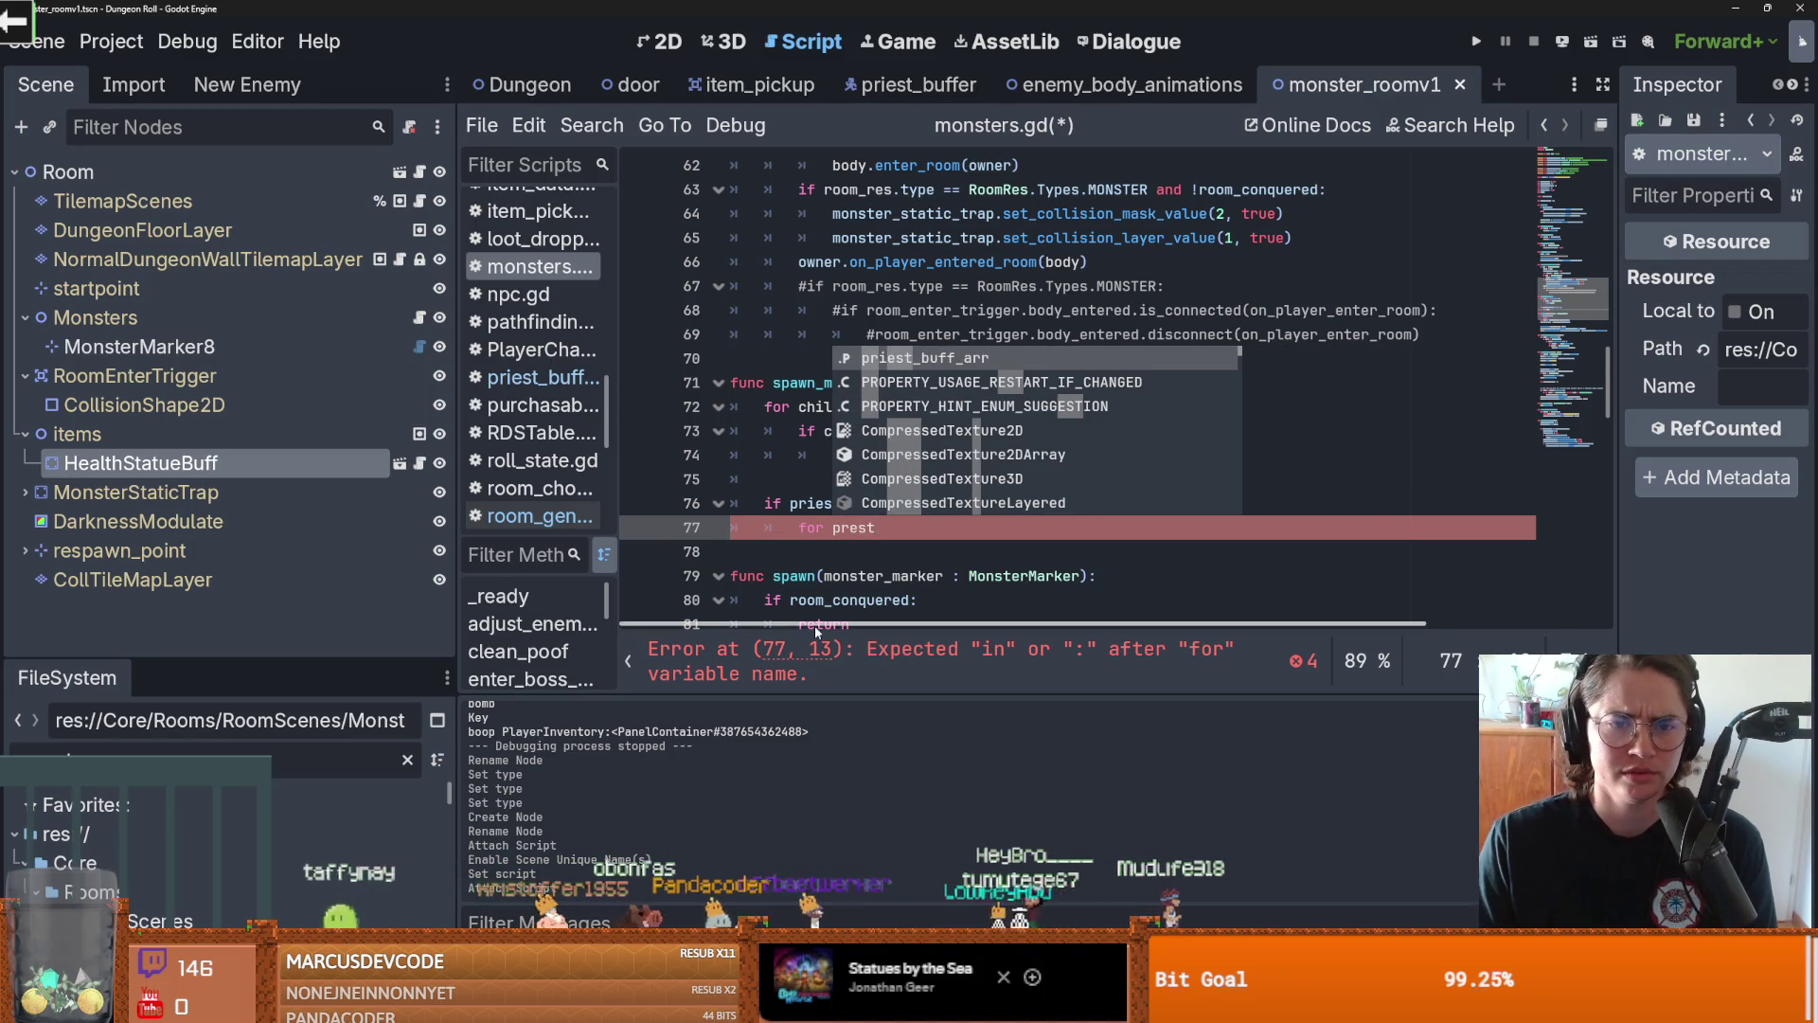
Correct line 77 of monsters.gd to 'for priest in priest_buff_arr:'
{"action": "key", "text": "Escape"}
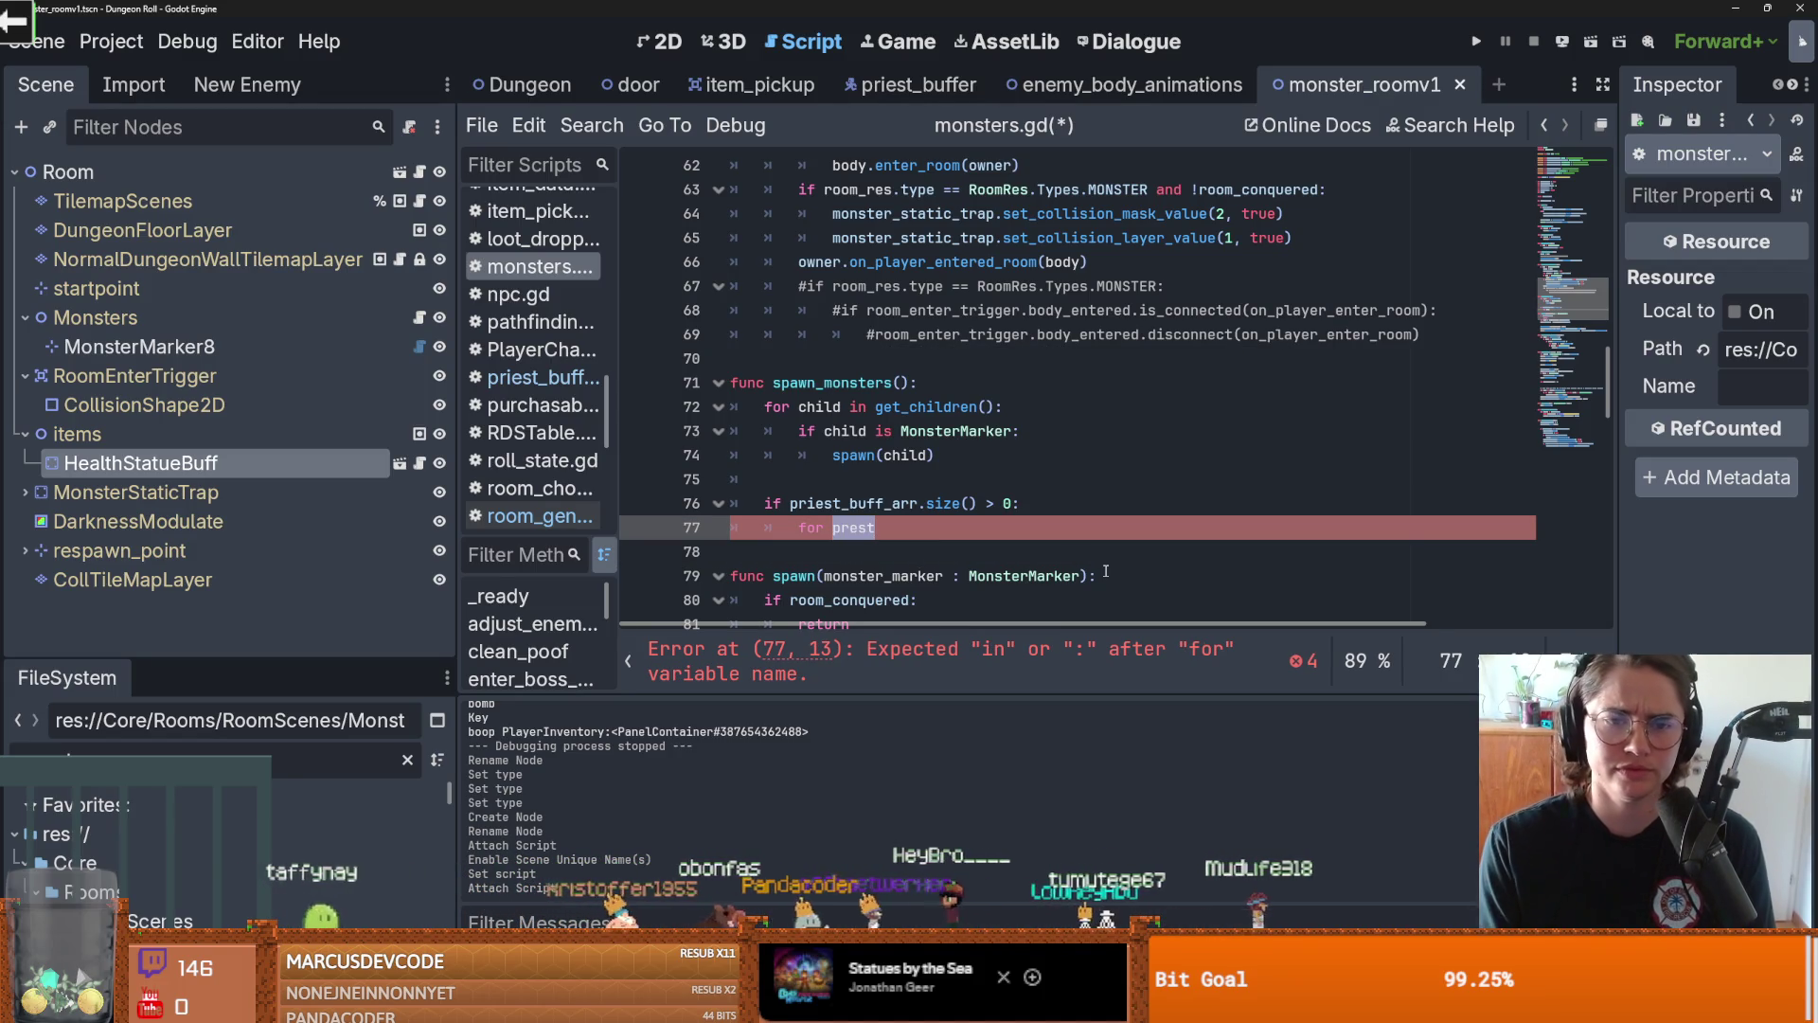
{"action": "key", "text": "BackSpace"}
{"action": "key", "text": "BackSpace"}
{"action": "key", "text": "BackSpace"}
{"action": "type", "text": "iest in "}
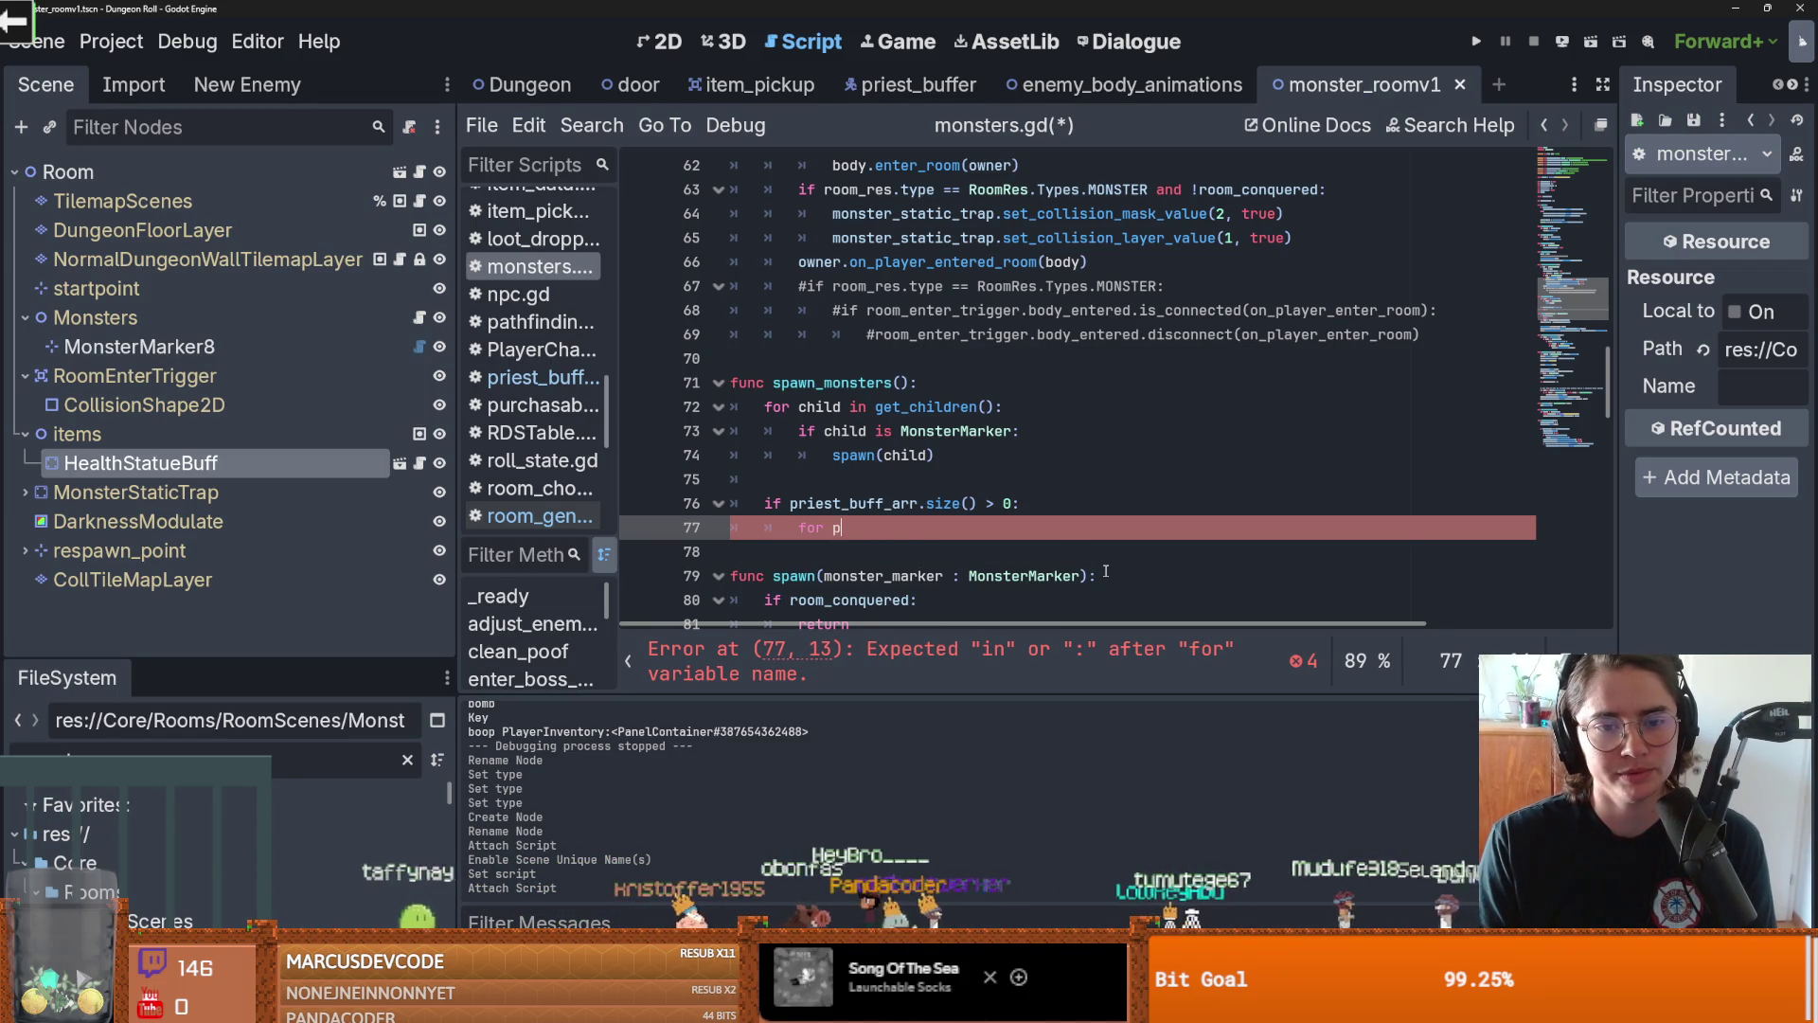
{"action": "type", "text": "pr"}
{"action": "key", "text": "Return"}
{"action": "type", "text": ":"}
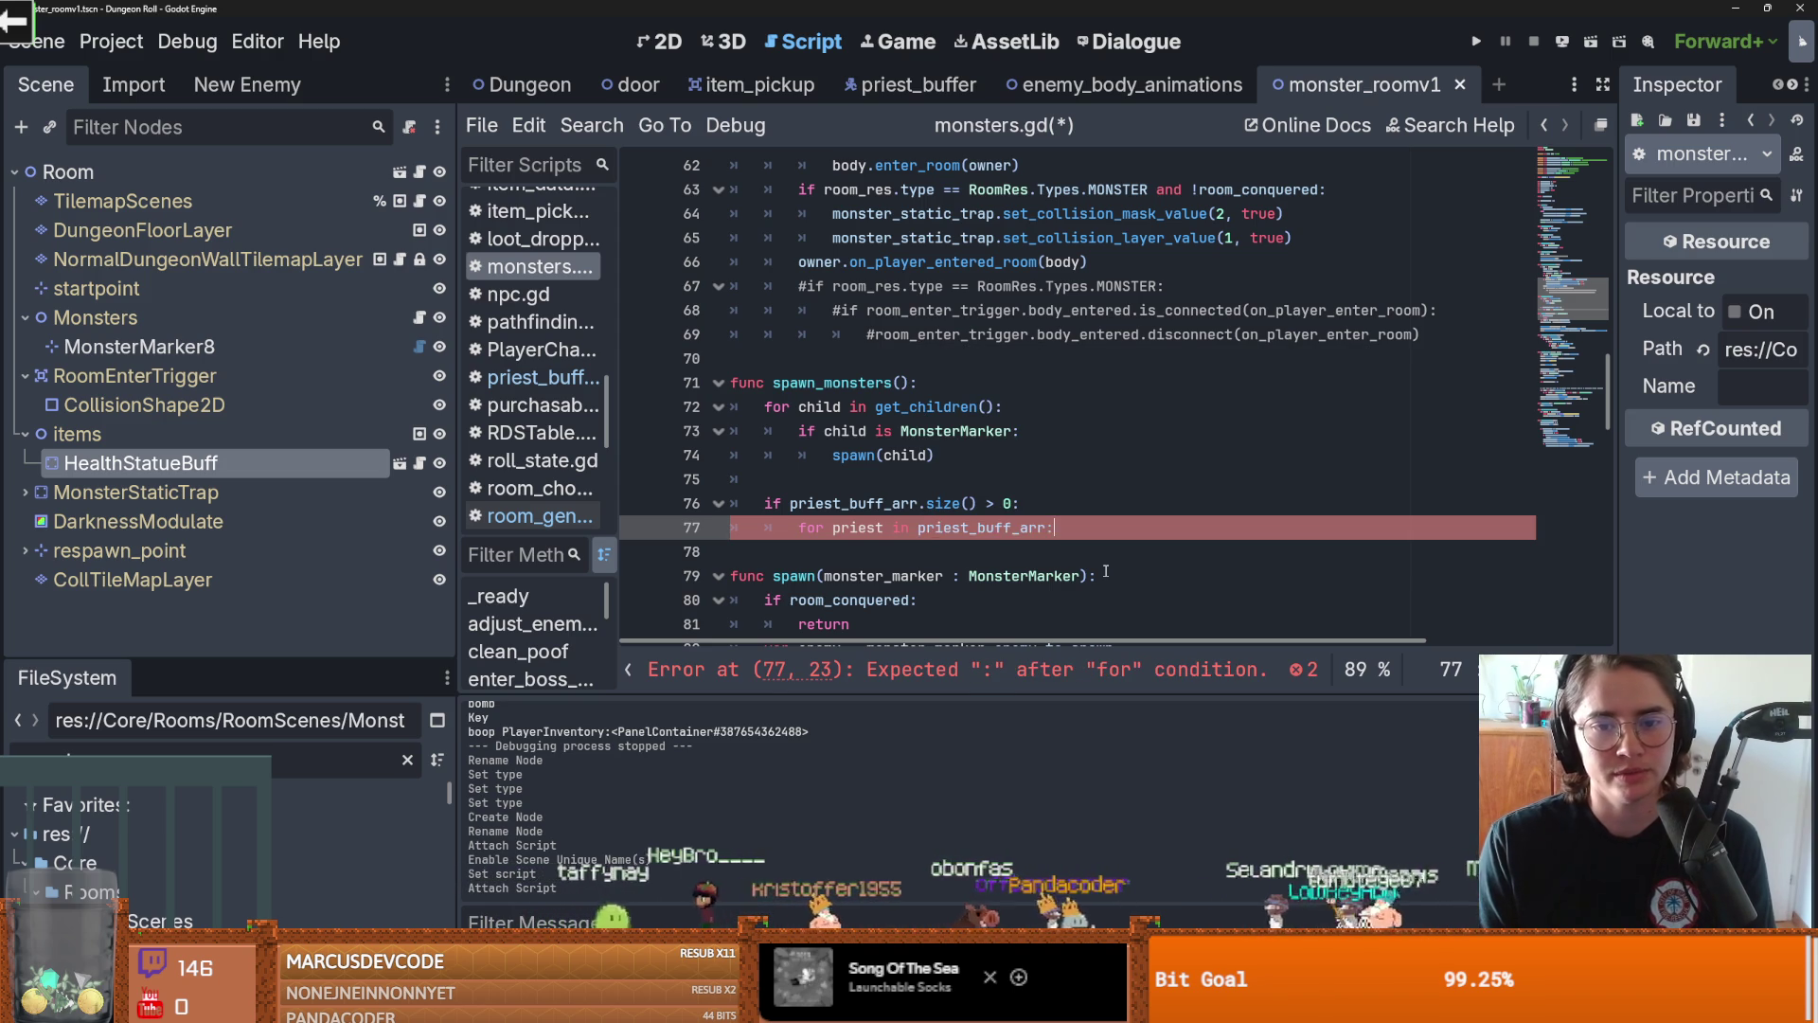
Add 'priest.add_enemy_arr(monsters_arr)' inside the loop and copy the call
{"action": "key", "text": "Return"}
{"action": "type", "text": "priest.add_enemy_arr(no"}
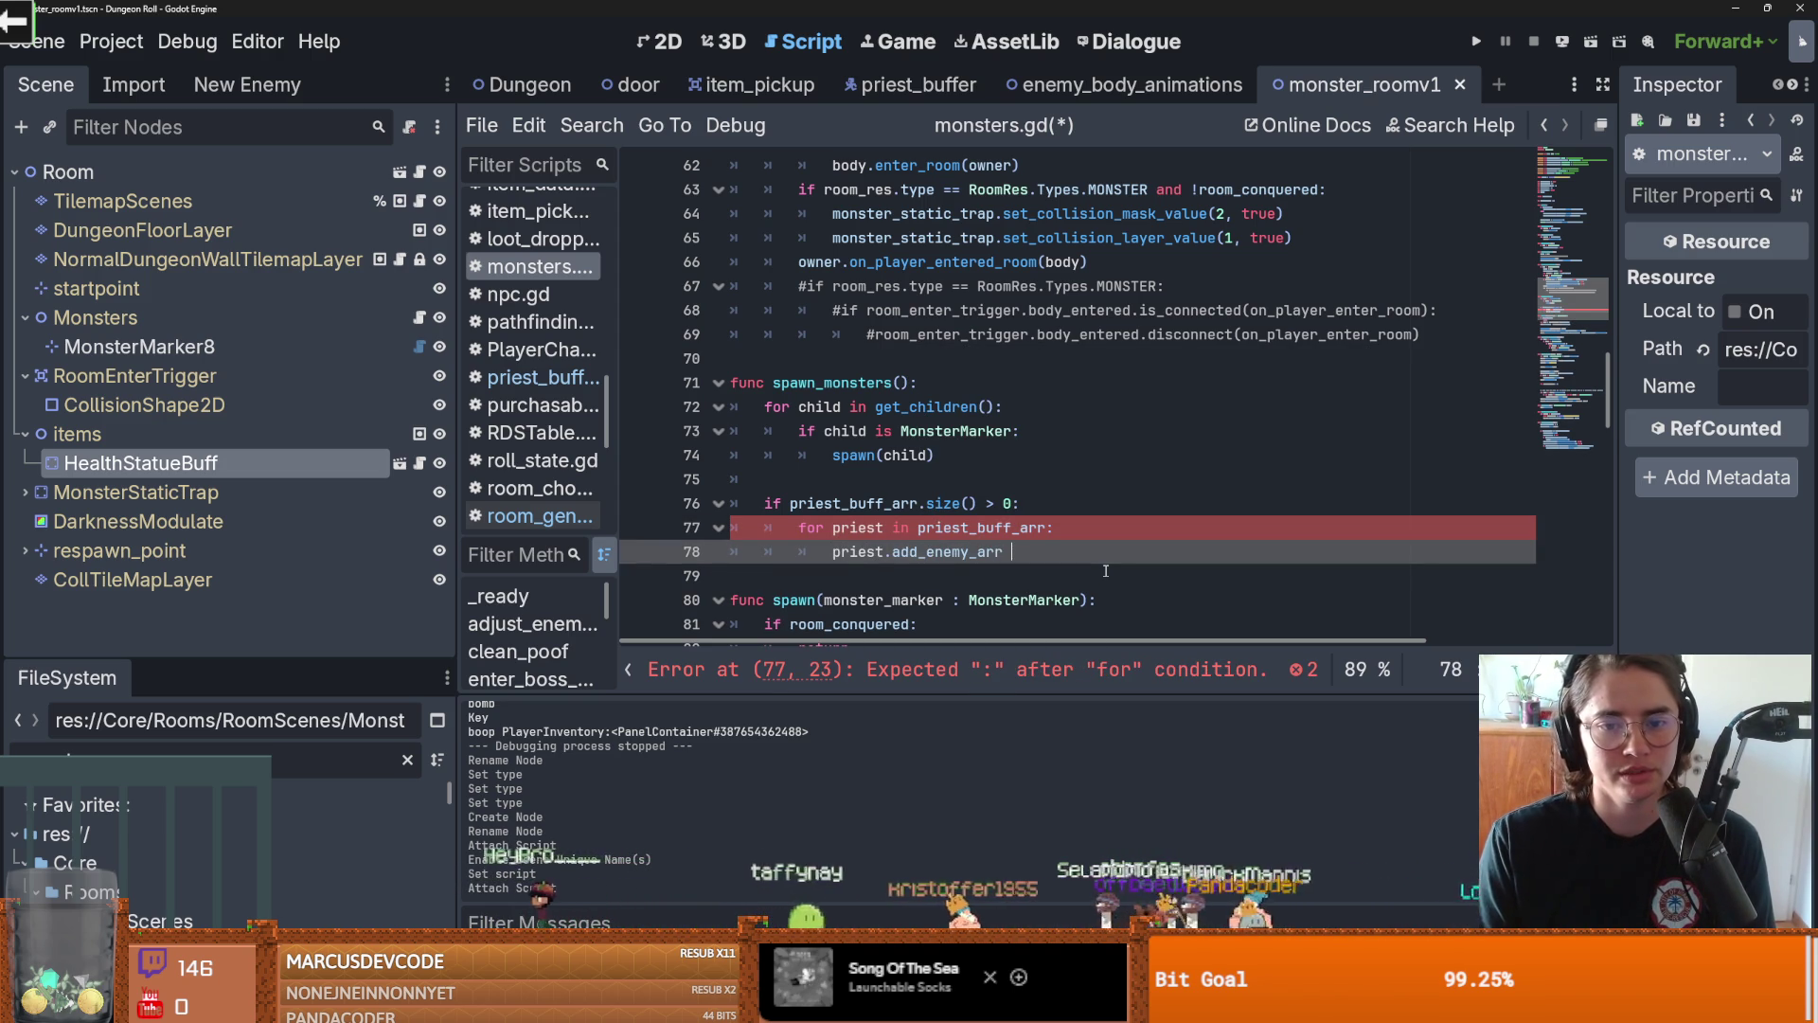
{"action": "key", "text": "BackSpace"}
{"action": "key", "text": "BackSpace"}
{"action": "type", "text": "mons"}
{"action": "key", "text": "Return"}
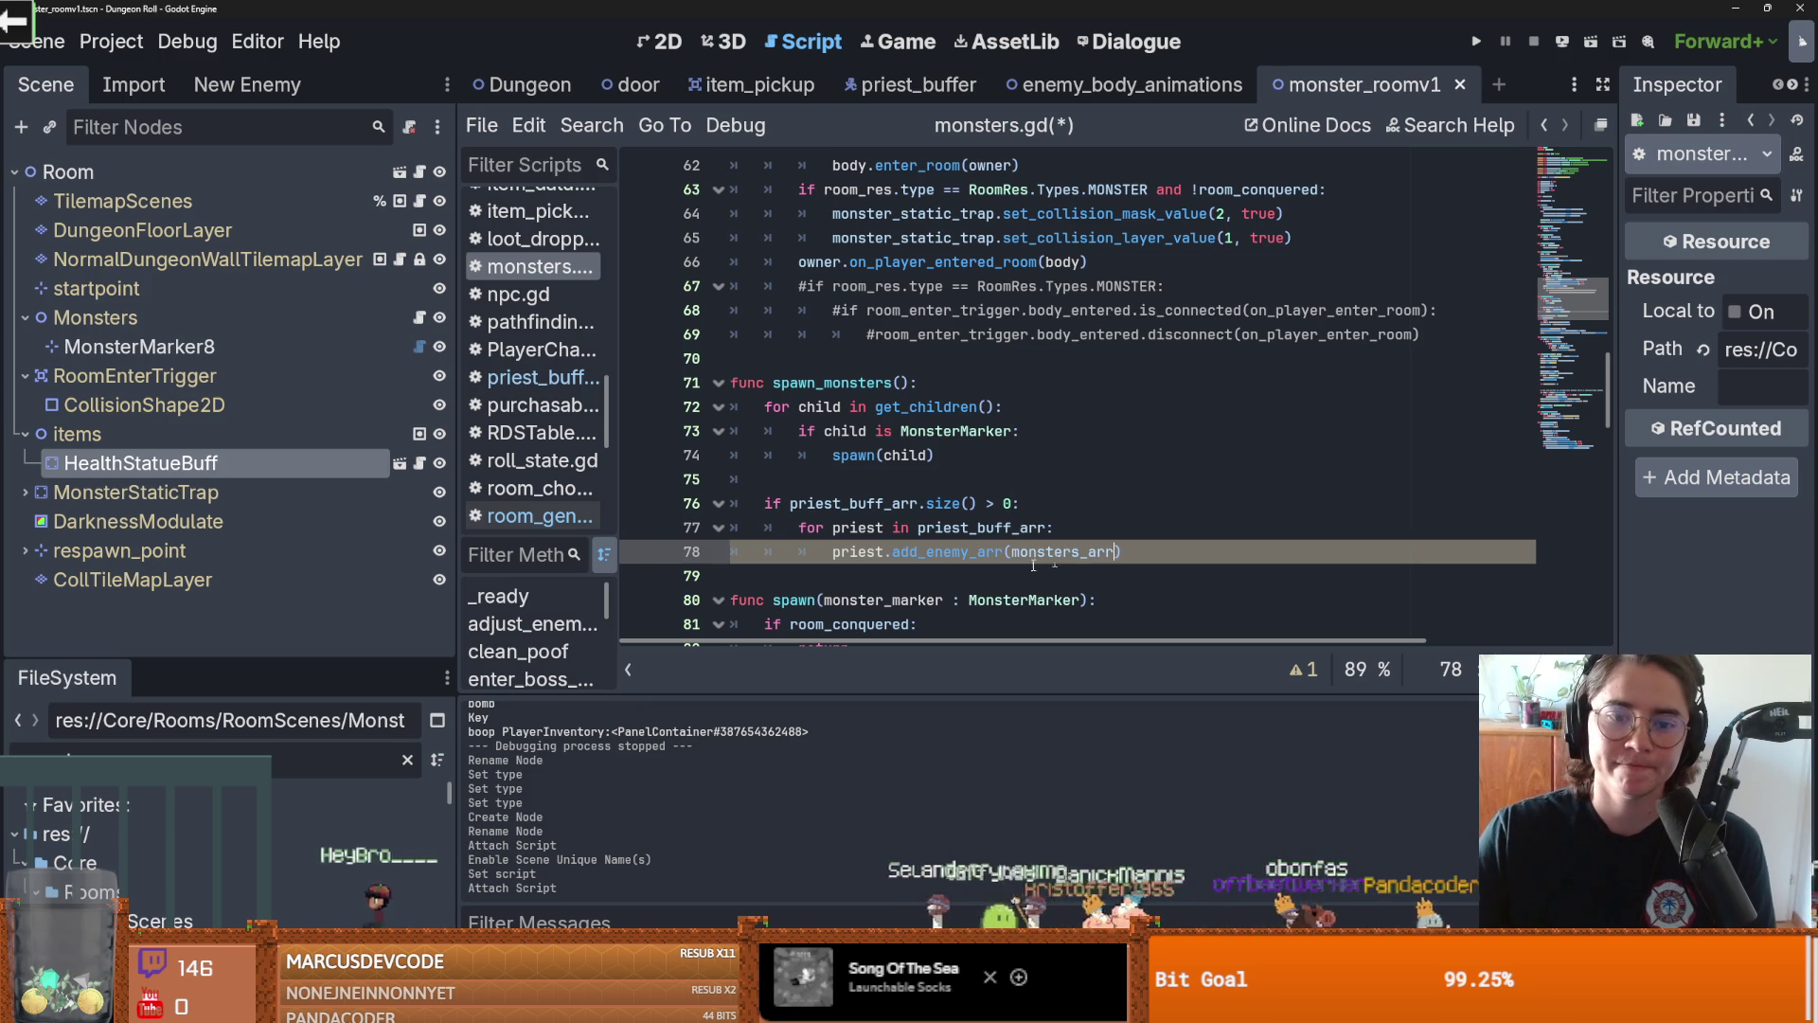
{"action": "left_click_drag", "start_coordinate": [1122, 552], "coordinate": [892, 554]}
{"action": "key", "text": "ctrl+c"}
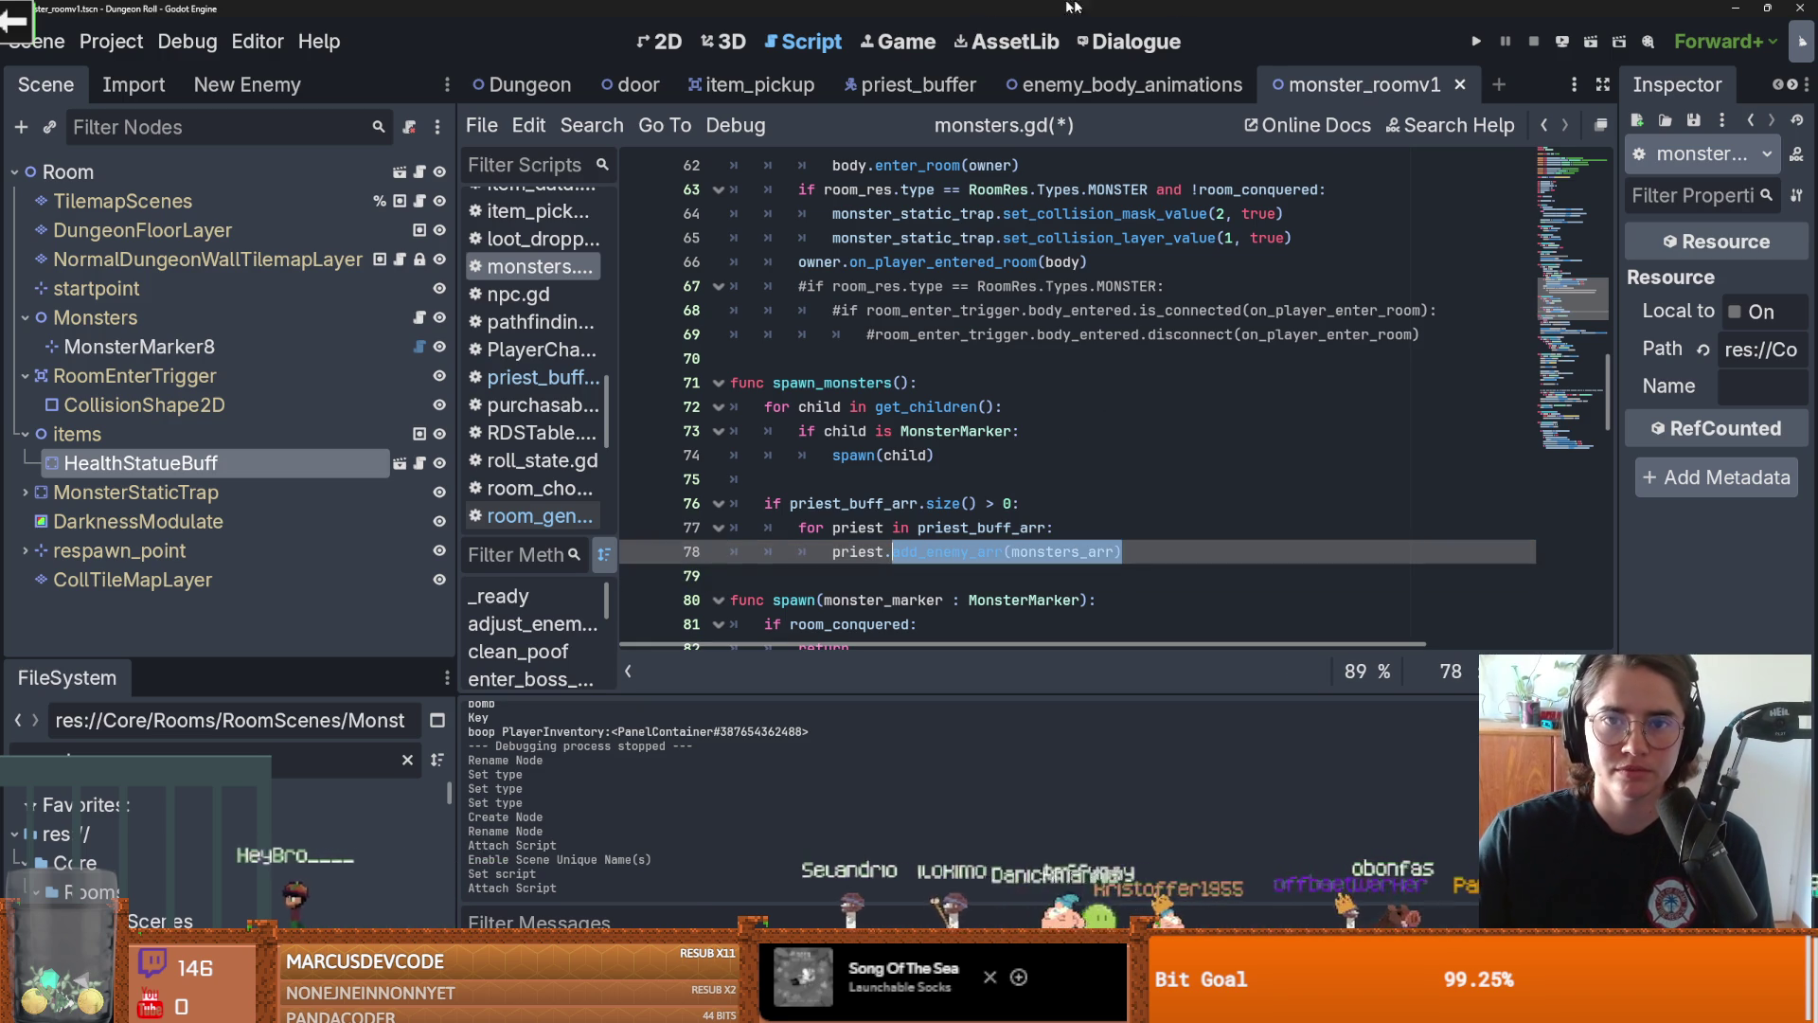
{"action": "left_click", "coordinate": [914, 85]}
Replace _ready in priest_buffer.gd with a 'func add_enemy_arr(monsters_arr): pass' stub and save
{"action": "left_click", "coordinate": [840, 305]}
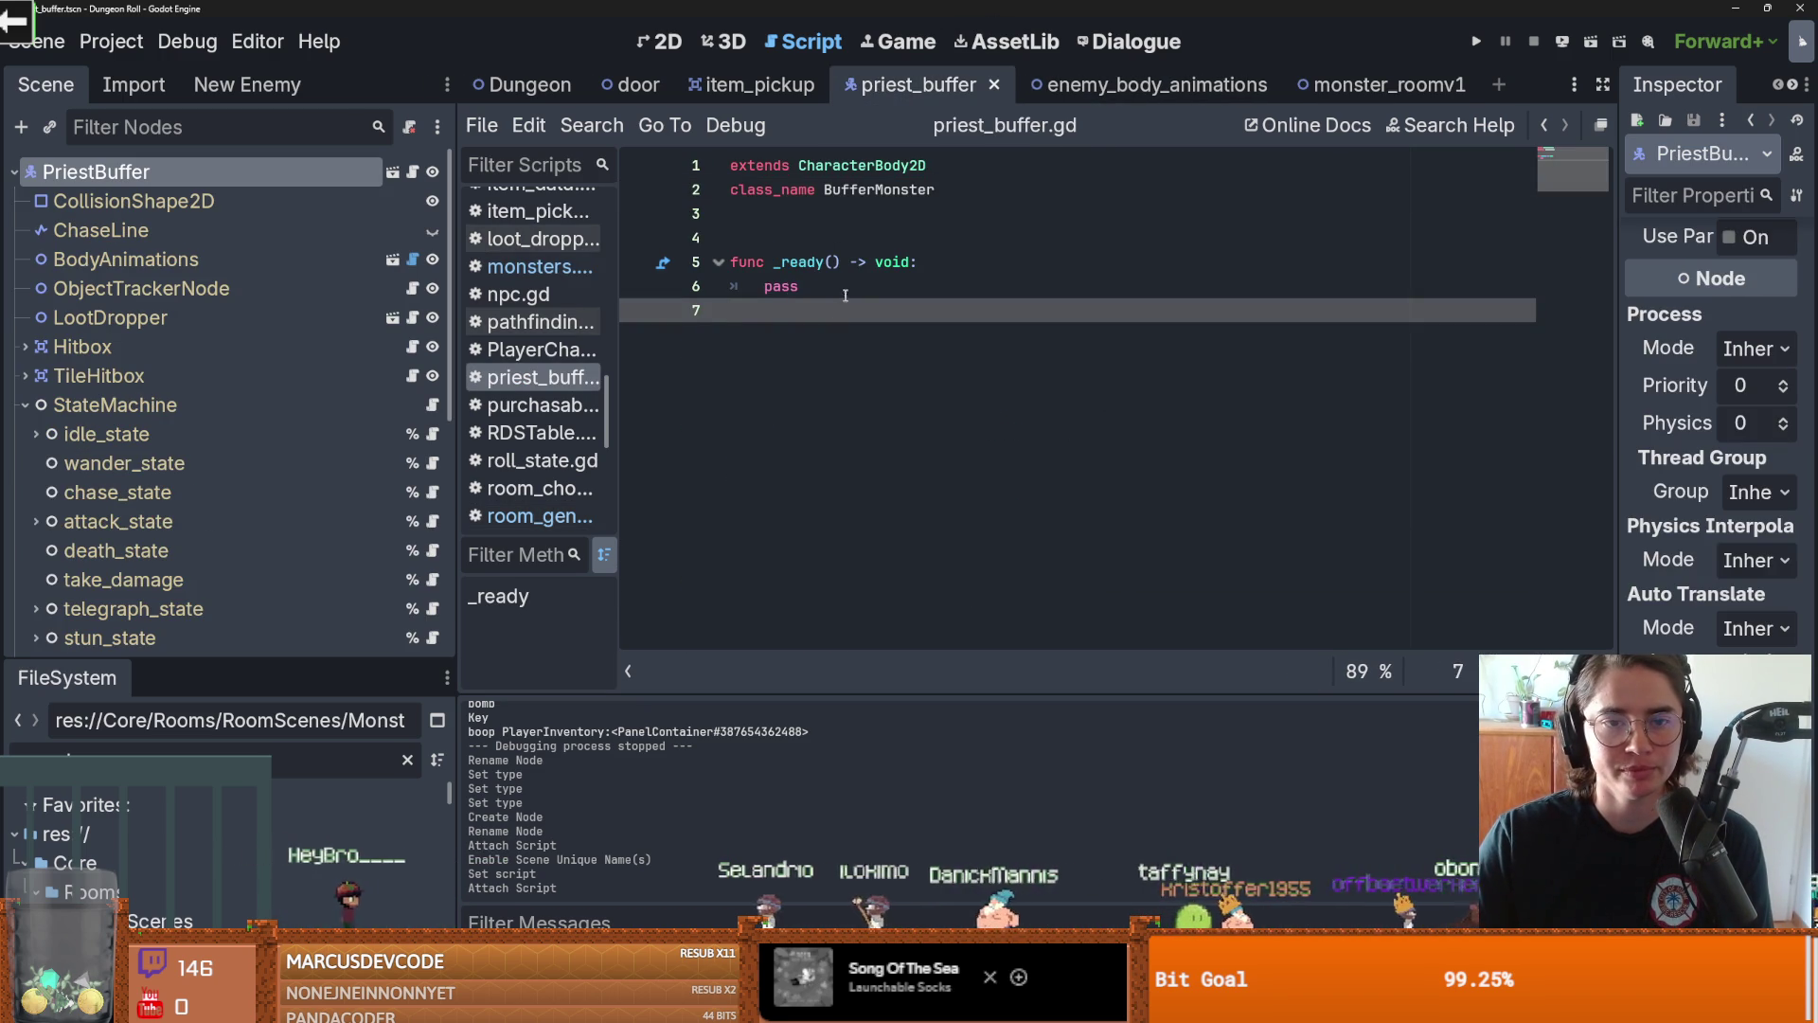
{"action": "key", "text": "shift+Up"}
{"action": "key", "text": "shift+Up"}
{"action": "type", "text": "func"}
{"action": "key", "text": "ctrl+v"}
{"action": "type", "text": "("}
{"action": "key", "text": "BackSpace"}
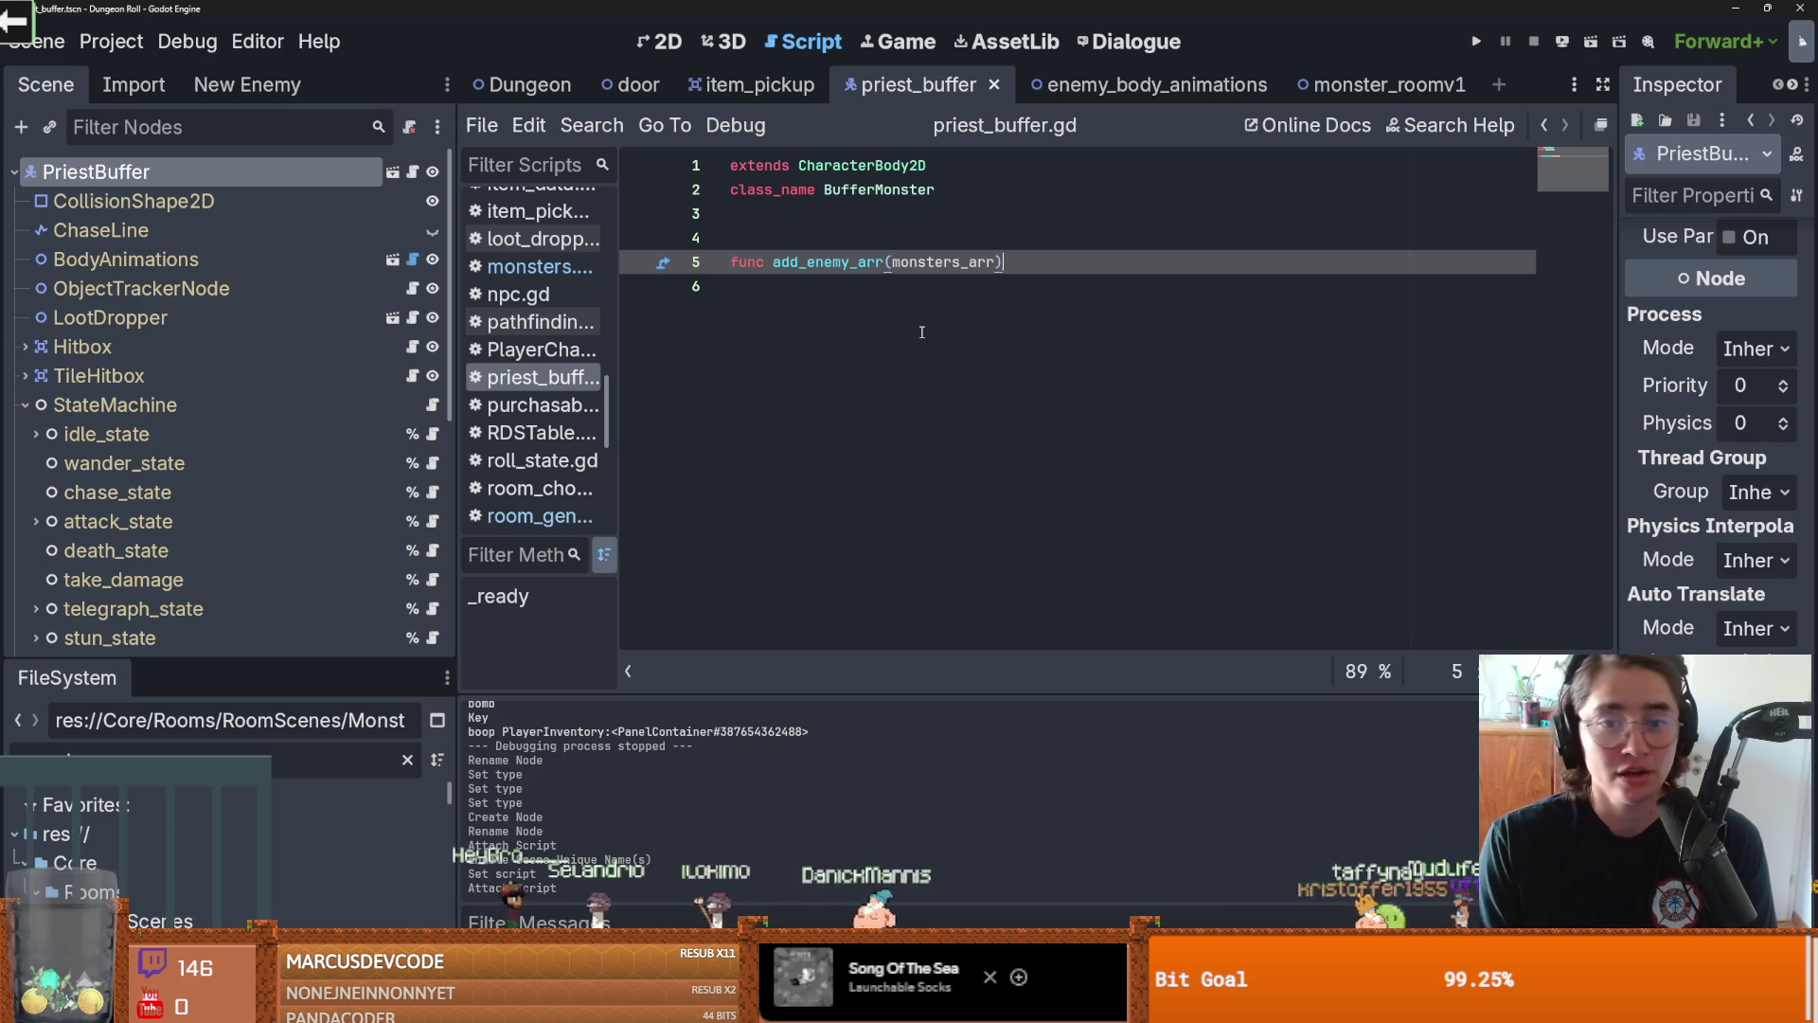
{"action": "type", "text": ":"}
{"action": "key", "text": "Return"}
{"action": "type", "text": "pass"}
{"action": "key", "text": "ctrl+s"}
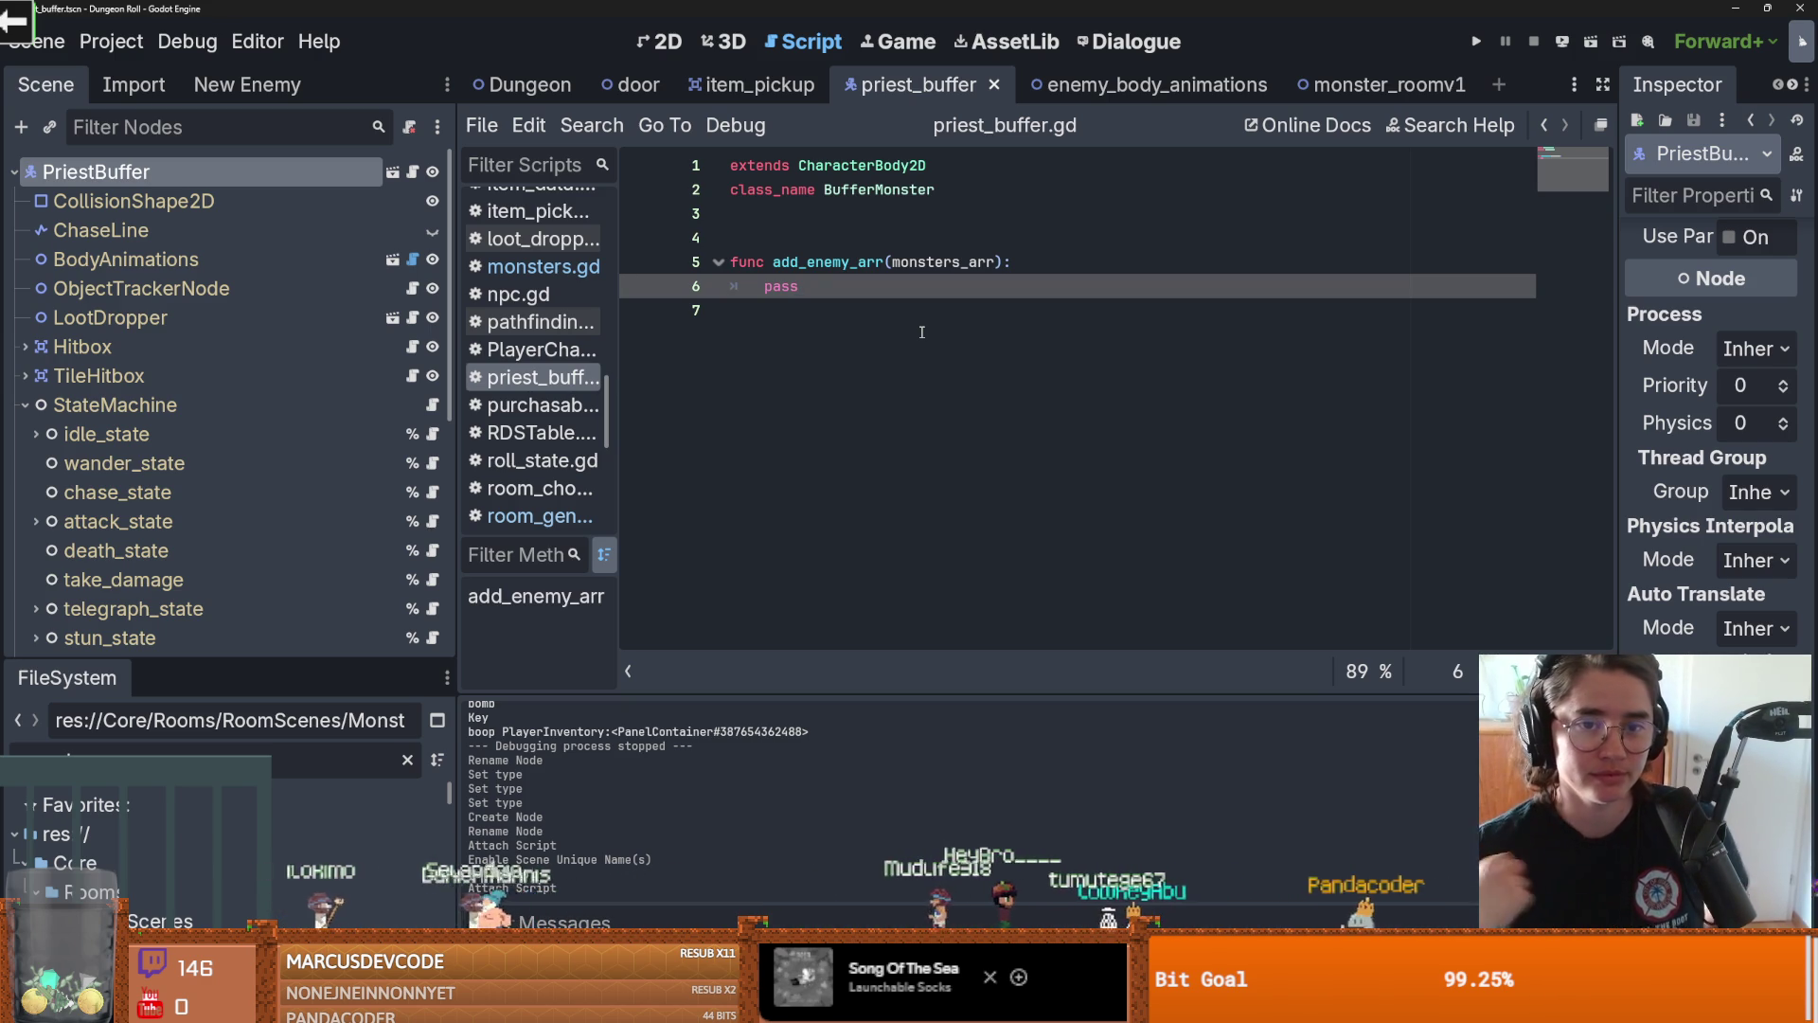
Tidy the blank lines above add_enemy_arr and save the script
{"action": "left_click", "coordinate": [808, 255]}
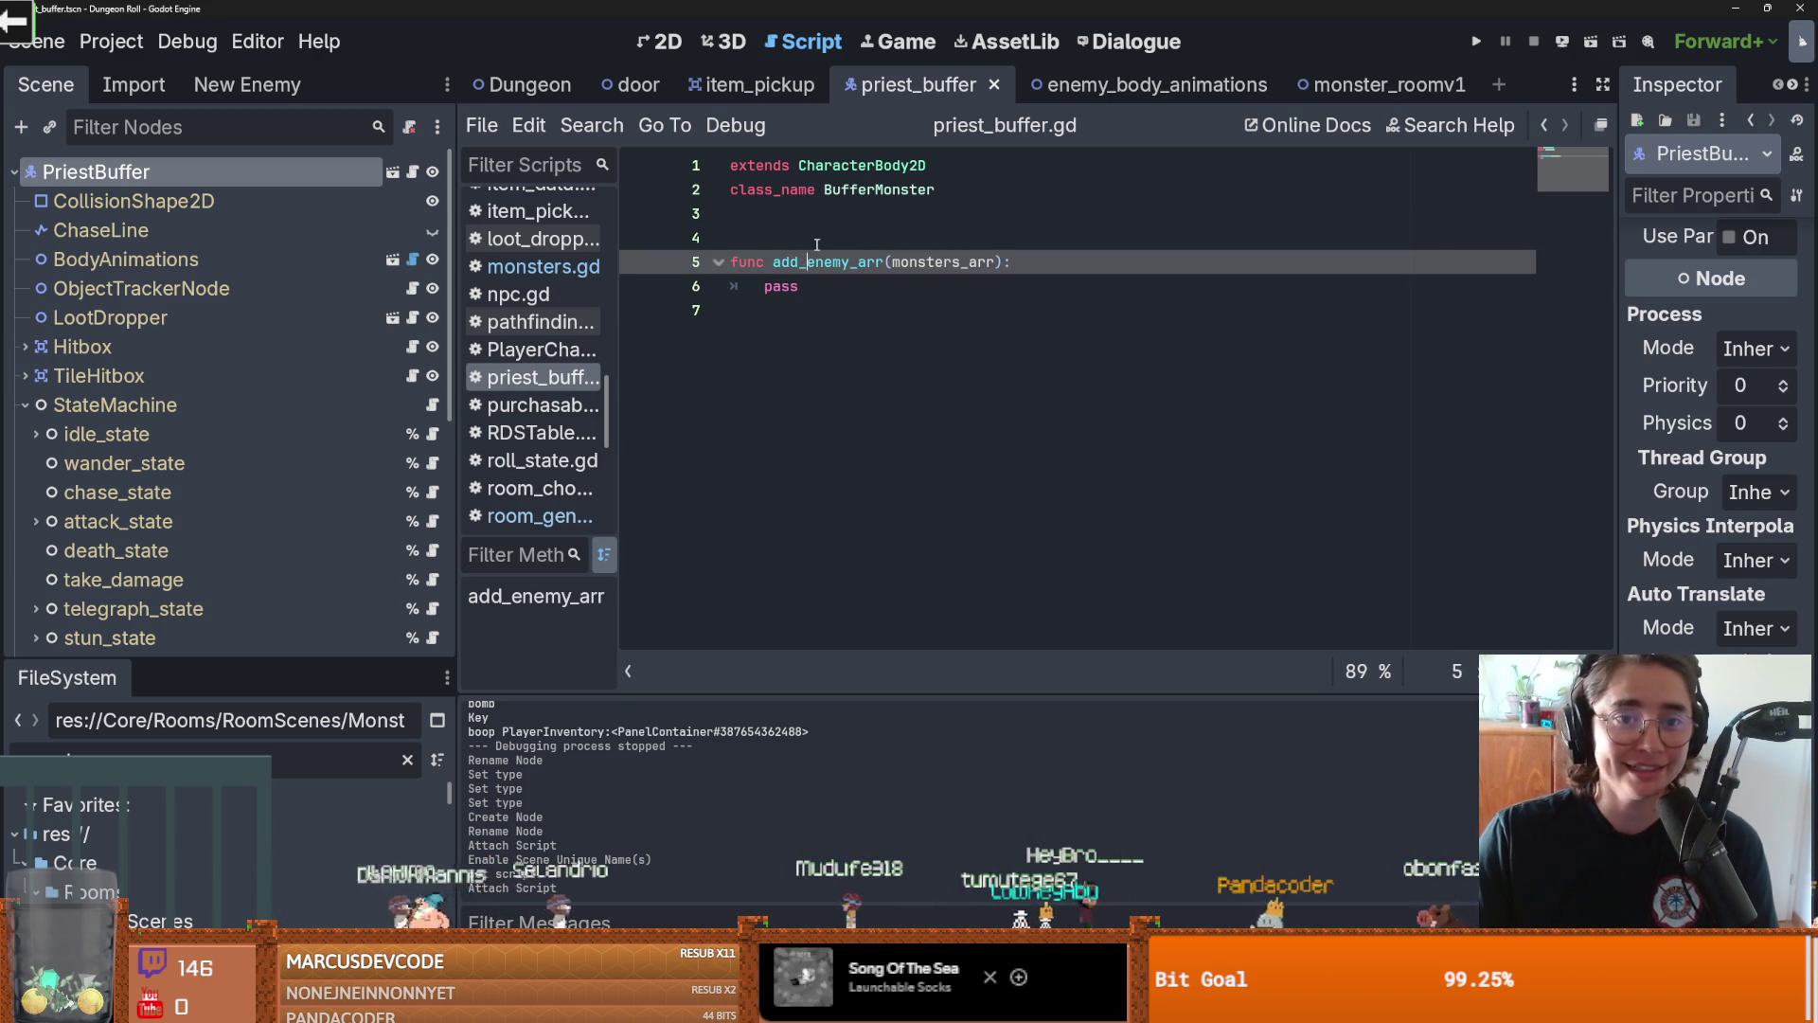
{"action": "key", "text": "Up"}
{"action": "key", "text": "BackSpace"}
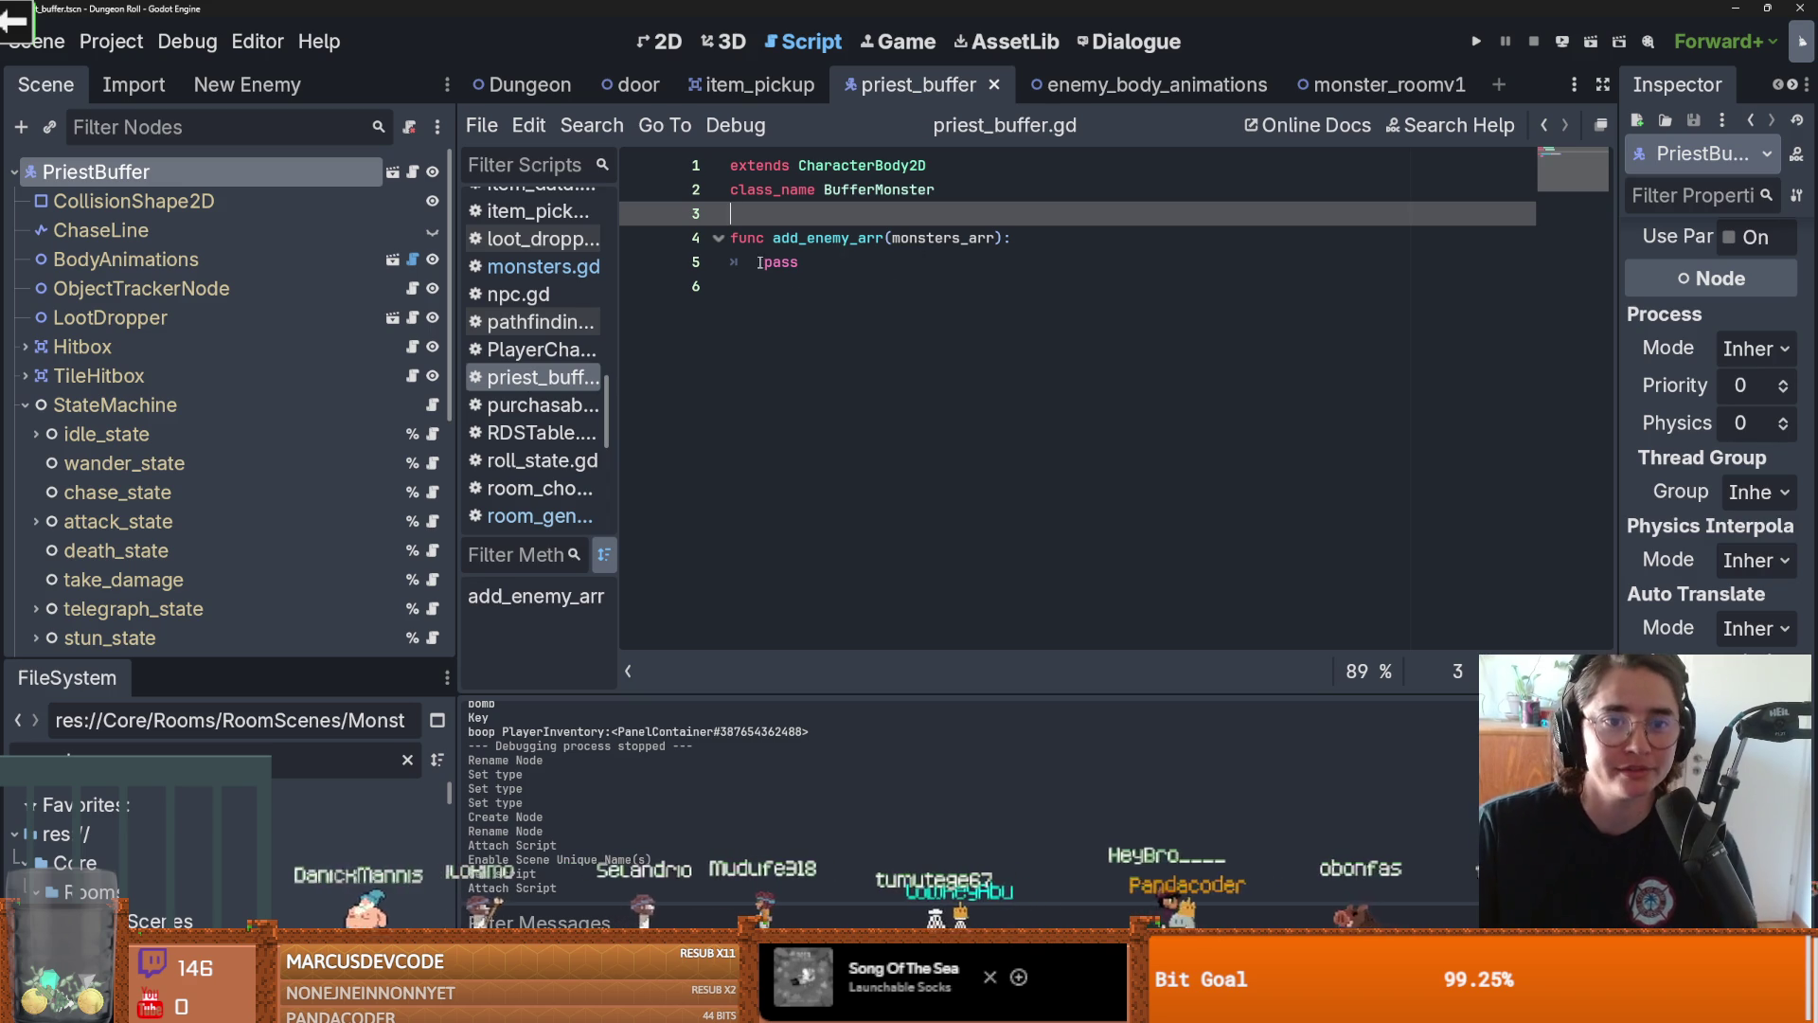
{"action": "double_click", "coordinate": [787, 262]}
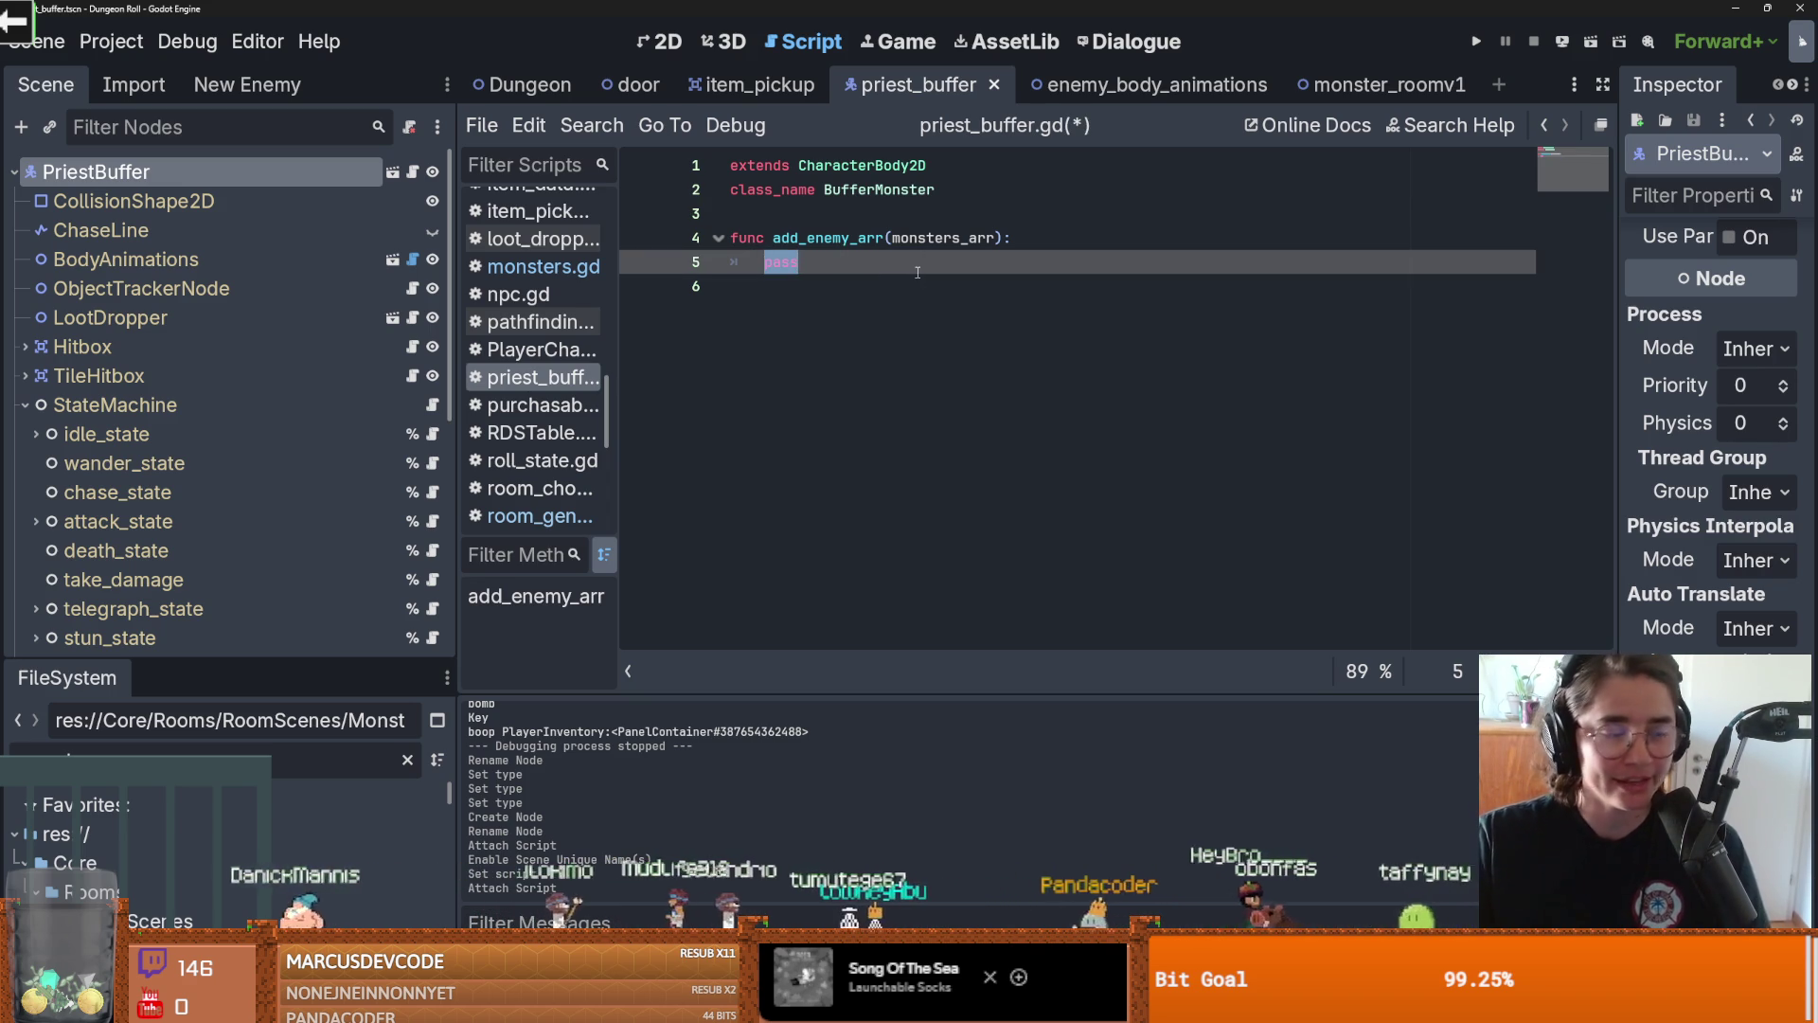
{"action": "left_click", "coordinate": [844, 215]}
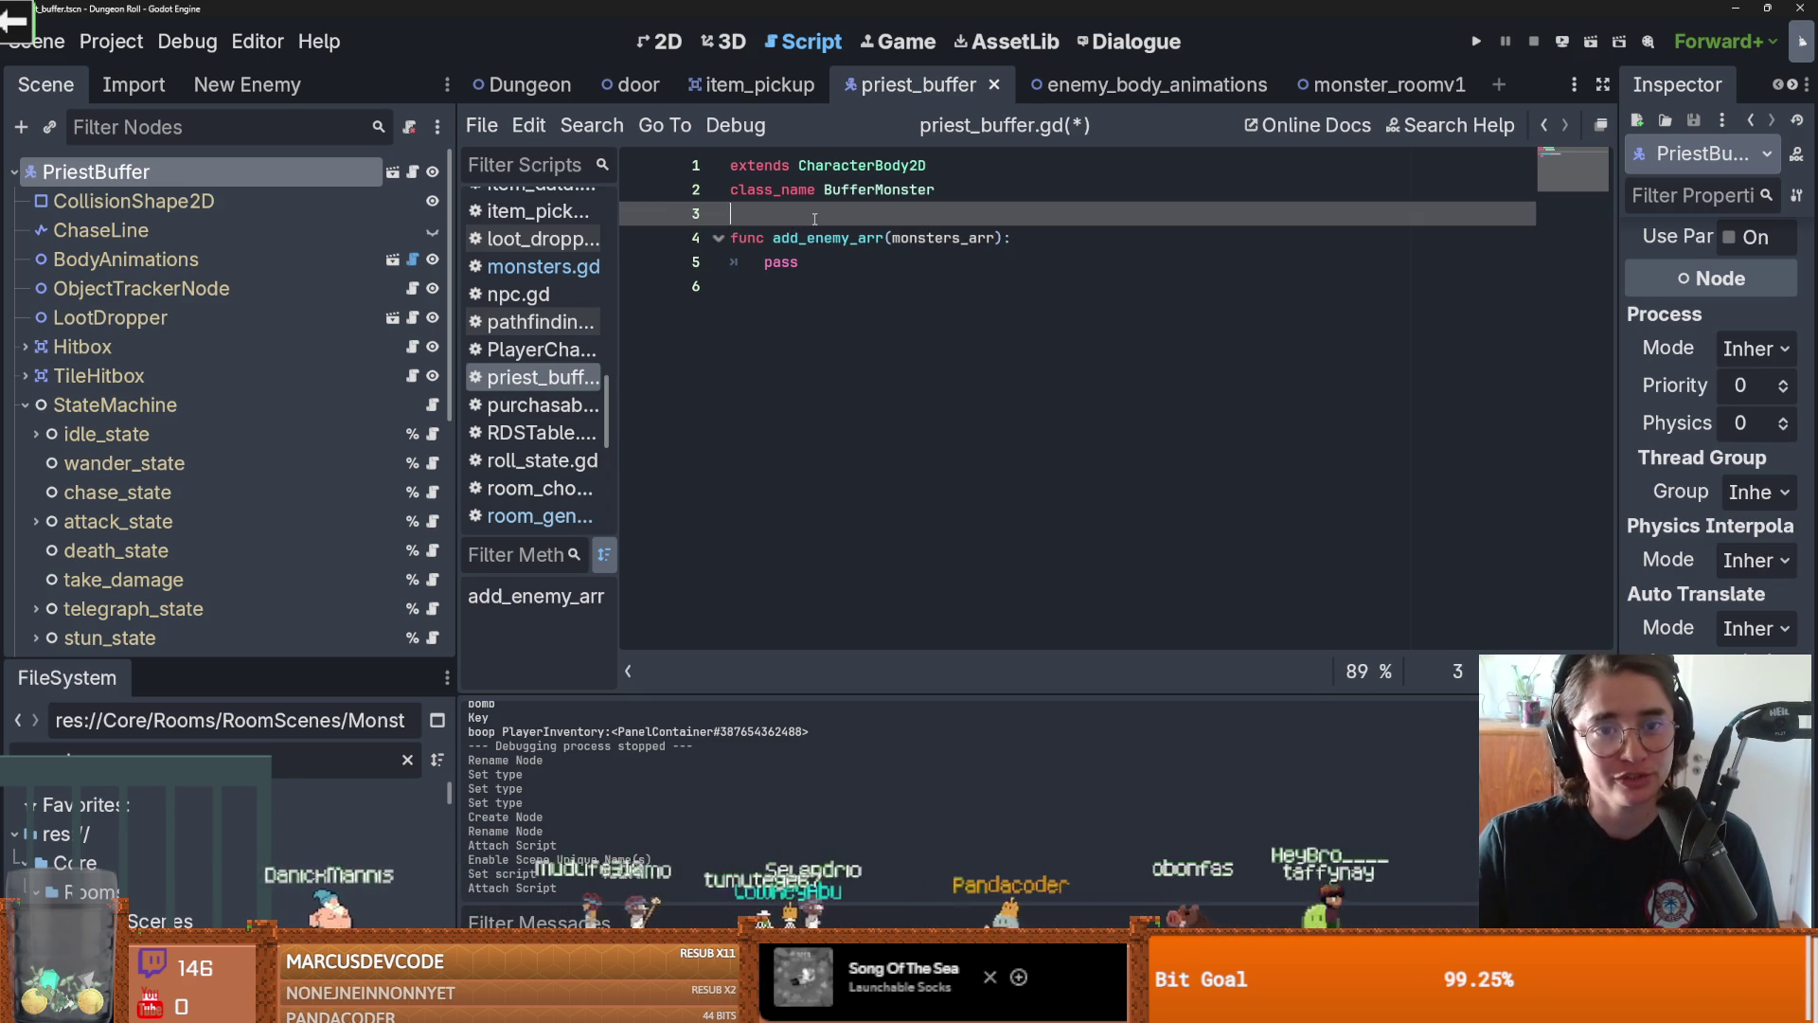
{"action": "key", "text": "Return"}
{"action": "key", "text": "ctrl+s"}
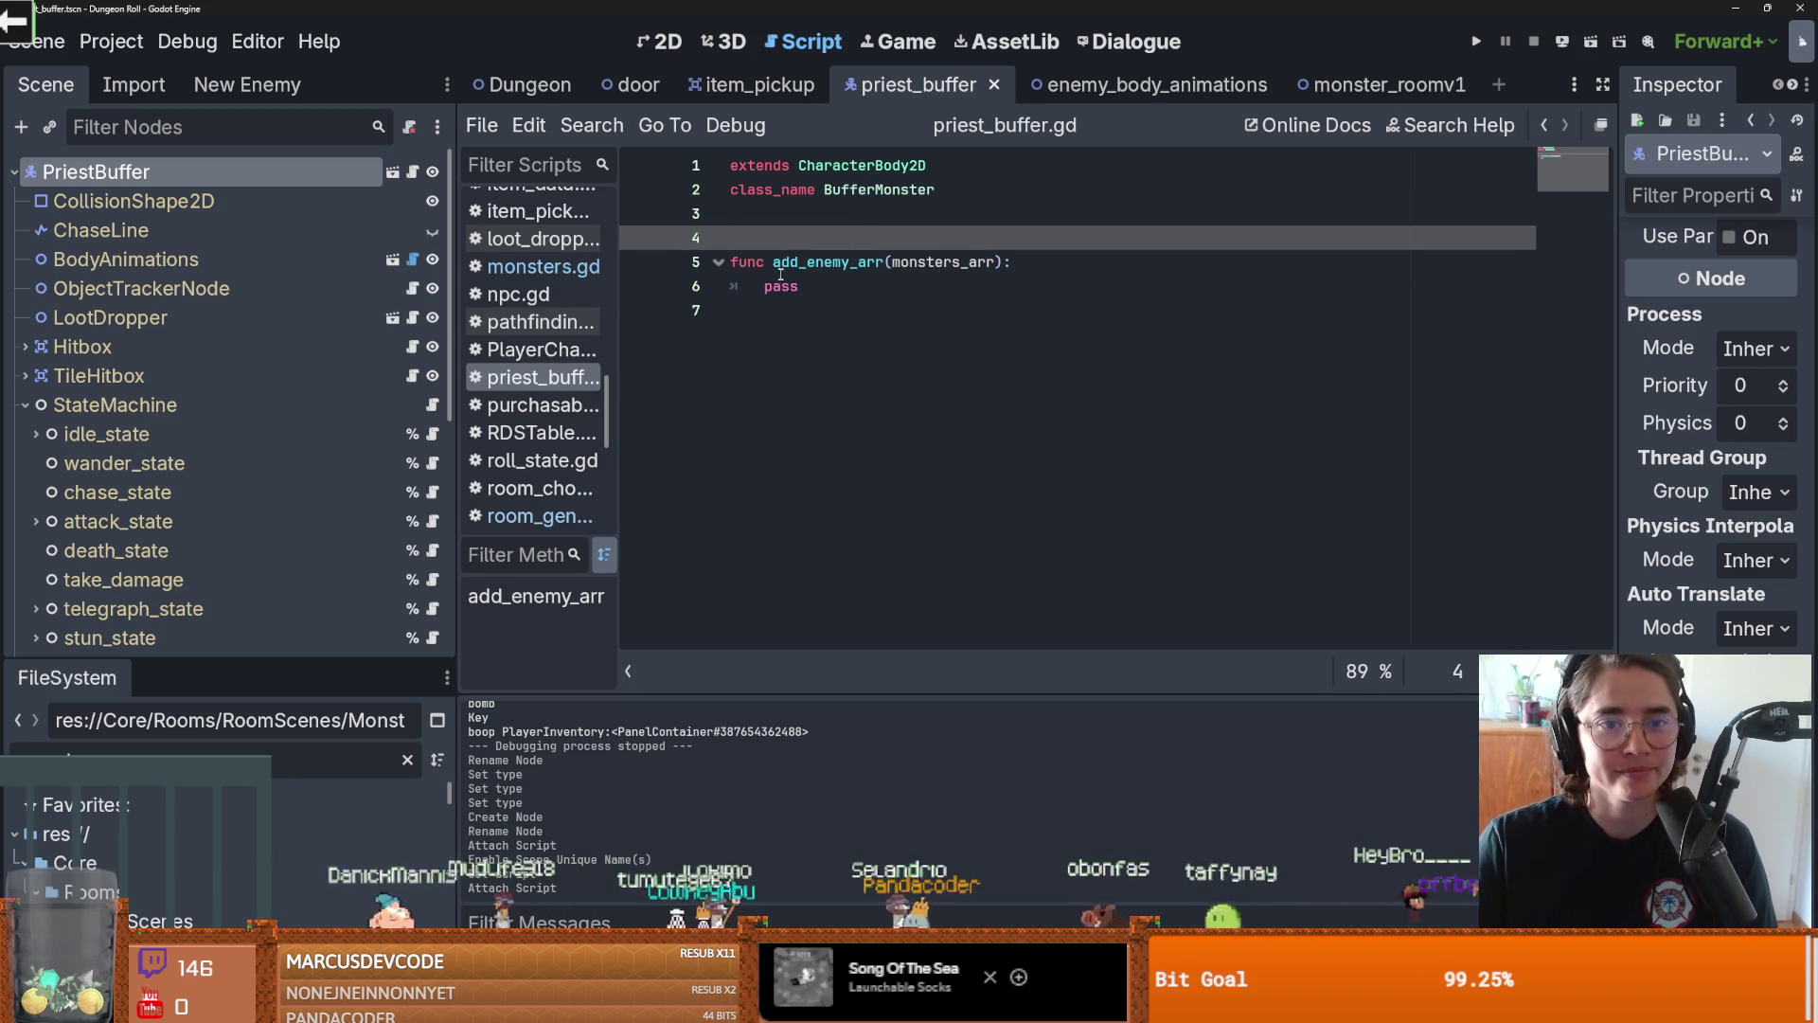
Review the stub and insert a new line above add_enemy_arr for a variable
{"action": "left_click", "coordinate": [801, 286]}
{"action": "double_click", "coordinate": [800, 287]}
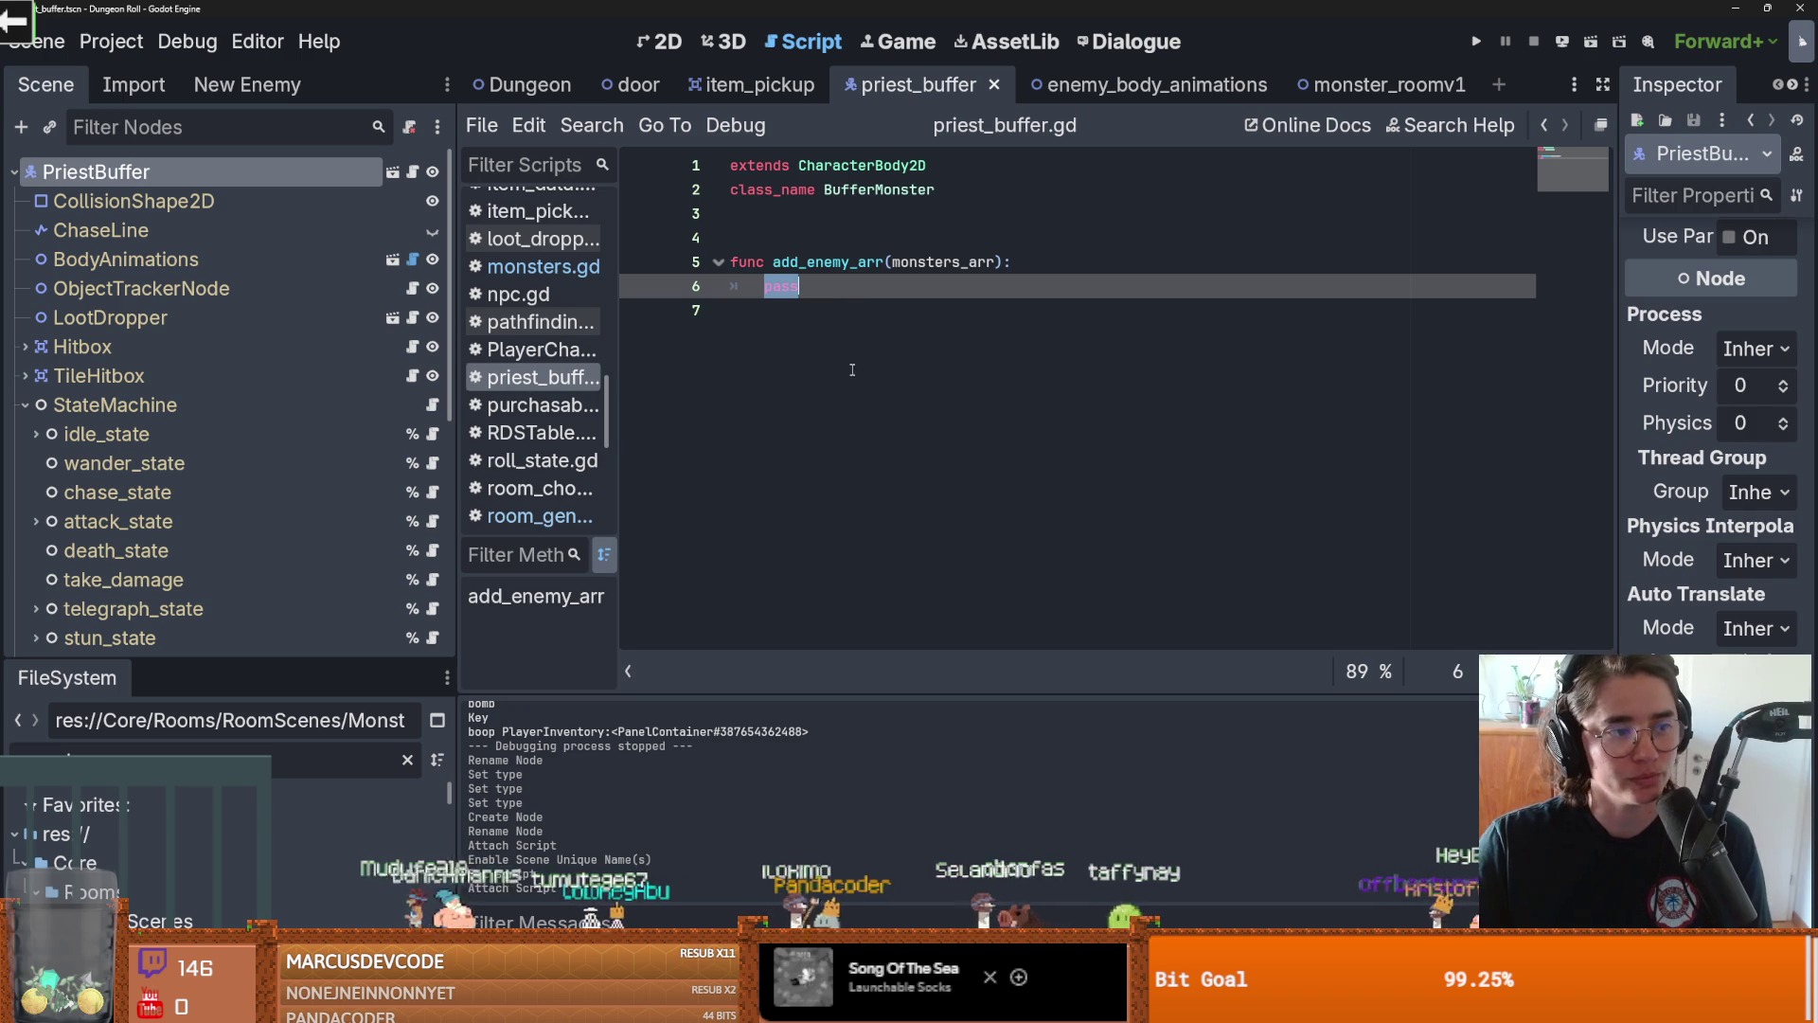
{"action": "double_click", "coordinate": [947, 261]}
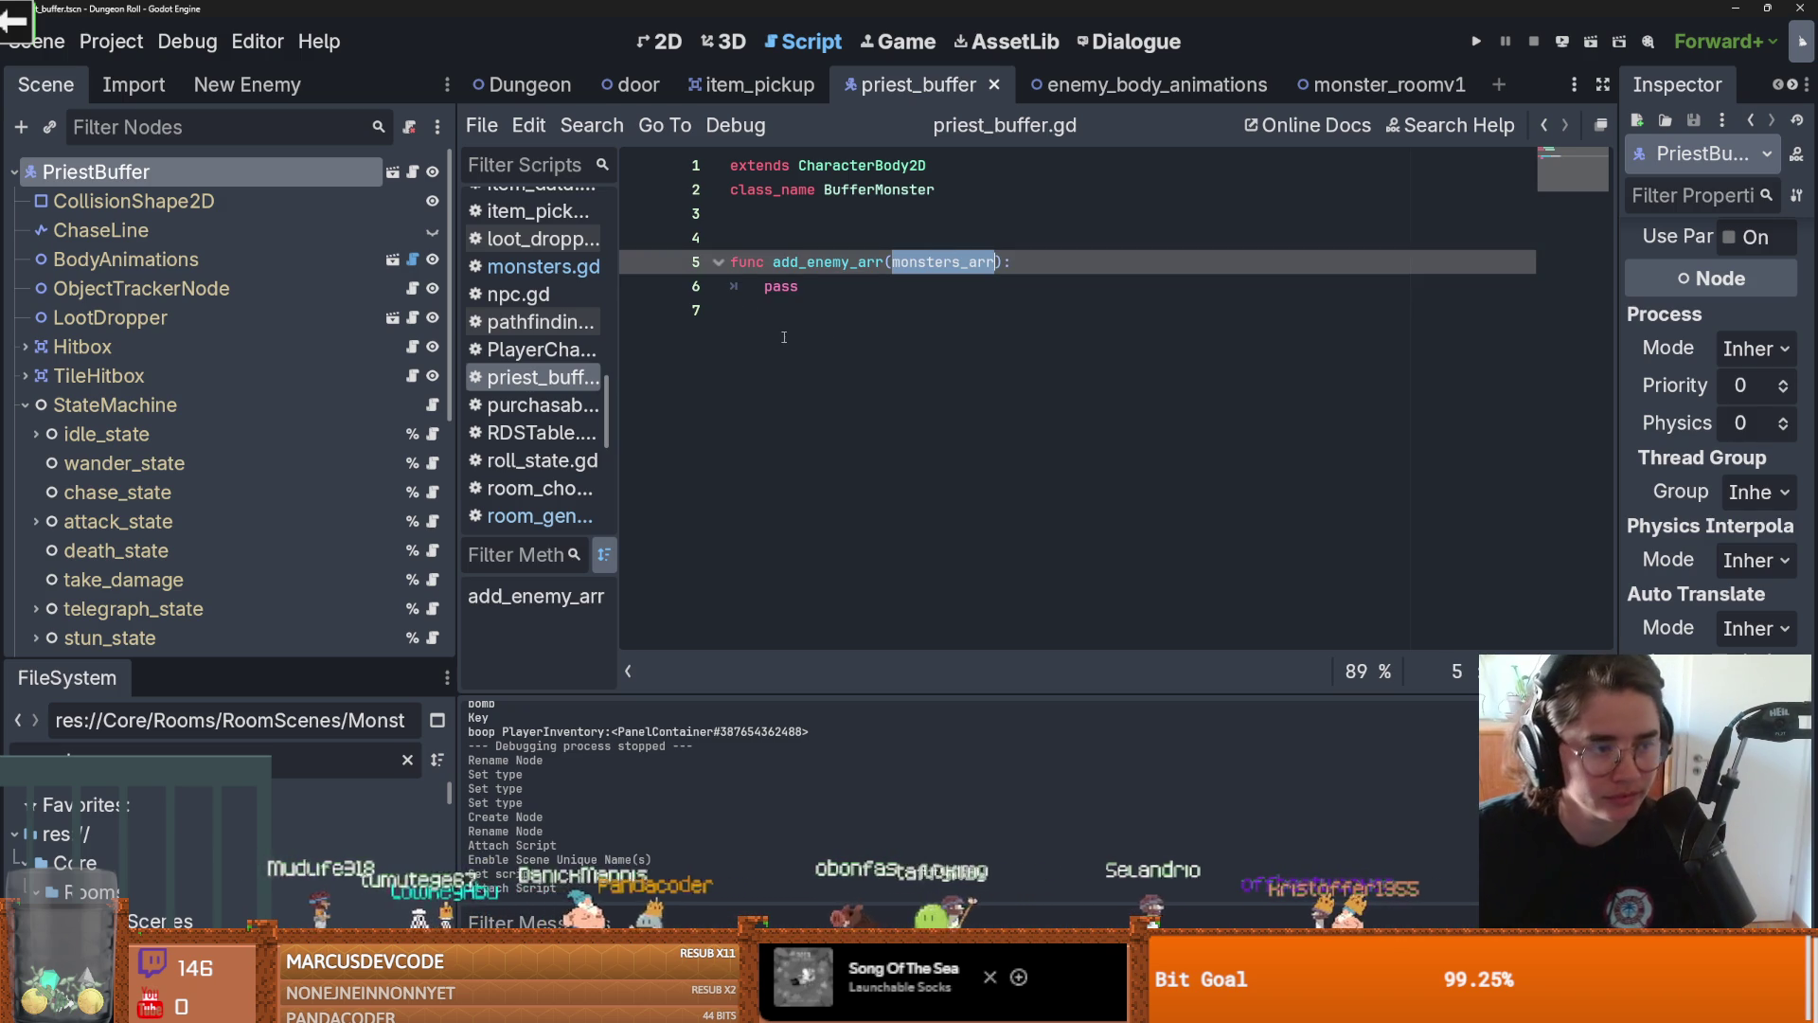
{"action": "left_click", "coordinate": [837, 296]}
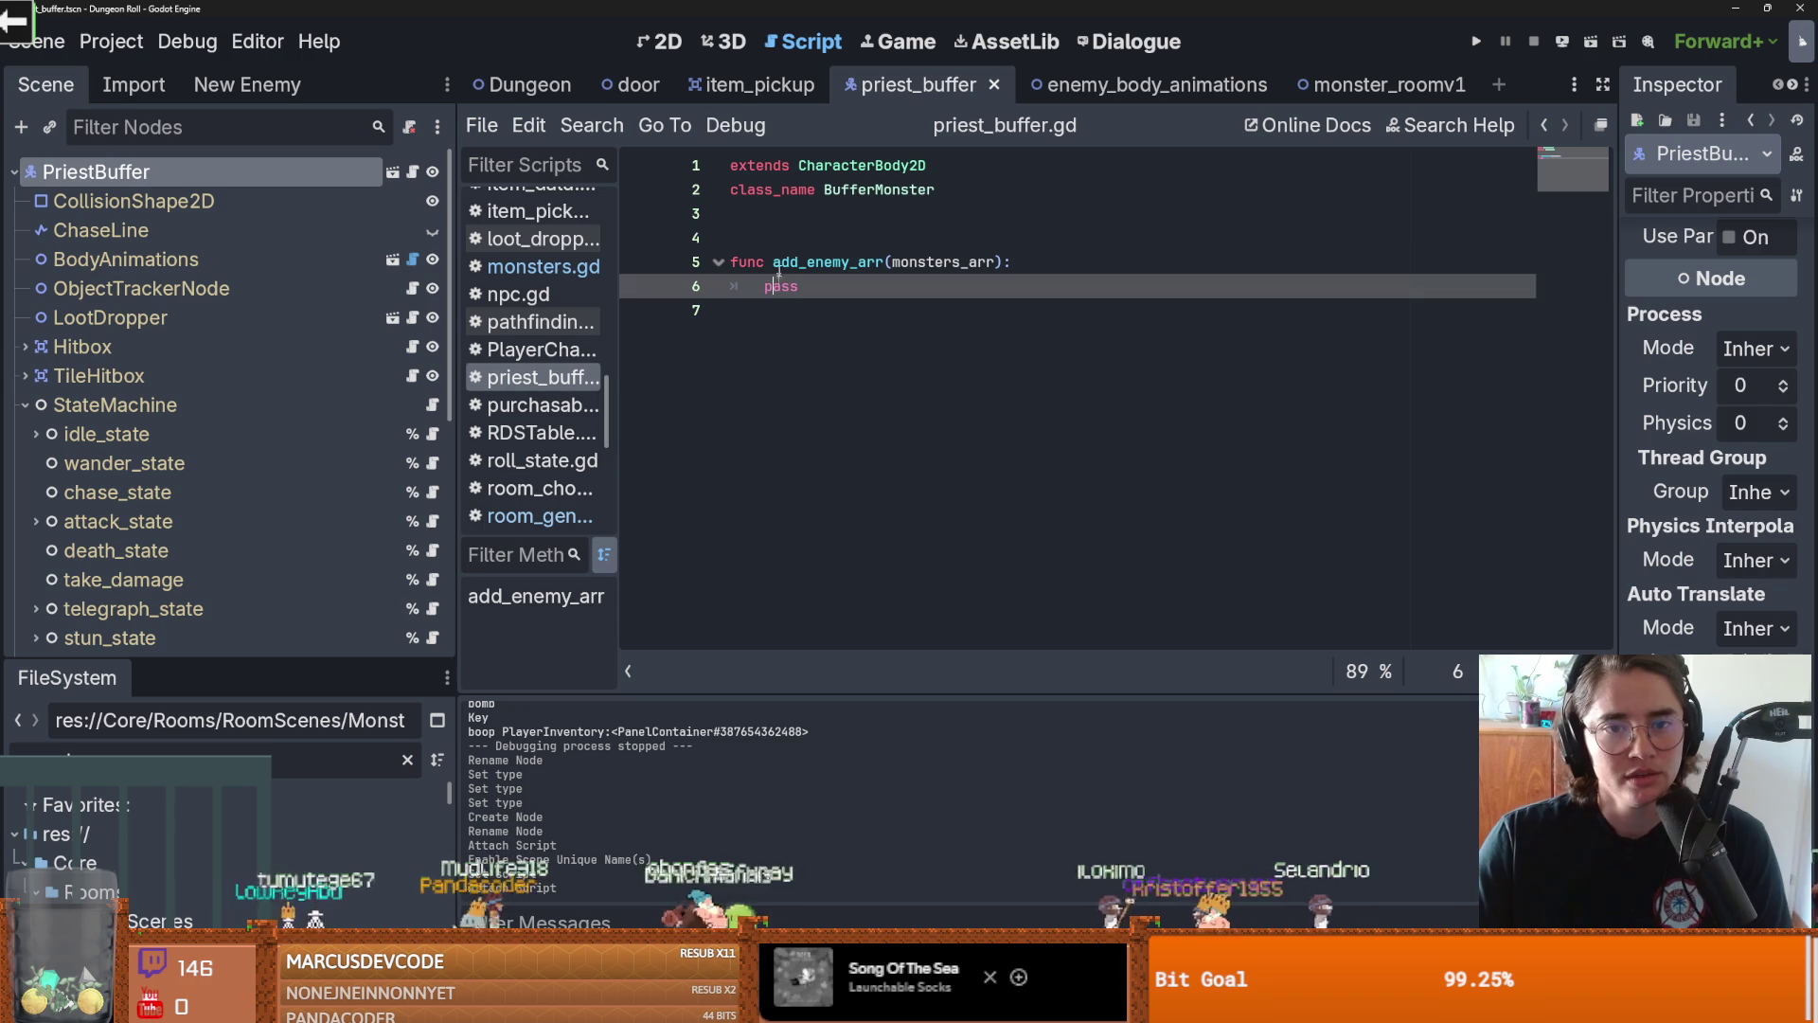
{"action": "left_click", "coordinate": [784, 237]}
{"action": "key", "text": "Return"}
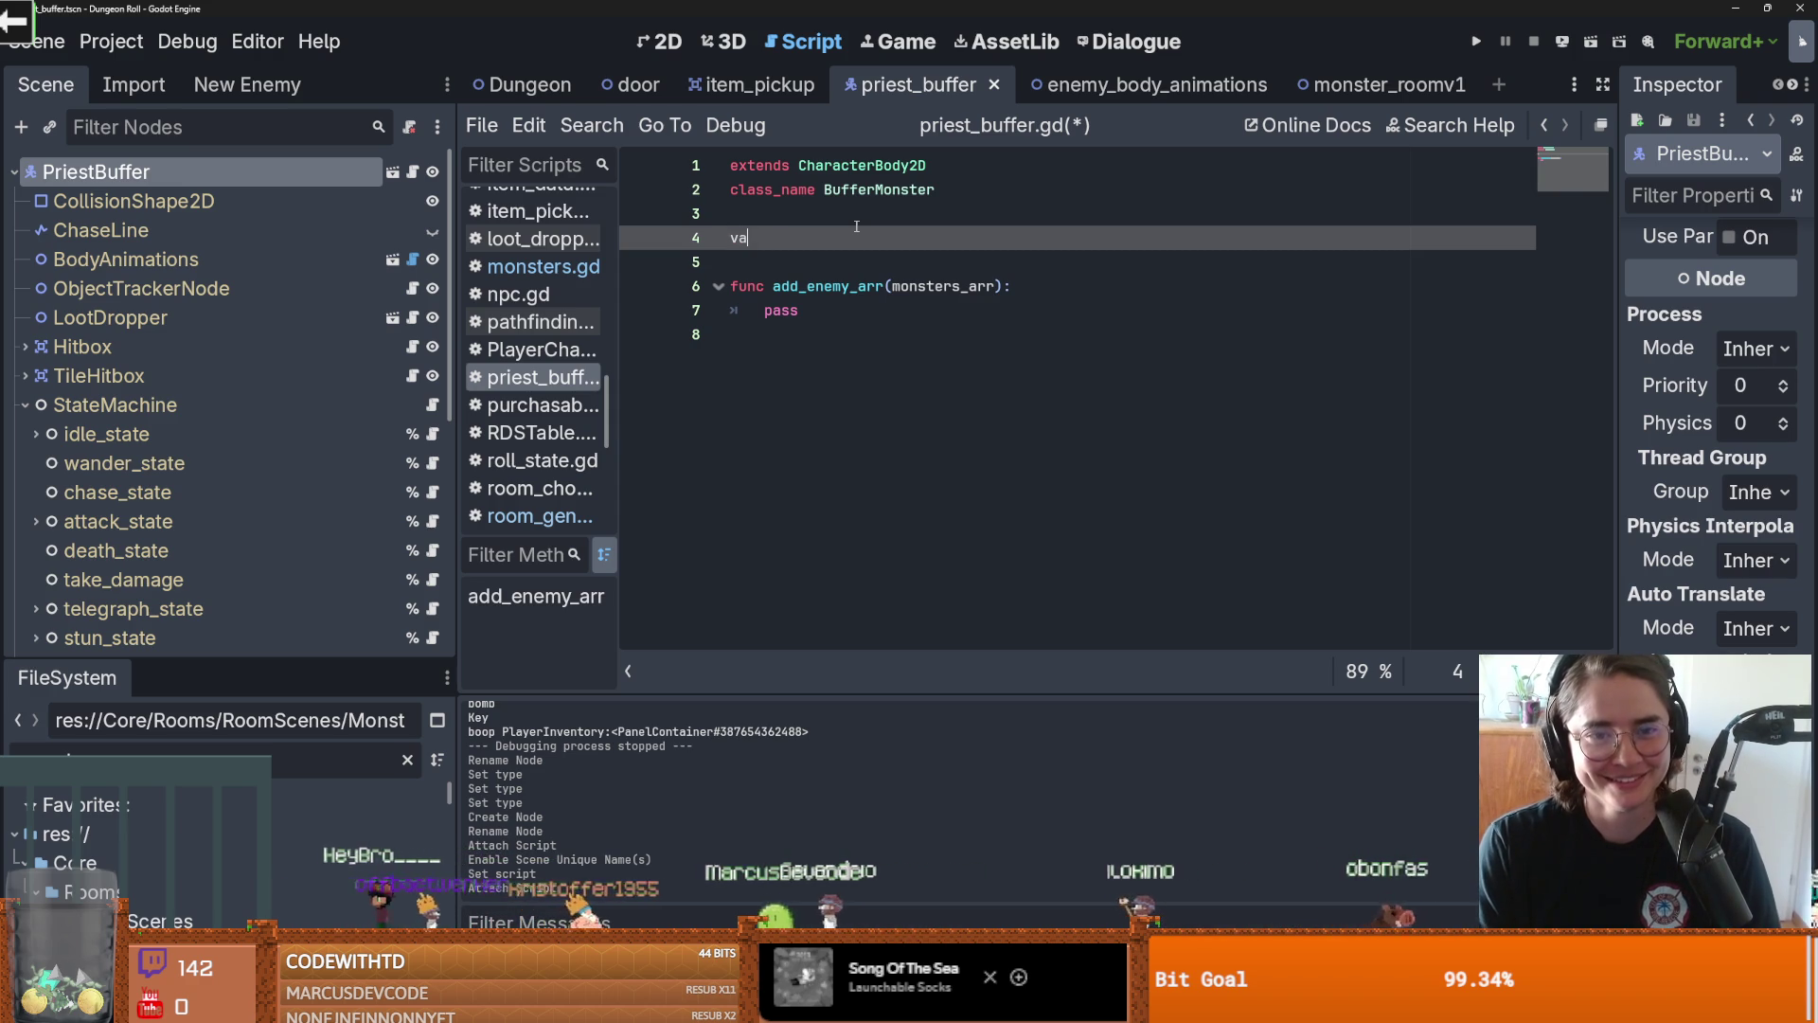
Replace pass with 'for enemy : EnemyCharacter in monsters_arr:' and a pass body, then save
{"action": "double_click", "coordinate": [781, 311]}
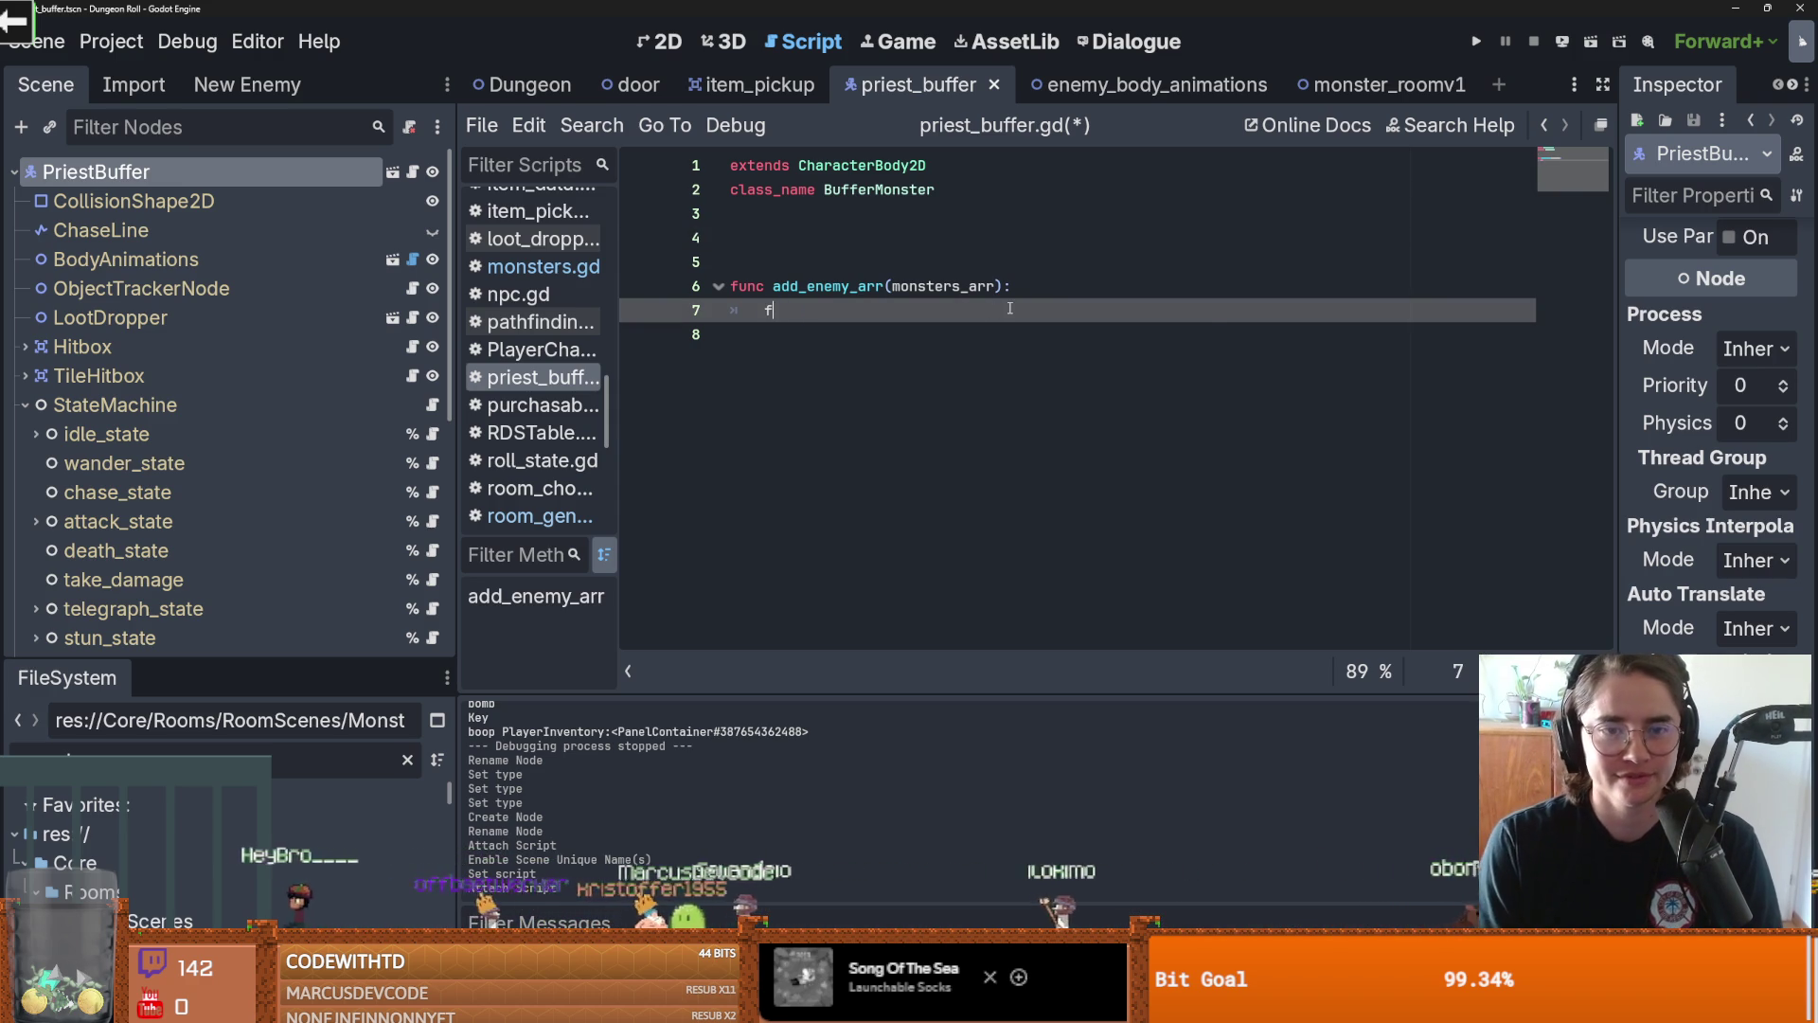
{"action": "type", "text": "for enemy : E"}
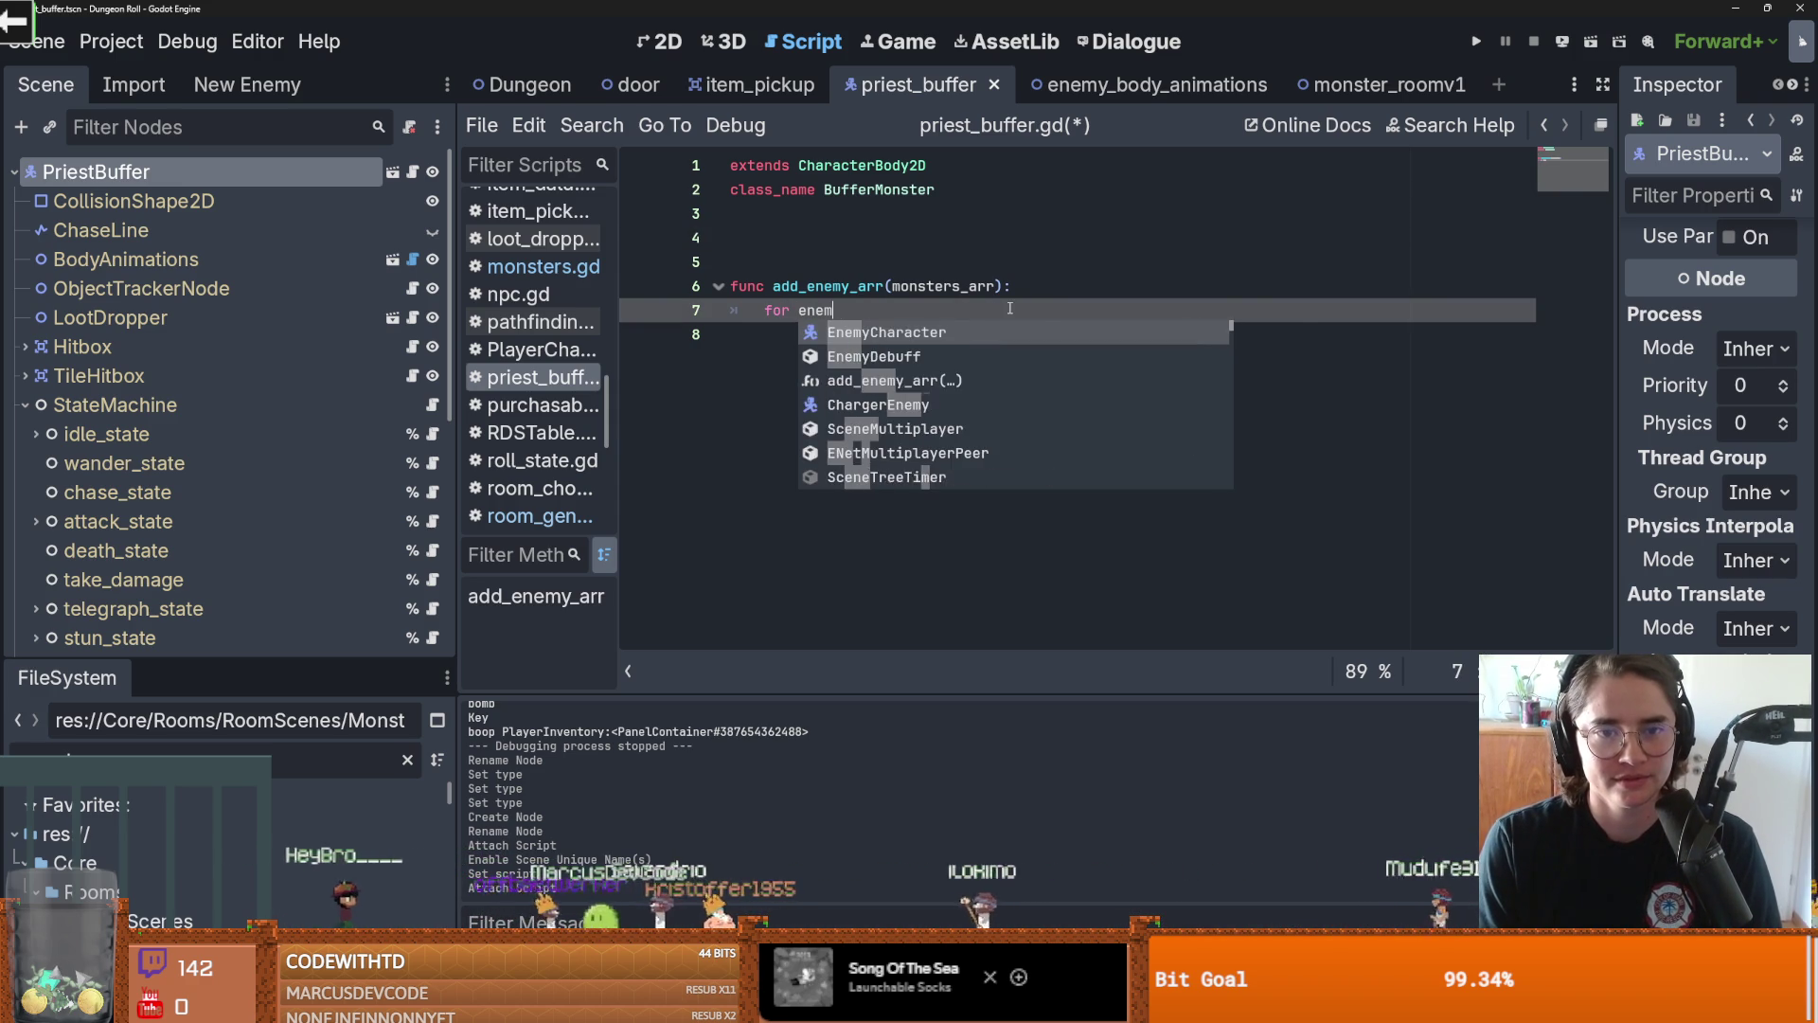
{"action": "type", "text": "nemyC"}
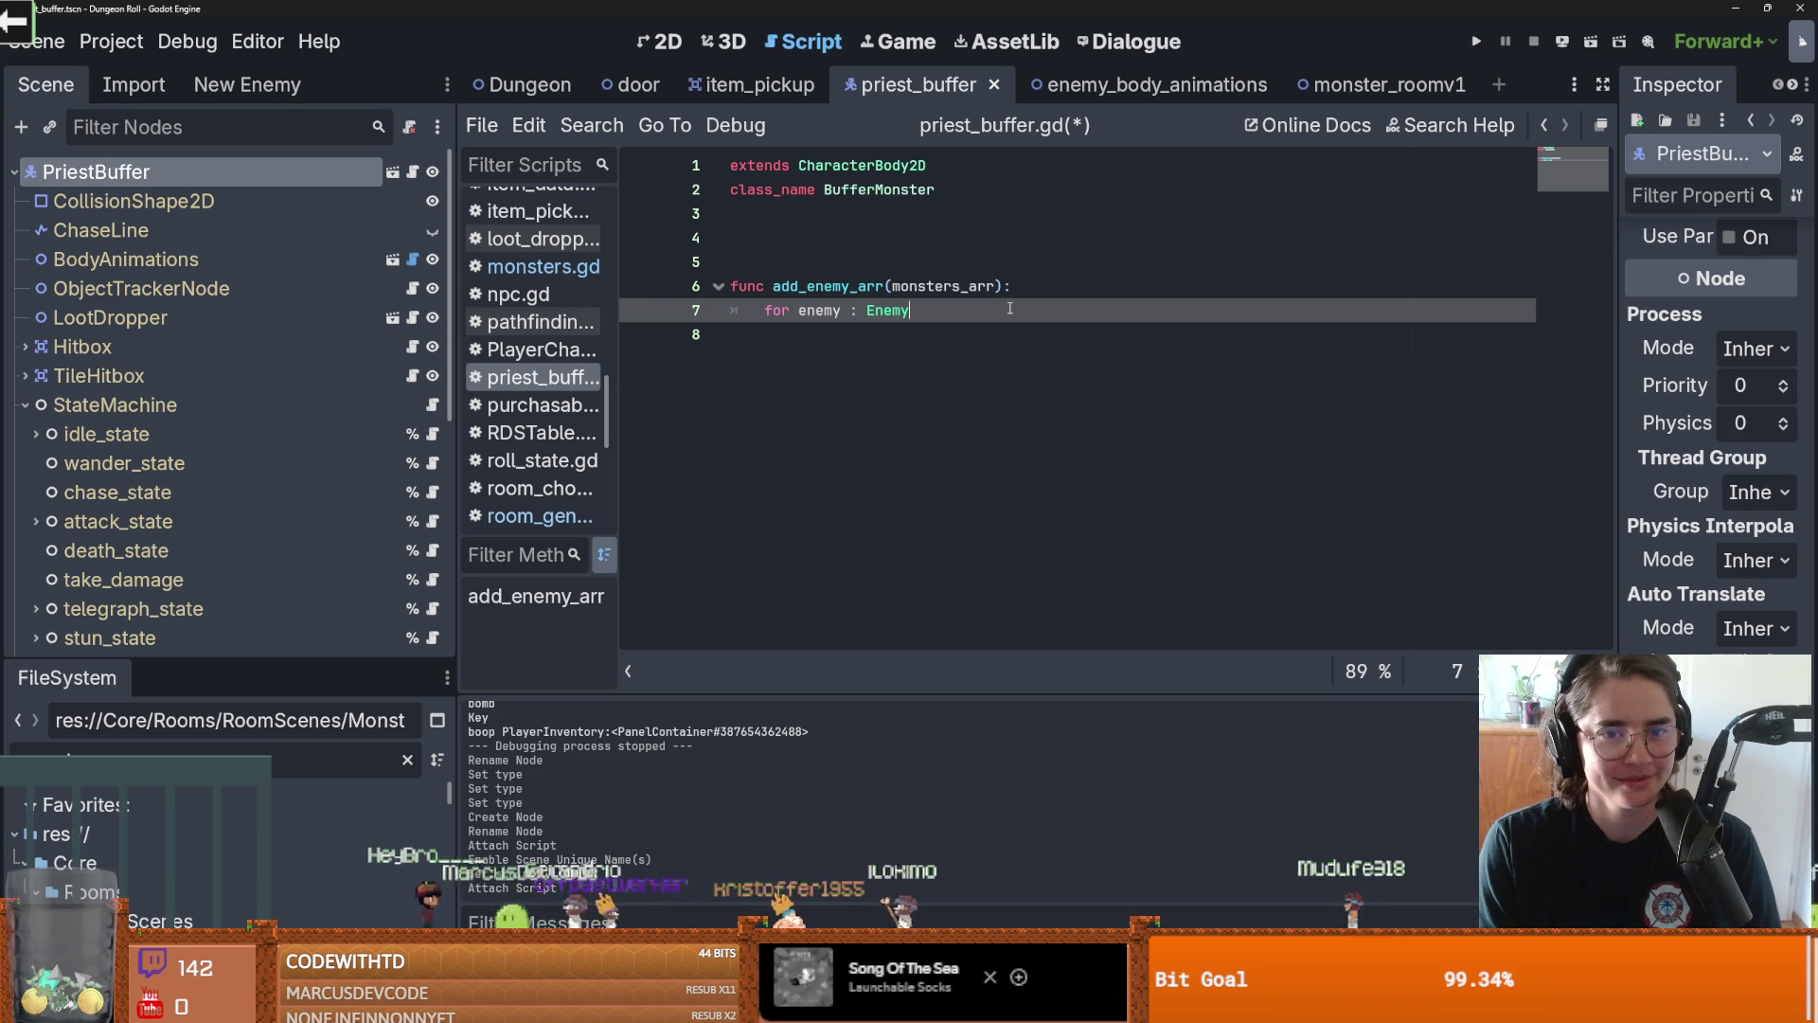
{"action": "key", "text": "Return"}
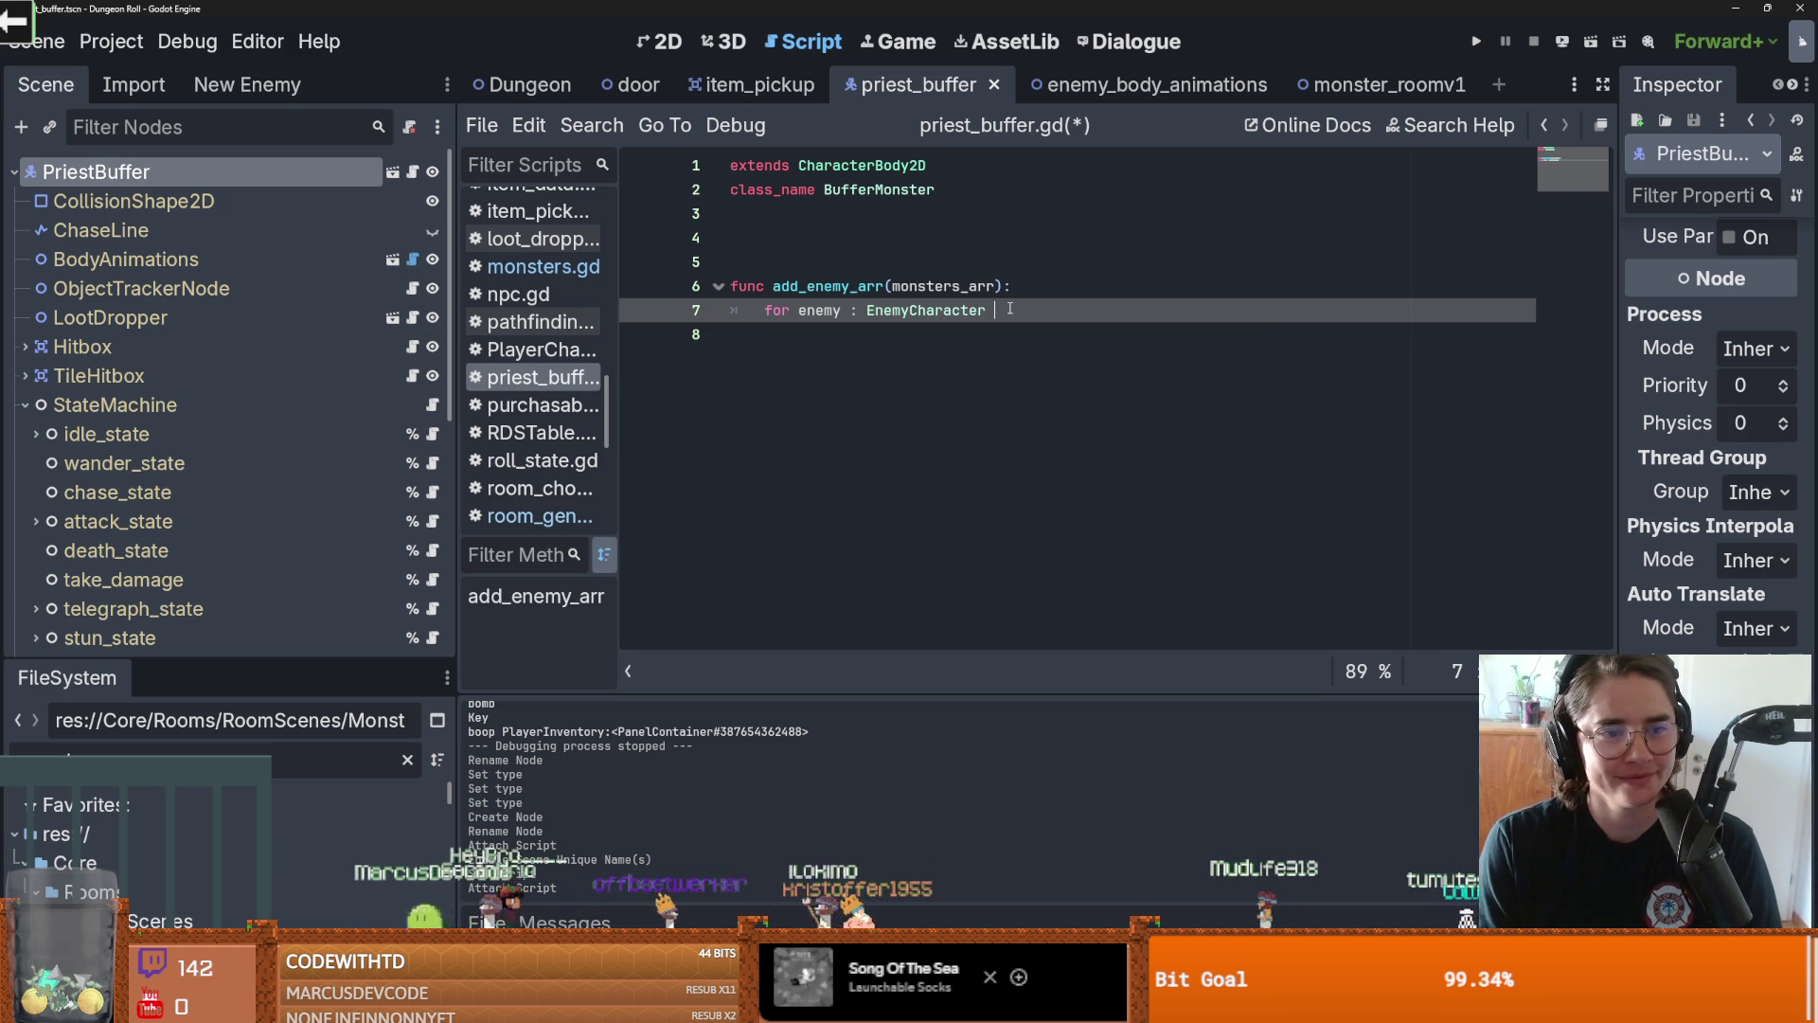
{"action": "type", "text": "in mon"}
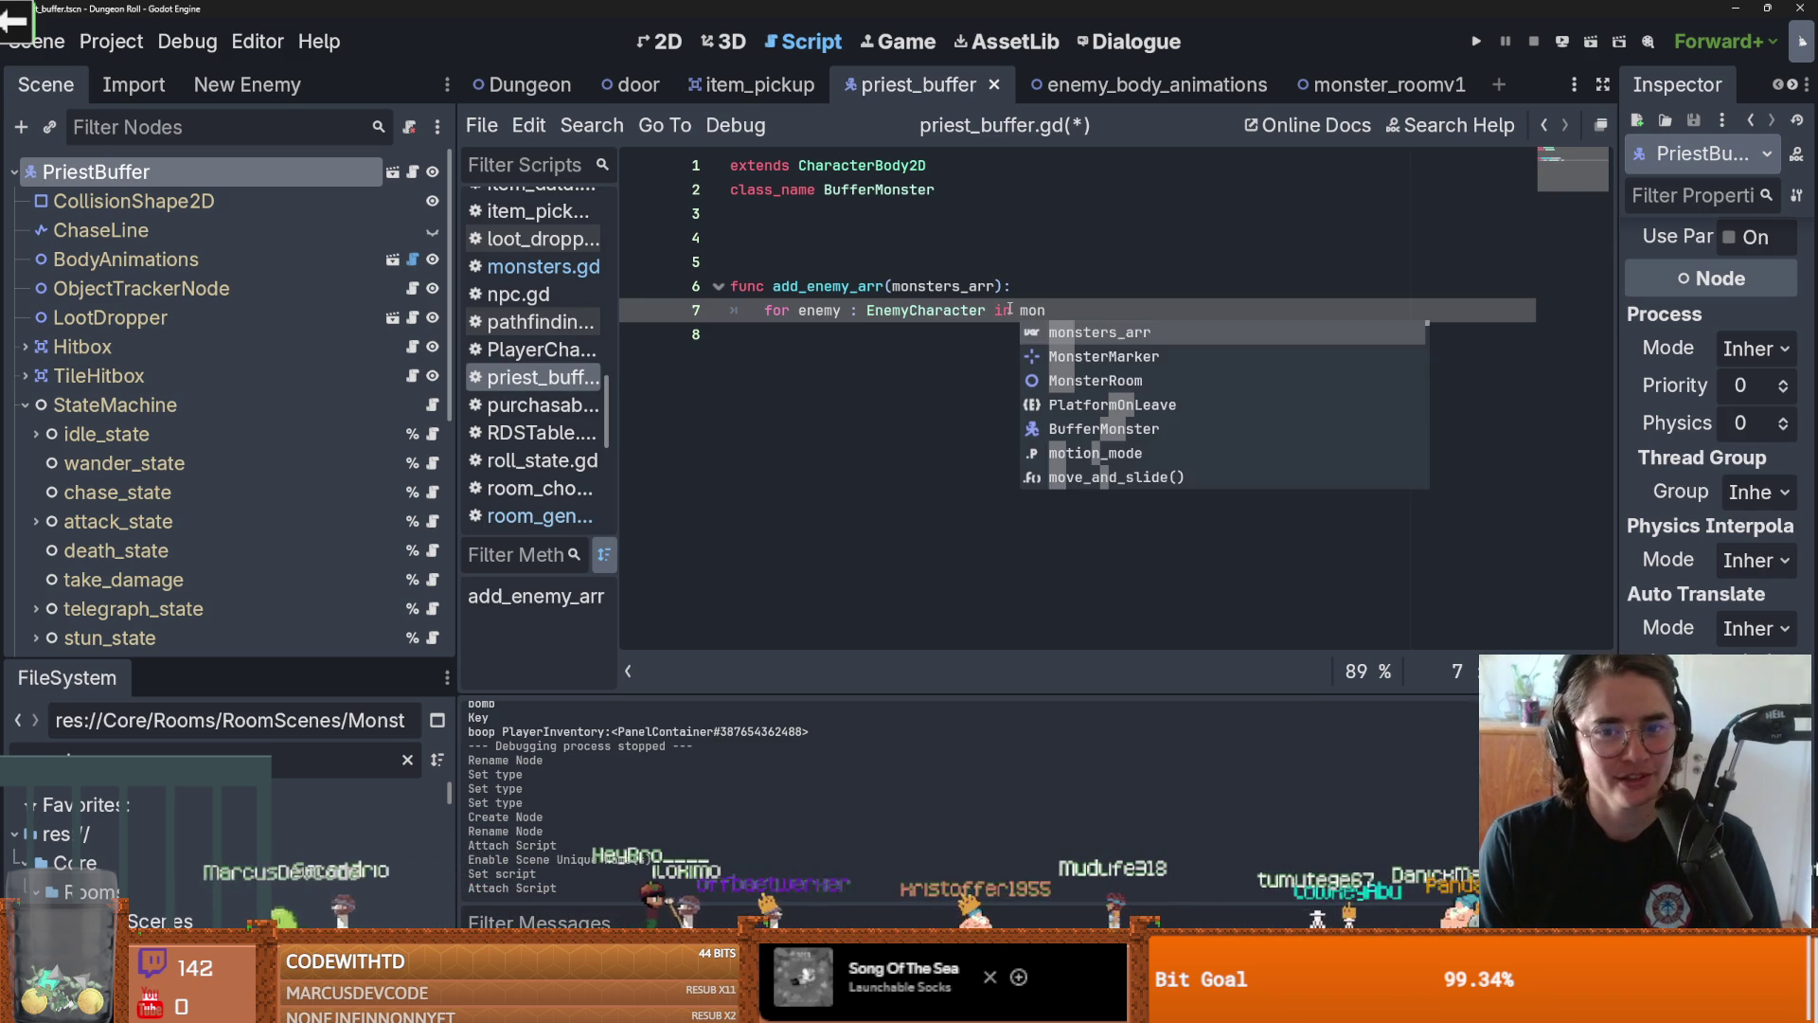
{"action": "key", "text": "Return"}
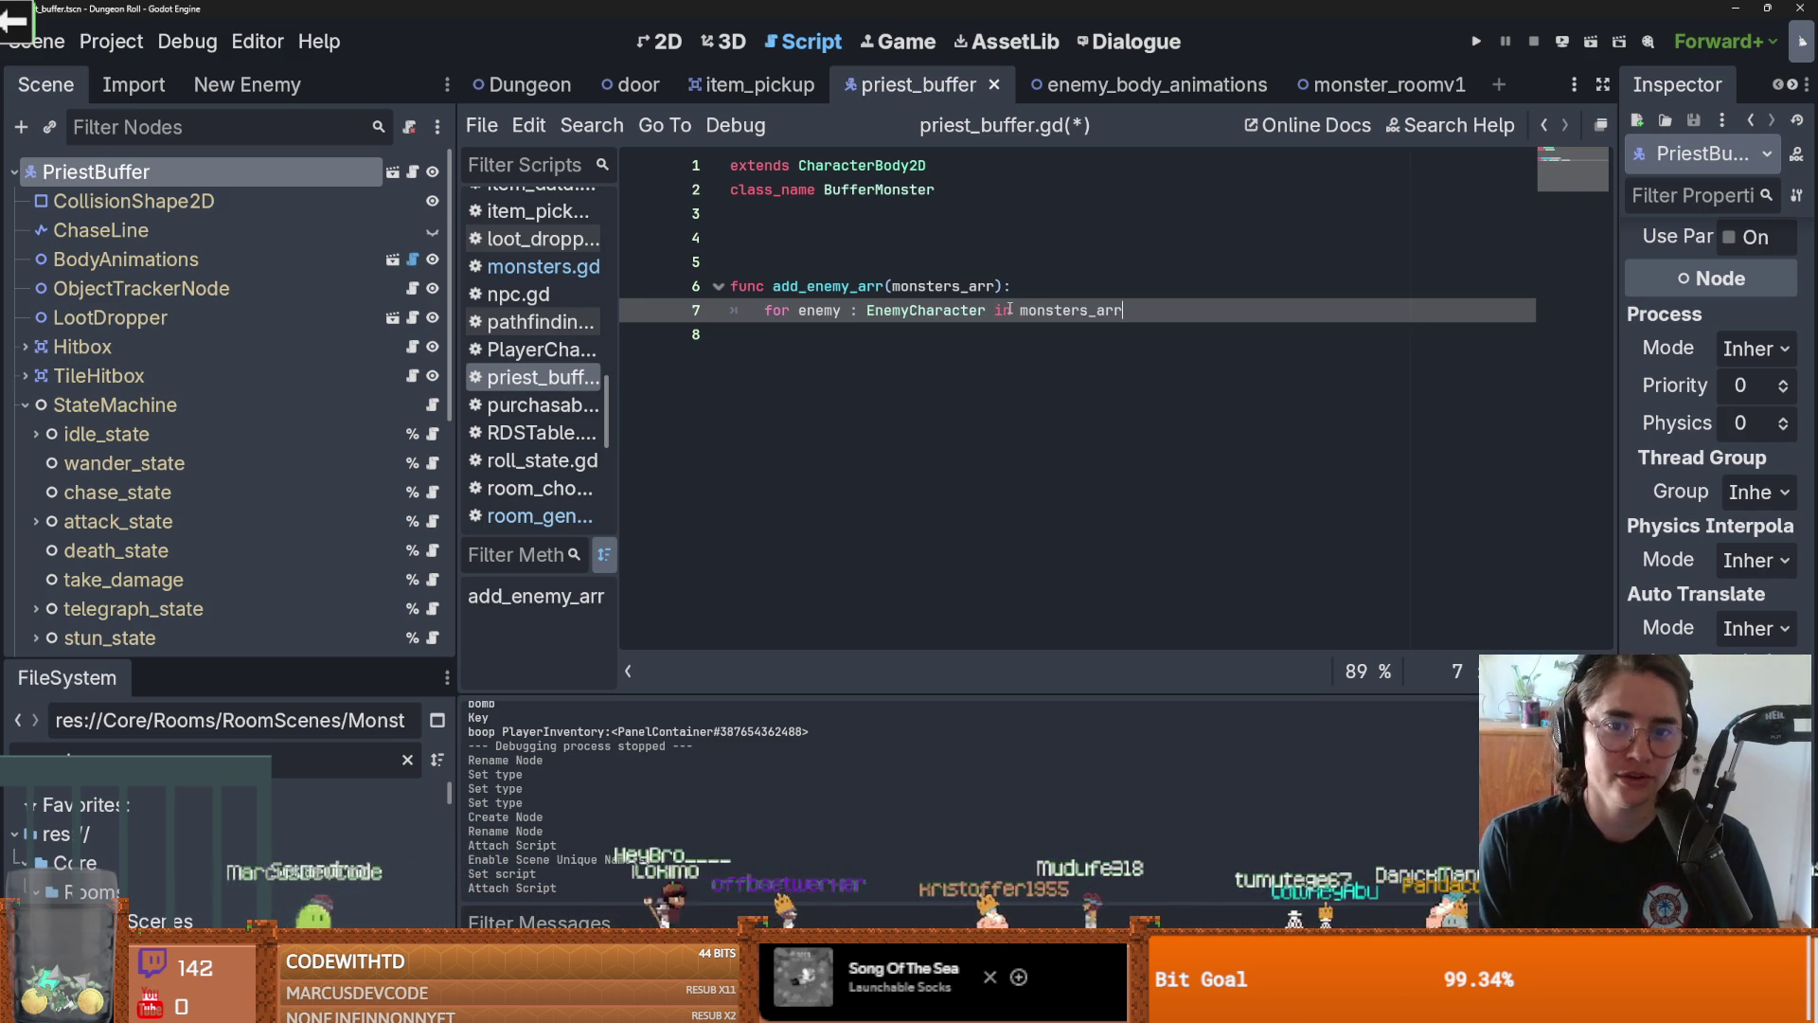
{"action": "type", "text": ":"}
{"action": "key", "text": "Return"}
{"action": "type", "text": "pass"}
{"action": "key", "text": "ctrl+s"}
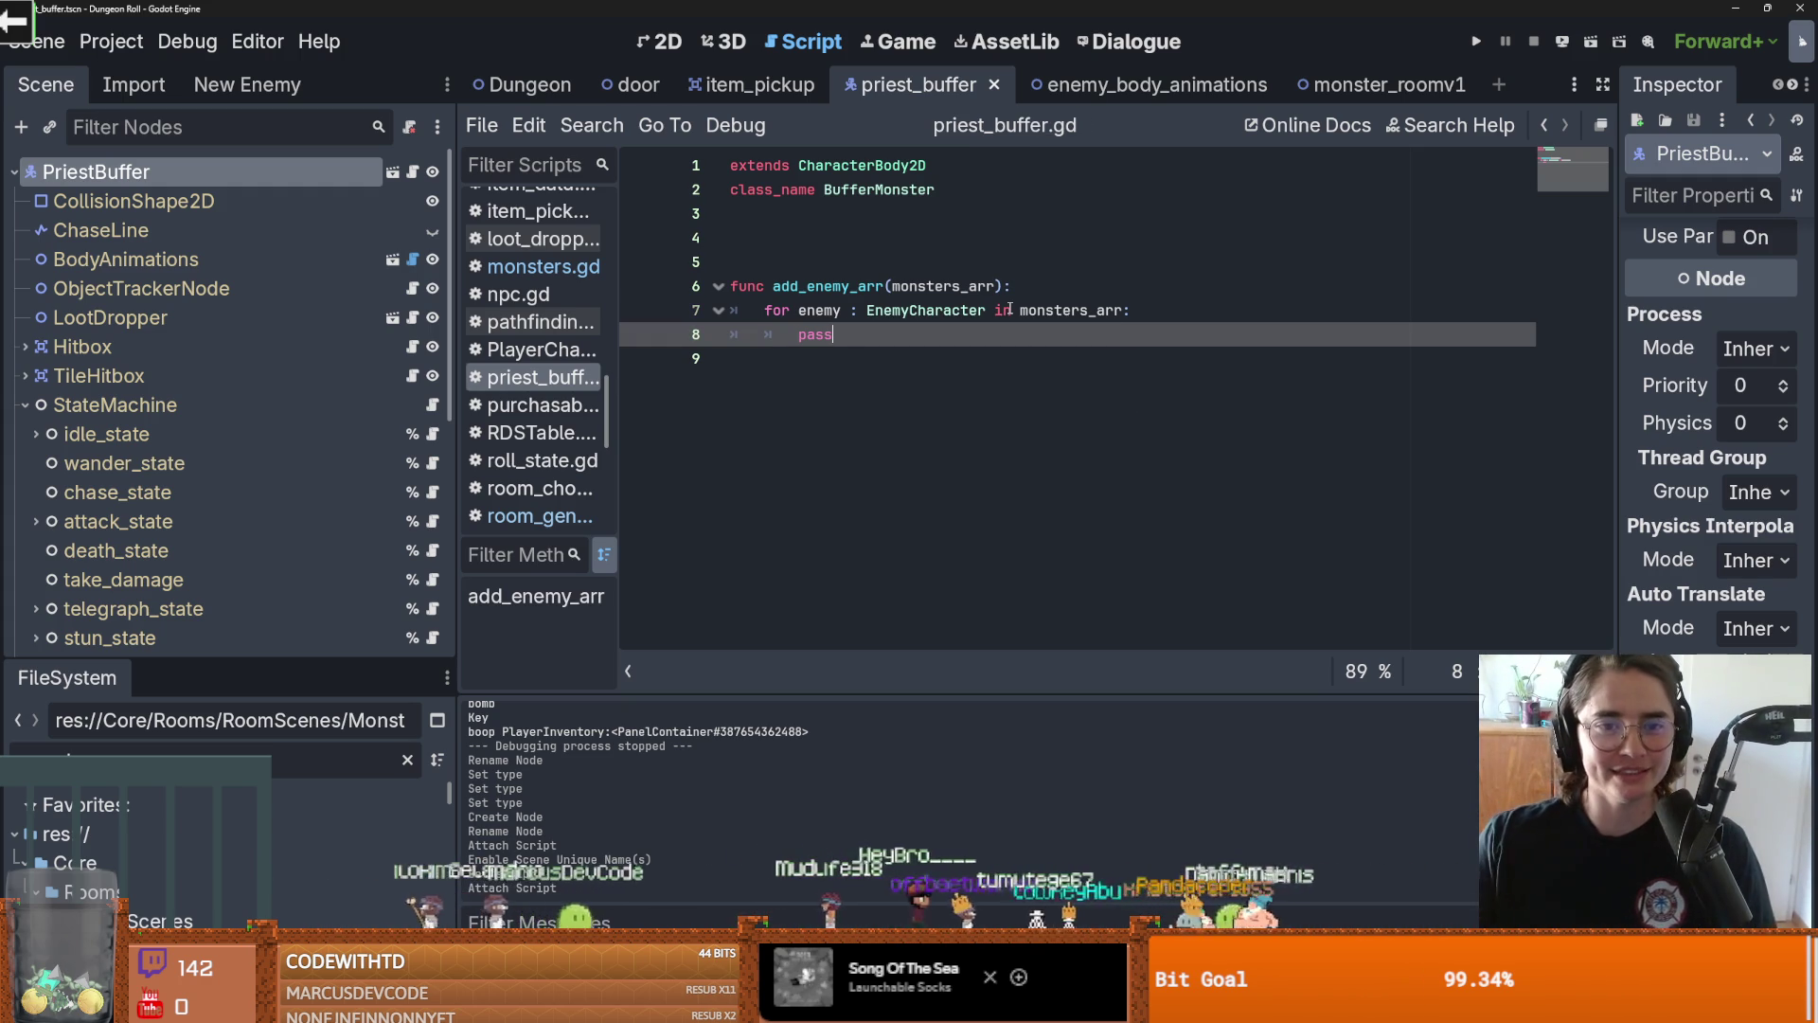
Remove the extra blank line above add_enemy_arr and select the loop's pass
{"action": "left_click", "coordinate": [862, 248]}
{"action": "key", "text": "BackSpace"}
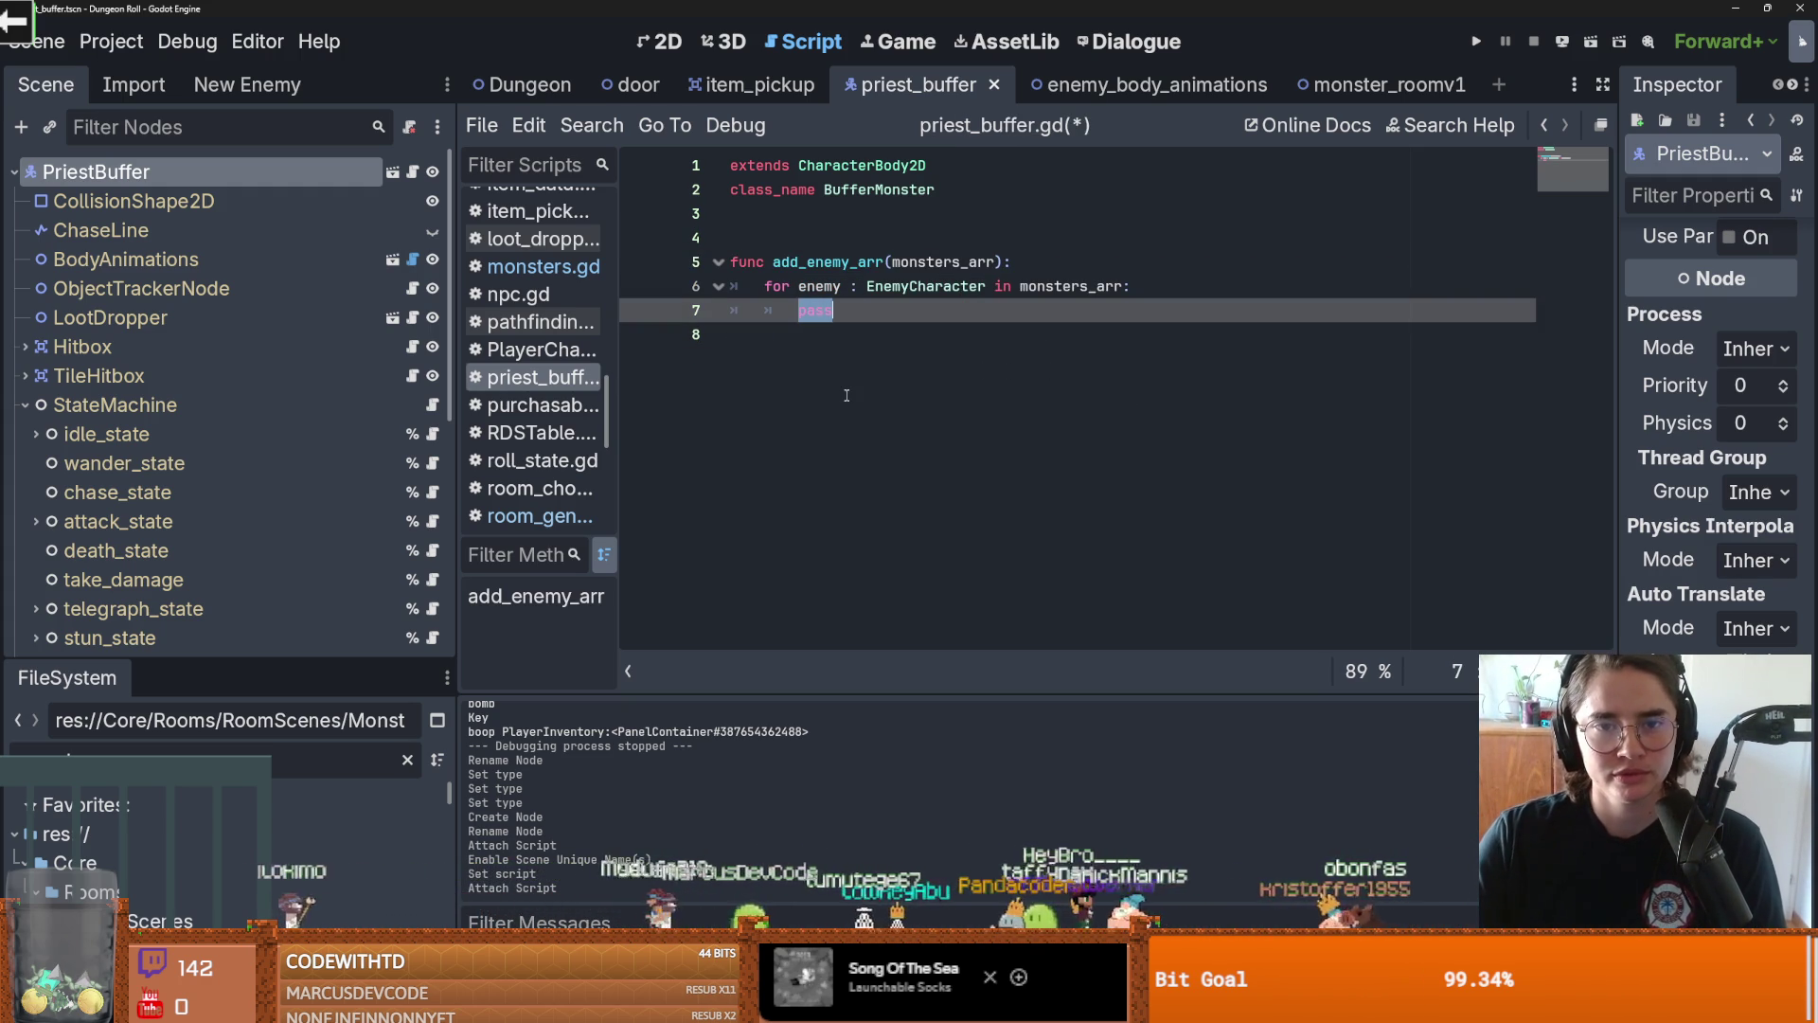
{"action": "left_click", "coordinate": [775, 233]}
{"action": "double_click", "coordinate": [815, 310]}
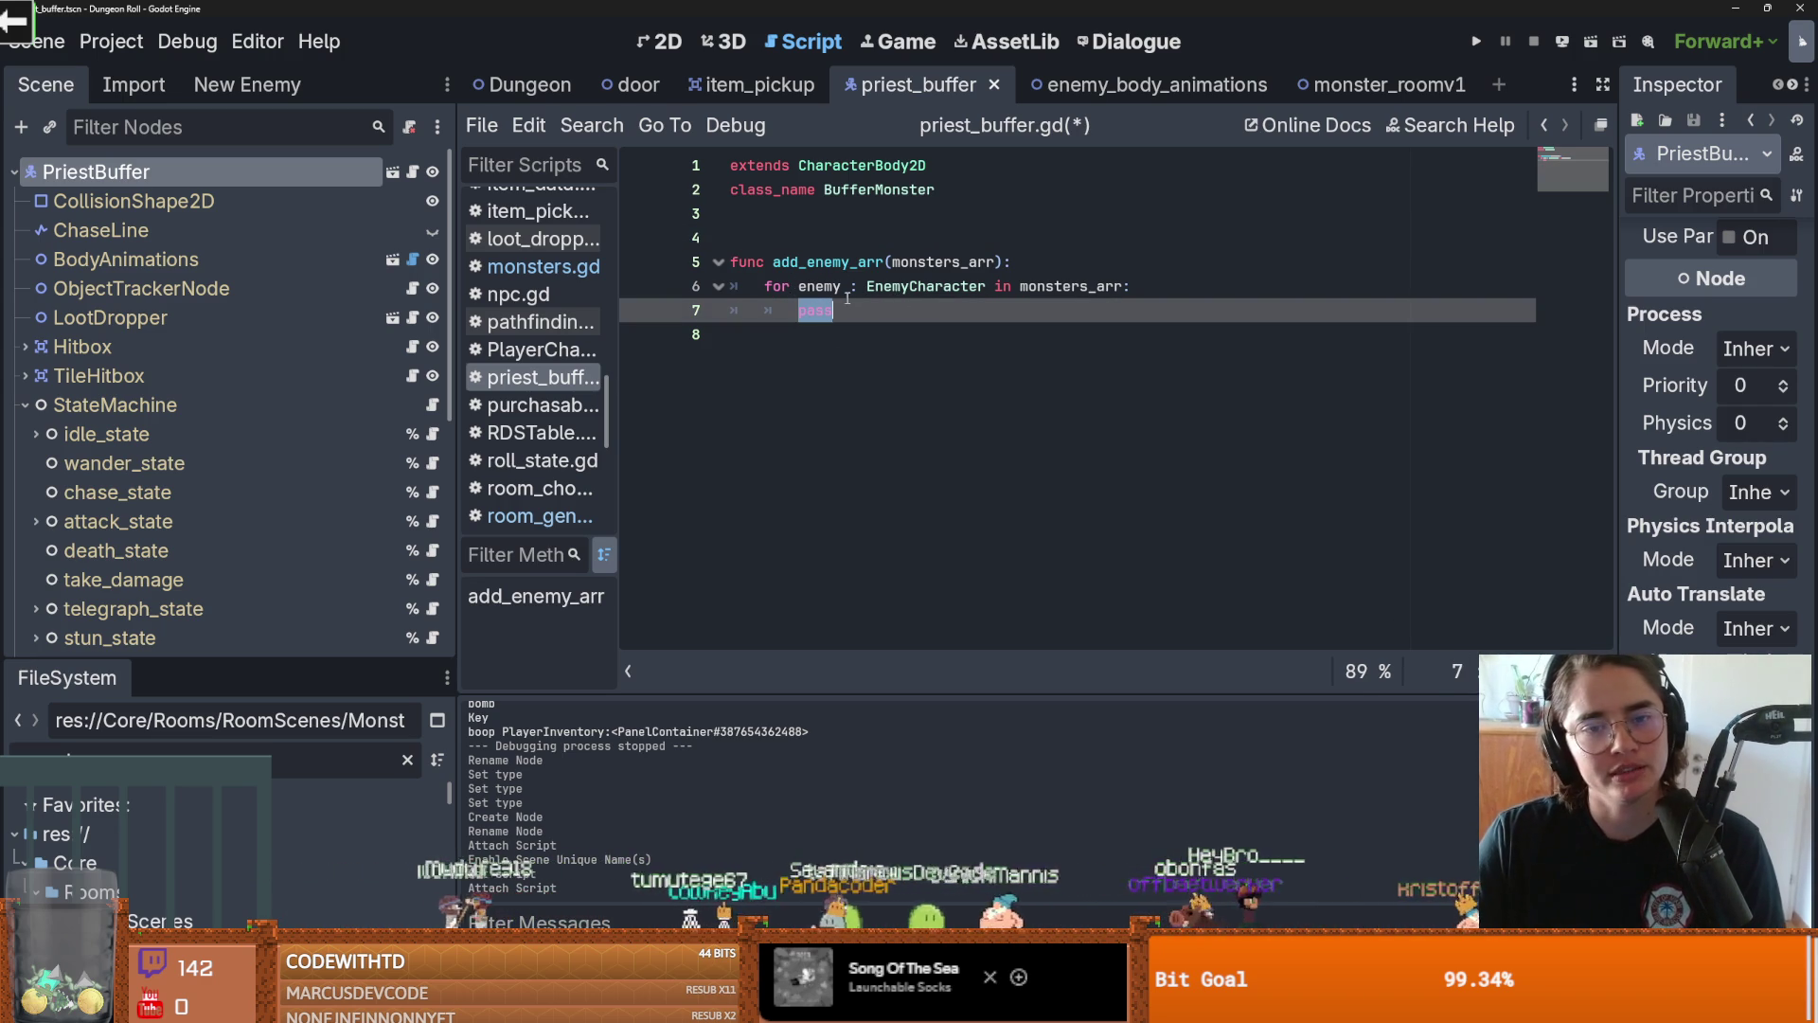
{"action": "mouse_move", "coordinate": [1075, 291]}
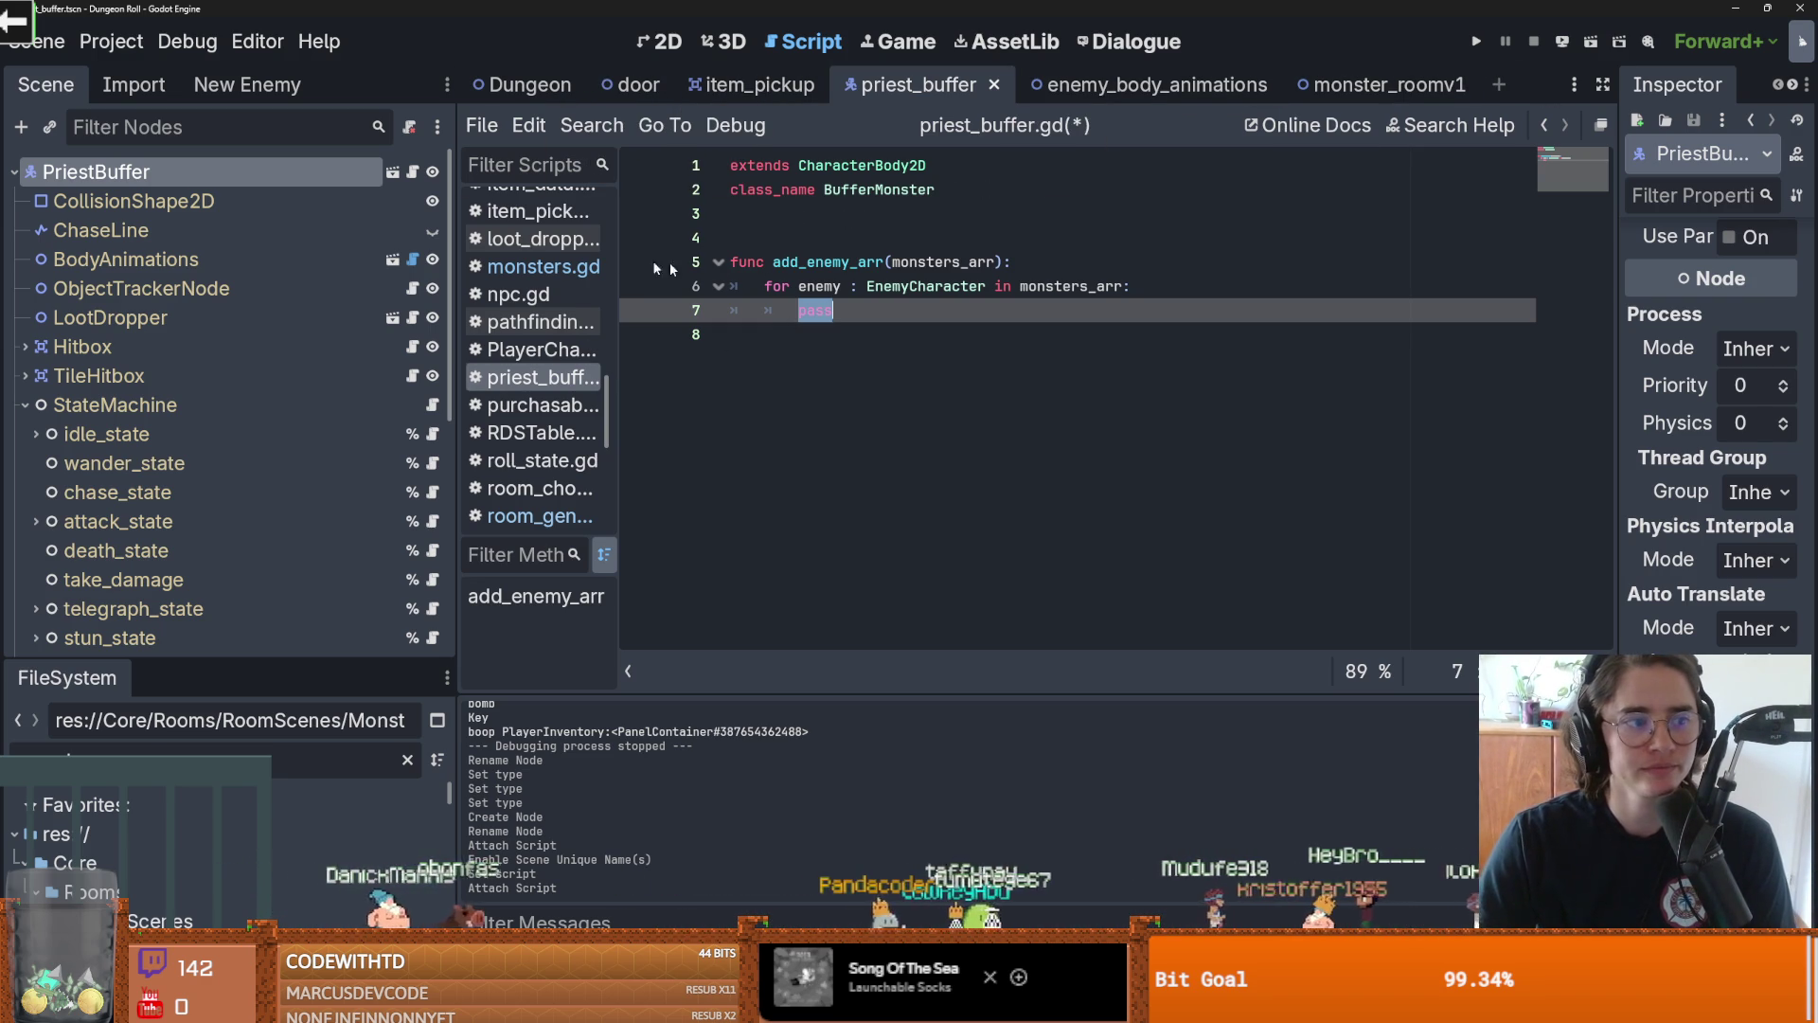
Collapse the StateMachine node in the Scene dock, save, and begin typing 'enemy.dea' in the loop
{"action": "left_click", "coordinate": [25, 405]}
{"action": "key", "text": "ctrl+s"}
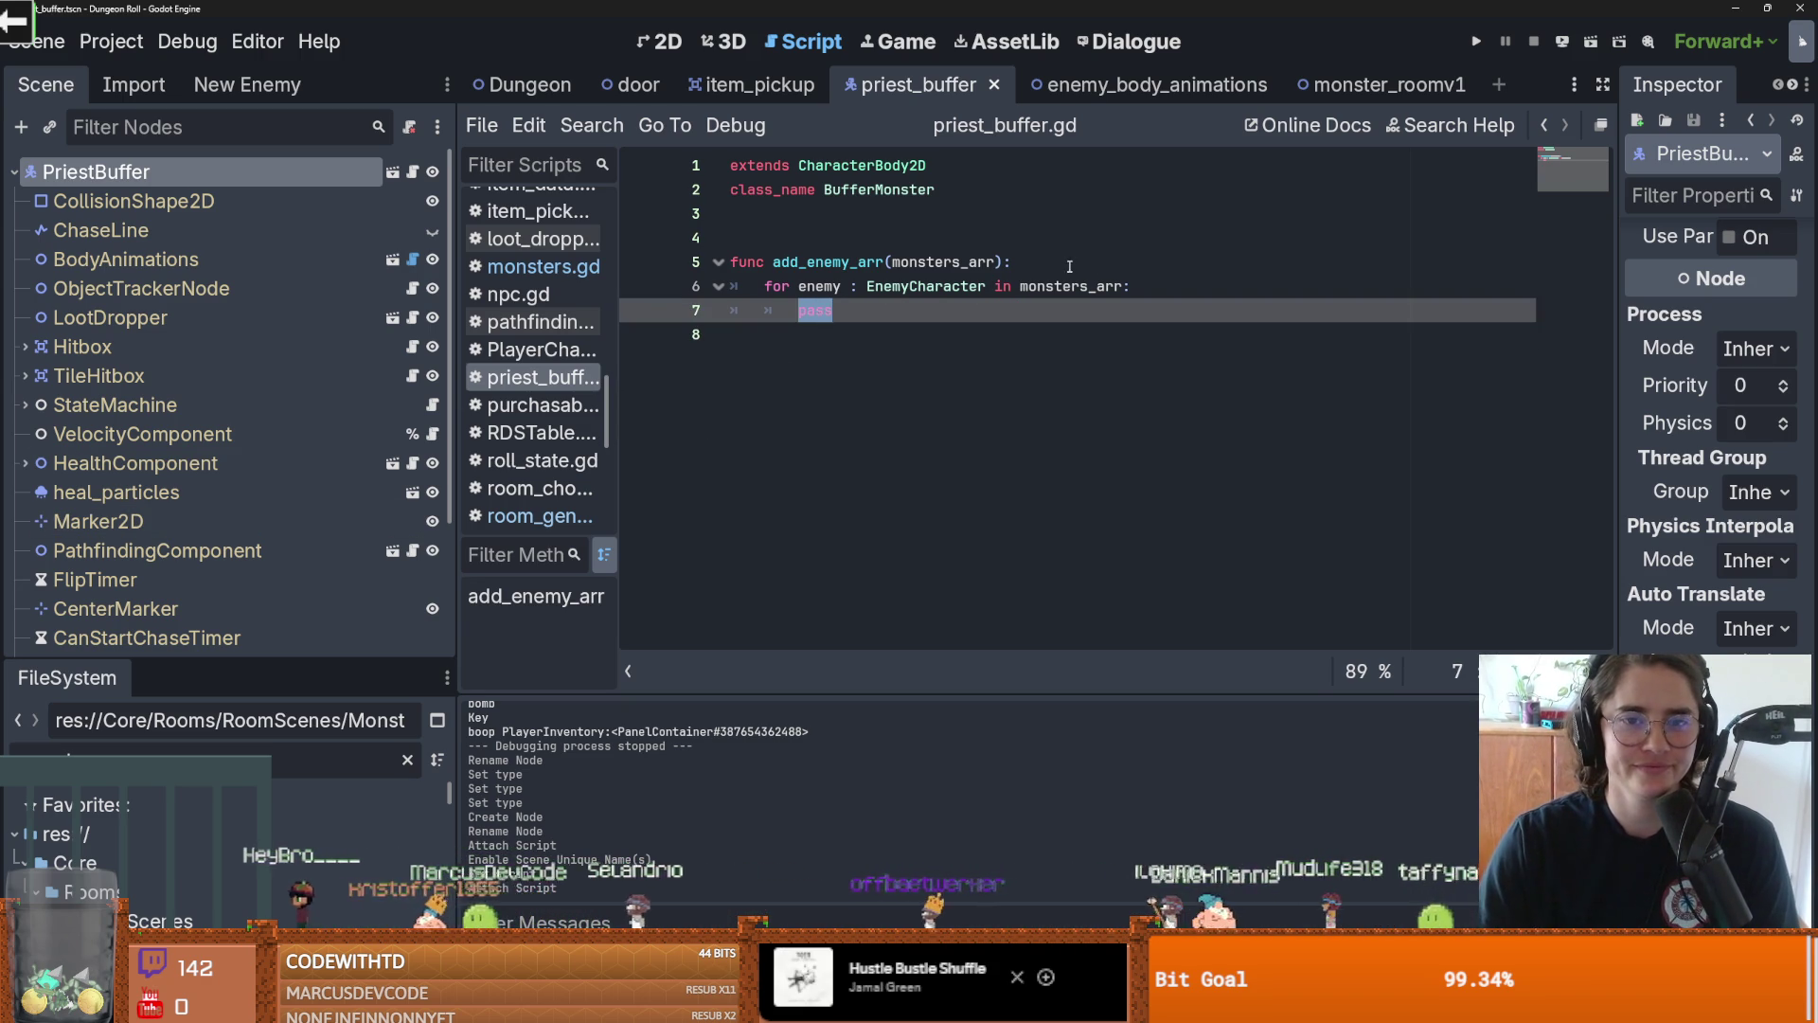
{"action": "type", "text": "enemy."}
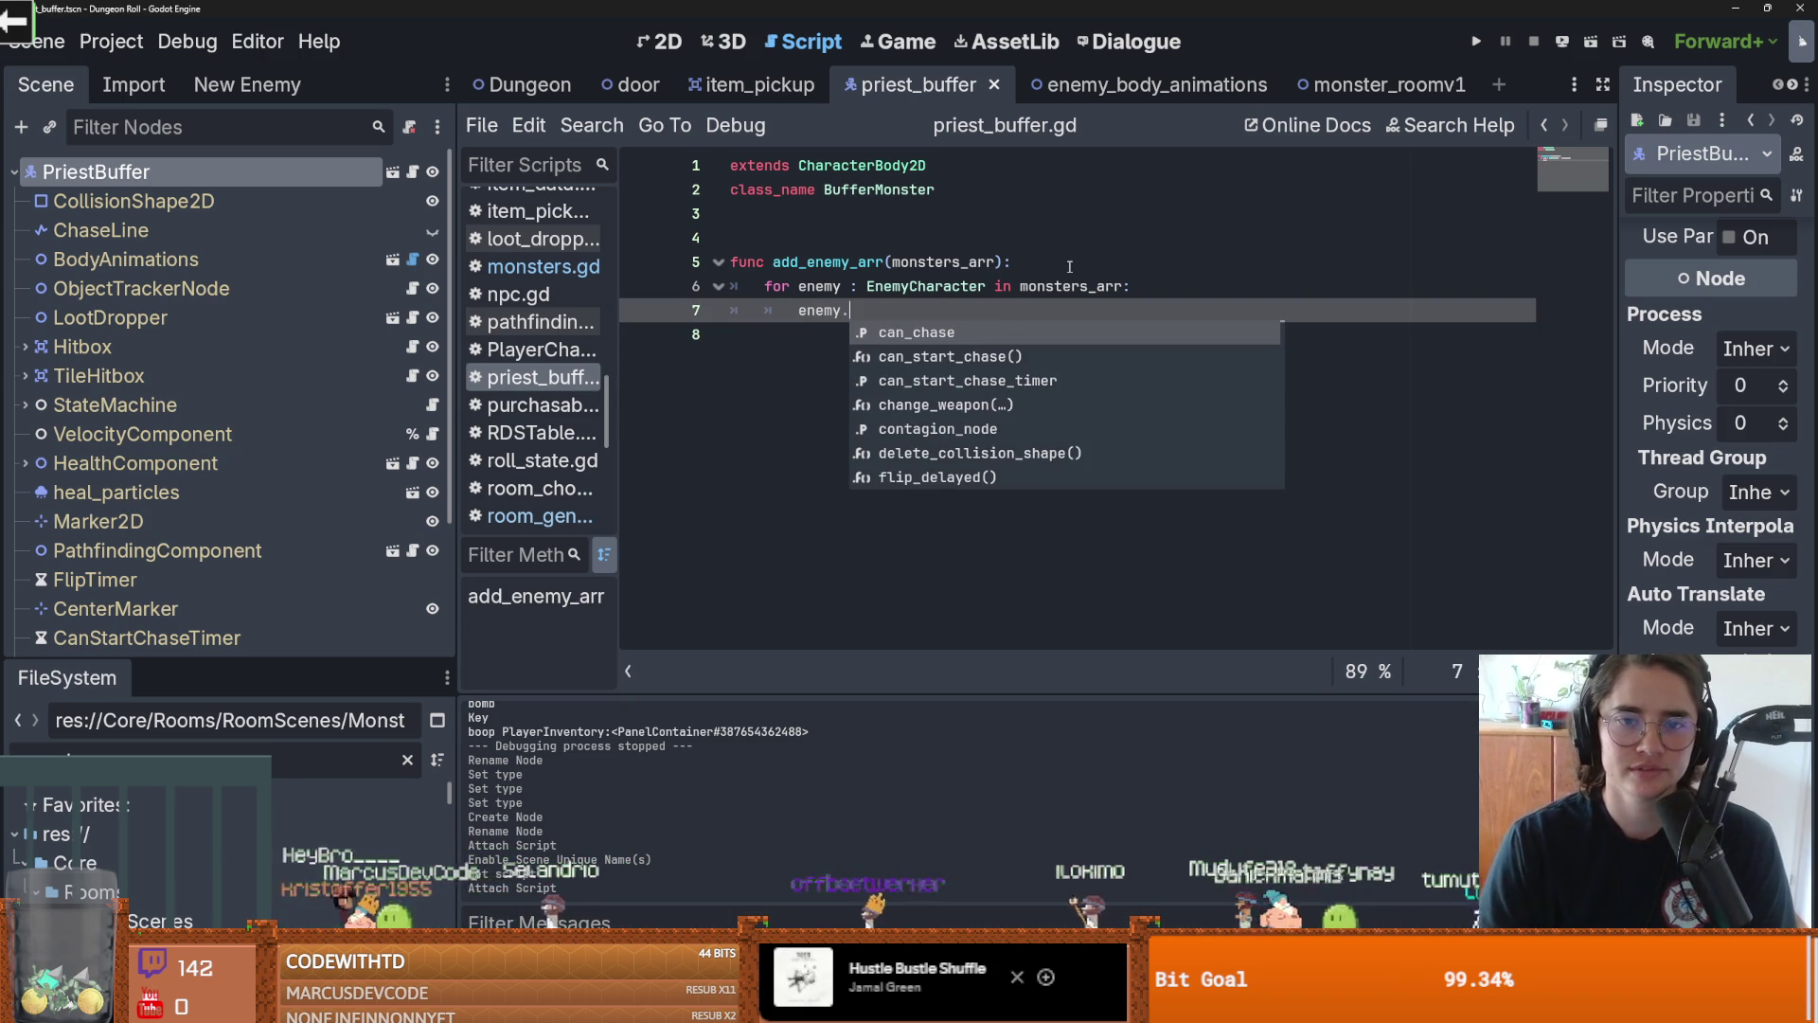
{"action": "type", "text": "d"}
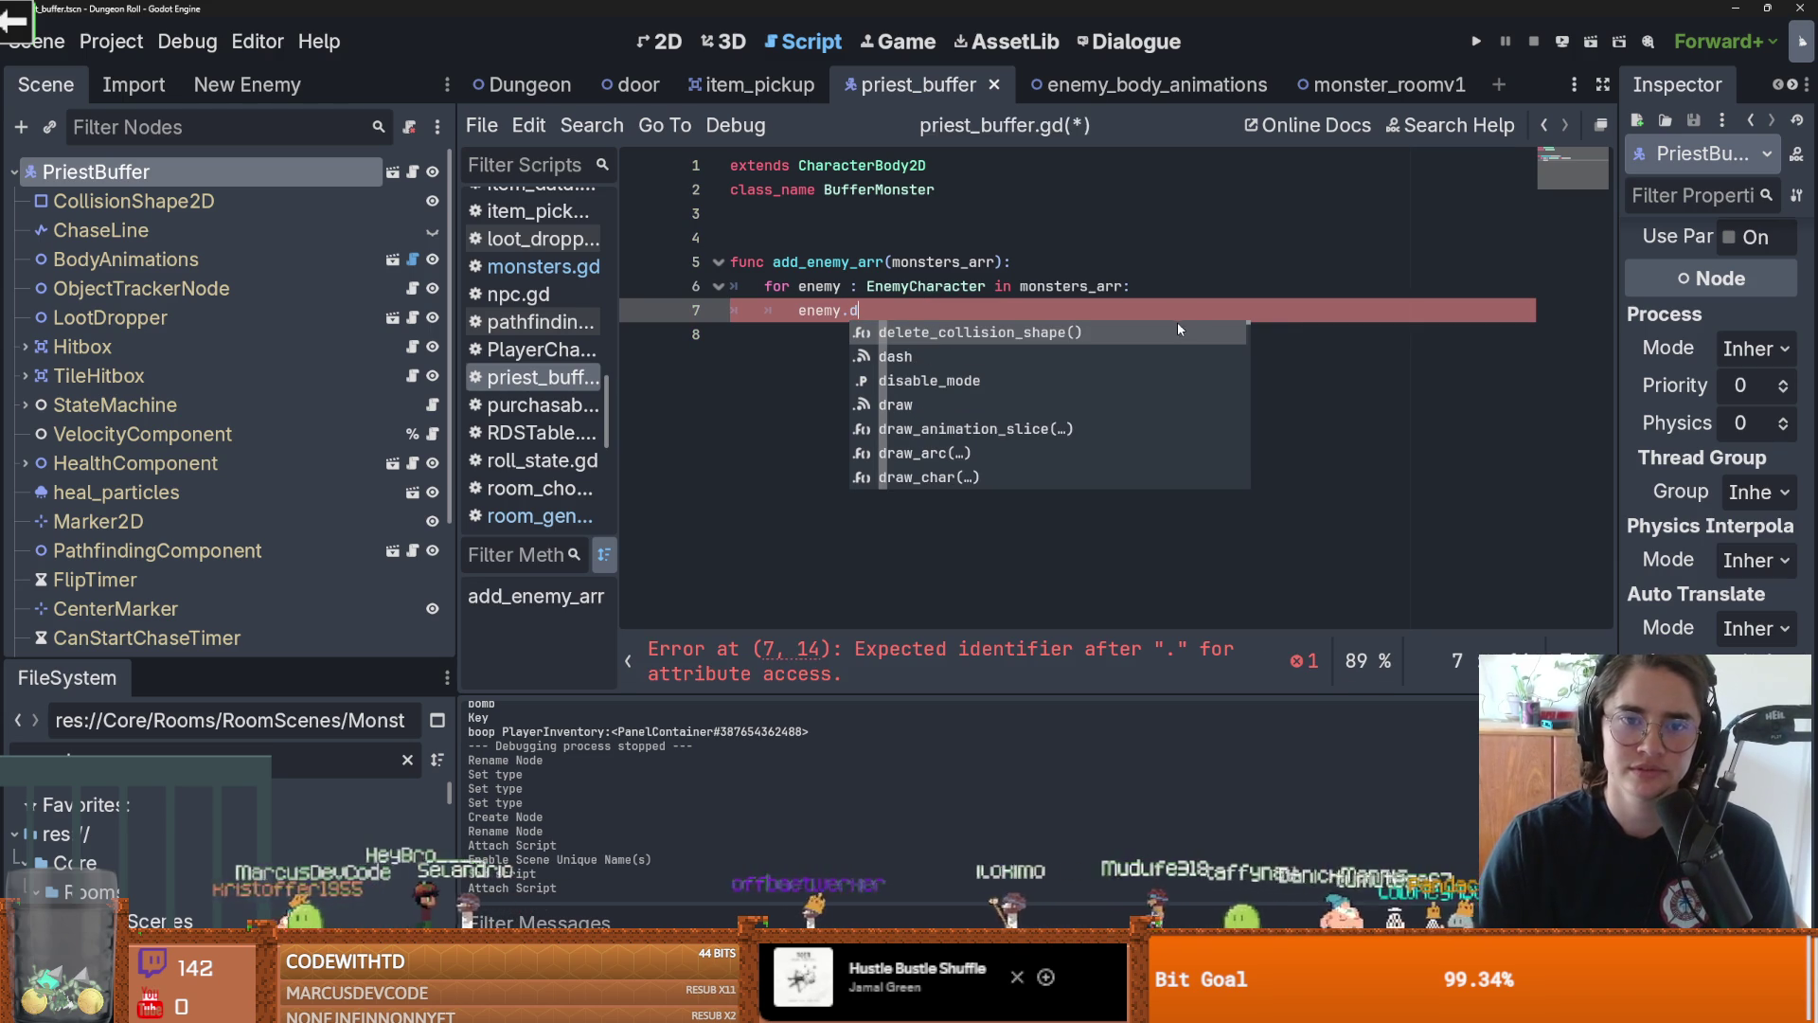
{"action": "type", "text": "ea"}
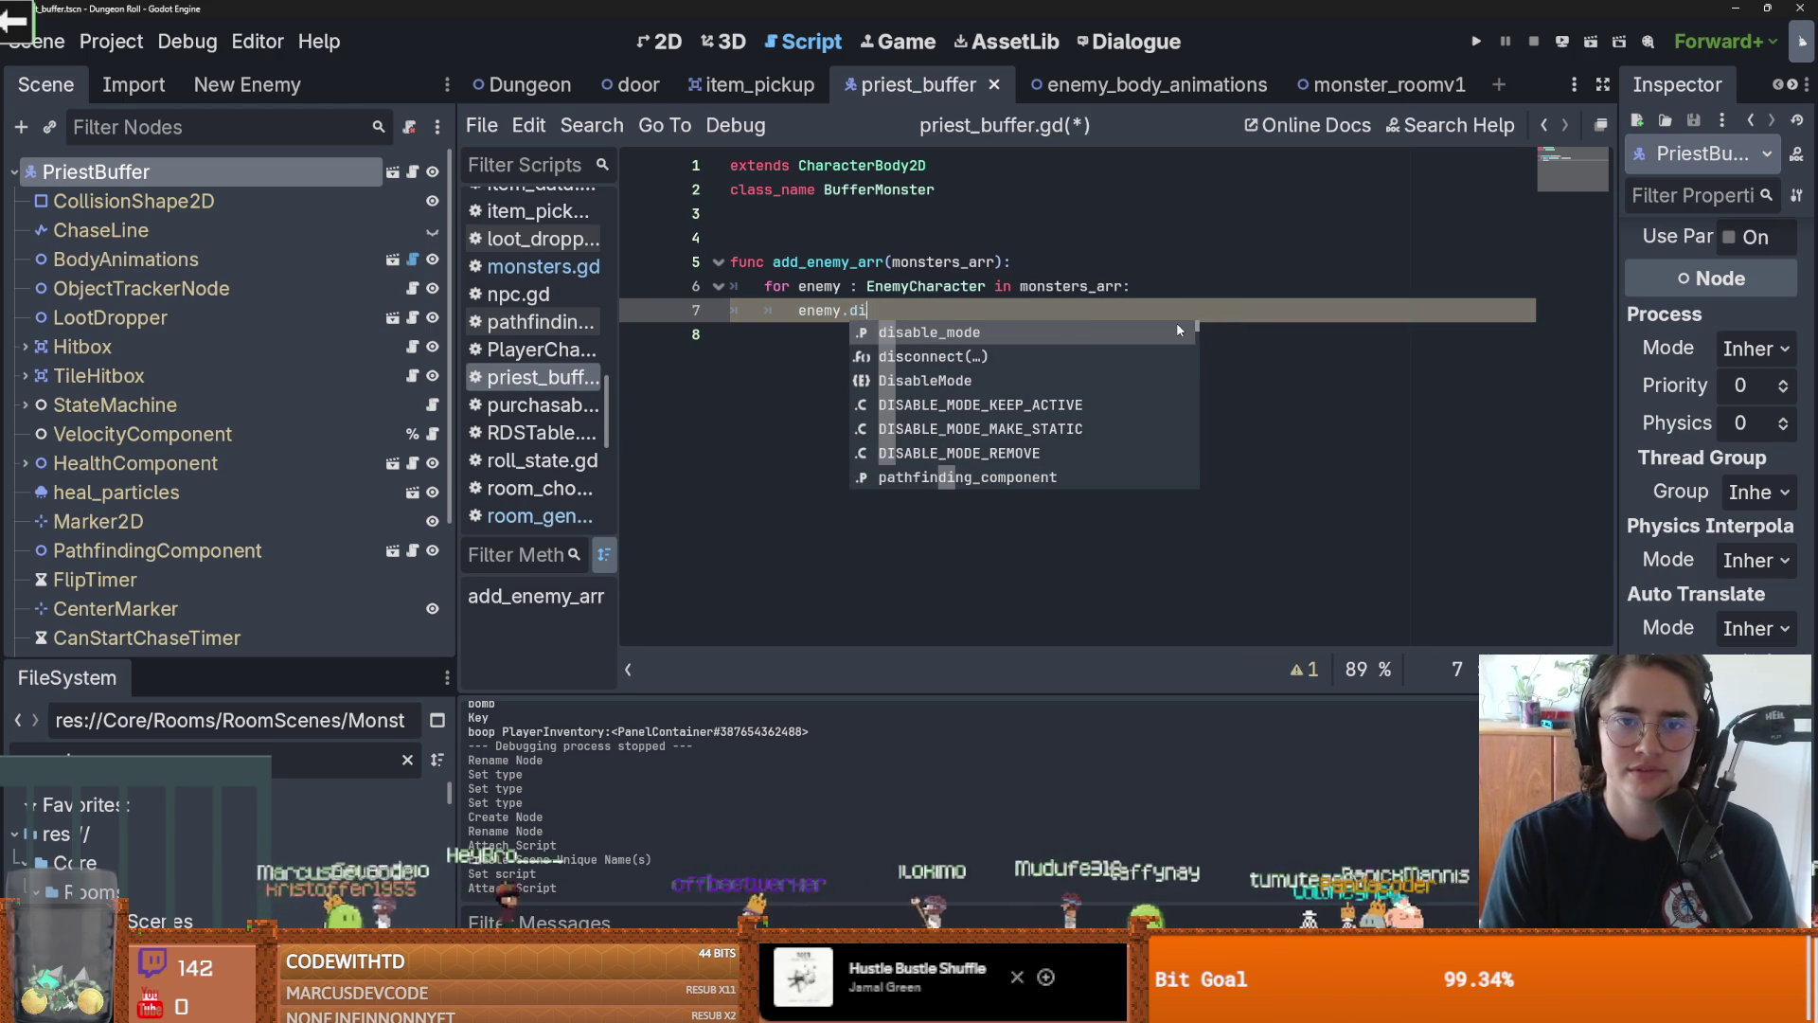
Trim line 7 and follow EnemyCharacter to its parent Character class in Characters.gd
{"action": "key", "text": "BackSpace"}
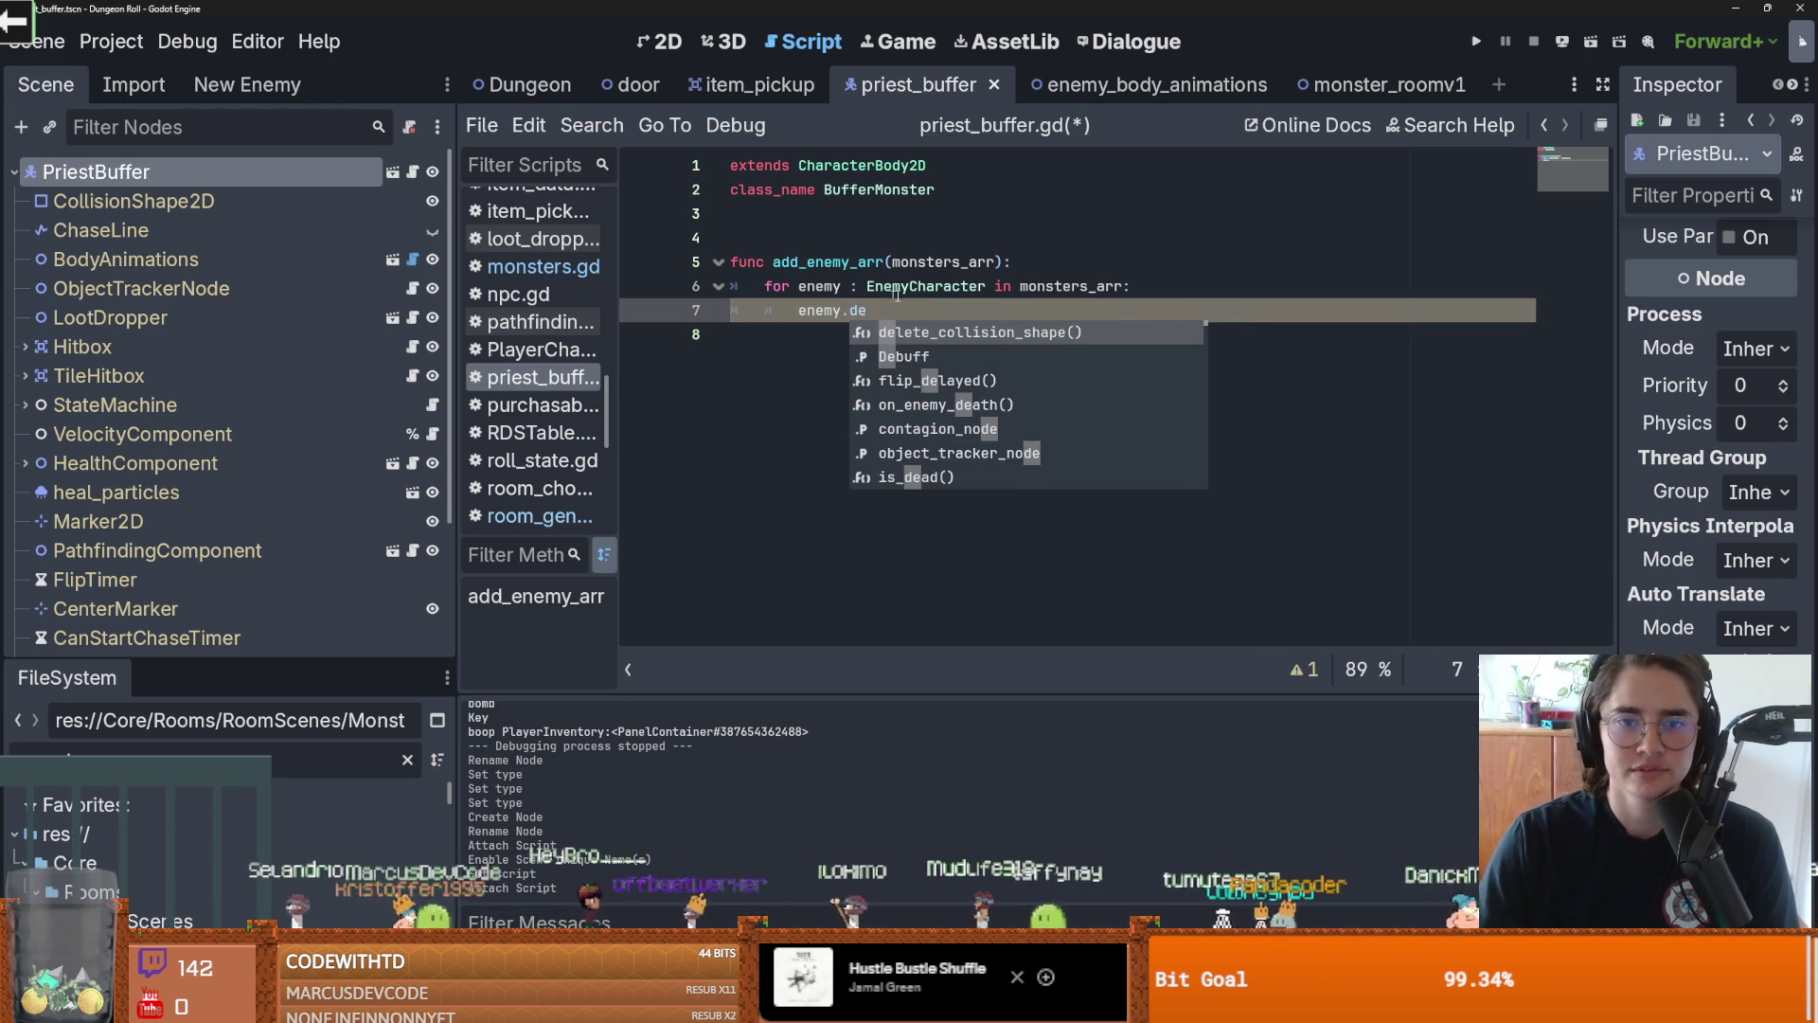
{"action": "left_click", "coordinate": [886, 288], "text": "ctrl"}
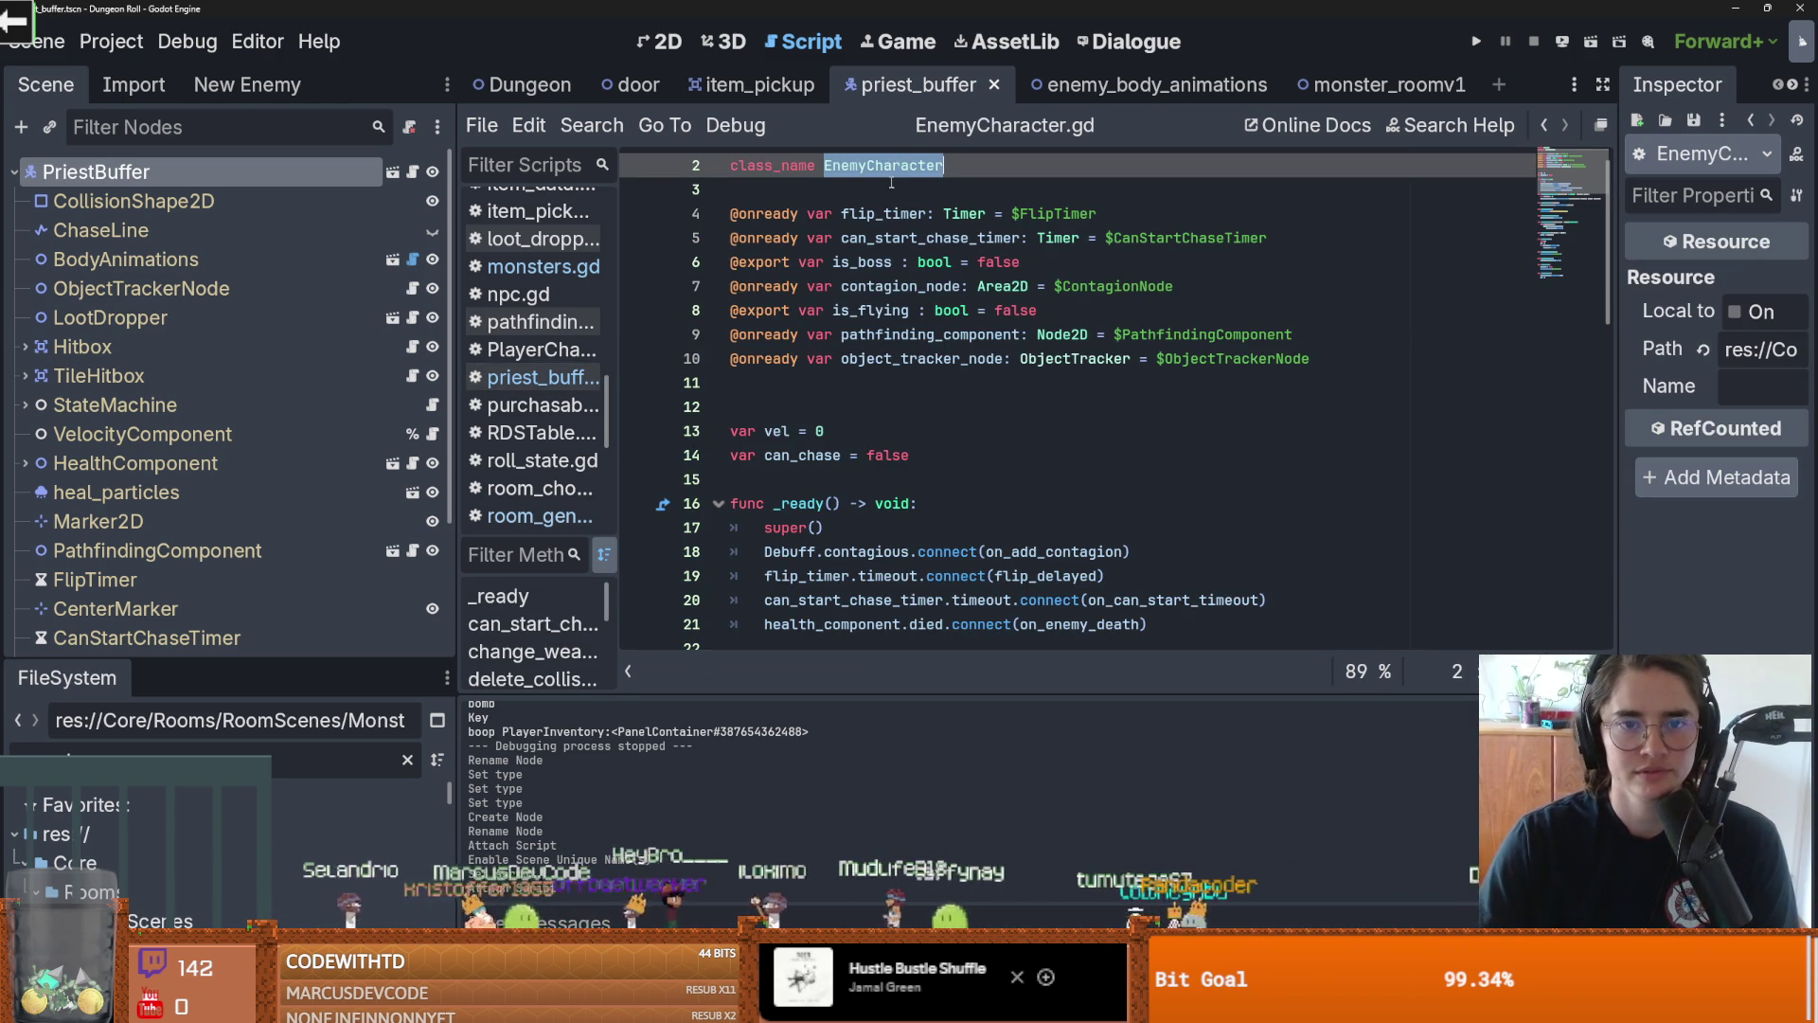
{"action": "left_click", "coordinate": [882, 168]}
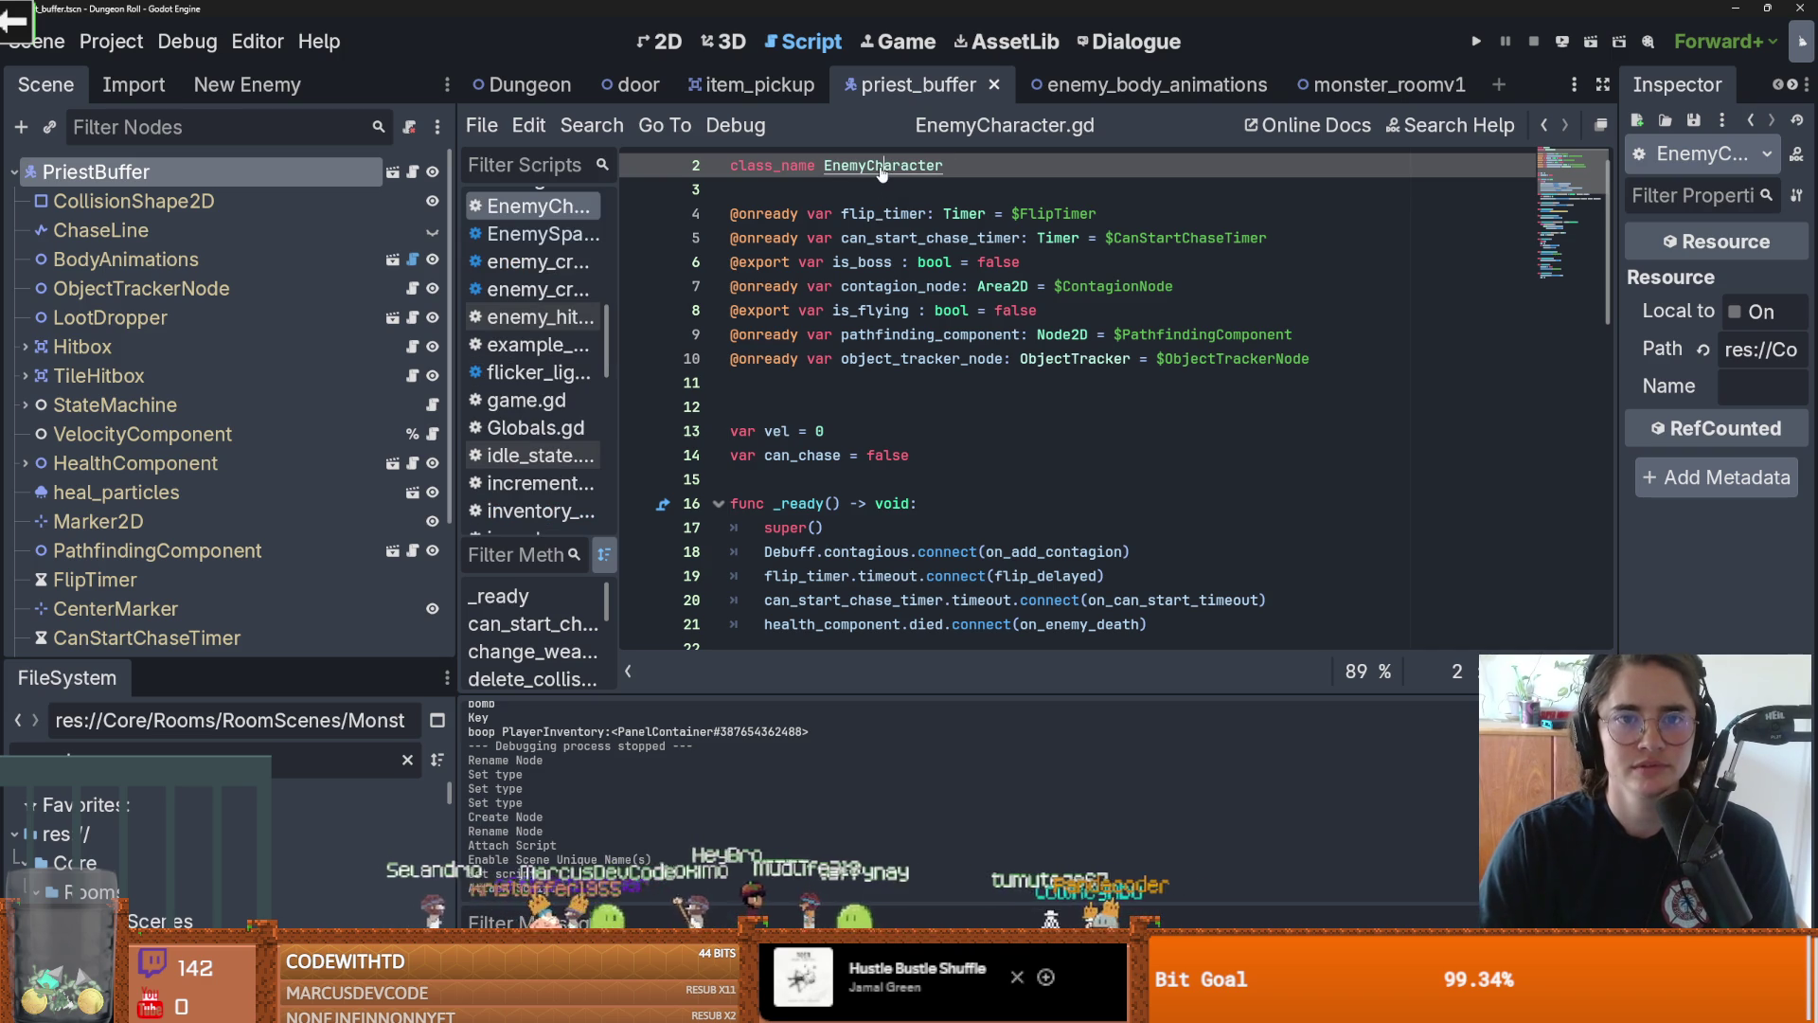
{"action": "scroll", "coordinate": [853, 167], "scroll_direction": "up", "scroll_amount": 1}
{"action": "left_click", "coordinate": [852, 166], "text": "ctrl"}
{"action": "scroll", "coordinate": [853, 379], "scroll_direction": "up", "scroll_amount": 10}
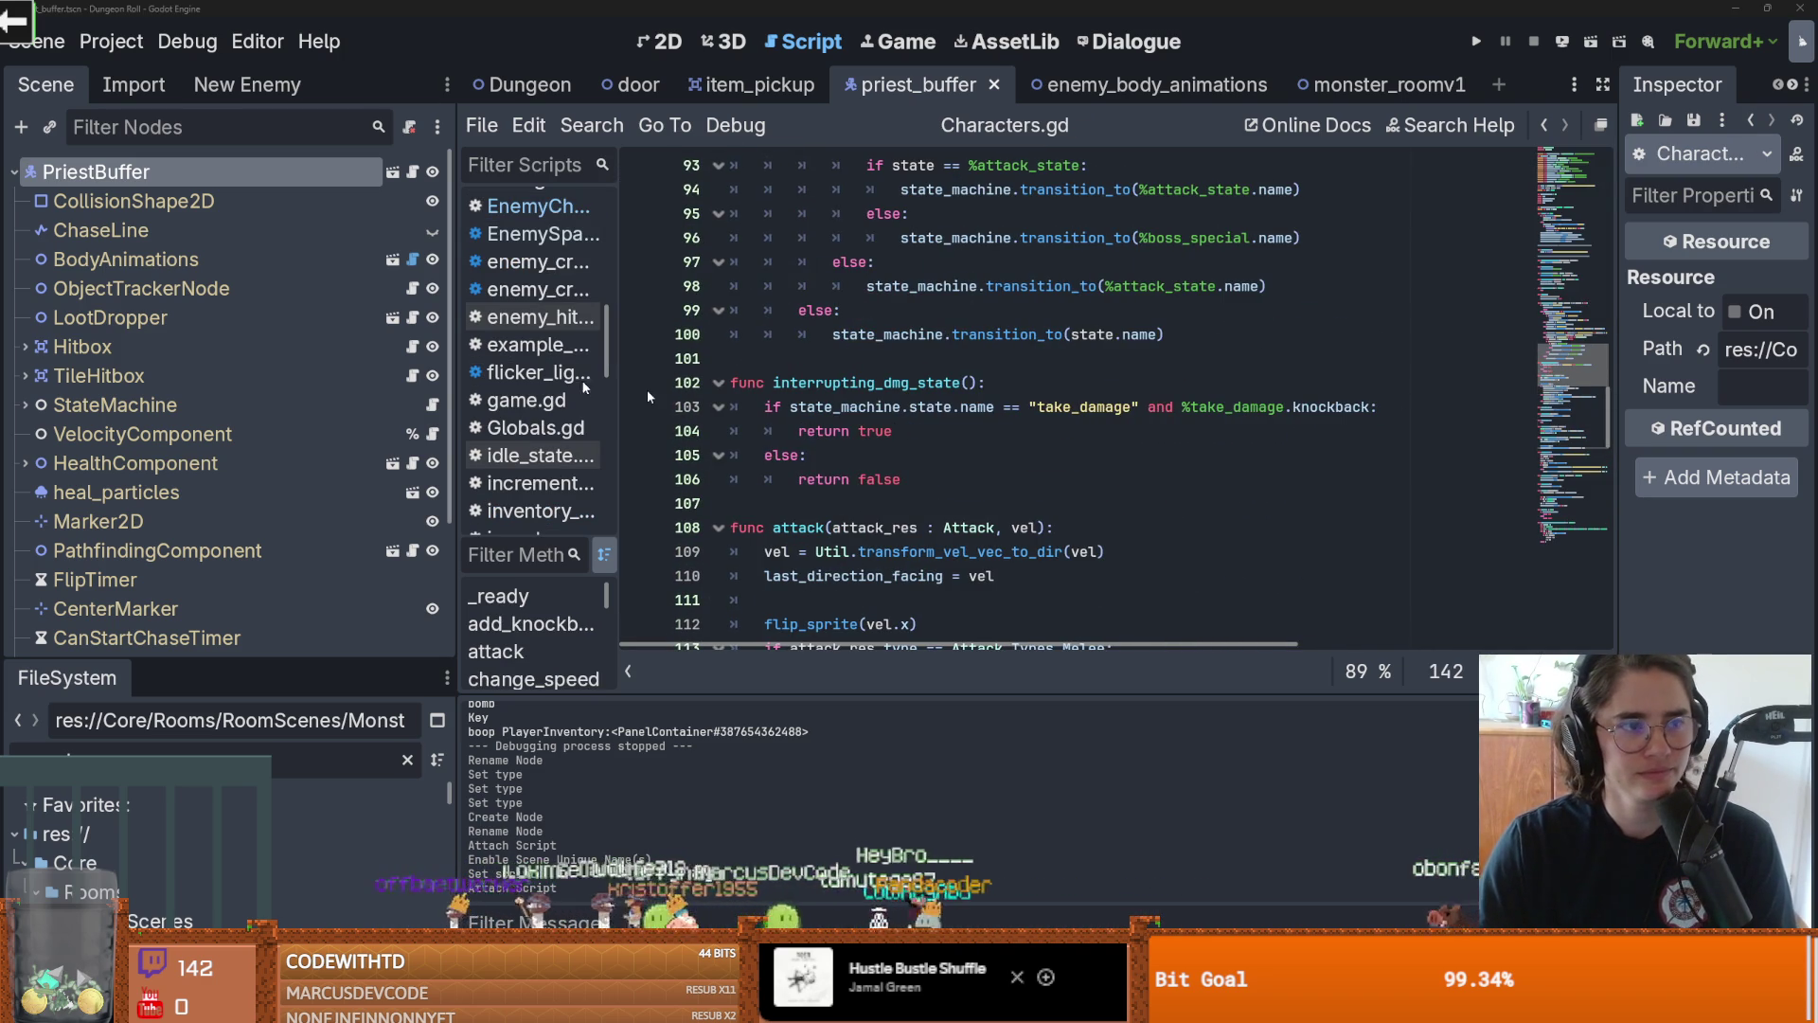
{"action": "scroll", "coordinate": [760, 407], "scroll_direction": "up", "scroll_amount": 15}
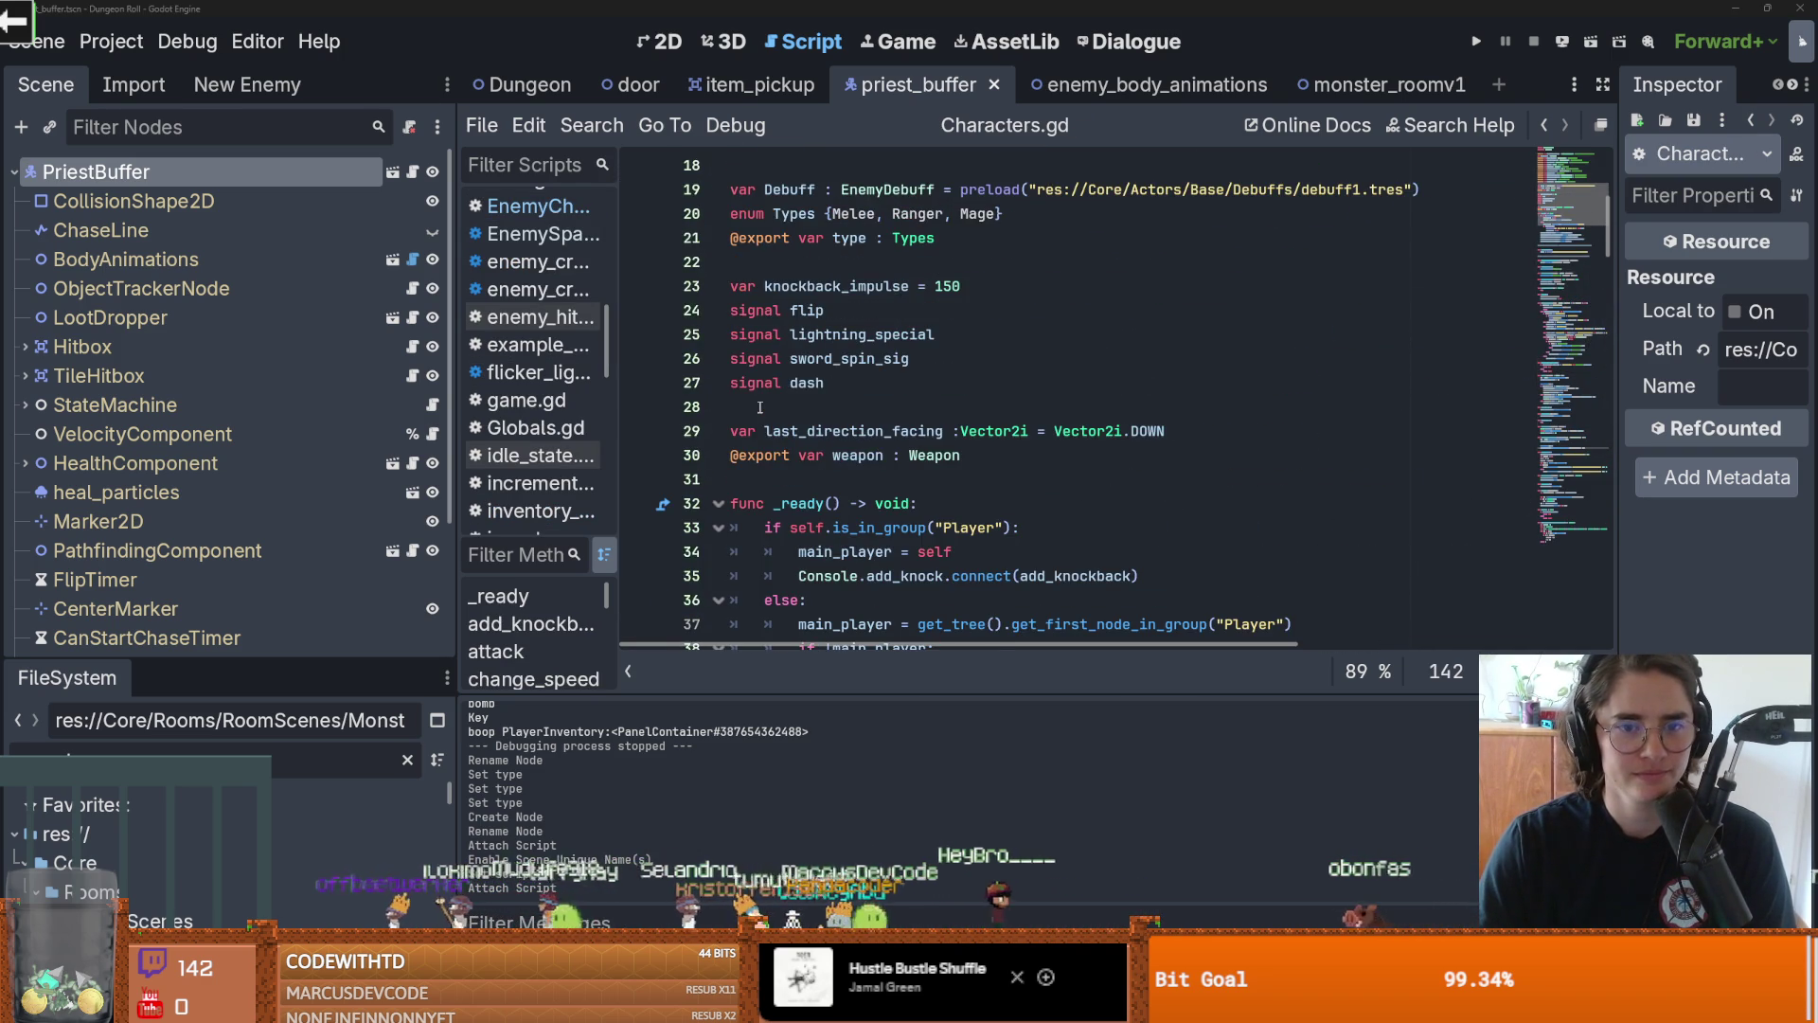
{"action": "scroll", "coordinate": [772, 404], "scroll_direction": "up", "scroll_amount": 1}
Add a blank line after knockback_impulse, save, and inspect the health_component died connection
{"action": "left_click", "coordinate": [984, 354]}
{"action": "key", "text": "Return"}
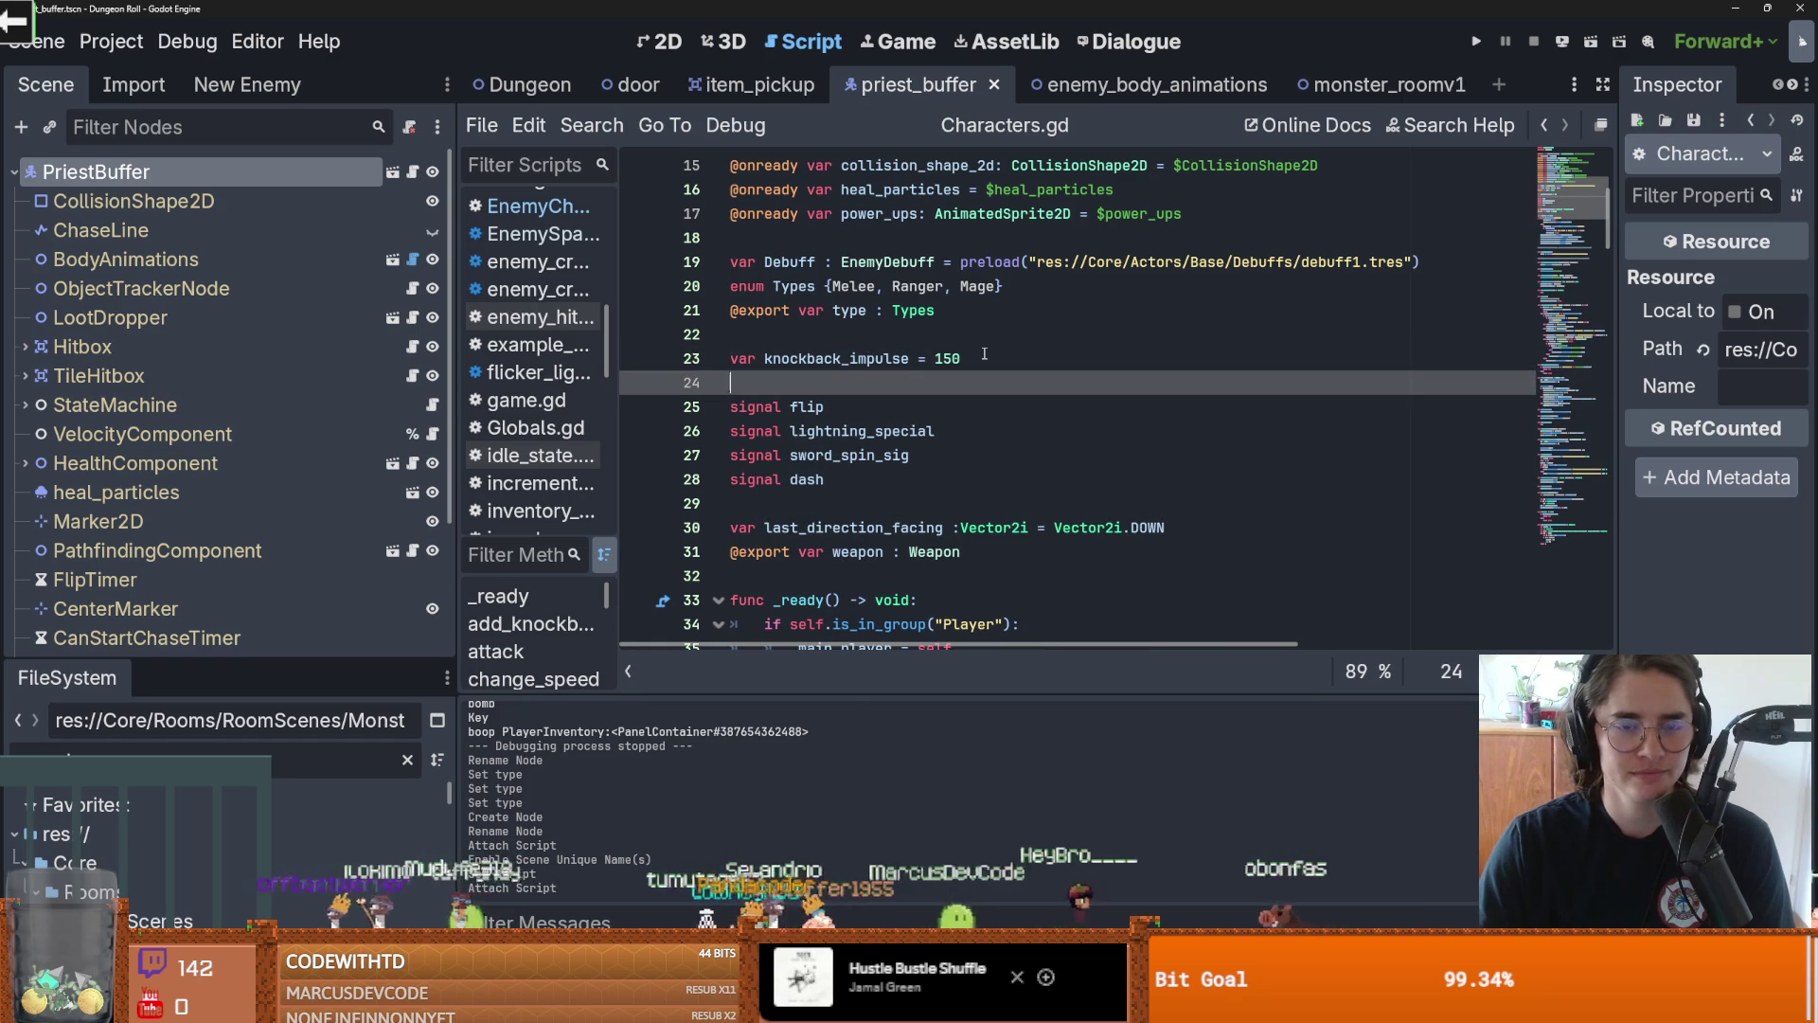
{"action": "key", "text": "ctrl+s"}
{"action": "scroll", "coordinate": [983, 356], "scroll_direction": "down", "scroll_amount": 5}
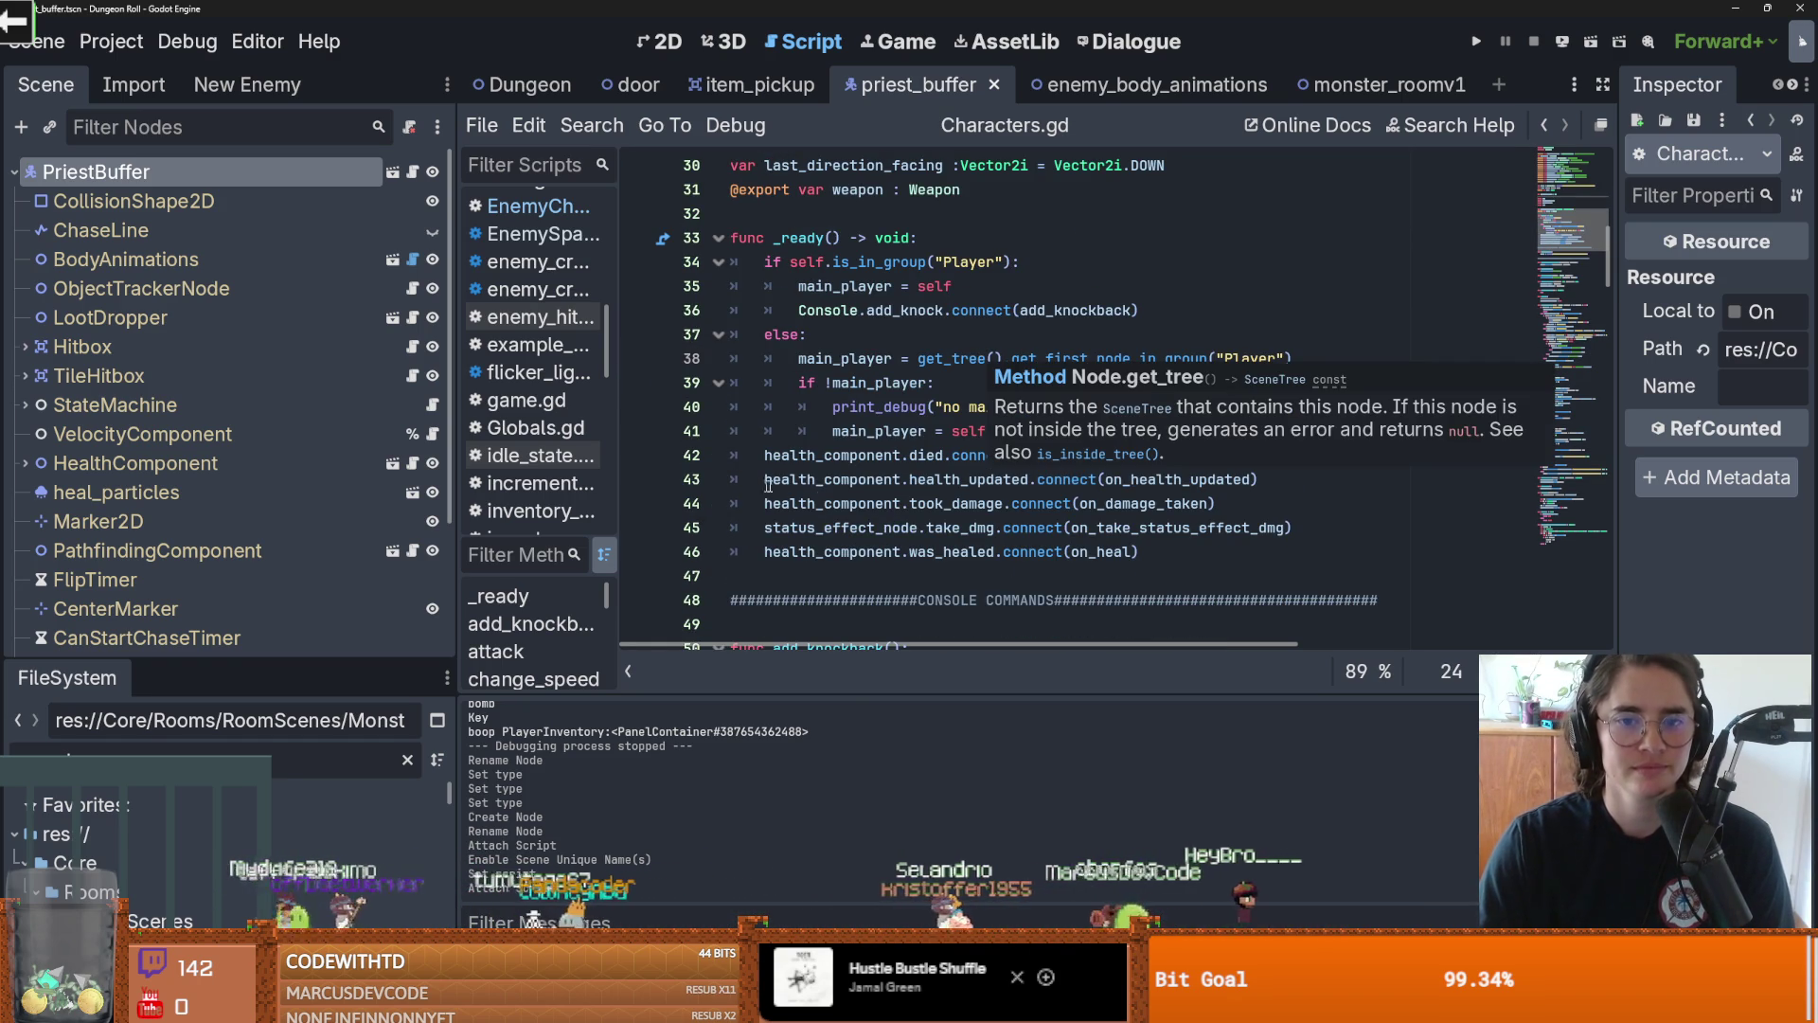
{"action": "double_click", "coordinate": [834, 455]}
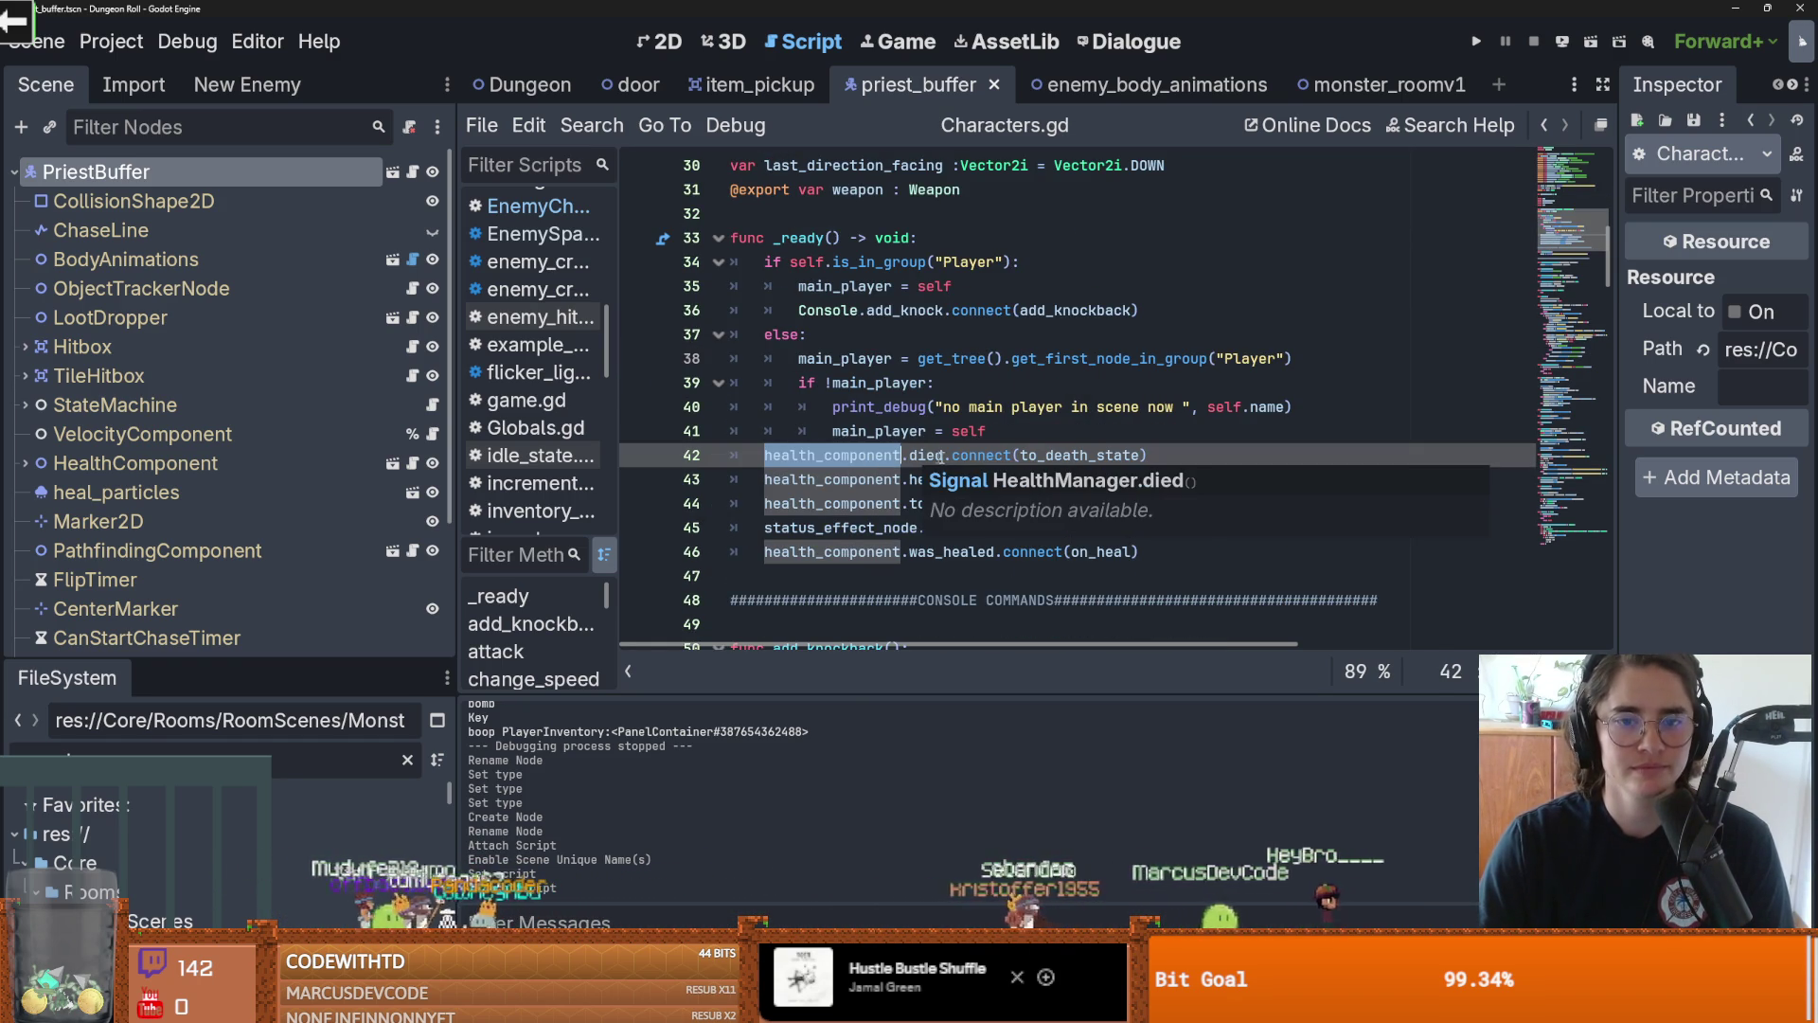
{"action": "key", "text": "shift+Home"}
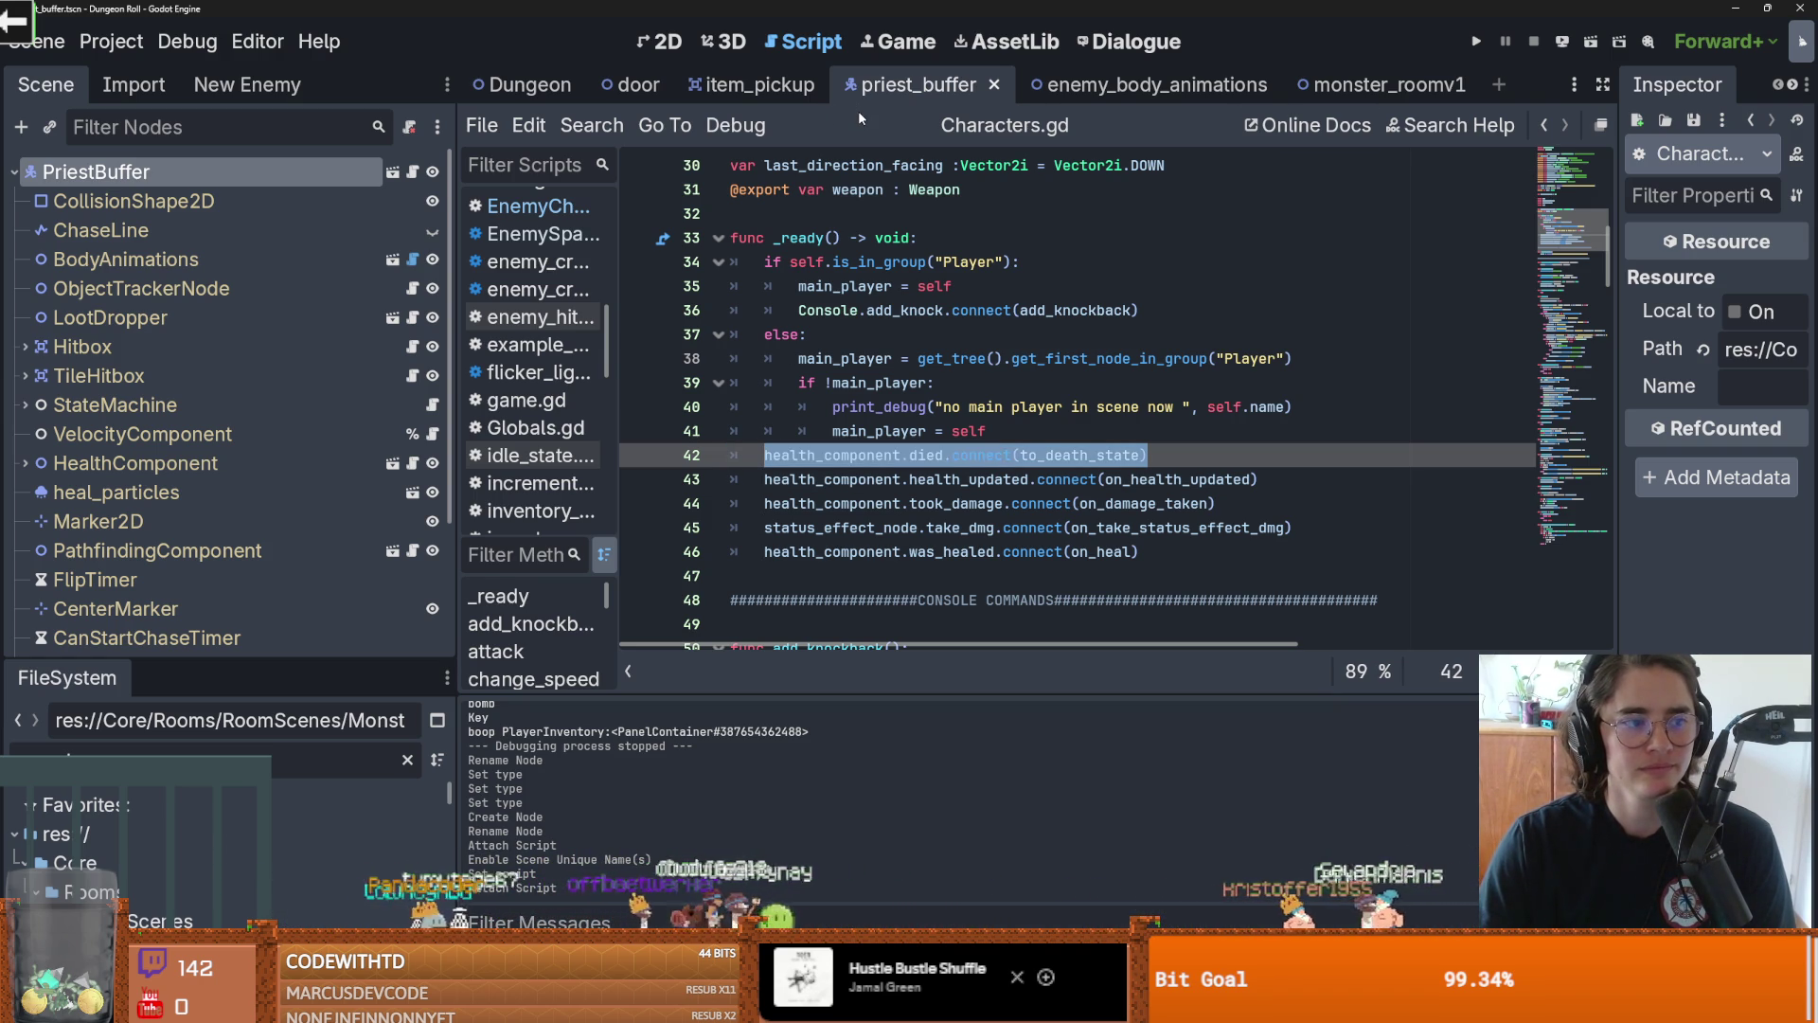
{"action": "left_click", "coordinate": [922, 238]}
Save Characters.gd and widen the code editor
{"action": "key", "text": "ctrl+s"}
{"action": "key", "text": "Up"}
{"action": "key", "text": "ctrl+s"}
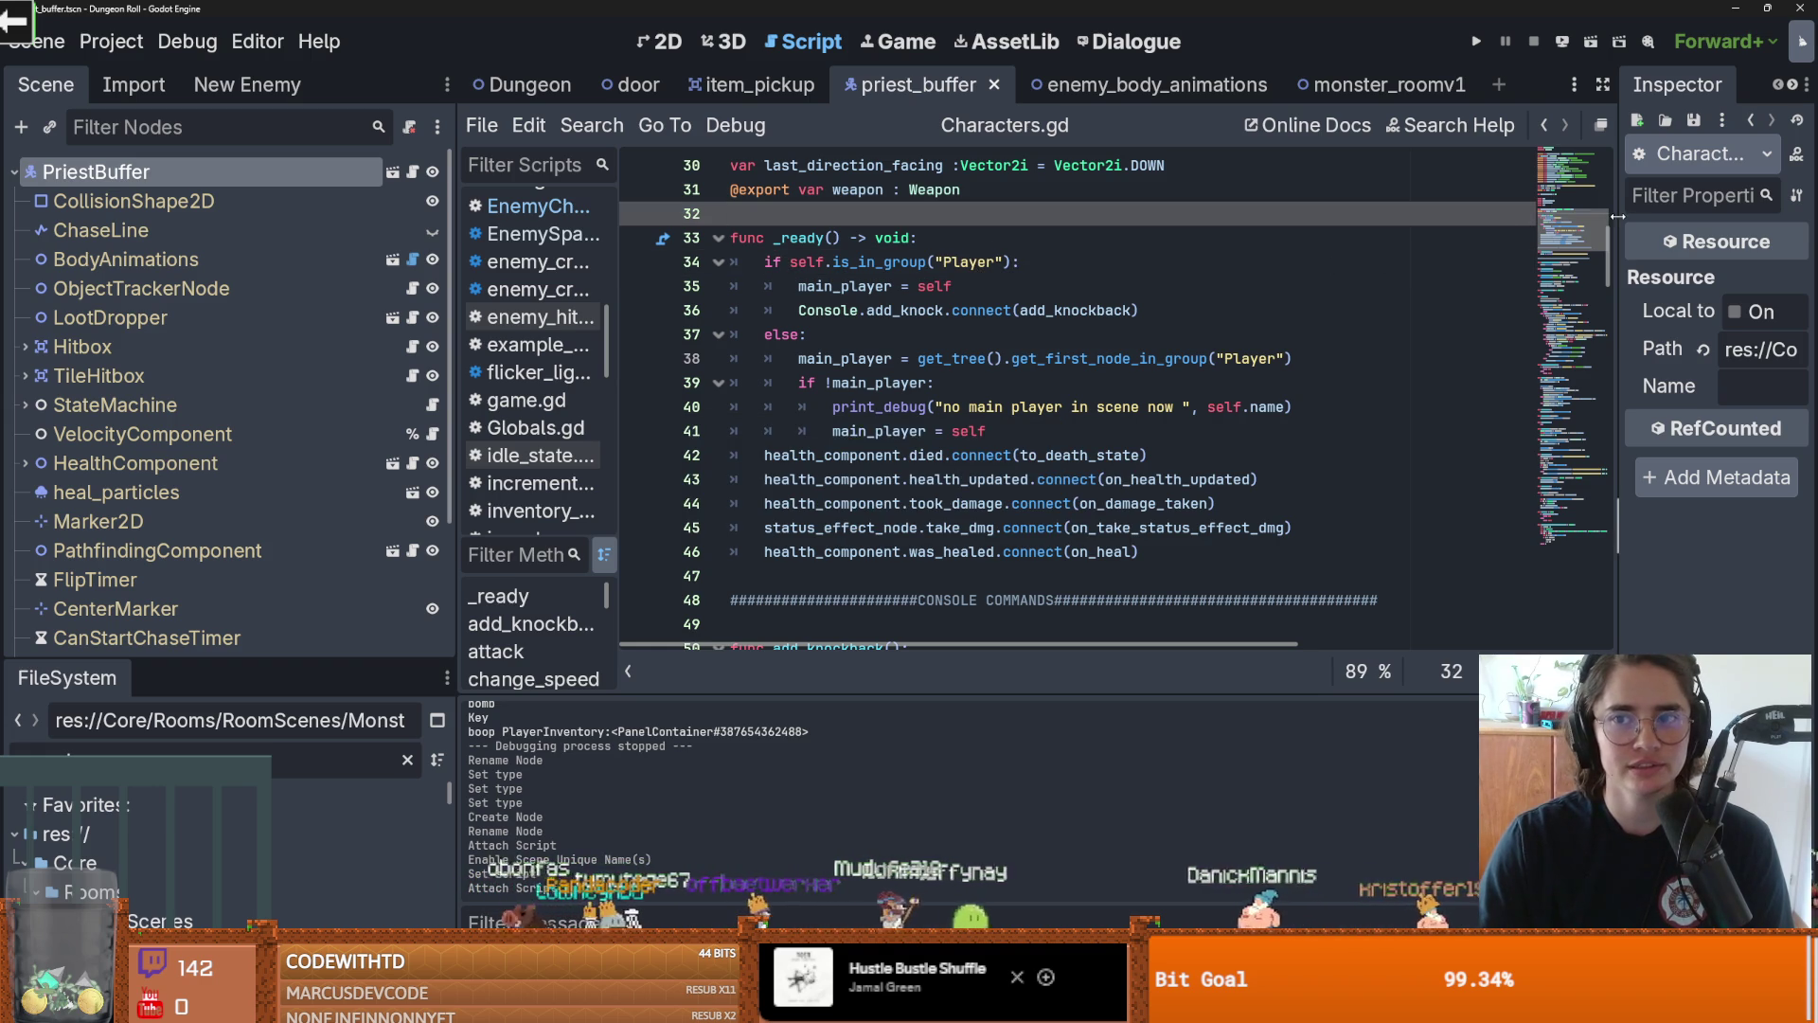
{"action": "left_click_drag", "start_coordinate": [463, 301], "coordinate": [365, 301]}
{"action": "left_click", "coordinate": [1062, 302]}
{"action": "key", "text": "ctrl+s"}
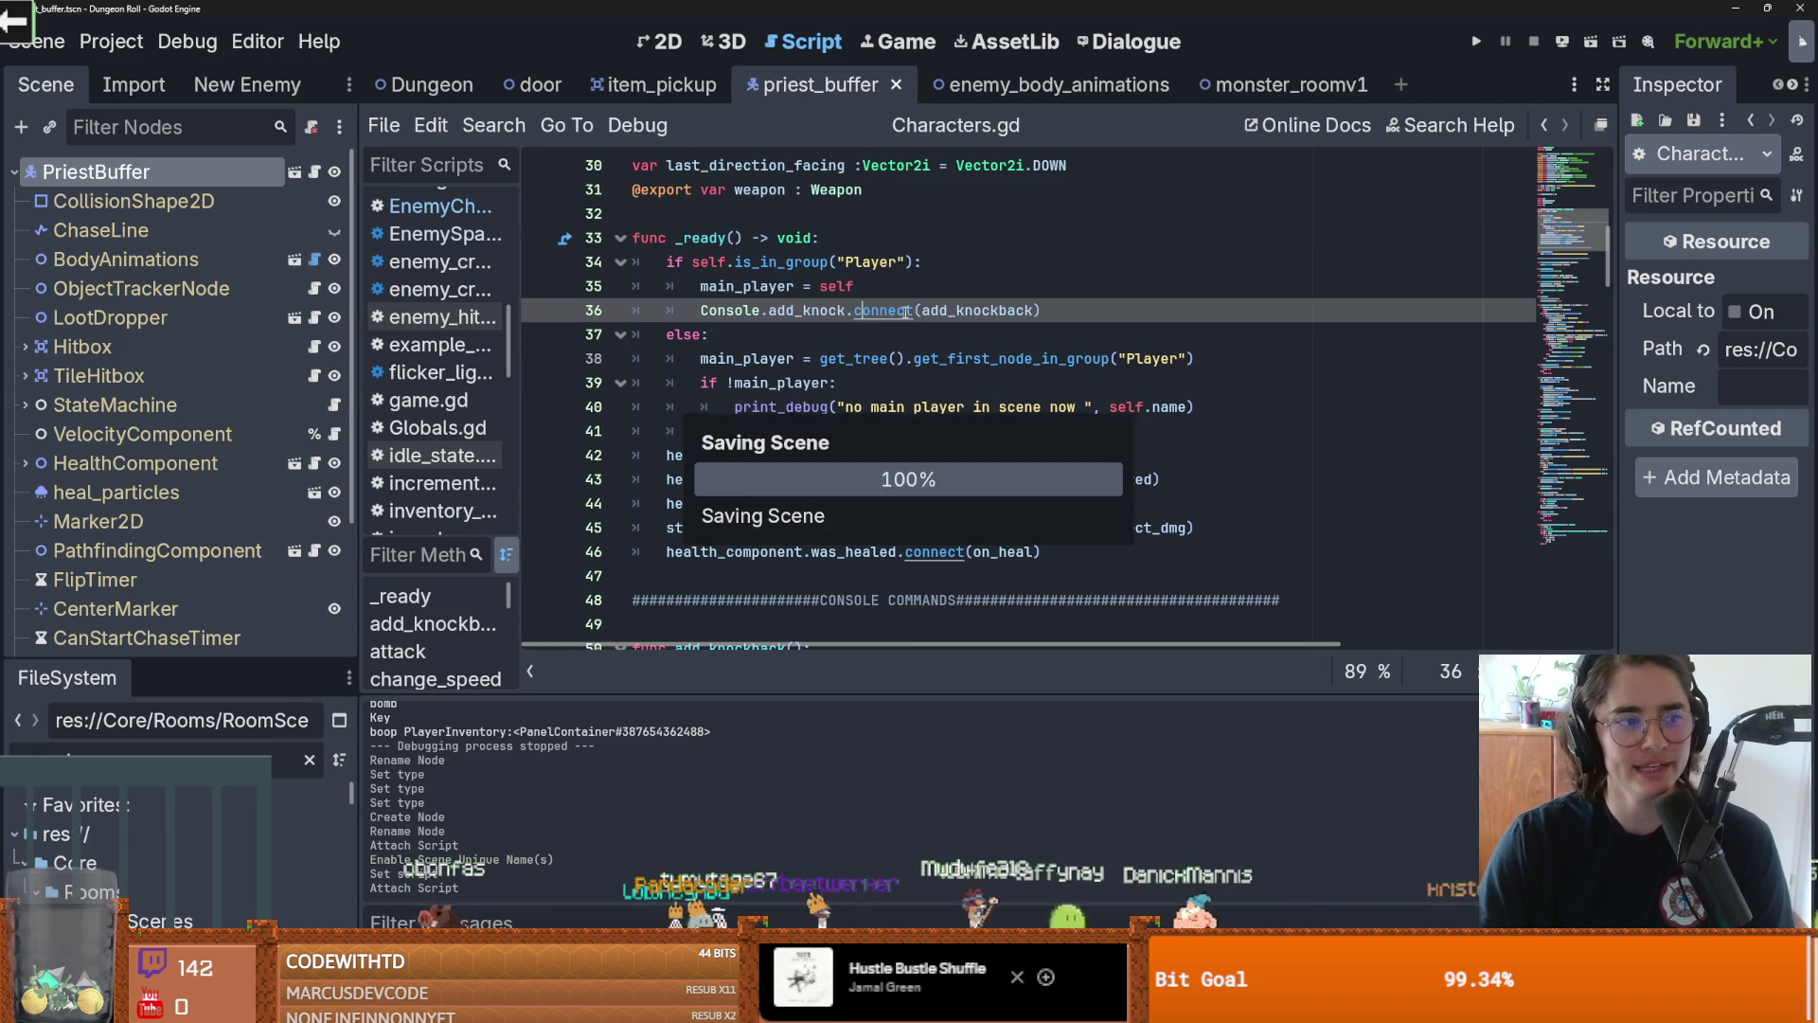
Browse the monster_roomv1 and enemy_body_animations scenes, then return to priest_buffer
{"action": "left_click", "coordinate": [1291, 85]}
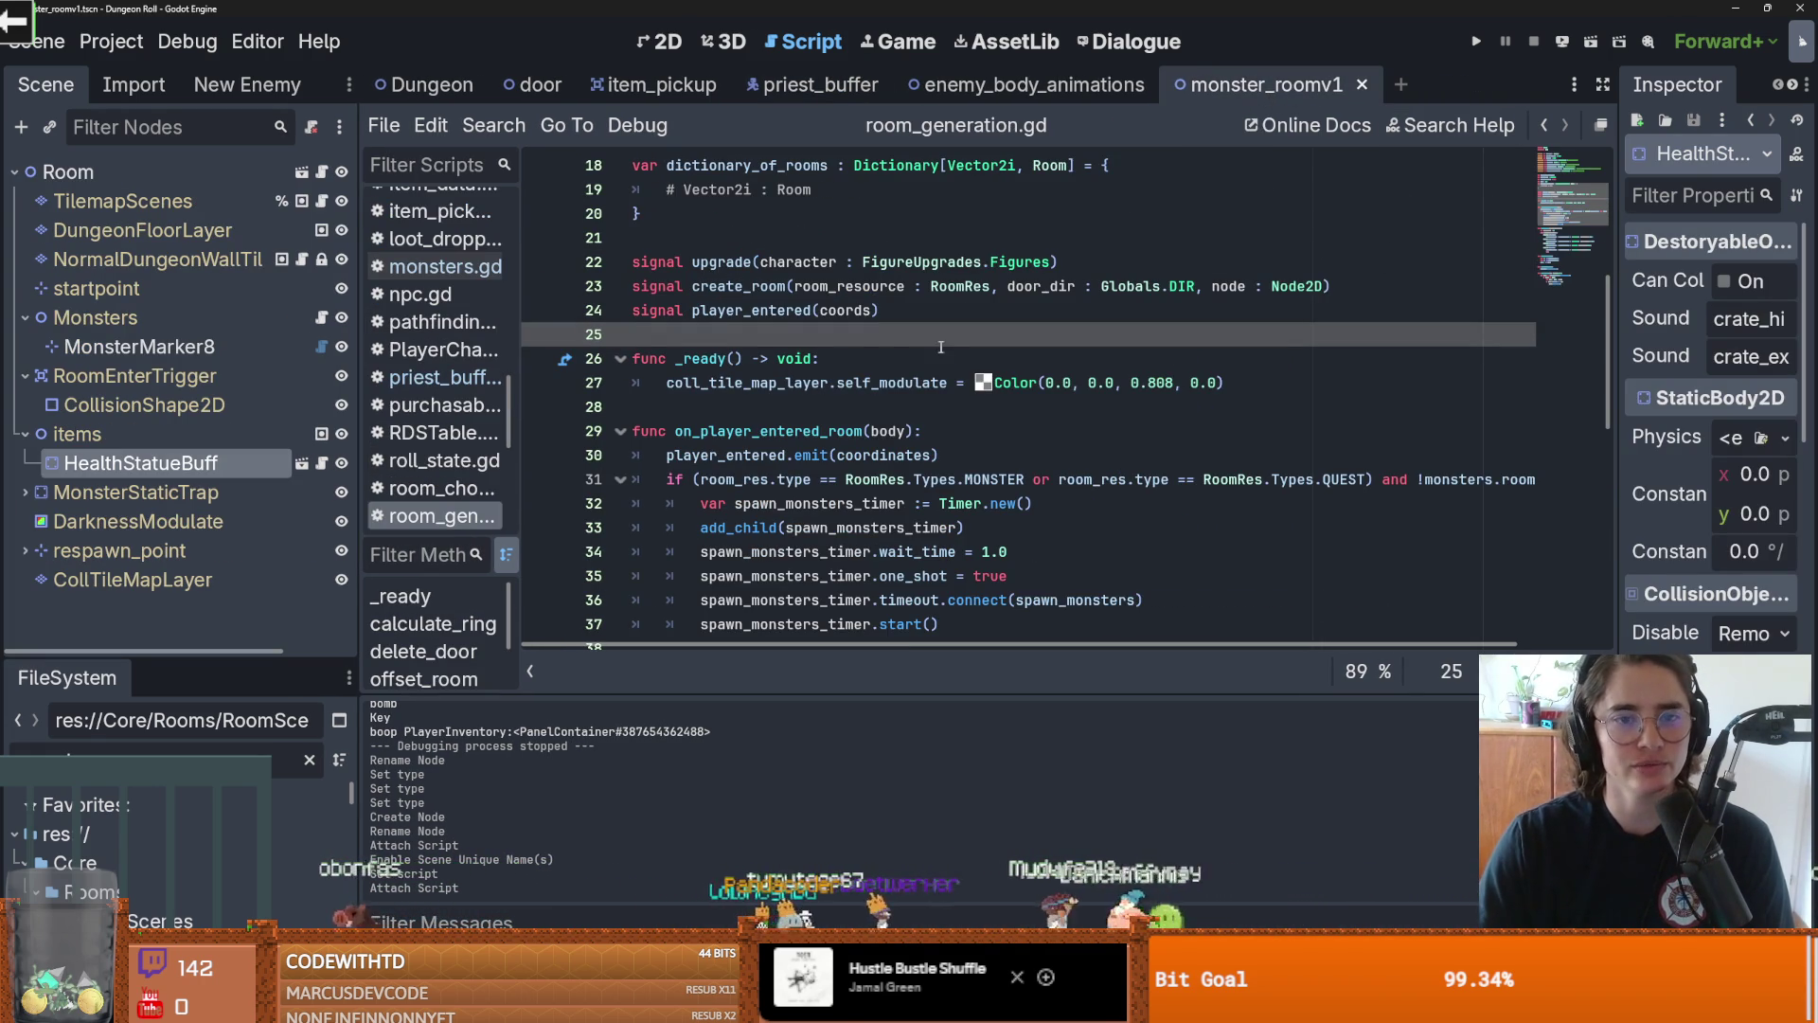
{"action": "scroll", "coordinate": [832, 302], "scroll_direction": "up", "scroll_amount": 2}
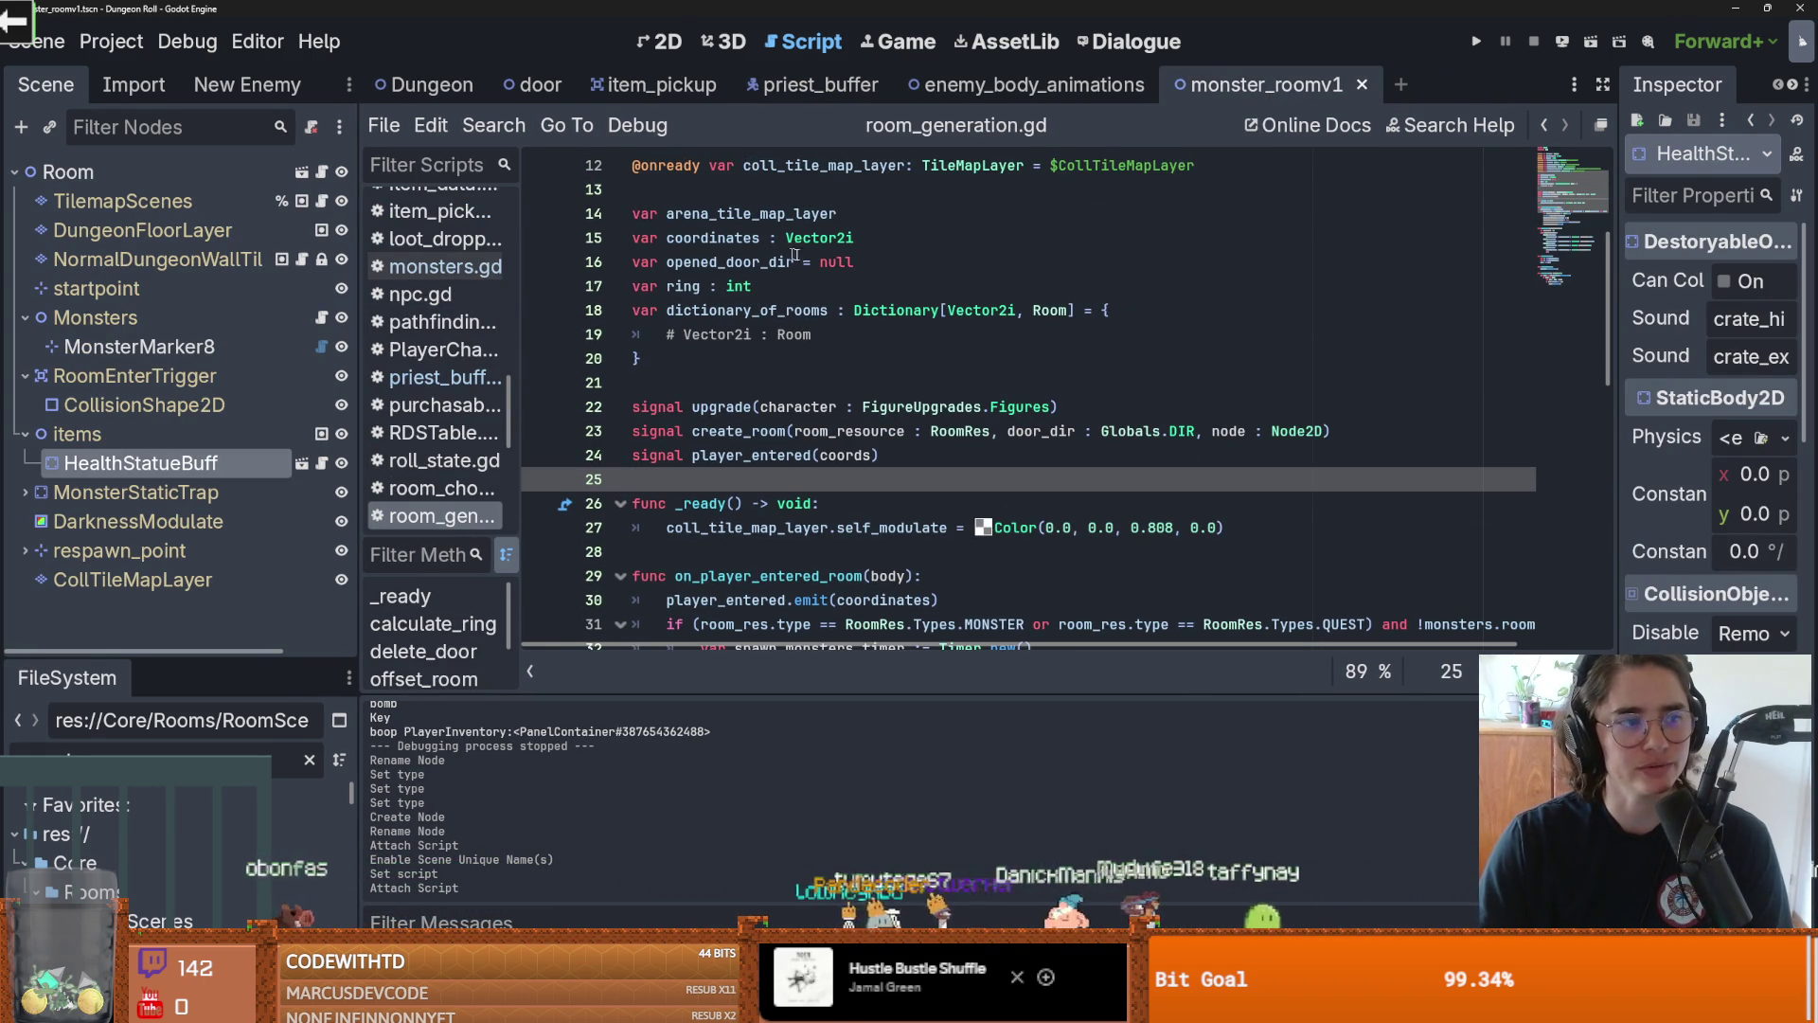
{"action": "scroll", "coordinate": [769, 311], "scroll_direction": "up", "scroll_amount": 2}
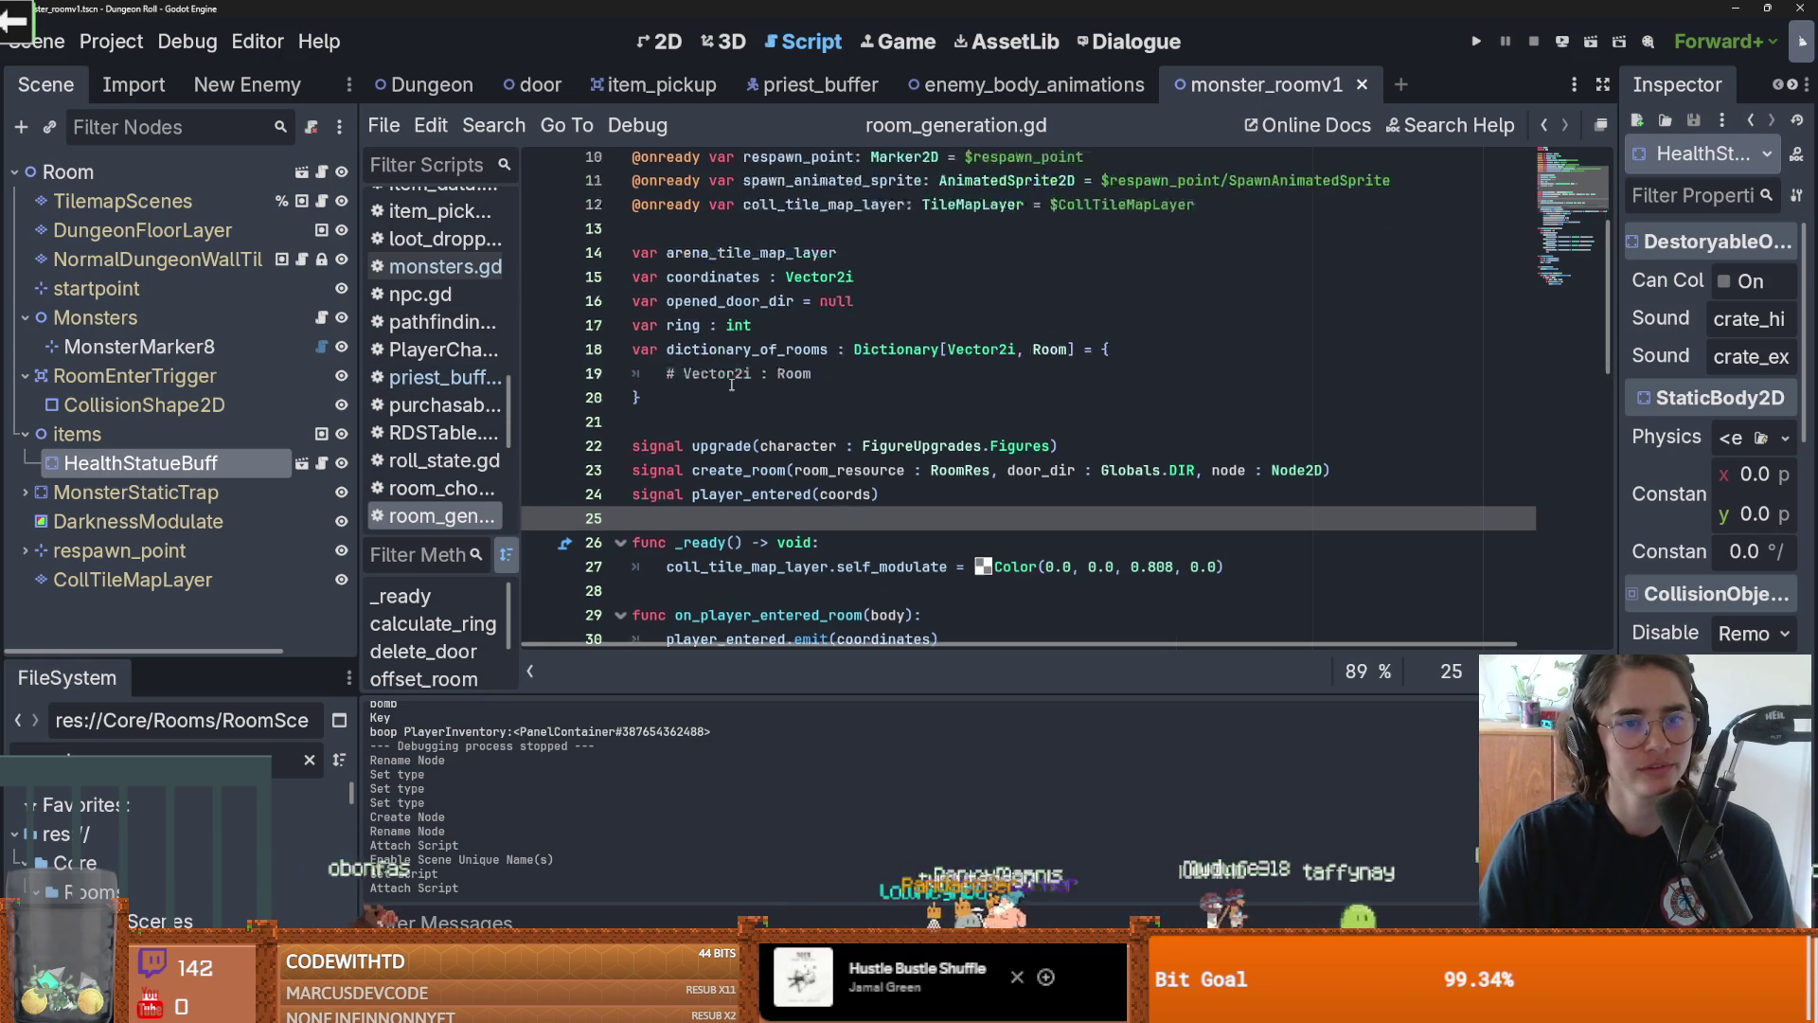
{"action": "left_click", "coordinate": [992, 94]}
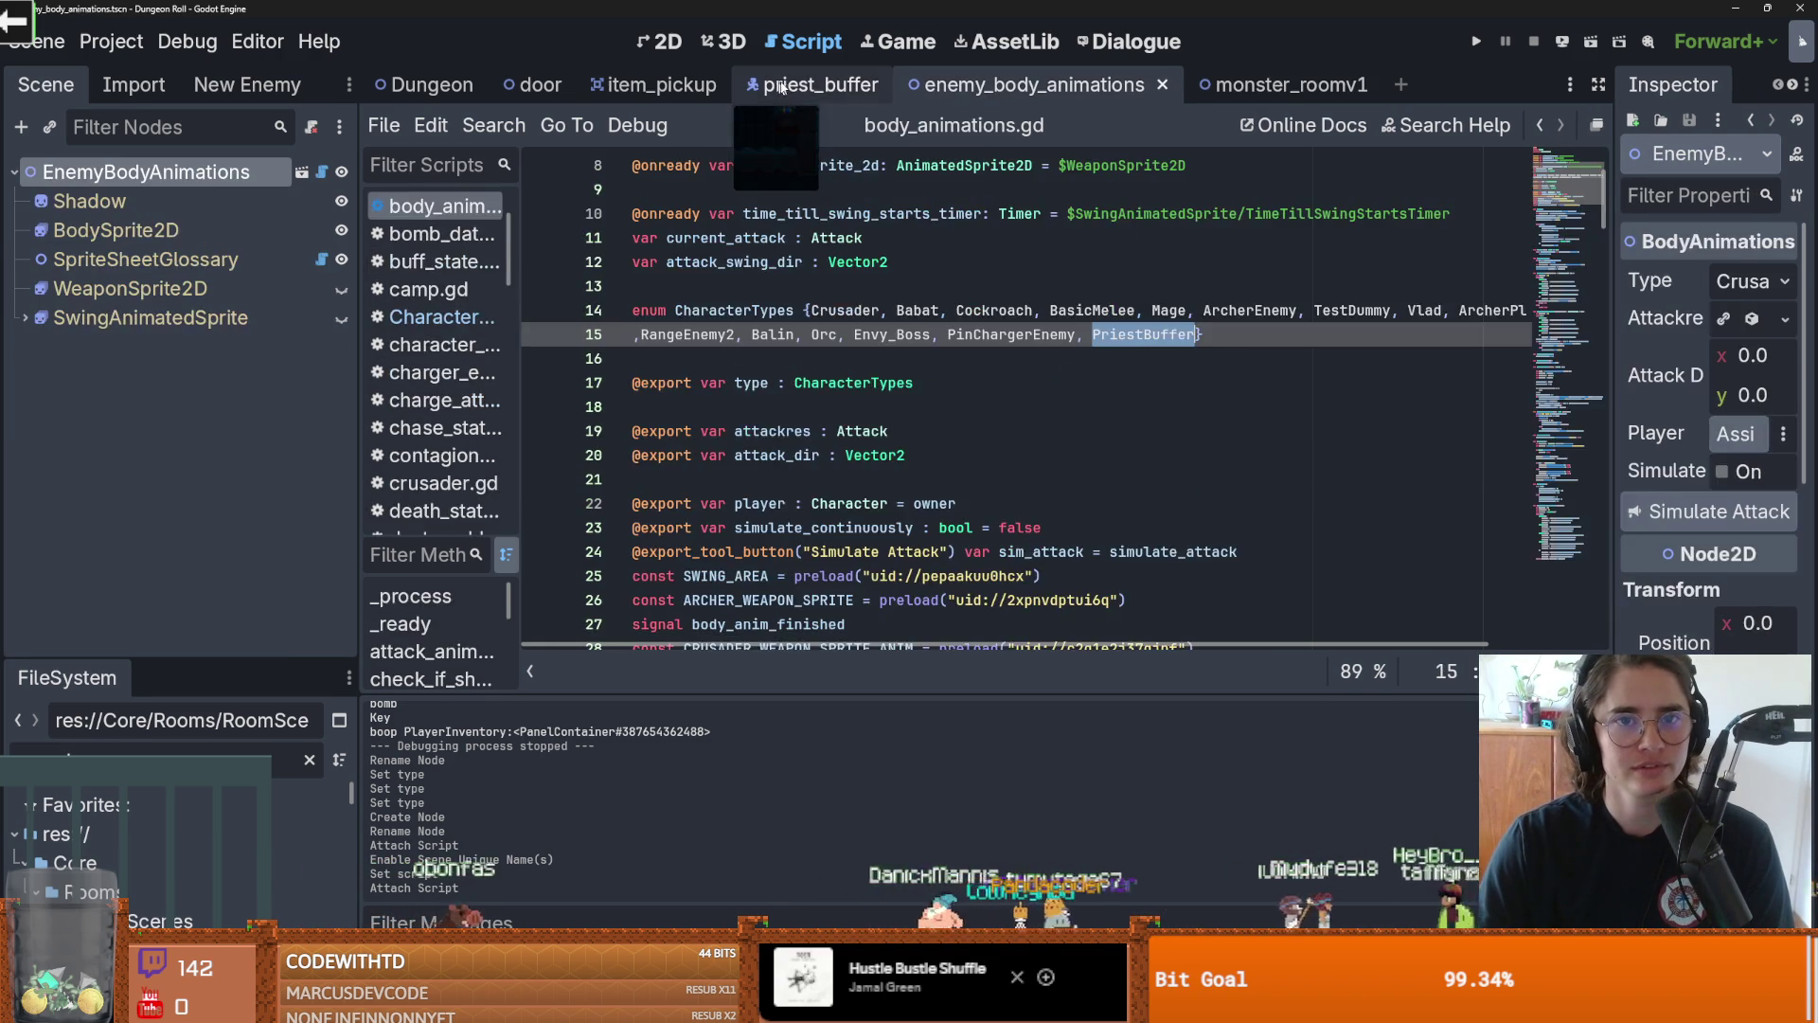
{"action": "left_click", "coordinate": [826, 90]}
Reset line 7 of the enemy loop to just 'enemy'
{"action": "left_click_drag", "start_coordinate": [762, 310], "coordinate": [701, 311]}
{"action": "type", "text": "health_component.died.connect(to_death_state)"}
{"action": "key", "text": "ctrl+z"}
{"action": "type", "text": "enemy"}
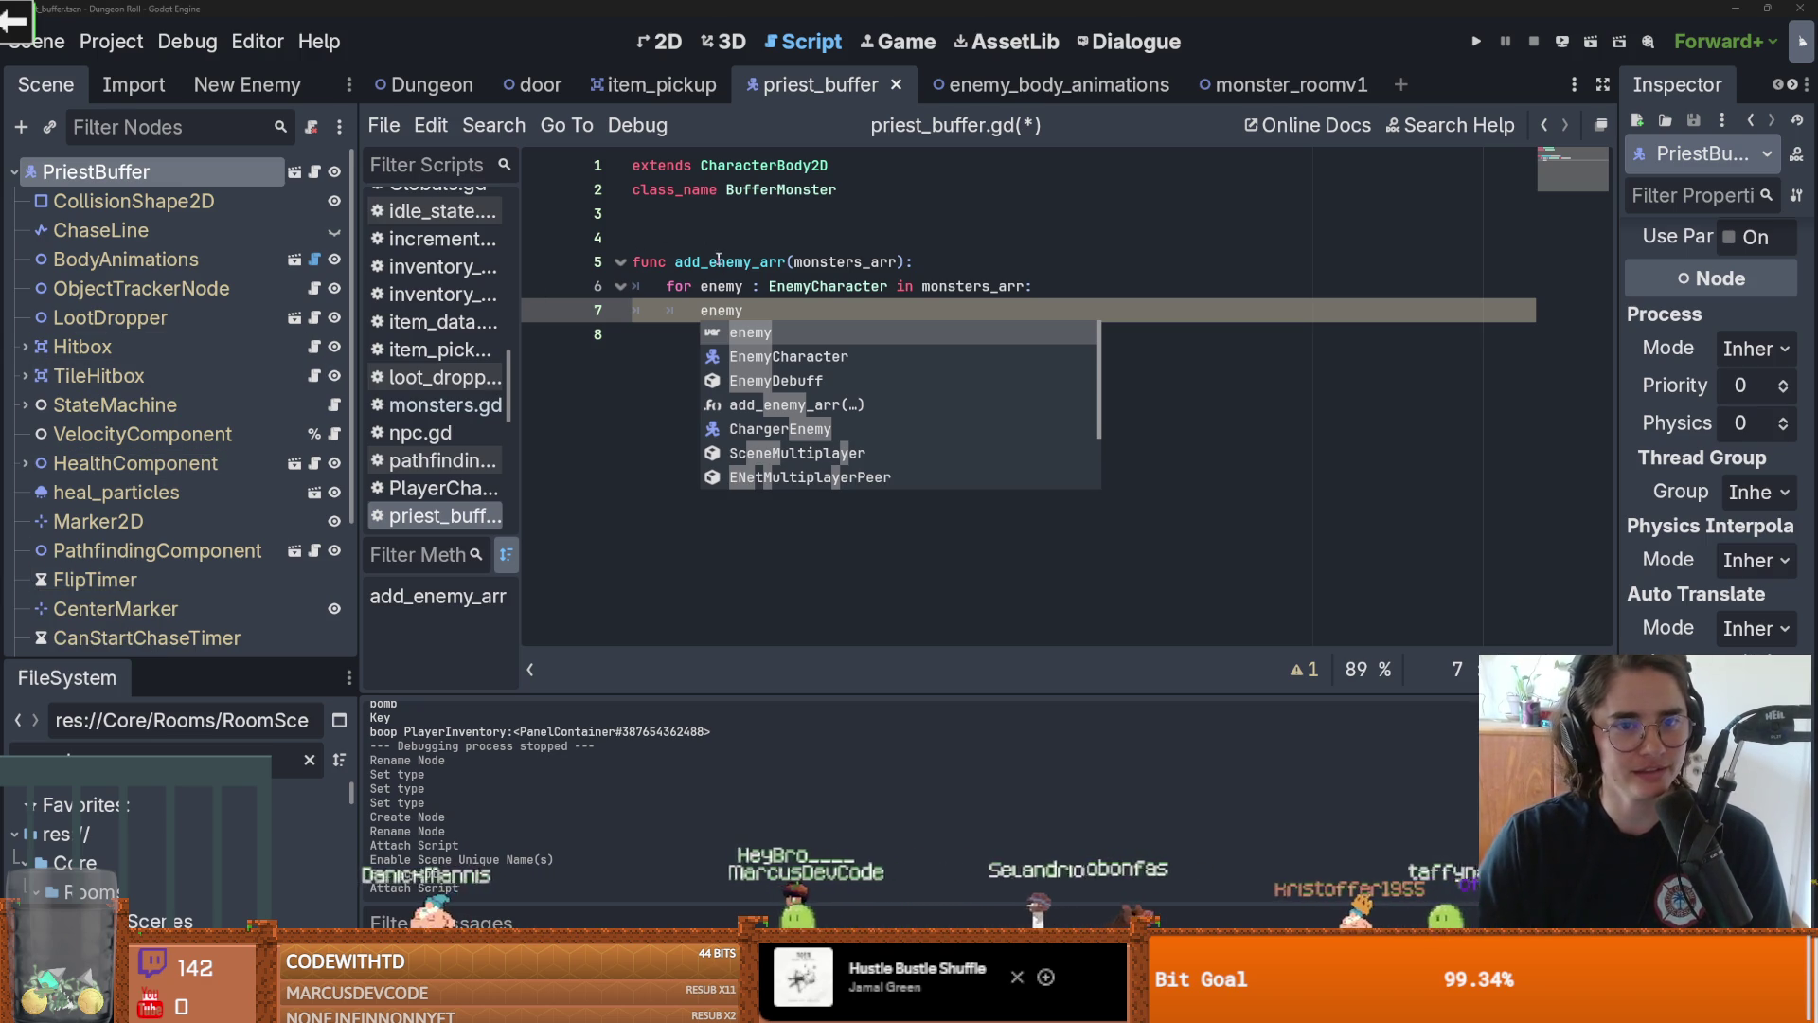
Extend line 7 to connect enemy.health_component.died to on_enemy_death
{"action": "left_click", "coordinate": [715, 257]}
{"action": "left_click", "coordinate": [839, 318]}
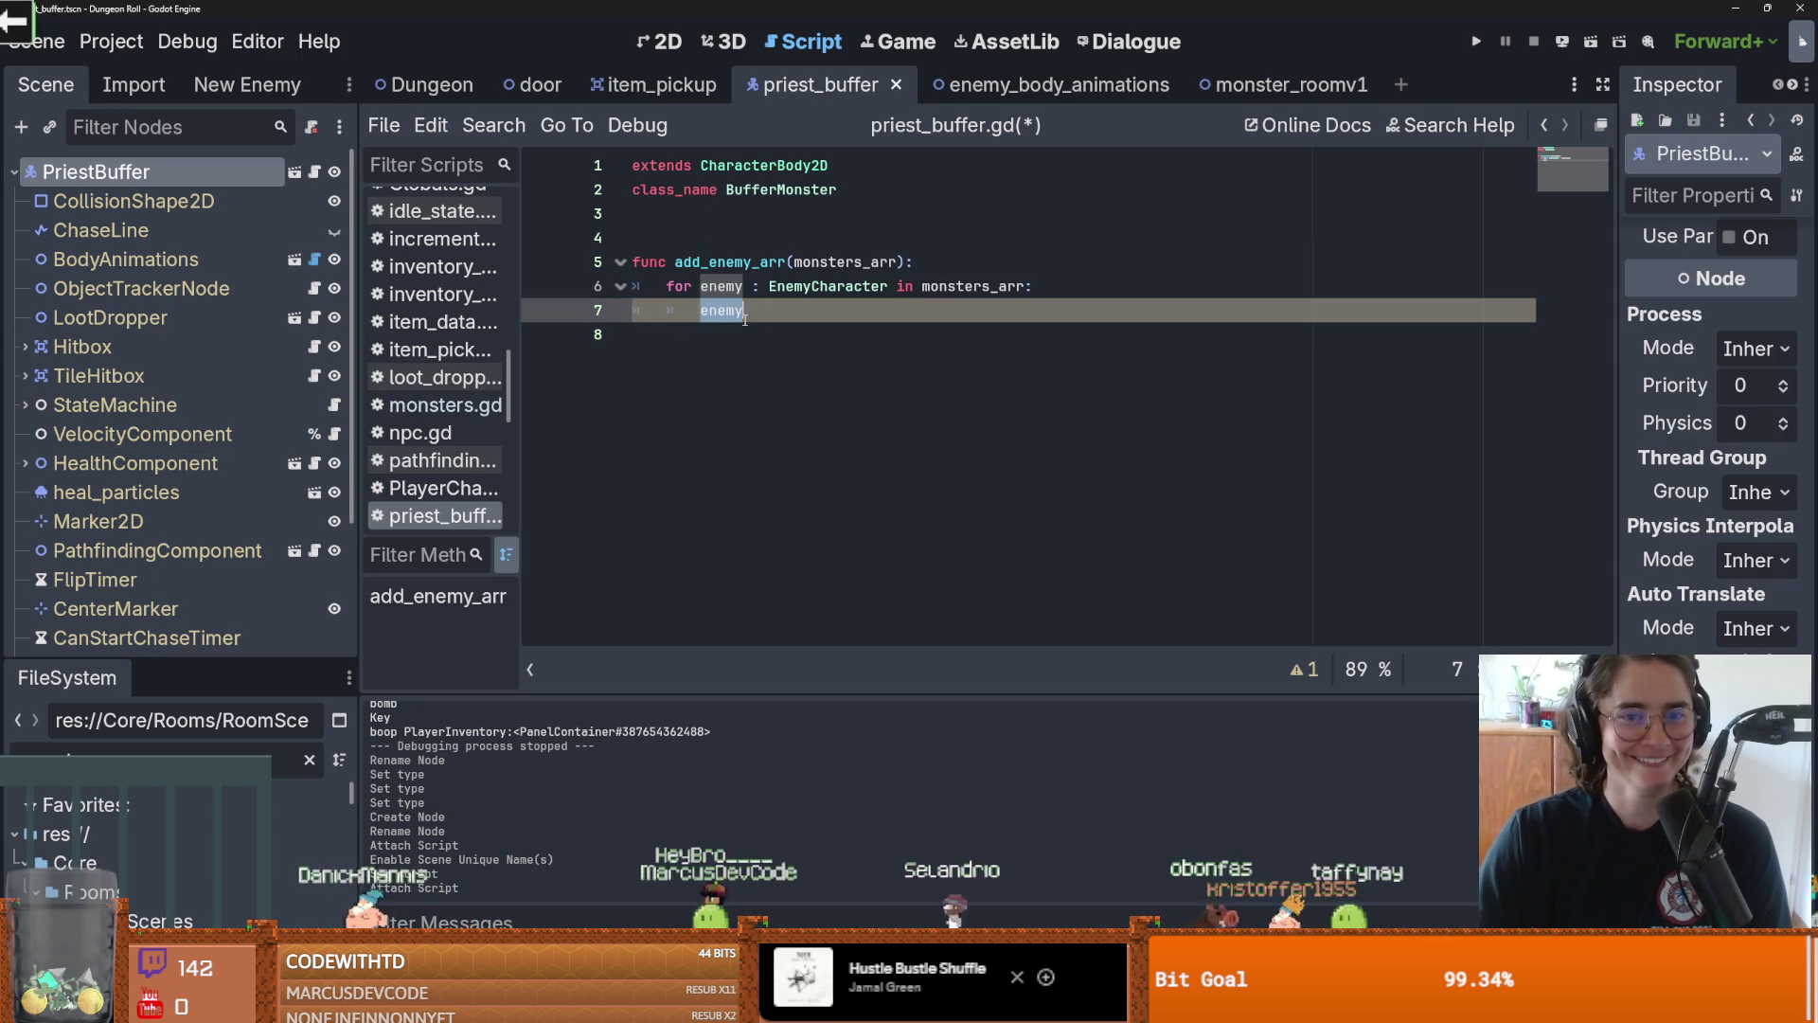
{"action": "type", "text": ".hea"}
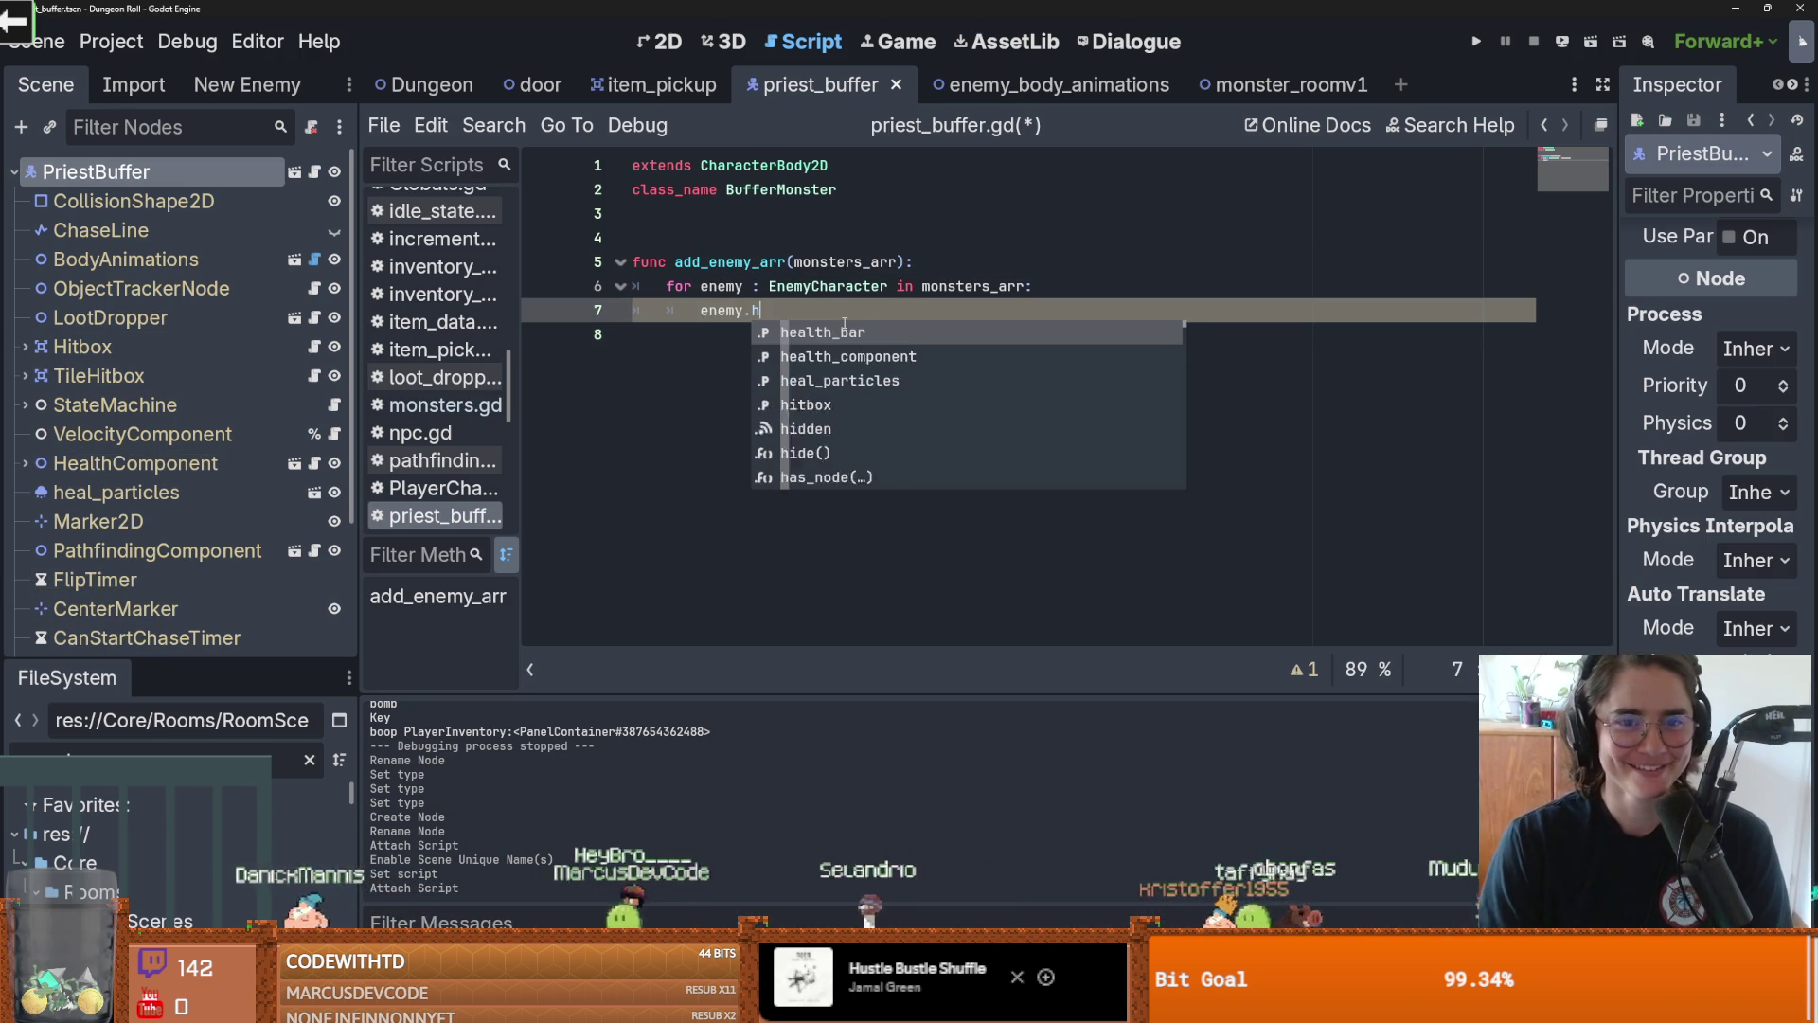
{"action": "key", "text": "Return"}
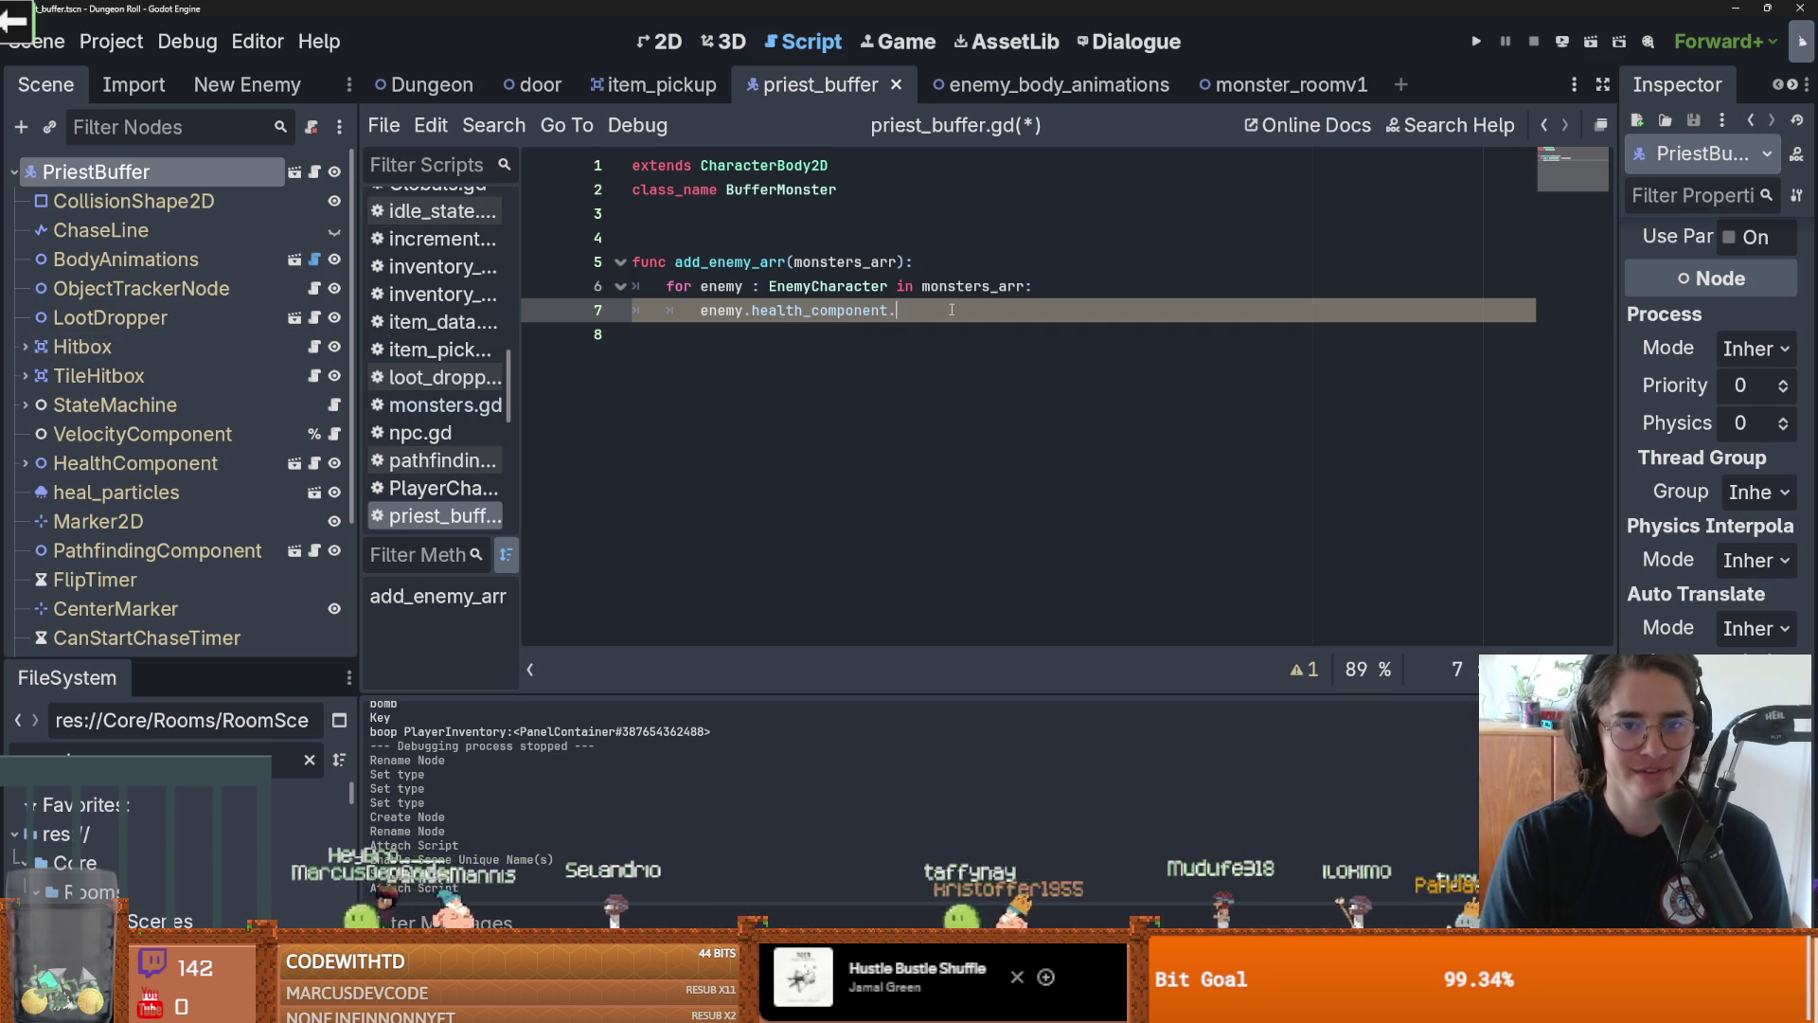
{"action": "type", "text": "di"}
{"action": "key", "text": "Return"}
{"action": "type", "text": ".conne"}
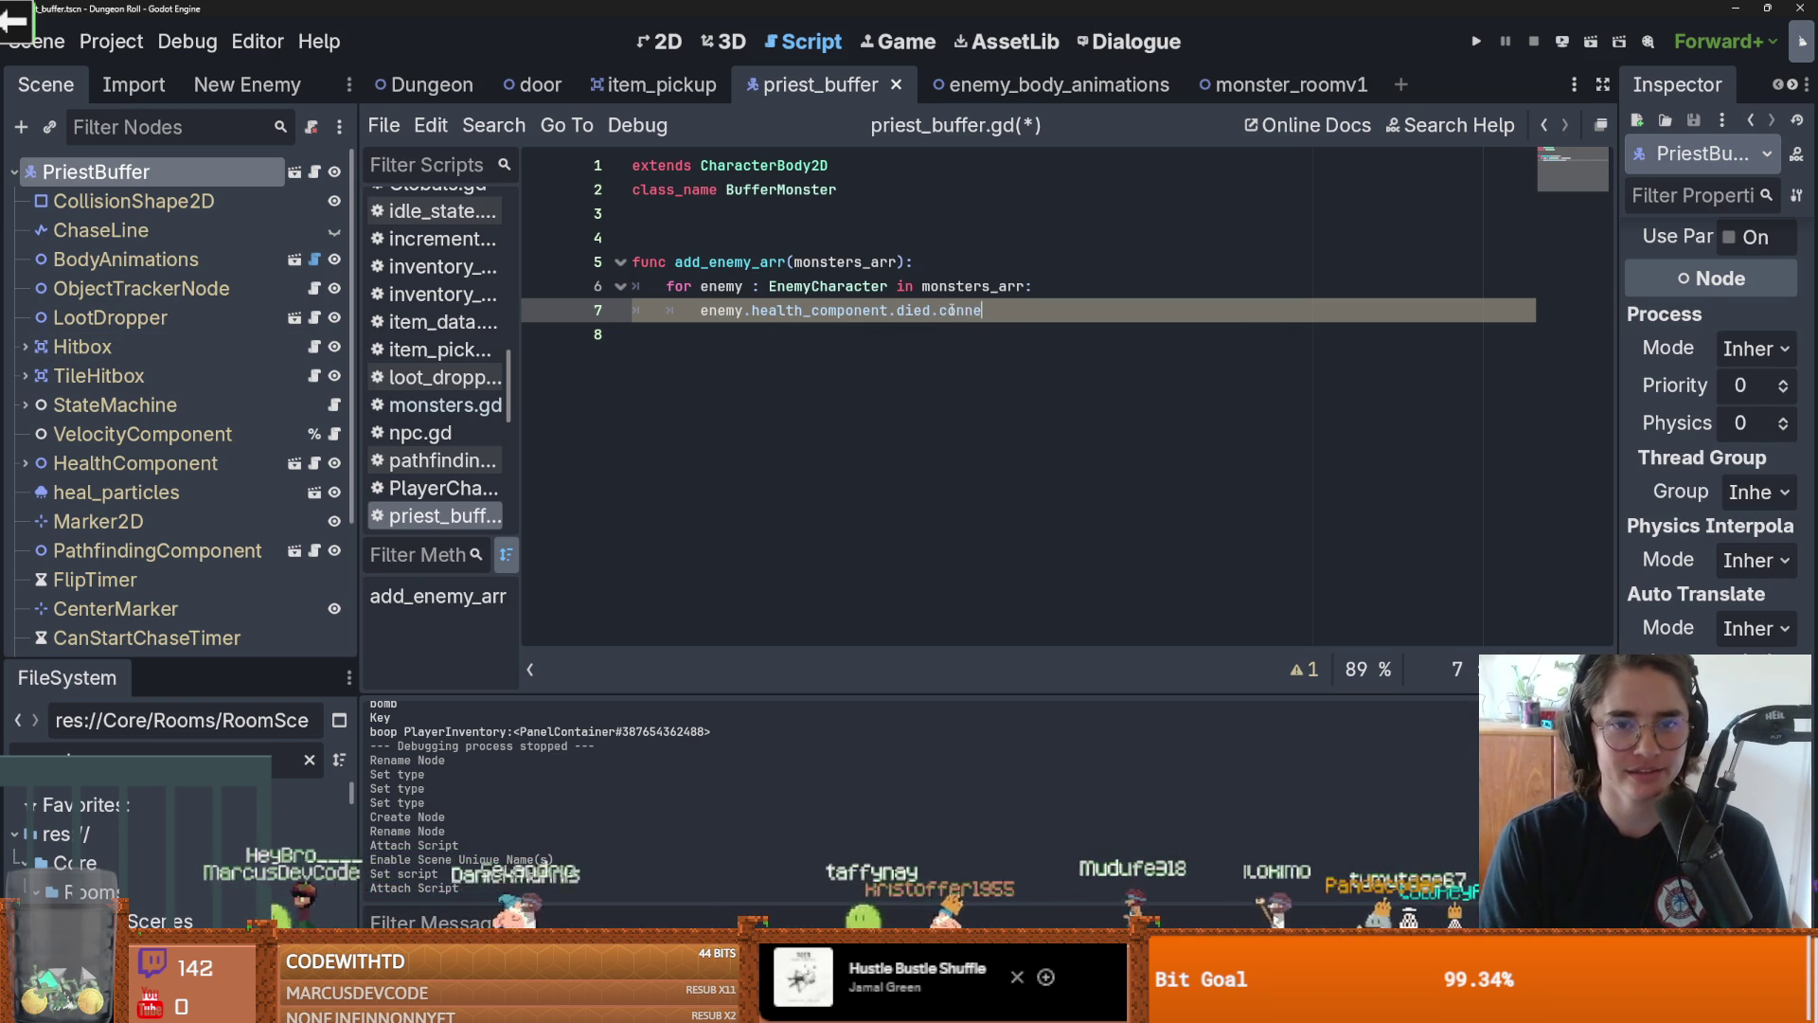
{"action": "type", "text": "ct(on_"}
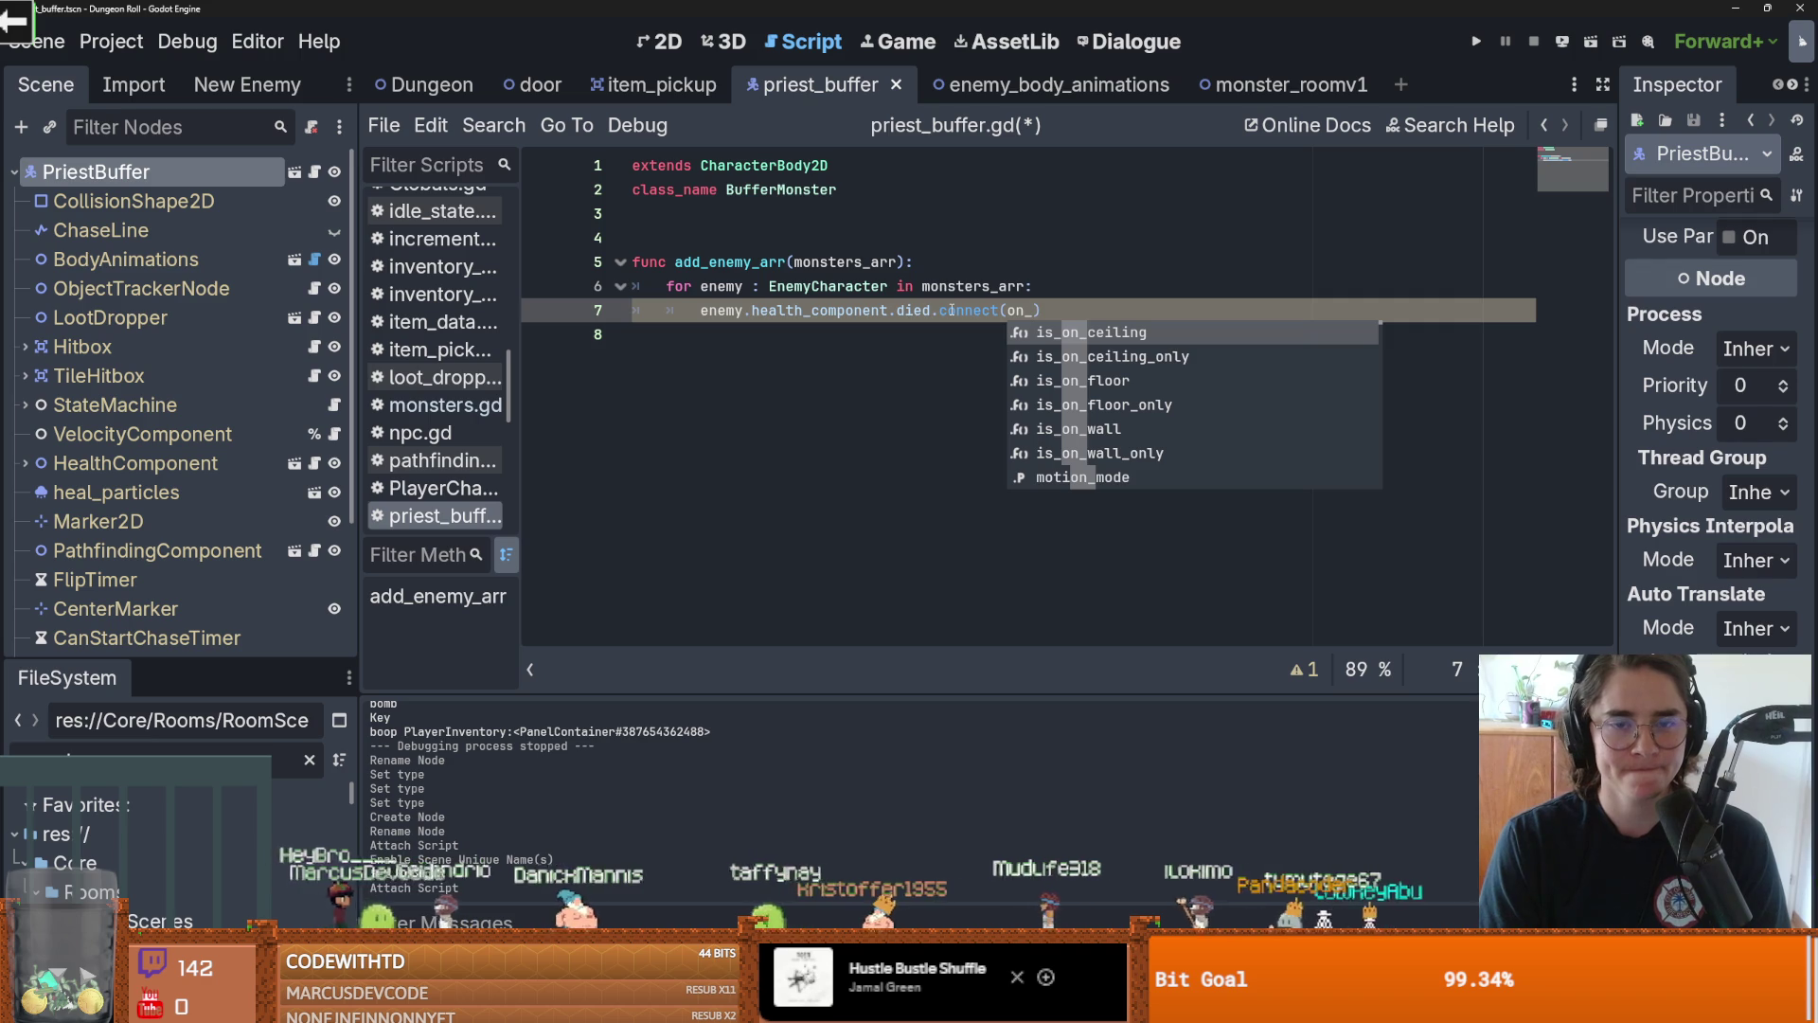
{"action": "type", "text": "enemy_death"}
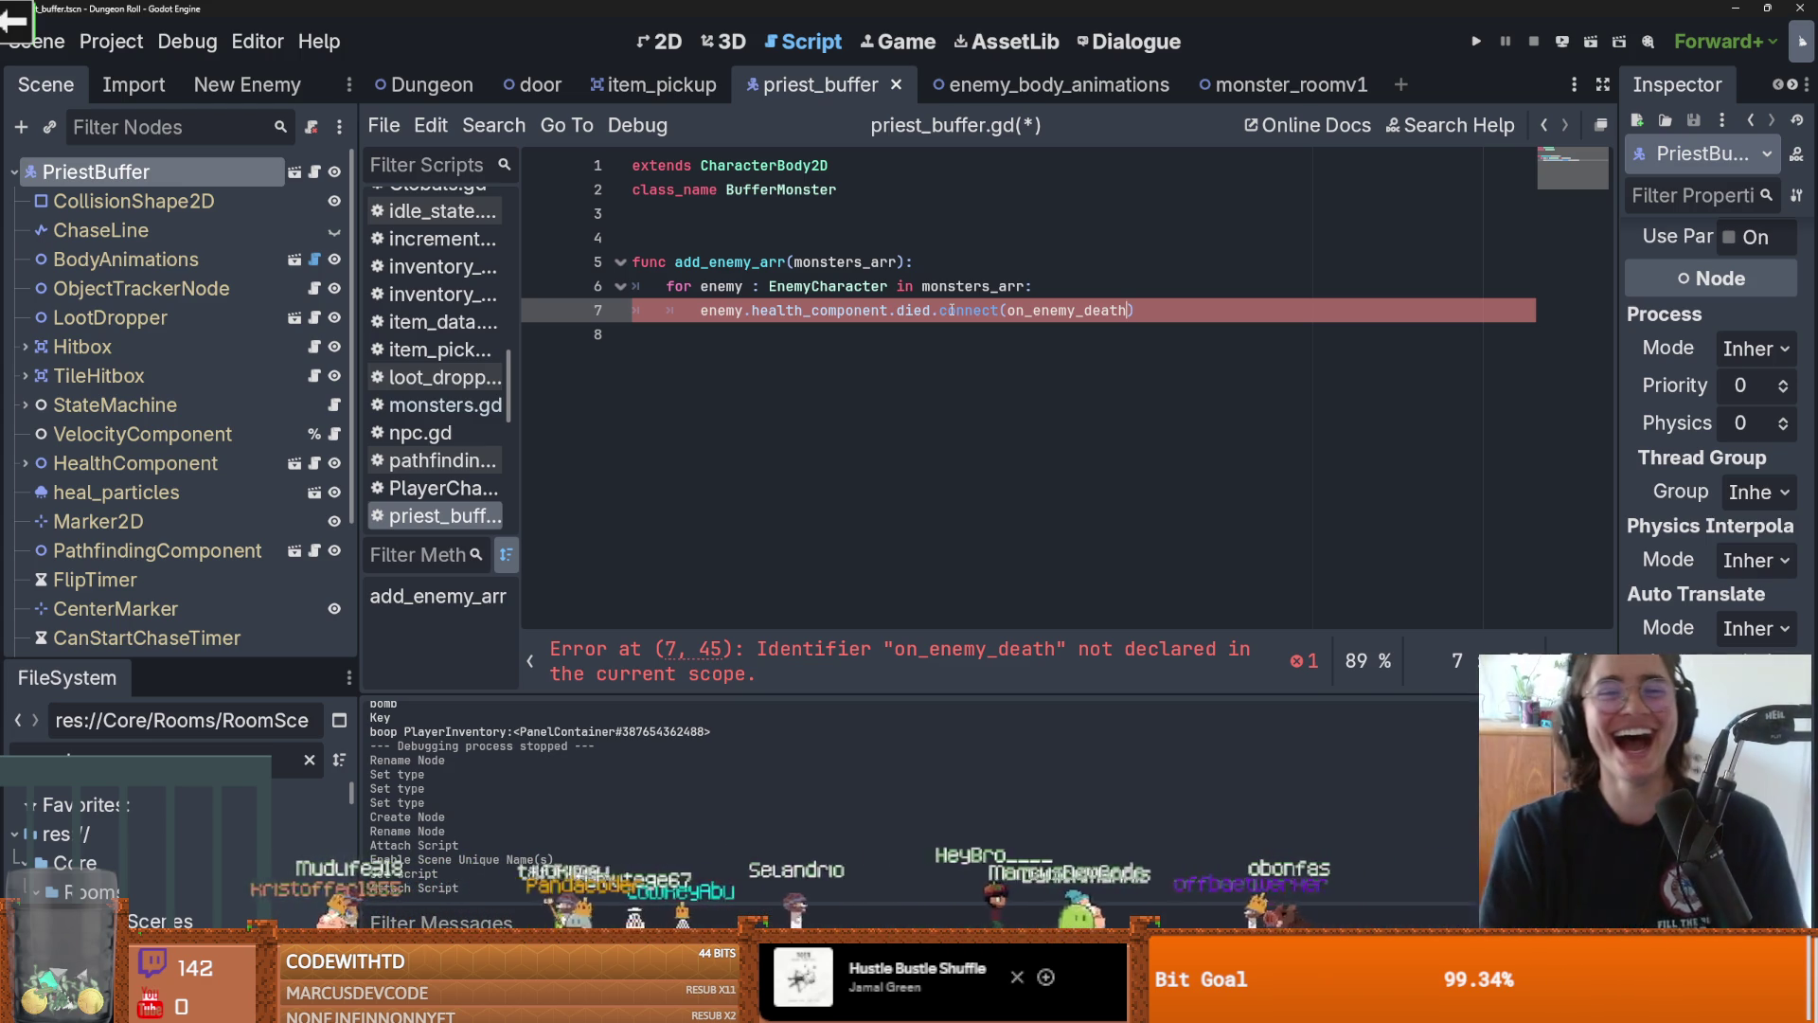
Add an on_enemy_death() function below the loop with a pass body and save
{"action": "double_click", "coordinate": [1065, 311]}
{"action": "key", "text": "ctrl+c"}
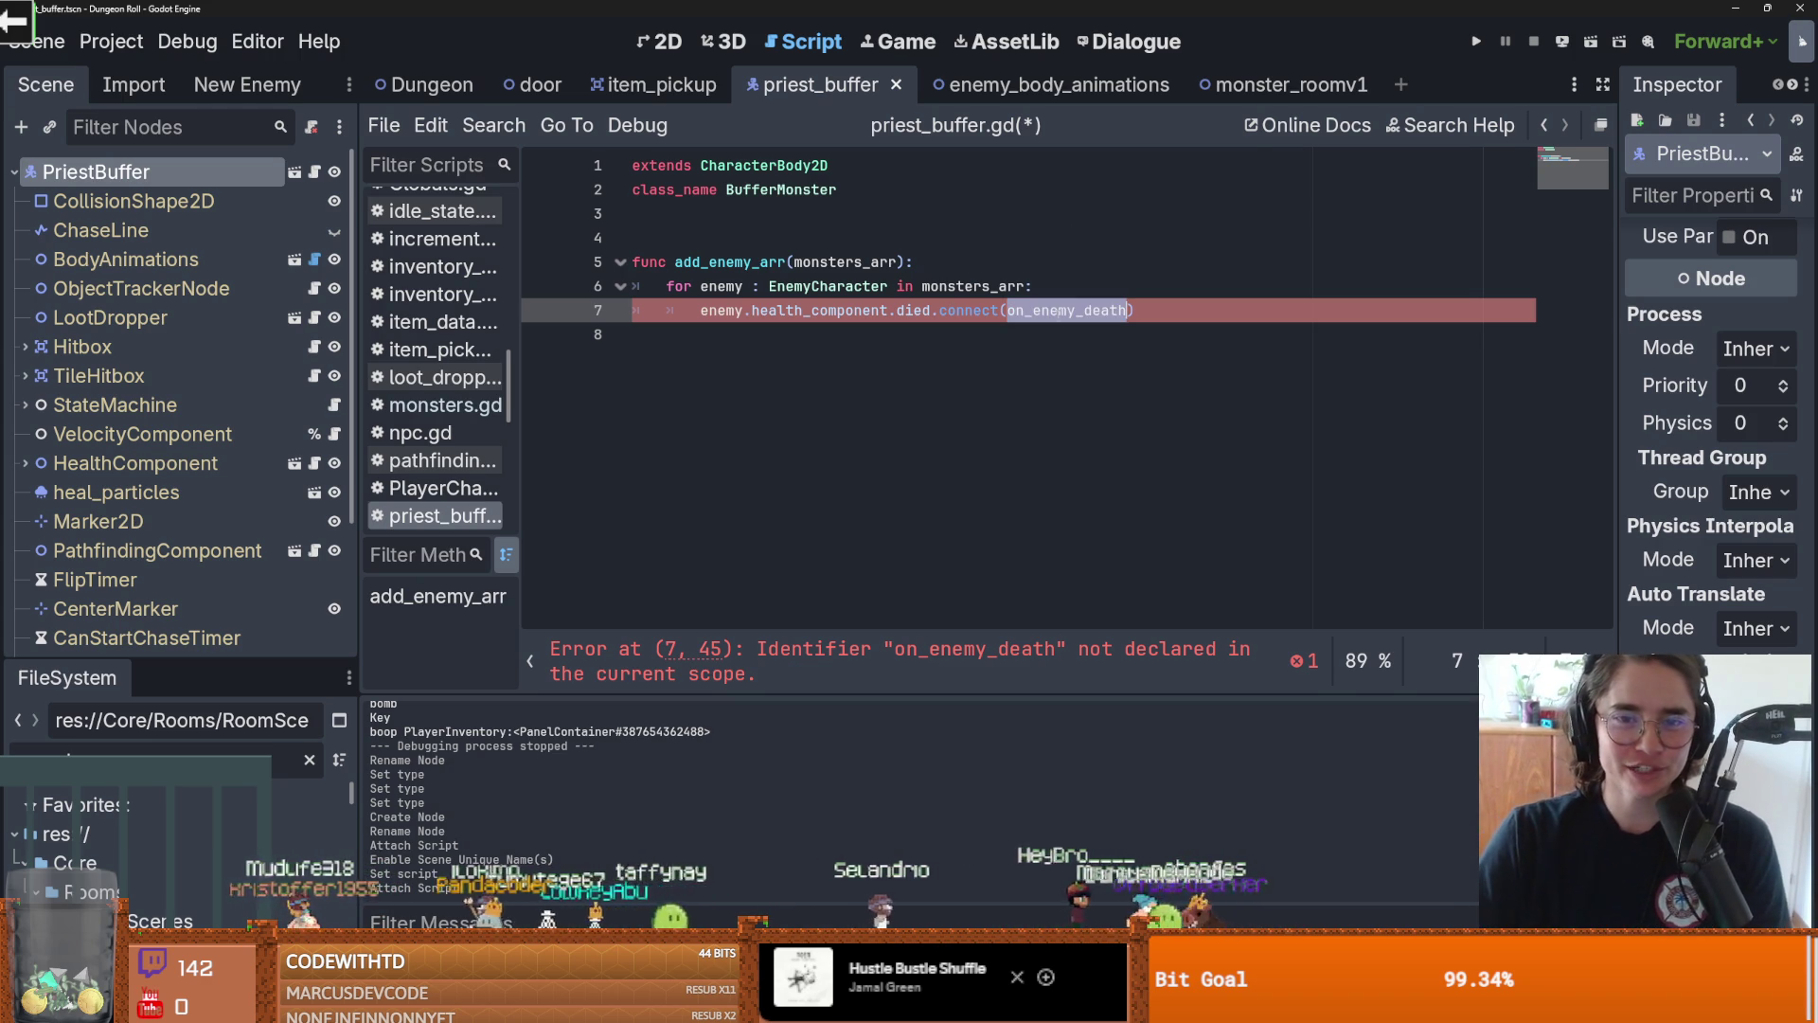
{"action": "left_click", "coordinate": [760, 386]}
{"action": "key", "text": "Return"}
{"action": "key", "text": "ctrl+v"}
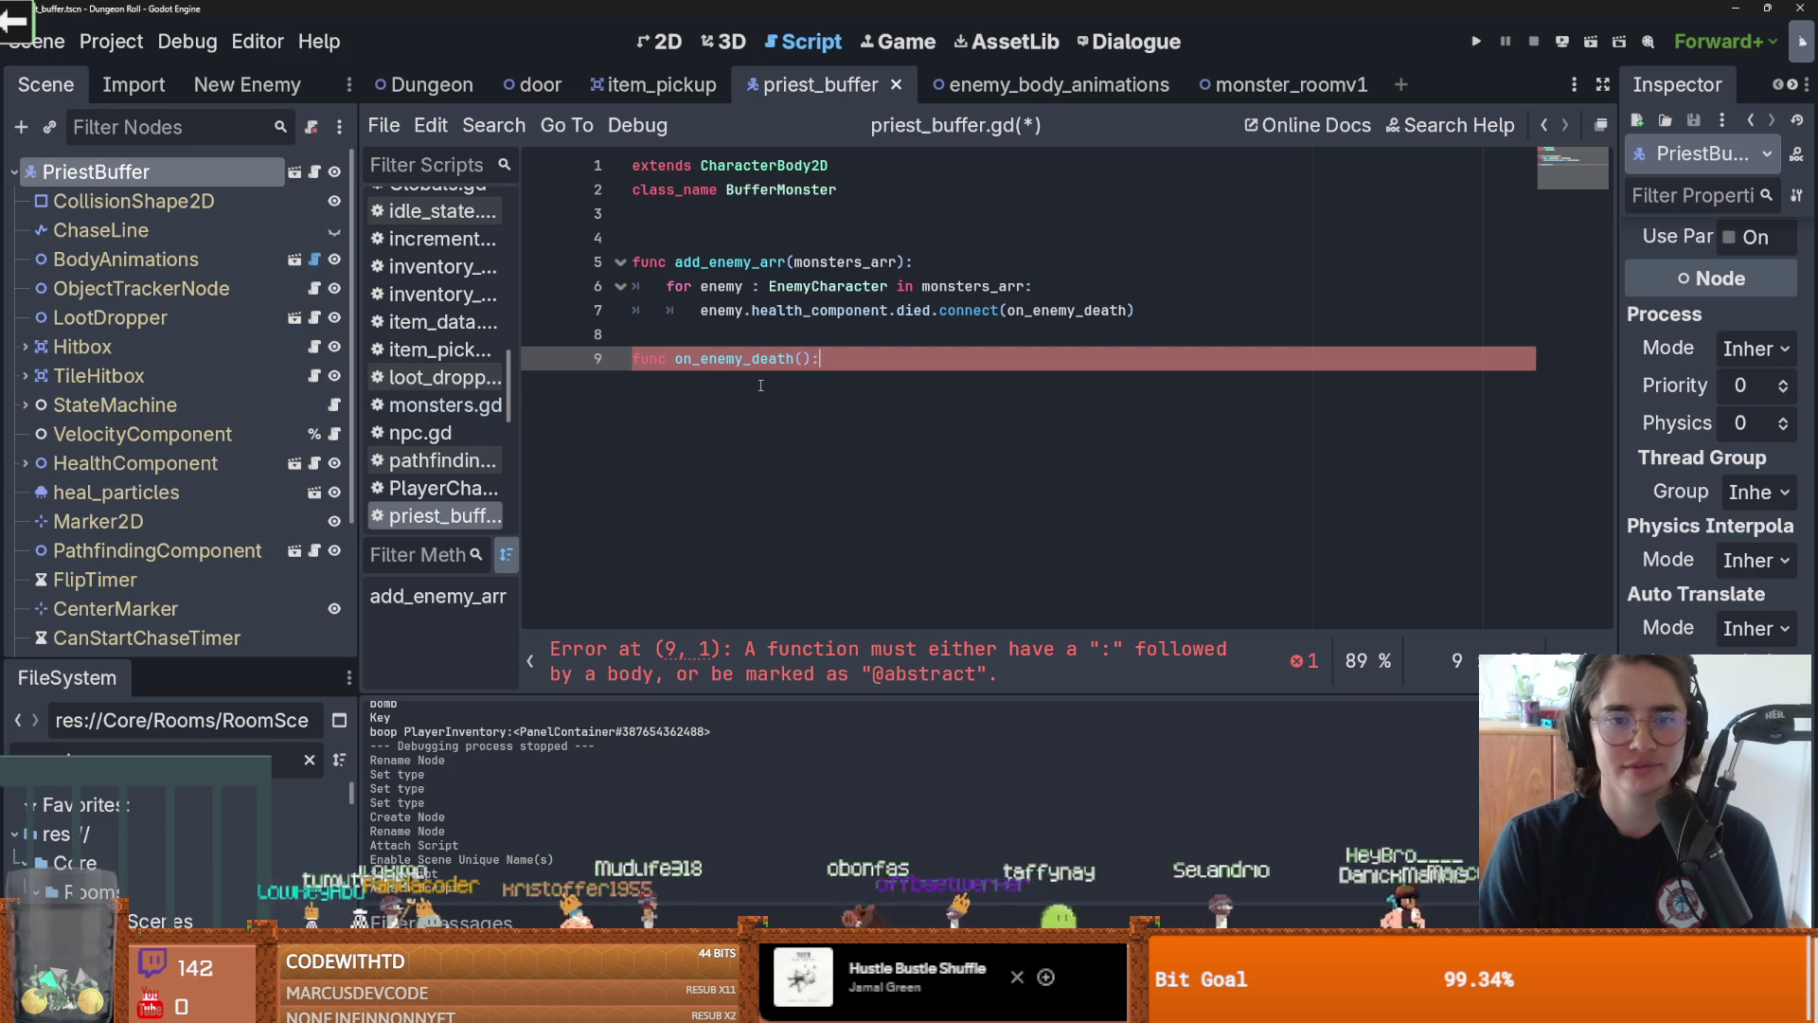
{"action": "key", "text": "Return"}
{"action": "type", "text": "pas"}
{"action": "key", "text": "ctrl+s"}
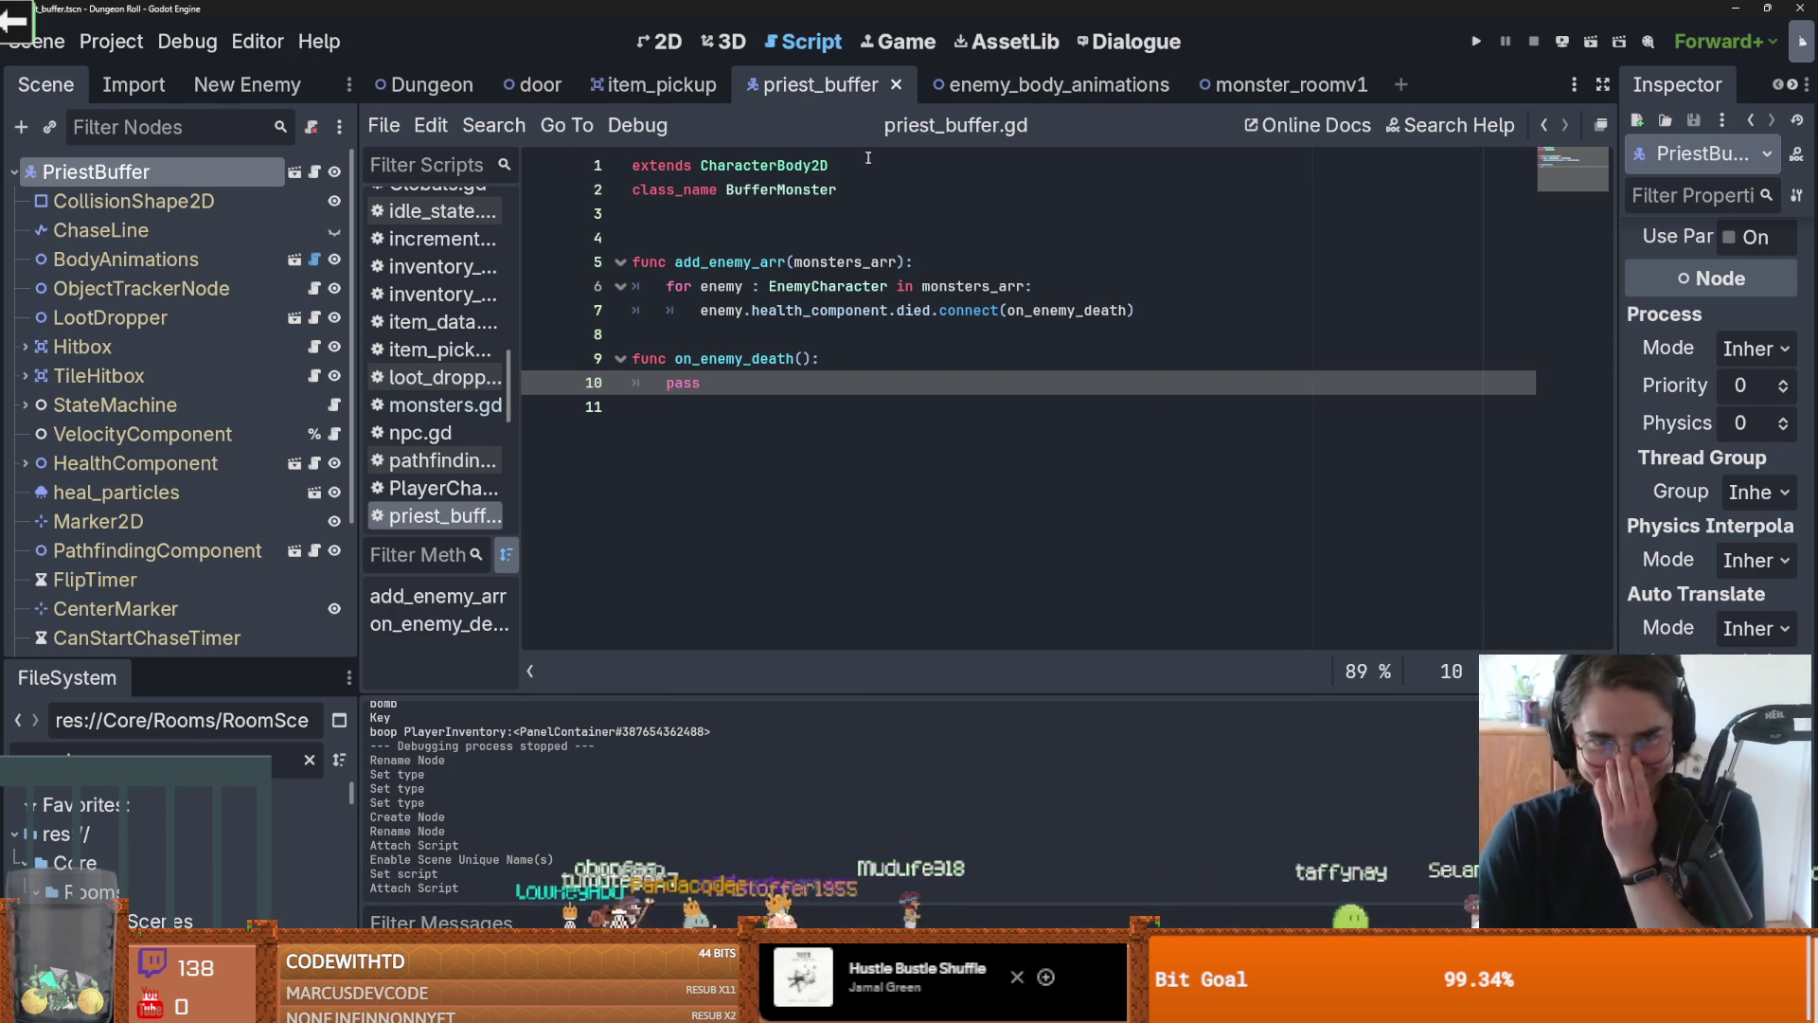
Peek at the CharacterBody2D docs, then open EnemyCharacter.gd from the EnemyCharacter class name
{"action": "left_click", "coordinate": [738, 166], "text": "ctrl"}
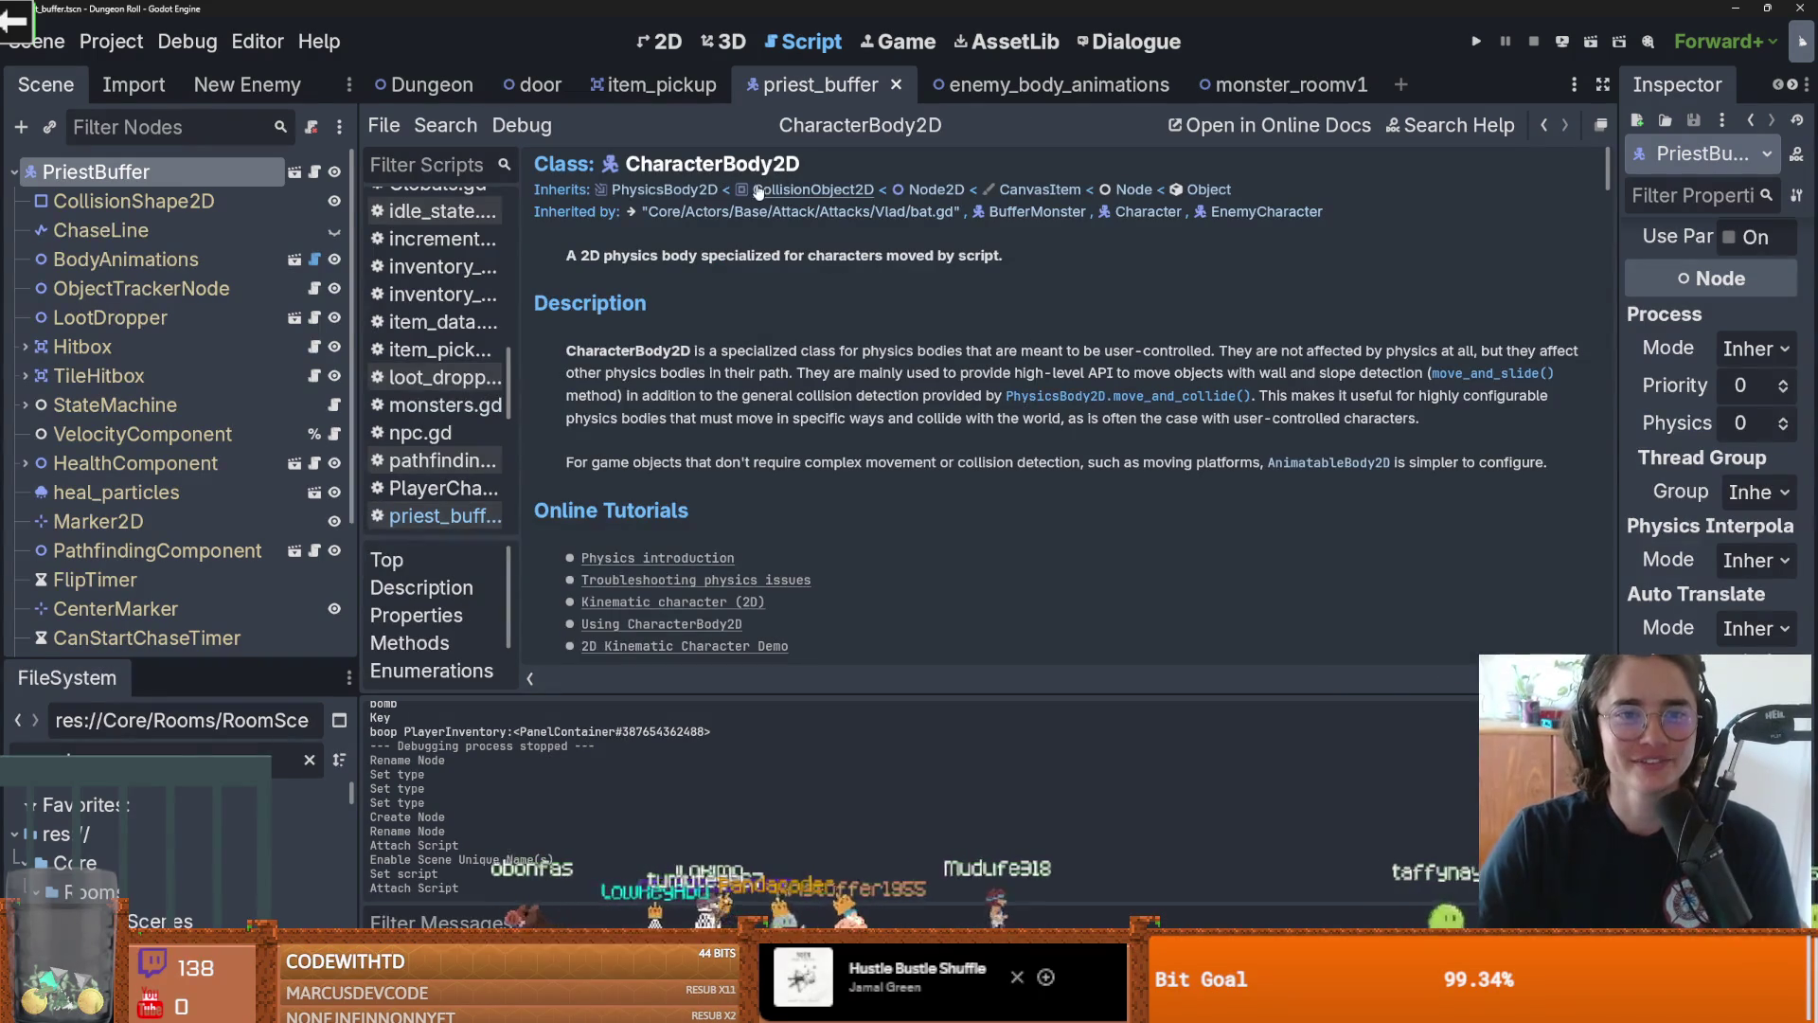
{"action": "key", "text": "alt+Left"}
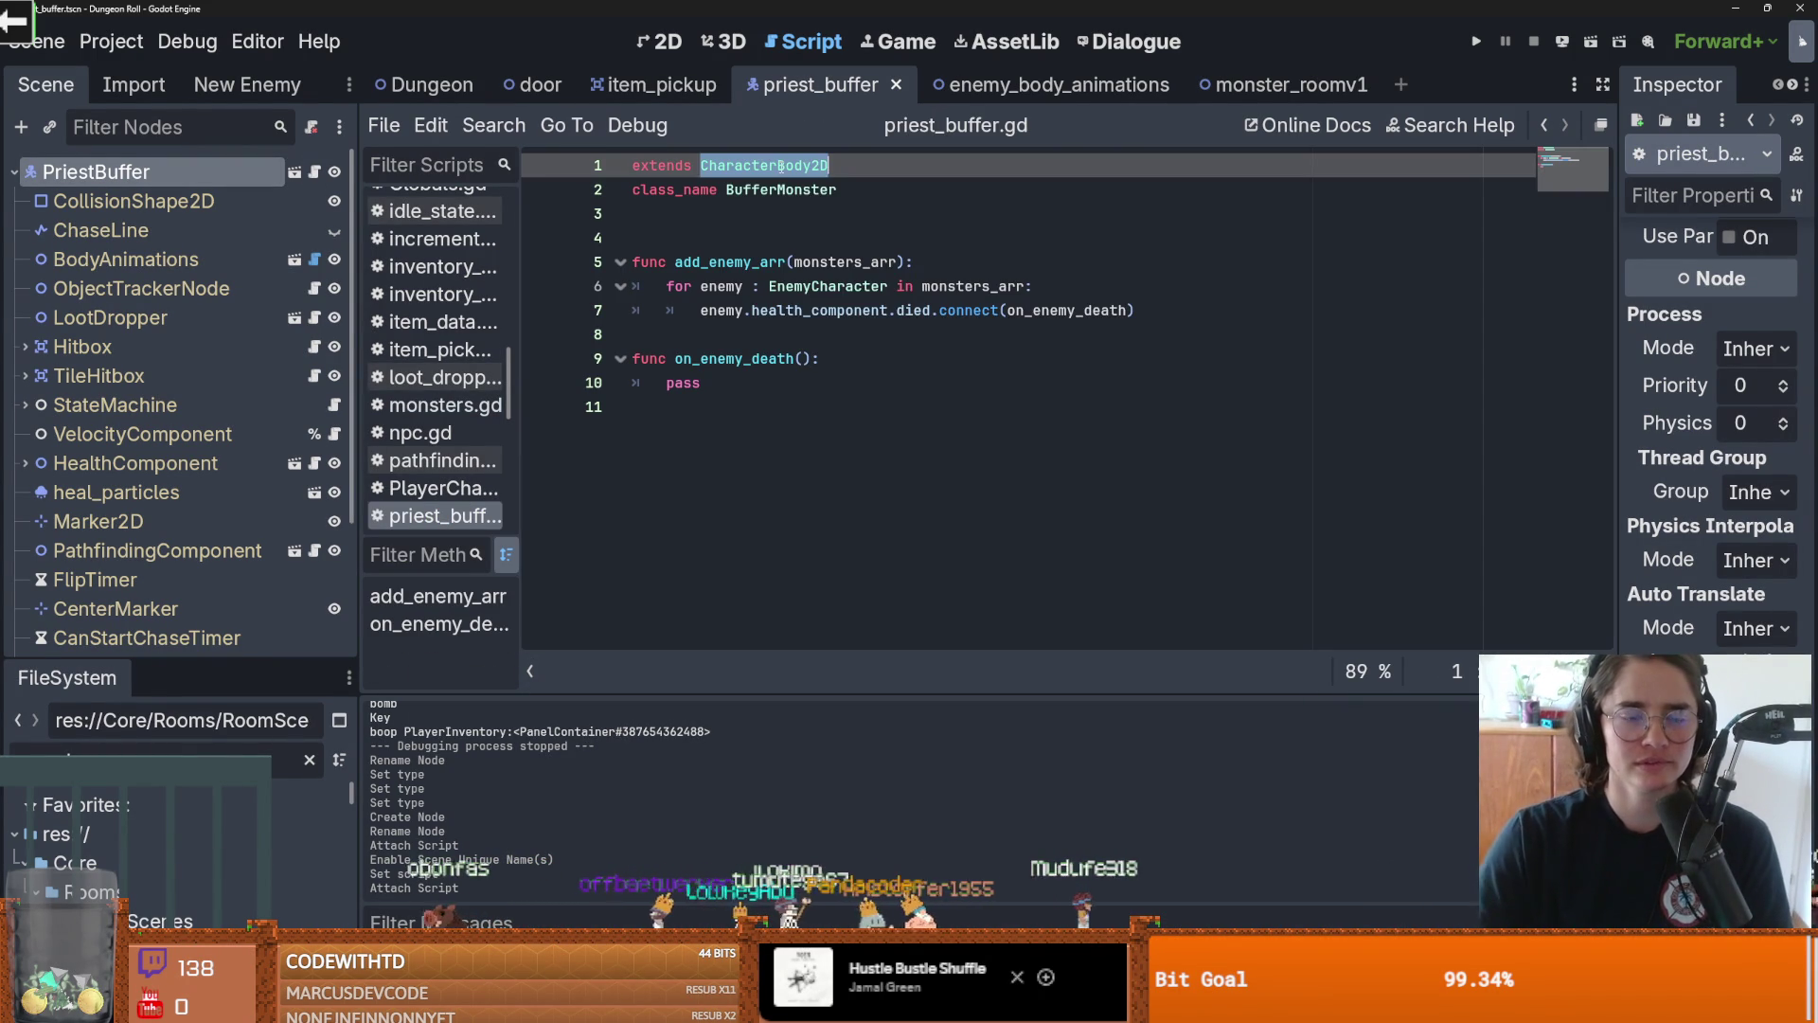
{"action": "type", "text": "Enemy"}
{"action": "key", "text": "Return"}
{"action": "left_click", "coordinate": [782, 166], "text": "ctrl"}
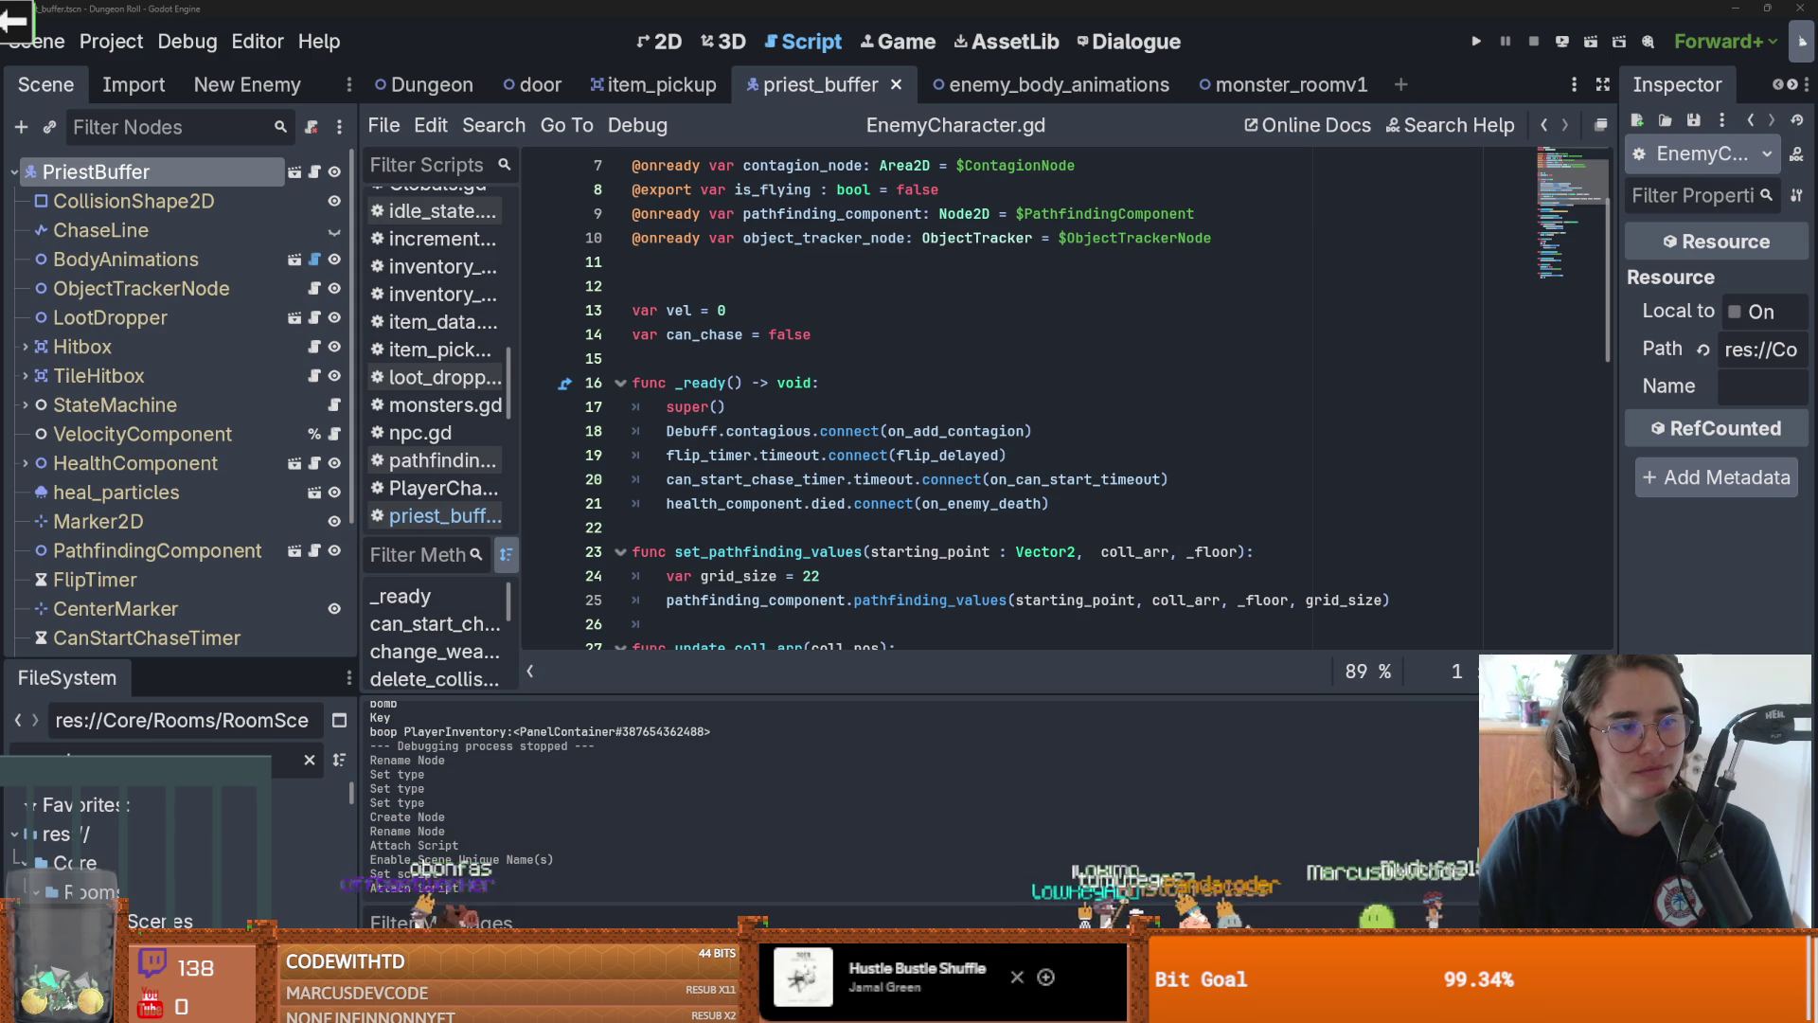
Remove an extra blank line near line 12 and save
{"action": "left_click", "coordinate": [909, 365]}
{"action": "key", "text": "Up"}
{"action": "key", "text": "Up"}
{"action": "key", "text": "Up"}
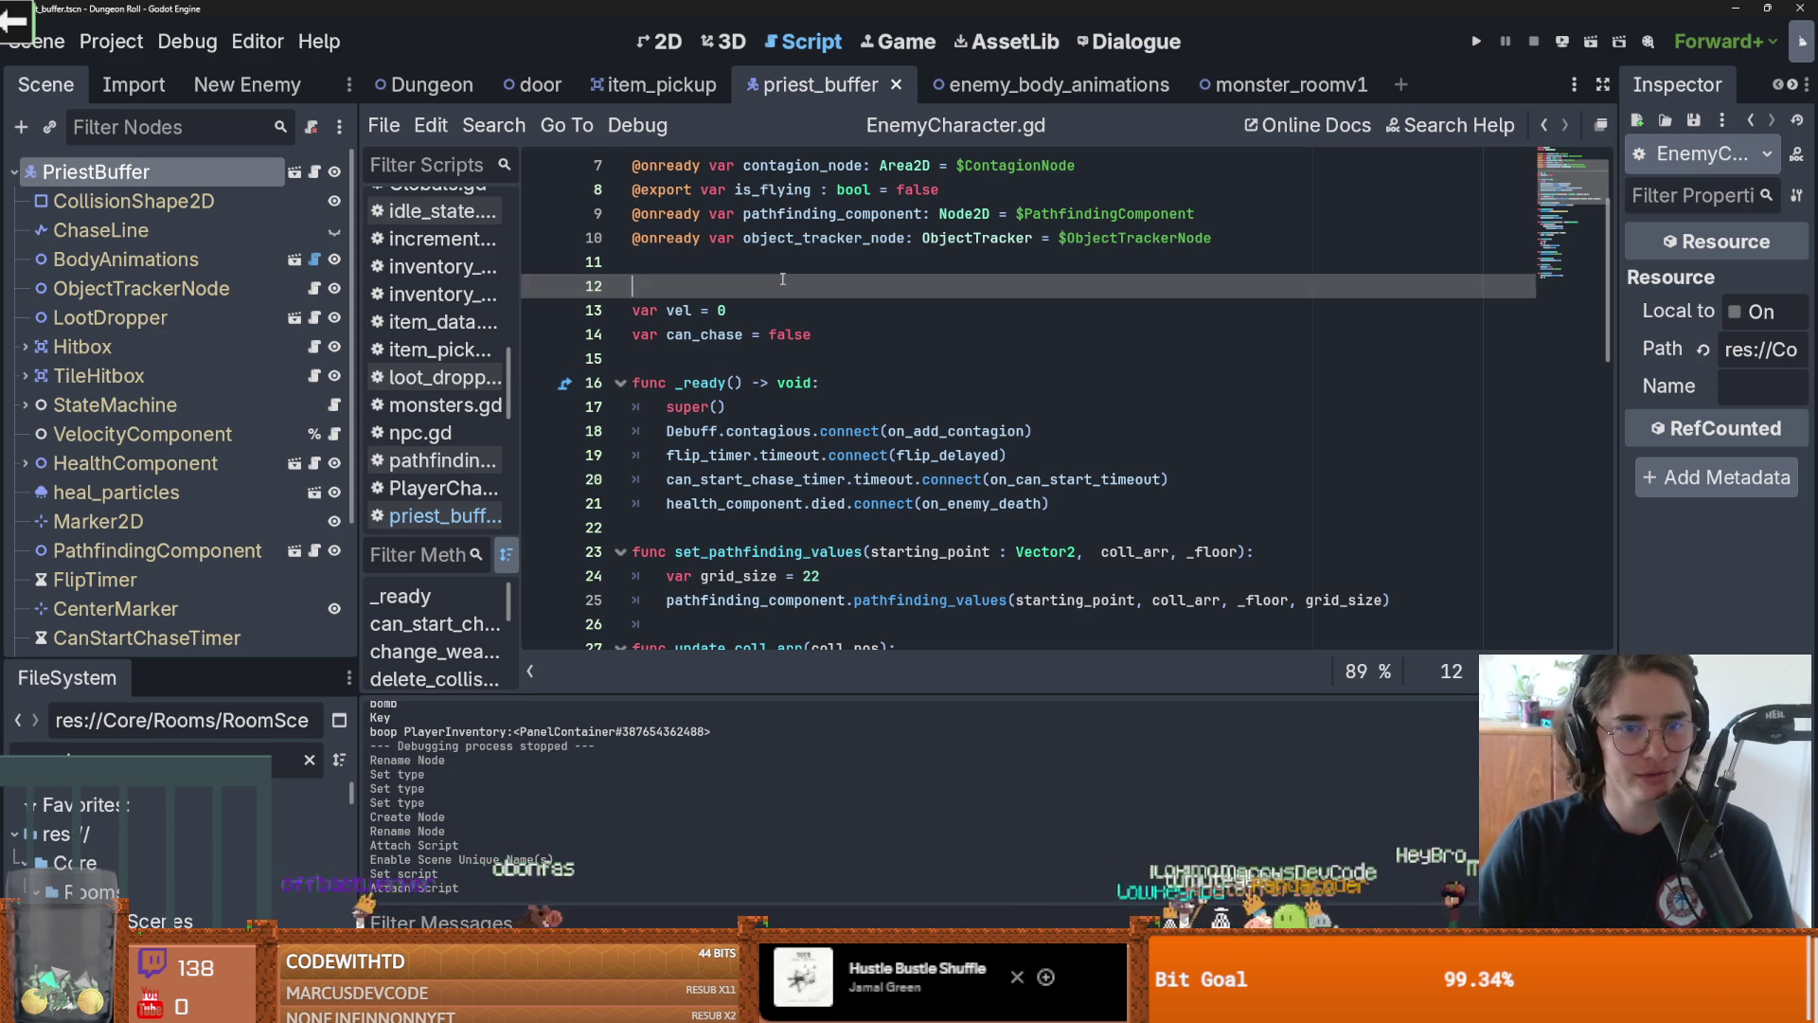
{"action": "key", "text": "BackSpace"}
{"action": "key", "text": "ctrl+s"}
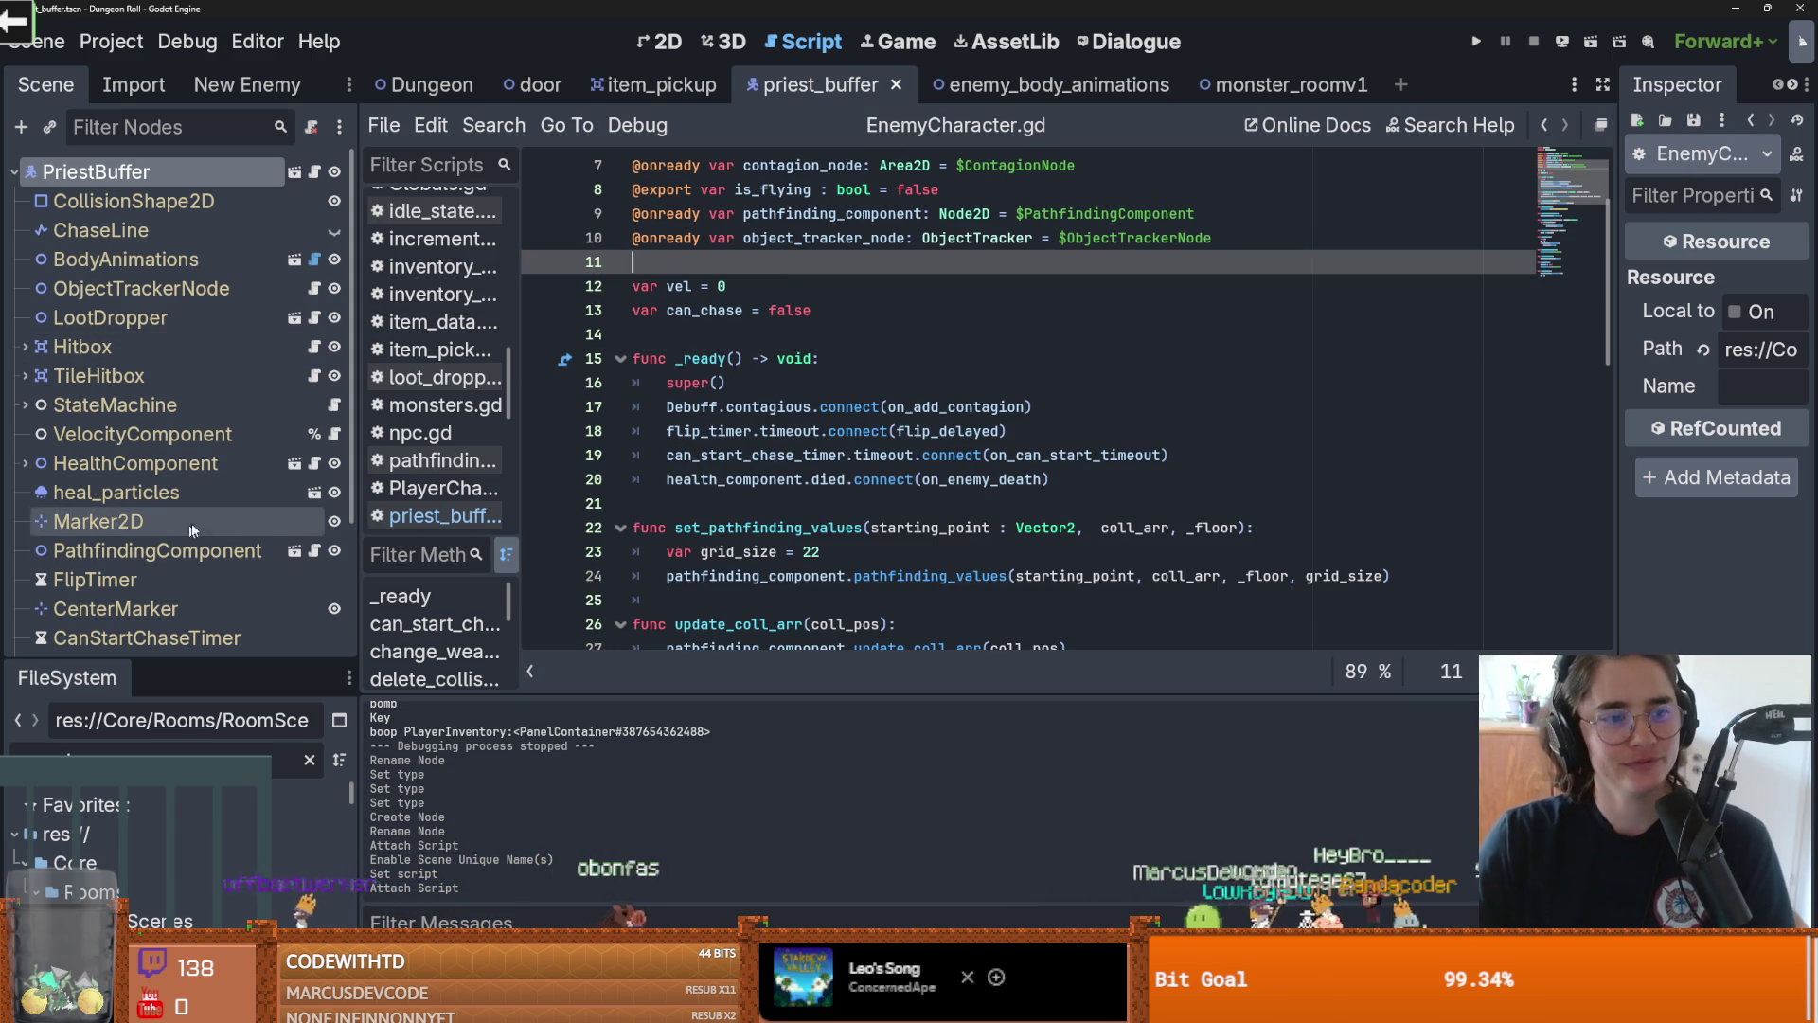
{"action": "left_click_drag", "start_coordinate": [185, 666], "coordinate": [185, 517]}
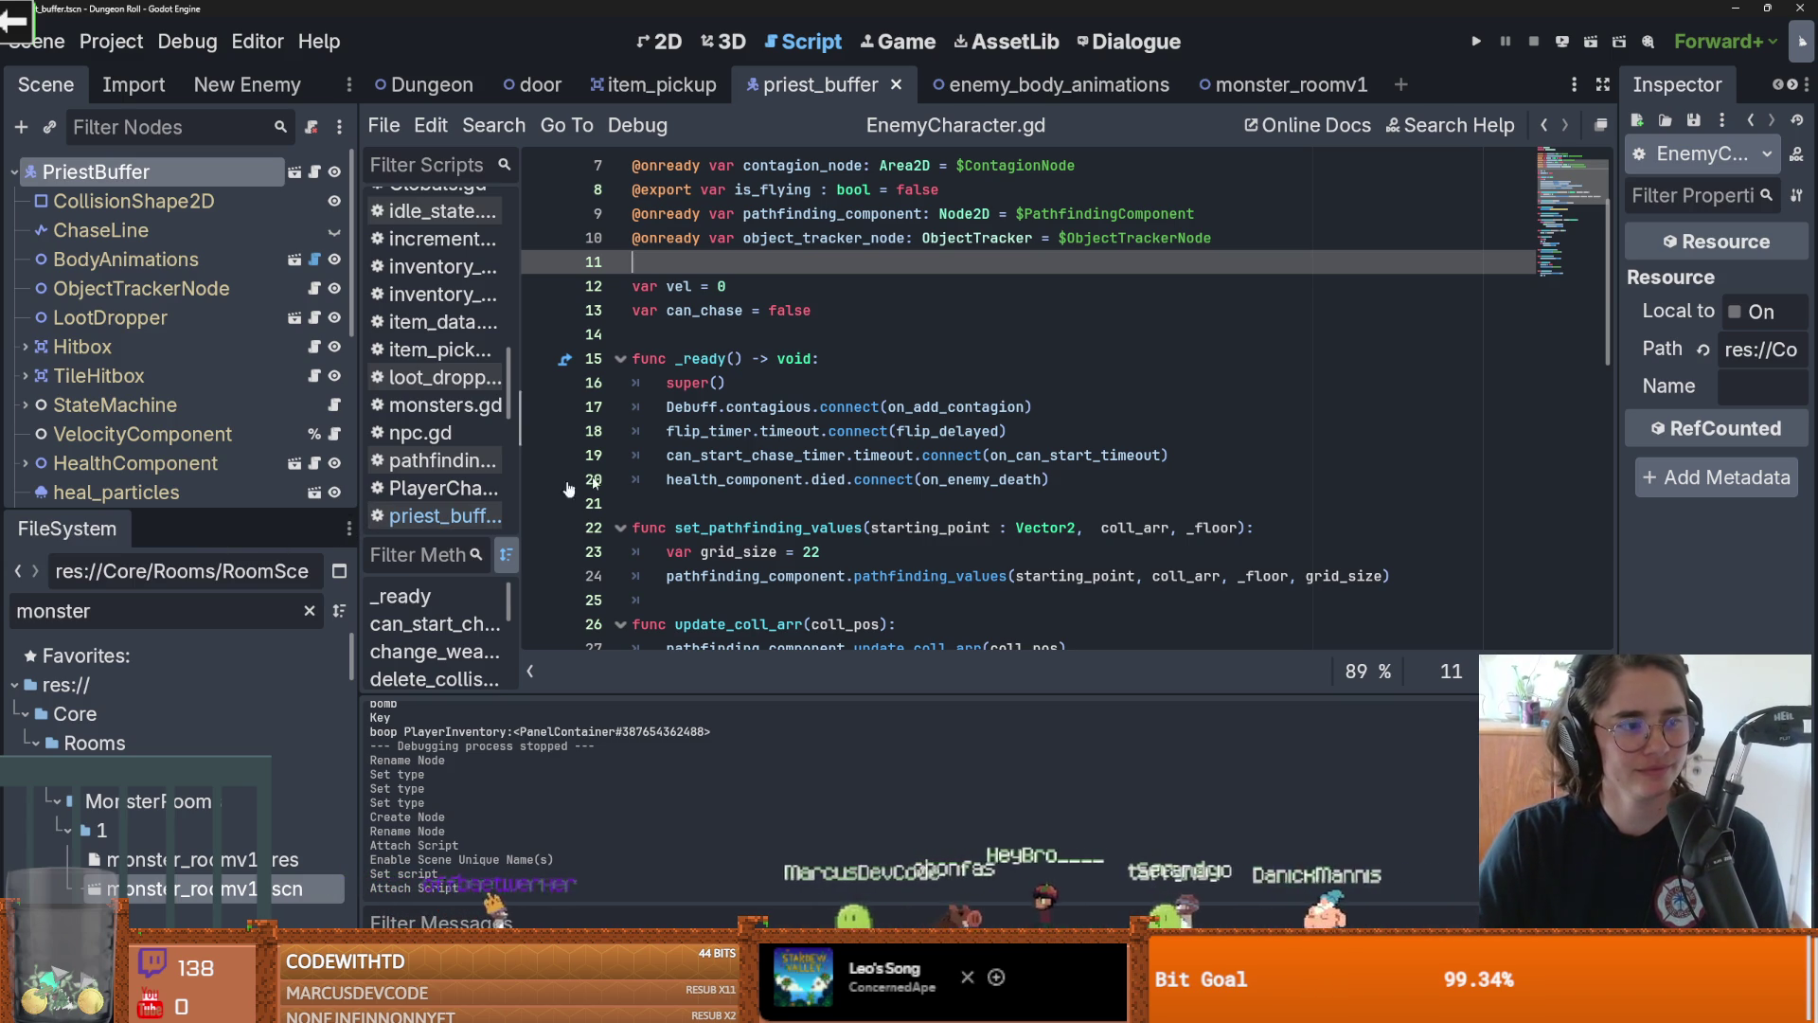
{"action": "left_click", "coordinate": [975, 406]}
{"action": "key", "text": "ctrl+s"}
Enlarge and widen the scene tree dock to show more nodes
{"action": "scroll", "coordinate": [720, 379], "scroll_direction": "up", "scroll_amount": 1}
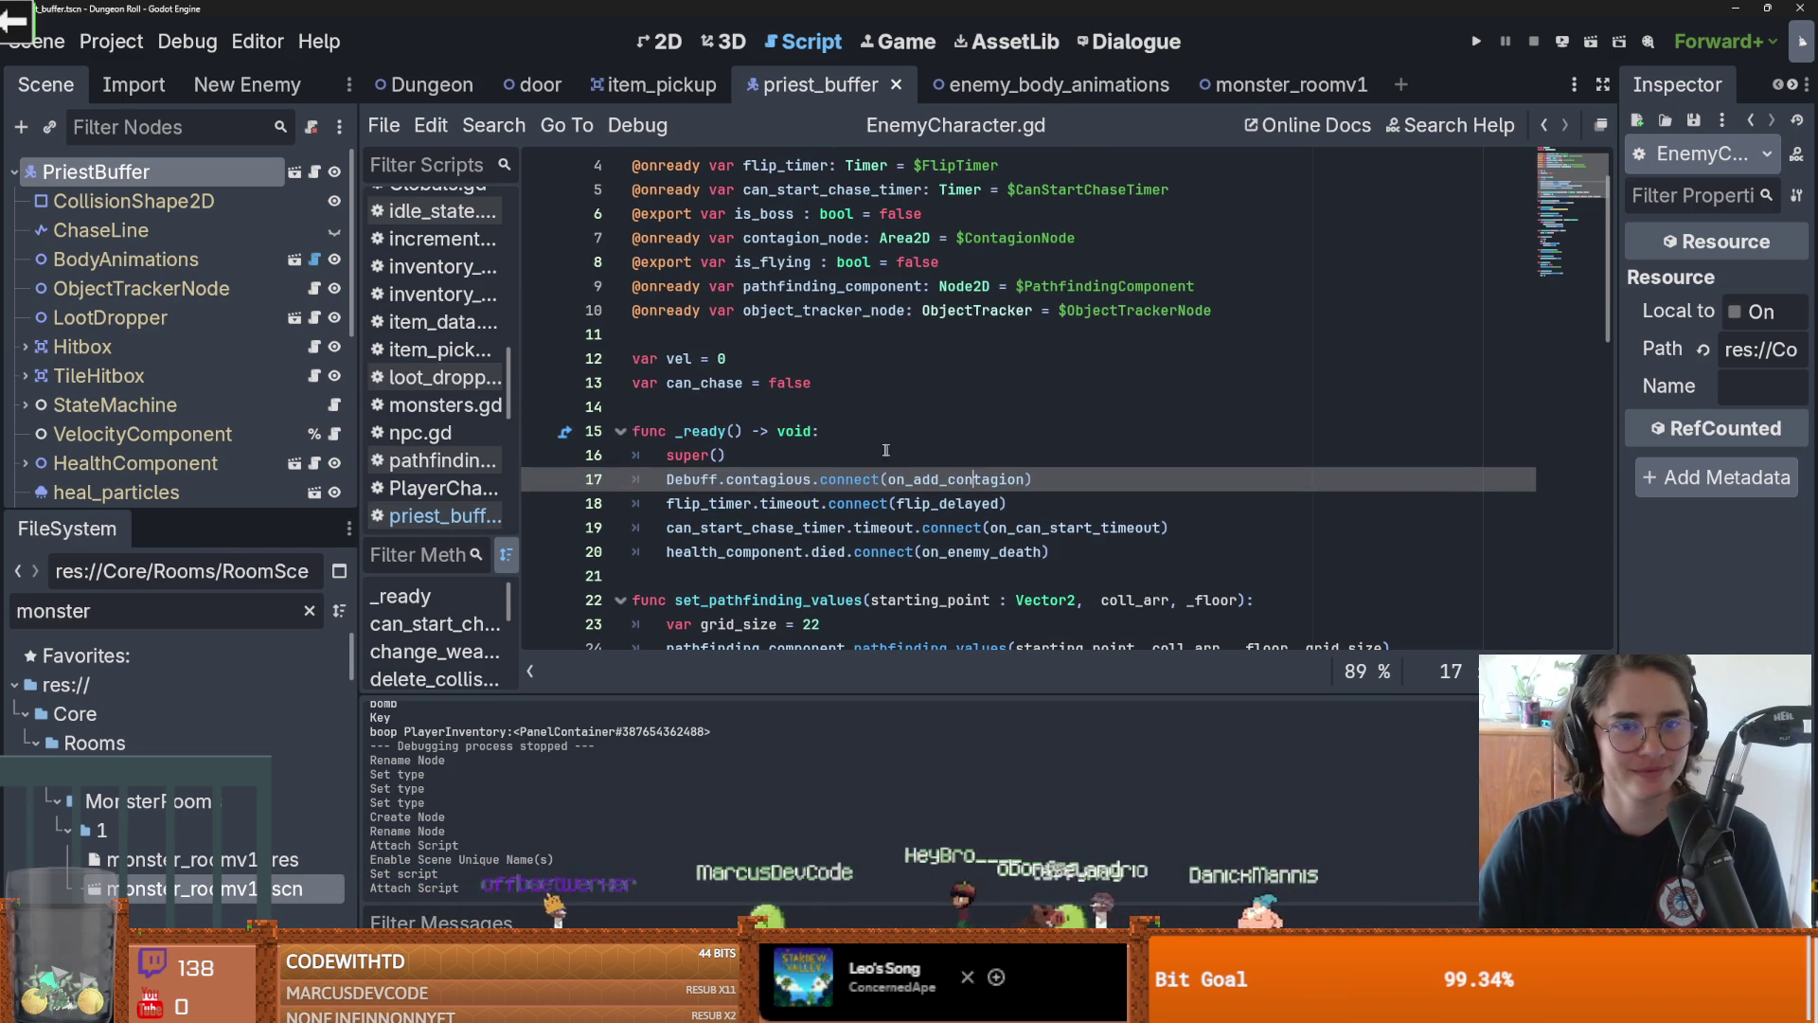
{"action": "left_click", "coordinate": [703, 334]}
{"action": "key", "text": "ctrl+s"}
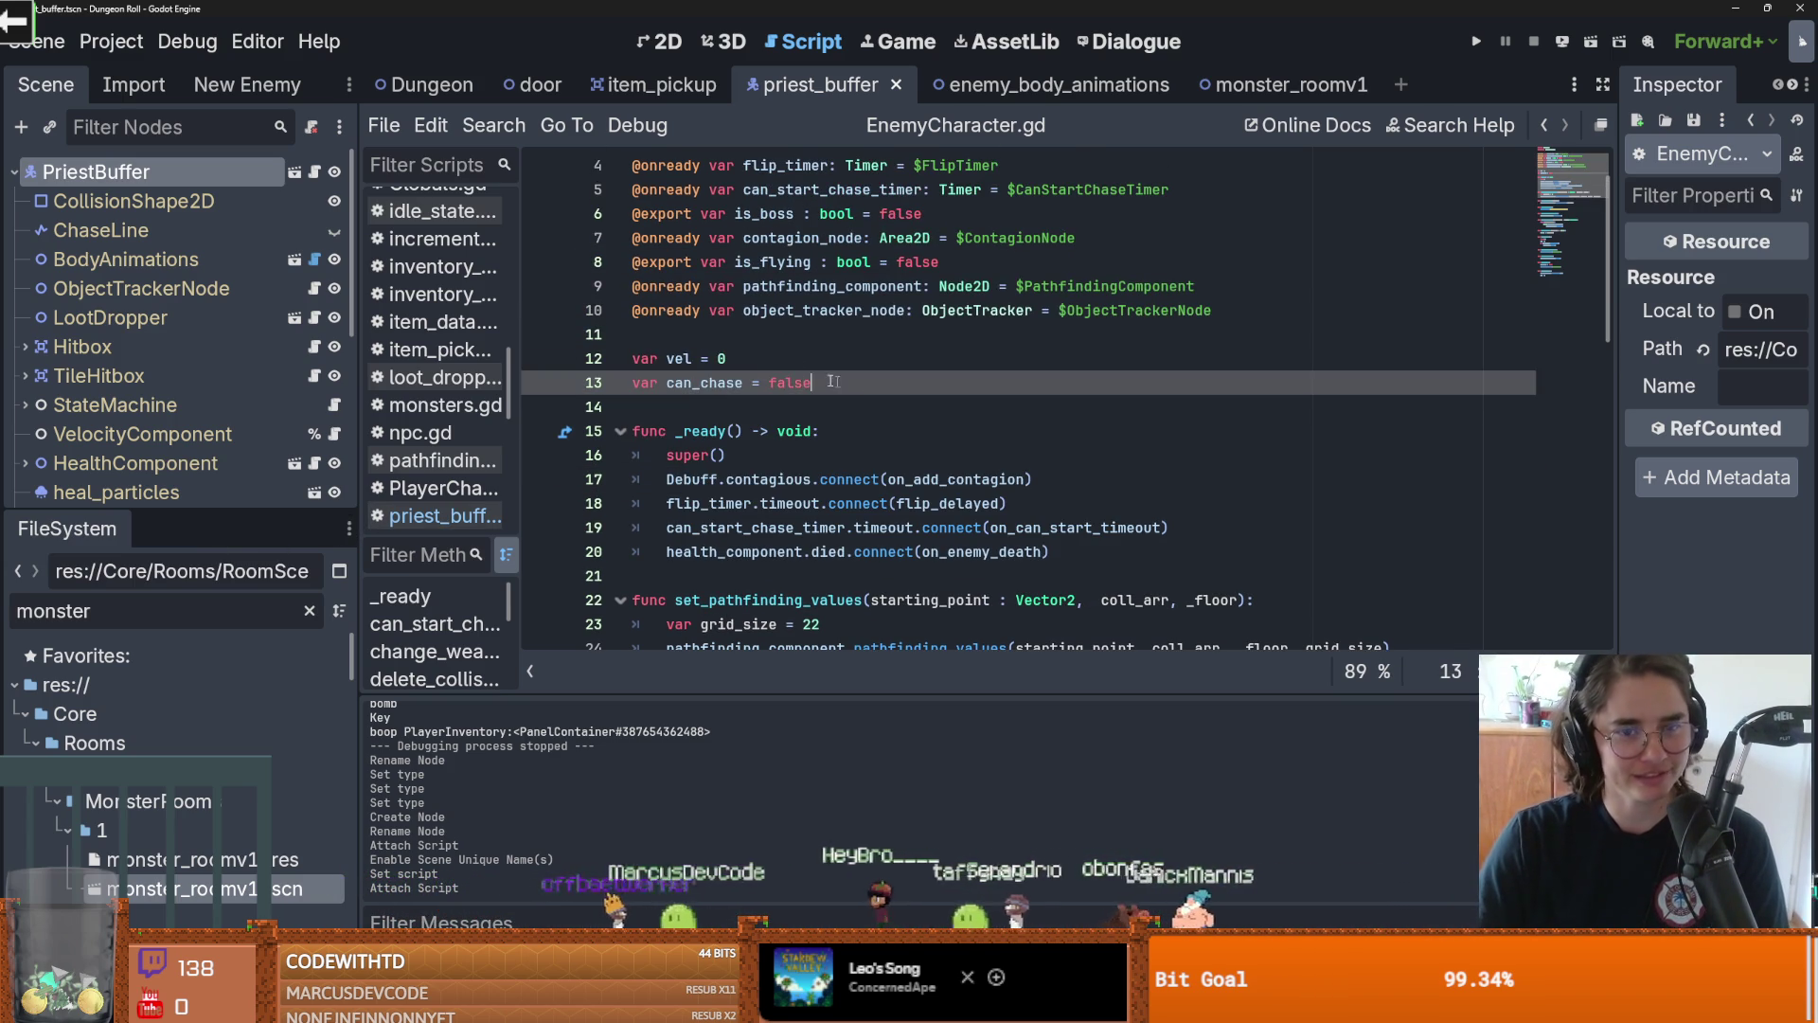
{"action": "key", "text": "ctrl+s"}
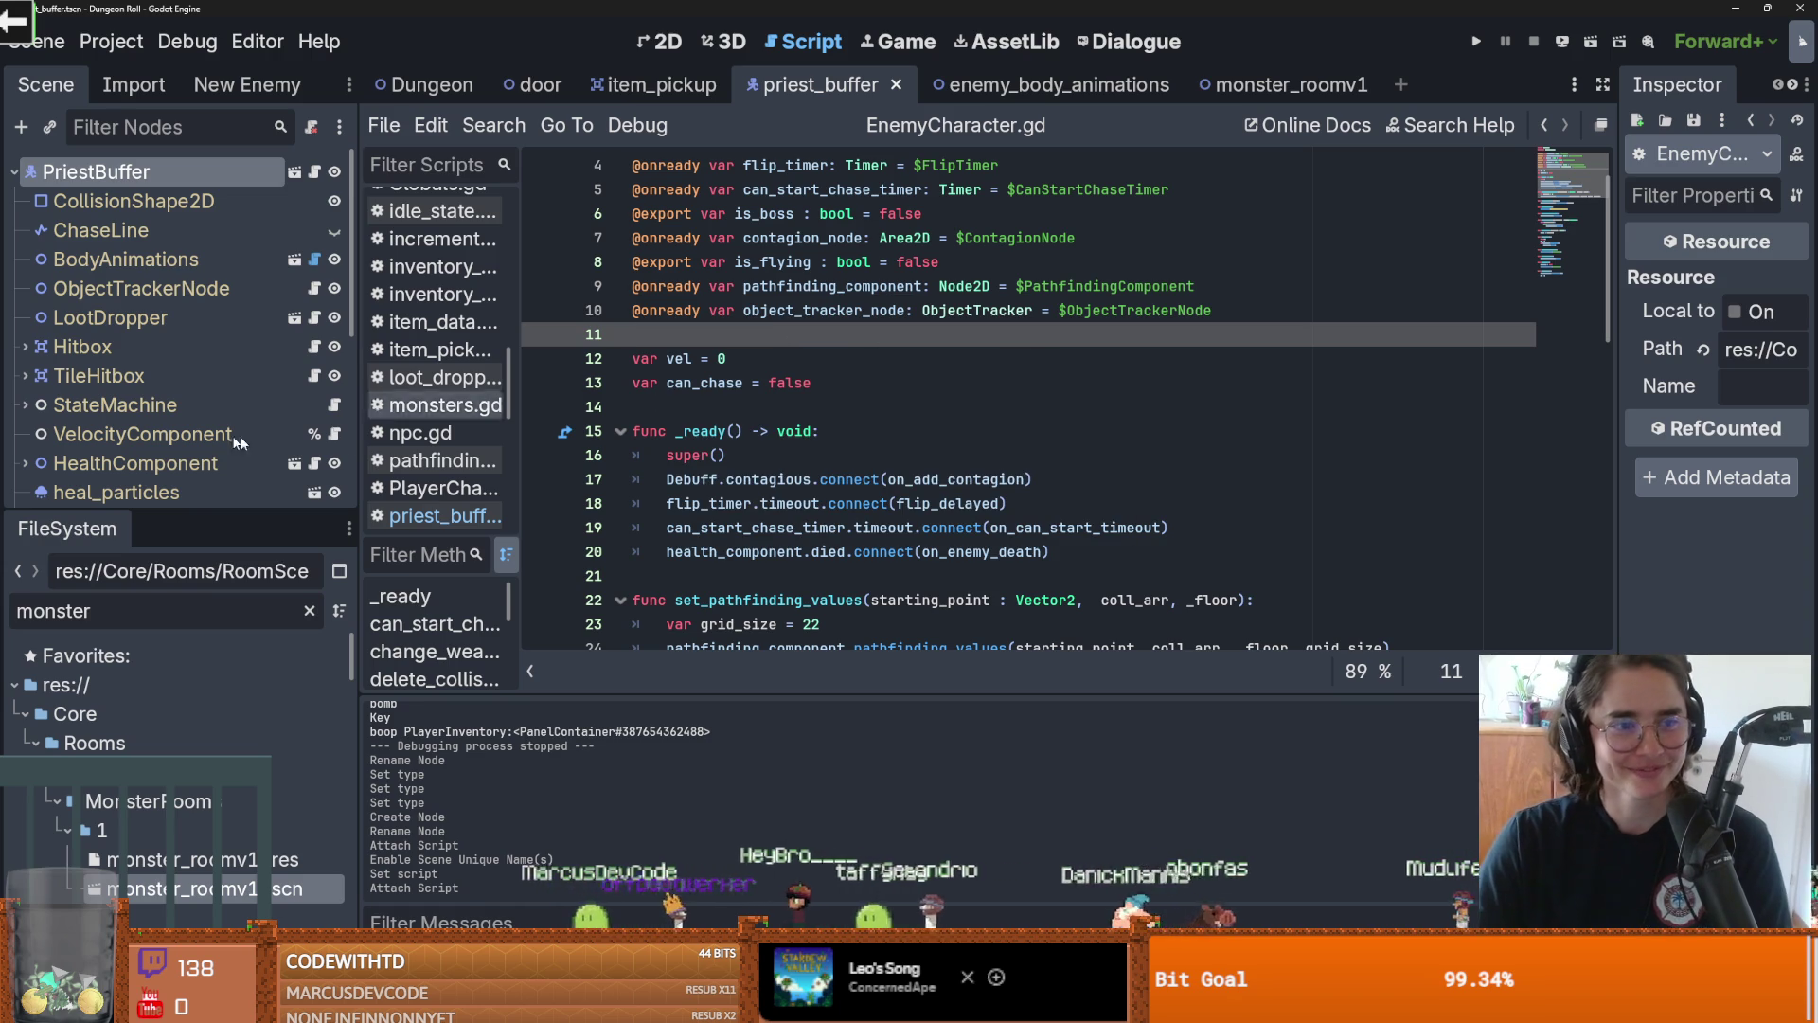
{"action": "left_click_drag", "start_coordinate": [180, 510], "coordinate": [179, 632]}
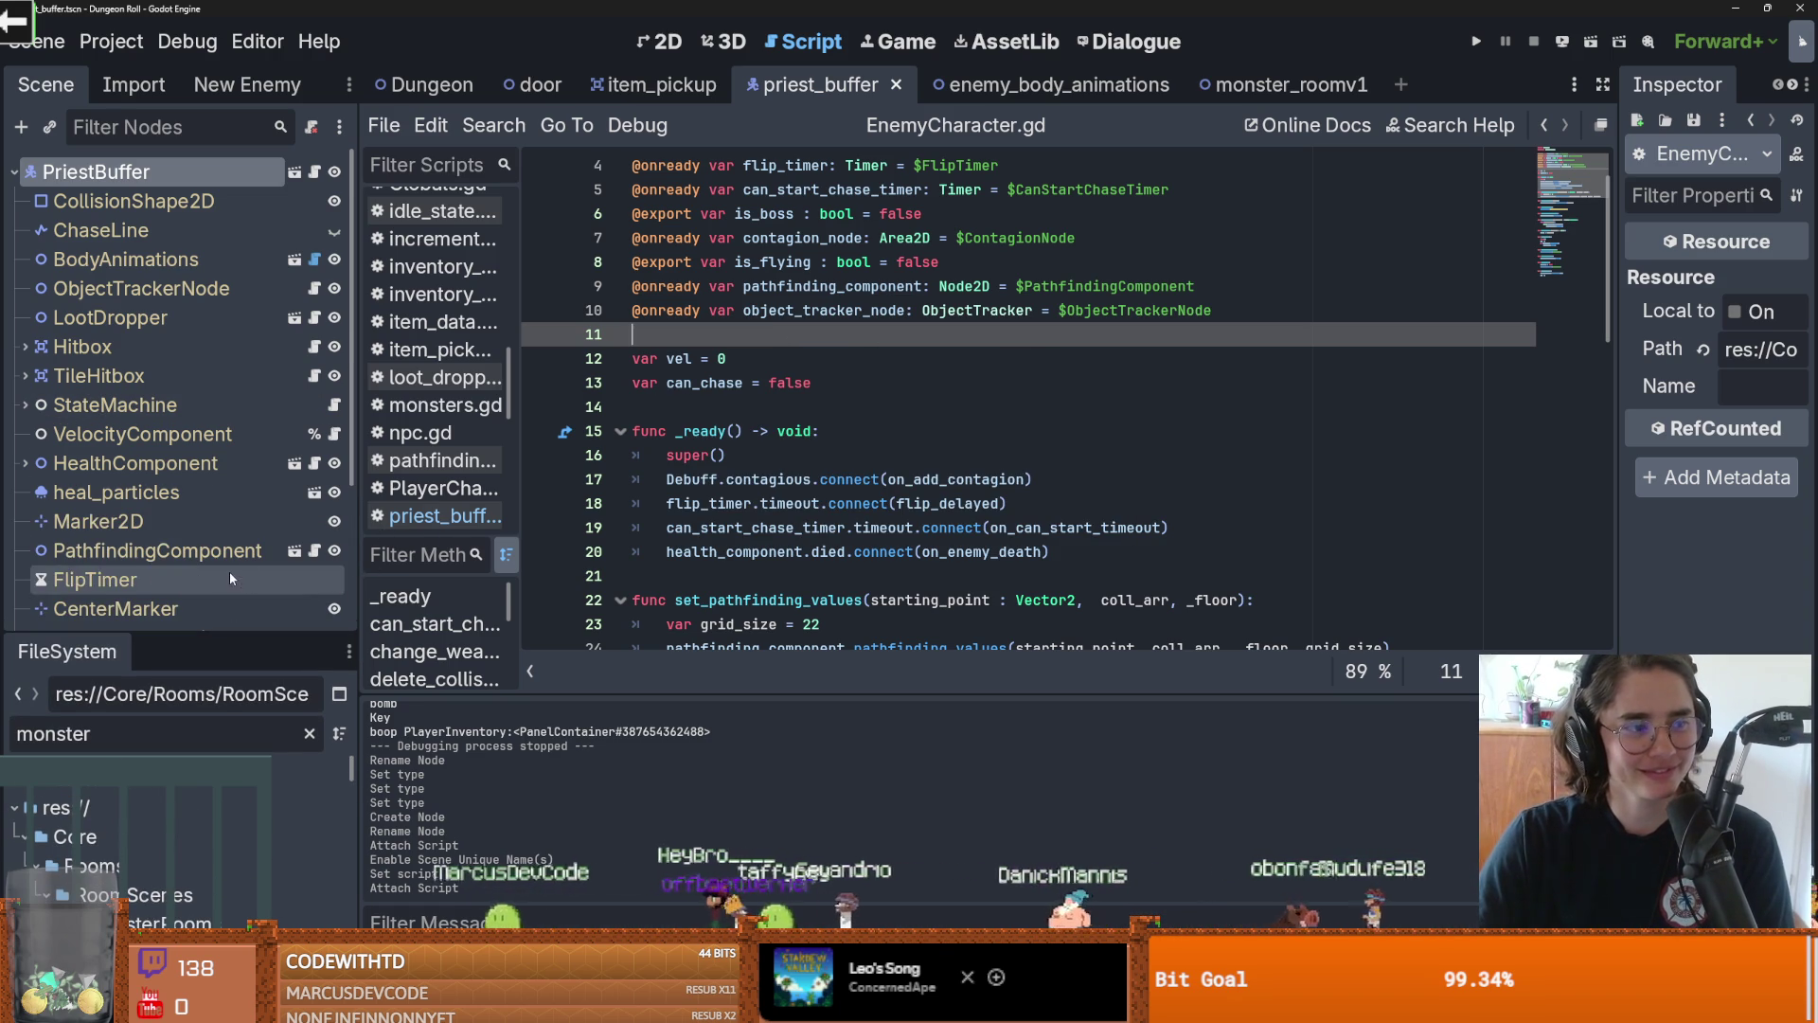
{"action": "left_click_drag", "start_coordinate": [361, 545], "coordinate": [410, 545]}
{"action": "left_click", "coordinate": [805, 454]}
{"action": "key", "text": "Up"}
{"action": "key", "text": "Up"}
{"action": "key", "text": "Up"}
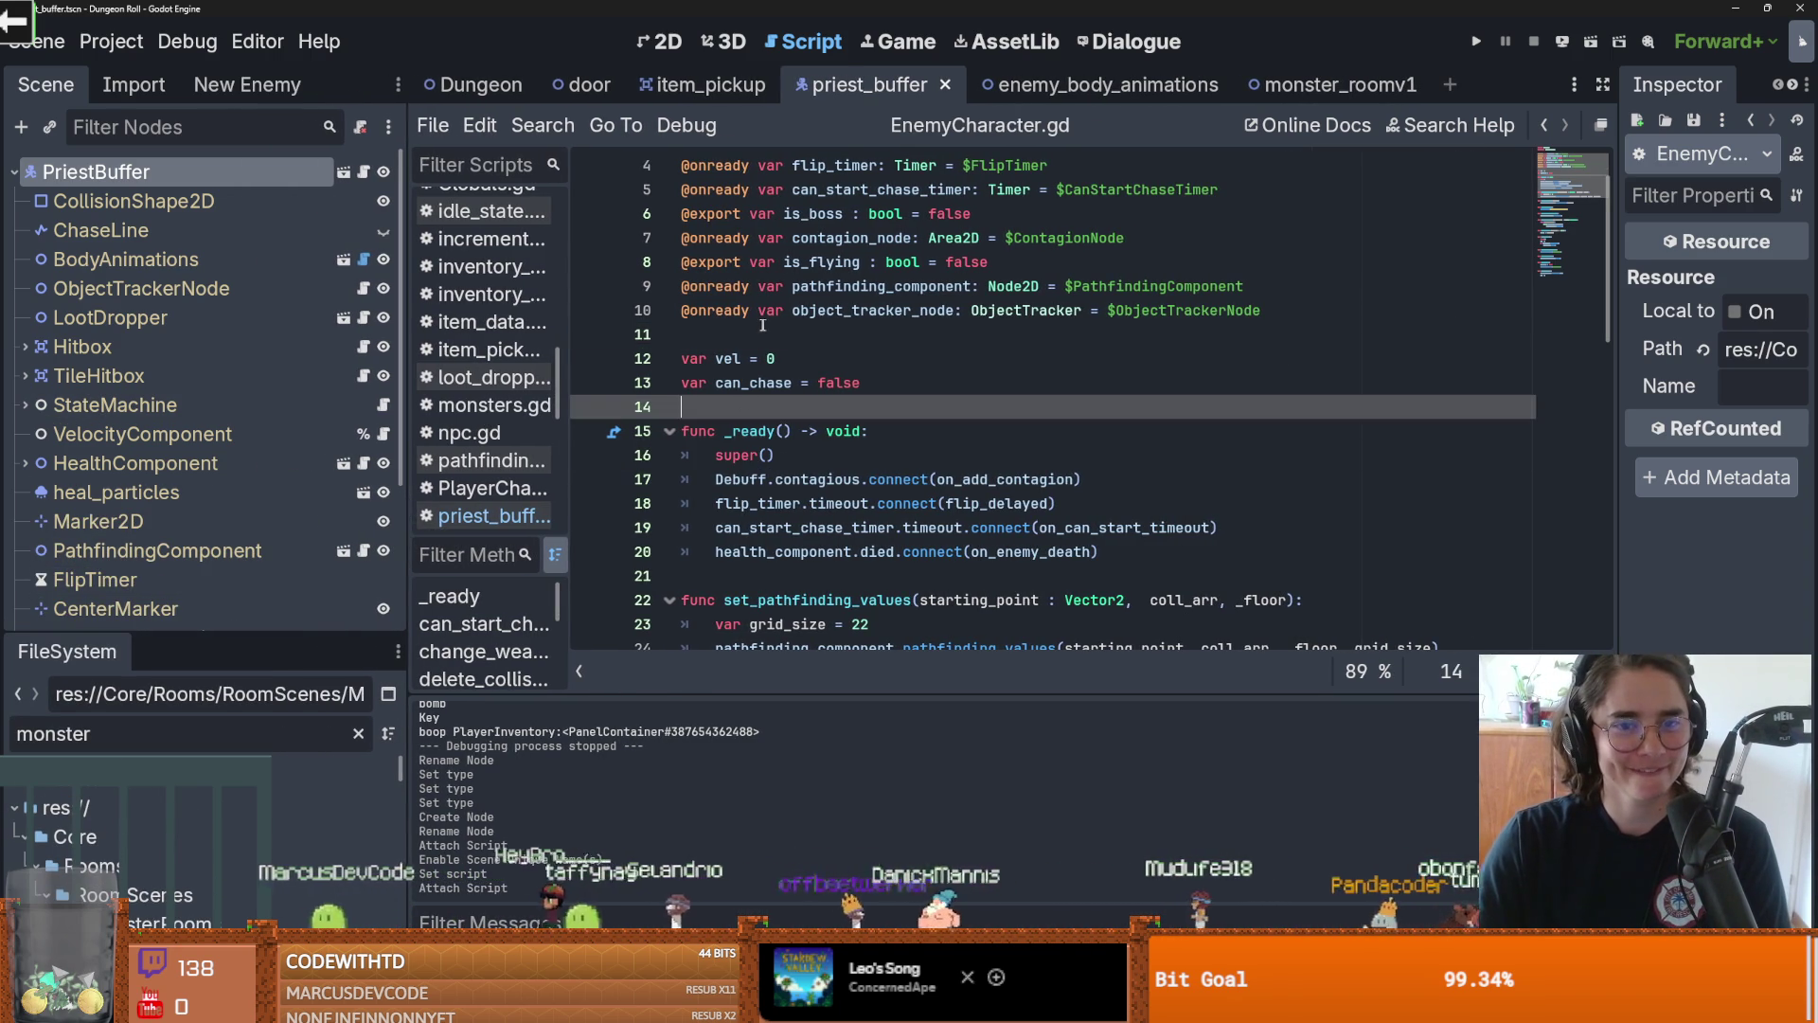
{"action": "scroll", "coordinate": [94, 455], "scroll_direction": "down", "scroll_amount": 5}
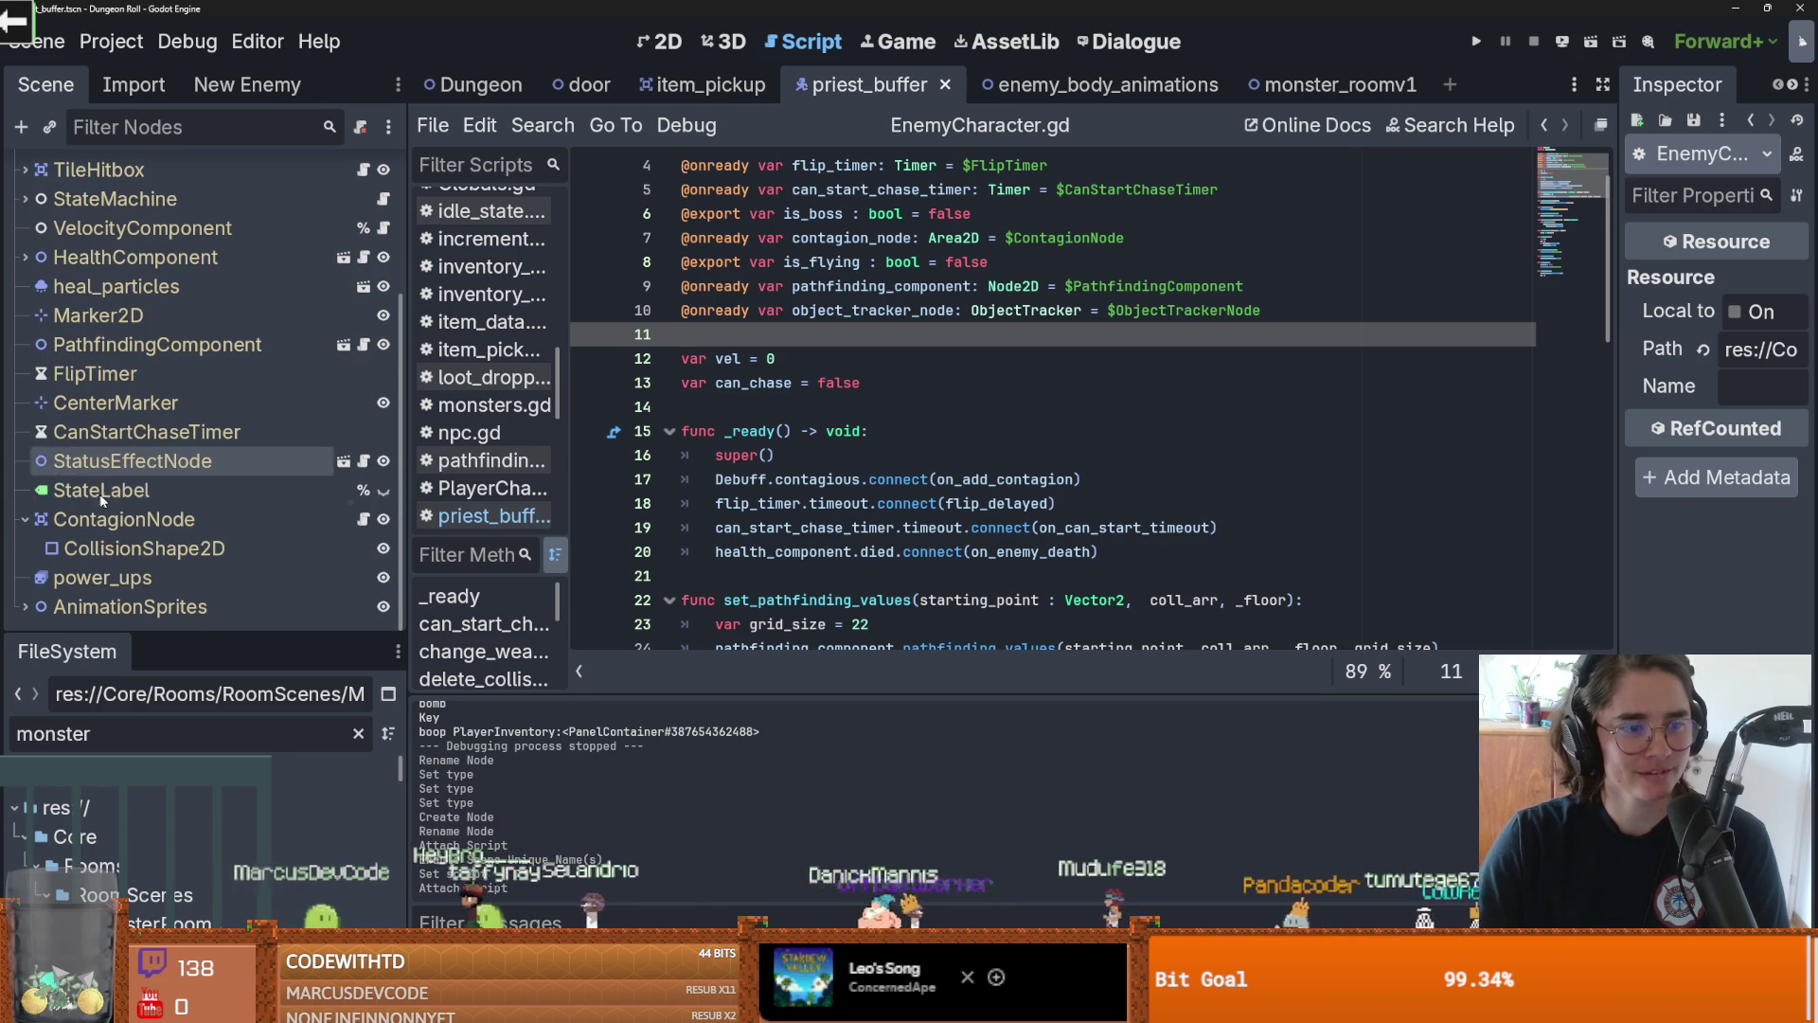
{"action": "scroll", "coordinate": [276, 547], "scroll_direction": "up", "scroll_amount": 5}
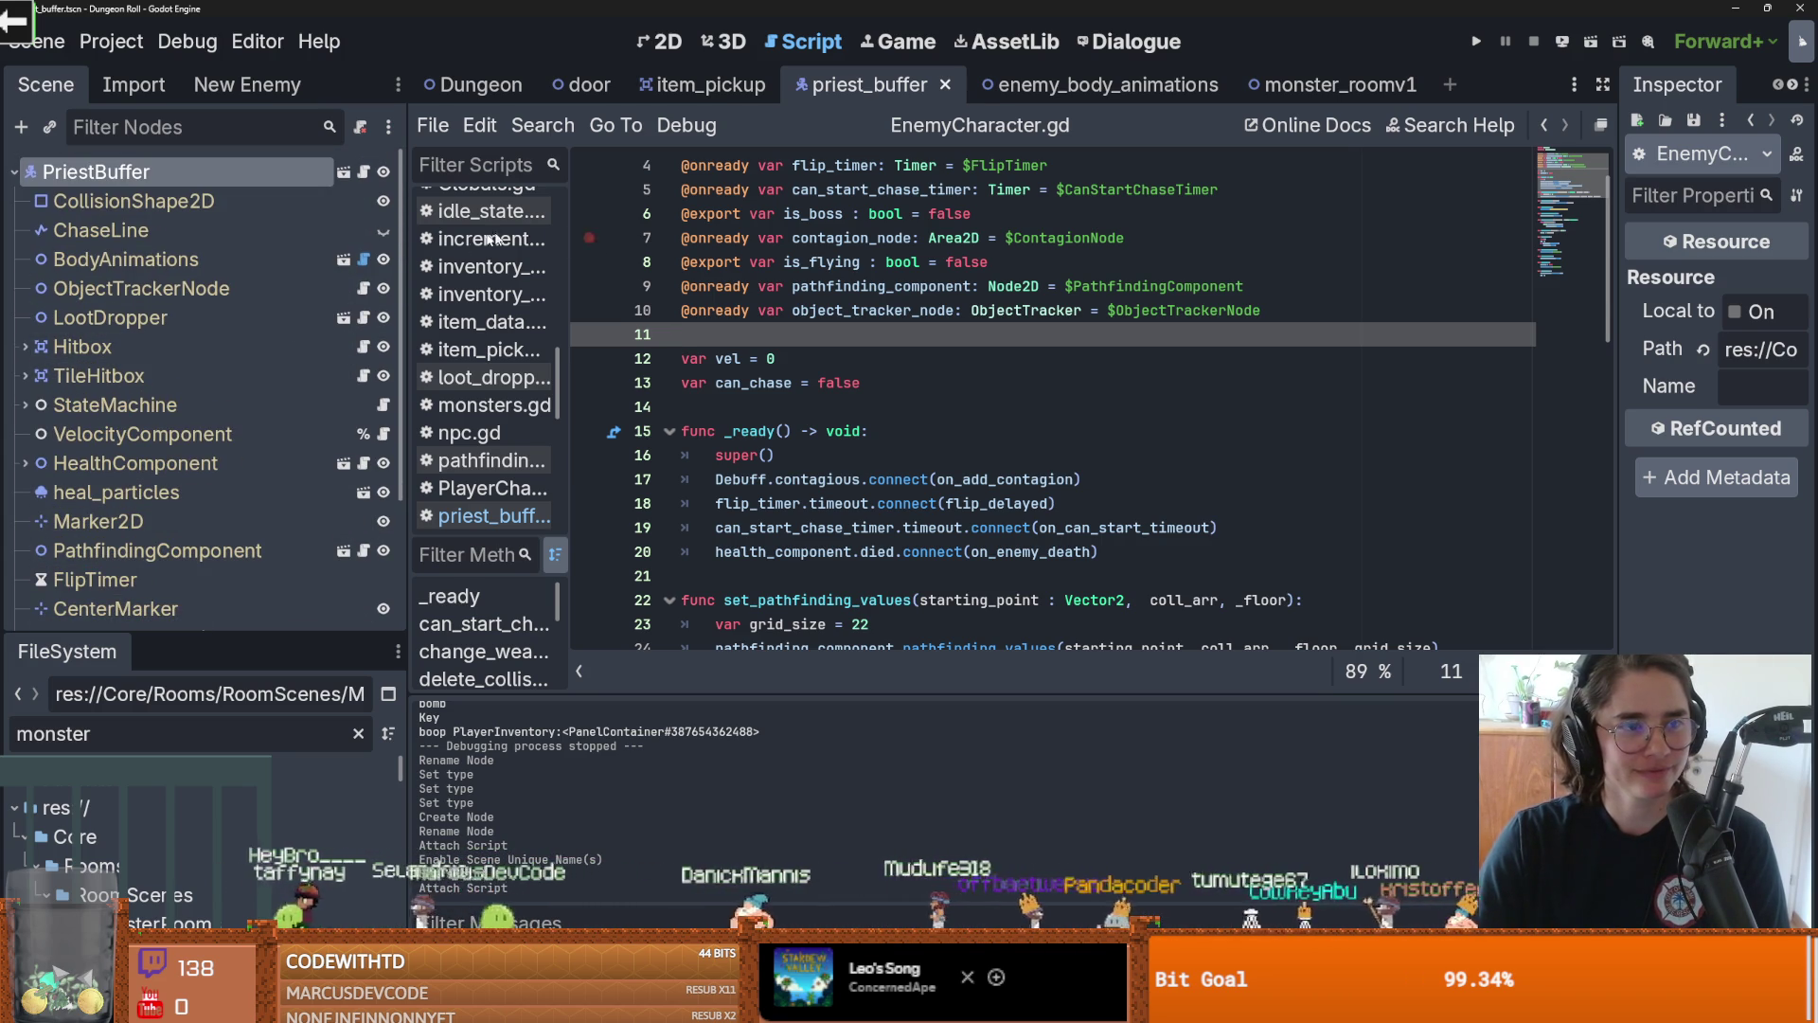
Switch to priest_buffer.gd and delete a blank line so add_enemy_arr starts on line 4, then save
{"action": "left_click", "coordinate": [360, 175]}
{"action": "key", "text": "ctrl+s"}
{"action": "key", "text": "BackSpace"}
{"action": "key", "text": "BackSpace"}
{"action": "key", "text": "ctrl+s"}
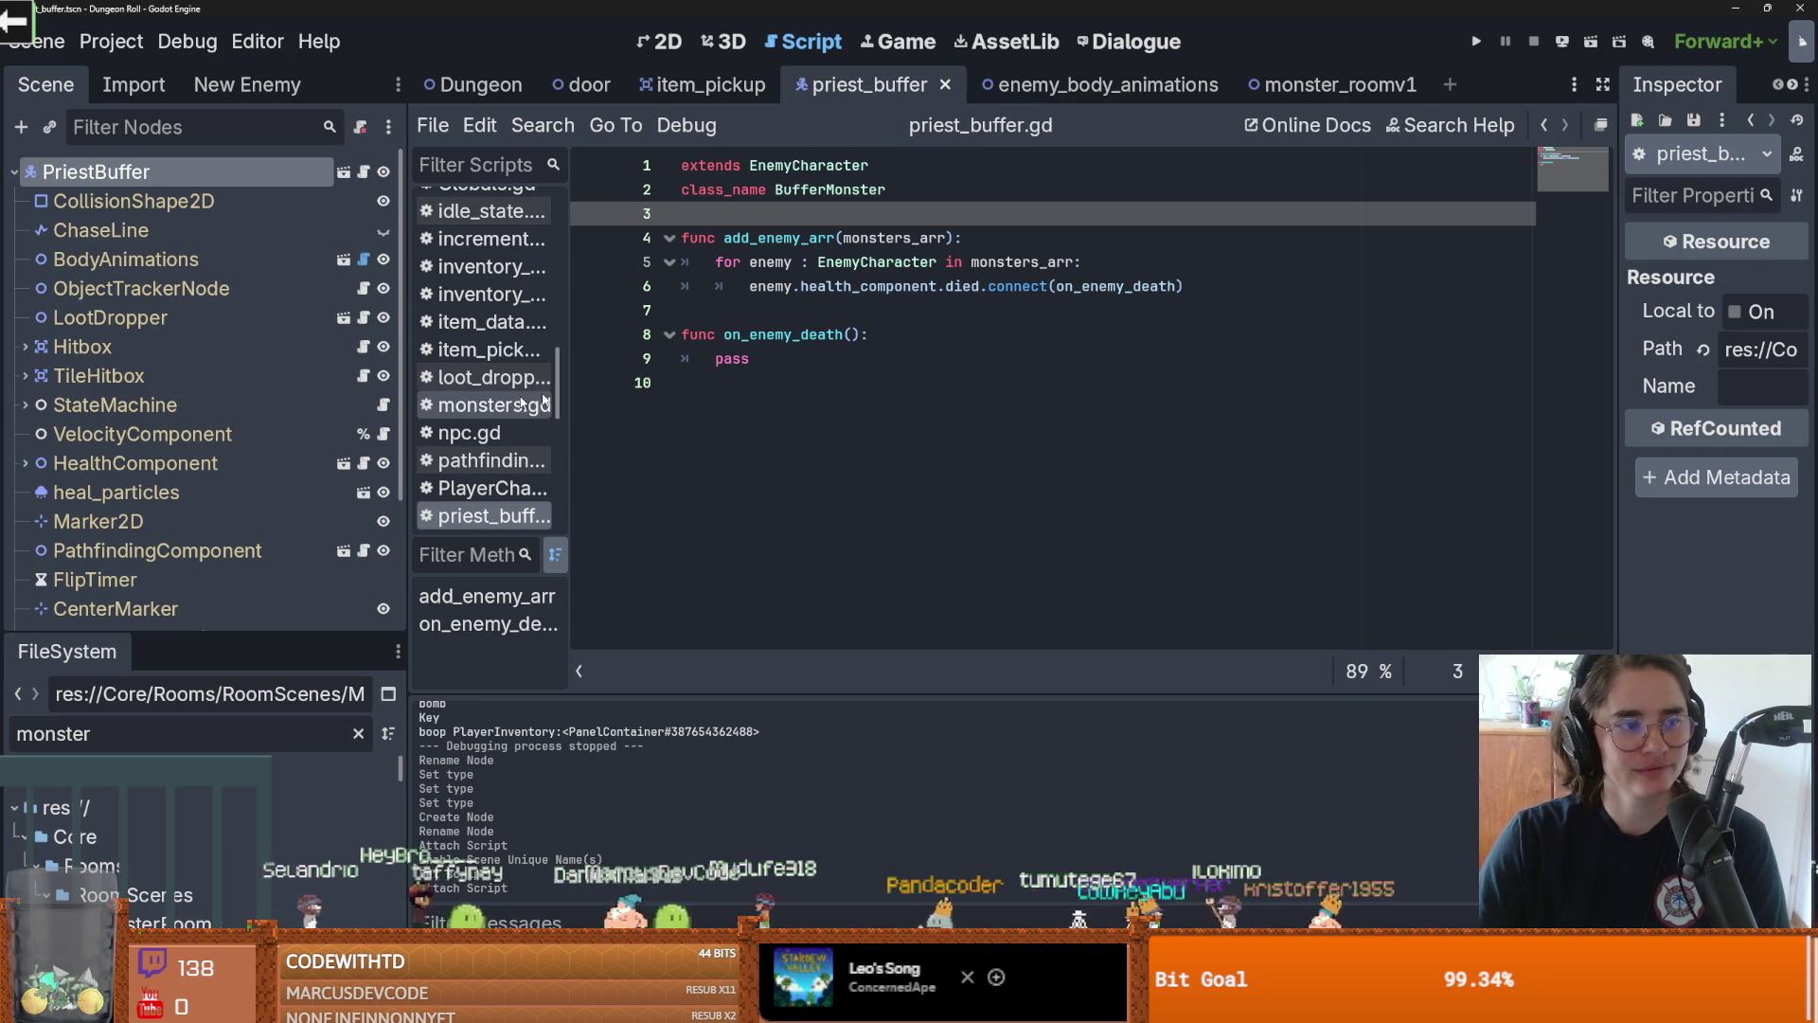
Follow health_component to its HealthManager declaration bound to $HealthComponent in Characters.gd
{"action": "left_click", "coordinate": [761, 305]}
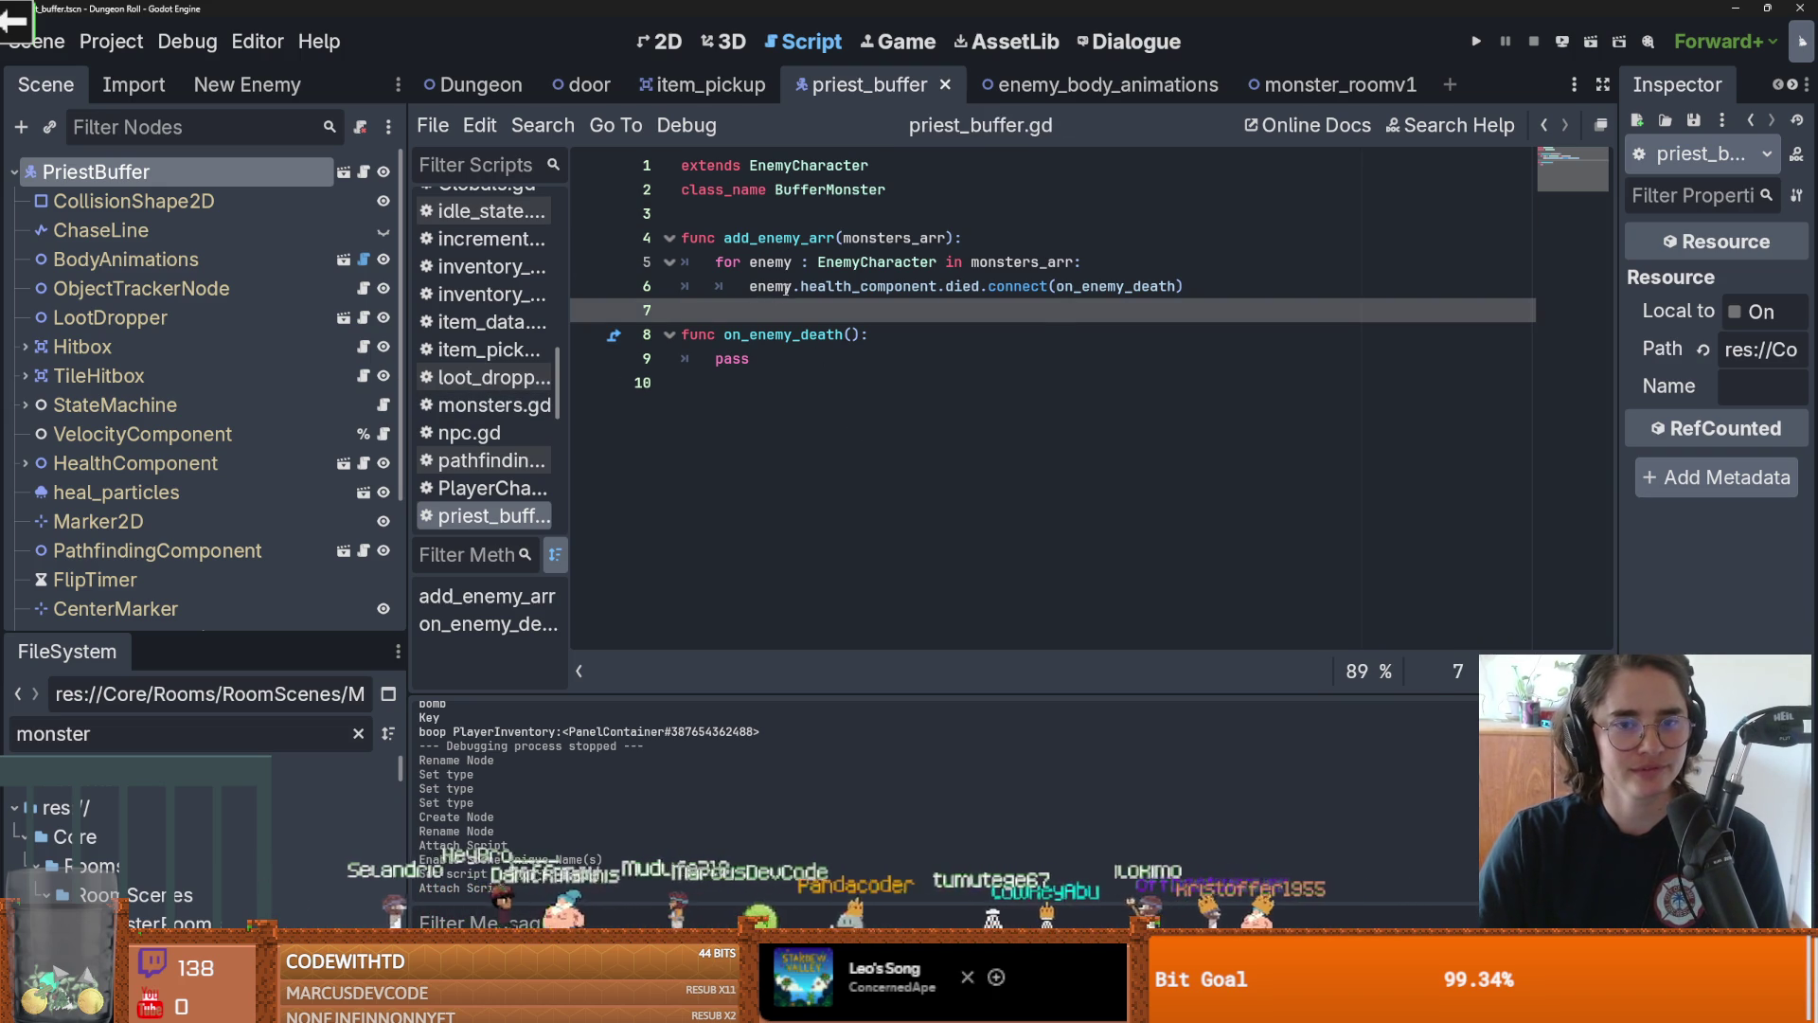
{"action": "double_click", "coordinate": [746, 359]}
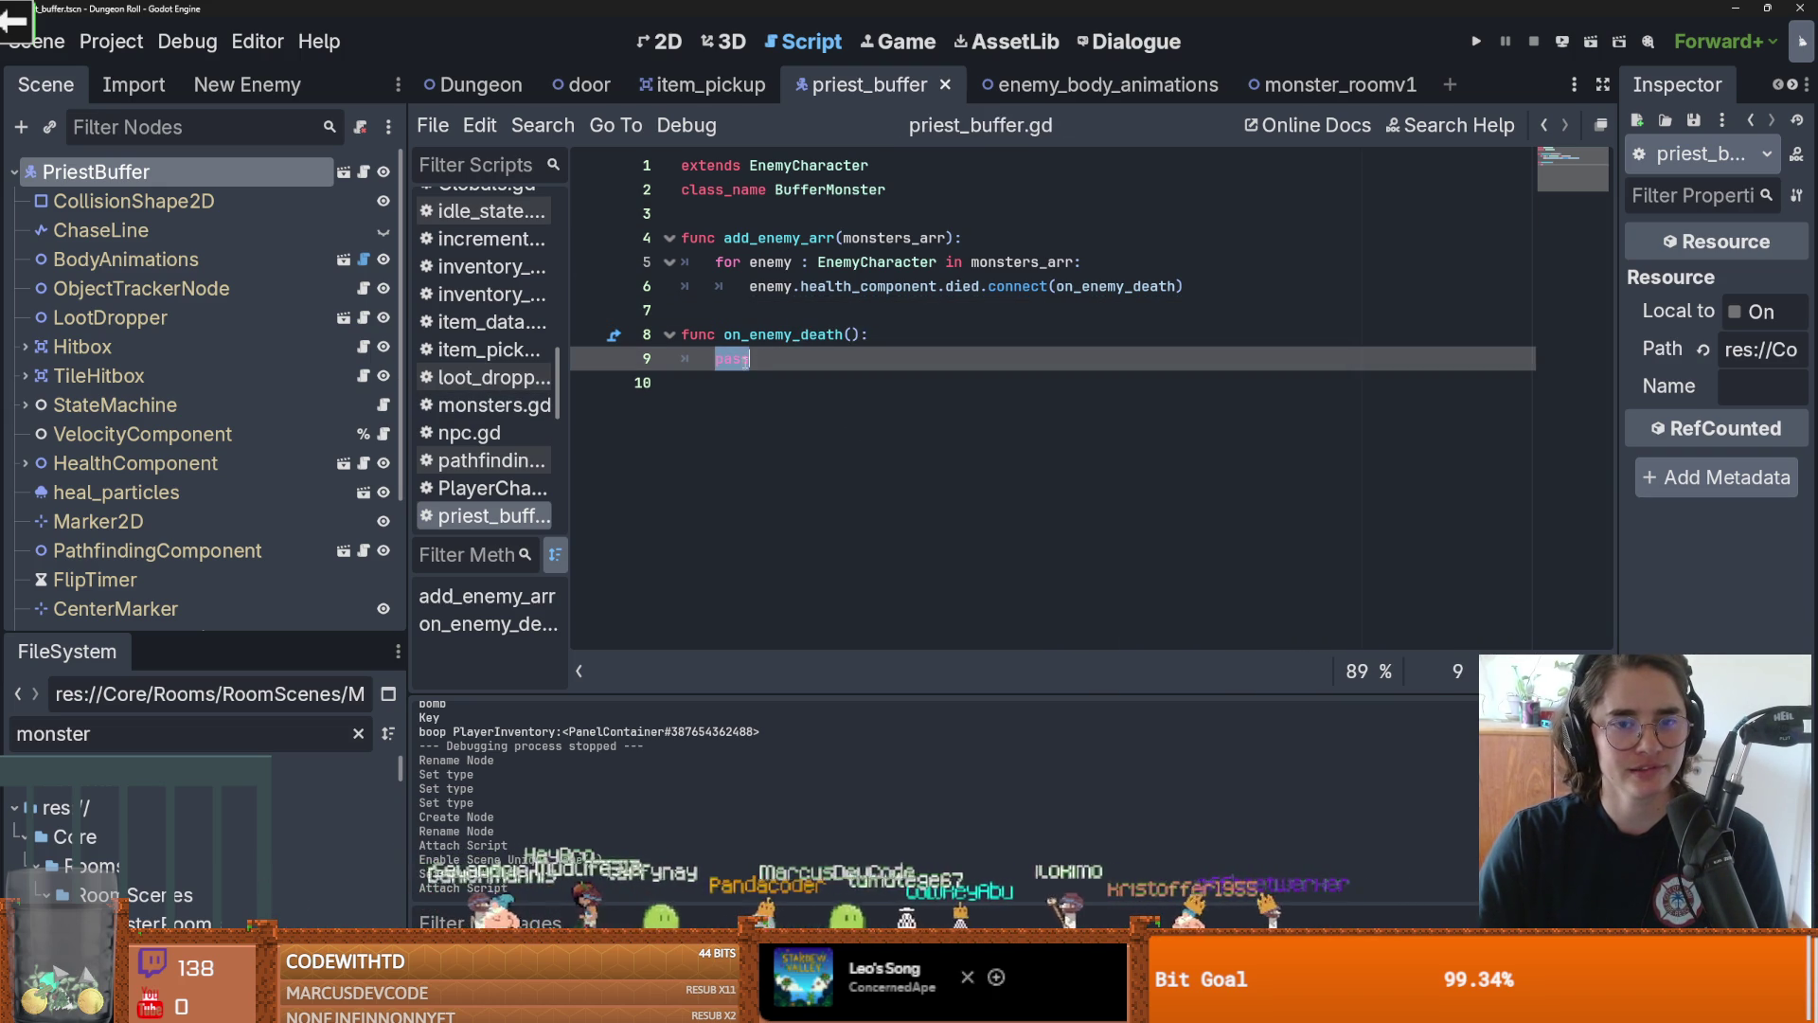
{"action": "left_click", "coordinate": [879, 290], "text": "ctrl"}
{"action": "double_click", "coordinate": [889, 314]}
{"action": "scroll", "coordinate": [889, 314], "scroll_direction": "down", "scroll_amount": 1}
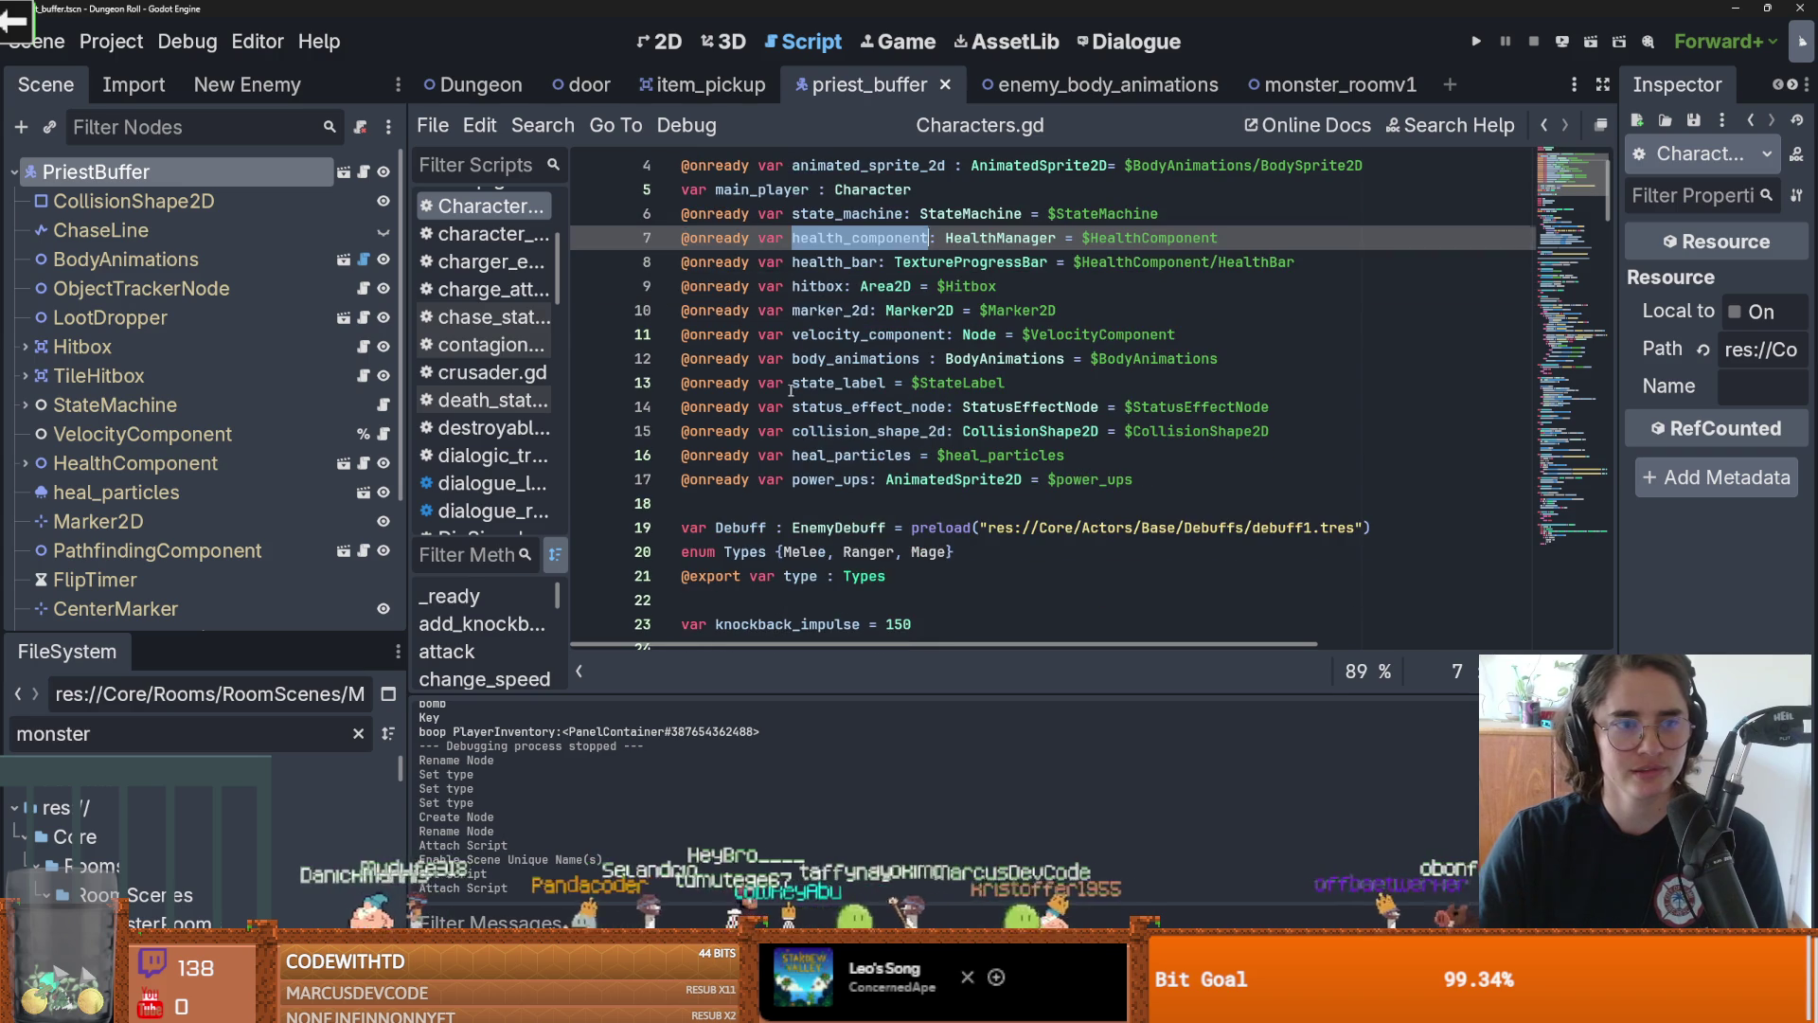
Enlarge the scene tree, save the scene, and look through Characters.gd
{"action": "left_click_drag", "start_coordinate": [284, 631], "coordinate": [283, 777]}
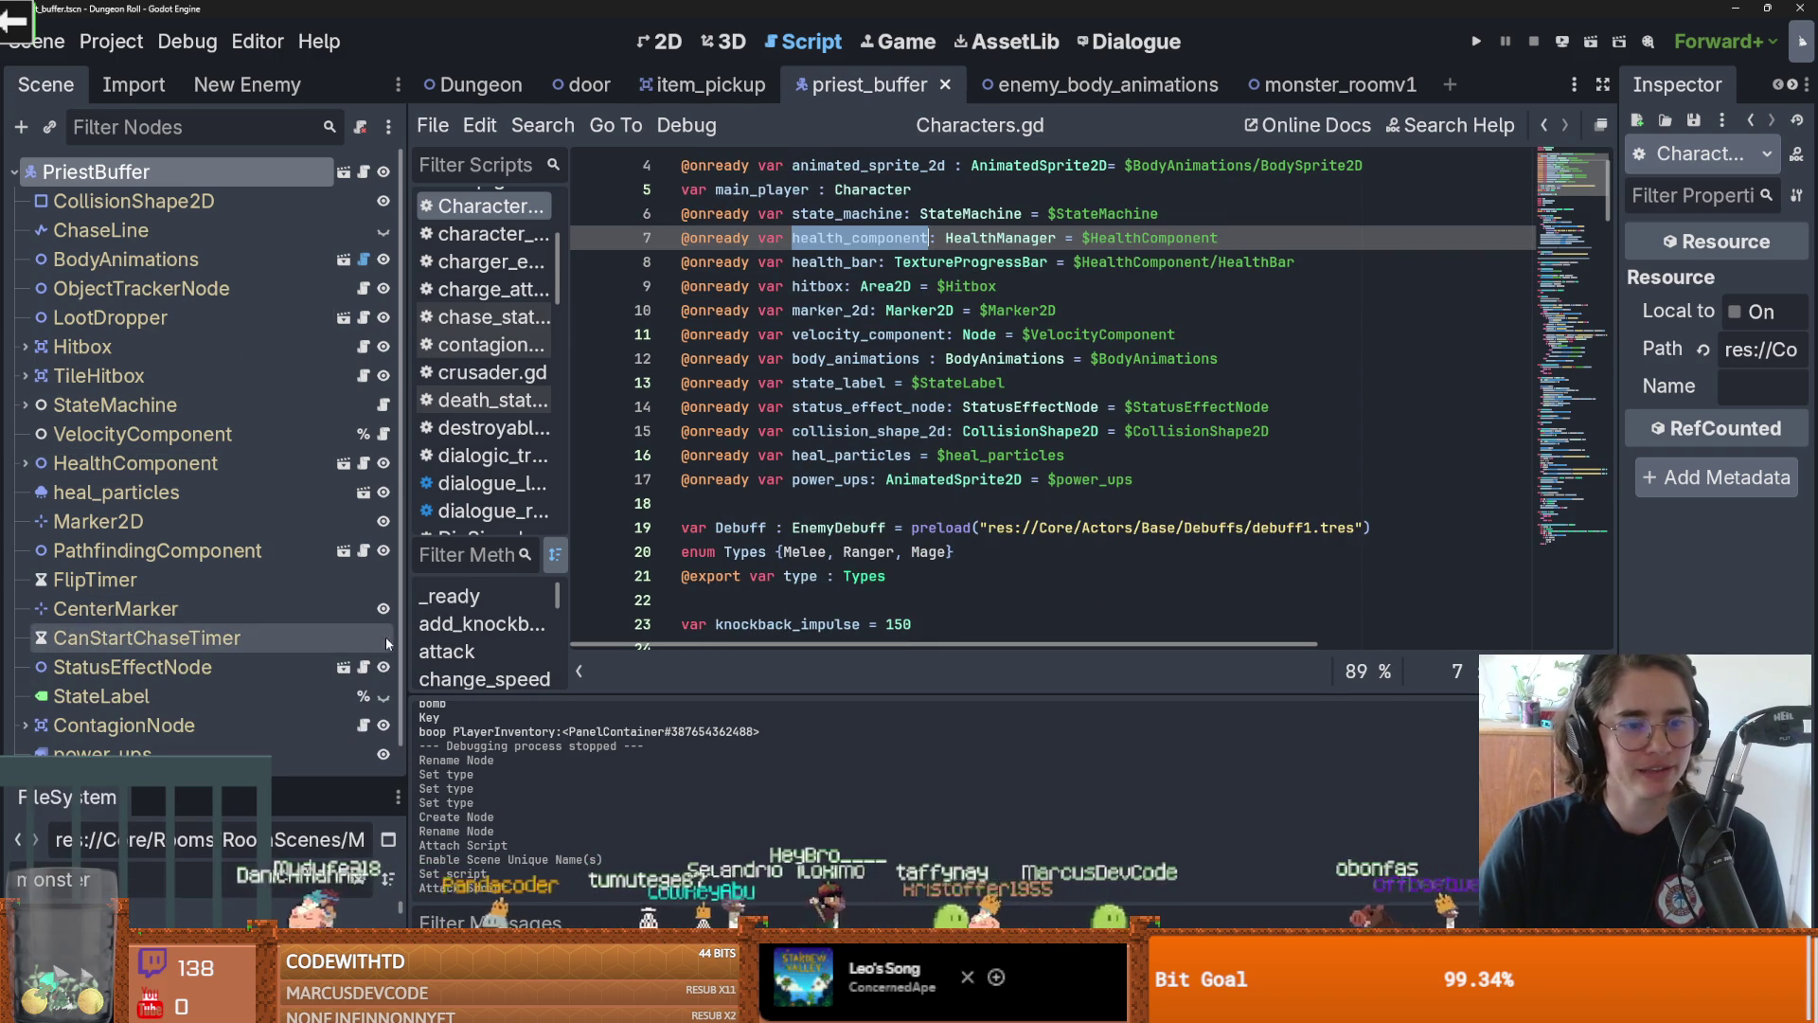
{"action": "key", "text": "ctrl+s"}
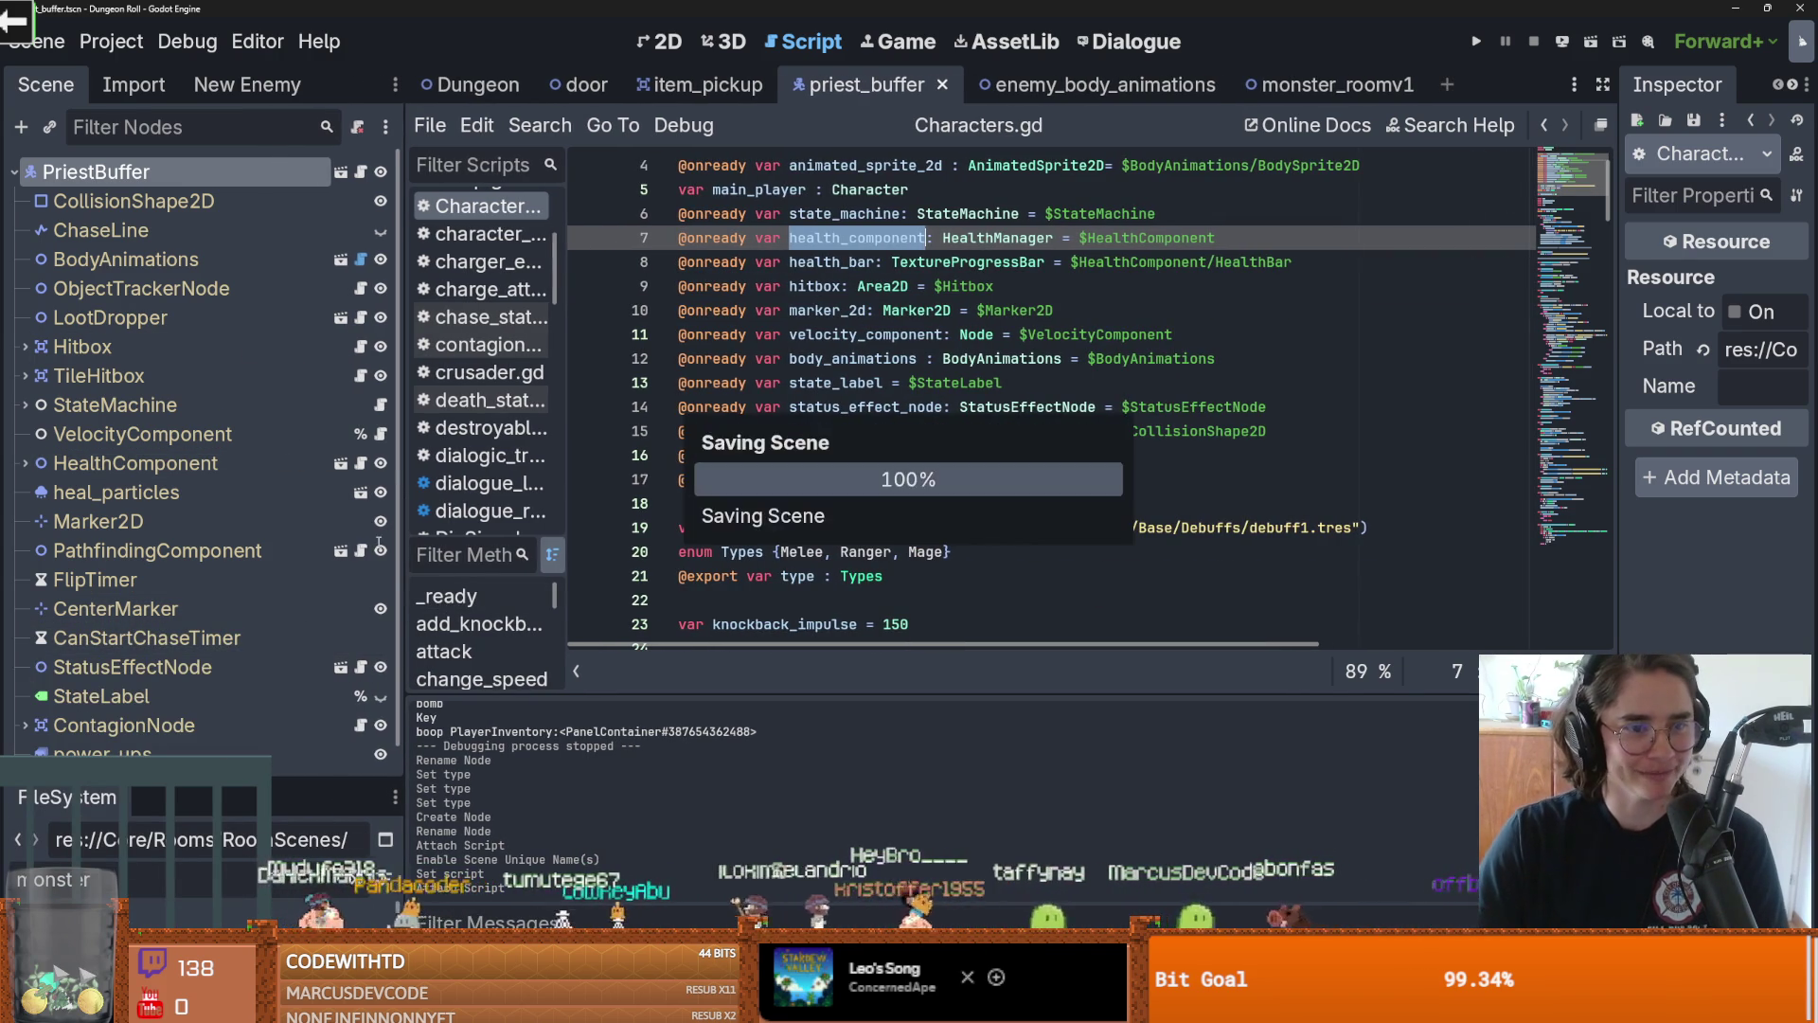
{"action": "scroll", "coordinate": [884, 309], "scroll_direction": "up", "scroll_amount": 1}
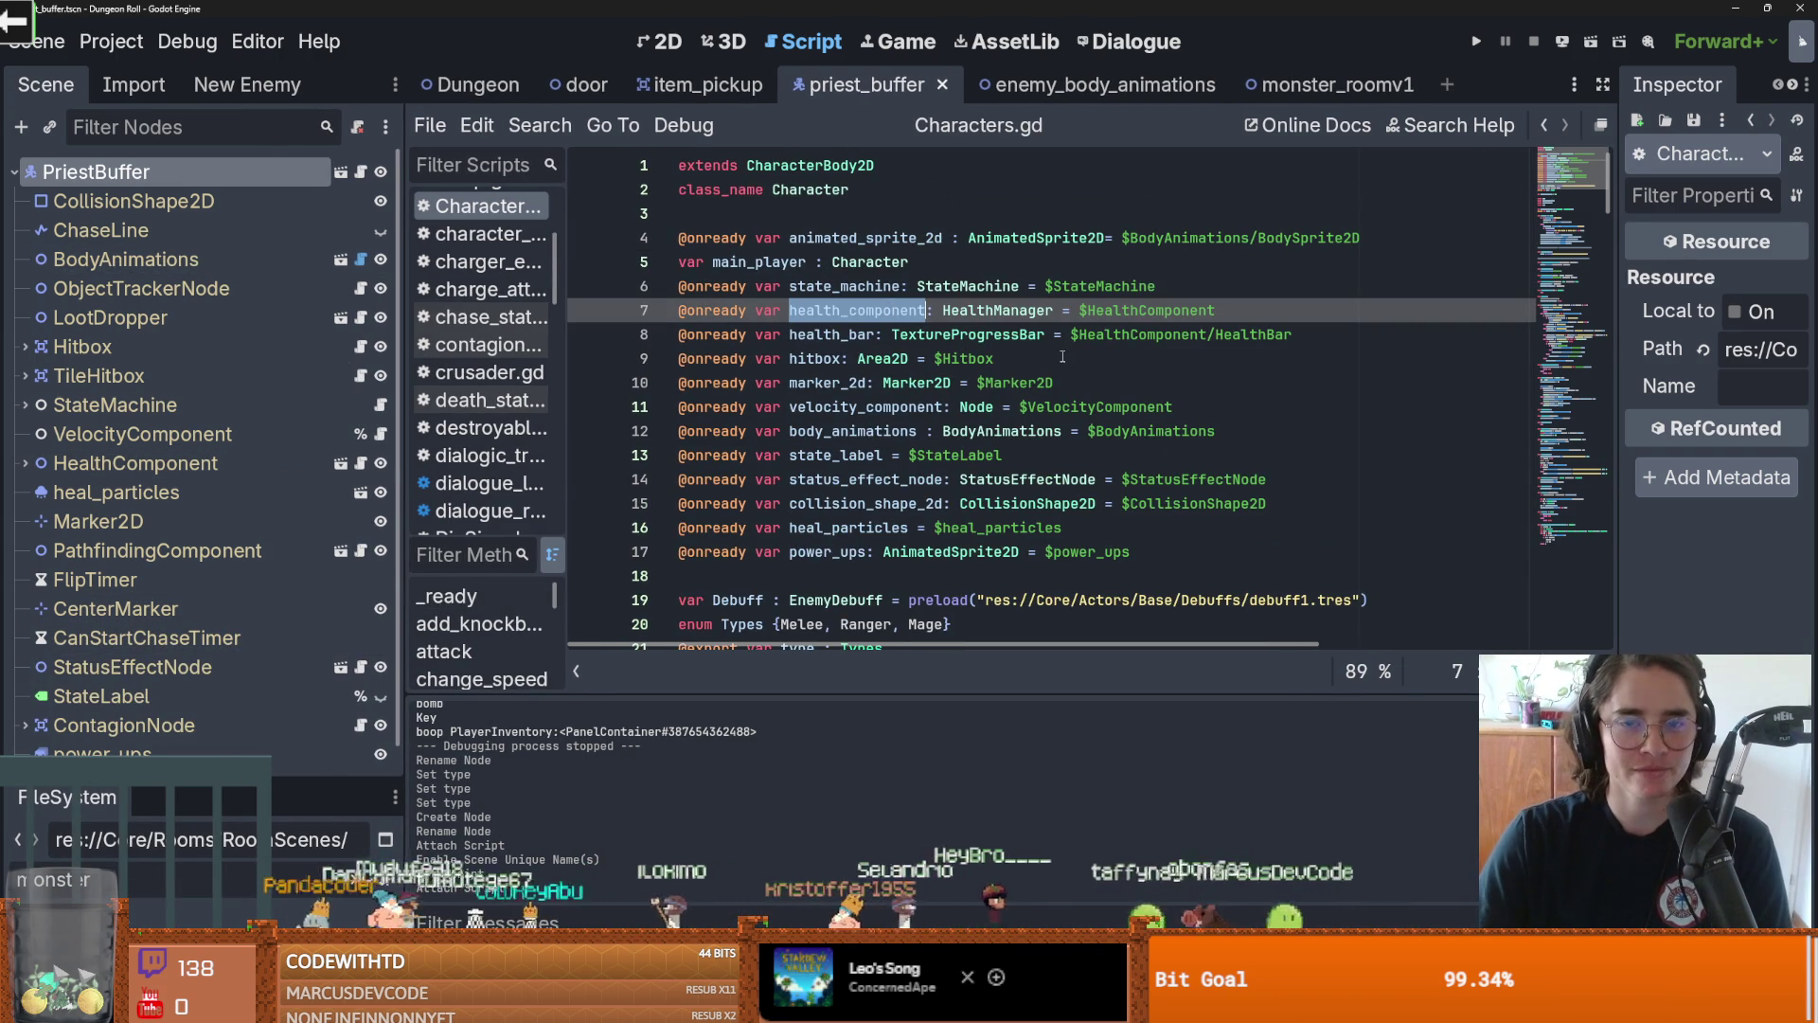
{"action": "scroll", "coordinate": [1066, 358], "scroll_direction": "down", "scroll_amount": 3}
{"action": "scroll", "coordinate": [1073, 363], "scroll_direction": "up", "scroll_amount": 3}
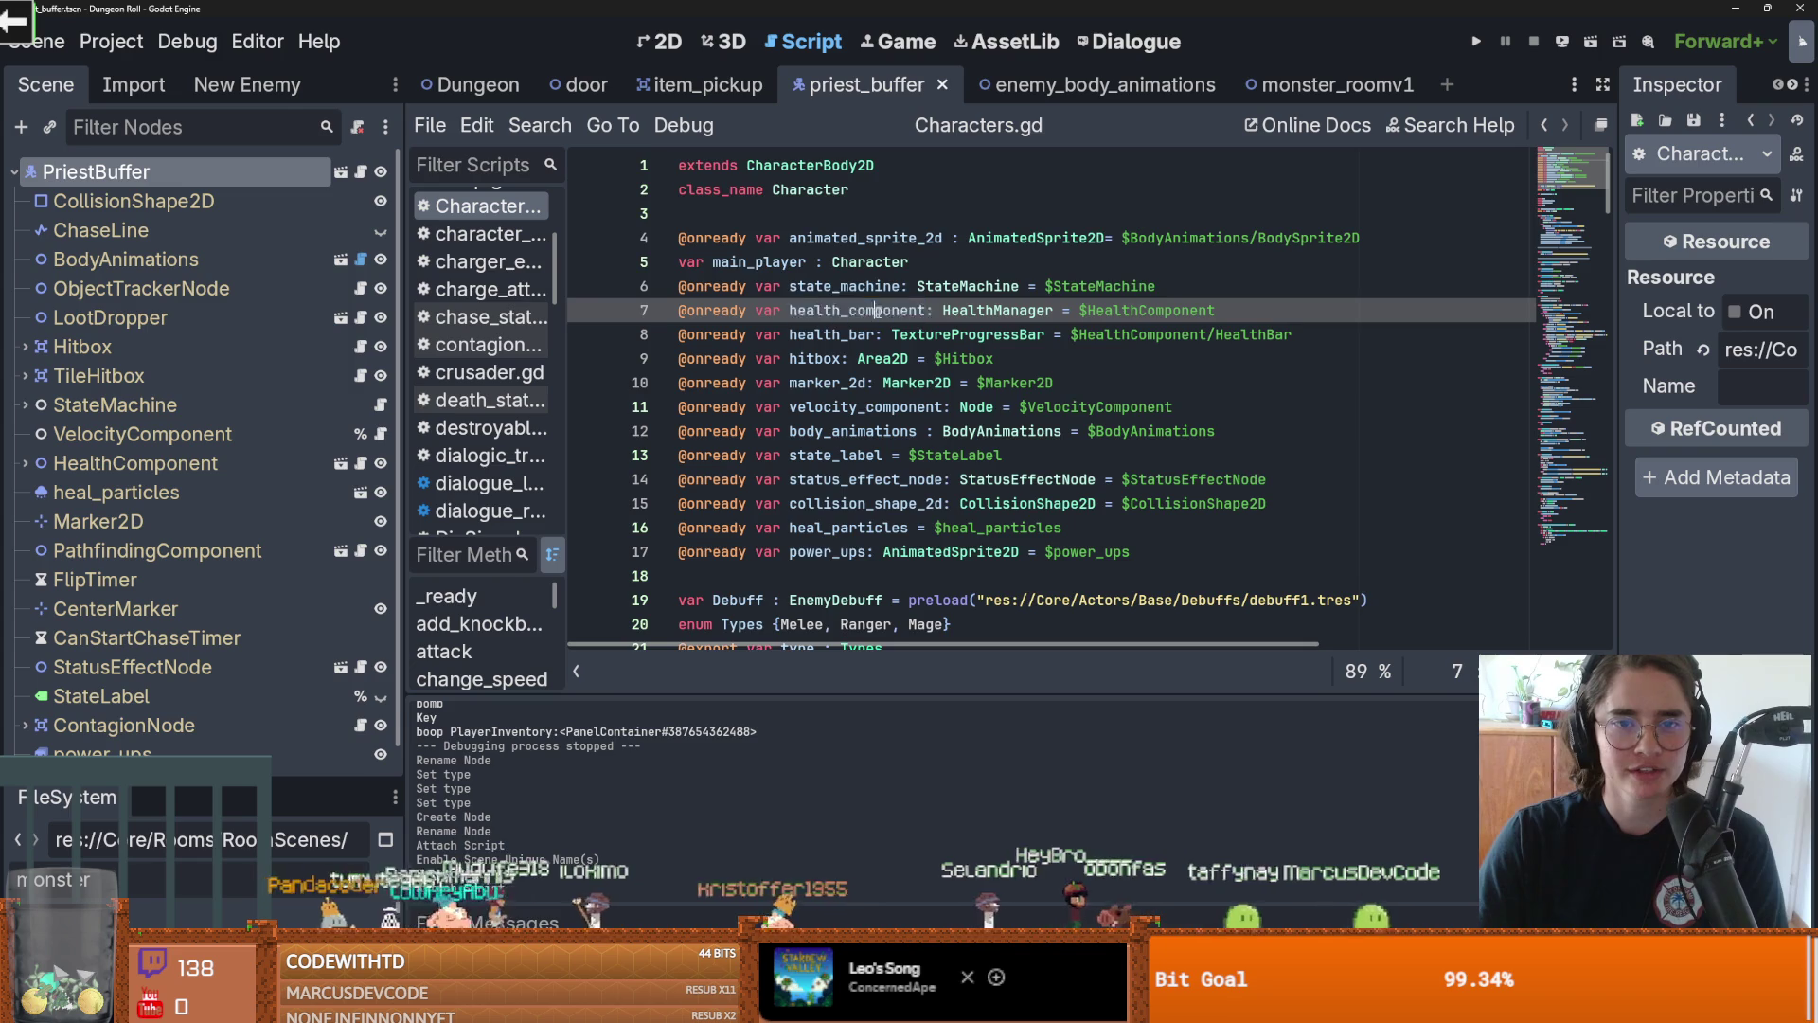
{"action": "scroll", "coordinate": [895, 354], "scroll_direction": "down", "scroll_amount": 1}
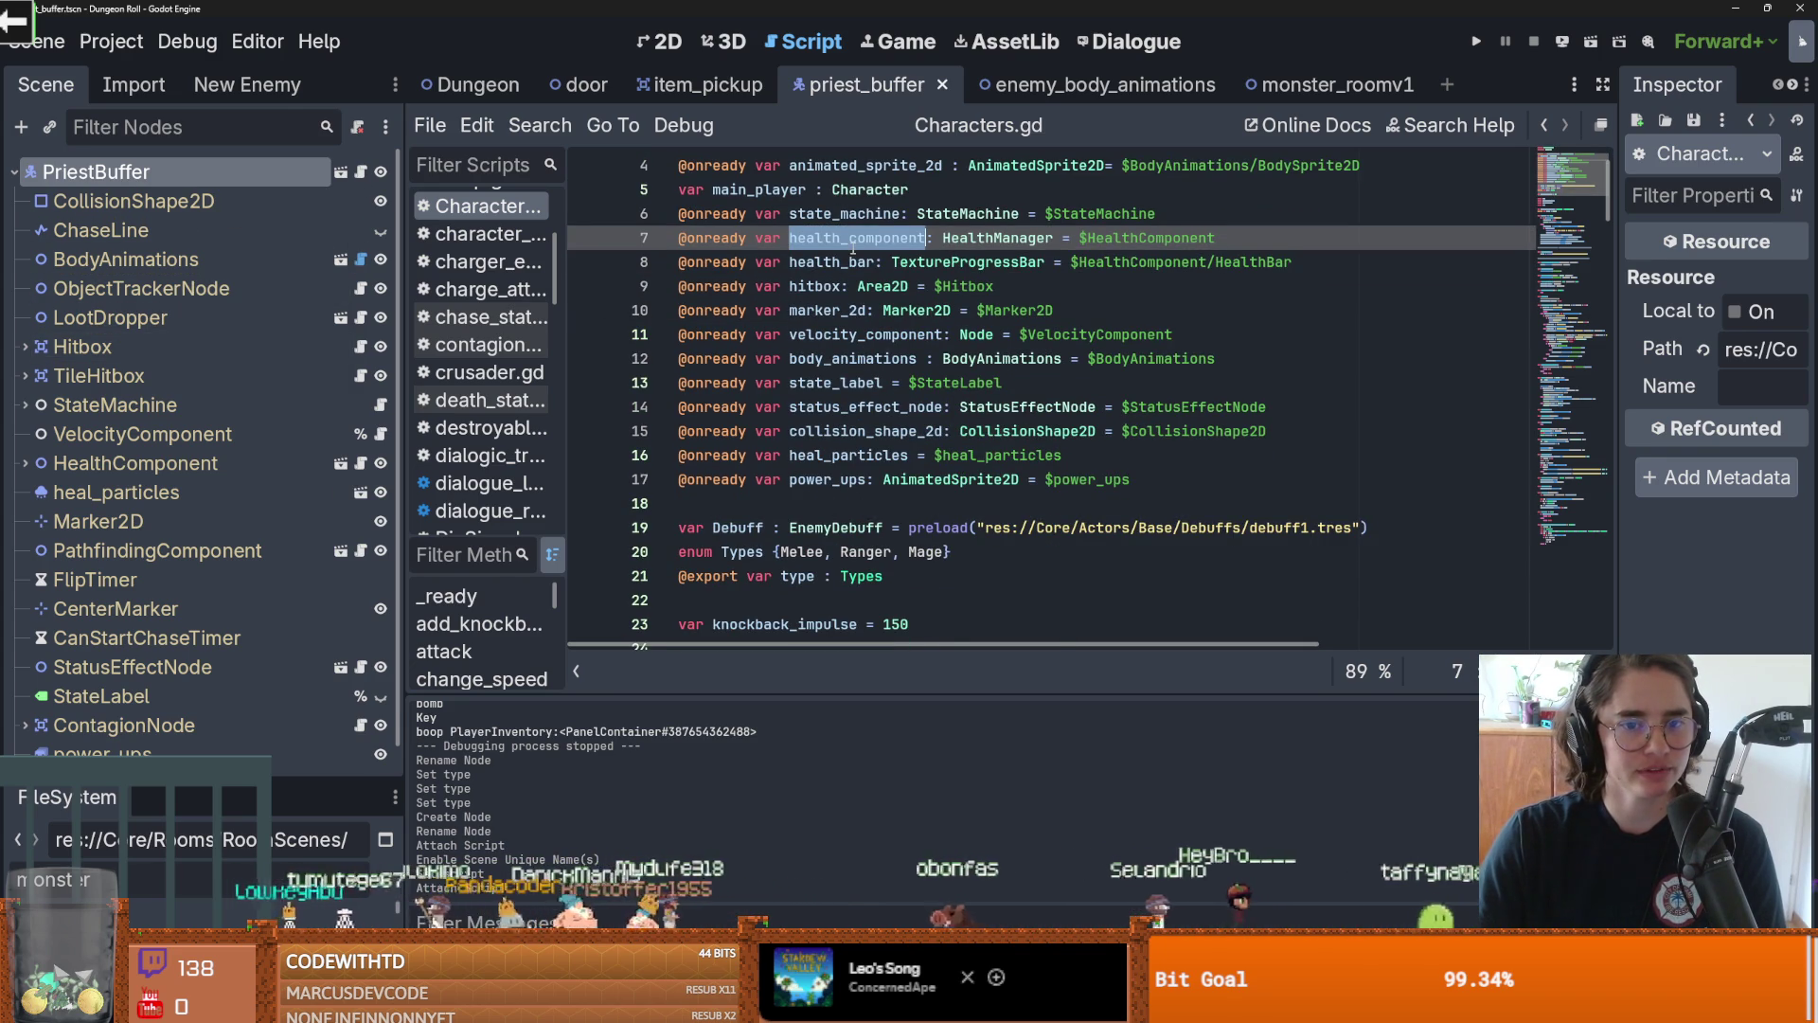
{"action": "scroll", "coordinate": [854, 248], "scroll_direction": "down", "scroll_amount": 7}
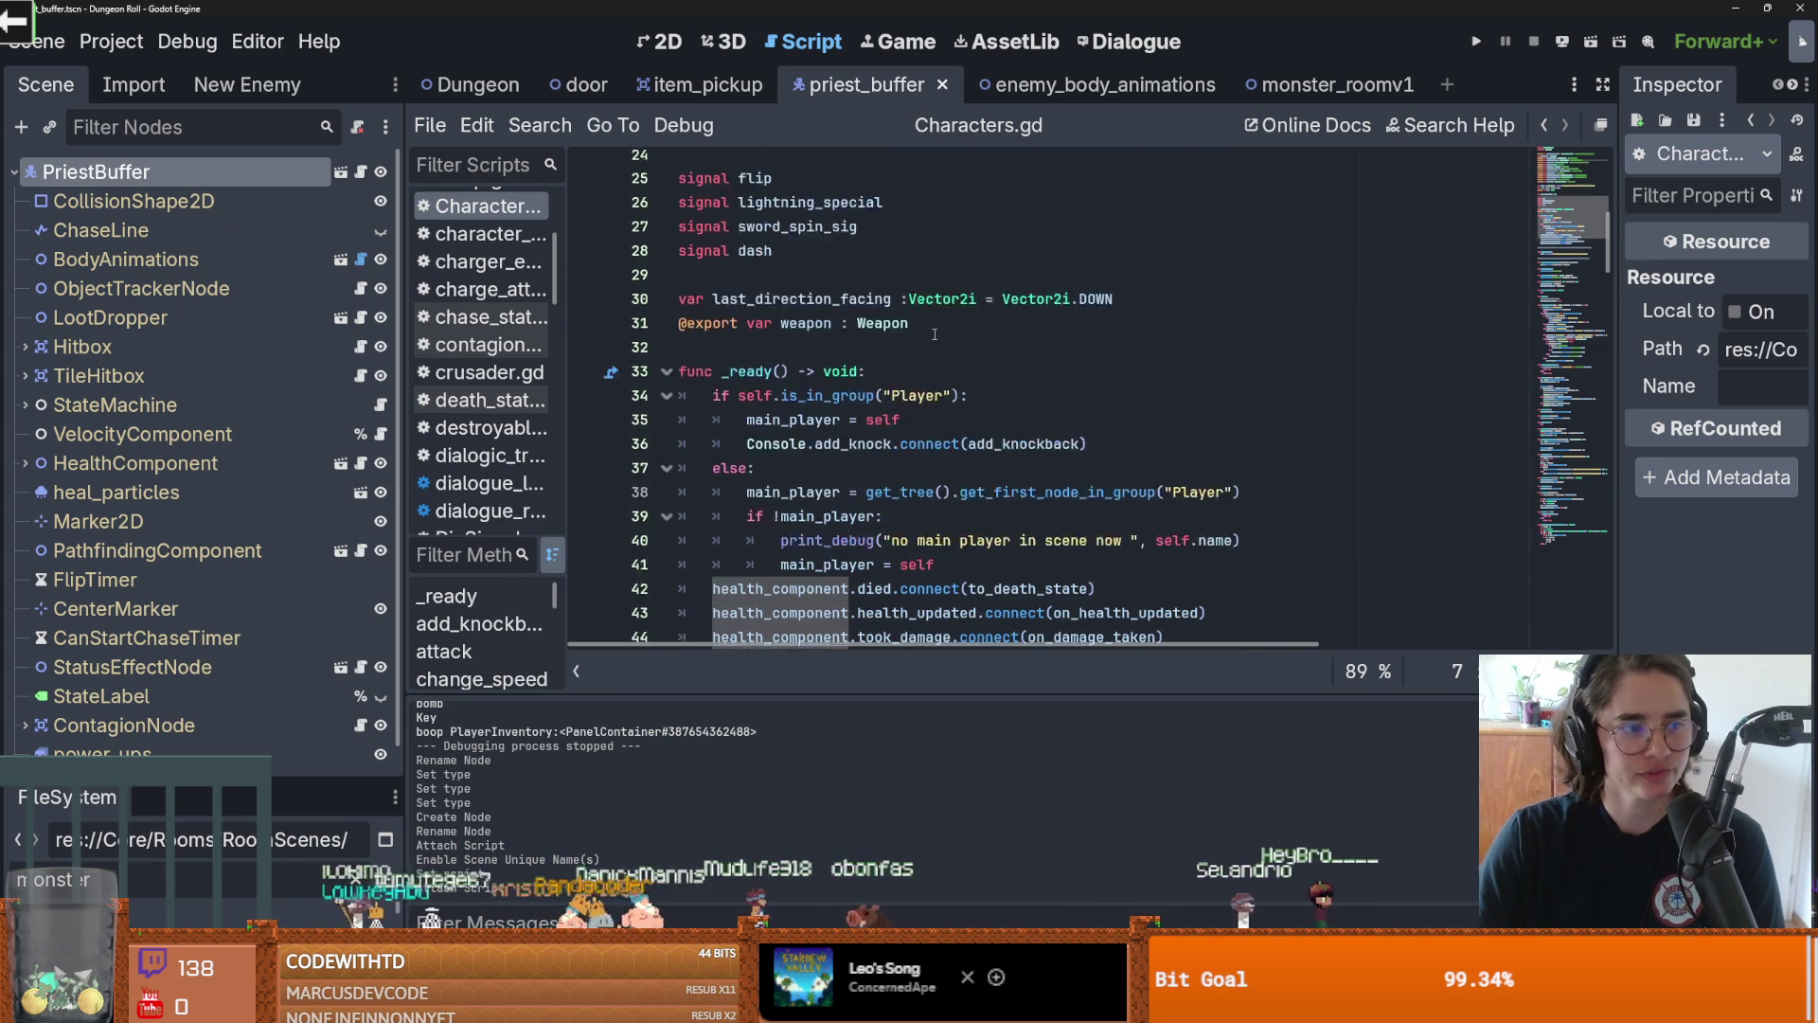
{"action": "scroll", "coordinate": [935, 333], "scroll_direction": "up", "scroll_amount": 3}
{"action": "scroll", "coordinate": [162, 338], "scroll_direction": "down", "scroll_amount": 1}
{"action": "scroll", "coordinate": [169, 337], "scroll_direction": "up", "scroll_amount": 1}
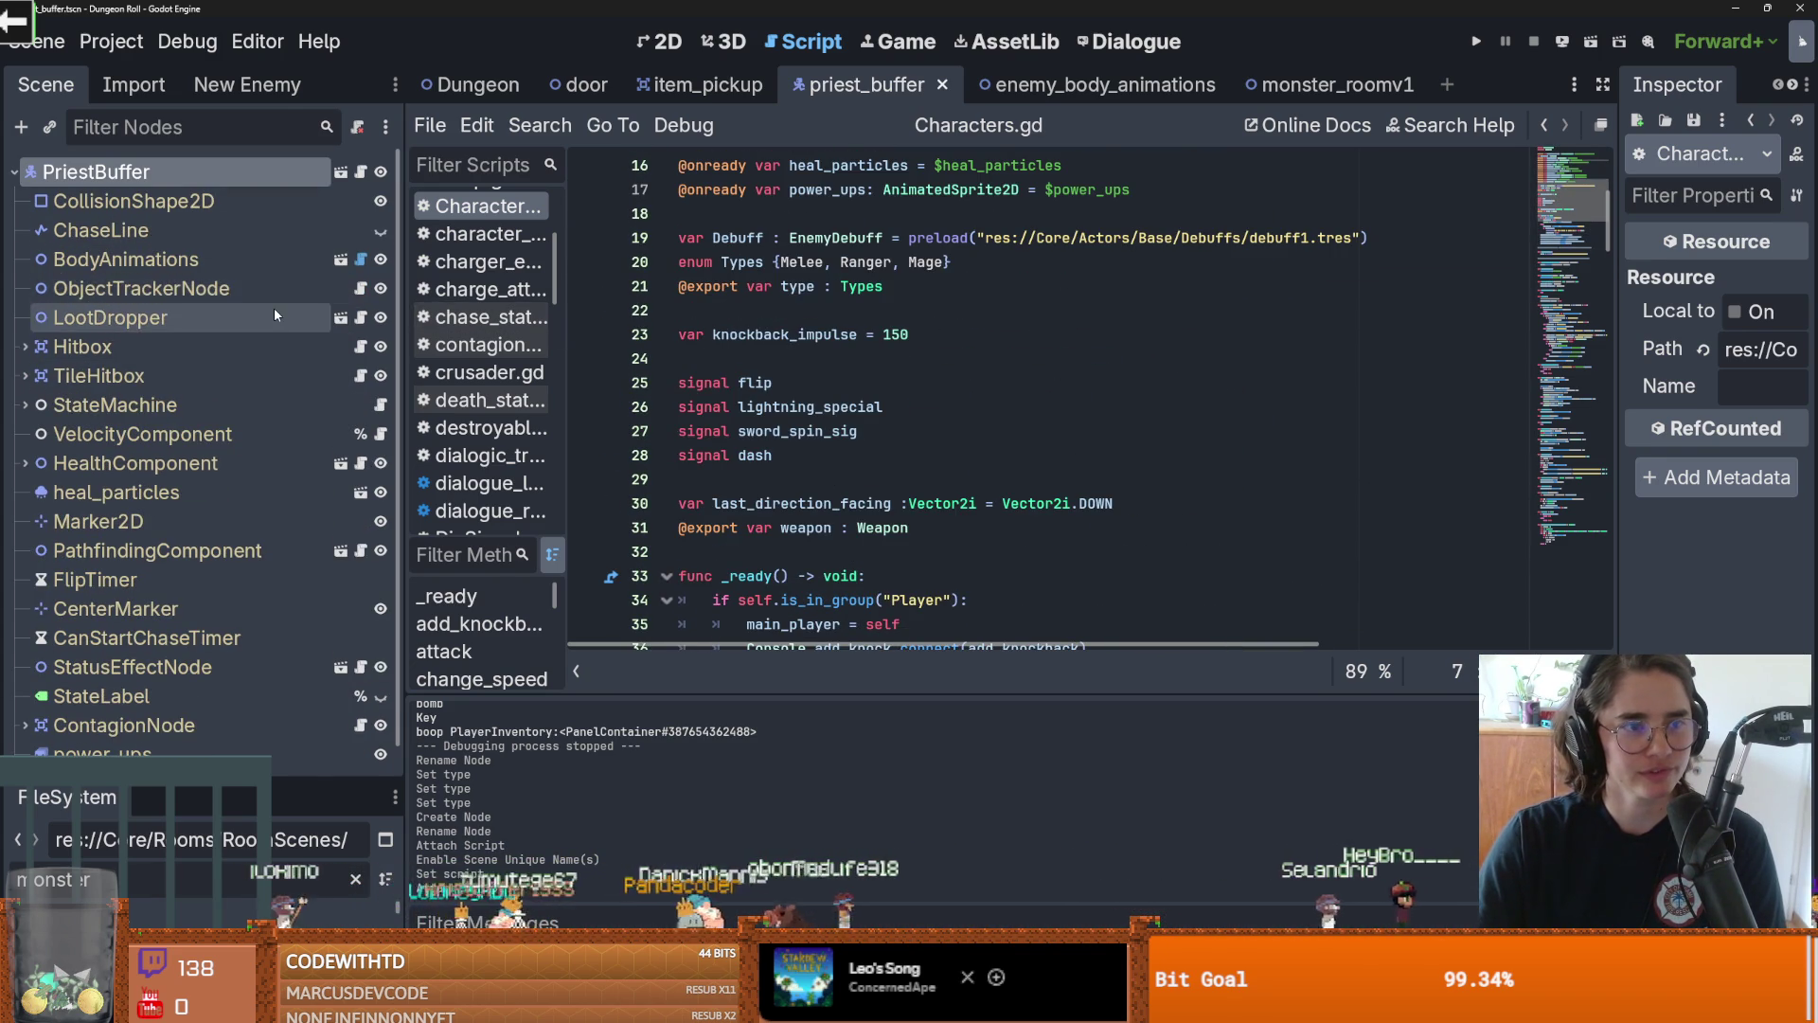
Open health_component.gd, the script attached to the HealthComponent node
{"action": "left_click", "coordinate": [194, 460]}
{"action": "left_click", "coordinate": [360, 463]}
{"action": "scroll", "coordinate": [796, 438], "scroll_direction": "down", "scroll_amount": 7}
Go from the PriestBuffer script through EnemyCharacter.gd to the Character base class script
{"action": "scroll", "coordinate": [796, 438], "scroll_direction": "up", "scroll_amount": 14}
{"action": "left_click", "coordinate": [361, 173]}
{"action": "left_click", "coordinate": [869, 166], "text": "ctrl"}
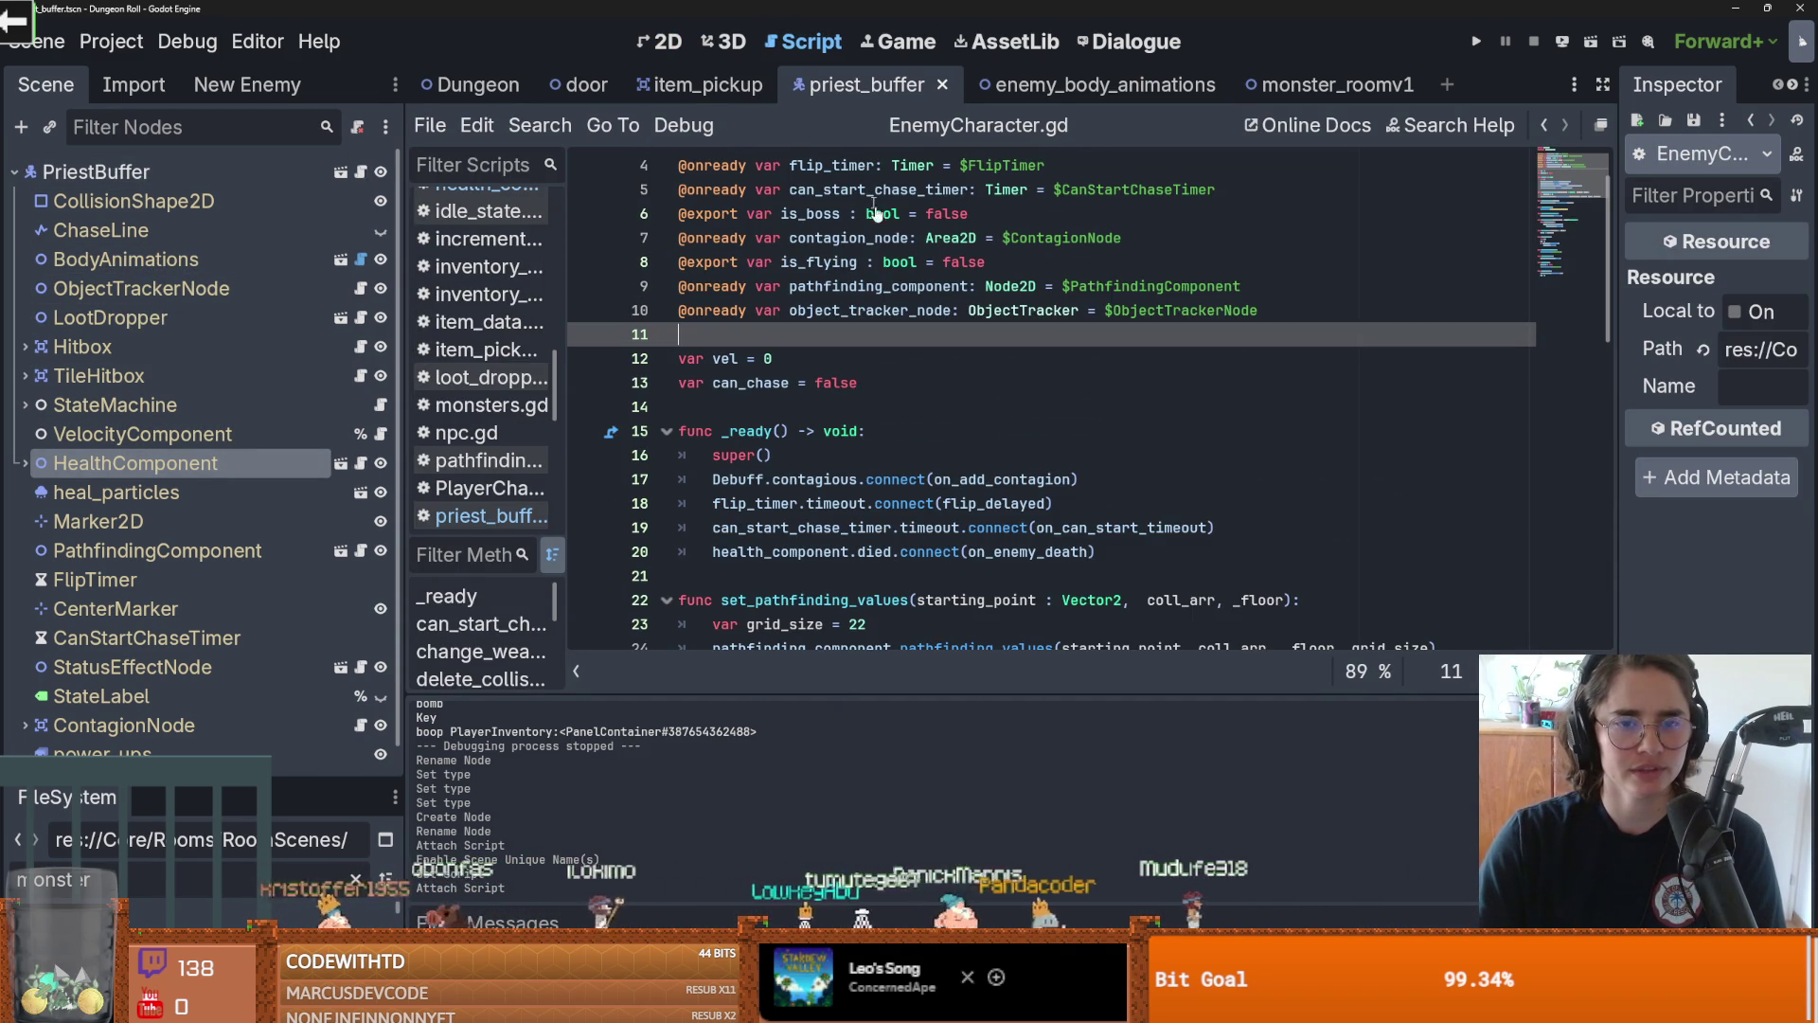
{"action": "scroll", "coordinate": [900, 322], "scroll_direction": "up", "scroll_amount": 1}
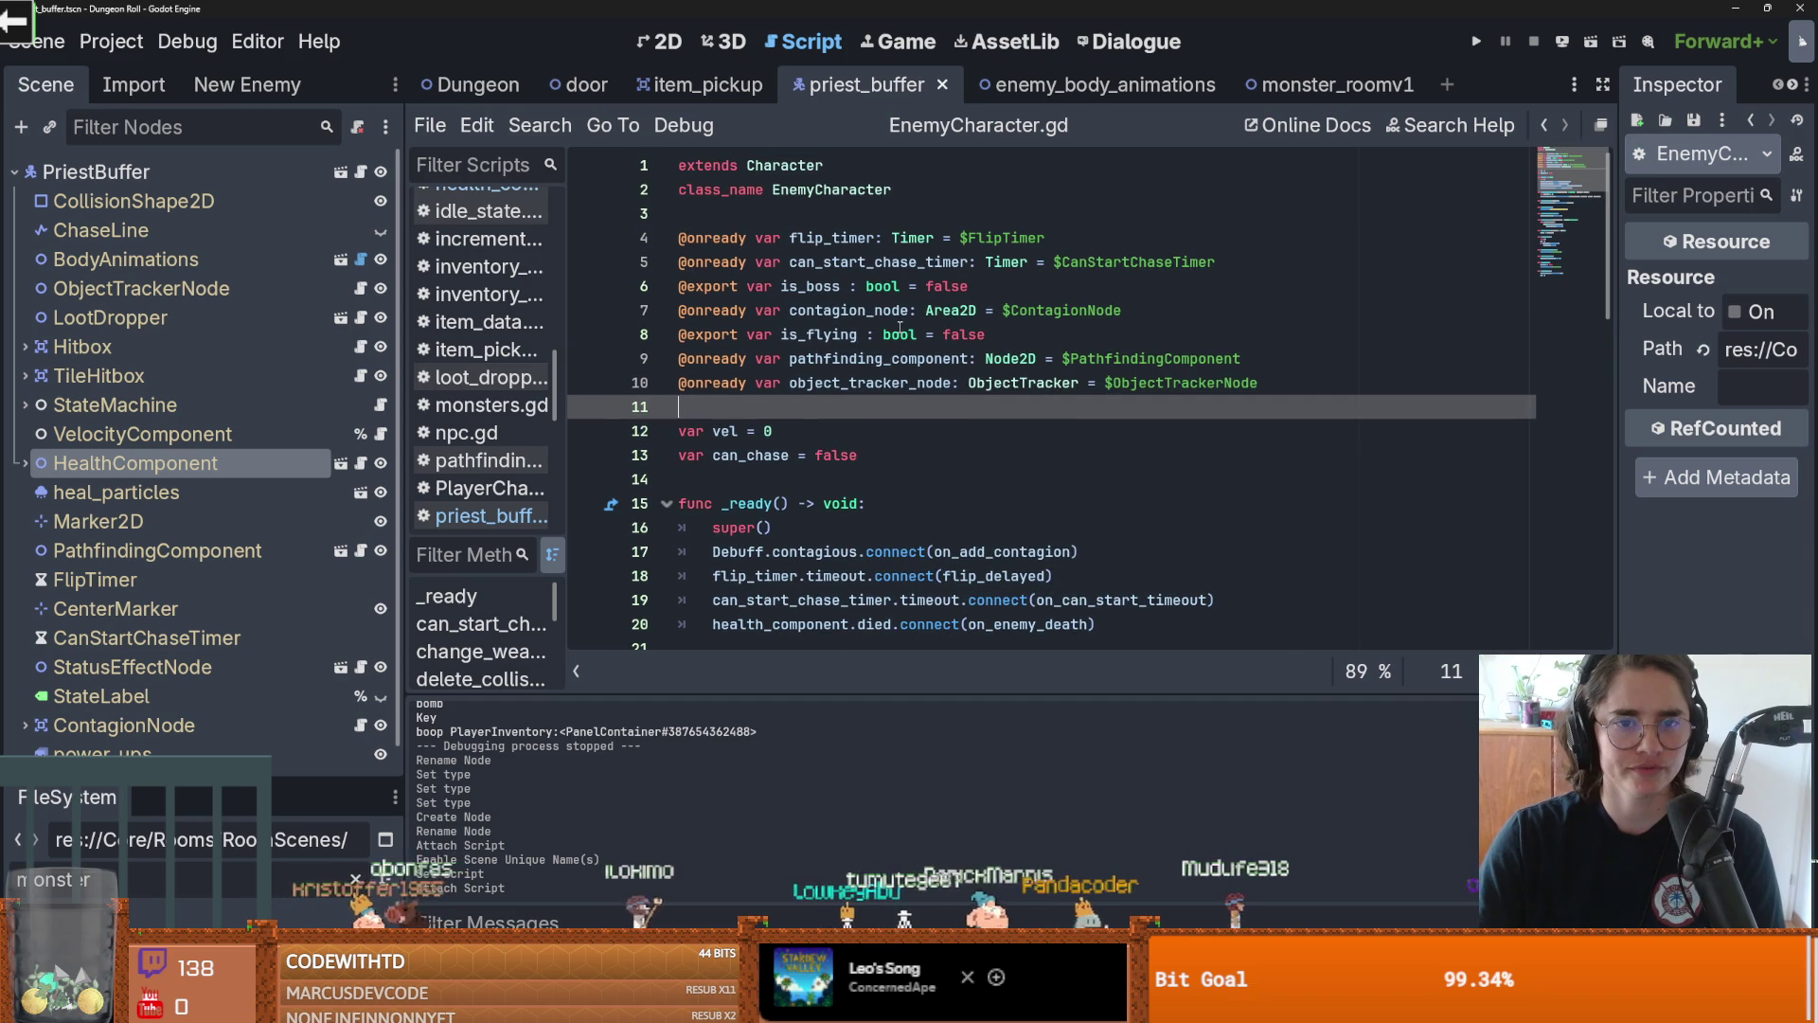
{"action": "left_click", "coordinate": [786, 166], "text": "ctrl"}
{"action": "scroll", "coordinate": [782, 256], "scroll_direction": "down", "scroll_amount": 4}
Declare a died signal below signal dash in the Character script and save
{"action": "left_click", "coordinate": [796, 243]}
{"action": "key", "text": "Return"}
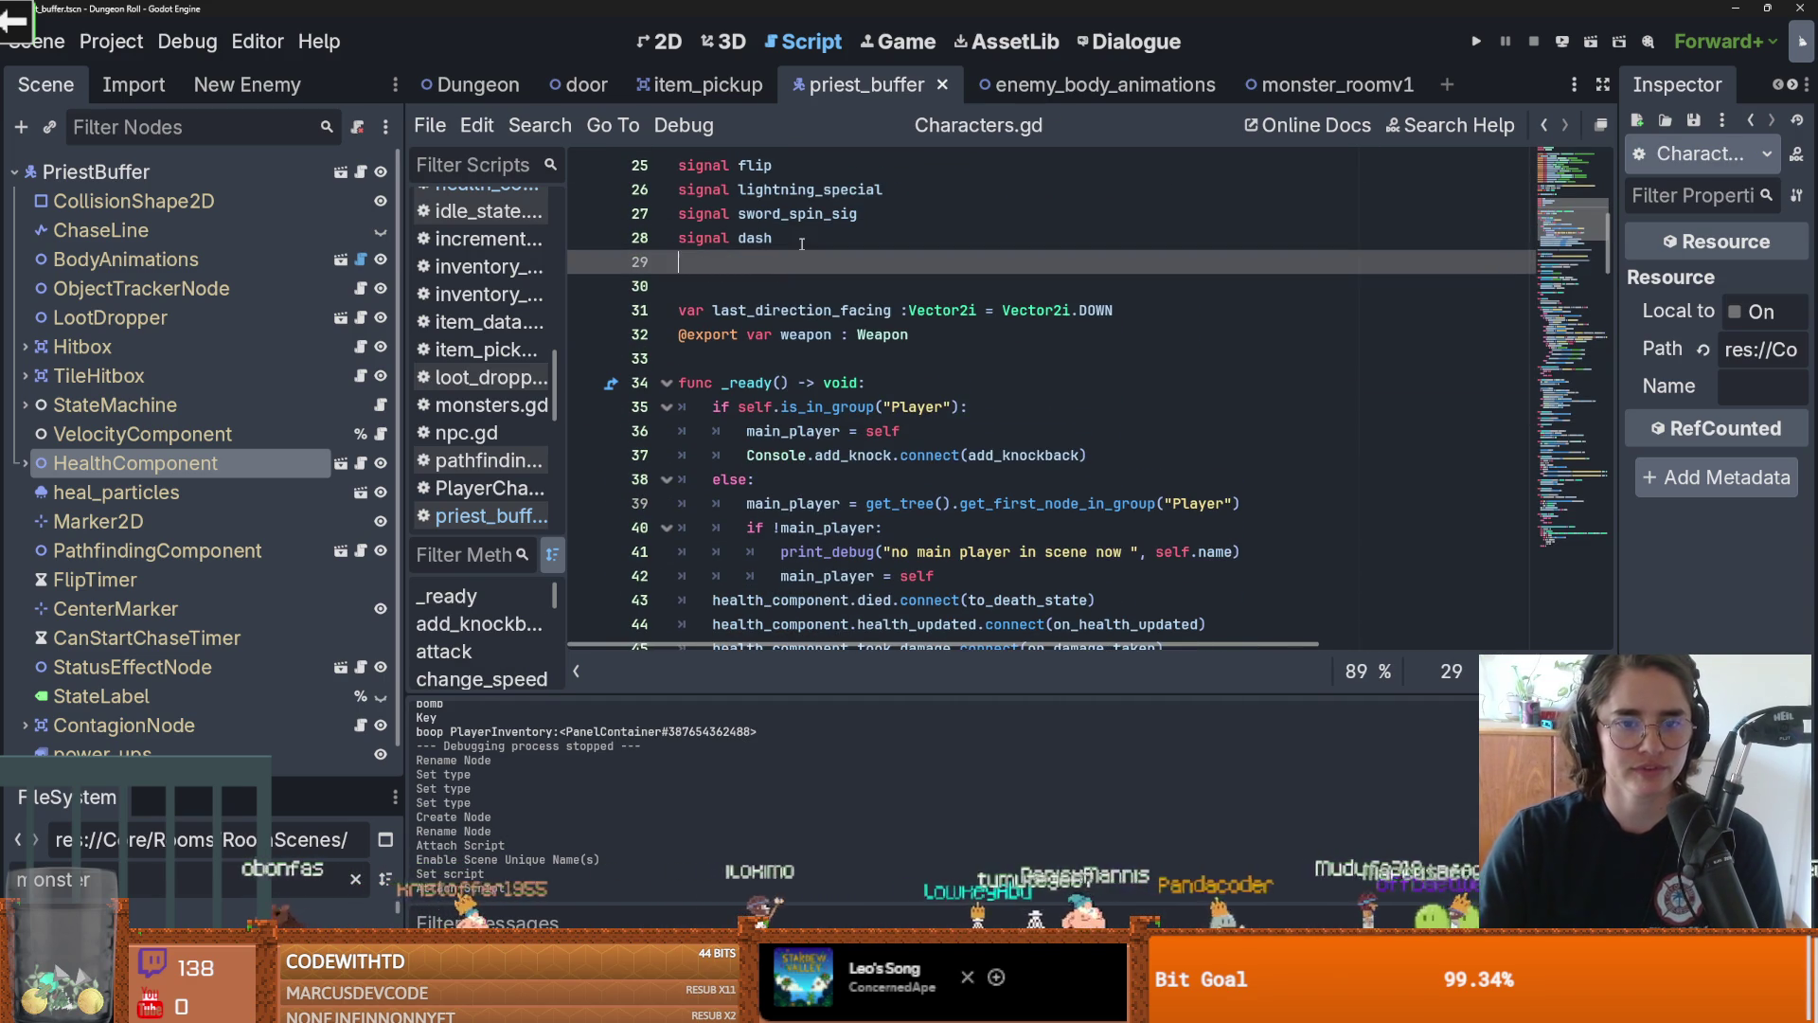
{"action": "type", "text": "sign"}
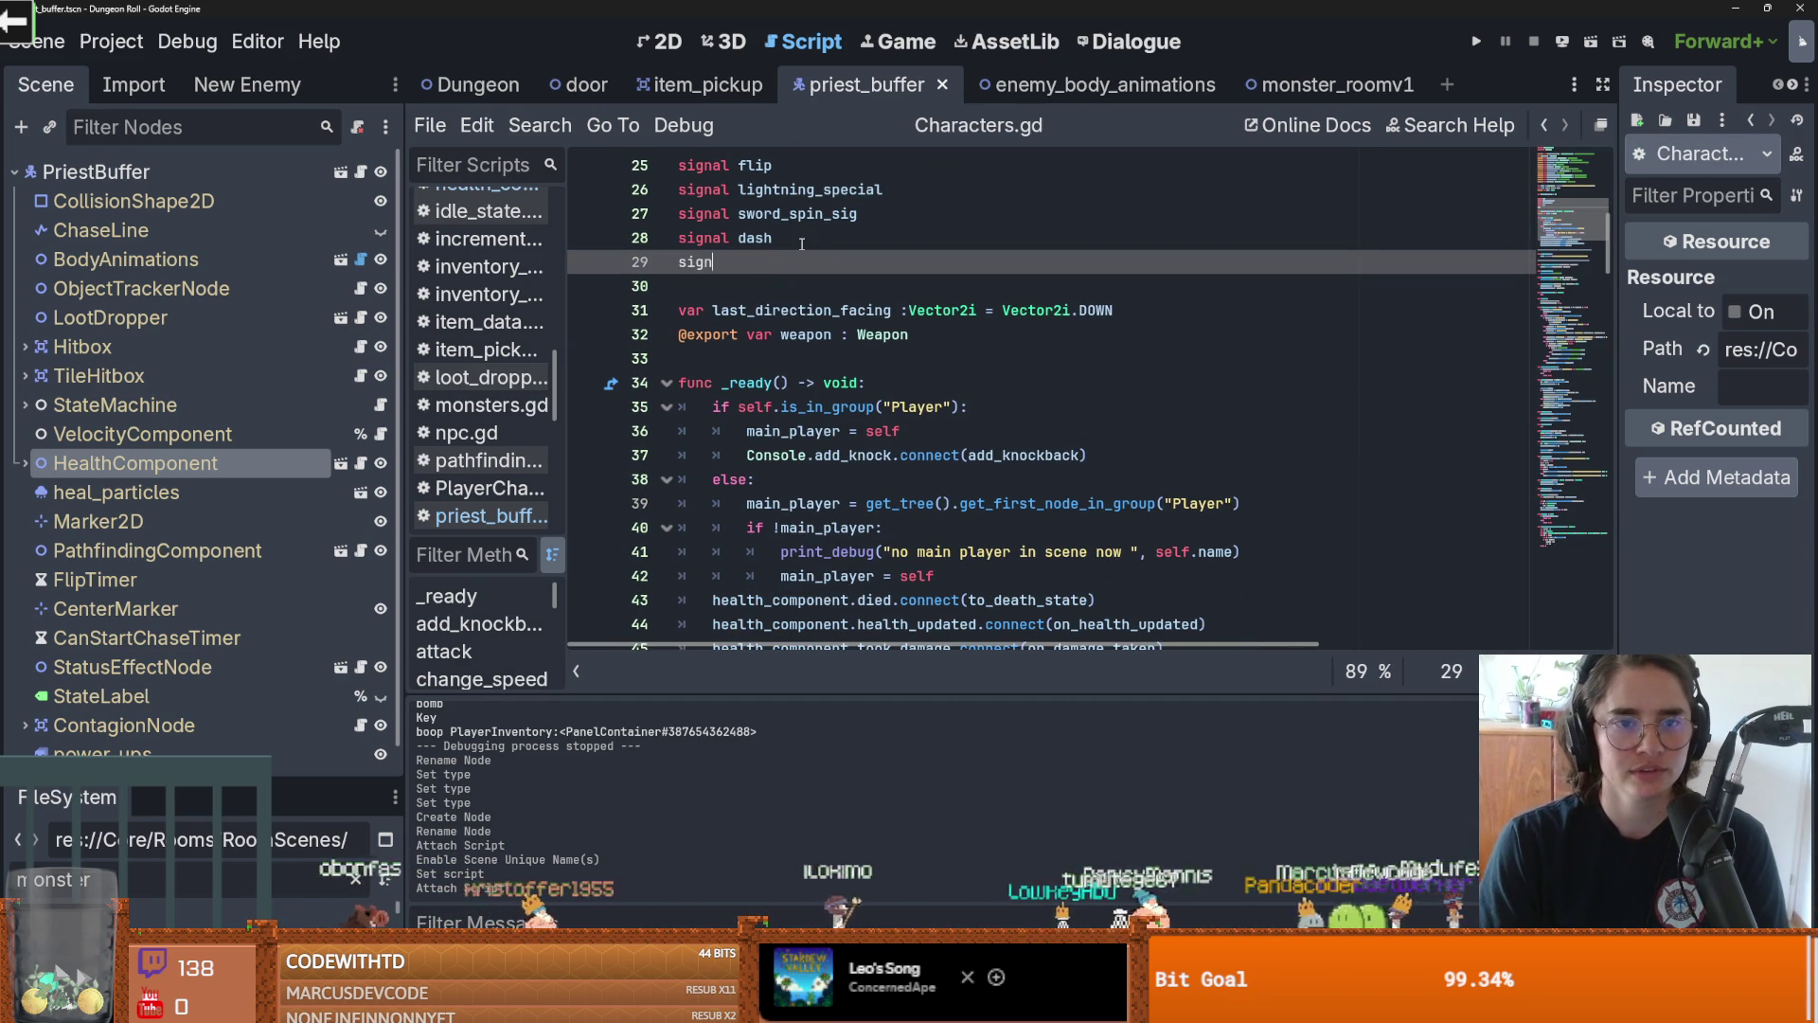
{"action": "type", "text": "al died("}
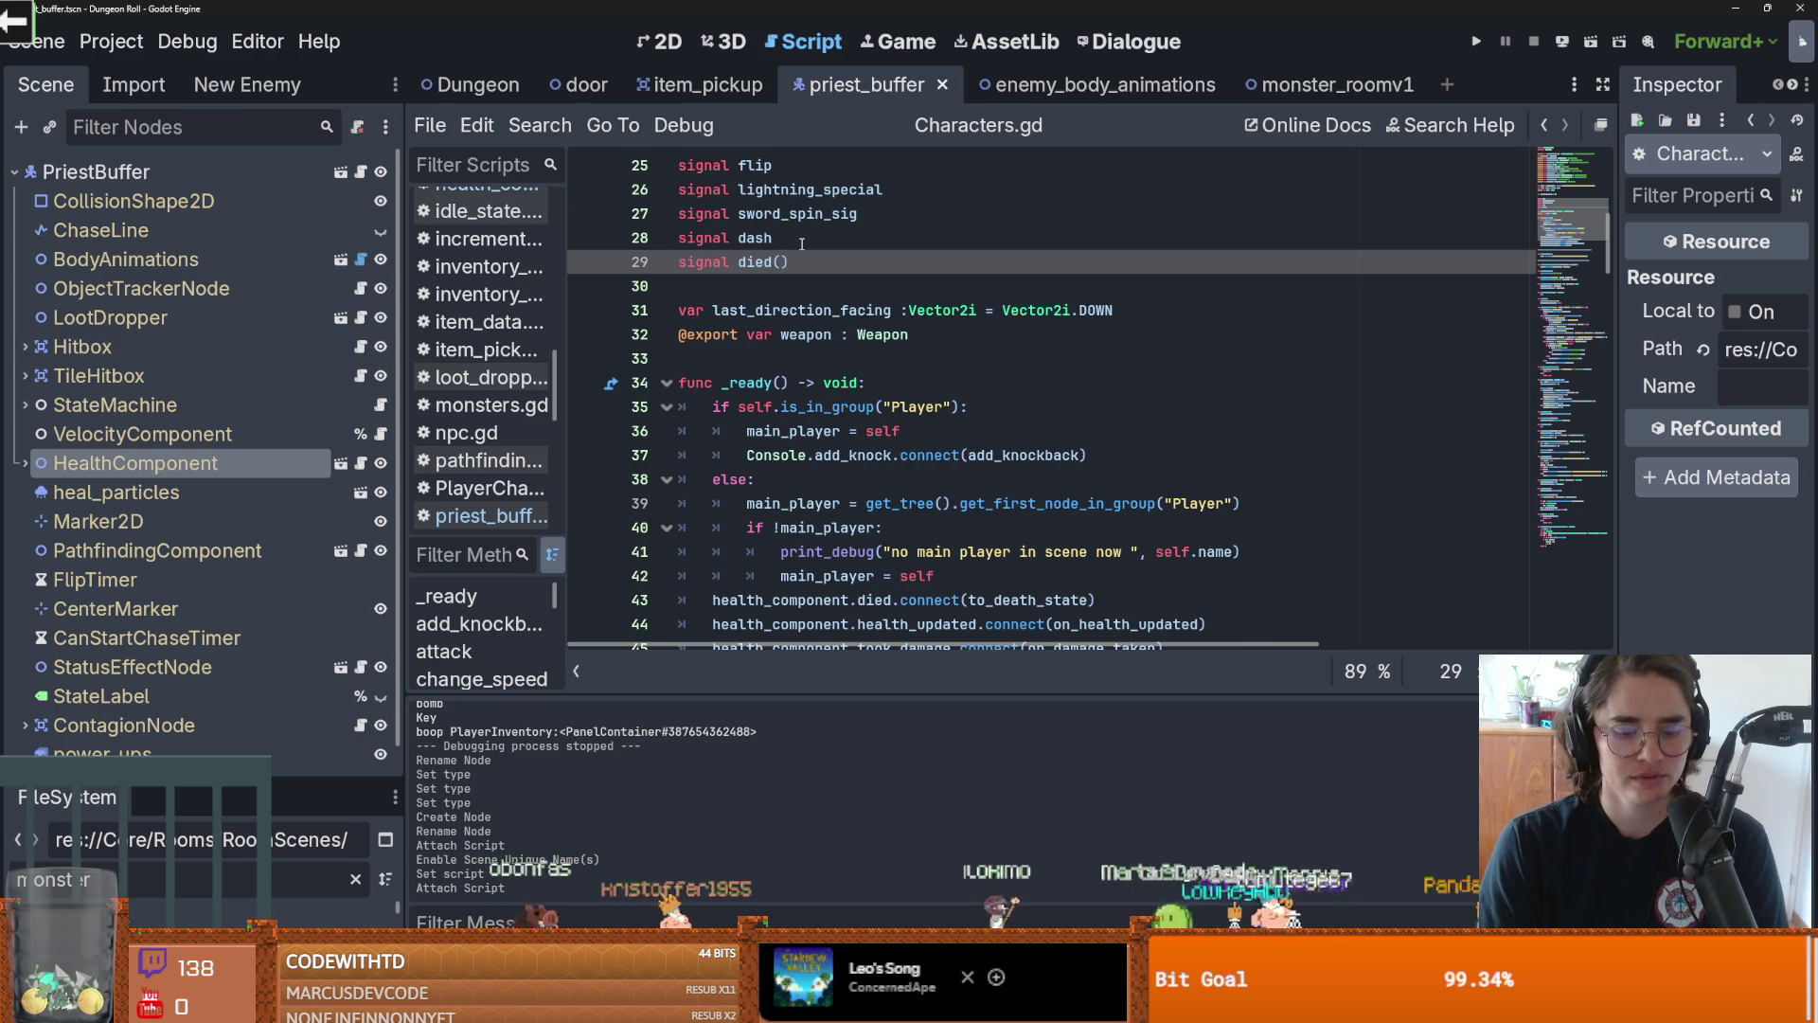
{"action": "type", "text": "body"}
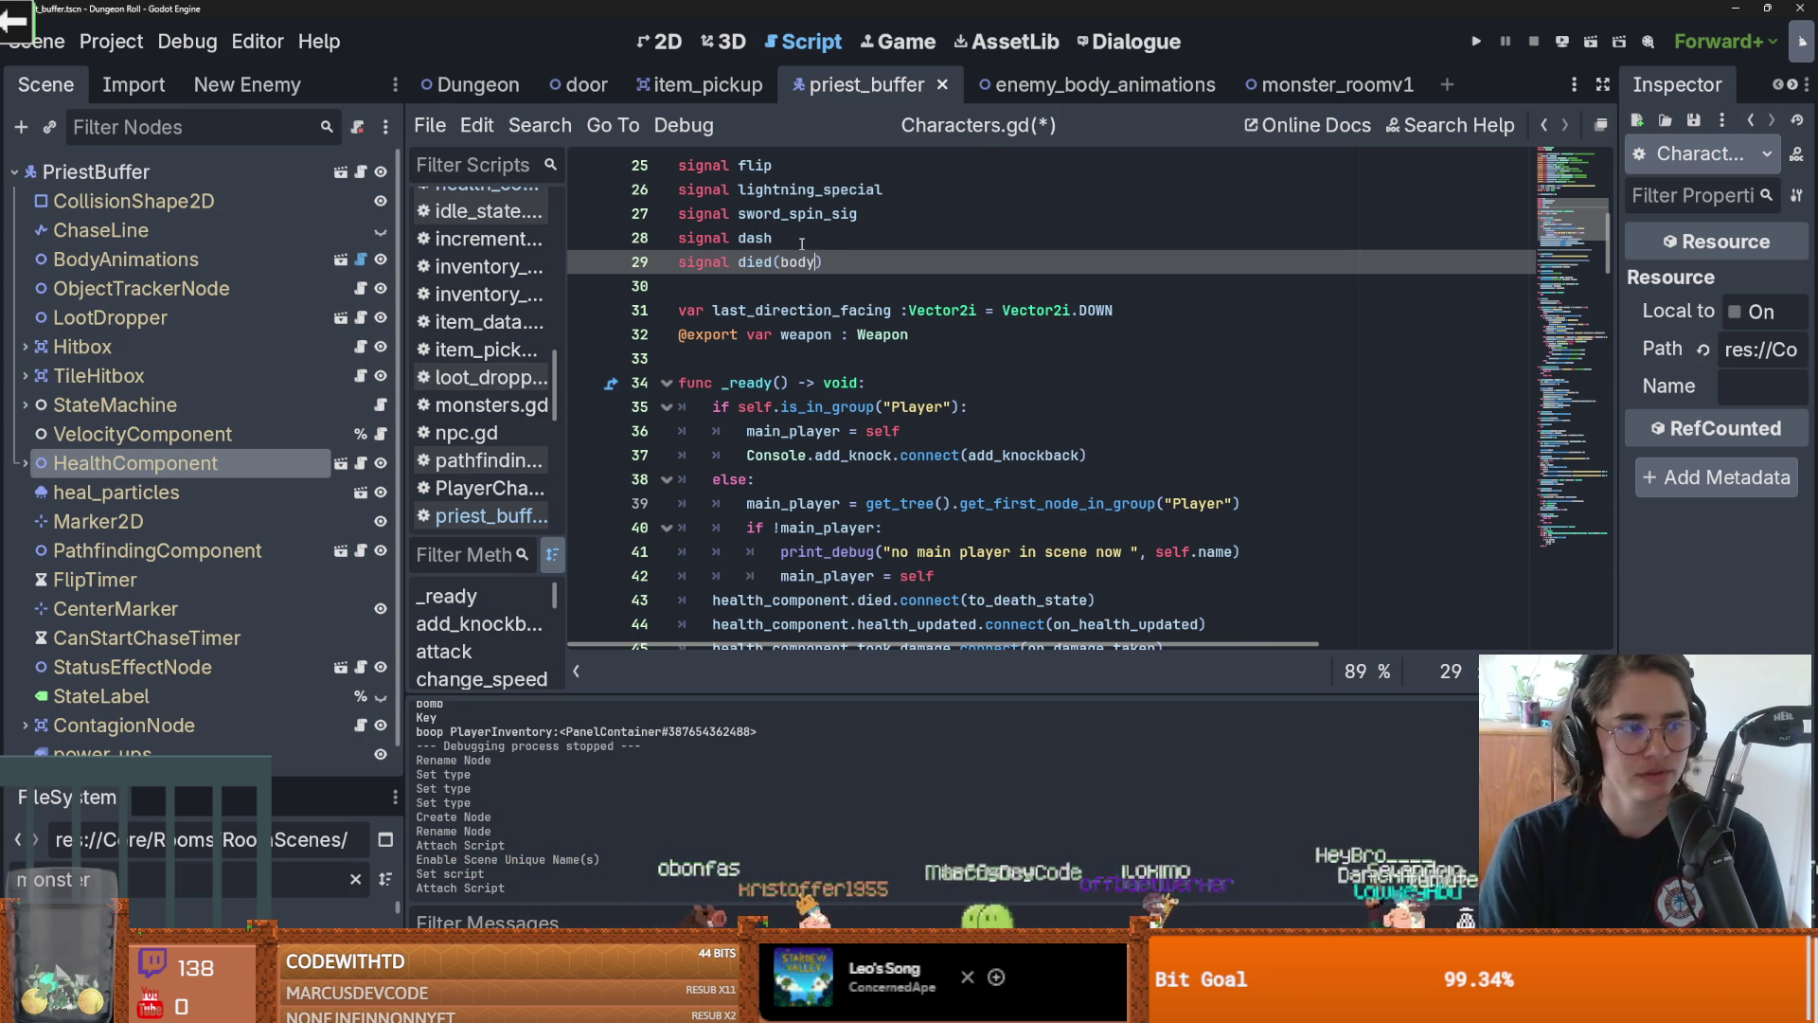
{"action": "key", "text": "ctrl+s"}
Add died.emit(self) in to_death_state, save, and switch to the monster_roomv1 scene
{"action": "scroll", "coordinate": [948, 256], "scroll_direction": "down", "scroll_amount": 7}
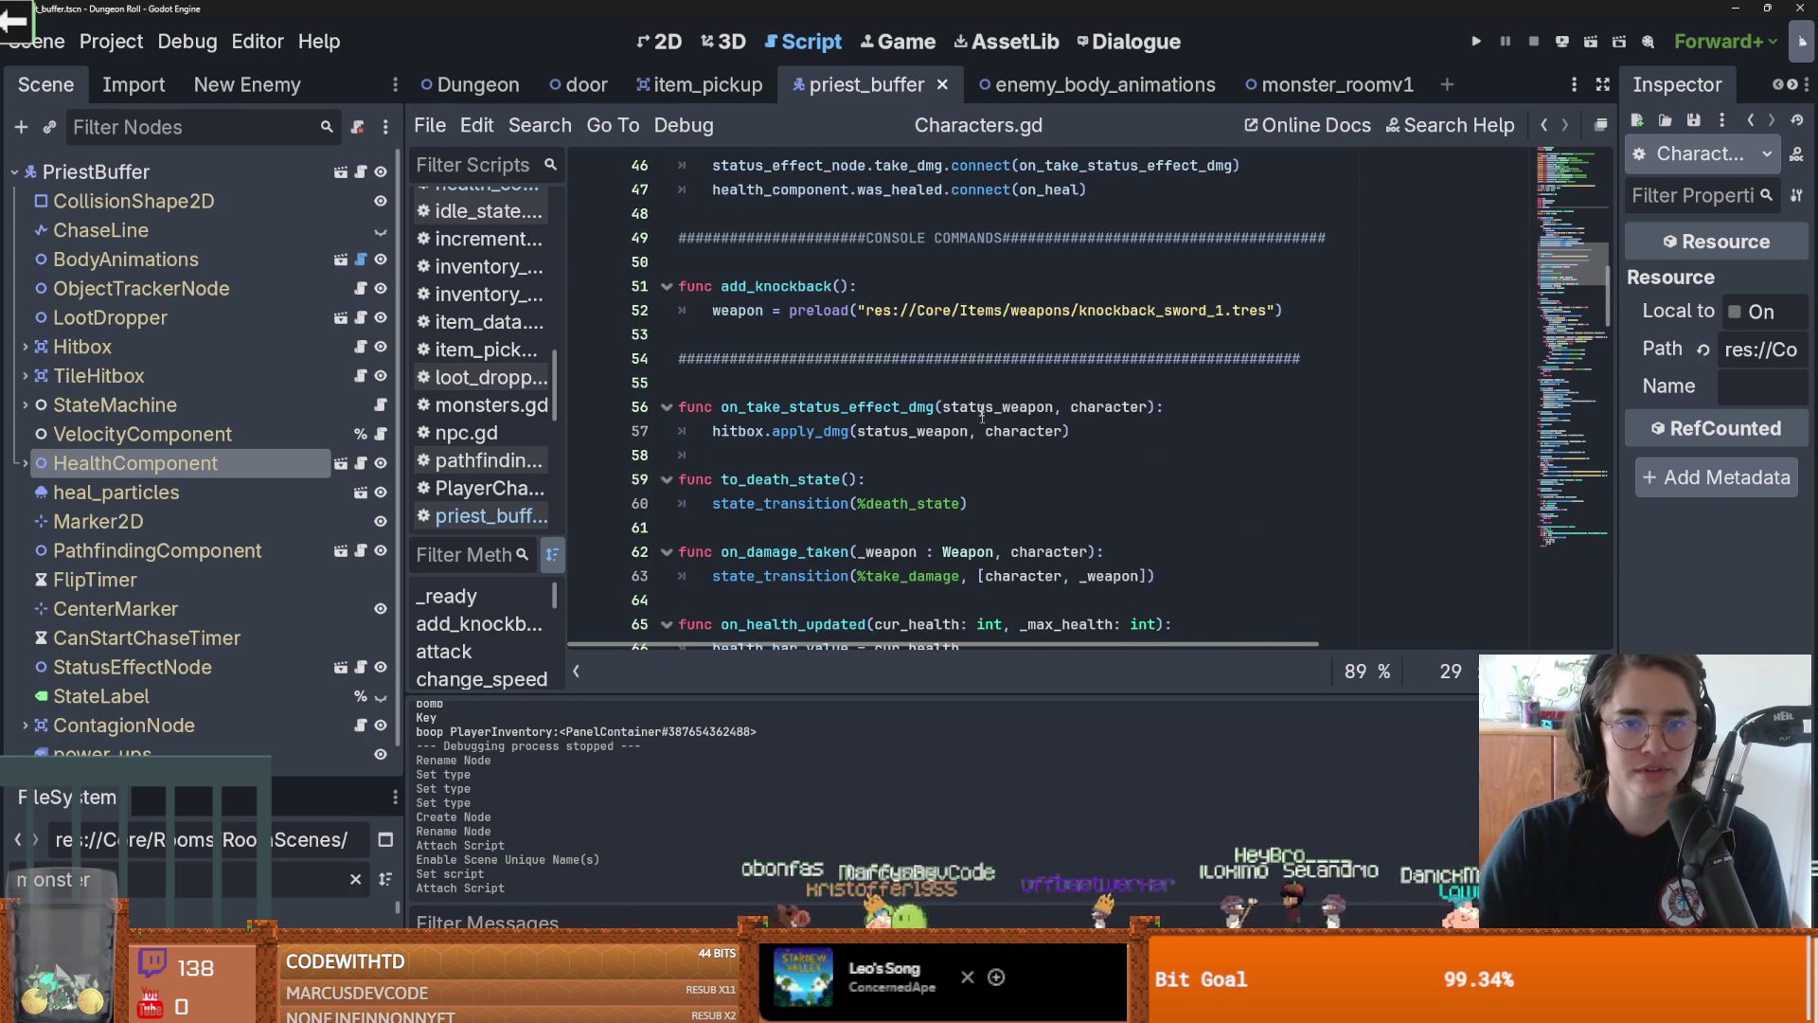
{"action": "scroll", "coordinate": [1044, 262], "scroll_direction": "down", "scroll_amount": 2}
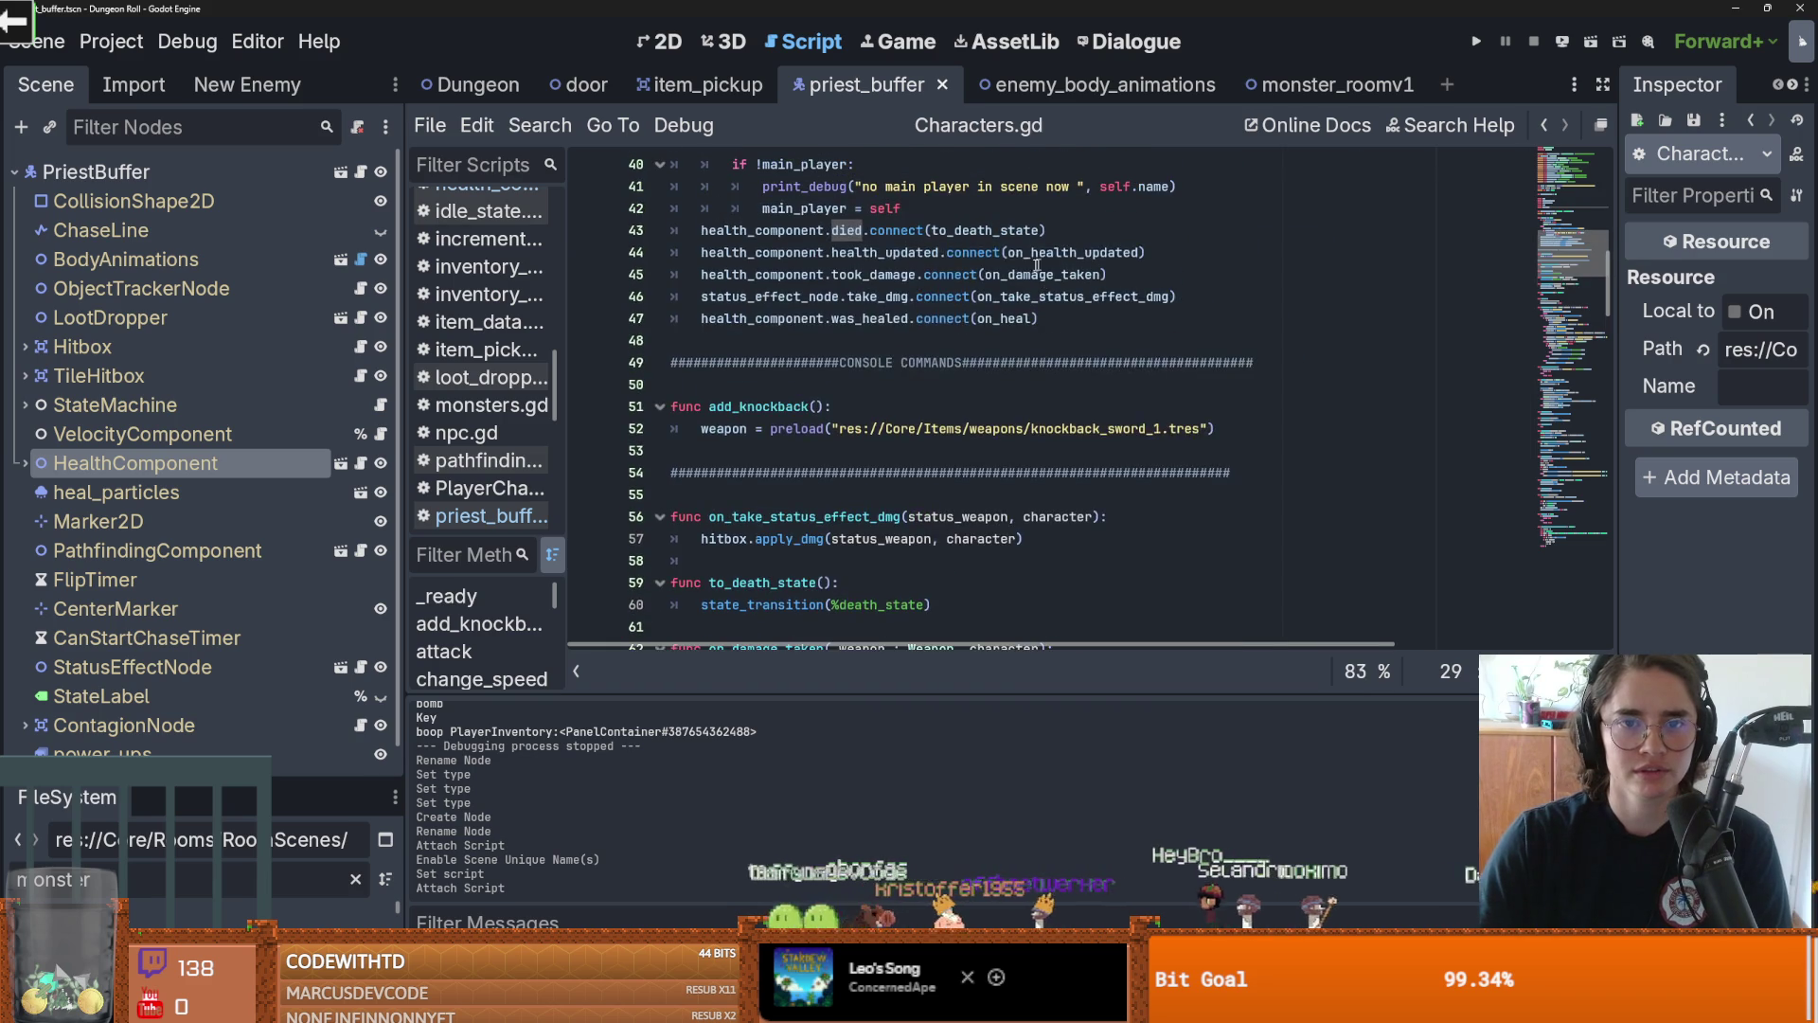
{"action": "left_click", "coordinate": [990, 410]}
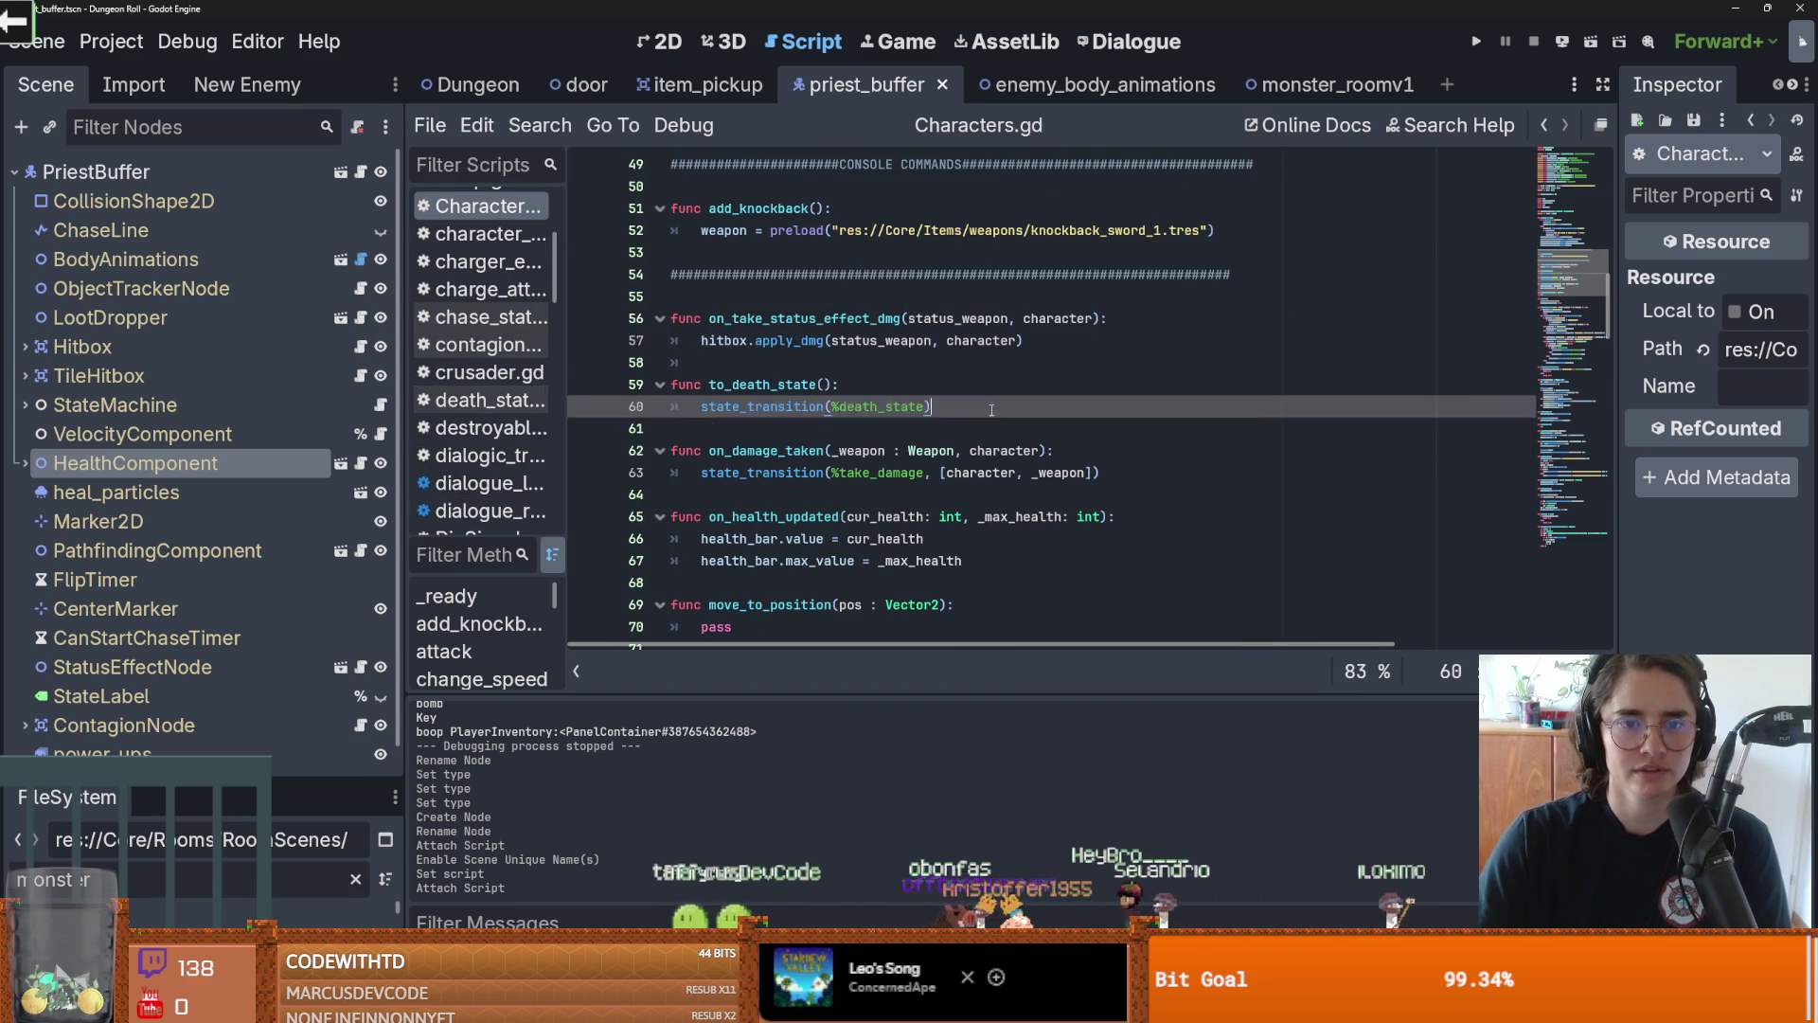
{"action": "key", "text": "Return"}
{"action": "type", "text": "died."}
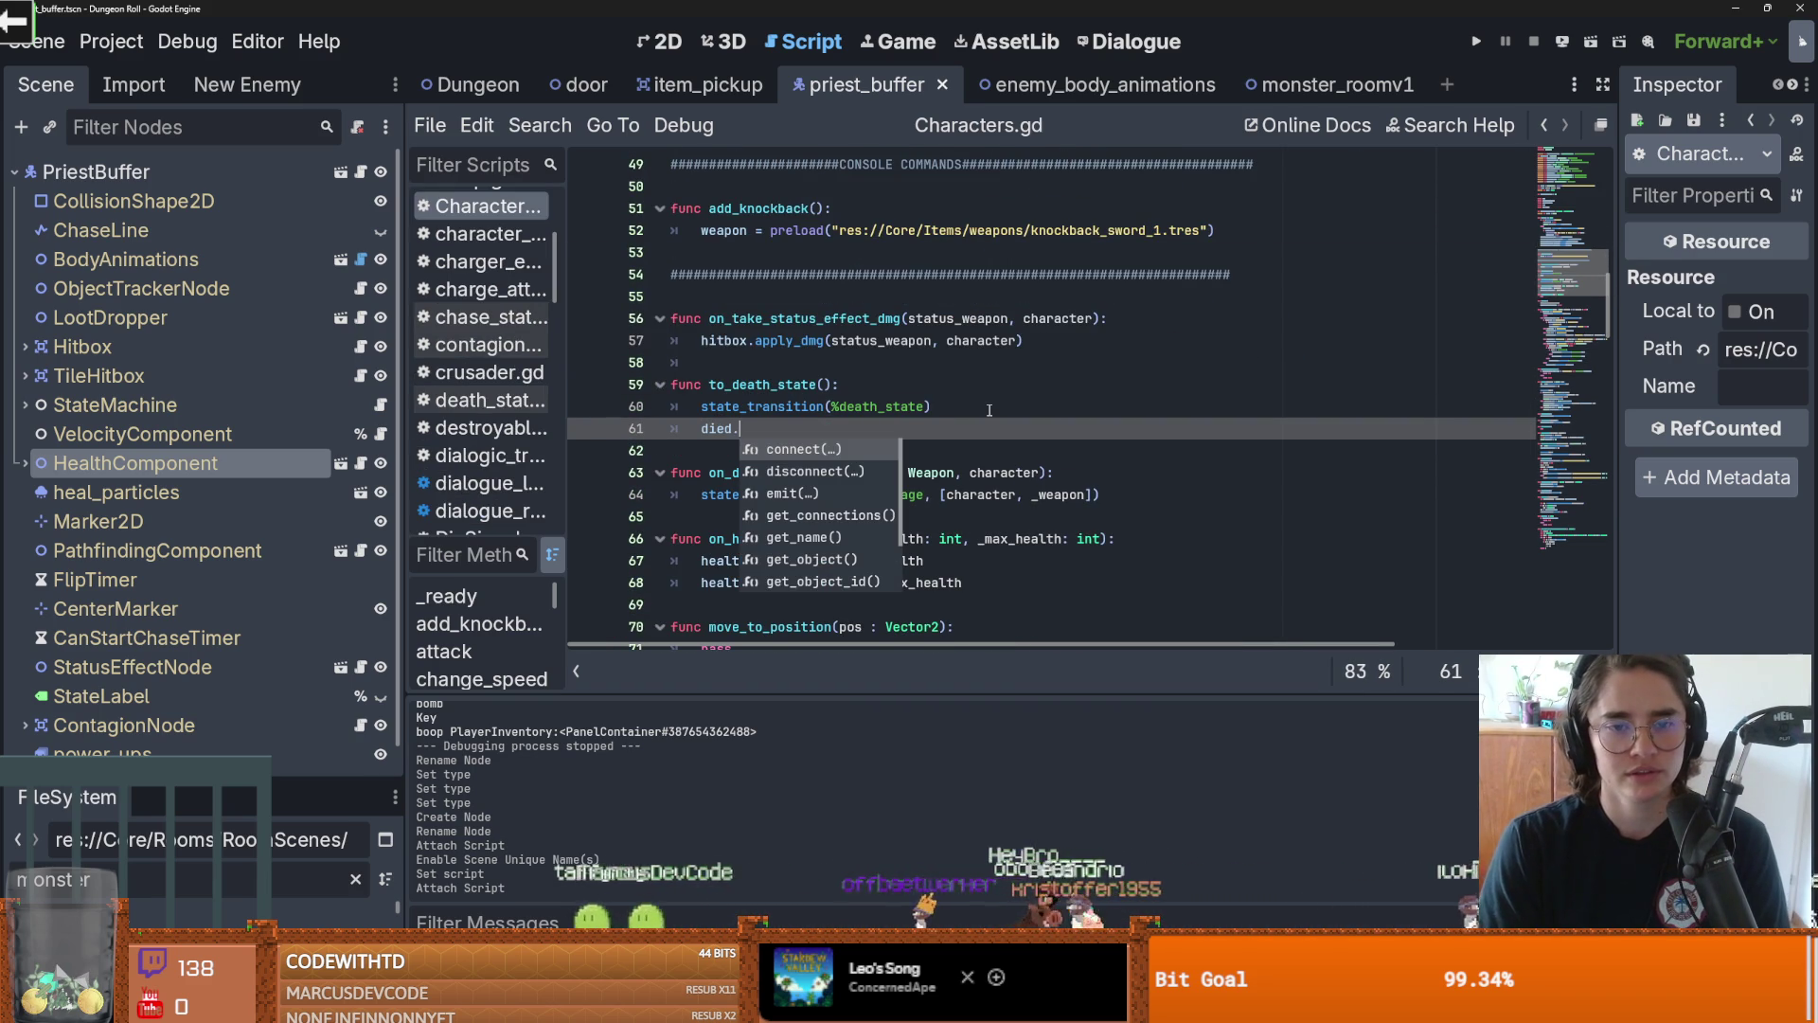
{"action": "type", "text": "emit(self"}
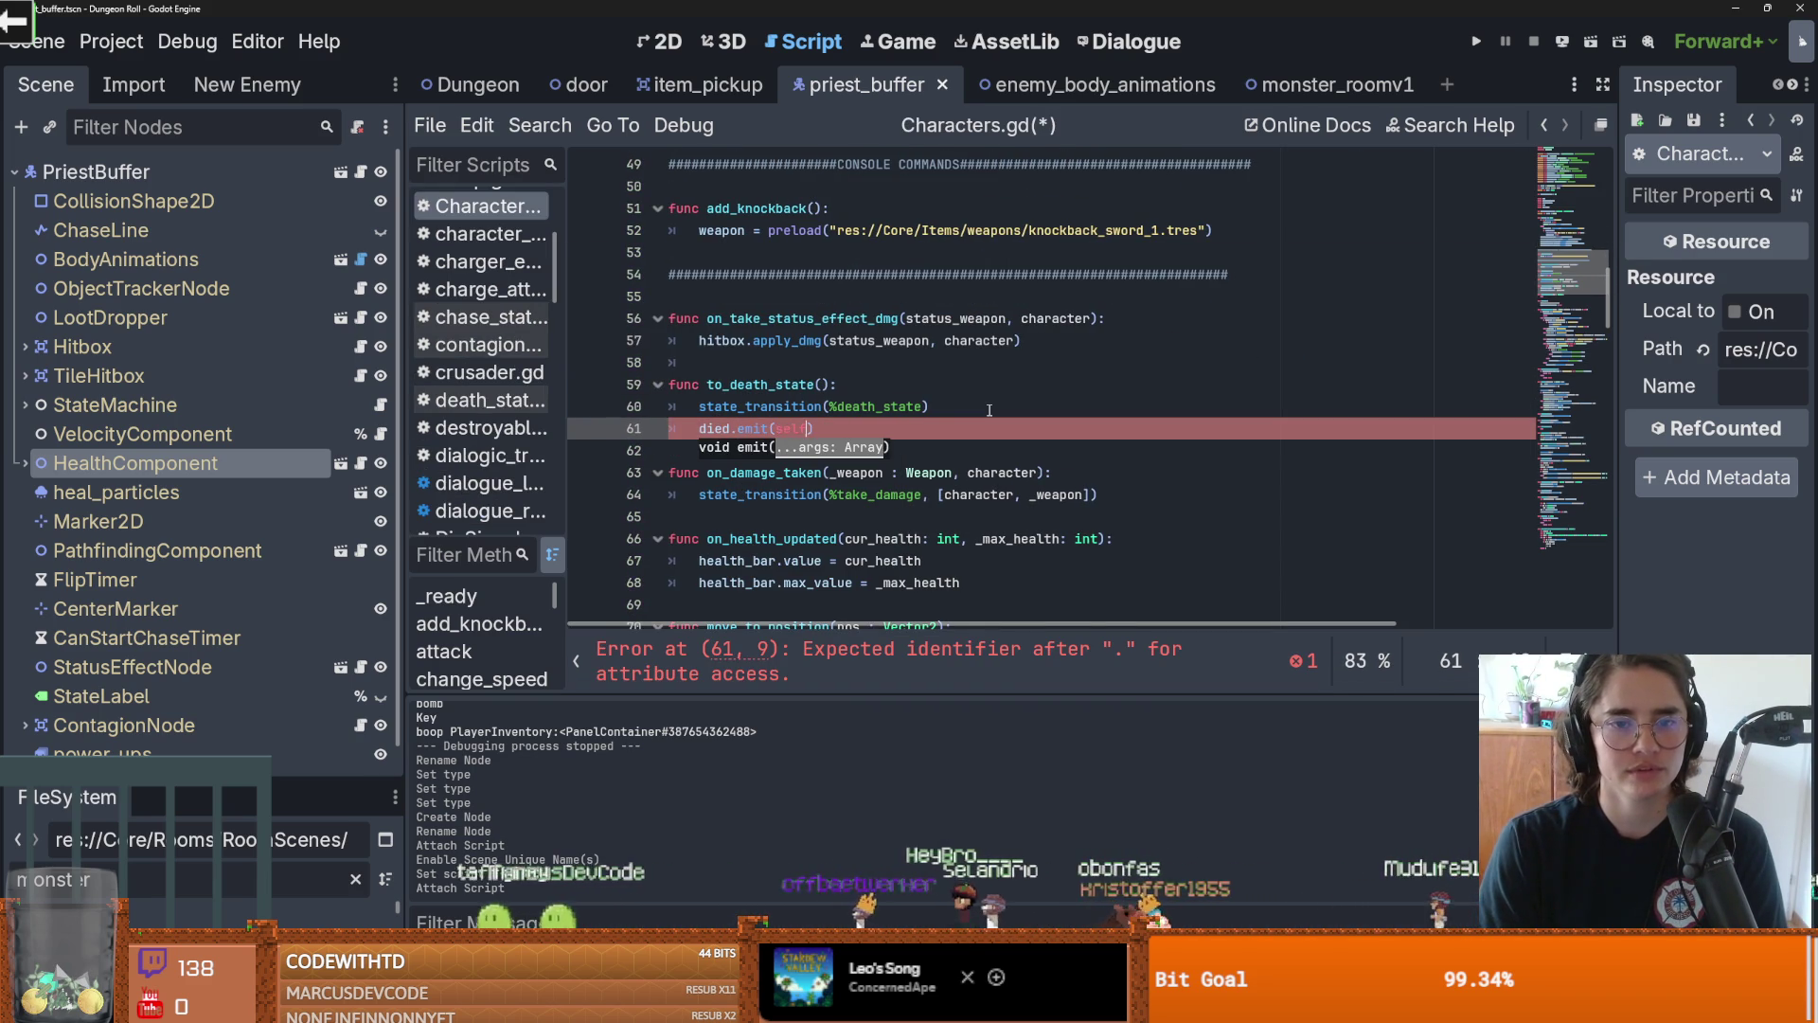
{"action": "key", "text": "ctrl+s"}
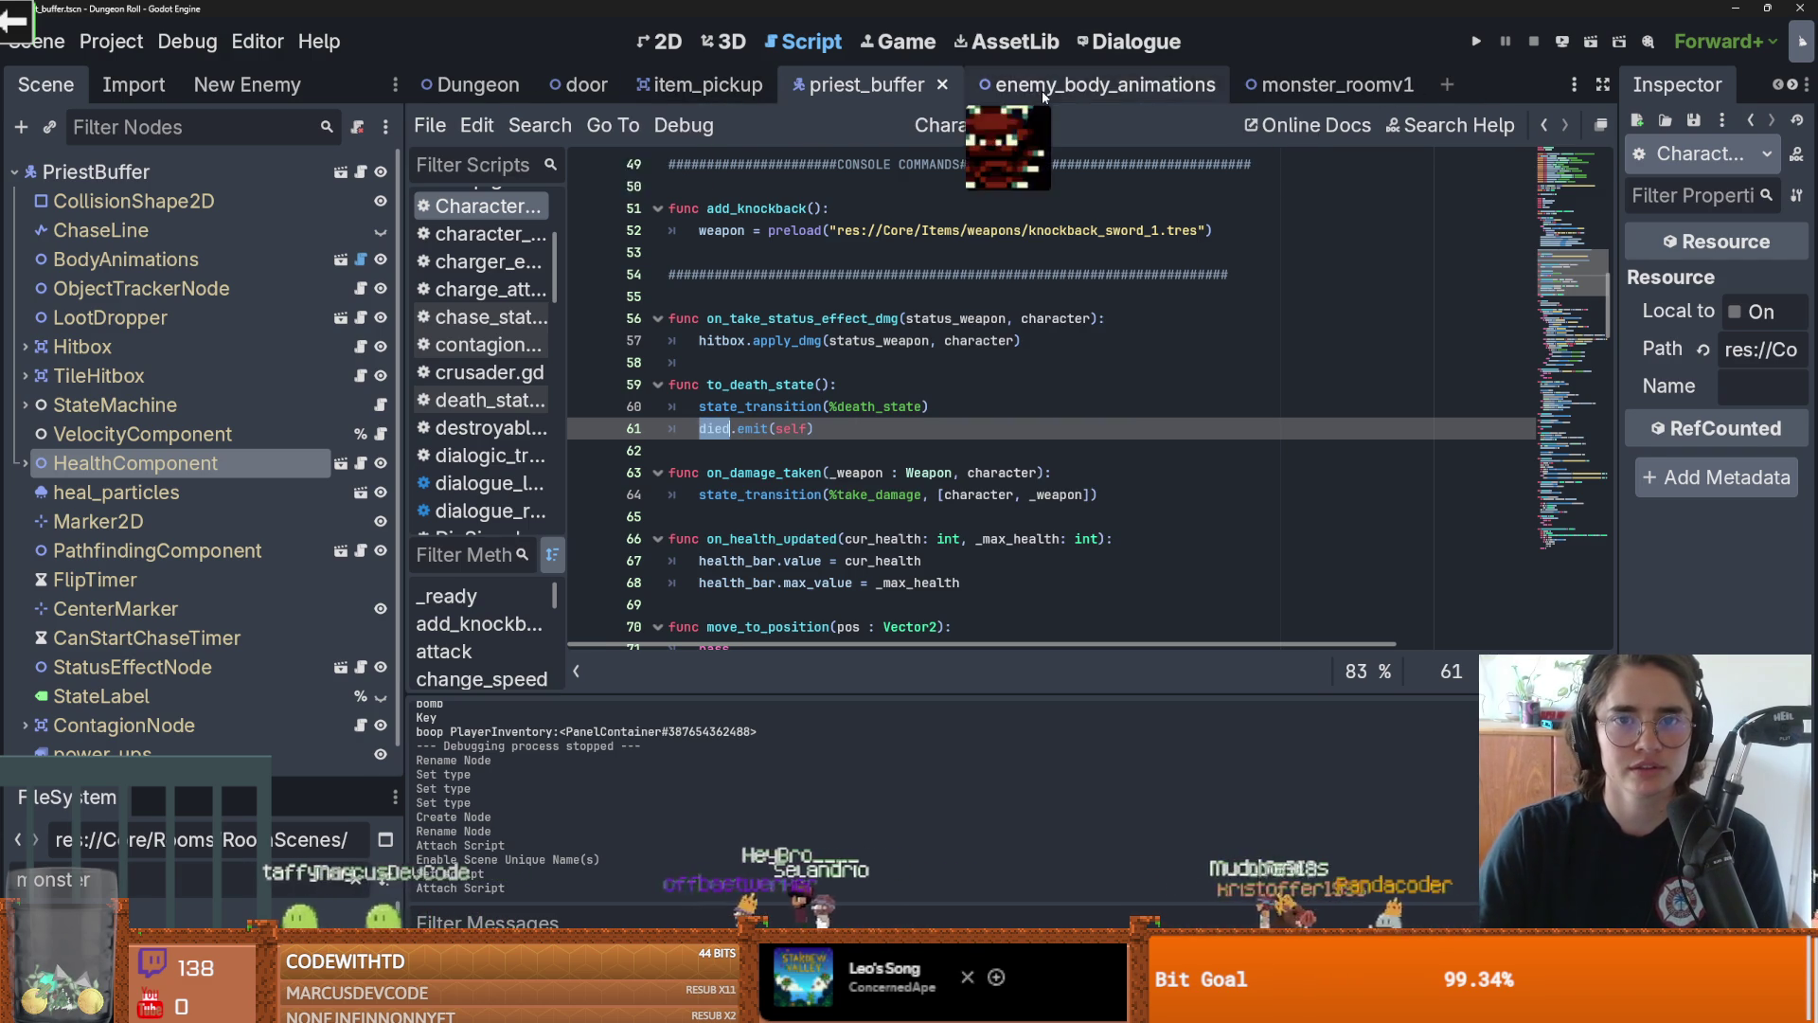
{"action": "left_click", "coordinate": [1043, 95]}
{"action": "left_click", "coordinate": [1270, 89]}
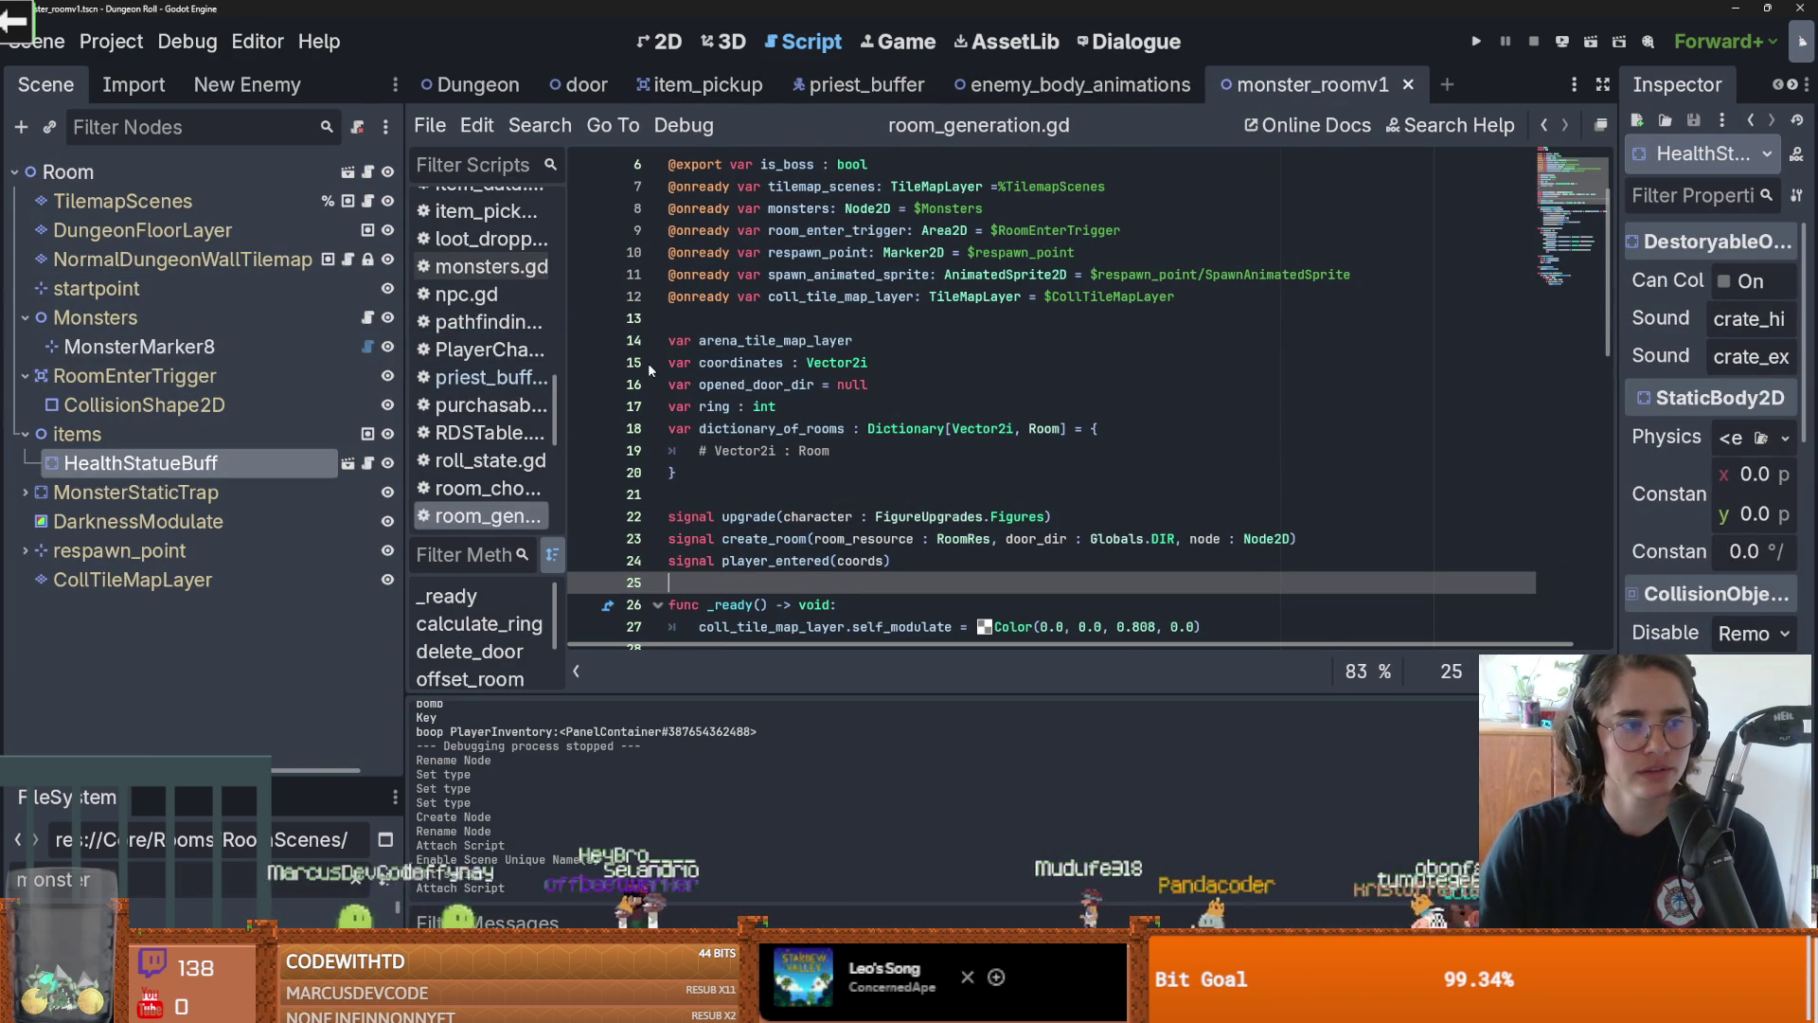
Collapse the items, RoomEnterTrigger and Monsters nodes and return to priest_buffer.gd
{"action": "left_click", "coordinate": [24, 434]}
{"action": "left_click", "coordinate": [25, 376]}
{"action": "left_click", "coordinate": [25, 317]}
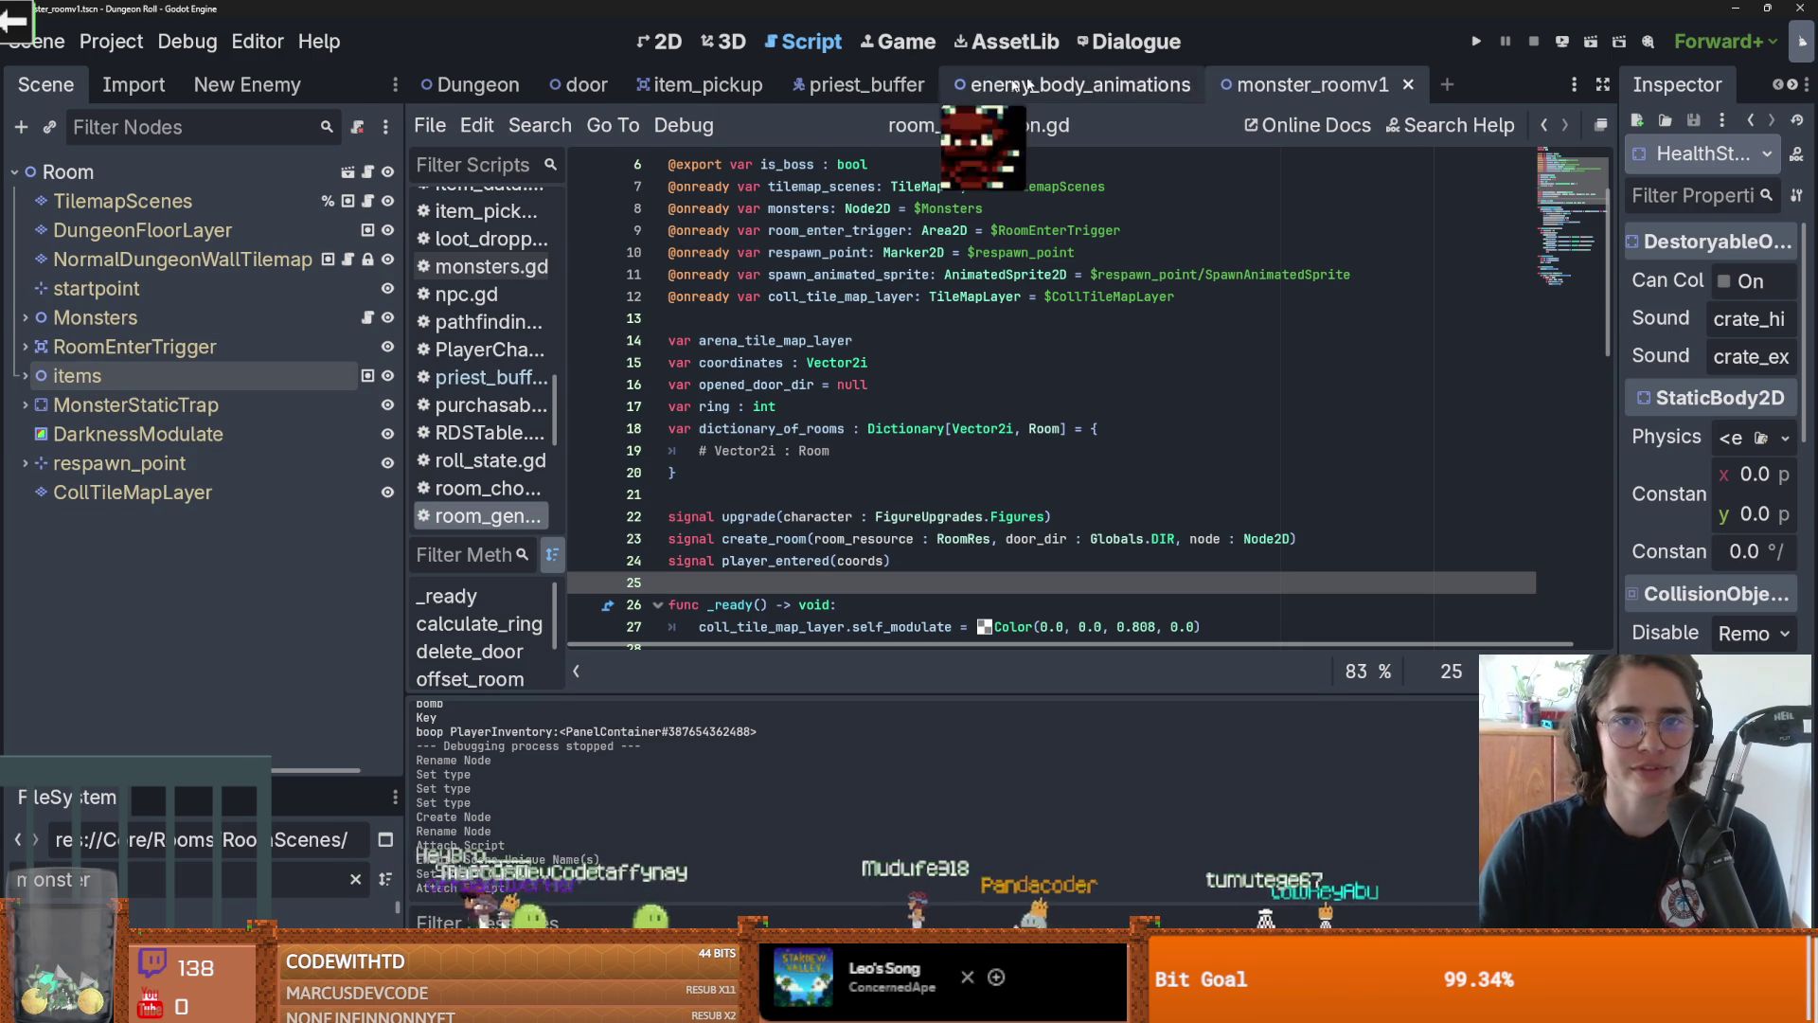
{"action": "left_click", "coordinate": [862, 84]}
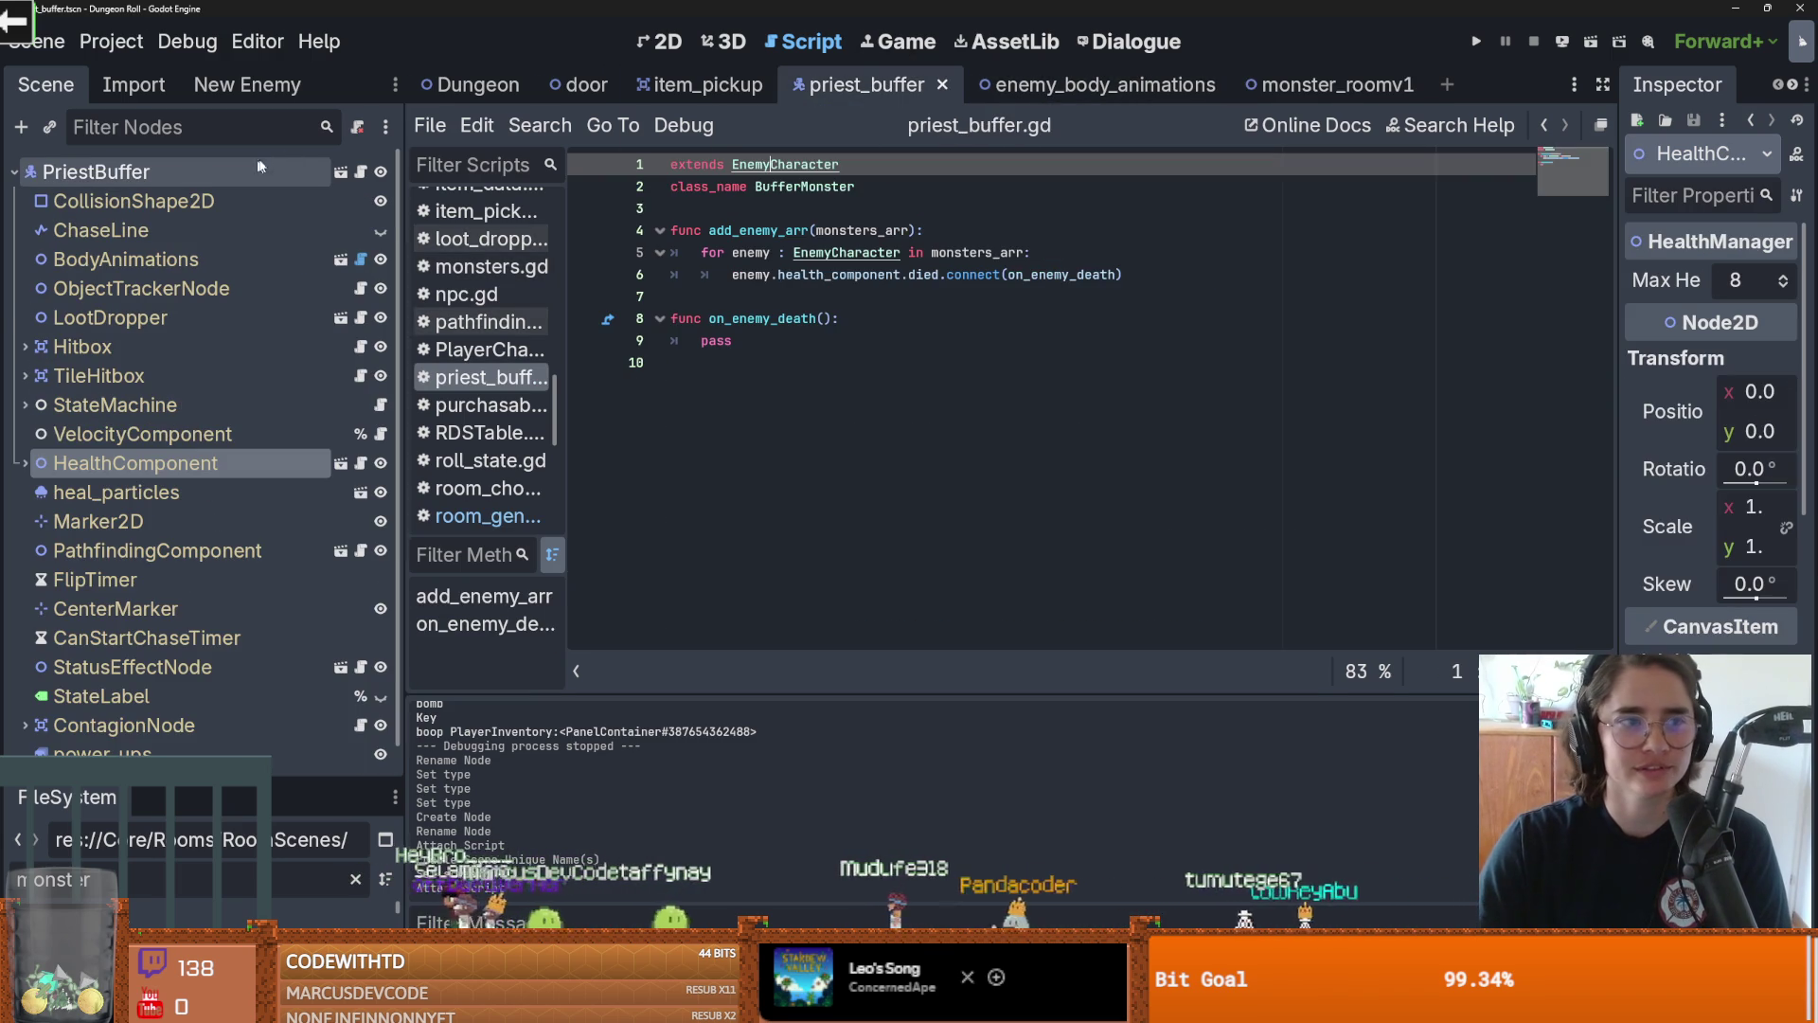
Connect each enemy's died signal directly, removing health_component from line 6
{"action": "left_click", "coordinate": [947, 275]}
{"action": "double_click", "coordinate": [834, 275]}
{"action": "key", "text": "ctrl+shift+Left"}
{"action": "key", "text": "ctrl+shift+Left"}
{"action": "key", "text": "ctrl+shift+Left"}
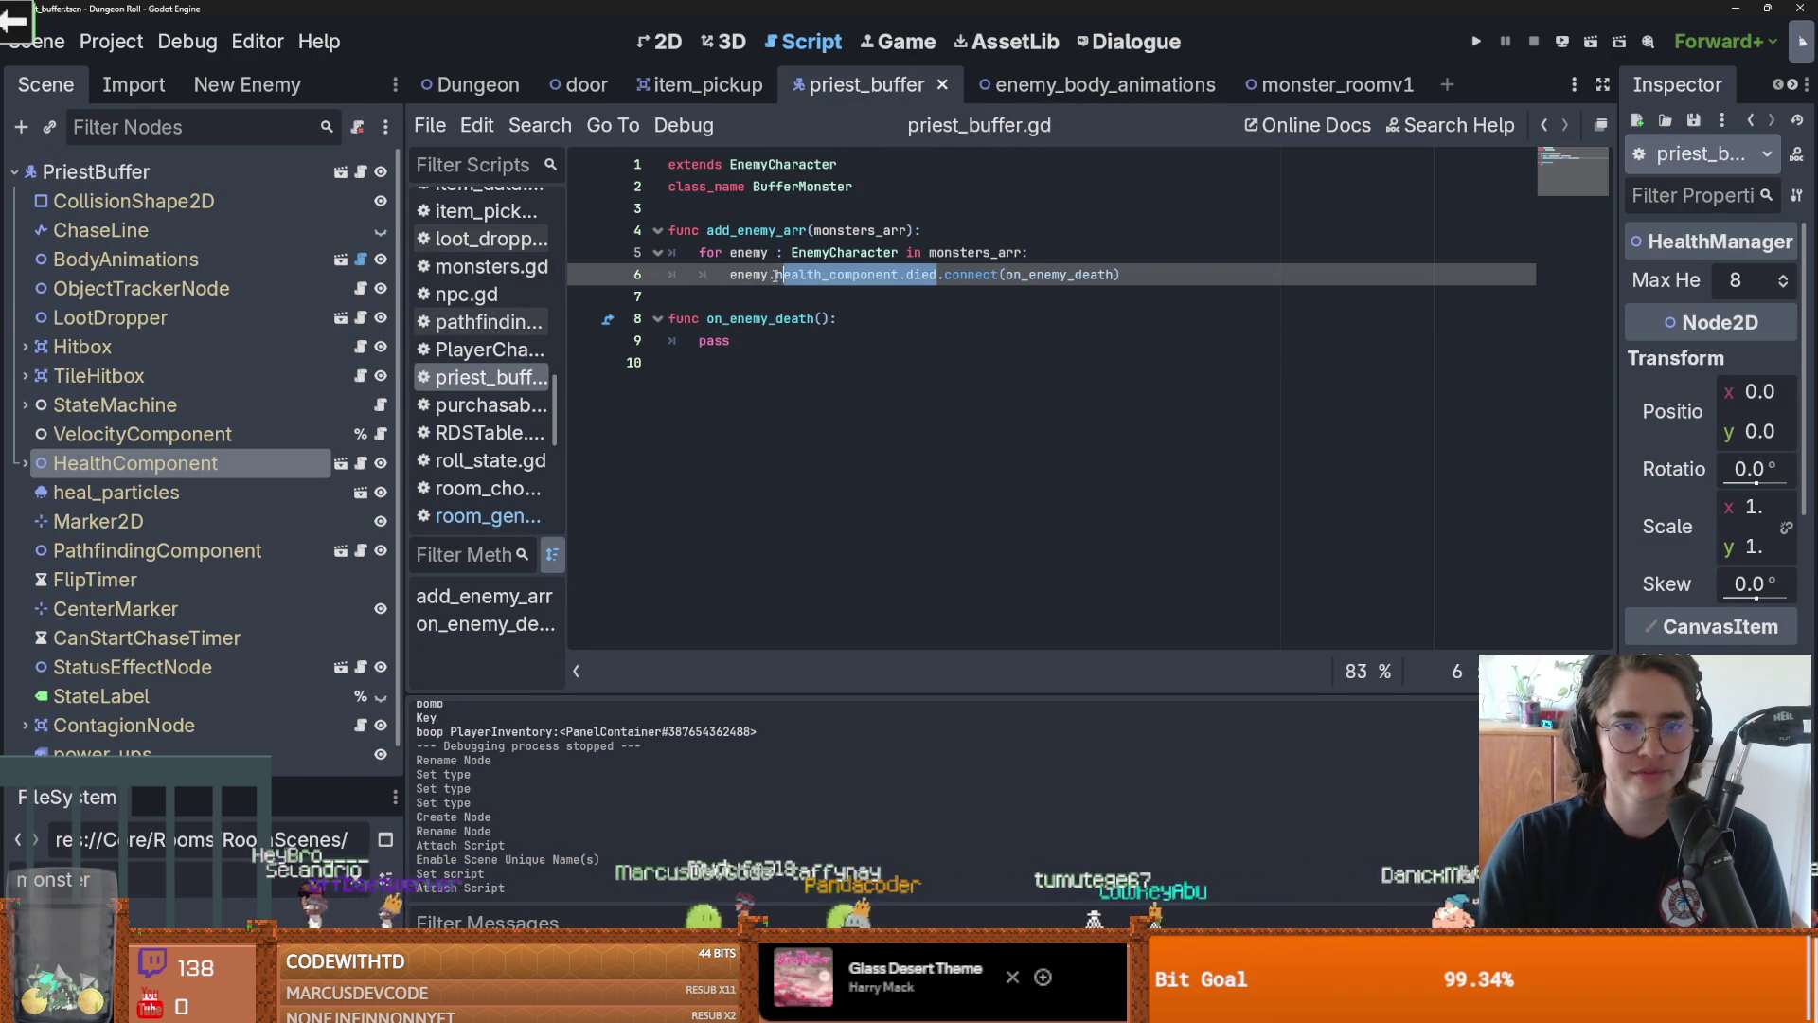
{"action": "type", "text": "died"}
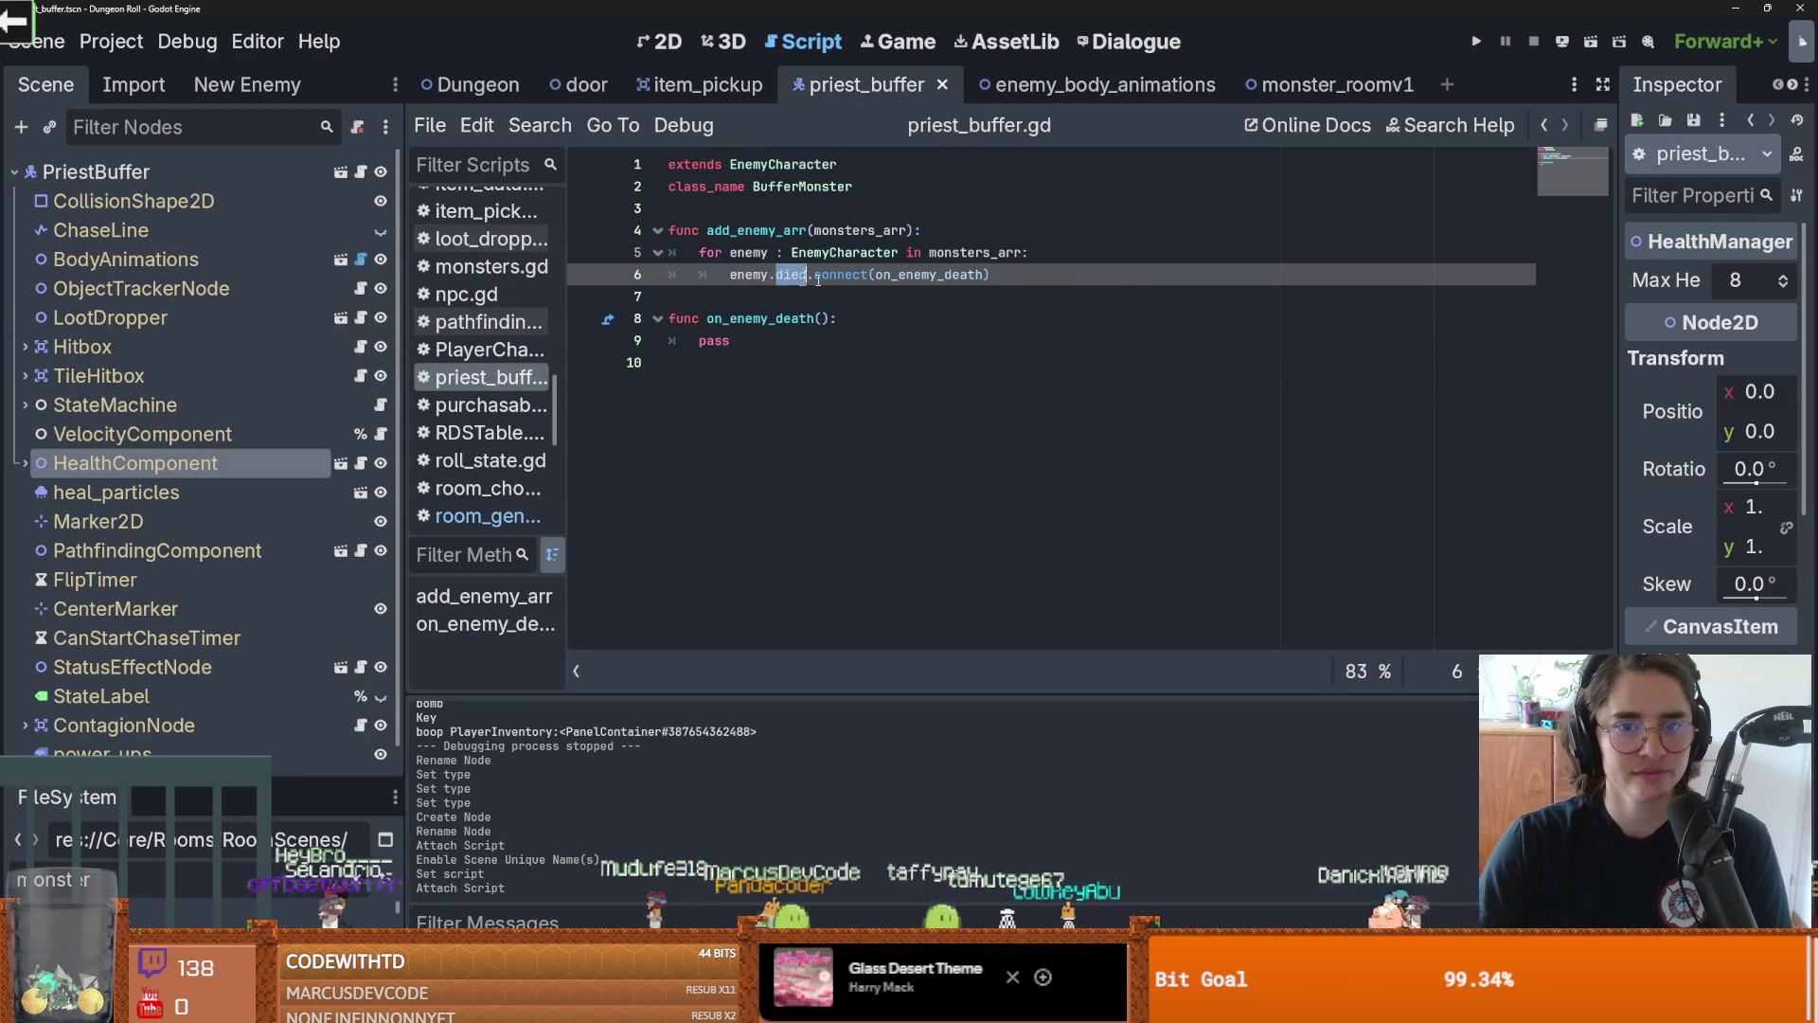
Give on_enemy_death a 'char: EnemyCharacter' parameter and save the script
{"action": "left_click", "coordinate": [782, 318]}
{"action": "type", "text": "char: Ene"}
{"action": "key", "text": "Return"}
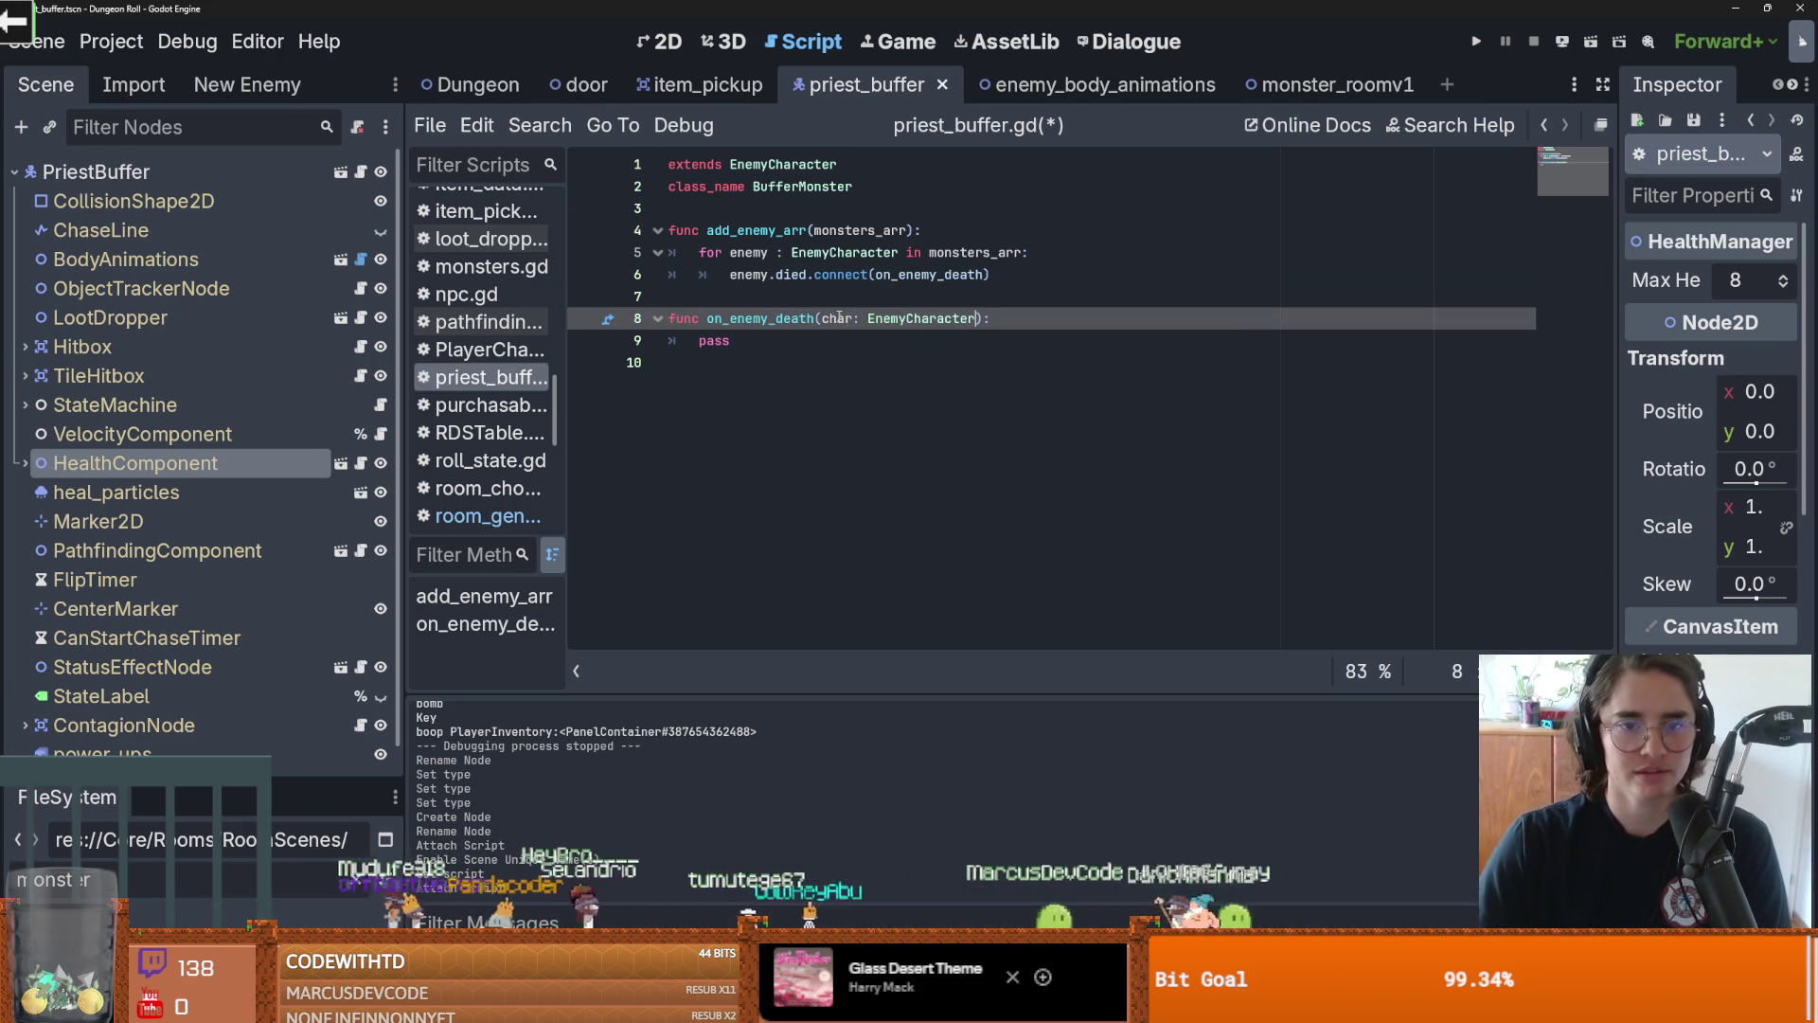
{"action": "left_click", "coordinate": [744, 340]}
{"action": "key", "text": "ctrl+s"}
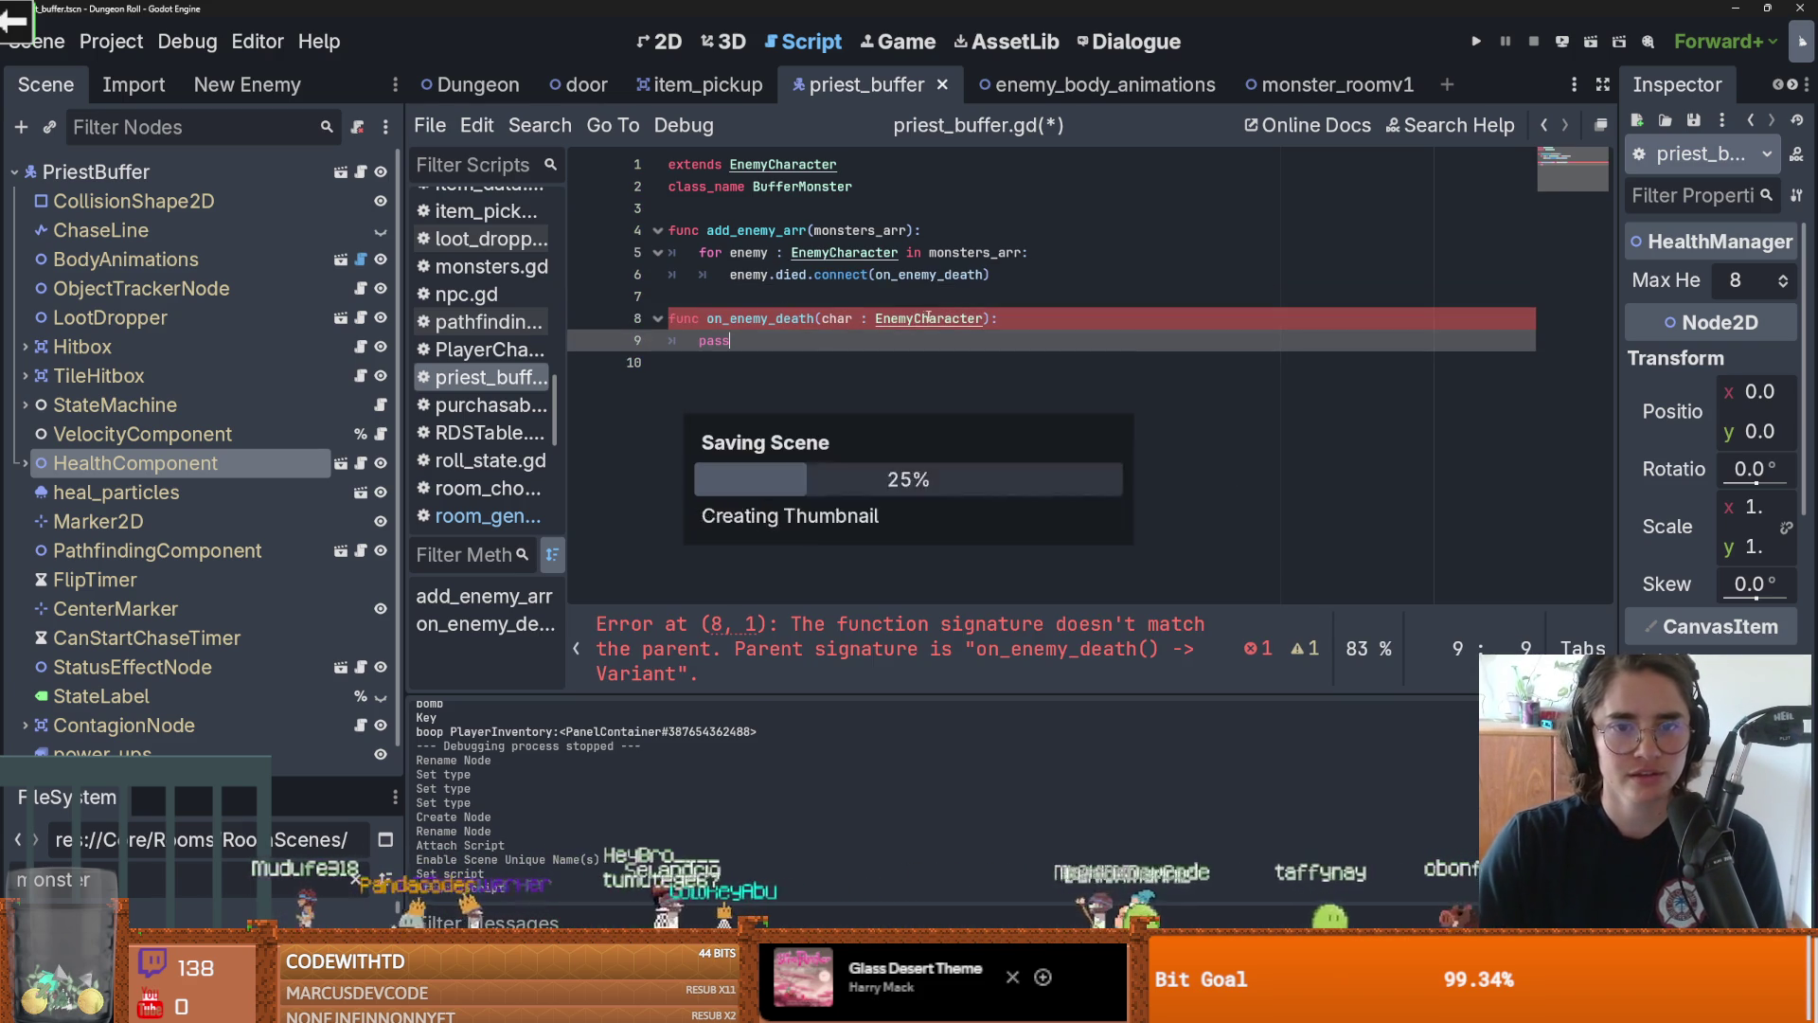
Check the uses of EnemyCharacter and on_enemy_death, then insert an empty line after line 3
{"action": "left_click", "coordinate": [867, 319]}
{"action": "double_click", "coordinate": [928, 318]}
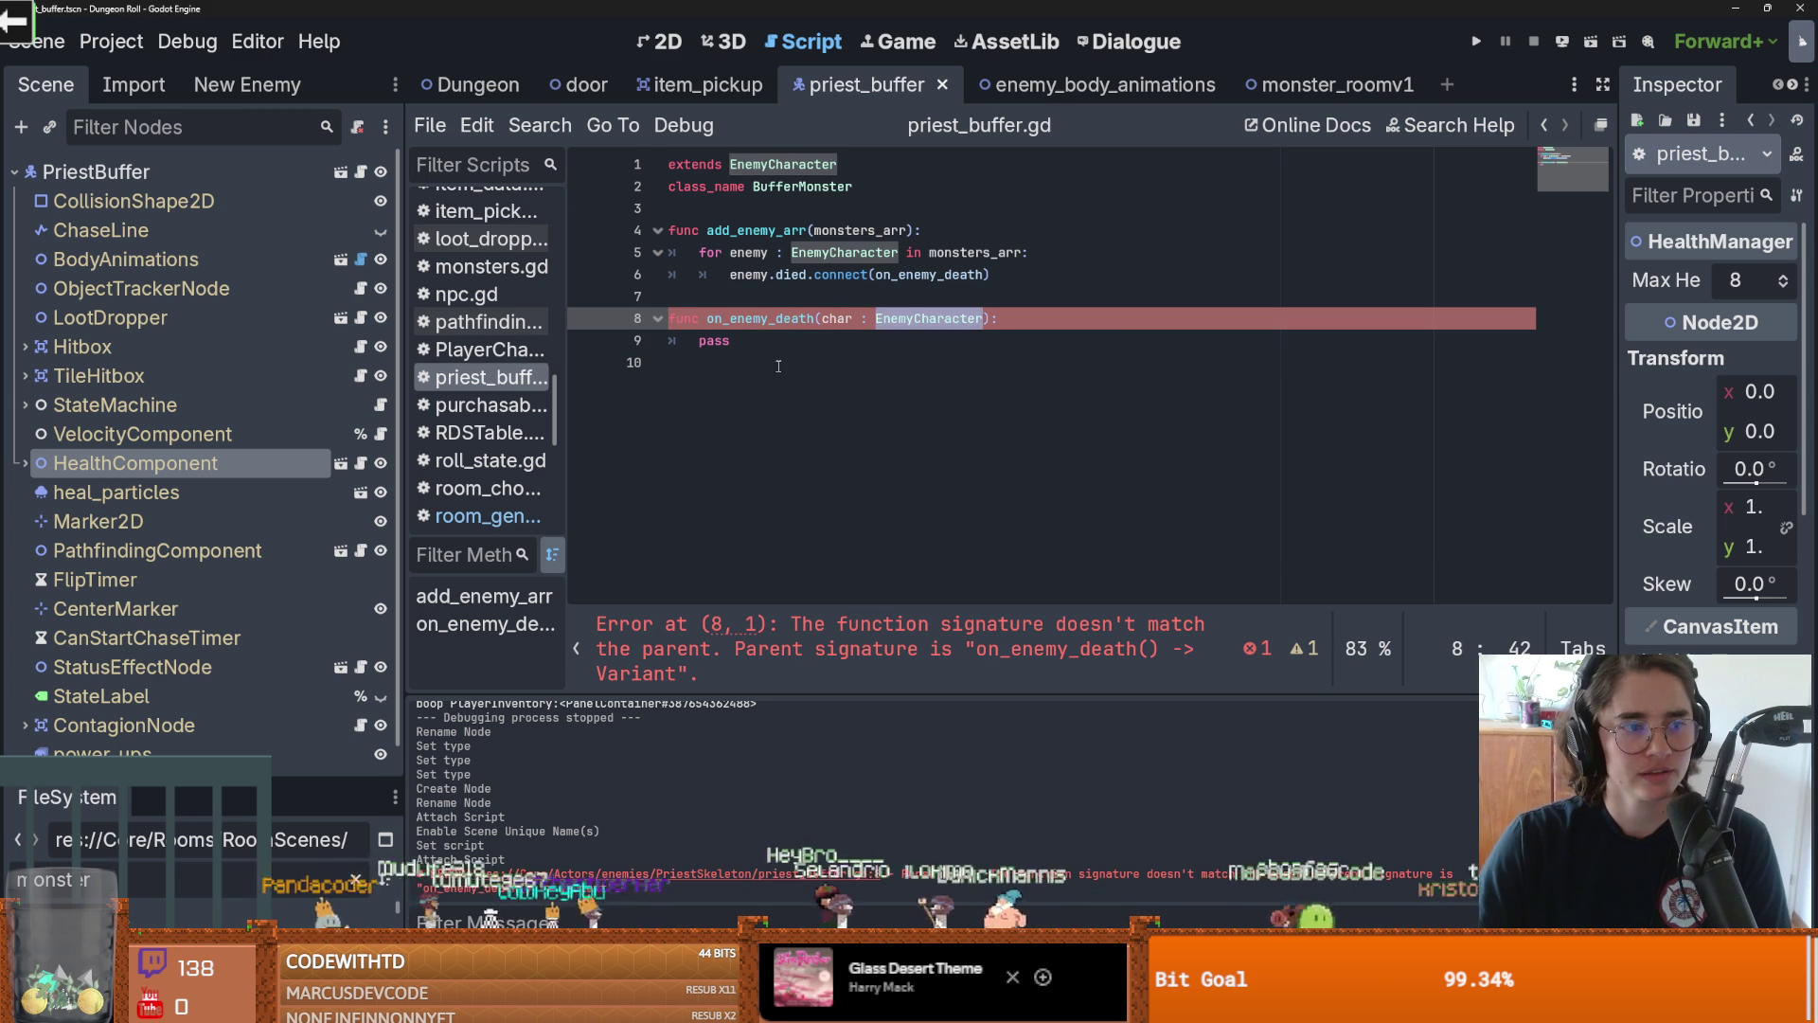
{"action": "left_click", "coordinate": [824, 319]}
{"action": "key", "text": "ctrl+s"}
{"action": "double_click", "coordinate": [753, 318]}
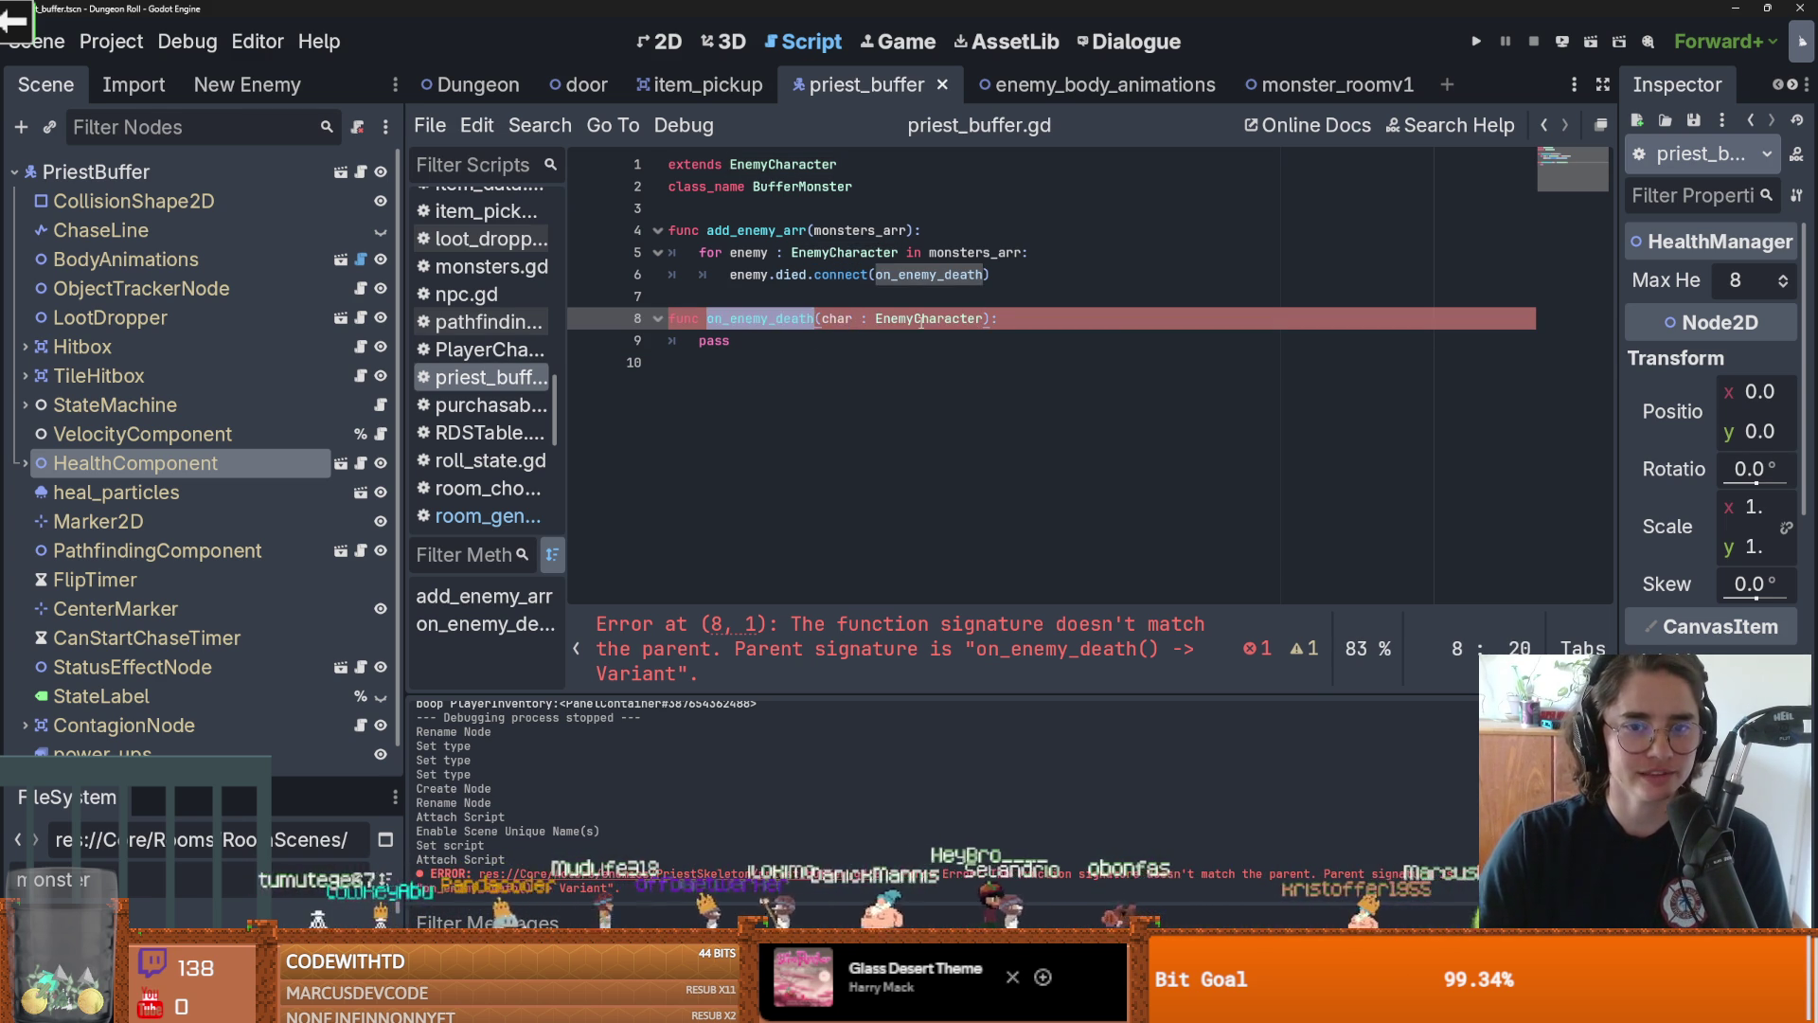
{"action": "left_click", "coordinate": [873, 322]}
{"action": "double_click", "coordinate": [942, 318]}
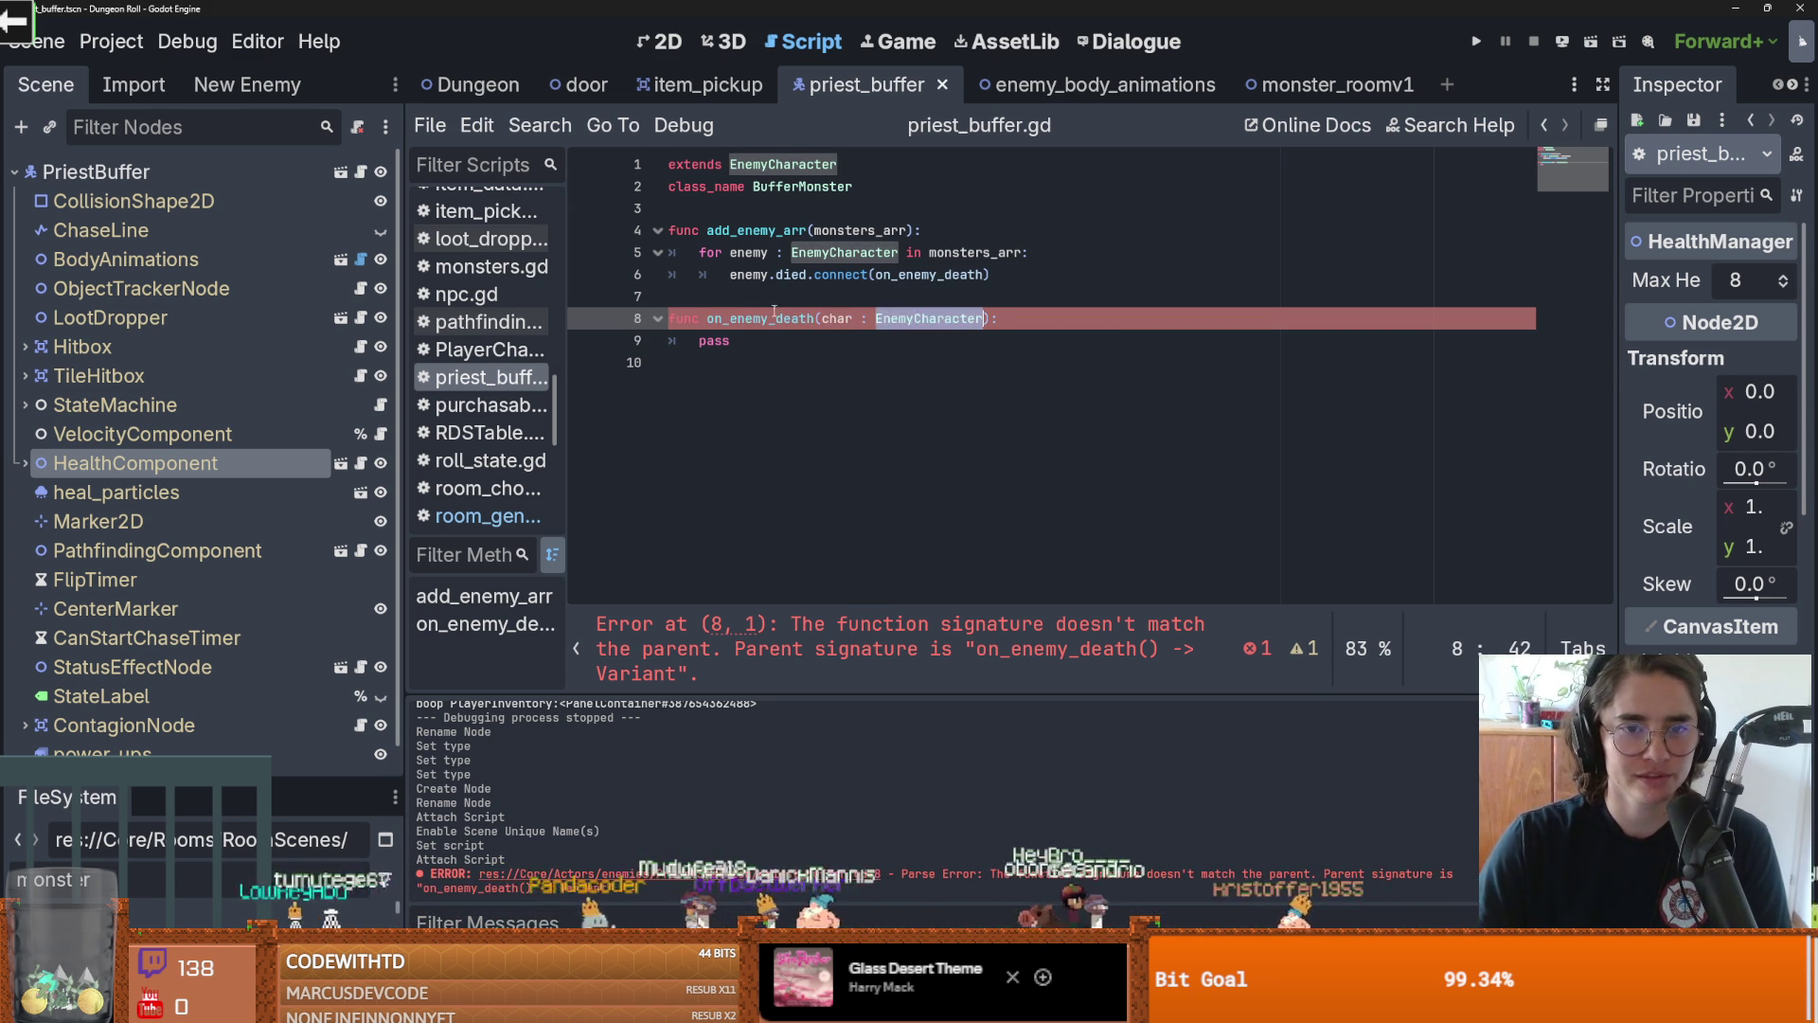
{"action": "left_click", "coordinate": [720, 343]}
{"action": "left_click", "coordinate": [787, 219]}
{"action": "key", "text": "Return"}
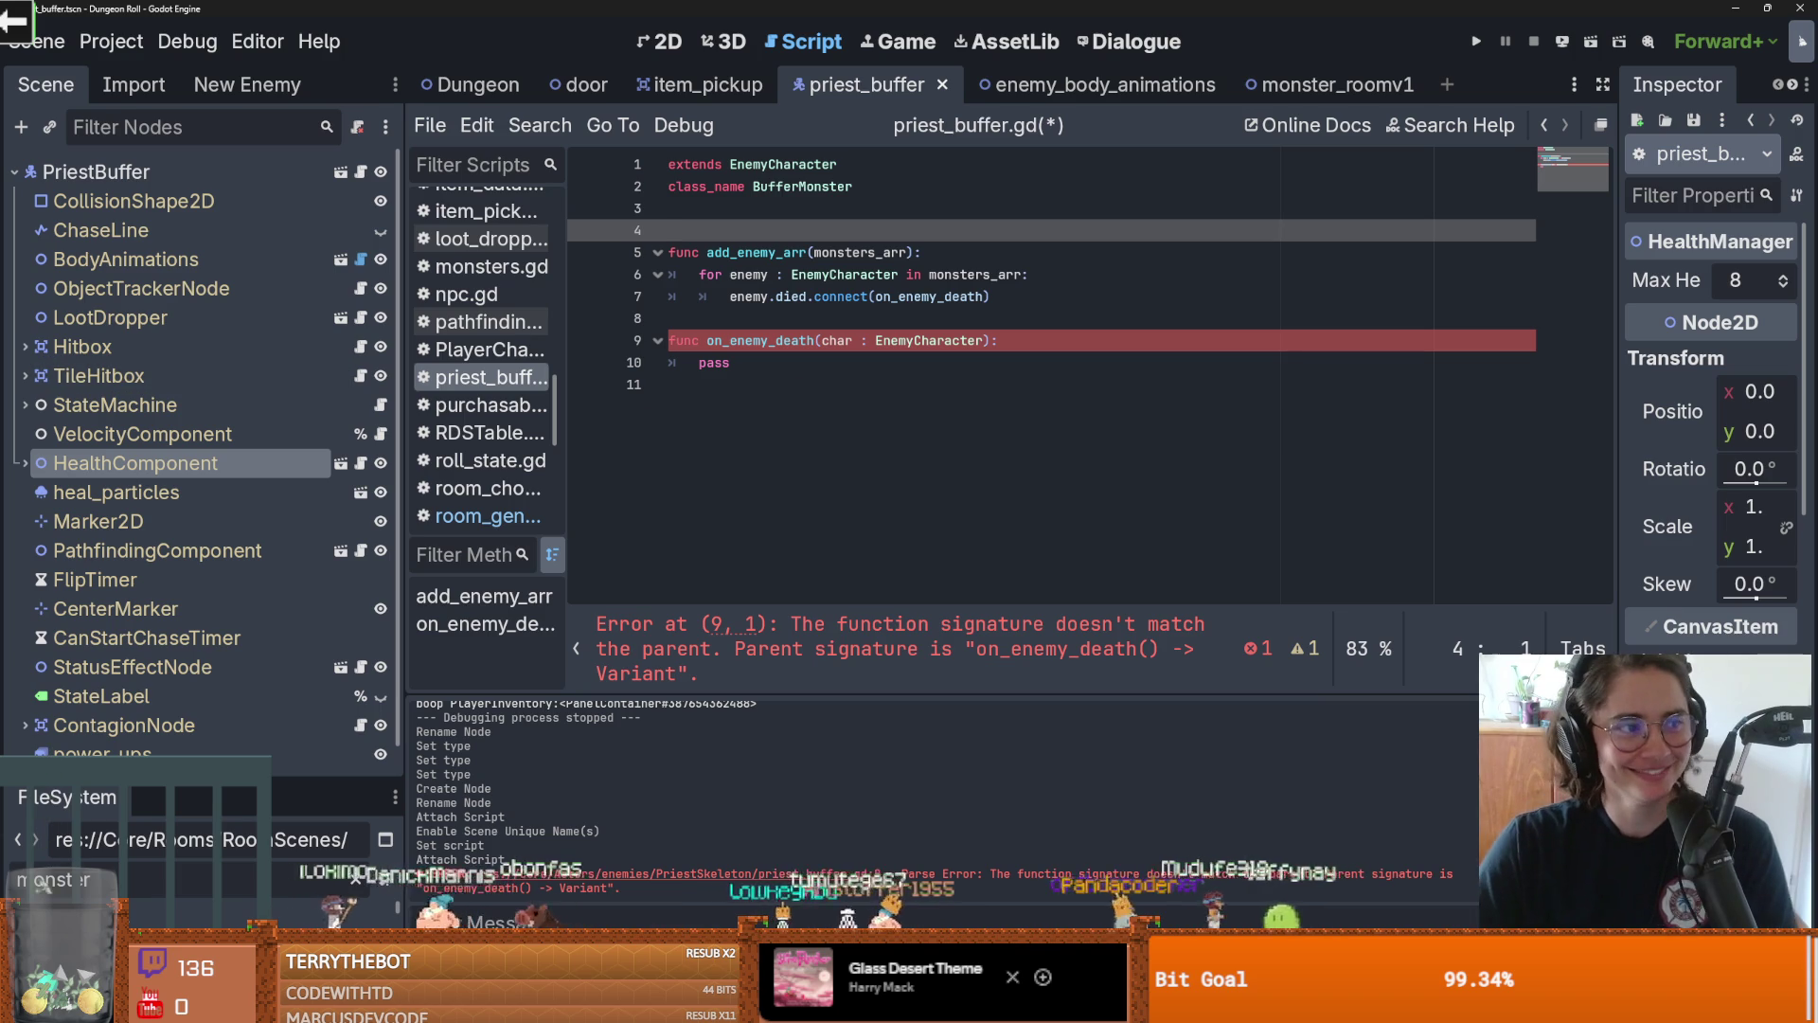
Declare 'var monsters_to_buff = []' on line 4 and copy the variable name
{"action": "left_click", "coordinate": [947, 355]}
{"action": "left_click", "coordinate": [779, 232]}
{"action": "type", "text": "var mons"}
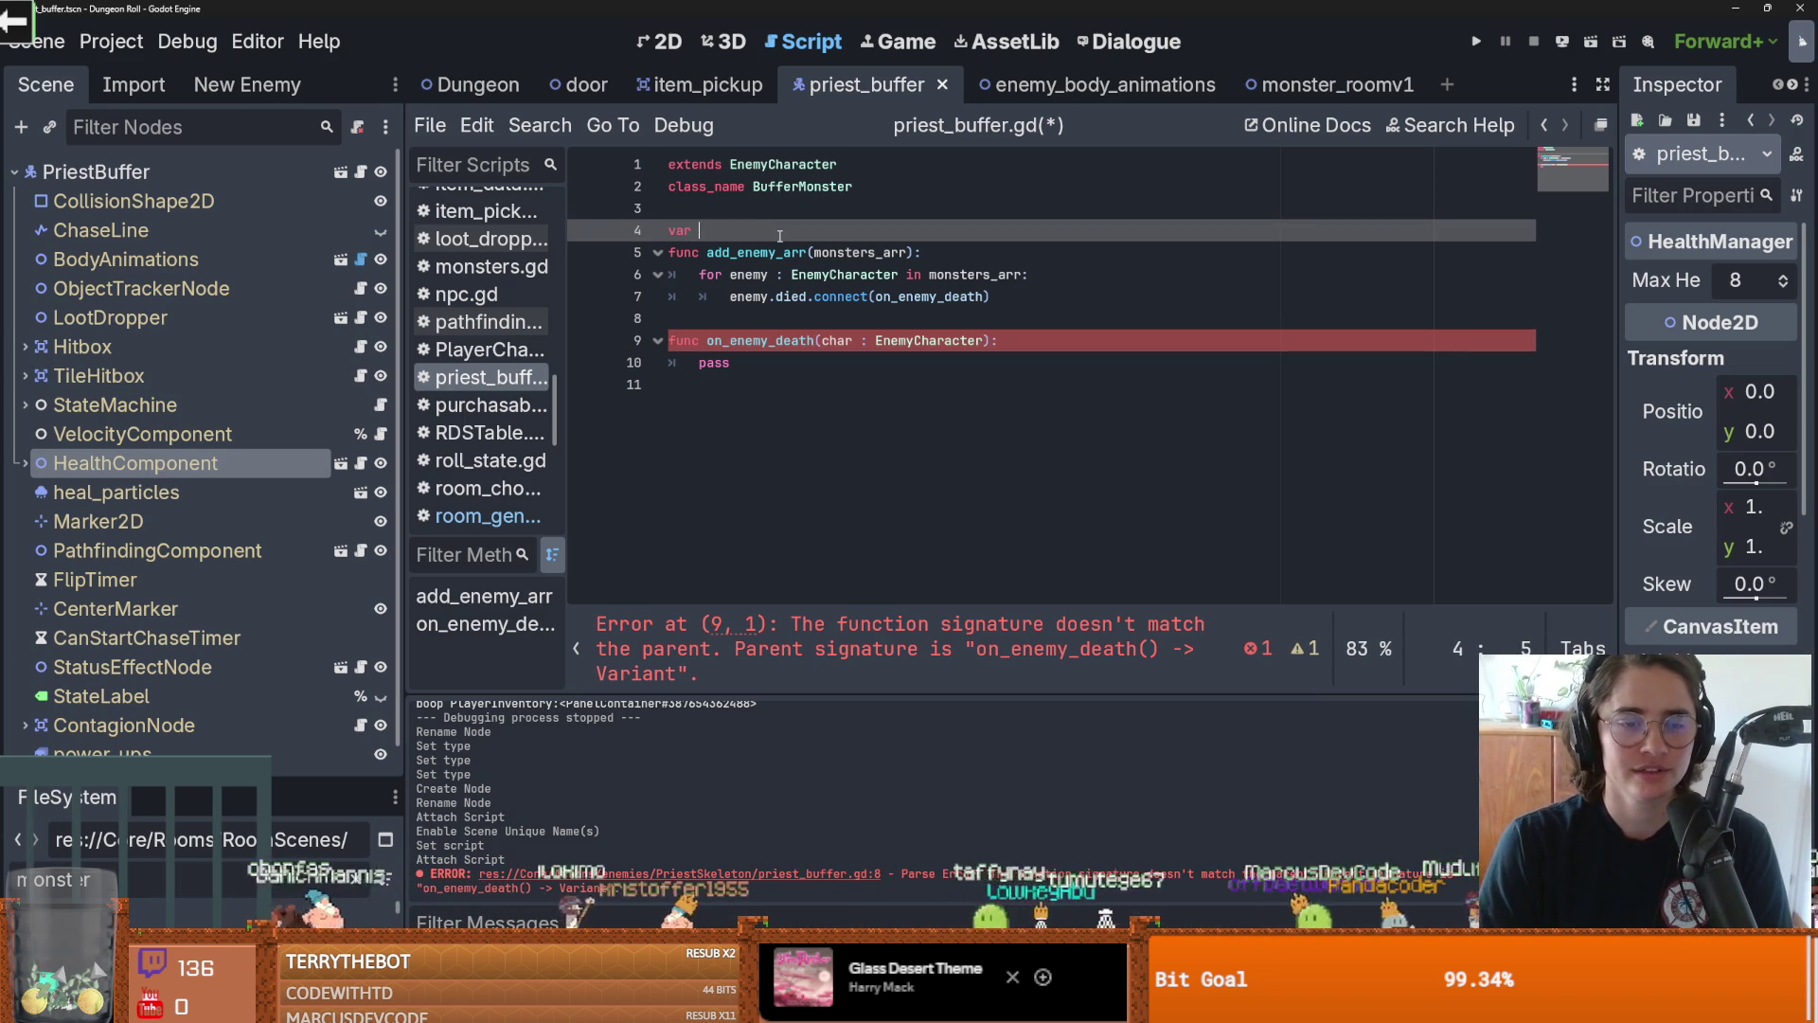
{"action": "type", "text": "ters_to_buff = ["}
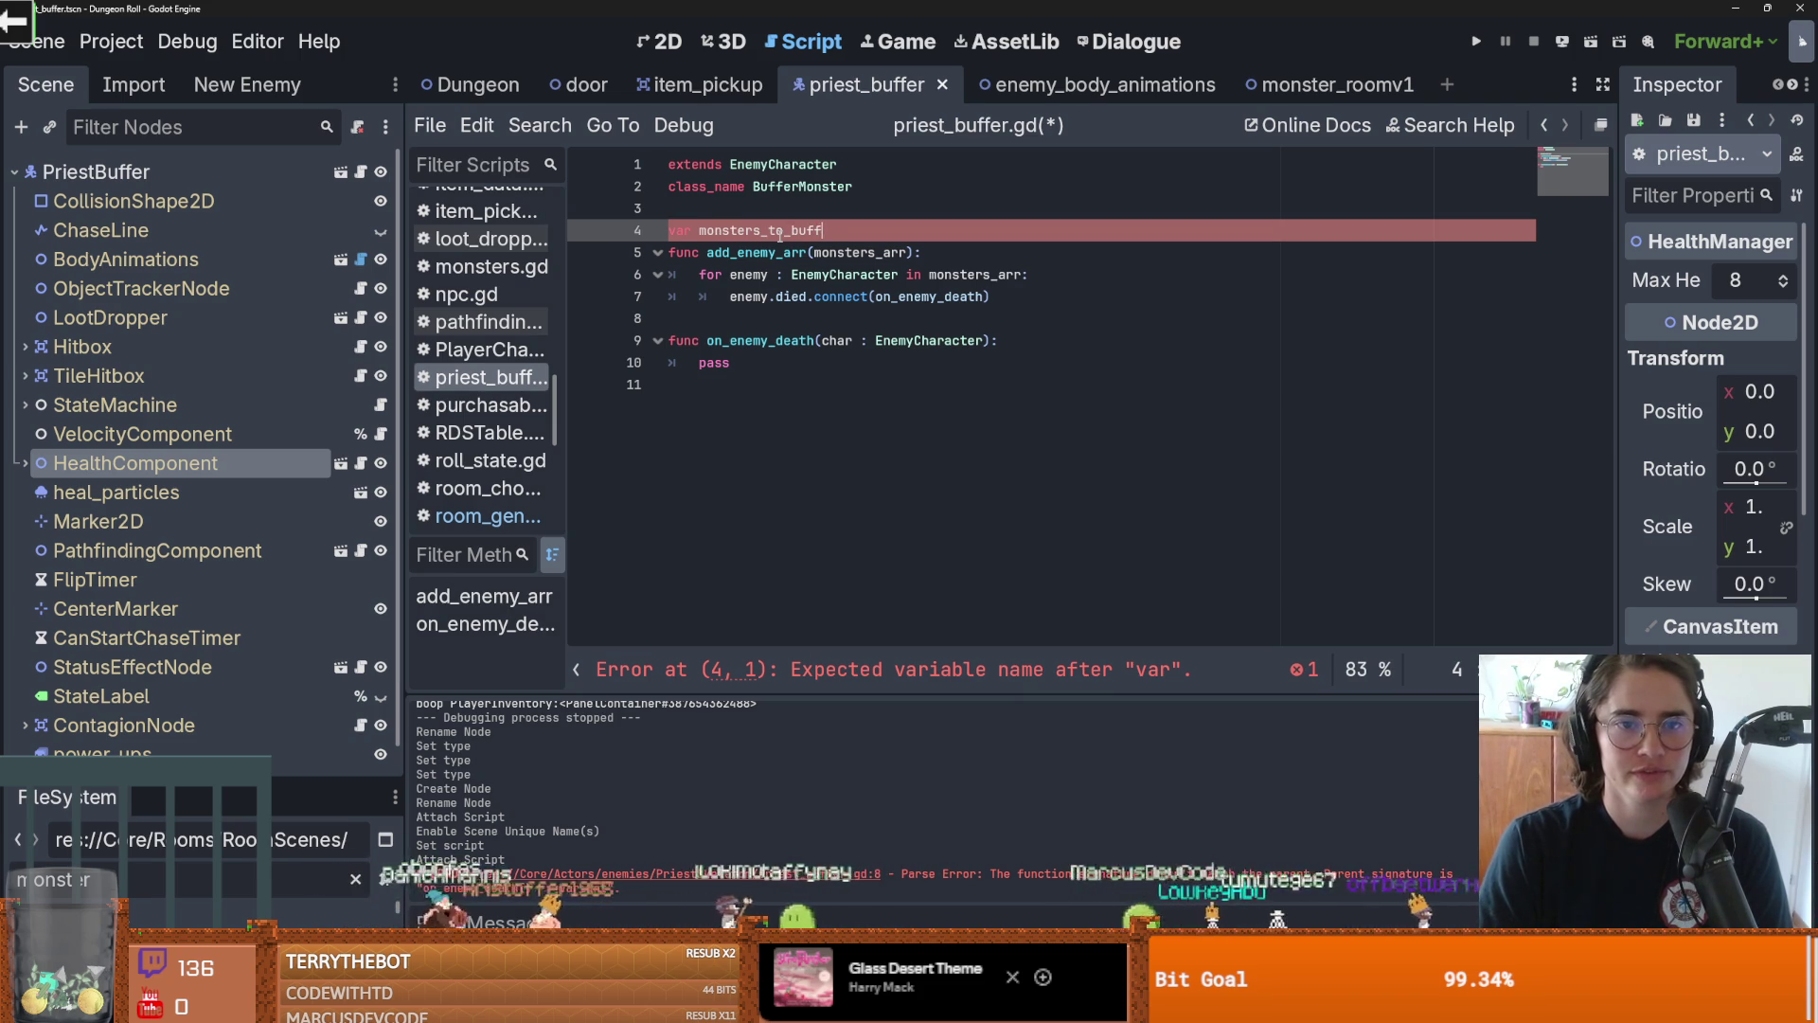
{"action": "double_click", "coordinate": [781, 233]}
{"action": "key", "text": "ctrl+c"}
Add monsters_to_buff.append(enemy) inside the loop after the connect call
{"action": "left_click", "coordinate": [1024, 310]}
{"action": "left_click", "coordinate": [1026, 303]}
{"action": "key", "text": "Return"}
{"action": "key", "text": "ctrl+v"}
{"action": "type", "text": ".ap"}
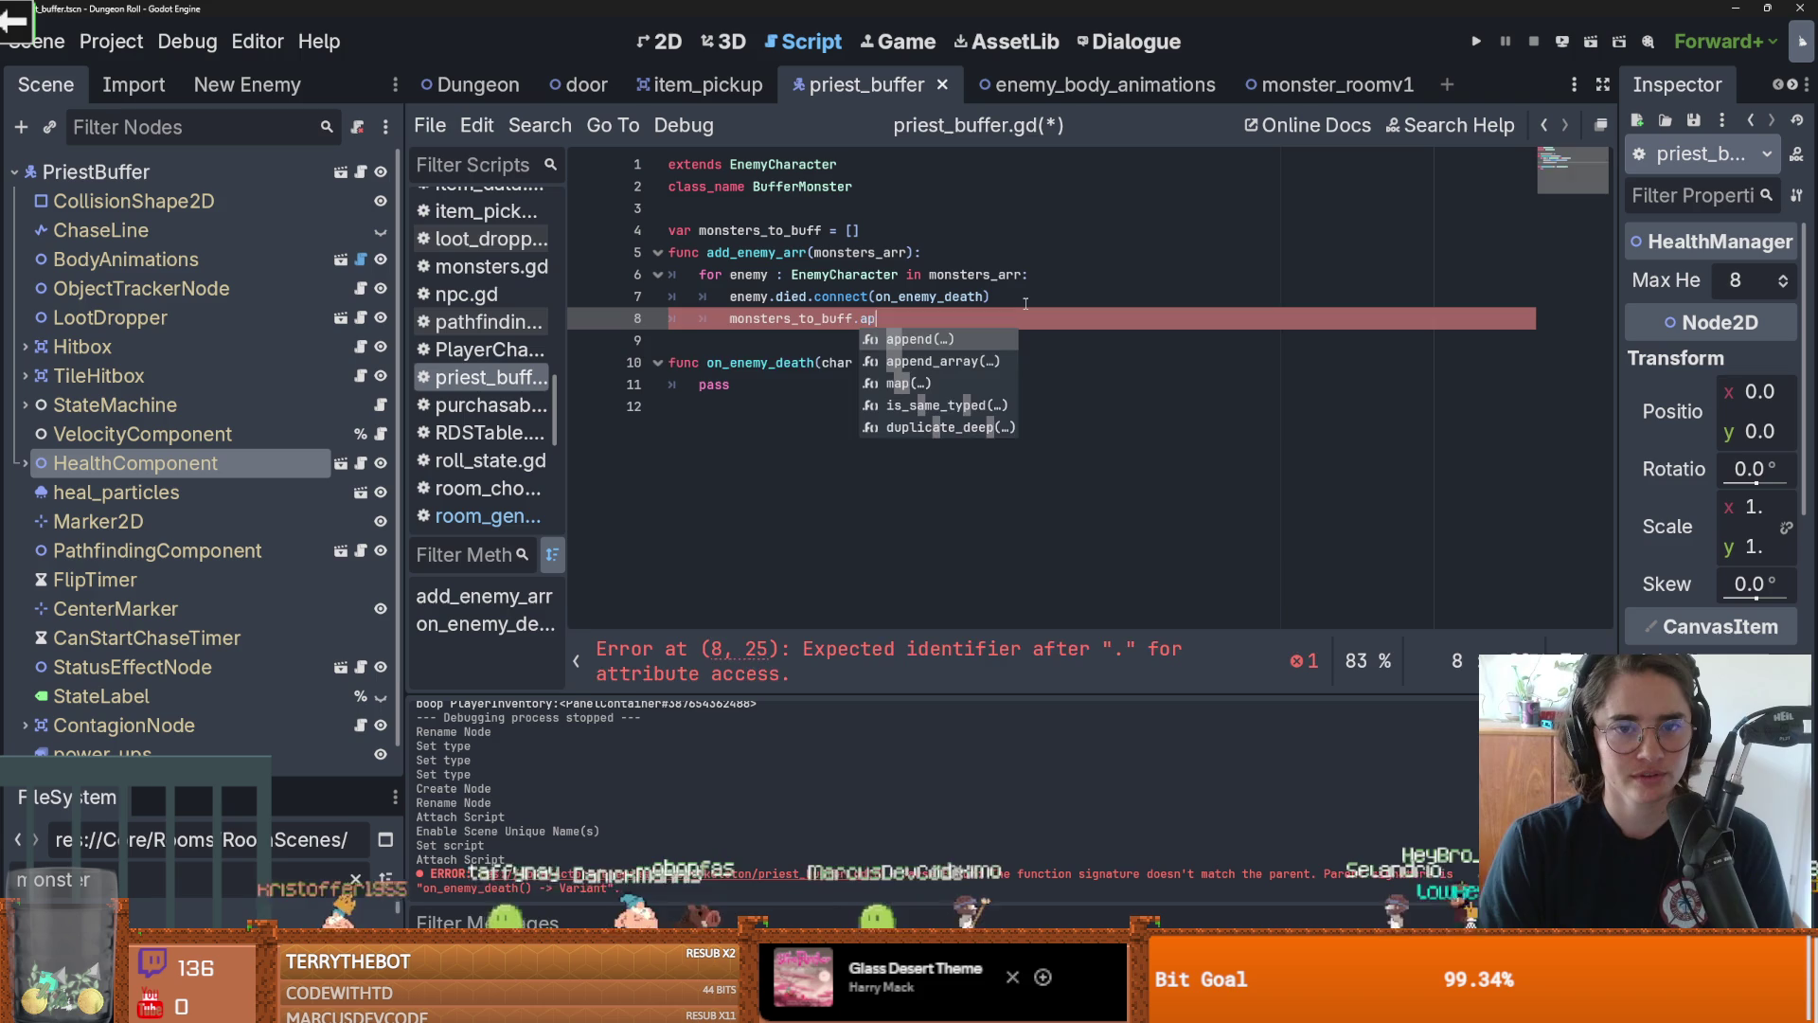
{"action": "key", "text": "Return"}
{"action": "type", "text": "em"}
{"action": "key", "text": "Return"}
Replace on_enemy_death's pass with monsters_to_buff.erase(char) and save
{"action": "left_click", "coordinate": [772, 318]}
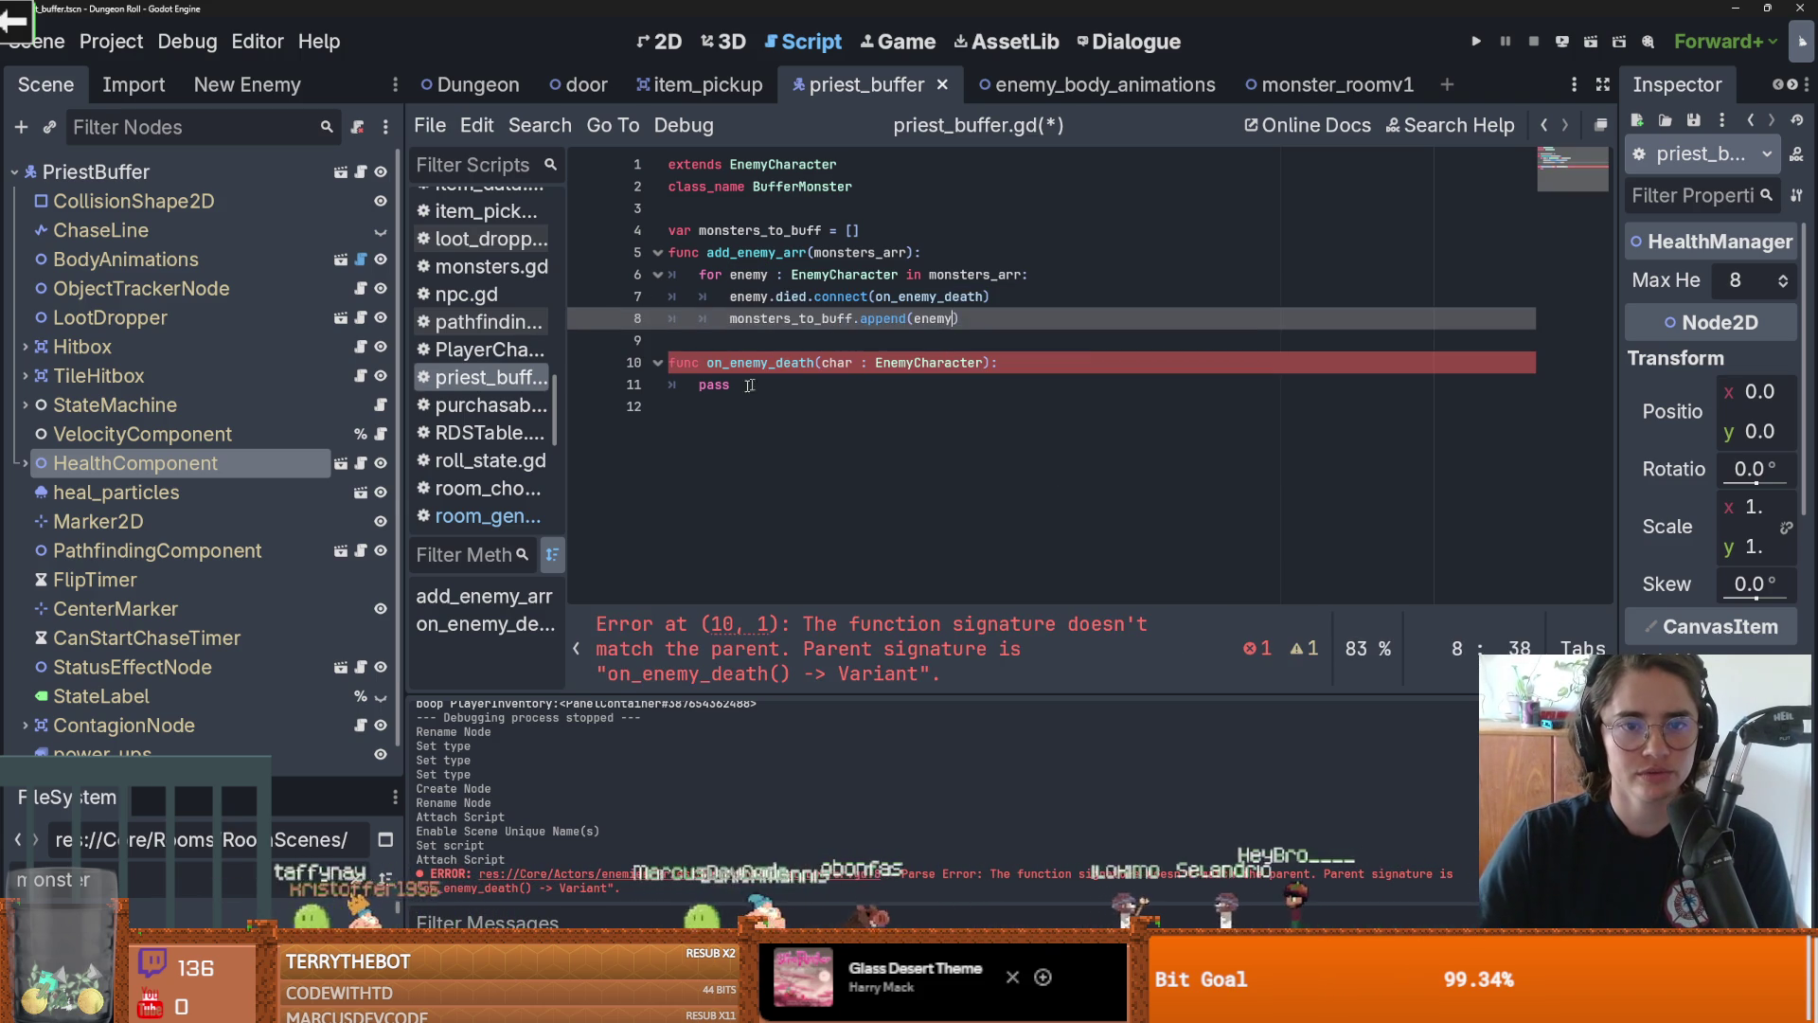
{"action": "double_click", "coordinate": [716, 384]}
{"action": "type", "text": "mons"}
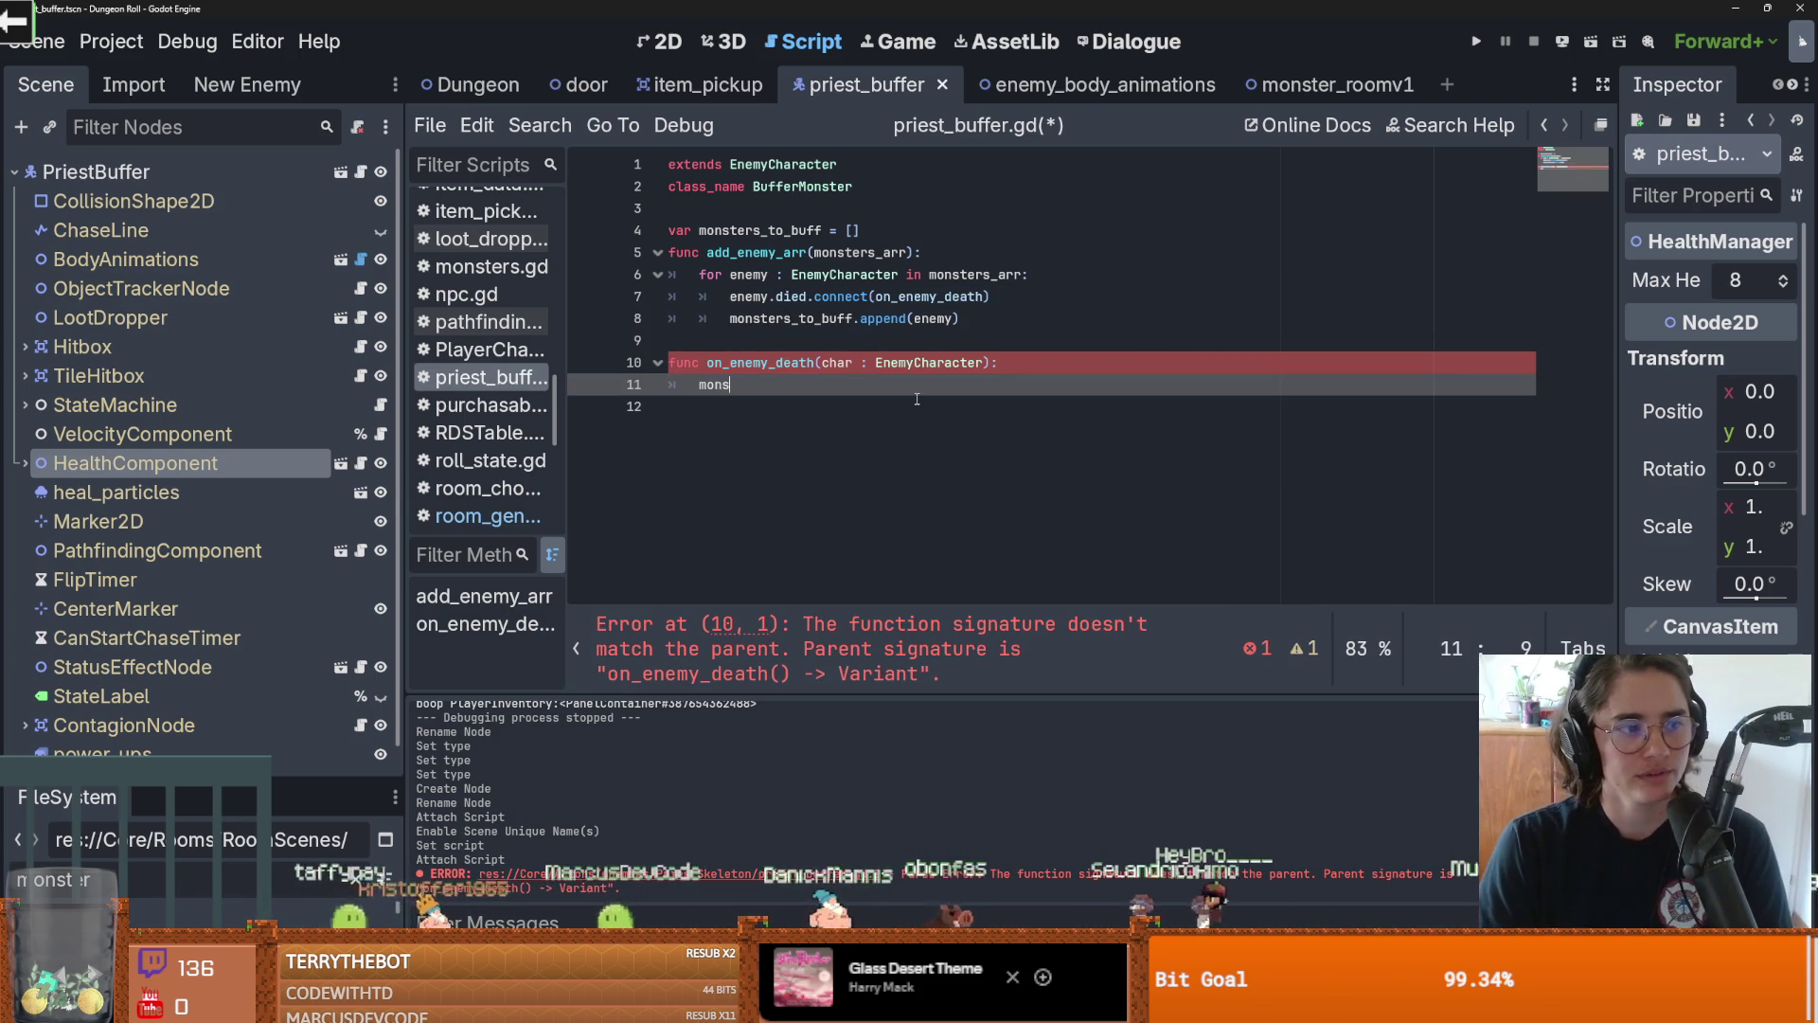
{"action": "key", "text": "Return"}
{"action": "type", "text": ".er"}
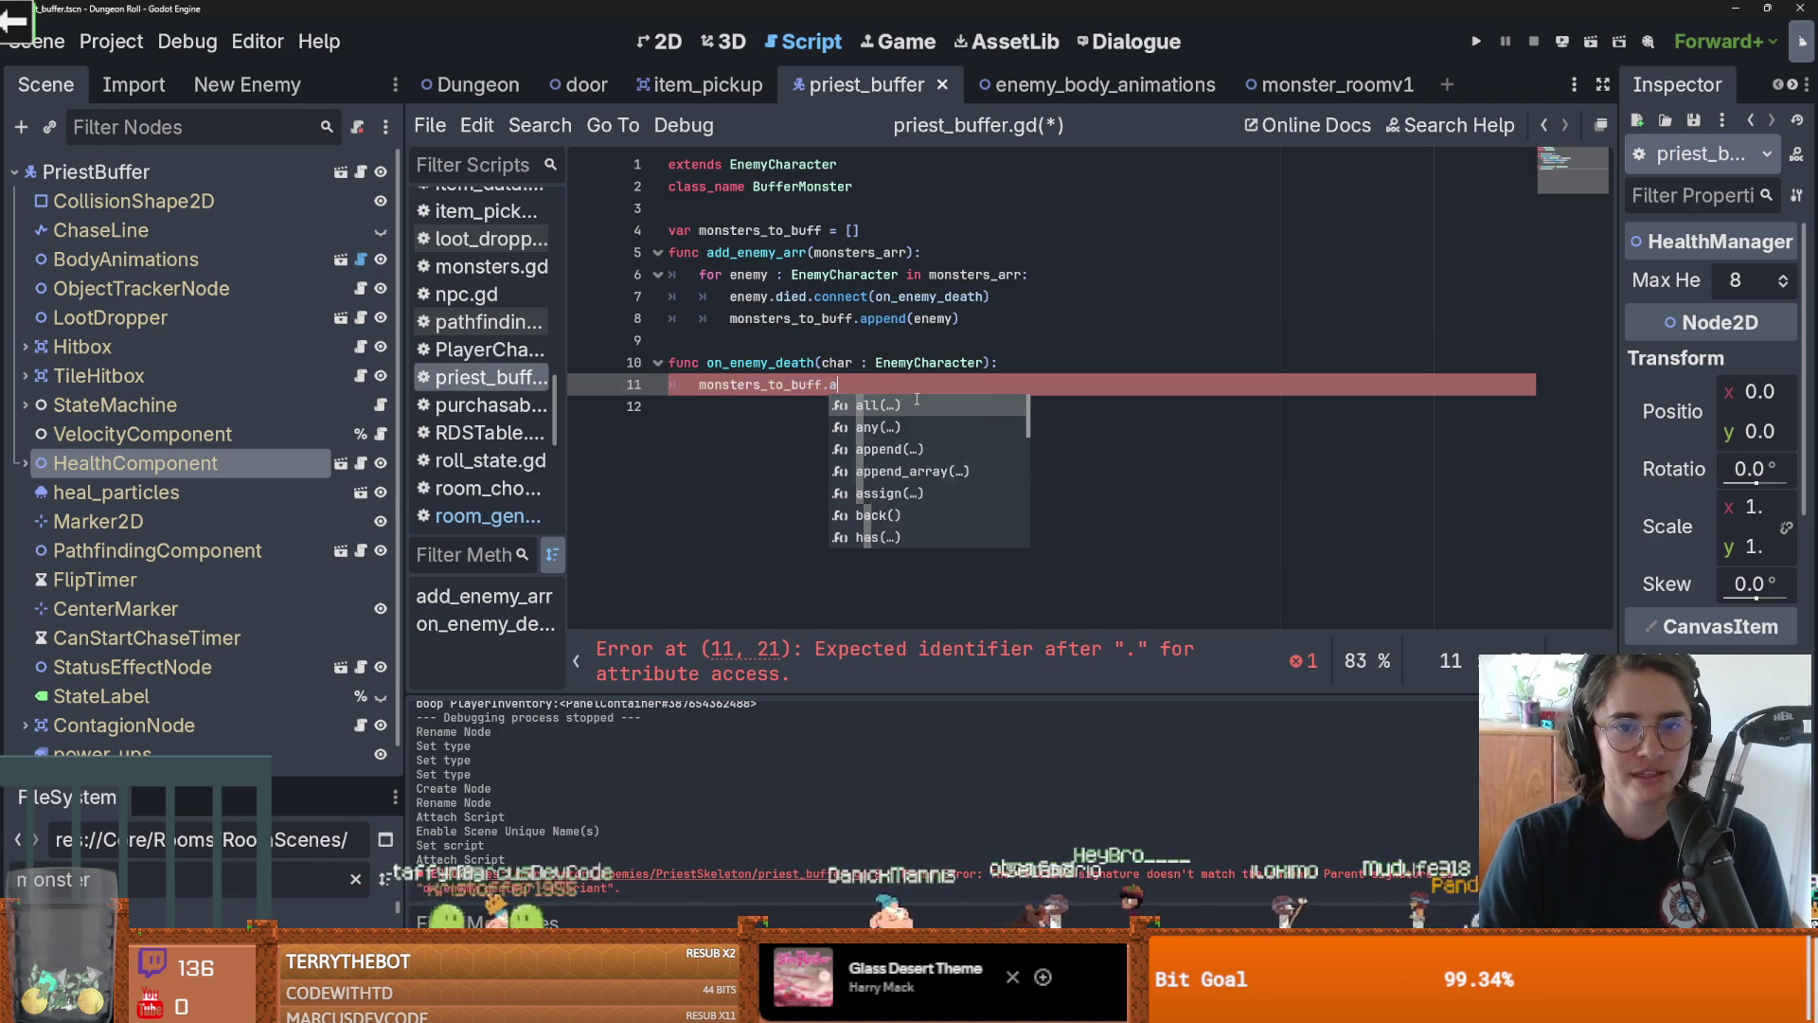
{"action": "key", "text": "Return"}
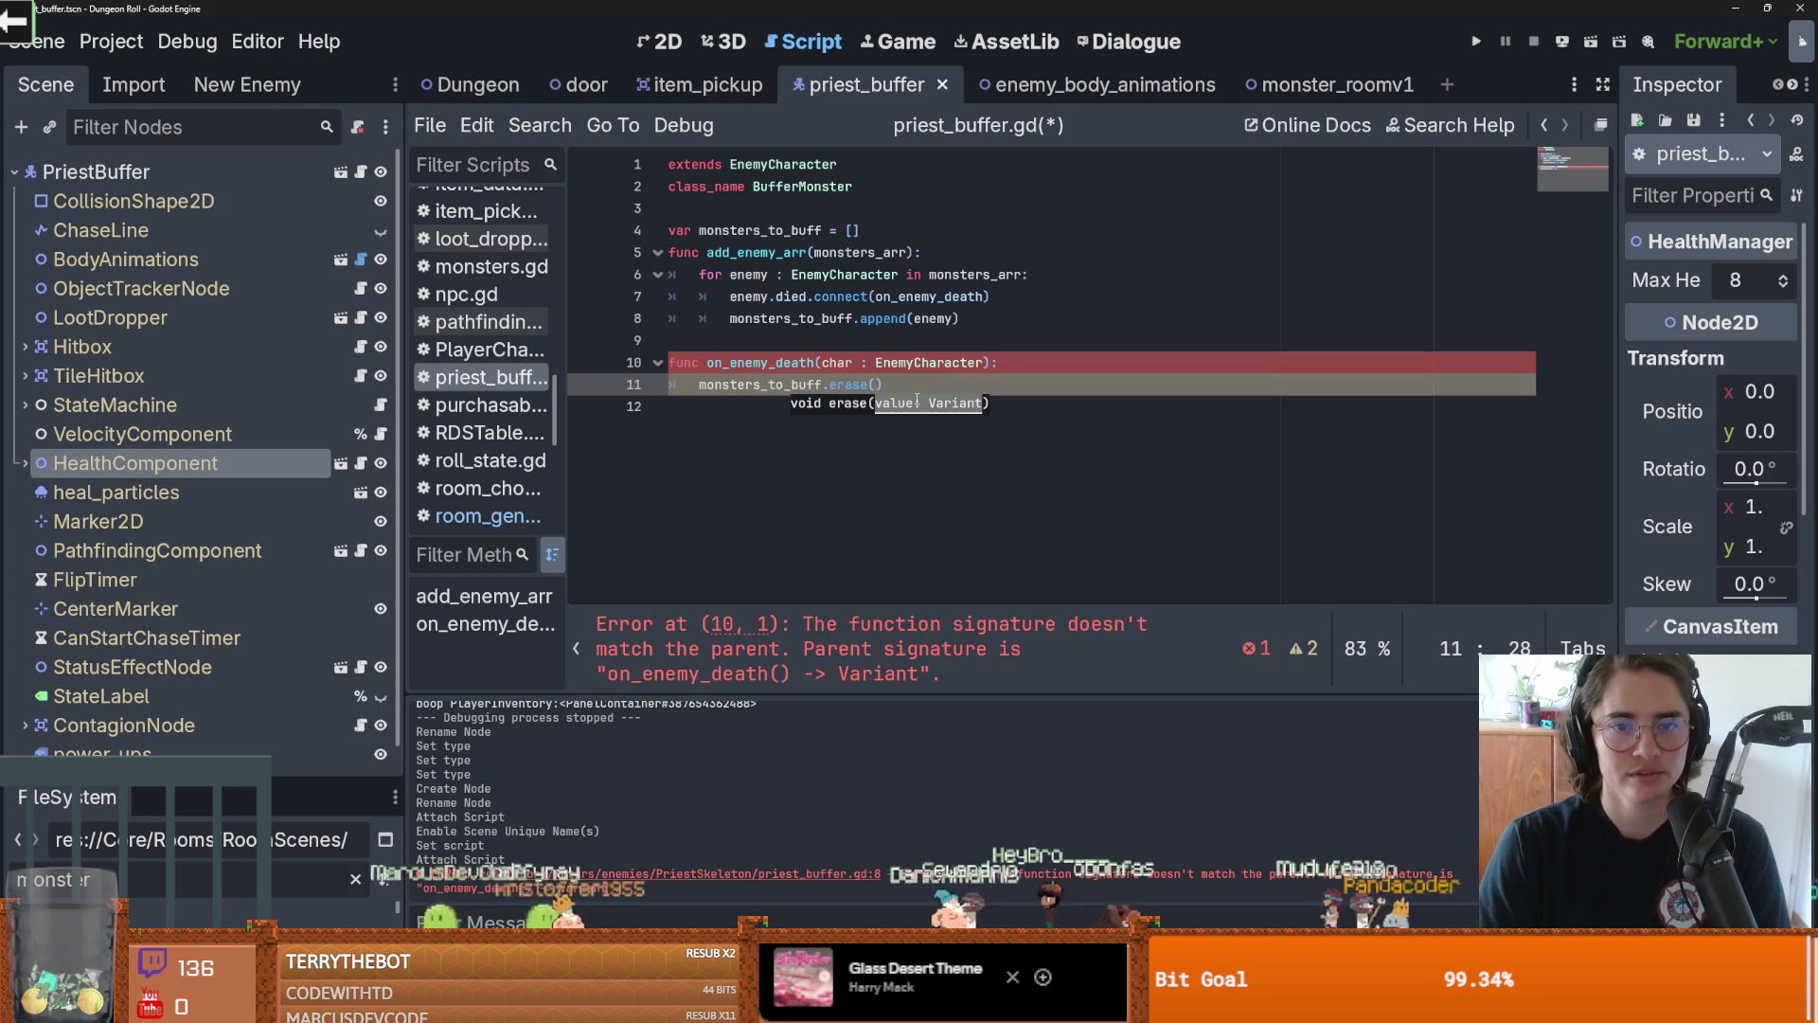
{"action": "key", "text": "BackSpace"}
{"action": "key", "text": "BackSpace"}
{"action": "type", "text": "char"}
{"action": "key", "text": "ctrl+s"}
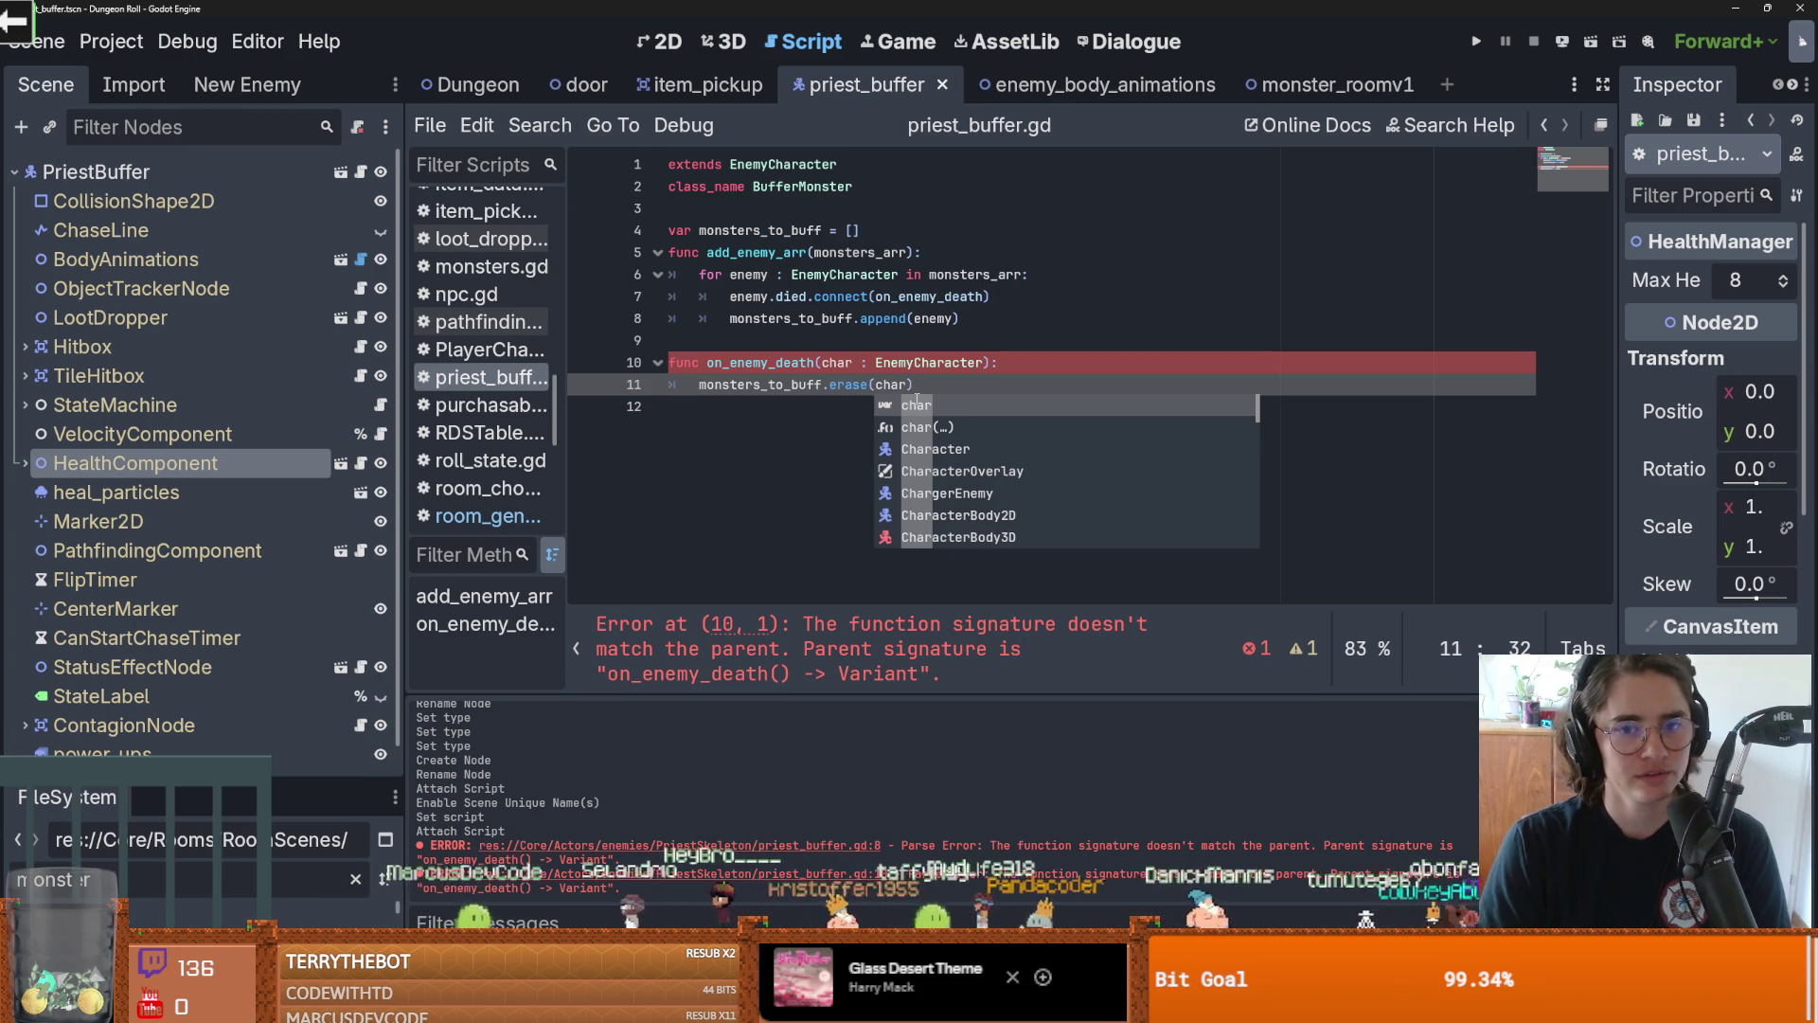
{"action": "type", "text": ")"}
{"action": "key", "text": "ctrl+s"}
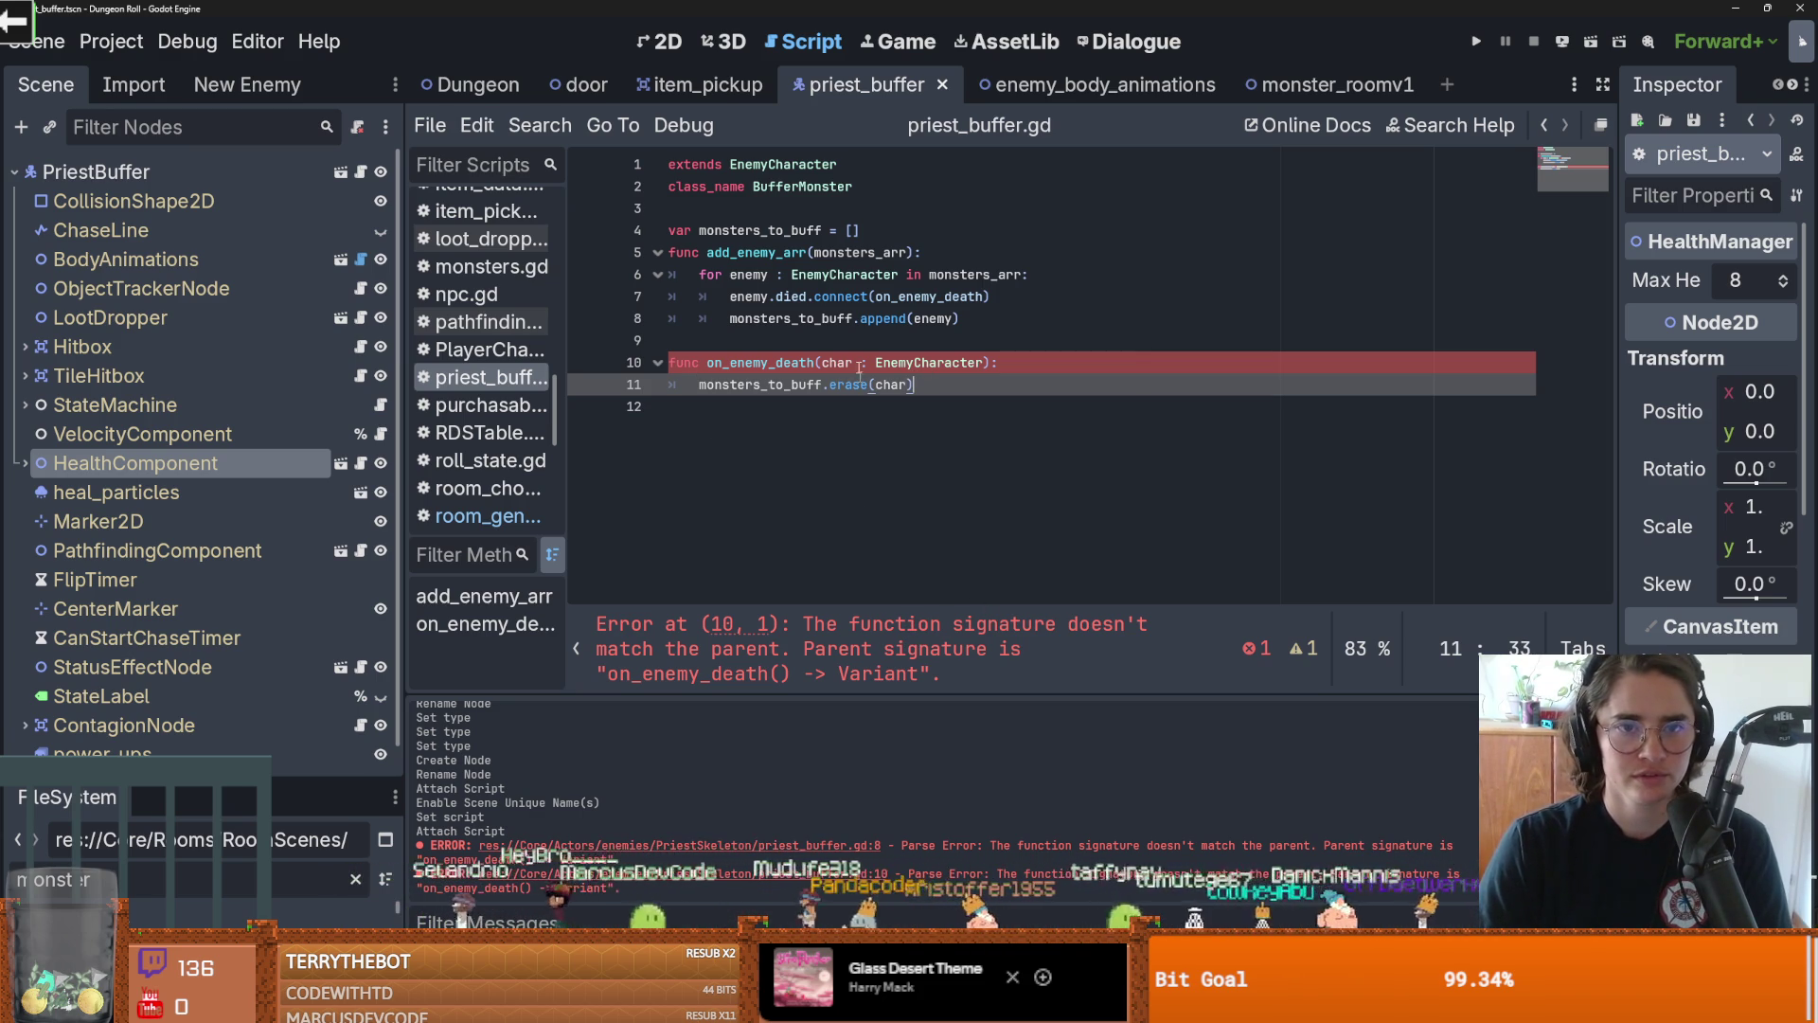
Review the uses of char, on_enemy_death and monsters_to_buff
{"action": "double_click", "coordinate": [890, 385]}
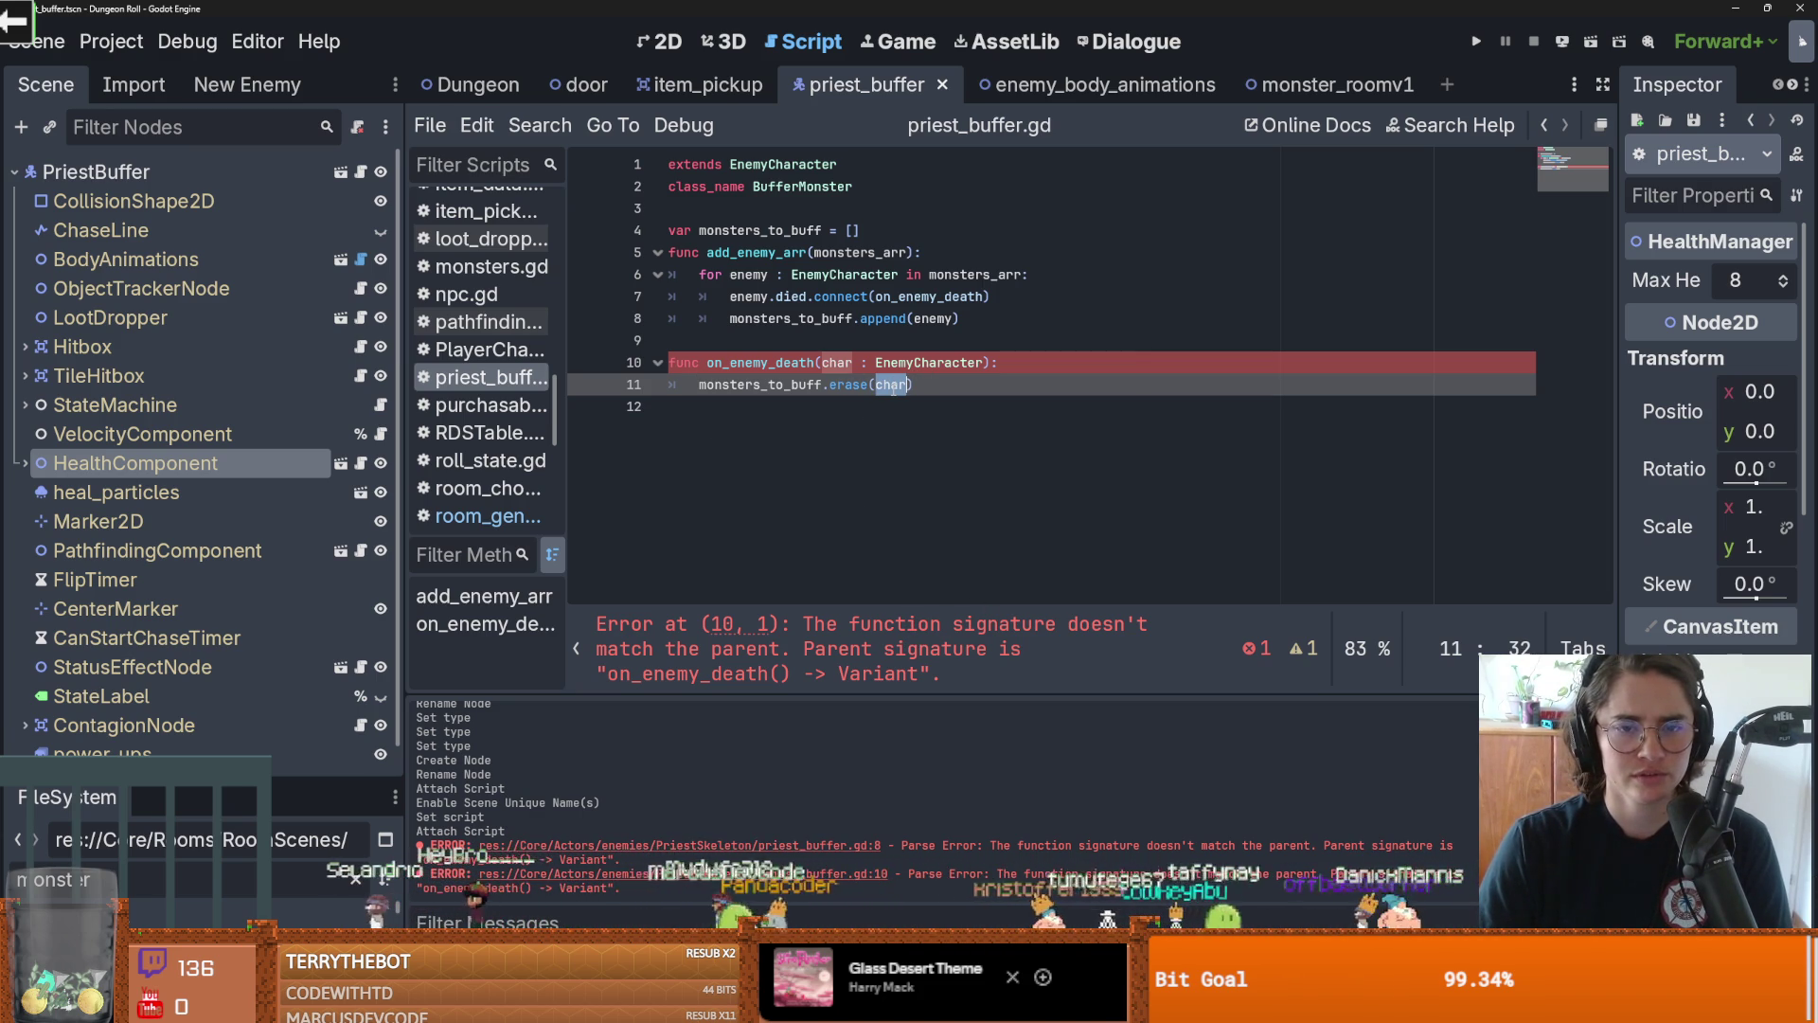
{"action": "double_click", "coordinate": [744, 368]}
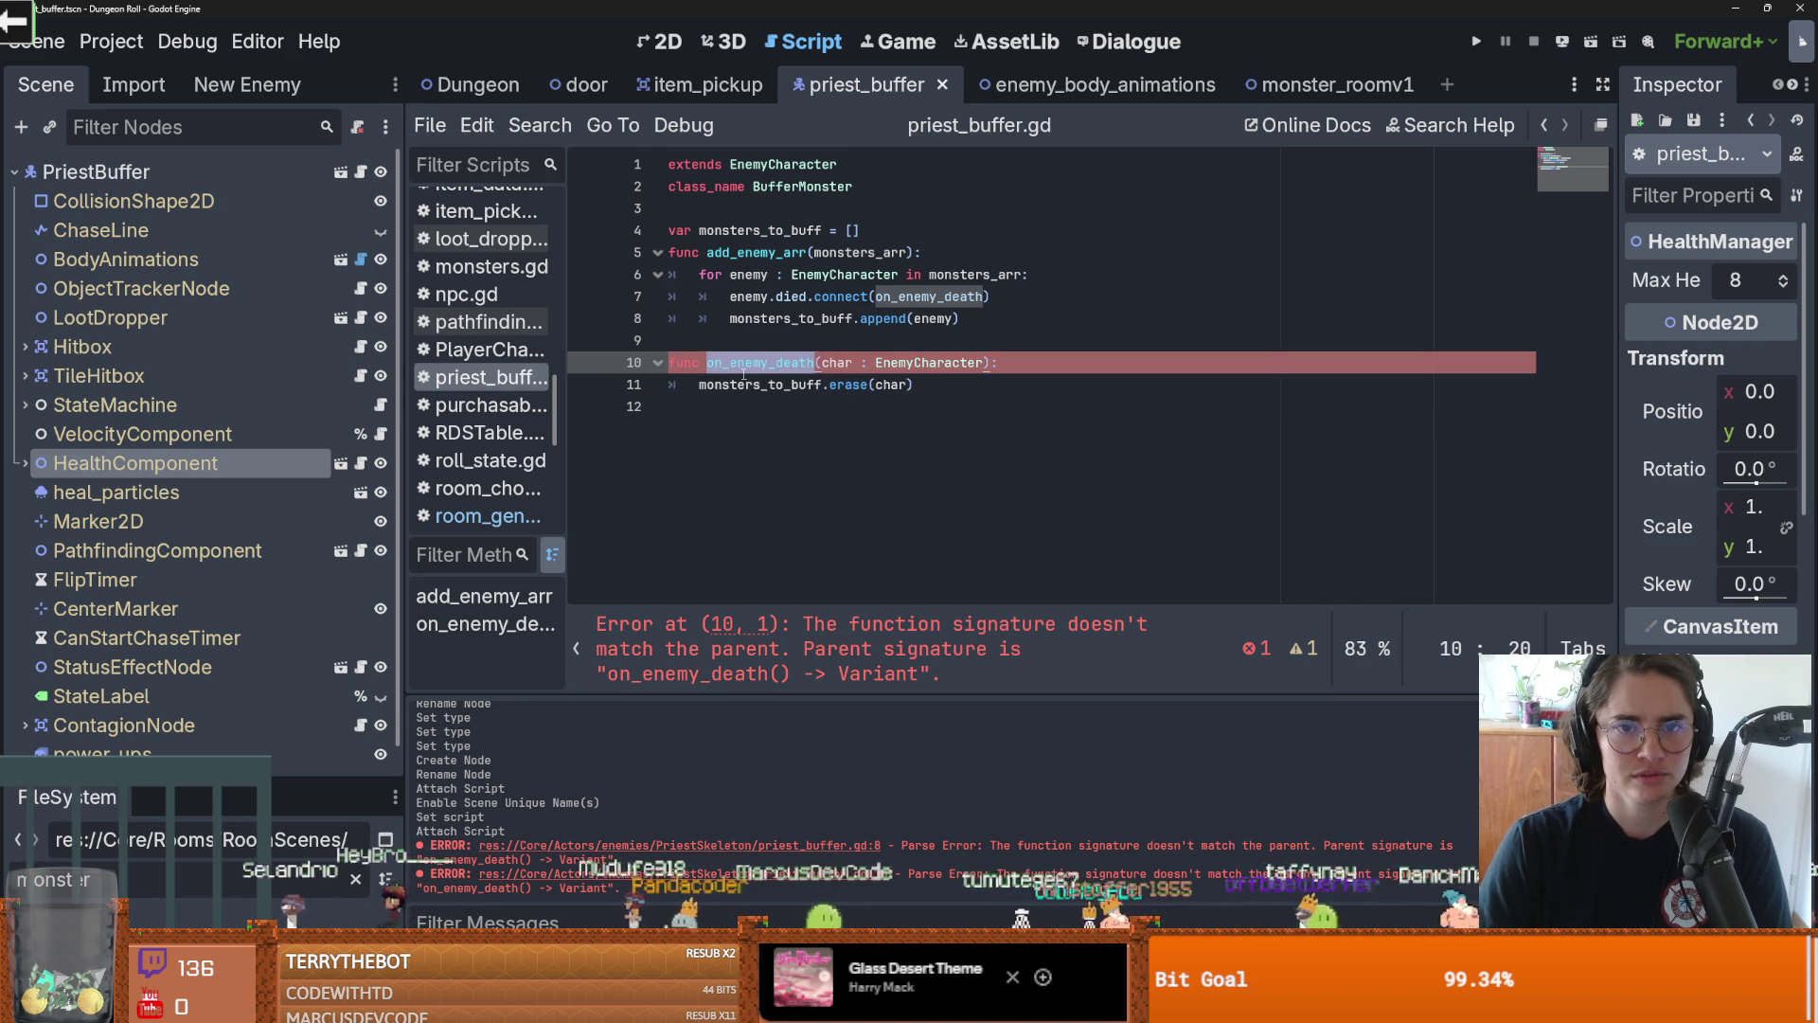
{"action": "double_click", "coordinate": [739, 384]}
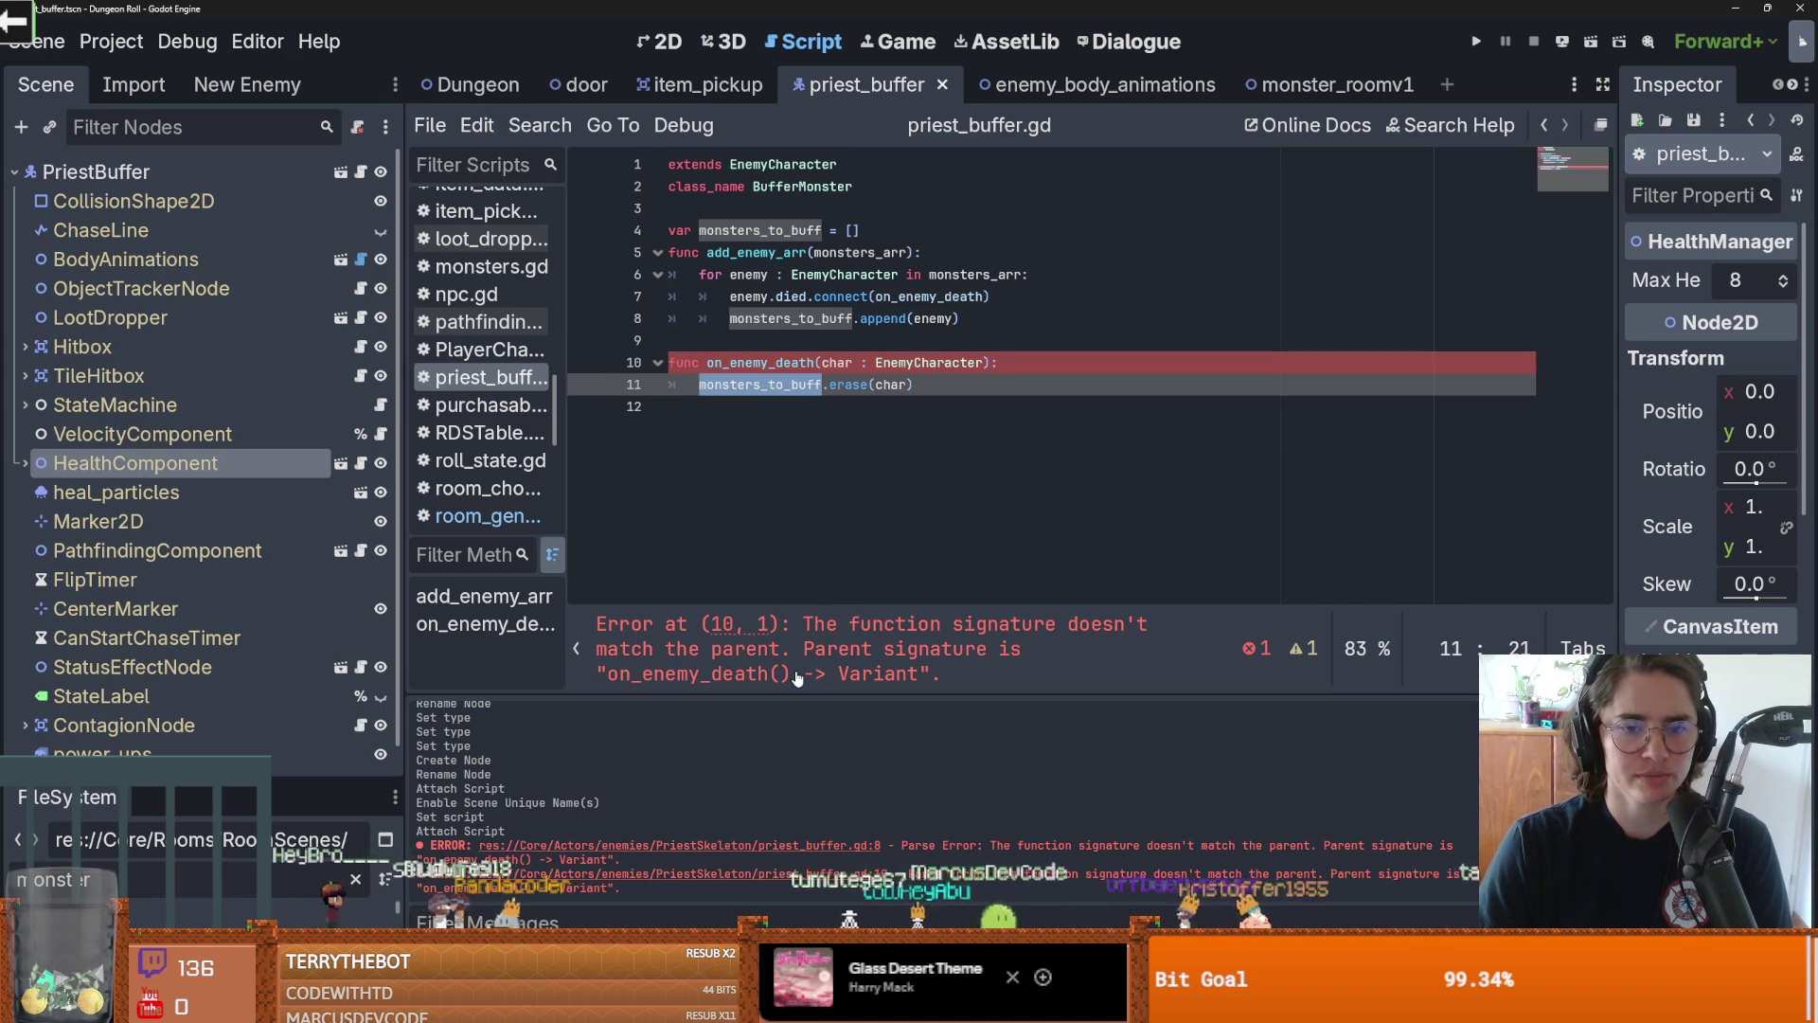
{"action": "double_click", "coordinate": [758, 363]}
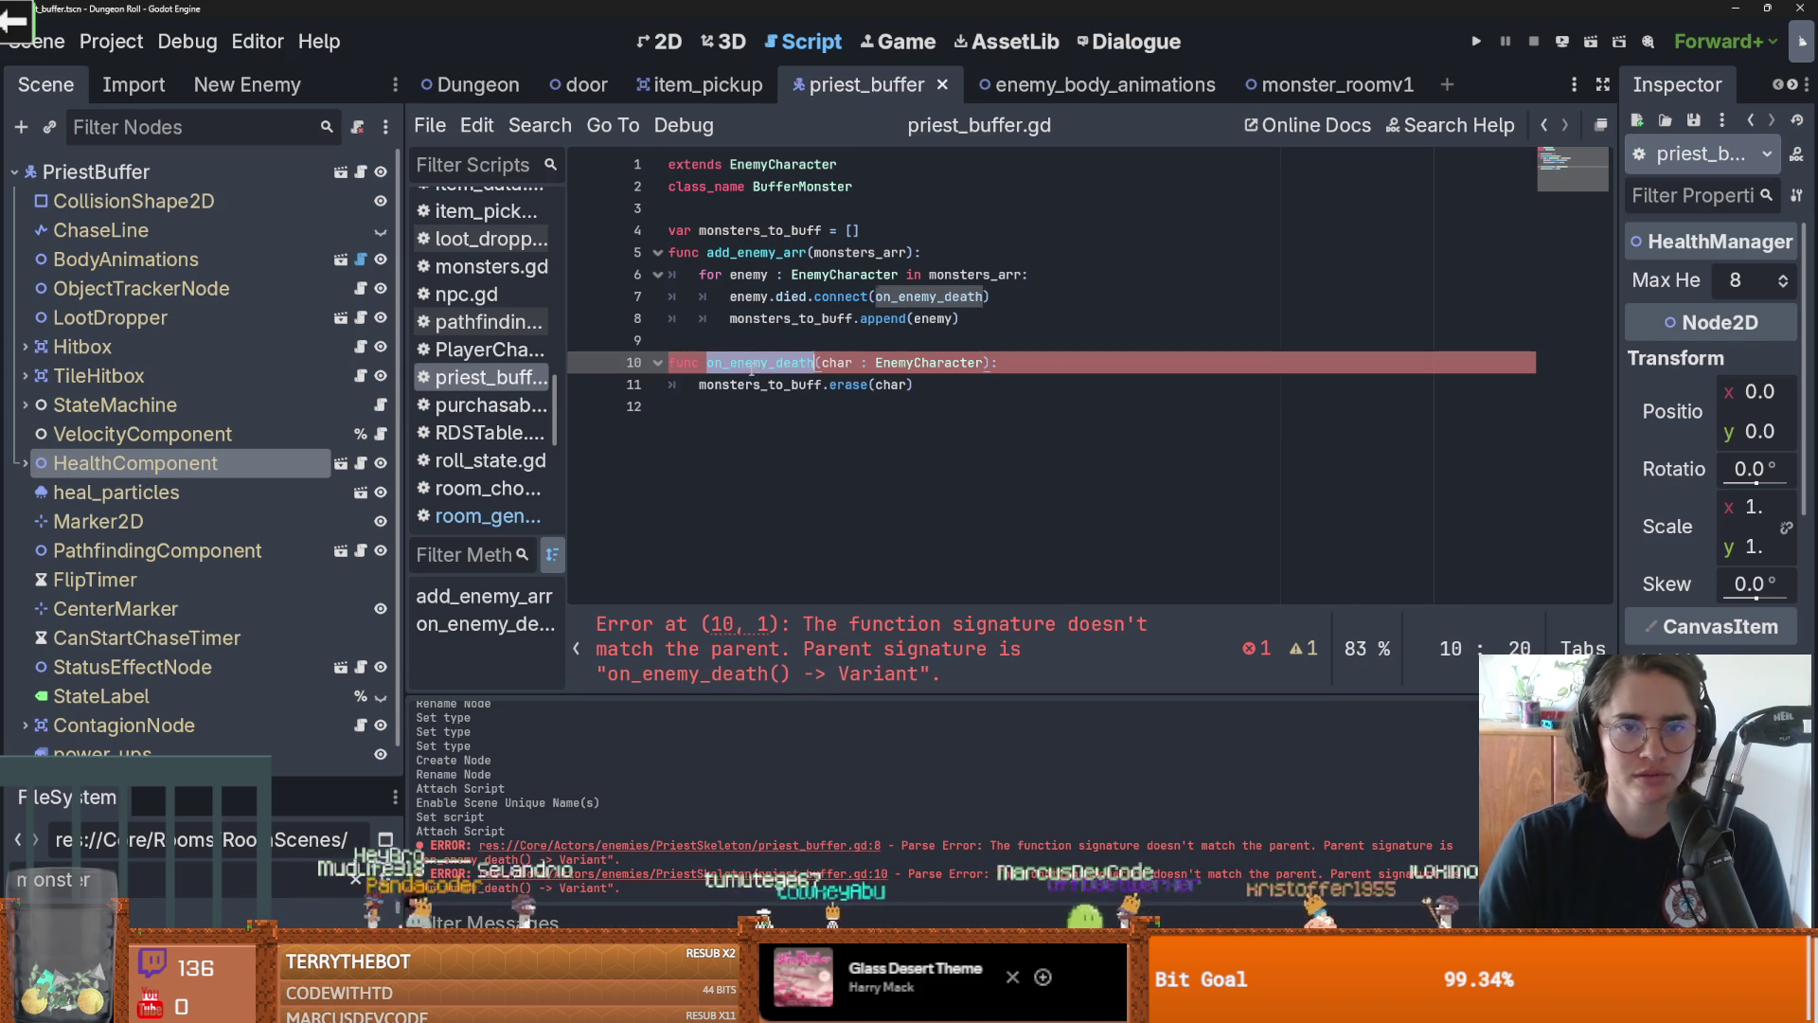
{"action": "left_click", "coordinate": [981, 297]}
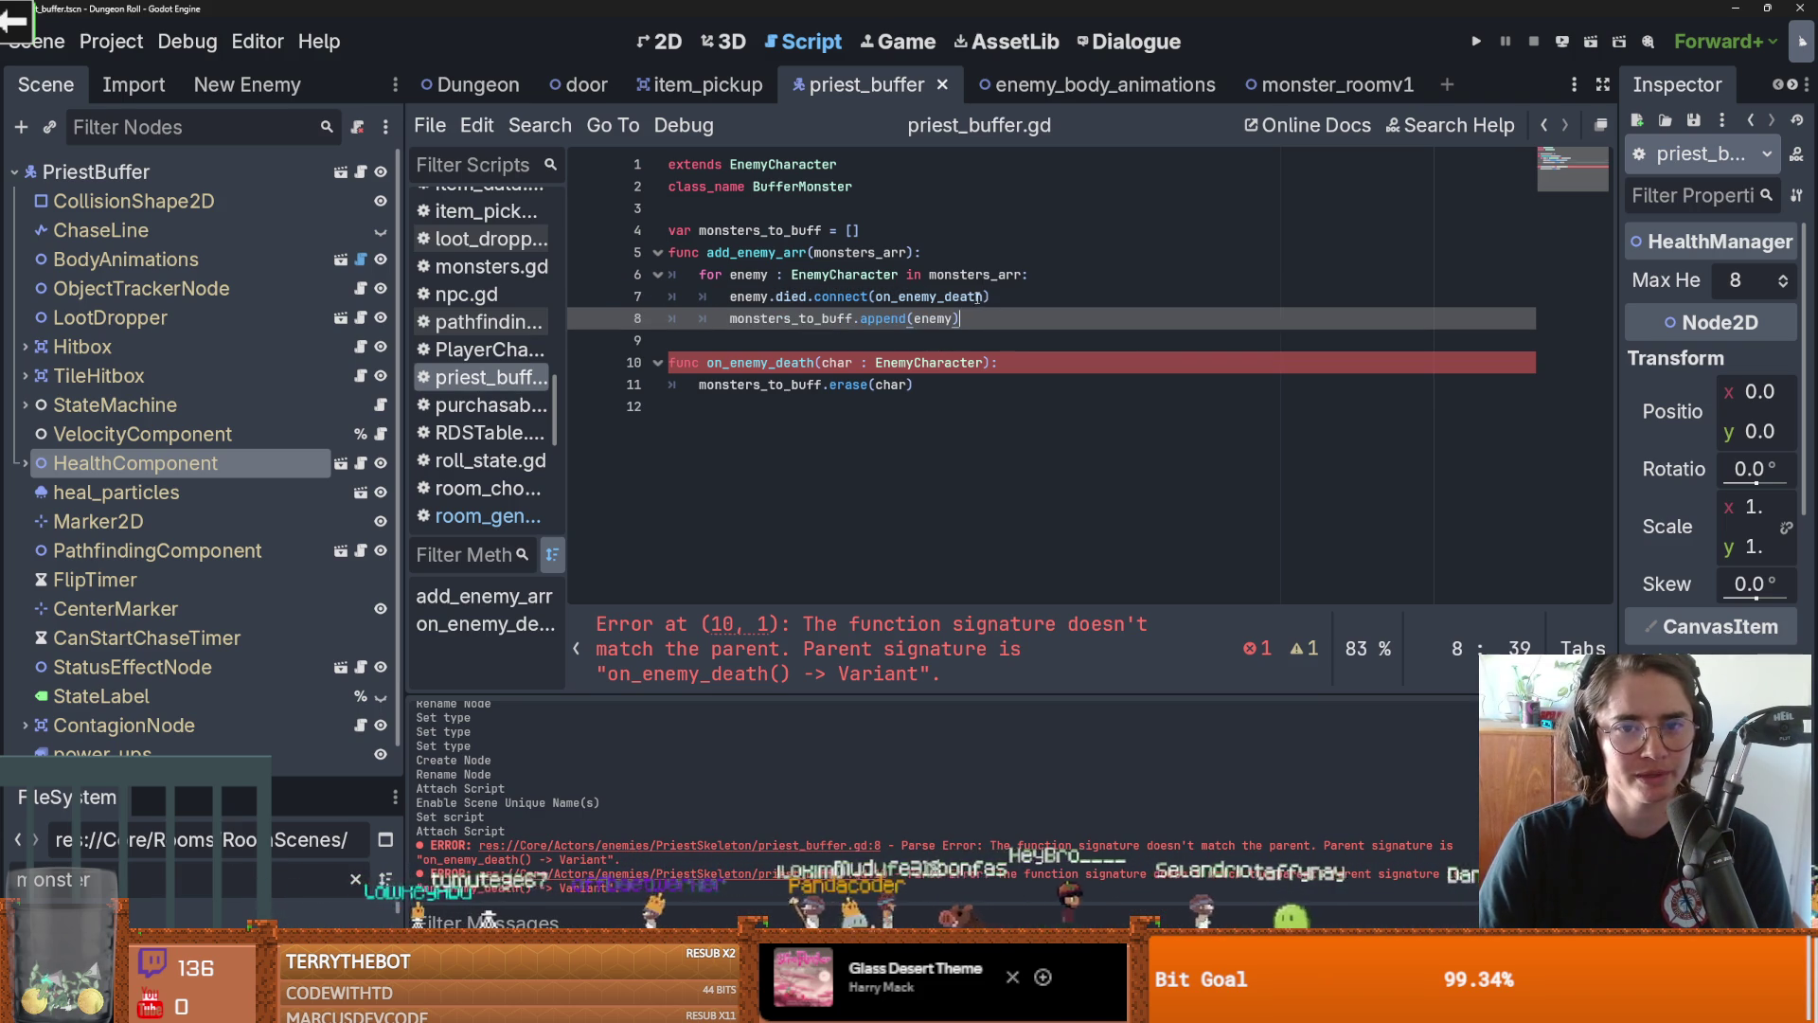
Highlight on_enemy_death uses, then add a blank line after the monsters_to_buff declaration and save
{"action": "key", "text": "ctrl+d"}
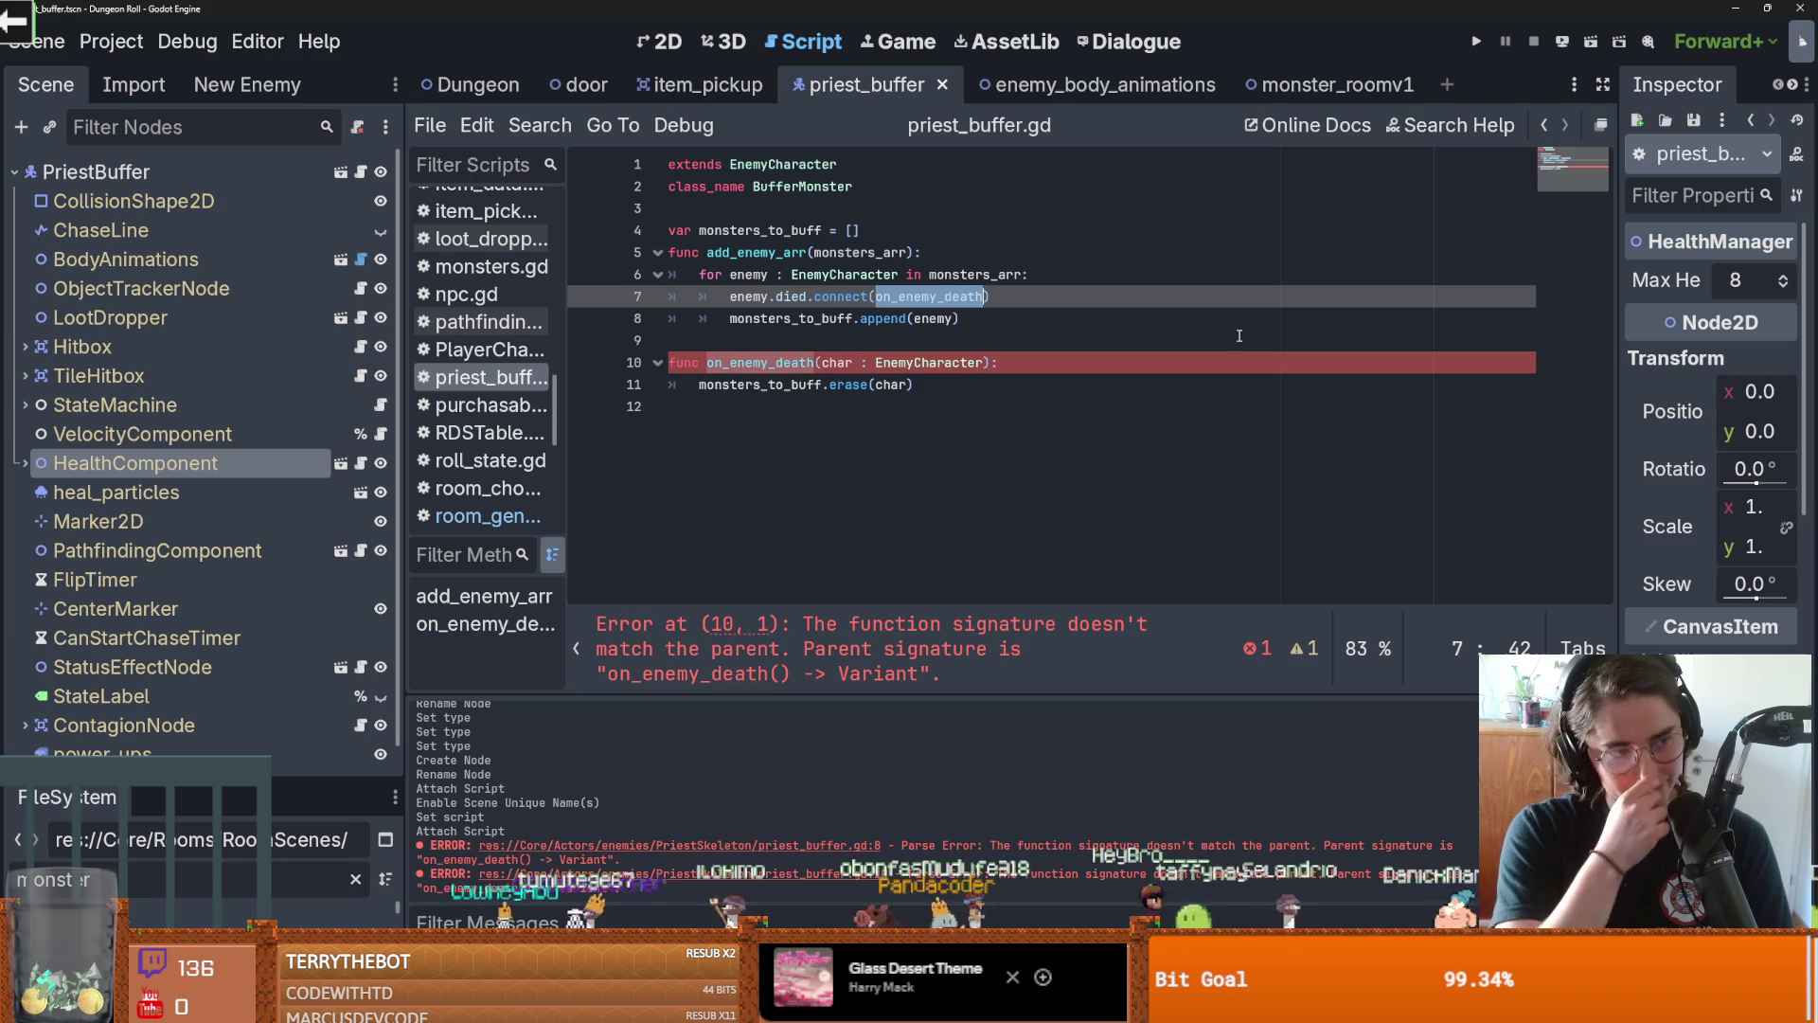
{"action": "left_click", "coordinate": [720, 363]}
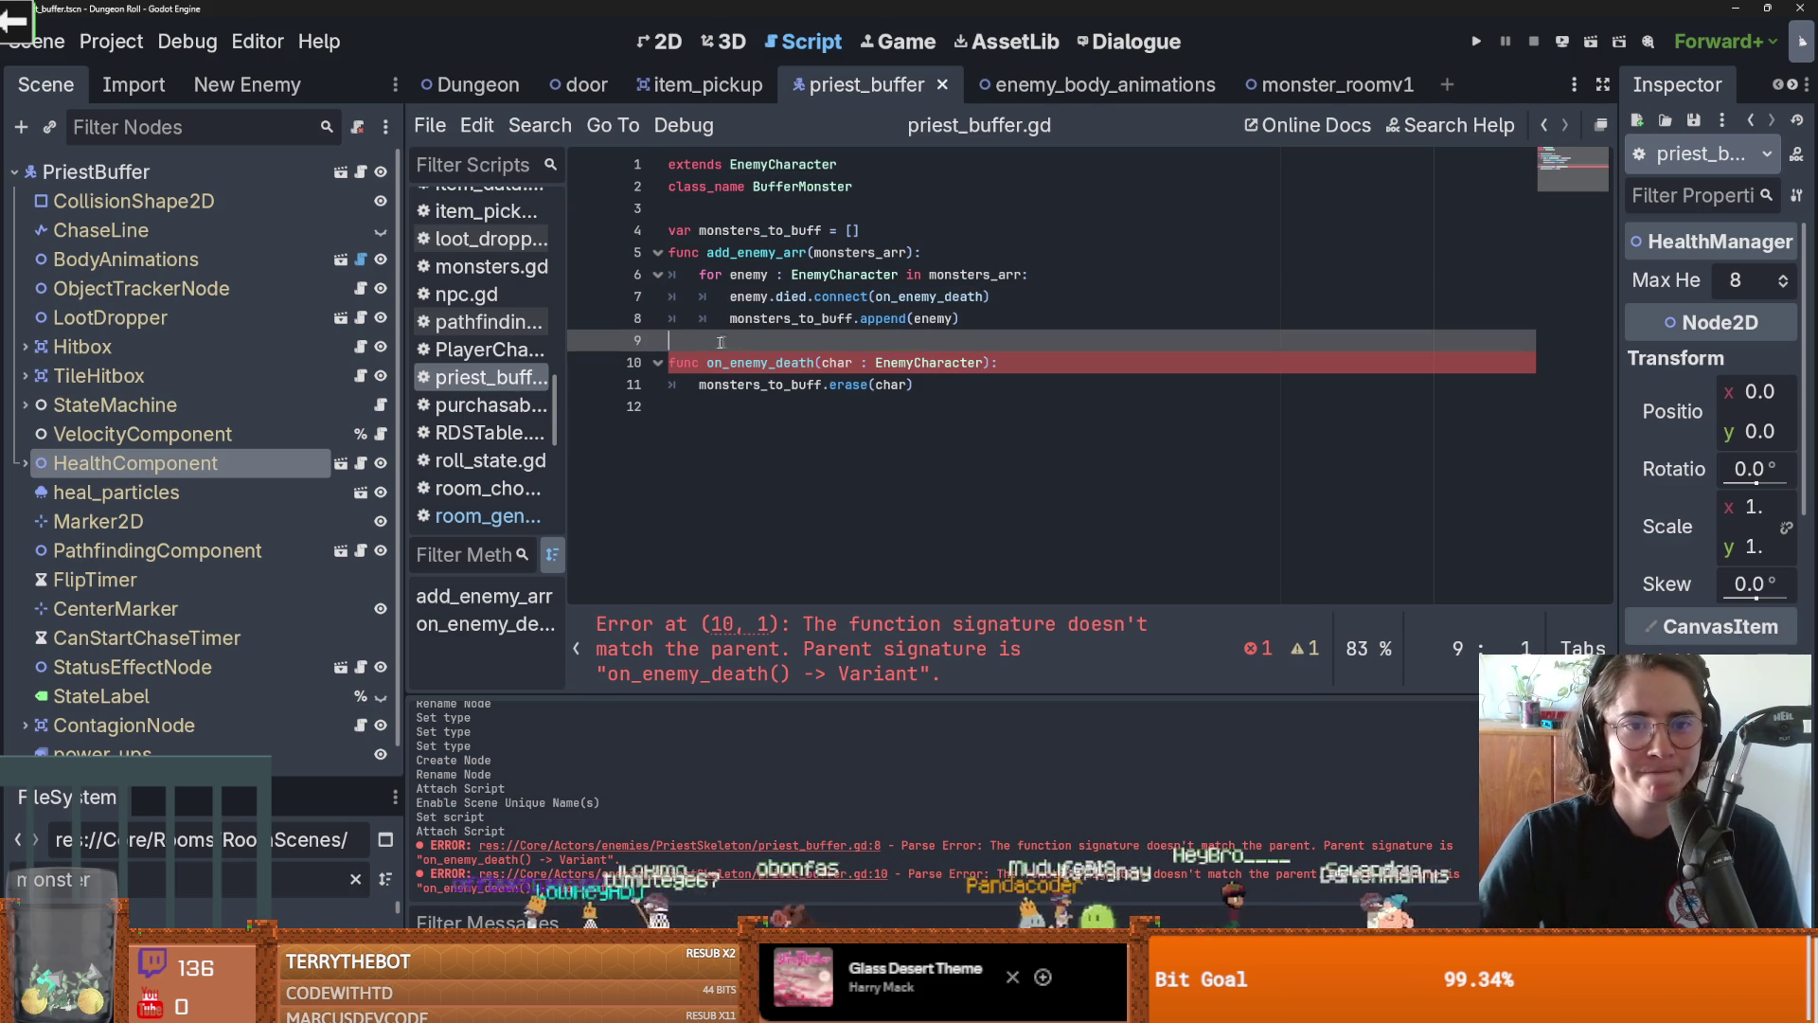
{"action": "double_click", "coordinate": [683, 362]}
{"action": "left_click", "coordinate": [856, 228]}
{"action": "key", "text": "Return"}
{"action": "key", "text": "ctrl+s"}
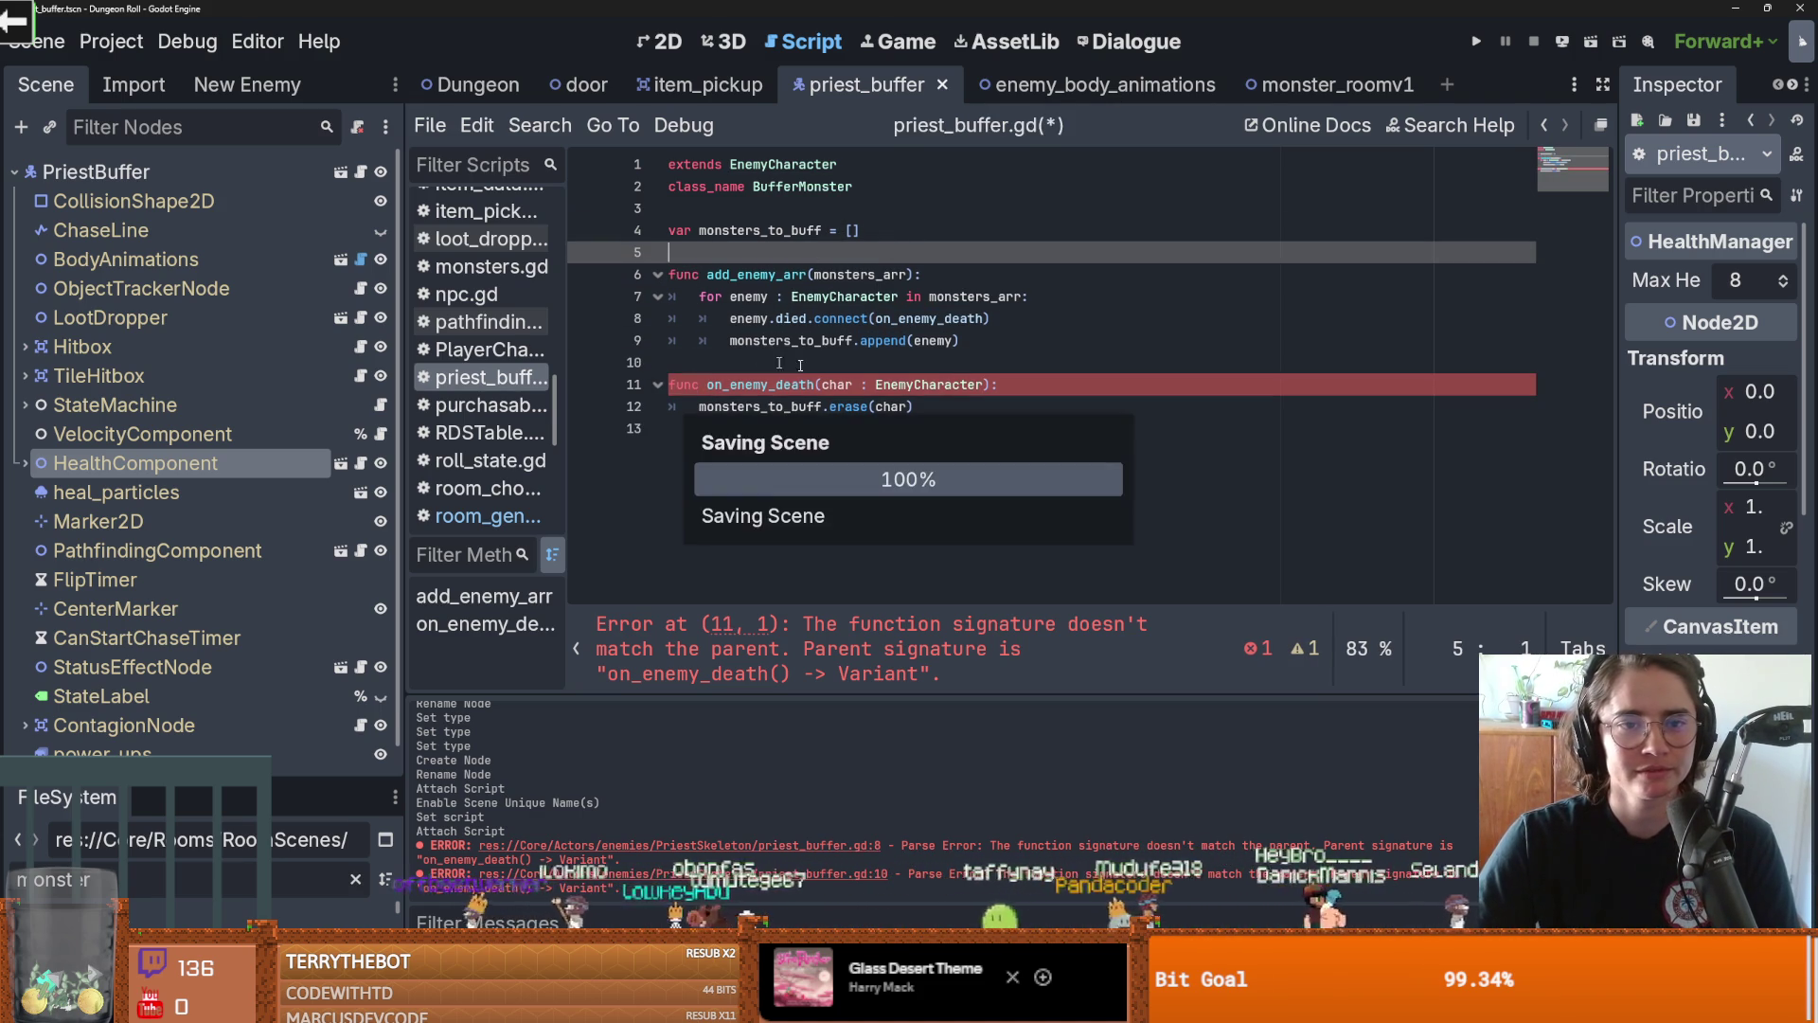
Inspect the enemy and died references on the connect line 8
{"action": "left_click", "coordinate": [955, 314], "text": "ctrl"}
{"action": "double_click", "coordinate": [748, 320]}
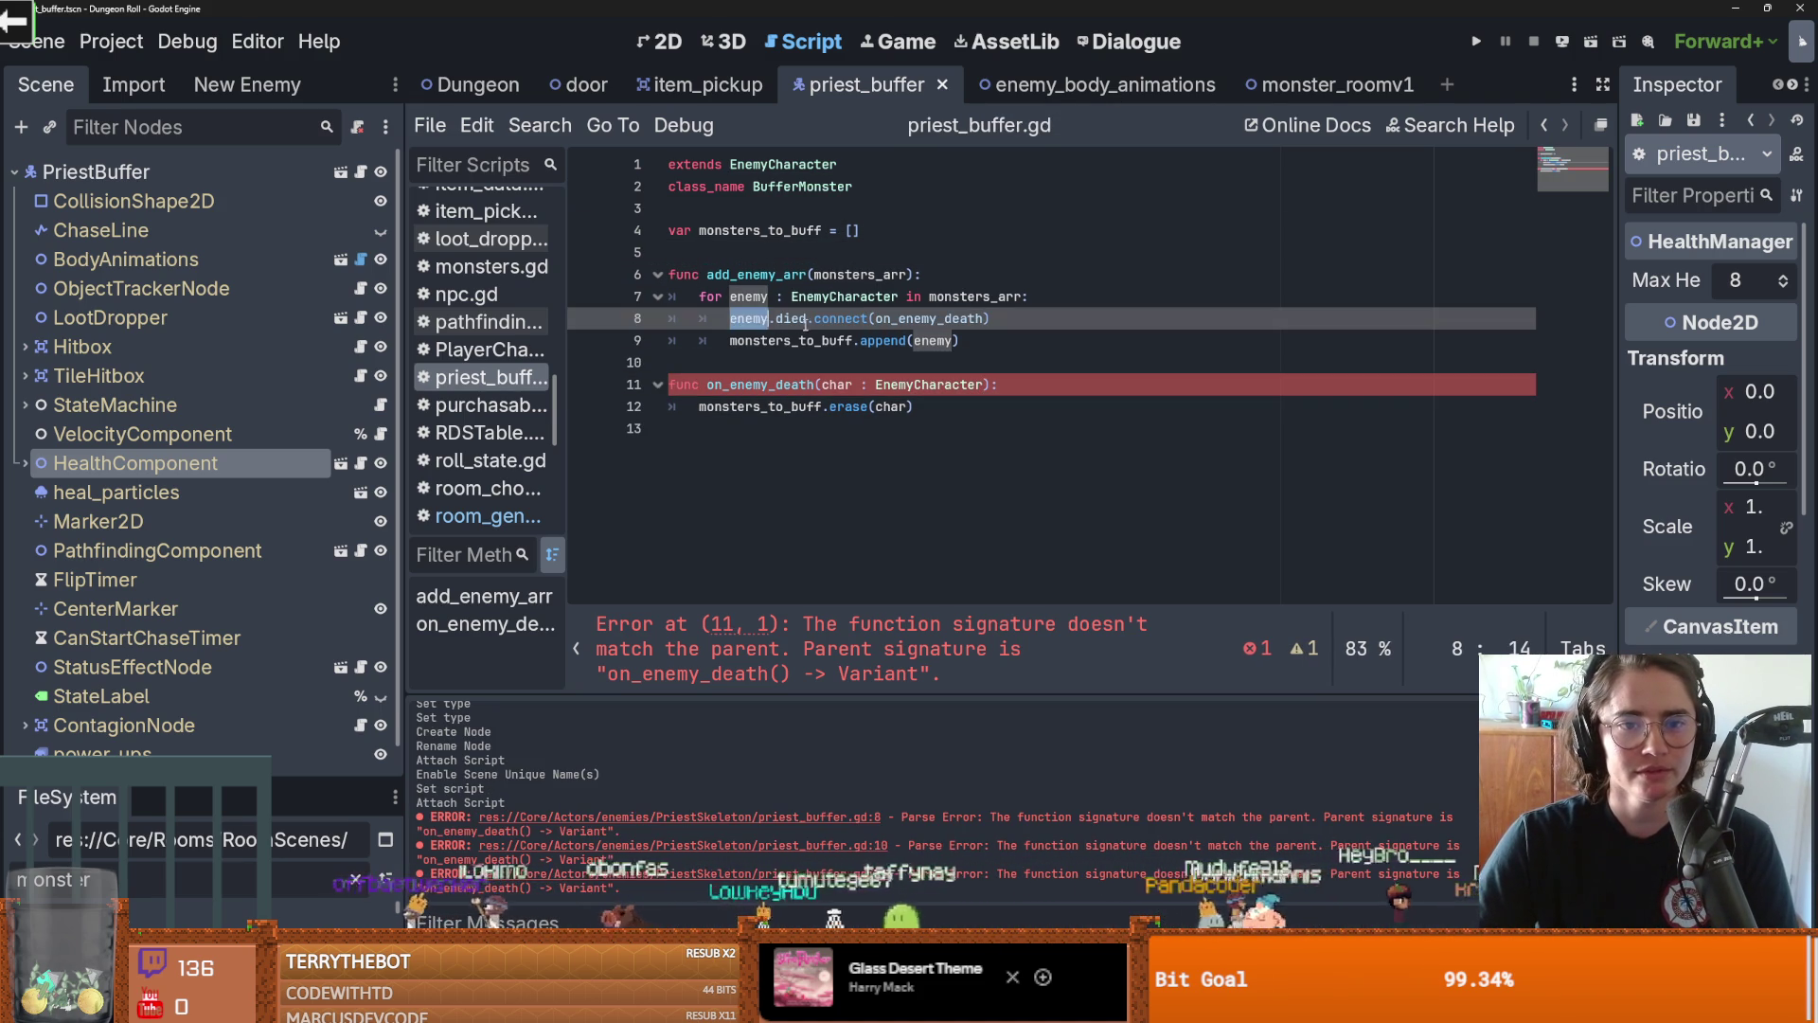
{"action": "double_click", "coordinate": [791, 320]}
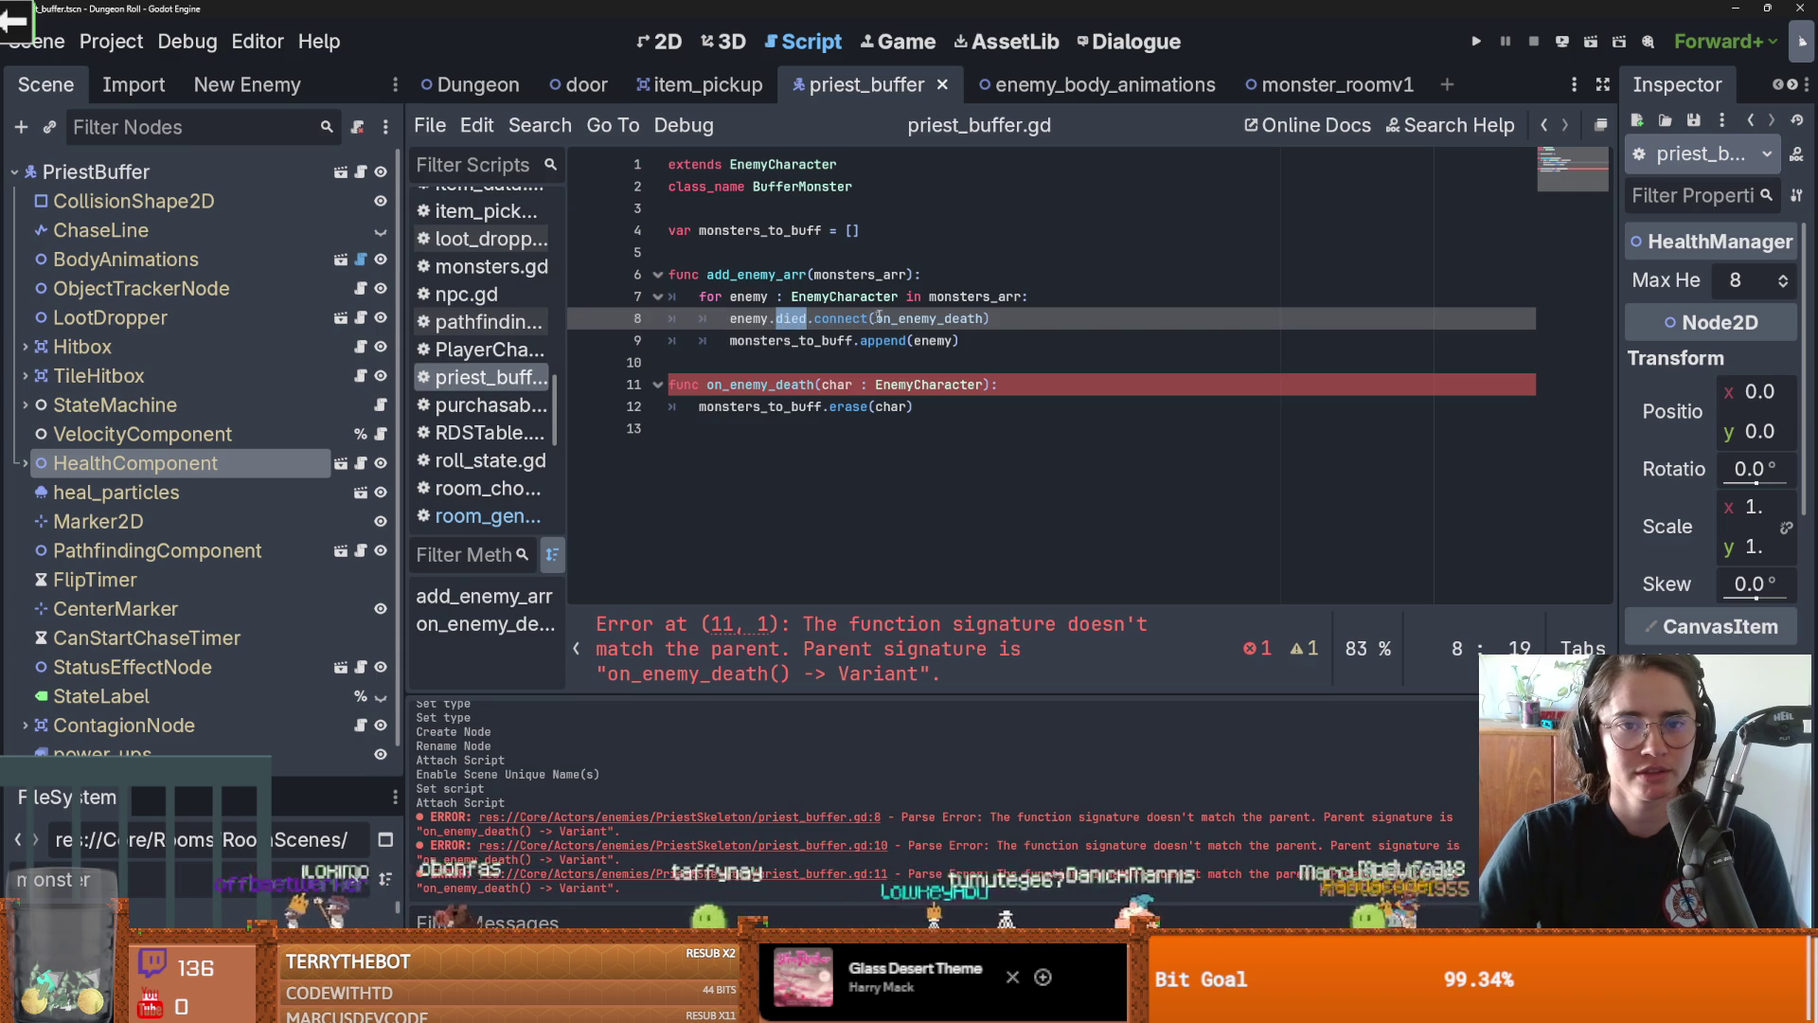
Inspect the loop variable, the died signal, and on_enemy_death's signature and documentation
{"action": "double_click", "coordinate": [752, 298]}
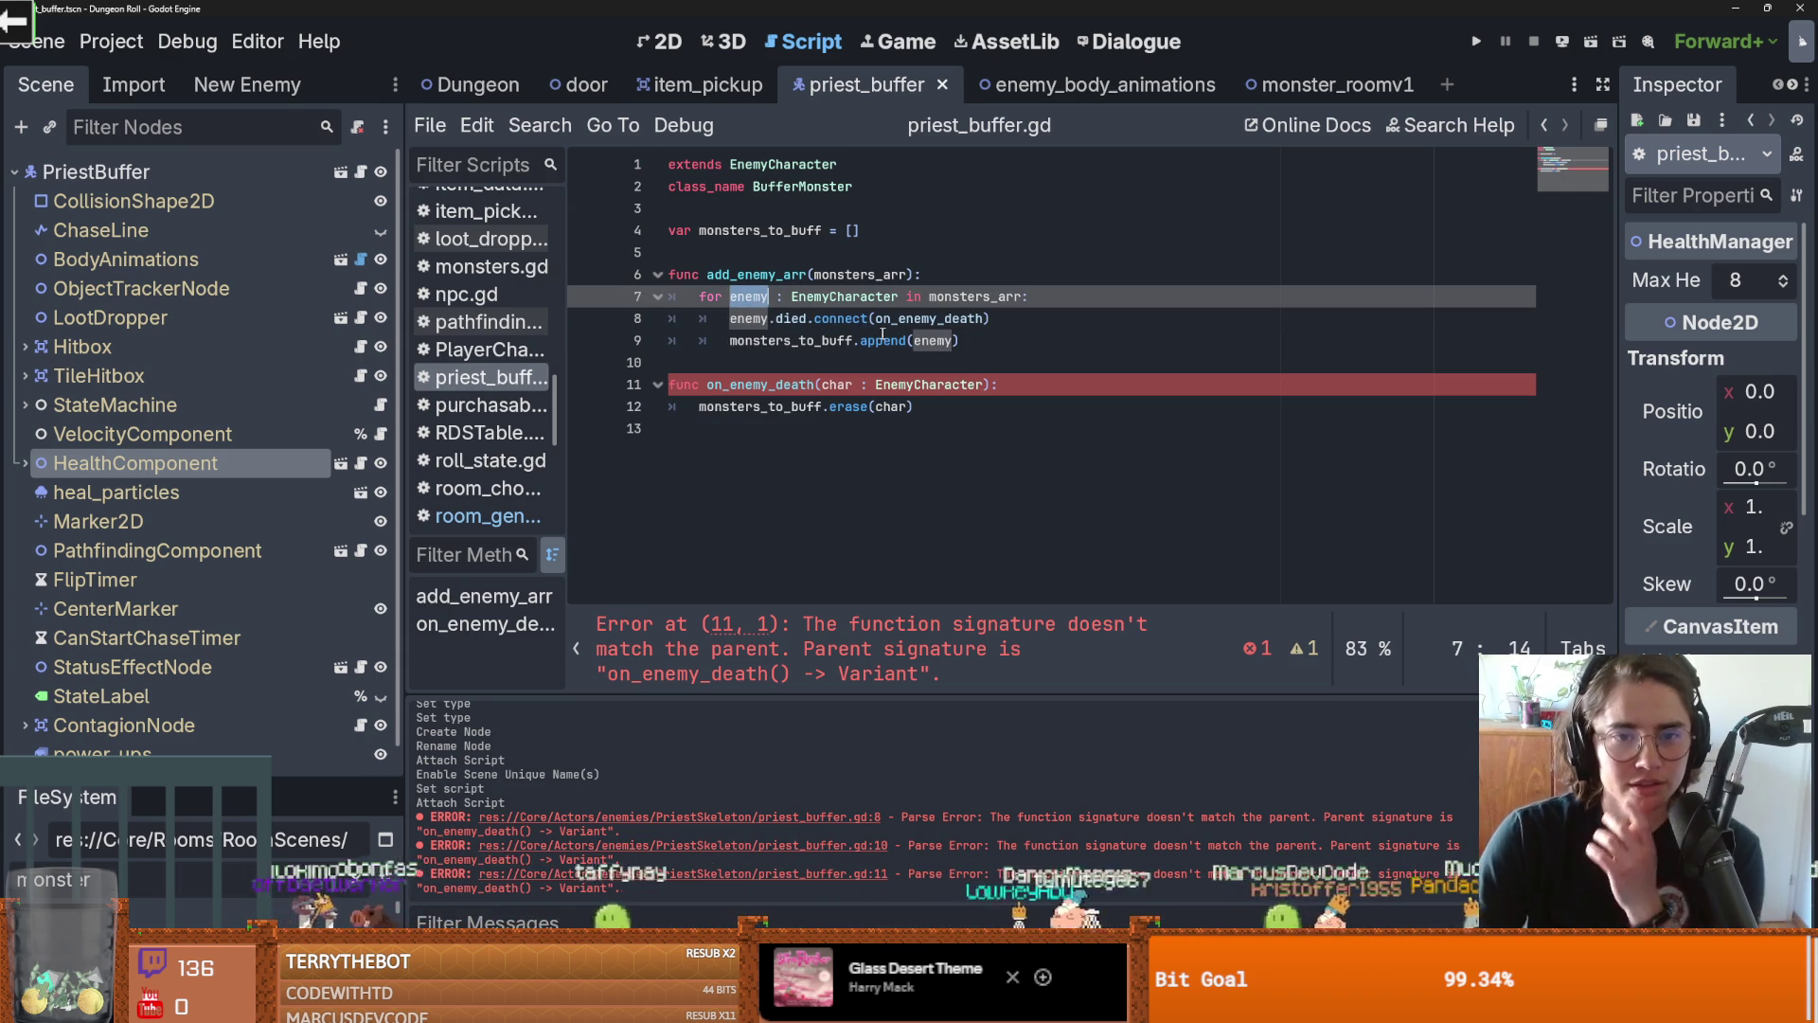
{"action": "left_click", "coordinate": [940, 319], "text": "ctrl"}
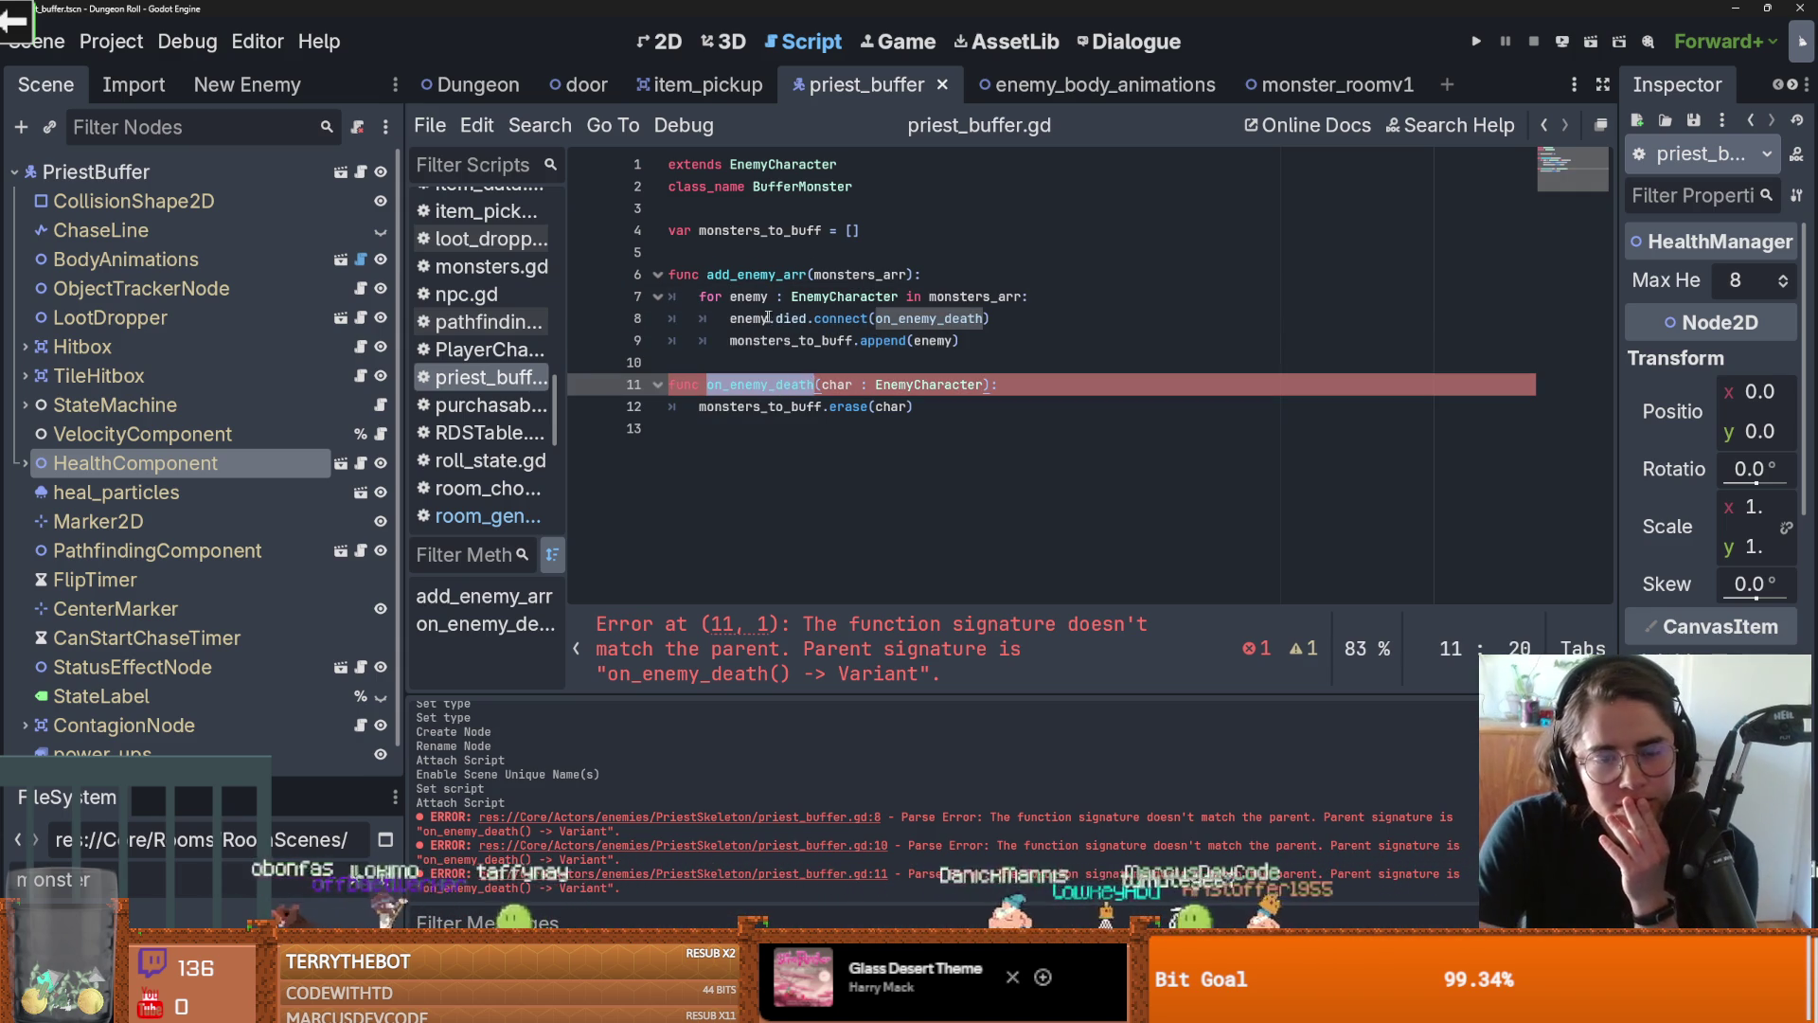
{"action": "key", "text": "alt+Left"}
{"action": "double_click", "coordinate": [943, 318]}
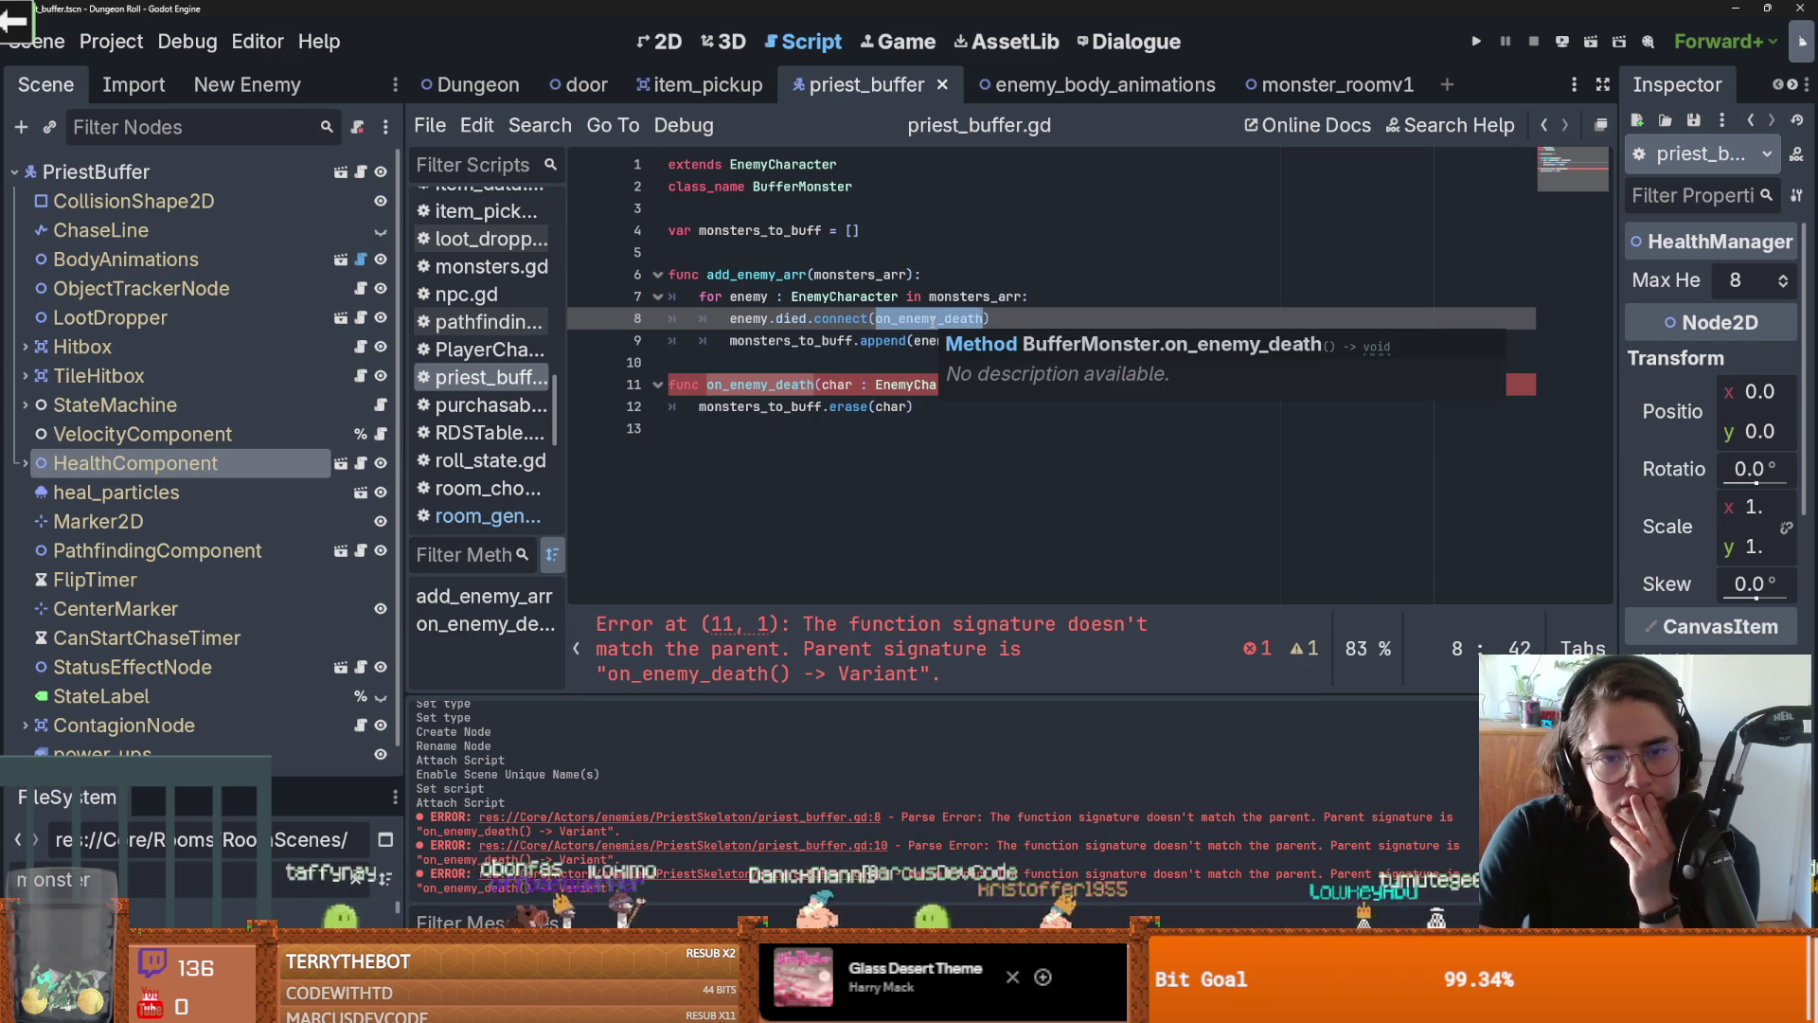
{"action": "left_click", "coordinate": [933, 319]}
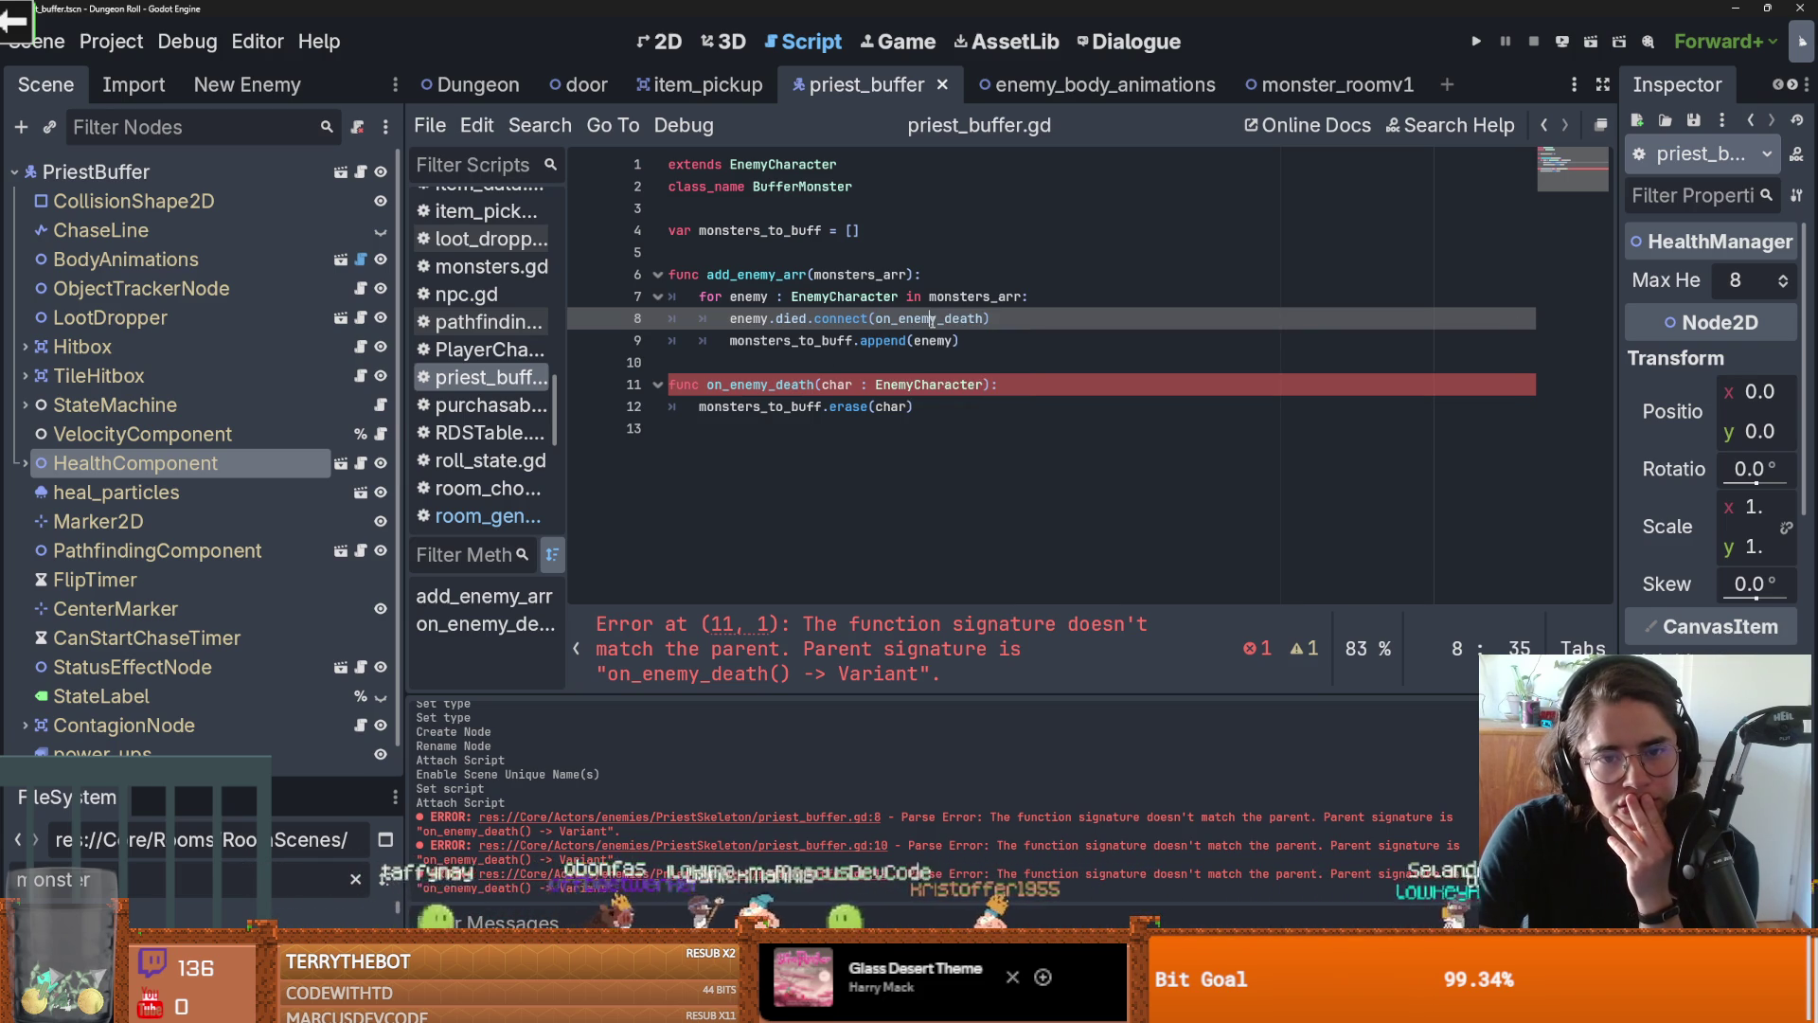
{"action": "double_click", "coordinate": [932, 319]}
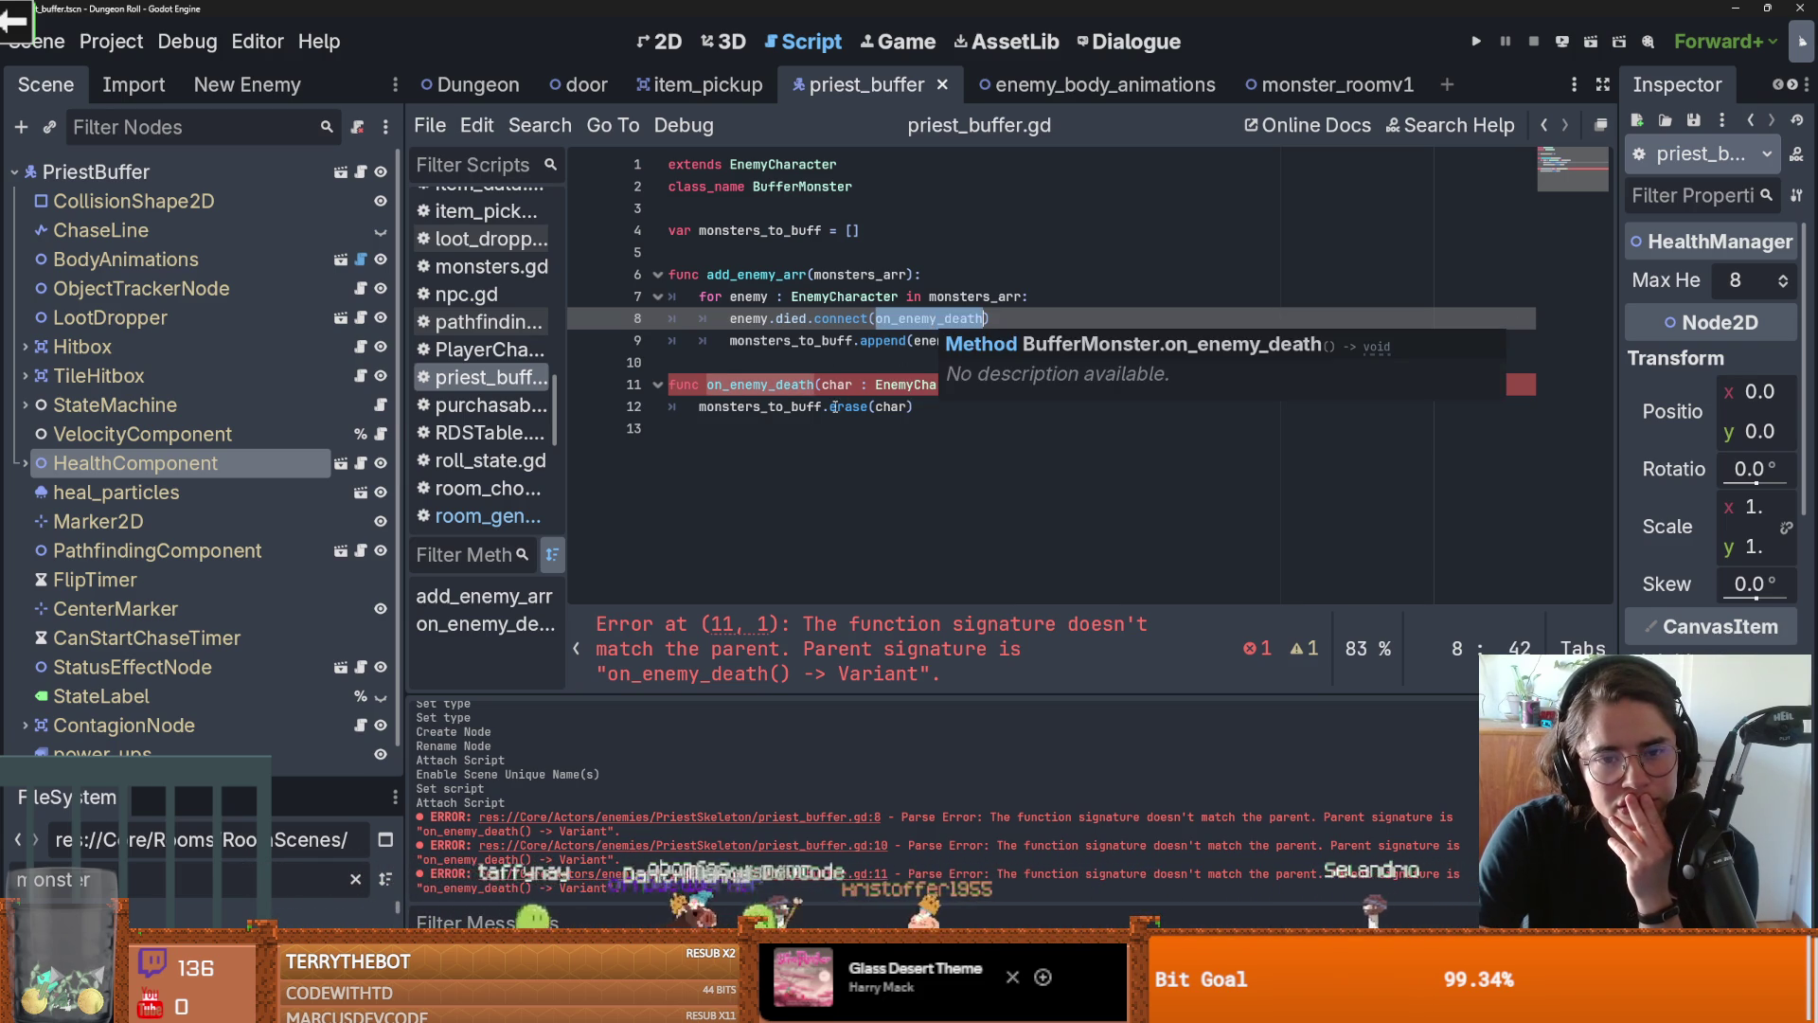
{"action": "double_click", "coordinate": [890, 407]}
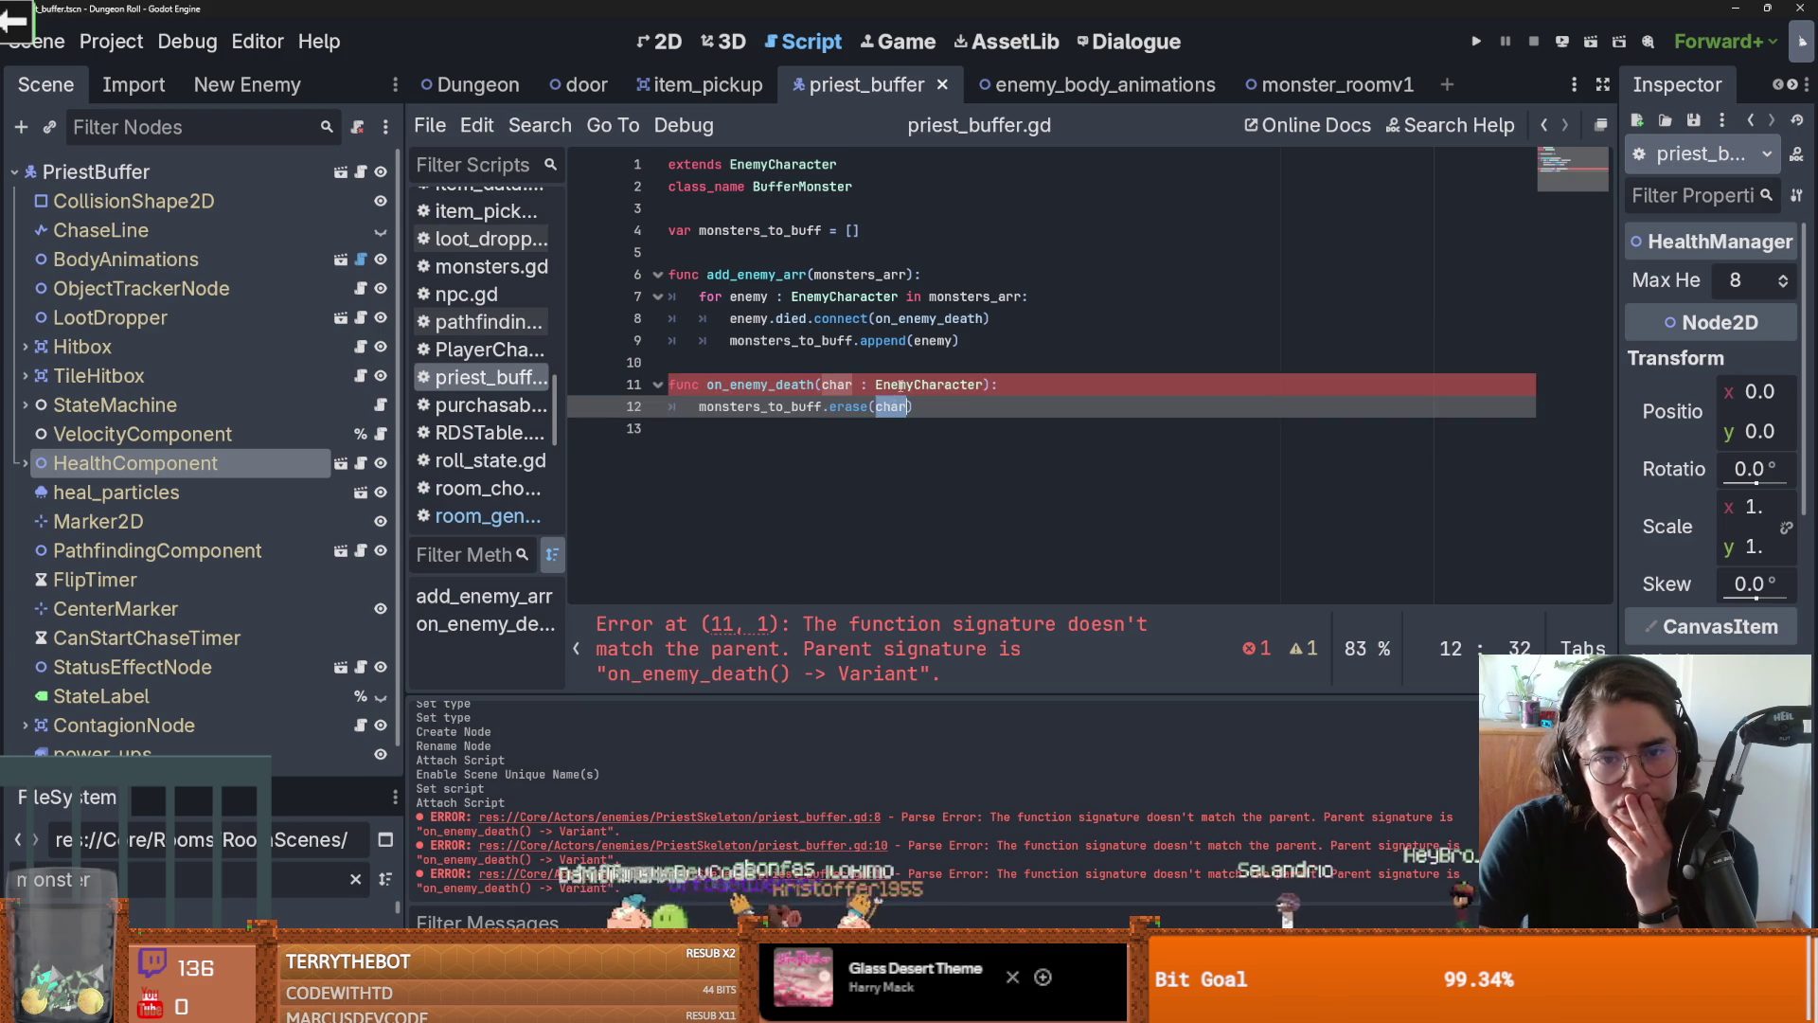
Delete ': EnemyCharacter' from the char parameter, save, and review monsters_to_buff uses
{"action": "left_click_drag", "start_coordinate": [863, 384], "coordinate": [986, 385]}
{"action": "key", "text": "BackSpace"}
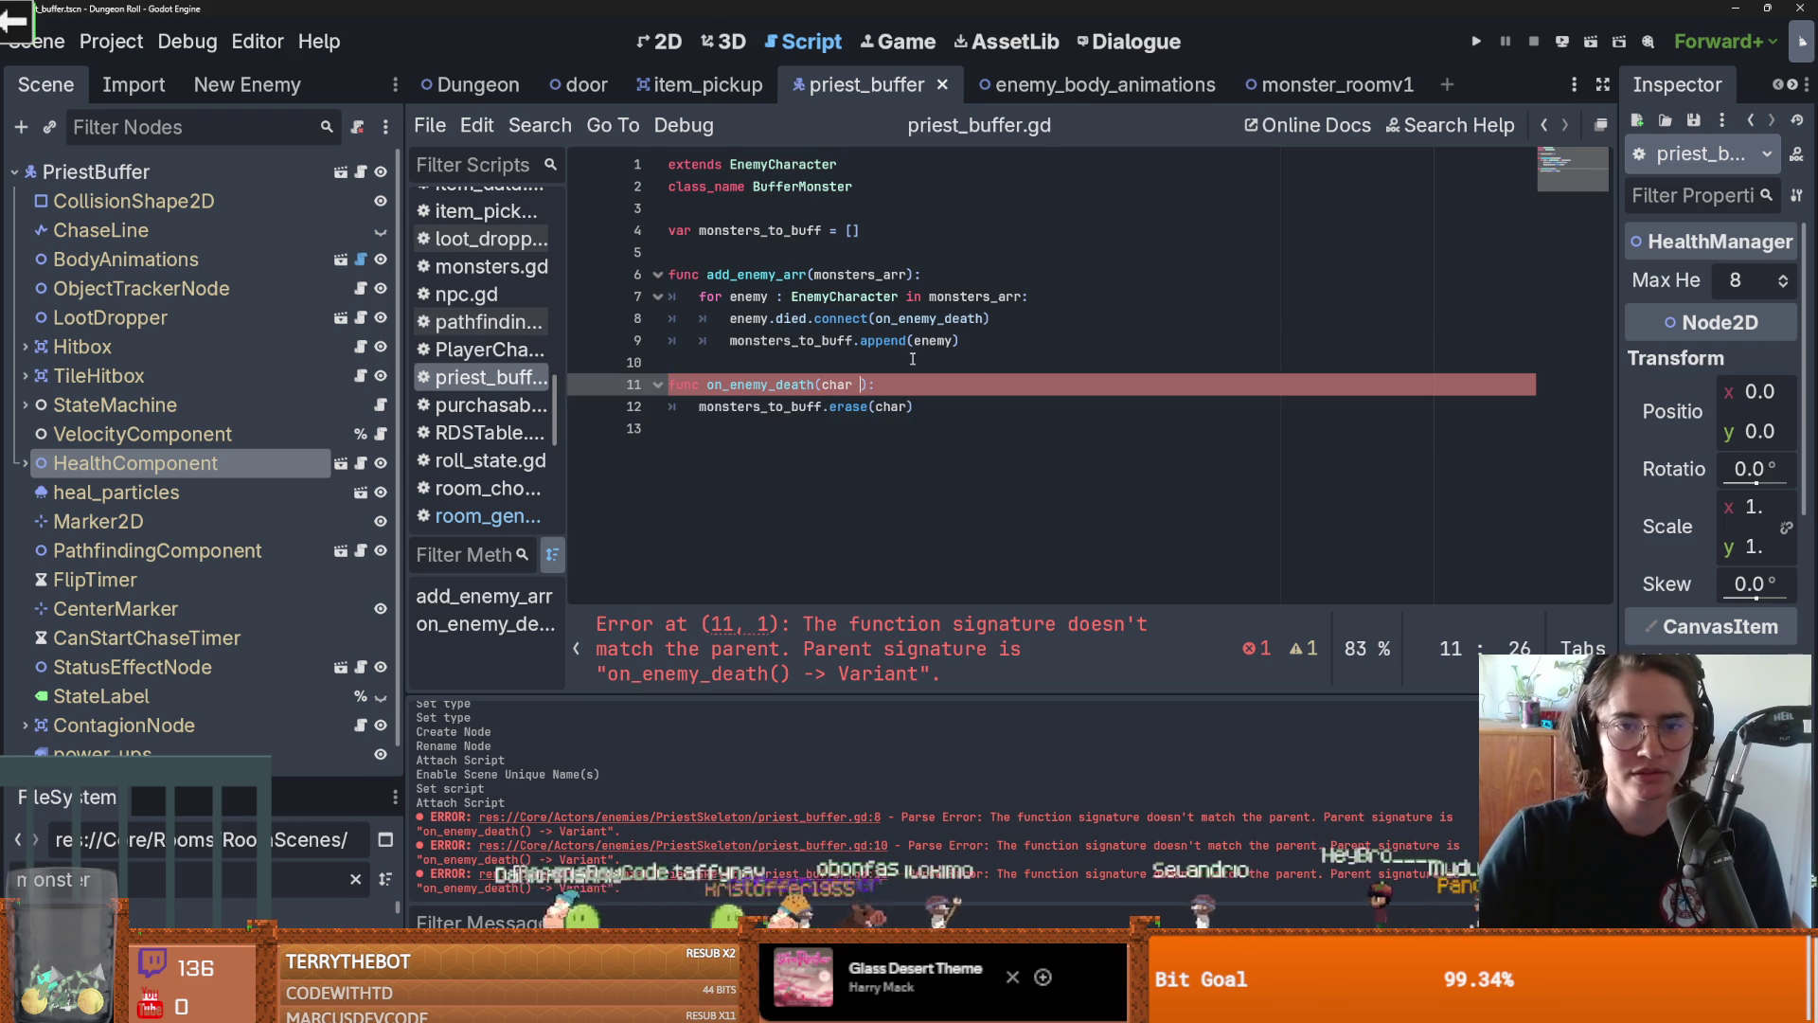
{"action": "key", "text": "ctrl+s"}
{"action": "double_click", "coordinate": [772, 385]}
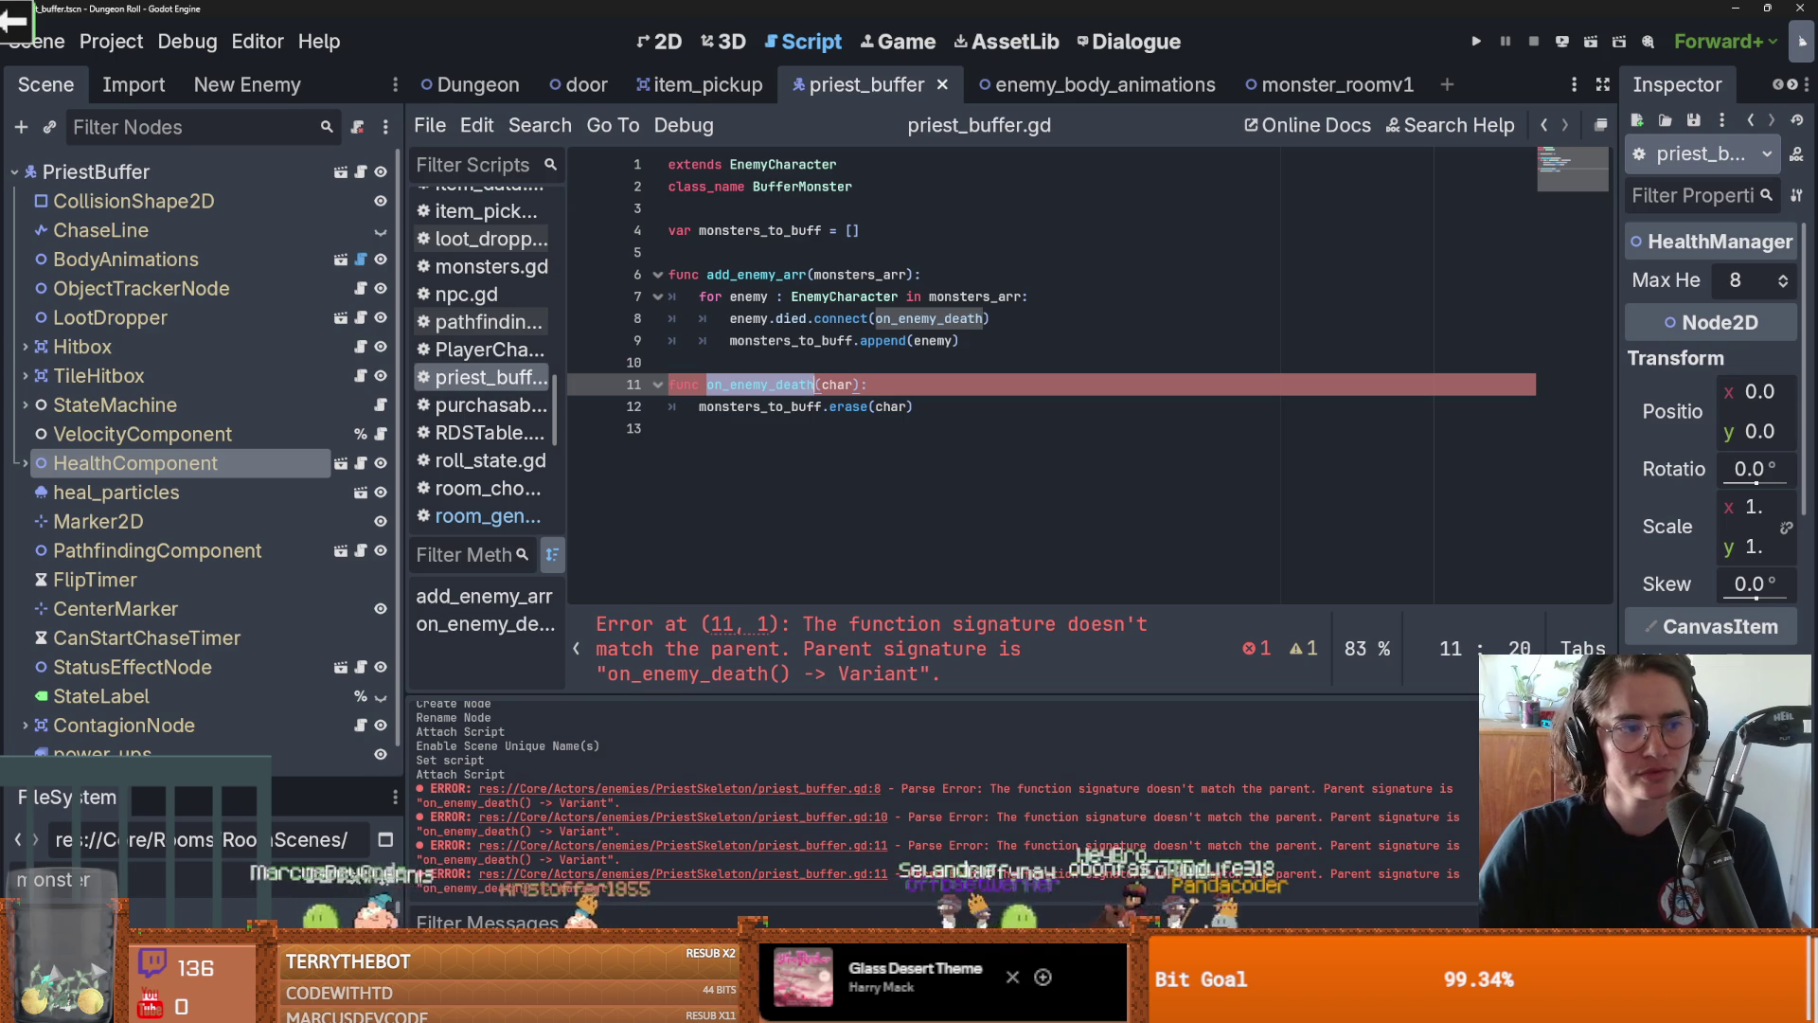
{"action": "left_click", "coordinate": [782, 383]}
{"action": "left_click", "coordinate": [721, 363]}
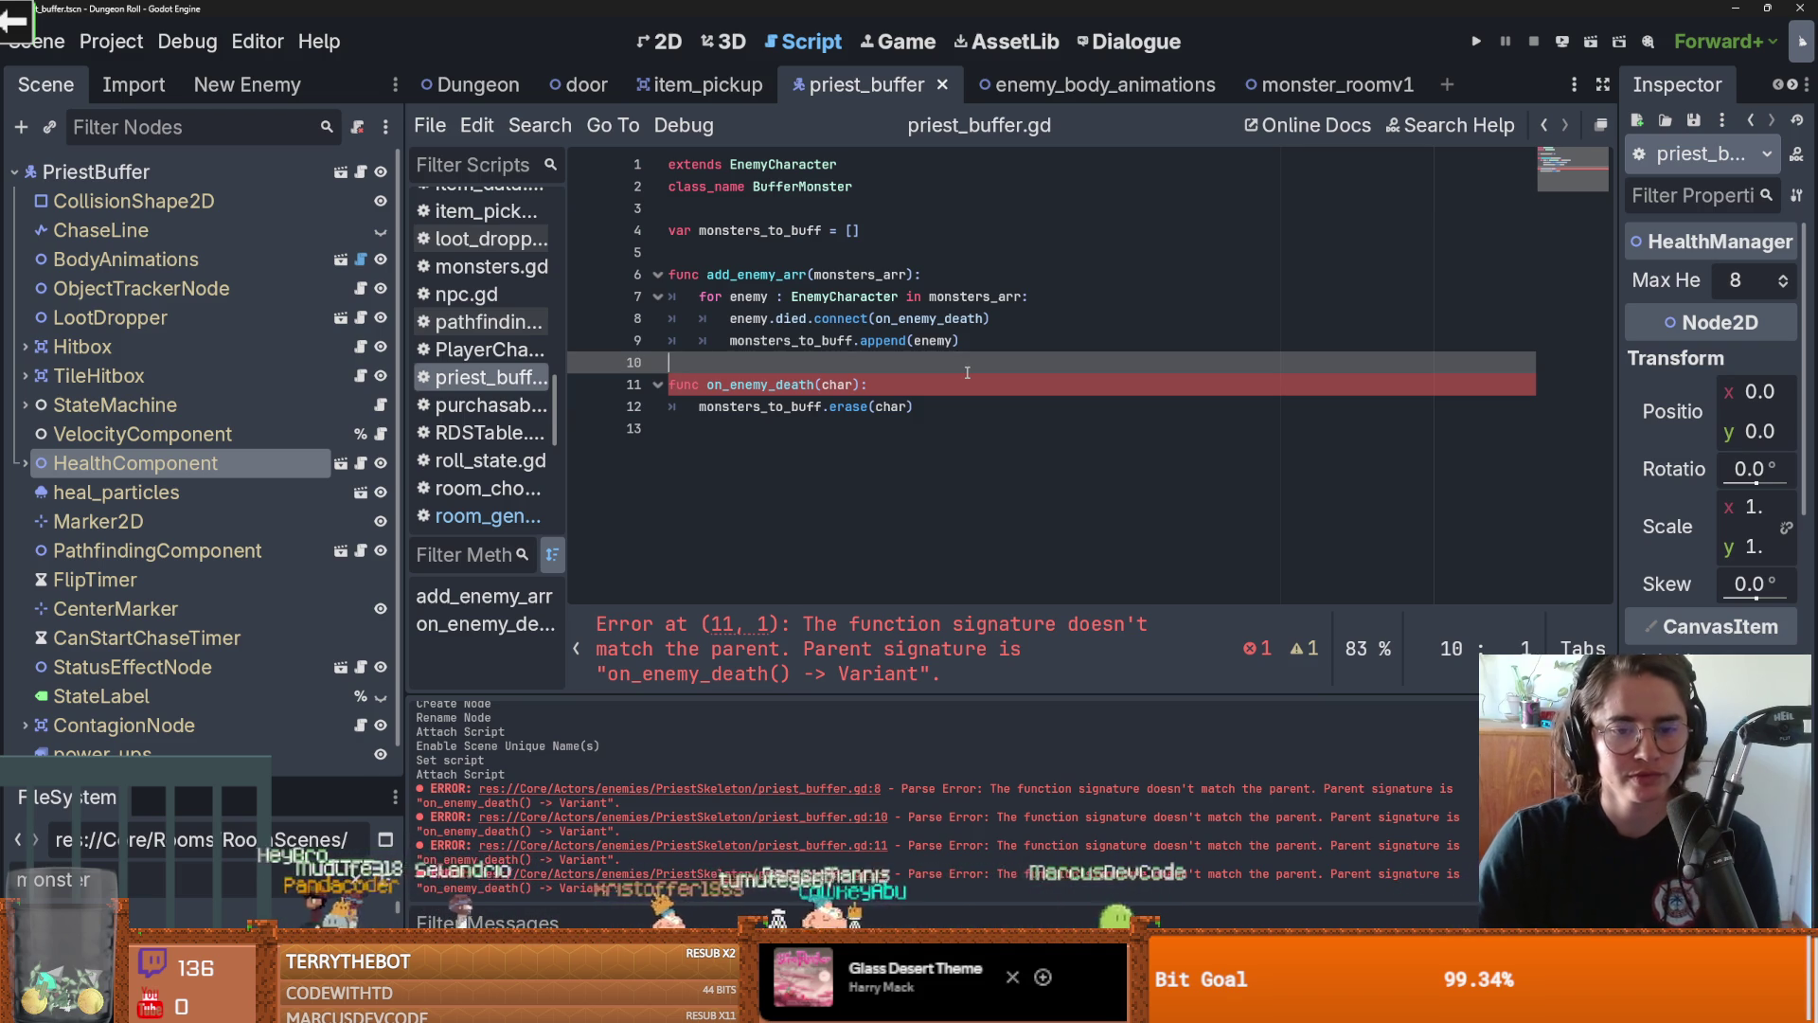
{"action": "double_click", "coordinate": [820, 406]}
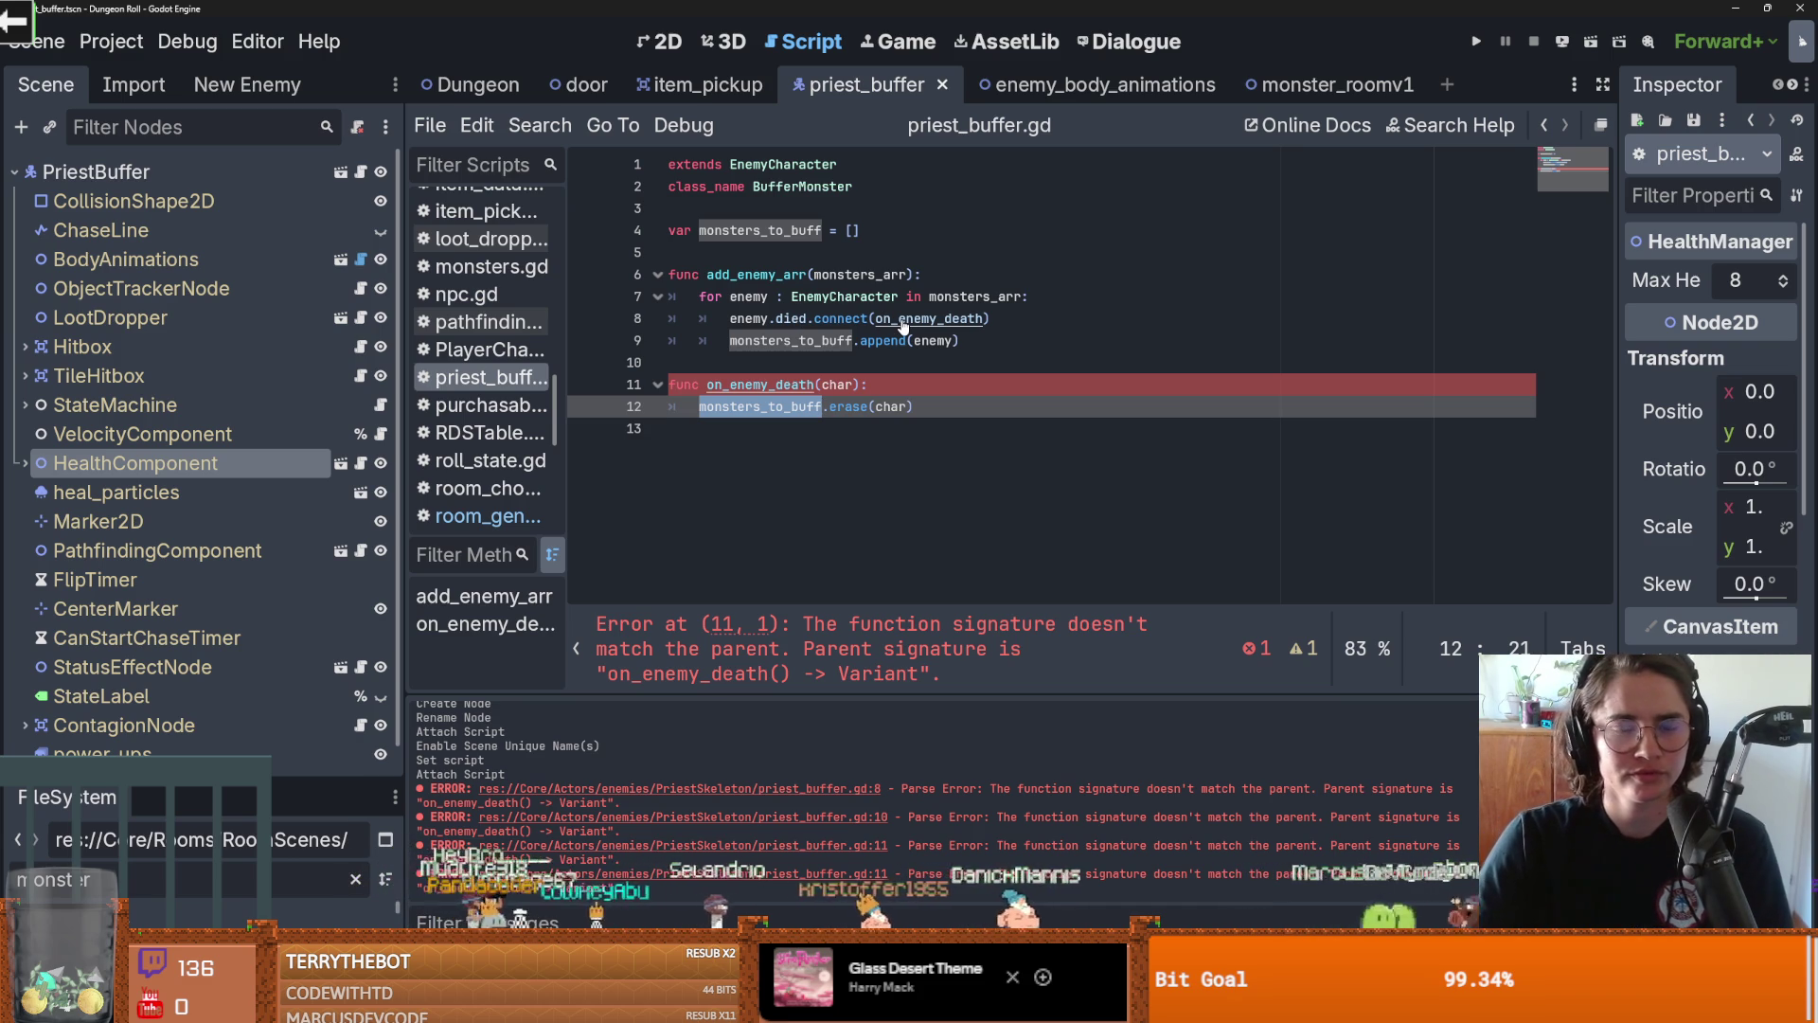
{"action": "left_click", "coordinate": [785, 321]}
{"action": "left_click", "coordinate": [787, 322], "text": "ctrl"}
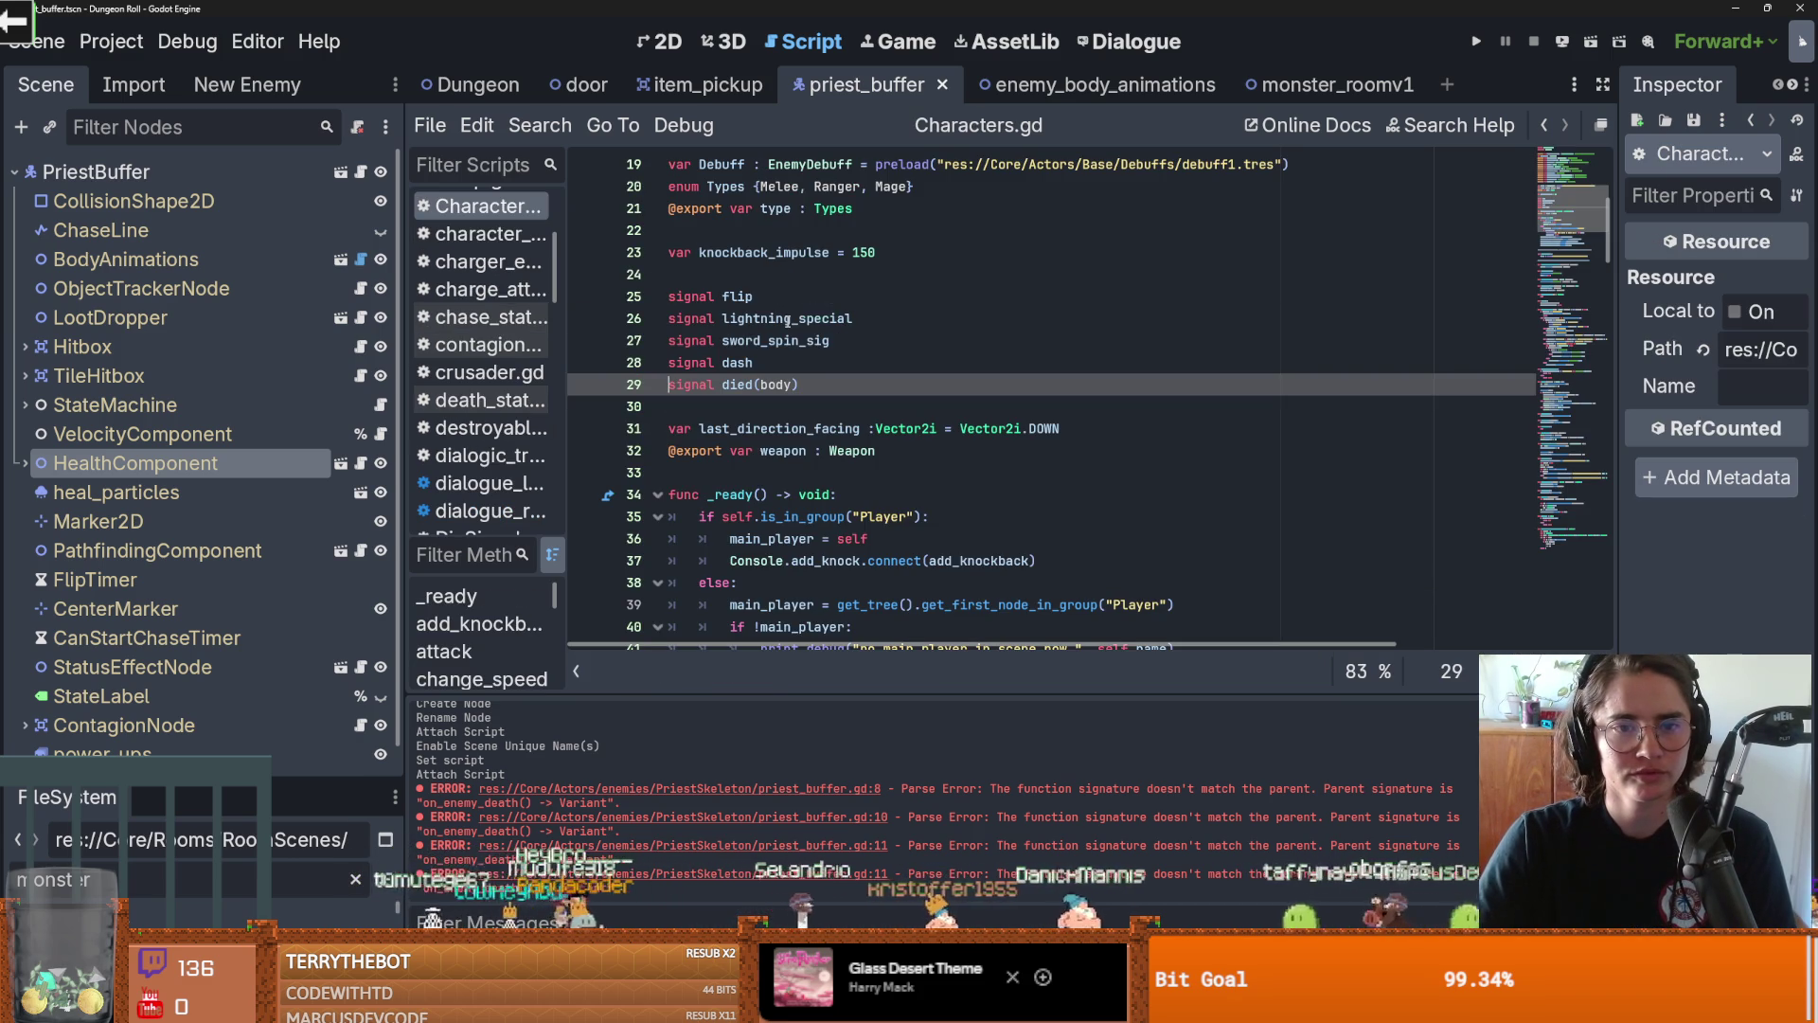
{"action": "double_click", "coordinate": [776, 384]}
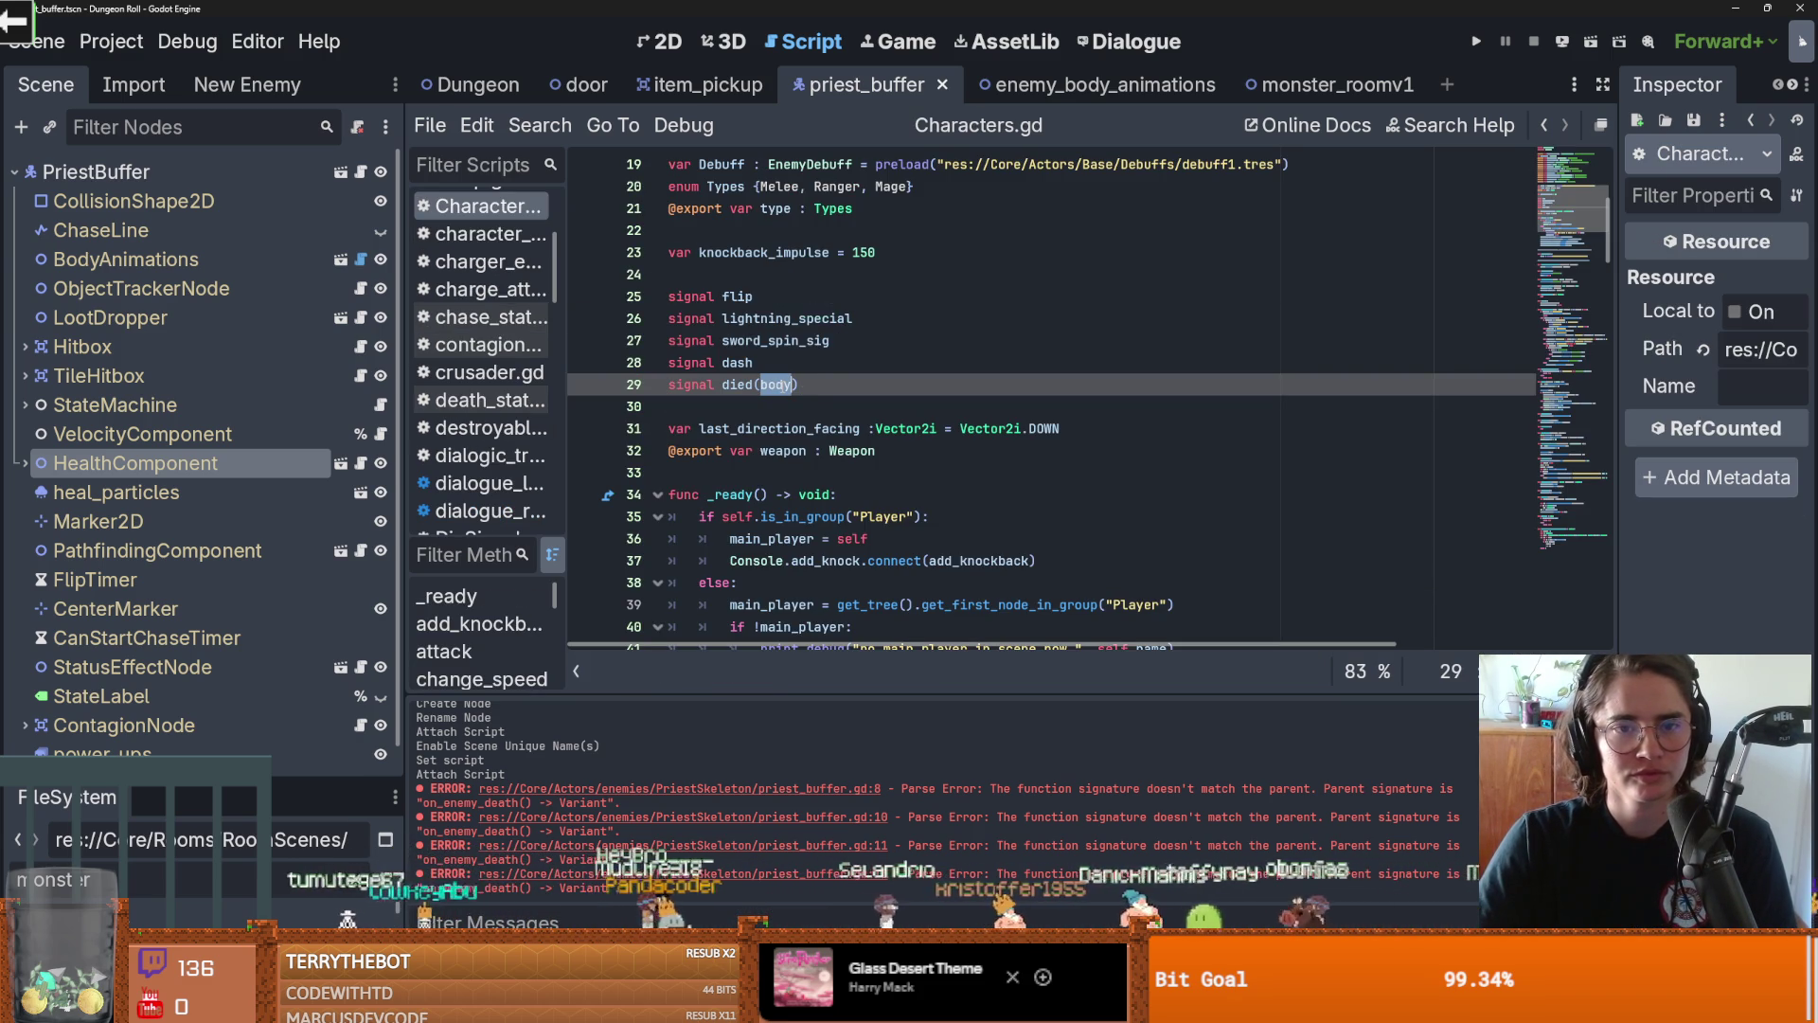
{"action": "left_click", "coordinate": [1544, 127]}
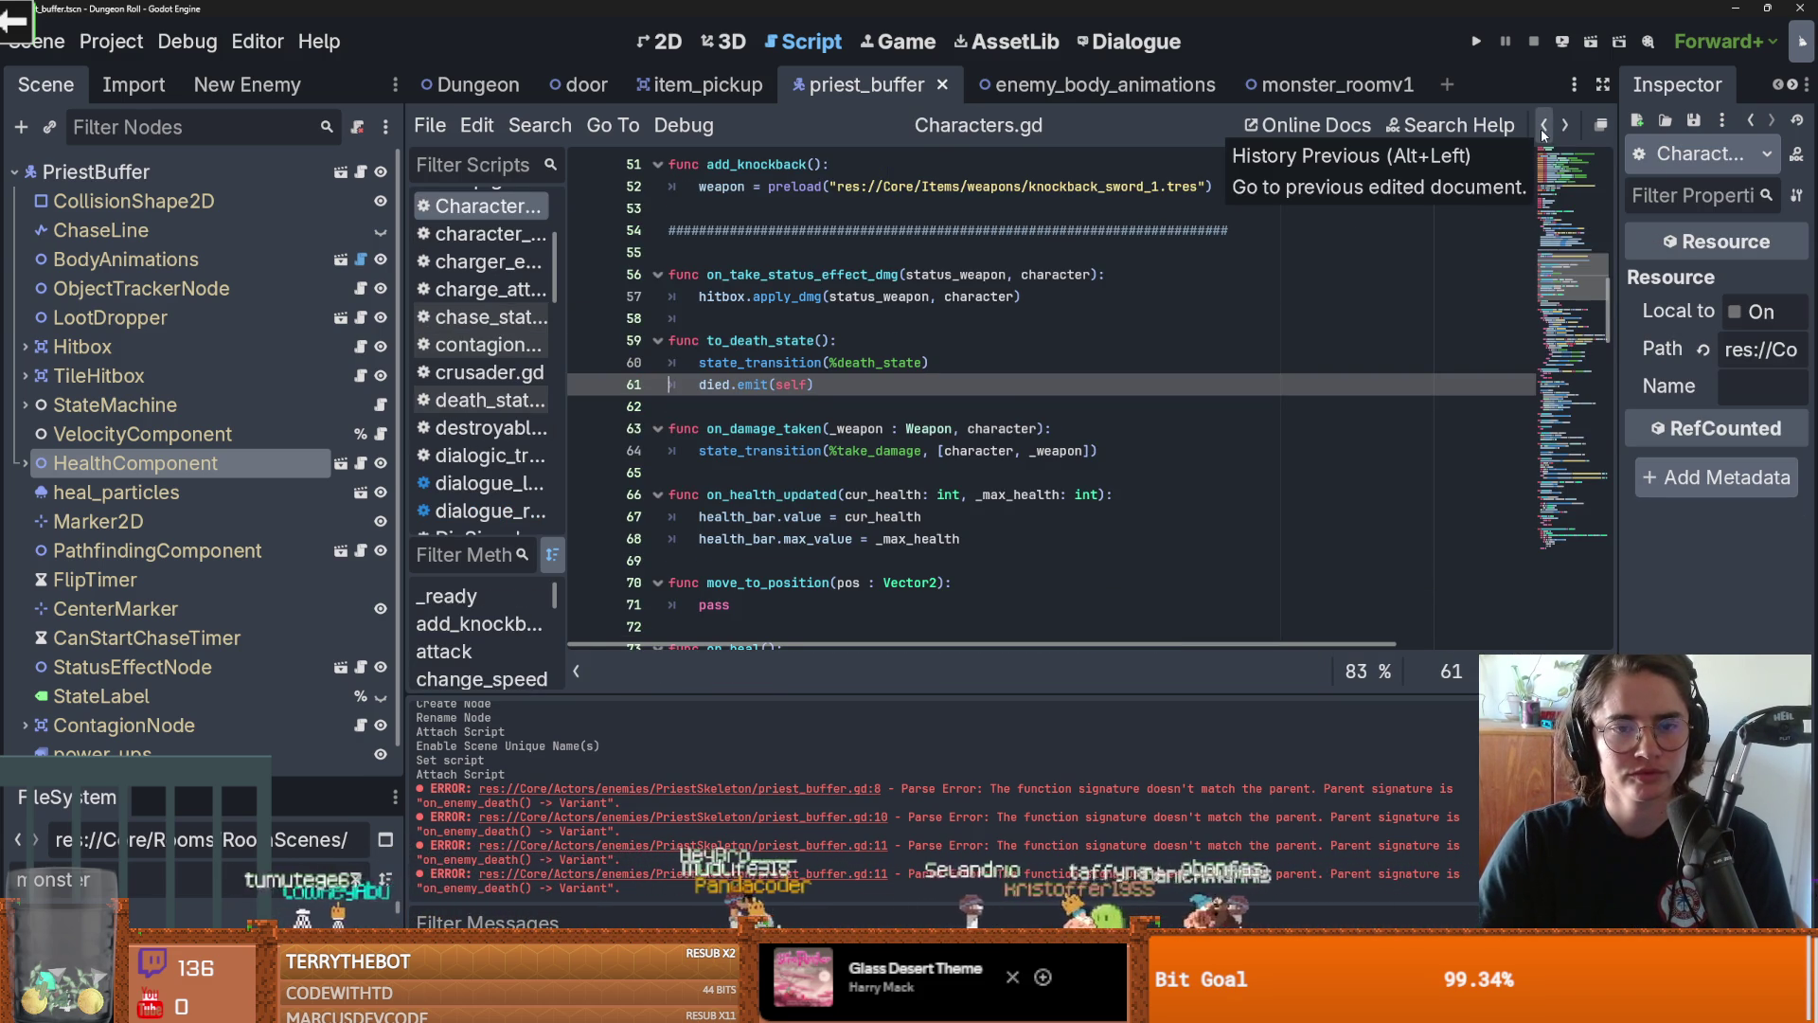
{"action": "double_click", "coordinate": [784, 386]}
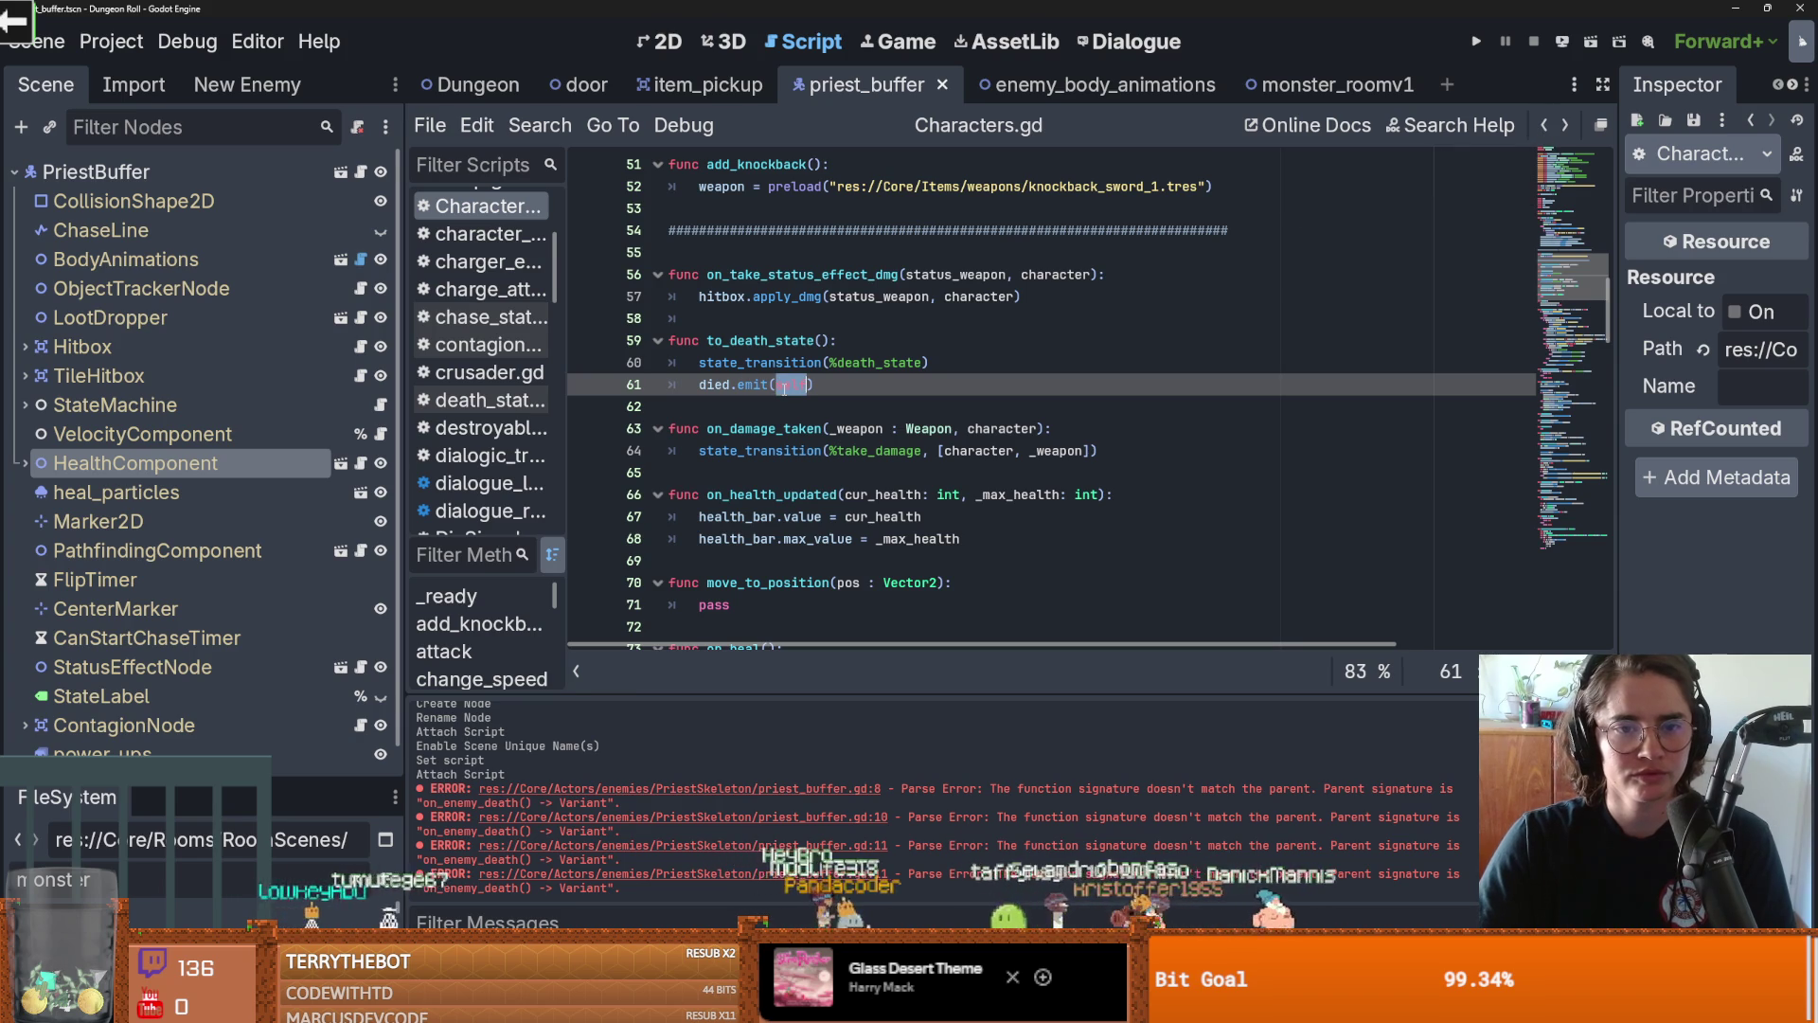
{"action": "mouse_move", "coordinate": [1612, 309]}
{"action": "left_mouse_down"}
{"action": "mouse_move", "coordinate": [1624, 95]}
{"action": "mouse_move", "coordinate": [1618, 314]}
{"action": "left_mouse_up"}
{"action": "scroll", "coordinate": [1137, 303], "scroll_direction": "up", "scroll_amount": 4}
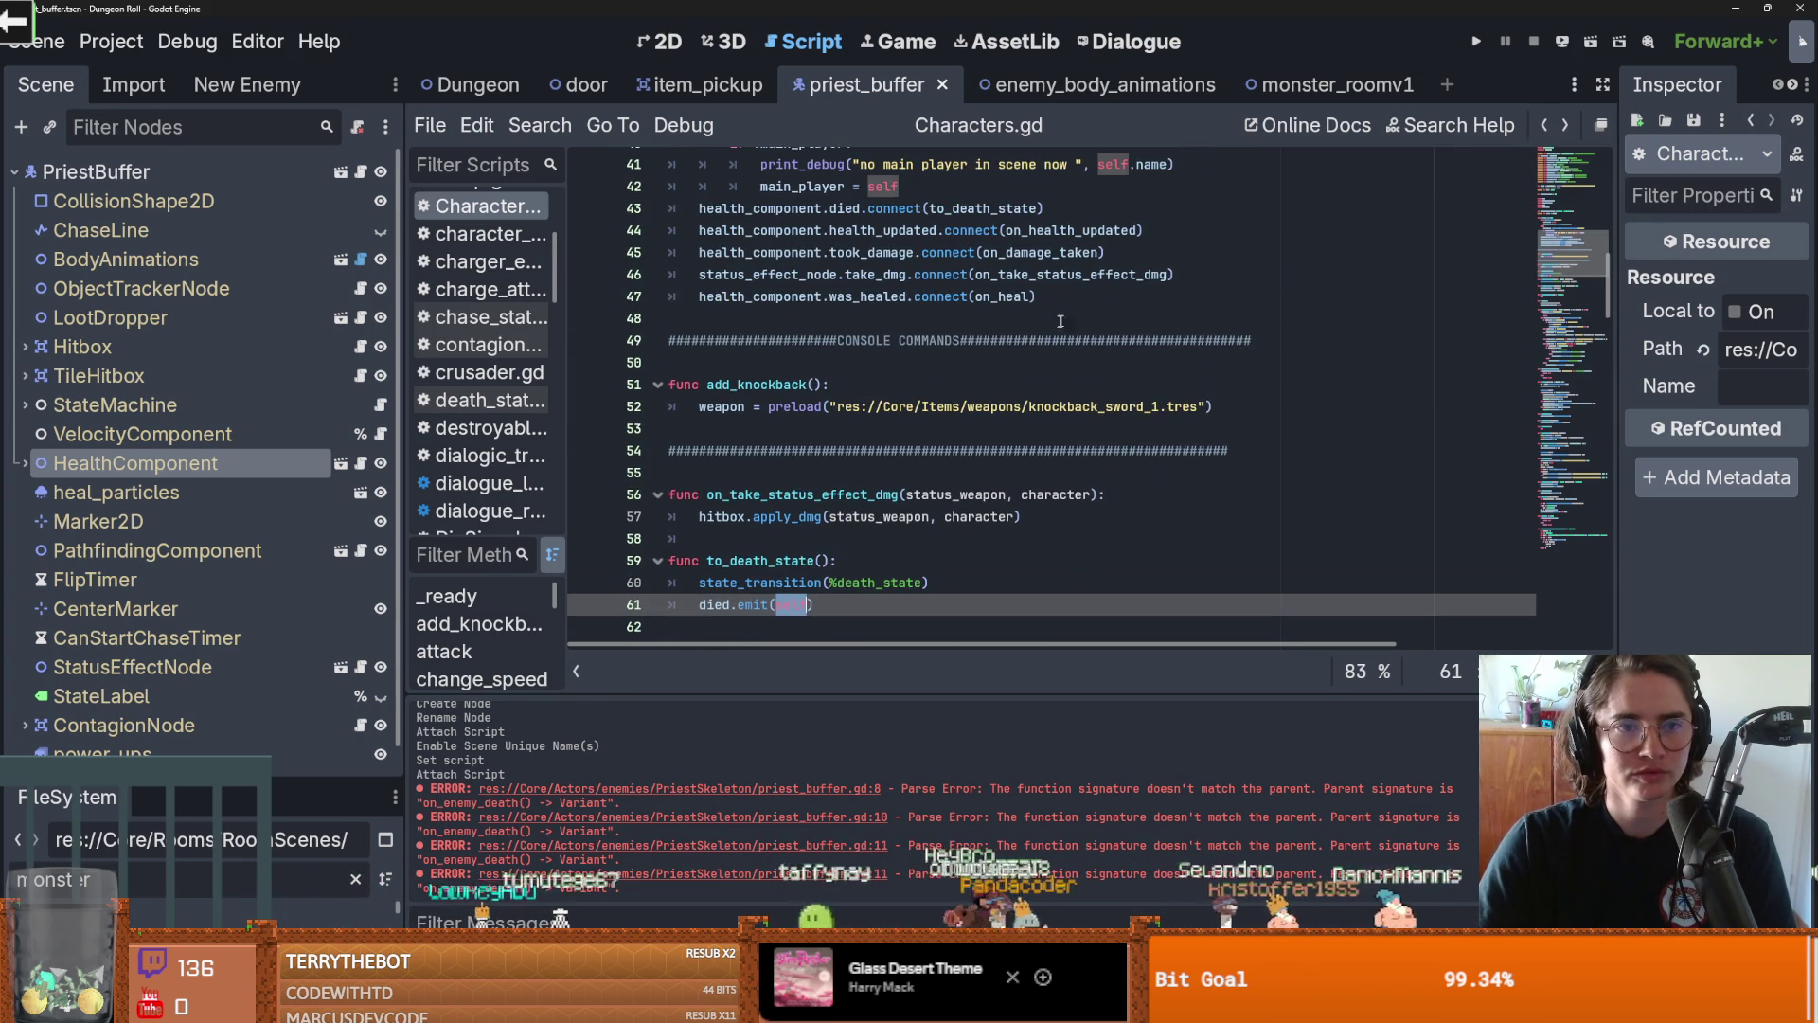
{"action": "left_click", "coordinate": [361, 173]}
{"action": "left_click", "coordinate": [877, 389]}
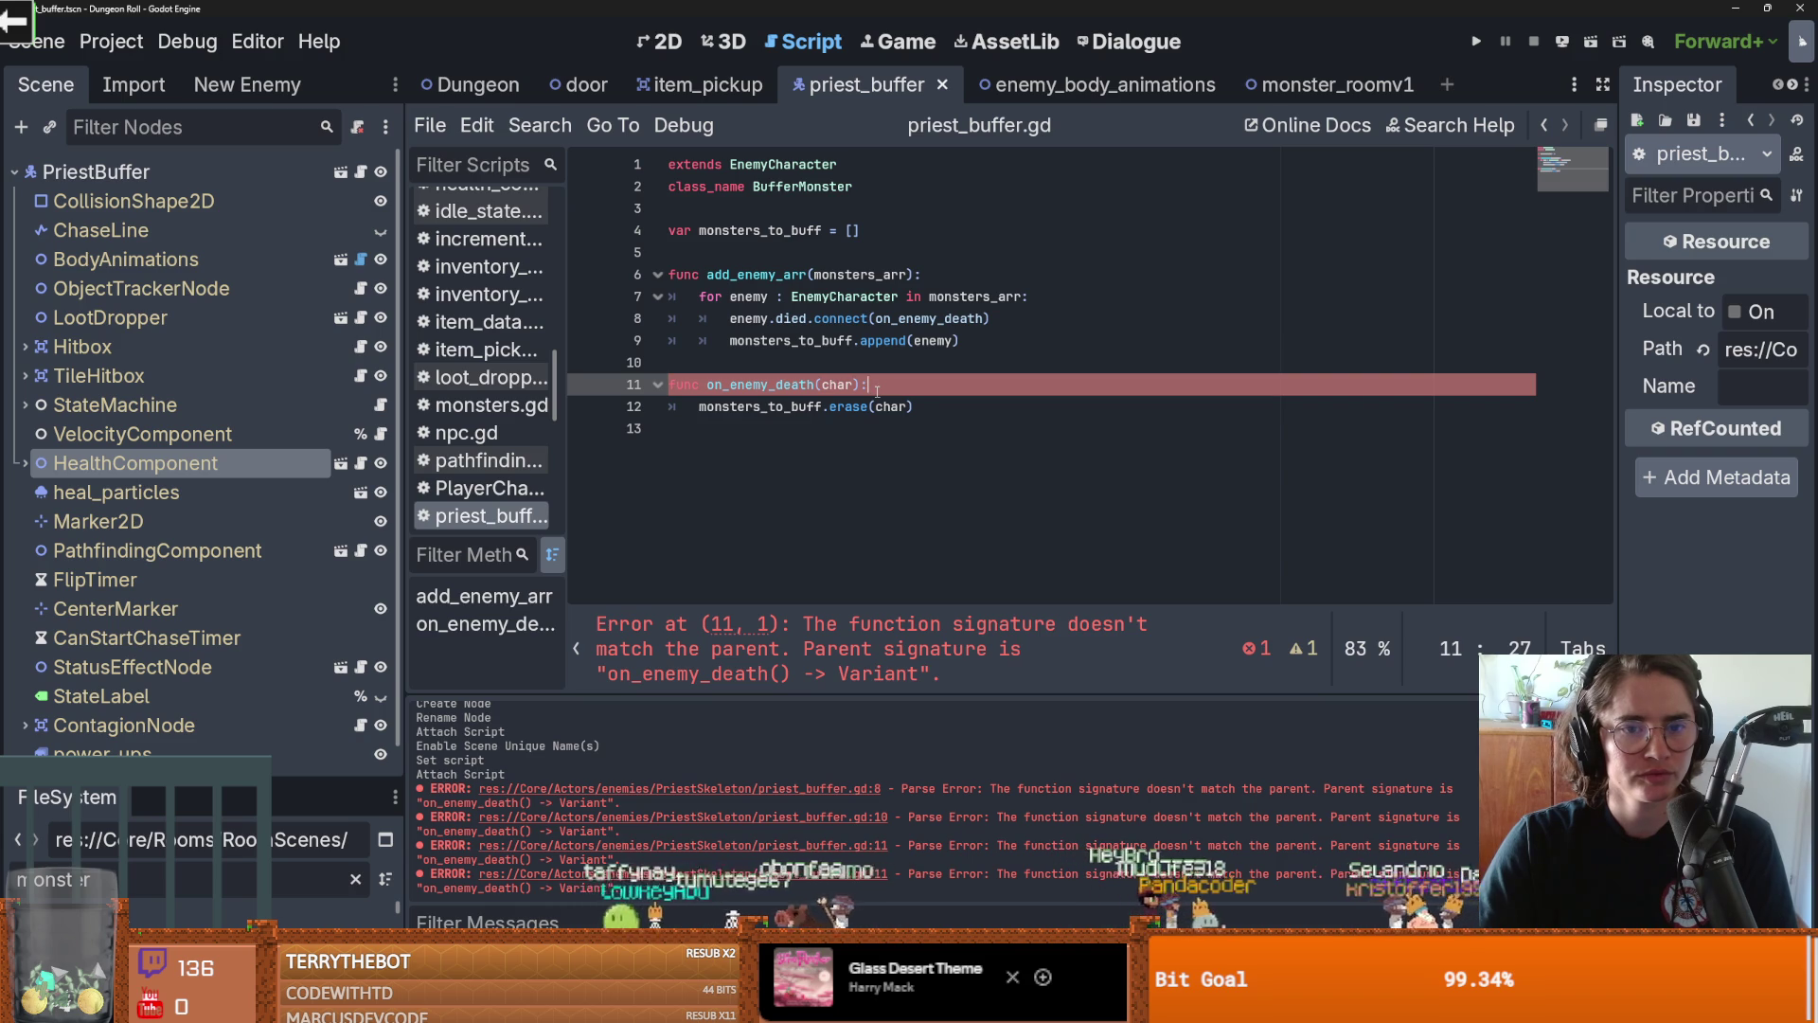
{"action": "double_click", "coordinate": [835, 385]}
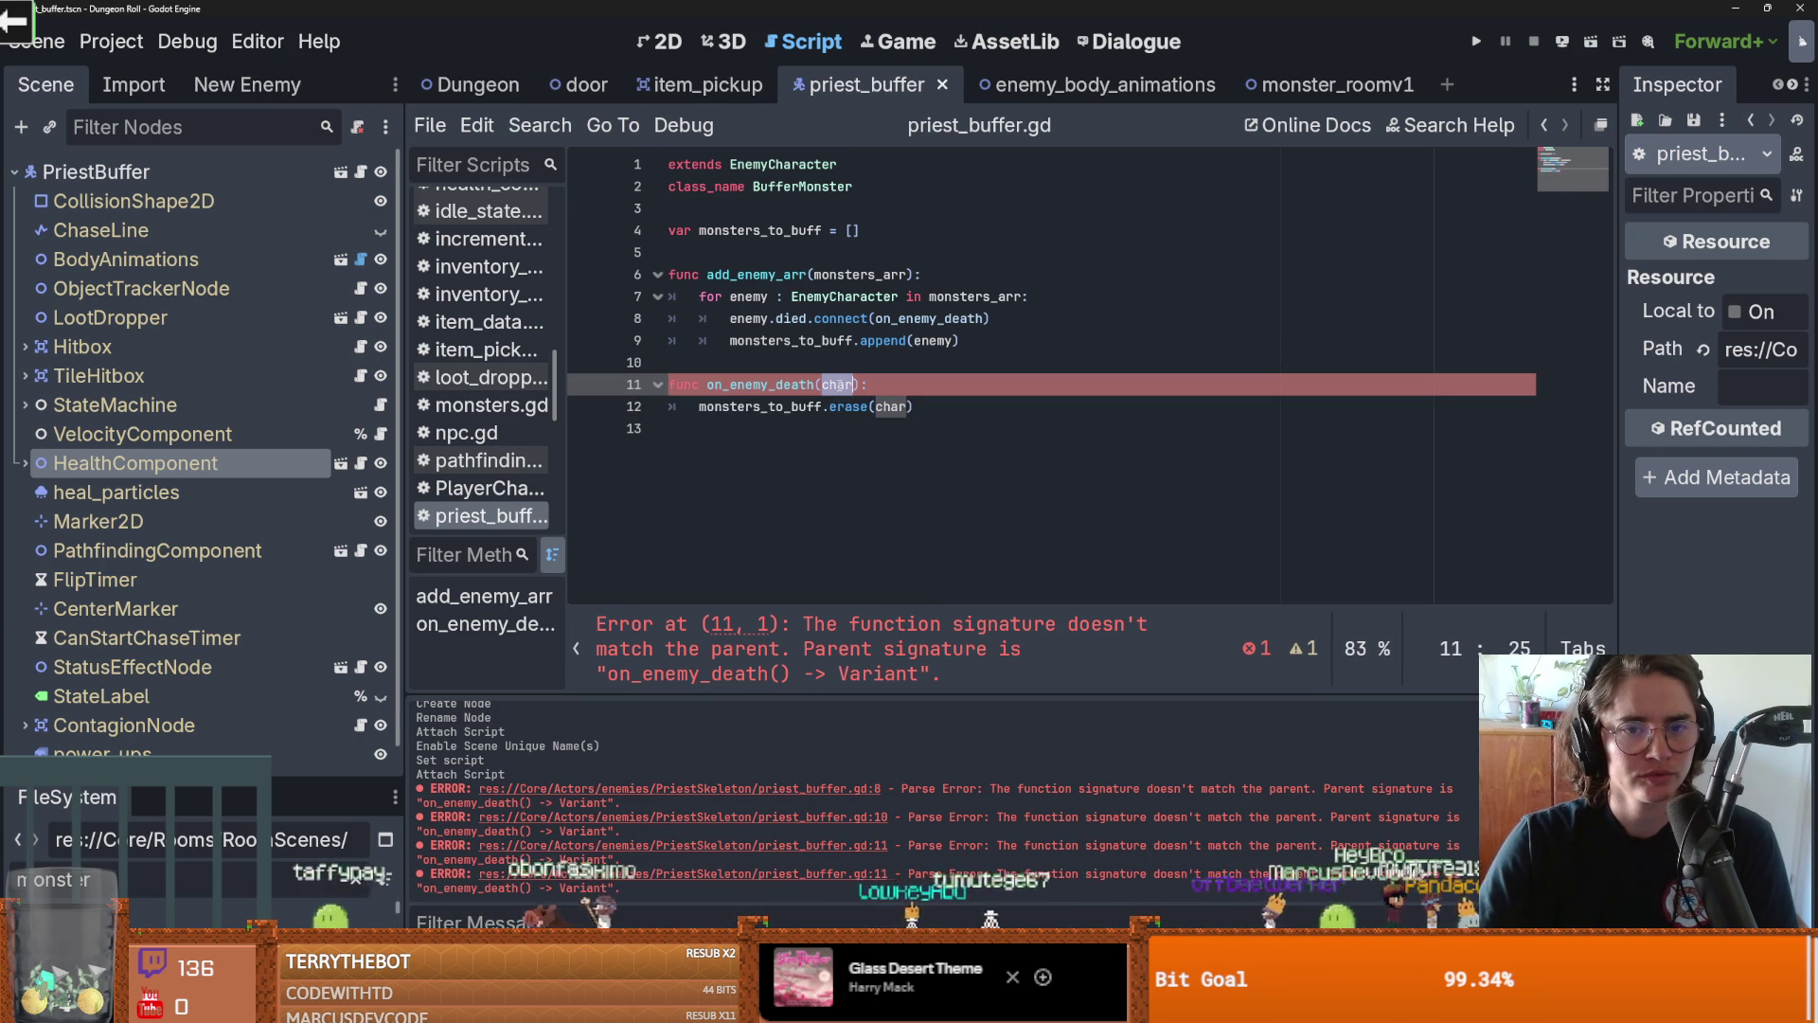
{"action": "left_click", "coordinate": [838, 385]}
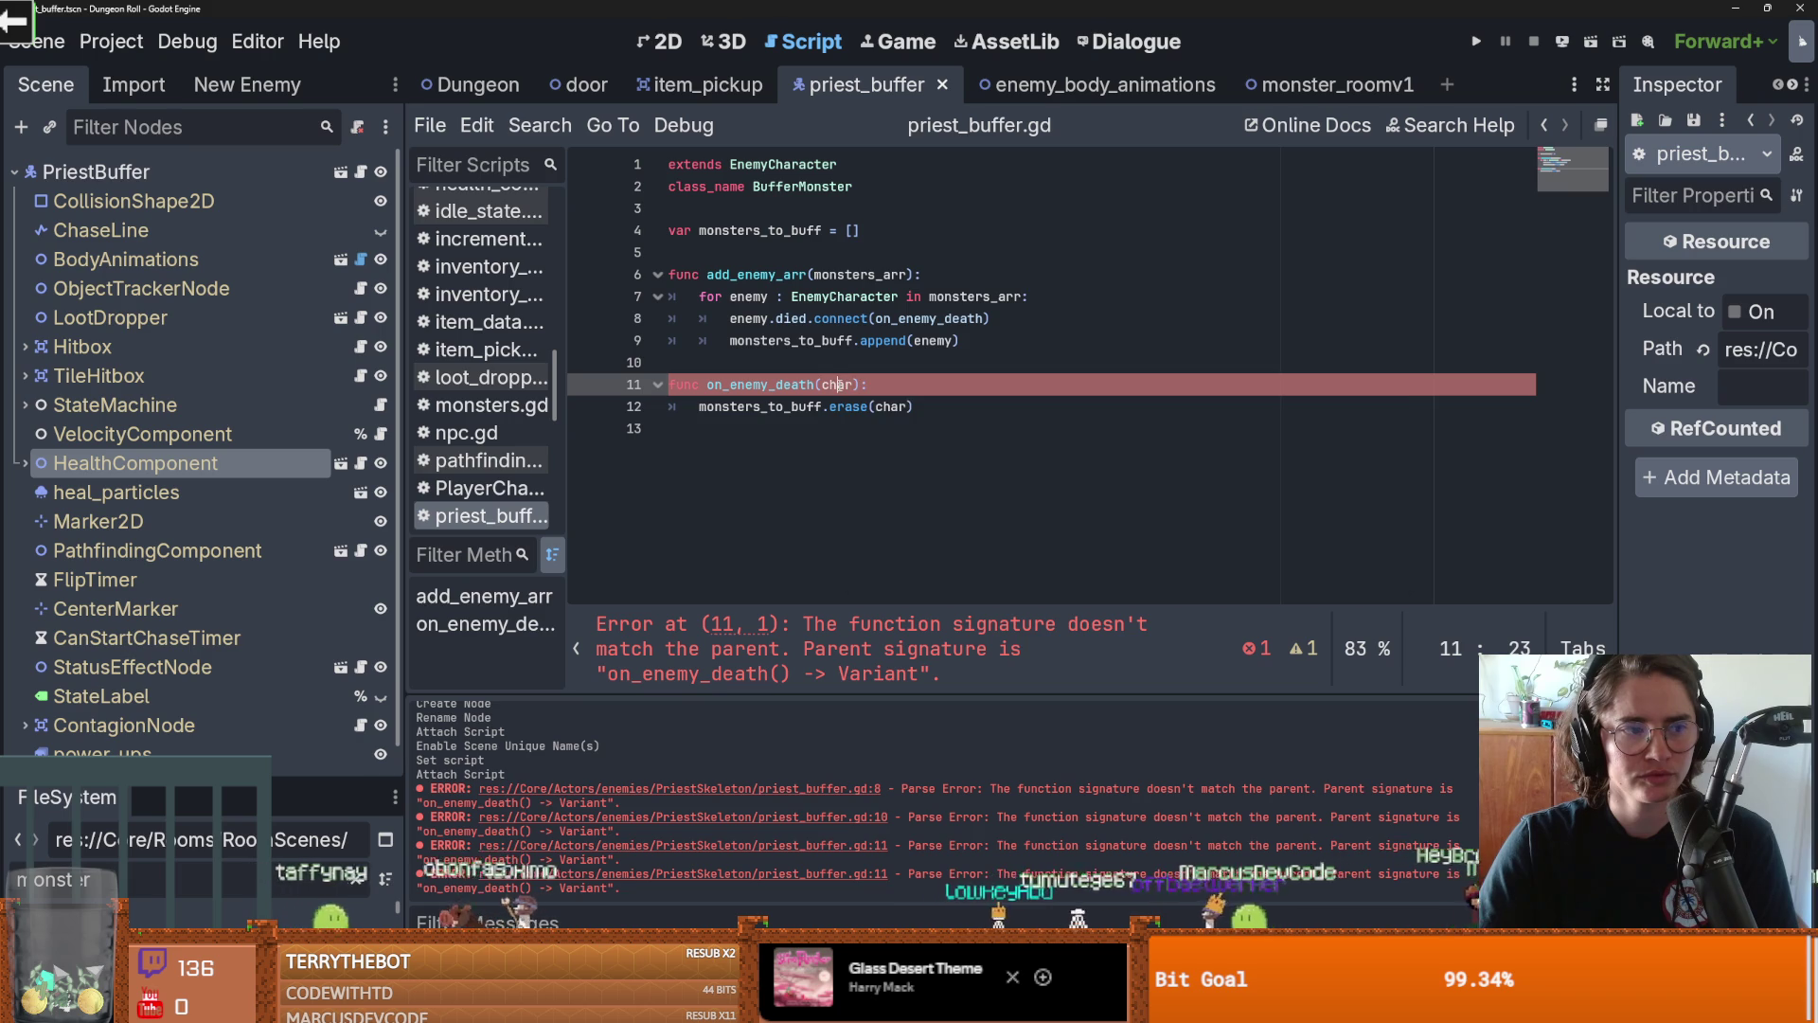
{"action": "double_click", "coordinate": [838, 384]}
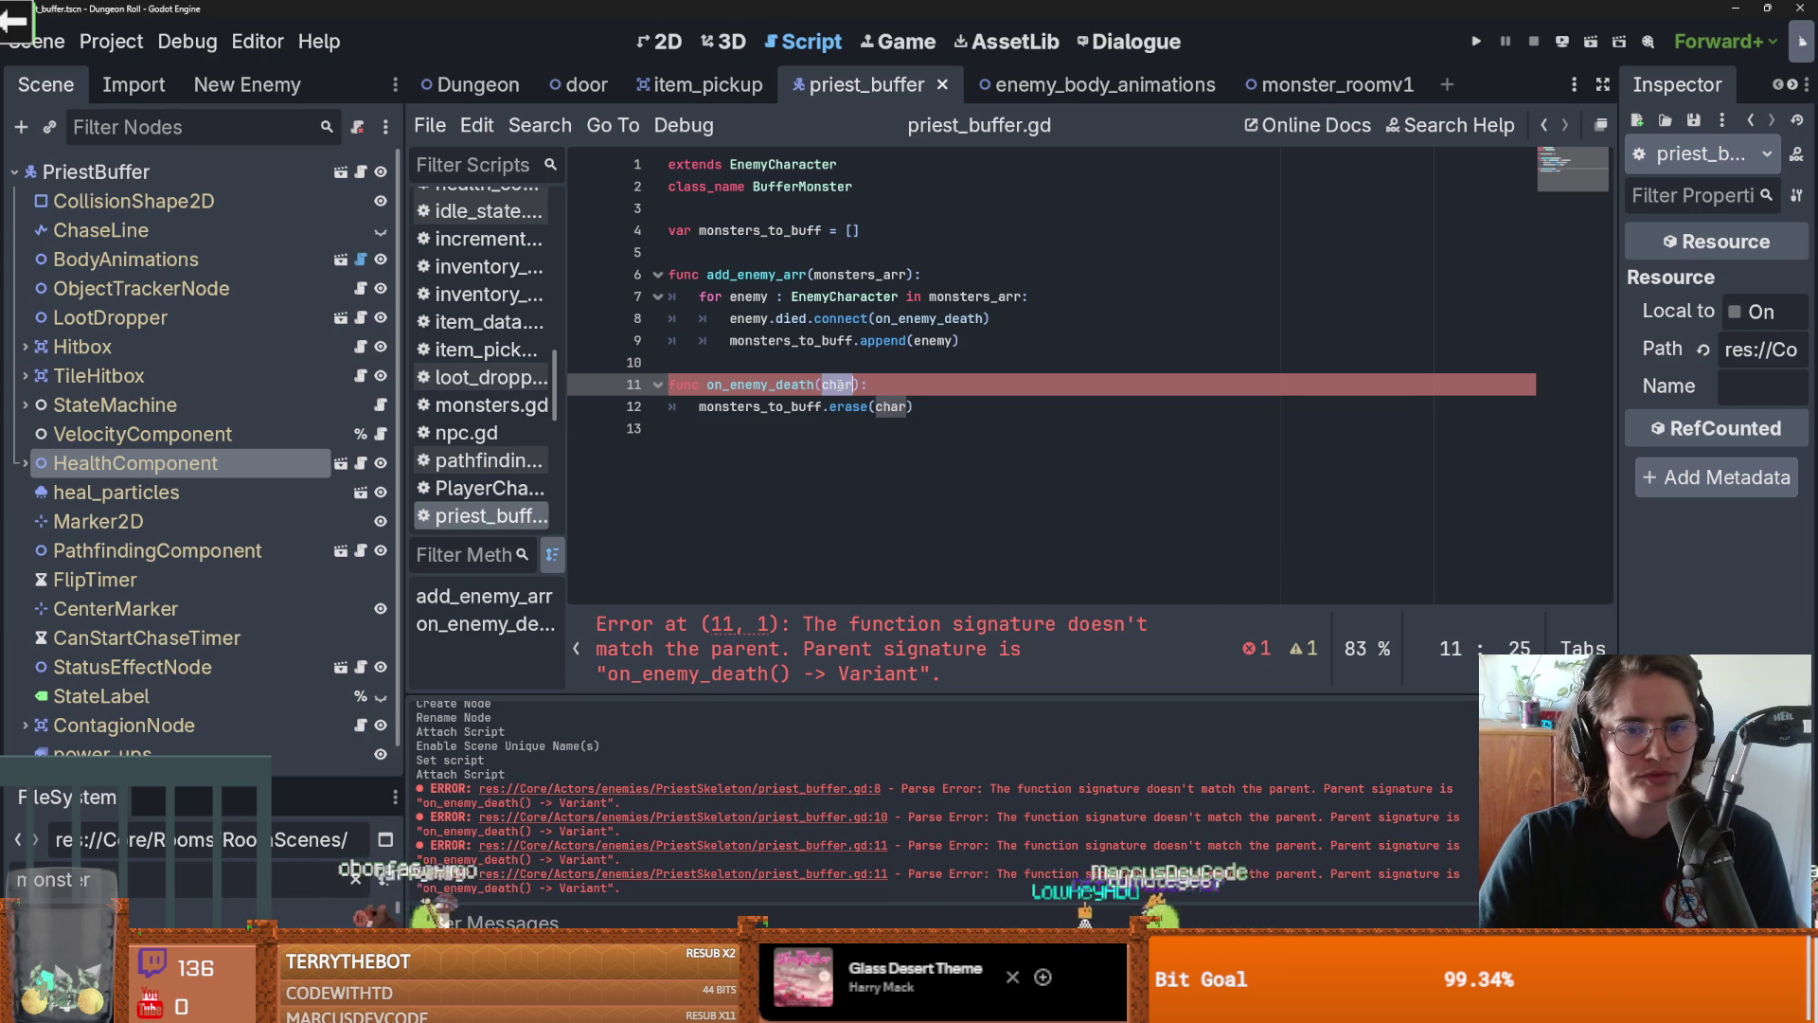
{"action": "left_click", "coordinate": [867, 370]}
{"action": "key", "text": "ctrl+s"}
{"action": "left_click", "coordinate": [890, 391]}
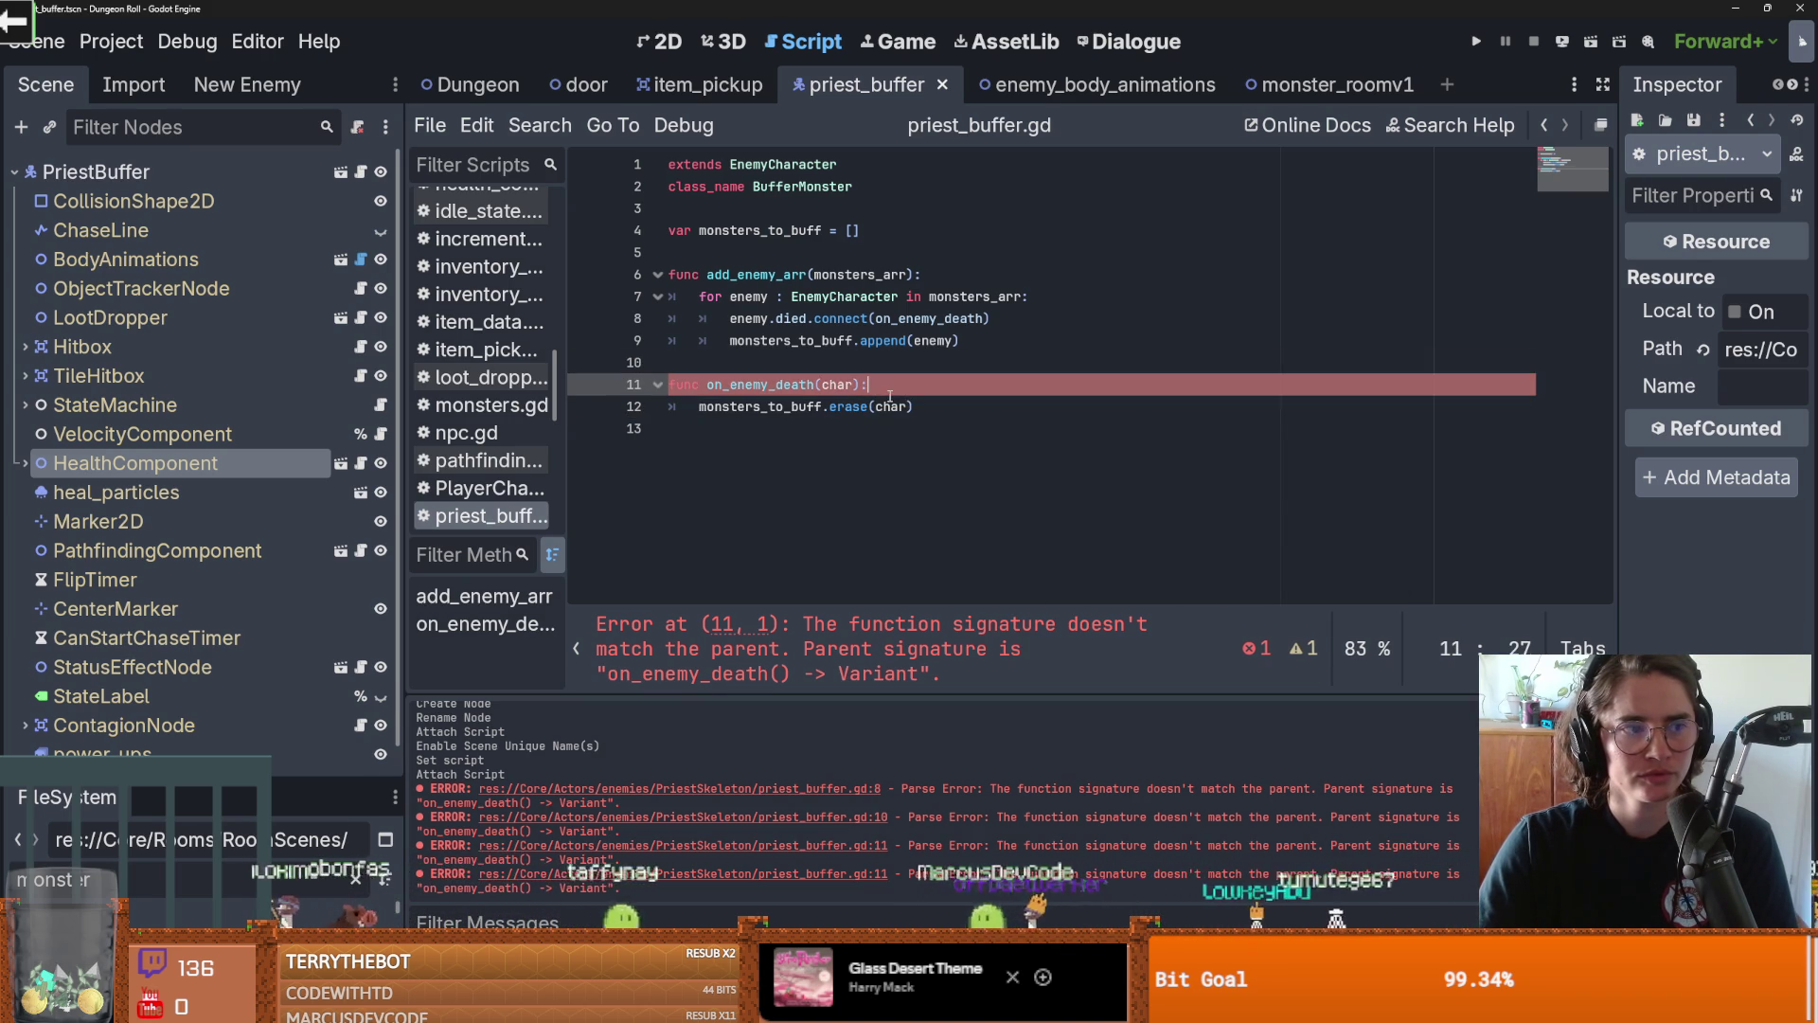
{"action": "left_click", "coordinate": [850, 386]}
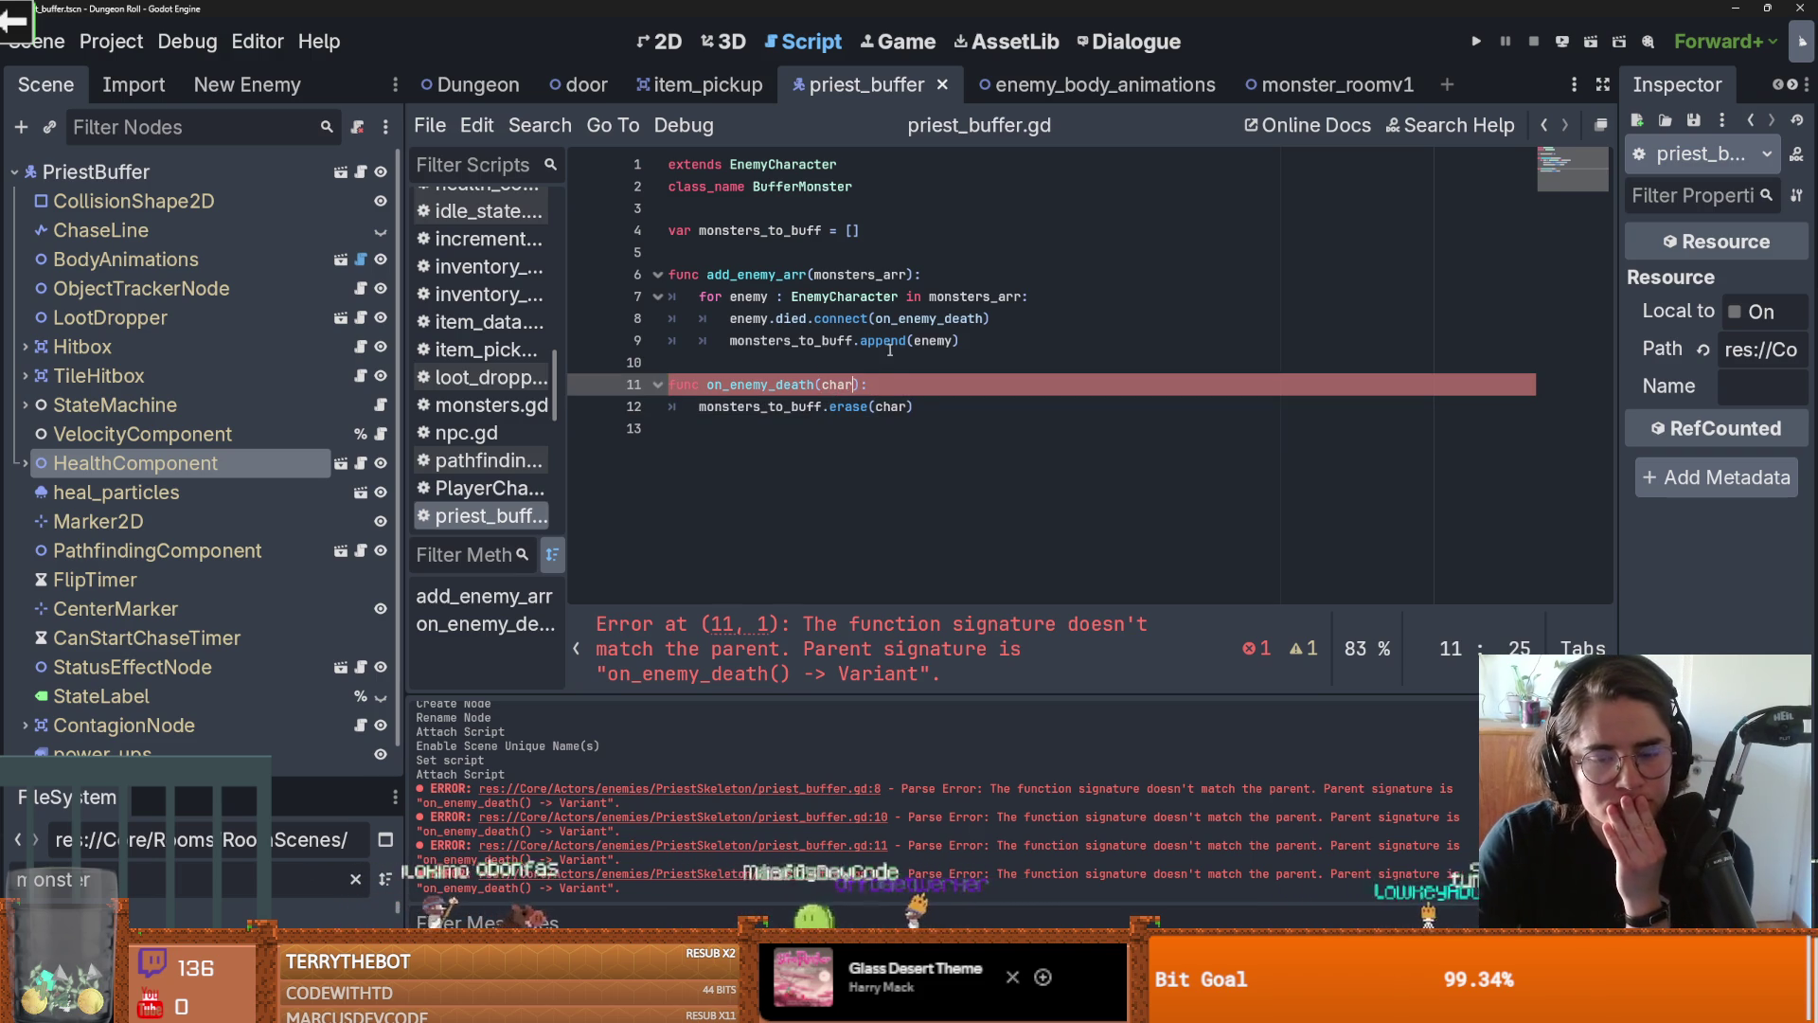
{"action": "double_click", "coordinate": [895, 623]}
{"action": "left_click", "coordinate": [909, 625]}
{"action": "double_click", "coordinate": [895, 652]}
{"action": "left_click_drag", "start_coordinate": [921, 676], "coordinate": [827, 625]}
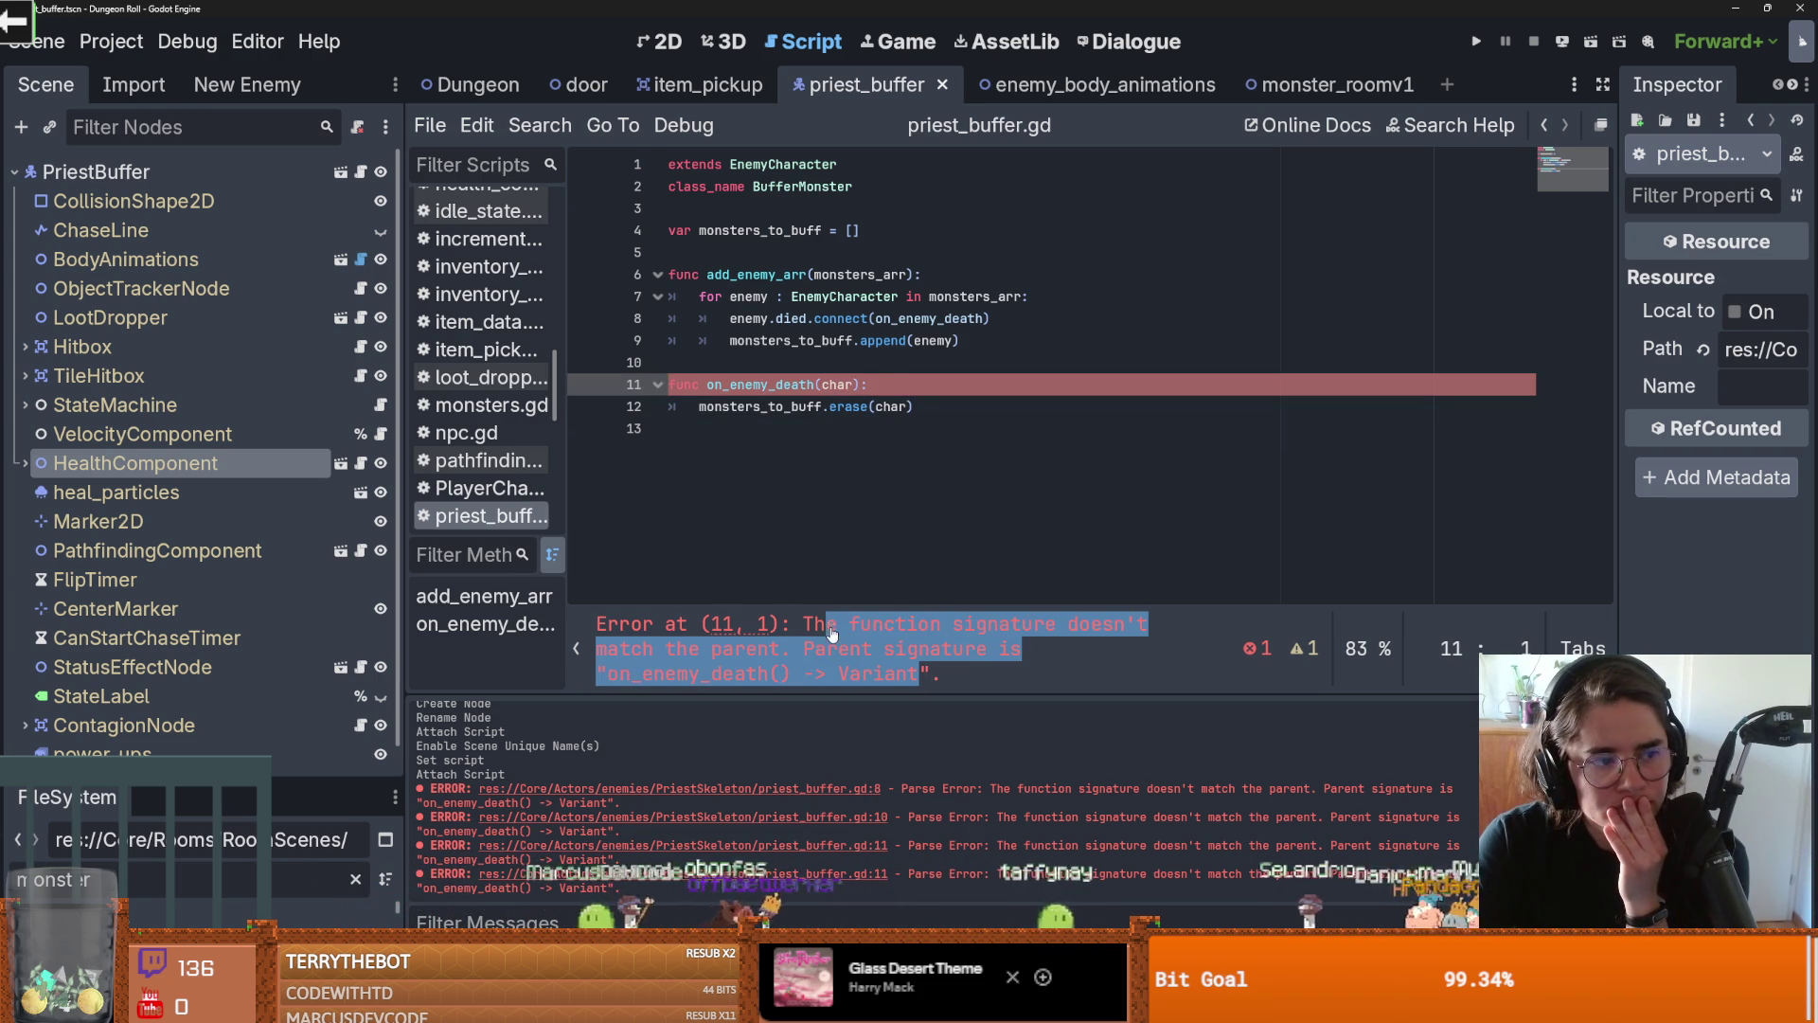
{"action": "left_click", "coordinate": [895, 620]}
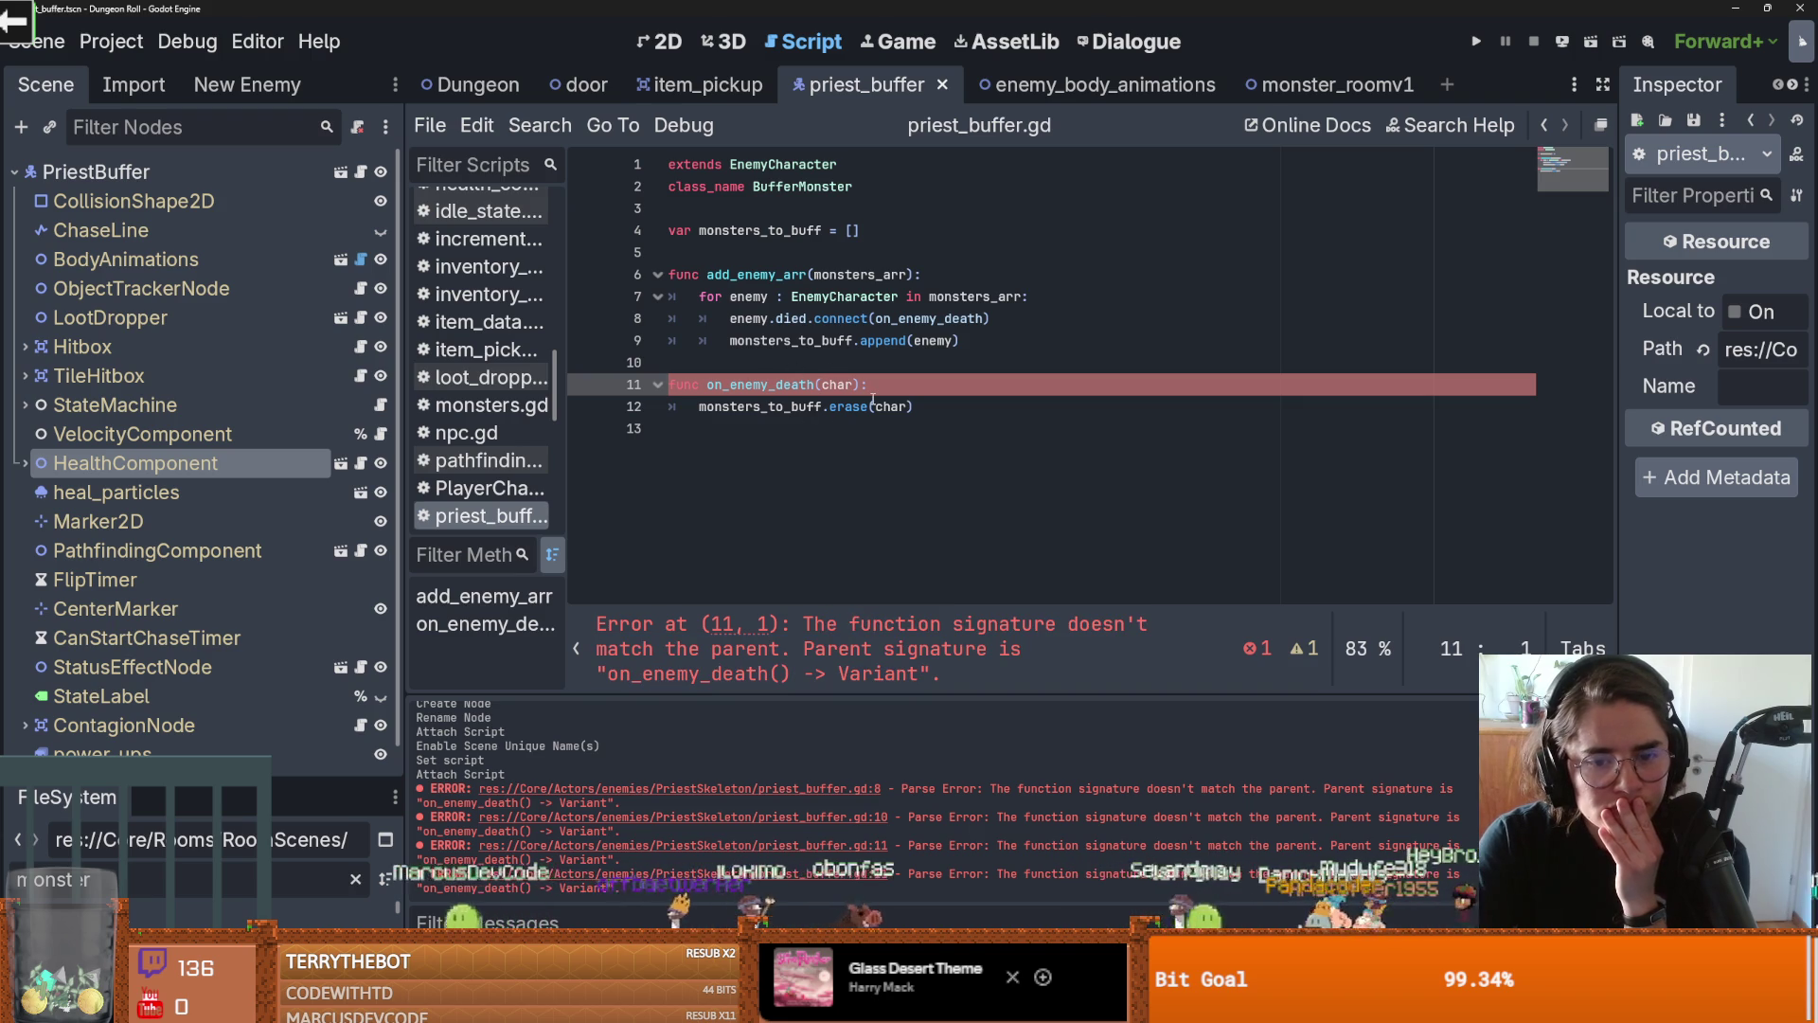
{"action": "left_click", "coordinate": [807, 349]}
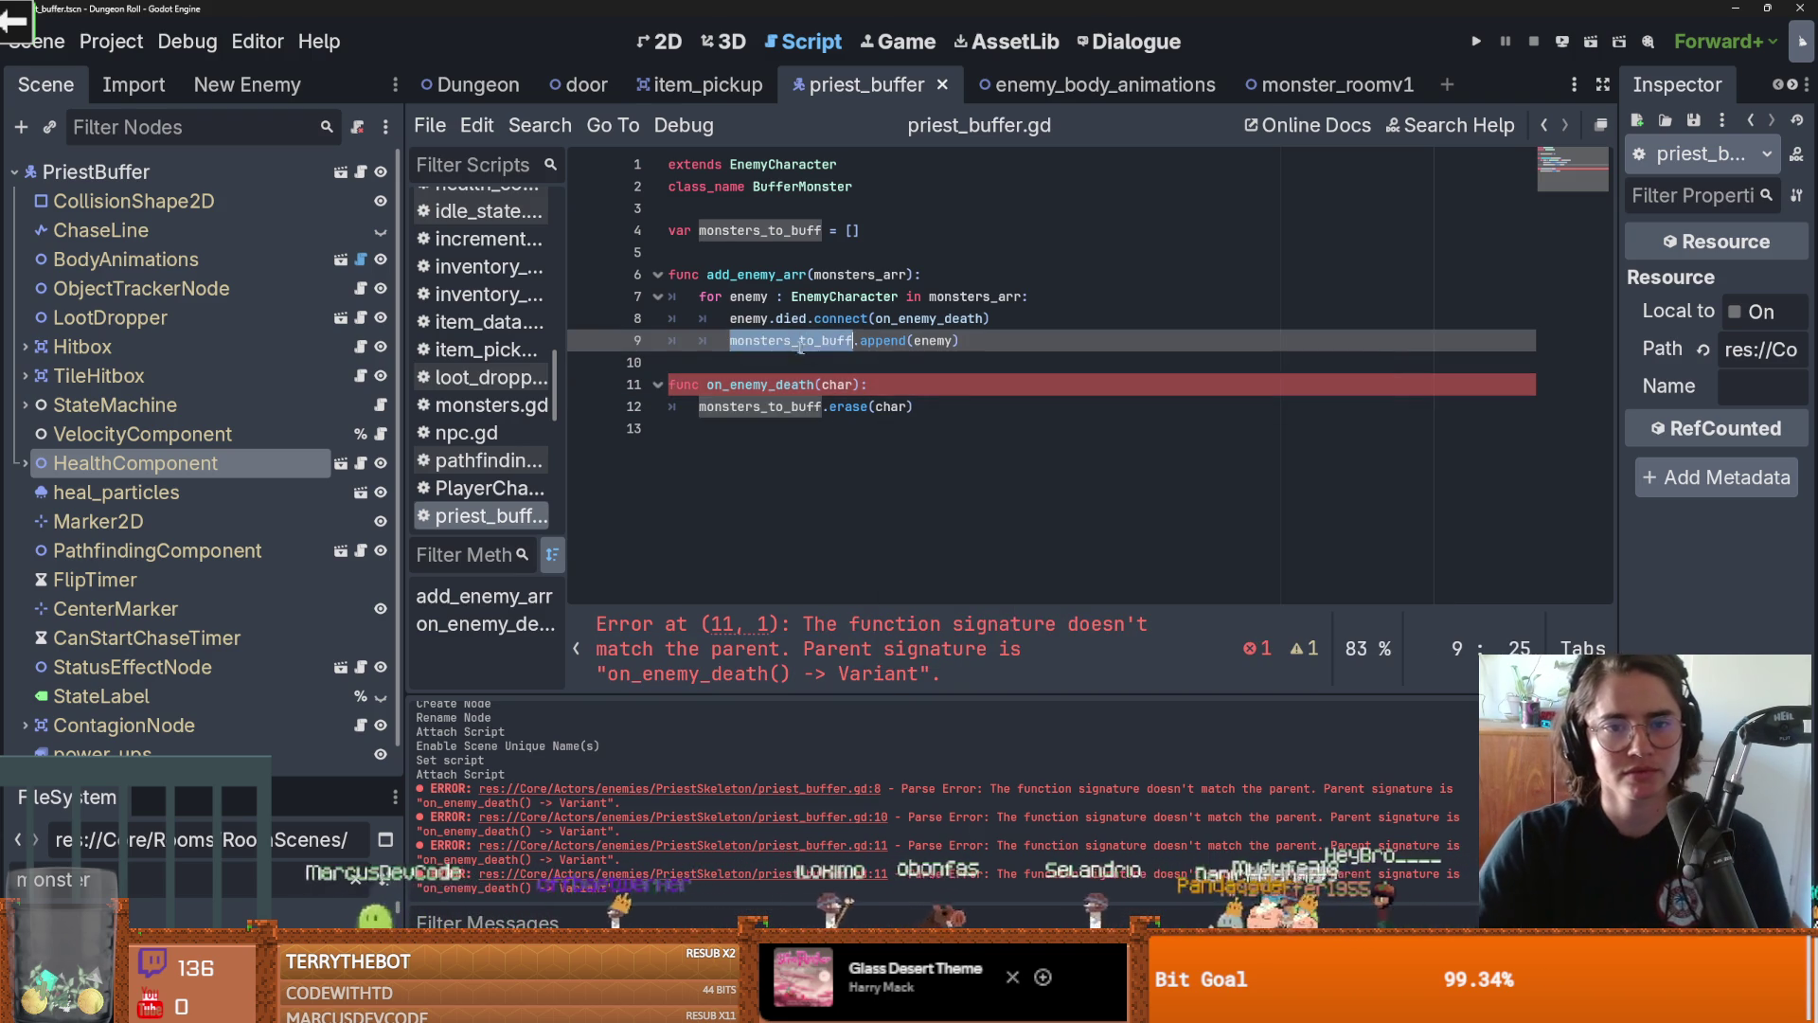
{"action": "double_click", "coordinate": [791, 318]}
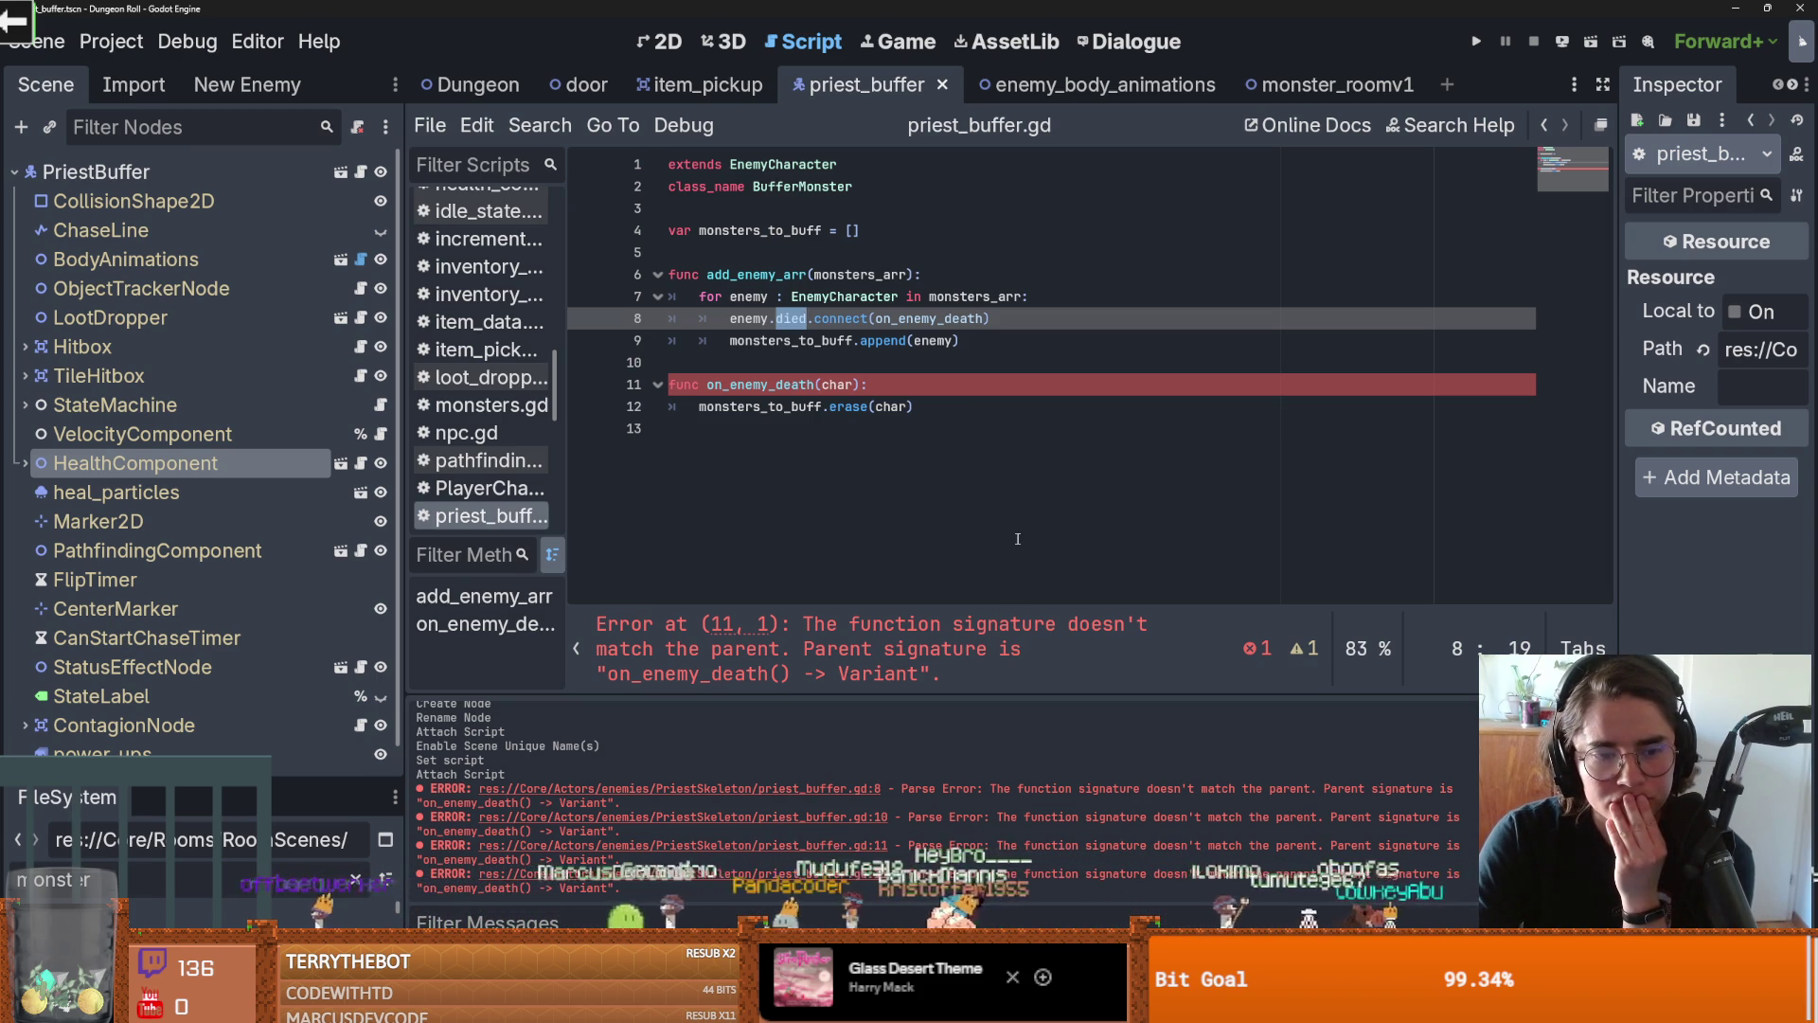
{"action": "left_click", "coordinate": [959, 320], "text": "ctrl"}
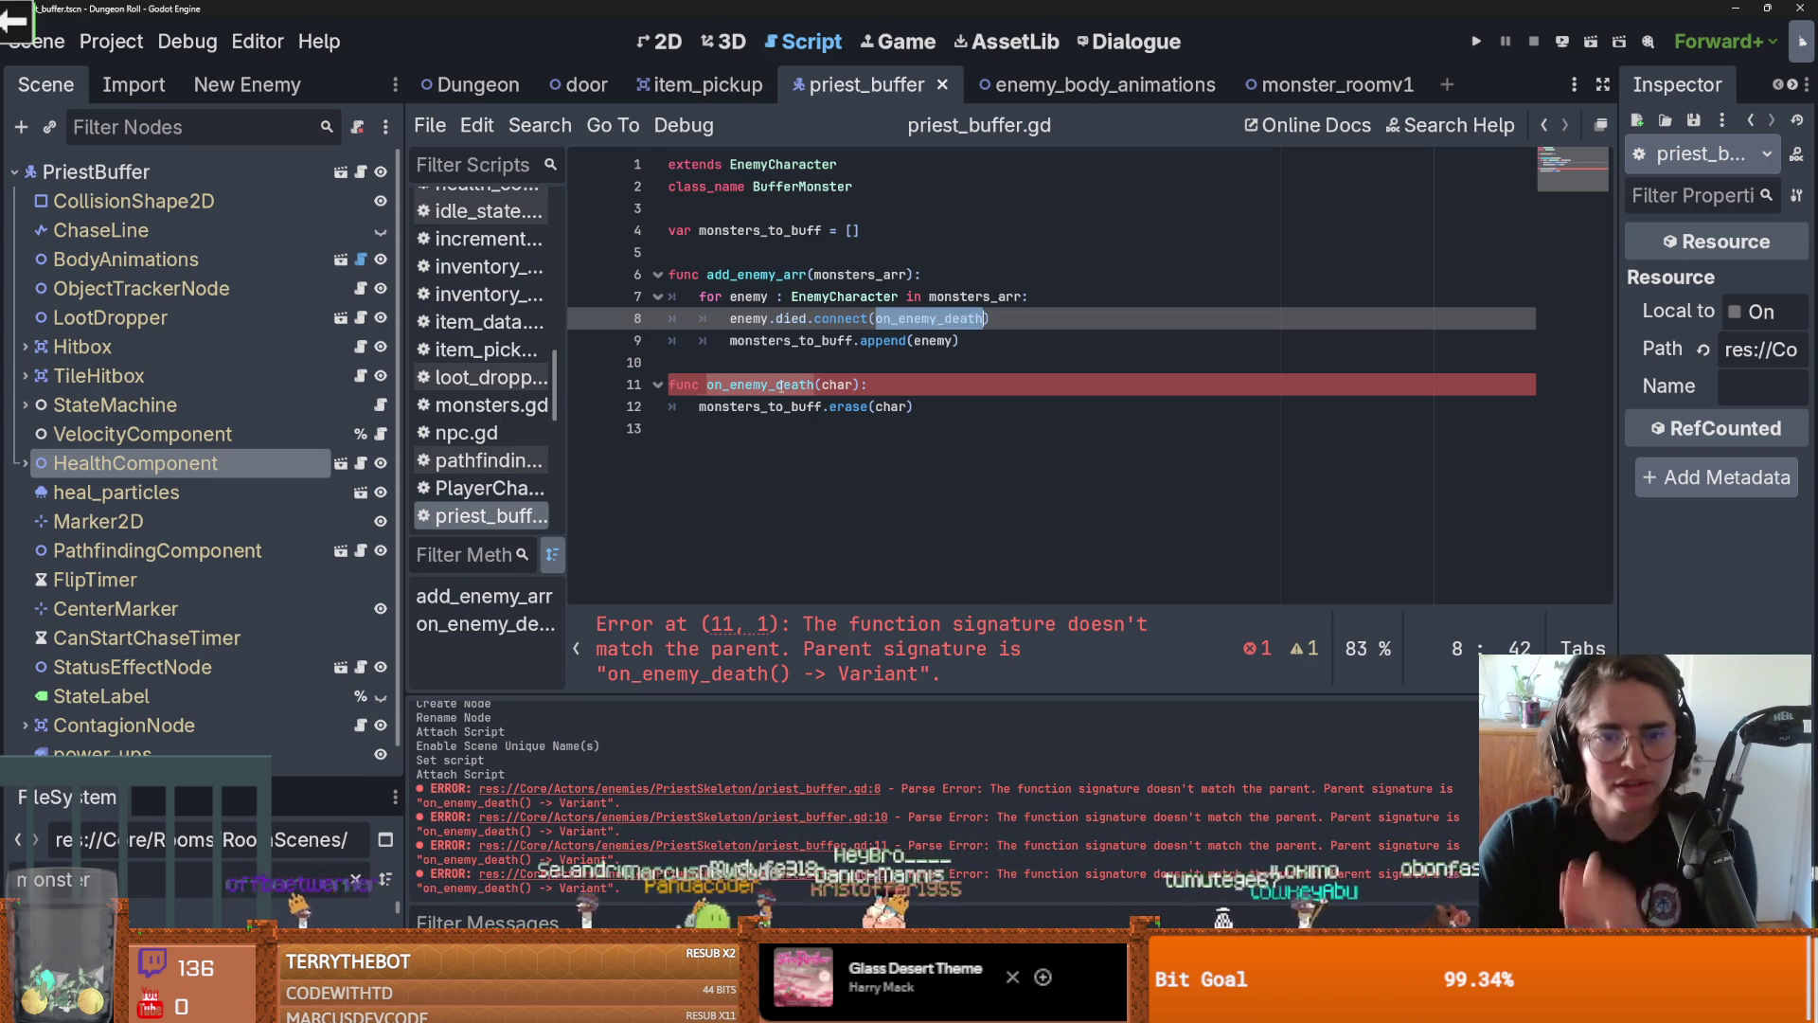
{"action": "left_click", "coordinate": [540, 125]}
{"action": "left_click", "coordinate": [609, 280]}
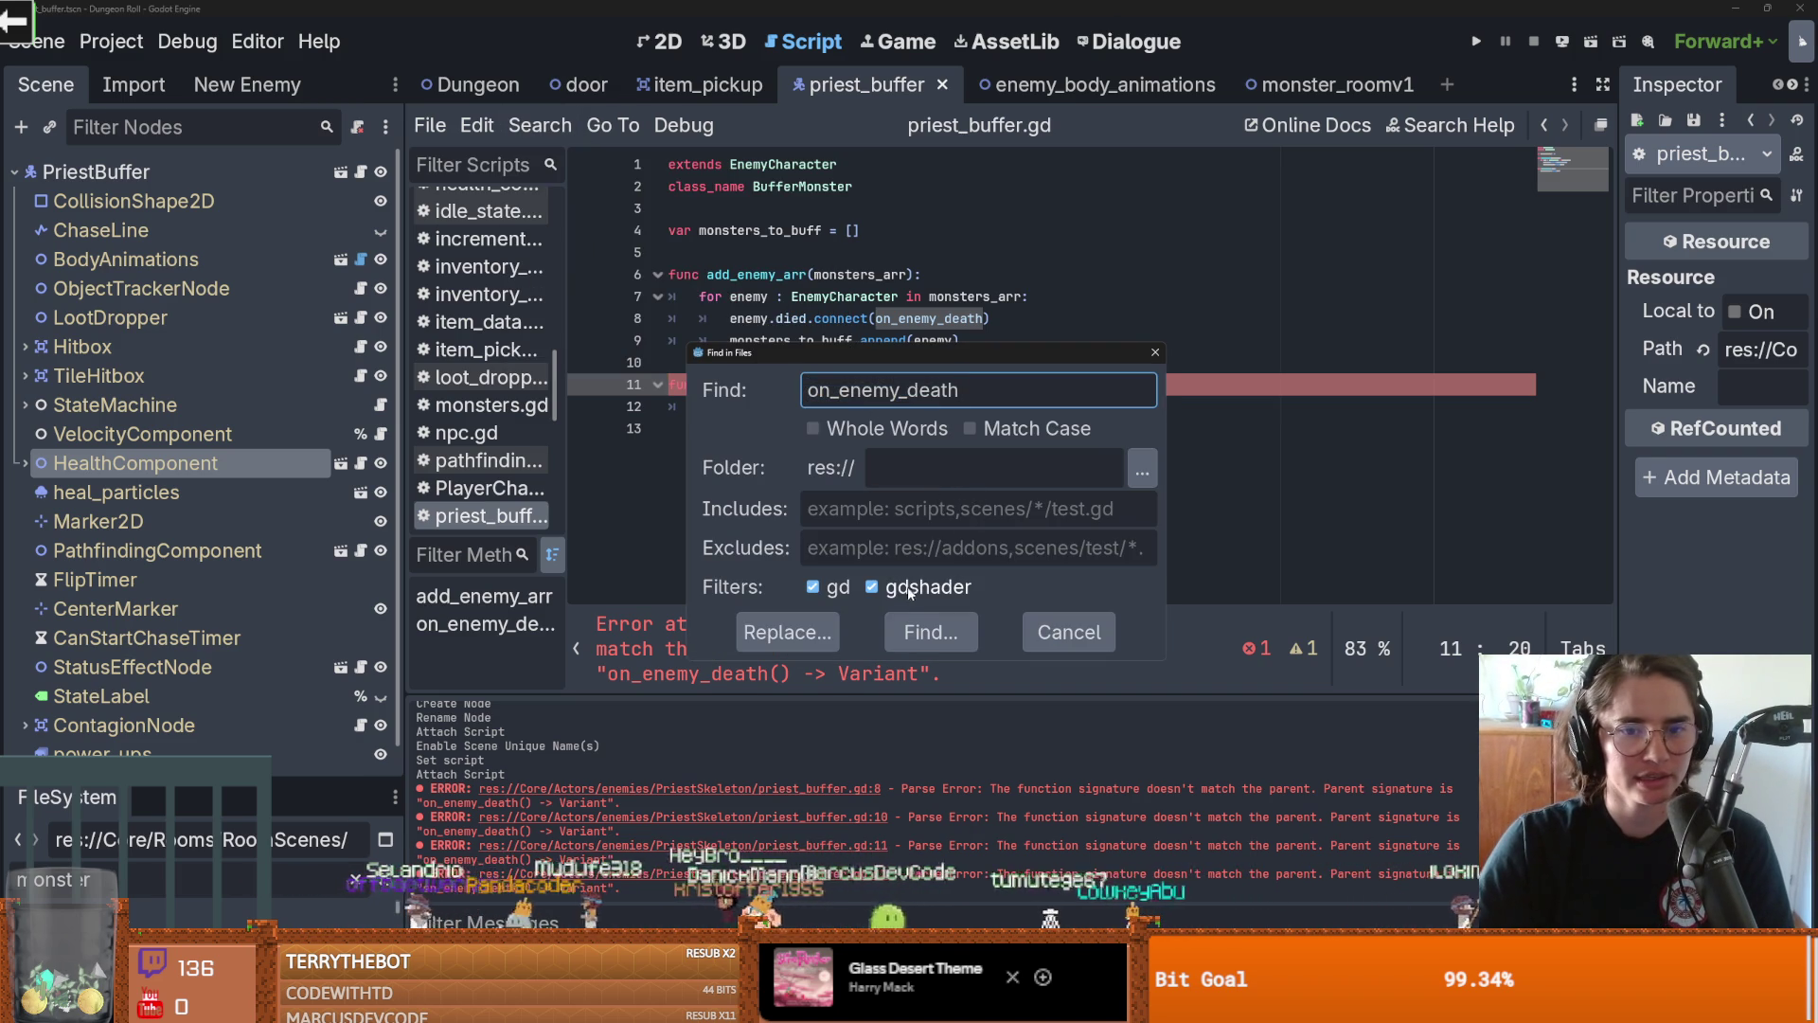
Find on_enemy_death in files (4 matches, 2 files), view EnemyCharacter.gd's version, then return to priest_buffer.gd
{"action": "left_click", "coordinate": [899, 644]}
{"action": "scroll", "coordinate": [832, 888], "scroll_direction": "down", "scroll_amount": 1}
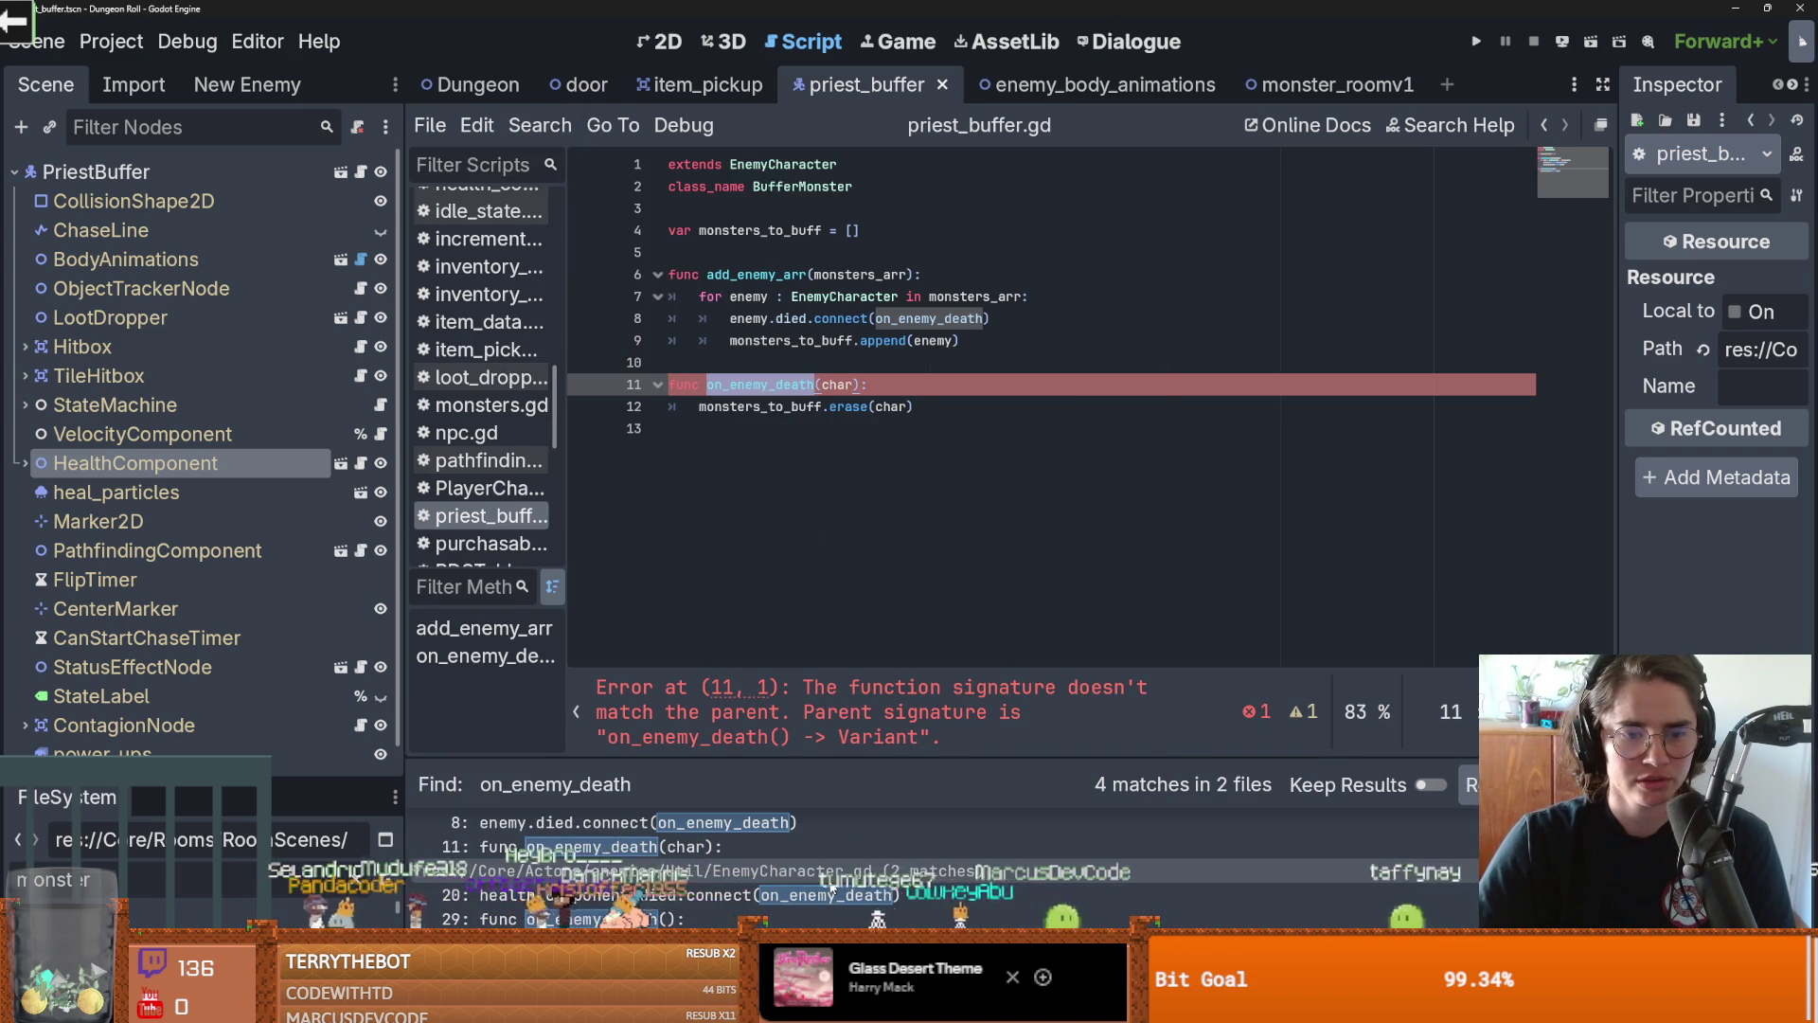
{"action": "left_click", "coordinate": [807, 920]}
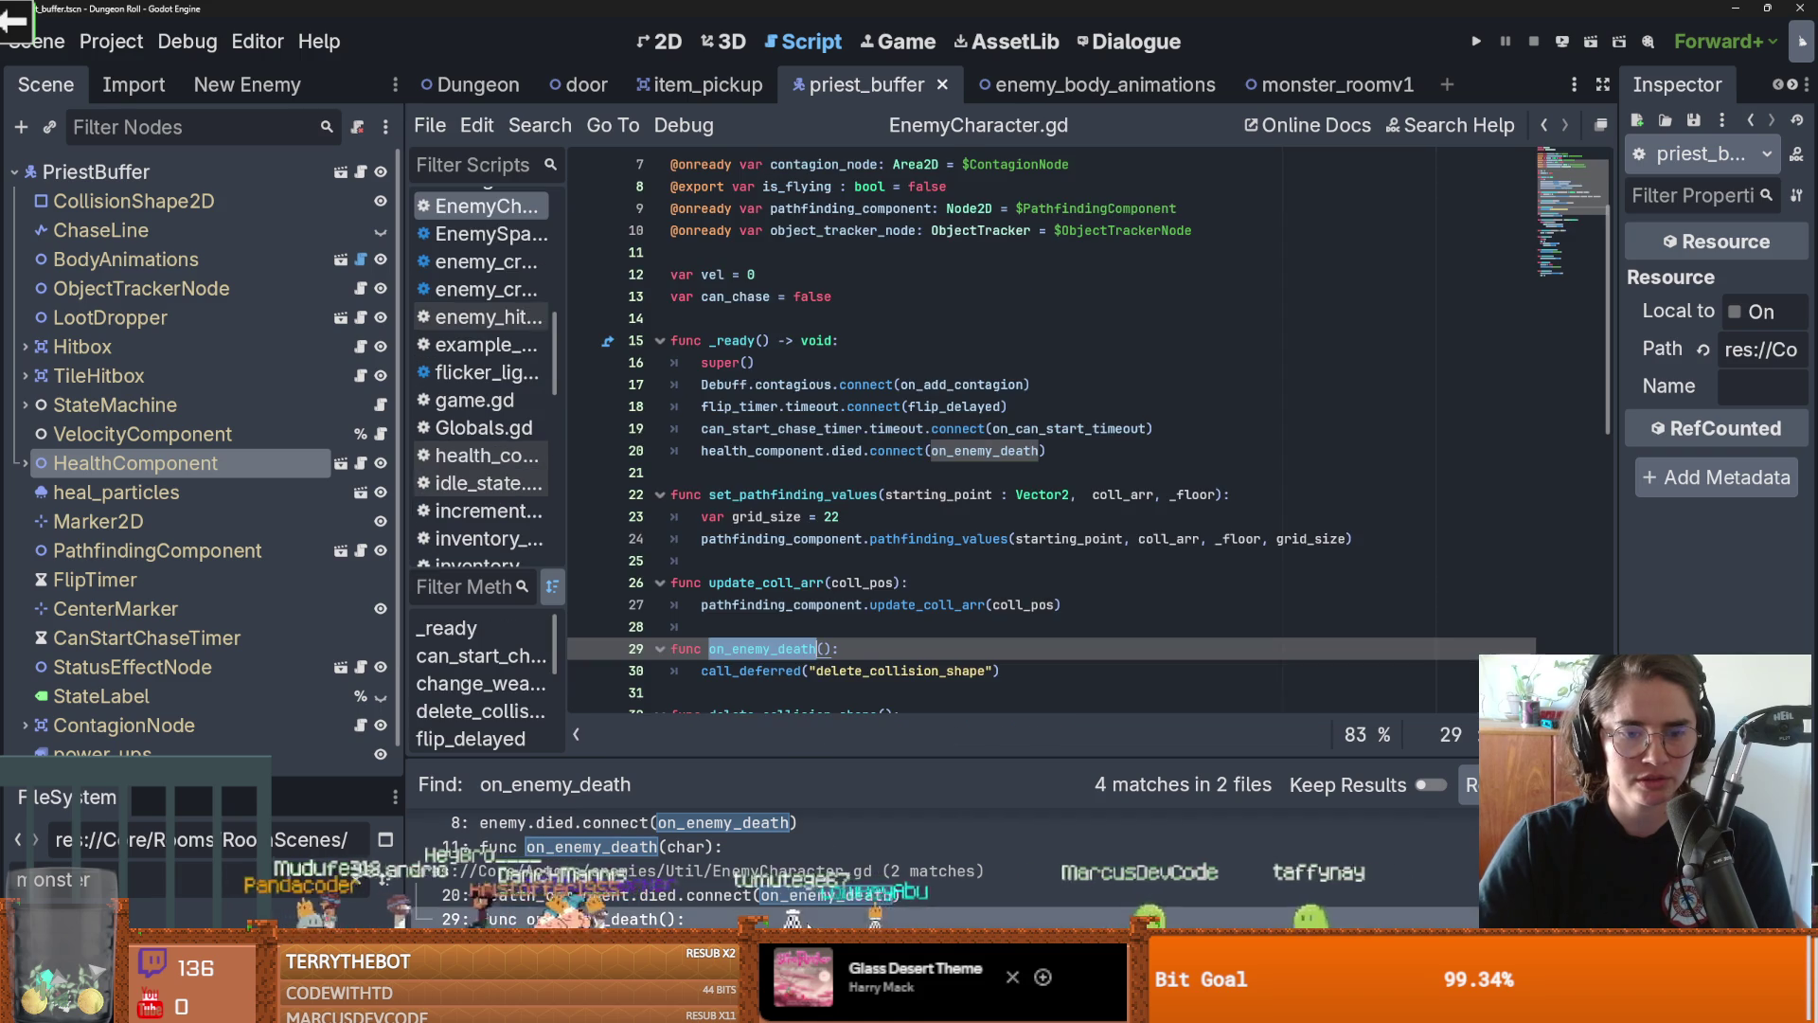
{"action": "scroll", "coordinate": [872, 437], "scroll_direction": "down", "scroll_amount": 3}
{"action": "mouse_move", "coordinate": [999, 473]}
{"action": "left_mouse_down"}
{"action": "mouse_move", "coordinate": [637, 463]}
{"action": "mouse_move", "coordinate": [838, 452]}
{"action": "left_mouse_up"}
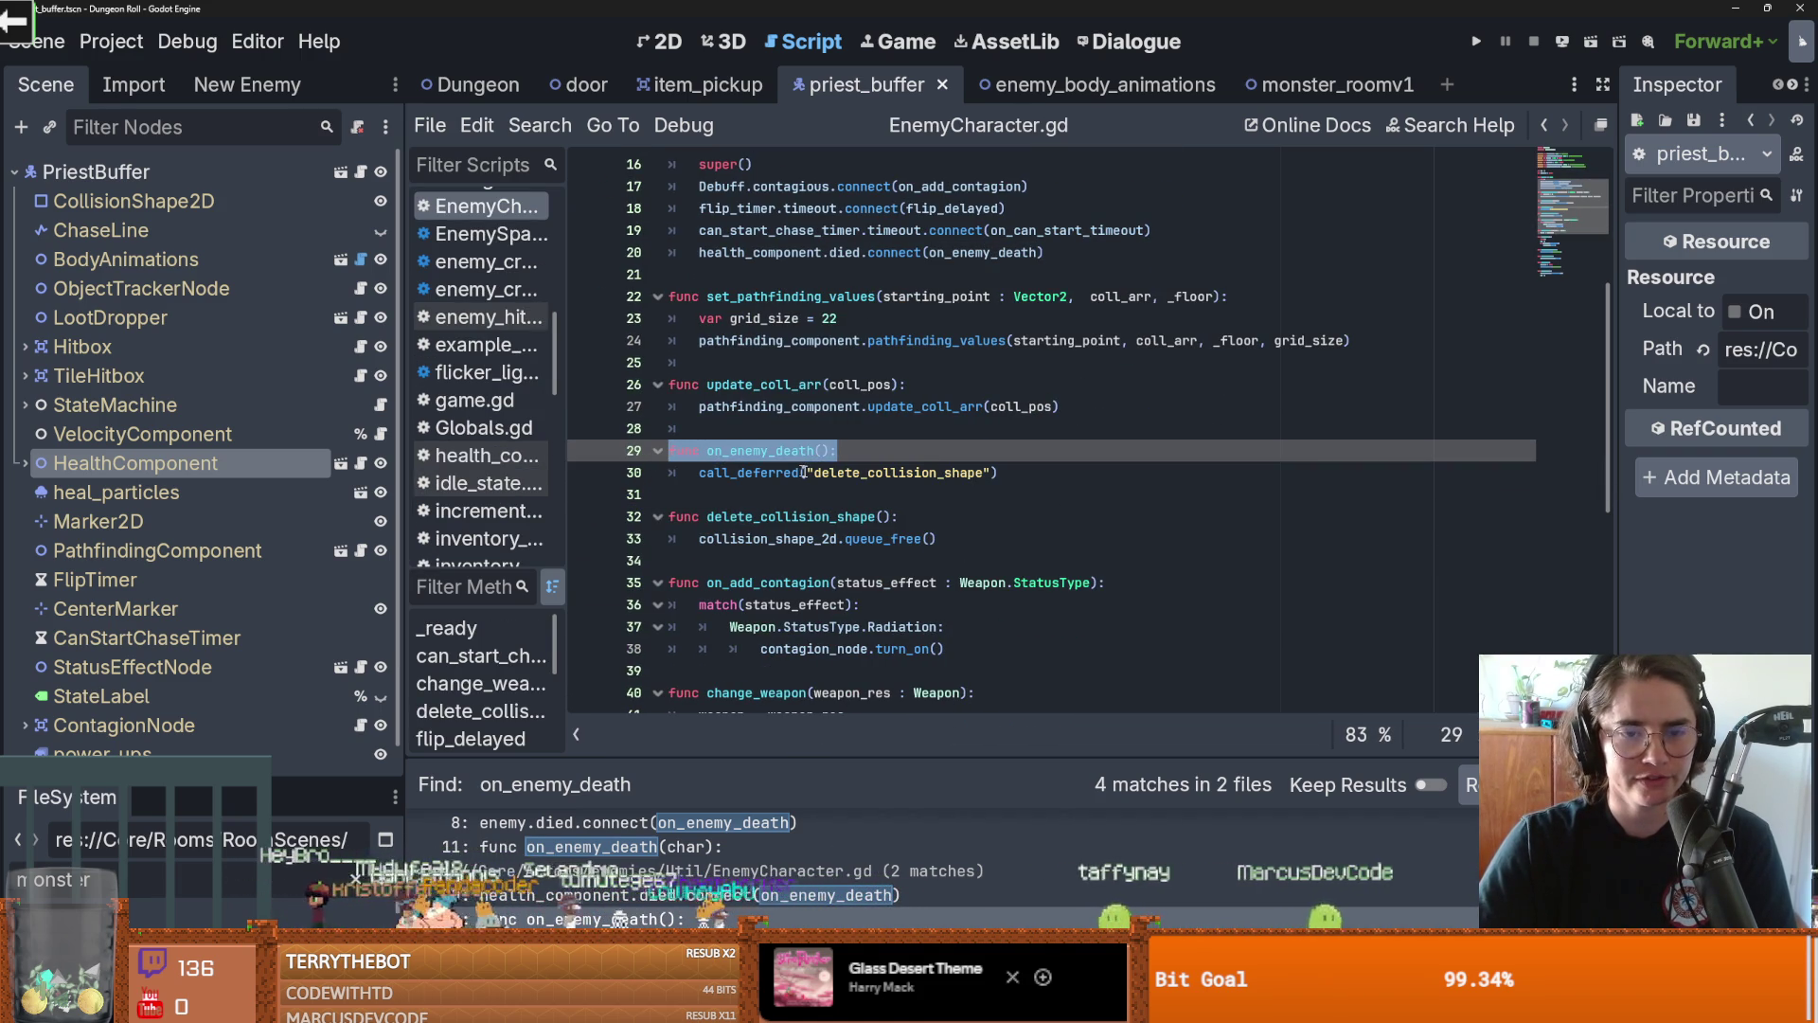
{"action": "scroll", "coordinate": [866, 426], "scroll_direction": "up", "scroll_amount": 5}
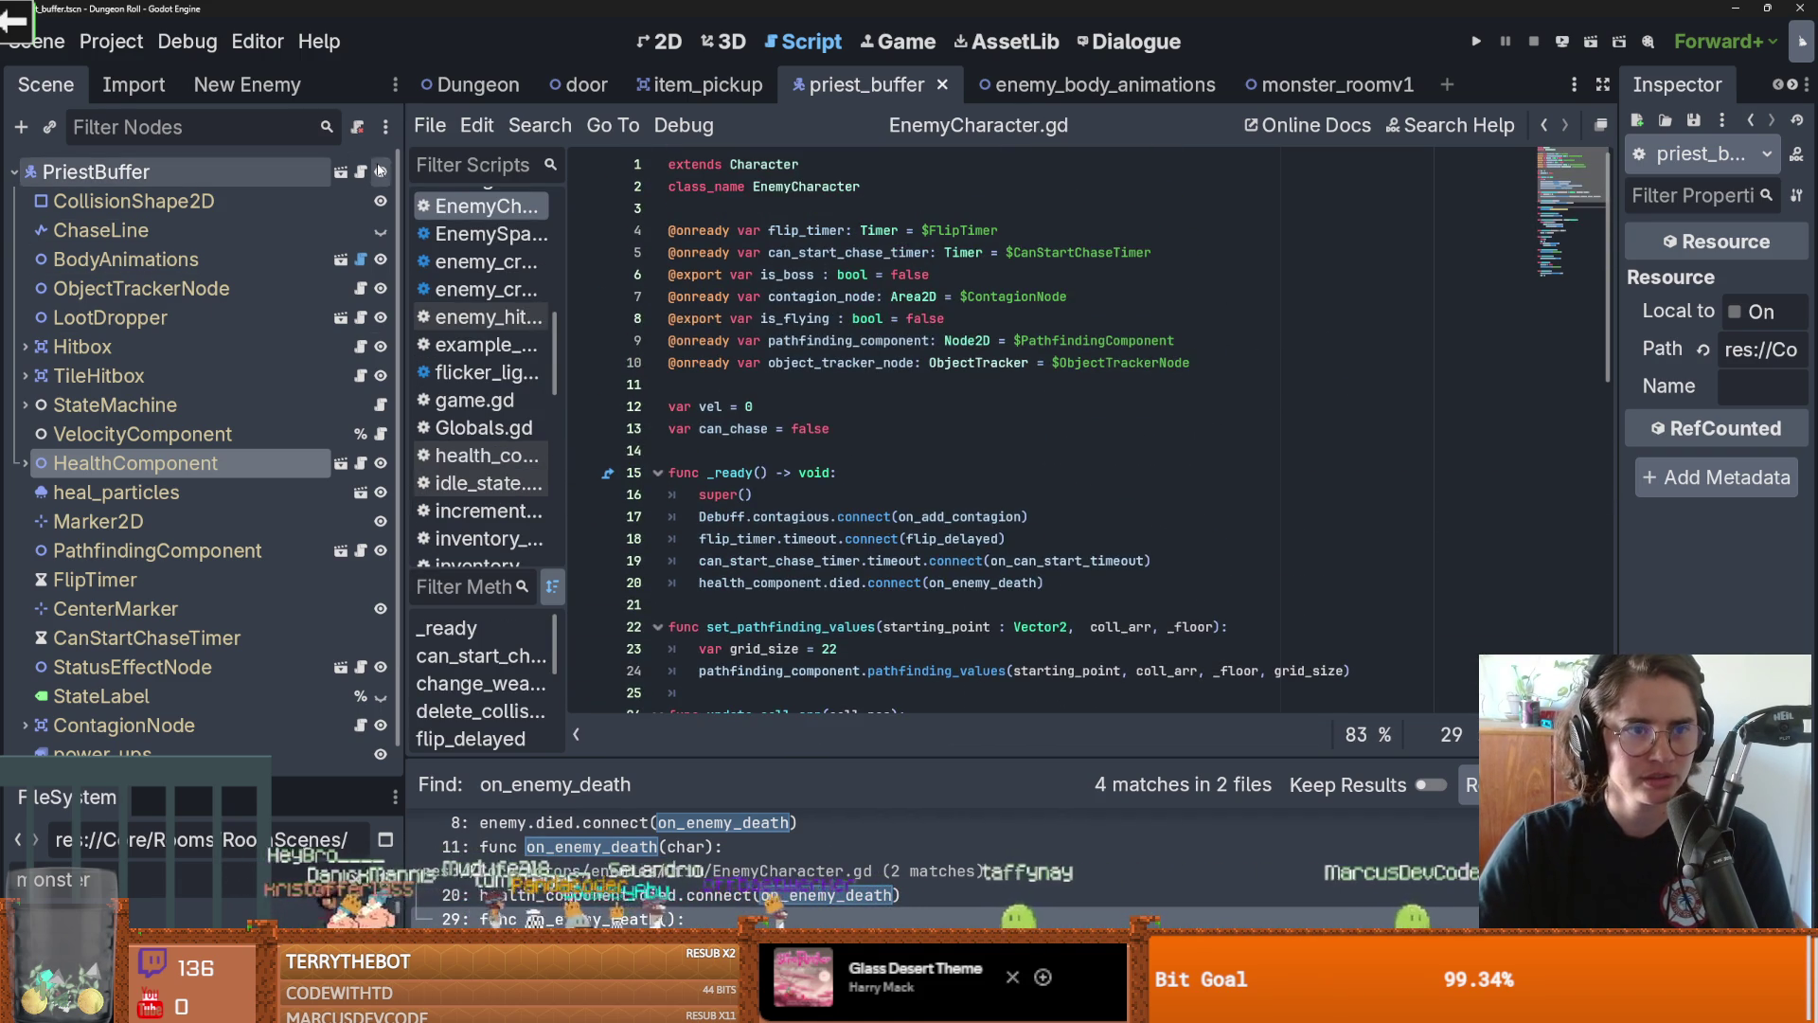
{"action": "key", "text": "alt+Left"}
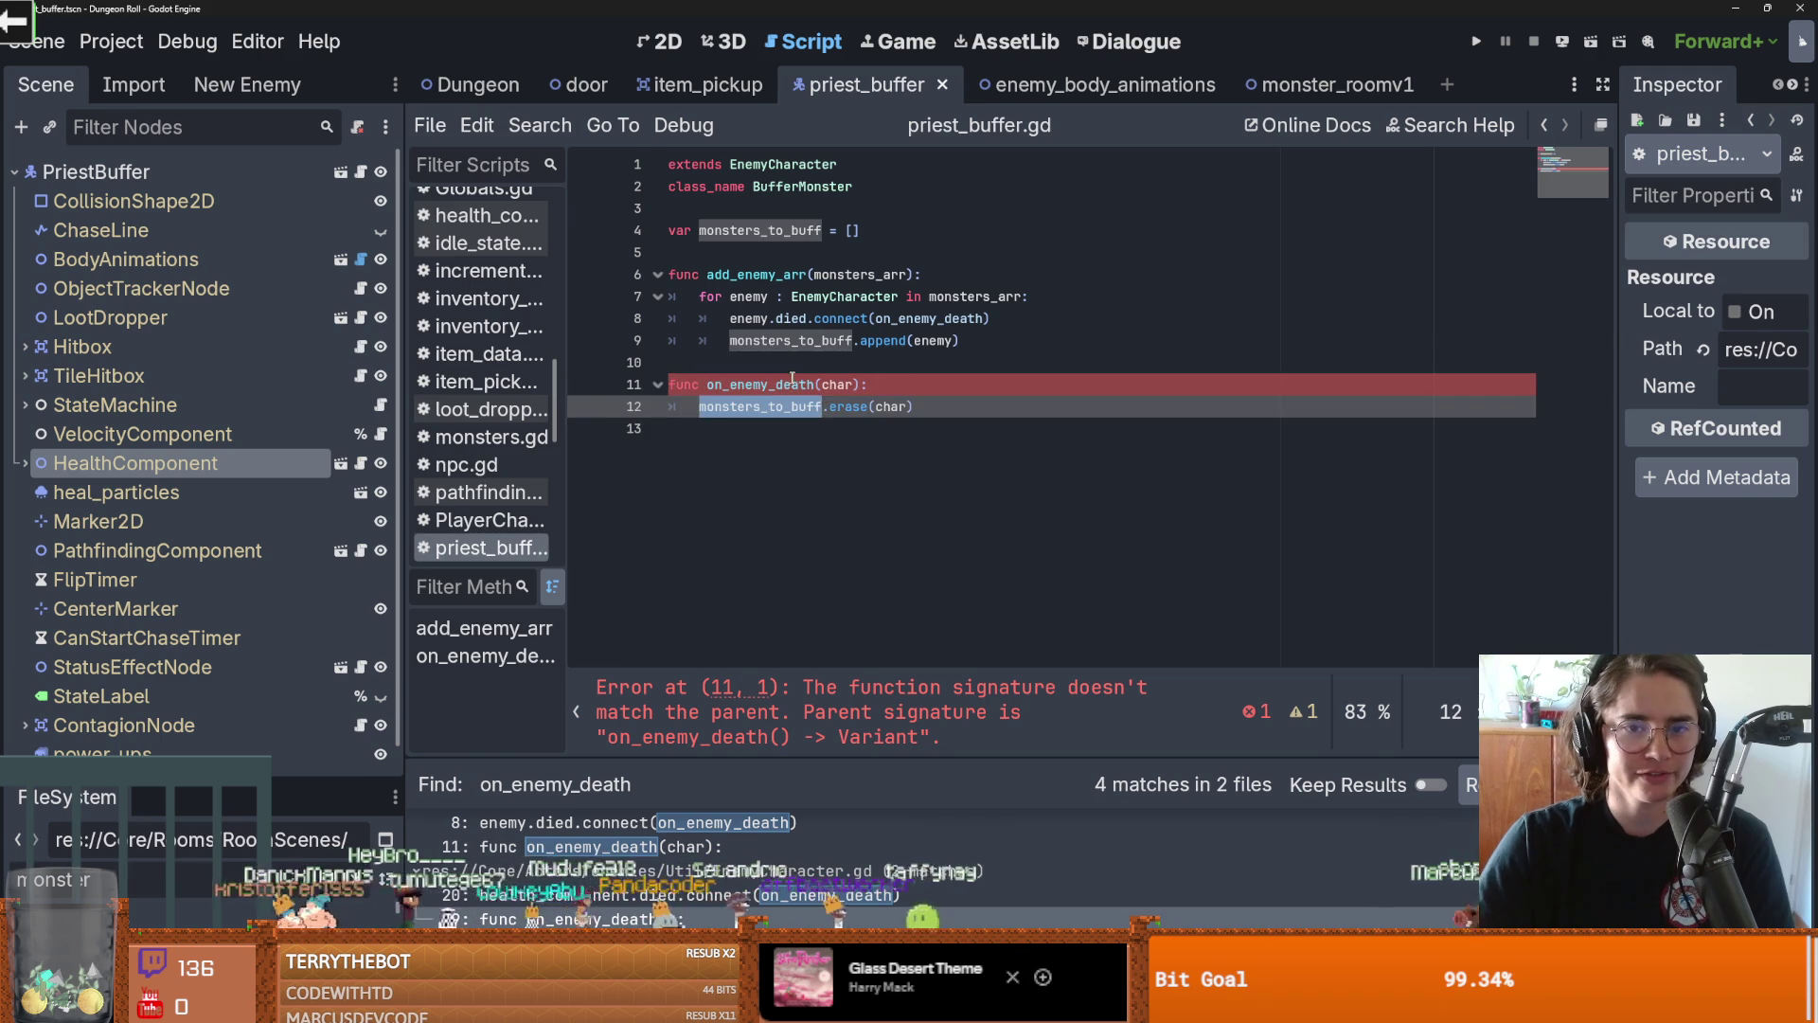
Rename the handler to on_enemy_to_buff_death with a 'char: EnemyCharacter' parameter and save
{"action": "key", "text": "Left"}
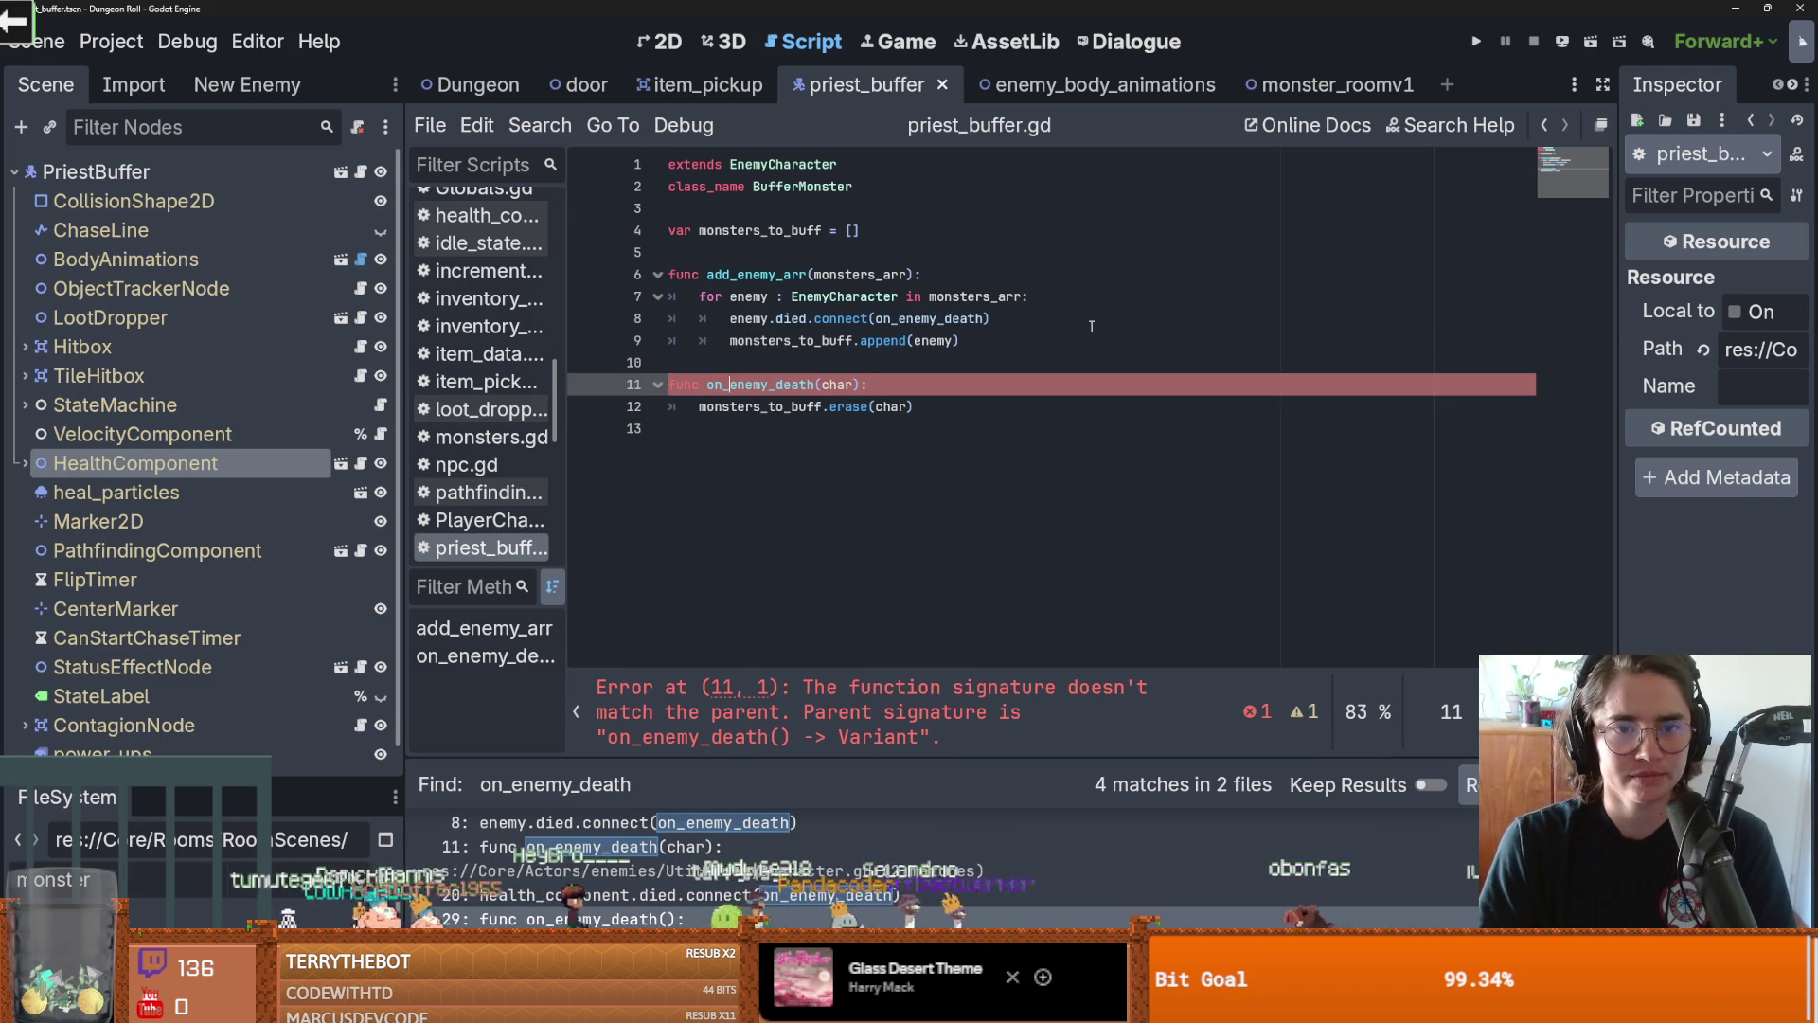
{"action": "key", "text": "Right"}
{"action": "key", "text": "Right"}
{"action": "key", "text": "Right"}
{"action": "type", "text": "to_buff_"}
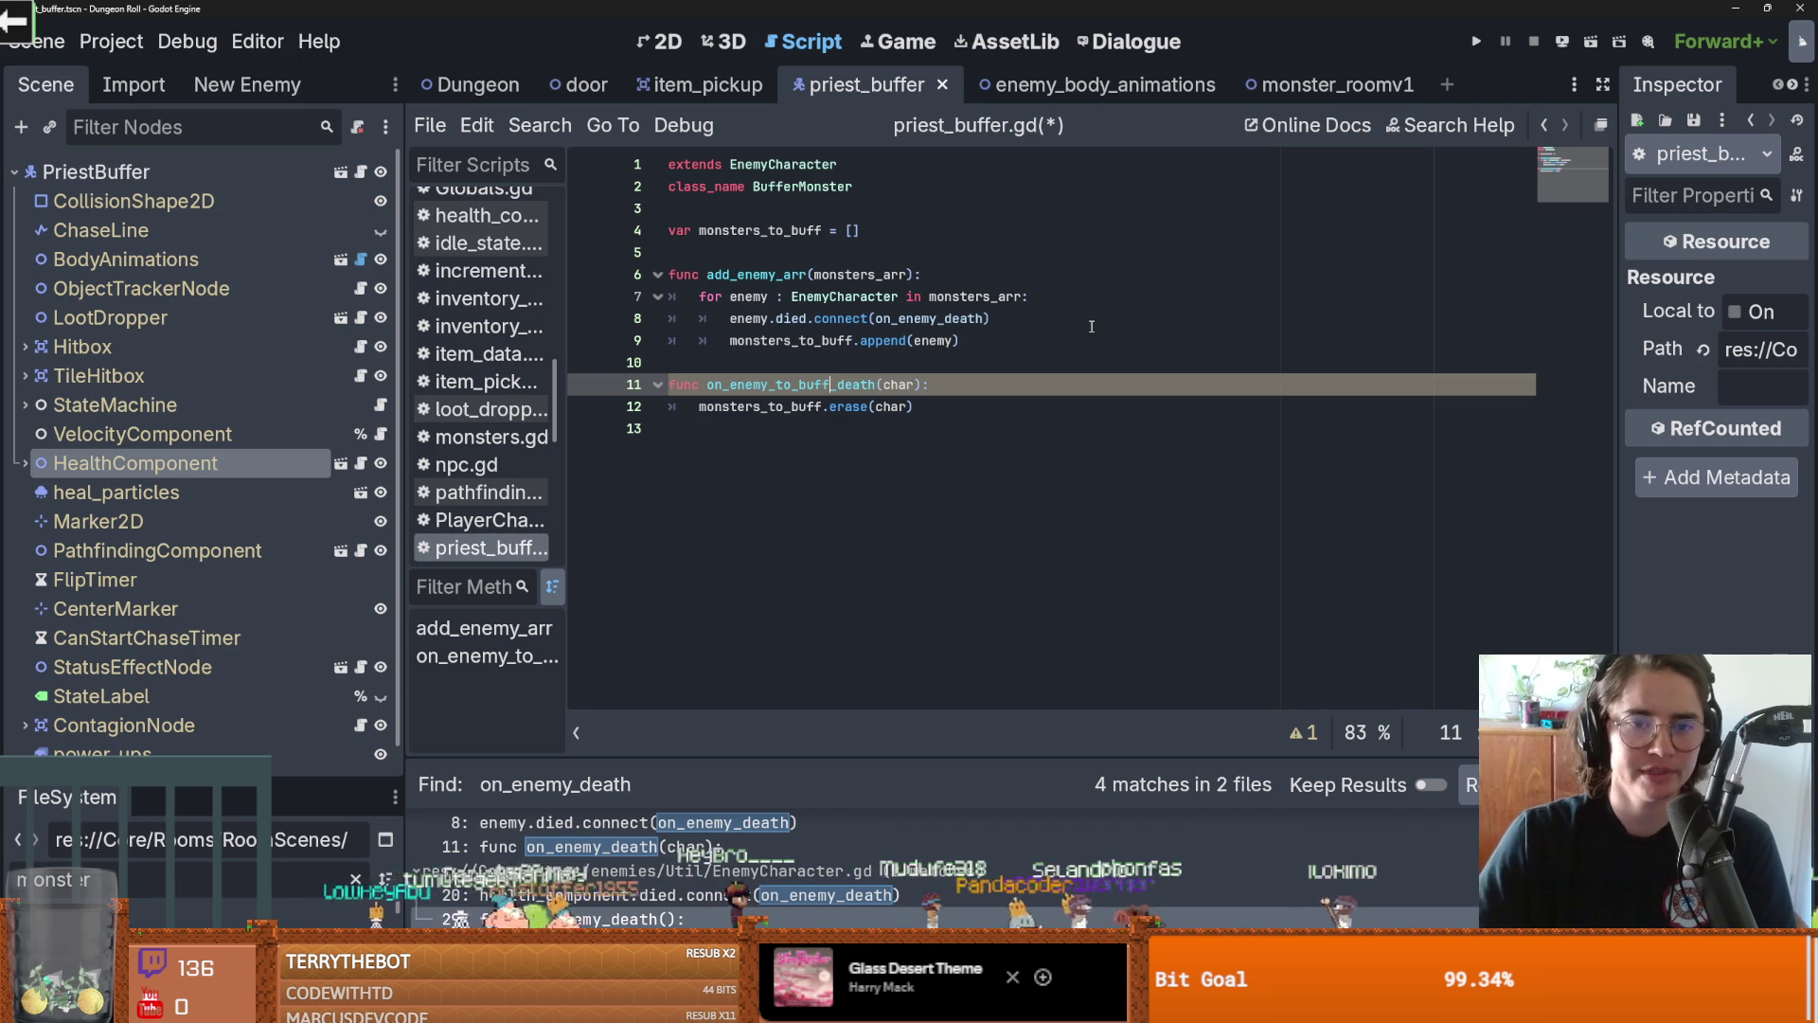
{"action": "double_click", "coordinate": [854, 383]}
{"action": "key", "text": "ctrl+c"}
{"action": "left_click", "coordinate": [924, 386]}
{"action": "type", "text": ": "}
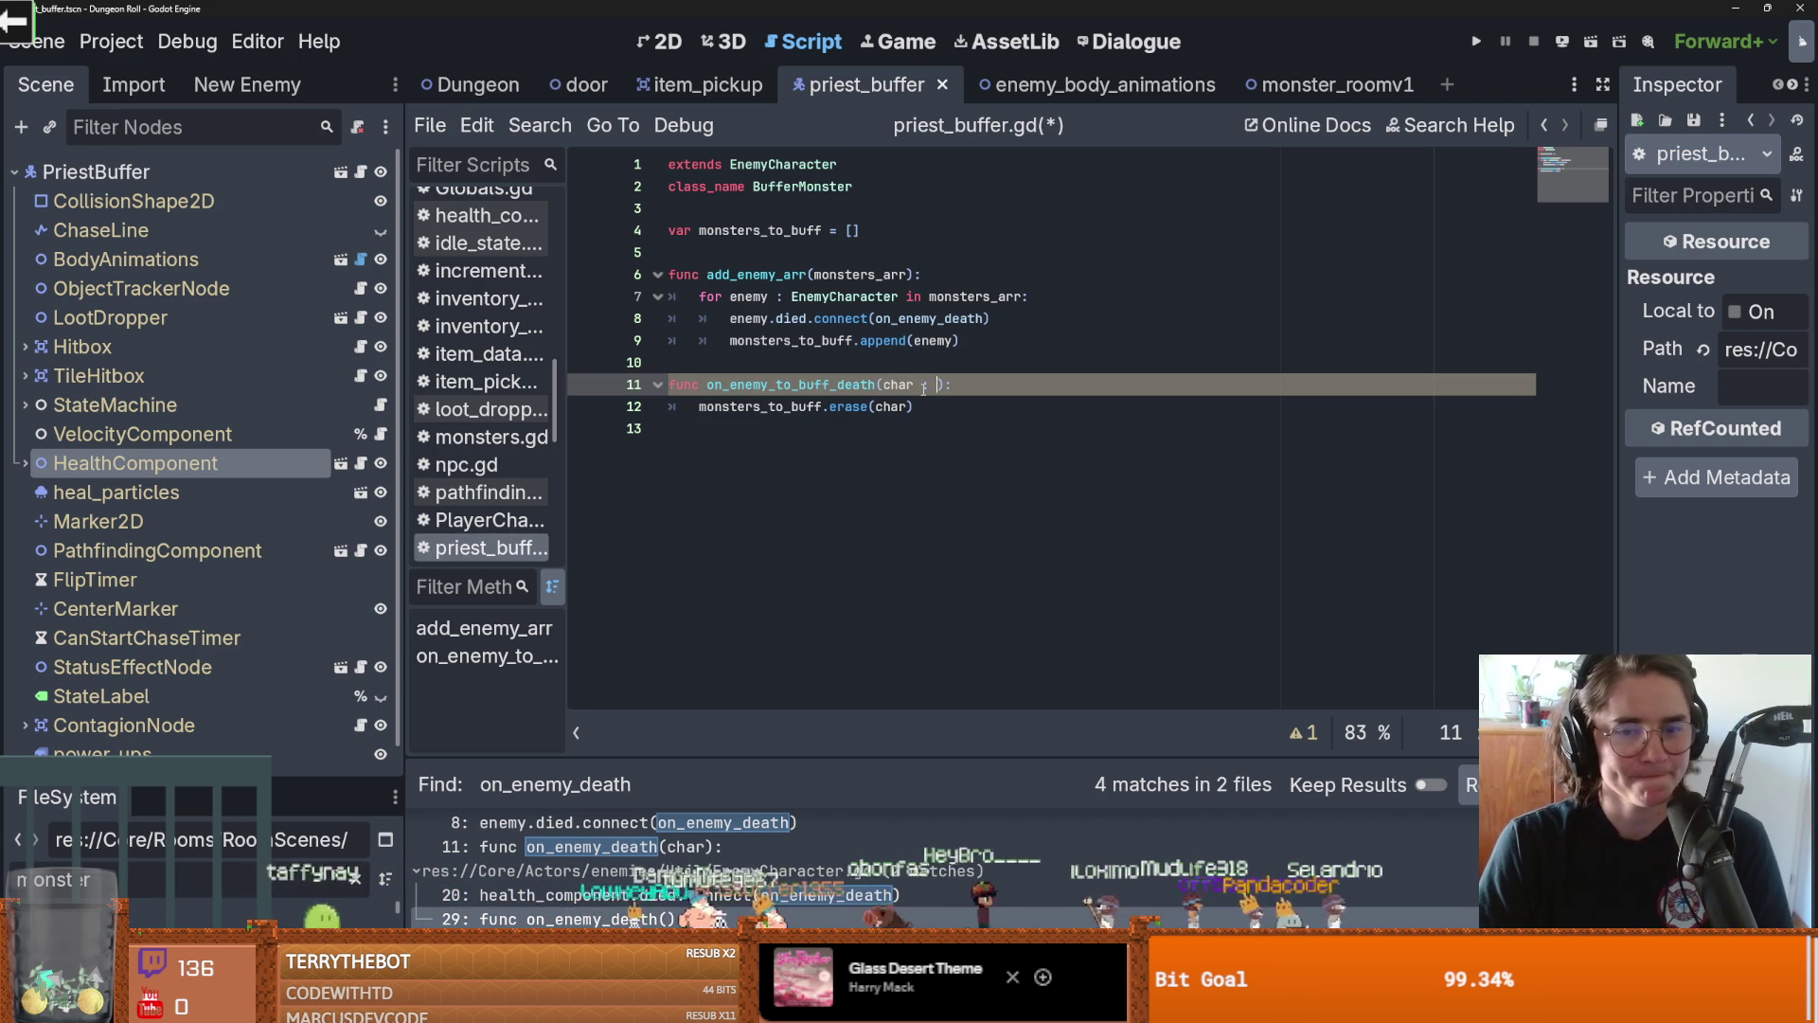
{"action": "type", "text": "E"}
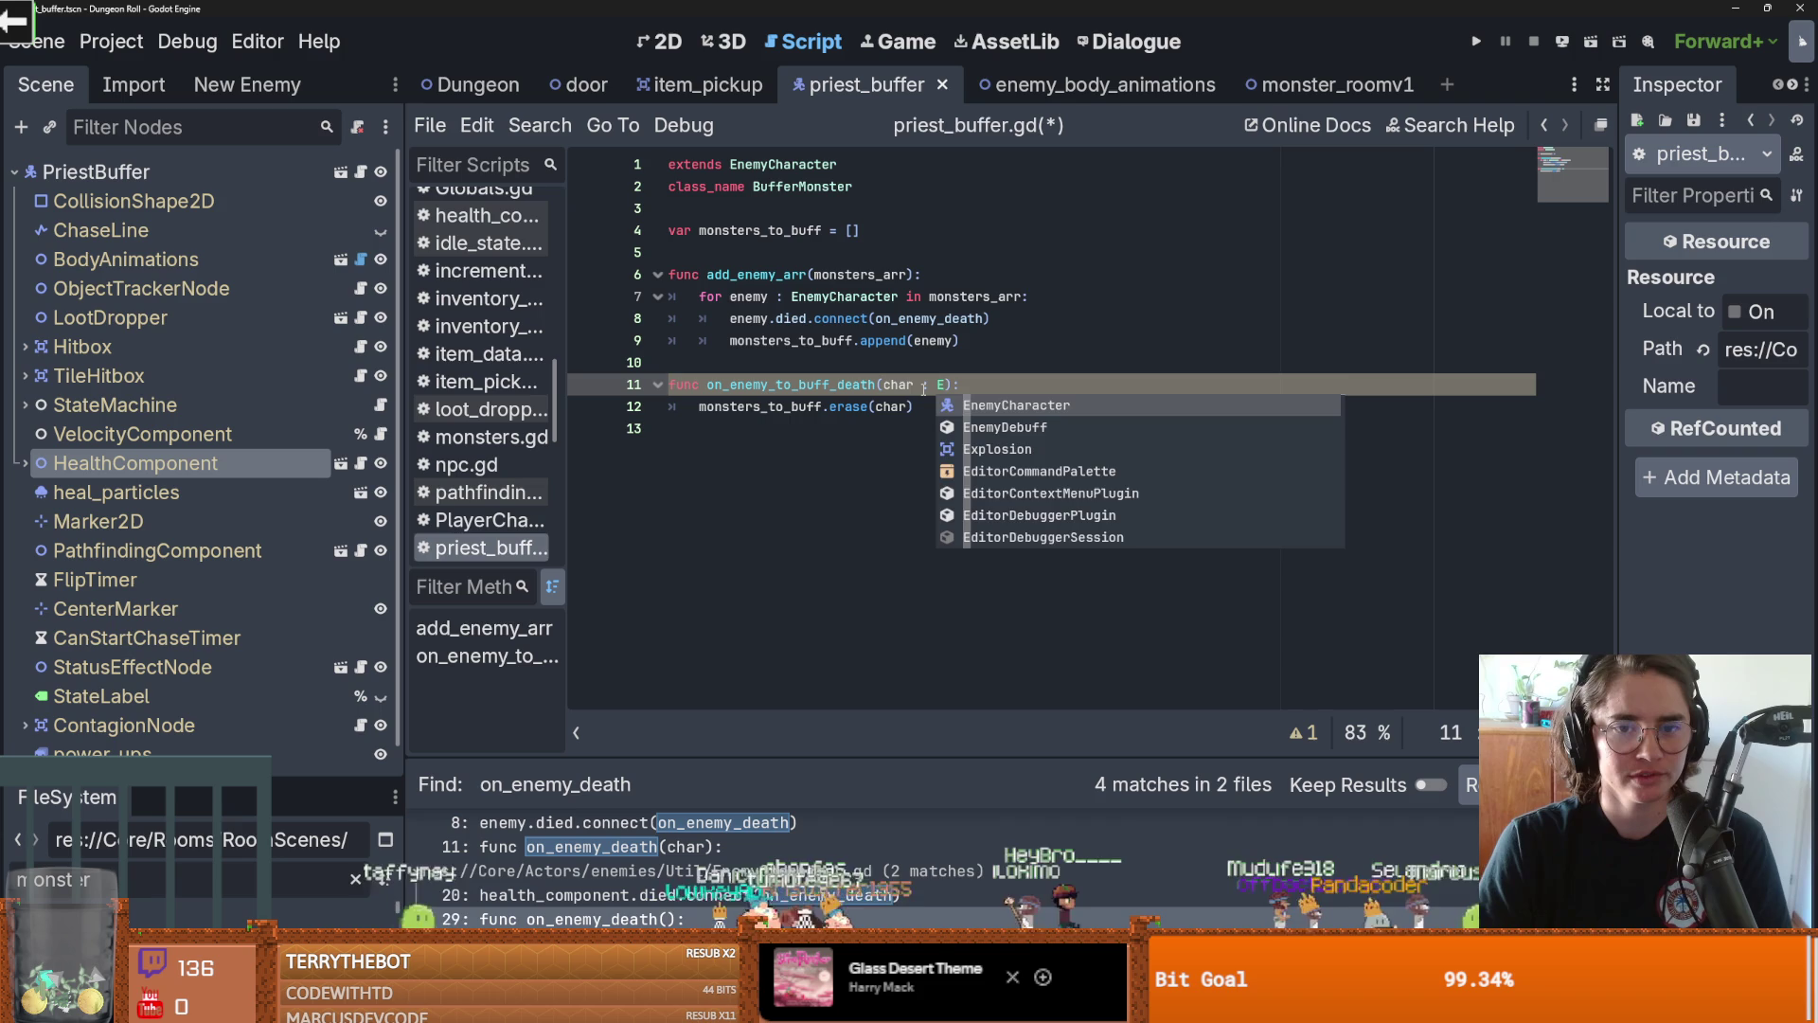
{"action": "key", "text": "Return"}
{"action": "key", "text": "ctrl+s"}
Paste on_enemy_to_buff_death into line 8's connect call and save
{"action": "double_click", "coordinate": [929, 319]}
{"action": "key", "text": "ctrl+v"}
{"action": "left_click", "coordinate": [928, 361]}
{"action": "key", "text": "ctrl+s"}
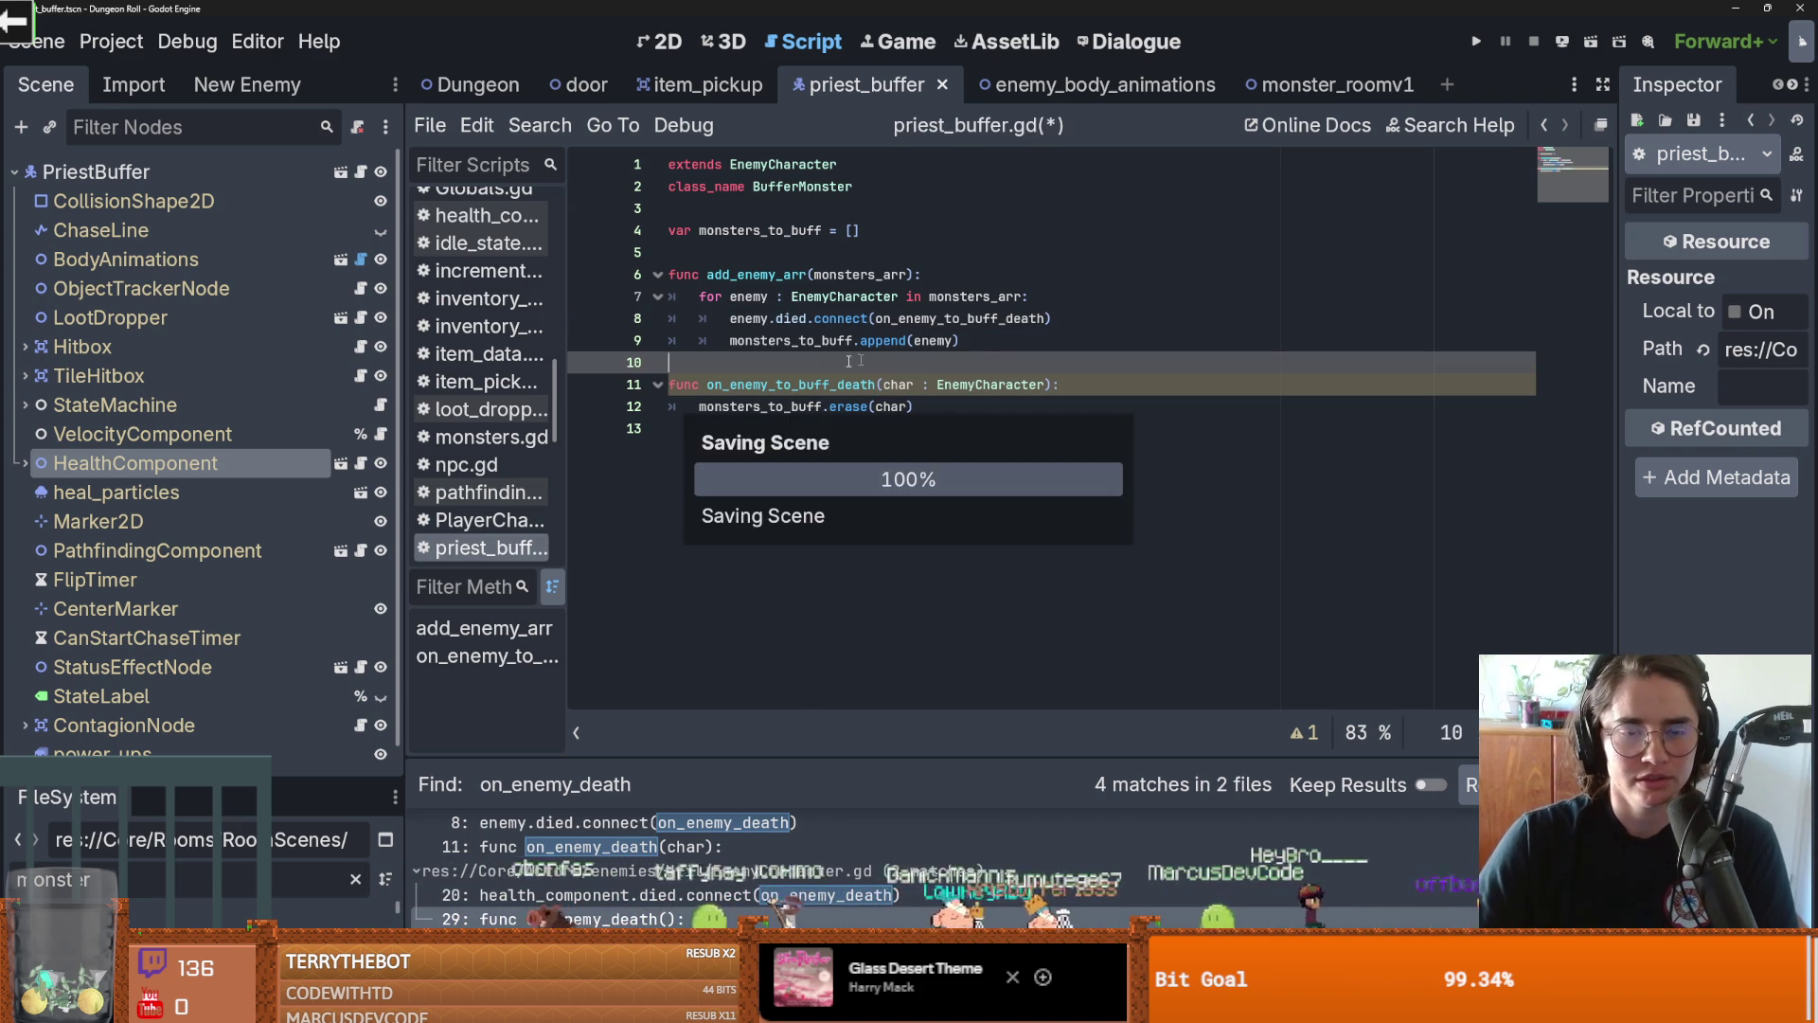
{"action": "double_click", "coordinate": [791, 385]}
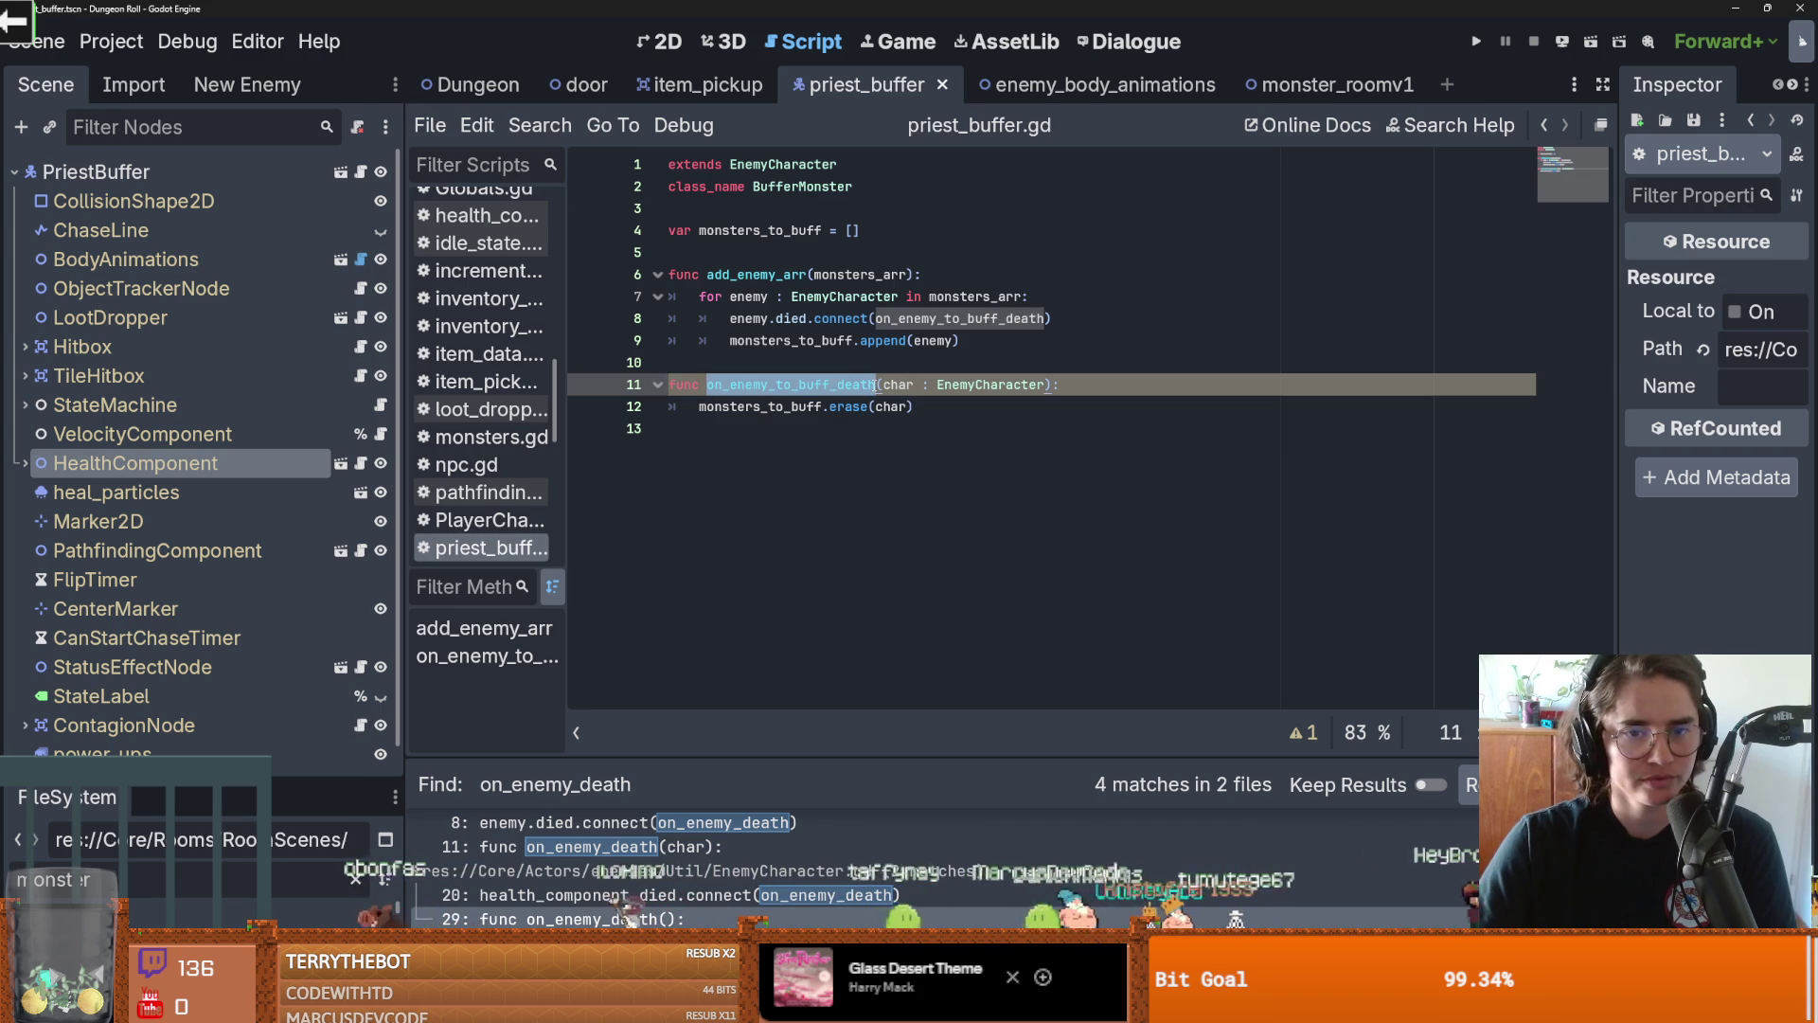
{"action": "left_click", "coordinate": [1002, 364]}
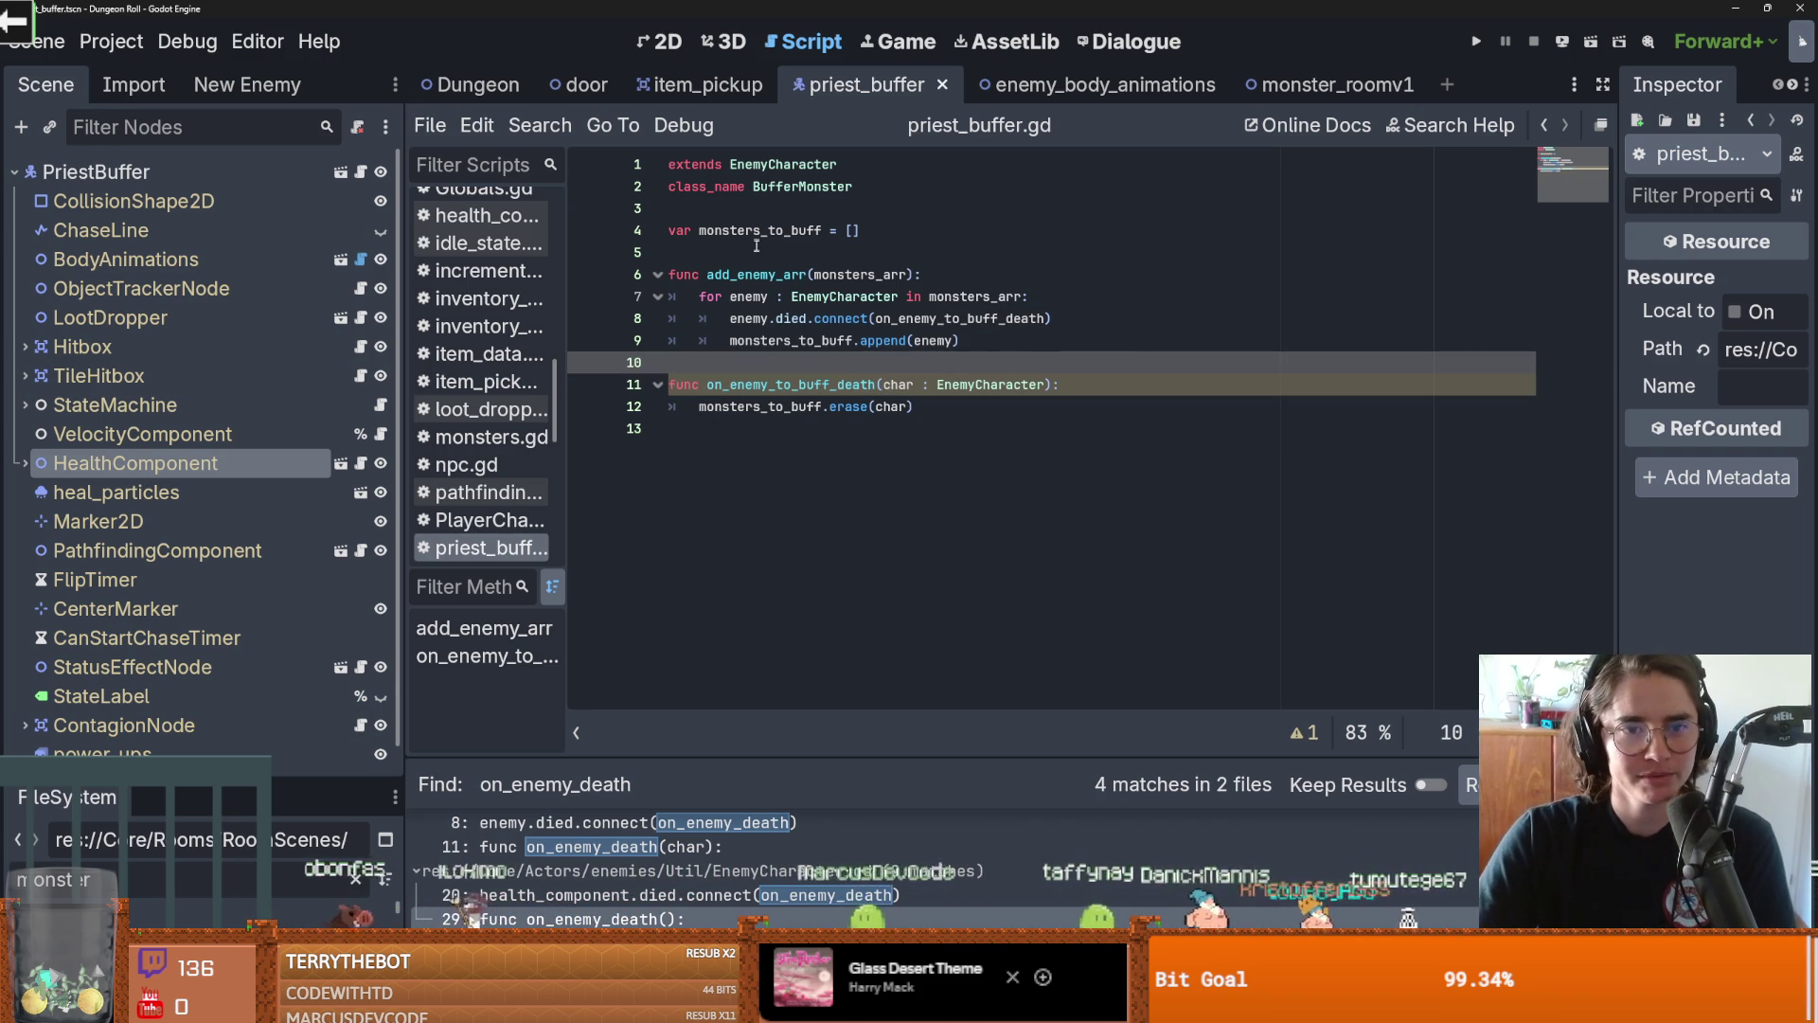
{"action": "left_click", "coordinate": [838, 244]}
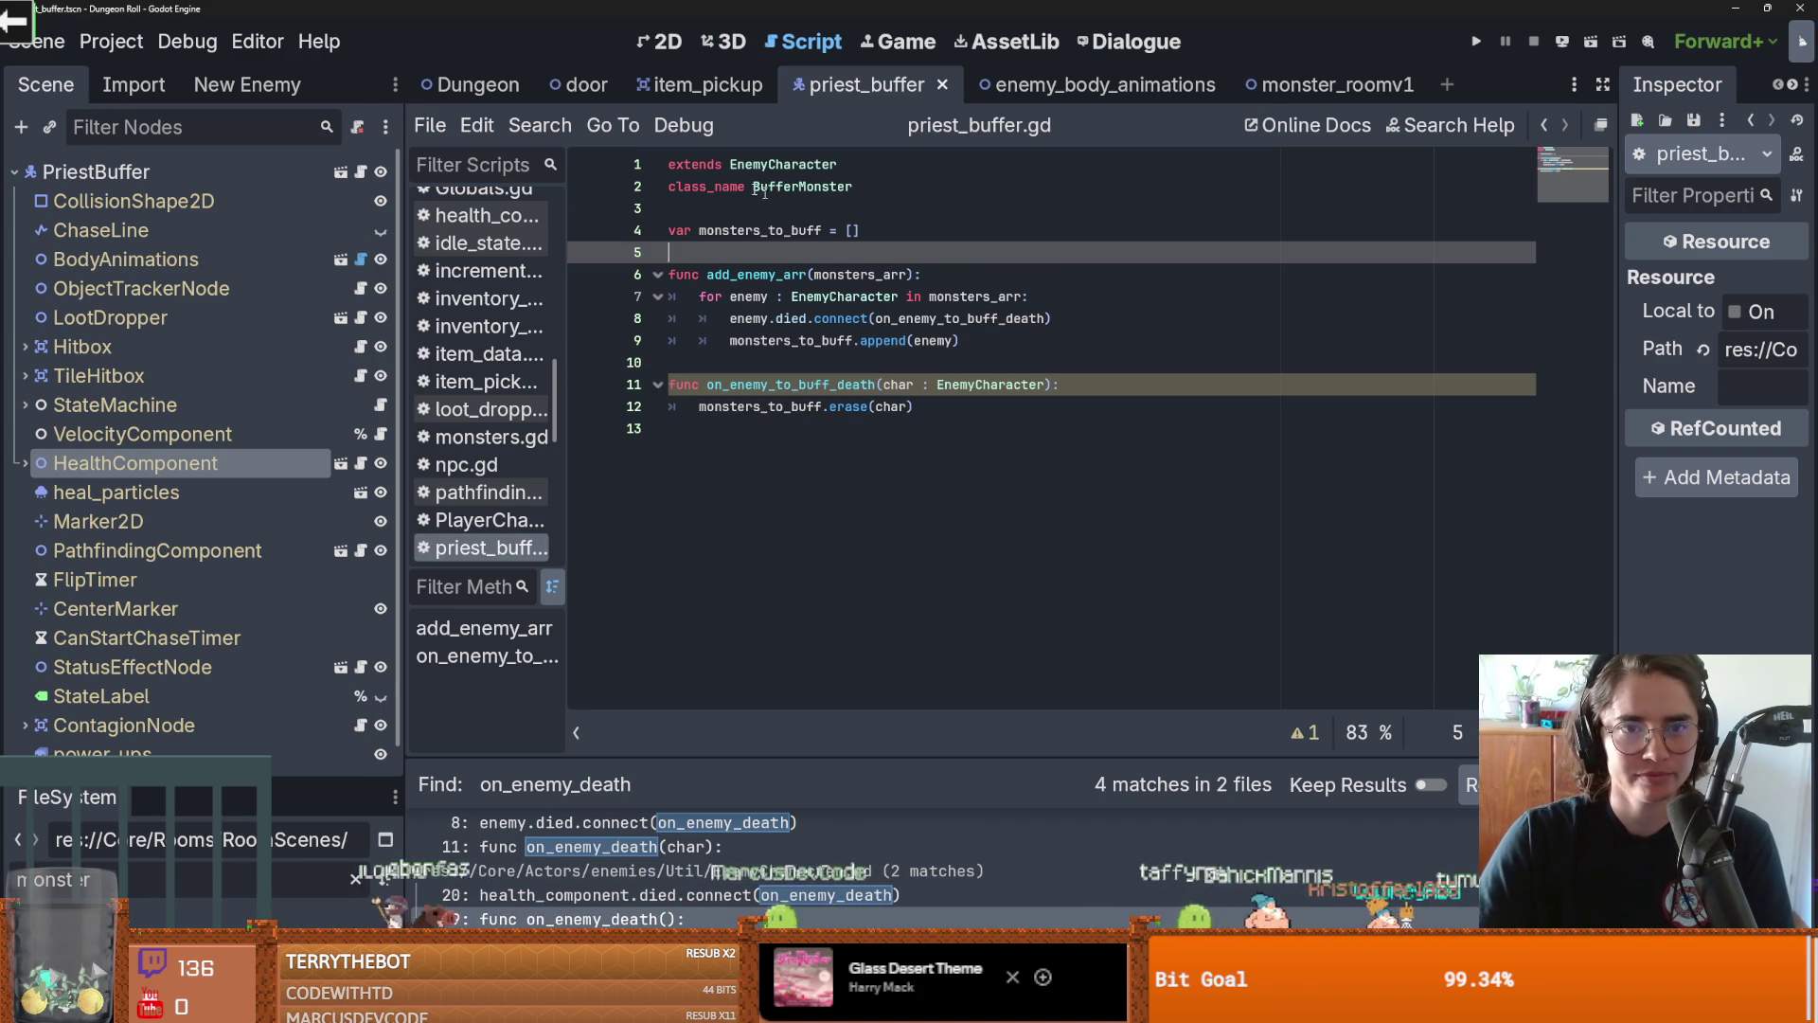
{"action": "left_click", "coordinate": [269, 179]}
{"action": "key", "text": "ctrl+F3"}
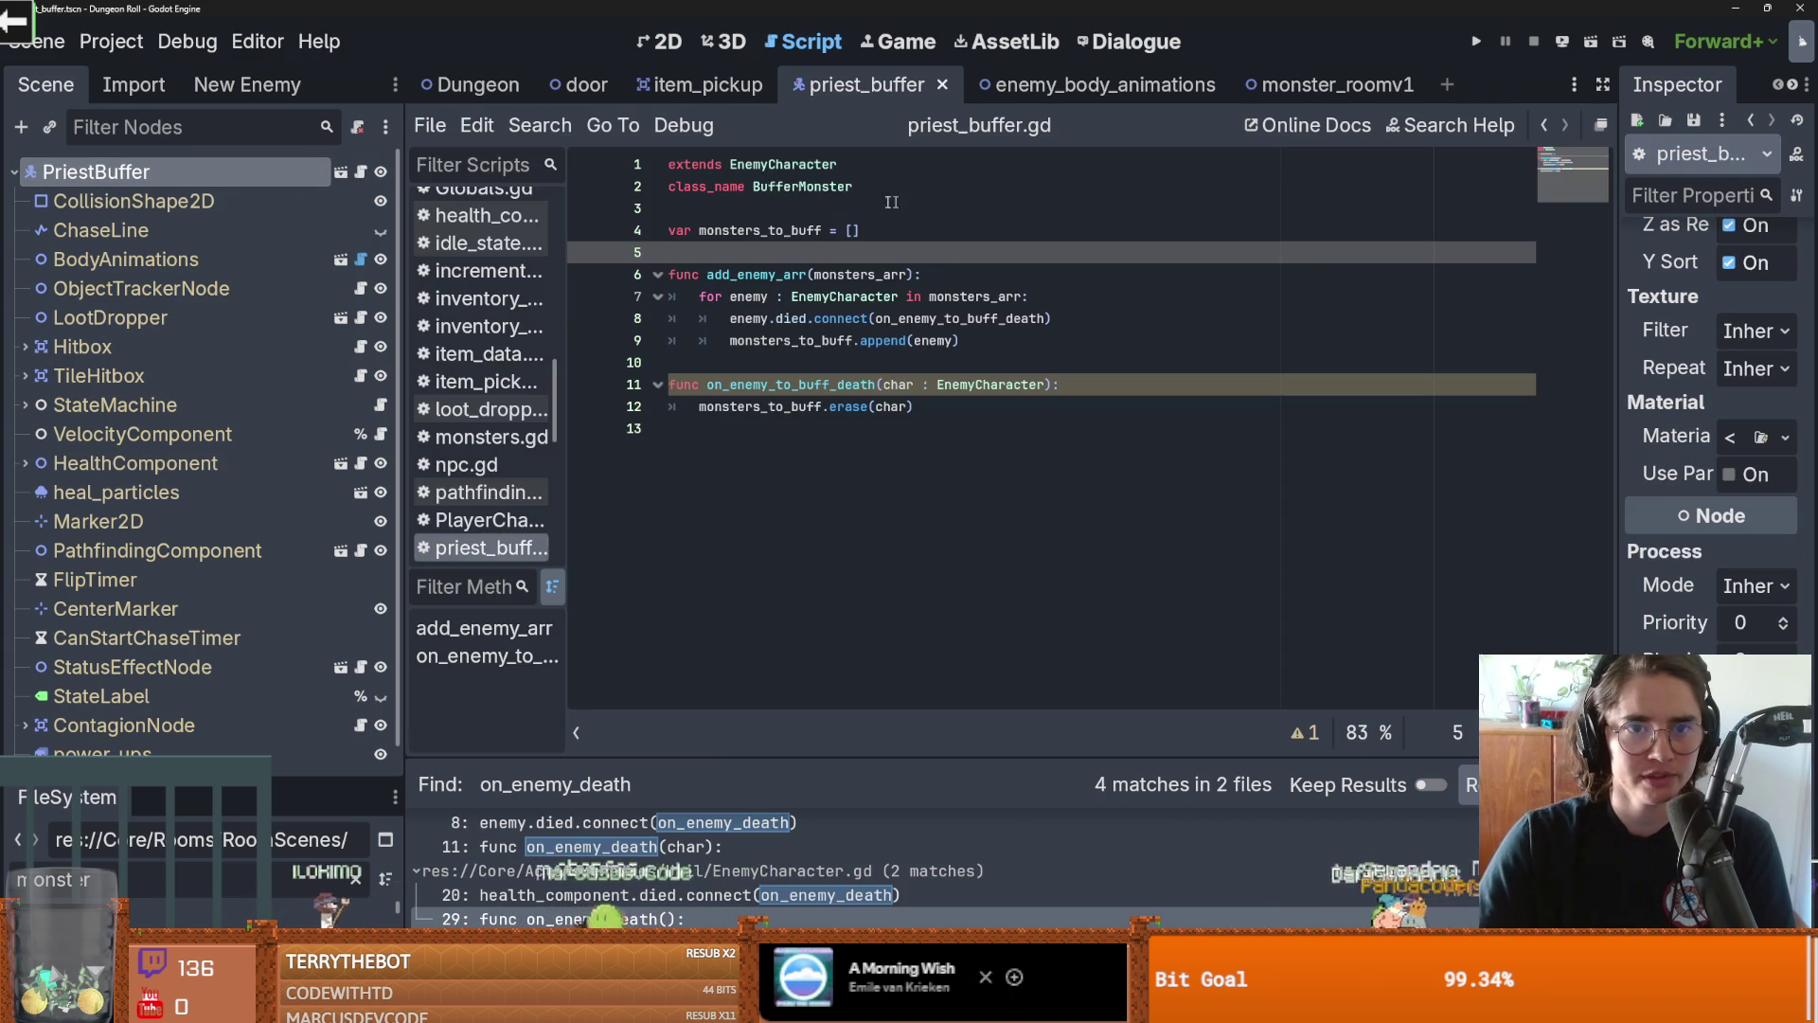
{"action": "left_click", "coordinate": [778, 164], "text": "ctrl"}
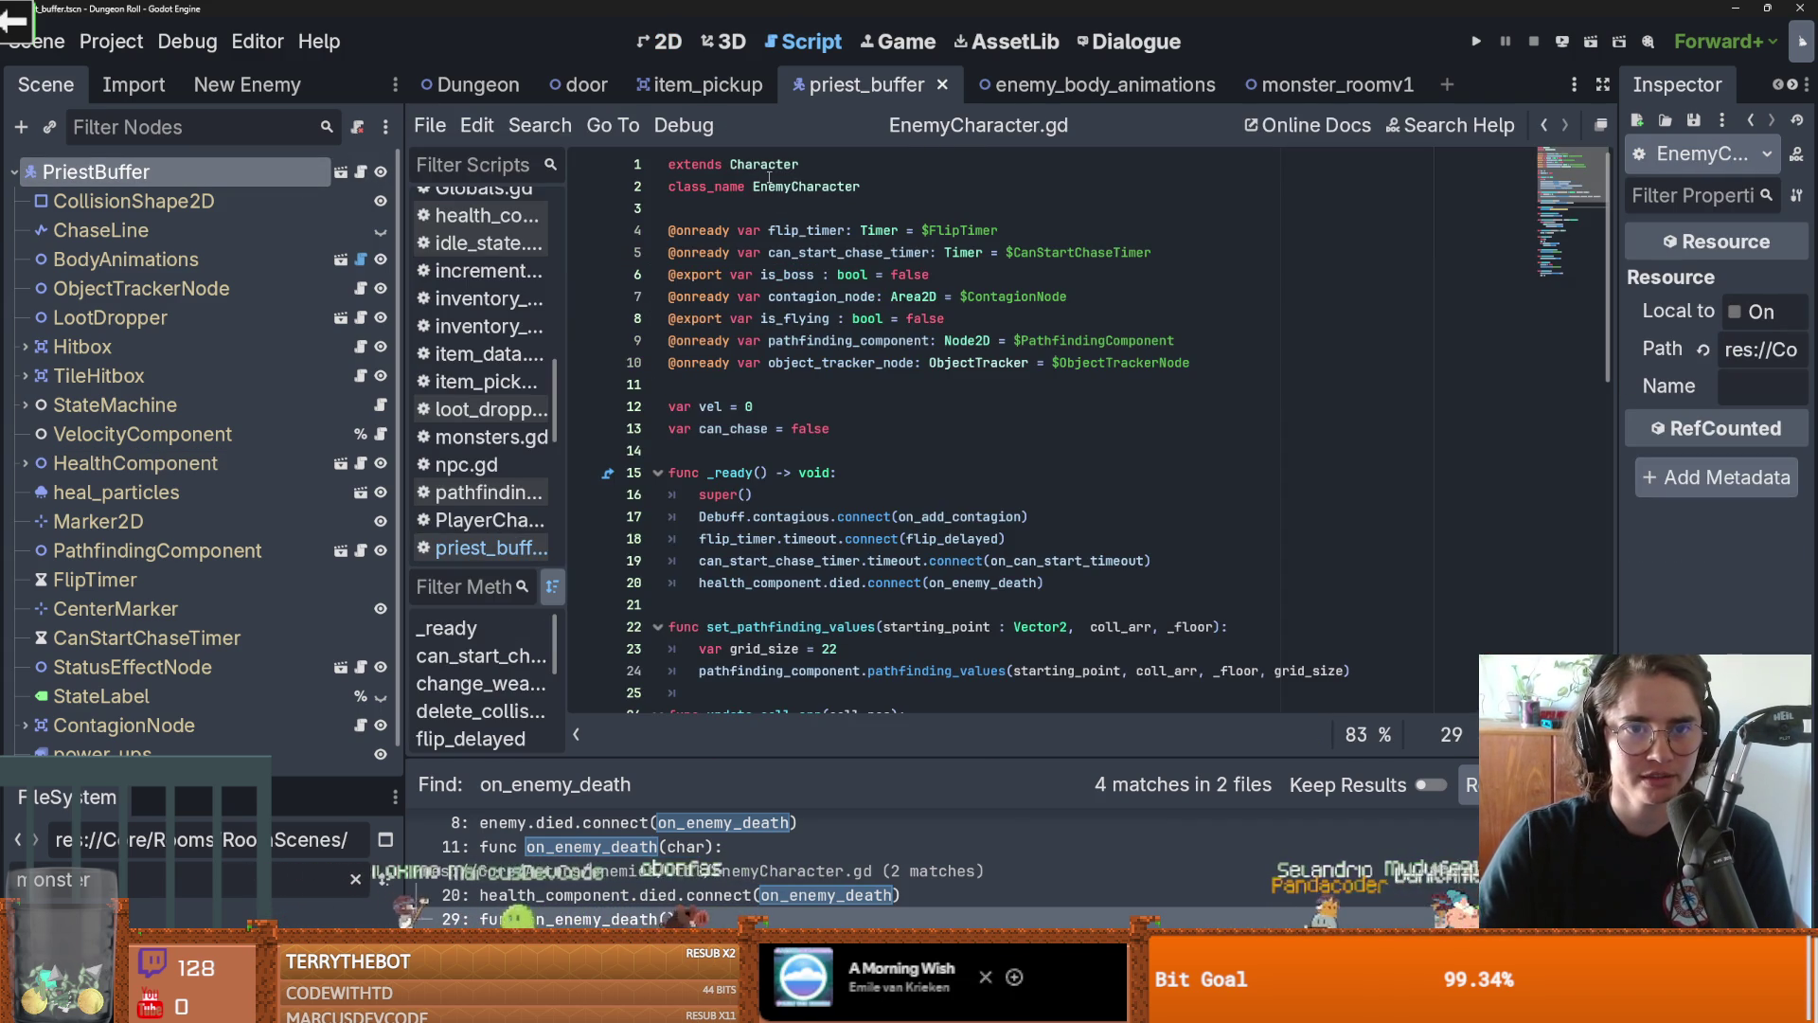
{"action": "left_click", "coordinate": [764, 164], "text": "ctrl"}
{"action": "scroll", "coordinate": [853, 379], "scroll_direction": "up", "scroll_amount": 8}
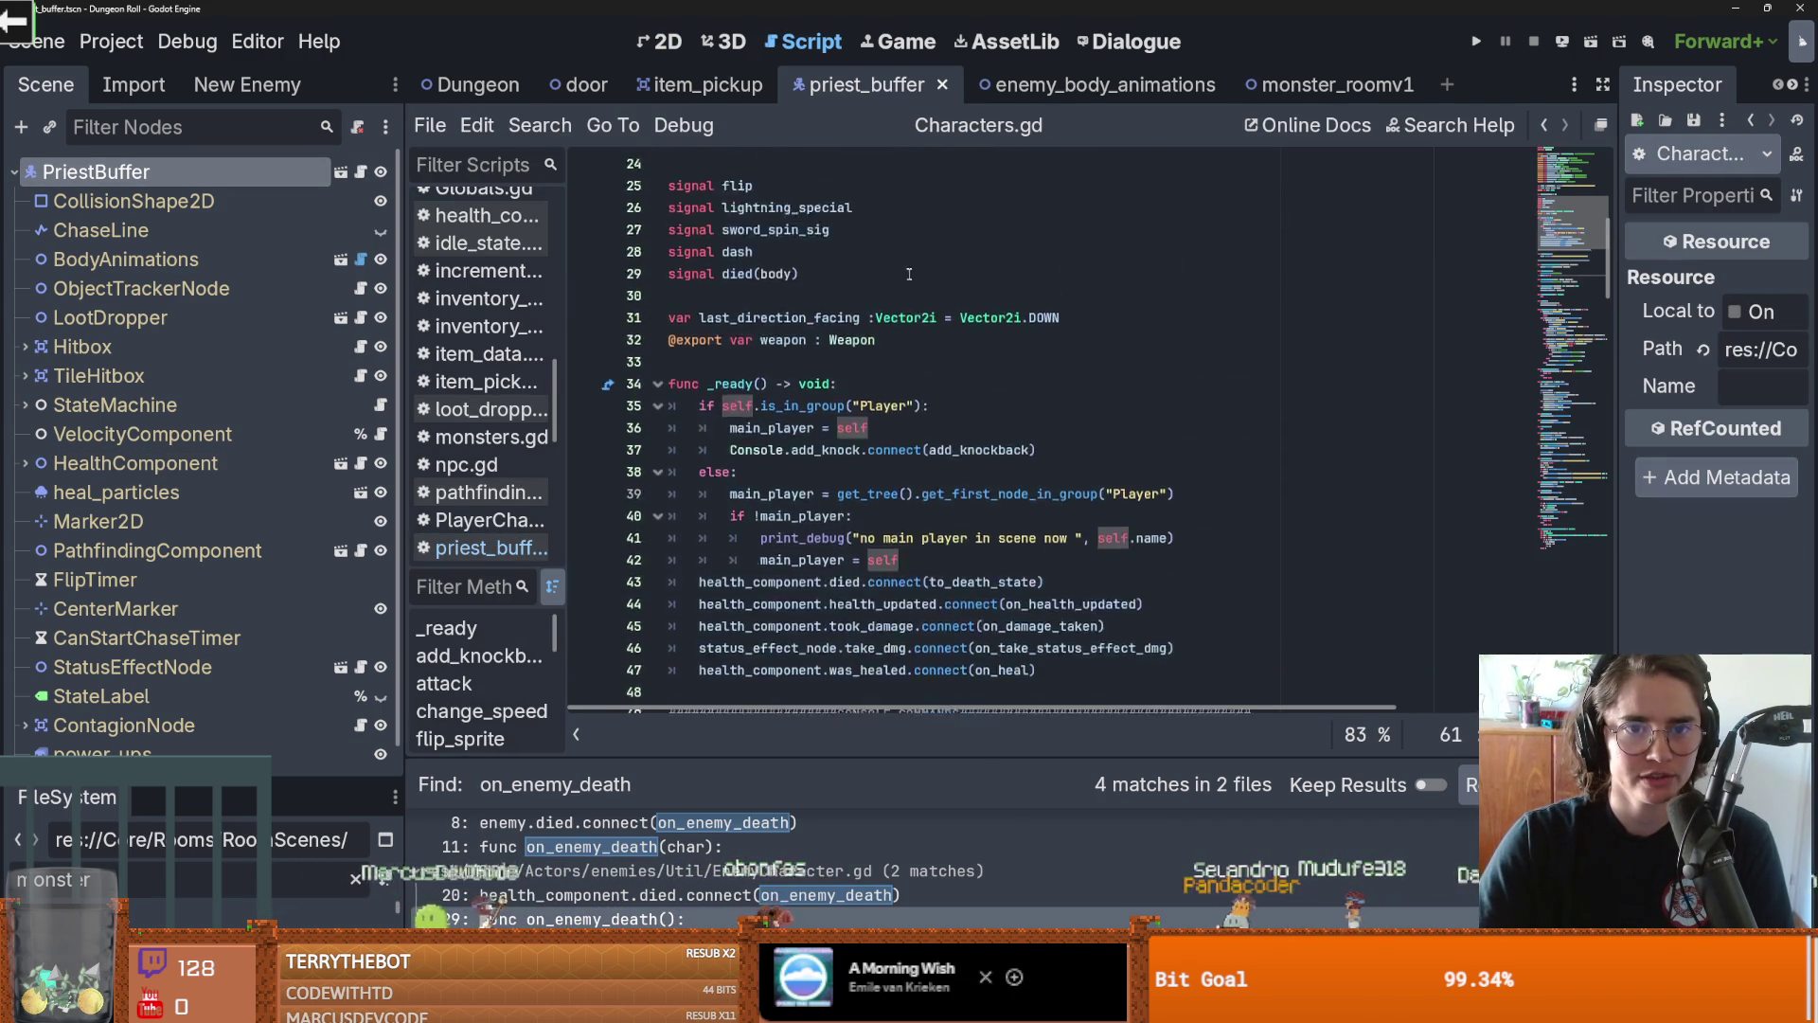
{"action": "left_click", "coordinate": [481, 548]}
{"action": "key", "text": "ctrl+s"}
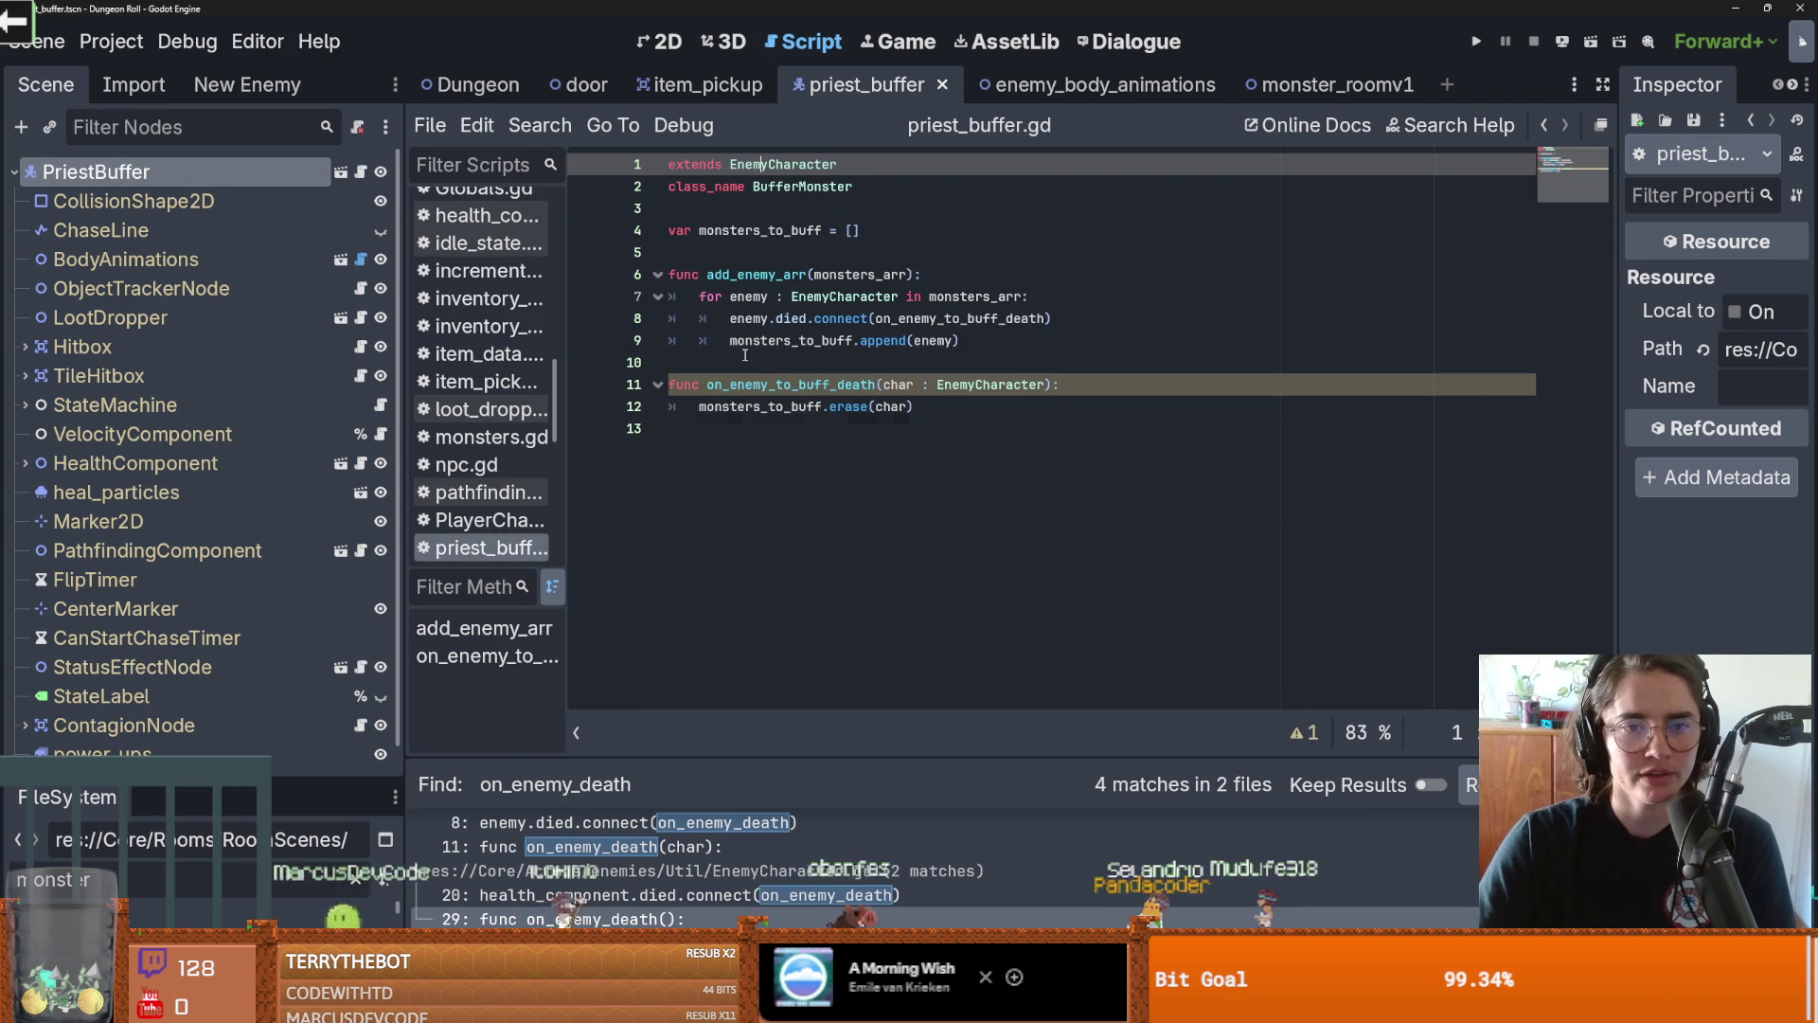
{"action": "key", "text": "BackSpace"}
{"action": "key", "text": "ctrl+s"}
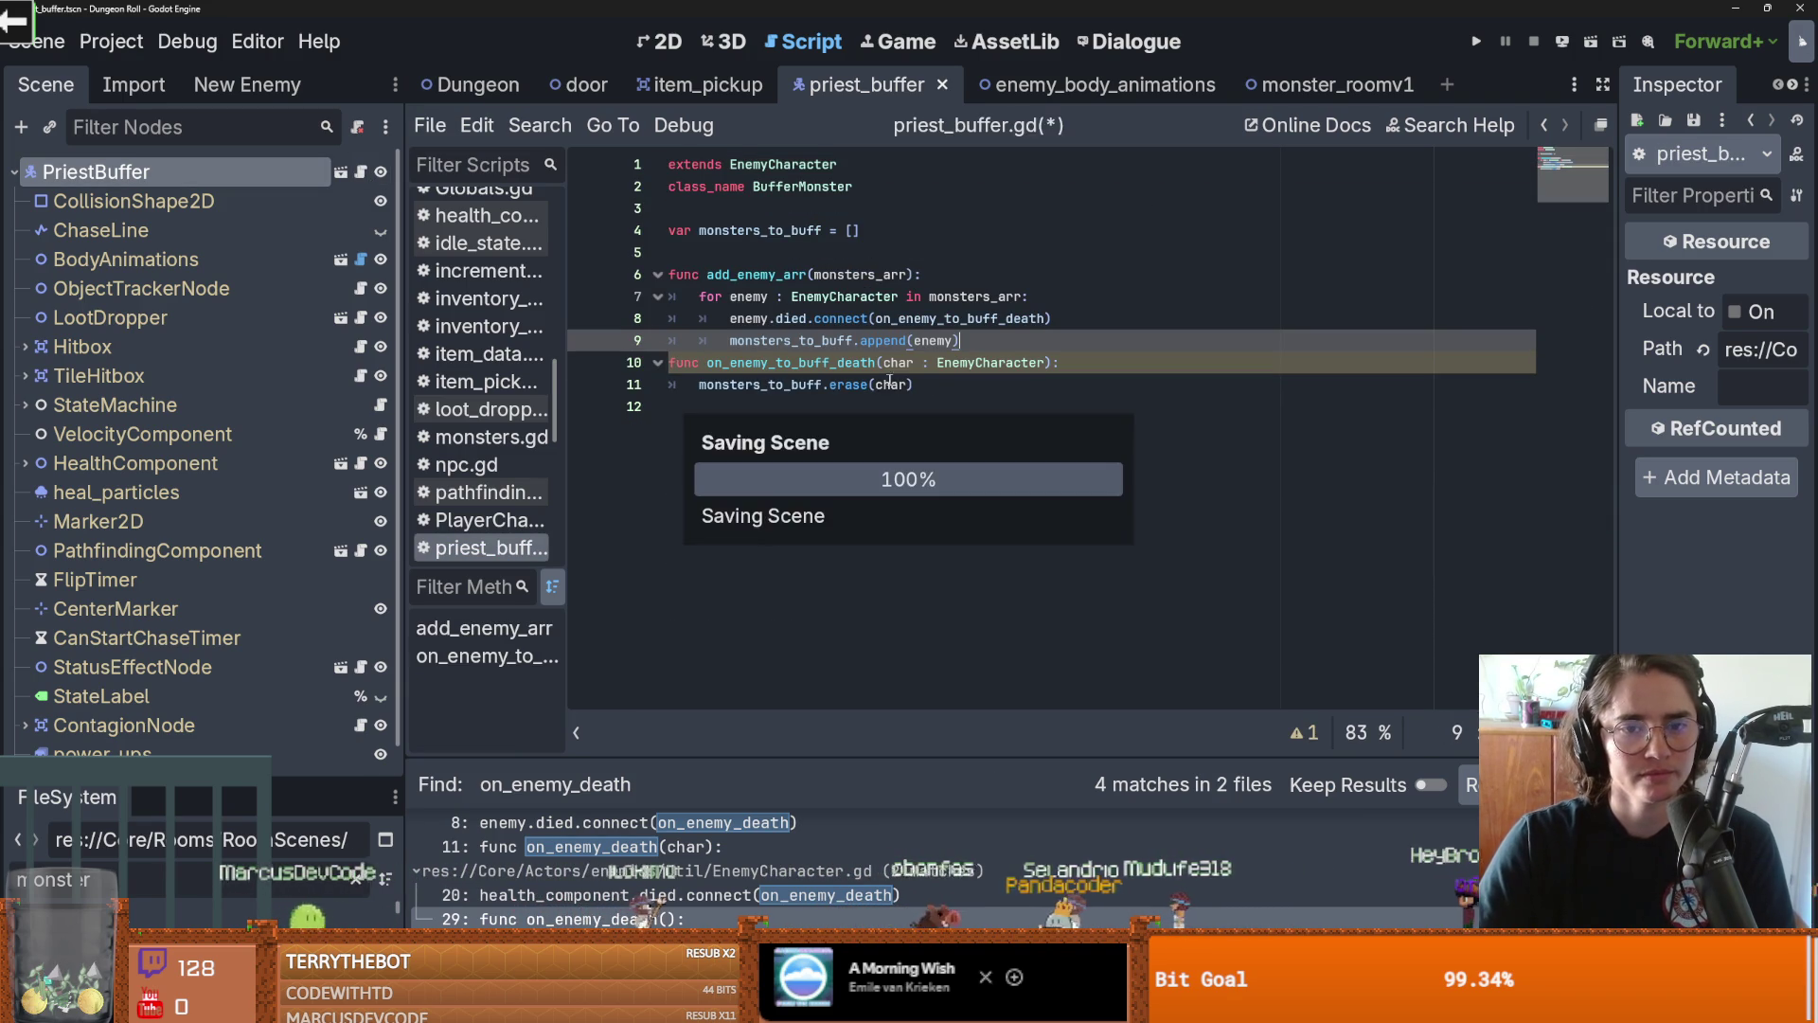
{"action": "key", "text": "Return"}
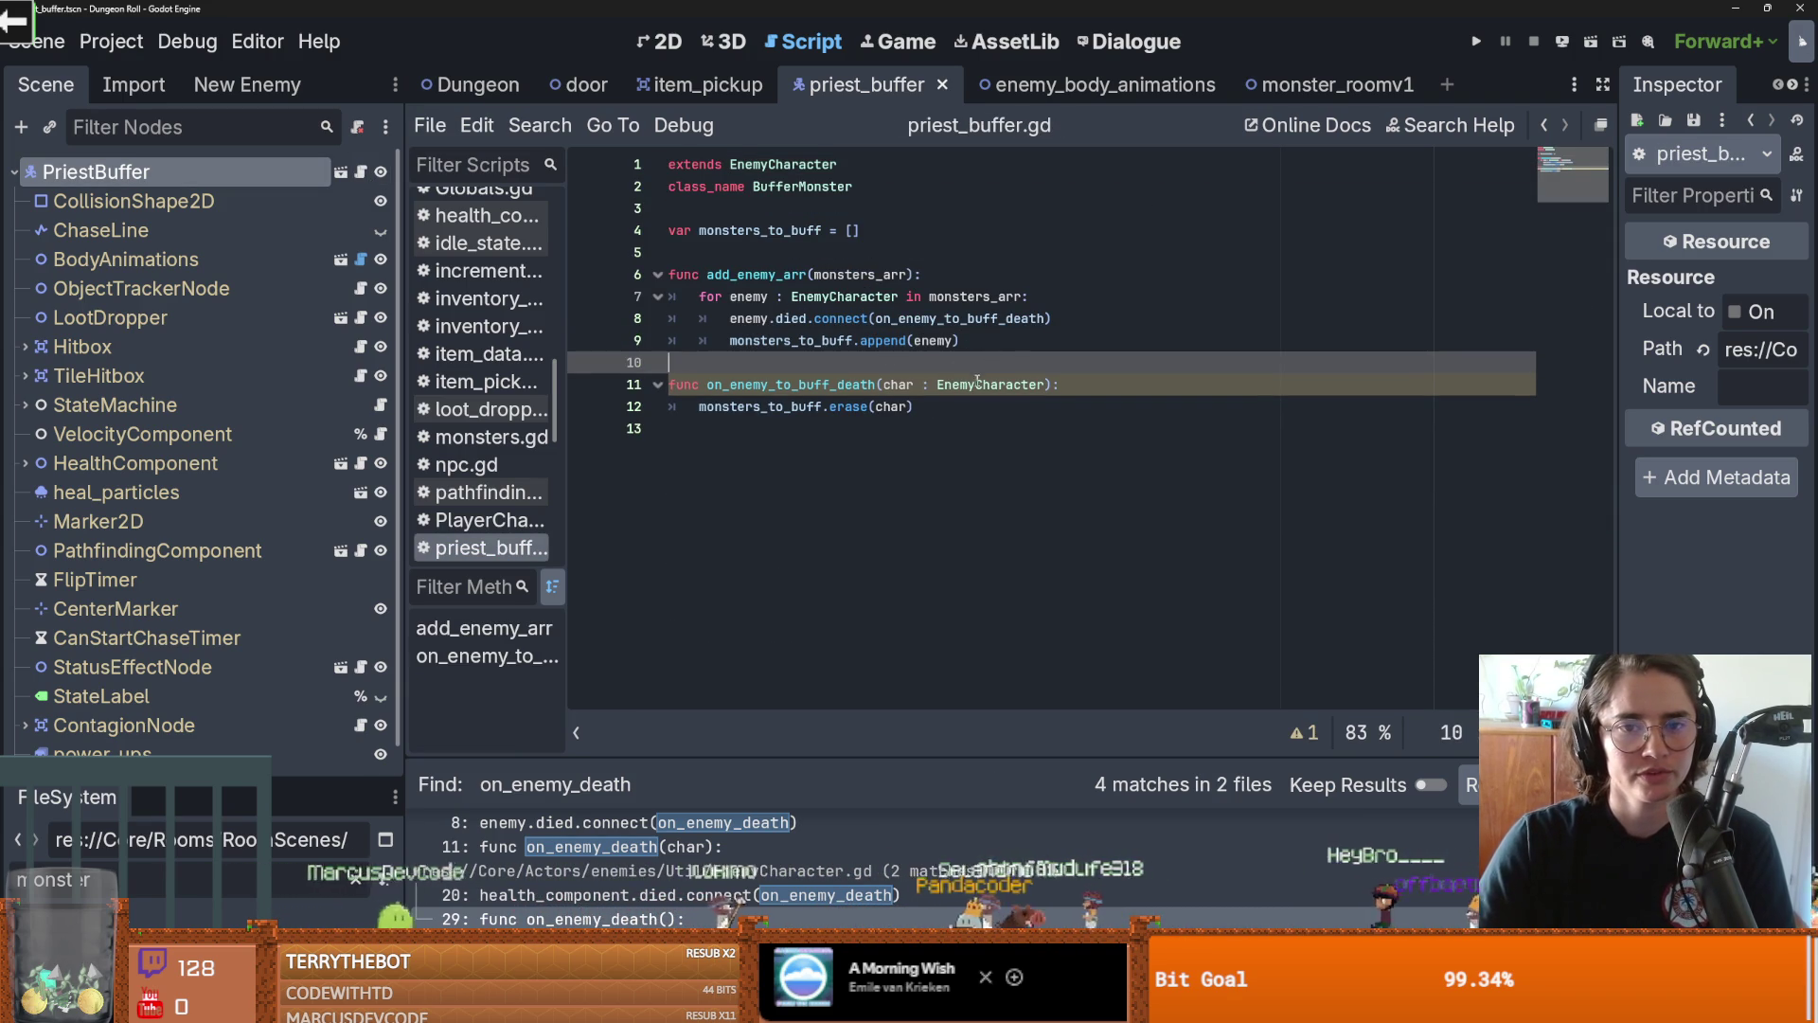
{"action": "left_click", "coordinate": [786, 251]}
{"action": "left_click", "coordinate": [919, 417]}
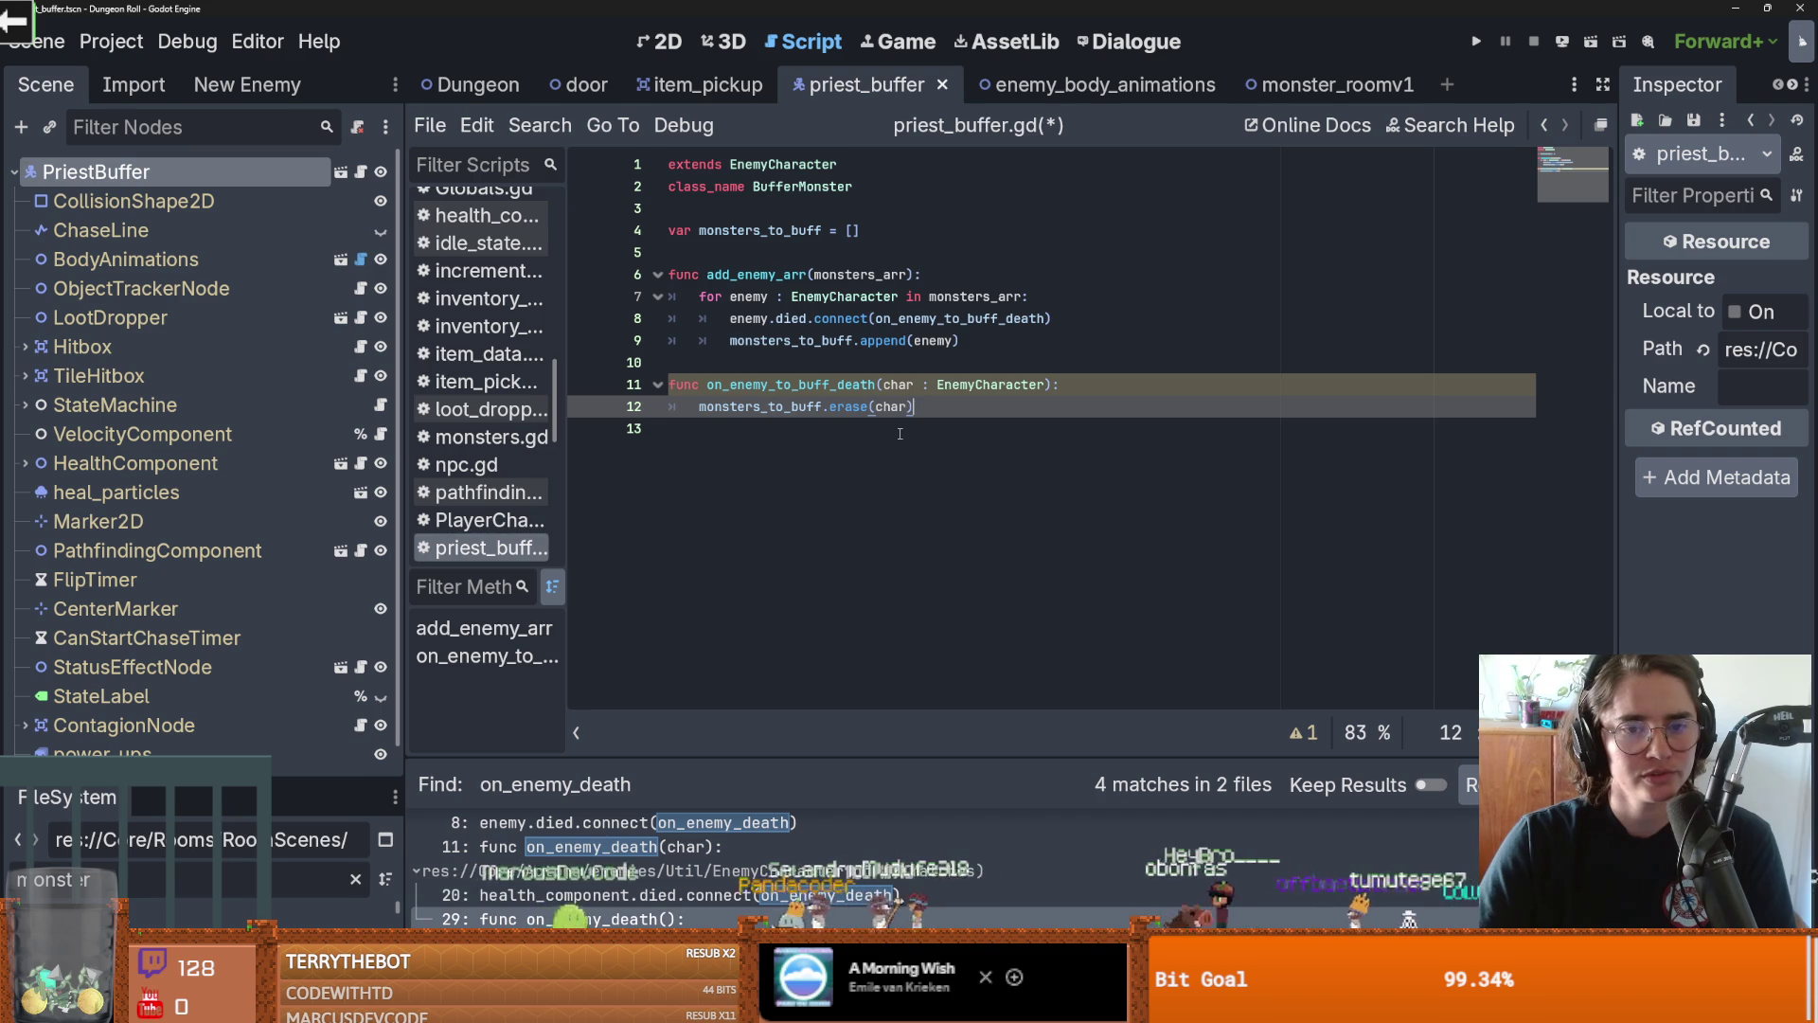
Append 'if monsters_to_buff.size() == 0:' with an indented pass to on_enemy_to_buff_death and save
{"action": "left_click", "coordinate": [767, 339]}
{"action": "left_click", "coordinate": [1103, 406]}
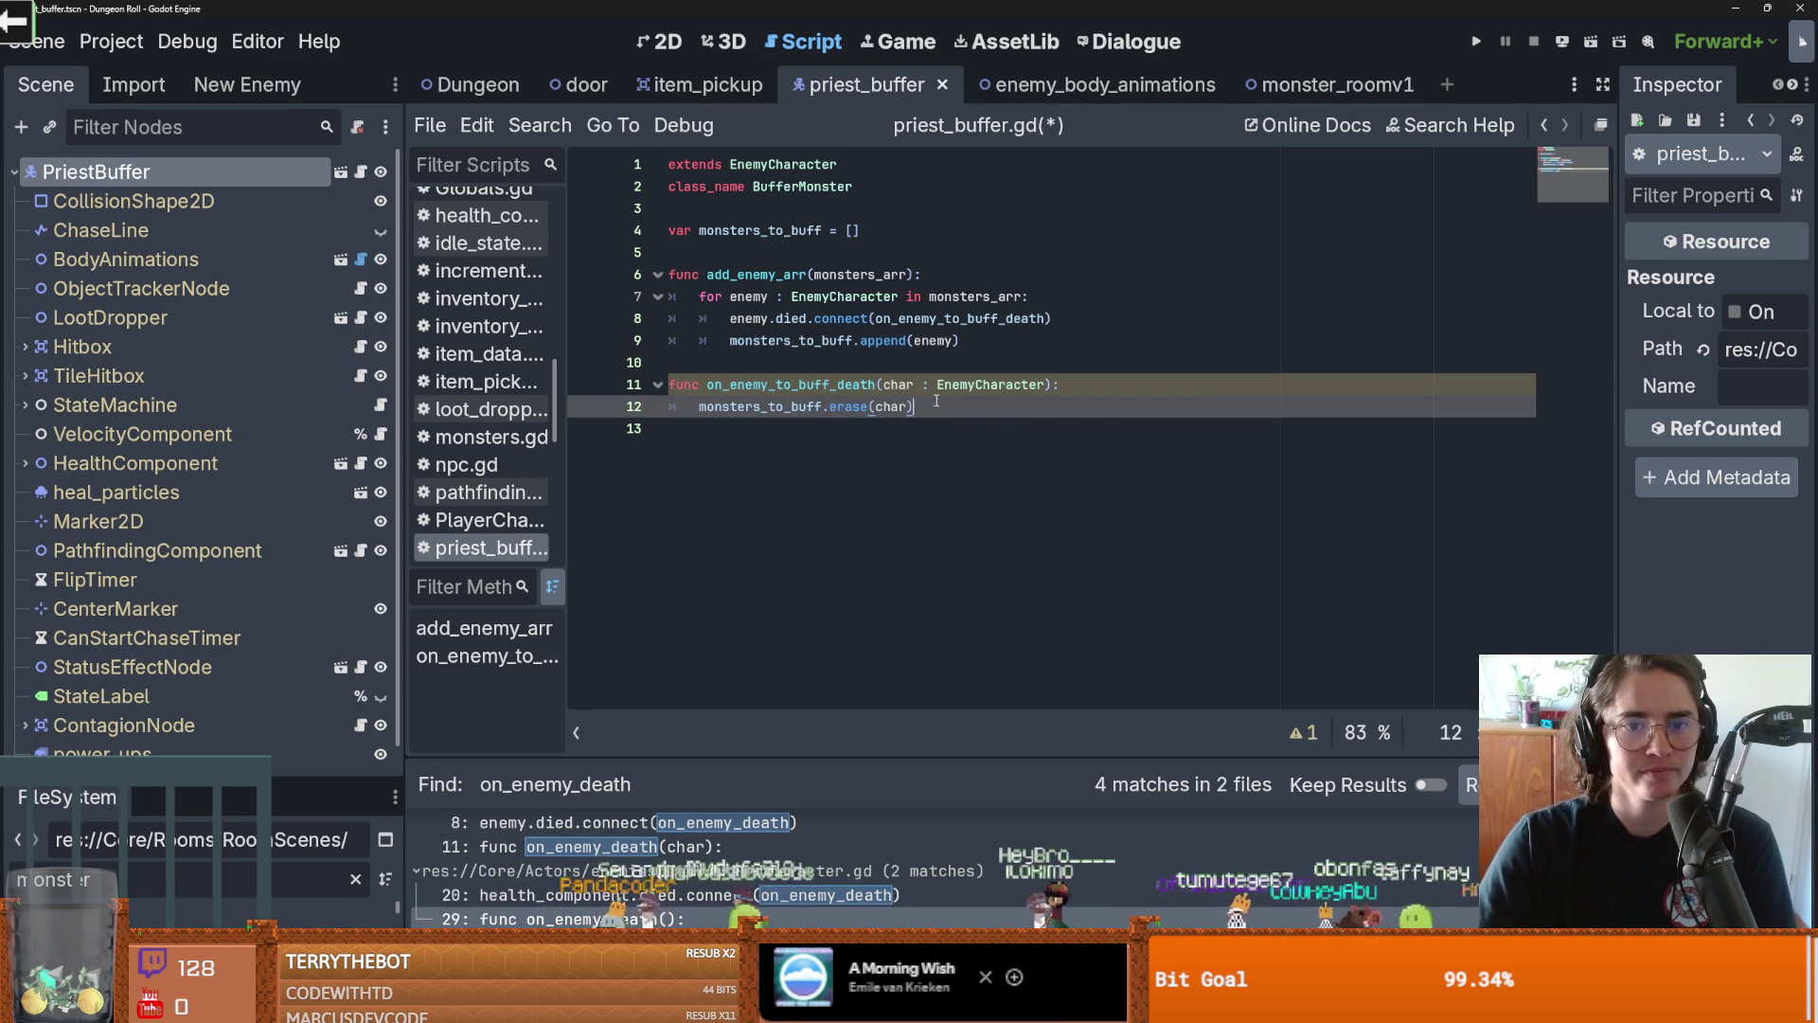
{"action": "key", "text": "Return"}
{"action": "type", "text": "if mon"}
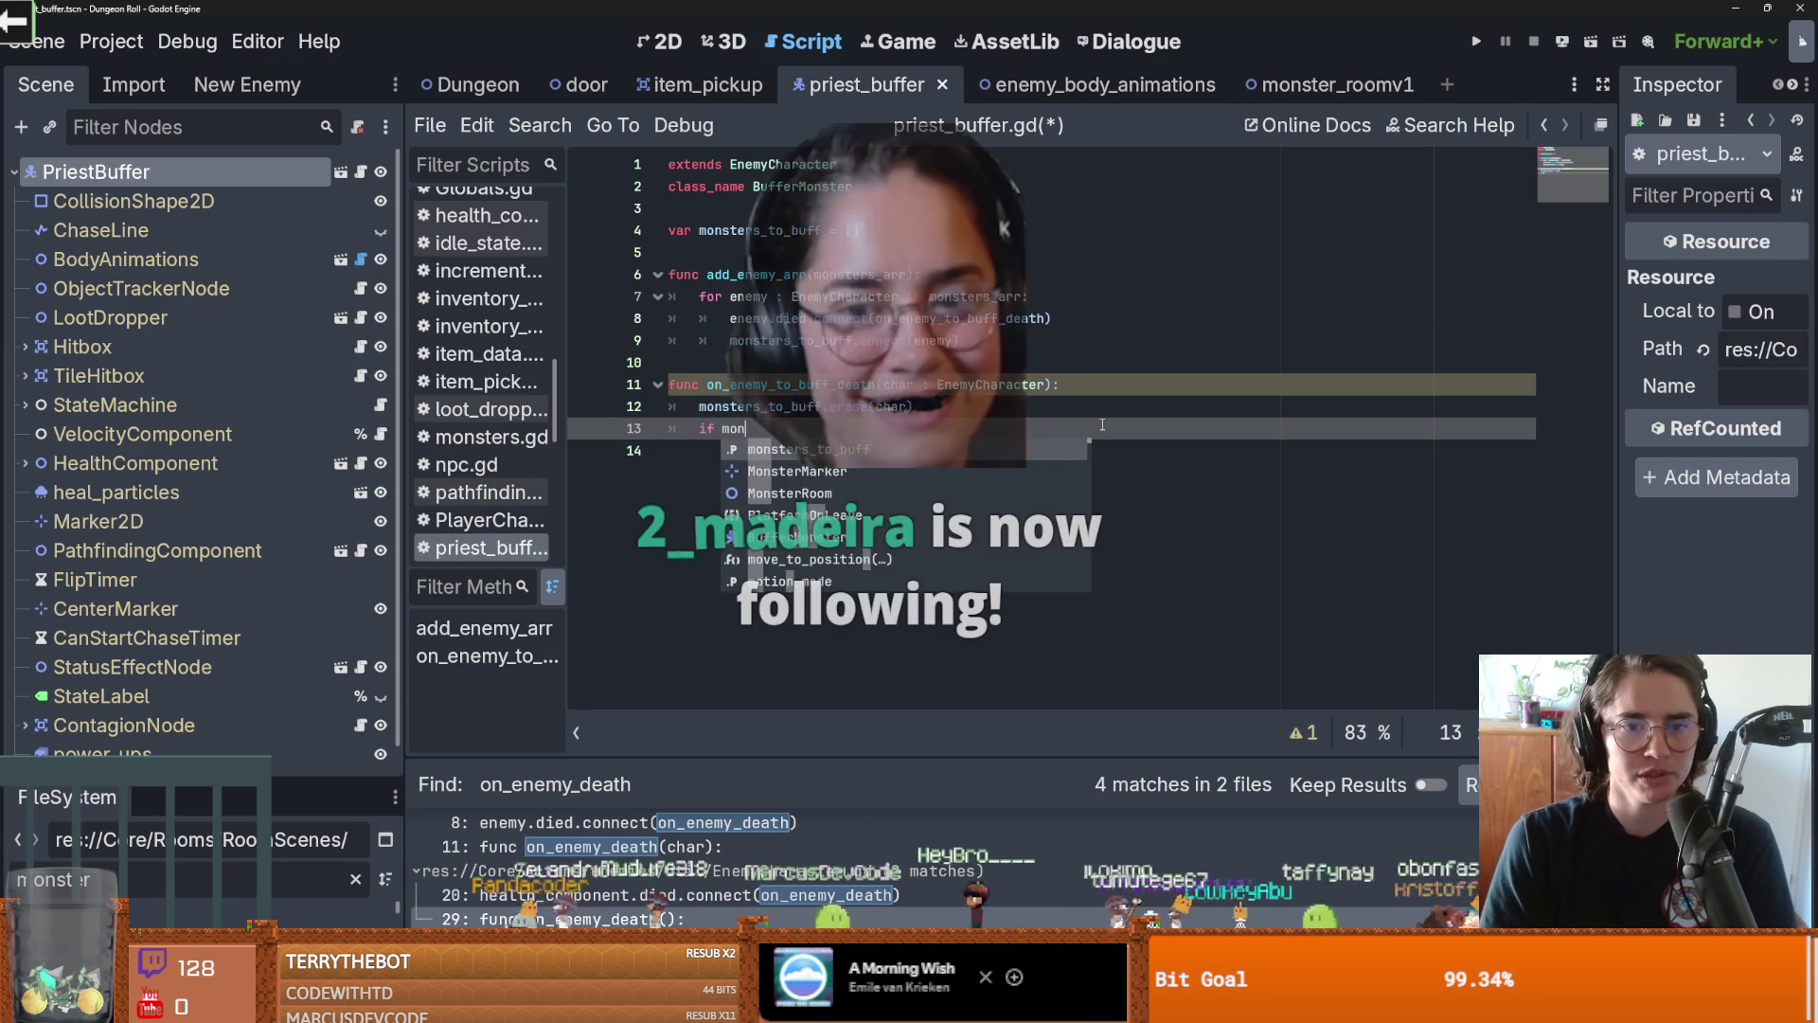
{"action": "type", "text": "ste."}
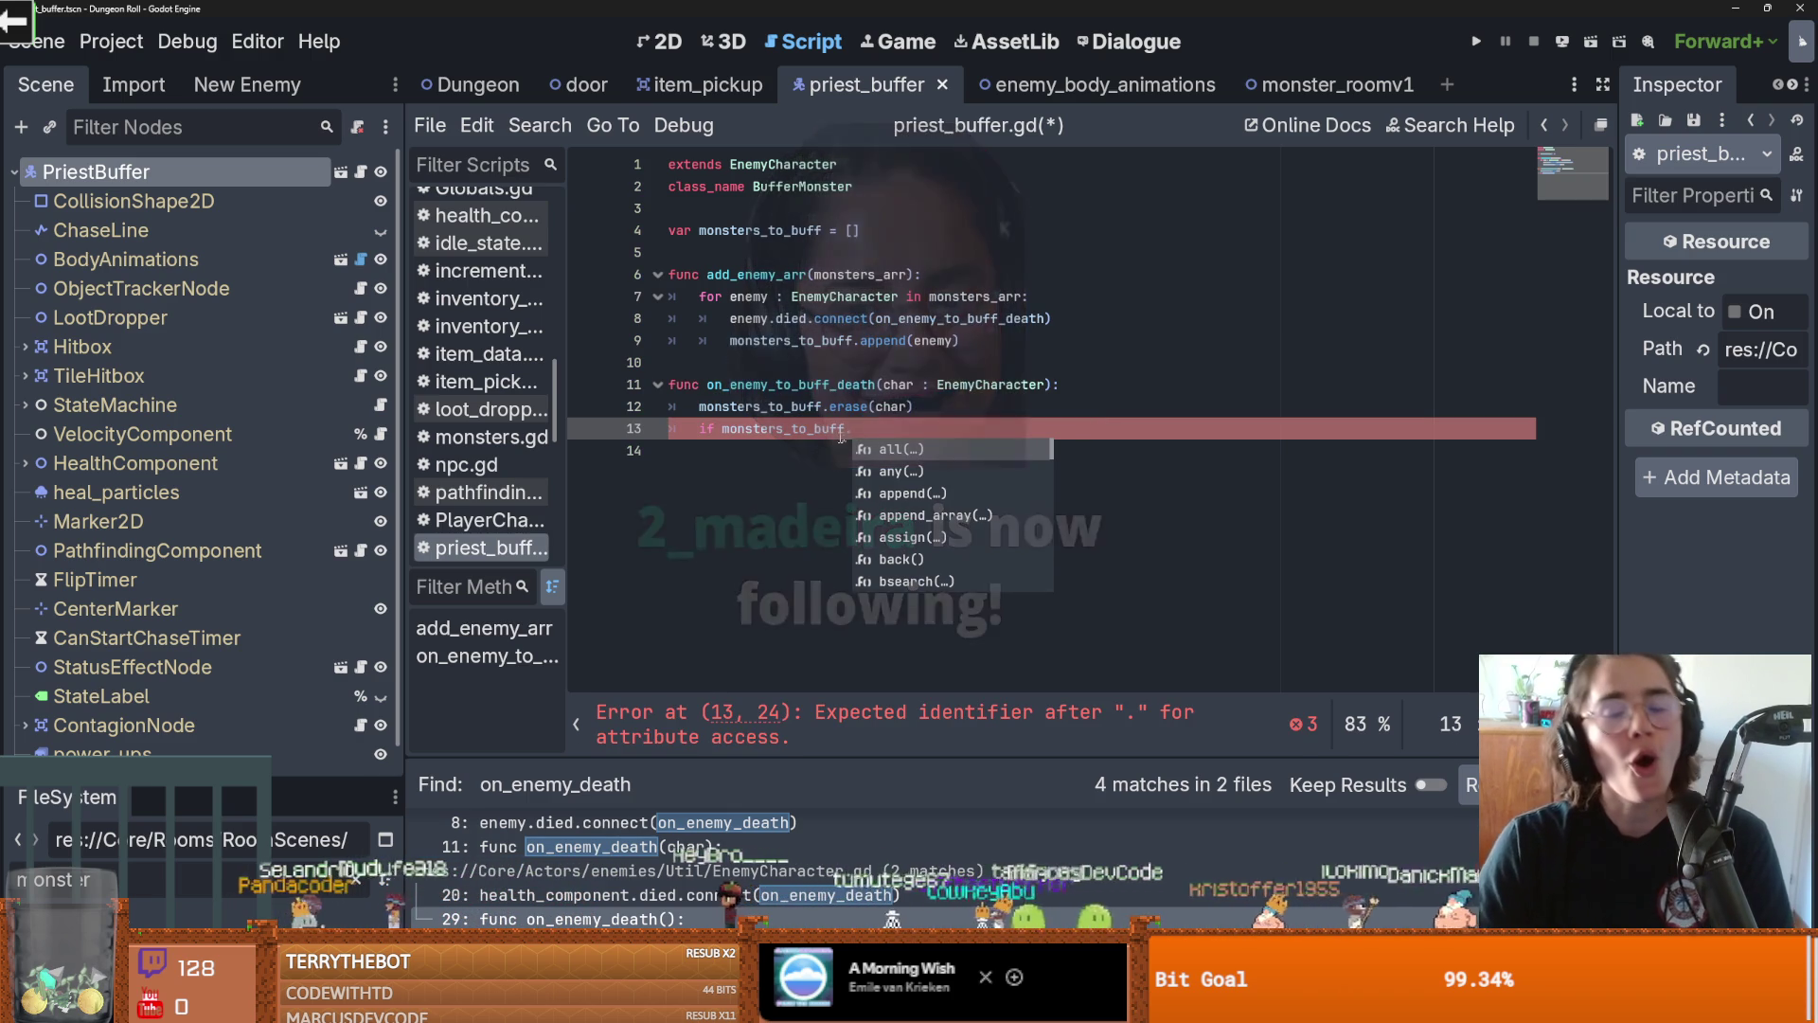
{"action": "mouse_move", "coordinate": [828, 430]}
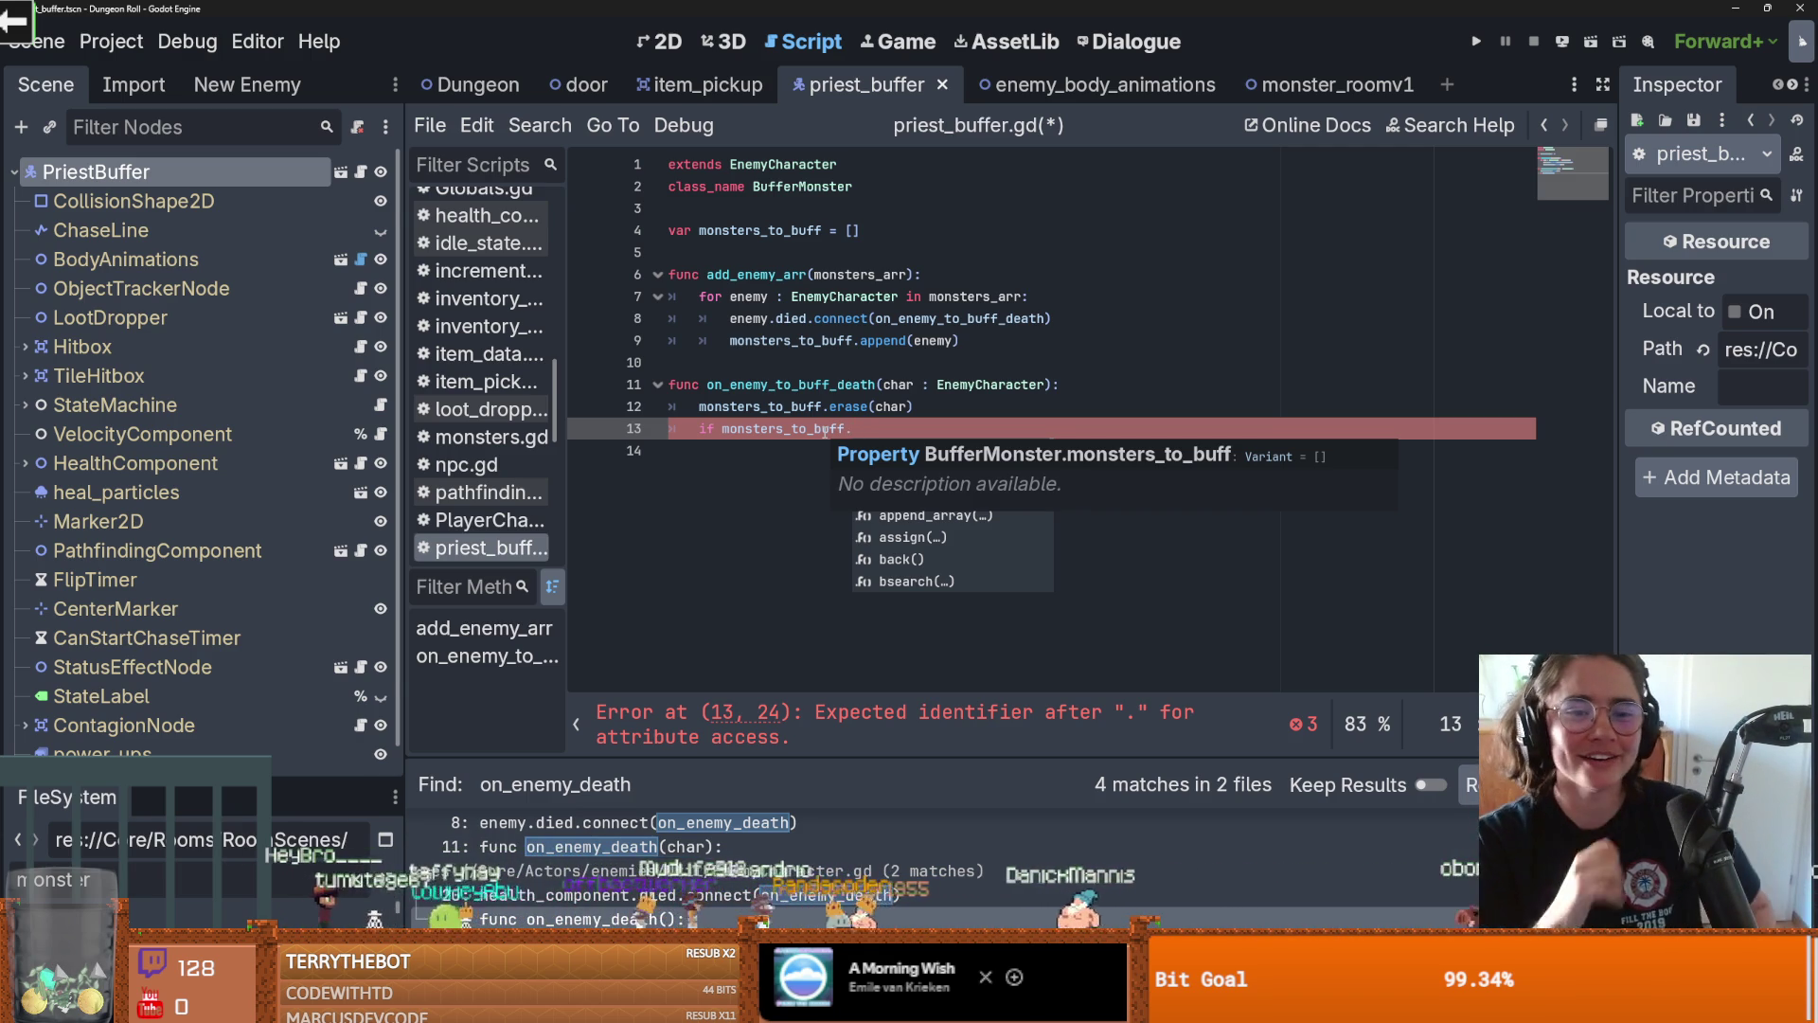
{"action": "key", "text": "Escape"}
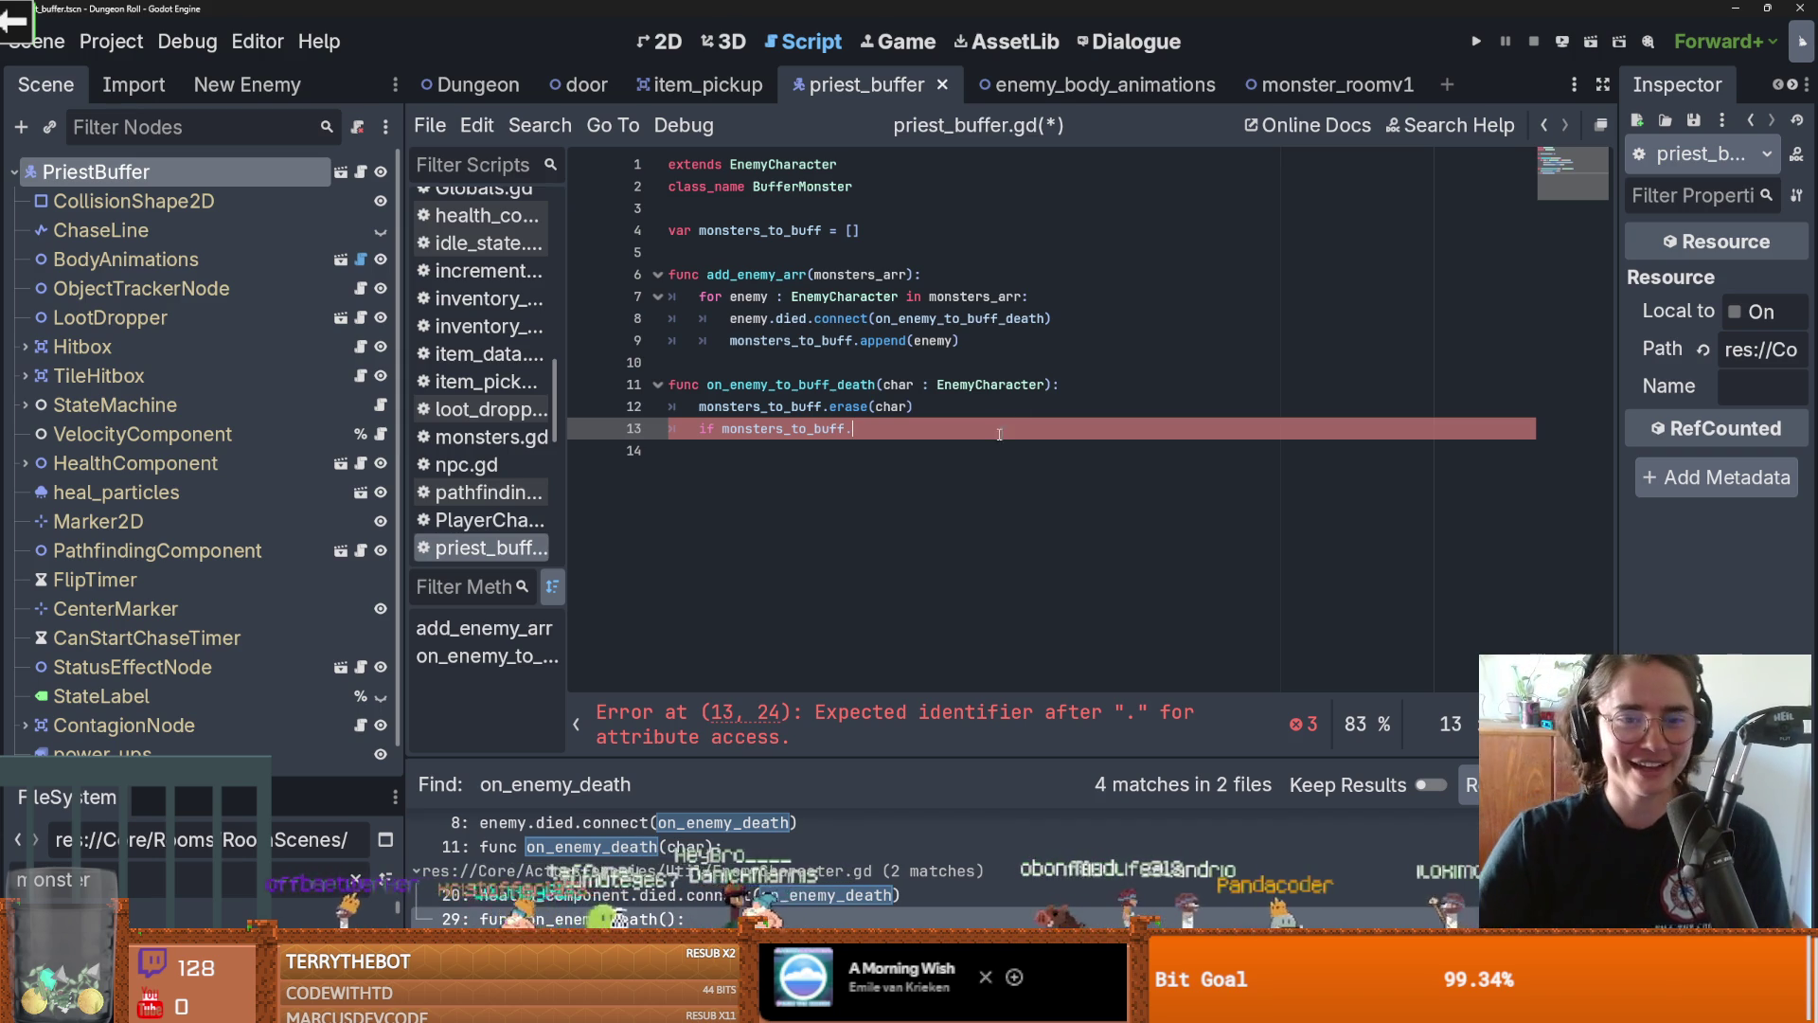
{"action": "type", "text": "size() == "}
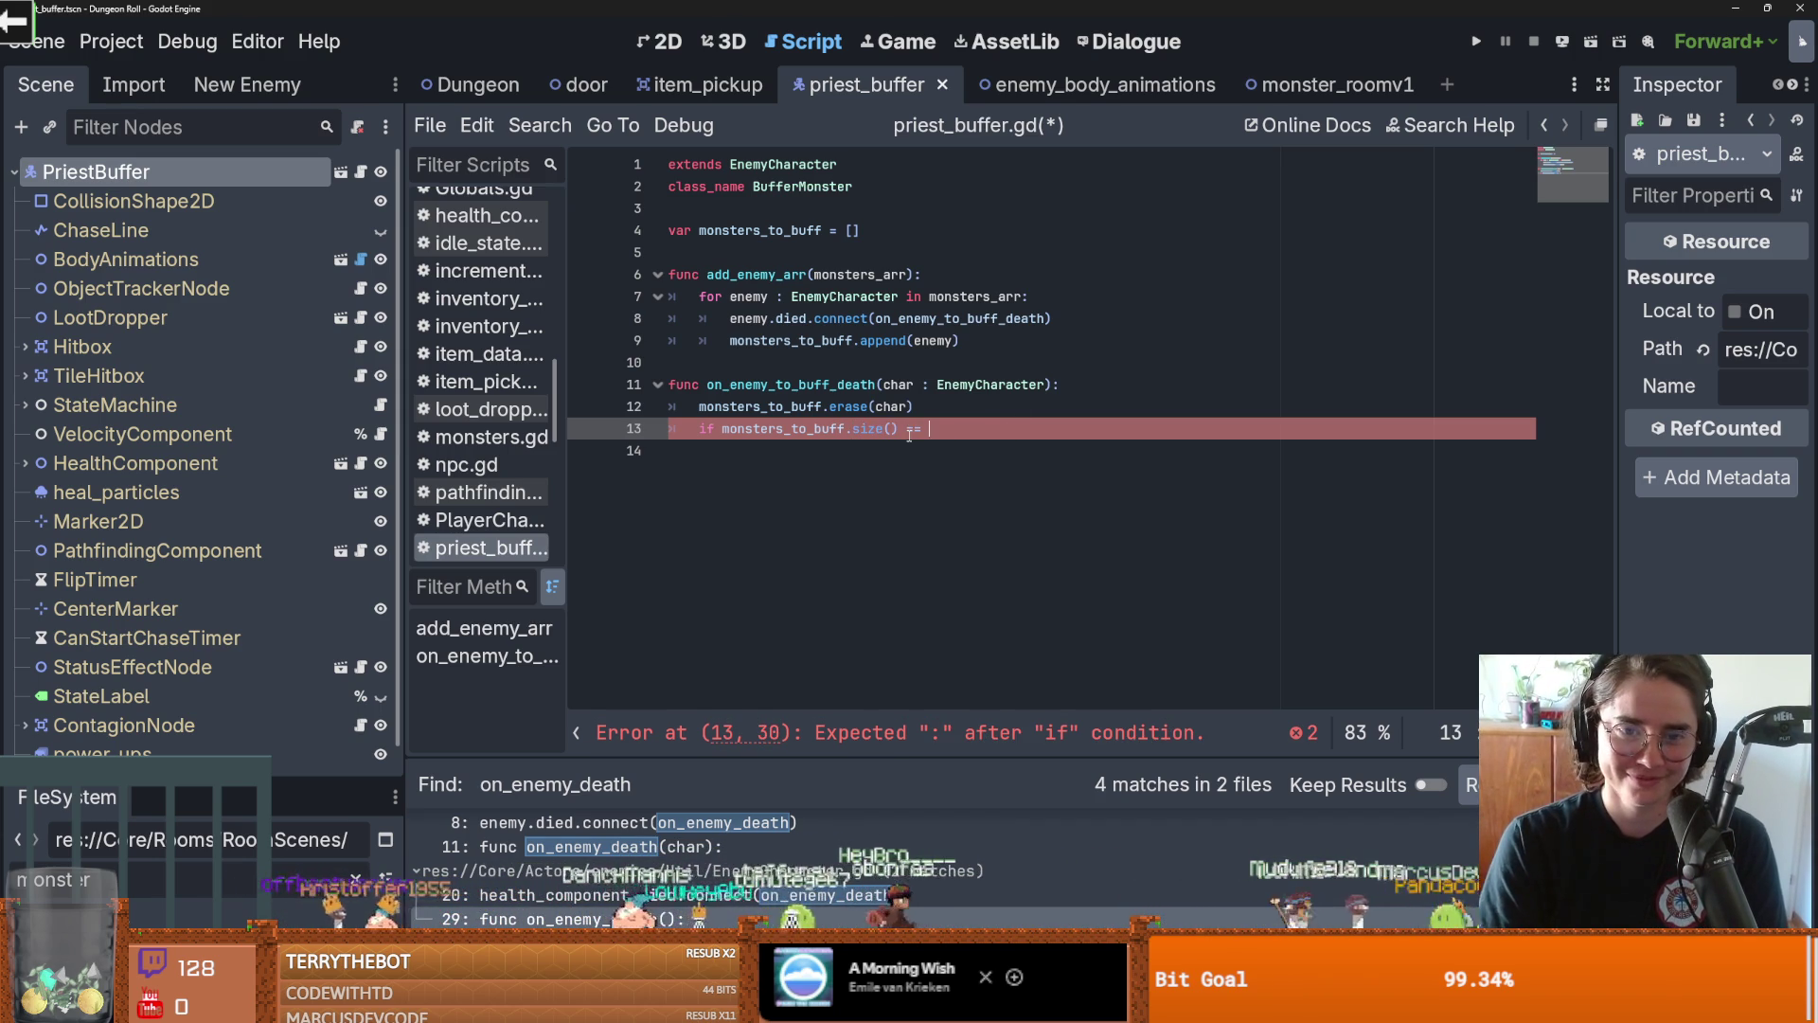
{"action": "type", "text": "0:"}
{"action": "key", "text": "Return"}
{"action": "type", "text": "pass"}
{"action": "key", "text": "ctrl+s"}
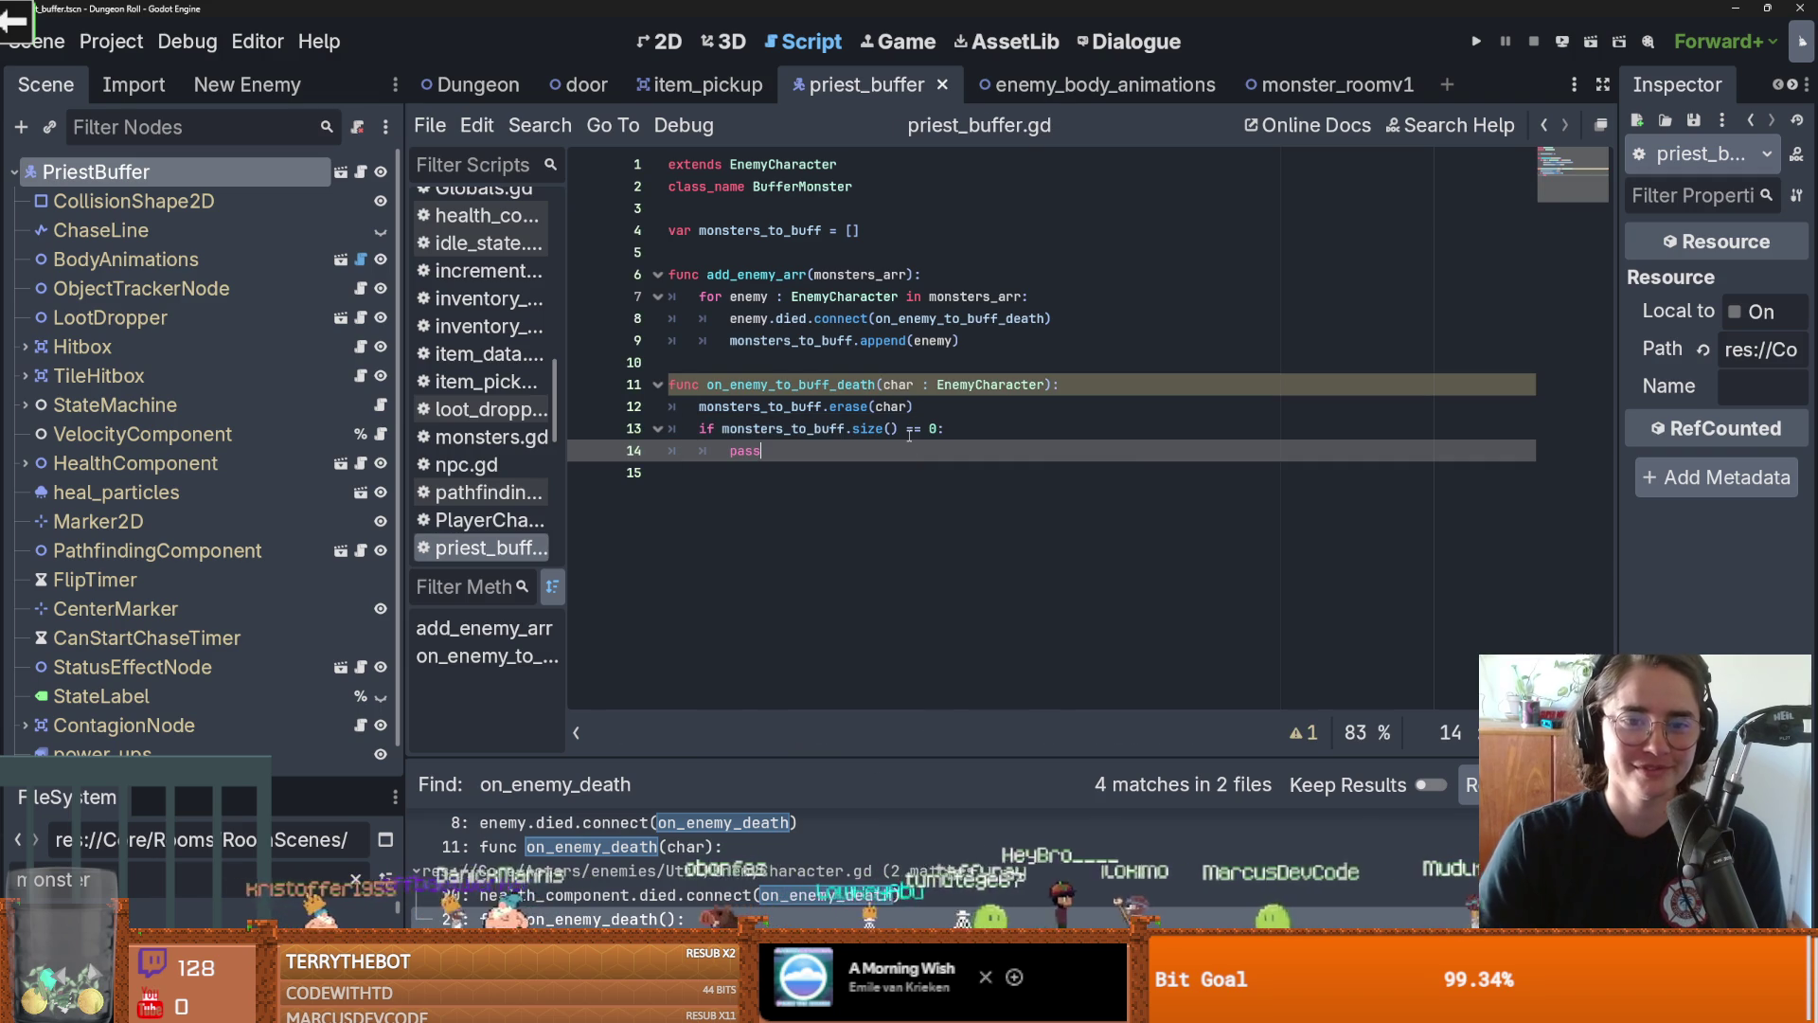
{"action": "key", "text": "shift+Home"}
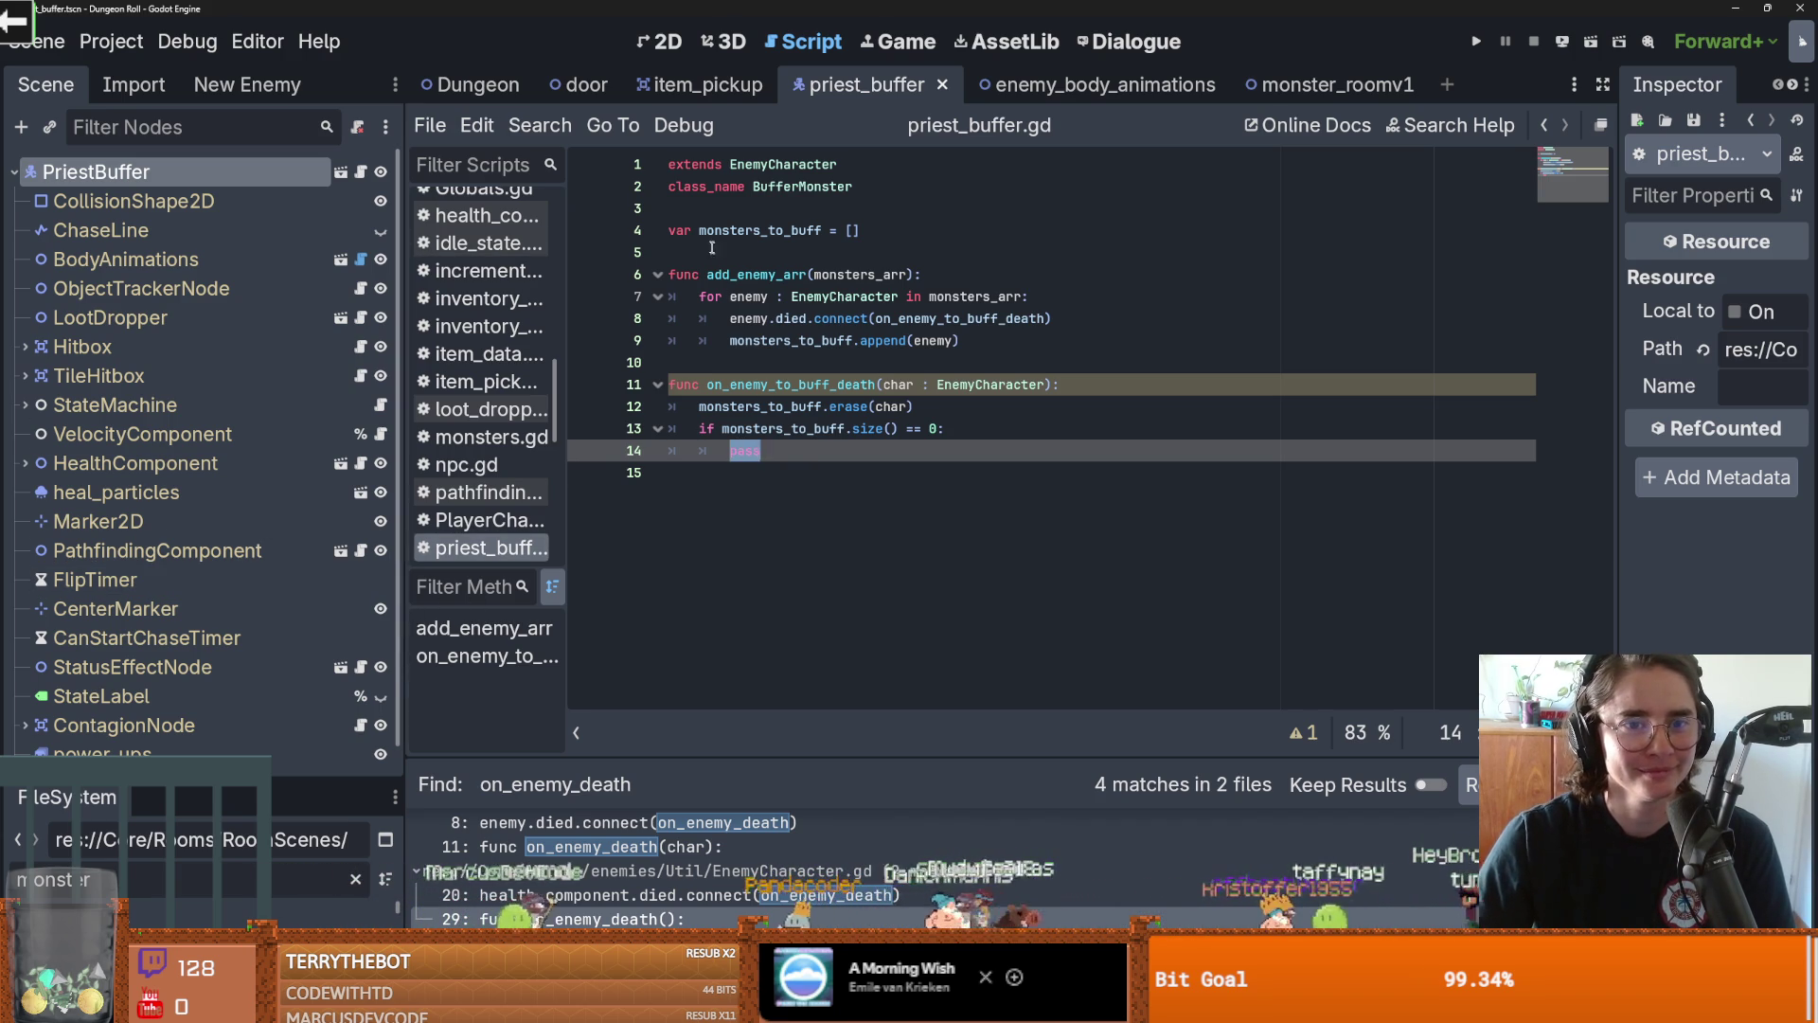
Declare 'var nothing_to_buff = false' on a new line 5 below monsters_to_buff
{"action": "left_click", "coordinate": [703, 252]}
{"action": "key", "text": "Return"}
{"action": "left_click", "coordinate": [703, 255]}
{"action": "type", "text": "car"}
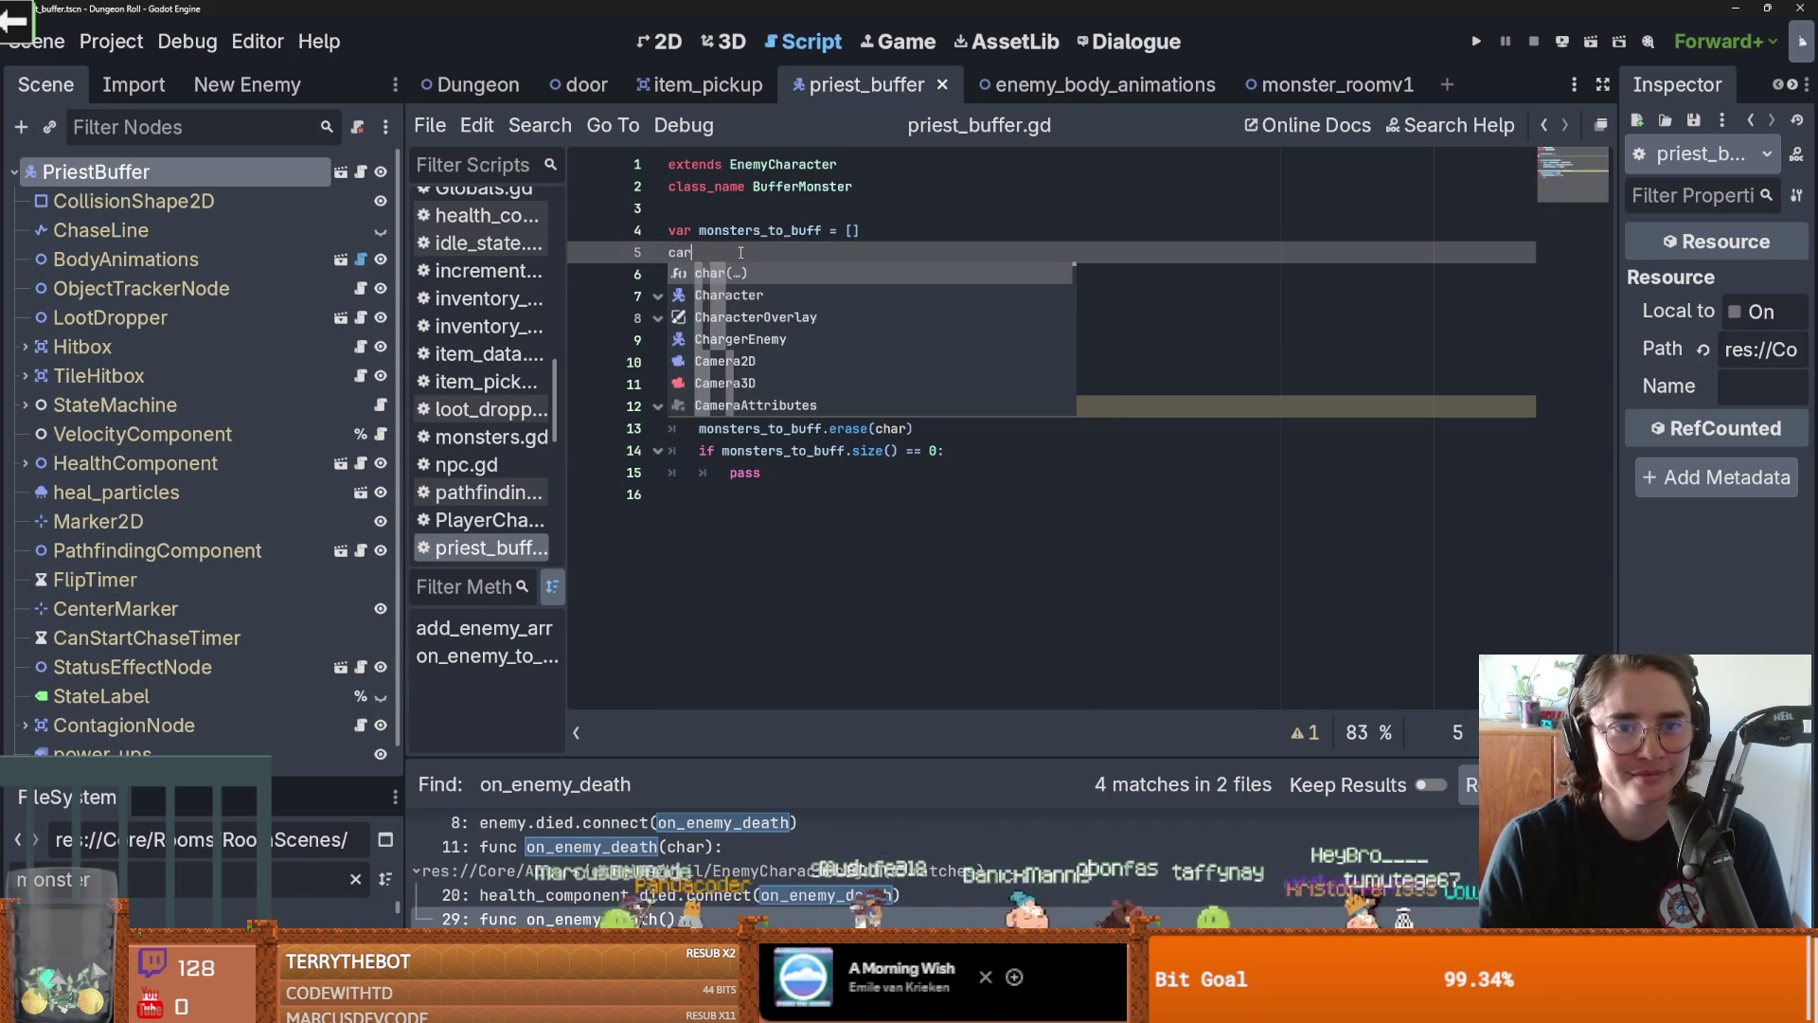
{"action": "key", "text": "BackSpace"}
{"action": "key", "text": "BackSpace"}
{"action": "type", "text": "var nothing_to_"}
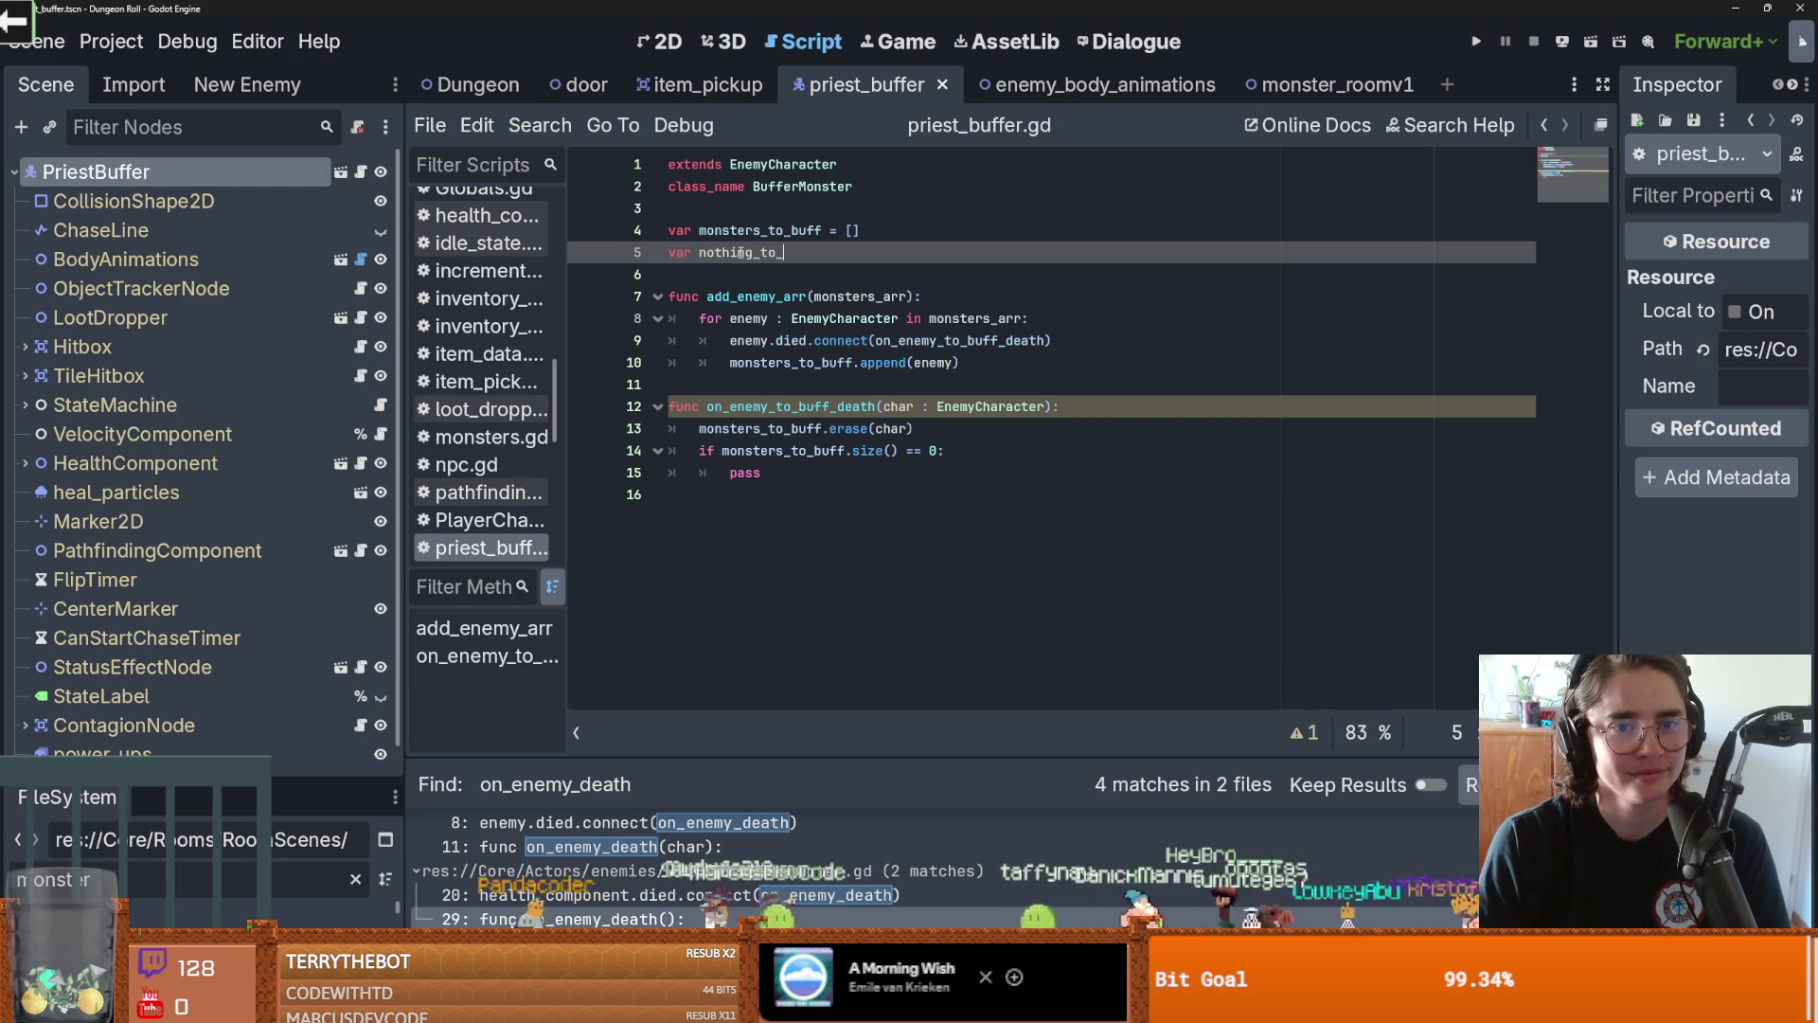
{"action": "type", "text": "buff = false"}
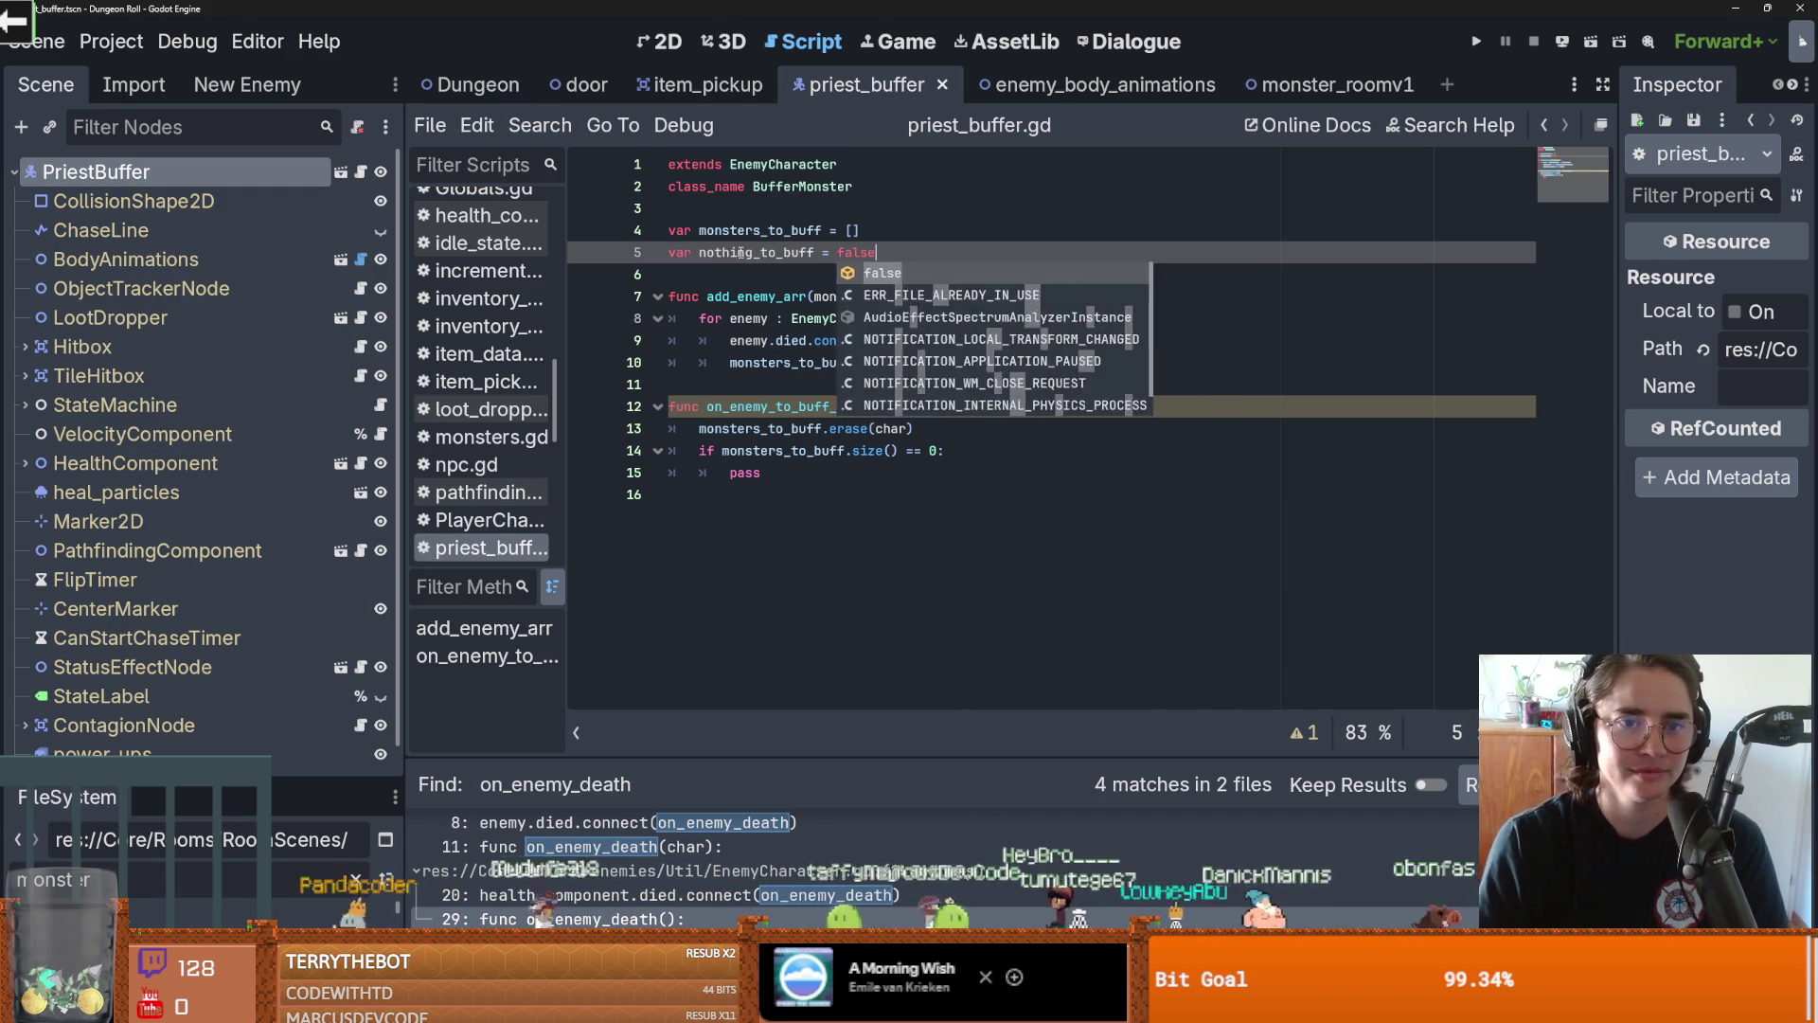
Add a new empty line below the death handler for another function
{"action": "double_click", "coordinate": [758, 252]}
{"action": "left_click", "coordinate": [888, 451]}
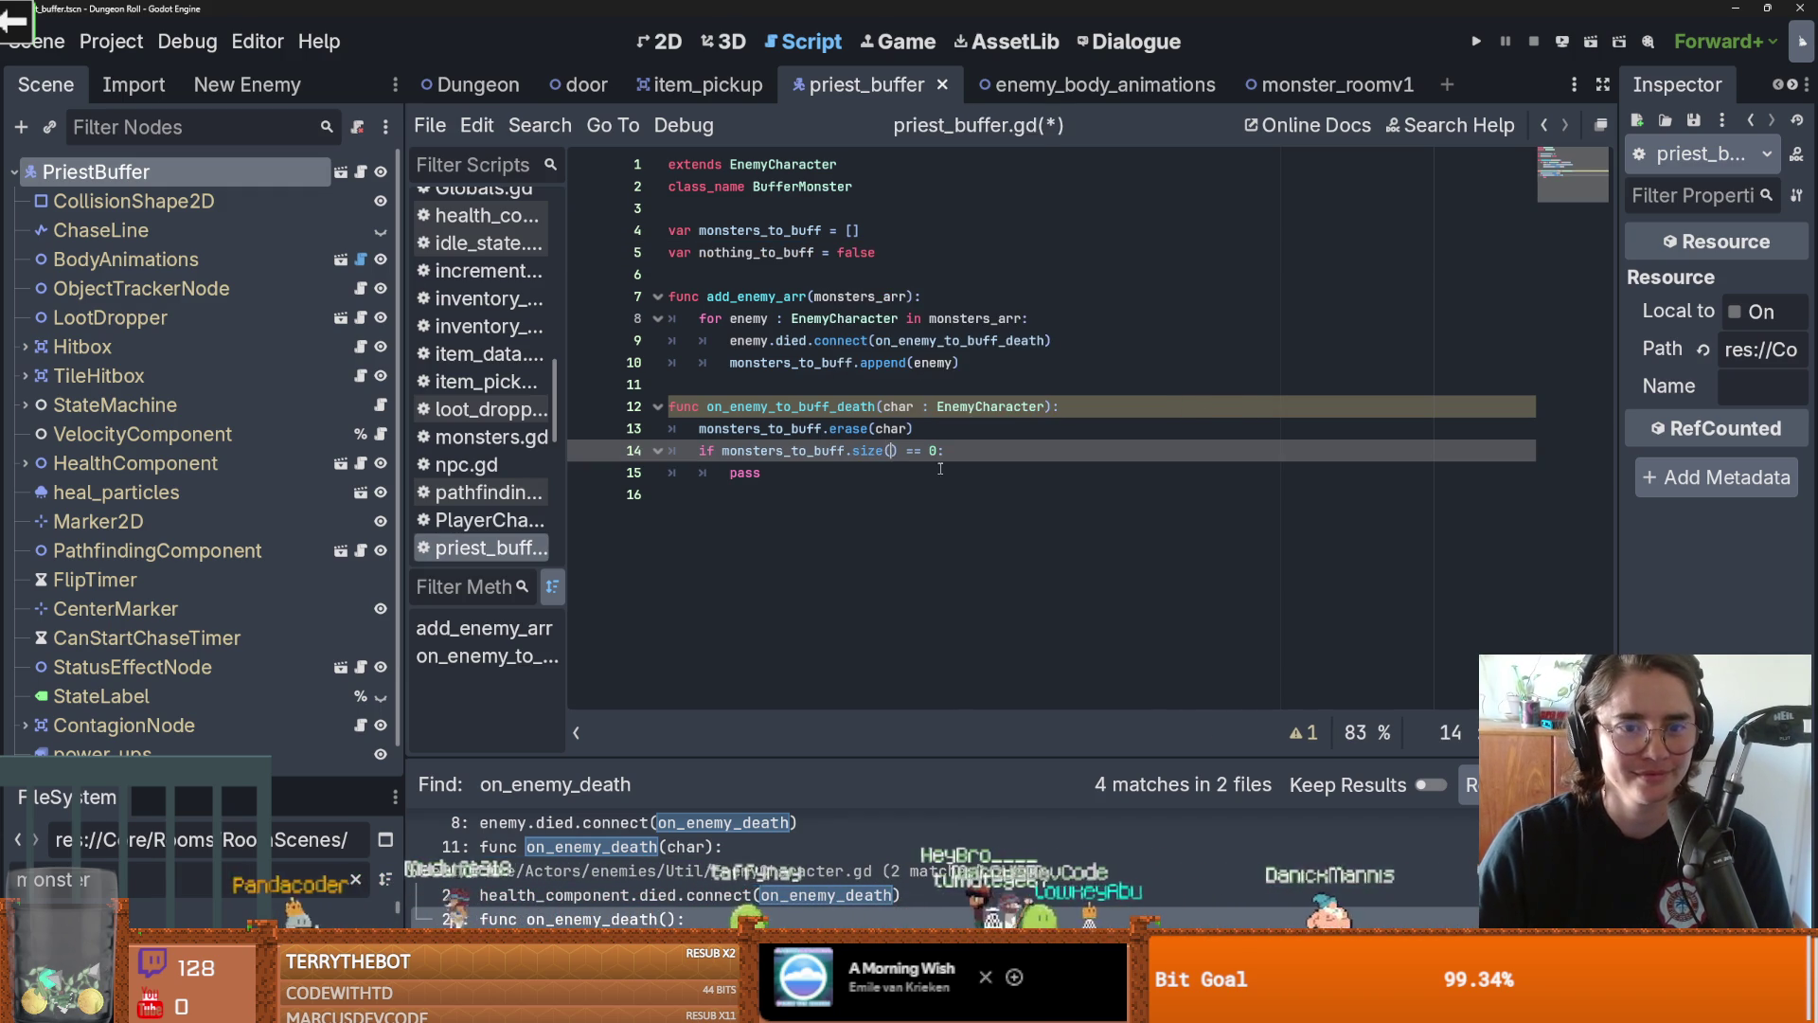
{"action": "left_click", "coordinate": [722, 496]}
{"action": "key", "text": "Return"}
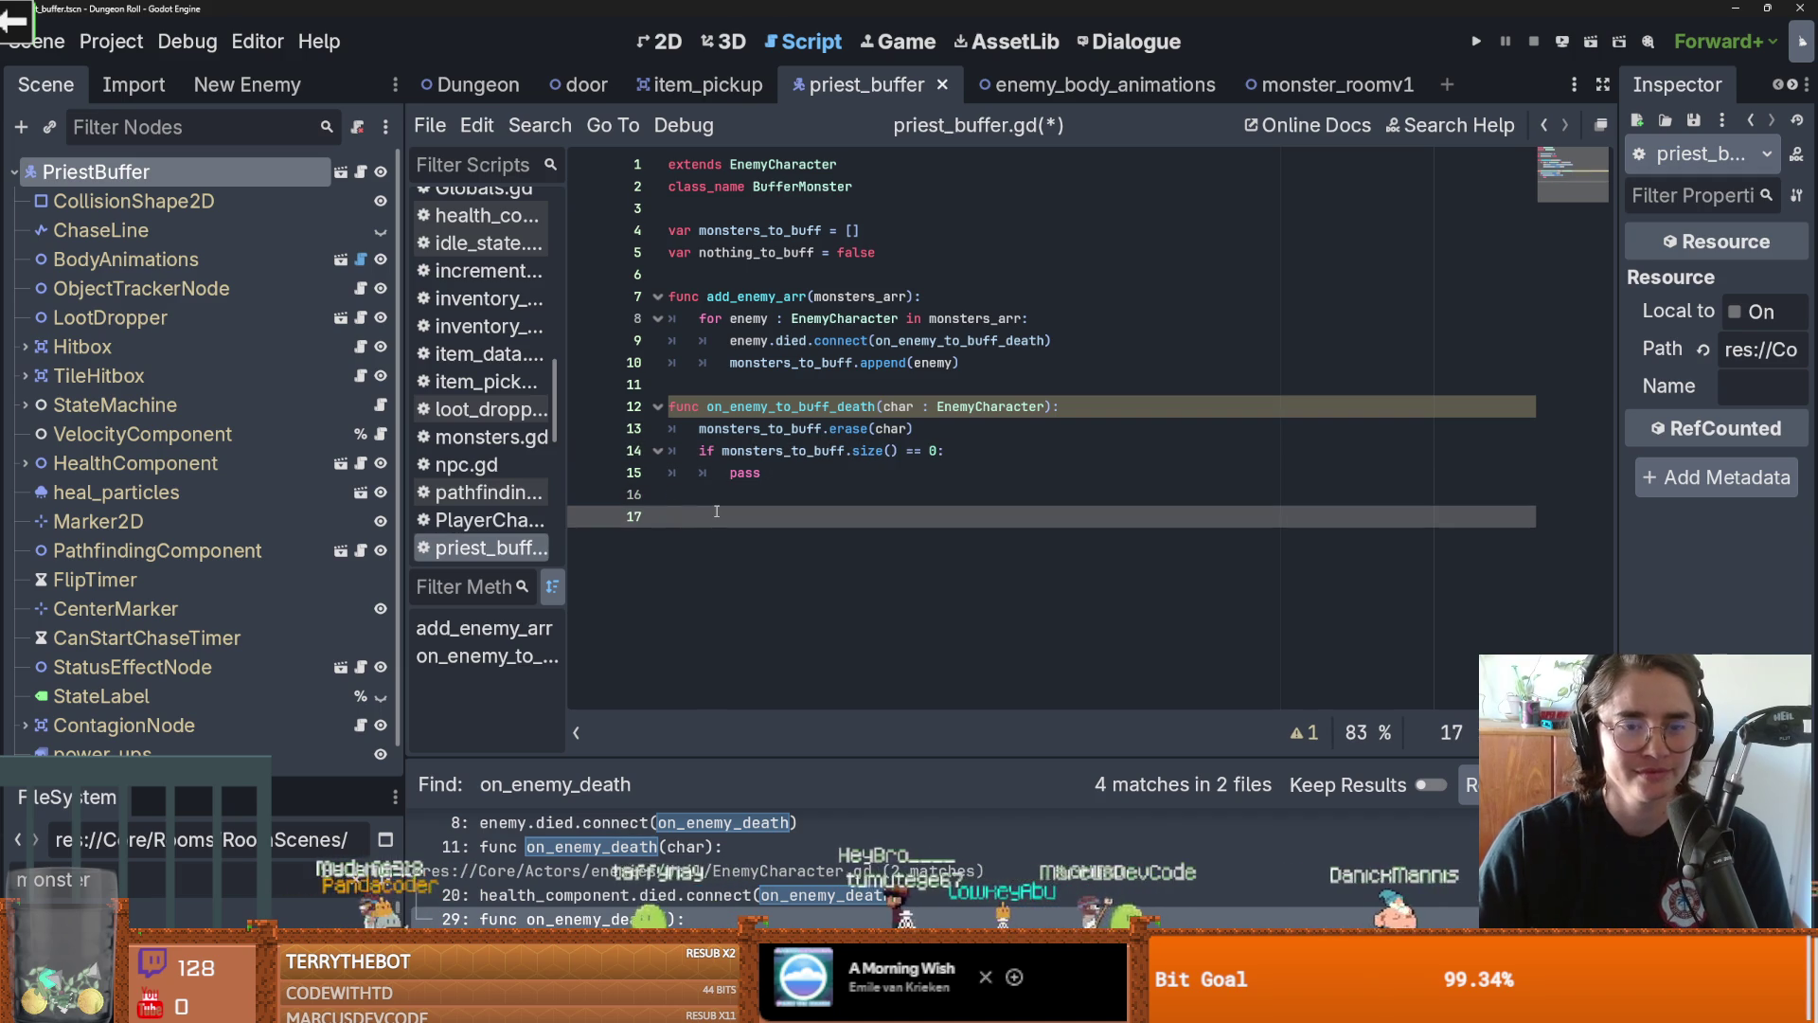
Create func nothing_to_buff() and move the death handler's if block into it
{"action": "type", "text": "func nothing_to_buff():"}
{"action": "key", "text": "Return"}
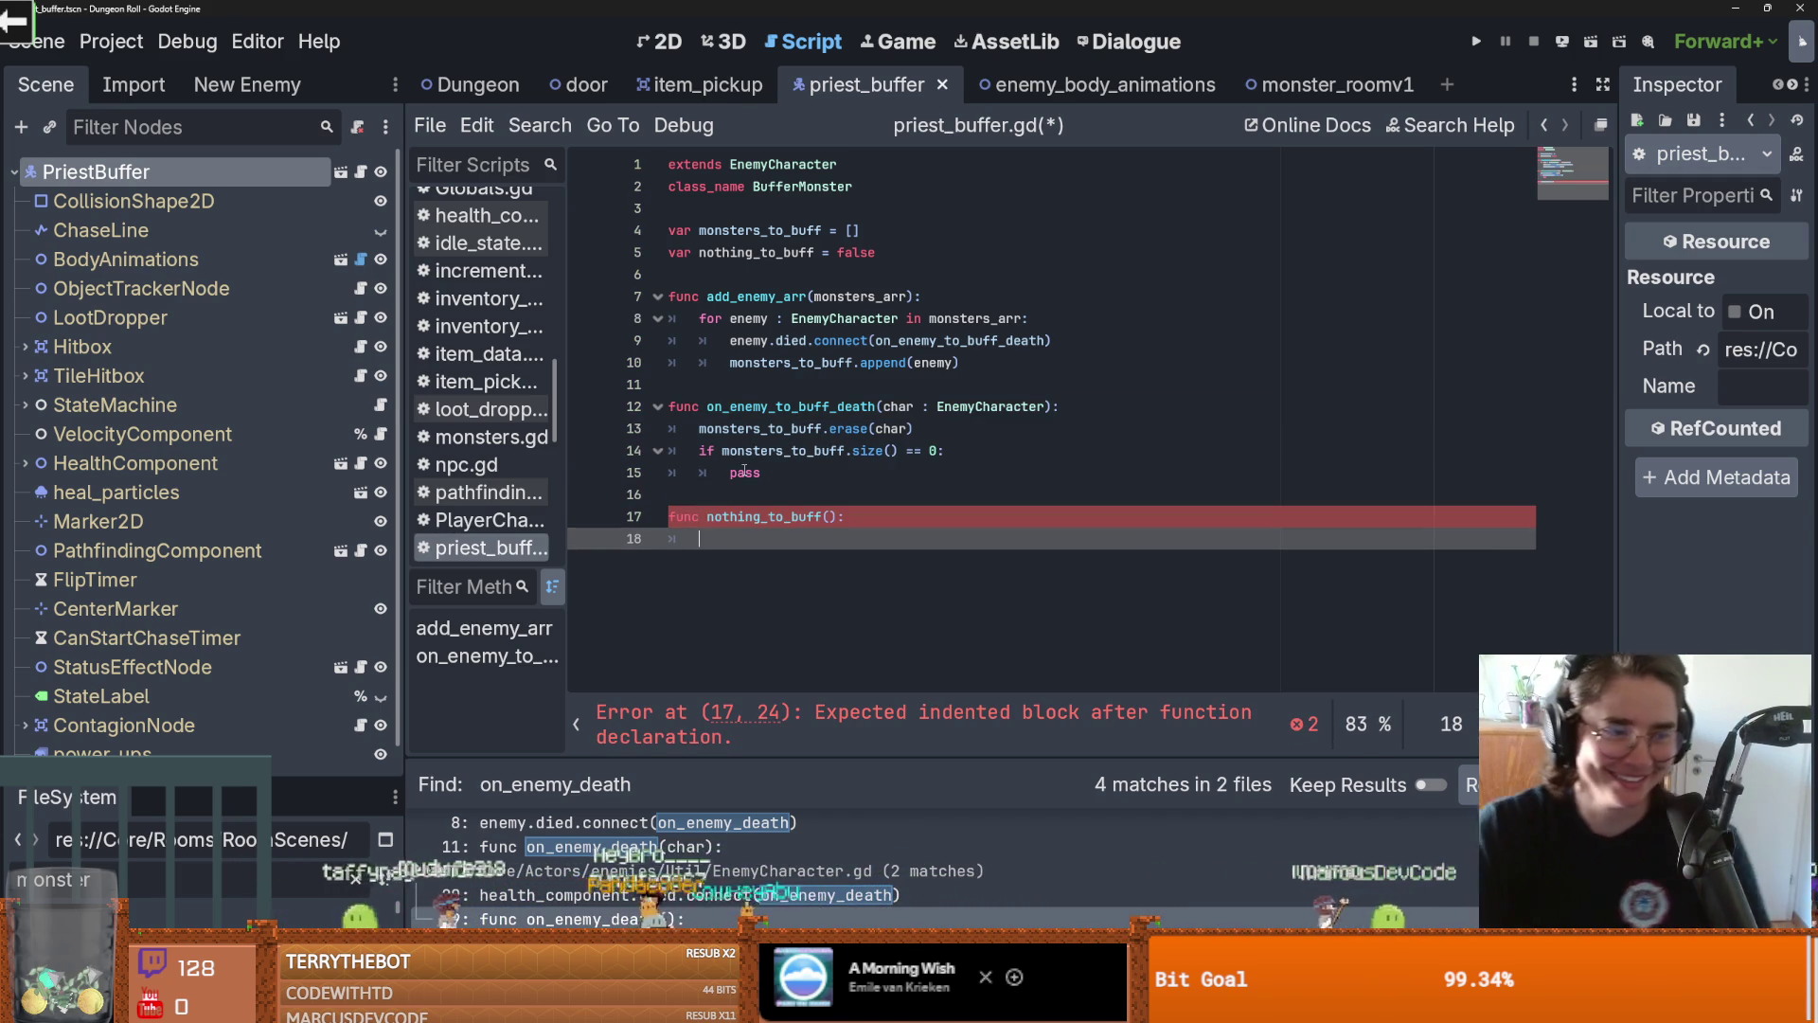
{"action": "left_click_drag", "start_coordinate": [760, 472], "coordinate": [701, 451]}
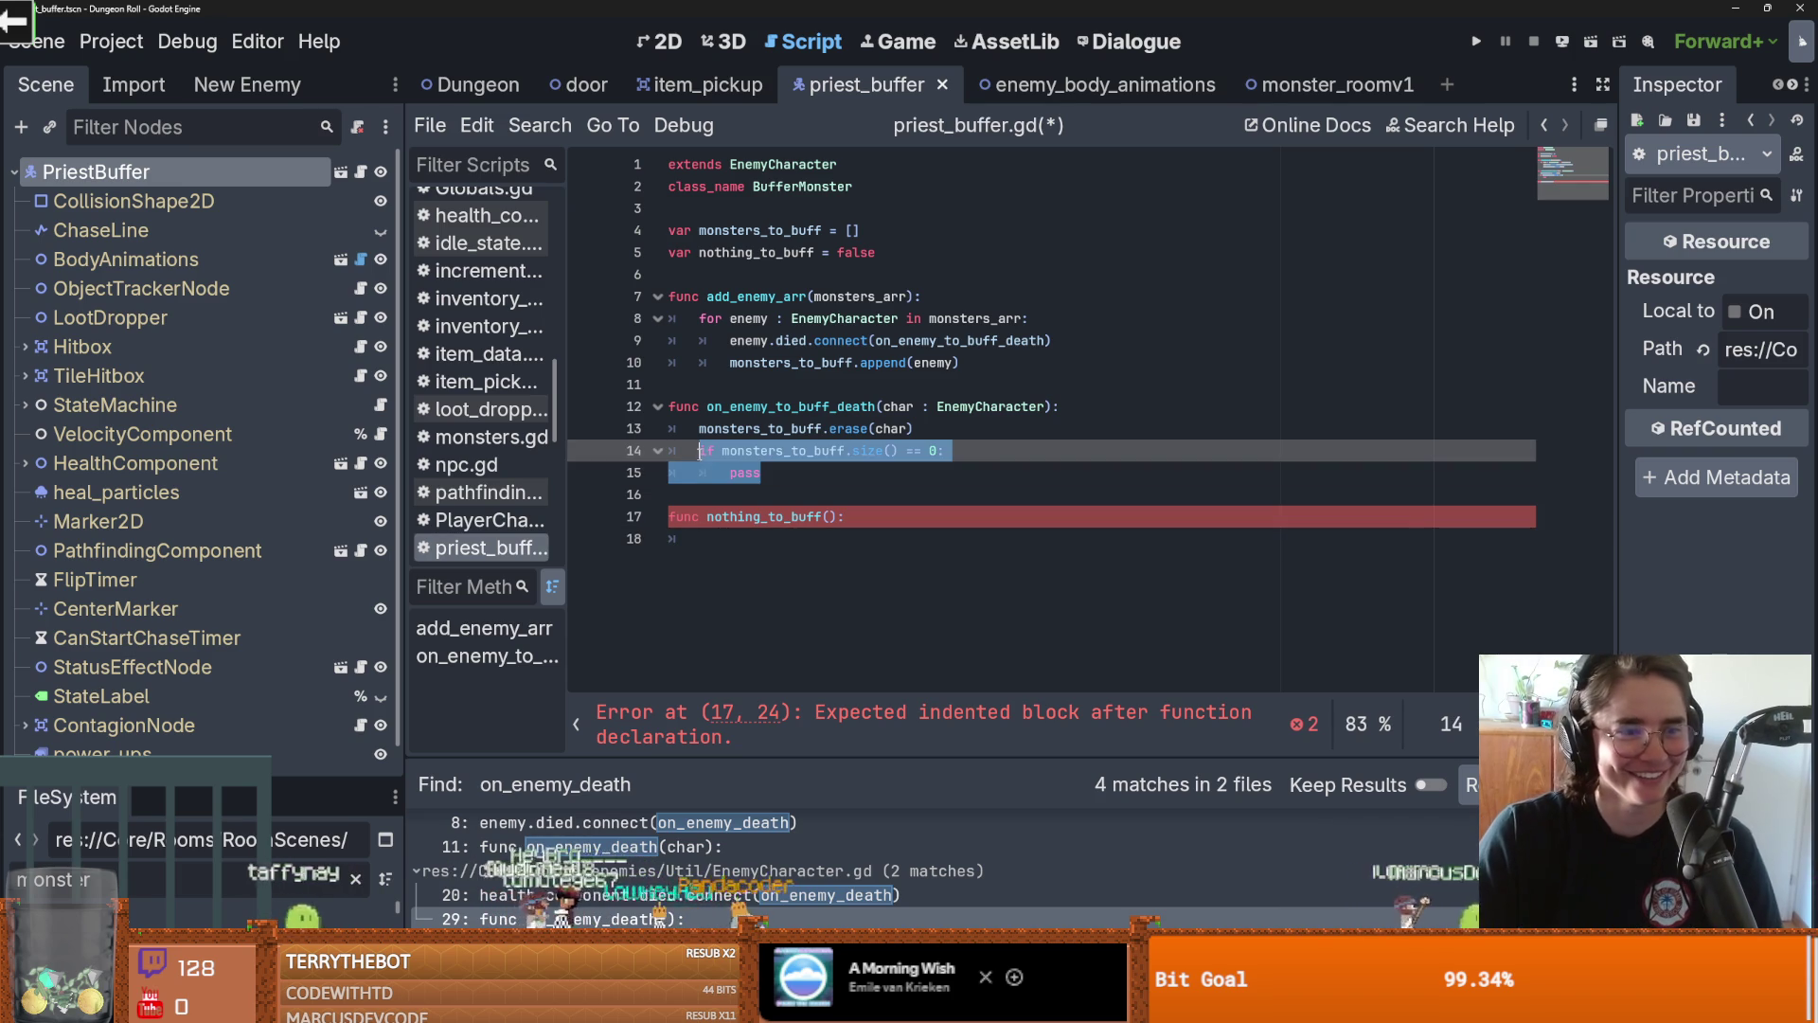
{"action": "key", "text": "ctrl+x"}
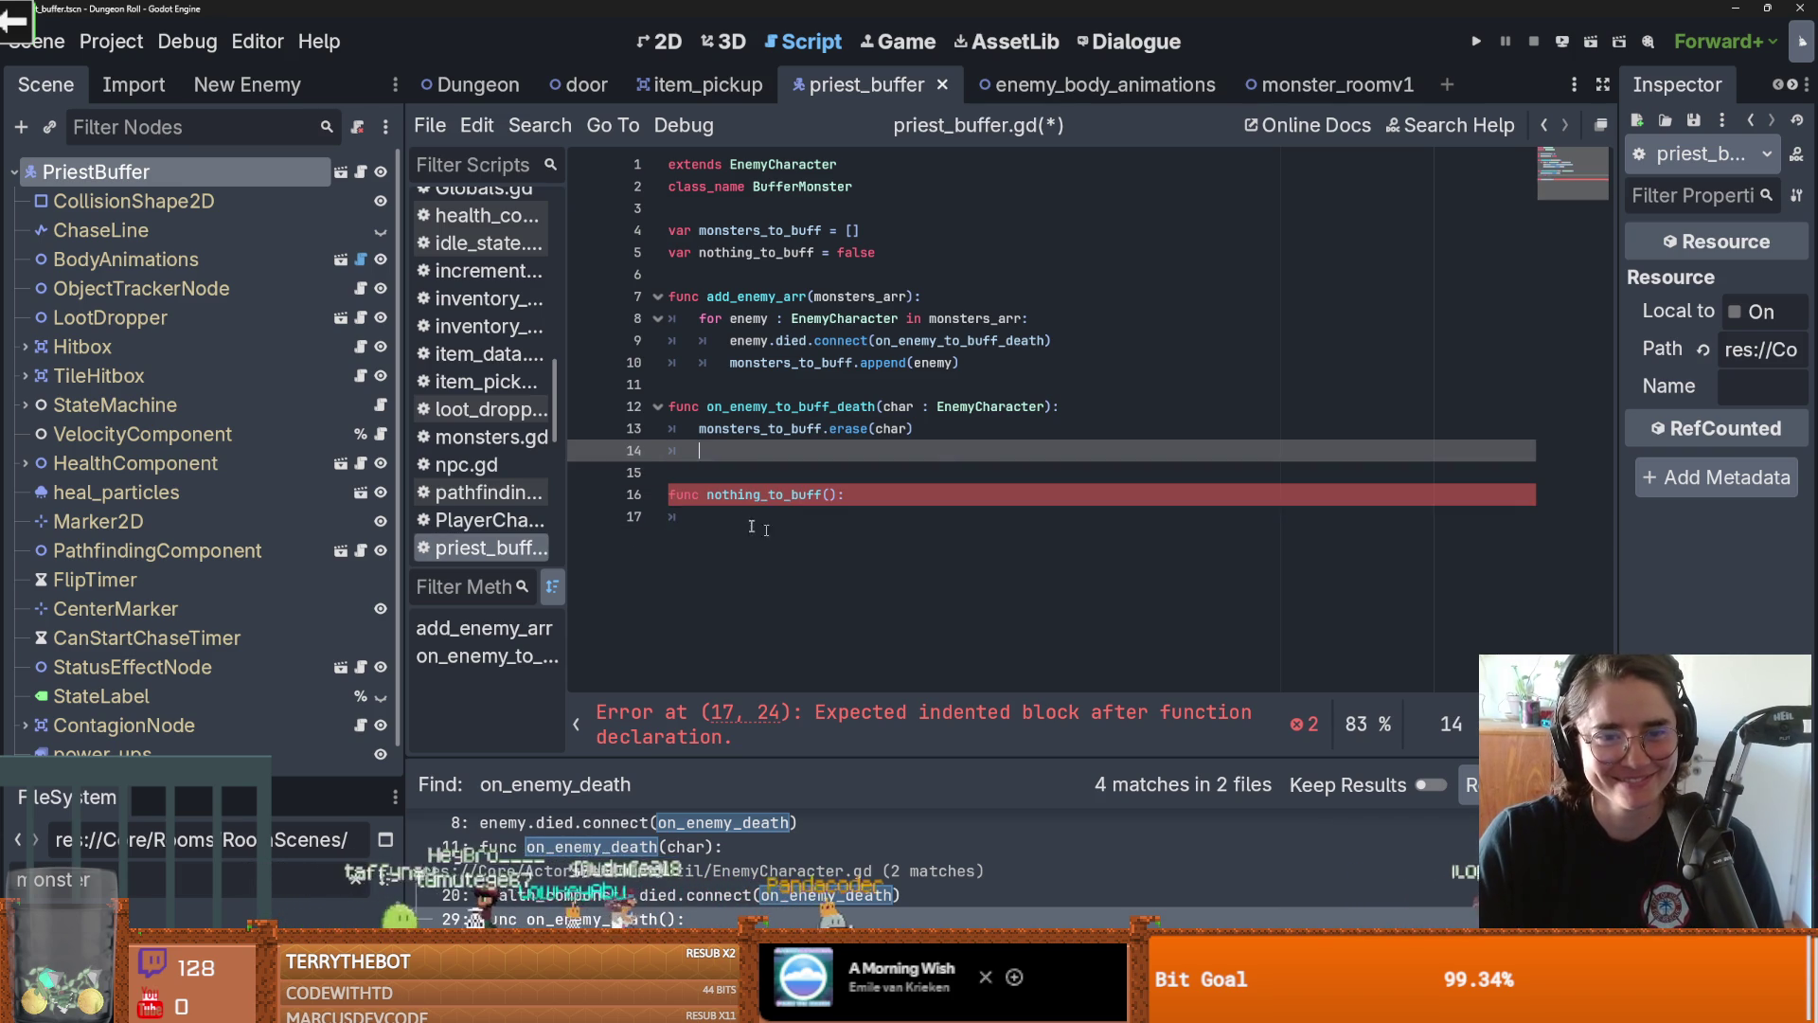
{"action": "left_click", "coordinate": [854, 520]}
{"action": "key", "text": "ctrl+v"}
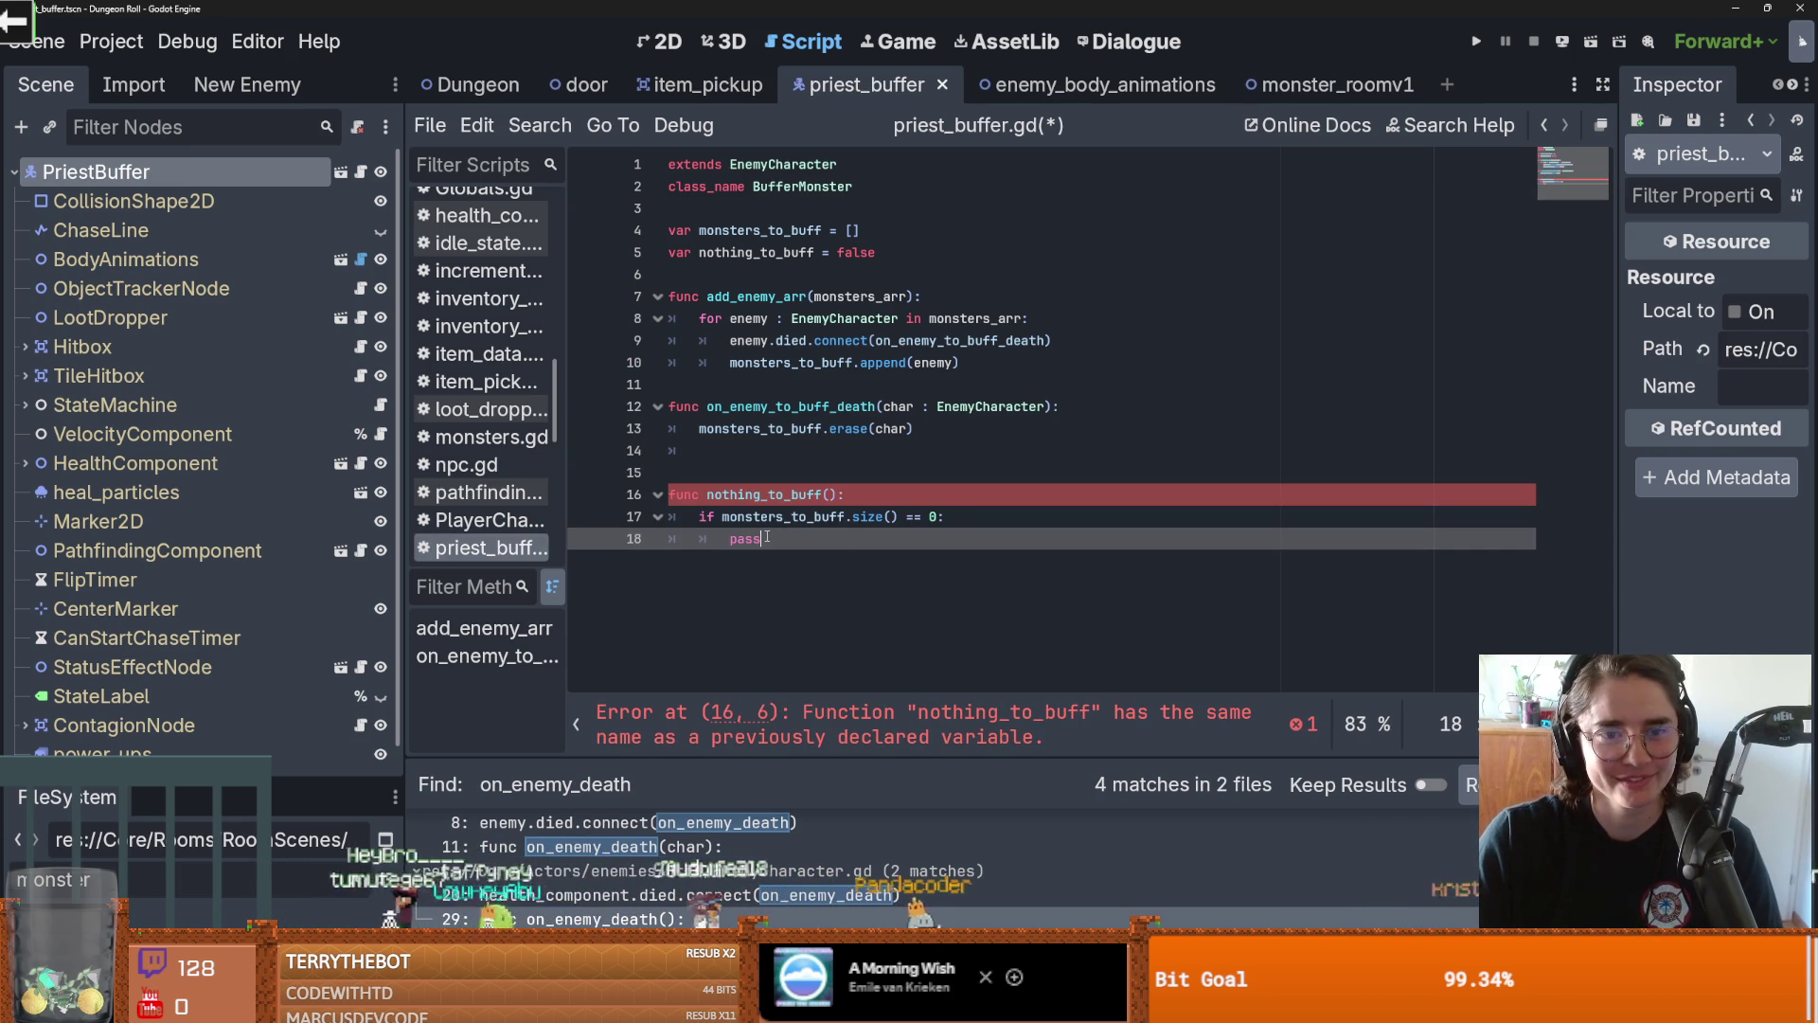
Replace the if block's pass with the copied nothing_to_buff assignment
{"action": "left_click_drag", "start_coordinate": [893, 259], "coordinate": [699, 254]}
{"action": "key", "text": "ctrl+c"}
{"action": "double_click", "coordinate": [745, 539]}
{"action": "key", "text": "ctrl+v"}
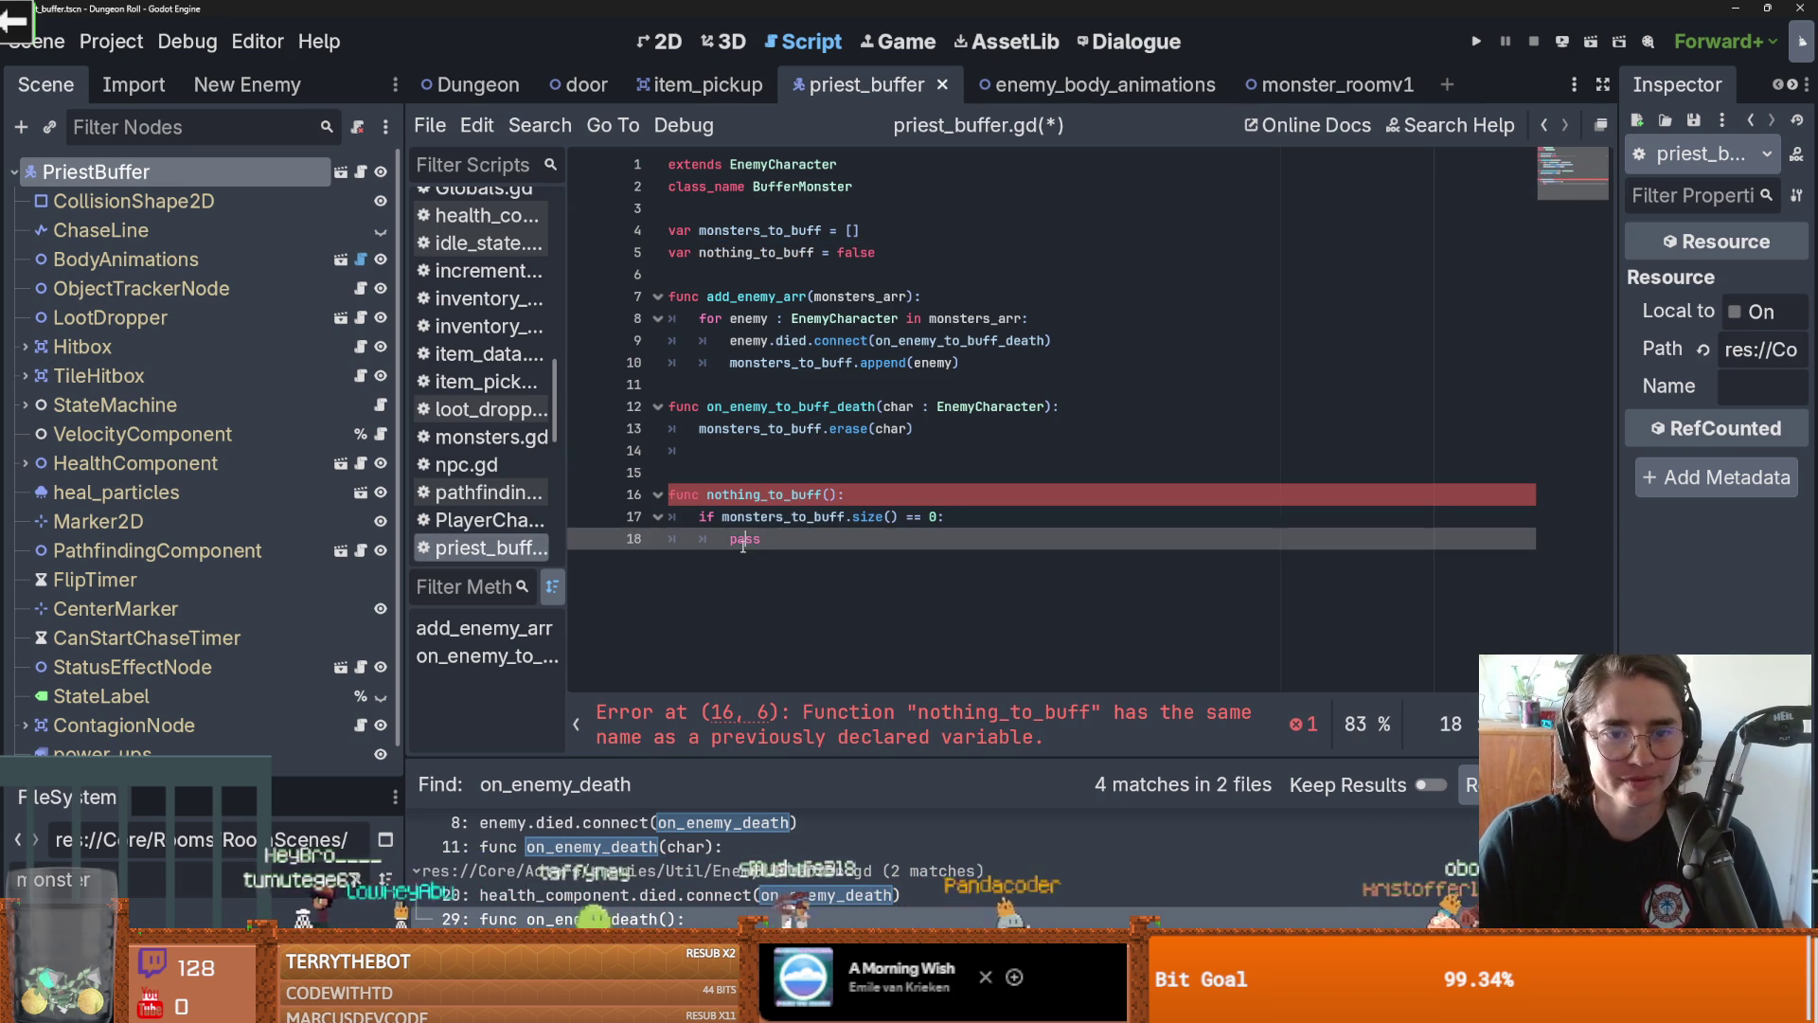
{"action": "left_click", "coordinate": [739, 539]}
{"action": "key", "text": "BackSpace"}
Change the assignment's value to true, save, and fix line 18's indentation
{"action": "double_click", "coordinate": [885, 539]}
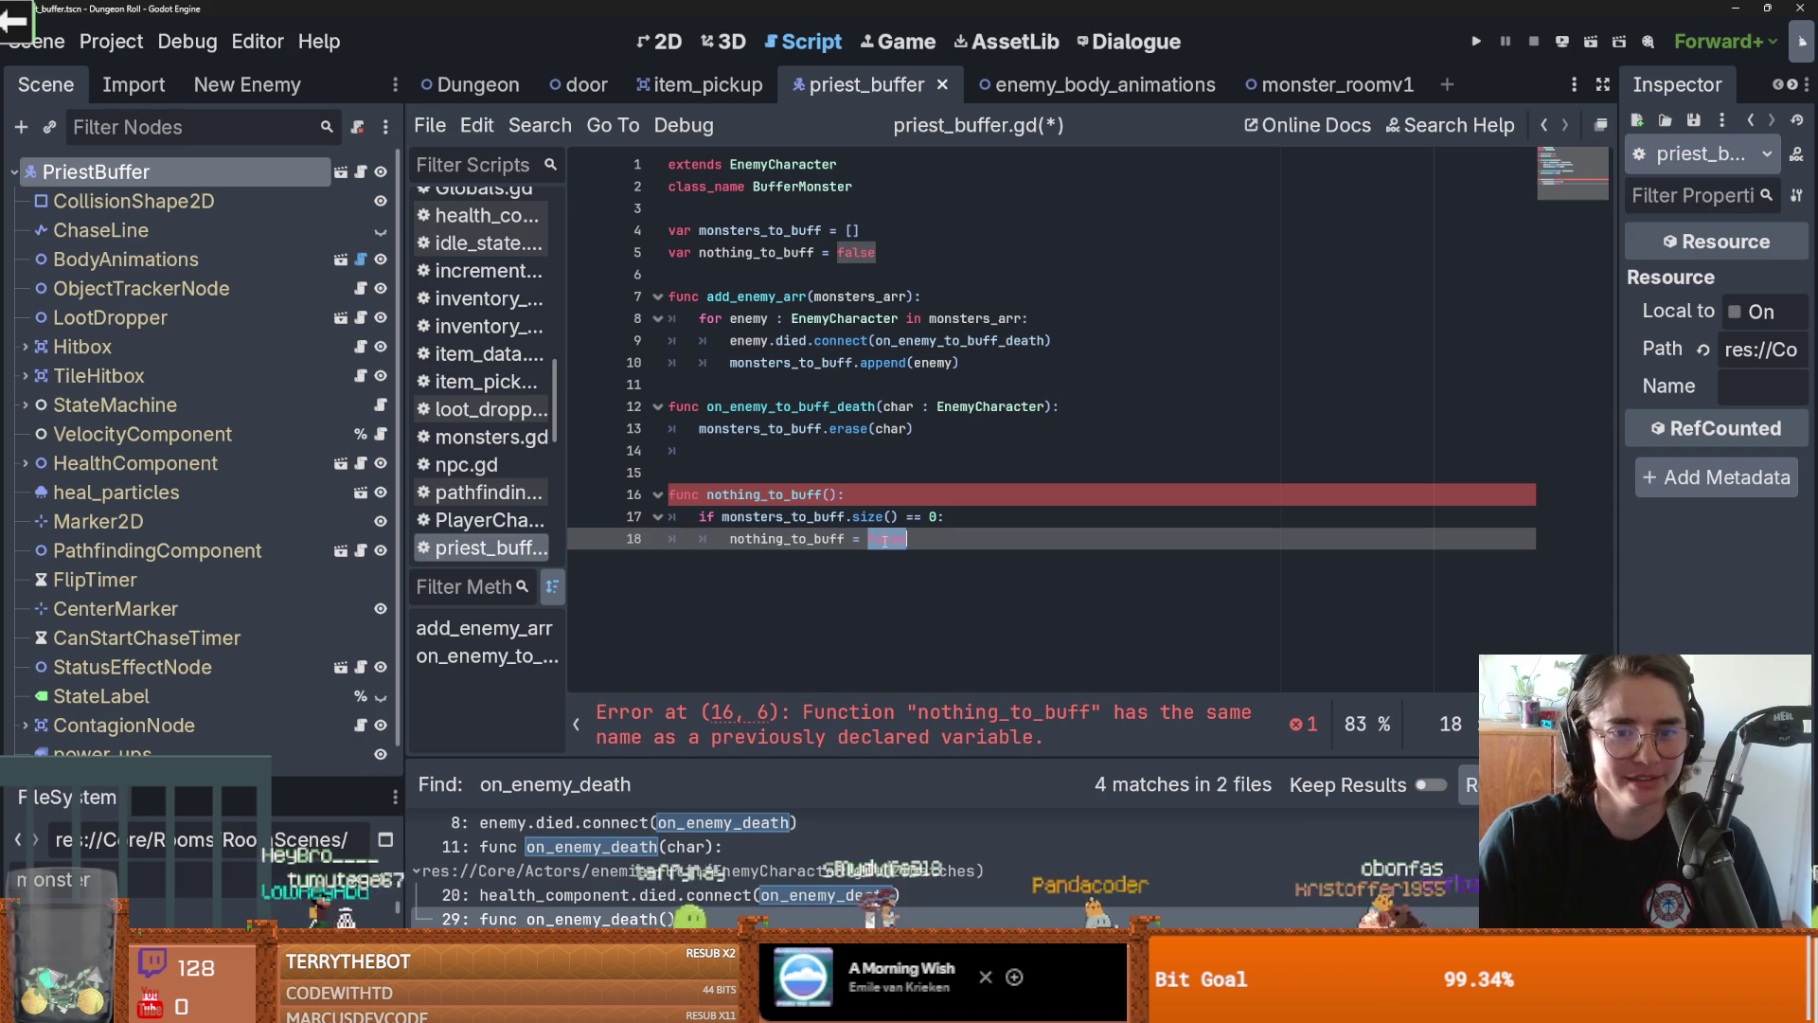
{"action": "type", "text": "true"}
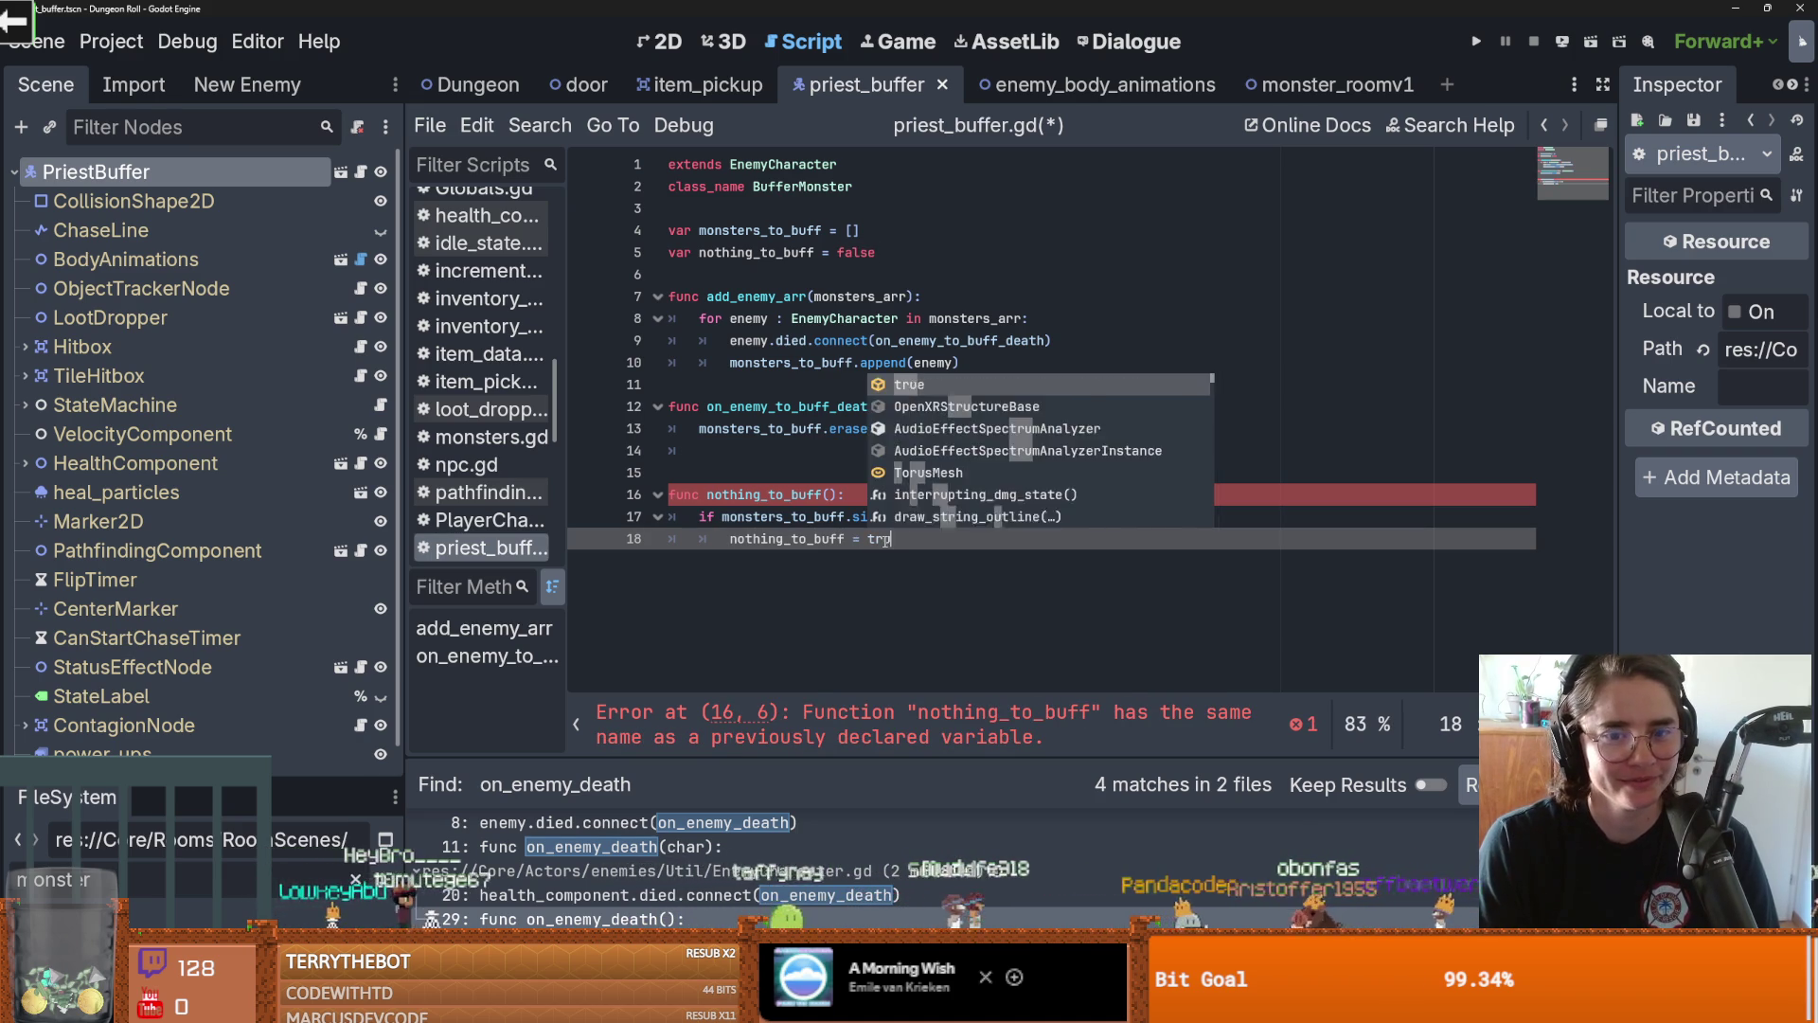
{"action": "key", "text": "ctrl+s"}
{"action": "key", "text": "Home"}
{"action": "key", "text": "BackSpace"}
{"action": "key", "text": "Tab"}
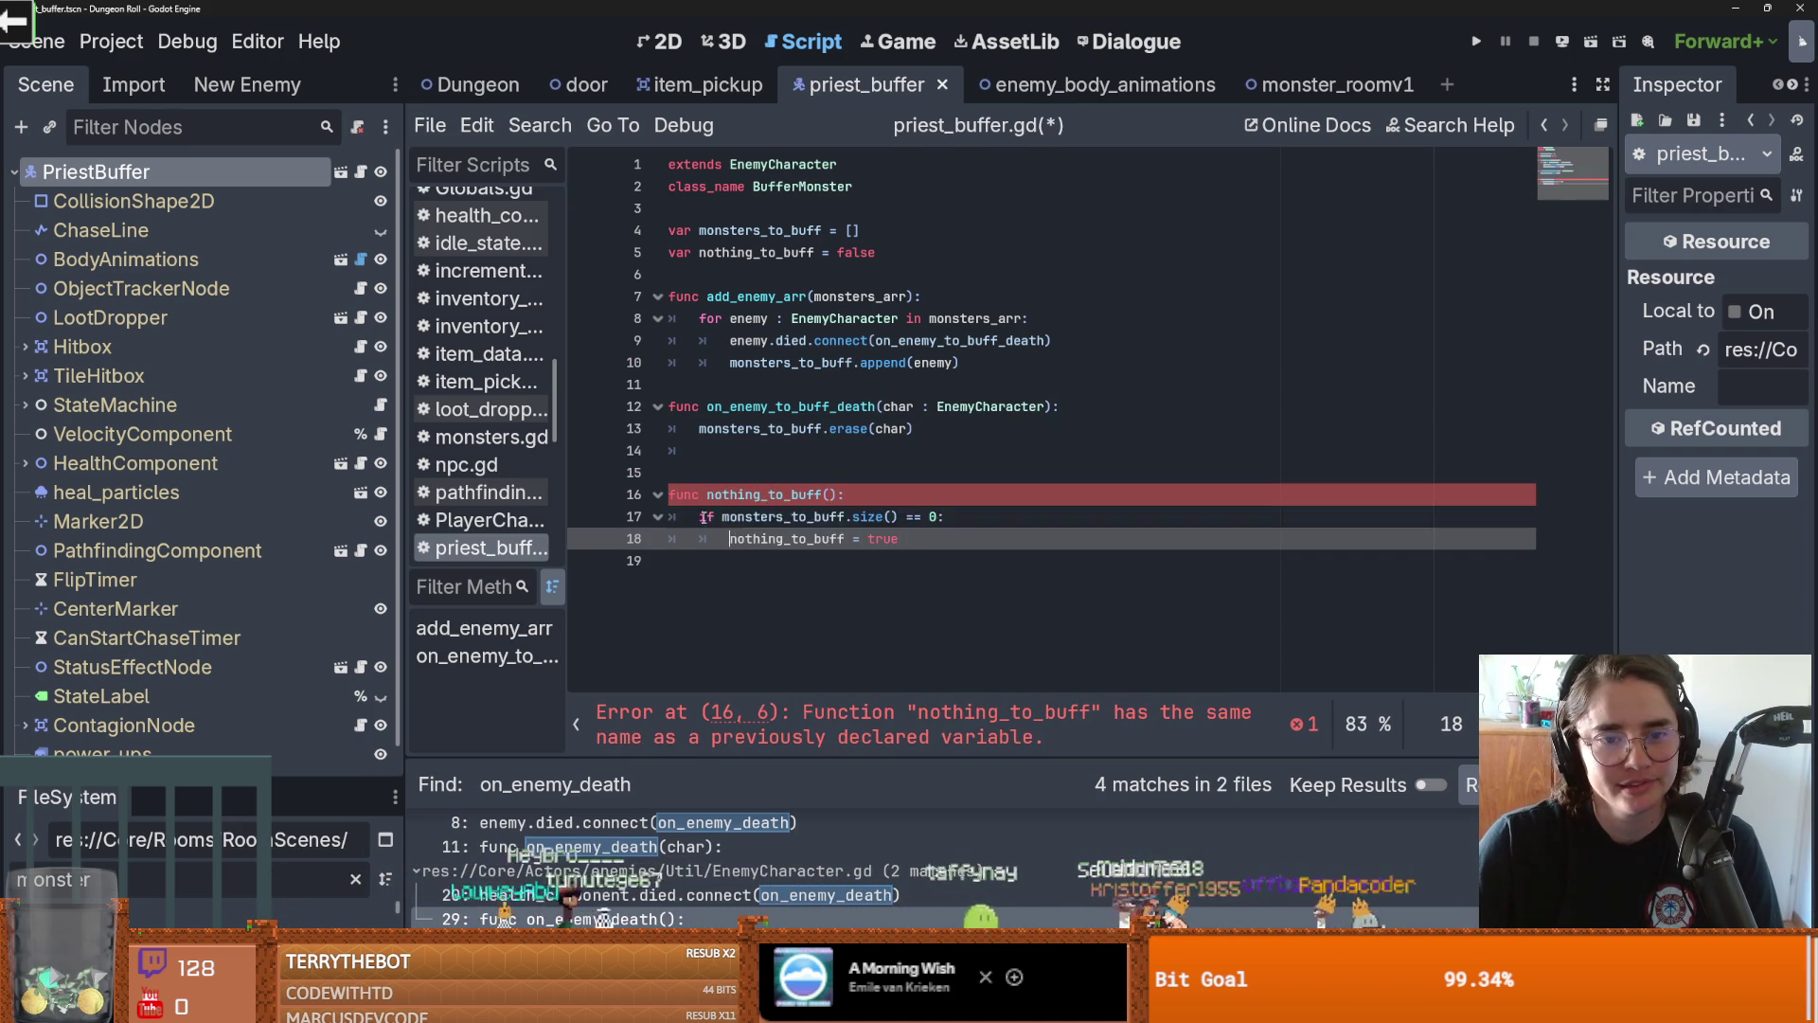
{"action": "key", "text": "Up"}
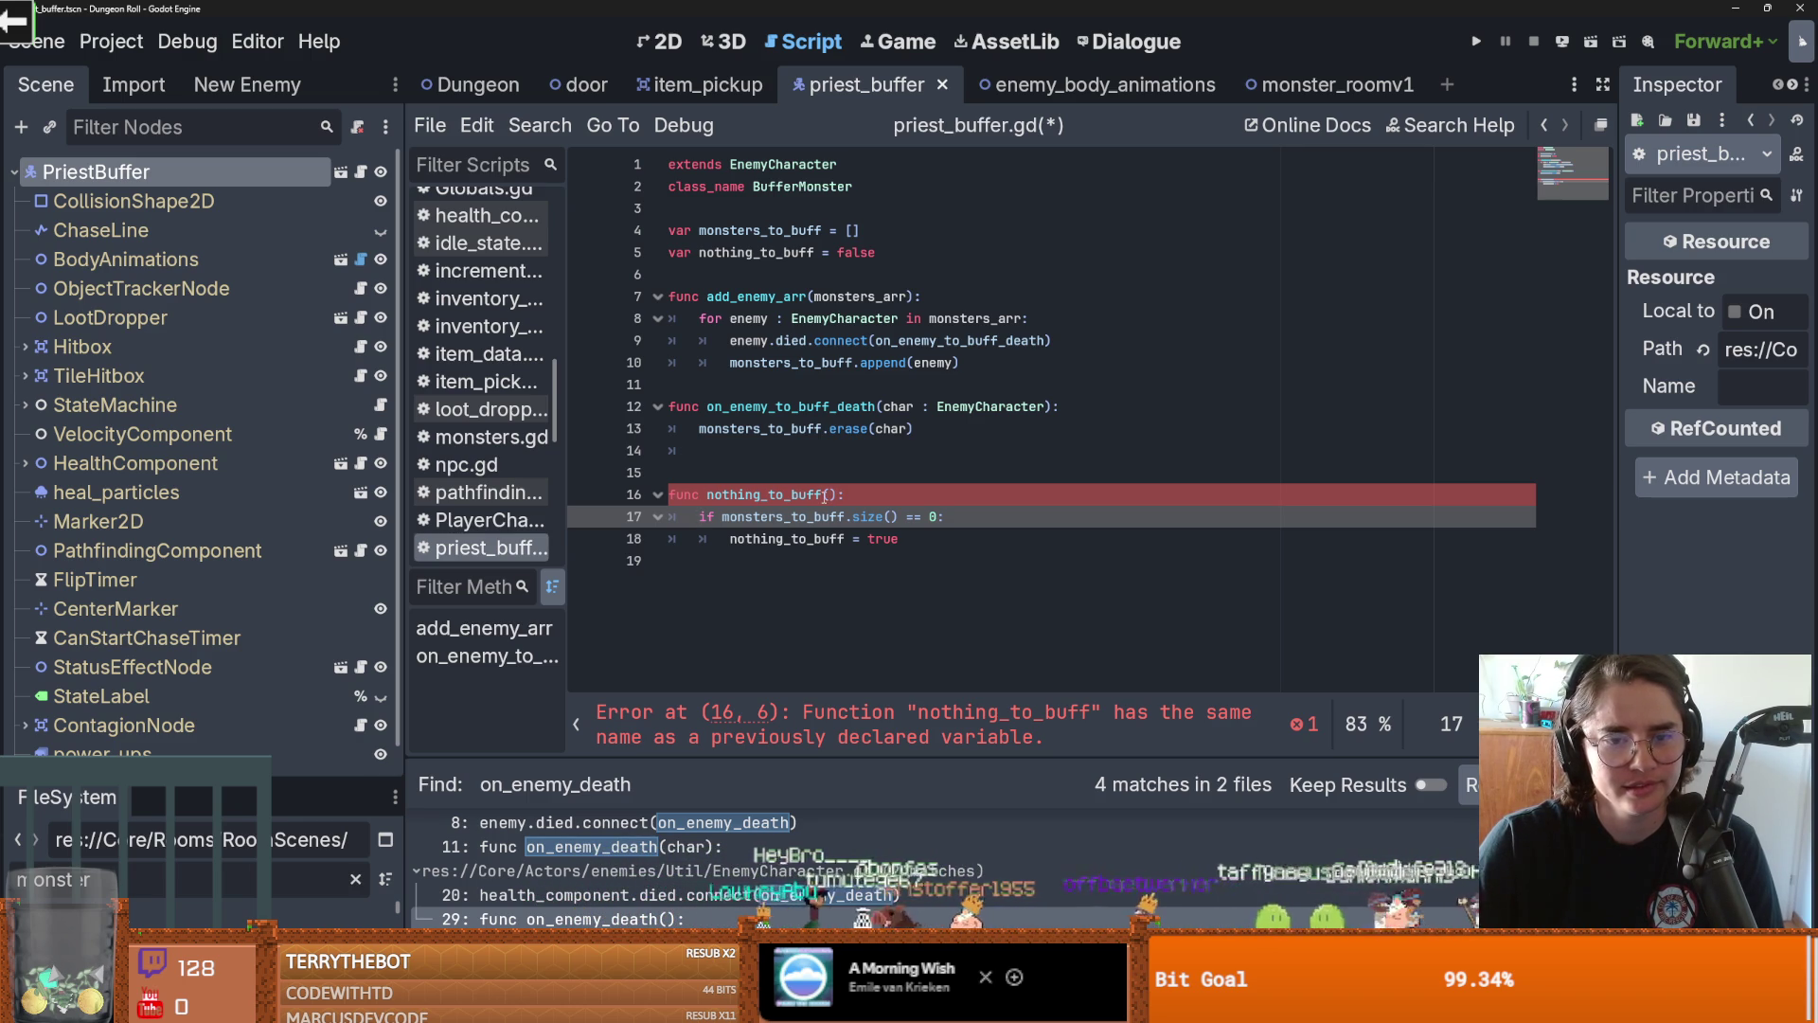
Rename the function to on_nothing_to_buff()
{"action": "left_click", "coordinate": [708, 497]}
{"action": "type", "text": "on_"}
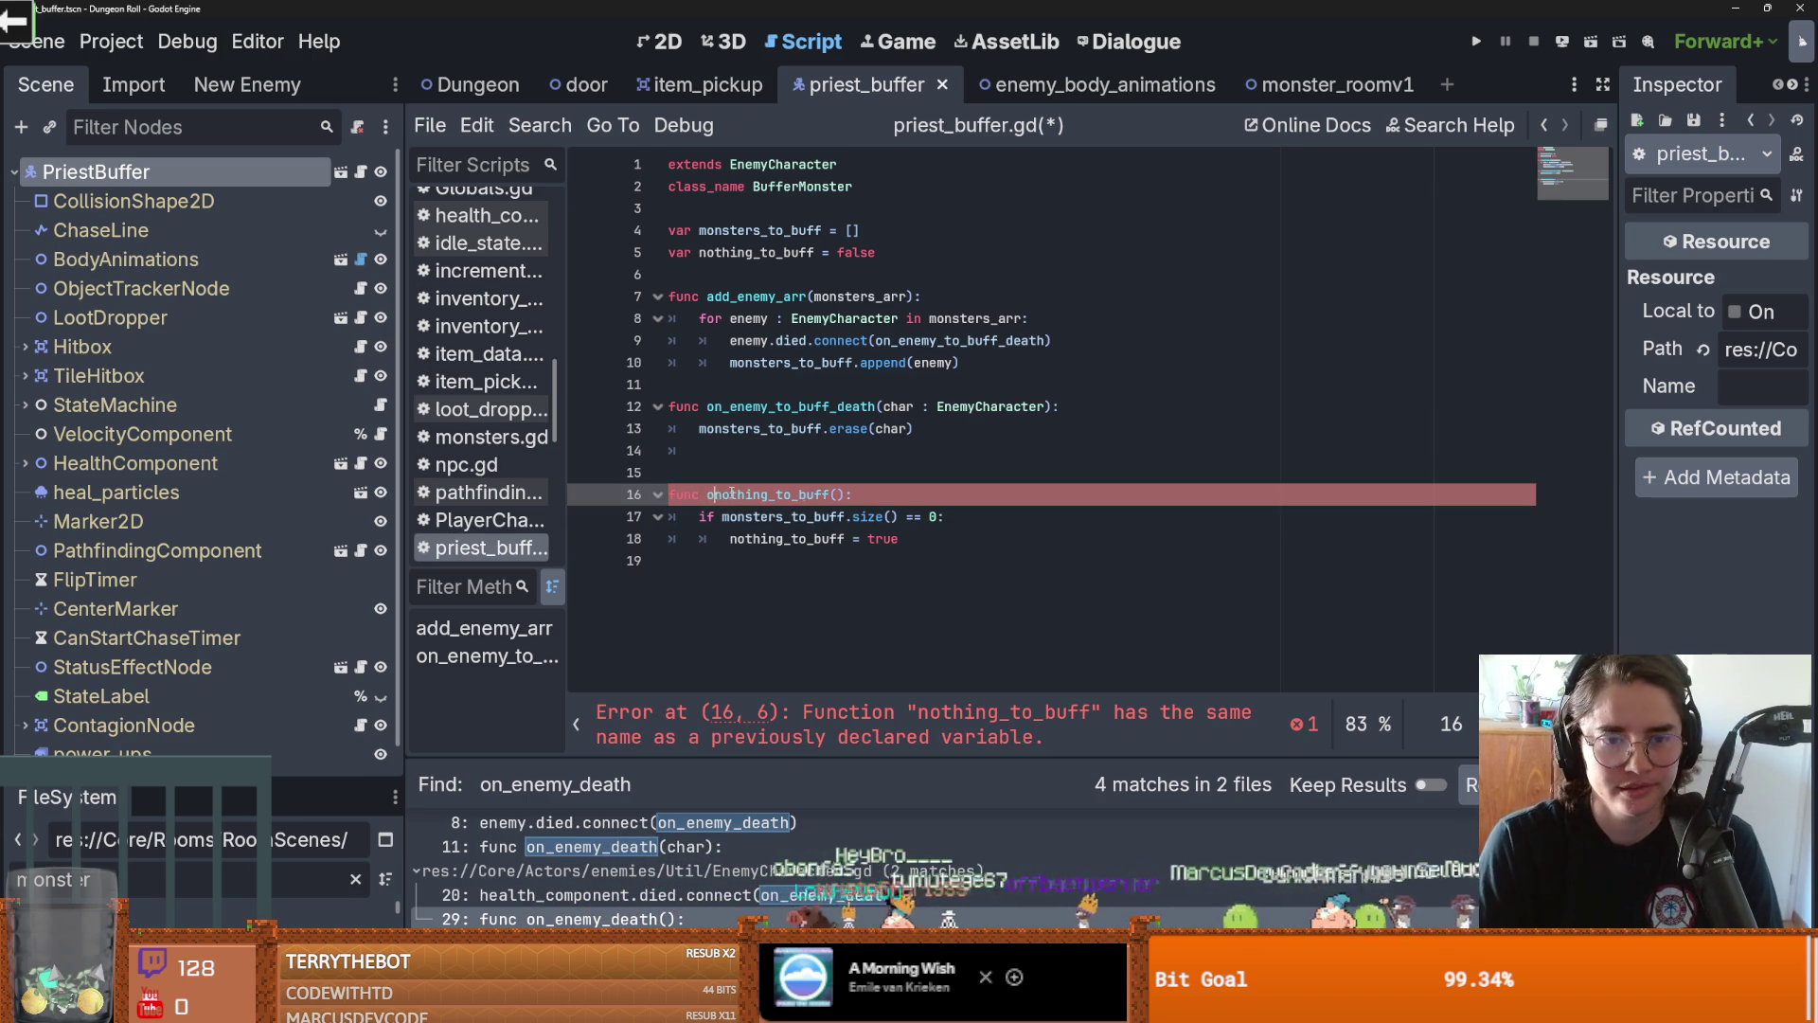
{"action": "left_click_drag", "start_coordinate": [862, 495], "coordinate": [706, 494]}
{"action": "key", "text": "ctrl+c"}
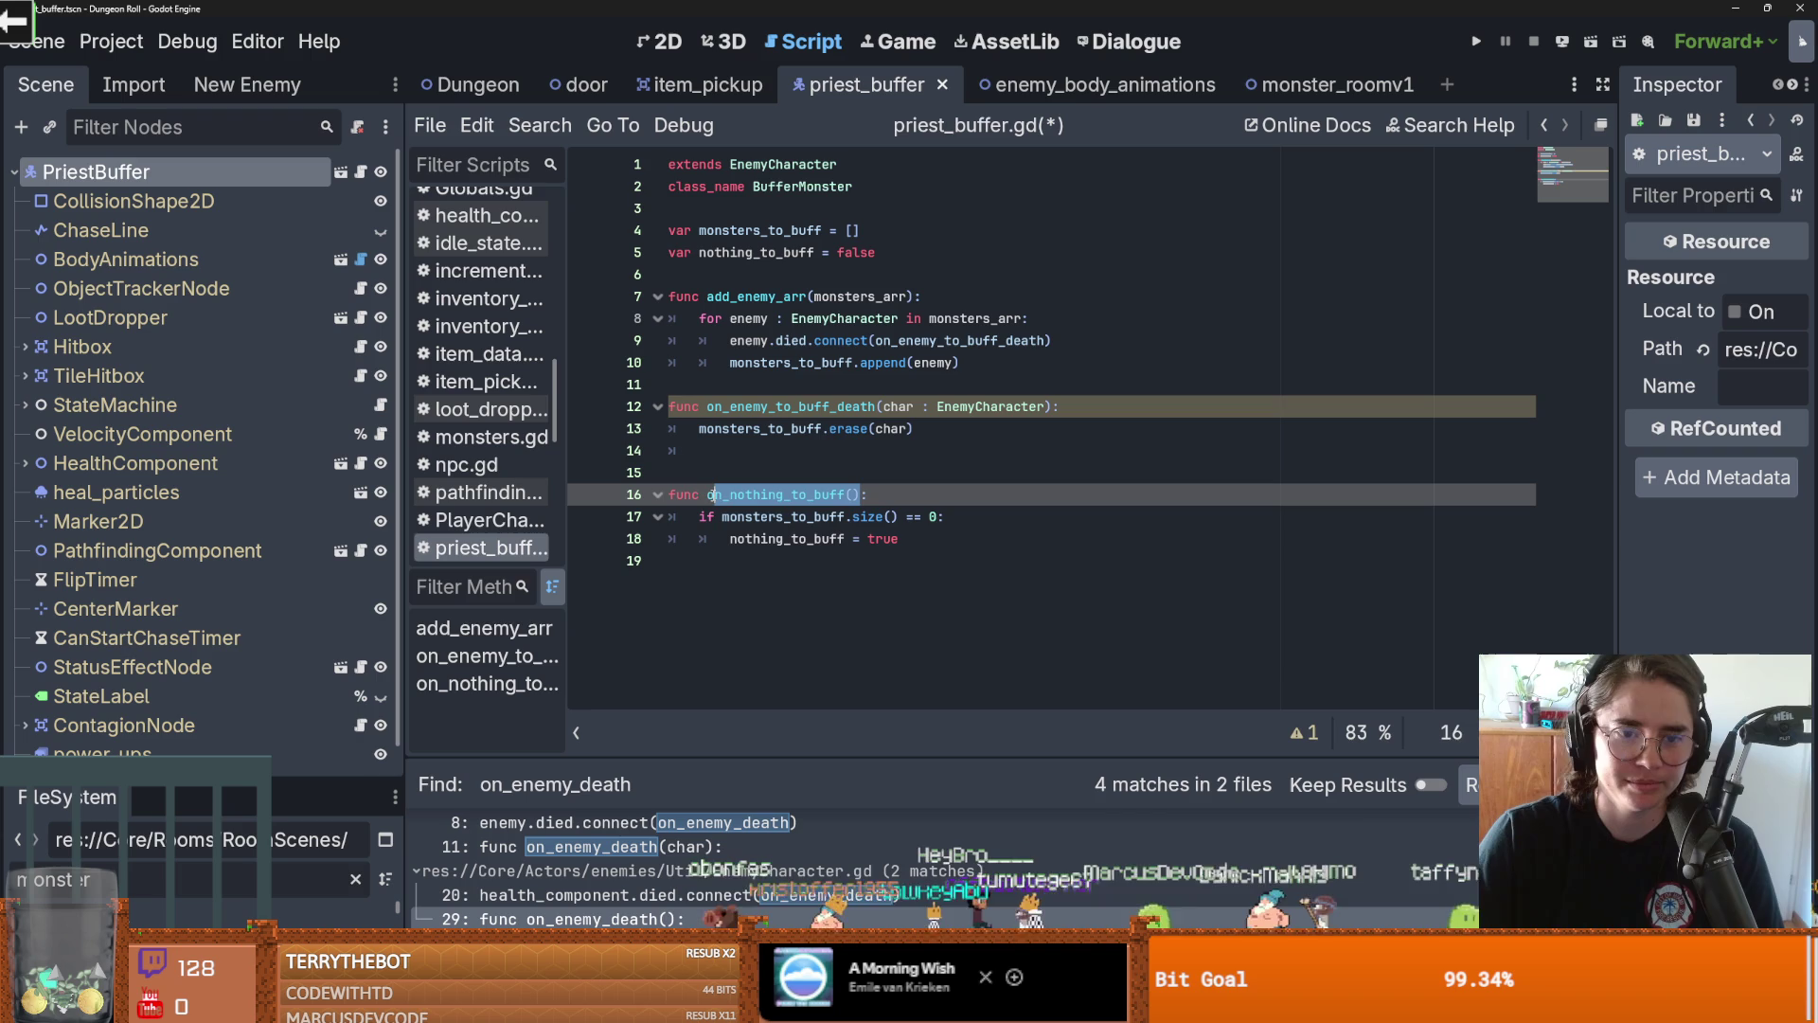
{"action": "left_click", "coordinate": [952, 445]}
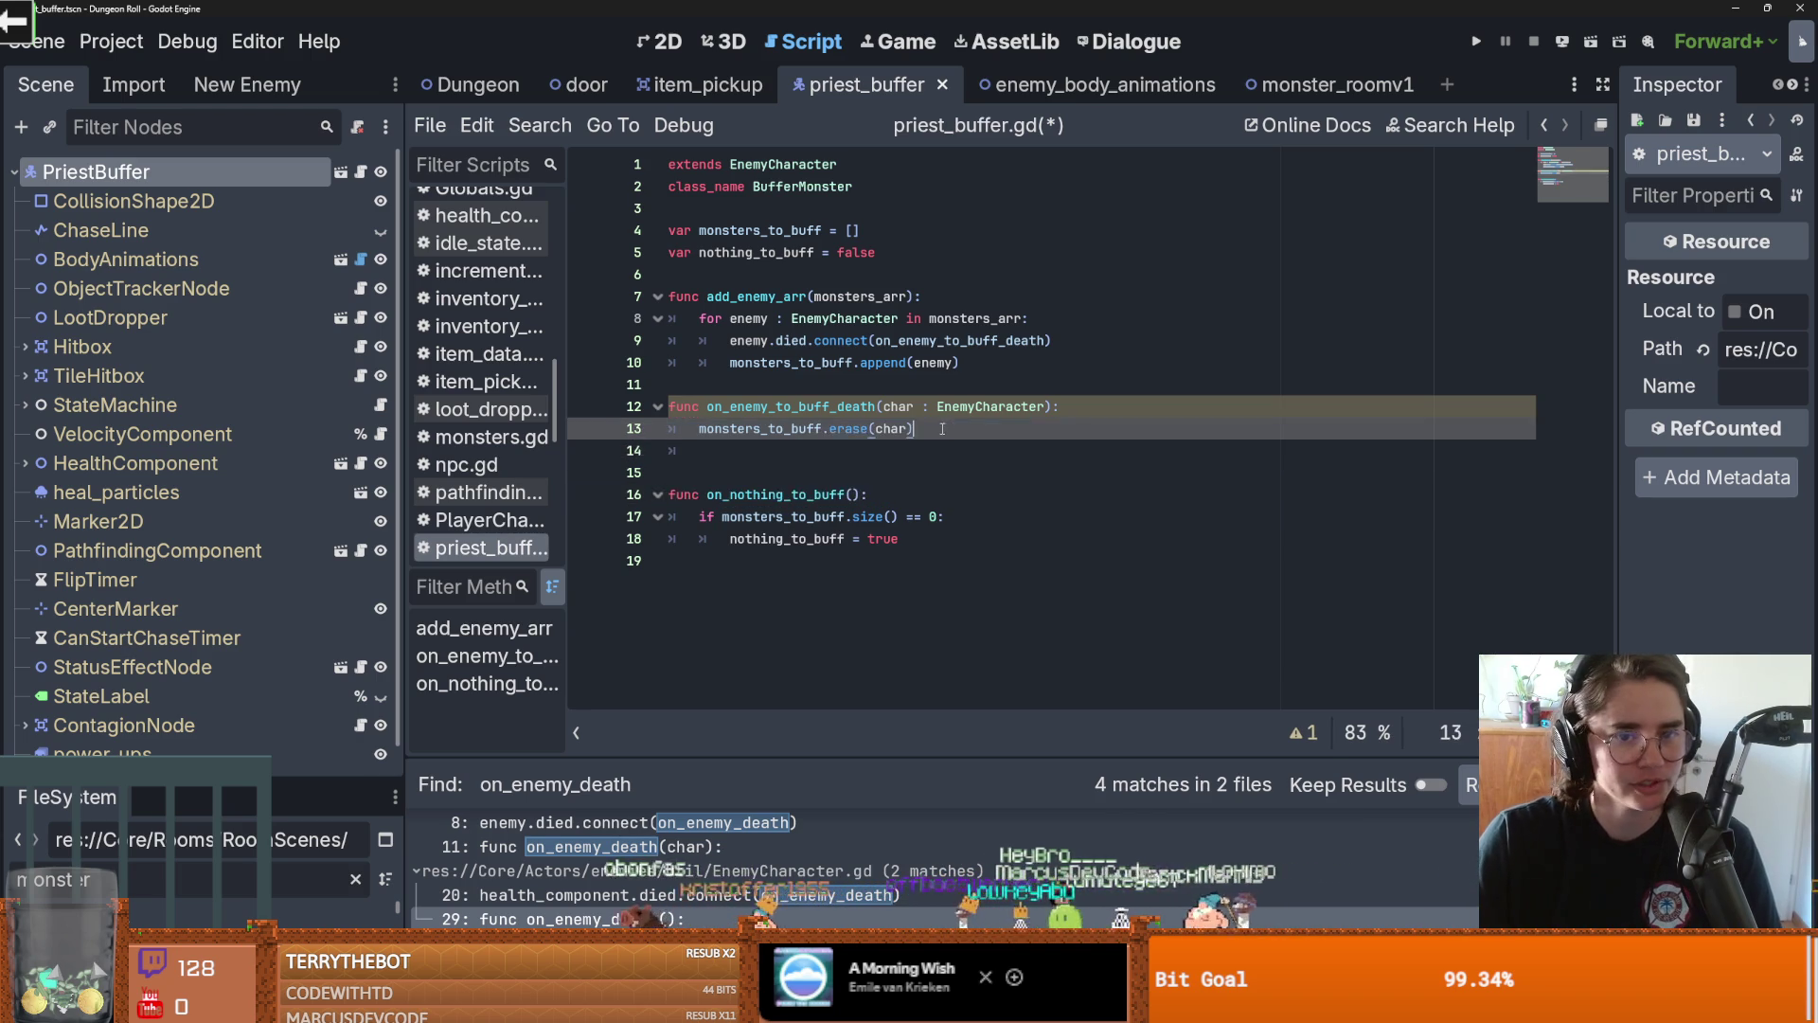
Add on_nothing_to_buff() calls after the erase call and after the append loop, then save
{"action": "key", "text": "ctrl+v"}
{"action": "key", "text": "Return"}
{"action": "left_click_drag", "start_coordinate": [853, 451], "coordinate": [696, 455]}
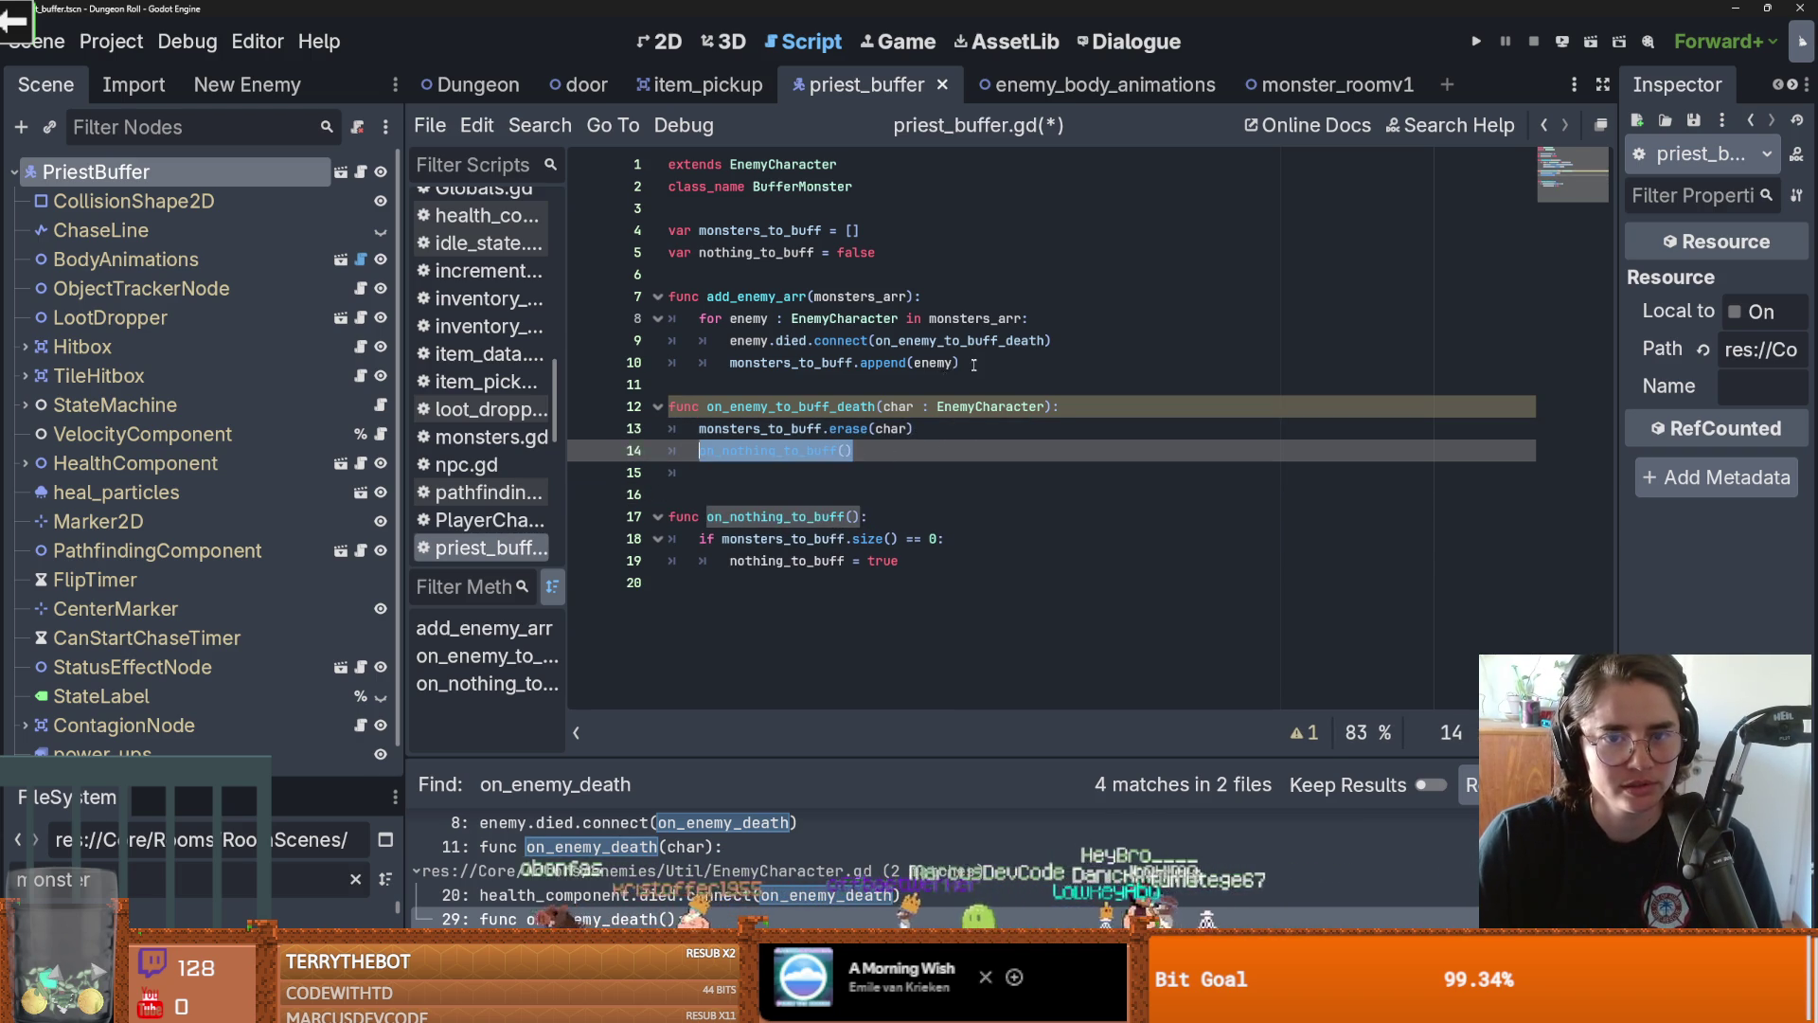
{"action": "left_click", "coordinate": [966, 362]}
{"action": "key", "text": "Return"}
{"action": "key", "text": "ctrl+v"}
{"action": "left_click", "coordinate": [872, 402]}
{"action": "key", "text": "ctrl+s"}
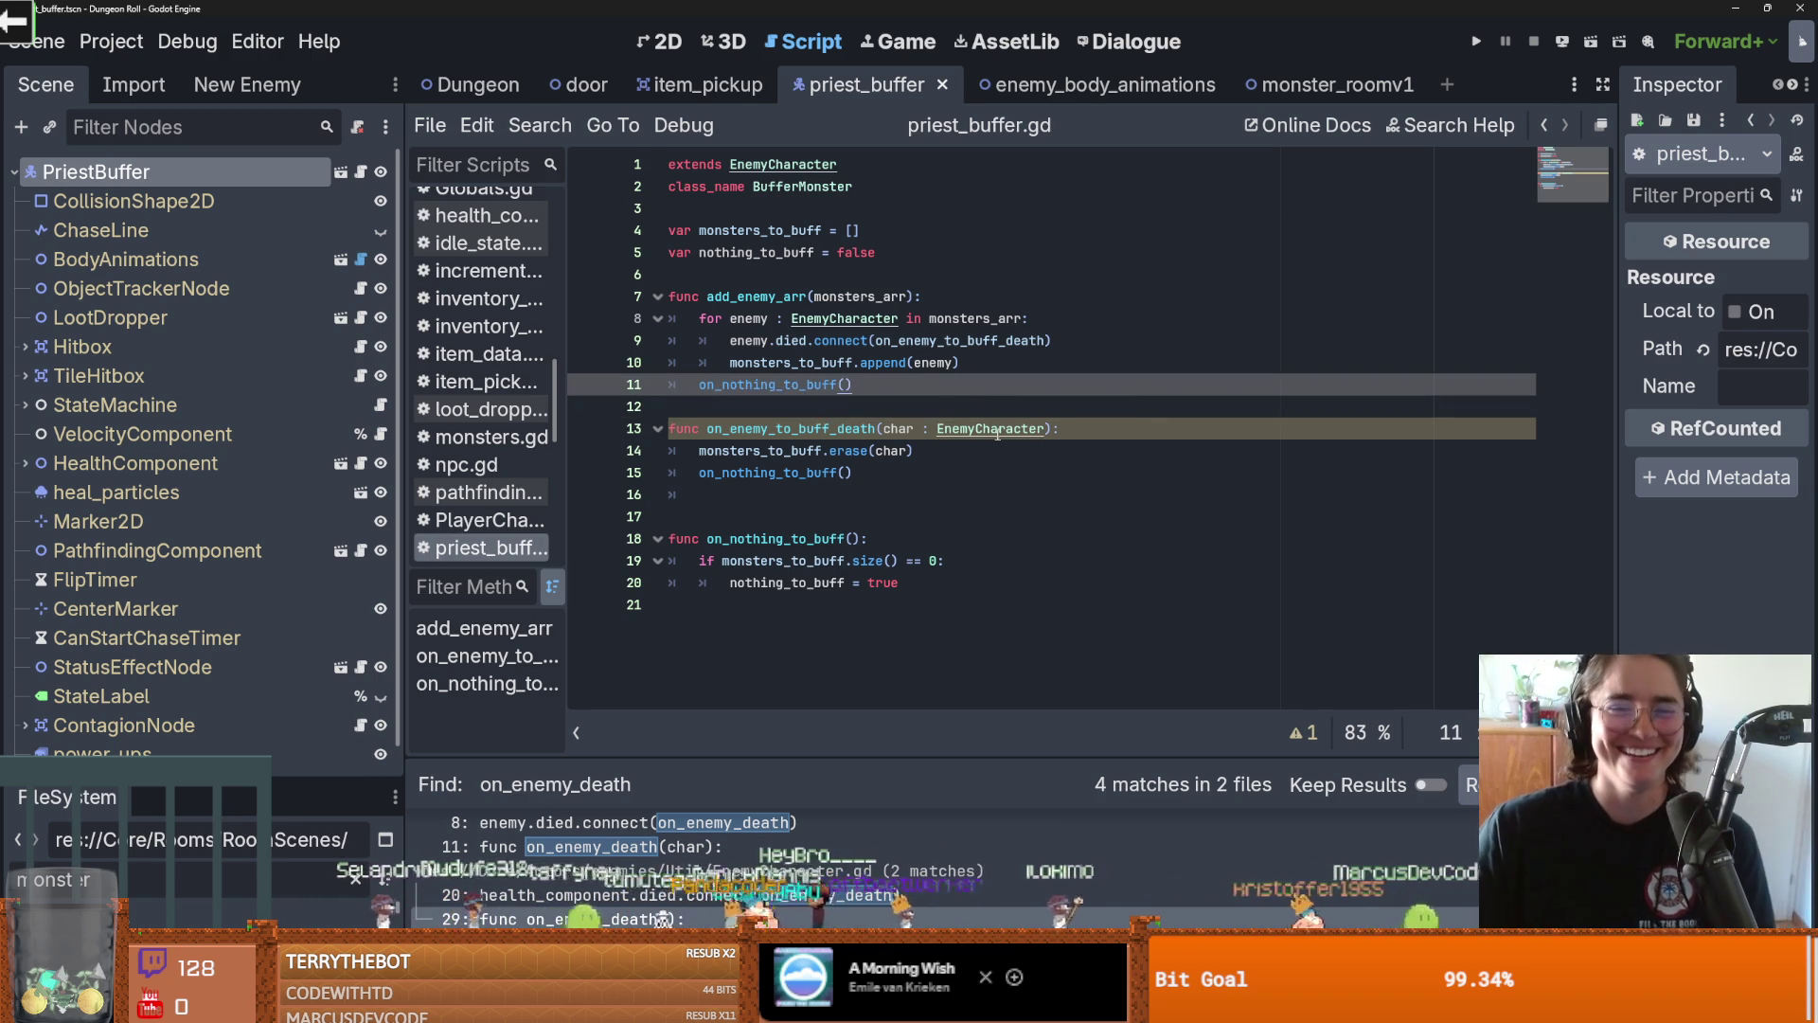
{"action": "double_click", "coordinate": [751, 429]}
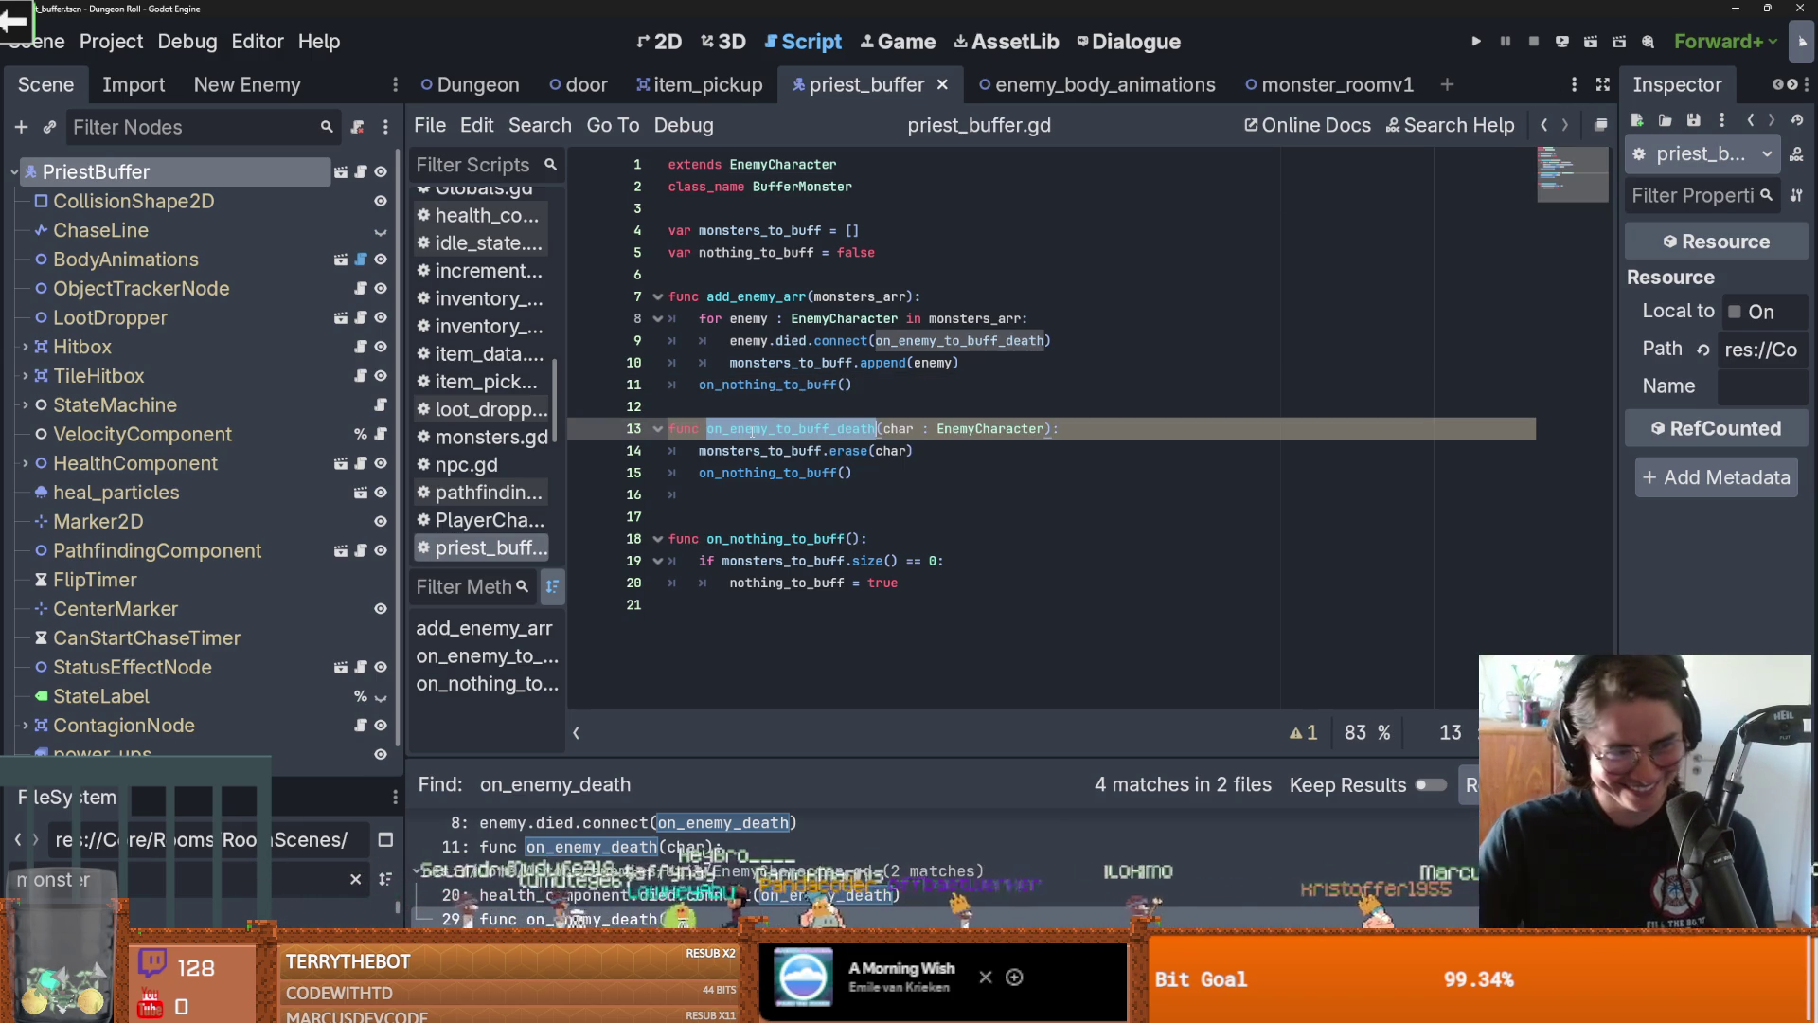
Delete the surplus blank line before func on_nothing_to_buff and save
{"action": "left_click", "coordinate": [726, 522]}
{"action": "key", "text": "BackSpace"}
{"action": "key", "text": "ctrl+s"}
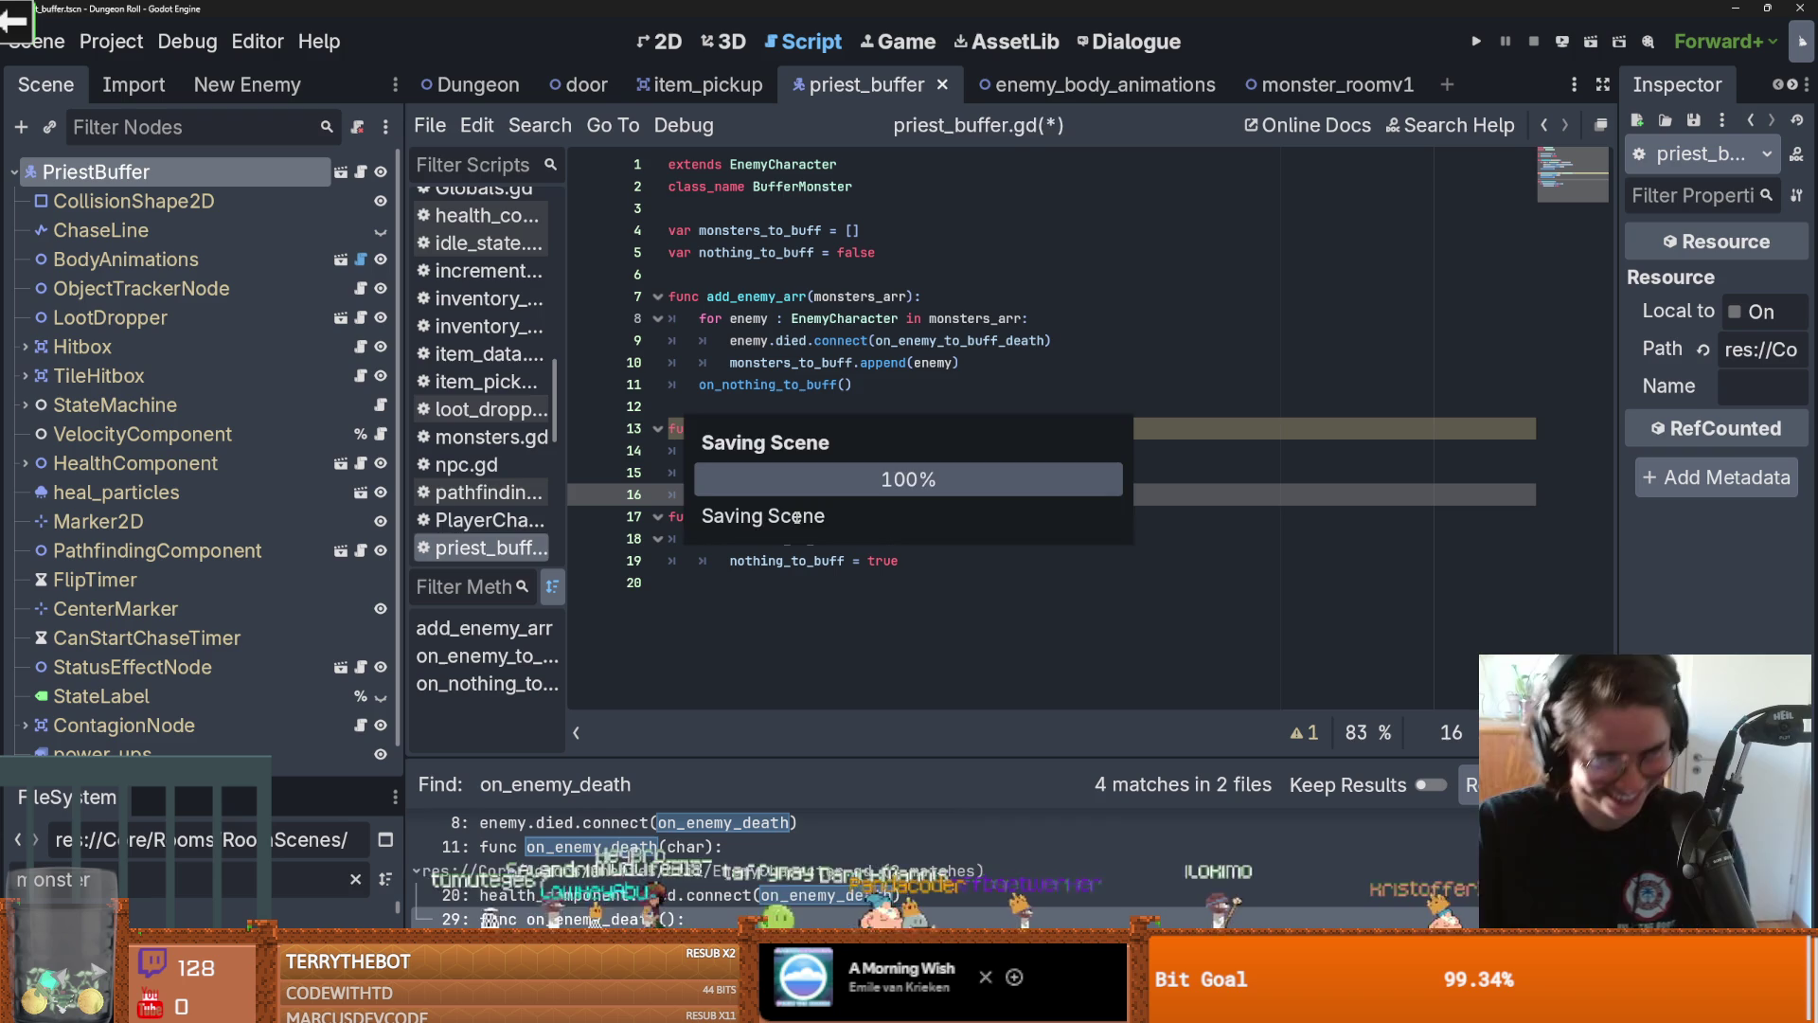
{"action": "left_click", "coordinate": [947, 402]}
{"action": "key", "text": "ctrl+s"}
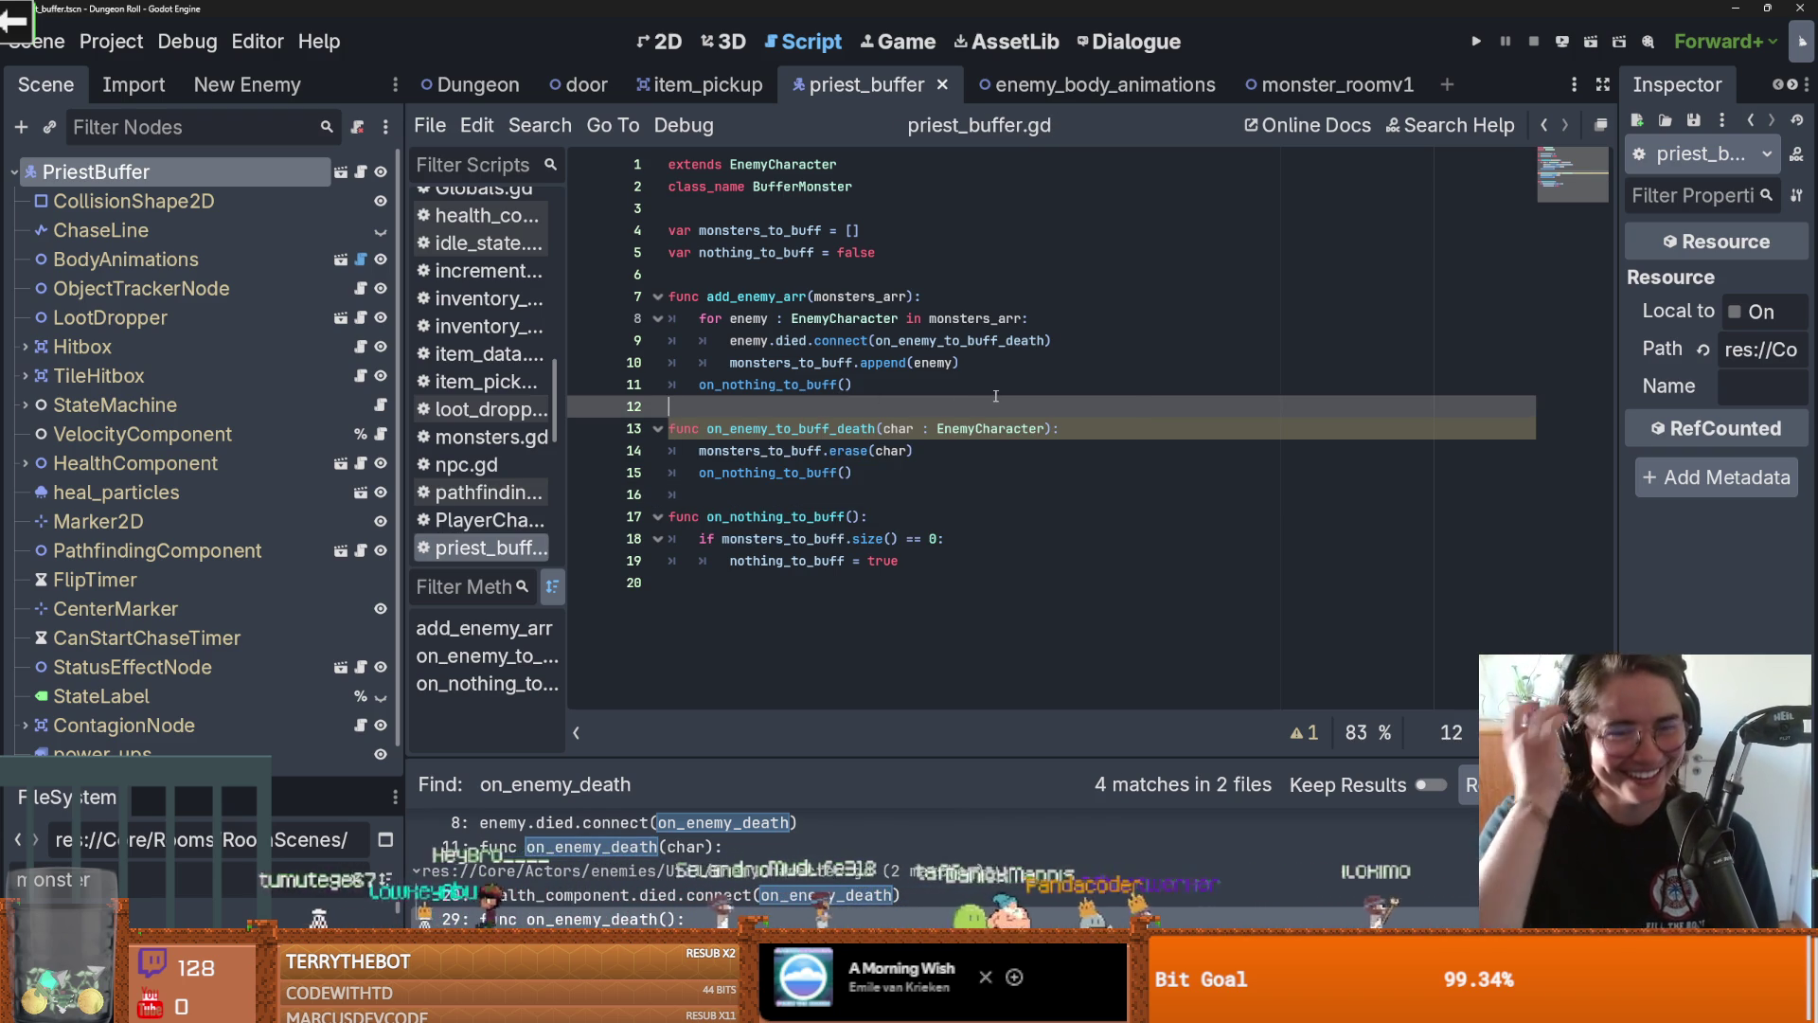
Review the nothing_to_buff declaration and the on_enemy_to_buff_death handler
{"action": "left_click", "coordinate": [755, 254]}
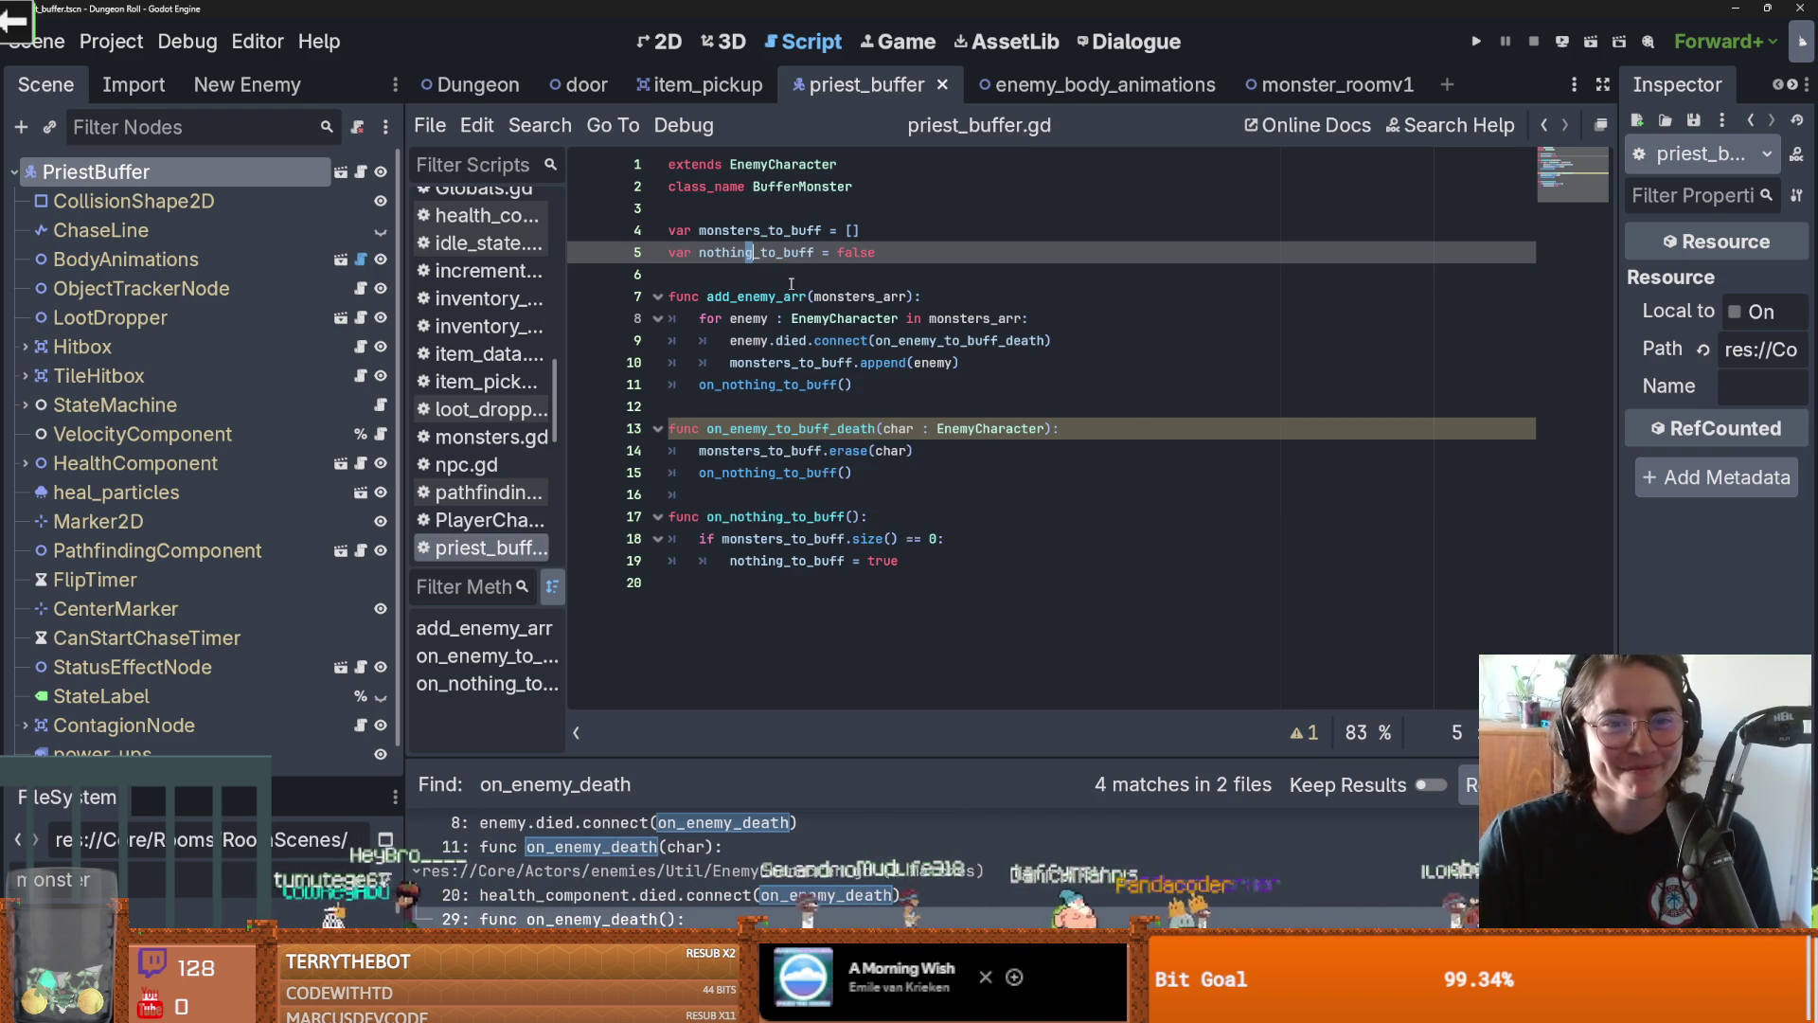
{"action": "left_click", "coordinate": [791, 280]}
{"action": "scroll", "coordinate": [190, 512], "scroll_direction": "down", "scroll_amount": 1}
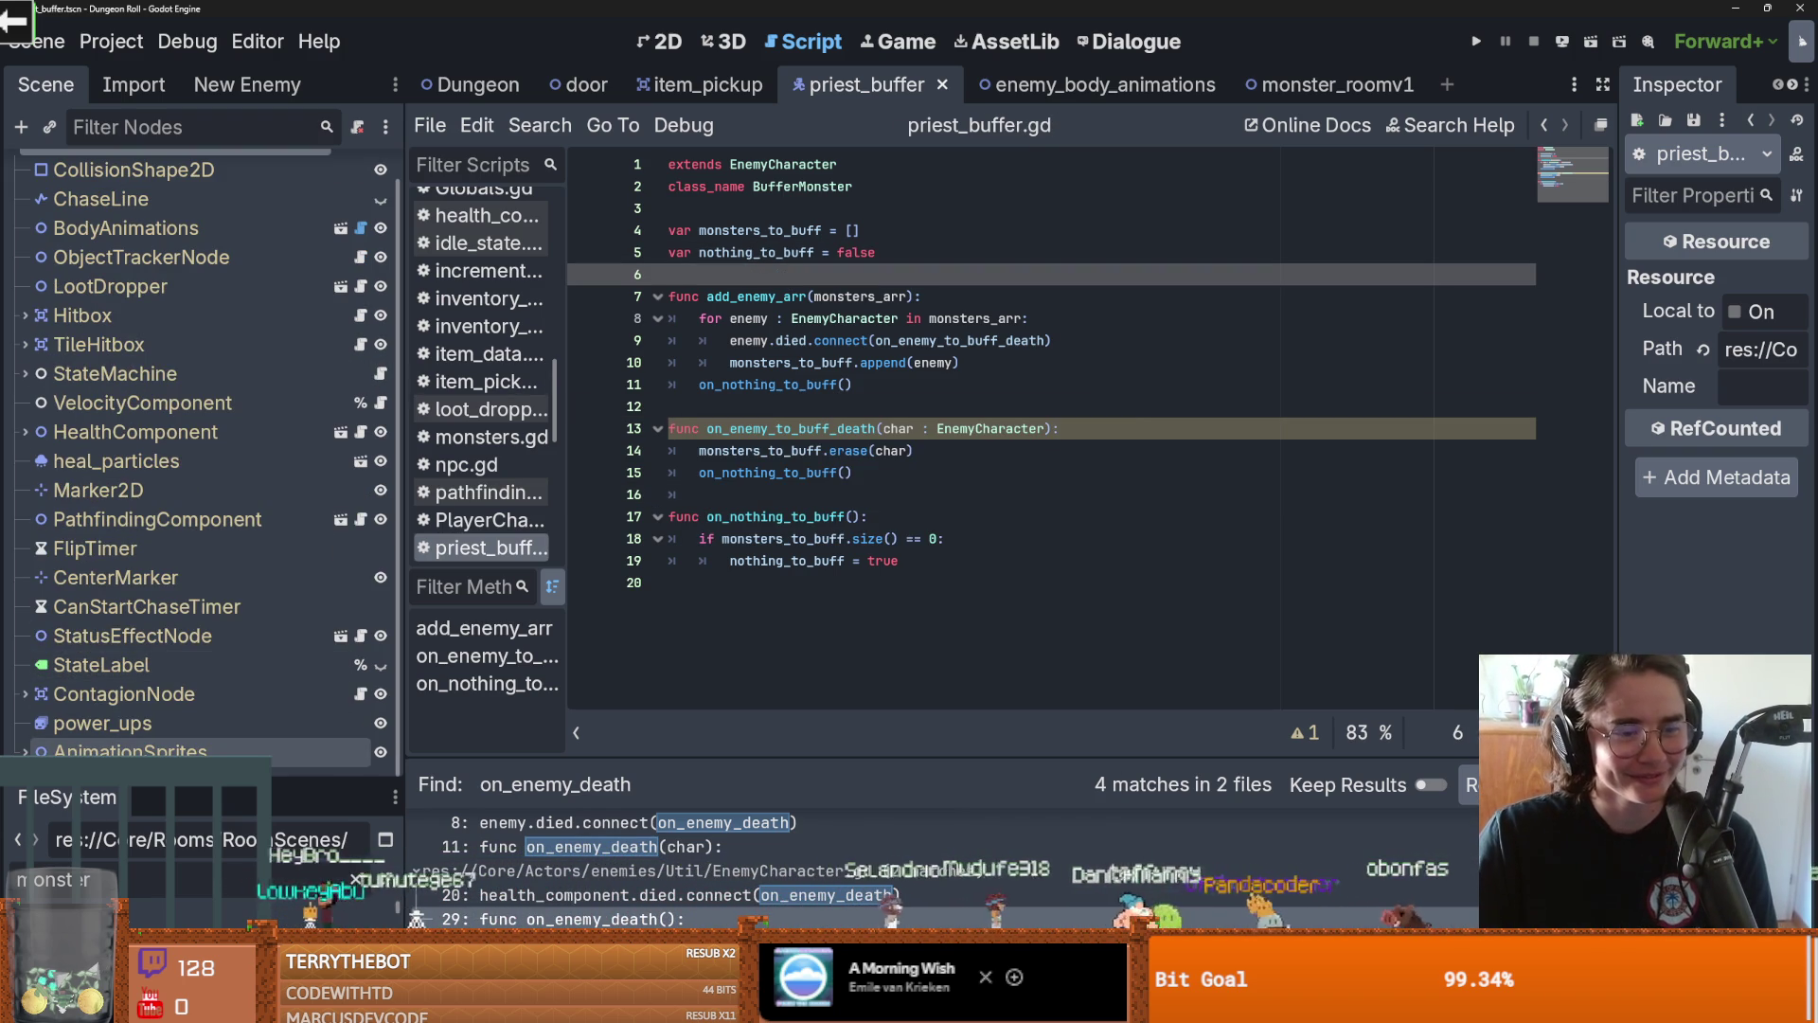
{"action": "scroll", "coordinate": [203, 569], "scroll_direction": "up", "scroll_amount": 1}
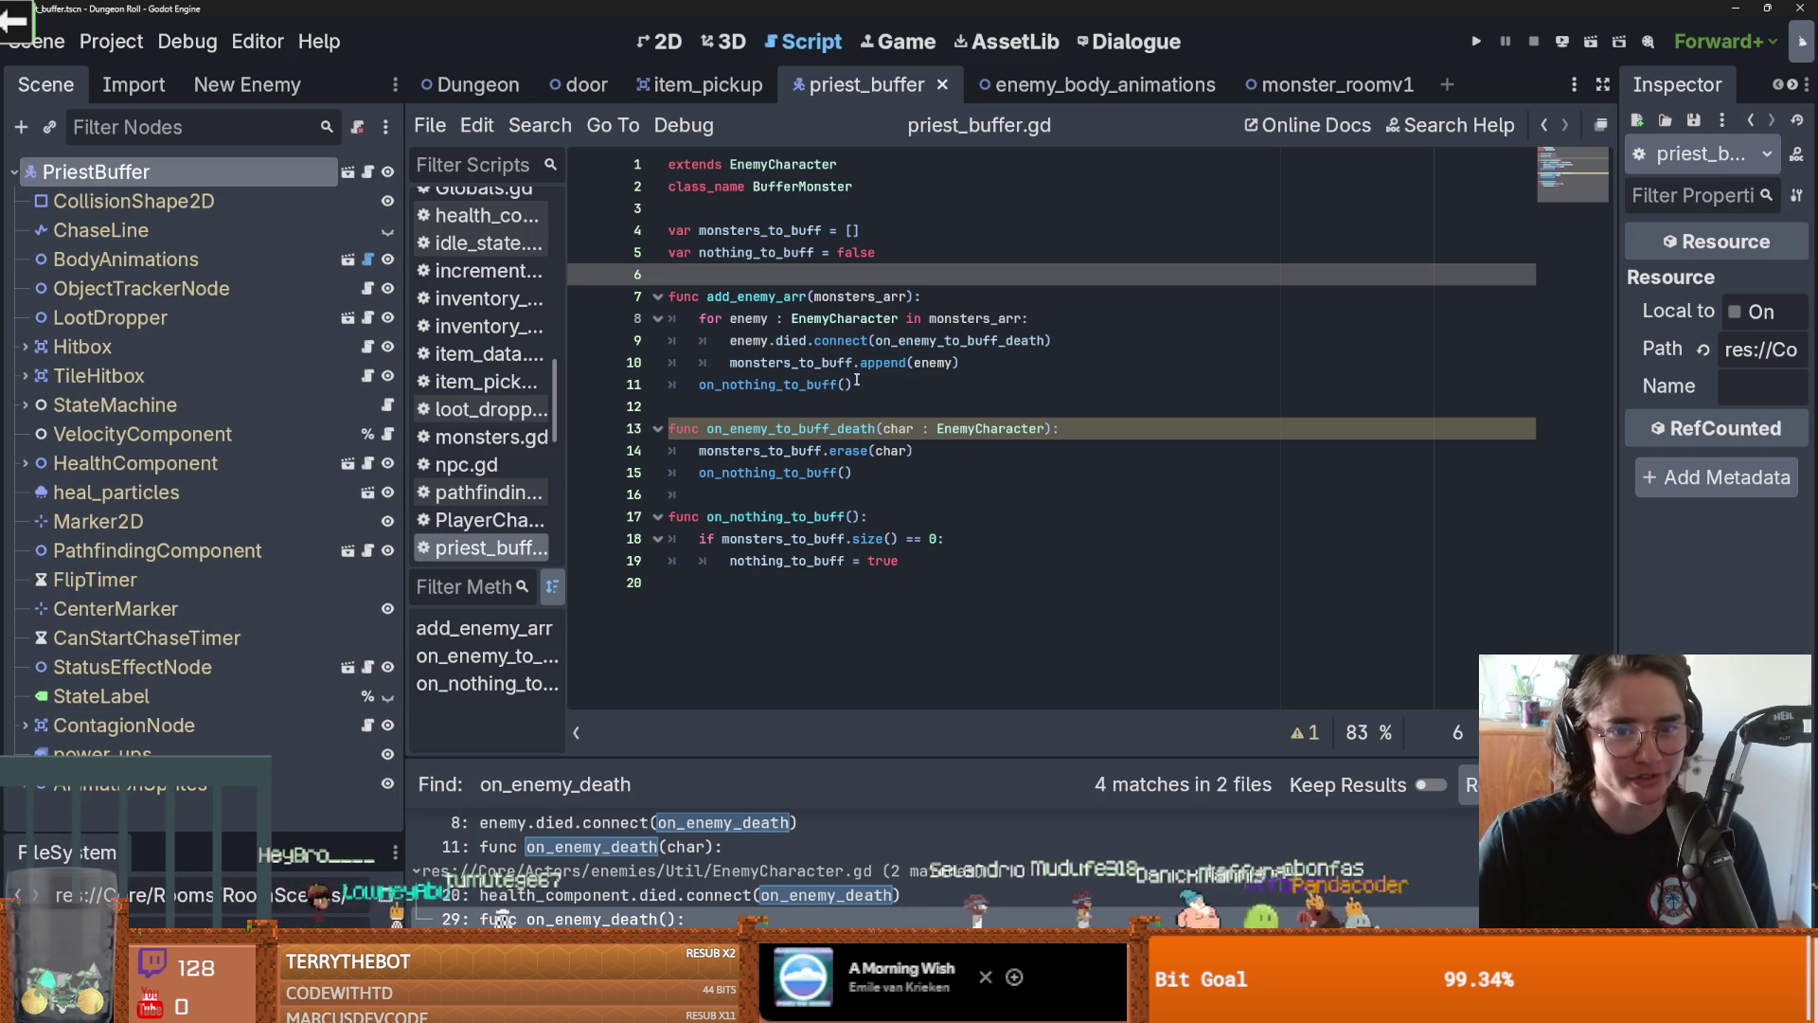
{"action": "double_click", "coordinate": [834, 431]}
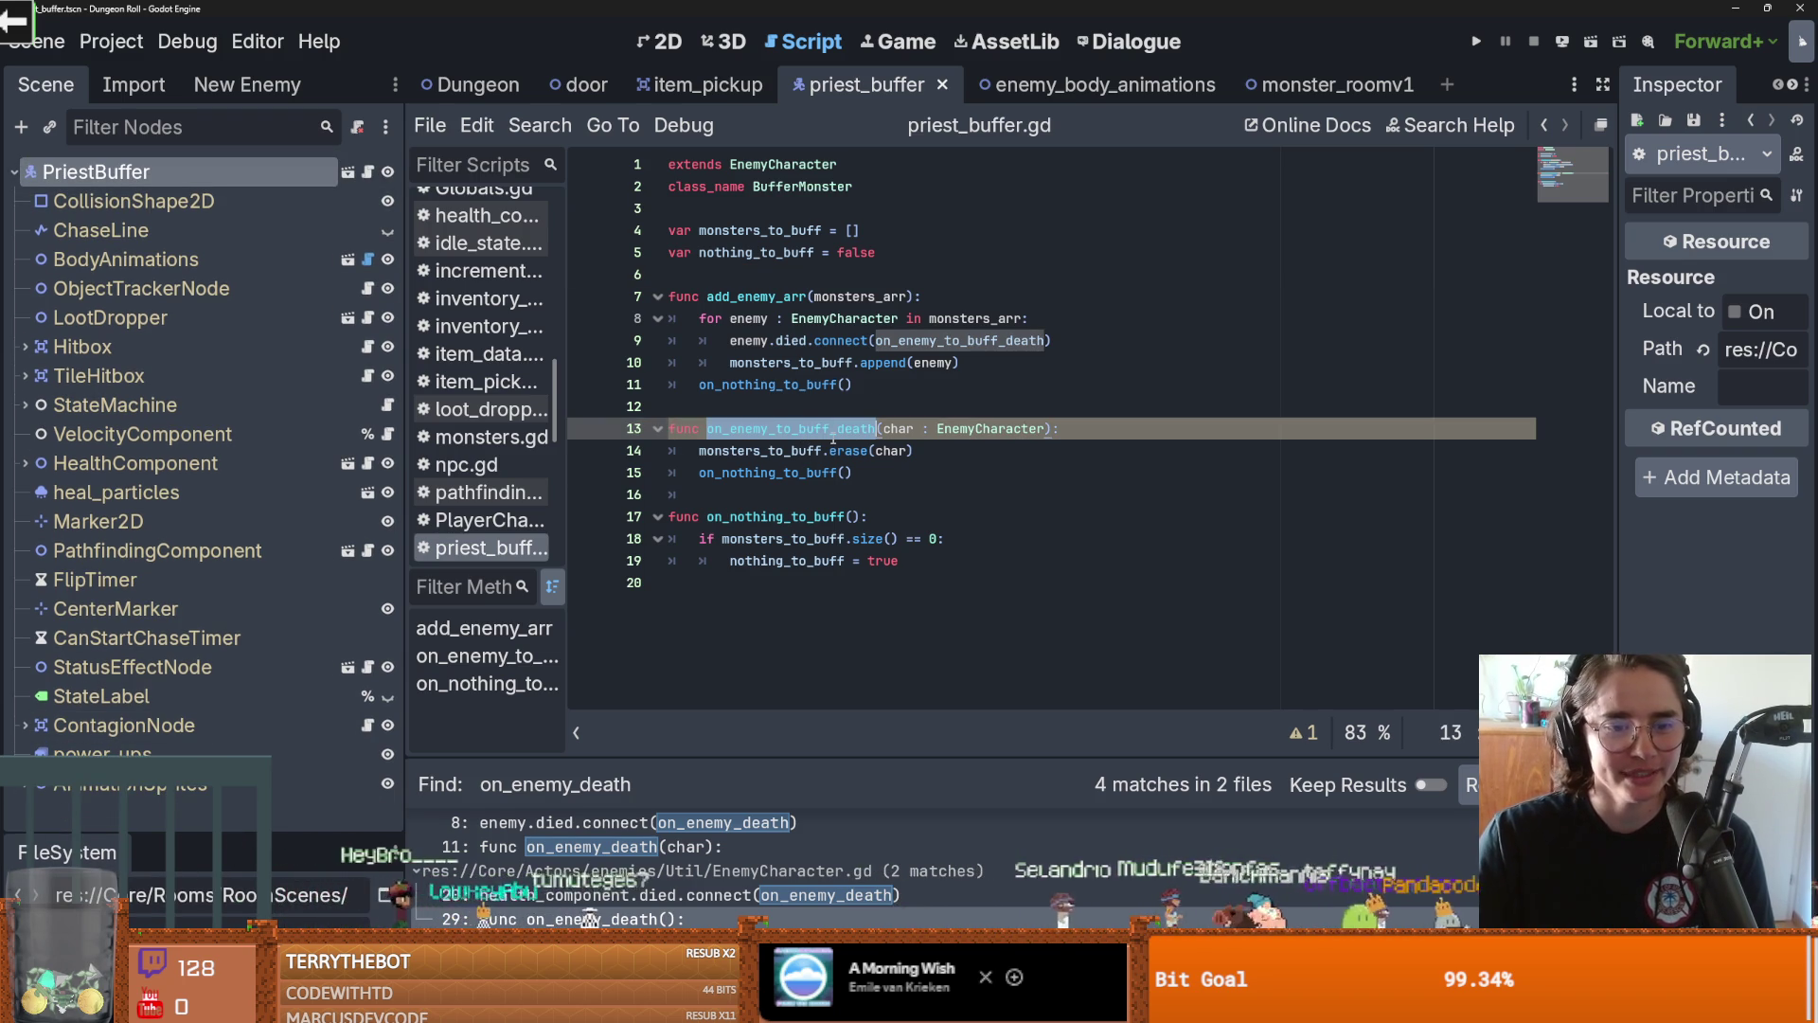
{"action": "left_click", "coordinate": [950, 429]}
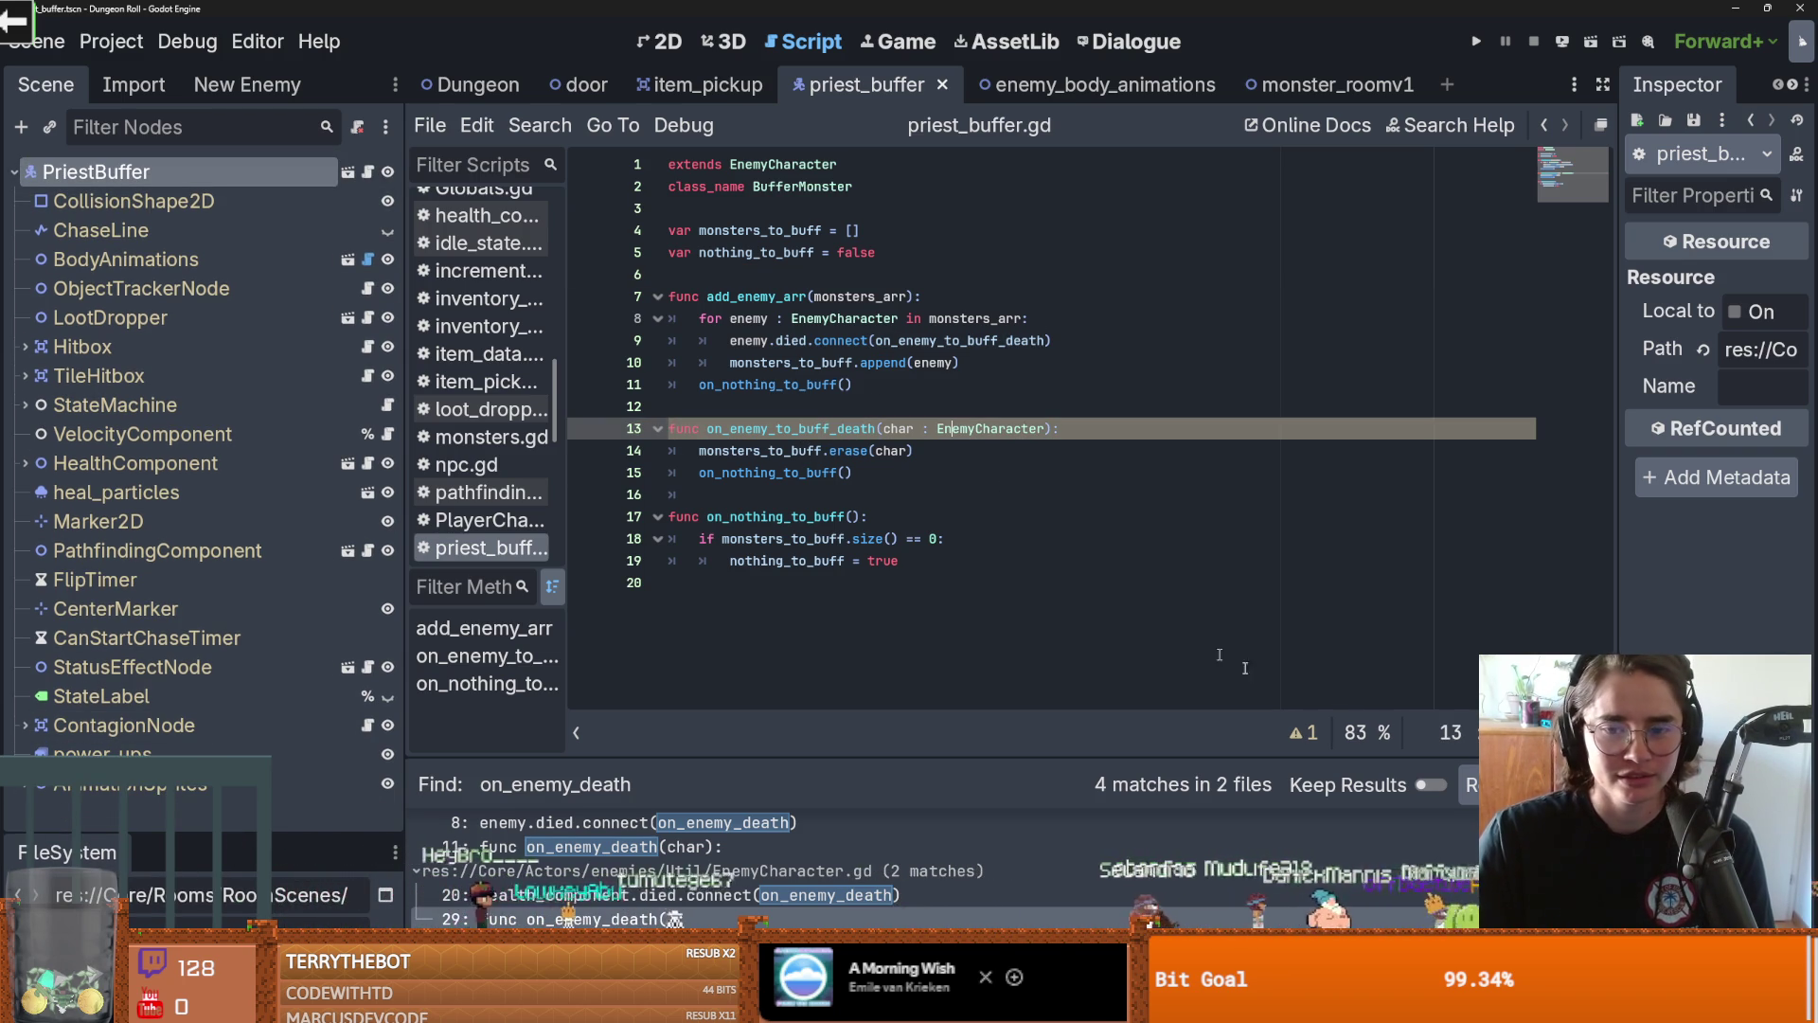
Check the warnings, rename on_enemy_to_buff_death's char parameter to enemy_char, and save
{"action": "left_click", "coordinate": [1299, 732]}
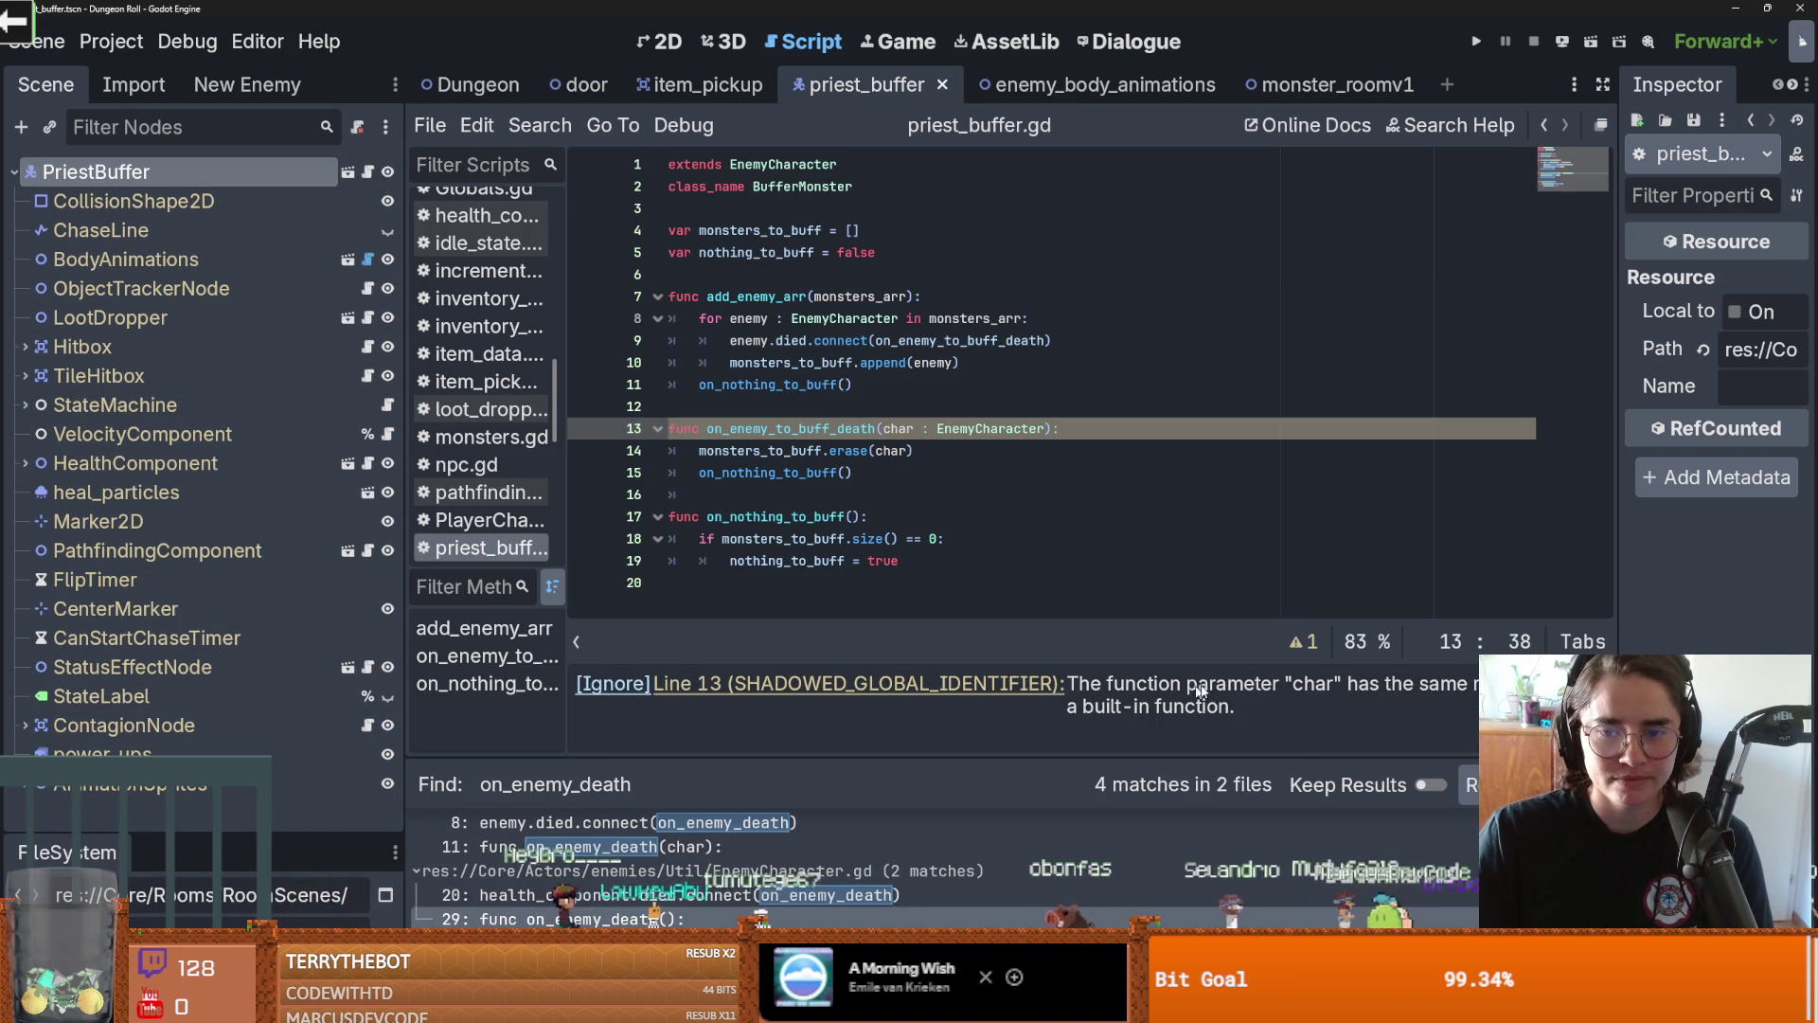
{"action": "left_click", "coordinate": [947, 517]}
{"action": "double_click", "coordinate": [898, 429]}
{"action": "key", "text": "BackSpace"}
{"action": "type", "text": "enemy_char"}
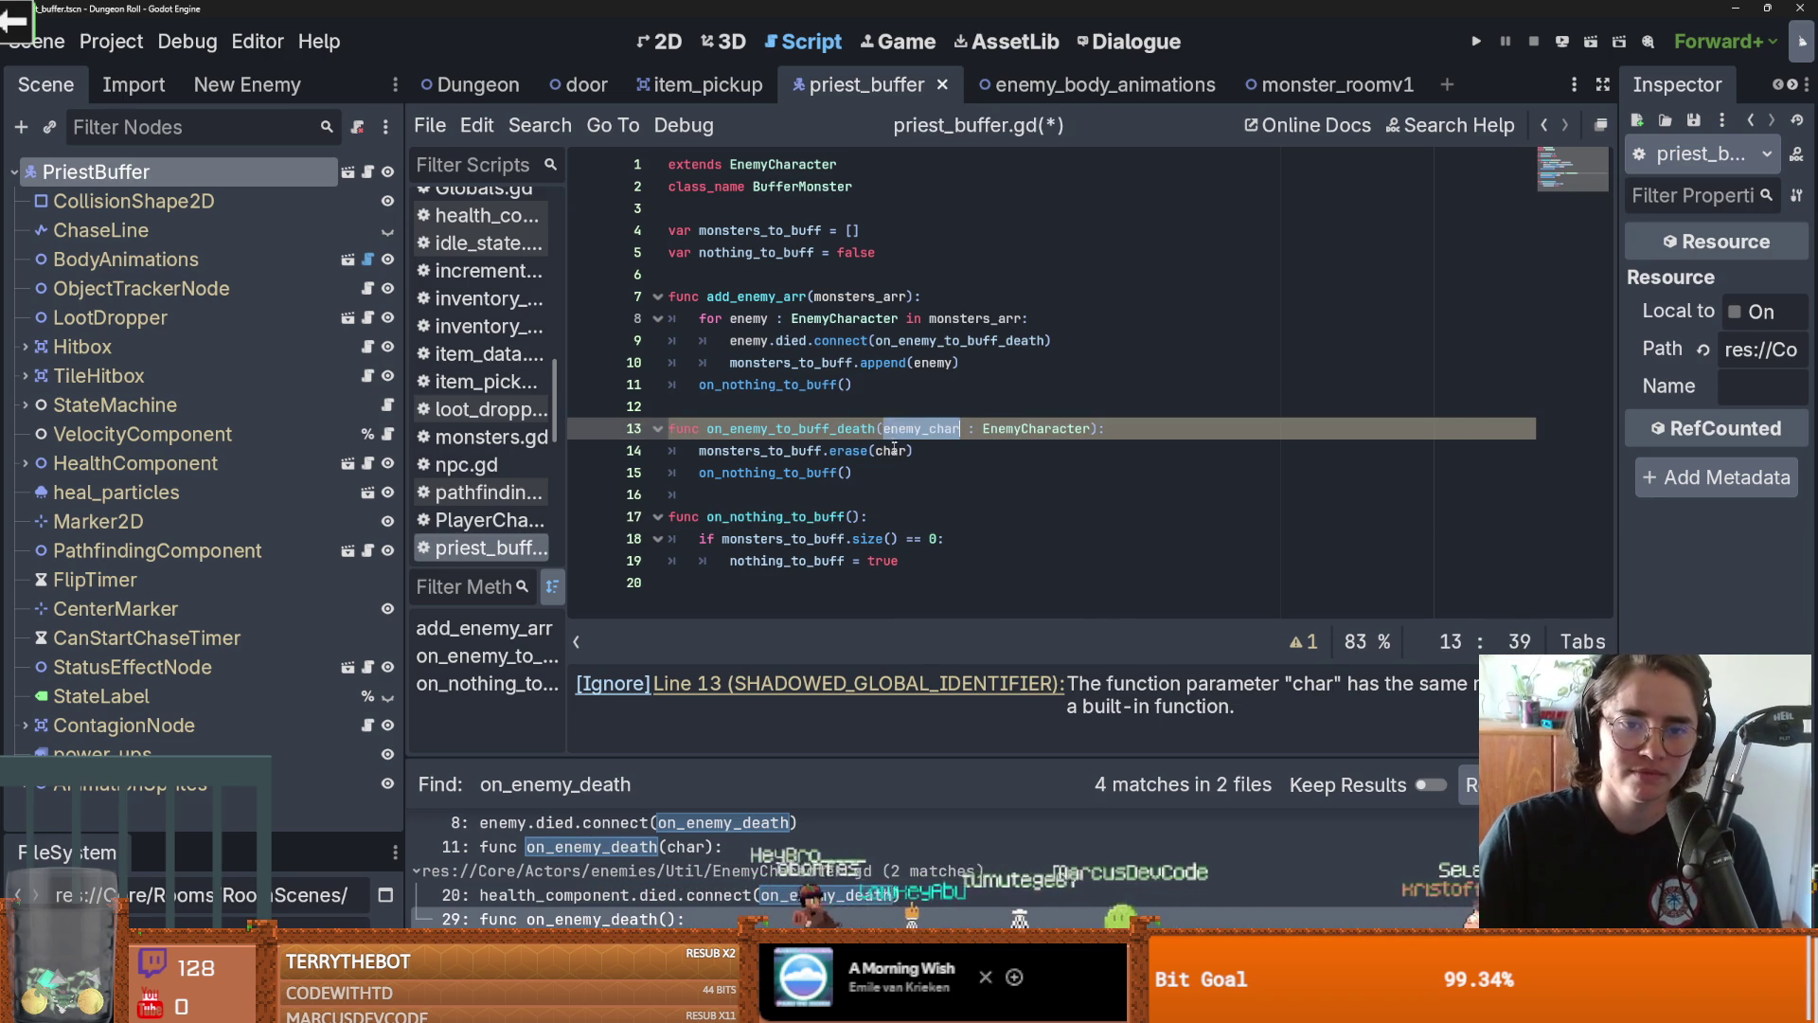
{"action": "left_click", "coordinate": [853, 398]}
{"action": "key", "text": "ctrl+s"}
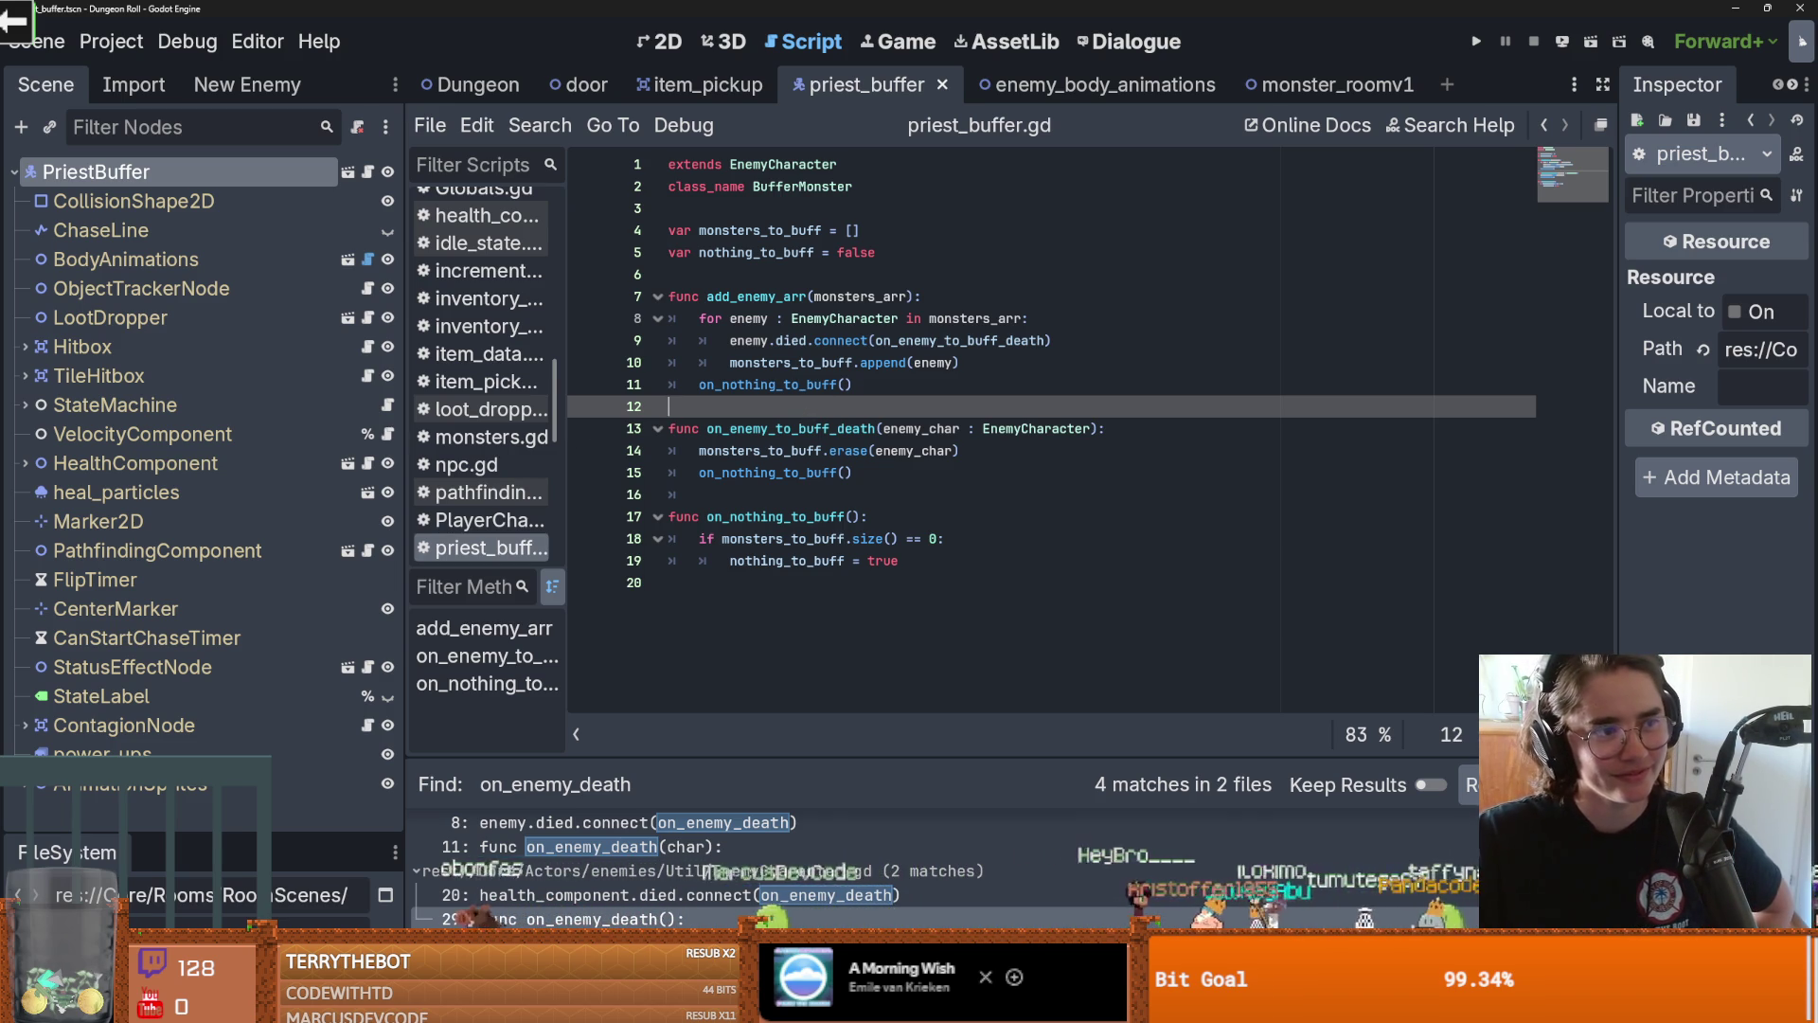
{"action": "left_click", "coordinate": [826, 493]}
{"action": "key", "text": "ctrl+s"}
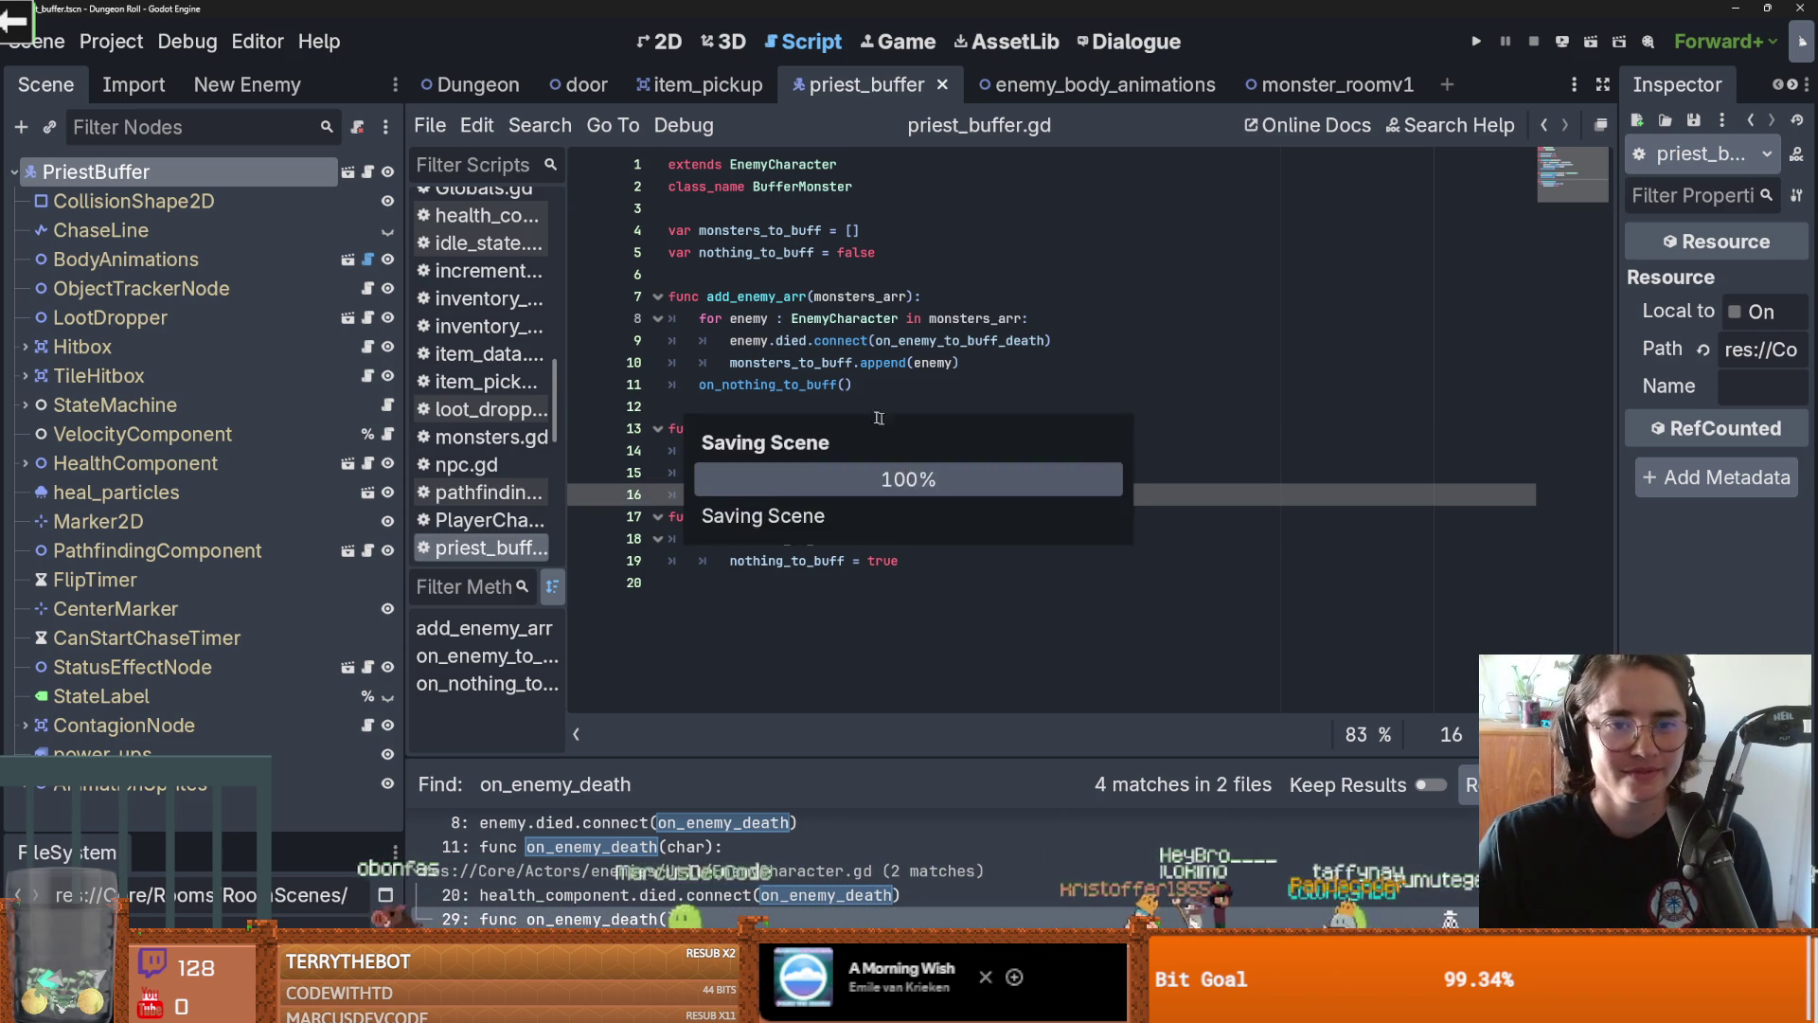
Resize the FileSystem and Scene docks, expand StateMachine, and select buff_state
{"action": "left_click", "coordinate": [758, 274]}
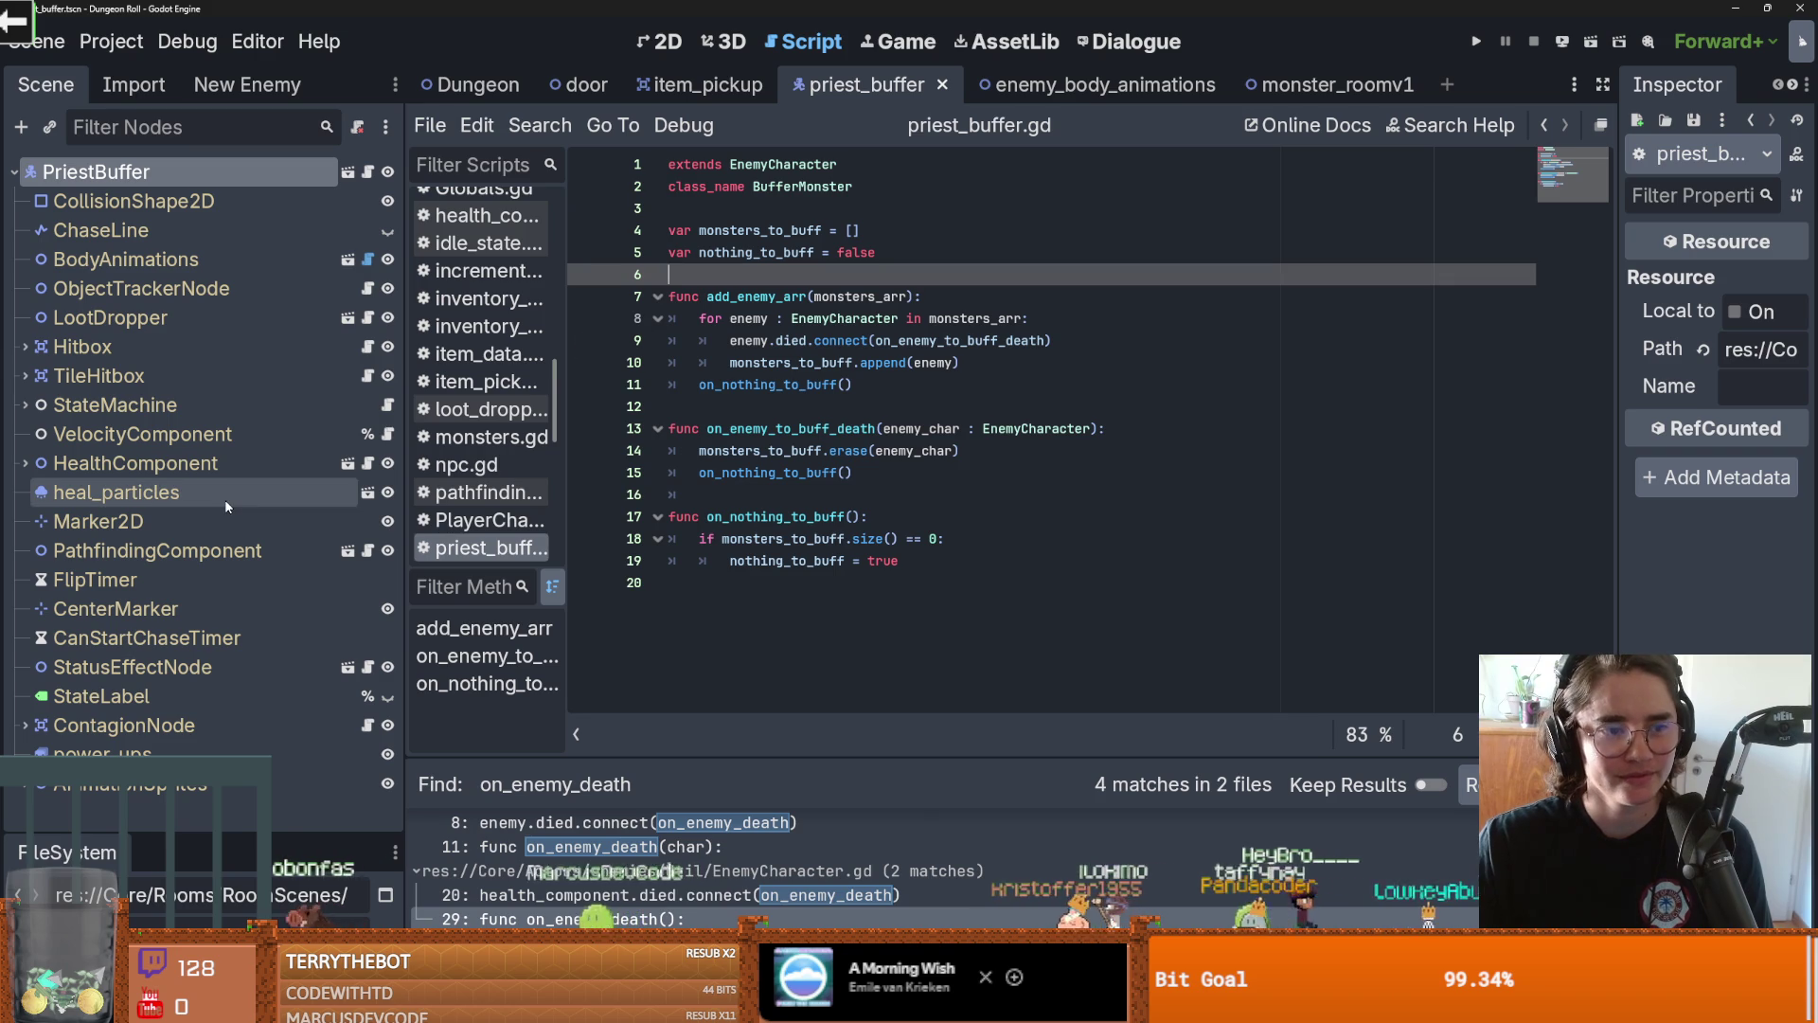
{"action": "left_click", "coordinate": [853, 406]}
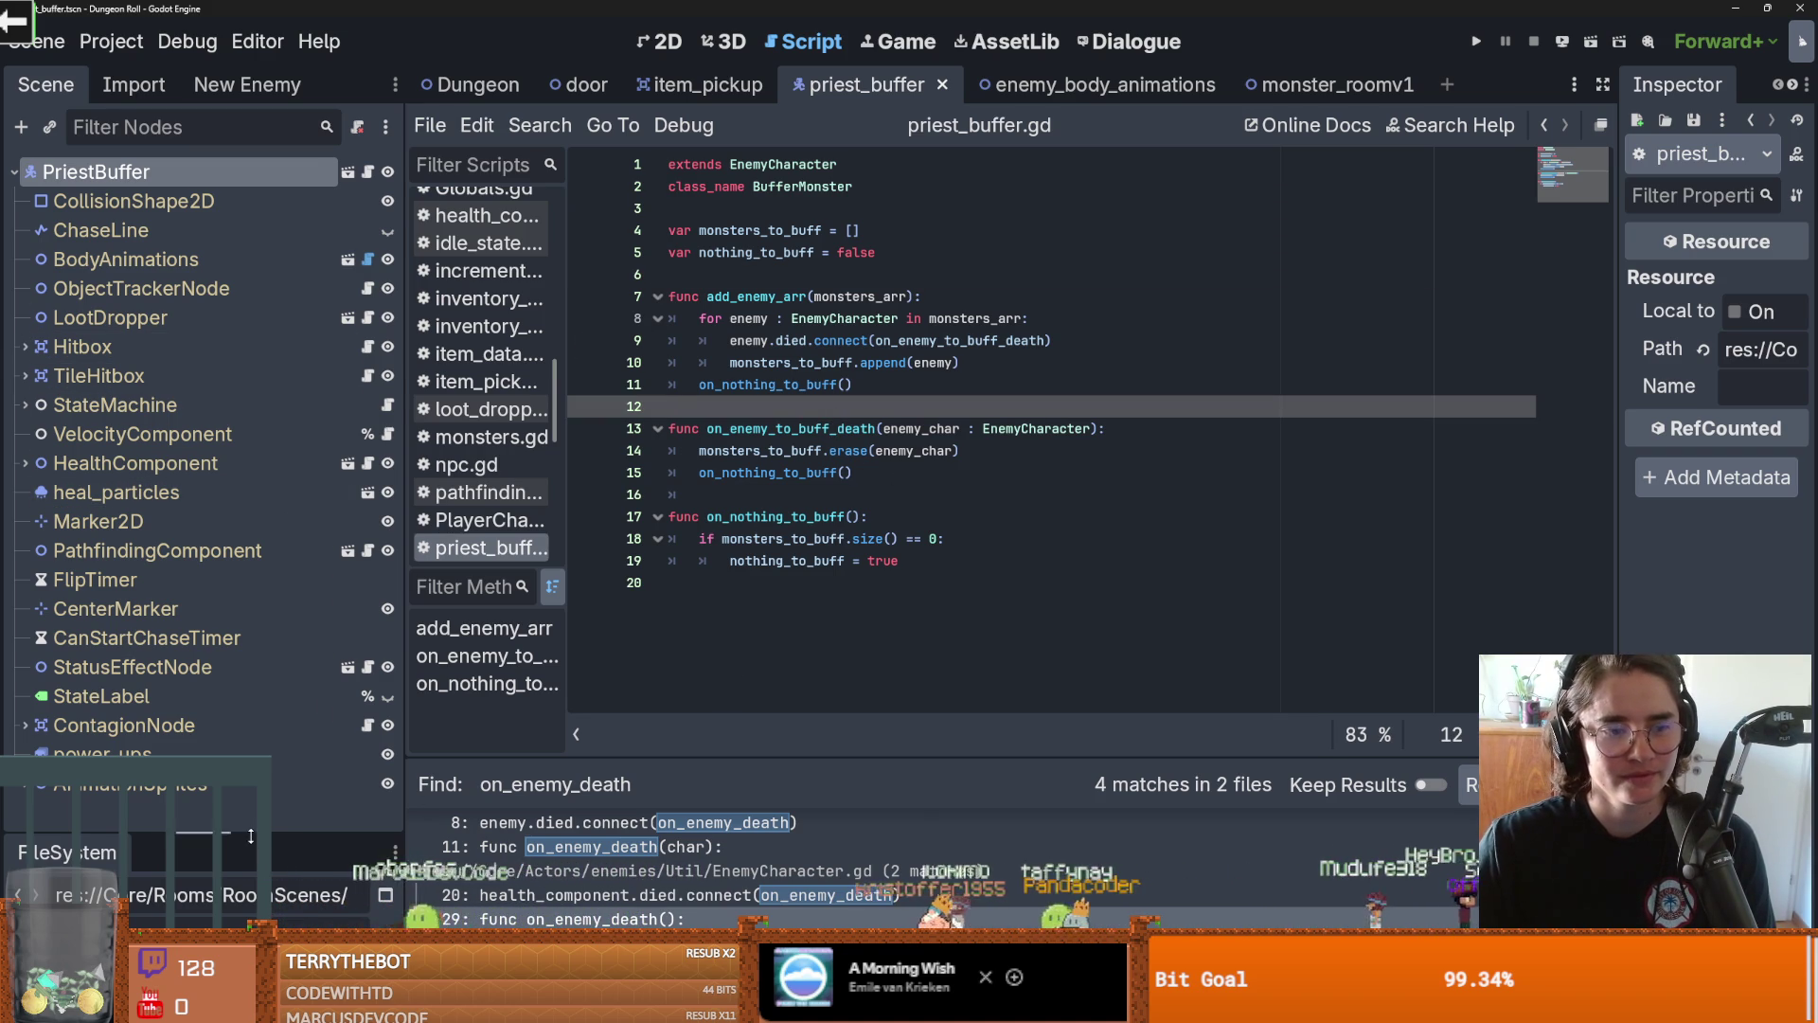
{"action": "left_click_drag", "start_coordinate": [319, 831], "coordinate": [319, 501]}
{"action": "scroll", "coordinate": [216, 720], "scroll_direction": "down", "scroll_amount": 4}
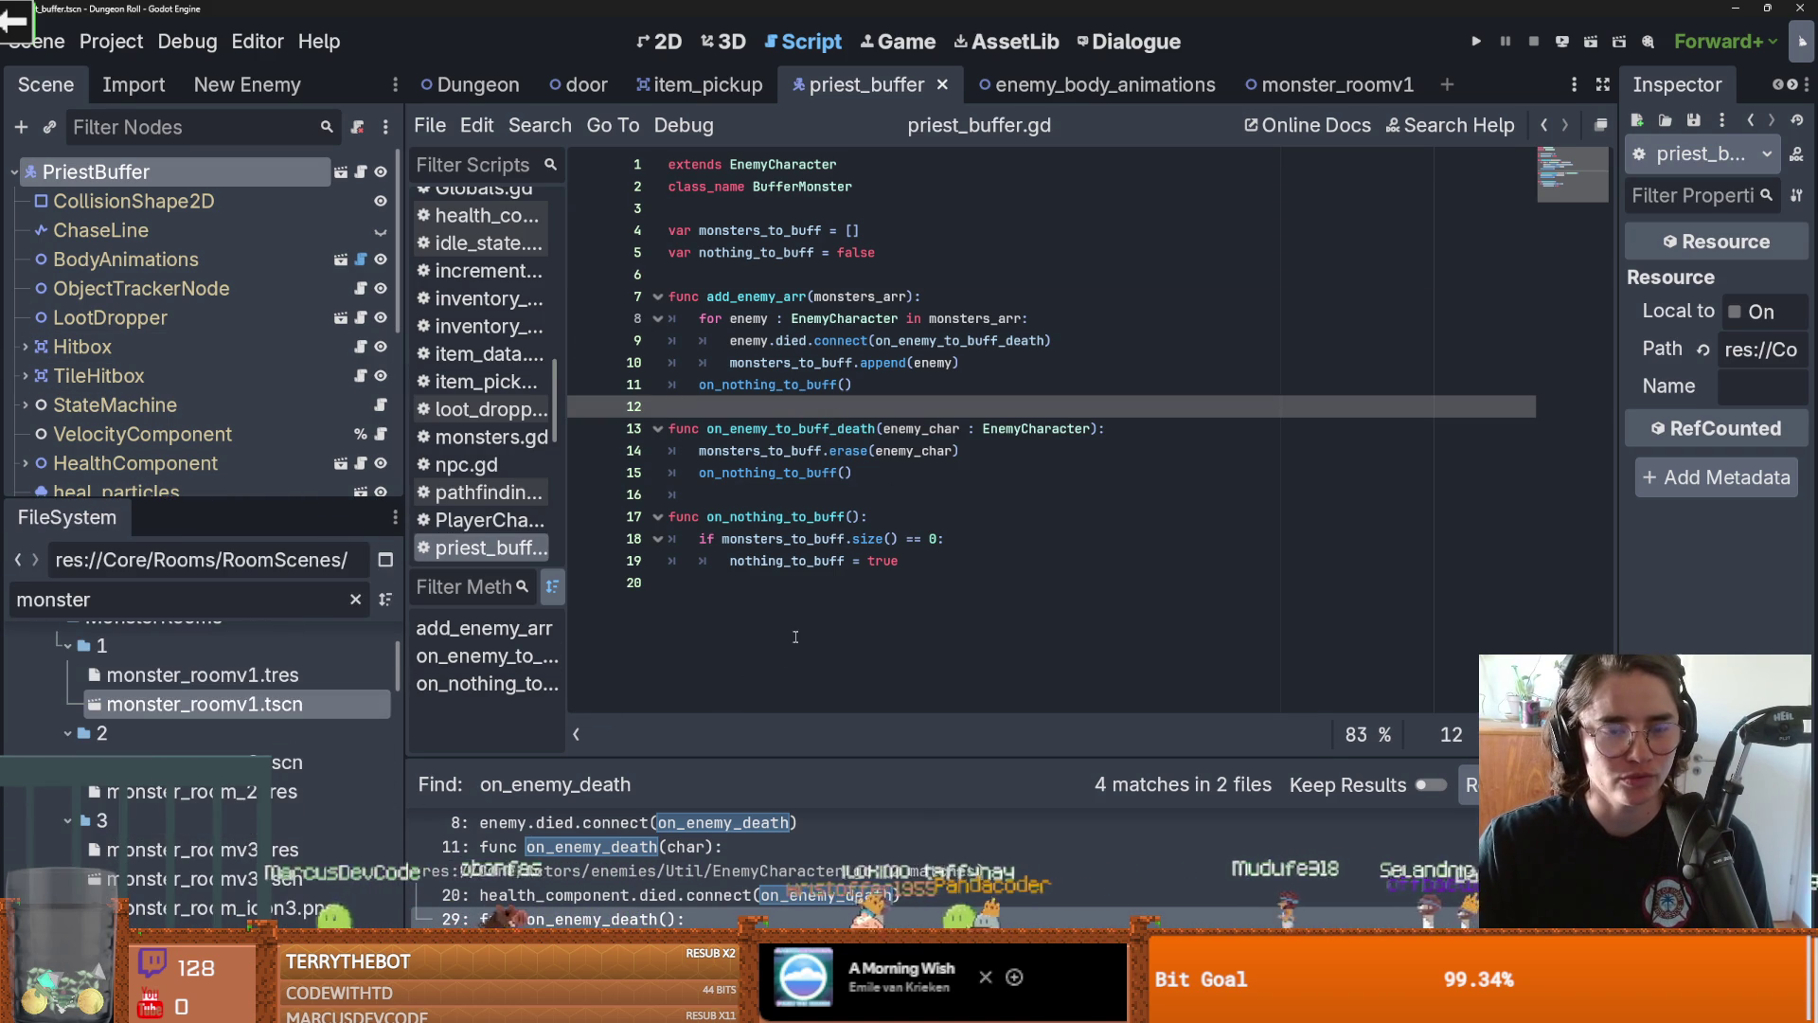
{"action": "left_click_drag", "start_coordinate": [216, 504], "coordinate": [216, 838]}
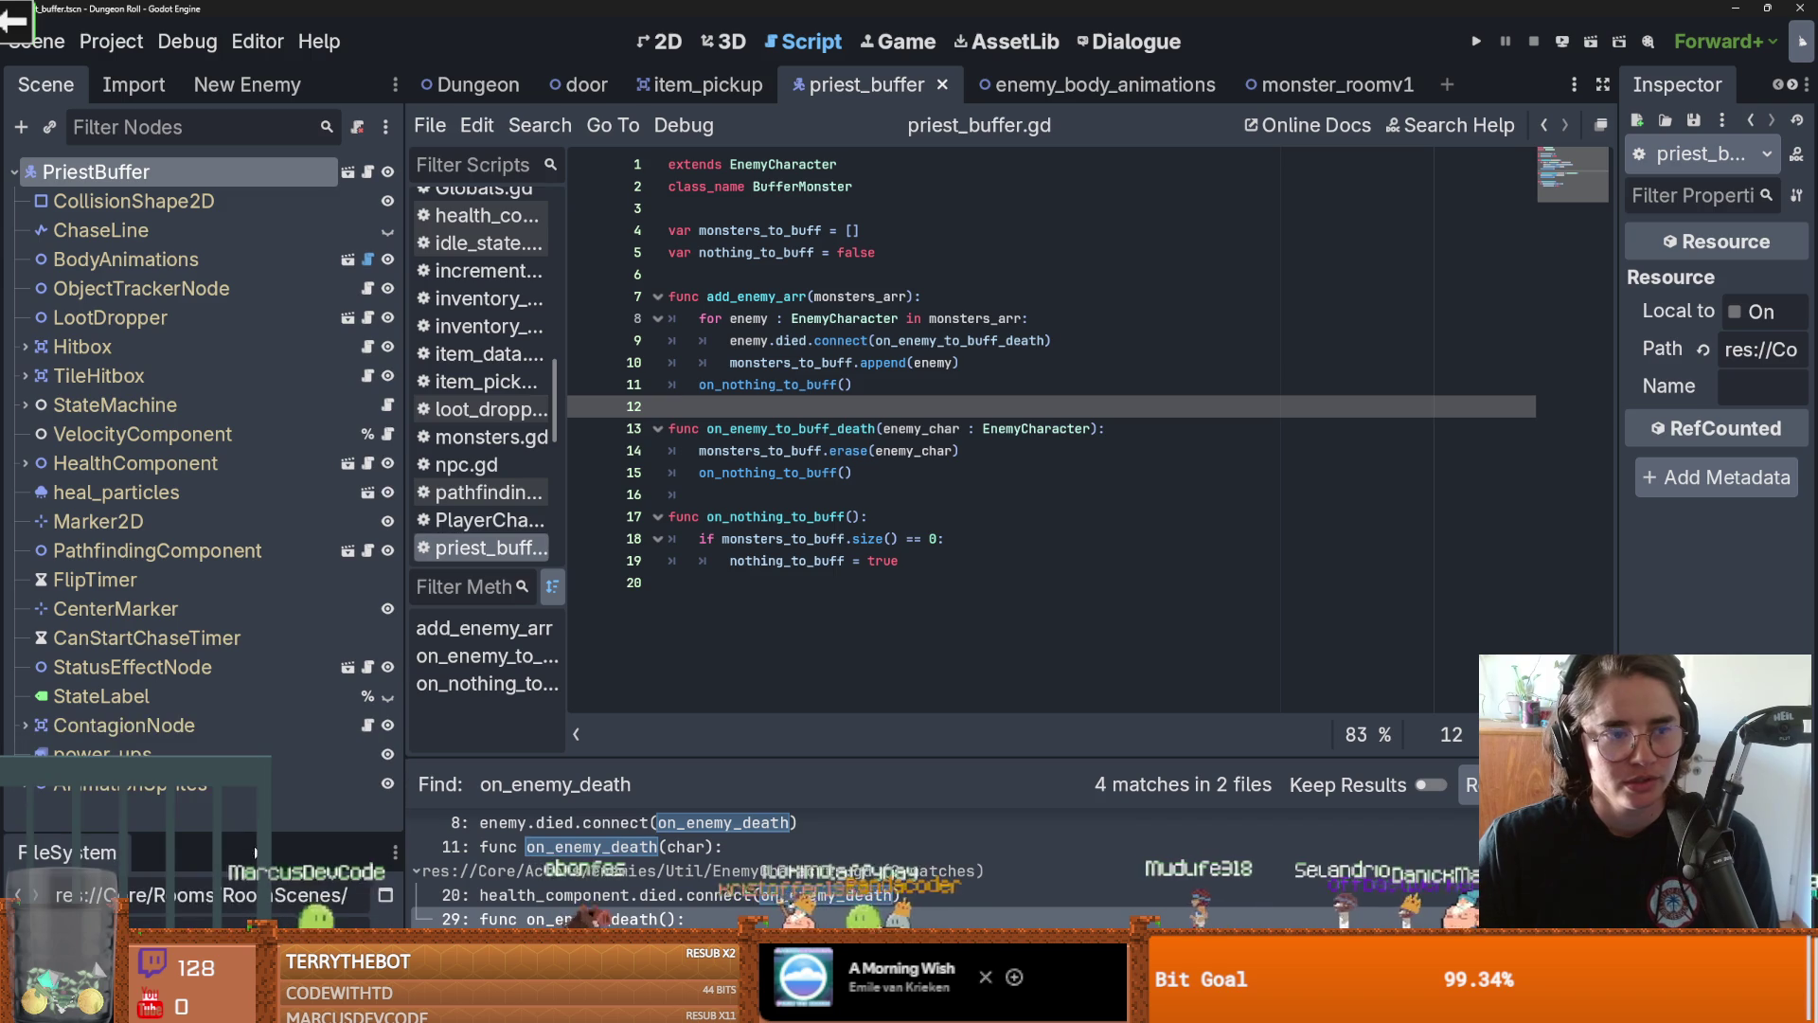
{"action": "left_click", "coordinate": [50, 407]}
{"action": "left_click", "coordinate": [26, 406]}
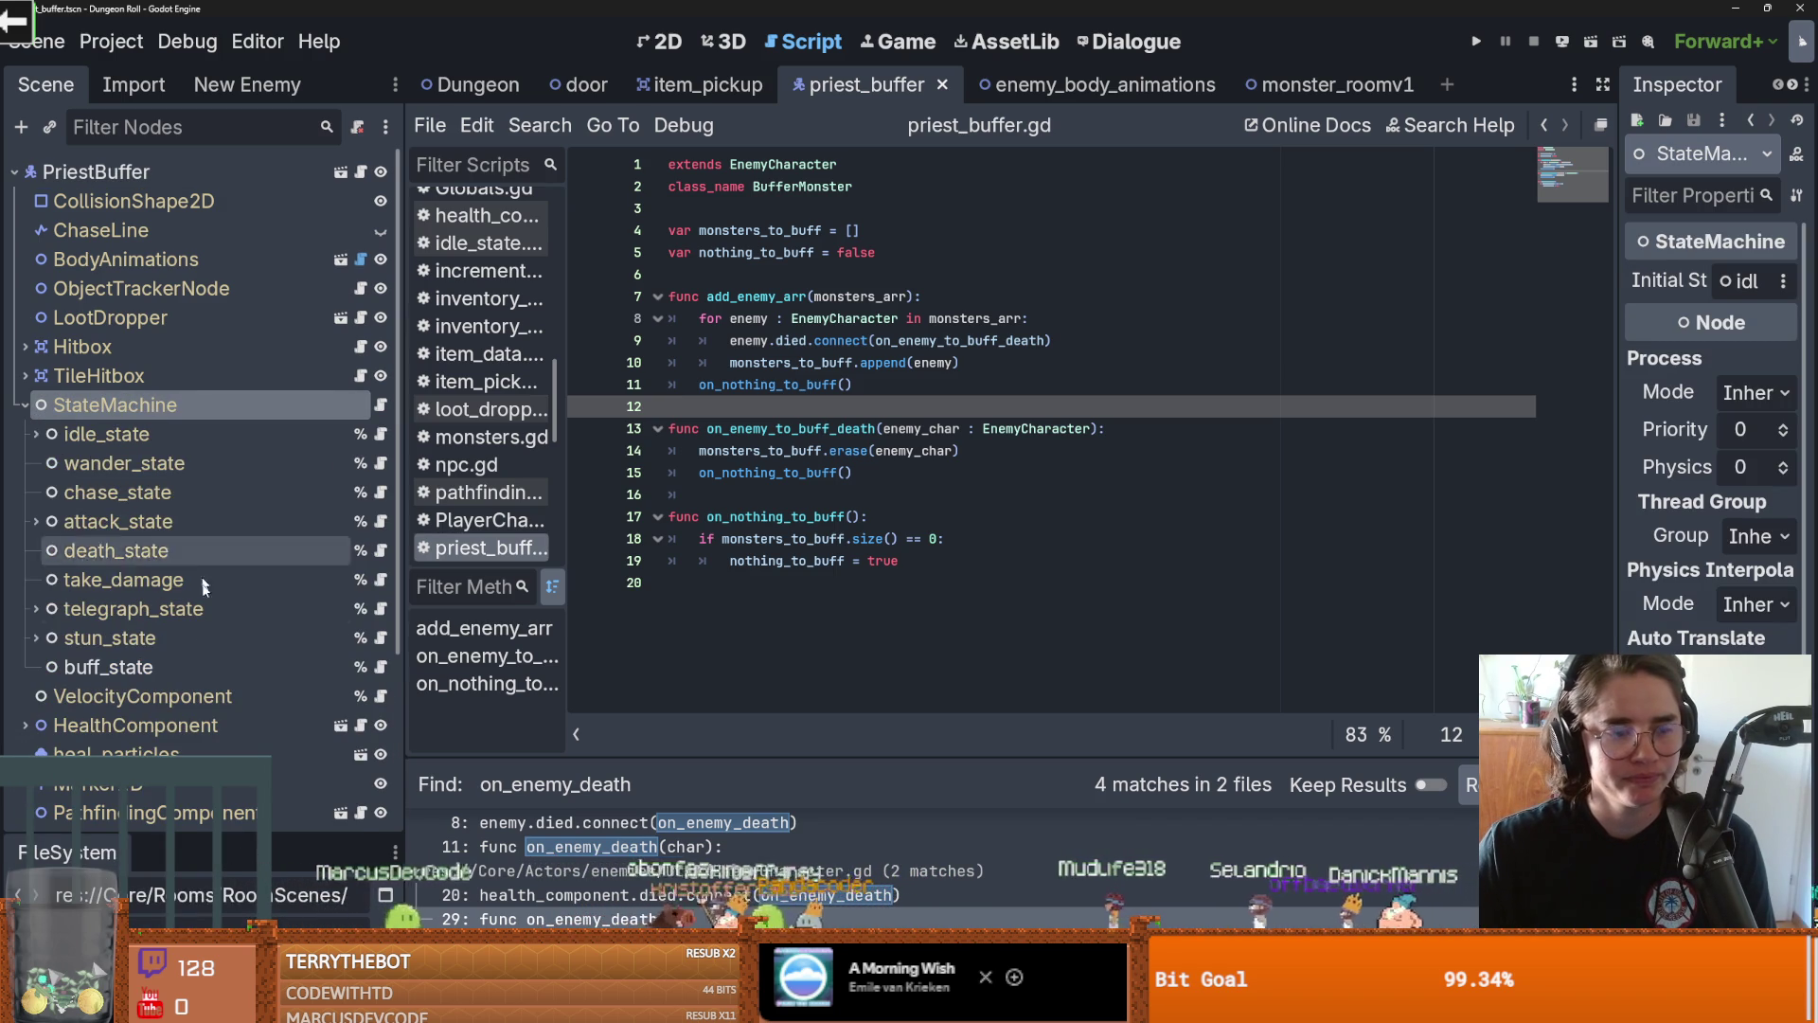
{"action": "left_click", "coordinate": [189, 663]}
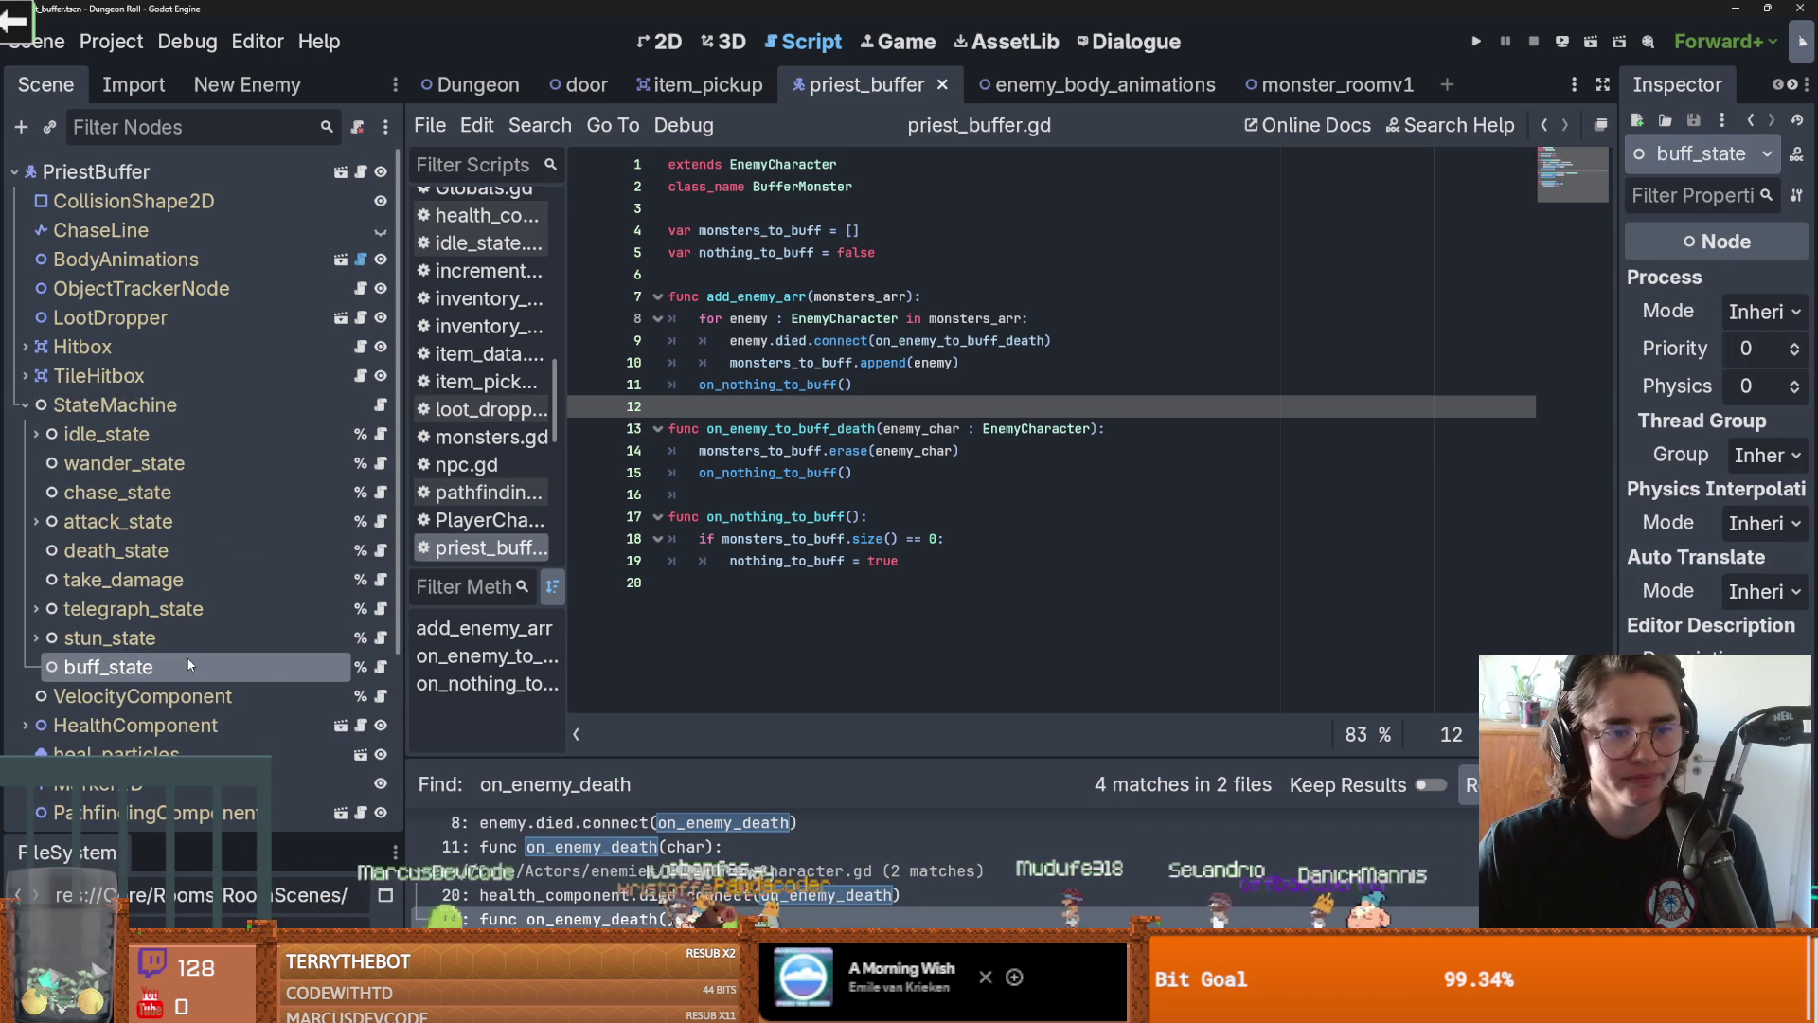
{"action": "left_click", "coordinate": [378, 666]}
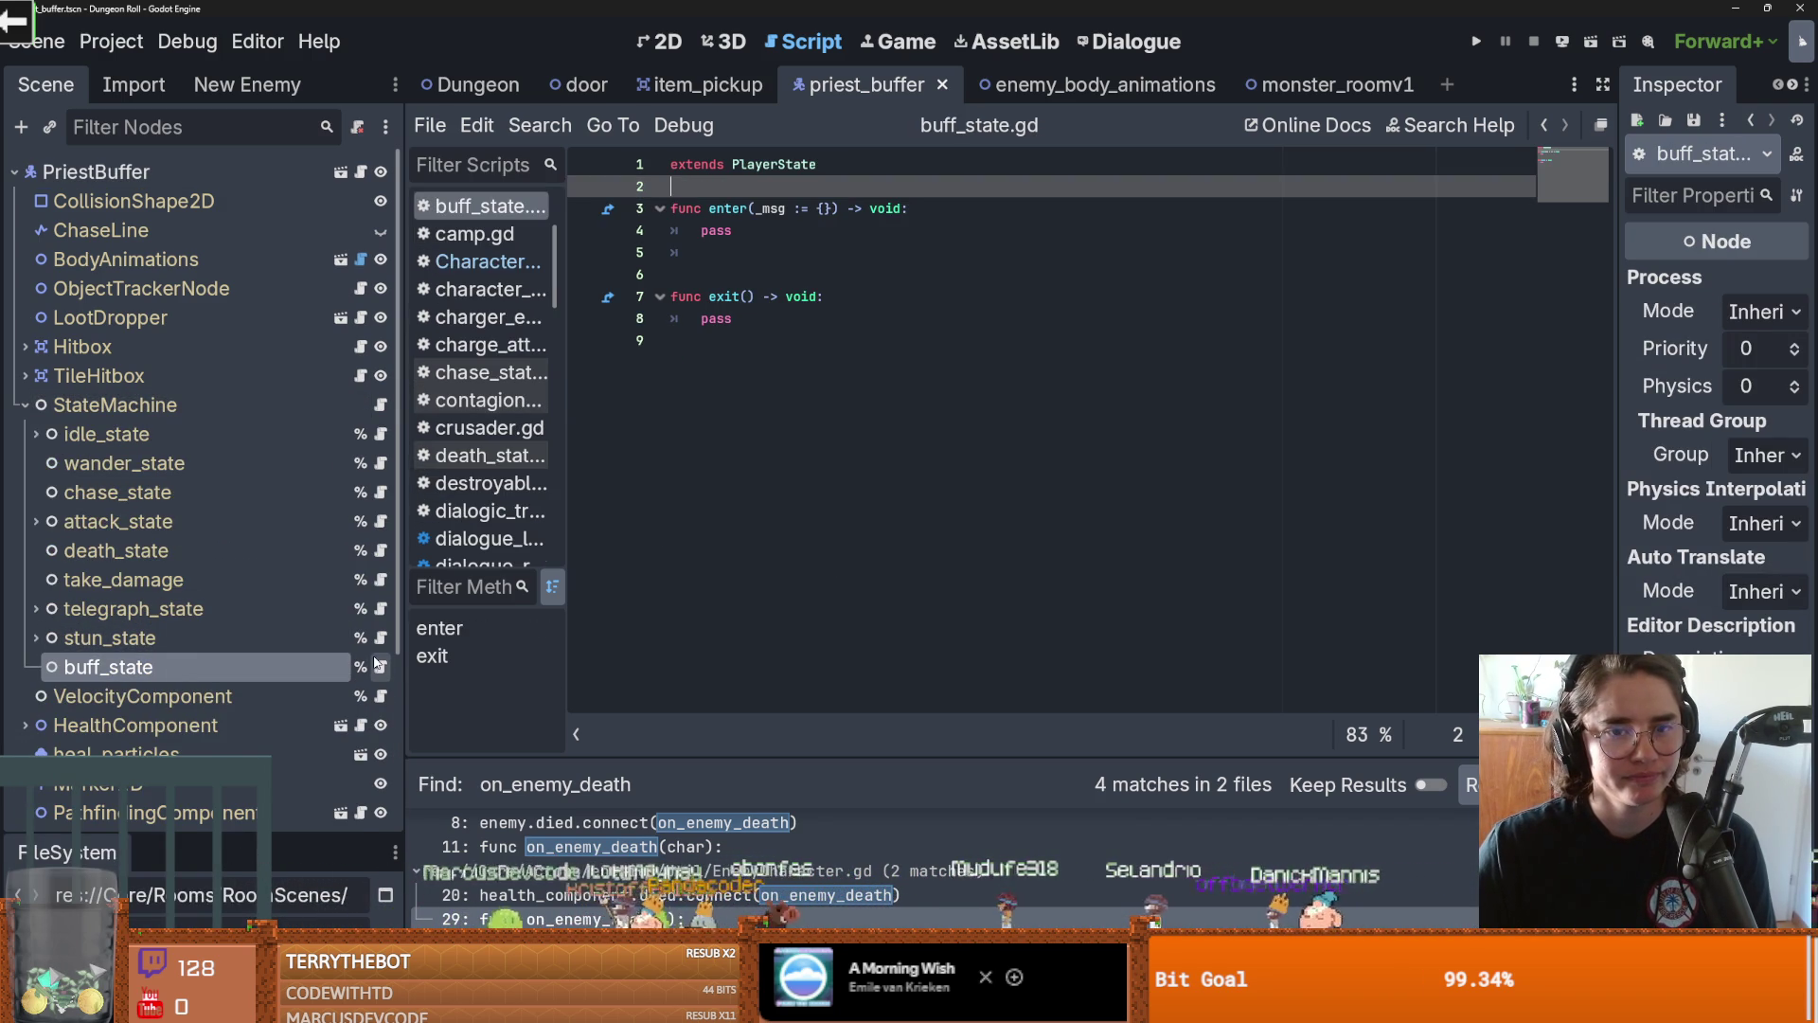
{"action": "double_click", "coordinate": [714, 230]}
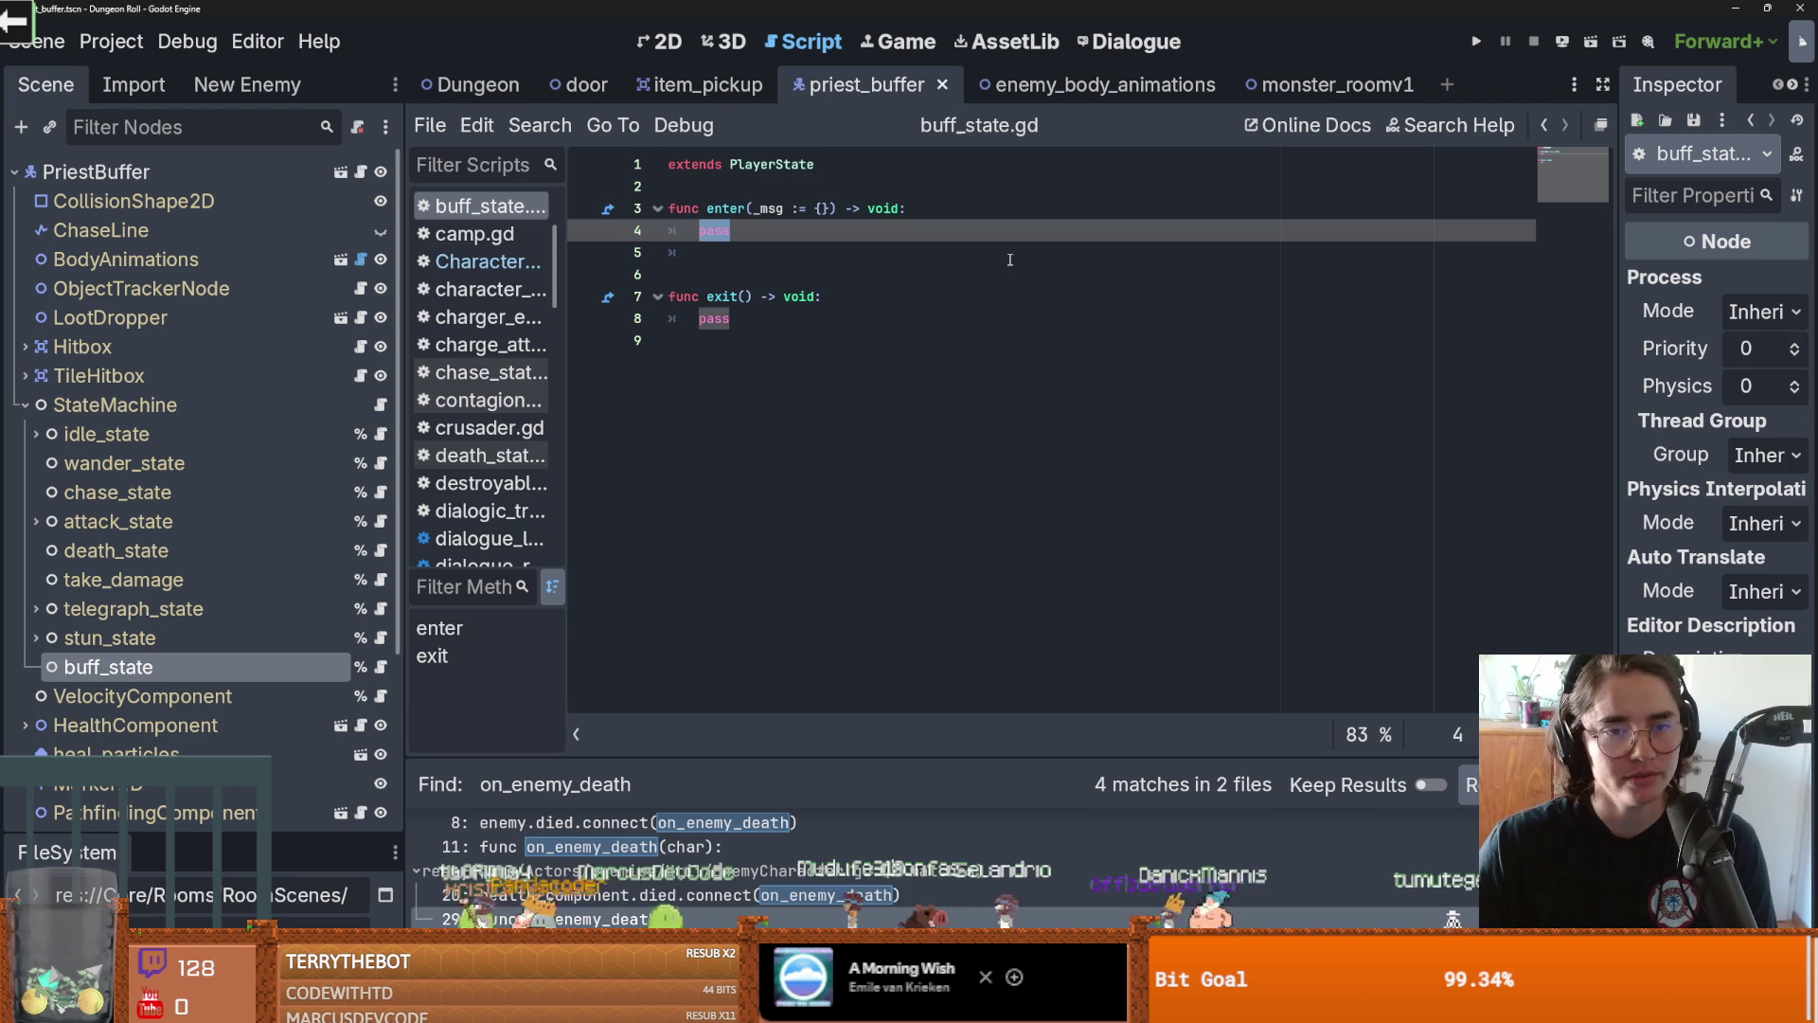
{"action": "type", "text": "if "}
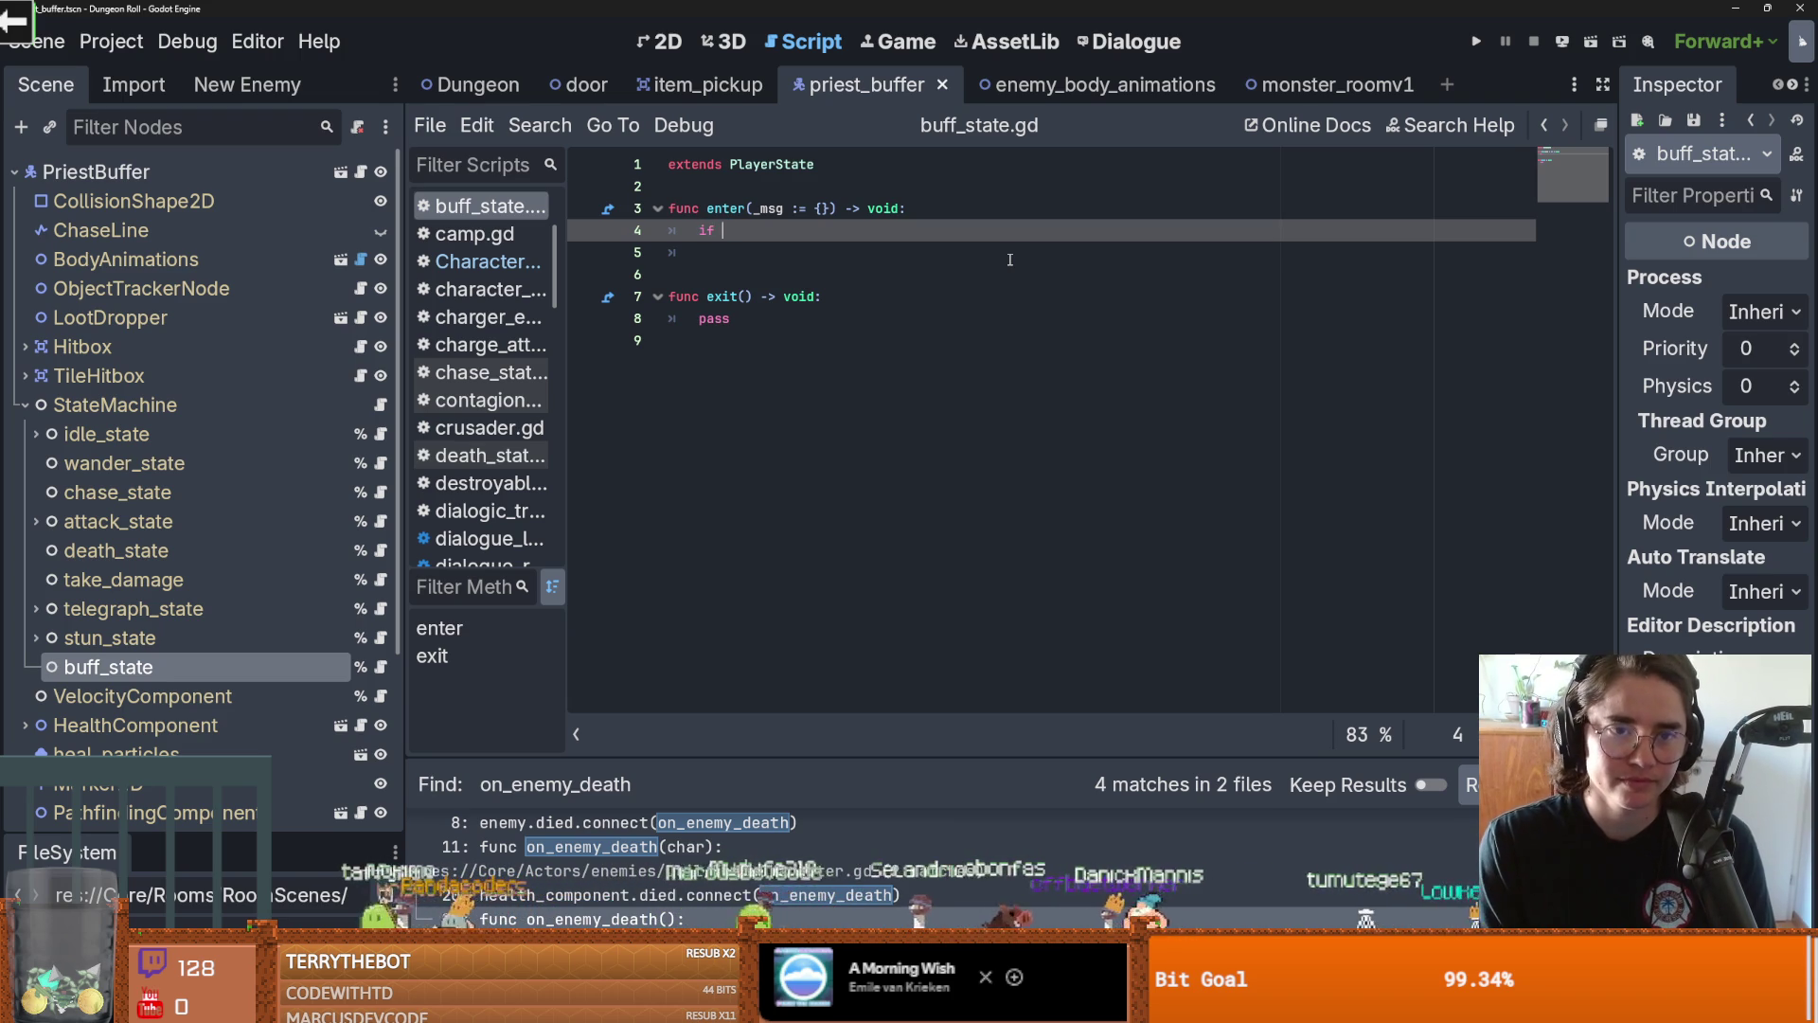
{"action": "type", "text": "player."}
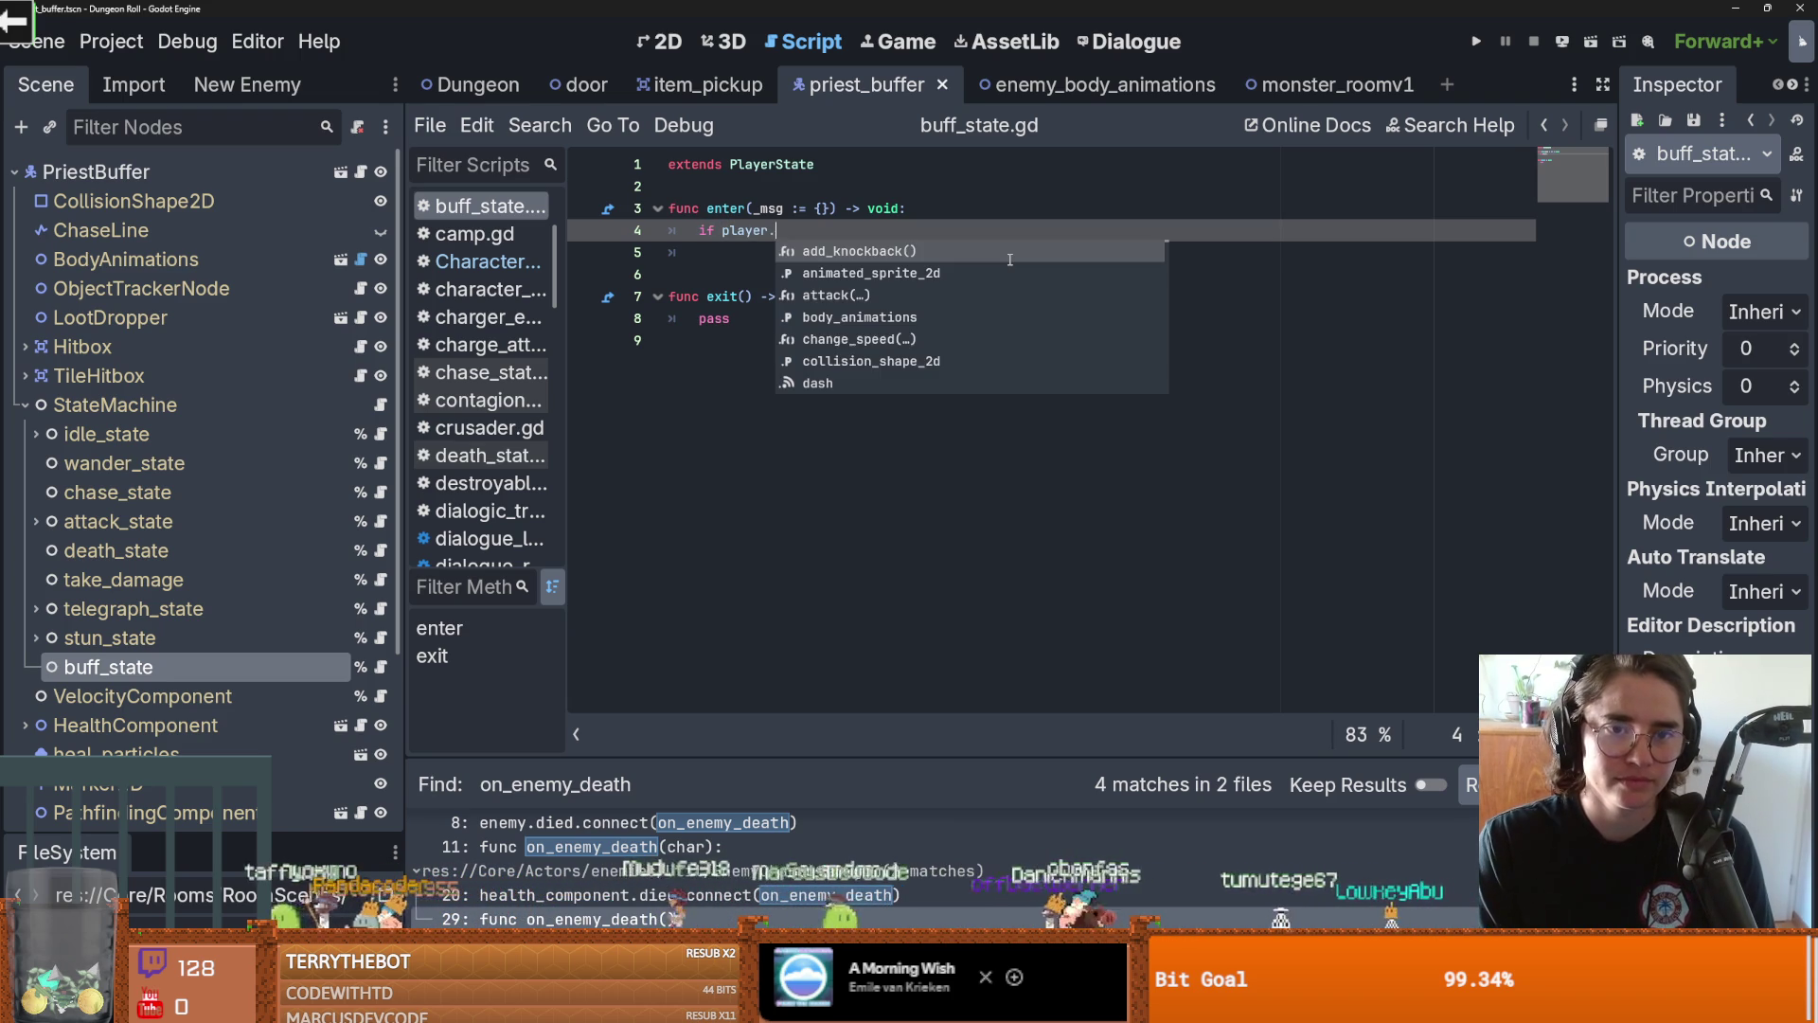
{"action": "type", "text": "mons"}
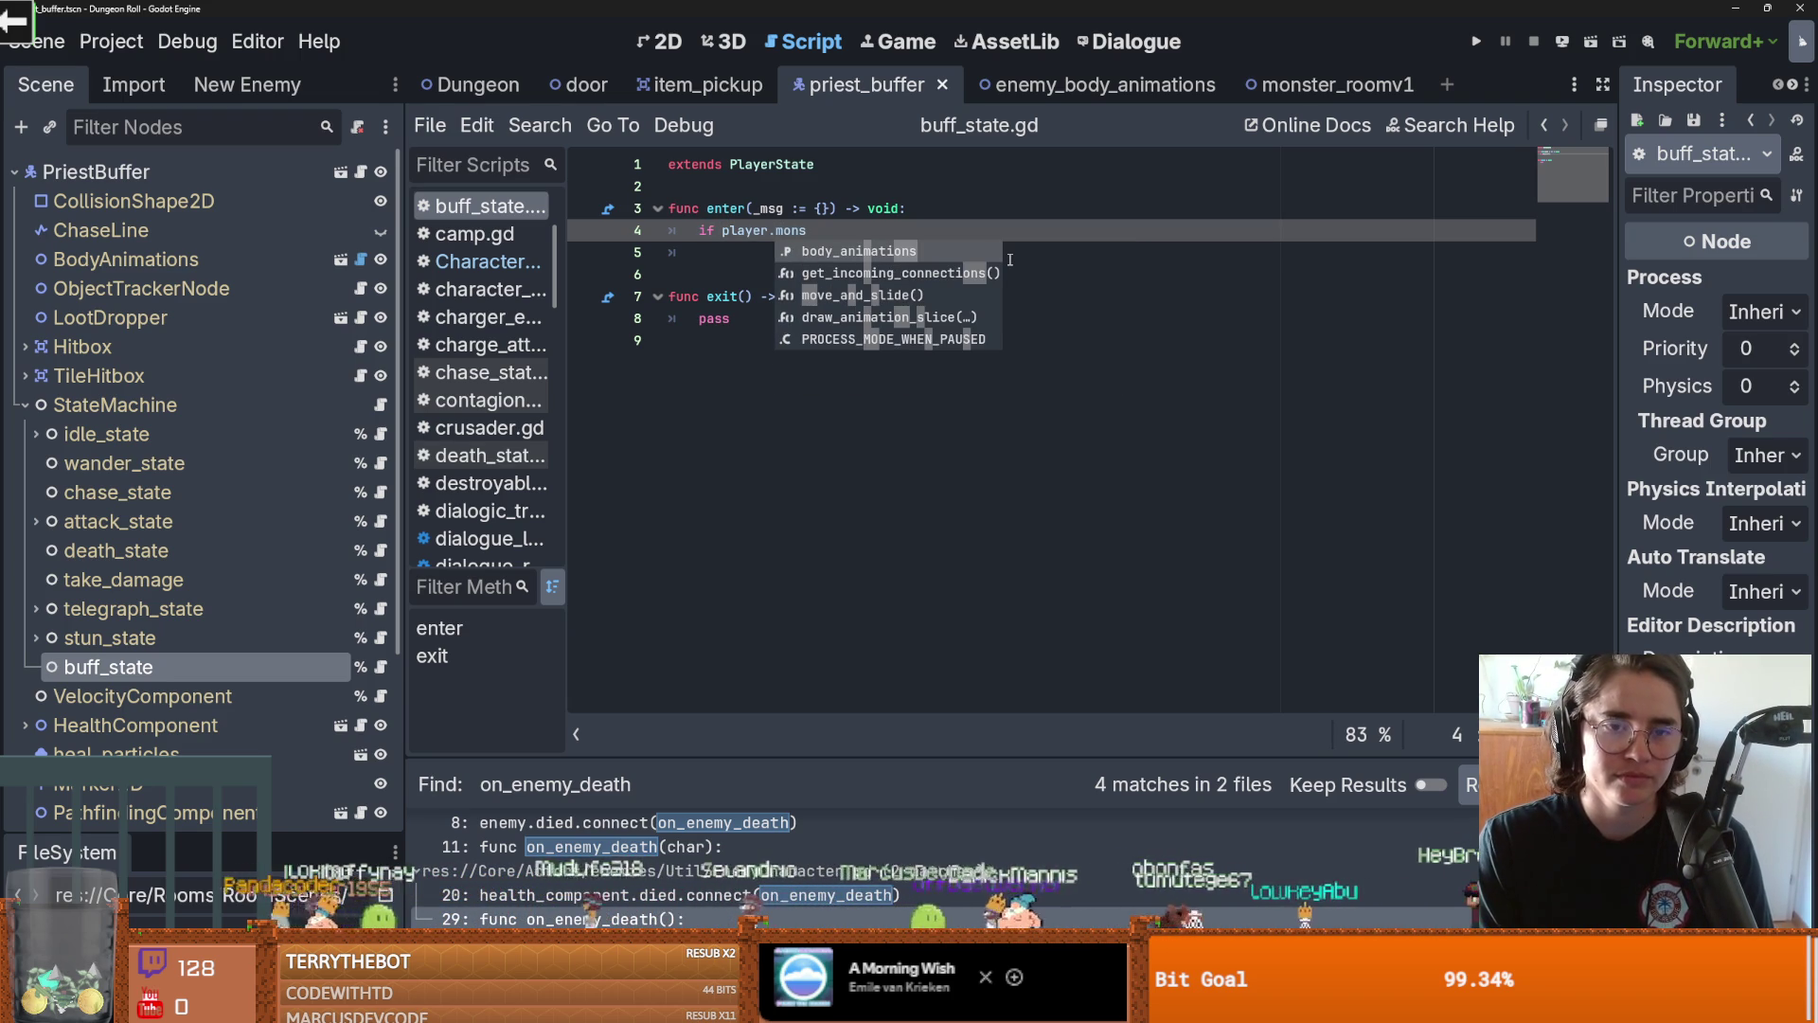
{"action": "key", "text": "ctrl+z"}
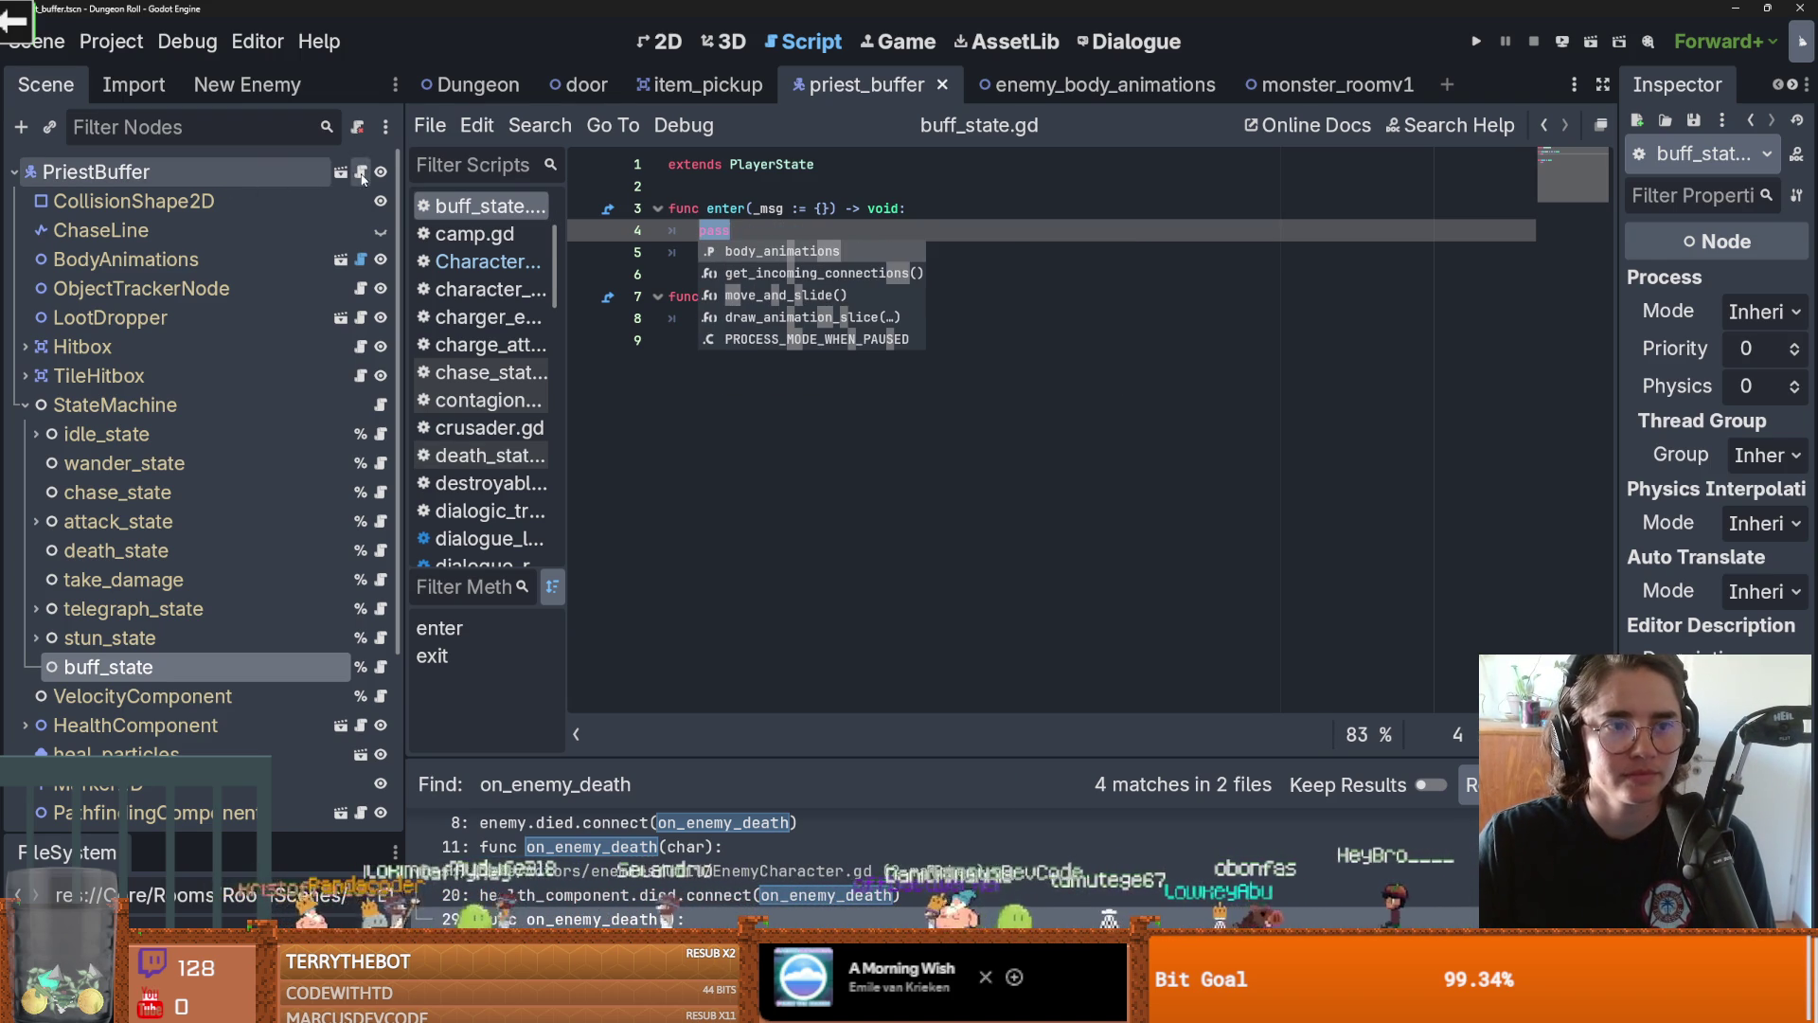
{"action": "left_click", "coordinate": [360, 172]}
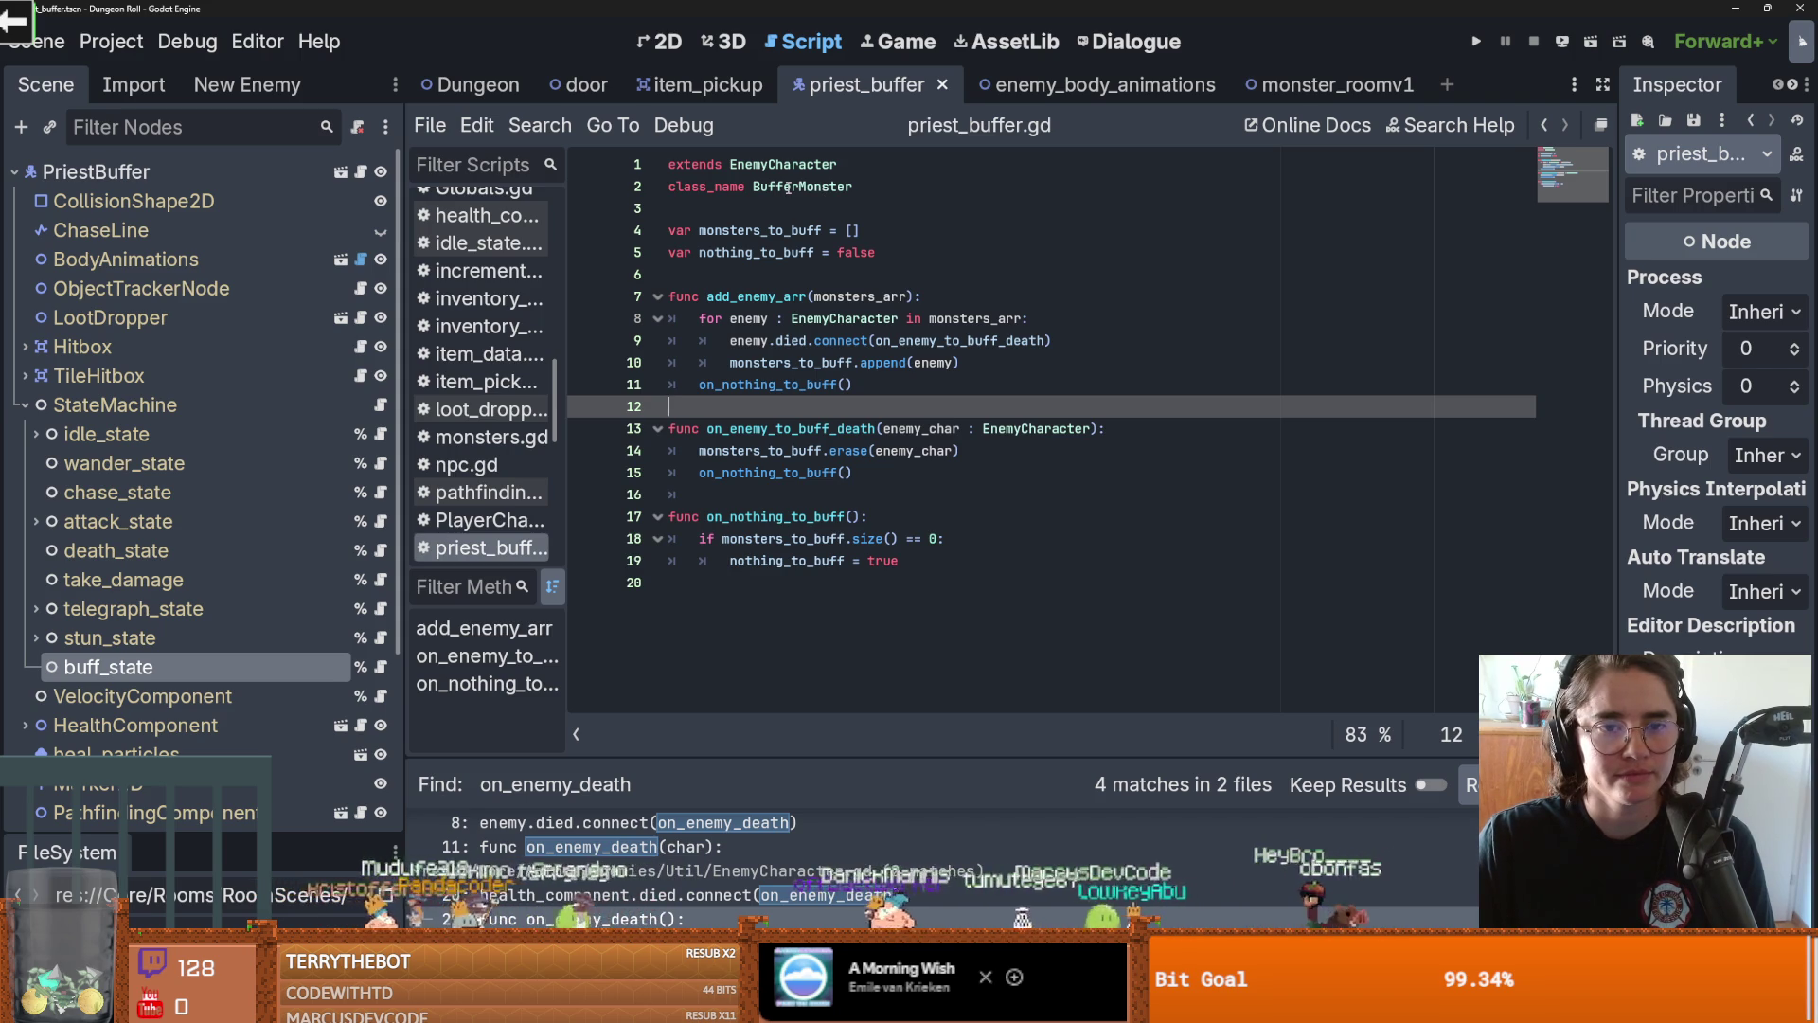
{"action": "double_click", "coordinate": [712, 231]}
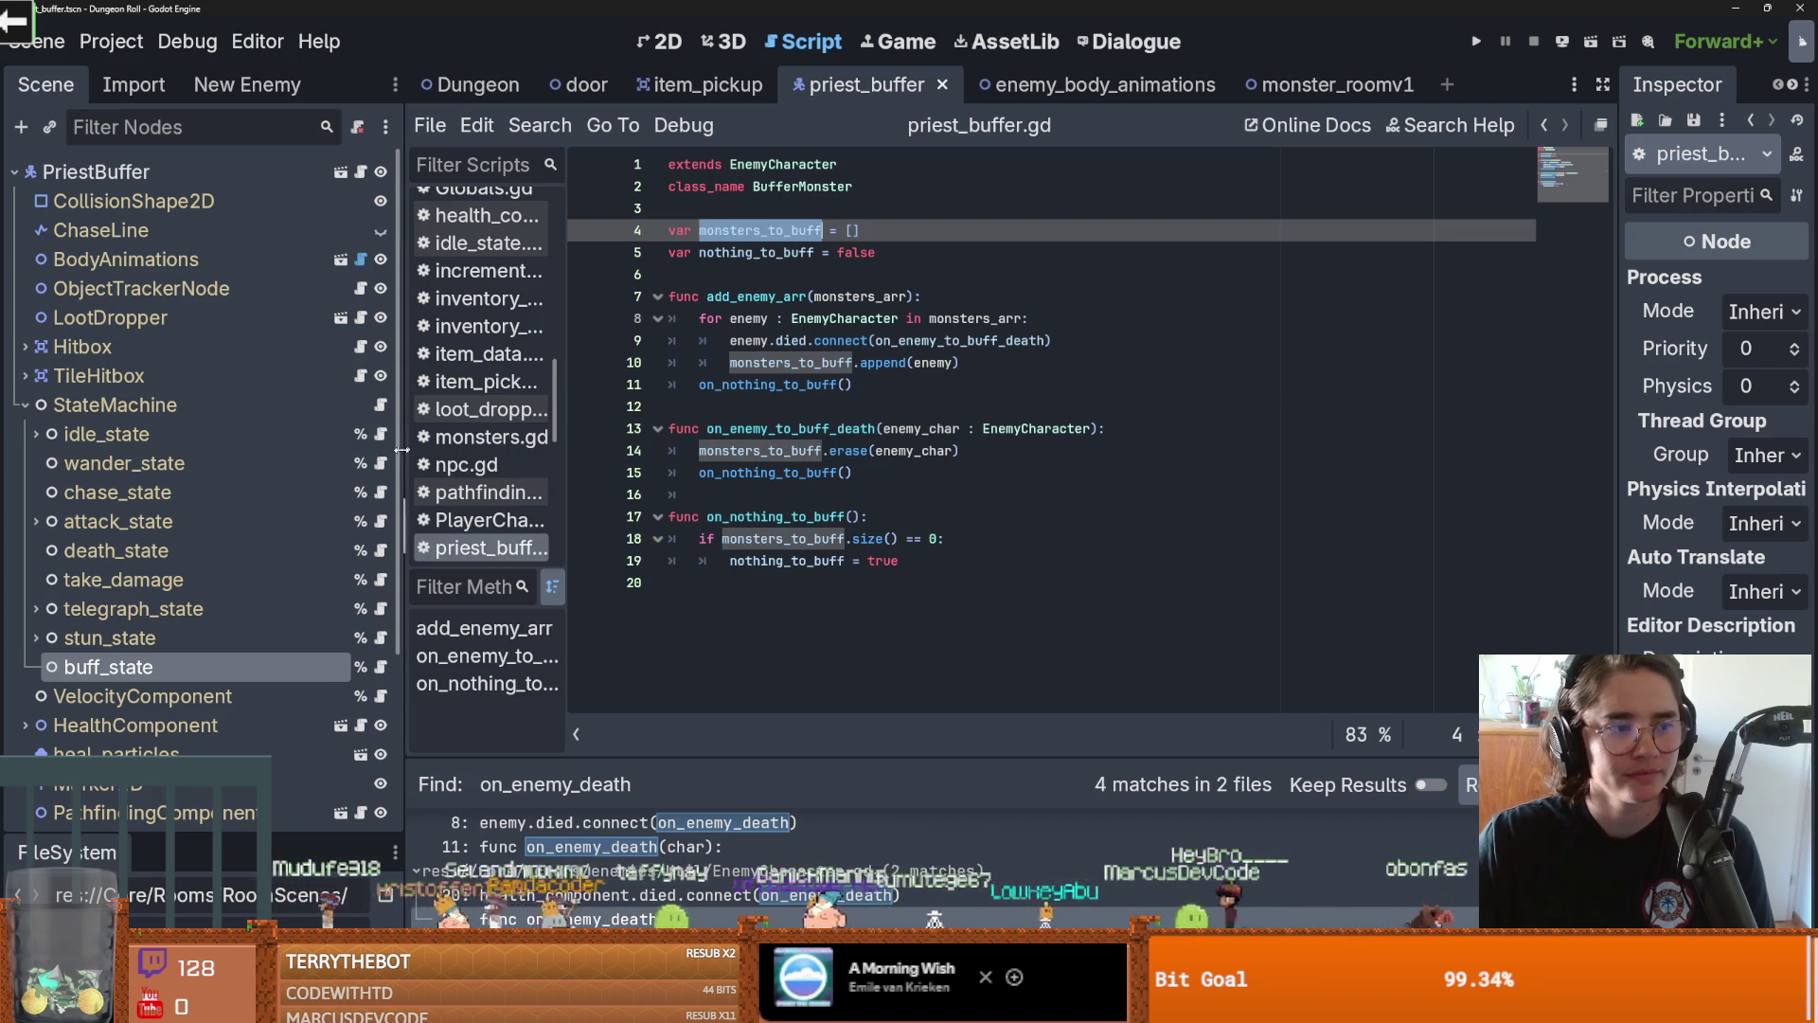
{"action": "left_click", "coordinate": [380, 667]}
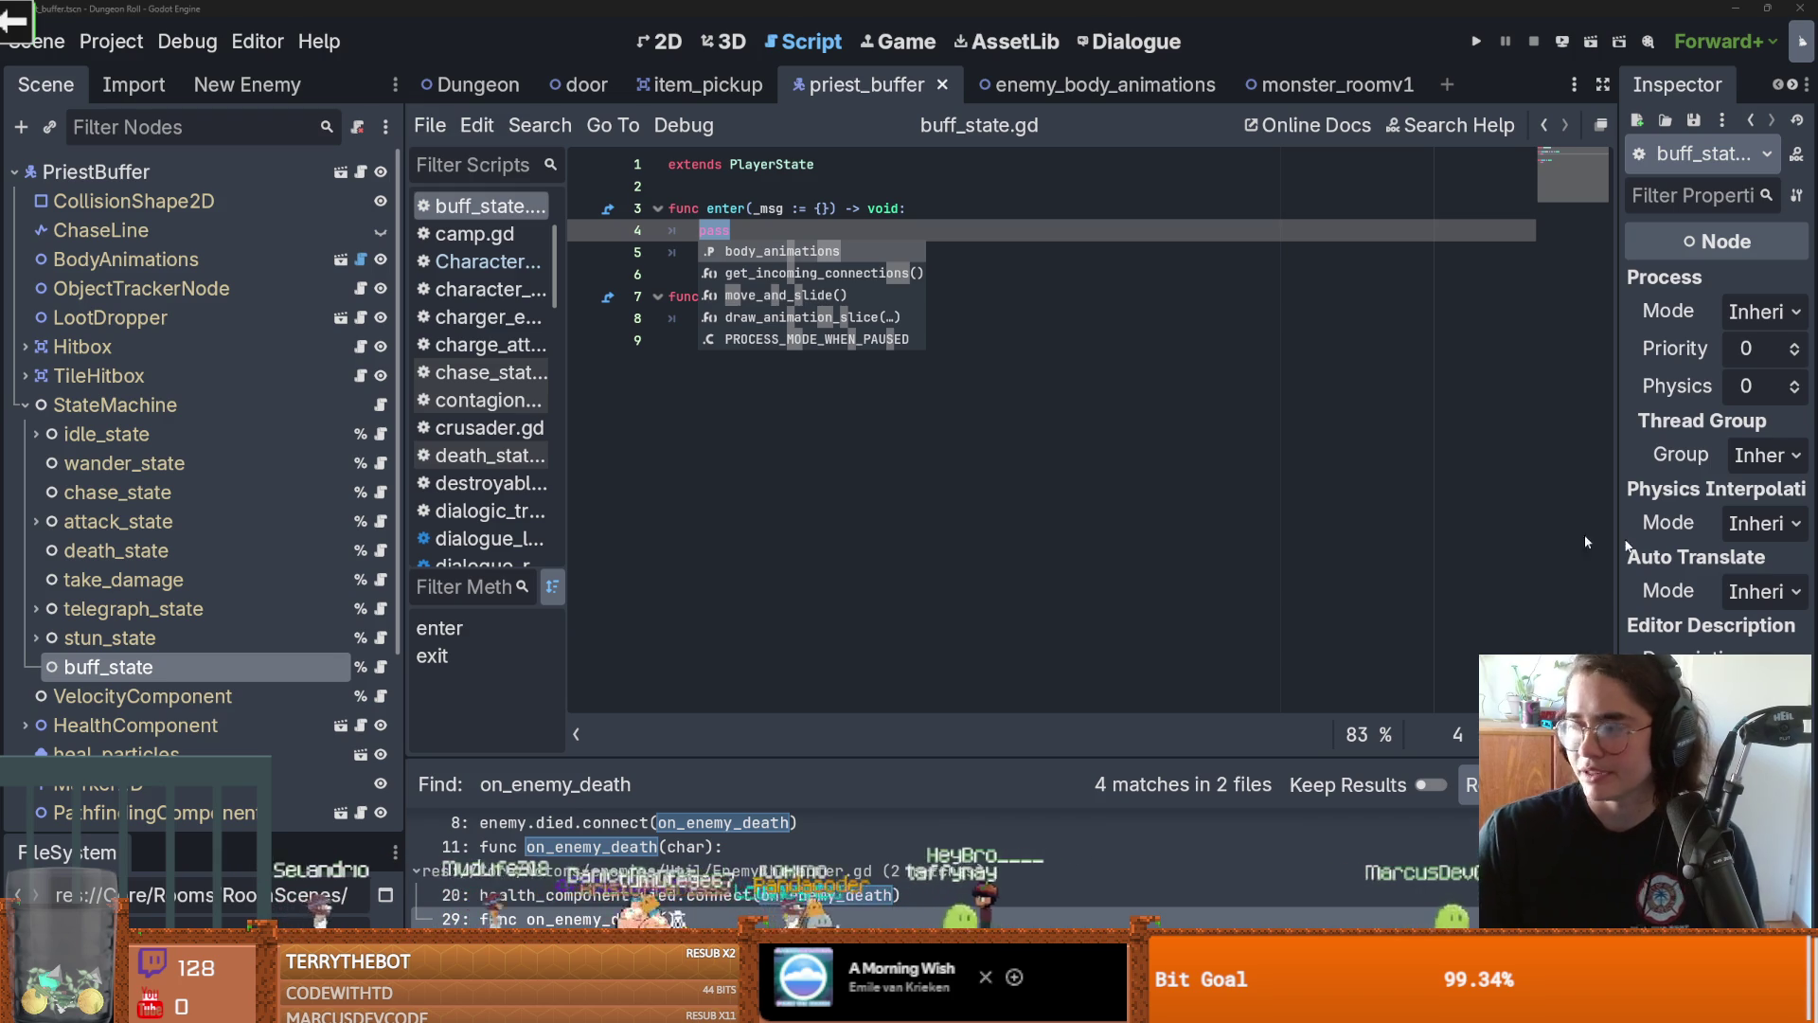
Move buff_state.gd's blank line from after enter() to under extends, save, and switch to the browser
{"action": "key", "text": "Escape"}
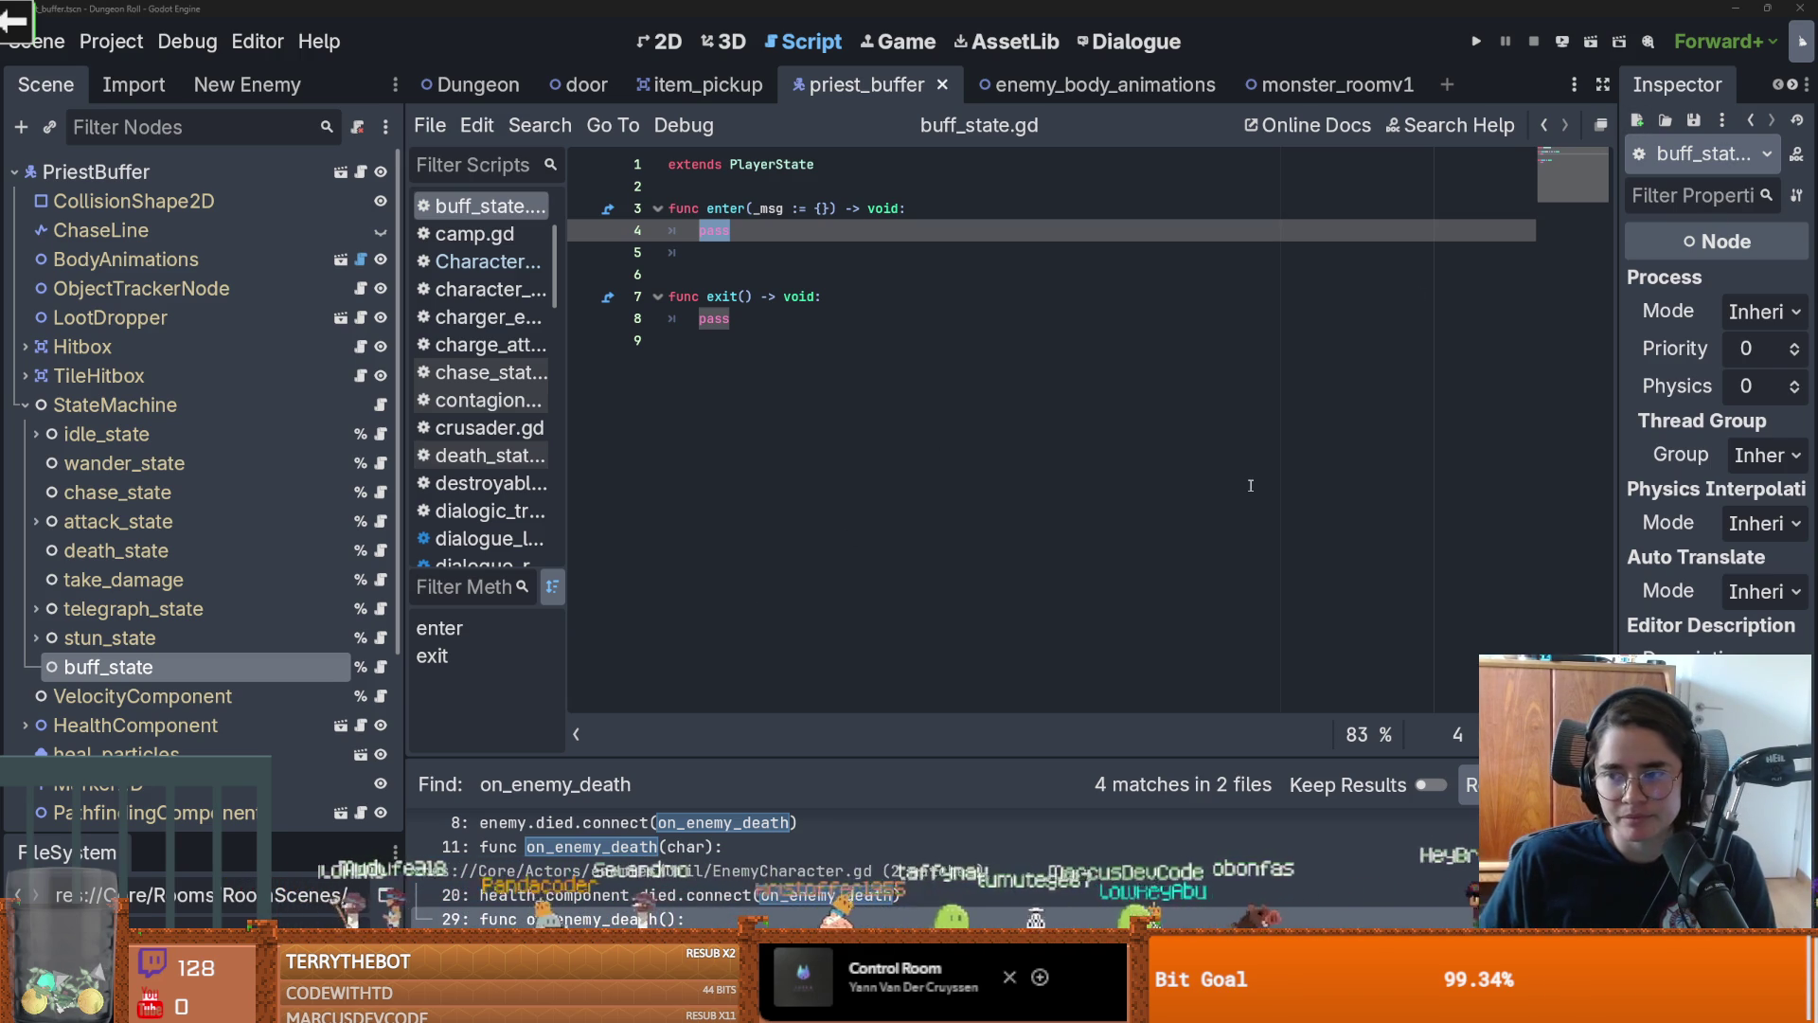
{"action": "left_click", "coordinate": [1122, 336]}
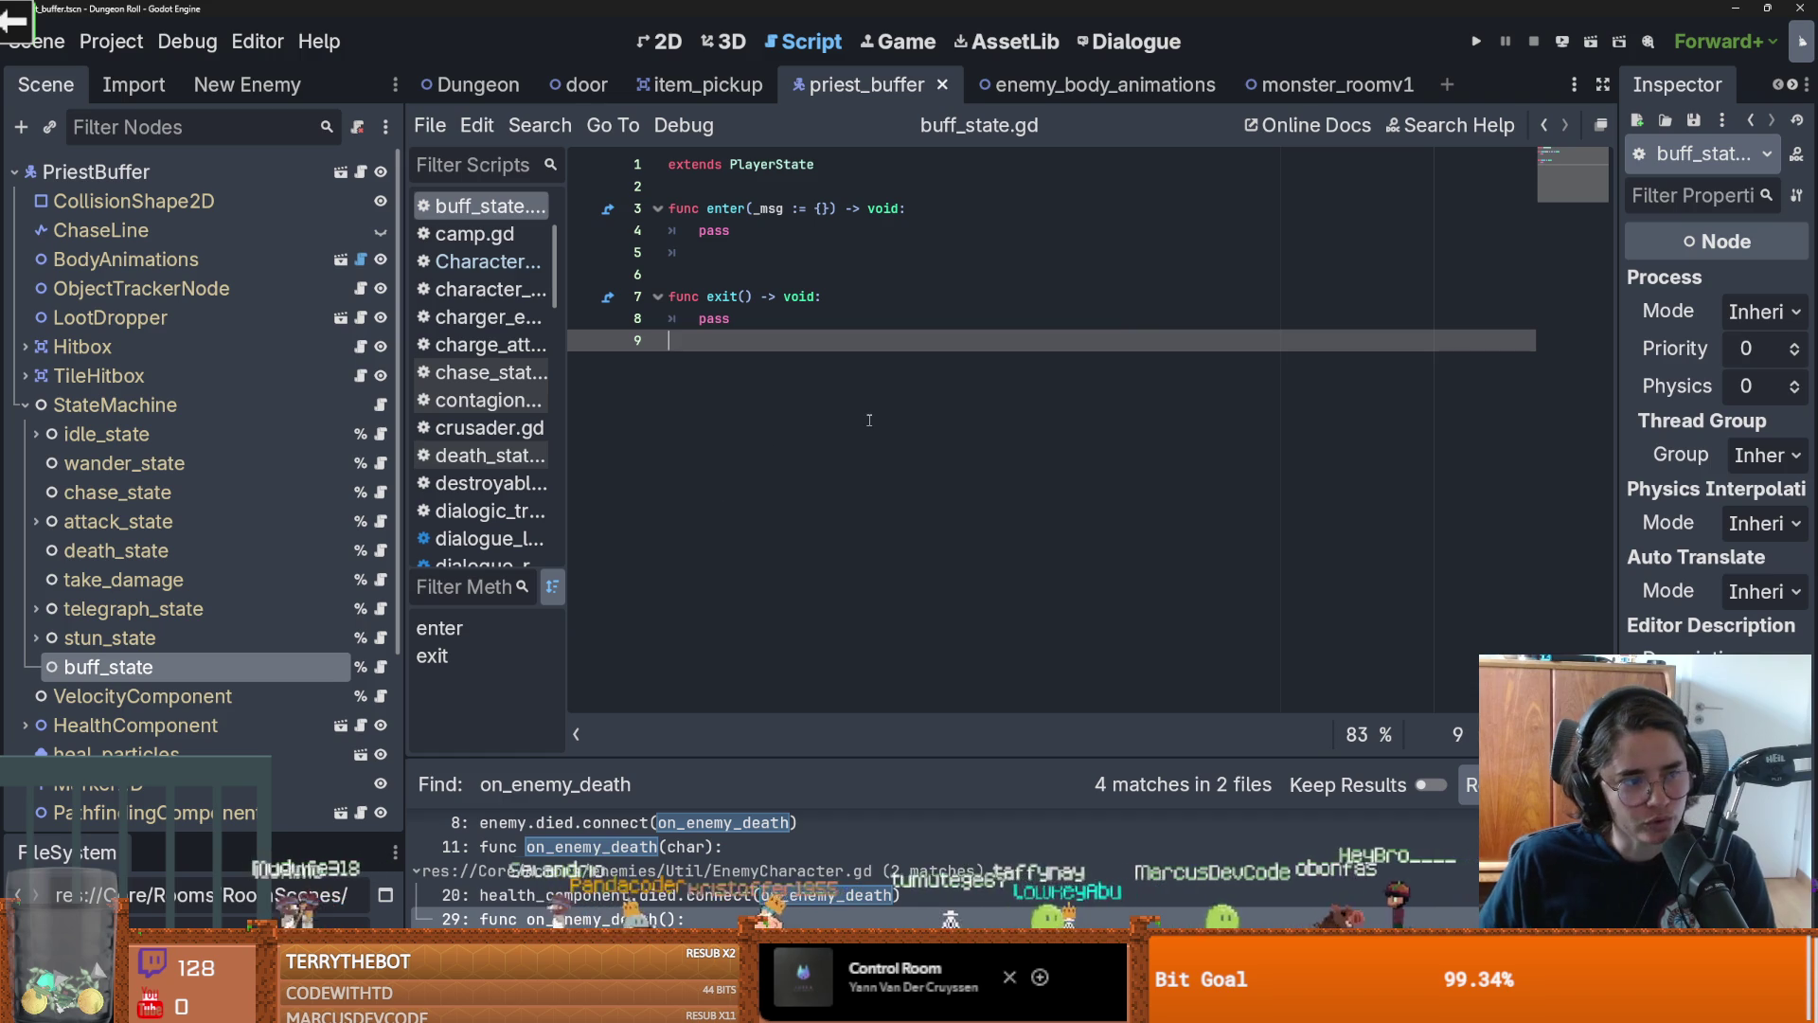
{"action": "left_click", "coordinate": [705, 274]}
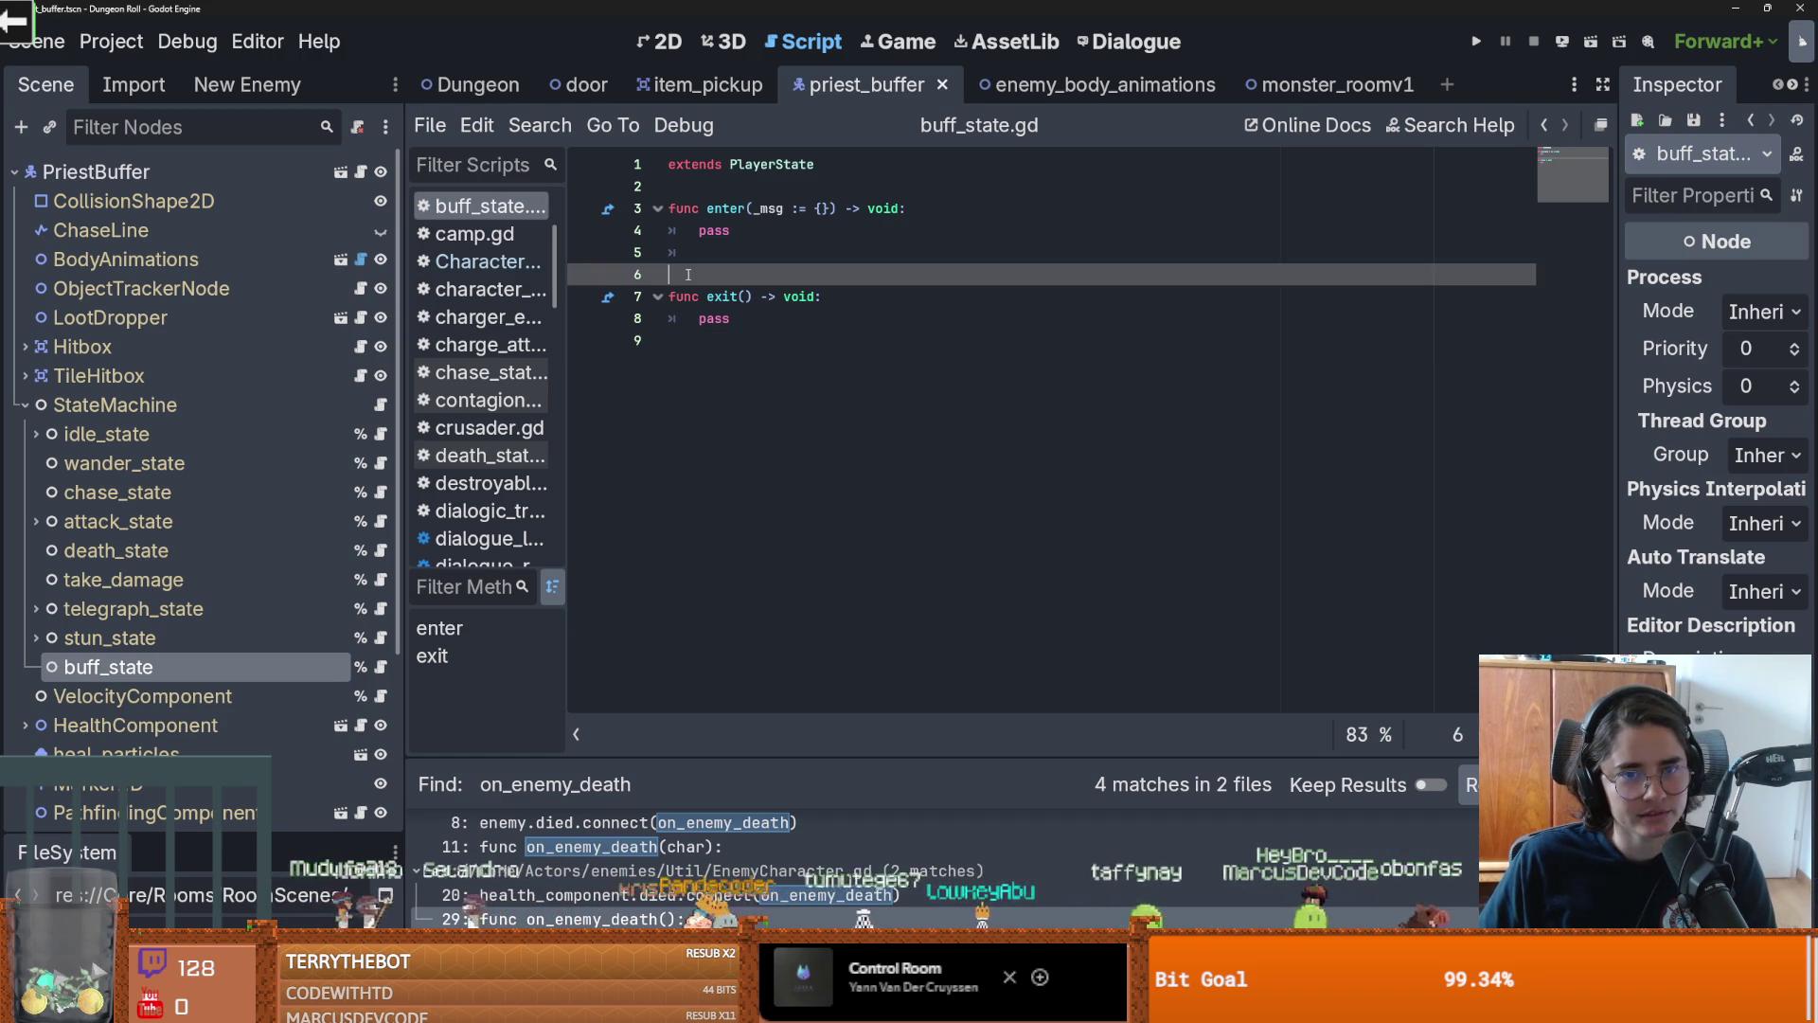
{"action": "key", "text": "BackSpace"}
{"action": "left_click", "coordinate": [714, 179]}
{"action": "key", "text": "Return"}
{"action": "key", "text": "ctrl+s"}
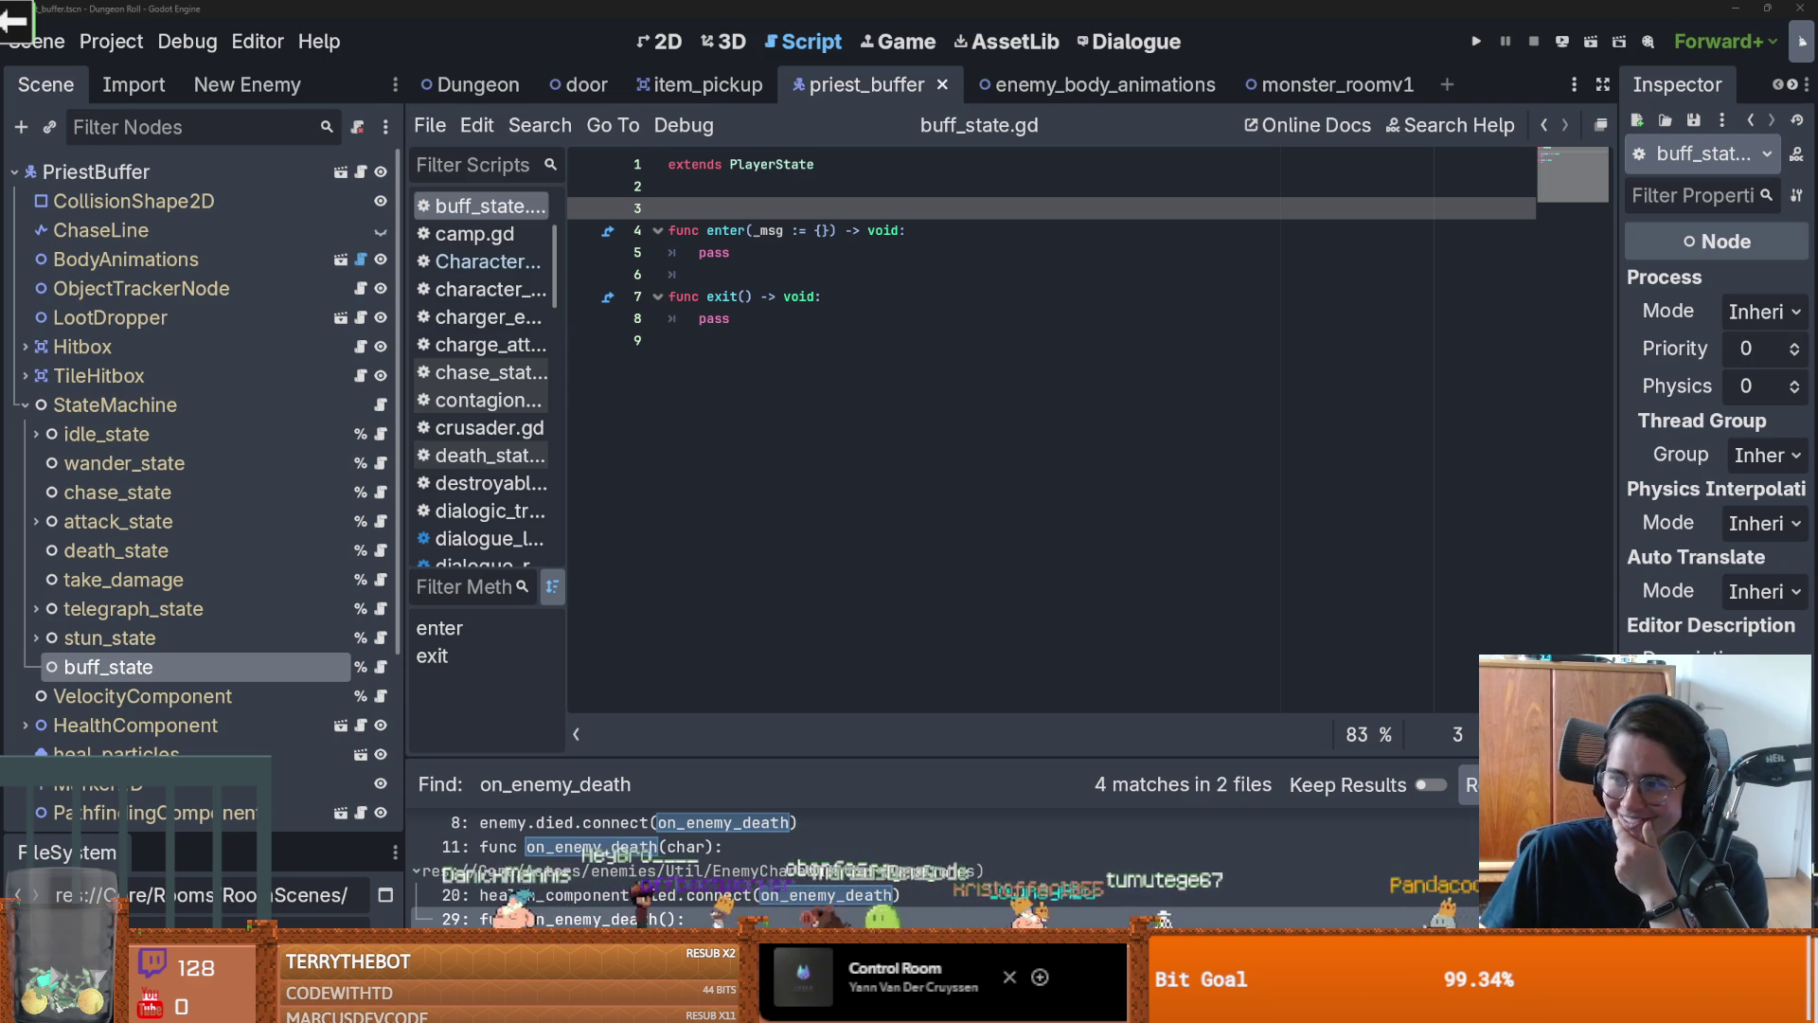
{"action": "key", "text": "alt+Tab"}
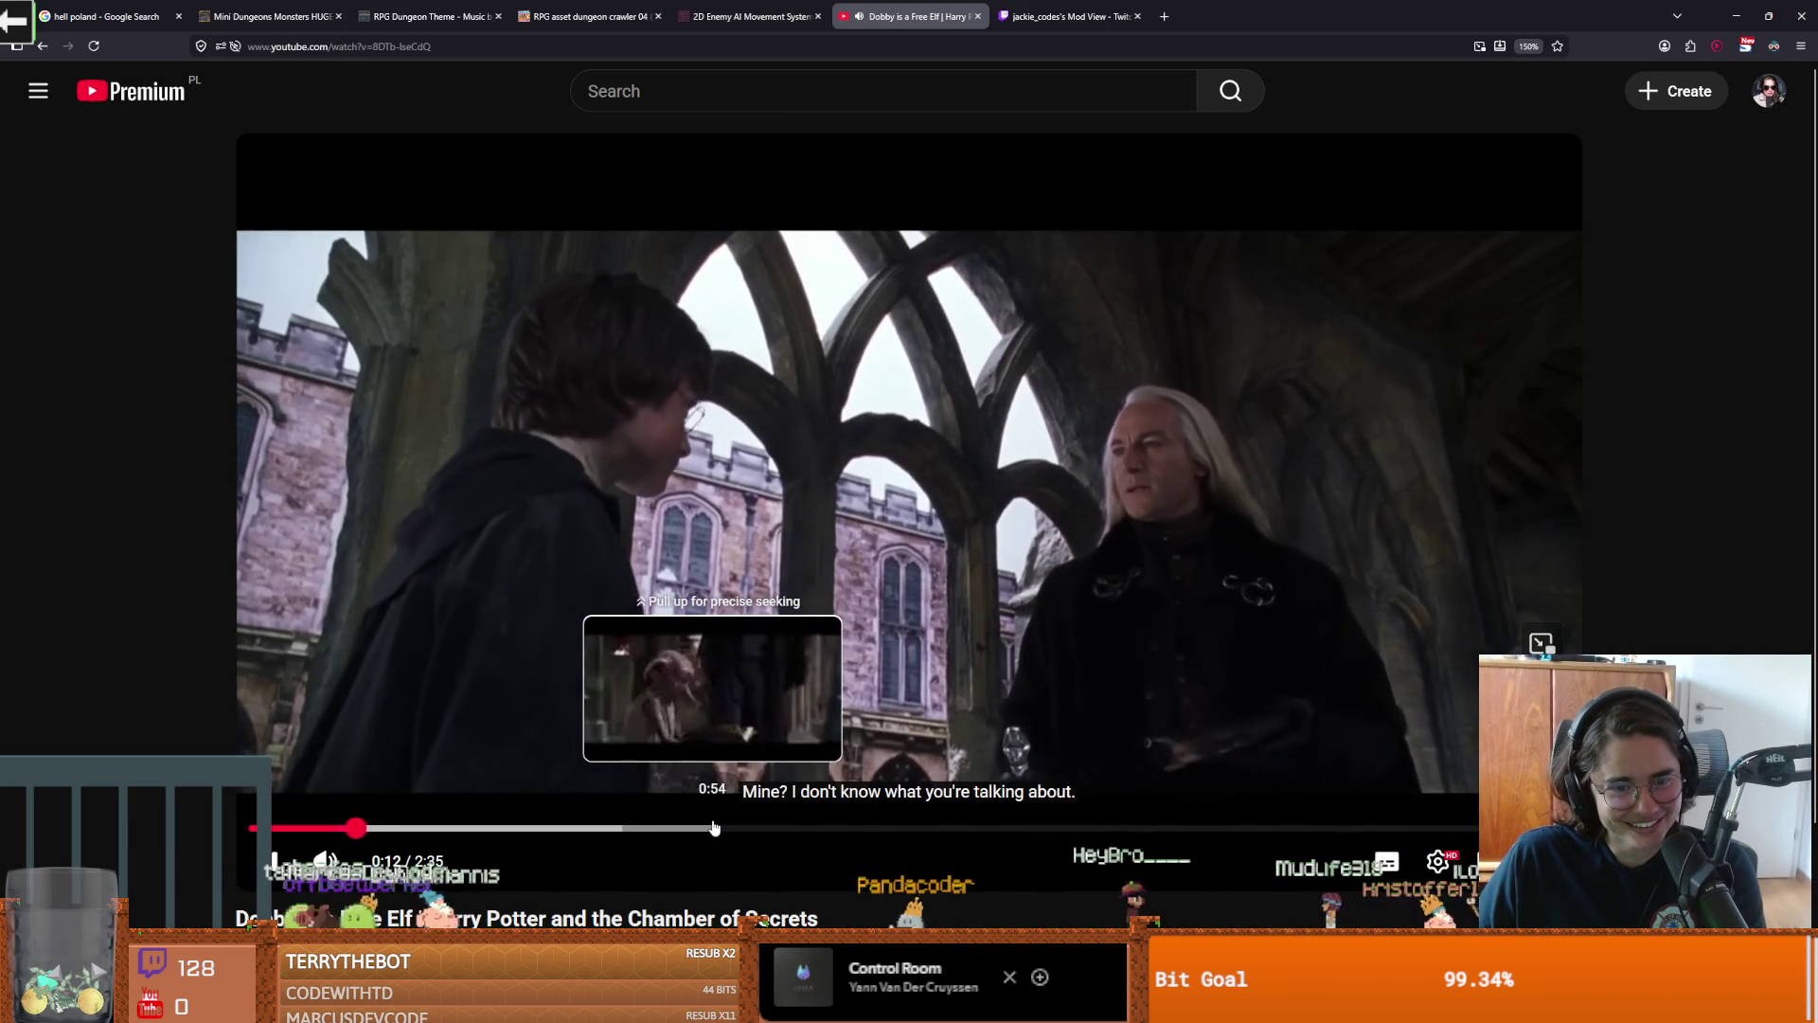
Jump the Dobby clip to 0:54, pause it at 1:06, and return to Godot
{"action": "left_click", "coordinate": [713, 827]}
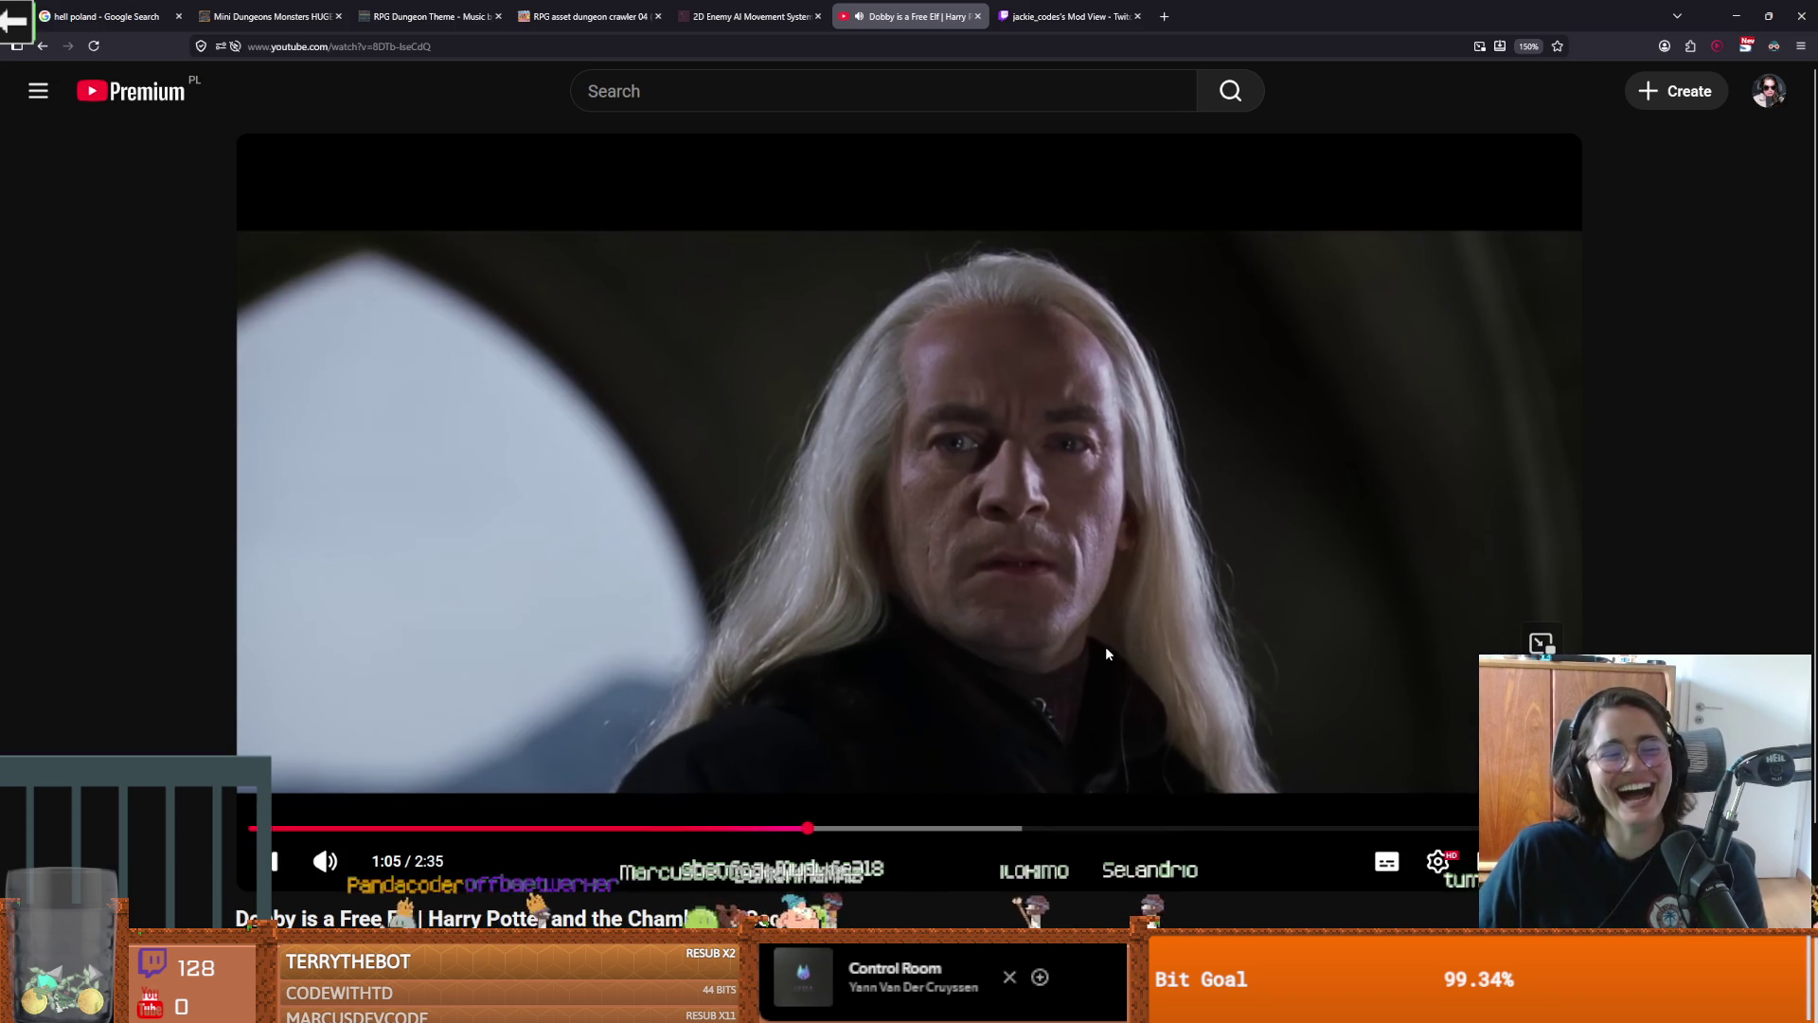
{"action": "left_click", "coordinate": [1105, 654]}
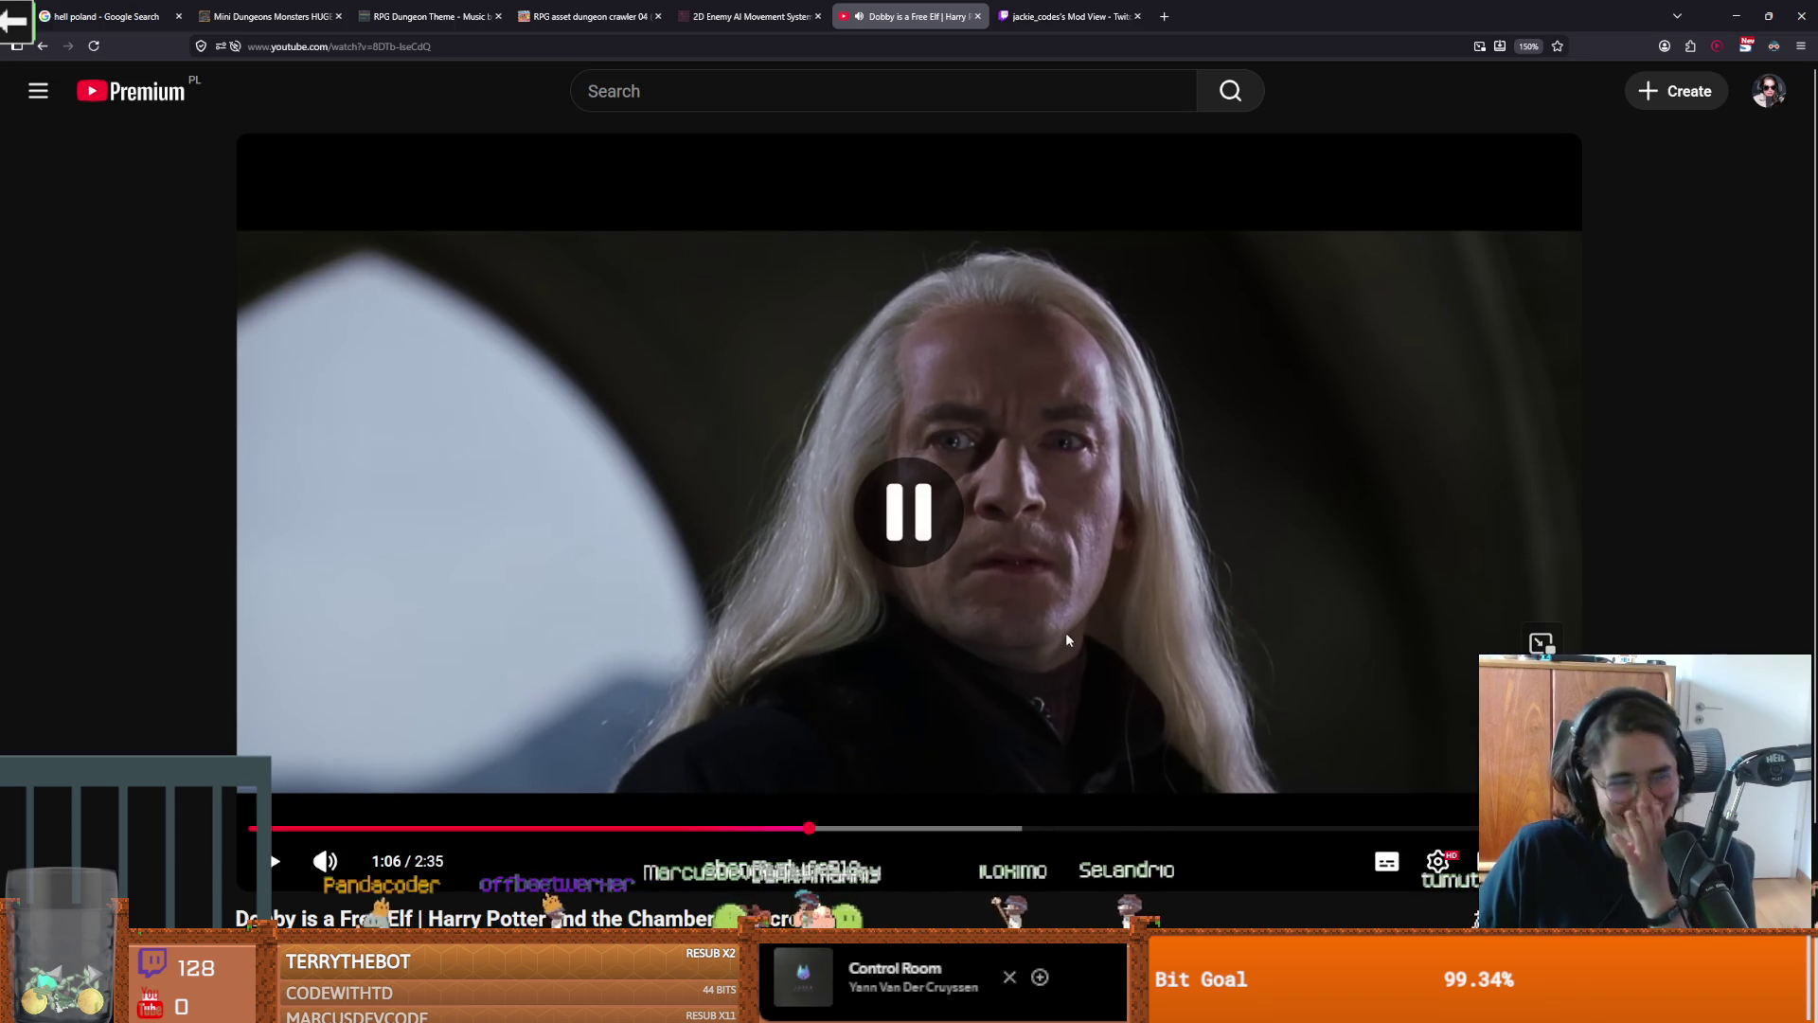
{"action": "key", "text": "alt+Tab"}
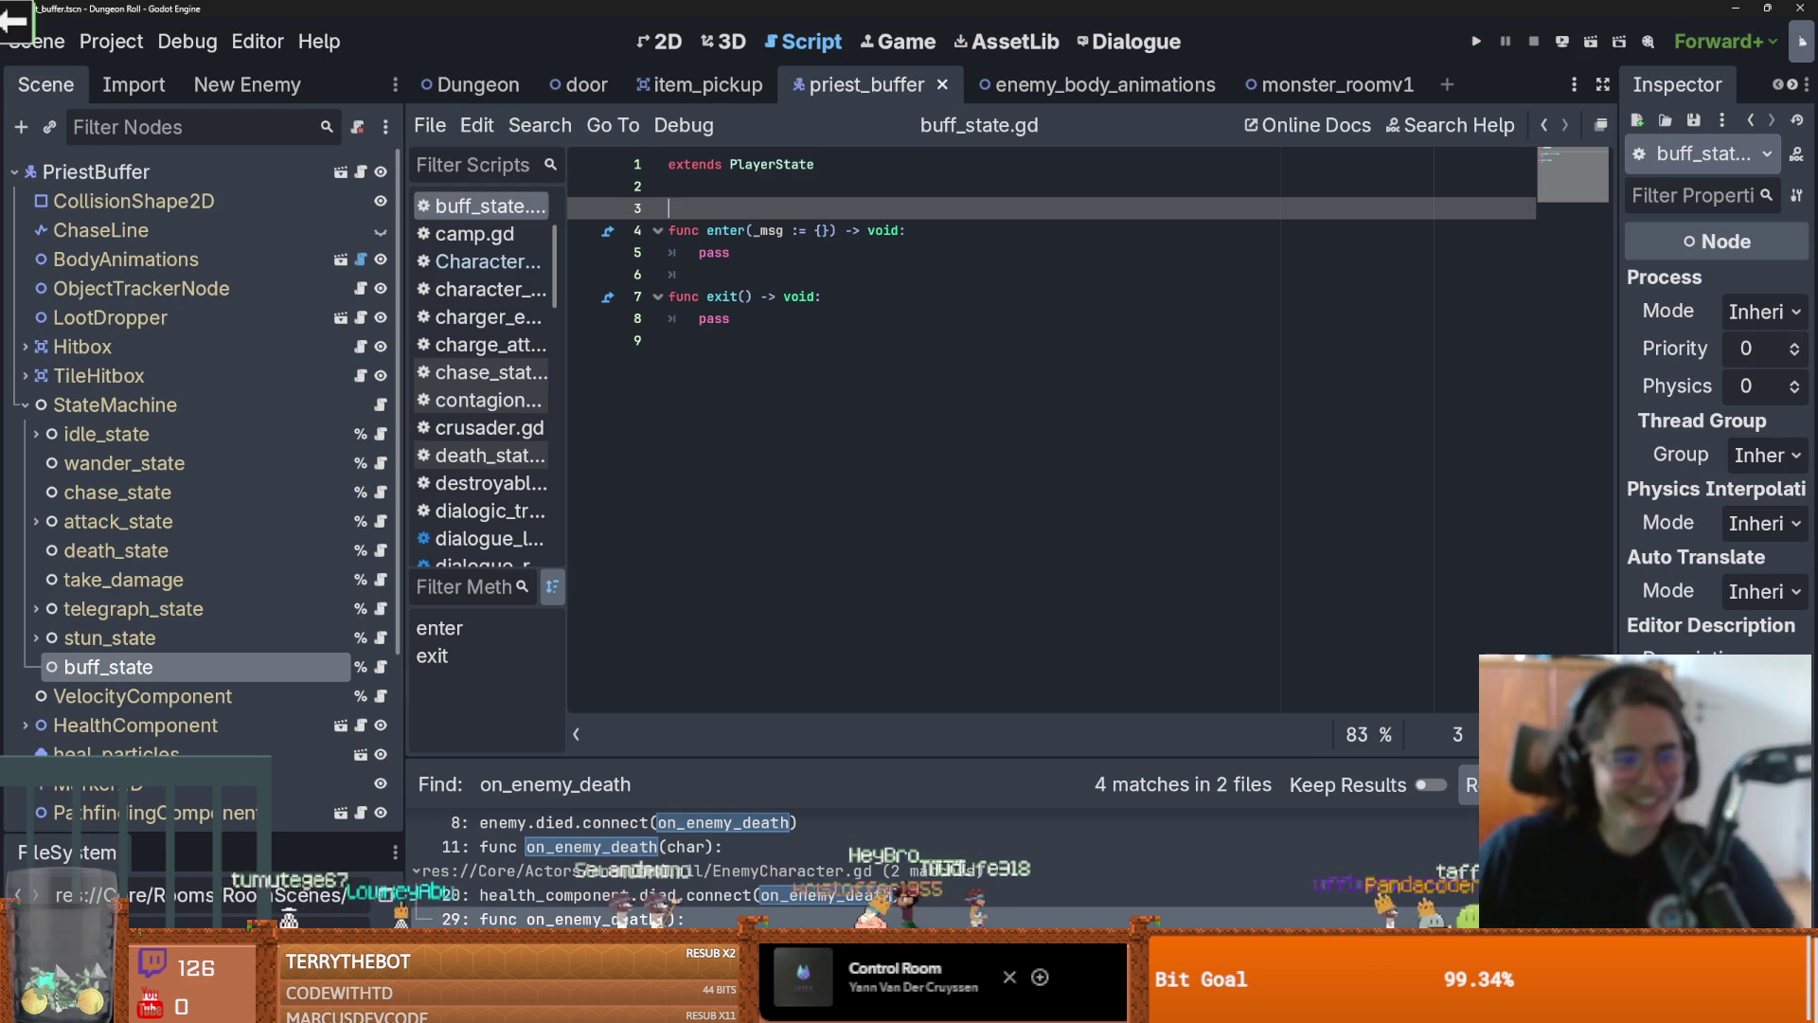
Add a second blank line under extends PlayerState, moving enter() to line 5, and save
{"action": "left_click", "coordinate": [892, 400]}
{"action": "key", "text": "ctrl+s"}
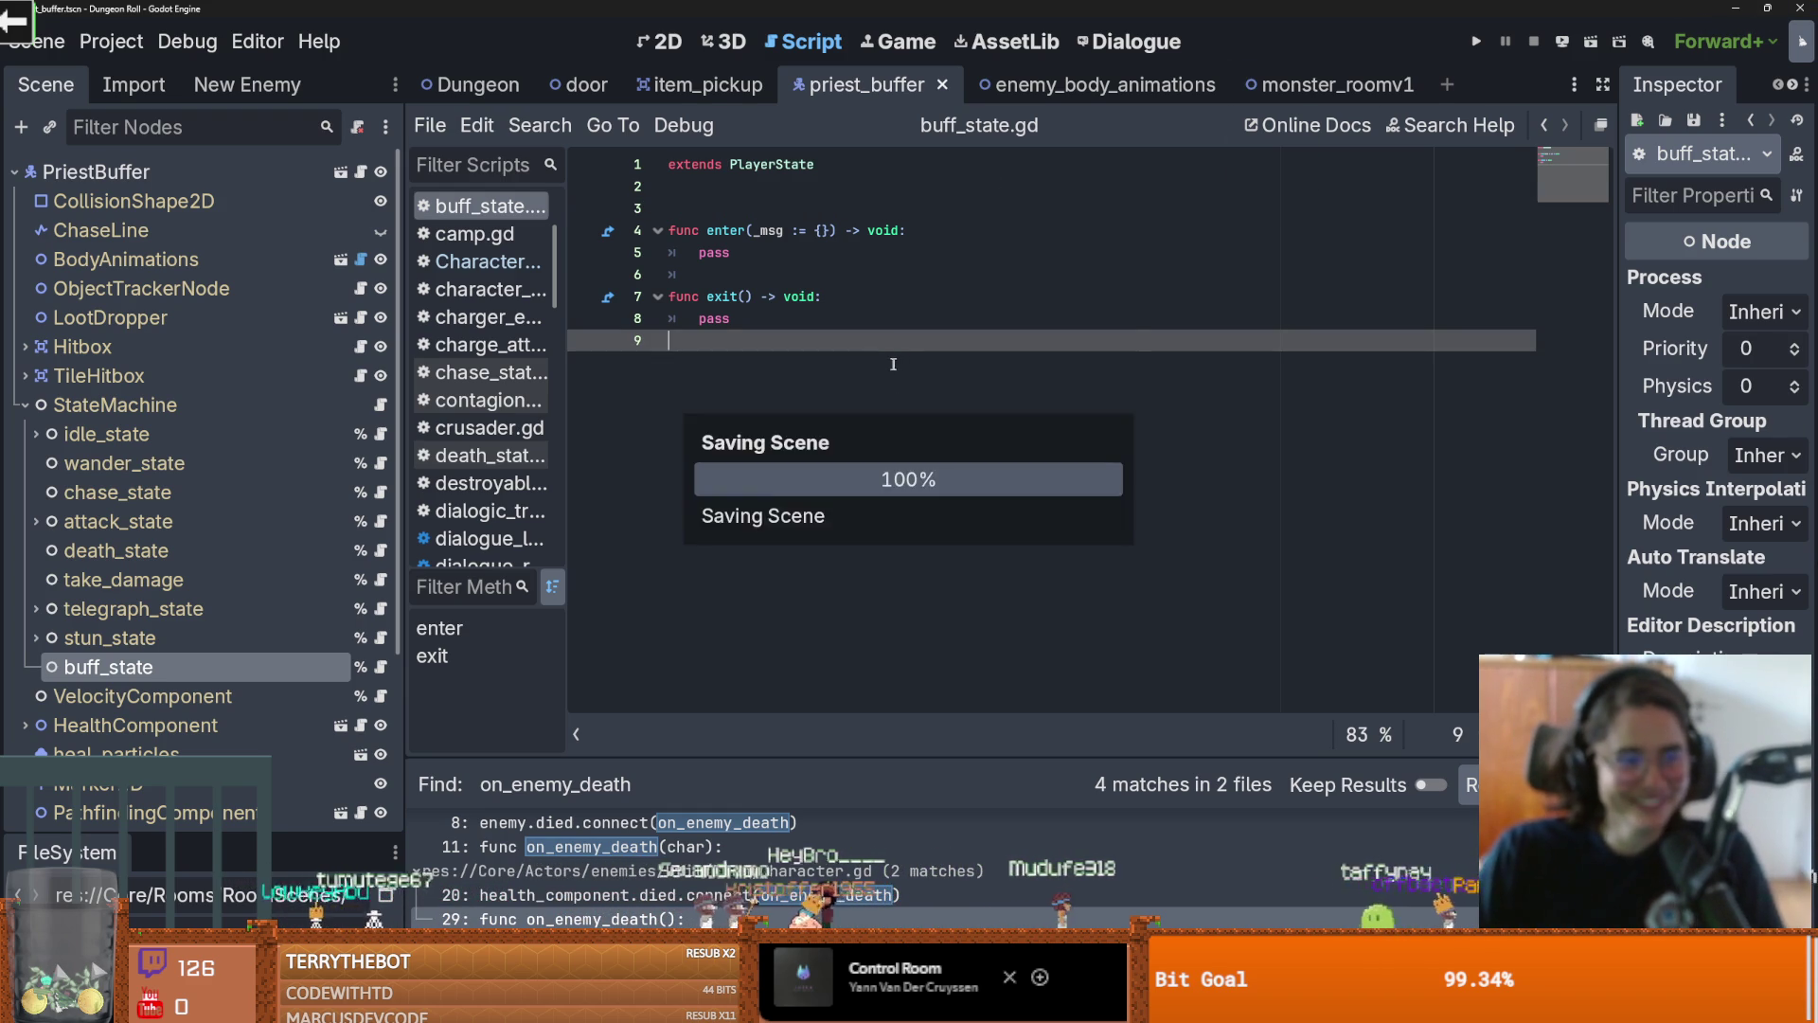
{"action": "left_click", "coordinate": [703, 207]}
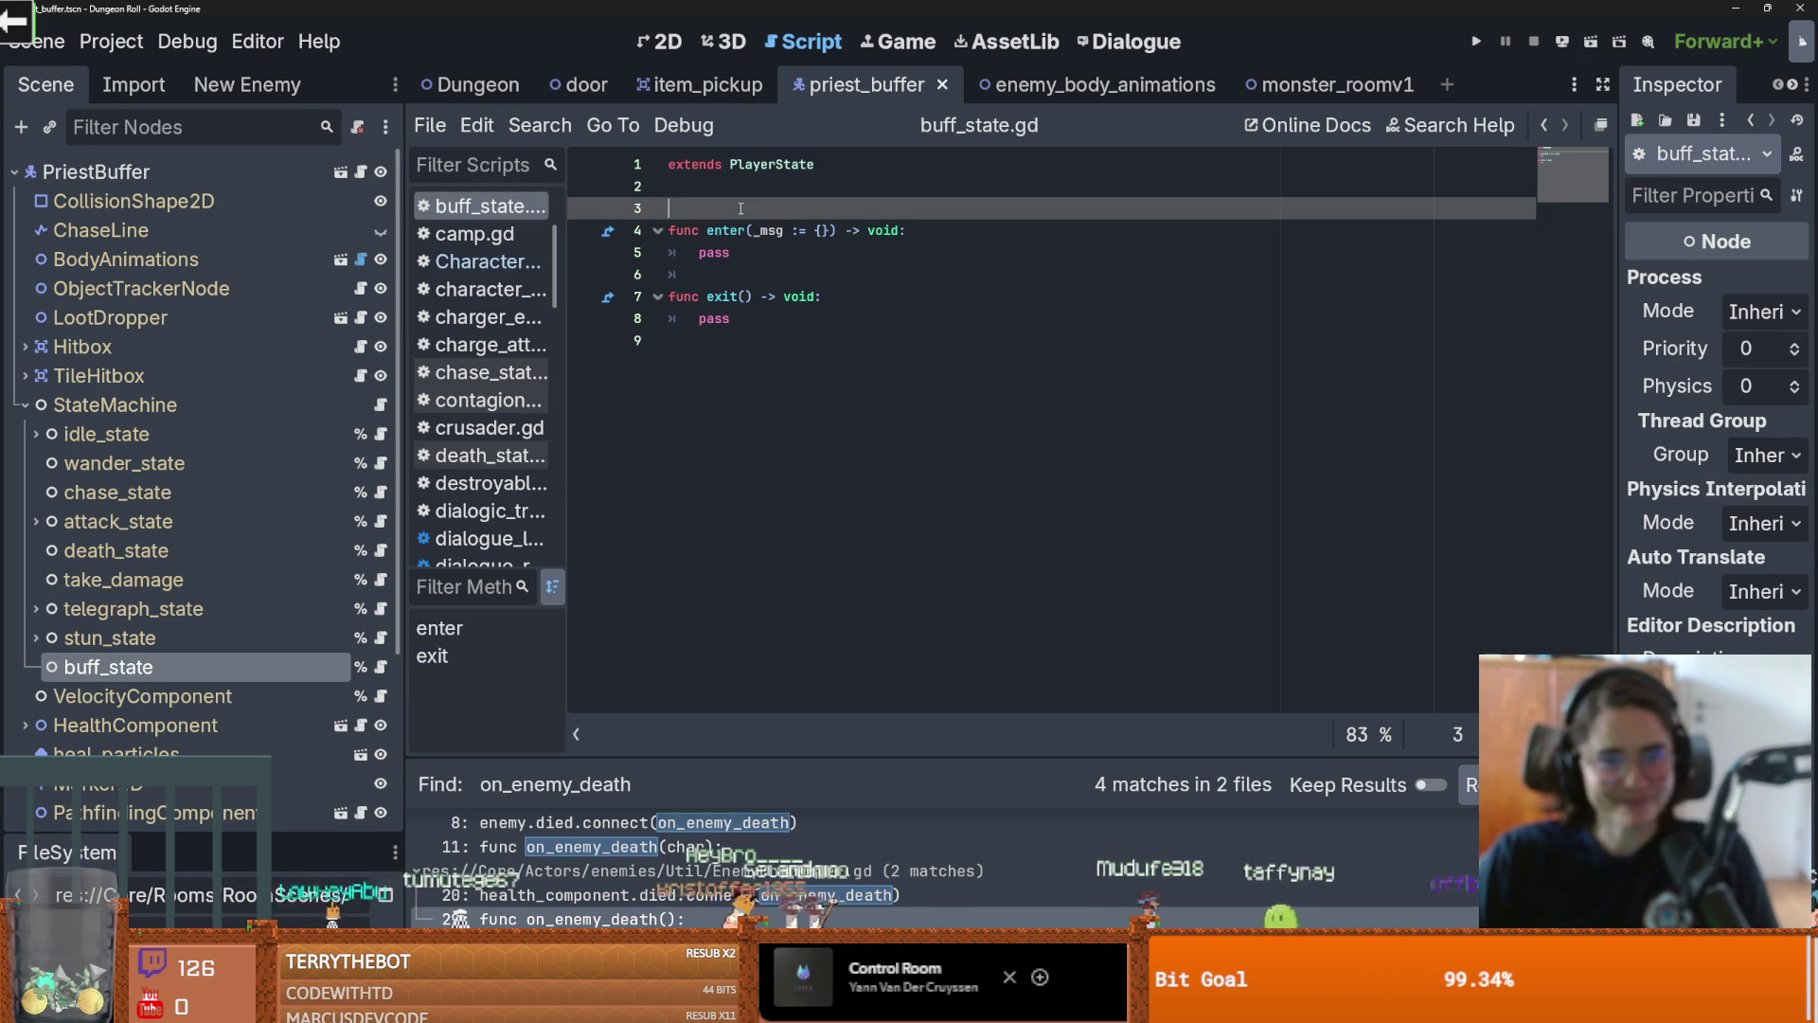
{"action": "key", "text": "Return"}
{"action": "key", "text": "Up"}
{"action": "key", "text": "ctrl+s"}
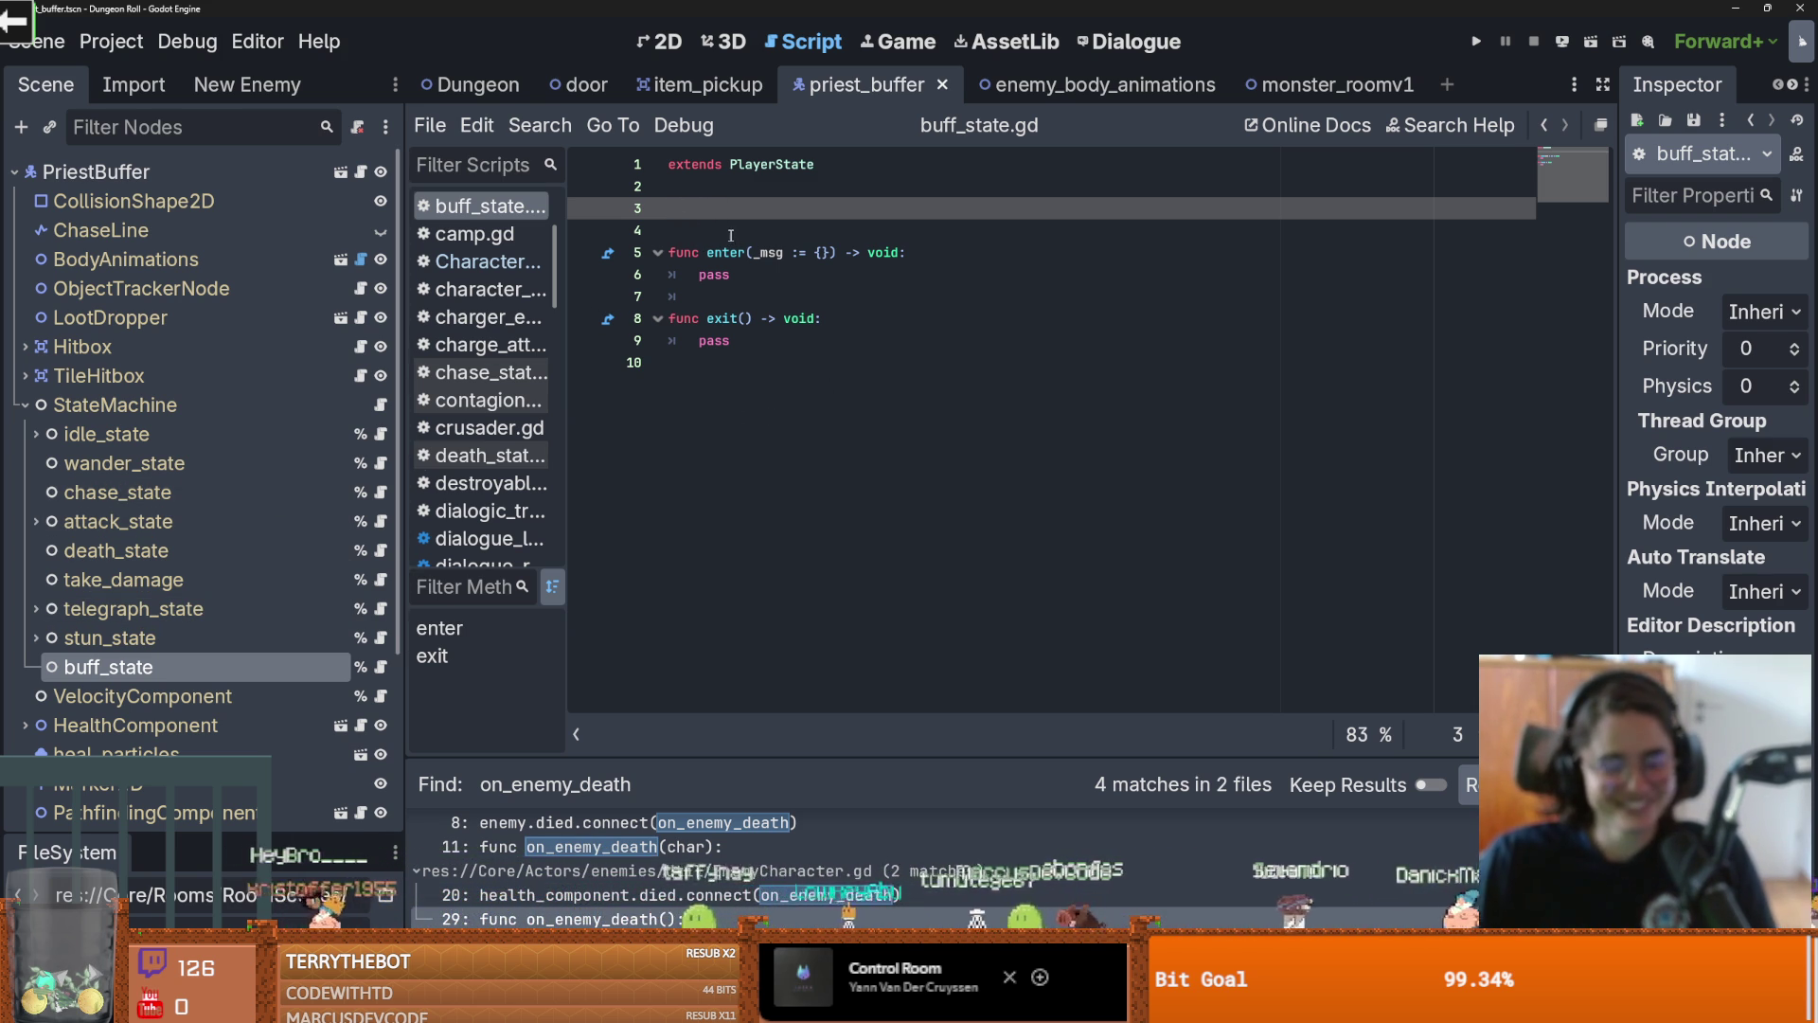
Replace enter()'s pass with 'if player.monsters_to_buff.size() <= 0:' and a pass body, then save
{"action": "double_click", "coordinate": [714, 275]}
{"action": "type", "text": "if player.monsters_to_buff.size()"}
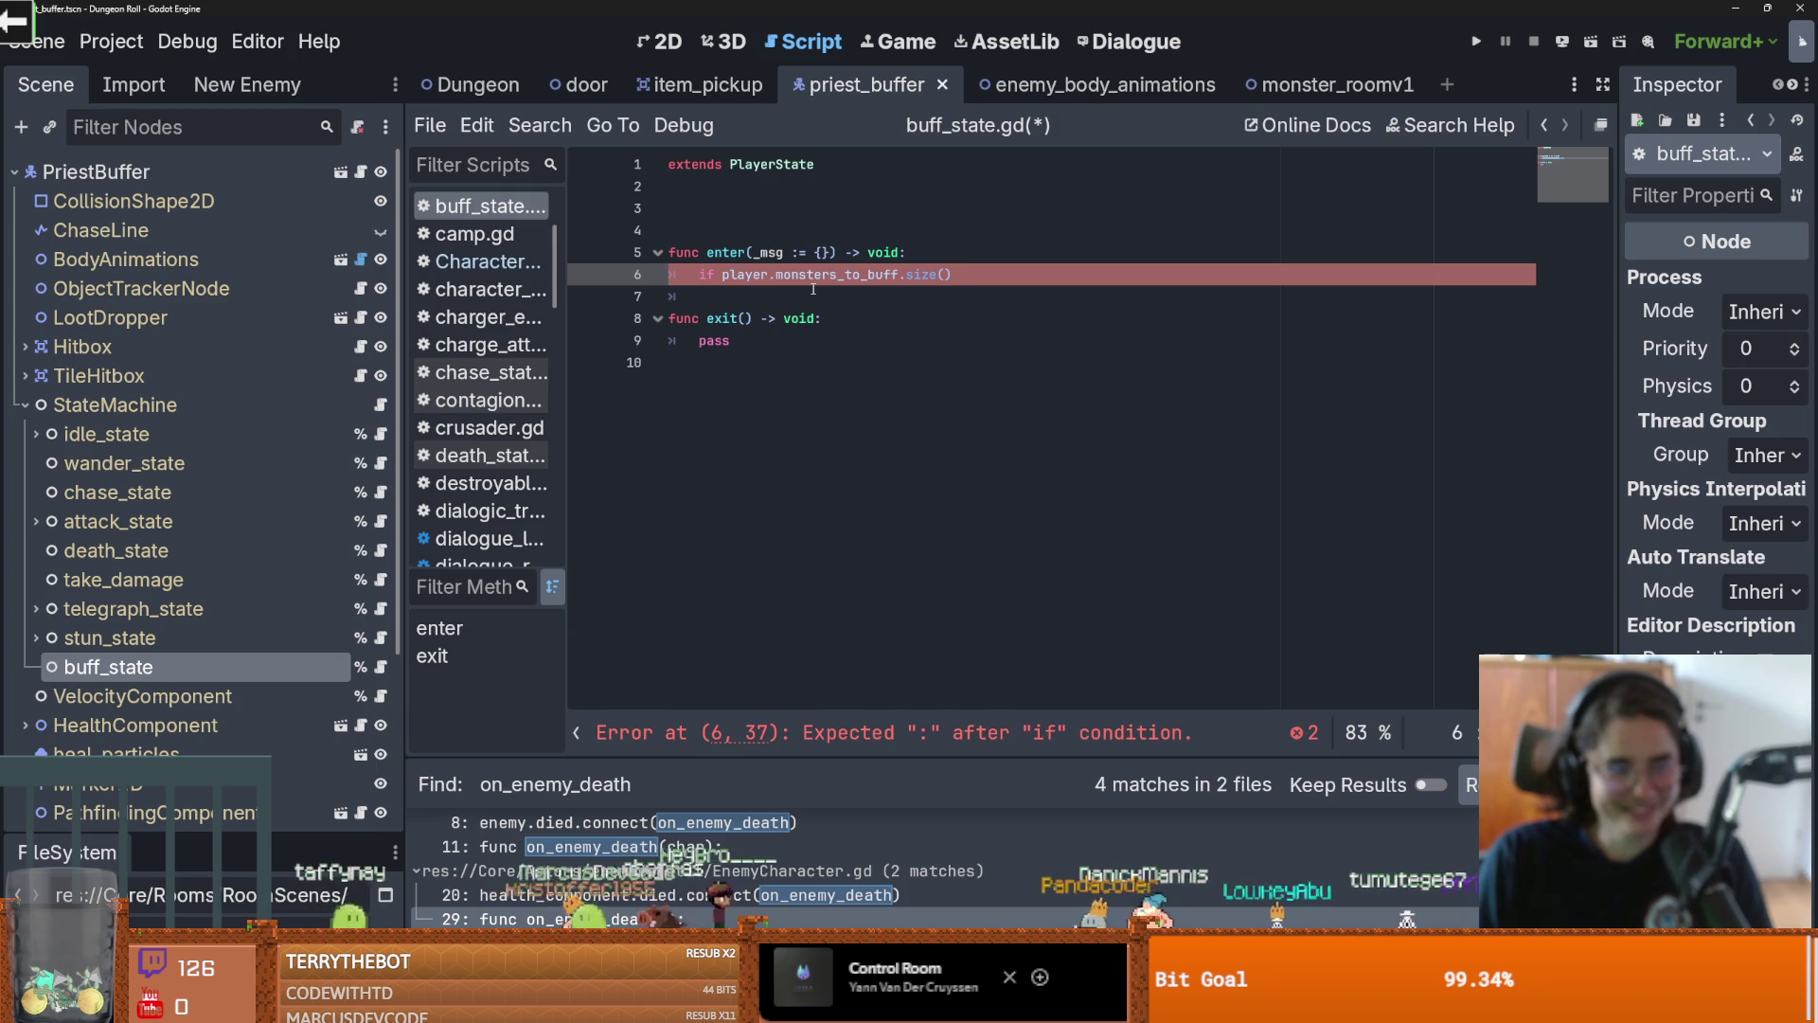
{"action": "type", "text": " > "}
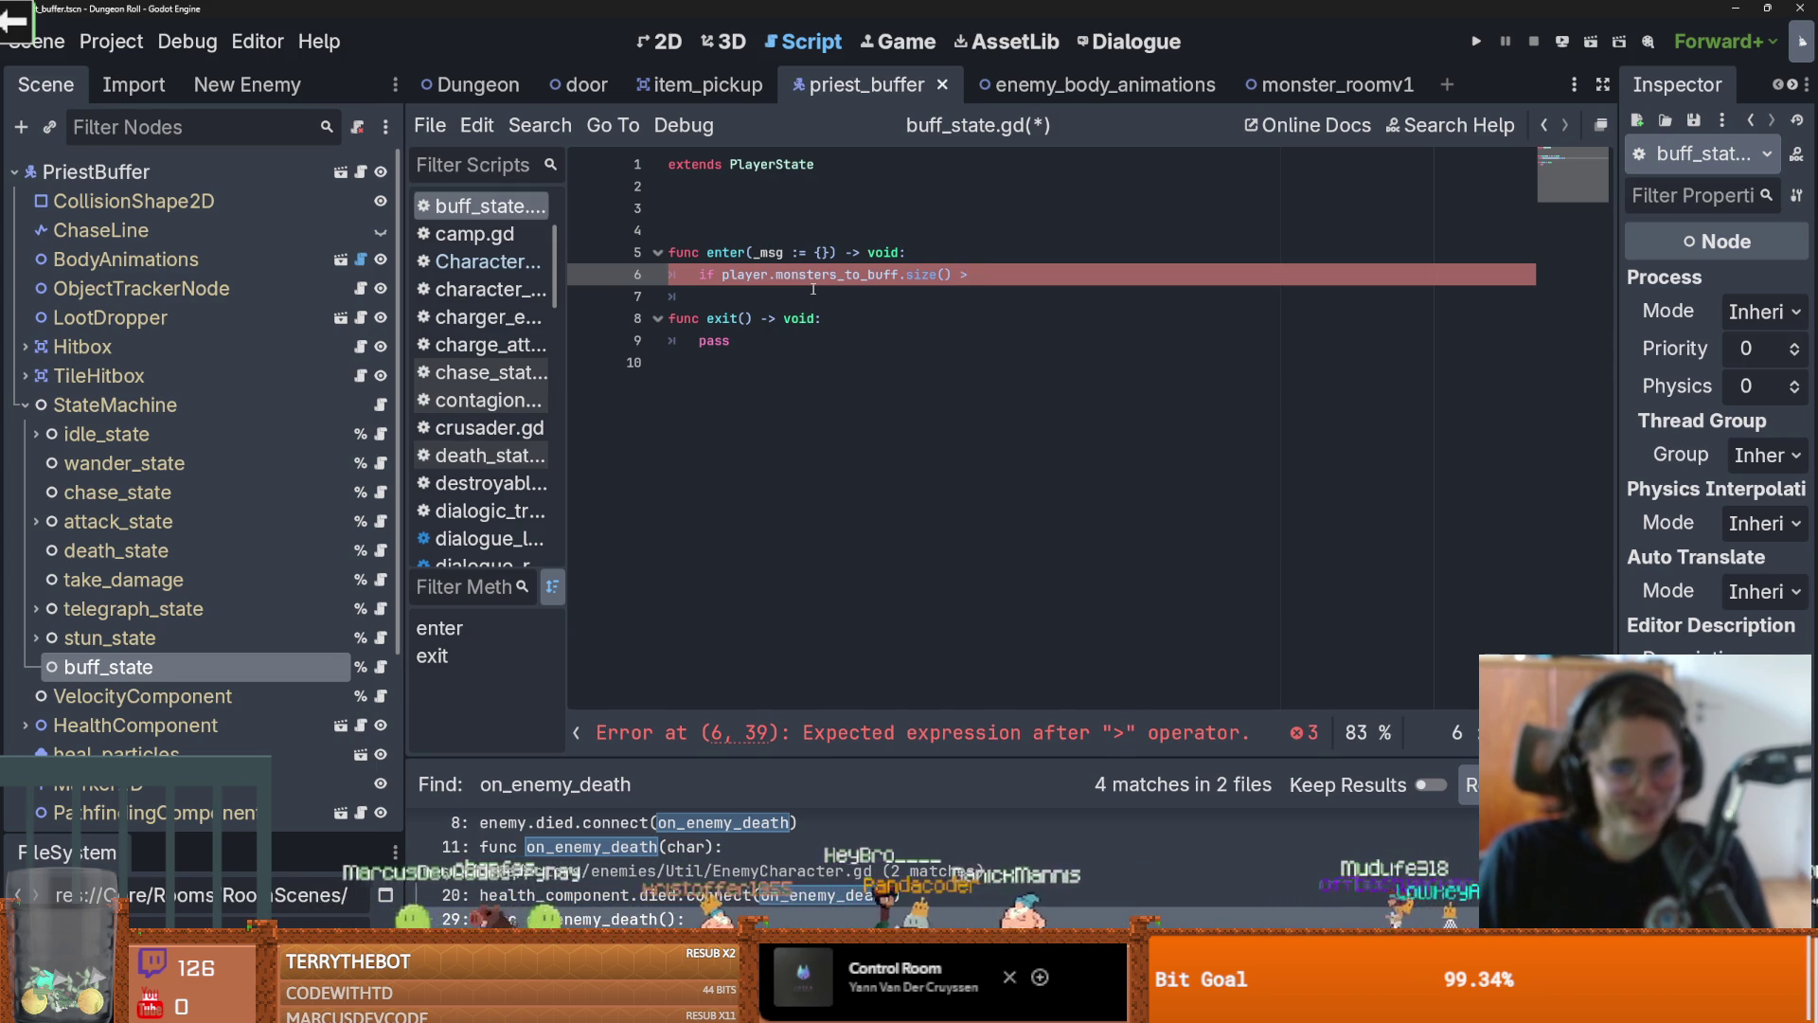
{"action": "type", "text": "0"}
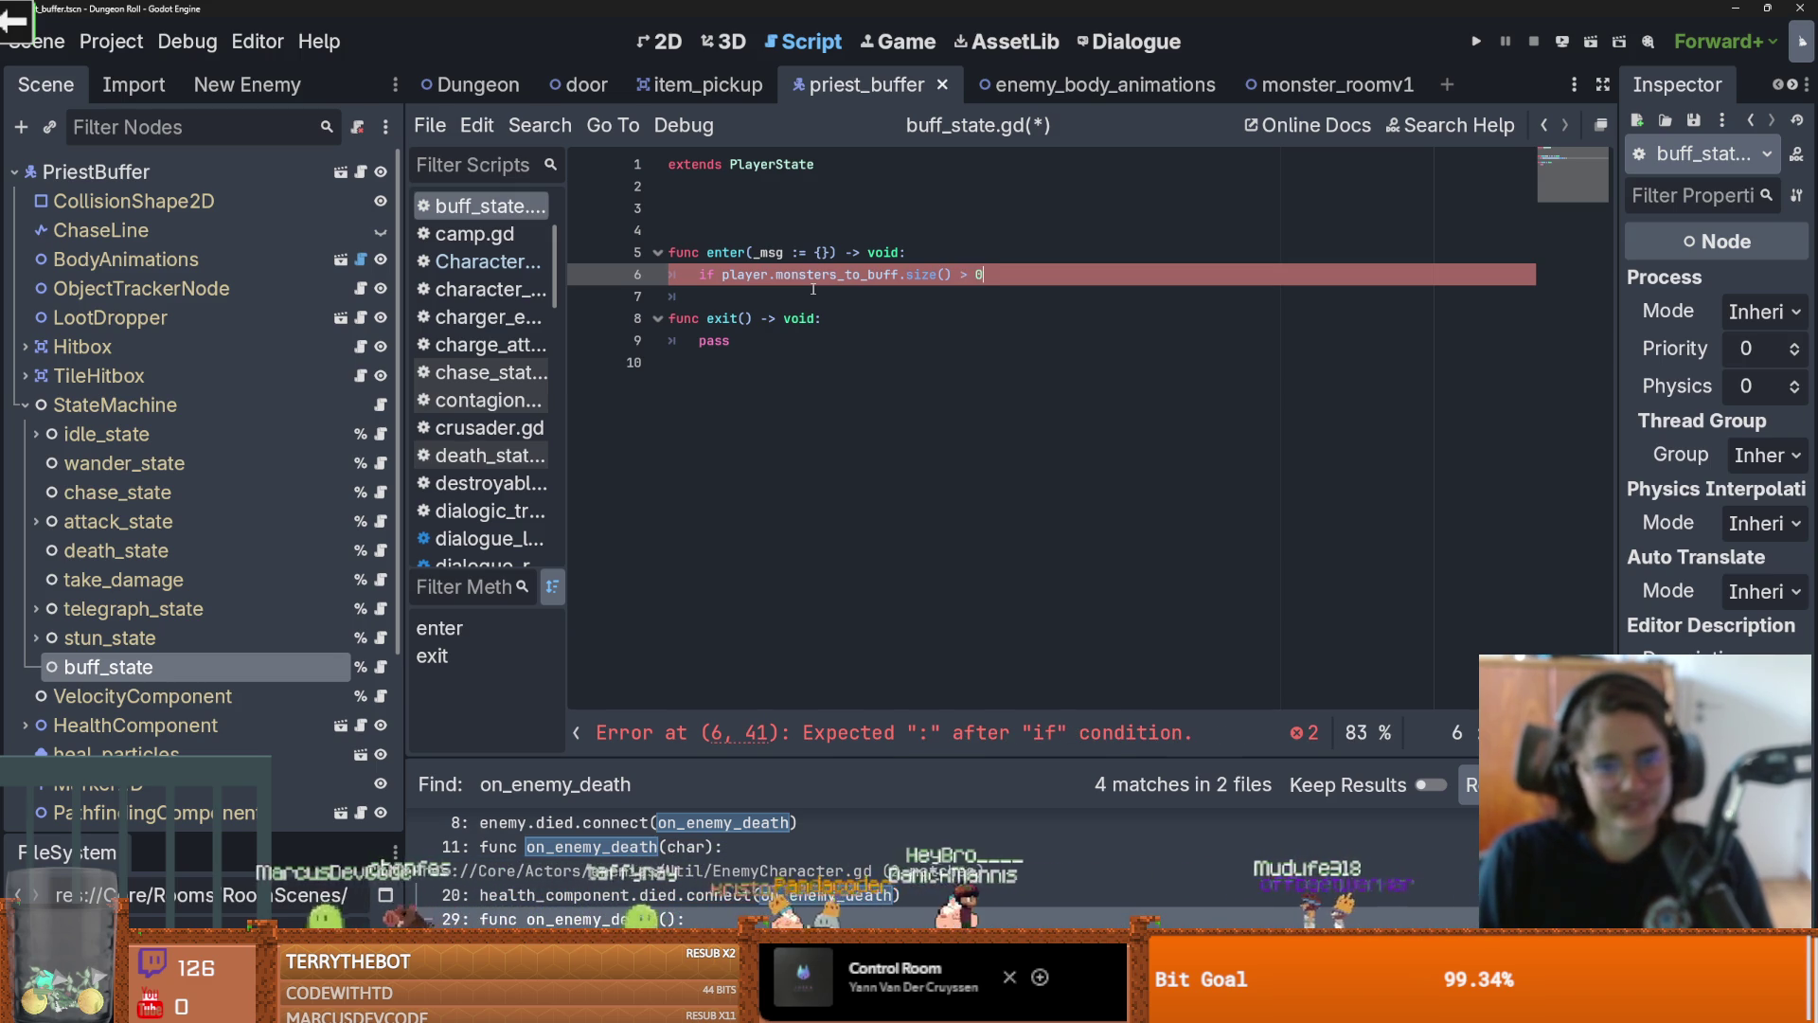
{"action": "key", "text": "BackSpace"}
{"action": "key", "text": "BackSpace"}
{"action": "key", "text": "BackSpace"}
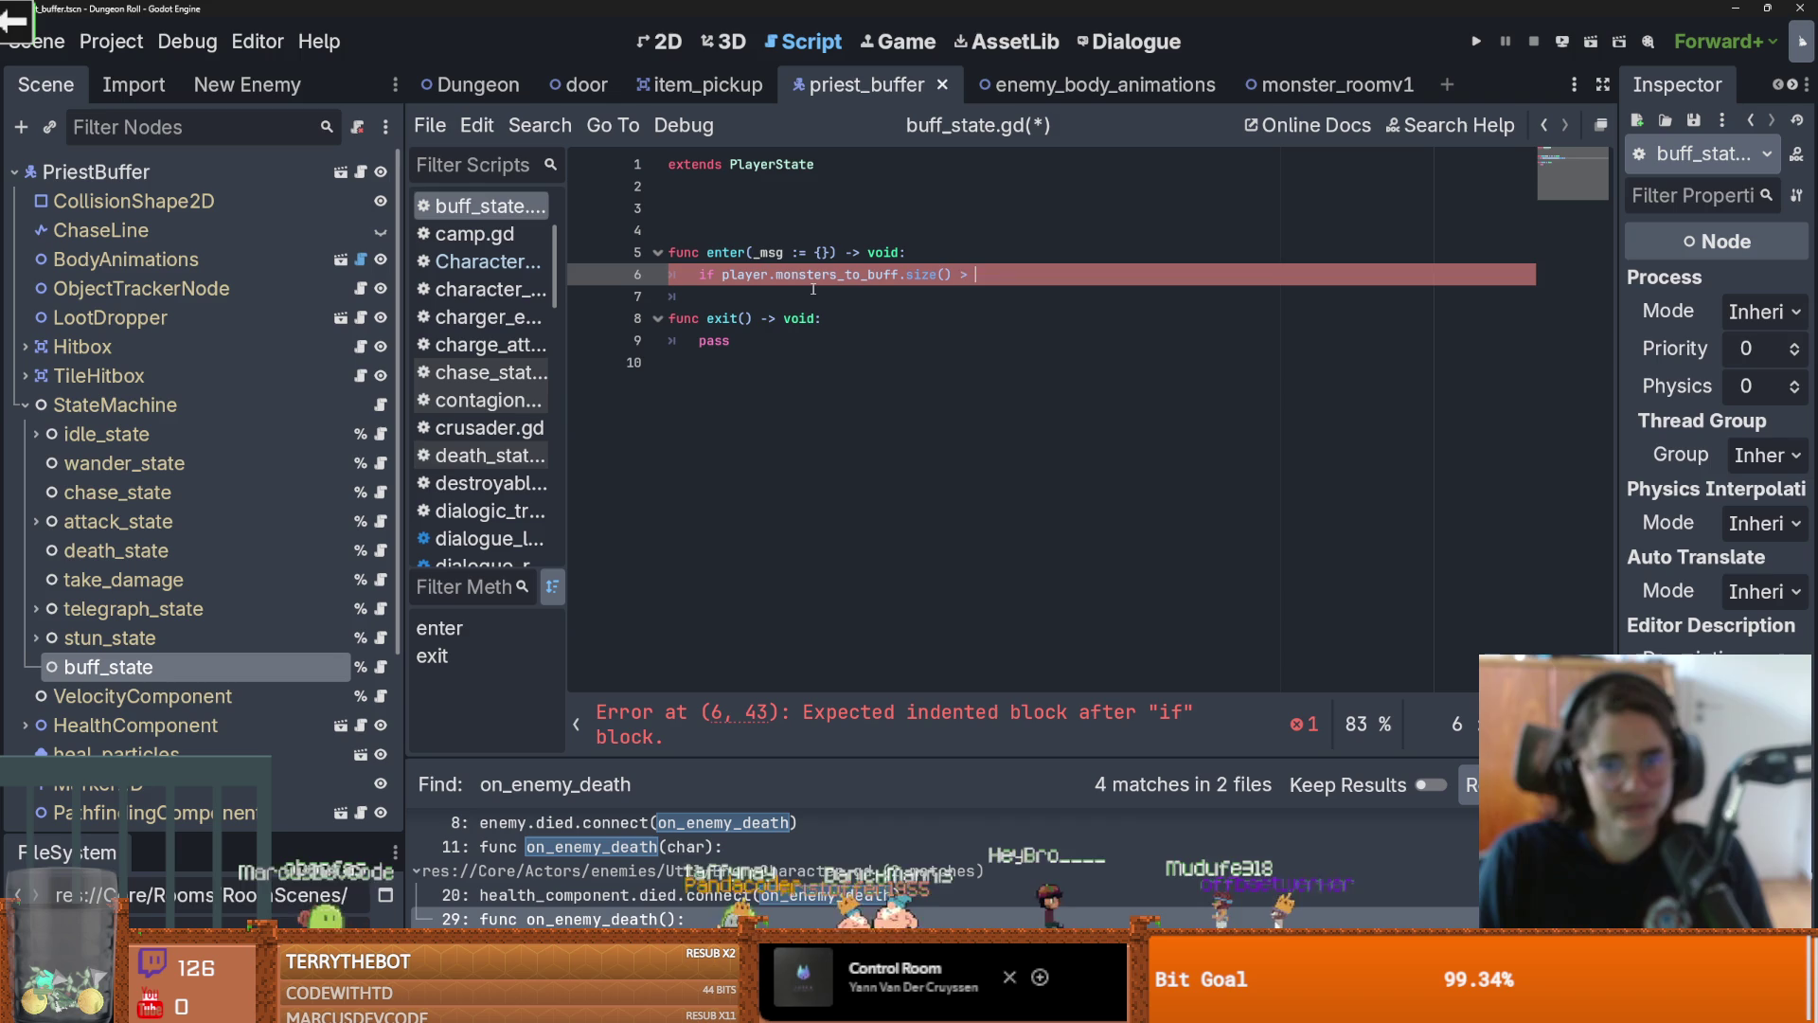
{"action": "type", "text": "<= "}
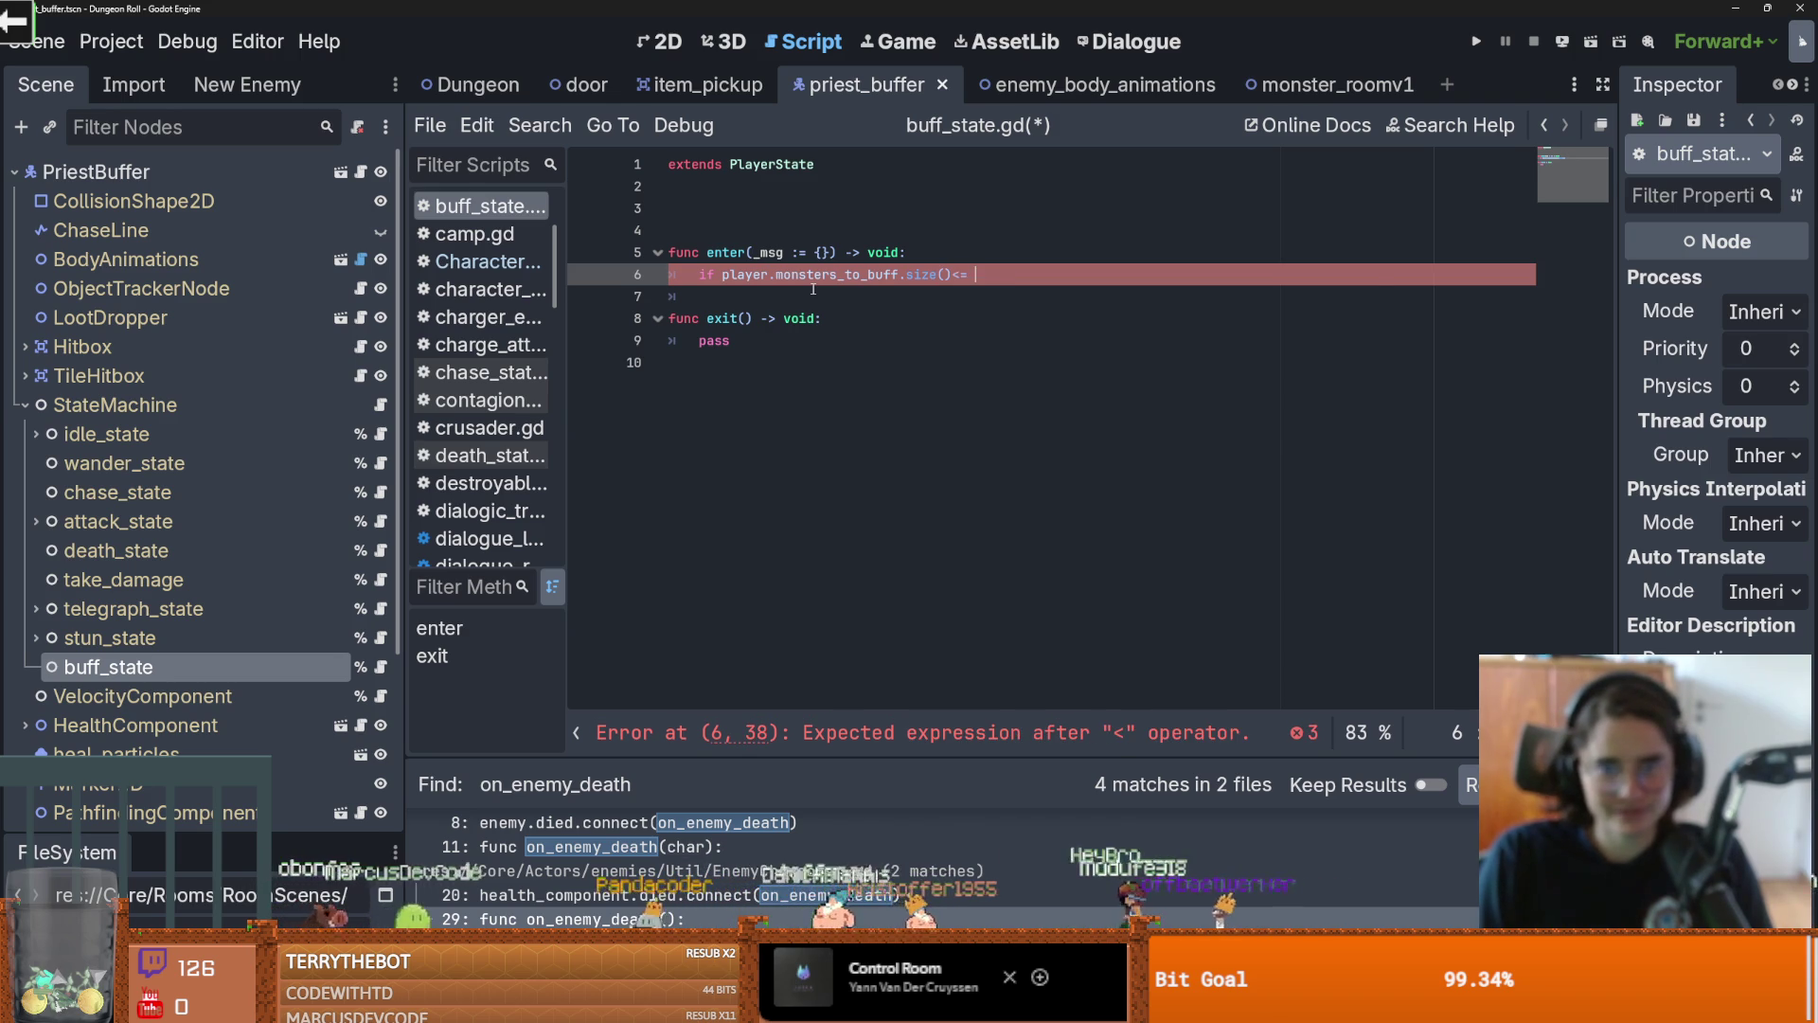
{"action": "type", "text": "0:"}
{"action": "key", "text": "Return"}
{"action": "type", "text": "pass"}
{"action": "key", "text": "ctrl+s"}
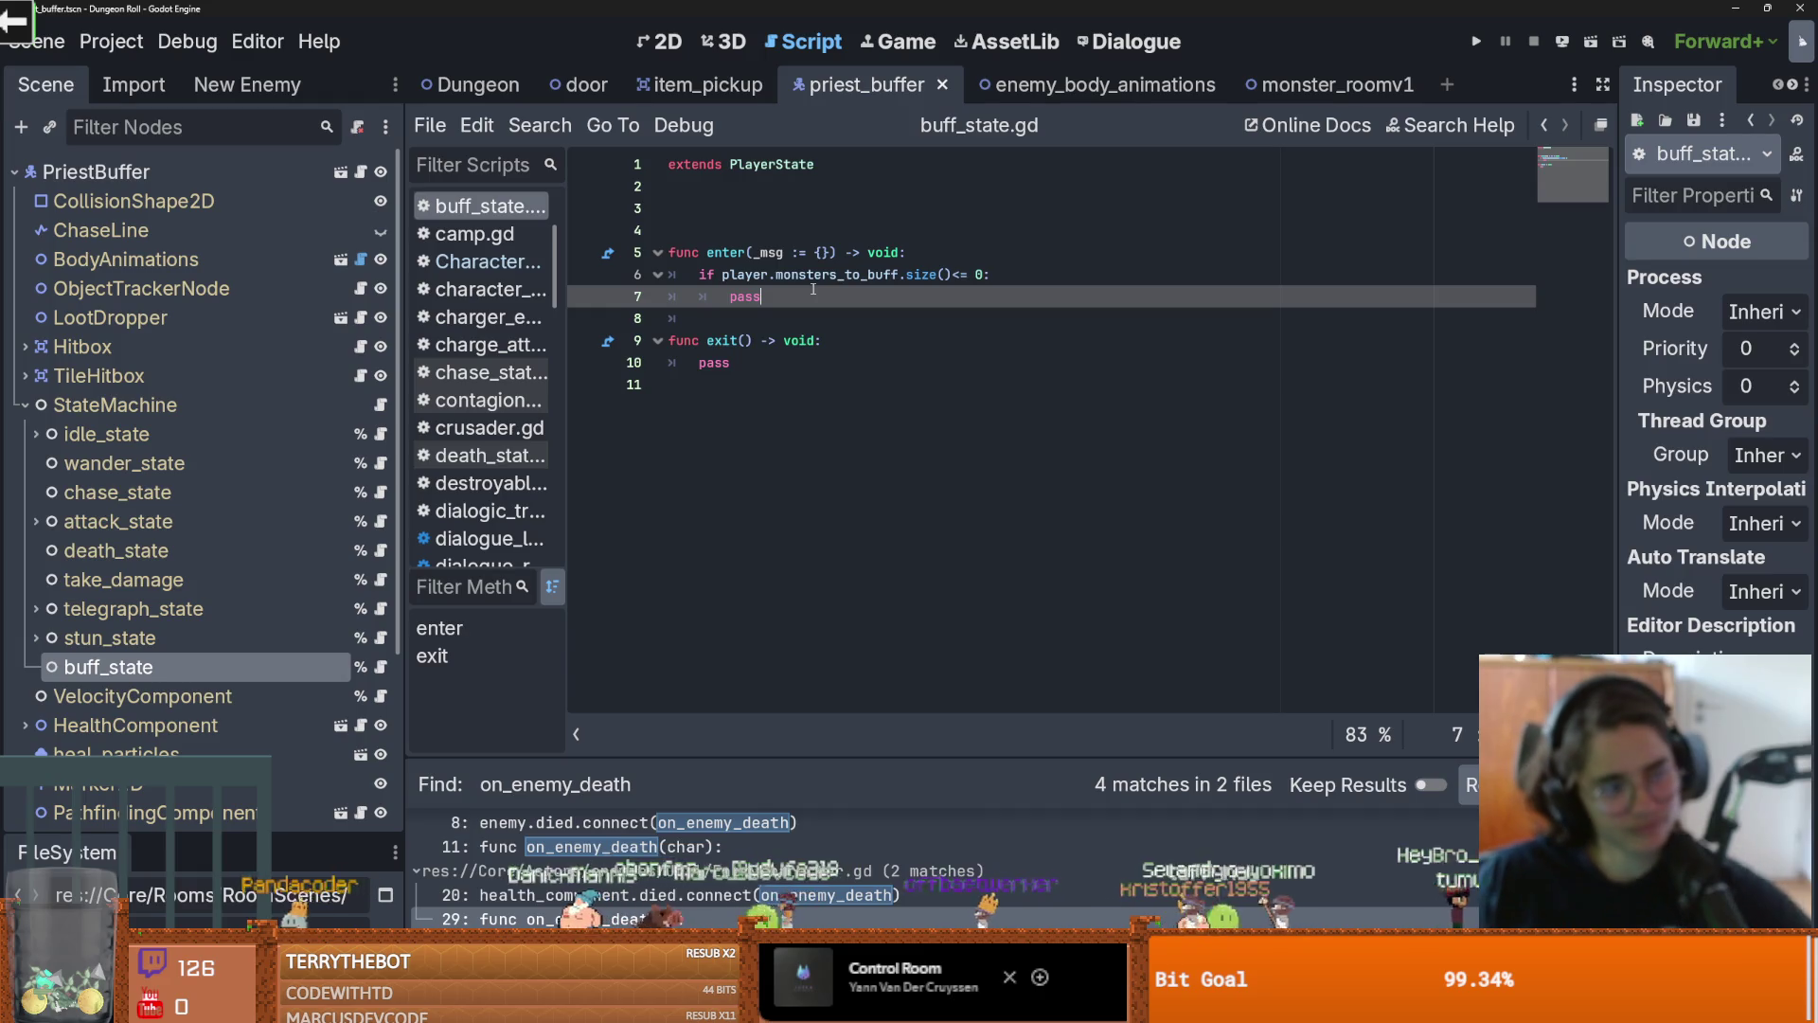
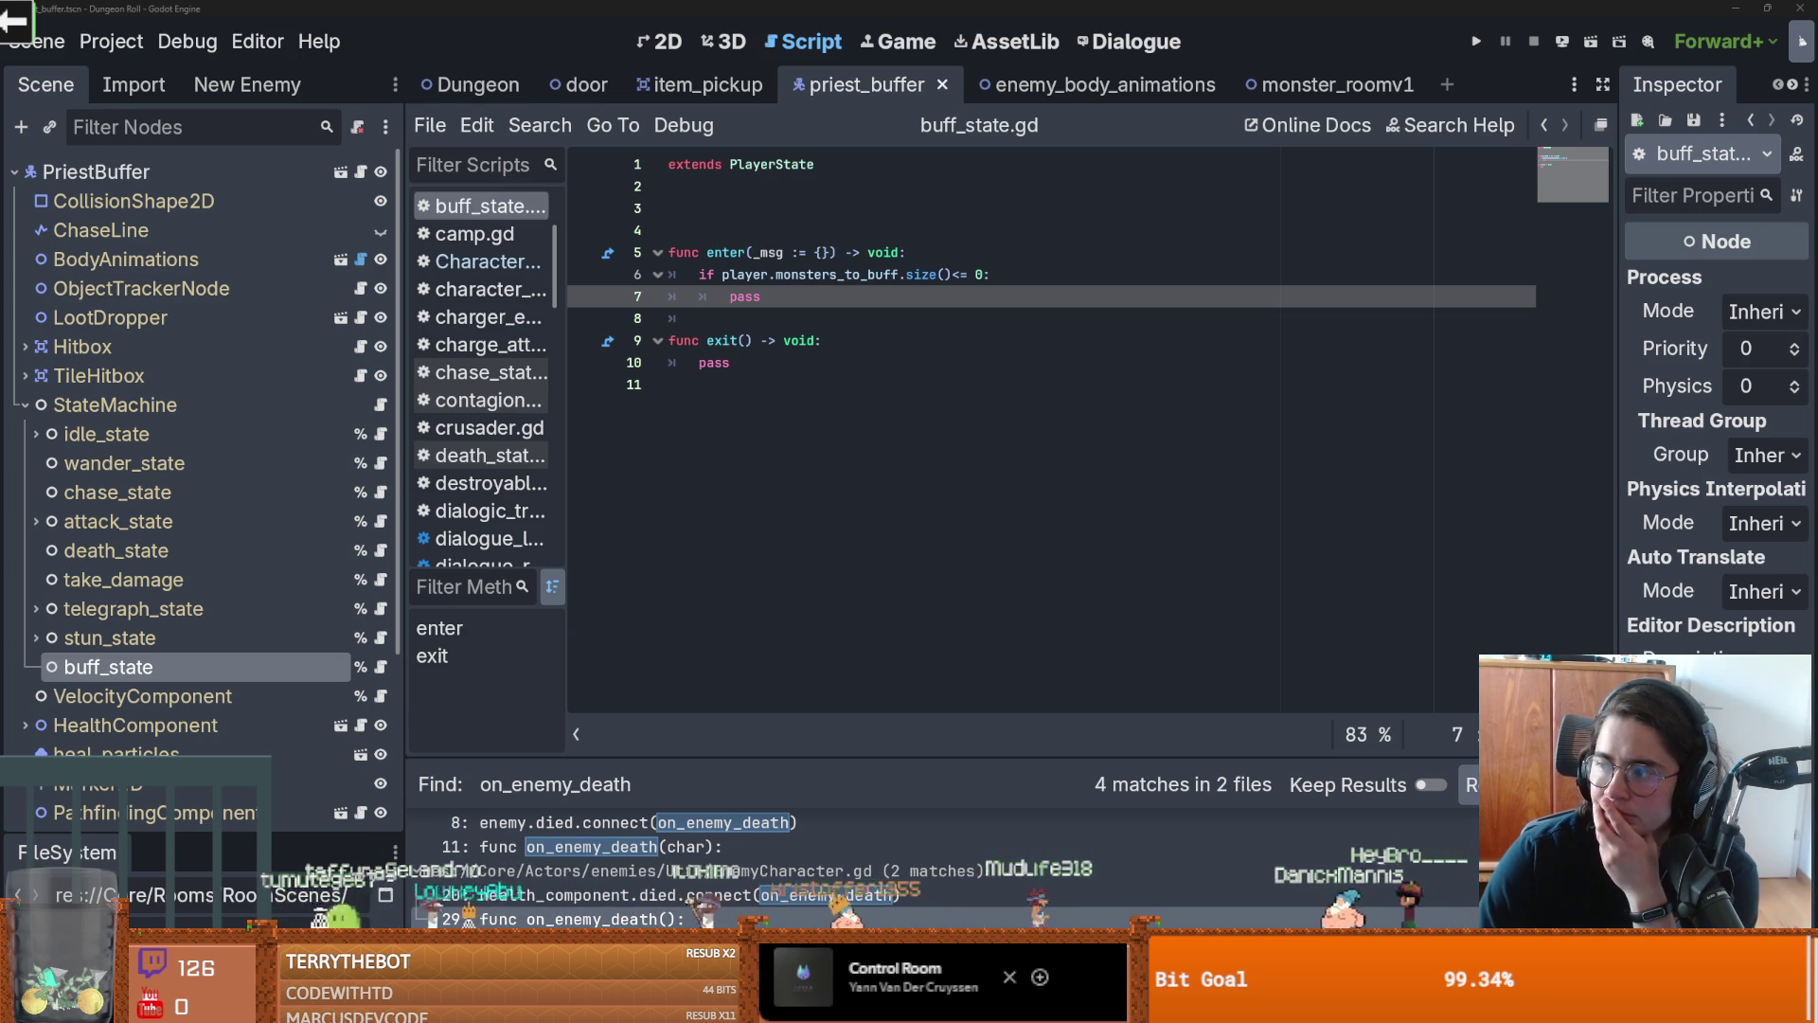
Switch to the browser showing Teufel's ROCKSTER NEO product page
{"action": "key", "text": "alt+Tab"}
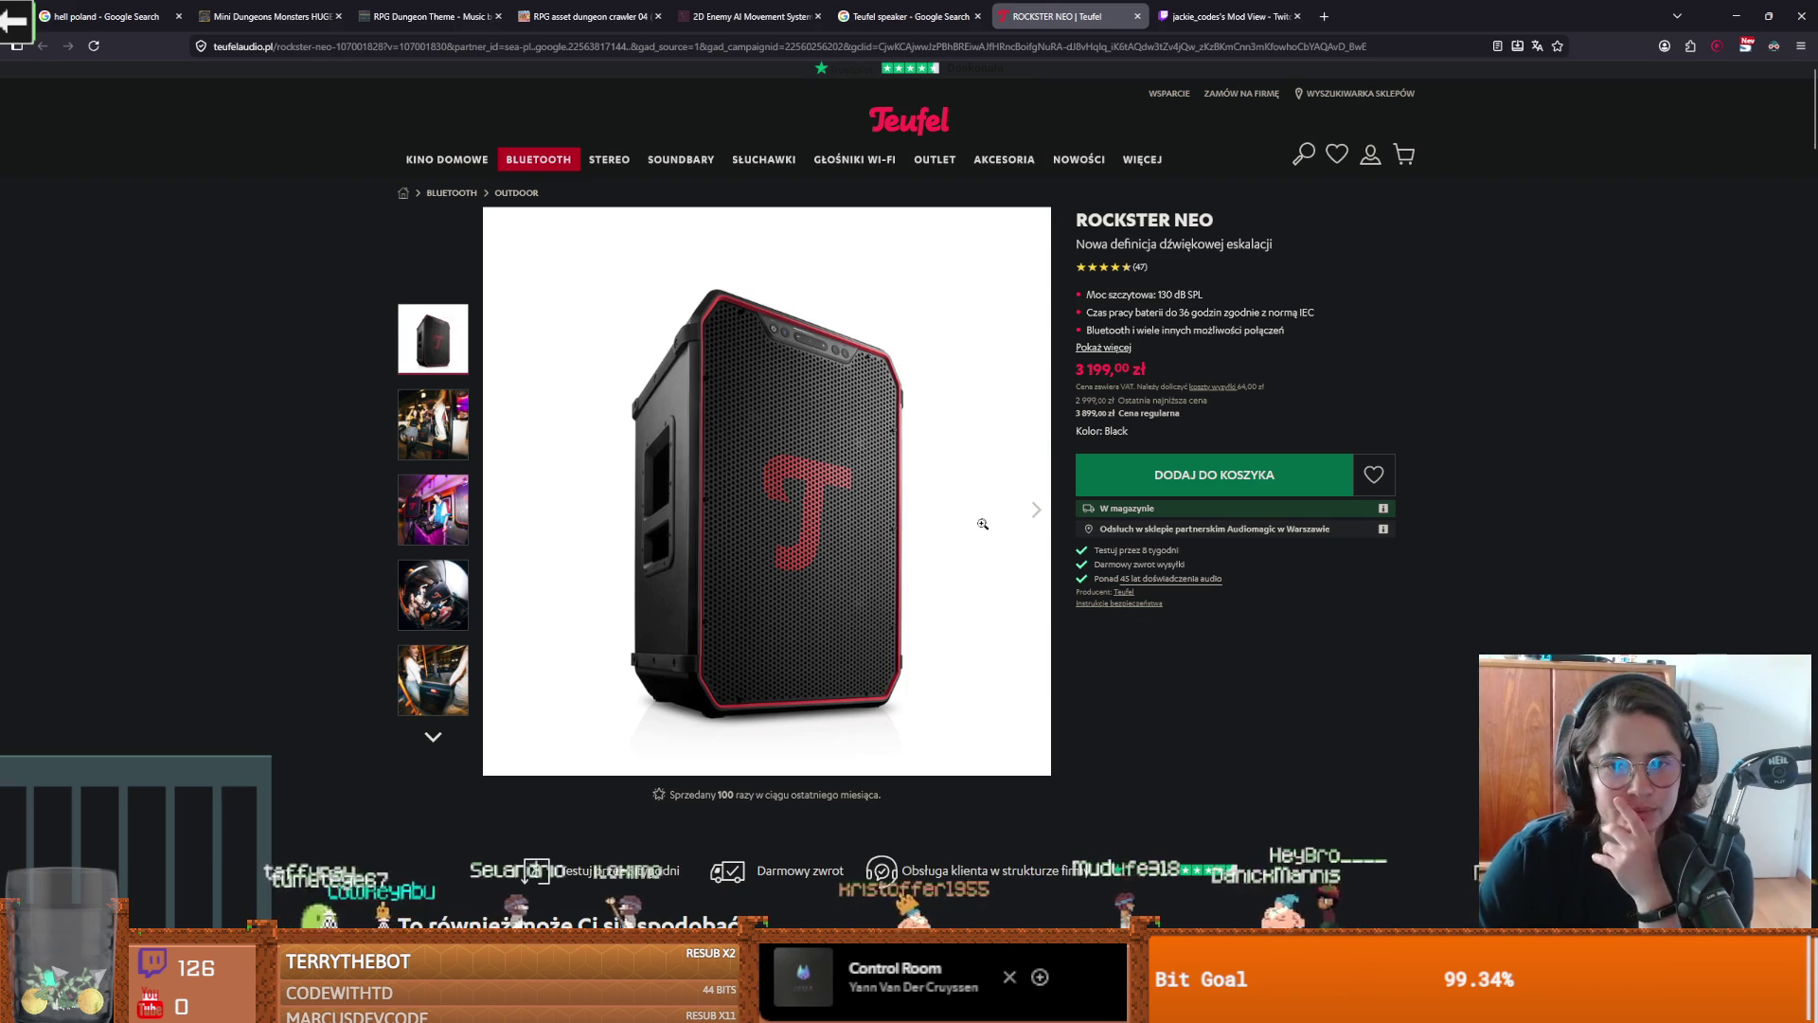
Page through the Rockster Neo photos in the full-screen viewer, then return to buff_state.gd
{"action": "left_click", "coordinate": [418, 434]}
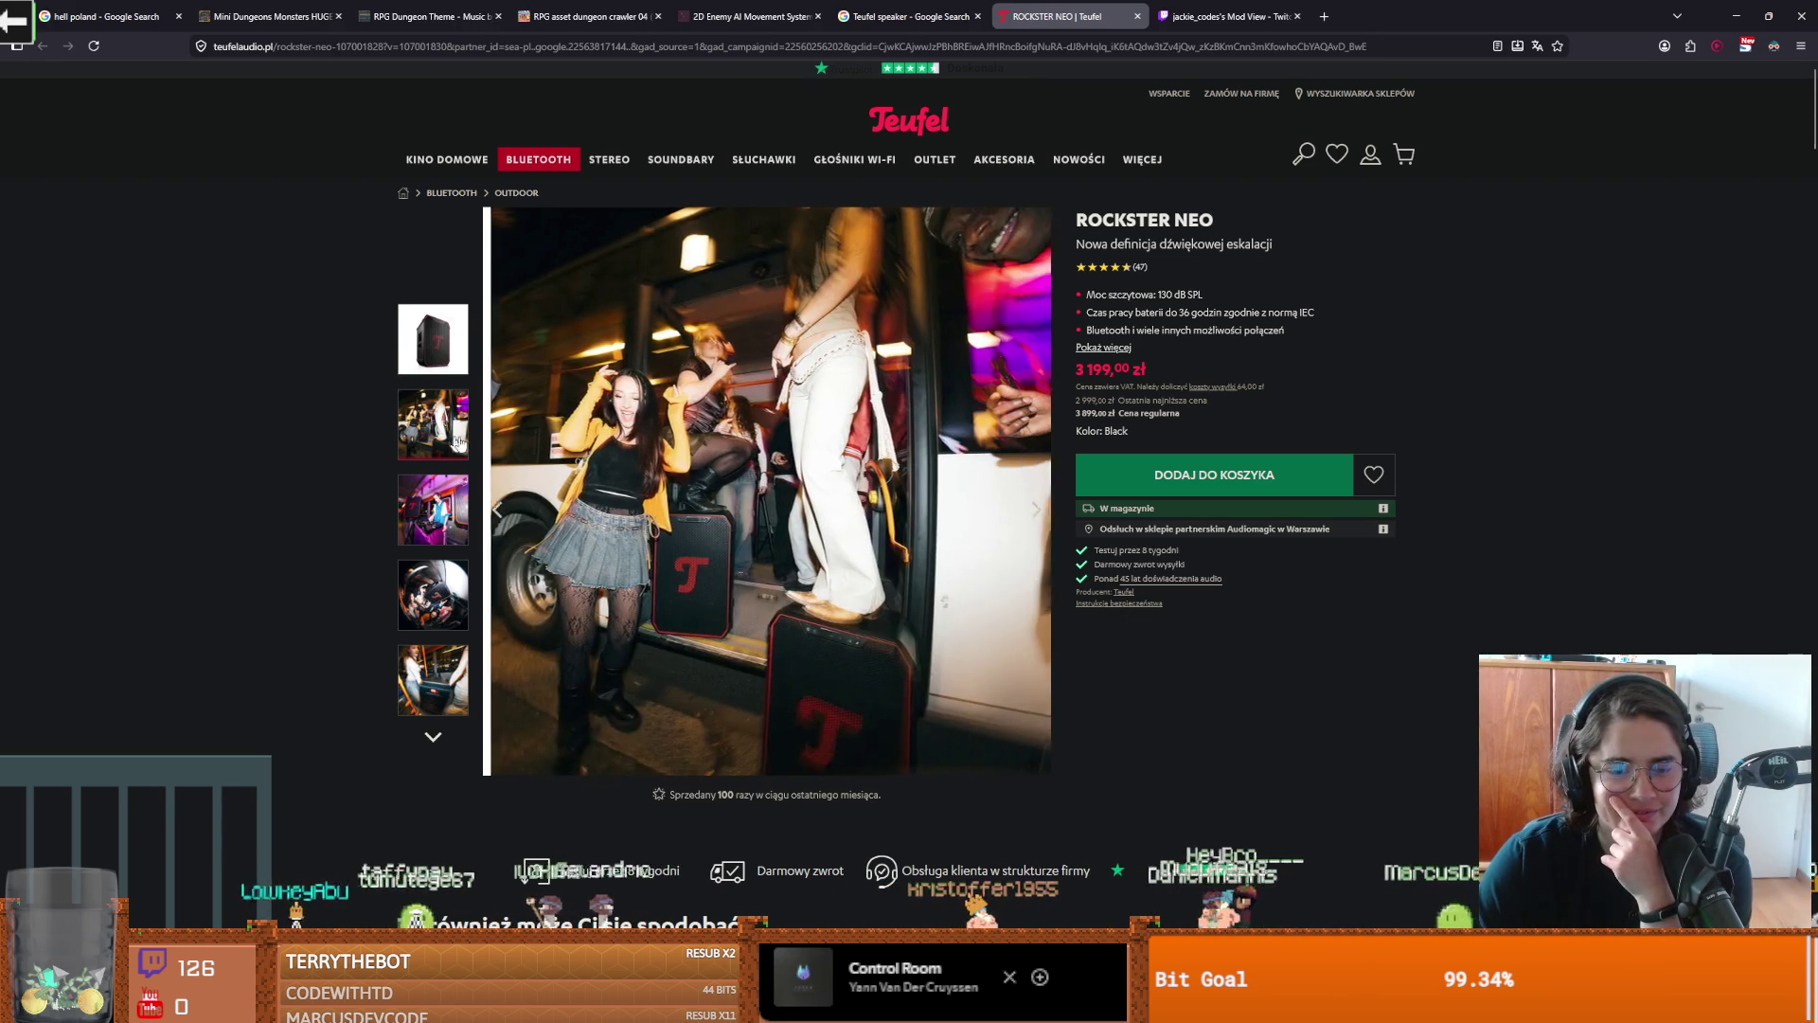
{"action": "left_click", "coordinate": [496, 524]}
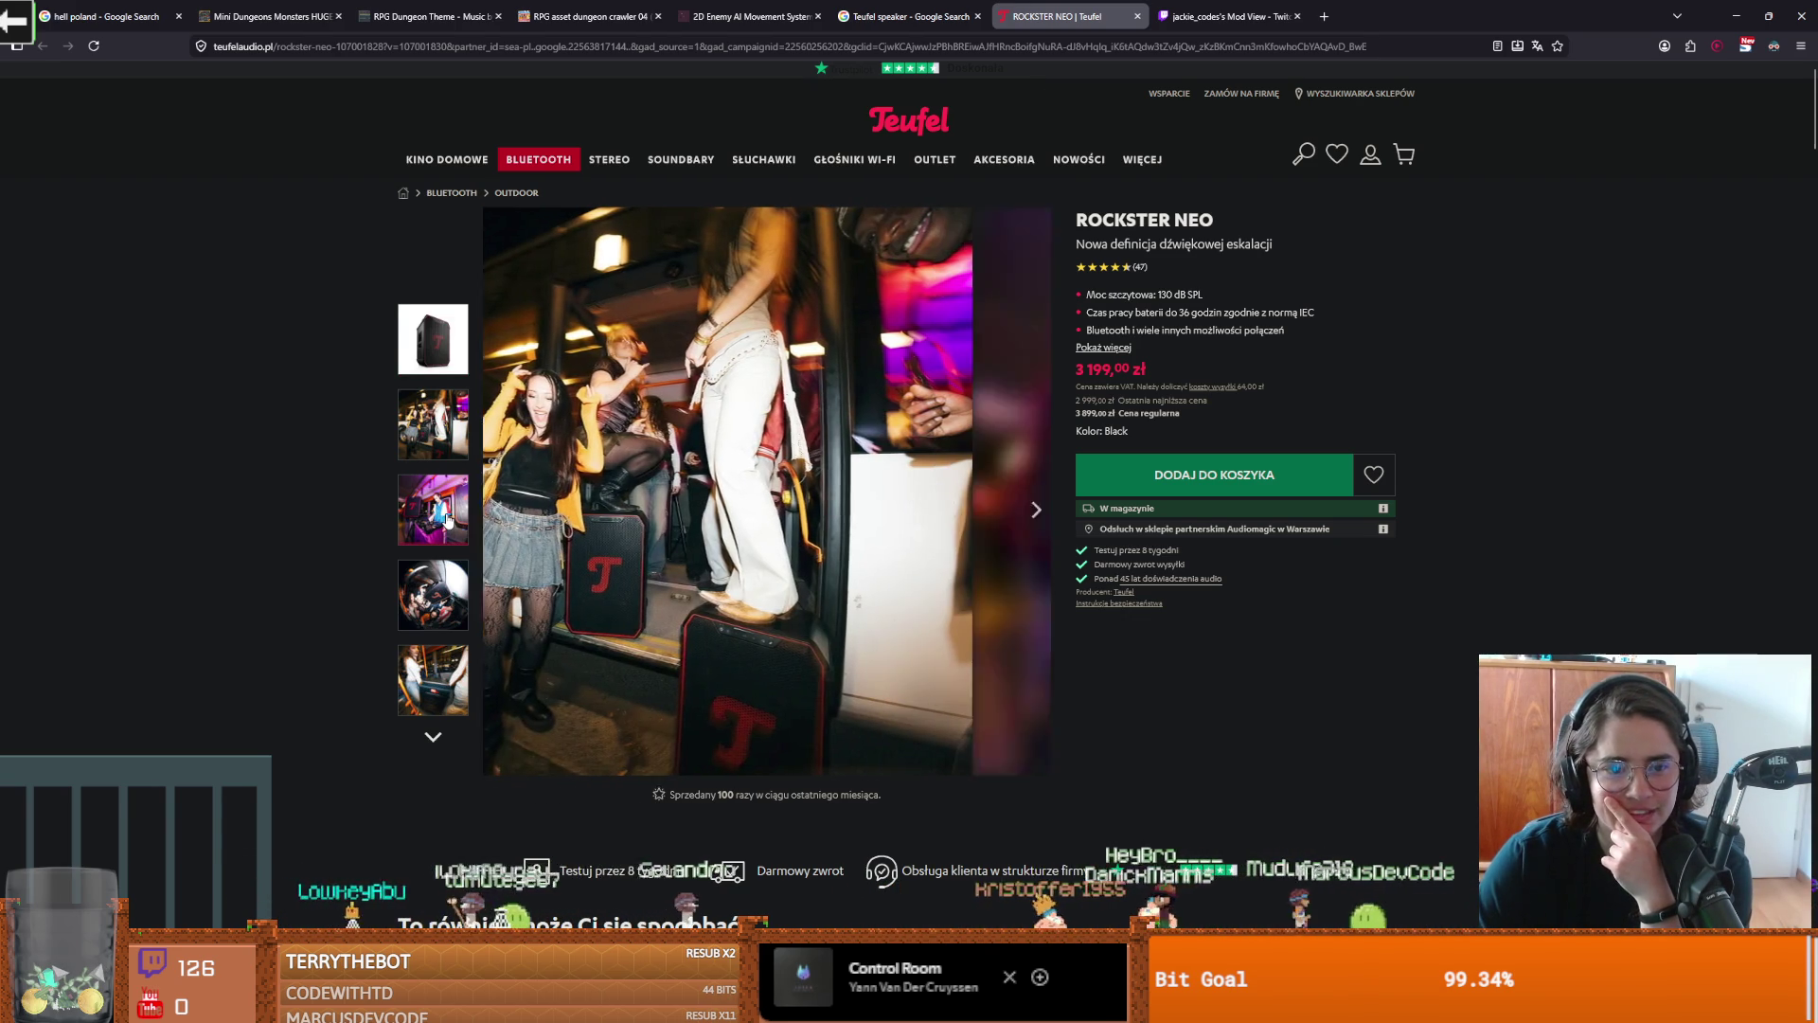
{"action": "left_click", "coordinate": [438, 592]}
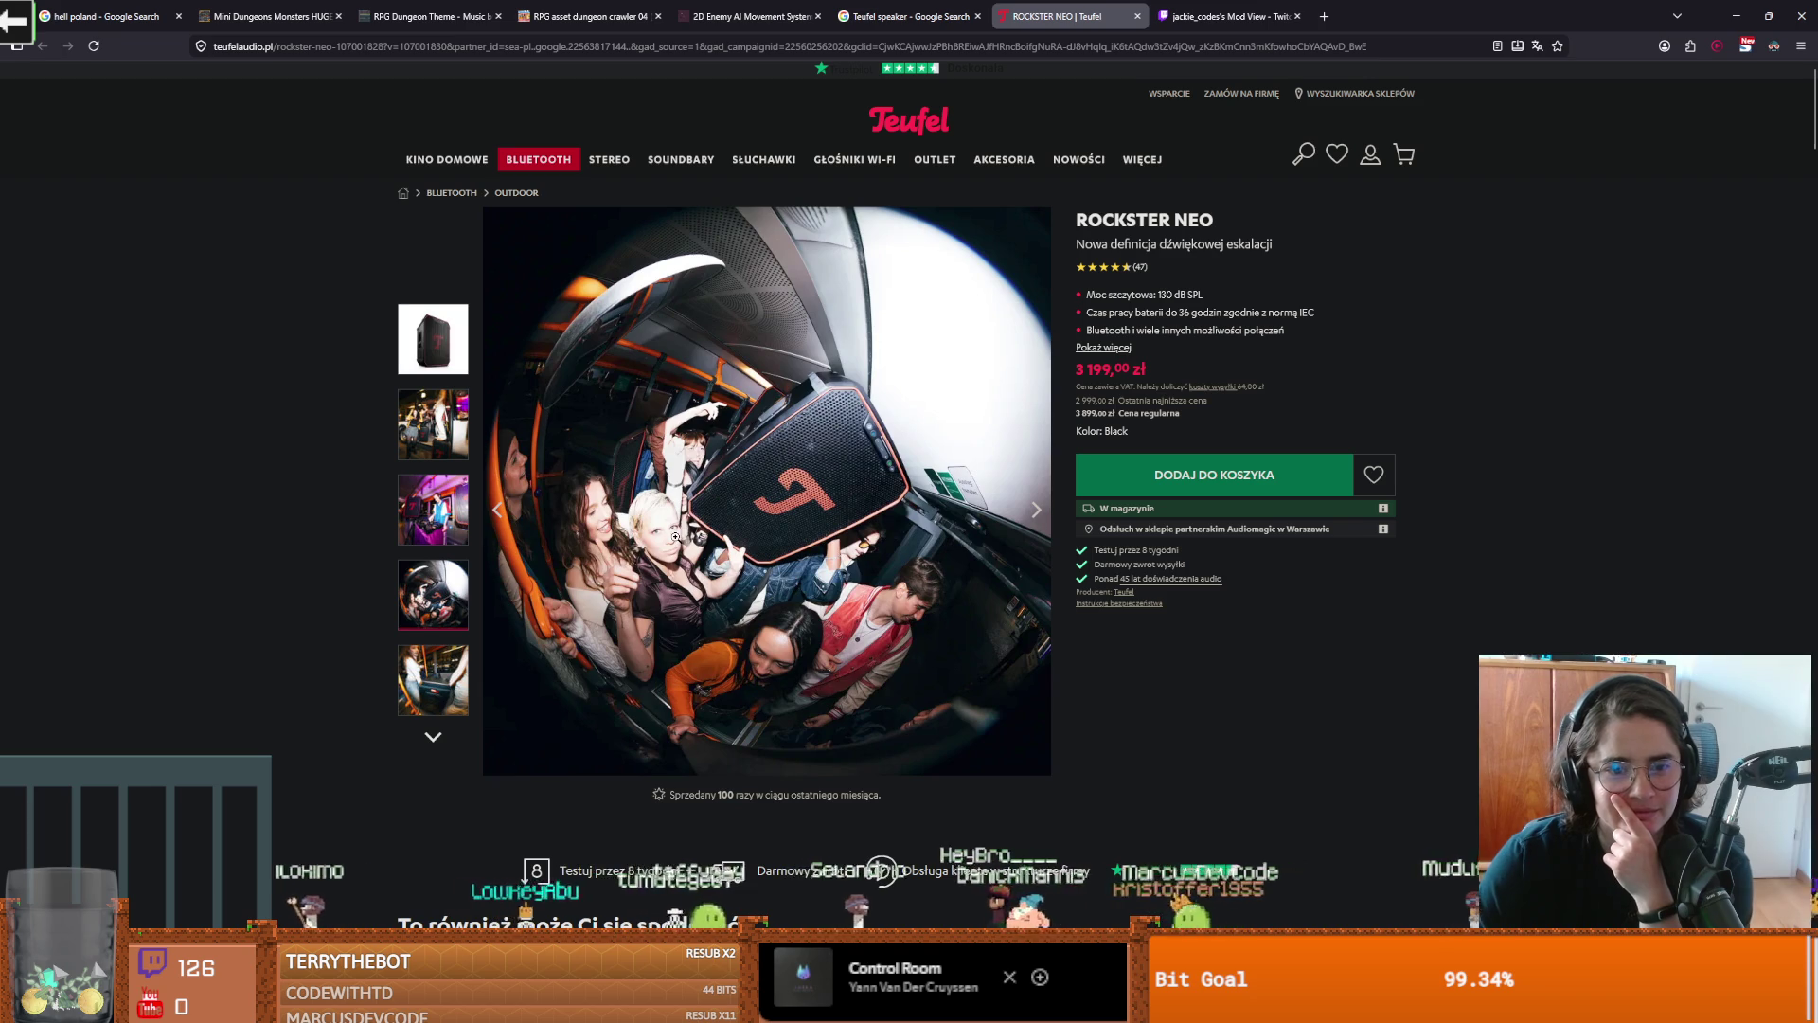
{"action": "left_click", "coordinate": [679, 540]}
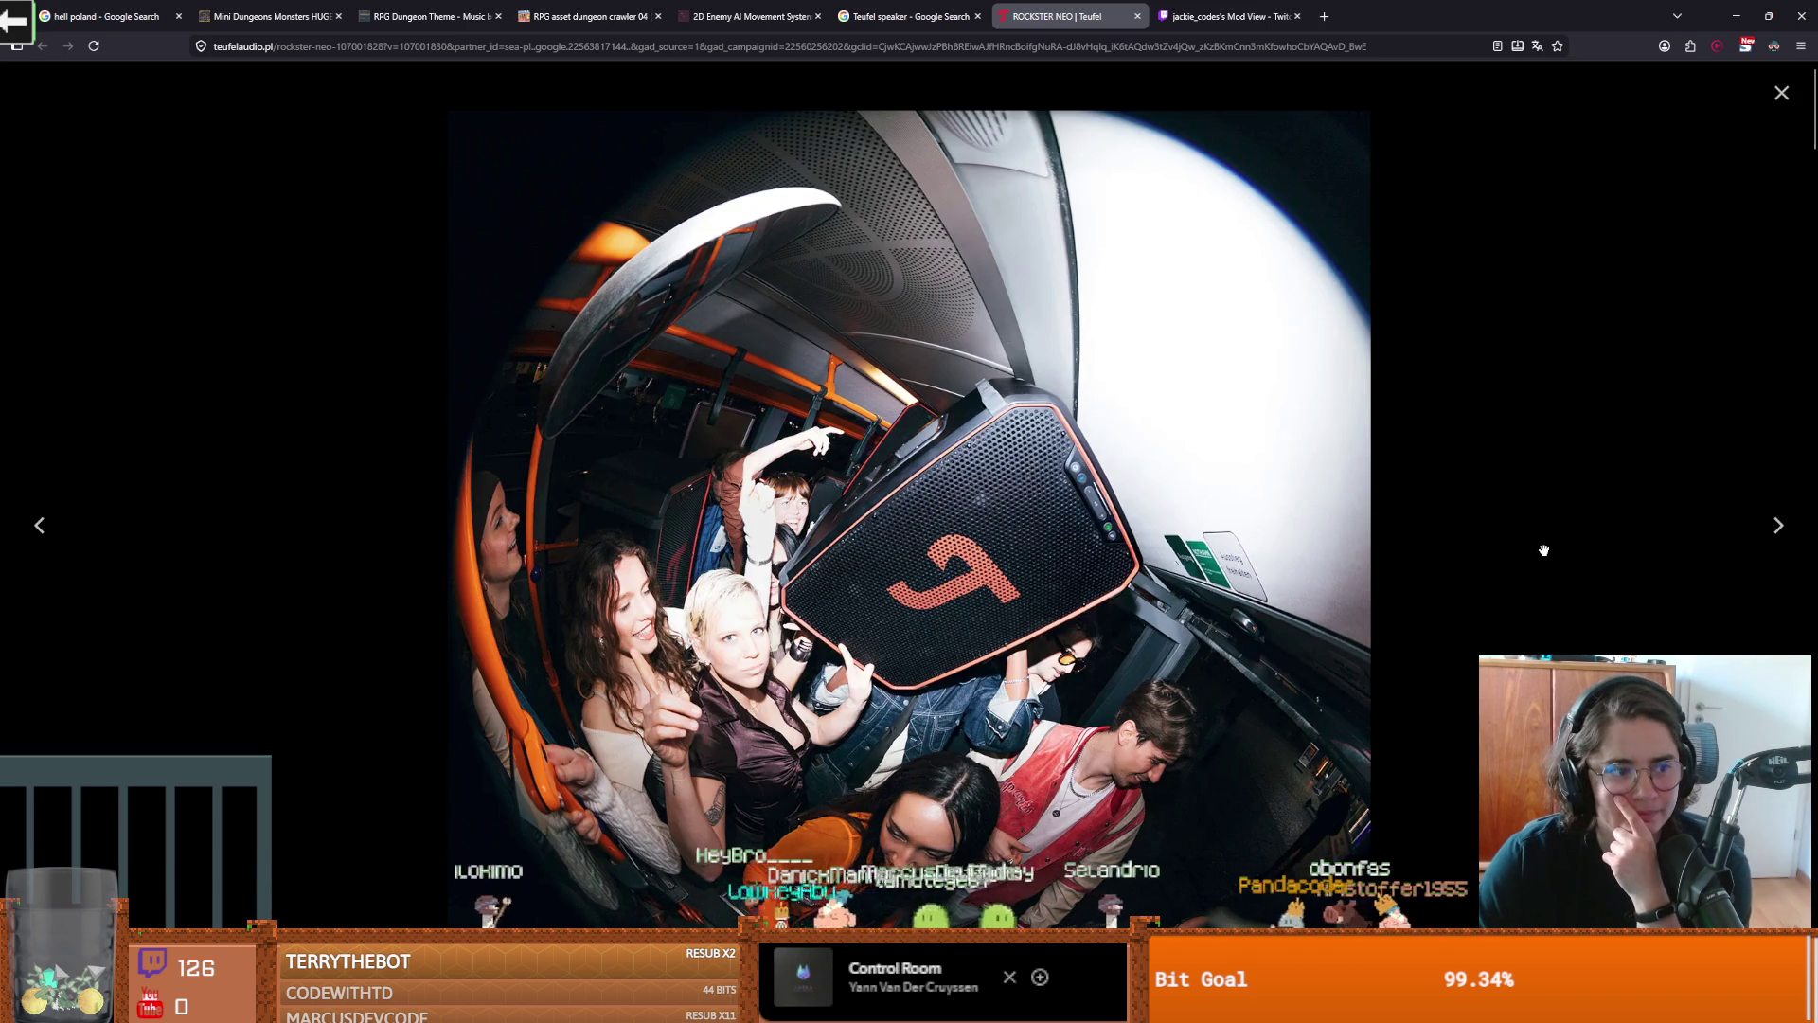
{"action": "left_click_drag", "start_coordinate": [1513, 552], "coordinate": [503, 682]}
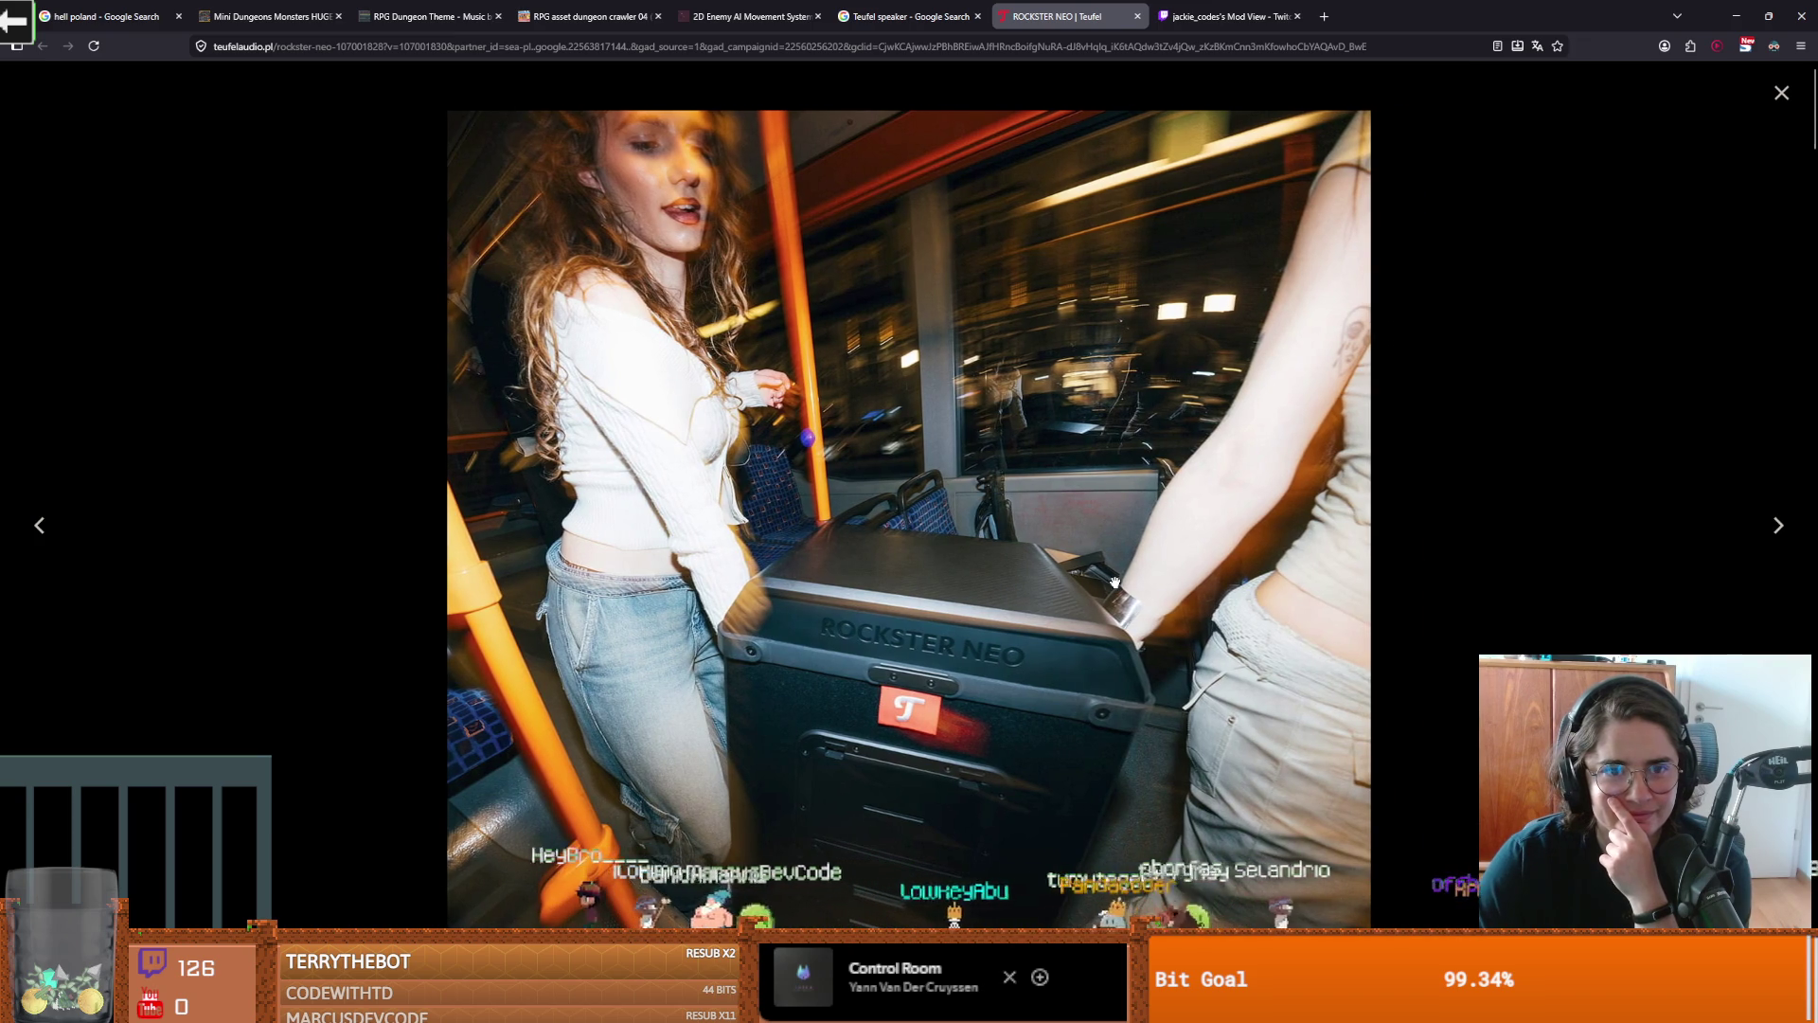
{"action": "left_click", "coordinate": [1778, 526]}
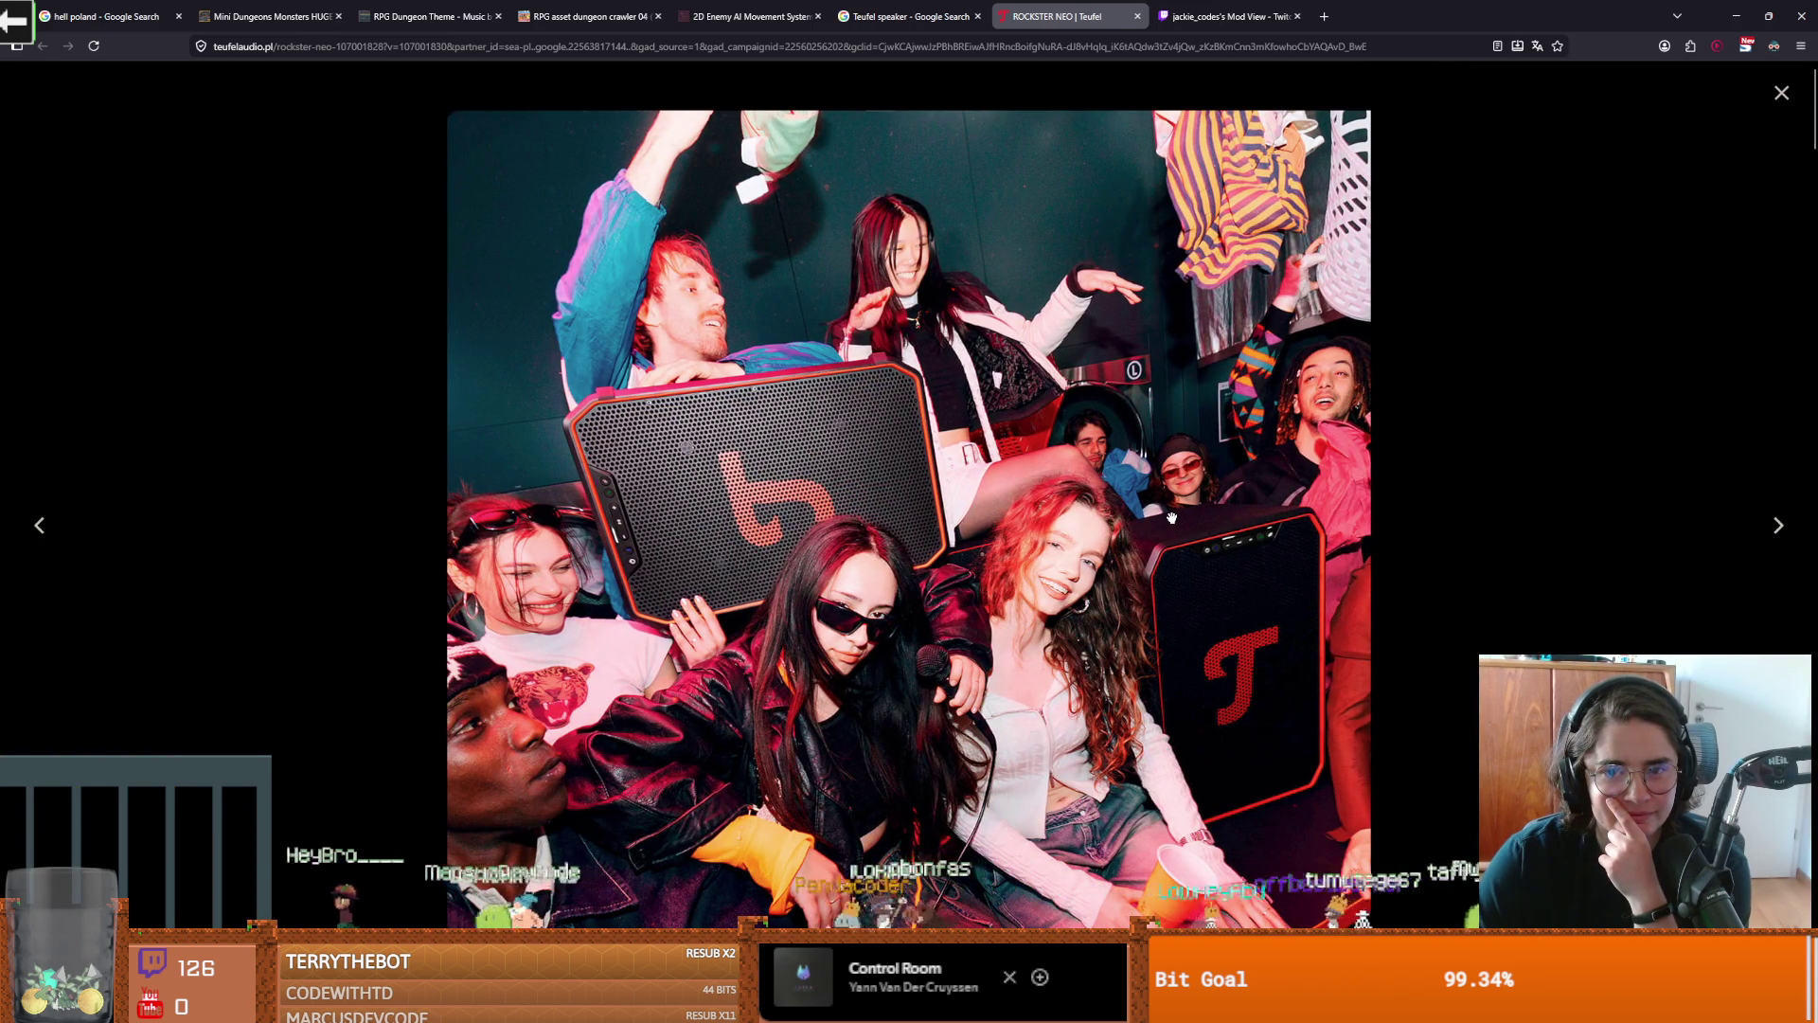
{"action": "key", "text": "alt+Tab"}
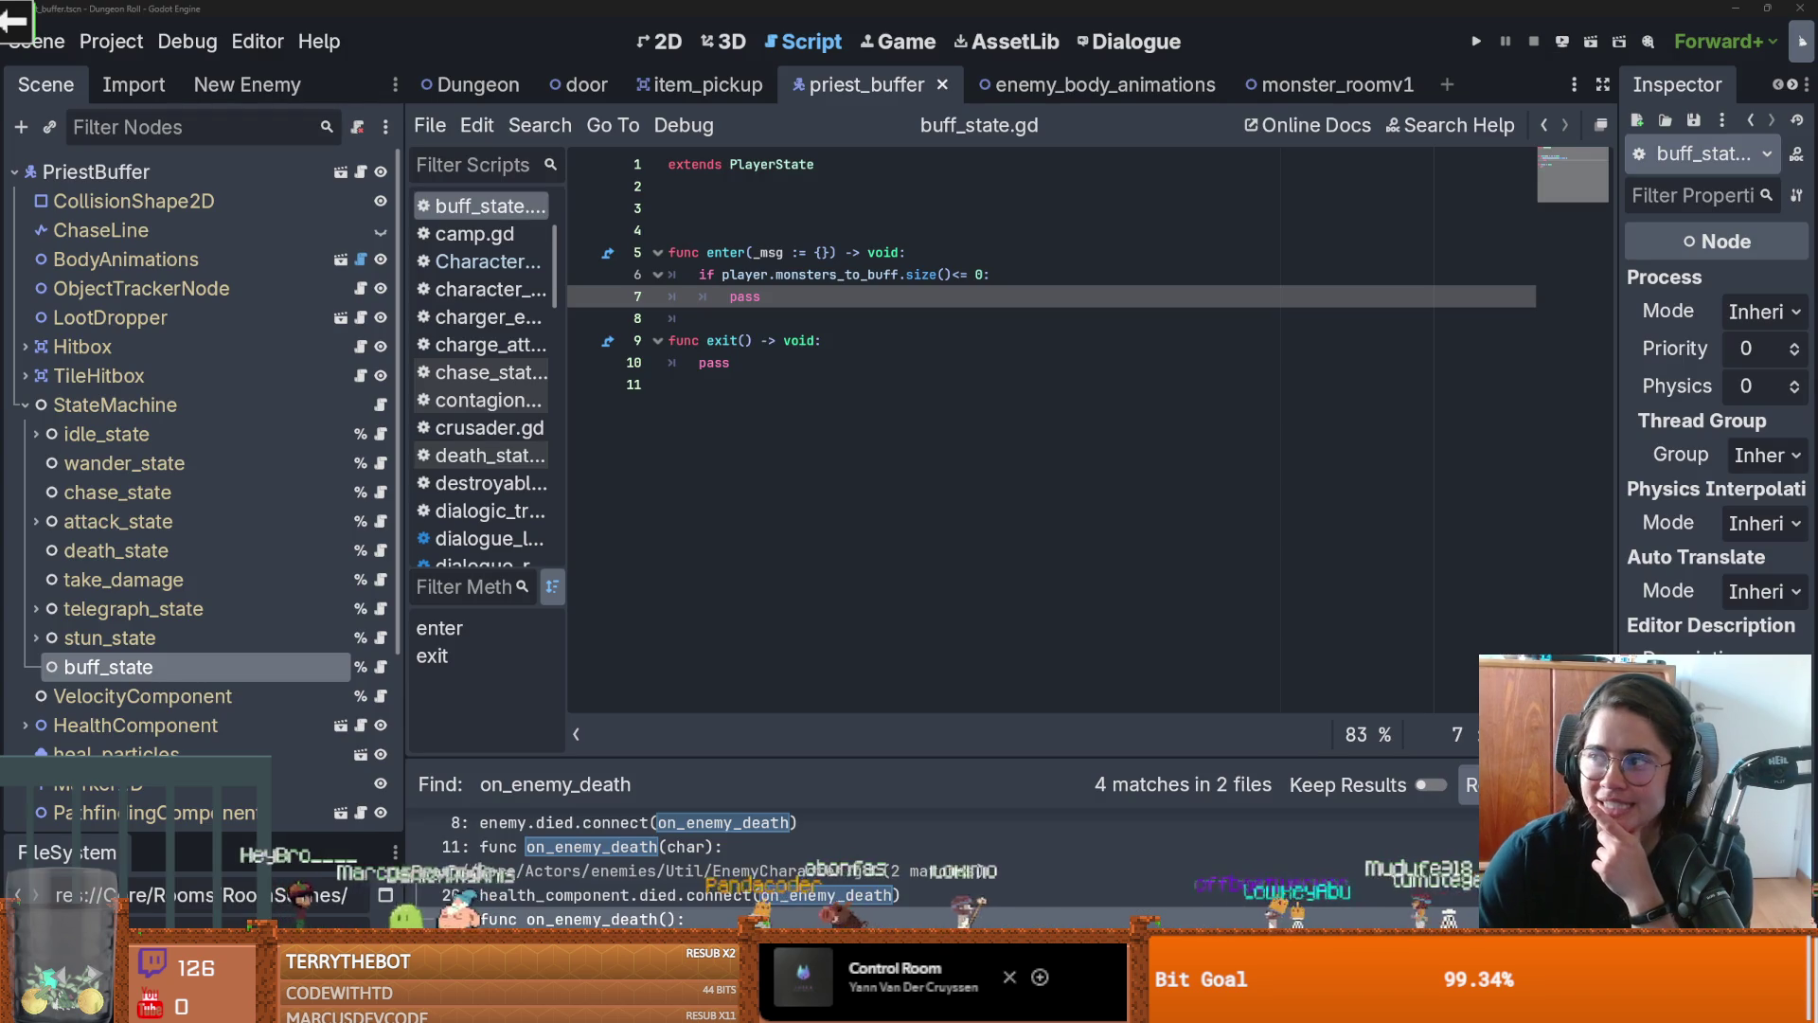
{"action": "left_click", "coordinate": [824, 476]}
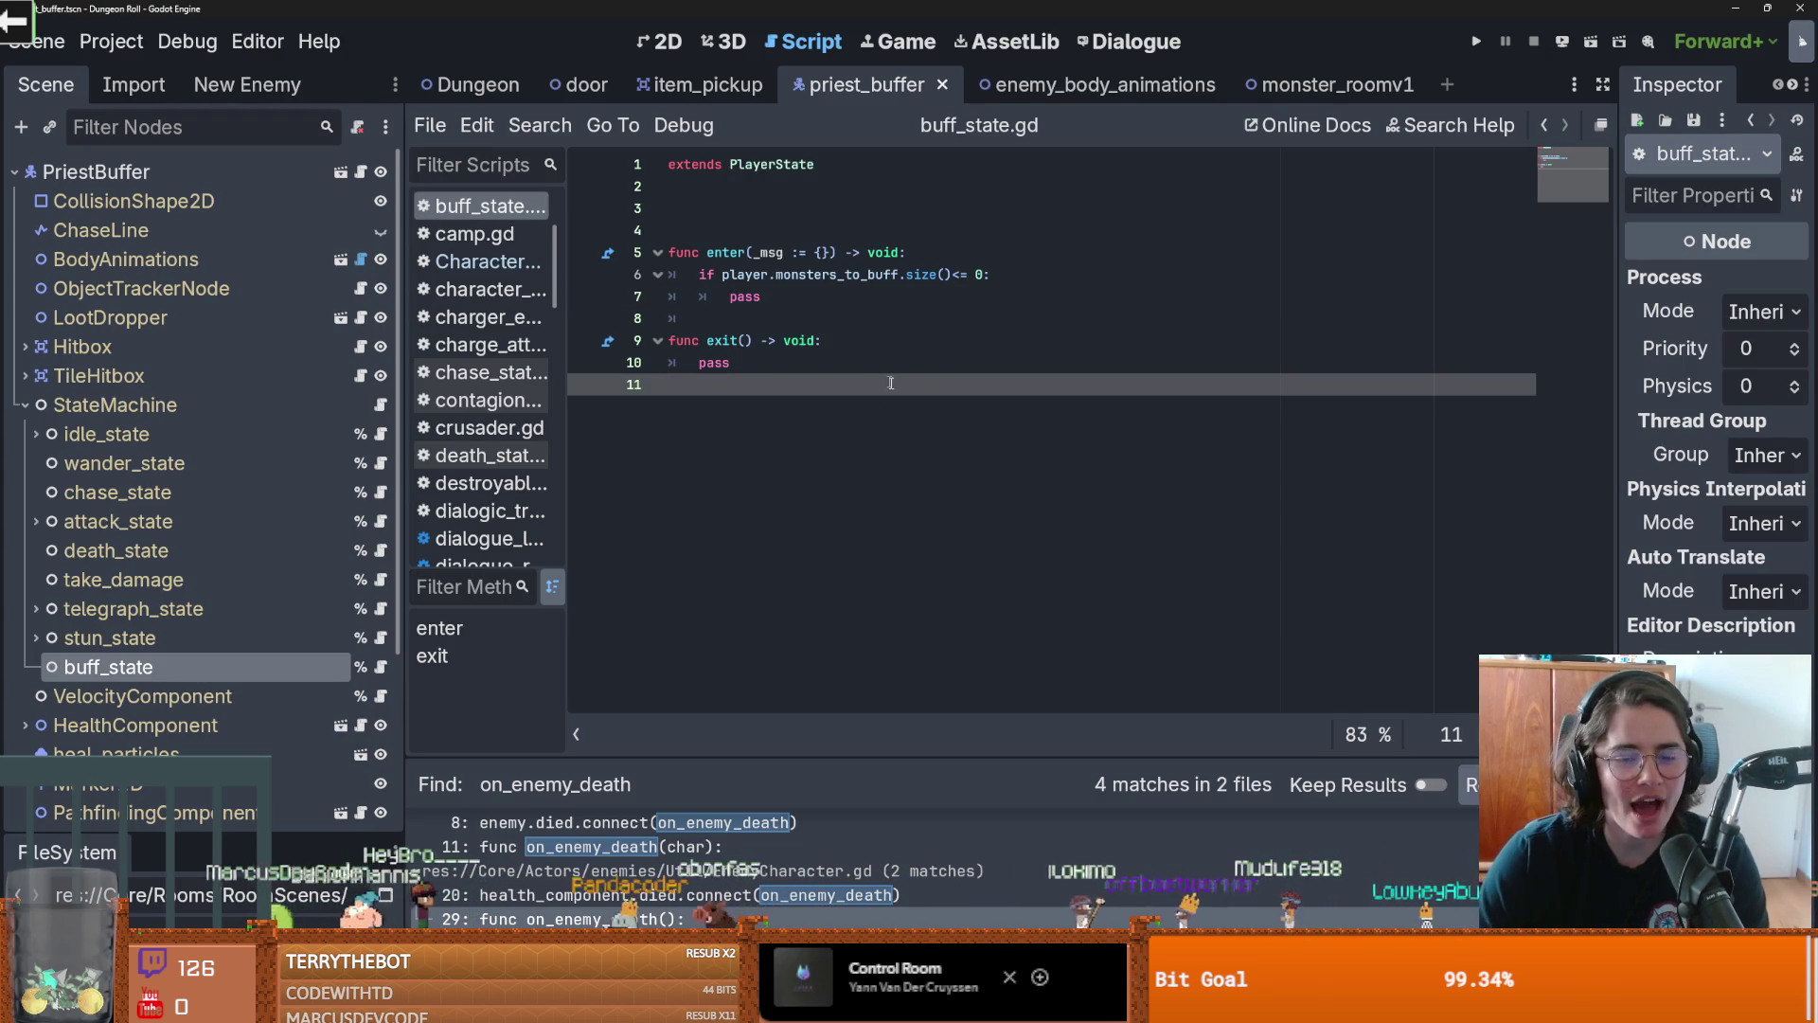
Delete blank line 4 in buff_state.gd, then switch to the Teufel speaker image results
{"action": "left_click", "coordinate": [753, 226]}
{"action": "key", "text": "BackSpace"}
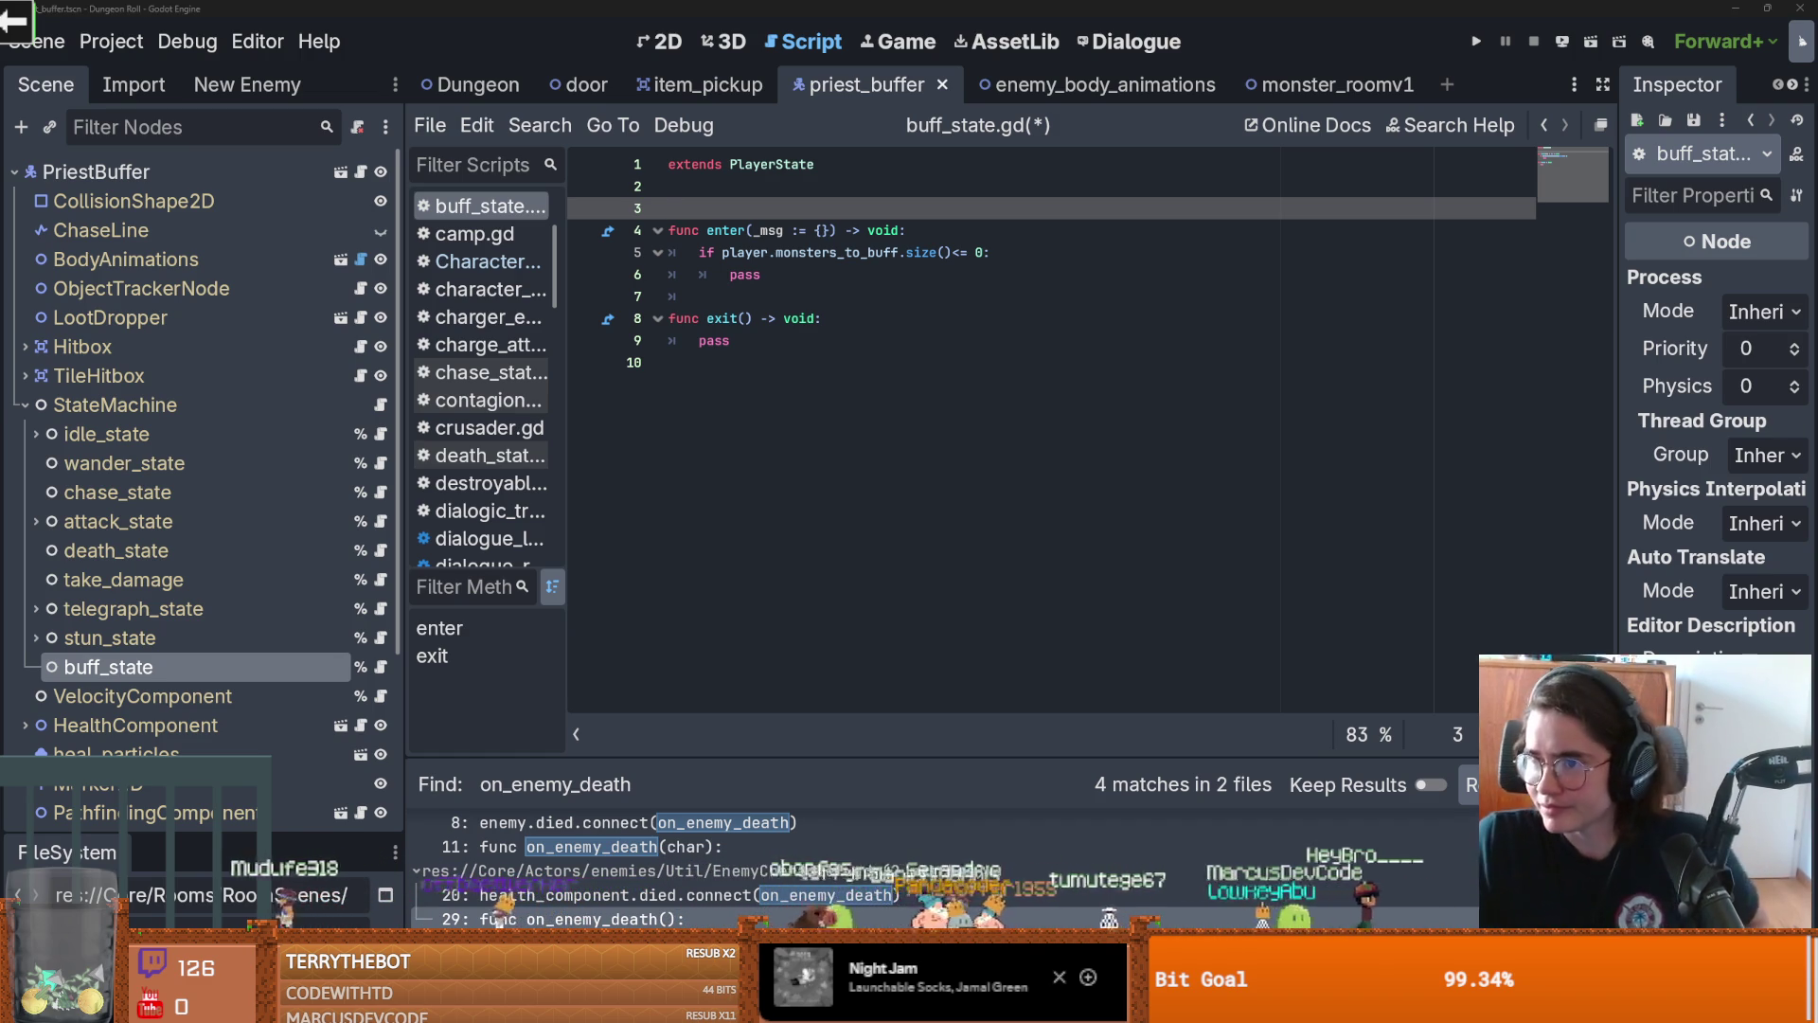
{"action": "key", "text": "alt+Tab"}
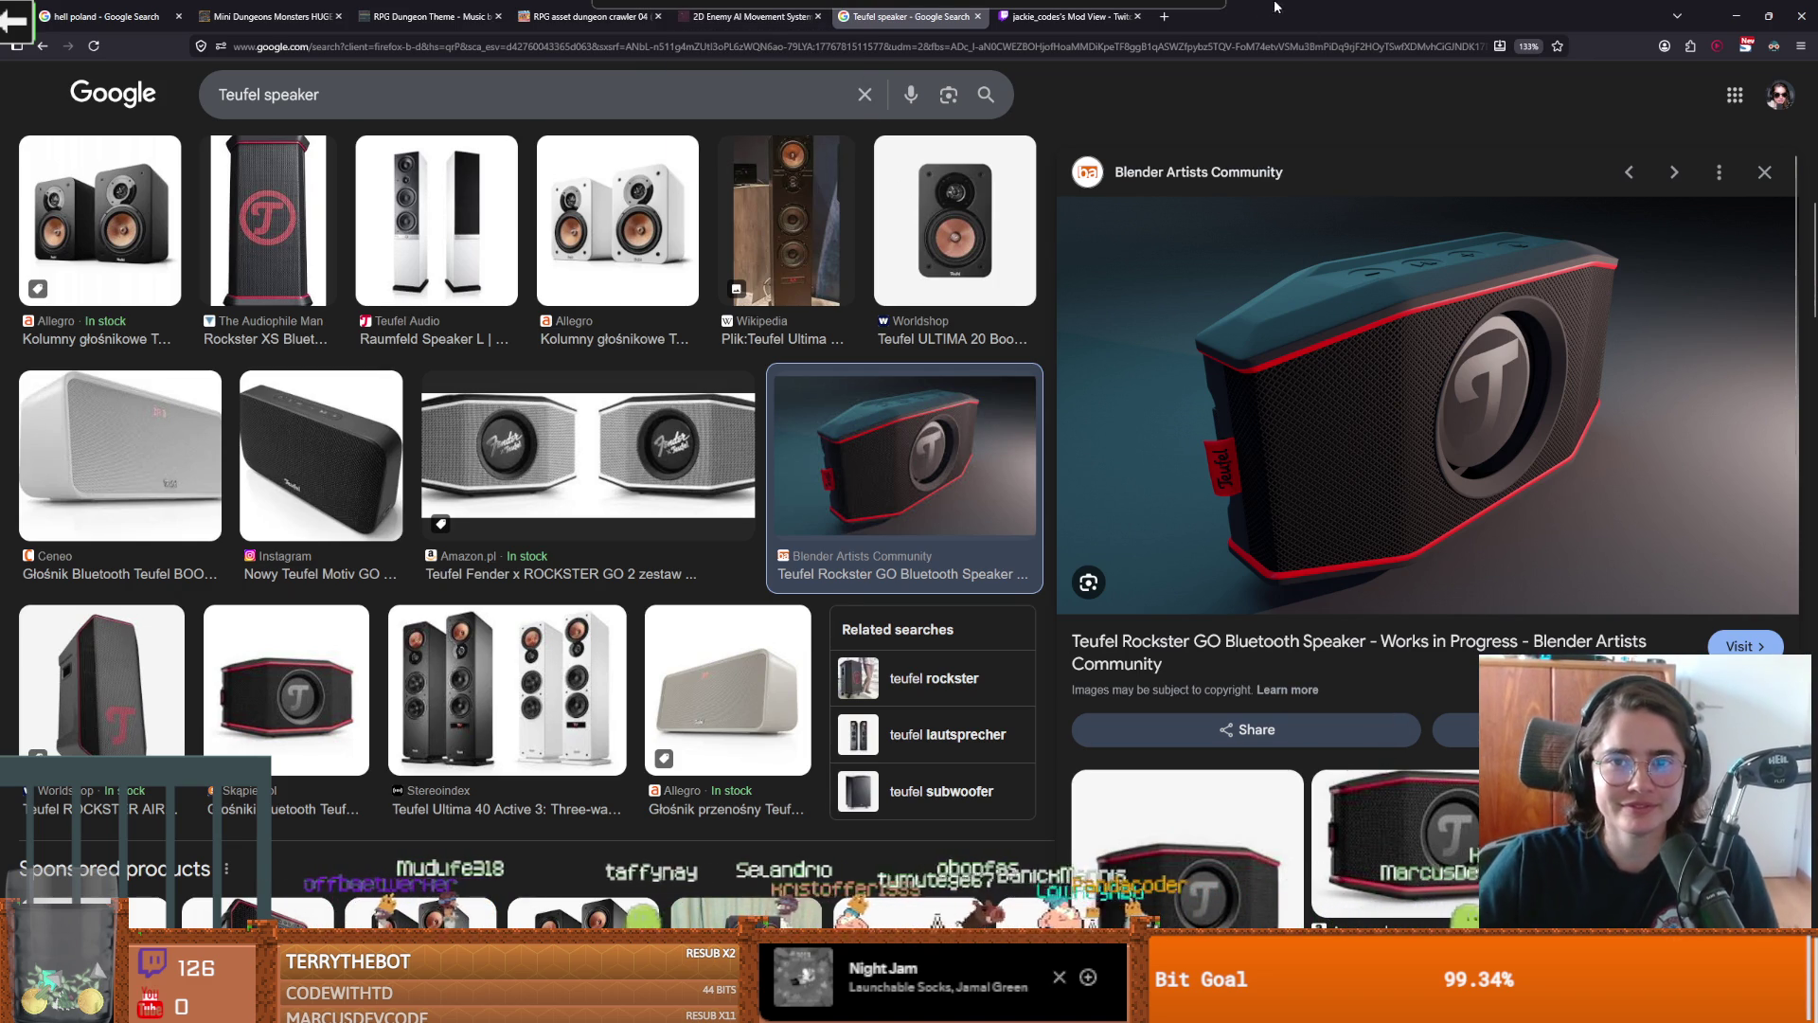
Return to buff_state.gd in Godot with the caret on line 7
{"action": "key", "text": "alt+Tab"}
{"action": "left_click", "coordinate": [786, 299]}
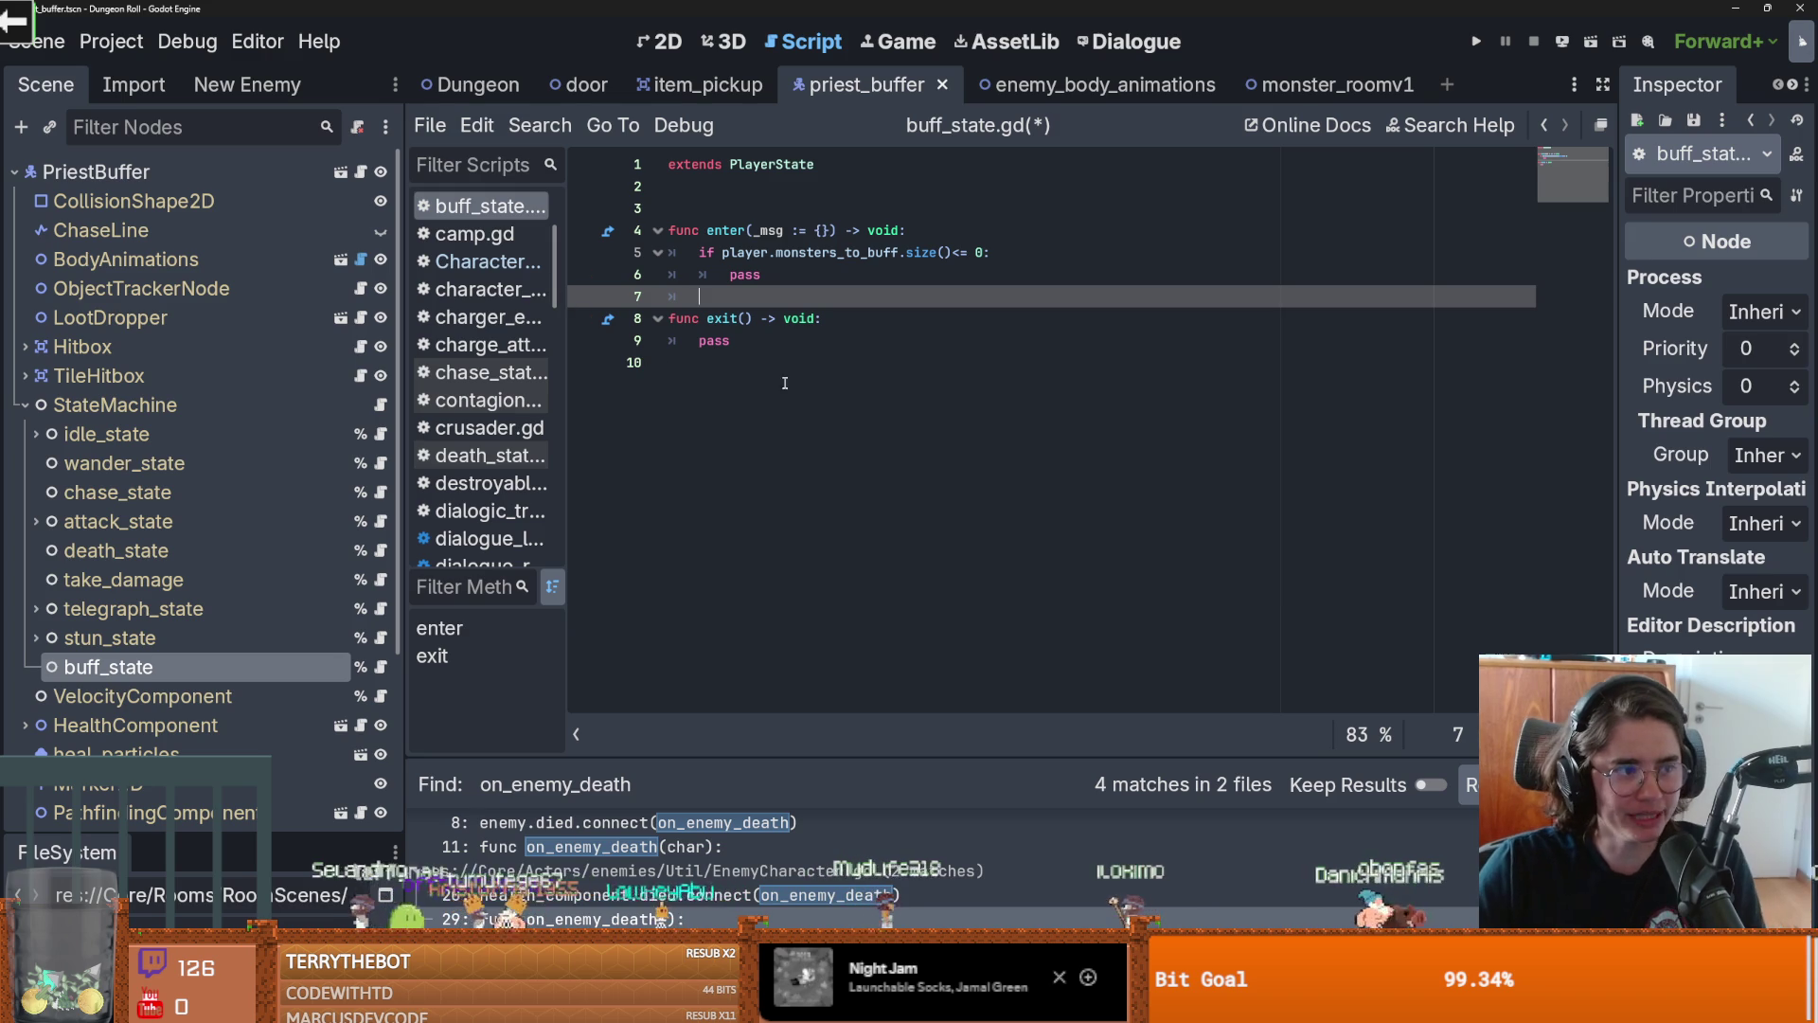
Declare 'var enemy_to_buff' on a new line 3 of buff_state.gd
{"action": "left_click", "coordinate": [766, 361]}
{"action": "double_click", "coordinate": [728, 274]}
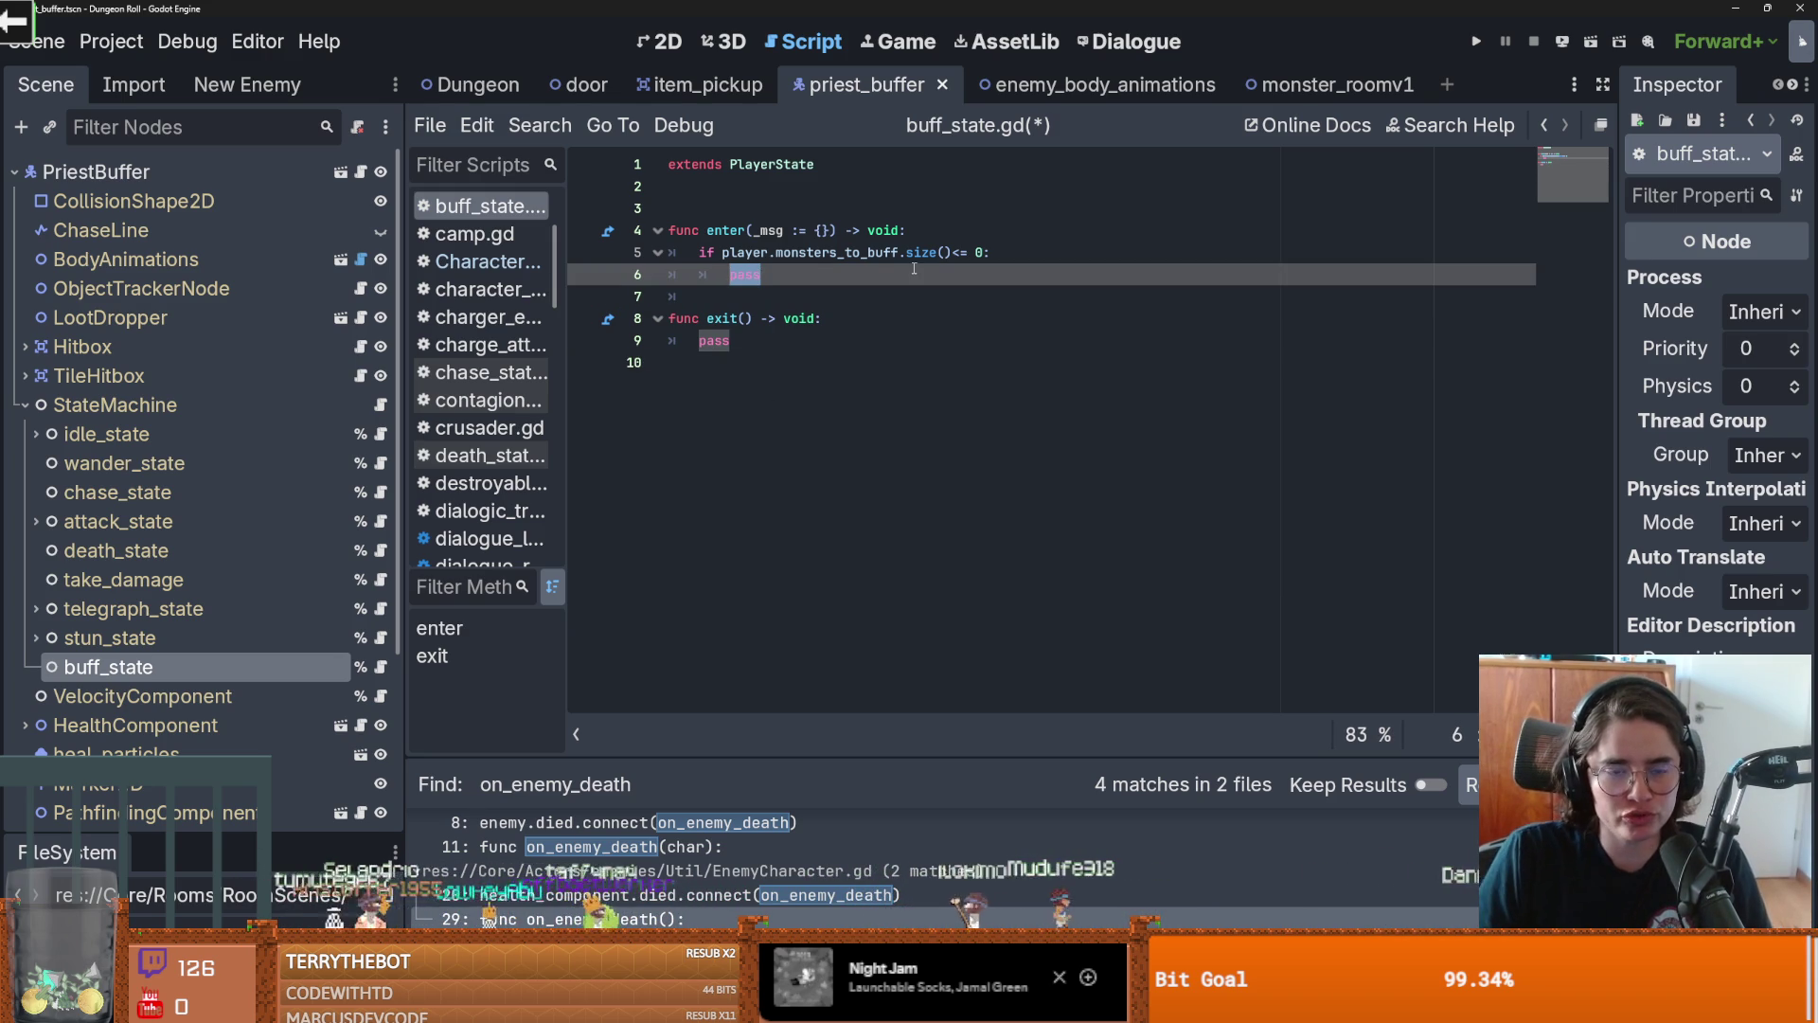
{"action": "left_click", "coordinate": [780, 192]}
{"action": "key", "text": "Return"}
{"action": "type", "text": "var e"}
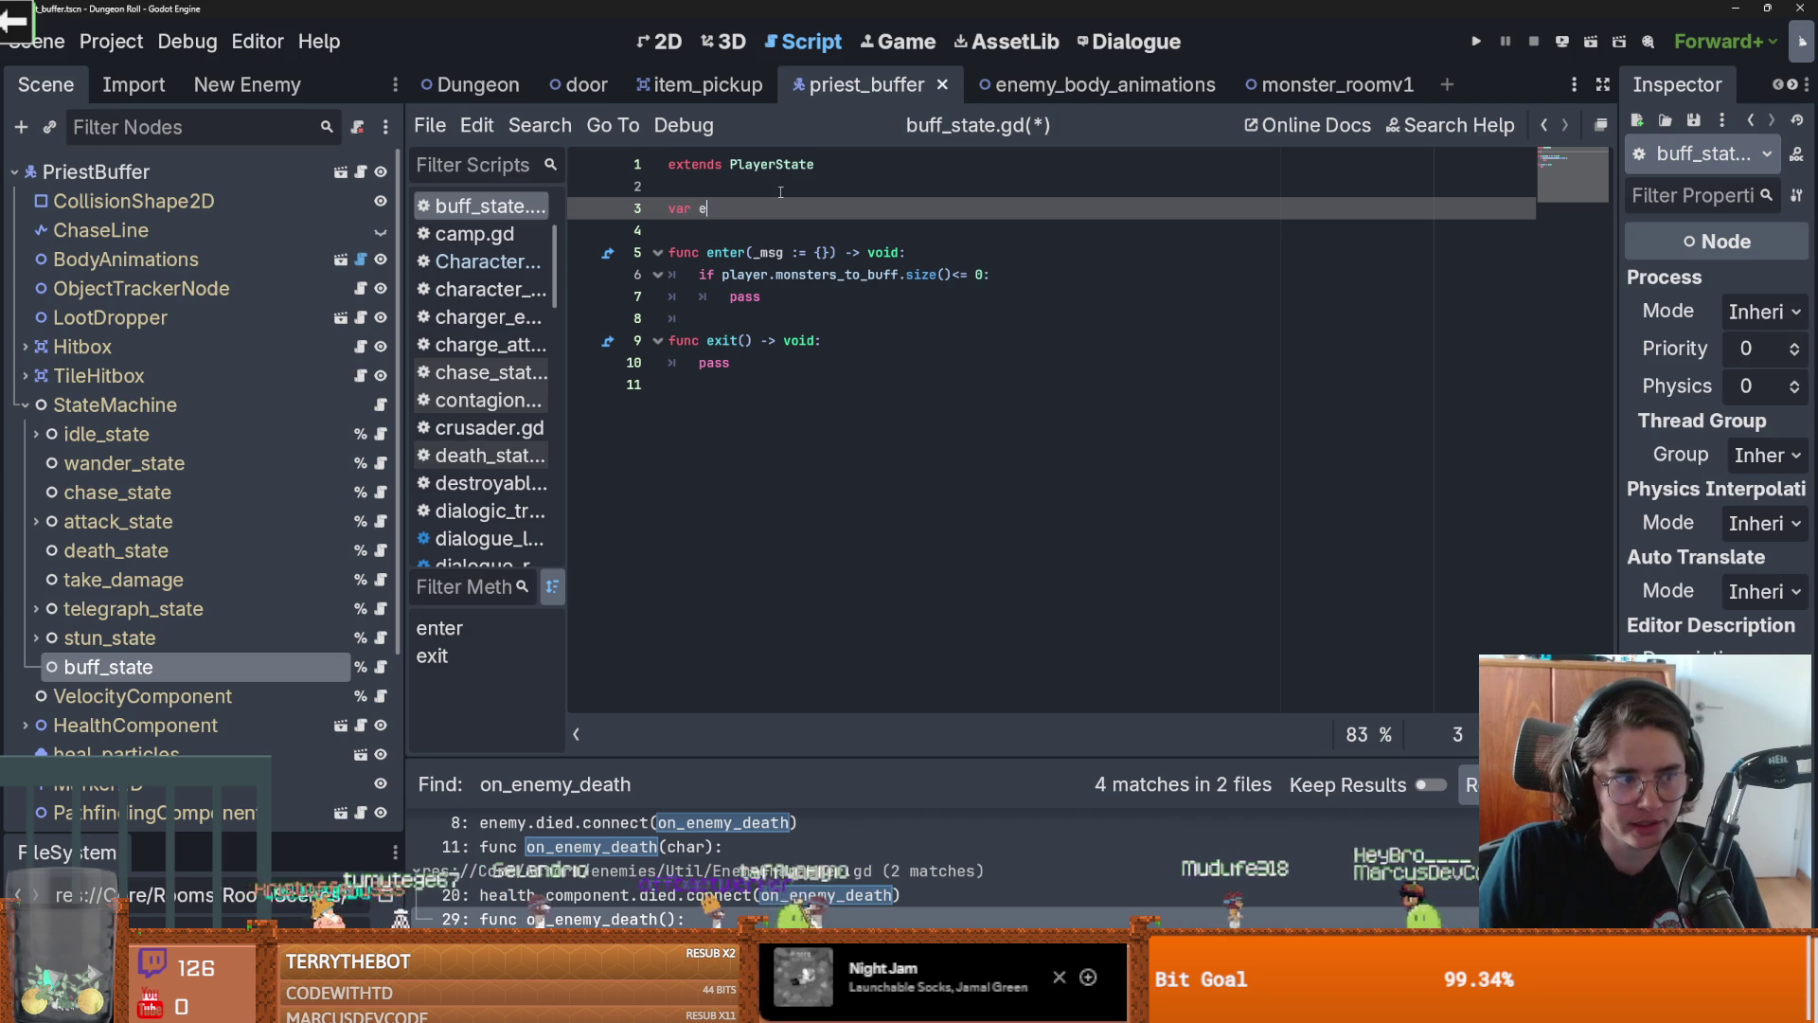
{"action": "type", "text": "nemy_to_buff"}
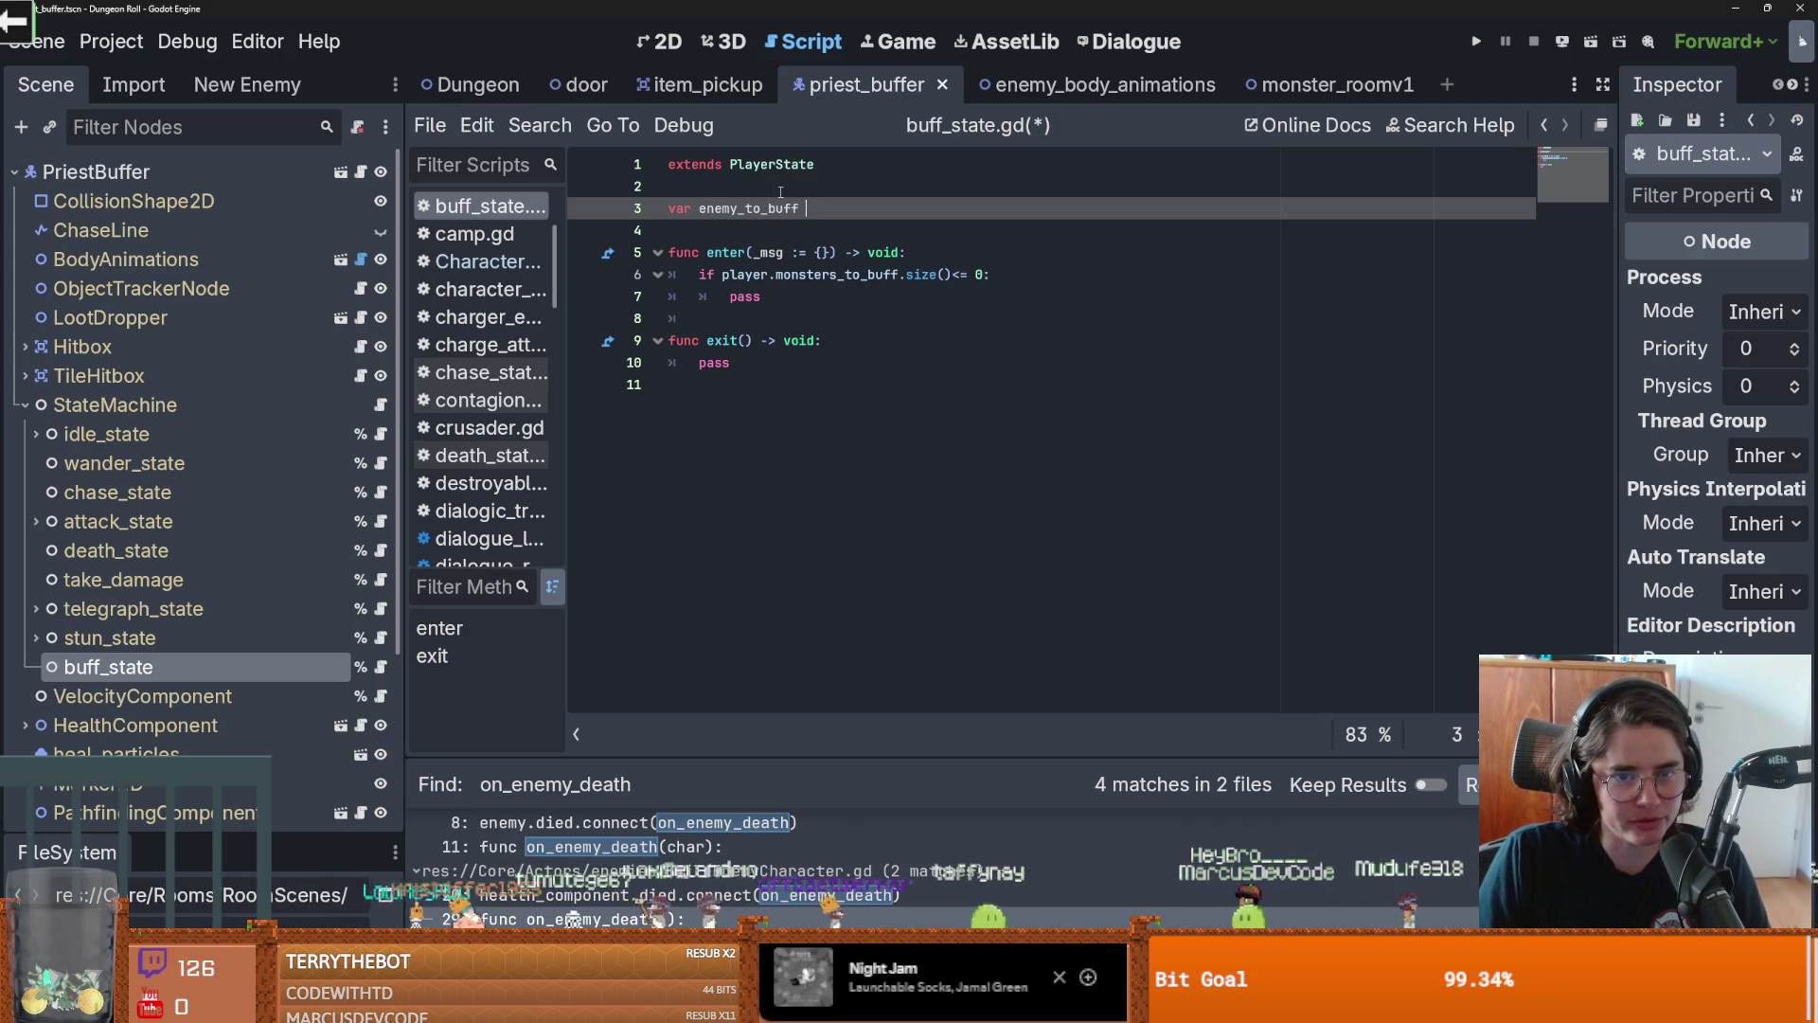
Replace pass in enter() with 'enemy_to_buff = monster_to_buff.pick_random()' and save
{"action": "double_click", "coordinate": [748, 209]}
{"action": "key", "text": "ctrl+c"}
{"action": "double_click", "coordinate": [745, 297]}
{"action": "key", "text": "ctrl+v"}
{"action": "type", "text": "= mon"}
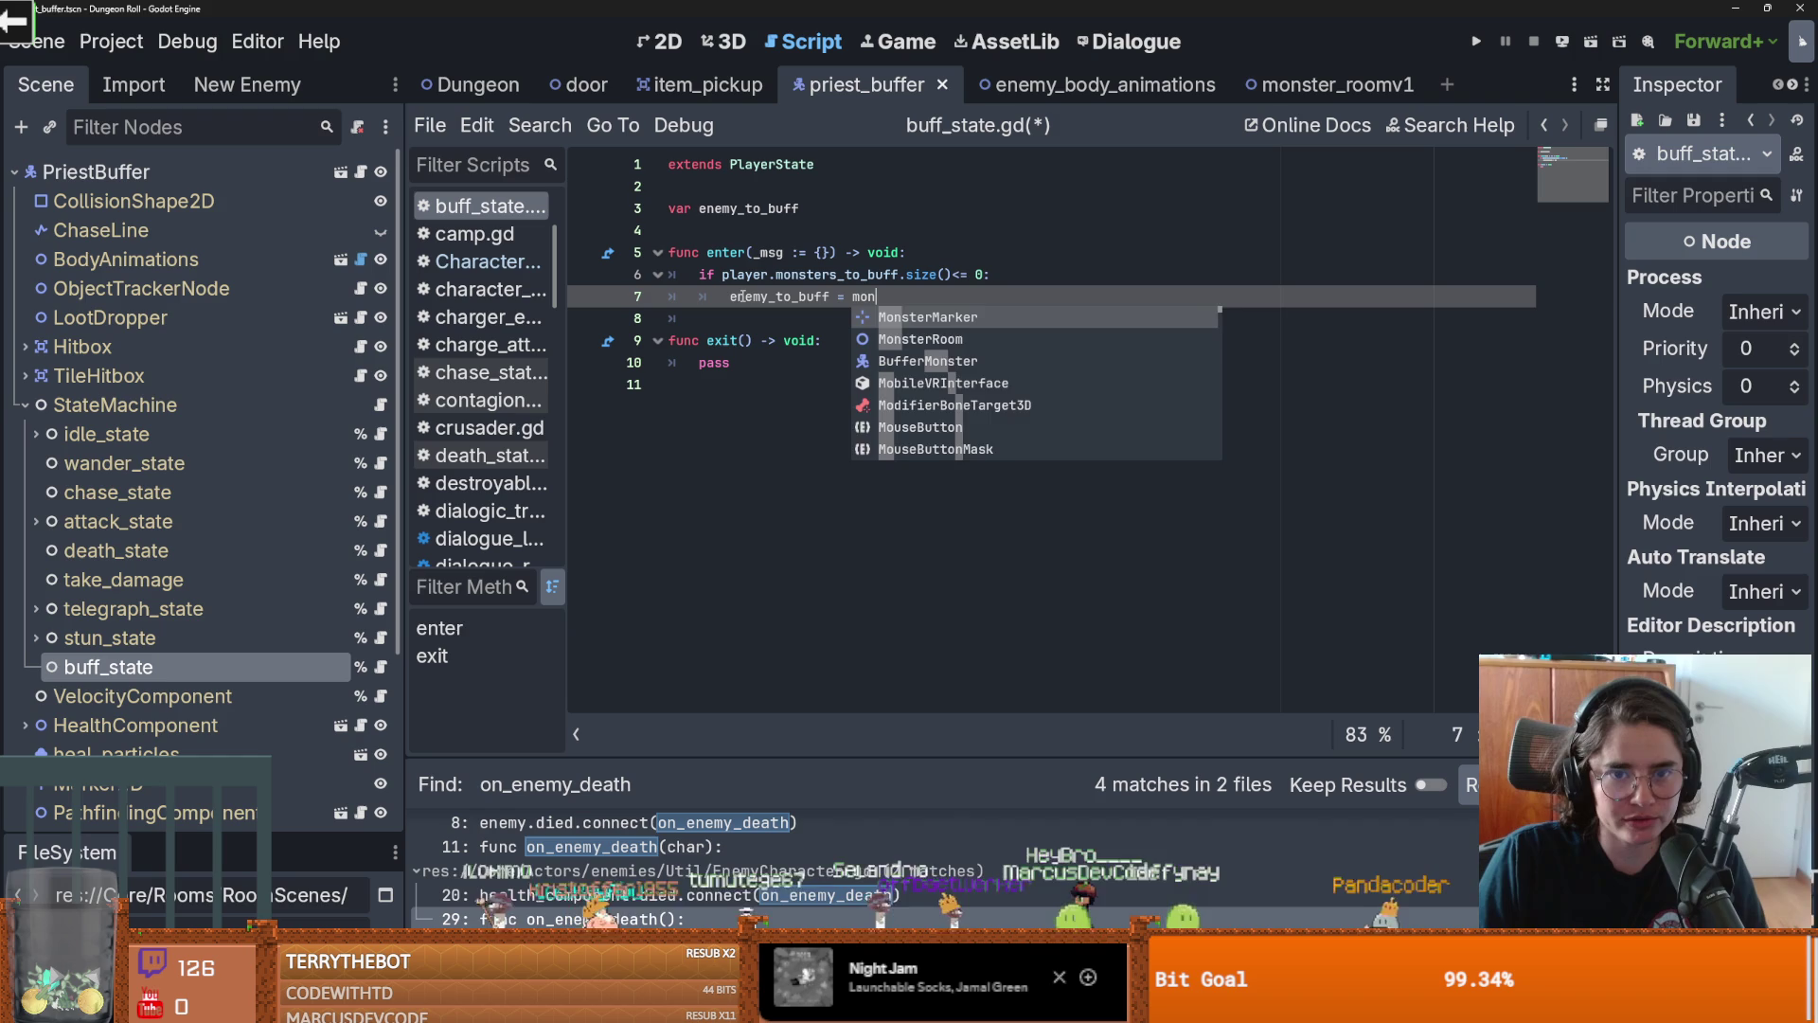
{"action": "type", "text": "ster_to"}
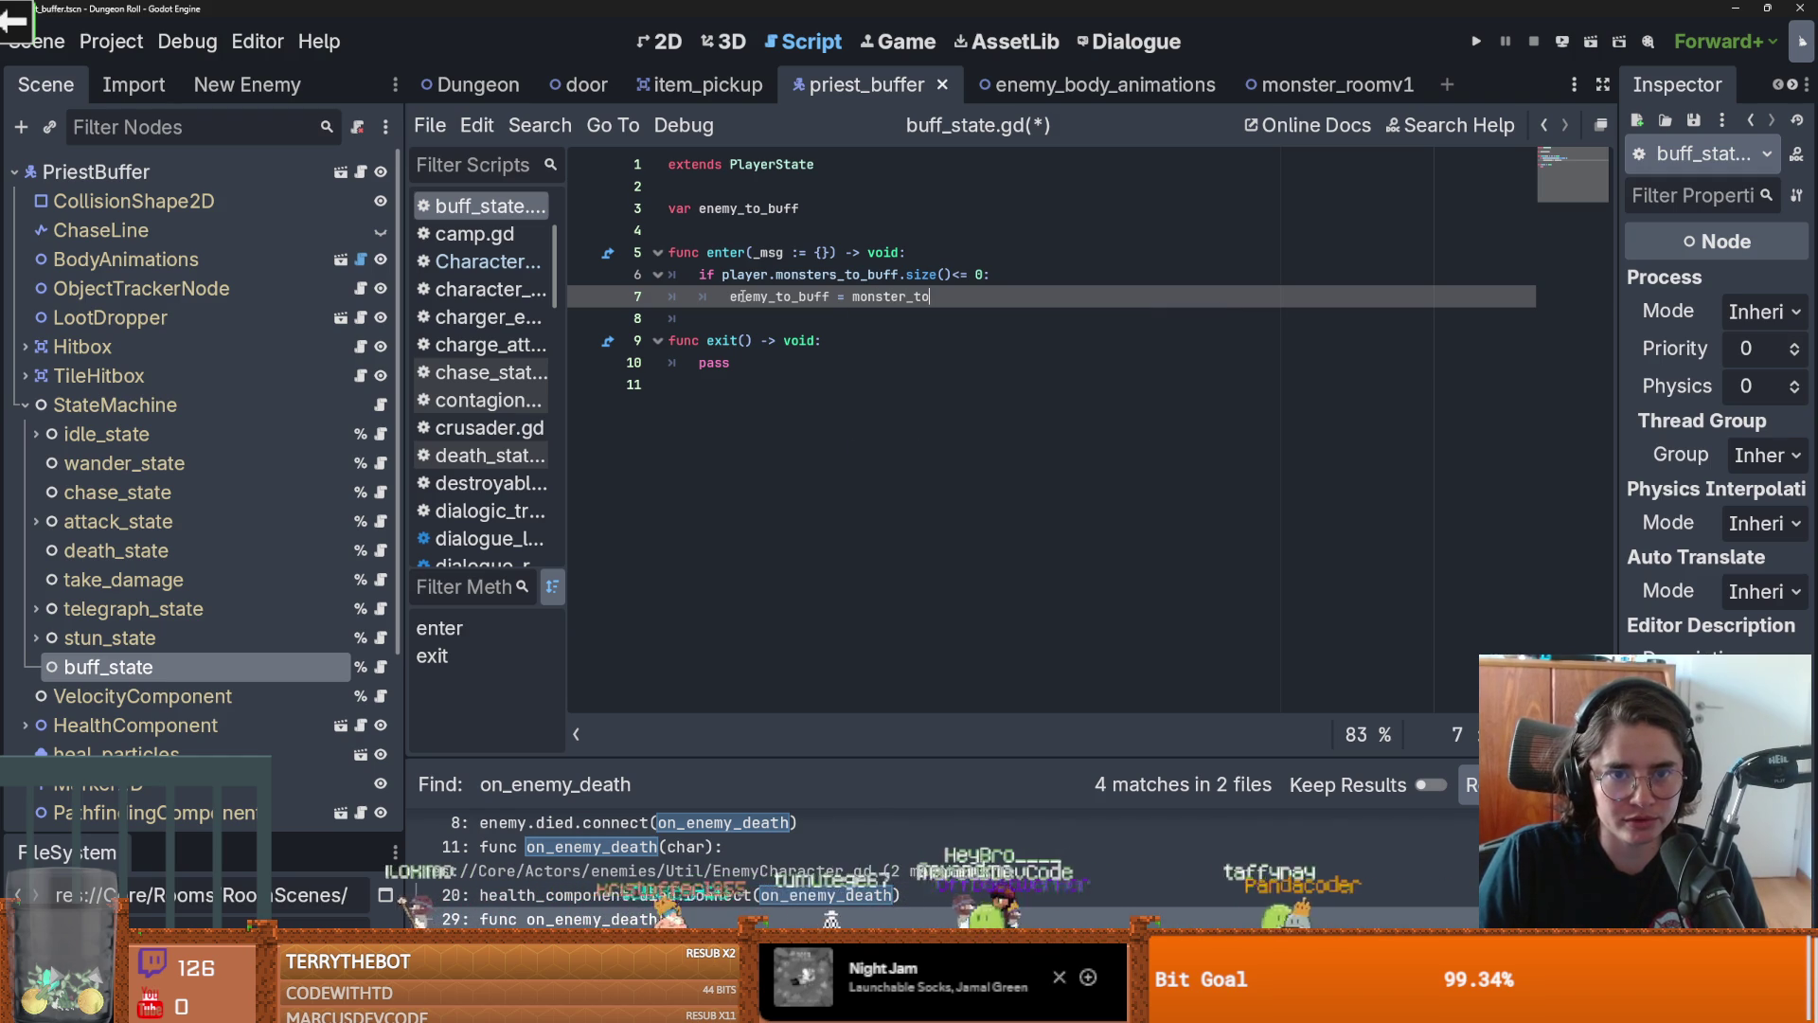
{"action": "type", "text": "_buff.pick_"}
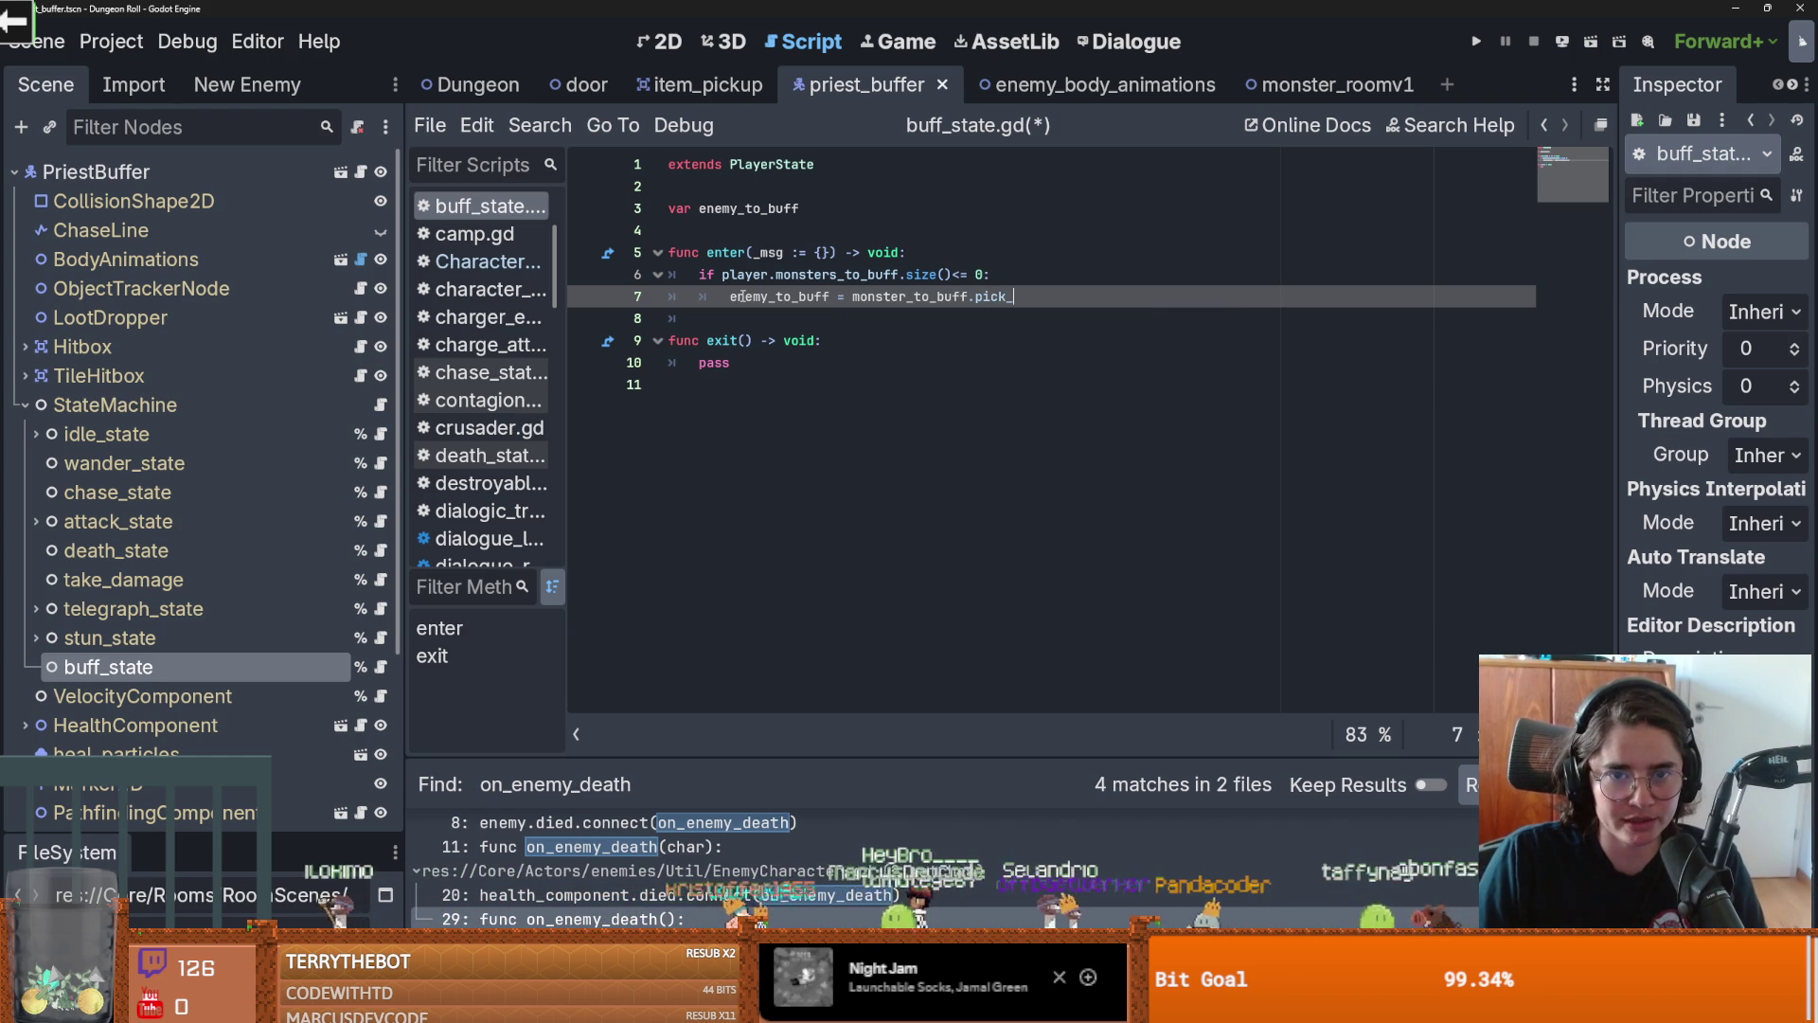
{"action": "type", "text": "random()"}
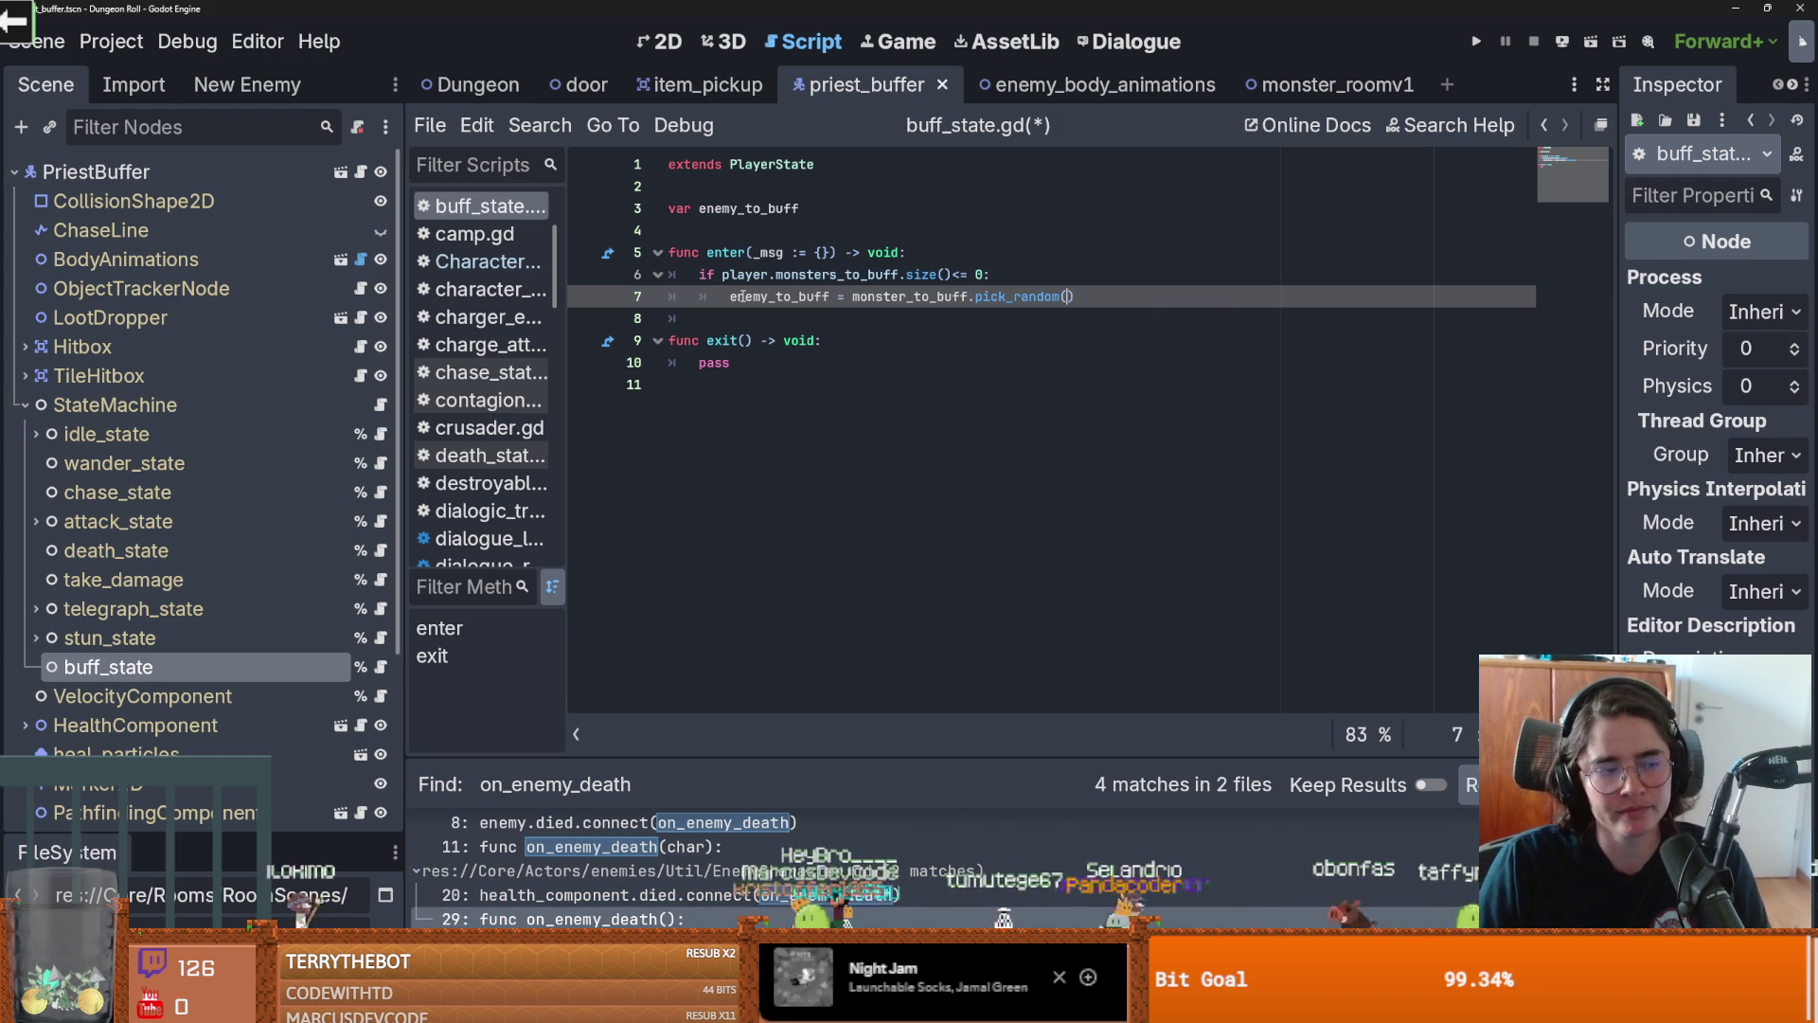
{"action": "key", "text": "Down"}
{"action": "double_click", "coordinate": [777, 301]}
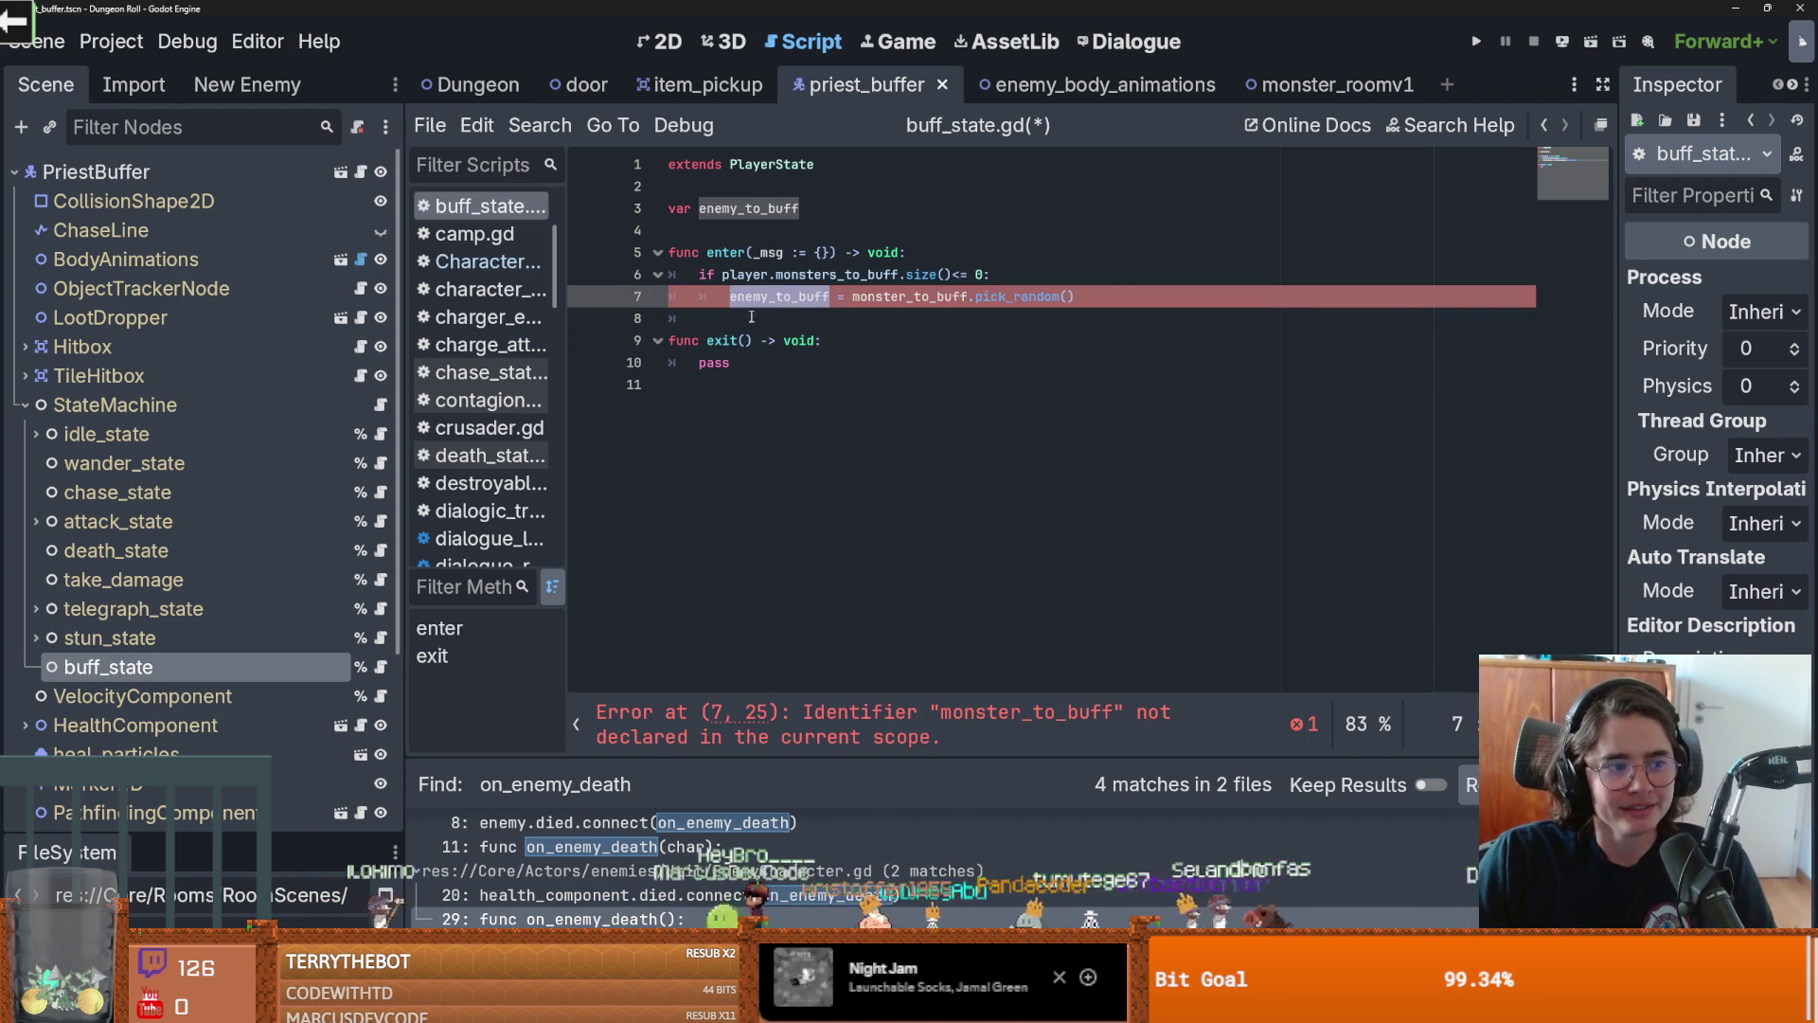
{"action": "key", "text": "ctrl+s"}
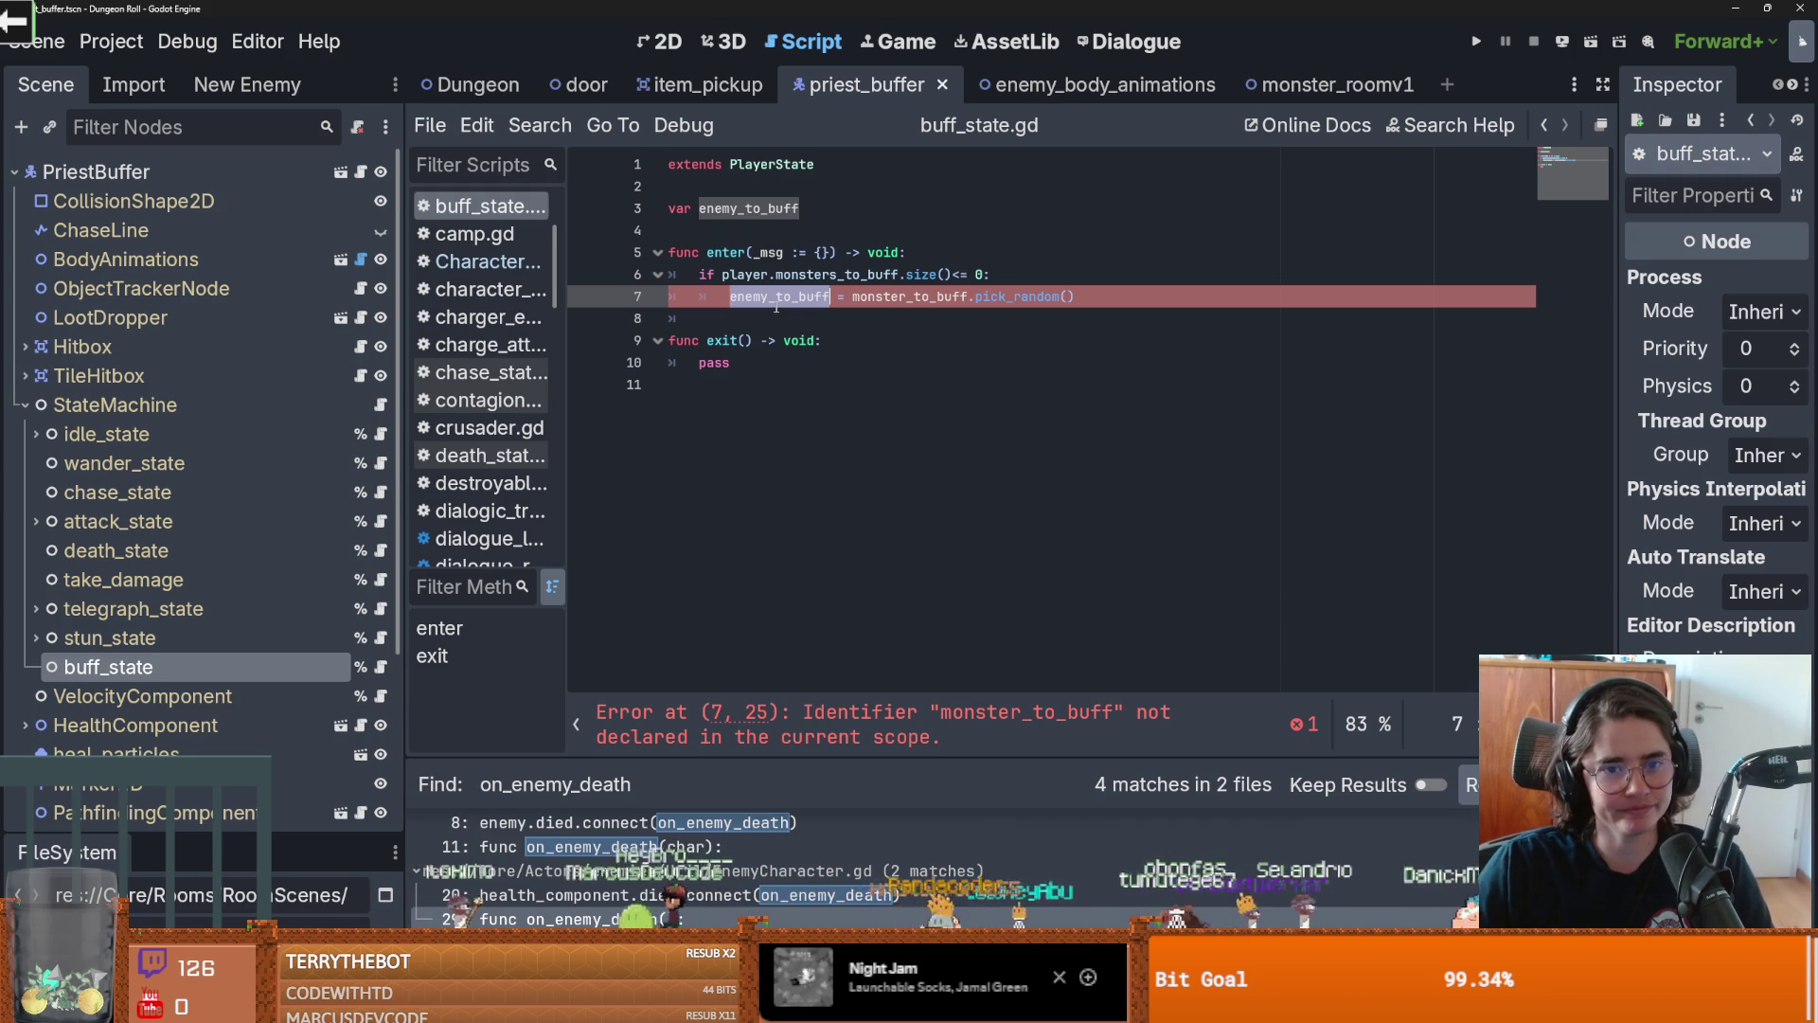
Change monster_to_buff to player.monsters_to_buff and begin an 'if enemy' line below
{"action": "left_click", "coordinate": [860, 313]}
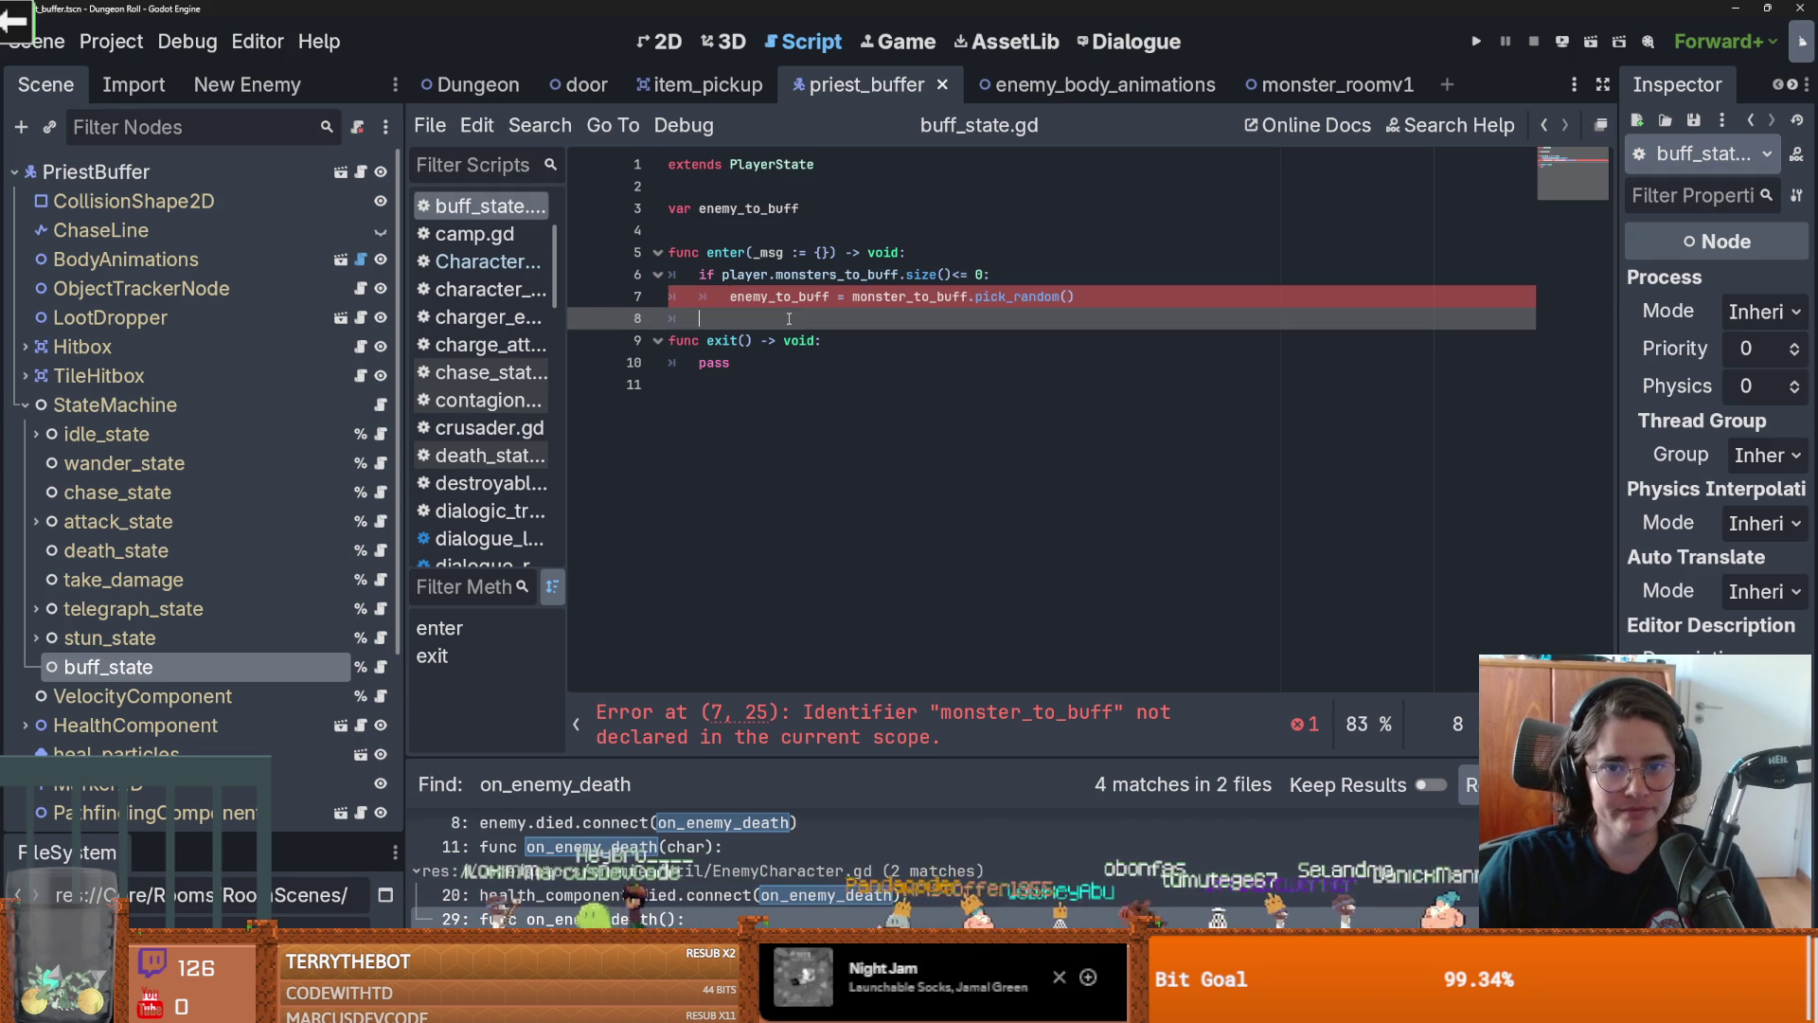
{"action": "double_click", "coordinate": [865, 300]}
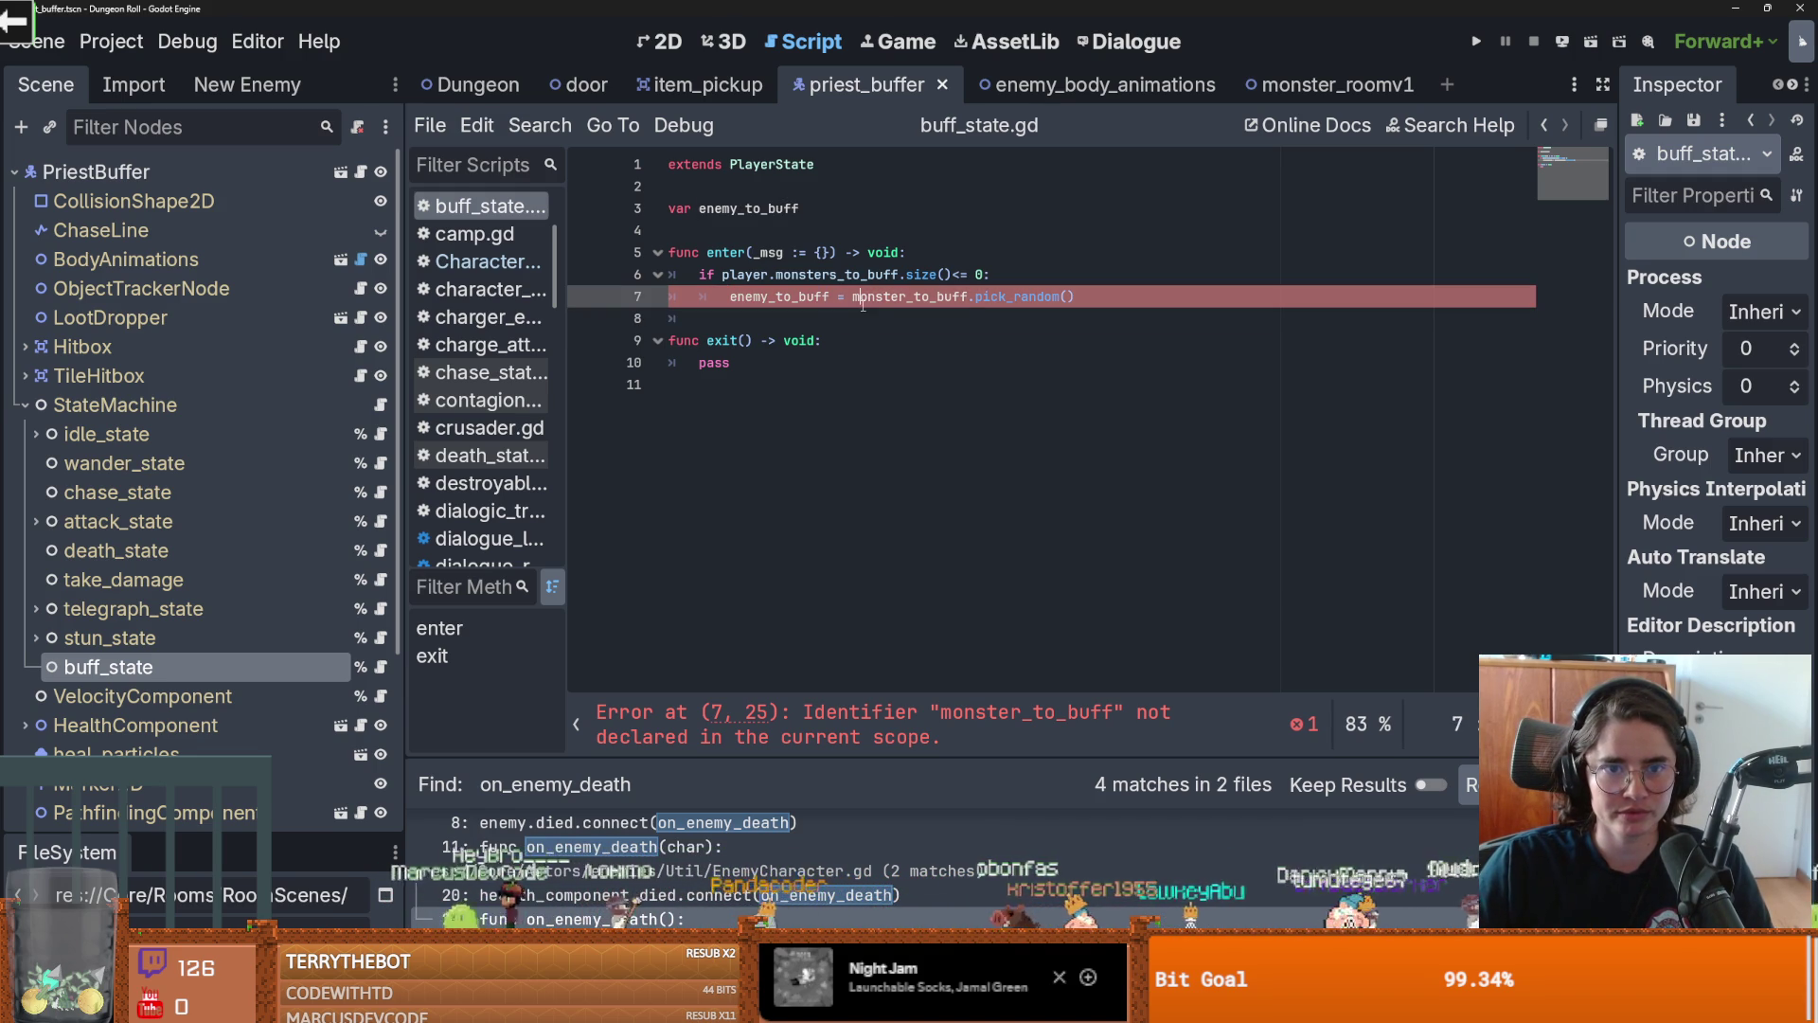
{"action": "left_click_drag", "start_coordinate": [899, 275], "coordinate": [722, 275]}
{"action": "key", "text": "ctrl+c"}
{"action": "double_click", "coordinate": [909, 297]}
{"action": "key", "text": "ctrl+v"}
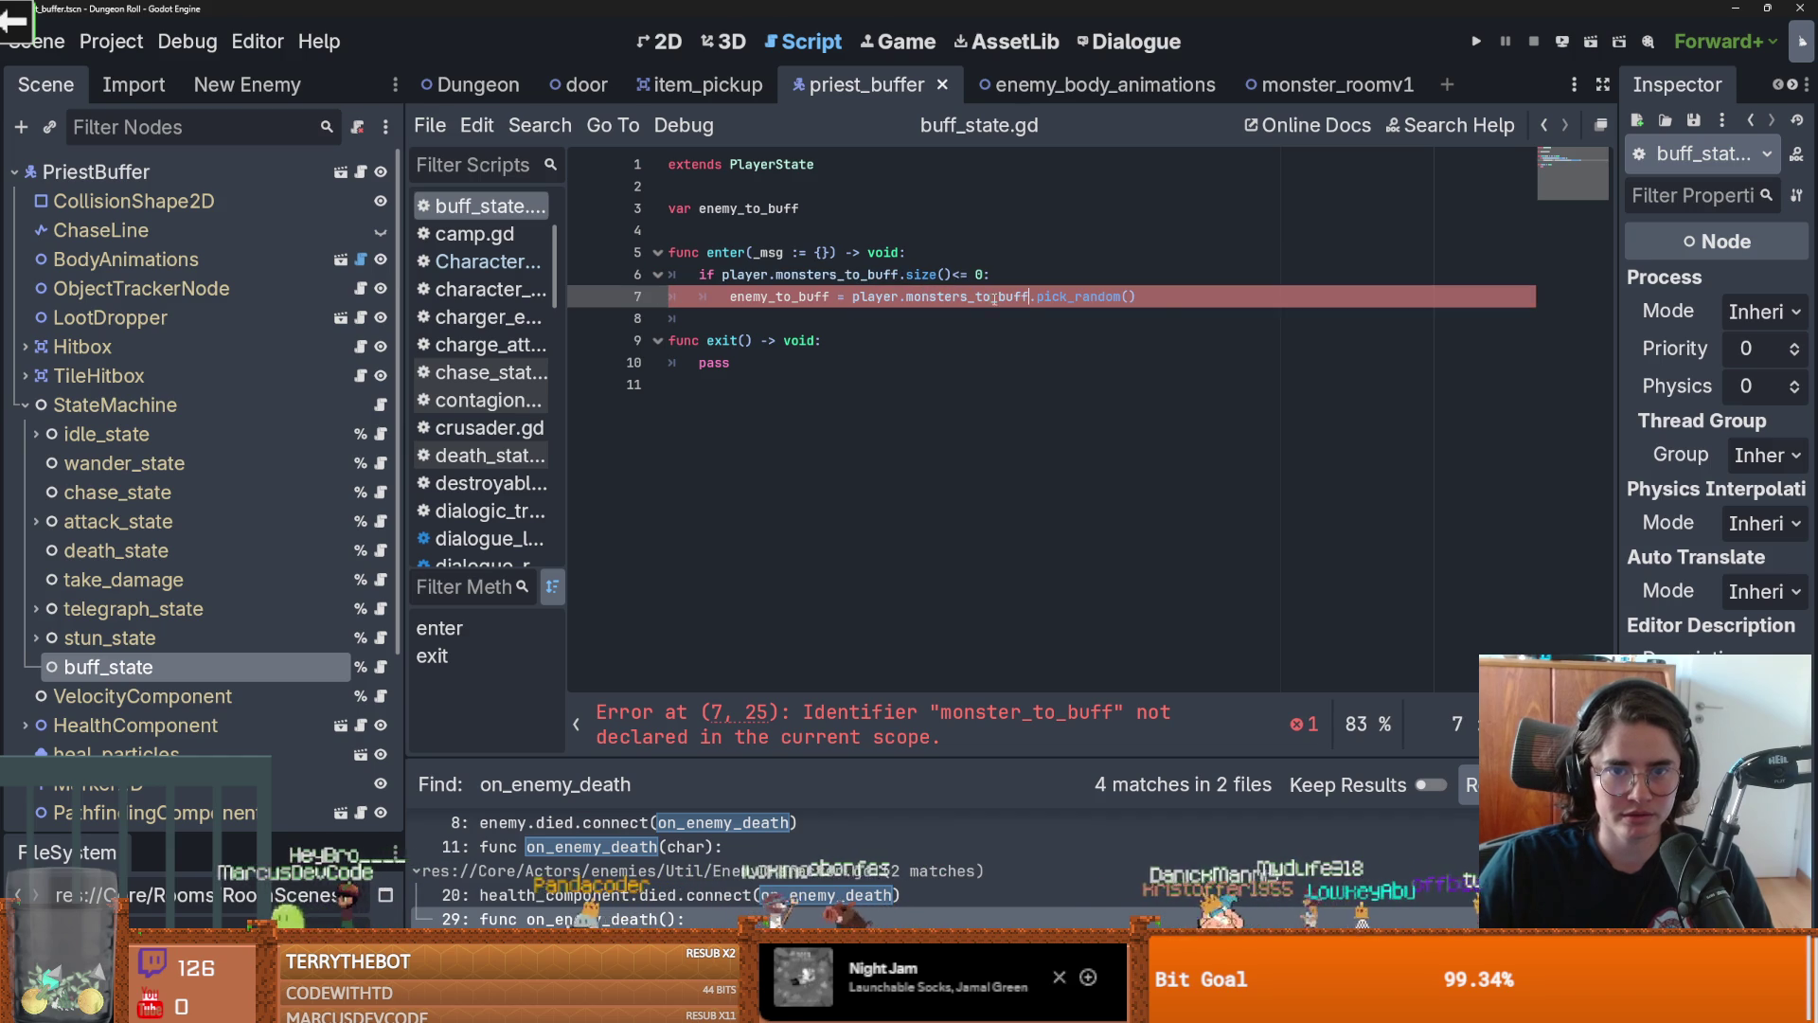
{"action": "key", "text": "Return"}
{"action": "key", "text": "Return"}
{"action": "type", "text": "if "}
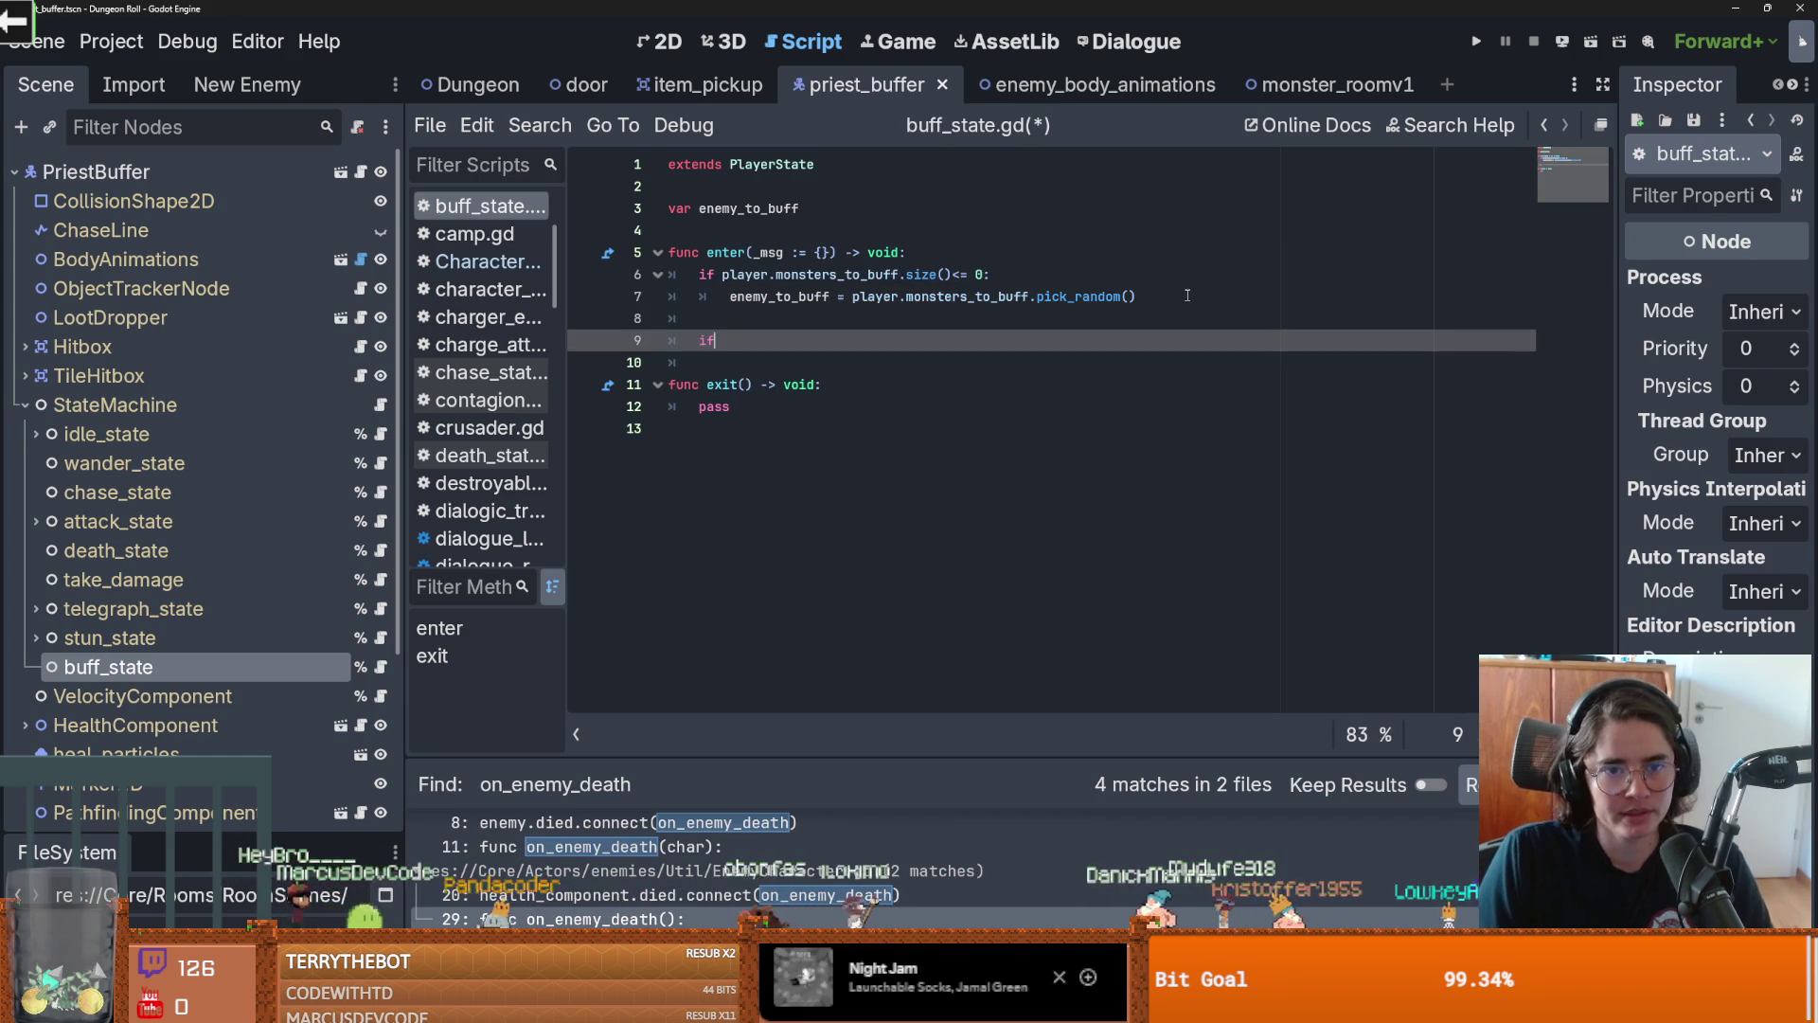
{"action": "type", "text": "enemy"}
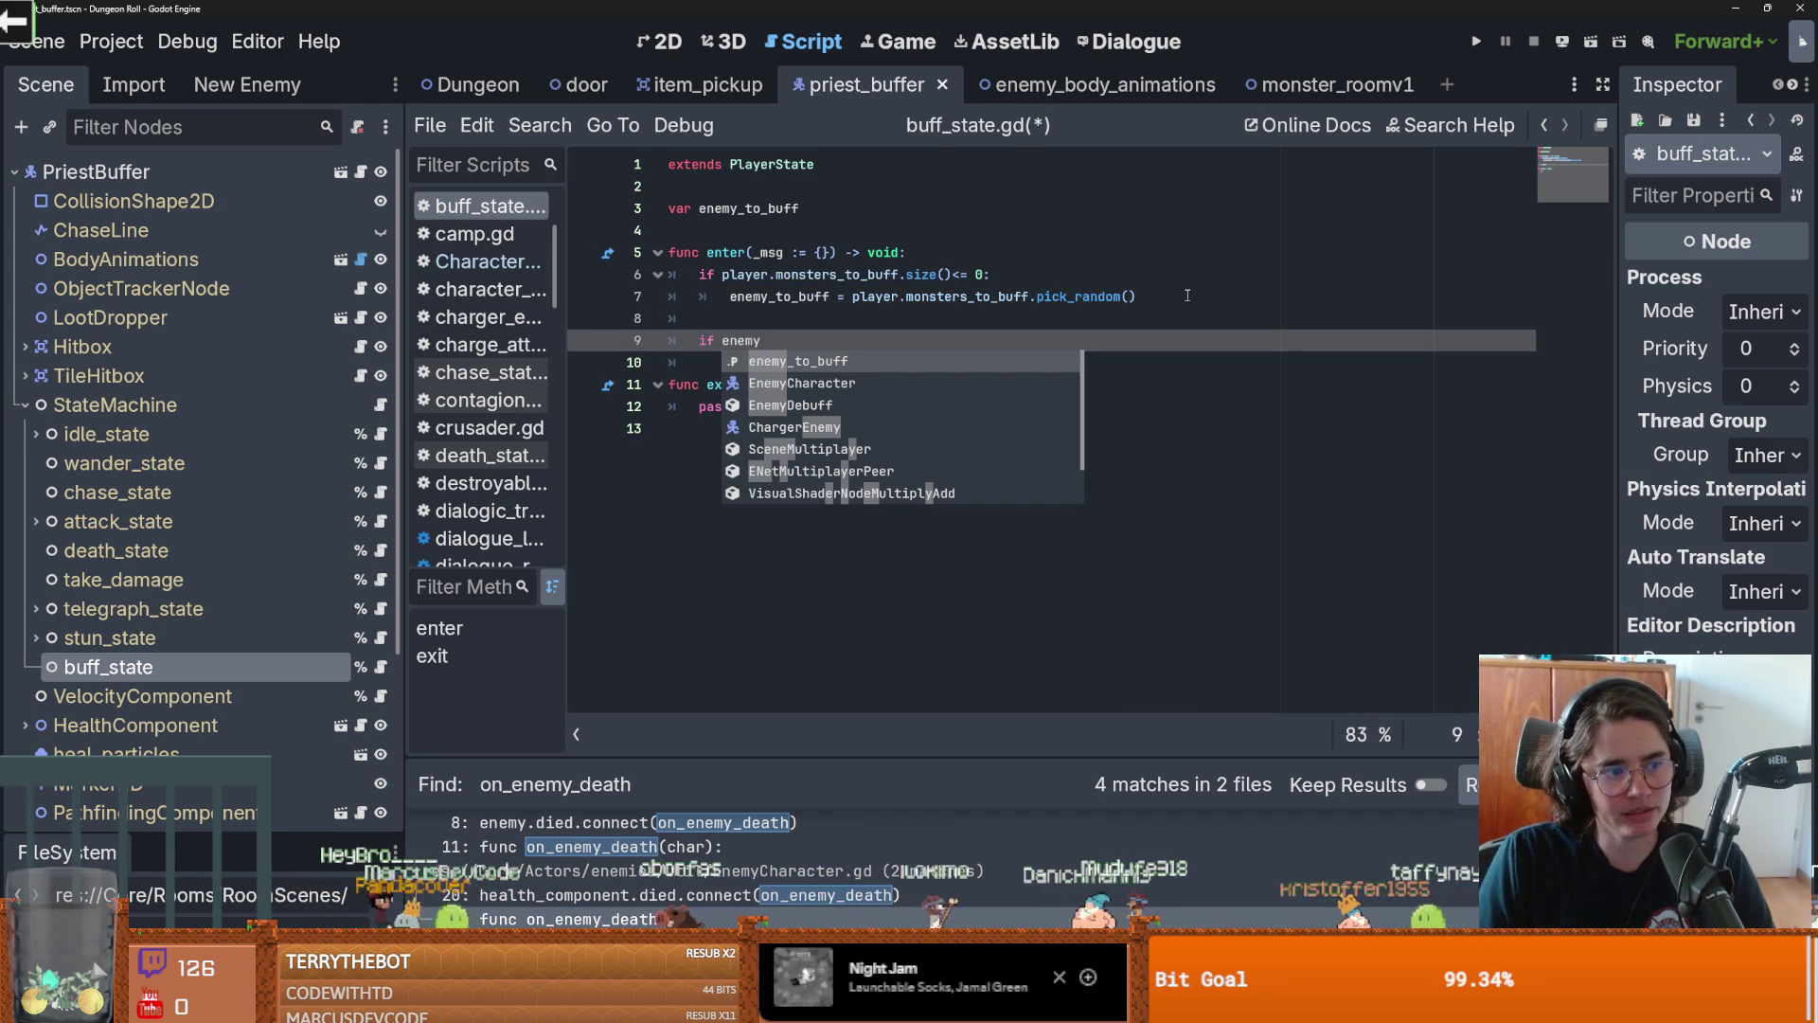
Complete 'if enemy_to_buff:' with an indented enemy_to_buff.buff() call
{"action": "key", "text": "Return"}
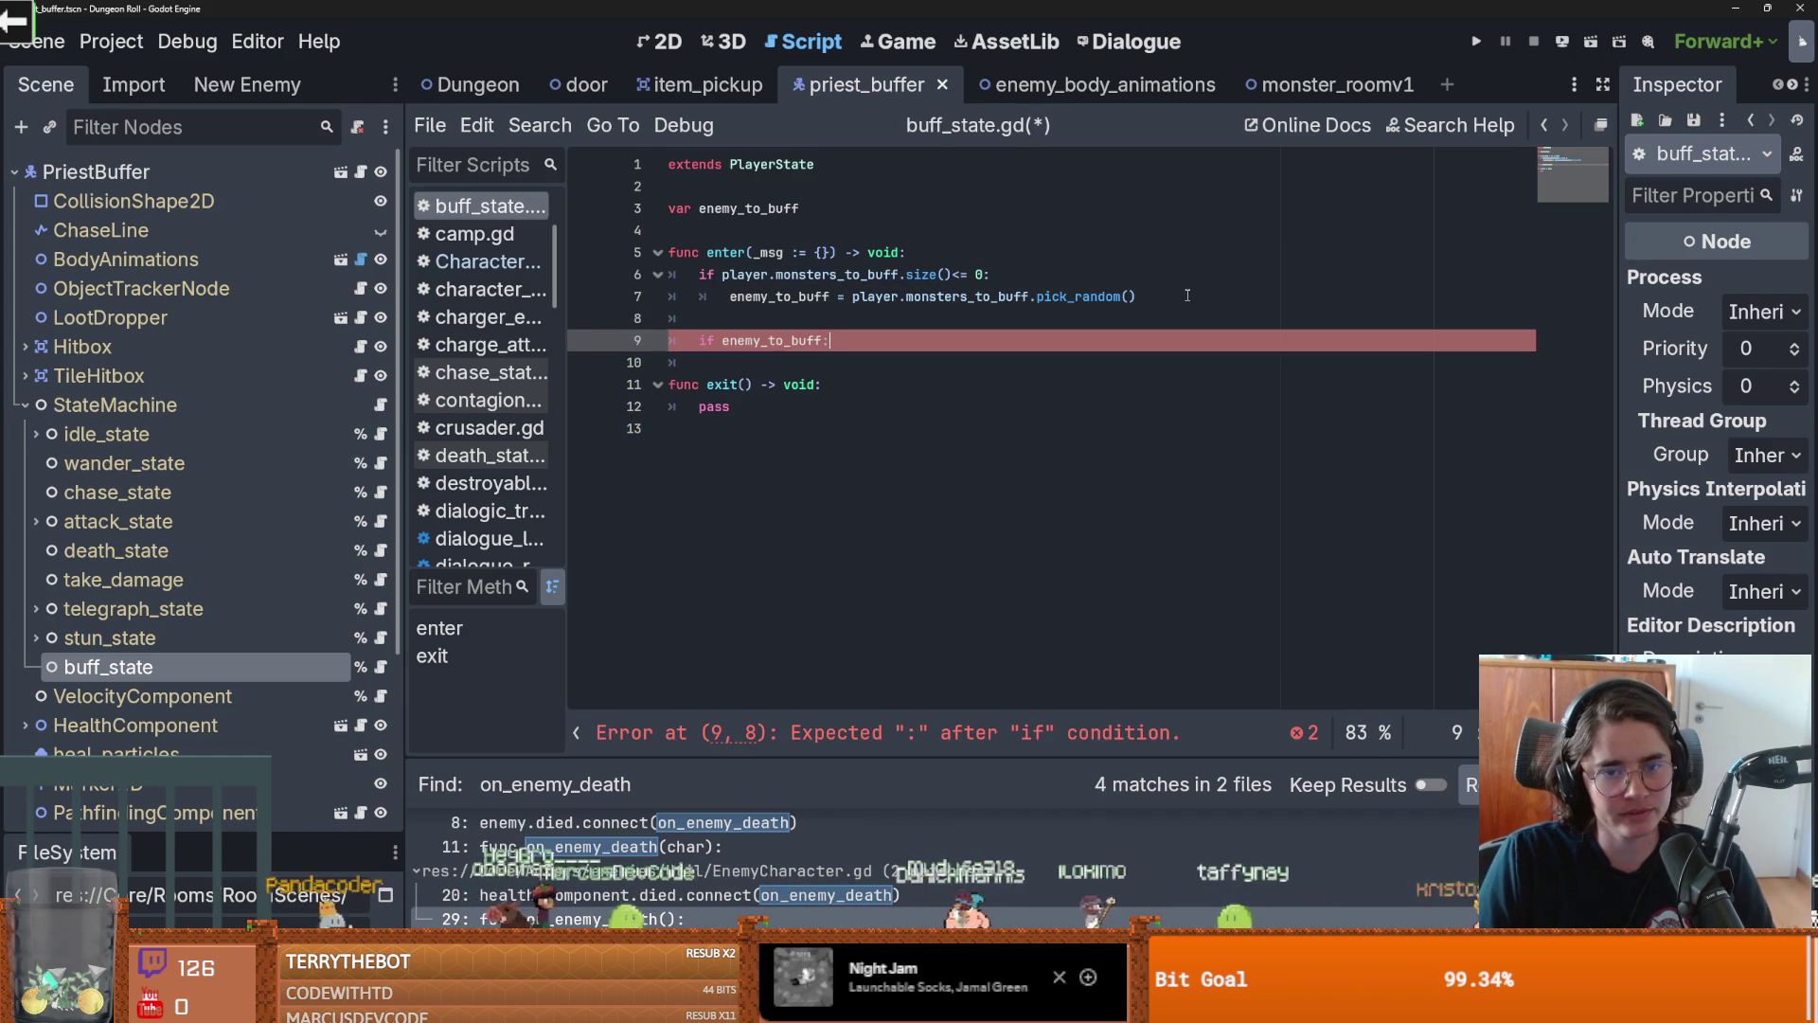
{"action": "type", "text": ":"}
{"action": "key", "text": "Return"}
{"action": "type", "text": "enemy"}
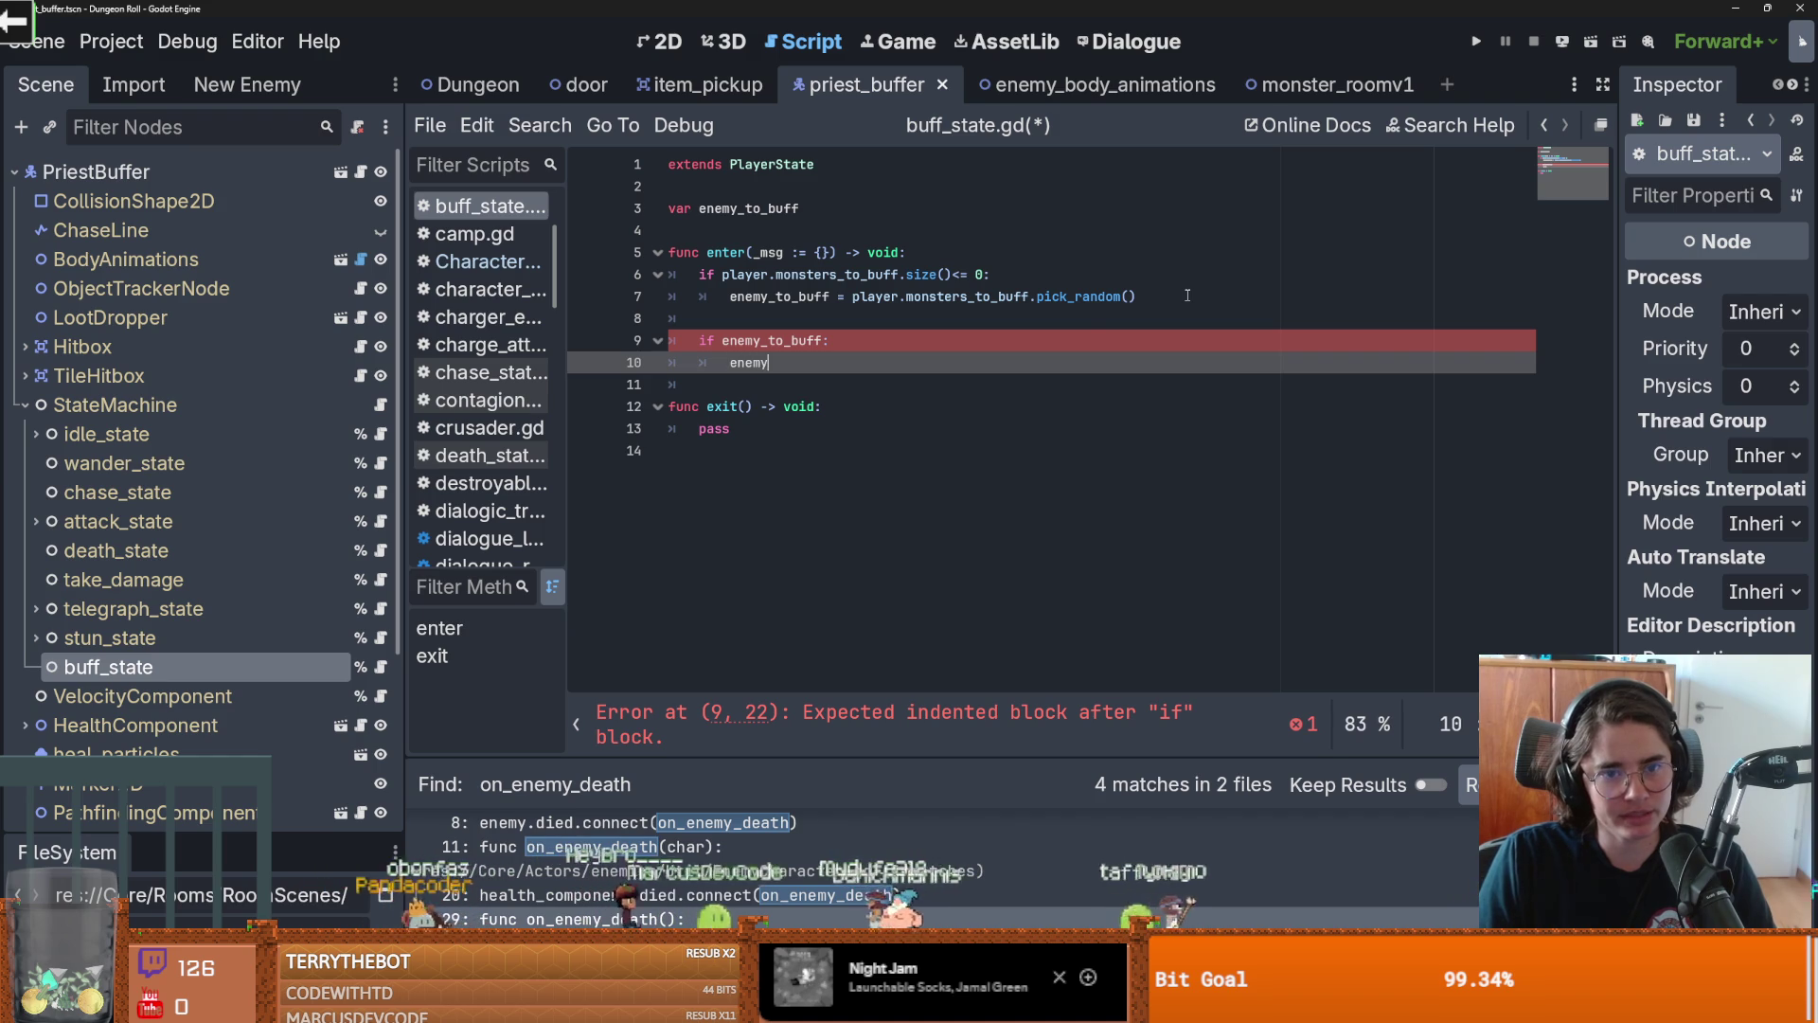
{"action": "type", "text": "_to_buff"}
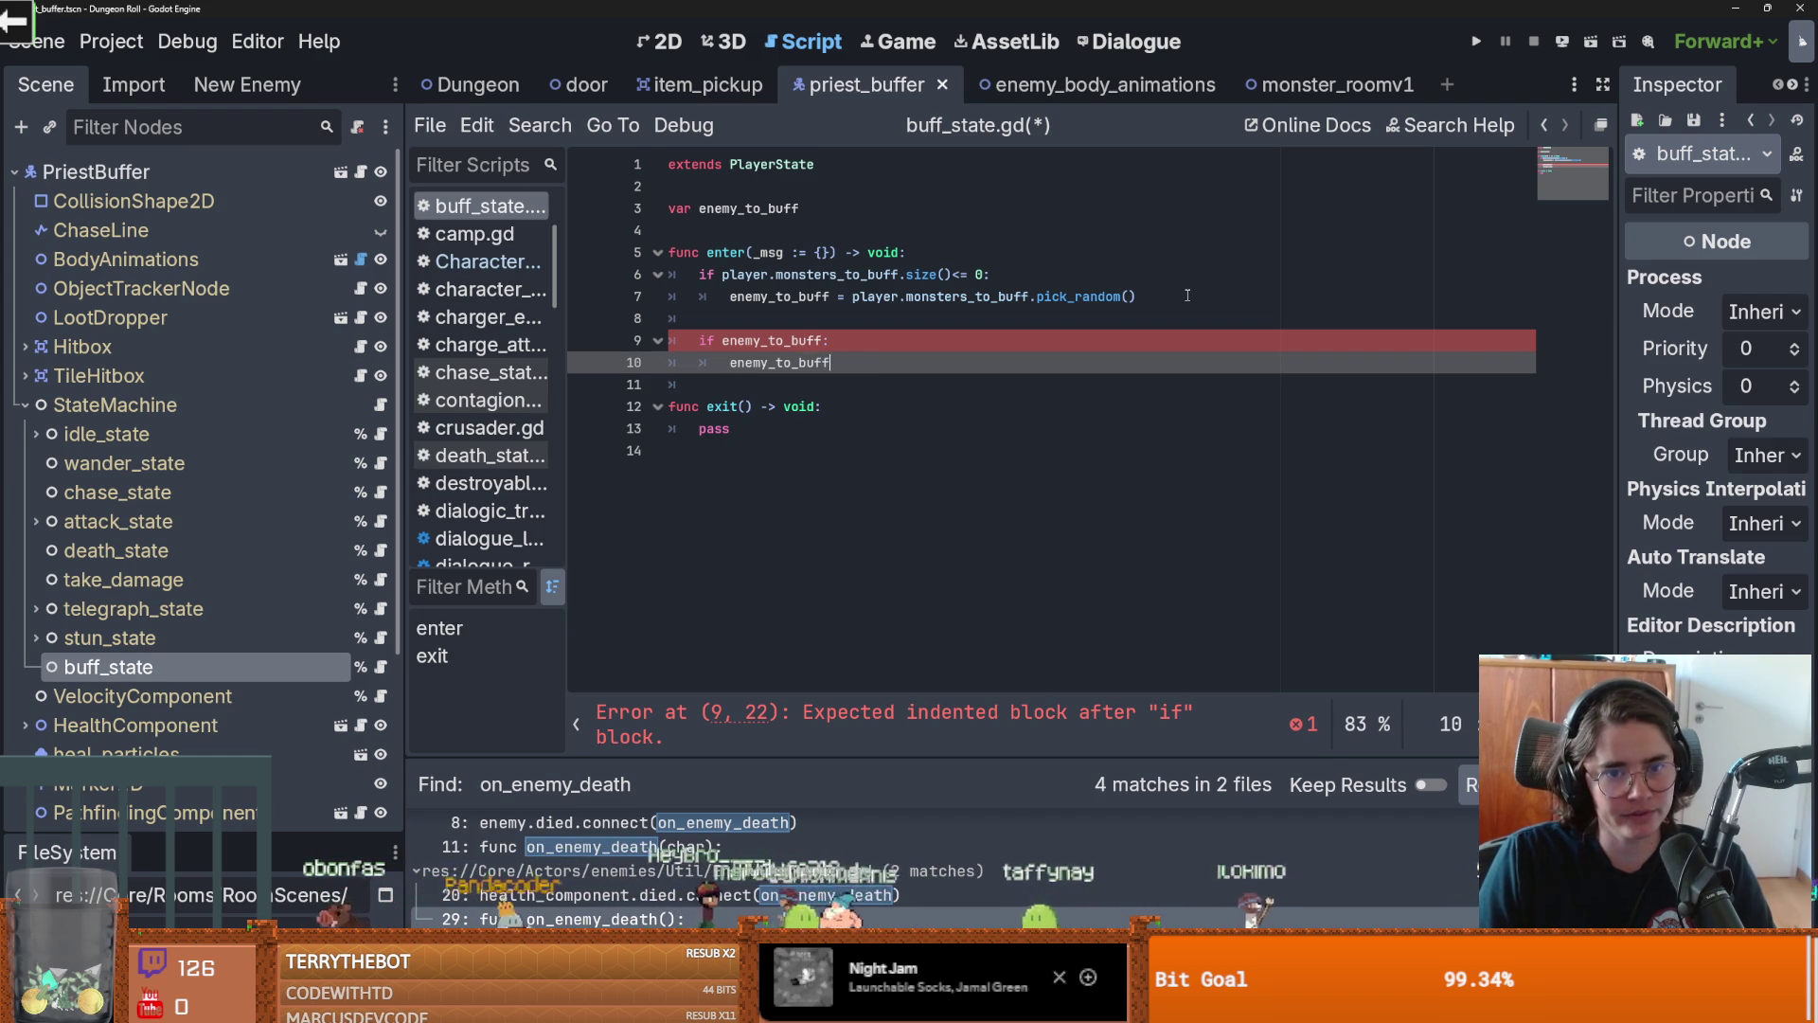
{"action": "type", "text": ".buff("}
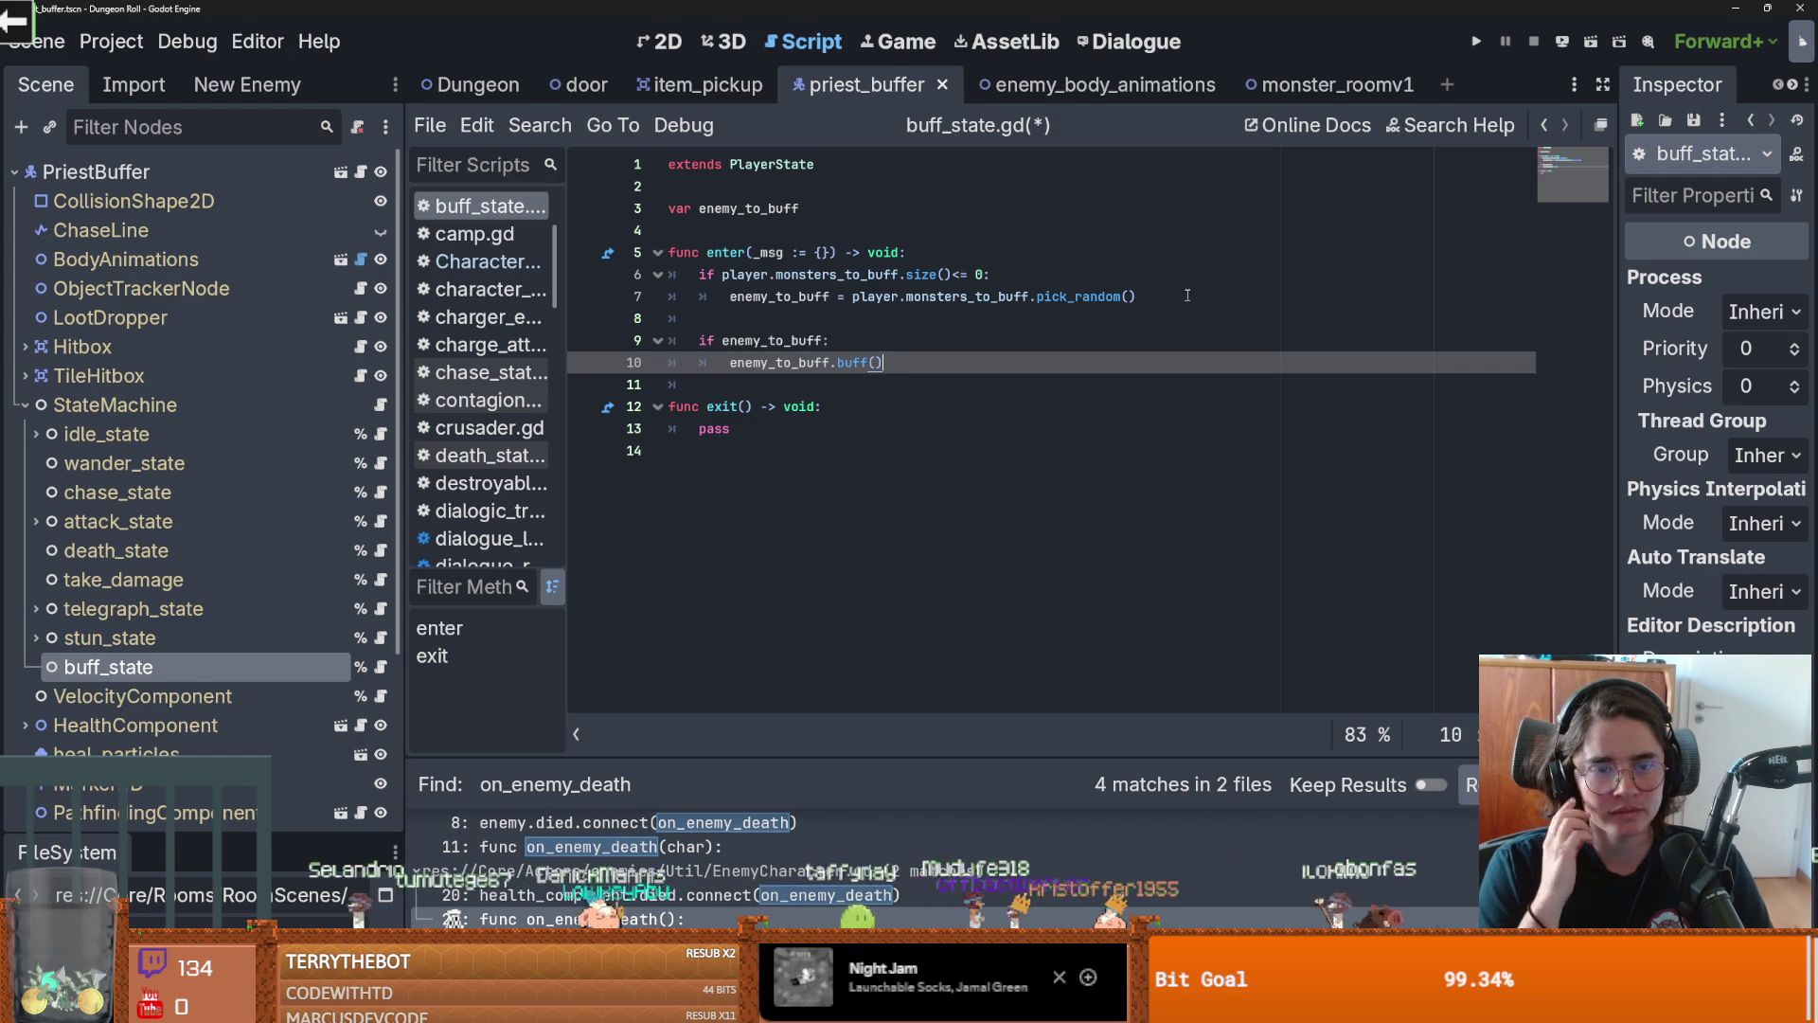
Indent the 'if enemy_to_buff' block so it nests under the first check
{"action": "left_click", "coordinate": [839, 209]}
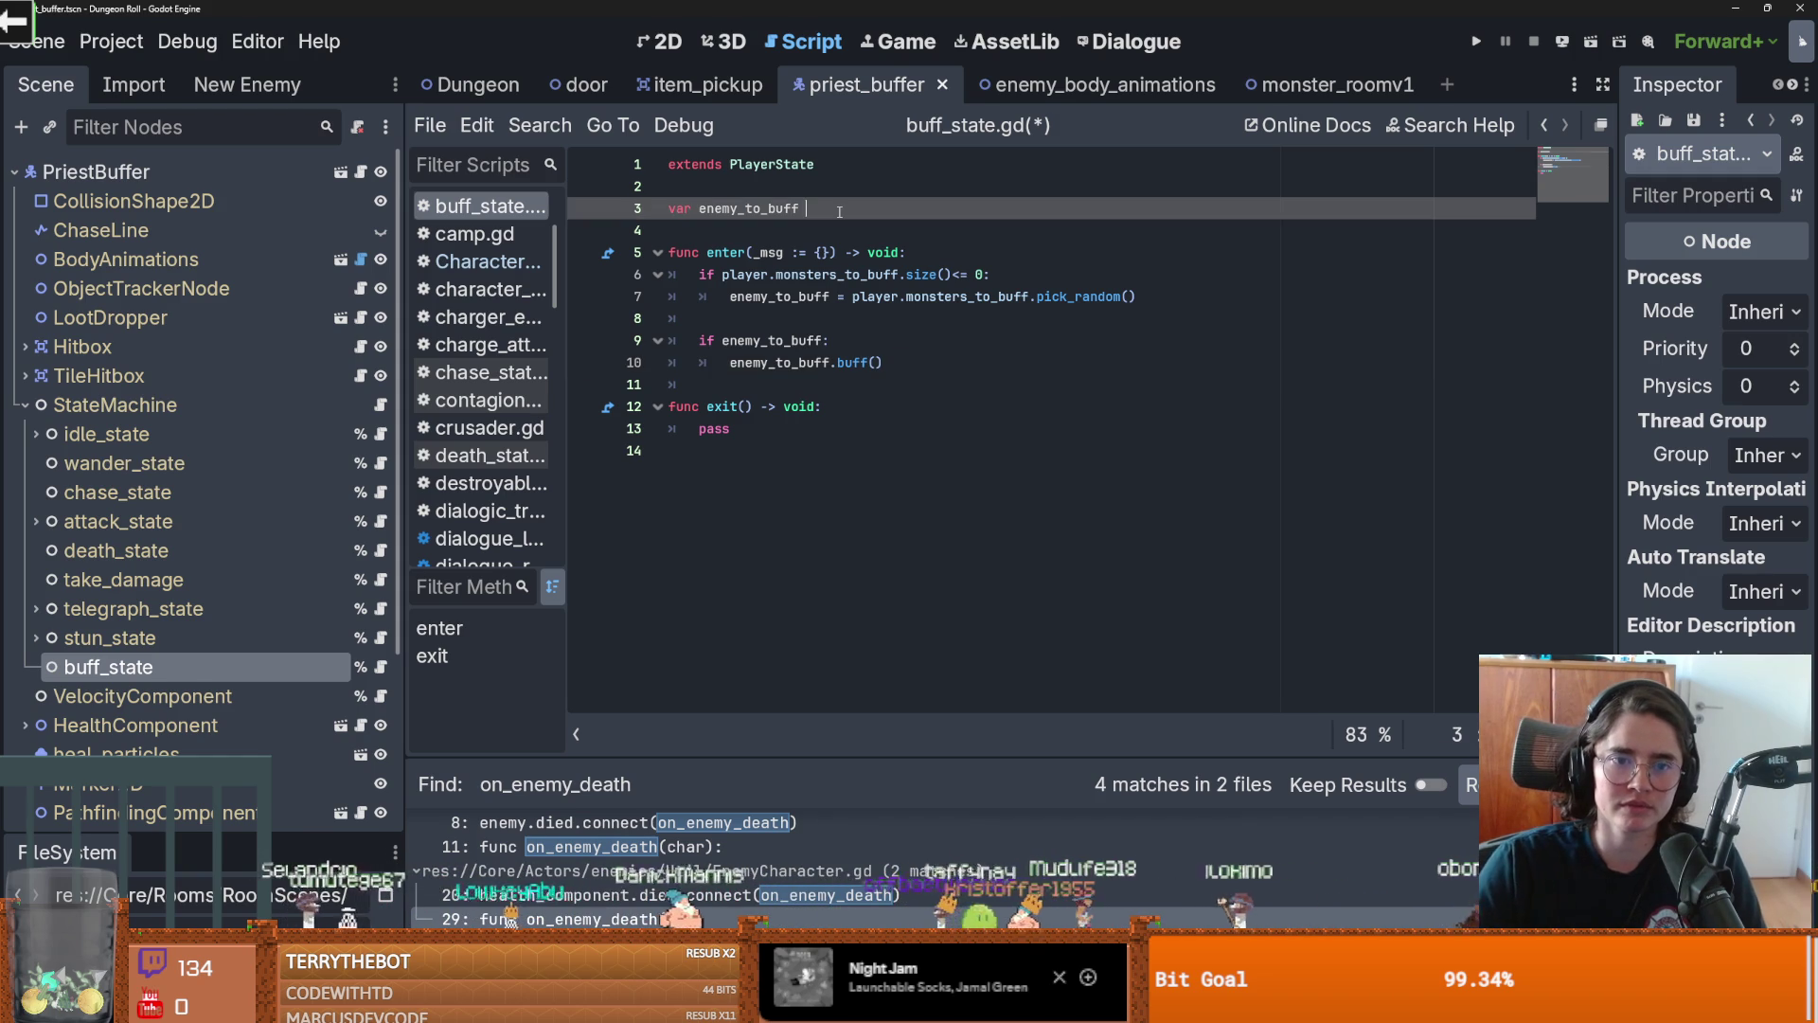
{"action": "left_click", "coordinate": [777, 363]}
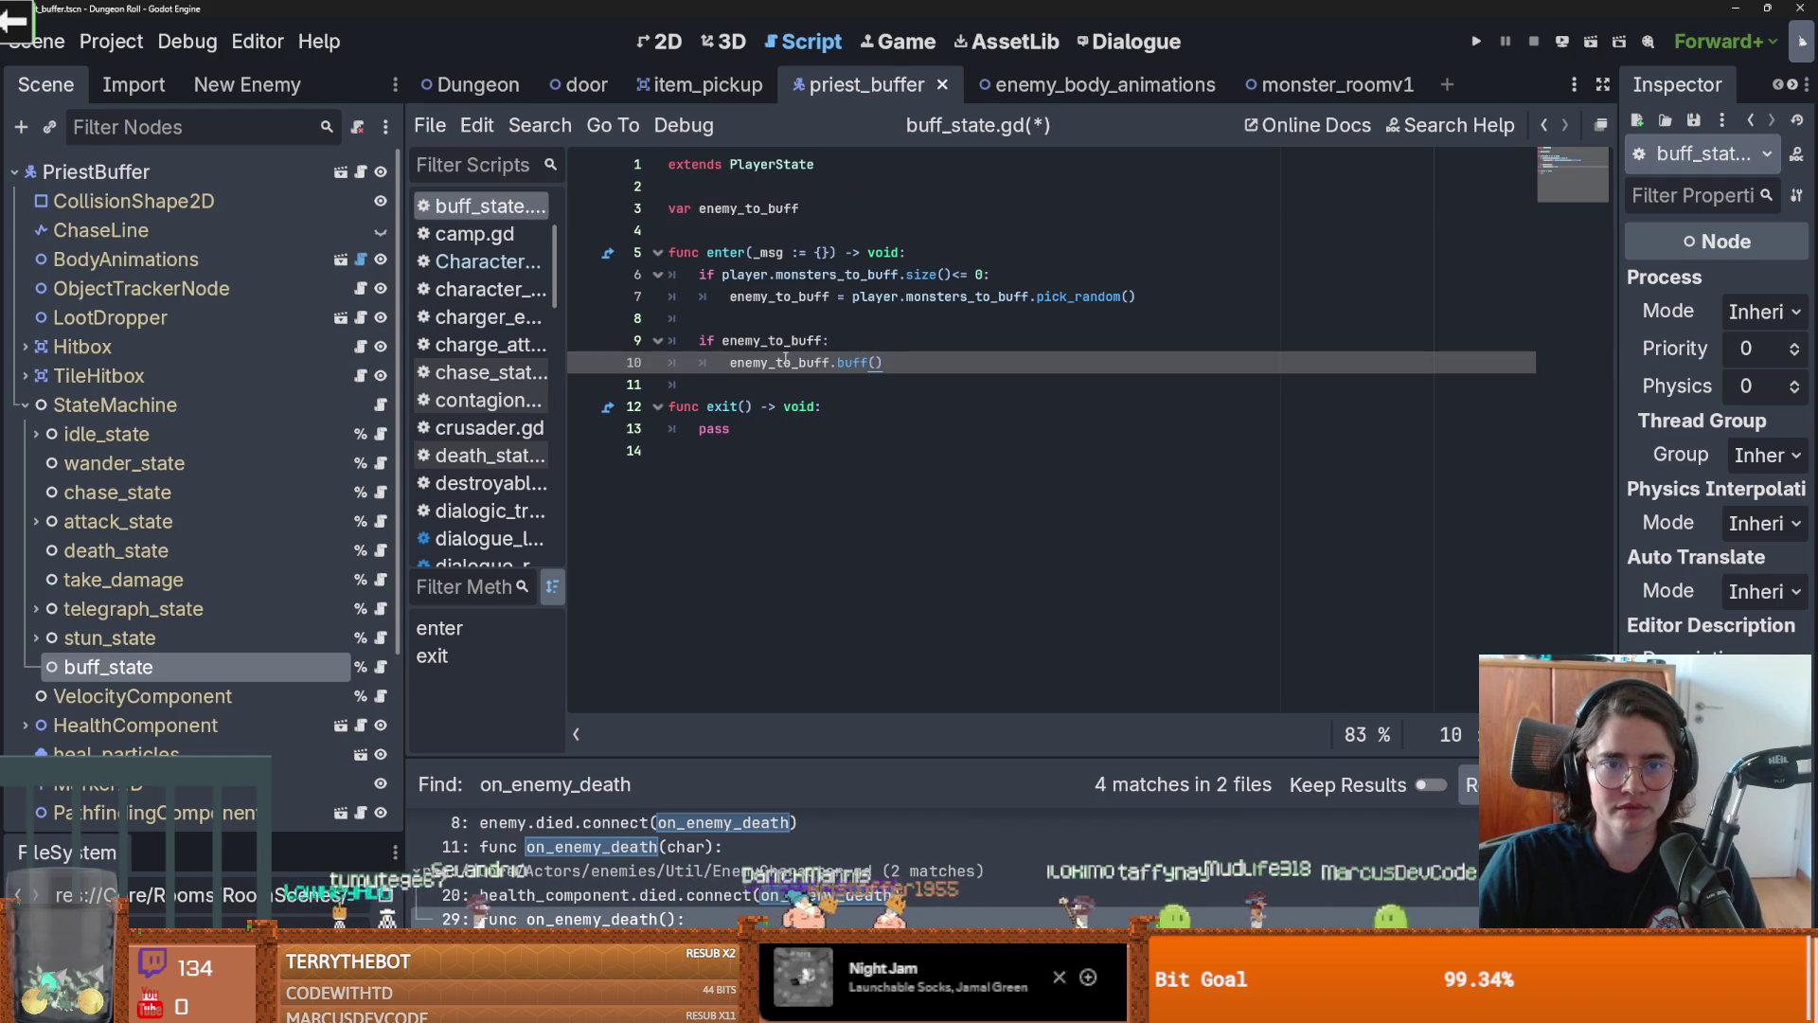
{"action": "double_click", "coordinate": [801, 298]}
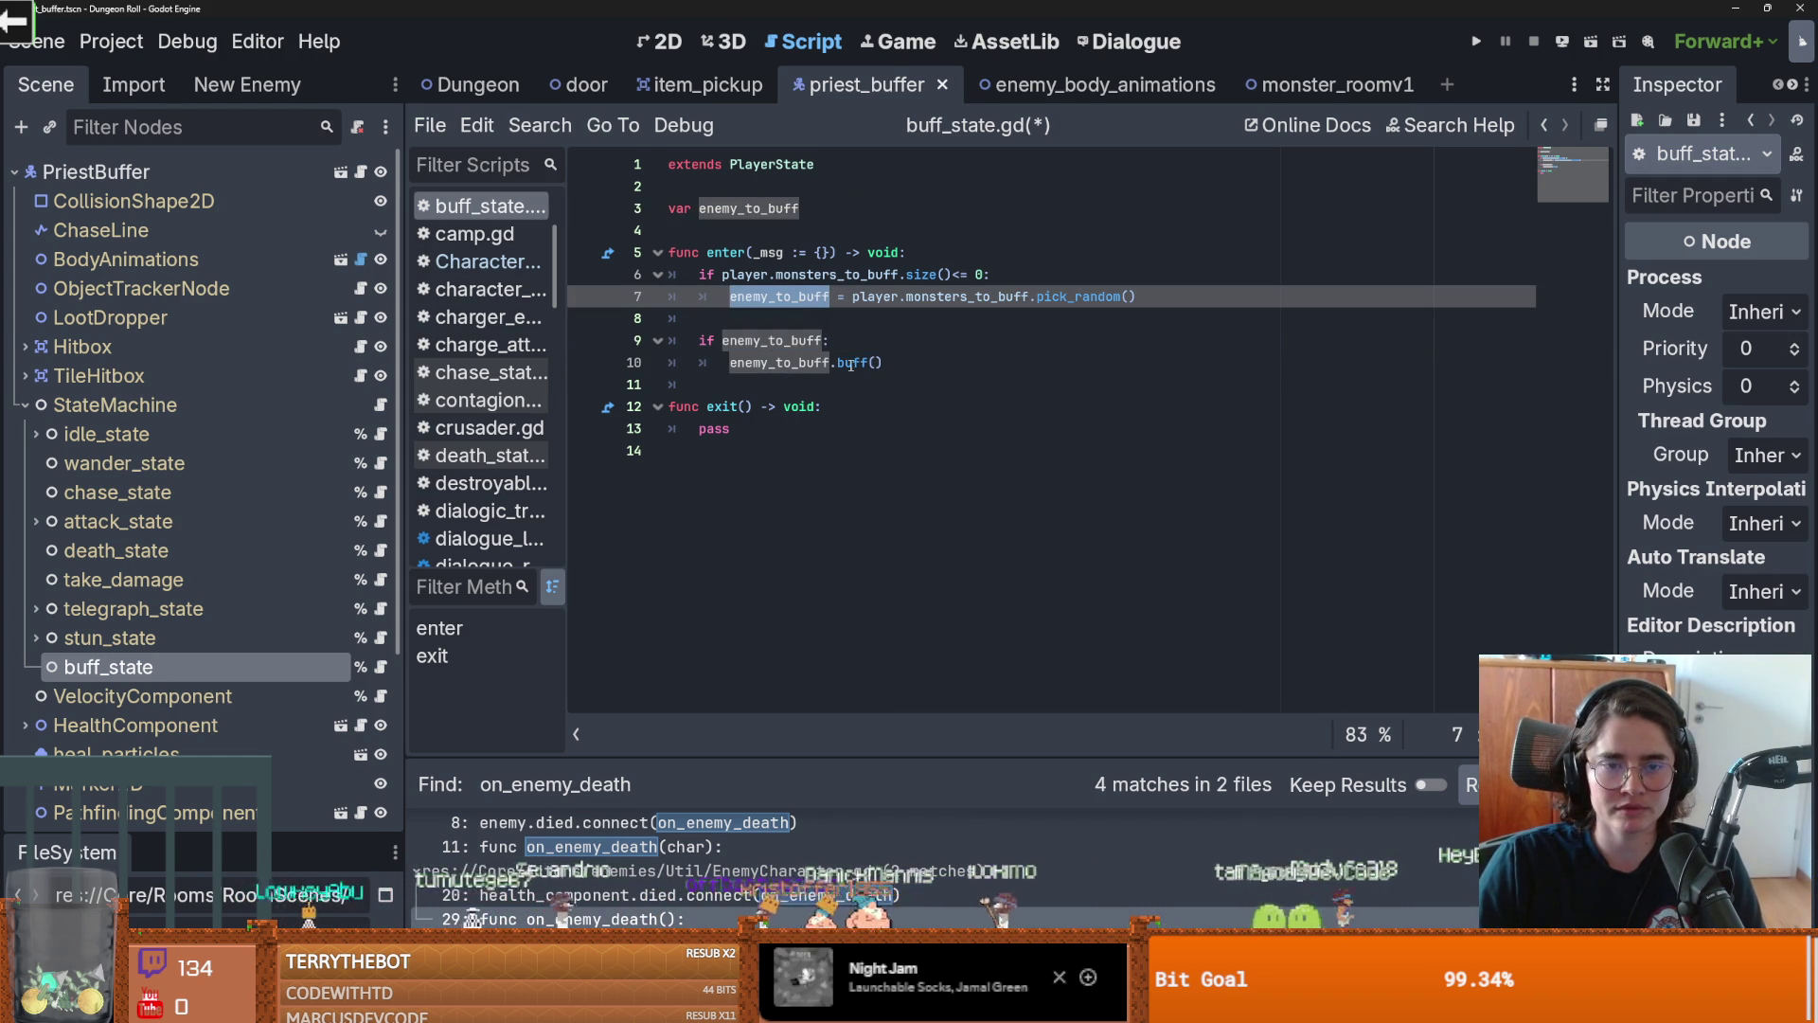
{"action": "left_click", "coordinate": [810, 364]}
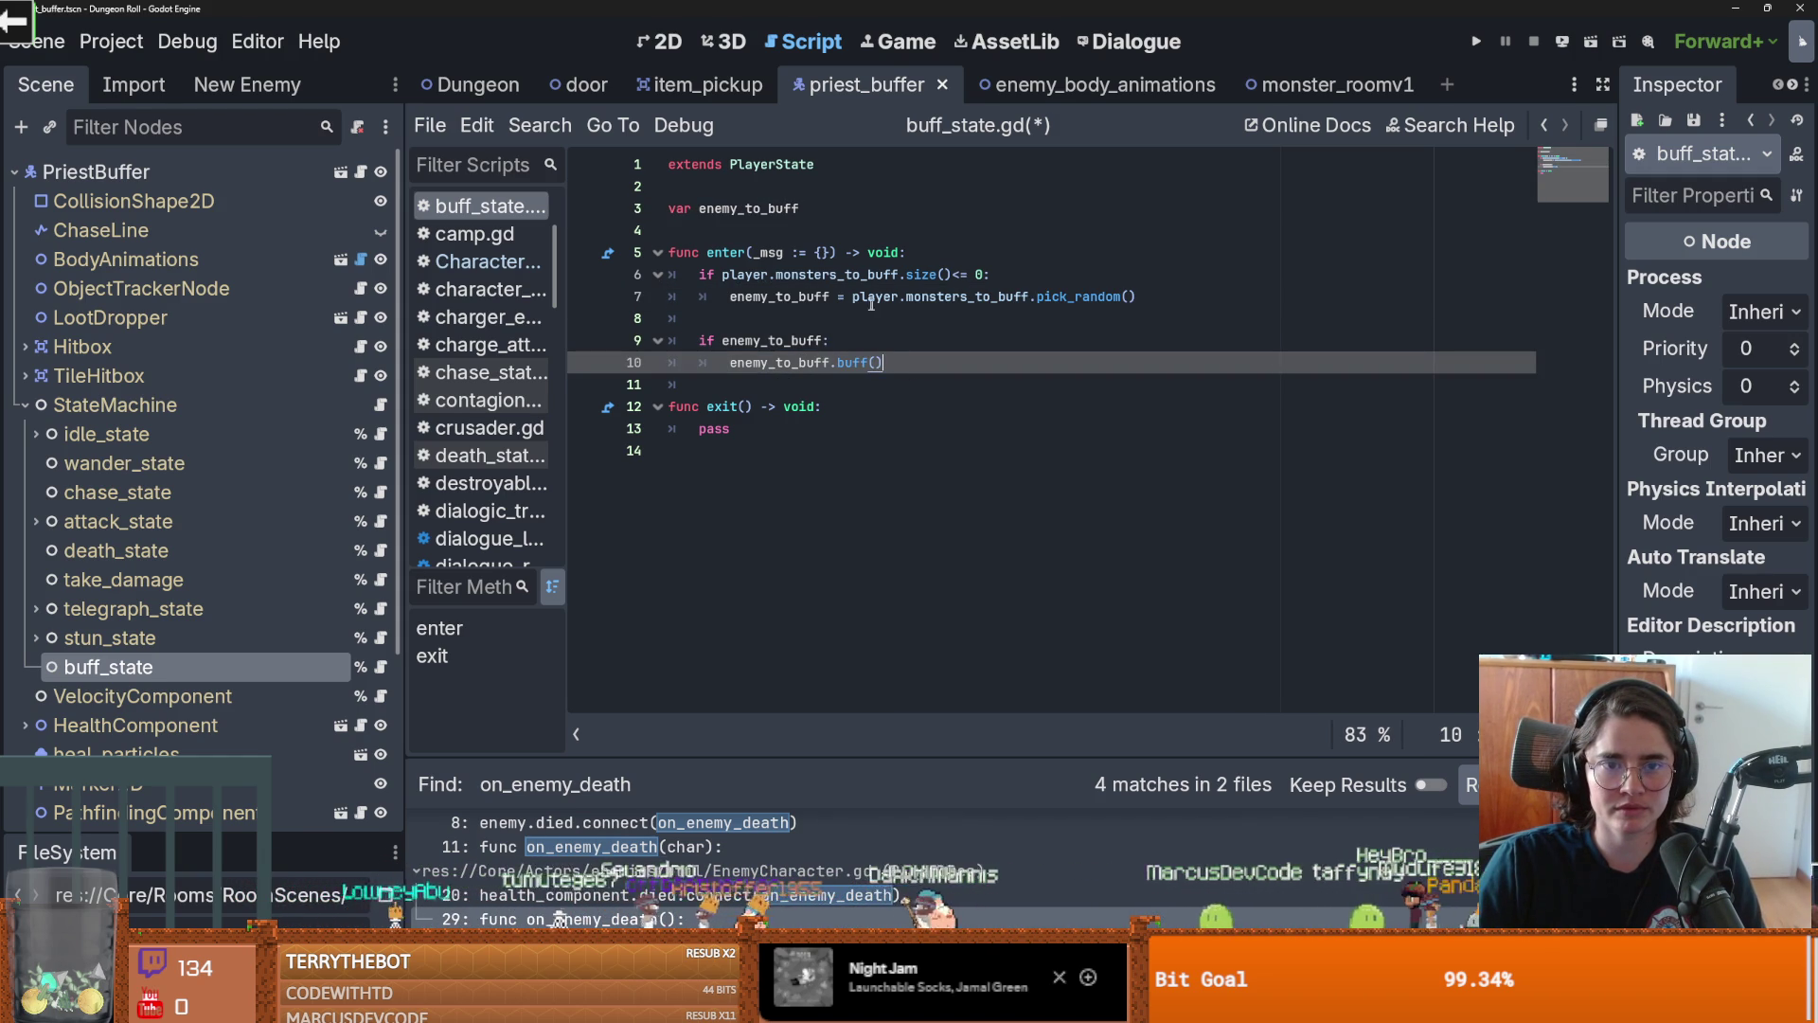
{"action": "left_click_drag", "start_coordinate": [695, 338], "coordinate": [907, 375]}
{"action": "key", "text": "Tab"}
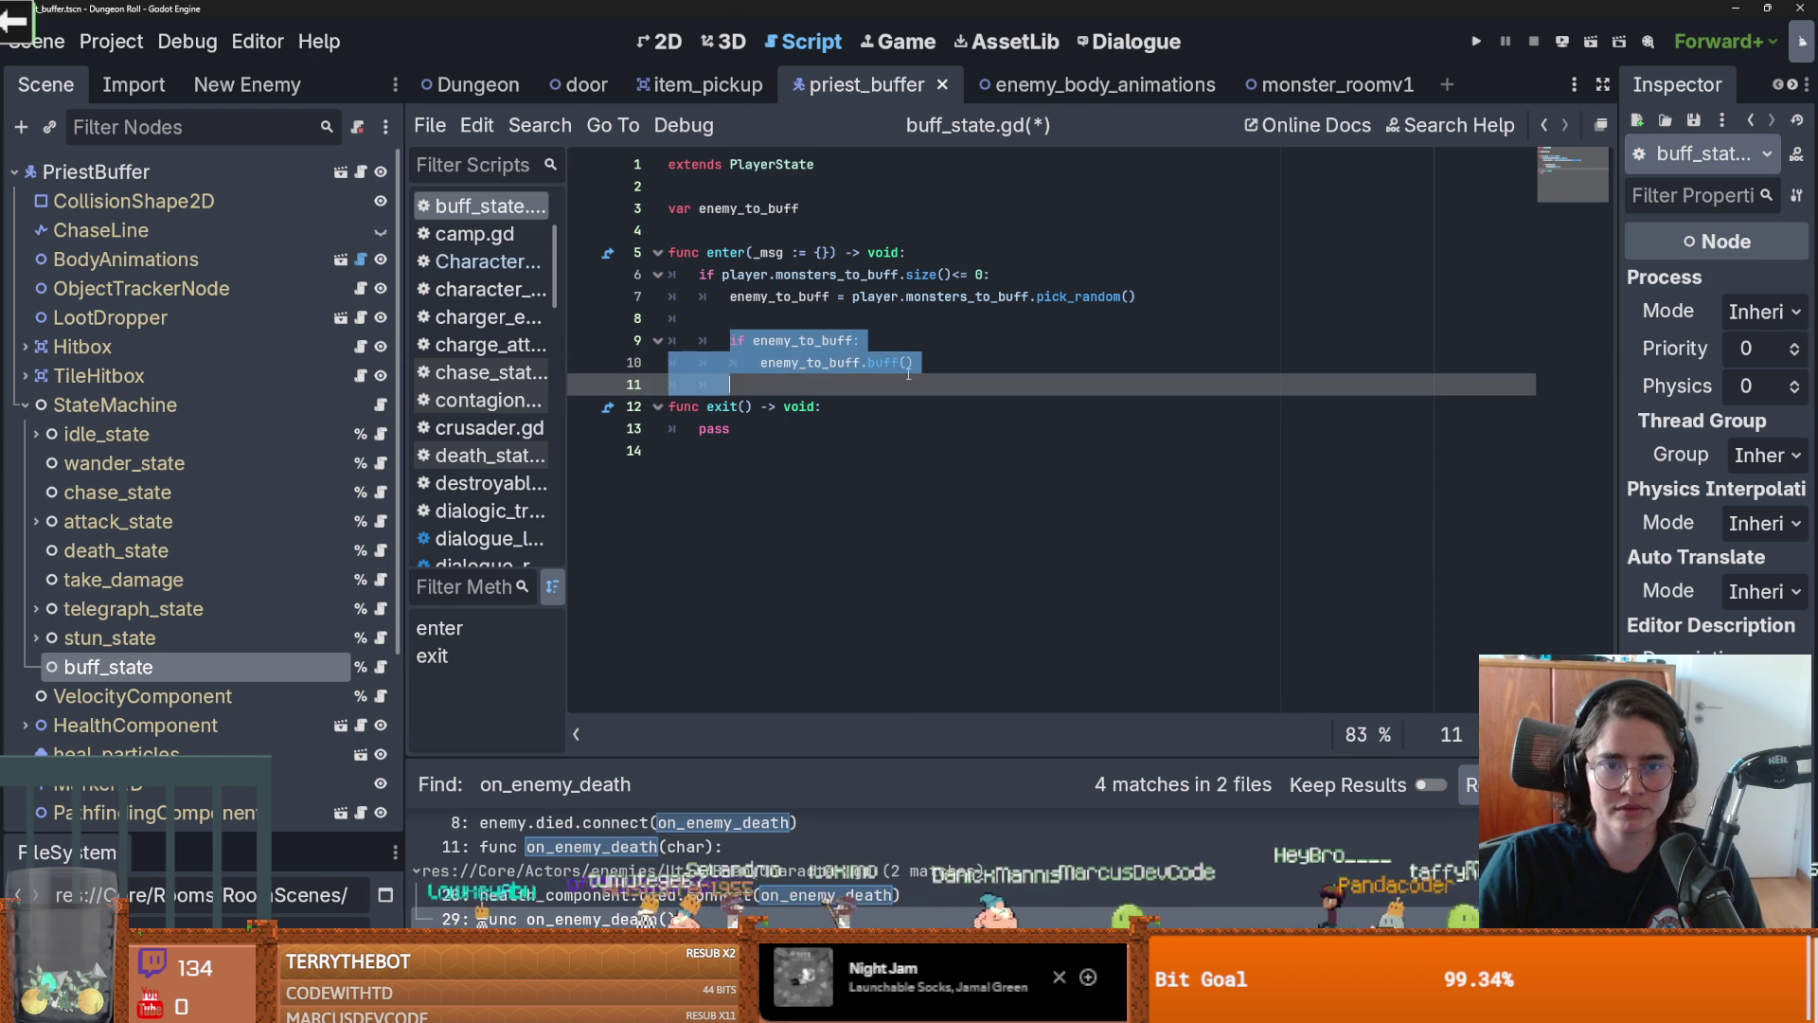
{"action": "left_click", "coordinate": [847, 321]}
Append 'and enemy_to_buff == null' to the line 6 condition and add blank lines before func exit
{"action": "left_click", "coordinate": [986, 274]}
{"action": "type", "text": "and enemy_to_buff == "}
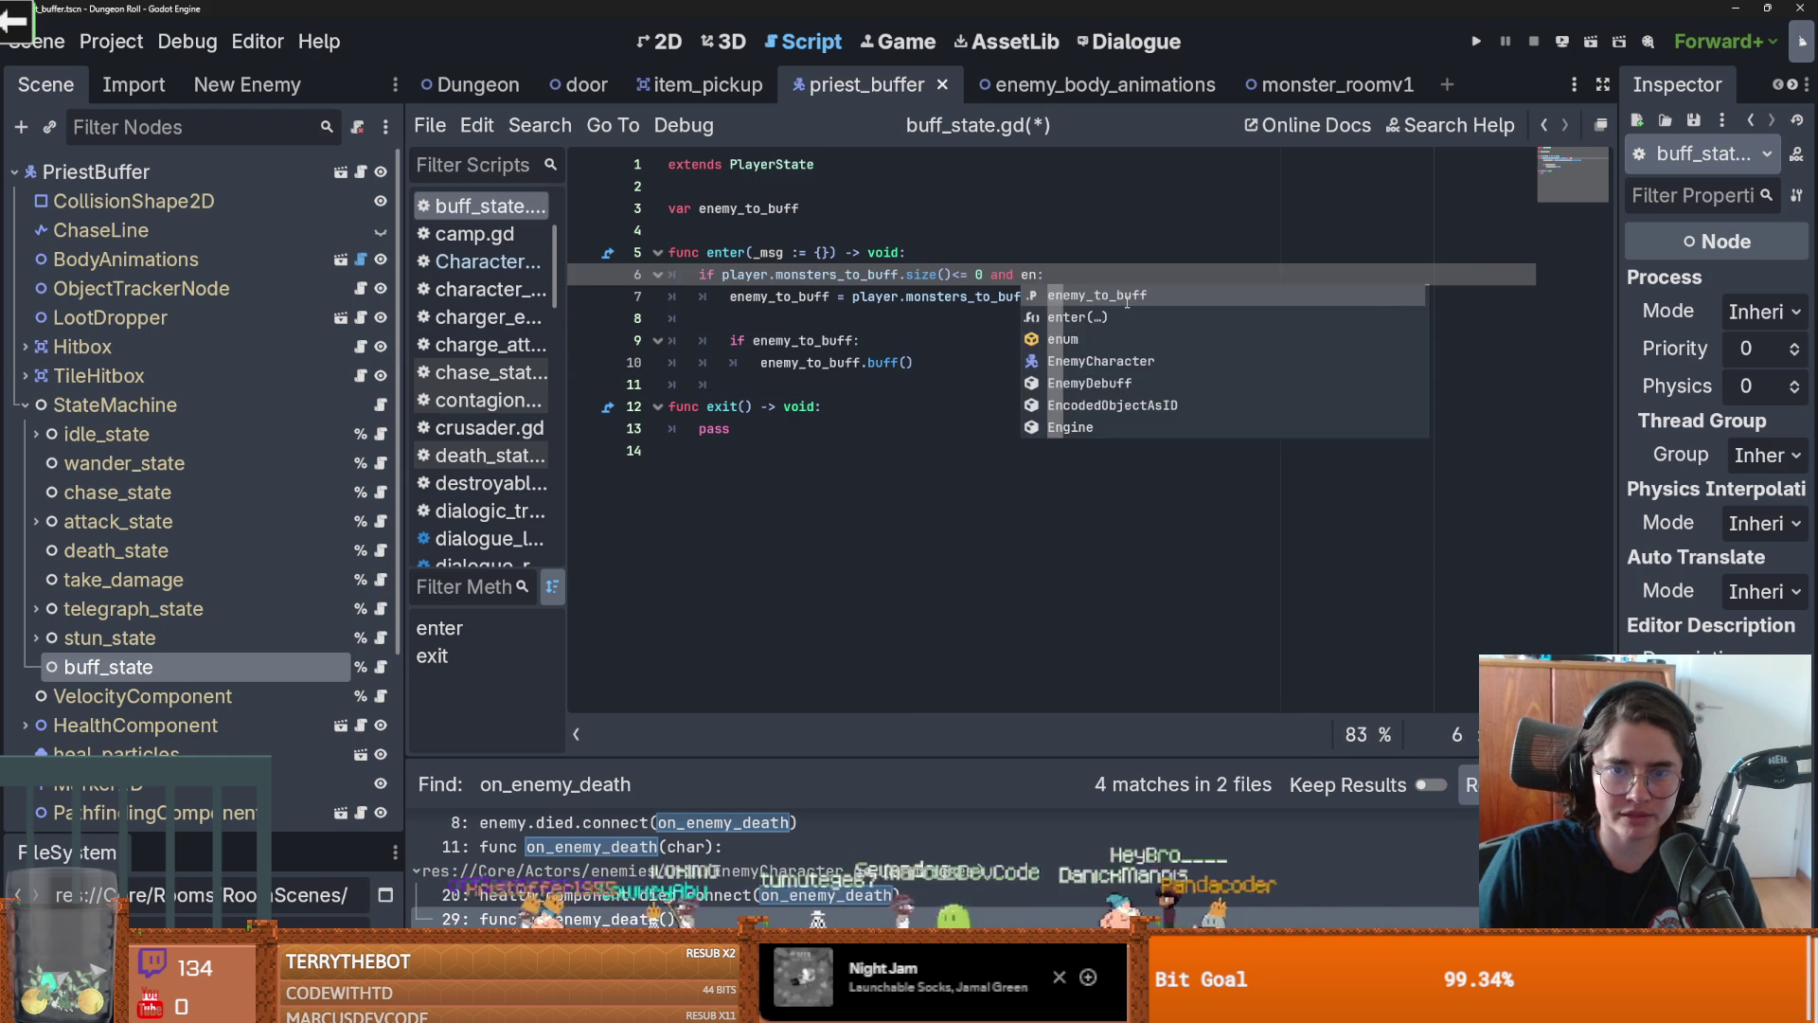
{"action": "type", "text": "null"}
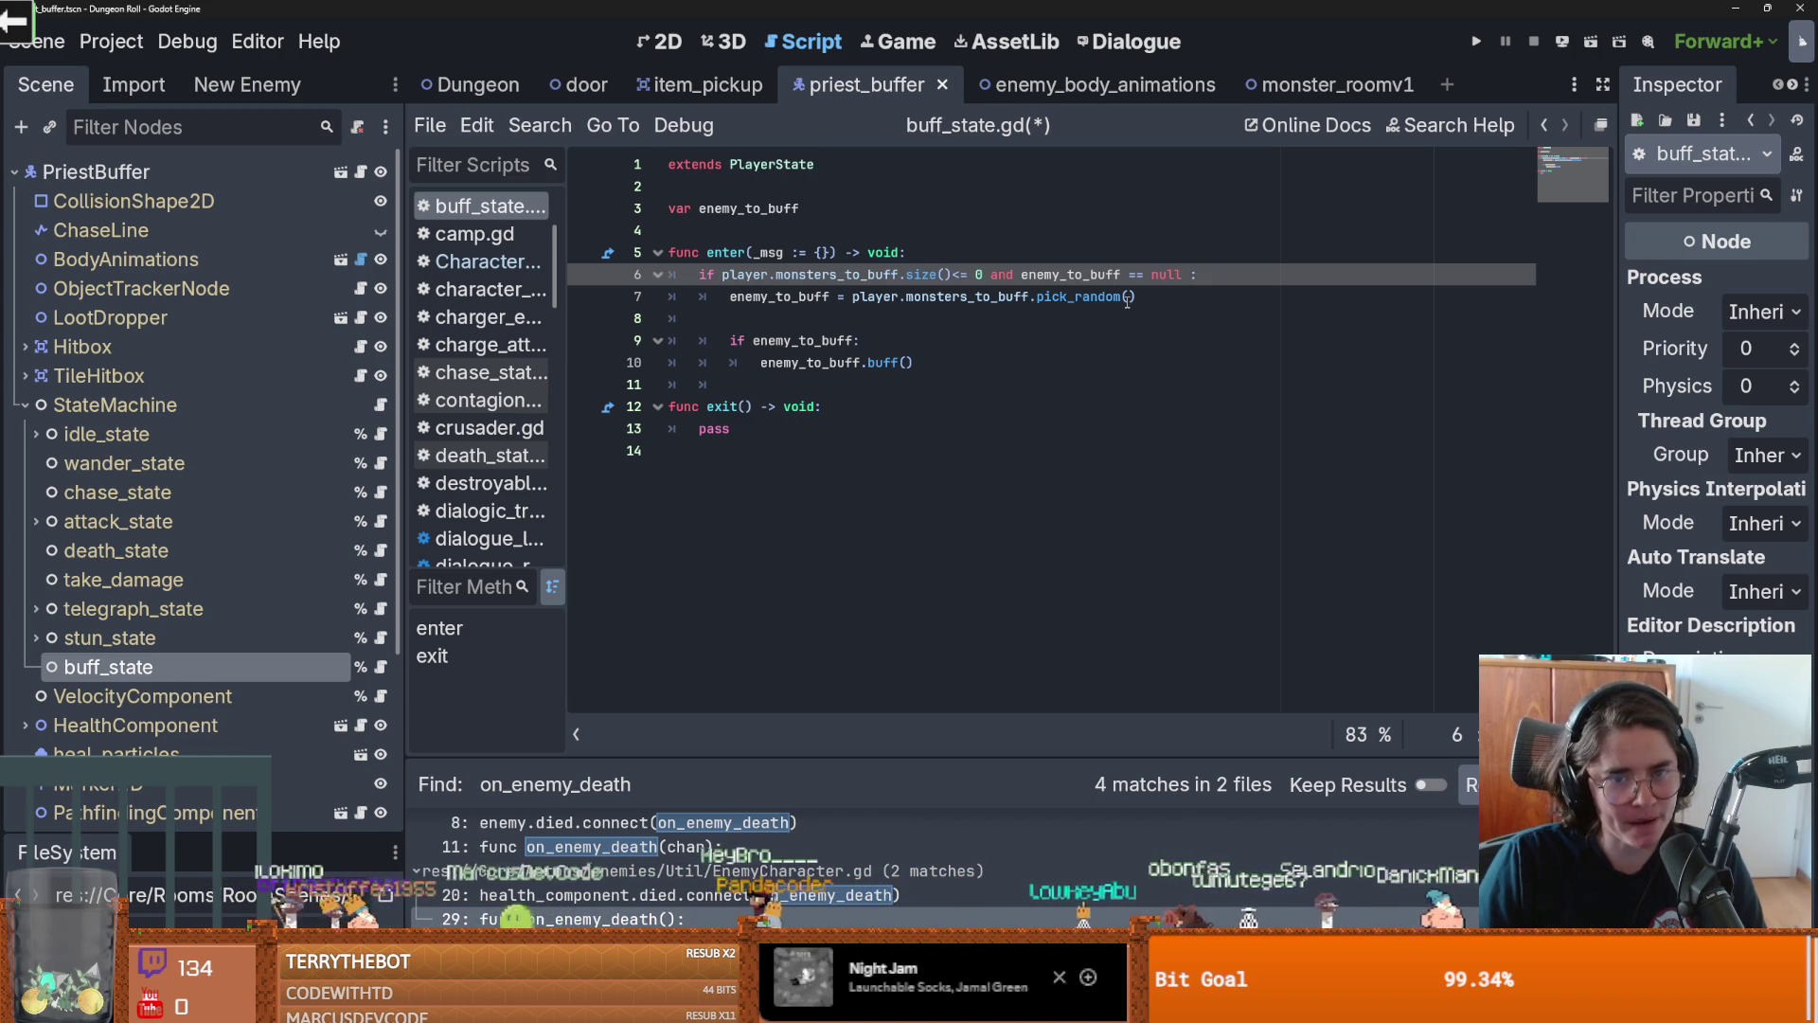
{"action": "left_click", "coordinate": [935, 389]}
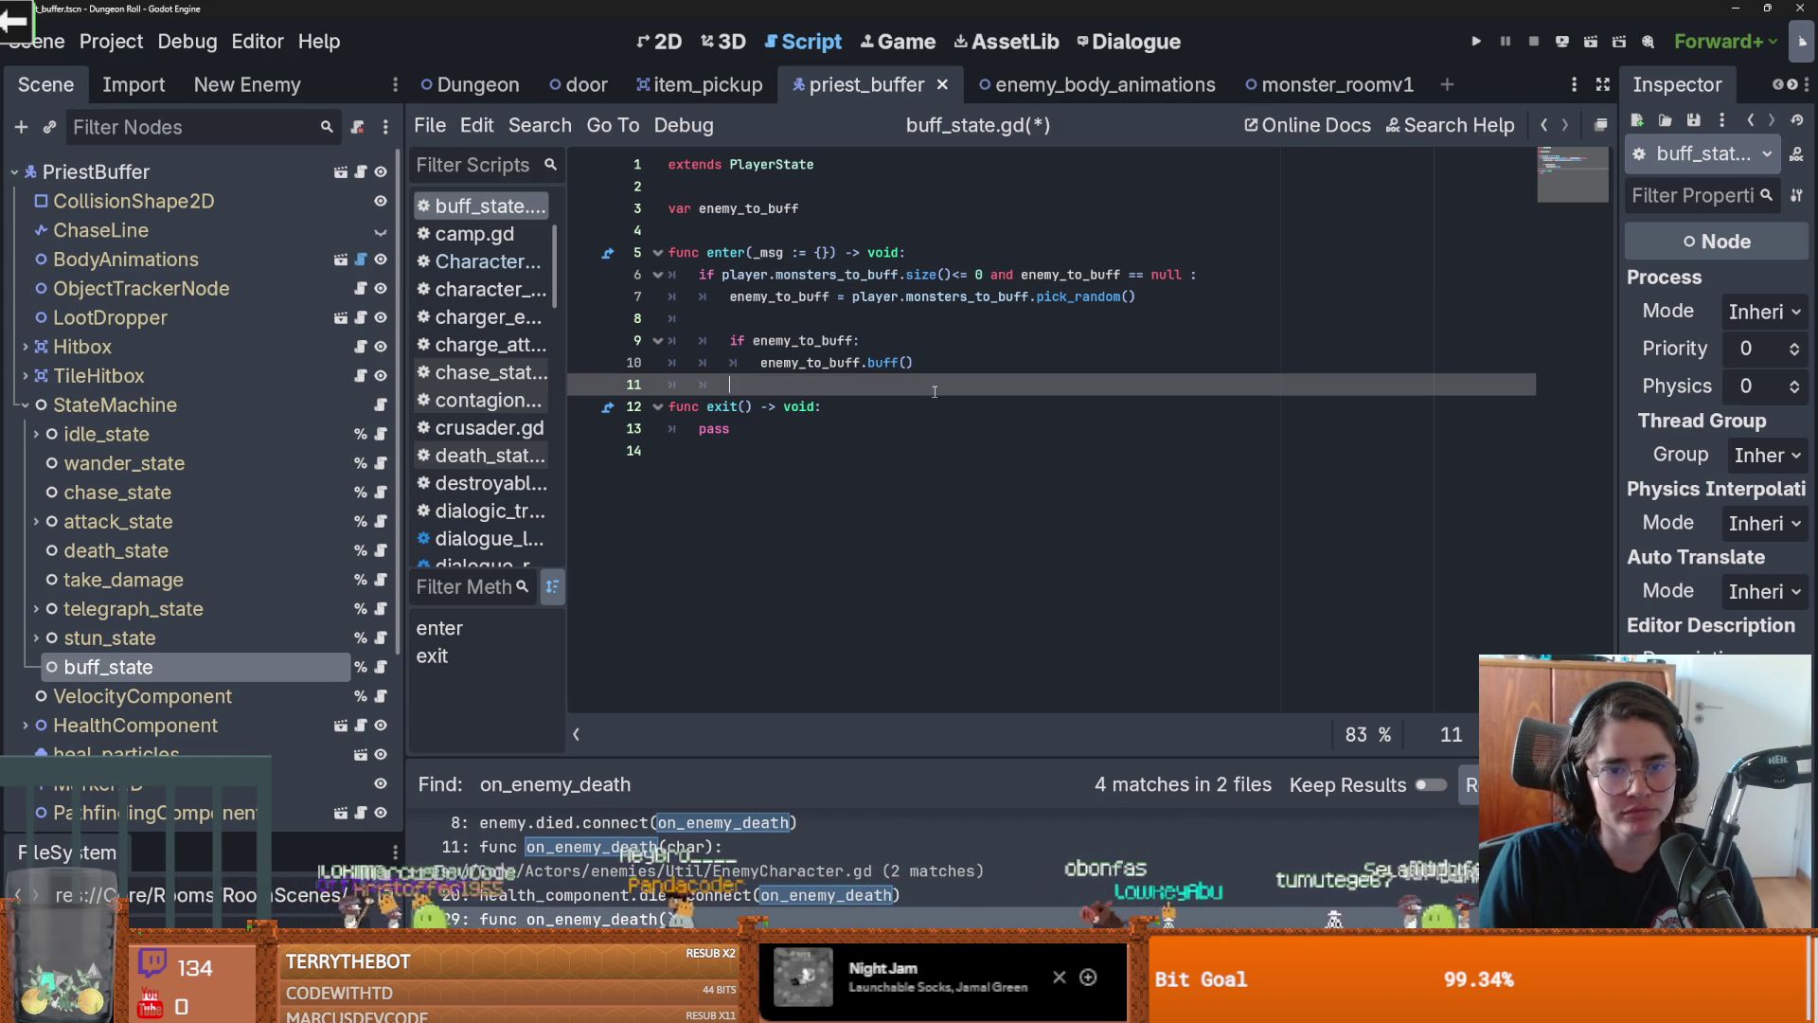
{"action": "key", "text": "Return"}
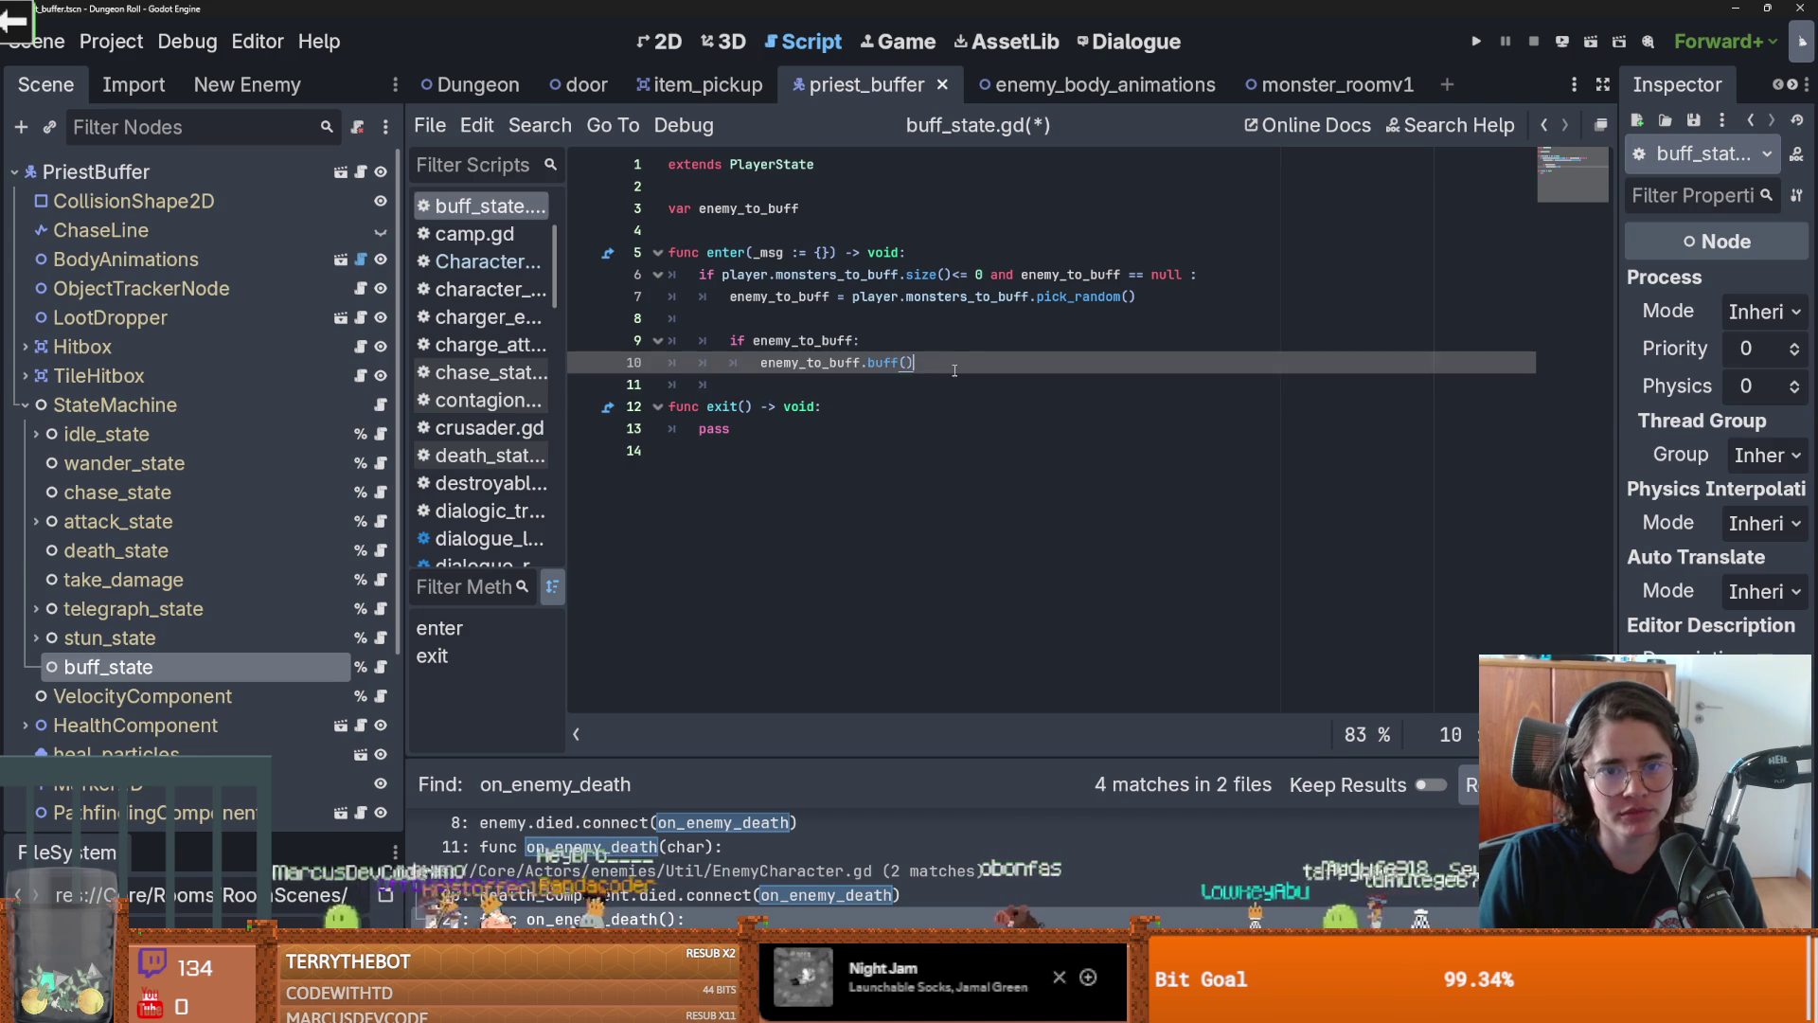
{"action": "key", "text": "Up"}
{"action": "key", "text": "Return"}
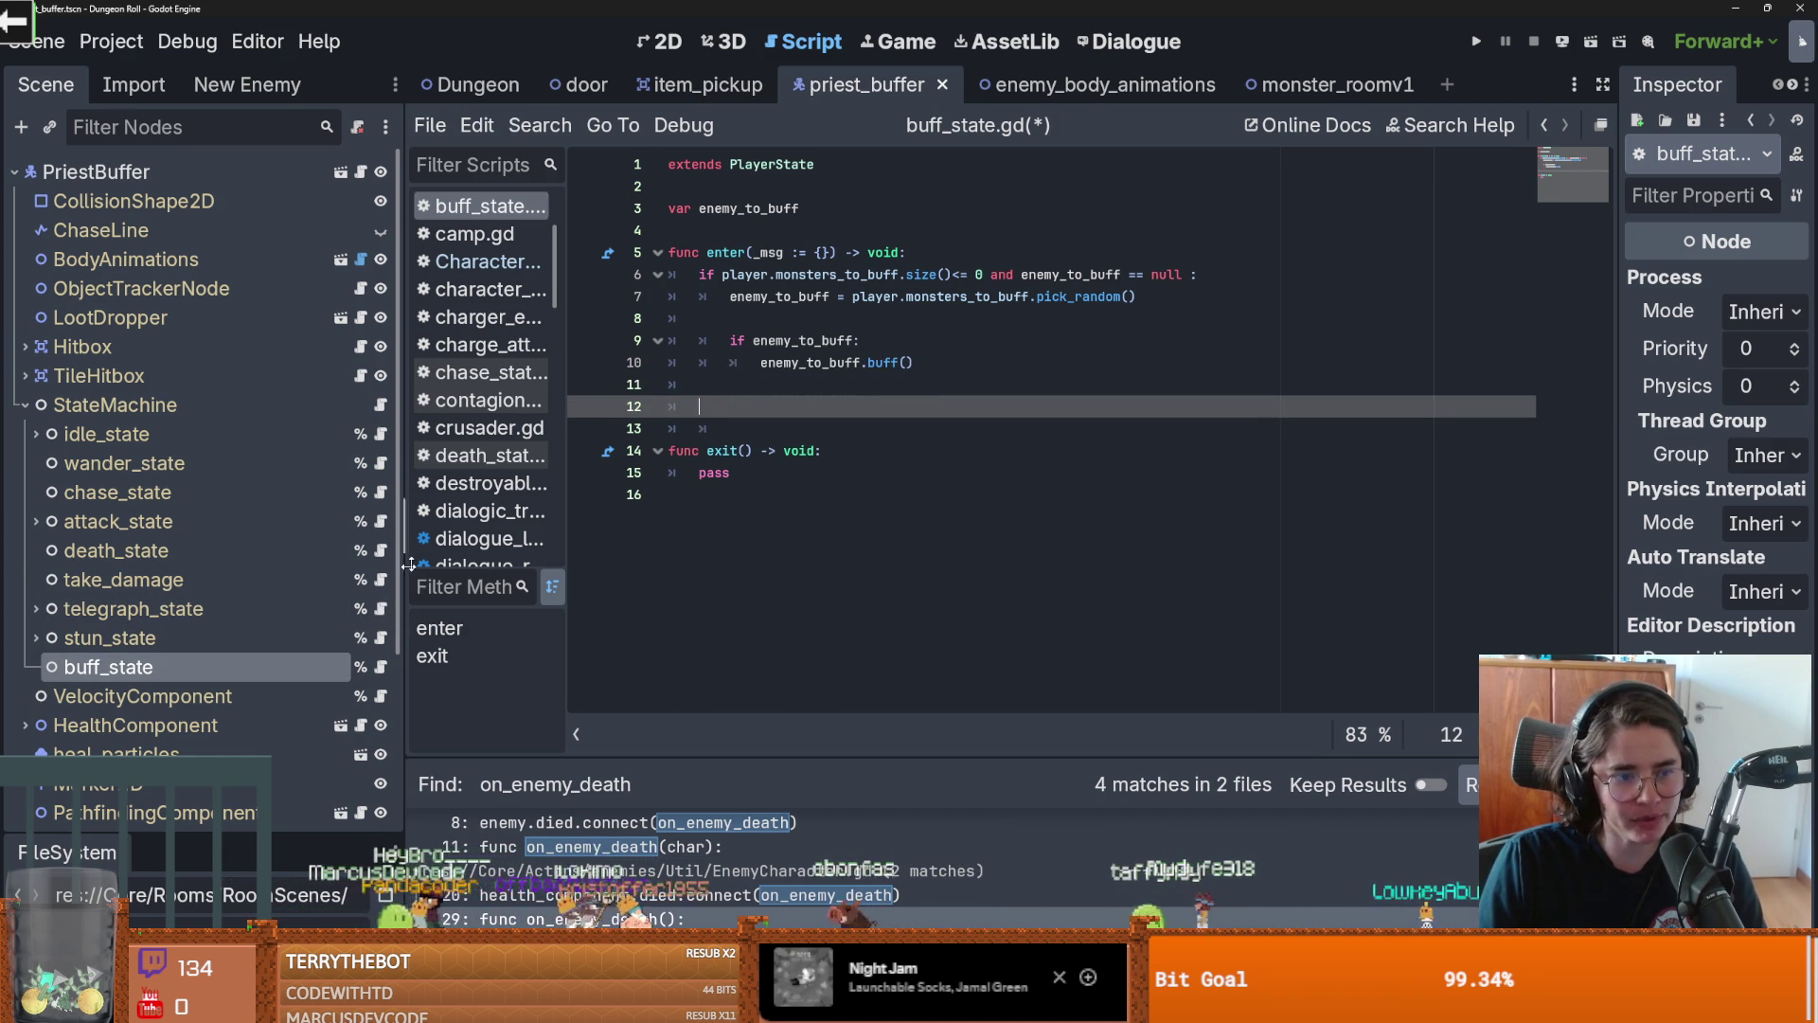
Copy the simple_idle_anim export line from attack_state.gd and return to buff_state.gd
{"action": "left_click", "coordinate": [382, 522]}
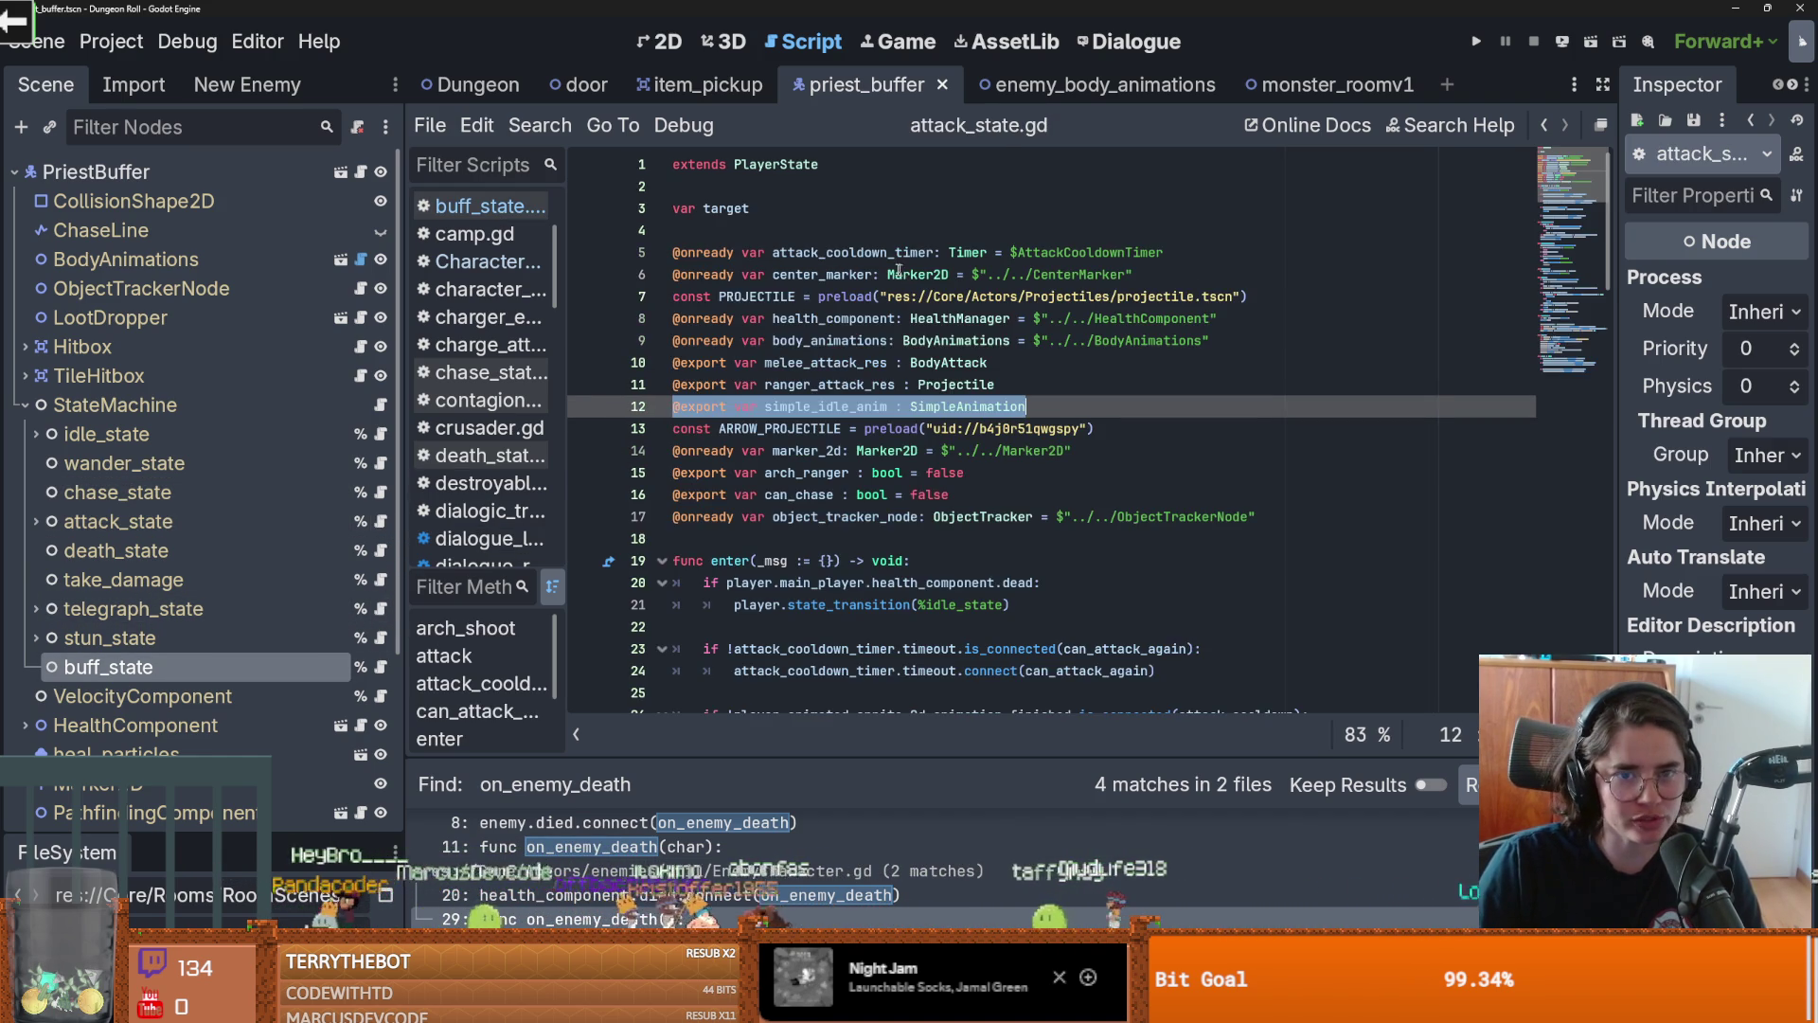
{"action": "left_click", "coordinate": [967, 318]}
{"action": "left_click", "coordinate": [618, 407]}
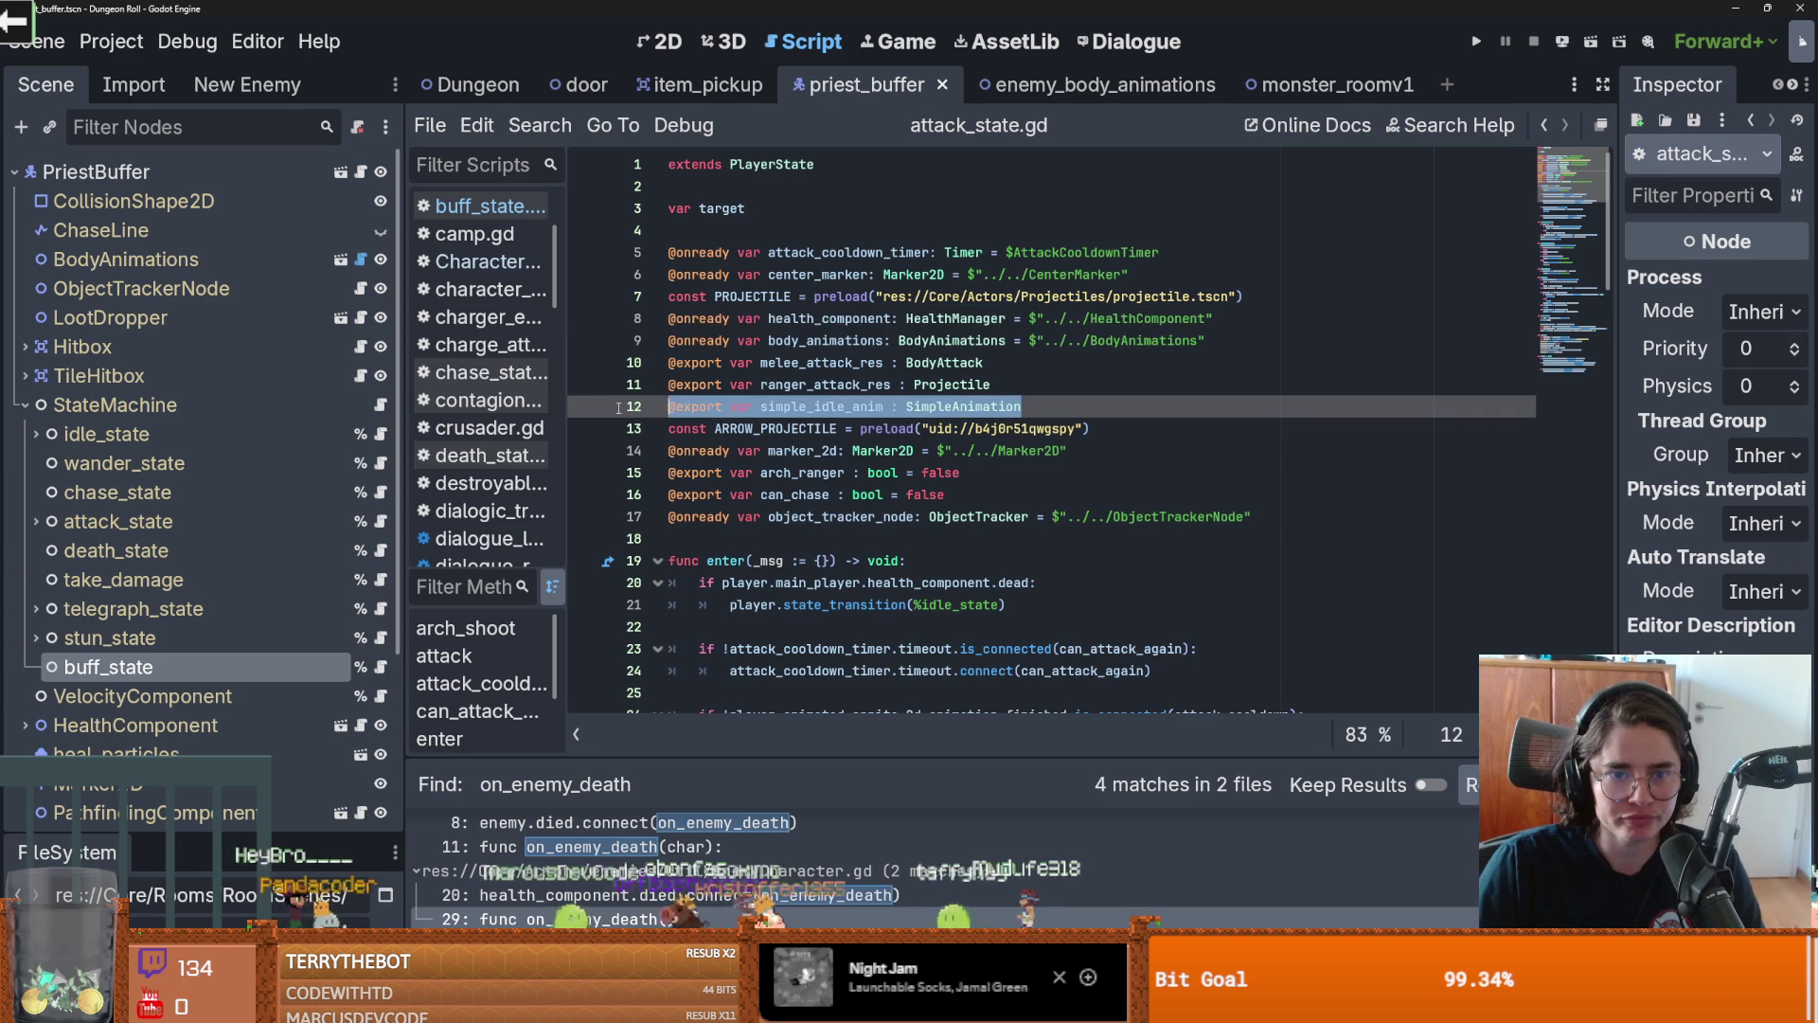
{"action": "left_click", "coordinate": [382, 667]}
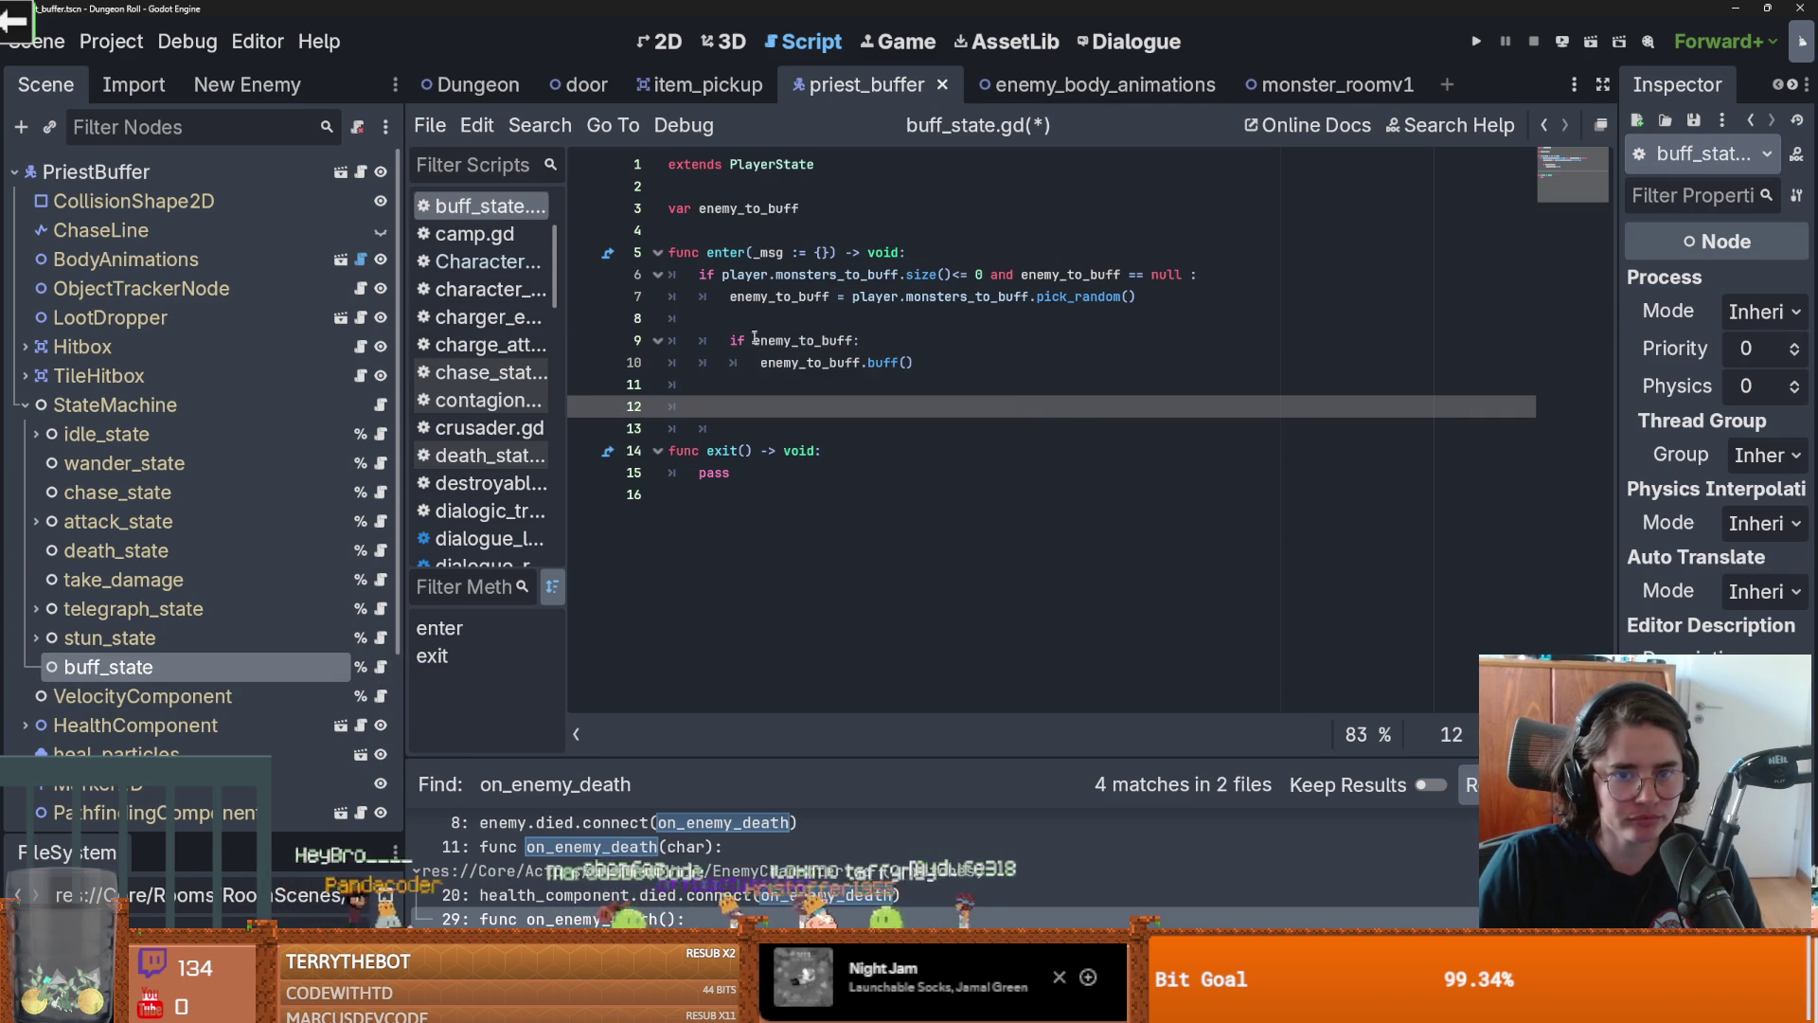
Paste the exported simple_idle_anim : SimpleAnimation line below enemy_to_buff and save
{"action": "left_click", "coordinate": [772, 232]}
{"action": "type", "text": "@export var simple_idle_anim : SimpleAnimation"}
{"action": "key", "text": "ctrl+s"}
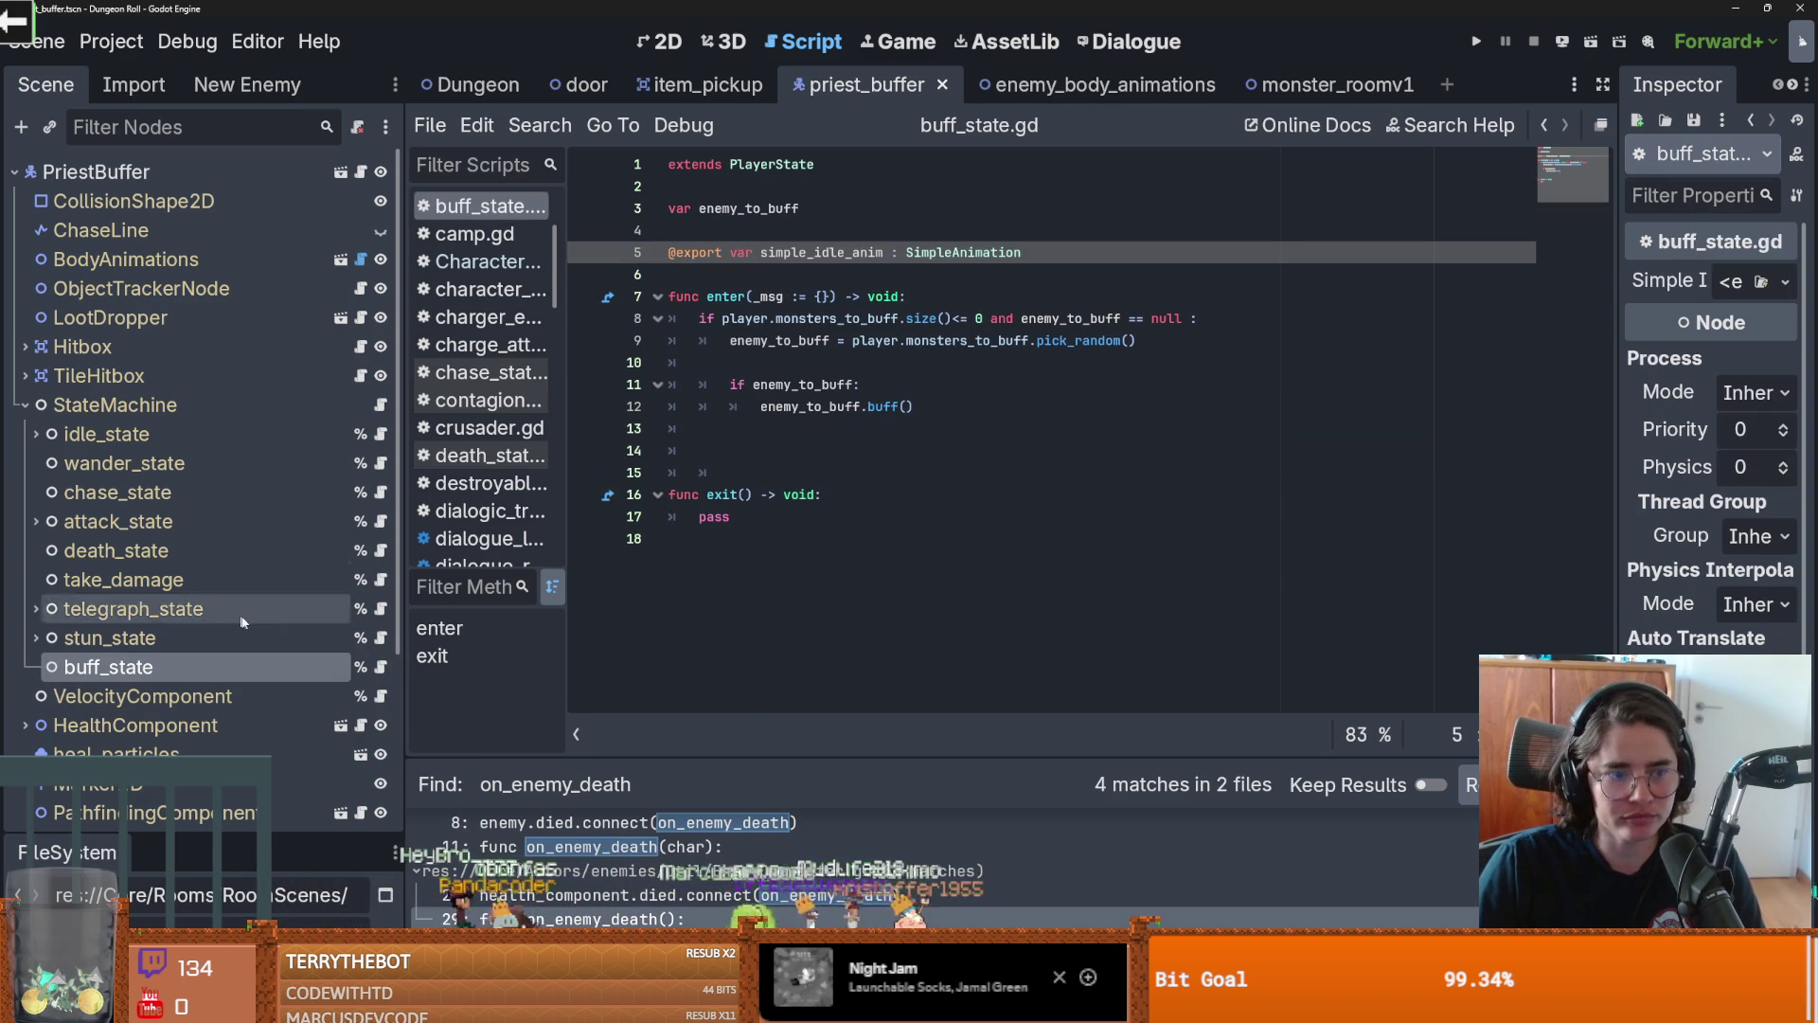
Widen the Inspector and check the Simple Idle Anim assignment options
{"action": "left_click_drag", "start_coordinate": [1625, 467], "coordinate": [1443, 451]}
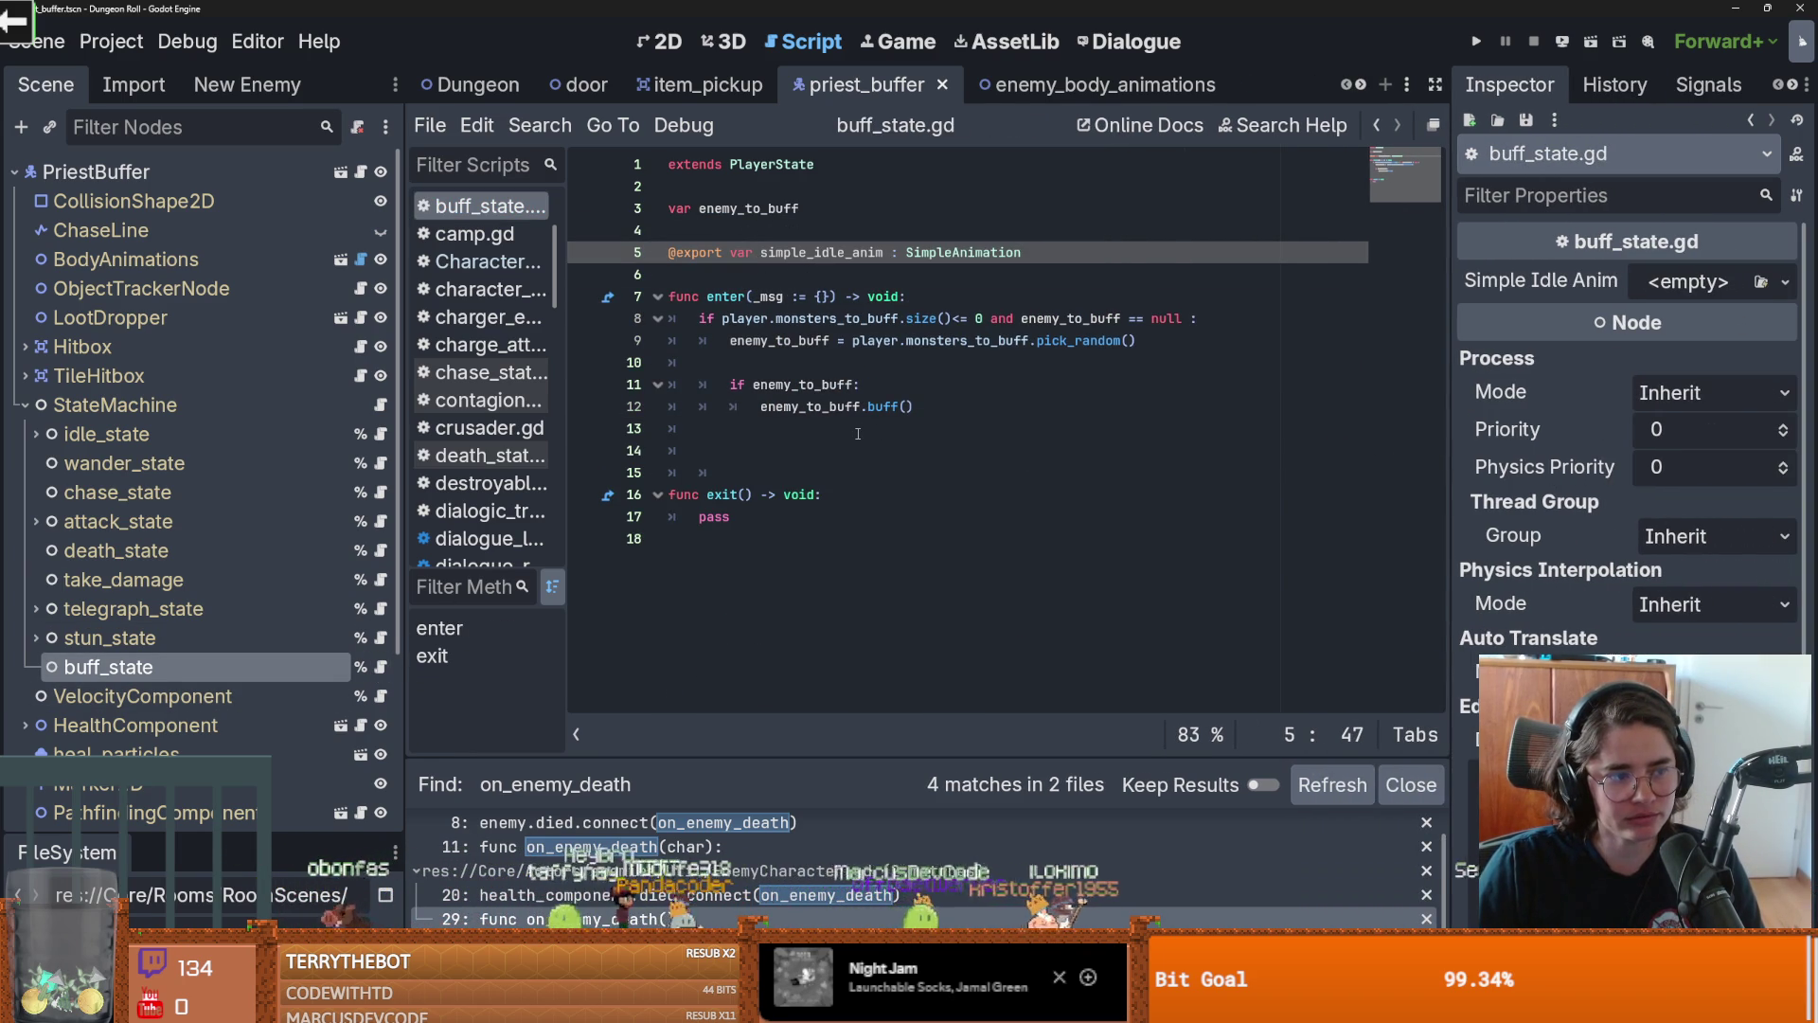
{"action": "left_click", "coordinate": [1786, 282]}
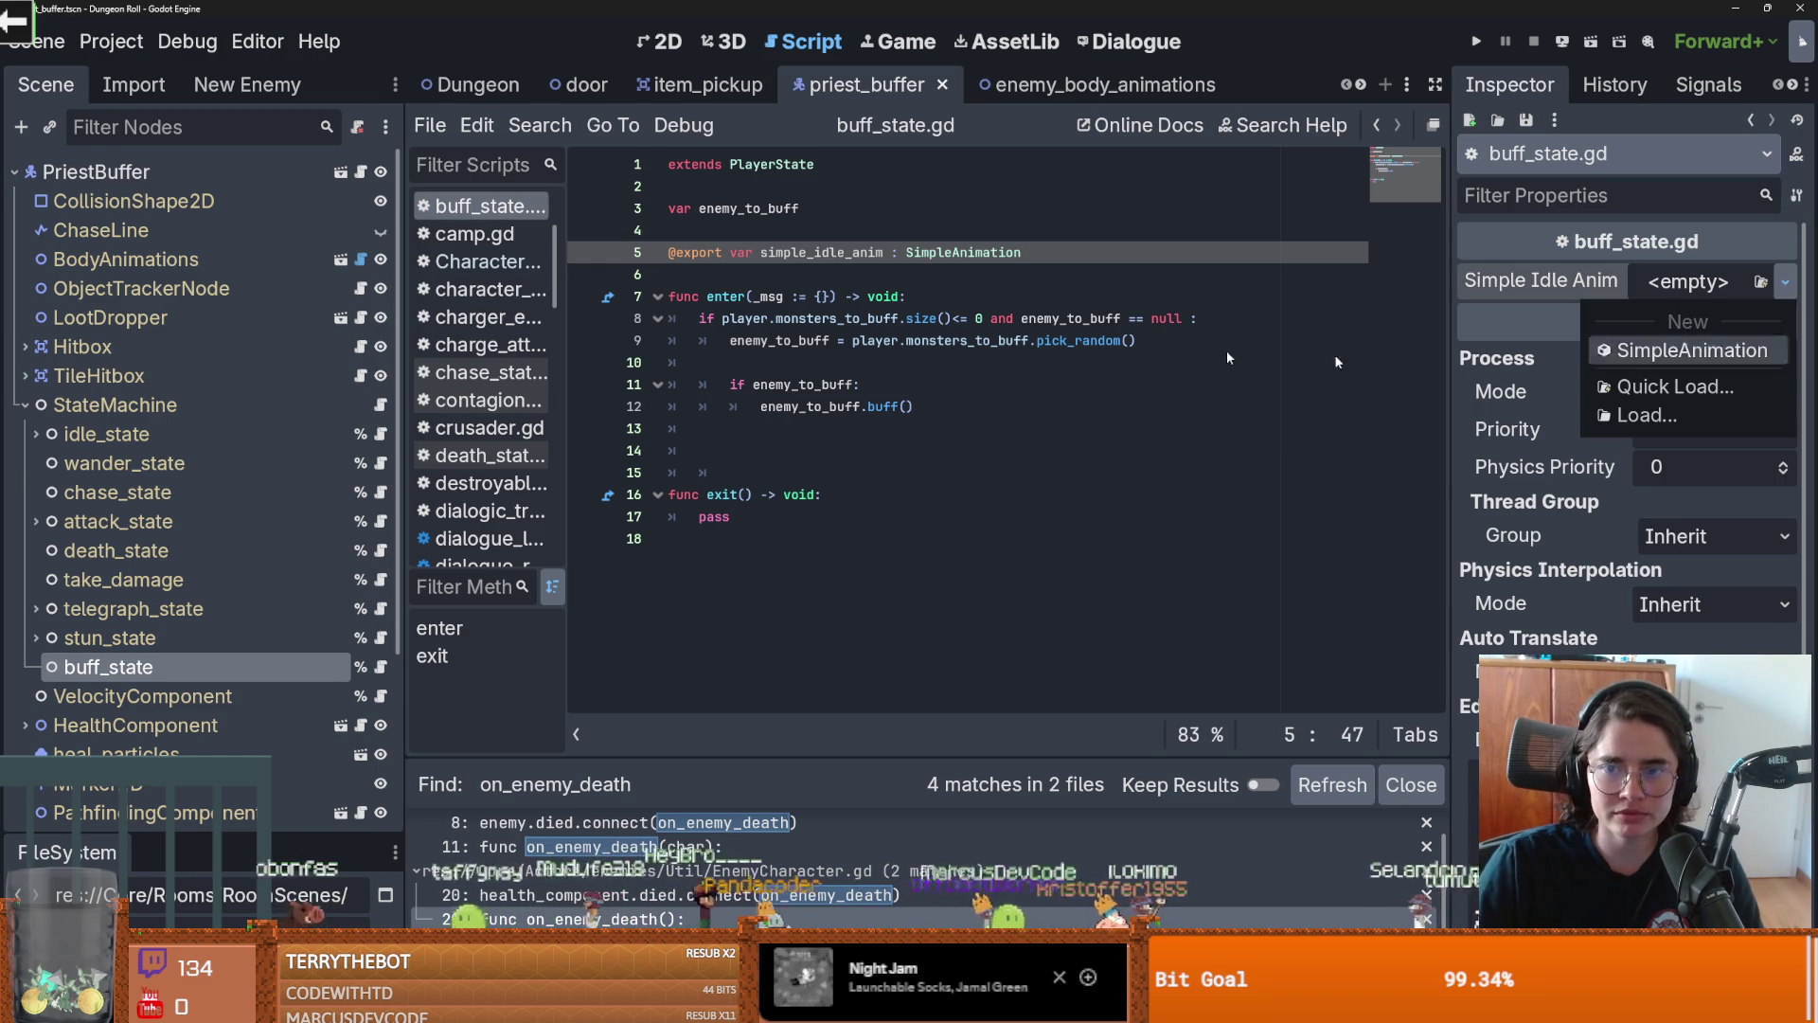
{"action": "left_click", "coordinate": [158, 259]}
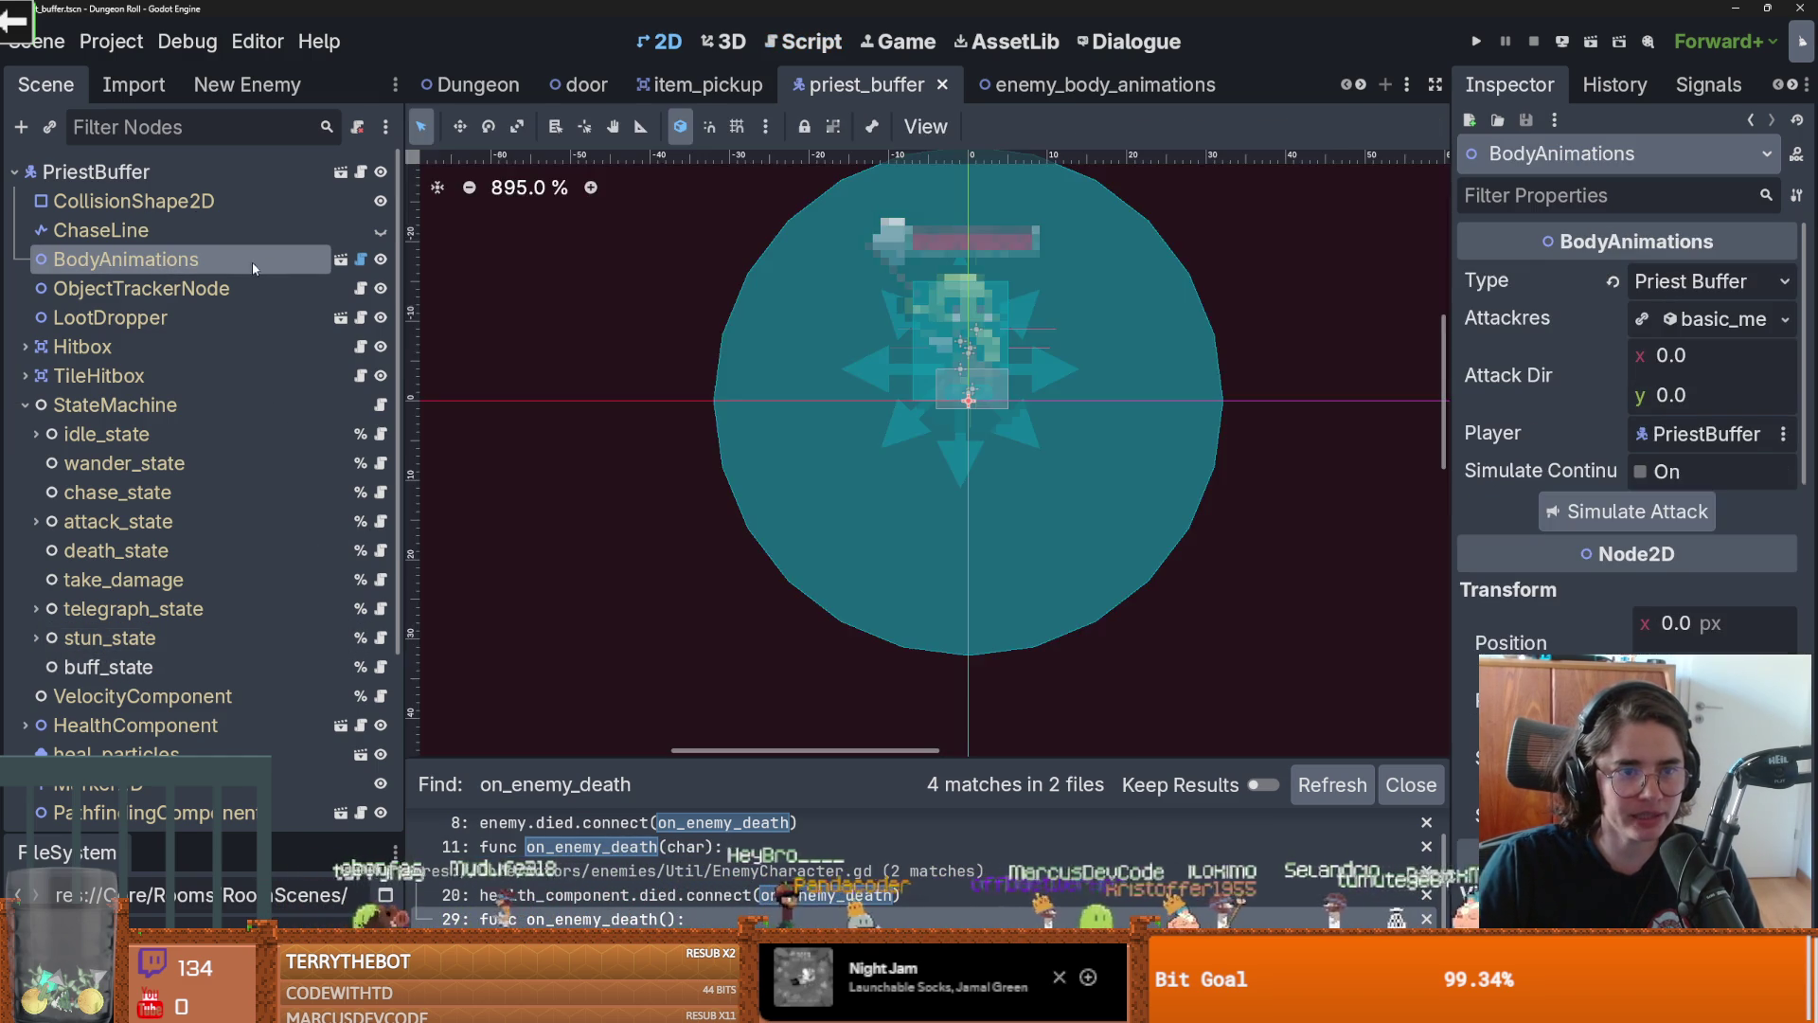
Switch to the enemy_body_animations scene, enlarge the FileSystem panel and clear its filter
{"action": "left_click", "coordinate": [361, 260]}
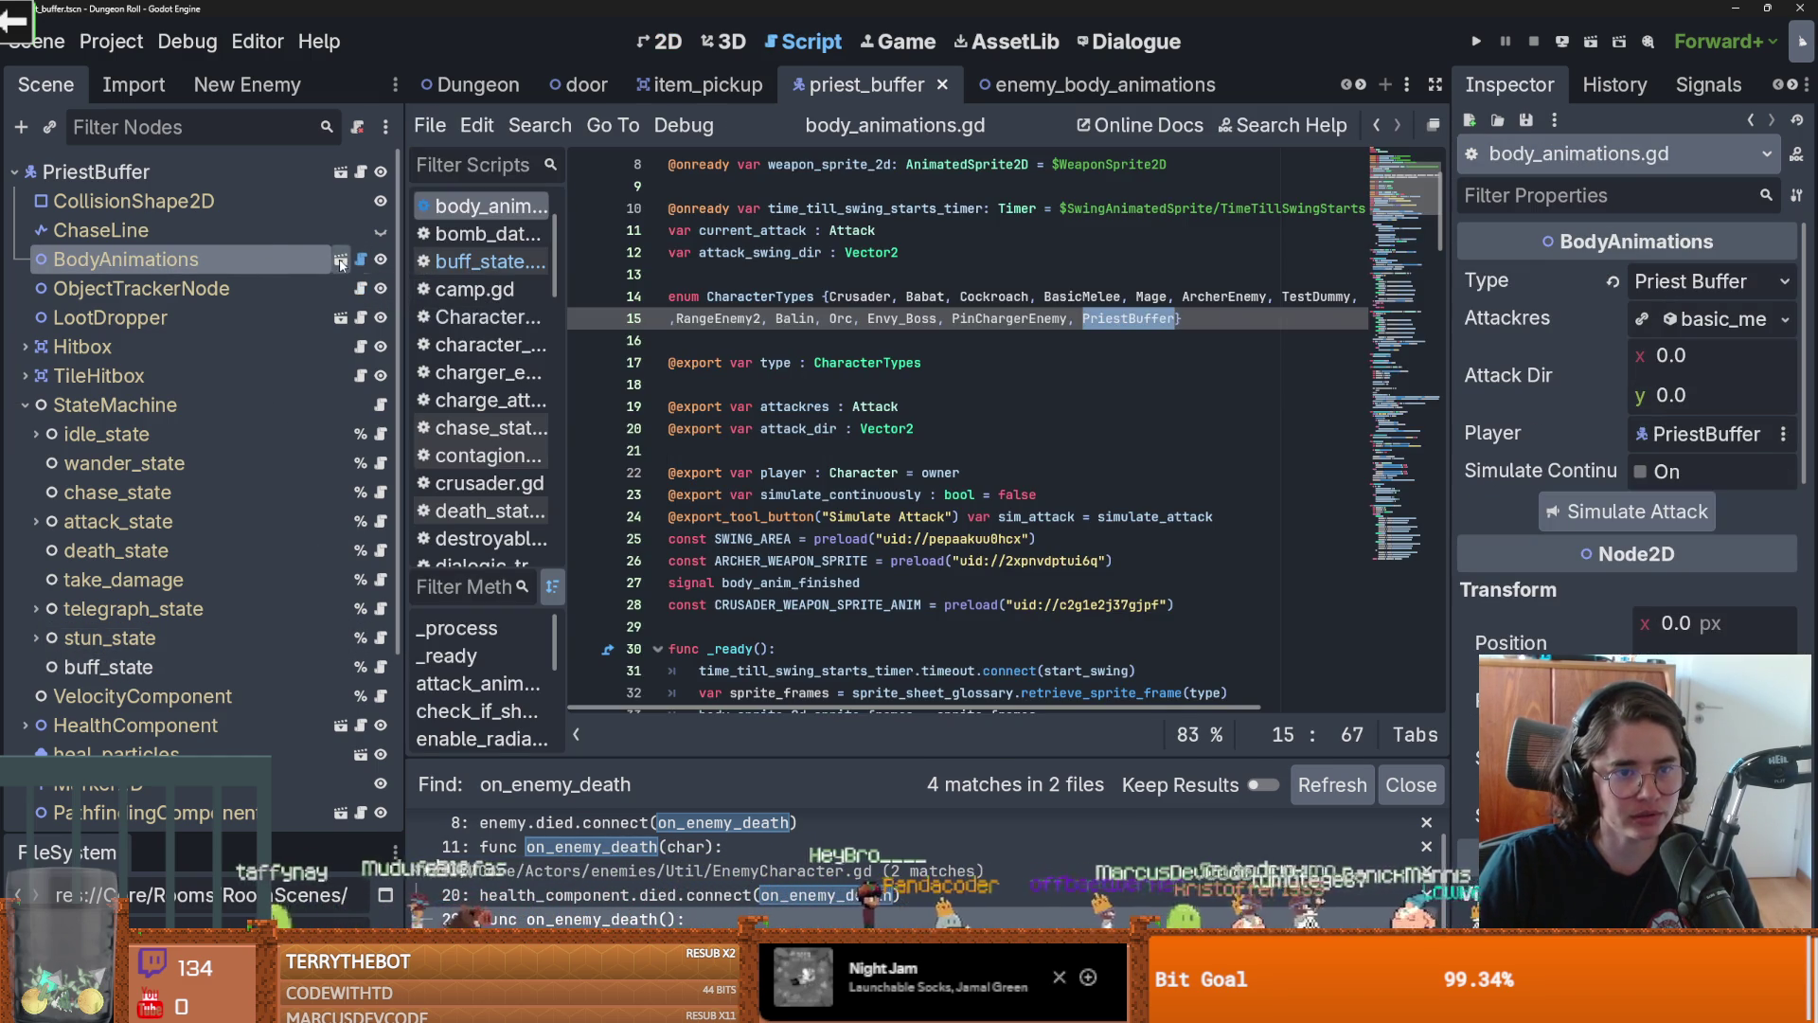
{"action": "left_click", "coordinate": [340, 258]}
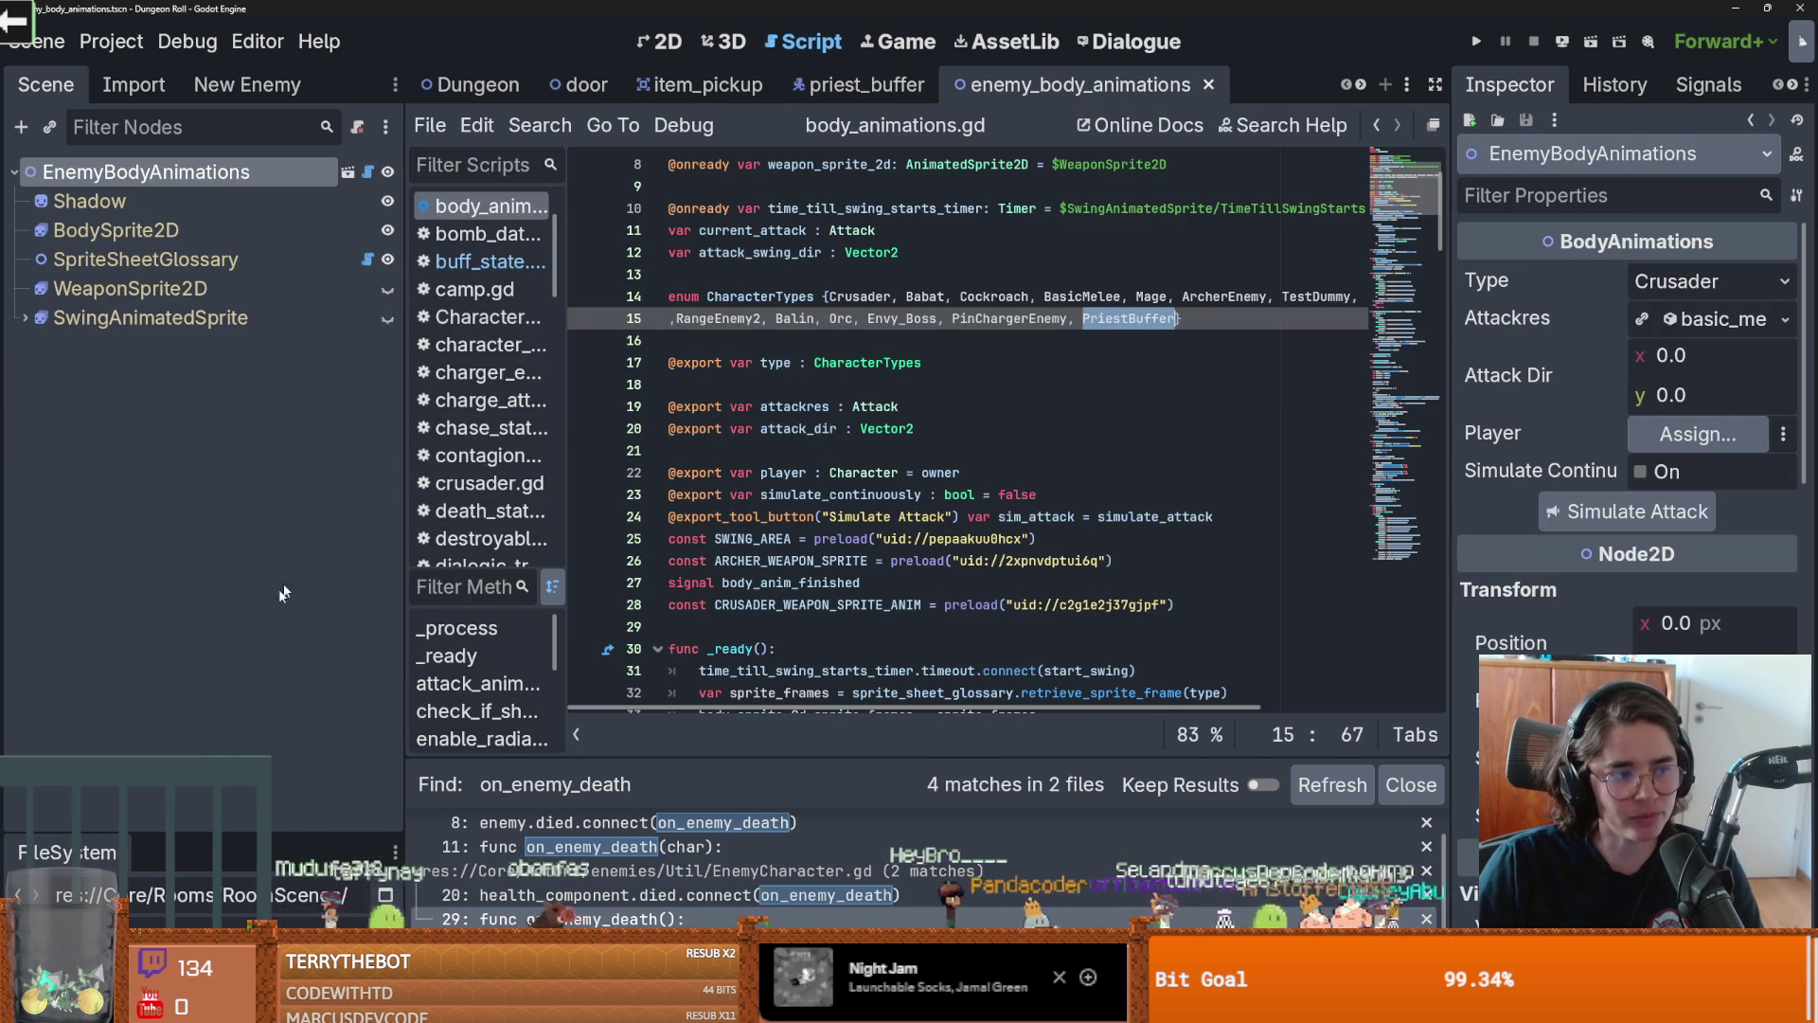
{"action": "left_click_drag", "start_coordinate": [190, 835], "coordinate": [189, 222]}
{"action": "scroll", "coordinate": [185, 443], "scroll_direction": "up", "scroll_amount": 4}
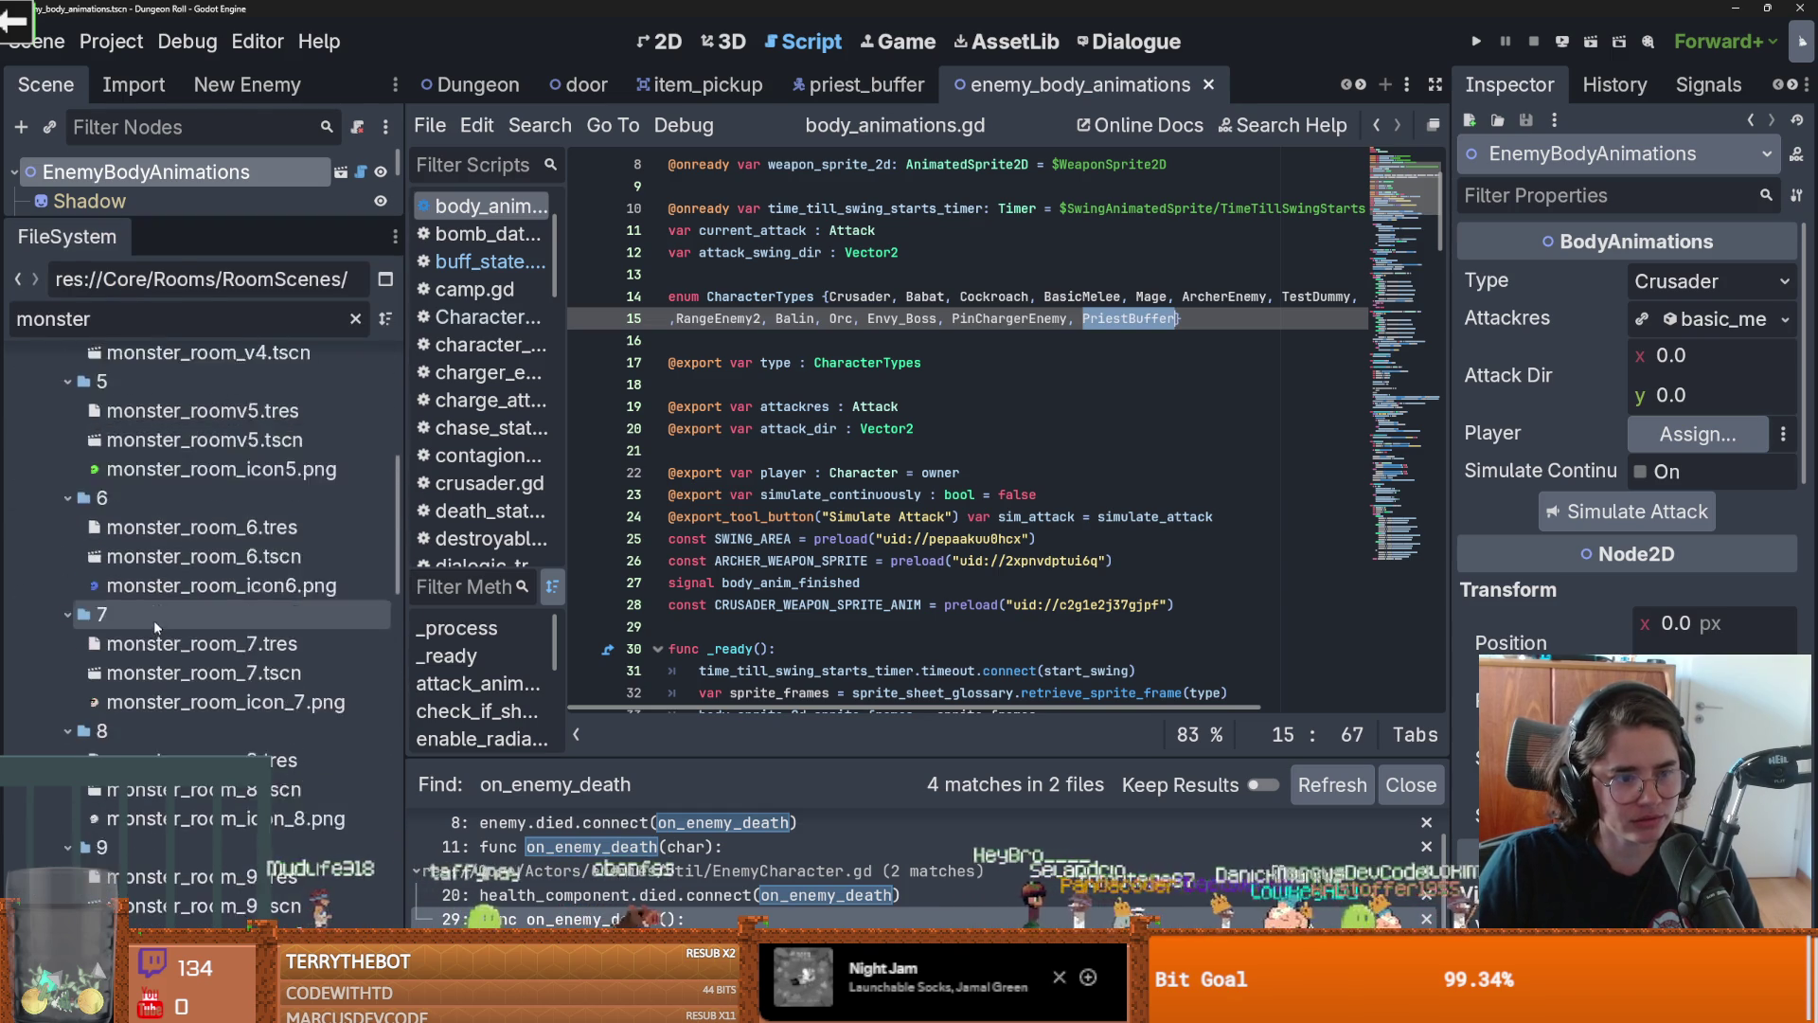
{"action": "left_click", "coordinate": [351, 320]}
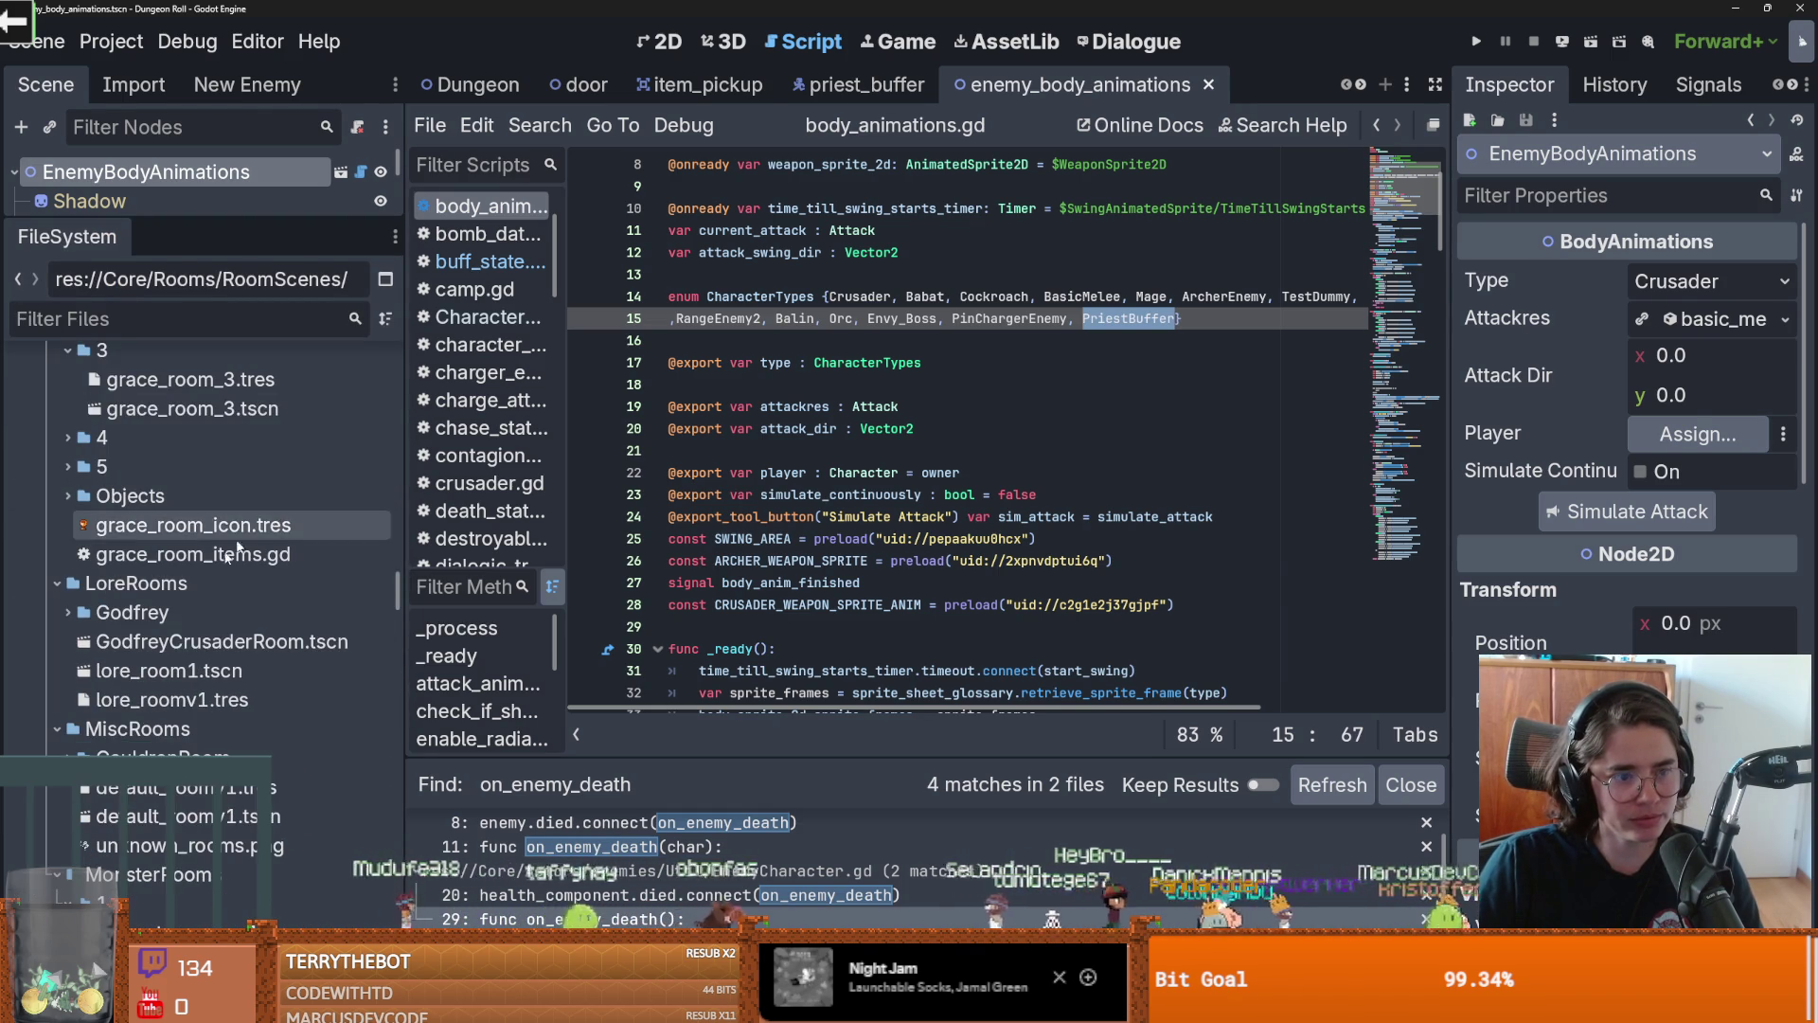
{"action": "scroll", "coordinate": [235, 580], "scroll_direction": "up", "scroll_amount": 5}
{"action": "scroll", "coordinate": [234, 584], "scroll_direction": "down", "scroll_amount": 15}
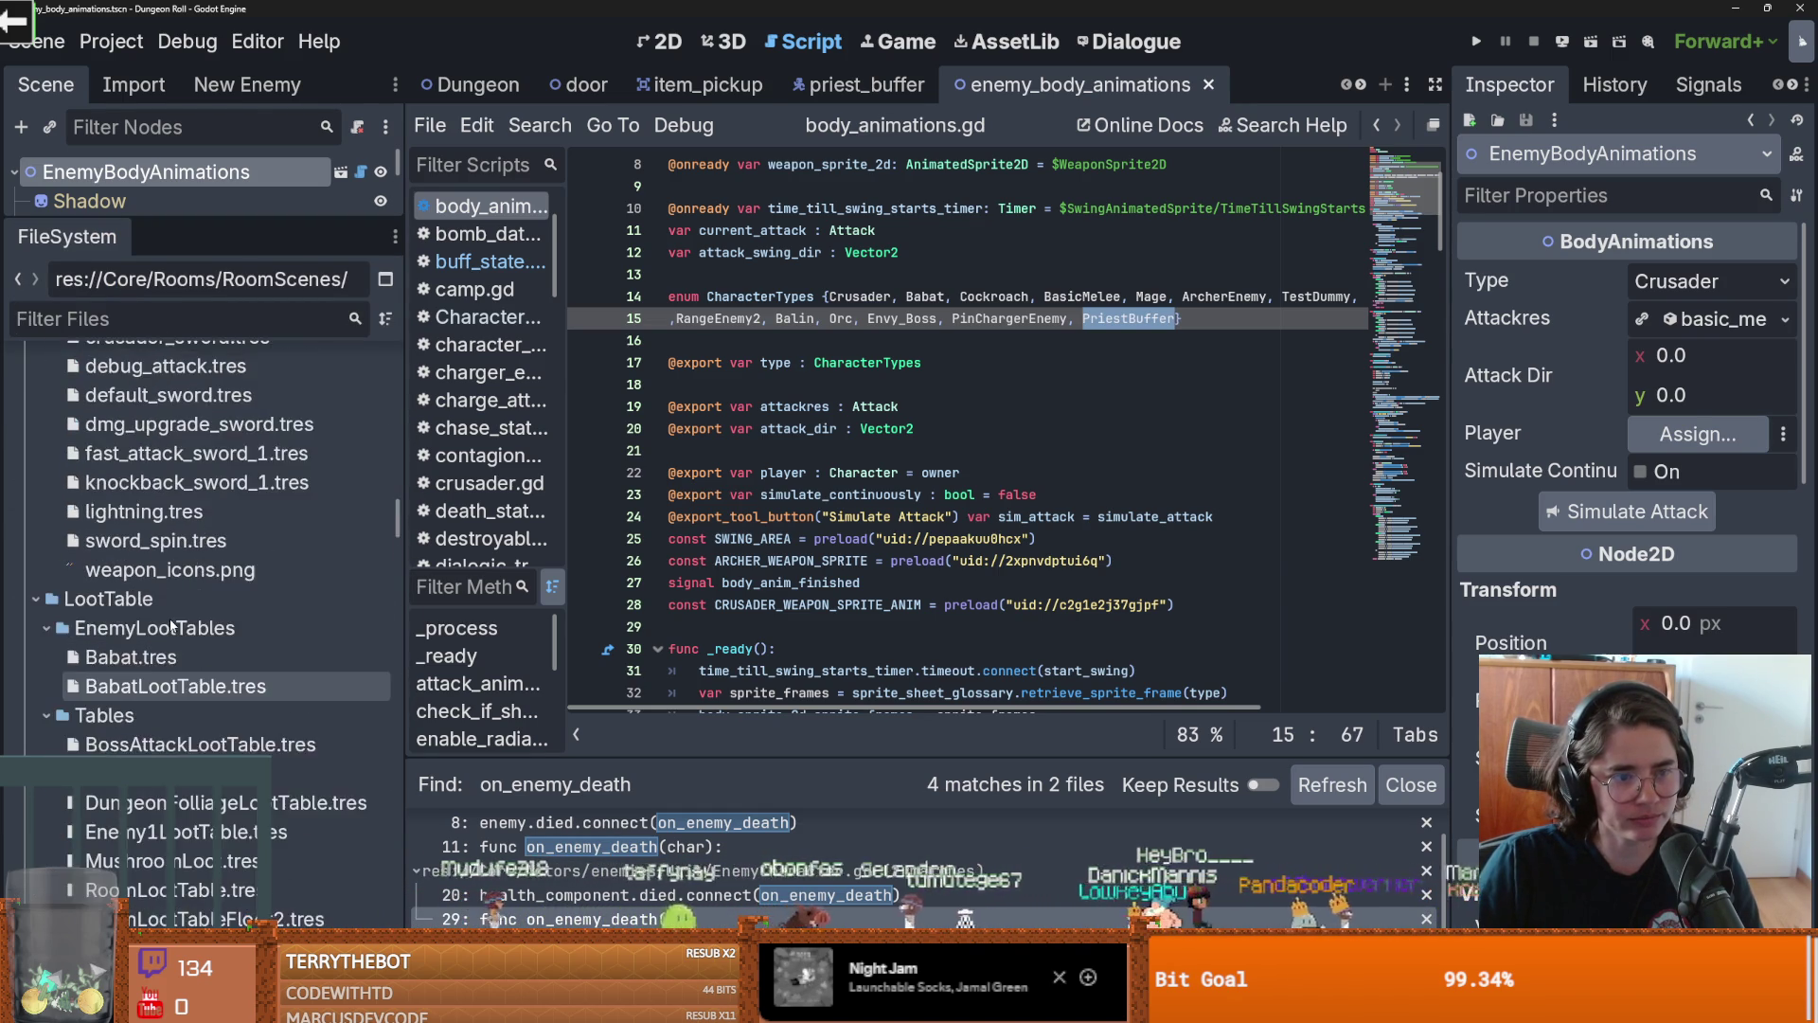
{"action": "scroll", "coordinate": [171, 622], "scroll_direction": "up", "scroll_amount": 15}
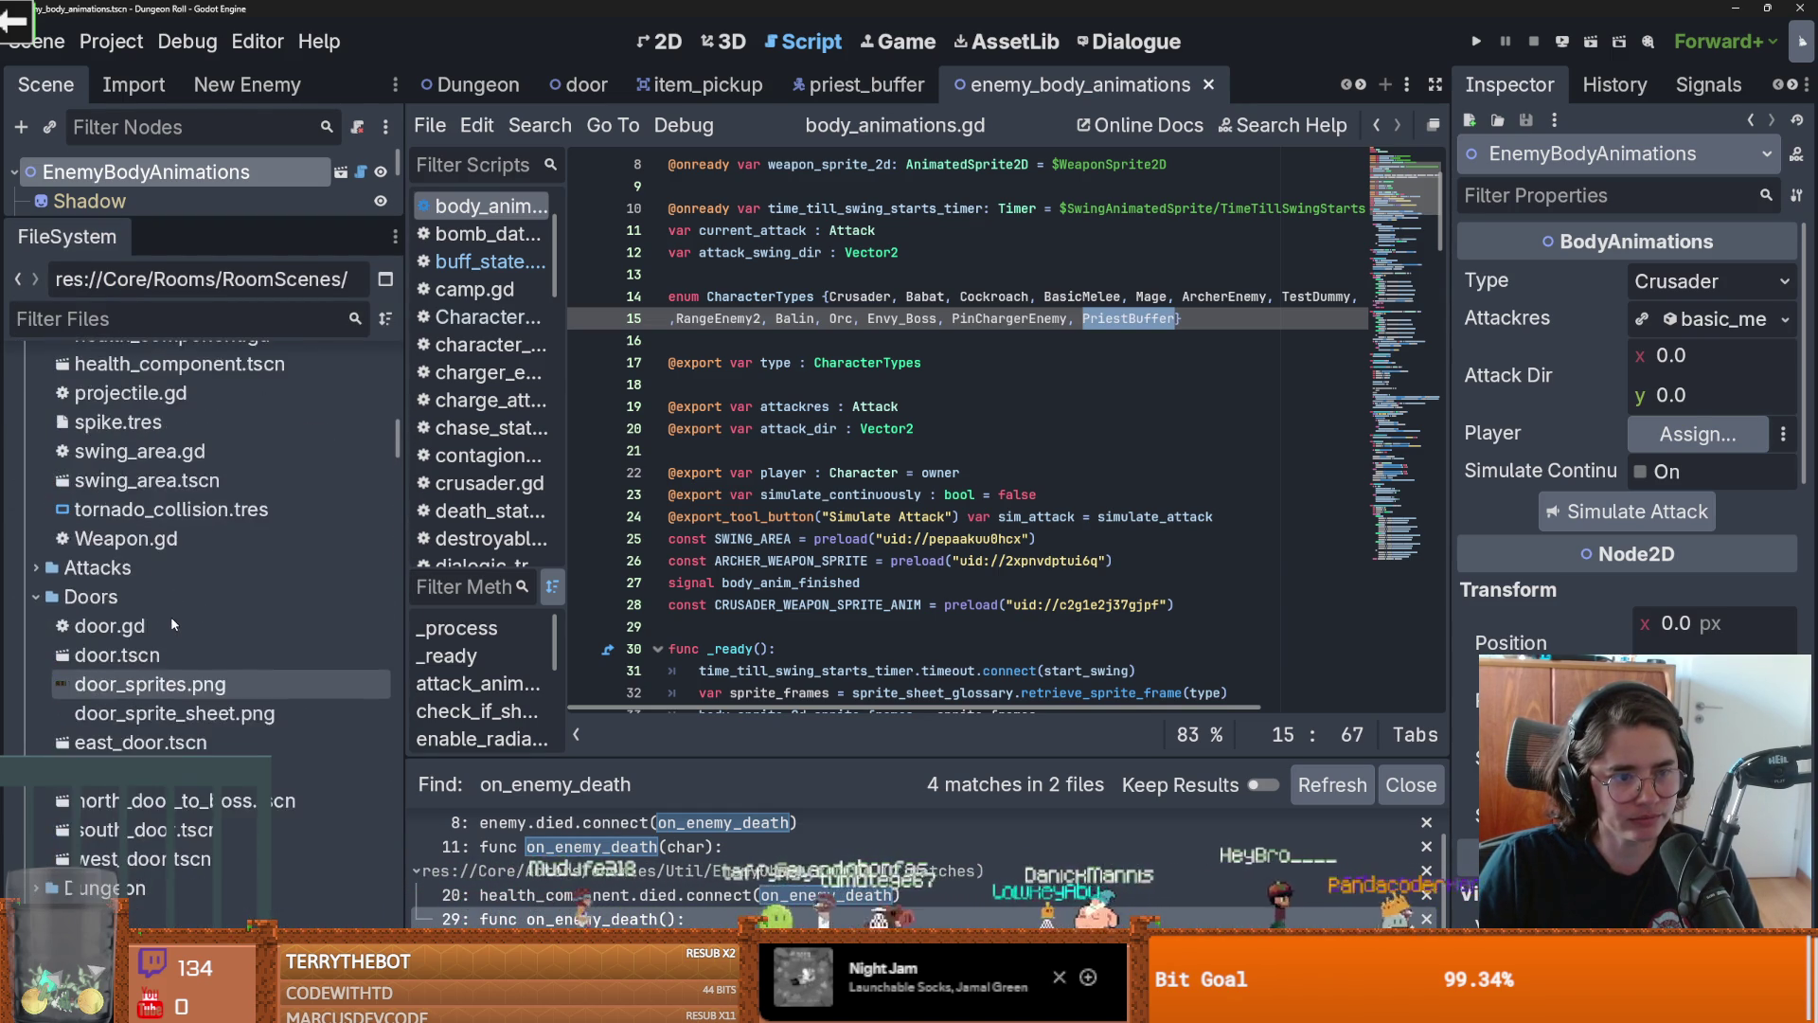
Collapse the Core folder and save the open scene
{"action": "left_click", "coordinate": [57, 621]}
{"action": "left_click", "coordinate": [30, 625]}
{"action": "key", "text": "ctrl+s"}
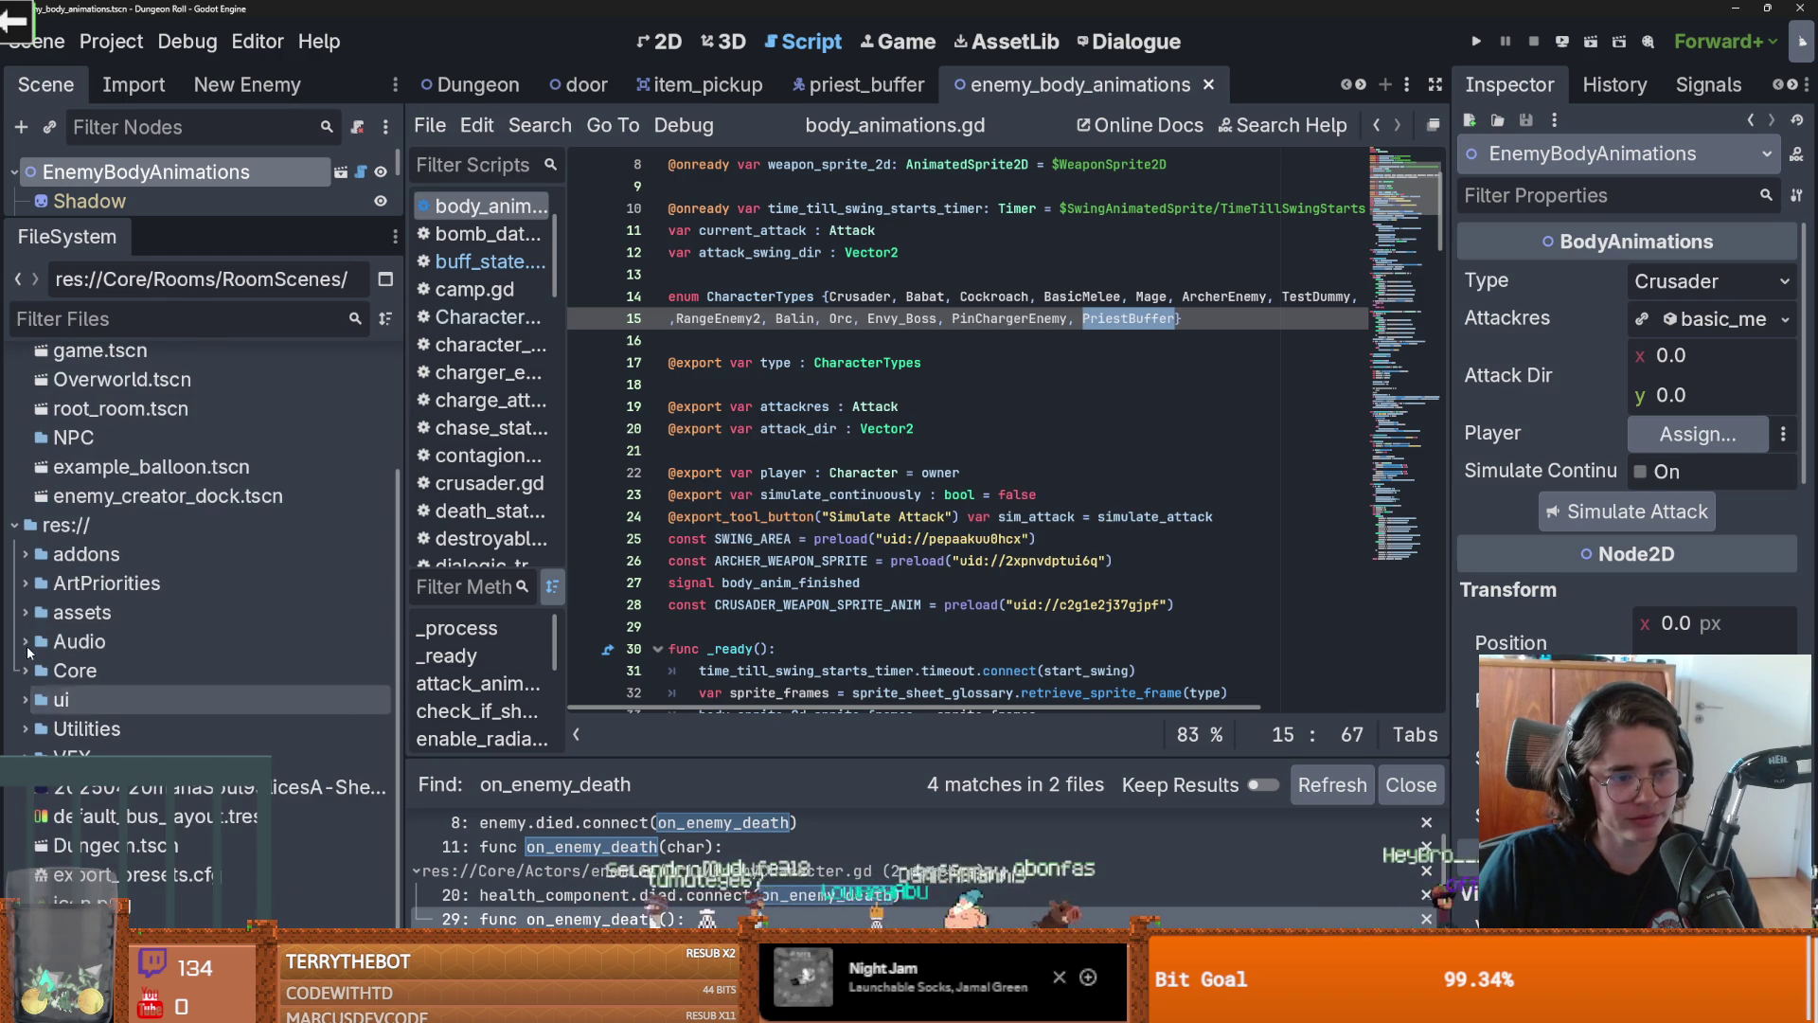
{"action": "key", "text": "ctrl+s"}
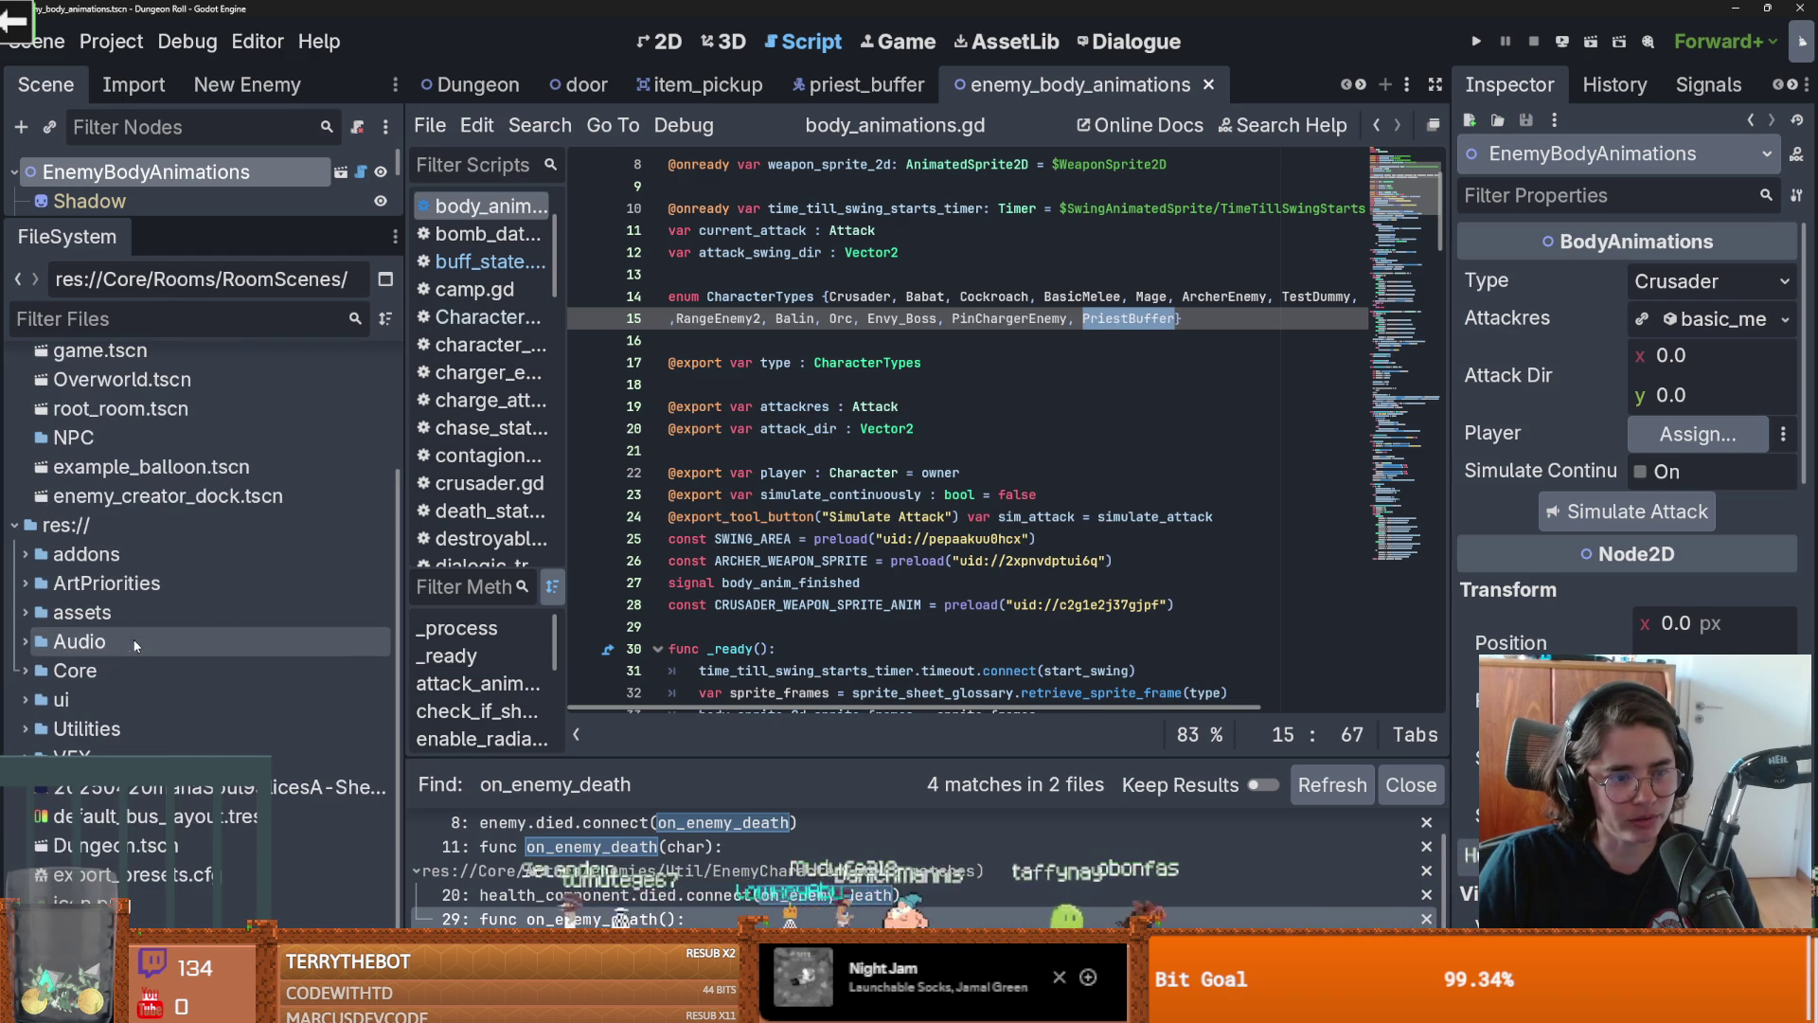
Open skeleton_priestspritesheet.res from Core/Actors/enemies/PriestSkeleton in the sprite-frames editor
{"action": "left_click", "coordinate": [24, 643]}
{"action": "left_click", "coordinate": [24, 644]}
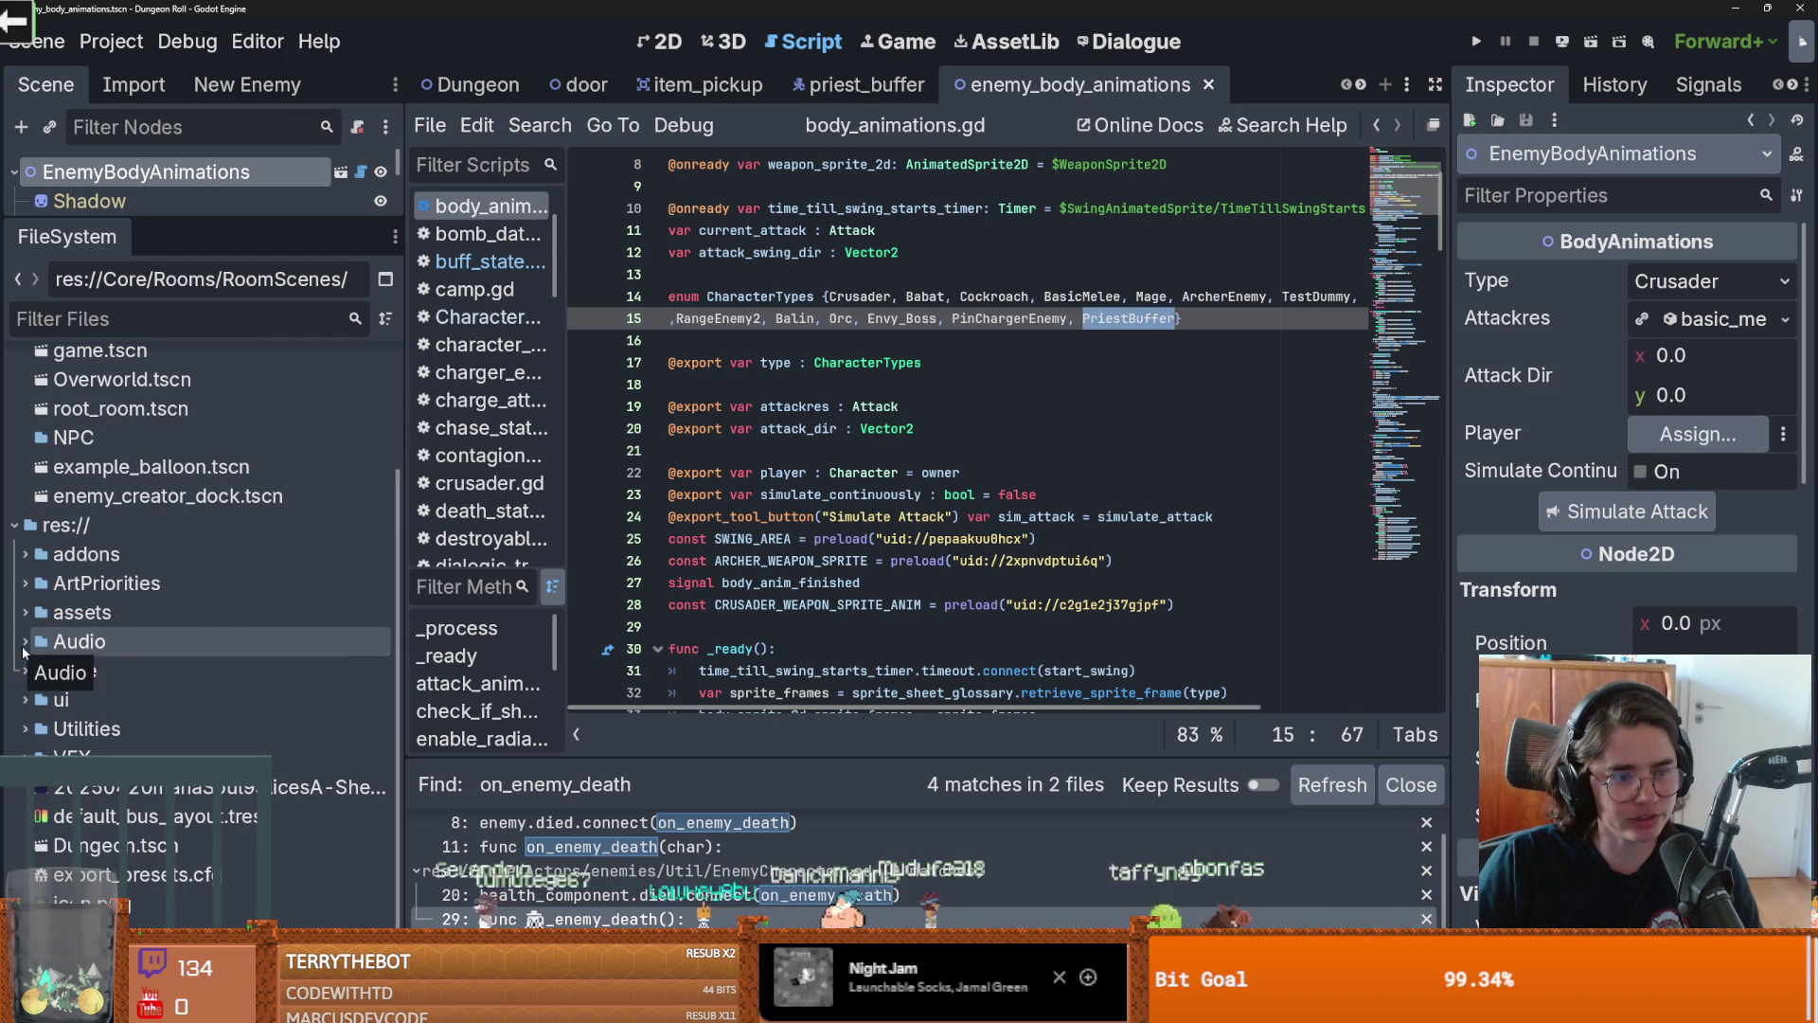
{"action": "left_click", "coordinate": [23, 671]}
{"action": "left_click", "coordinate": [24, 671]}
{"action": "scroll", "coordinate": [38, 568], "scroll_direction": "down", "scroll_amount": 3}
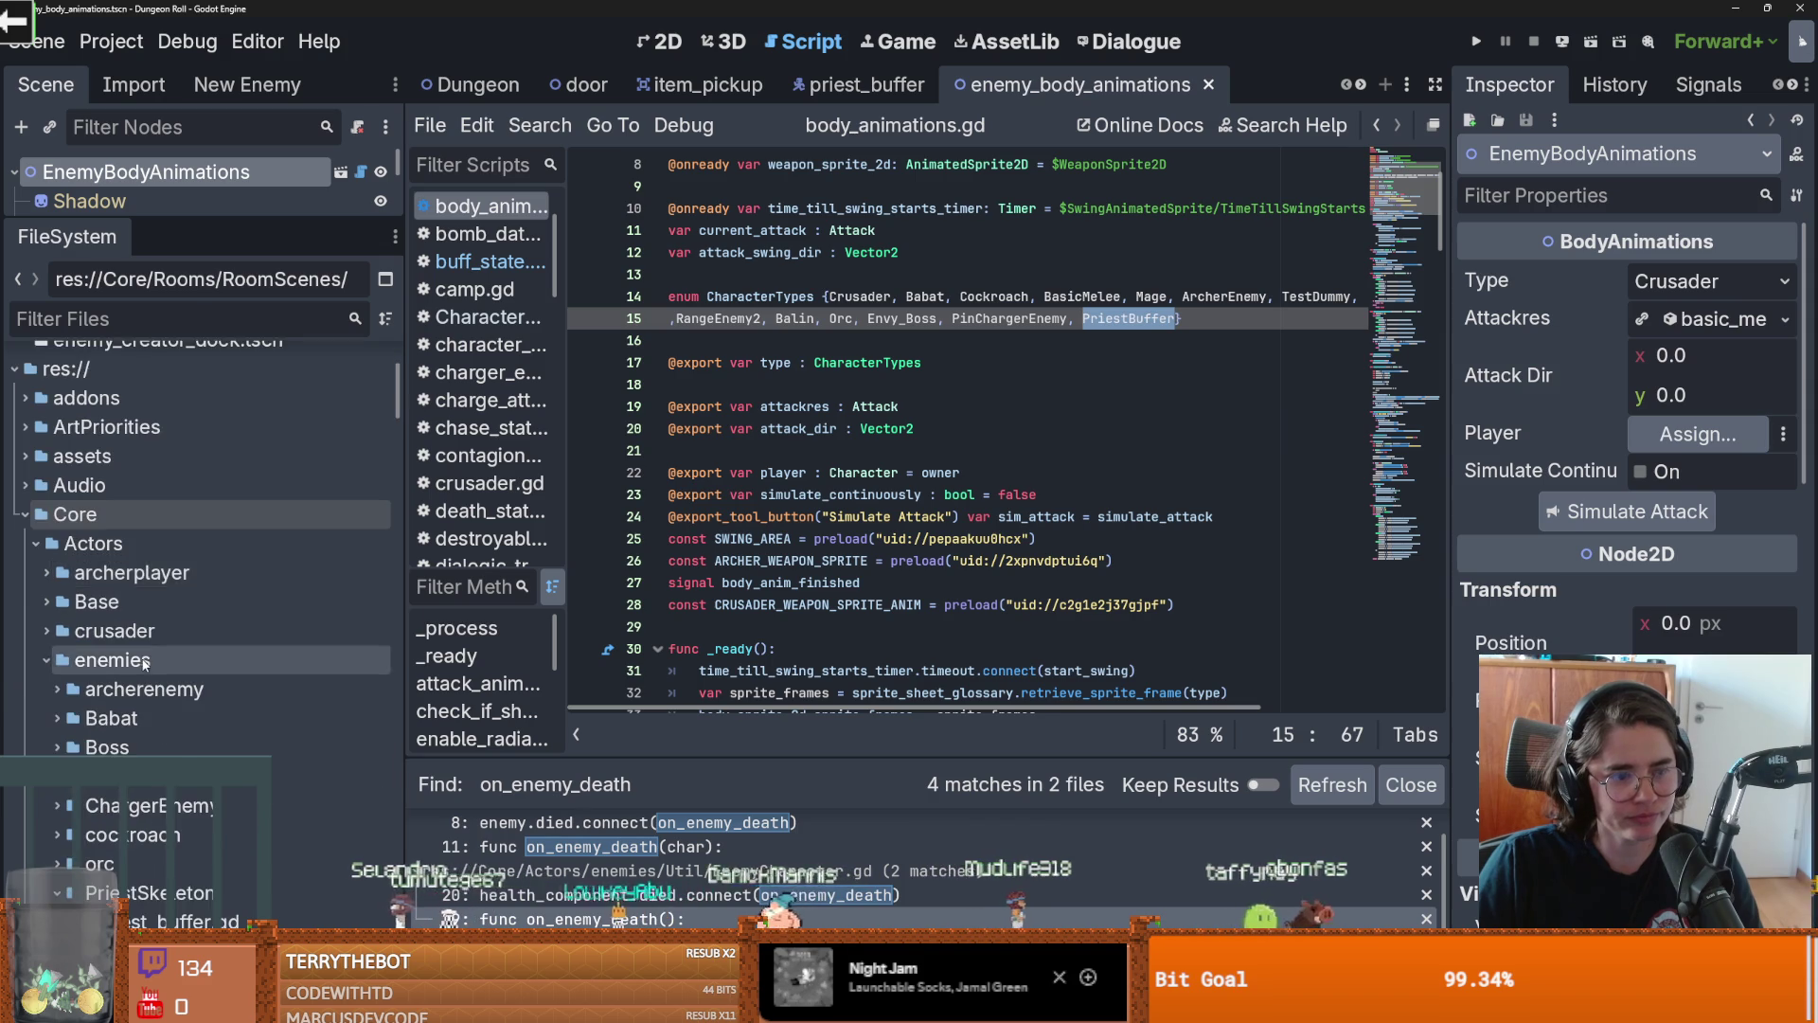
{"action": "left_click", "coordinate": [35, 549]}
{"action": "left_click", "coordinate": [46, 634]}
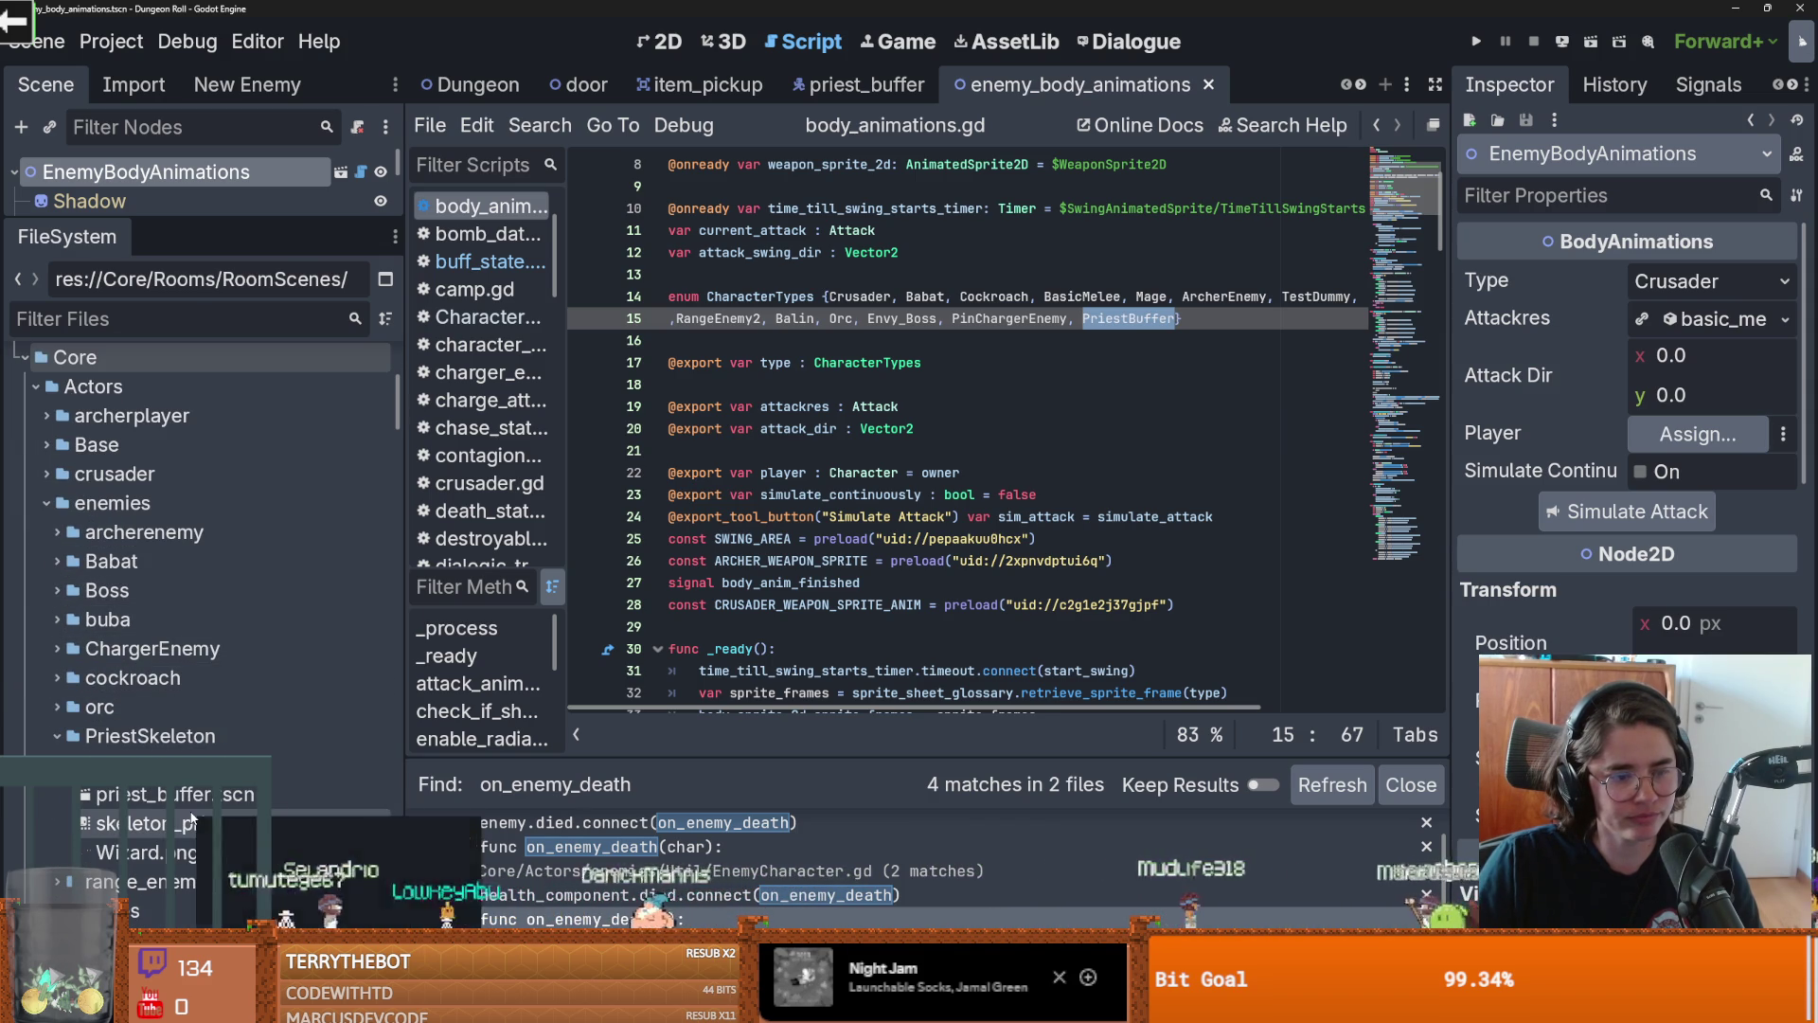
{"action": "double_click", "coordinate": [227, 824]}
{"action": "left_click", "coordinate": [666, 42]}
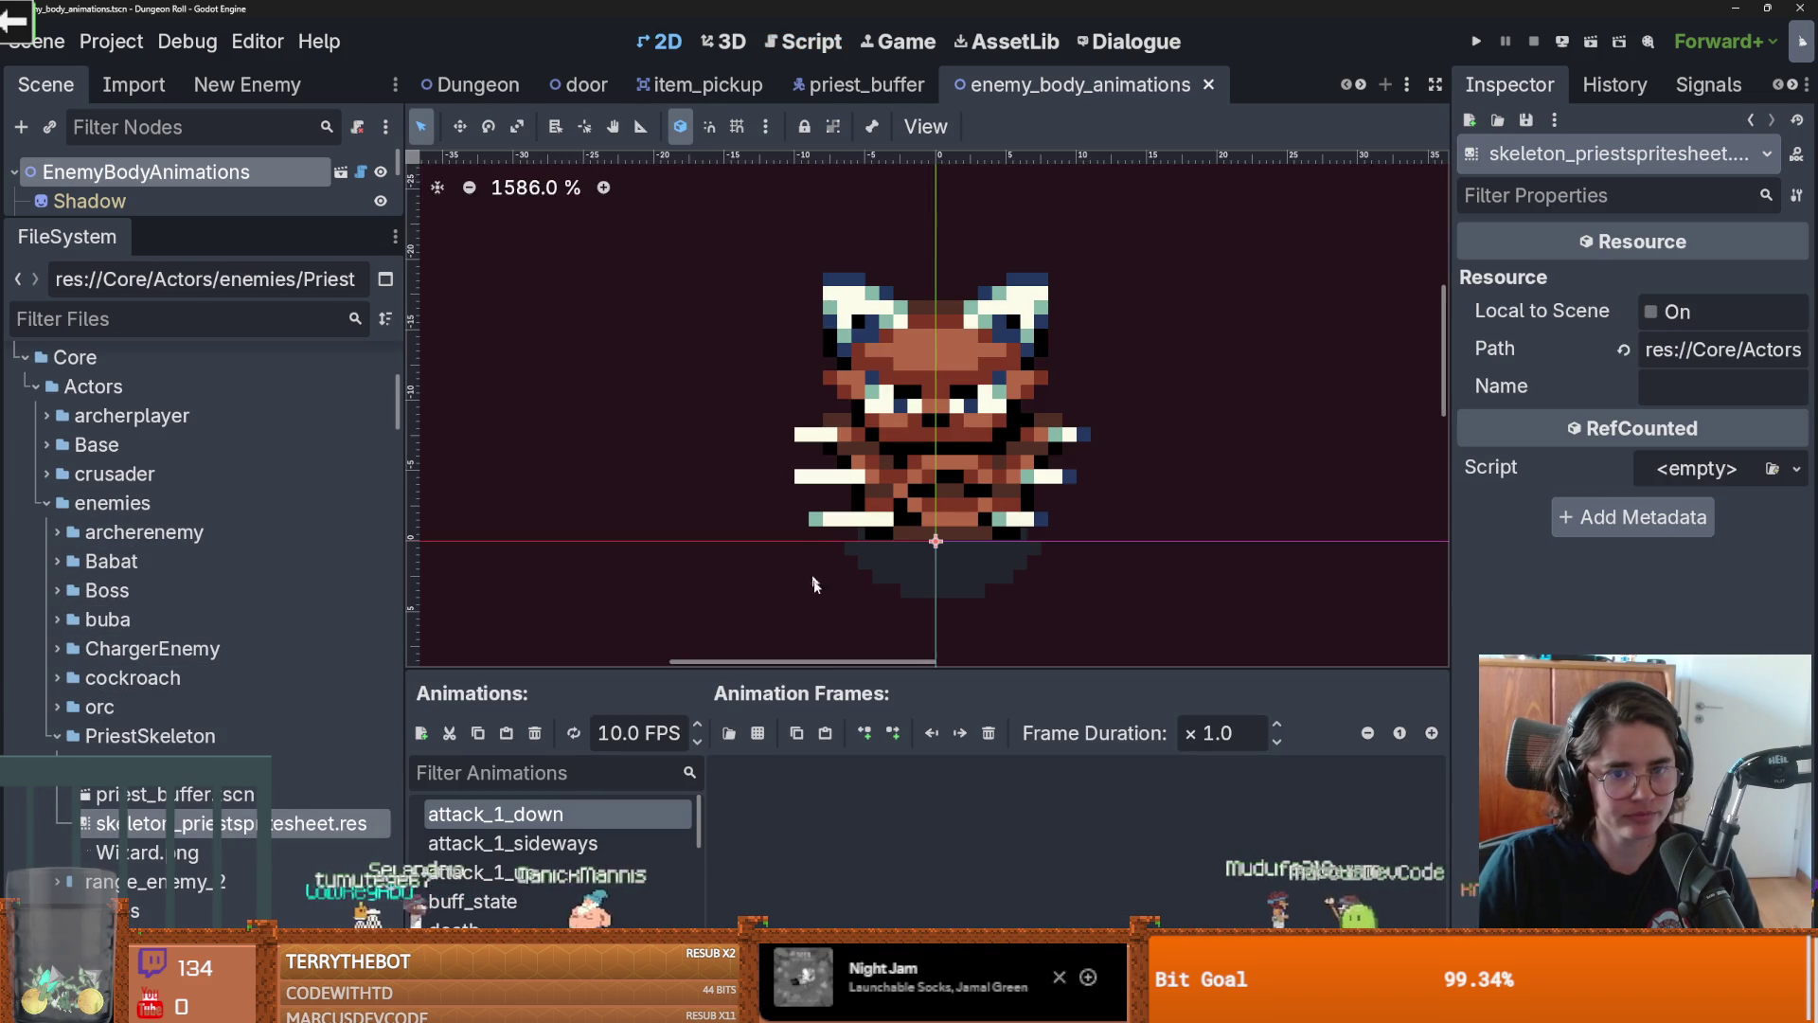
Review the buff_state animation's frames, then switch to Teufel's Concept B 20 page
{"action": "mouse_move", "coordinate": [818, 669]}
{"action": "left_mouse_down"}
{"action": "mouse_move", "coordinate": [817, 478]}
{"action": "mouse_move", "coordinate": [818, 616]}
{"action": "left_mouse_up"}
{"action": "scroll", "coordinate": [532, 832], "scroll_direction": "down", "scroll_amount": 3}
{"action": "left_click", "coordinate": [532, 829]}
{"action": "scroll", "coordinate": [533, 824], "scroll_direction": "up", "scroll_amount": 5}
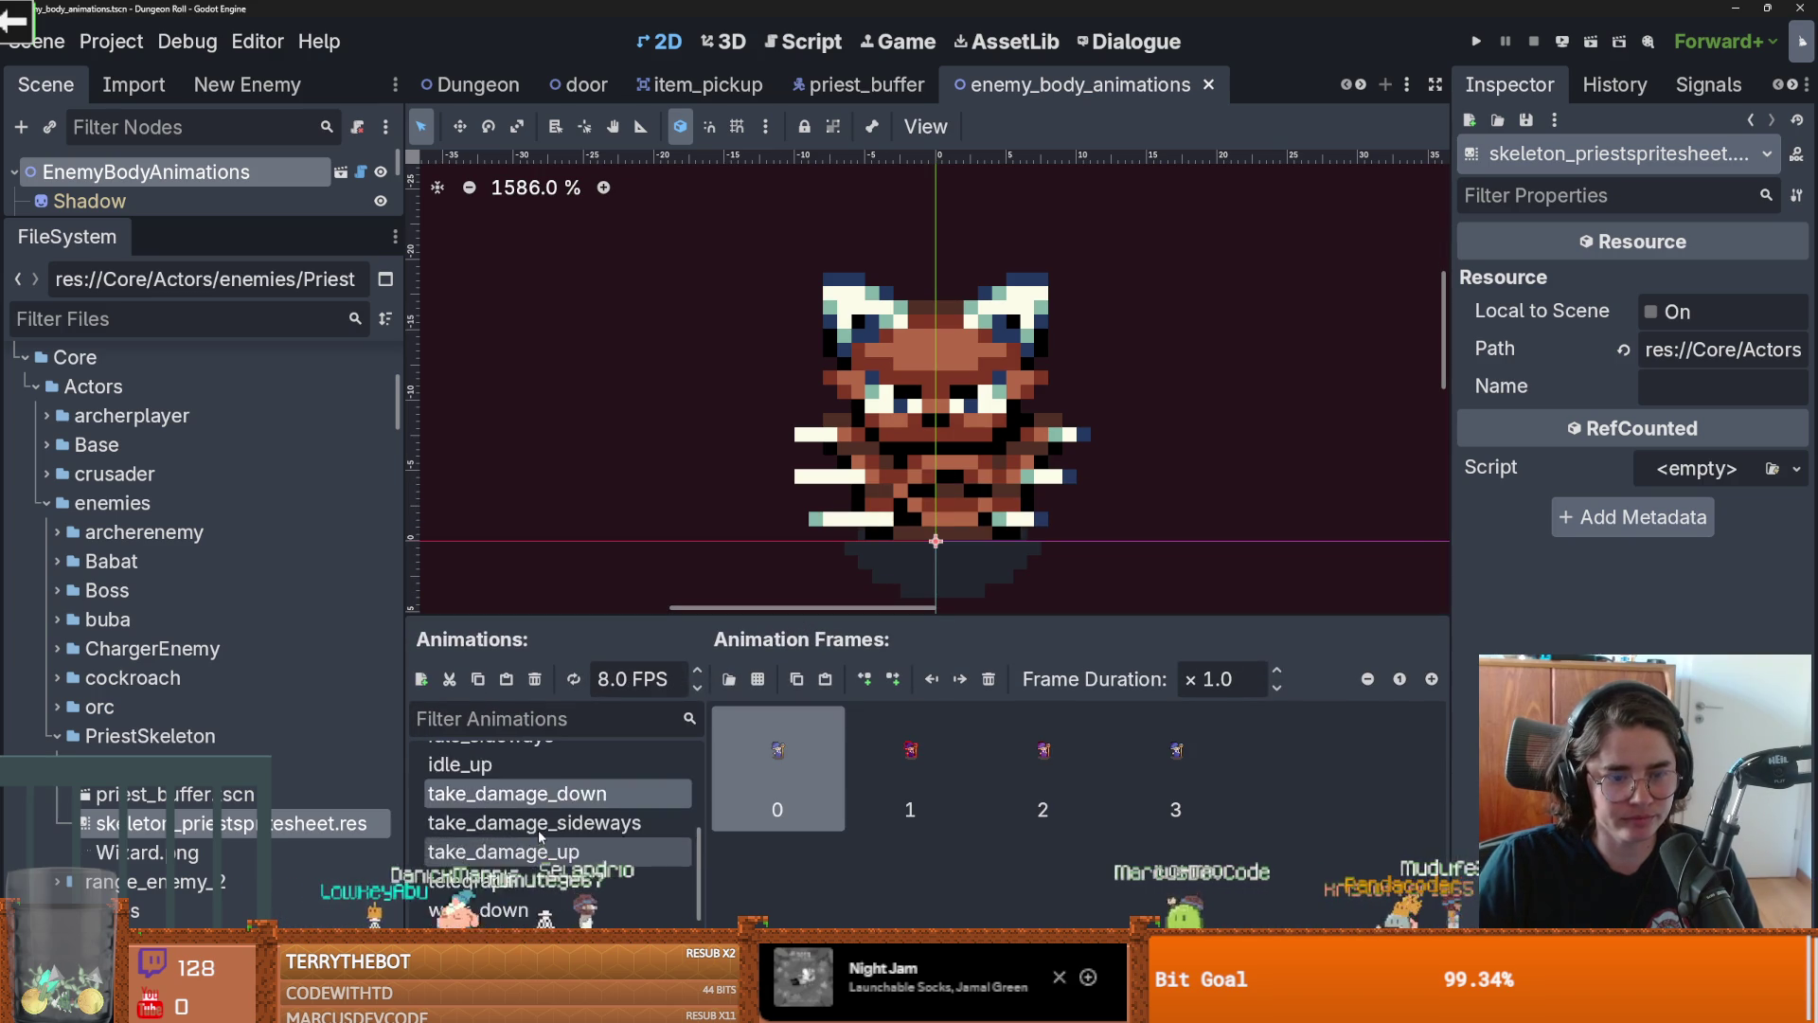
{"action": "left_click", "coordinate": [533, 807]}
{"action": "scroll", "coordinate": [553, 822], "scroll_direction": "down", "scroll_amount": 5}
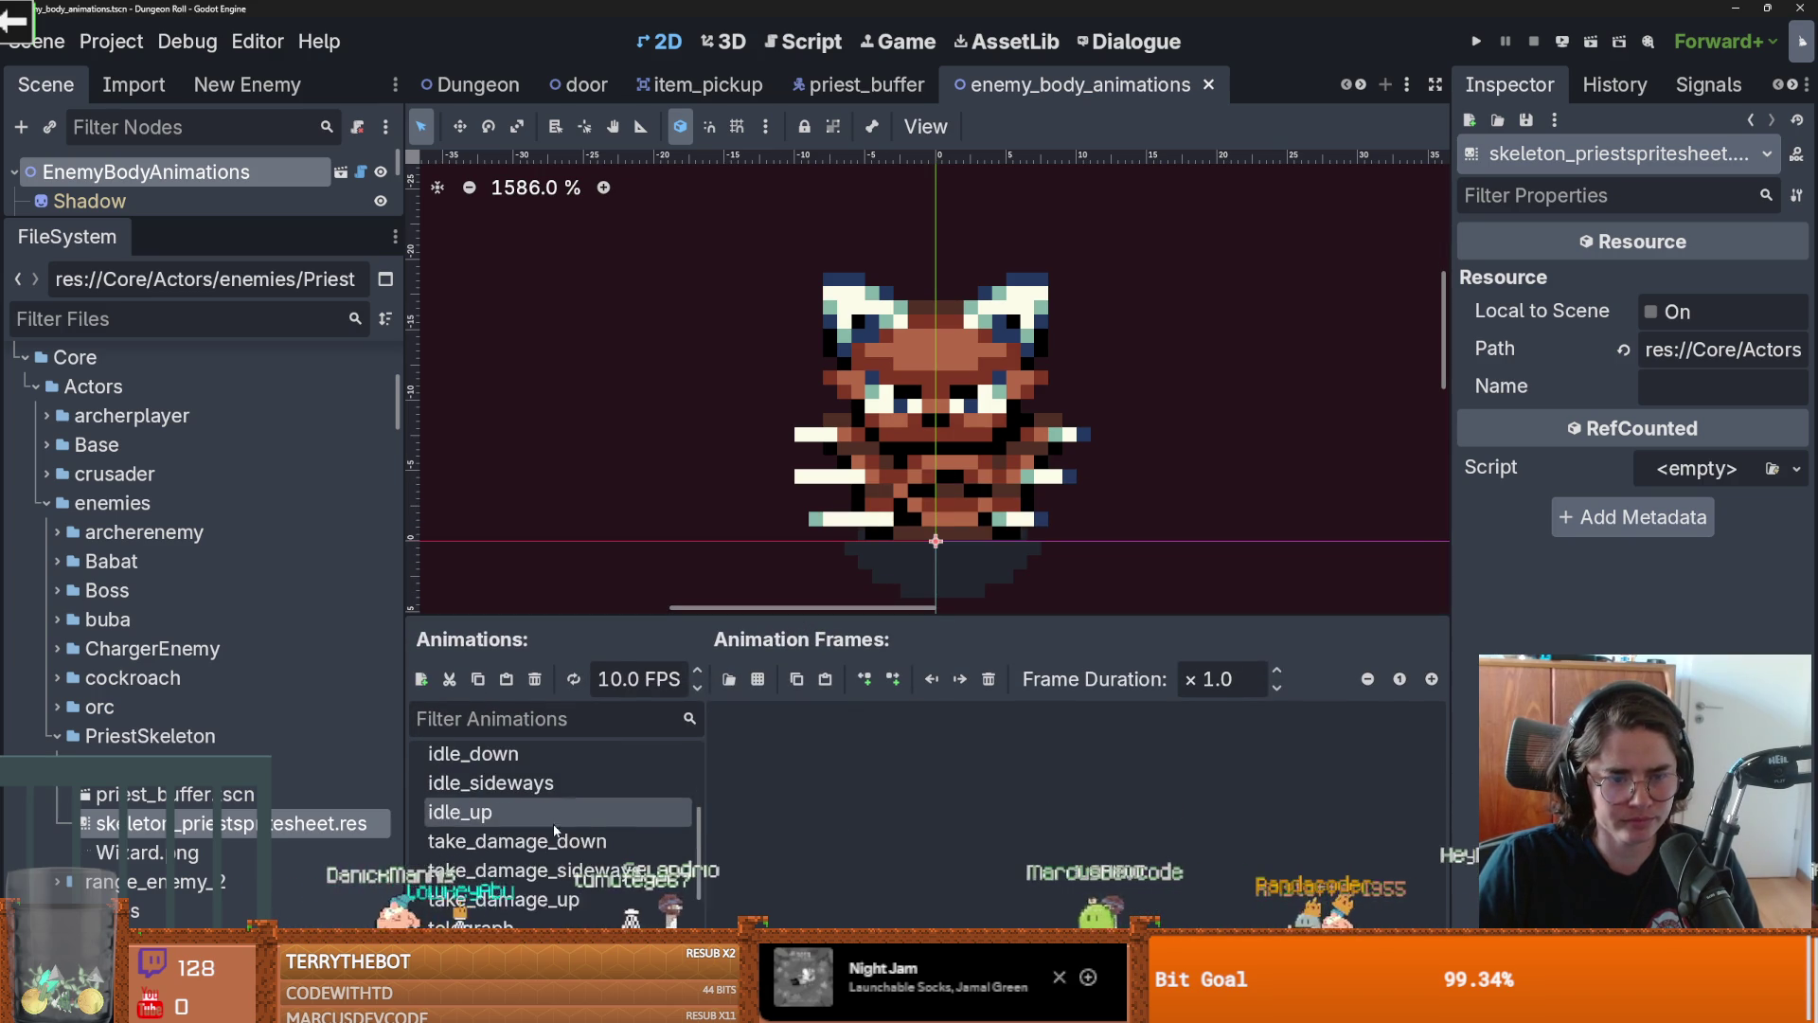
{"action": "scroll", "coordinate": [520, 853], "scroll_direction": "up", "scroll_amount": 5}
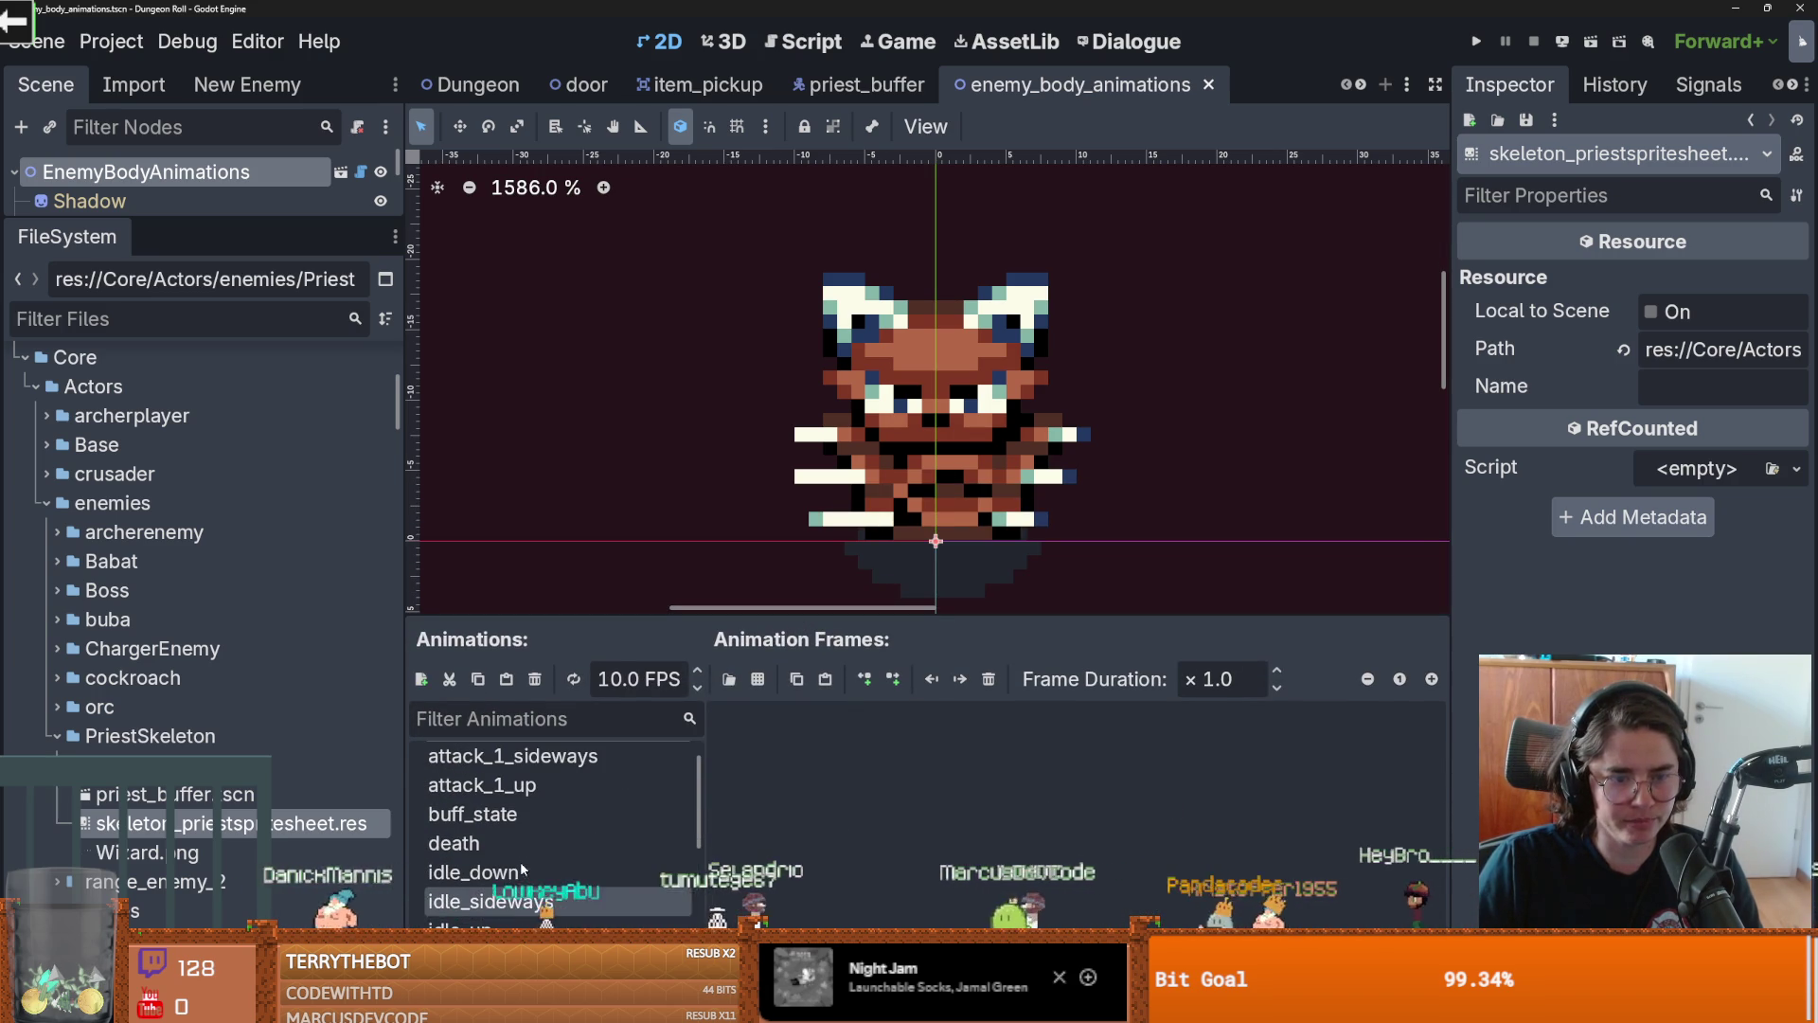
{"action": "left_click", "coordinate": [492, 815]}
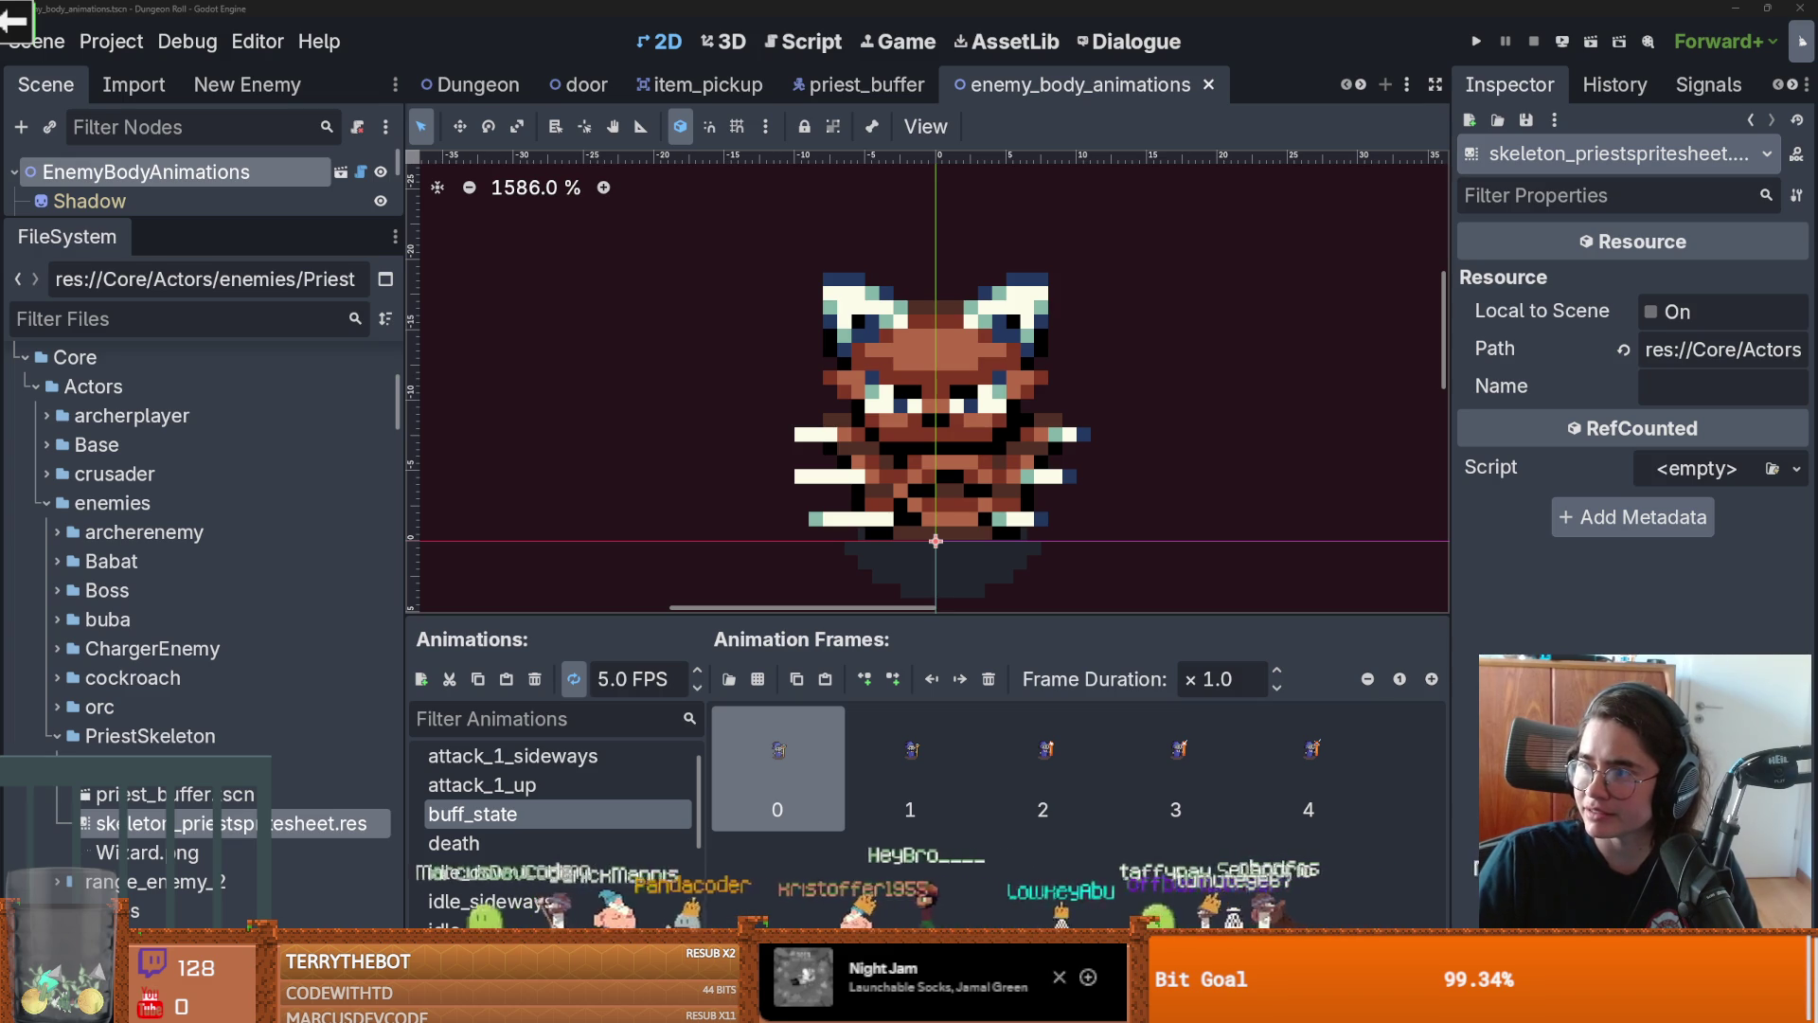
{"action": "key", "text": "alt+Tab"}
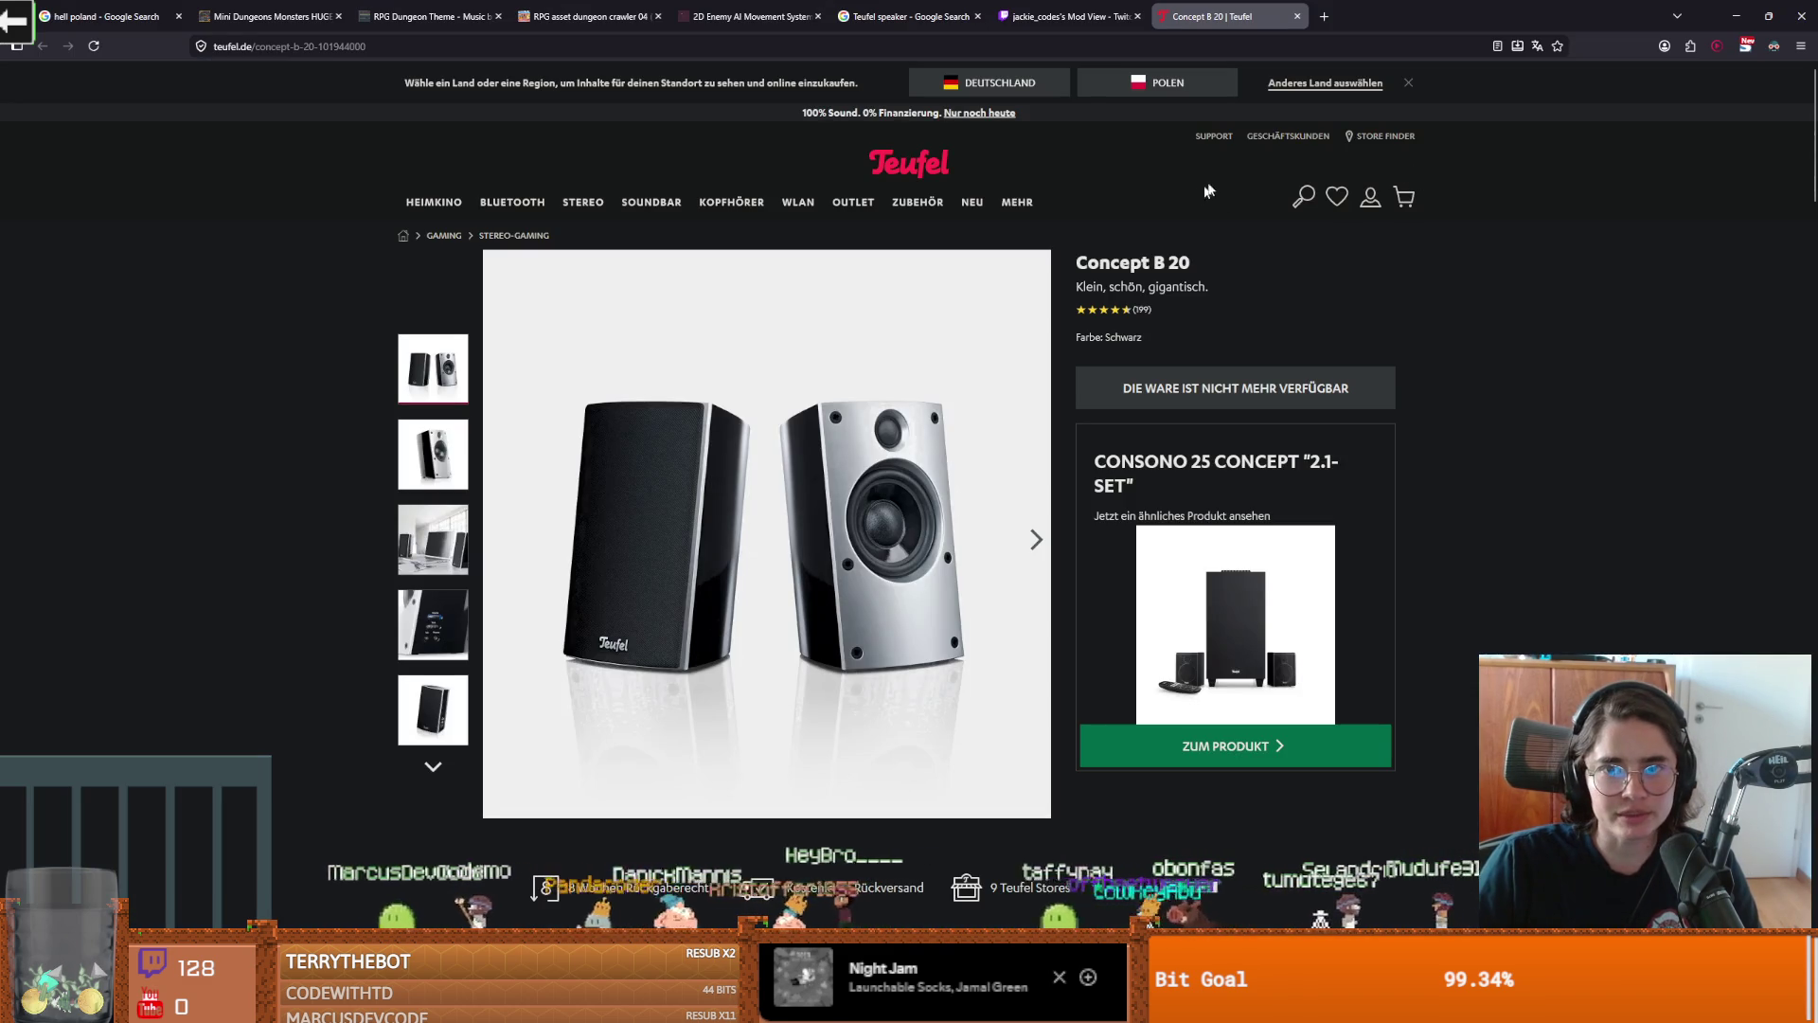
Flip through the Concept B 20 speaker photos in the full-screen gallery, then return to Godot
{"action": "left_click", "coordinate": [707, 517]}
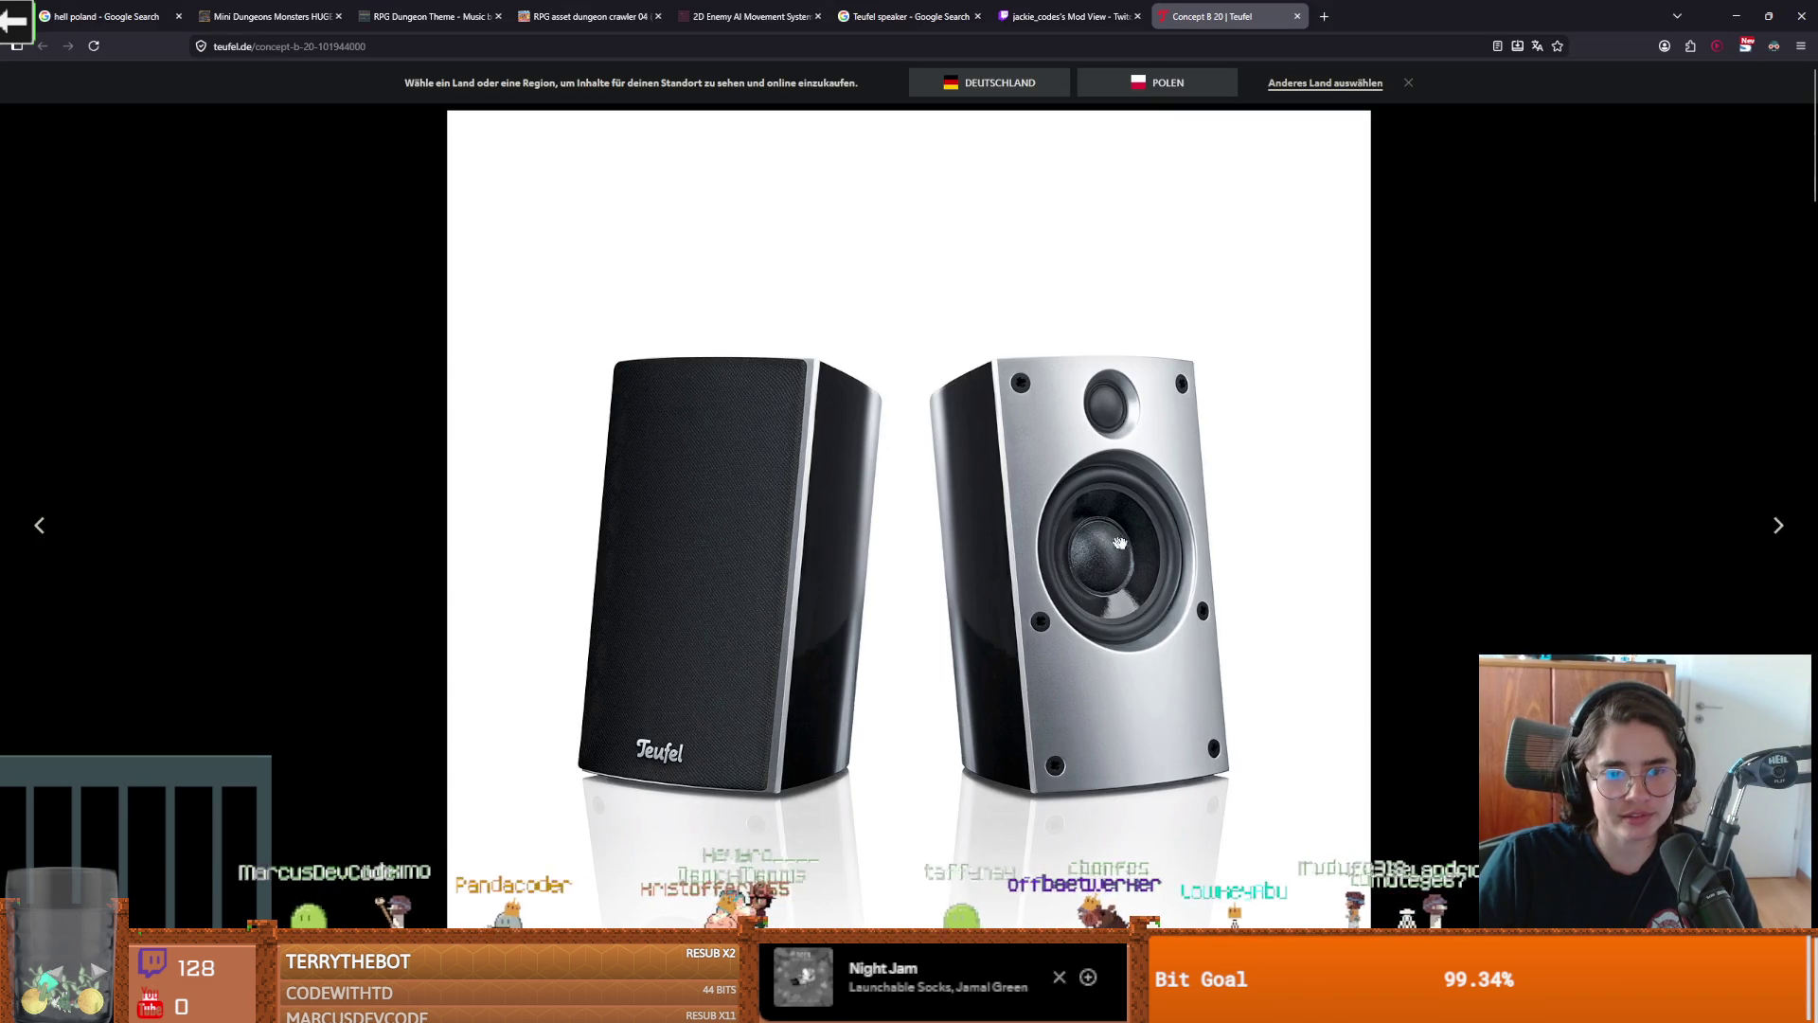
{"action": "left_click", "coordinate": [1783, 533]}
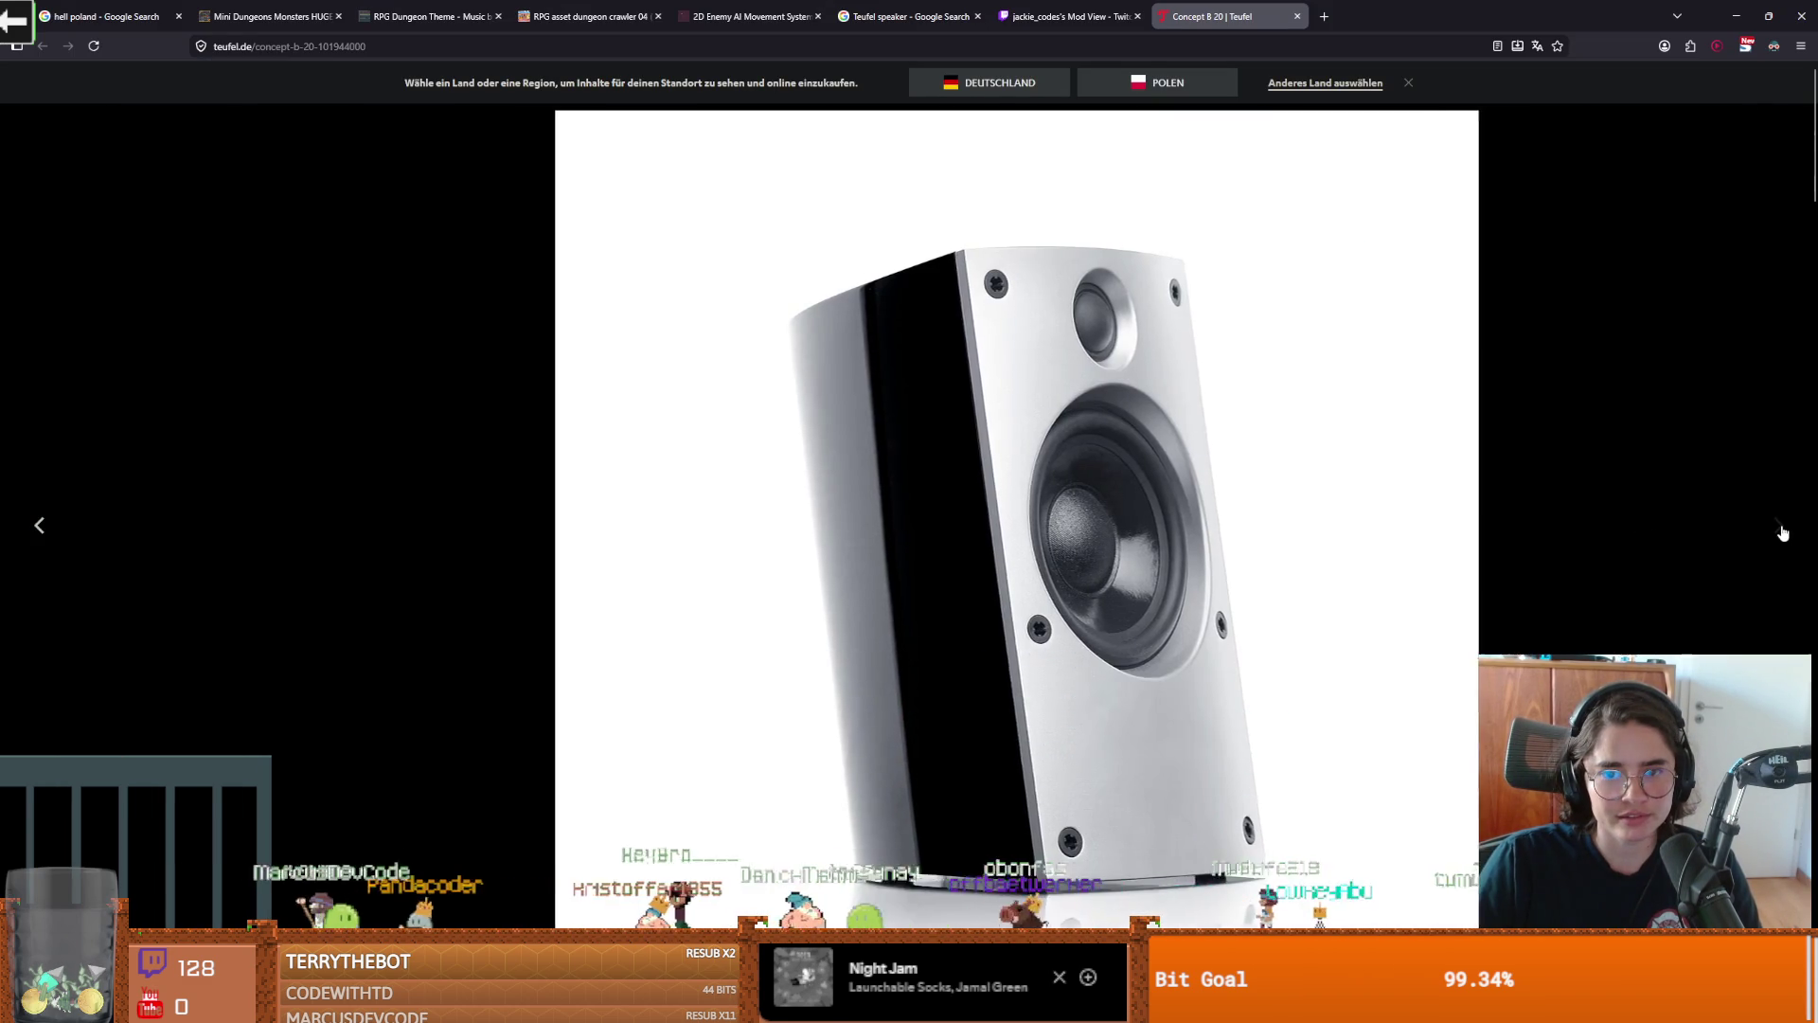
{"action": "left_click", "coordinate": [1777, 527]}
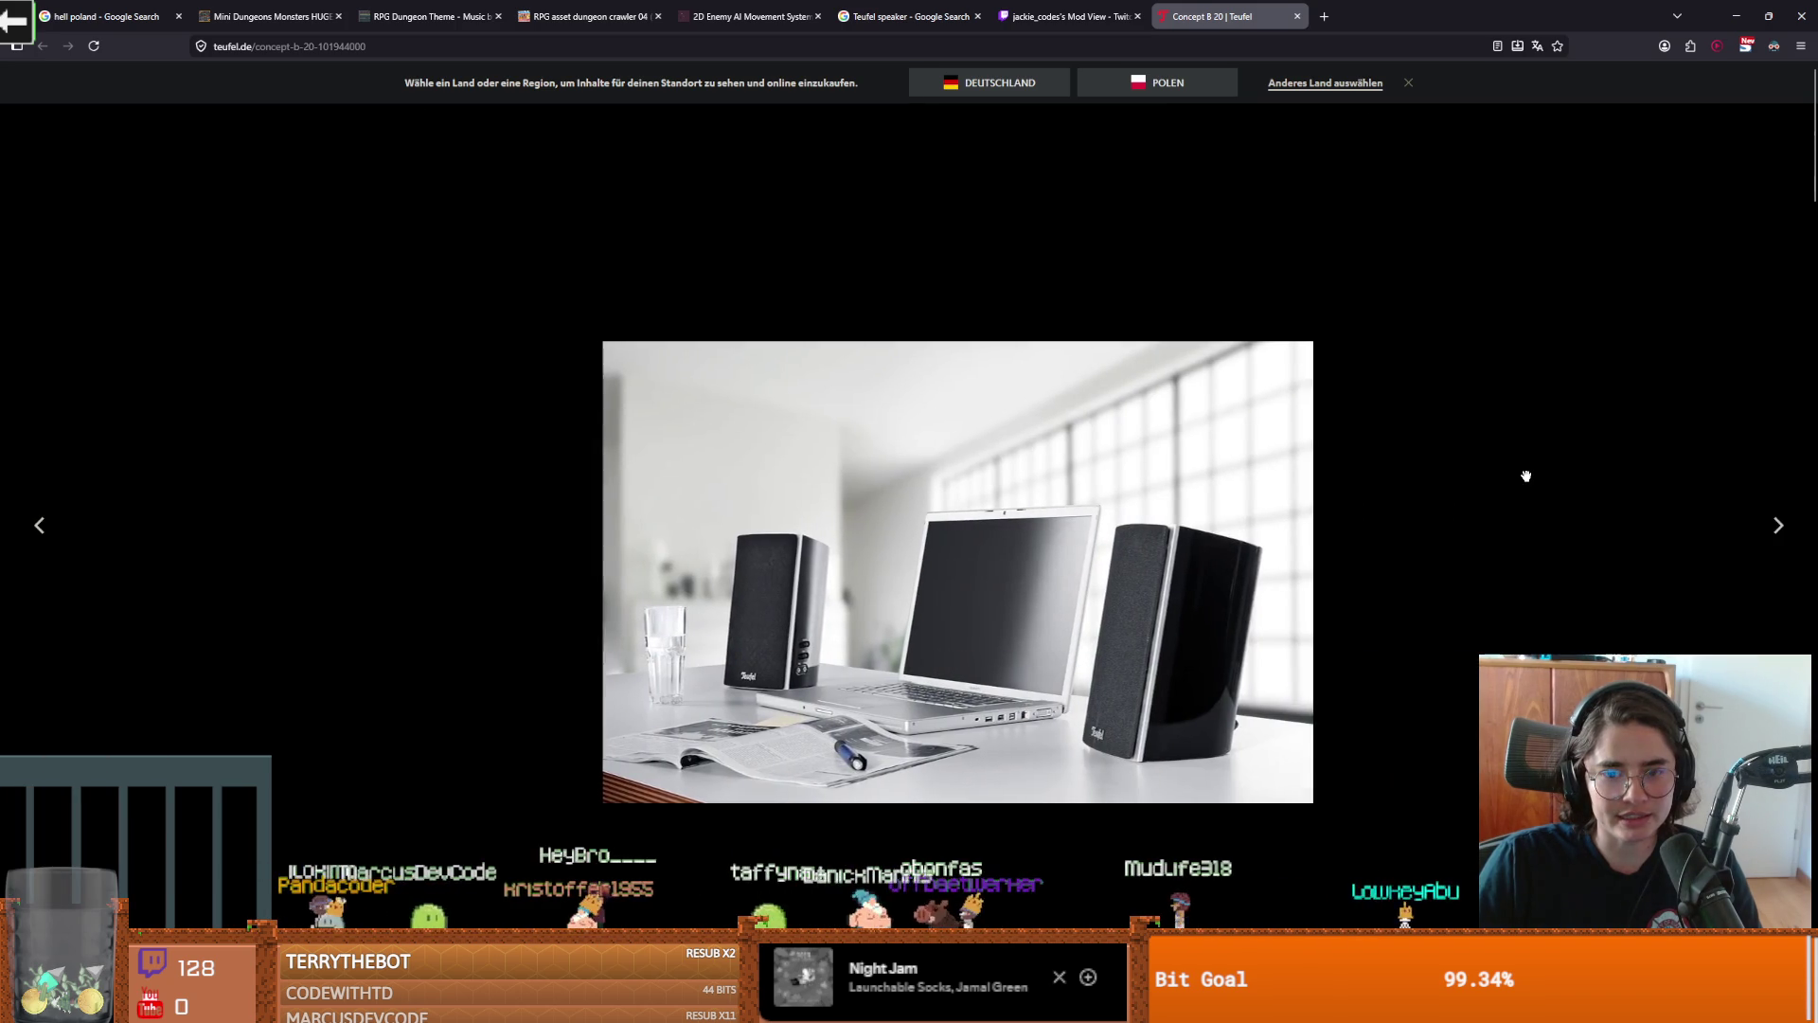
{"action": "key", "text": "alt+Tab"}
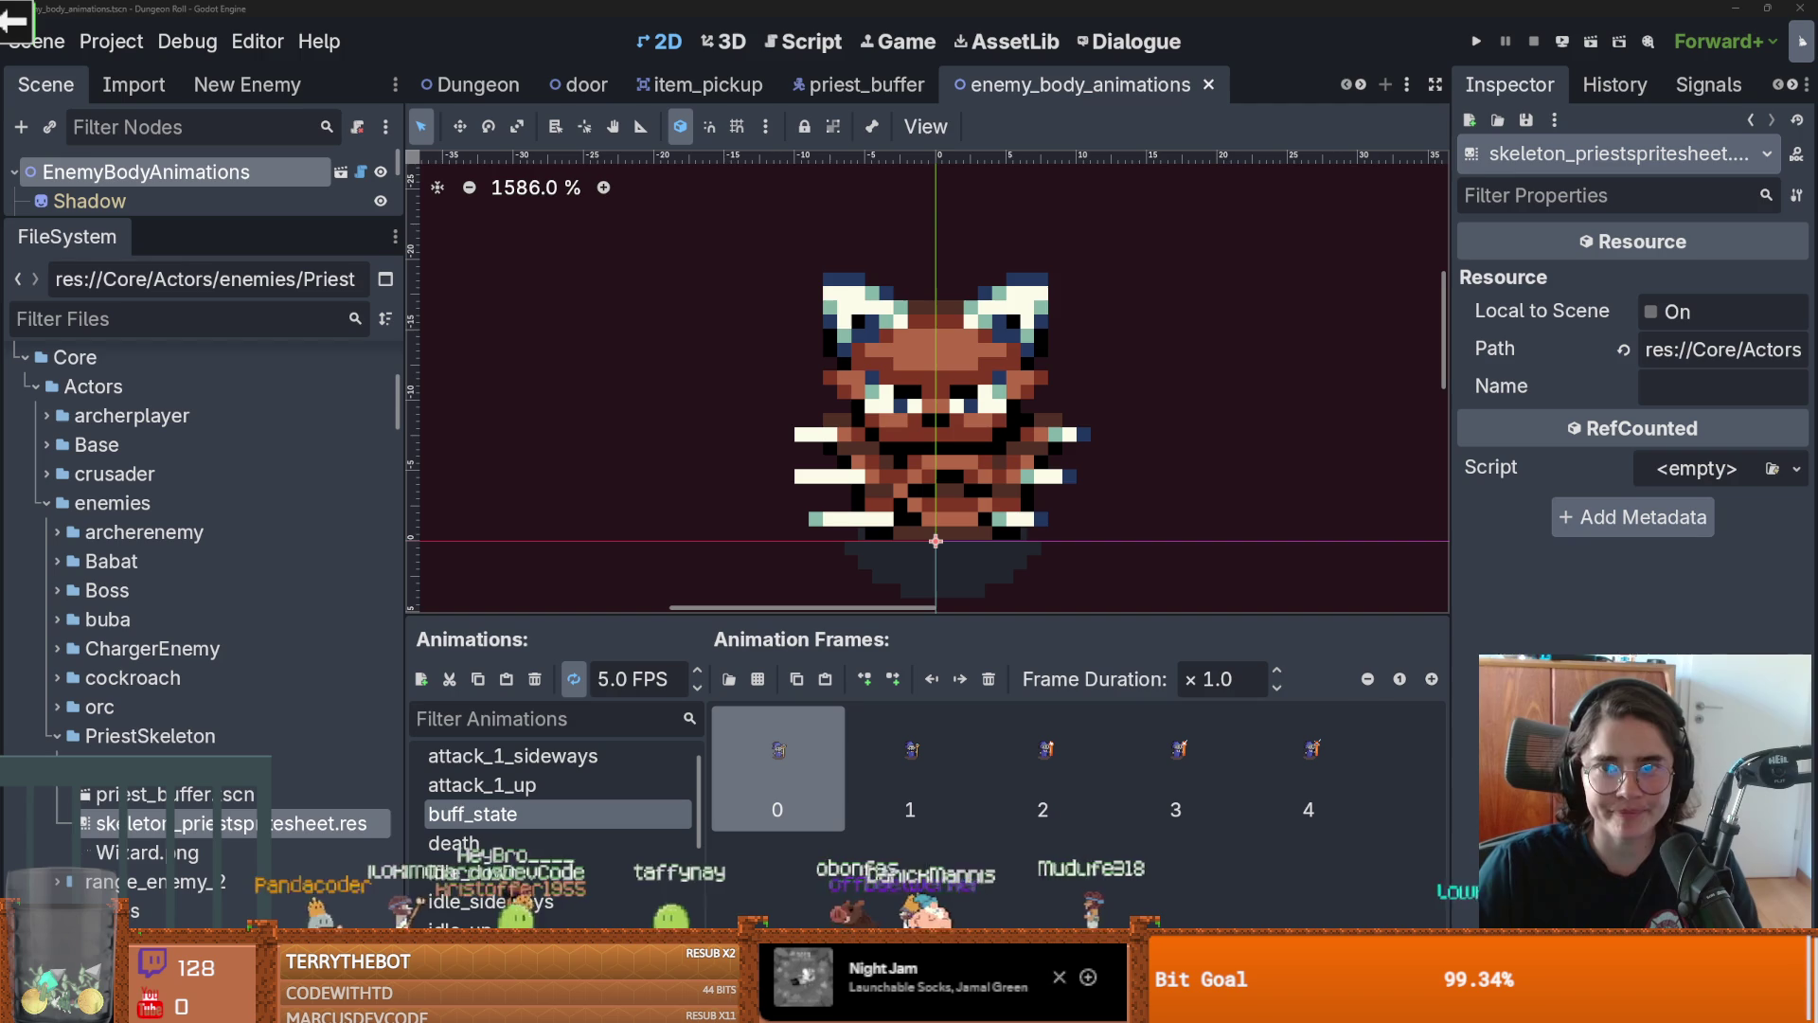
Copy the buff_state animation name, save enemy_body_animations, and switch to the priest_buffer scene
{"action": "scroll", "coordinate": [917, 414], "scroll_direction": "up", "scroll_amount": 1}
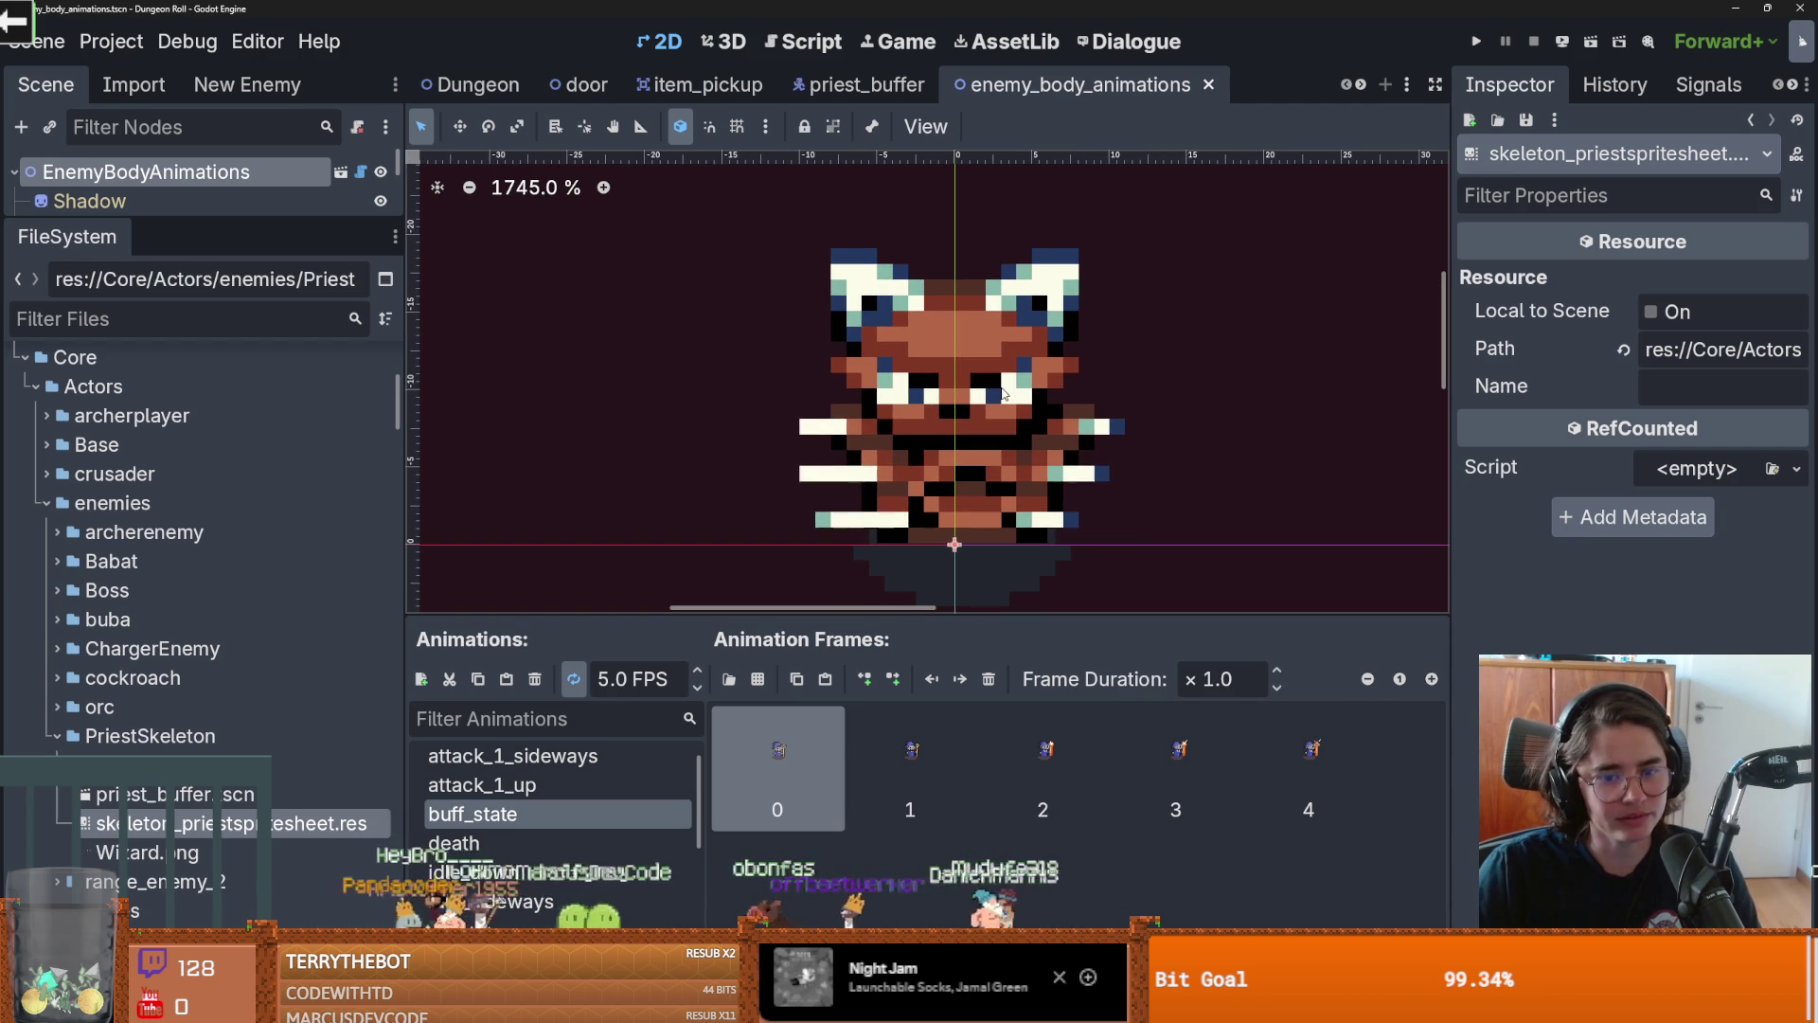
{"action": "double_click", "coordinate": [545, 813]}
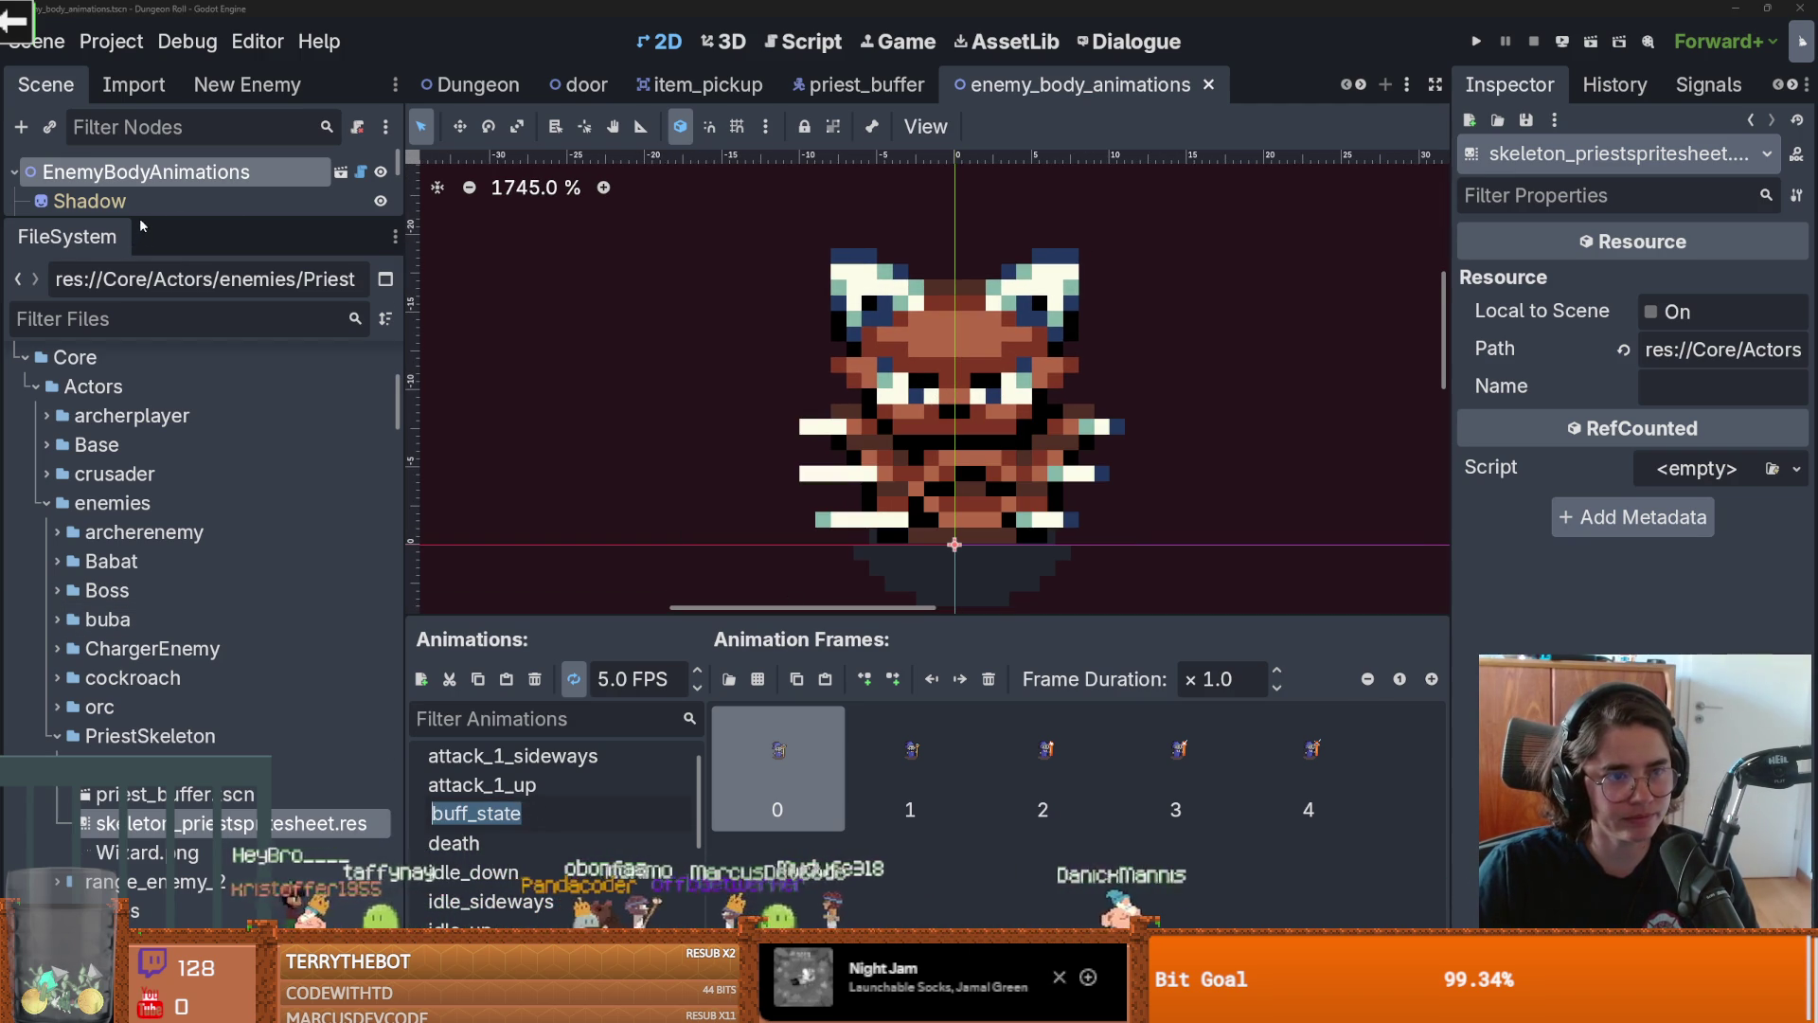
{"action": "key", "text": "Return"}
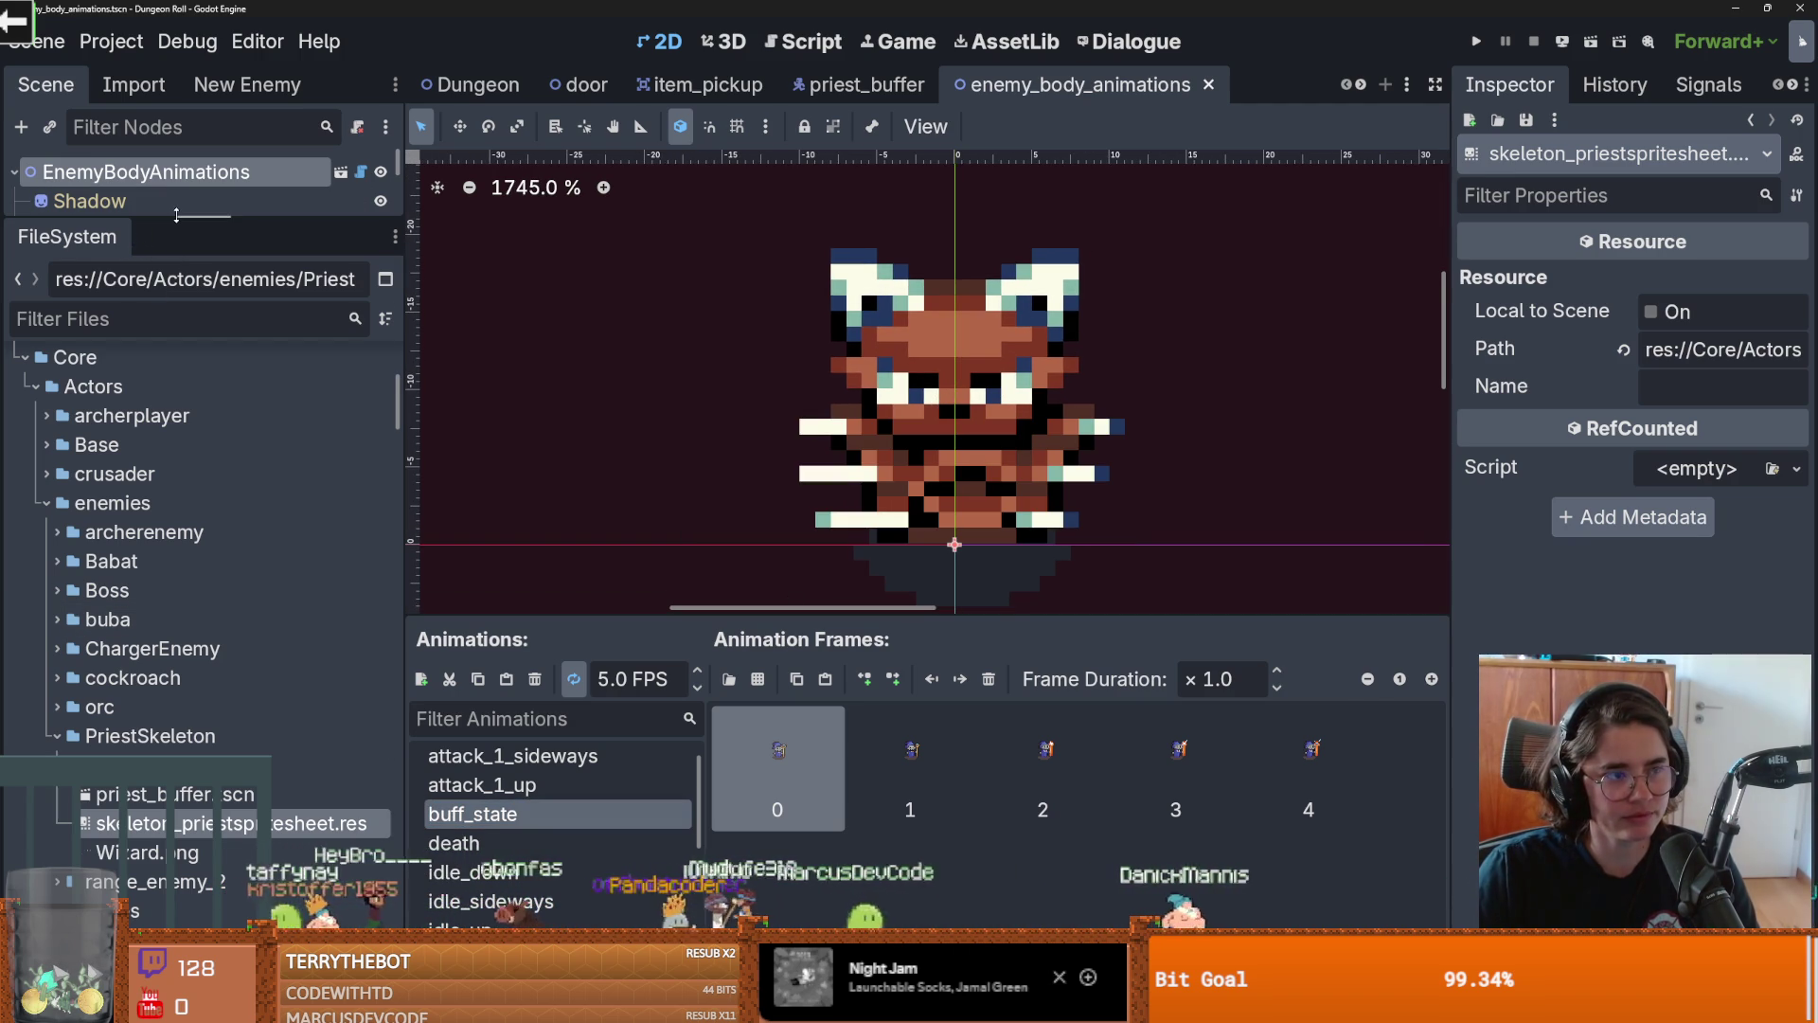
{"action": "left_click_drag", "start_coordinate": [166, 222], "coordinate": [194, 871]}
{"action": "key", "text": "ctrl+s"}
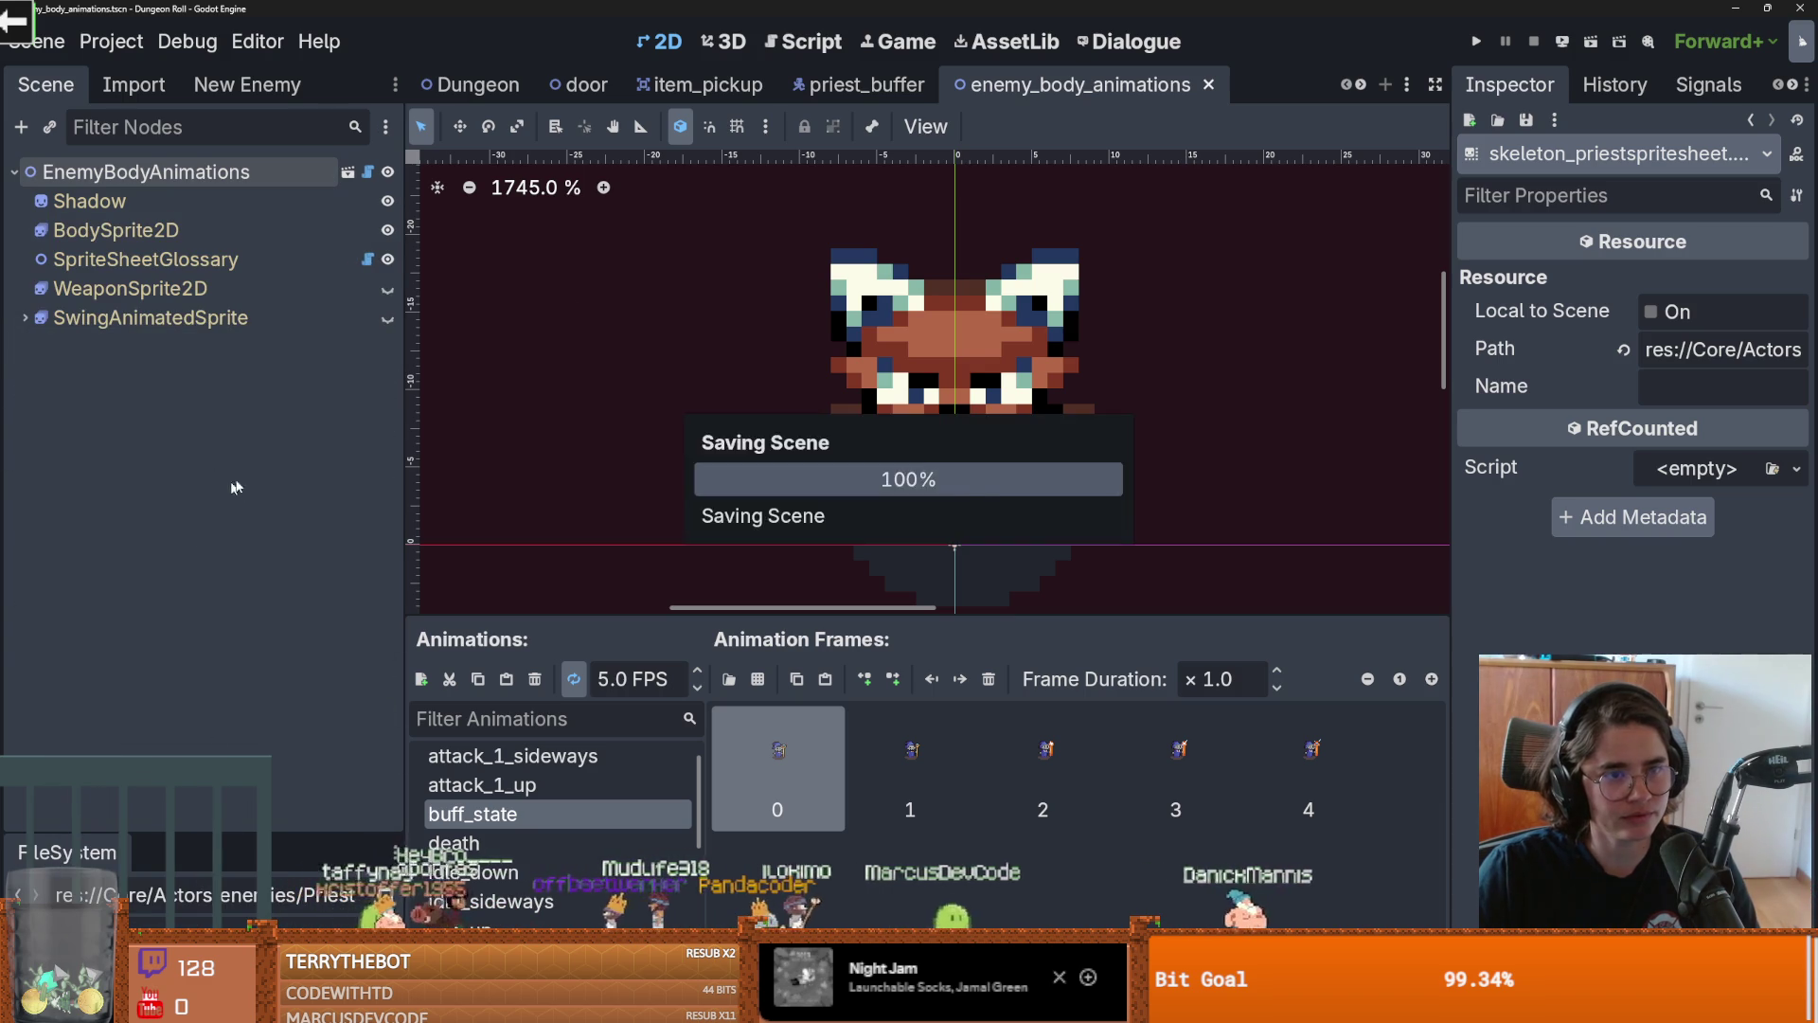
{"action": "left_click", "coordinate": [865, 86]}
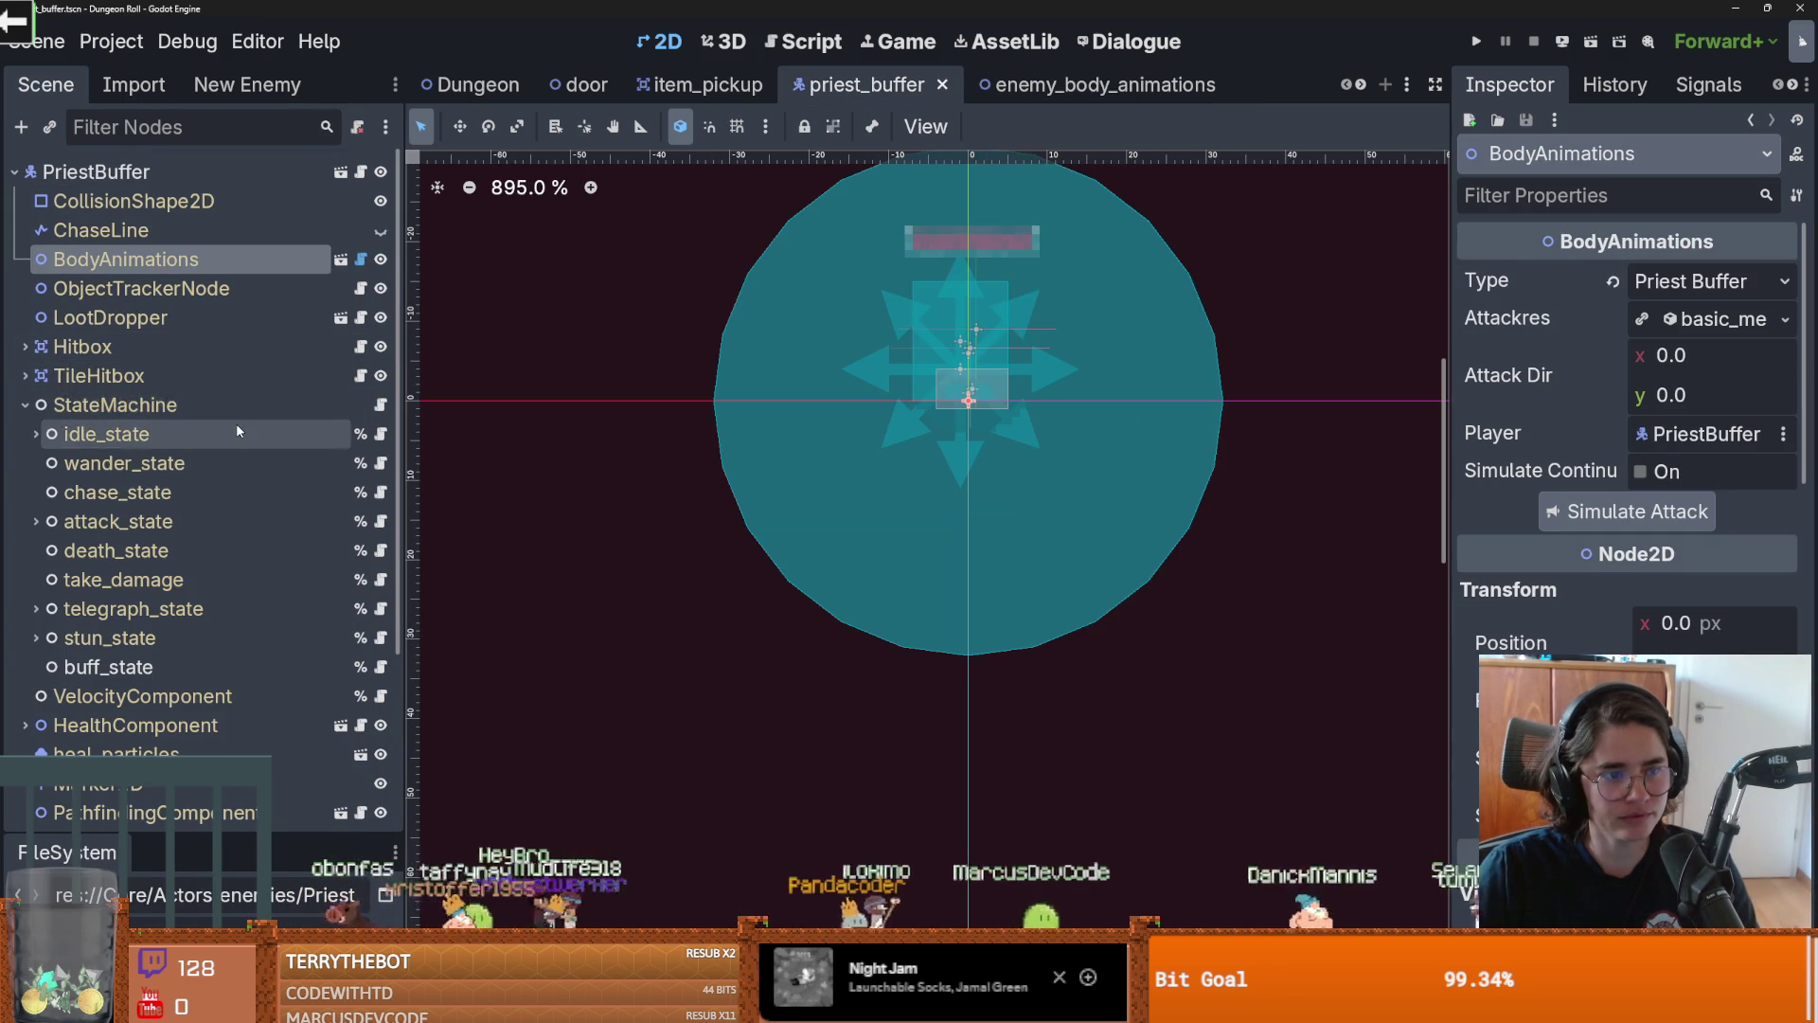
Give buff_state a new SimpleAnimation with Body Animation Down, Up and Sideways set to buff_state
{"action": "scroll", "coordinate": [237, 426], "scroll_direction": "down", "scroll_amount": 3}
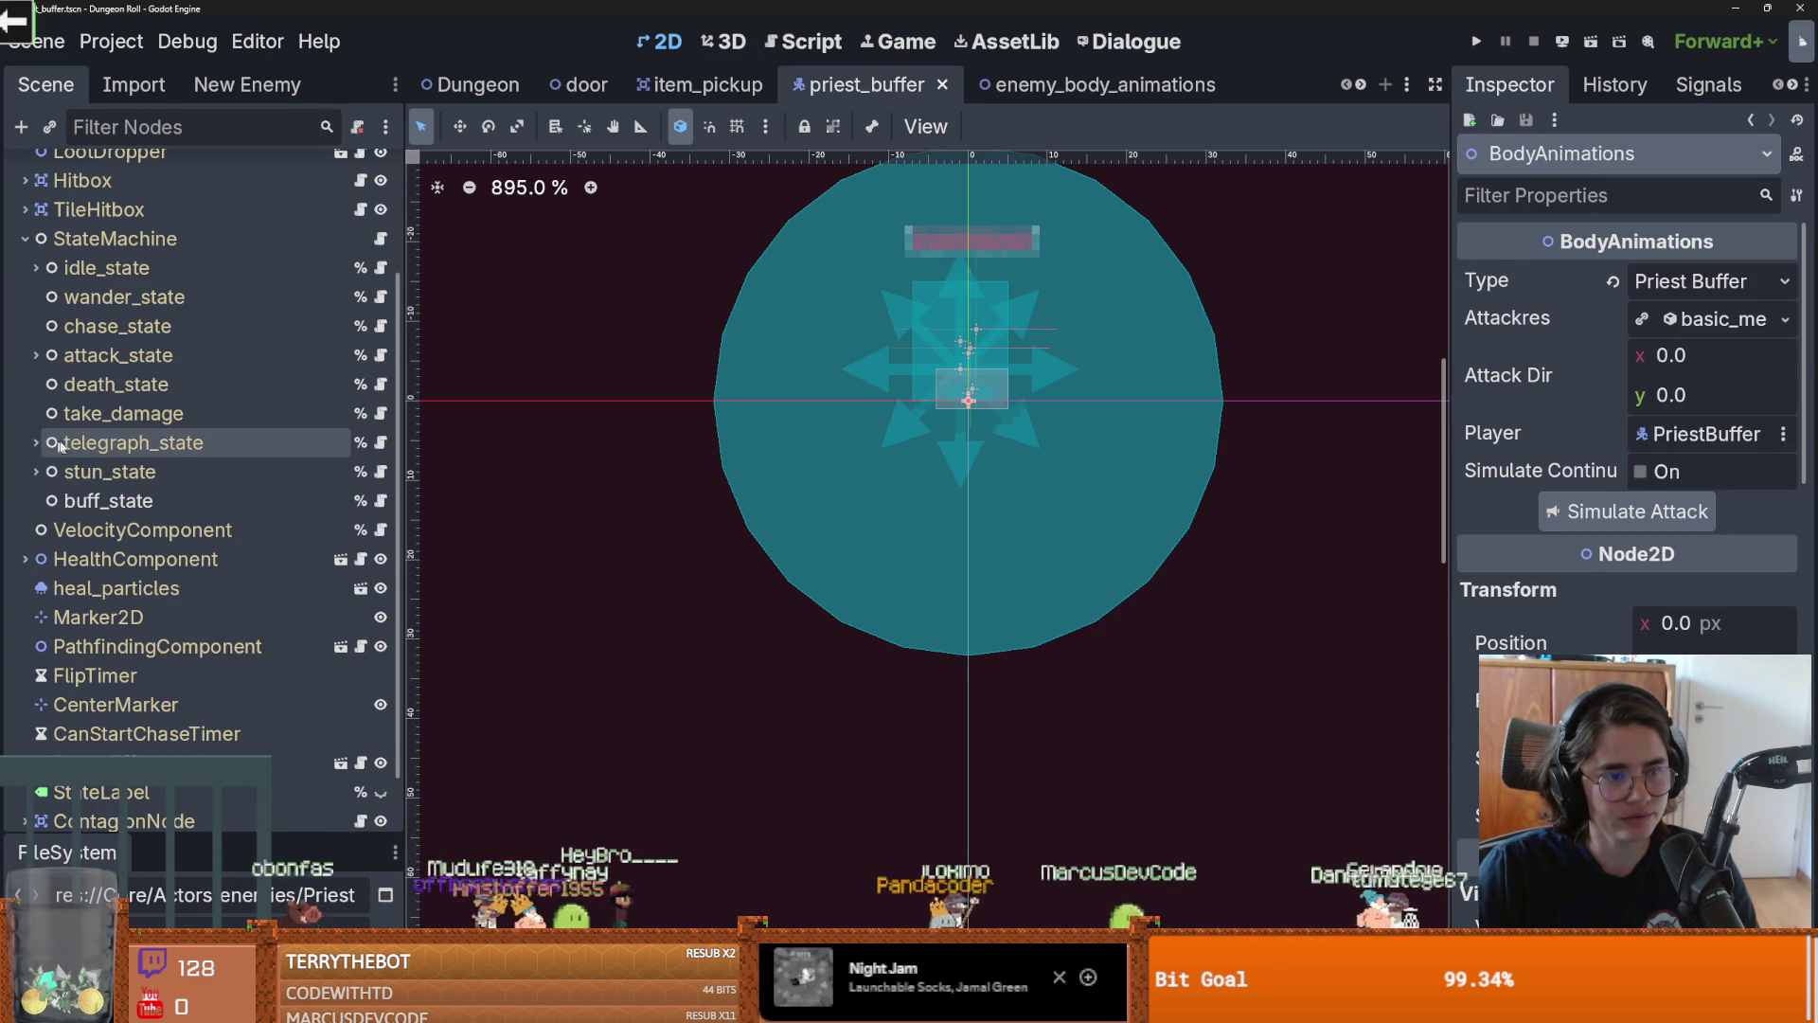
{"action": "left_click", "coordinate": [322, 500]}
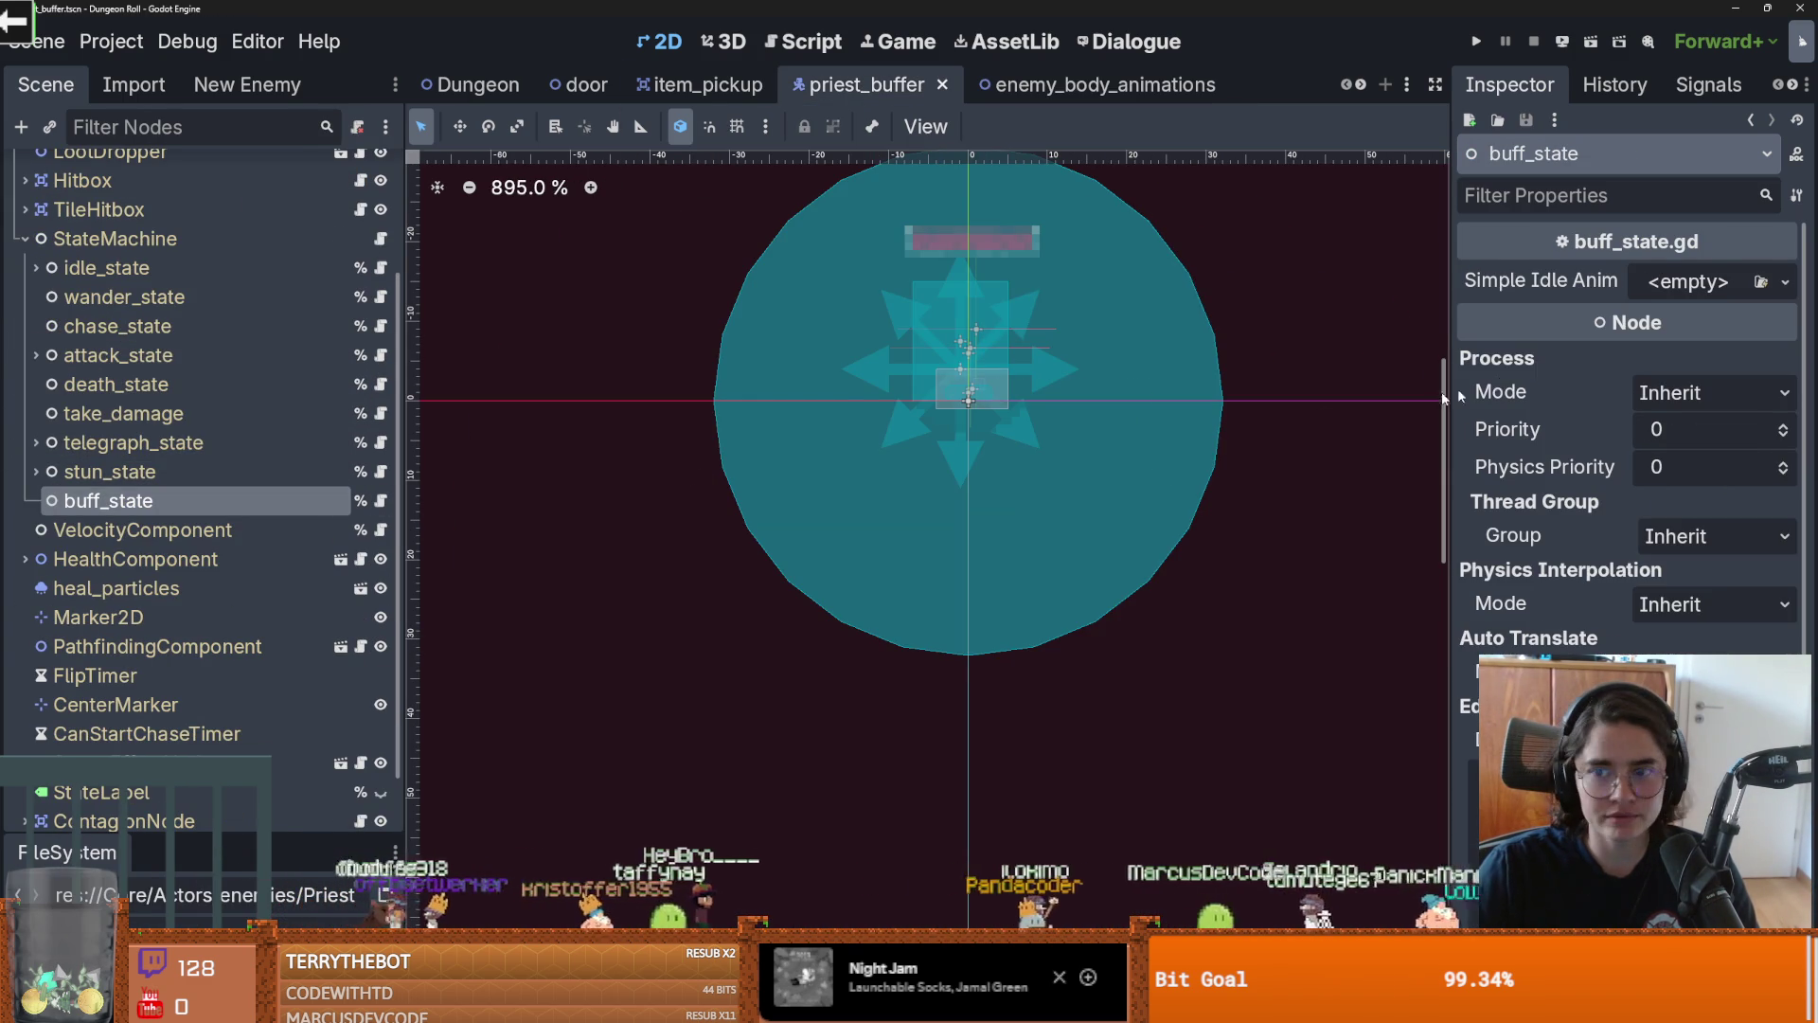
{"action": "left_click", "coordinate": [1785, 281]}
{"action": "left_click", "coordinate": [1681, 349]}
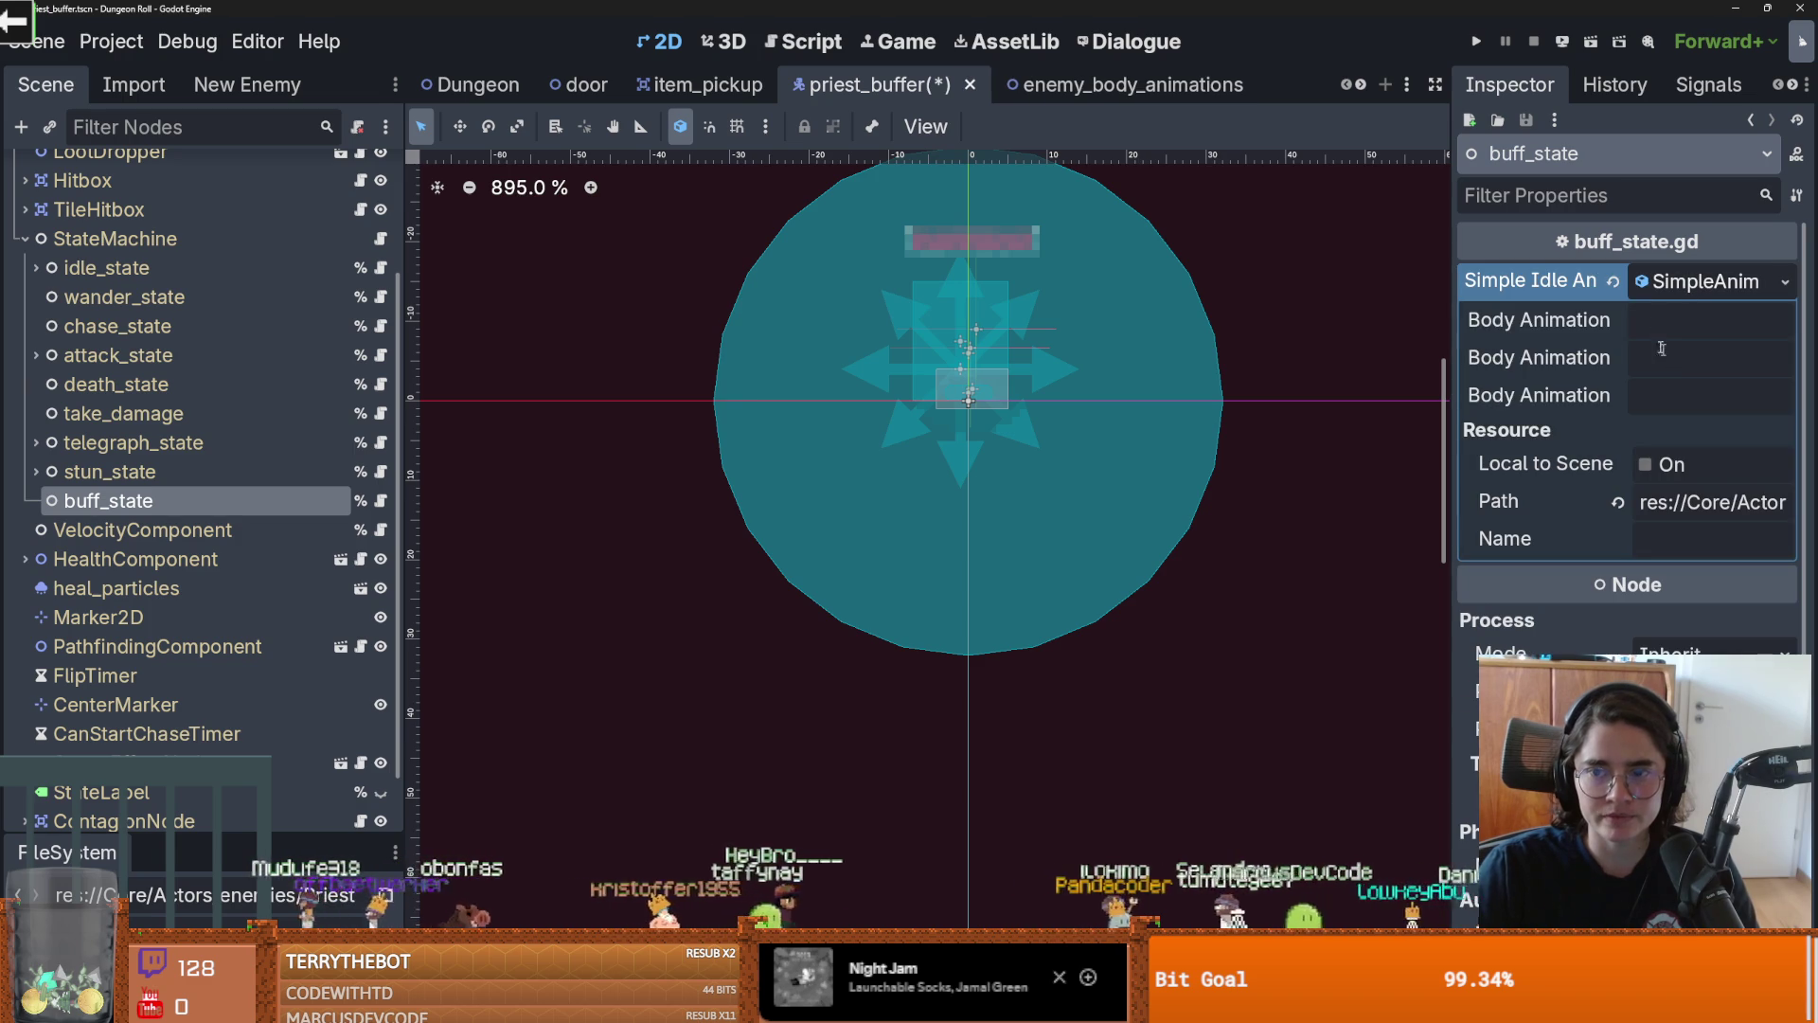
{"action": "left_click_drag", "start_coordinate": [1449, 366], "coordinate": [1110, 341]}
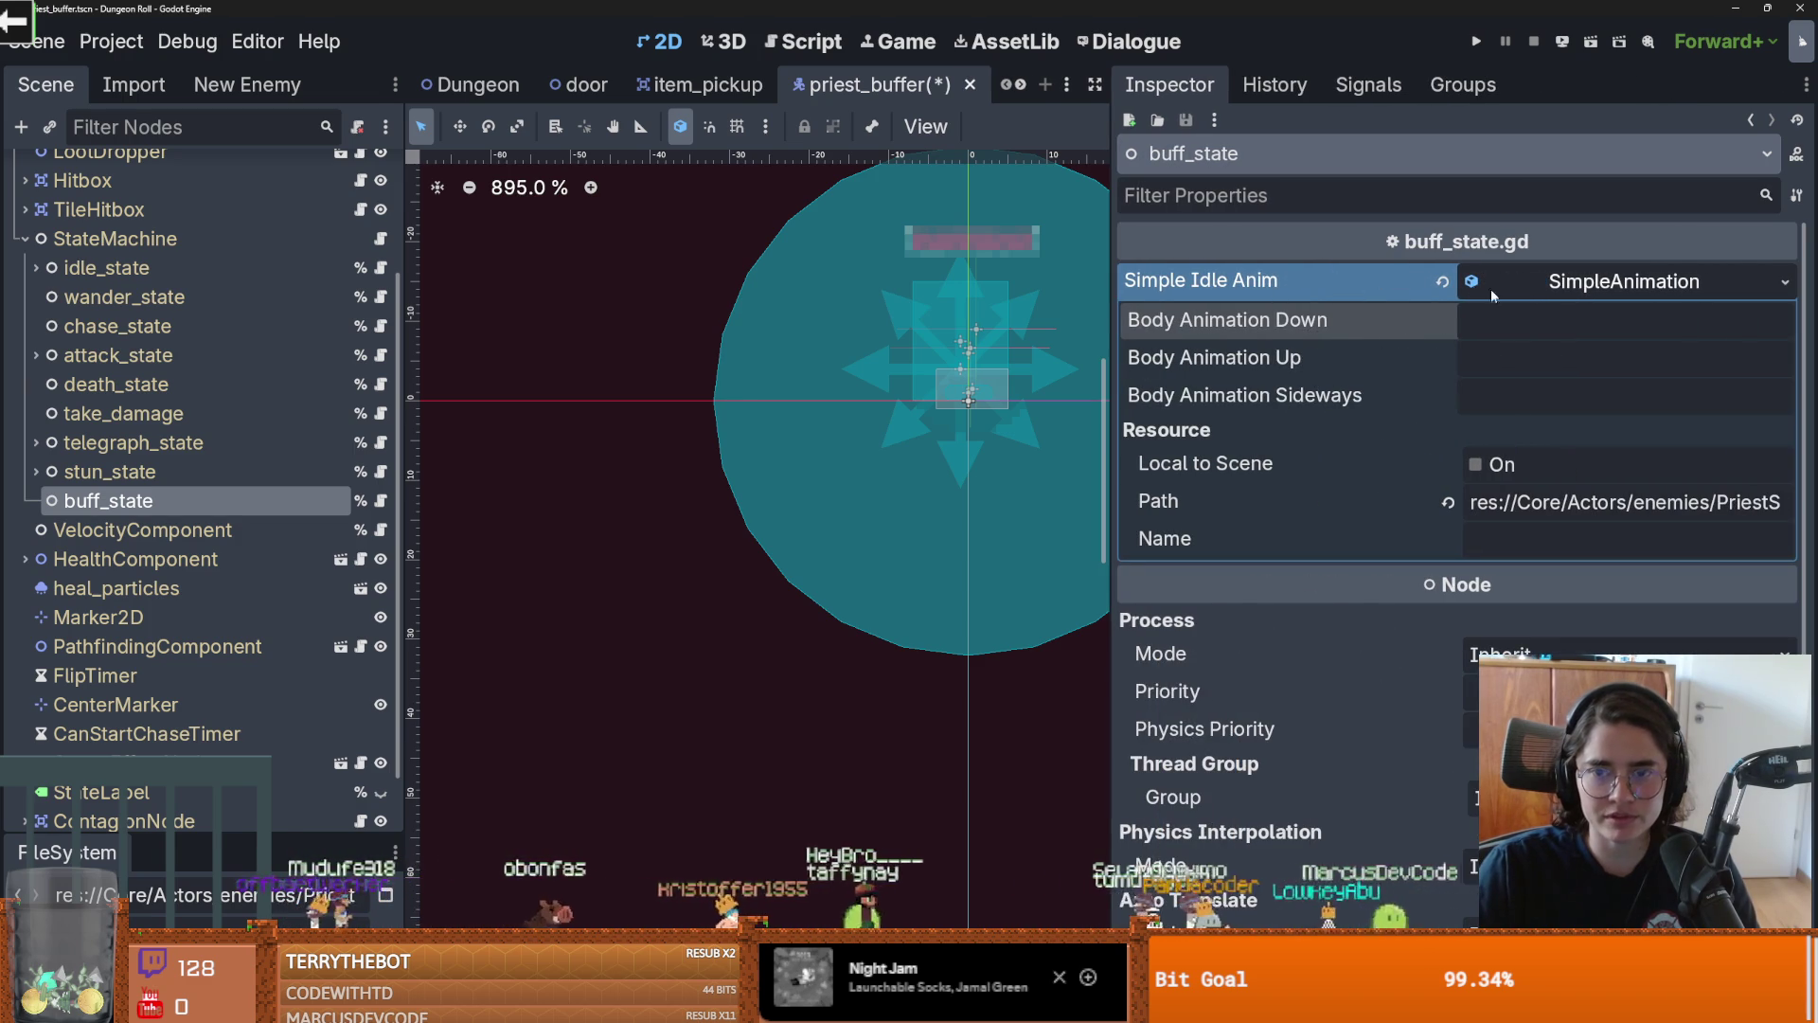
{"action": "type", "text": "buff_state"}
{"action": "left_click", "coordinate": [1508, 368]}
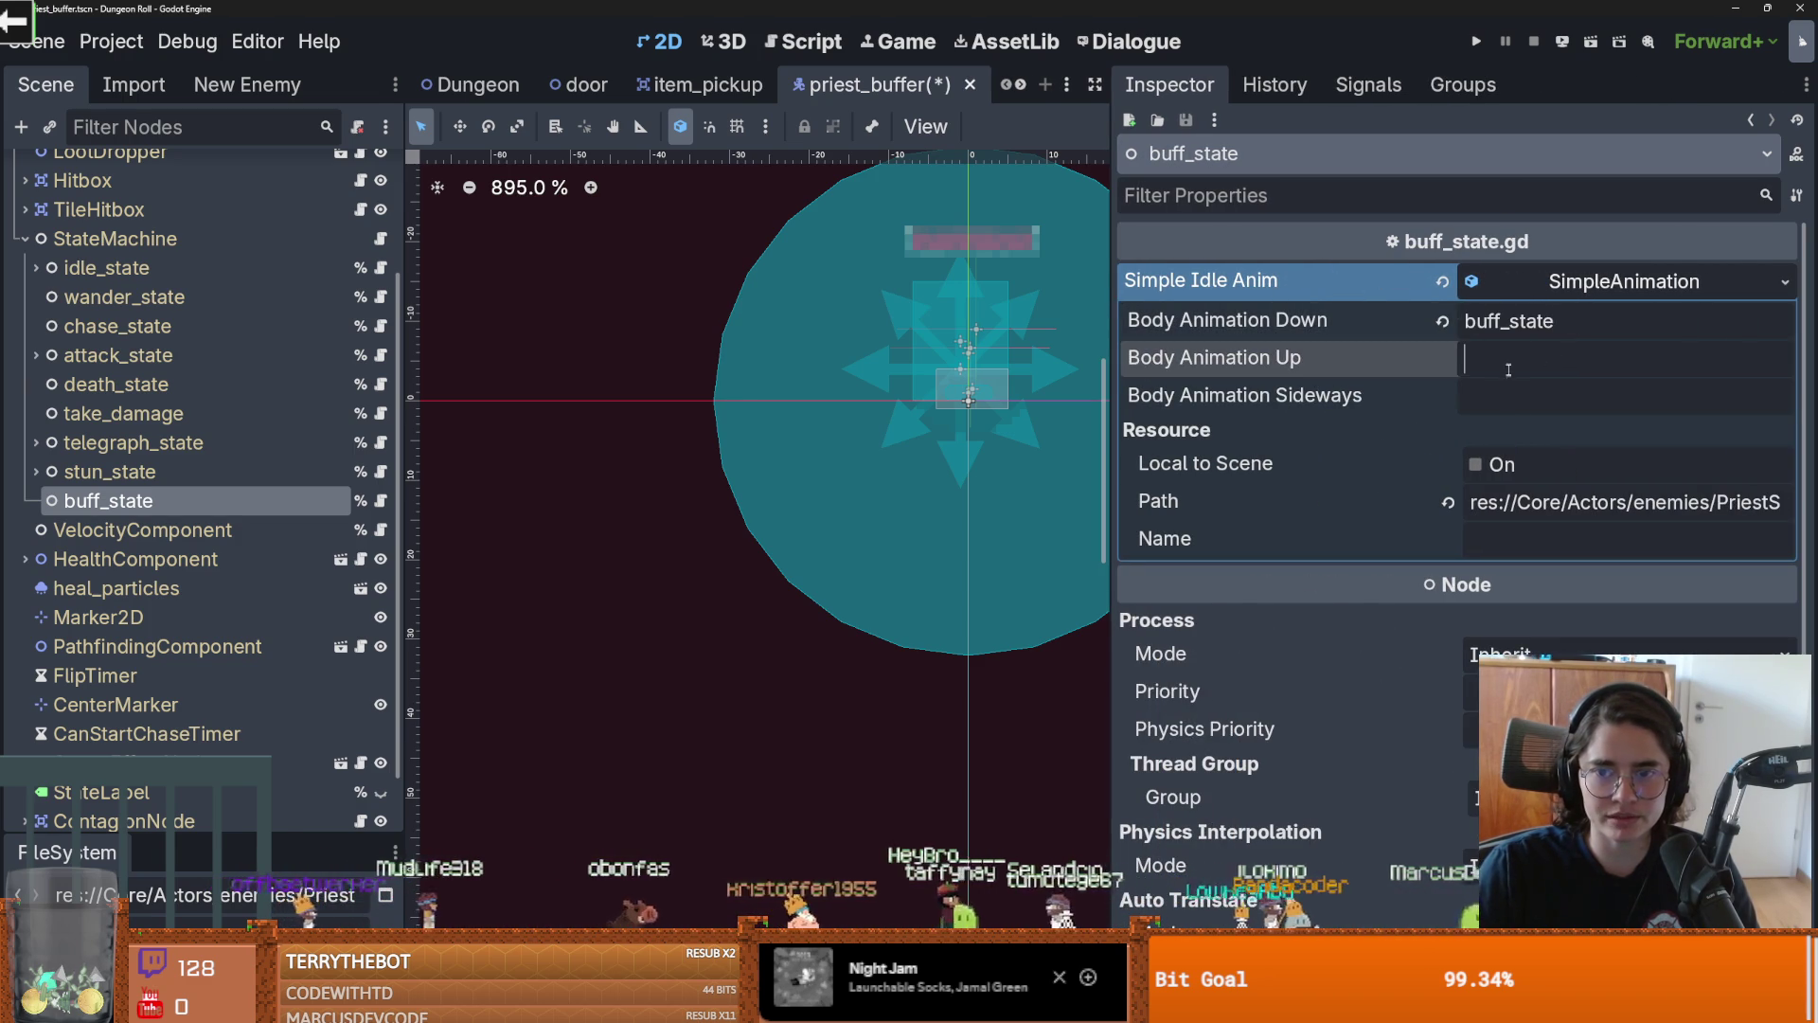
{"action": "left_click", "coordinate": [1511, 405]}
{"action": "left_click", "coordinate": [1331, 336]}
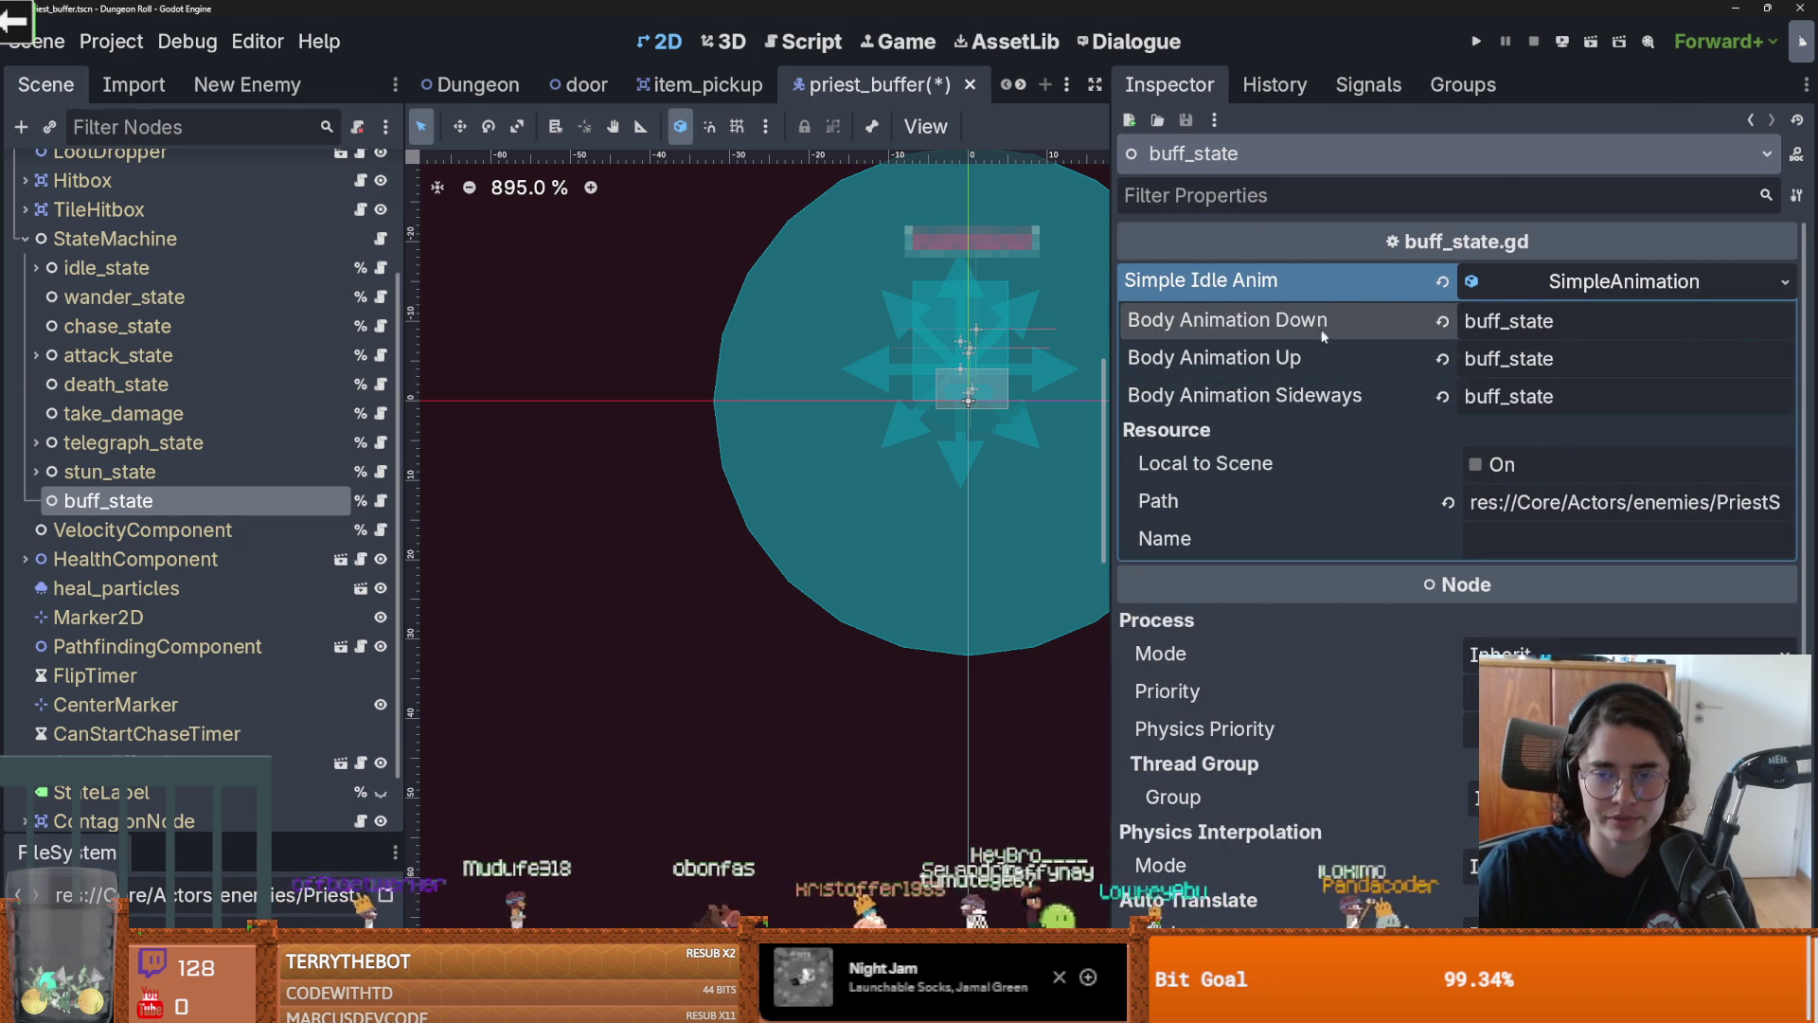
{"action": "key", "text": "ctrl+s"}
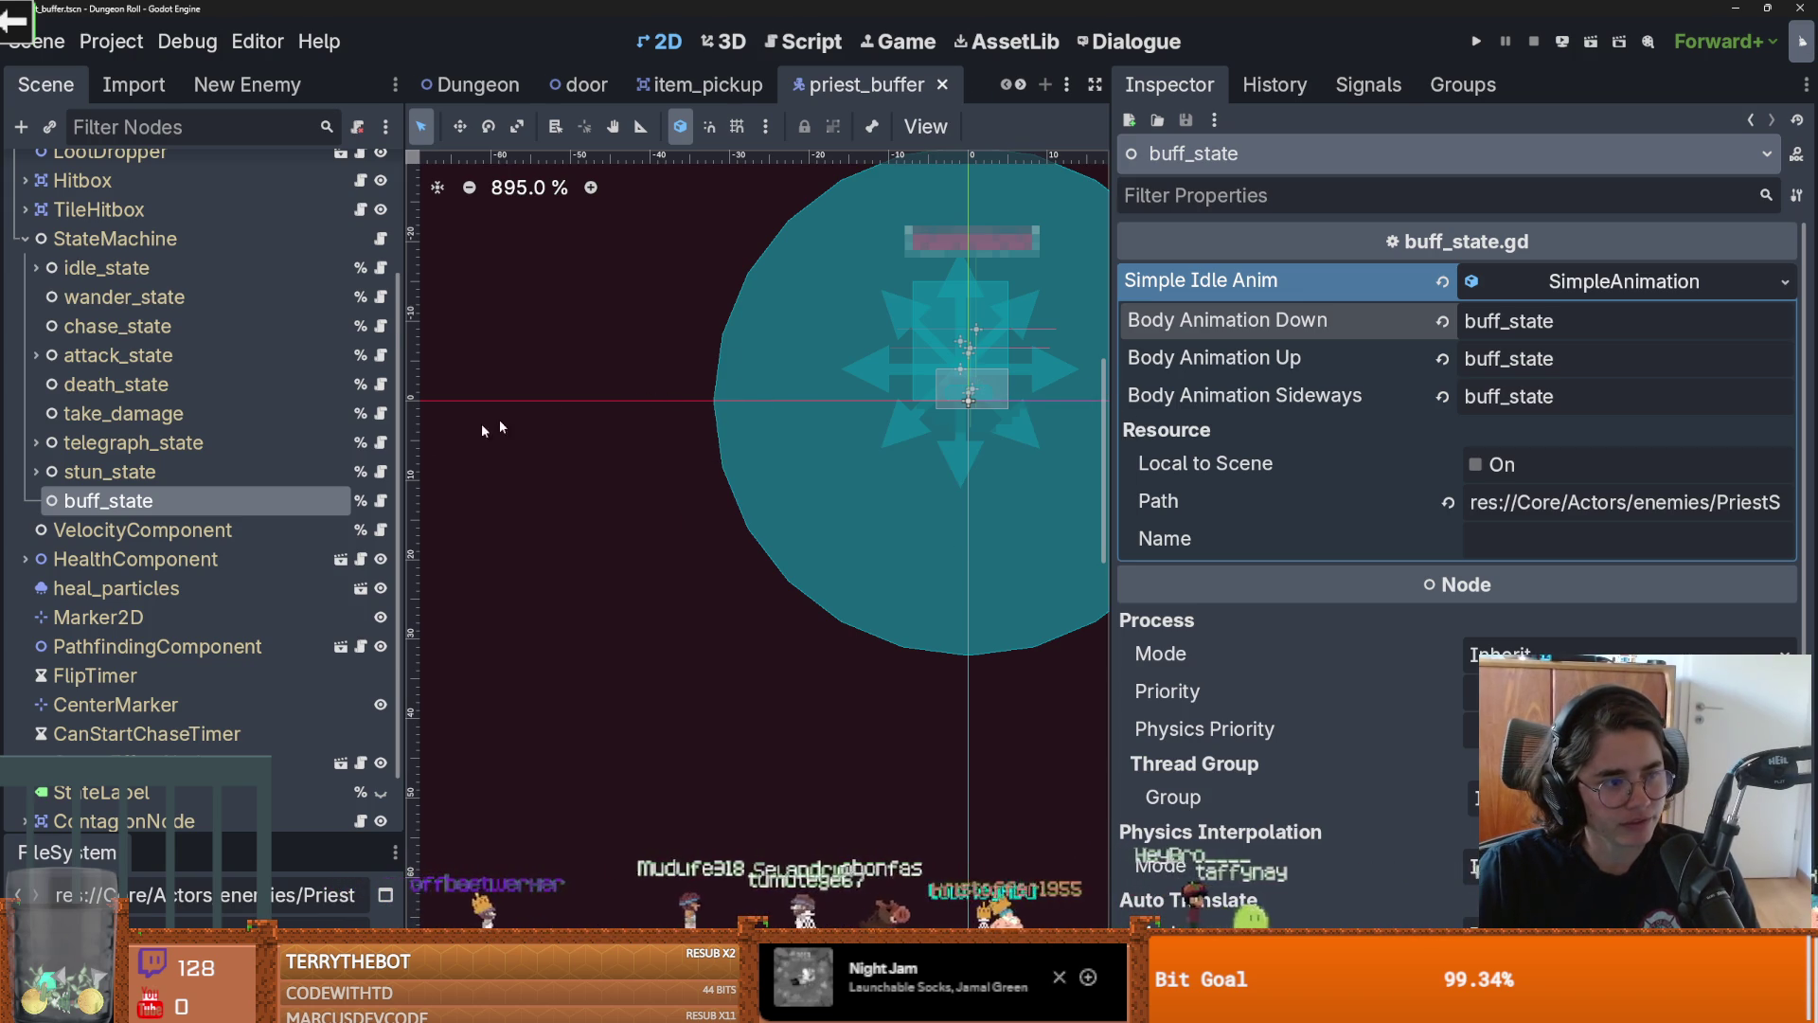
Resize the scene tree and property panels and save the priest_buffer scene
{"action": "left_click_drag", "start_coordinate": [404, 454], "coordinate": [272, 458]}
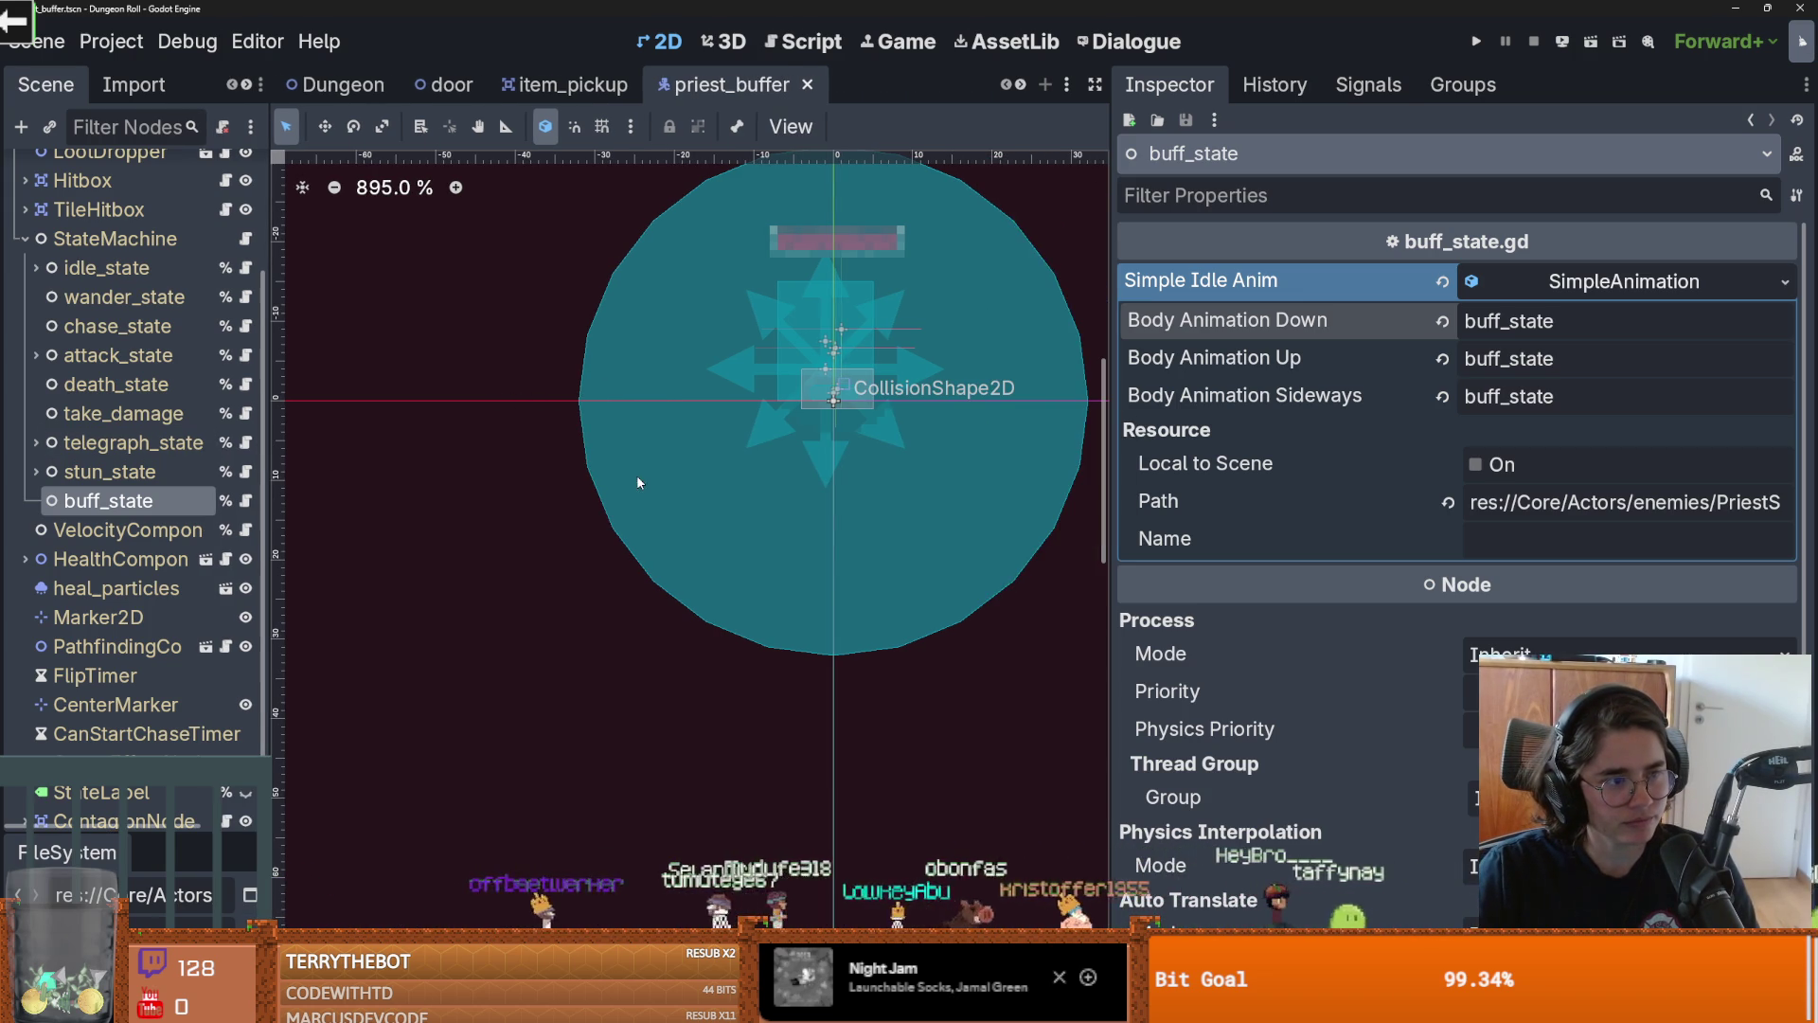
{"action": "left_click_drag", "start_coordinate": [1105, 533], "coordinate": [1430, 557]}
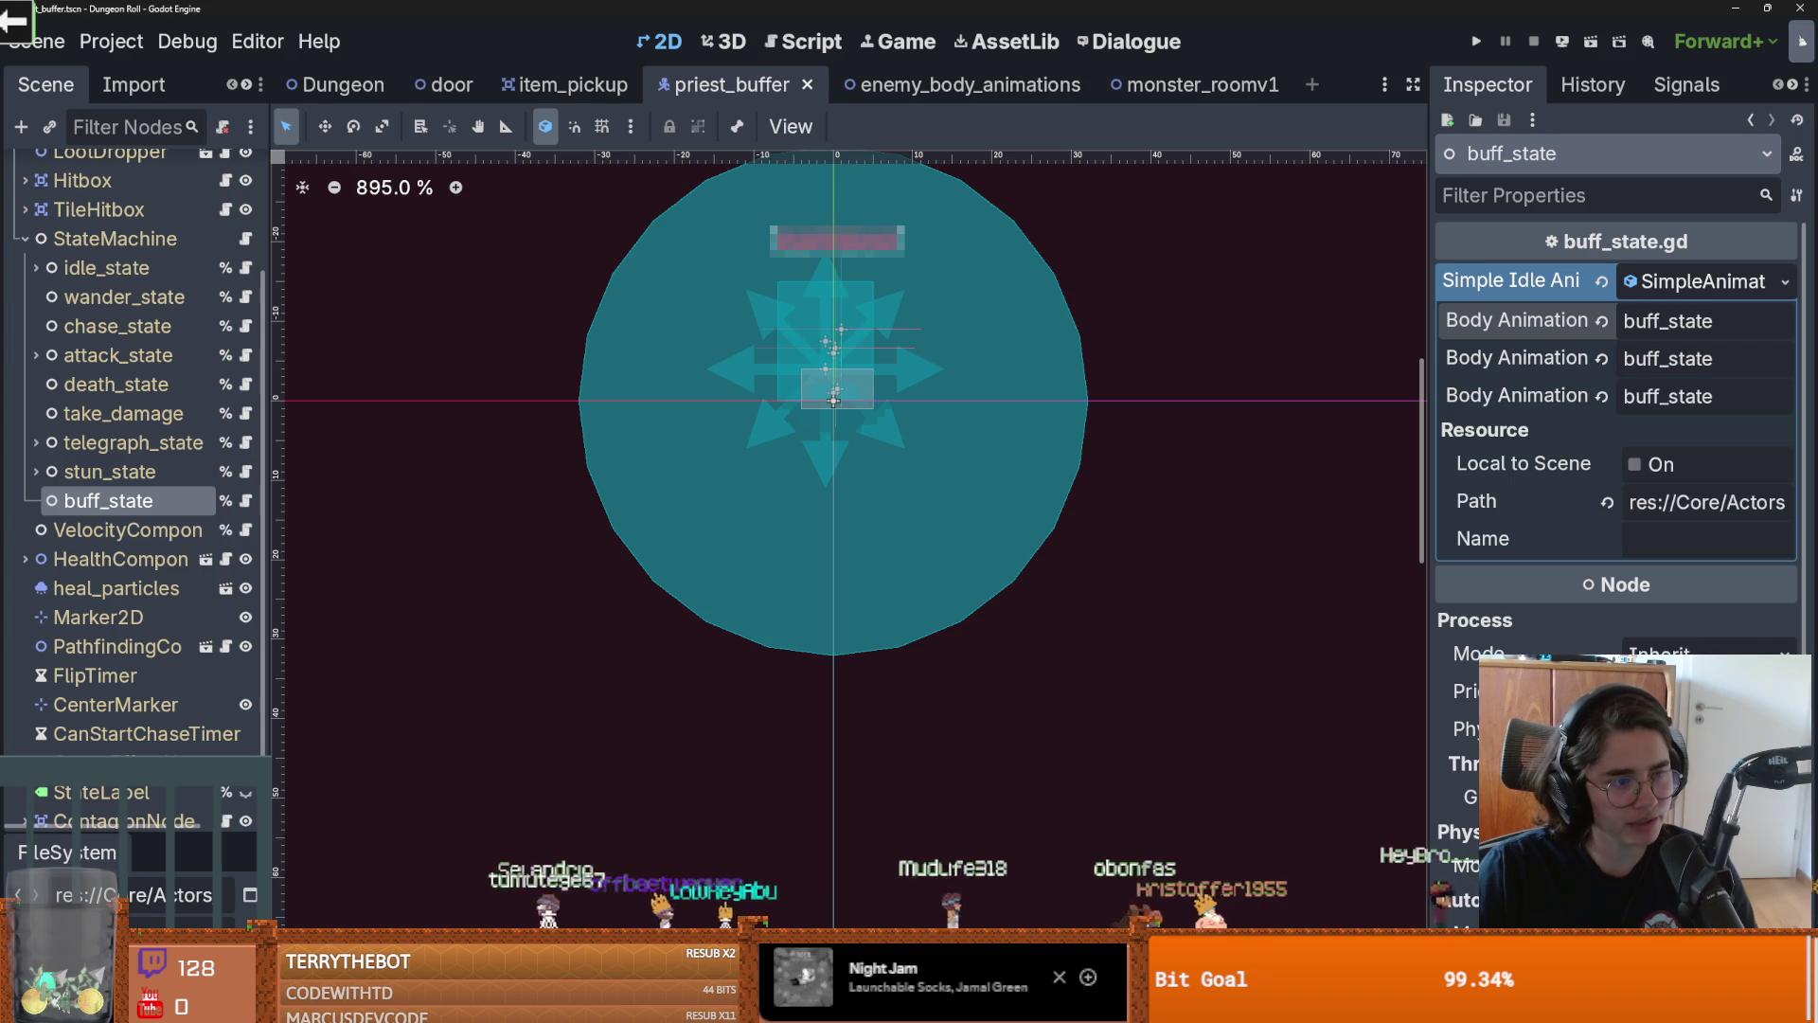
{"action": "scroll", "coordinate": [657, 604], "scroll_direction": "up", "scroll_amount": 2}
{"action": "left_click_drag", "start_coordinate": [657, 604], "coordinate": [769, 595]}
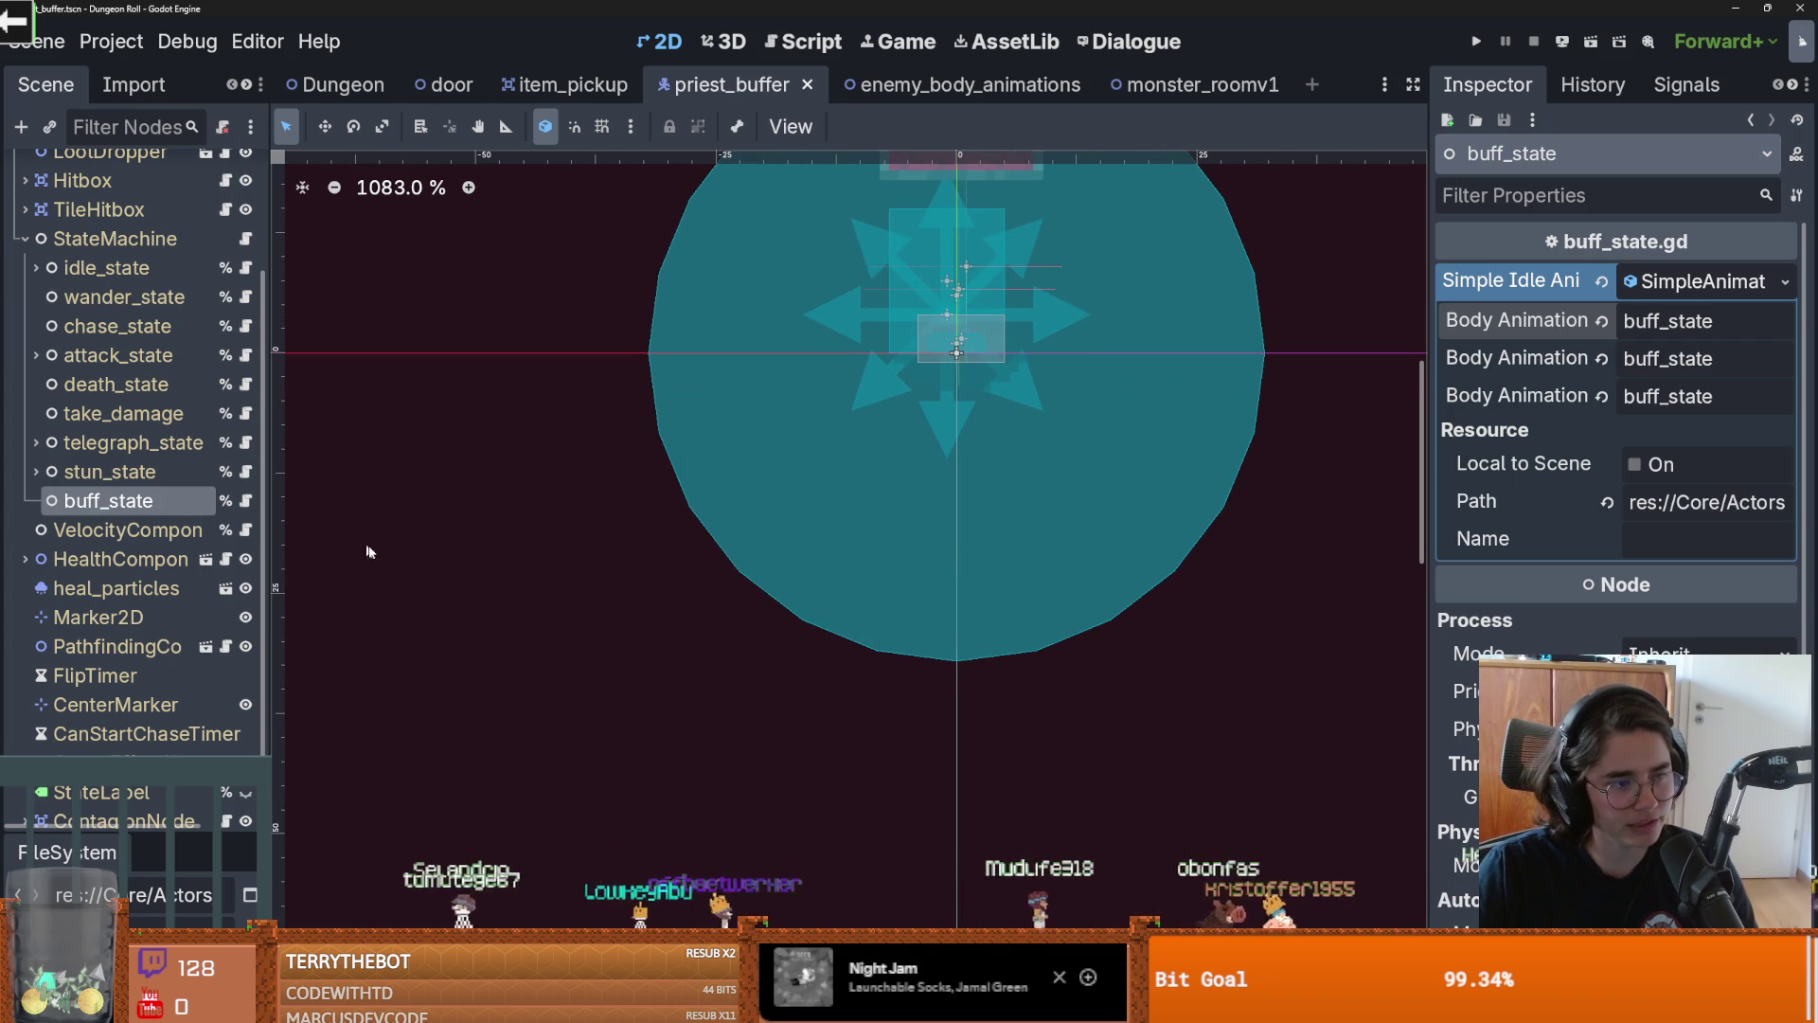
{"action": "scroll", "coordinate": [748, 538], "scroll_direction": "up", "scroll_amount": 3}
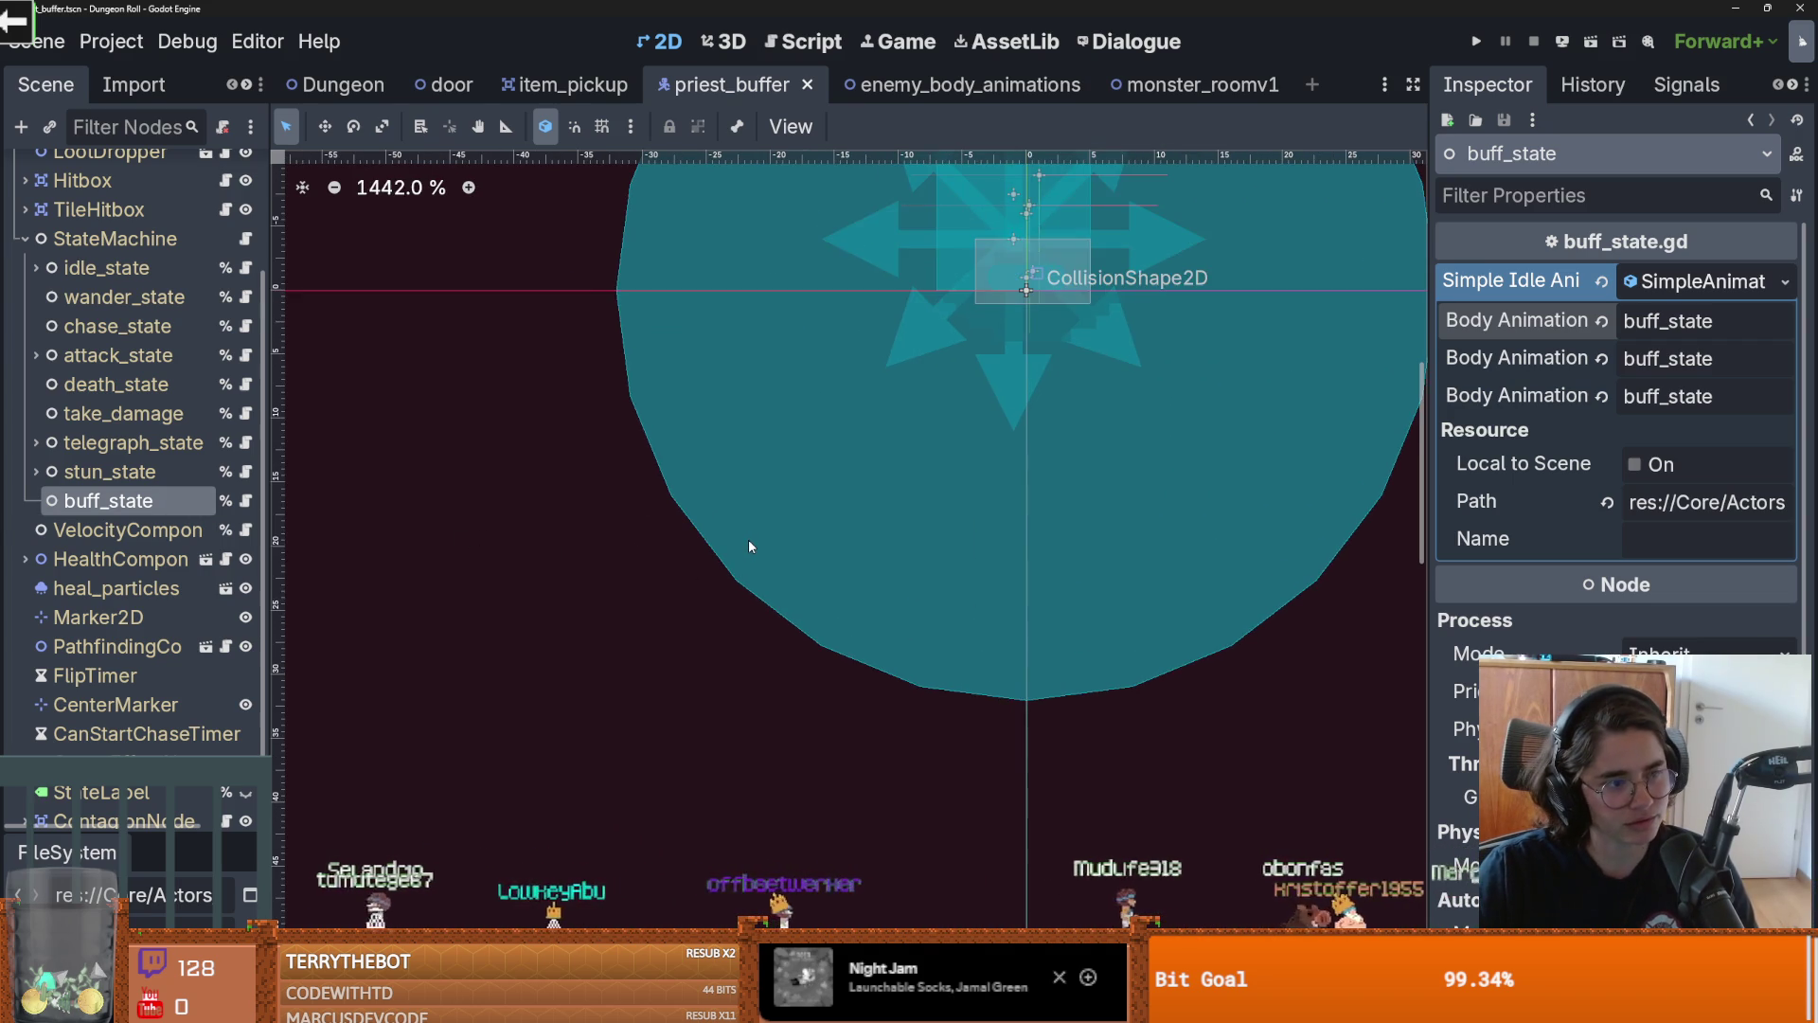
{"action": "scroll", "coordinate": [867, 557], "scroll_direction": "down", "scroll_amount": 6}
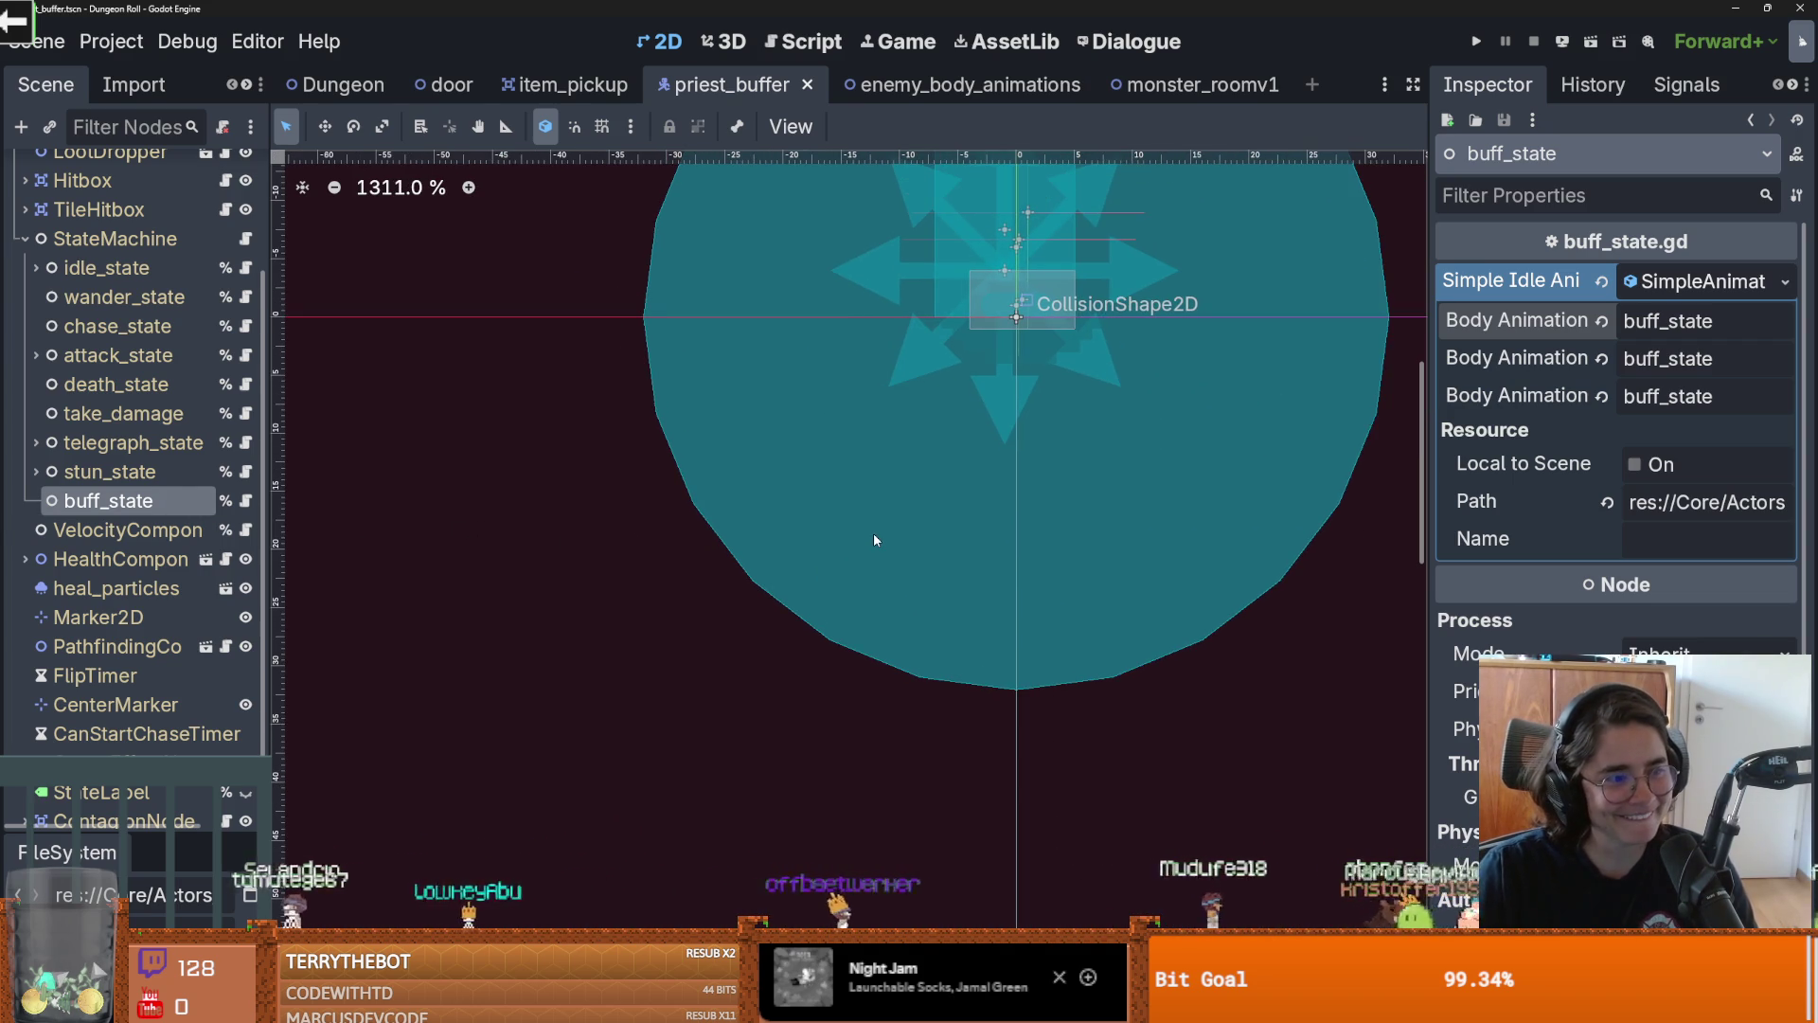
{"action": "key", "text": "ctrl+s"}
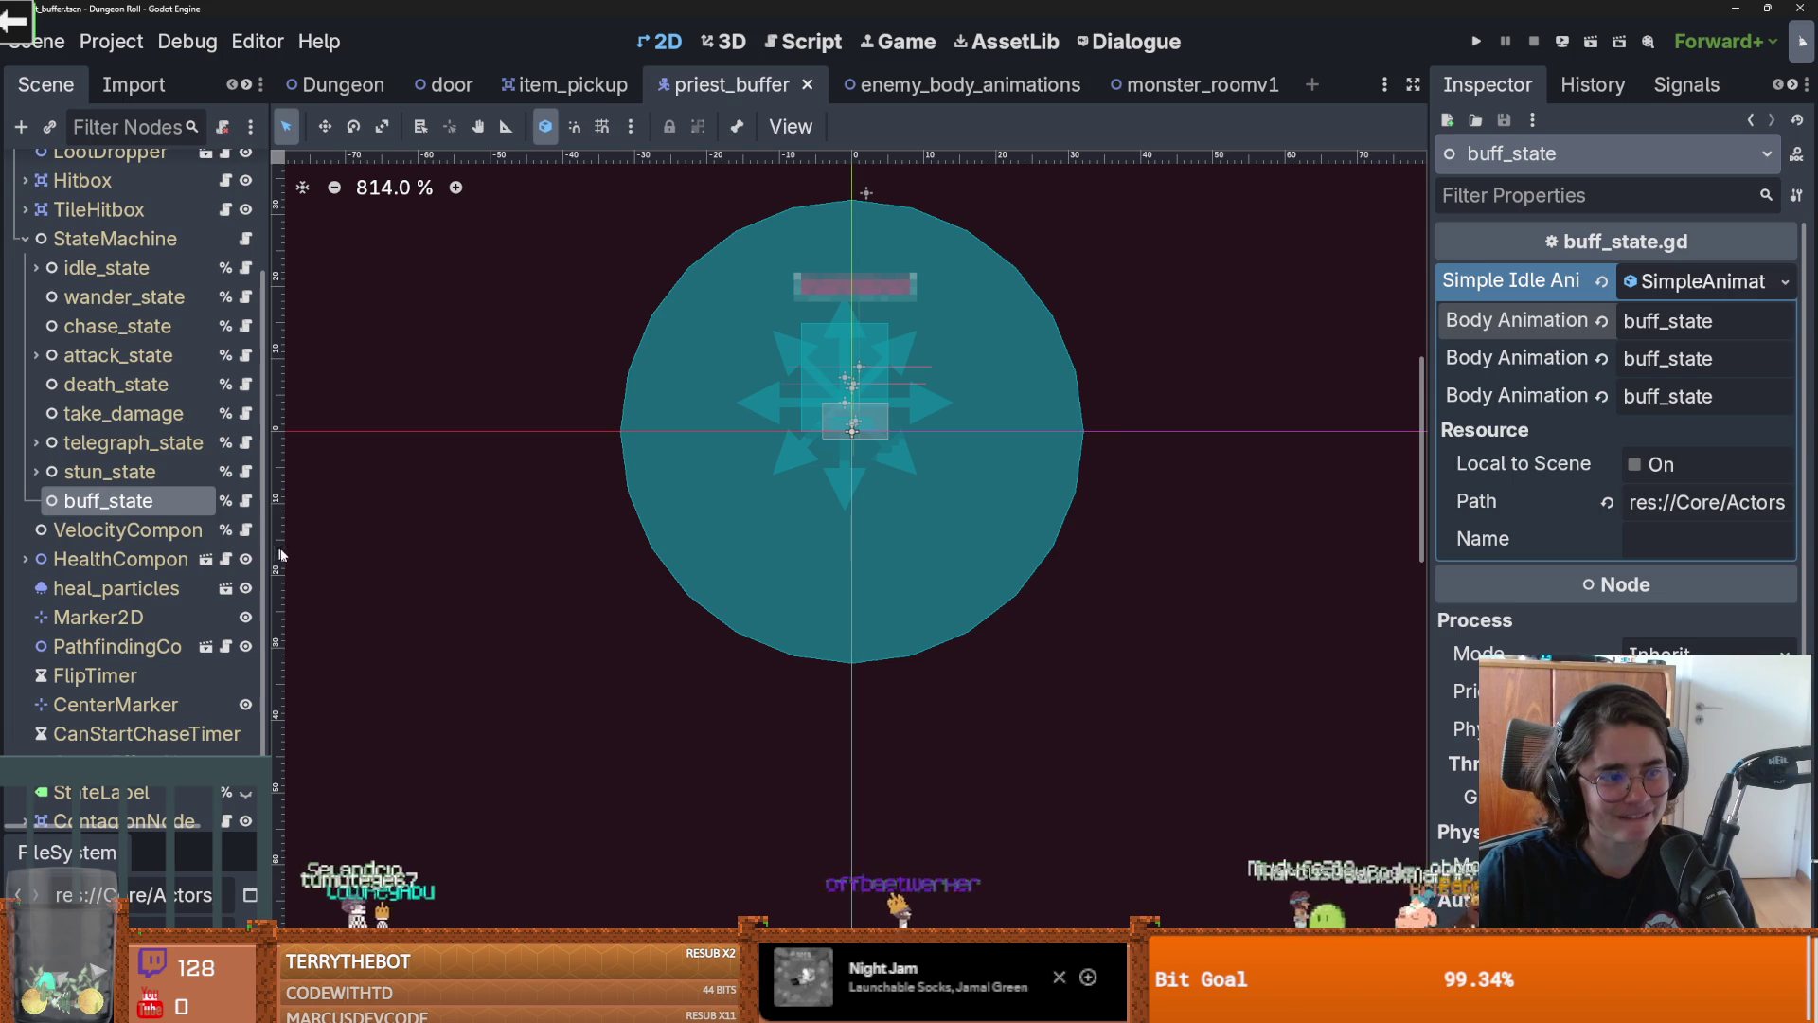
{"action": "left_click_drag", "start_coordinate": [272, 552], "coordinate": [298, 552]}
{"action": "key", "text": "ctrl+s"}
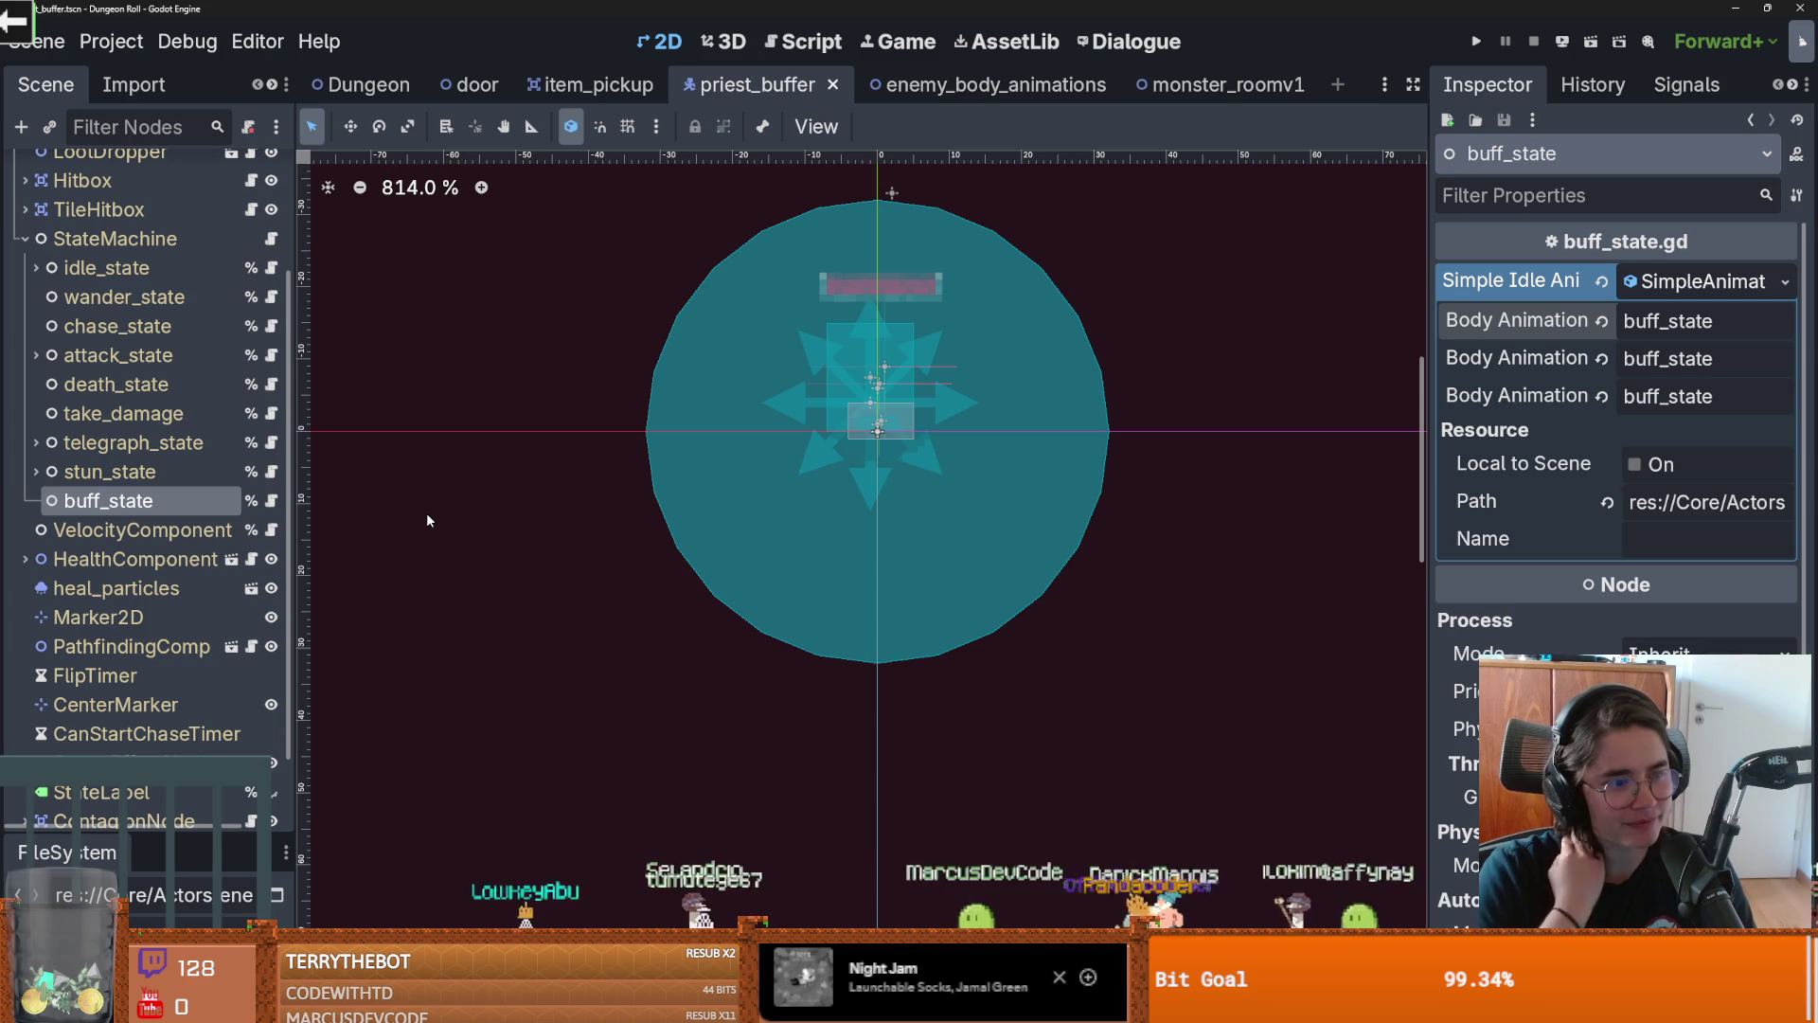
{"action": "key", "text": "ctrl+s"}
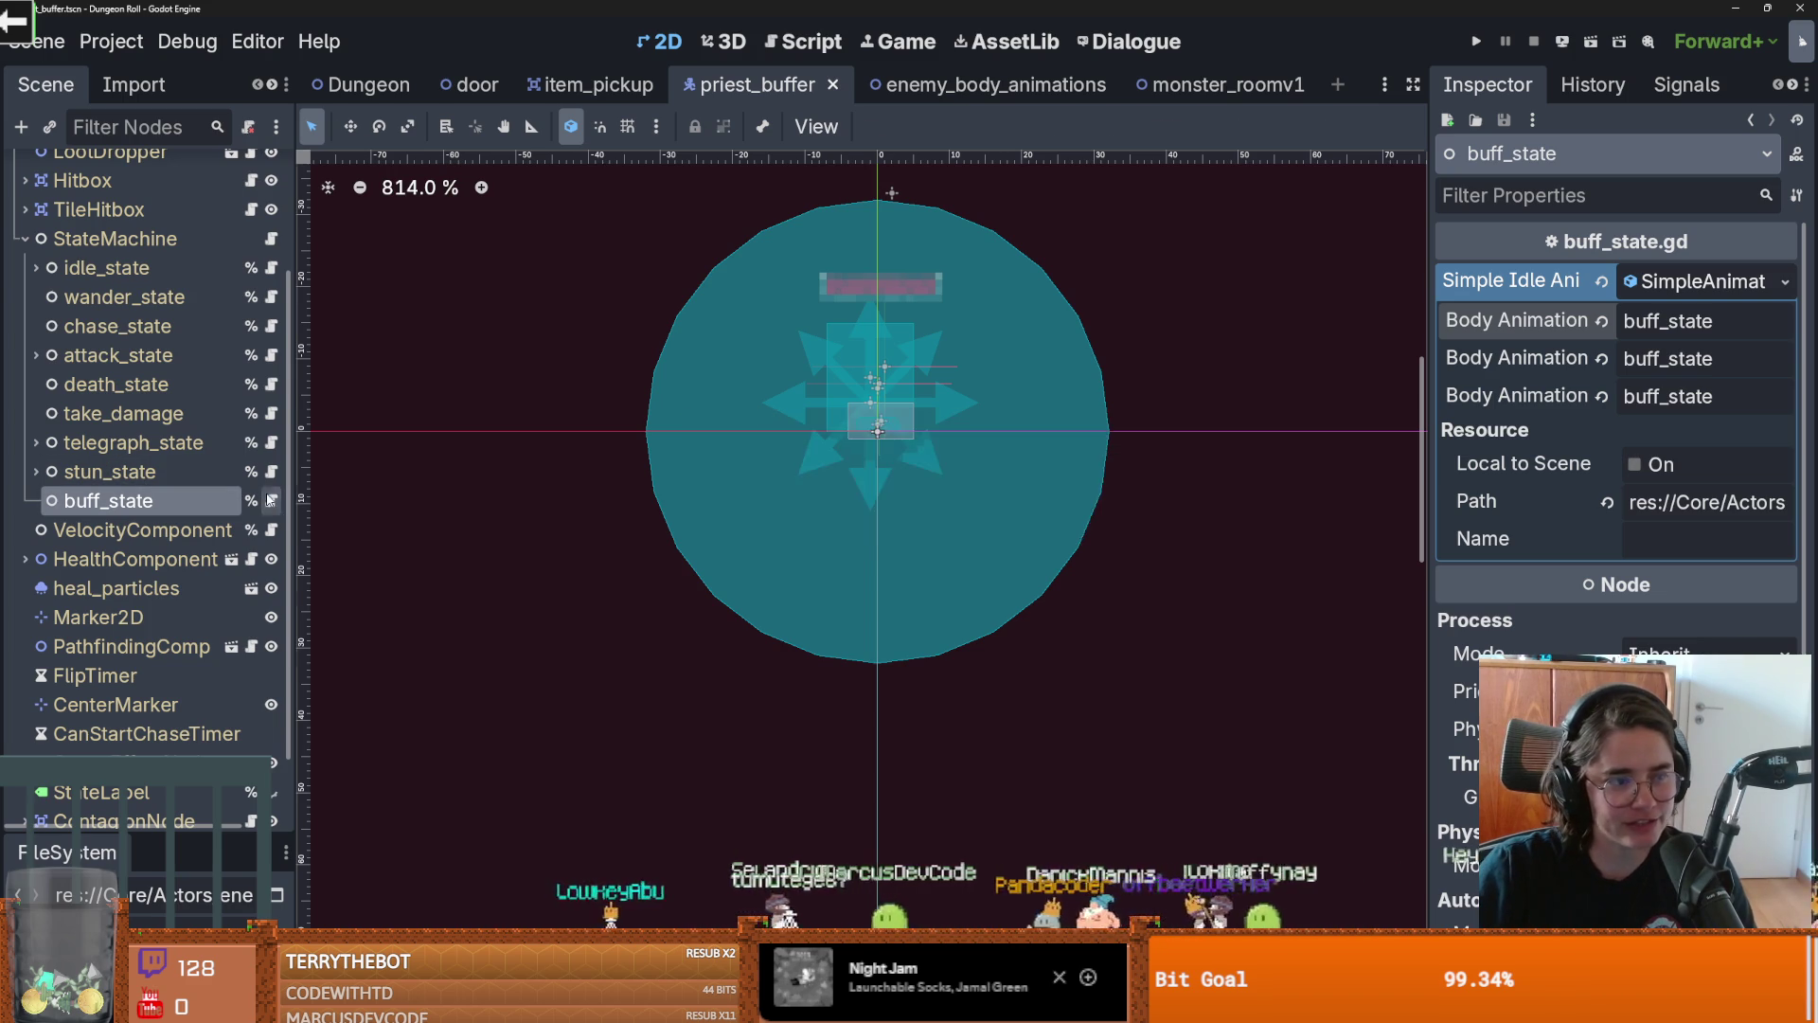
Open the buff_state script and place the caret on line 15
{"action": "left_click", "coordinate": [271, 500]}
{"action": "key", "text": "ctrl+s"}
{"action": "left_click", "coordinate": [664, 471]}
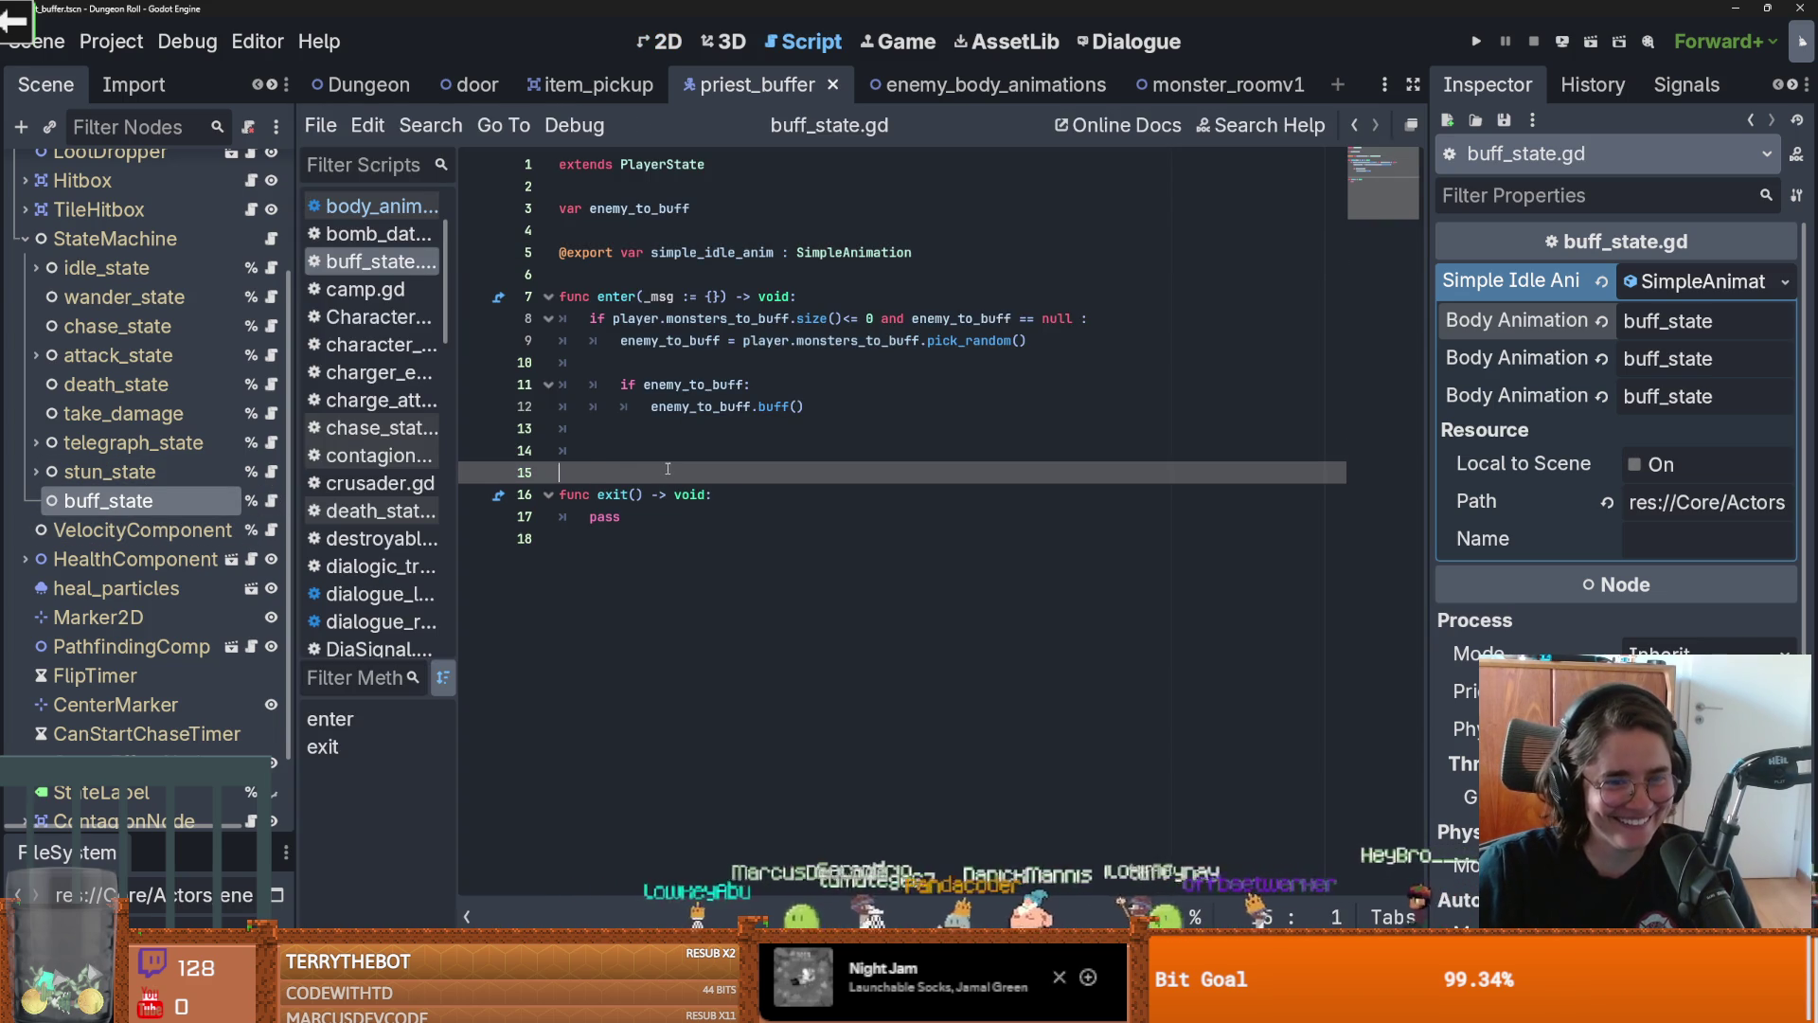
Remove the extra blank lines in buff_state.gd and add a new line after buff()
{"action": "key", "text": "BackSpace"}
{"action": "key", "text": "BackSpace"}
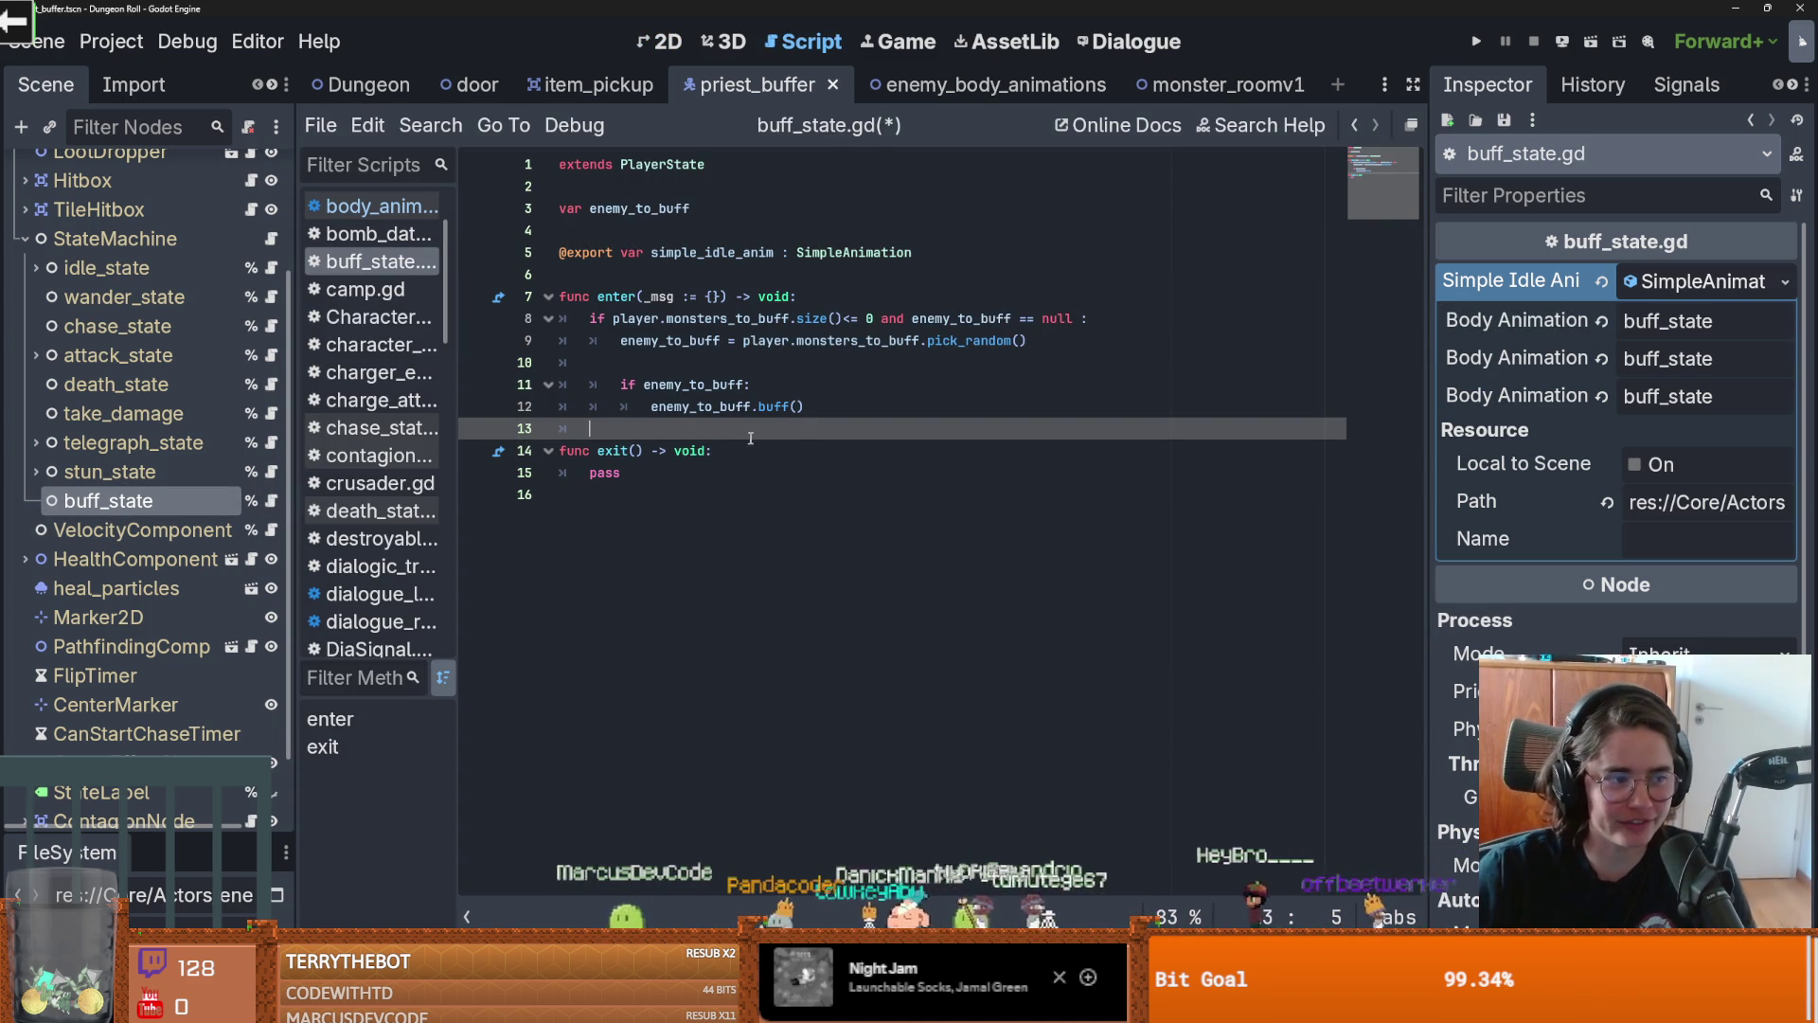
{"action": "key", "text": "ctrl+s"}
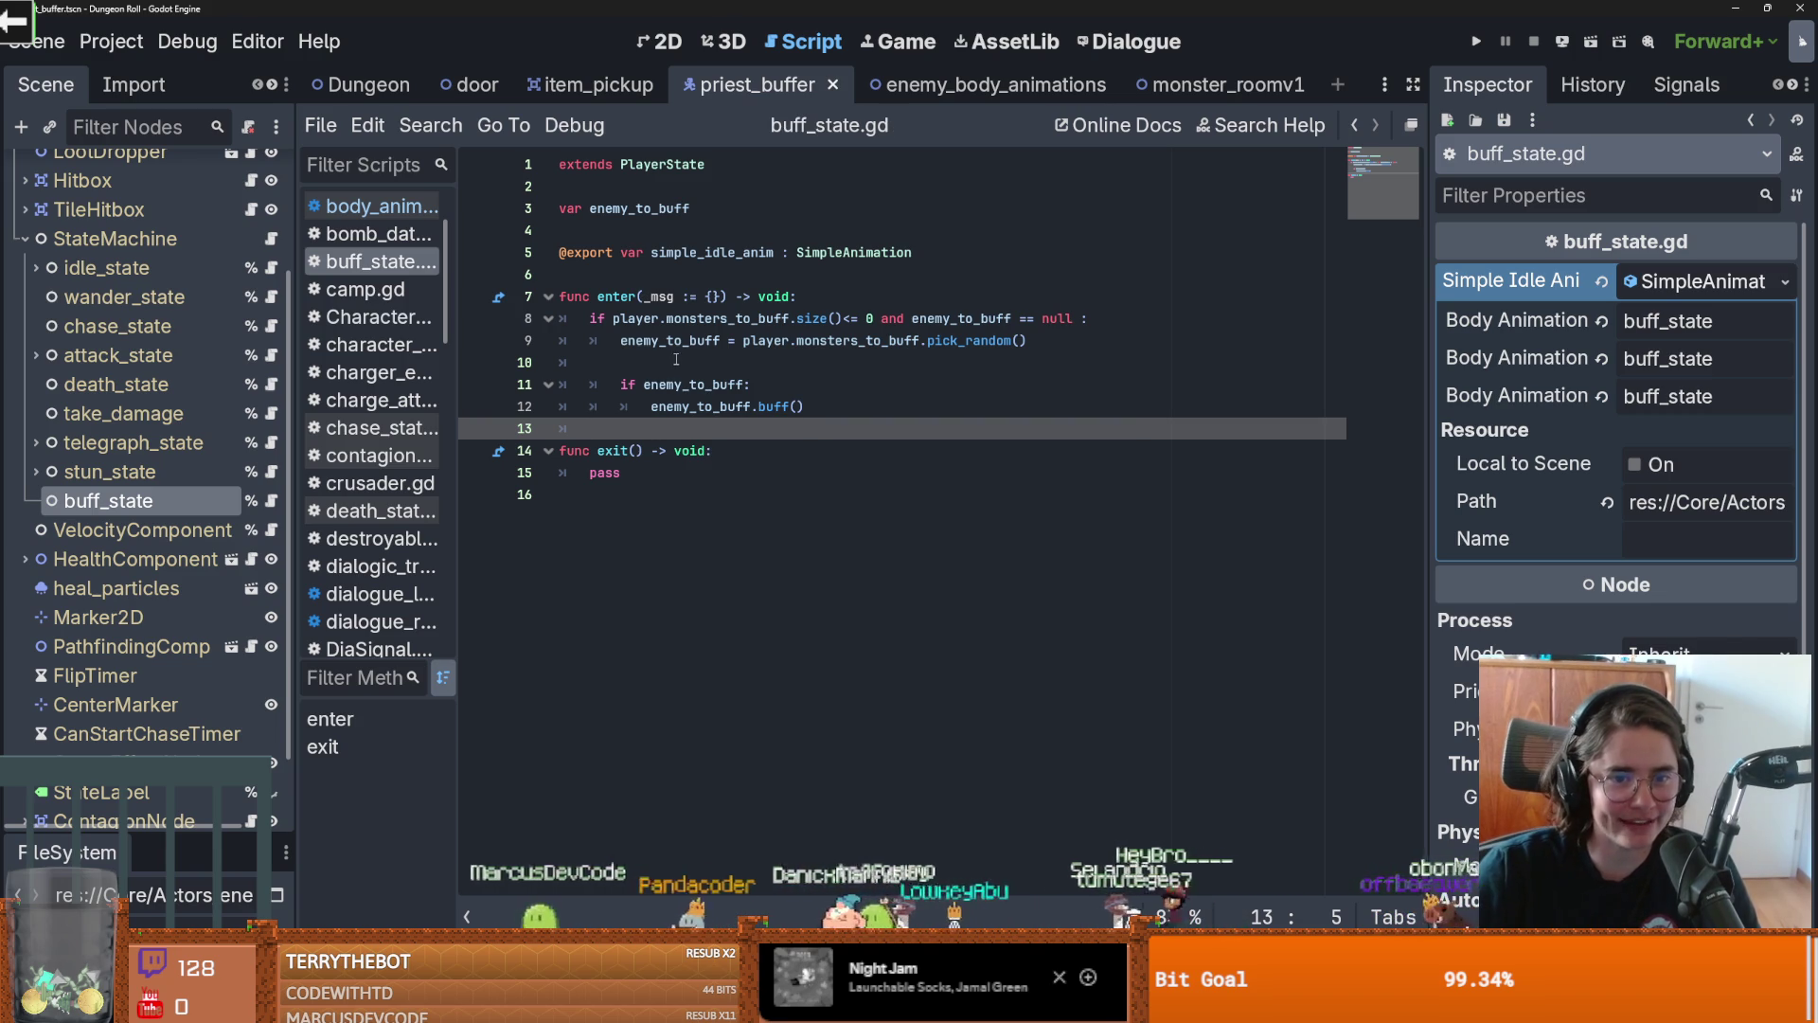
{"action": "left_click", "coordinate": [676, 361]}
{"action": "key", "text": "BackSpace"}
{"action": "left_click", "coordinate": [834, 384]}
{"action": "key", "text": "Return"}
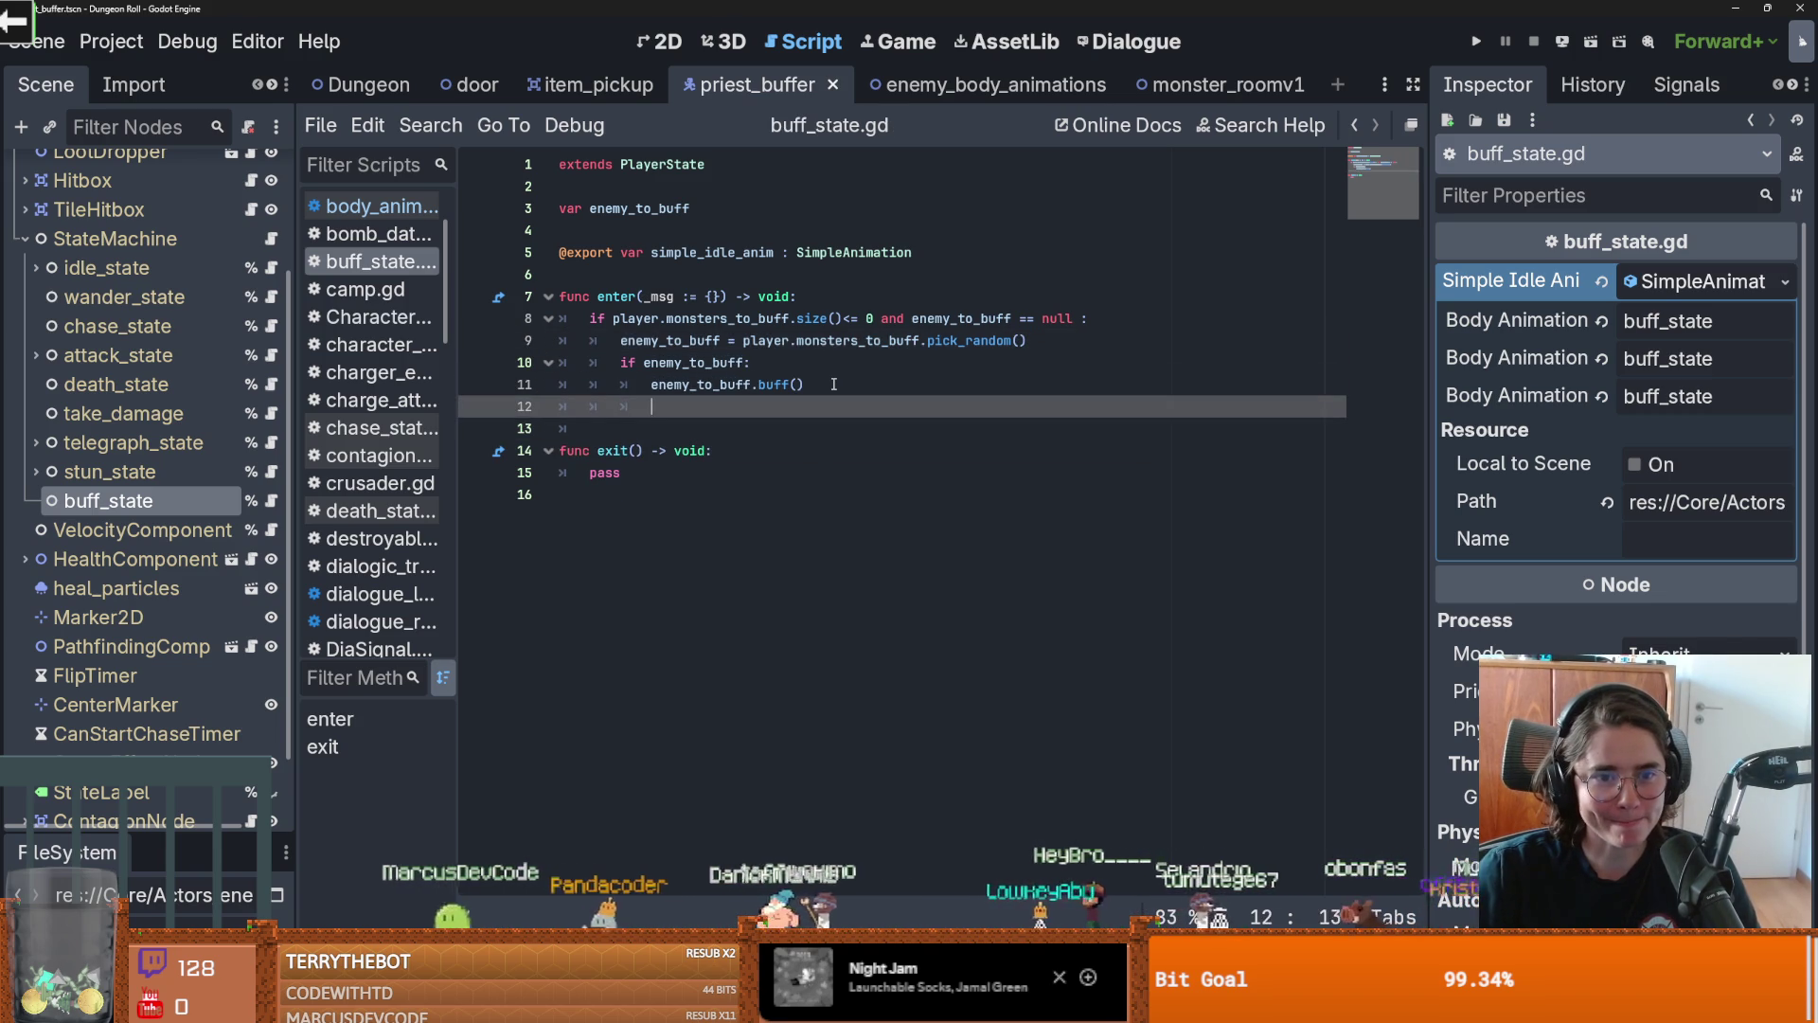
Copy the play_simple_animation call from death_state.gd into line 12 of buff_state.gd
{"action": "left_click", "coordinate": [275, 385]}
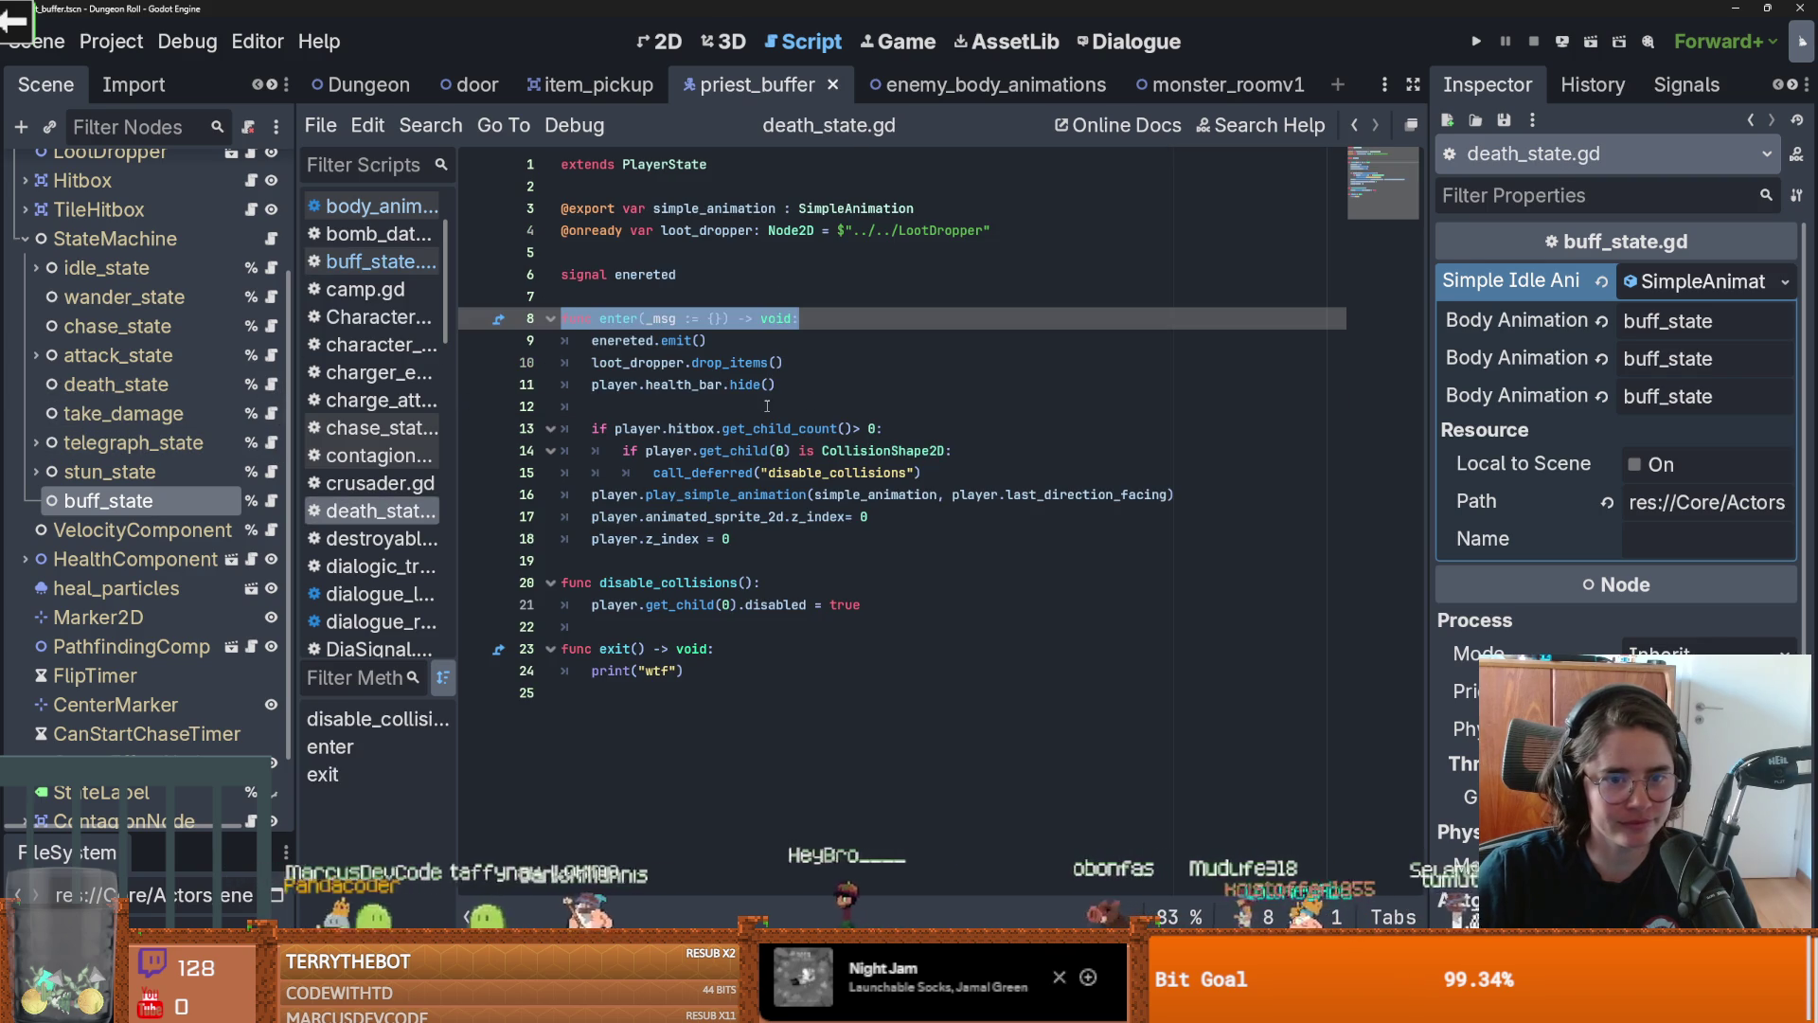
{"action": "left_click", "coordinate": [697, 217]}
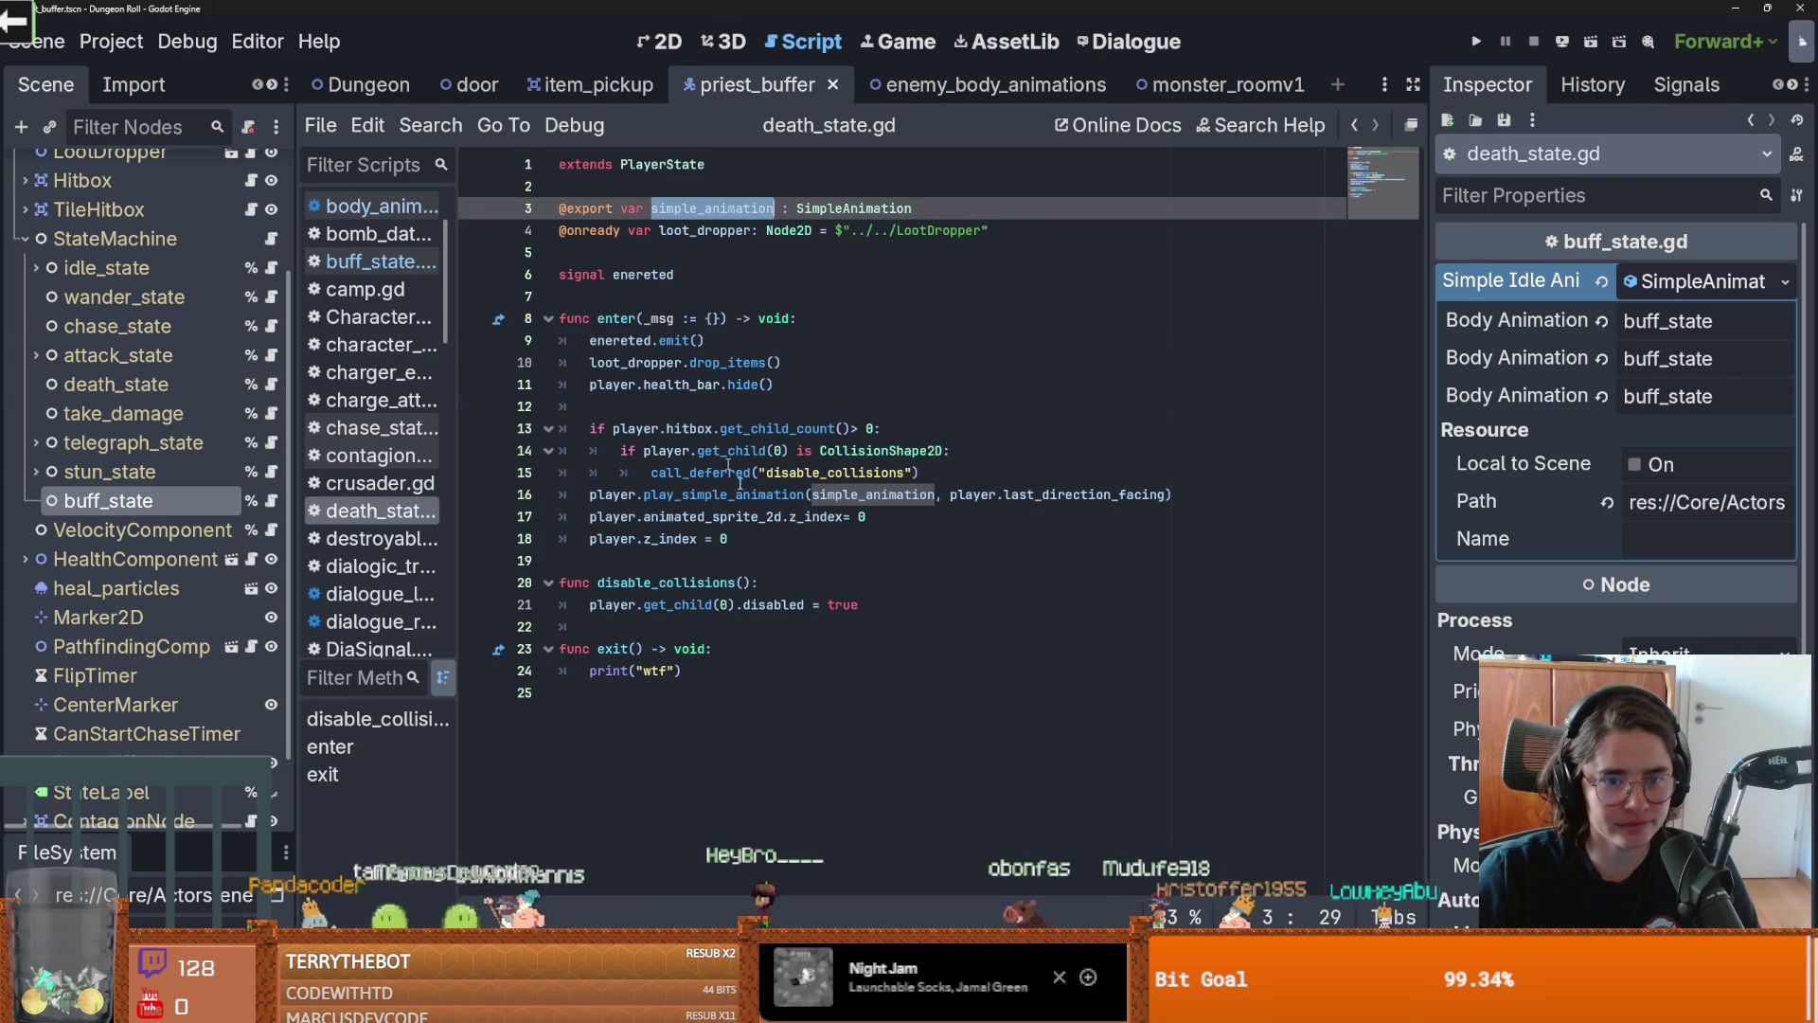
{"action": "mouse_move", "coordinate": [1173, 495]}
{"action": "left_mouse_down"}
{"action": "mouse_move", "coordinate": [547, 469]}
{"action": "mouse_move", "coordinate": [583, 489]}
{"action": "left_mouse_up"}
{"action": "key", "text": "ctrl+c"}
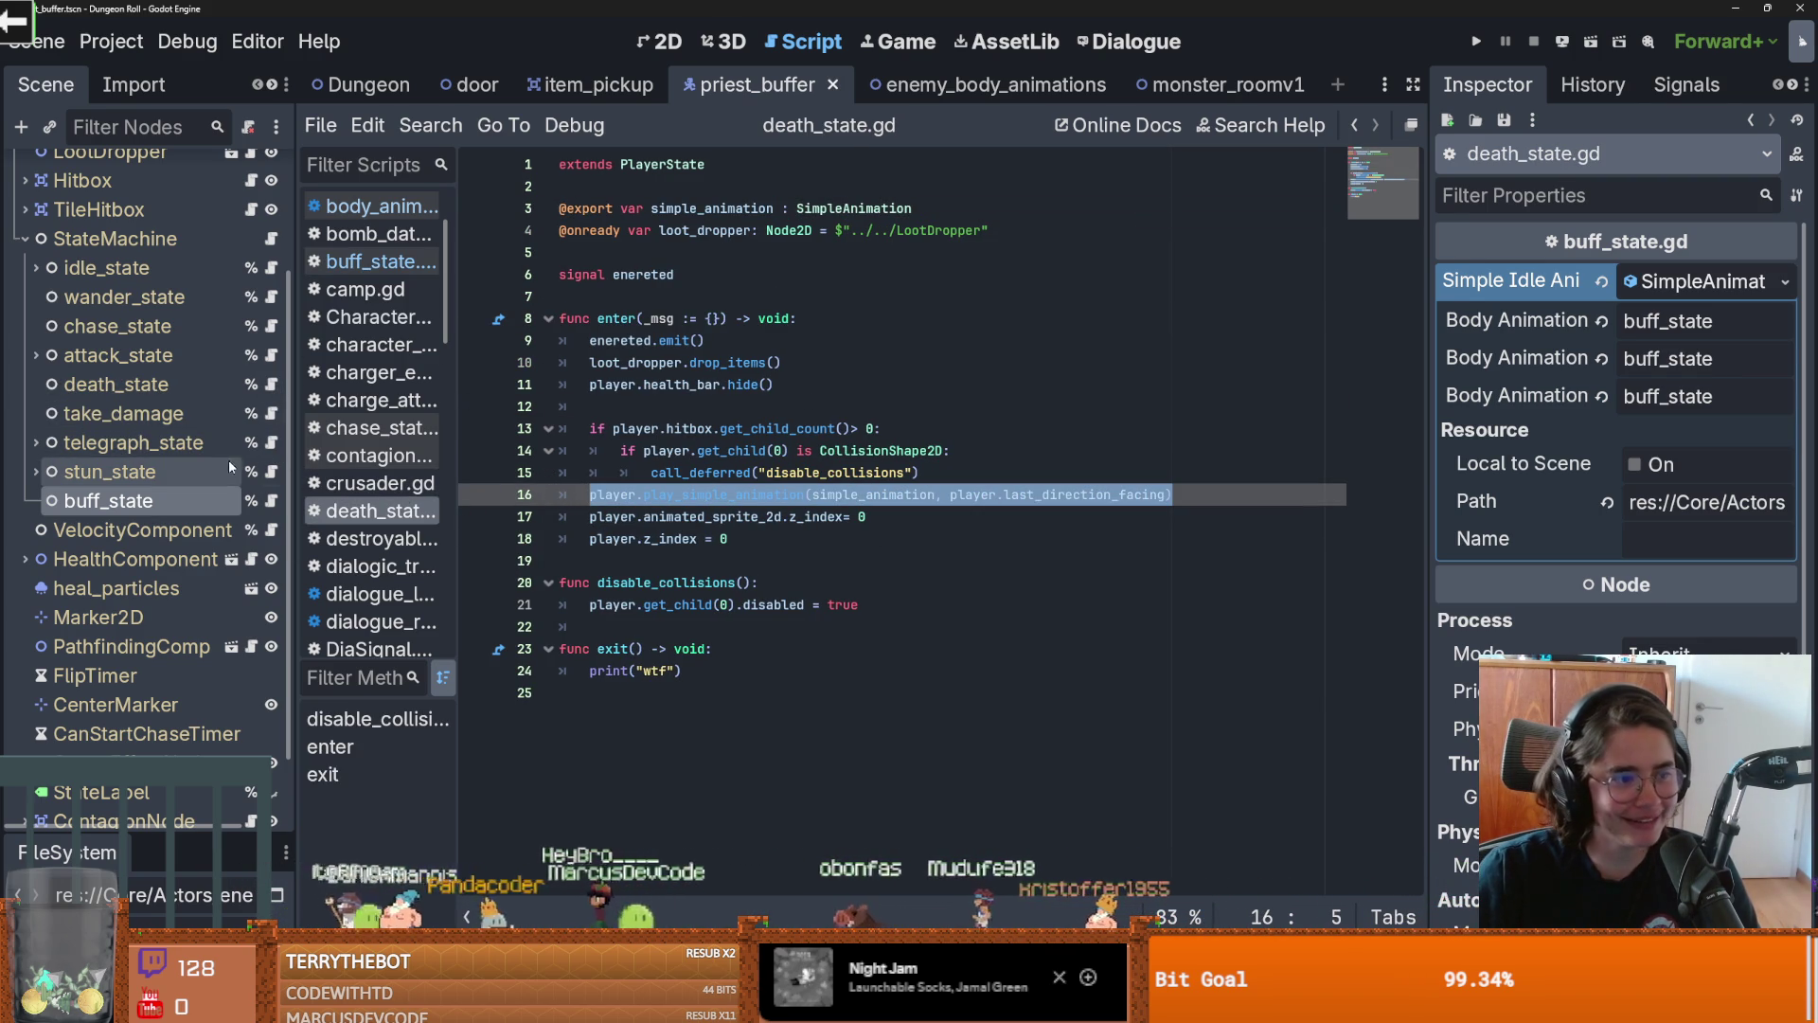
{"action": "left_click", "coordinate": [270, 502]}
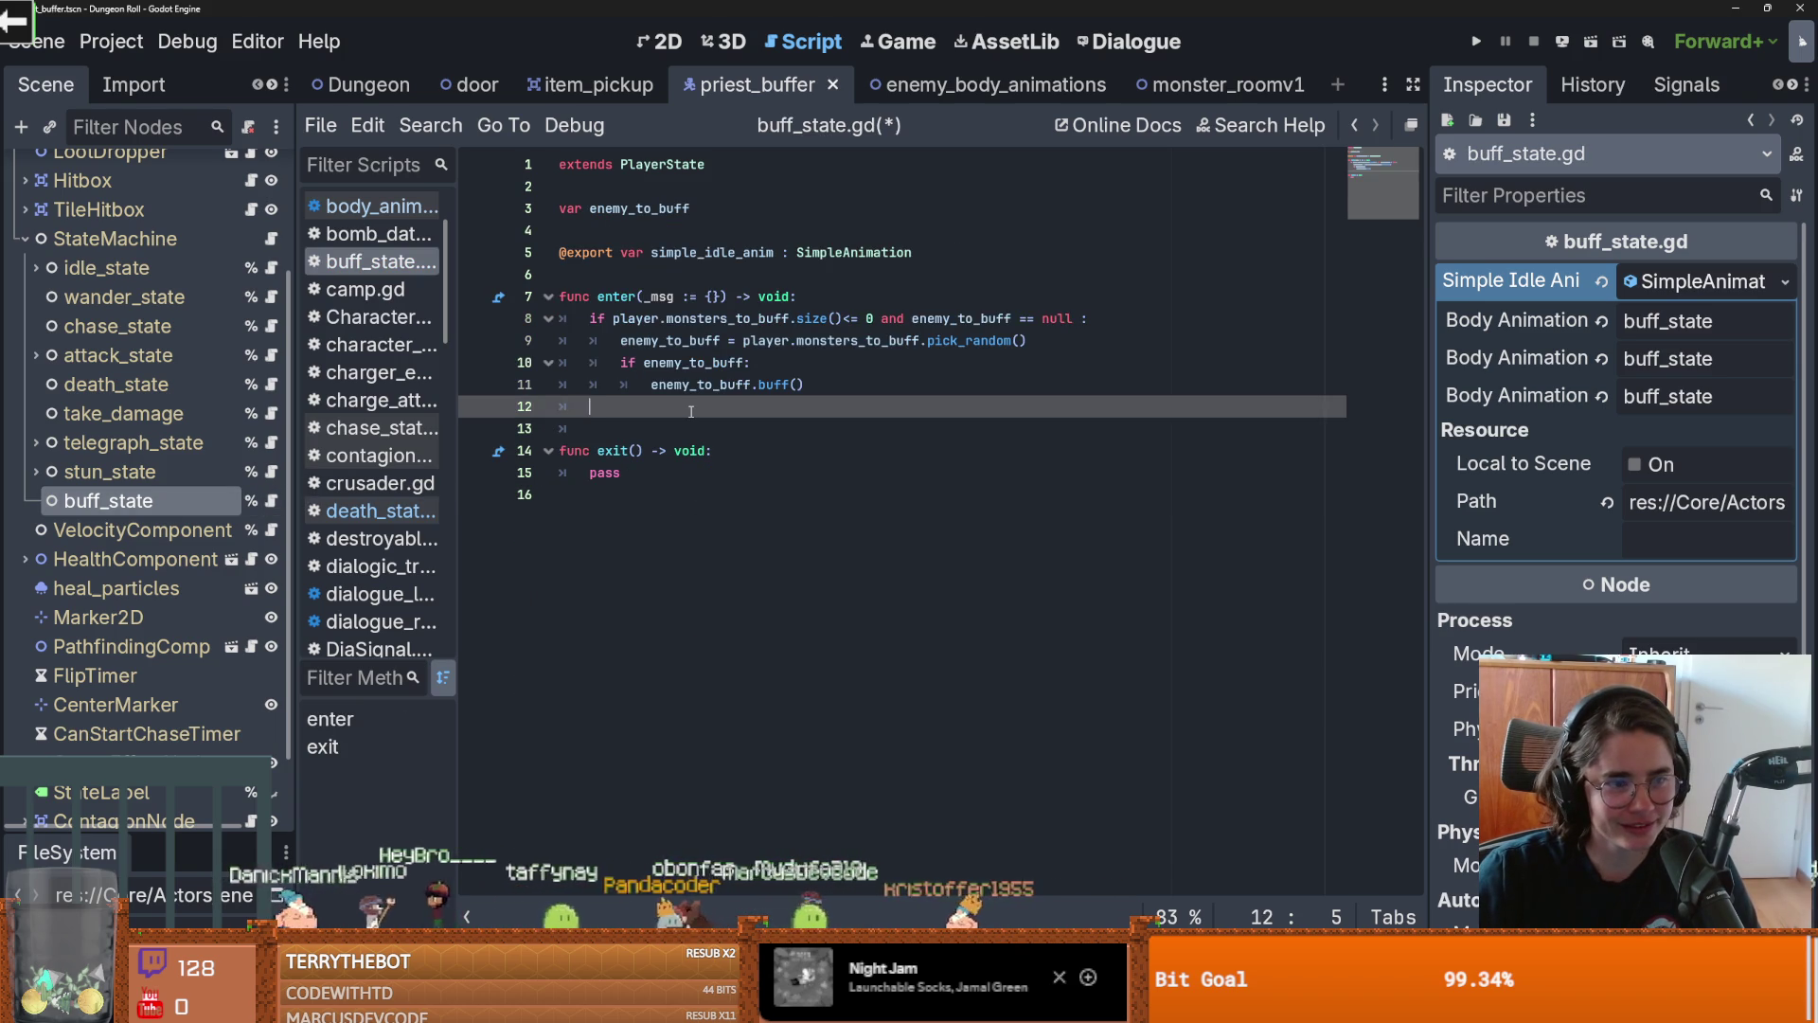
{"action": "key", "text": "ctrl+v"}
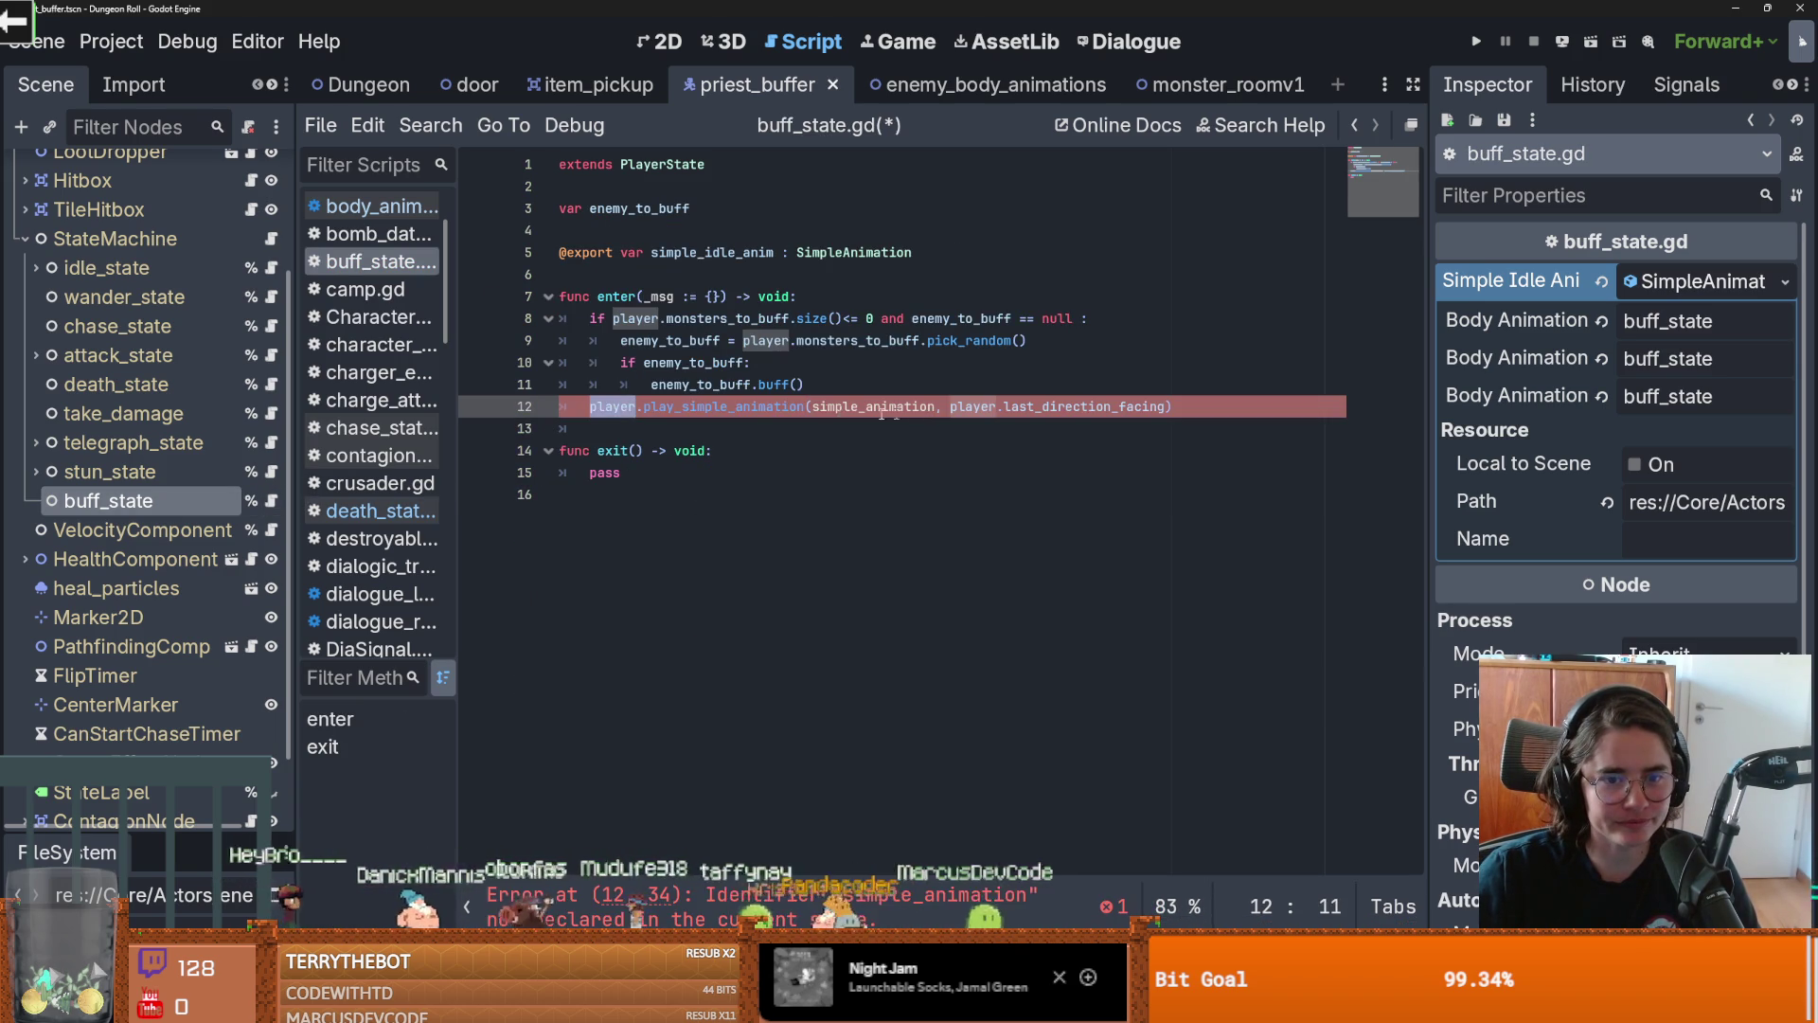
Rename the exported variable to simple_animation, add spacing lines, and save the script
{"action": "double_click", "coordinate": [717, 406]}
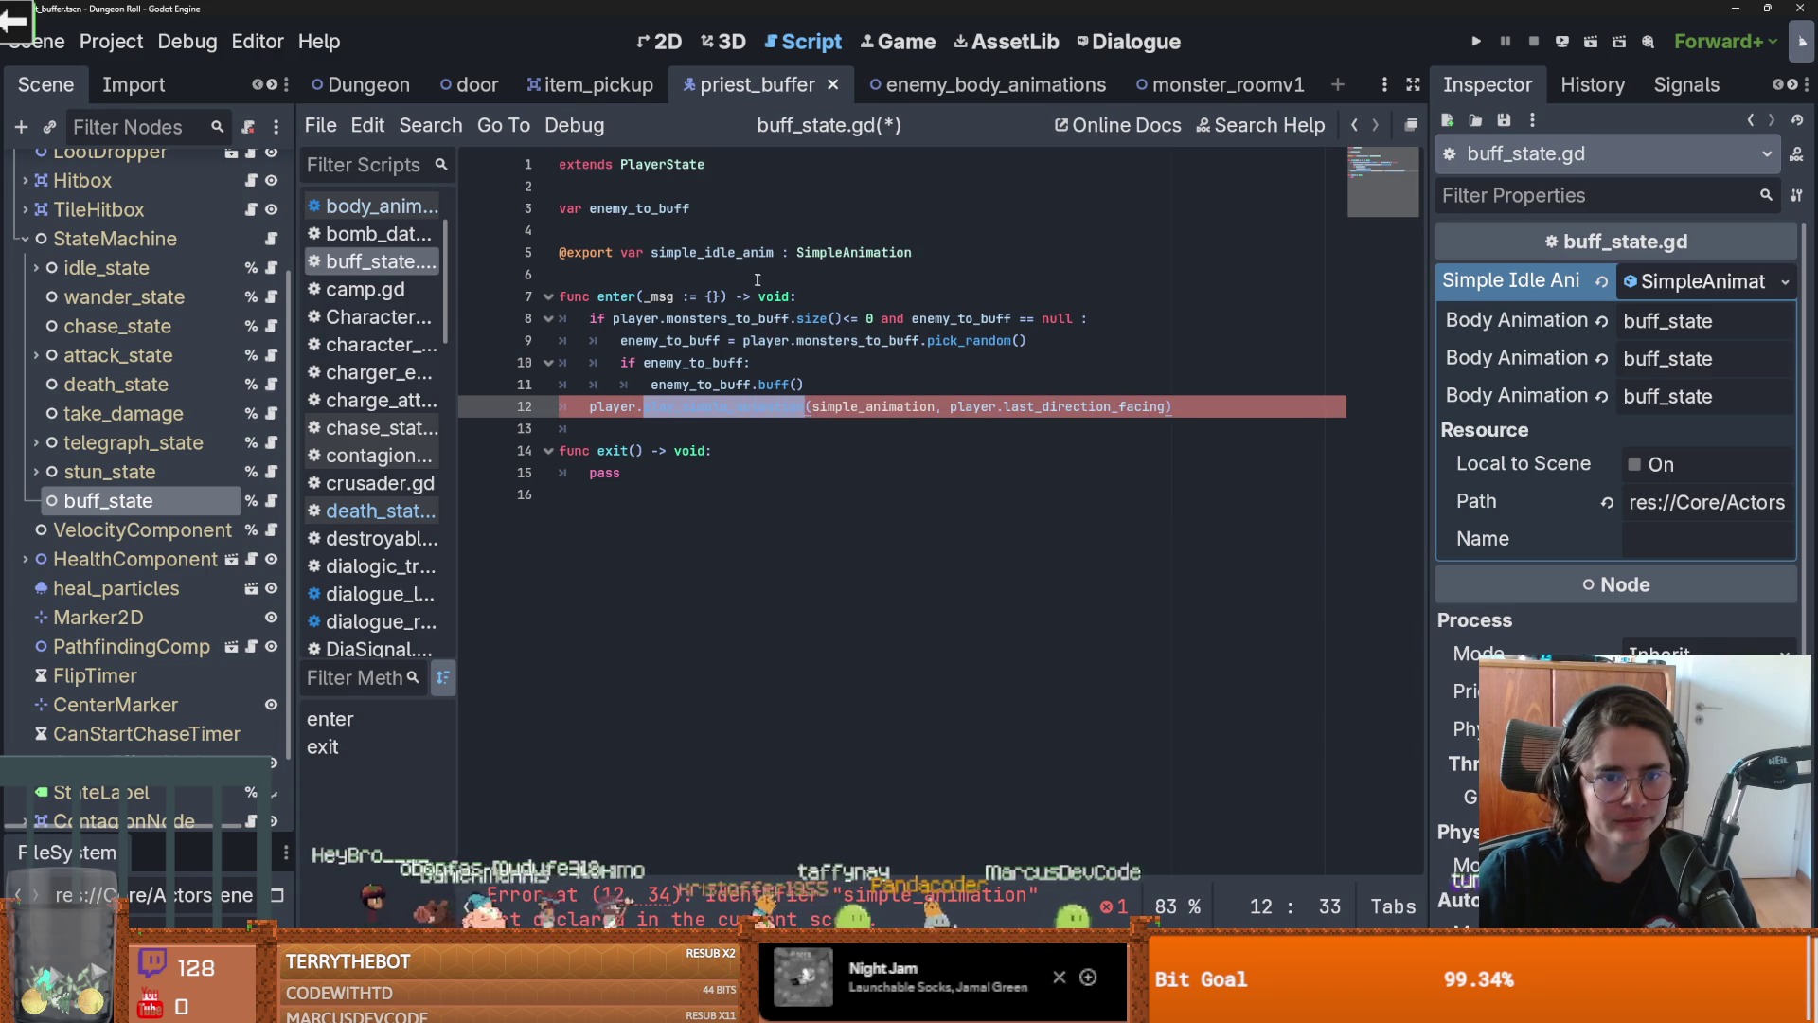
{"action": "left_click", "coordinate": [867, 407]}
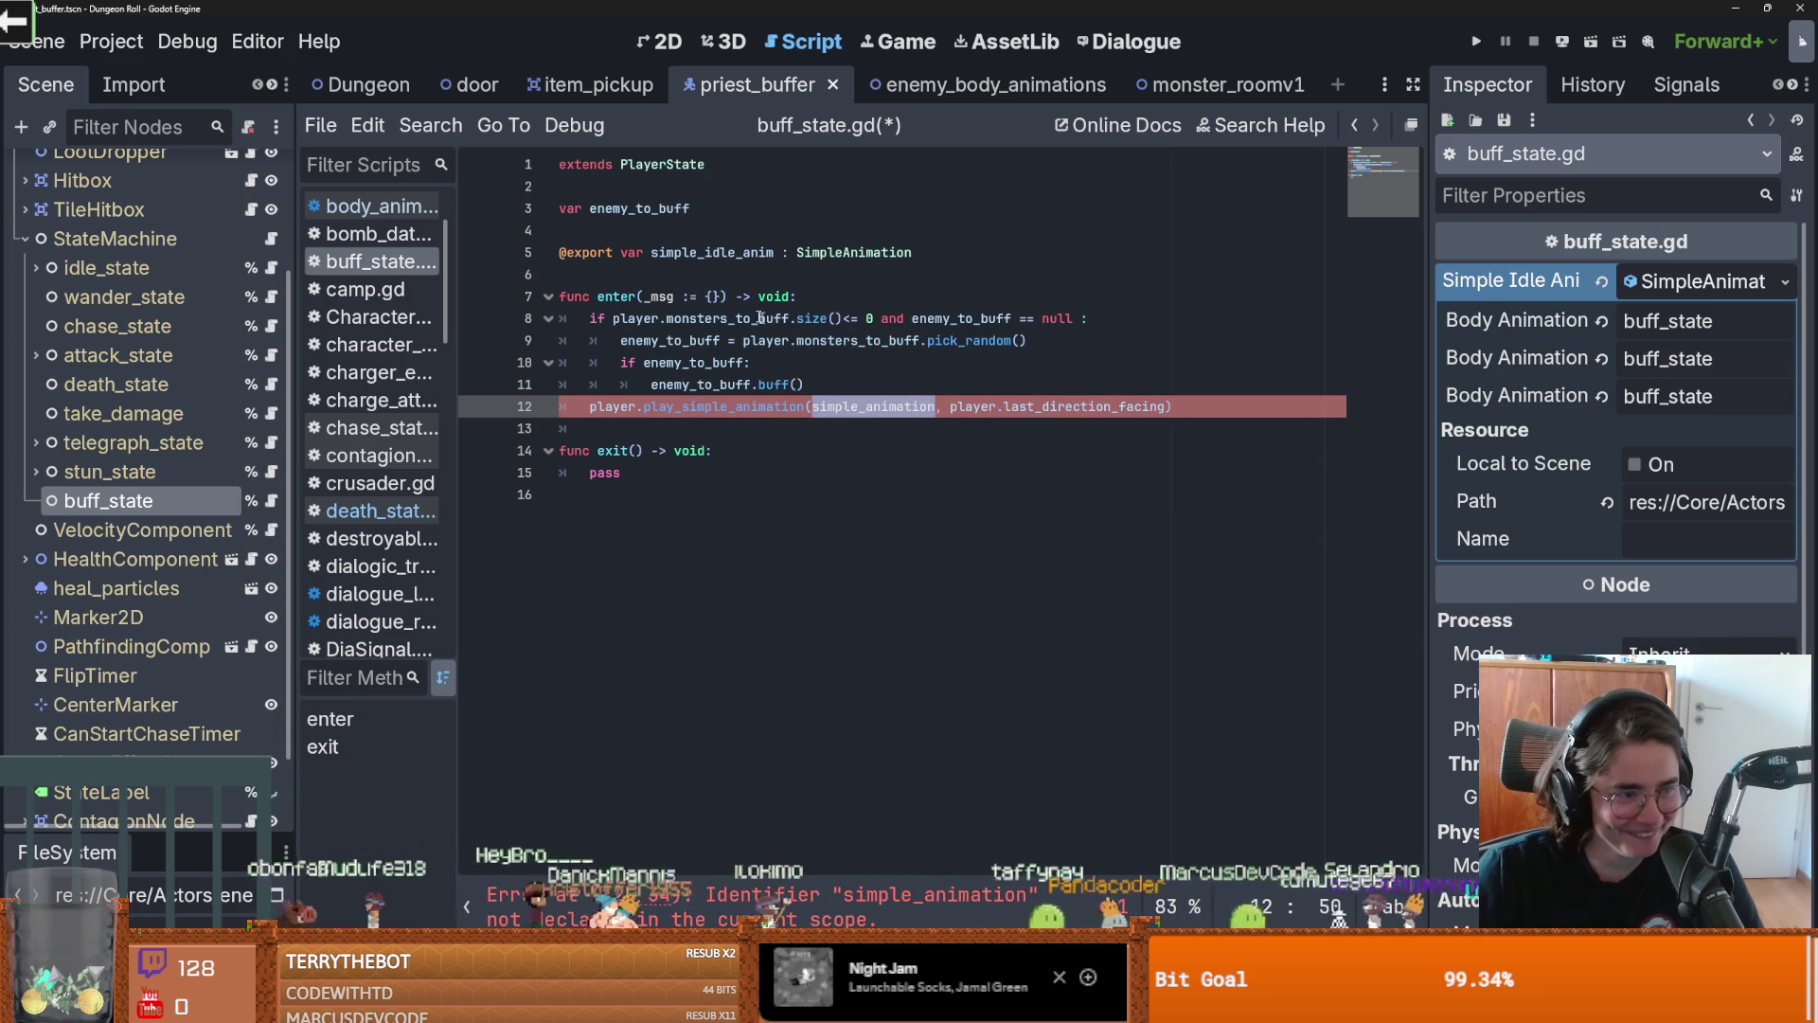
{"action": "double_click", "coordinate": [702, 260]}
{"action": "type", "text": "simple_animation"}
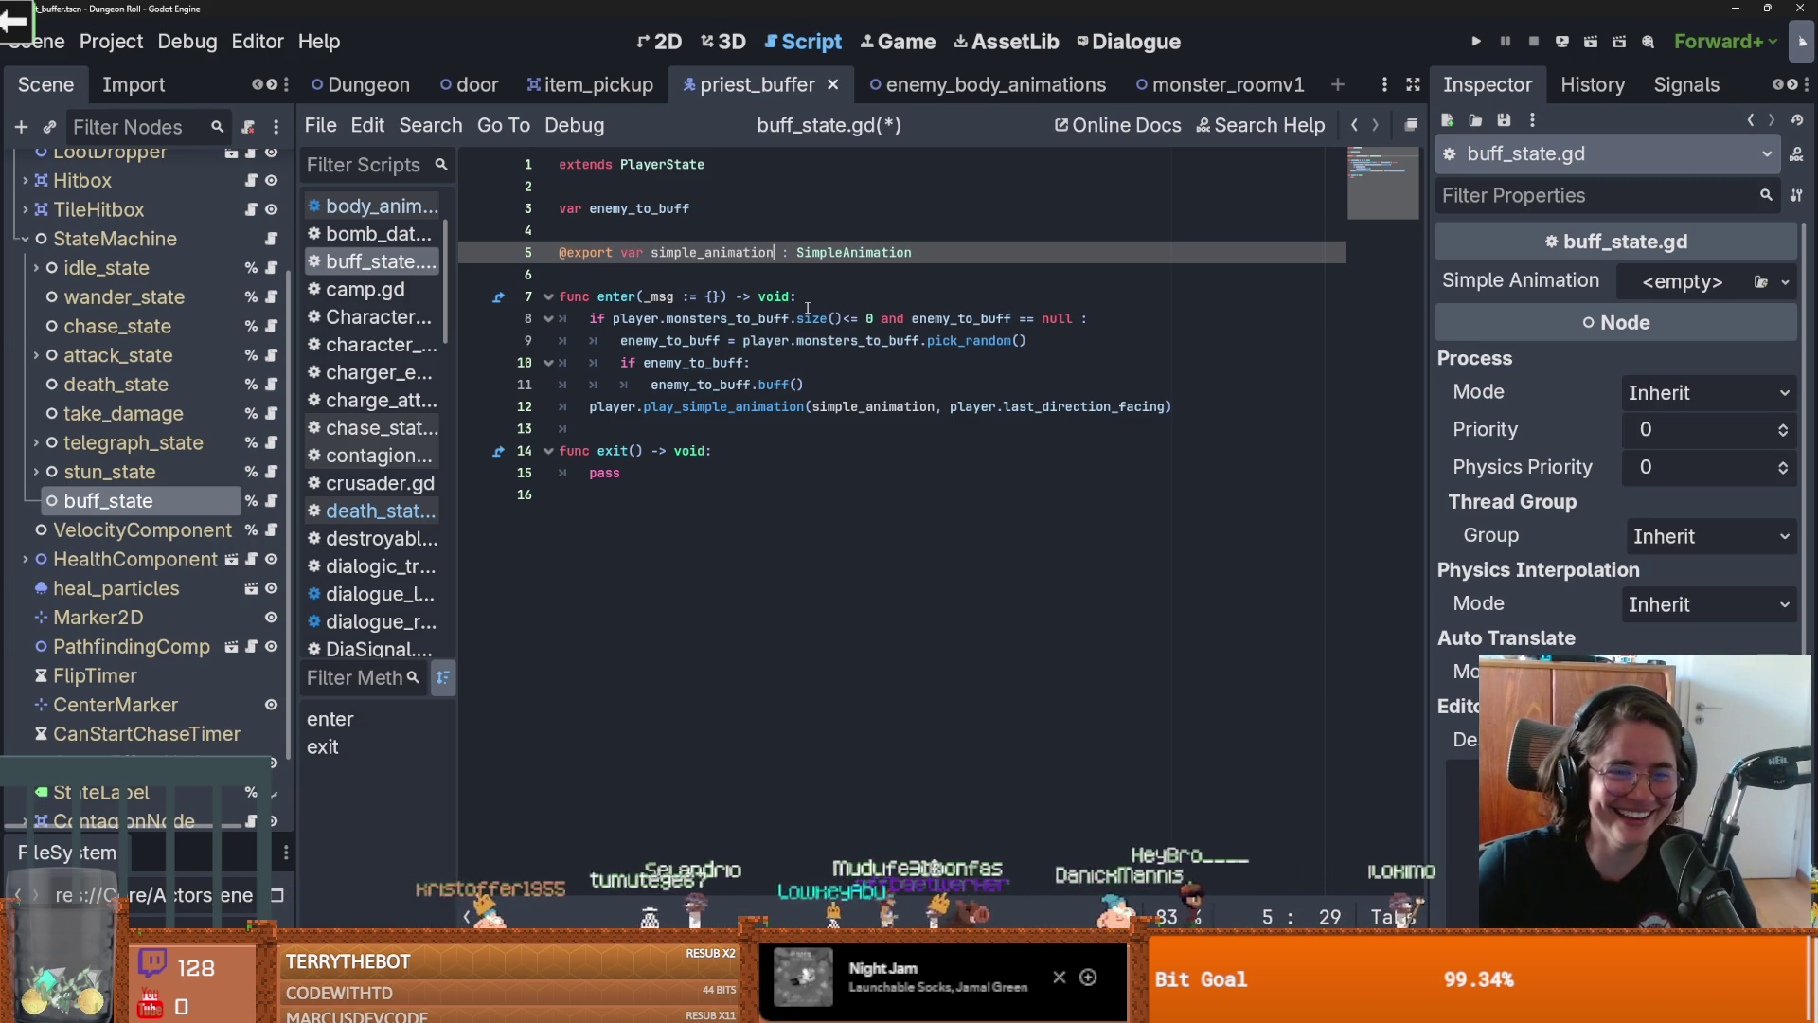
{"action": "left_click", "coordinate": [812, 501]}
{"action": "key", "text": "ctrl+s"}
{"action": "left_click", "coordinate": [656, 429]}
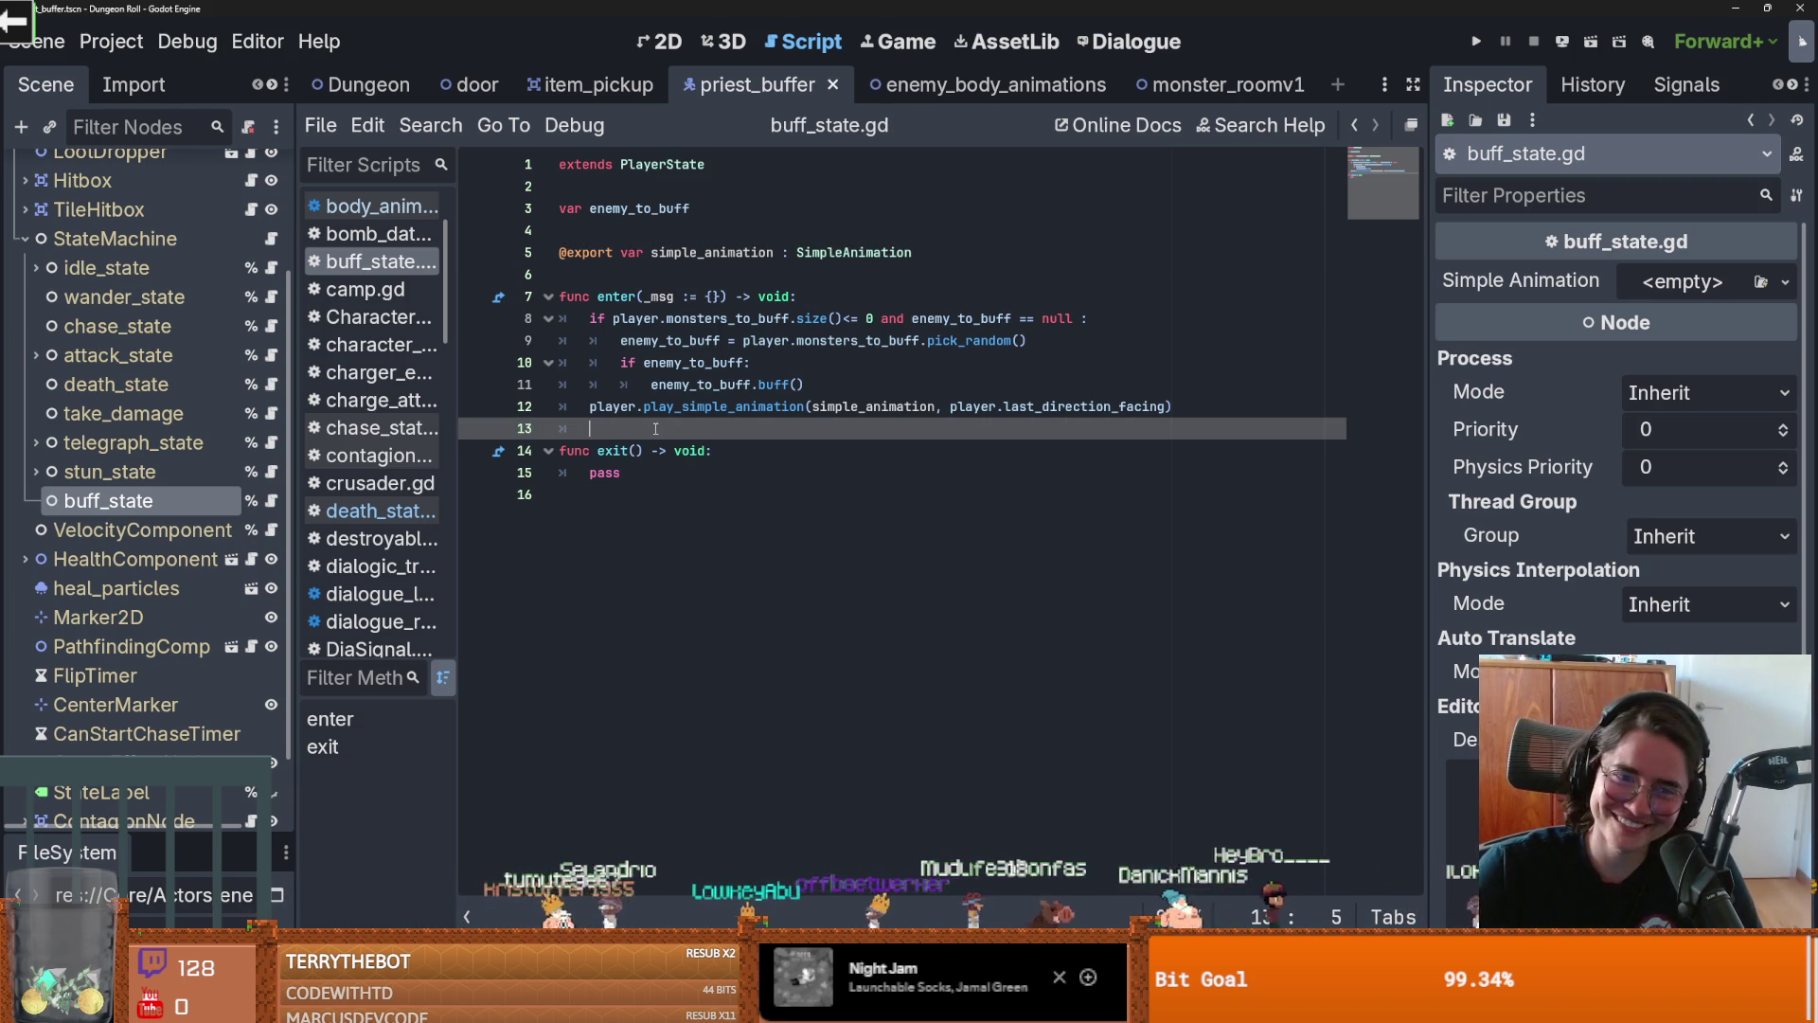
{"action": "key", "text": "Return"}
{"action": "key", "text": "Return"}
{"action": "key", "text": "Up"}
{"action": "key", "text": "ctrl+s"}
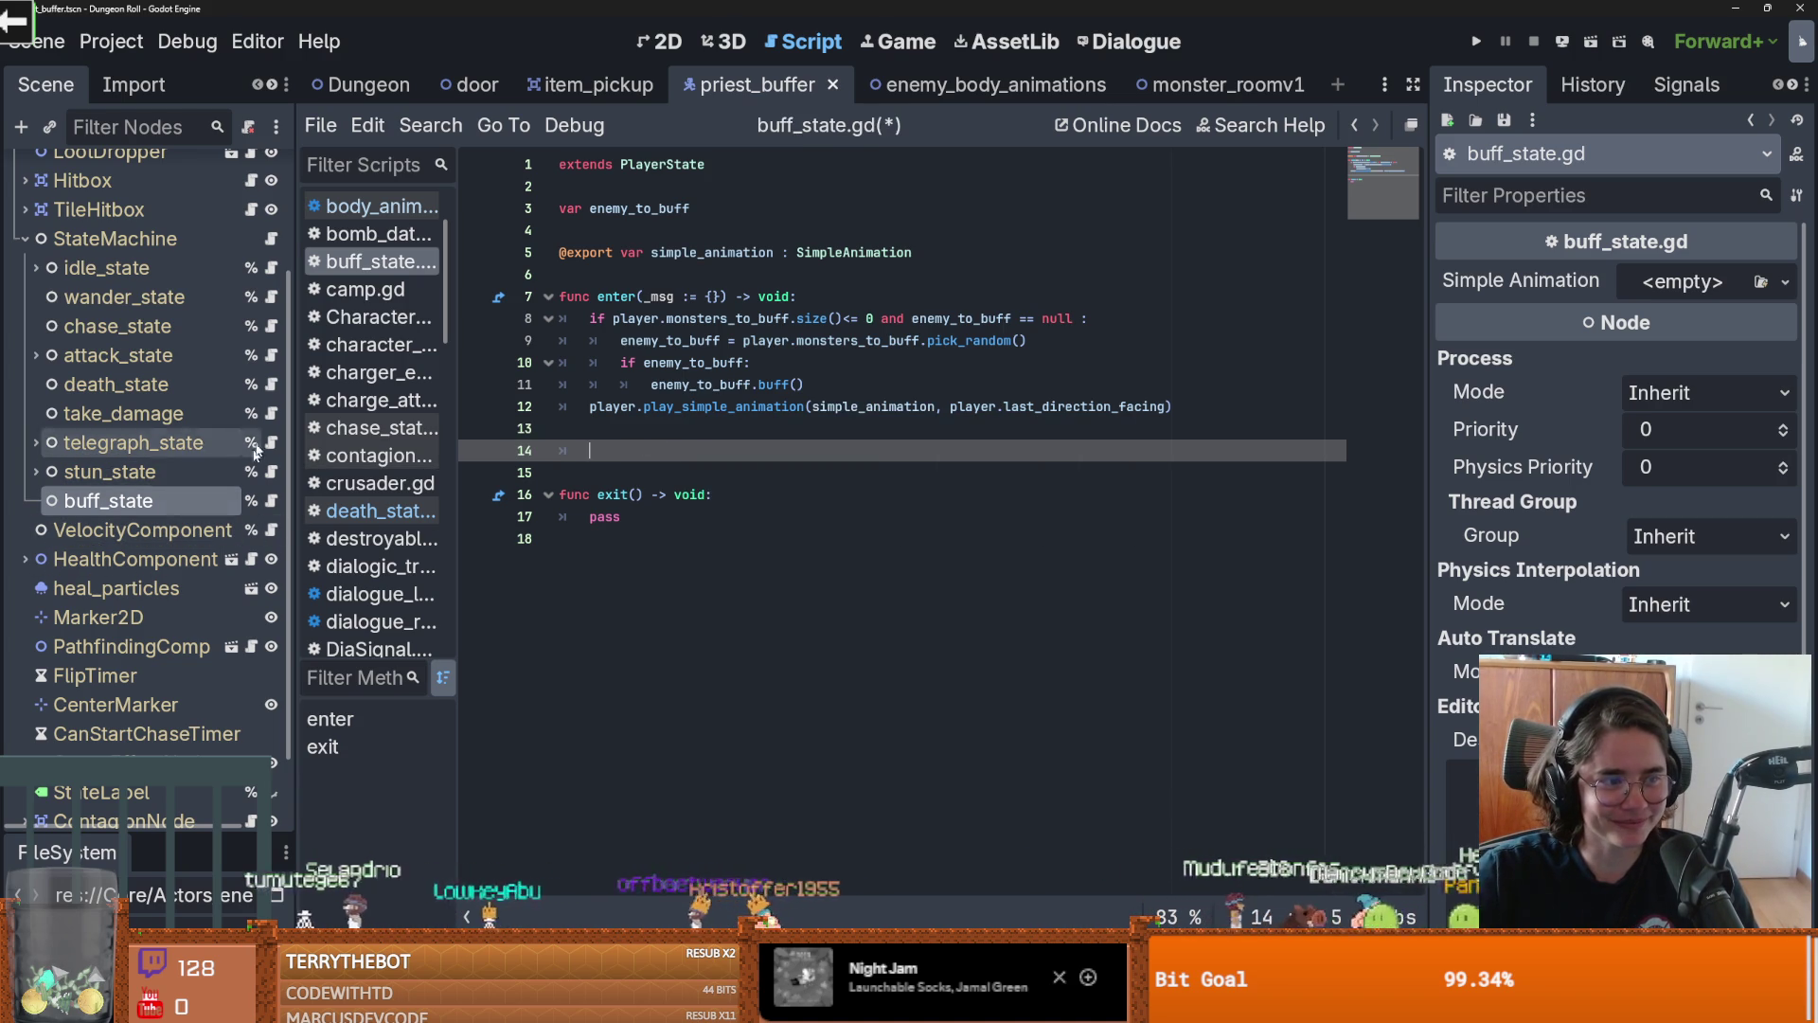
Open skeleton_priestspritesheet.res and turn off looping for its buff_state animation
{"action": "left_click_drag", "start_coordinate": [145, 831], "coordinate": [145, 327]}
{"action": "scroll", "coordinate": [142, 616], "scroll_direction": "down", "scroll_amount": 3}
{"action": "double_click", "coordinate": [179, 746]}
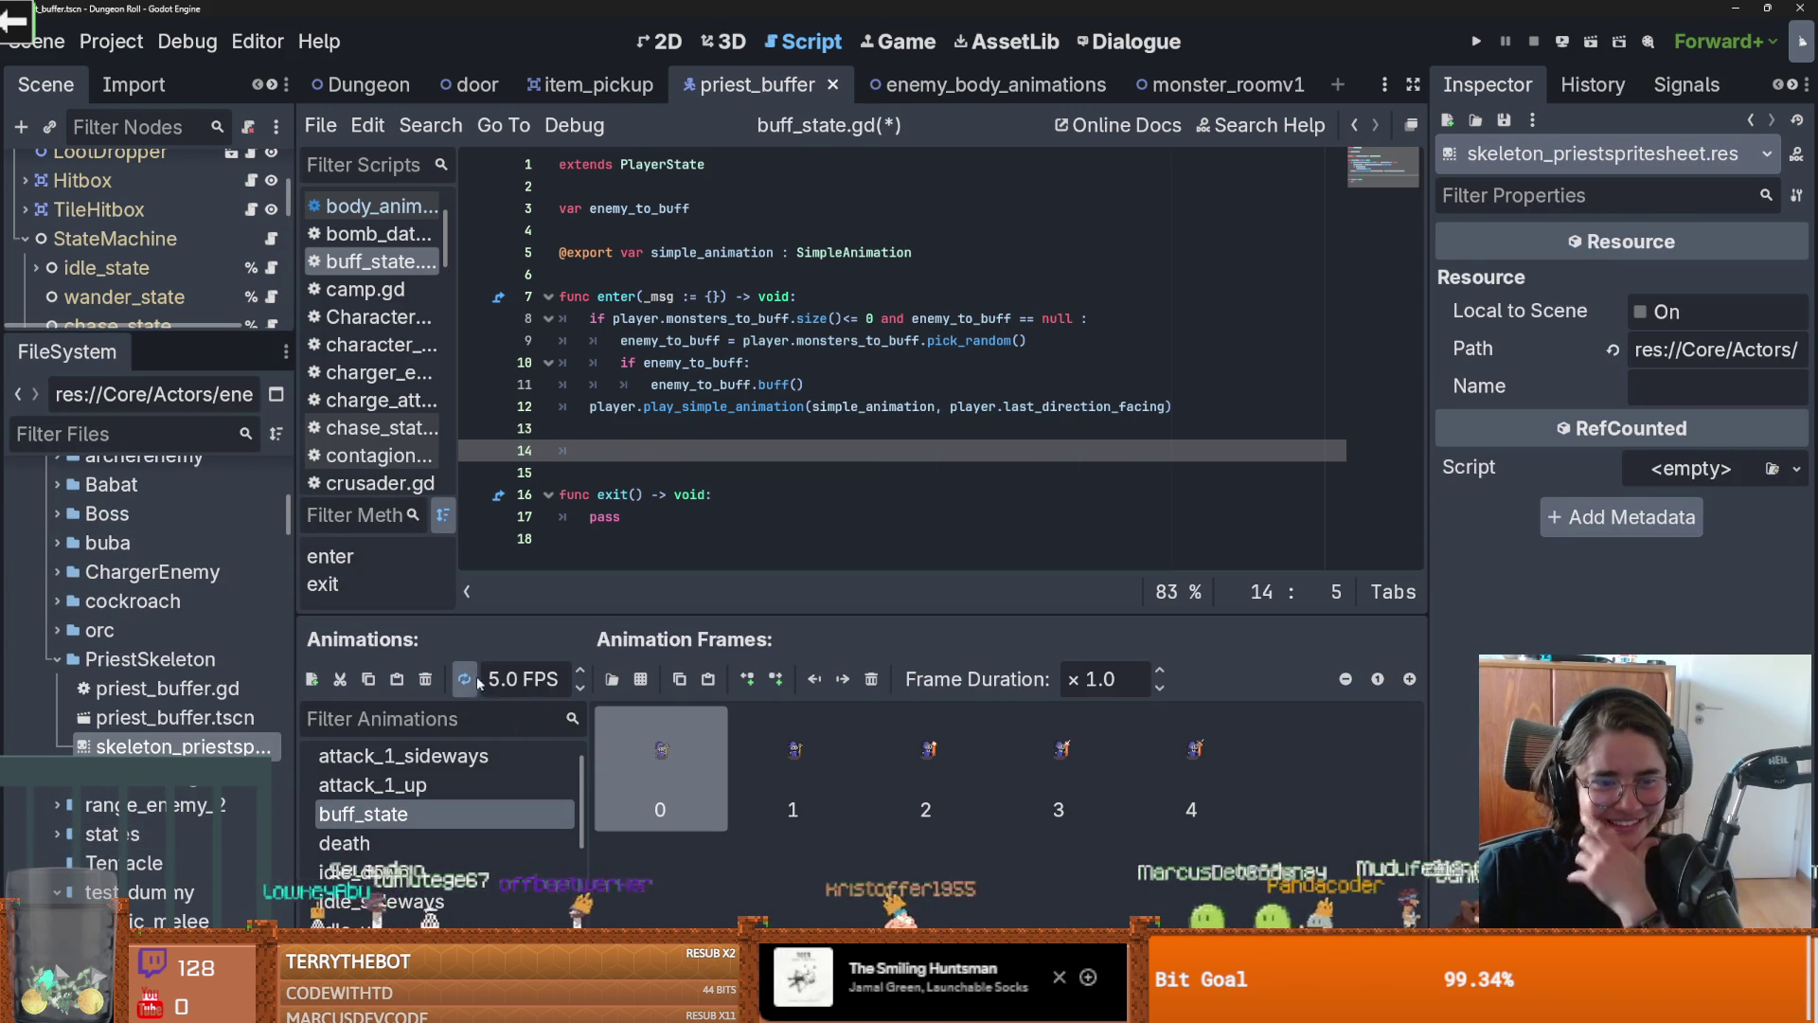
{"action": "left_click", "coordinate": [464, 679]}
{"action": "left_click", "coordinate": [434, 816]}
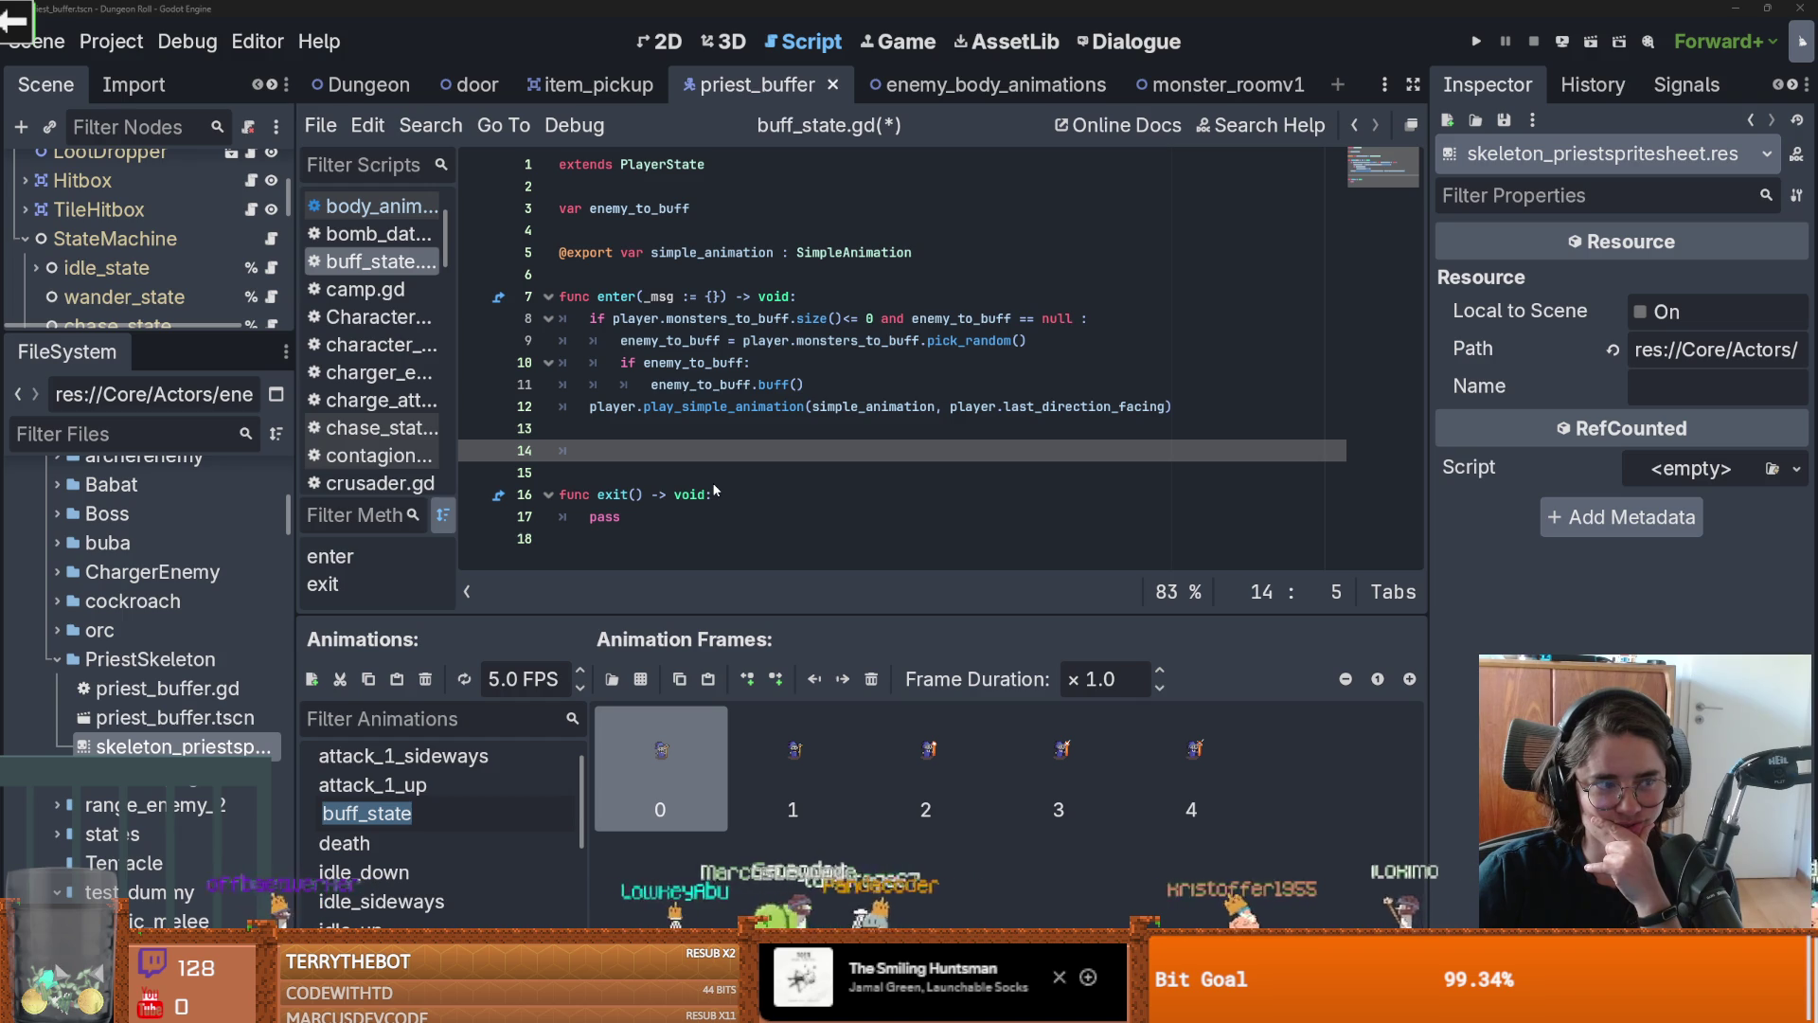
Filter the files by 'buff' and select the buff call on line 11
{"action": "left_click", "coordinate": [723, 450]}
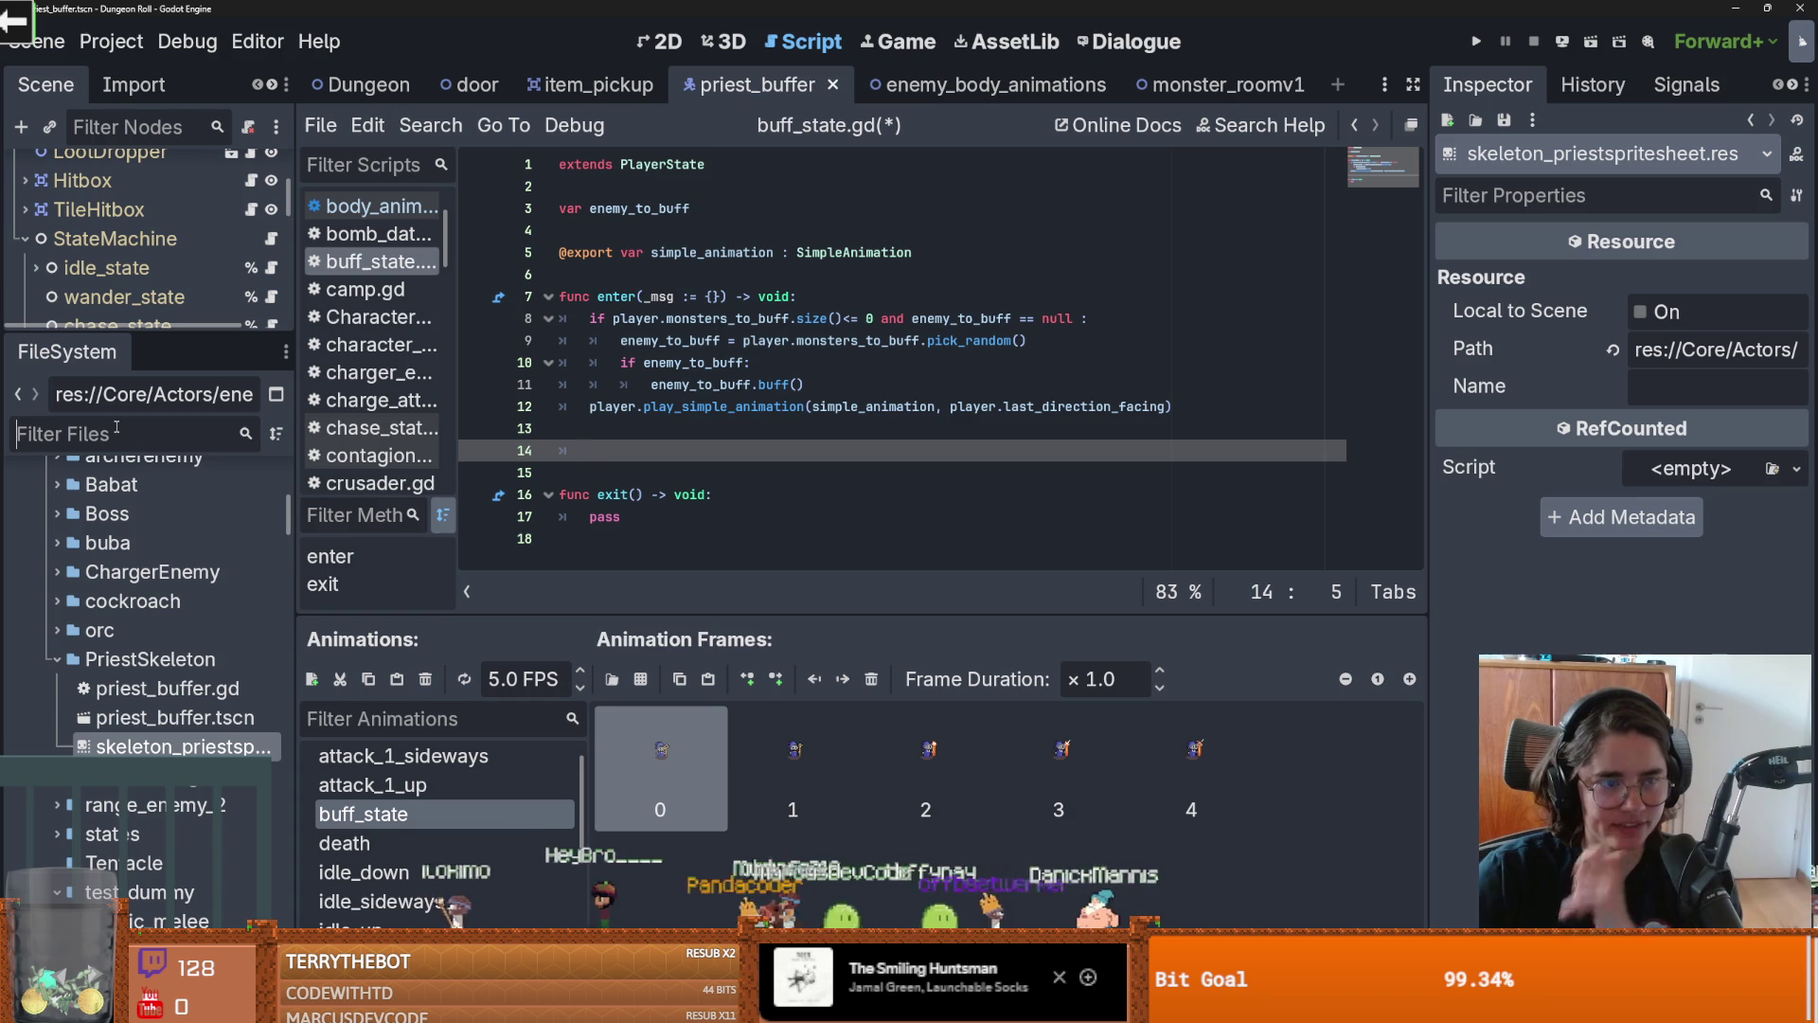
{"action": "type", "text": "buff"}
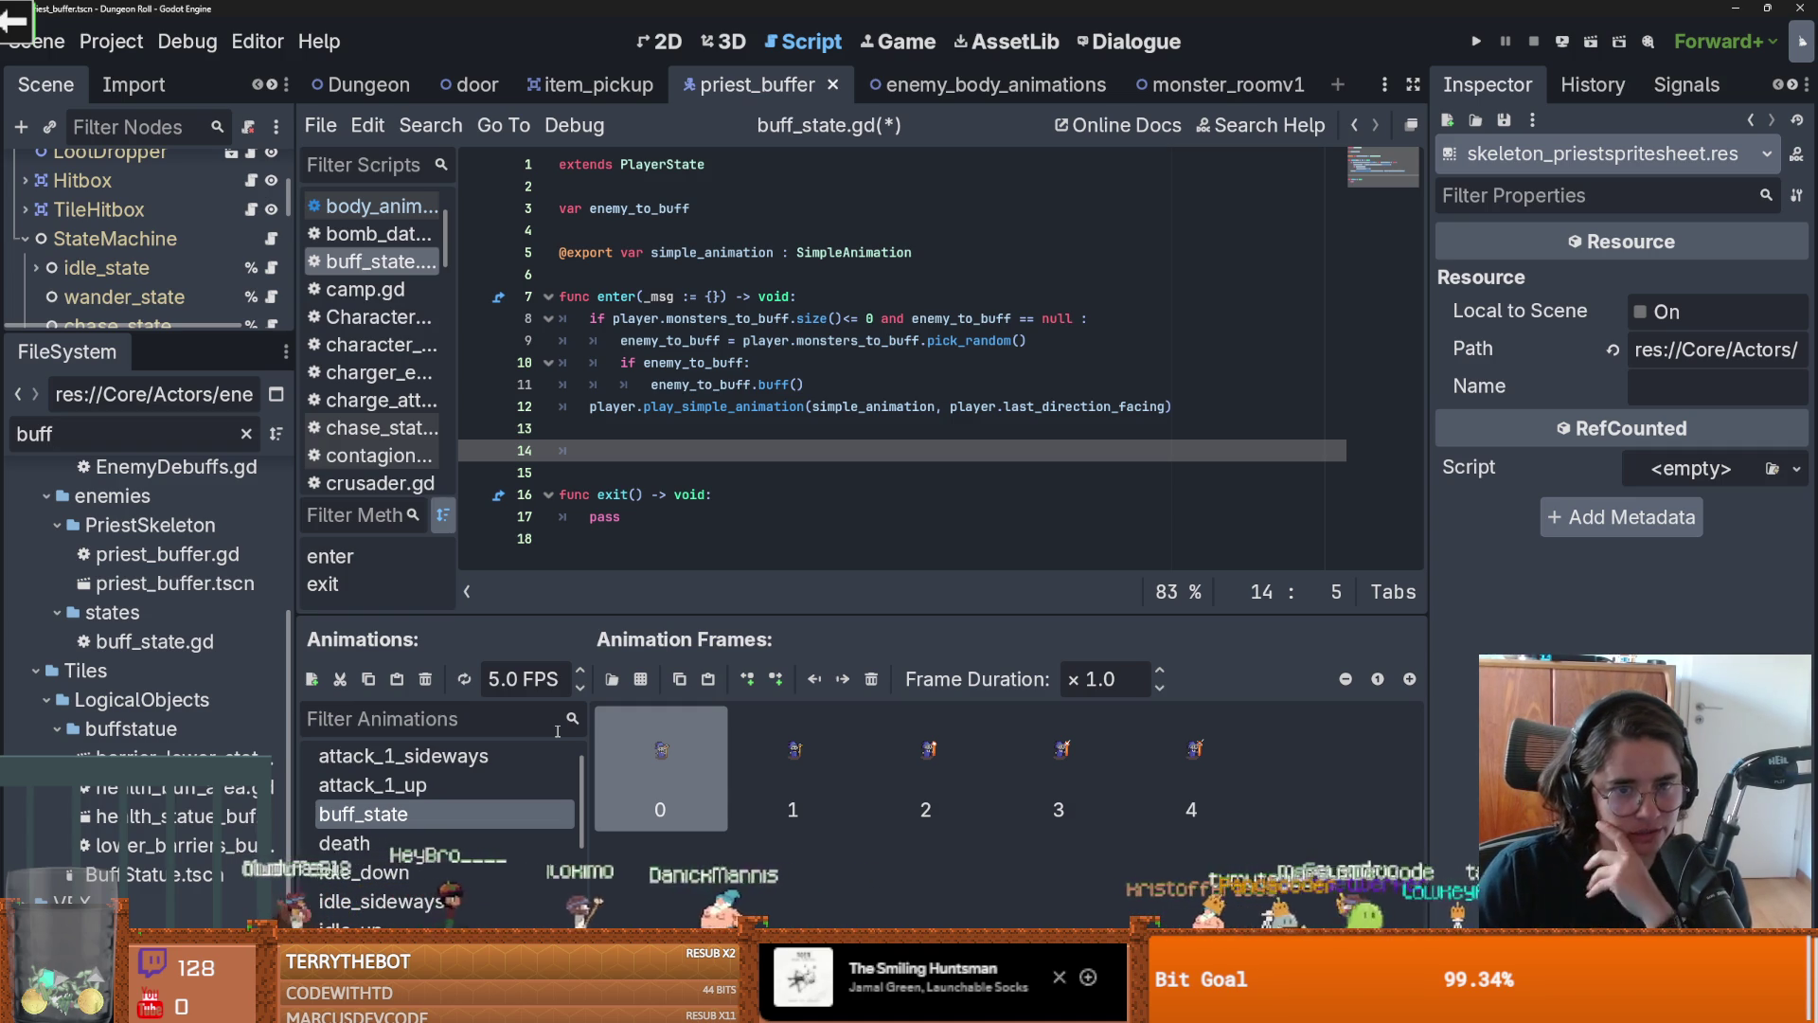
{"action": "left_click", "coordinate": [806, 383]}
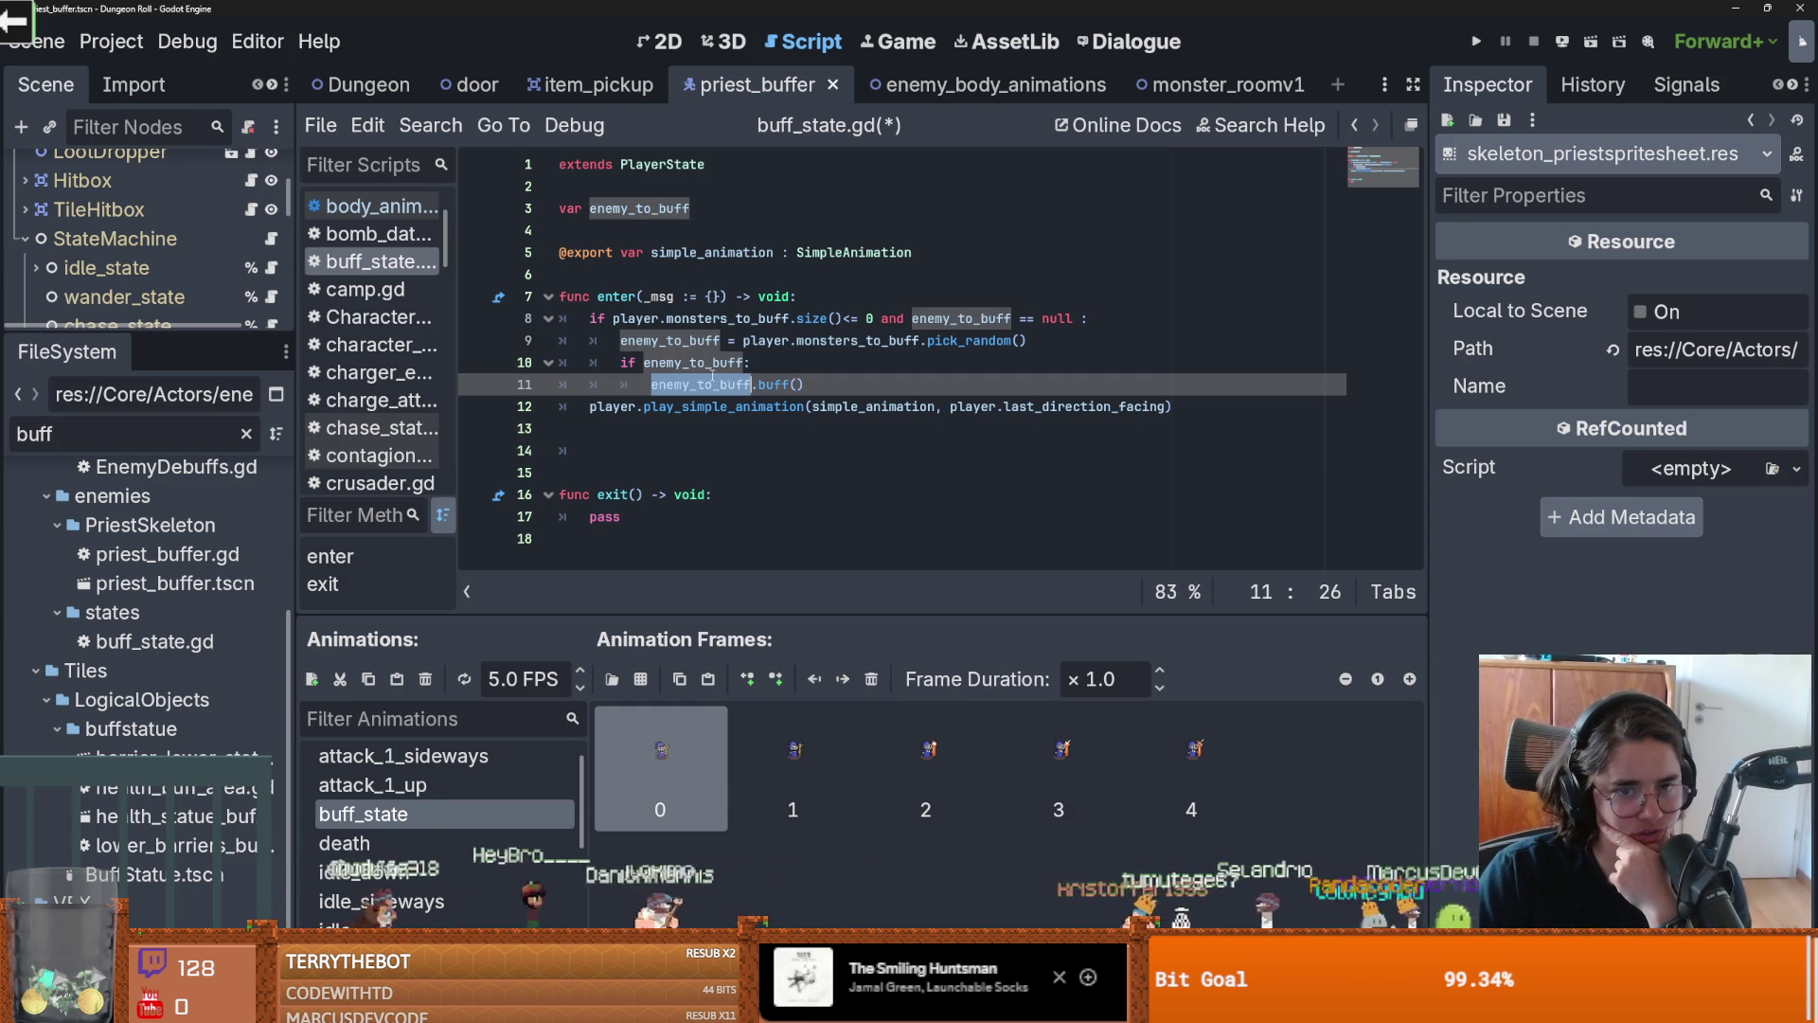
{"action": "left_click_drag", "start_coordinate": [806, 383], "coordinate": [760, 384]}
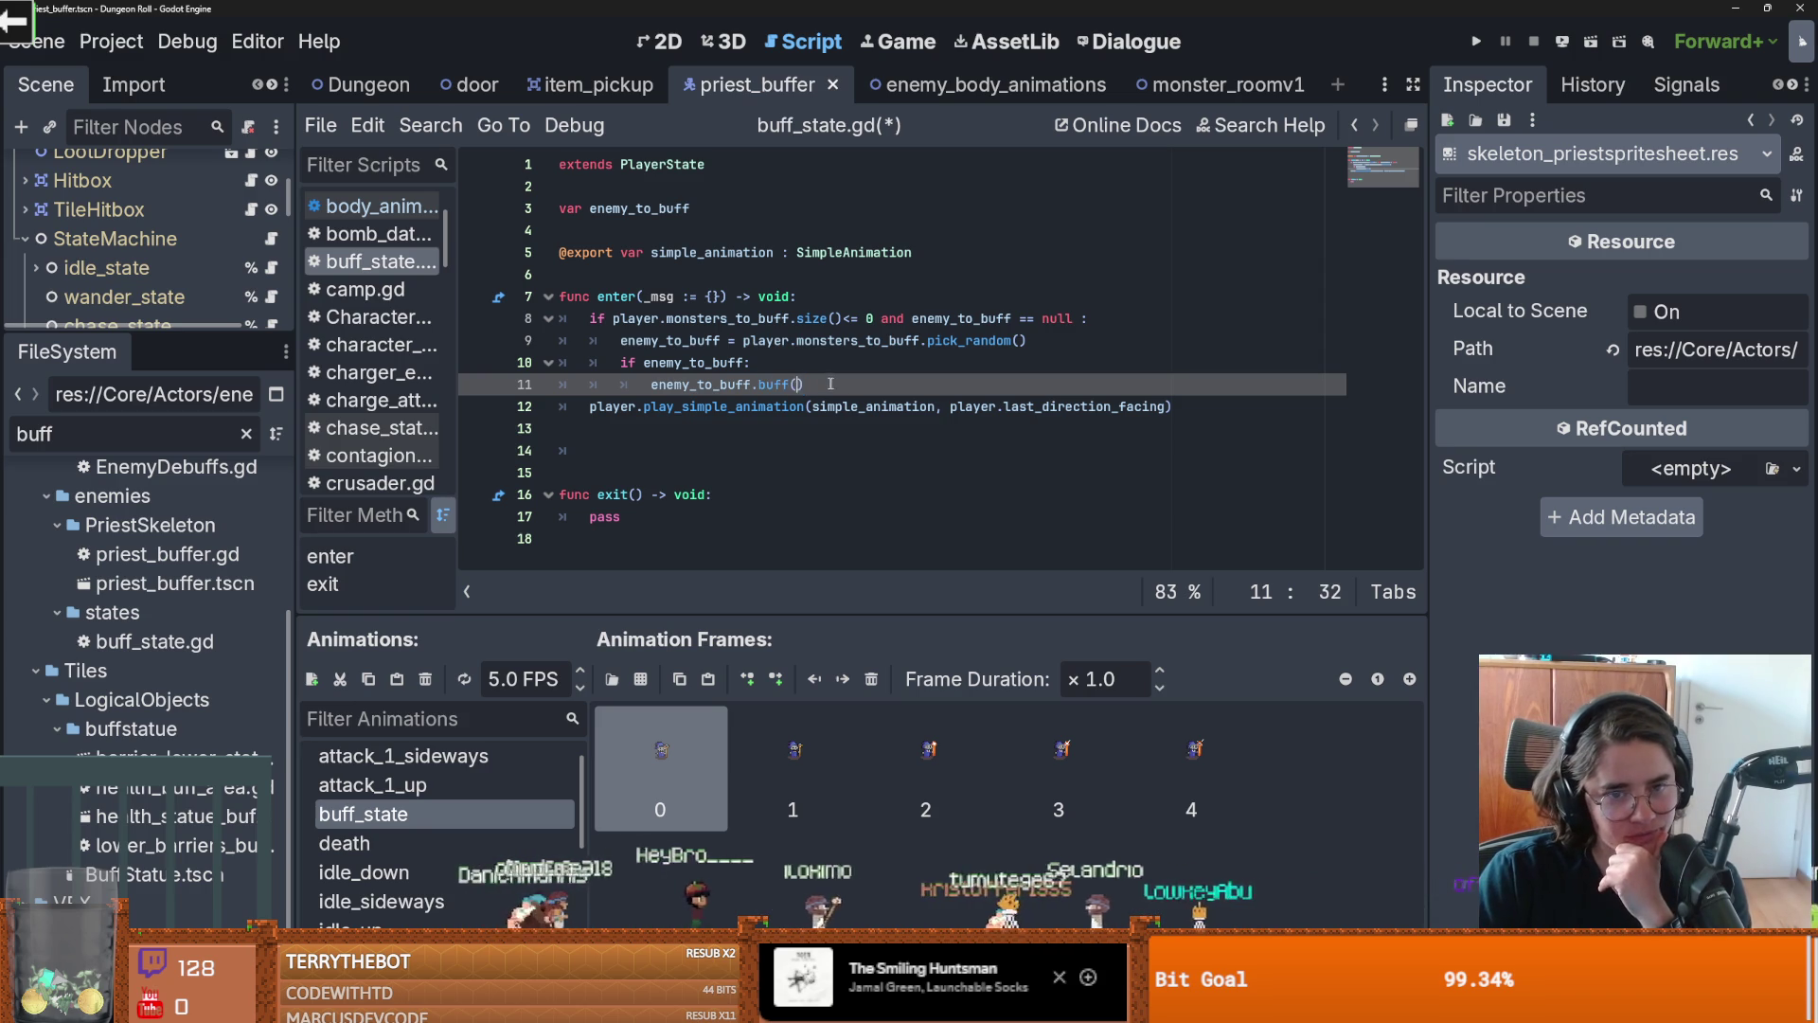
{"action": "double_click", "coordinate": [767, 383]}
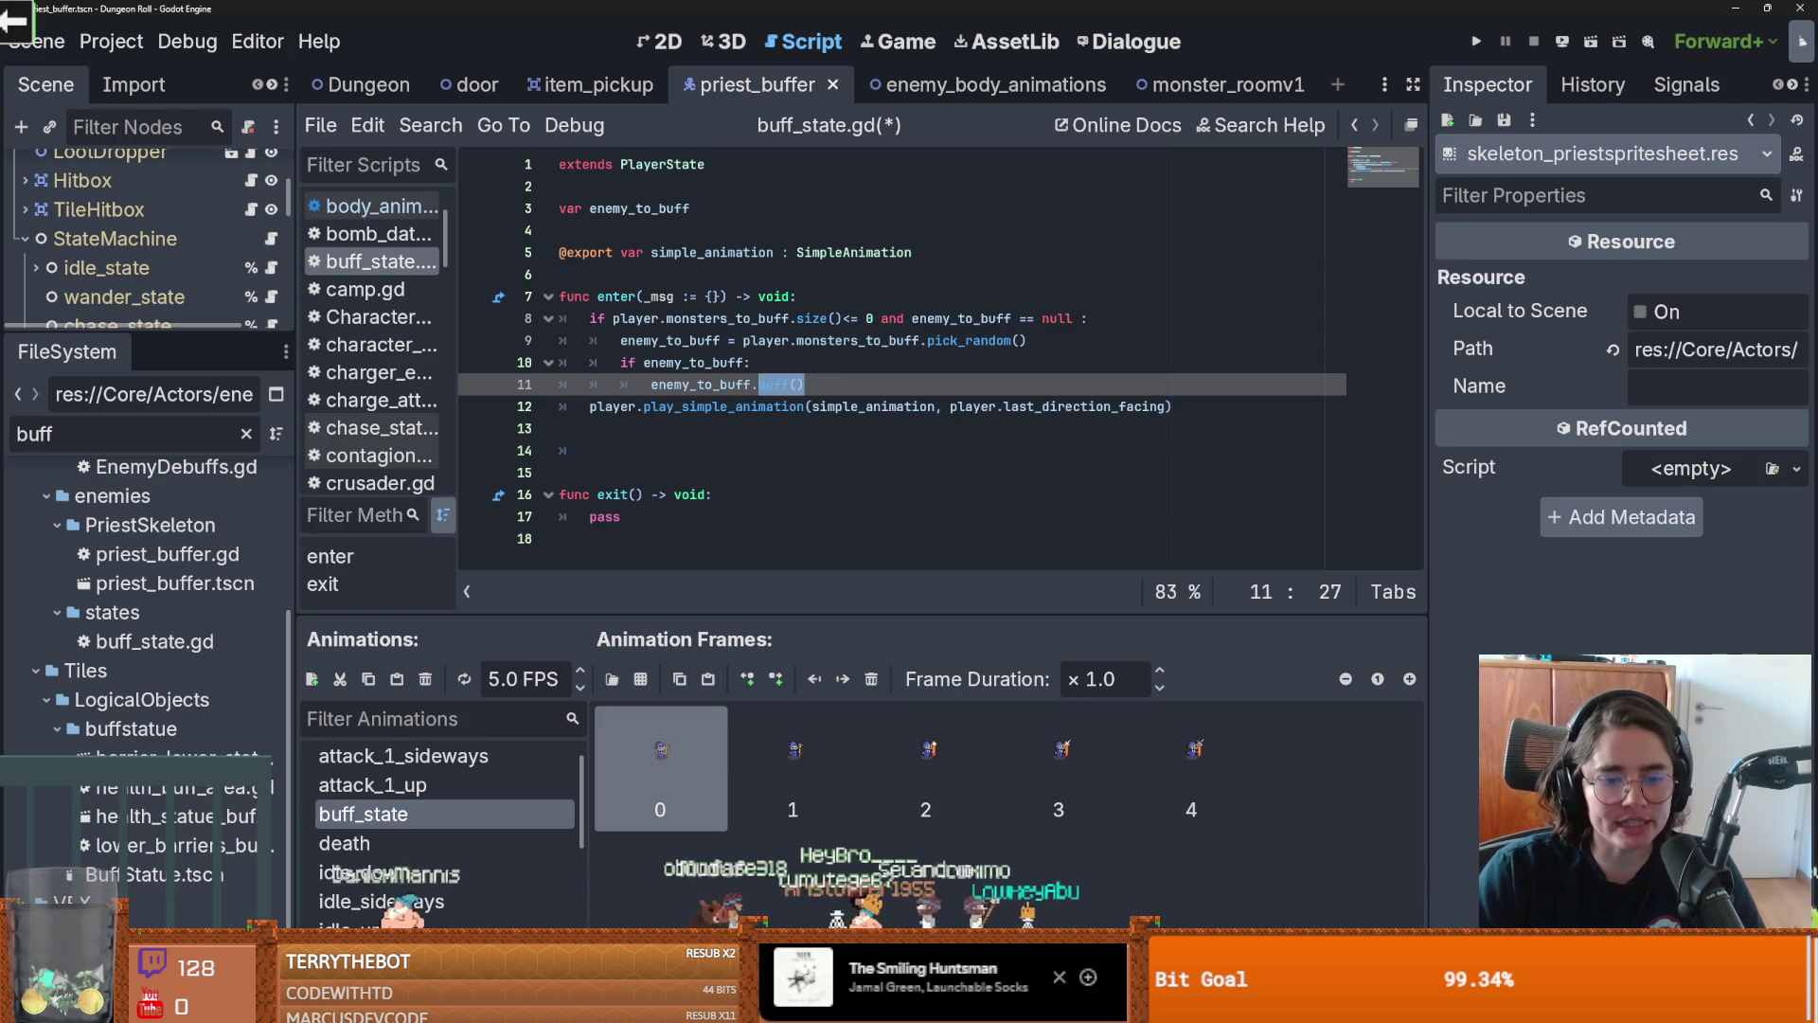
Clear the file filter and bring up the VFX folder's context menu
{"action": "left_click", "coordinate": [246, 434]}
{"action": "scroll", "coordinate": [142, 663], "scroll_direction": "down", "scroll_amount": 10}
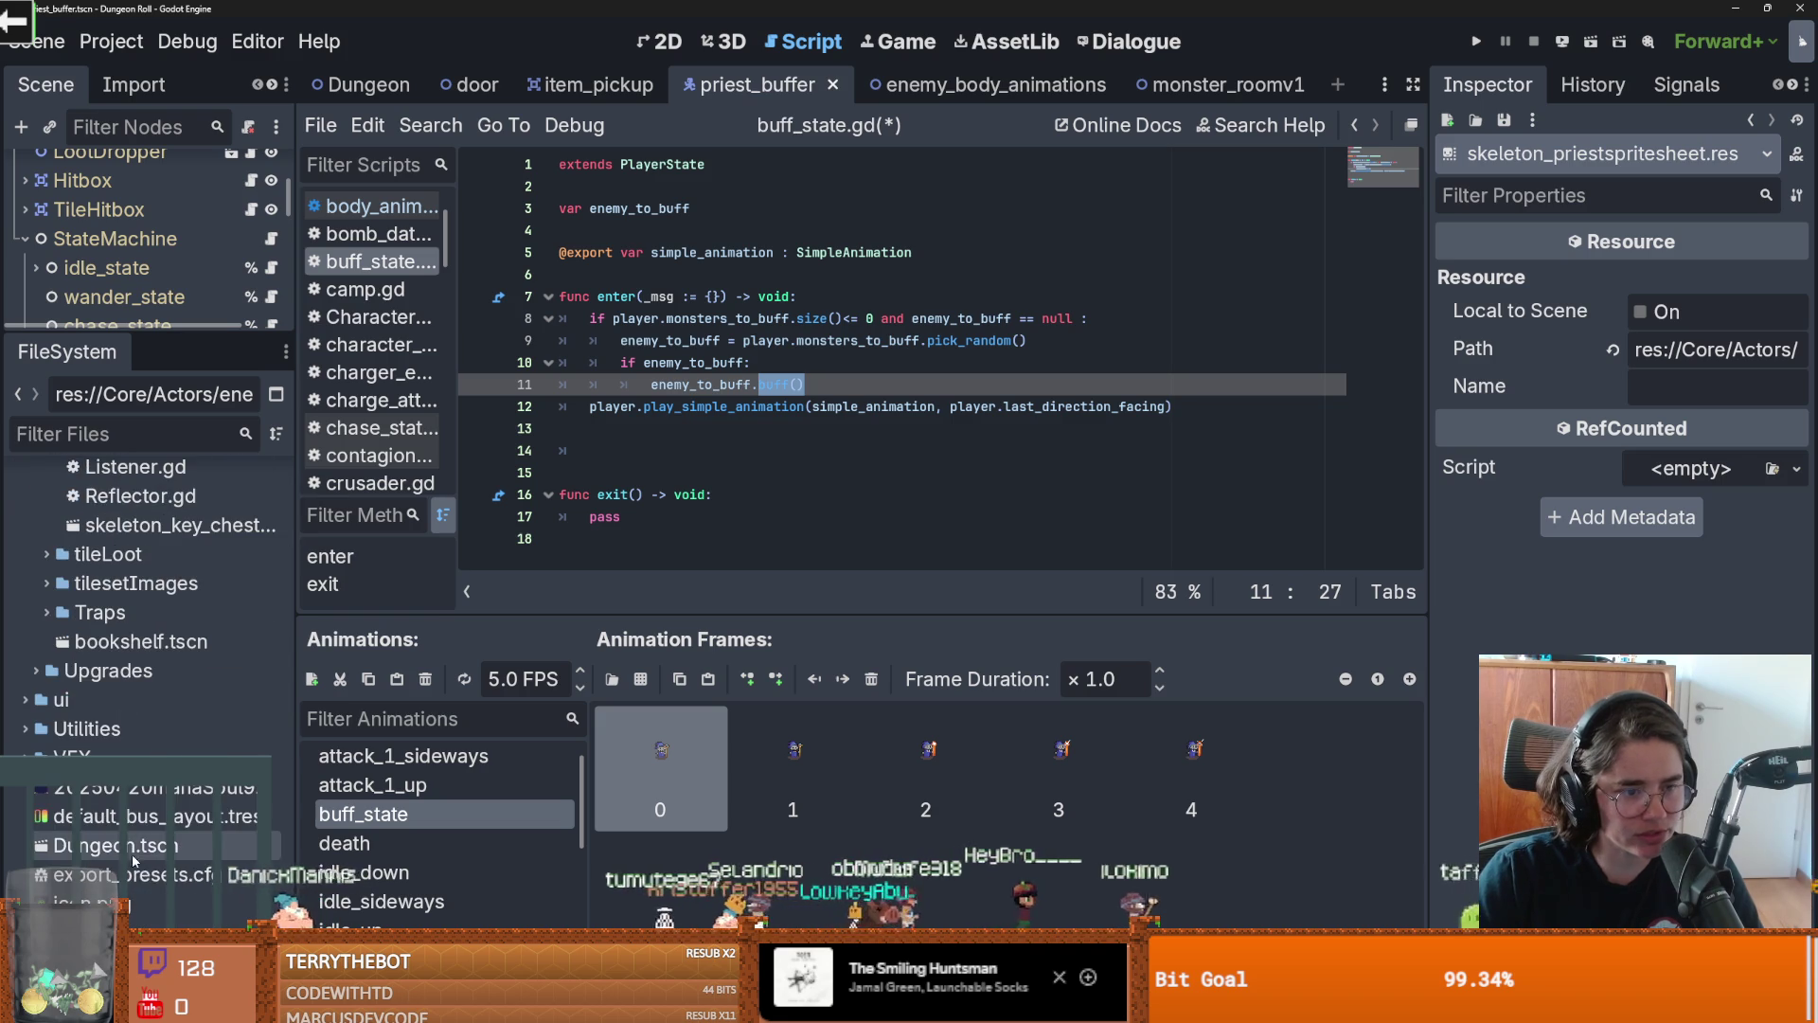
{"action": "right_click", "coordinate": [90, 823]}
Open the VFX folder in File Explorer and browse Sprites and Magical Effects
{"action": "key", "text": "Escape"}
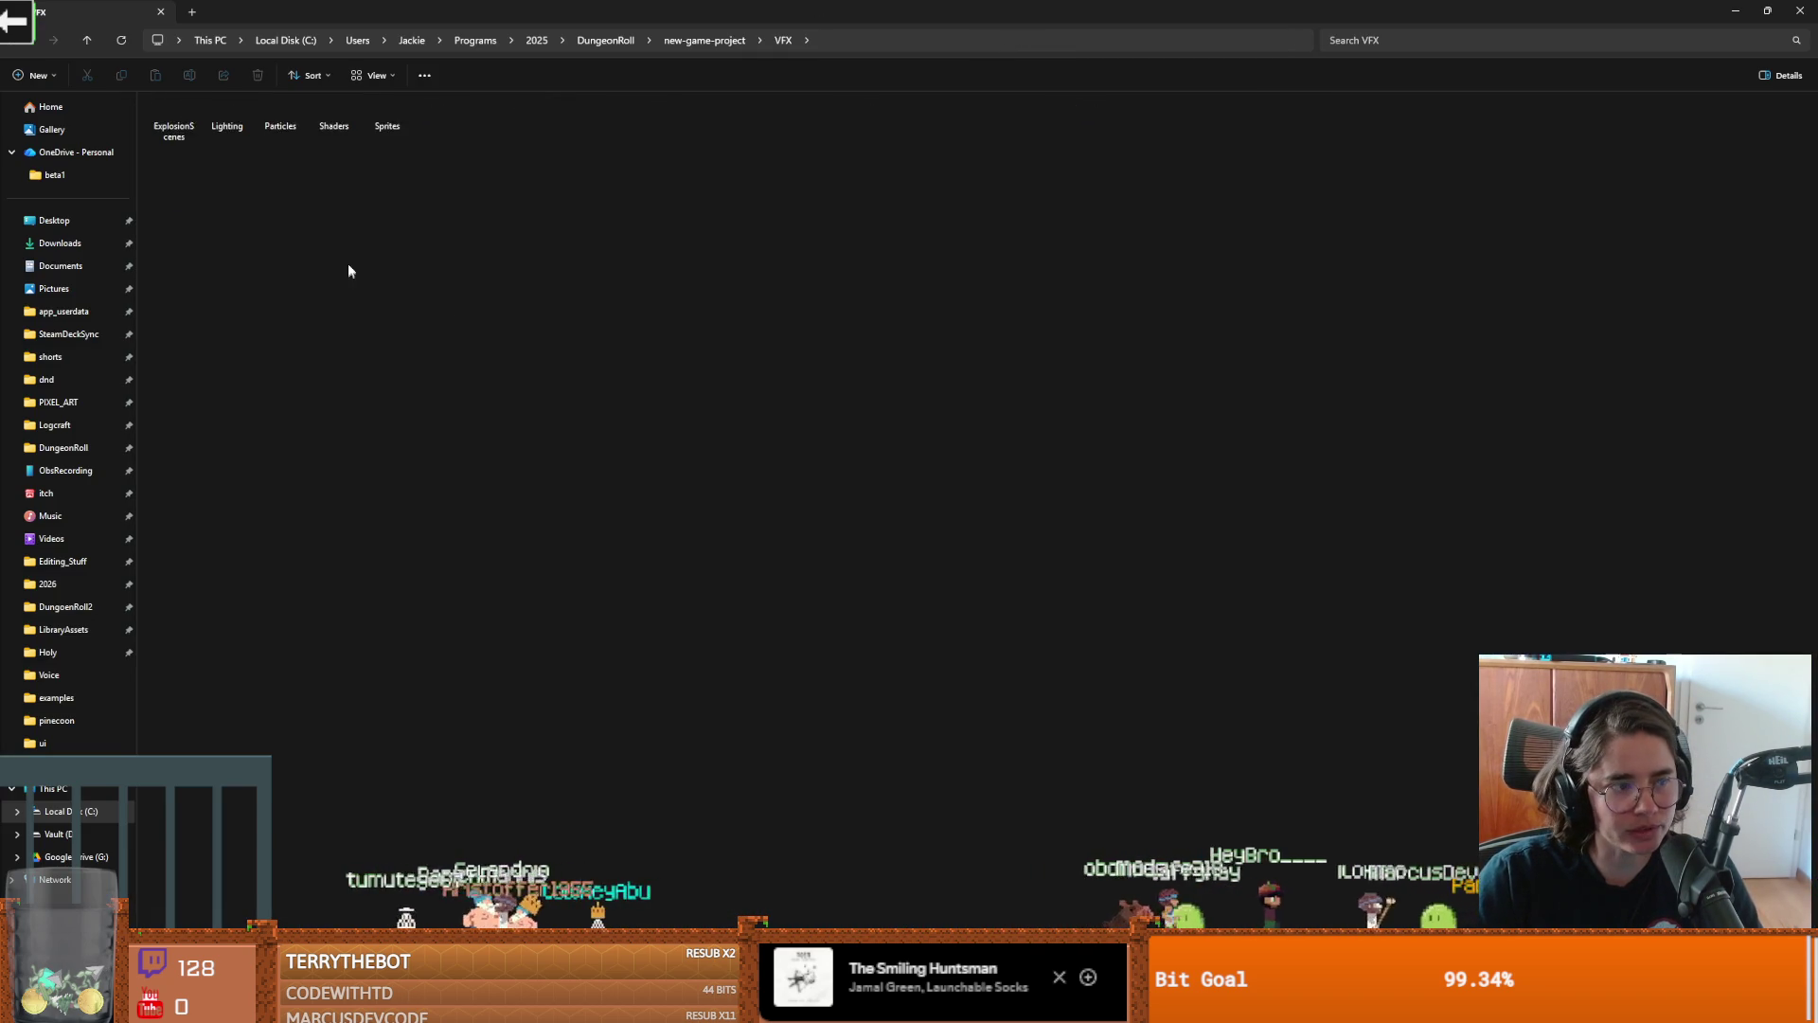
{"action": "scroll", "coordinate": [323, 271], "scroll_direction": "up", "scroll_amount": 3}
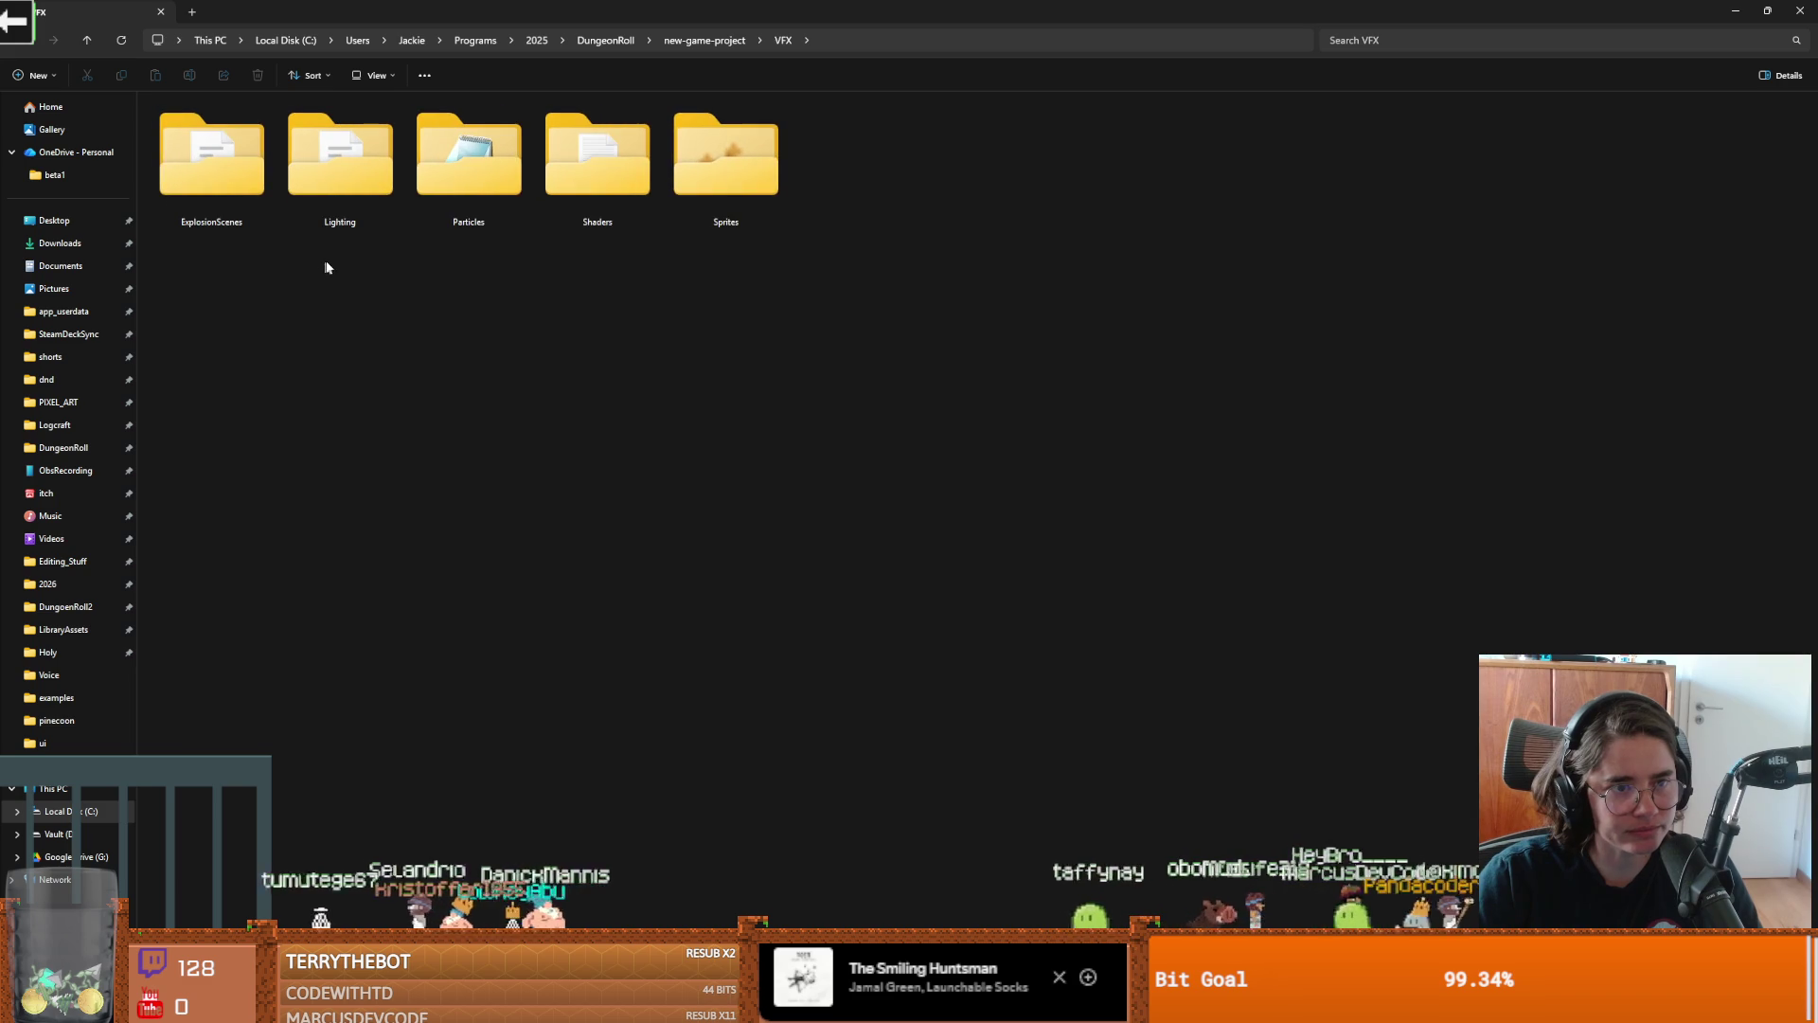
{"action": "left_click", "coordinate": [747, 171]}
{"action": "double_click", "coordinate": [746, 171]}
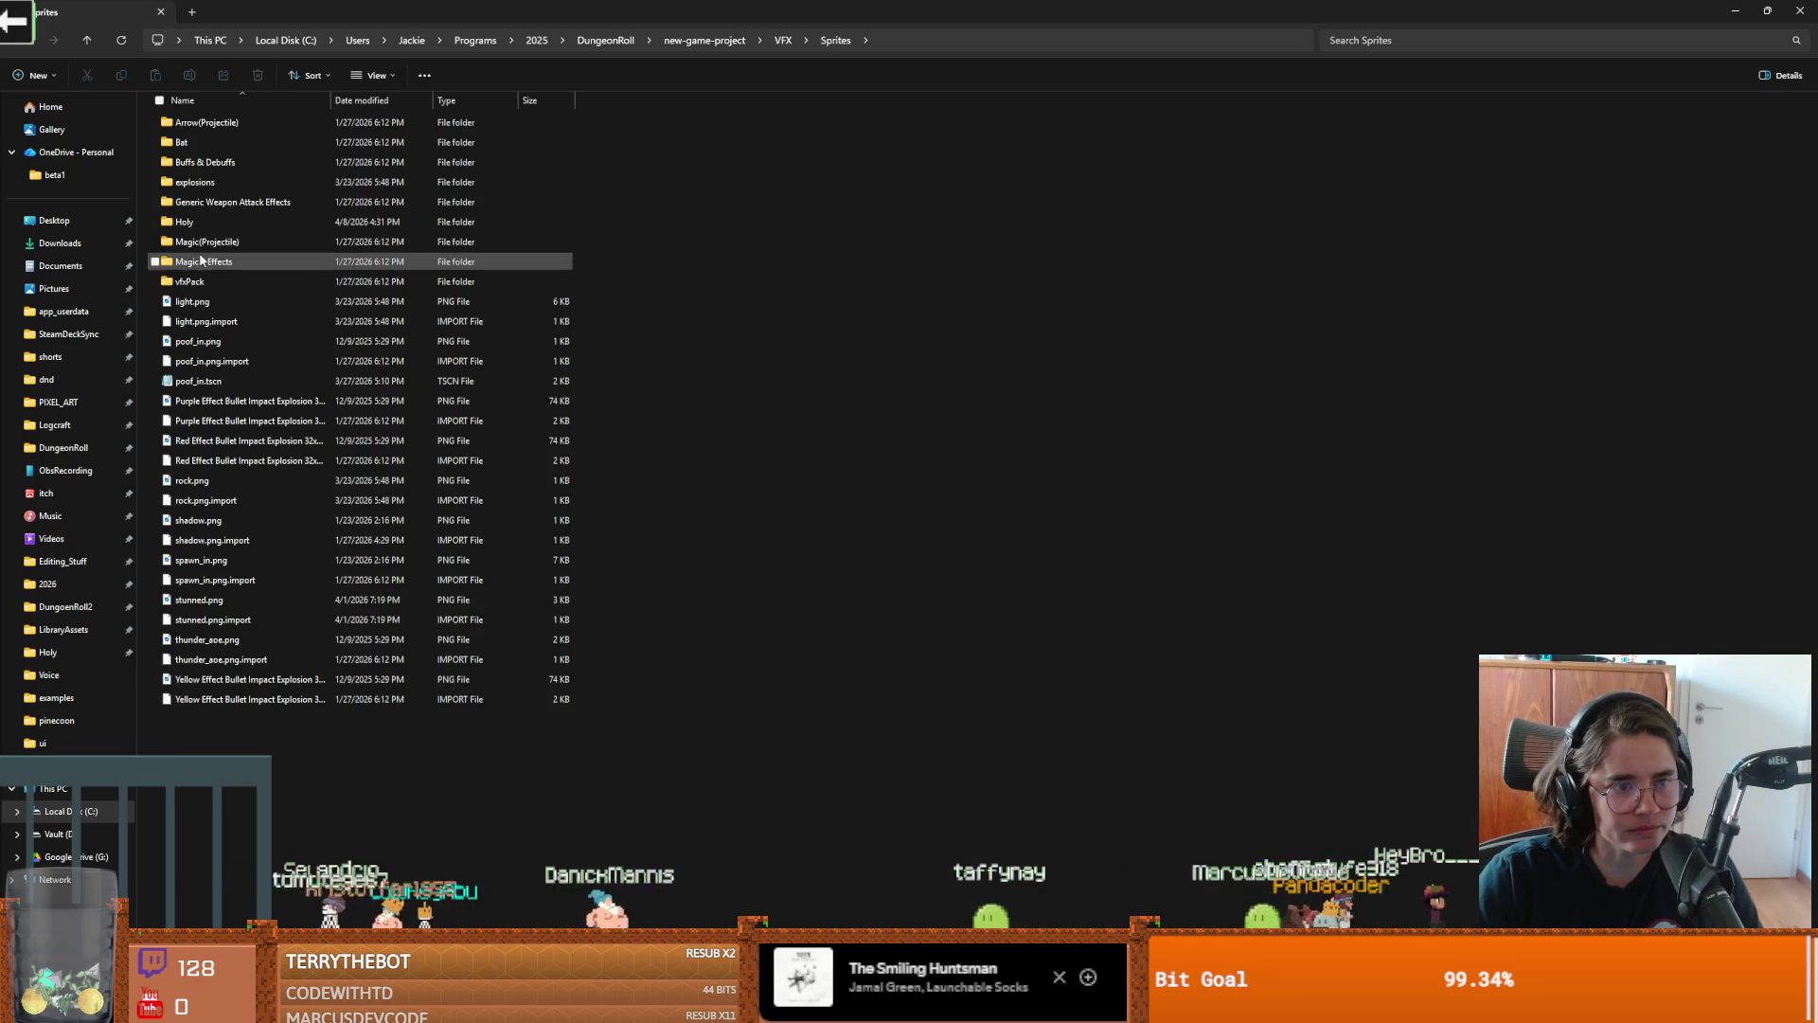
{"action": "scroll", "coordinate": [224, 159], "scroll_direction": "up", "scroll_amount": 5}
{"action": "scroll", "coordinate": [1110, 517], "scroll_direction": "down", "scroll_amount": 8}
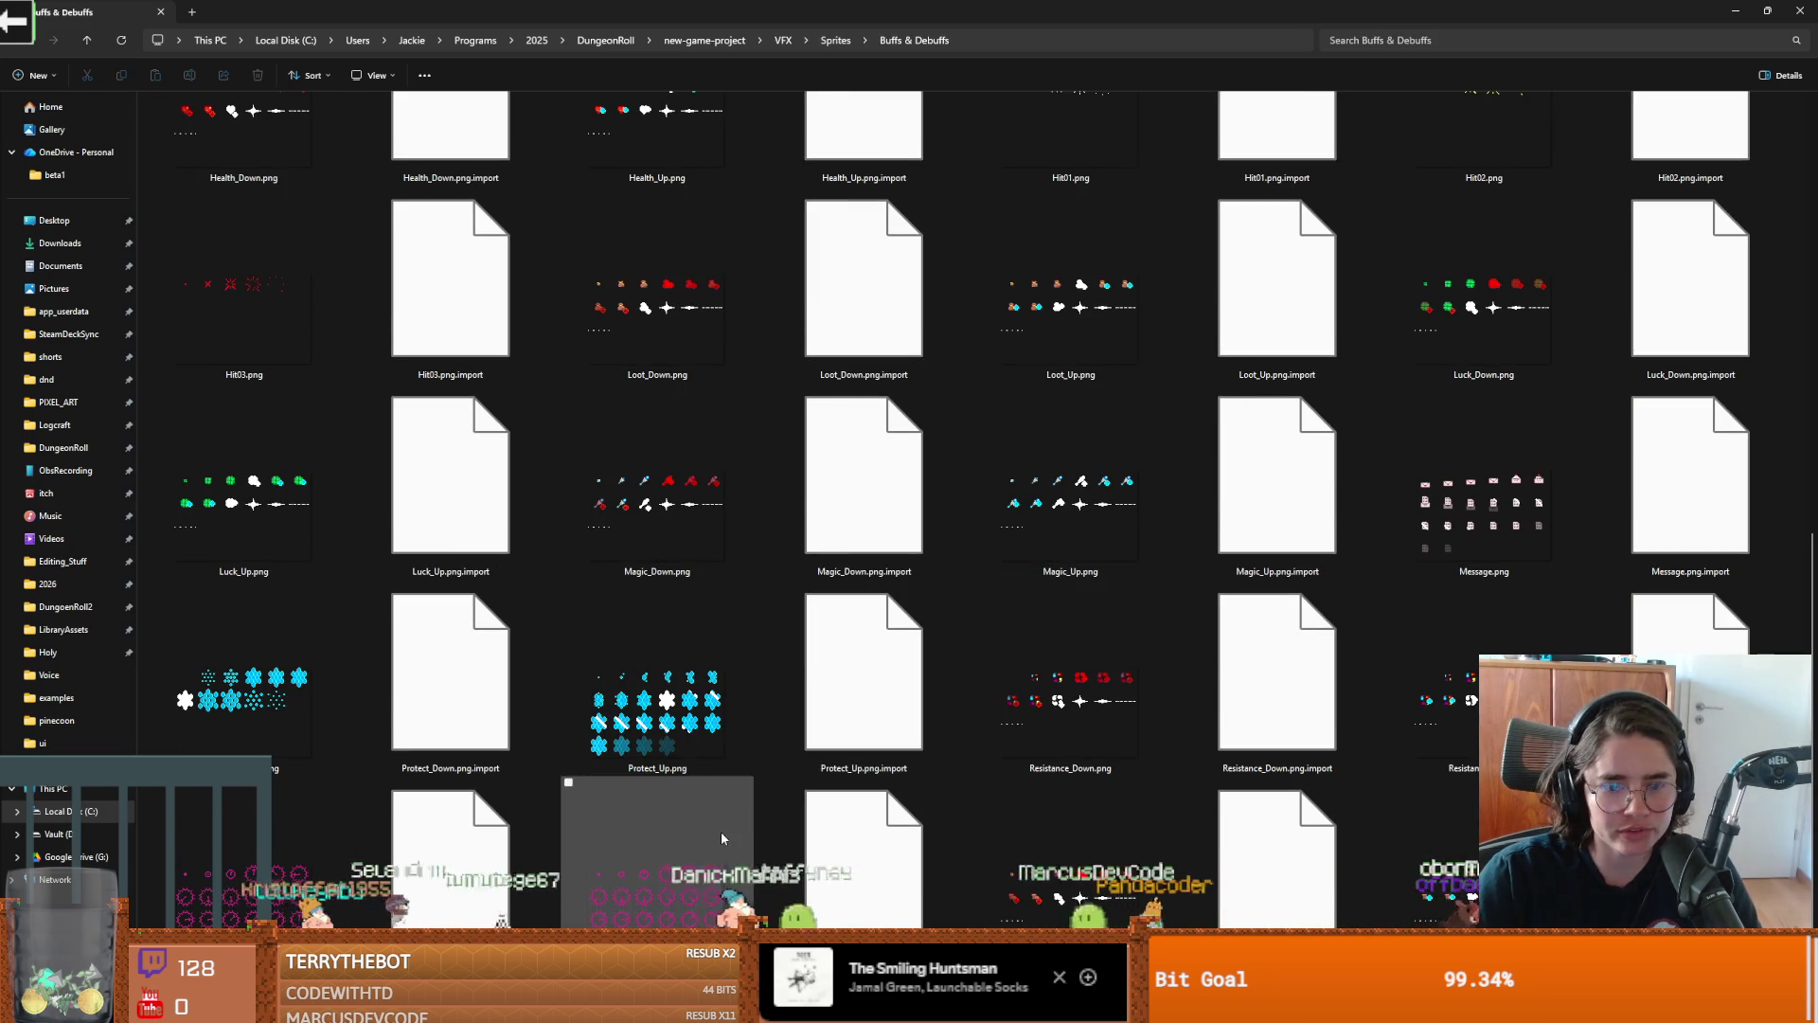
{"action": "scroll", "coordinate": [719, 824], "scroll_direction": "up", "scroll_amount": 10}
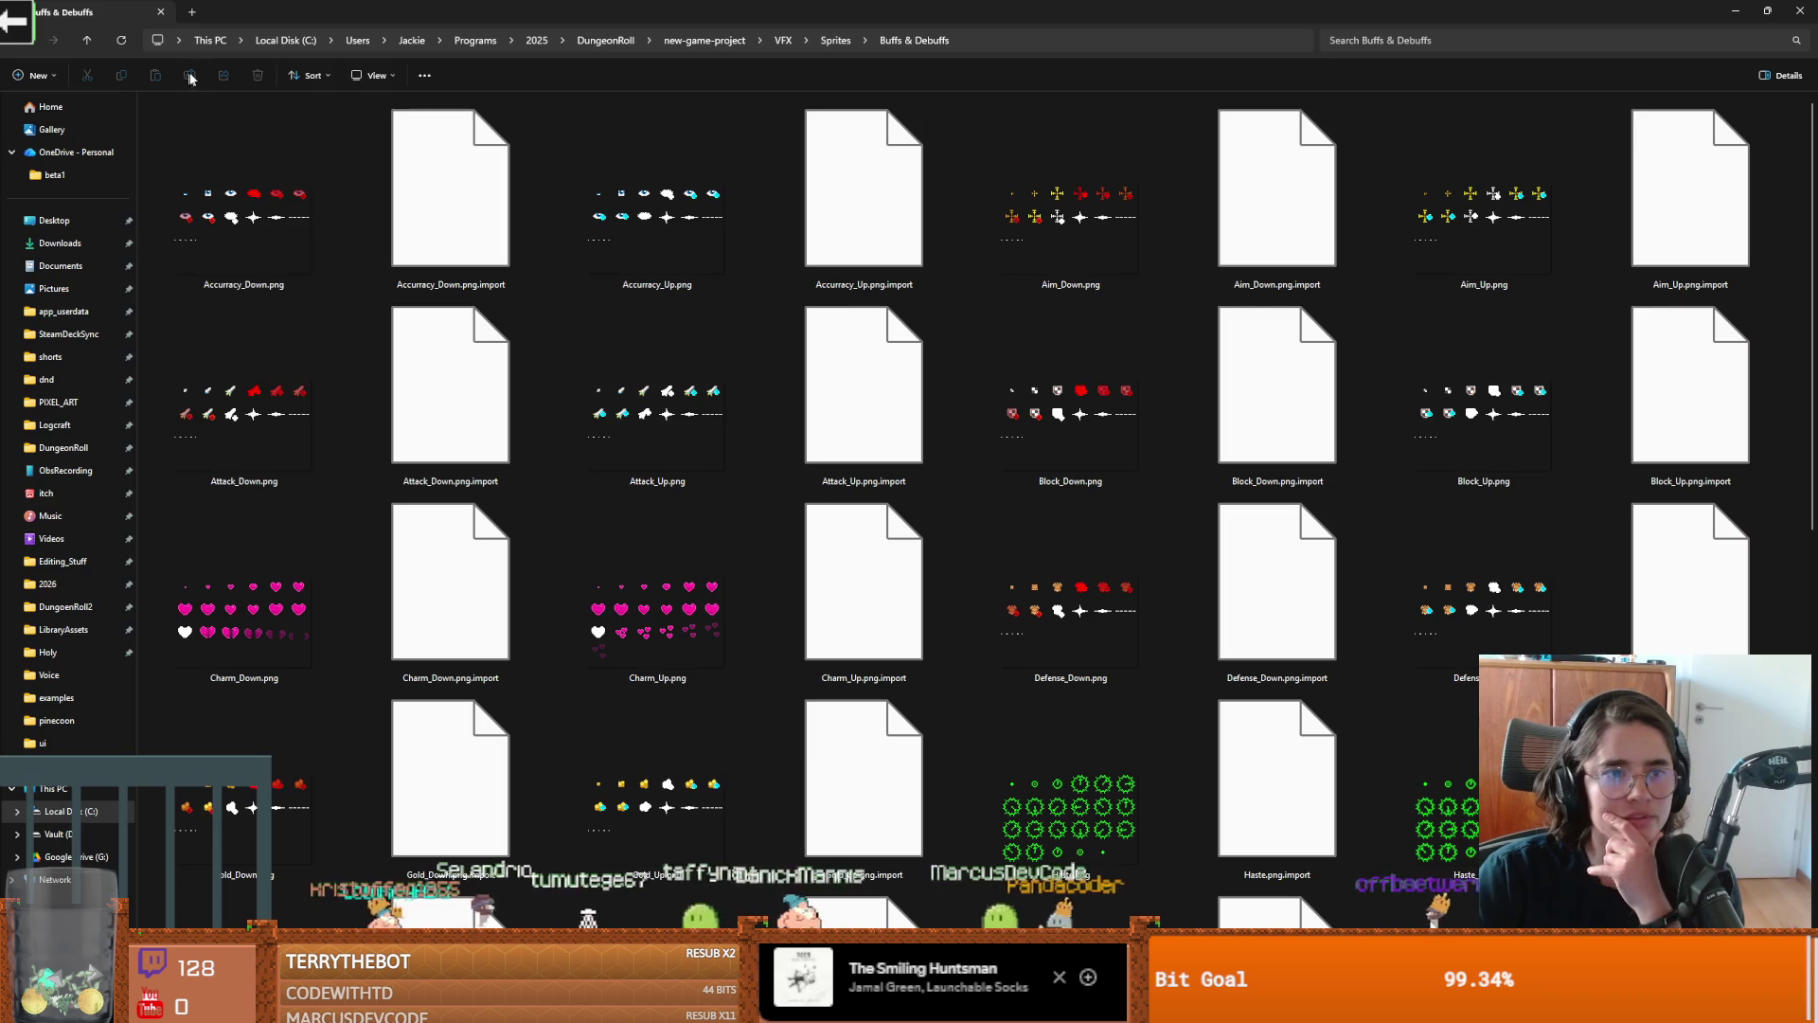
{"action": "left_click", "coordinate": [835, 41]}
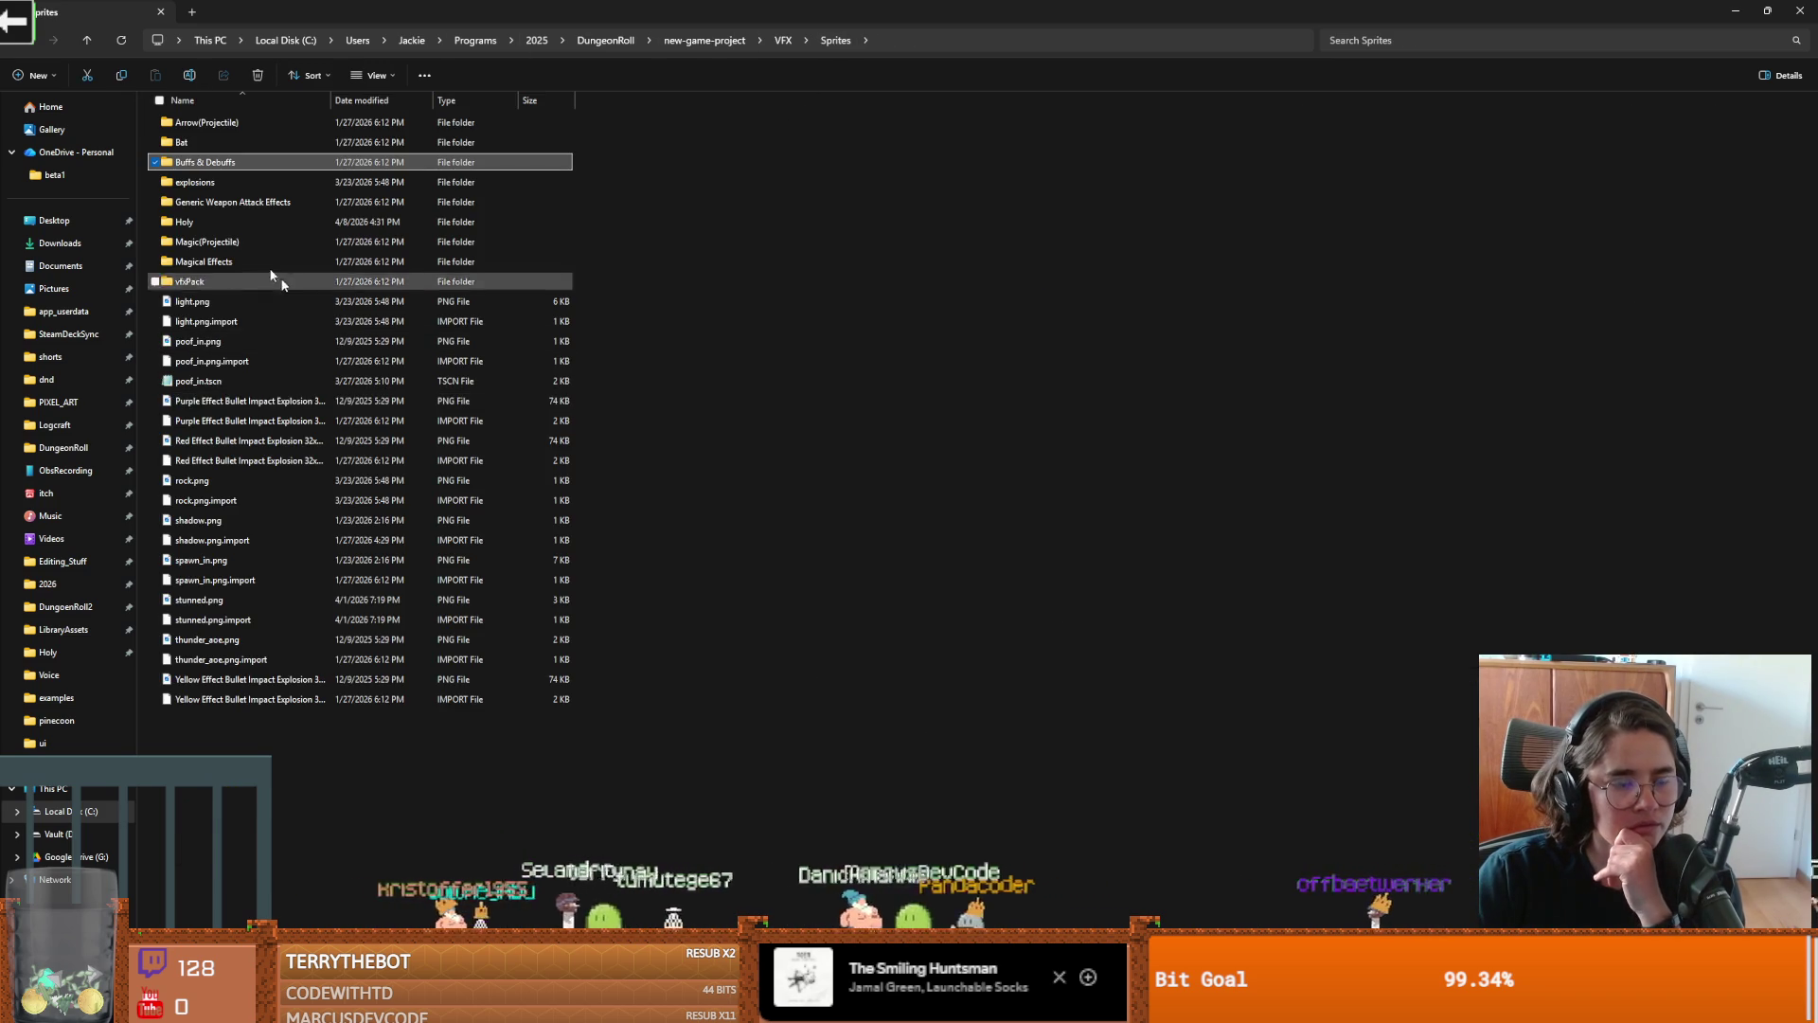
{"action": "double_click", "coordinate": [218, 261]}
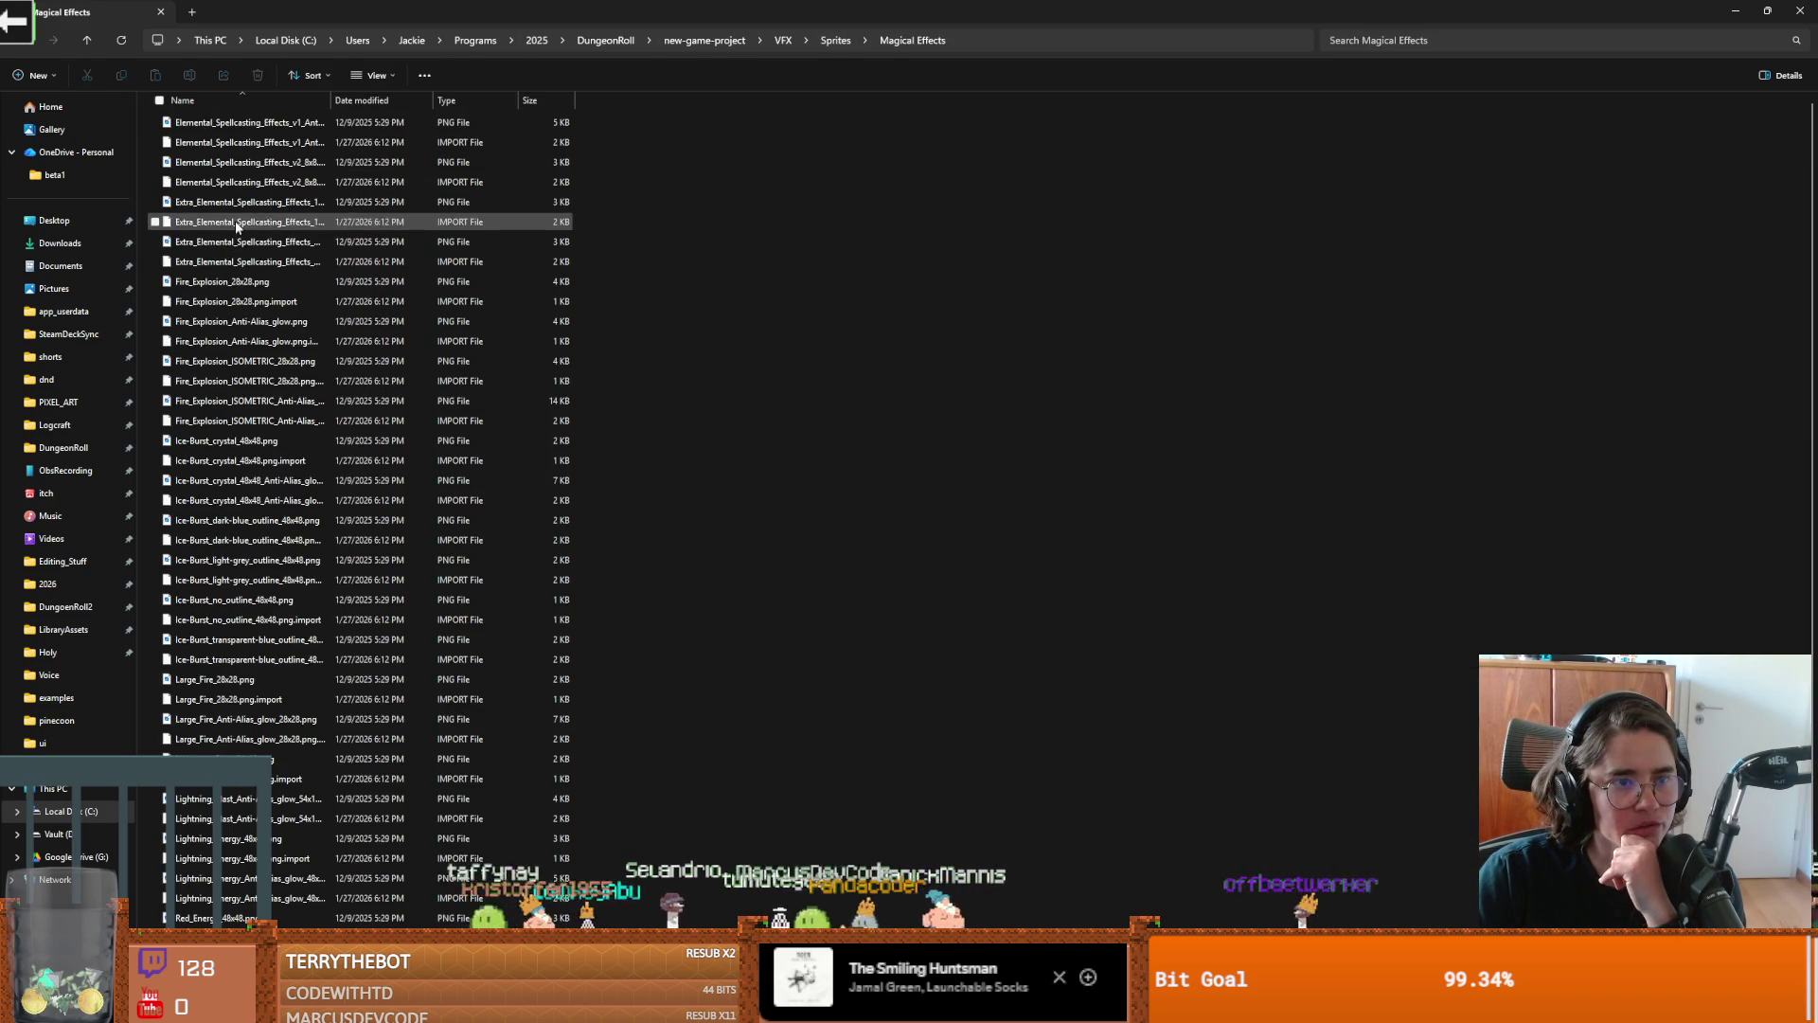
Show the Magical Effects sprites as large thumbnails and scroll through them
{"action": "left_click", "coordinate": [375, 74]}
{"action": "left_click", "coordinate": [394, 131]}
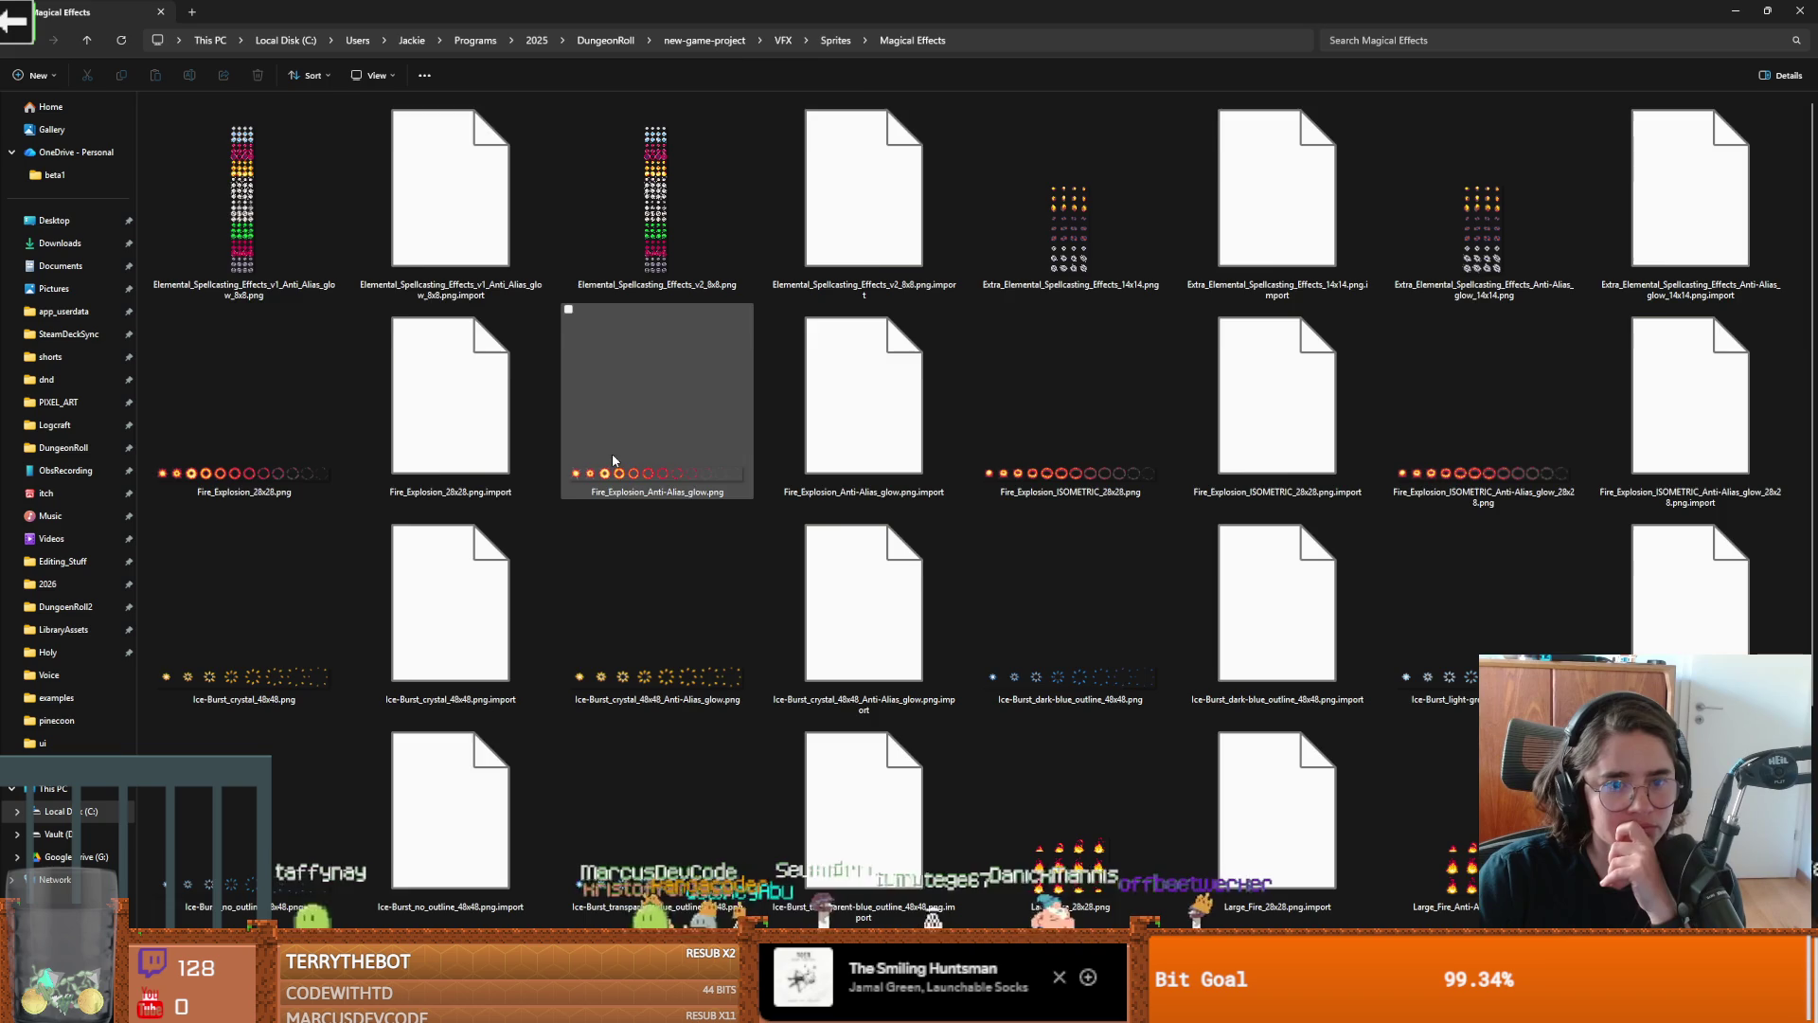
{"action": "scroll", "coordinate": [753, 498], "scroll_direction": "down", "scroll_amount": 3}
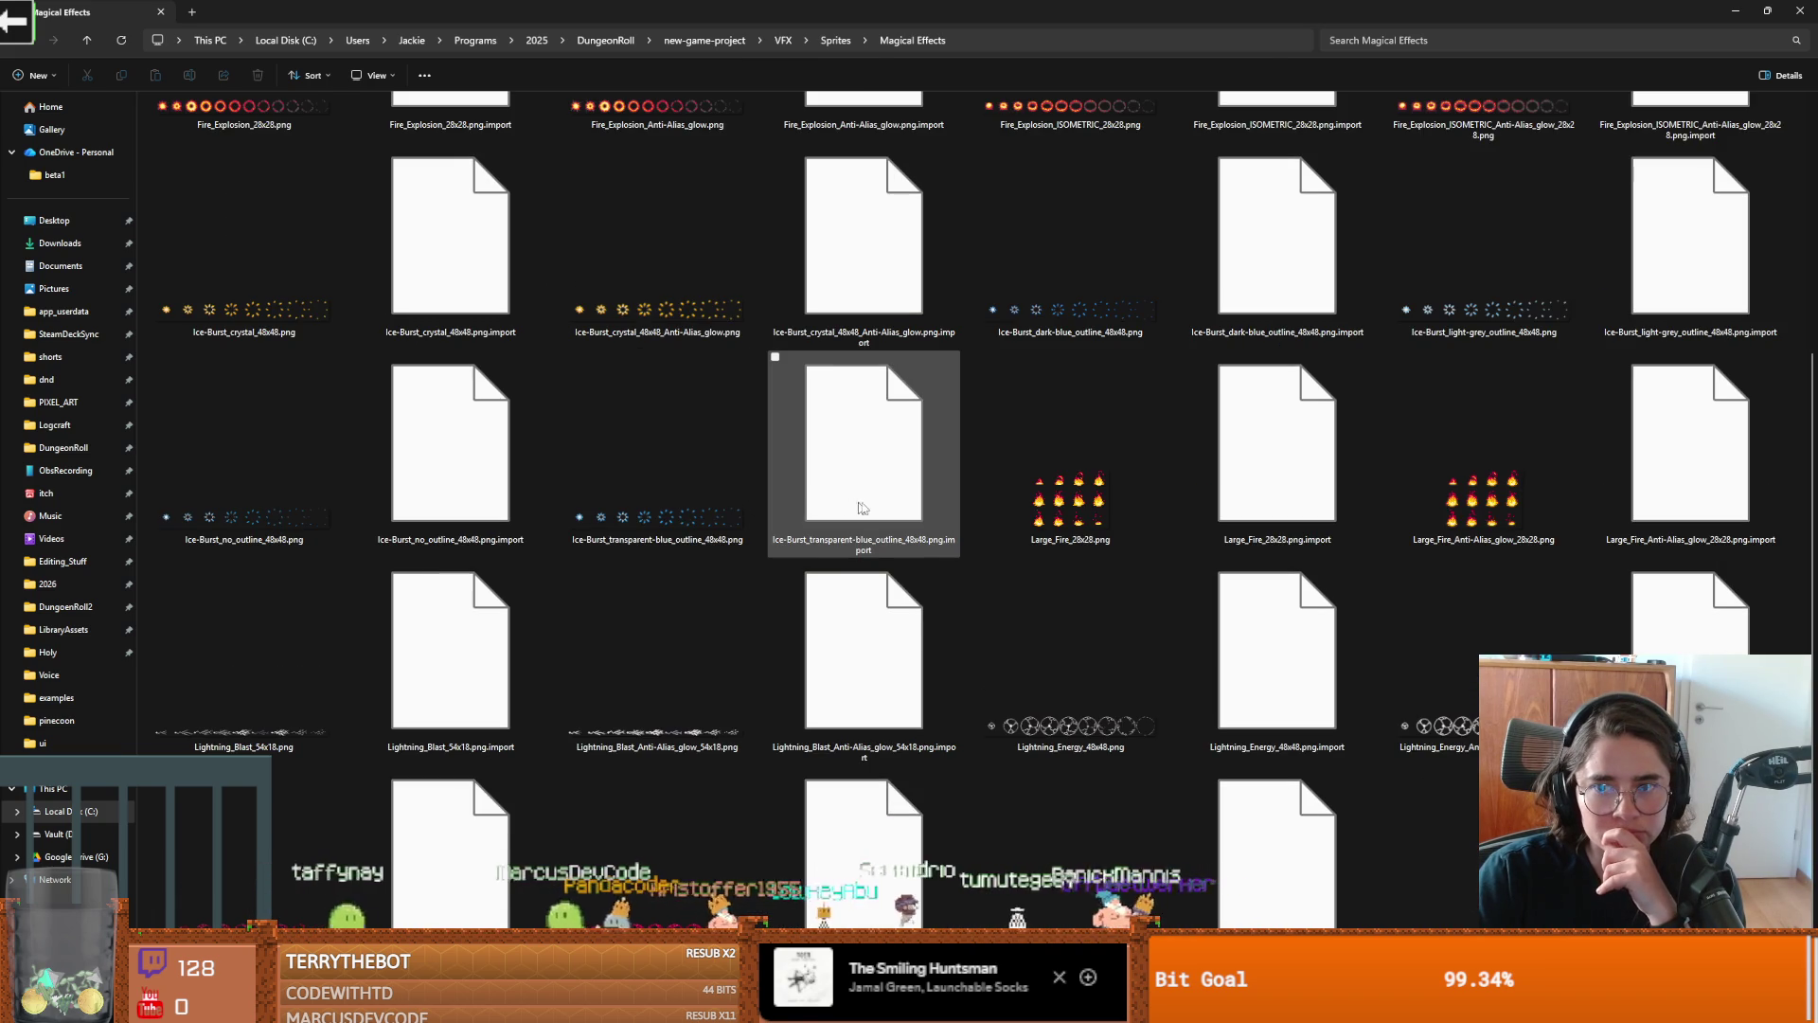
{"action": "scroll", "coordinate": [943, 605], "scroll_direction": "up", "scroll_amount": 1}
{"action": "scroll", "coordinate": [943, 605], "scroll_direction": "down", "scroll_amount": 1}
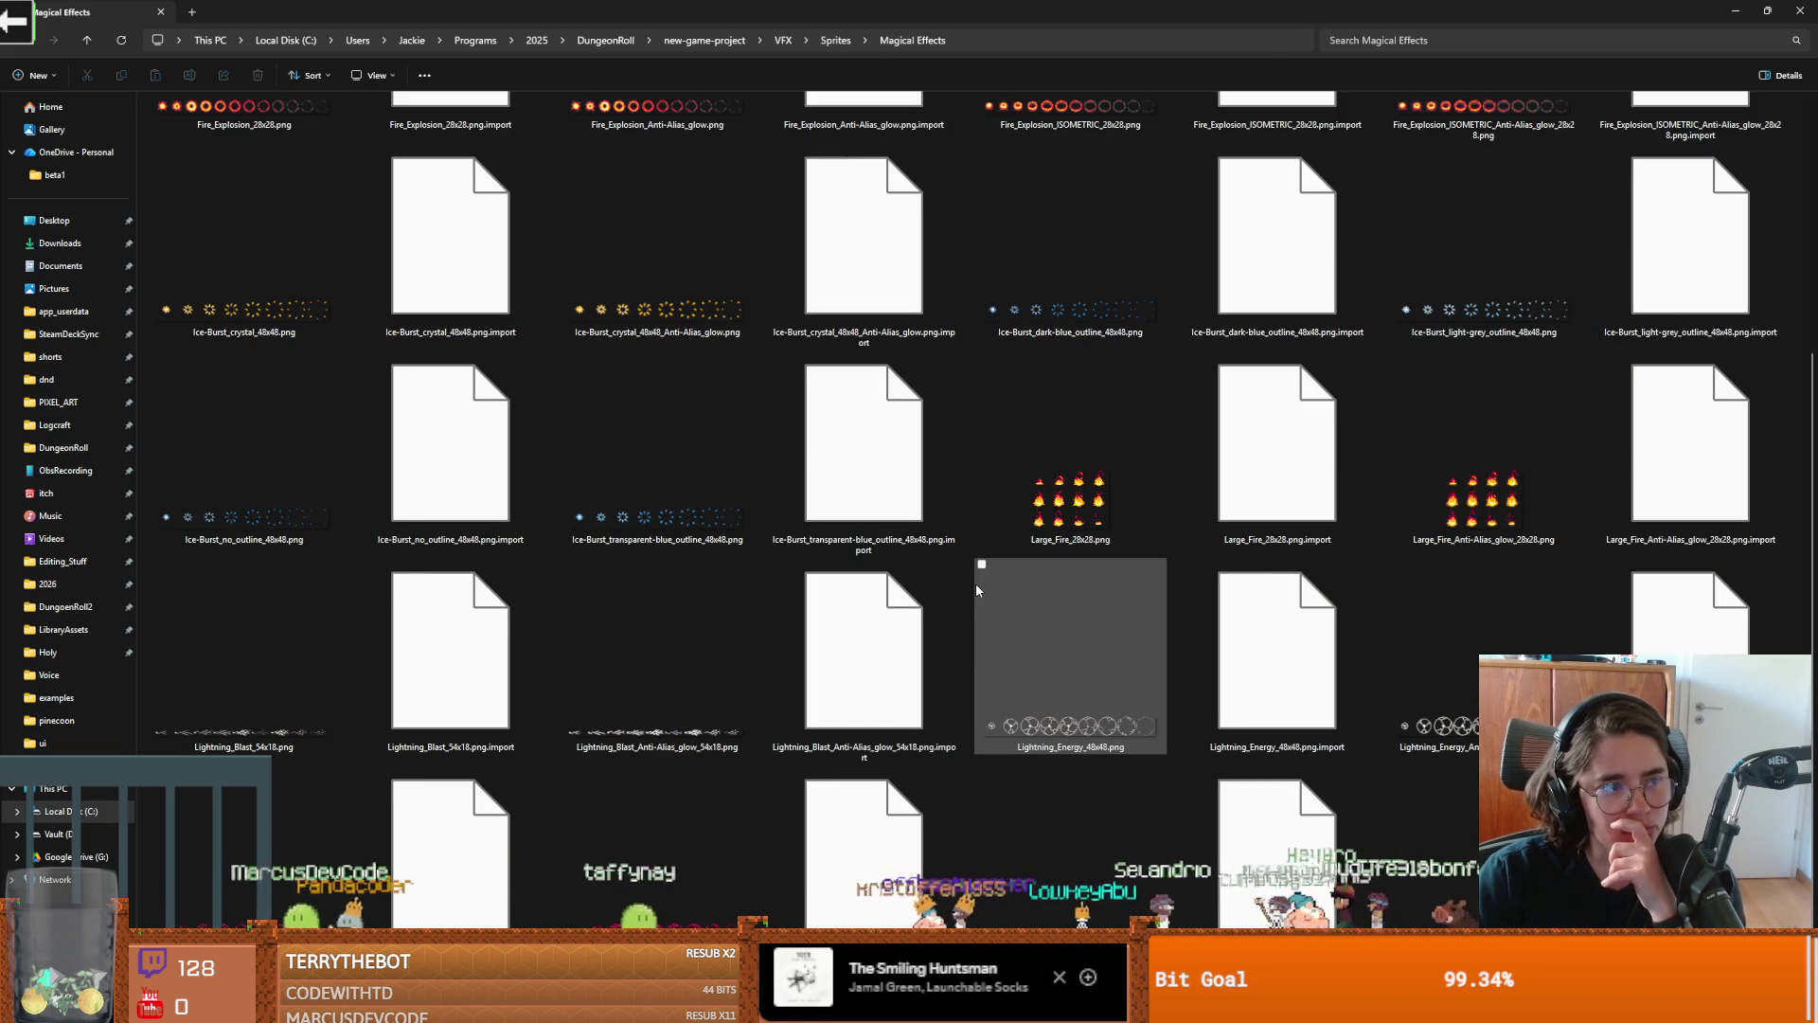
{"action": "scroll", "coordinate": [980, 578], "scroll_direction": "up", "scroll_amount": 3}
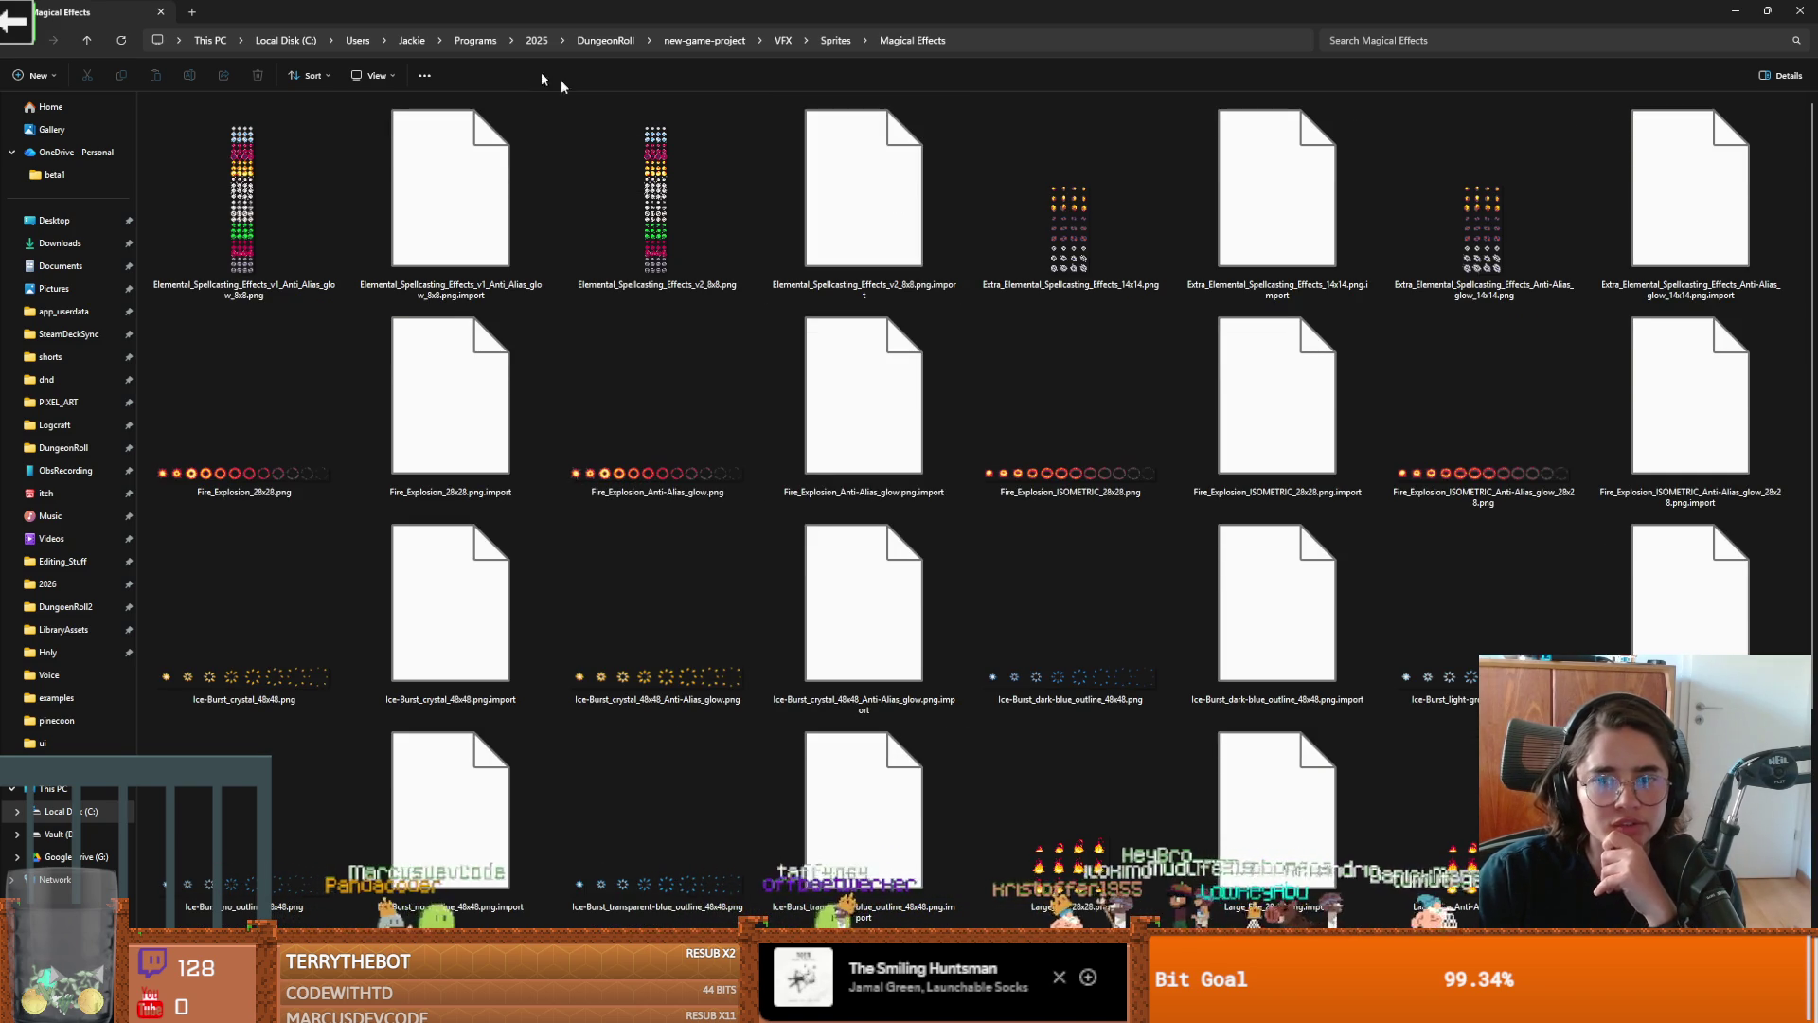
Show Sprites as extra-large icons and open Red Effect Bullet Impact Explosion 32x32.png
{"action": "left_click", "coordinate": [837, 40]}
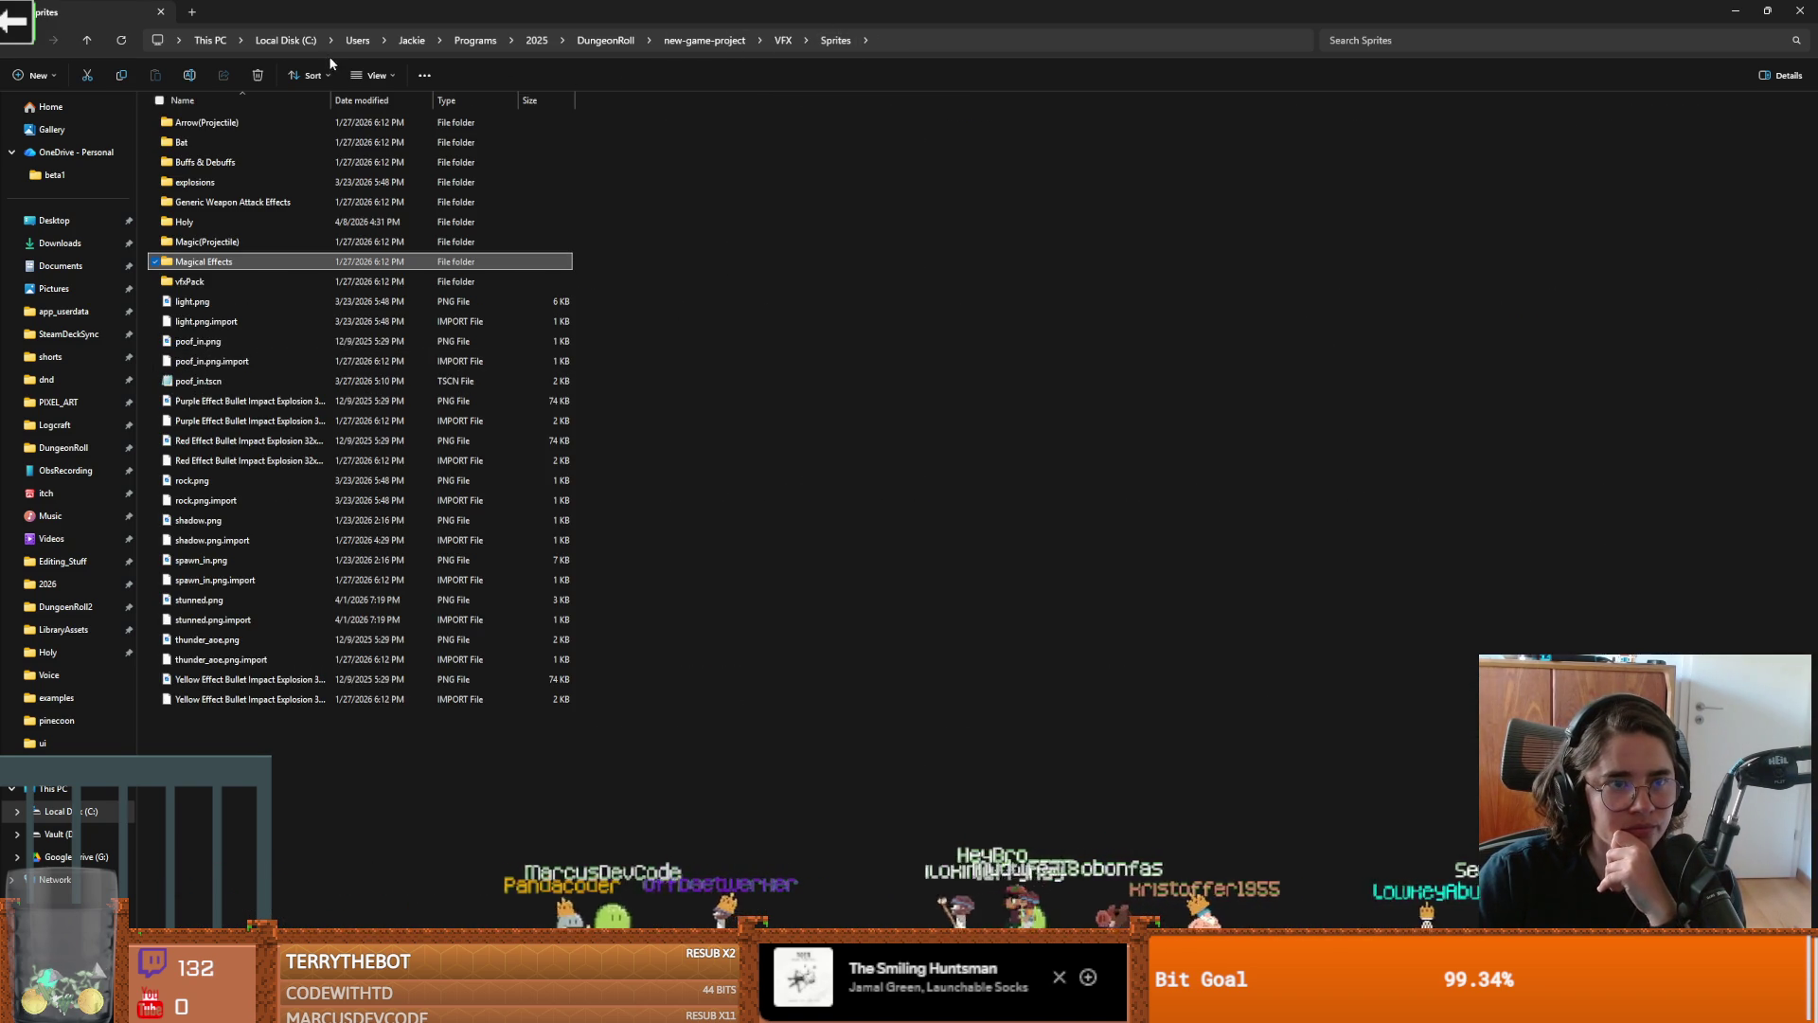
{"action": "left_click", "coordinate": [374, 75]}
{"action": "left_click", "coordinate": [379, 107]}
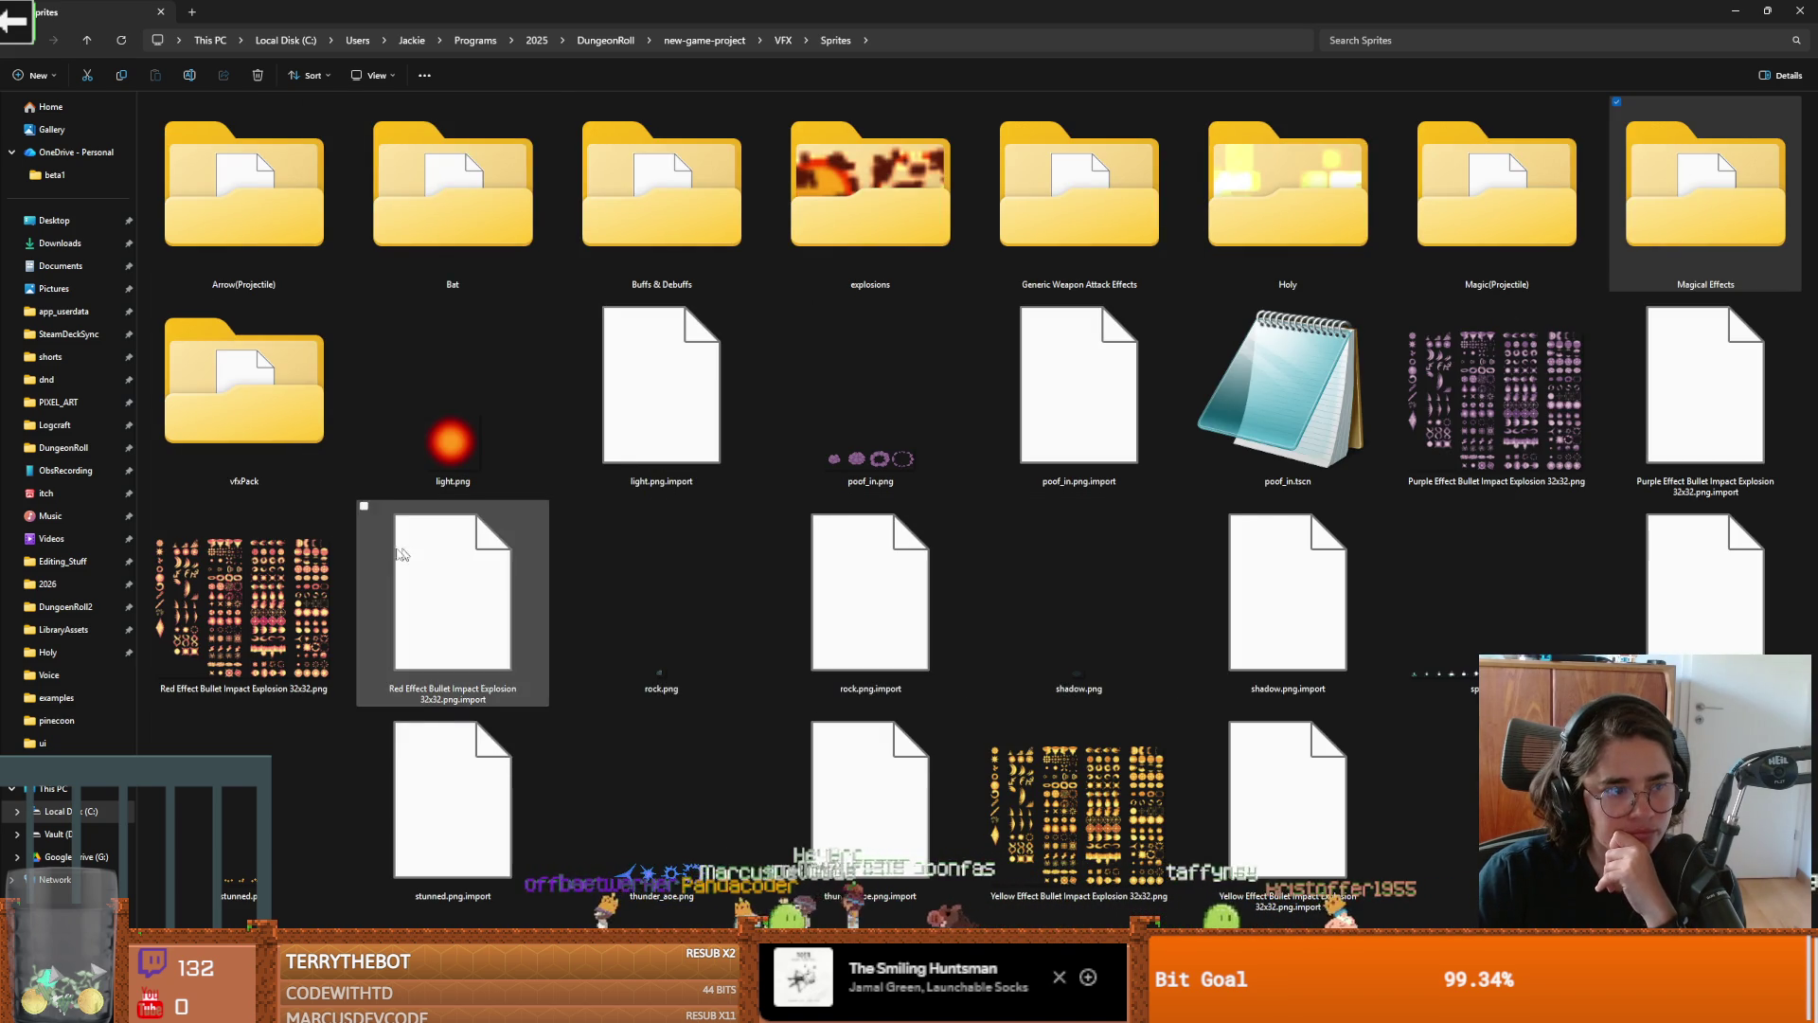
{"action": "double_click", "coordinate": [334, 564]}
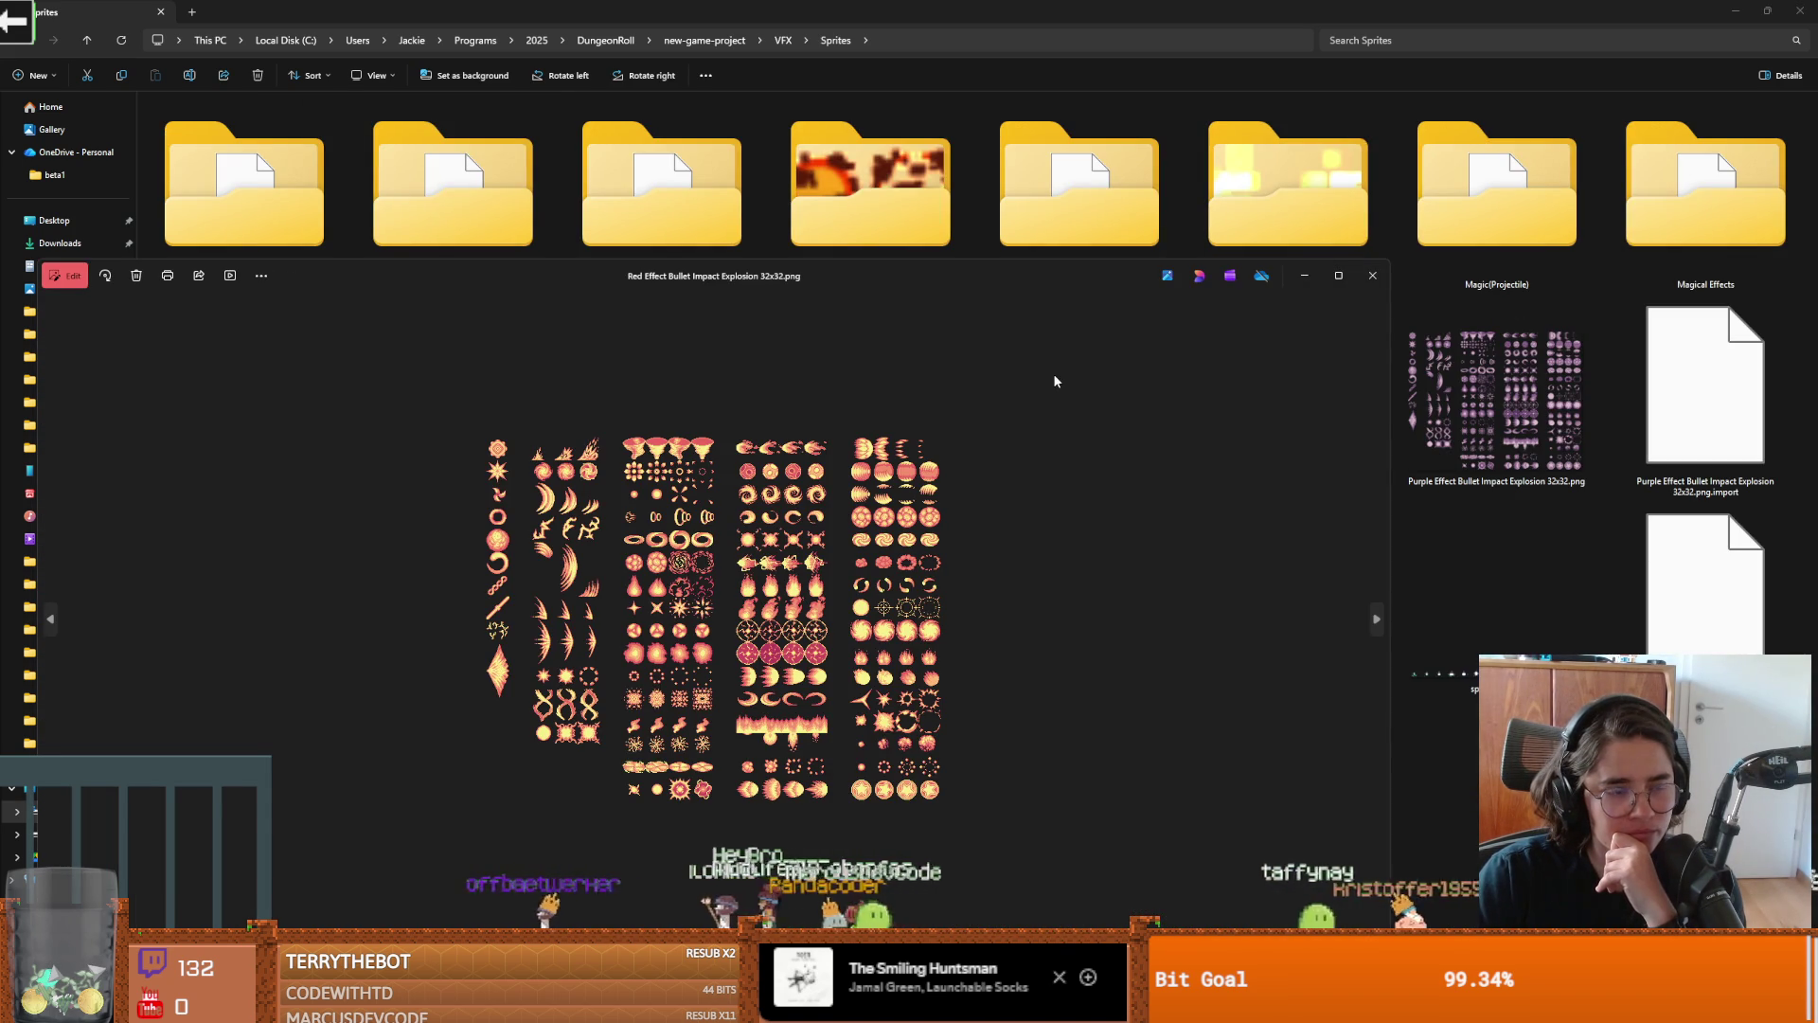
Maximize Photos and zoom around the Red Effect Bullet Impact Explosion 32x32 sheet
{"action": "left_click", "coordinate": [1338, 276]}
{"action": "scroll", "coordinate": [788, 502], "scroll_direction": "up", "scroll_amount": 5}
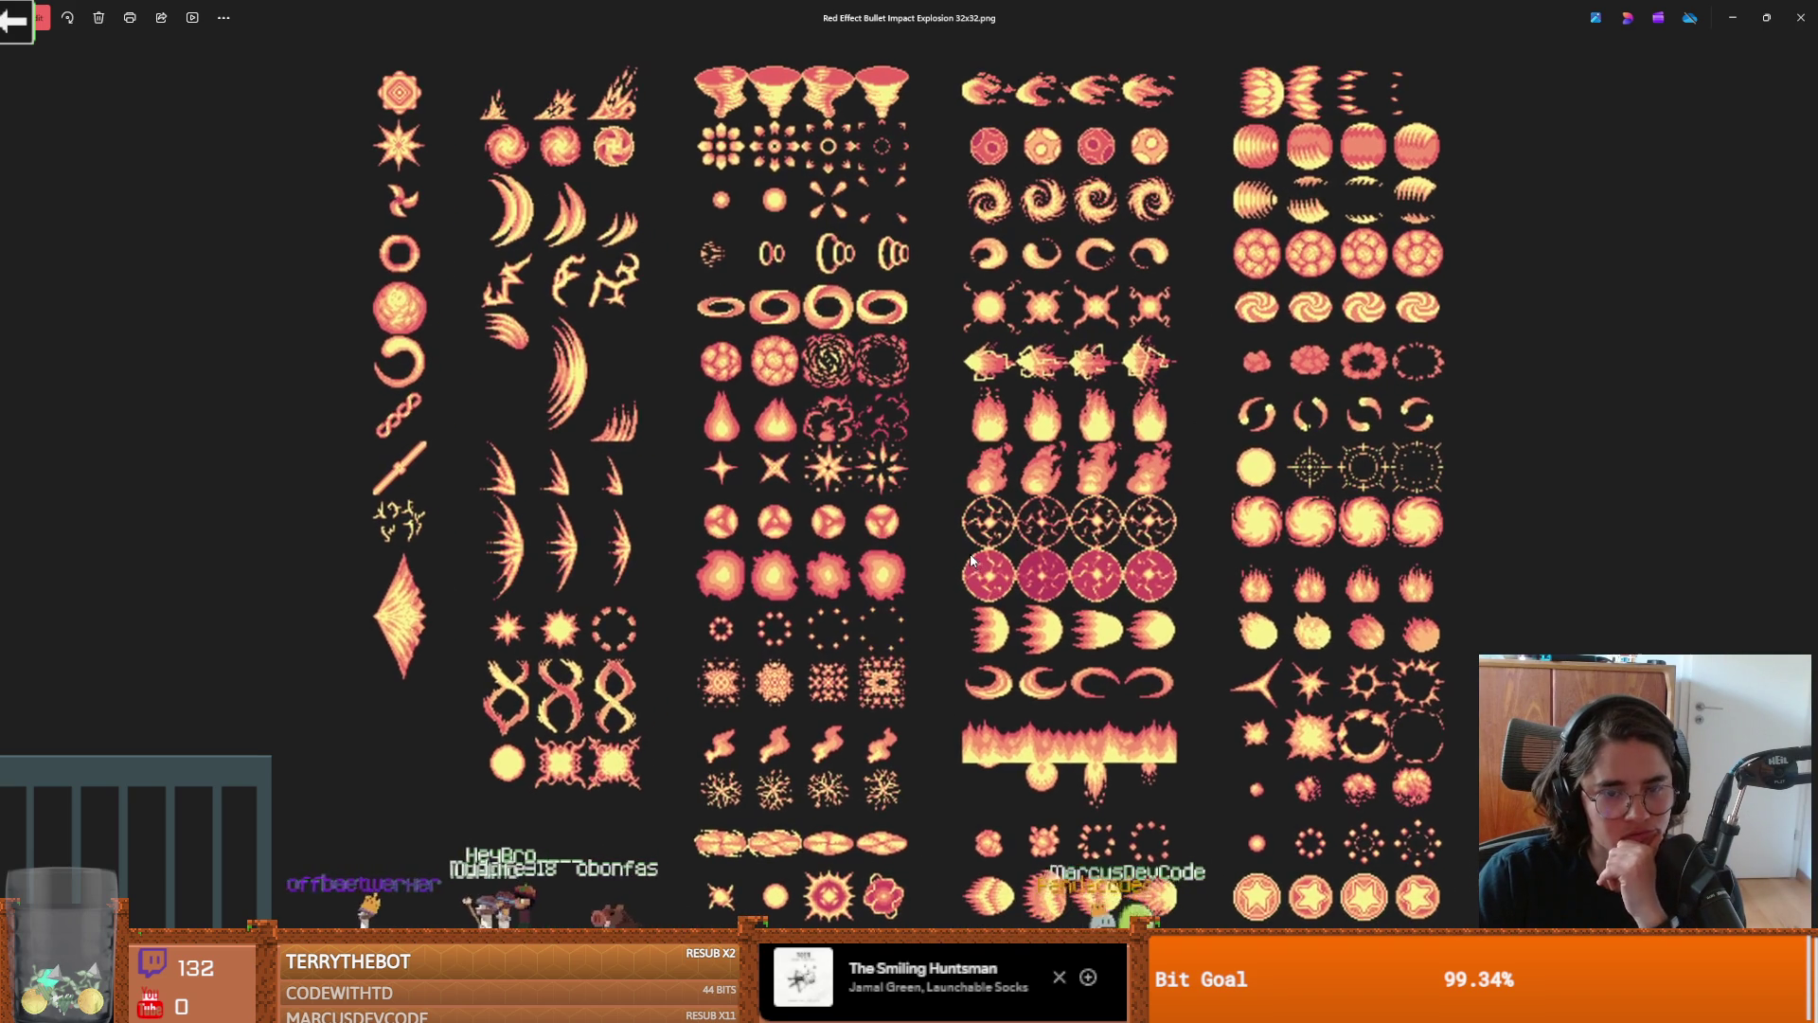
{"action": "scroll", "coordinate": [1061, 547], "scroll_direction": "up", "scroll_amount": 1}
{"action": "scroll", "coordinate": [1074, 542], "scroll_direction": "down", "scroll_amount": 2}
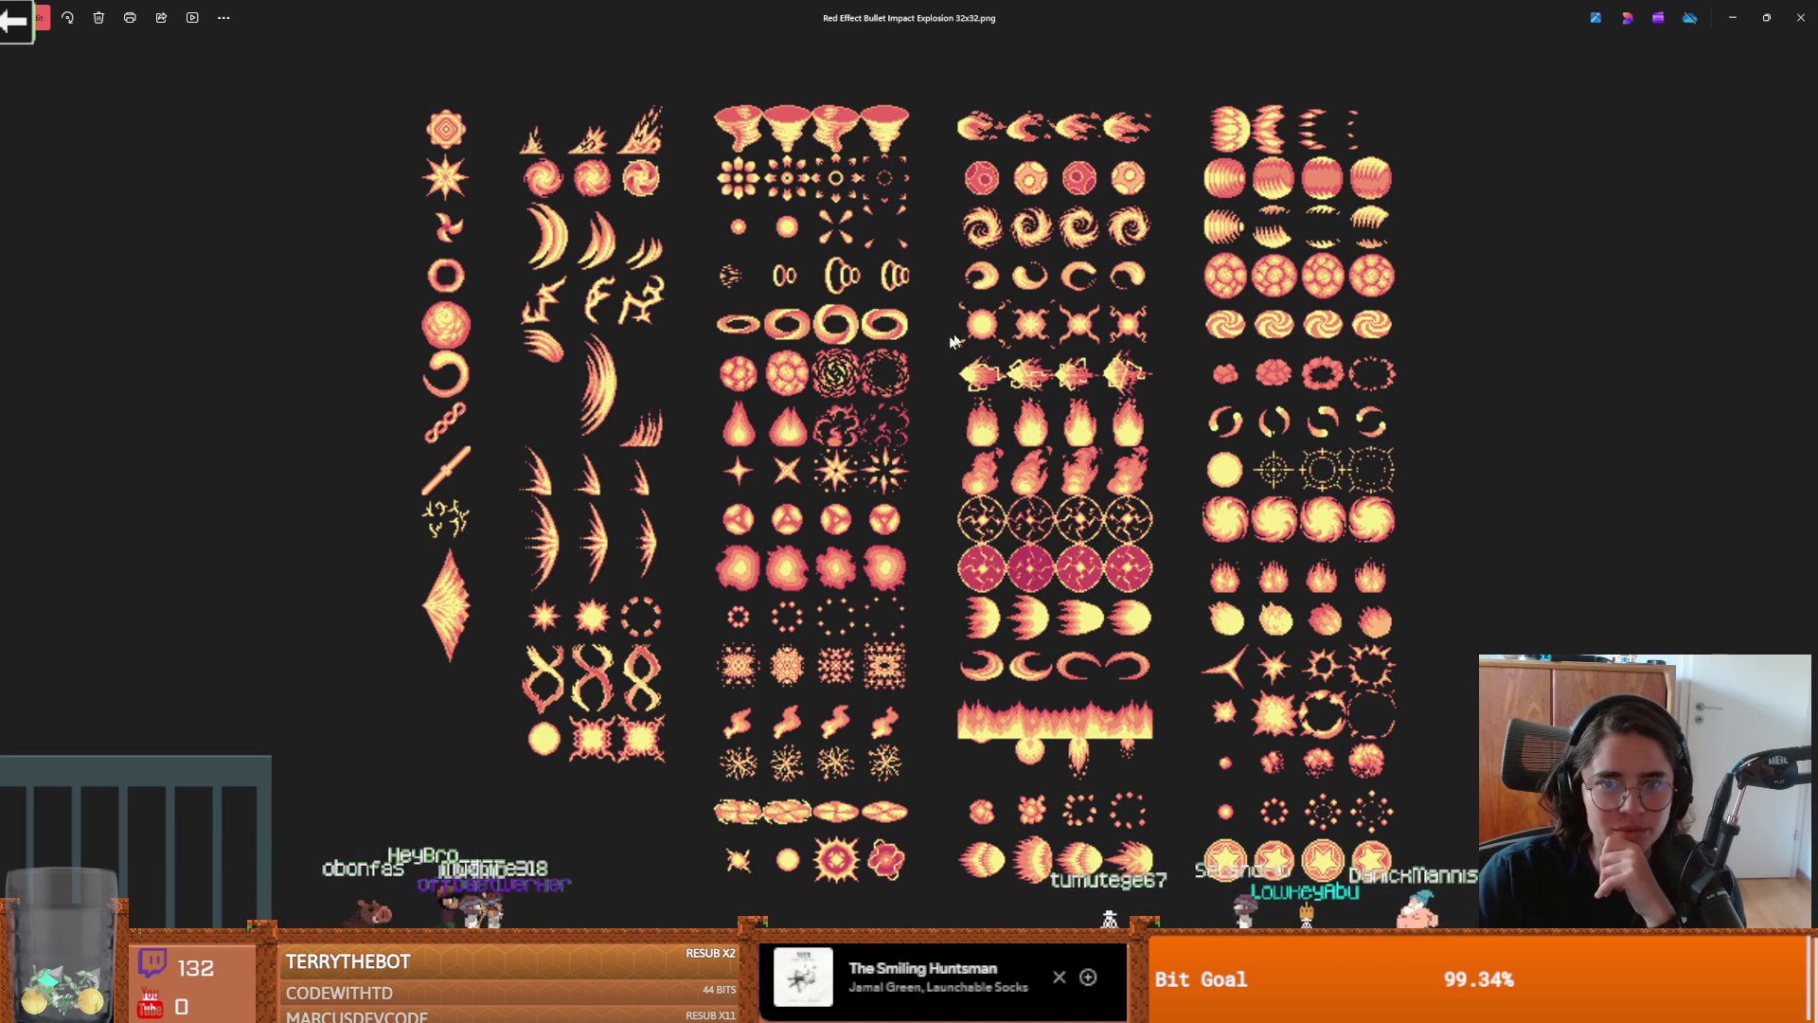
Close the image viewer, open vfxPack, and show its files as extra-large thumbnails
{"action": "double_click", "coordinate": [1326, 10]}
{"action": "left_click", "coordinate": [1515, 270]}
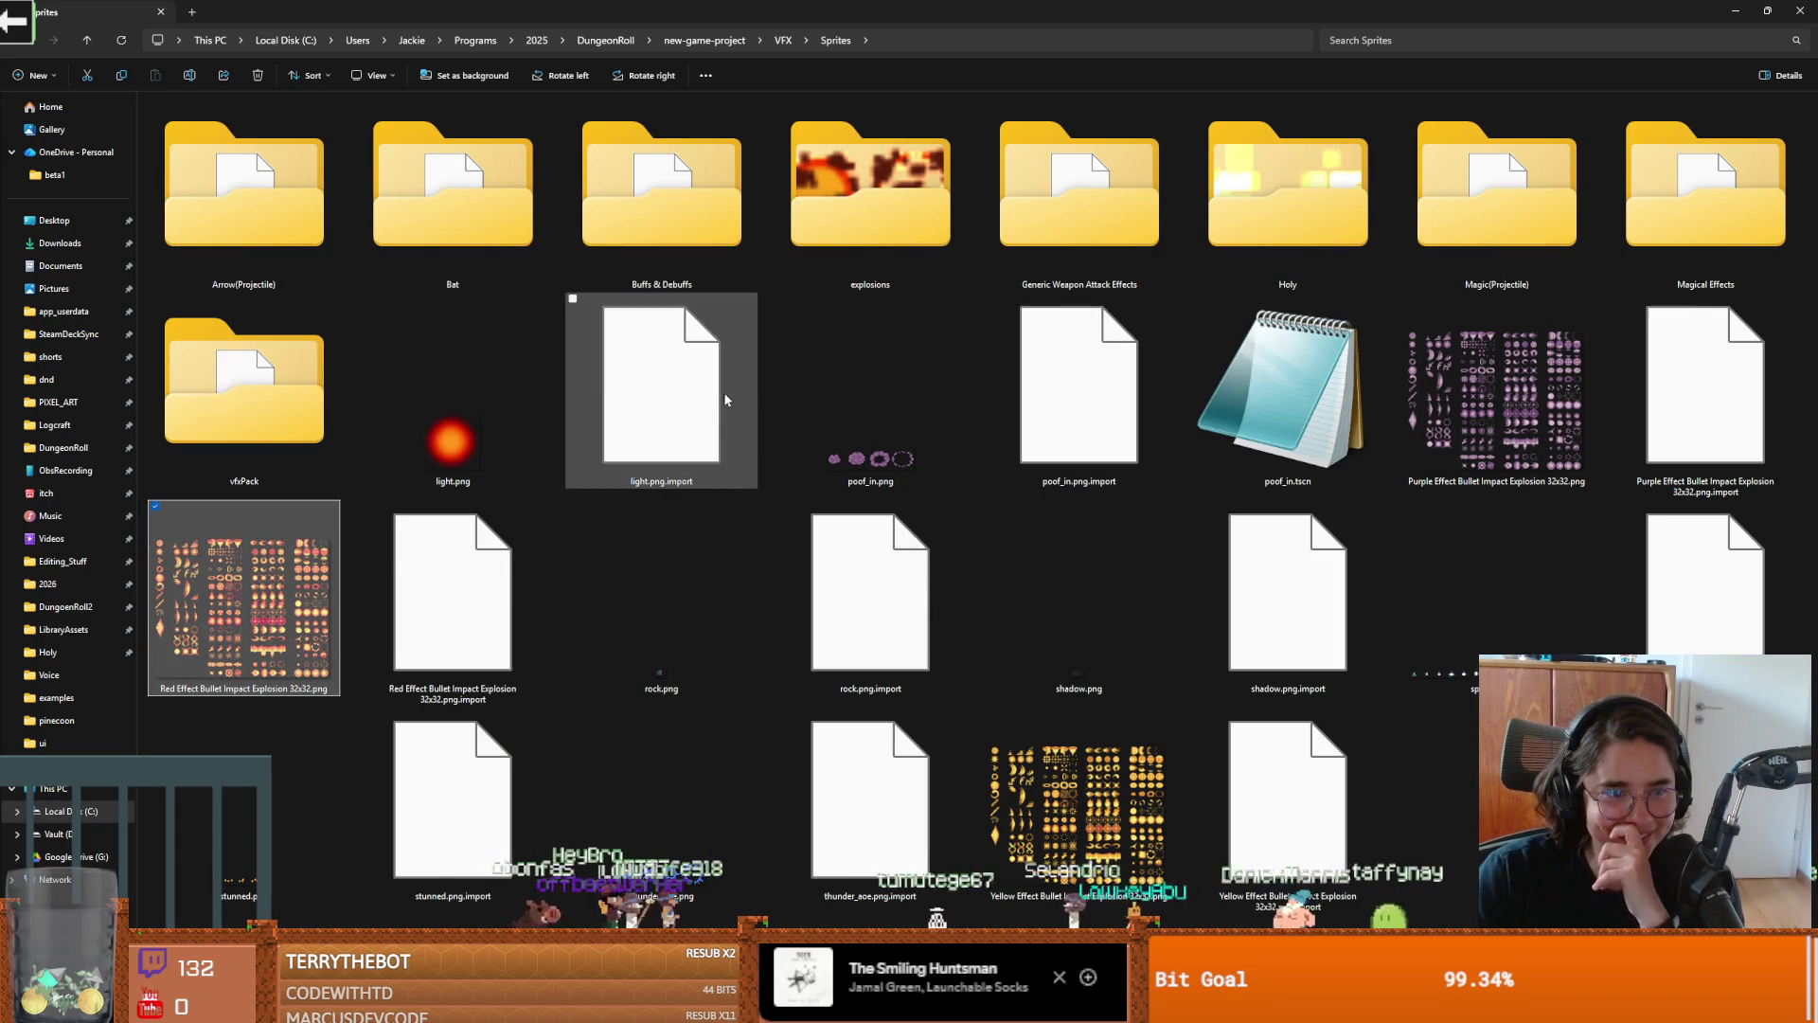
{"action": "mouse_move", "coordinate": [244, 398]}
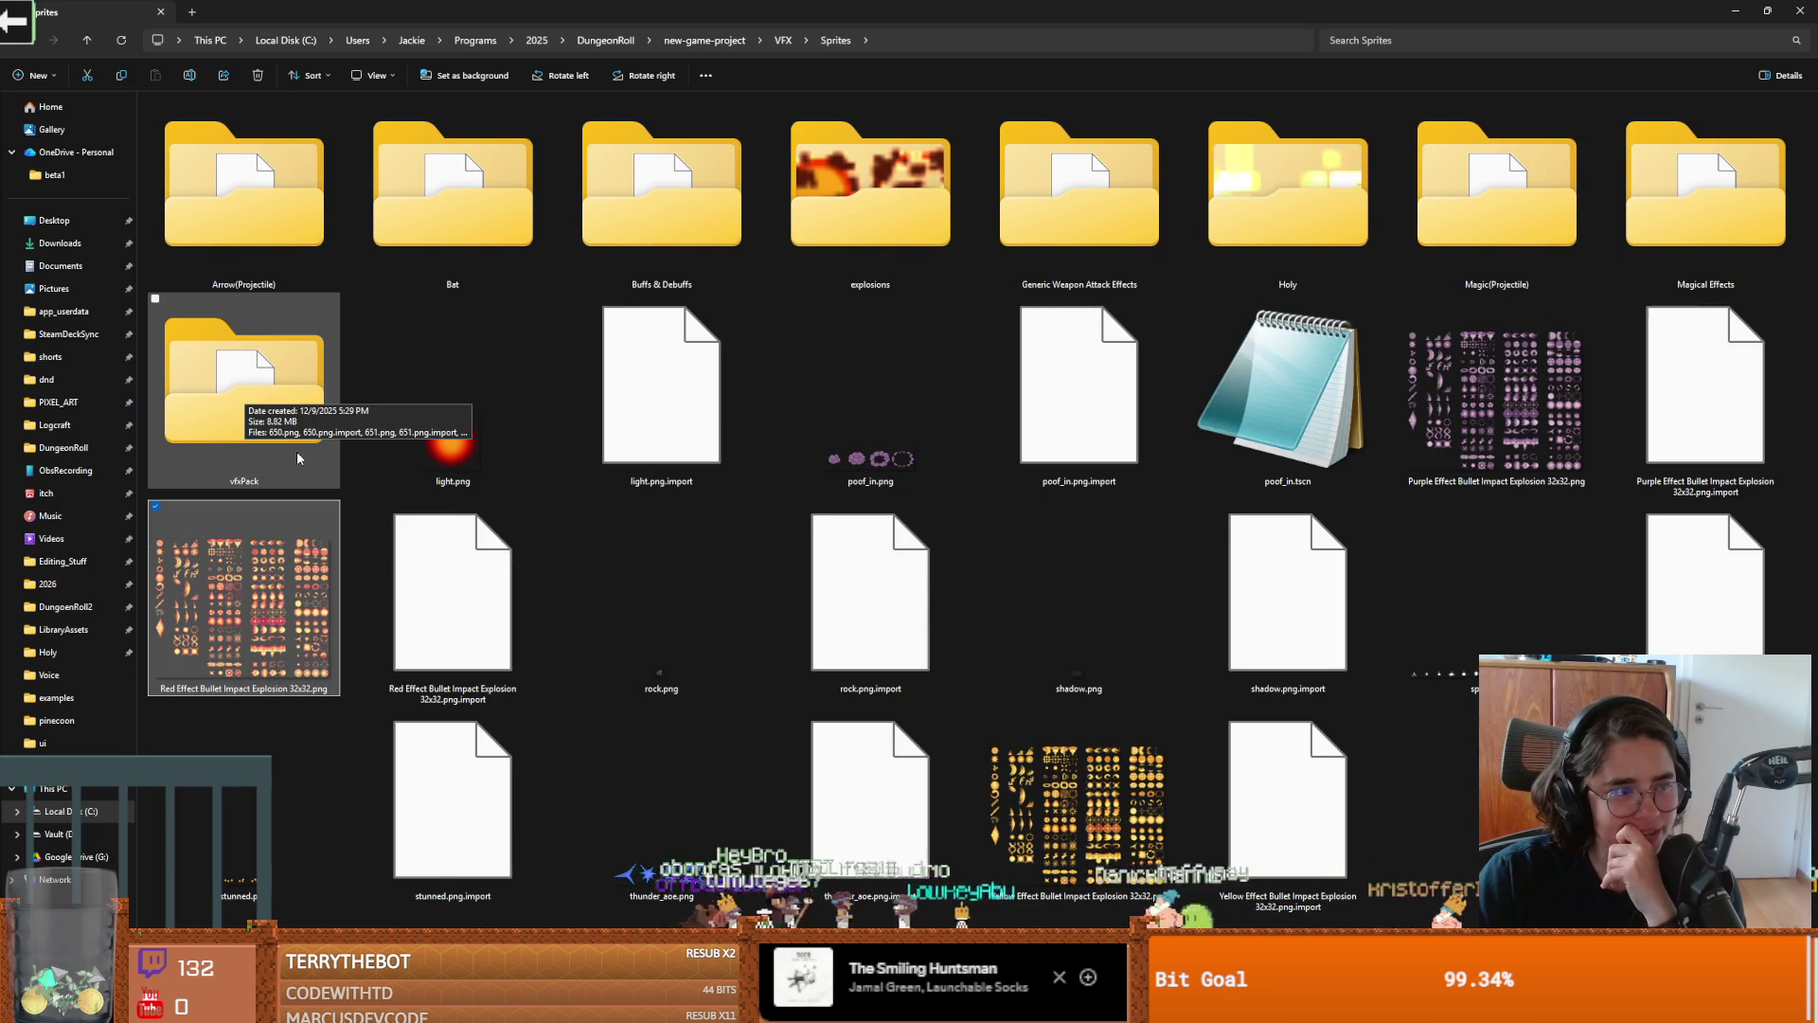
{"action": "double_click", "coordinate": [252, 394]}
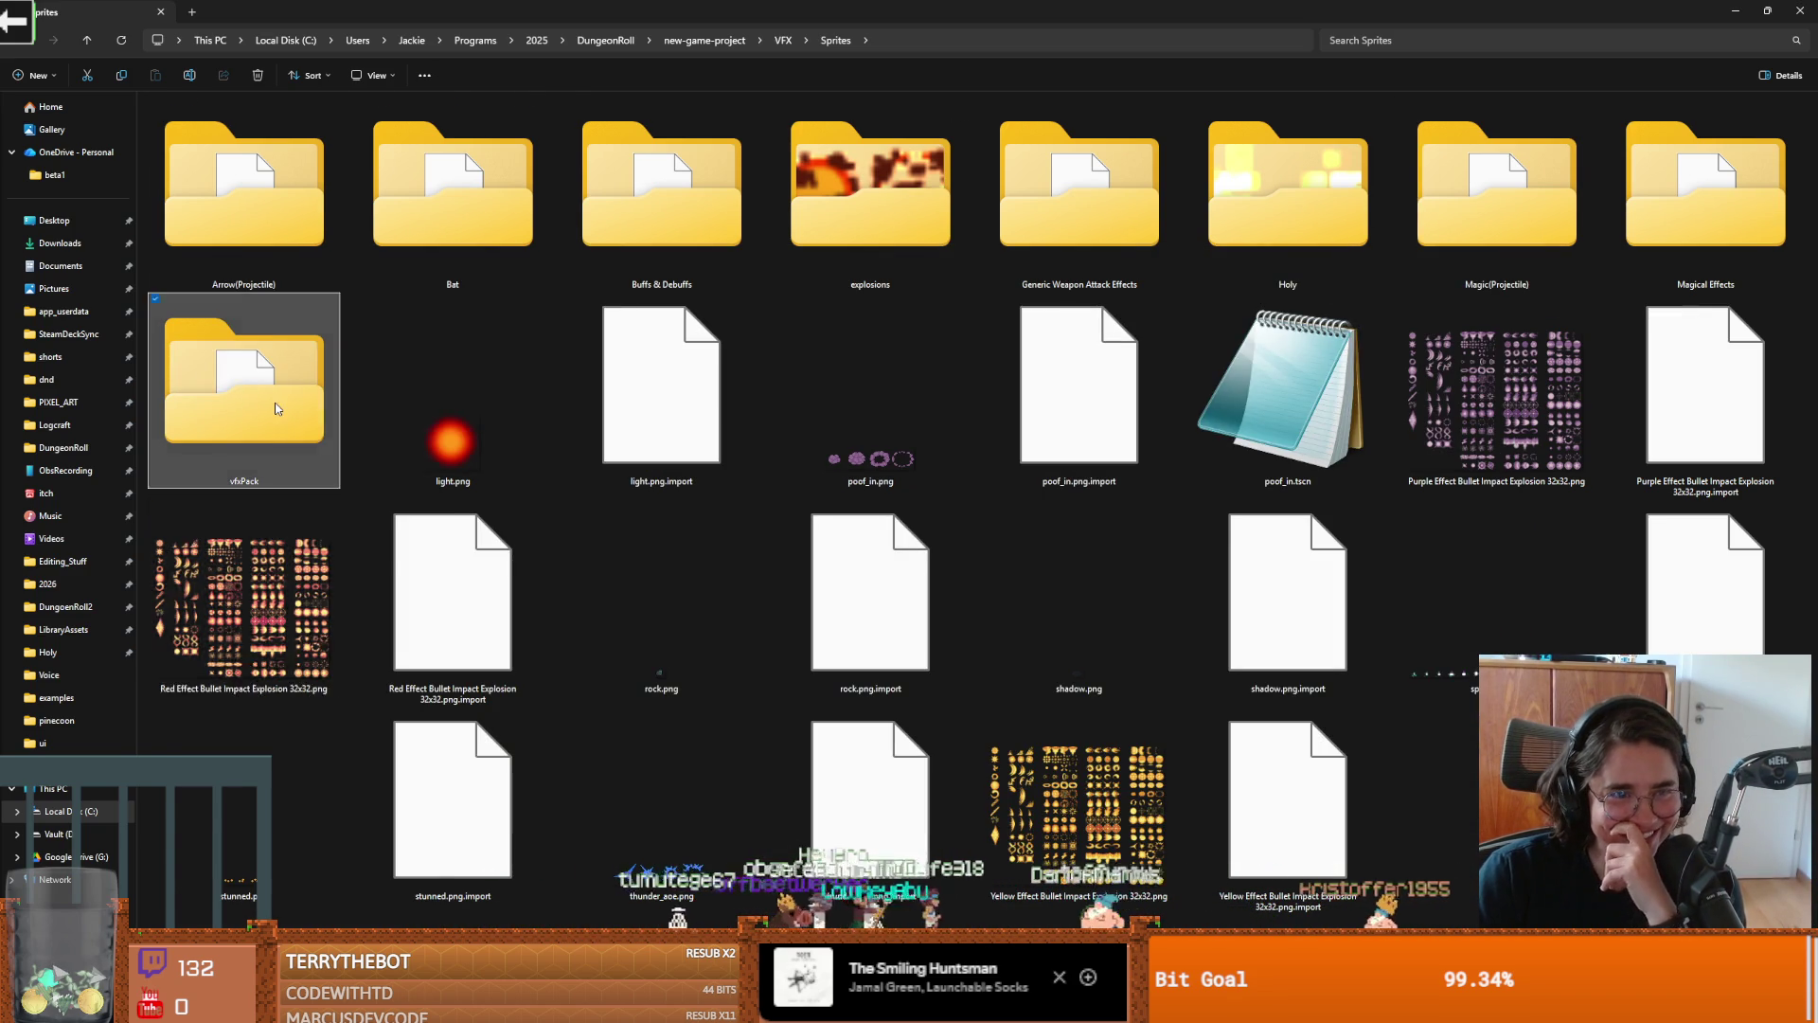
{"action": "left_click", "coordinate": [370, 75]}
{"action": "left_click", "coordinate": [392, 109]}
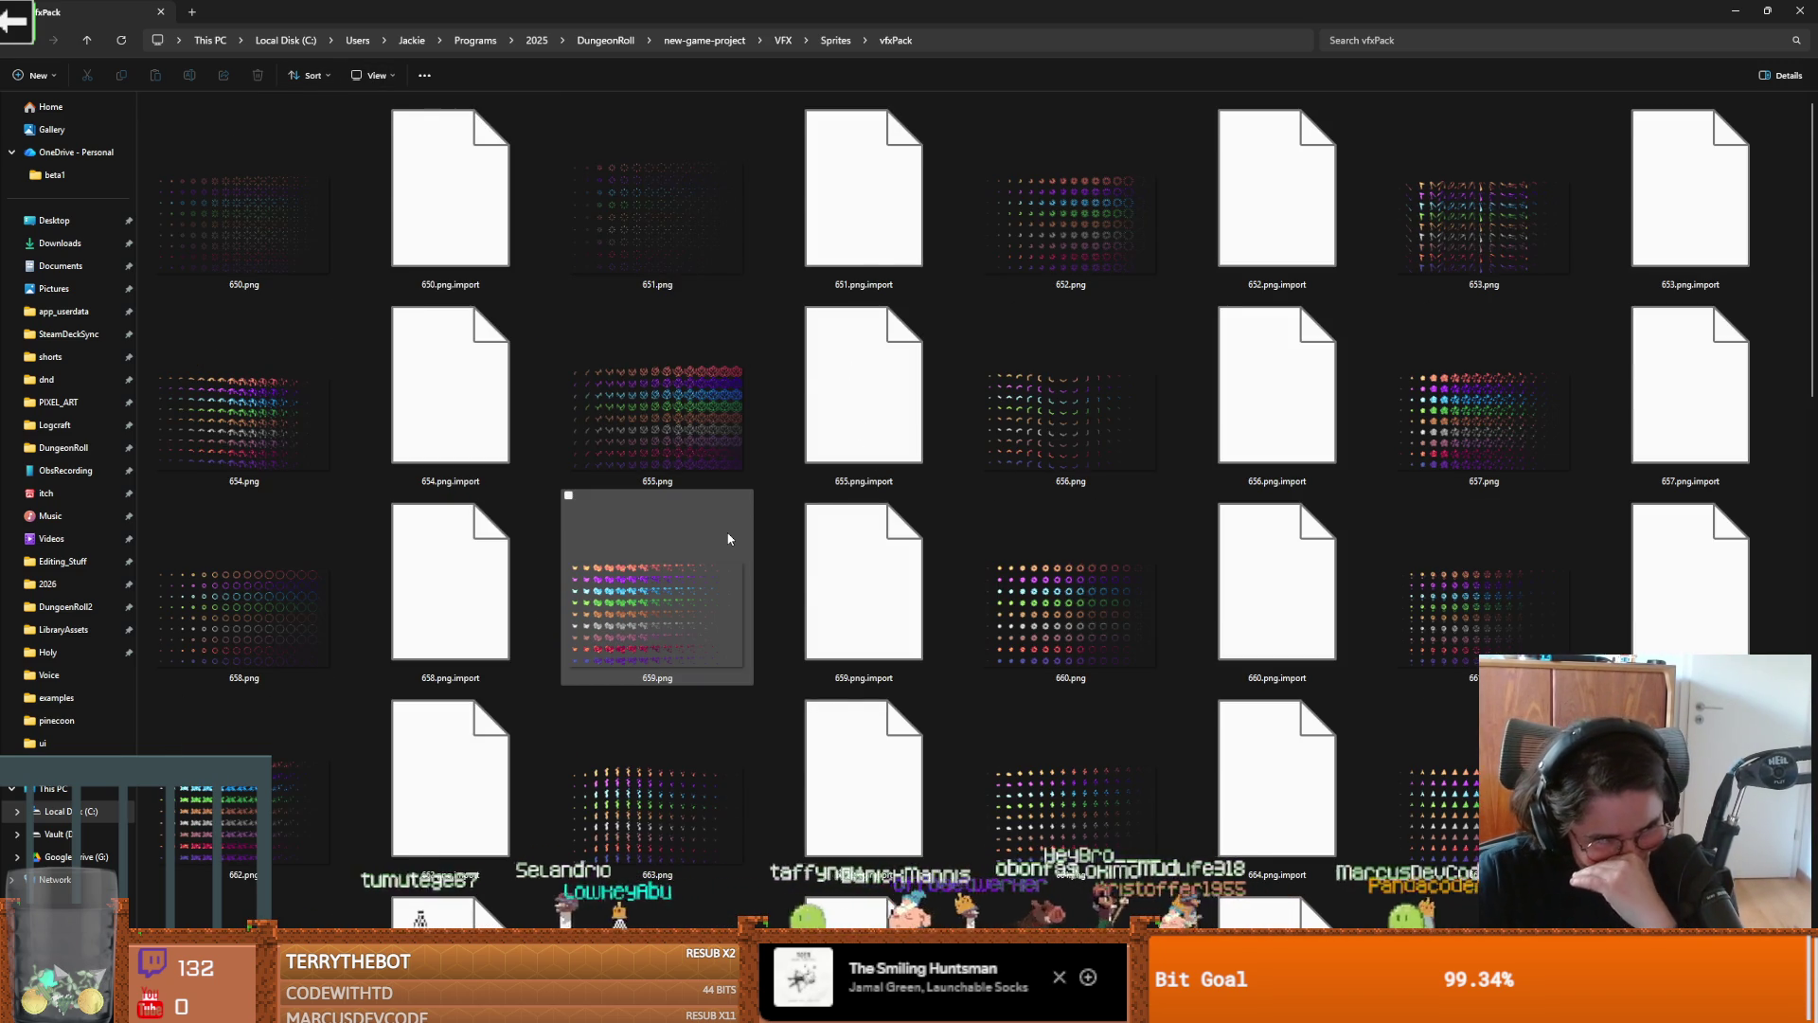
Preview the 691.png and 655.png sprite sheets, then close both and leave File Explorer
{"action": "scroll", "coordinate": [662, 640], "scroll_direction": "down", "scroll_amount": 10}
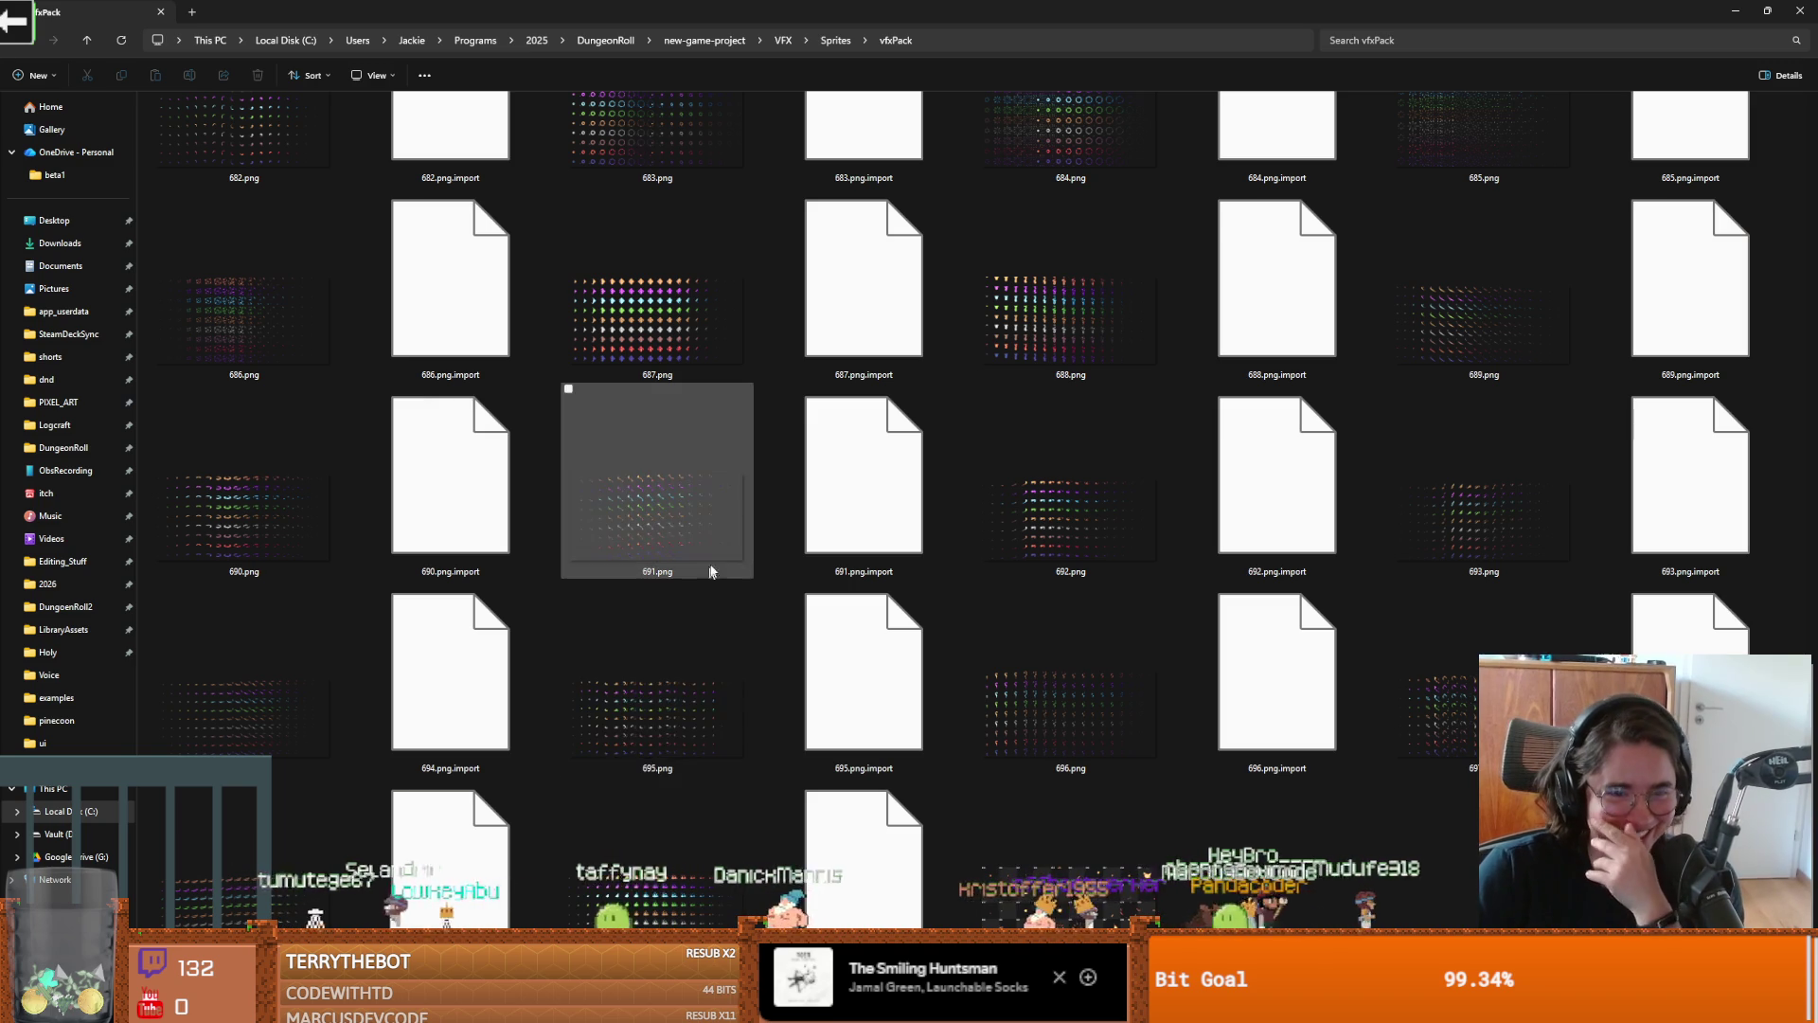
{"action": "double_click", "coordinate": [673, 520]}
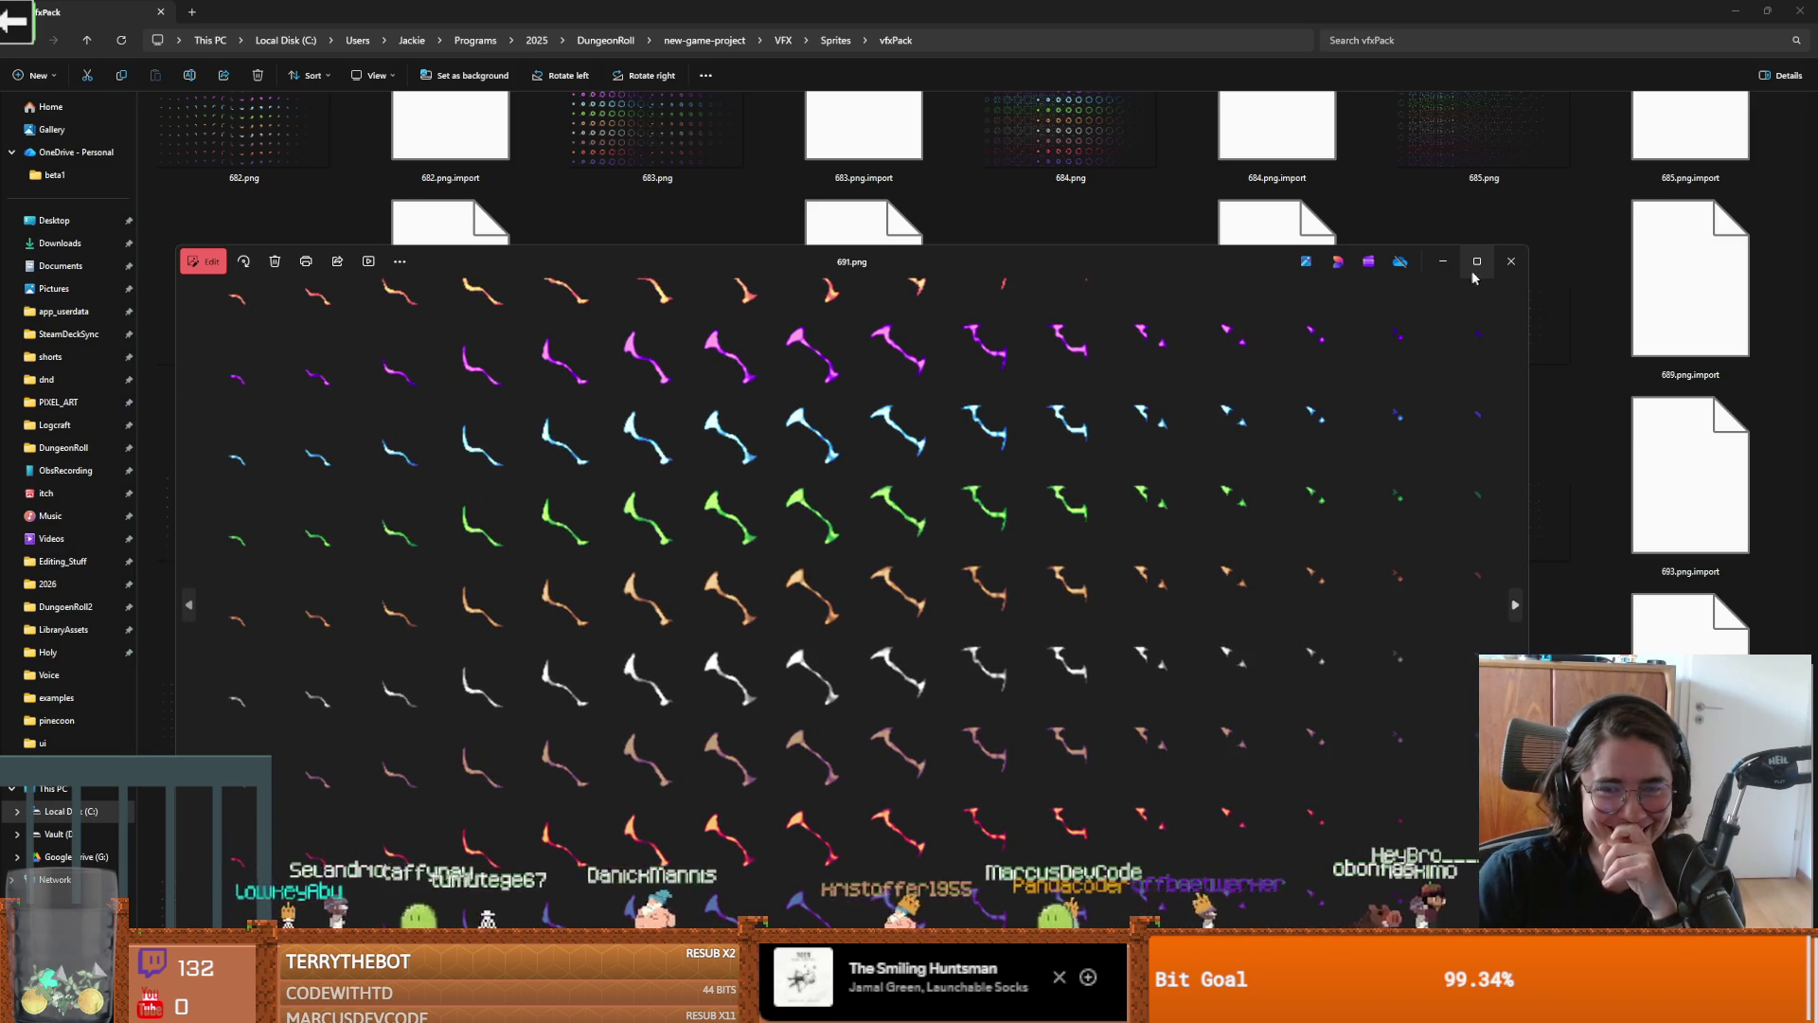
{"action": "left_click", "coordinate": [1511, 262]}
{"action": "scroll", "coordinate": [1043, 462], "scroll_direction": "up", "scroll_amount": 5}
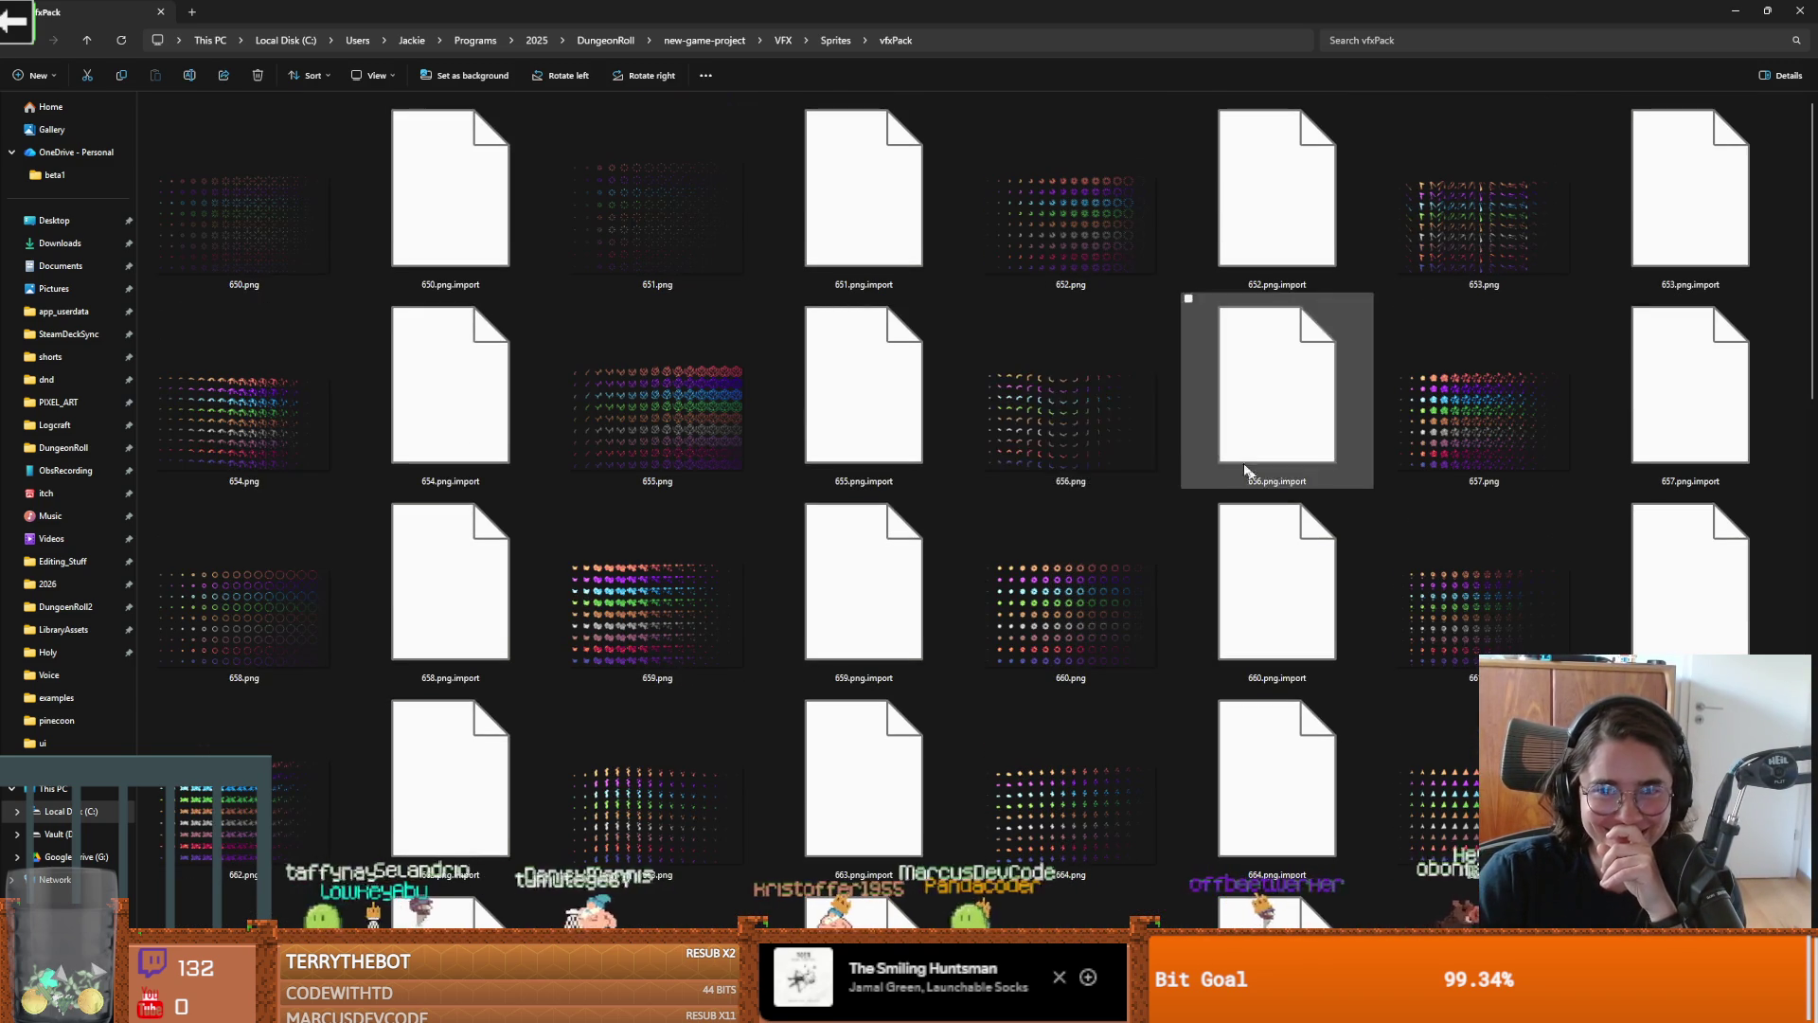
{"action": "double_click", "coordinate": [626, 462]}
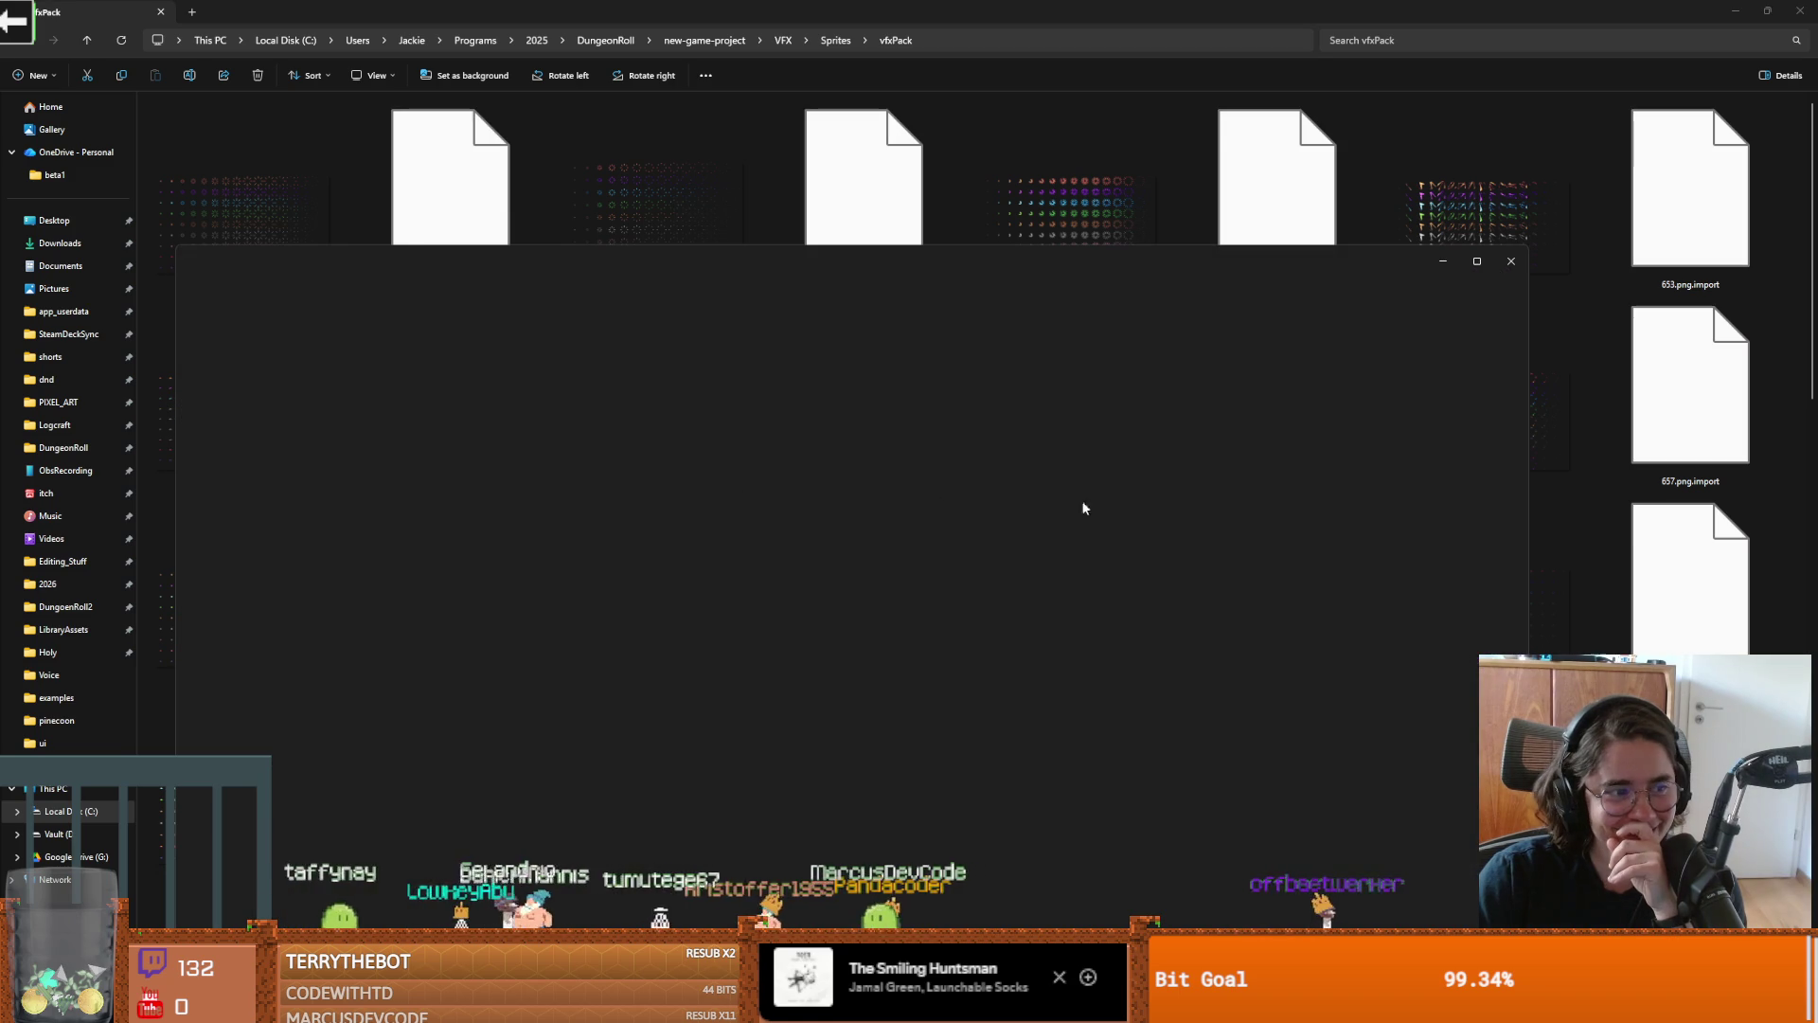
{"action": "scroll", "coordinate": [1269, 445], "scroll_direction": "down", "scroll_amount": 1}
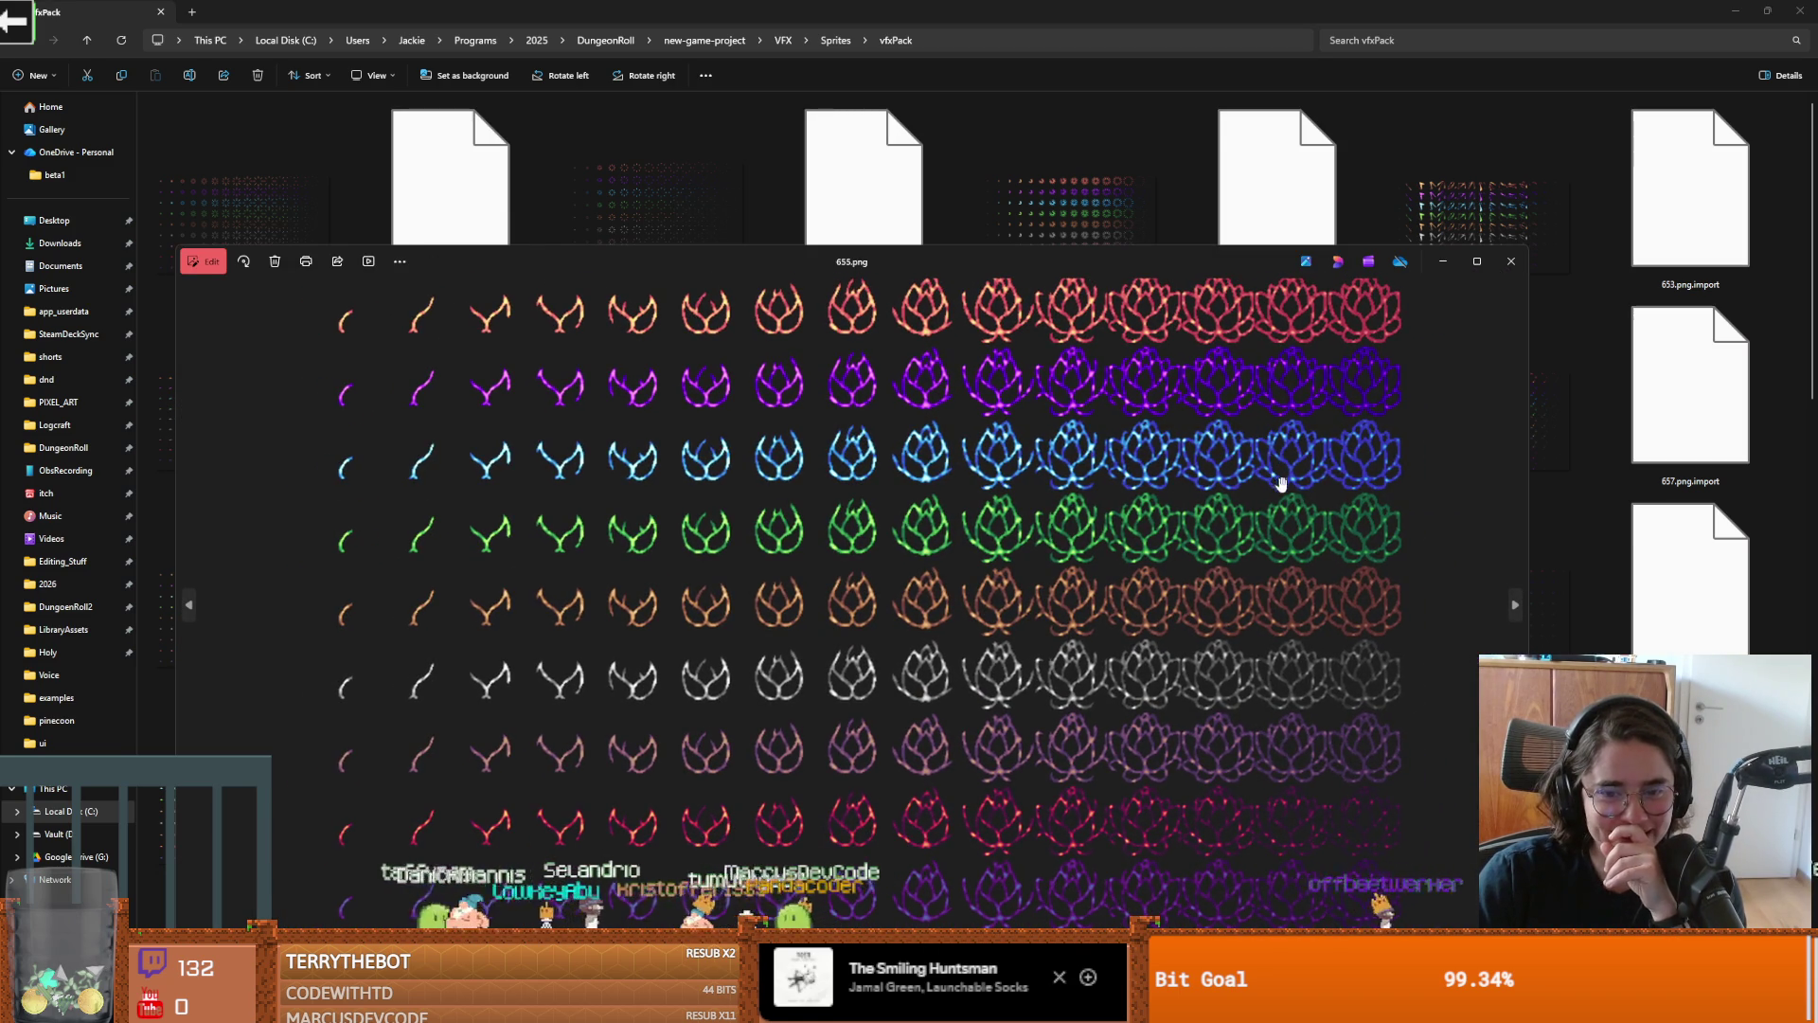
{"action": "left_click", "coordinate": [1508, 261]}
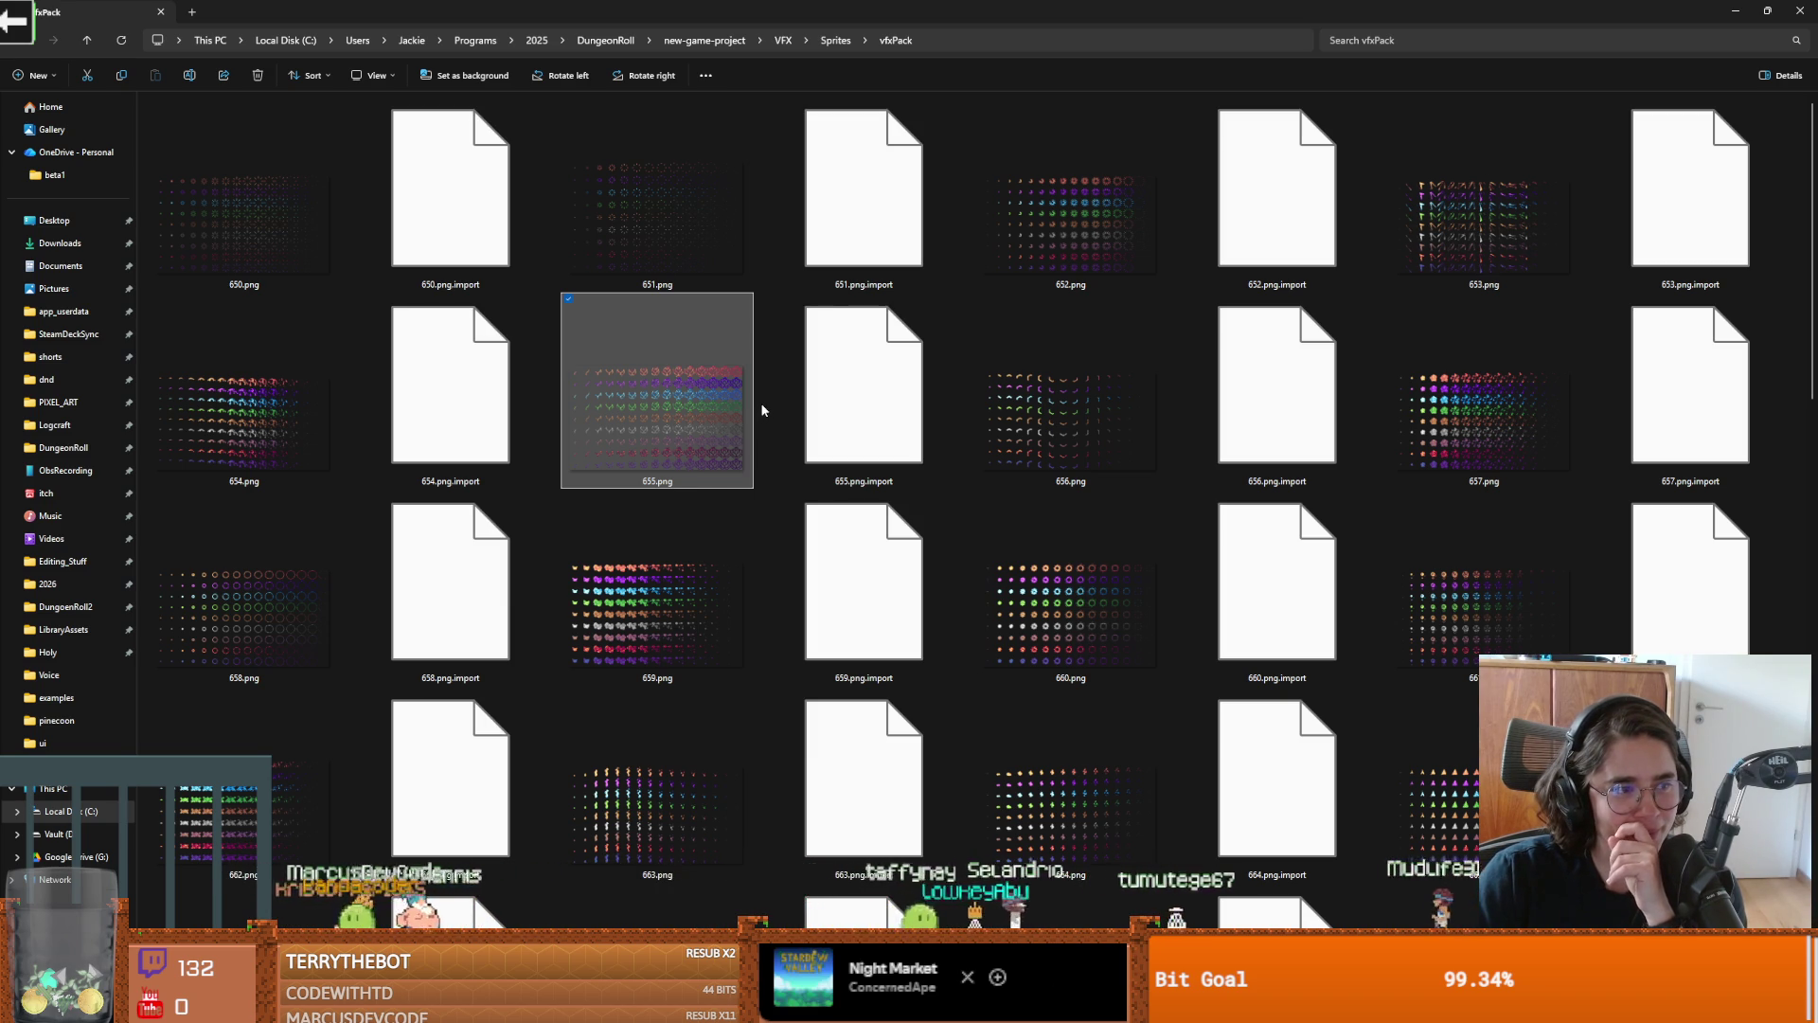
{"action": "key", "text": "alt+Tab"}
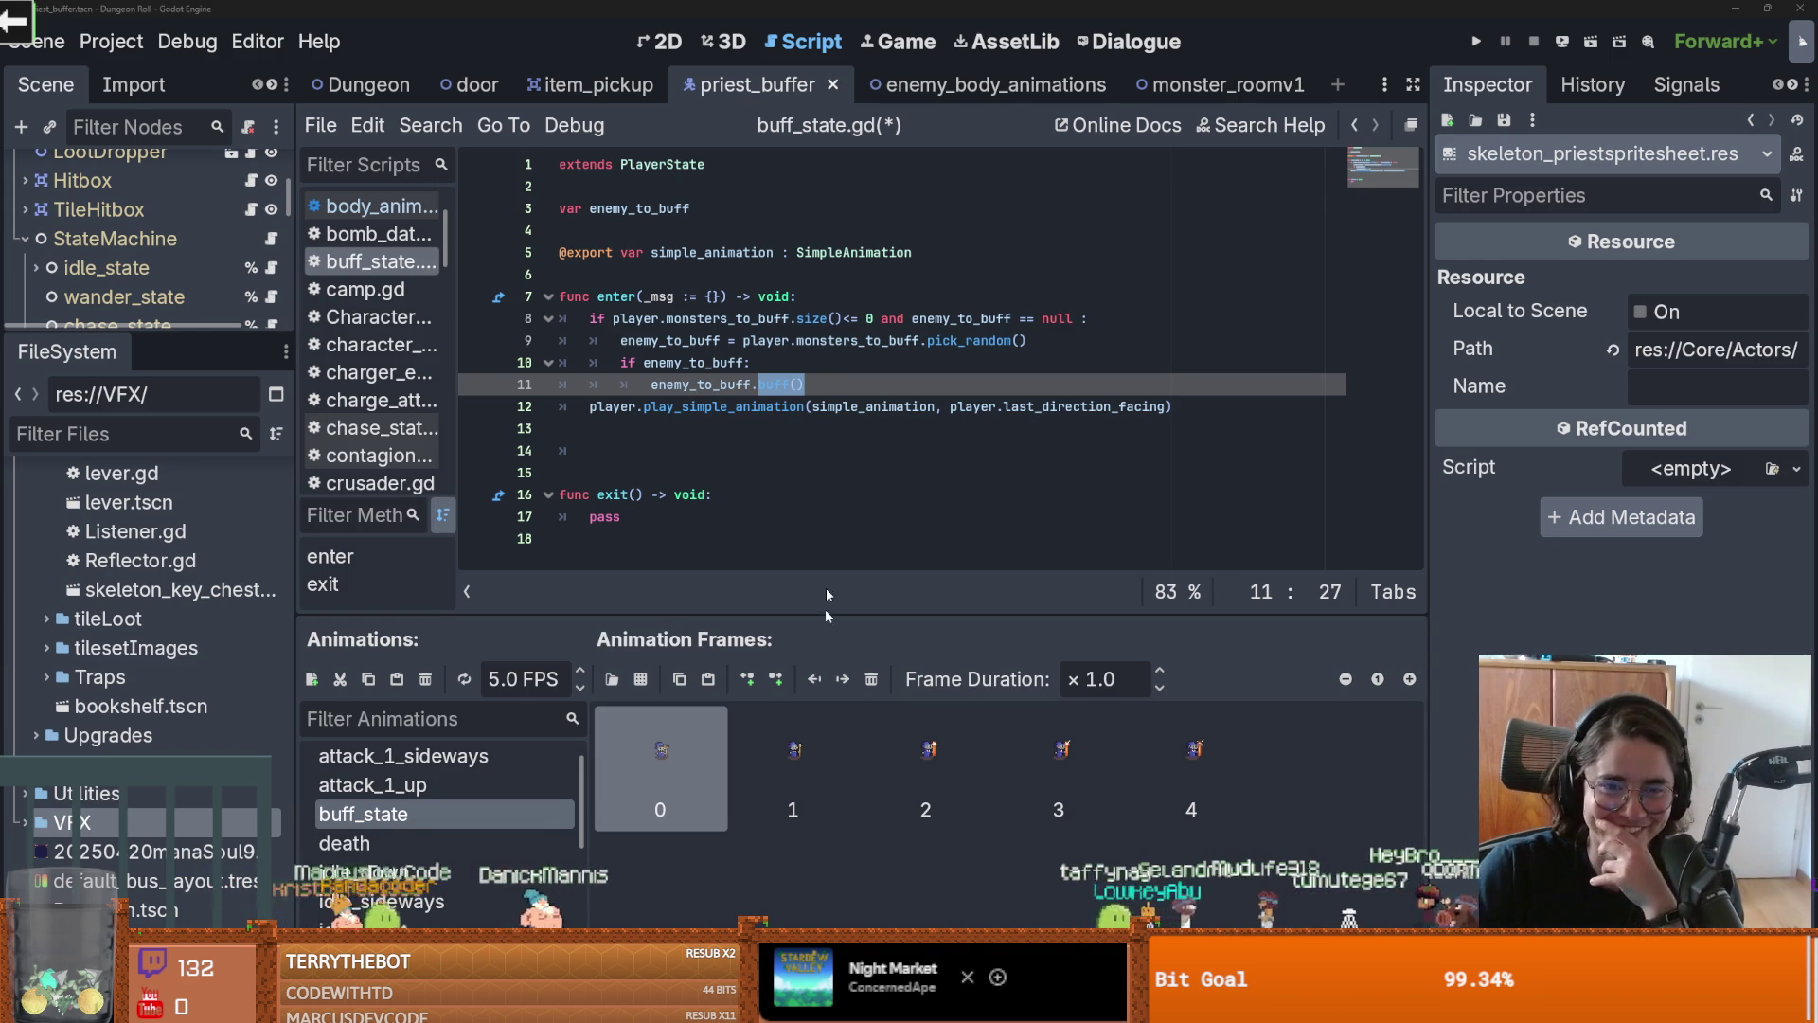
In Aseprite, load 655.png as a single still image rather than an animation
{"action": "key", "text": "alt+Tab"}
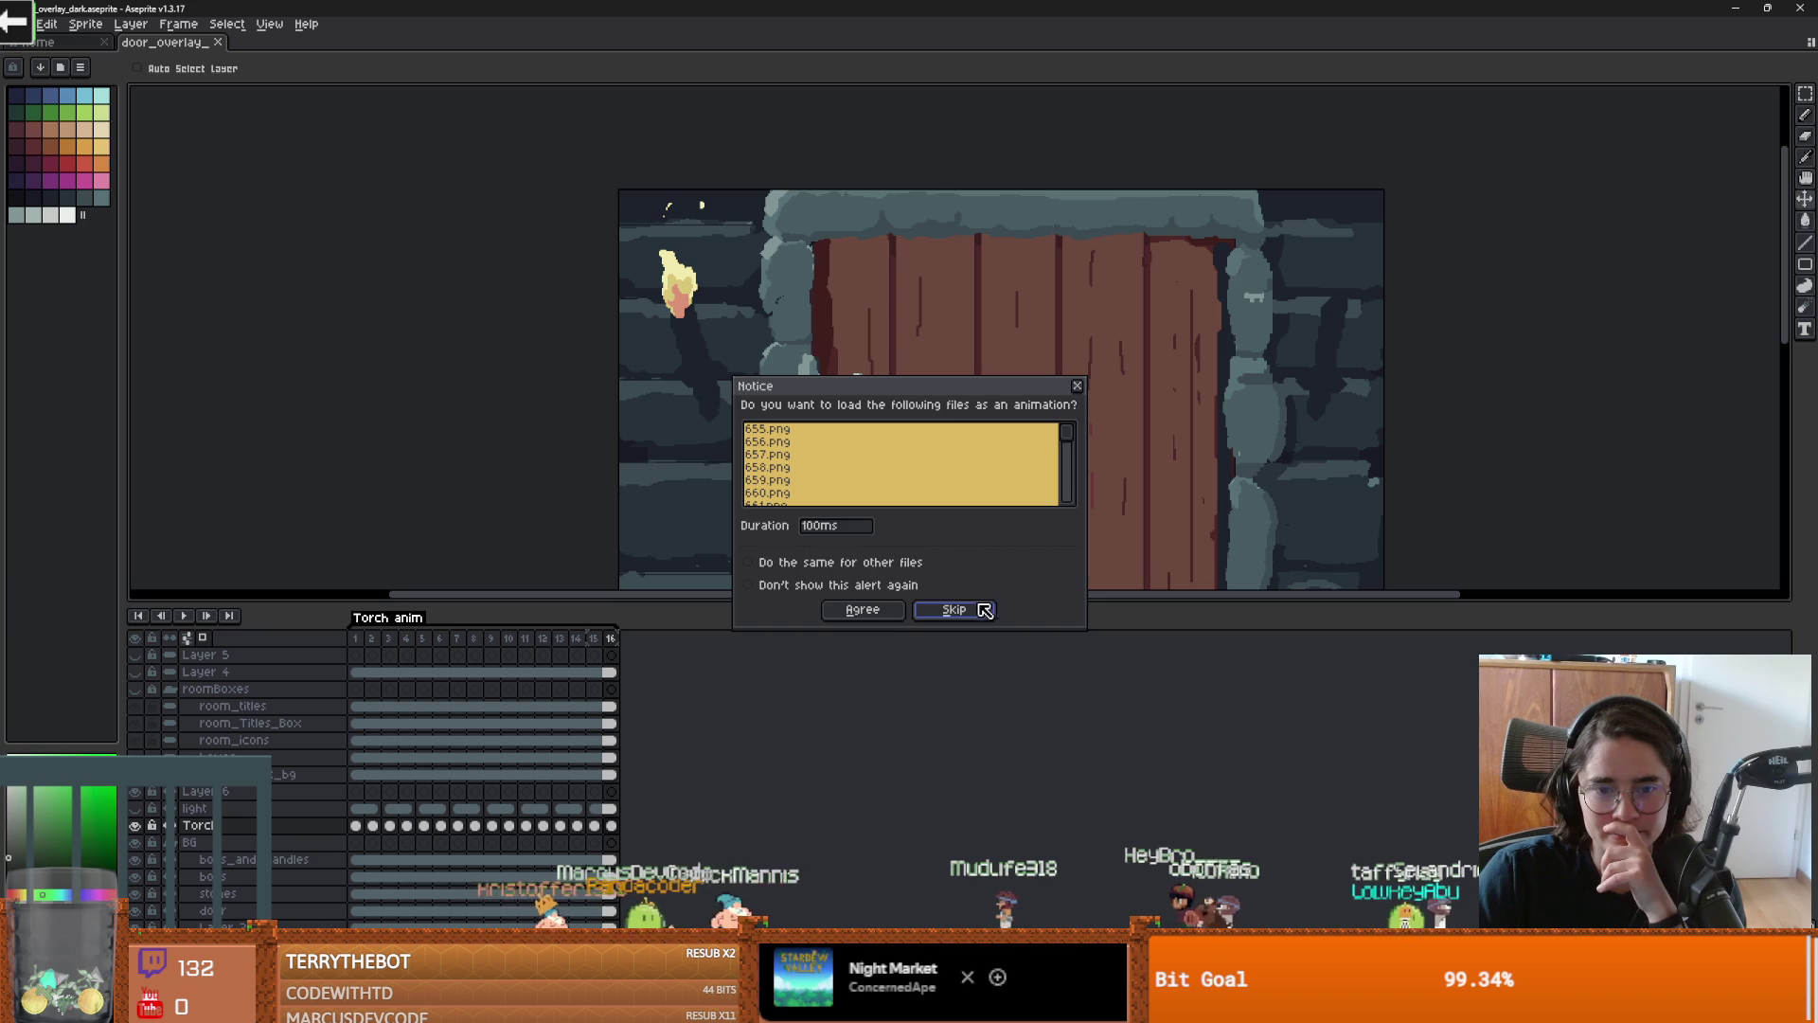
{"action": "left_click", "coordinate": [940, 611]}
{"action": "scroll", "coordinate": [895, 506], "scroll_direction": "down", "scroll_amount": 2}
{"action": "scroll", "coordinate": [946, 355], "scroll_direction": "up", "scroll_amount": 2}
{"action": "scroll", "coordinate": [946, 356], "scroll_direction": "down", "scroll_amount": 2}
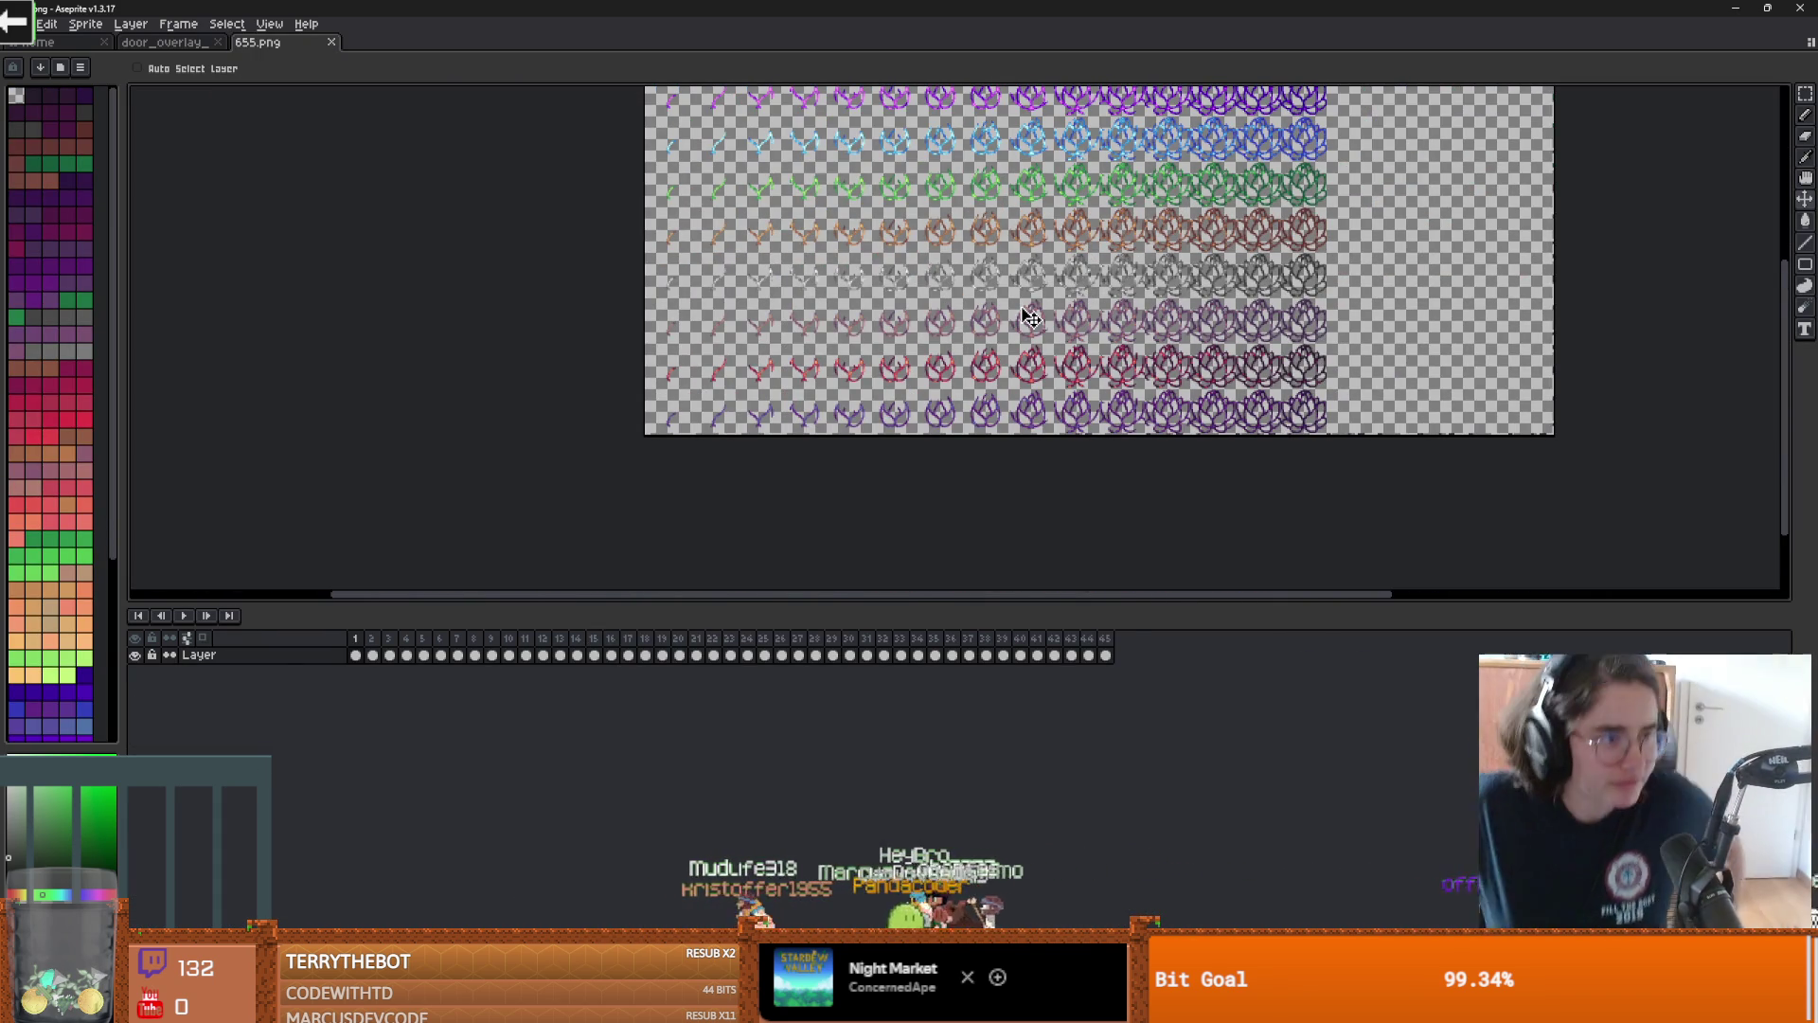
{"action": "left_click", "coordinate": [28, 24]}
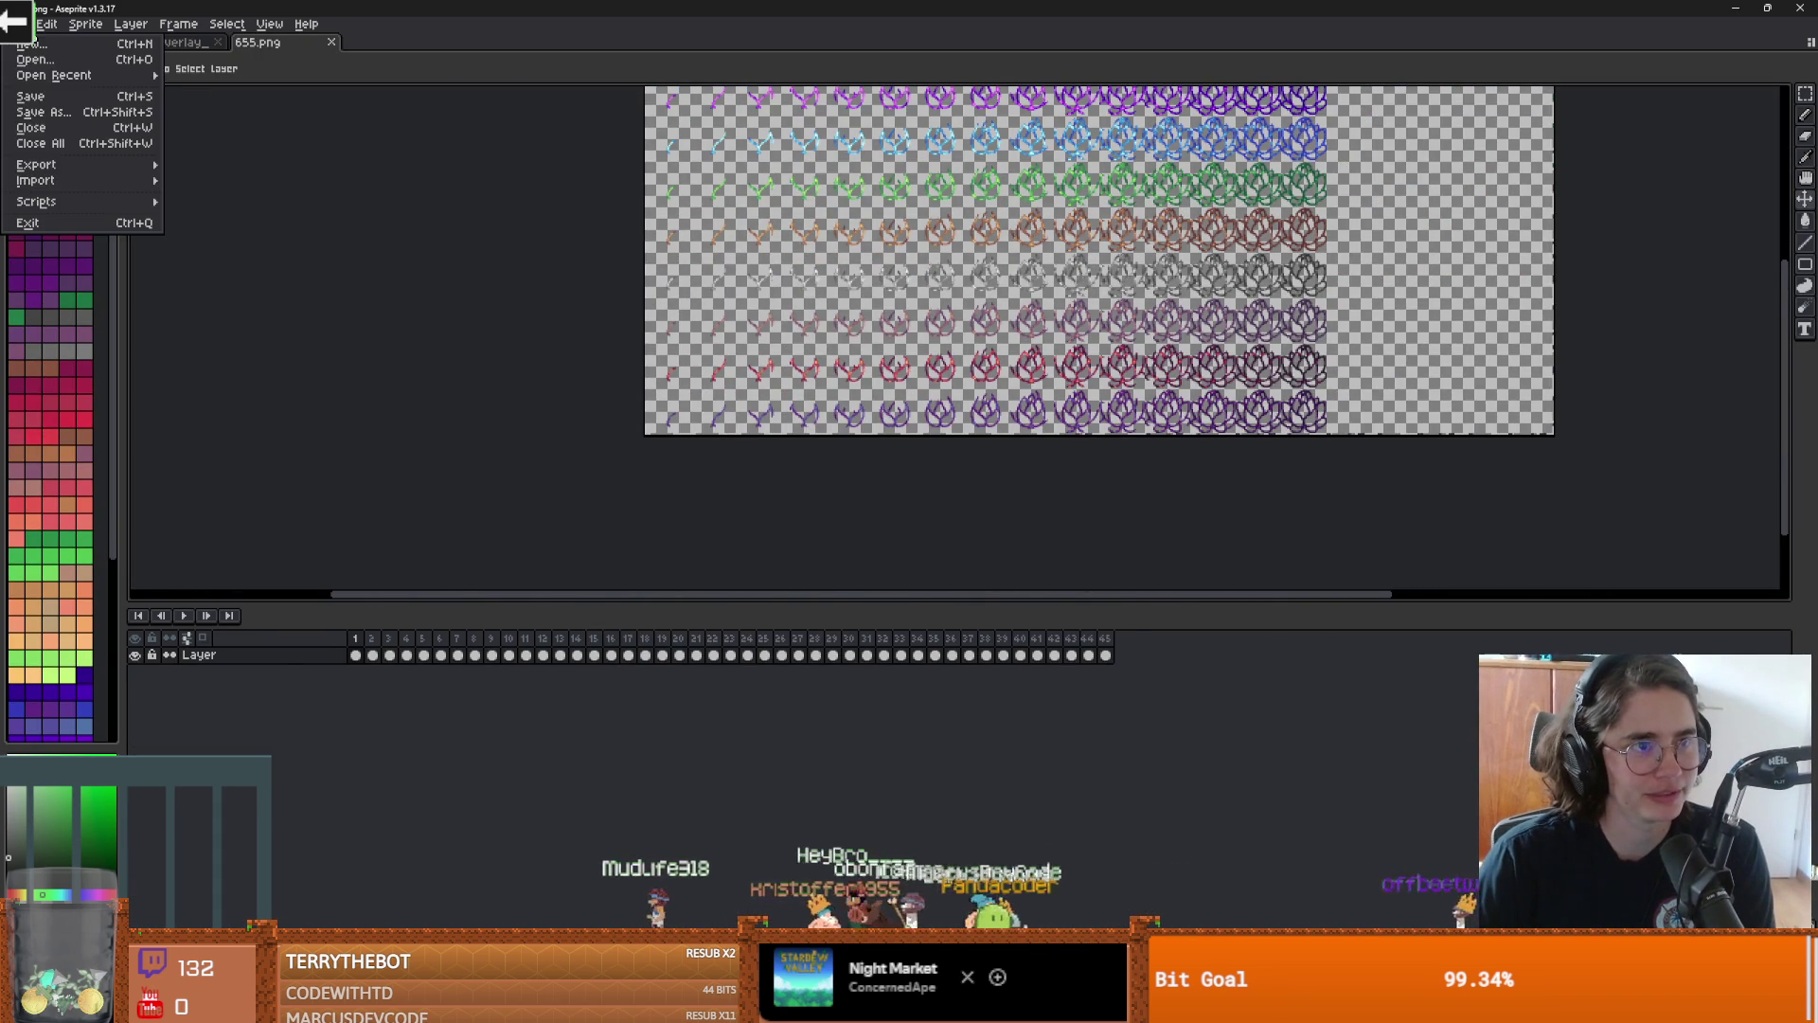
{"action": "mouse_move", "coordinate": [55, 182]}
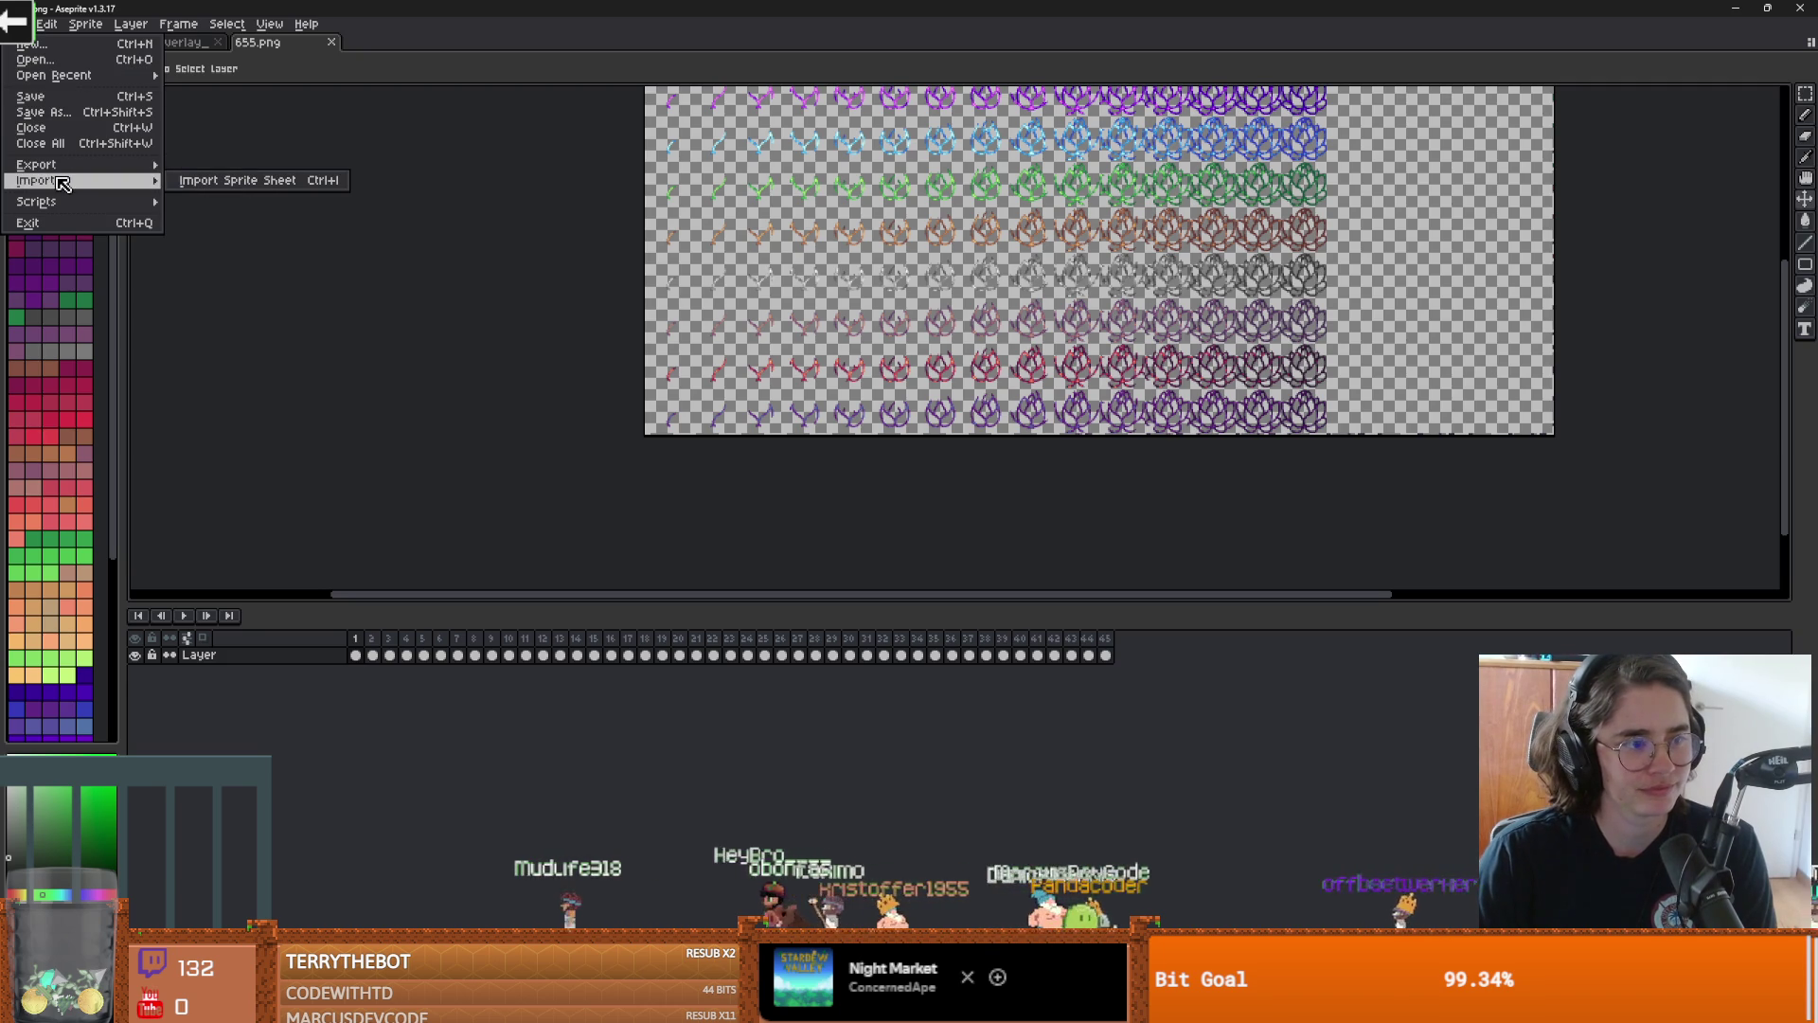
Import 655.png as a sprite sheet of 64×64 frames, 20 columns by 9 rows
{"action": "left_click", "coordinate": [185, 181]}
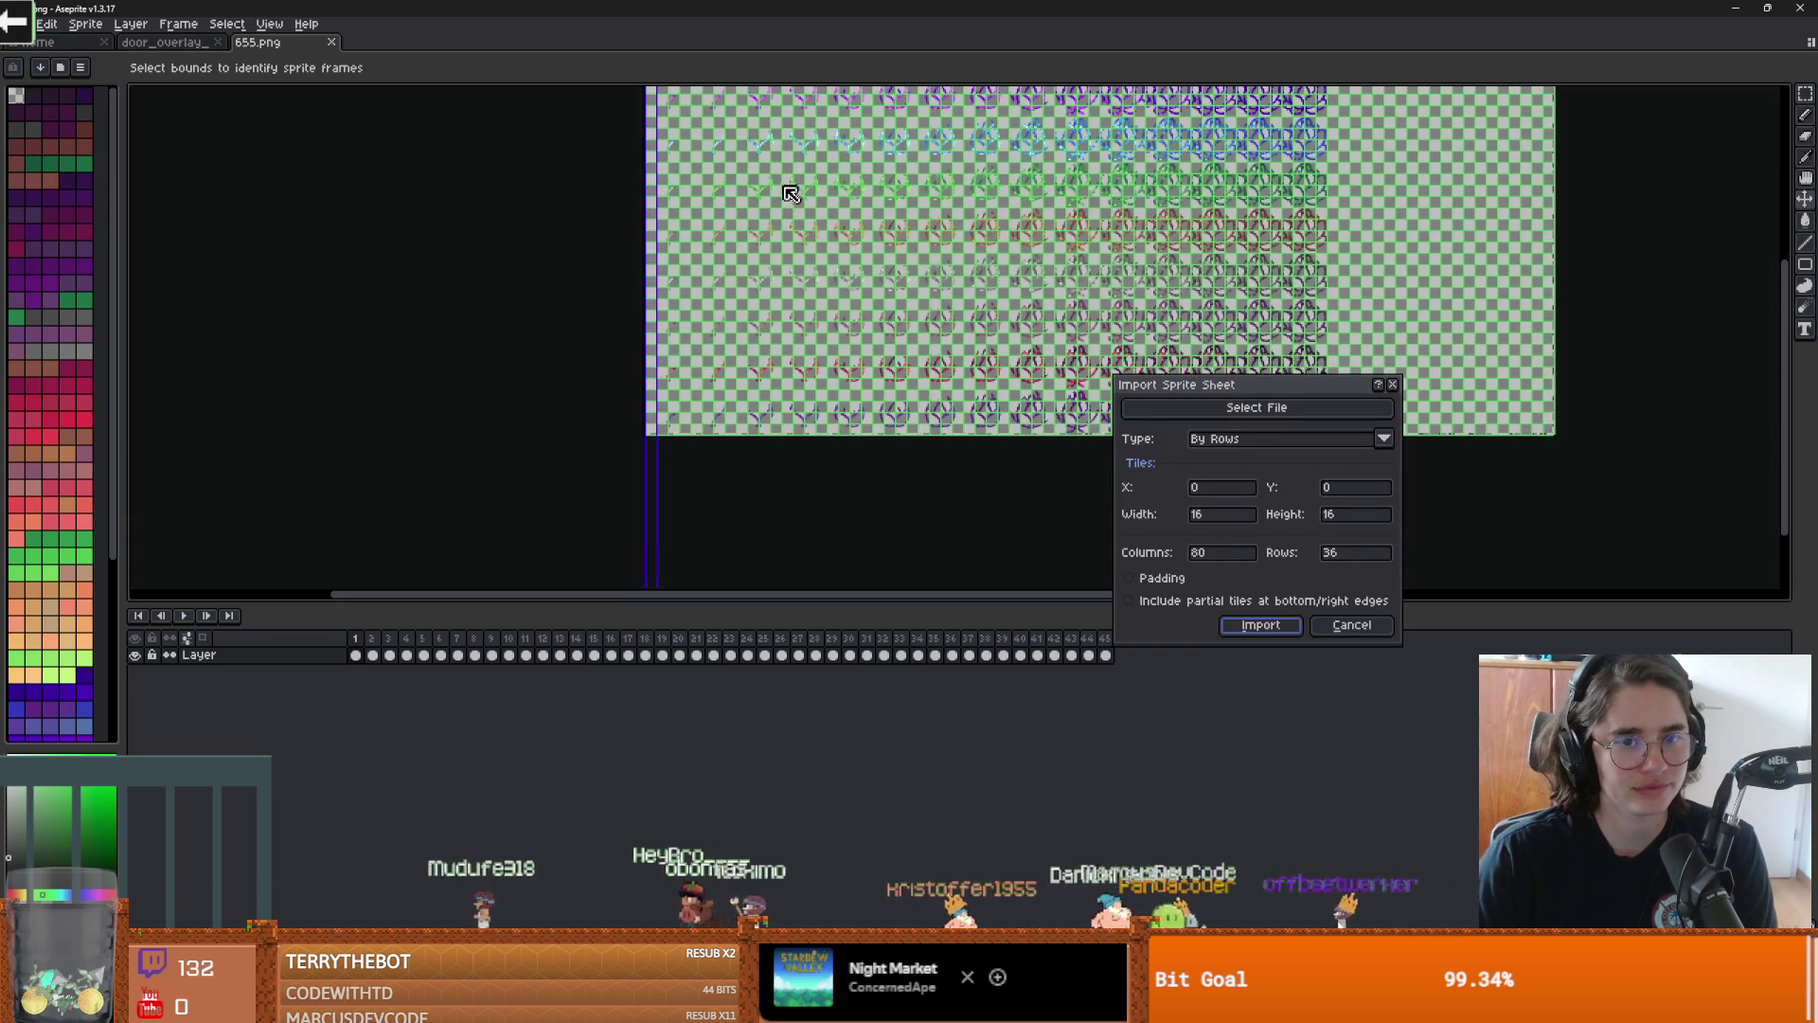
{"action": "scroll", "coordinate": [641, 296], "scroll_direction": "down", "scroll_amount": 1}
{"action": "scroll", "coordinate": [641, 224], "scroll_direction": "up", "scroll_amount": 4}
{"action": "scroll", "coordinate": [637, 309], "scroll_direction": "down", "scroll_amount": 3}
{"action": "scroll", "coordinate": [634, 324], "scroll_direction": "up", "scroll_amount": 3}
{"action": "mouse_move", "coordinate": [503, 180]}
{"action": "left_mouse_down"}
{"action": "mouse_move", "coordinate": [634, 187]}
{"action": "mouse_move", "coordinate": [609, 335]}
{"action": "left_mouse_up"}
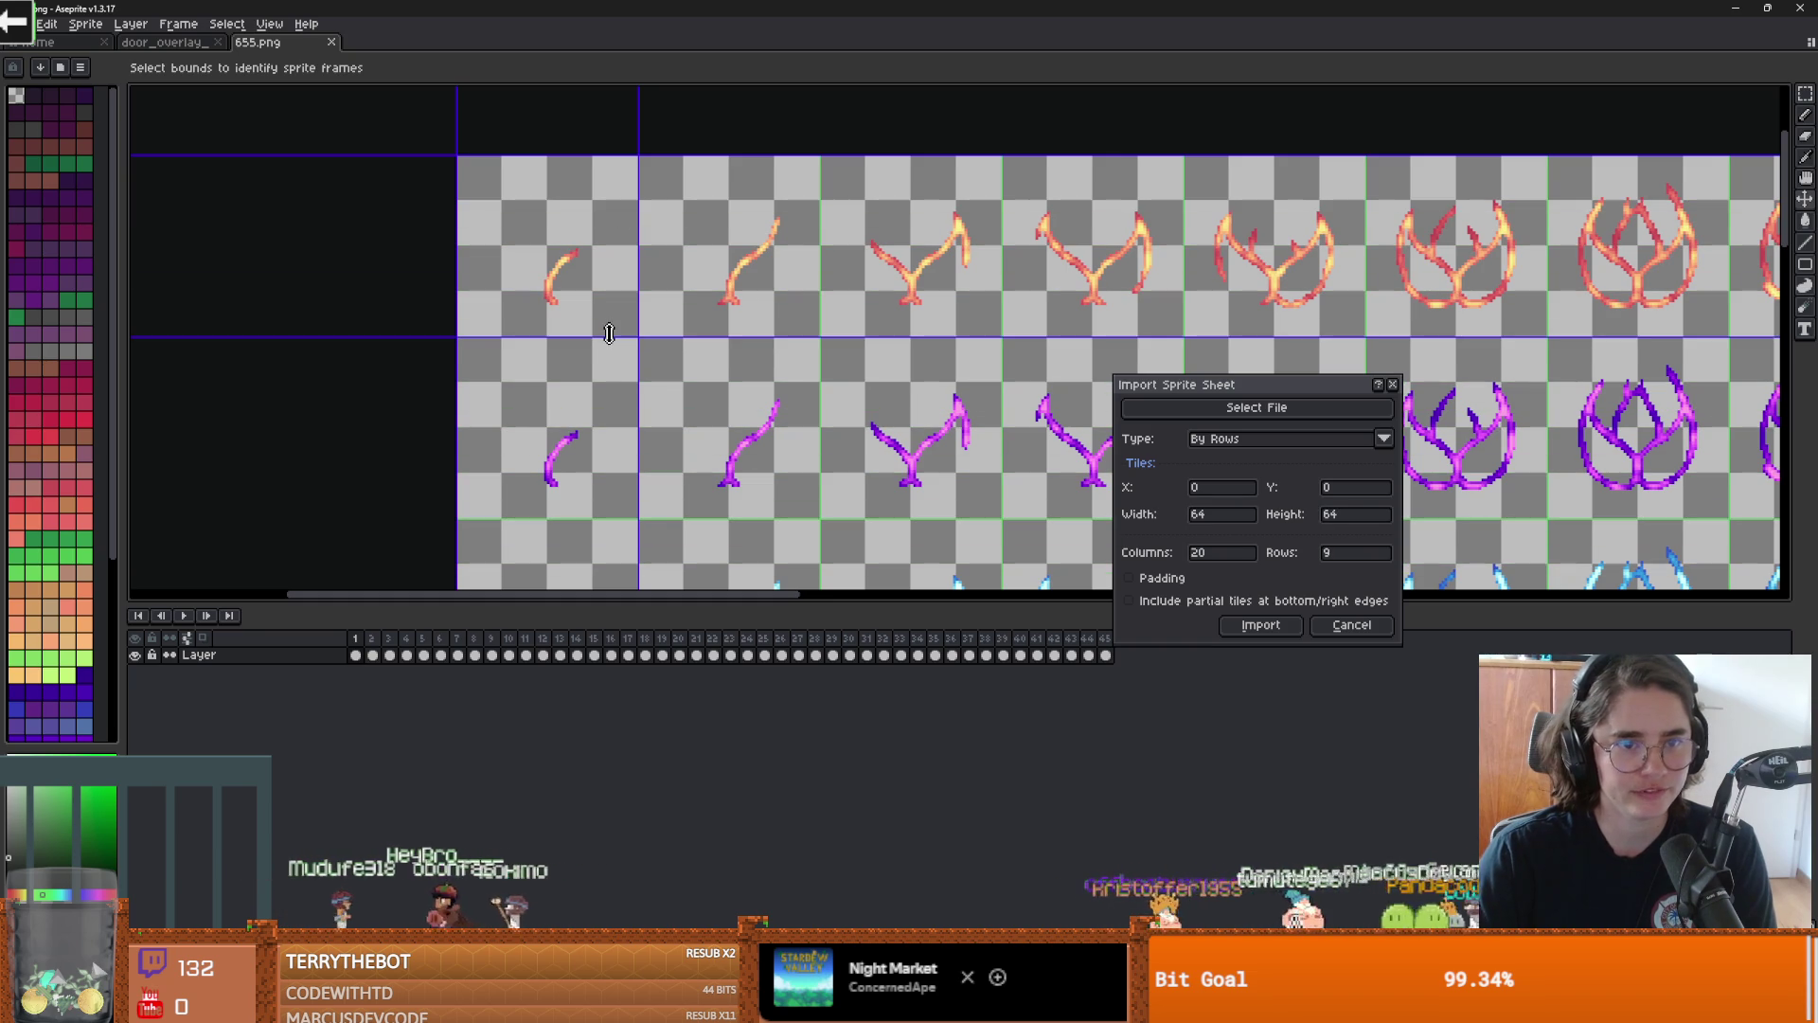
{"action": "scroll", "coordinate": [730, 357], "scroll_direction": "down", "scroll_amount": 2}
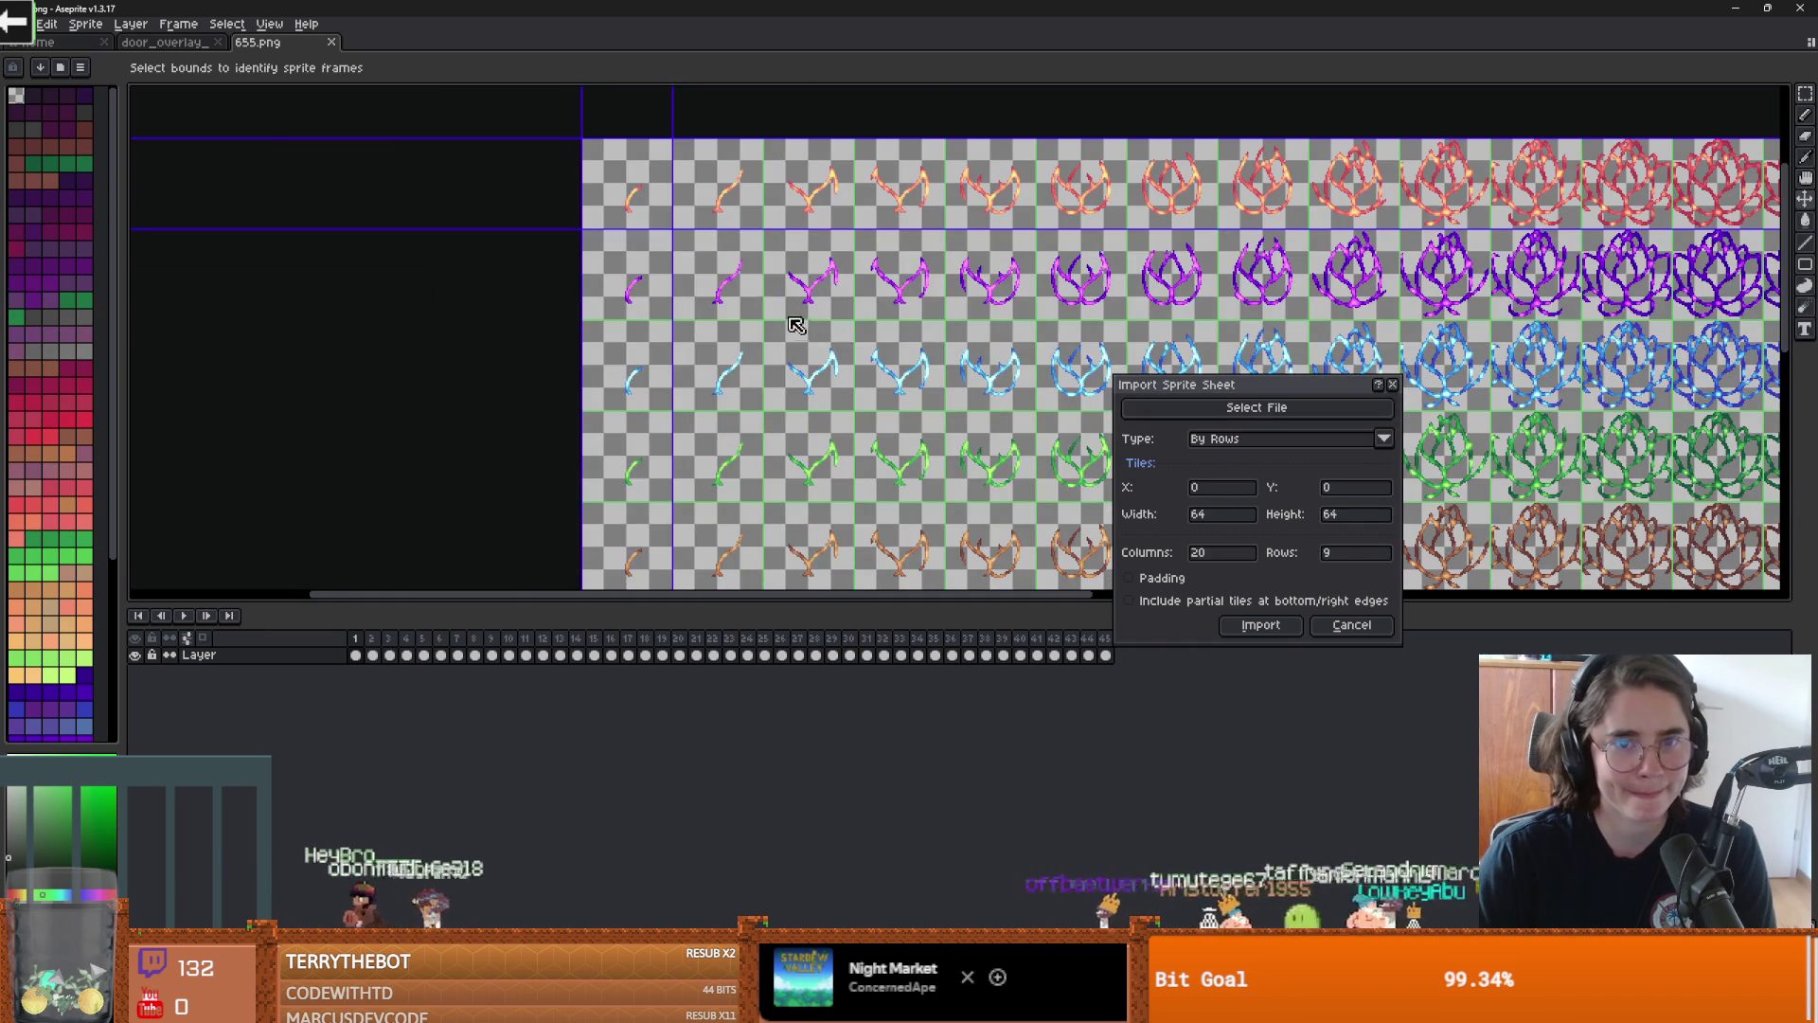
{"action": "scroll", "coordinate": [743, 256], "scroll_direction": "down", "scroll_amount": 2}
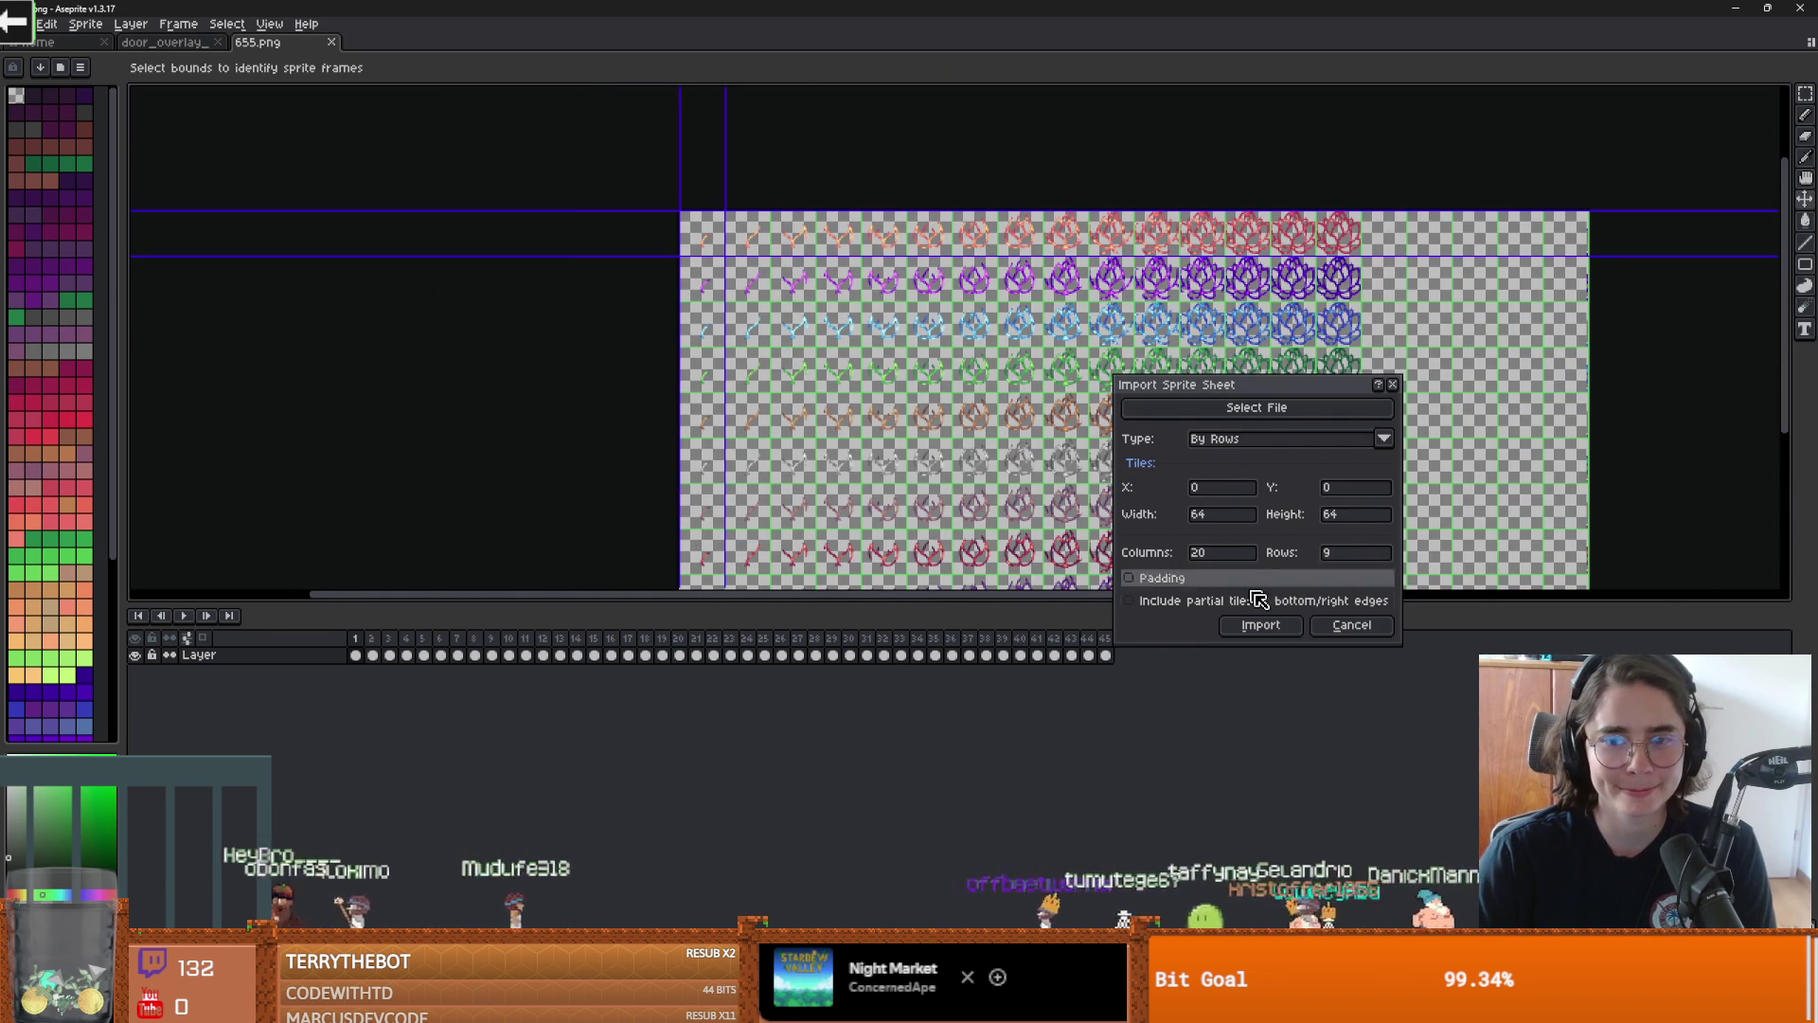
{"action": "key", "text": "Return"}
{"action": "scroll", "coordinate": [1392, 434], "scroll_direction": "up", "scroll_amount": 2}
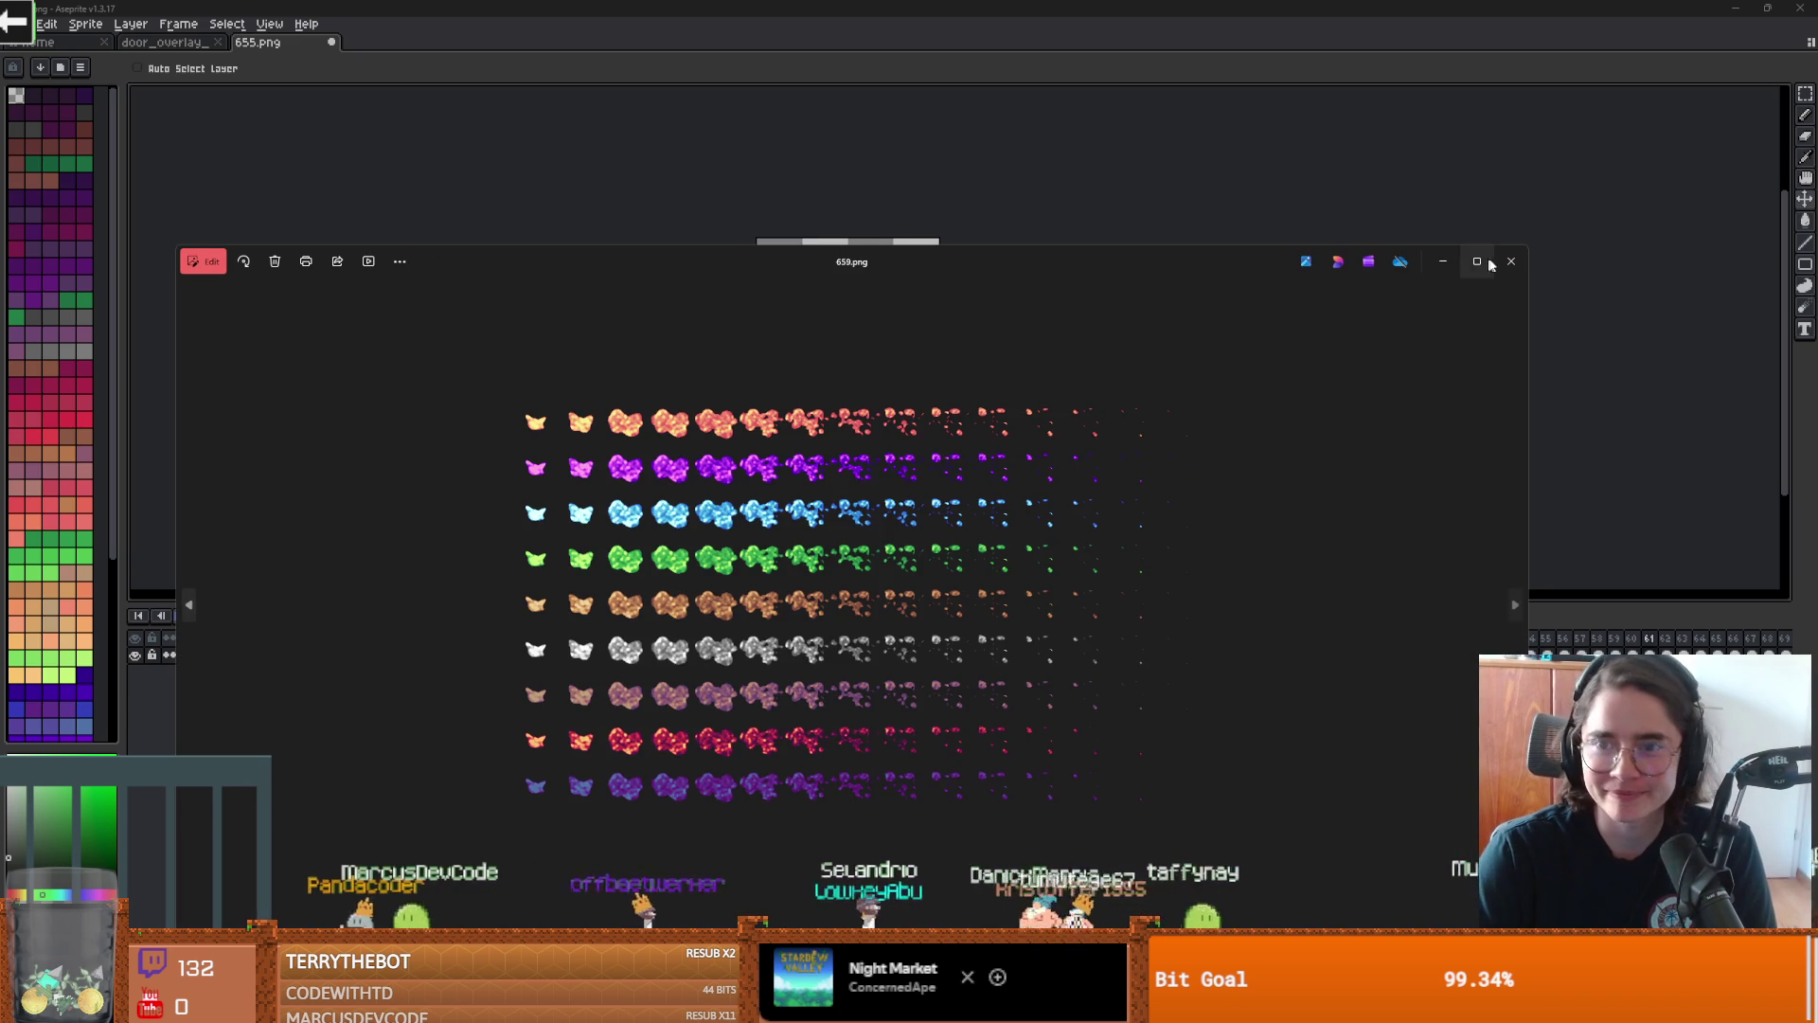
{"action": "left_click", "coordinate": [1512, 262]}
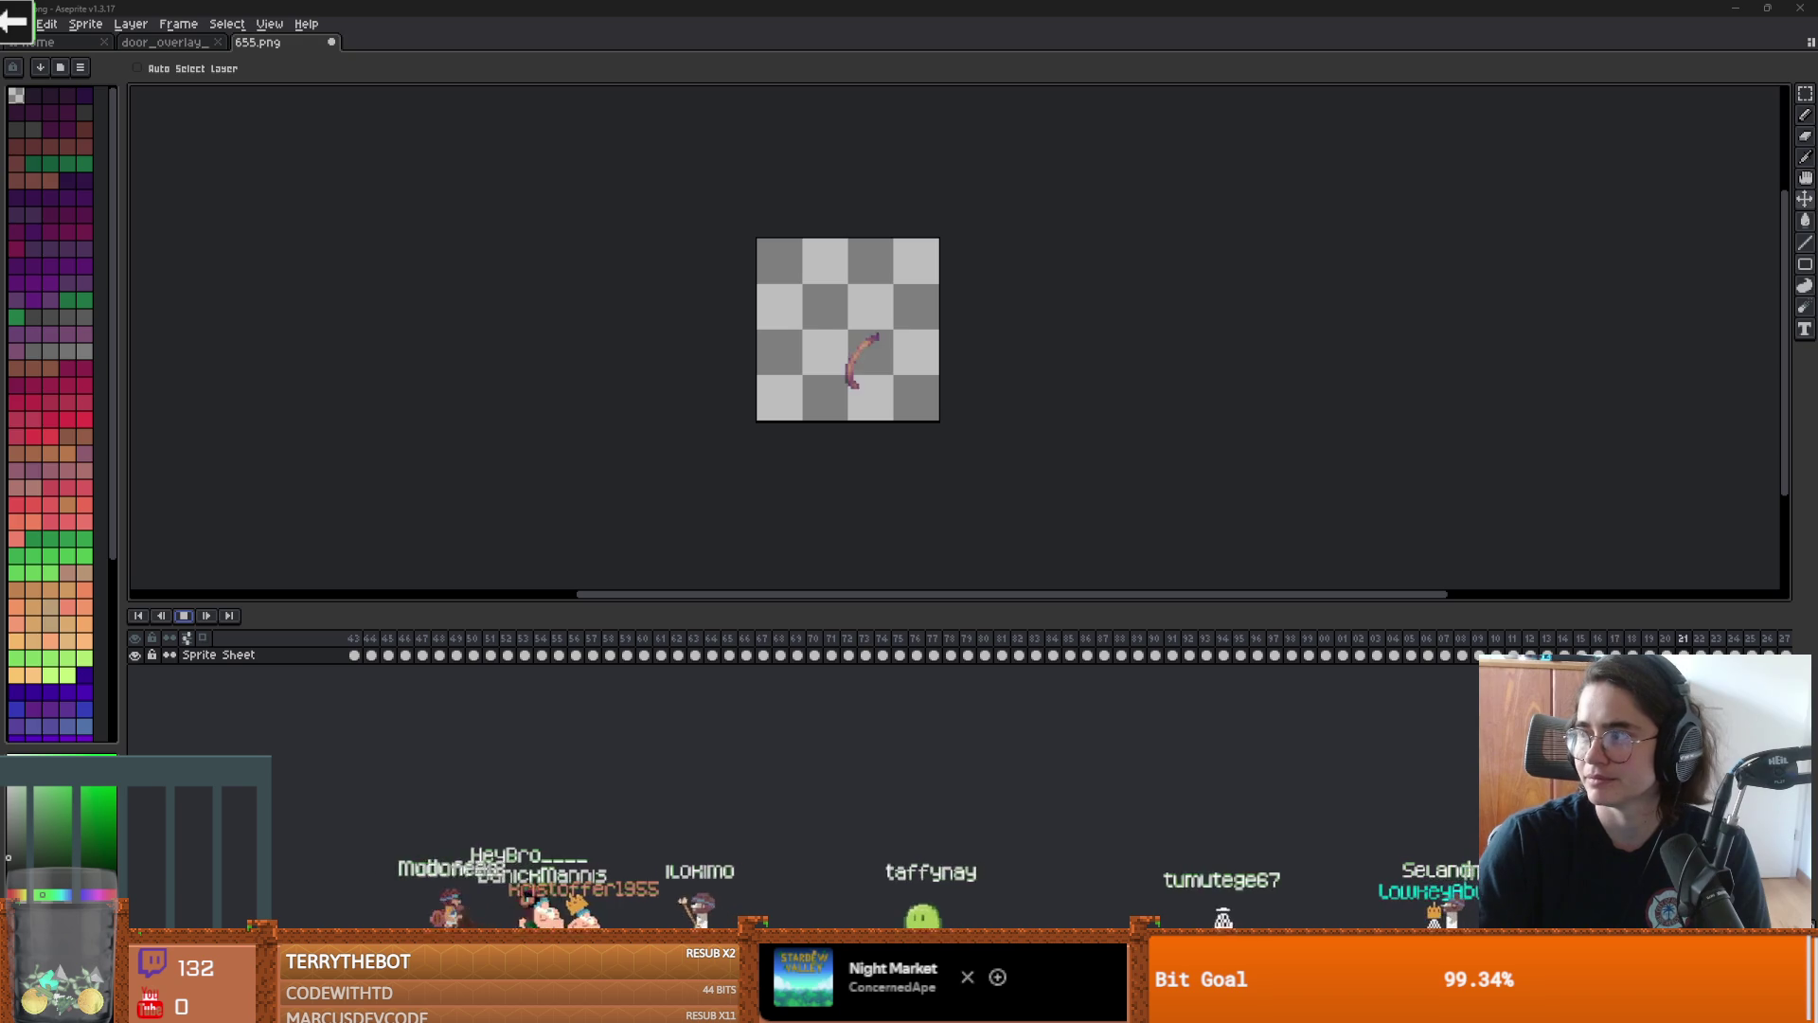
Play the Scandal dark type beat on YouTube in full screen
{"action": "key", "text": "alt+Tab"}
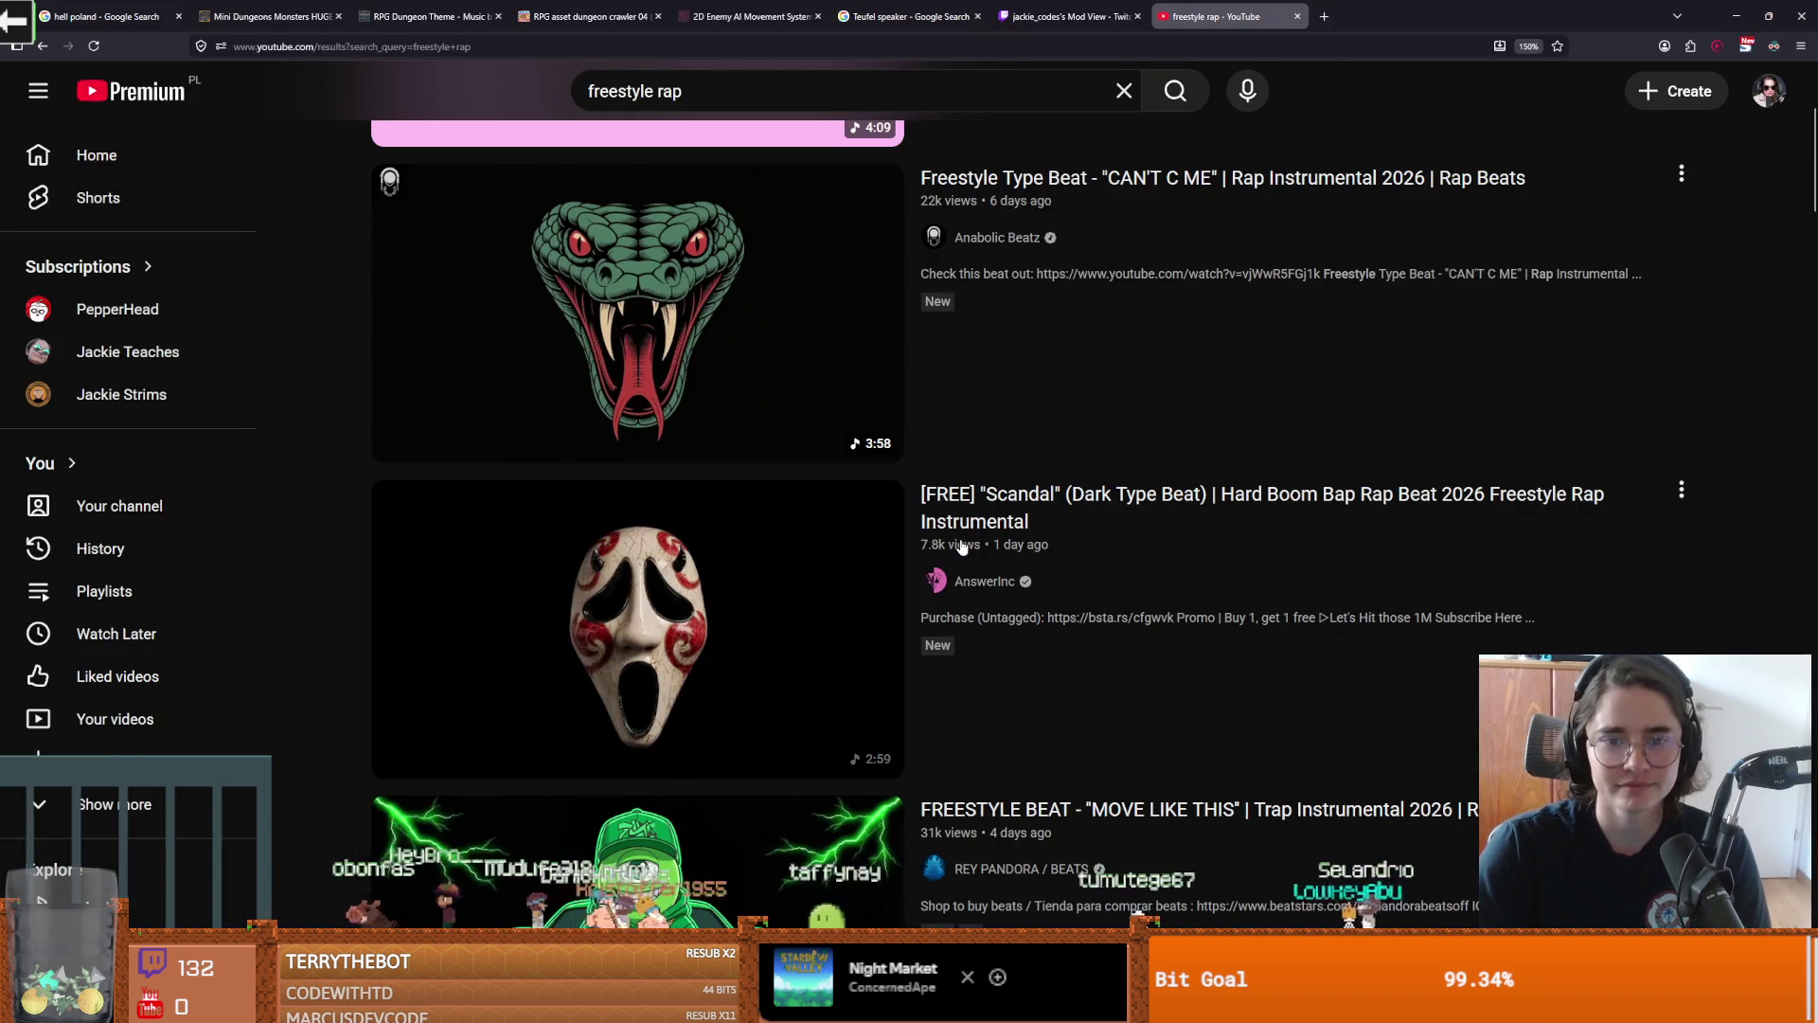
{"action": "scroll", "coordinate": [852, 545], "scroll_direction": "down", "scroll_amount": 2}
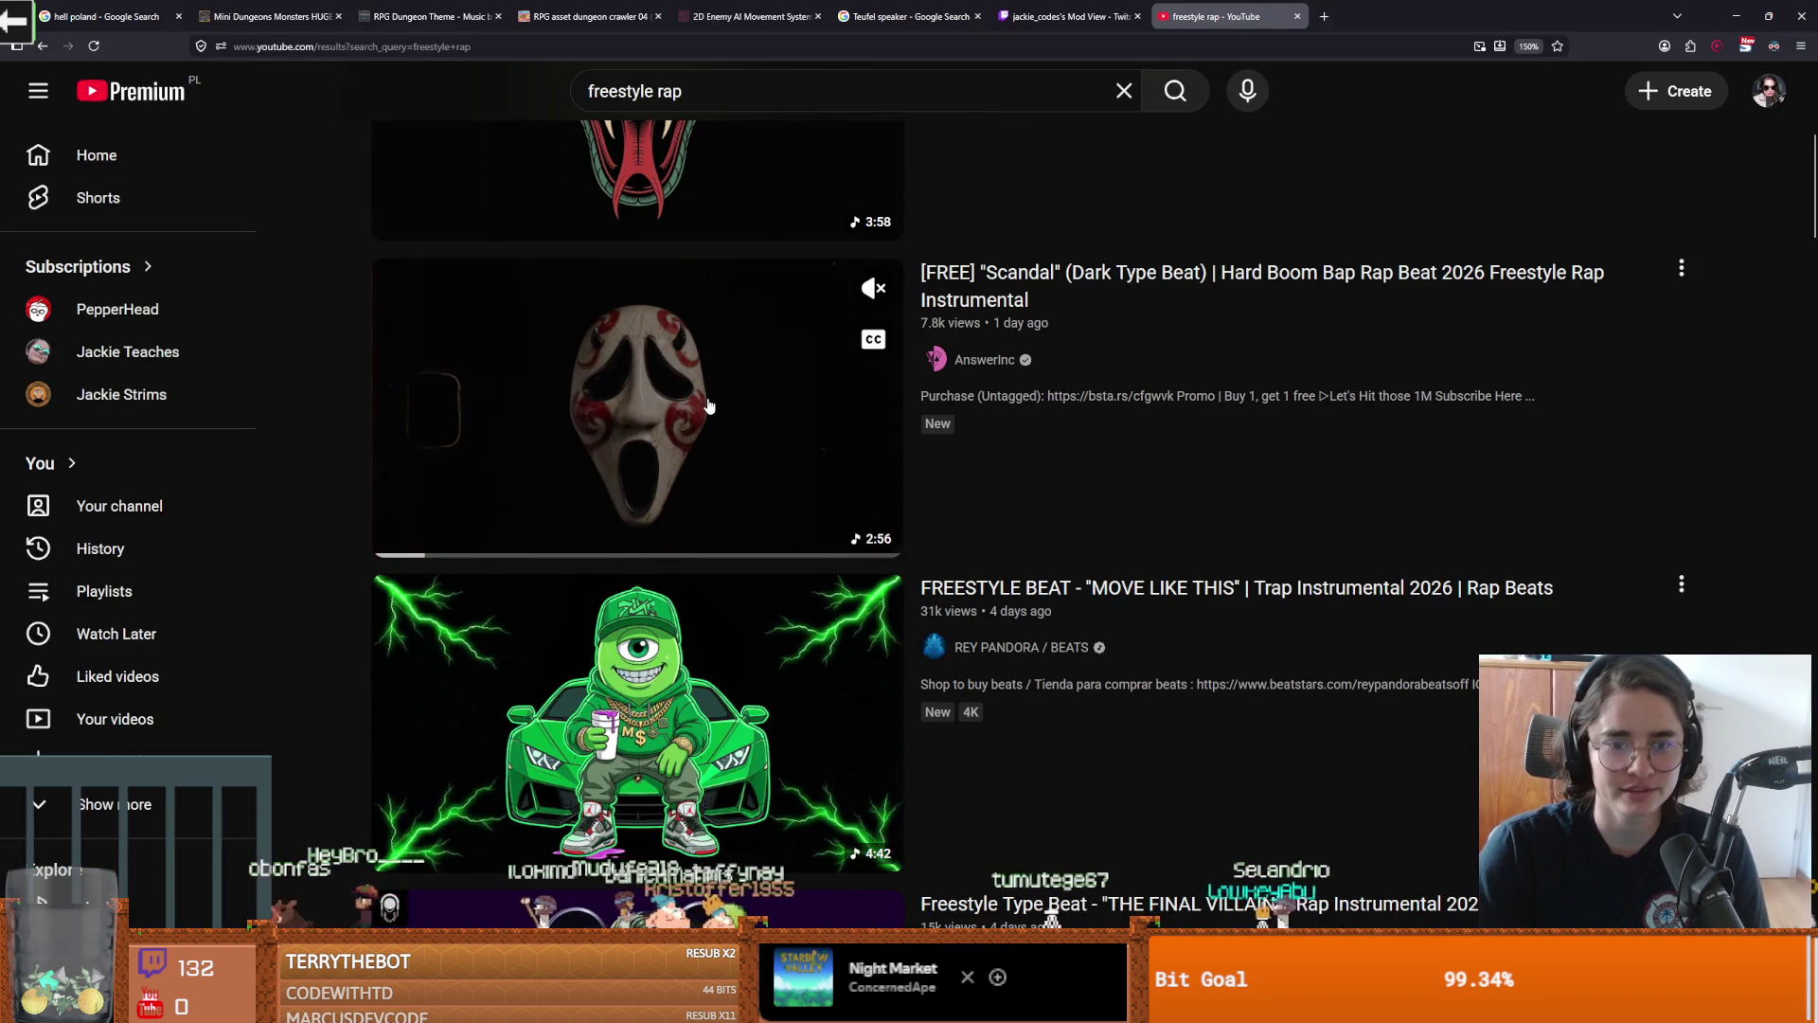
{"action": "left_click", "coordinate": [709, 405]}
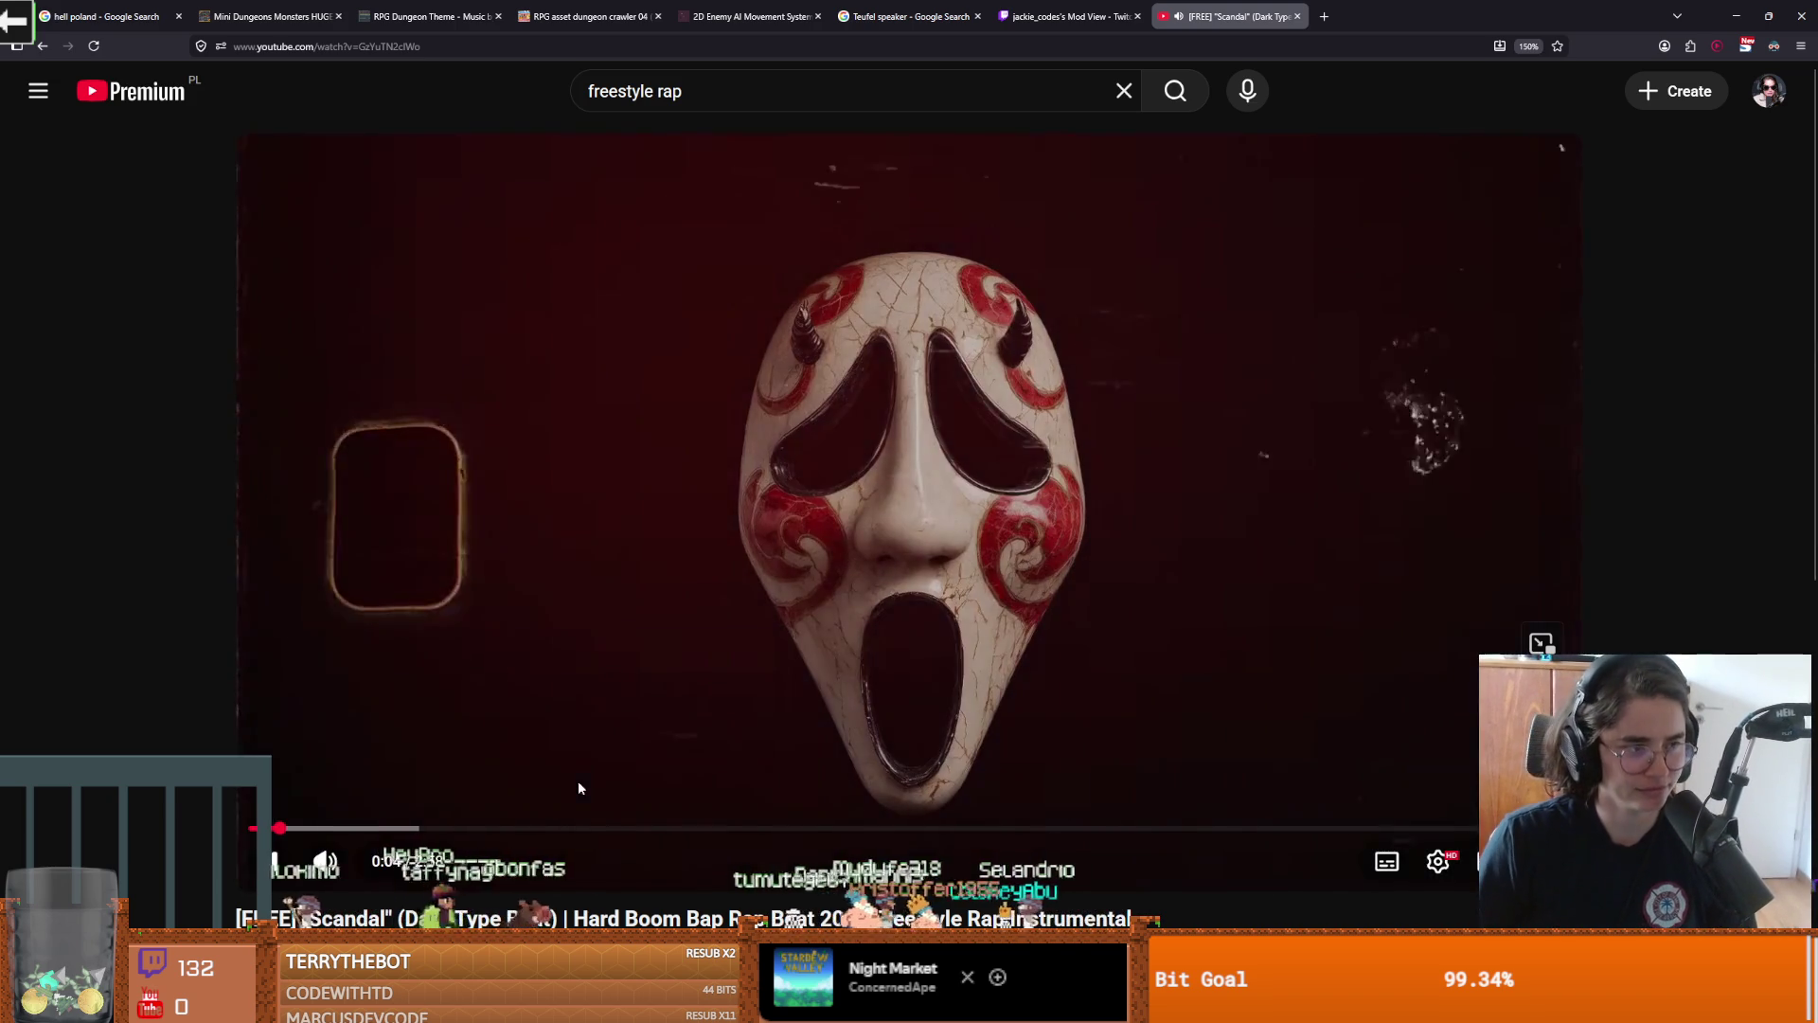
{"action": "key", "text": "f"}
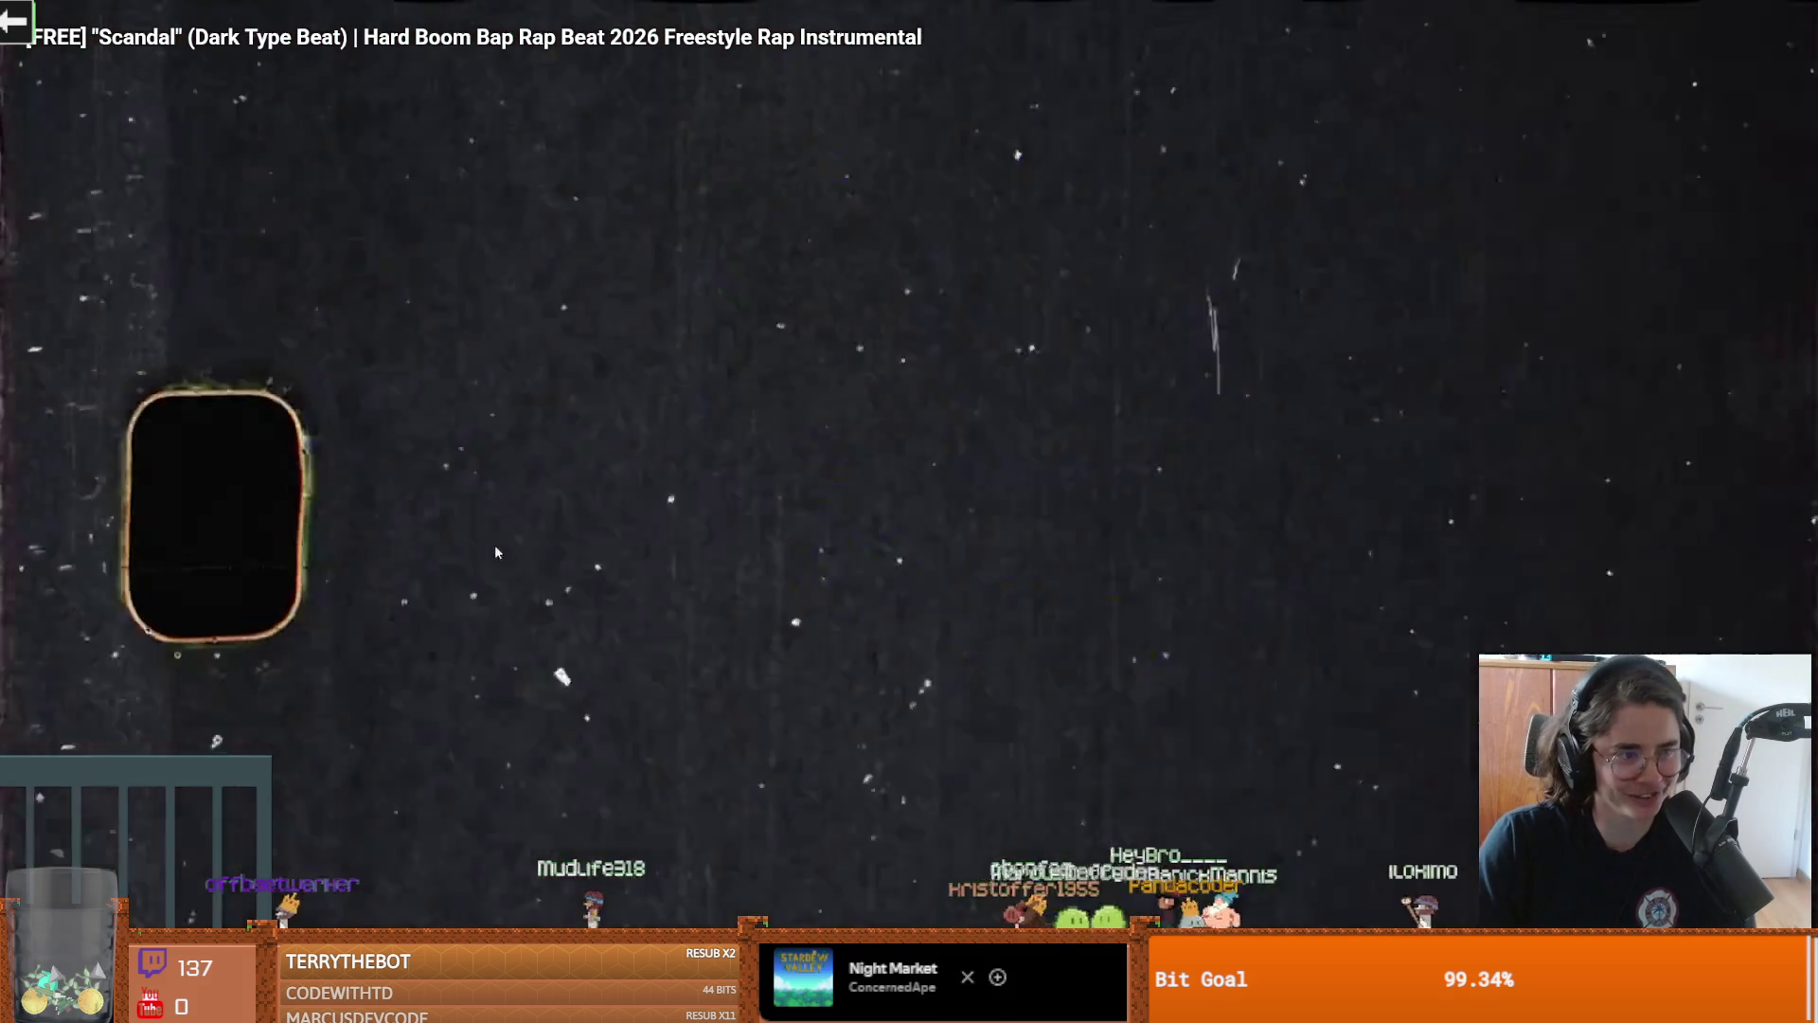
Pause the Scandal beat, exit full screen, and scroll the freestyle rap results
{"action": "left_click", "coordinate": [758, 527]}
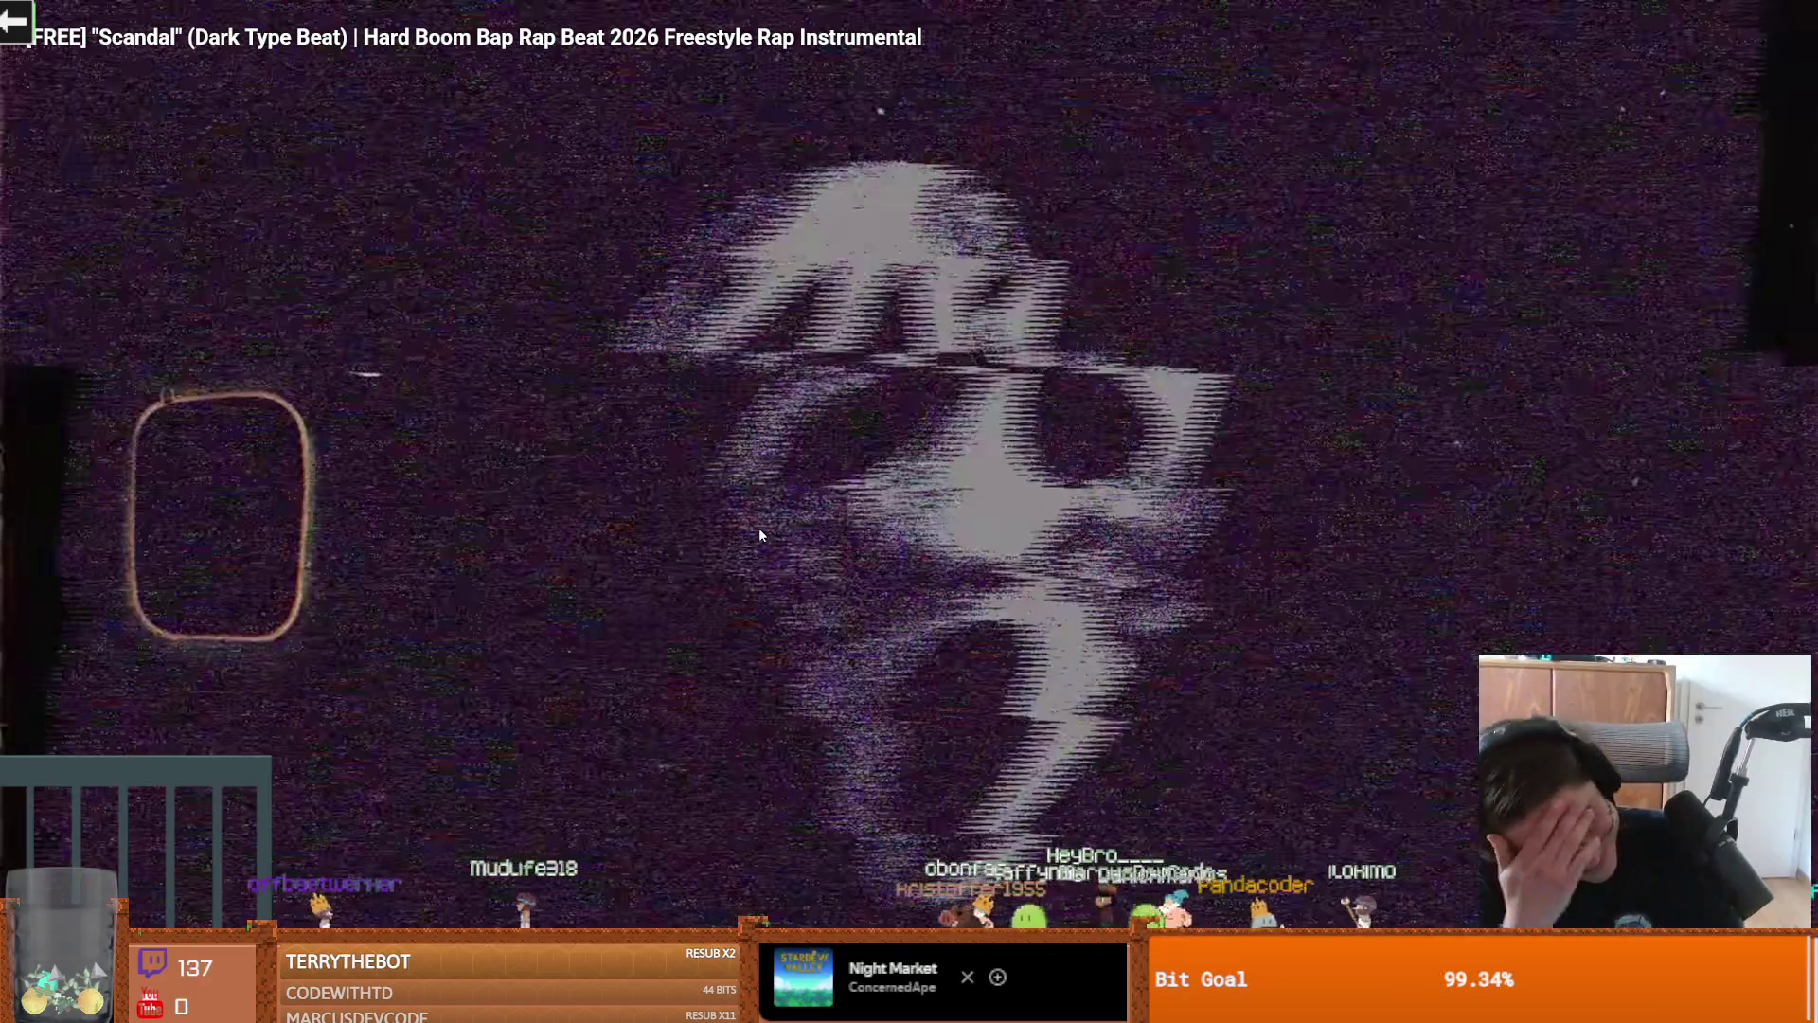
{"action": "key", "text": "Escape"}
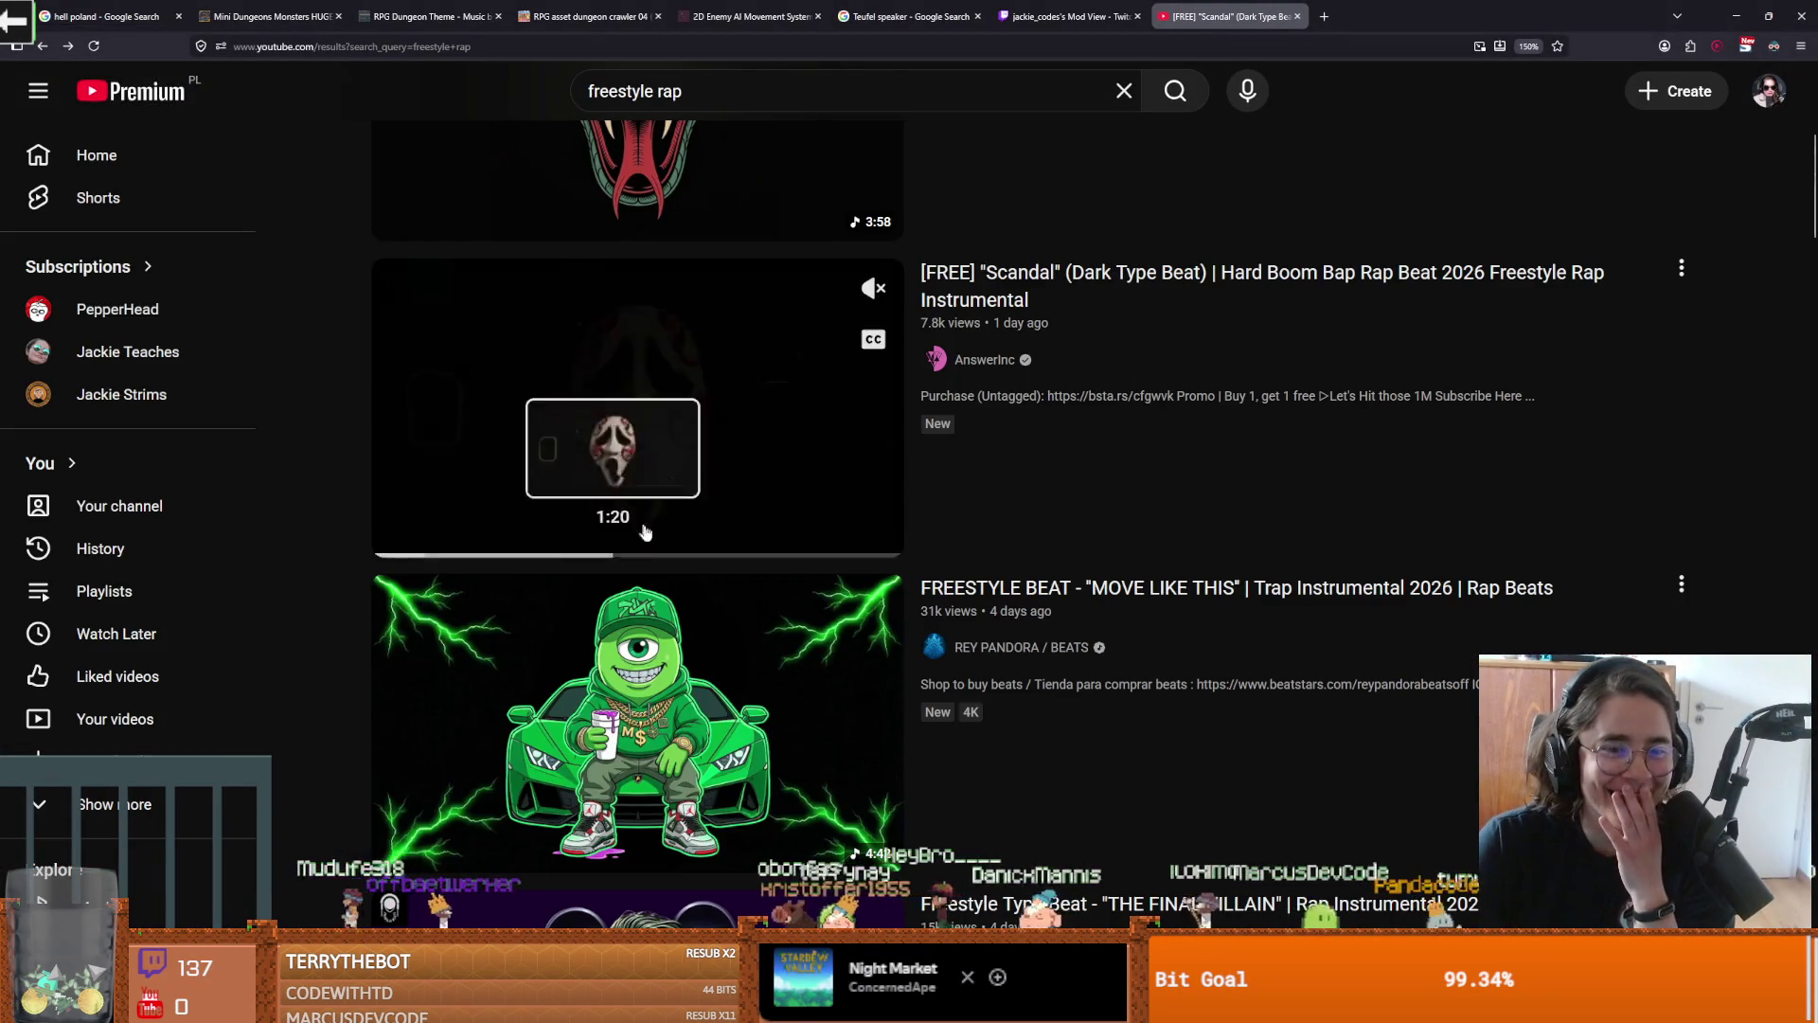
{"action": "mouse_move", "coordinate": [768, 593]}
{"action": "scroll", "coordinate": [768, 593], "scroll_direction": "down", "scroll_amount": 10}
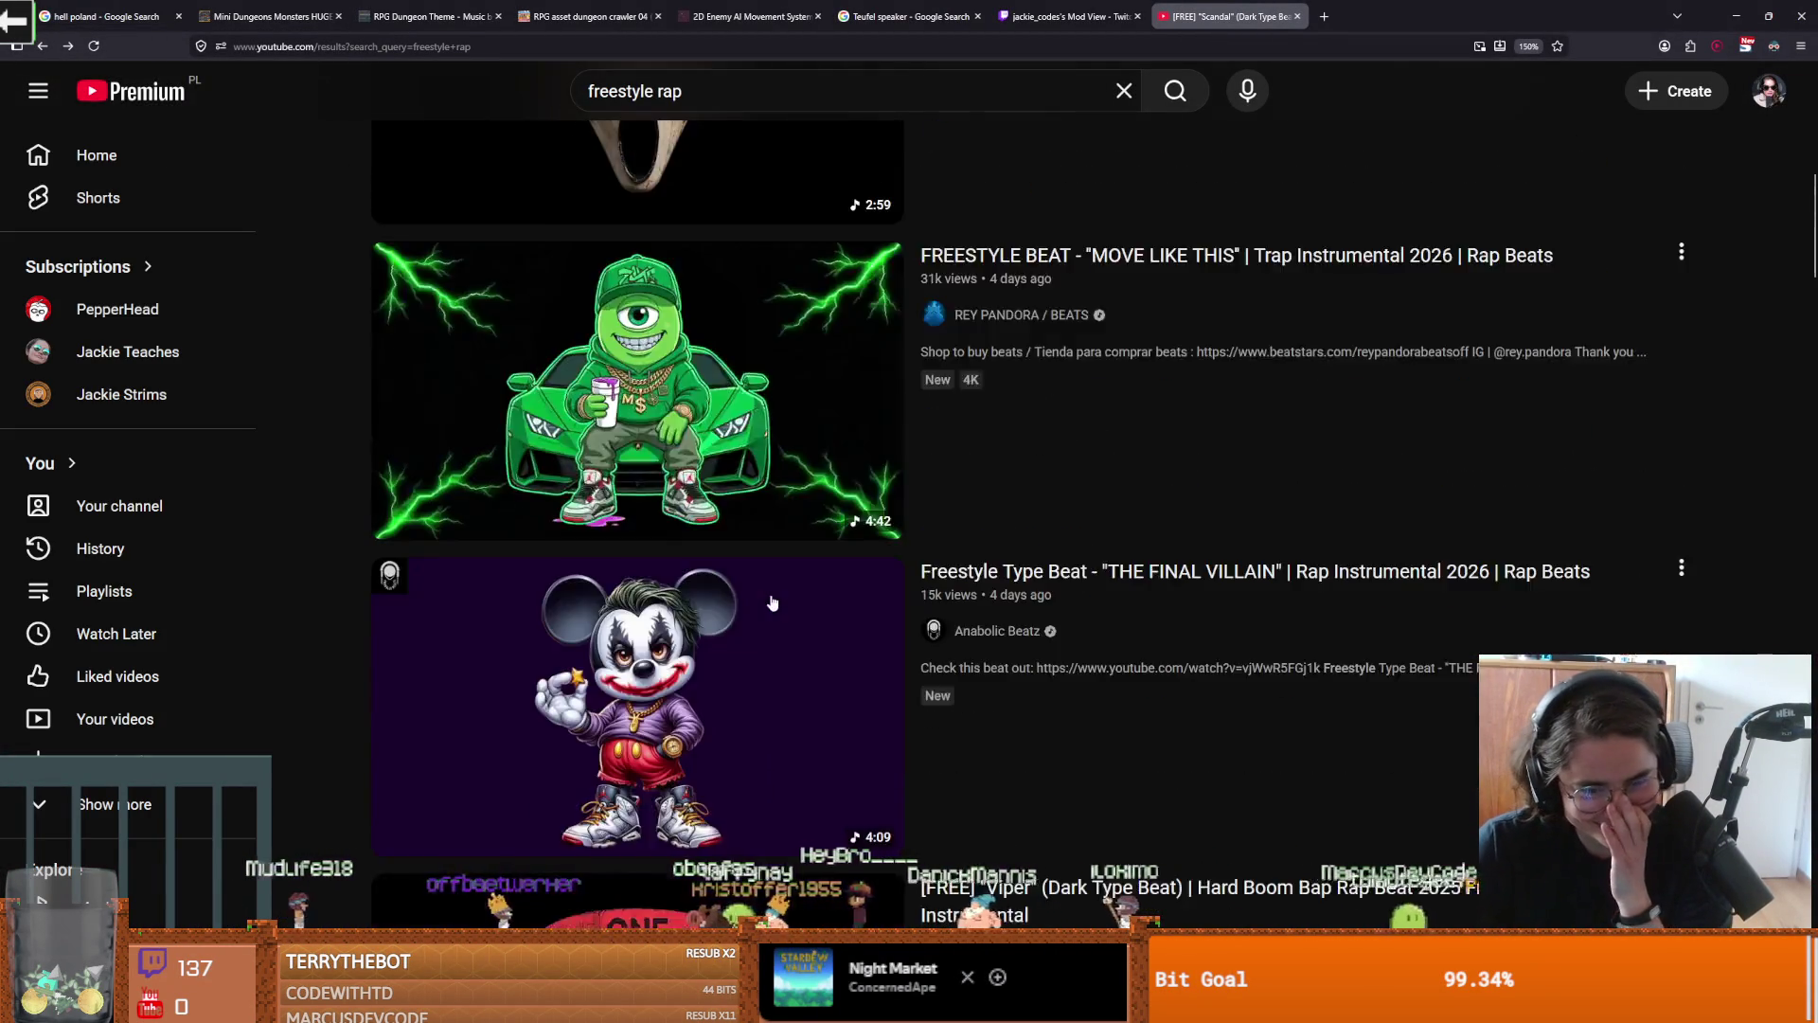
{"action": "scroll", "coordinate": [974, 600], "scroll_direction": "down", "scroll_amount": 3}
{"action": "scroll", "coordinate": [635, 464], "scroll_direction": "up", "scroll_amount": 15}
Watch the SO MANY TEARS beat full screen, then pause it and exit full screen
{"action": "left_click", "coordinate": [718, 367]}
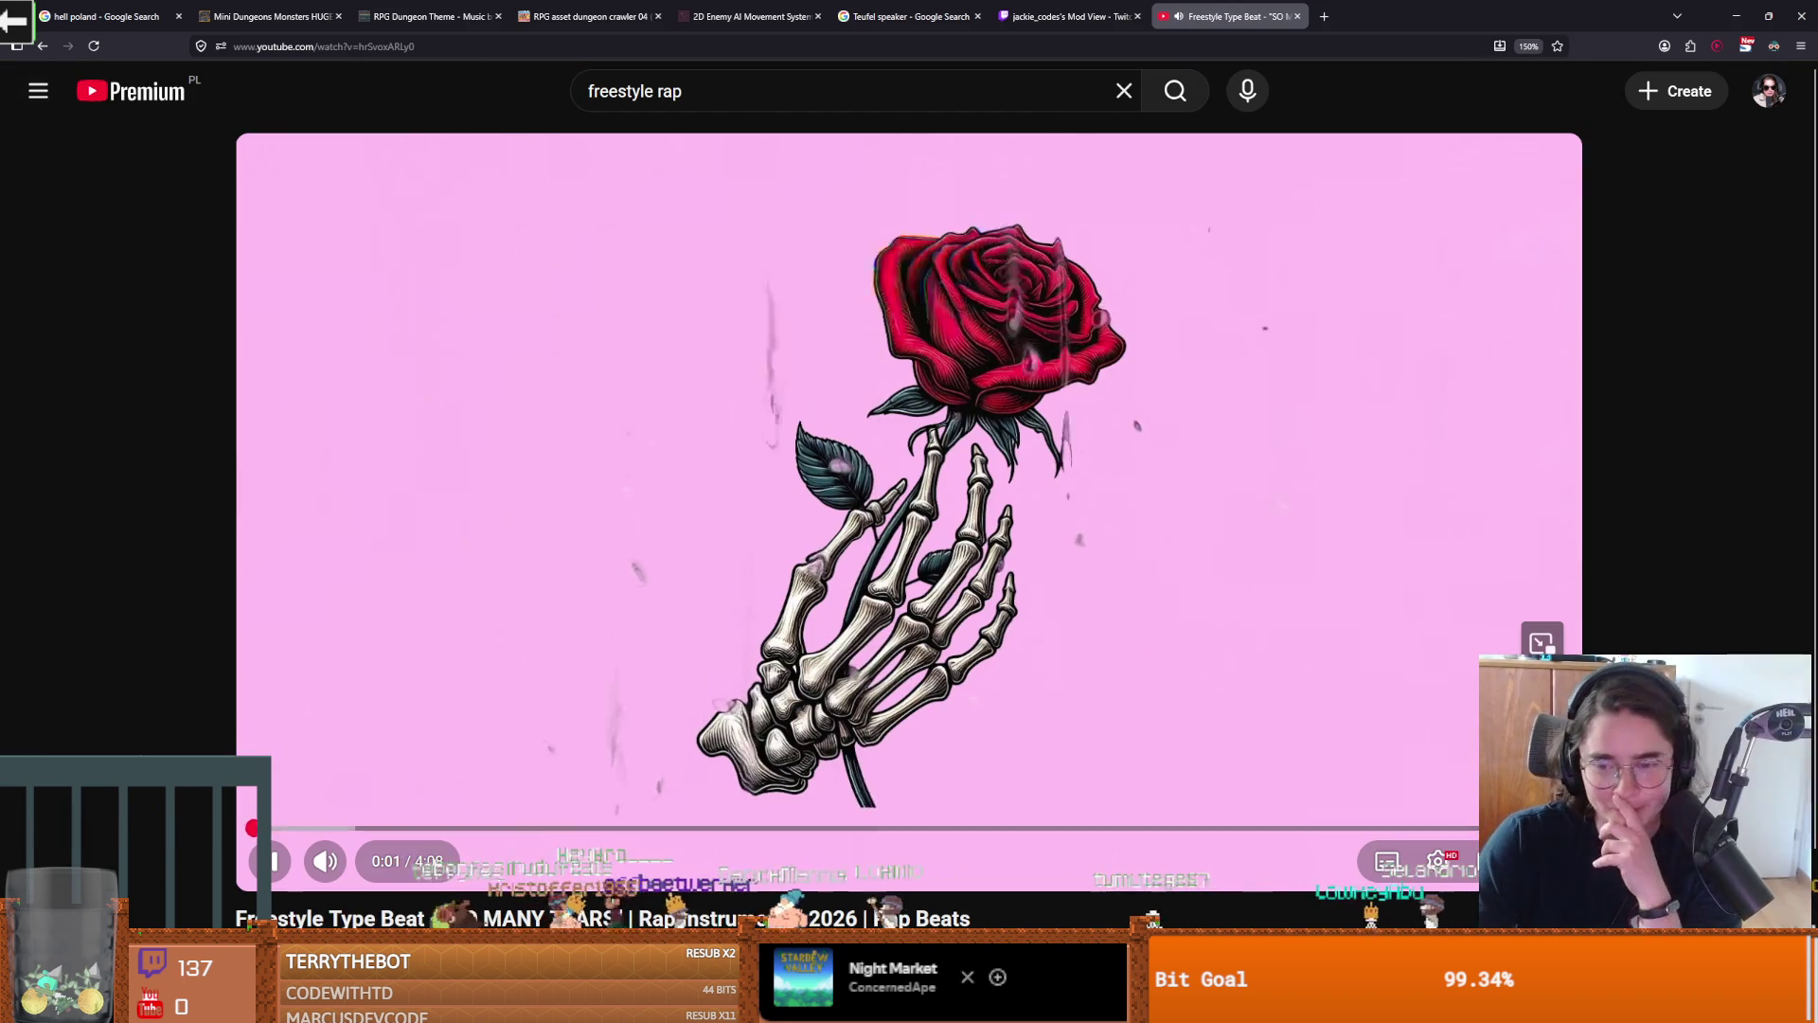
{"action": "key", "text": "f"}
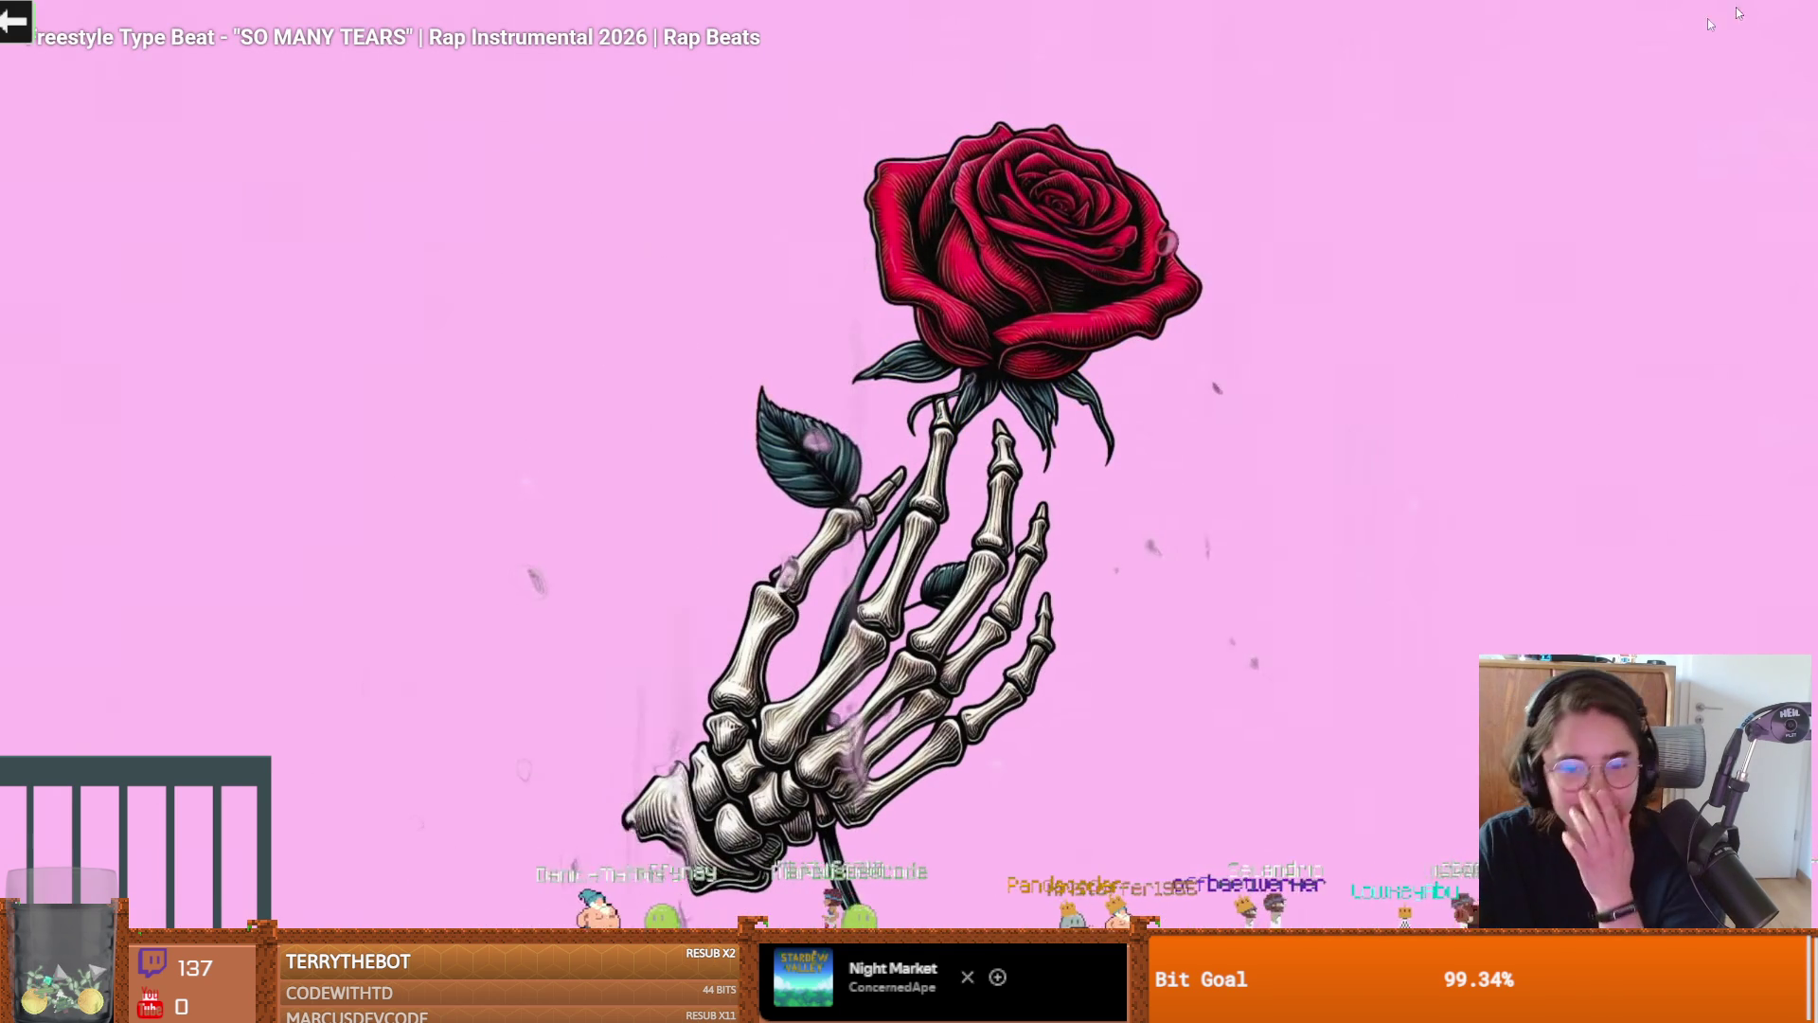
{"action": "left_click", "coordinate": [1411, 210]}
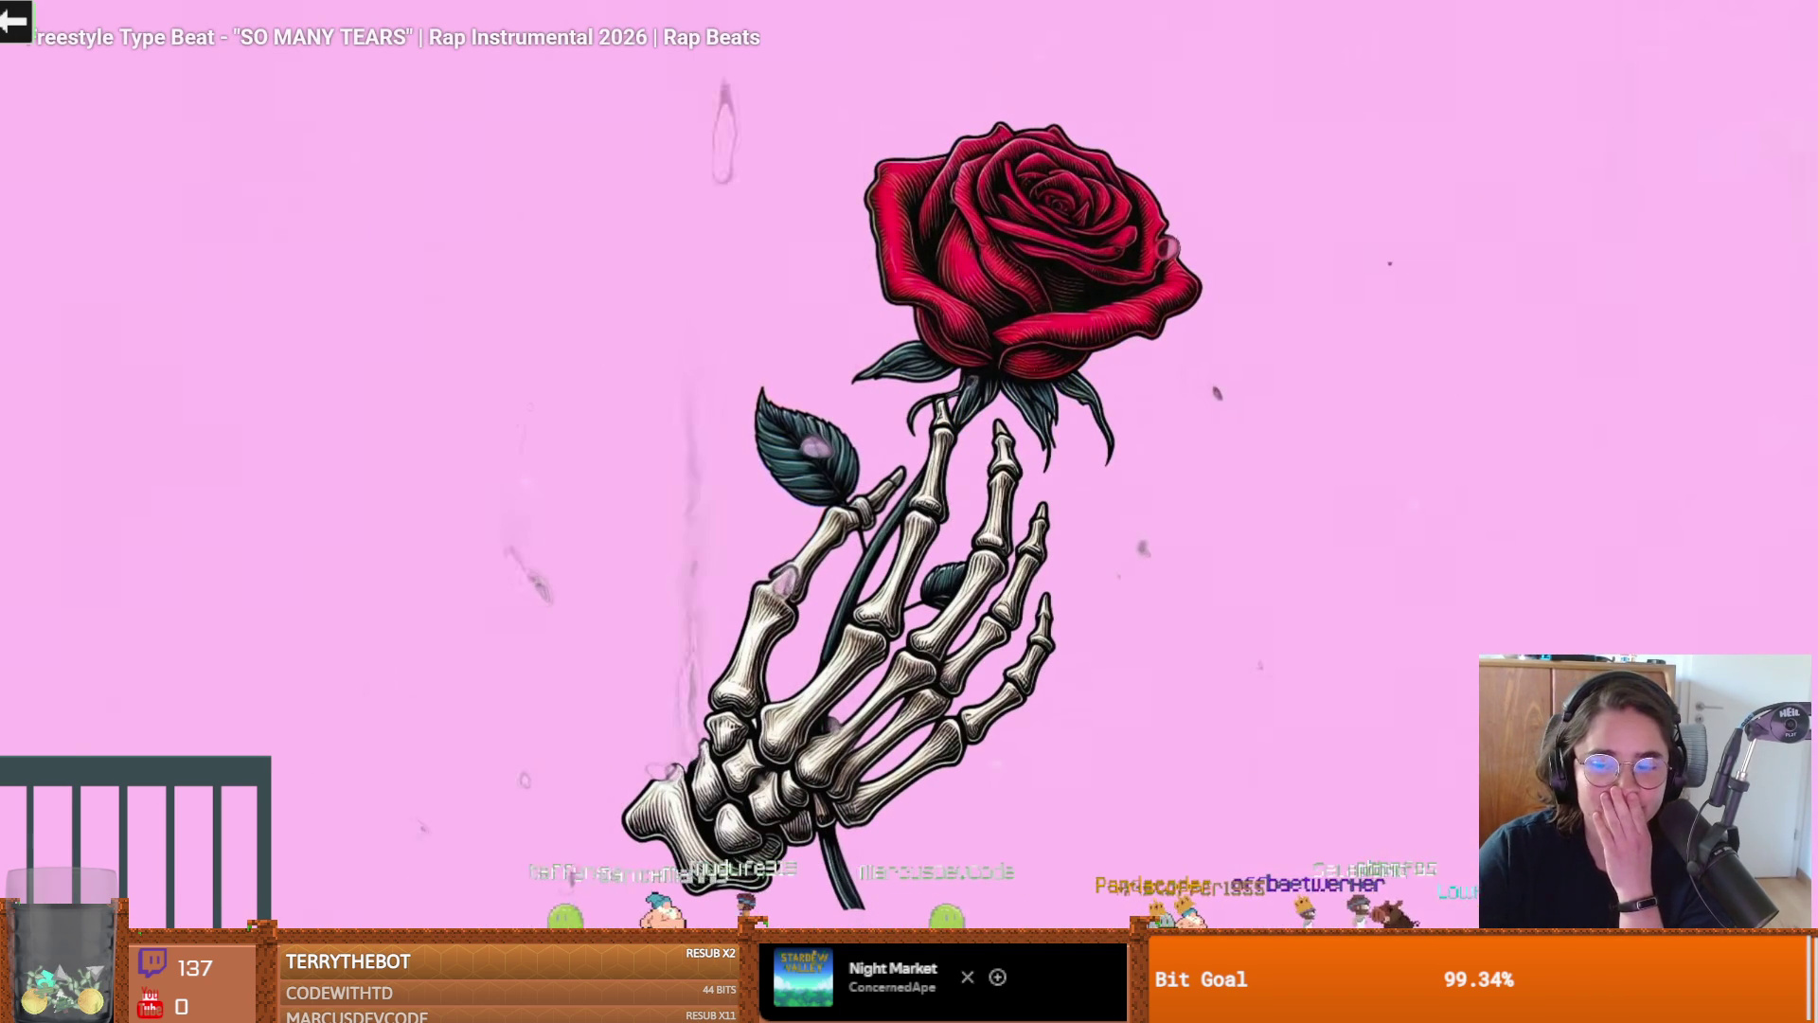
{"action": "key", "text": "Escape"}
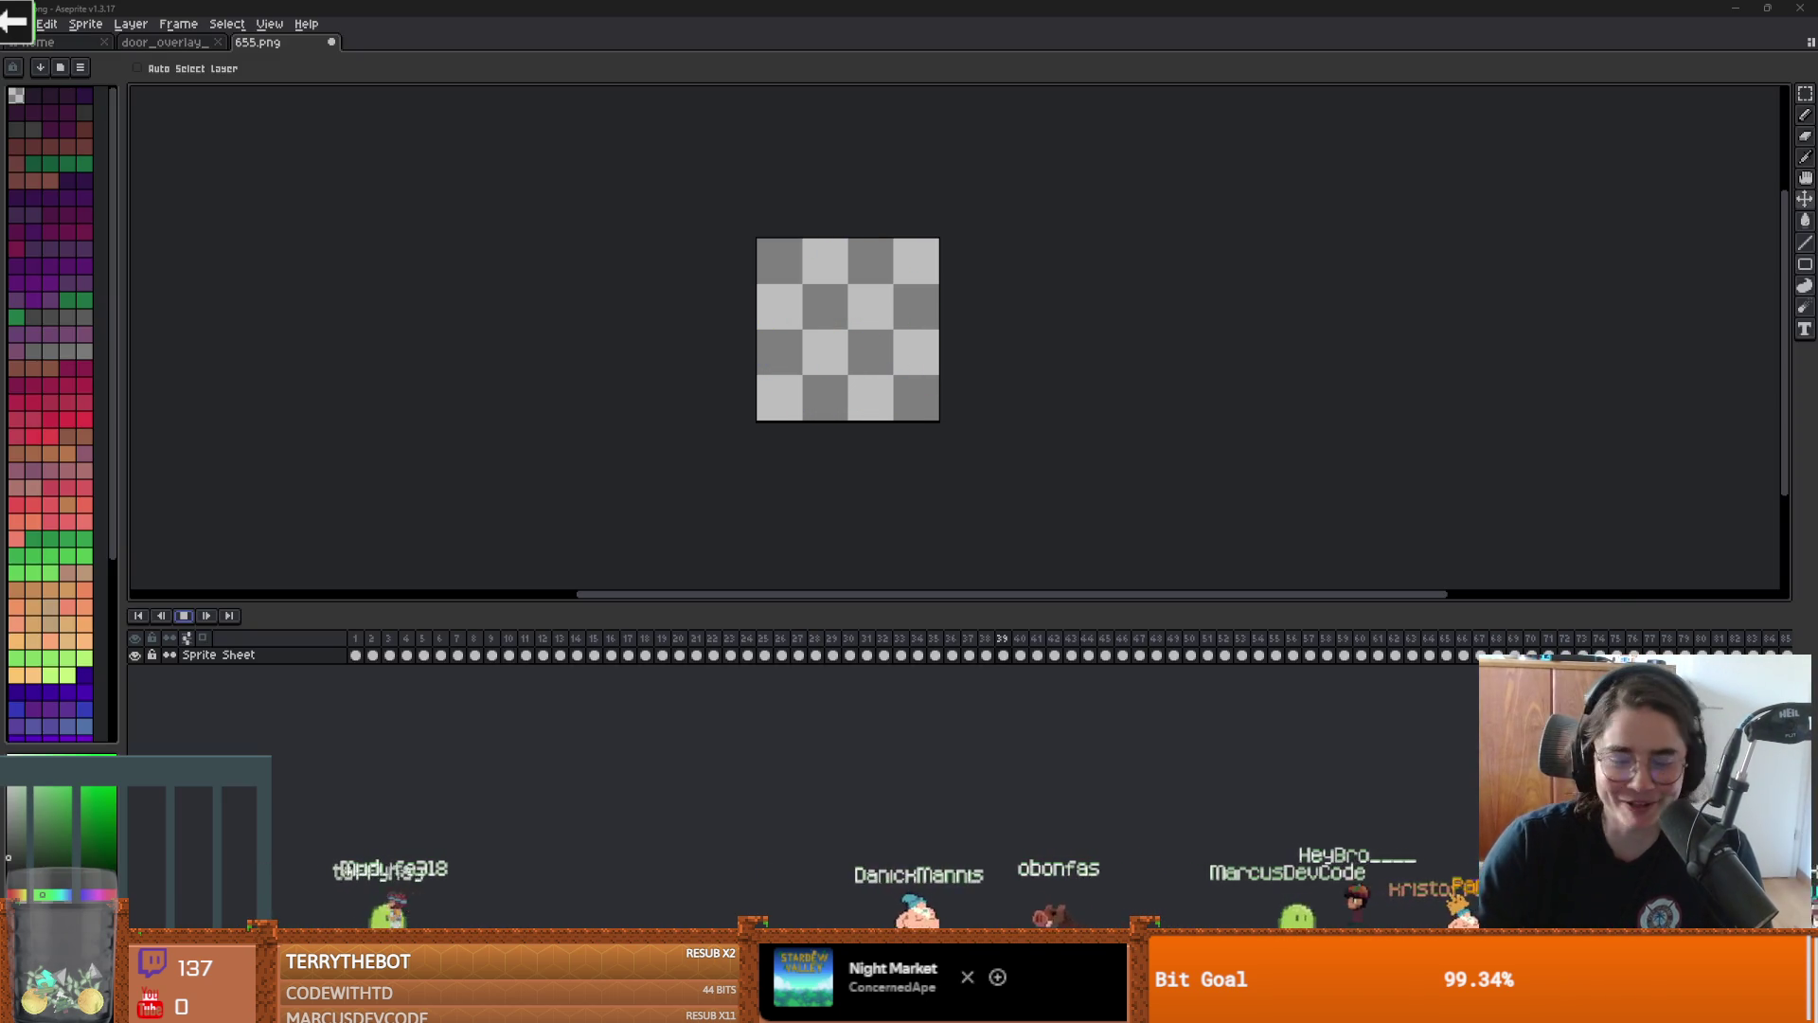
Close the 655.png tab in Aseprite, choosing Don't Save for its changes
{"action": "scroll", "coordinate": [832, 508], "scroll_direction": "up", "scroll_amount": 5}
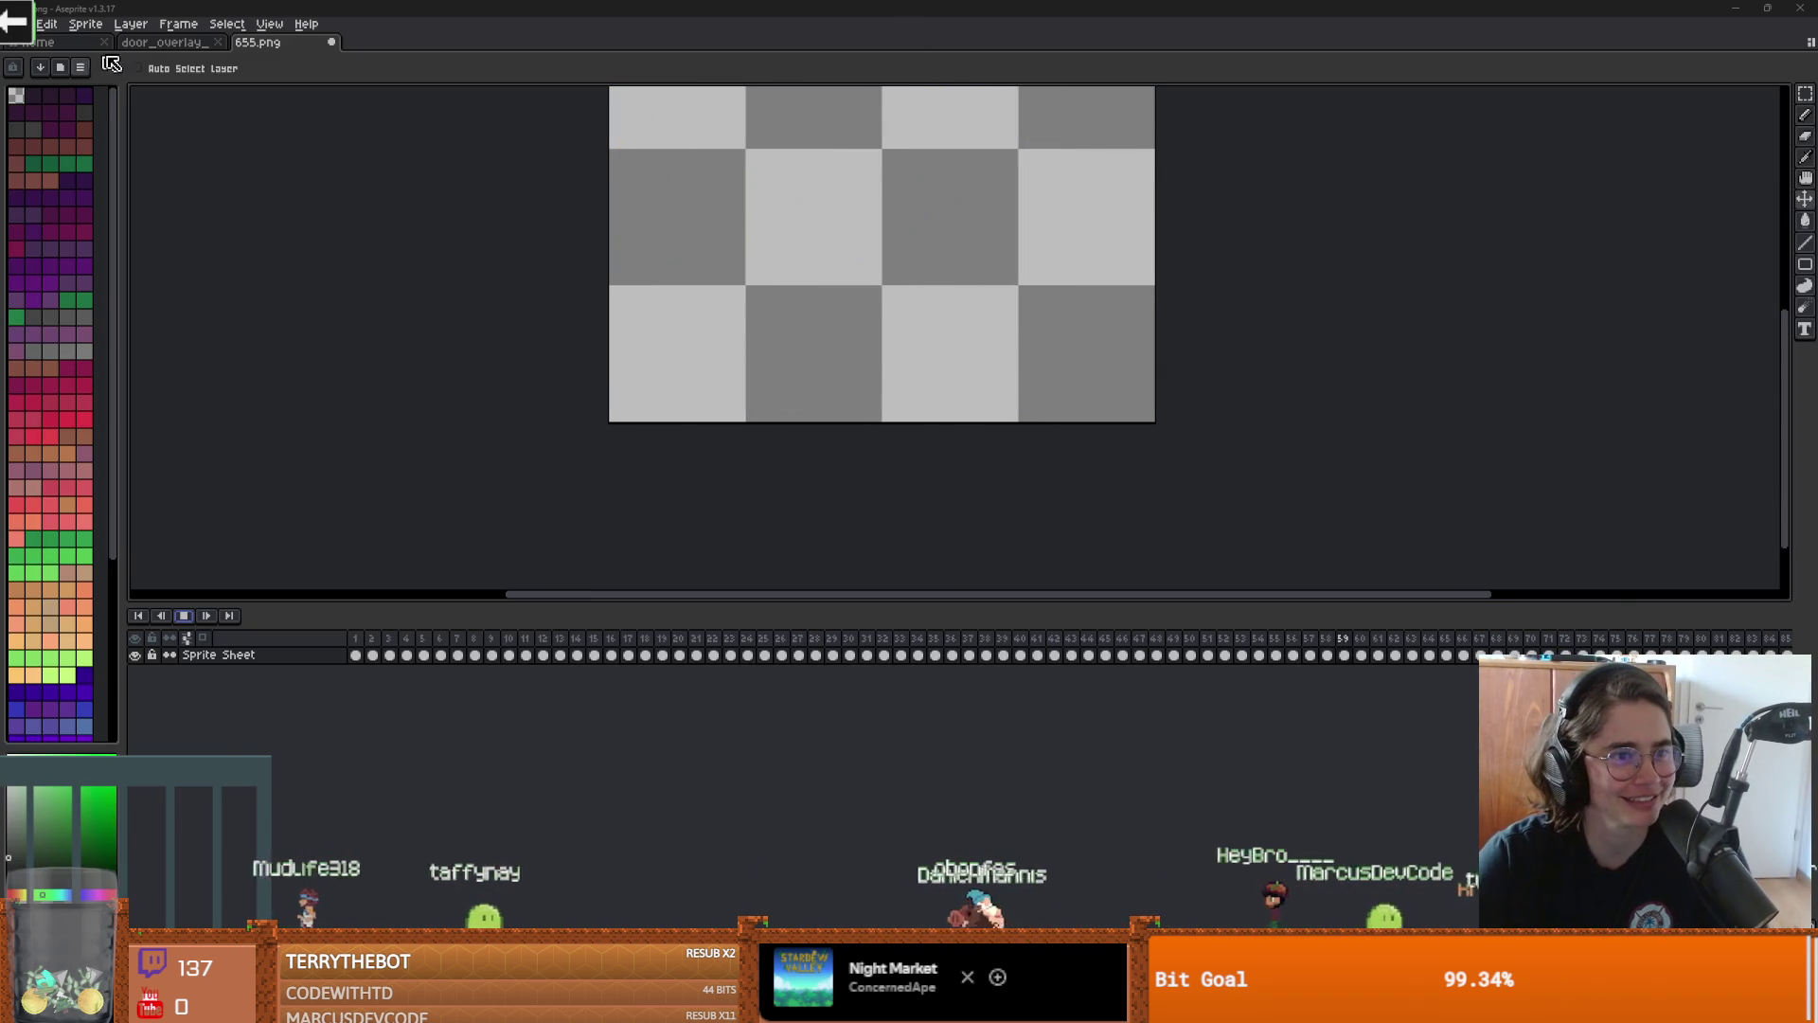
{"action": "left_click", "coordinate": [189, 41]}
{"action": "left_click", "coordinate": [282, 43]}
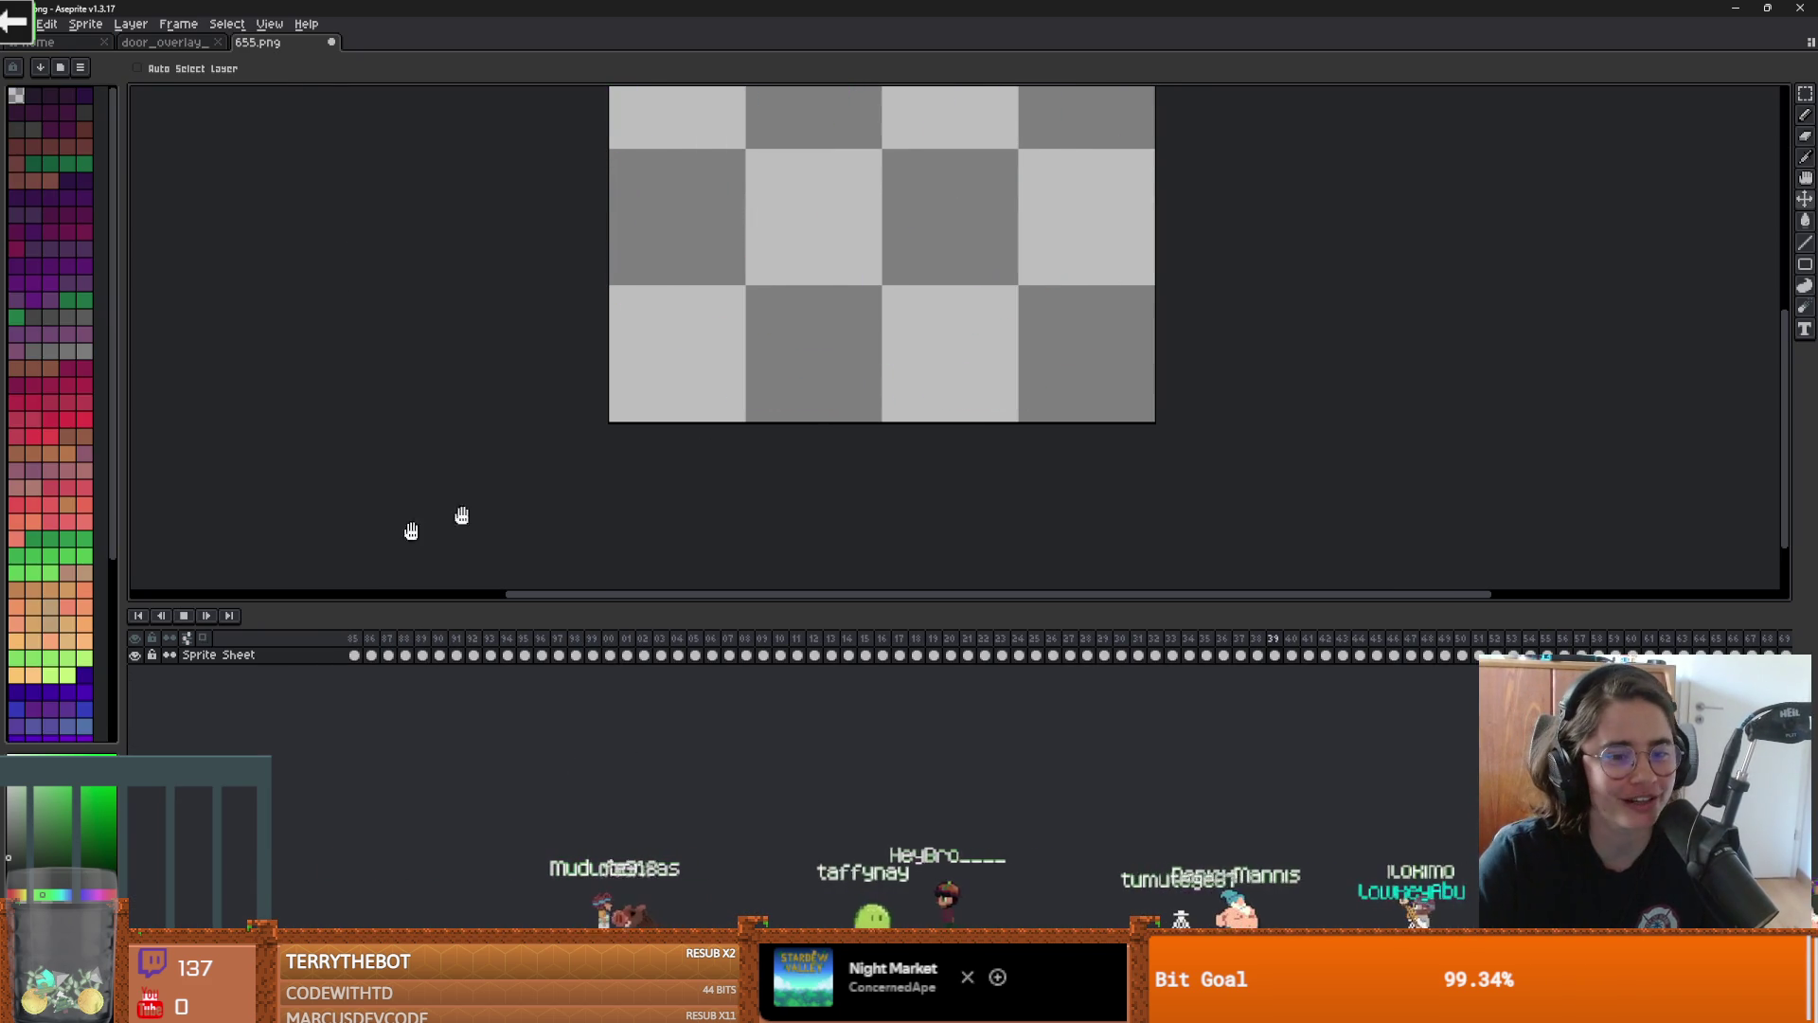
{"action": "left_click", "coordinate": [330, 43]}
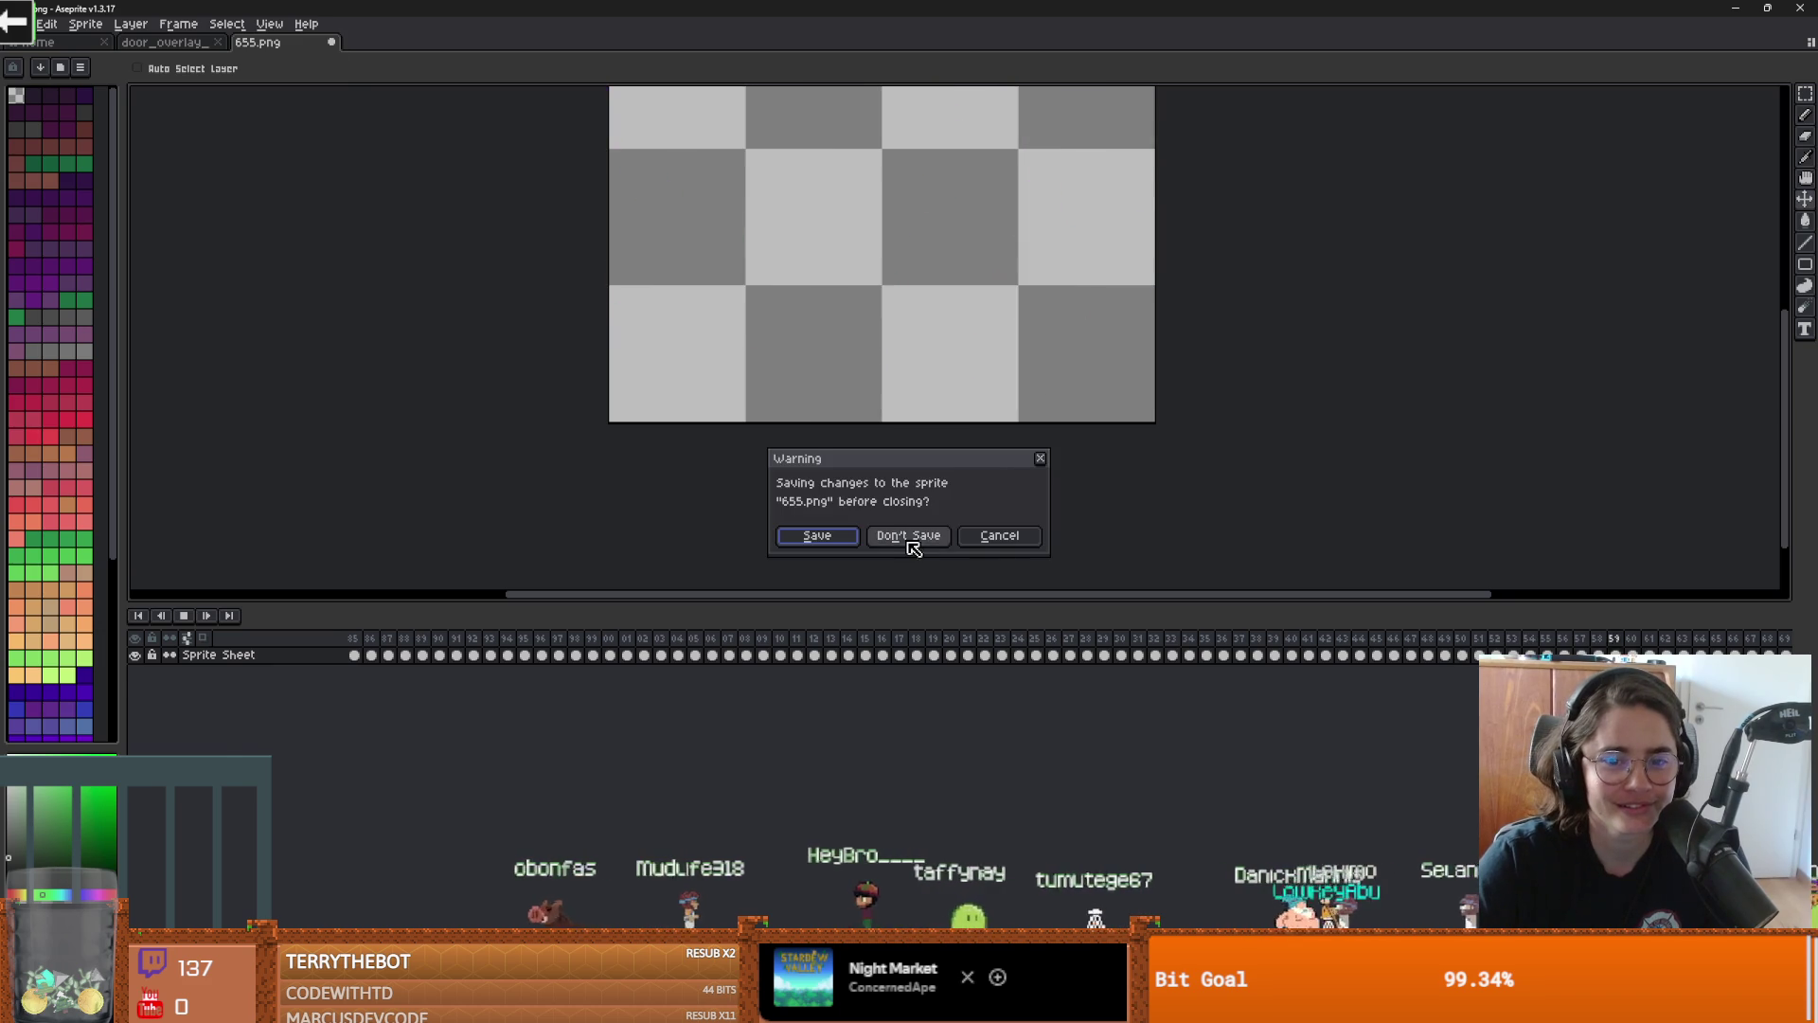
{"action": "left_click", "coordinate": [913, 533]}
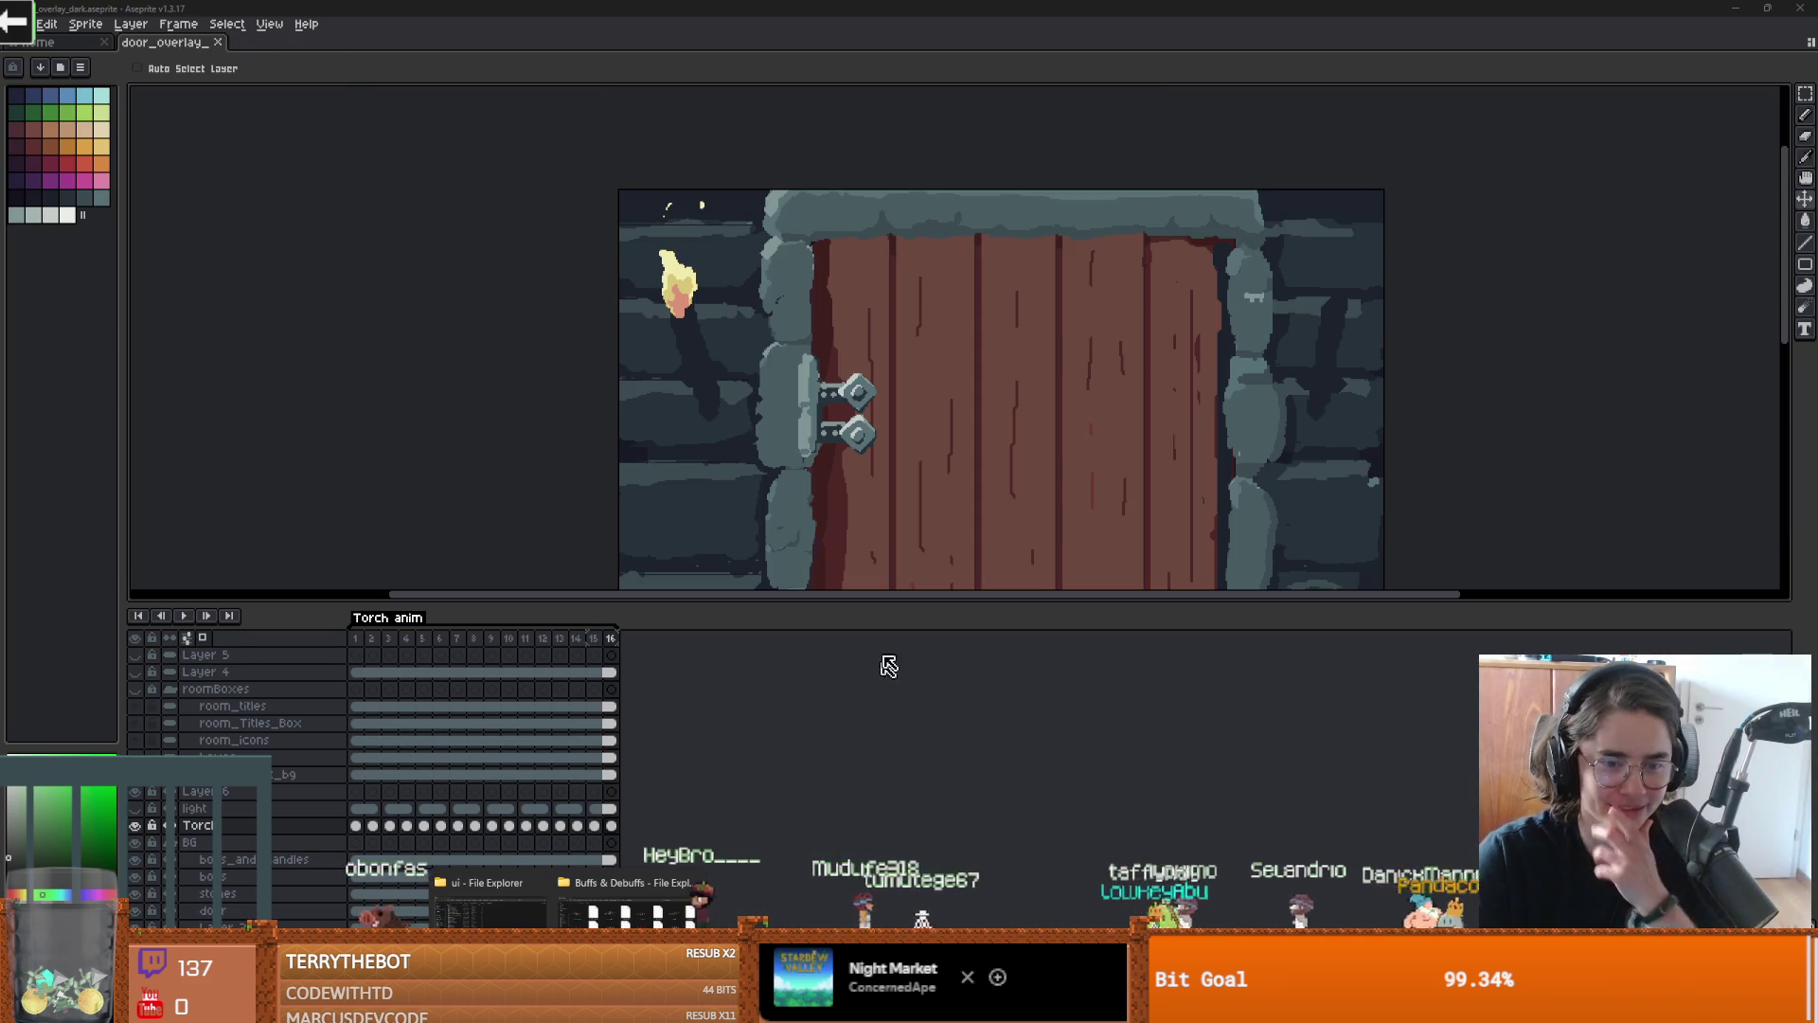
Look through the Arrow(Projectile) and explosions folders under the VFX Sprites folder
{"action": "key", "text": "alt+Tab"}
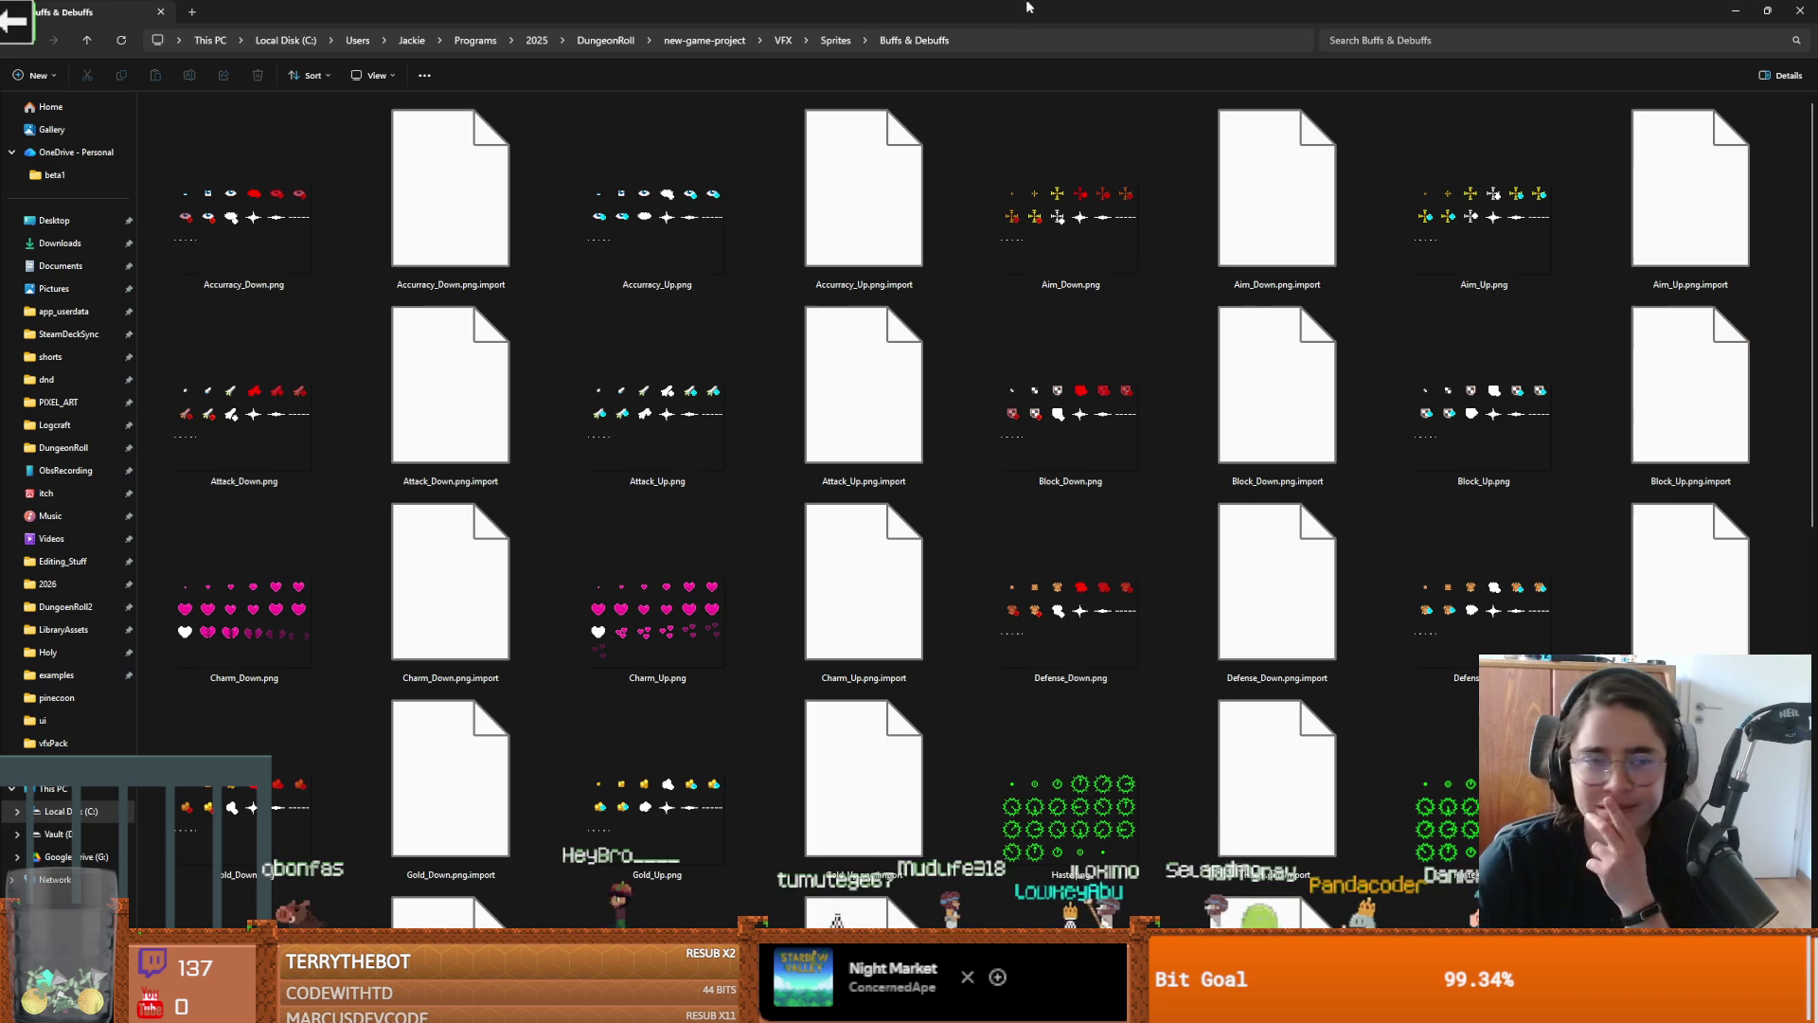
{"action": "left_click", "coordinate": [828, 40]}
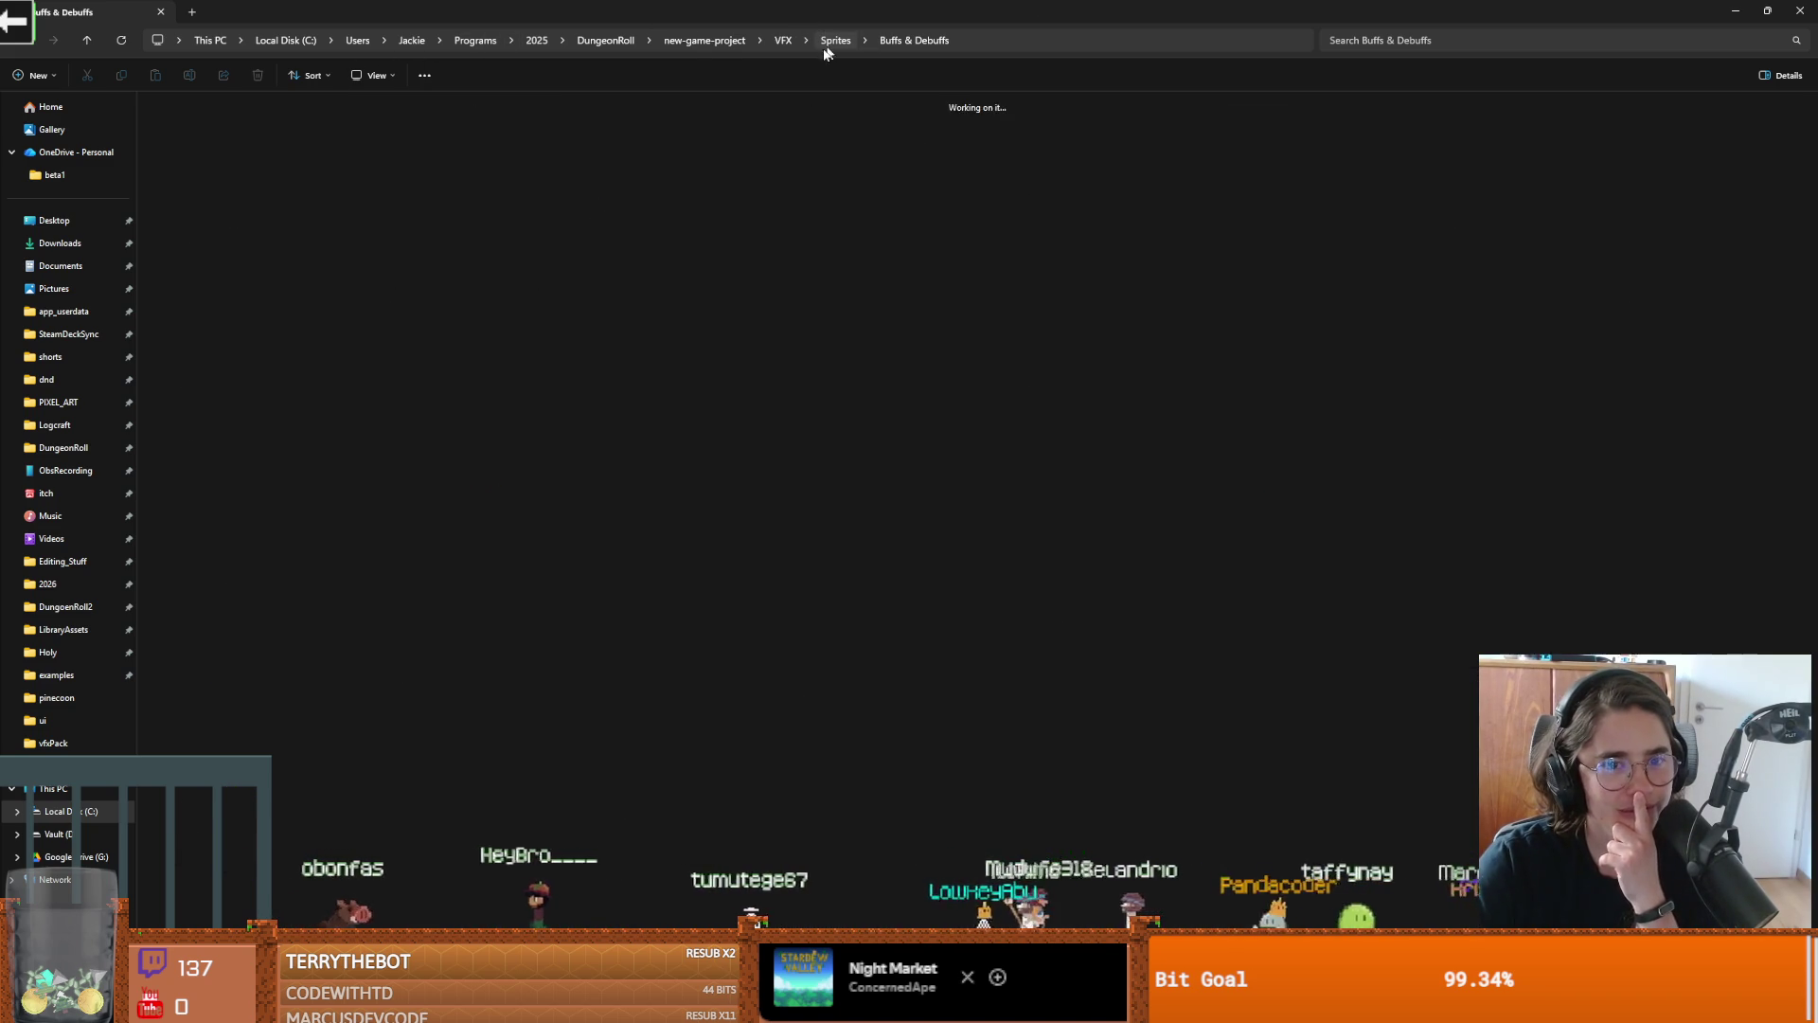
{"action": "double_click", "coordinate": [276, 220]}
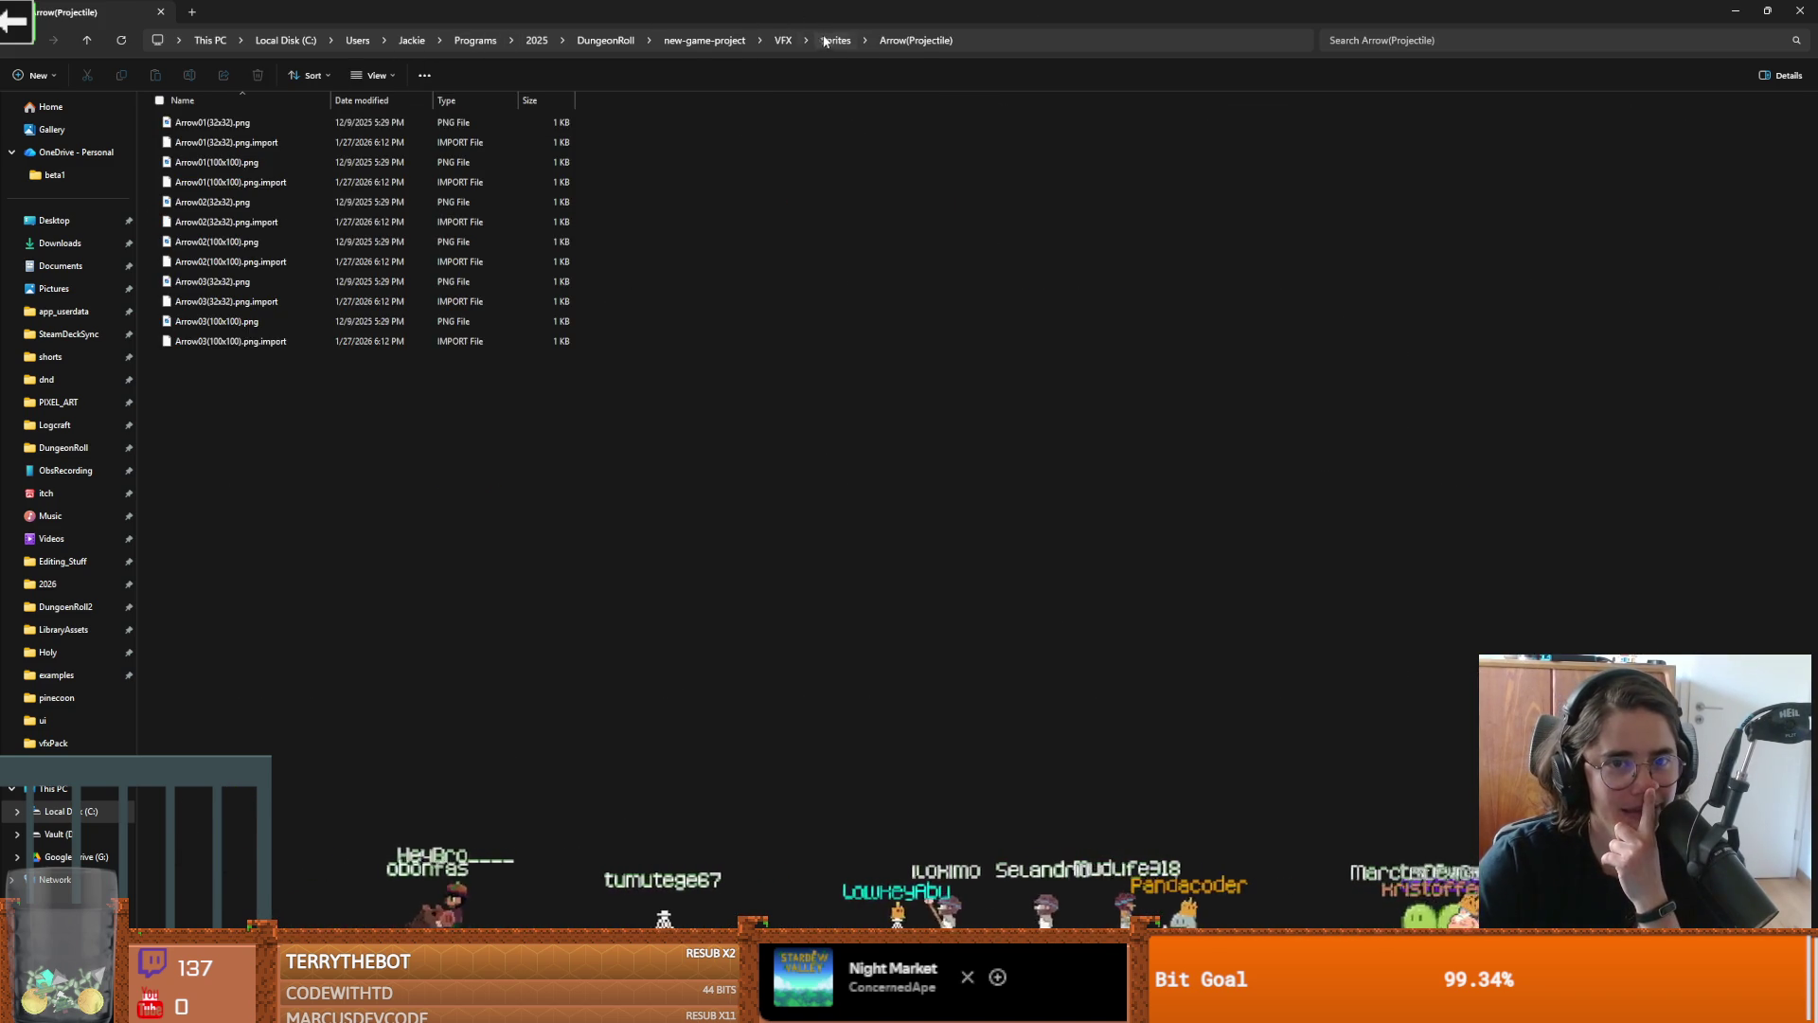
{"action": "left_click", "coordinate": [835, 40]}
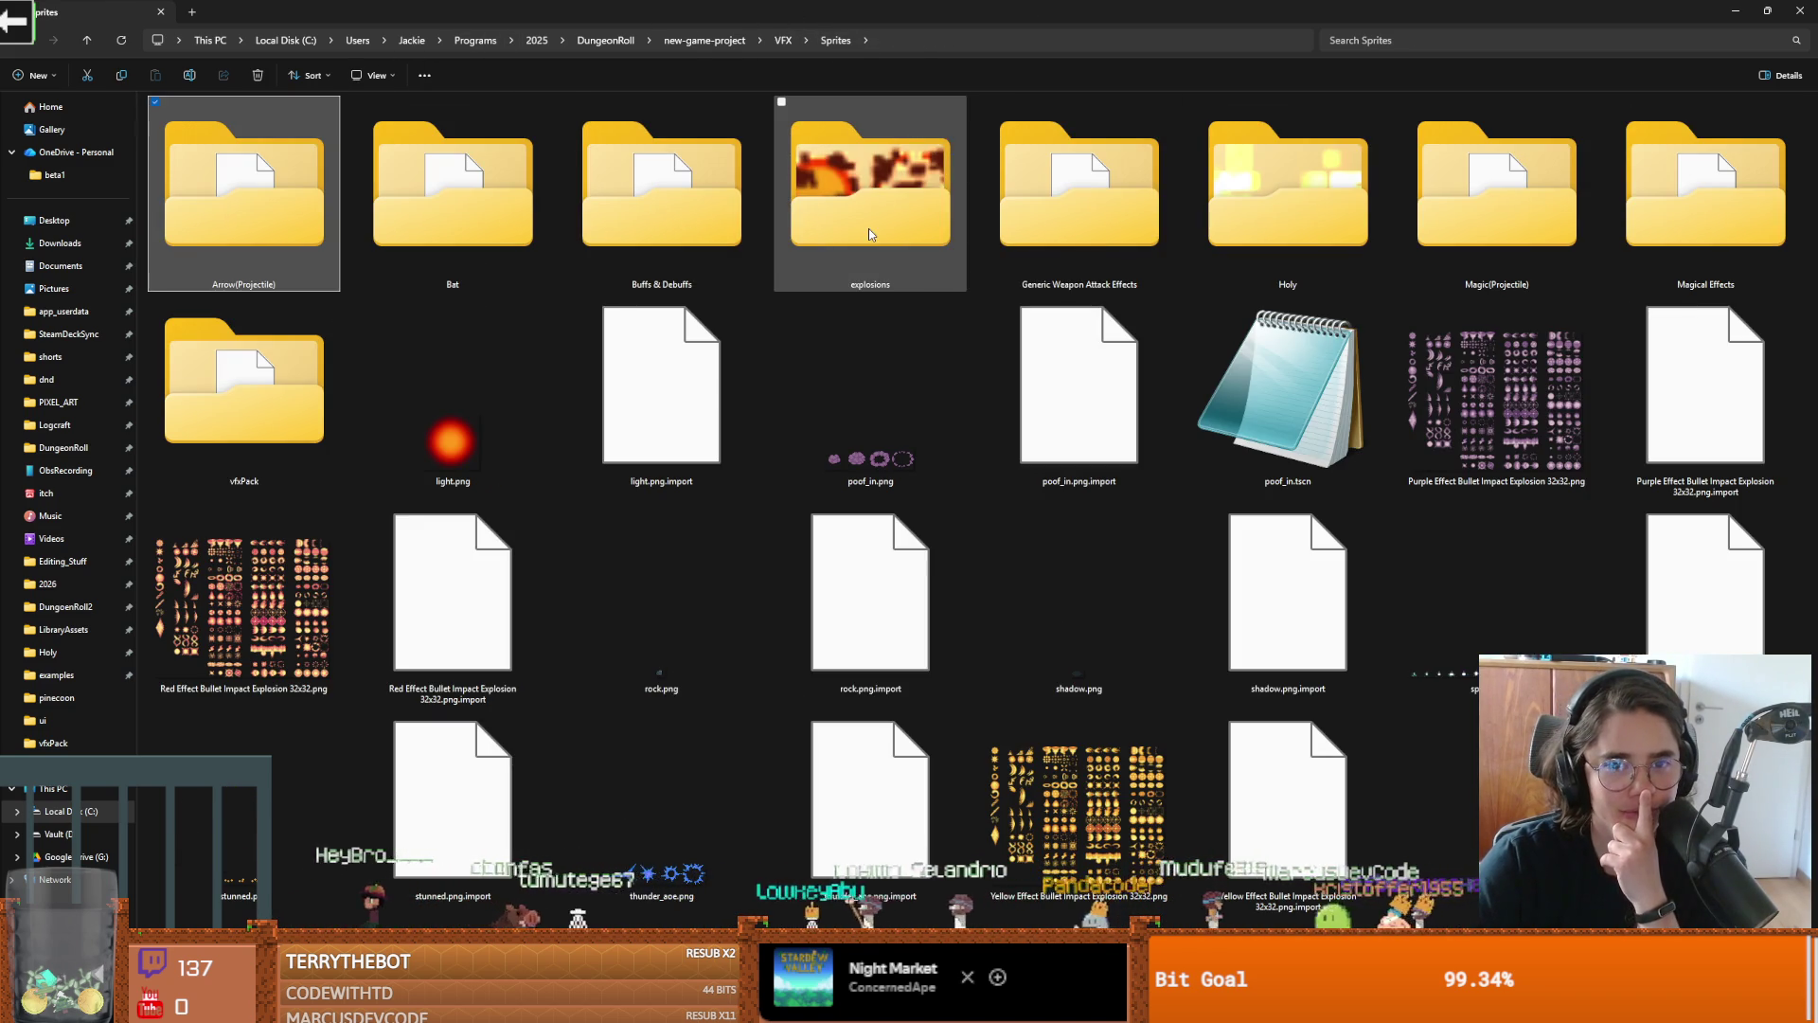
{"action": "double_click", "coordinate": [867, 230]}
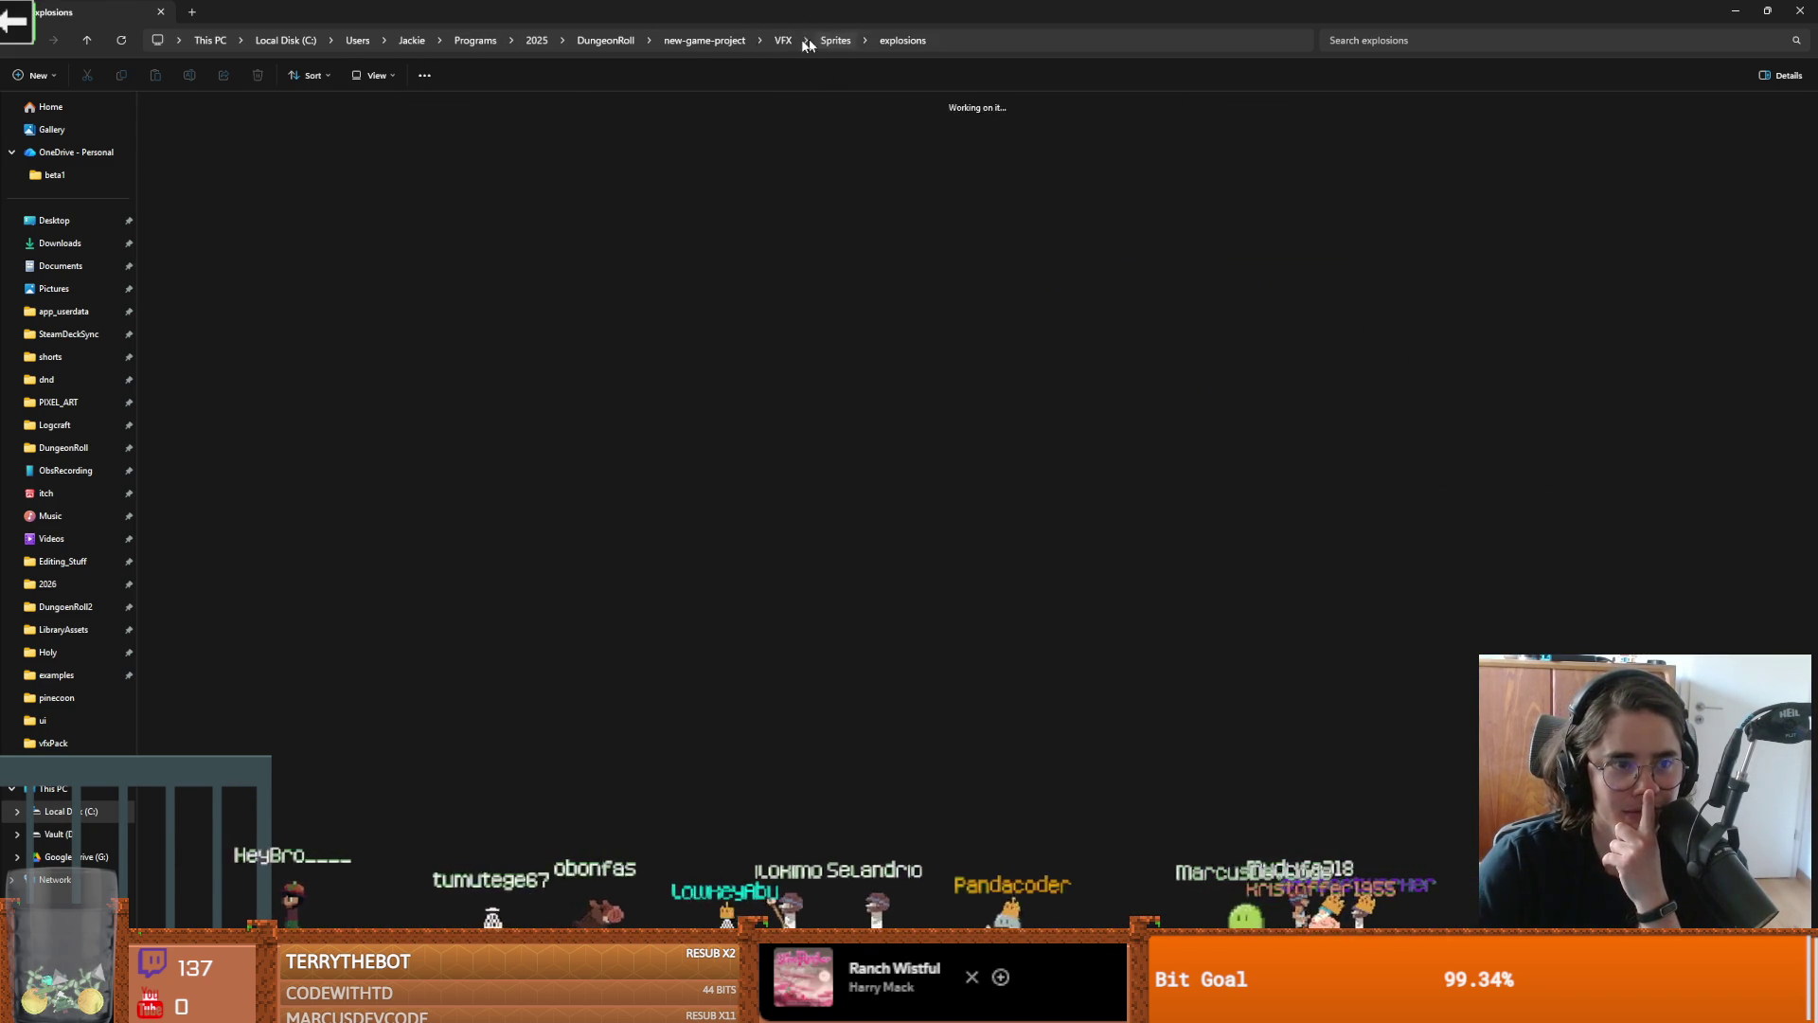
{"action": "left_click", "coordinate": [829, 41]}
Check Generic Weapon Attack Effects, then open Holy Effect 09(16x16).aseprite from the Holy folder
{"action": "double_click", "coordinate": [1135, 194]}
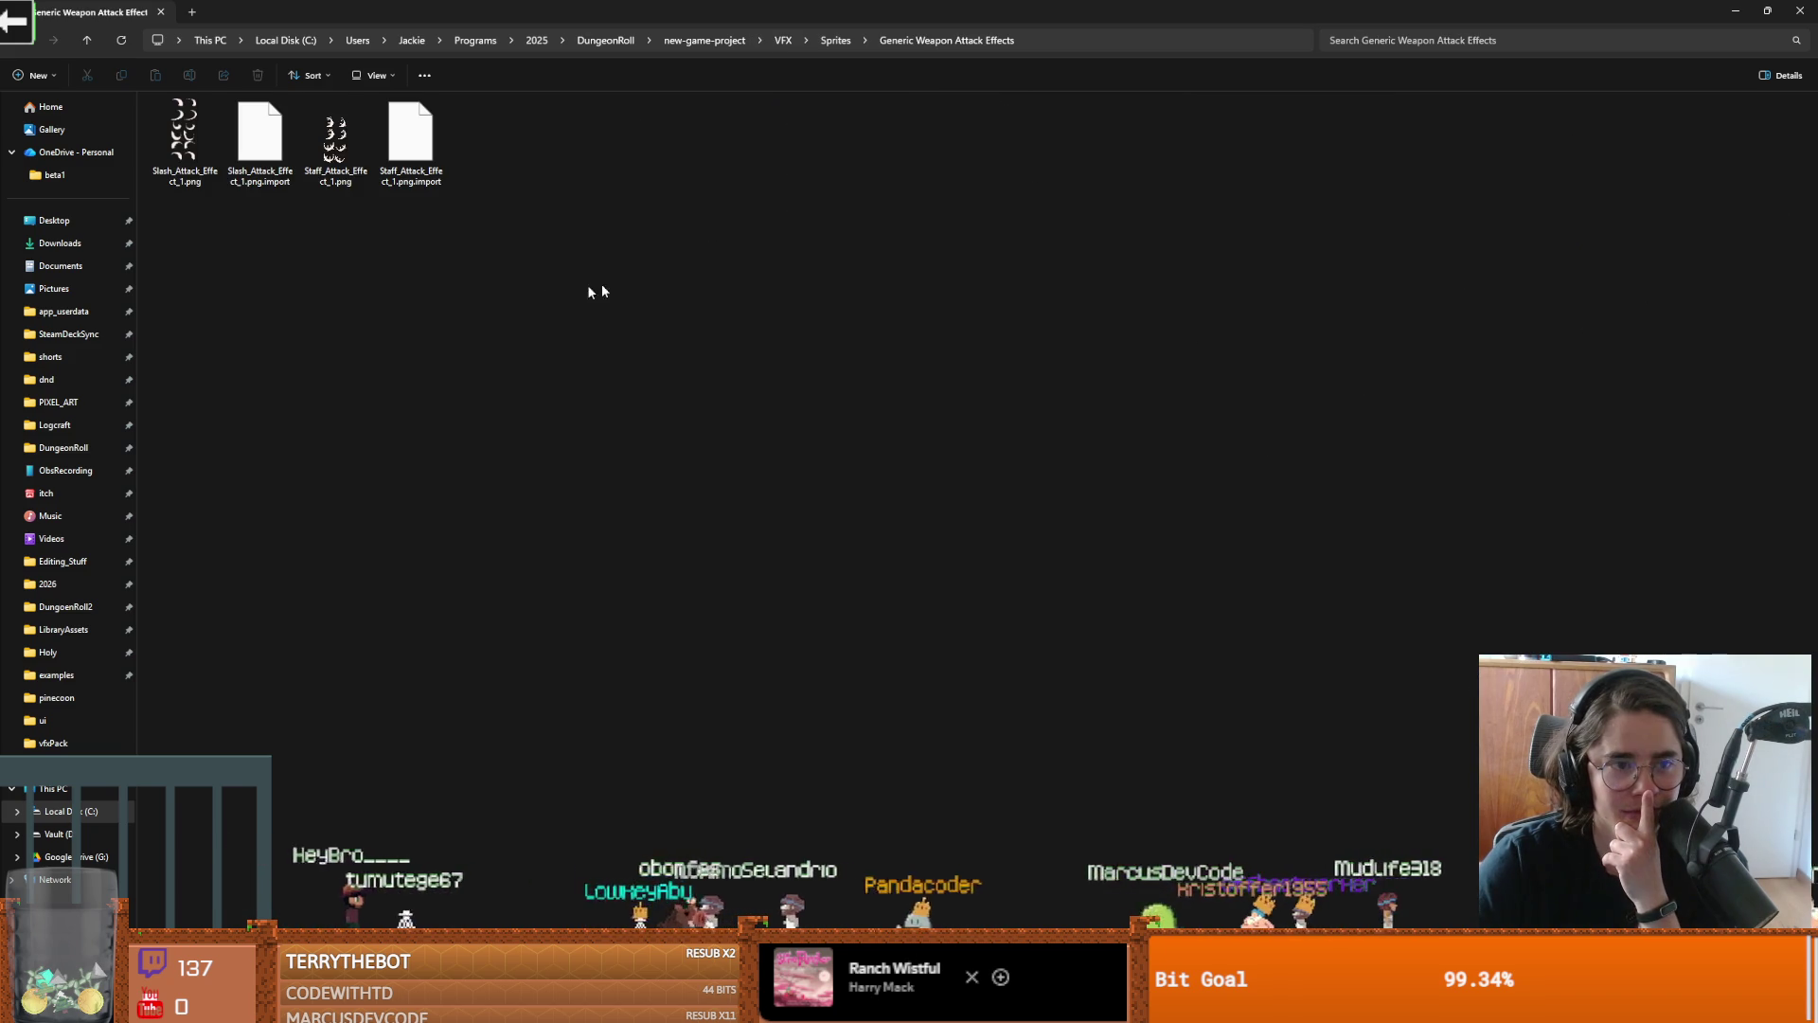
{"action": "left_click", "coordinate": [835, 41]}
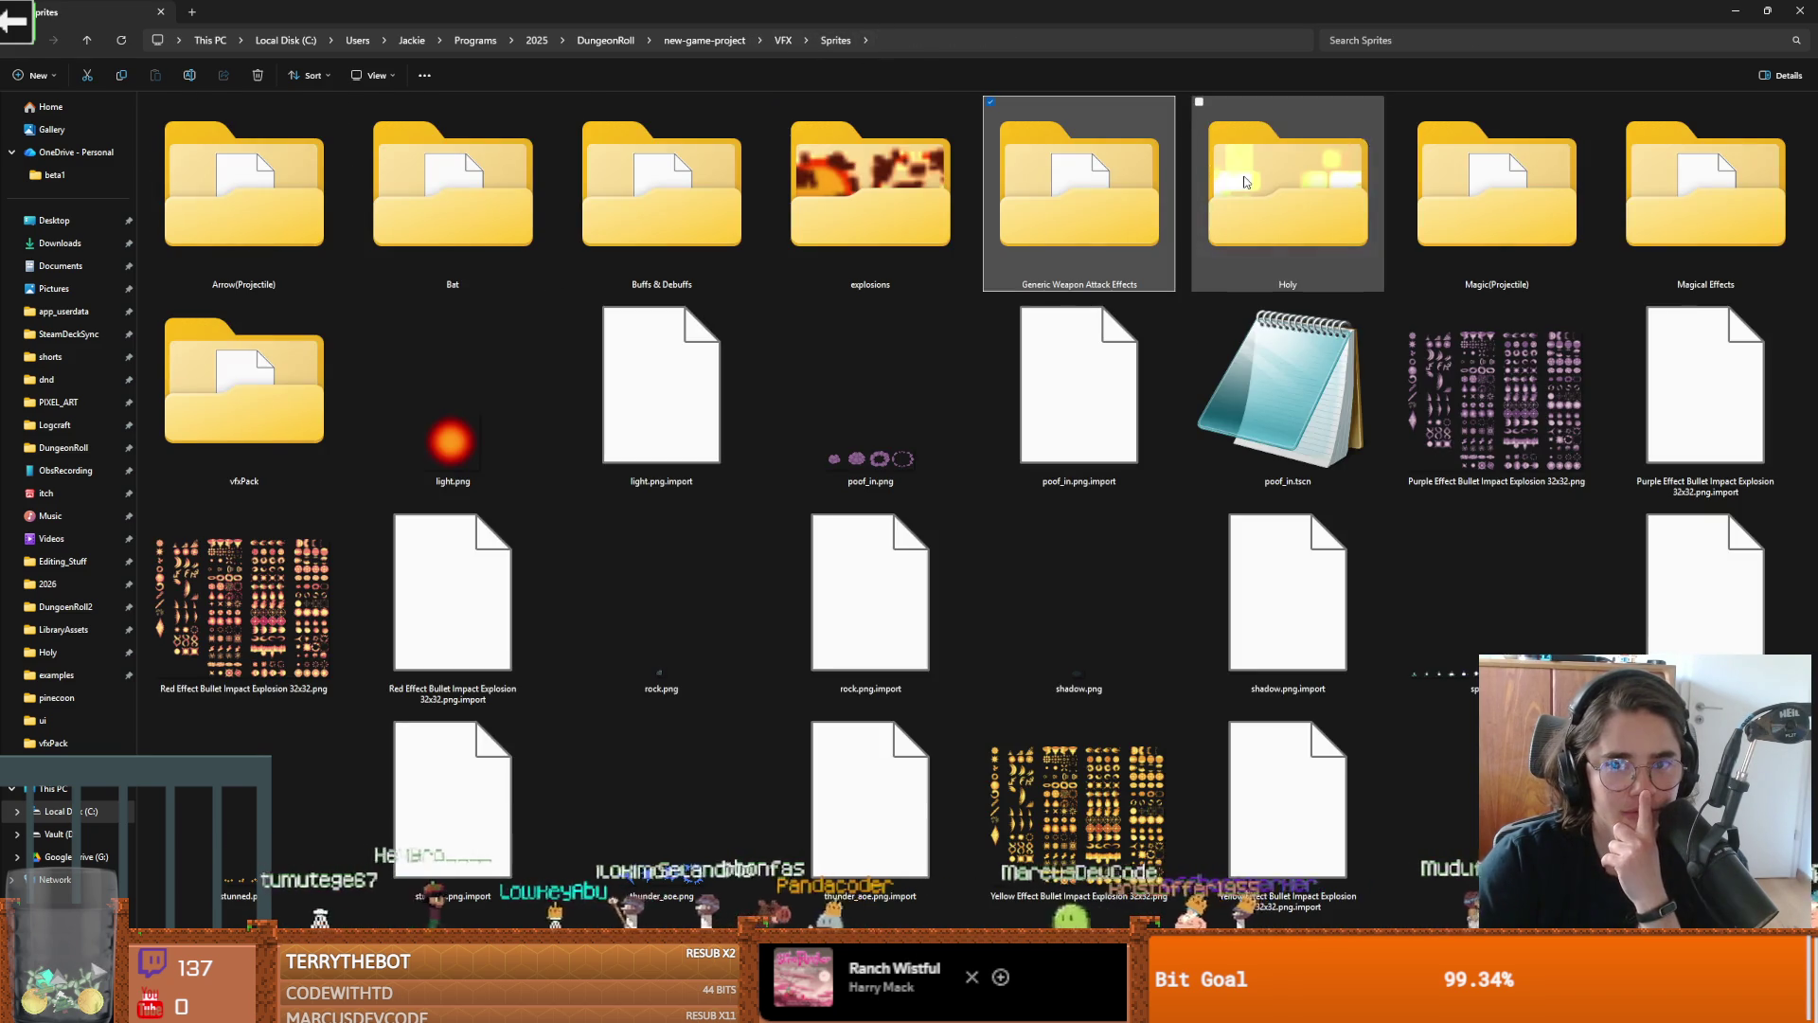
{"action": "double_click", "coordinate": [1290, 180]}
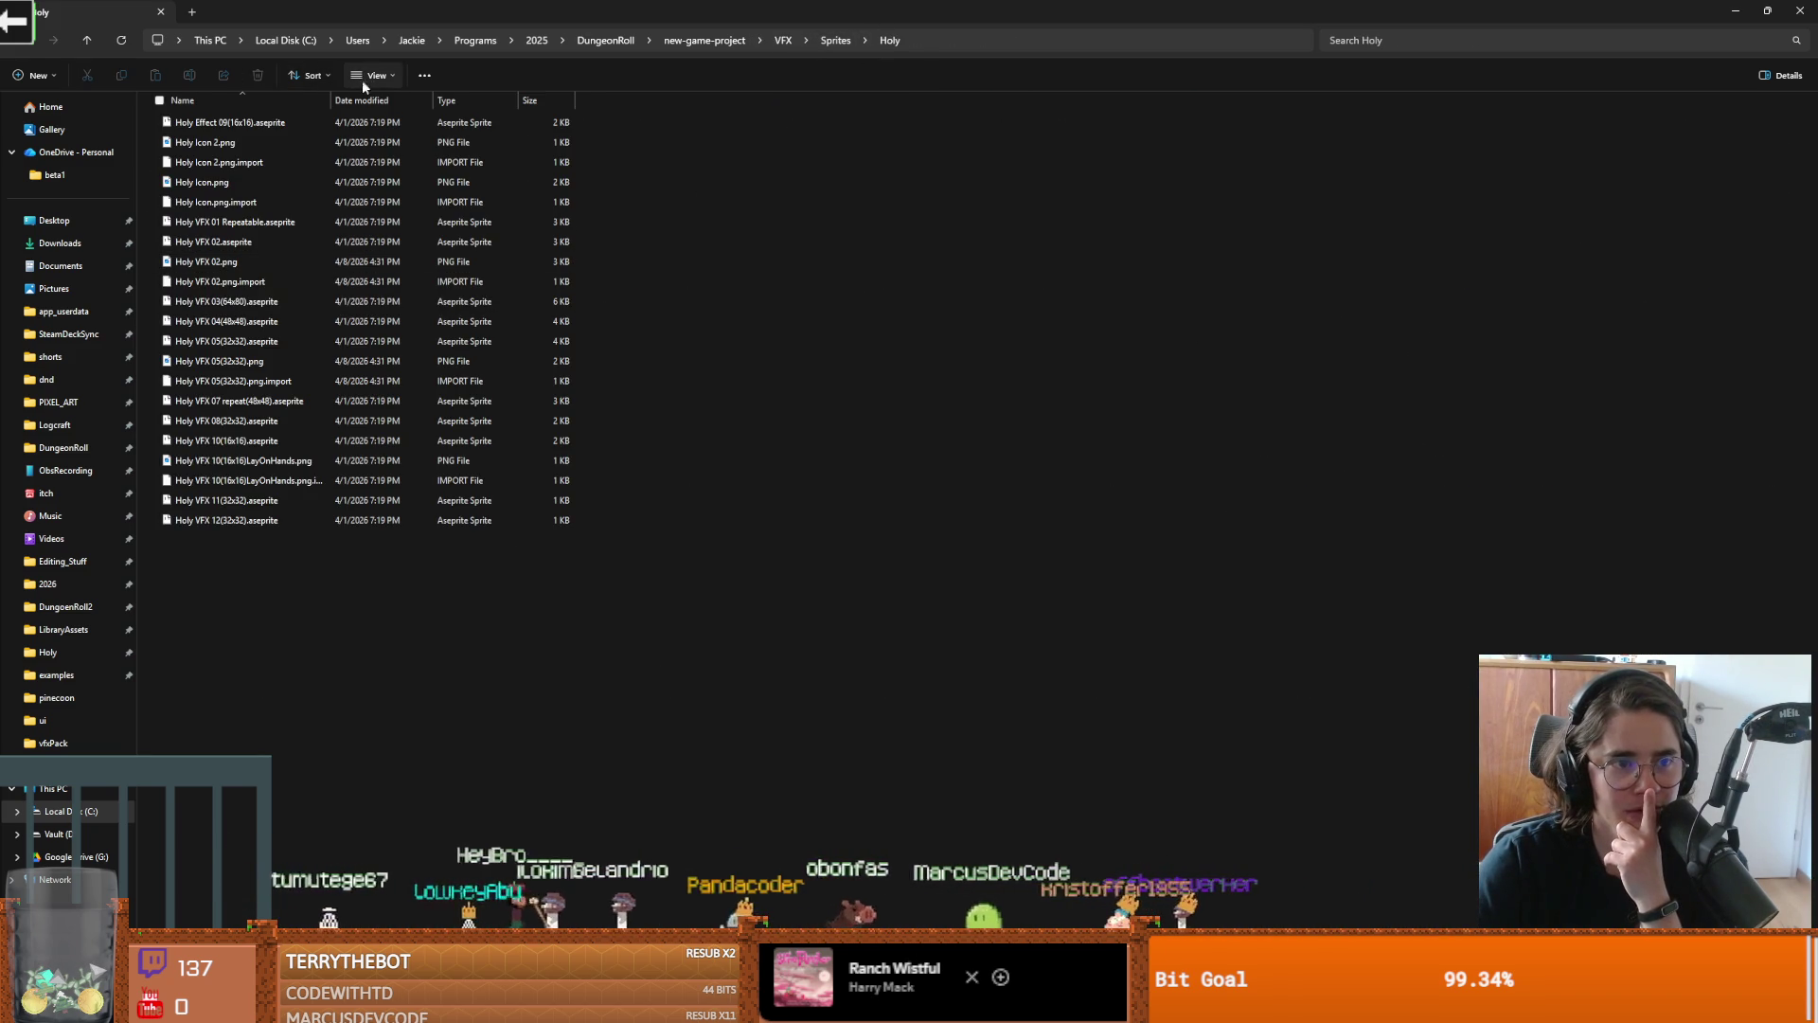
{"action": "double_click", "coordinate": [213, 126]}
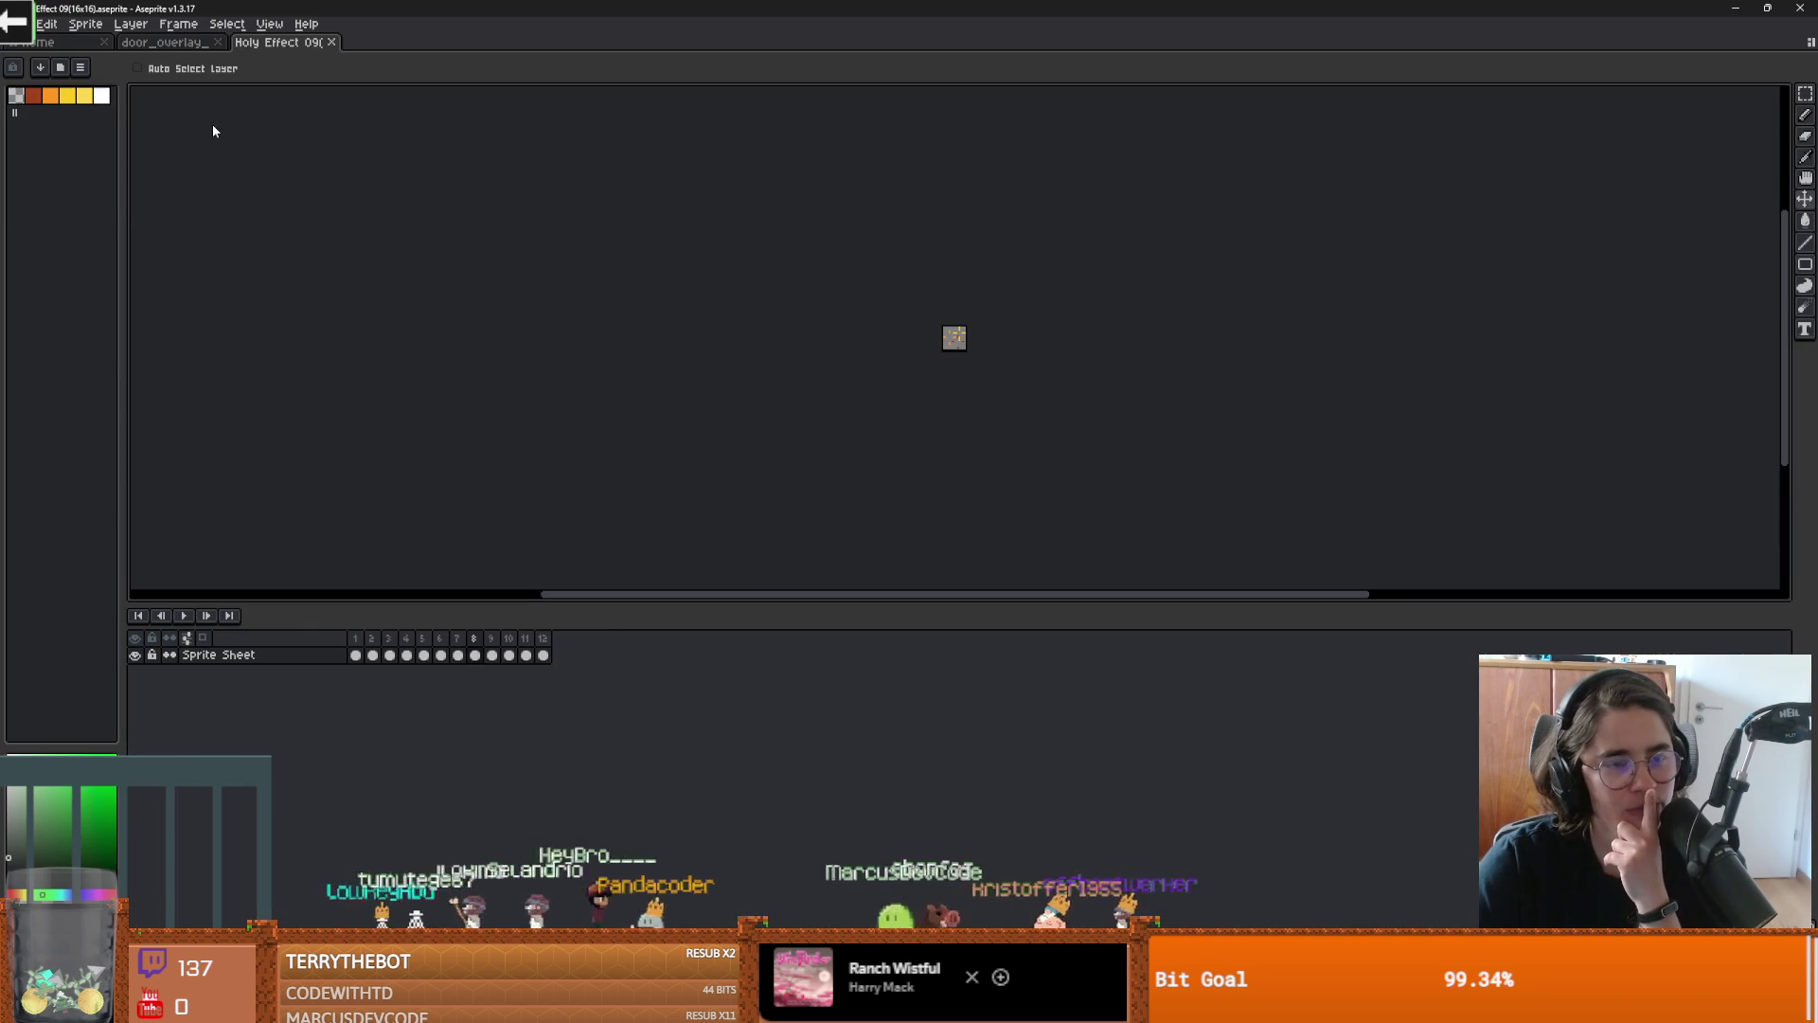
Open Holy VFX 01, 02, 03, 04, 05 and 07 repeat(48x48) in Aseprite, previewing 05's animation
{"action": "scroll", "coordinate": [947, 348], "scroll_direction": "up", "scroll_amount": 2}
{"action": "mouse_move", "coordinate": [493, 19]}
{"action": "left_mouse_down"}
{"action": "mouse_move", "coordinate": [560, 72]}
{"action": "mouse_move", "coordinate": [570, 271]}
{"action": "left_mouse_up"}
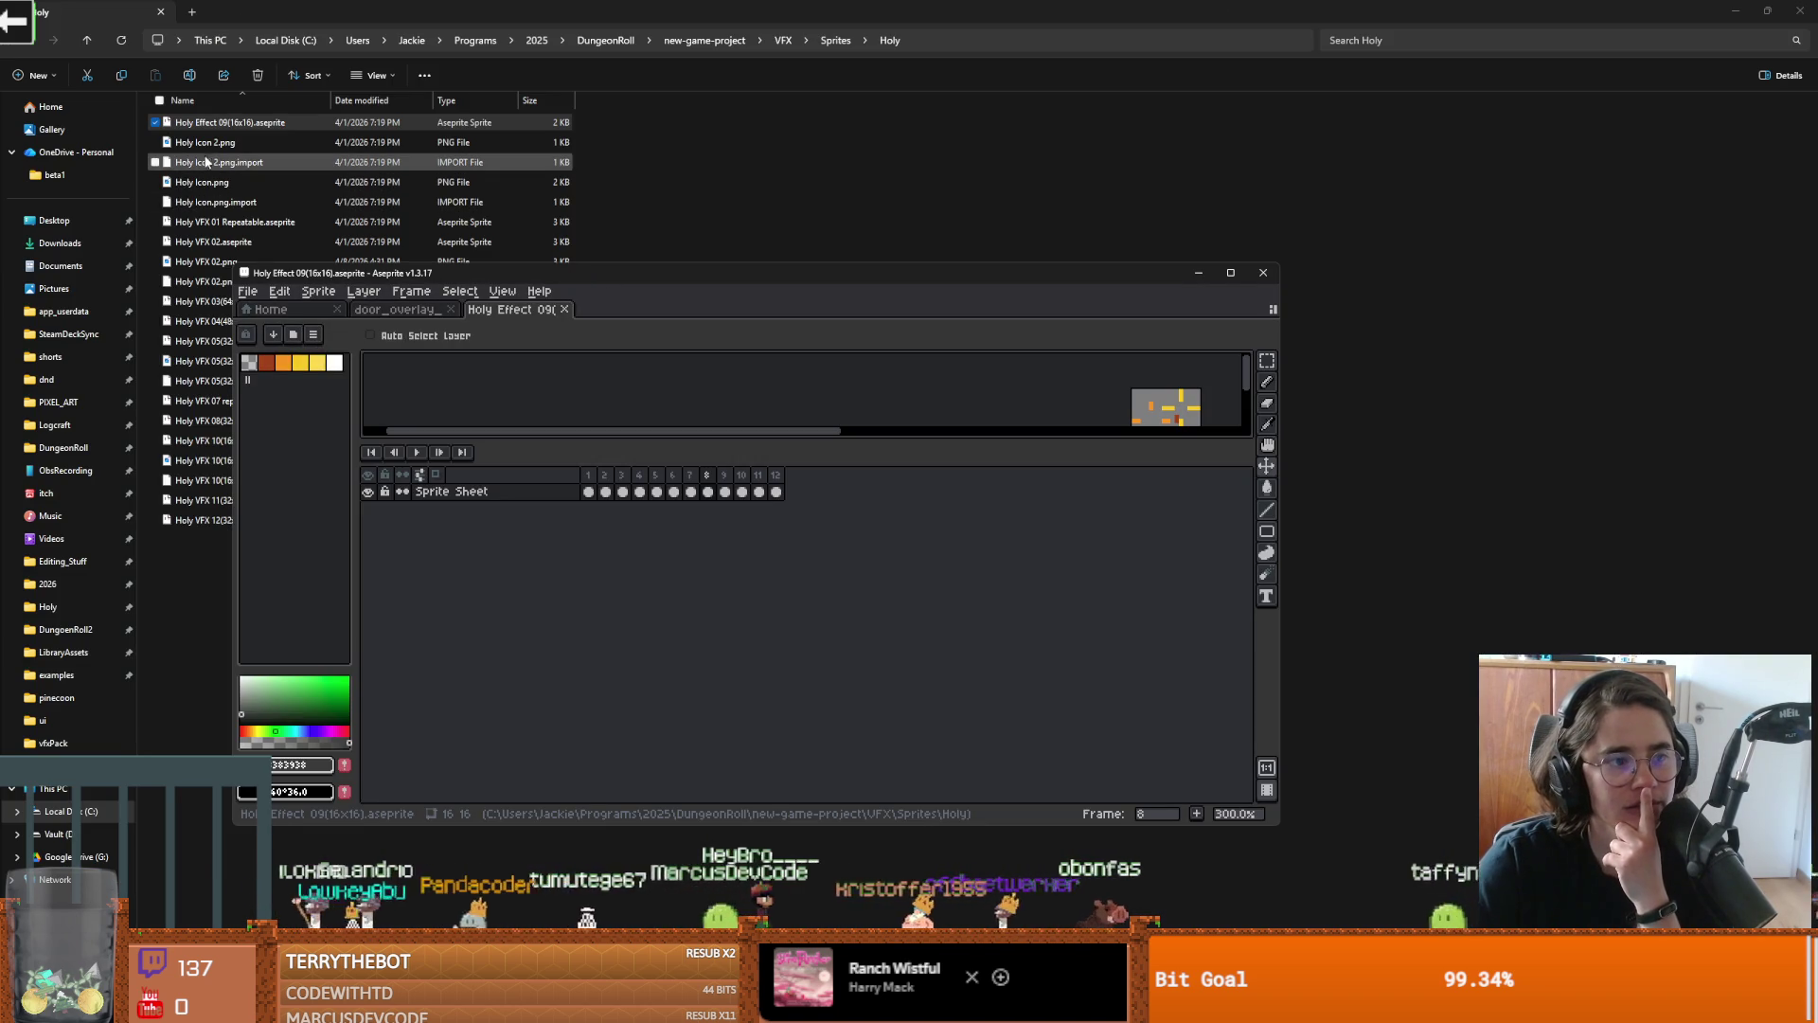
{"action": "left_click", "coordinate": [219, 182]}
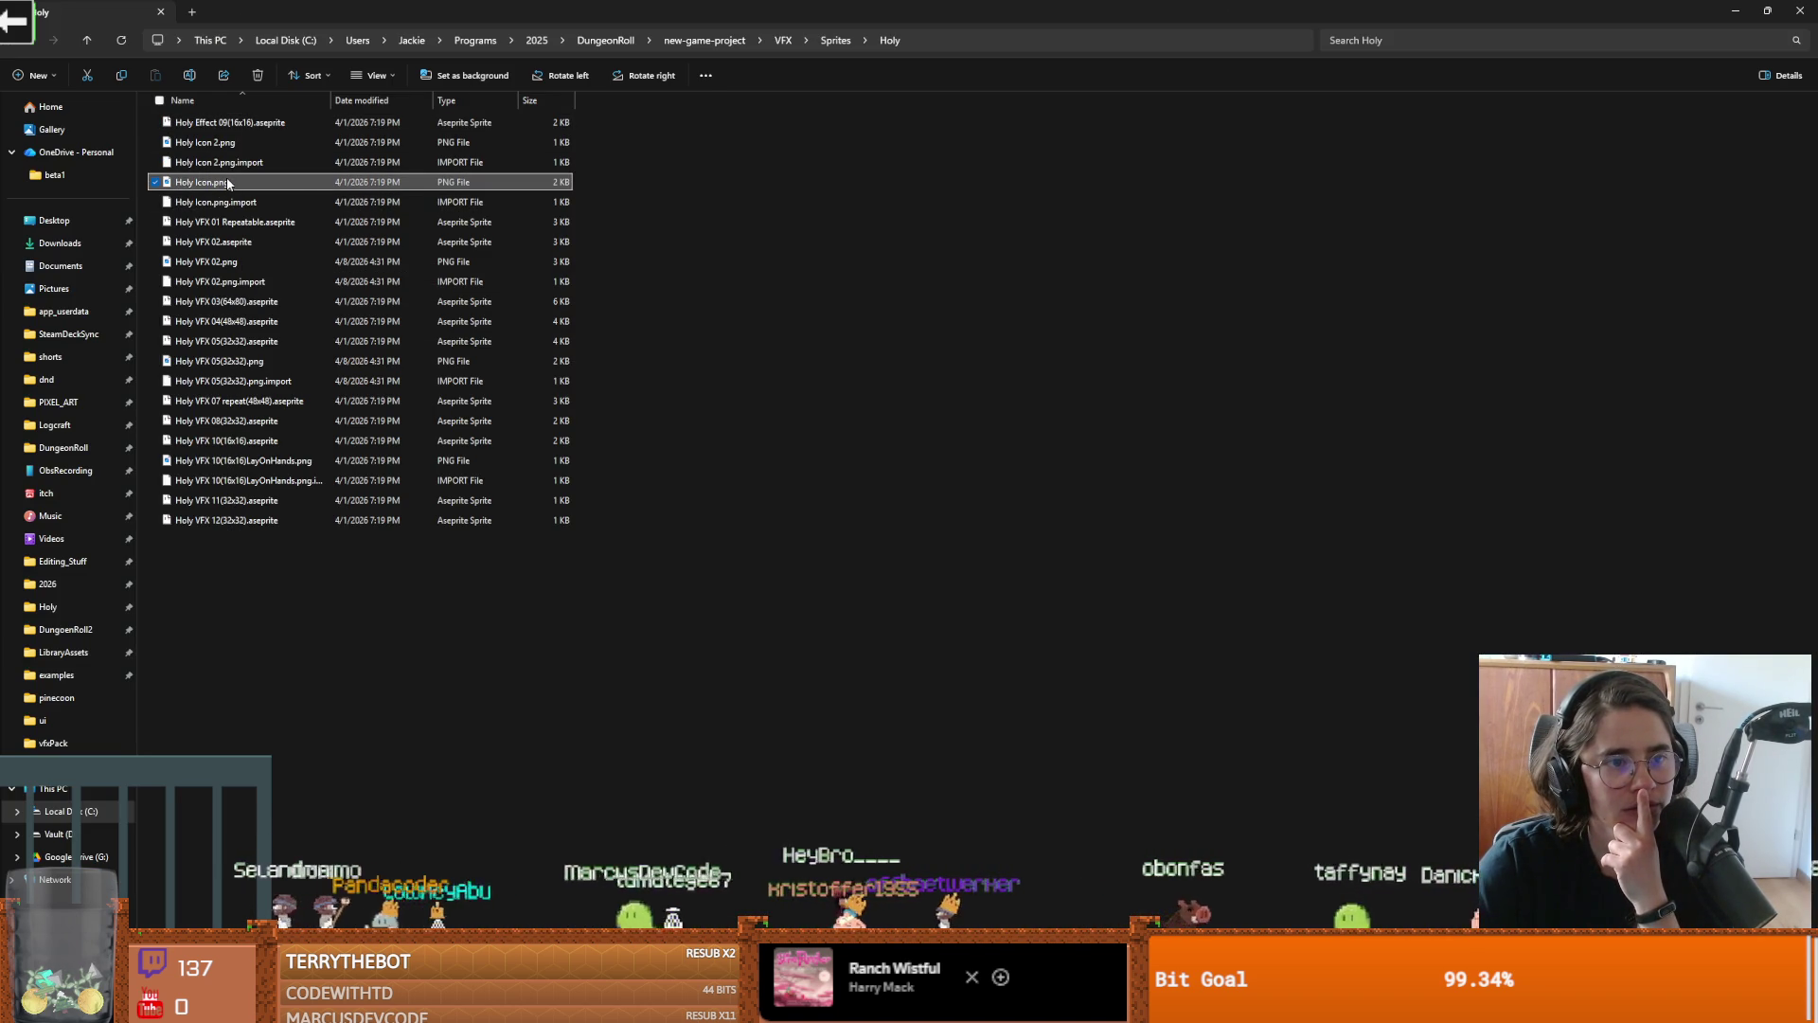
{"action": "double_click", "coordinate": [227, 221]}
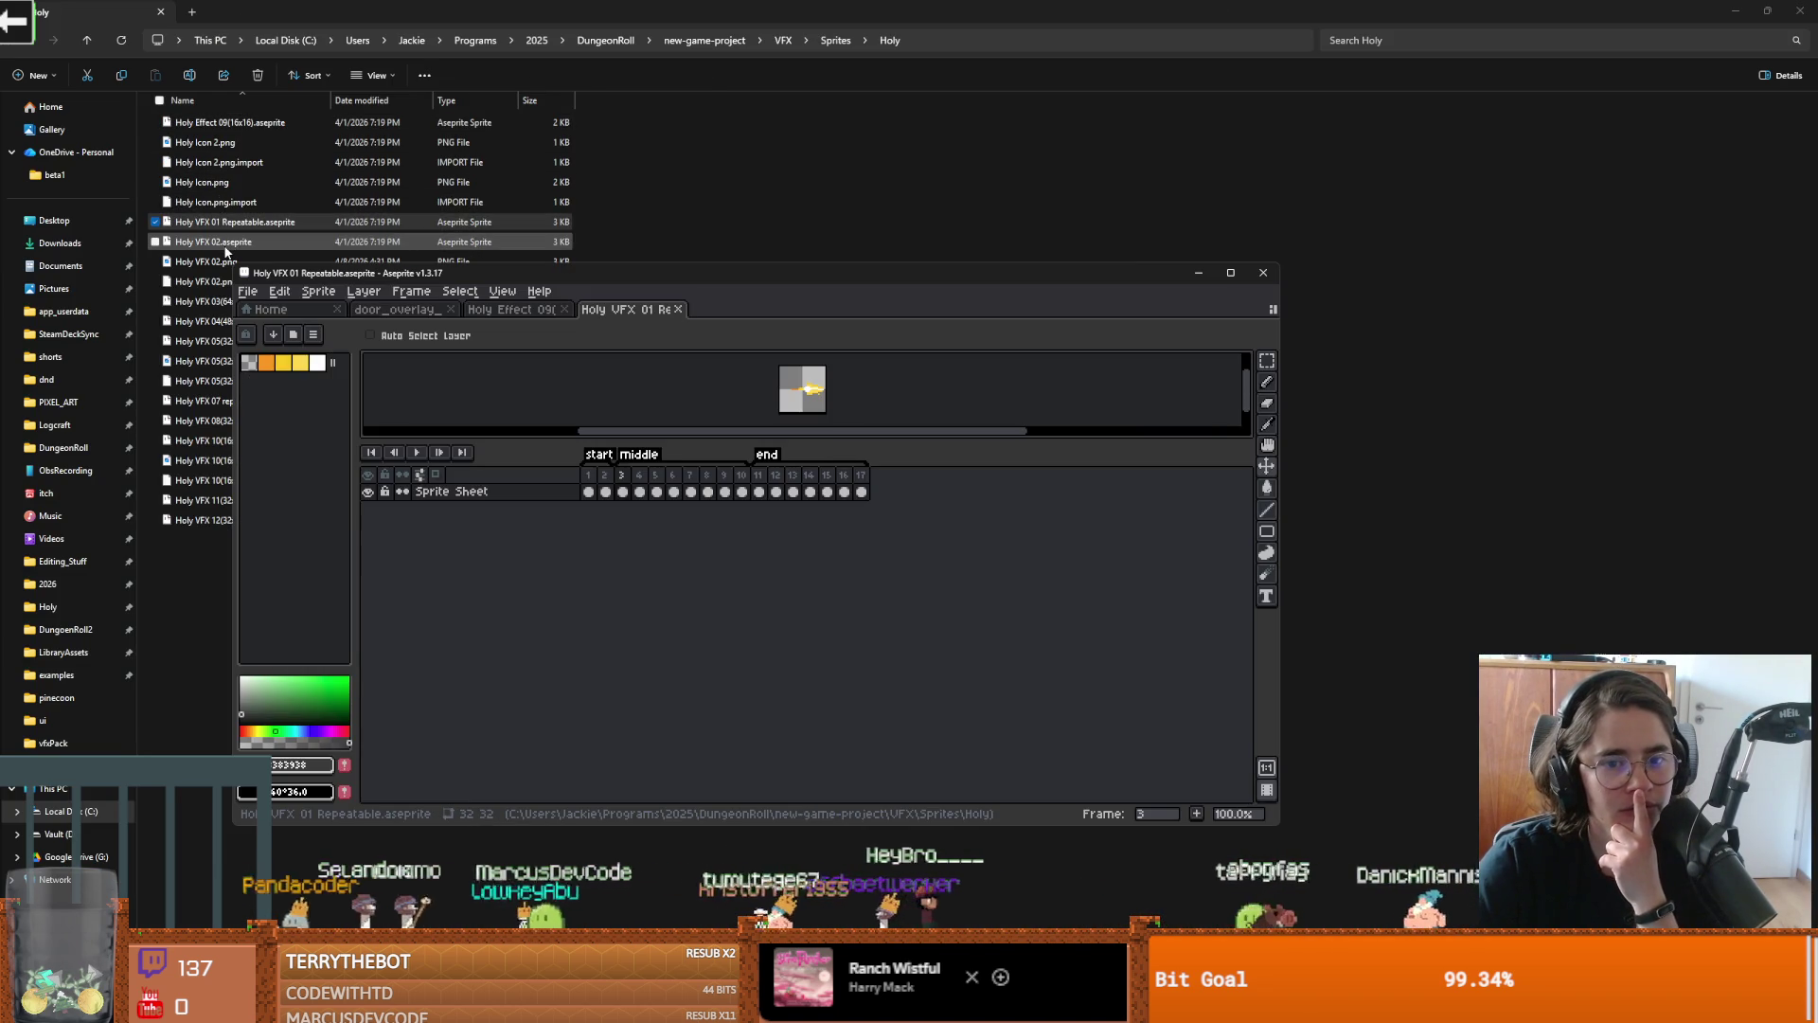
{"action": "double_click", "coordinate": [227, 244]}
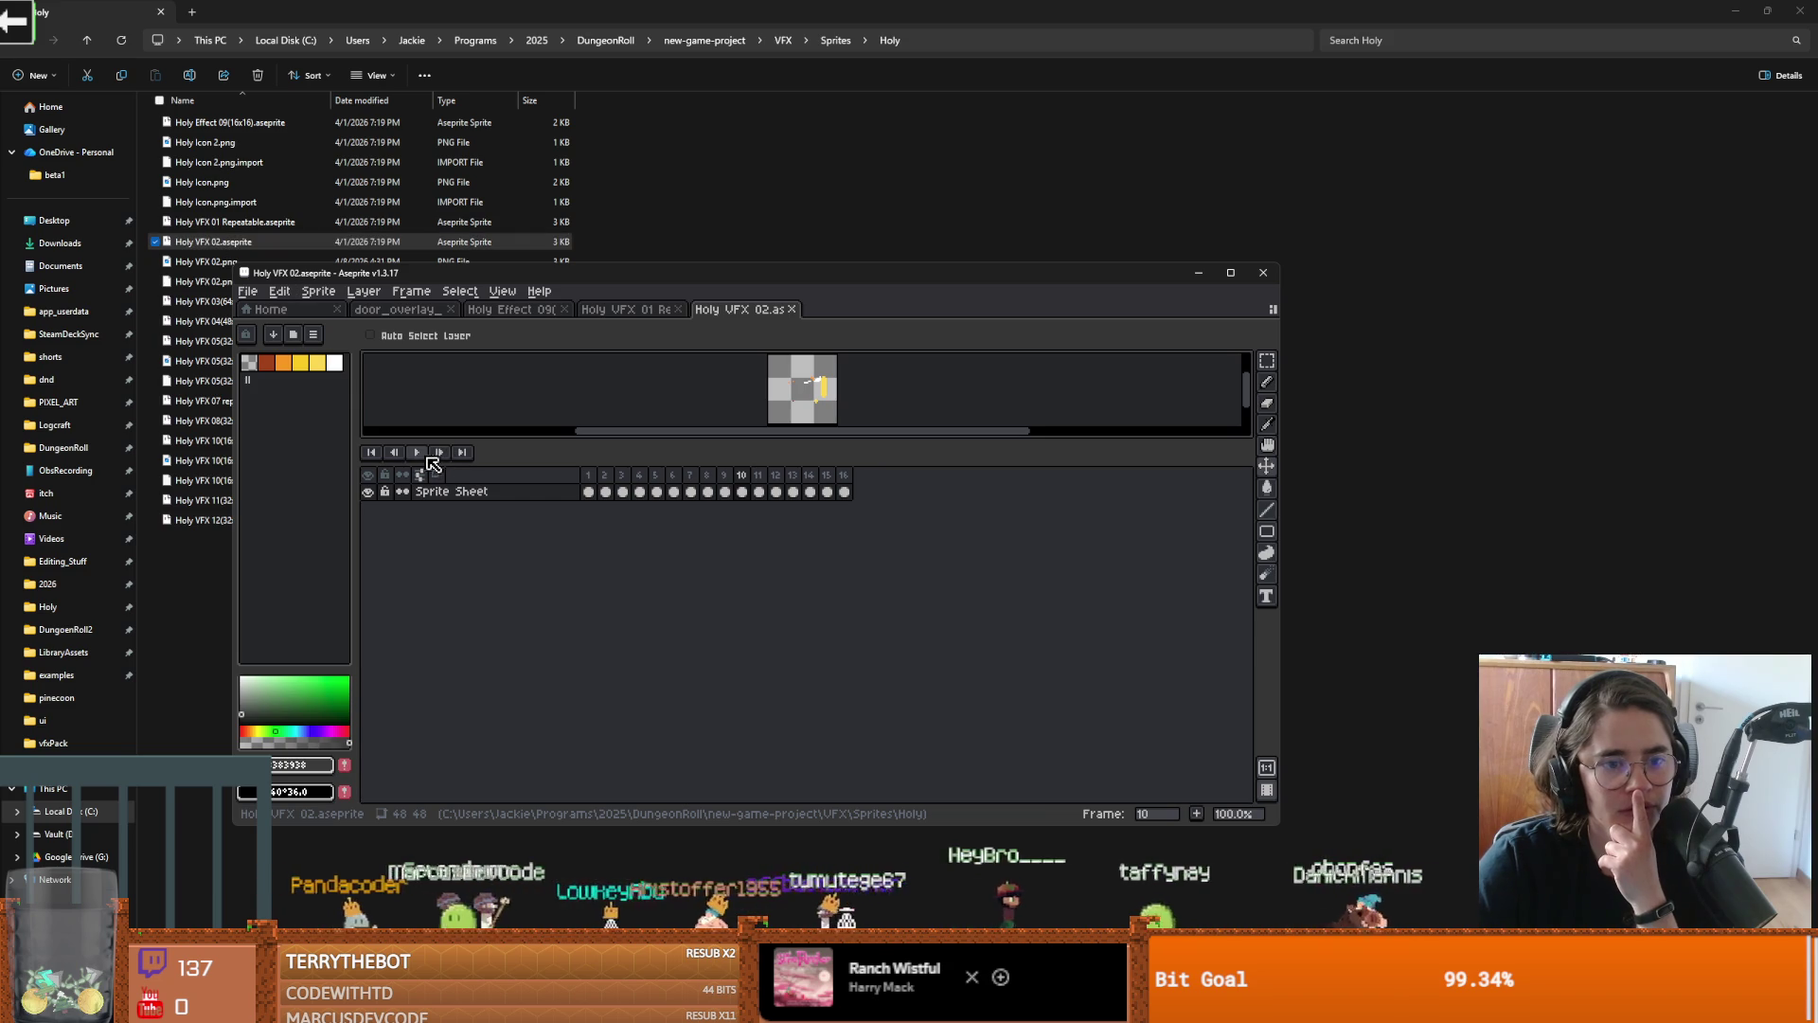
{"action": "double_click", "coordinate": [201, 301]}
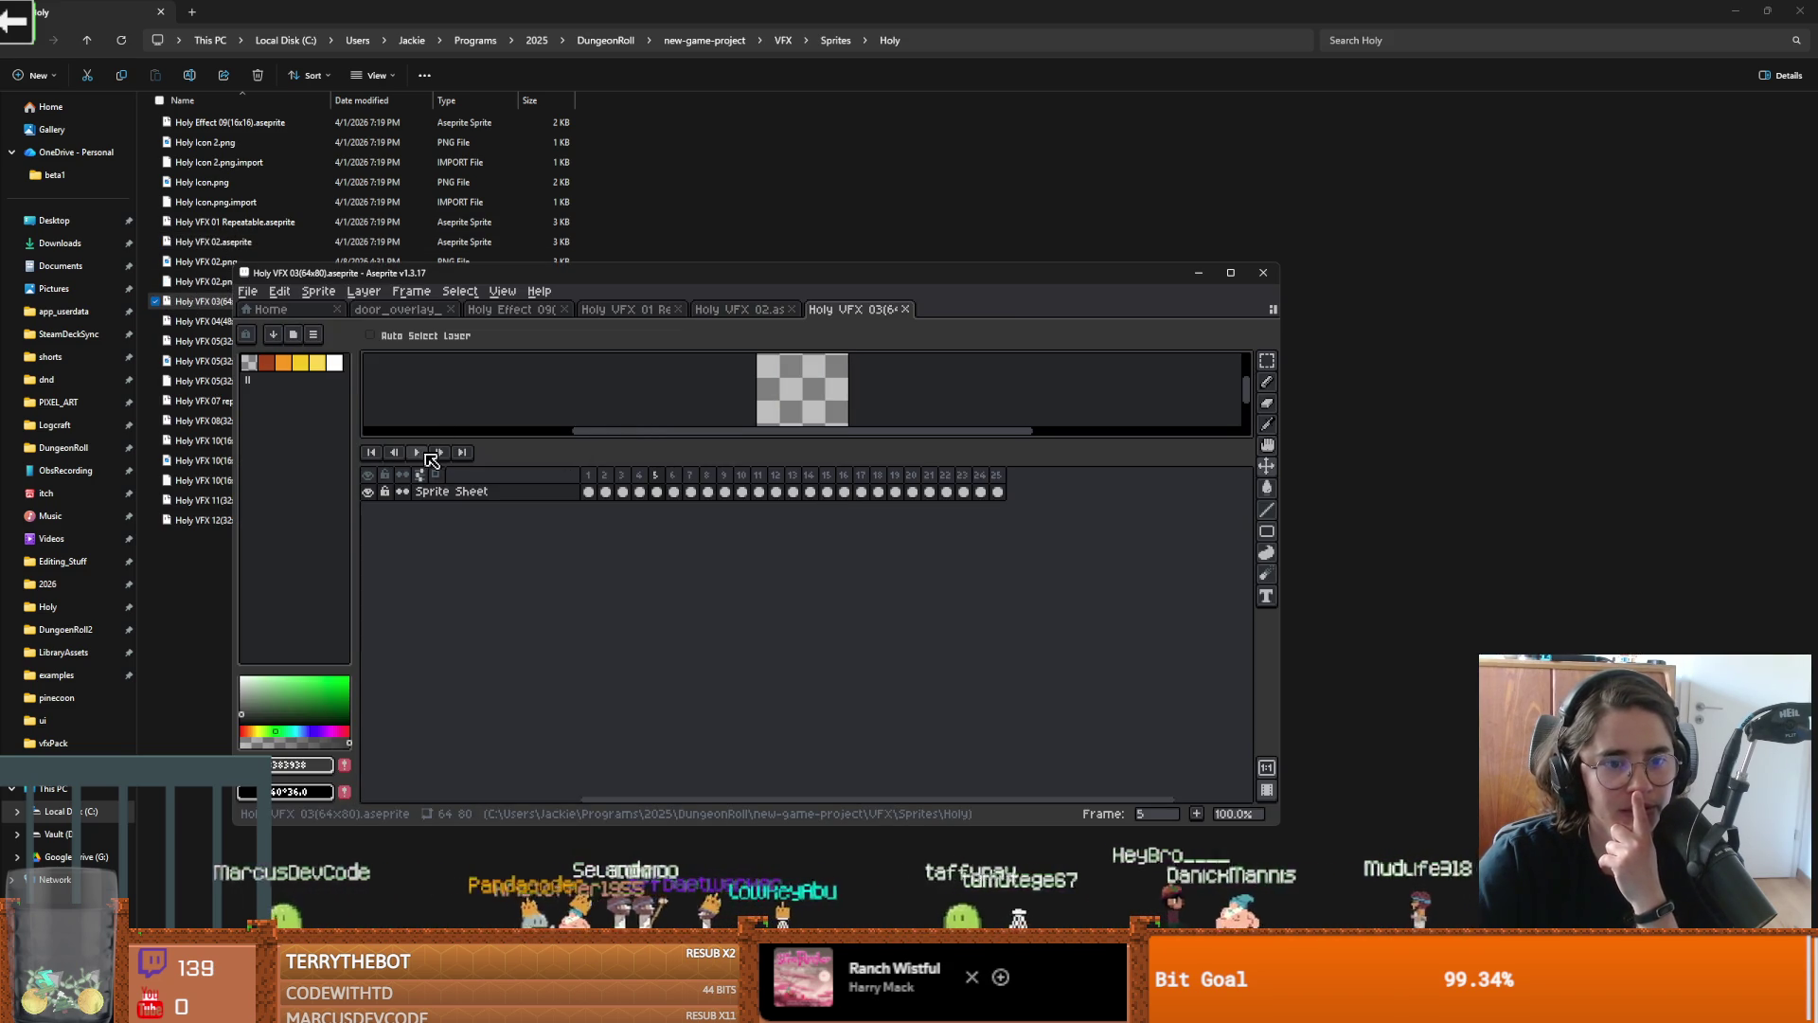
{"action": "double_click", "coordinate": [196, 322]}
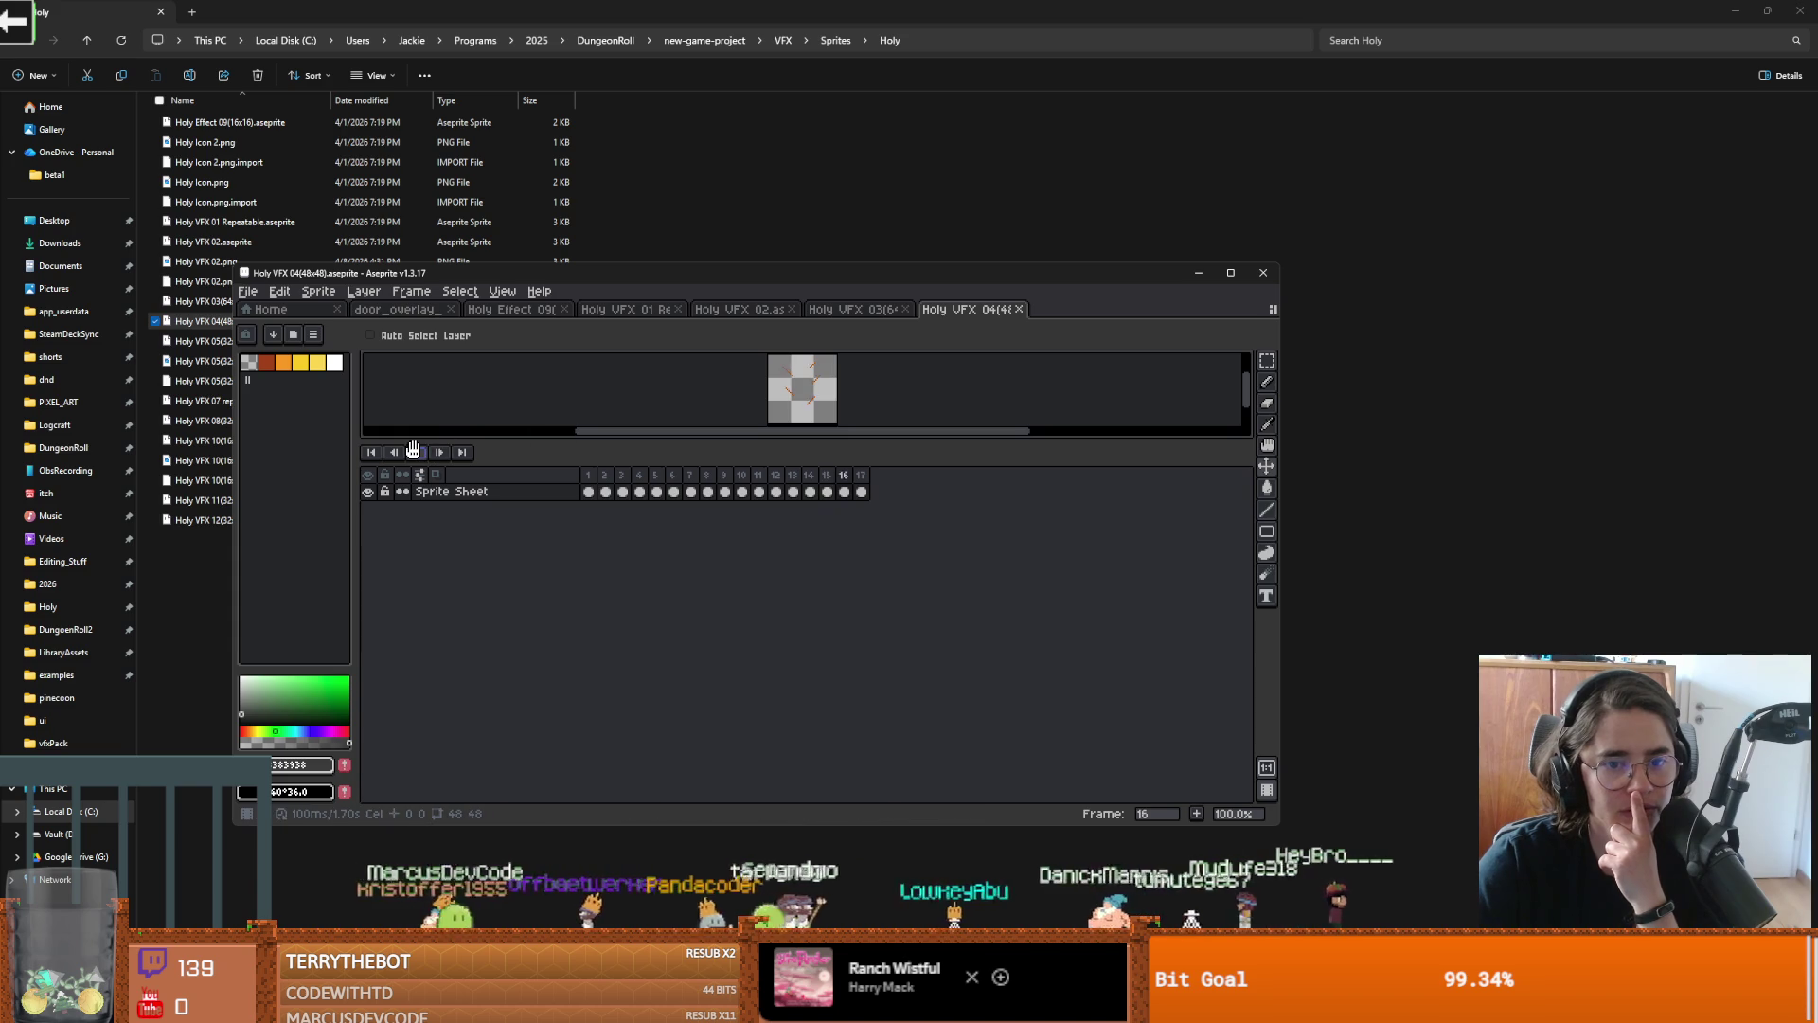
{"action": "double_click", "coordinate": [216, 345]}
{"action": "left_click", "coordinate": [417, 449]}
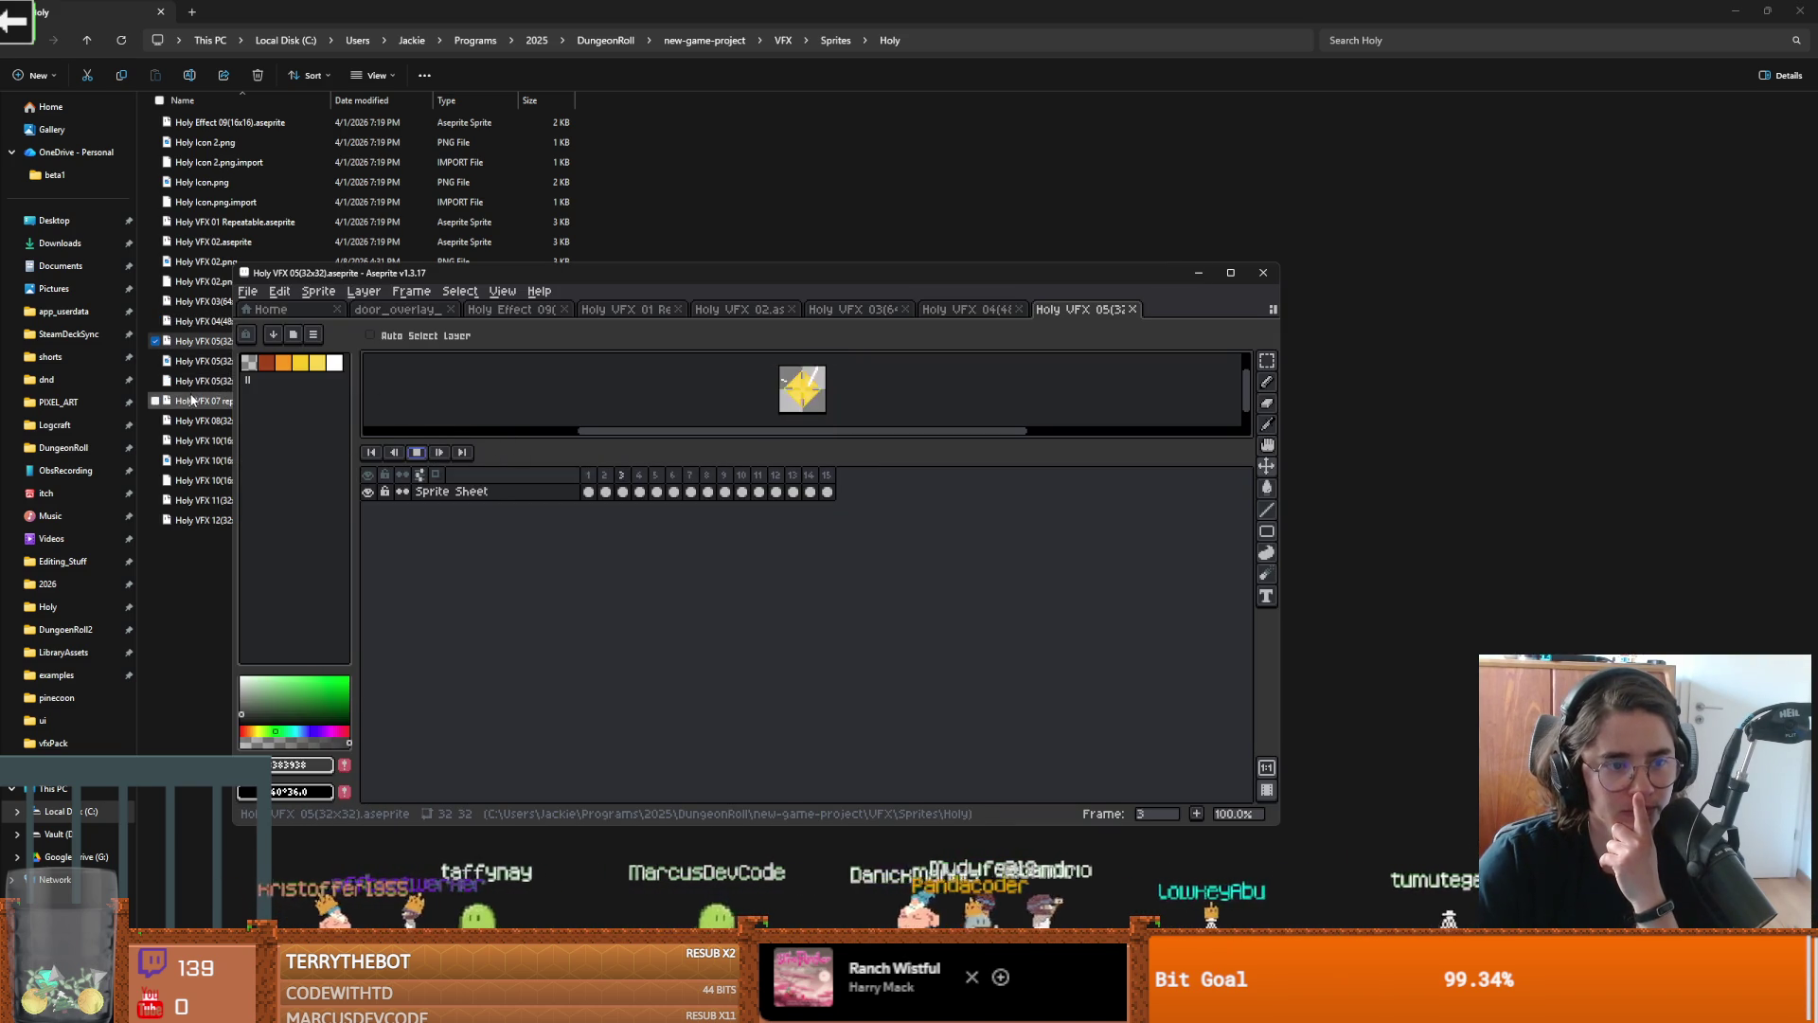
{"action": "double_click", "coordinate": [194, 401]}
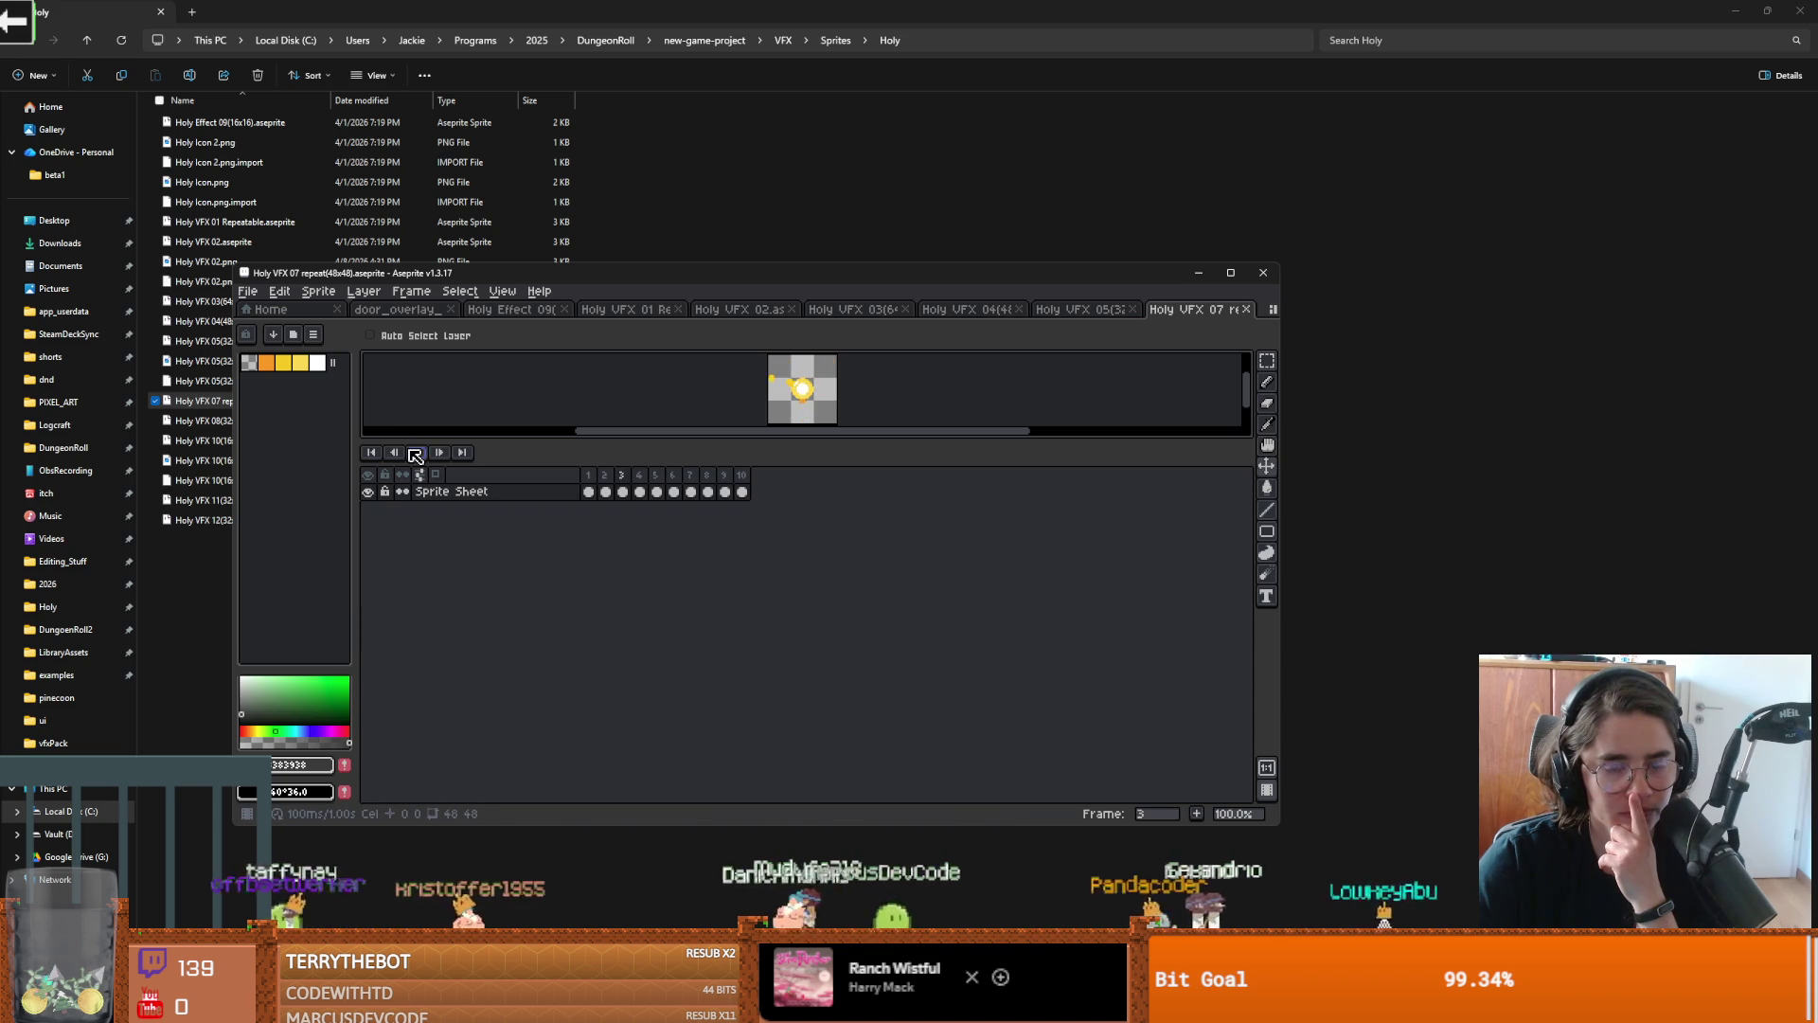
{"action": "left_click", "coordinate": [1230, 272]}
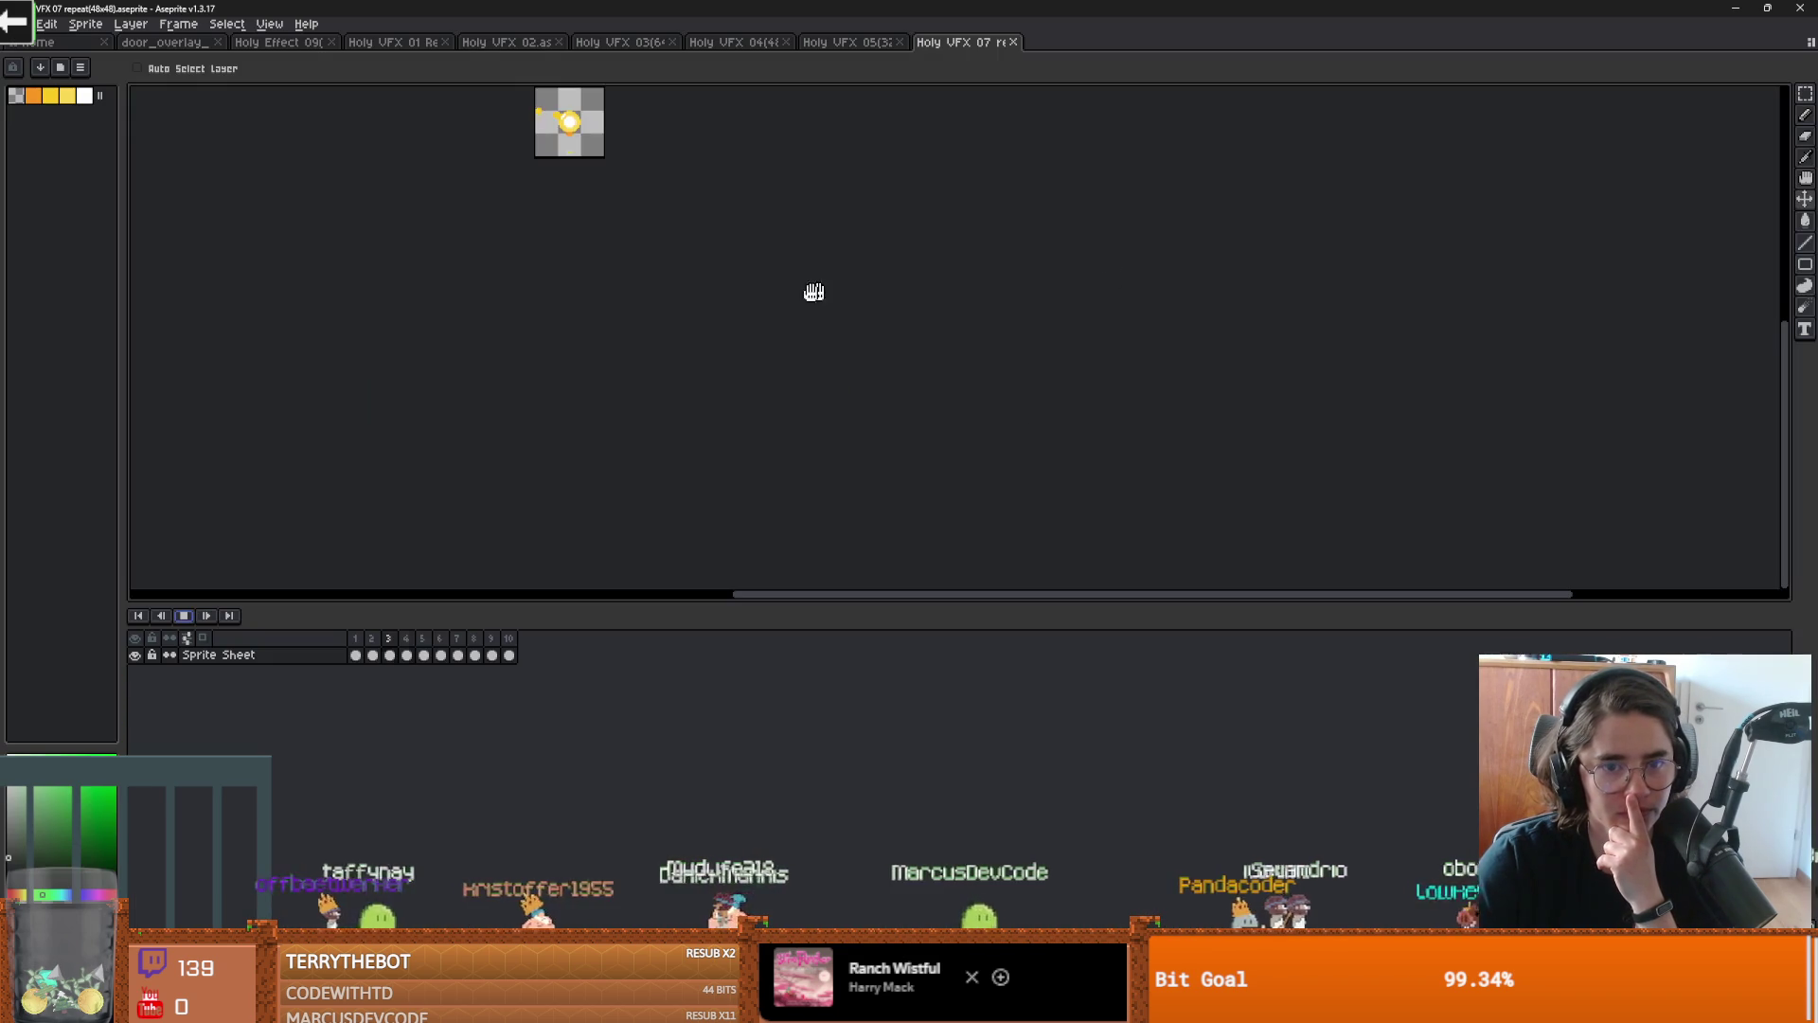
Close the Holy Effect 09 and Holy VFX 01–05 tabs, keeping Holy VFX 07 open
{"action": "scroll", "coordinate": [883, 402], "scroll_direction": "up", "scroll_amount": 3}
{"action": "left_click_drag", "start_coordinate": [882, 402], "coordinate": [948, 504]}
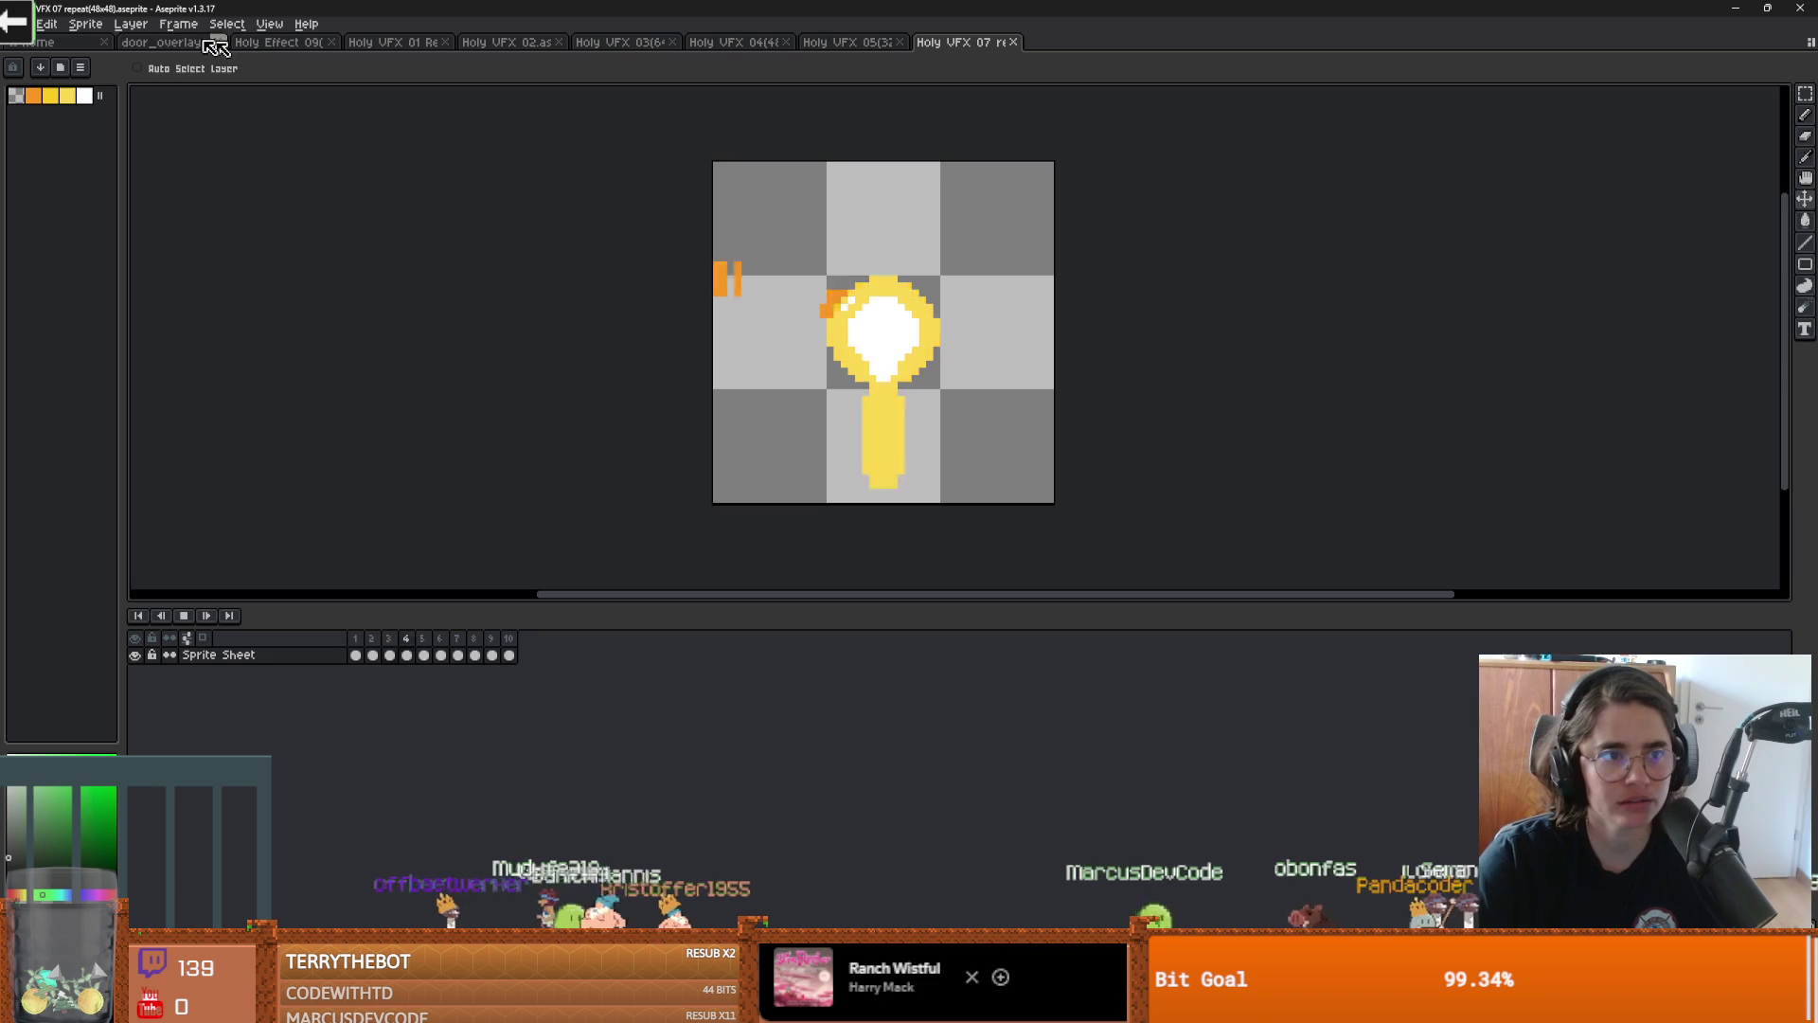
{"action": "left_click", "coordinate": [325, 44]}
{"action": "left_click", "coordinate": [328, 44]}
{"action": "left_click", "coordinate": [331, 43]}
{"action": "left_click", "coordinate": [332, 43]}
{"action": "left_click", "coordinate": [332, 44]}
{"action": "left_click", "coordinate": [332, 44]}
Switch to the door_overlay_dark sprite and bring up File > Open Recent
{"action": "left_click", "coordinate": [117, 43]}
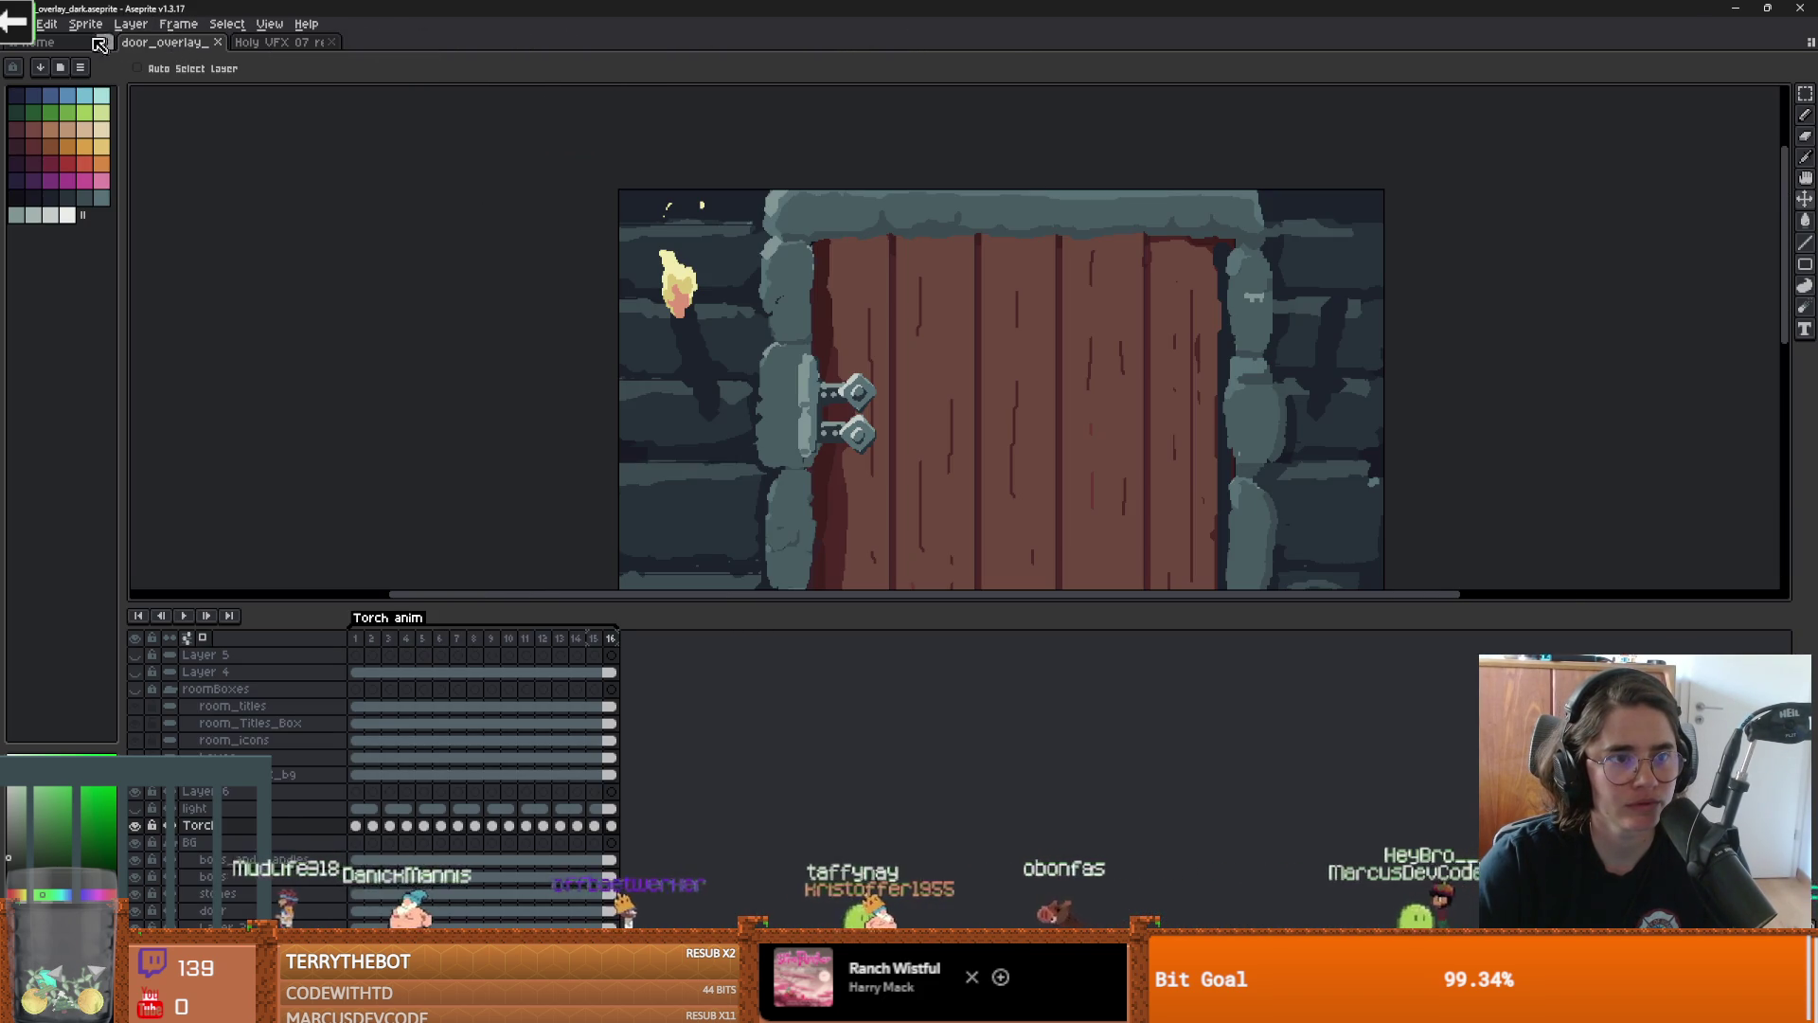
{"action": "key", "text": "alt+f"}
{"action": "mouse_move", "coordinate": [90, 78]}
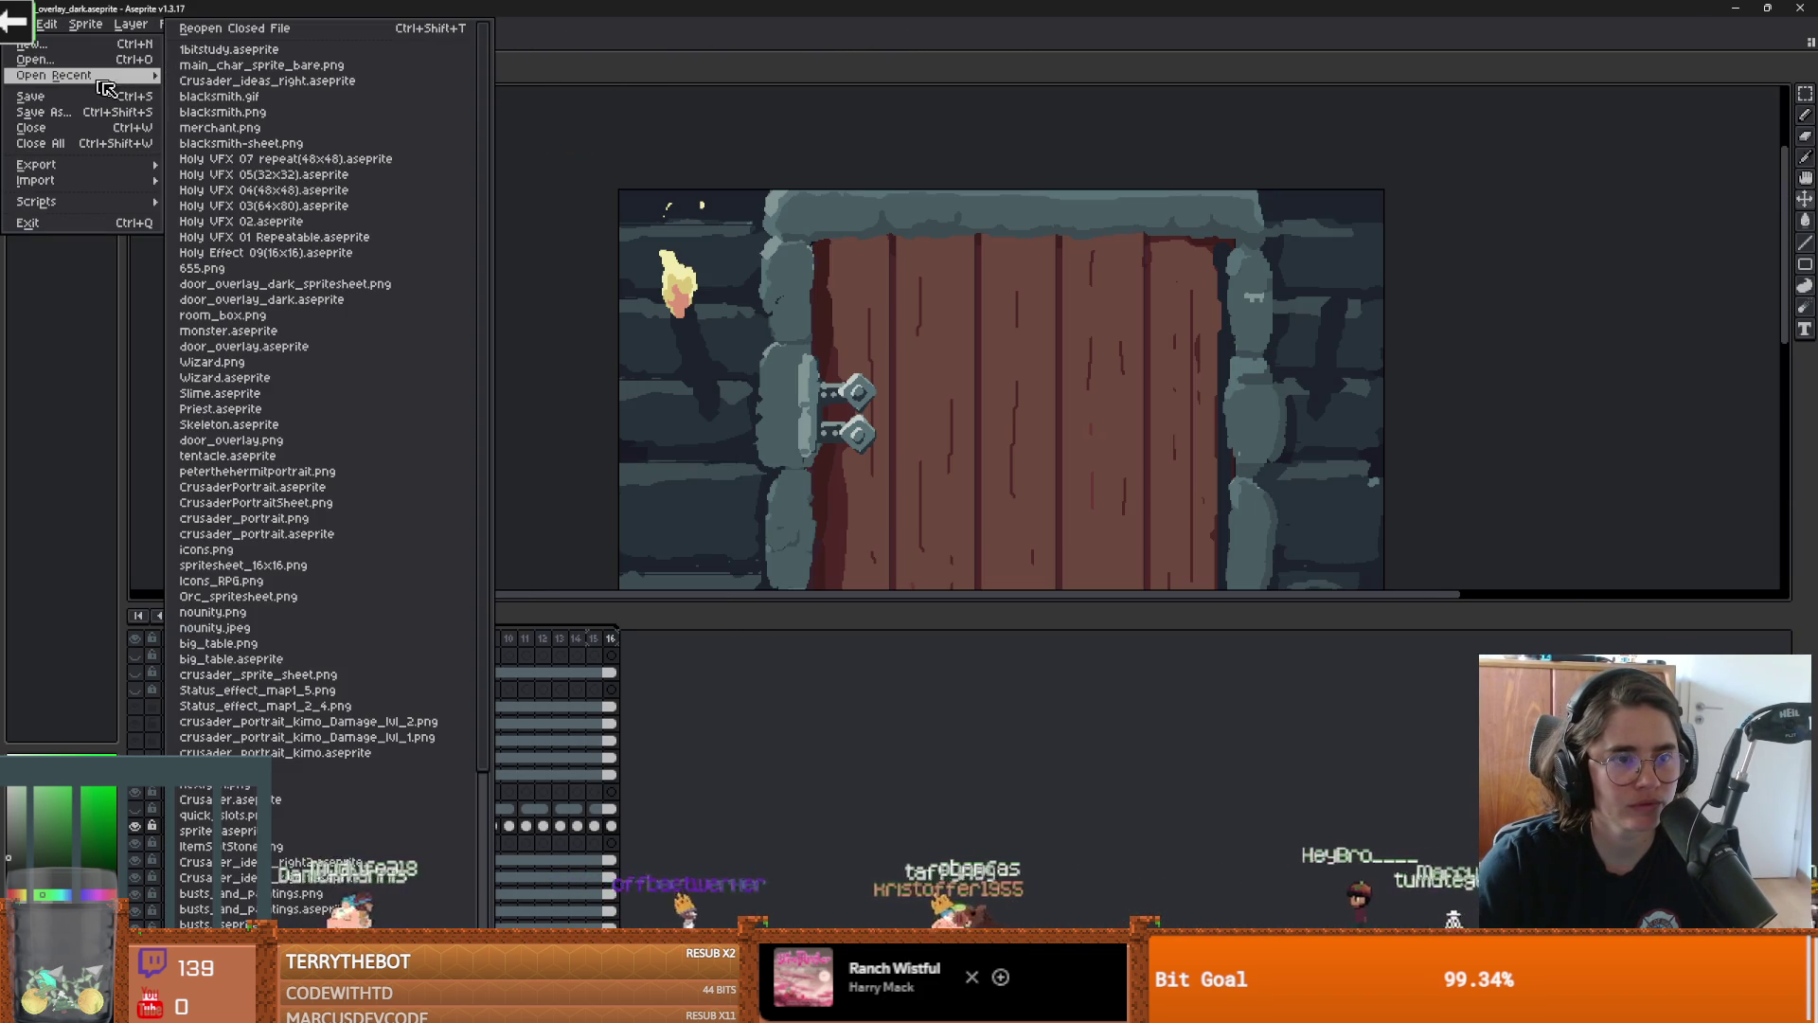
{"action": "left_click", "coordinate": [306, 364]}
{"action": "left_click_drag", "start_coordinate": [878, 379], "coordinate": [846, 441]}
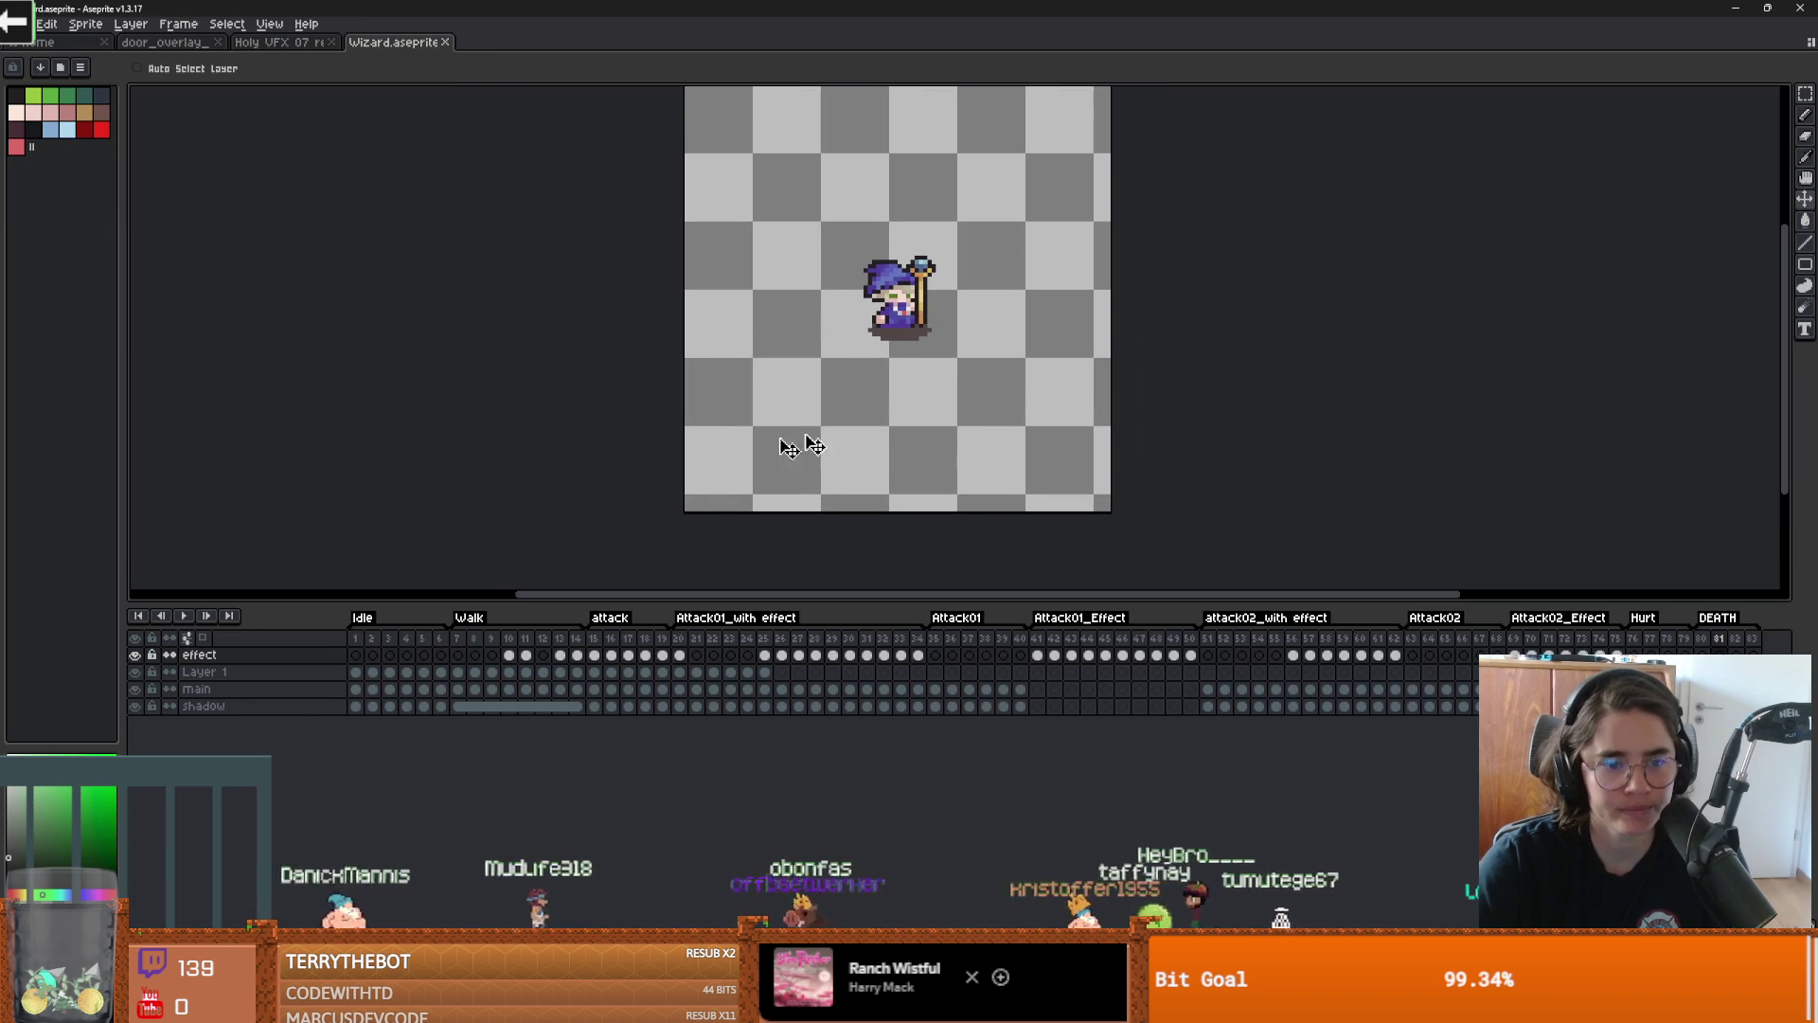
{"action": "scroll", "coordinate": [902, 316], "scroll_direction": "up", "scroll_amount": 1}
{"action": "key", "text": "m"}
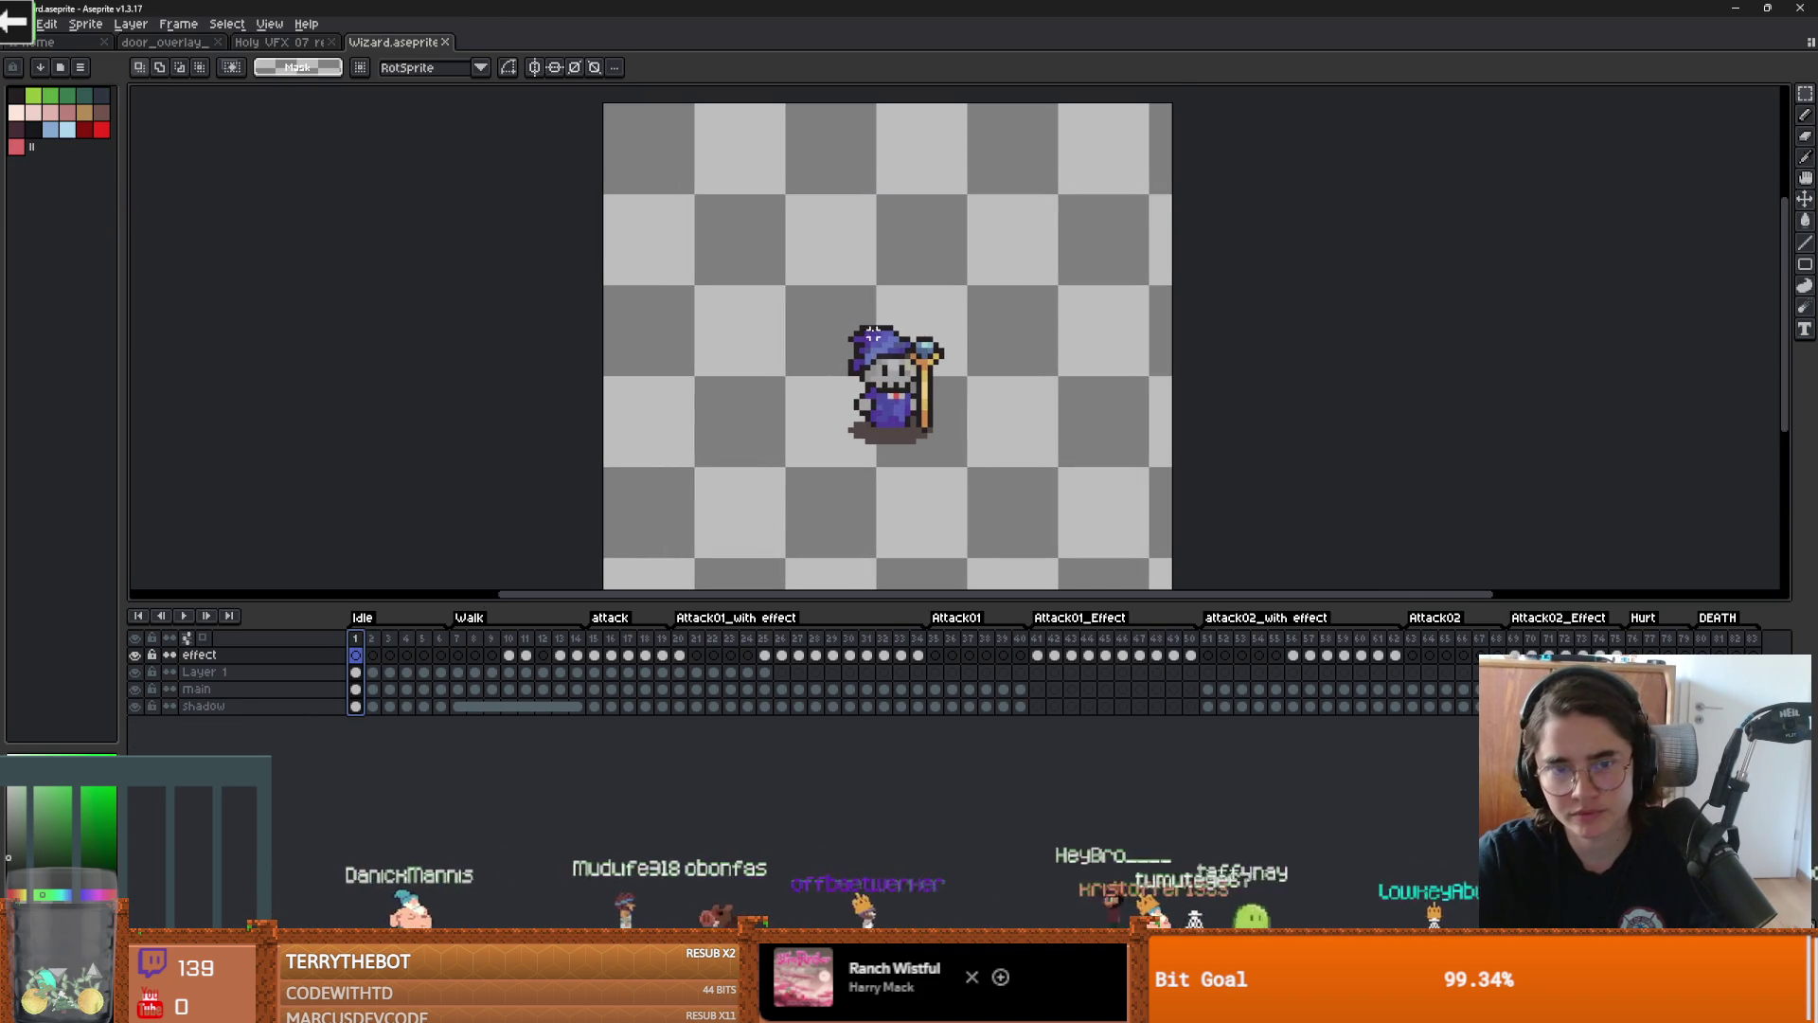
{"action": "left_click", "coordinate": [277, 42]}
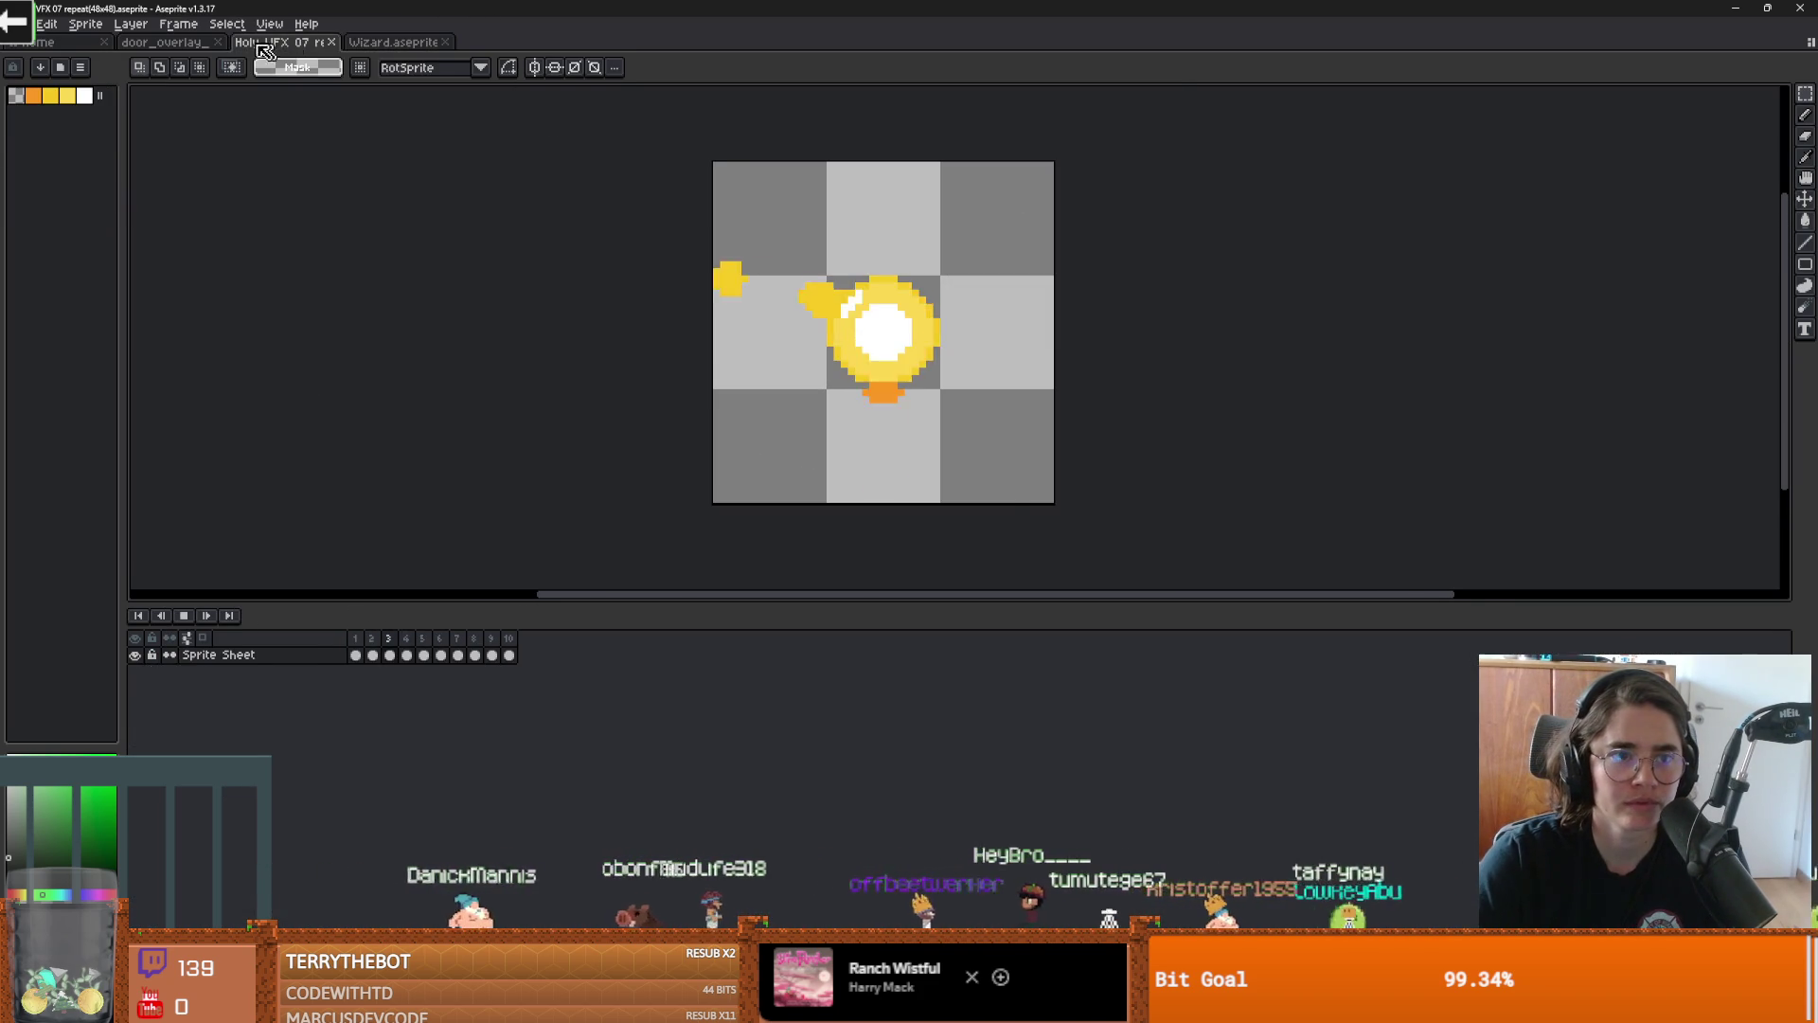
{"action": "left_click", "coordinate": [396, 42]}
{"action": "left_click", "coordinate": [274, 690]}
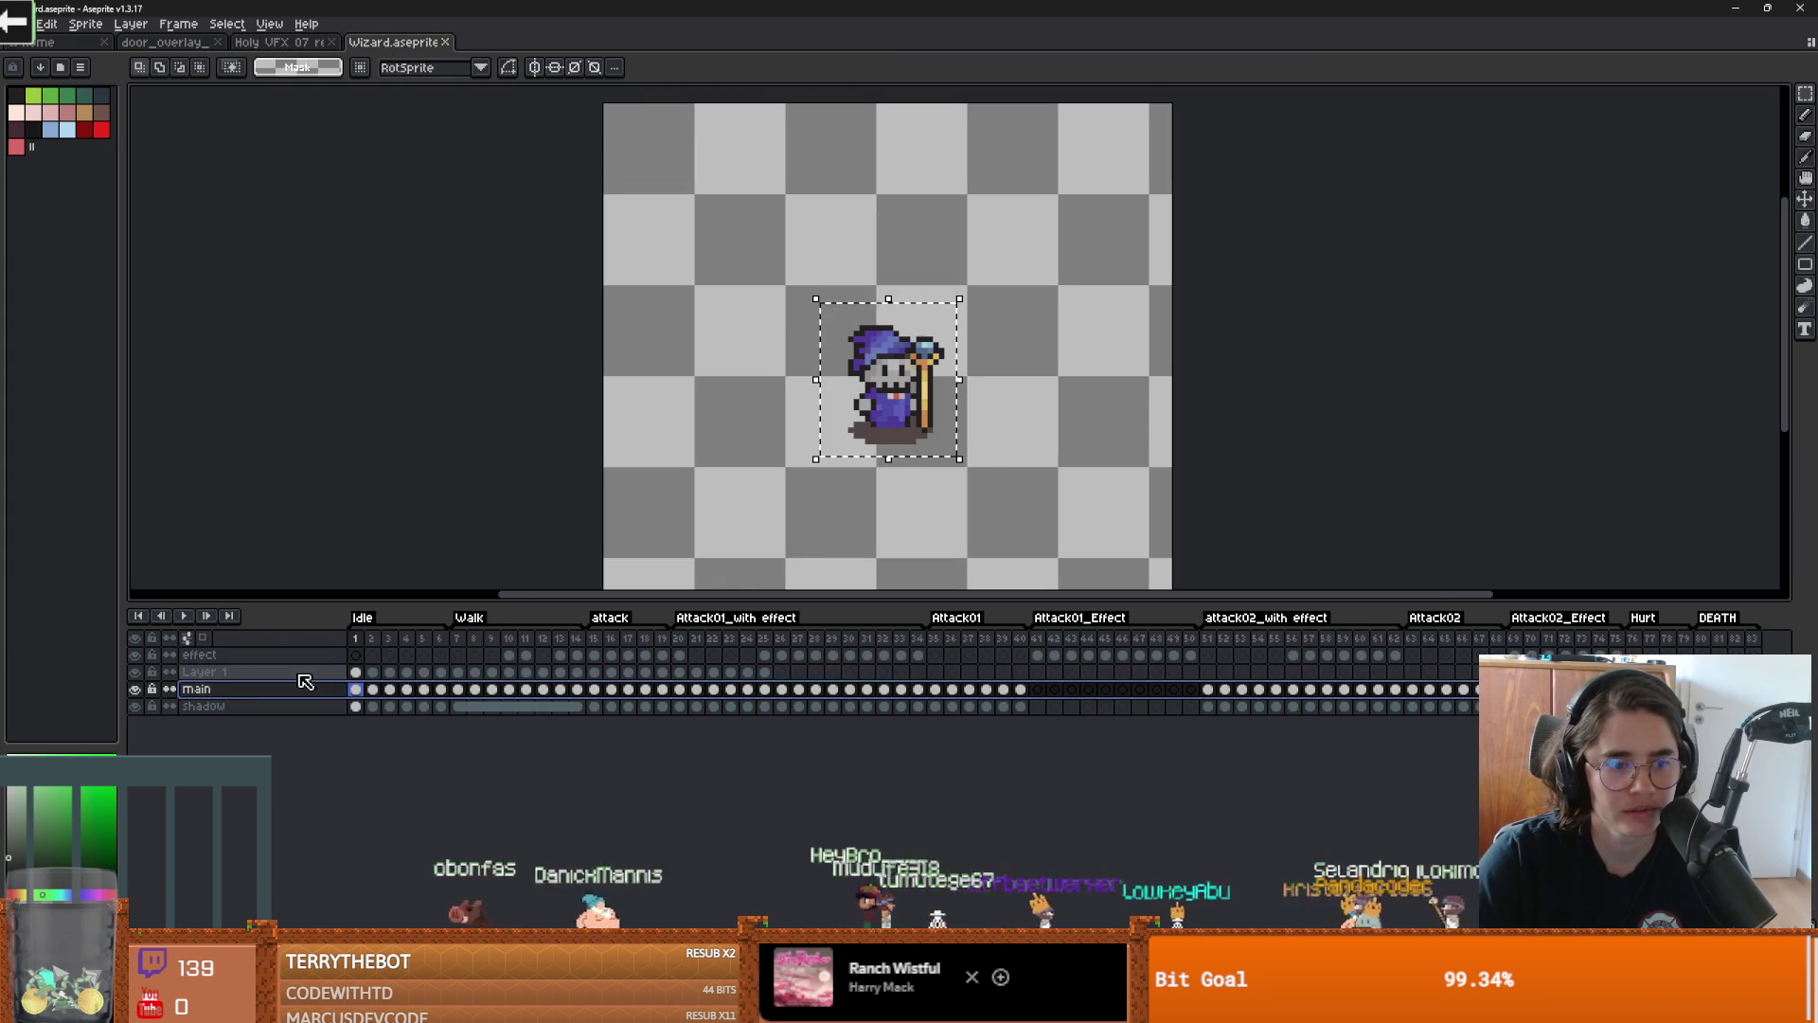
{"action": "left_click", "coordinate": [227, 672]}
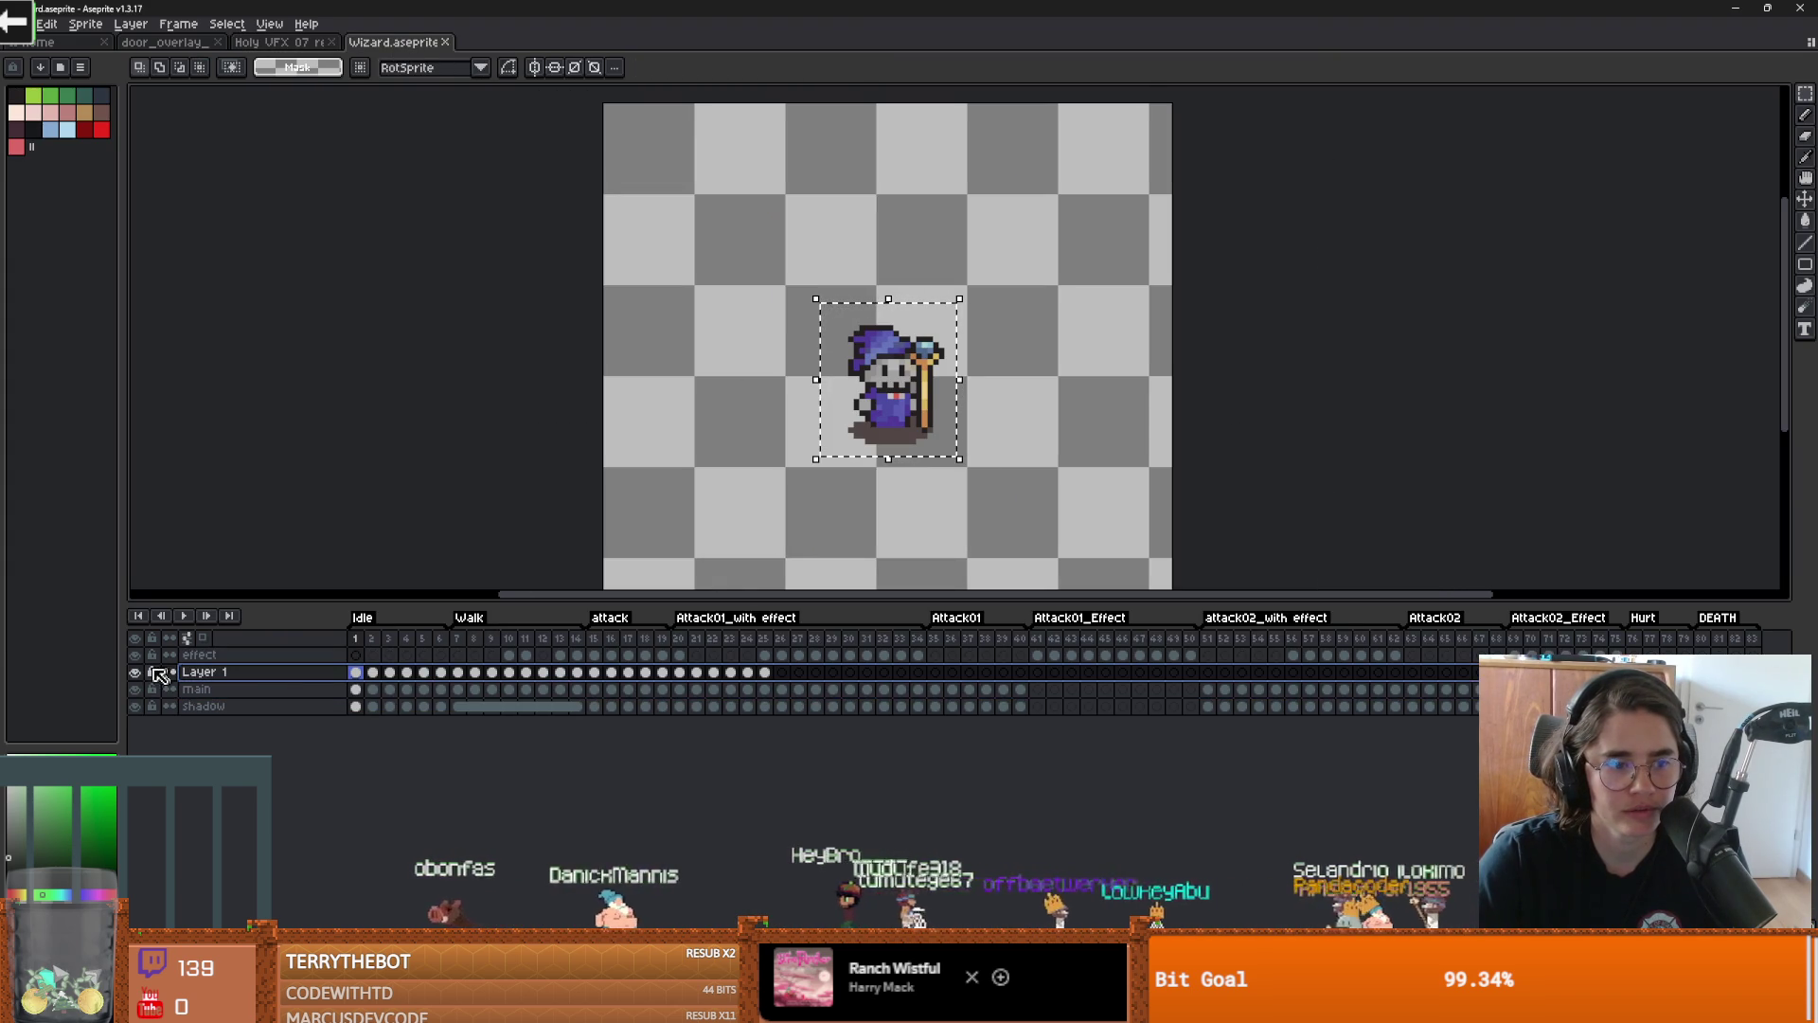
{"action": "left_click", "coordinate": [357, 690]}
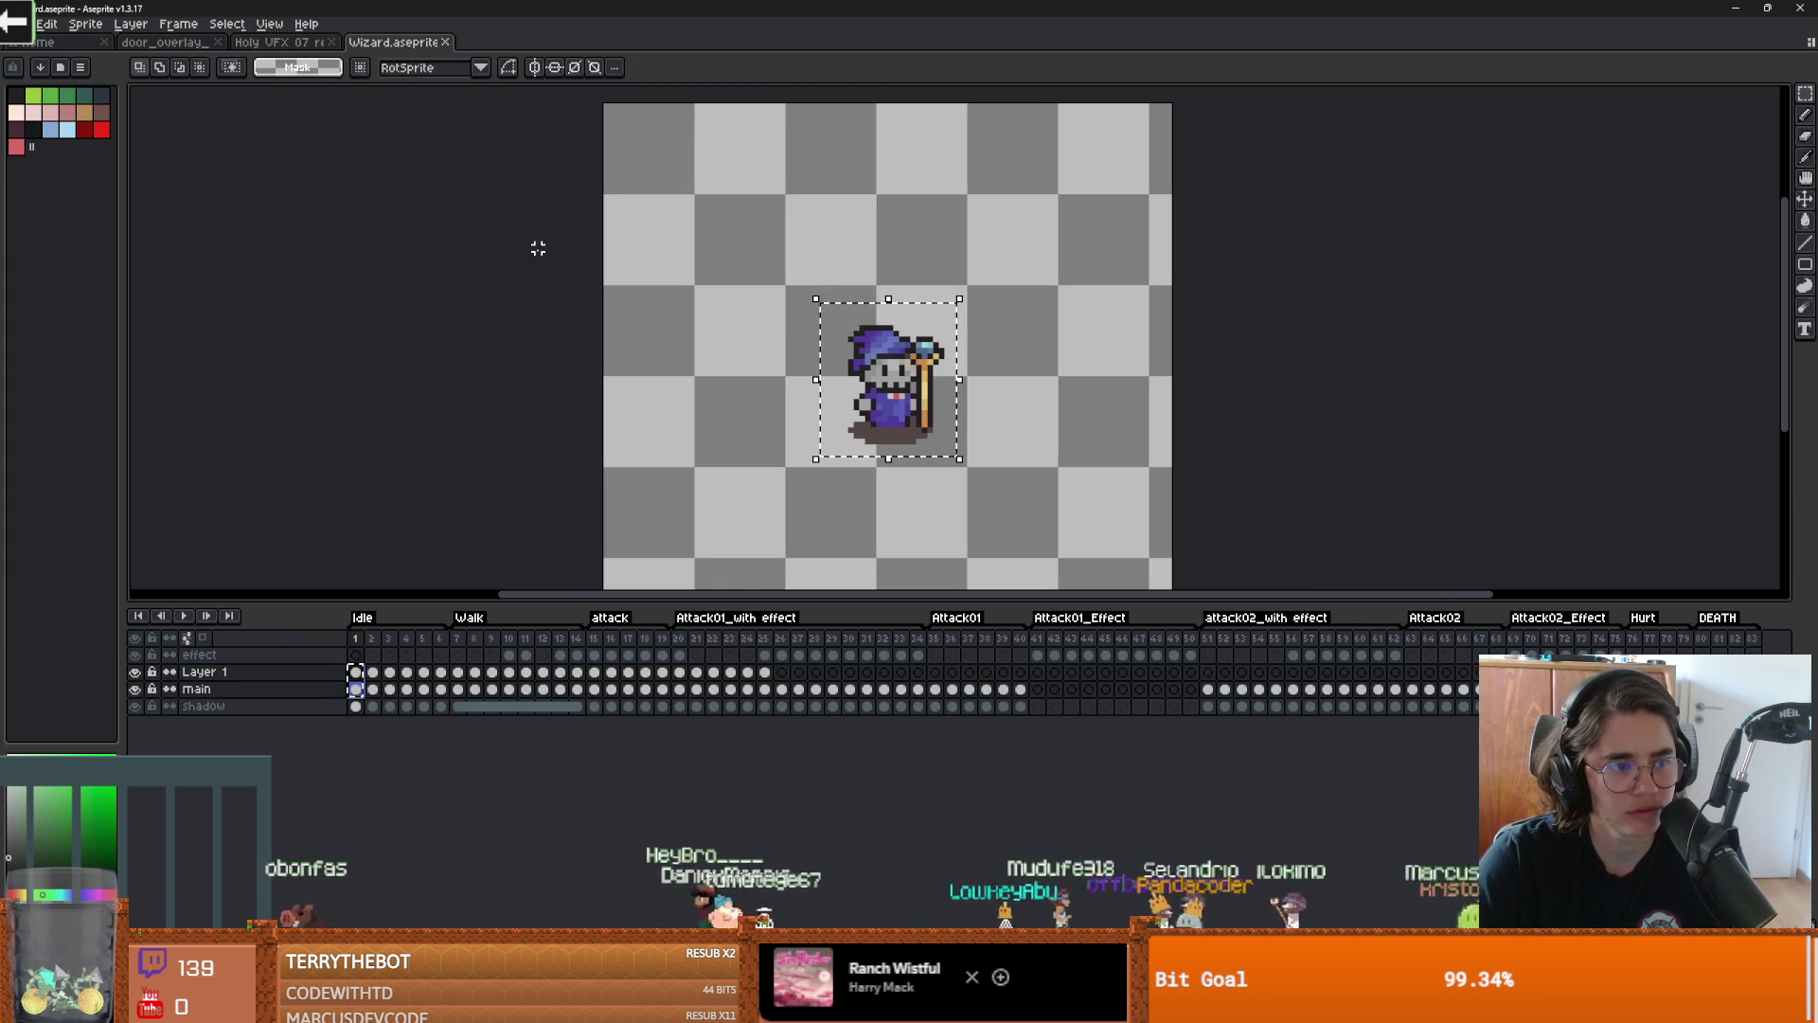
{"action": "left_click", "coordinate": [259, 43]}
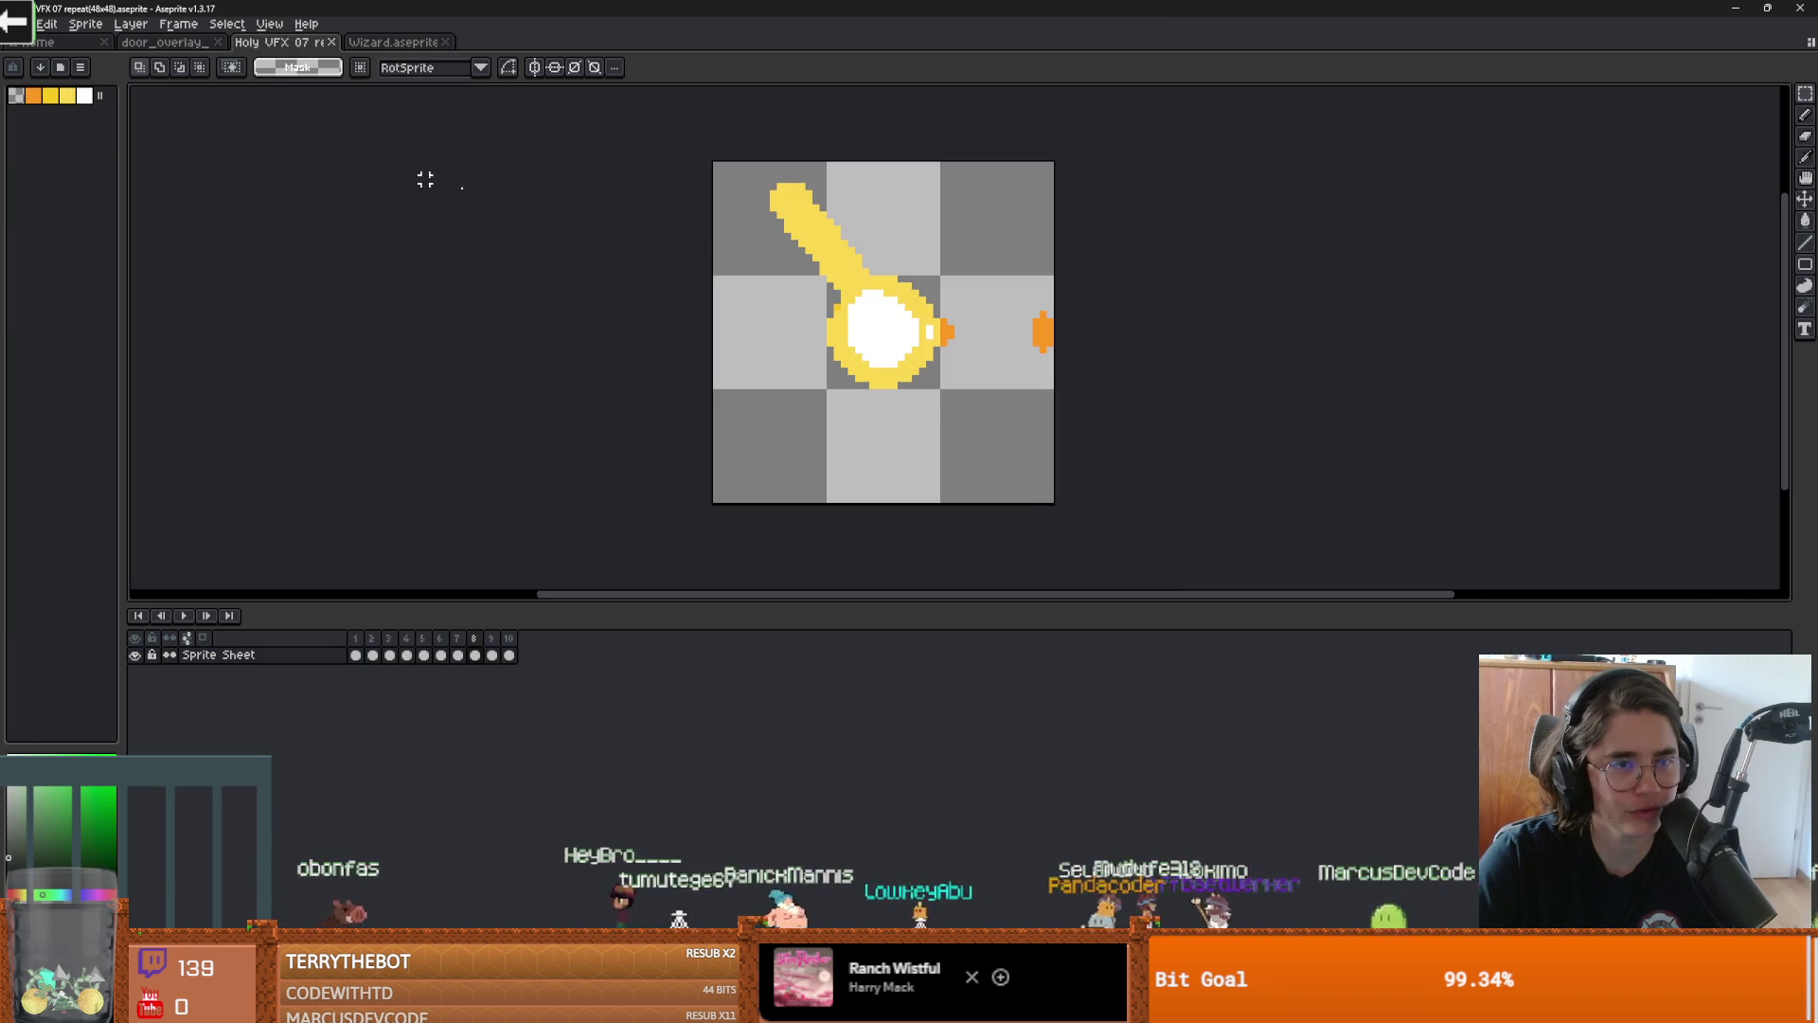
{"action": "key", "text": "ctrl+v"}
{"action": "left_click_drag", "start_coordinate": [997, 438], "coordinate": [1059, 434]}
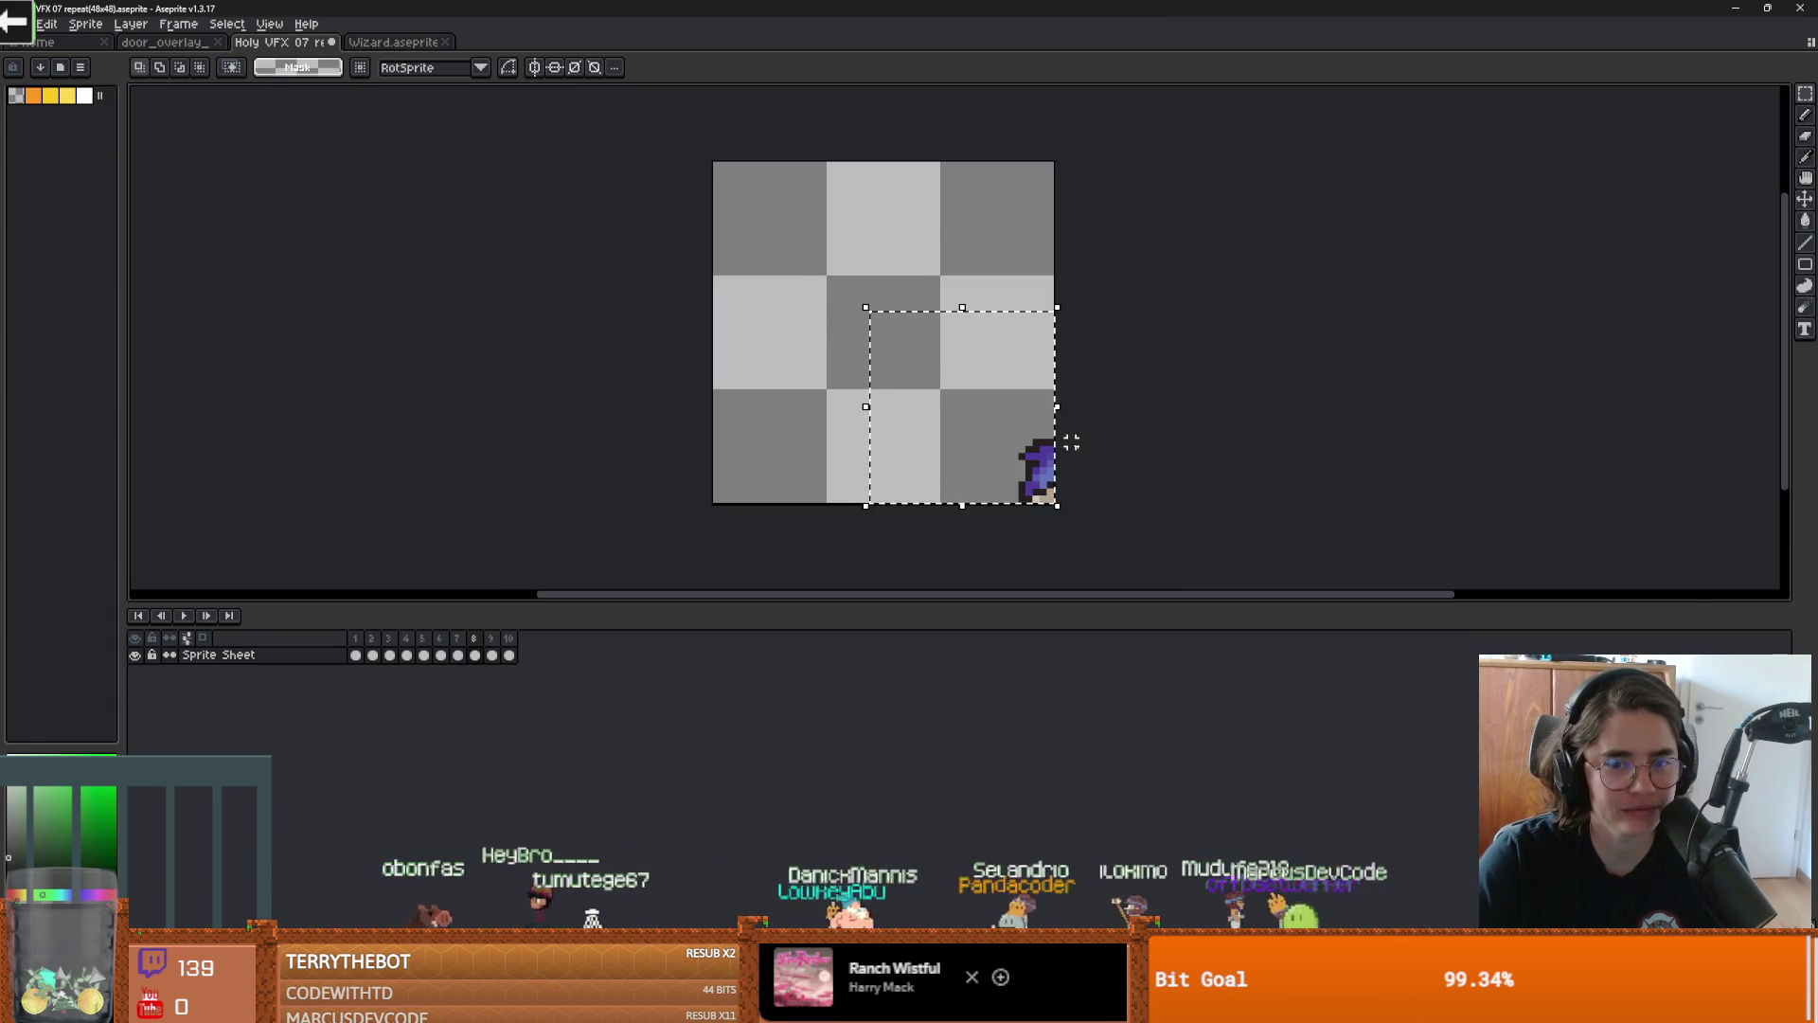
{"action": "key", "text": "ctrl+alt+c"}
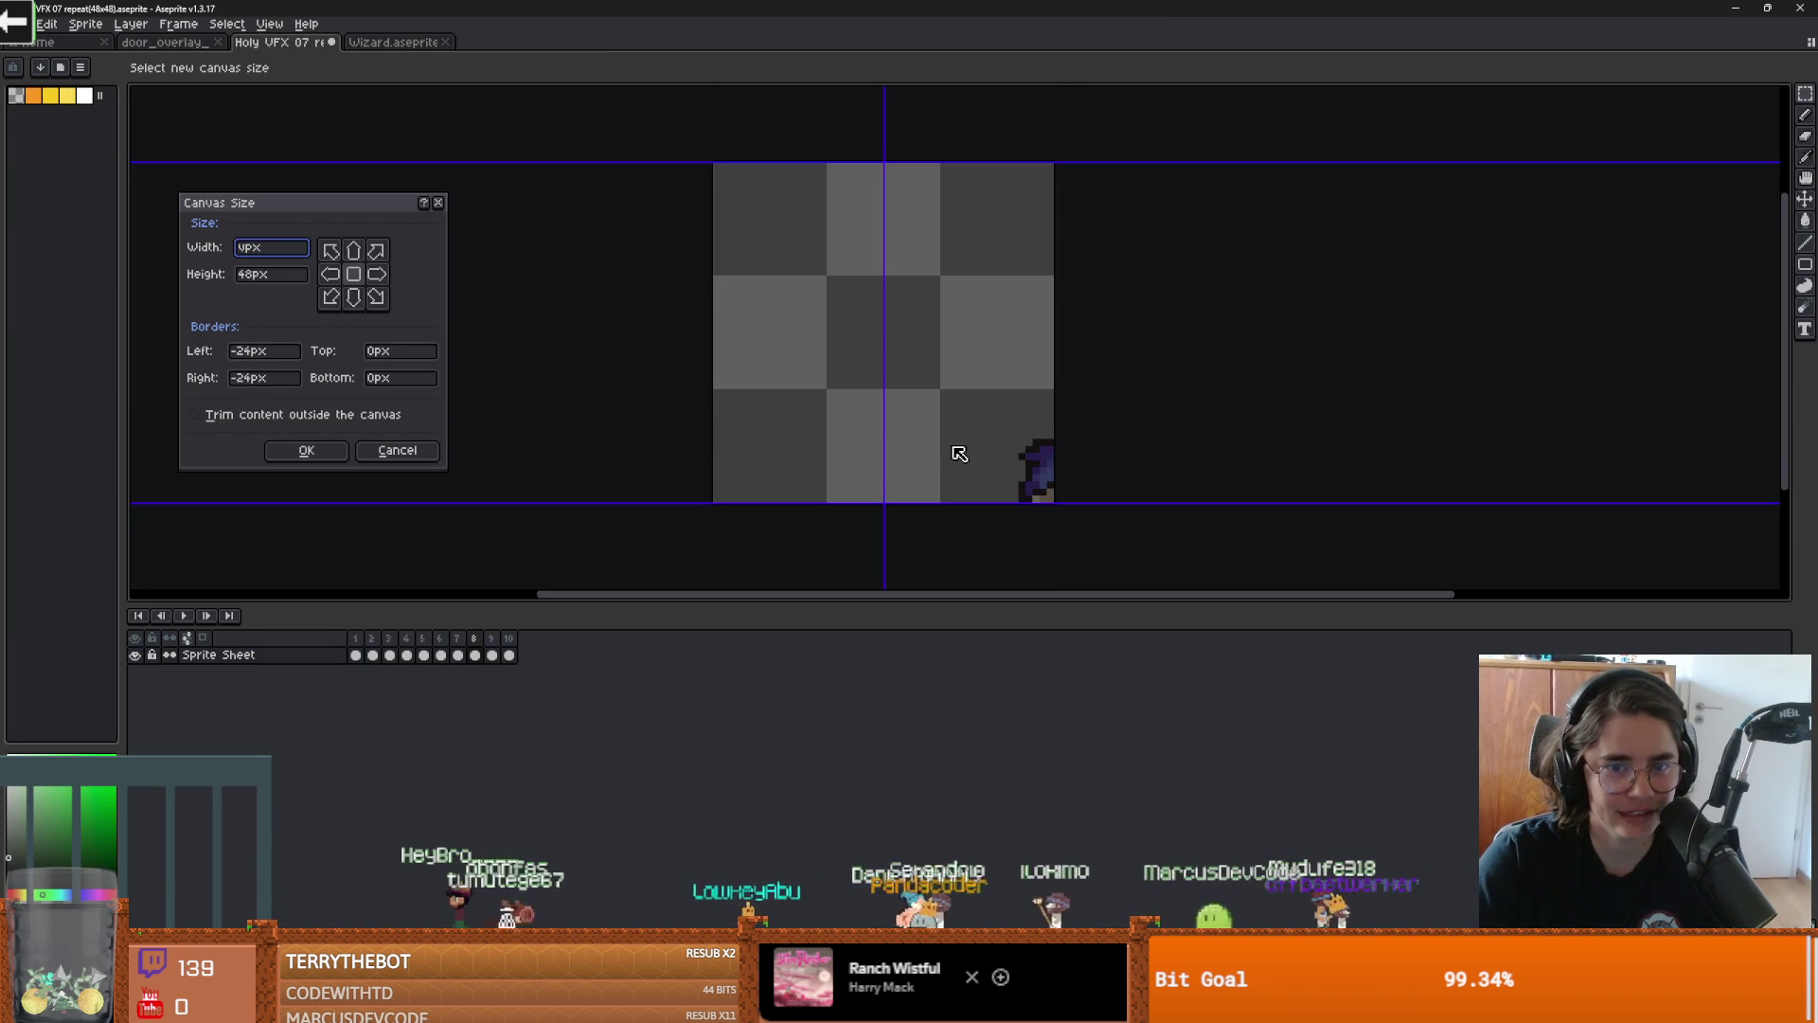
{"action": "key", "text": "Escape"}
{"action": "left_click", "coordinate": [384, 42]}
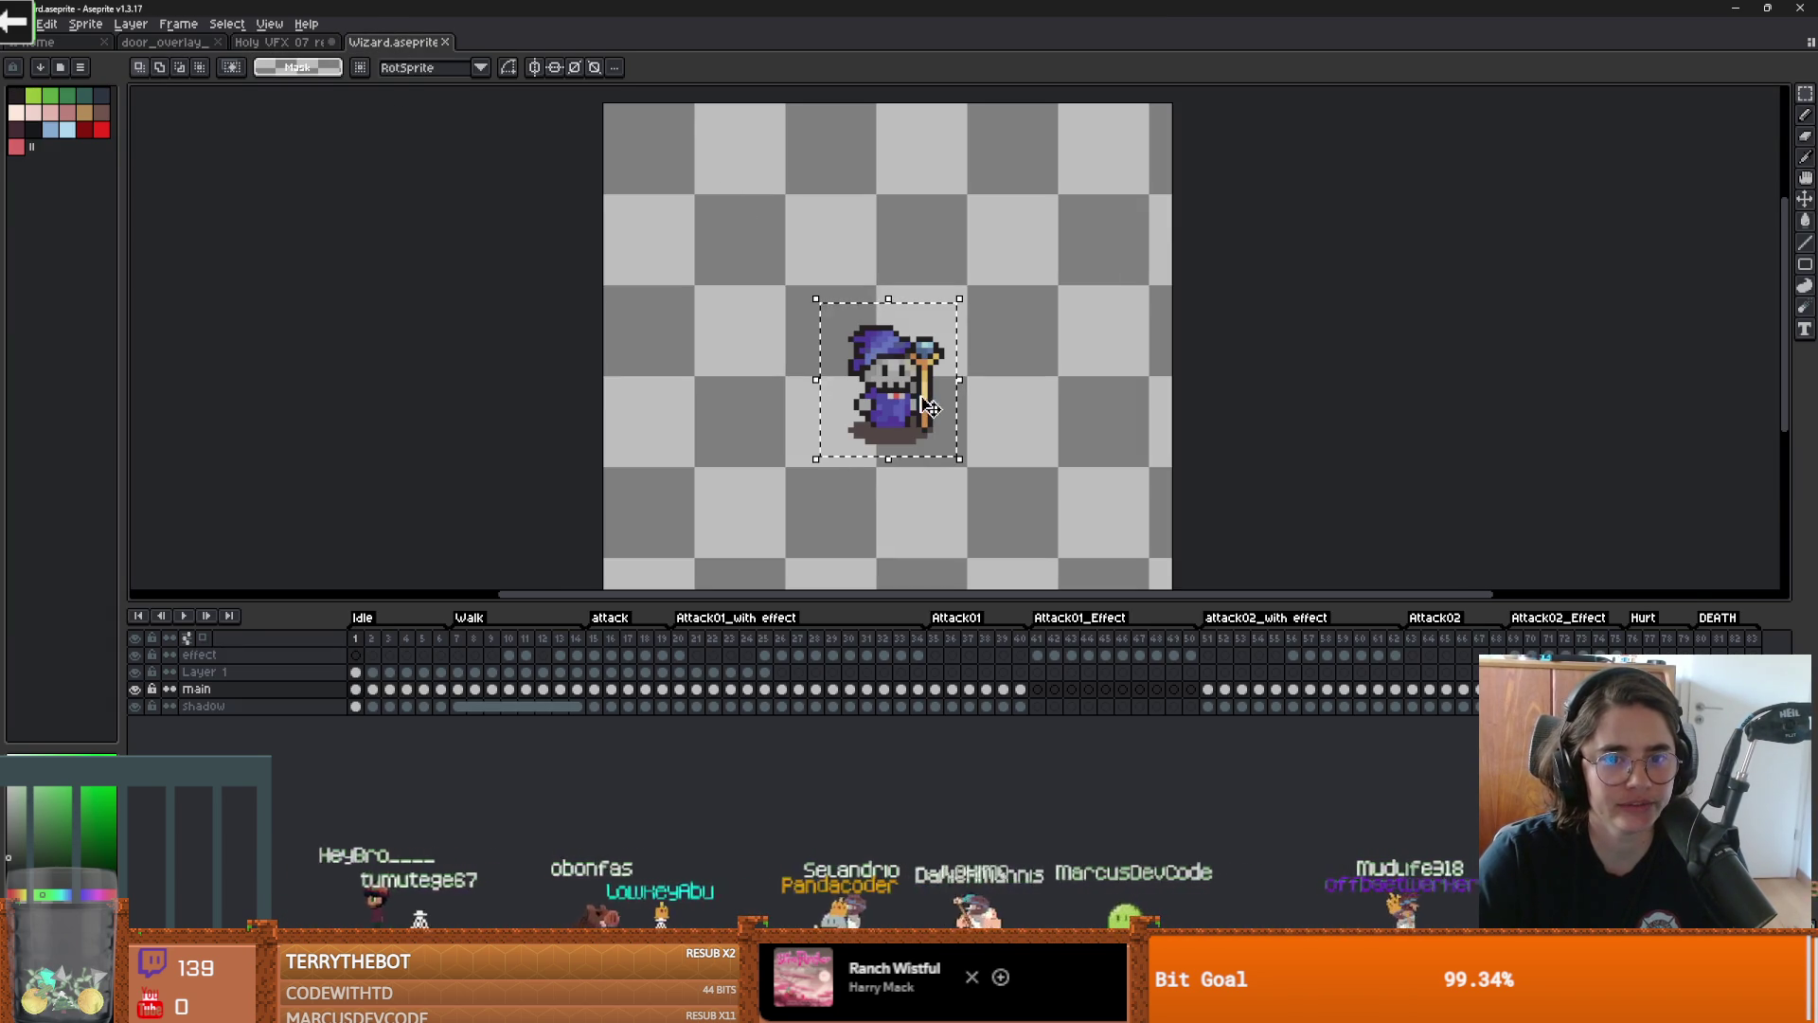
{"action": "key", "text": "ctrl+shift+Tab"}
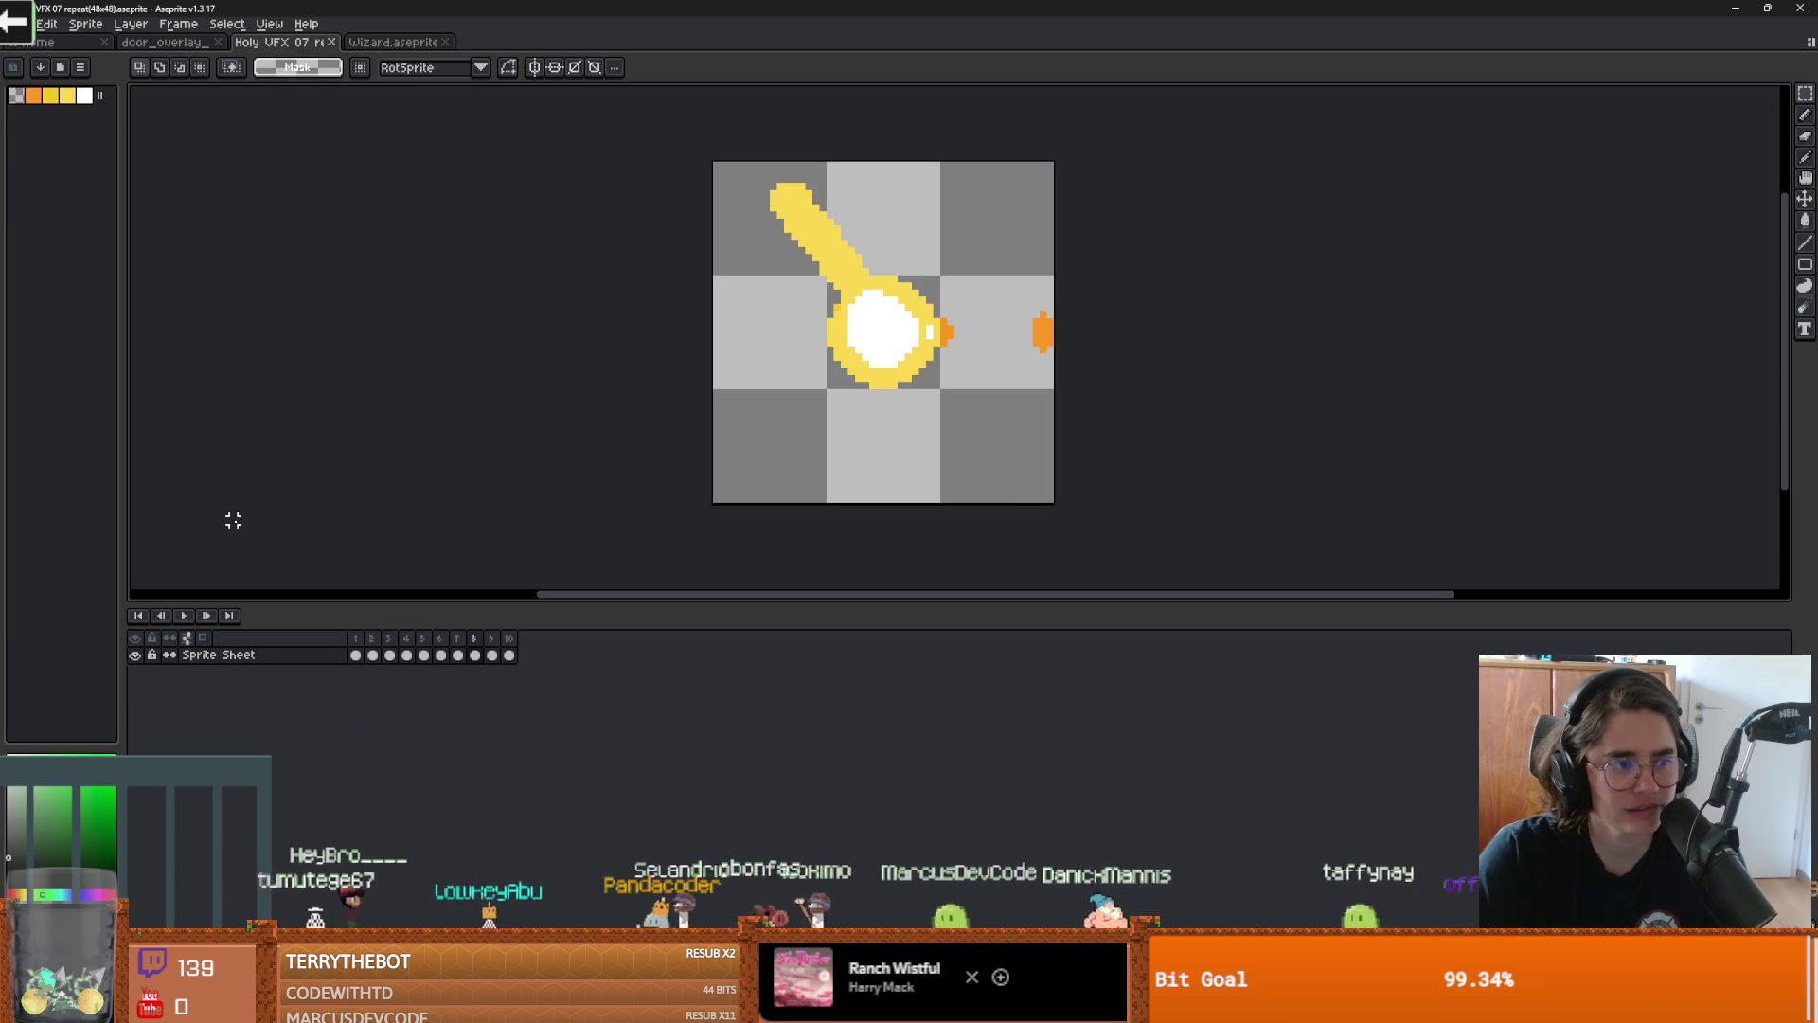
{"action": "left_click", "coordinate": [19, 24]}
Export the sprite sheet as Holy VFX 07 repeat(48x48).png, leaving the .aseprite file unchanged
{"action": "mouse_move", "coordinate": [56, 162]}
{"action": "left_click", "coordinate": [227, 163]}
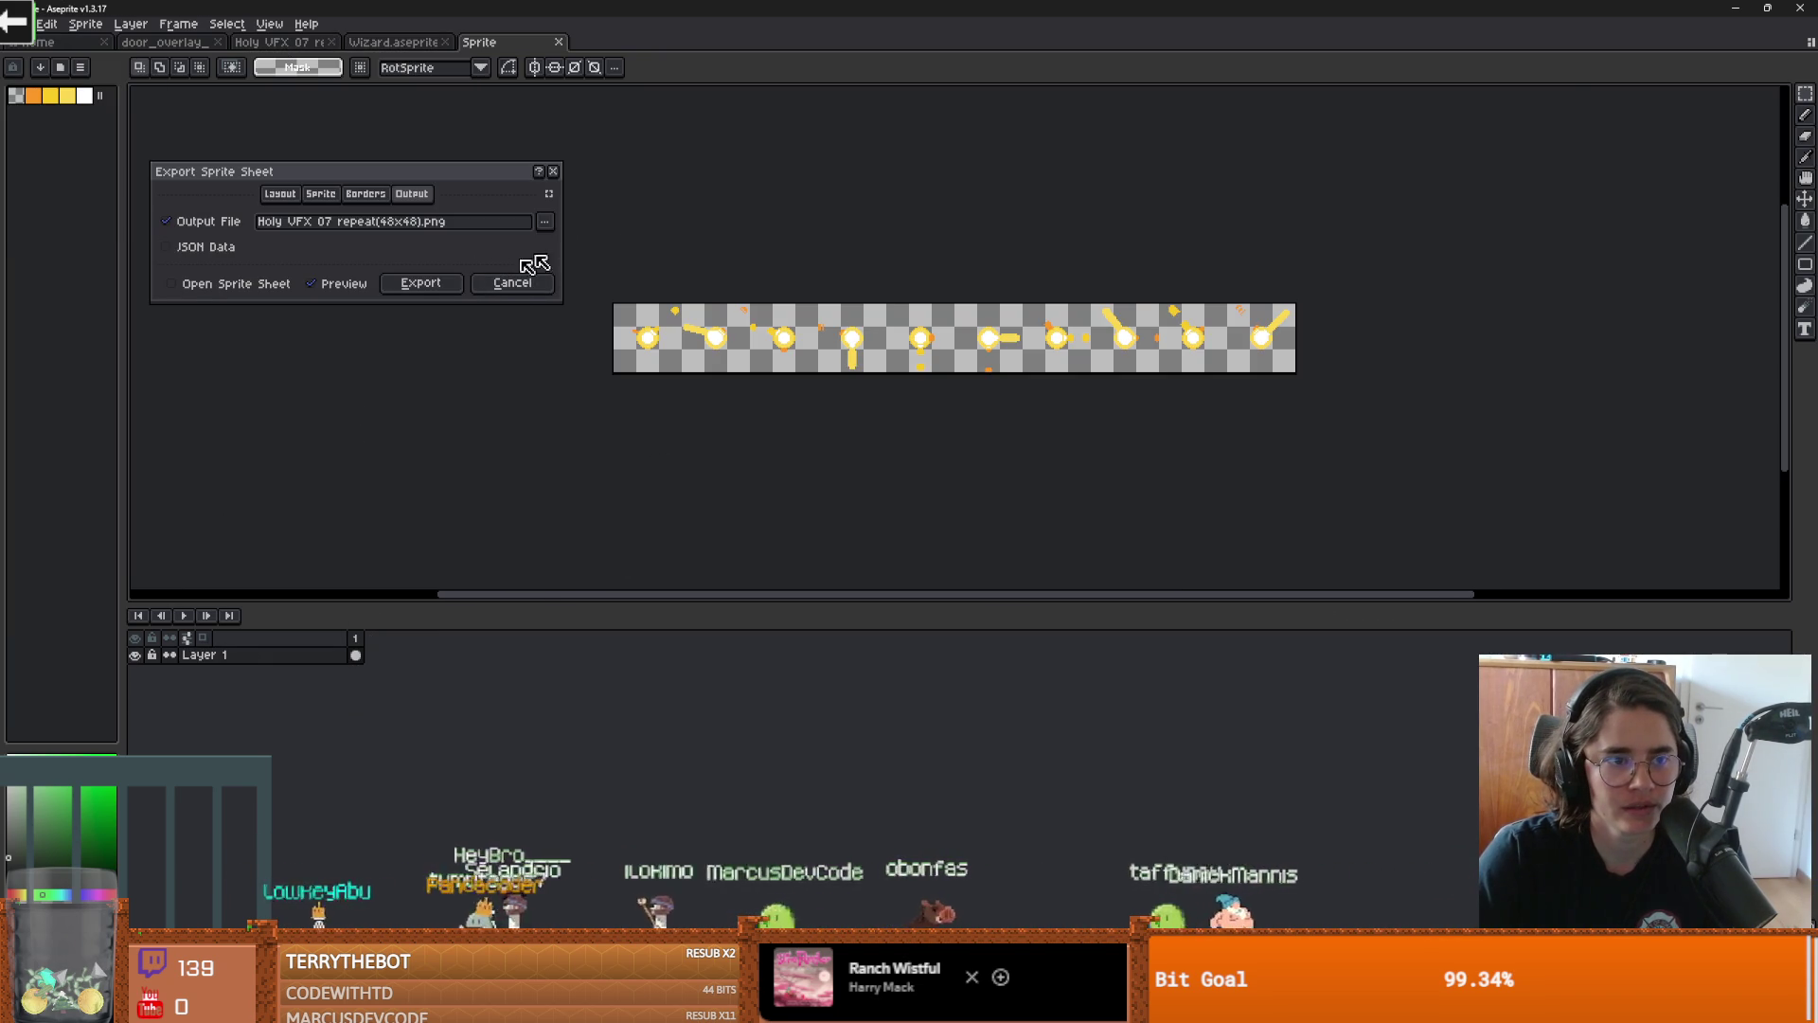
{"action": "left_click", "coordinate": [544, 220]}
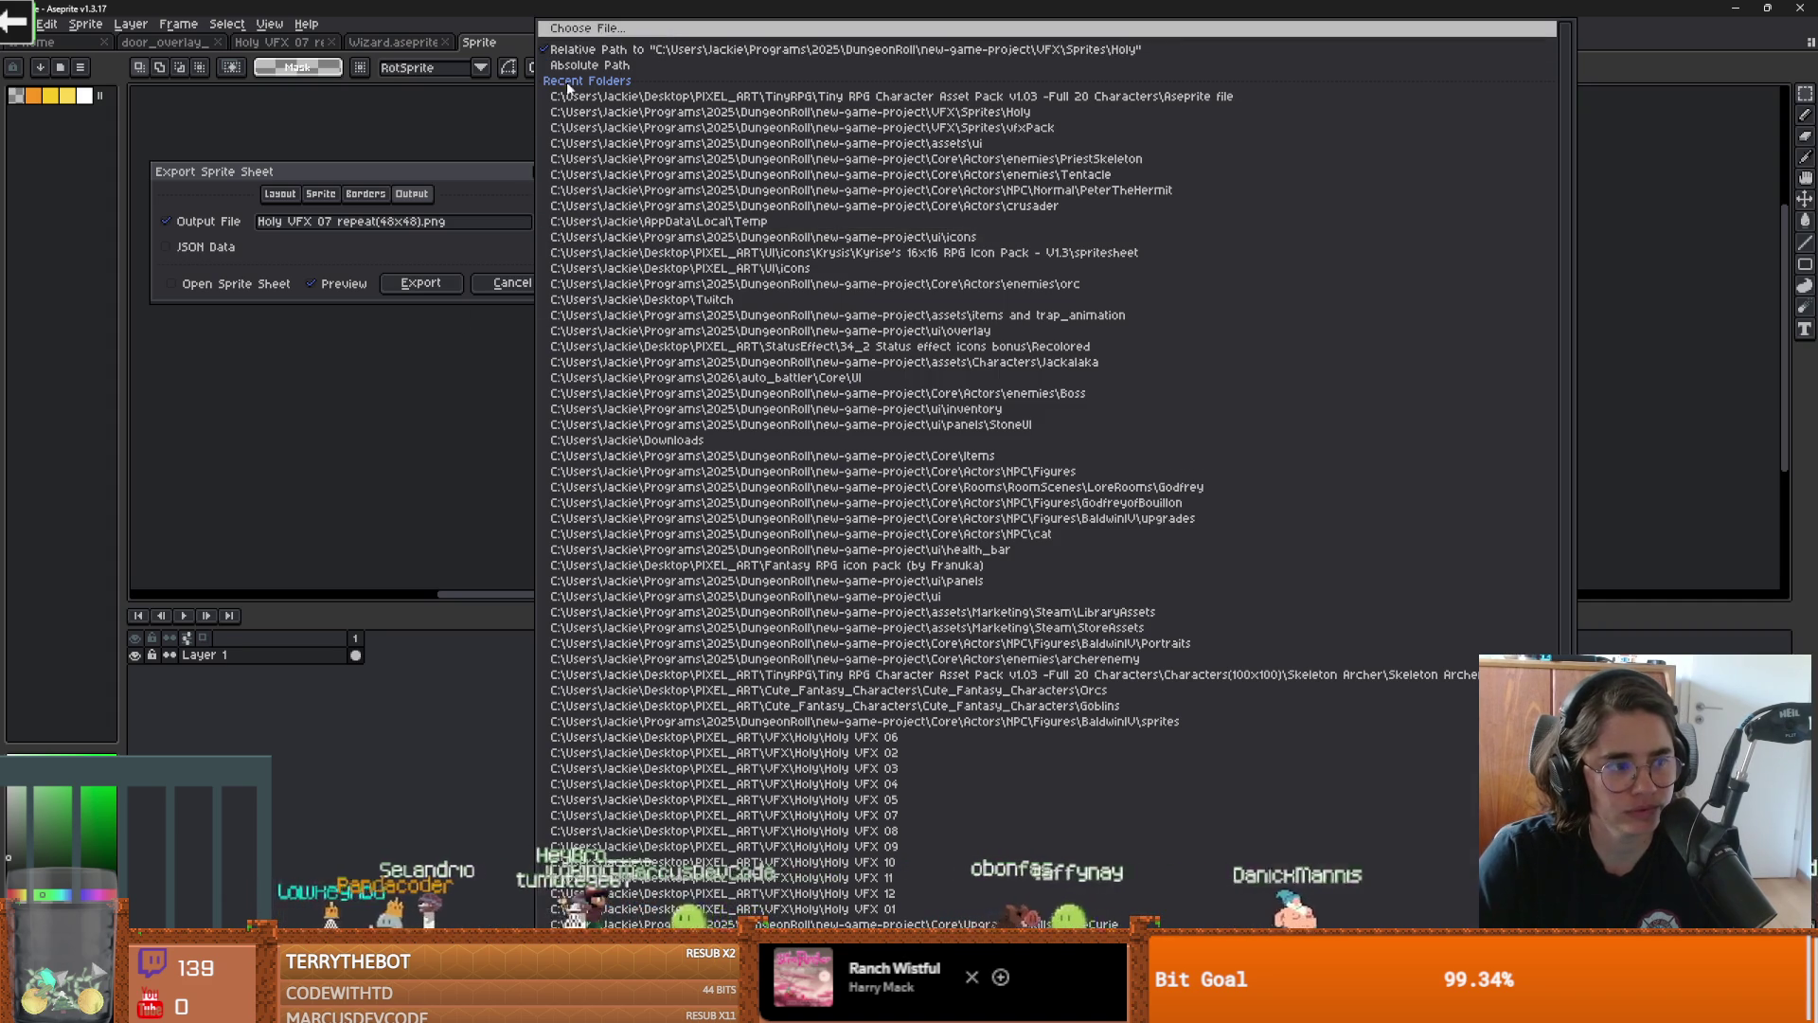
{"action": "left_click", "coordinate": [582, 27]}
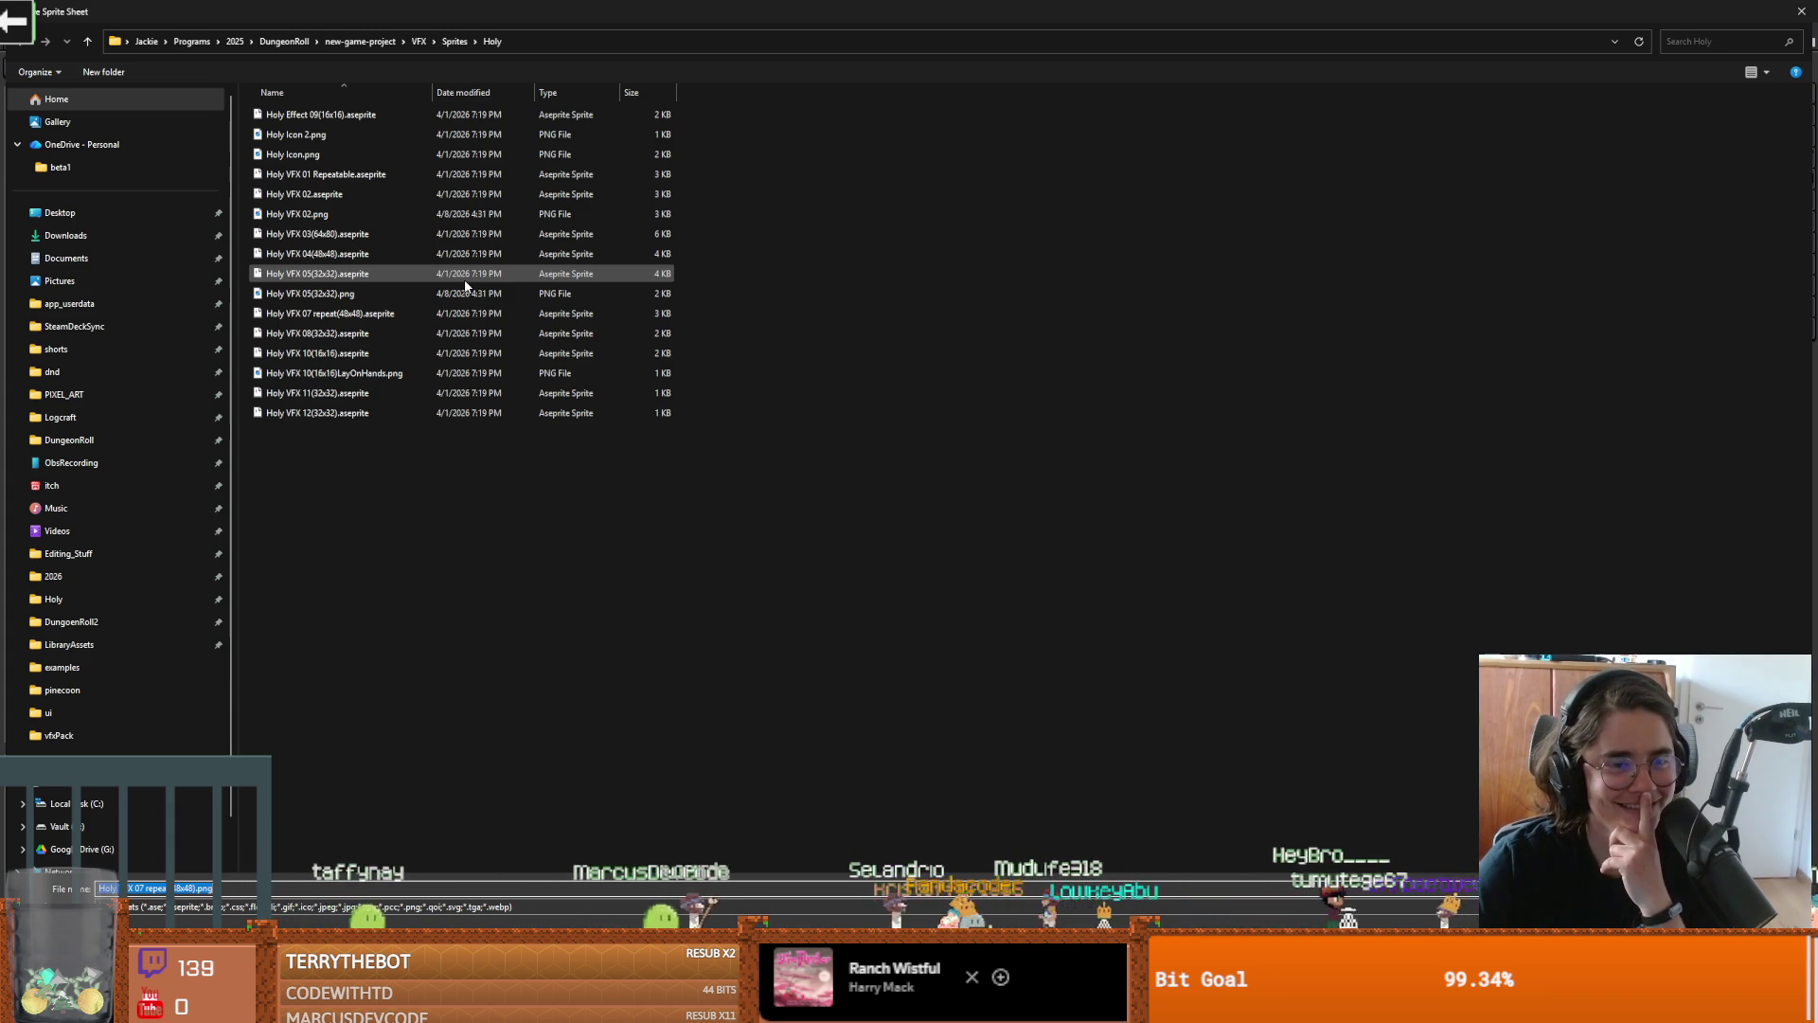
{"action": "double_click", "coordinate": [460, 314]}
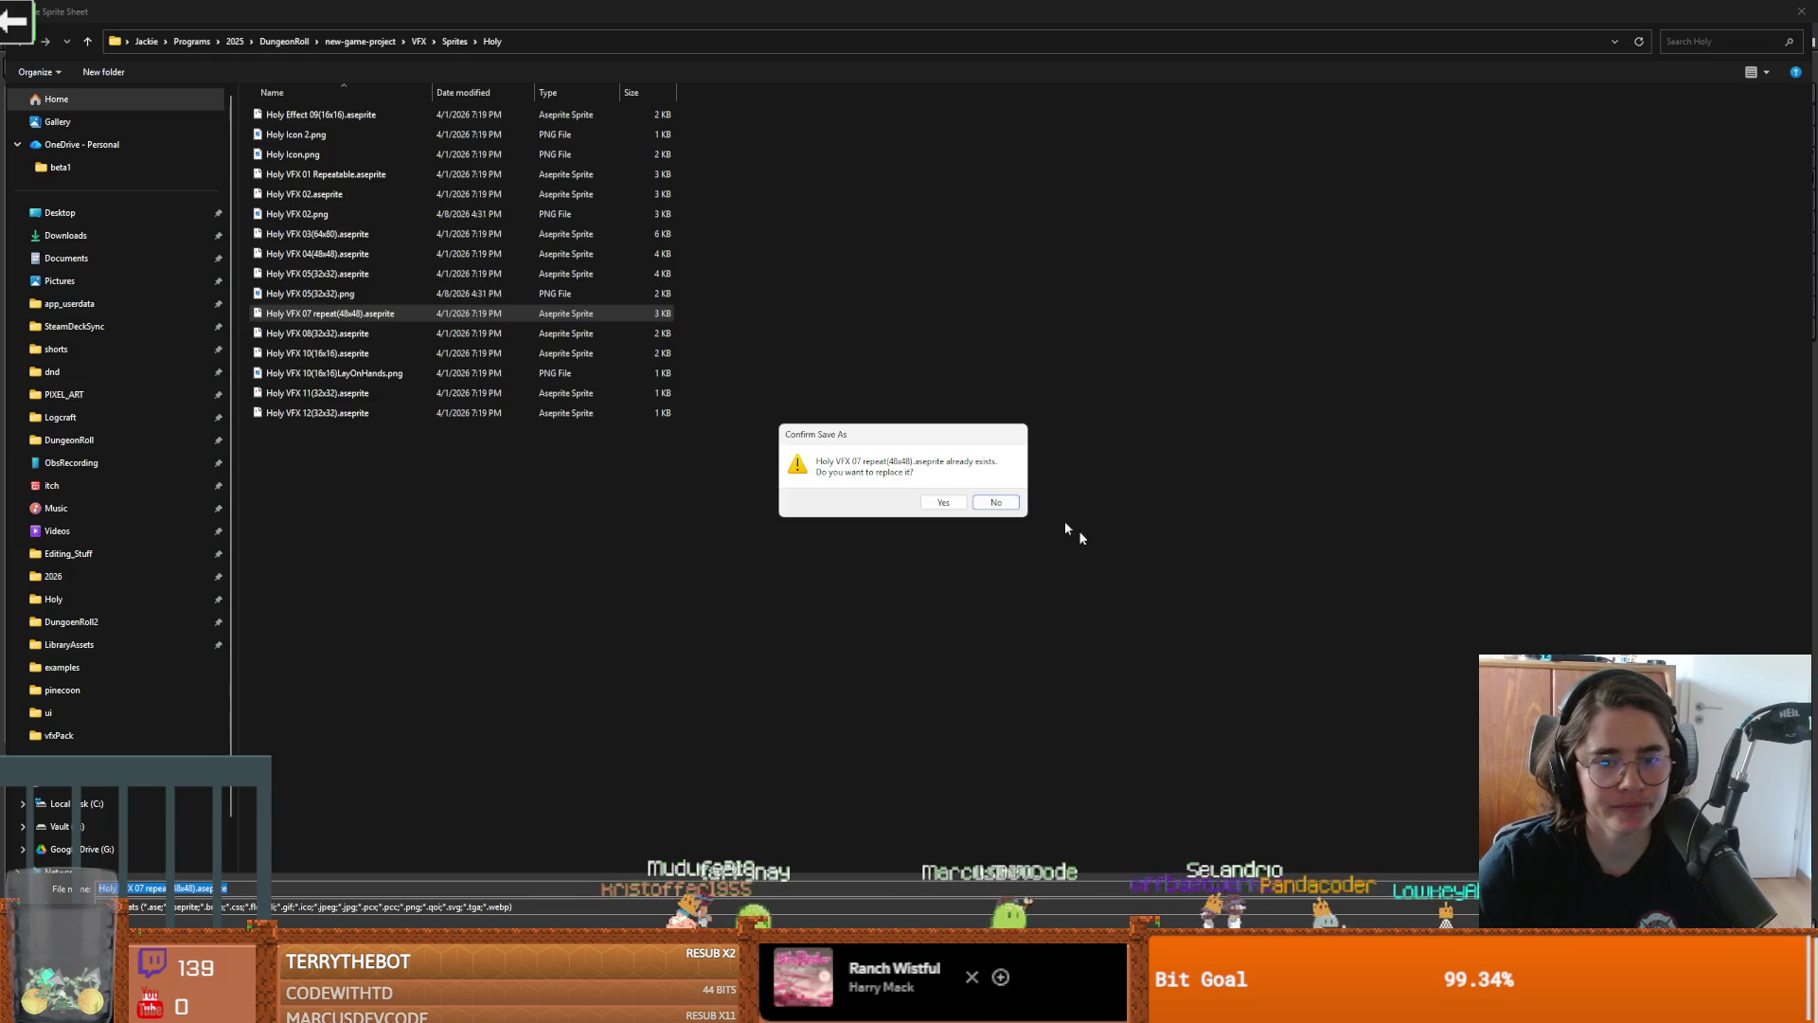
{"action": "left_click", "coordinate": [996, 503]}
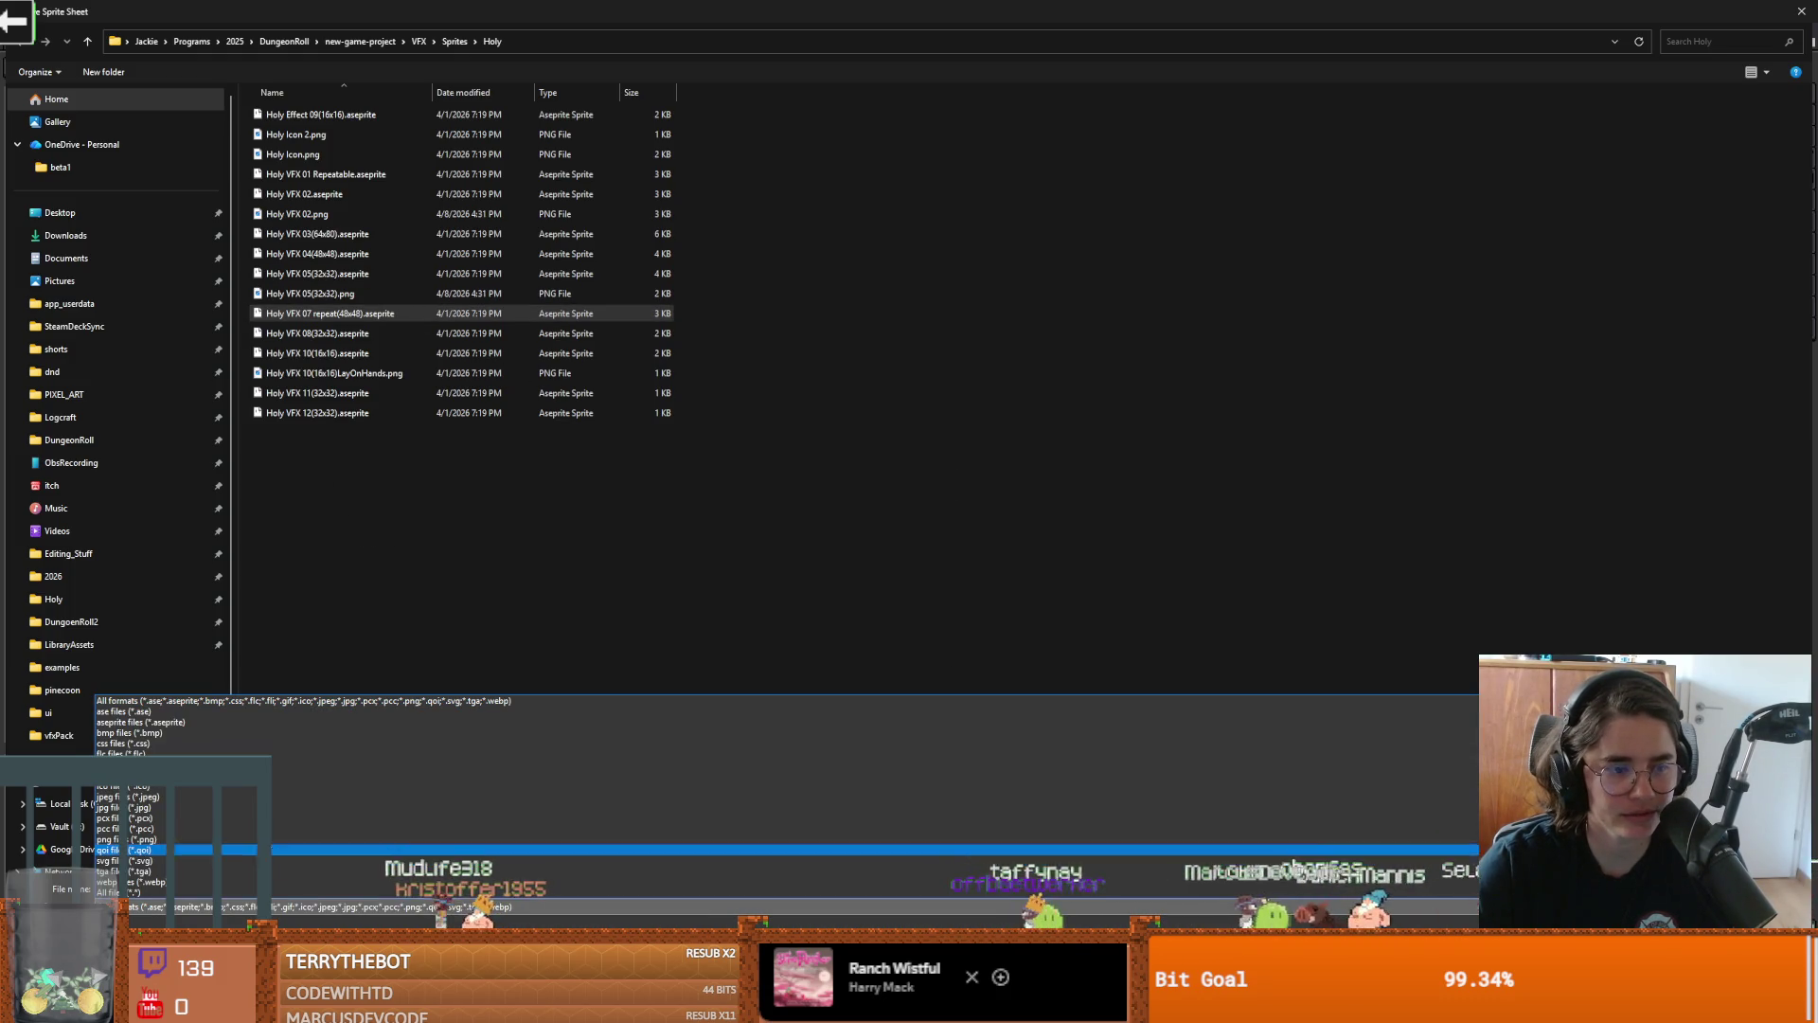
{"action": "key", "text": "Return"}
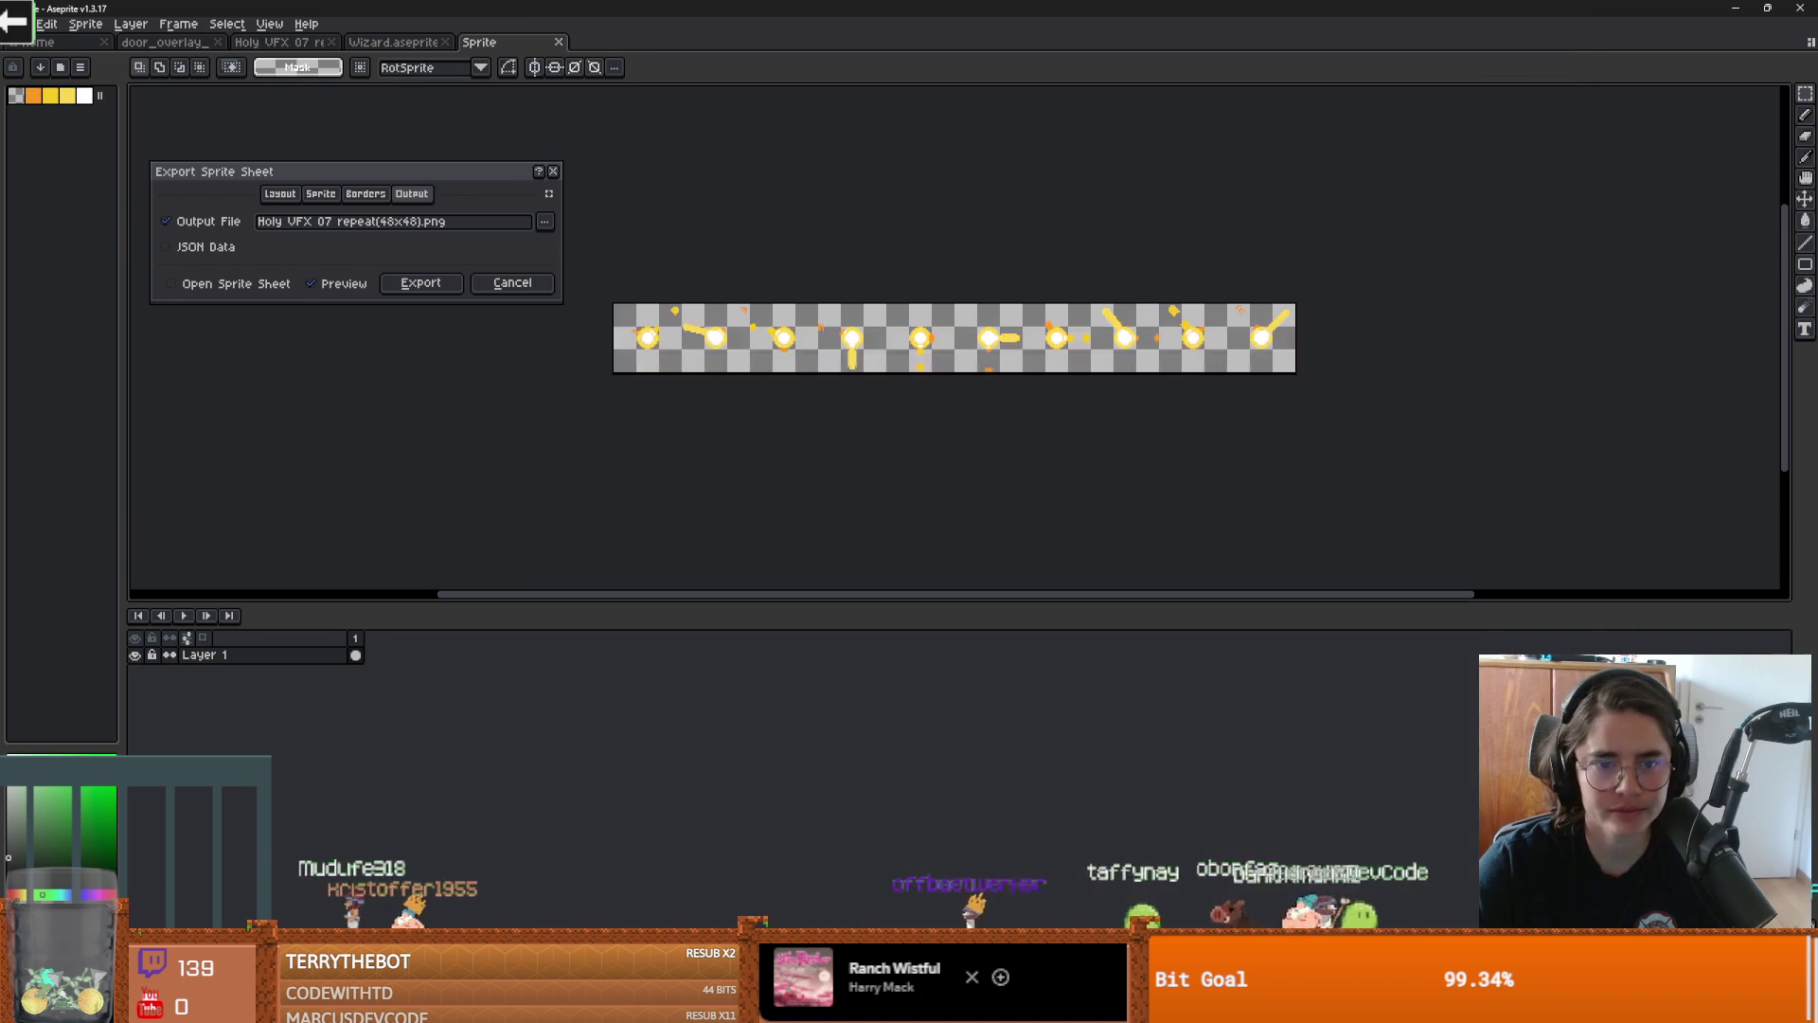
{"action": "left_click", "coordinate": [388, 284]}
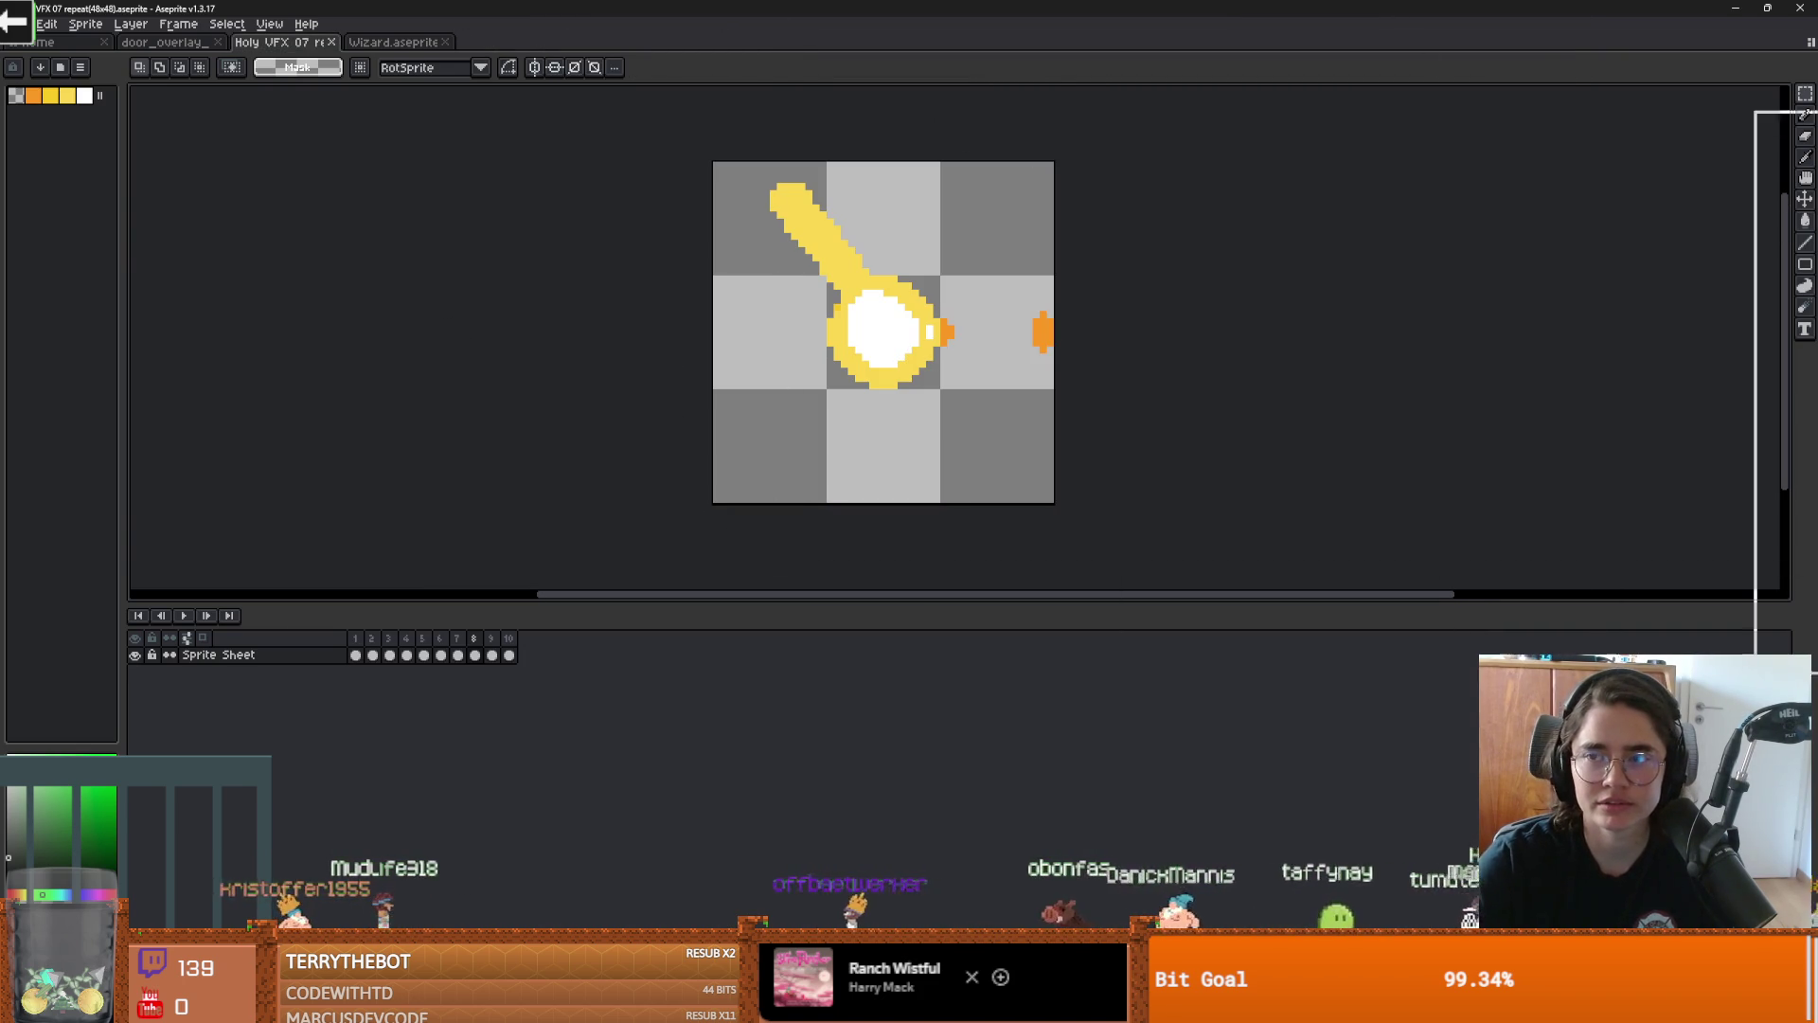
Select the power_ups sprite and make its Sprite Frames resource unique
{"action": "key", "text": "alt+Tab"}
{"action": "left_click", "coordinate": [1797, 10]}
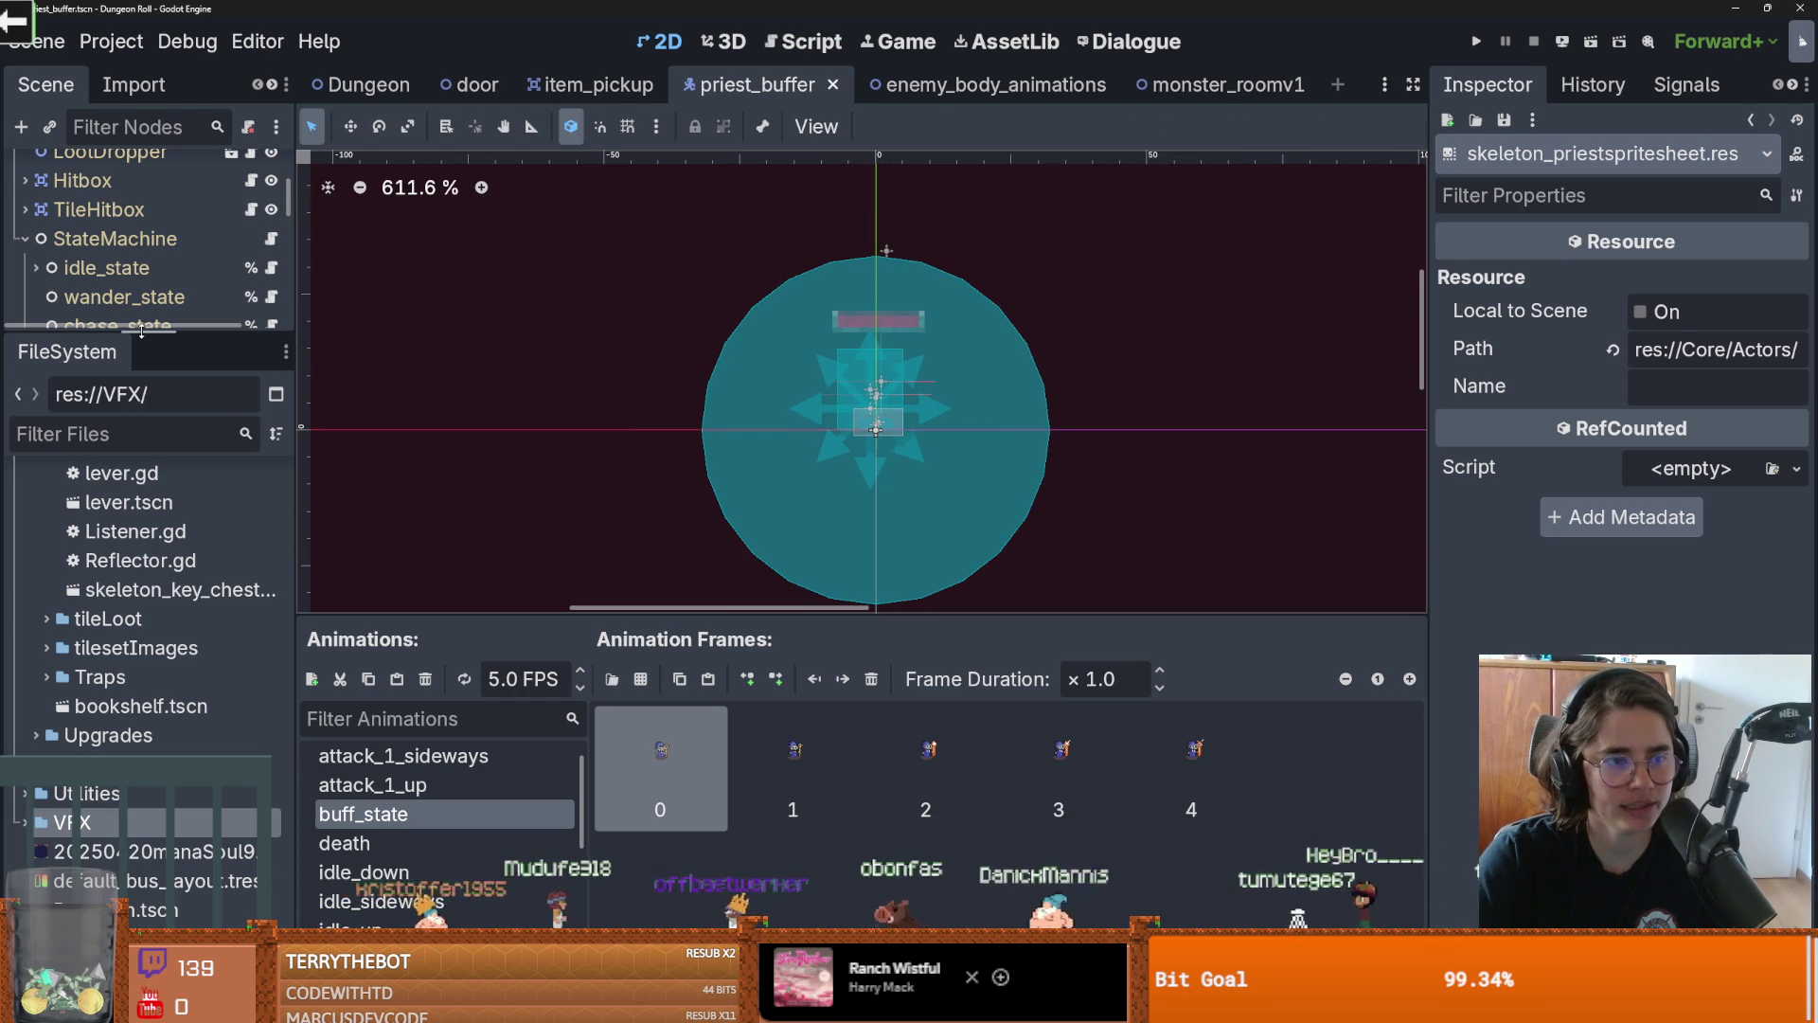
{"action": "scroll", "coordinate": [667, 309], "scroll_direction": "up", "scroll_amount": 4}
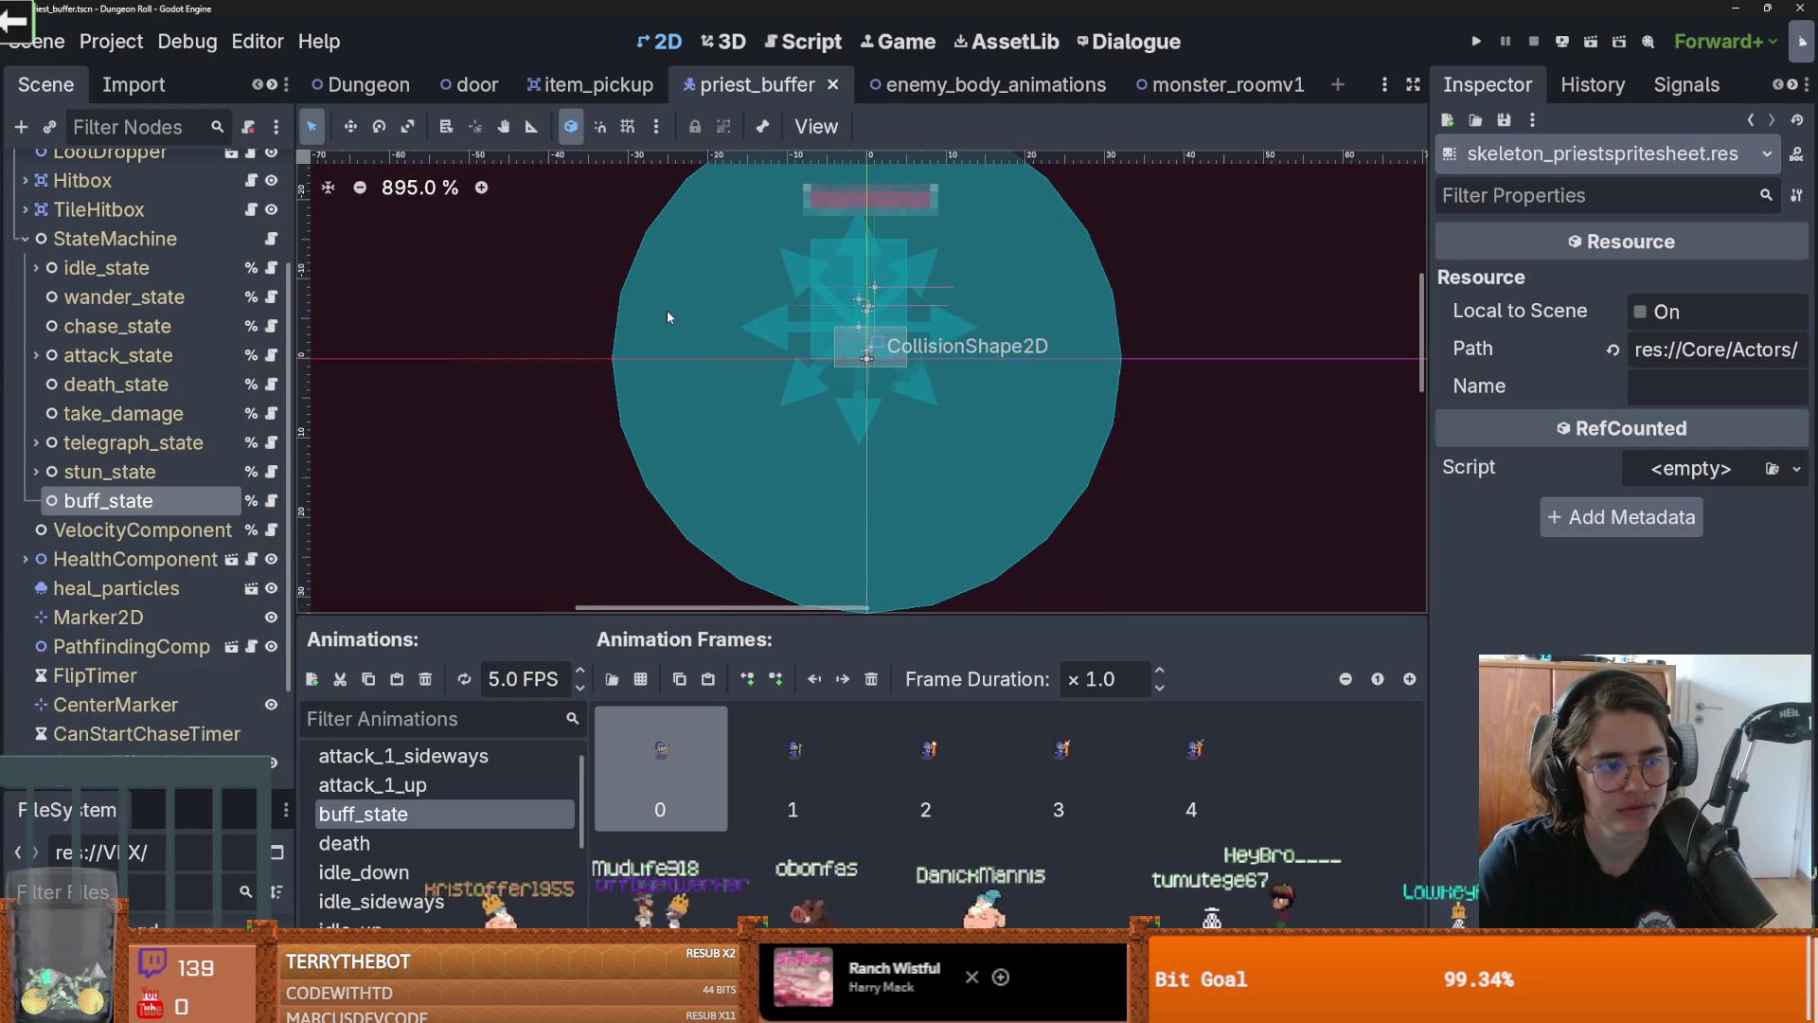
{"action": "left_click", "coordinate": [23, 244]}
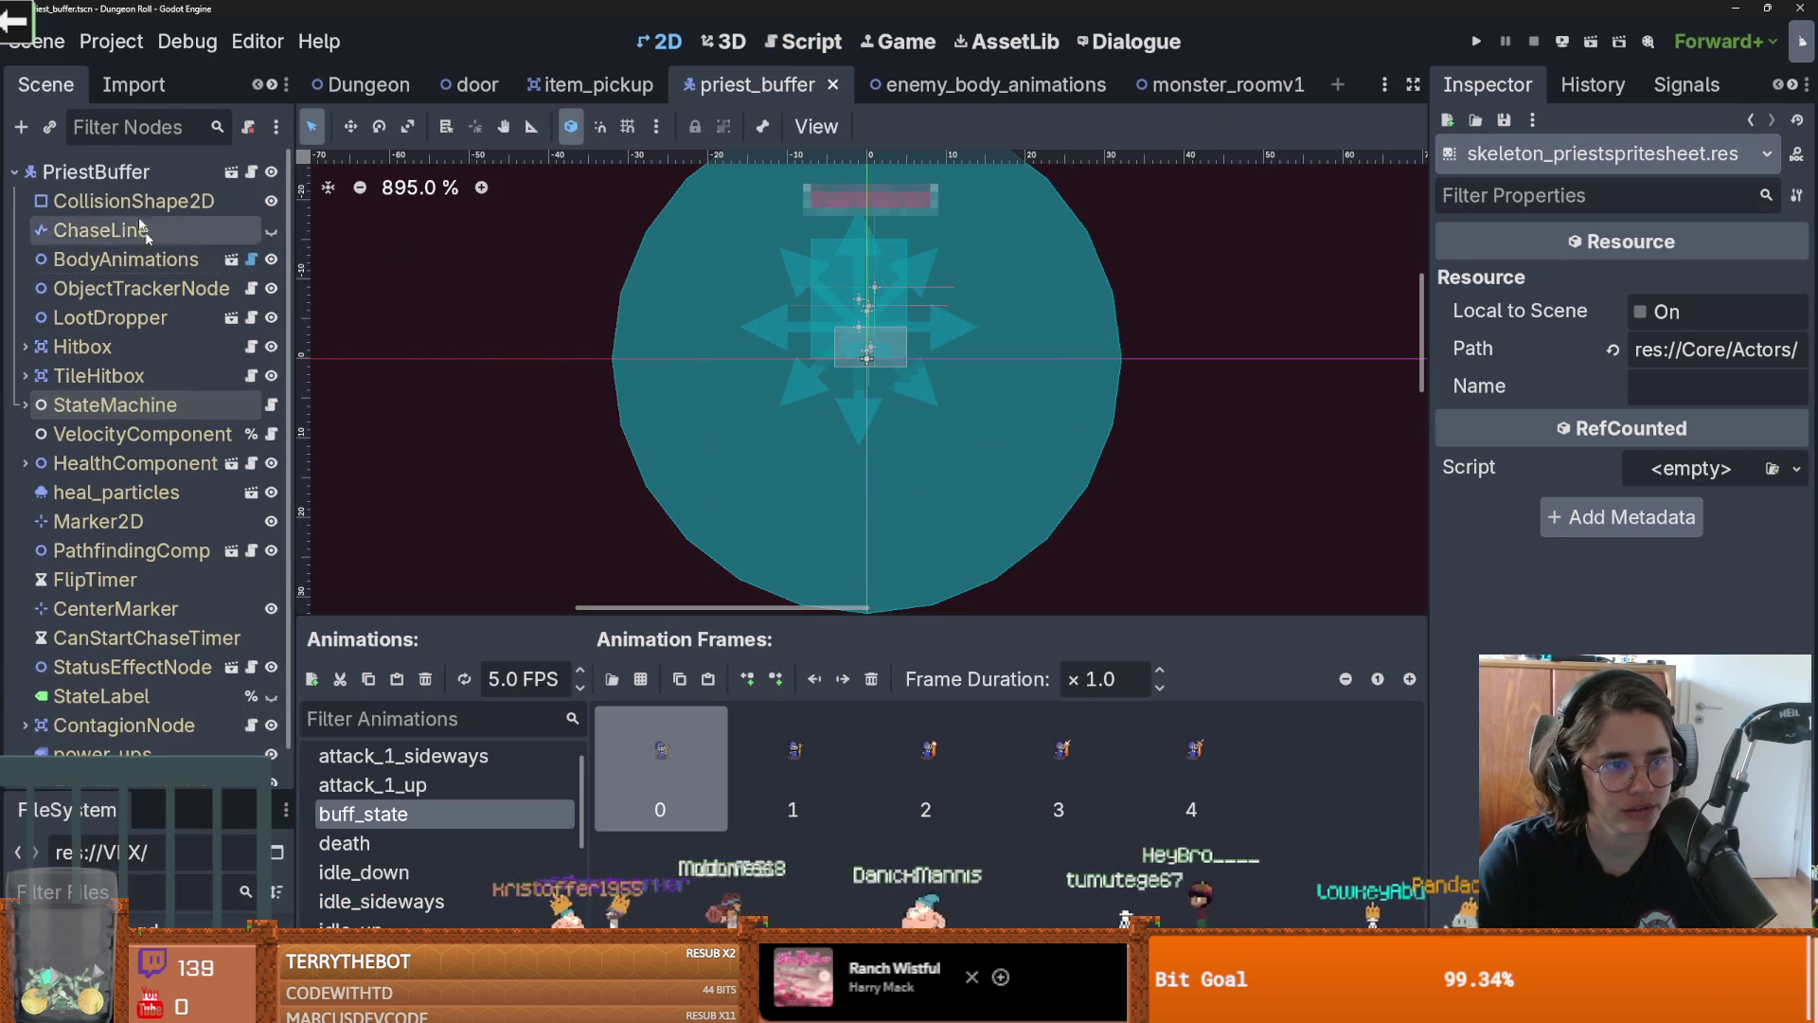
{"action": "scroll", "coordinate": [121, 568], "scroll_direction": "down", "scroll_amount": 1}
{"action": "left_click", "coordinate": [103, 725]}
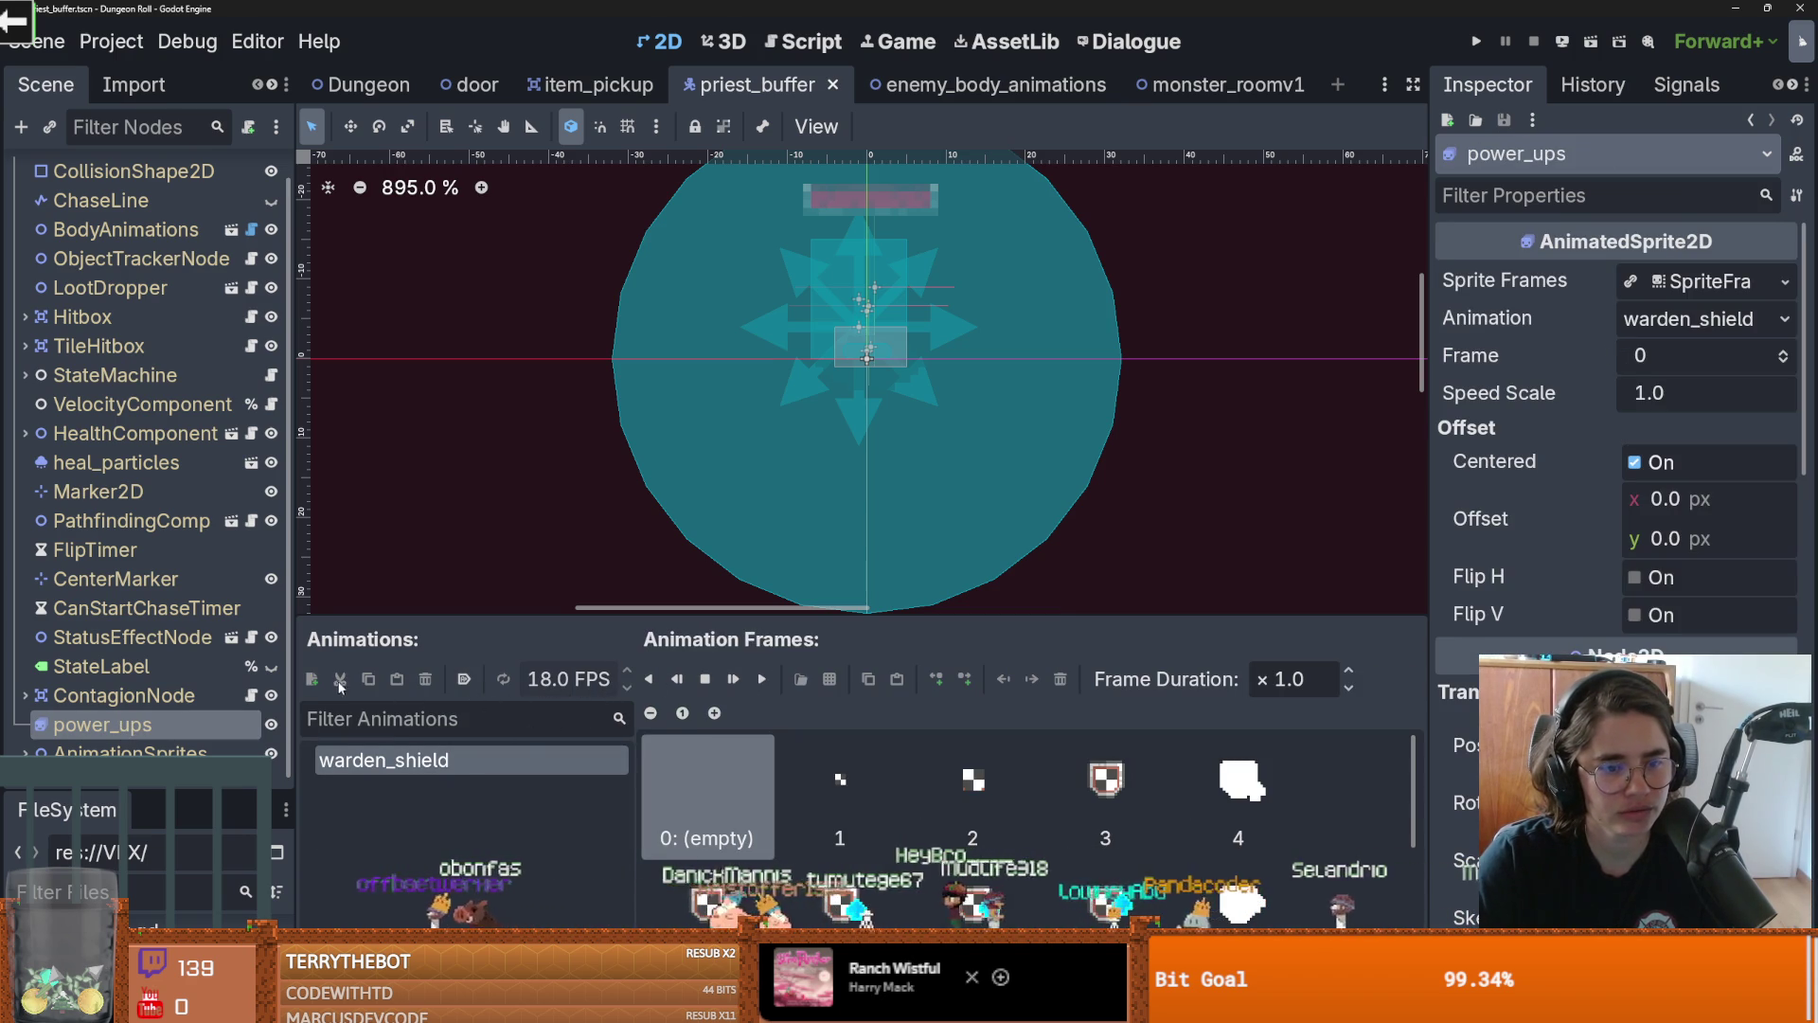
{"action": "left_click", "coordinate": [1772, 294]}
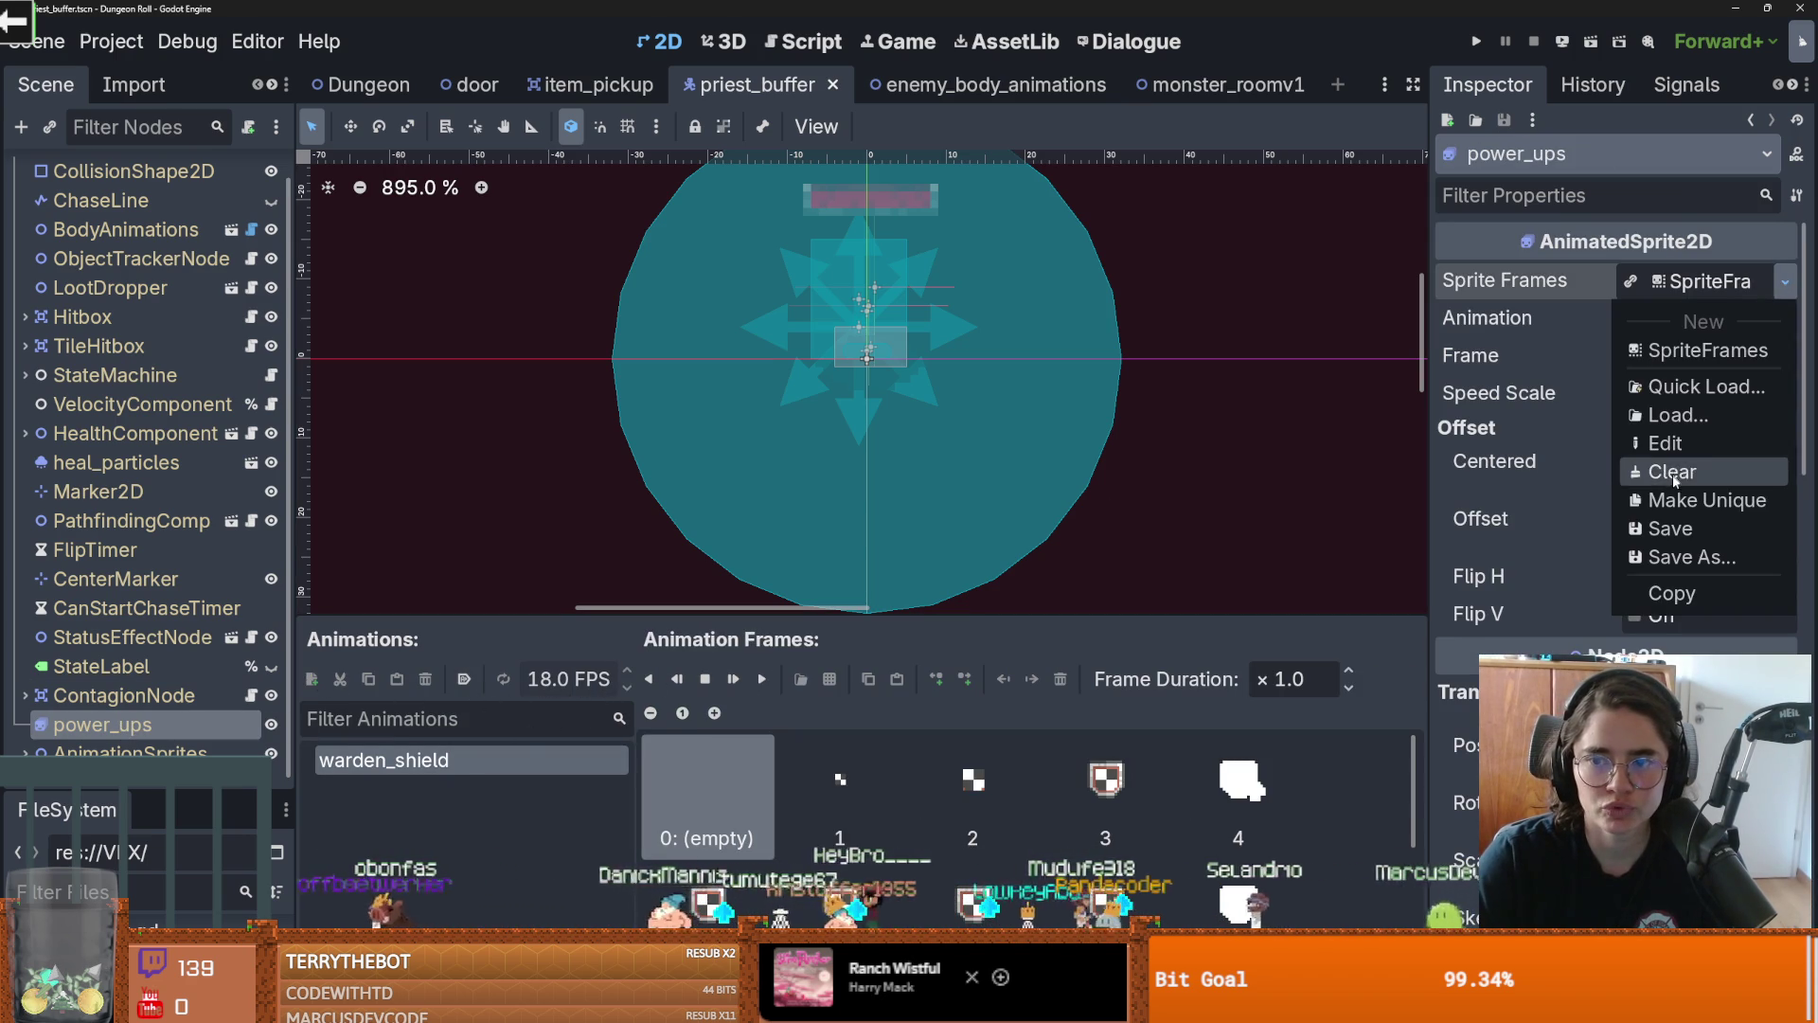
{"action": "left_click", "coordinate": [1667, 499]}
Add a buff_enemy animation and browse res://VFX to pick its sprite sheet frames
{"action": "left_click", "coordinate": [311, 679]}
{"action": "left_click", "coordinate": [430, 760]}
{"action": "type", "text": "buff_enemy"}
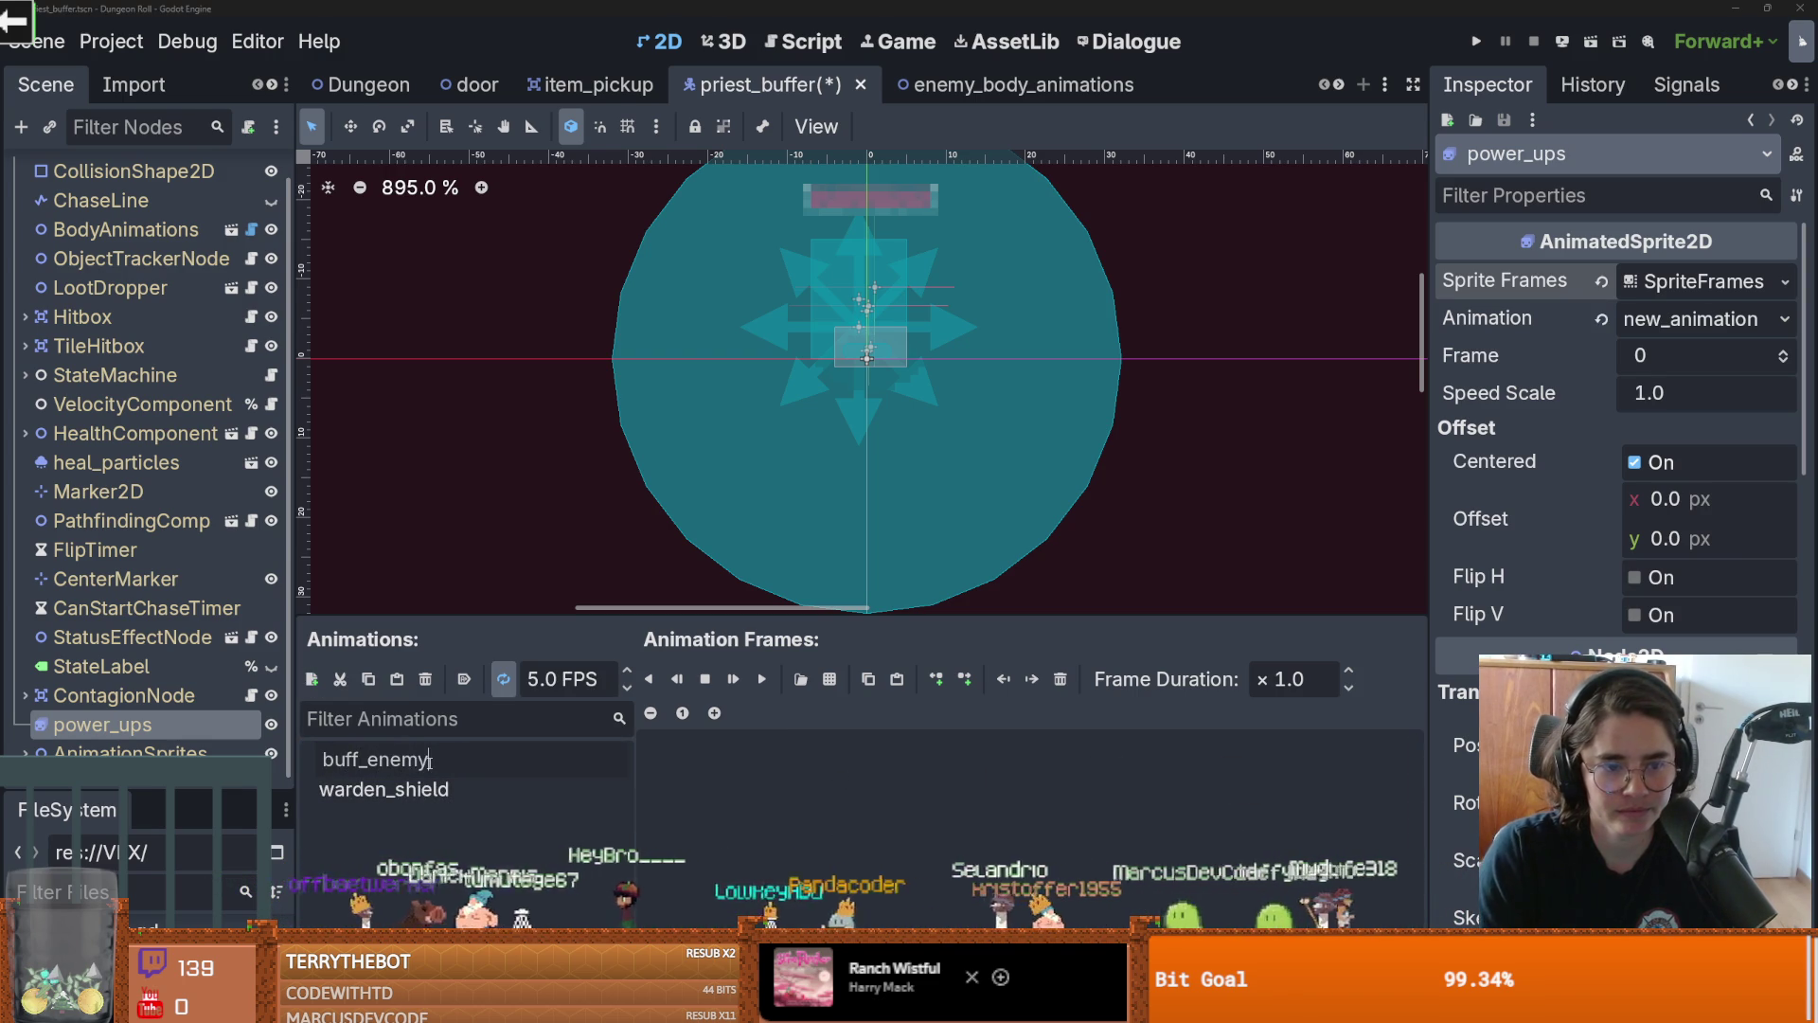
{"action": "key", "text": "Return"}
{"action": "left_click", "coordinate": [801, 679]}
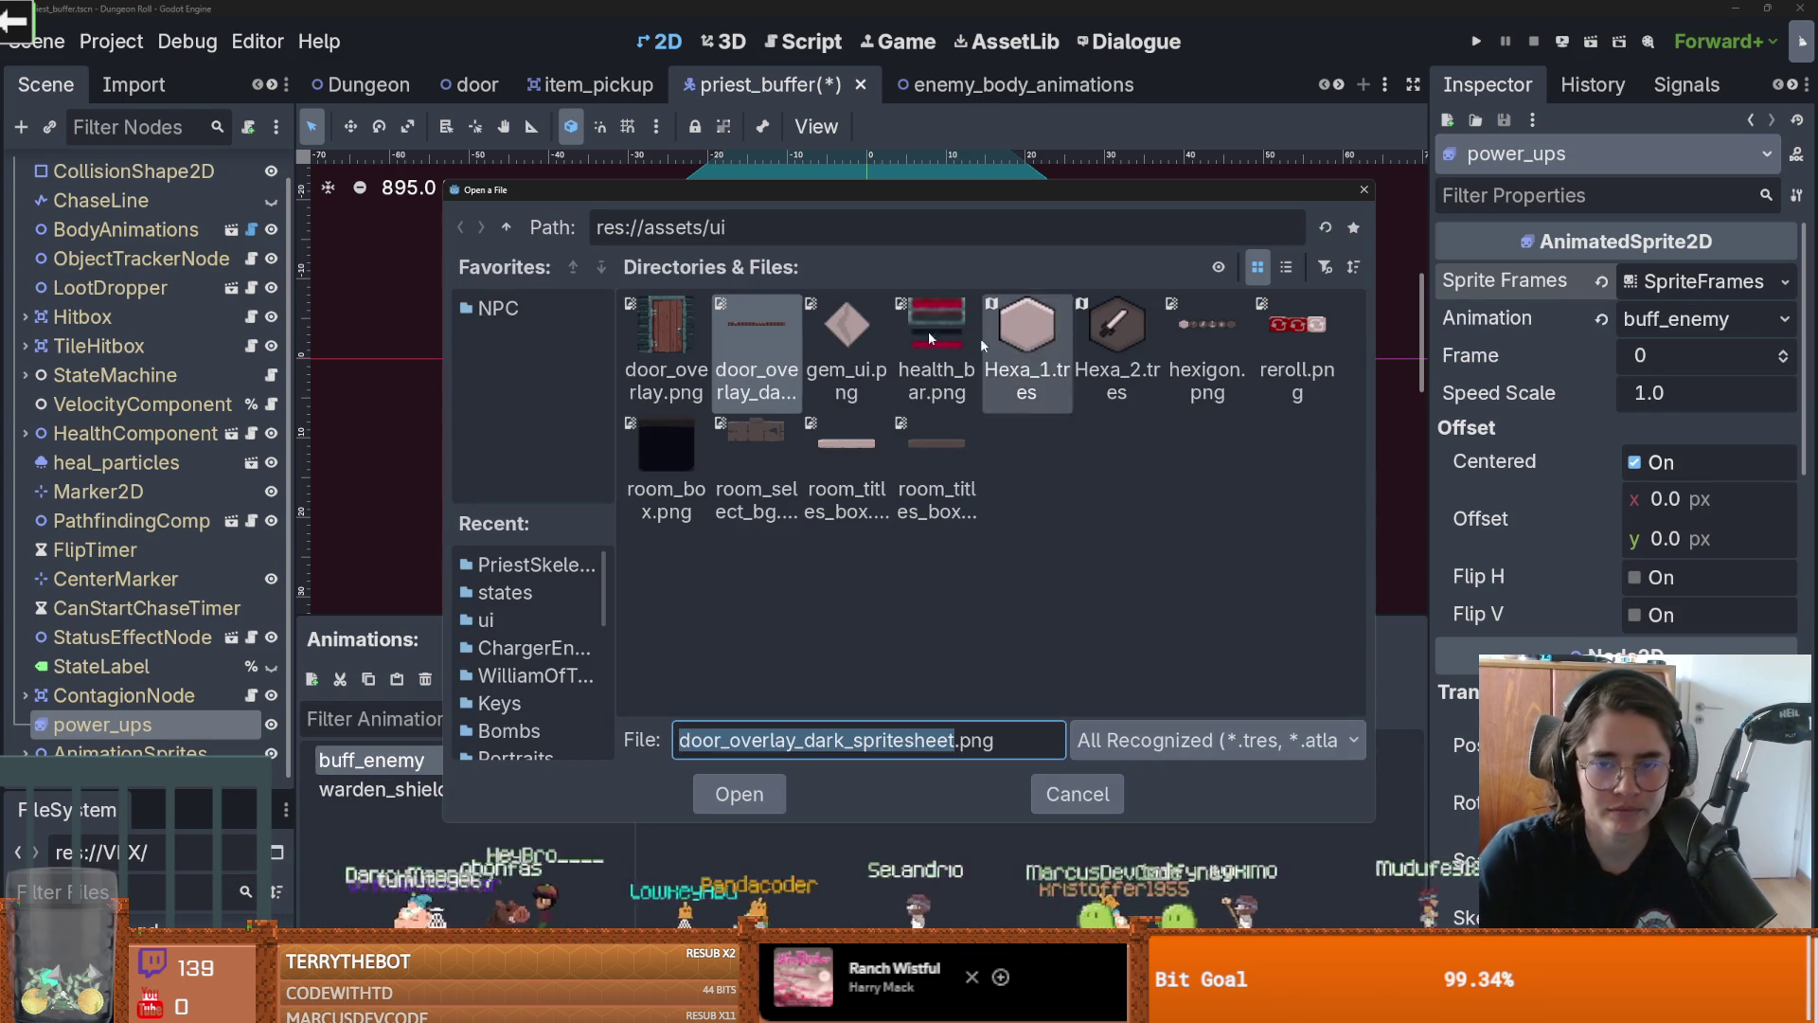
{"action": "key", "text": "BackSpace"}
{"action": "key", "text": "BackSpace"}
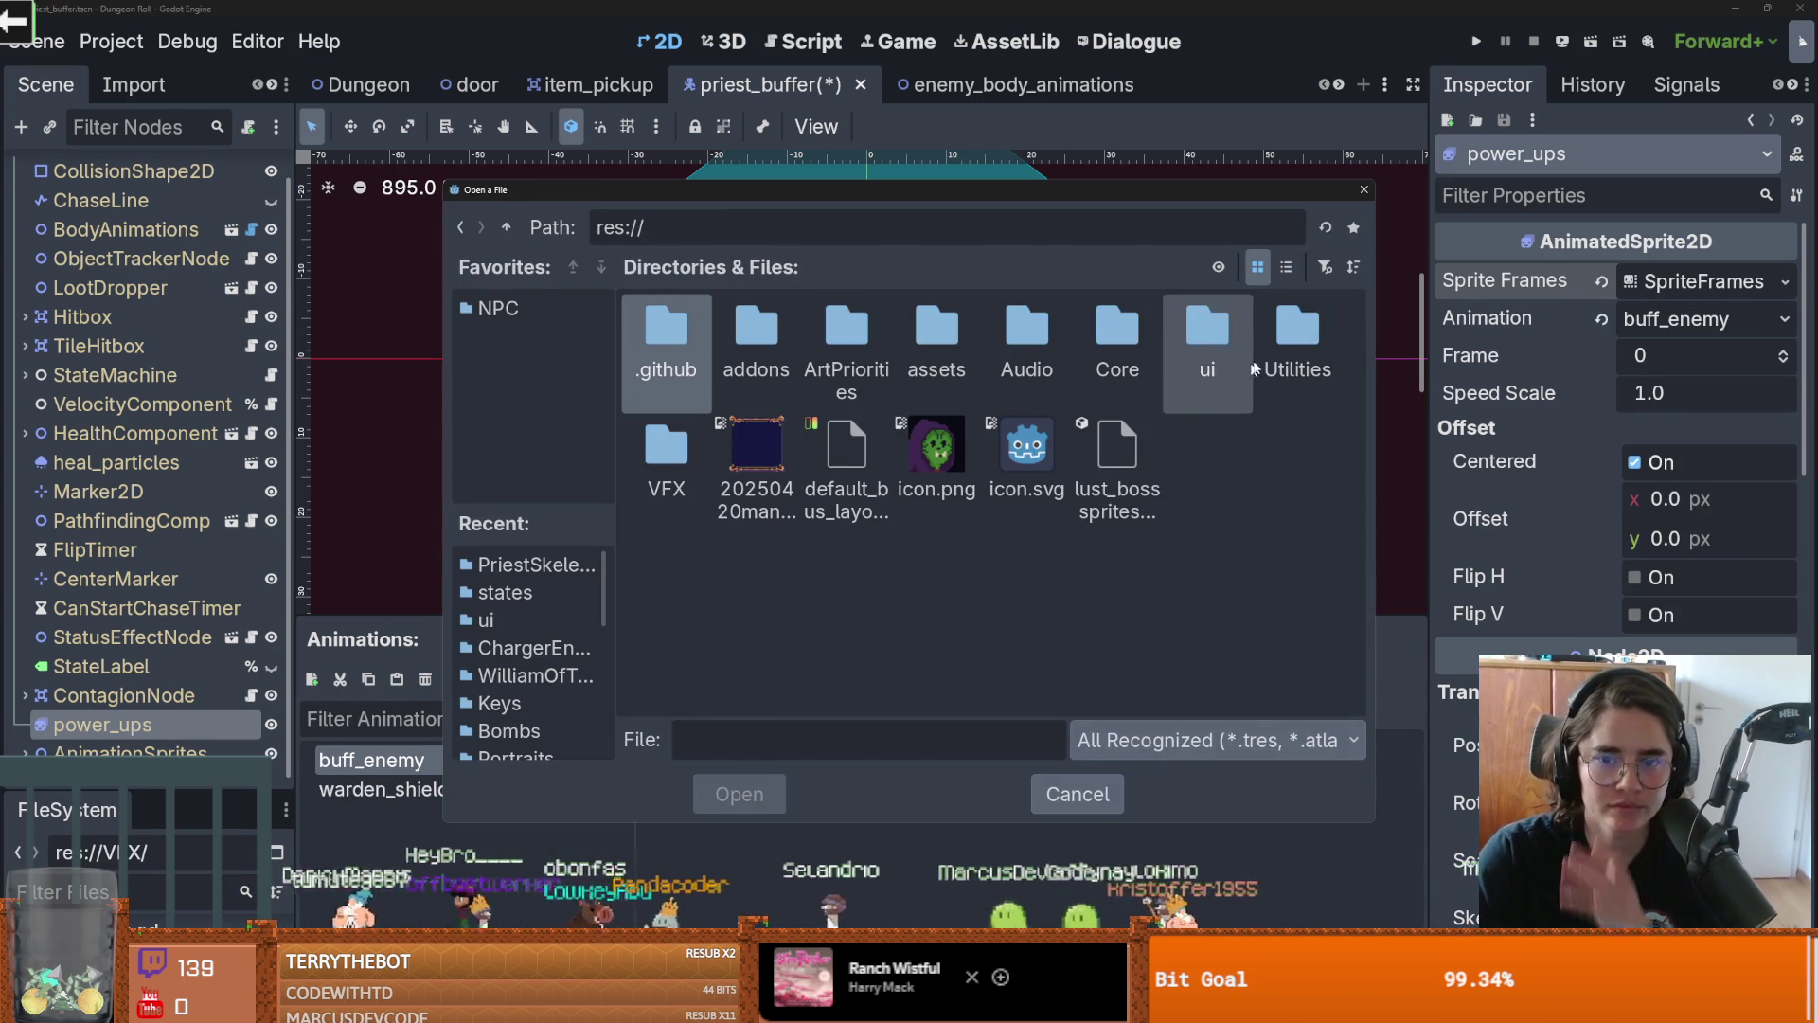
{"action": "double_click", "coordinate": [682, 453]}
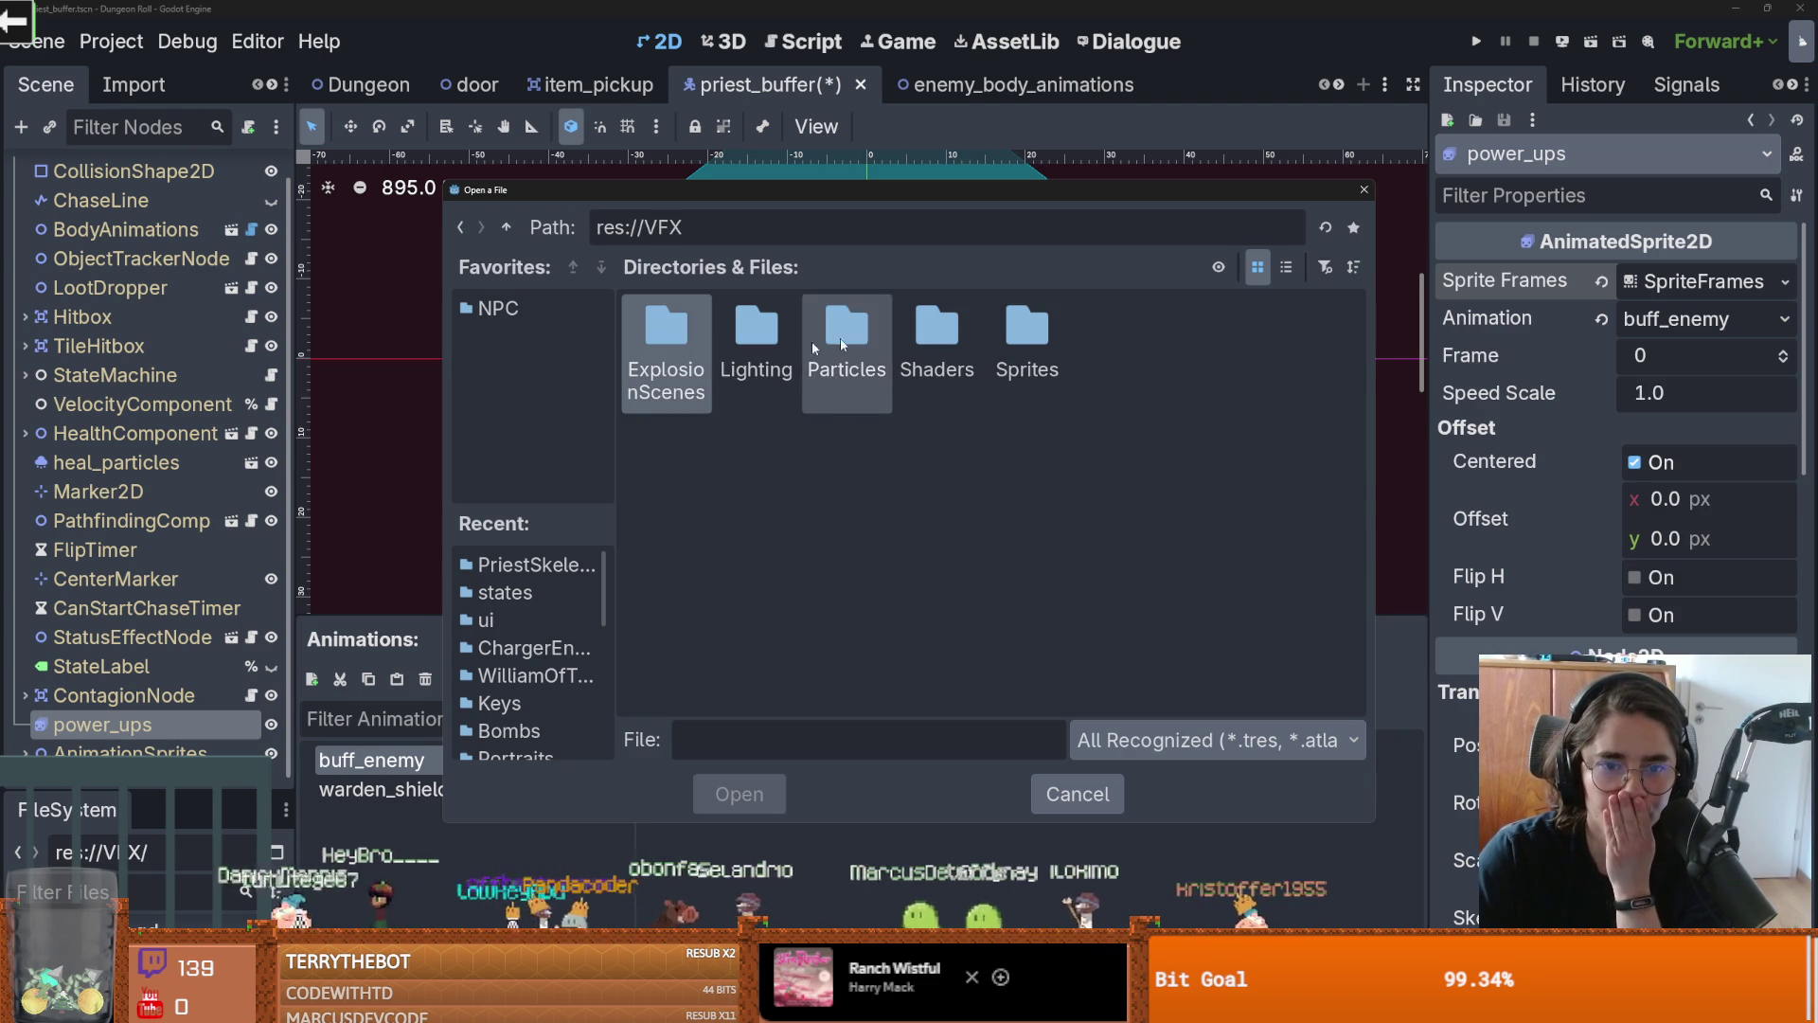
Load the Holy VFX 07 sheet from VFX/Sprites/Holy into the sprite sheet frame picker
{"action": "double_click", "coordinate": [1022, 332]}
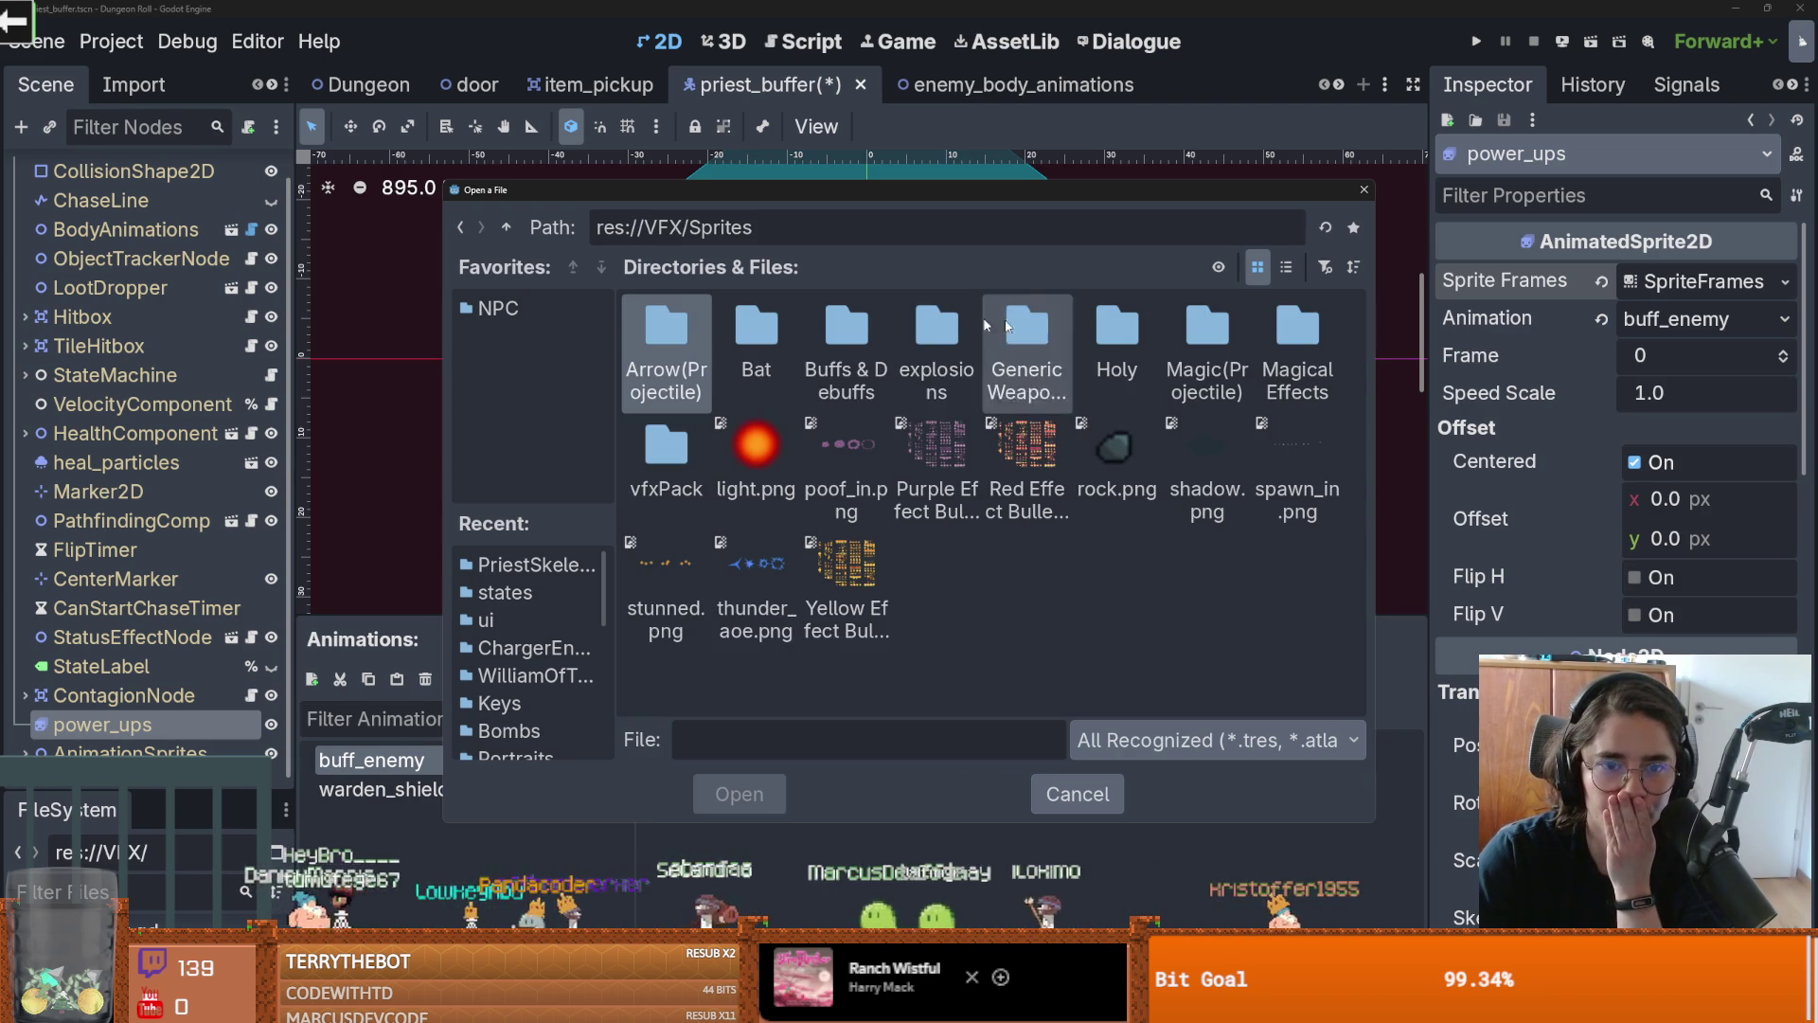
{"action": "double_click", "coordinate": [1104, 364]}
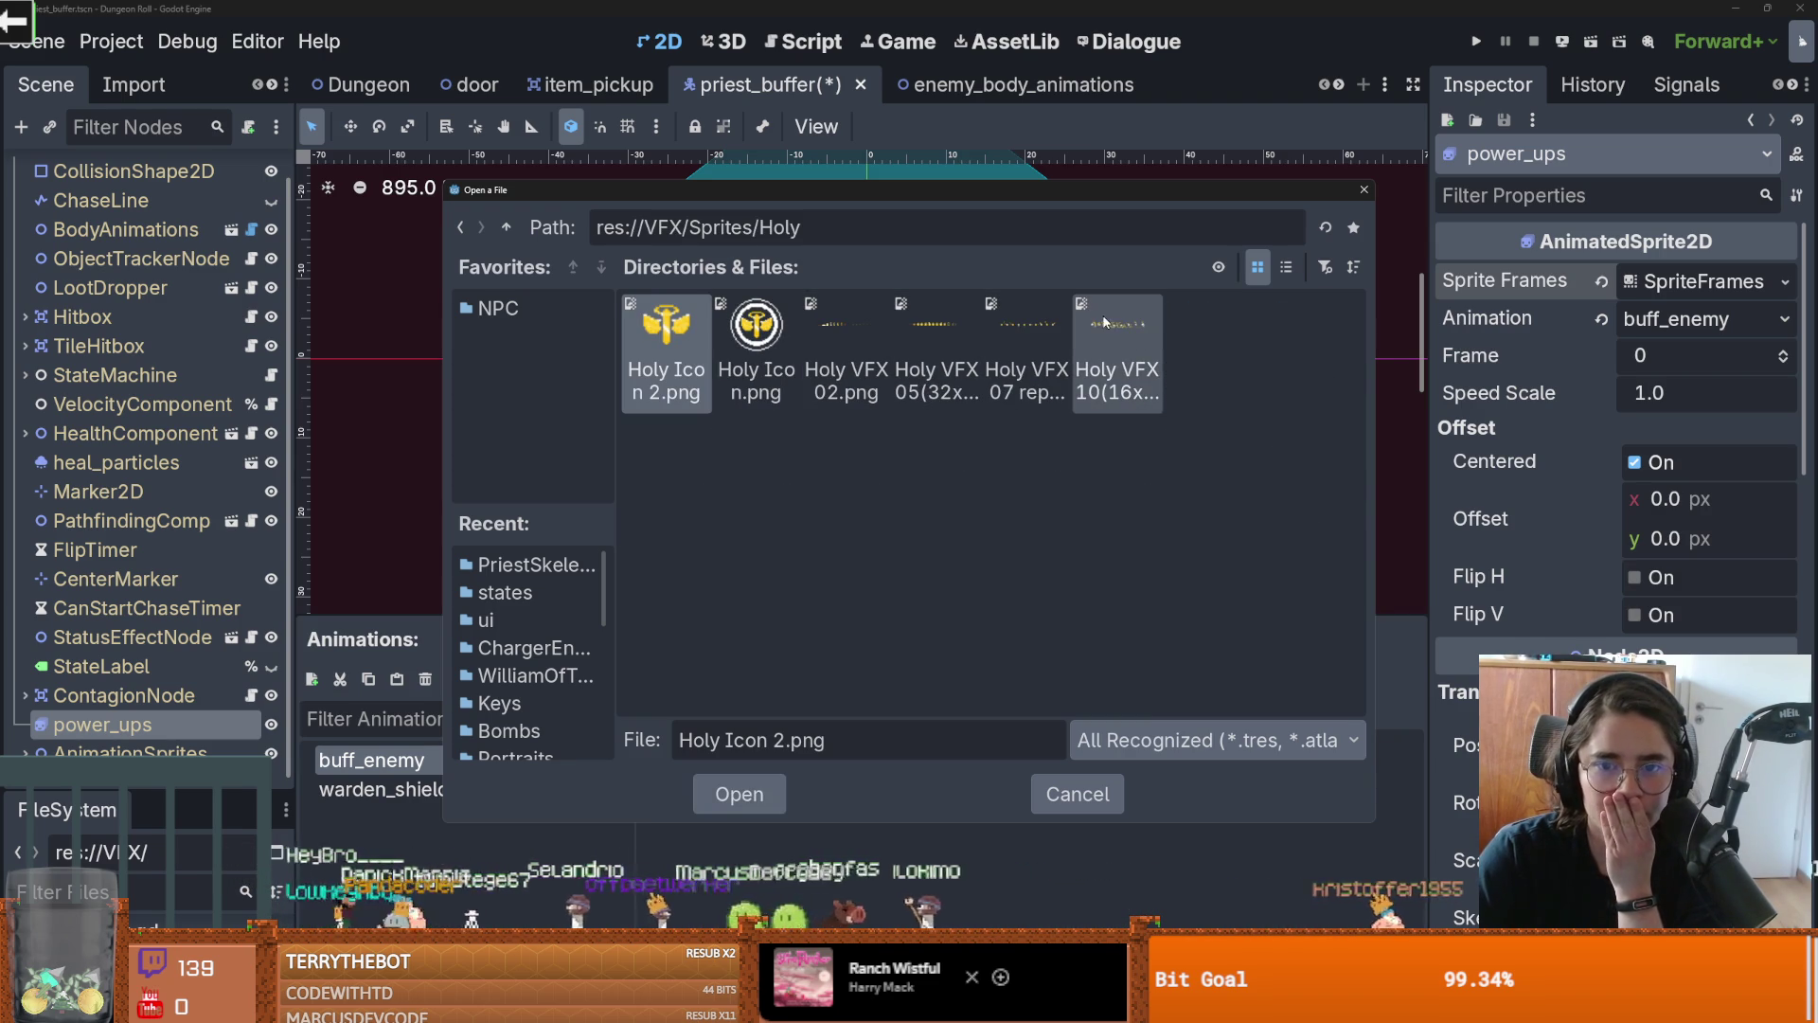
{"action": "double_click", "coordinate": [1025, 327]}
{"action": "left_click", "coordinate": [1347, 526]}
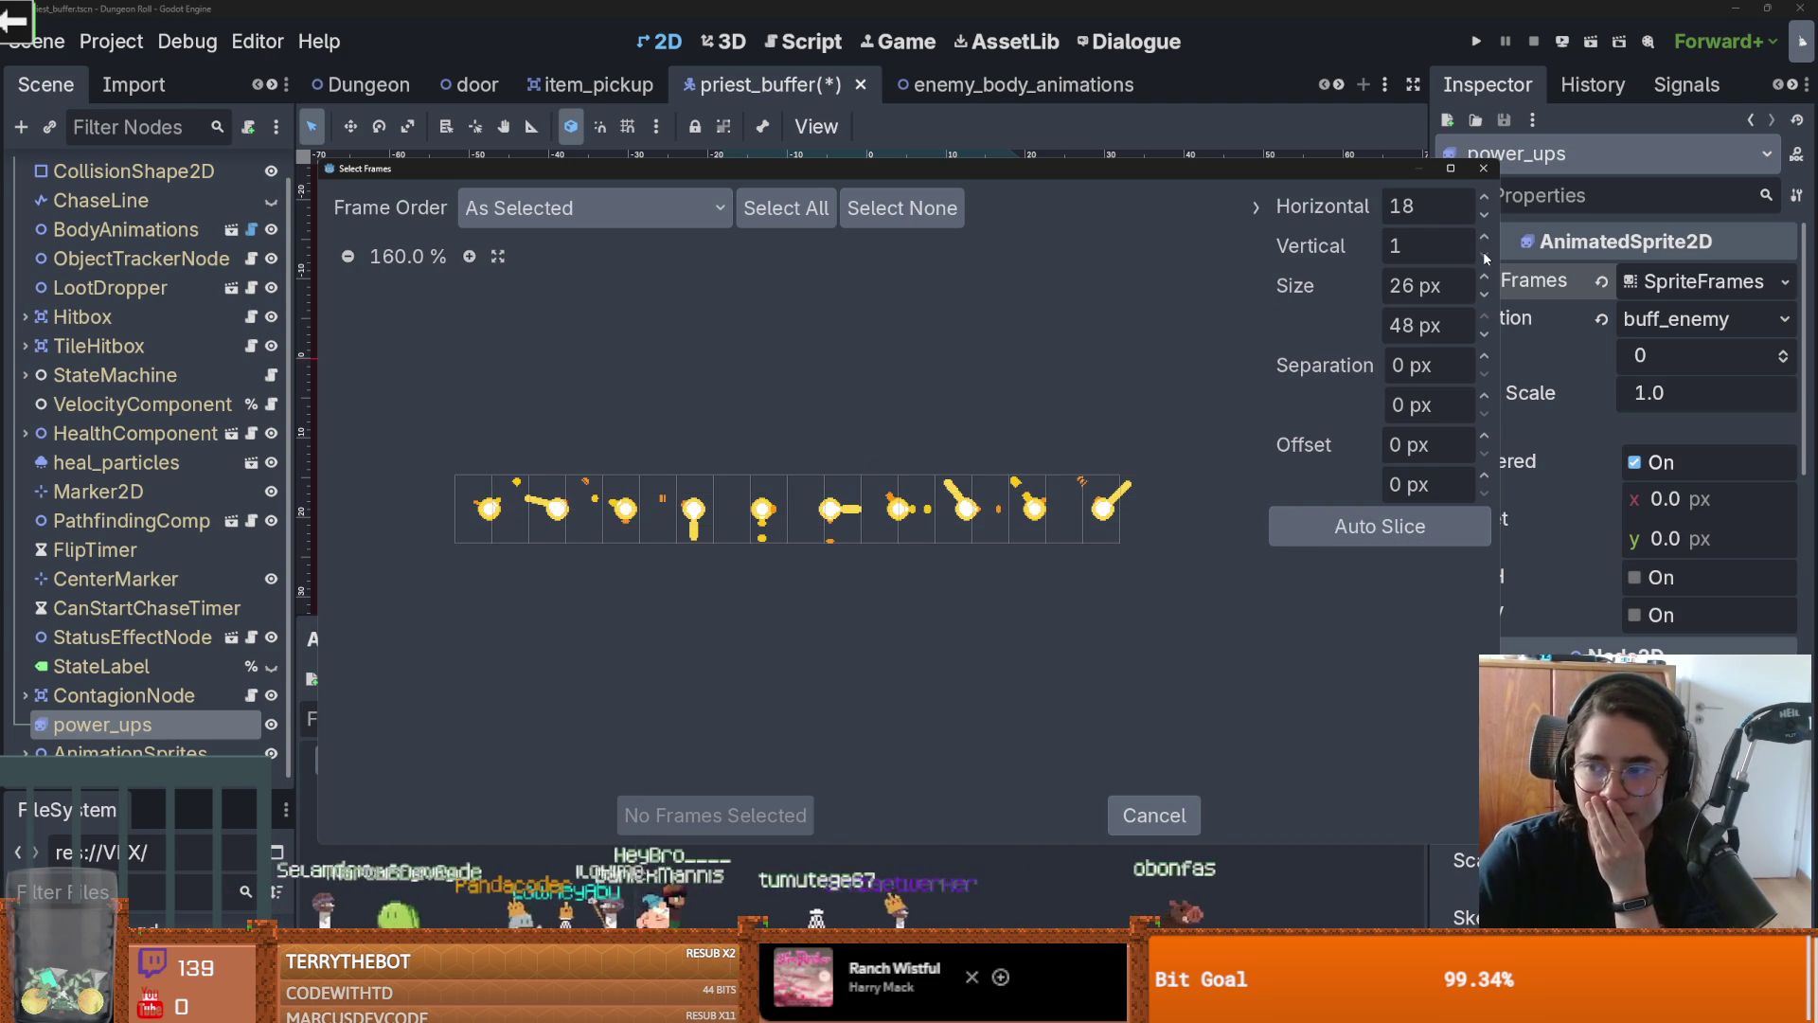
Slice the sheet 10 frames across and add all 10 frames to buff_enemy
{"action": "double_click", "coordinate": [1431, 211]}
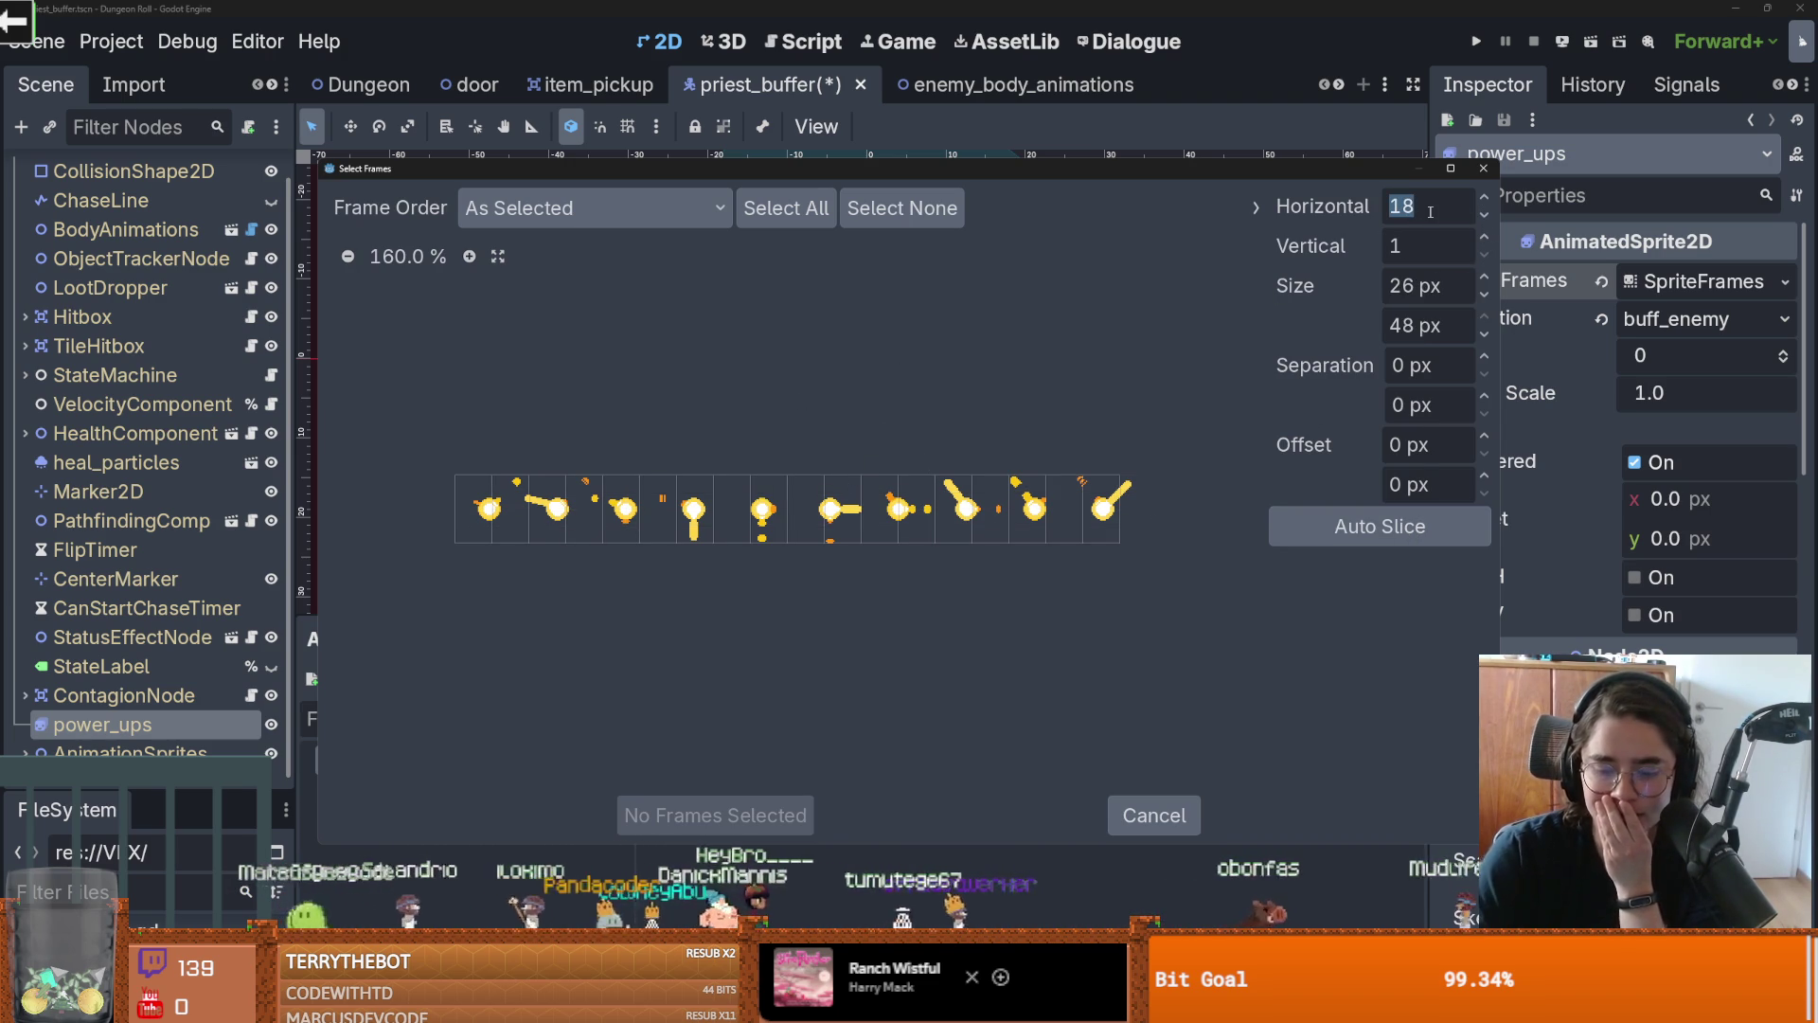
{"action": "type", "text": "10"}
{"action": "key", "text": "Return"}
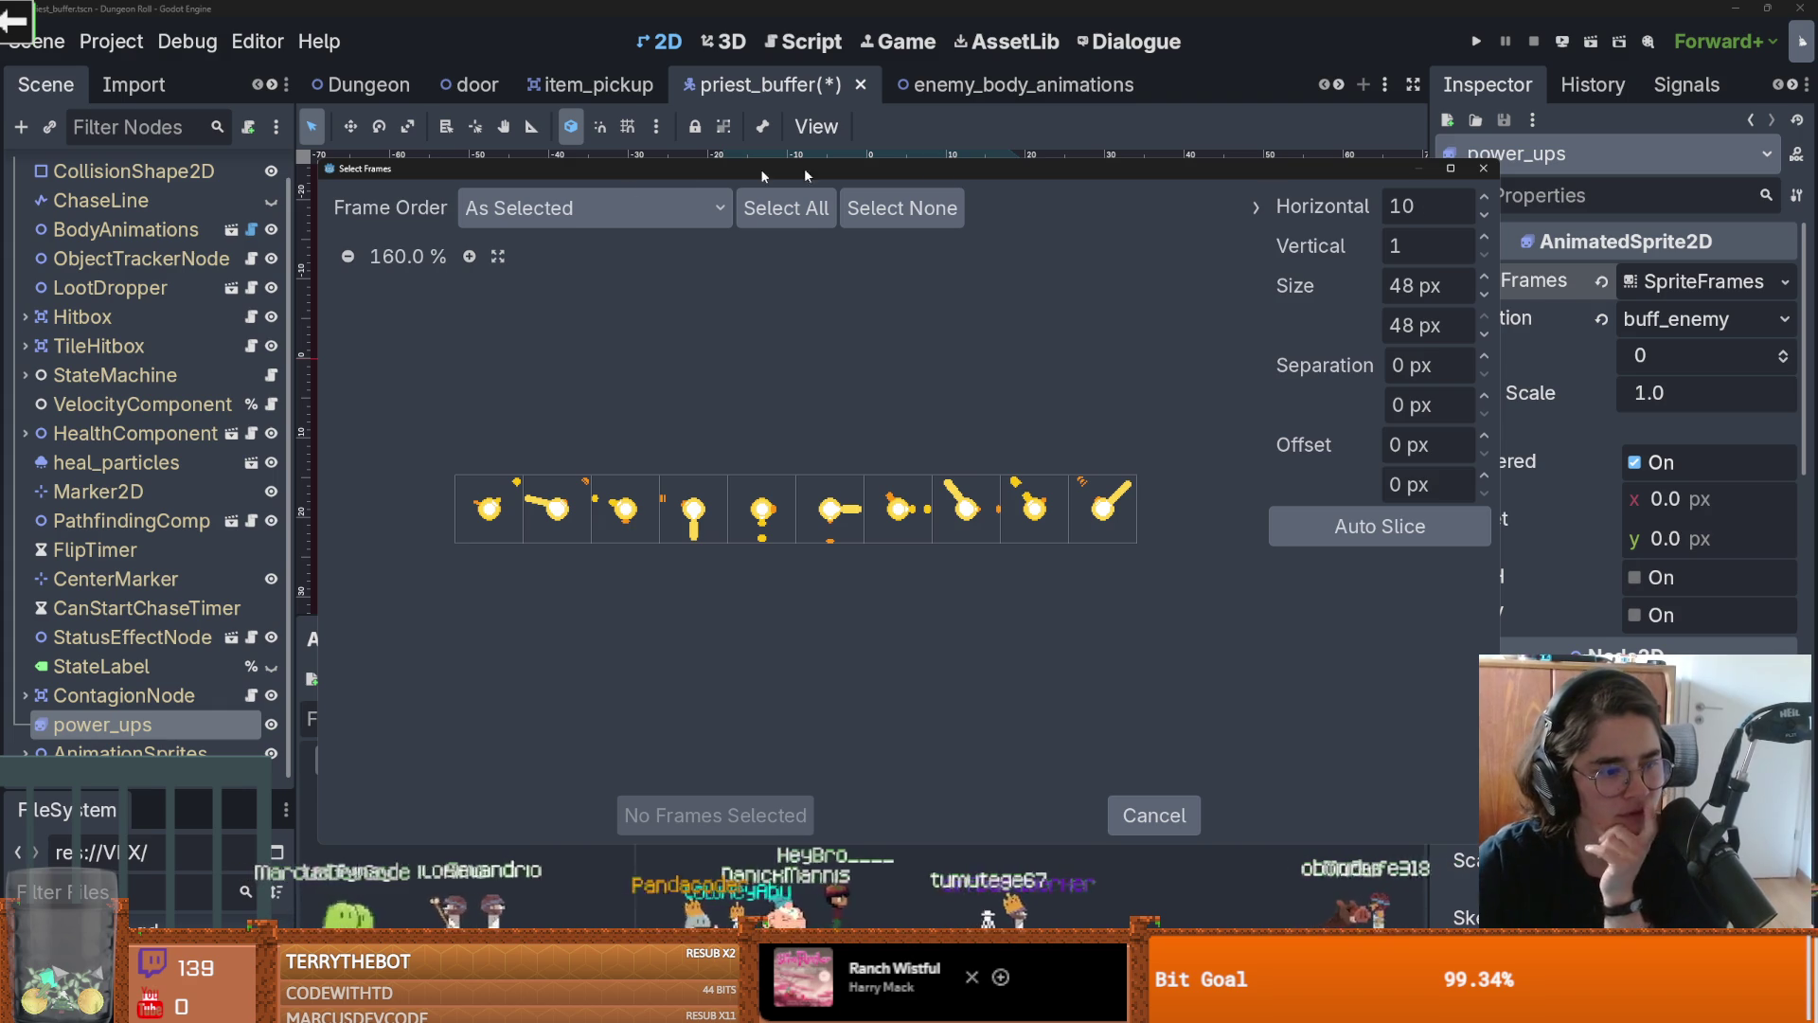
{"action": "left_click_drag", "start_coordinate": [488, 509], "coordinate": [1103, 509]}
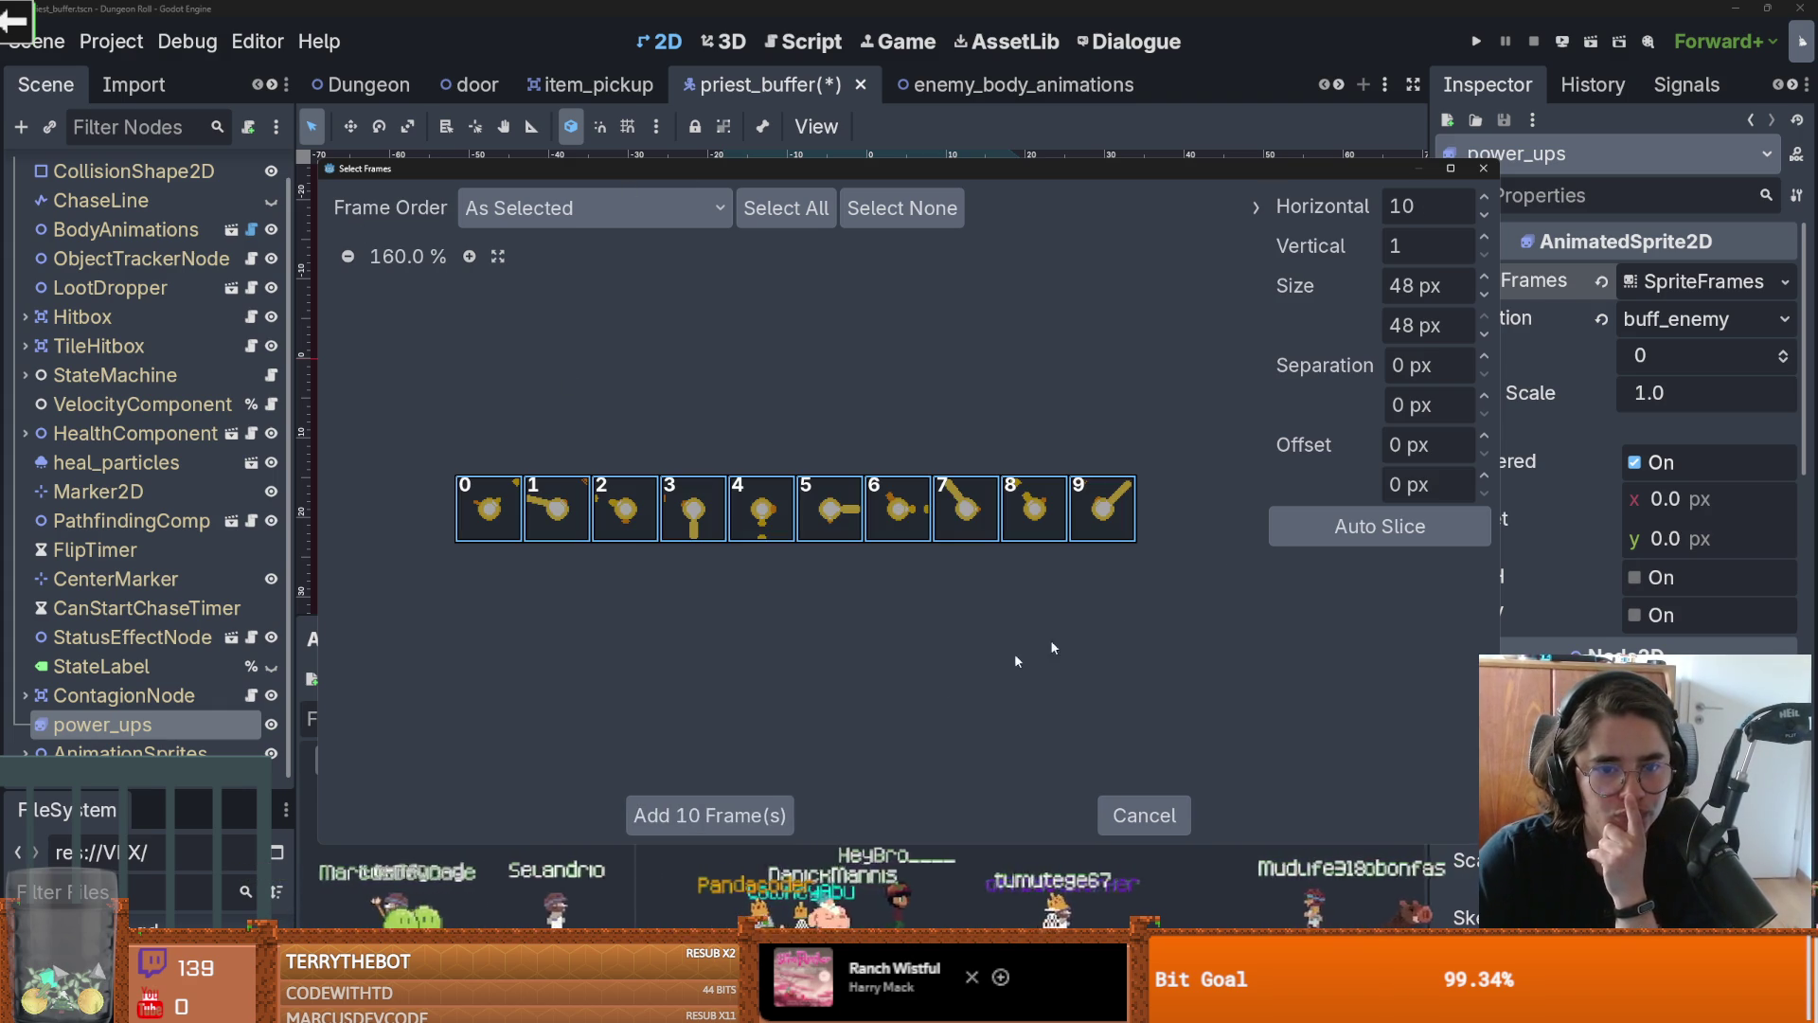
{"action": "left_click", "coordinate": [710, 816]}
{"action": "mouse_move", "coordinate": [907, 271]}
{"action": "left_mouse_down"}
{"action": "mouse_move", "coordinate": [896, 444]}
{"action": "mouse_move", "coordinate": [892, 430]}
{"action": "left_mouse_up"}
{"action": "key", "text": "Escape"}
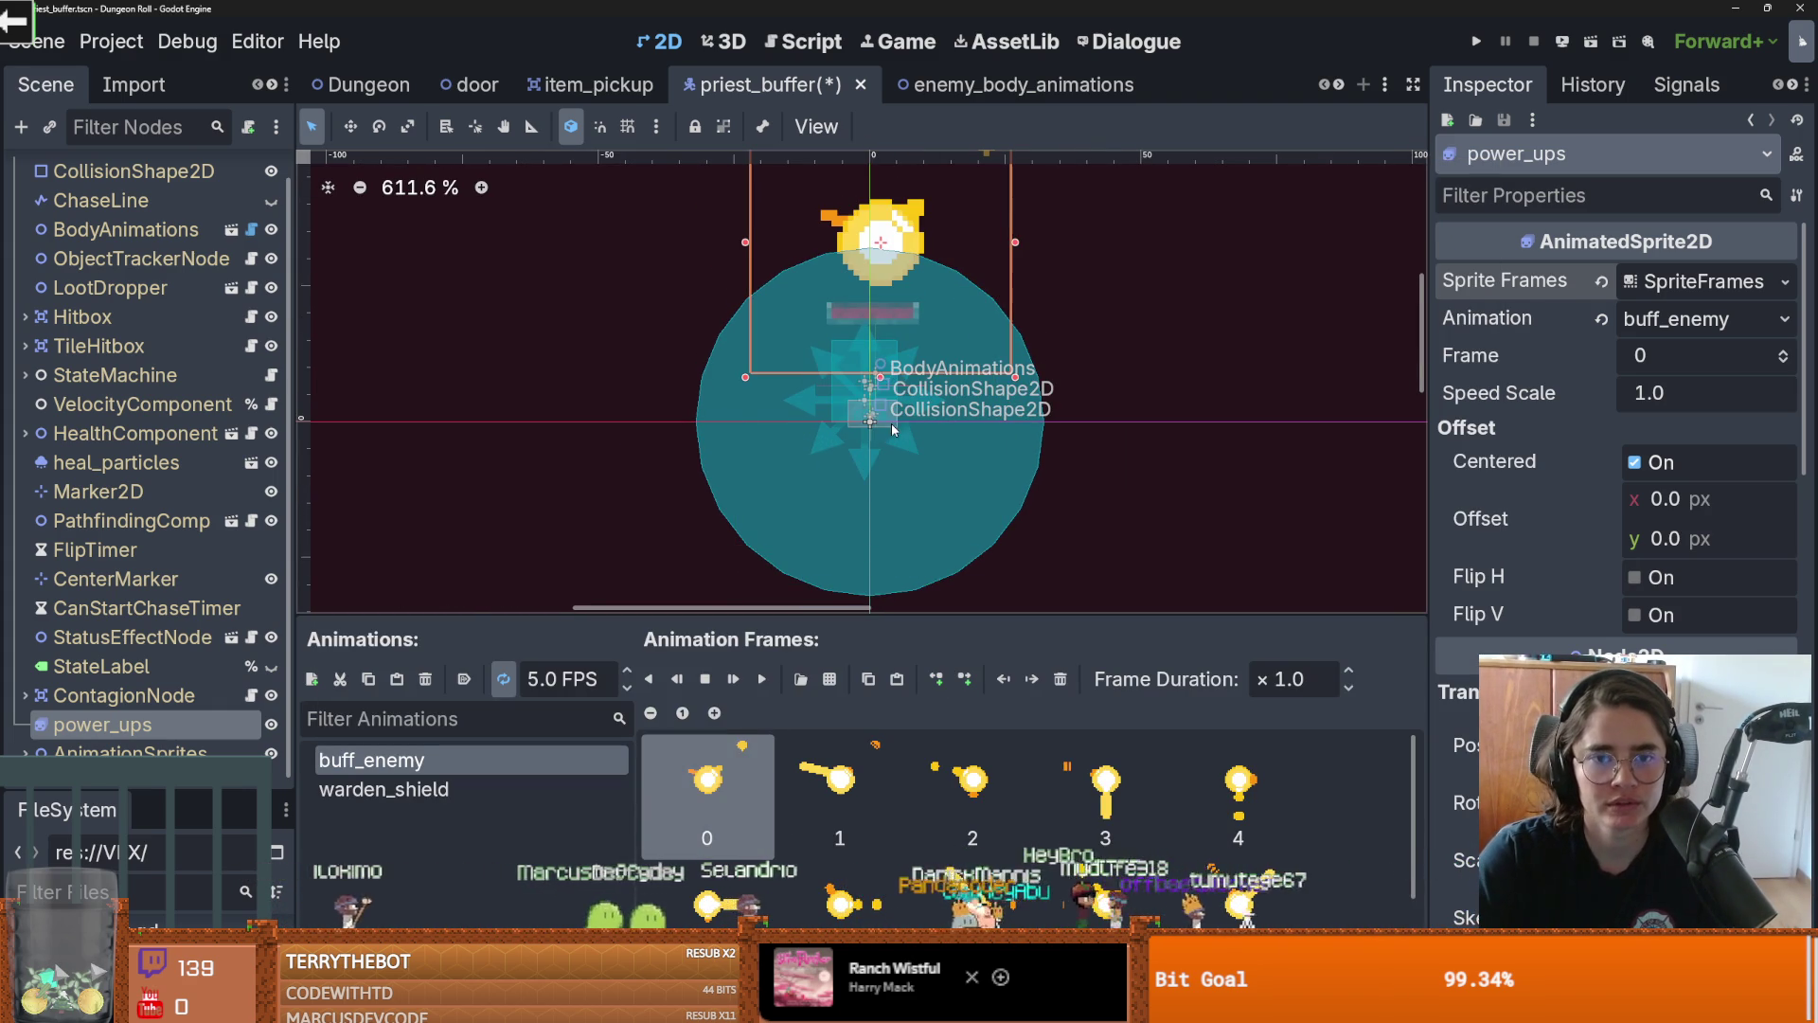
Lower the effect's Offset y to about 34 px, save priest_buffer, and open body_animations.gd
{"action": "mouse_move", "coordinate": [1628, 548]}
{"action": "left_mouse_down"}
{"action": "mouse_move", "coordinate": [1591, 548]}
{"action": "mouse_move", "coordinate": [1679, 547]}
{"action": "mouse_move", "coordinate": [1685, 500]}
{"action": "left_mouse_up"}
{"action": "key", "text": "ctrl+s"}
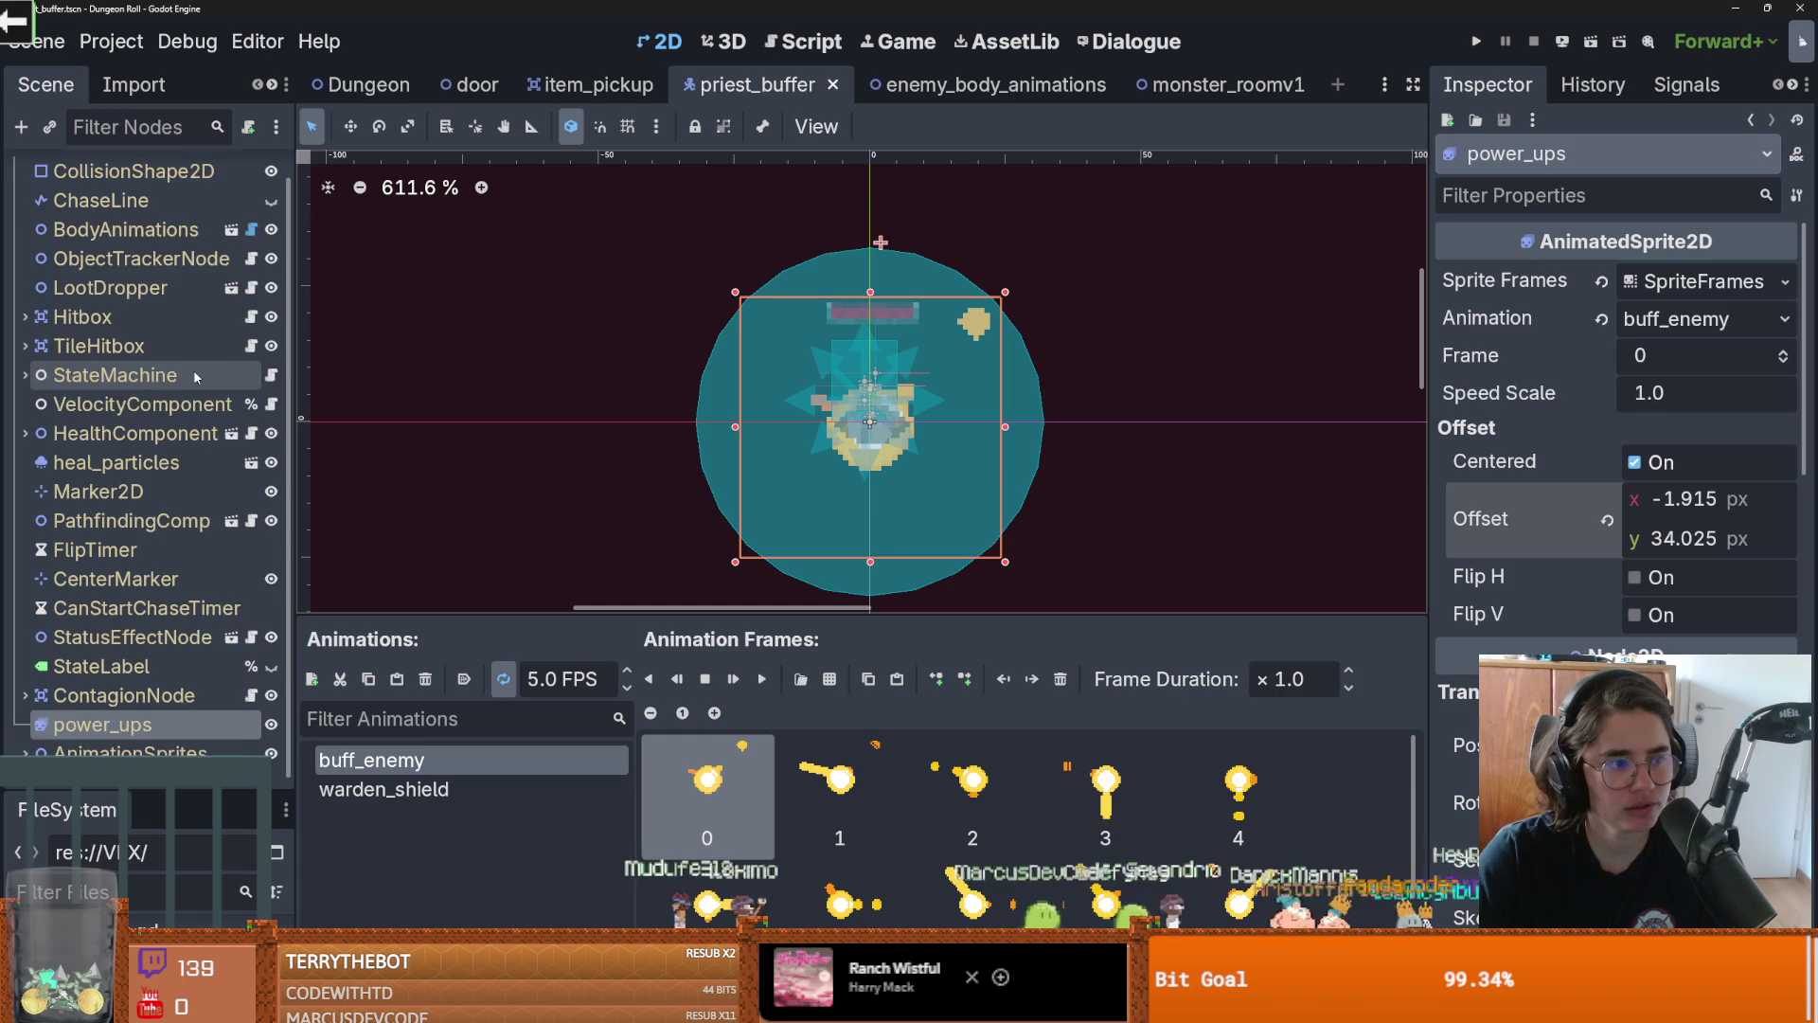
{"action": "scroll", "coordinate": [196, 376], "scroll_direction": "up", "scroll_amount": 1}
{"action": "left_click", "coordinate": [123, 258]}
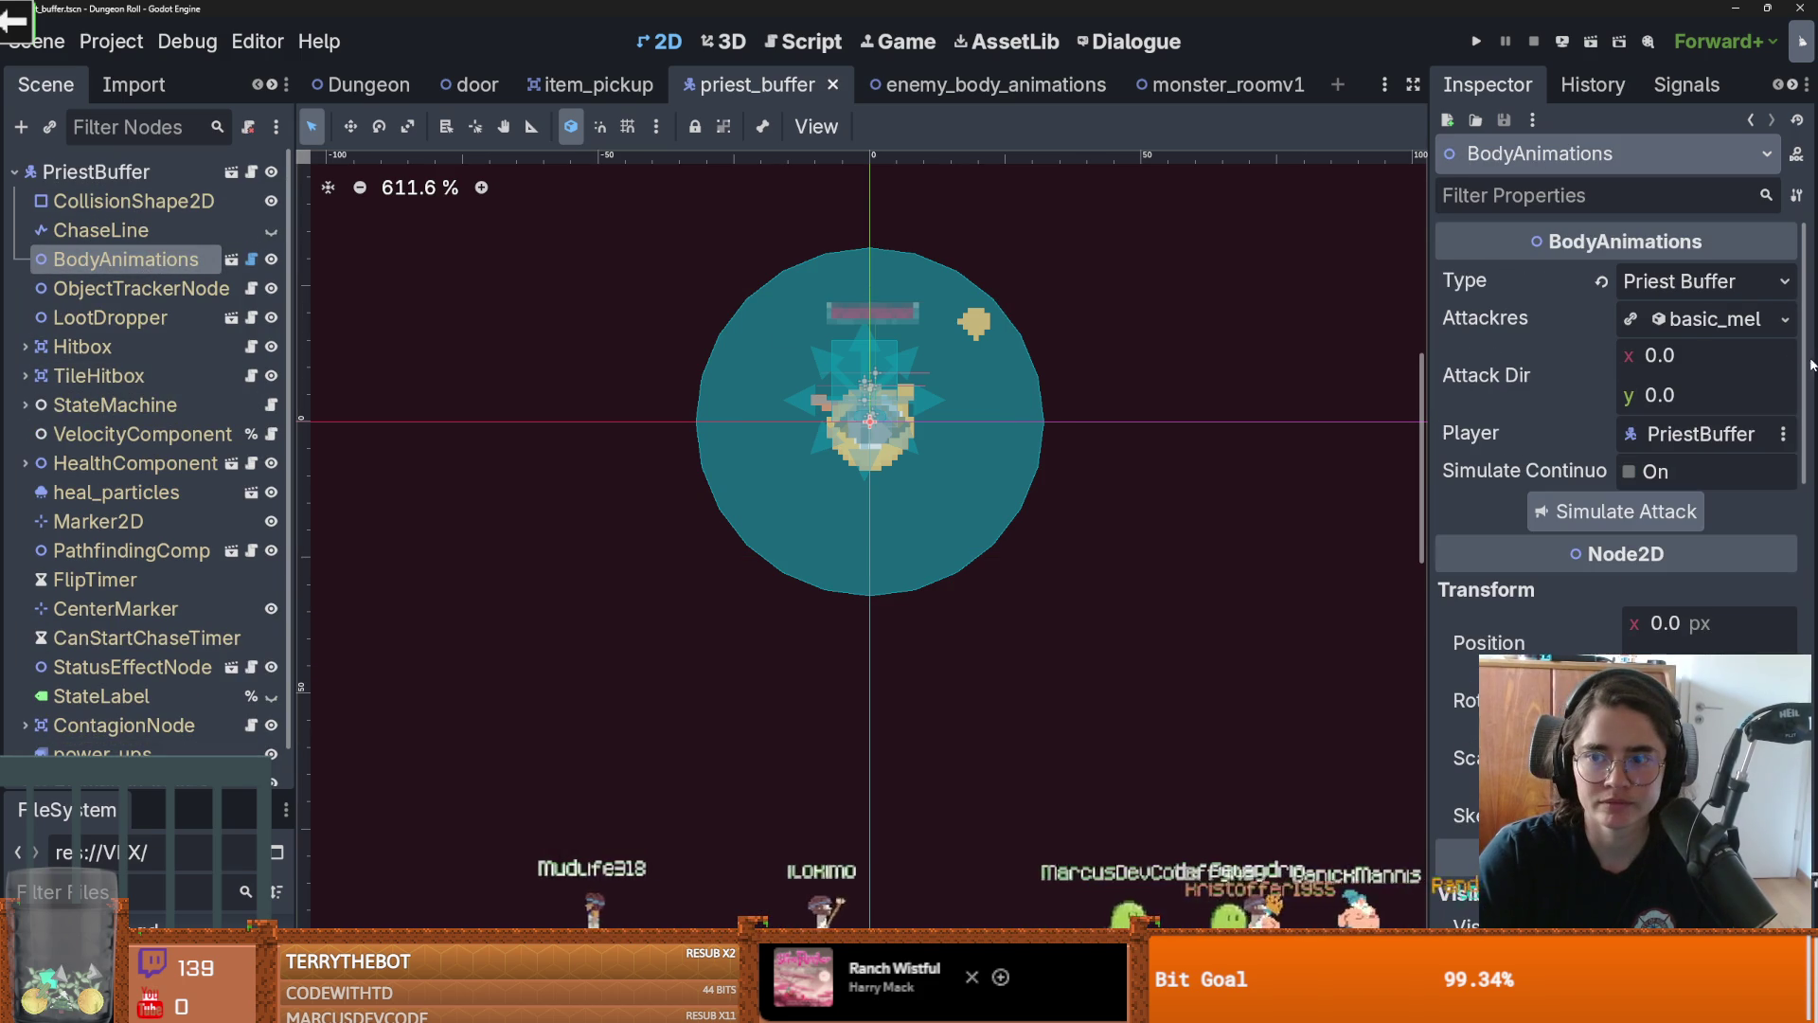
{"action": "left_click", "coordinate": [252, 262]}
{"action": "scroll", "coordinate": [772, 443], "scroll_direction": "down", "scroll_amount": 1}
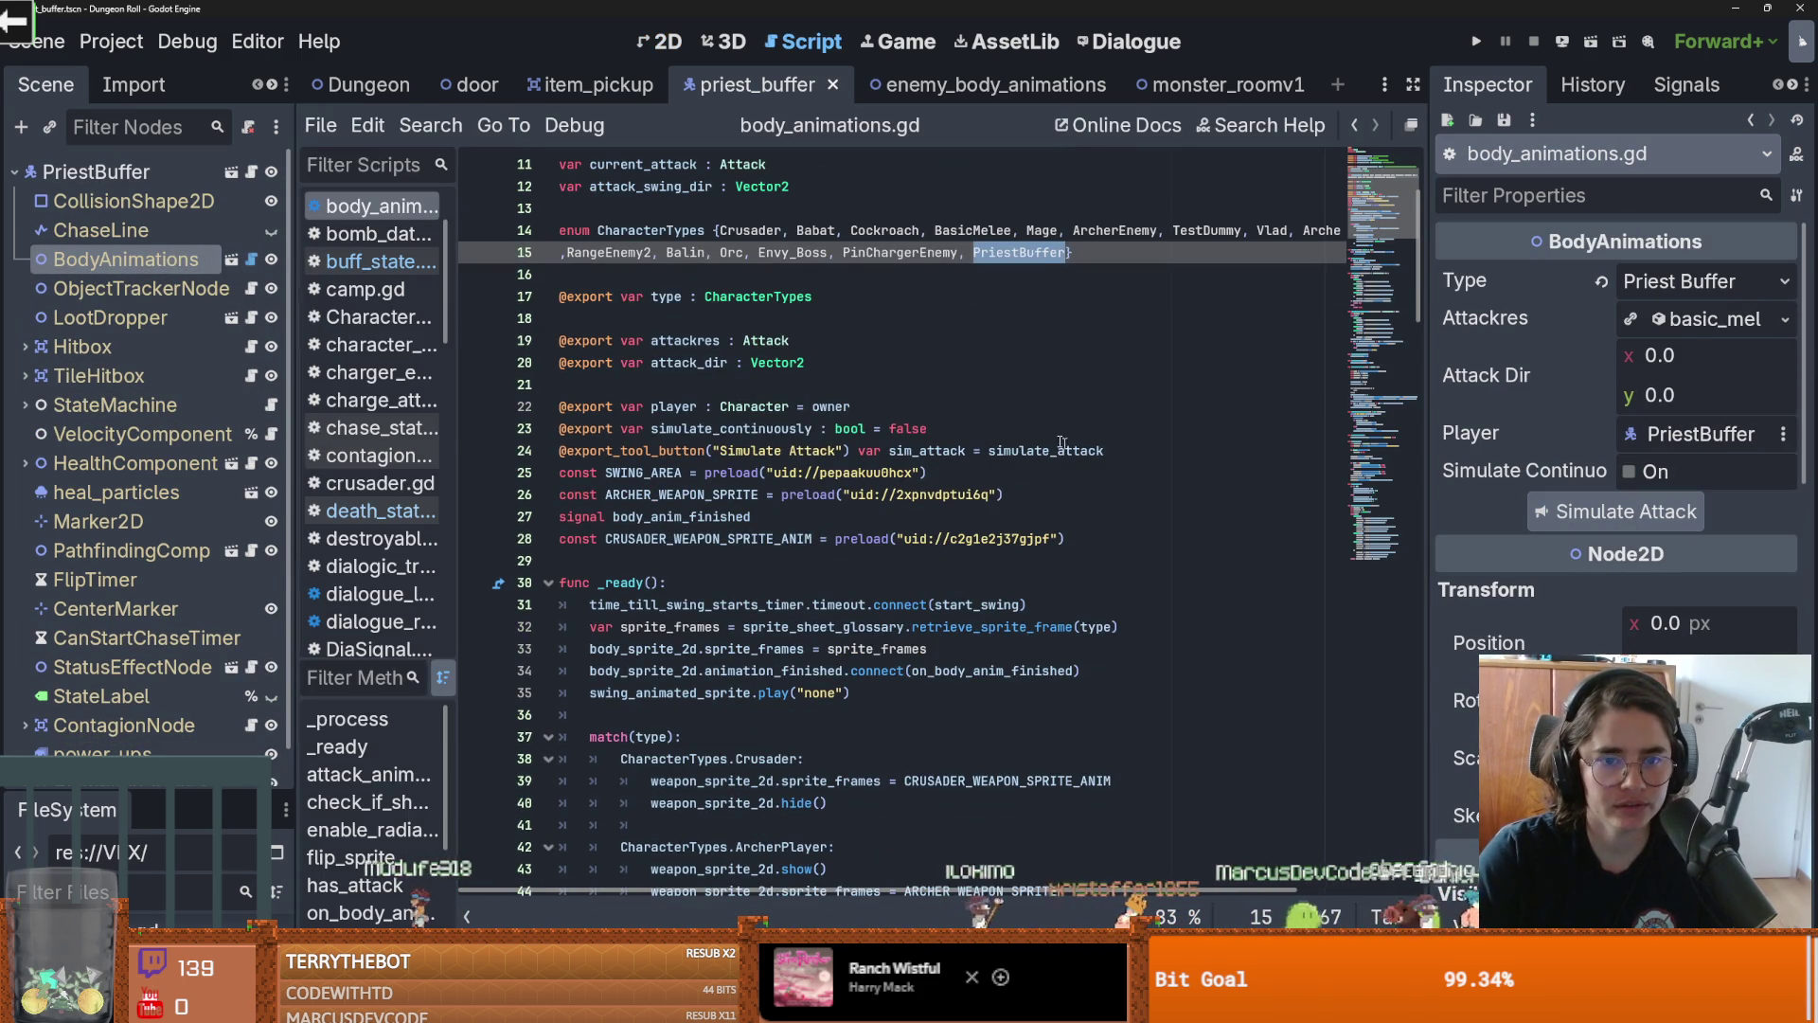
Duplicate the Simulate Attack export line and rename the copy to a sim_walk tool button
{"action": "left_click", "coordinate": [868, 451]}
{"action": "triple_click", "coordinate": [1106, 450]}
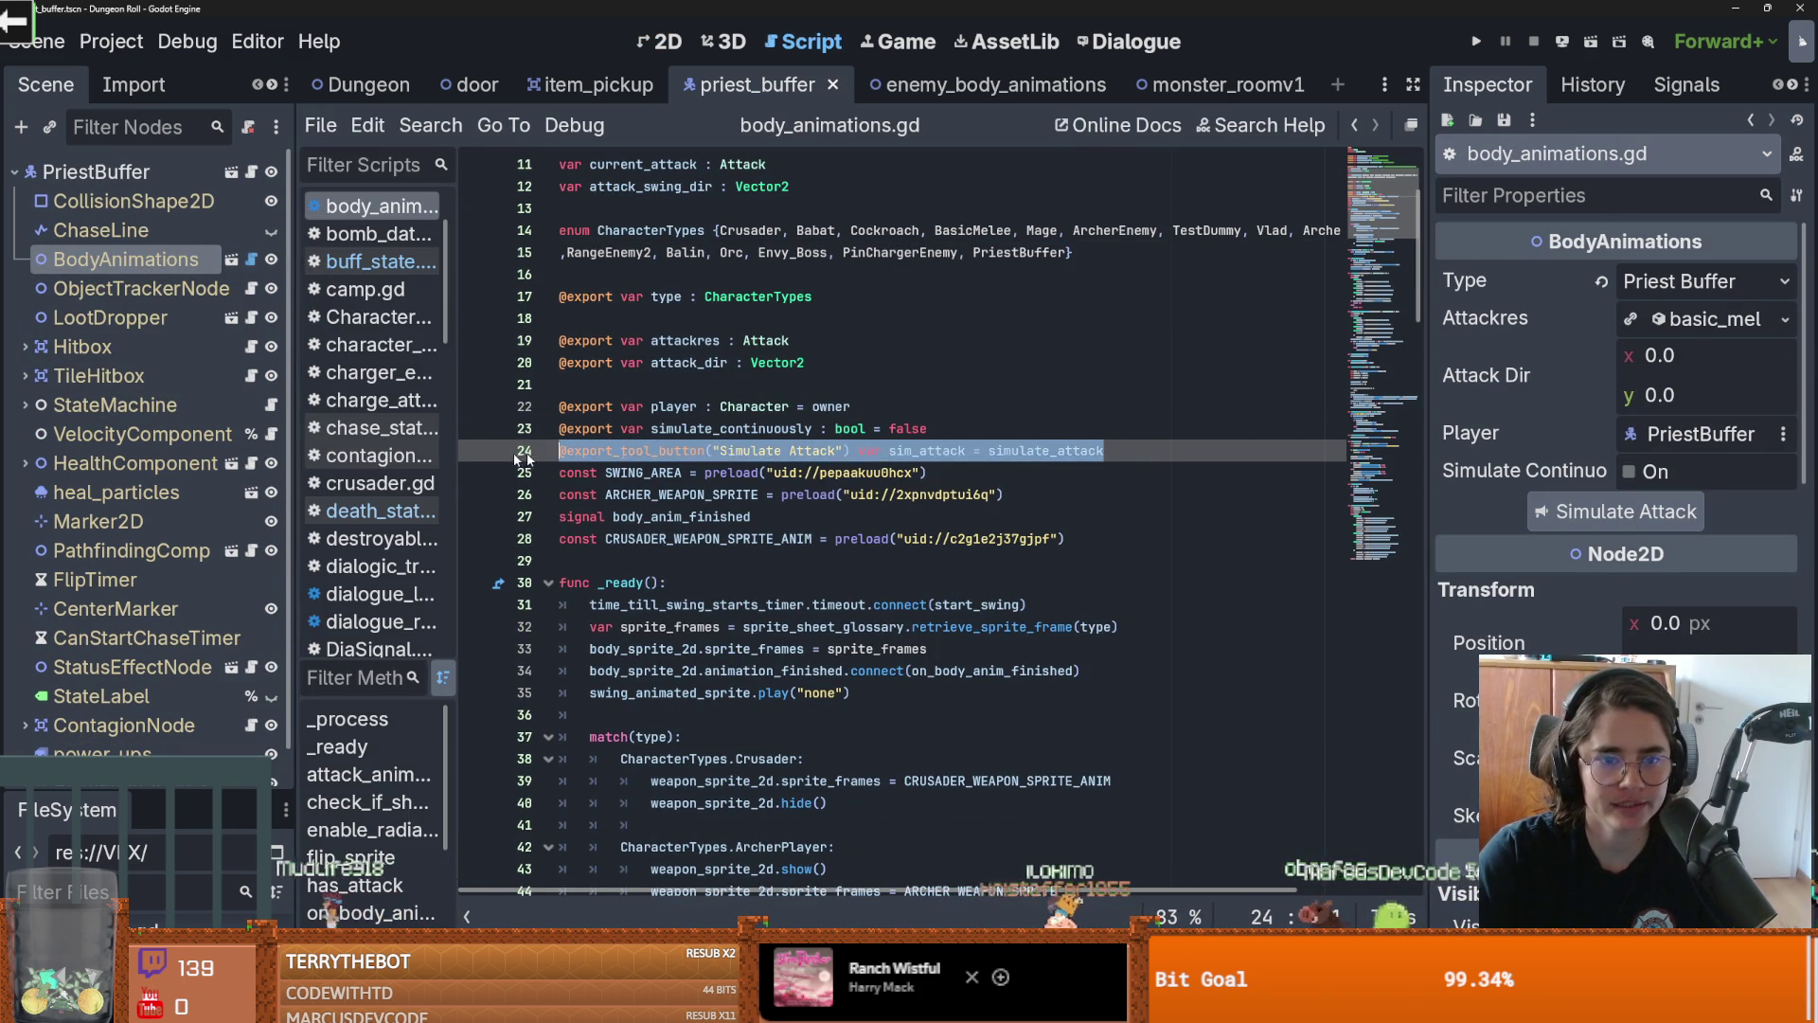
{"action": "key", "text": "ctrl+shift+d"}
{"action": "left_click", "coordinate": [902, 473]}
{"action": "double_click", "coordinate": [923, 472]}
{"action": "type", "text": "sim_walk"}
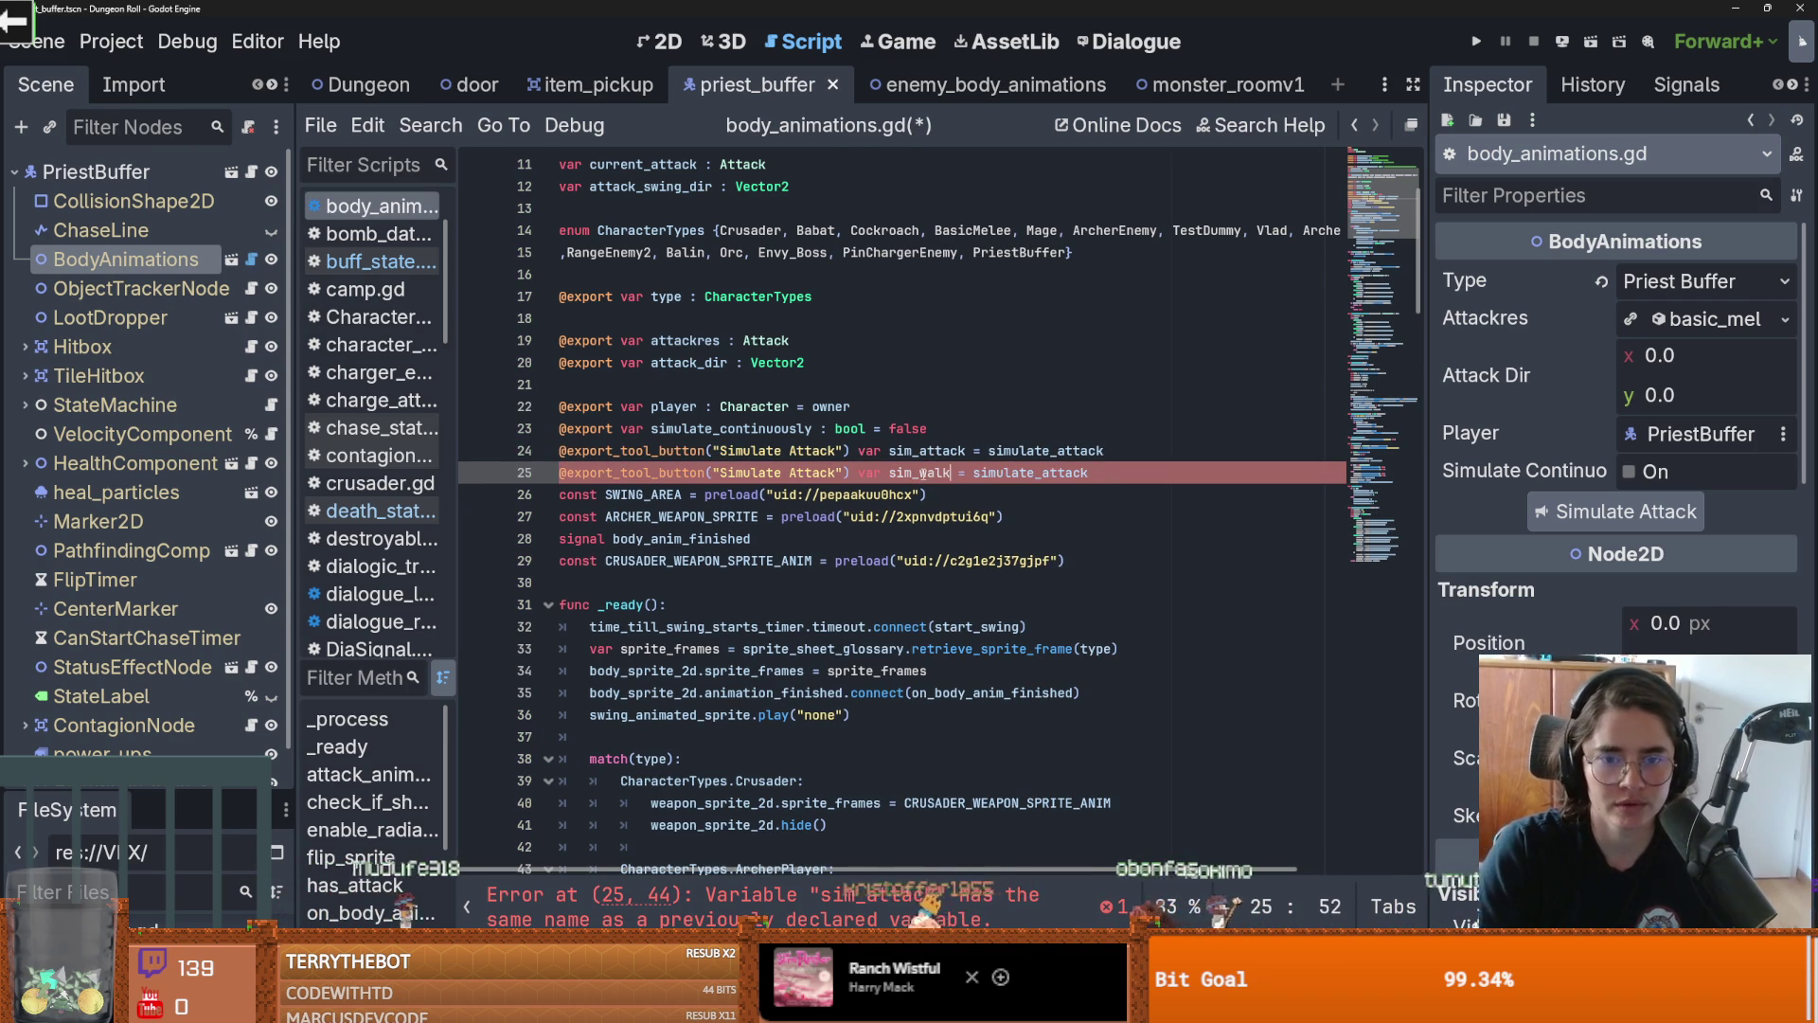
{"action": "left_click", "coordinate": [914, 472], "text": "shift"}
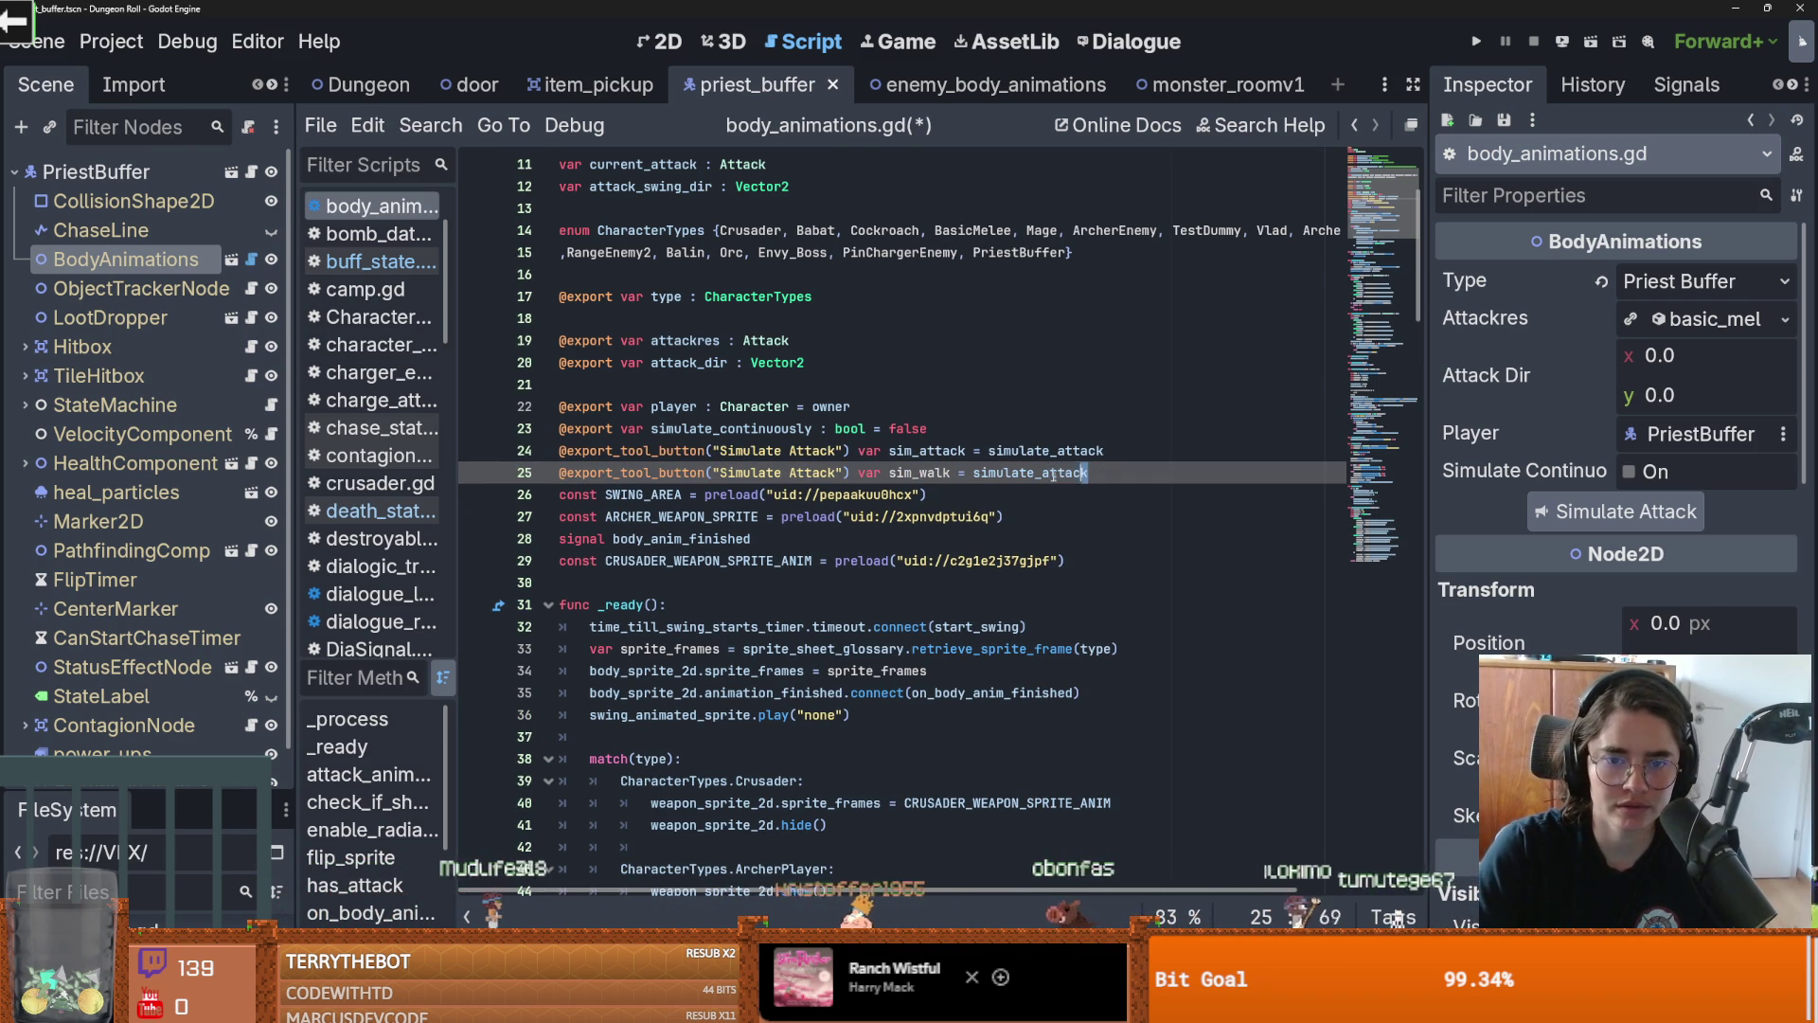
{"action": "type", "text": "wal"}
{"action": "double_click", "coordinate": [1014, 474]}
Start a new simulate_walk function below simulate_attack and save the script
{"action": "scroll", "coordinate": [1039, 532], "scroll_direction": "down", "scroll_amount": 10}
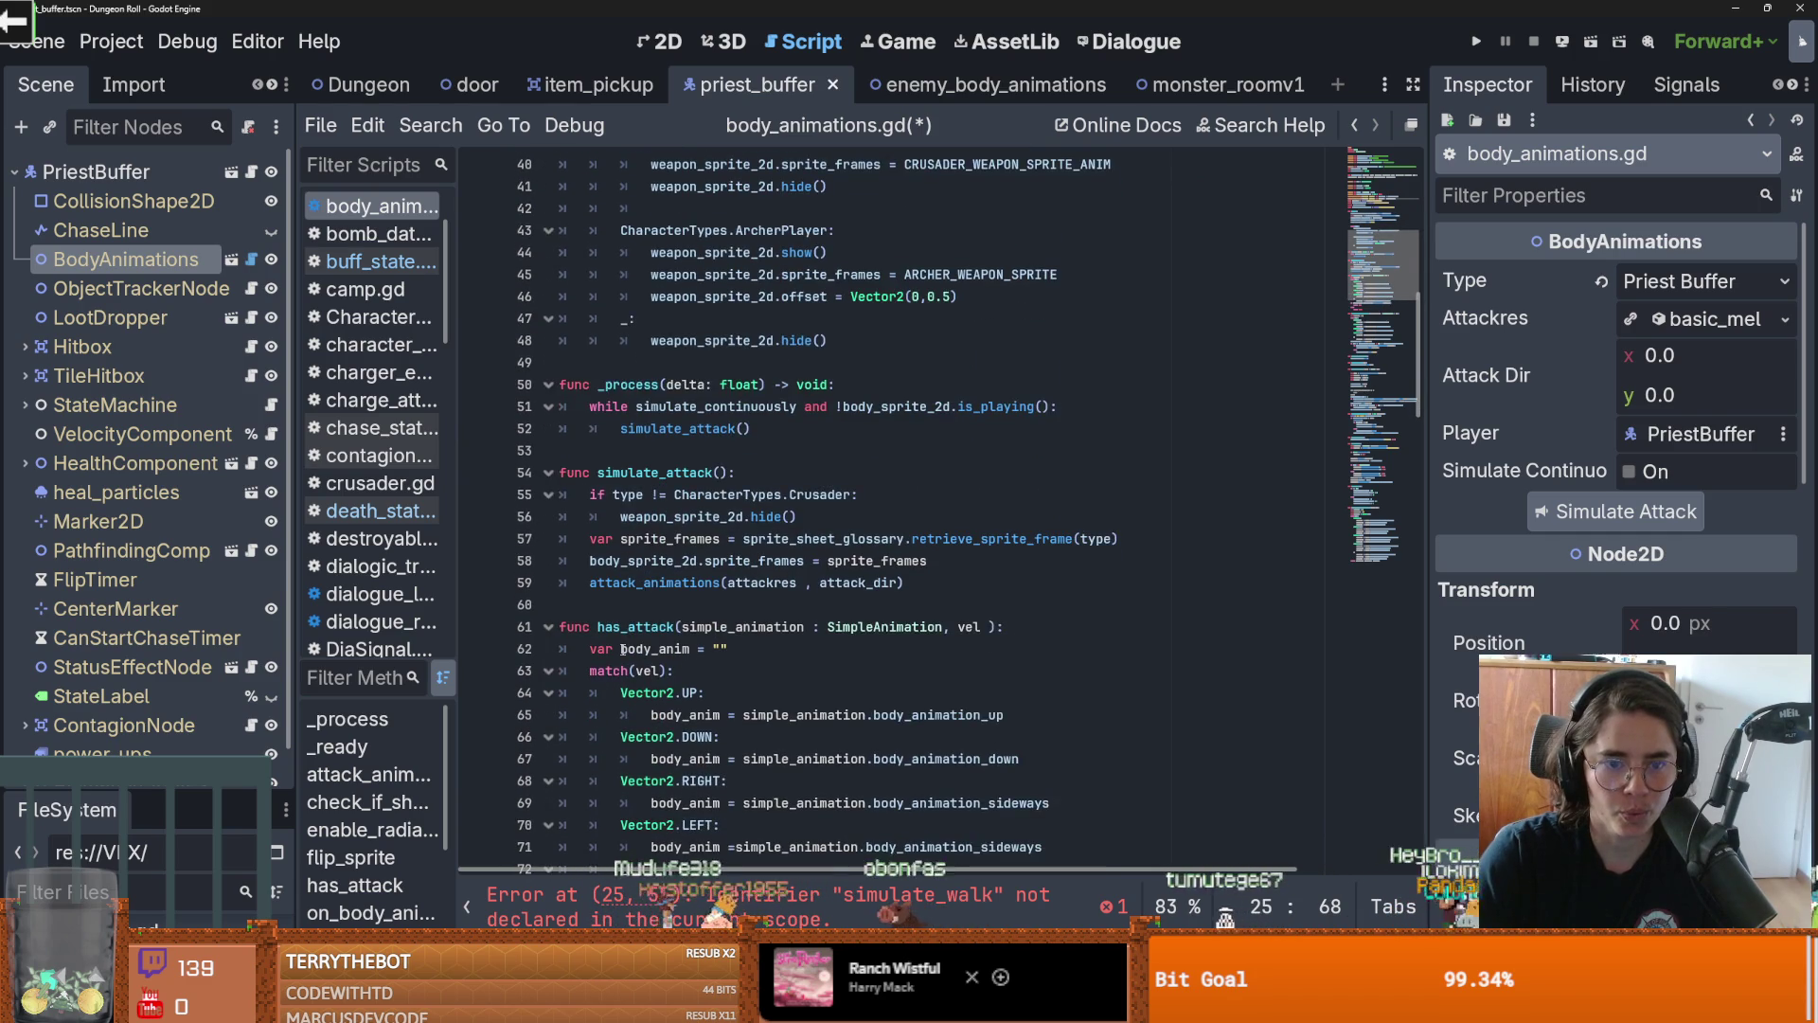
{"action": "left_click", "coordinate": [616, 610]}
{"action": "key", "text": "Return"}
{"action": "key", "text": "Return"}
{"action": "left_click", "coordinate": [584, 628]}
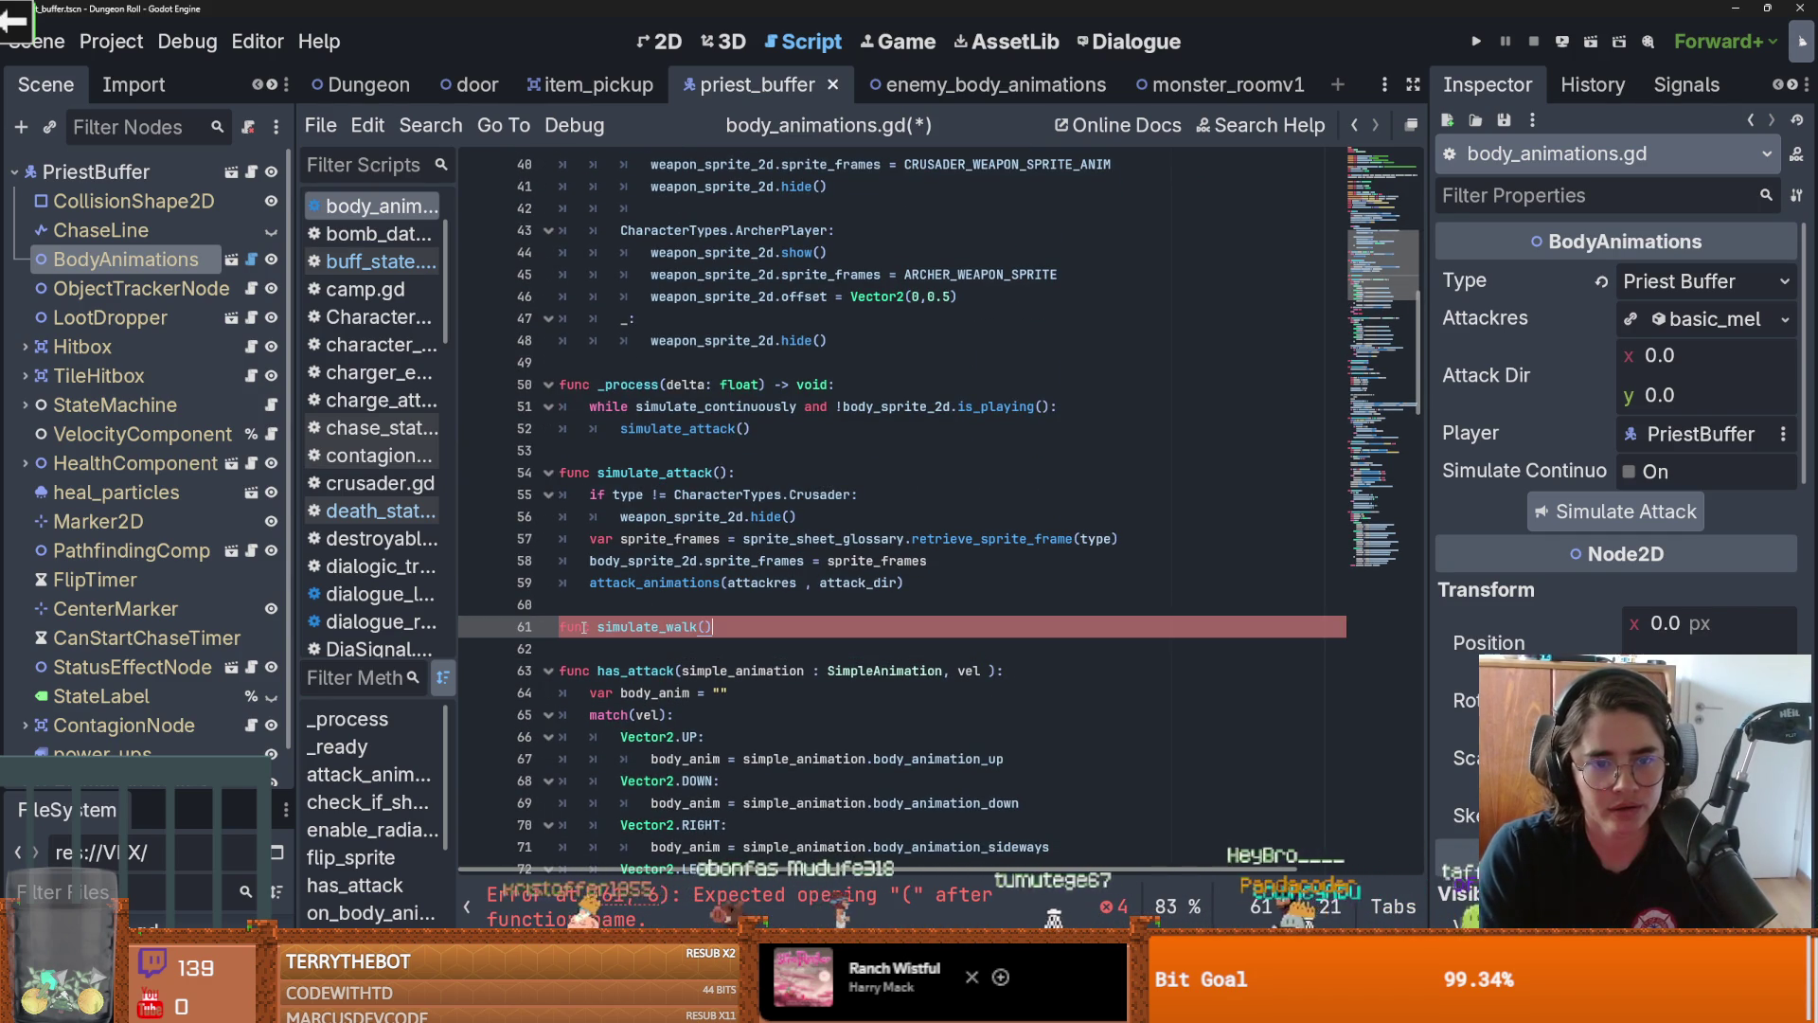
{"action": "type", "text": ":"}
{"action": "key", "text": "Return"}
{"action": "type", "text": "a"}
{"action": "key", "text": "ctrl+s"}
Paste simulate_attack's three body lines into simulate_walk
{"action": "mouse_move", "coordinate": [904, 582]}
{"action": "left_mouse_down"}
{"action": "mouse_move", "coordinate": [606, 583]}
{"action": "mouse_move", "coordinate": [607, 538]}
{"action": "left_mouse_up"}
{"action": "key", "text": "ctrl+c"}
{"action": "double_click", "coordinate": [602, 648]}
{"action": "key", "text": "ctrl+v"}
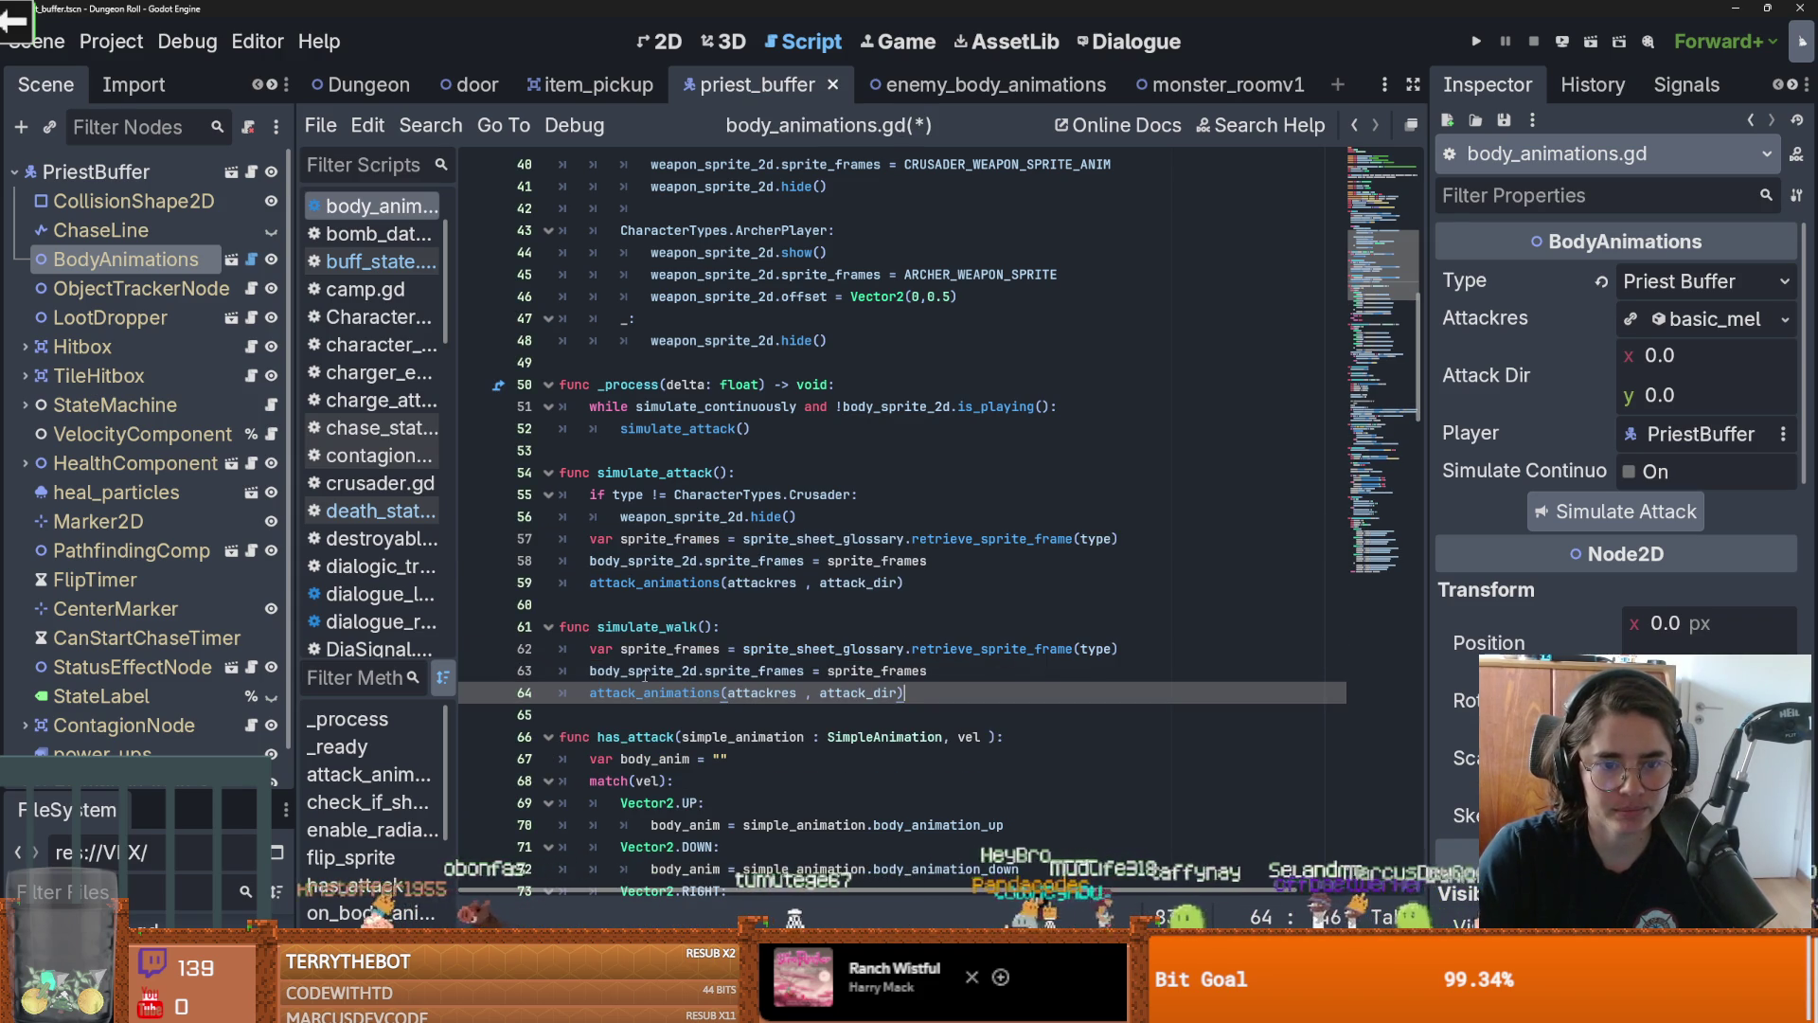
{"action": "left_click", "coordinate": [772, 650]}
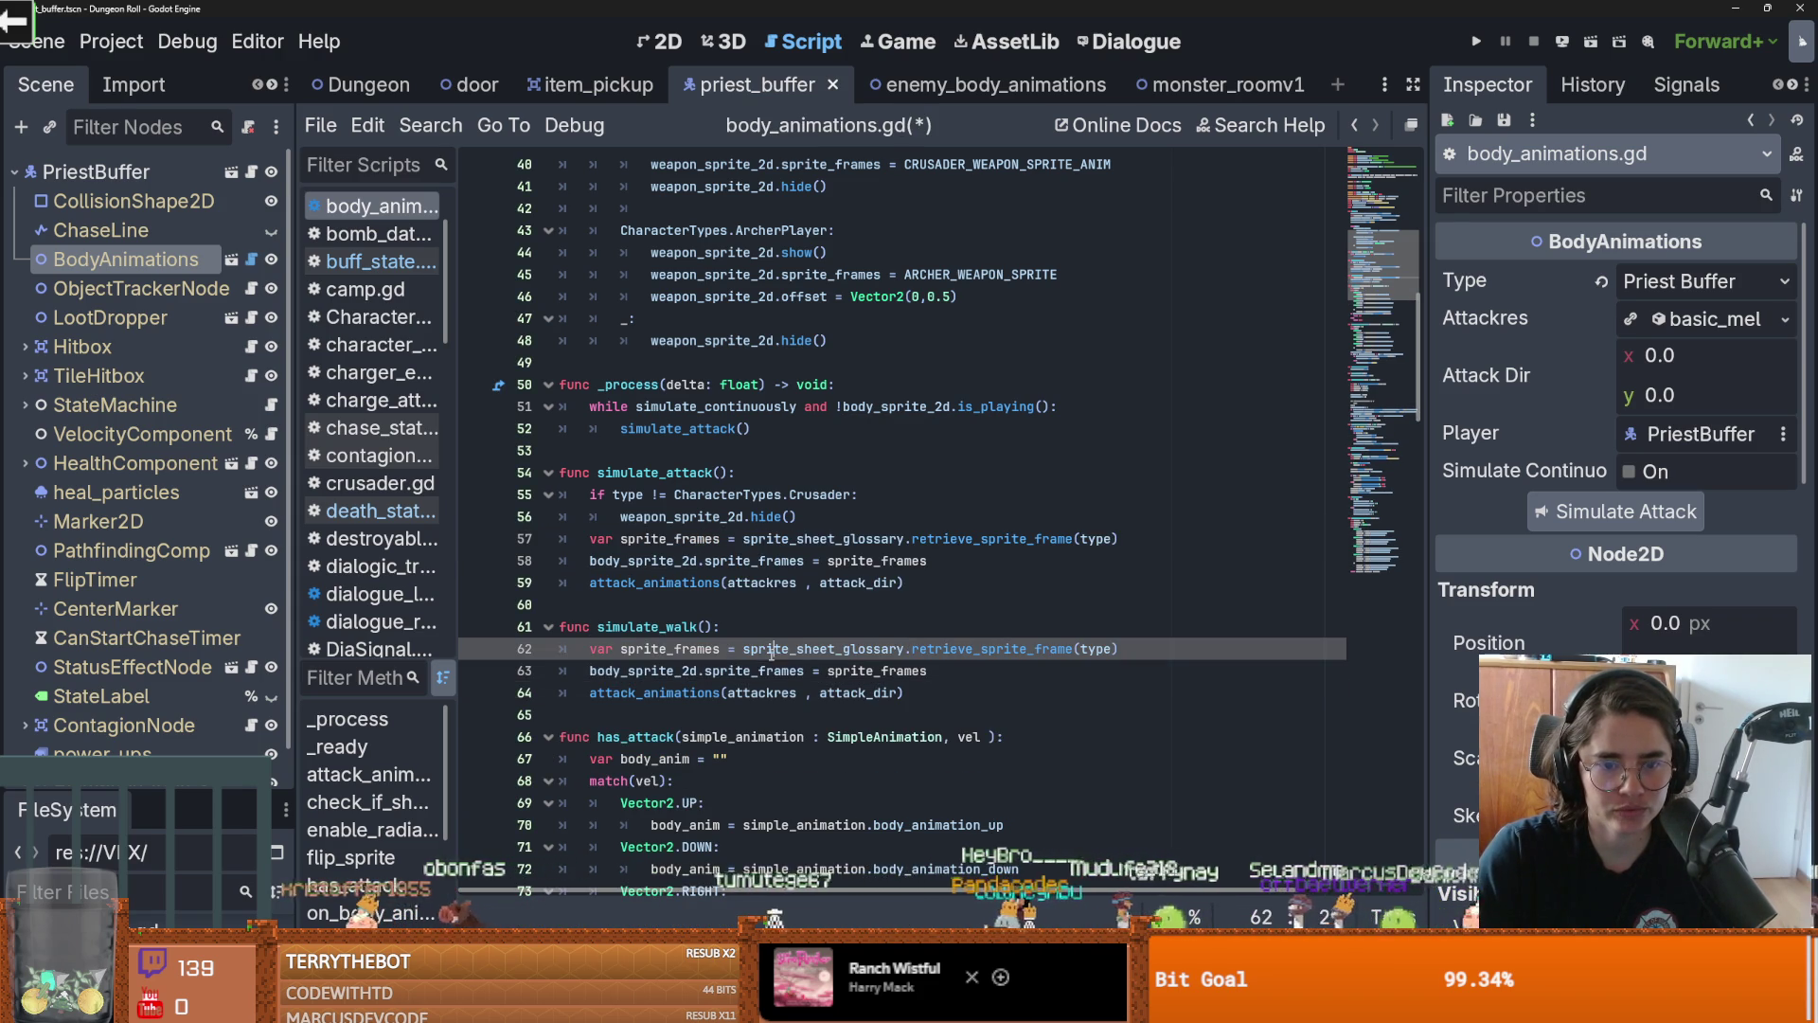
{"action": "double_click", "coordinate": [759, 697]}
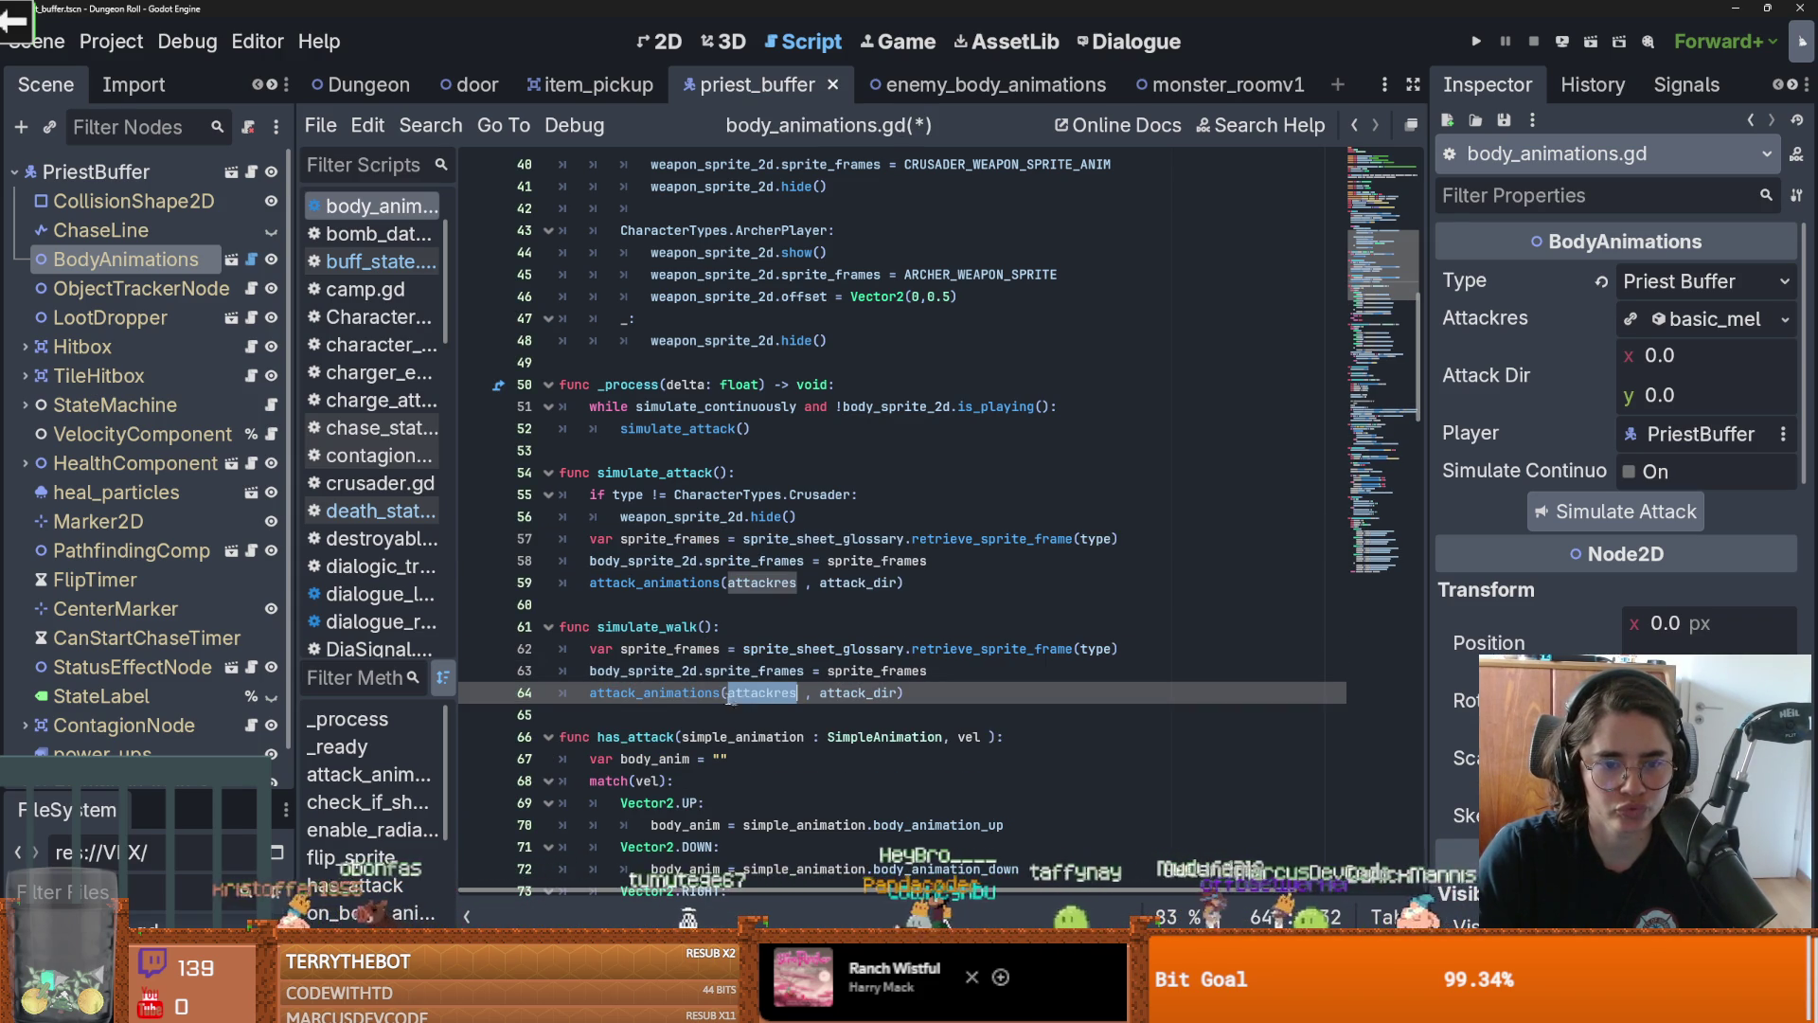
{"action": "double_click", "coordinate": [675, 582]}
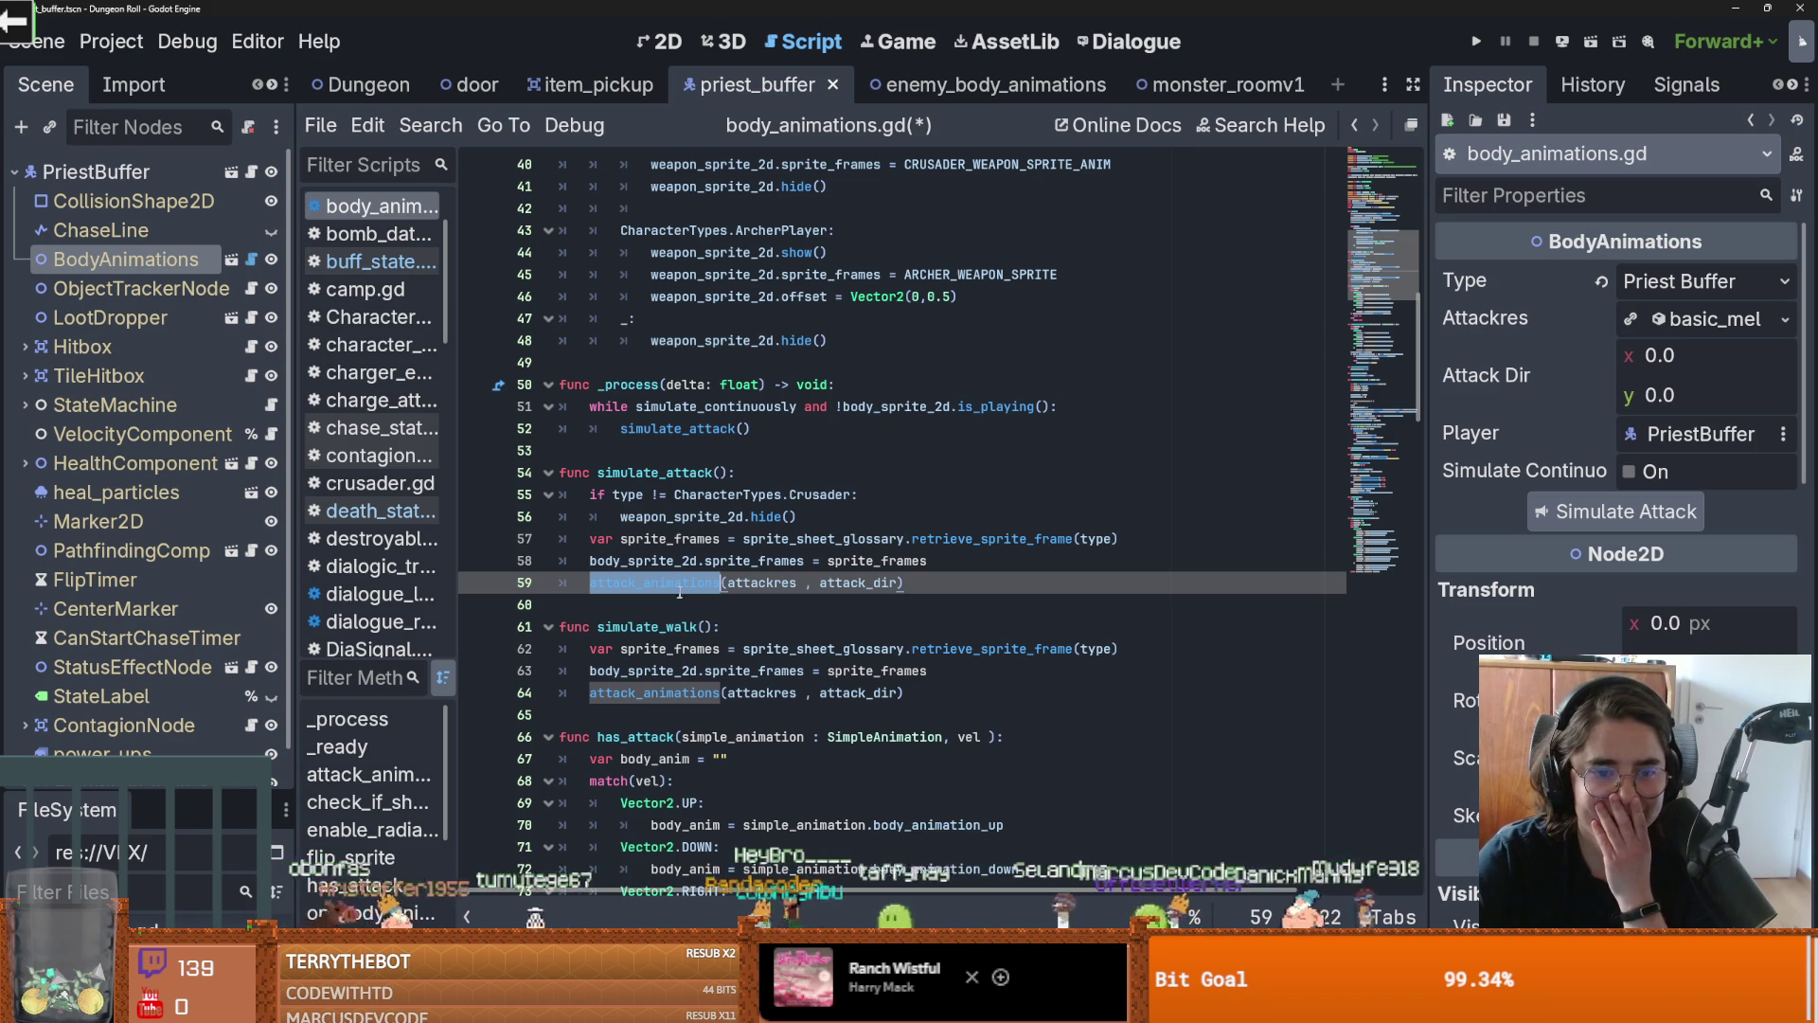
{"action": "scroll", "coordinate": [902, 663], "scroll_direction": "down", "scroll_amount": 9}
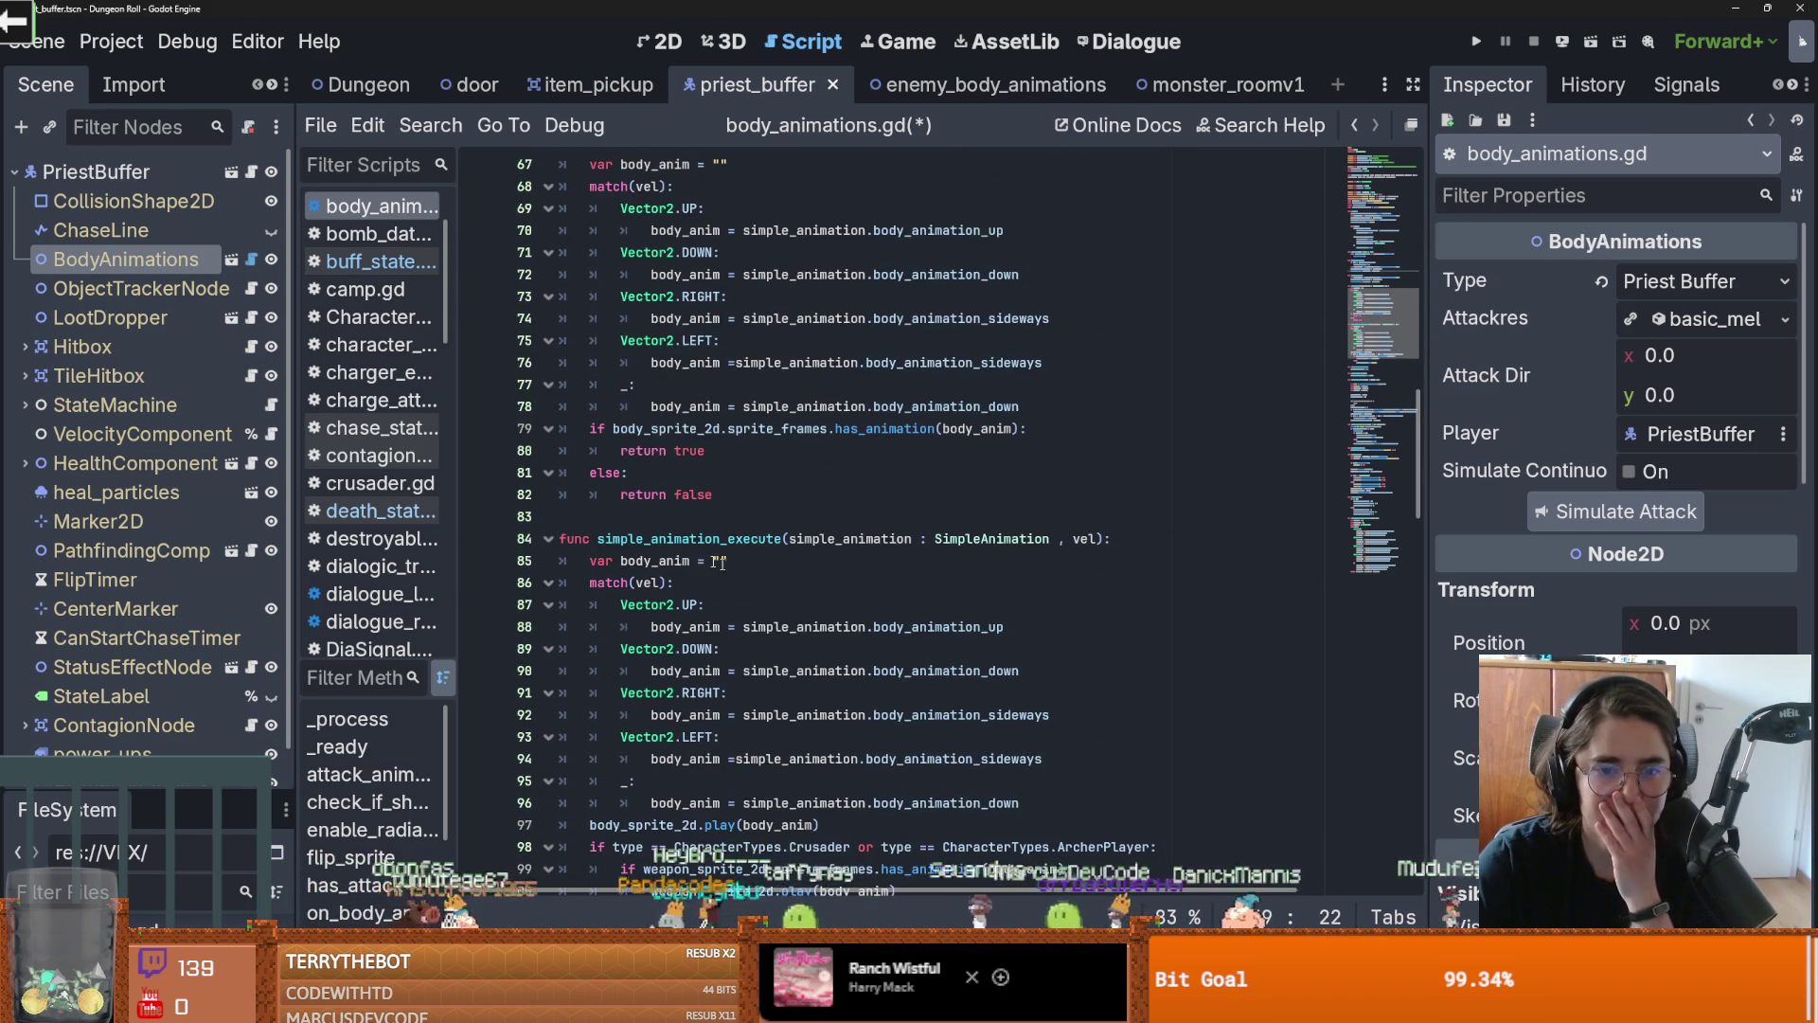
Replace simulate_walk's last line with a simple_animation_execute(, vel) call
{"action": "left_click_drag", "start_coordinate": [1111, 538], "coordinate": [598, 538]}
{"action": "key", "text": "ctrl+c"}
{"action": "scroll", "coordinate": [751, 560], "scroll_direction": "up", "scroll_amount": 5}
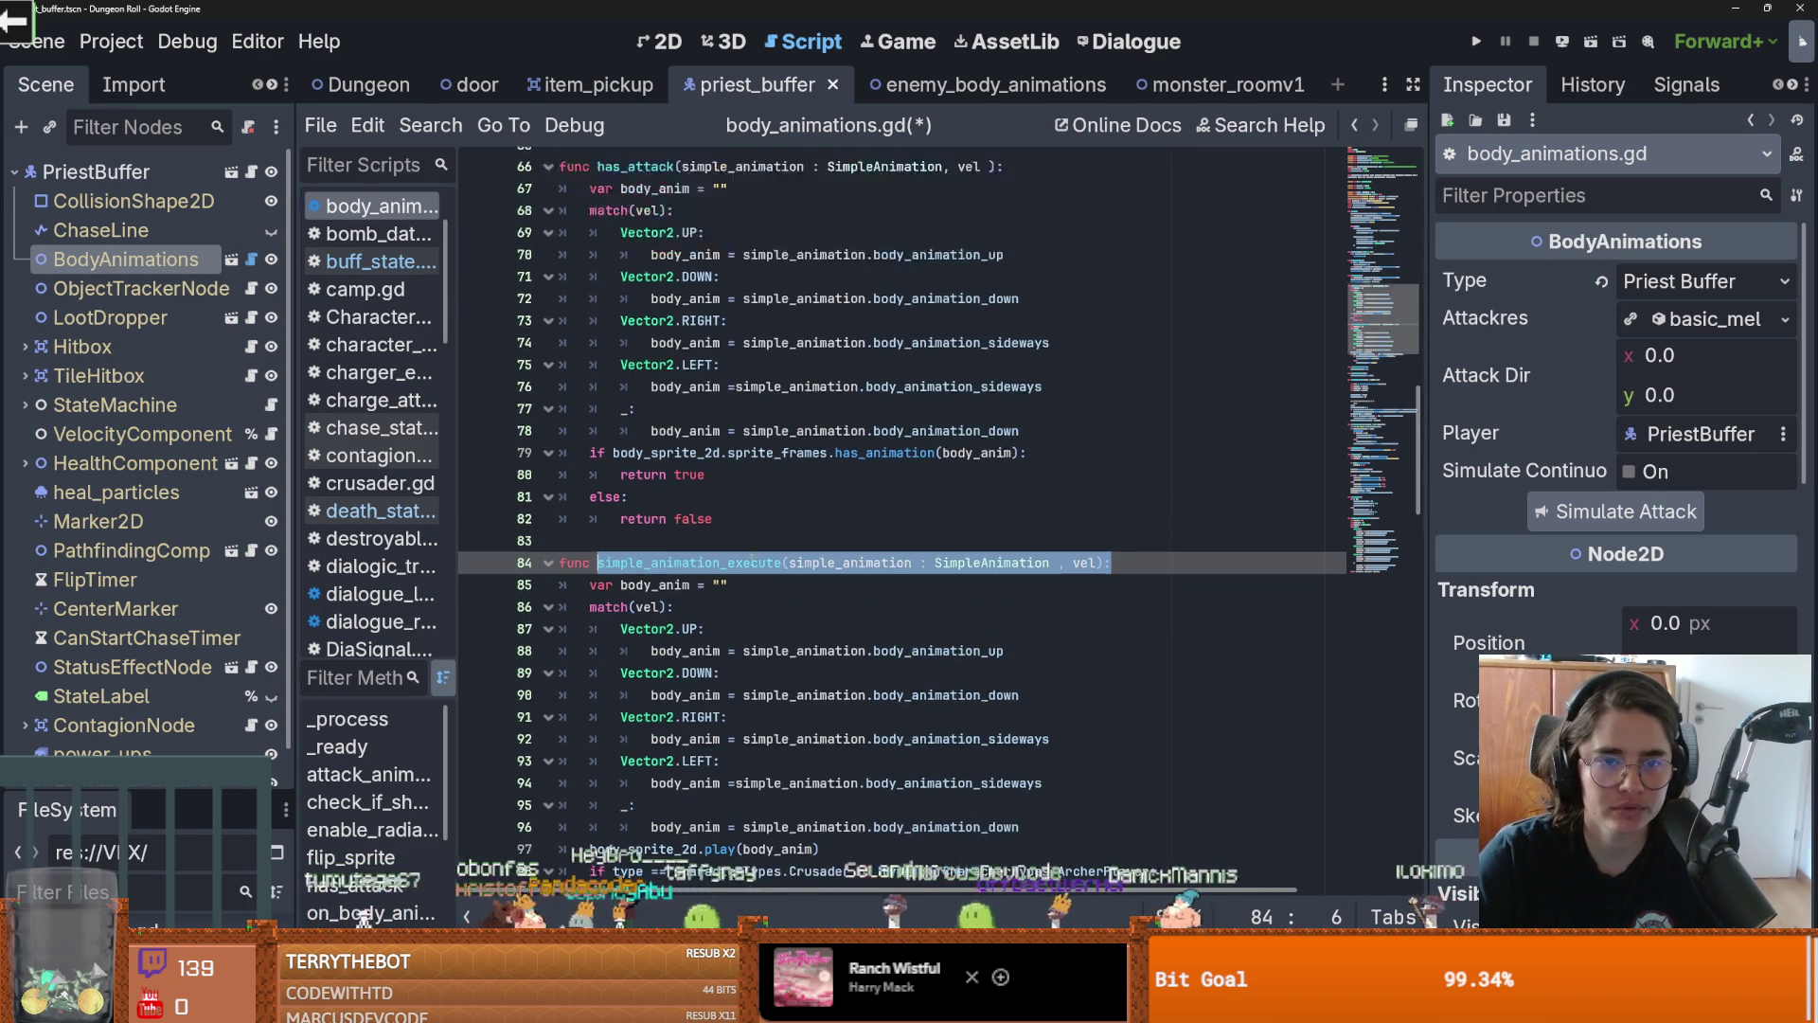
{"action": "left_click_drag", "start_coordinate": [937, 428], "coordinate": [588, 428]}
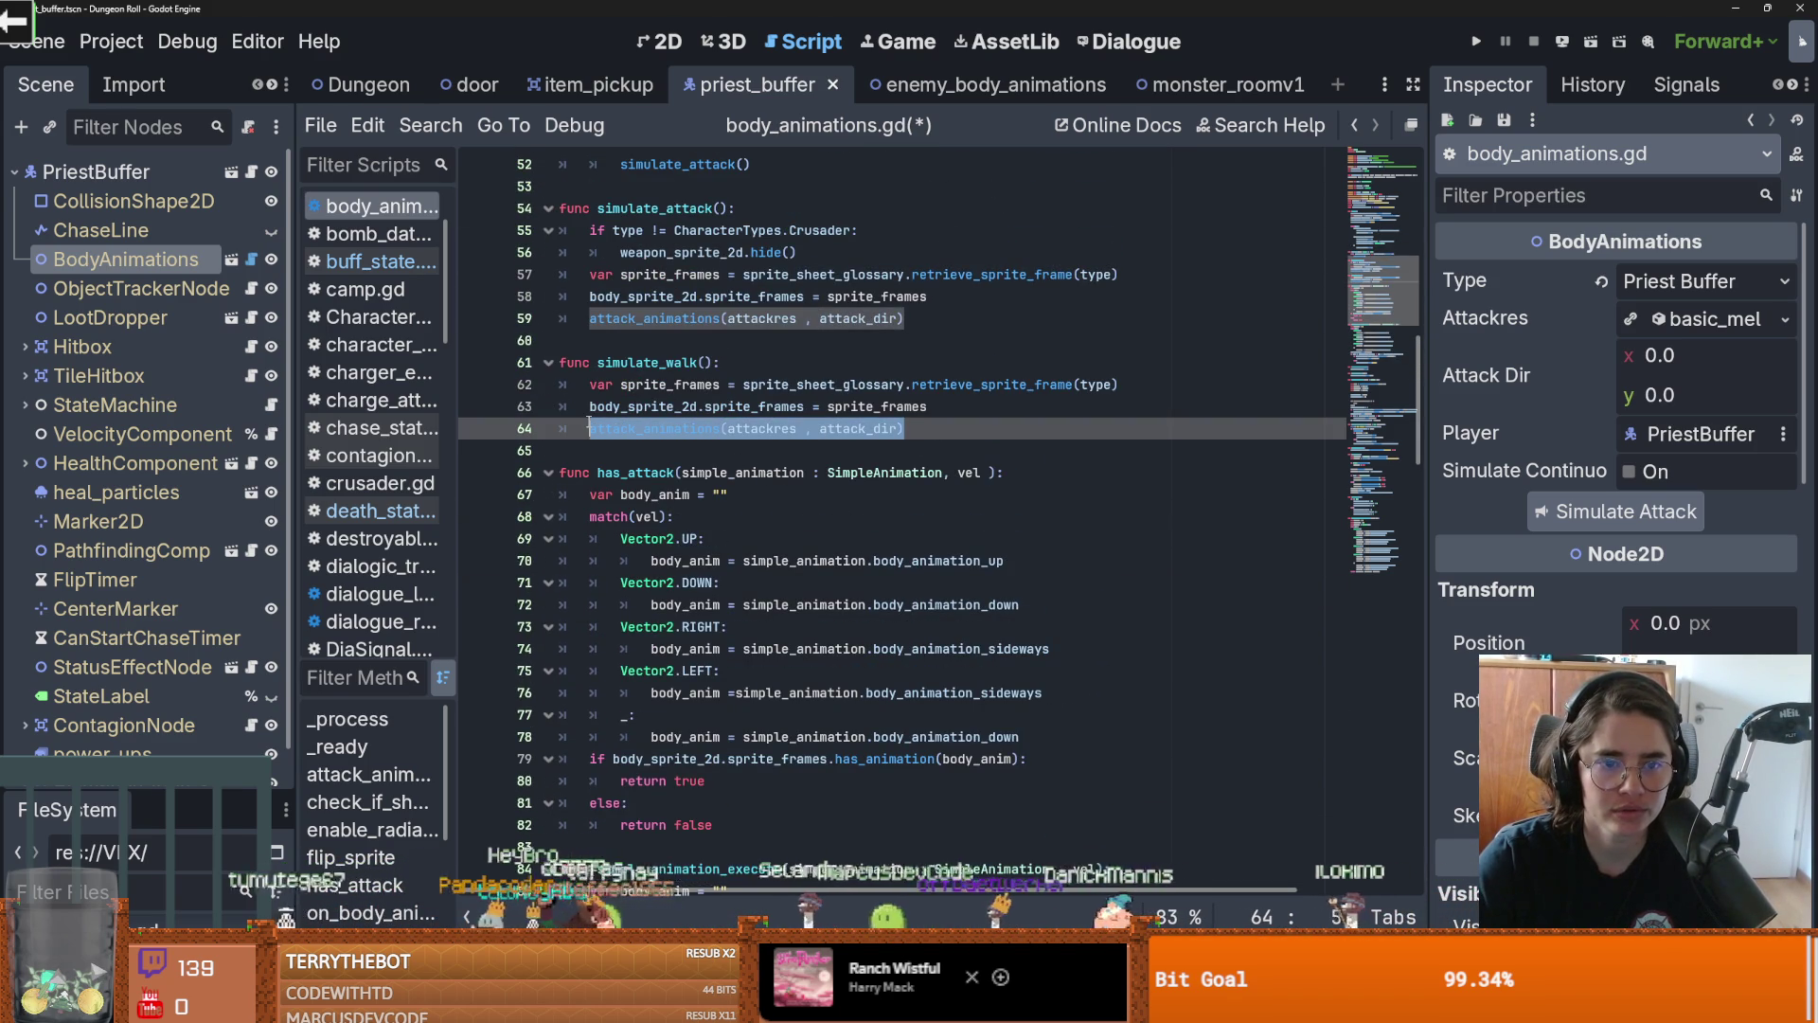
{"action": "key", "text": "ctrl+v"}
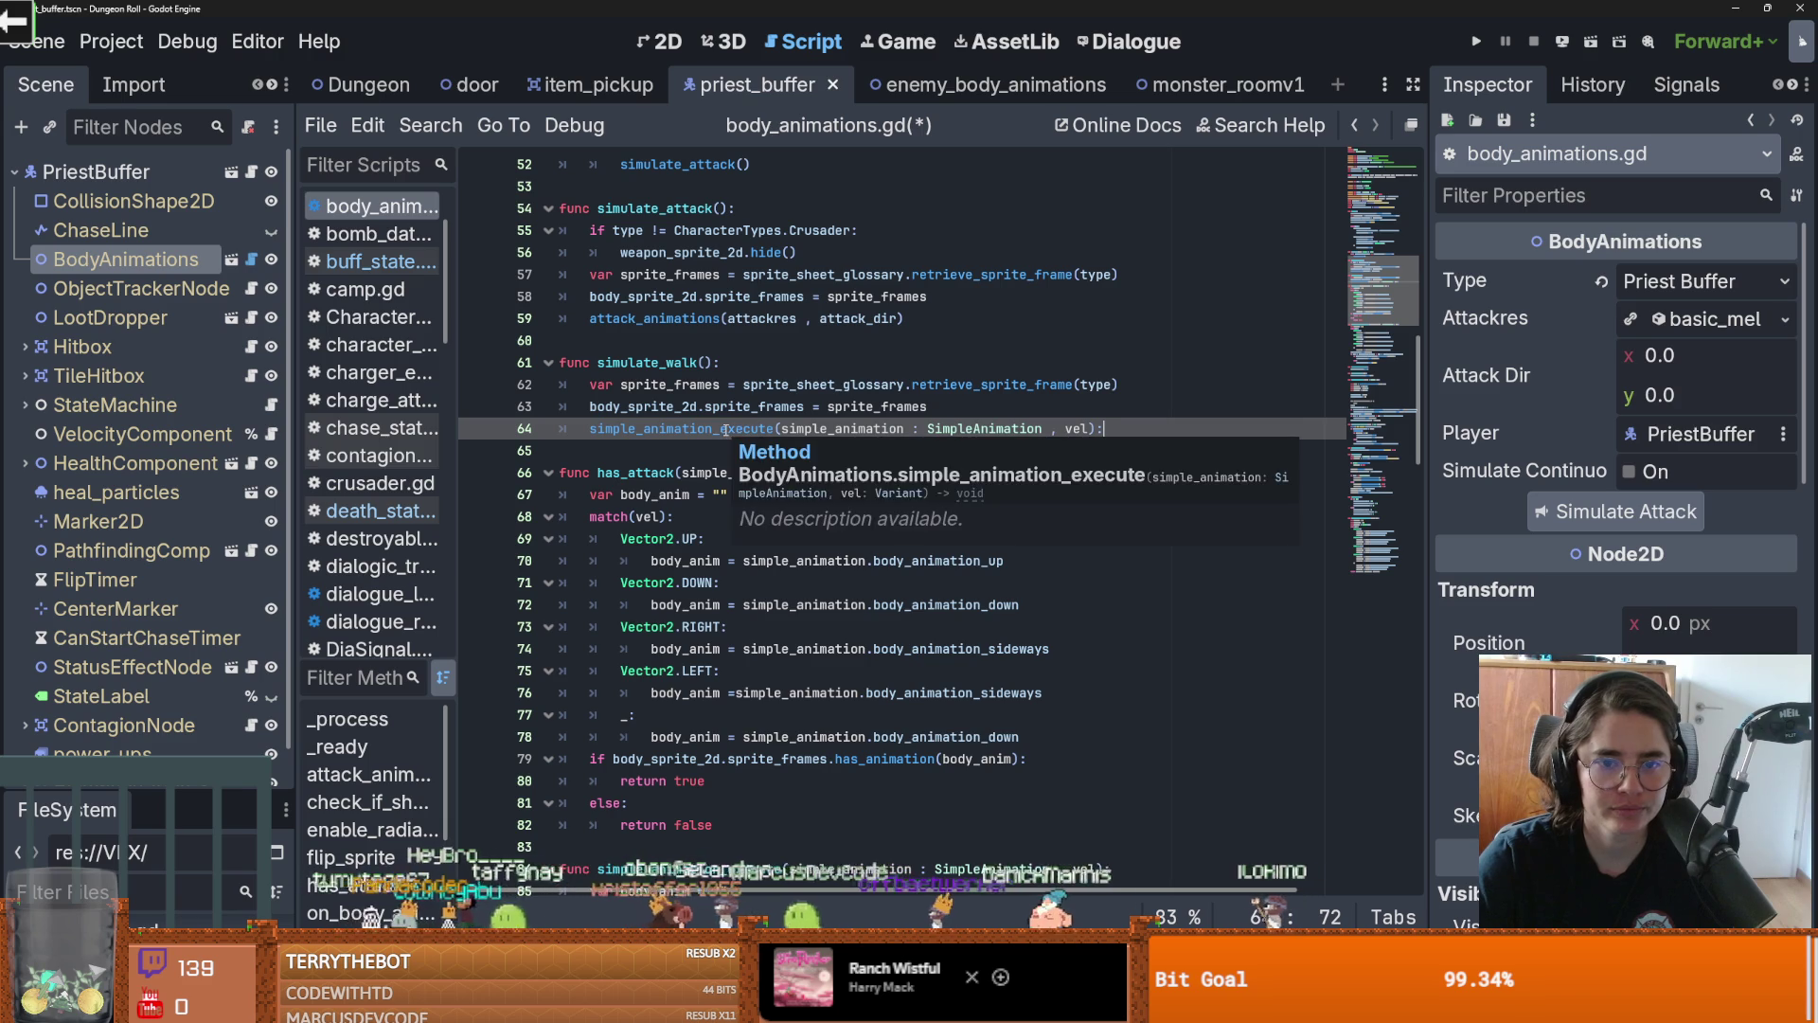
{"action": "left_click_drag", "start_coordinate": [842, 426], "coordinate": [783, 427]}
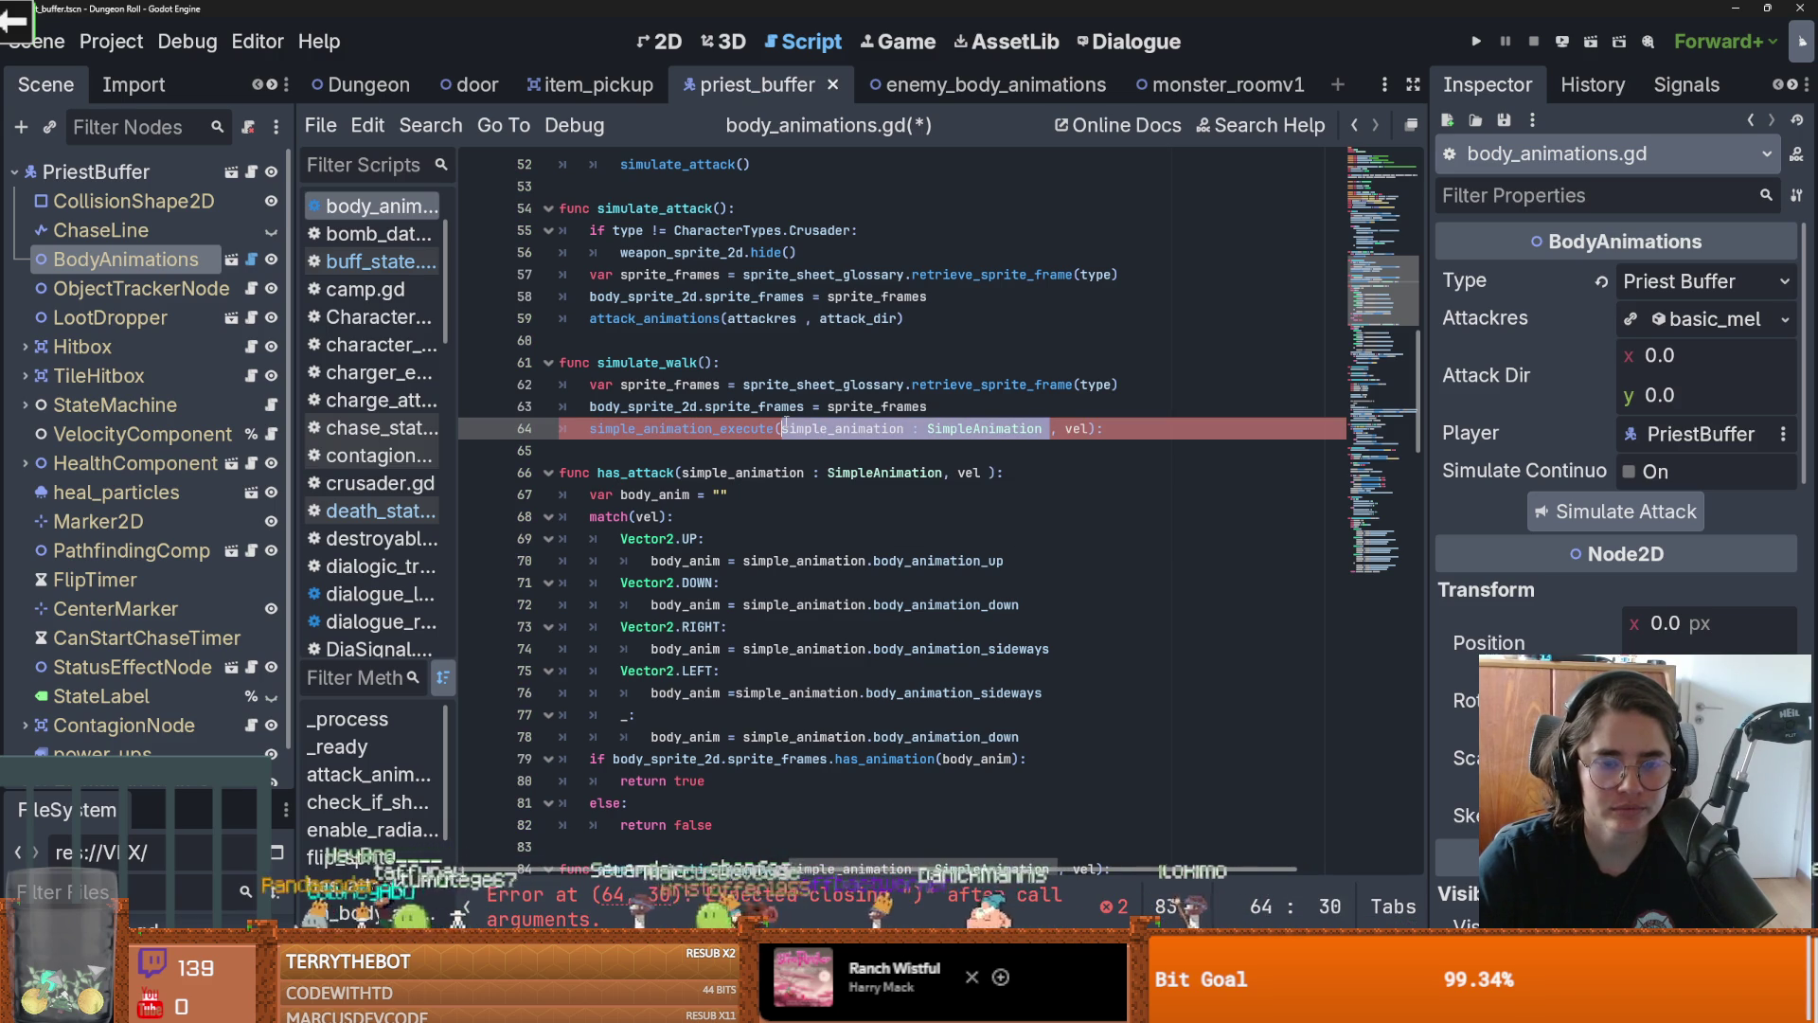
{"action": "key", "text": "BackSpace"}
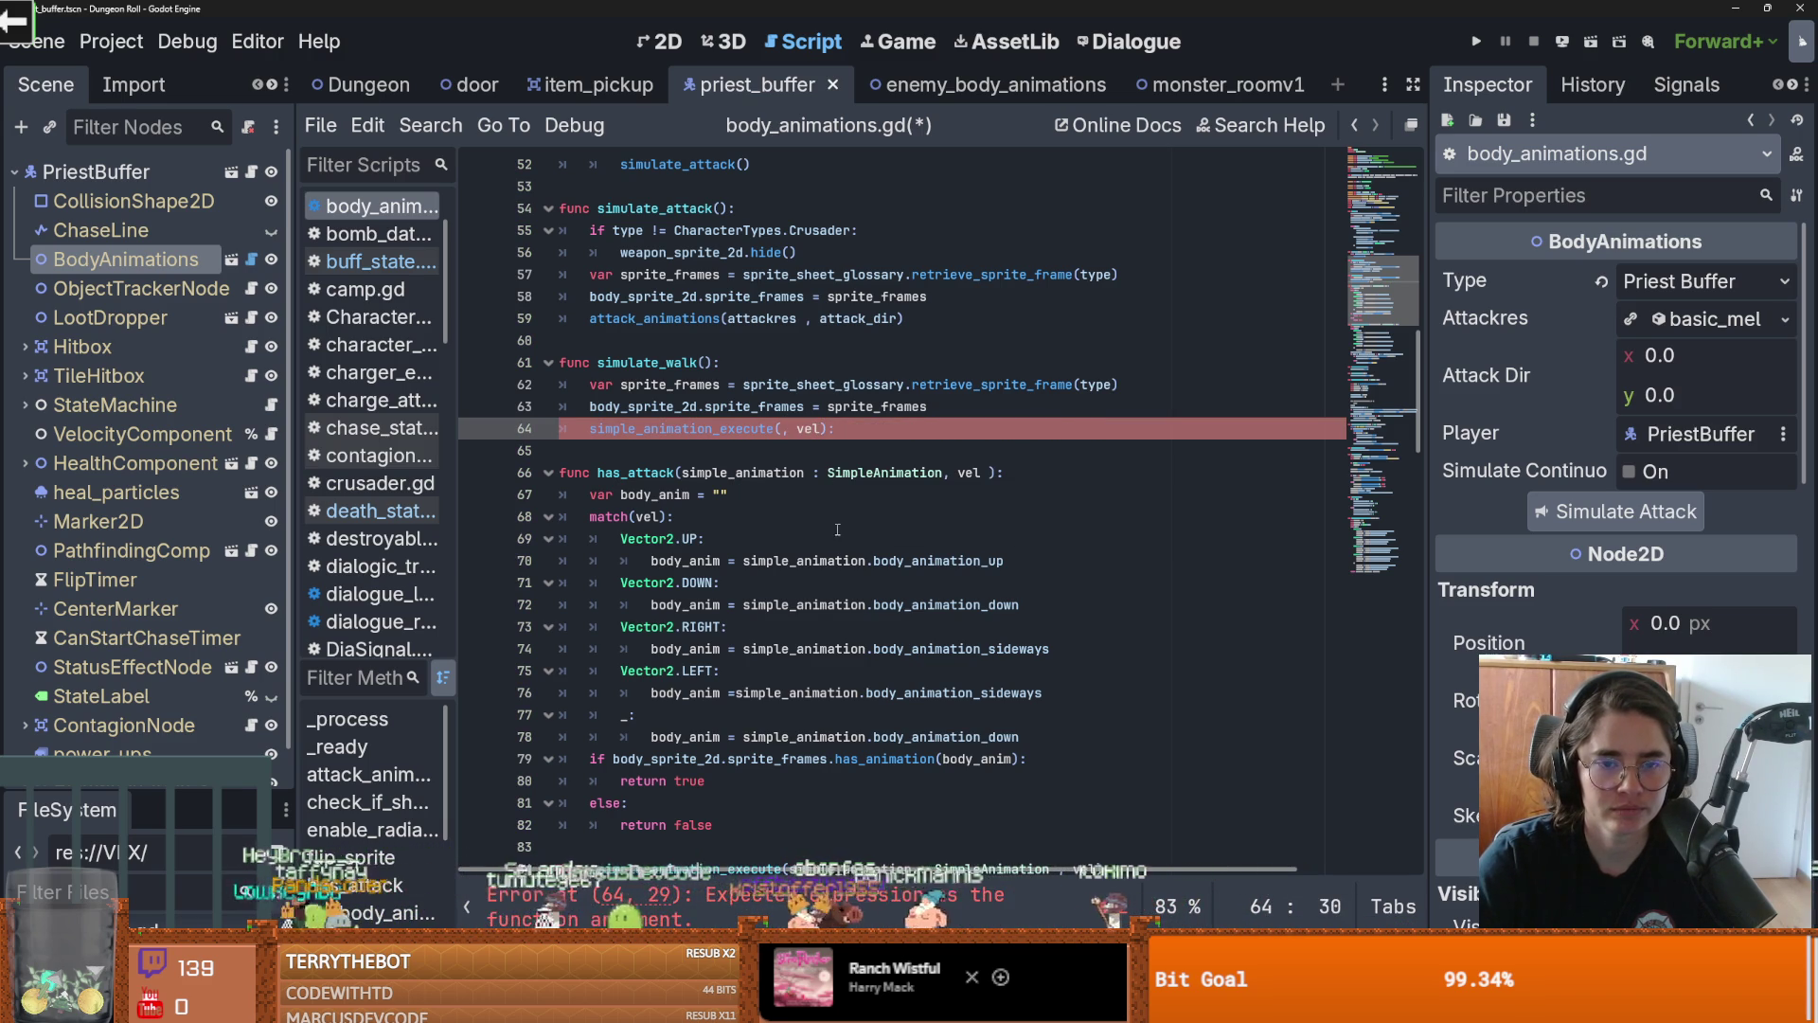
{"action": "scroll", "coordinate": [842, 492], "scroll_direction": "up", "scroll_amount": 15}
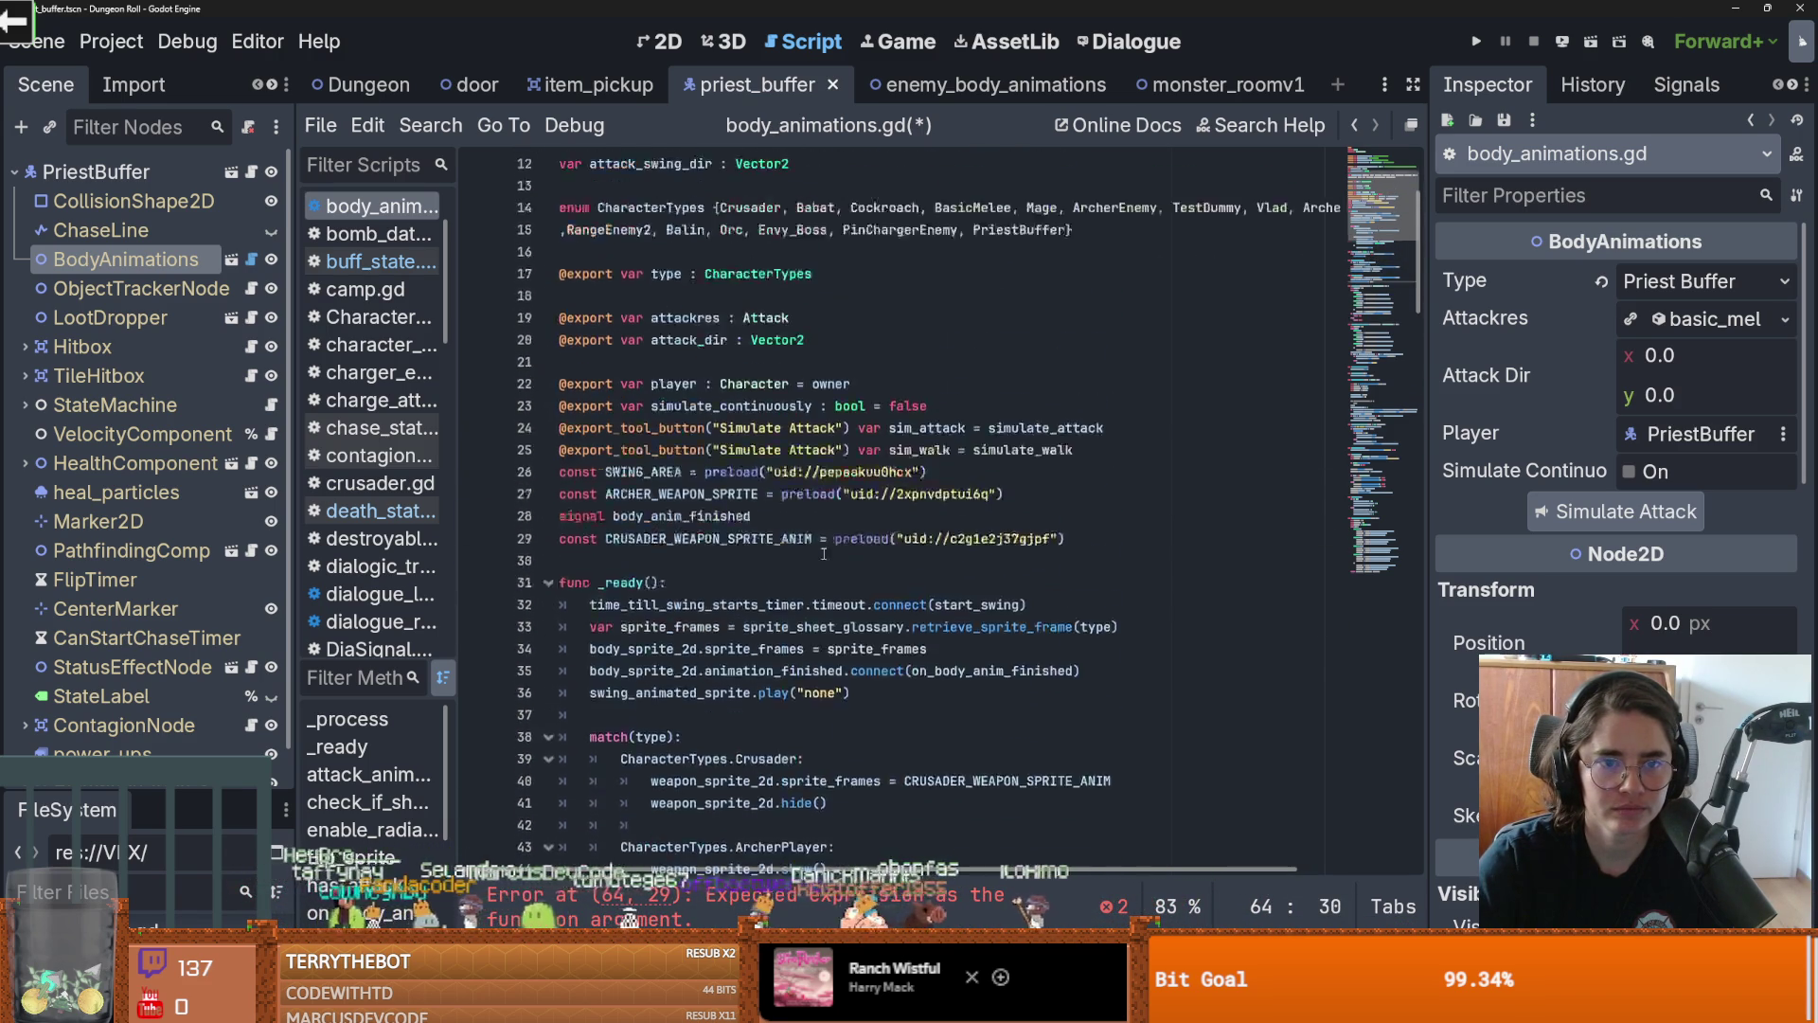
{"action": "scroll", "coordinate": [776, 539], "scroll_direction": "up", "scroll_amount": 2}
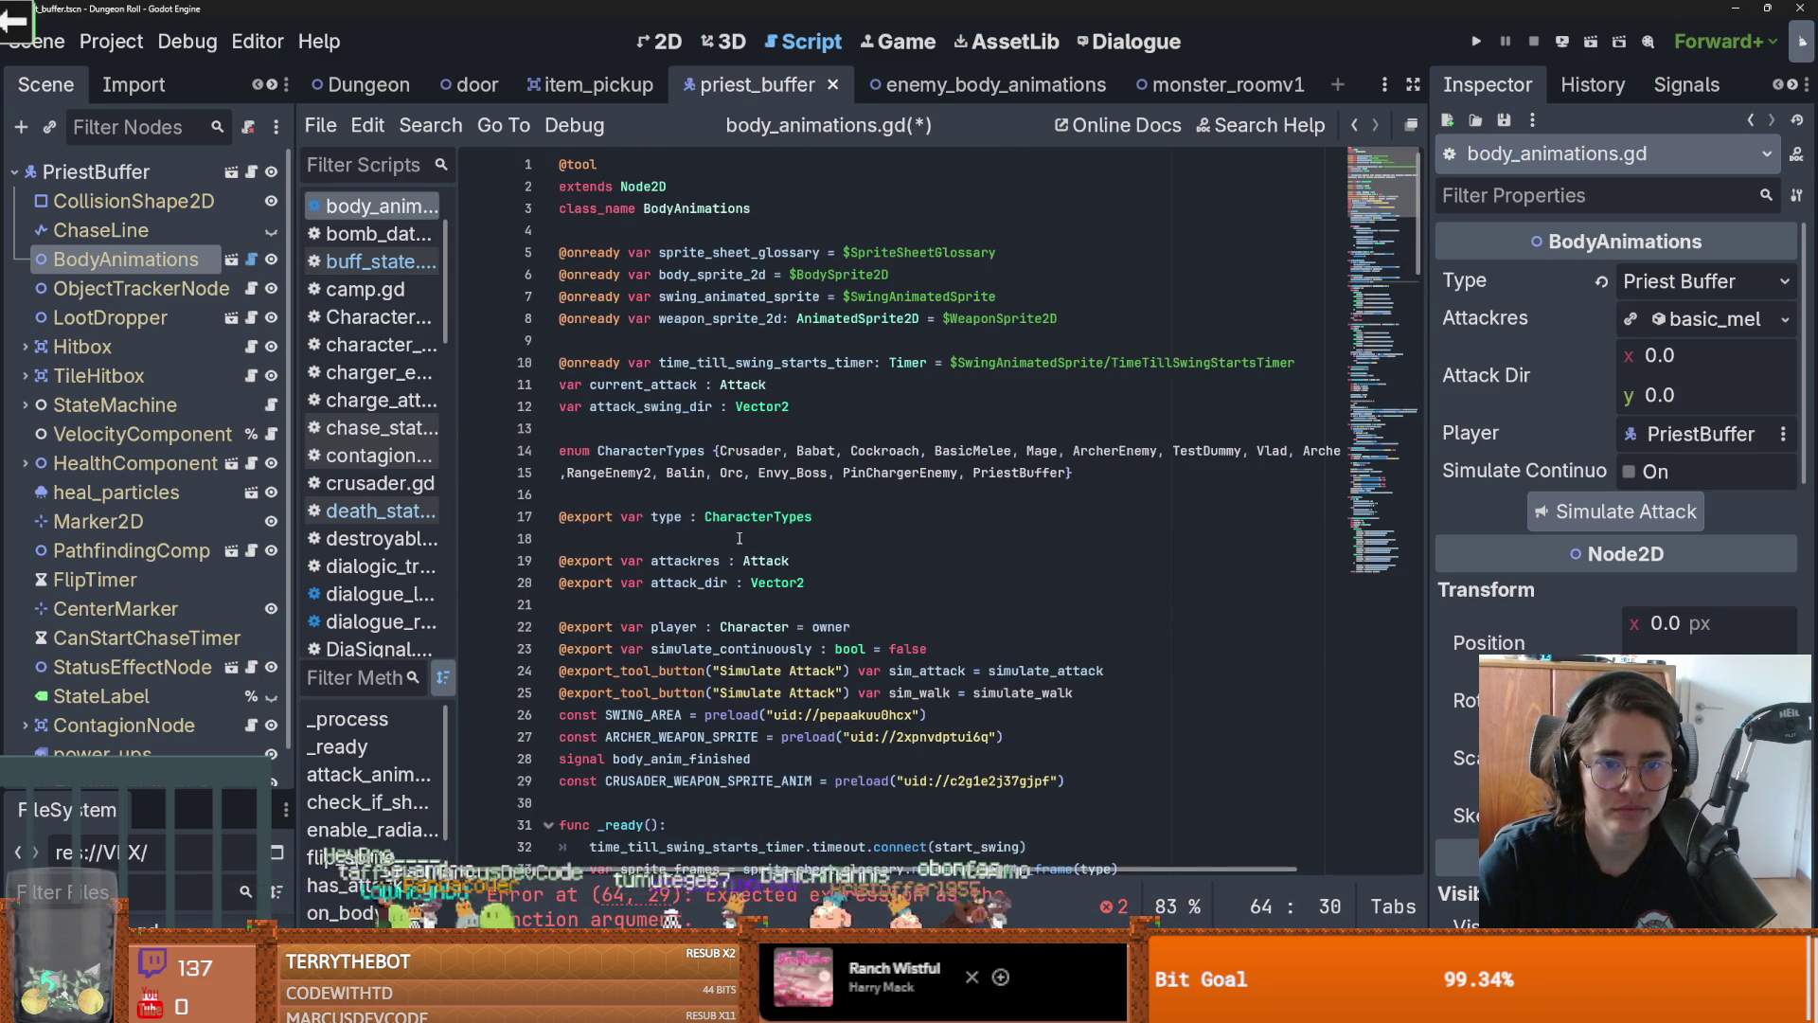
Begin a new export variable line below attack_dir, then undo it
{"action": "left_click", "coordinate": [767, 337]}
{"action": "left_click", "coordinate": [607, 611]}
{"action": "key", "text": "Return"}
{"action": "key", "text": "Return"}
{"action": "key", "text": "Up"}
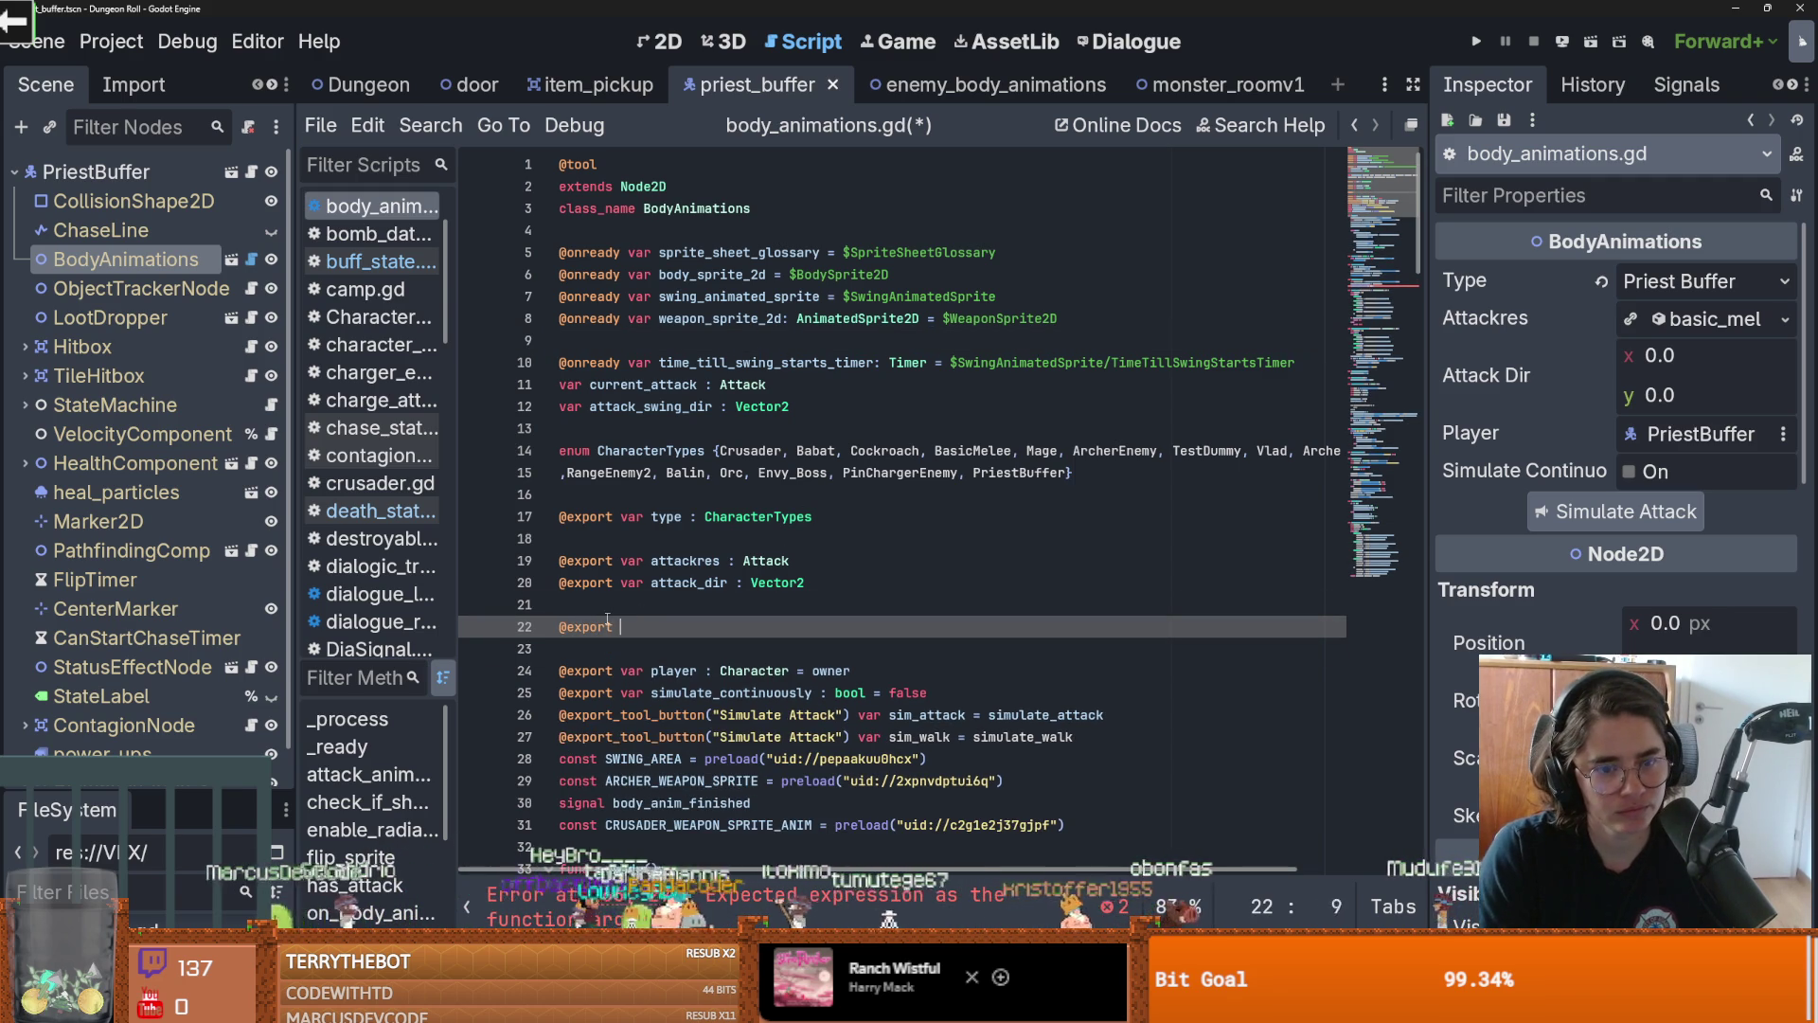
{"action": "type", "text": "var sim"}
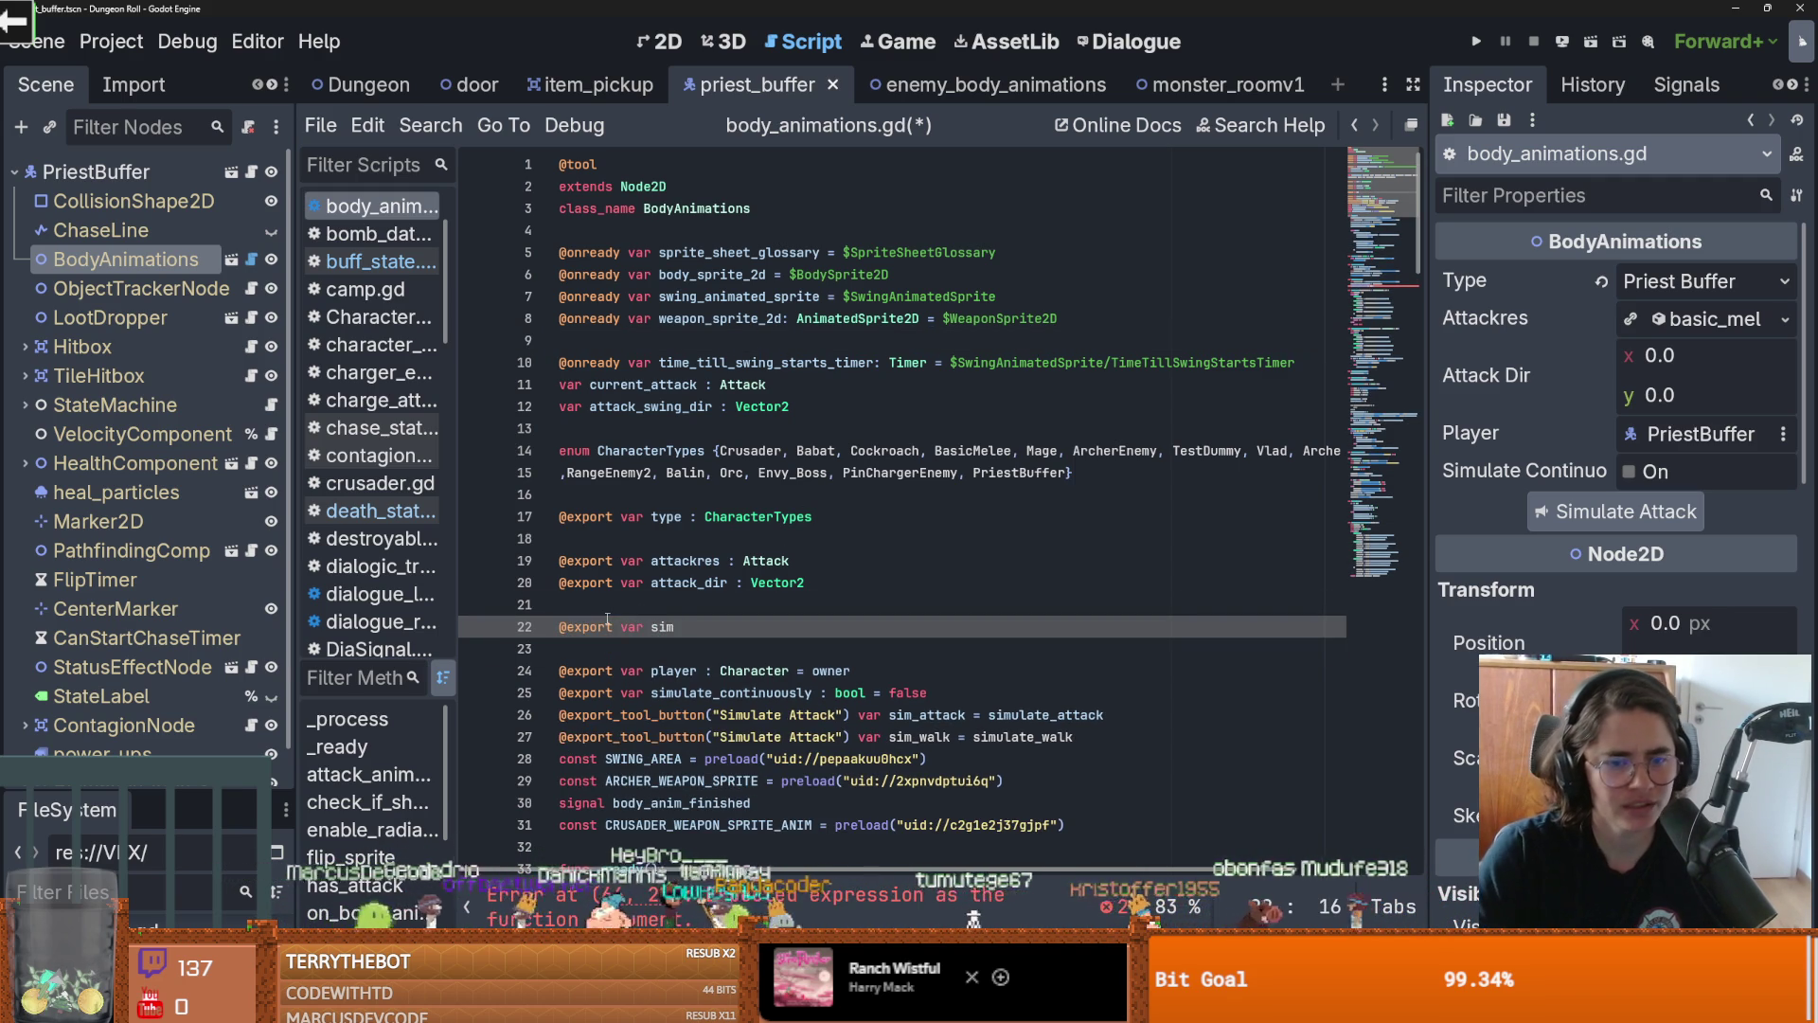
{"action": "key", "text": "ctrl+z"}
{"action": "key", "text": "ctrl+z"}
{"action": "key", "text": "ctrl+z"}
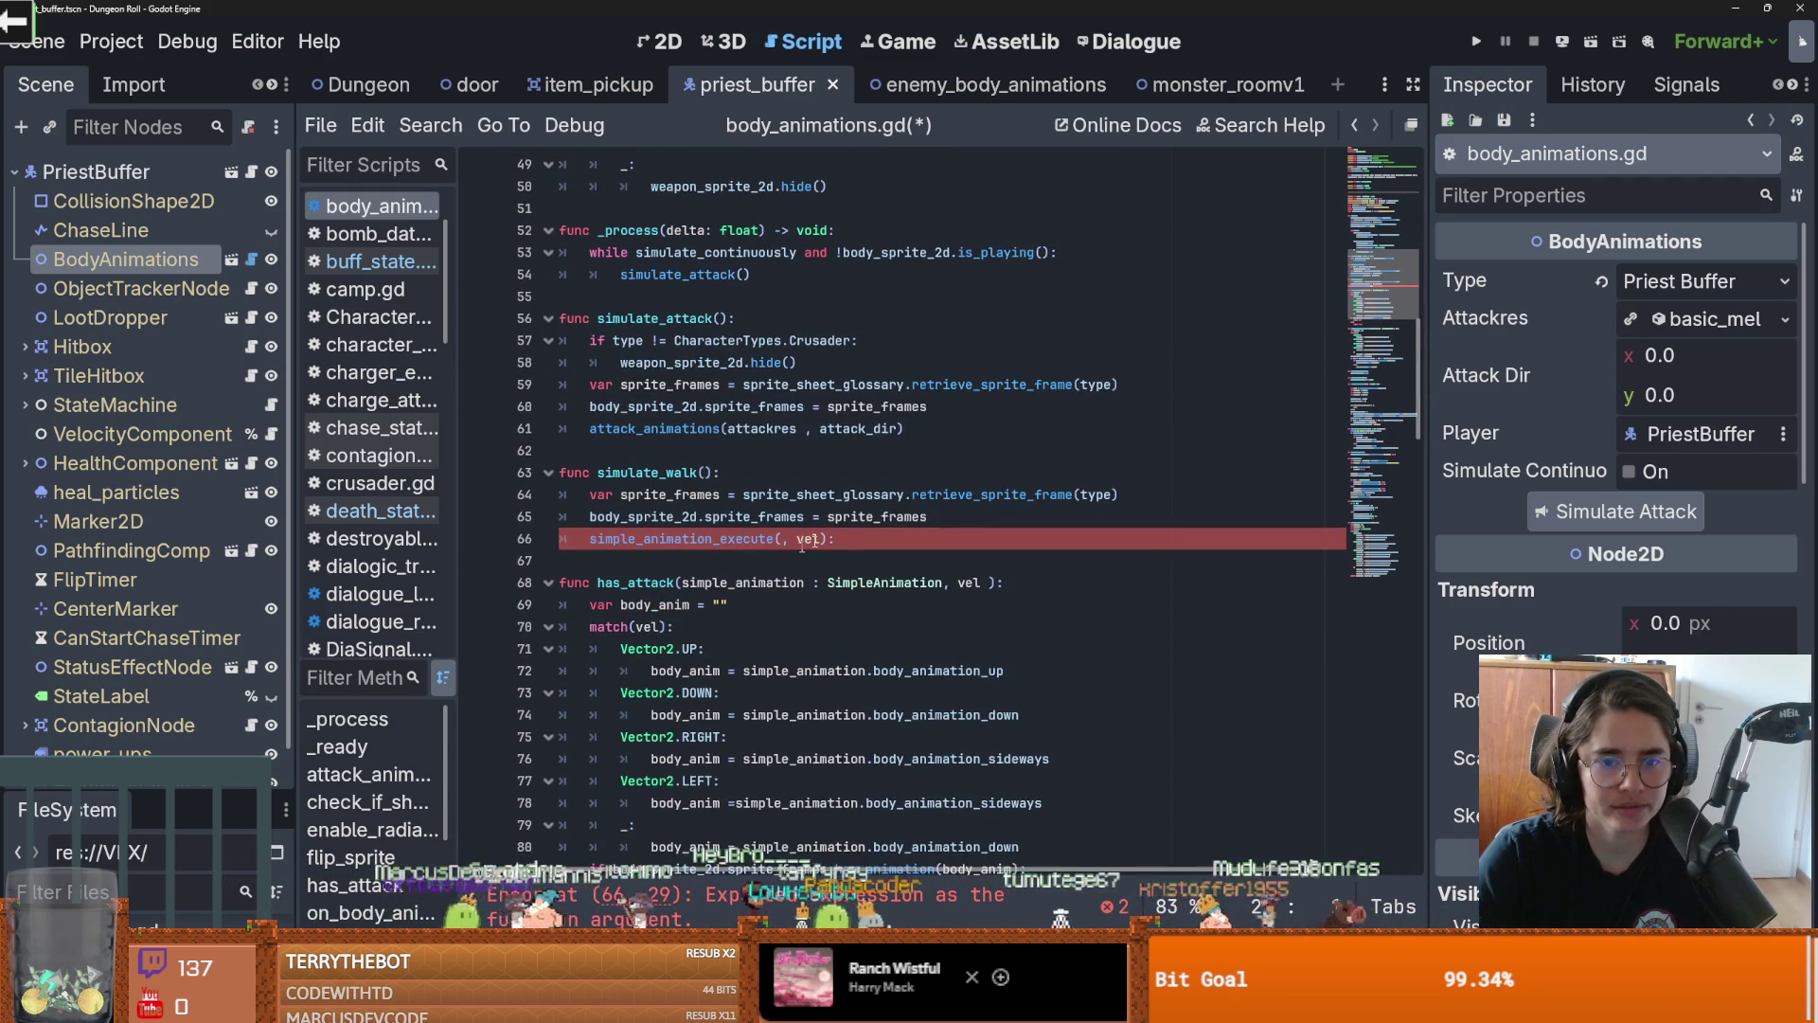
Cut simulate_walk's last line down to a body_anim assignment and save
{"action": "scroll", "coordinate": [831, 670], "scroll_direction": "down", "scroll_amount": 6}
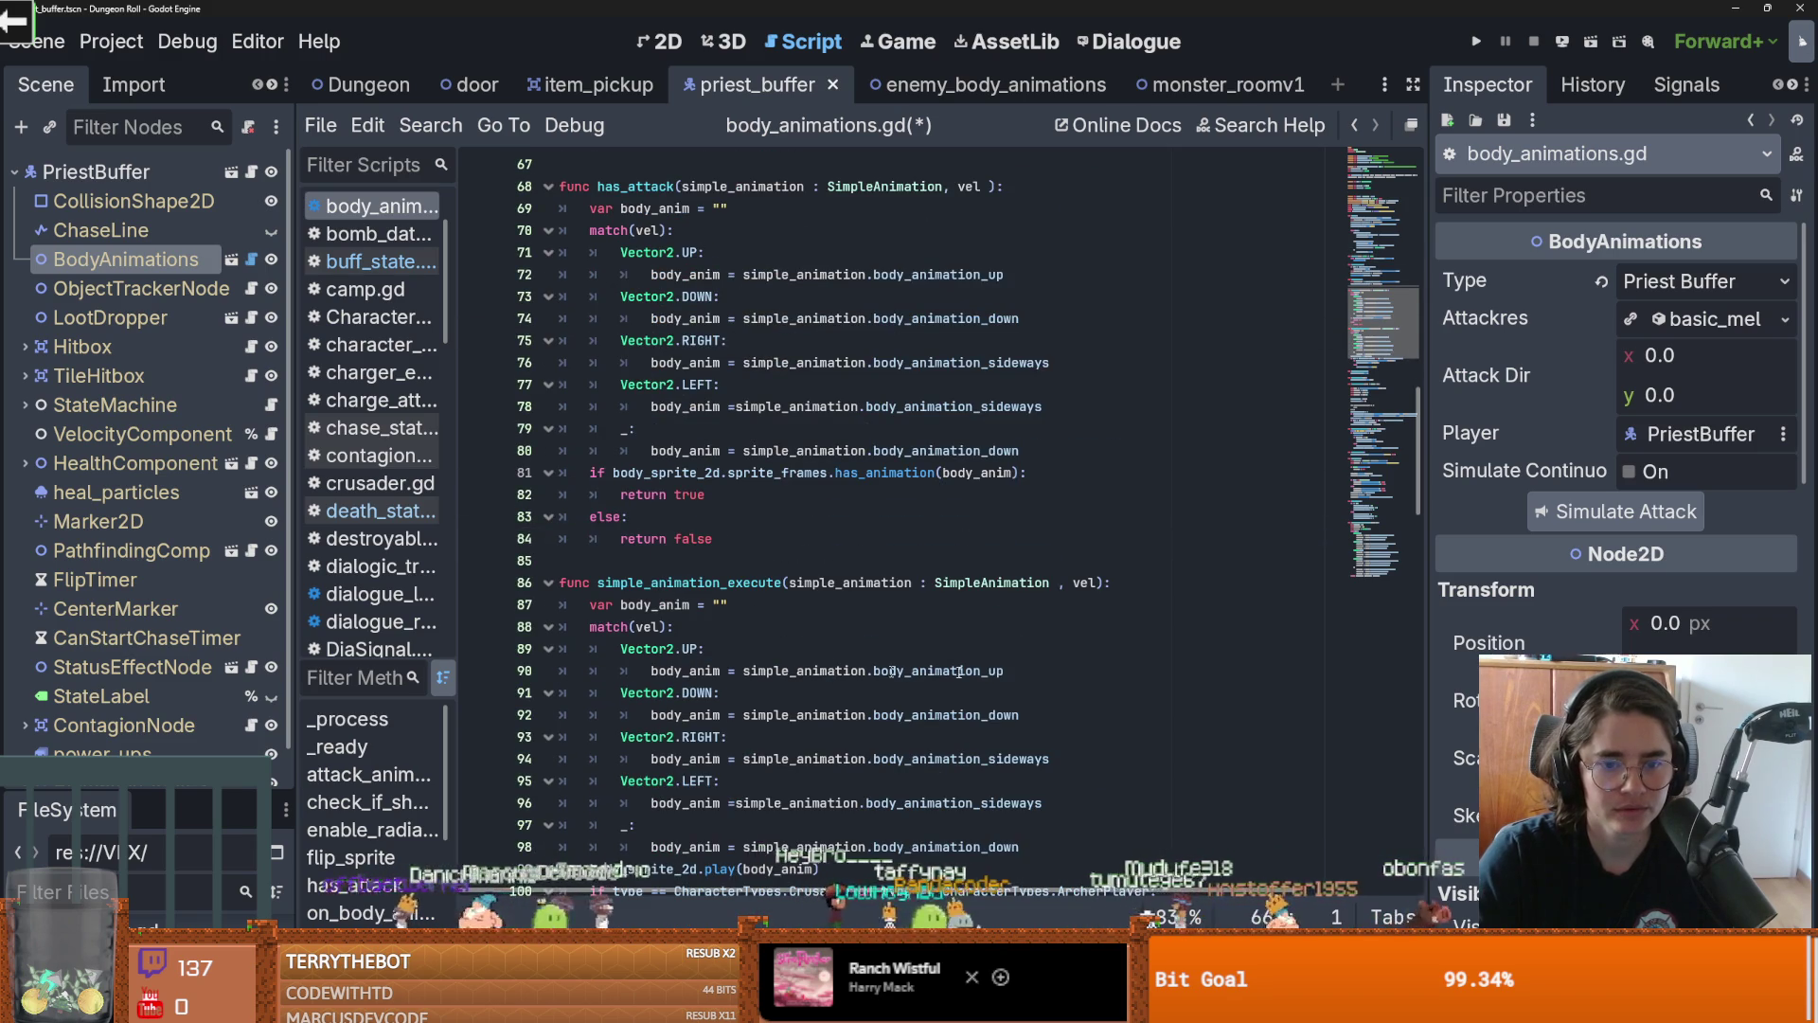
{"action": "left_click", "coordinate": [898, 671]}
{"action": "scroll", "coordinate": [831, 568], "scroll_direction": "up", "scroll_amount": 5}
{"action": "left_click", "coordinate": [643, 481]}
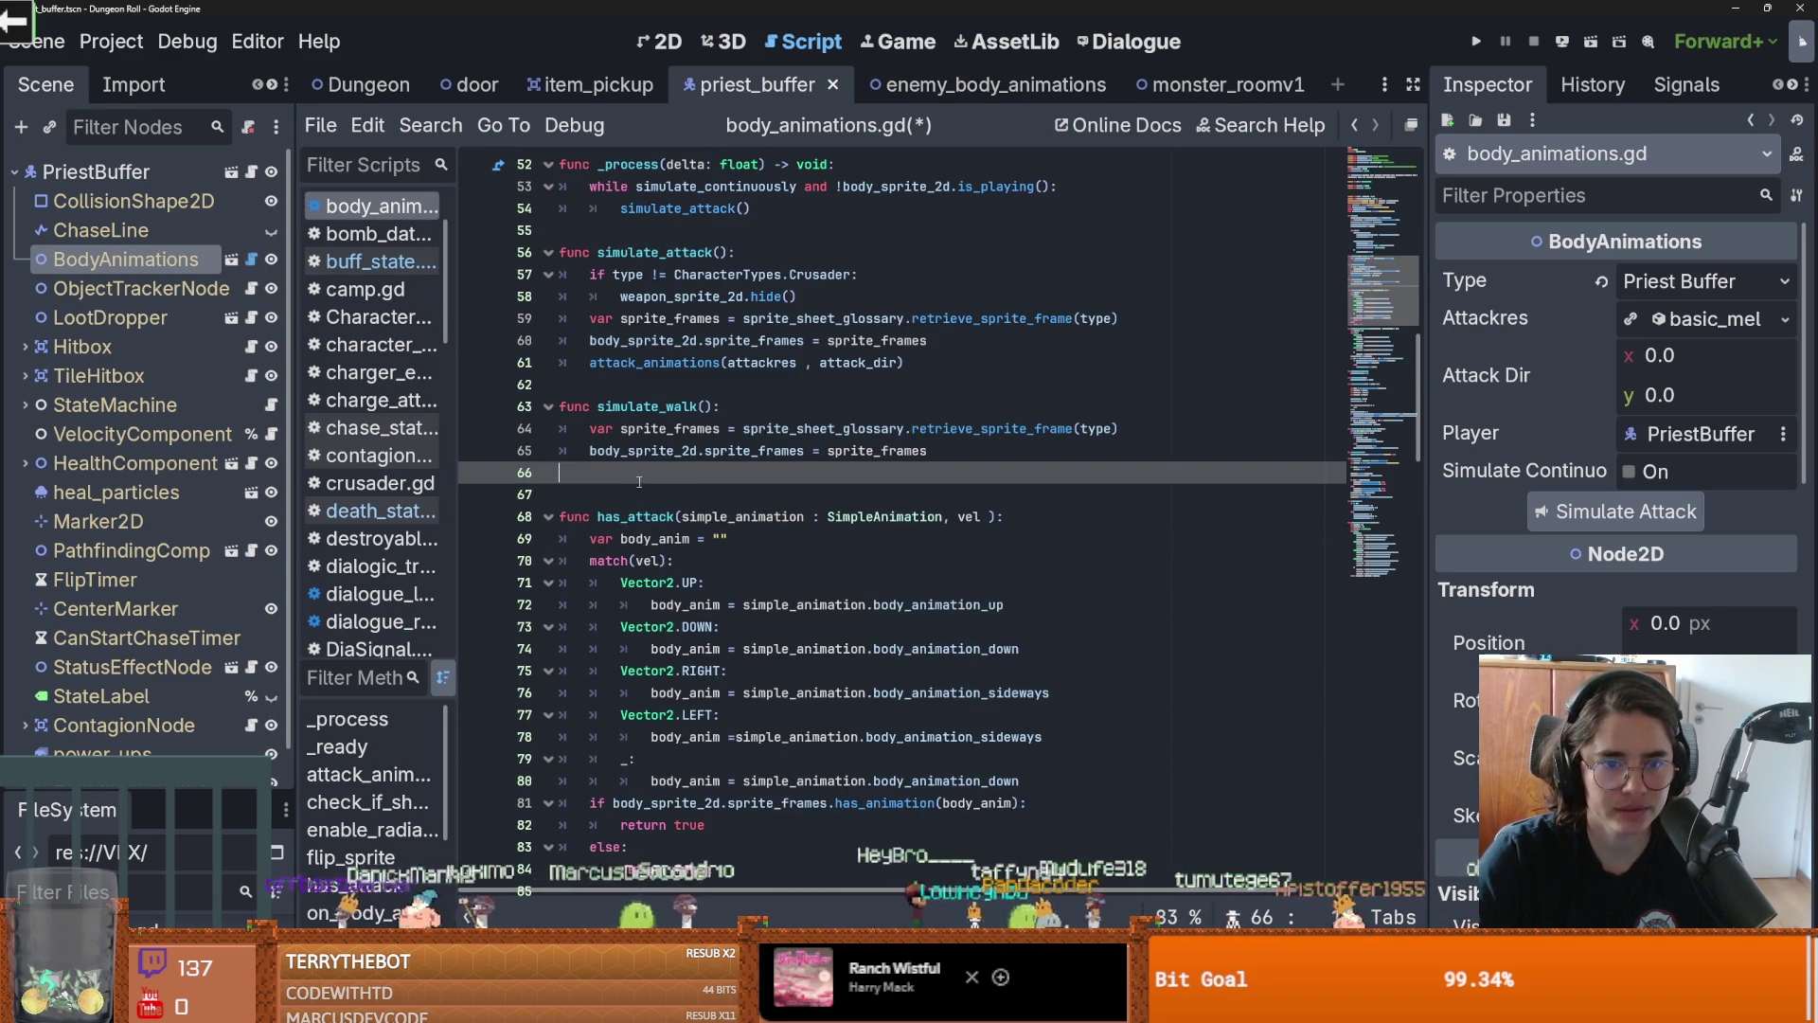
{"action": "left_click_drag", "start_coordinate": [934, 472], "coordinate": [681, 473]}
{"action": "key", "text": "BackSpace"}
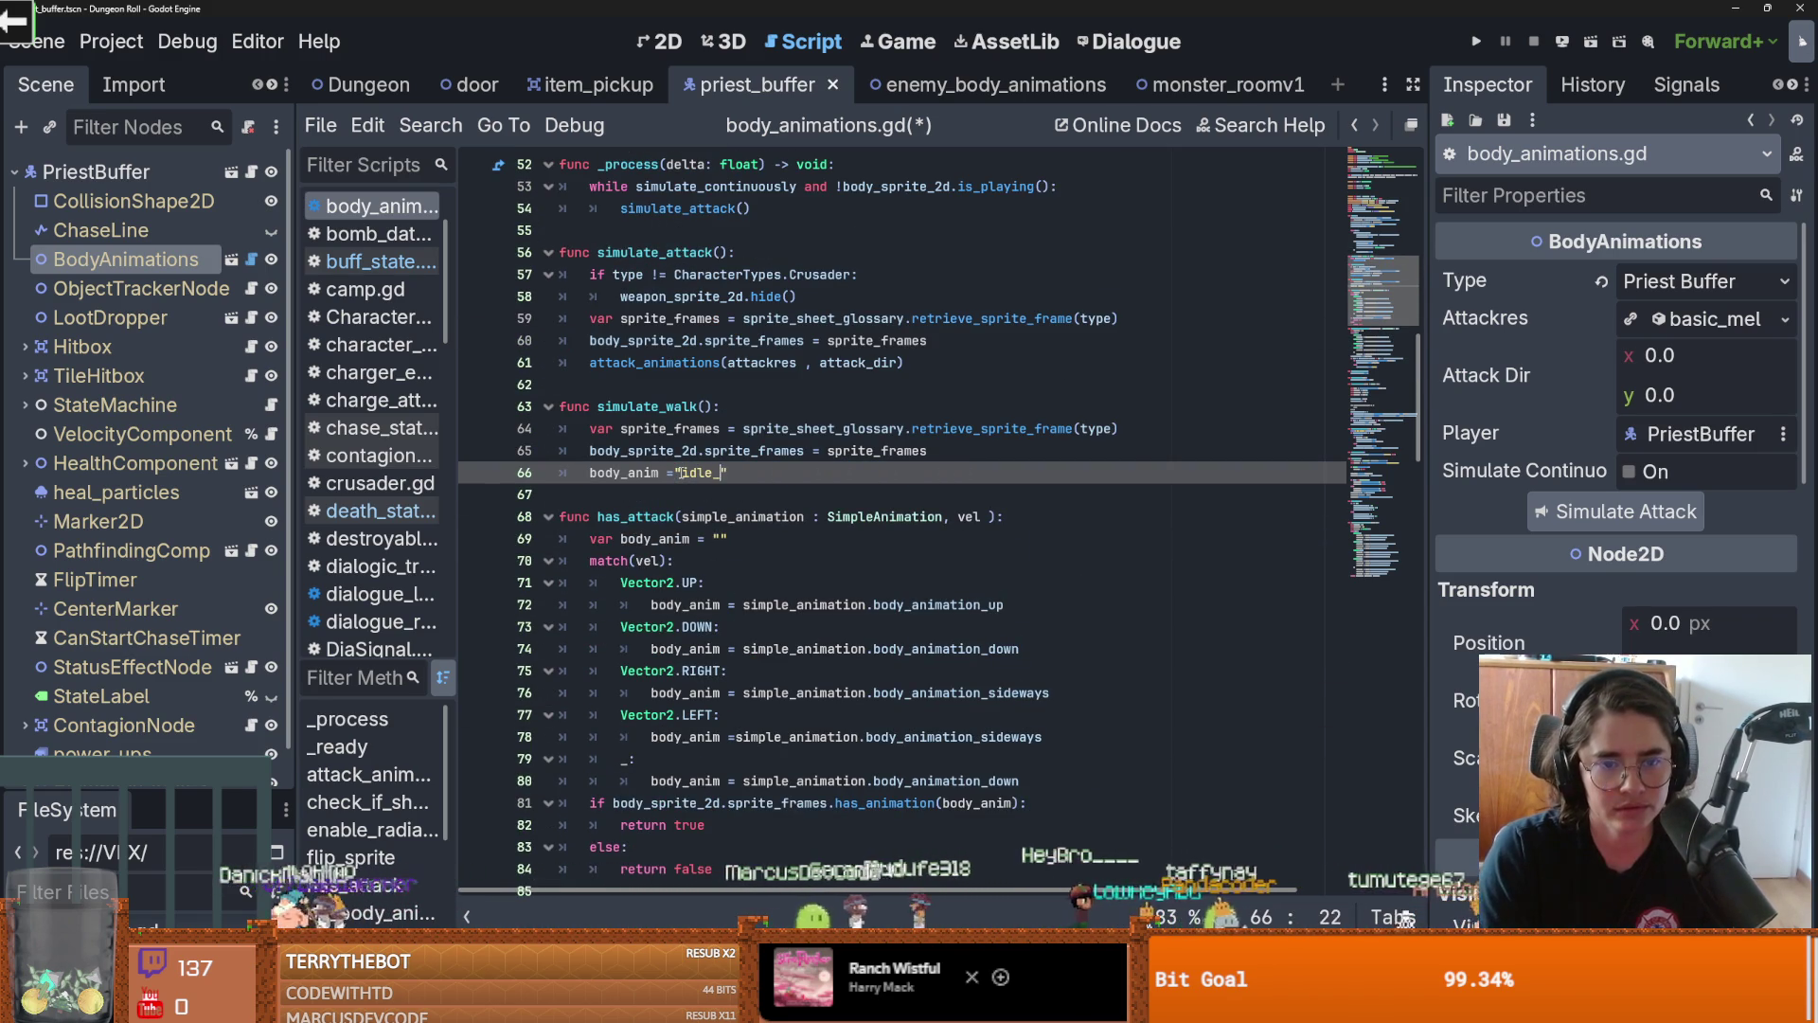
{"action": "key", "text": "ctrl+s"}
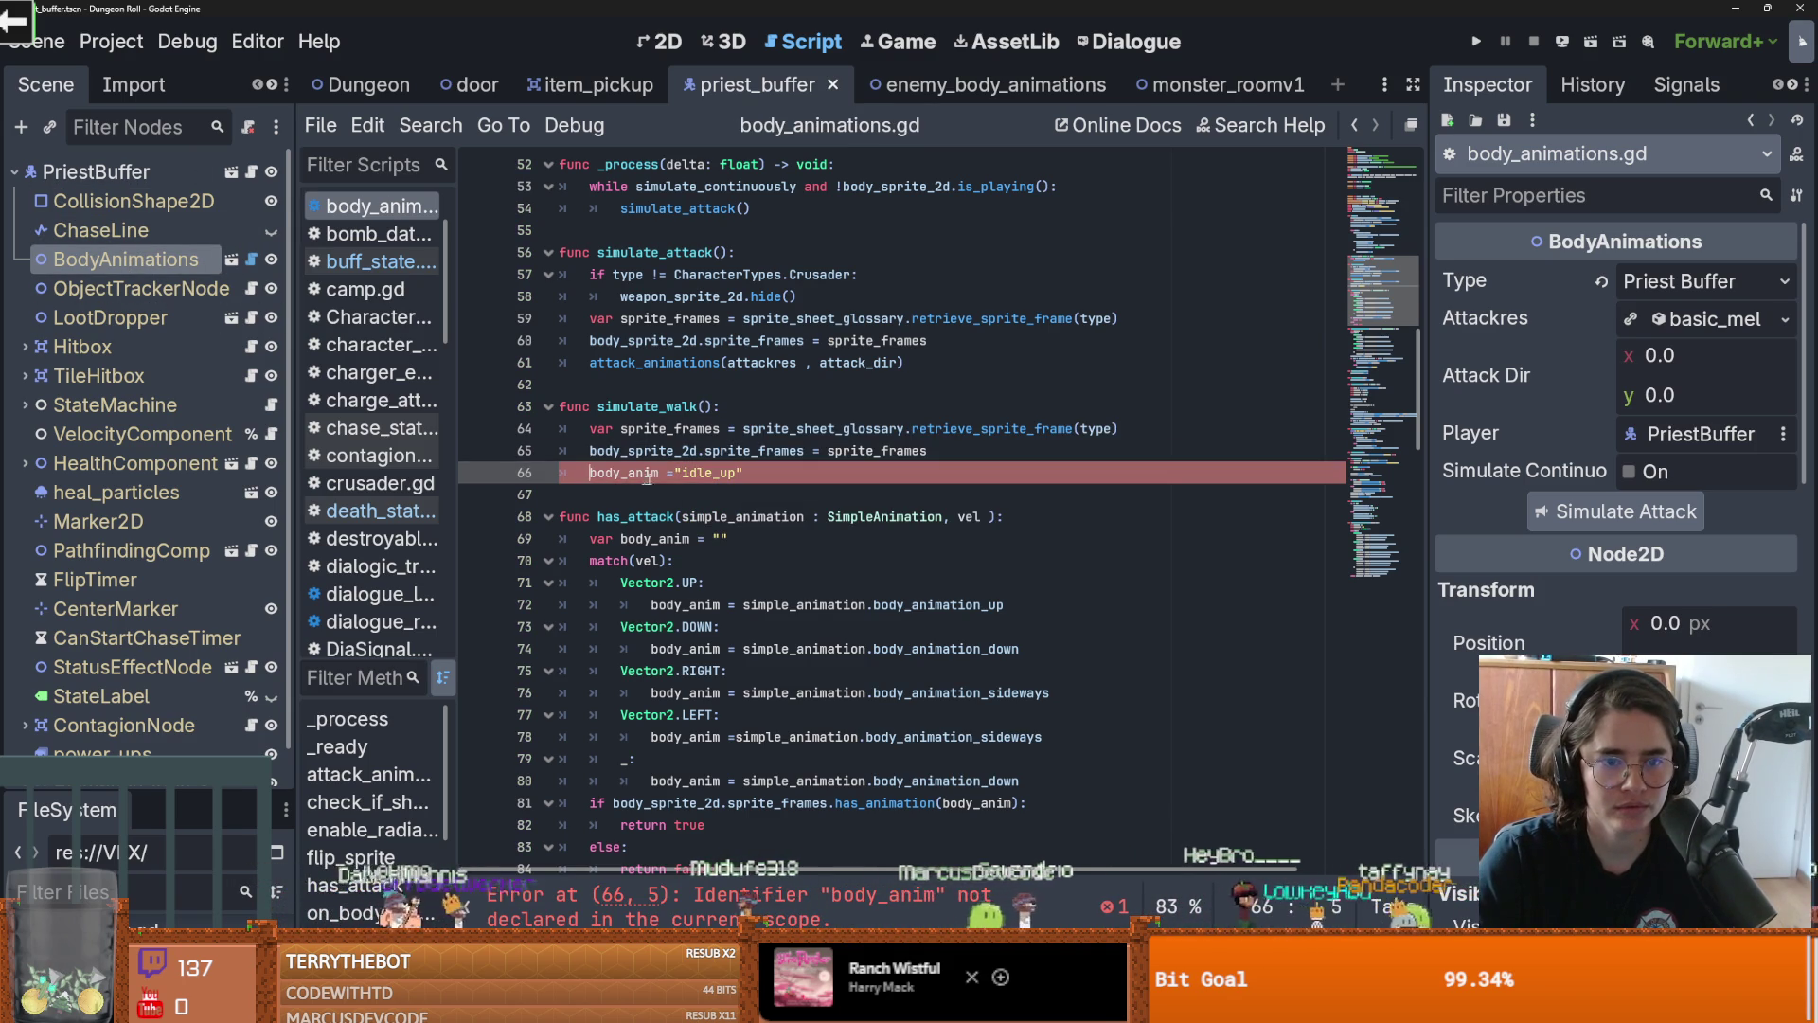
Finish the line as body_anim.play("idle_up") and save the script
{"action": "type", "text": ".play("}
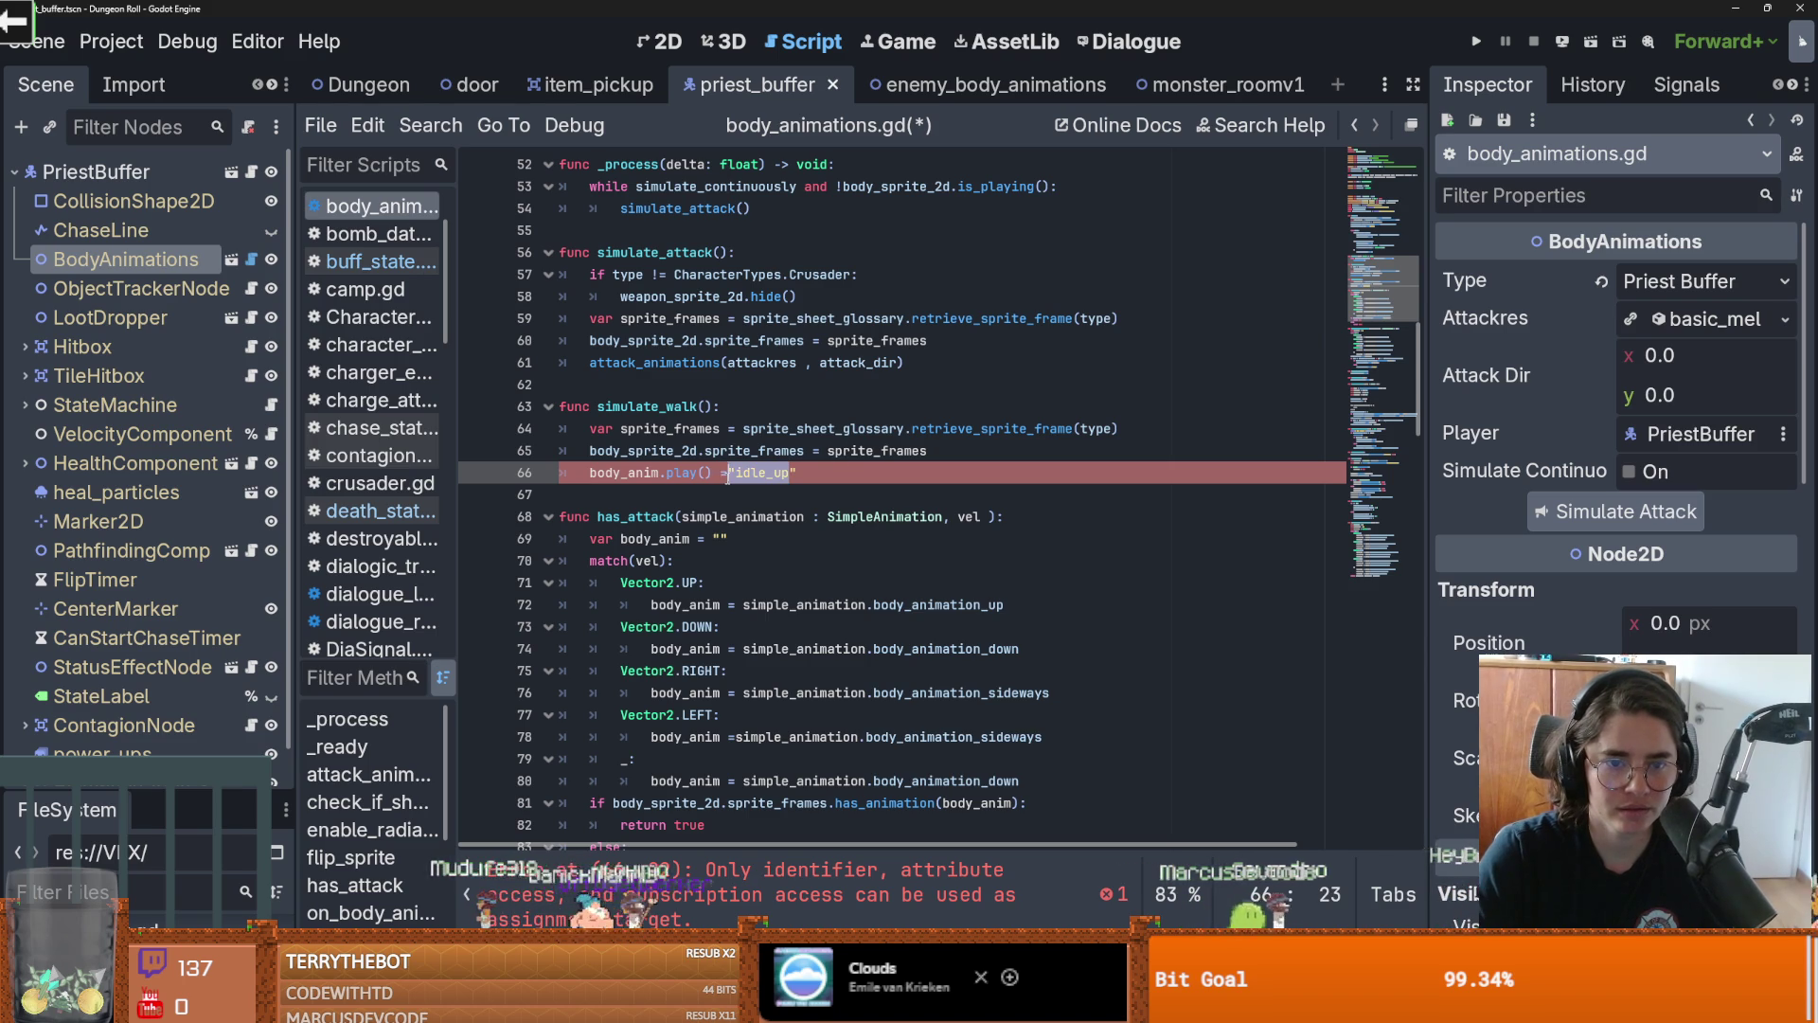
{"action": "left_click_drag", "start_coordinate": [728, 476], "coordinate": [705, 476]}
{"action": "key", "text": "ctrl+z"}
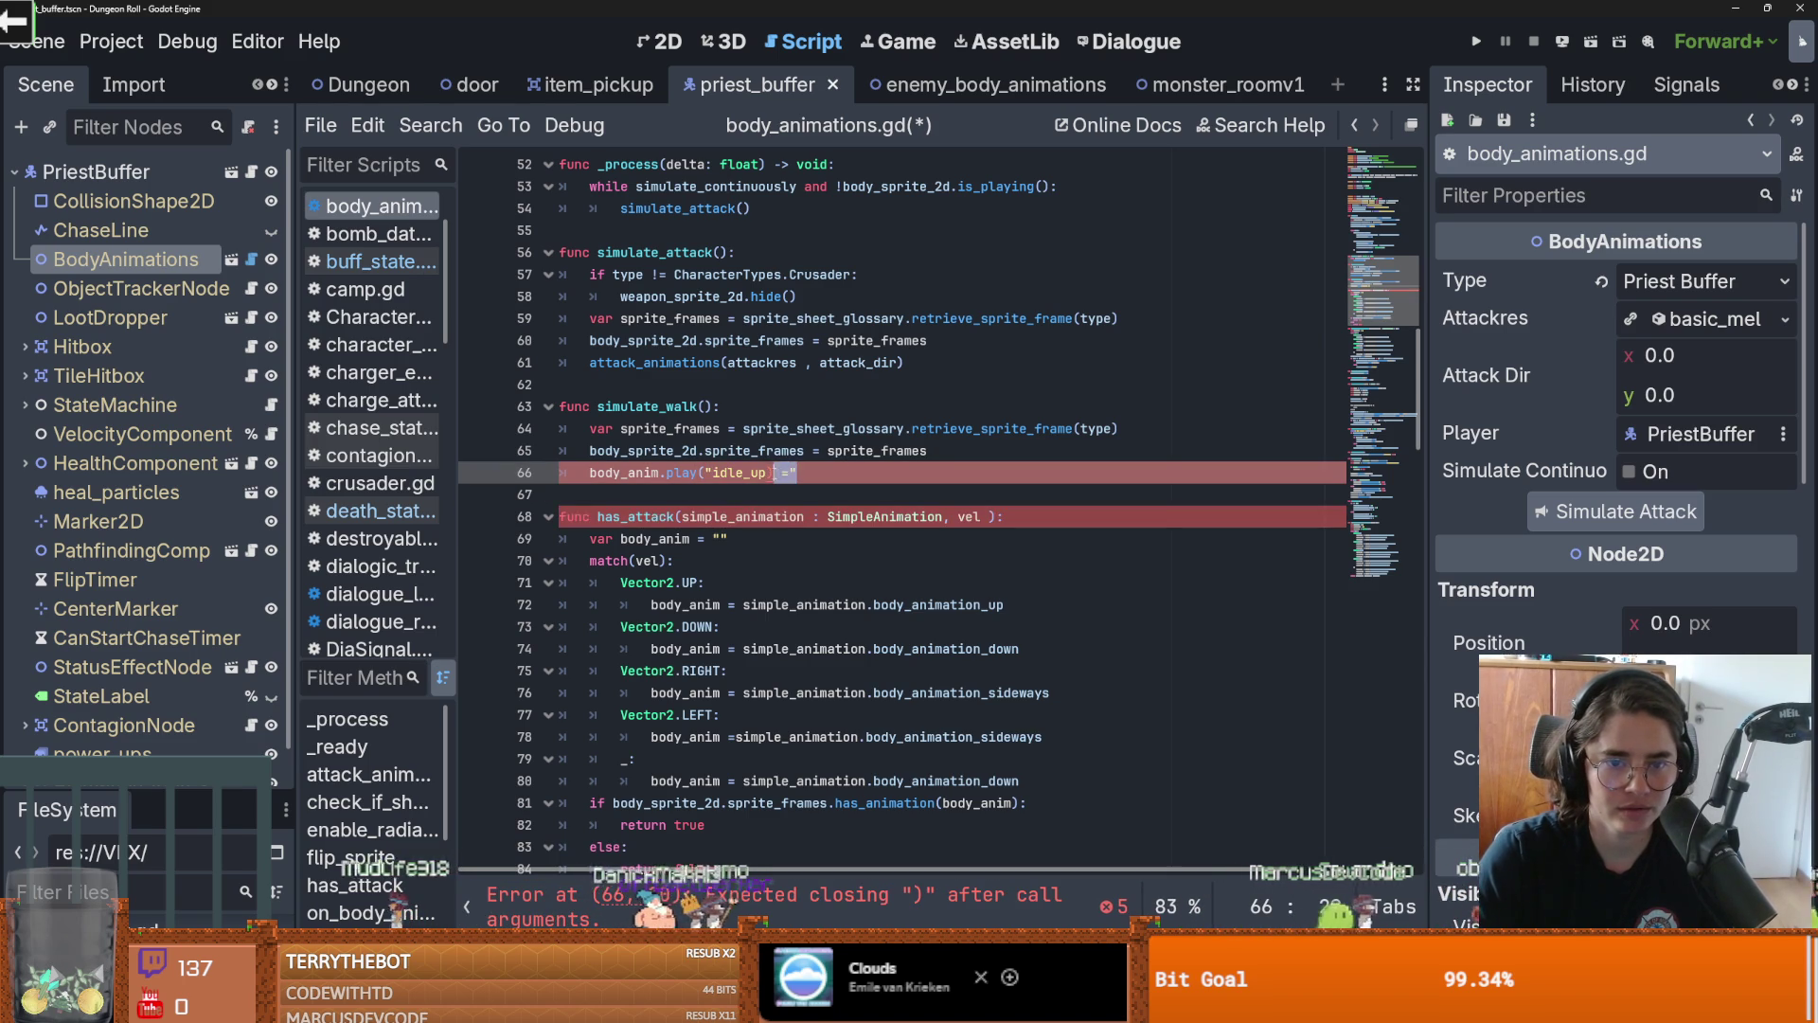
{"action": "left_click", "coordinate": [770, 473]}
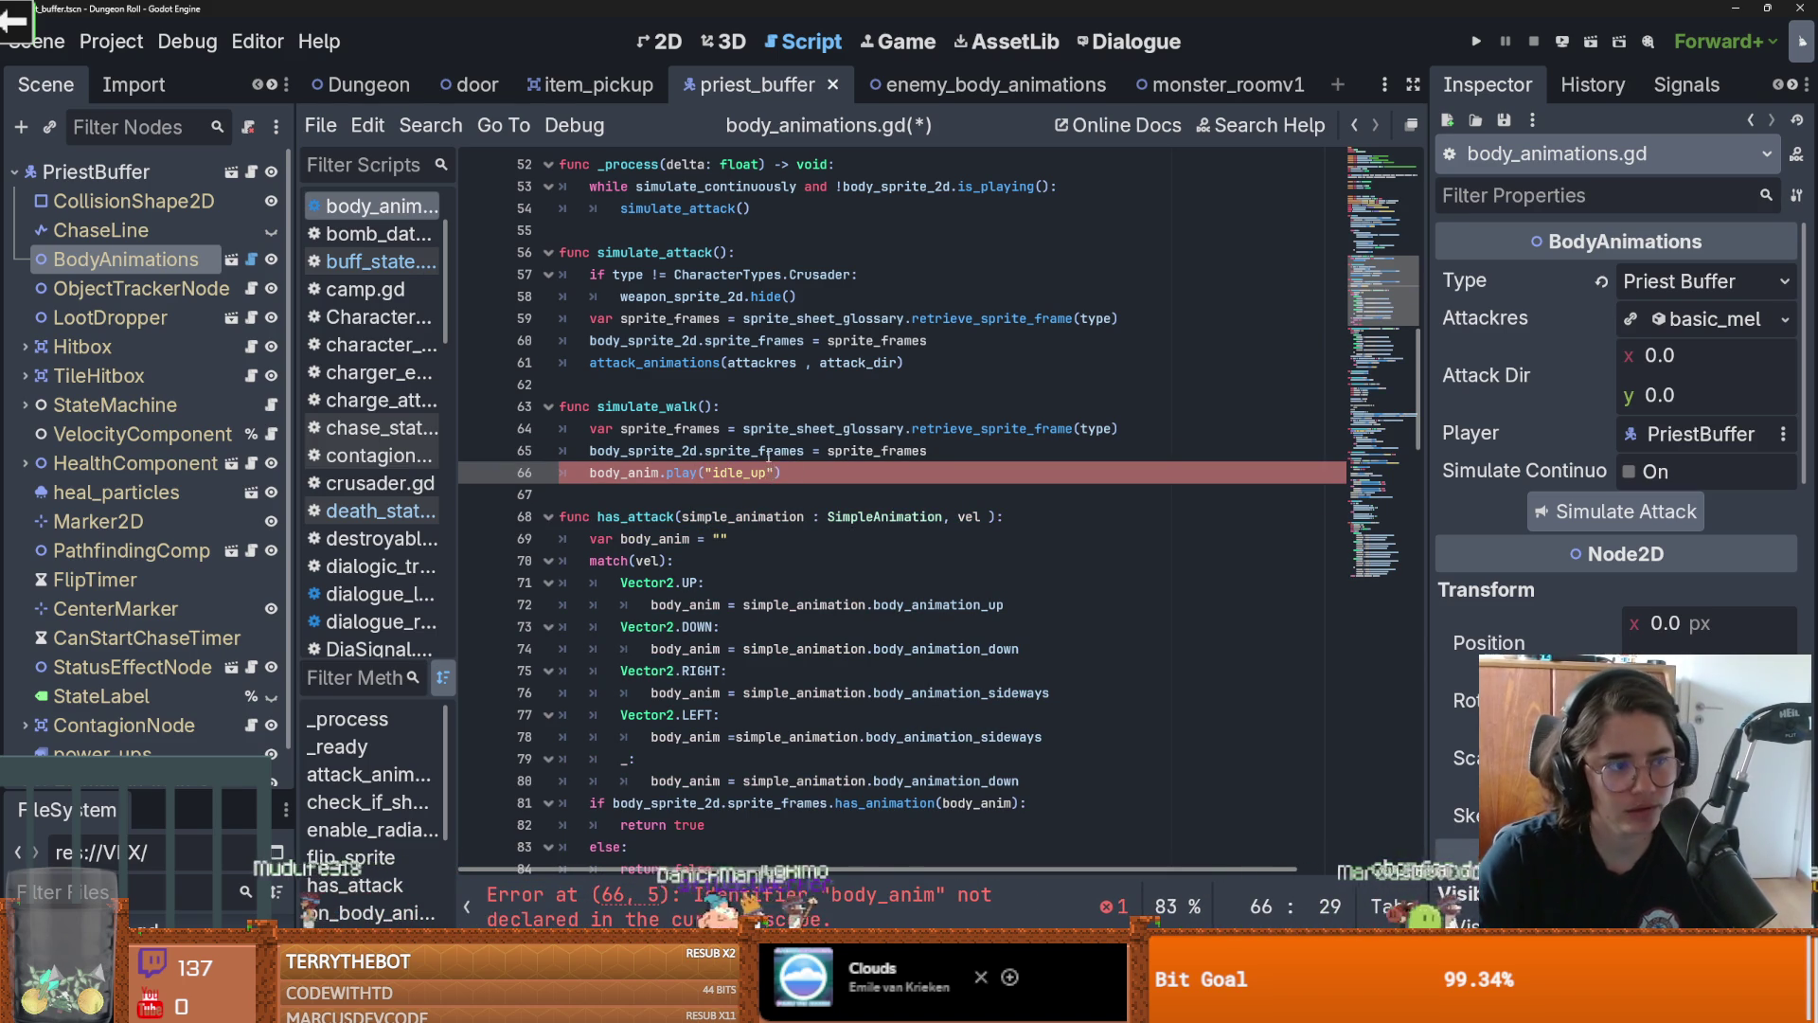
{"action": "type", "text": "\""}
{"action": "key", "text": "Up"}
{"action": "key", "text": "ctrl+s"}
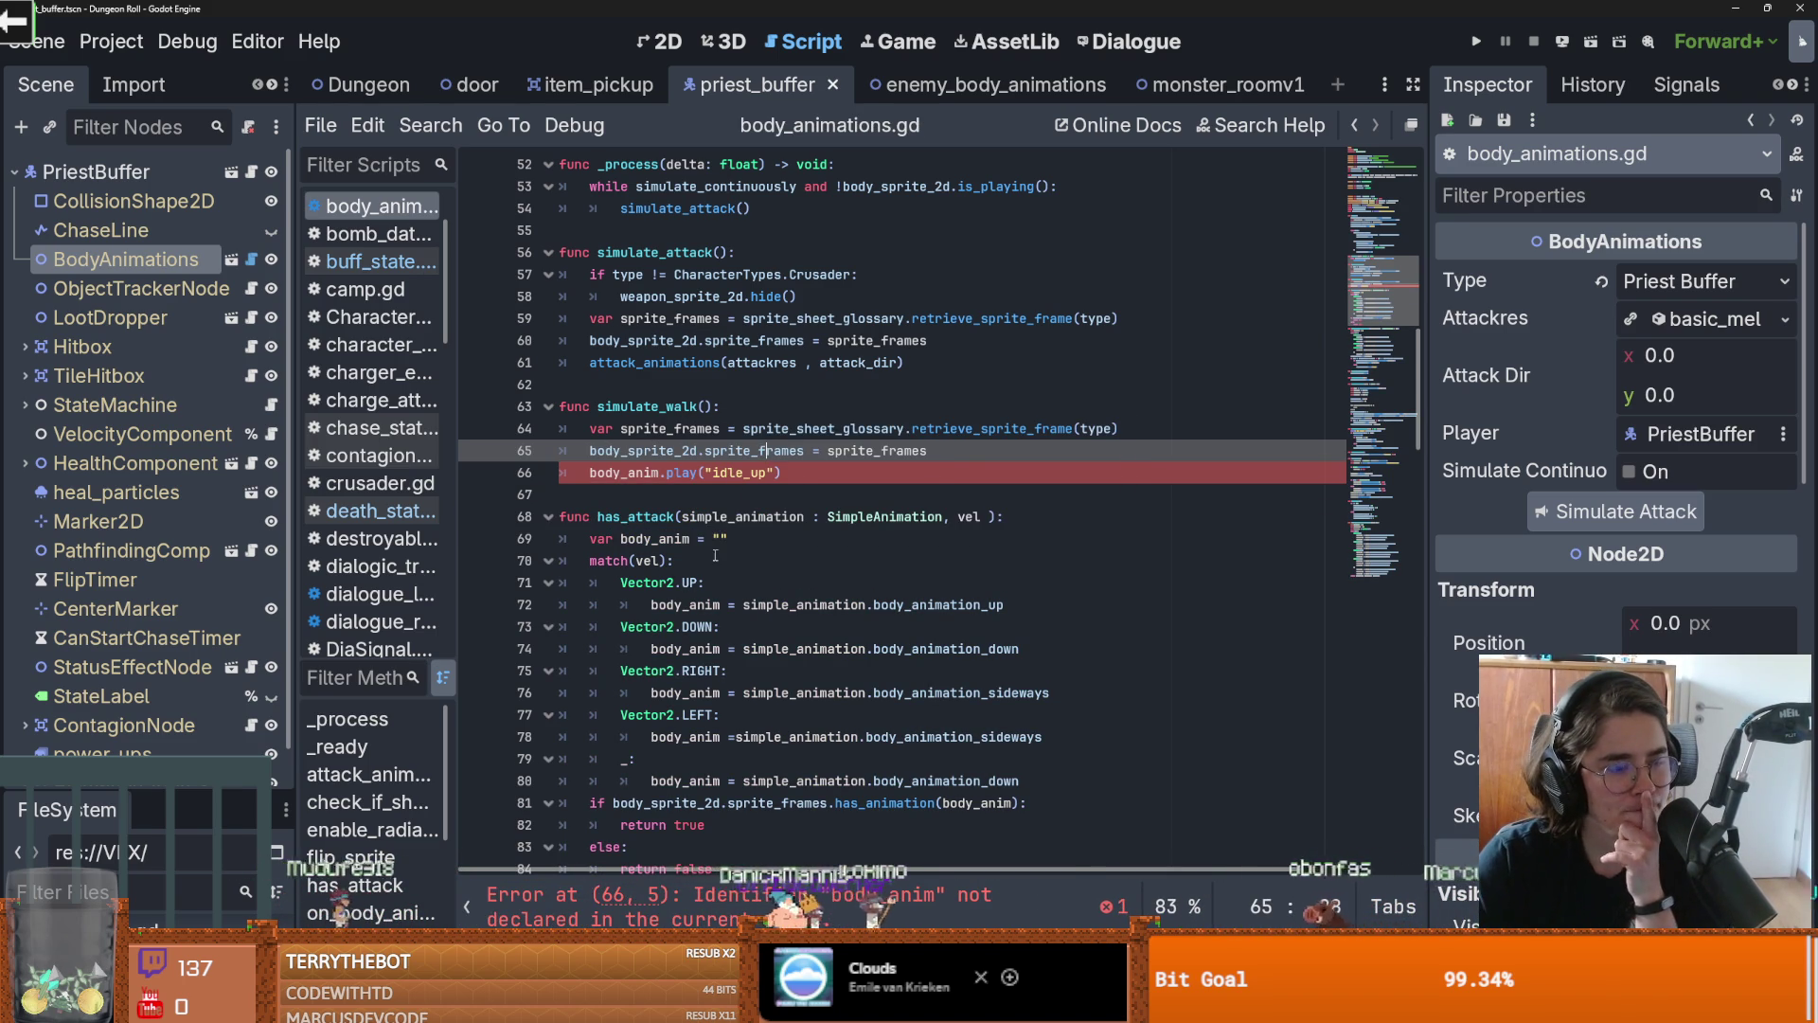
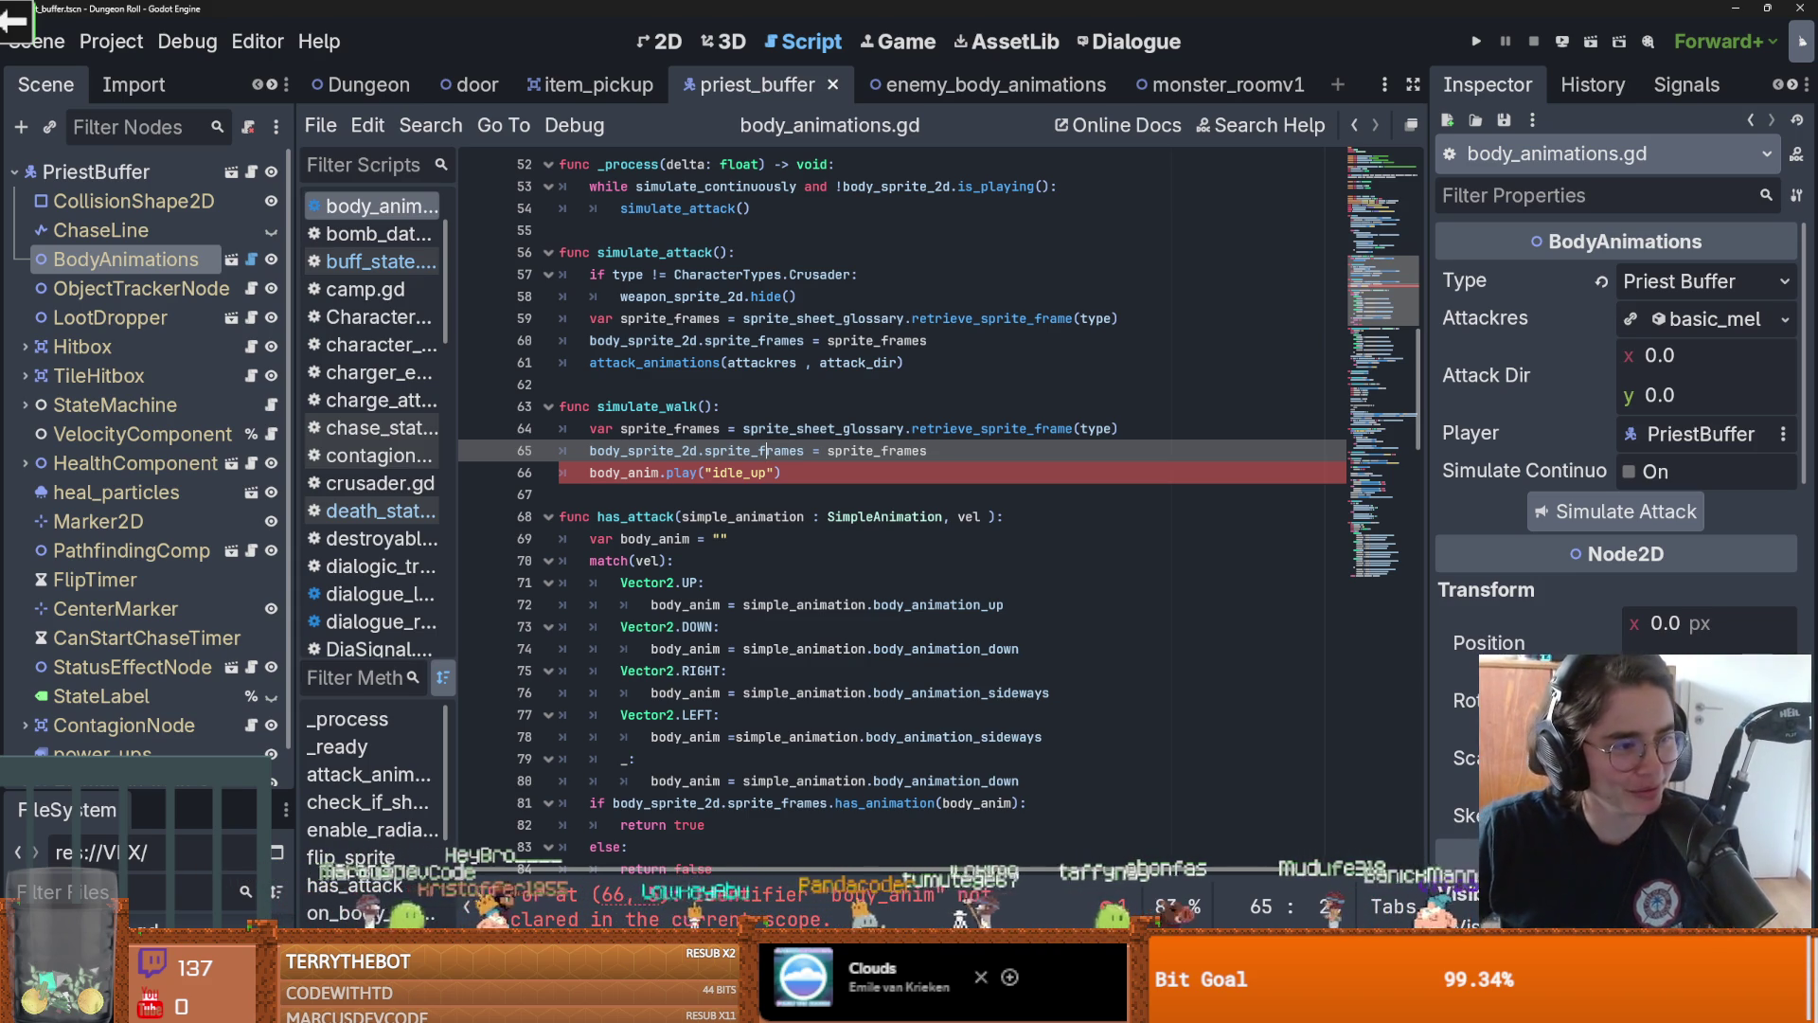
Copy the has_animation(body_anim) expression from line 81 into a new line in simulate_walk
{"action": "key", "text": "ctrl+s"}
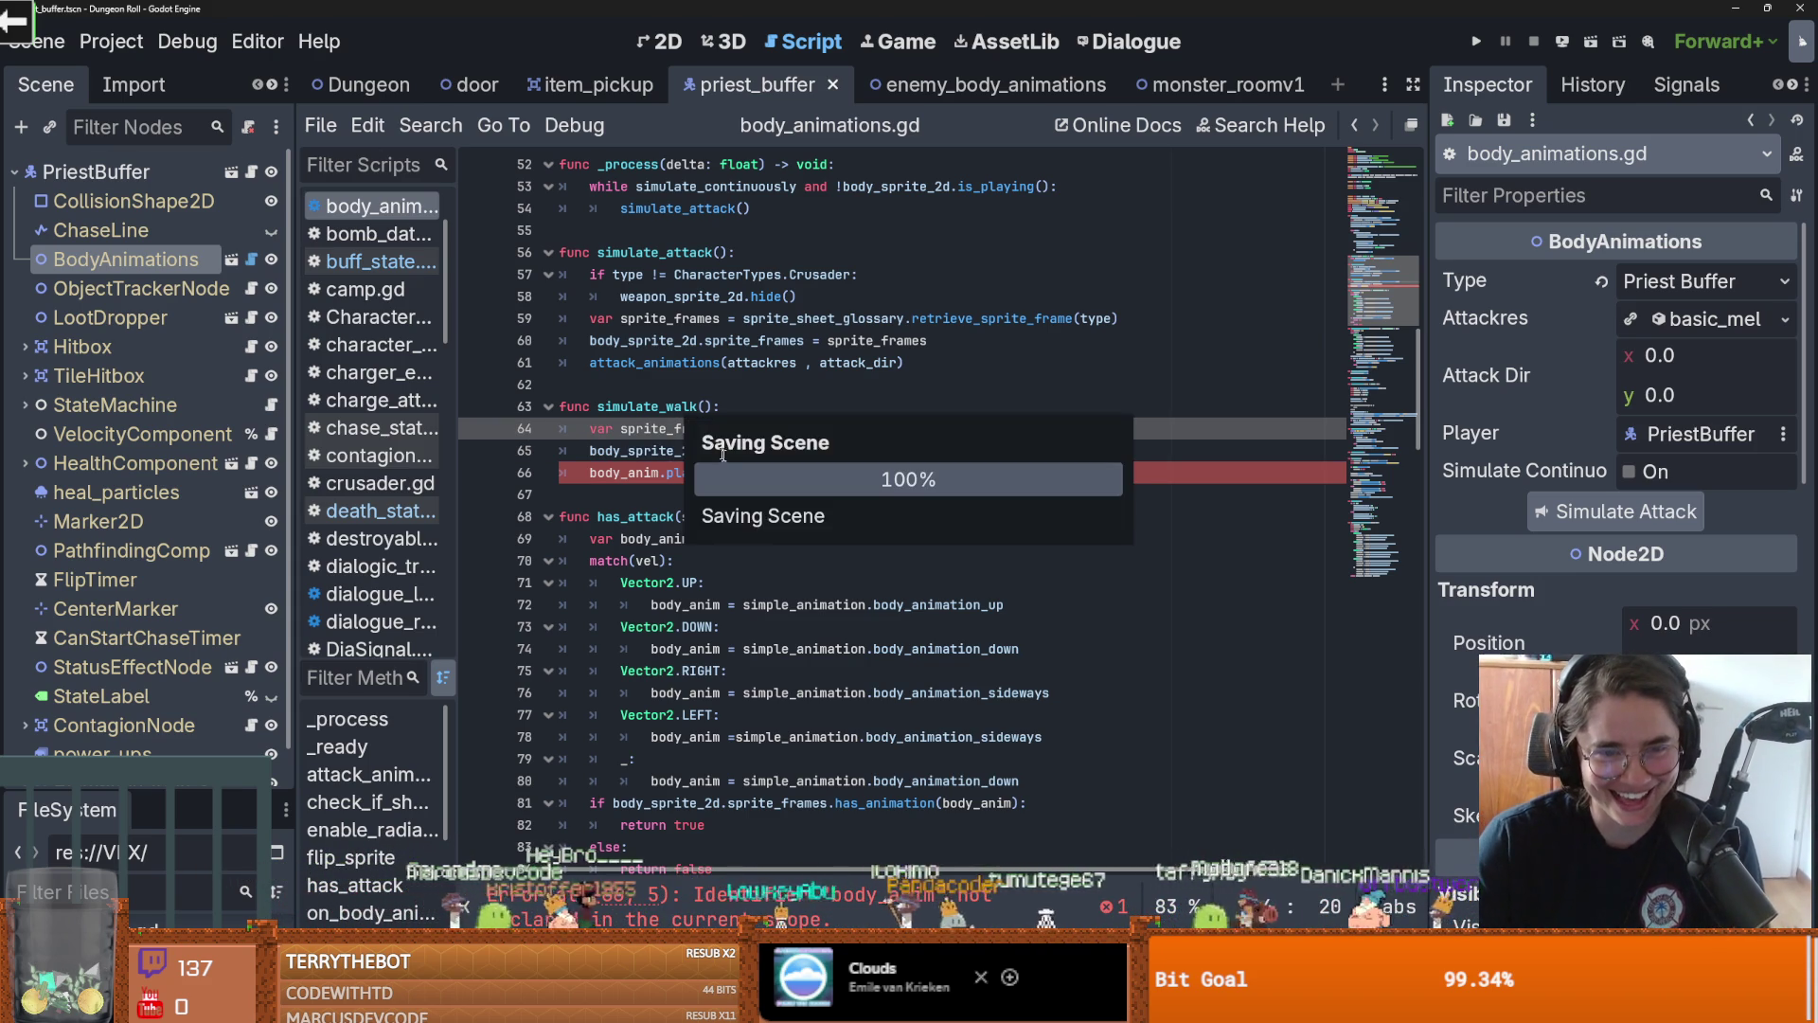
{"action": "double_click", "coordinate": [644, 473]}
{"action": "left_click", "coordinate": [854, 607]}
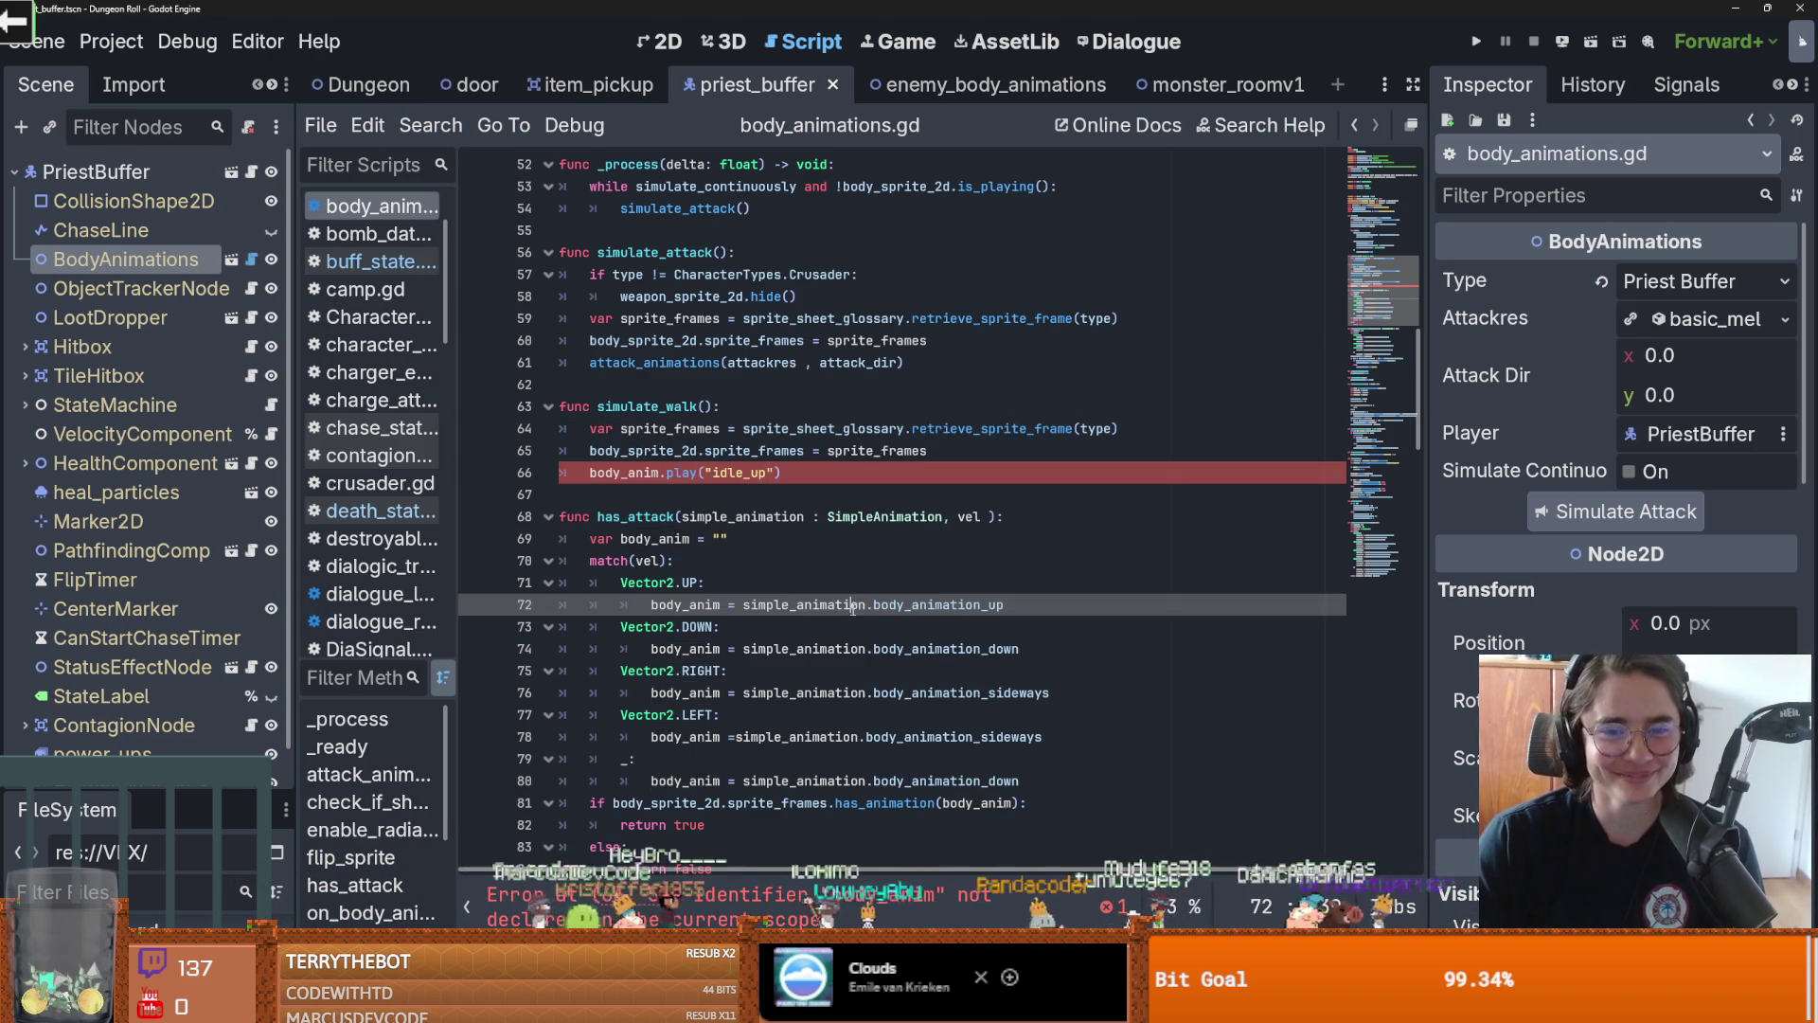
{"action": "scroll", "coordinate": [788, 627], "scroll_direction": "down", "scroll_amount": 1}
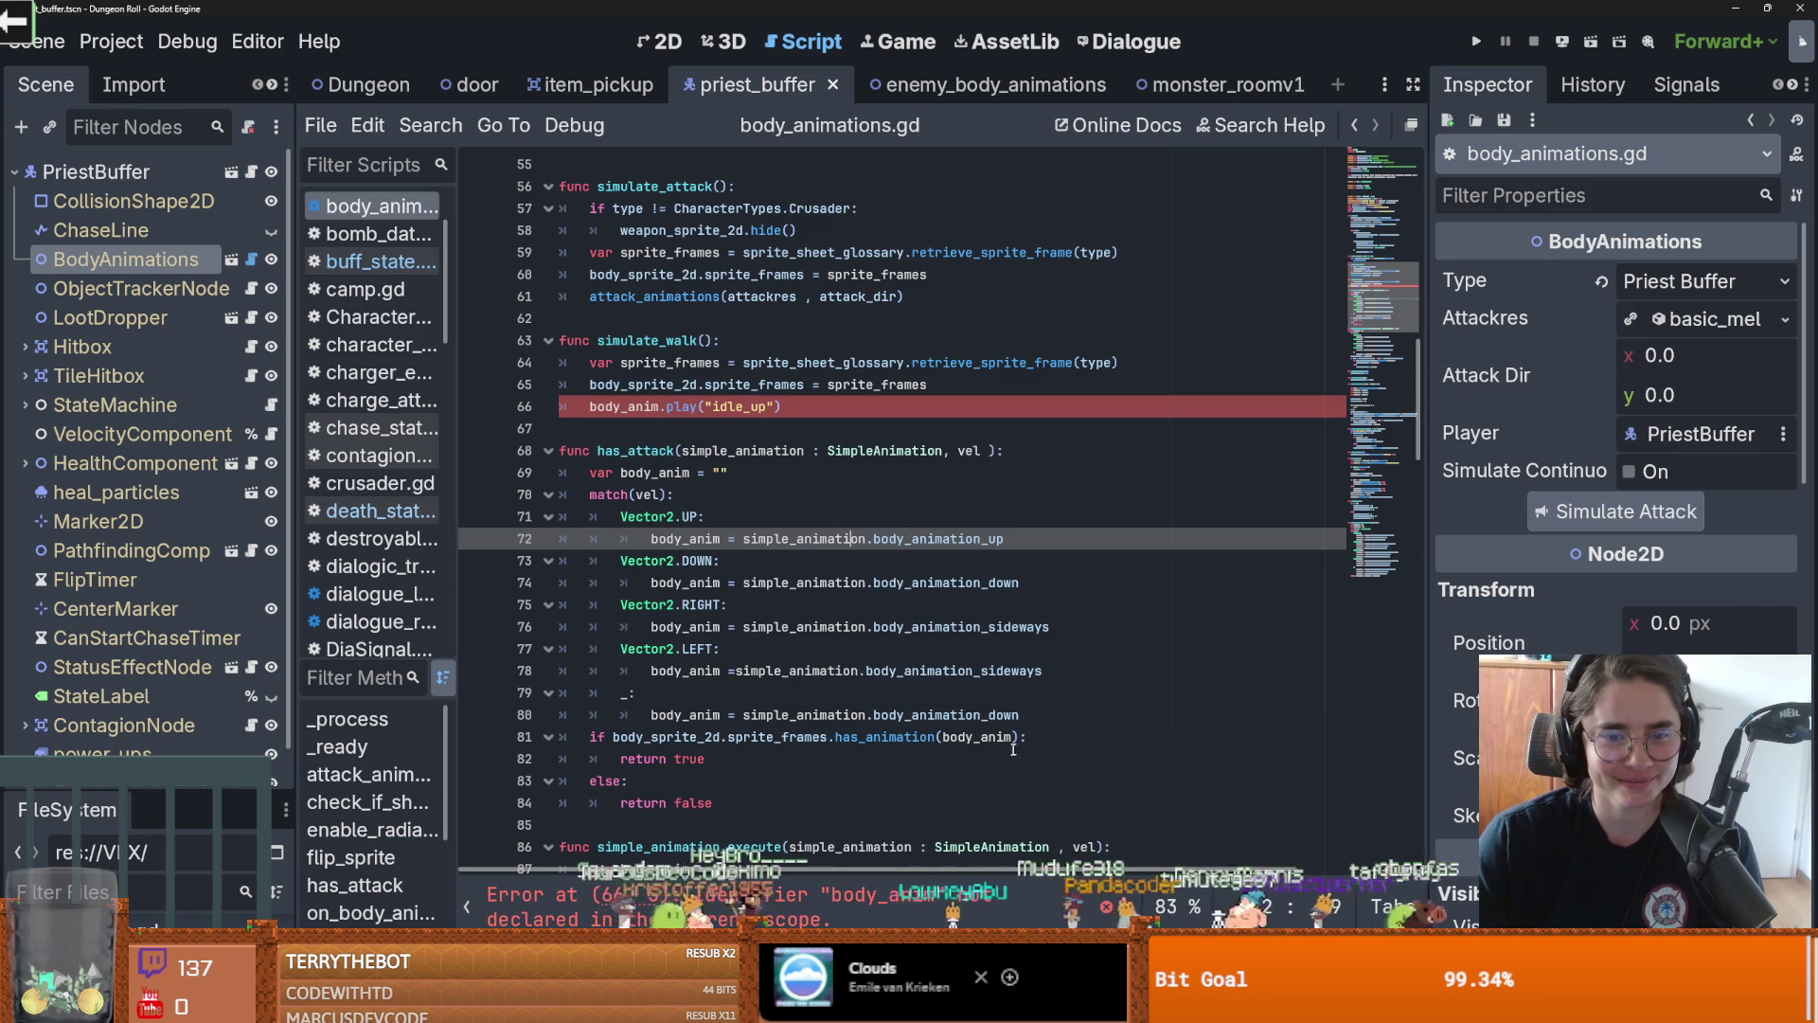
{"action": "left_click_drag", "start_coordinate": [1021, 738], "coordinate": [612, 738]}
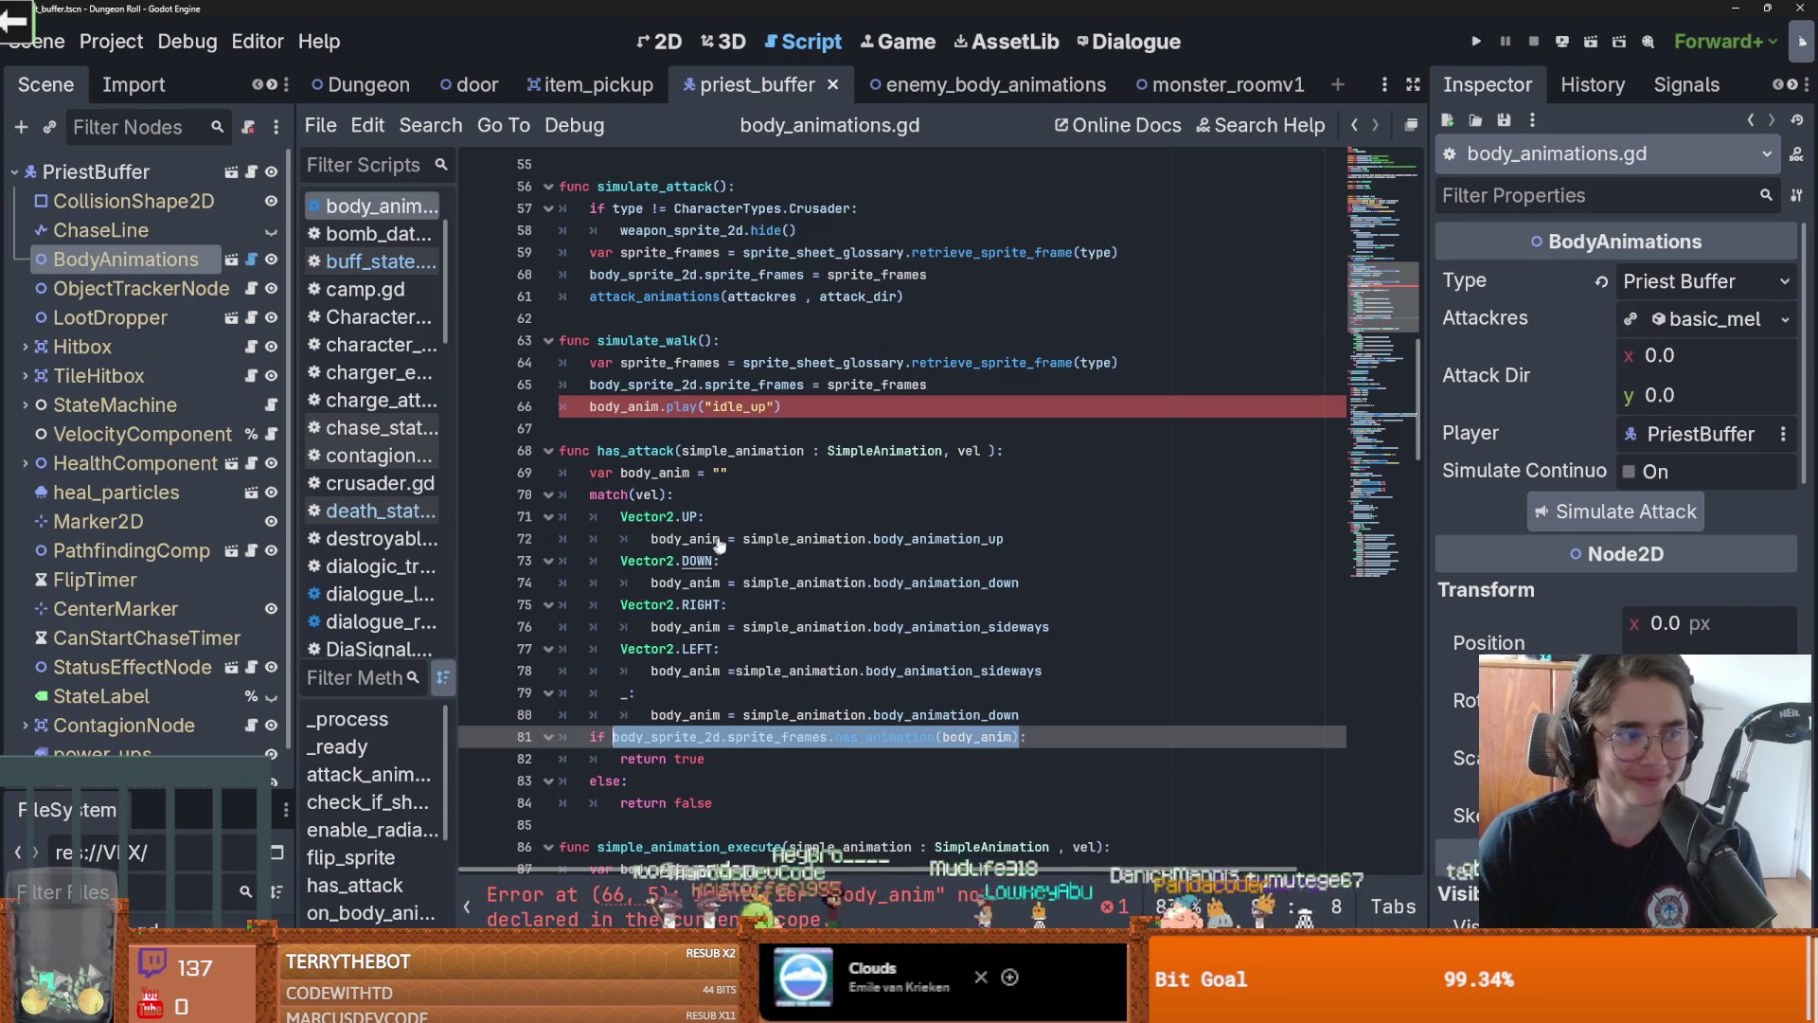
{"action": "key", "text": "ctrl+c"}
{"action": "left_click", "coordinate": [880, 410]}
{"action": "key", "text": "Return"}
{"action": "key", "text": "ctrl+v"}
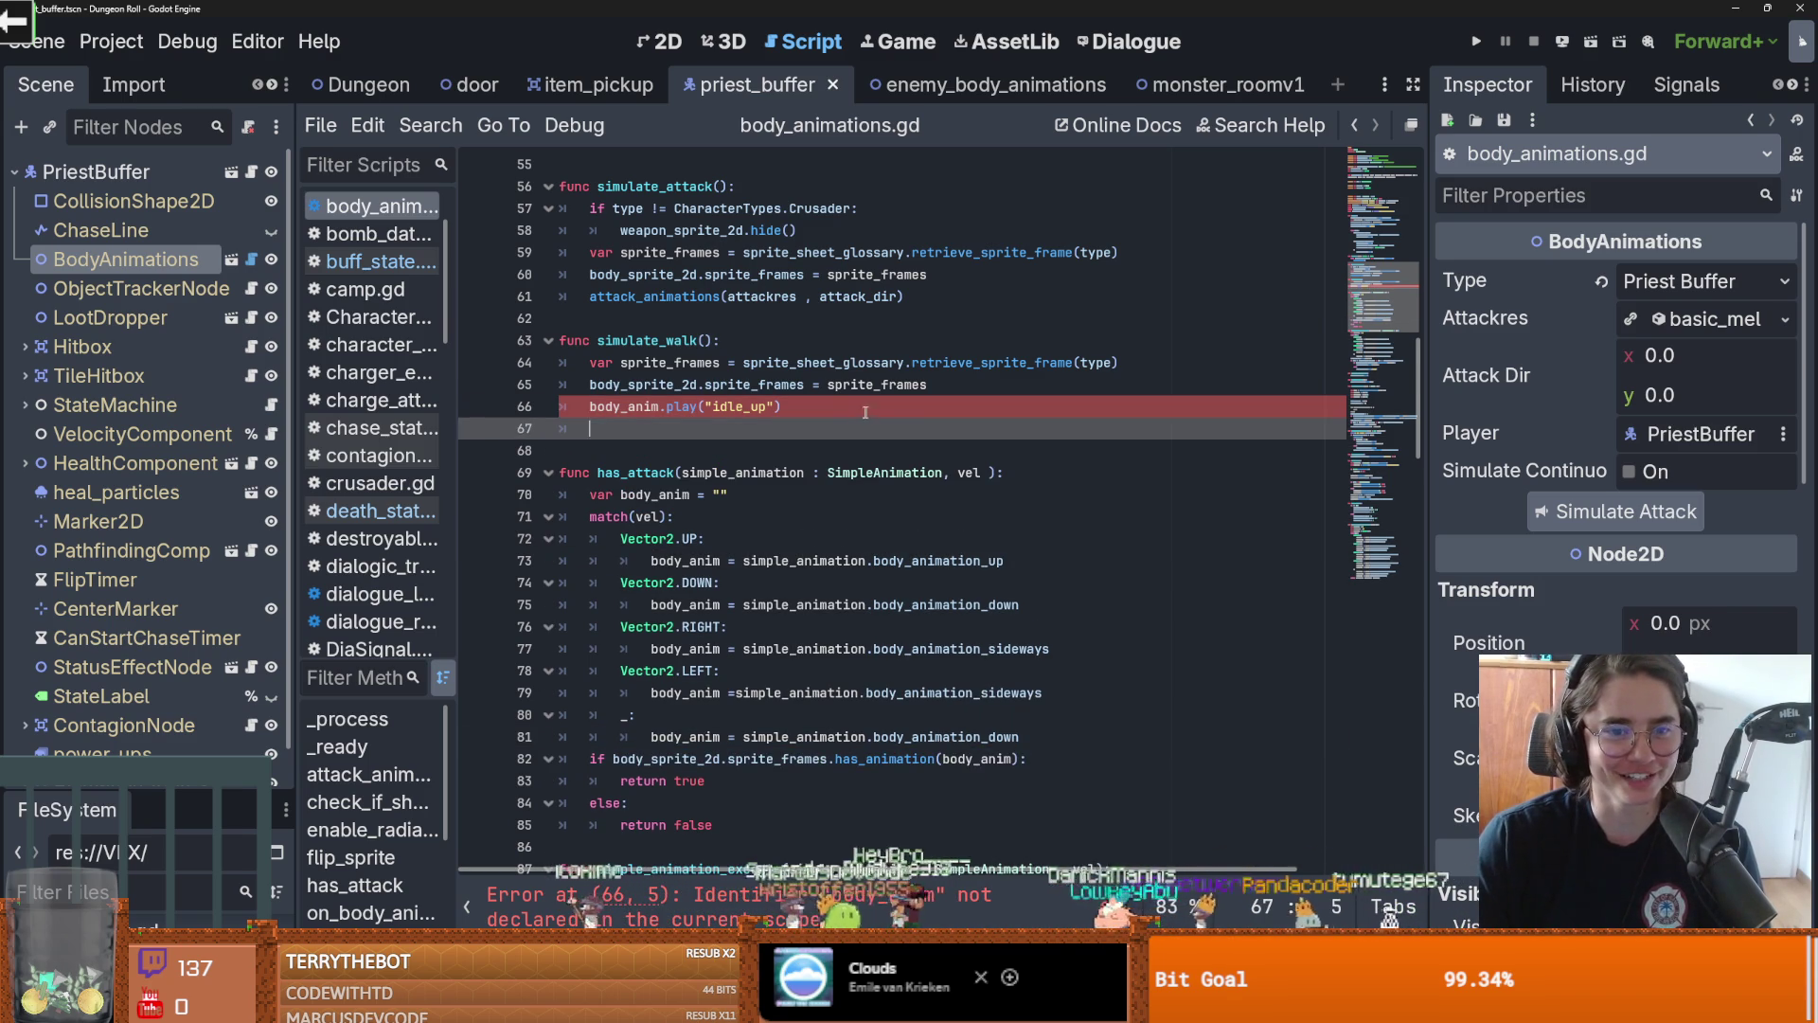
Make "idle_up" the has_animation argument, delete the old body_anim.play line, and save
{"action": "left_click_drag", "start_coordinate": [779, 407], "coordinate": [746, 407]}
{"action": "left_click", "coordinate": [764, 407]}
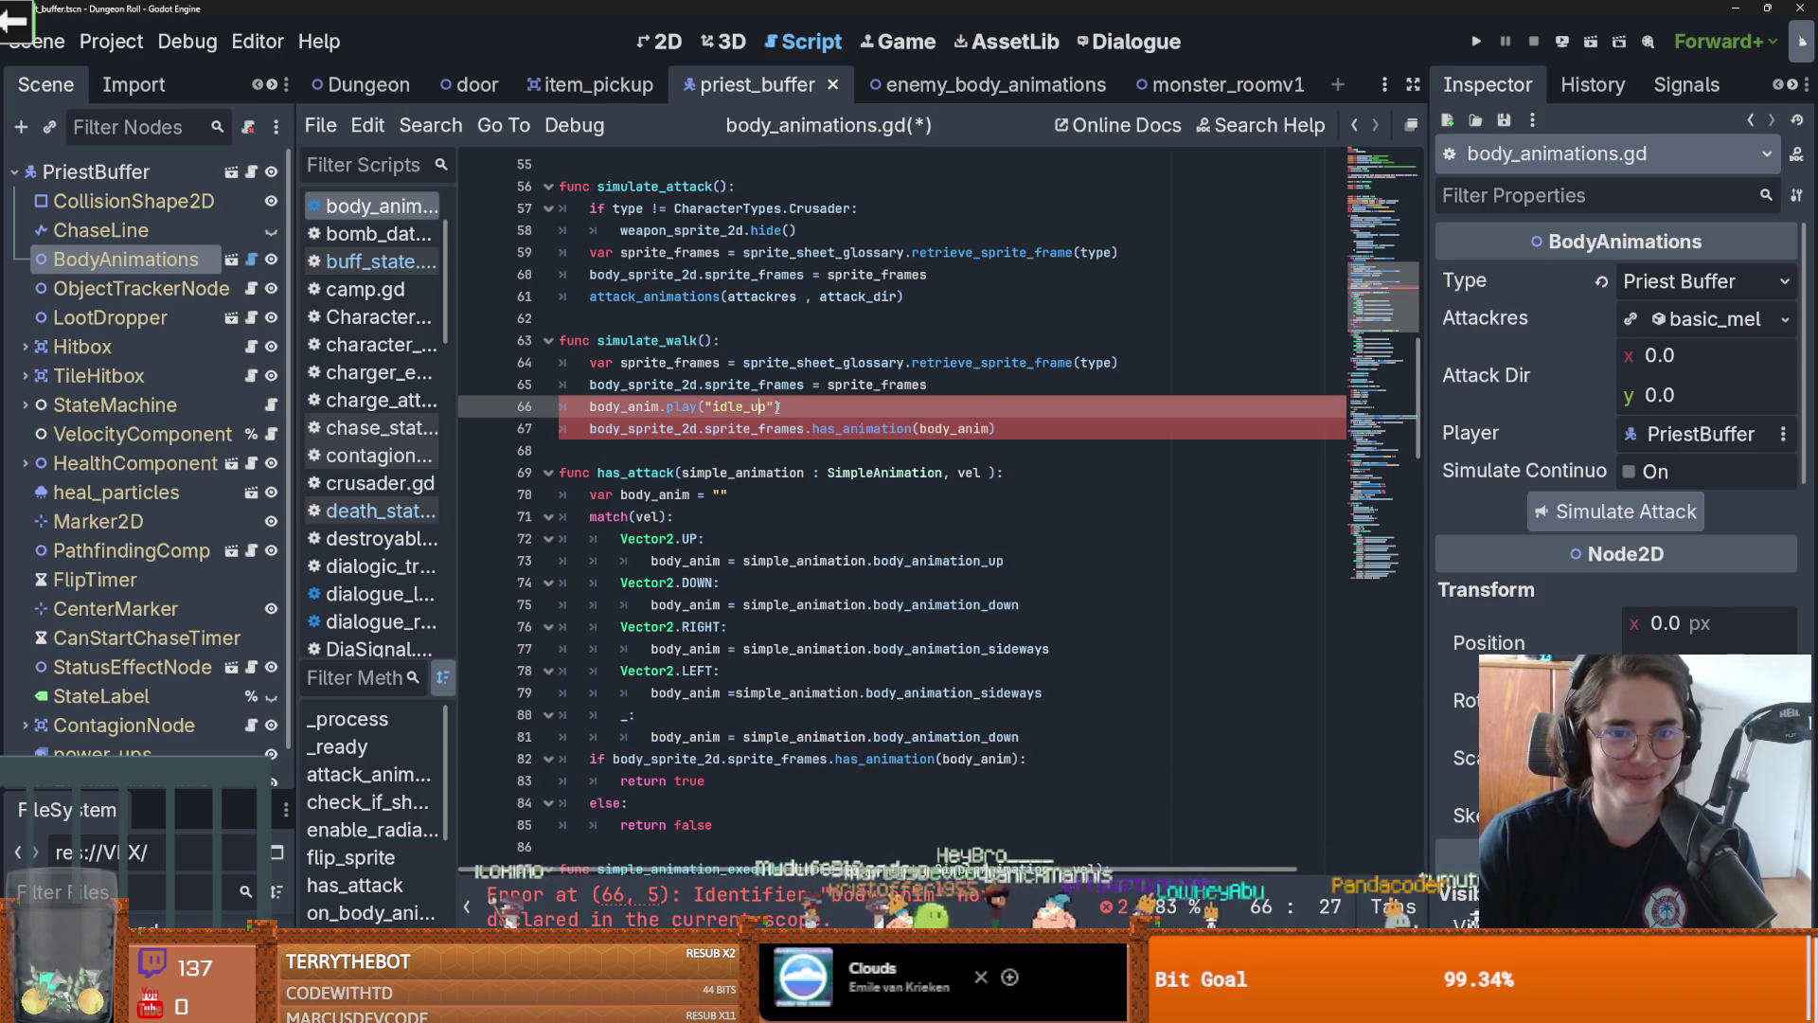
{"action": "key", "text": "ctrl+c"}
{"action": "double_click", "coordinate": [955, 429]}
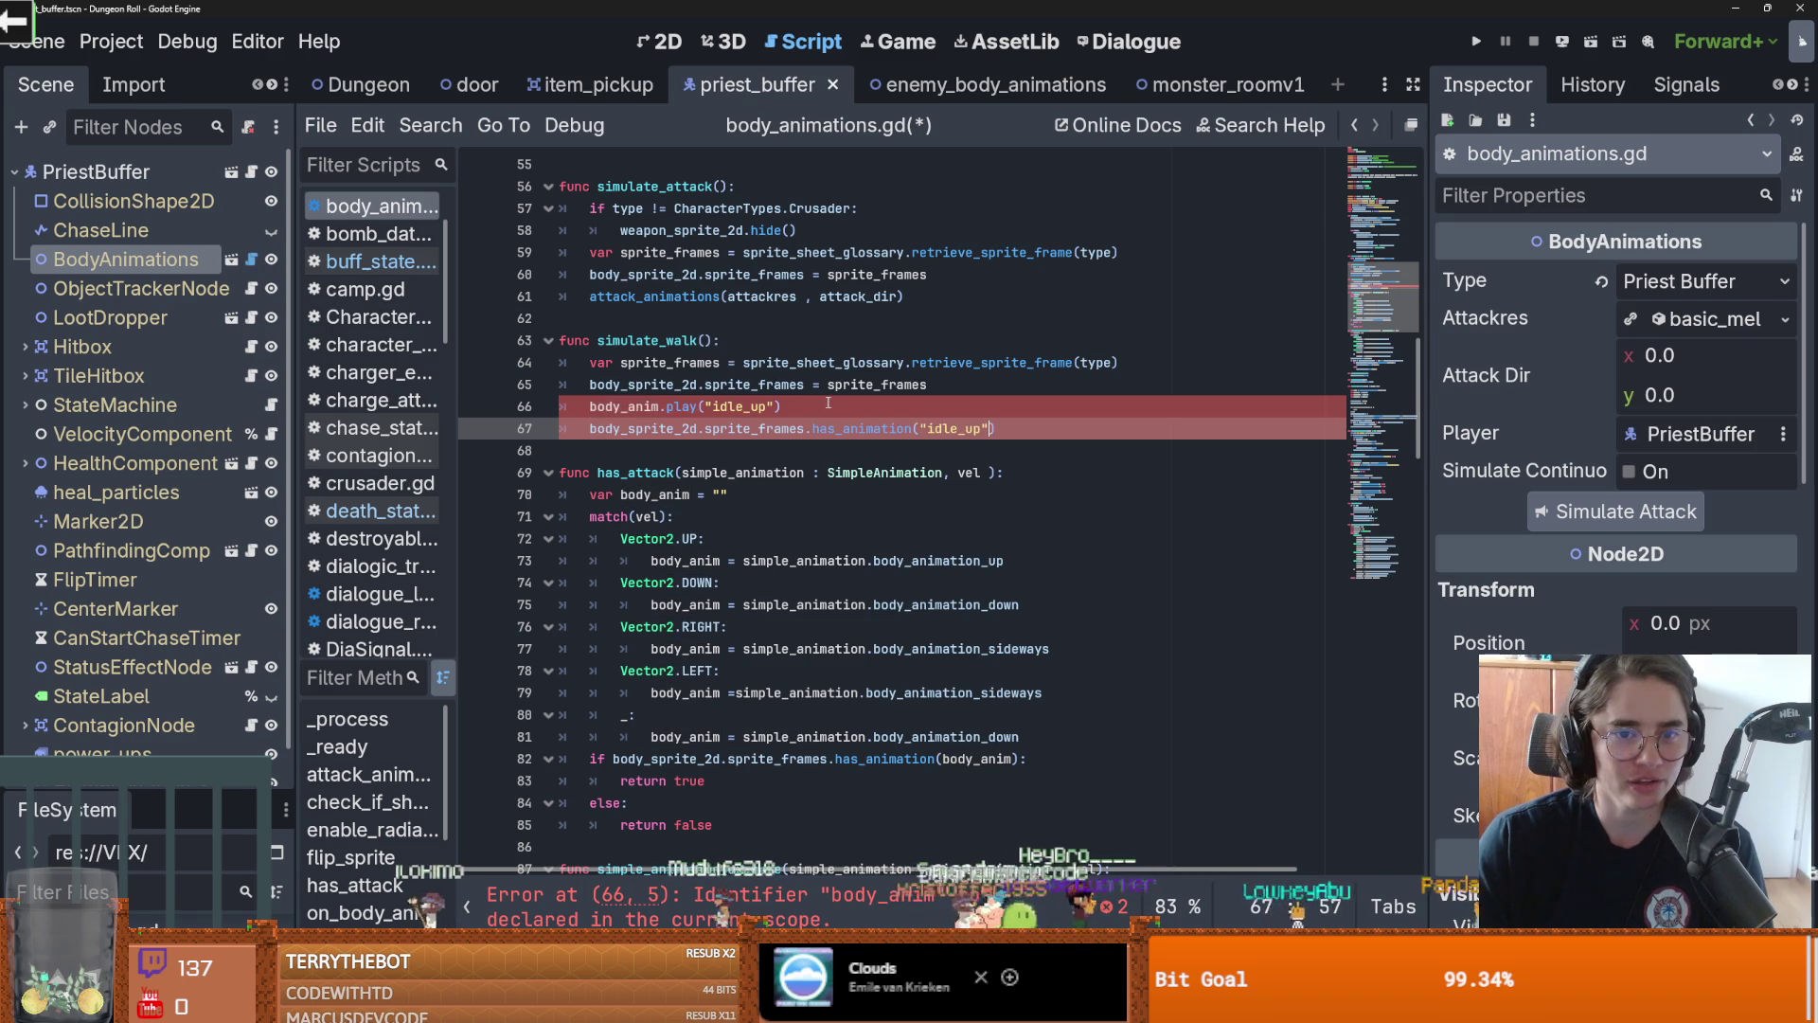
{"action": "key", "text": "ctrl+v"}
{"action": "triple_click", "coordinate": [627, 385]}
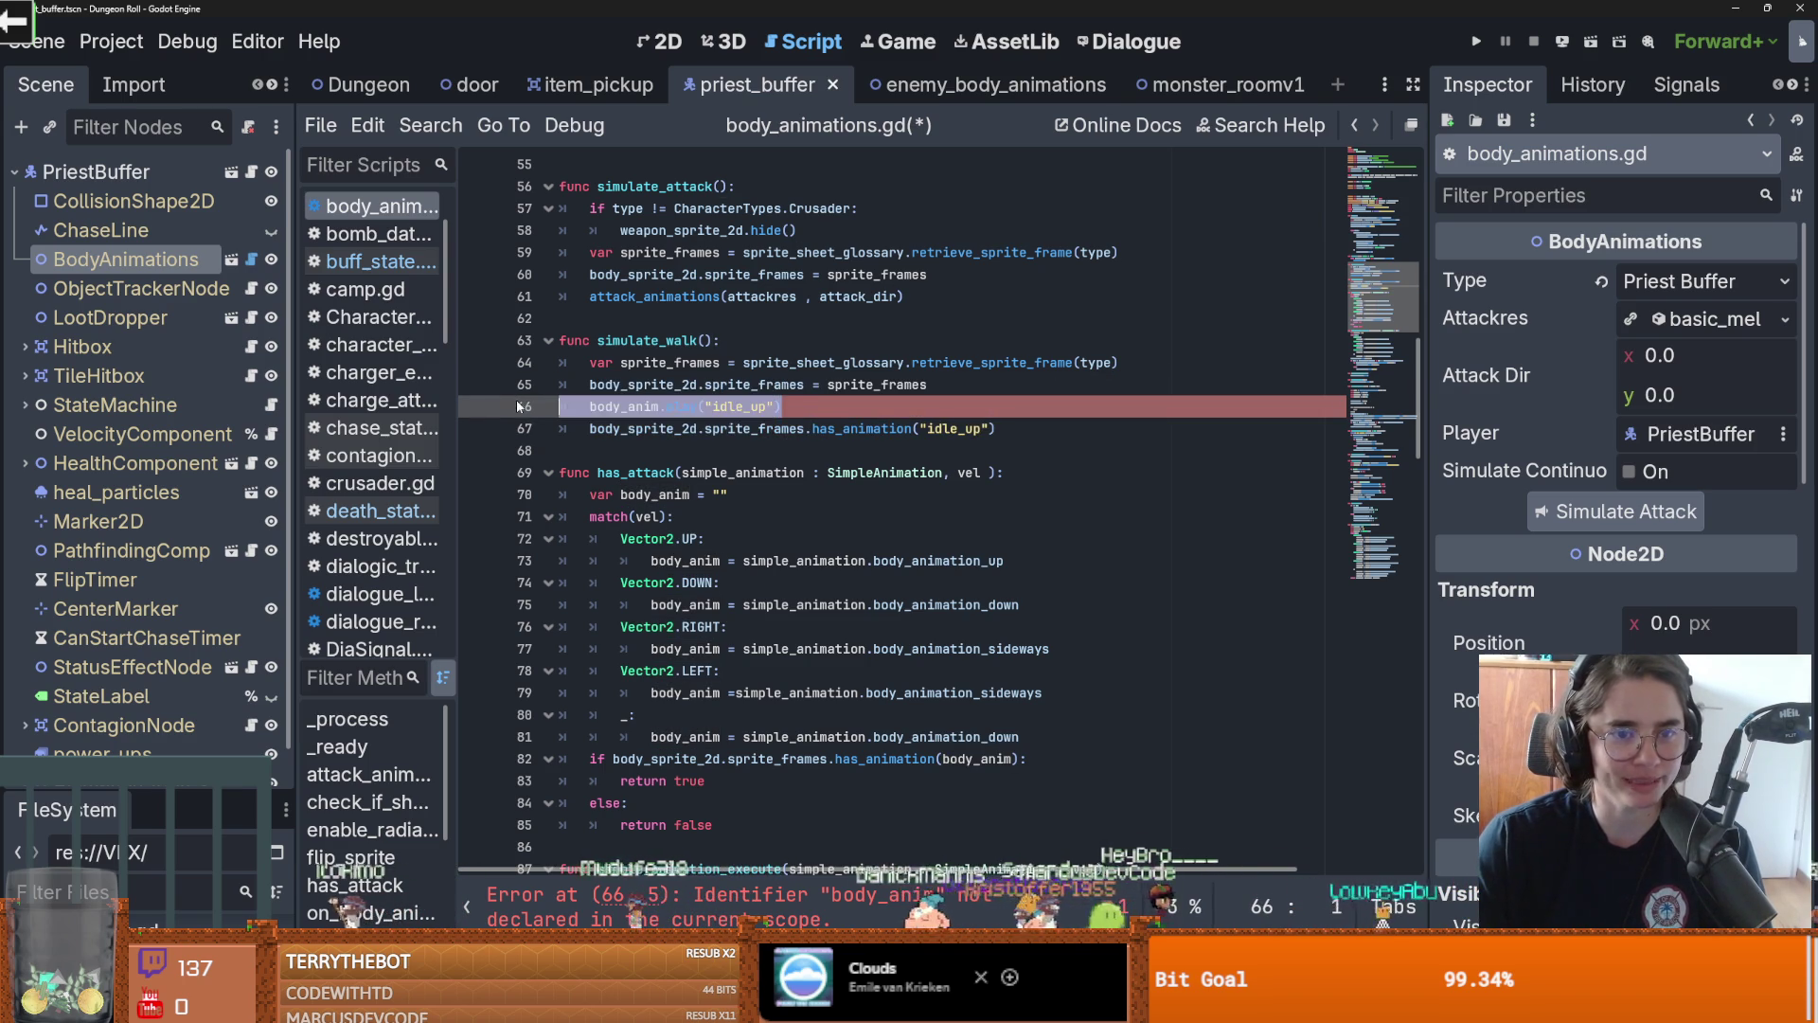
{"action": "key", "text": "BackSpace"}
{"action": "key", "text": "ctrl+s"}
Check the new has_animation line in simulate_walk and save the script again
{"action": "double_click", "coordinate": [866, 407]}
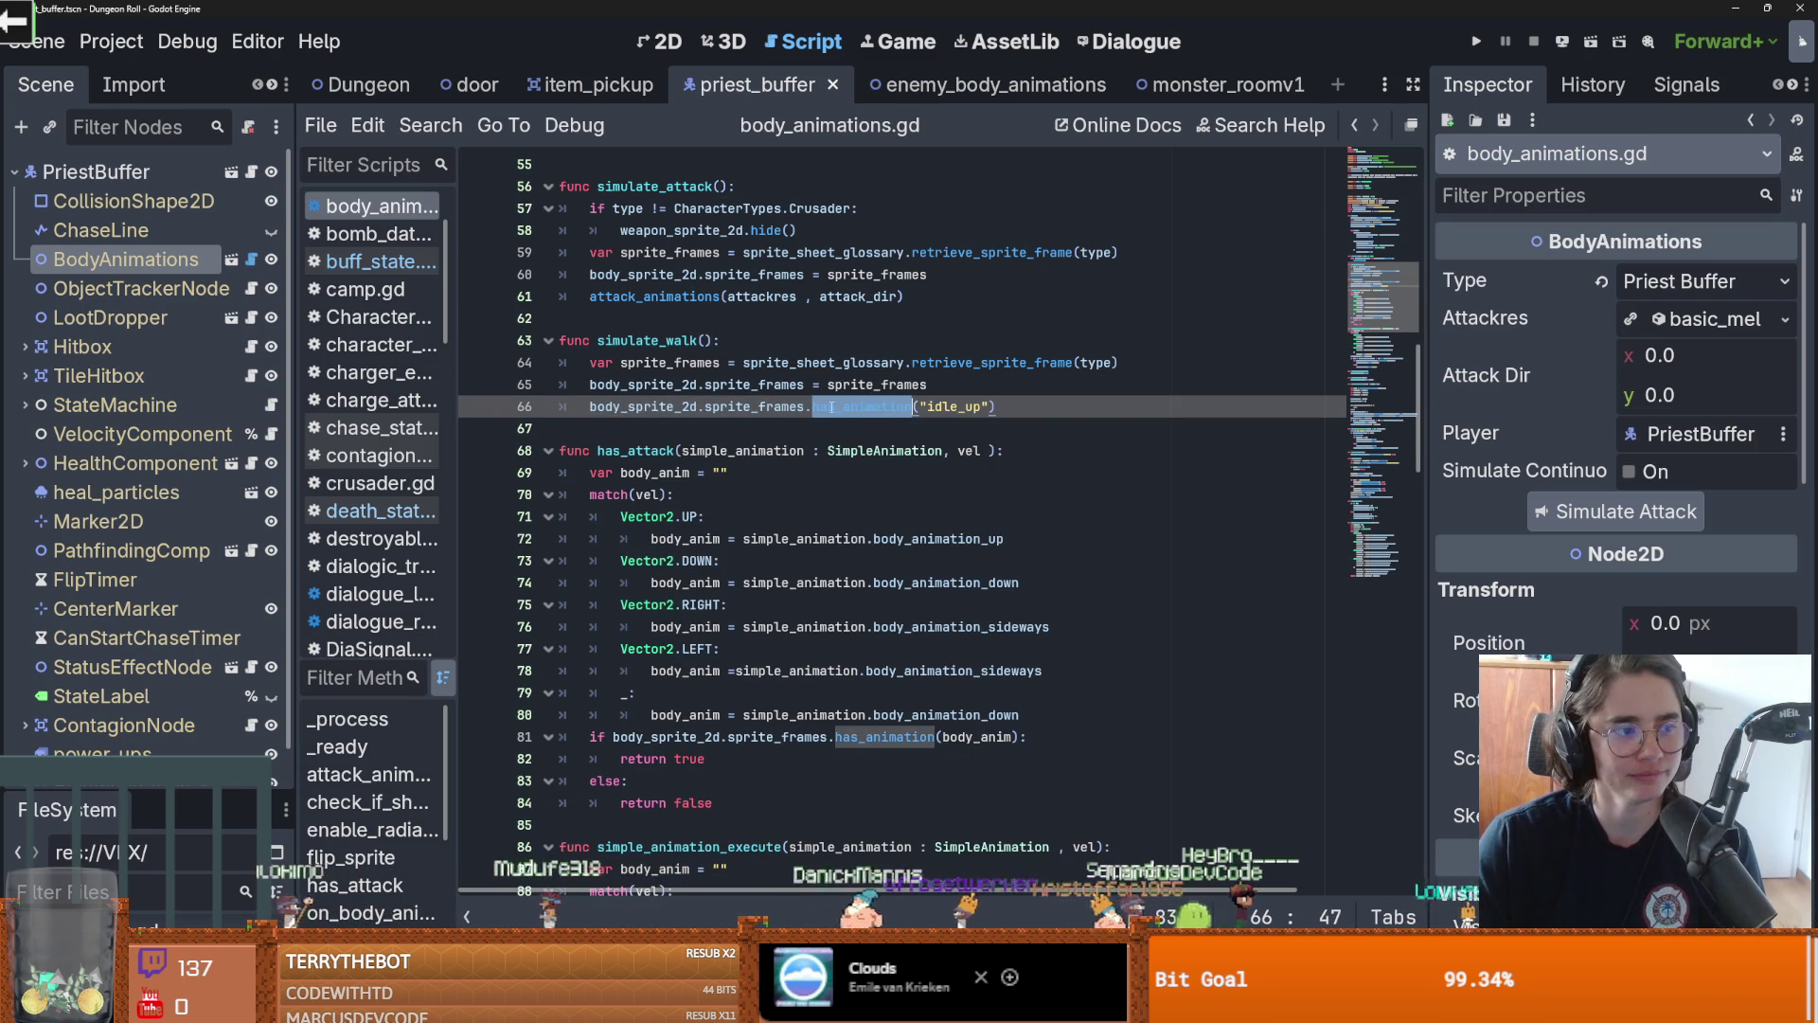
{"action": "left_click", "coordinate": [988, 407]}
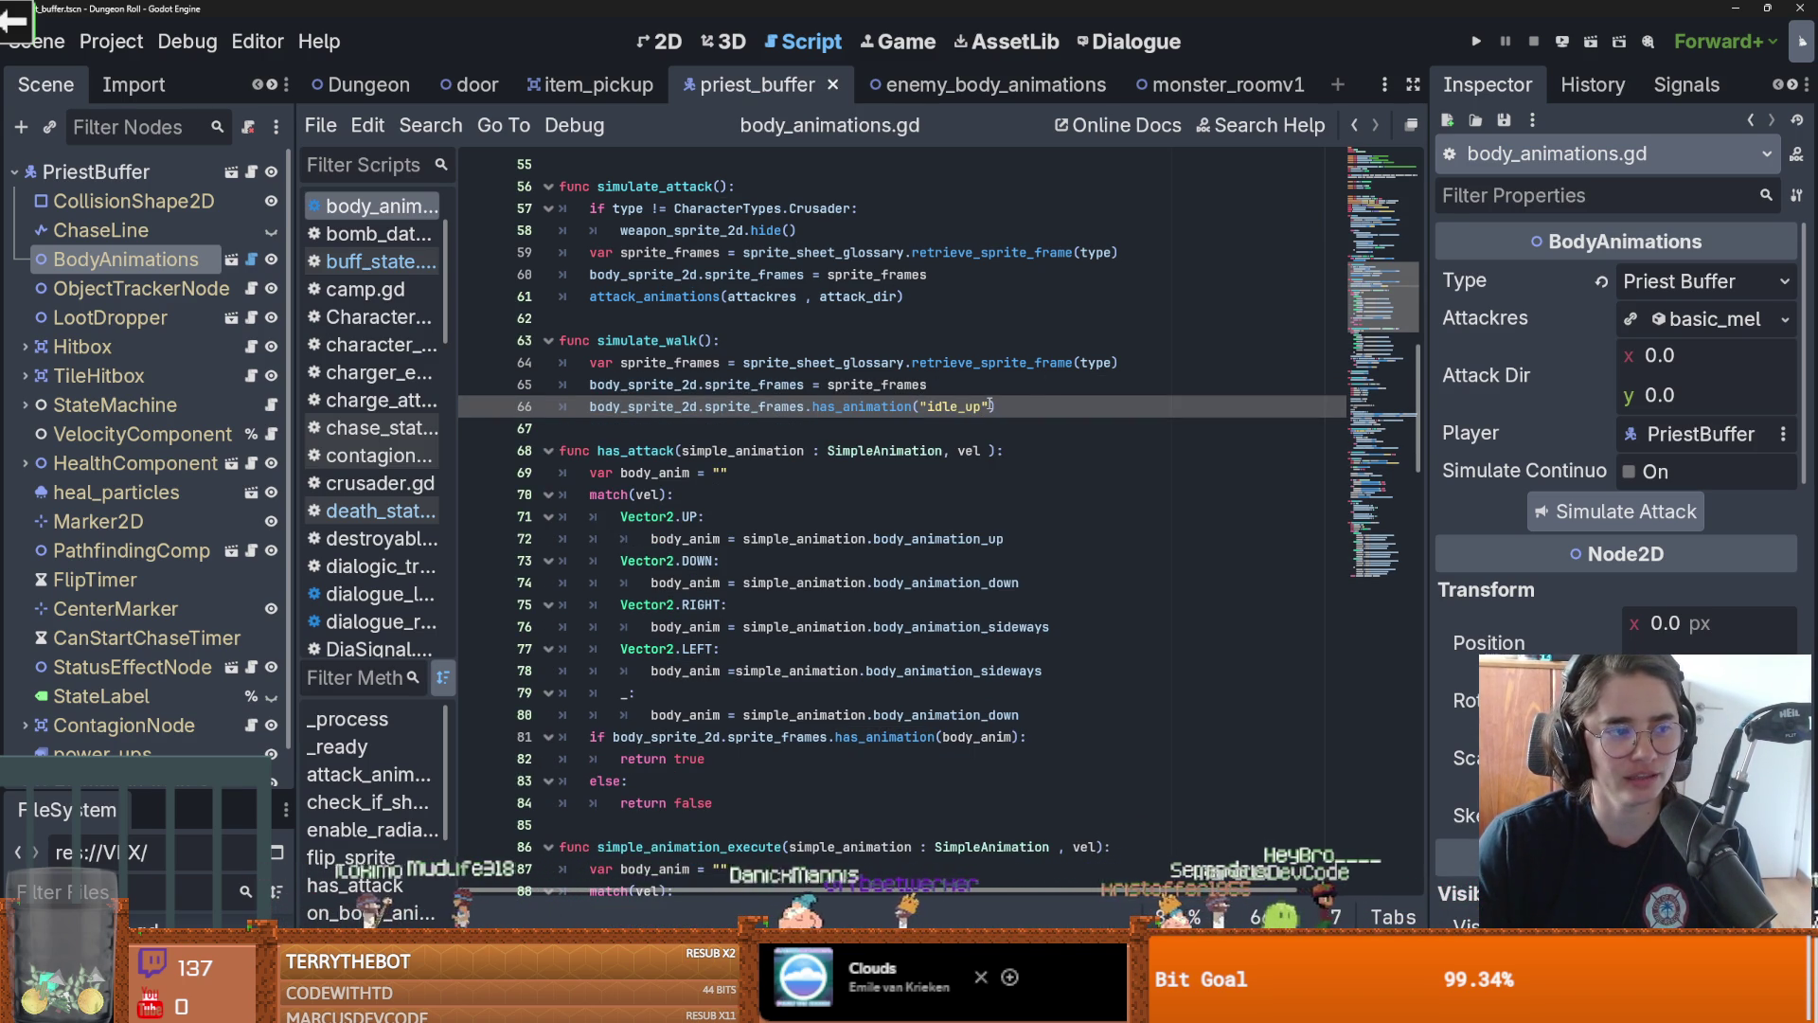
{"action": "left_click", "coordinate": [999, 394]}
{"action": "key", "text": "ctrl+s"}
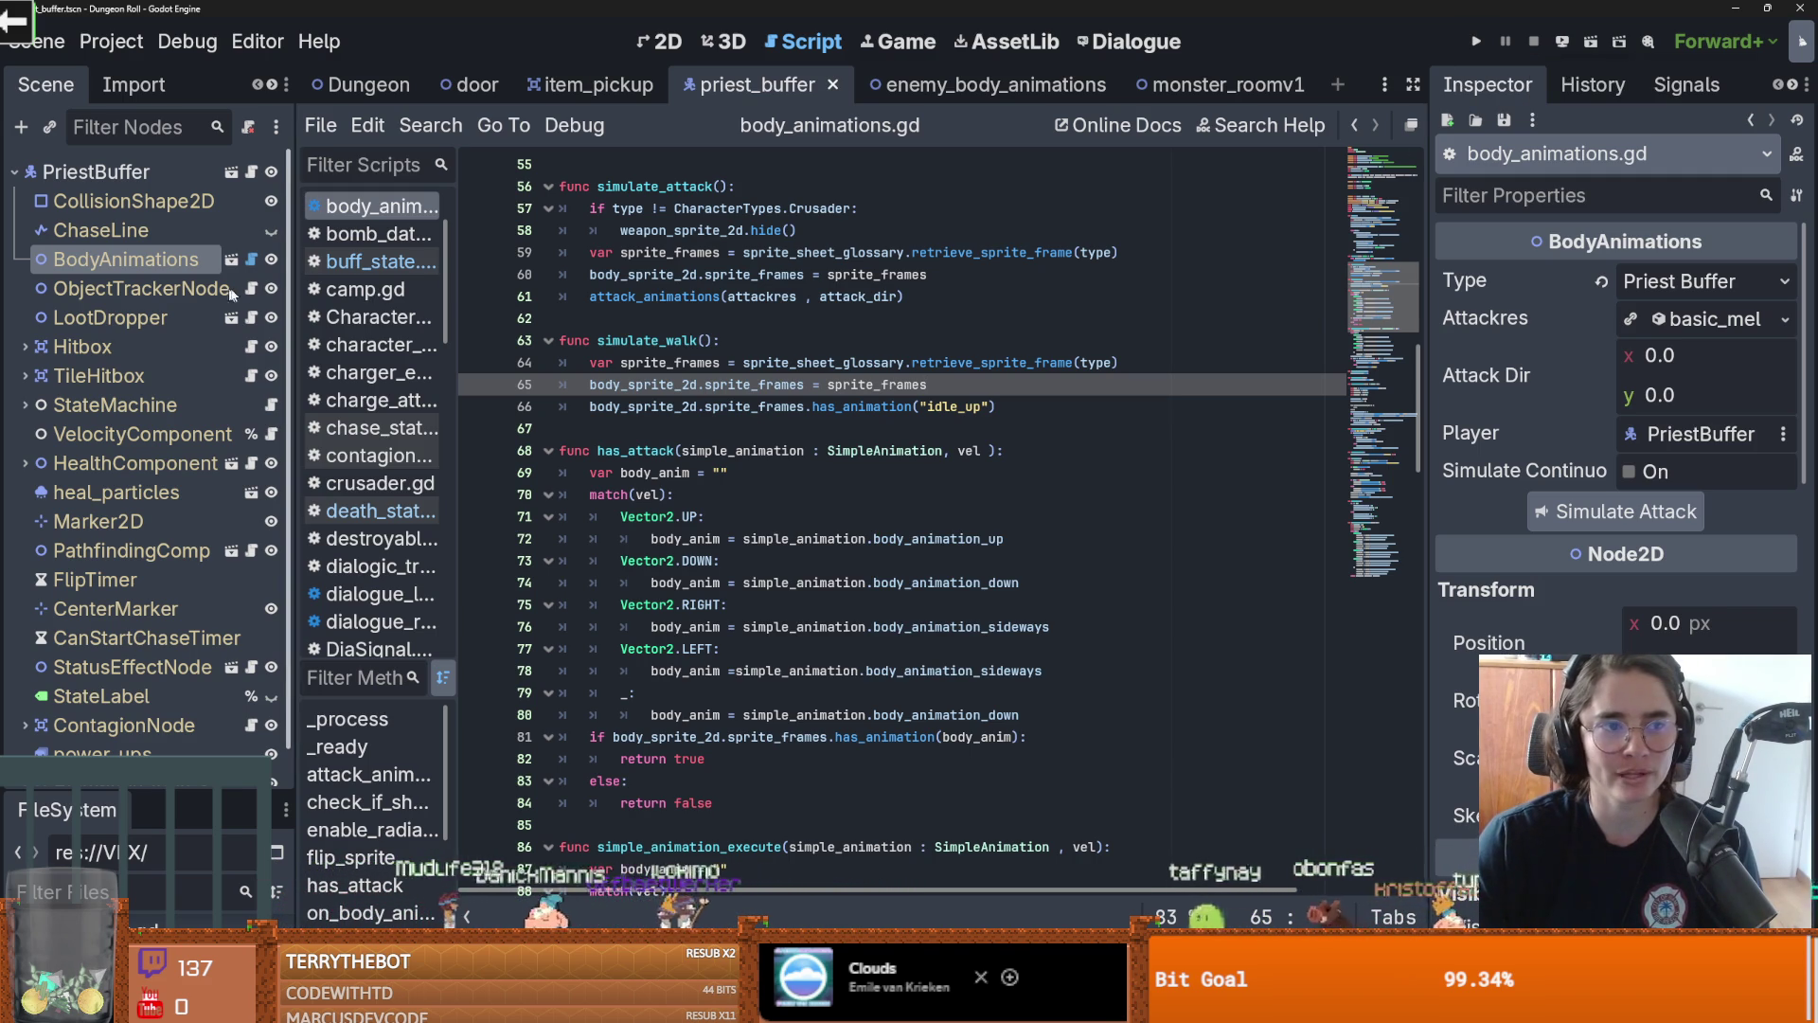
{"action": "key", "text": "ctrl+s"}
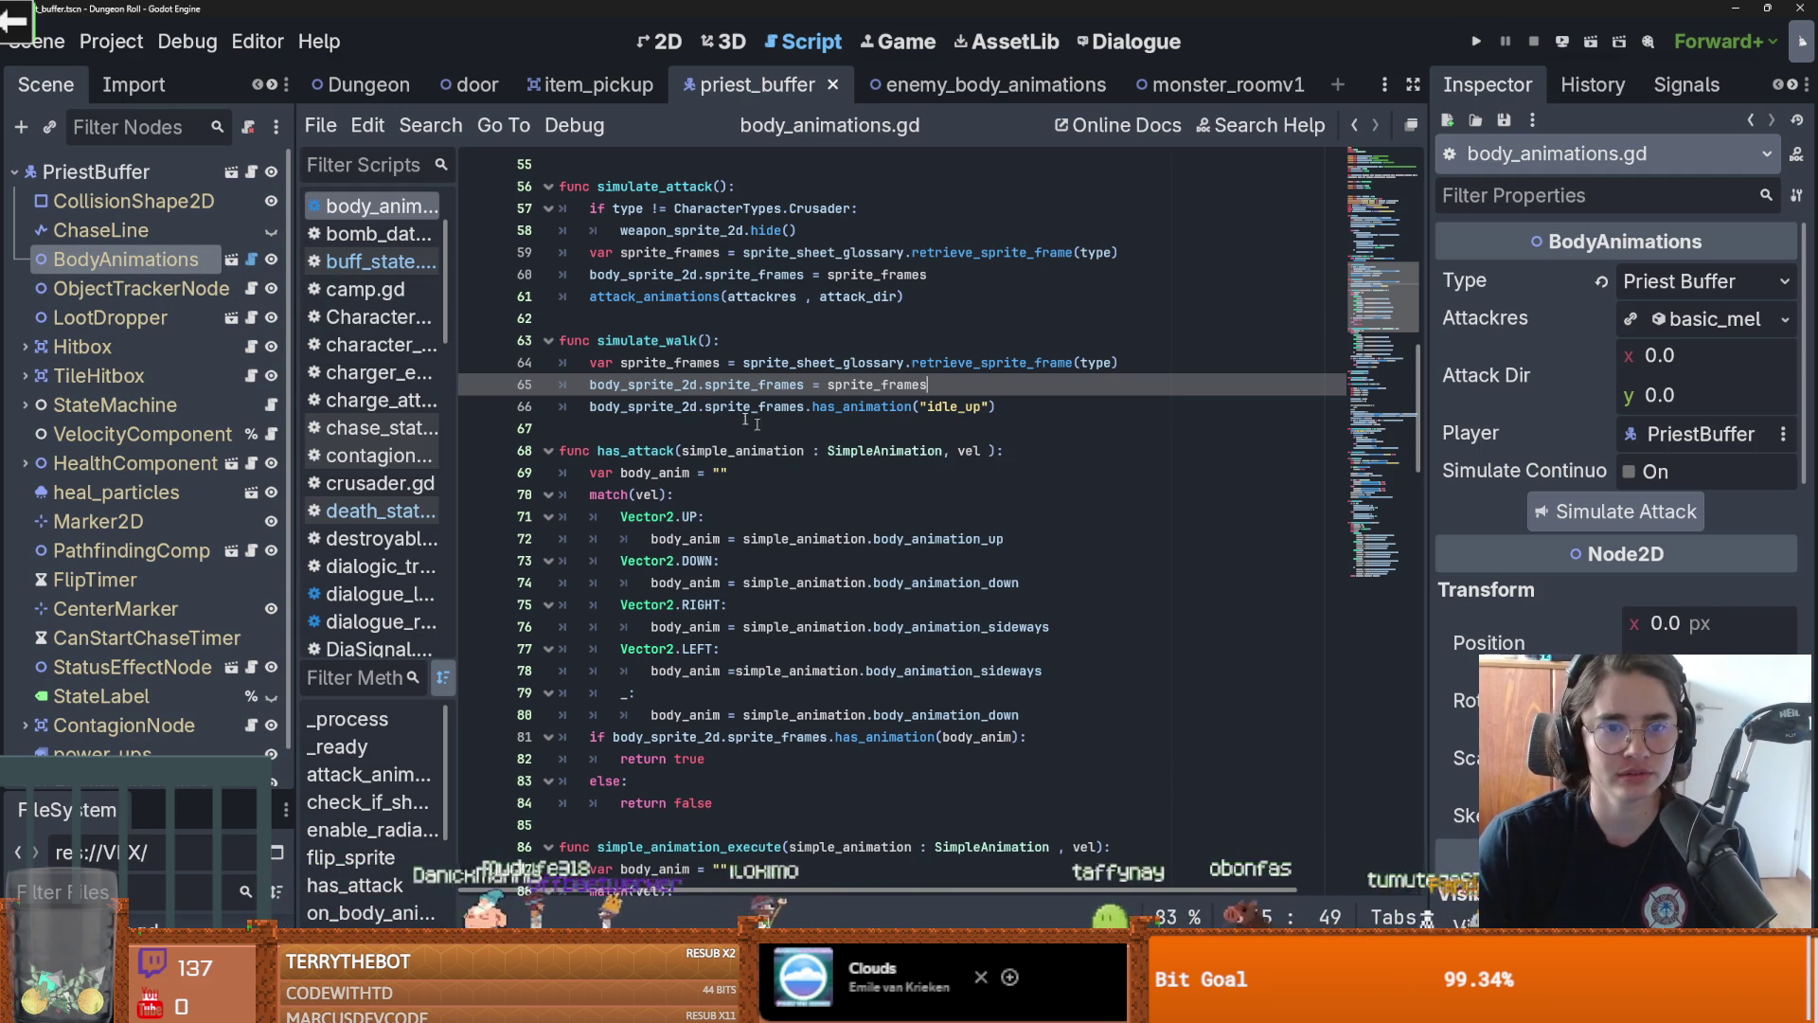
{"action": "scroll", "coordinate": [777, 434], "scroll_direction": "up", "scroll_amount": 10}
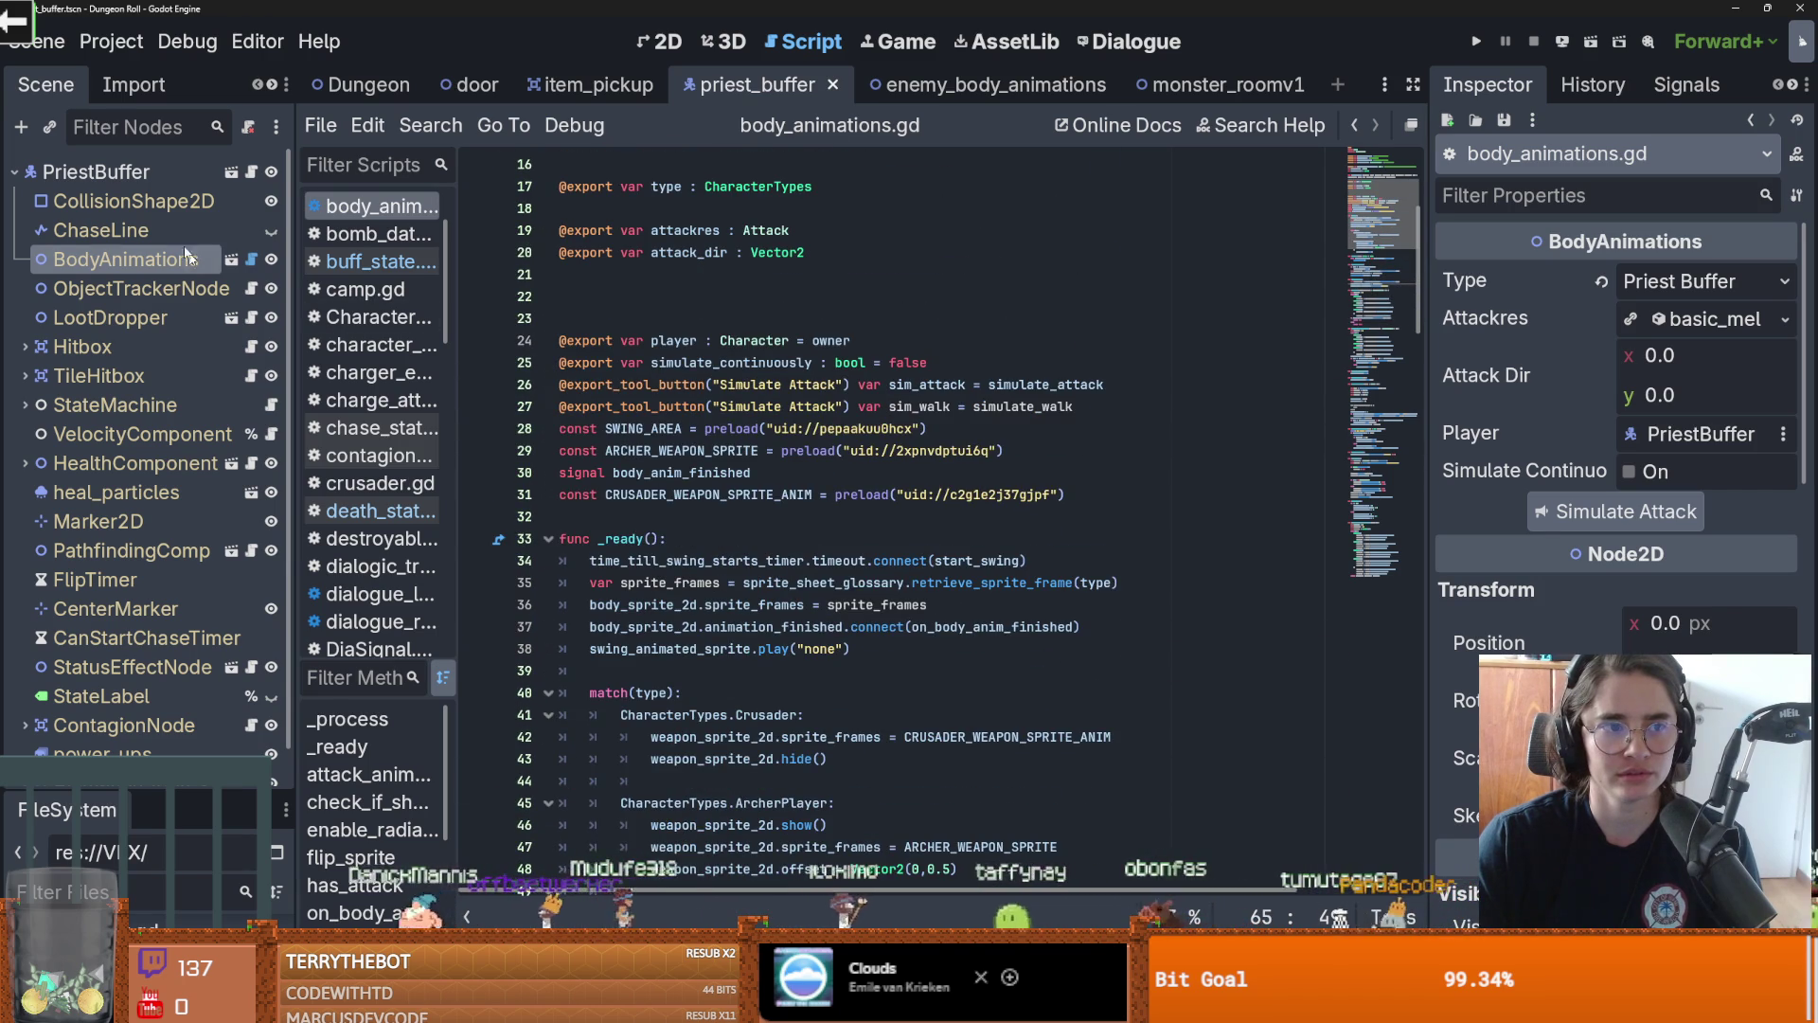
Save the script and try Simulate Attack on the Priest Buffer's BodyAnimations in 2D view
{"action": "left_click", "coordinate": [606, 274]}
{"action": "key", "text": "ctrl+s"}
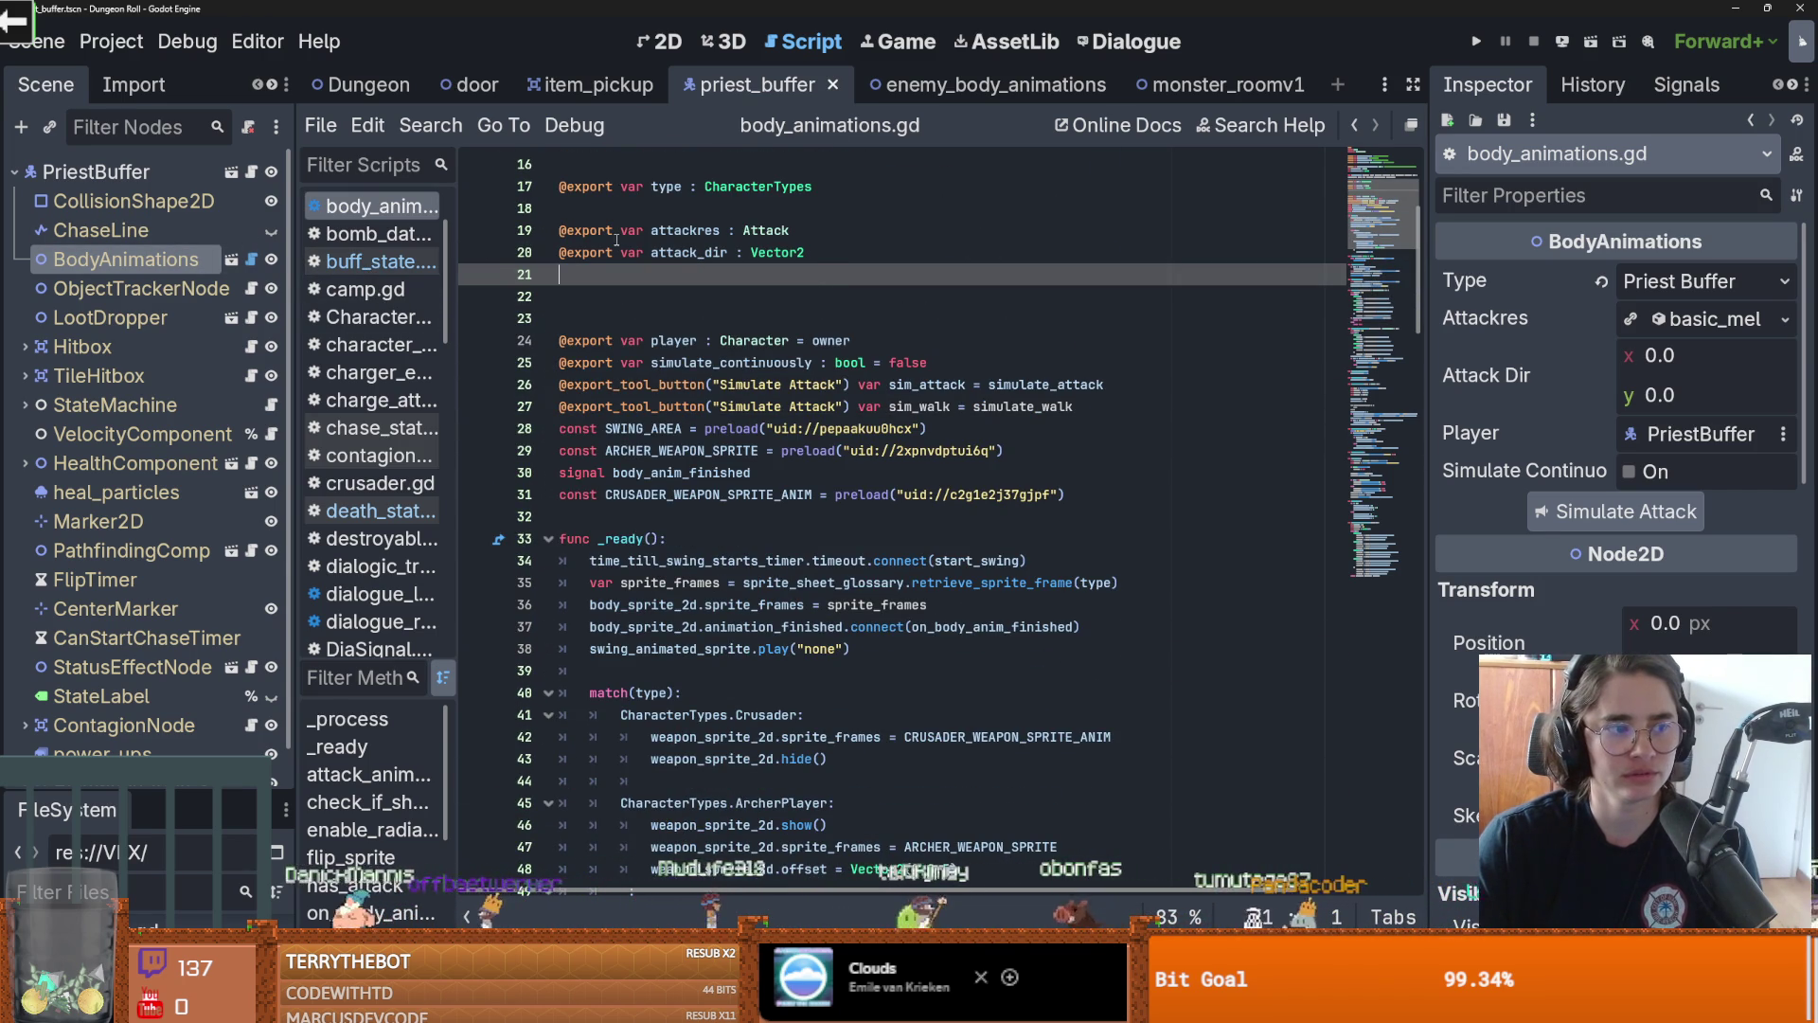
{"action": "left_click", "coordinate": [663, 42]}
{"action": "scroll", "coordinate": [782, 417], "scroll_direction": "down", "scroll_amount": 2}
{"action": "left_click", "coordinate": [189, 259]}
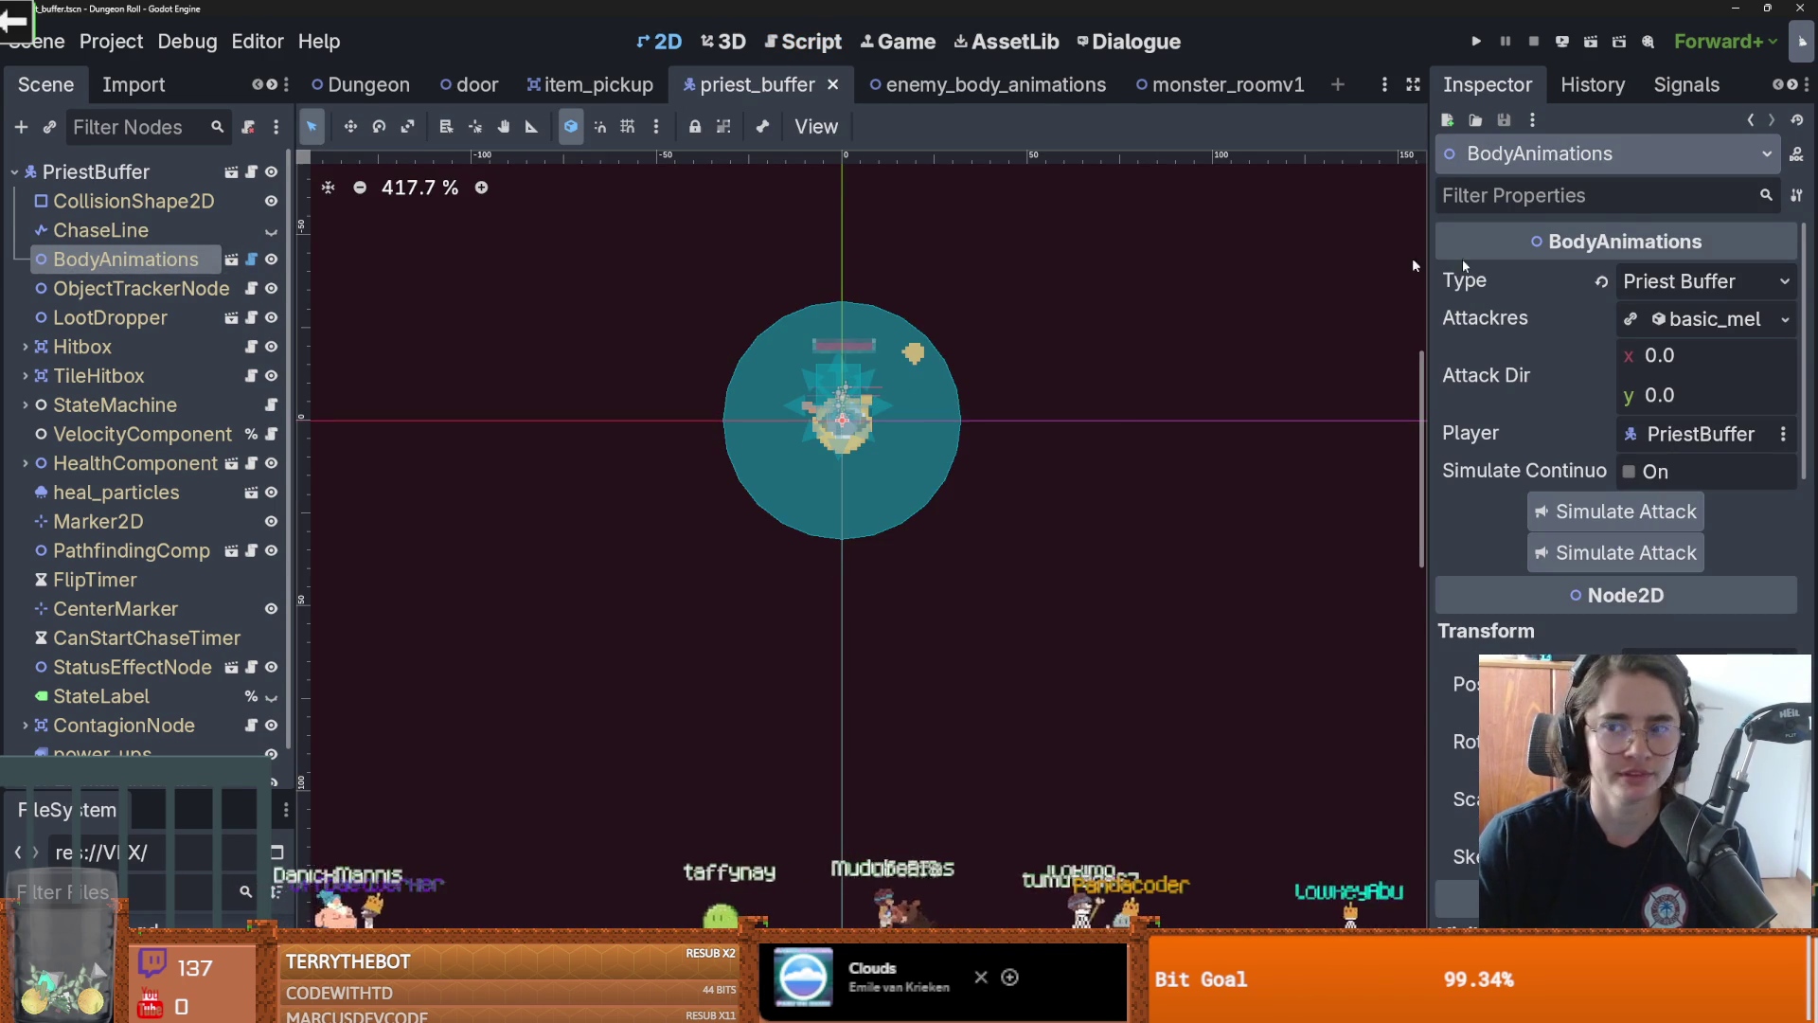
{"action": "key", "text": "ctrl+s"}
{"action": "left_click", "coordinate": [1606, 525]}
Replace the word Attack with Walk in line 27's tool-button label and save
{"action": "left_click", "coordinate": [251, 259]}
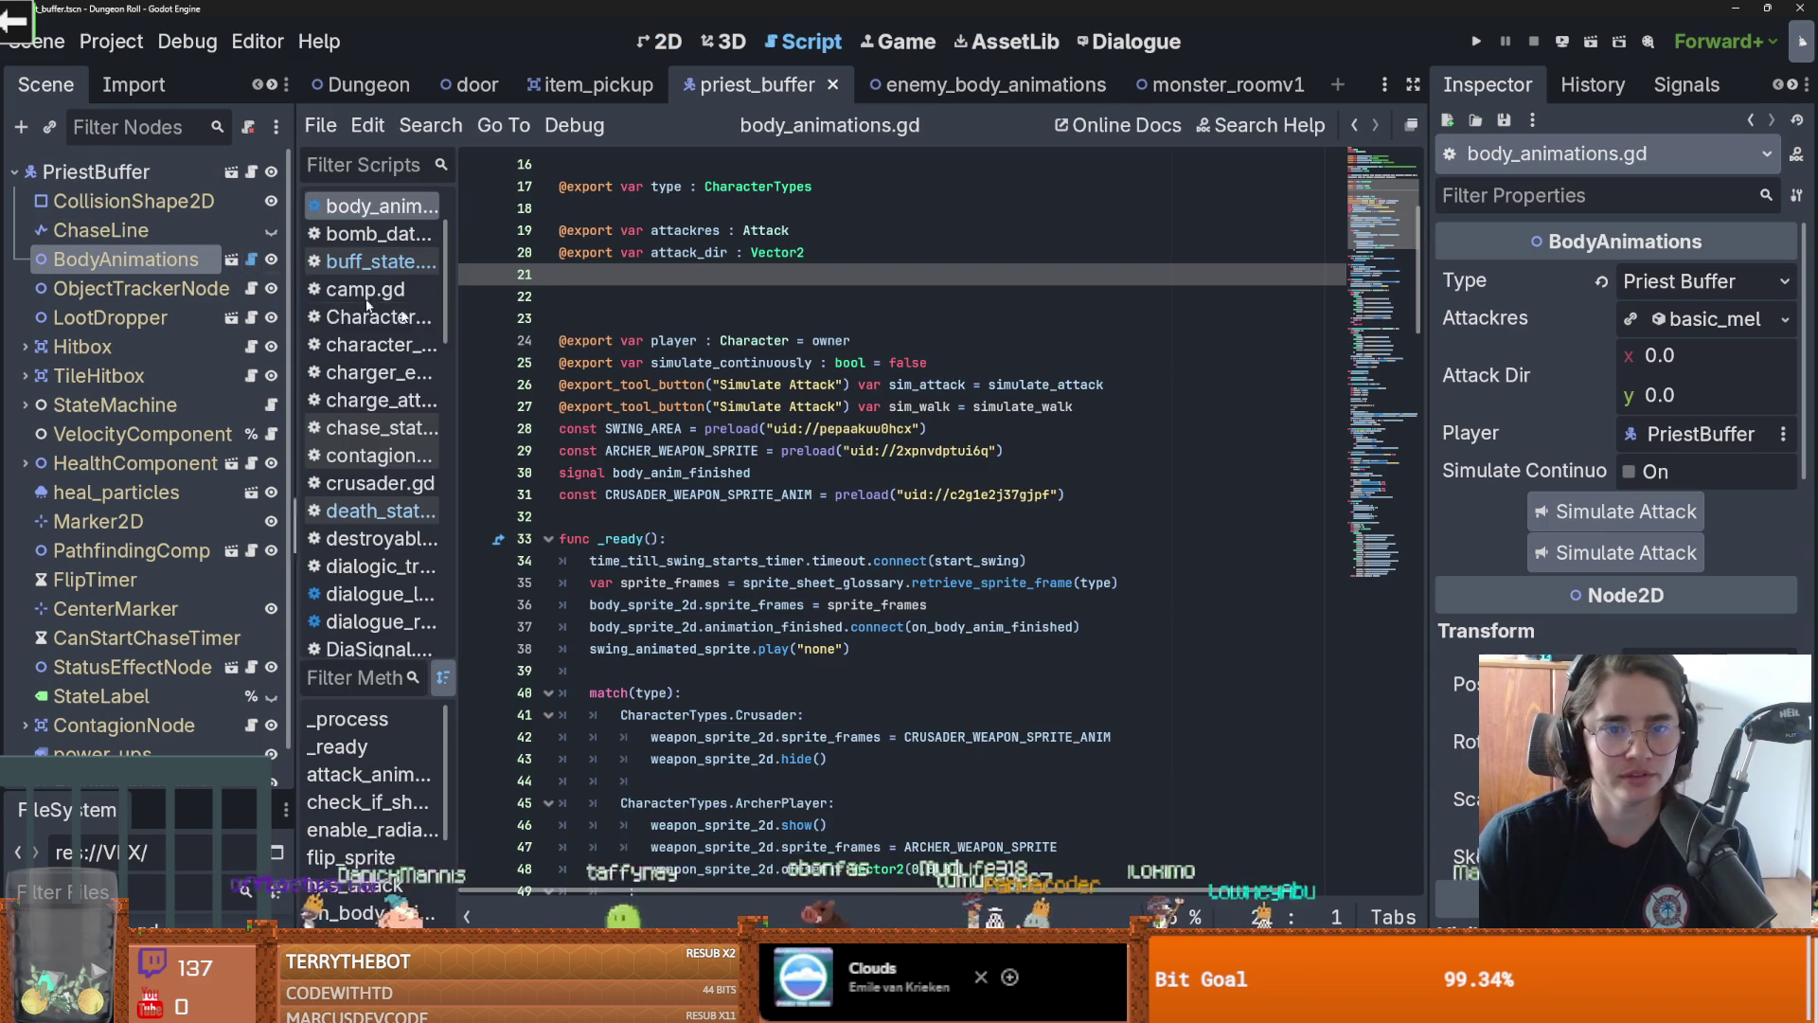
{"action": "left_click_drag", "start_coordinate": [836, 406], "coordinate": [791, 406]}
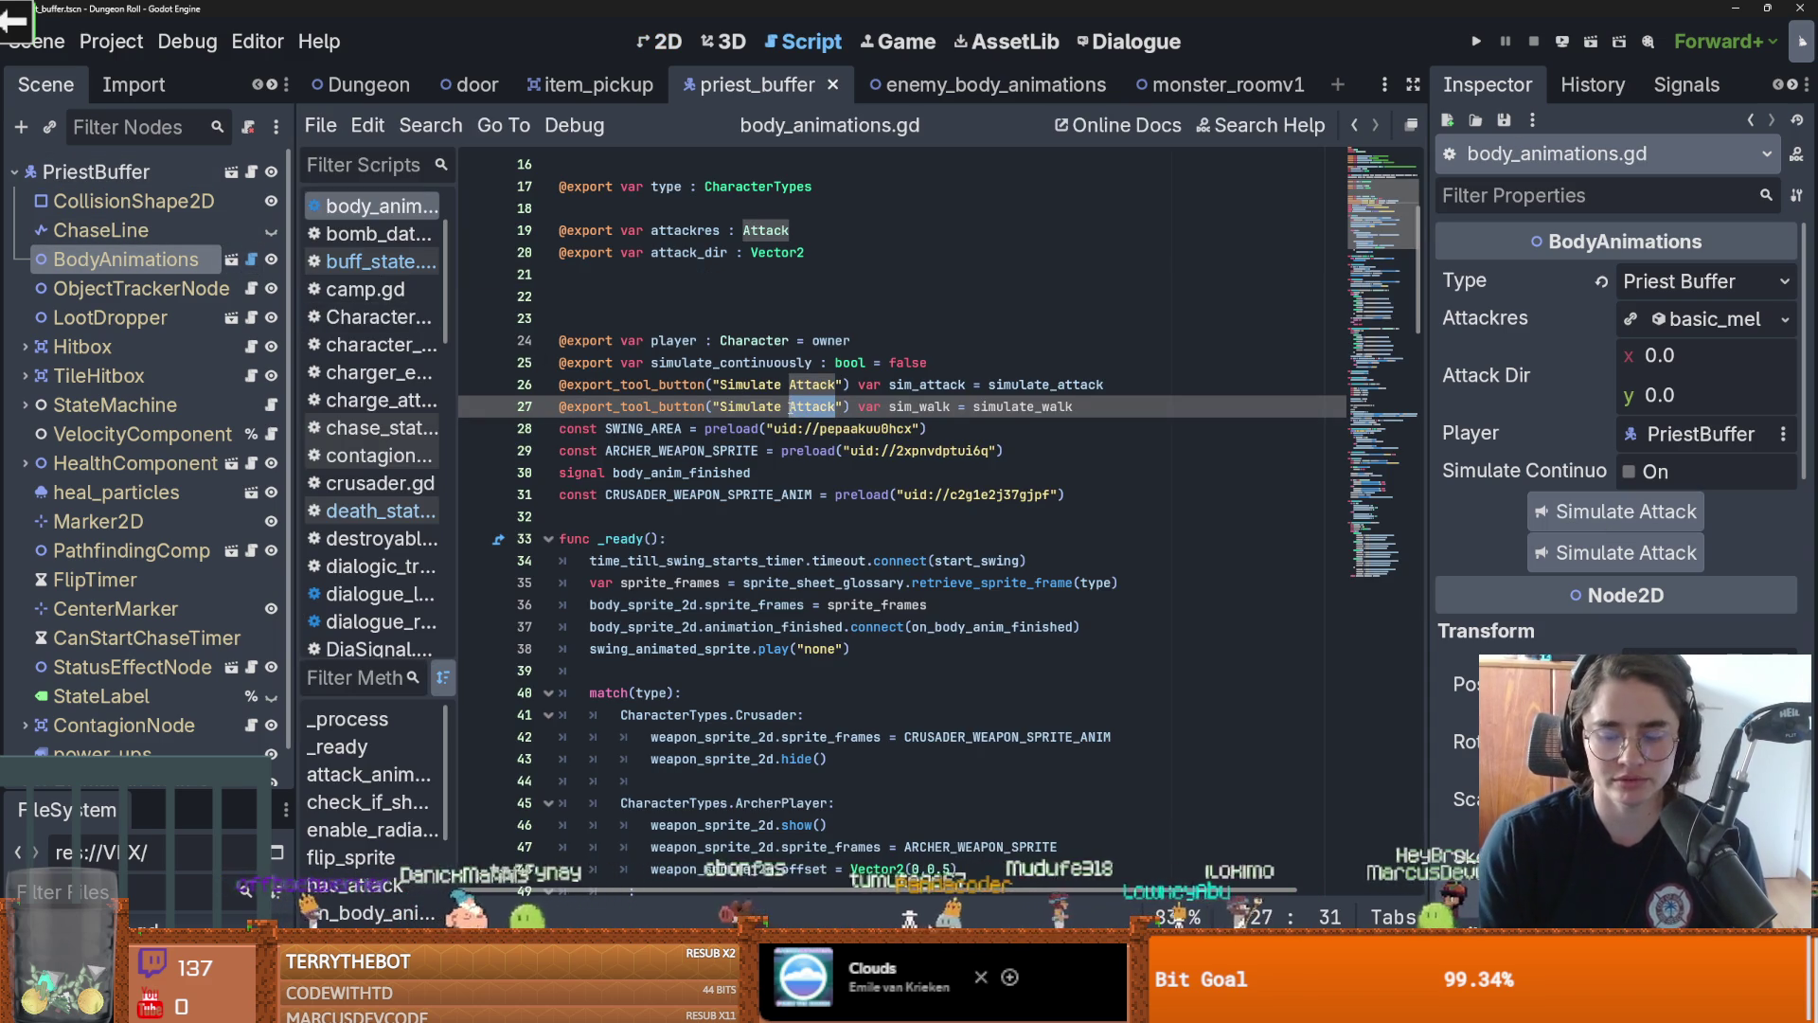
{"action": "type", "text": "Walk"}
{"action": "key", "text": "ctrl+s"}
Try the relabelled simulate button twice in 2D, then close the priest_buffer scene tab
{"action": "left_click", "coordinate": [663, 42]}
{"action": "left_click", "coordinate": [1667, 554]}
{"action": "left_click", "coordinate": [1674, 559]}
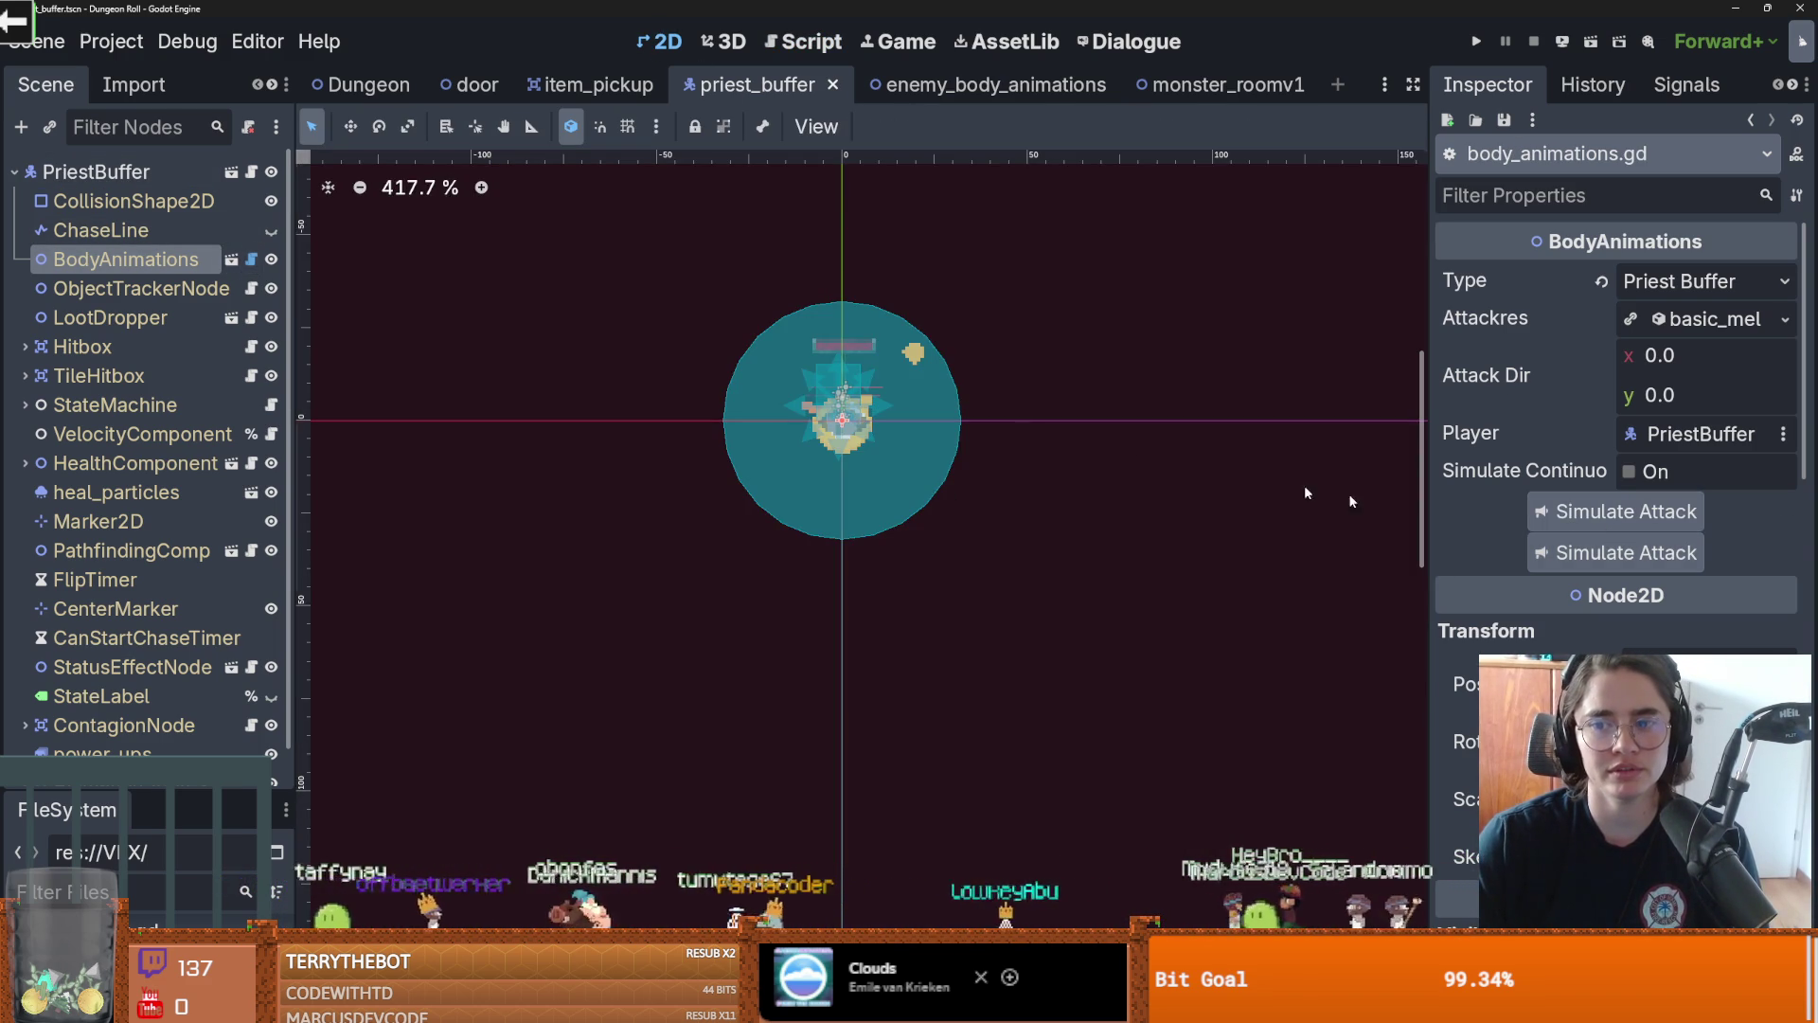
{"action": "left_click", "coordinate": [803, 42]}
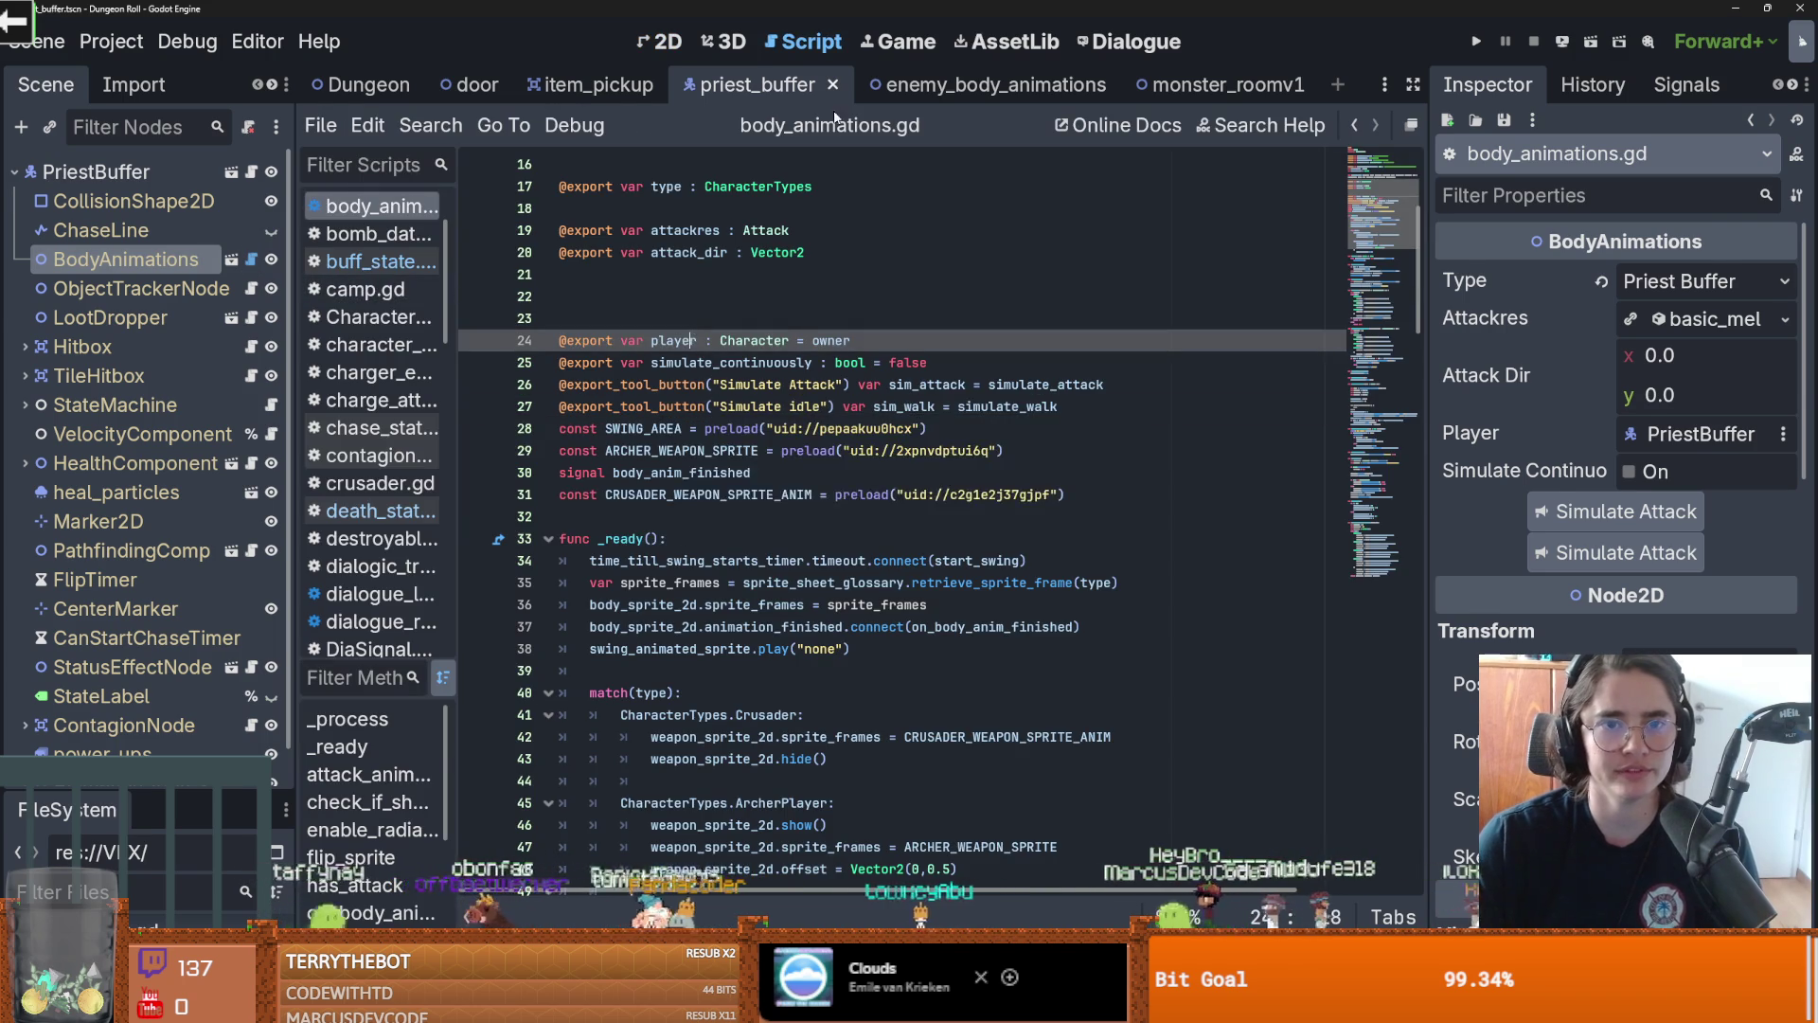
{"action": "left_click", "coordinate": [834, 85]}
{"action": "right_click", "coordinate": [591, 98]}
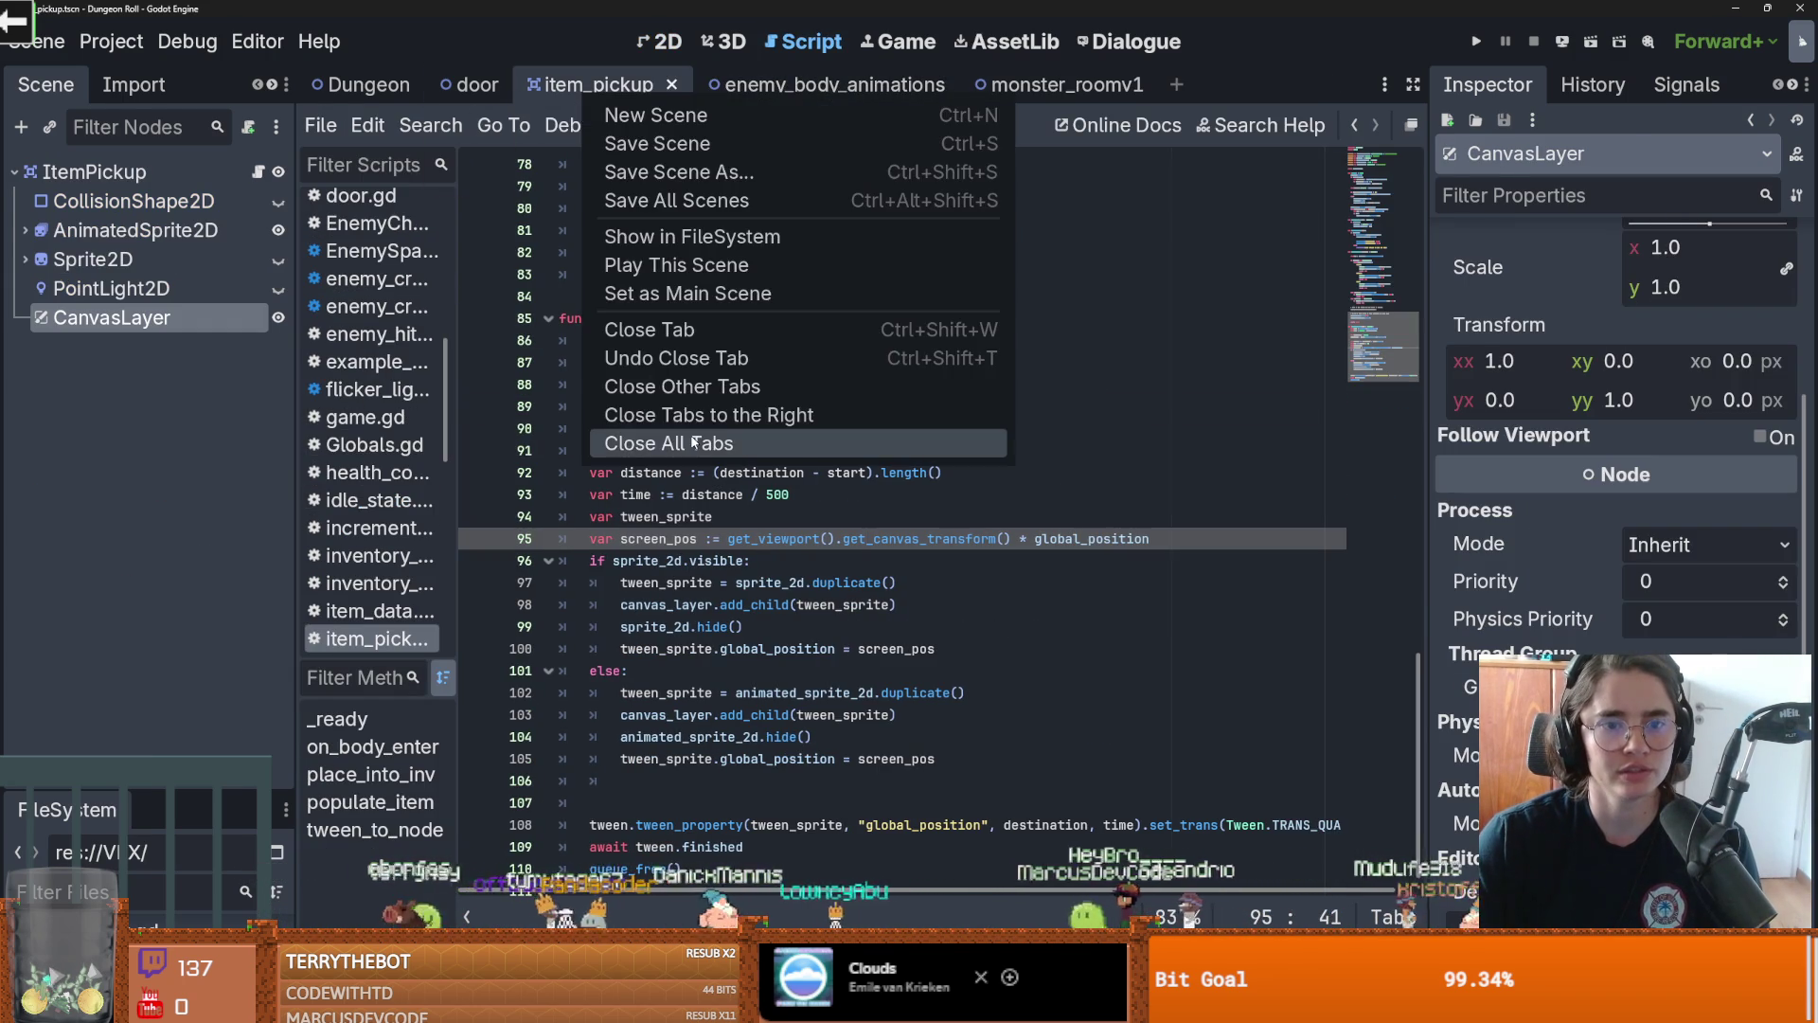
Close all open scene tabs and filter the FileSystem dock for the priestess files
{"action": "left_click", "coordinate": [696, 442]}
{"action": "left_click_drag", "start_coordinate": [210, 789], "coordinate": [199, 526]}
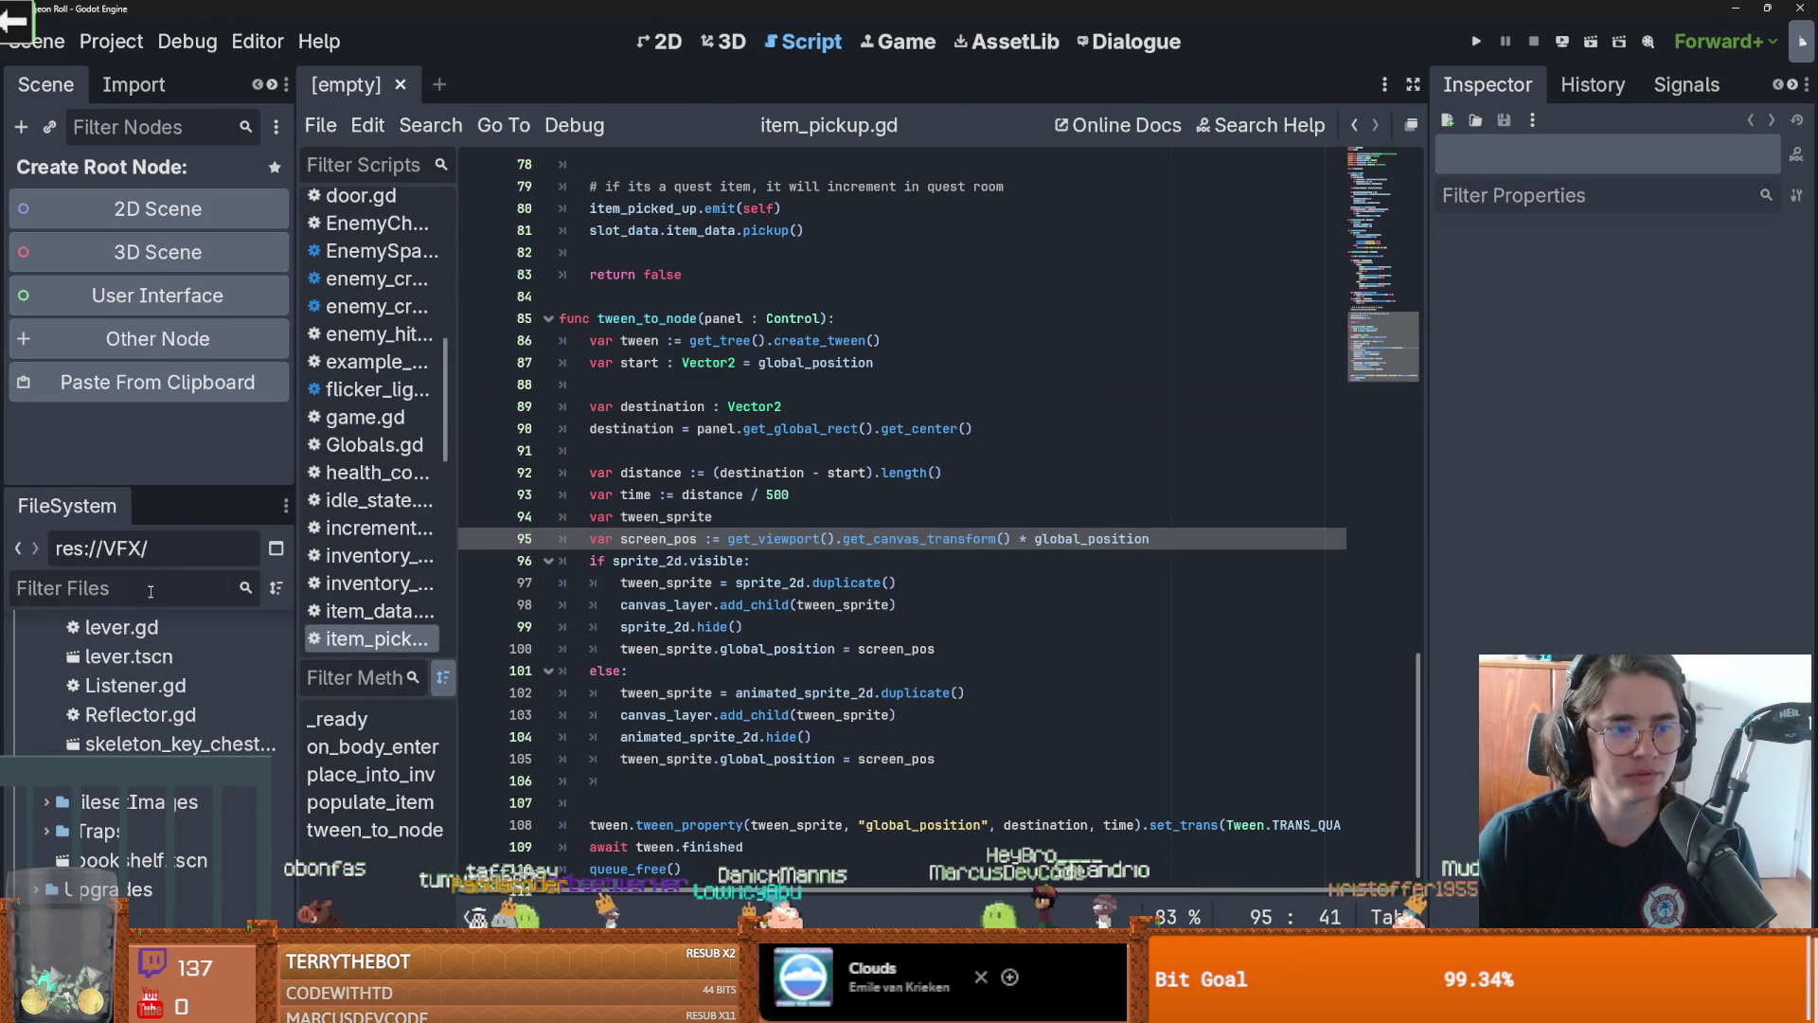
{"action": "type", "text": "prise"}
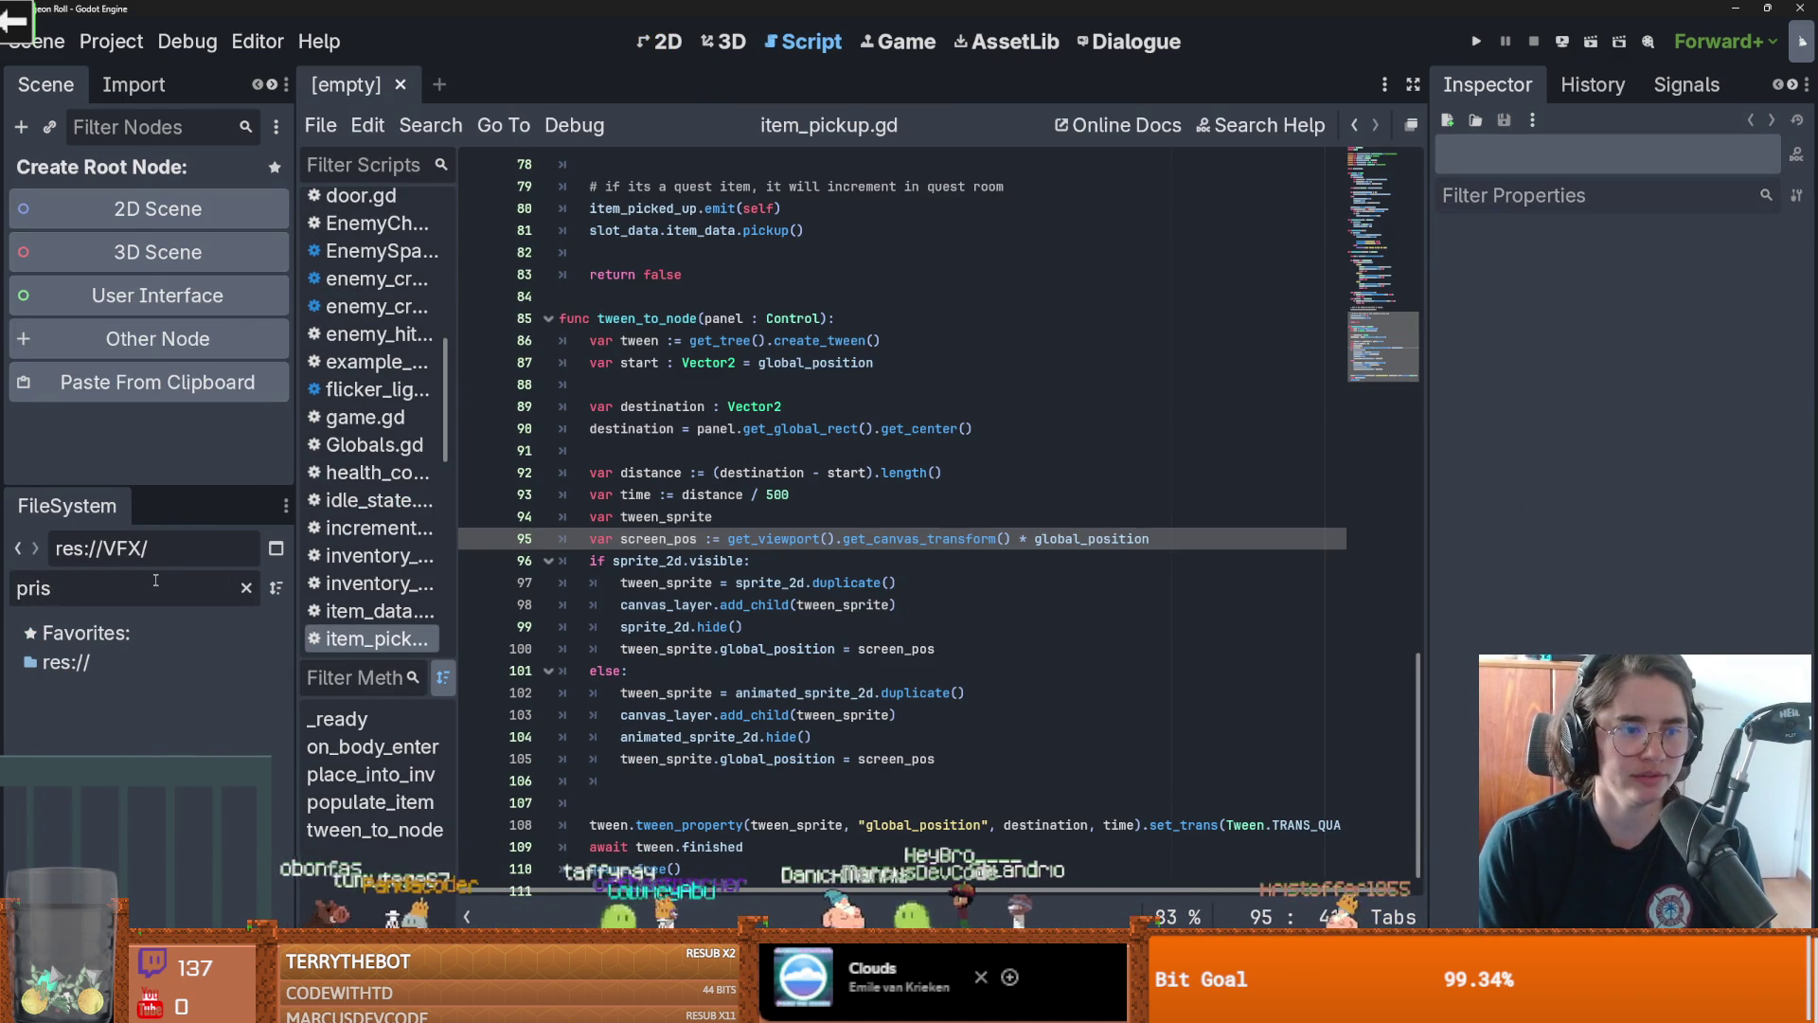
{"action": "key", "text": "BackSpace"}
{"action": "type", "text": "es"}
Preview water_priestess_4.png and priestess_1.png, then reopen priest_buffer.tscn
{"action": "scroll", "coordinate": [188, 744], "scroll_direction": "down", "scroll_amount": 3}
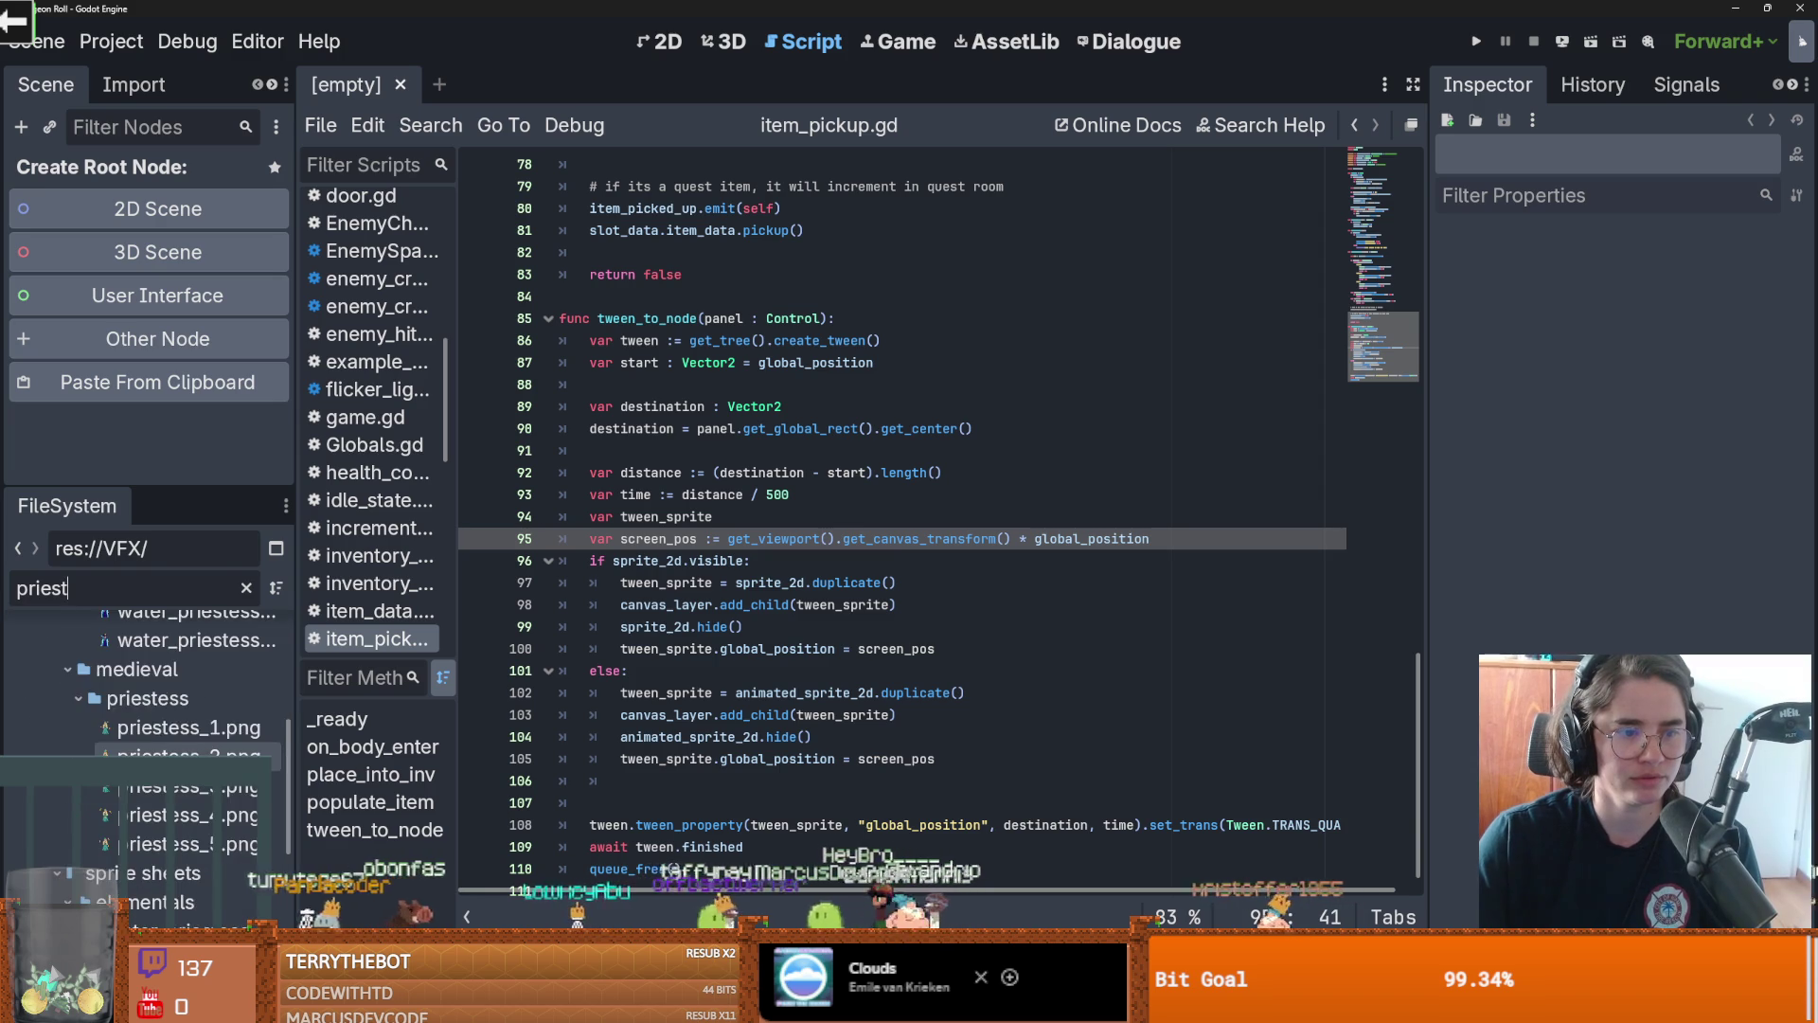
{"action": "left_click", "coordinate": [182, 739]}
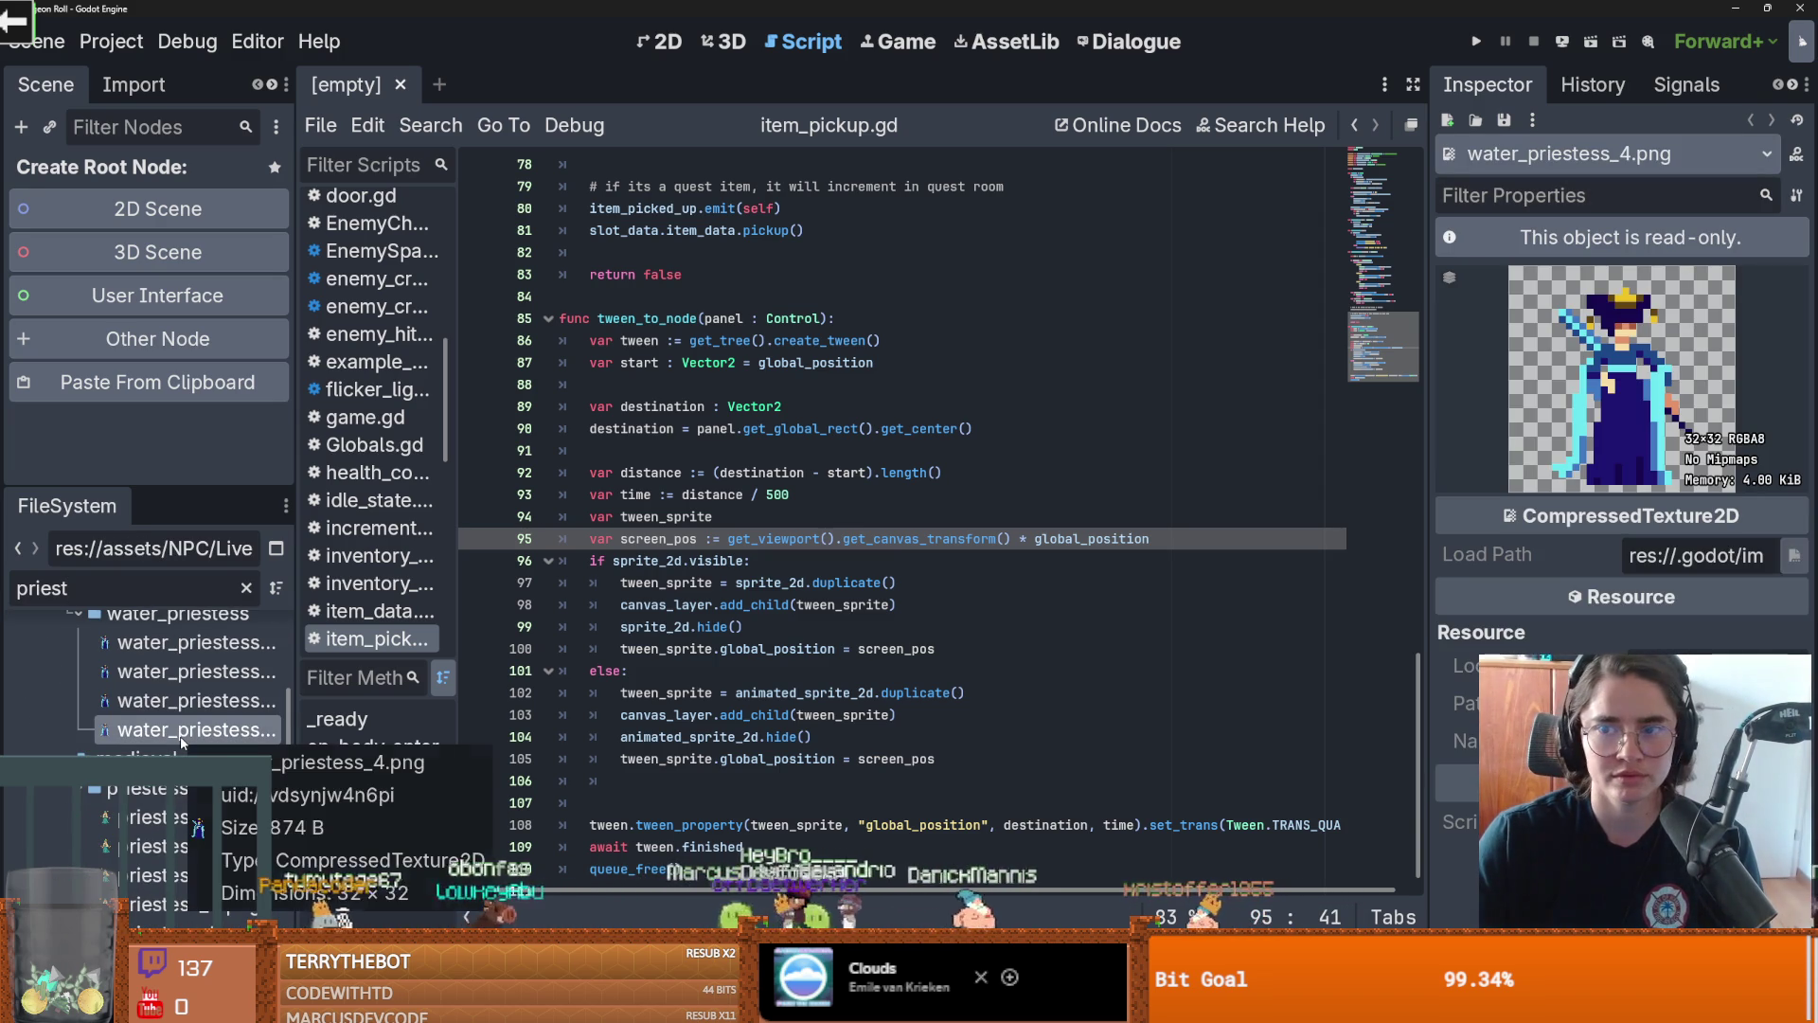
{"action": "scroll", "coordinate": [182, 744], "scroll_direction": "down", "scroll_amount": 1}
{"action": "scroll", "coordinate": [183, 743], "scroll_direction": "down", "scroll_amount": 1}
{"action": "left_click", "coordinate": [183, 743]}
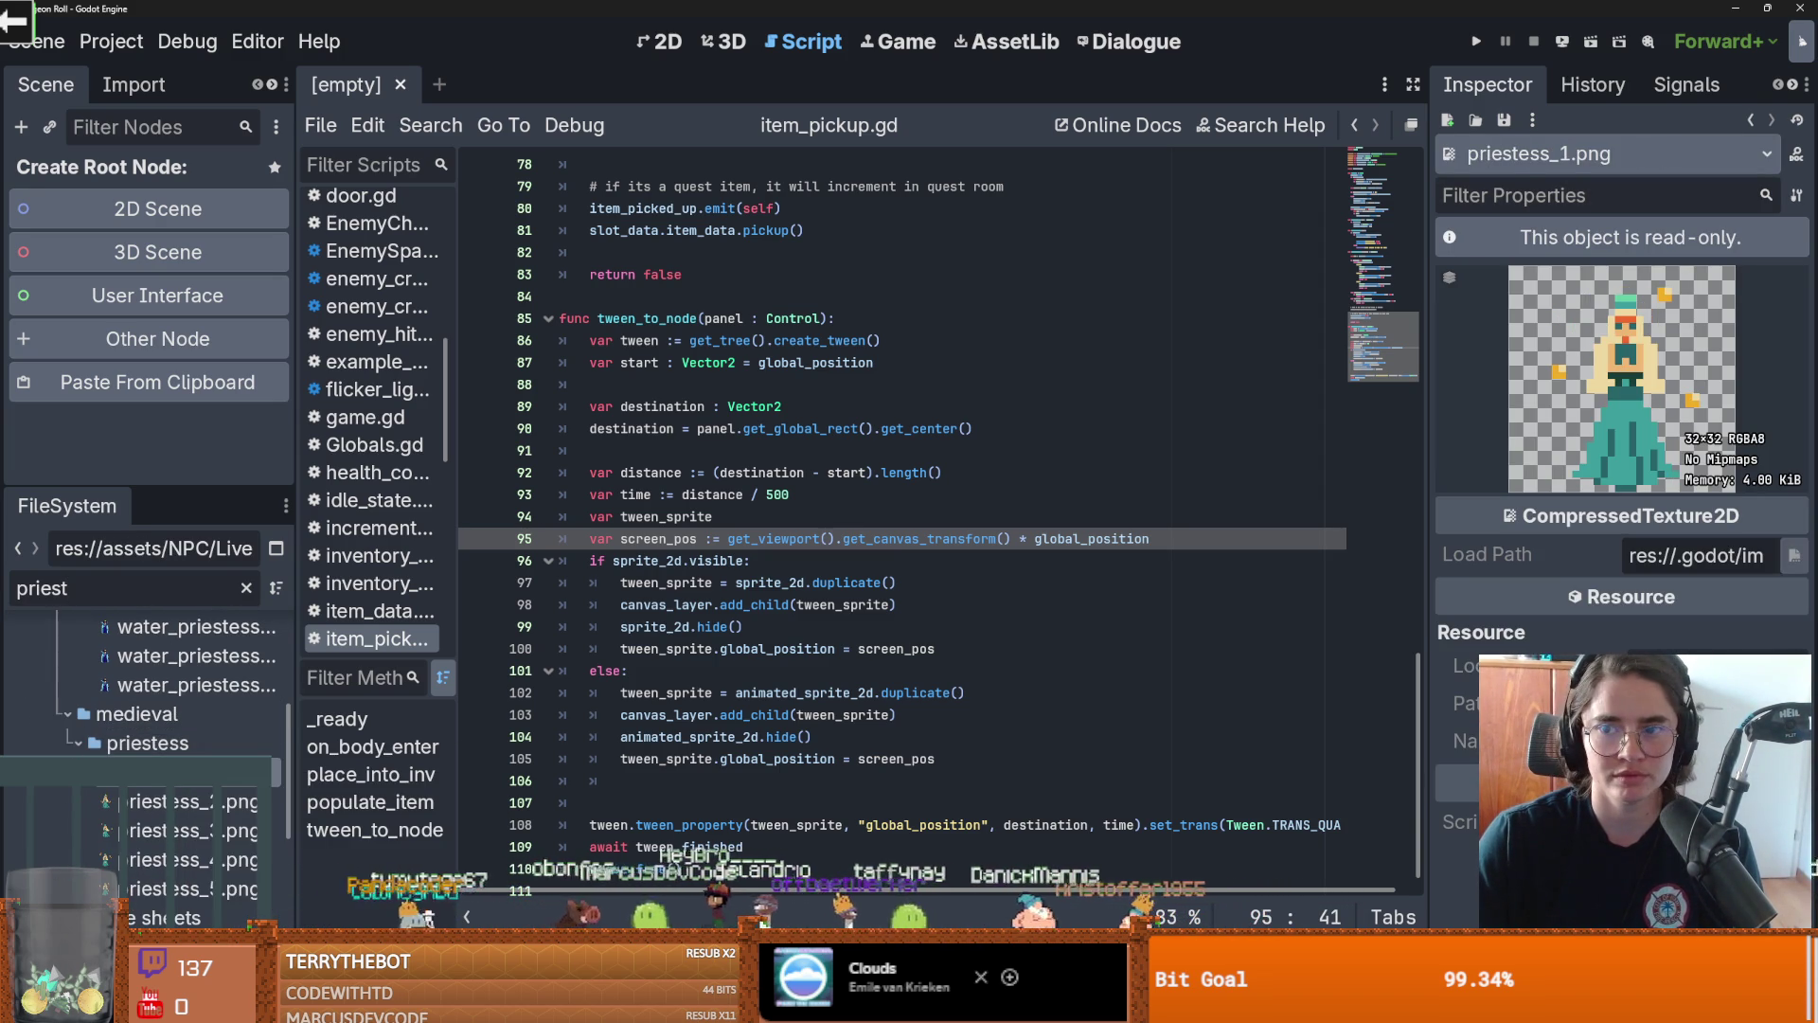
{"action": "scroll", "coordinate": [180, 748], "scroll_direction": "down", "scroll_amount": 4}
{"action": "double_click", "coordinate": [170, 787]}
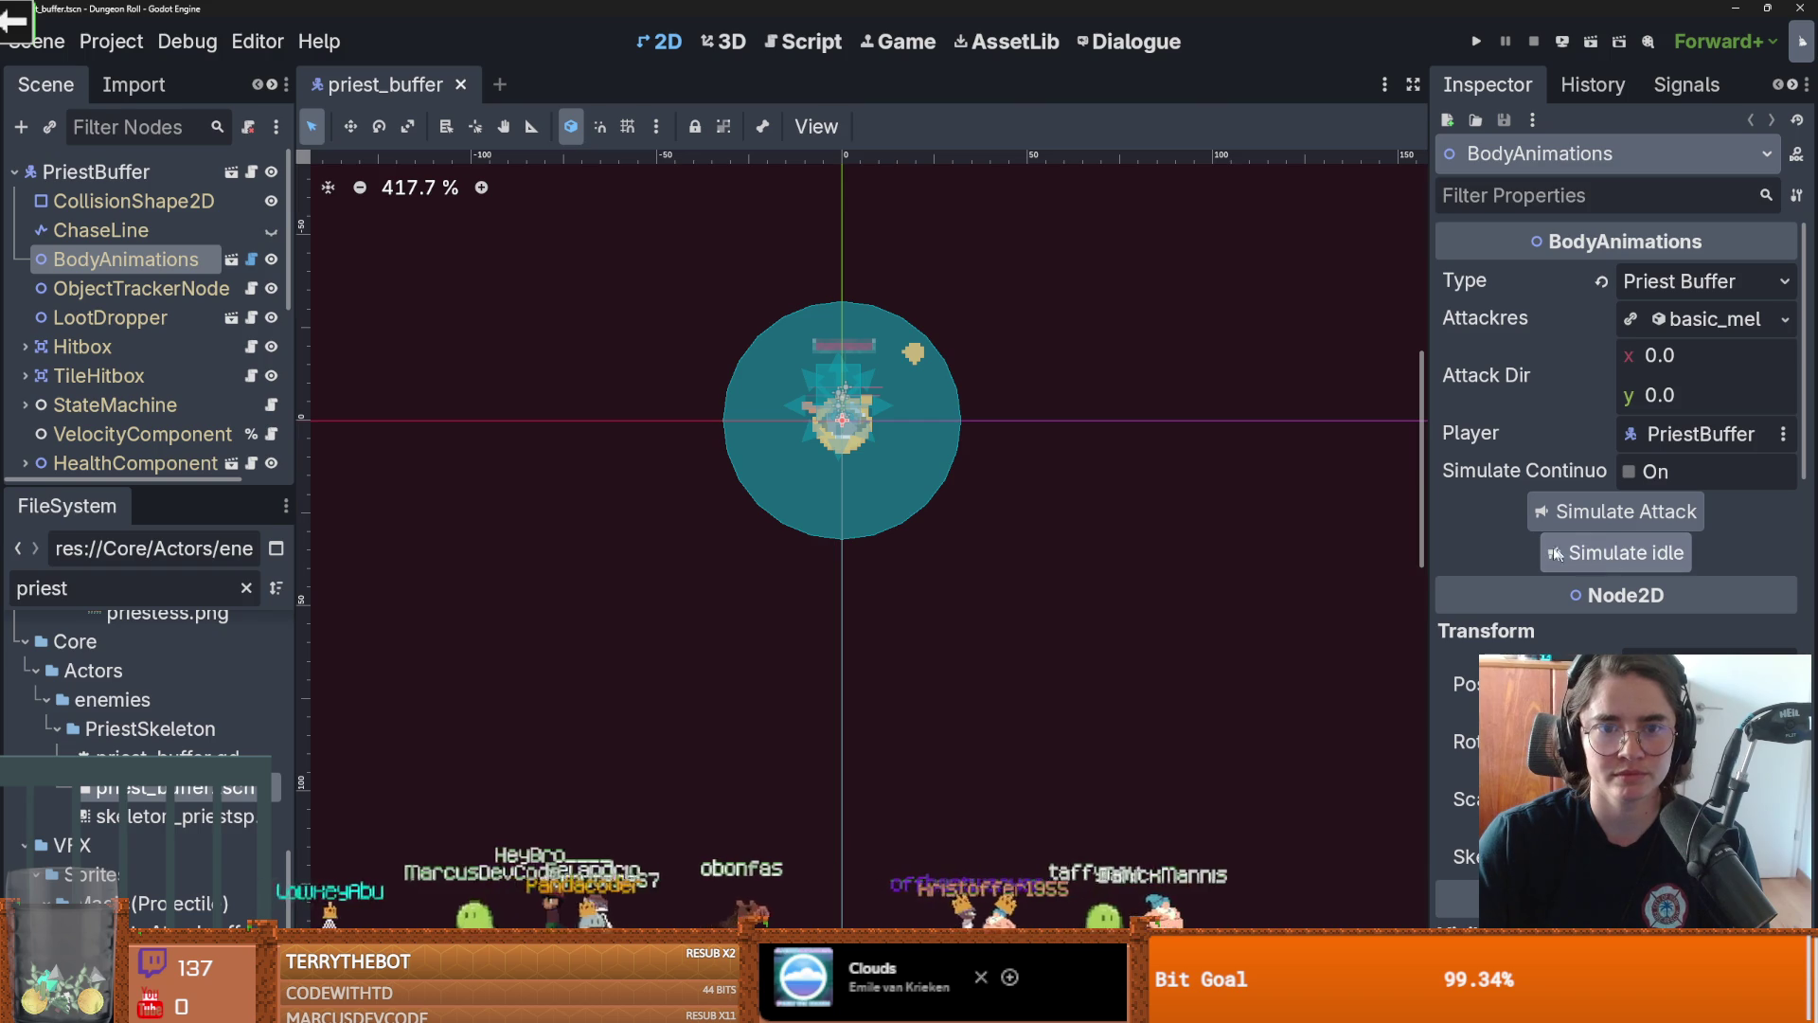
{"action": "left_click", "coordinate": [252, 260]}
{"action": "scroll", "coordinate": [660, 560], "scroll_direction": "down", "scroll_amount": 1}
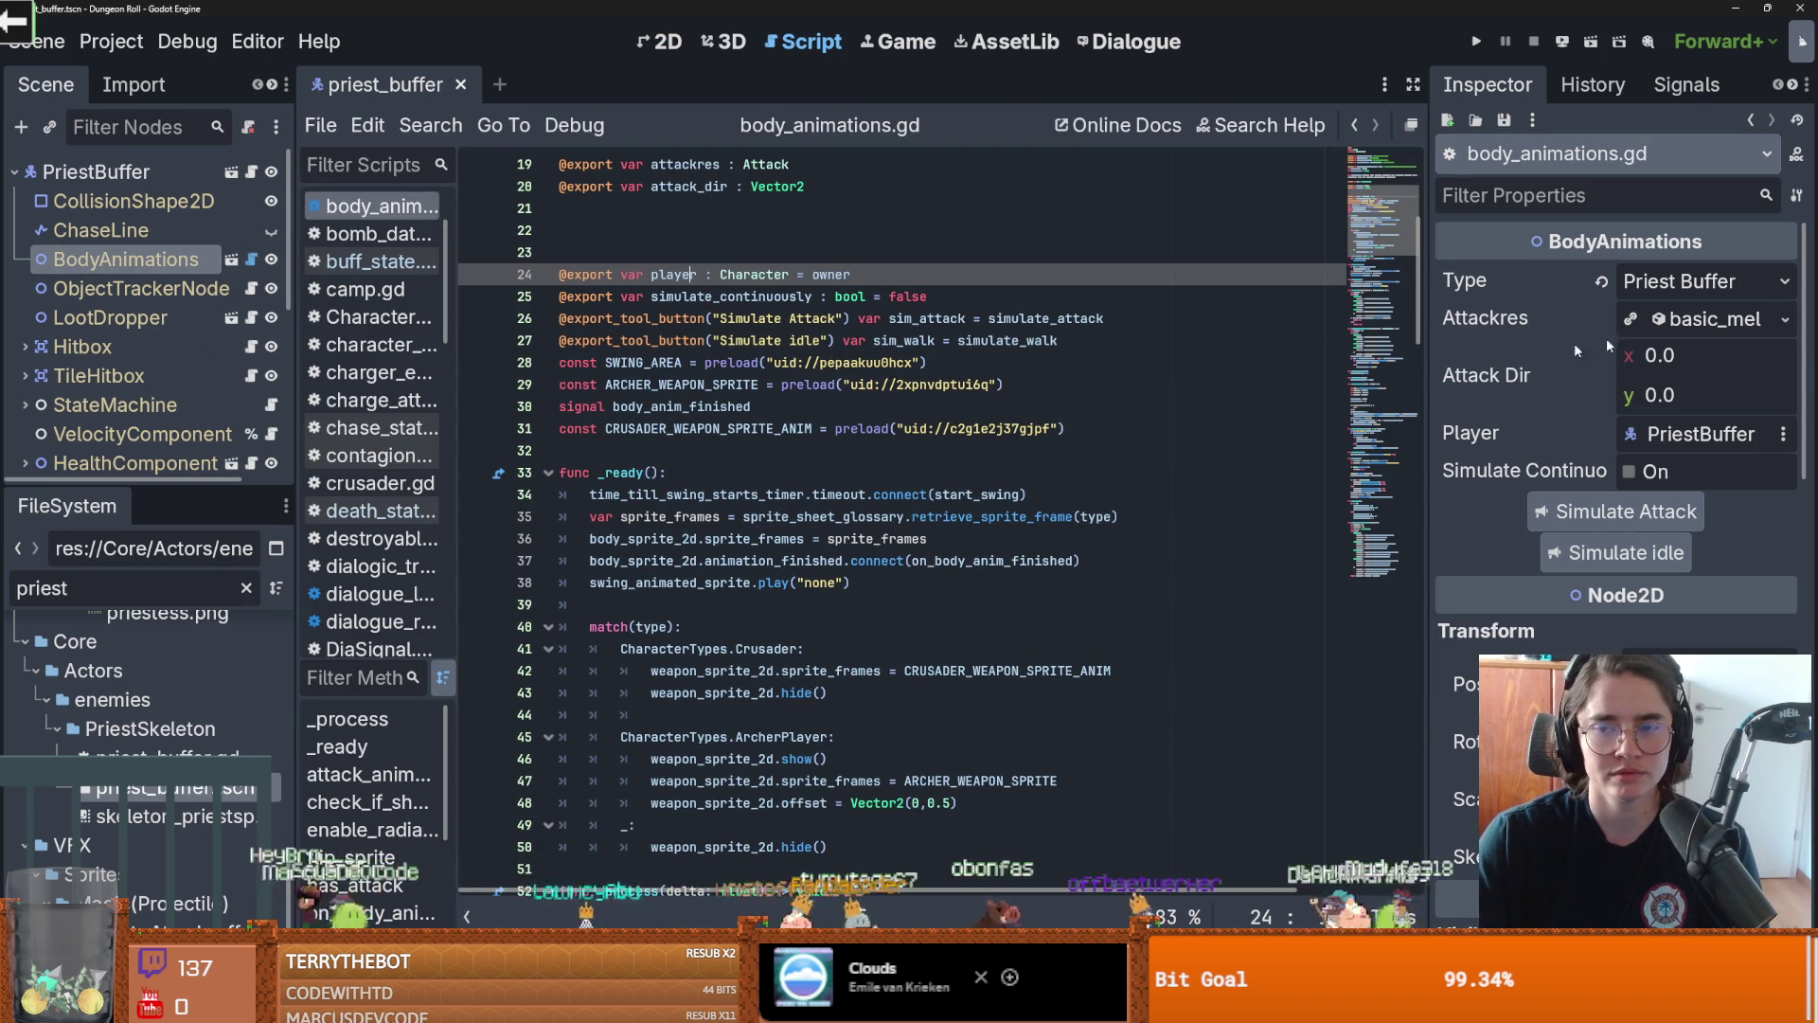
{"action": "scroll", "coordinate": [723, 562], "scroll_direction": "down", "scroll_amount": 8}
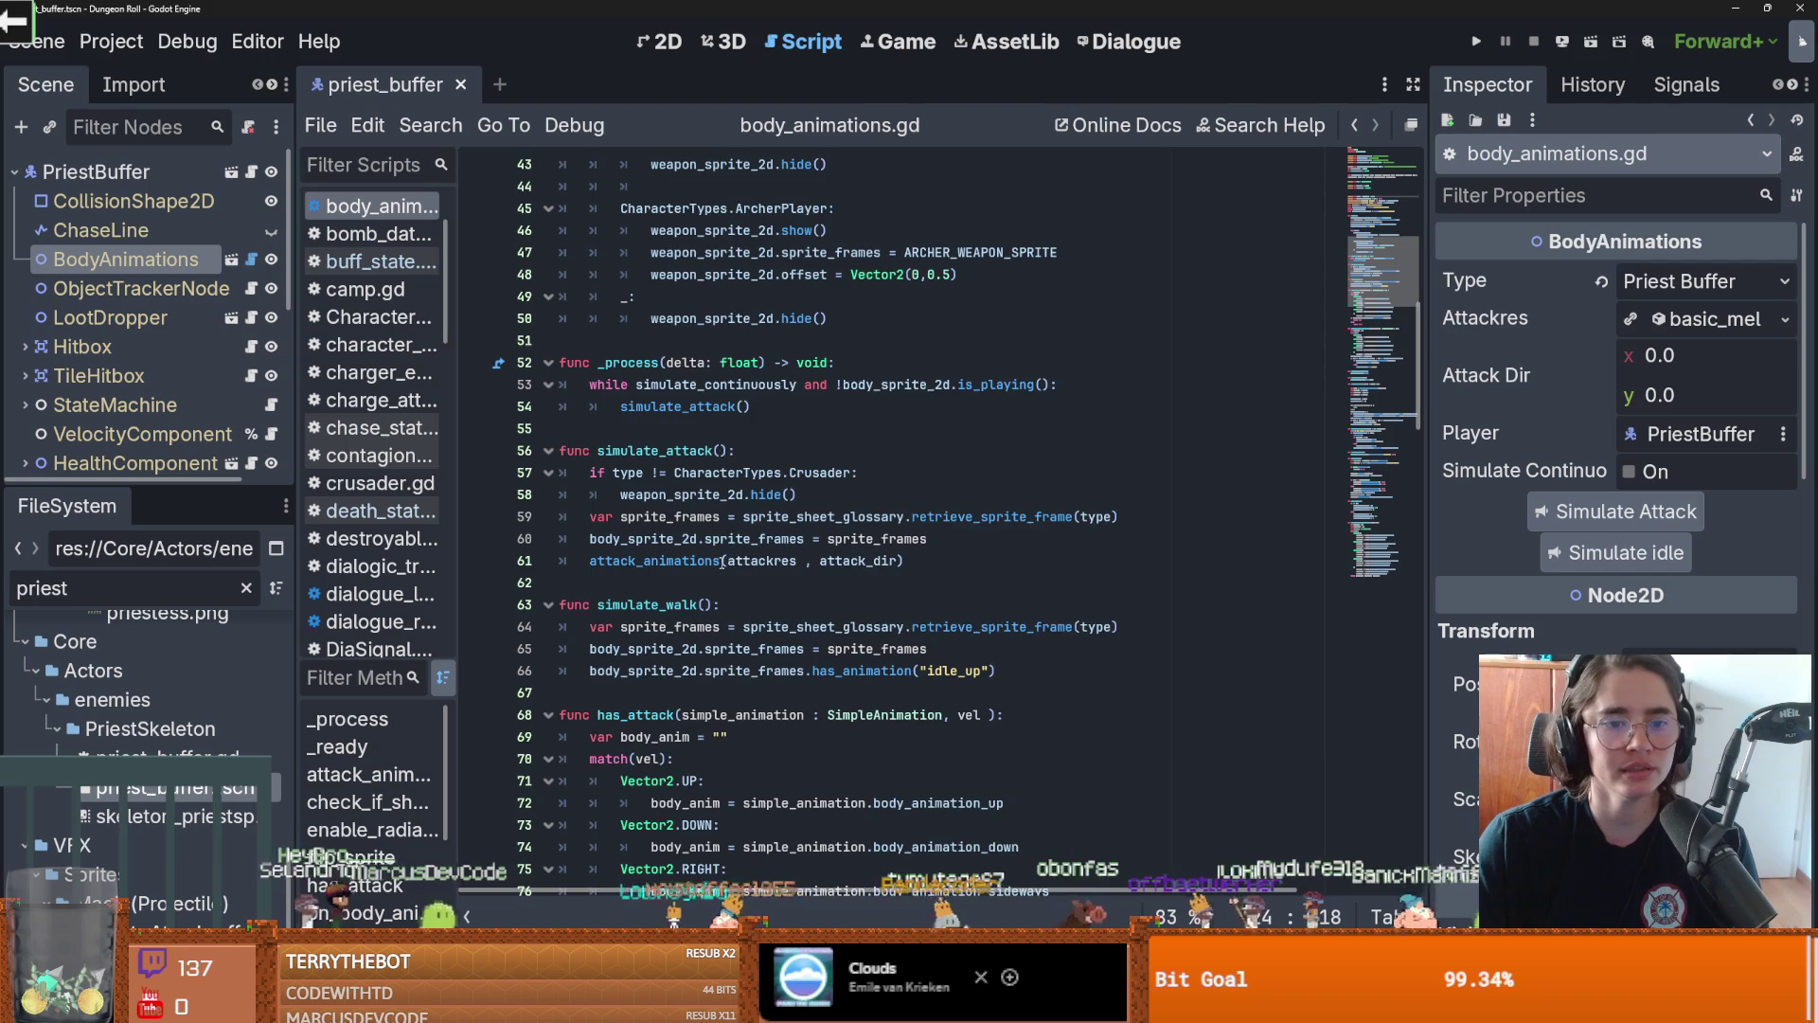
{"action": "double_click", "coordinate": [748, 538]}
{"action": "scroll", "coordinate": [851, 591], "scroll_direction": "up", "scroll_amount": 7}
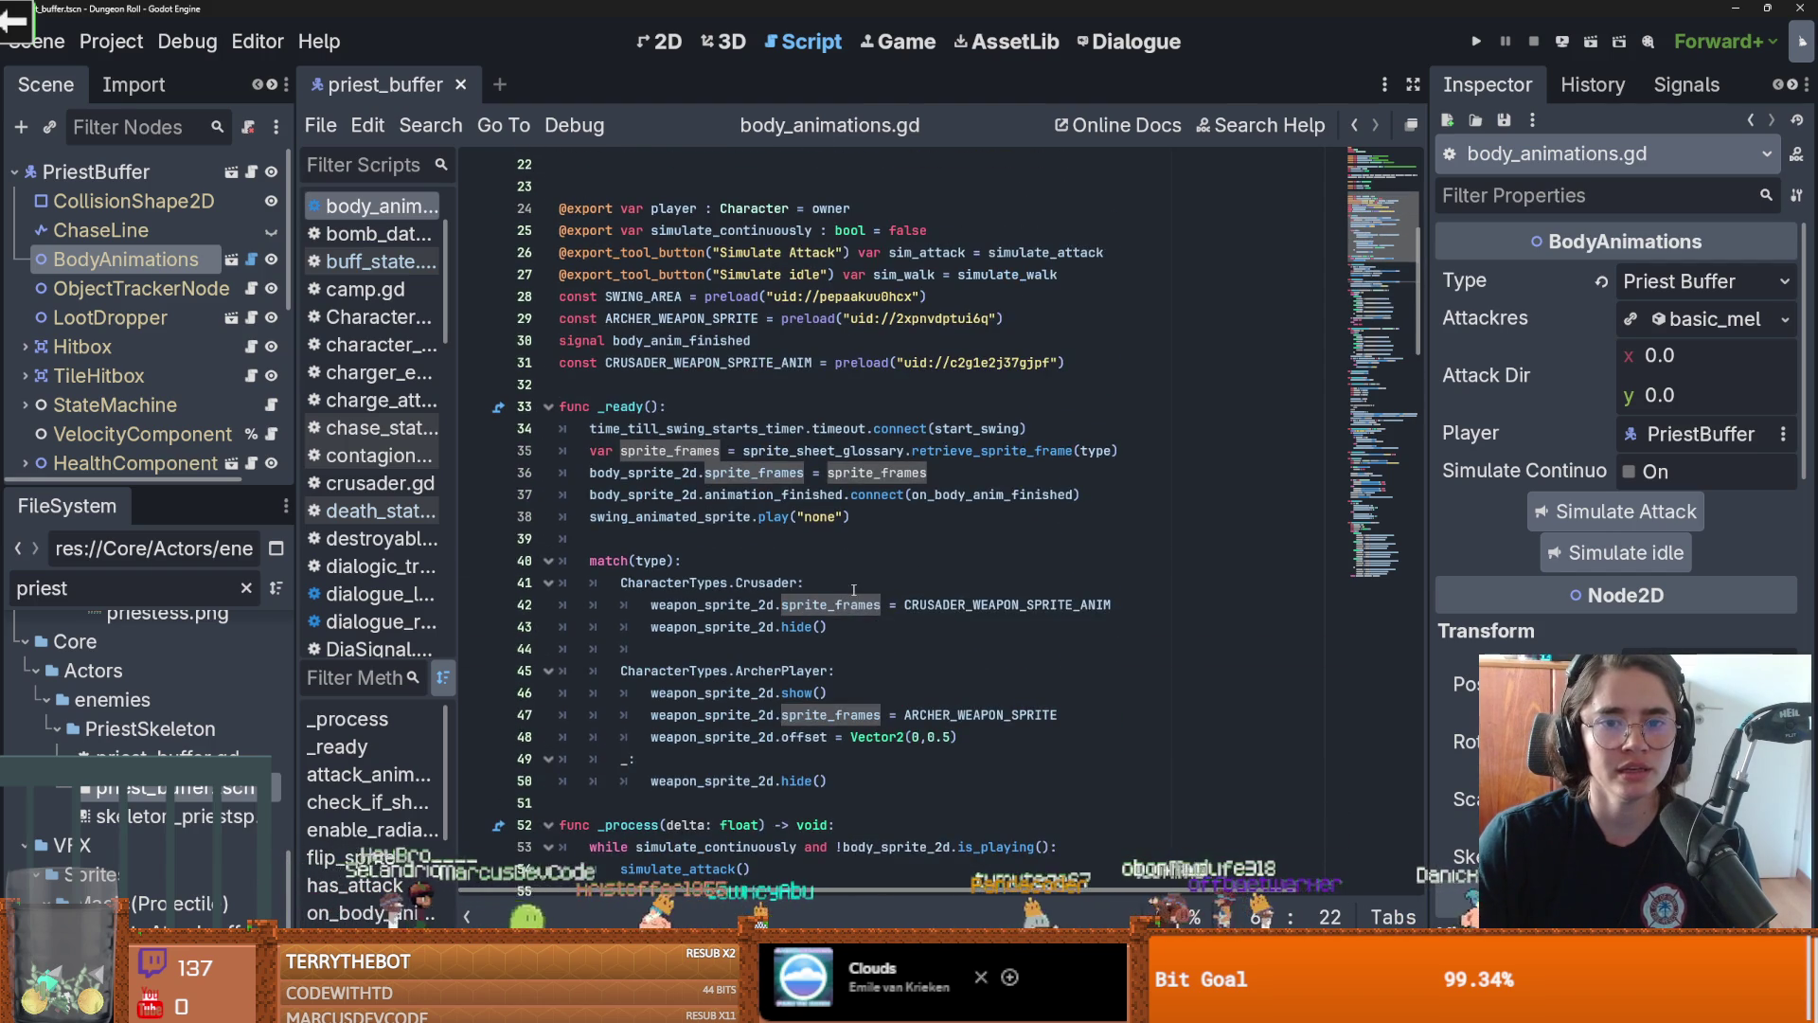
{"action": "scroll", "coordinate": [769, 511], "scroll_direction": "up", "scroll_amount": 3}
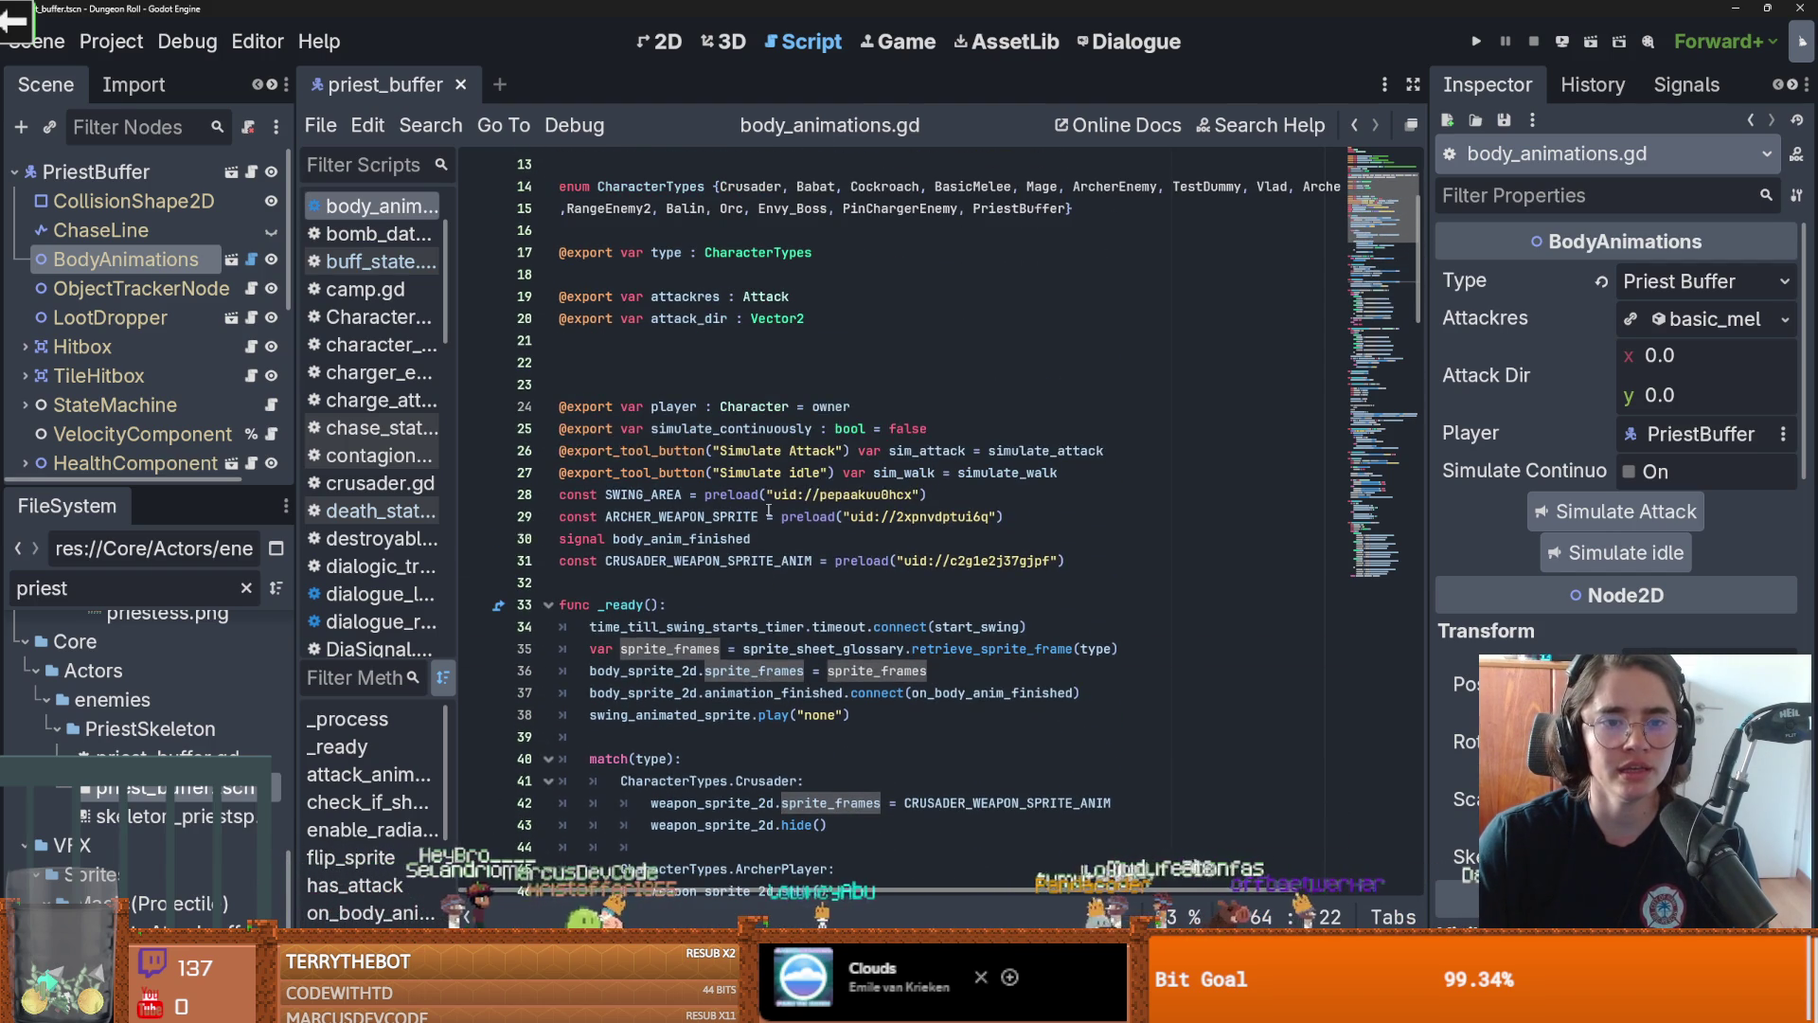
{"action": "double_click", "coordinate": [960, 472]}
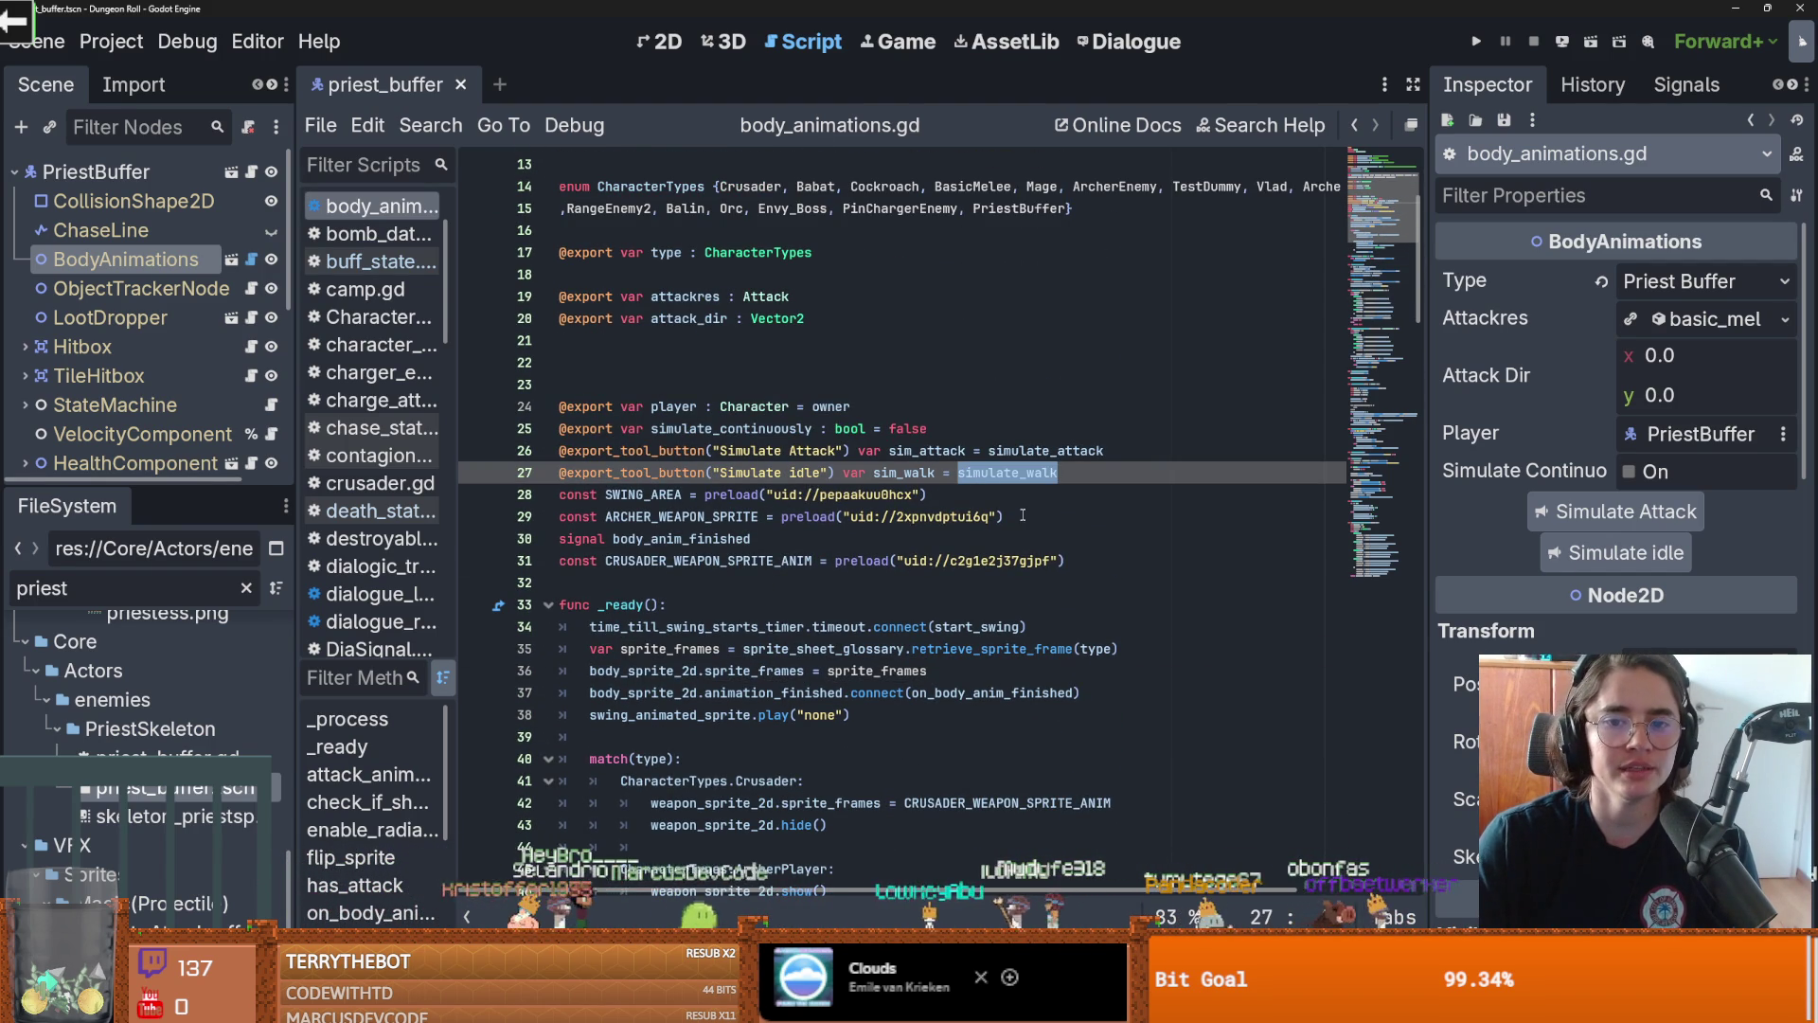
{"action": "scroll", "coordinate": [947, 585], "scroll_direction": "down", "scroll_amount": 10}
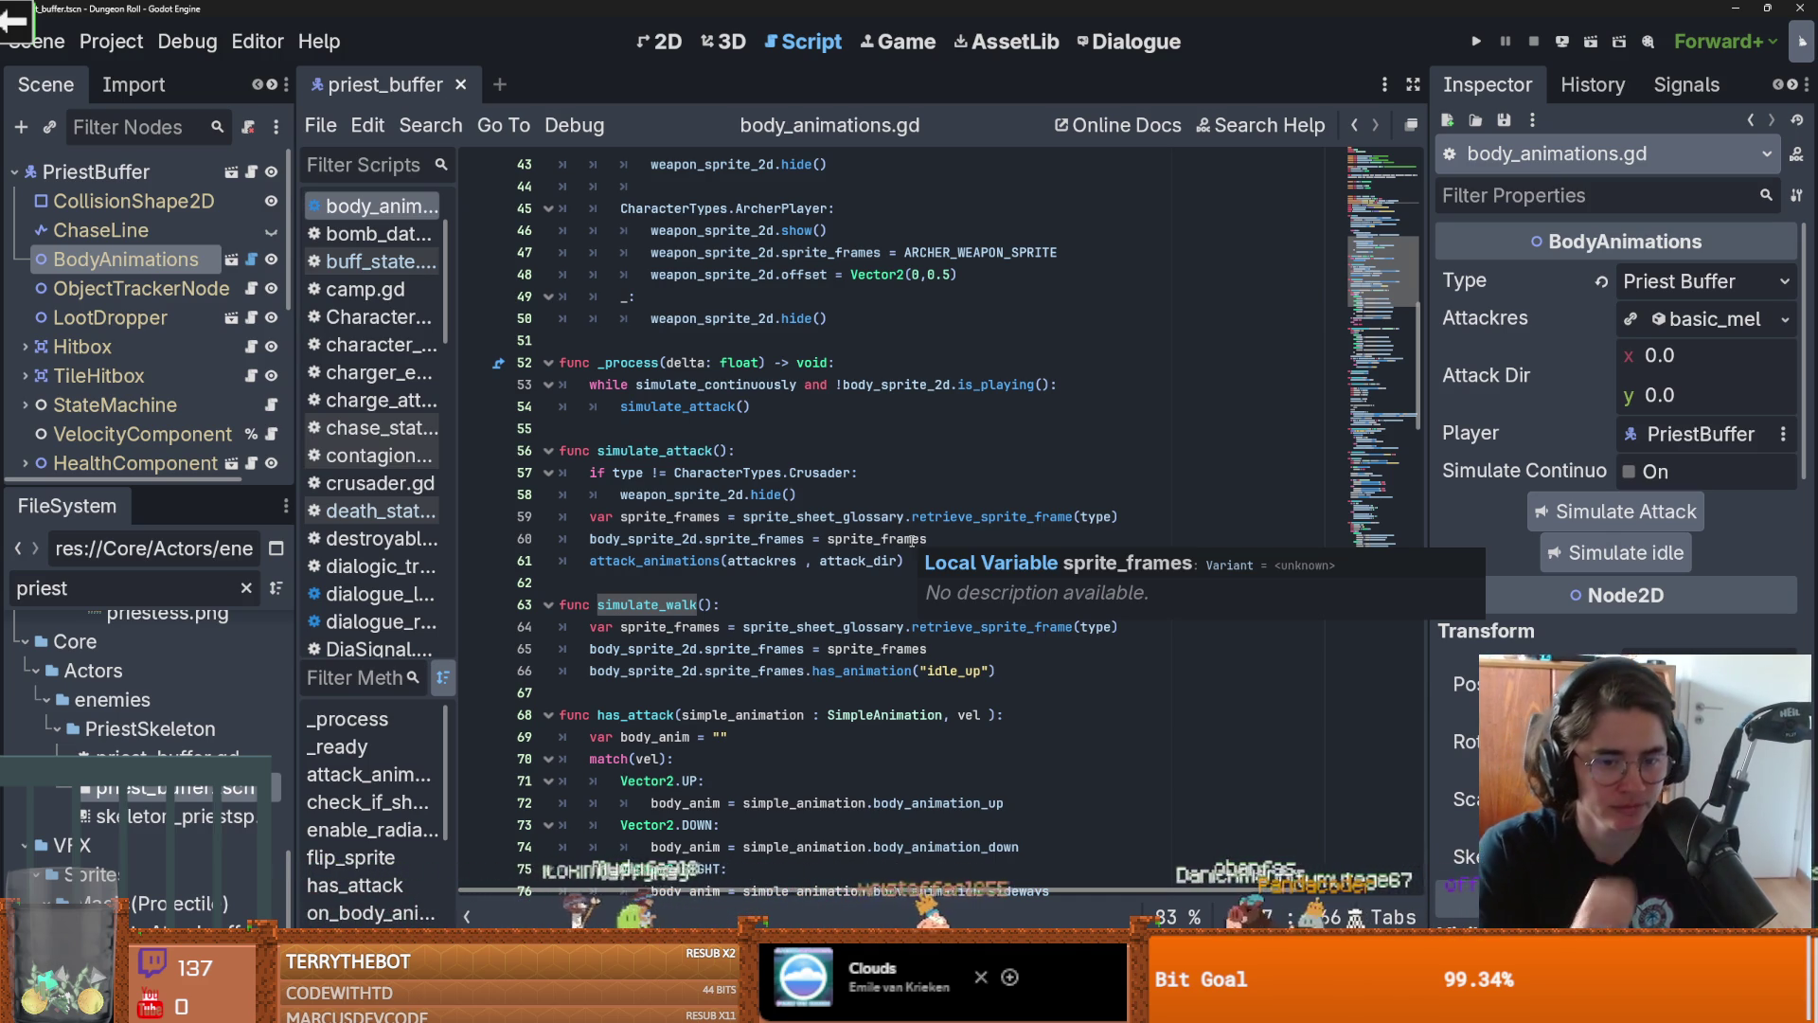
{"action": "left_click_drag", "start_coordinate": [720, 627], "coordinate": [702, 652]}
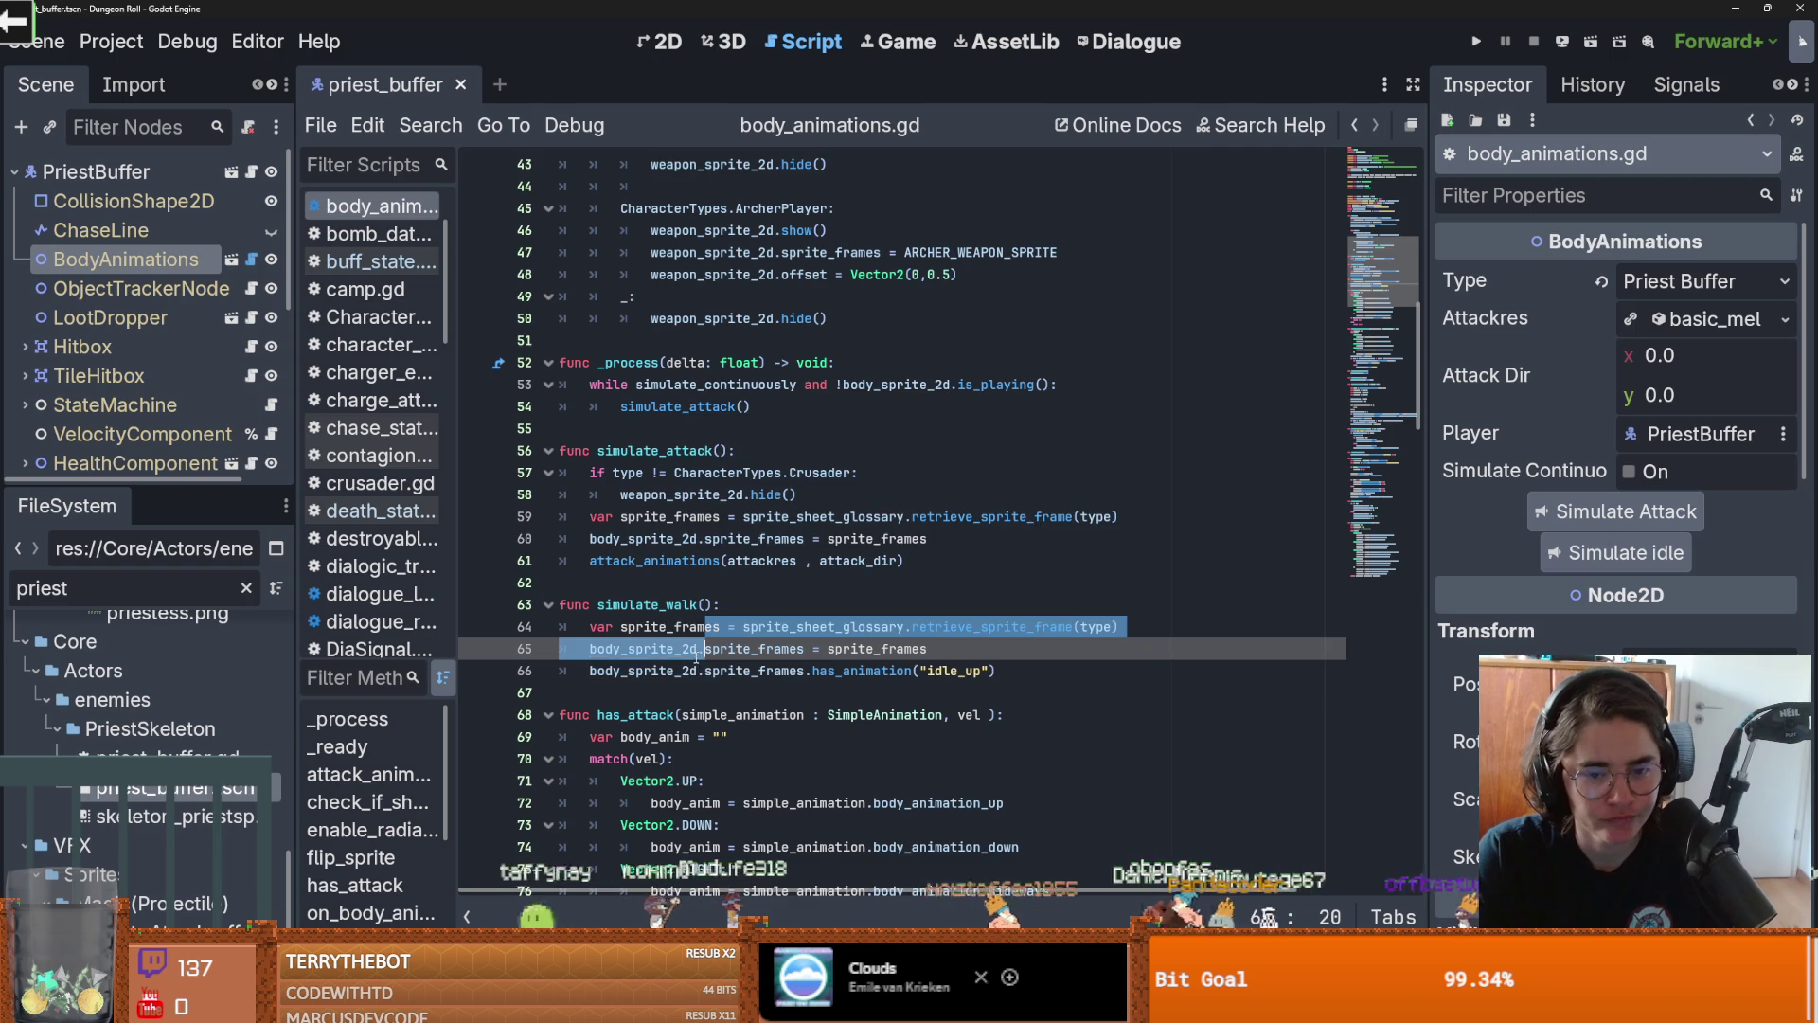
{"action": "double_click", "coordinate": [862, 671]}
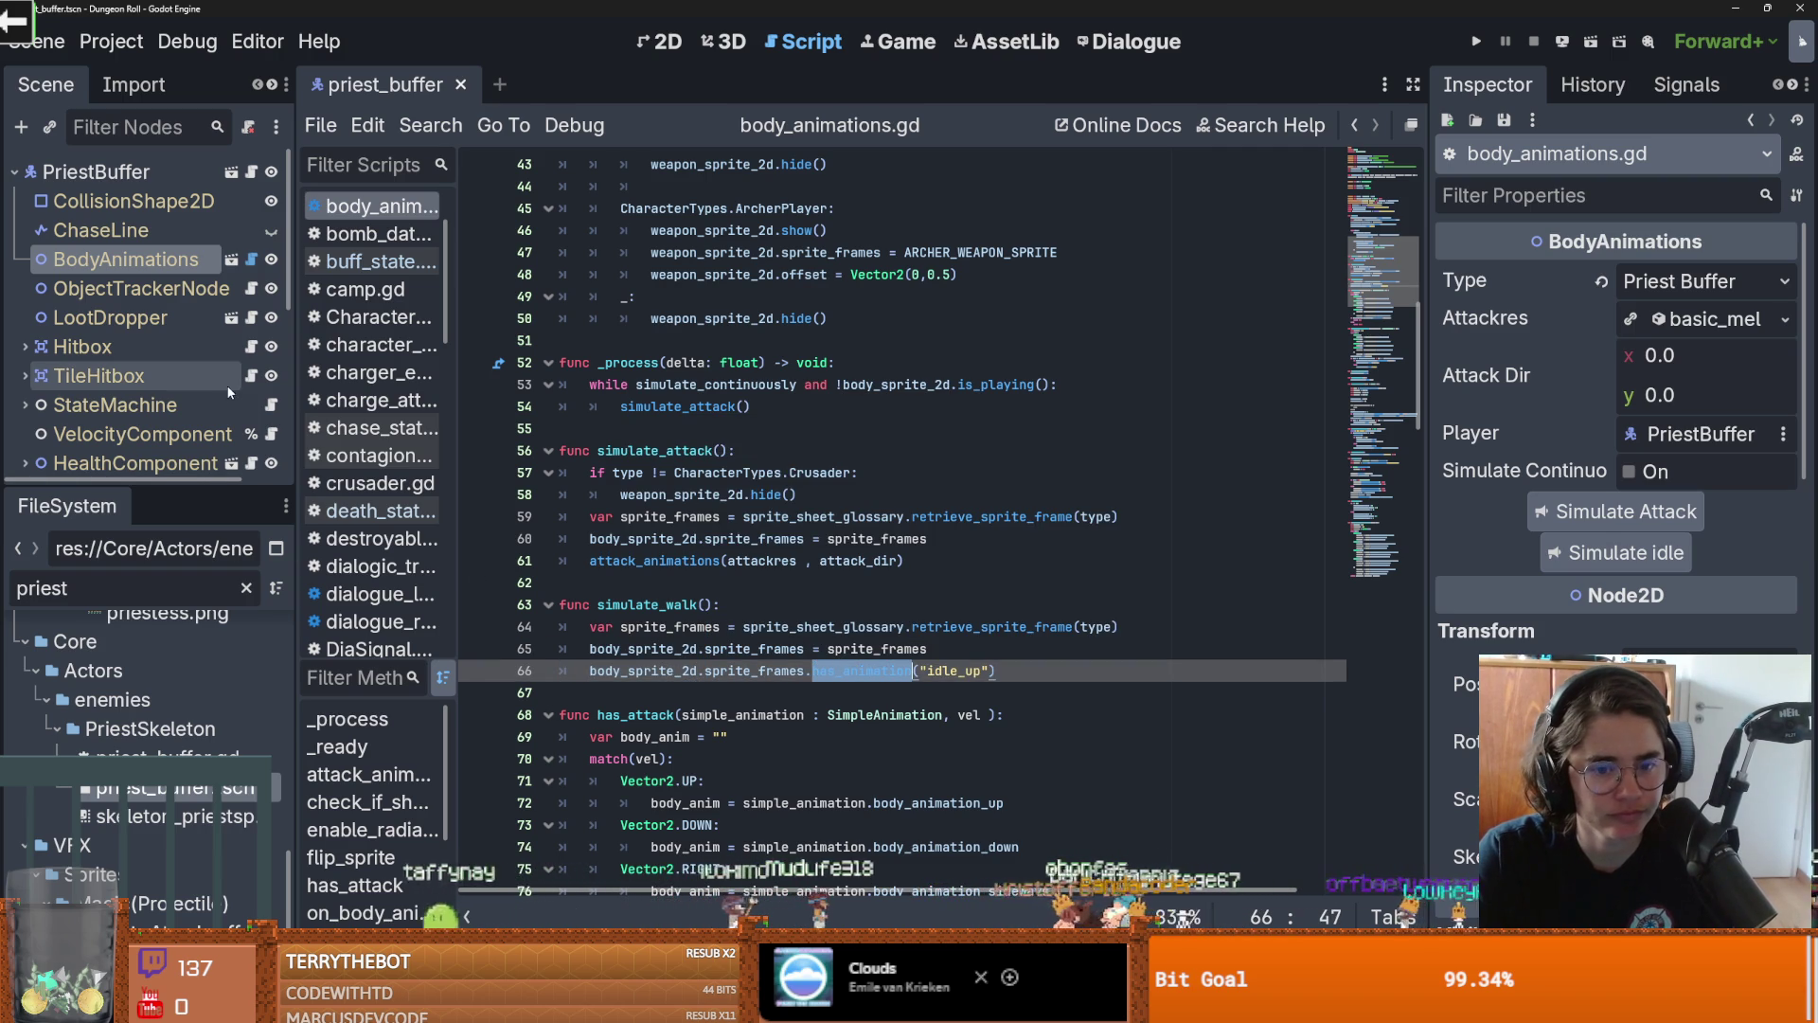
{"action": "scroll", "coordinate": [892, 665], "scroll_direction": "down", "scroll_amount": 6}
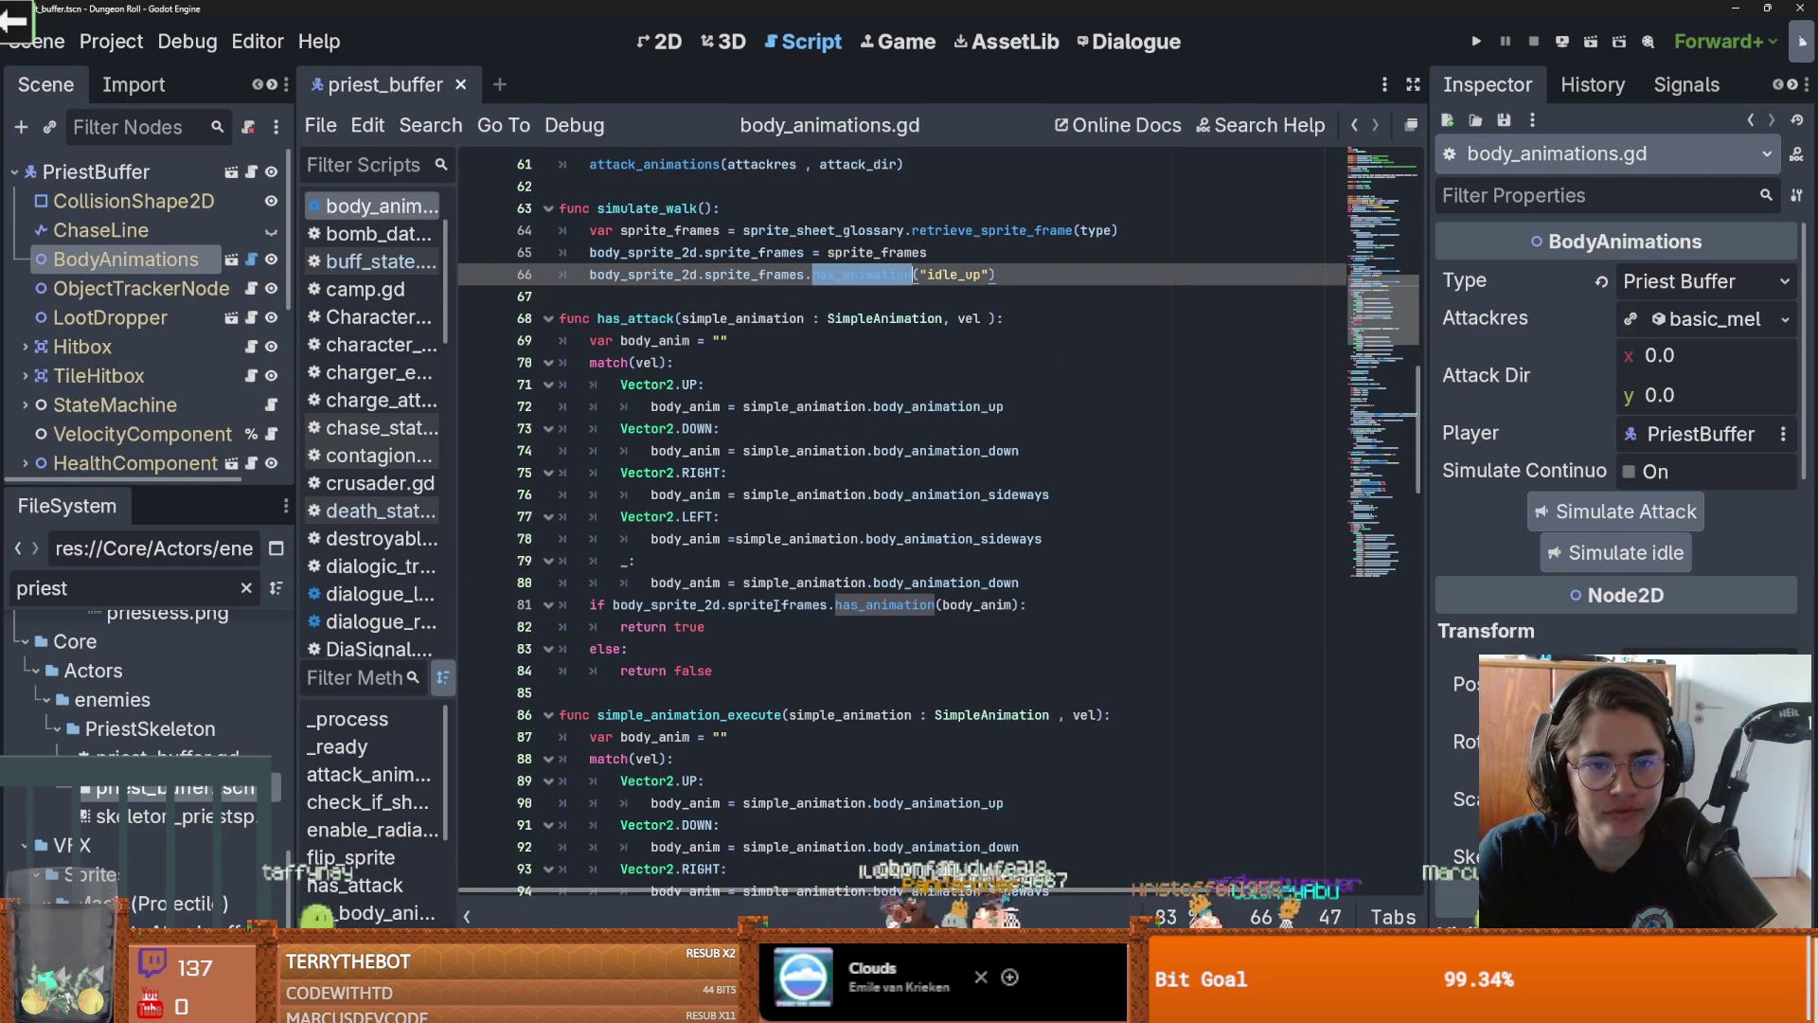
{"action": "scroll", "coordinate": [825, 512], "scroll_direction": "up", "scroll_amount": 4}
{"action": "left_click_drag", "start_coordinate": [996, 538], "coordinate": [729, 538]}
{"action": "left_click", "coordinate": [231, 260]}
In enemy_body_animations' script, change line 66 to body_sprite_2d.play("idle_down") and save
{"action": "left_click", "coordinate": [191, 227]}
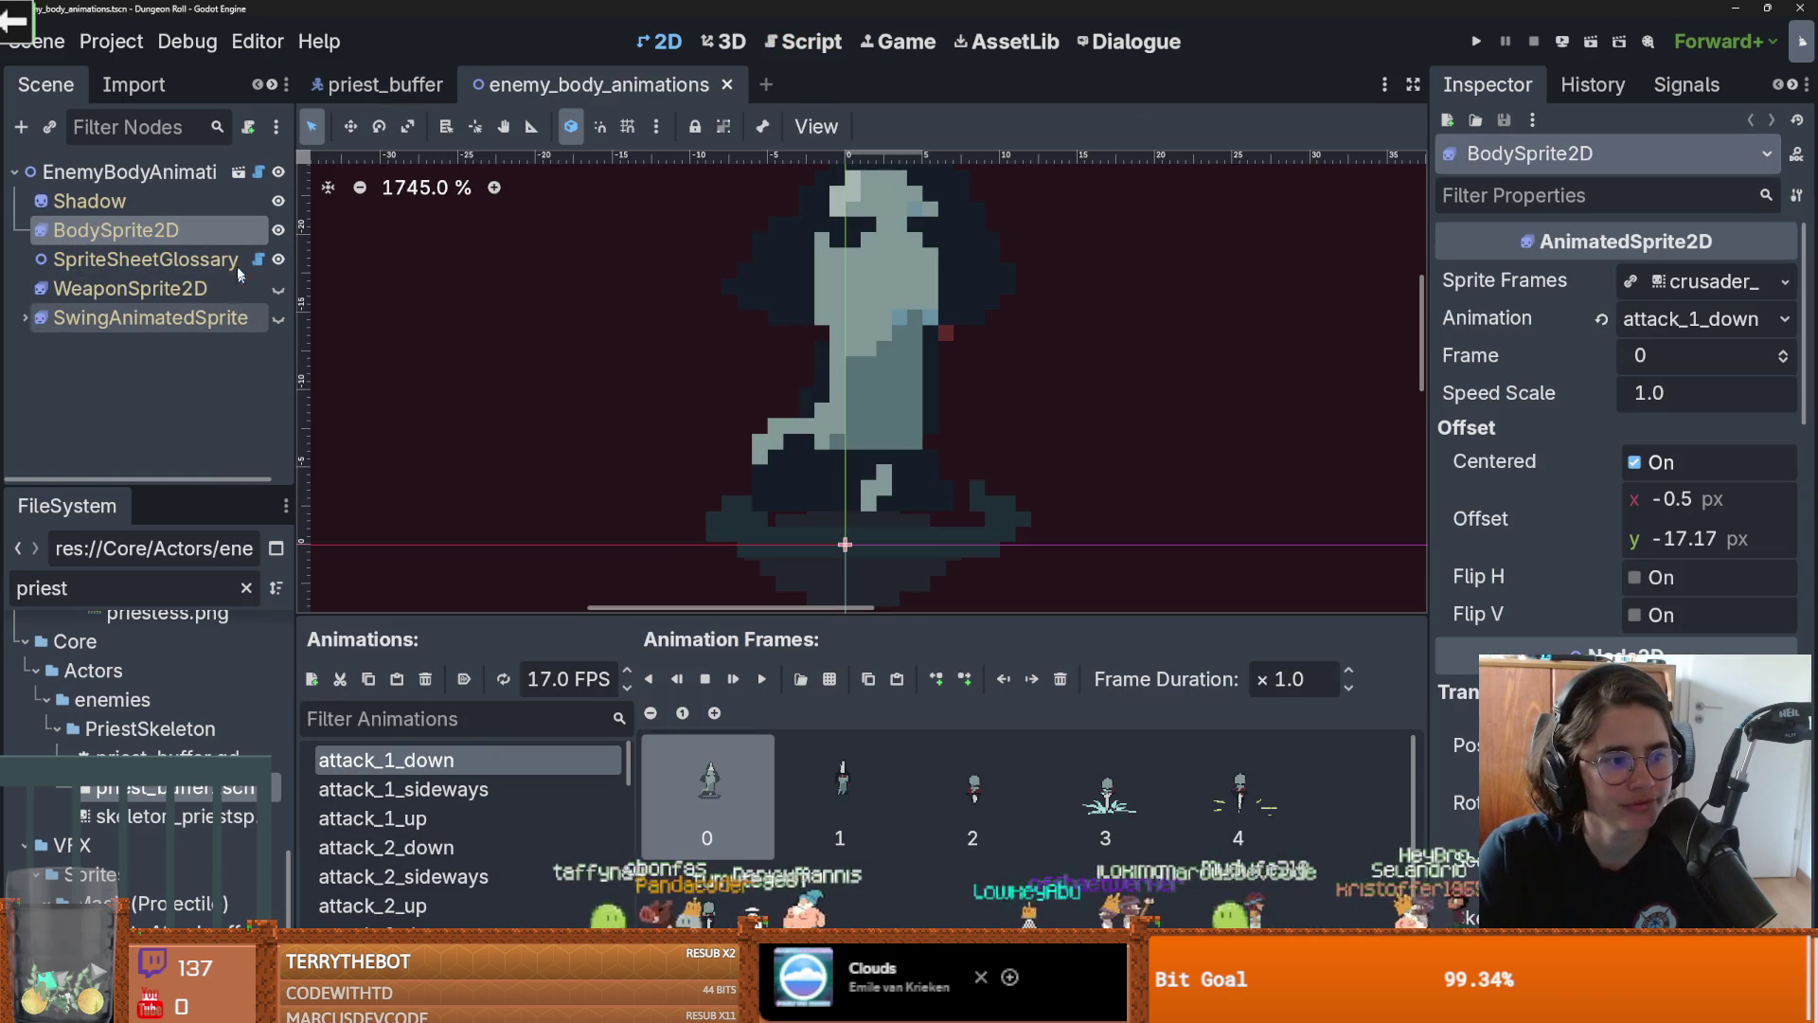
{"action": "left_click", "coordinate": [258, 172]}
{"action": "scroll", "coordinate": [803, 487], "scroll_direction": "down", "scroll_amount": 1}
{"action": "left_click_drag", "start_coordinate": [997, 407], "coordinate": [712, 409]}
{"action": "key", "text": "BackSpace"}
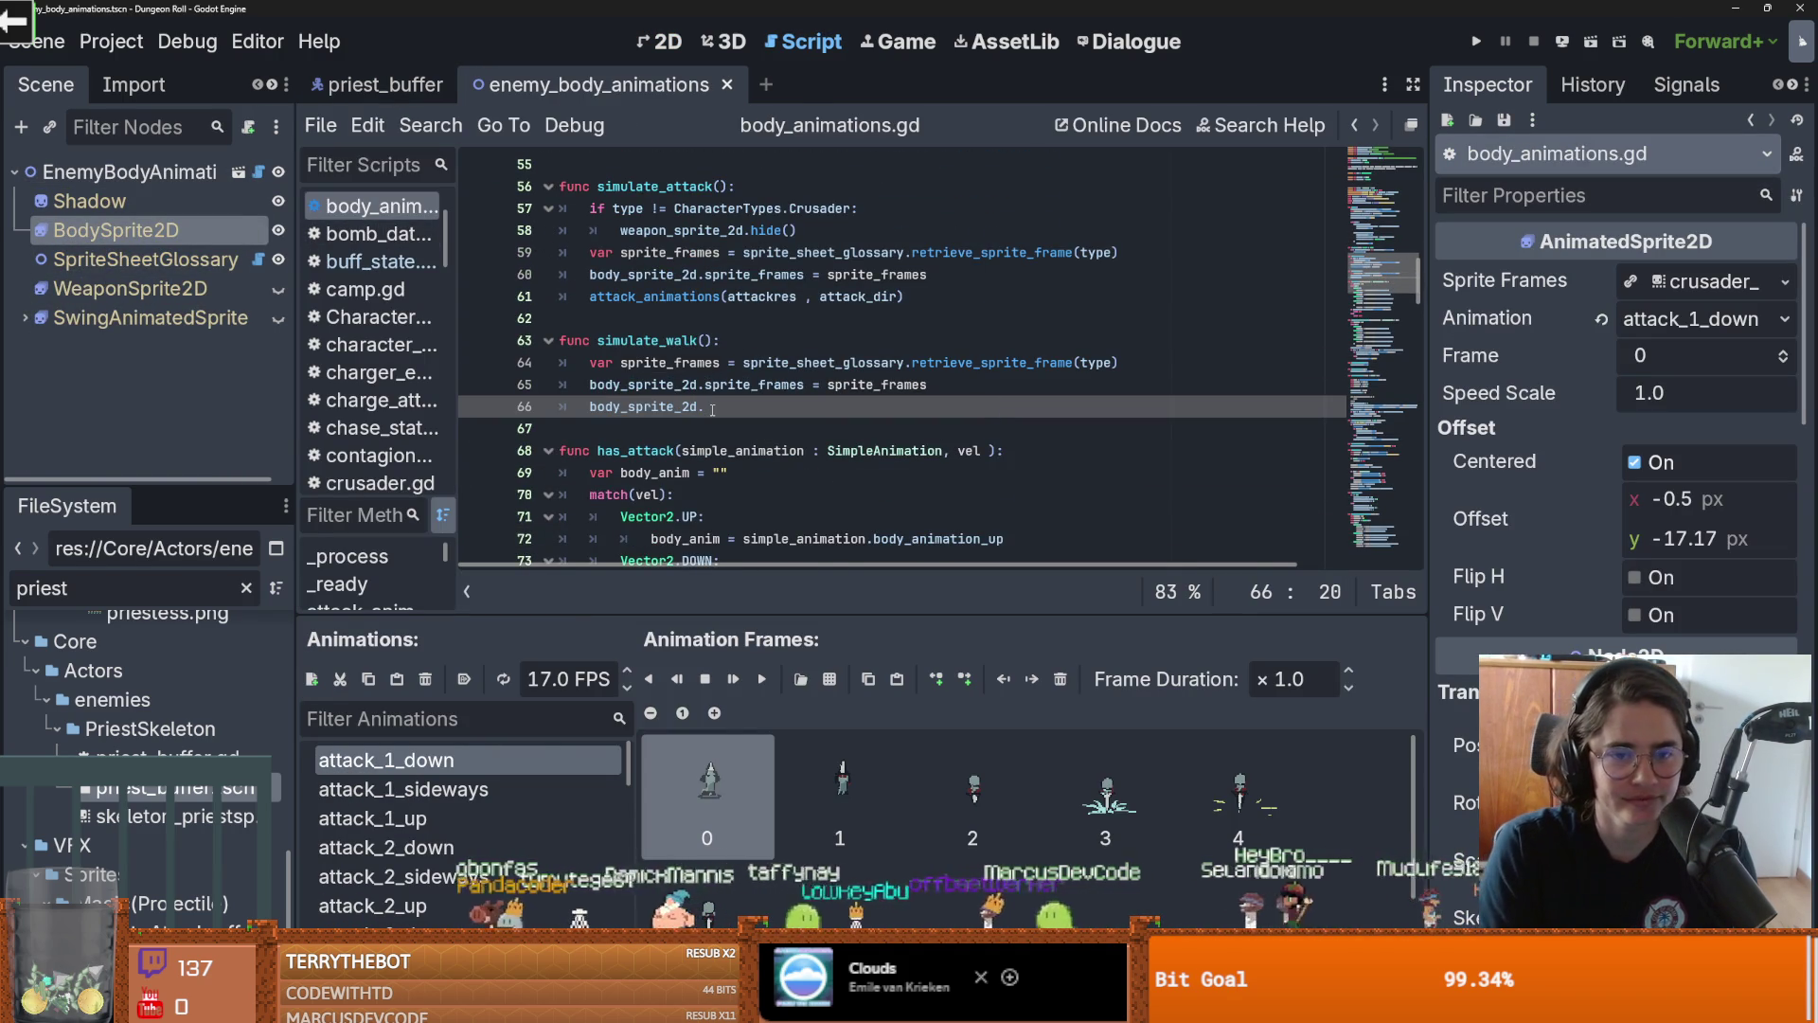
{"action": "type", "text": "play(\""}
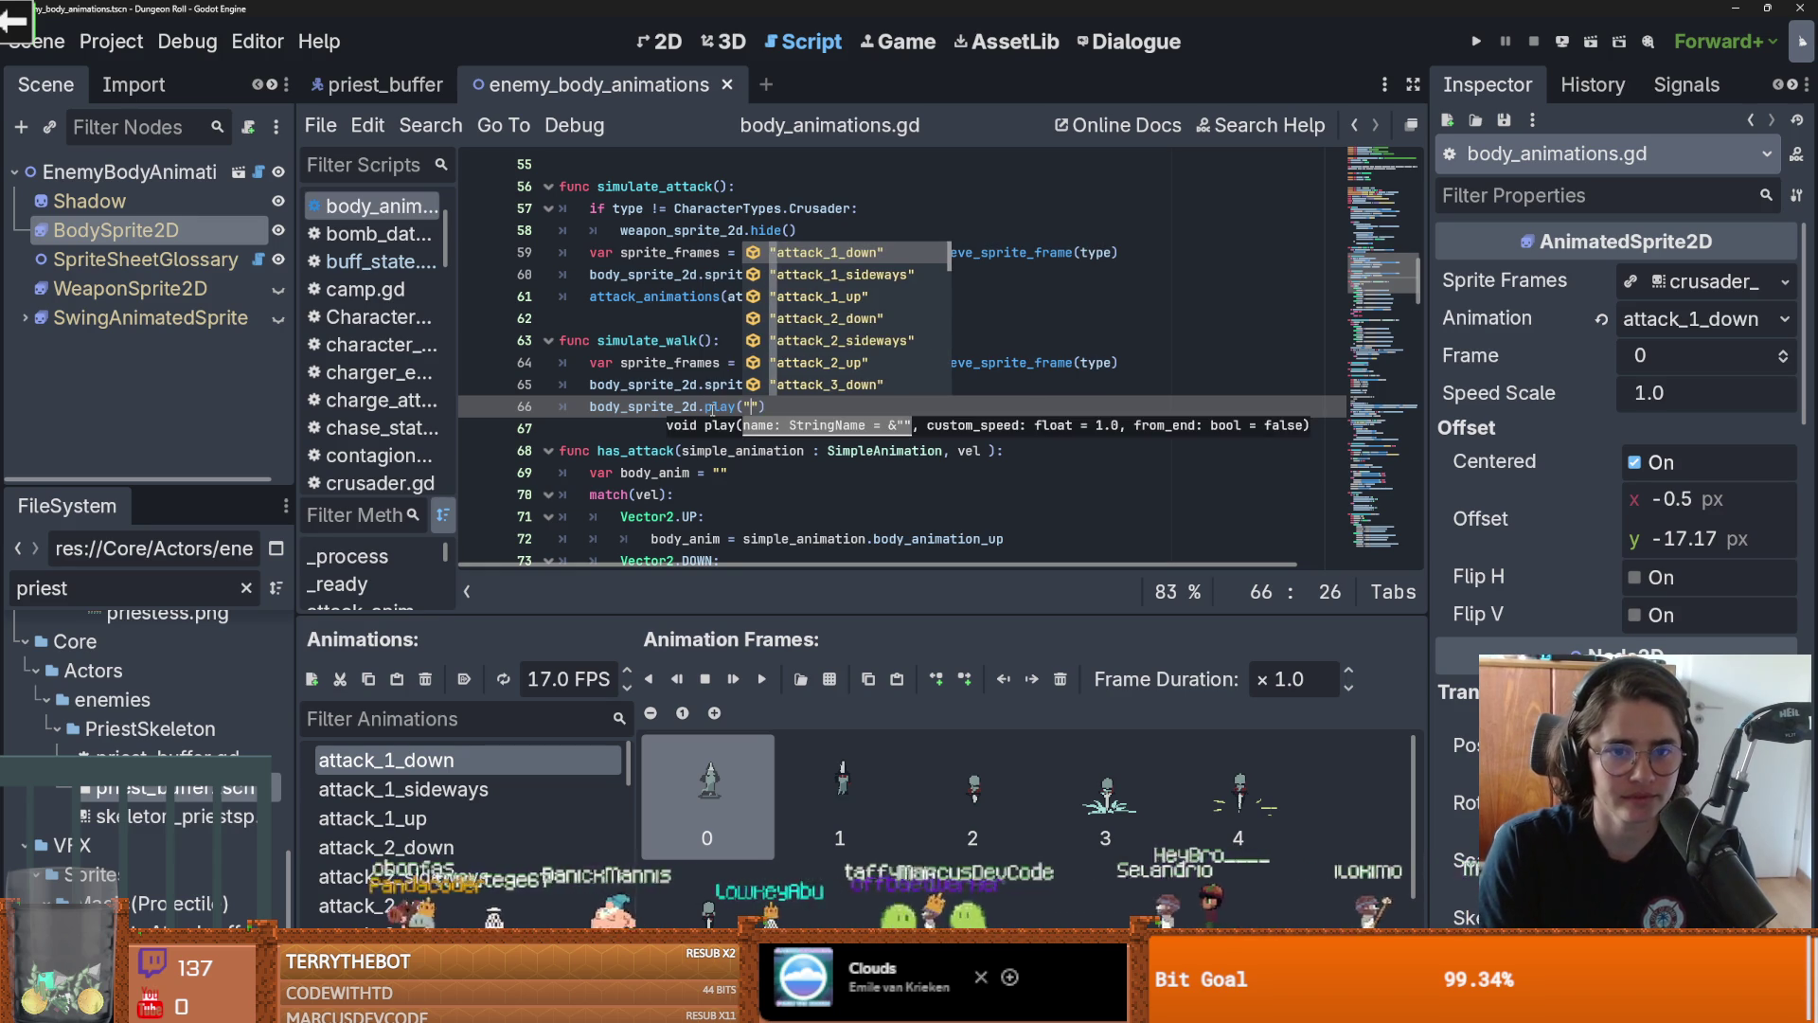
{"action": "type", "text": "id"}
{"action": "key", "text": "Return"}
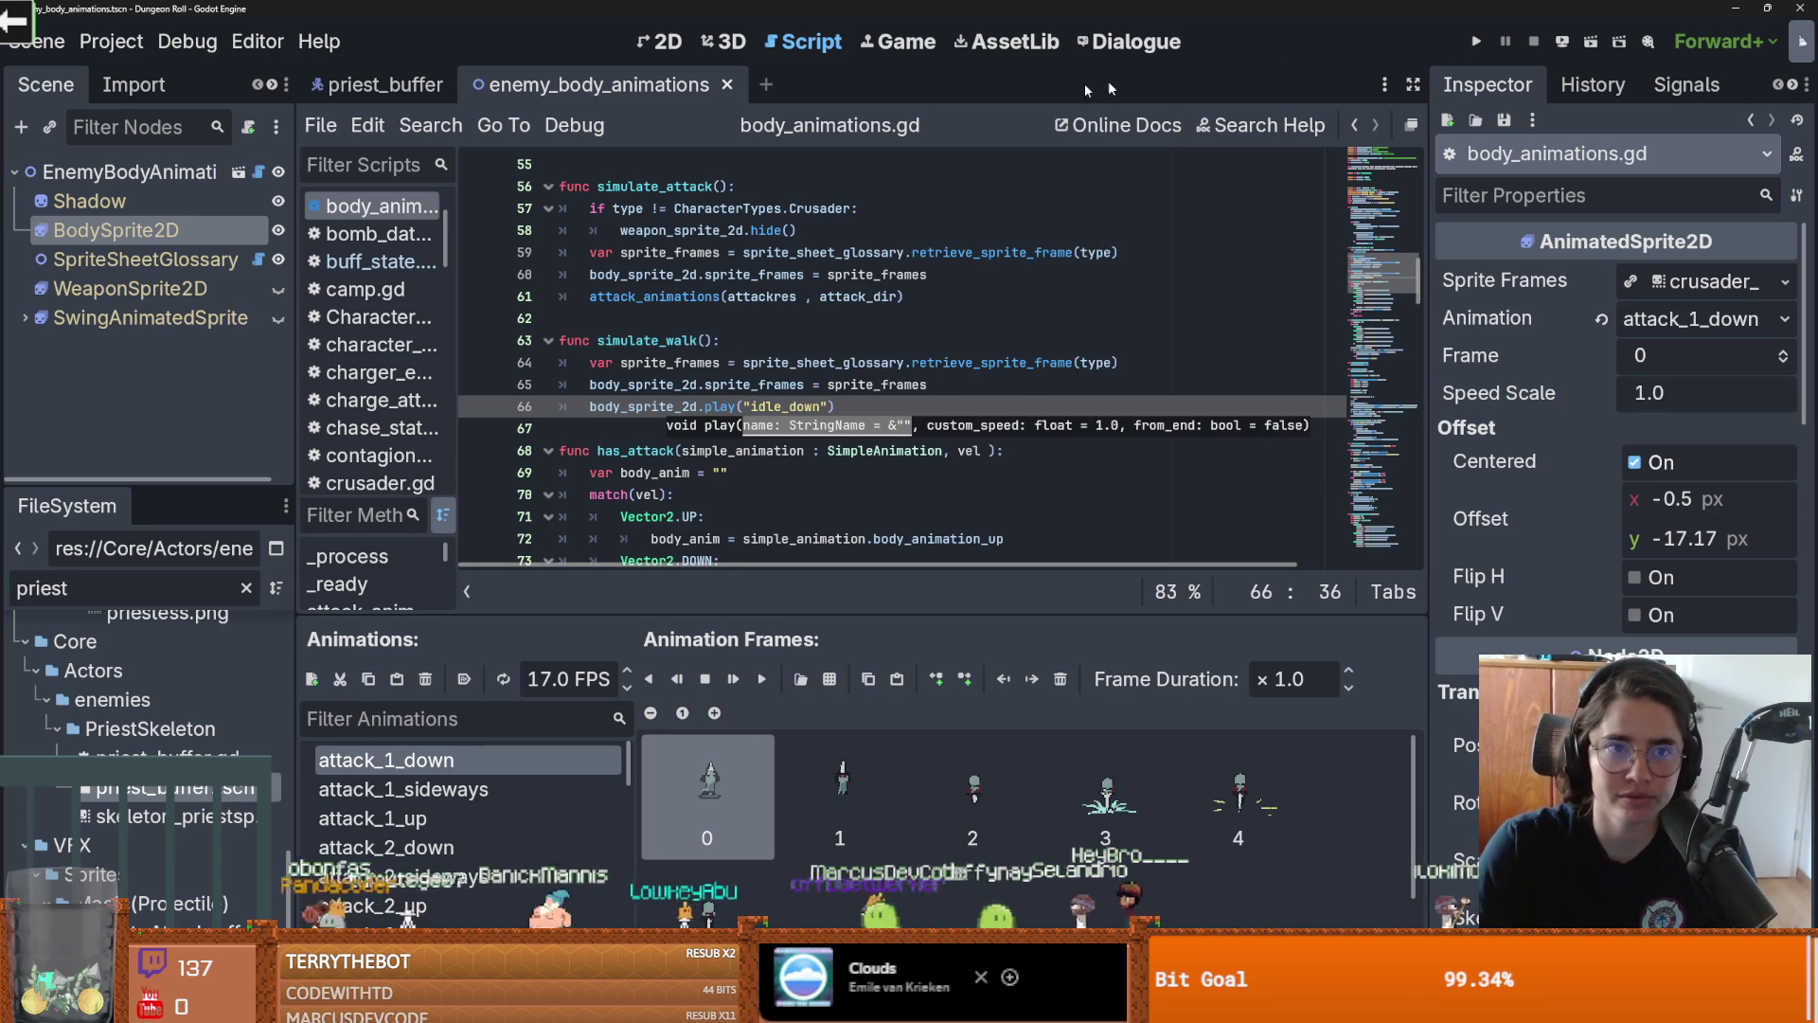
{"action": "key", "text": "ctrl+s"}
Return to the priest_buffer scene in 2D view and save it
{"action": "left_click", "coordinate": [386, 84]}
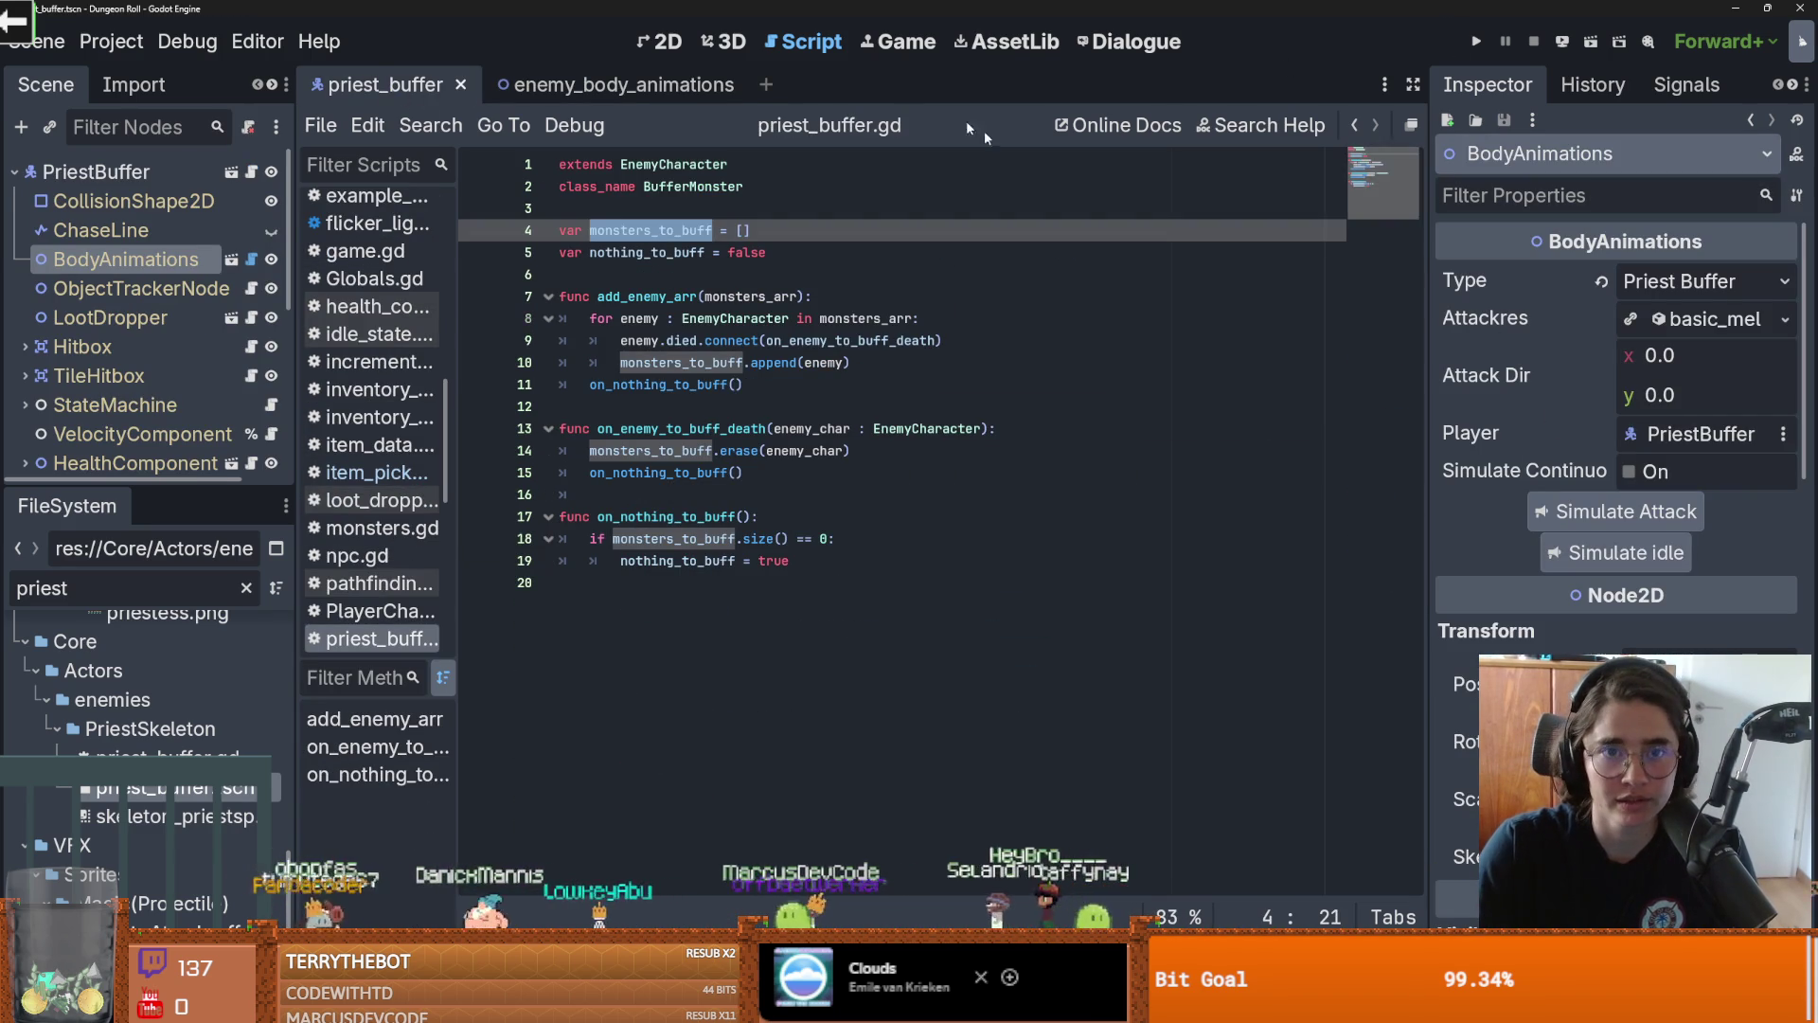
{"action": "left_click", "coordinate": [660, 41]}
{"action": "scroll", "coordinate": [729, 396], "scroll_direction": "up", "scroll_amount": 3}
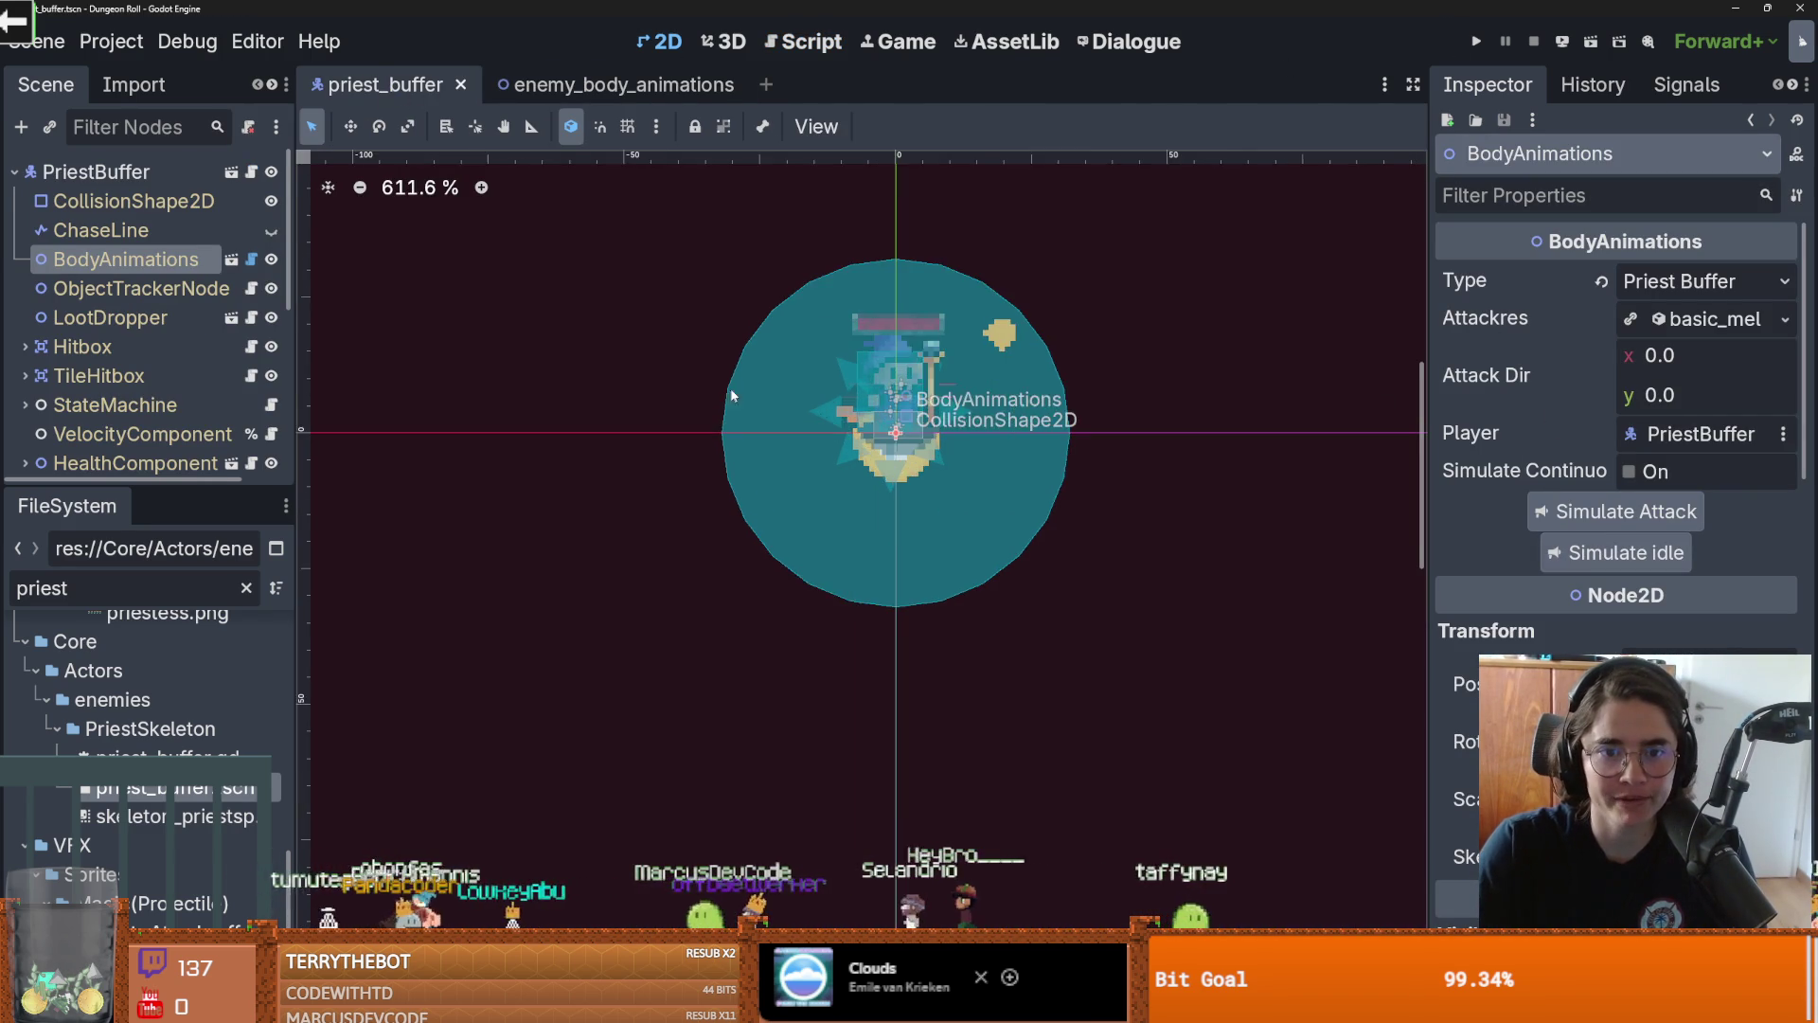
{"action": "scroll", "coordinate": [882, 412], "scroll_direction": "up", "scroll_amount": 3}
{"action": "key", "text": "ctrl+s"}
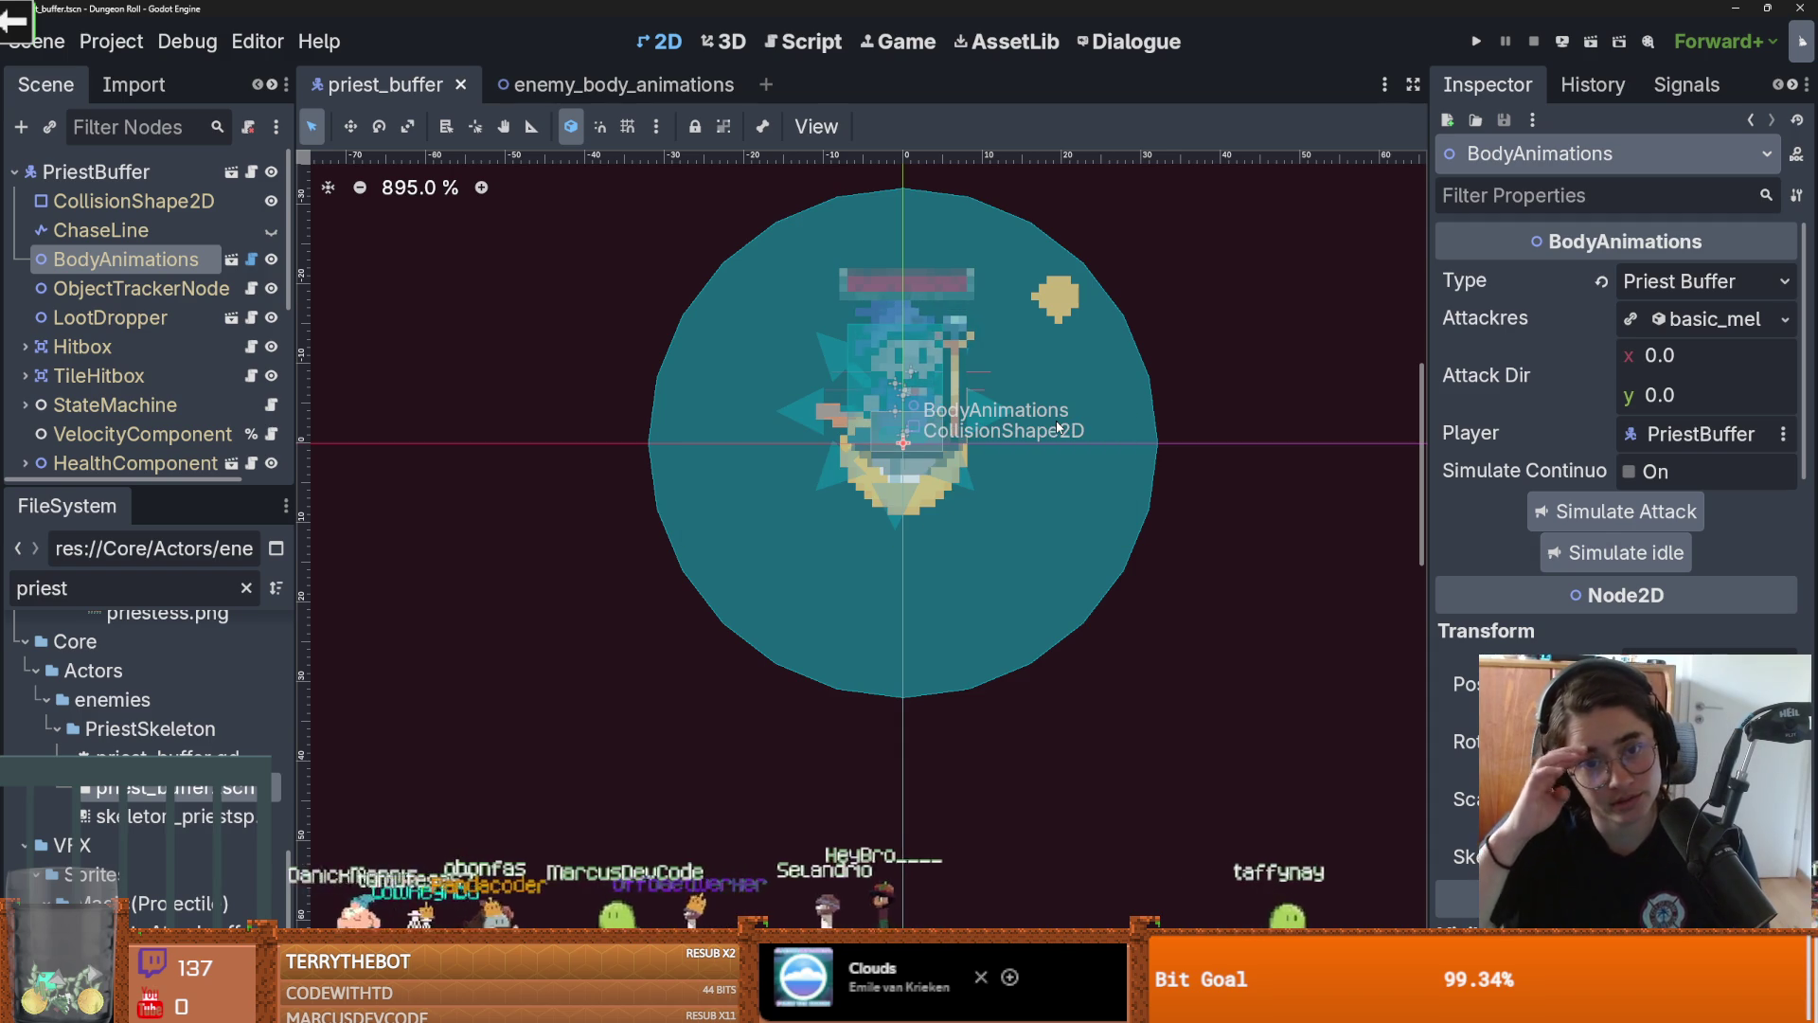
{"action": "scroll", "coordinate": [924, 478], "scroll_direction": "down", "scroll_amount": 1}
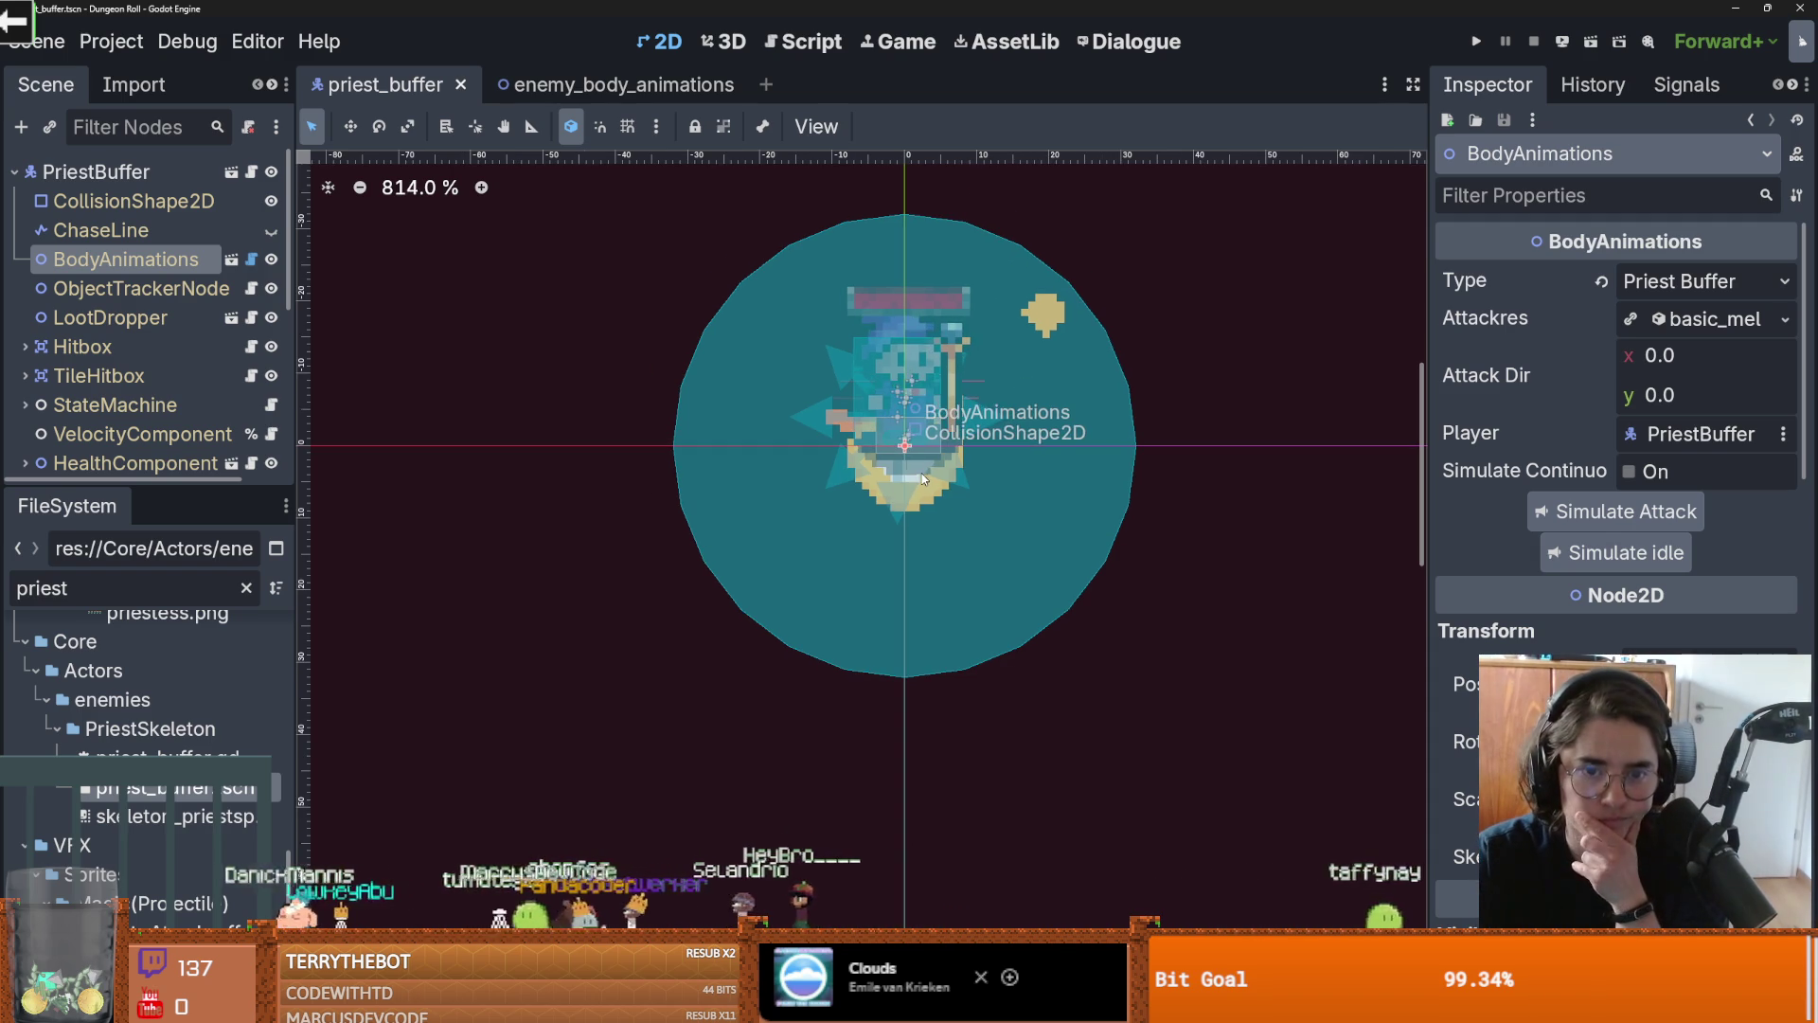
Play the power_ups node's buff_enemy animation, then move to the enemy_body_animations scene
{"action": "scroll", "coordinate": [142, 422], "scroll_direction": "down", "scroll_amount": 5}
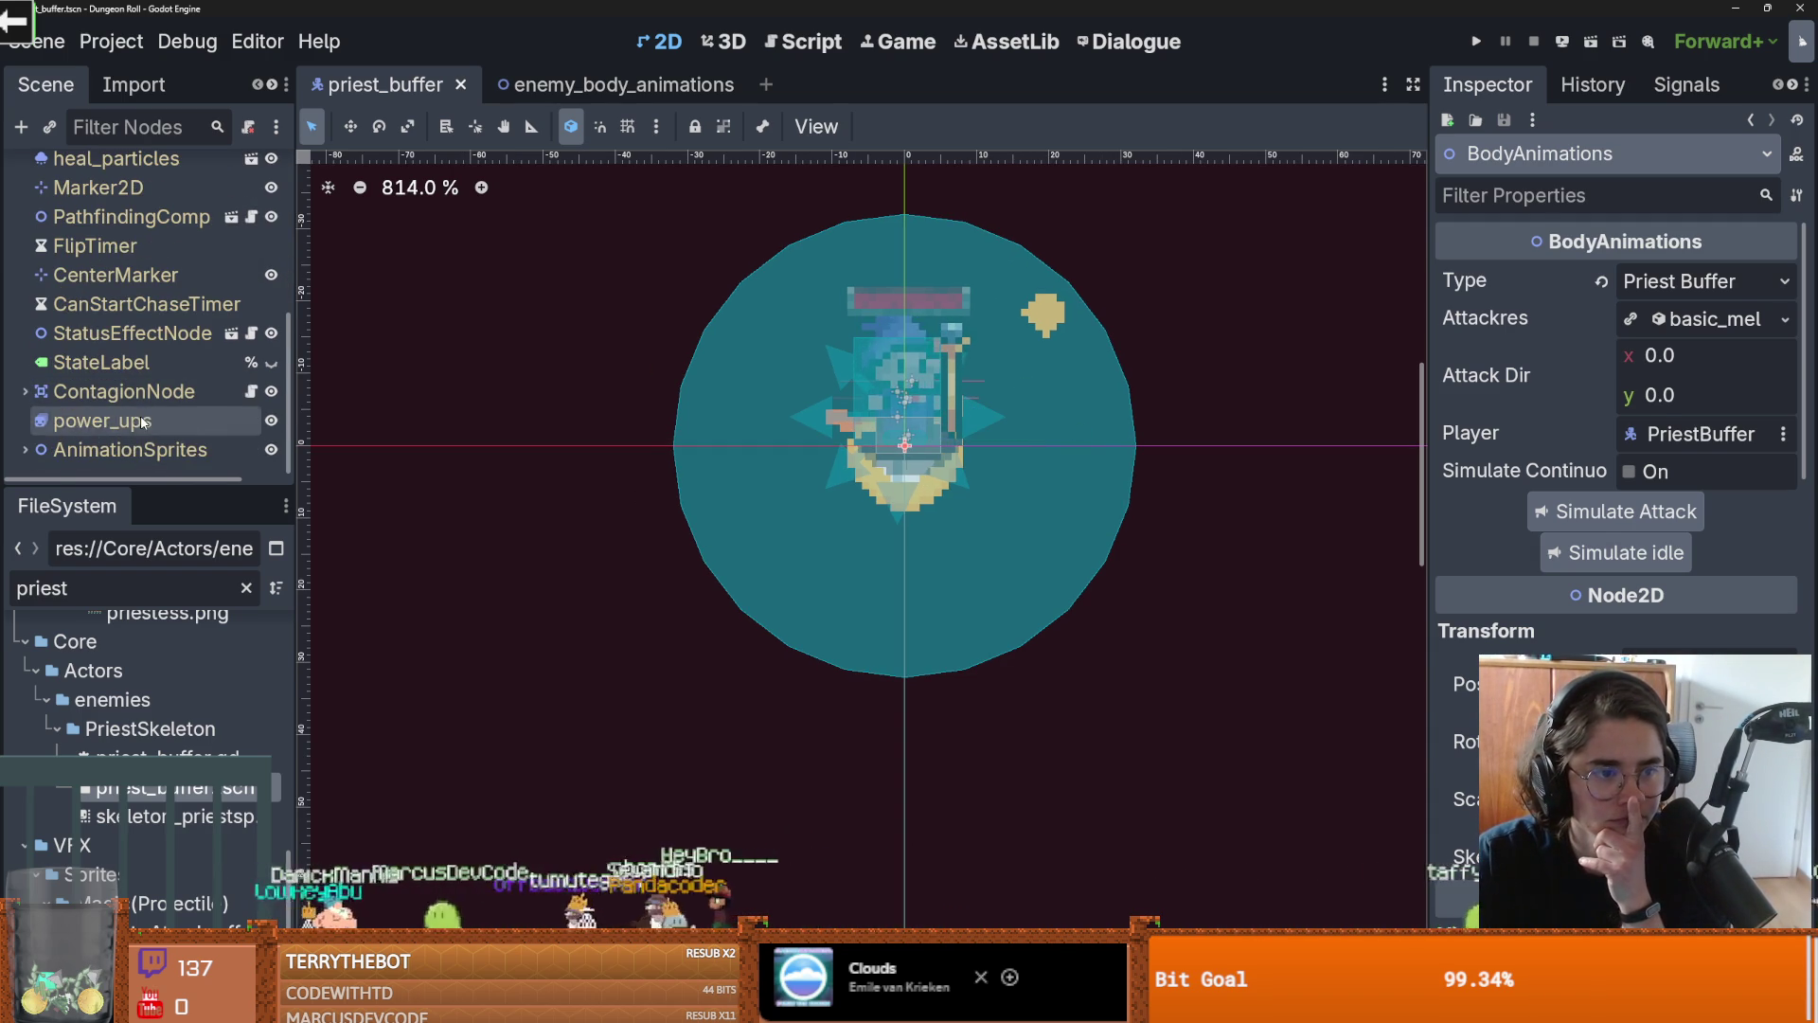
{"action": "left_click", "coordinate": [144, 422]}
{"action": "left_click", "coordinate": [464, 679]}
{"action": "scroll", "coordinate": [770, 544], "scroll_direction": "down", "scroll_amount": 3}
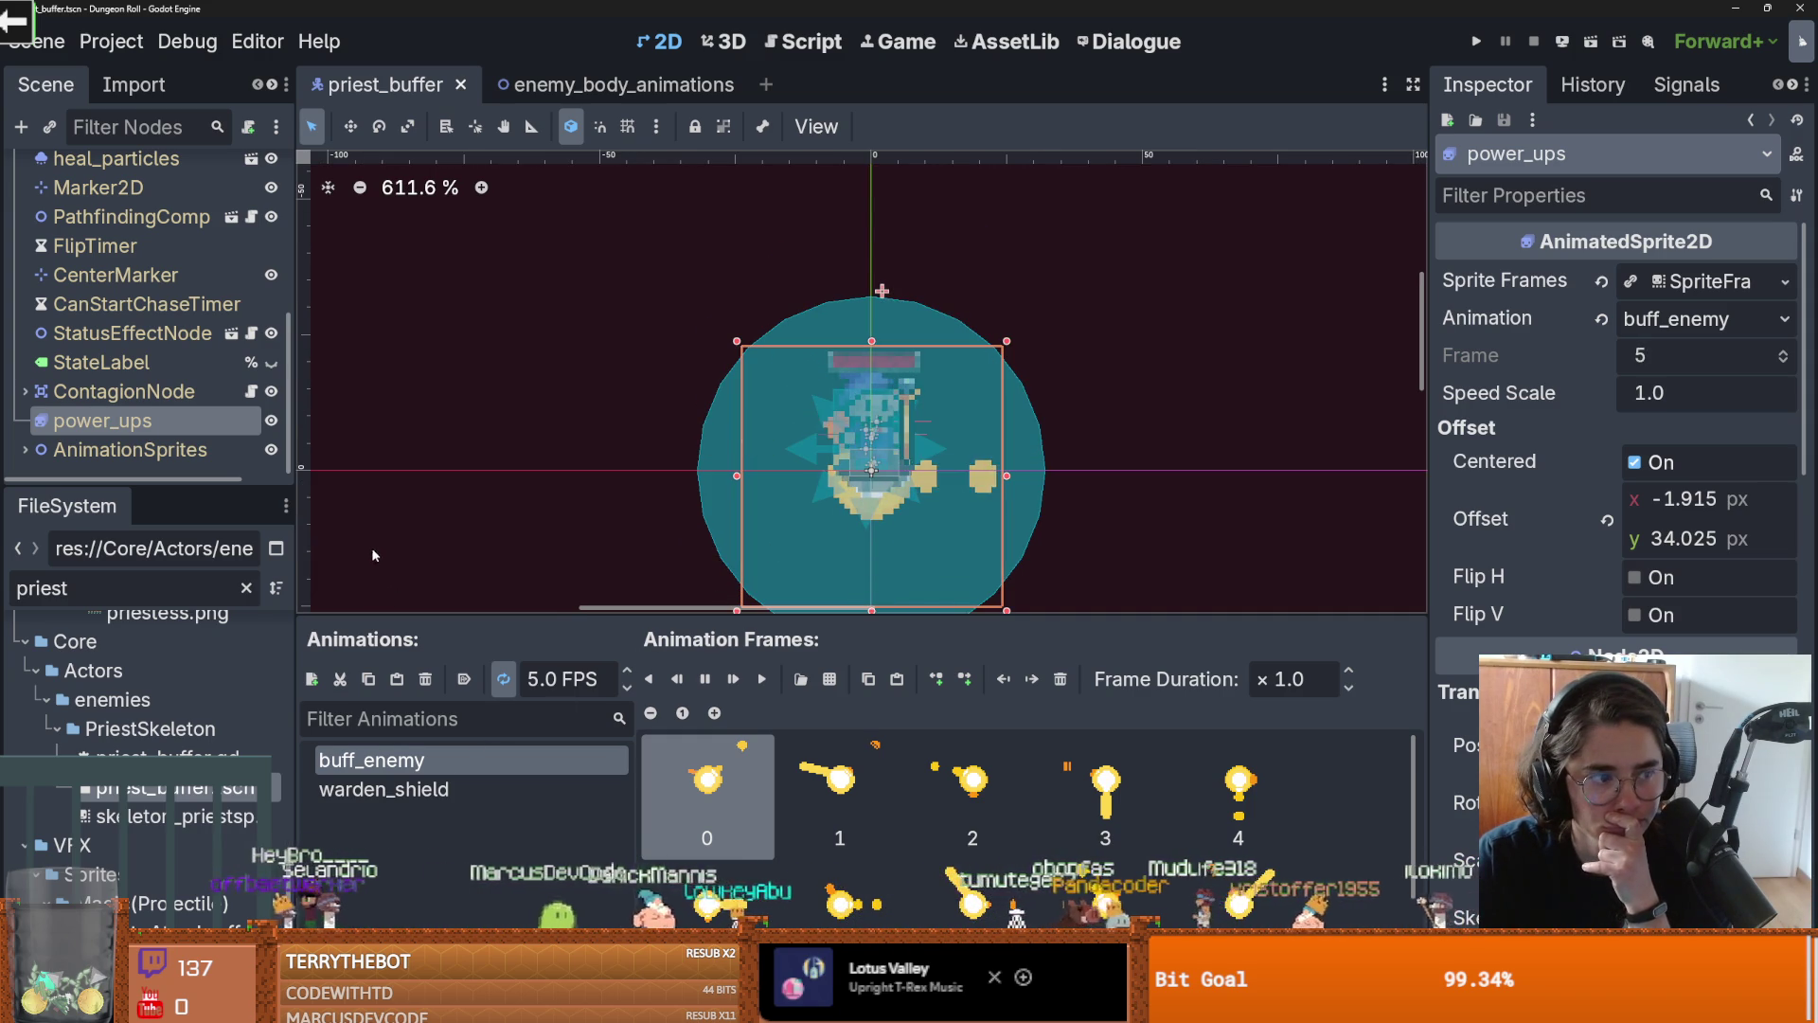
{"action": "scroll", "coordinate": [208, 227], "scroll_direction": "up", "scroll_amount": 5}
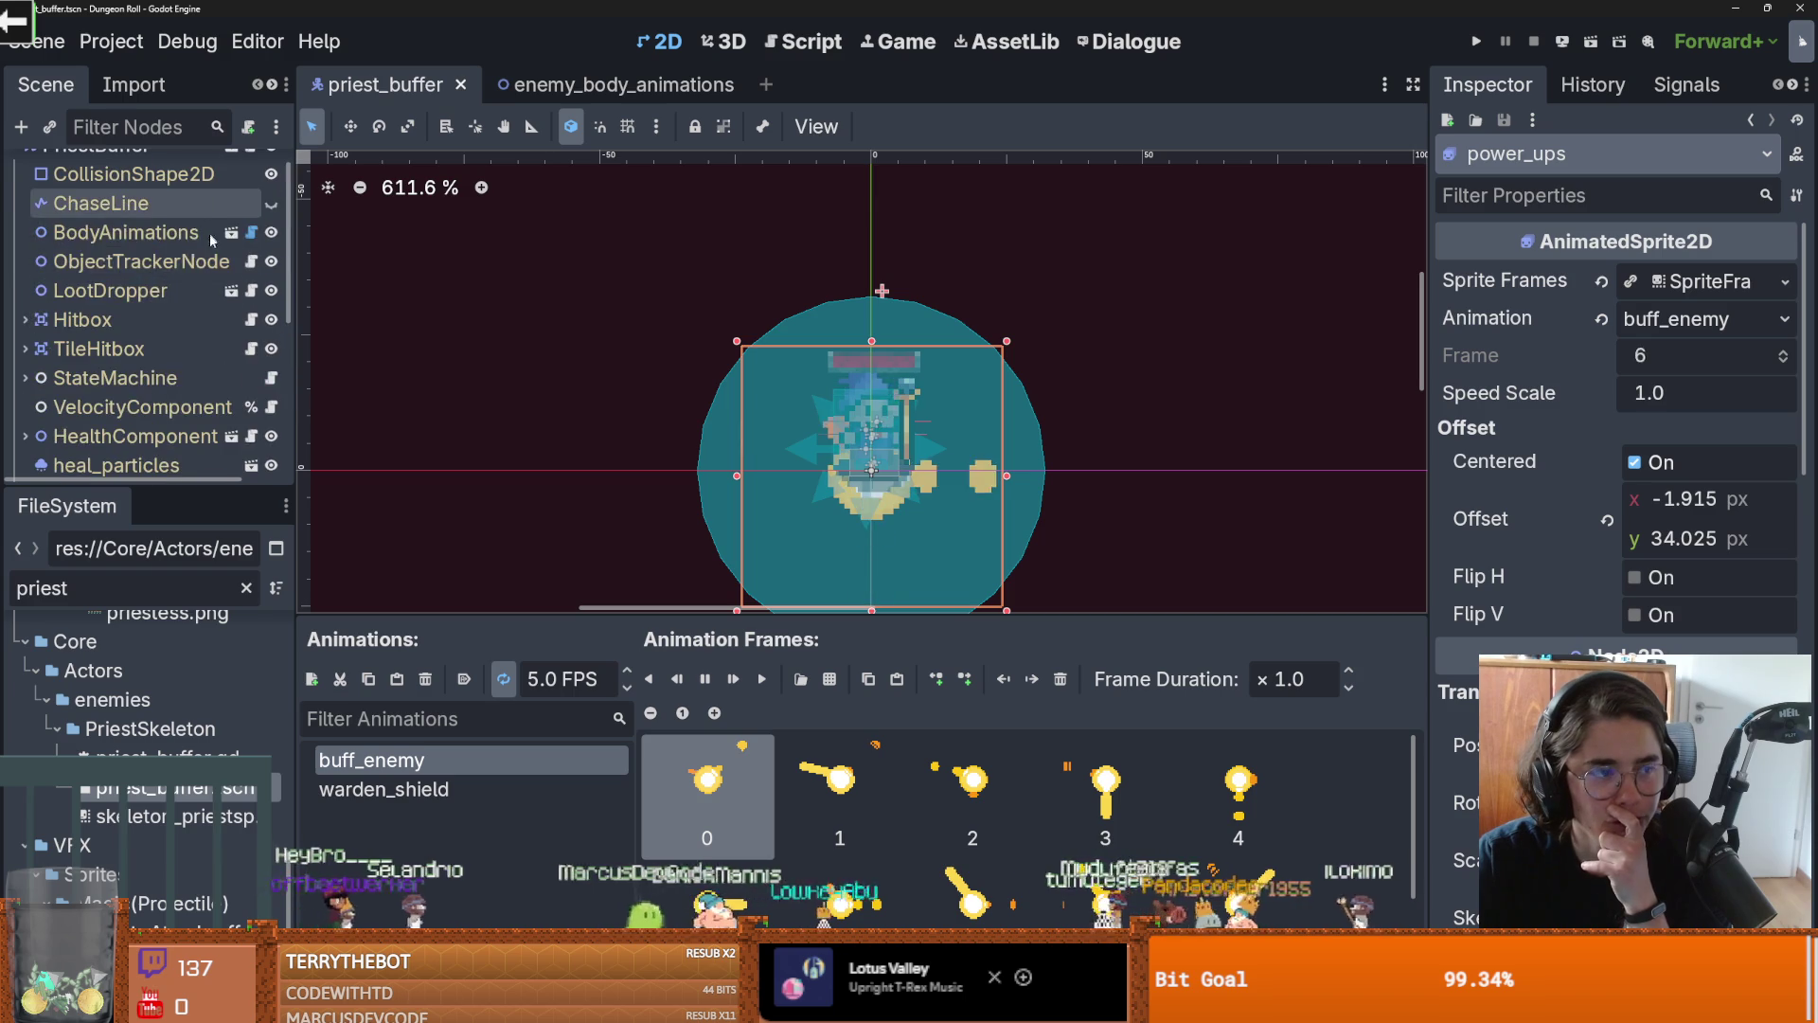
{"action": "scroll", "coordinate": [210, 228], "scroll_direction": "up", "scroll_amount": 1}
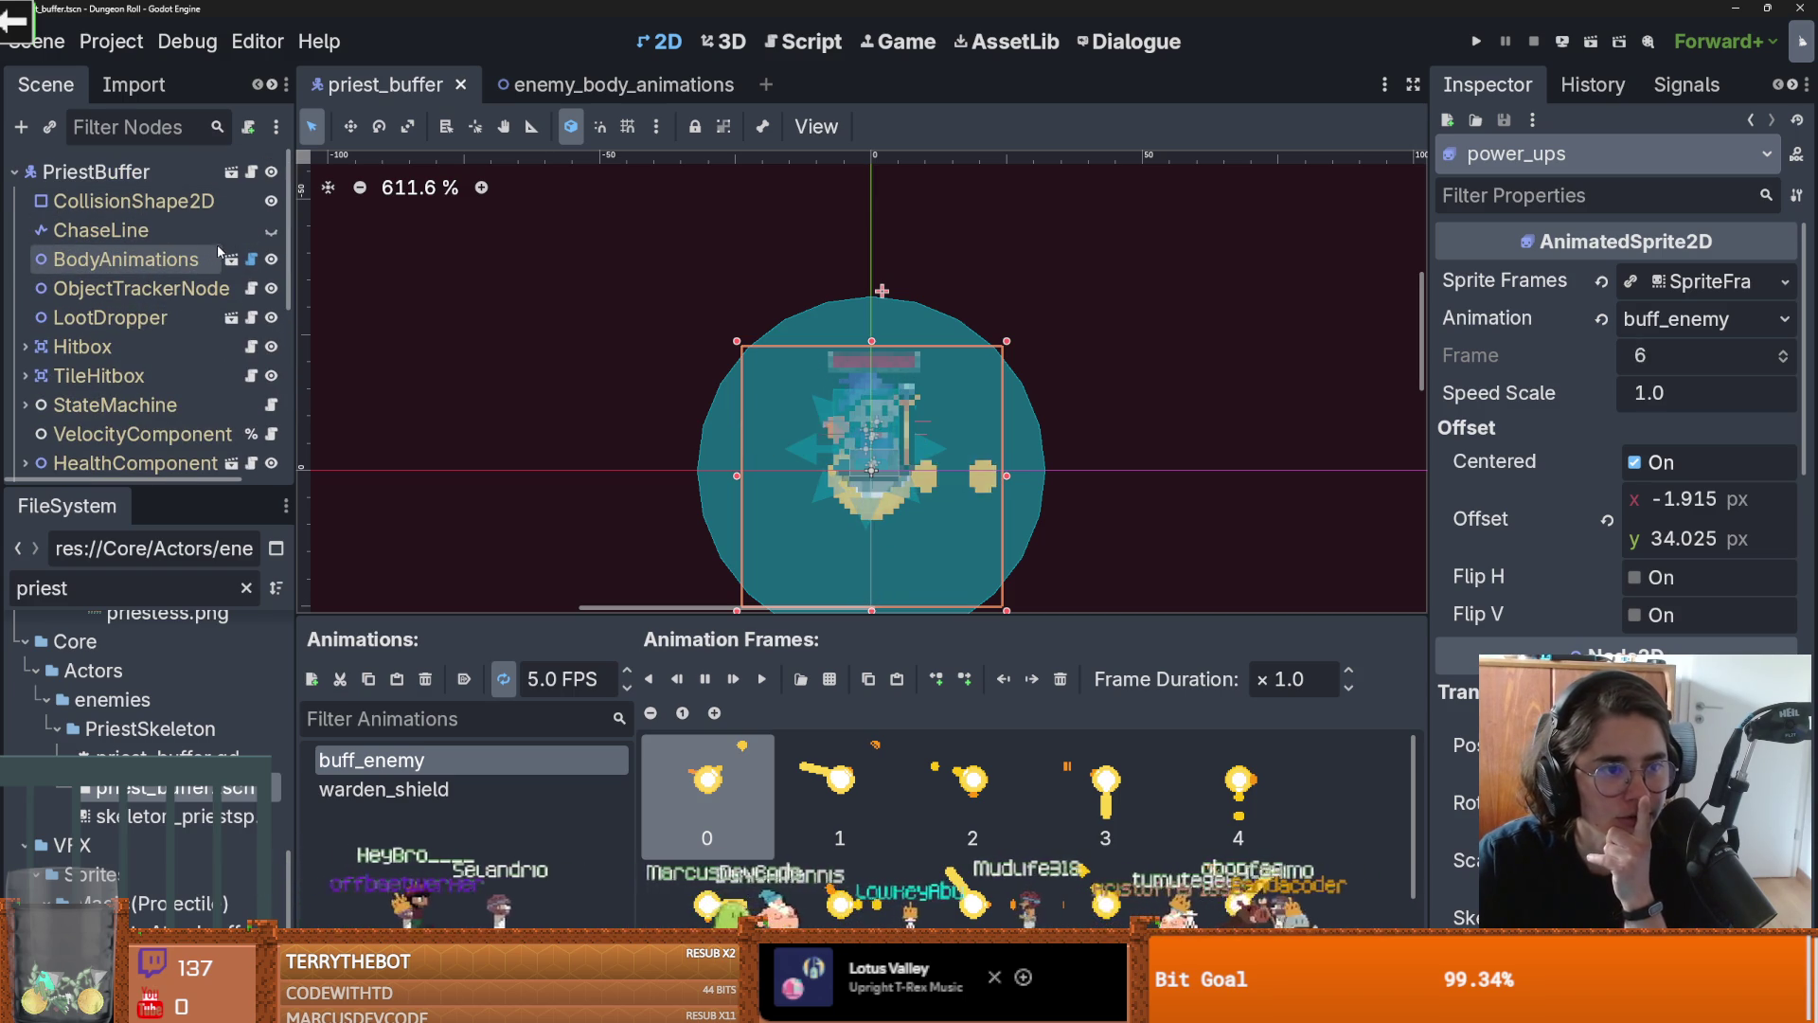
{"action": "left_click", "coordinate": [231, 258]}
{"action": "scroll", "coordinate": [527, 807], "scroll_direction": "down", "scroll_amount": 6}
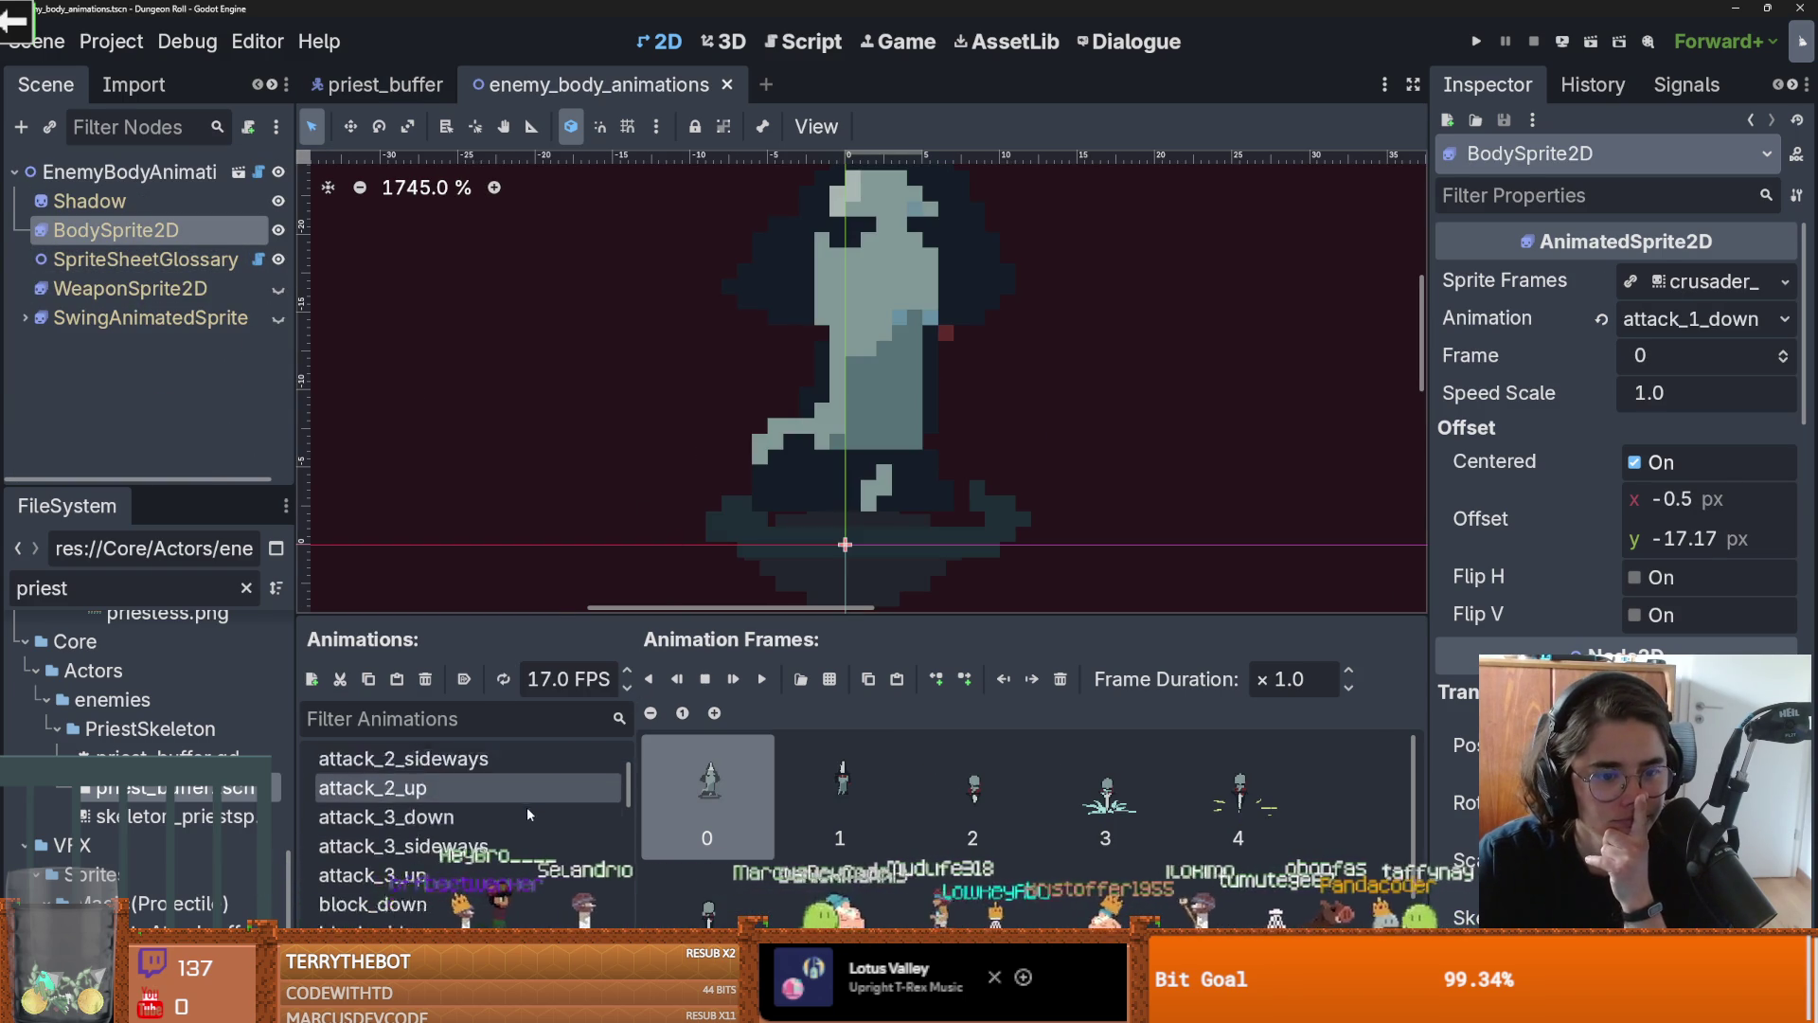
Set the root EnemyBodyAnimations node's enemy type to Priest Buffer
{"action": "scroll", "coordinate": [485, 866], "scroll_direction": "up", "scroll_amount": 3}
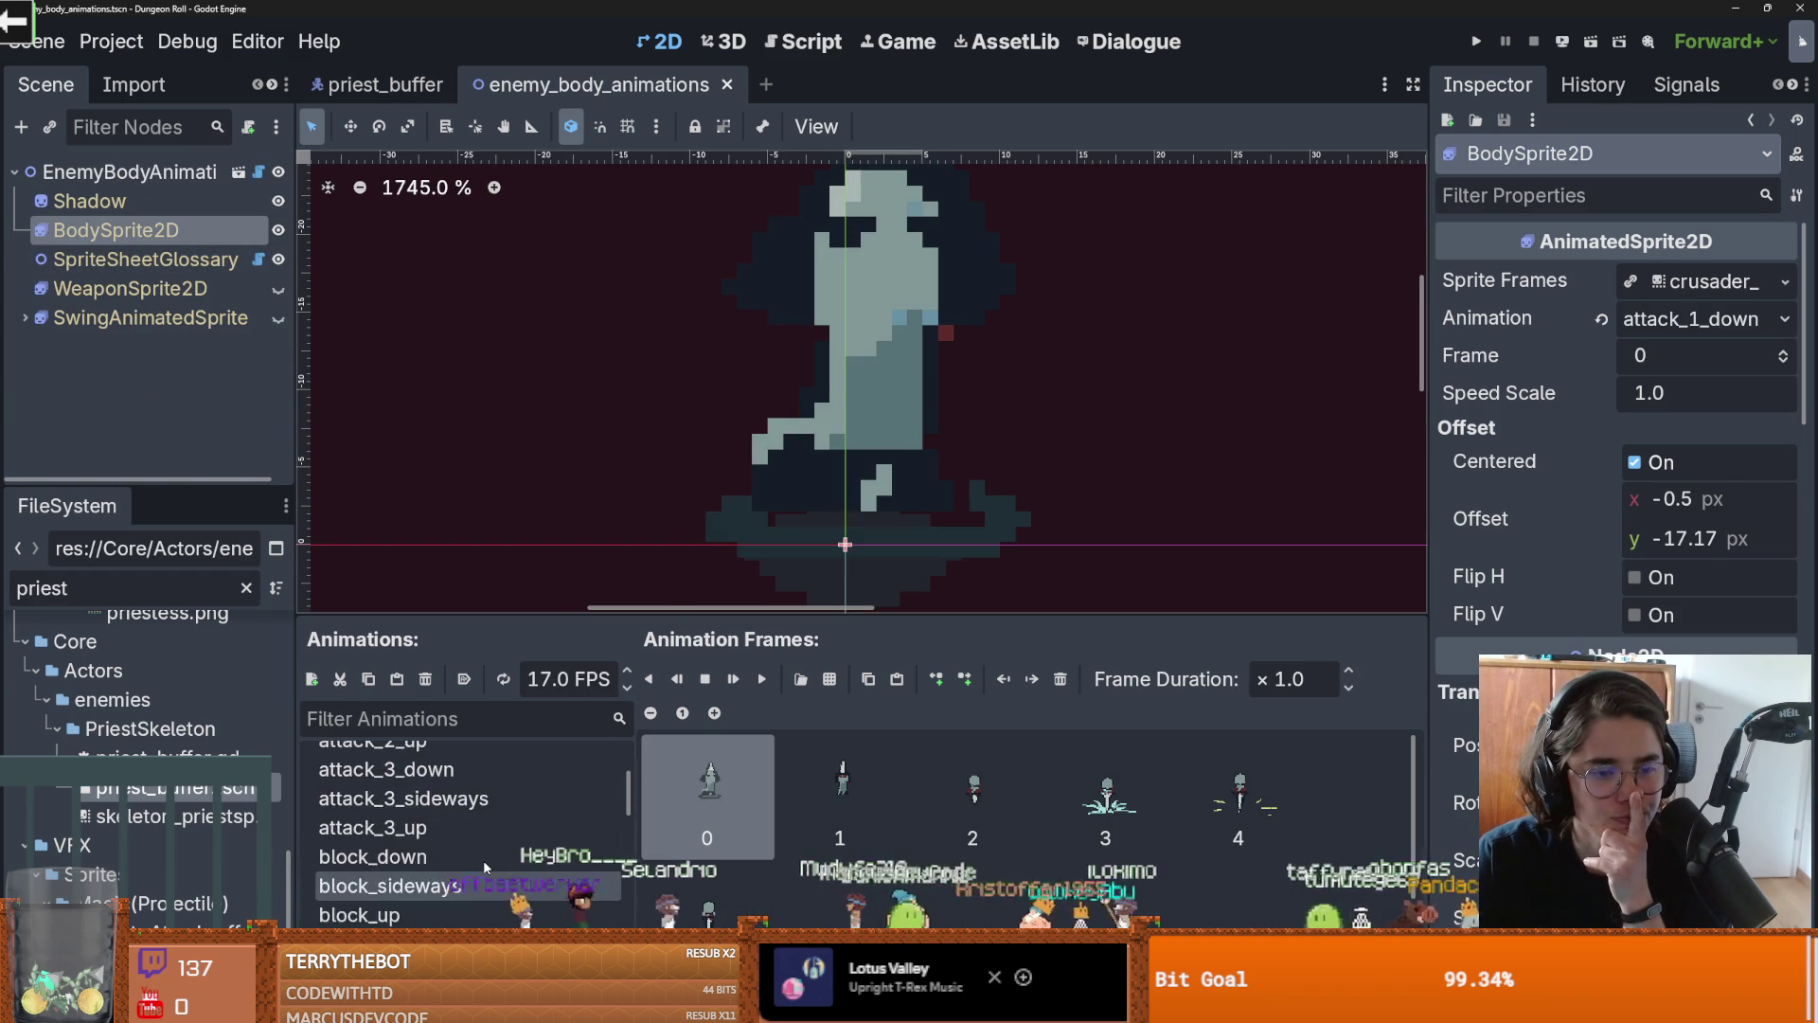
{"action": "scroll", "coordinate": [485, 866], "scroll_direction": "down", "scroll_amount": 5}
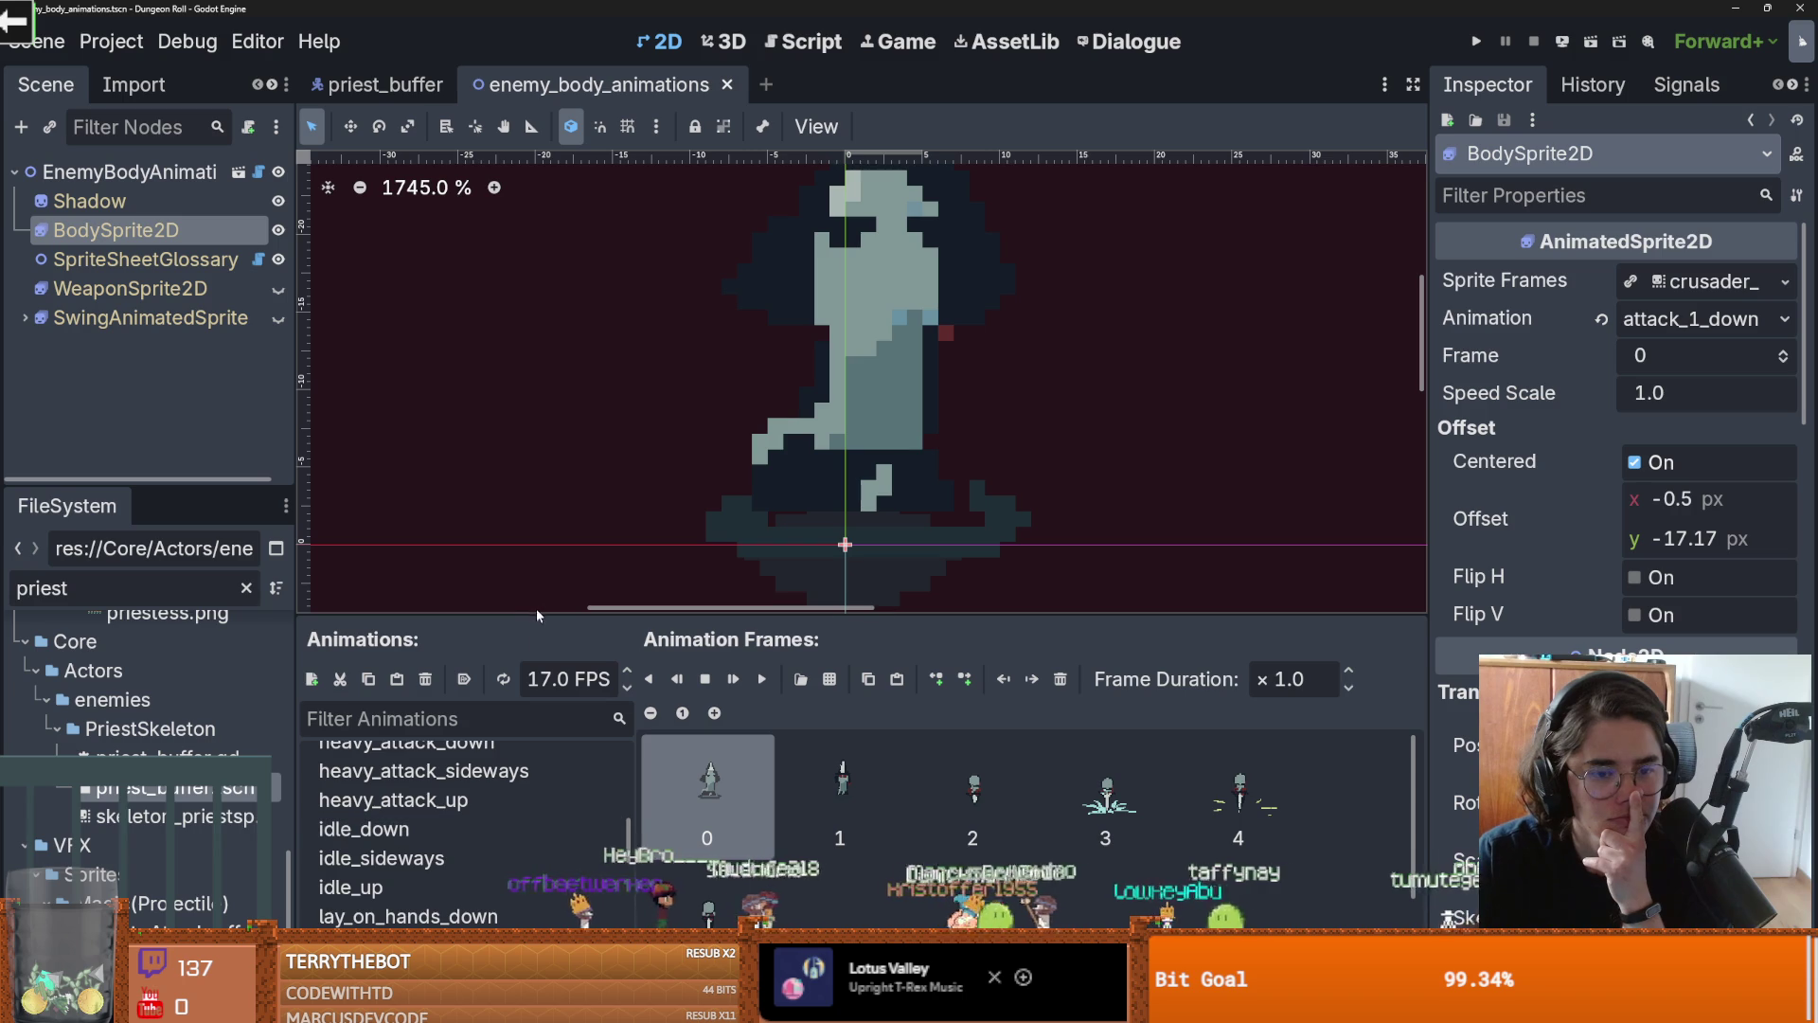
{"action": "left_click_drag", "start_coordinate": [537, 612], "coordinate": [537, 286]}
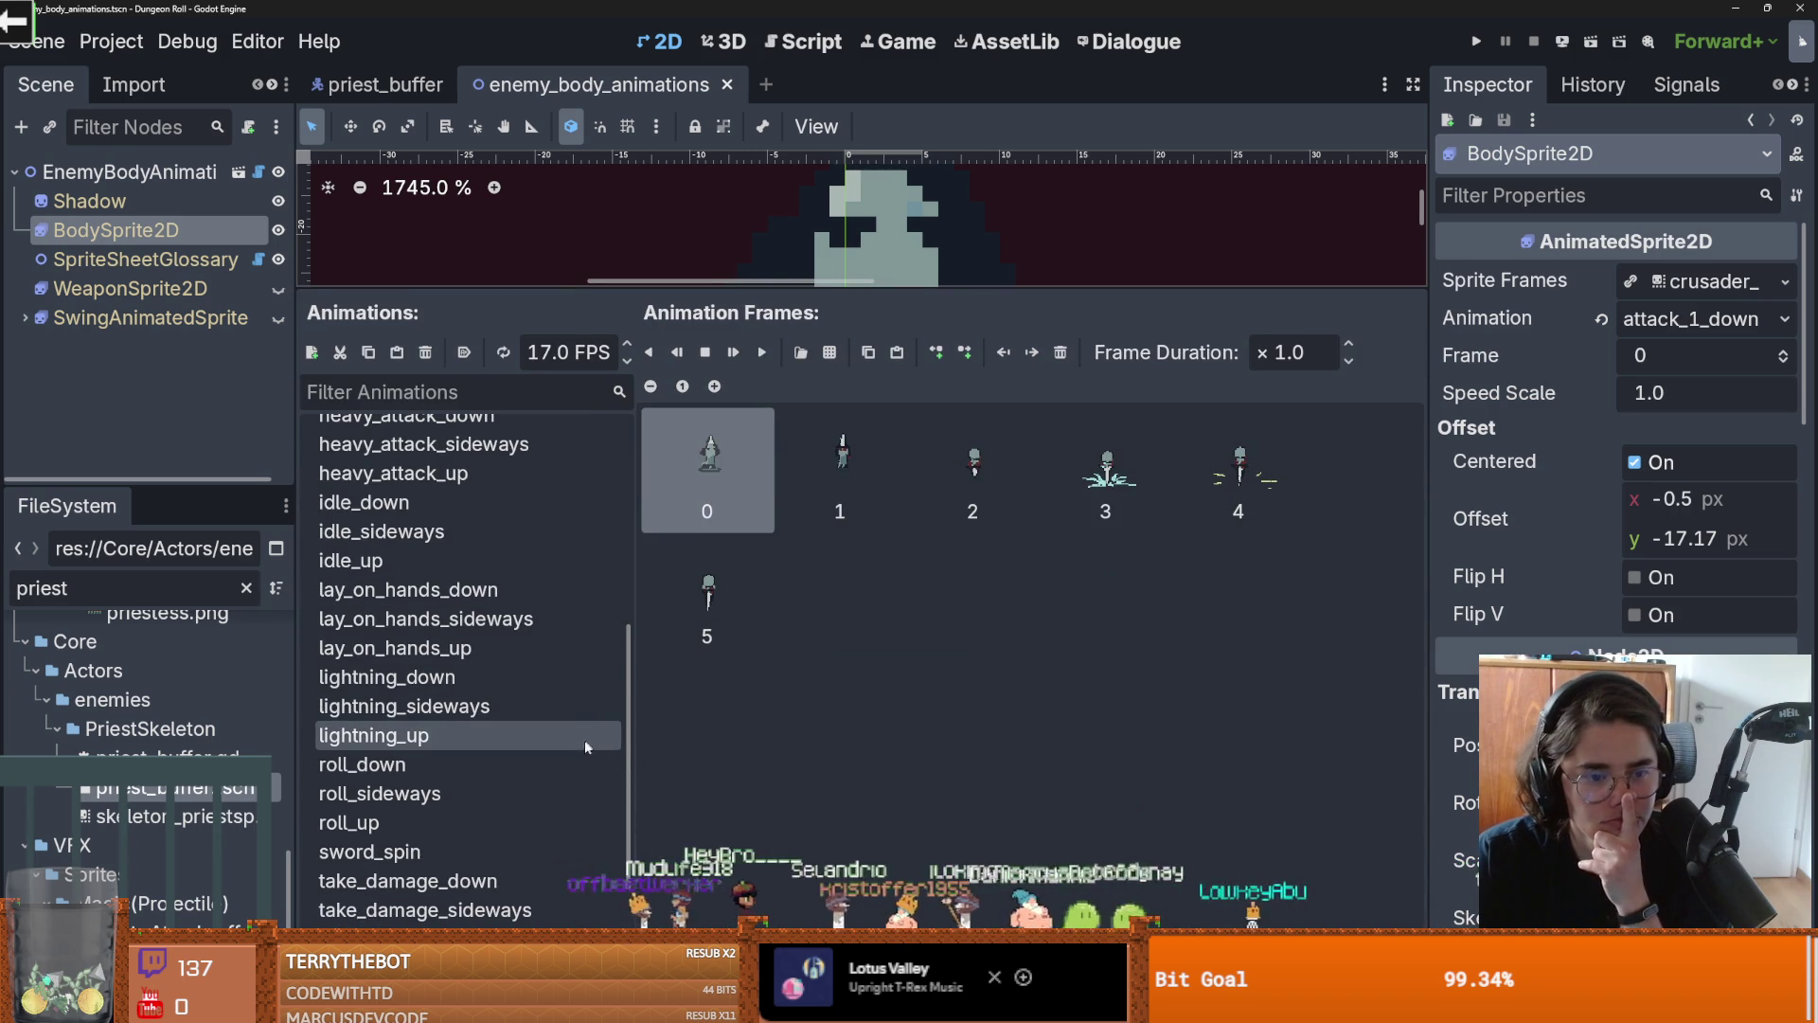
{"action": "scroll", "coordinate": [473, 833], "scroll_direction": "down", "scroll_amount": 2}
{"action": "scroll", "coordinate": [426, 814], "scroll_direction": "up", "scroll_amount": 4}
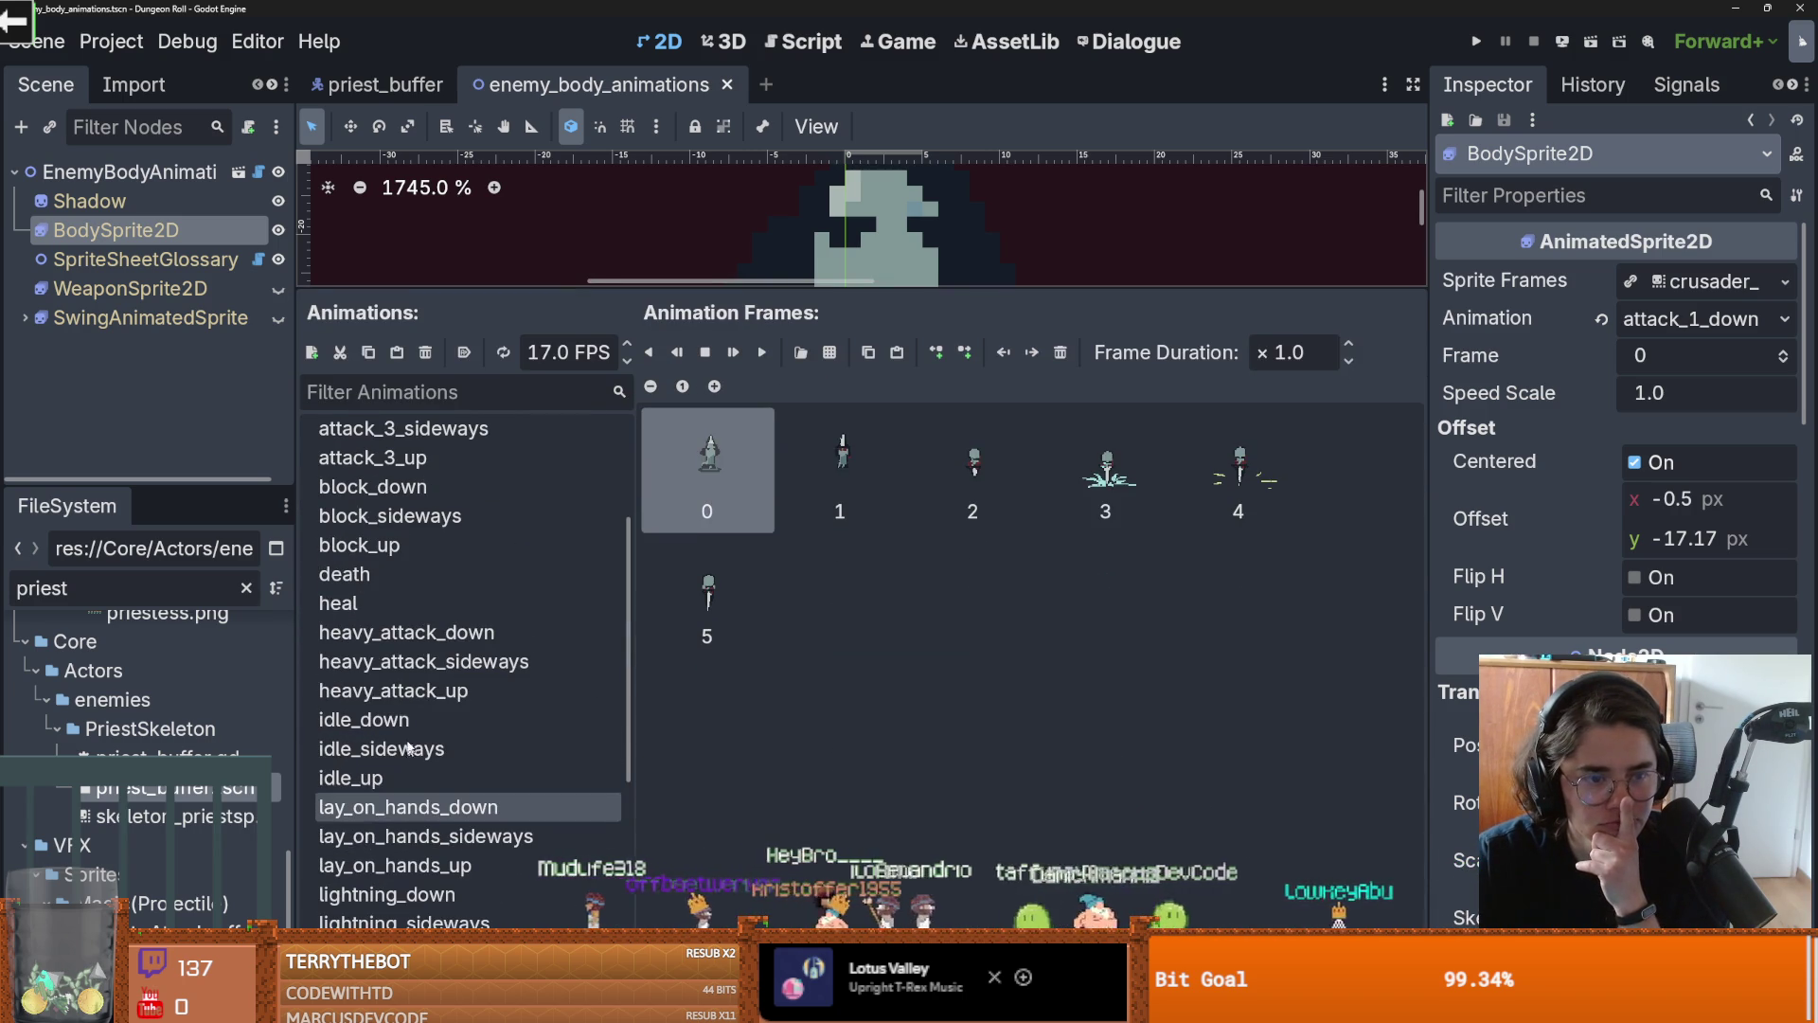
{"action": "scroll", "coordinate": [417, 682], "scroll_direction": "up", "scroll_amount": 2}
{"action": "scroll", "coordinate": [411, 666], "scroll_direction": "down", "scroll_amount": 3}
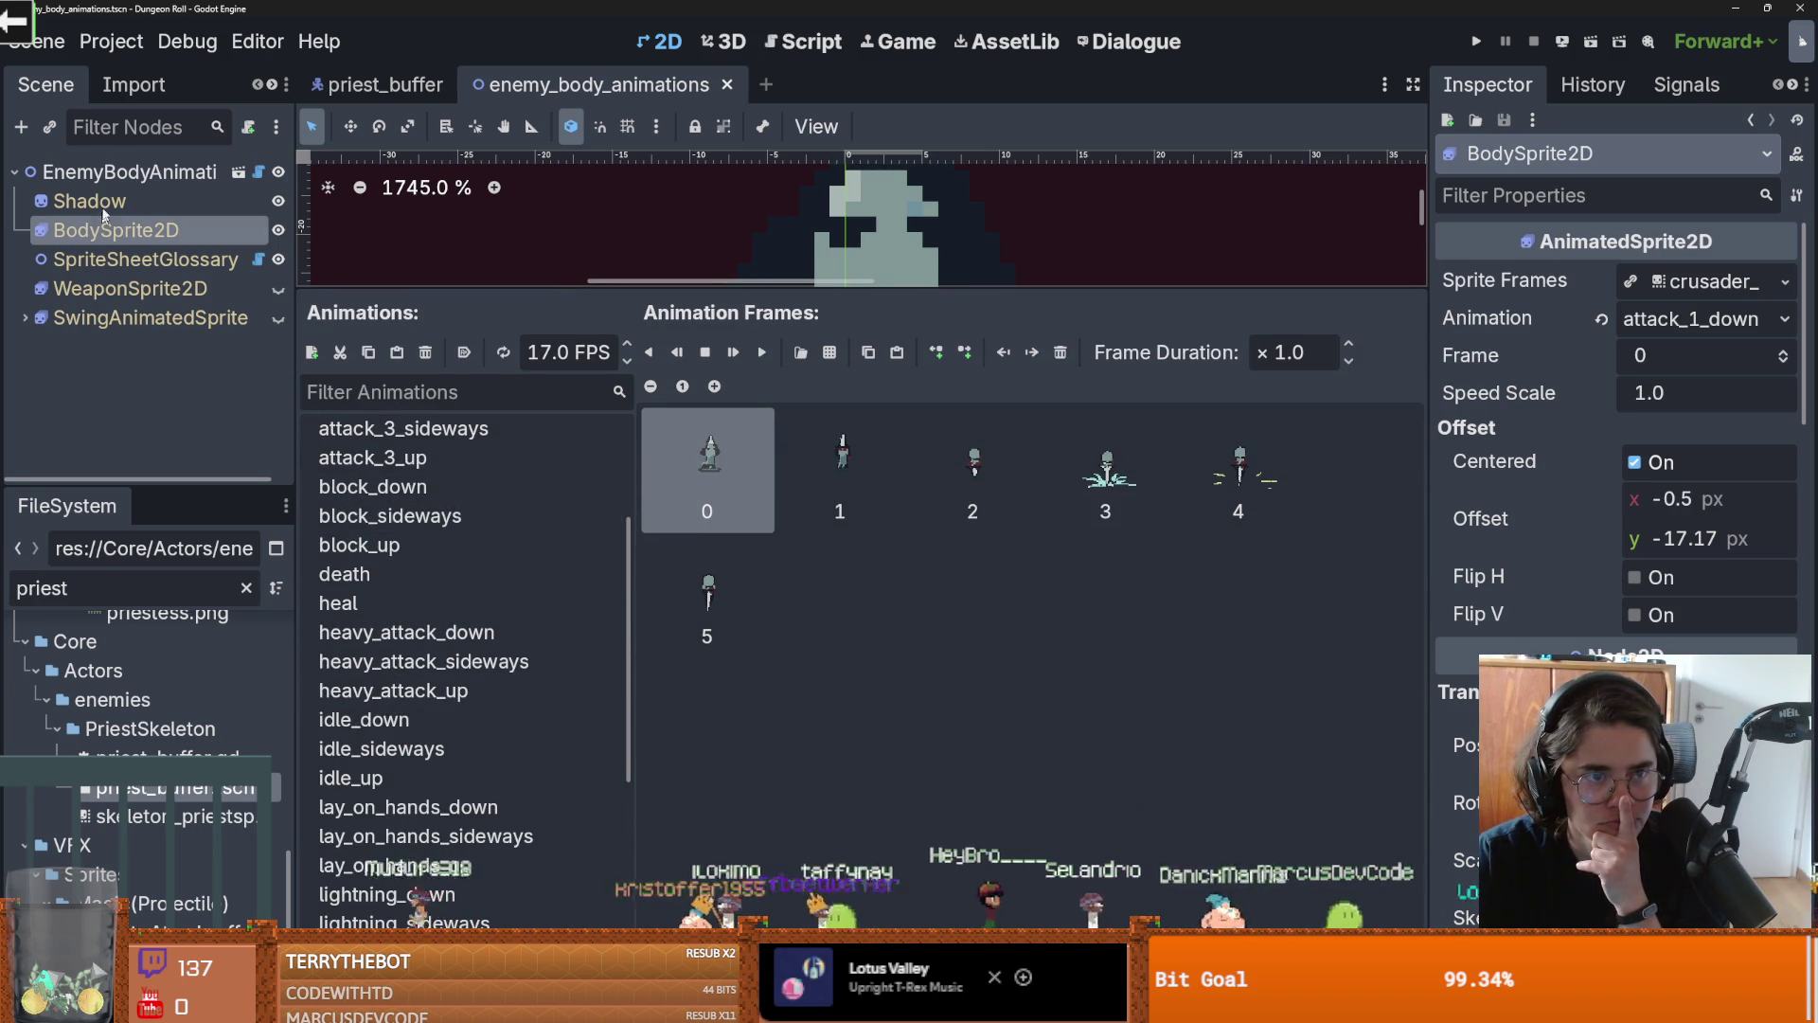
{"action": "left_click", "coordinate": [1343, 260]}
{"action": "left_click", "coordinate": [1694, 280]}
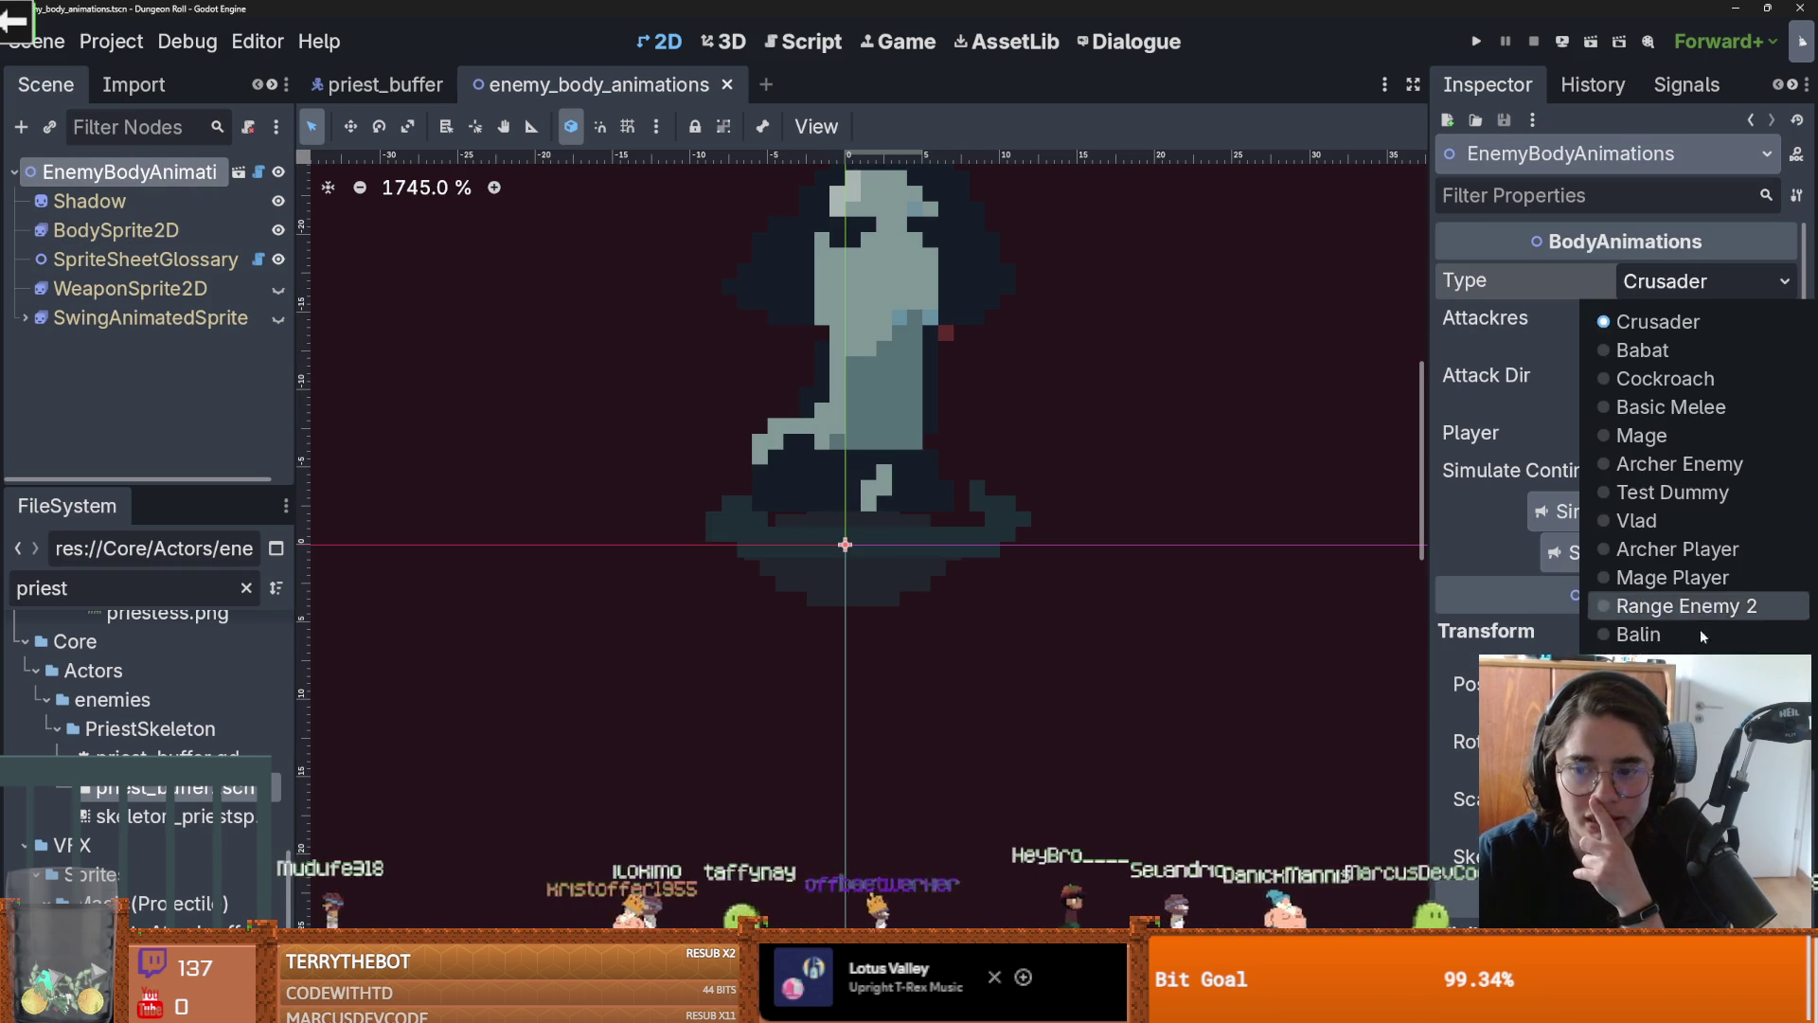
{"action": "left_click", "coordinate": [1629, 670]}
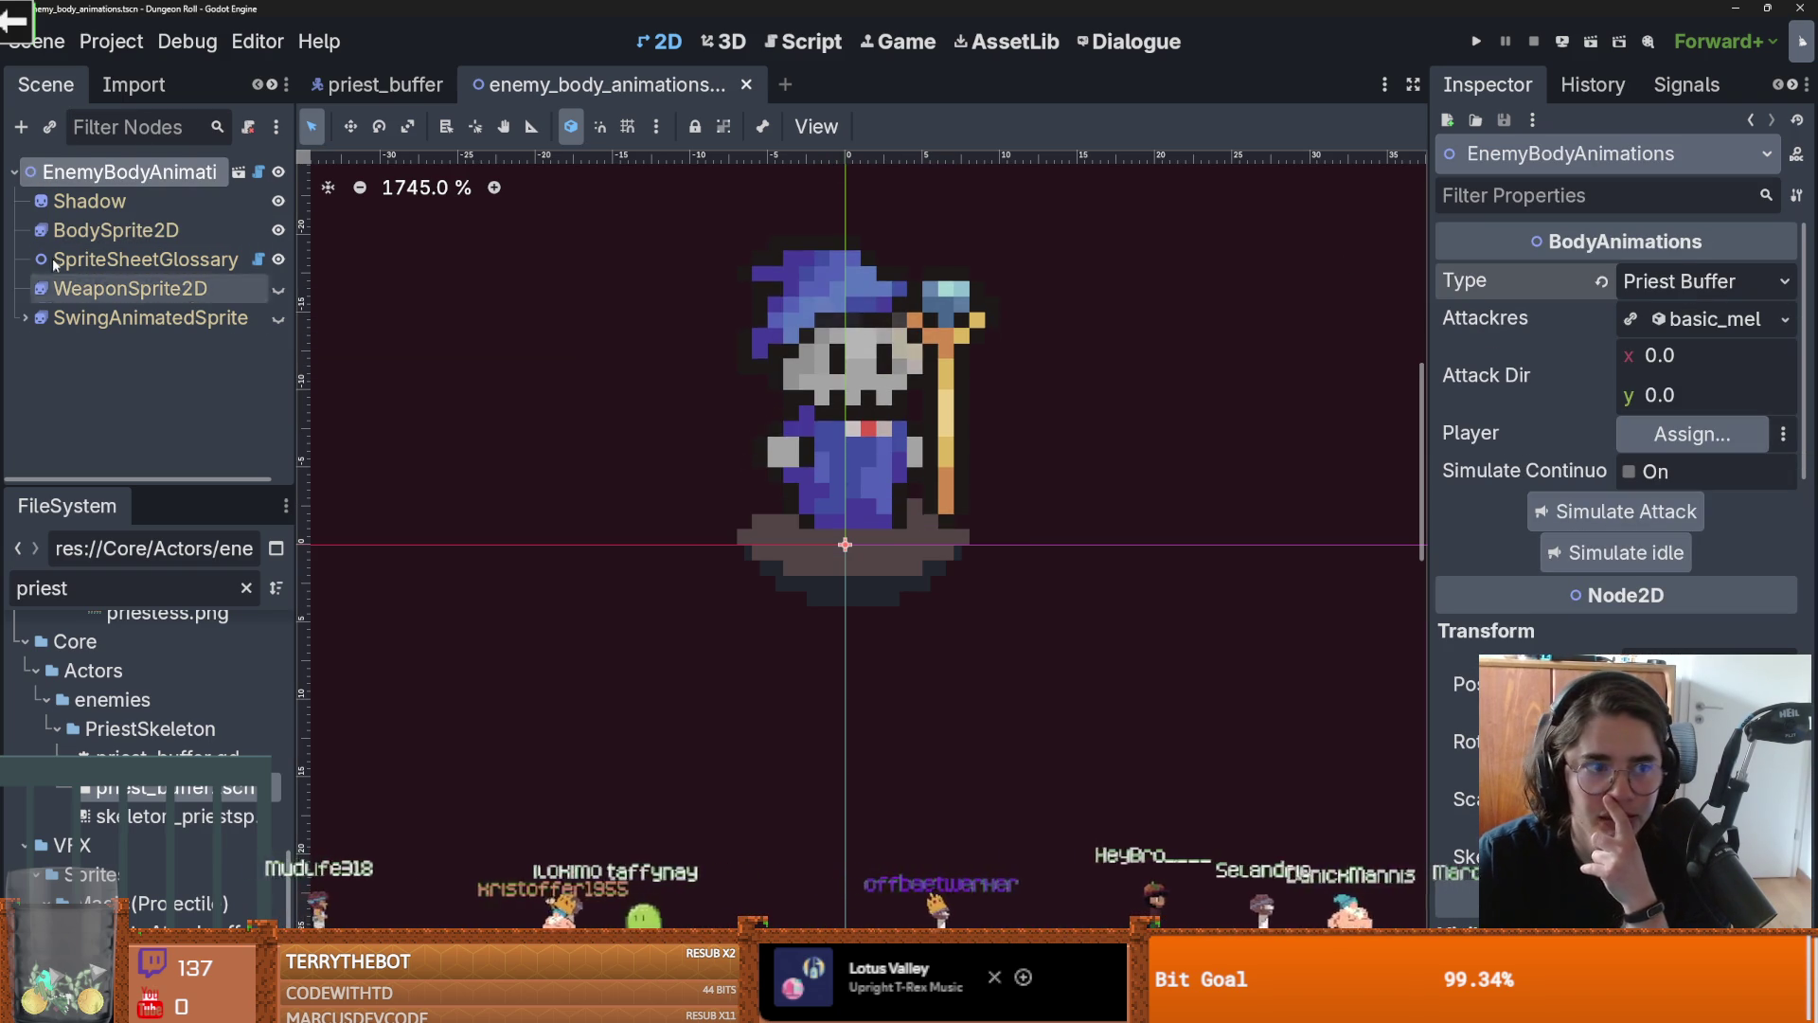
Show BodySprite2D's buff_state animation, make it loop, and play it
{"action": "left_click", "coordinate": [116, 230]}
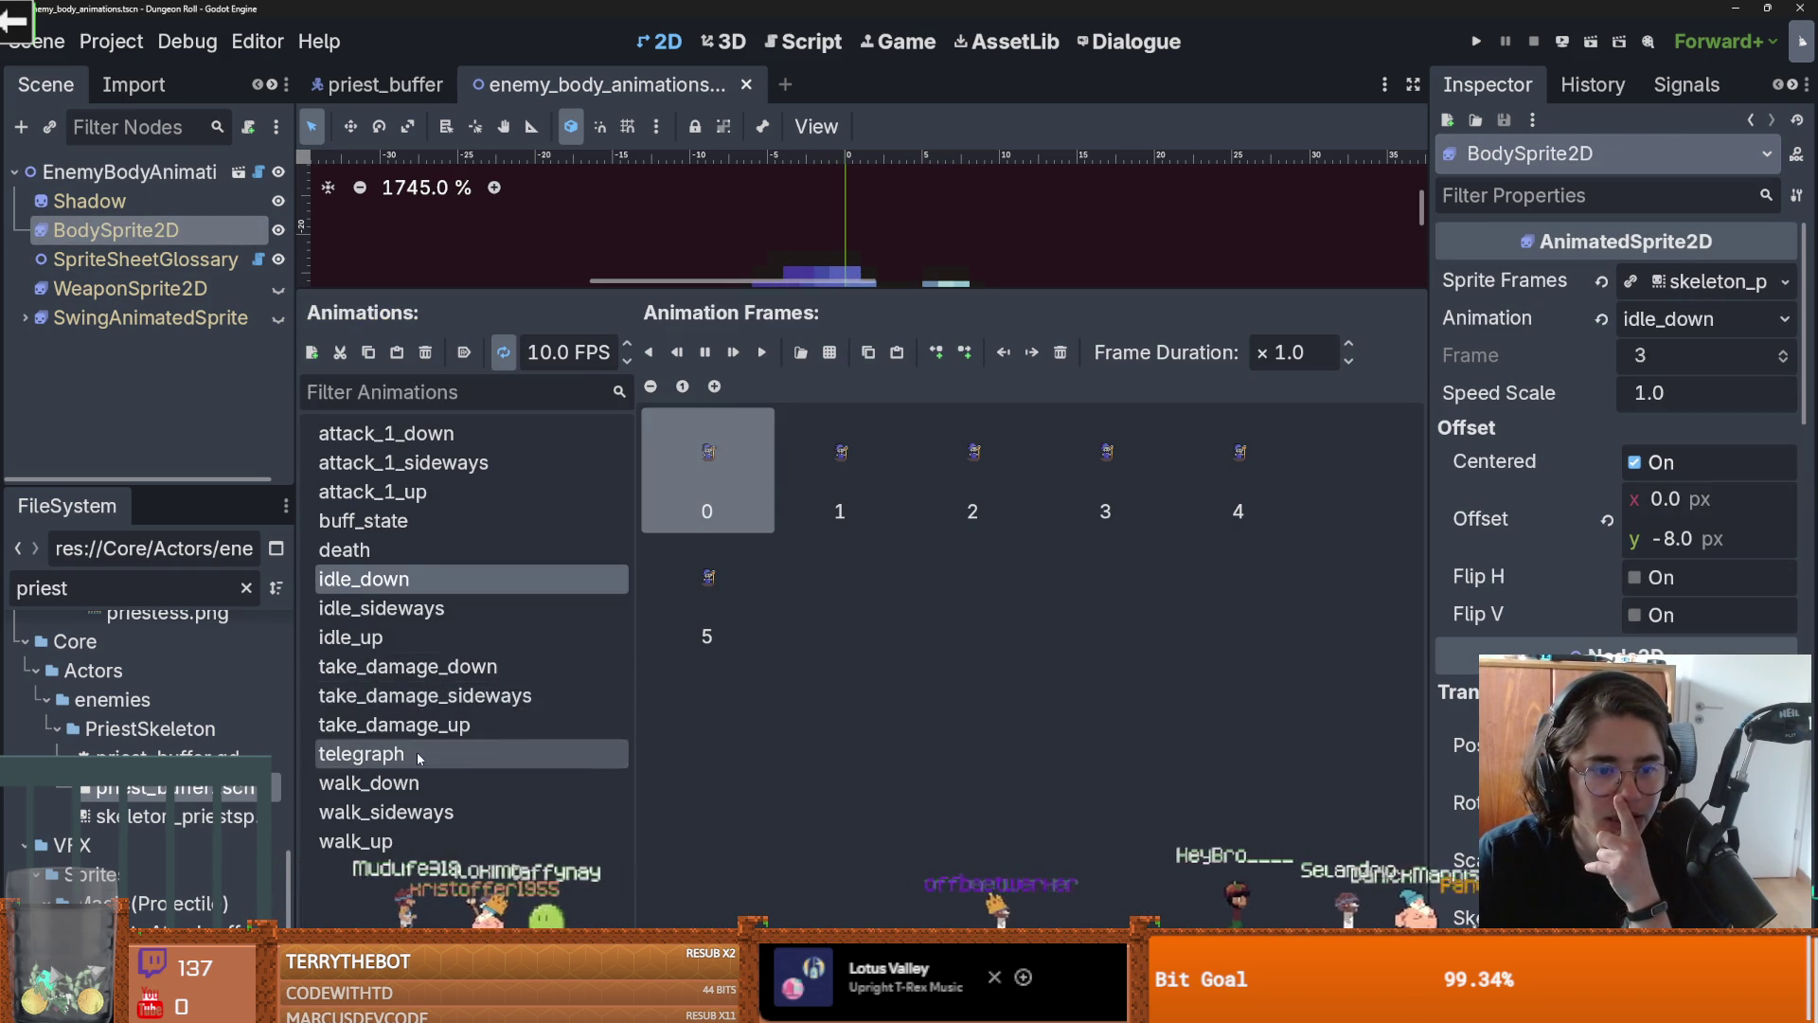
{"action": "left_click", "coordinate": [379, 521]}
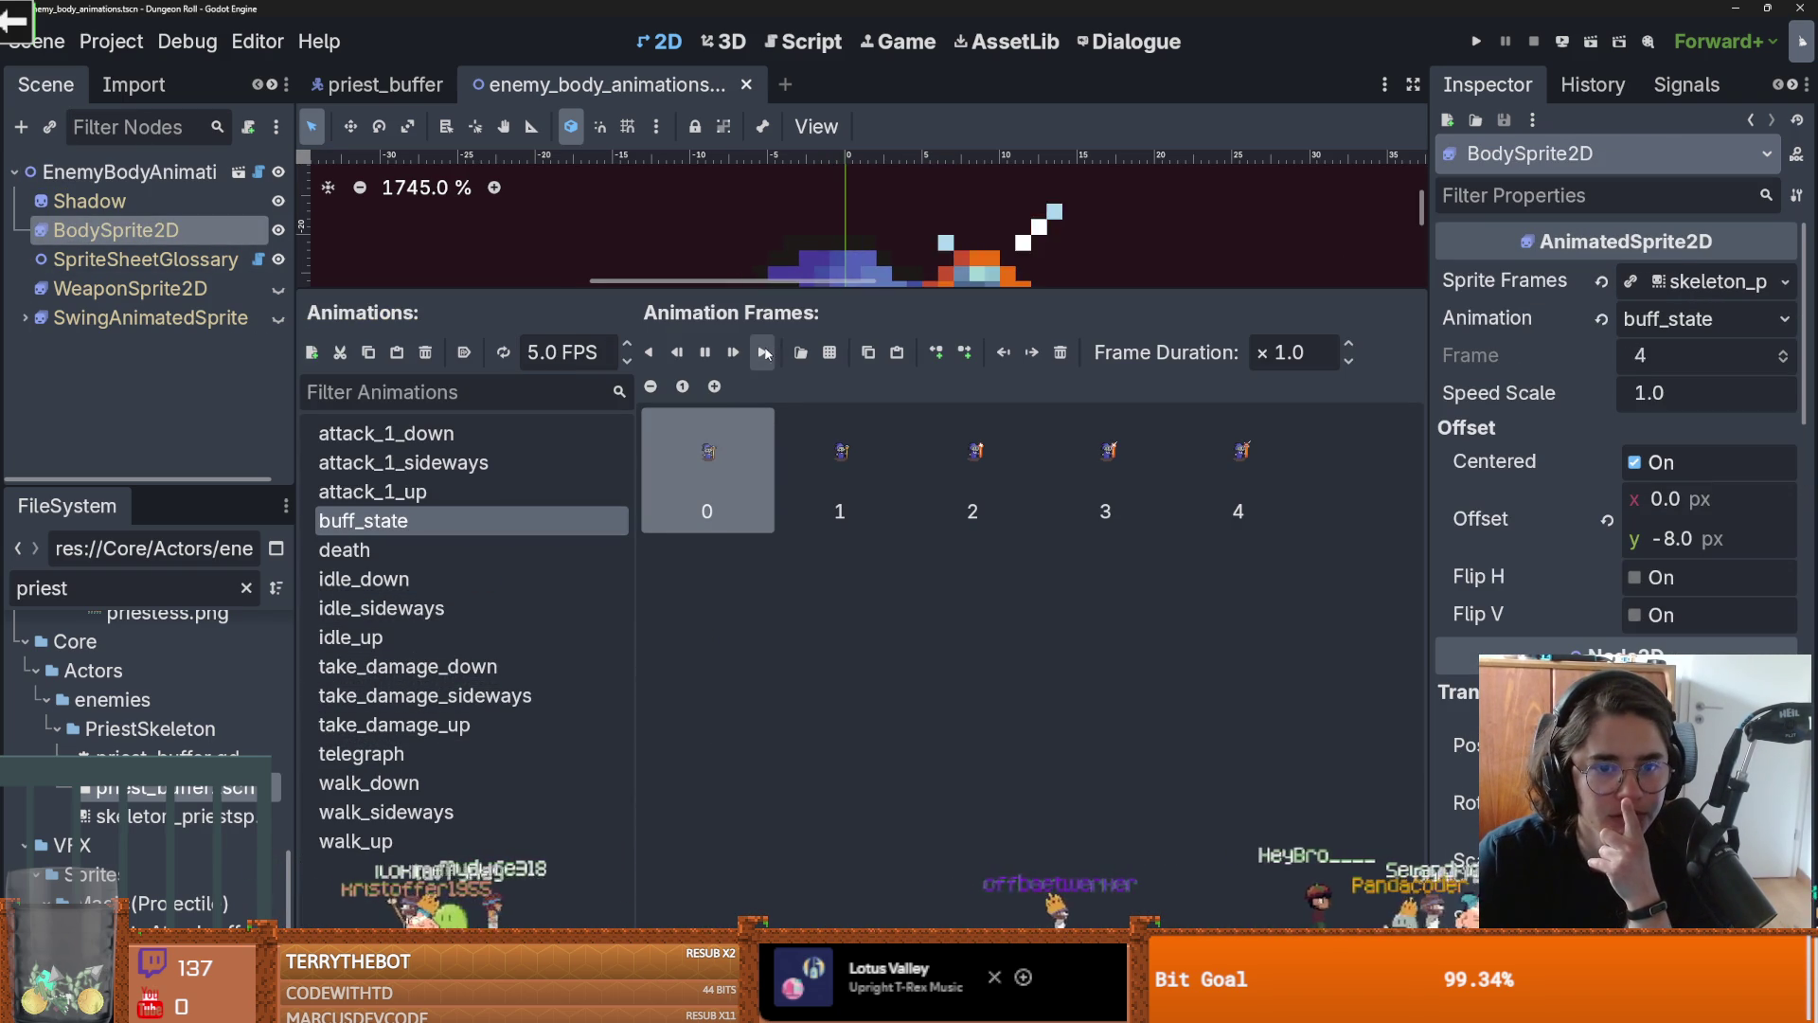
{"action": "left_click_drag", "start_coordinate": [843, 292], "coordinate": [844, 632]}
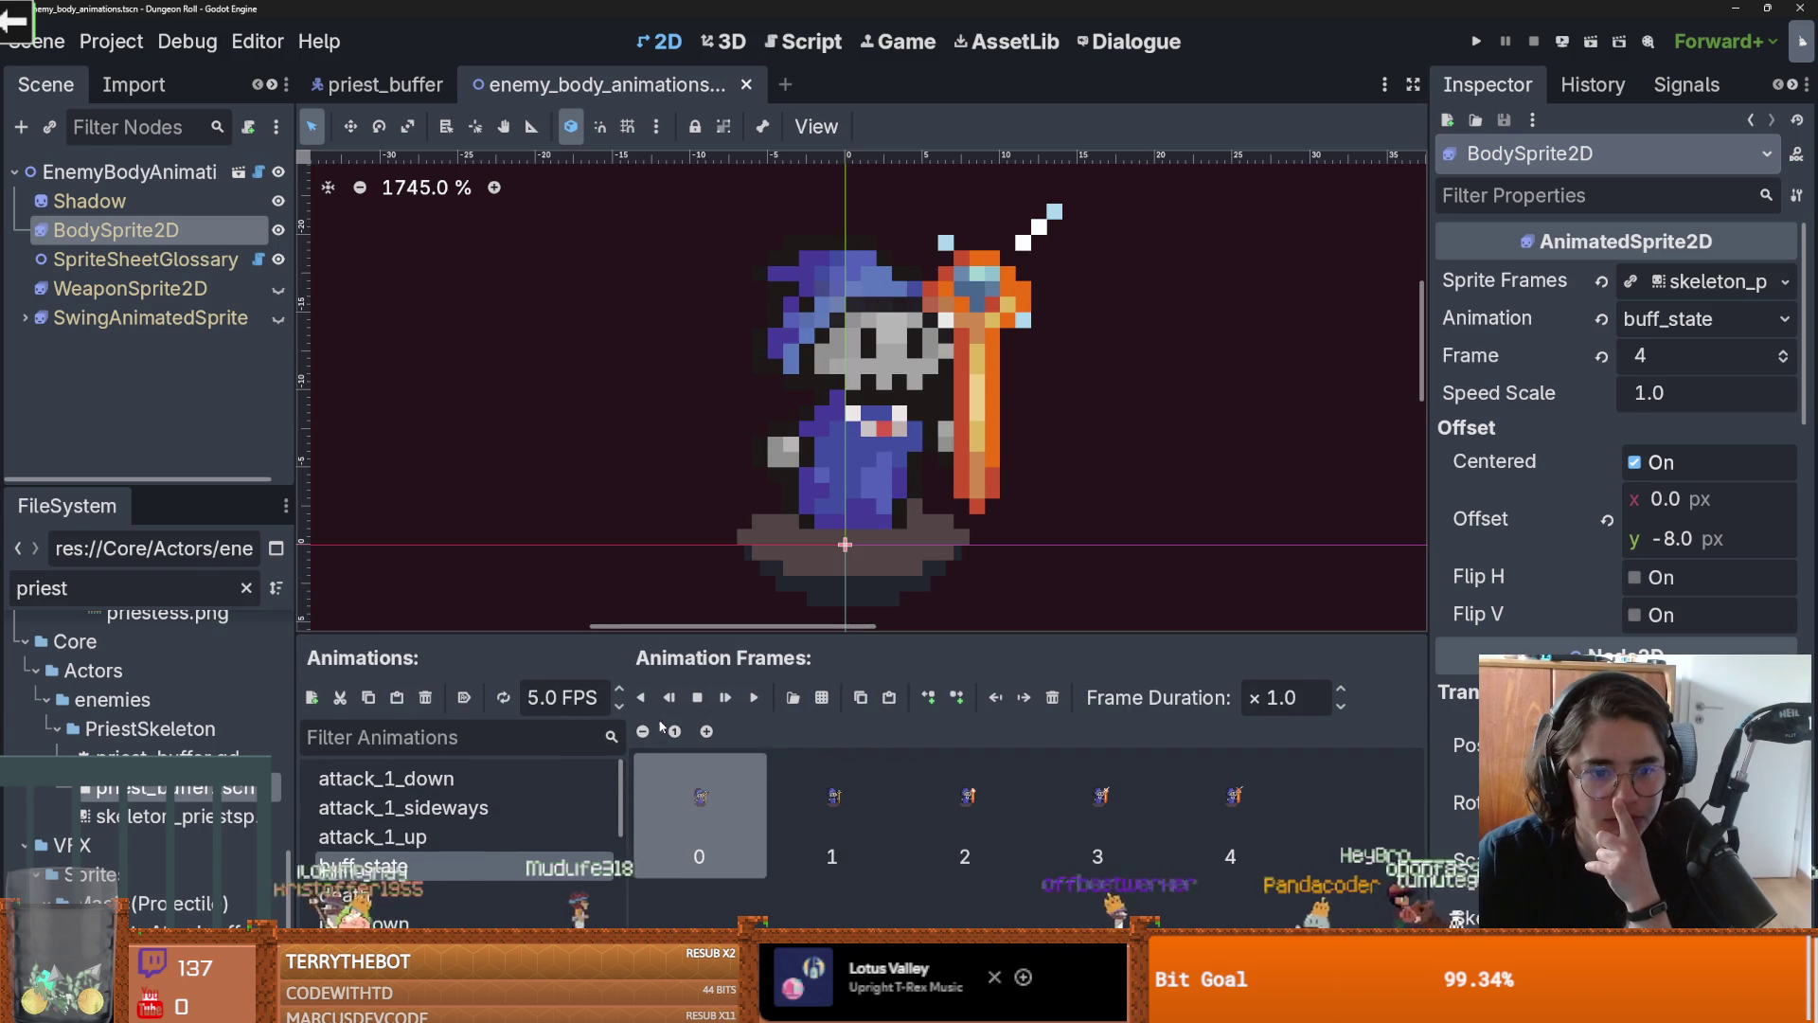
{"action": "left_click", "coordinate": [501, 699]}
{"action": "left_click", "coordinate": [755, 699]}
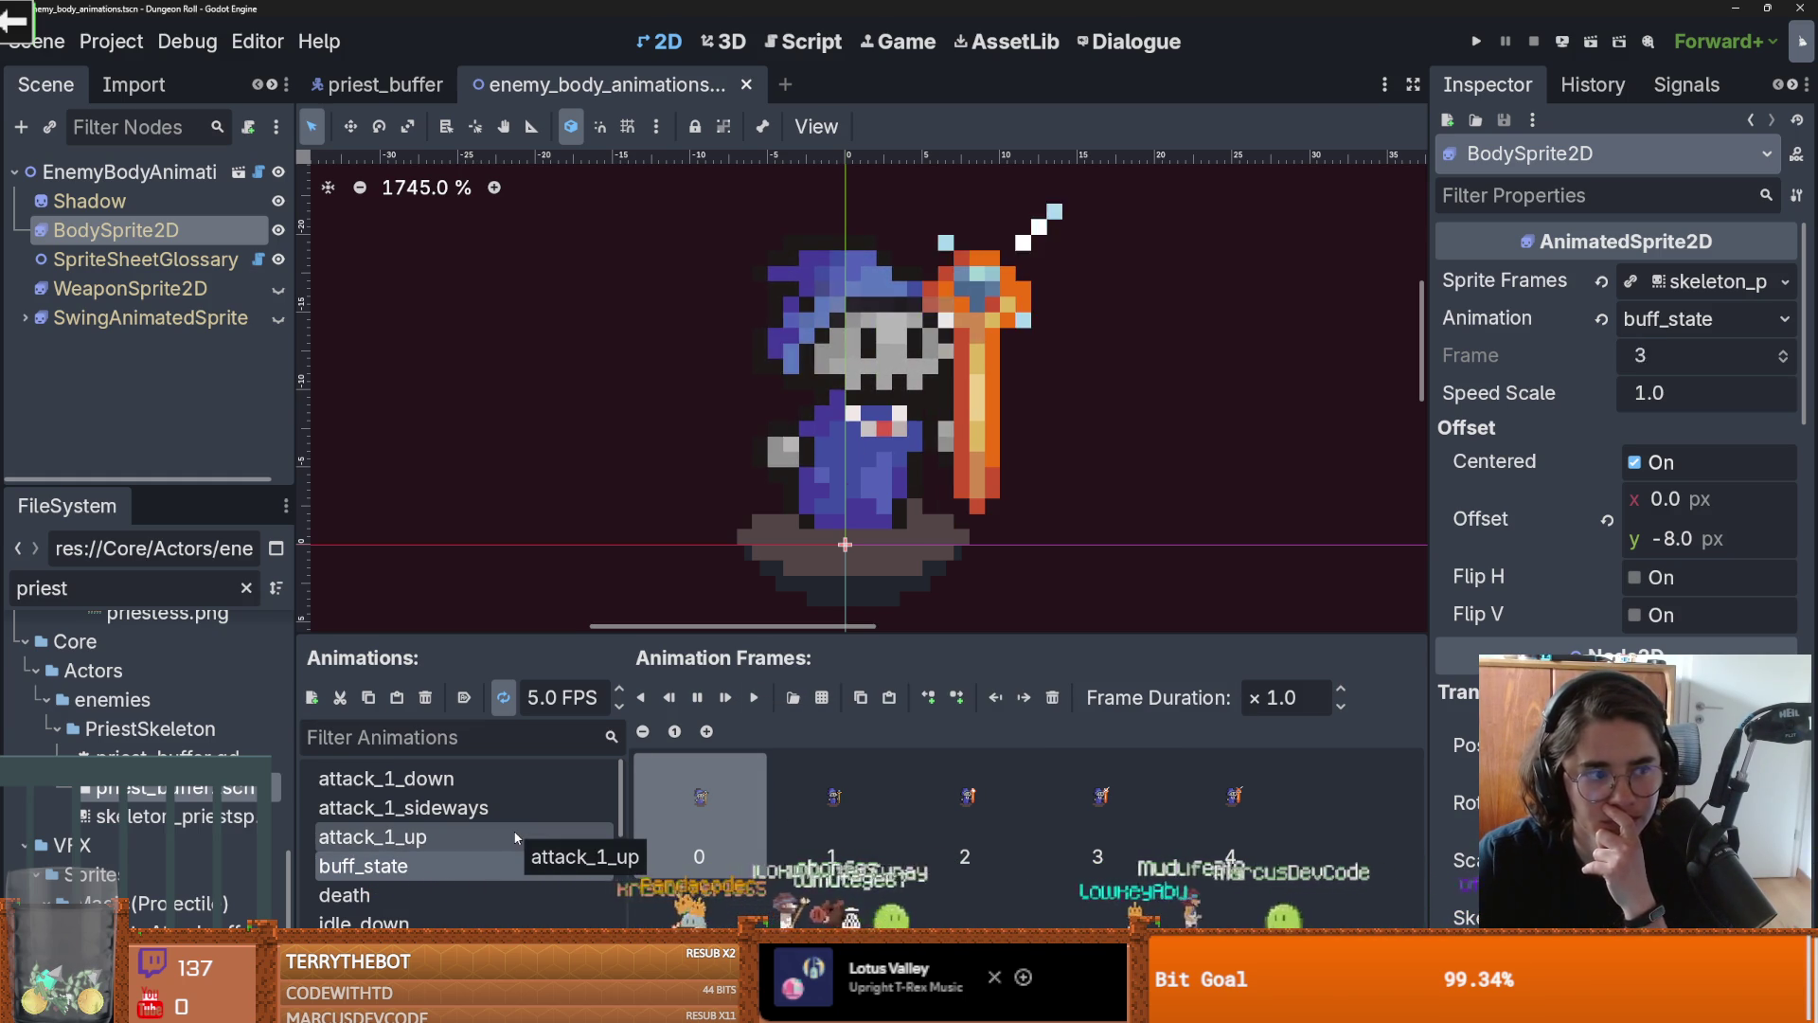
{"action": "left_click_drag", "start_coordinate": [493, 636], "coordinate": [493, 542]}
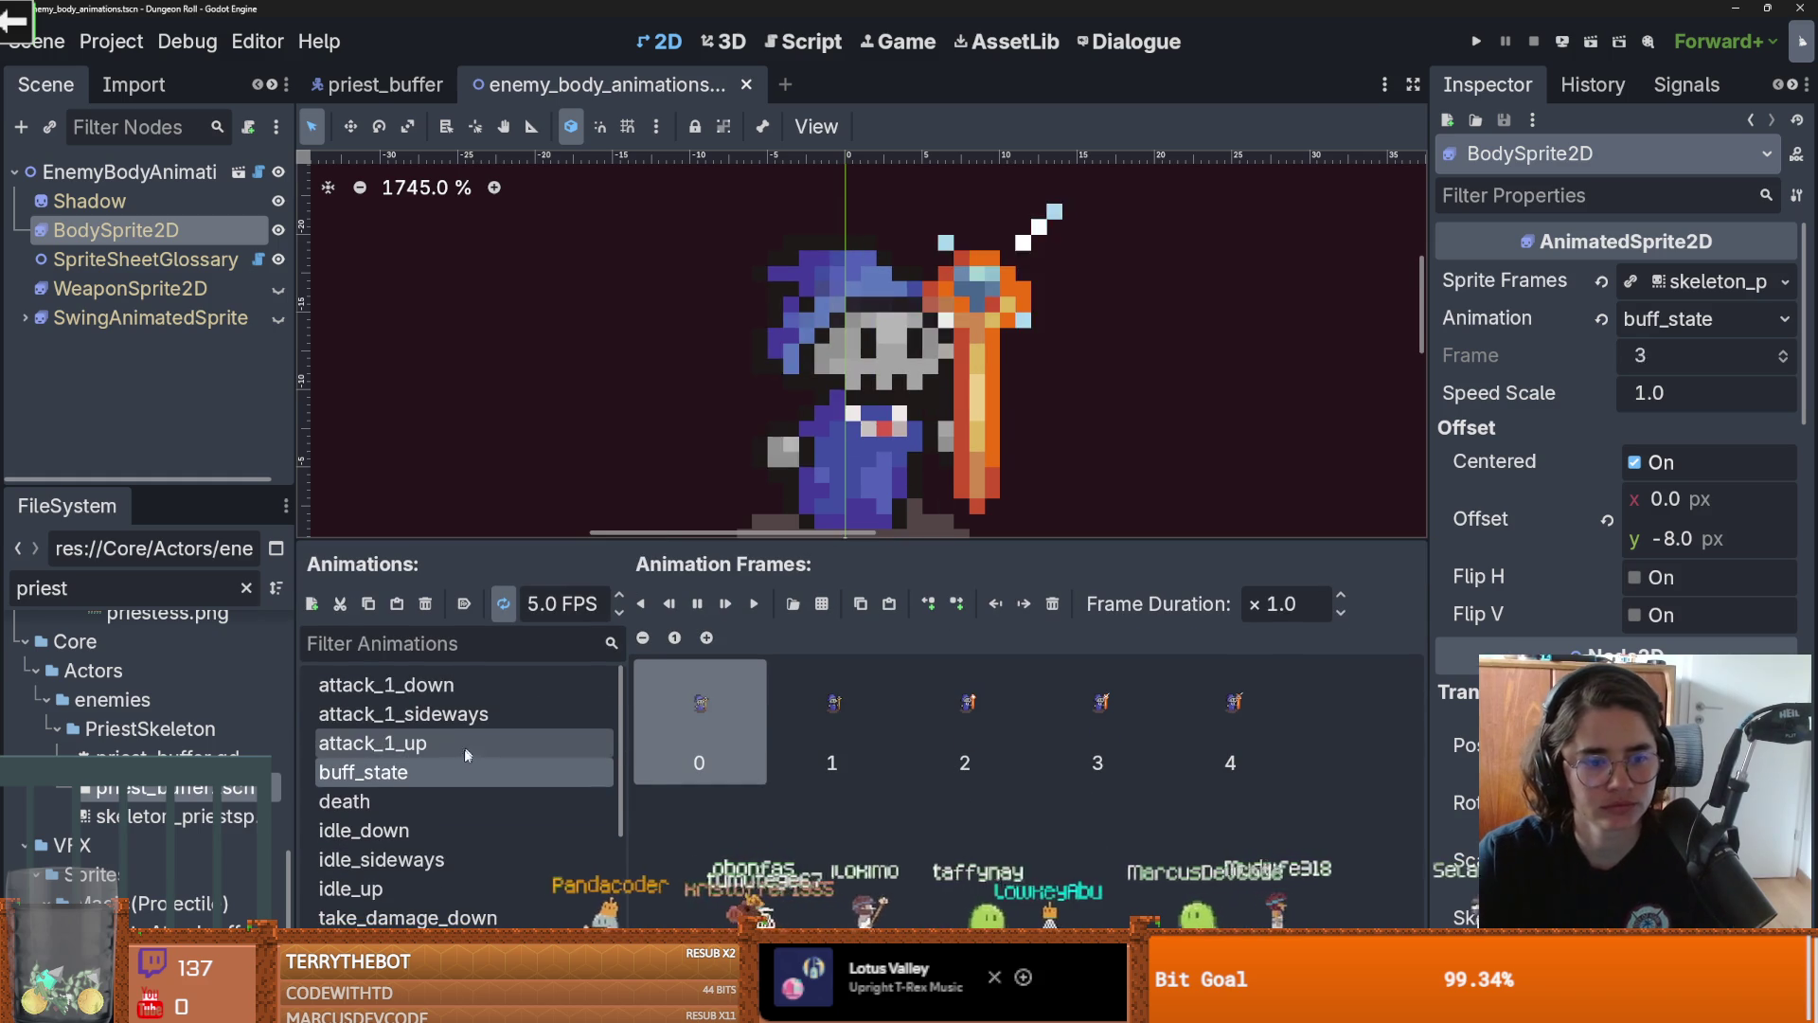
Add a new animation named buff to the SpriteFrames
{"action": "left_click", "coordinate": [311, 603]}
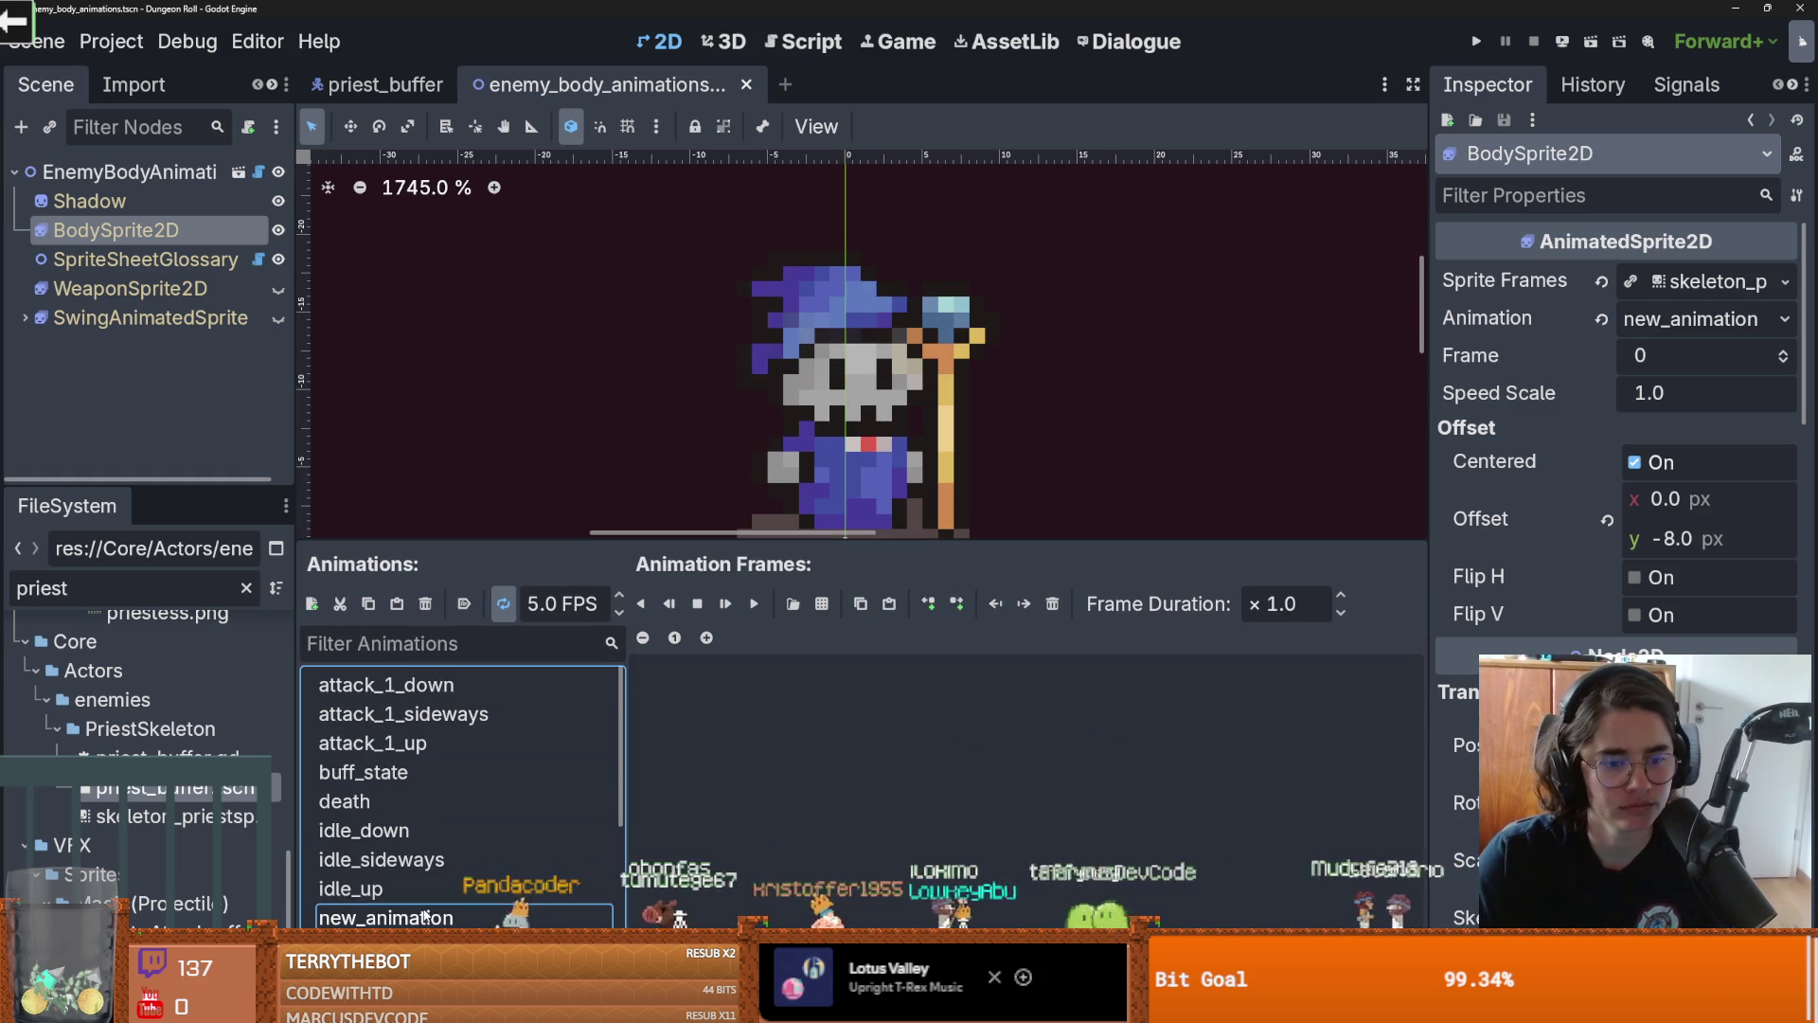
{"action": "type", "text": "buf"}
{"action": "key", "text": "Return"}
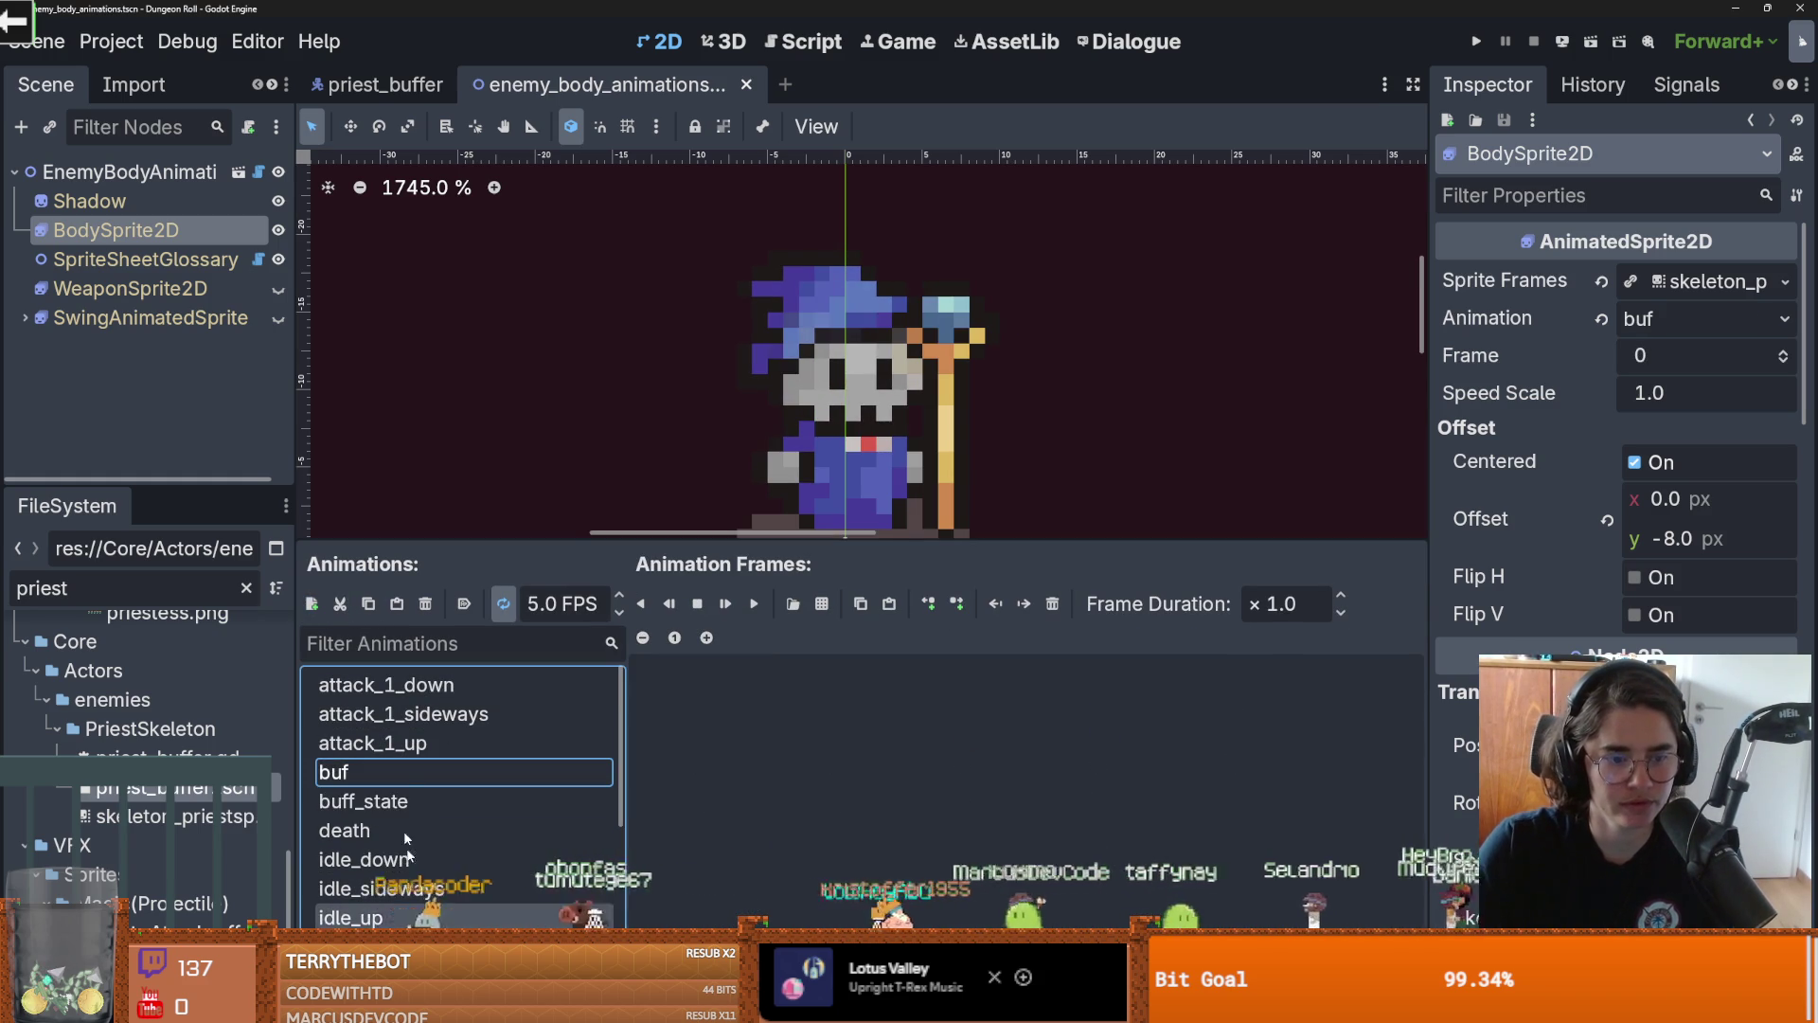
{"action": "type", "text": "f"}
{"action": "key", "text": "Return"}
Select buff_state frames 2 to 4, compare with buff, and preview buff playing
{"action": "left_click", "coordinate": [379, 802]}
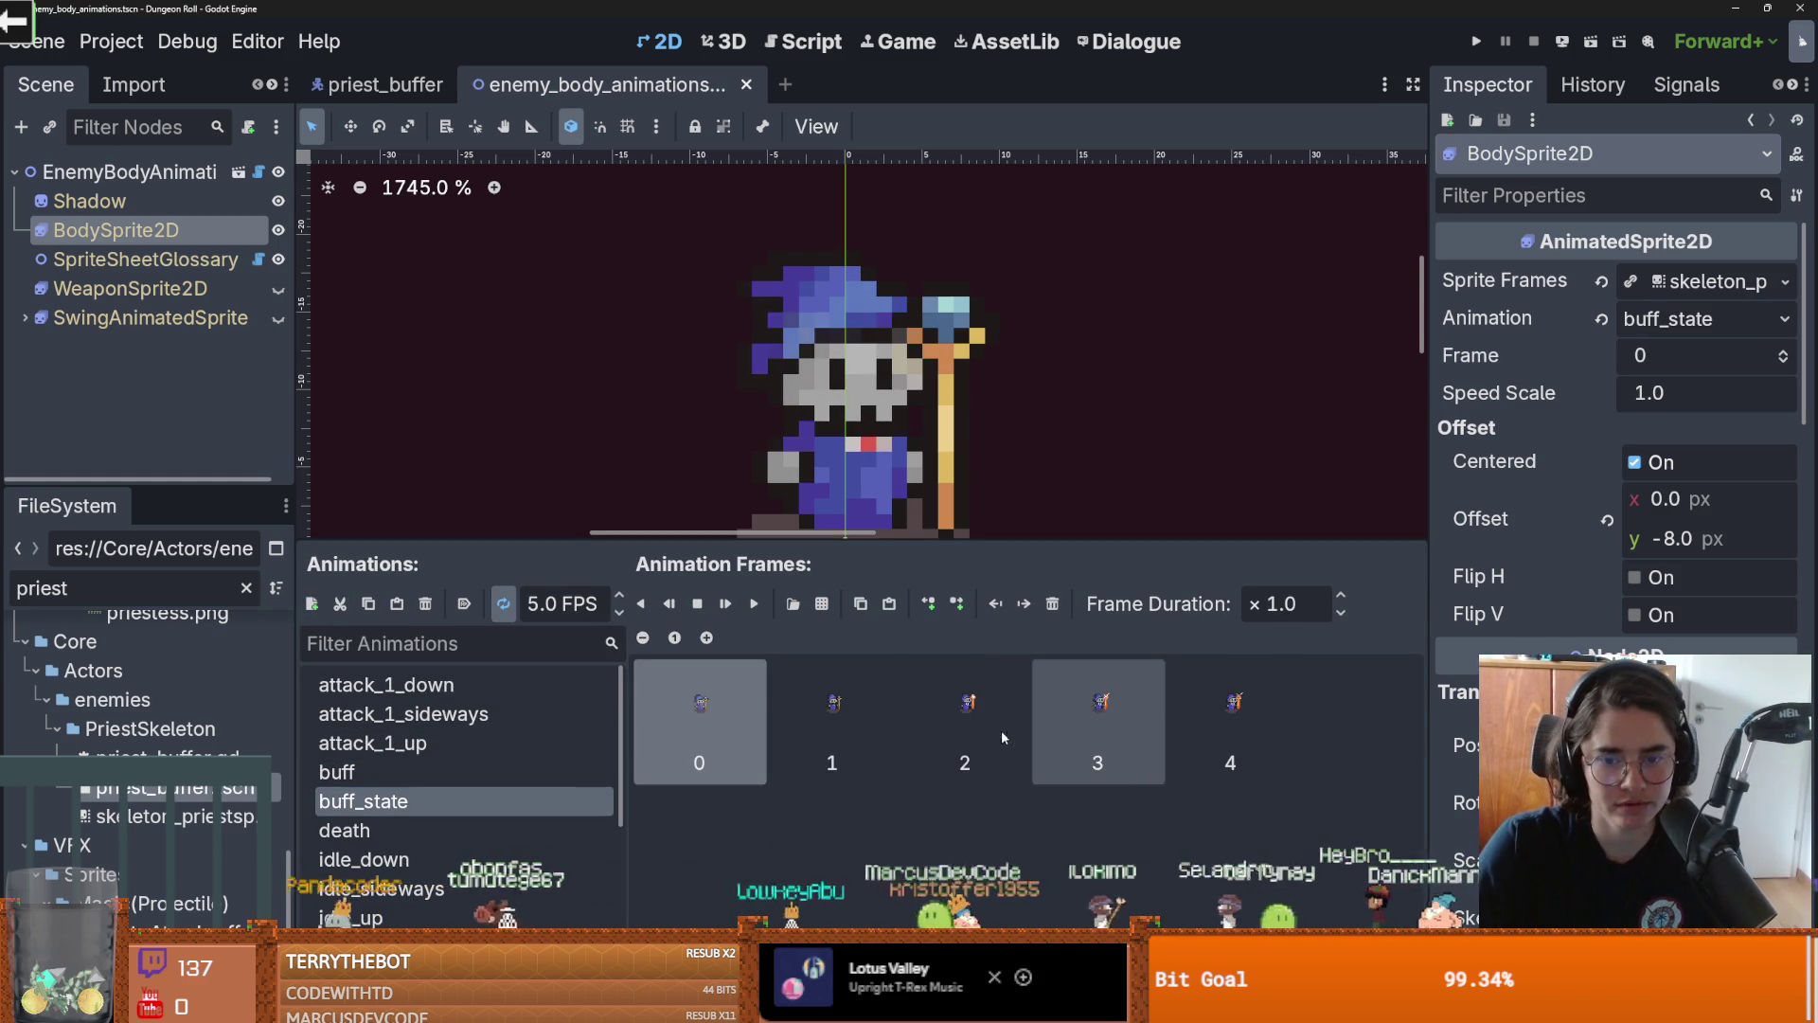
{"action": "left_click", "coordinate": [1042, 730]}
{"action": "left_click", "coordinate": [1006, 729]}
{"action": "key", "text": "shift+Right"}
{"action": "key", "text": "shift+Right"}
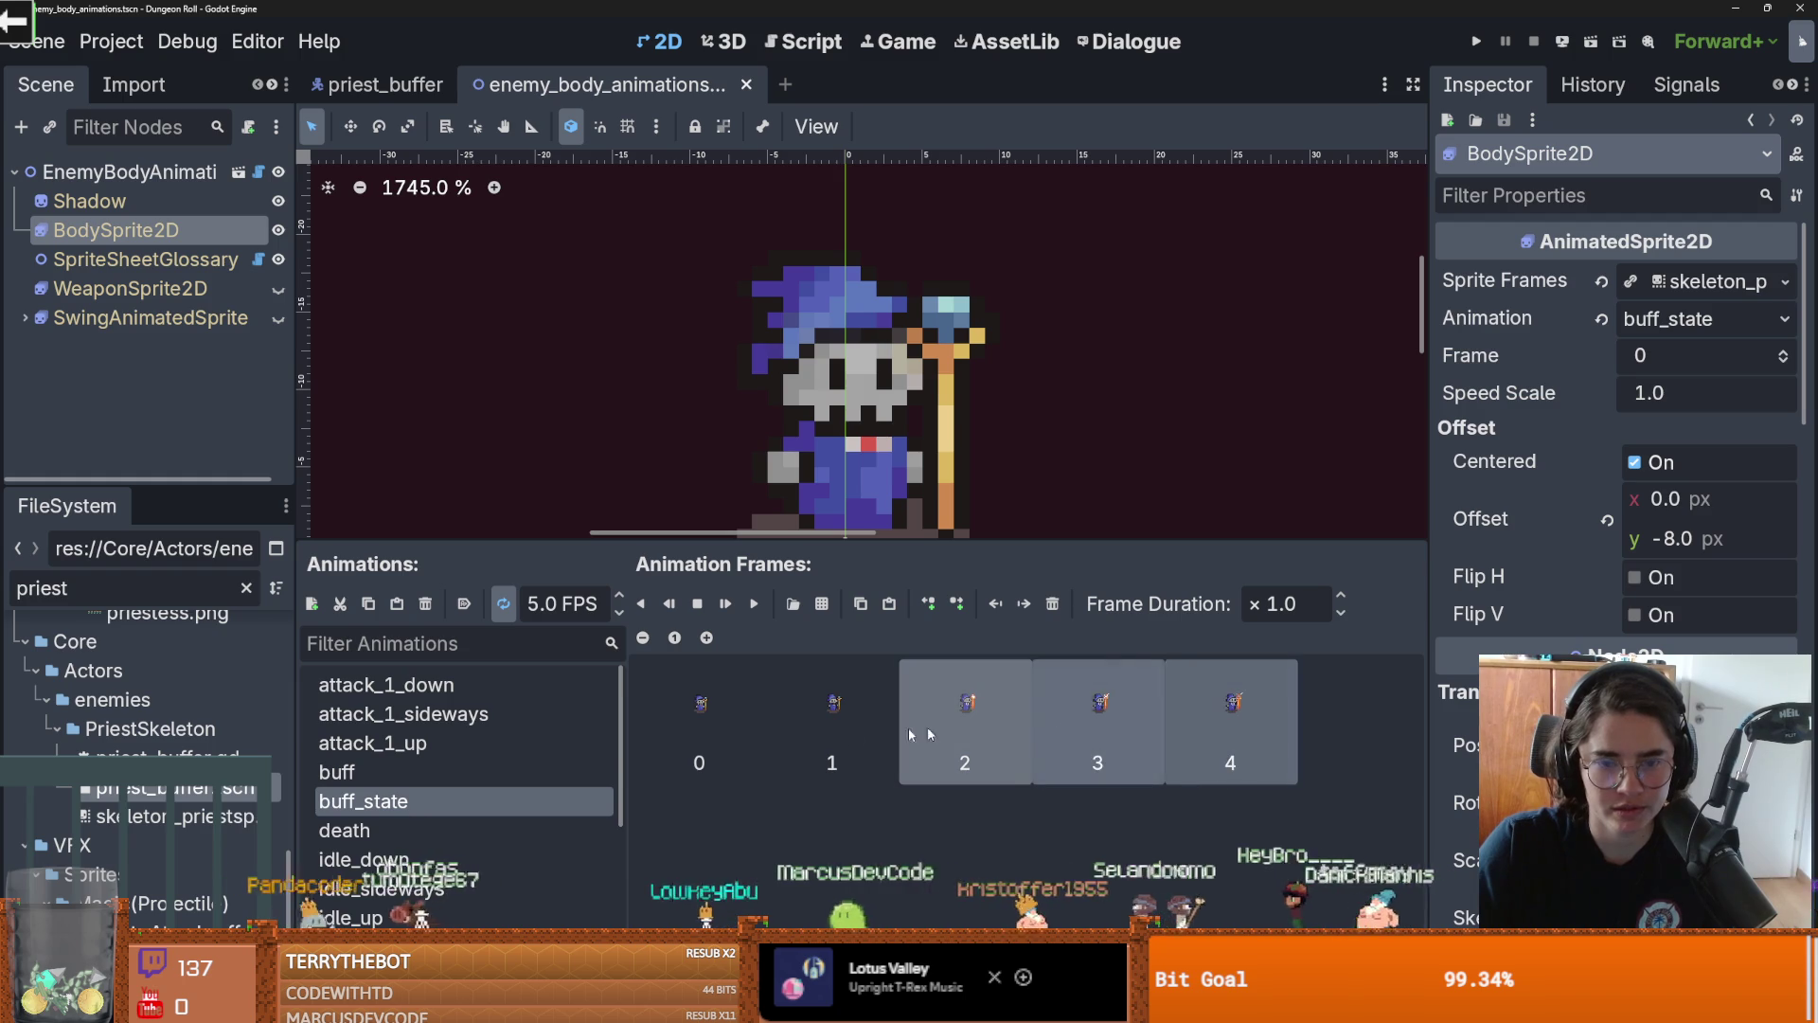
{"action": "left_click", "coordinate": [417, 772]}
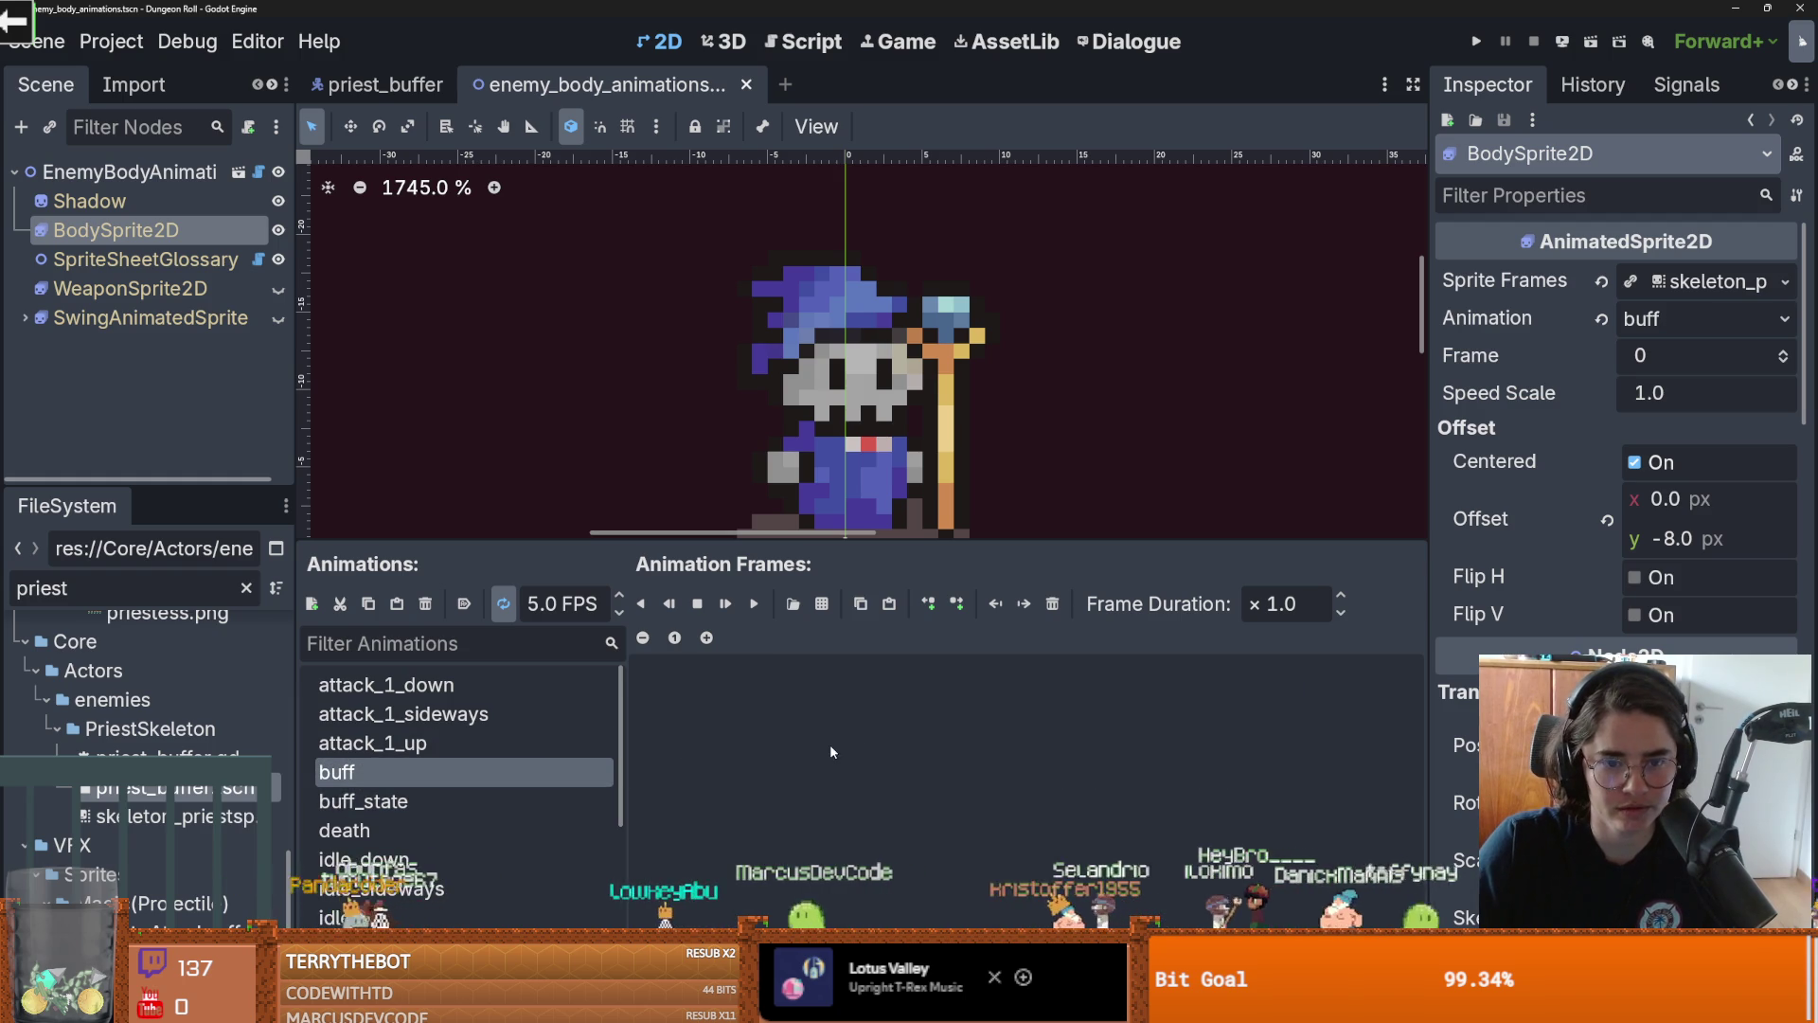
{"action": "left_click", "coordinate": [438, 802]}
{"action": "left_click", "coordinate": [438, 772]}
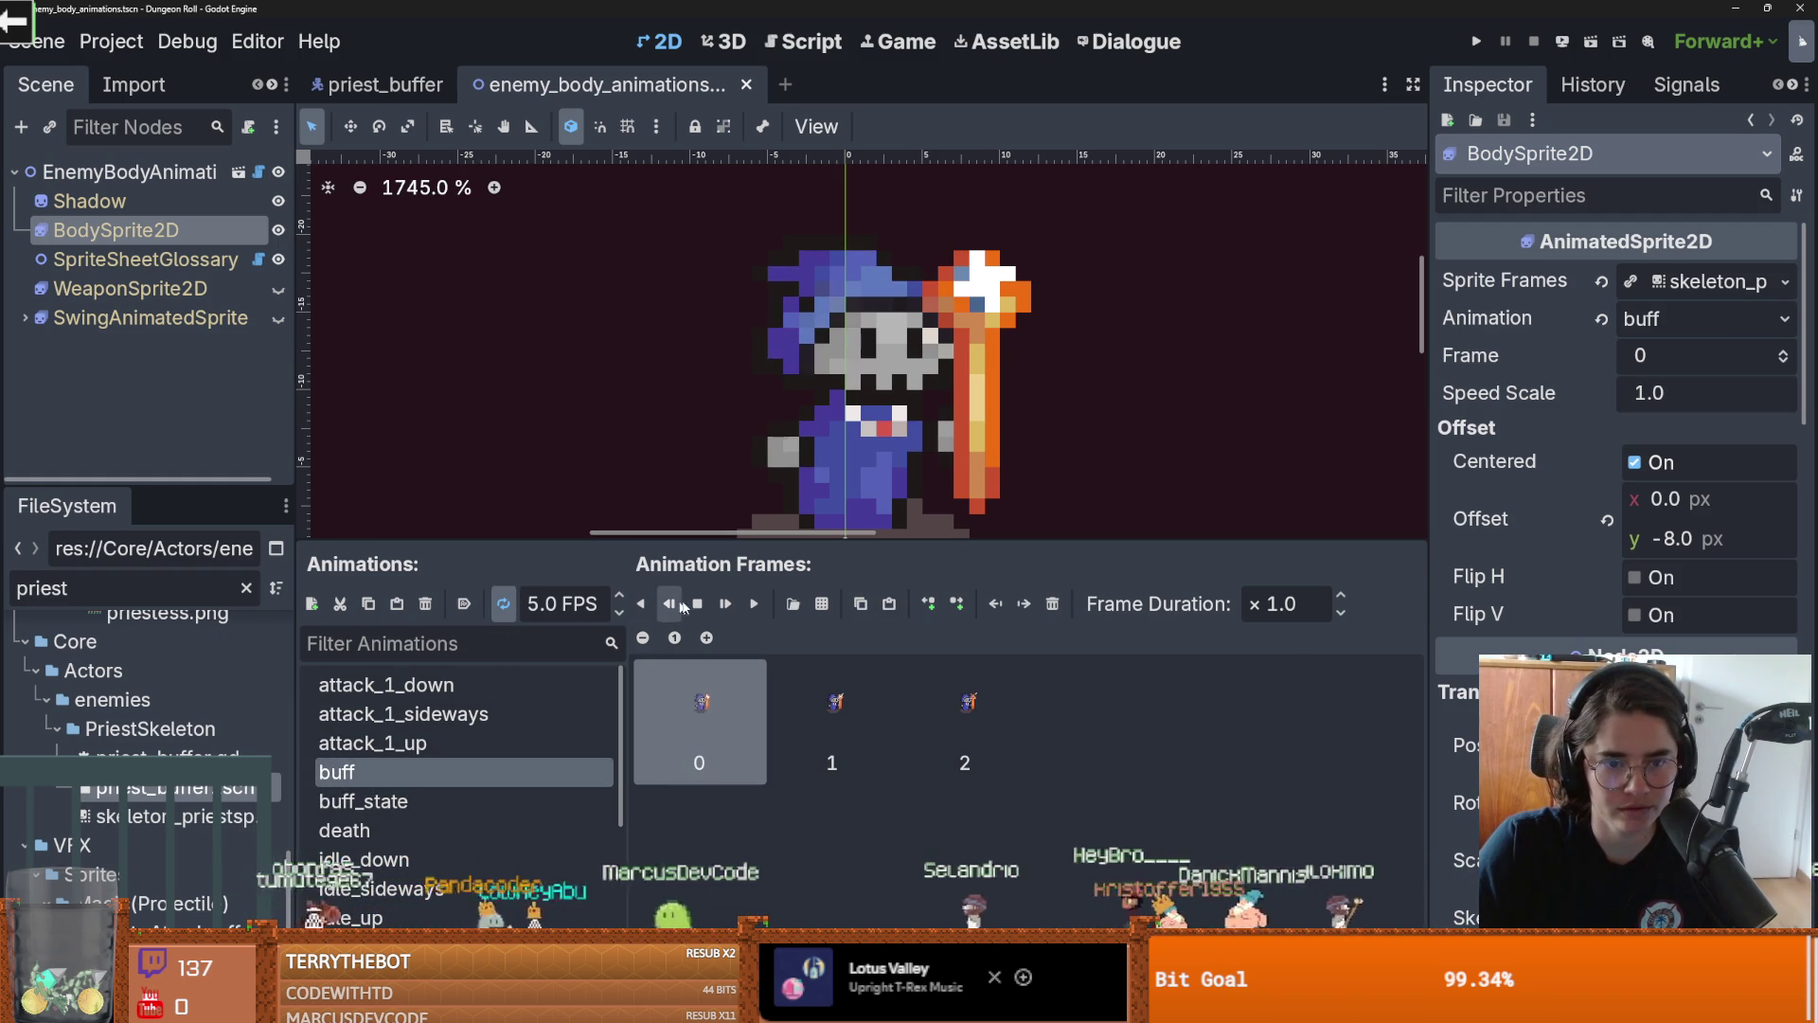
{"action": "left_click", "coordinate": [754, 603]}
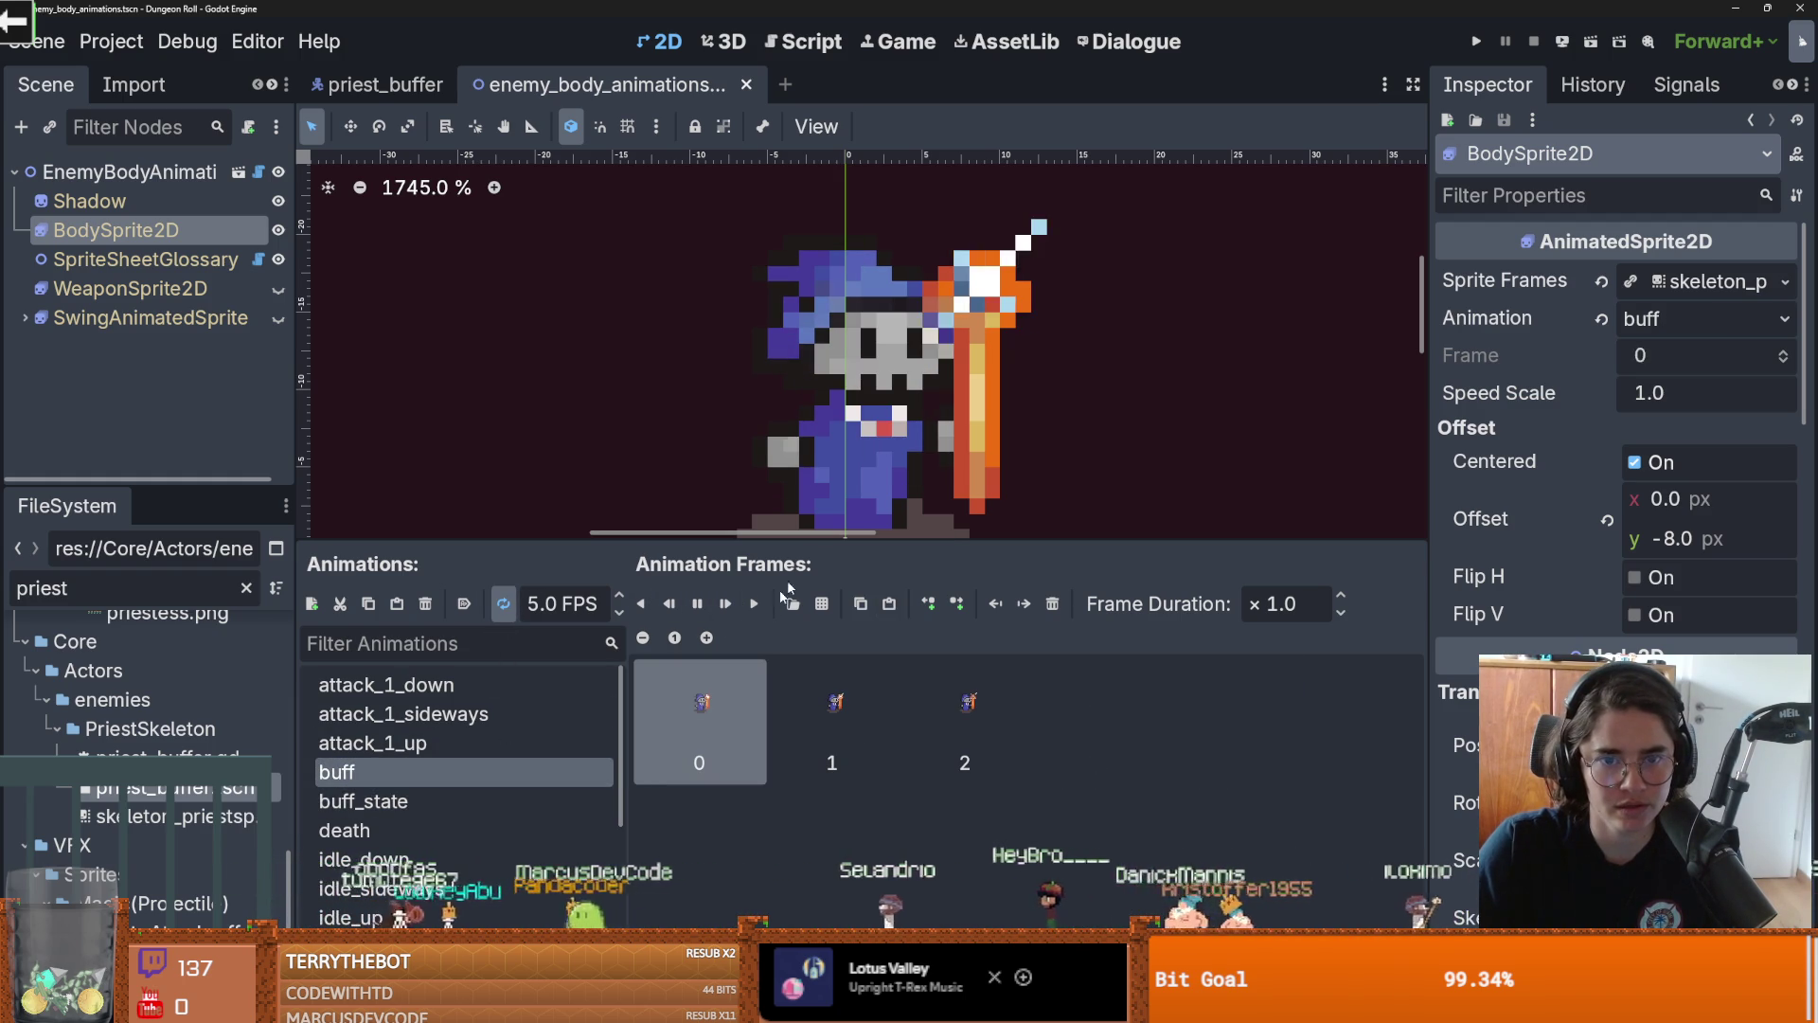
{"action": "scroll", "coordinate": [955, 352], "scroll_direction": "down", "scroll_amount": 2}
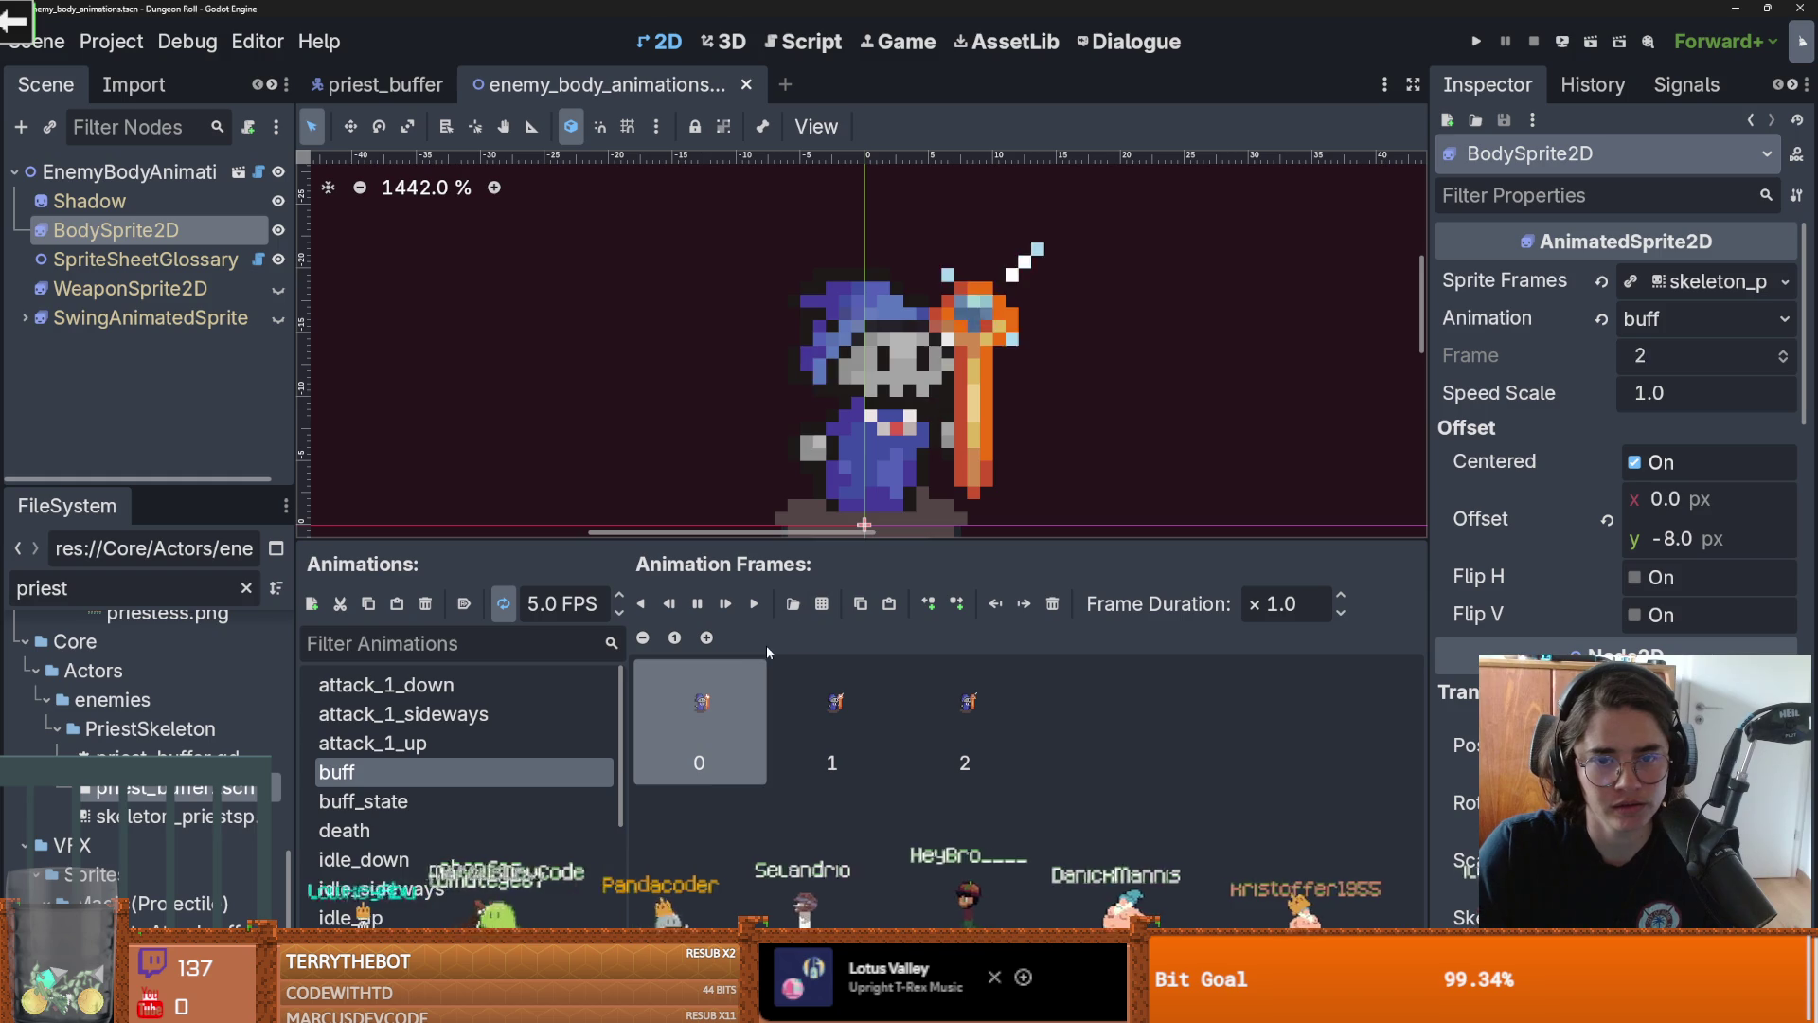
Copy frame 1 of buff_state into buff and play buff to check it
{"action": "left_click", "coordinate": [364, 801]}
{"action": "left_click", "coordinate": [848, 705]}
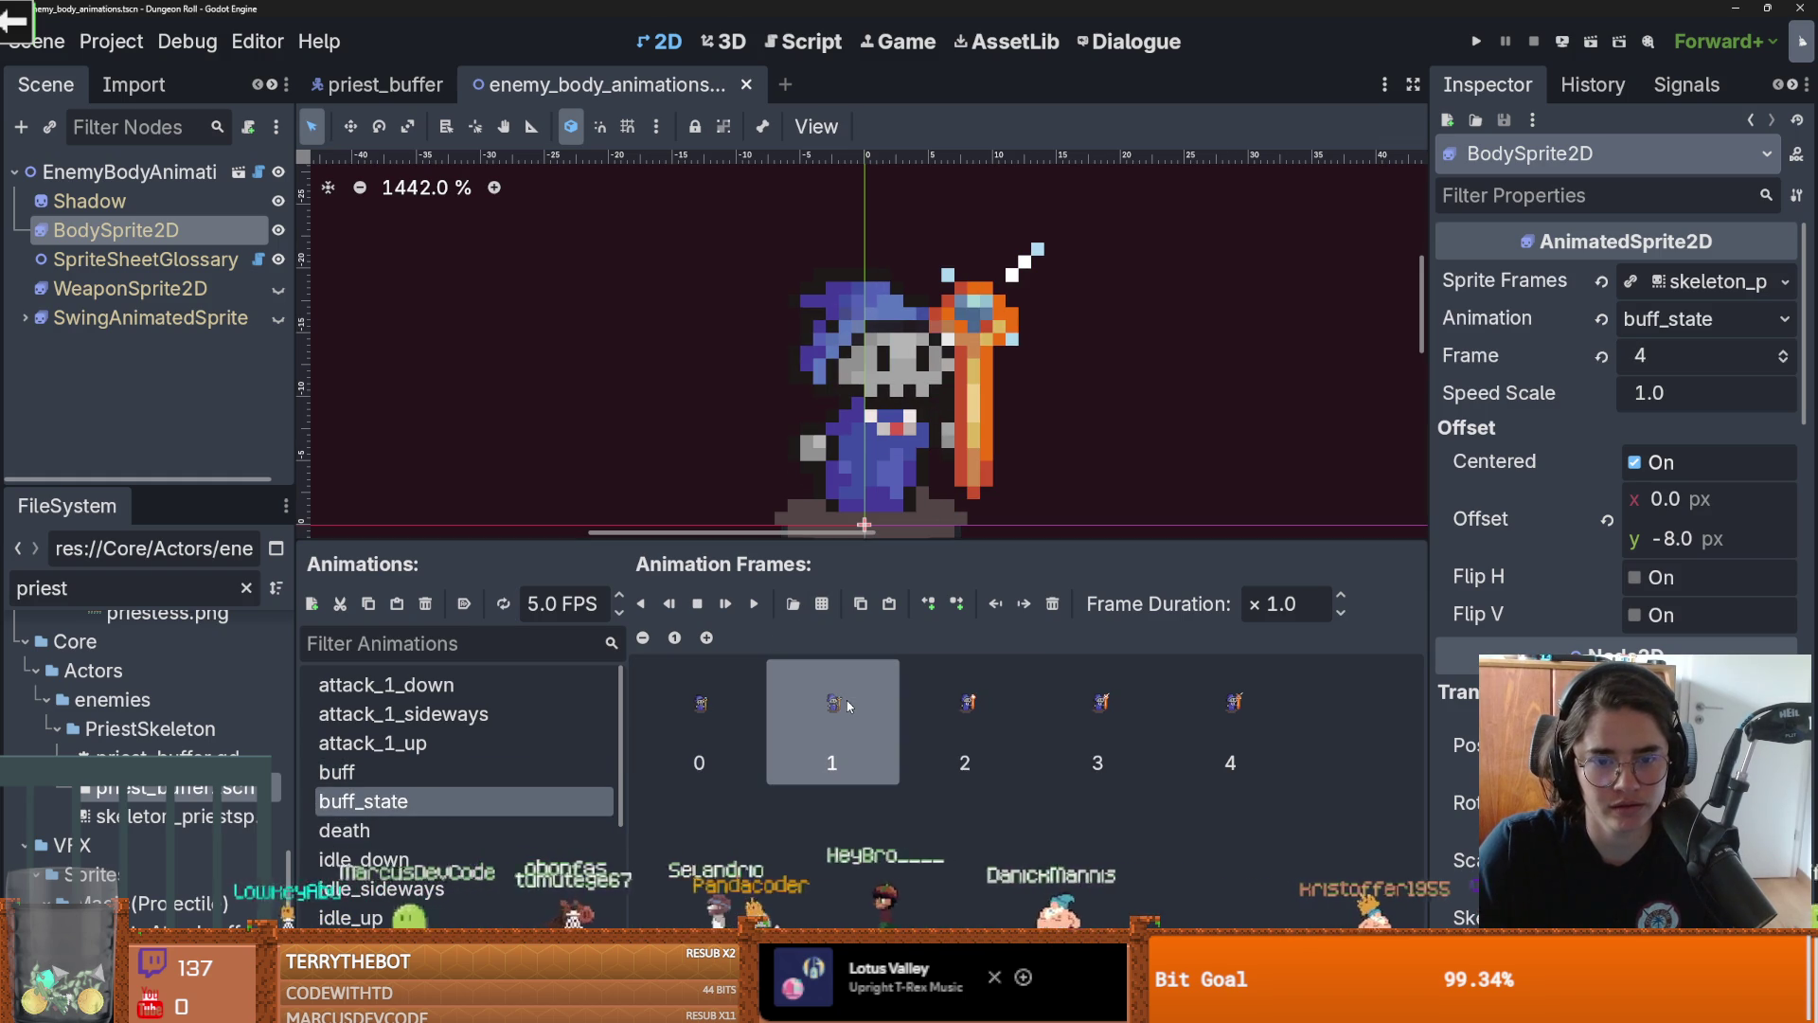
{"action": "left_click", "coordinate": [464, 770]}
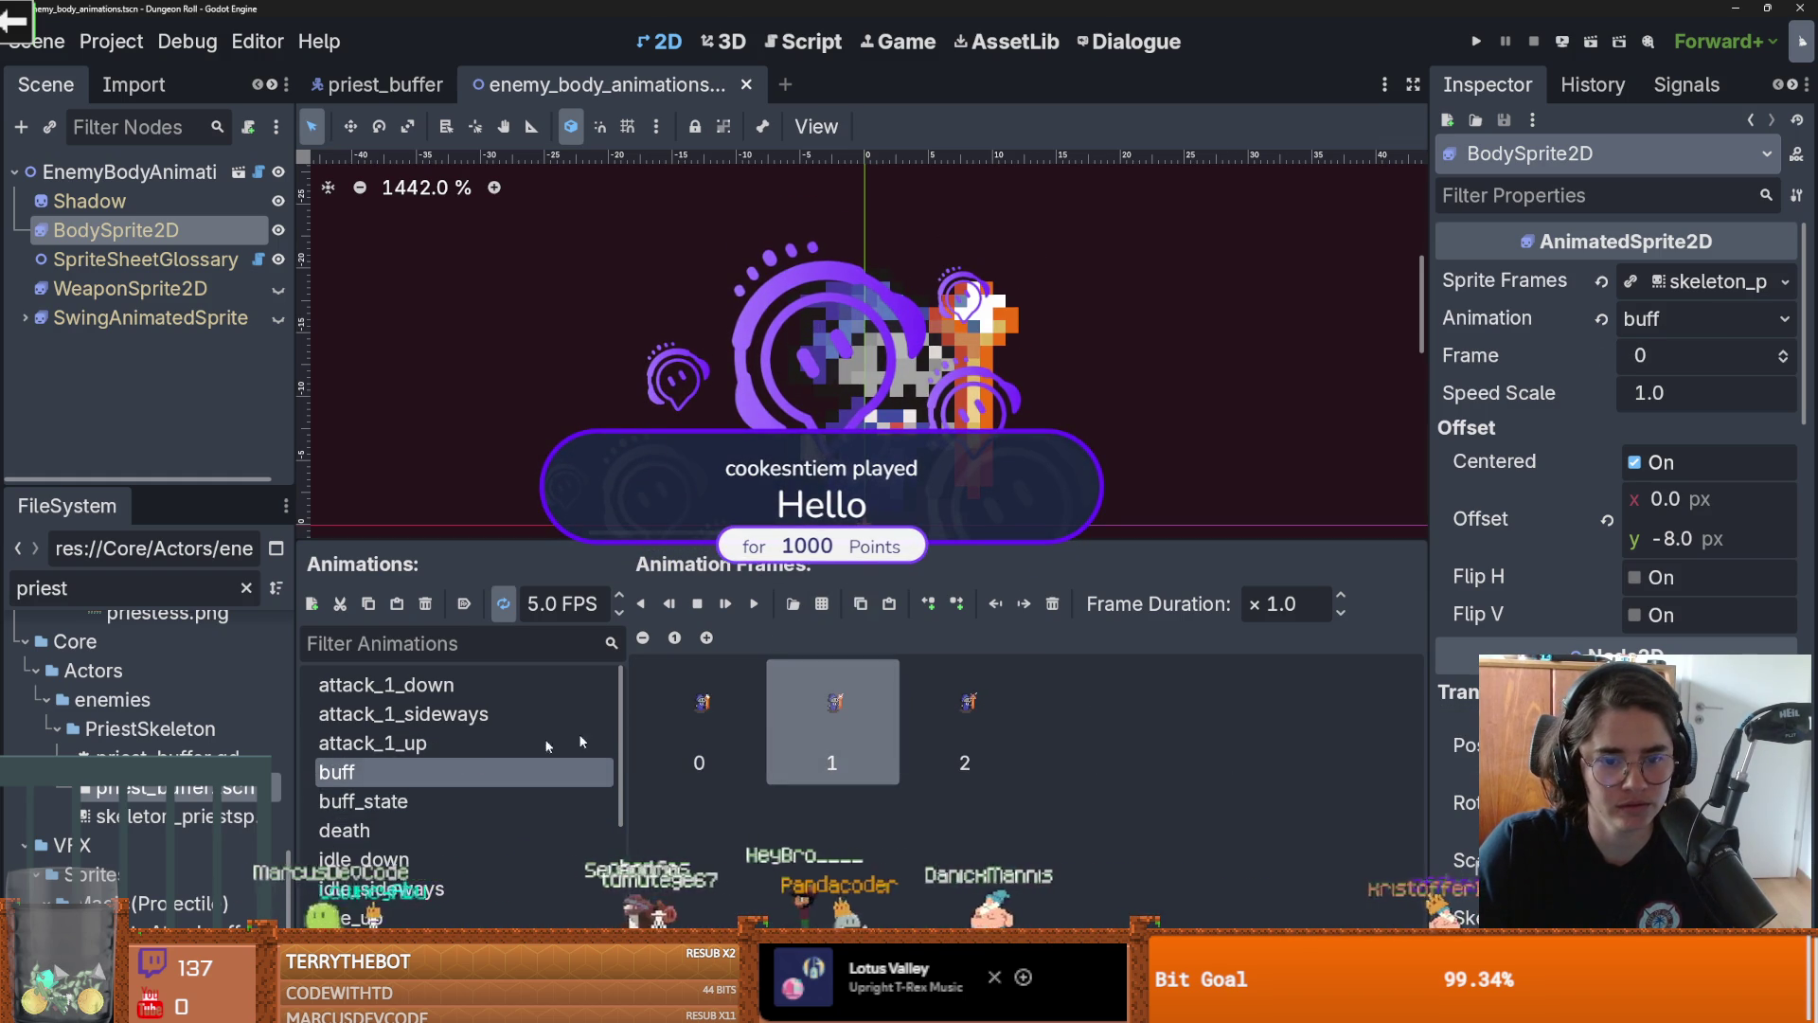
{"action": "left_click", "coordinate": [748, 712]}
{"action": "key", "text": "ctrl+c"}
{"action": "key", "text": "ctrl+v"}
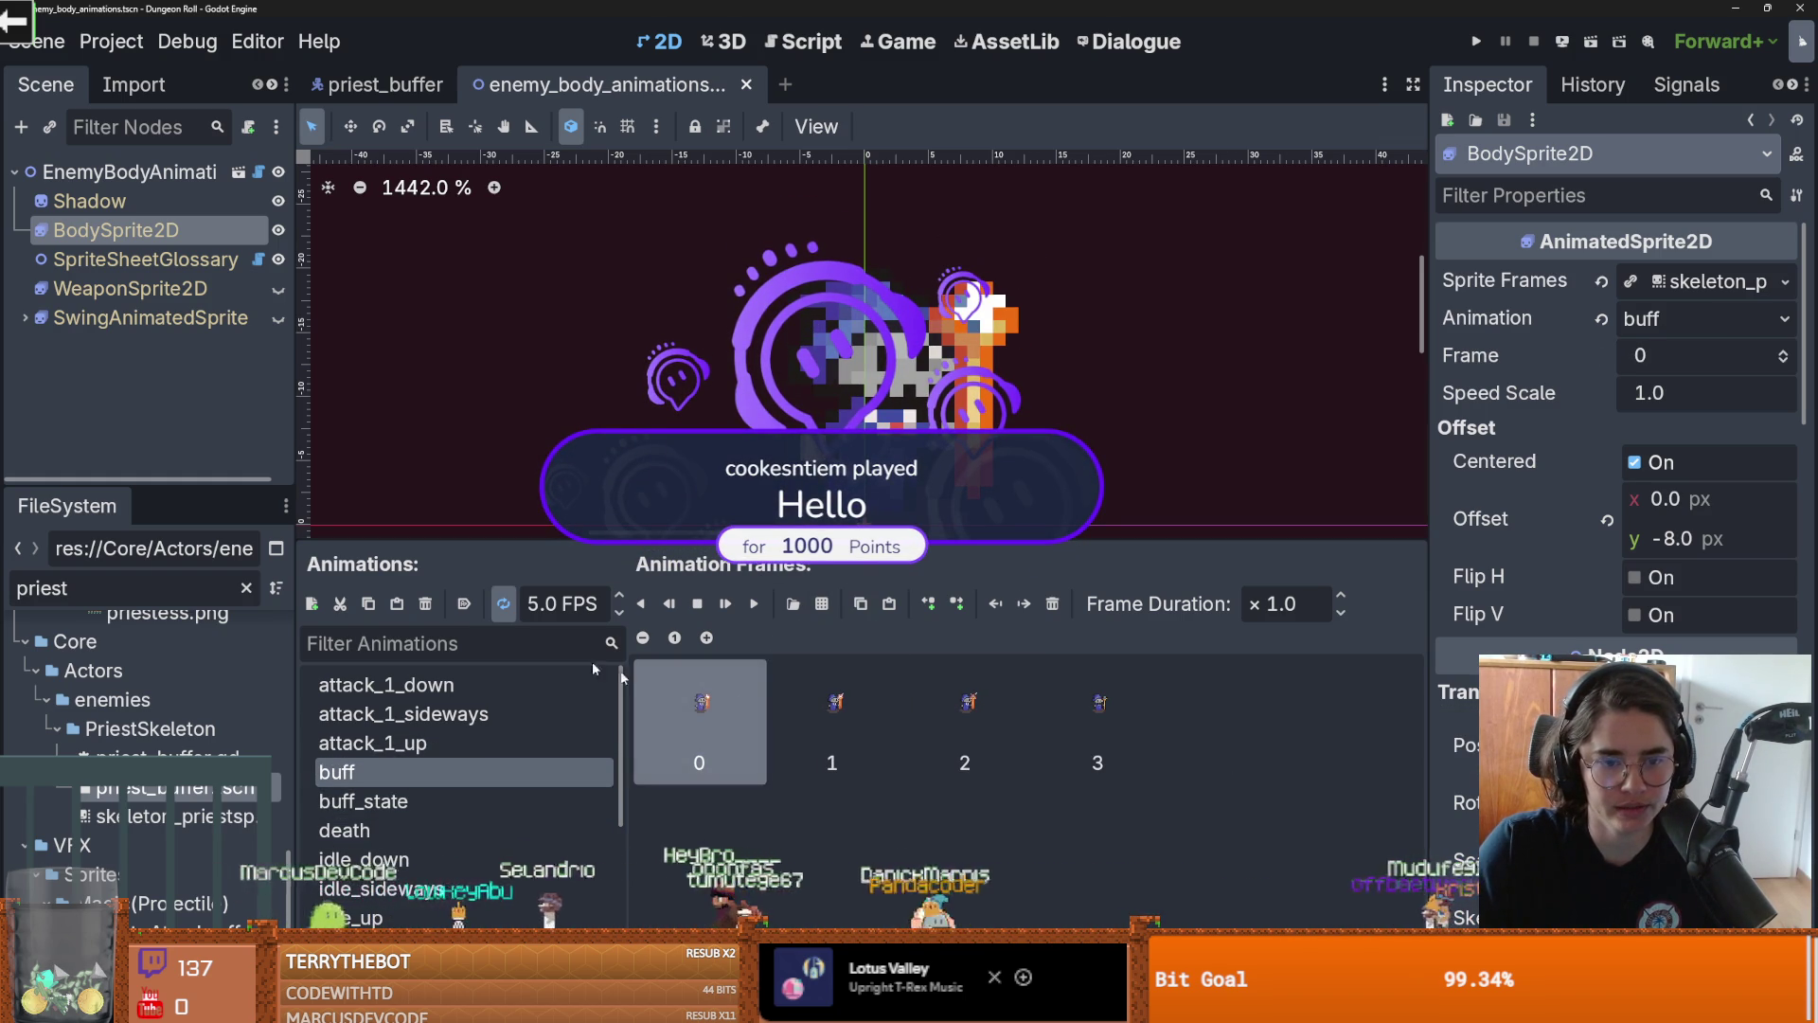
{"action": "left_click", "coordinate": [754, 604]}
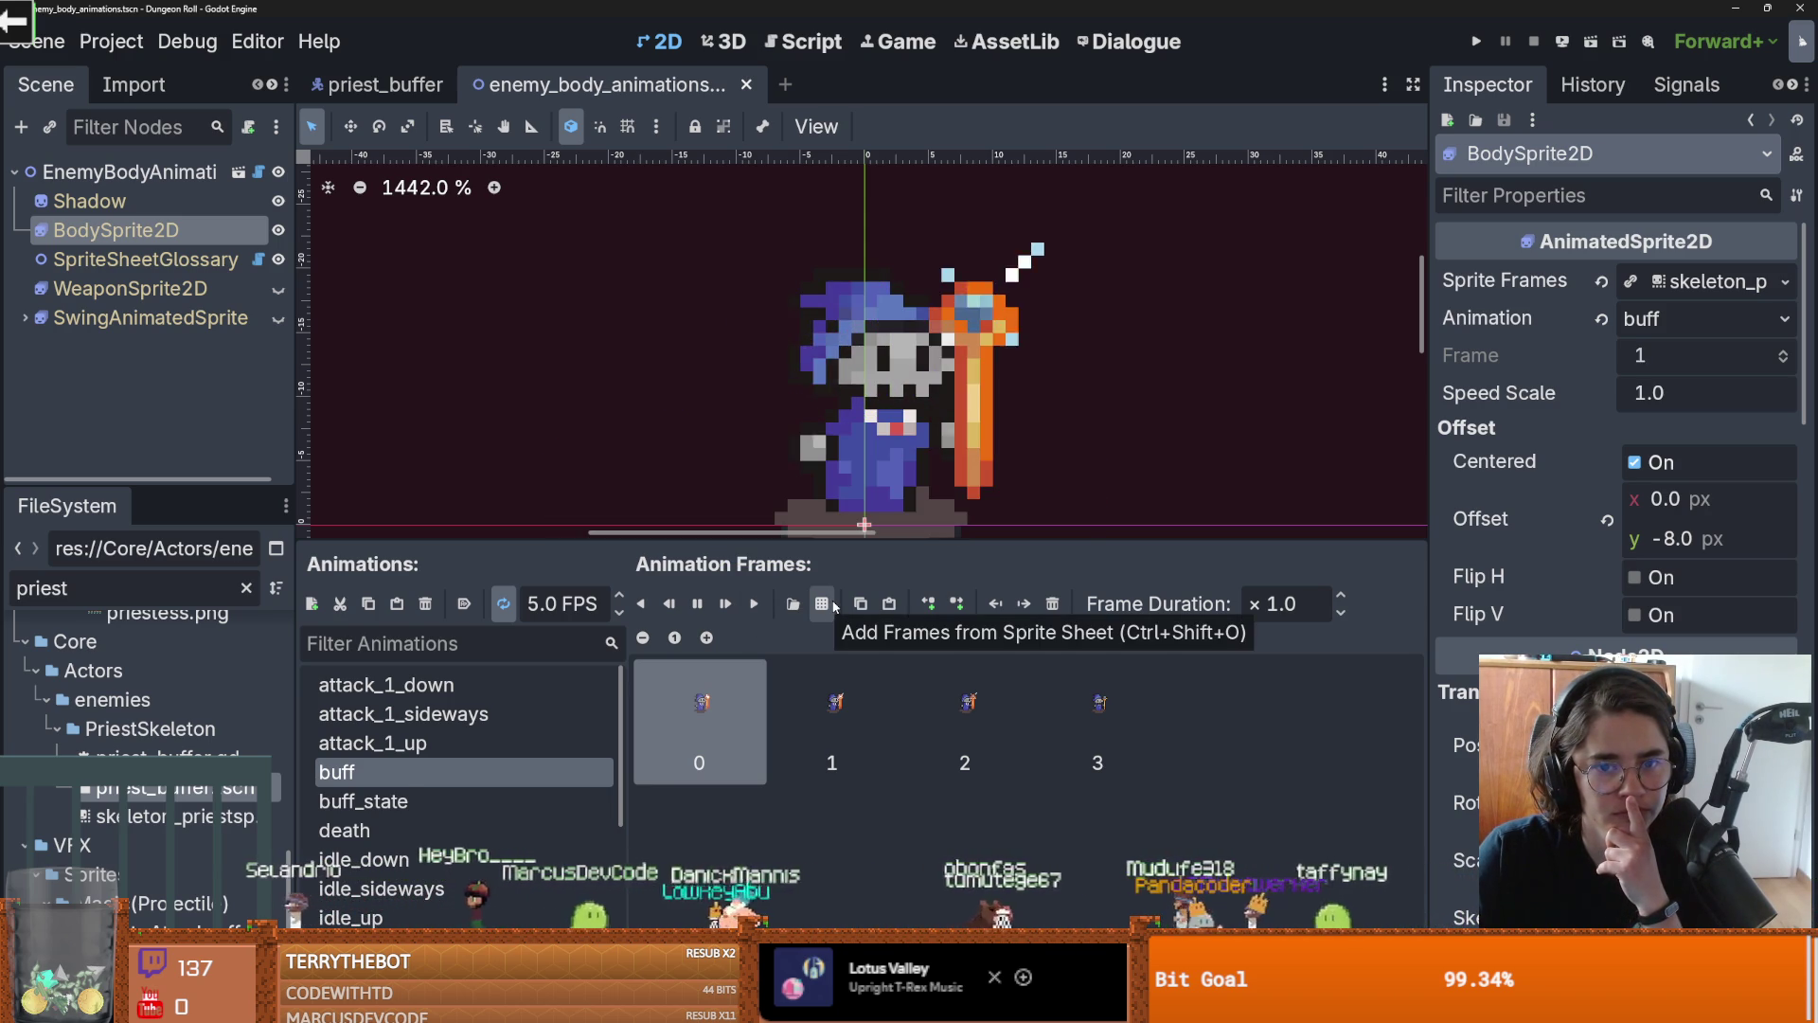
Remove the extra fourth frame from buff, reordering frames, and save the scene
{"action": "scroll", "coordinate": [930, 541], "scroll_direction": "down", "scroll_amount": 3}
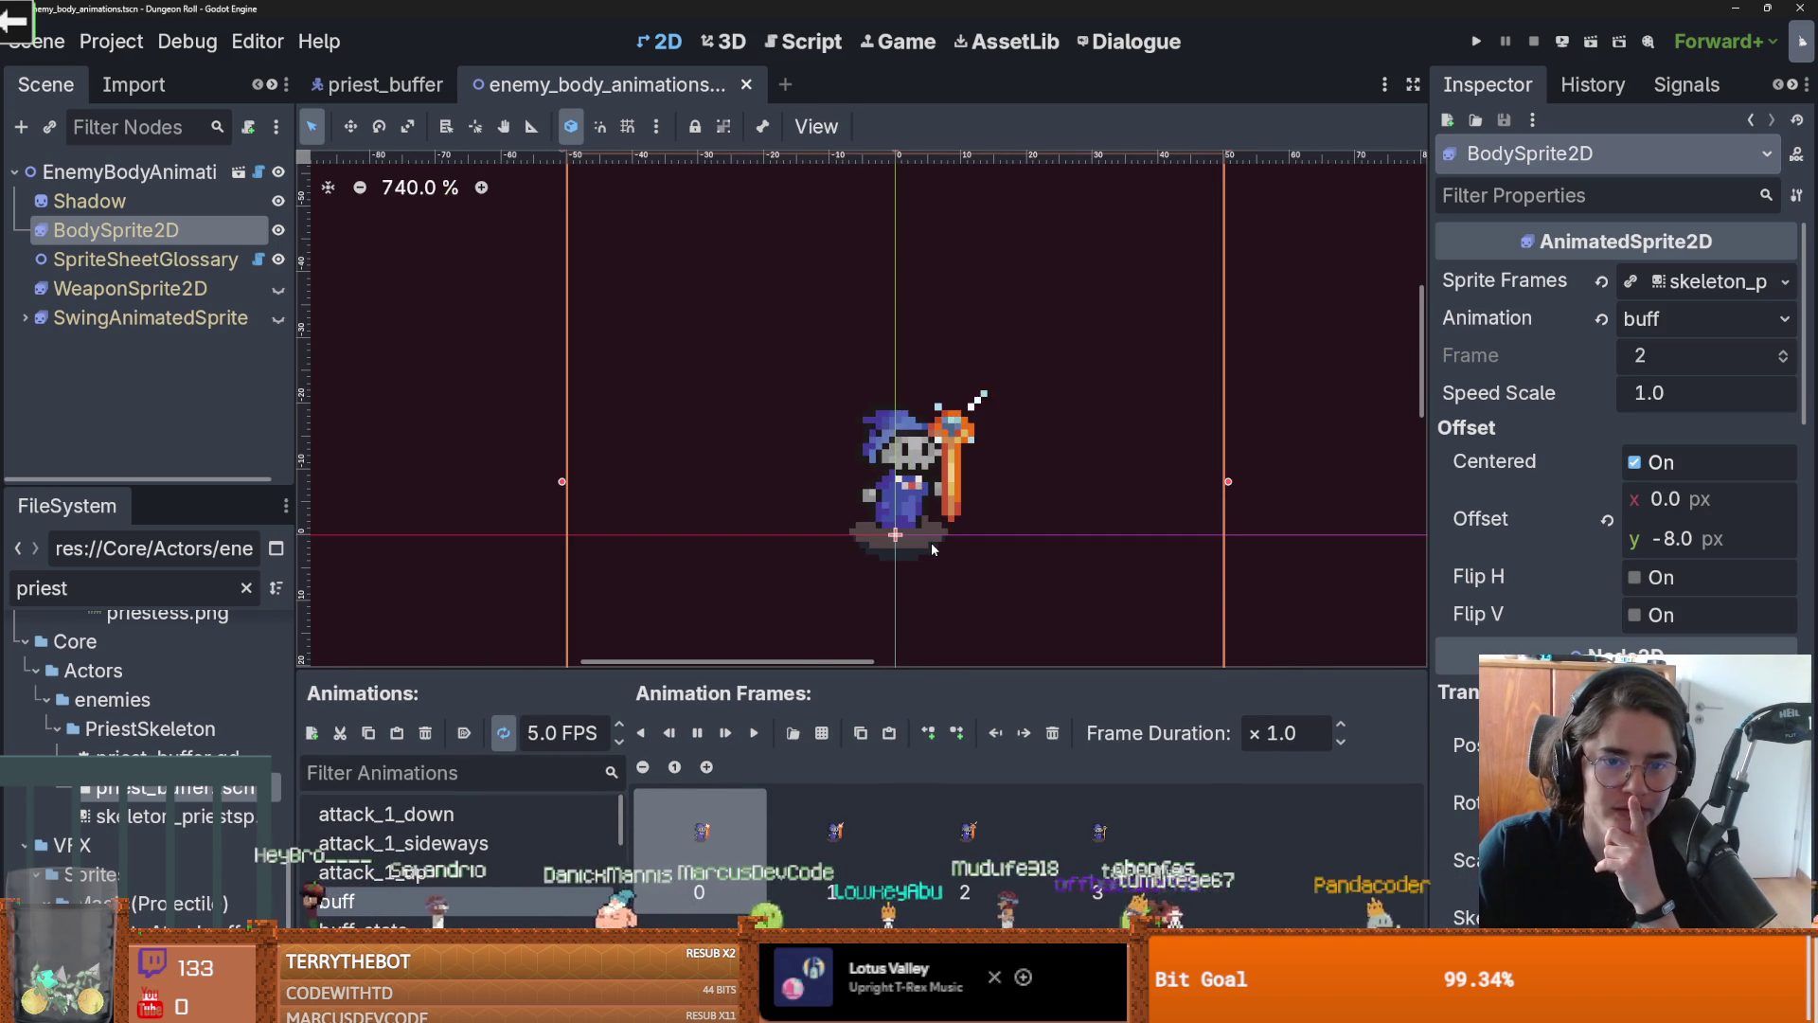
{"action": "left_click", "coordinate": [1053, 734]}
{"action": "key", "text": "ctrl+z"}
{"action": "left_click", "coordinate": [832, 834]}
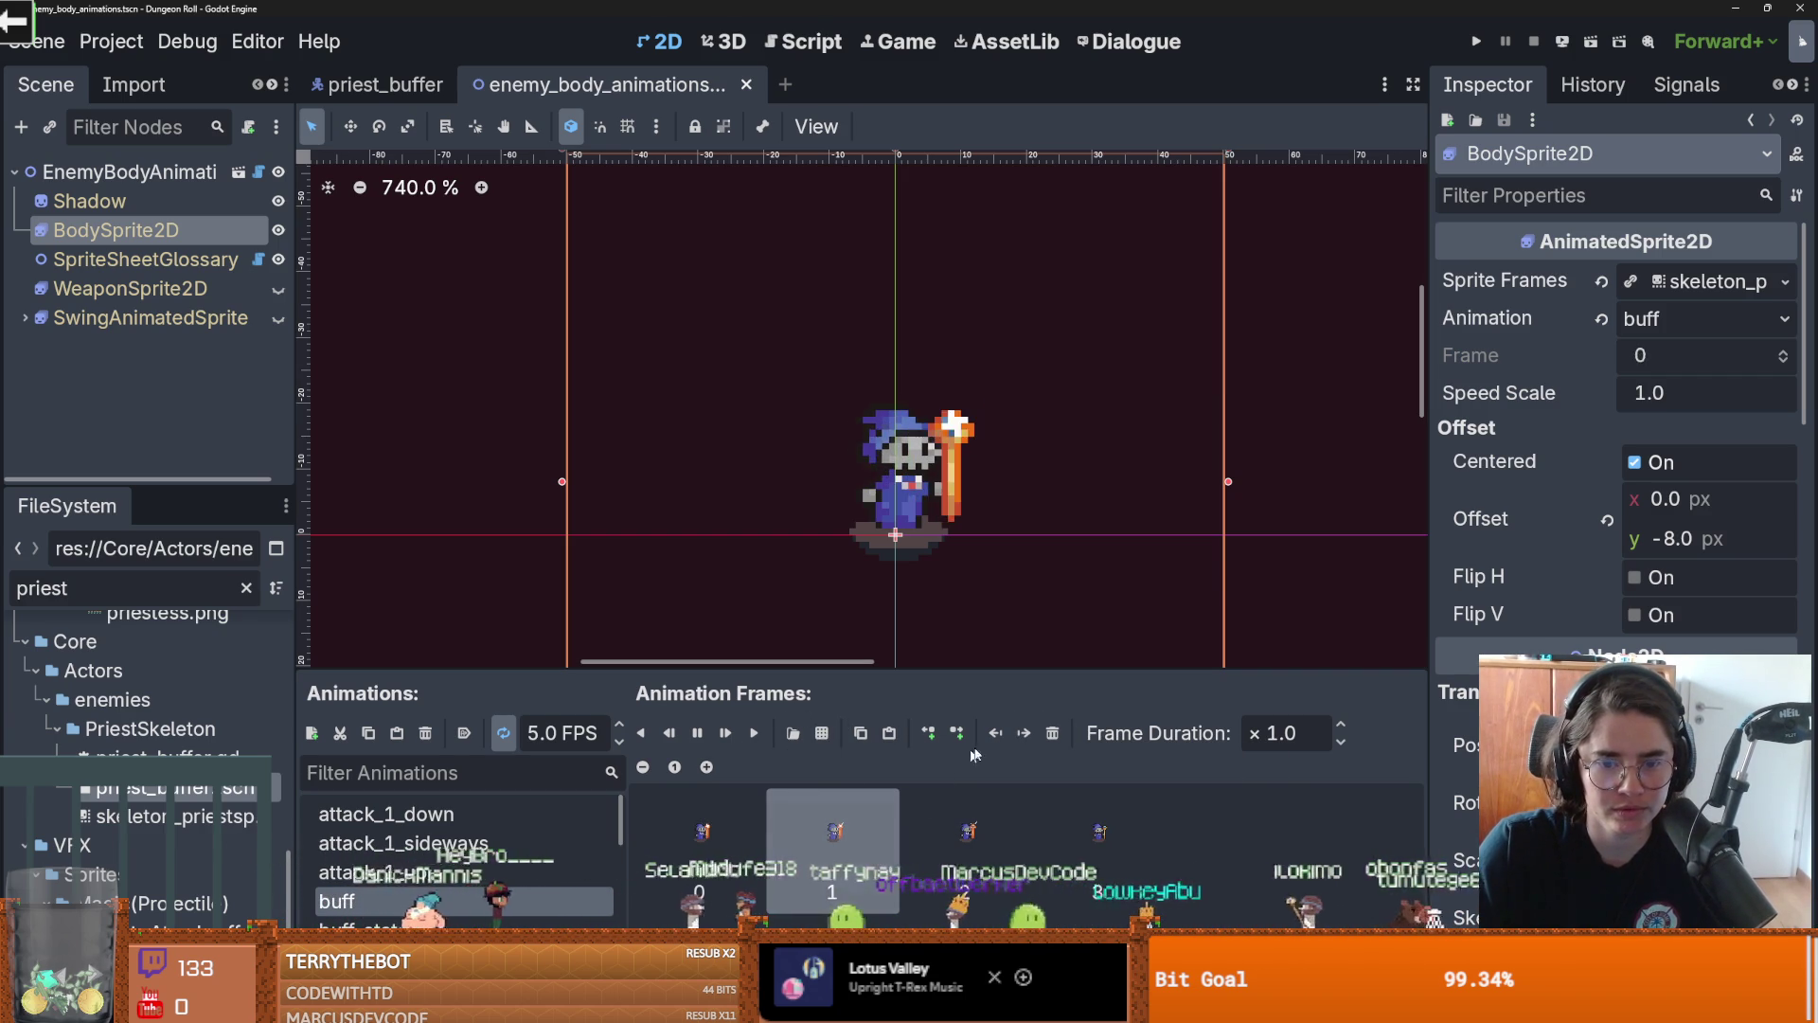
{"action": "key", "text": "Left"}
{"action": "left_click", "coordinate": [881, 826]}
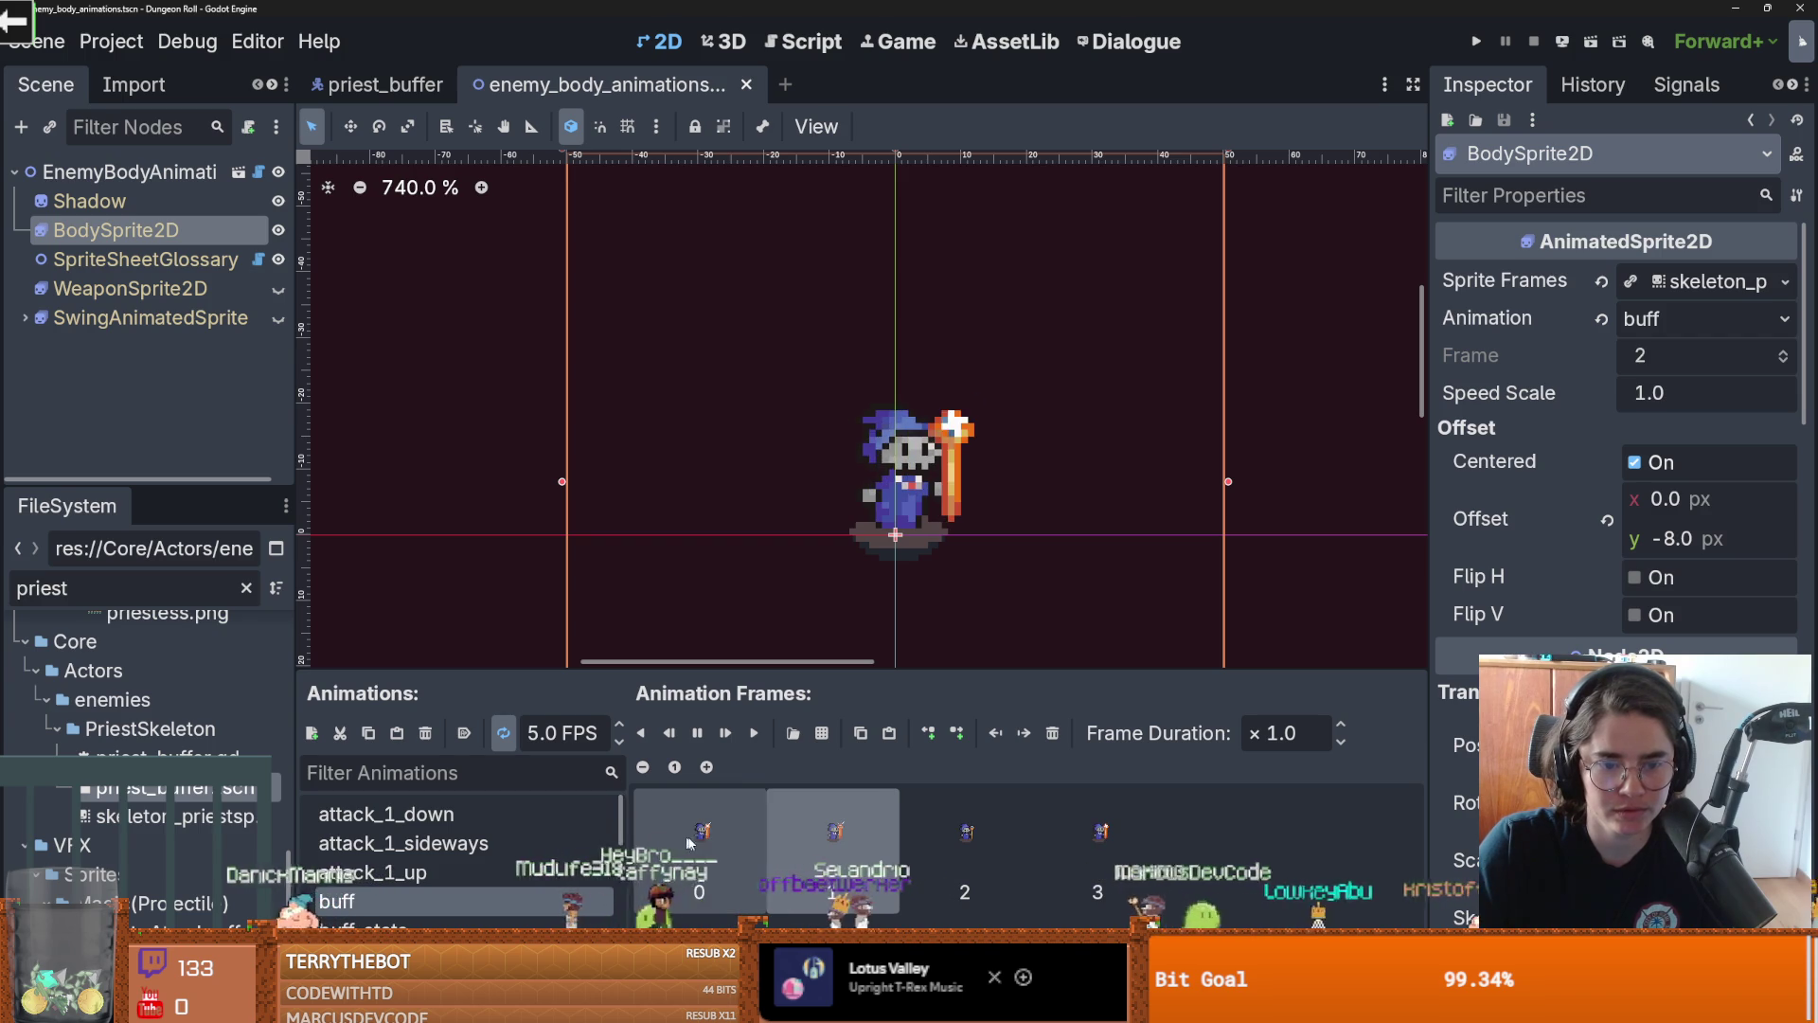
{"action": "left_click", "coordinate": [755, 732]}
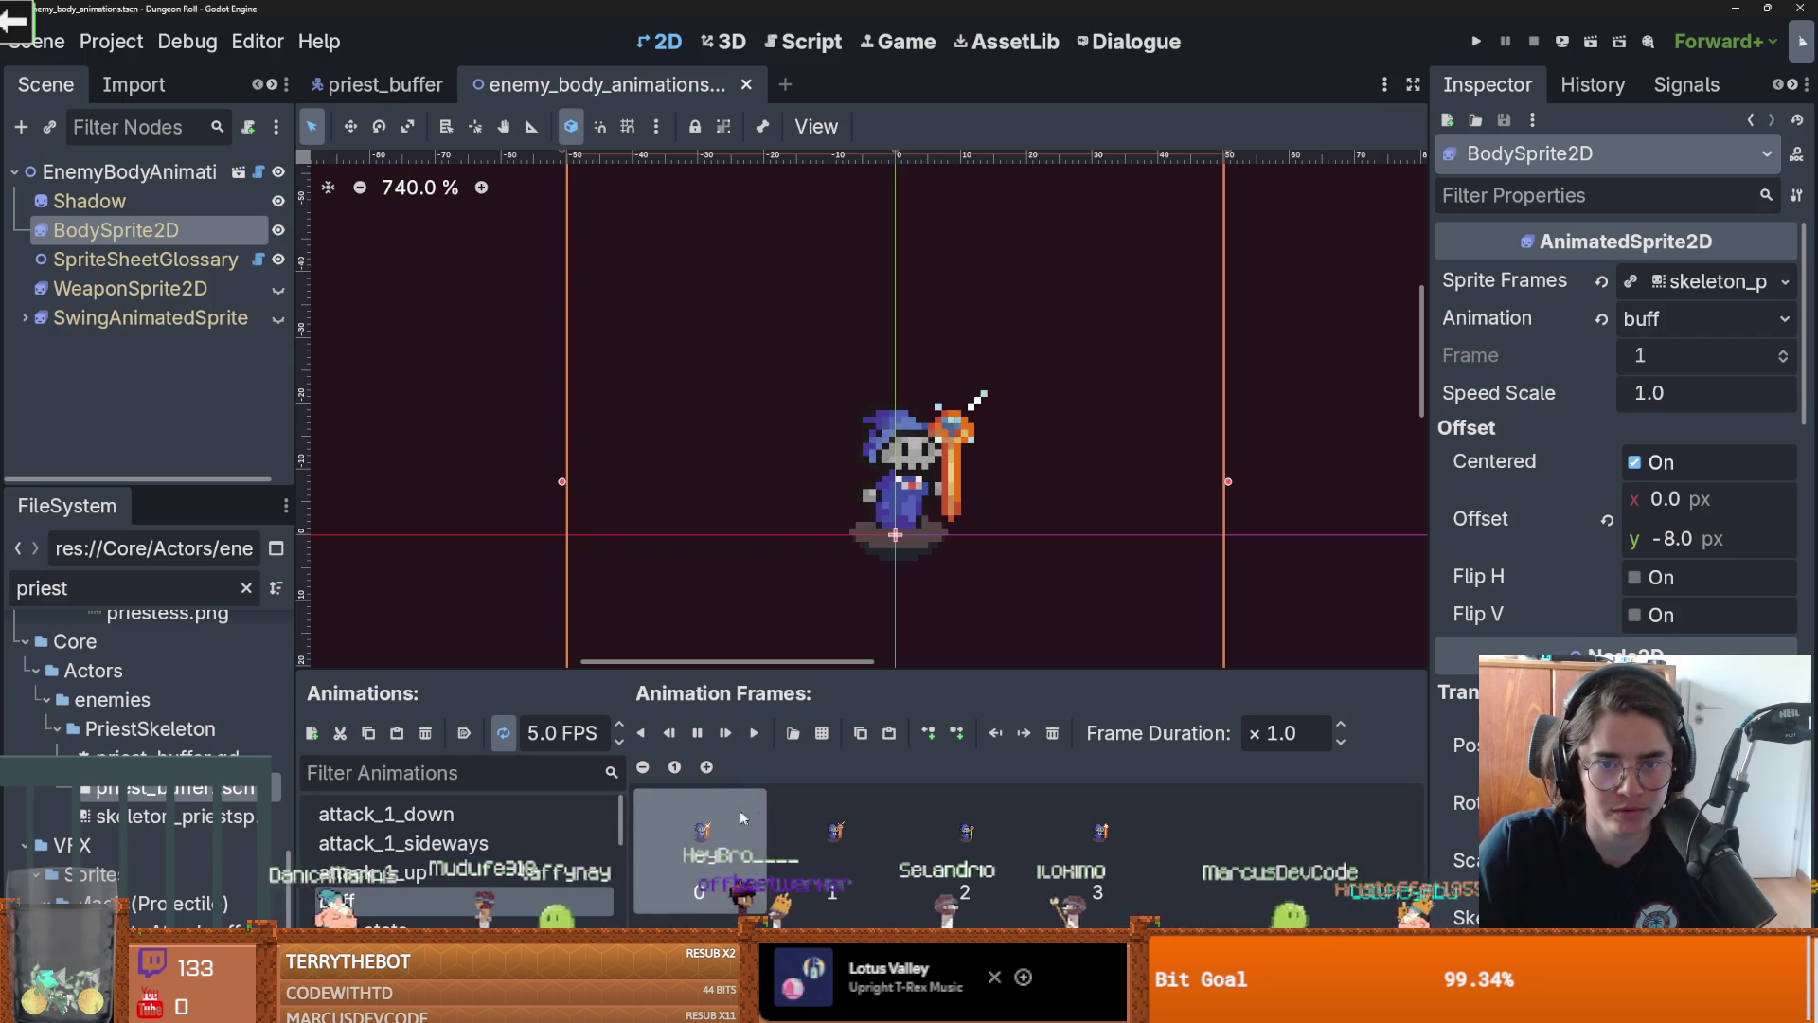
{"action": "left_click", "coordinate": [1053, 733]}
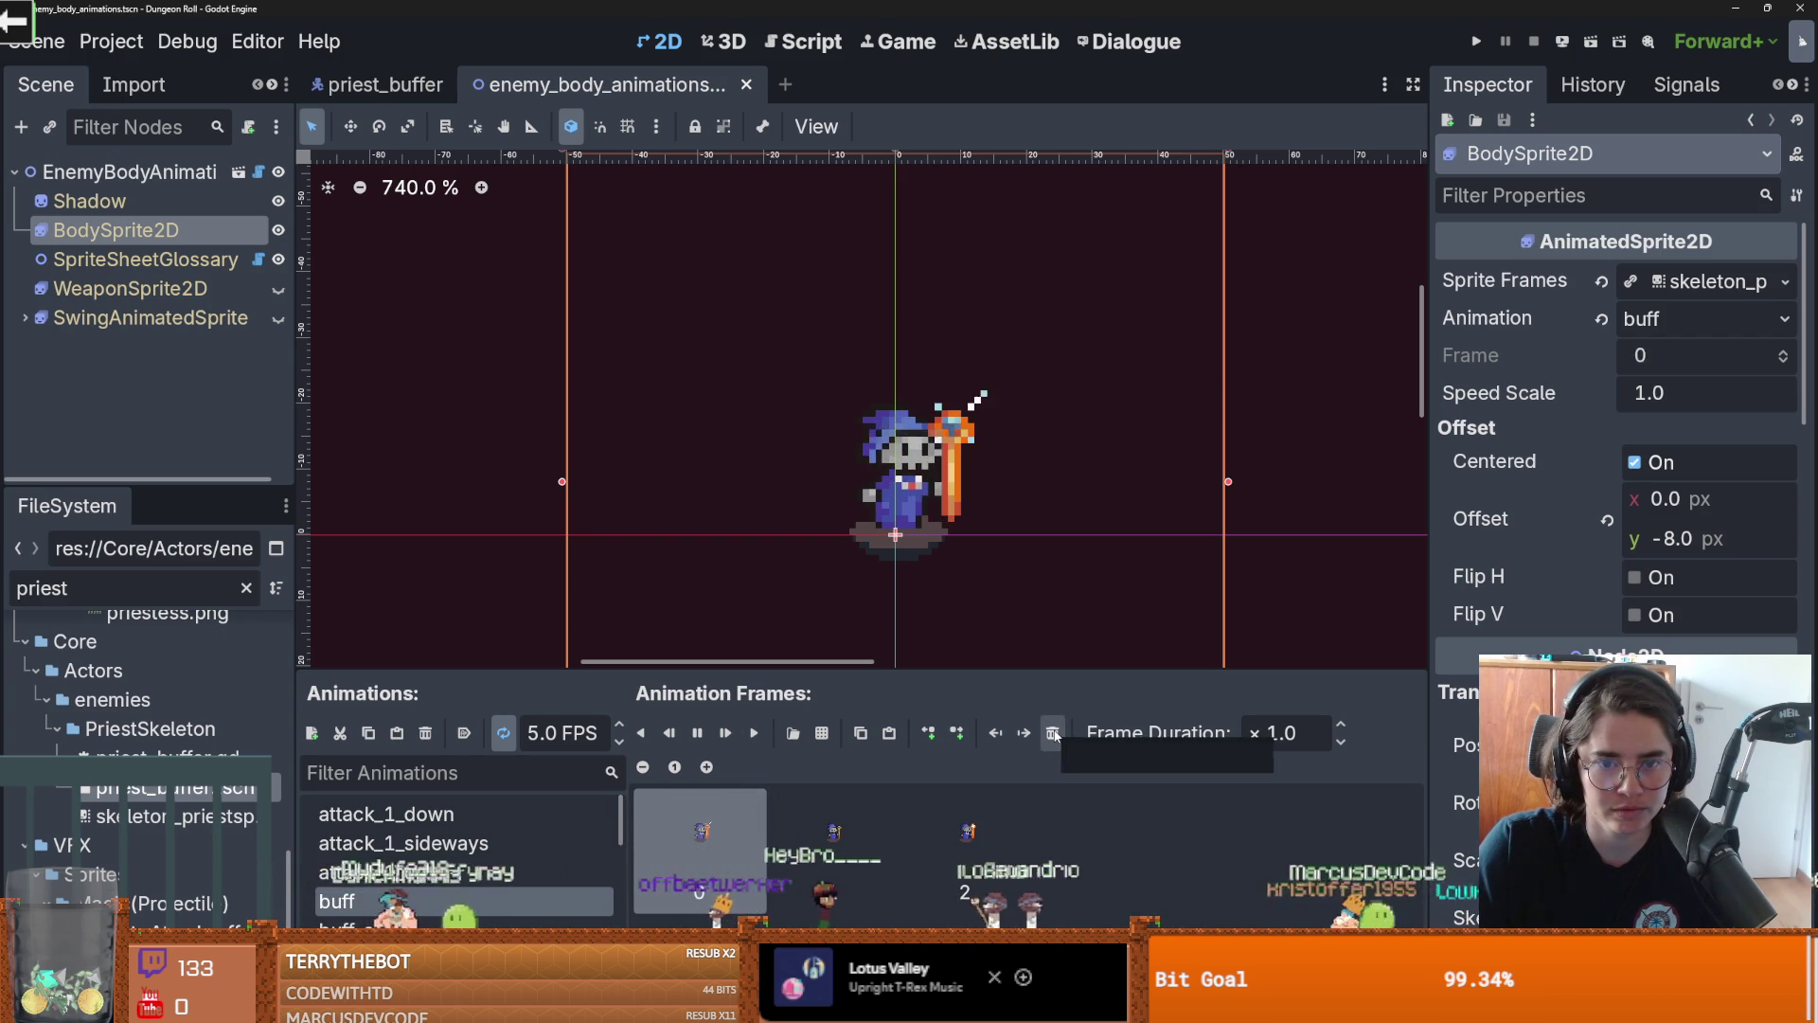
{"action": "left_click", "coordinate": [1024, 733]}
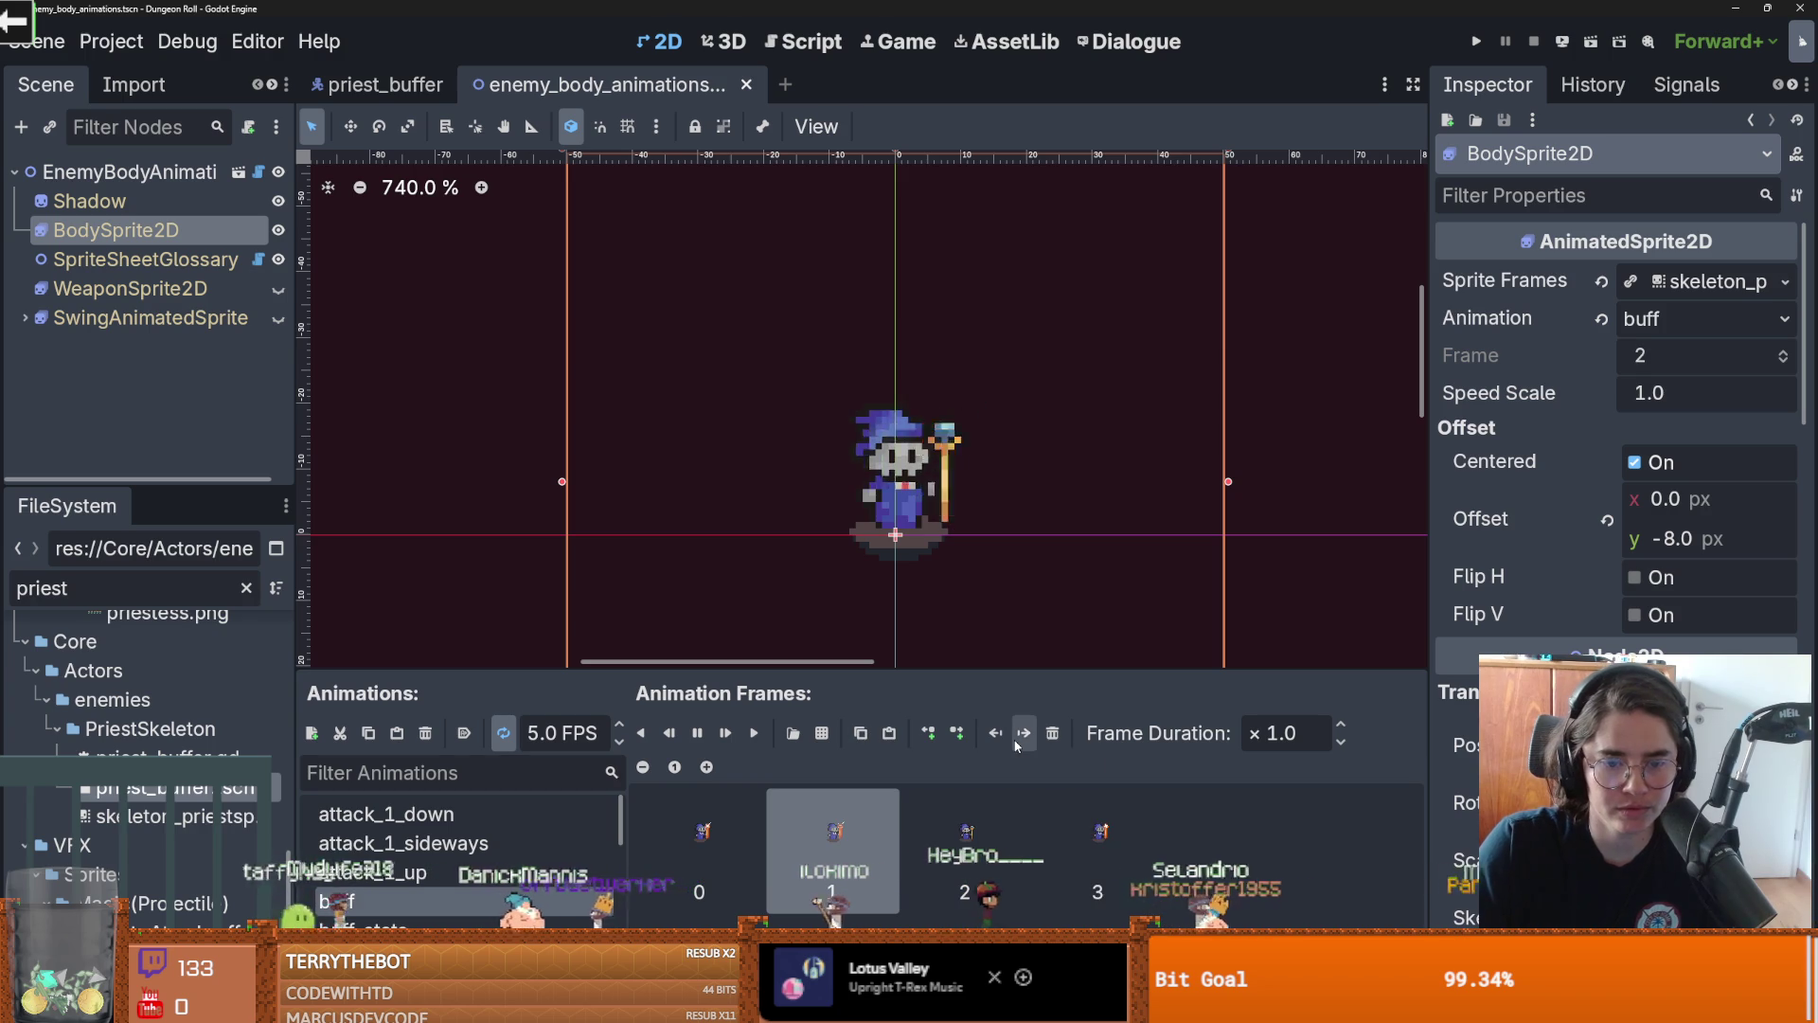
{"action": "key", "text": "Delete"}
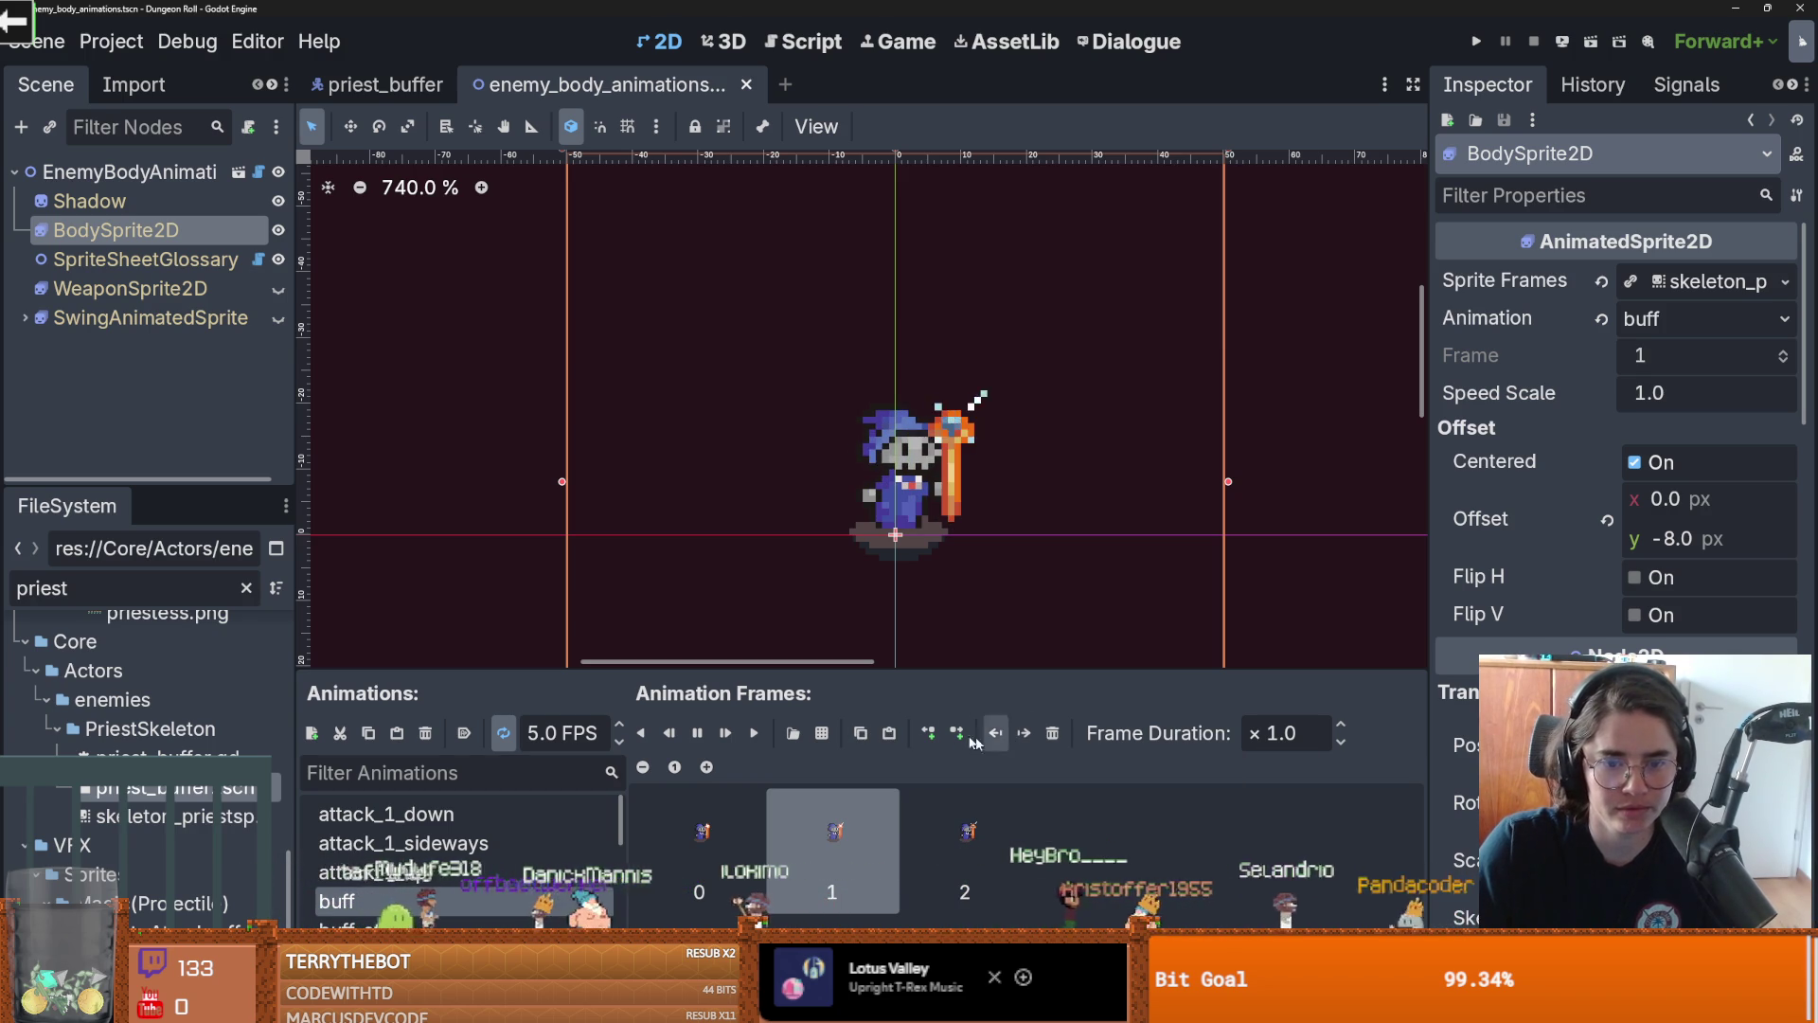
{"action": "scroll", "coordinate": [1009, 494], "scroll_direction": "down", "scroll_amount": 3}
{"action": "scroll", "coordinate": [1020, 451], "scroll_direction": "up", "scroll_amount": 1}
{"action": "scroll", "coordinate": [1020, 451], "scroll_direction": "up", "scroll_amount": 1}
{"action": "key", "text": "ctrl+s"}
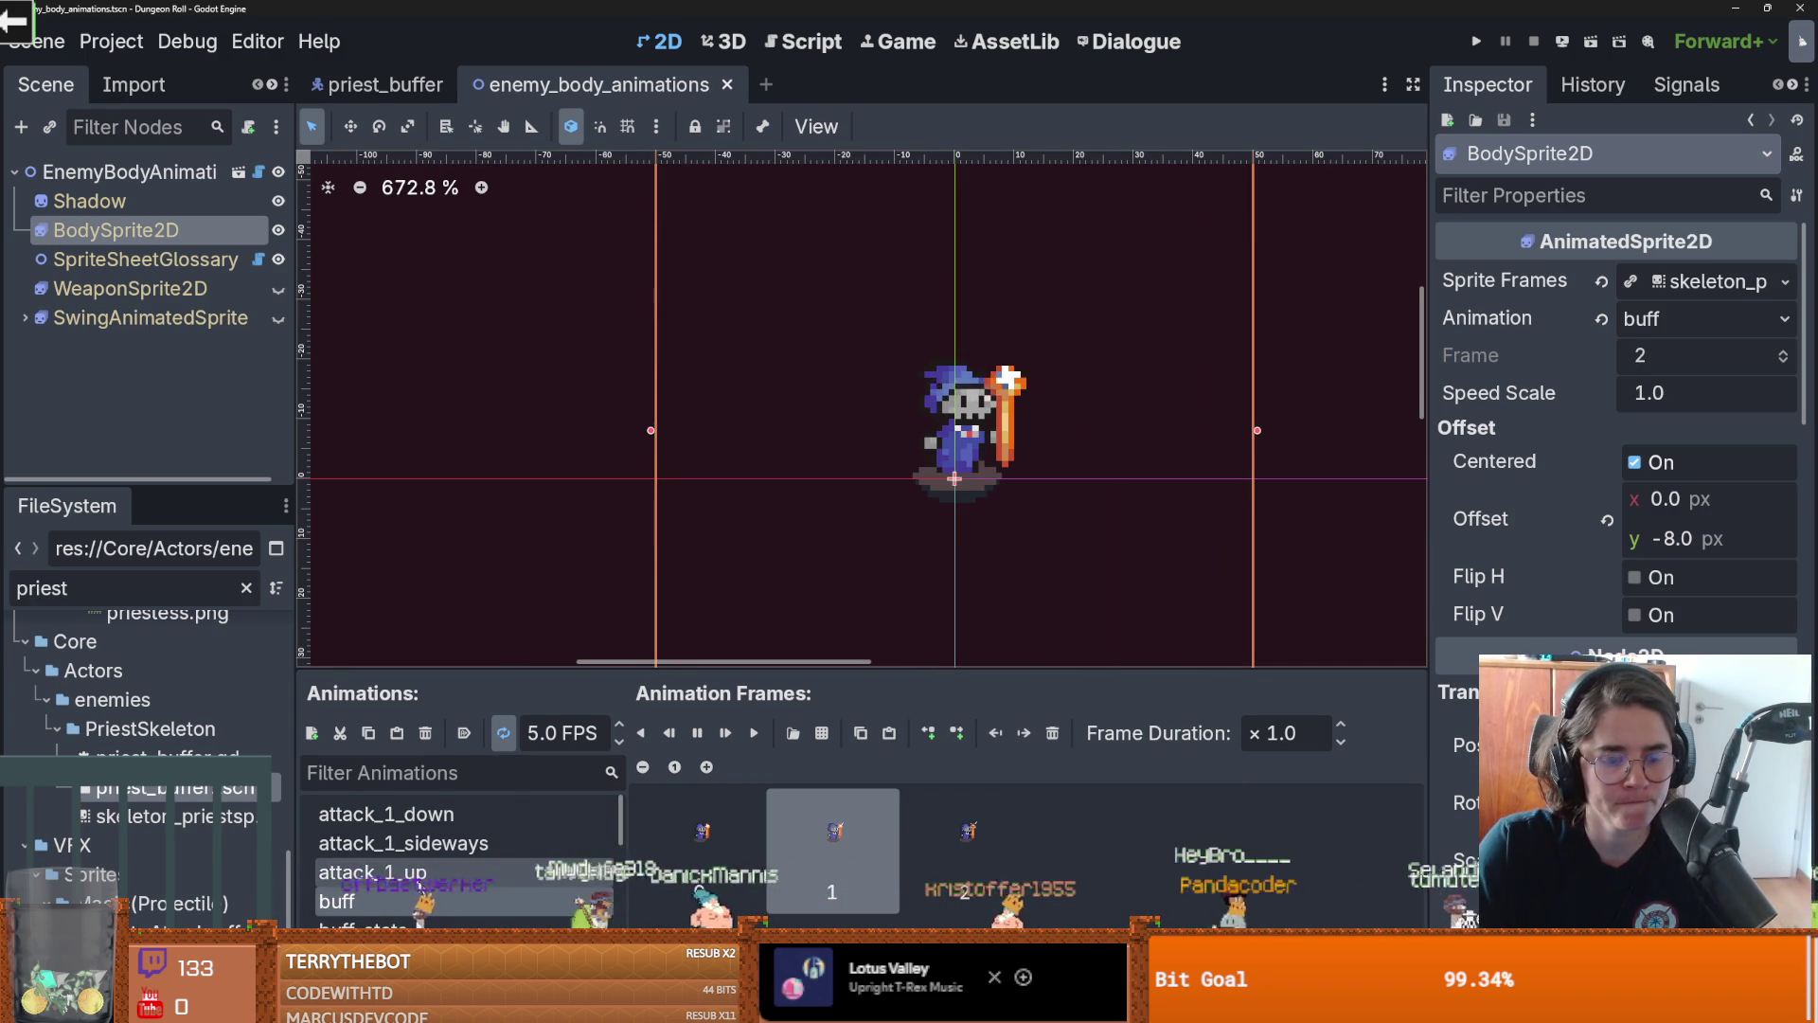
Set the buff animation's speed to 7 FPS while previewing it, and save
{"action": "scroll", "coordinate": [419, 887], "scroll_direction": "down", "scroll_amount": 3}
{"action": "left_click", "coordinate": [417, 827]}
{"action": "scroll", "coordinate": [394, 805], "scroll_direction": "up", "scroll_amount": 1}
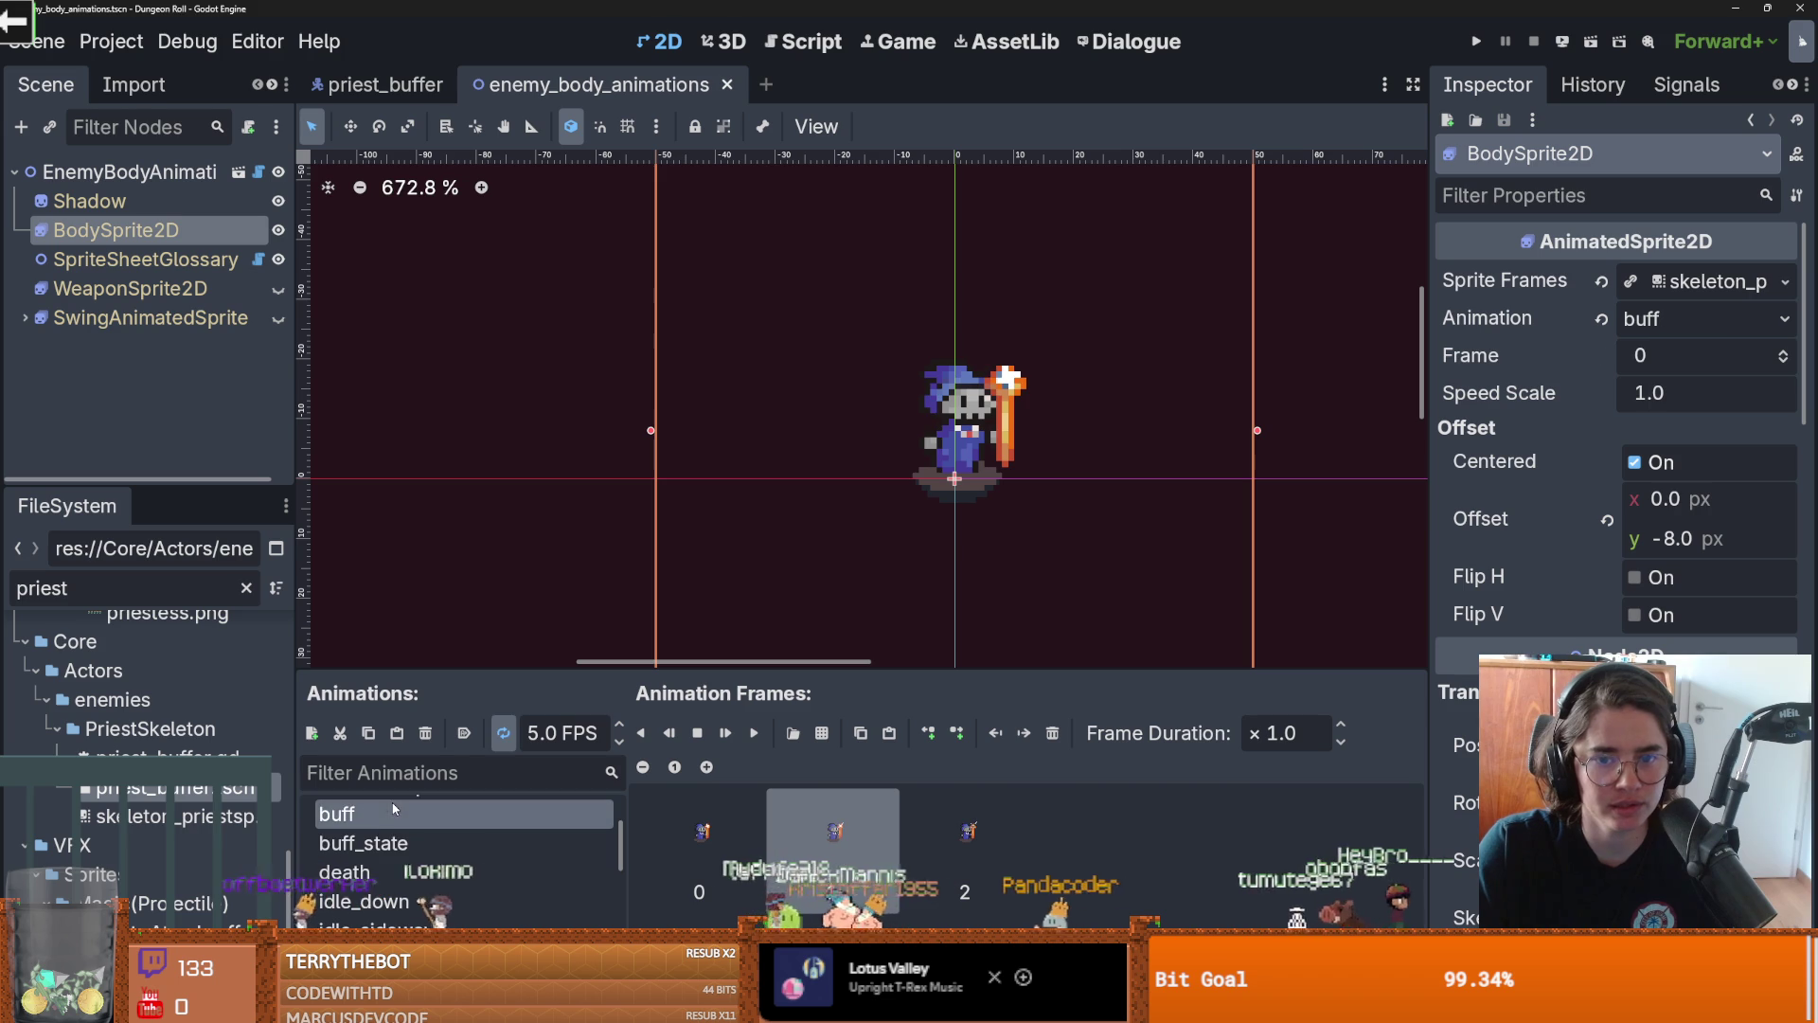
{"action": "left_click", "coordinate": [394, 797]}
{"action": "left_click", "coordinate": [753, 733]}
{"action": "left_click", "coordinate": [618, 725]}
{"action": "type", "text": "16"}
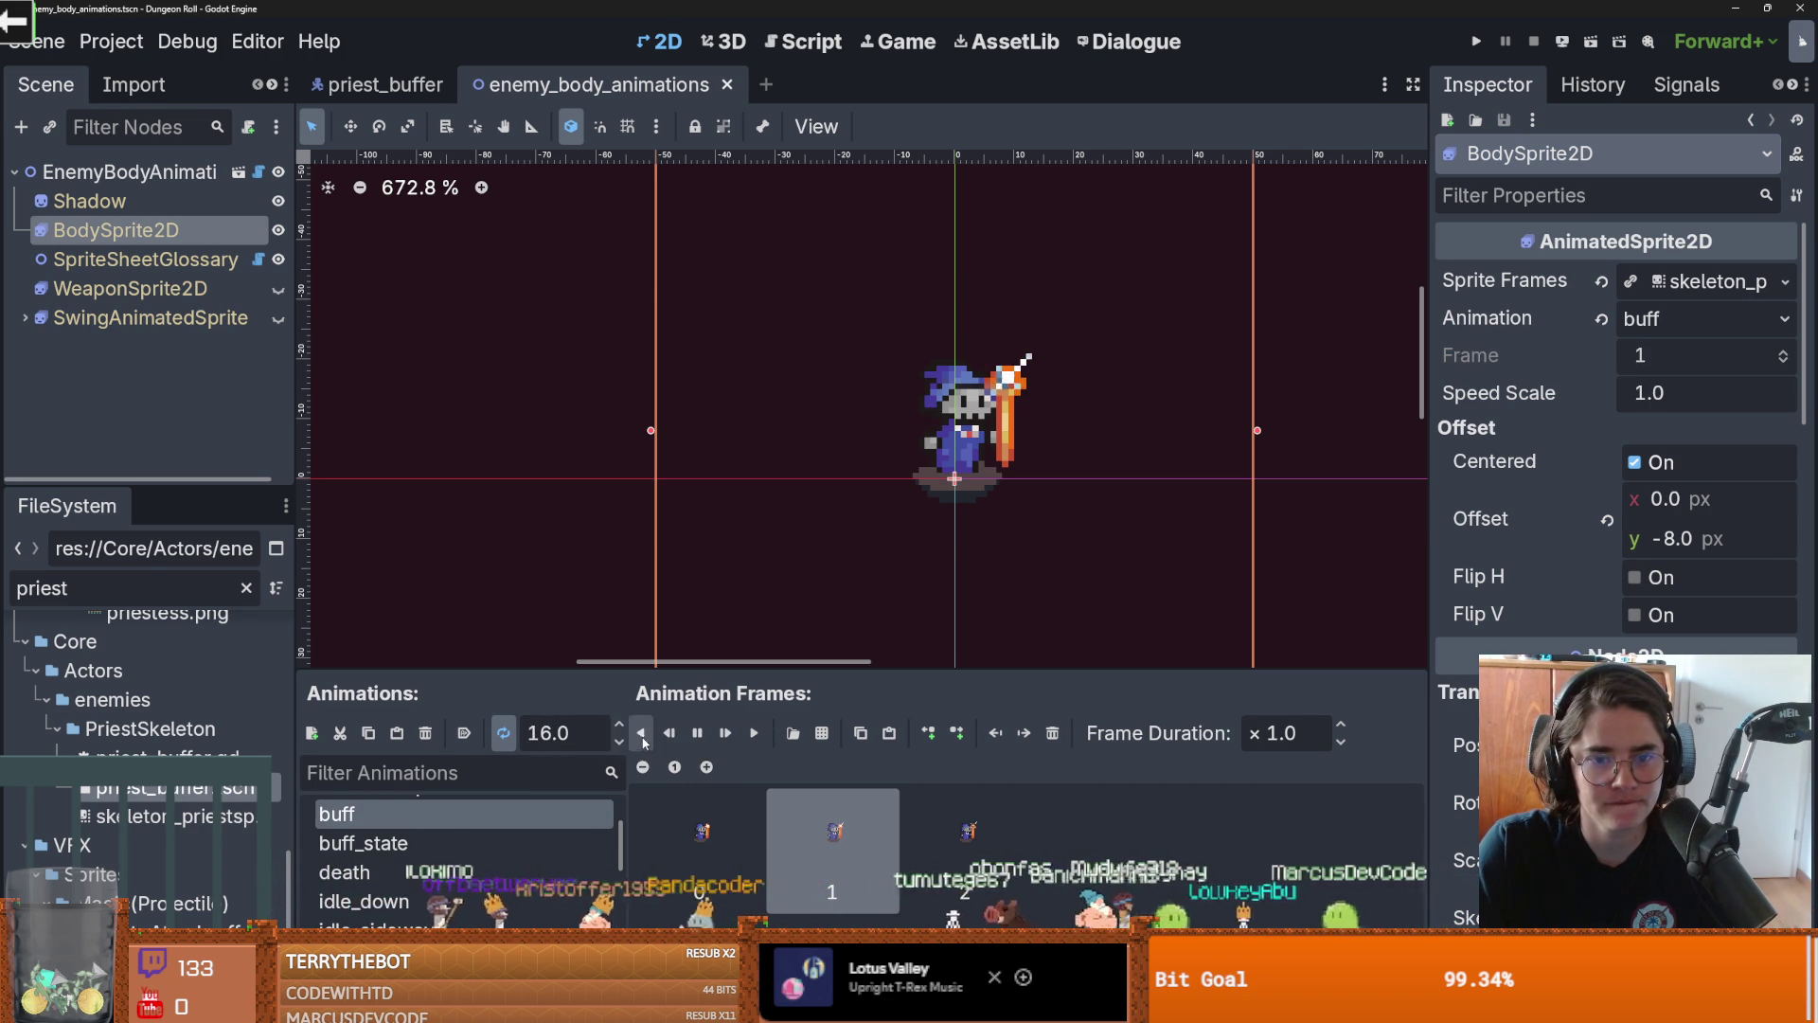
{"action": "left_click", "coordinate": [621, 743]}
{"action": "left_click", "coordinate": [620, 742]}
{"action": "left_click", "coordinate": [621, 739]}
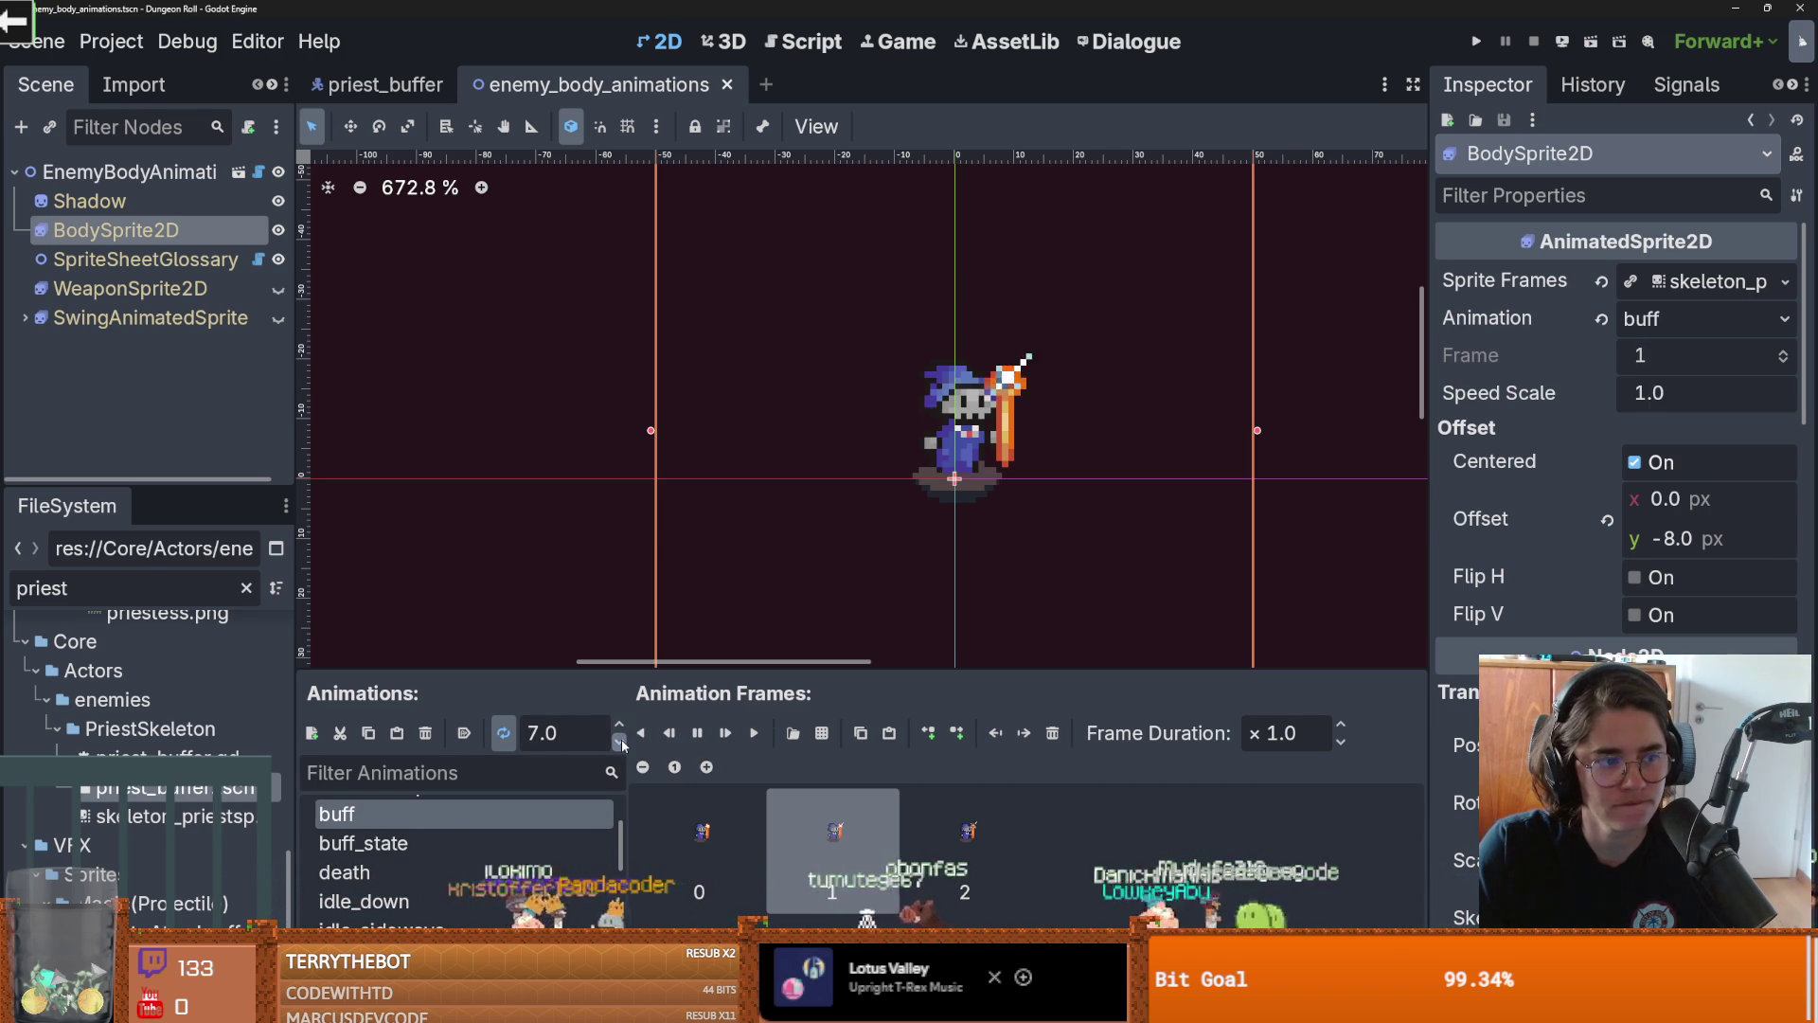
{"action": "key", "text": "ctrl+s"}
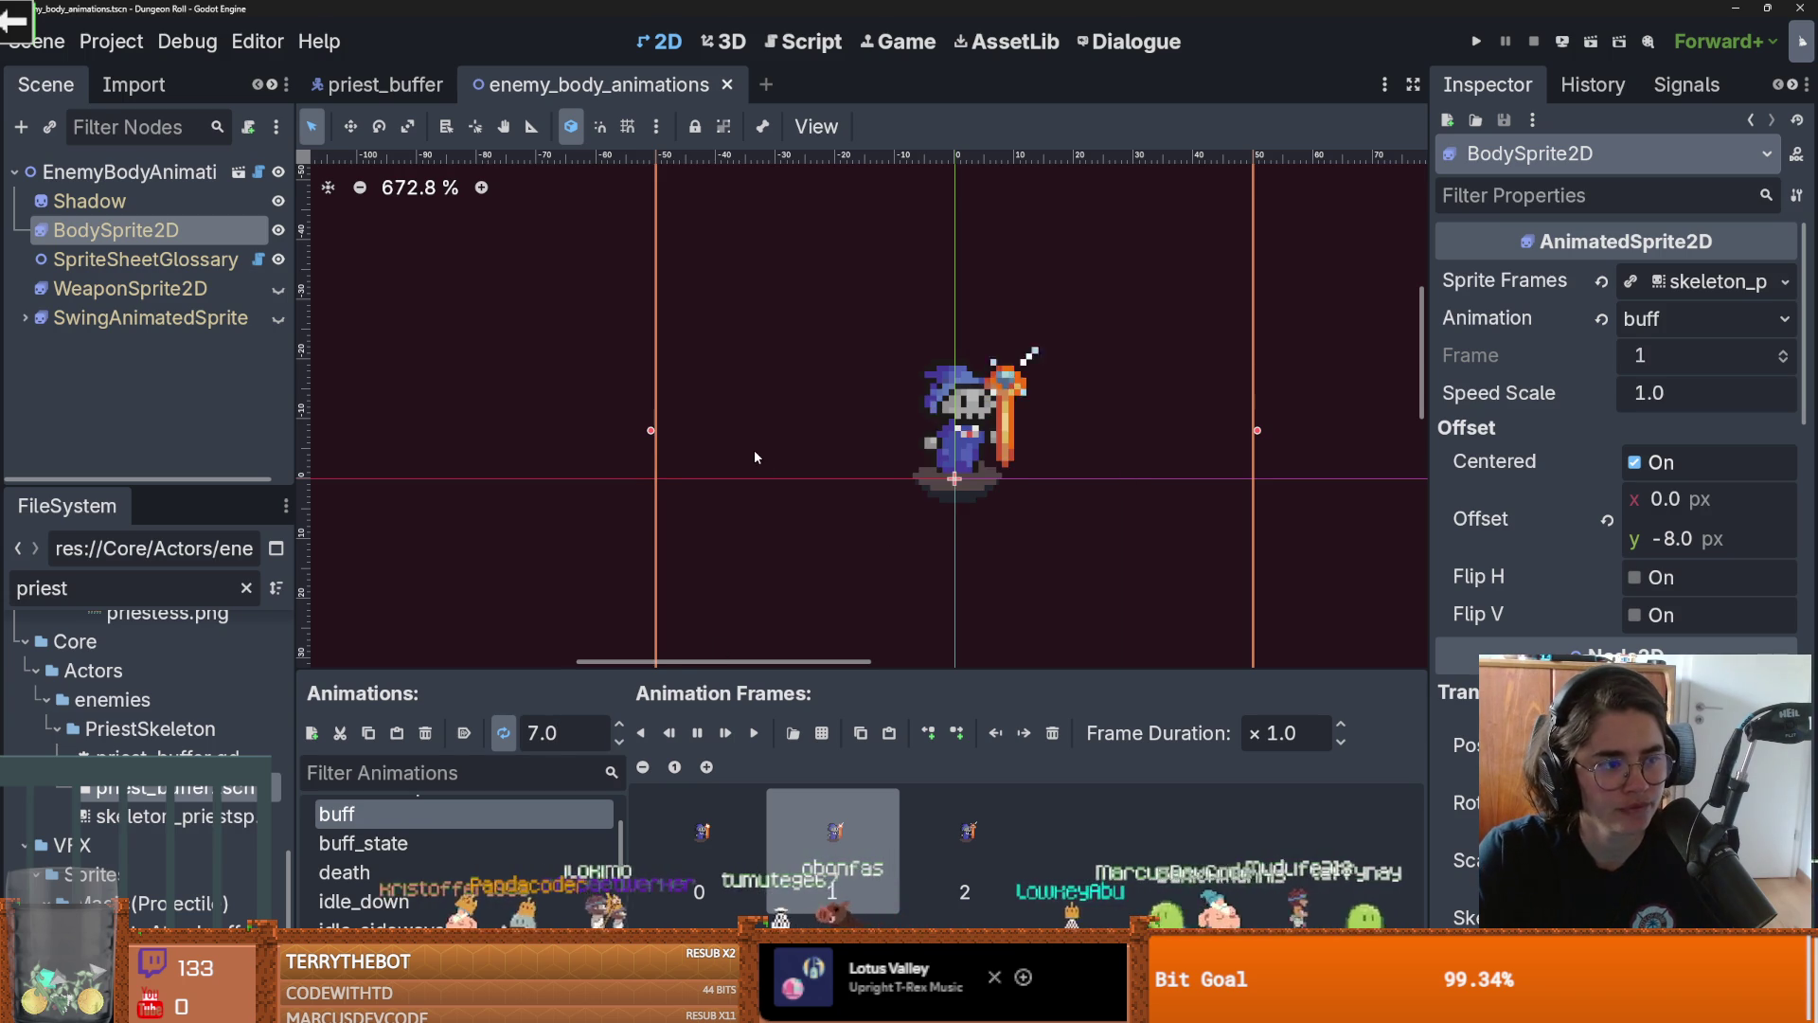
Save enemy_body_animations and switch to the priest_buffer scene with Ctrl+Tab
{"action": "scroll", "coordinate": [754, 449], "scroll_direction": "down", "scroll_amount": 1}
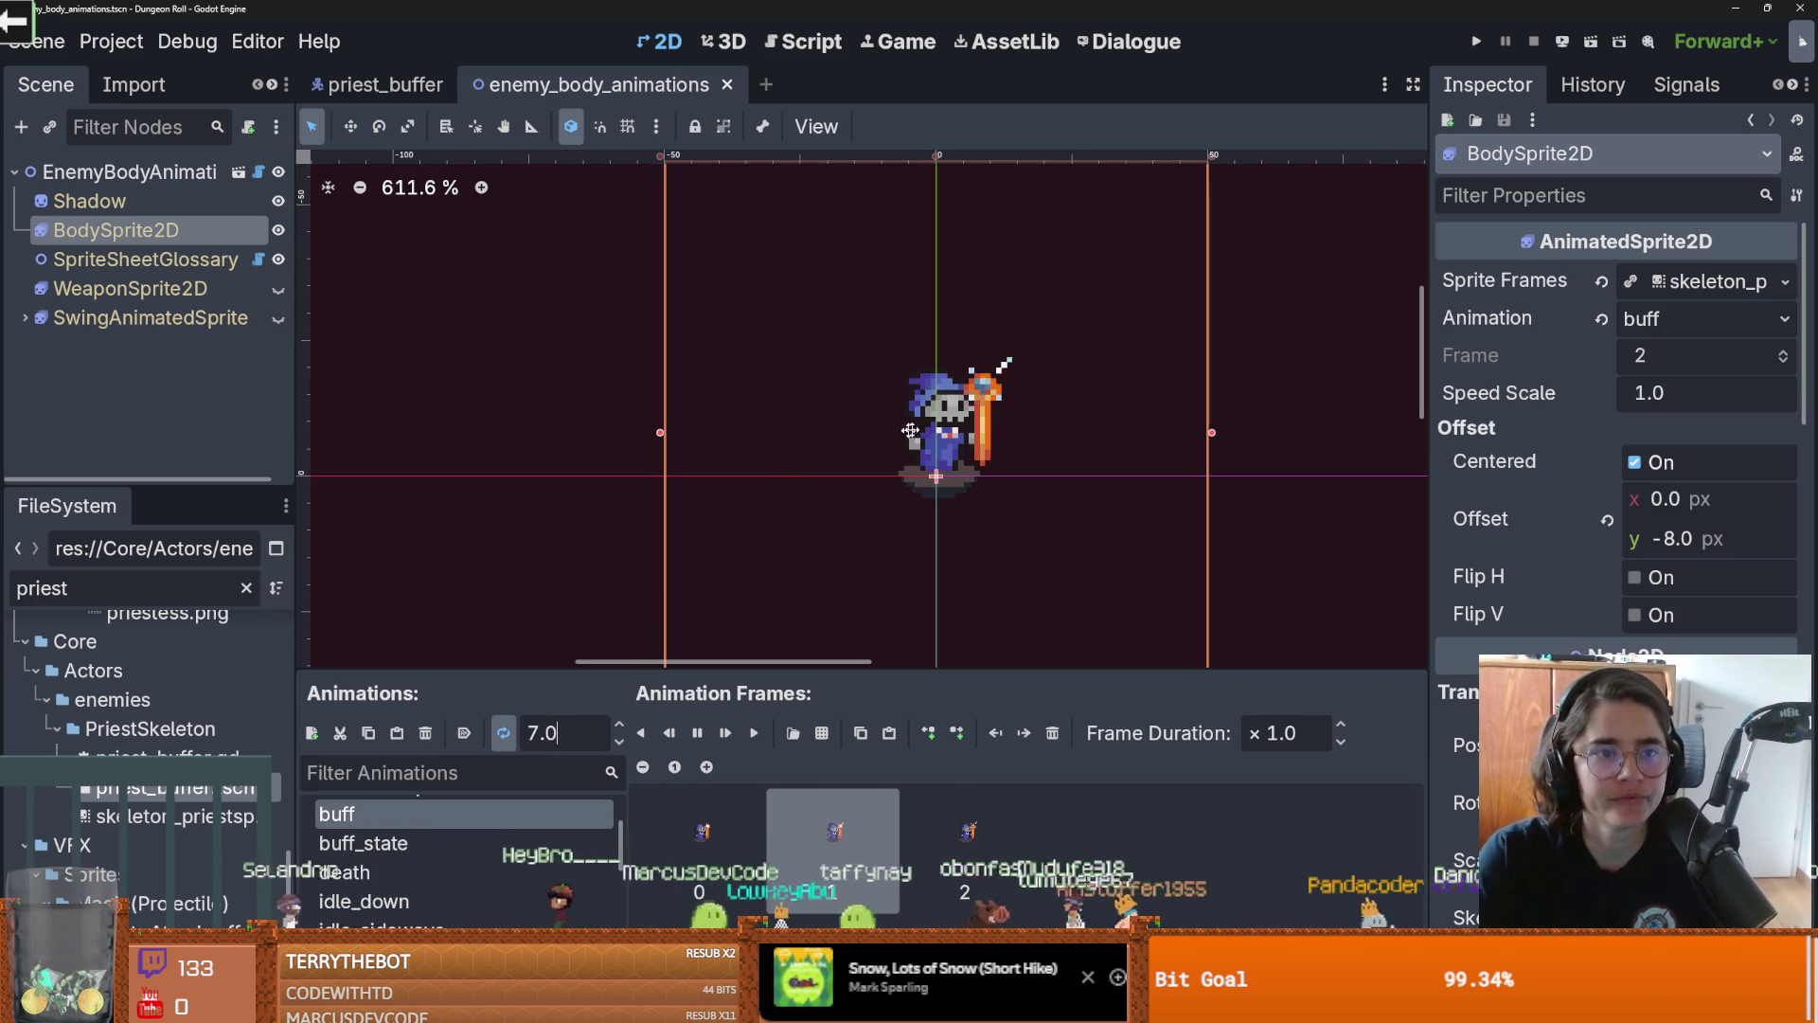
{"action": "key", "text": "ctrl+s"}
{"action": "key", "text": "ctrl+Tab"}
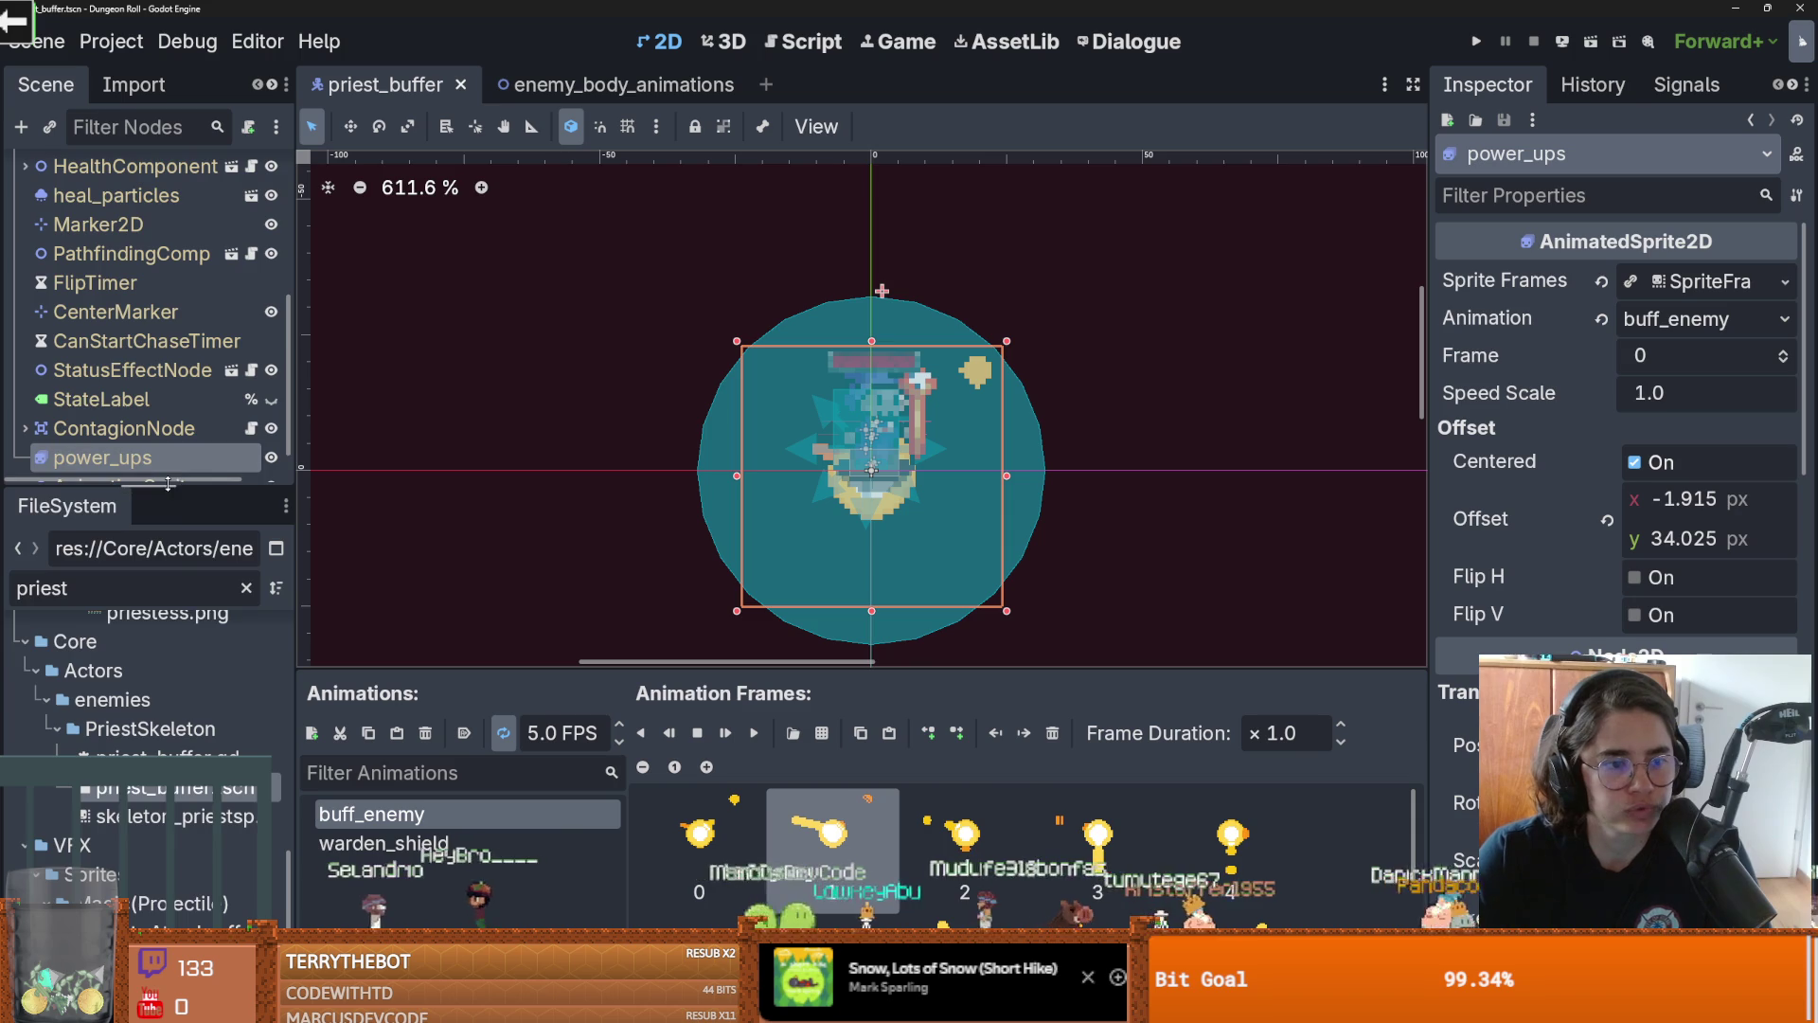
Expand StateMachine, open buff_state.gd from the buff_state node, and place the caret on empty line 13
{"action": "left_click_drag", "start_coordinate": [167, 484], "coordinate": [168, 706]}
{"action": "scroll", "coordinate": [94, 587], "scroll_direction": "up", "scroll_amount": 2}
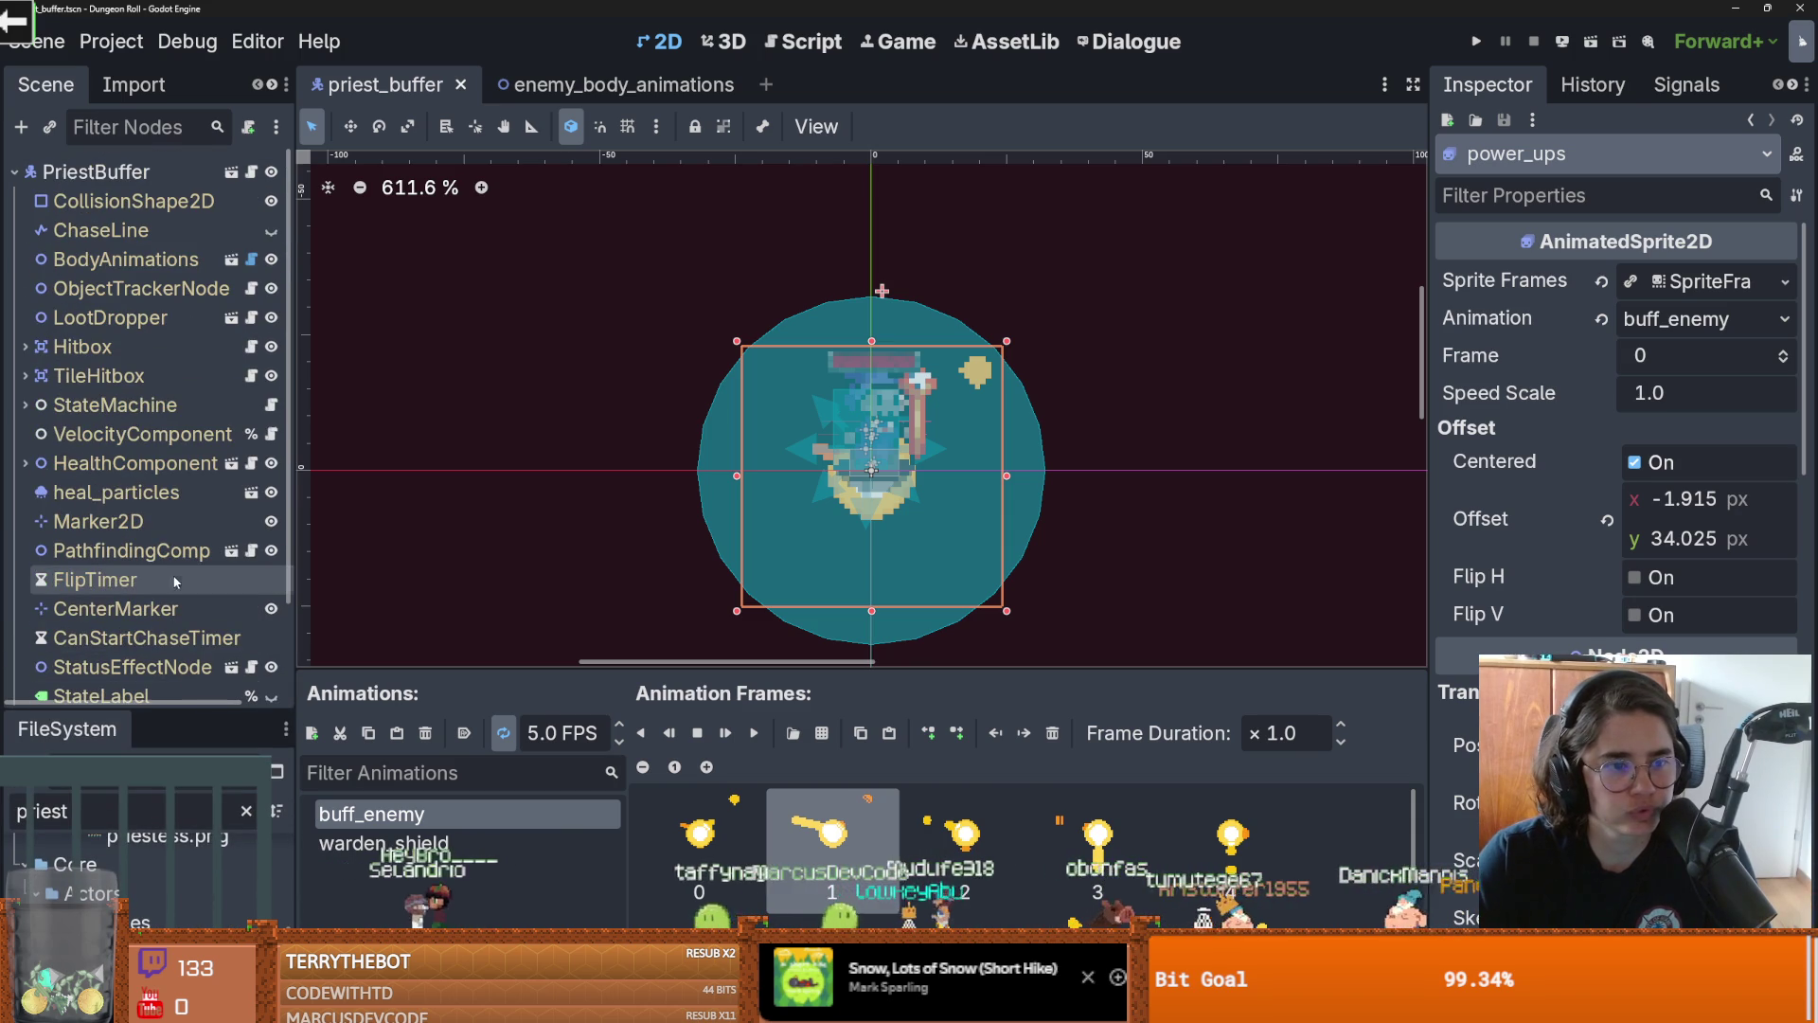
{"action": "left_click", "coordinate": [36, 405]}
{"action": "scroll", "coordinate": [253, 606], "scroll_direction": "down", "scroll_amount": 3}
{"action": "left_click", "coordinate": [272, 536]}
{"action": "left_click", "coordinate": [780, 420]}
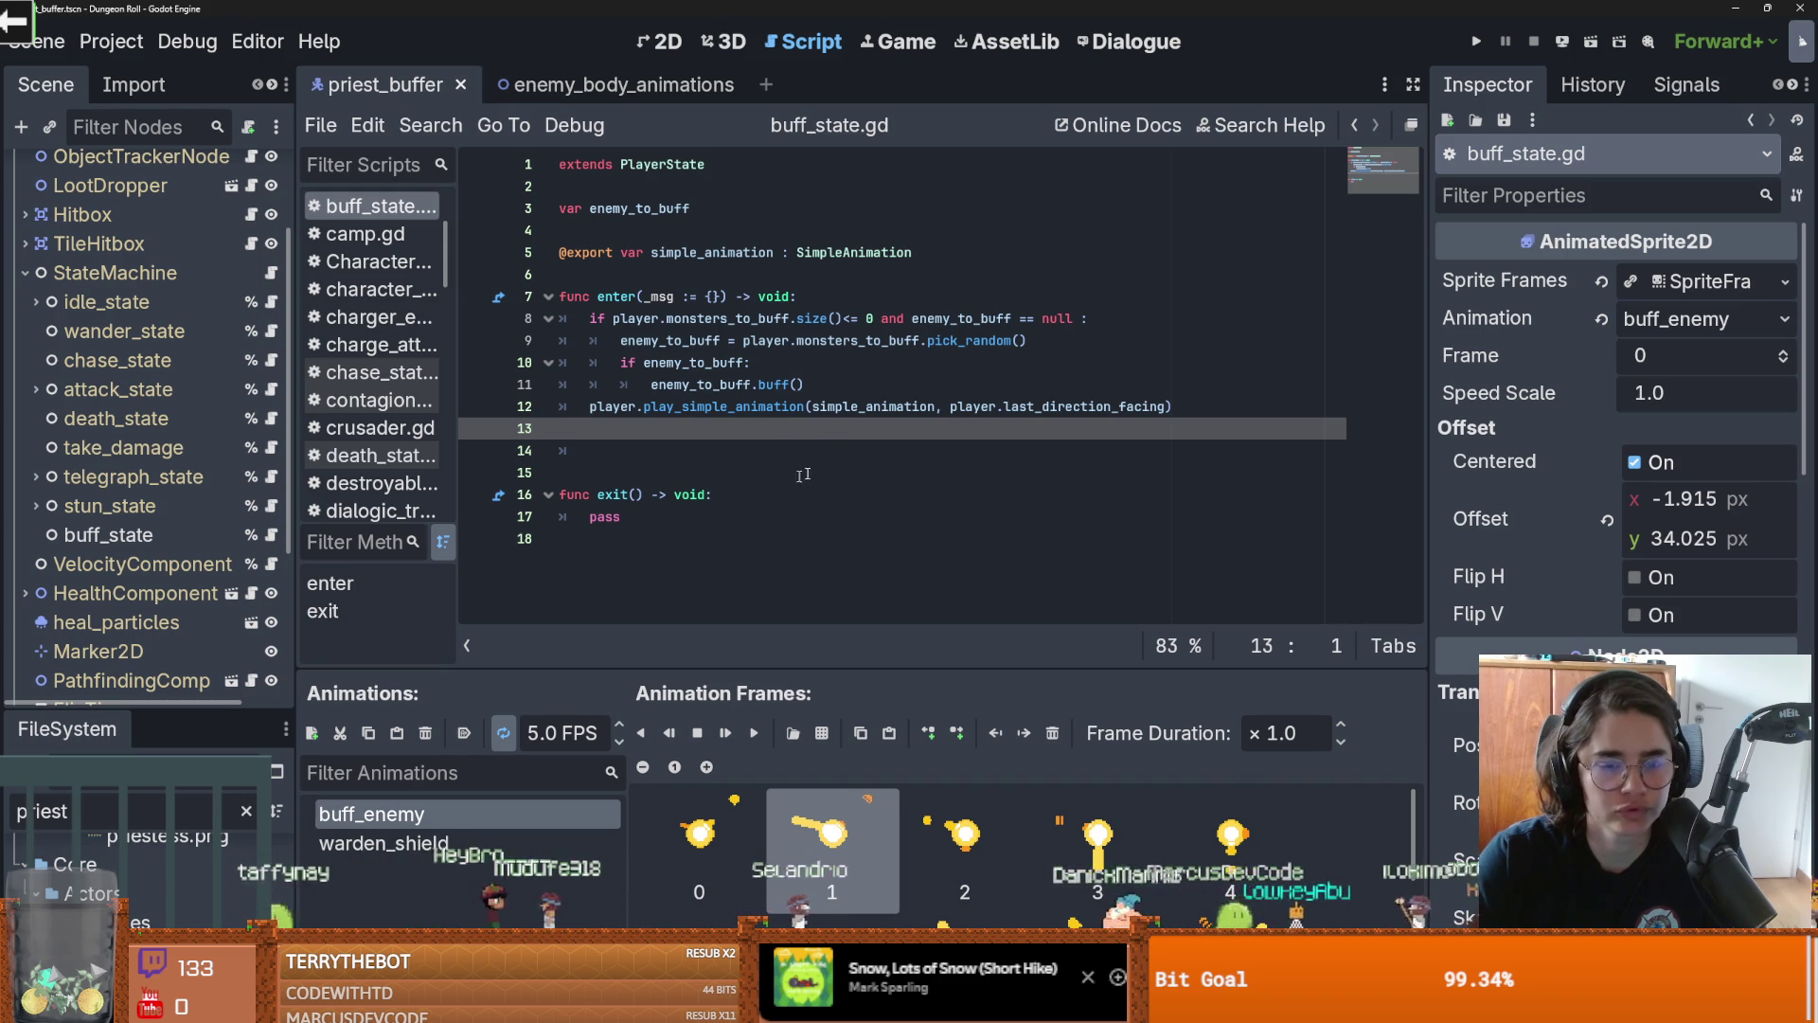
{"action": "left_click", "coordinate": [816, 387]}
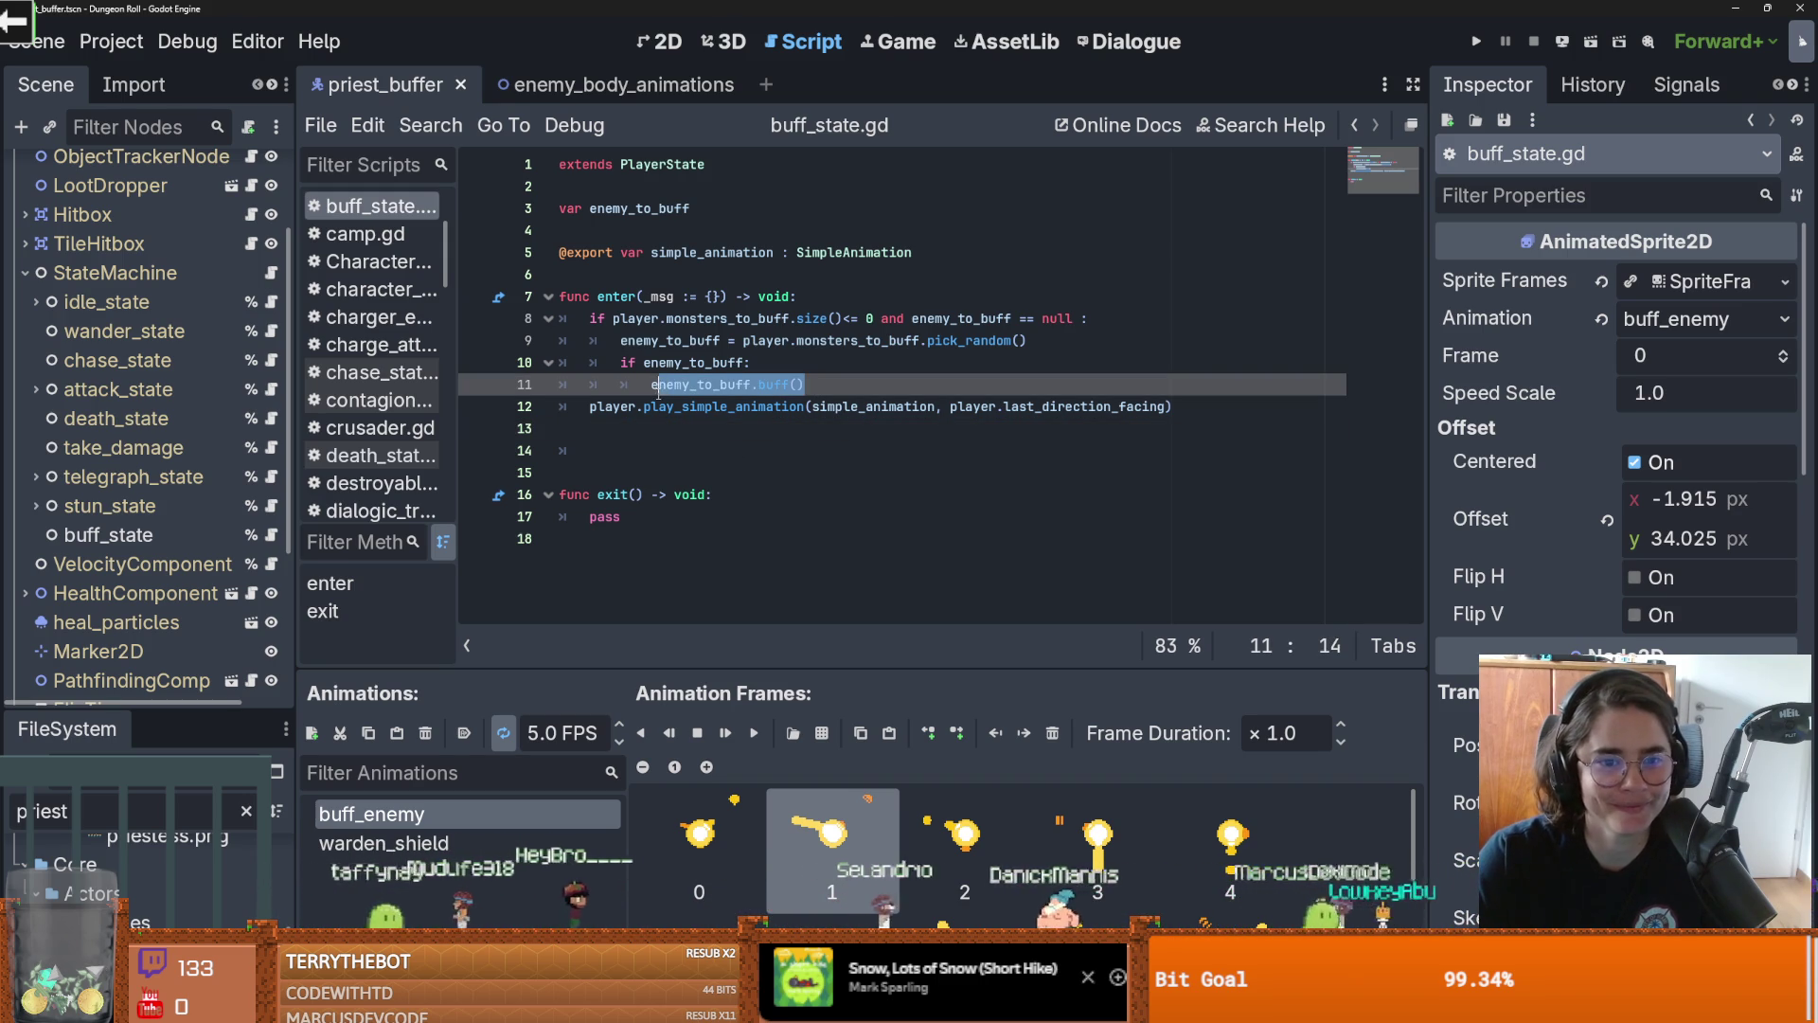
{"action": "left_click", "coordinate": [674, 448]}
{"action": "left_click", "coordinate": [705, 406]}
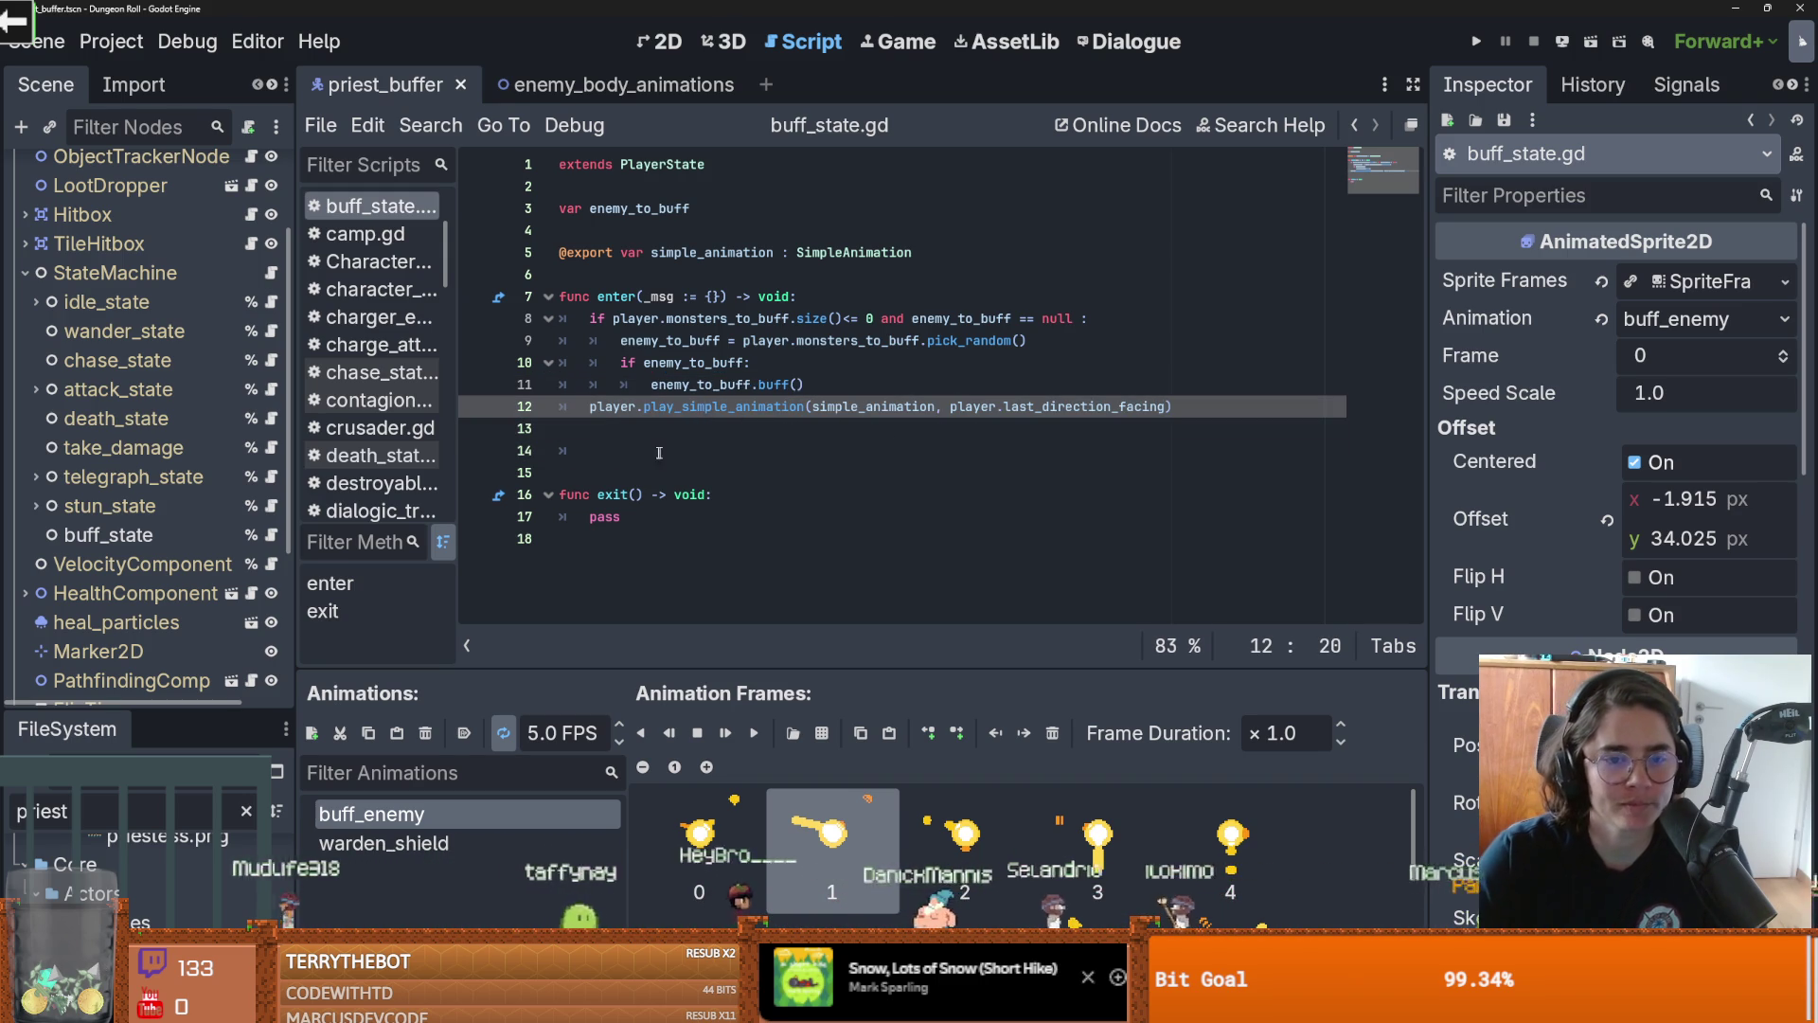
{"action": "left_click", "coordinate": [696, 454]}
{"action": "key", "text": "Up"}
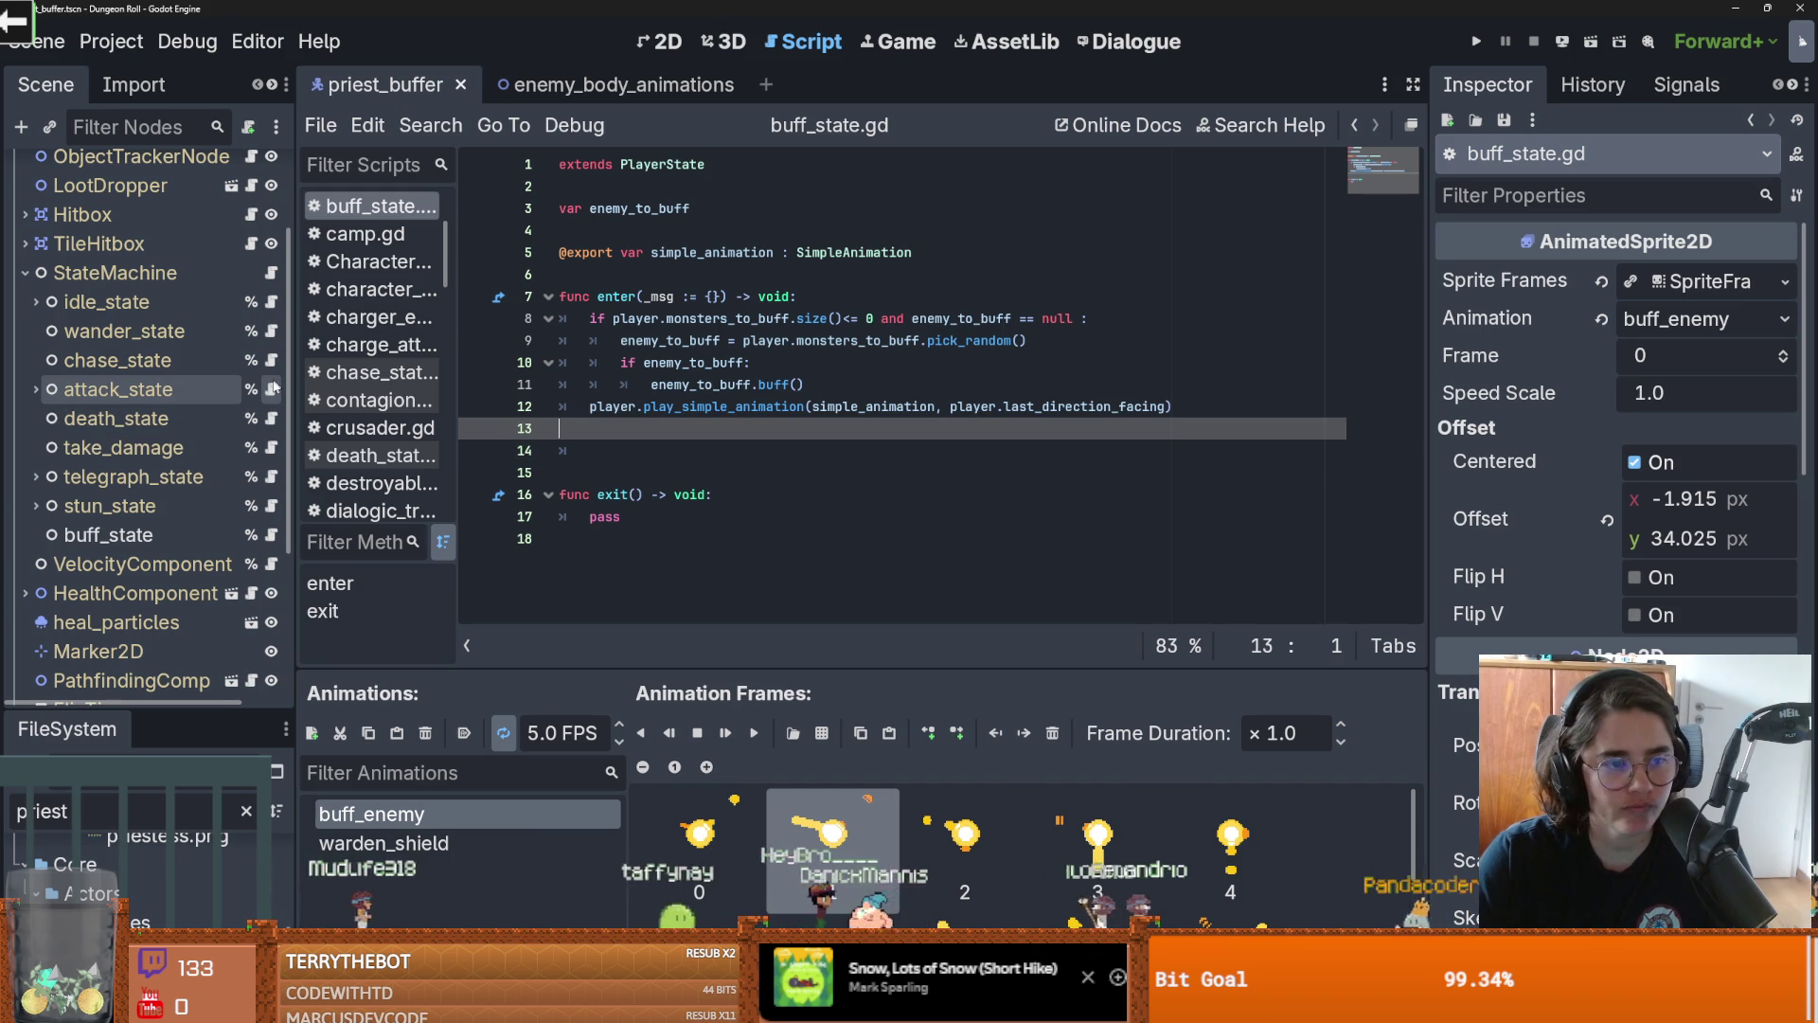
Copy lines 26-27 from attack_state.gd and paste them into buff_state.gd's enter function
{"action": "left_click", "coordinate": [272, 390]}
{"action": "scroll", "coordinate": [763, 521], "scroll_direction": "down", "scroll_amount": 5}
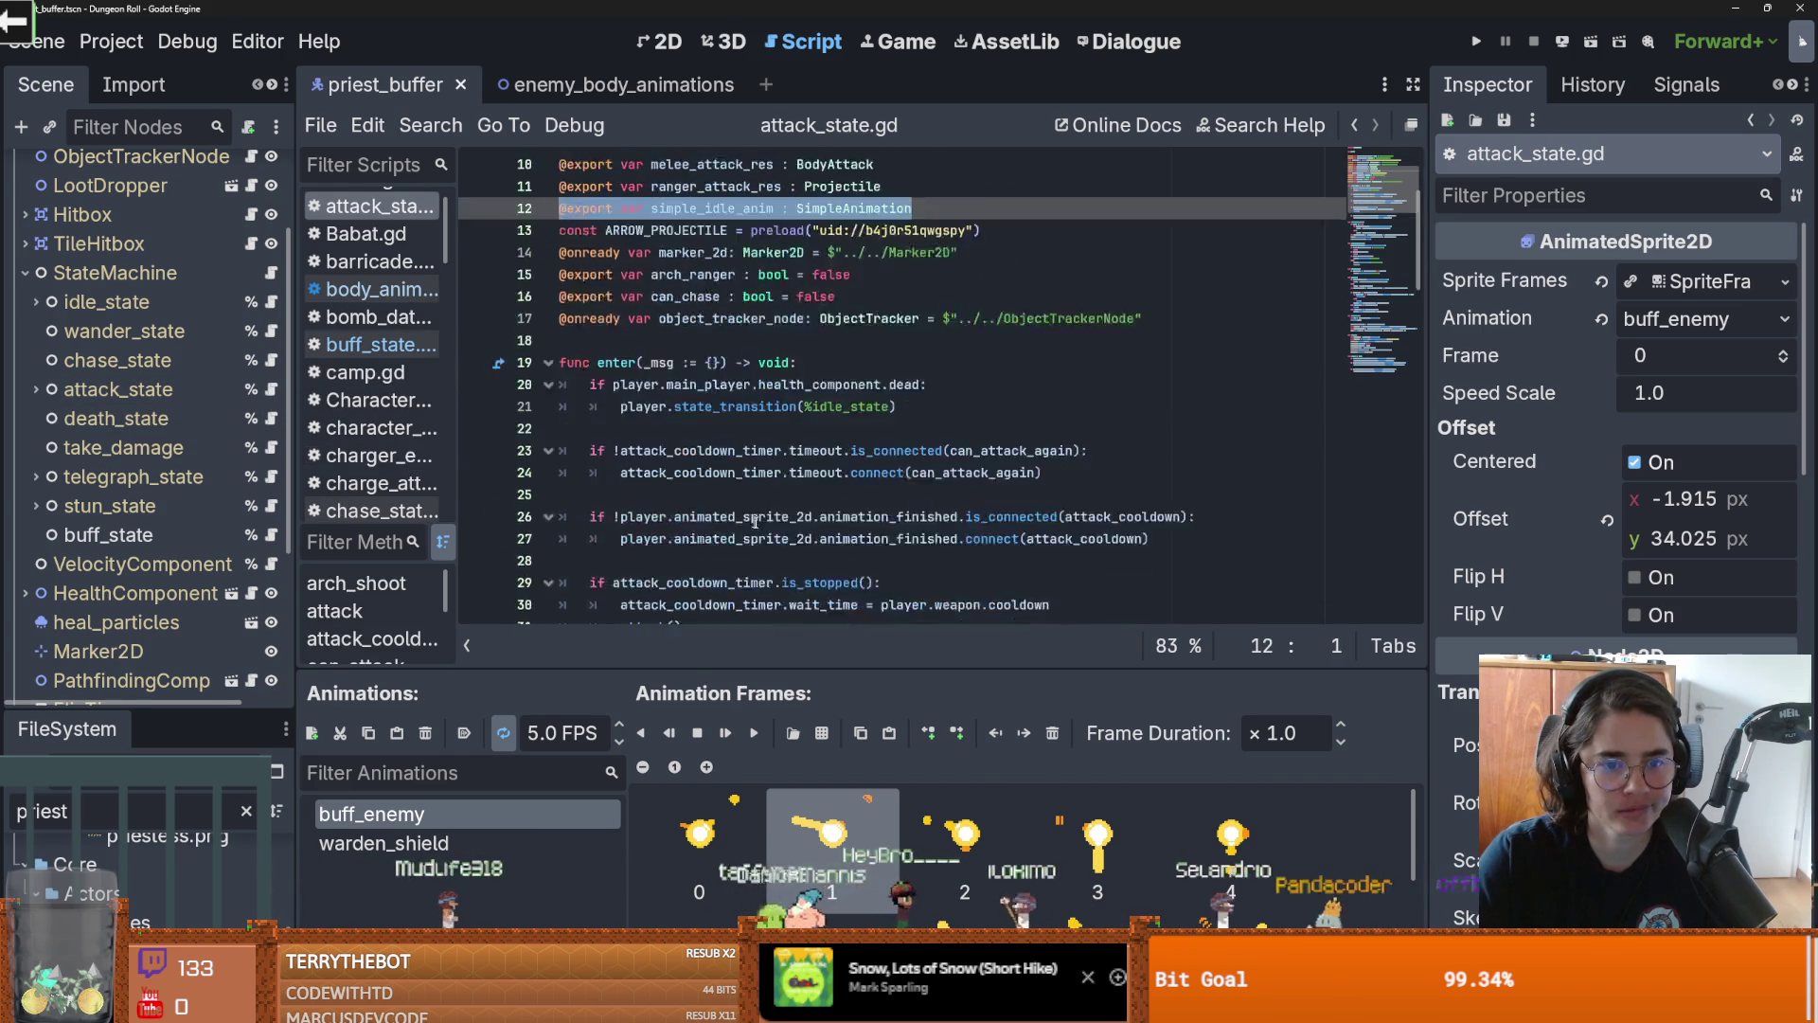
{"action": "scroll", "coordinate": [763, 521], "scroll_direction": "up", "scroll_amount": 1}
{"action": "left_click_drag", "start_coordinate": [1148, 340], "coordinate": [591, 318]}
{"action": "key", "text": "ctrl+c"}
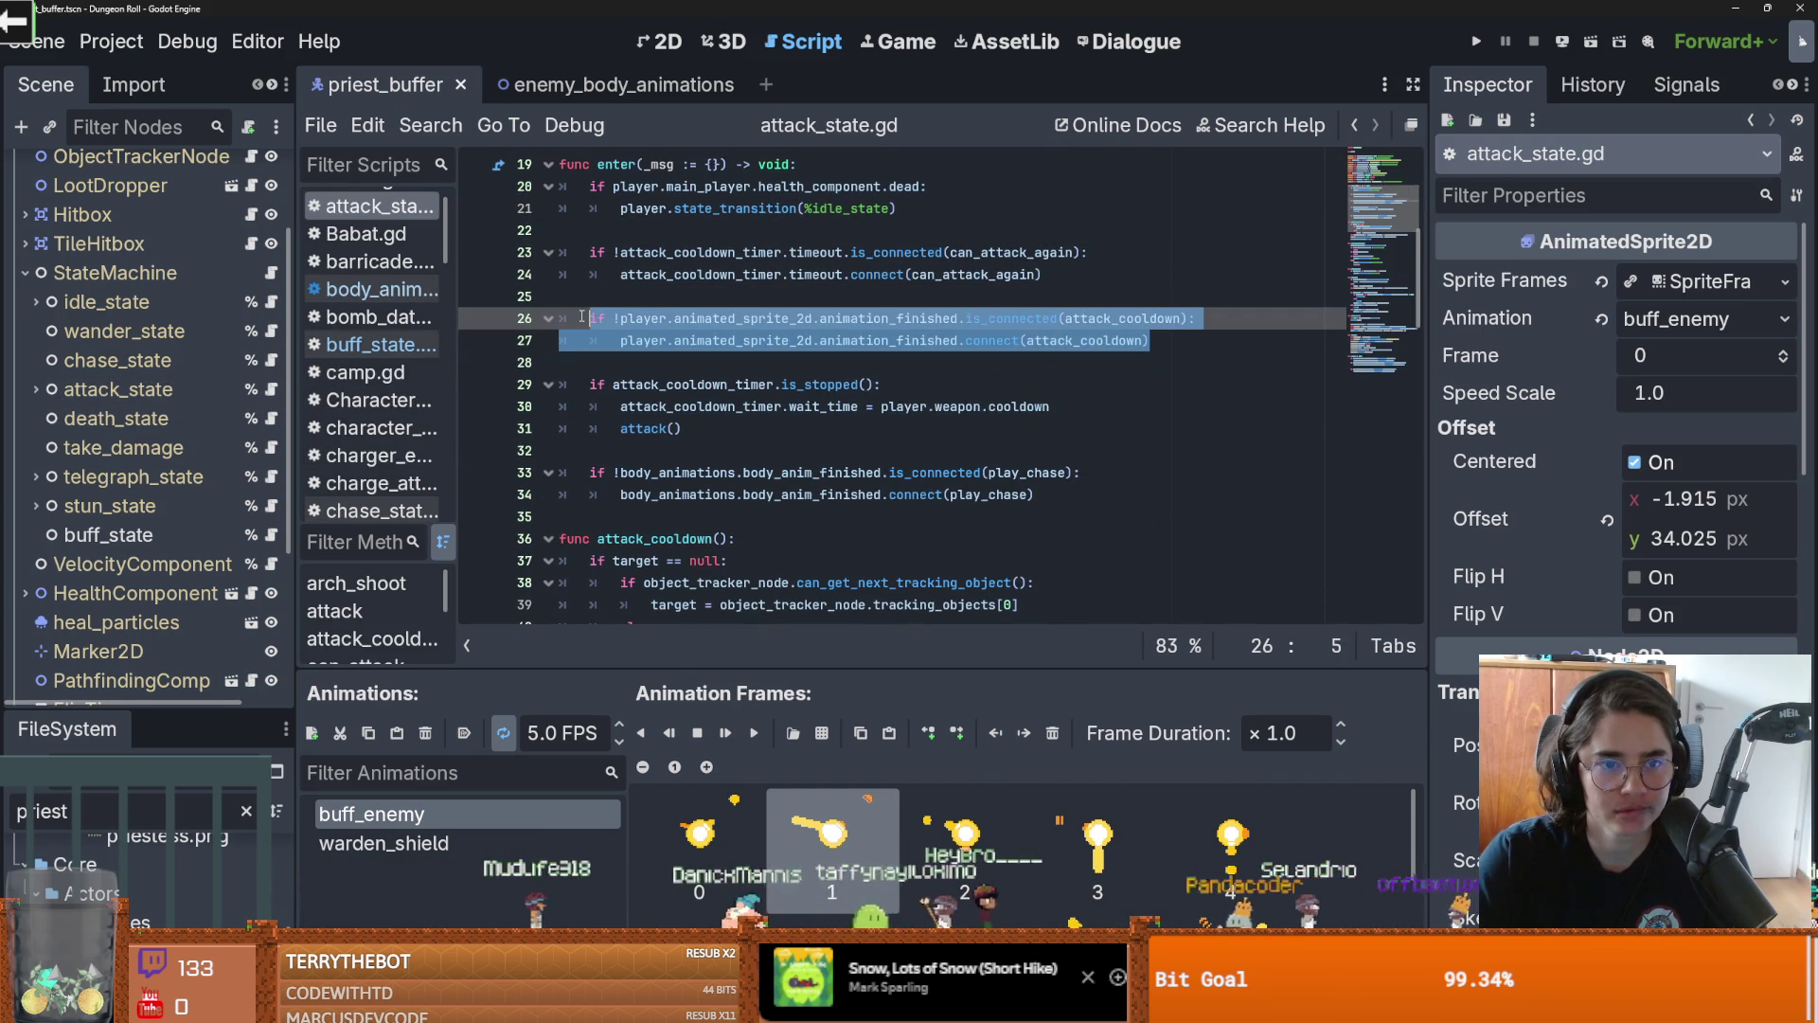
{"action": "left_click", "coordinate": [272, 535]}
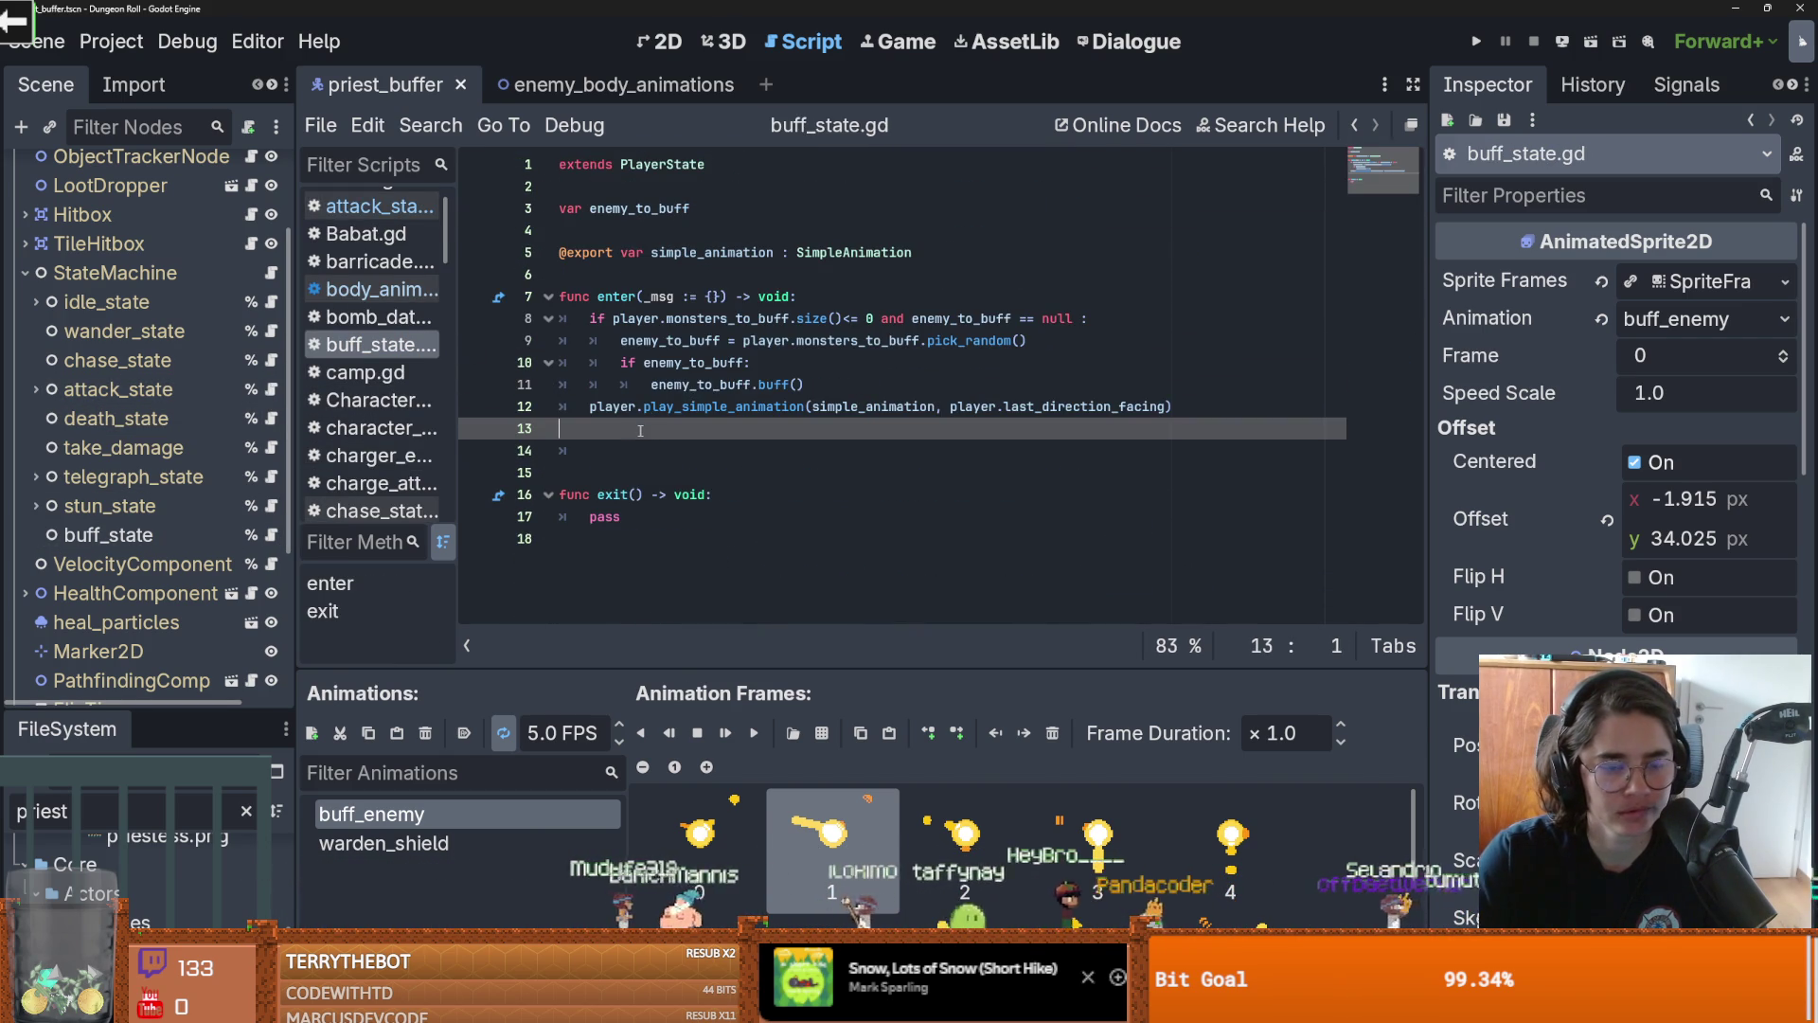
{"action": "key", "text": "ctrl+v"}
Make the pasted connect call target after_init_buff instead of attack_cooldown
{"action": "left_click", "coordinate": [561, 431]}
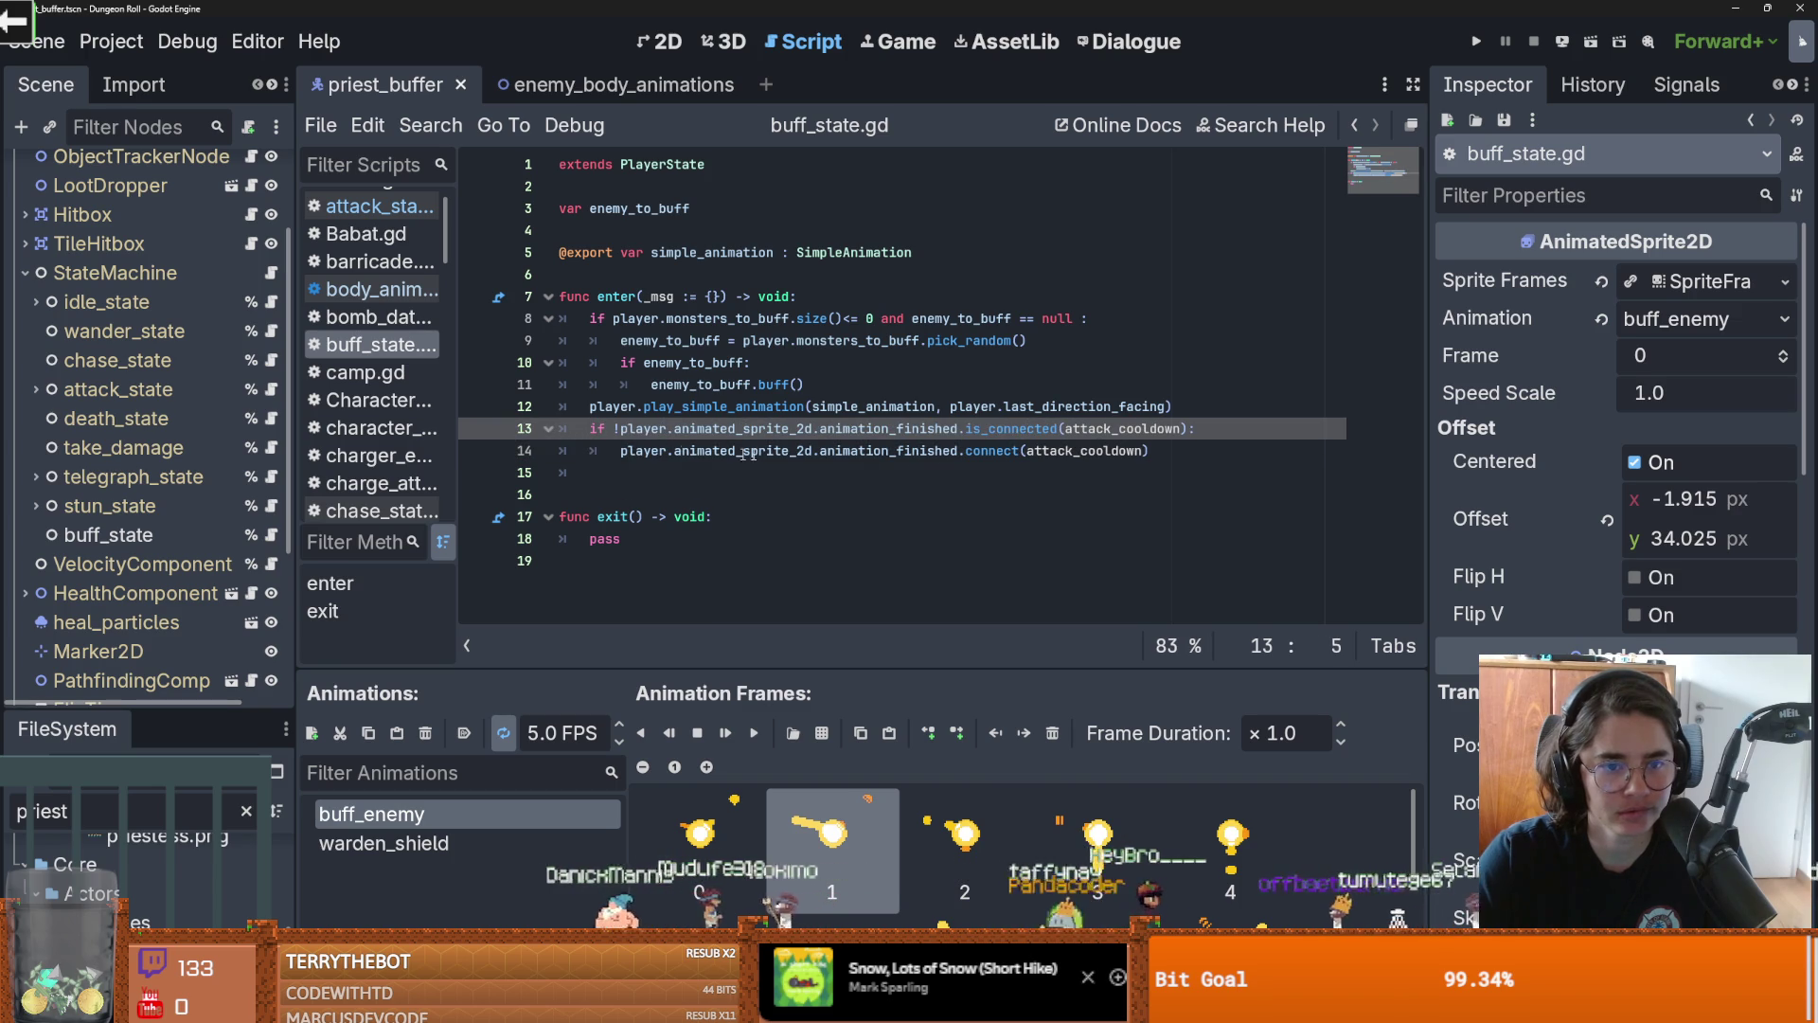
{"action": "double_click", "coordinate": [1102, 431]}
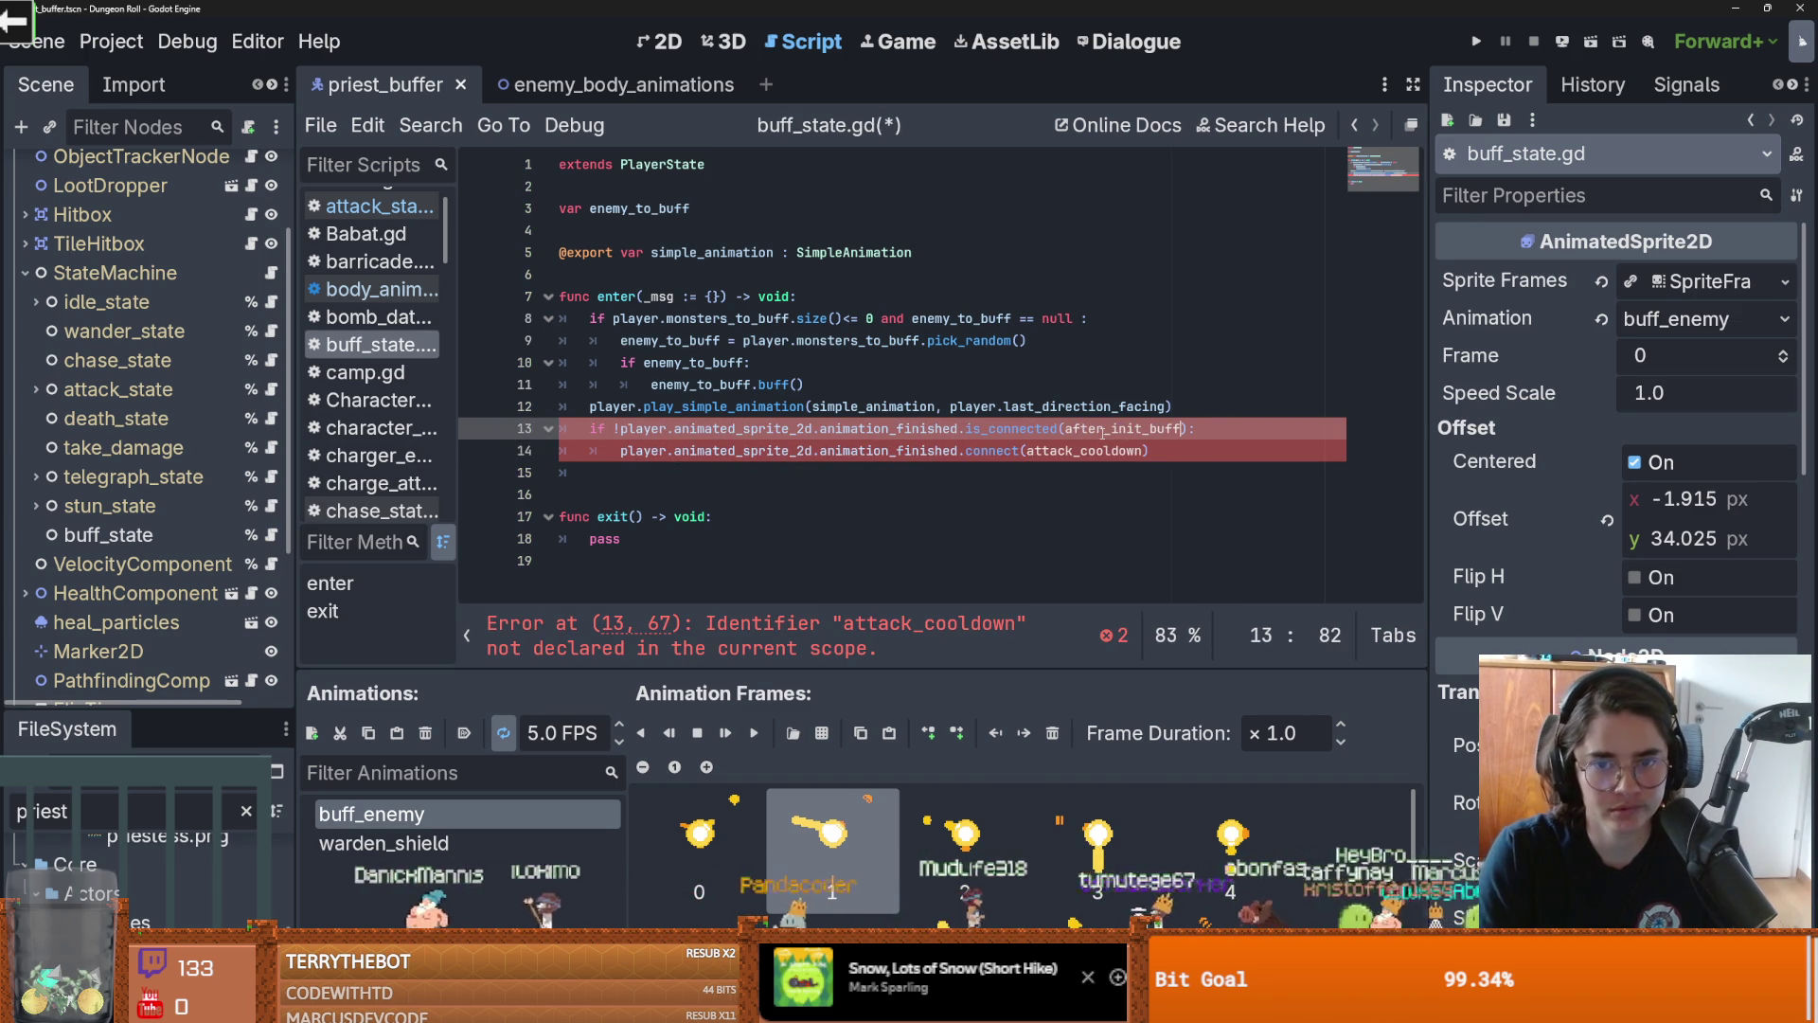
{"action": "double_click", "coordinate": [1089, 451]}
{"action": "type", "text": "after_init_buff"}
Add an after_init_buff() function stub below enter and save the script
{"action": "left_click", "coordinate": [606, 501]}
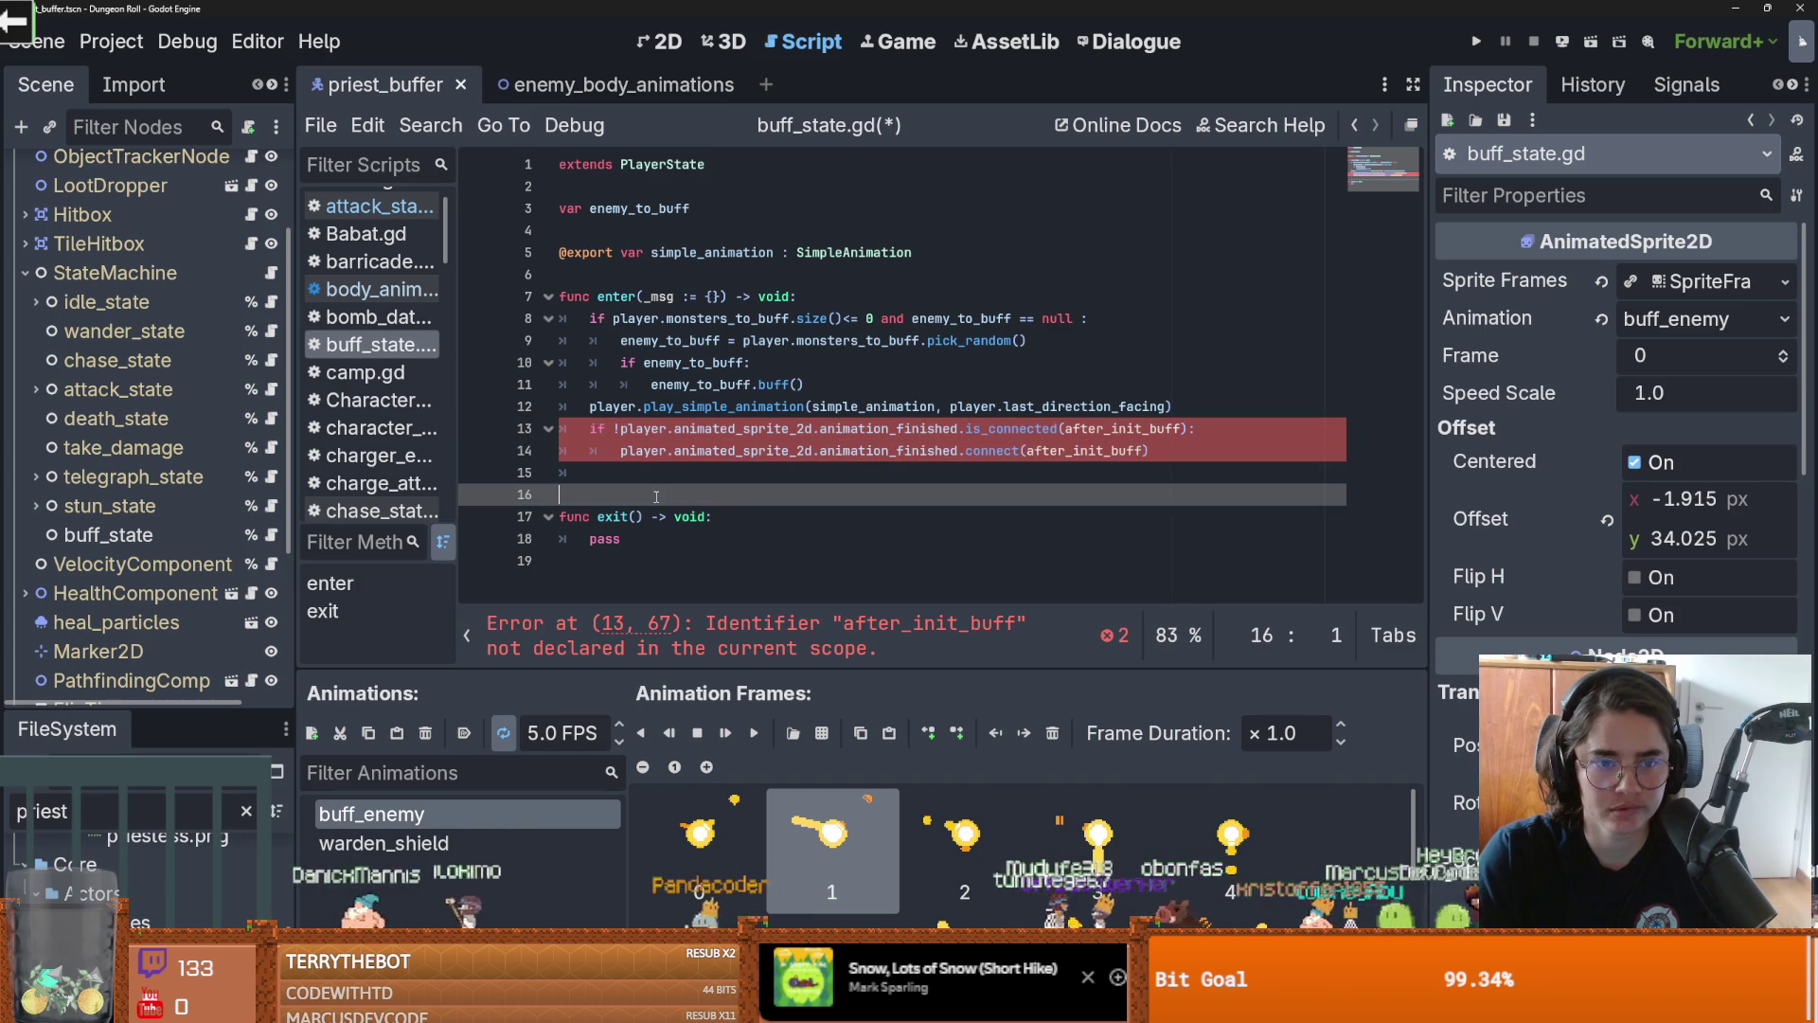
{"action": "key", "text": "Return"}
{"action": "left_click", "coordinate": [610, 502]}
{"action": "type", "text": "func after_init_buff("}
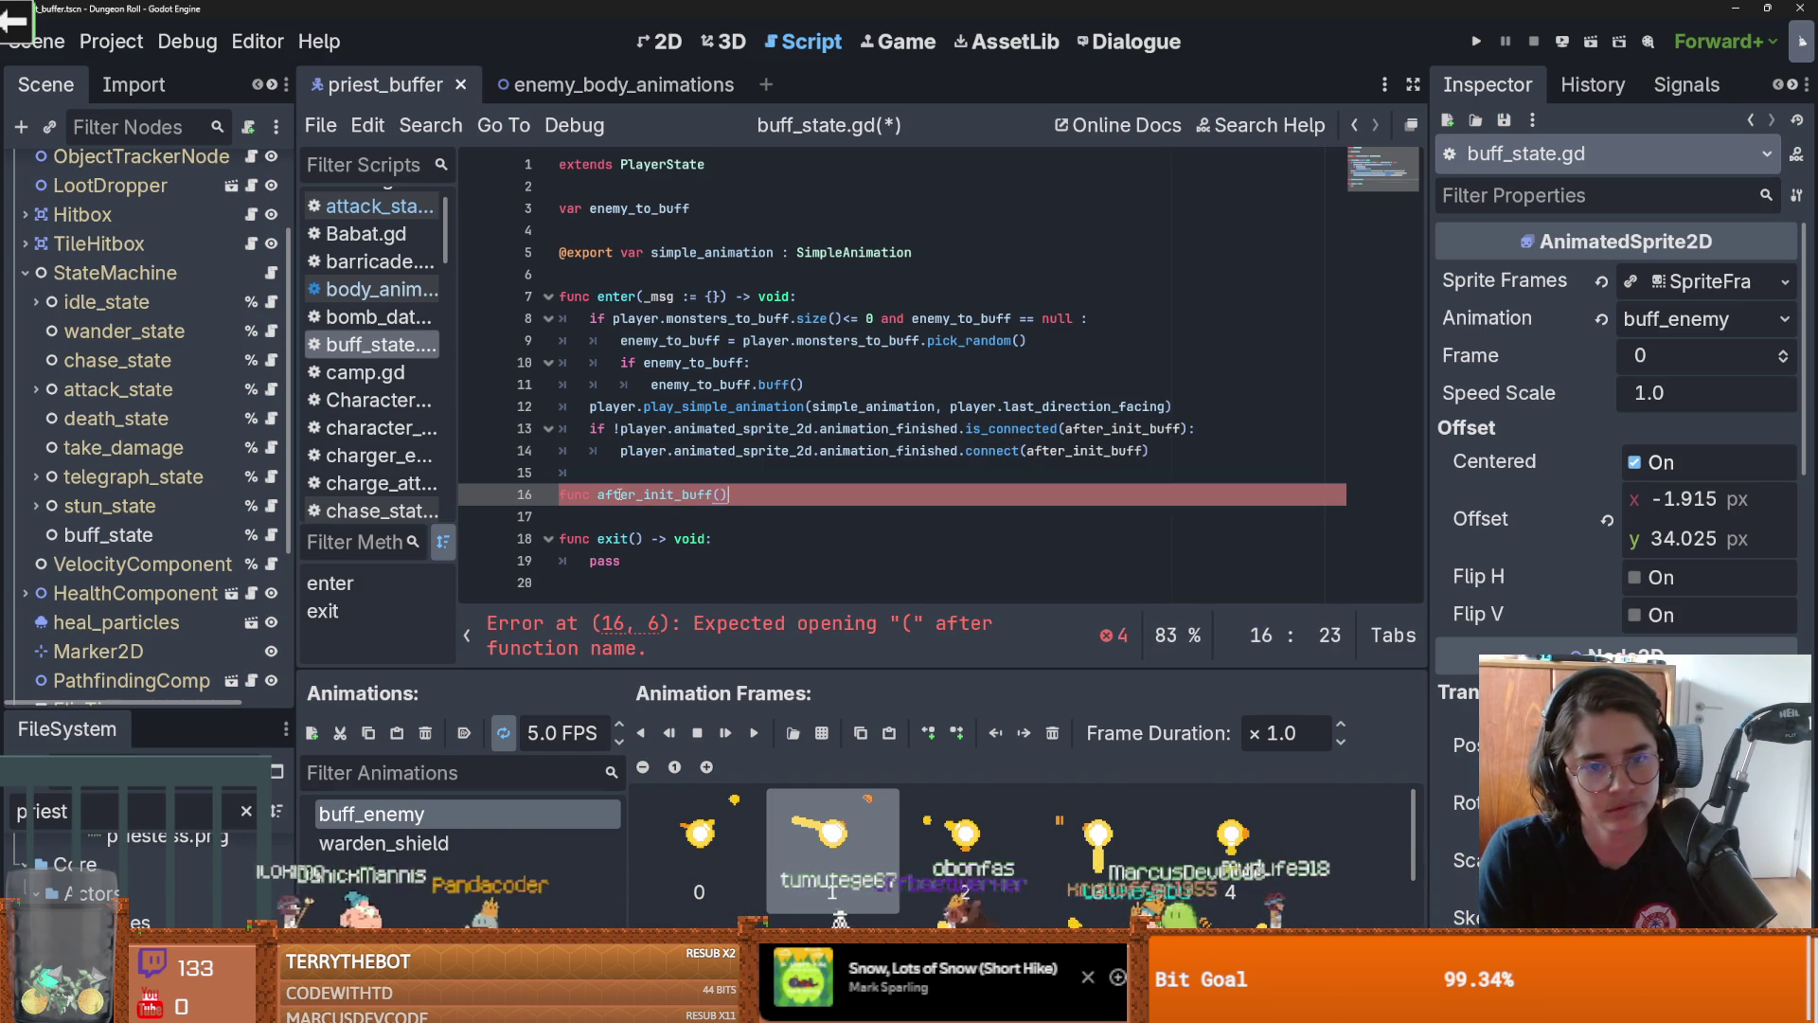
{"action": "type", "text": ":"}
{"action": "key", "text": "Return"}
{"action": "type", "text": "pass"}
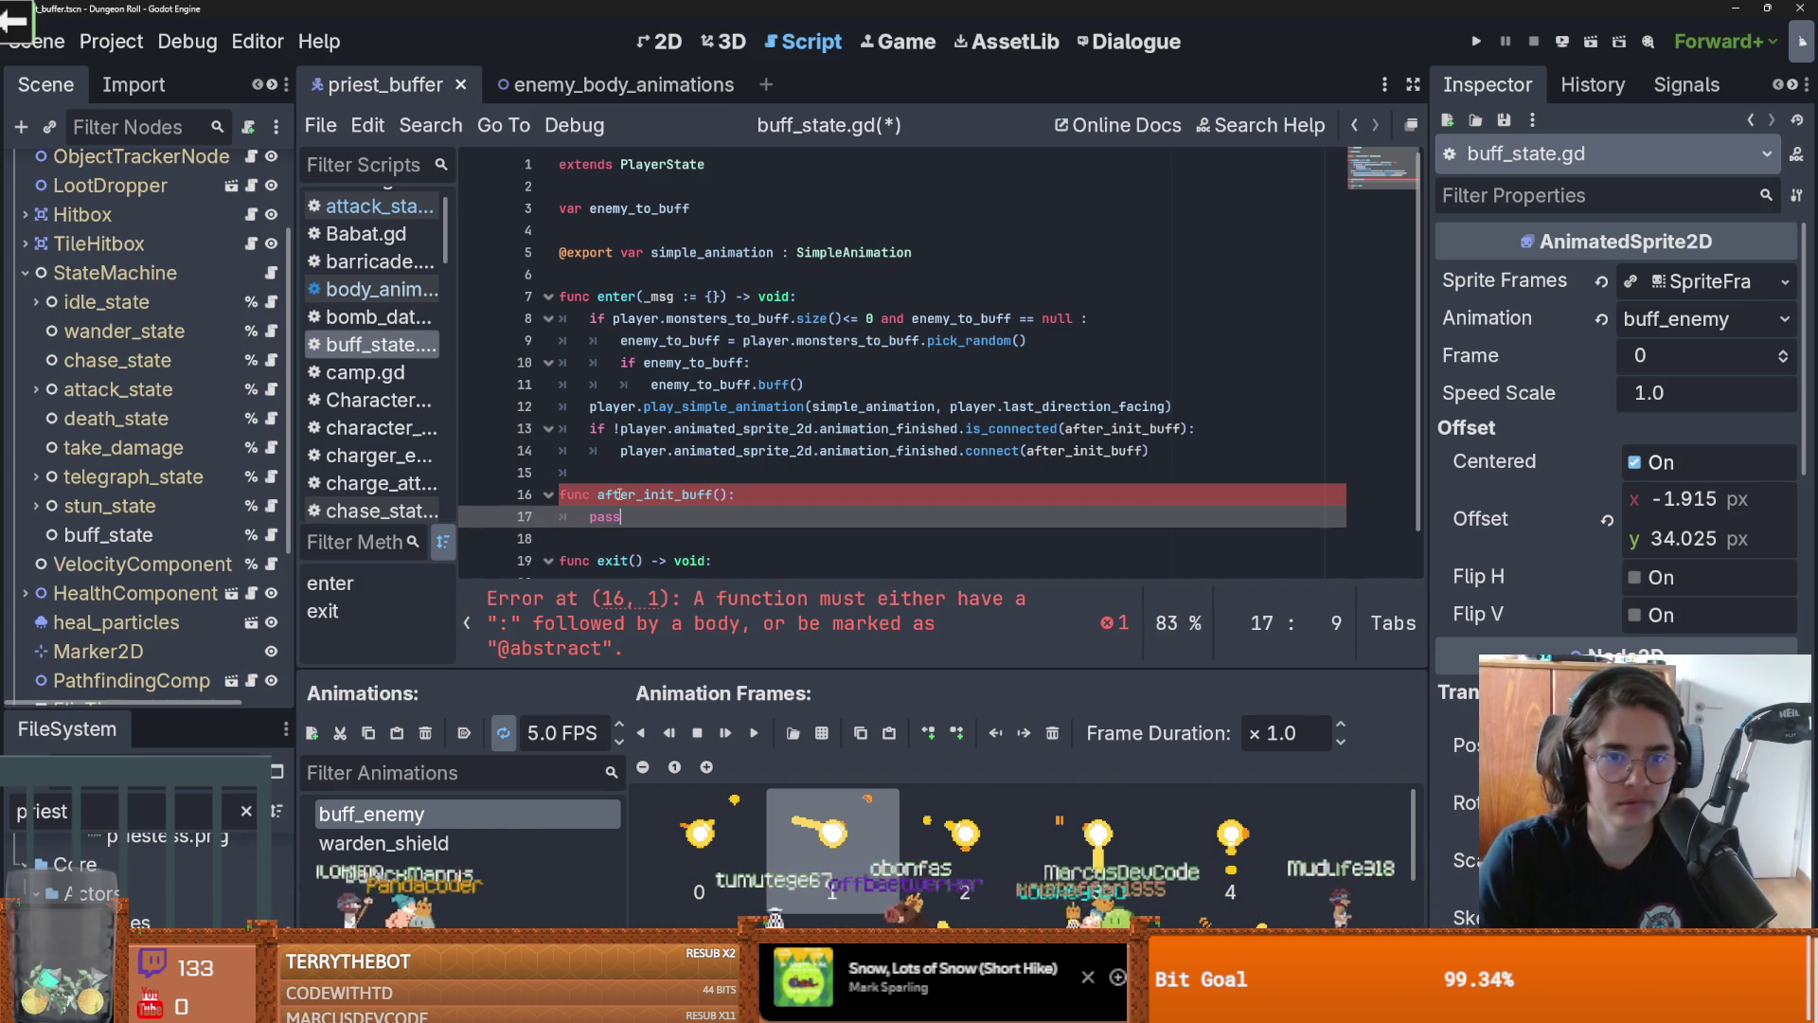
{"action": "key", "text": "ctrl+s"}
Duplicate the simple_animation export line as a new buff_animation export
{"action": "triple_click", "coordinate": [600, 252]}
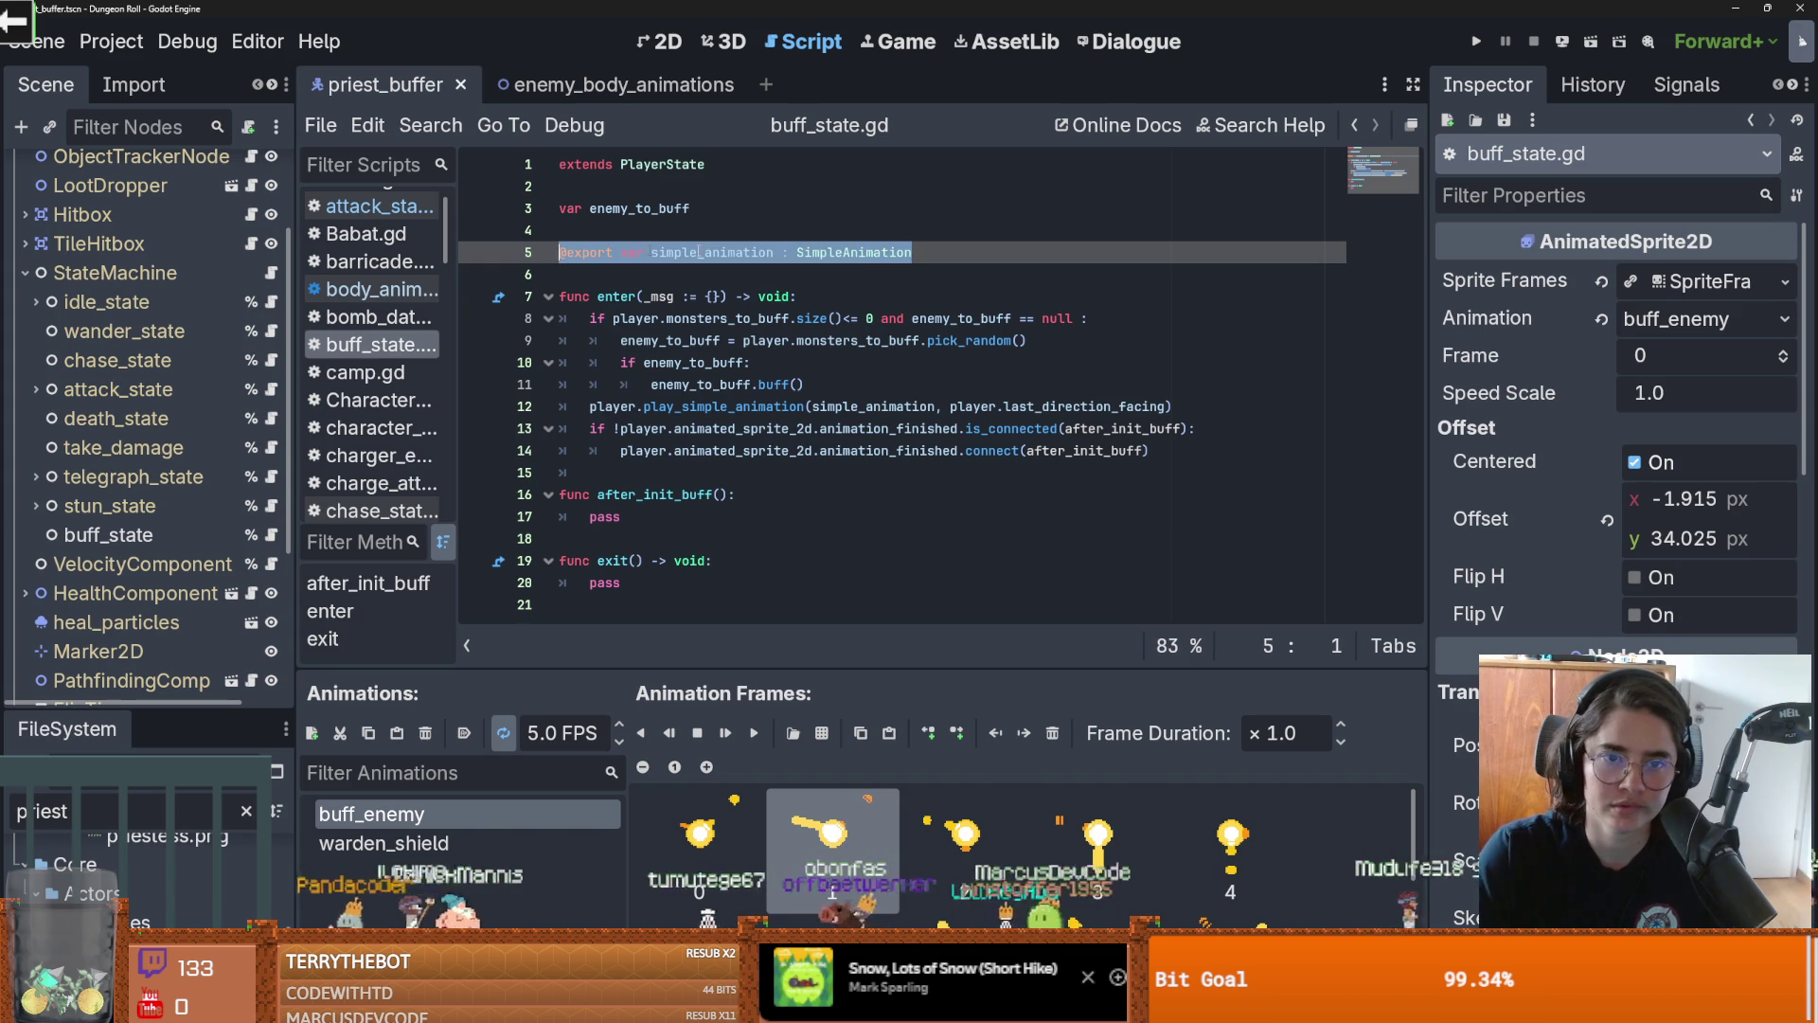
{"action": "key", "text": "ctrl+shift+d"}
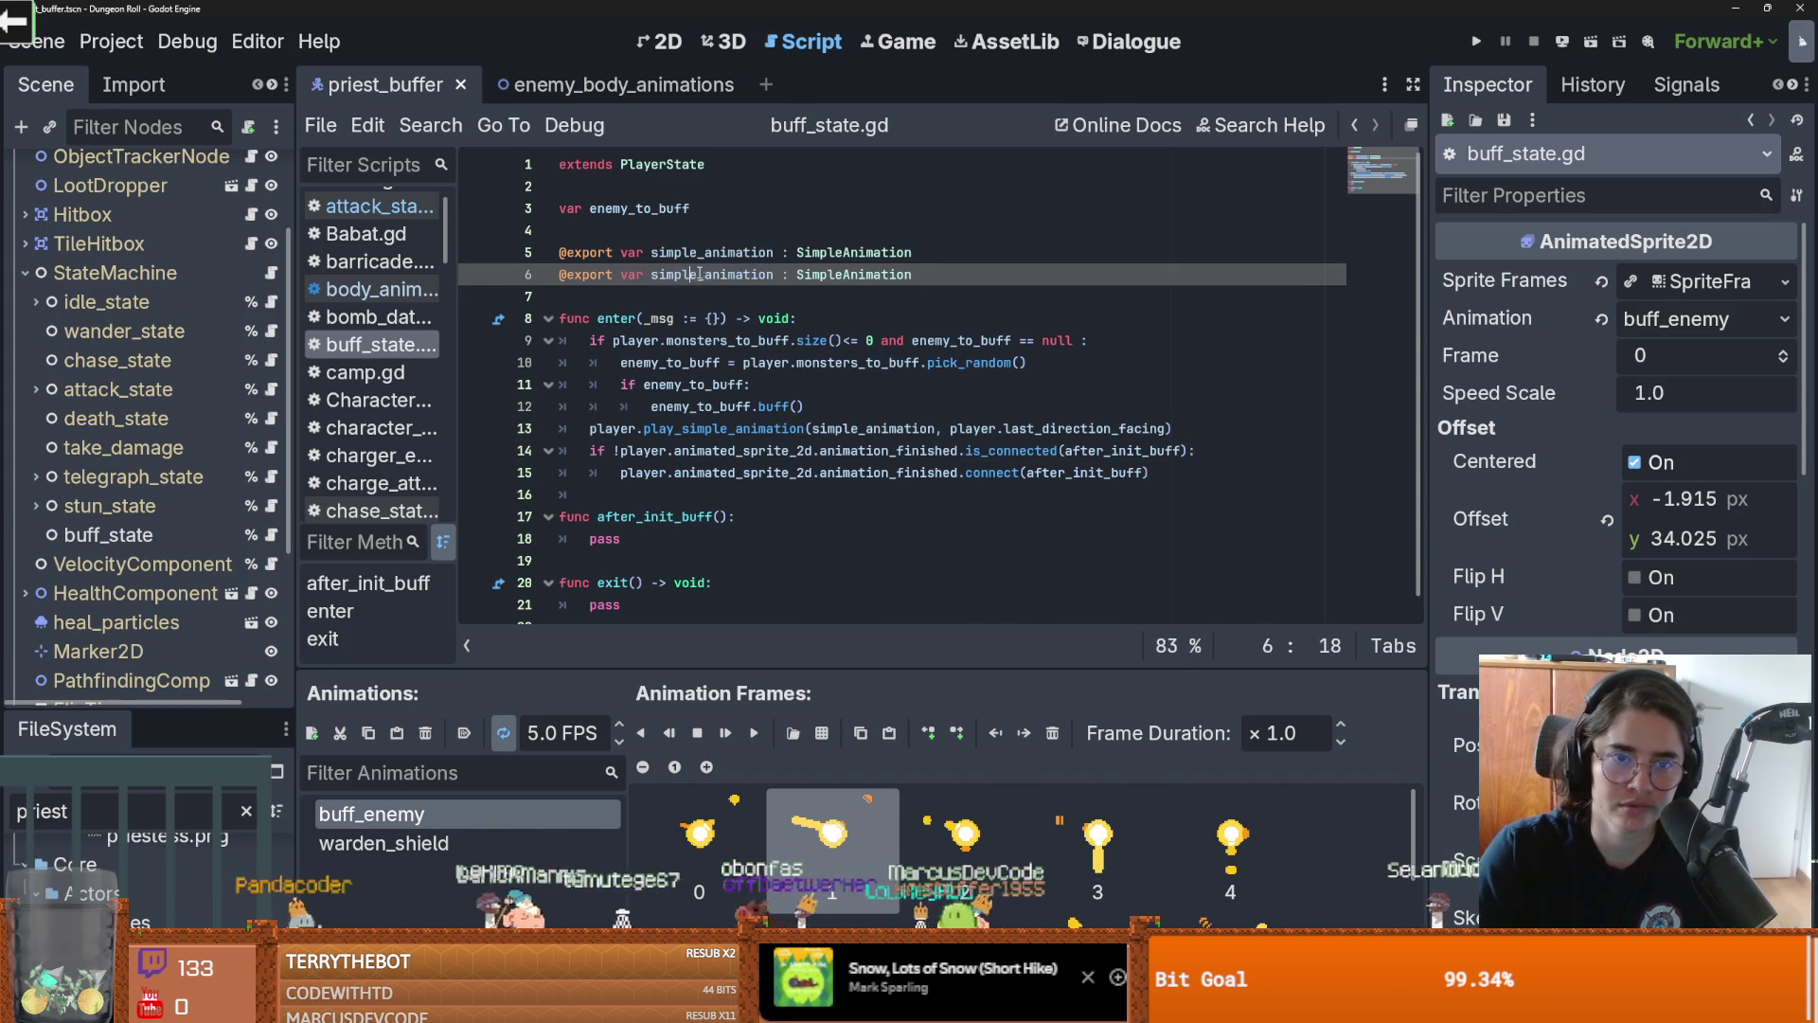
{"action": "left_click", "coordinate": [658, 274]}
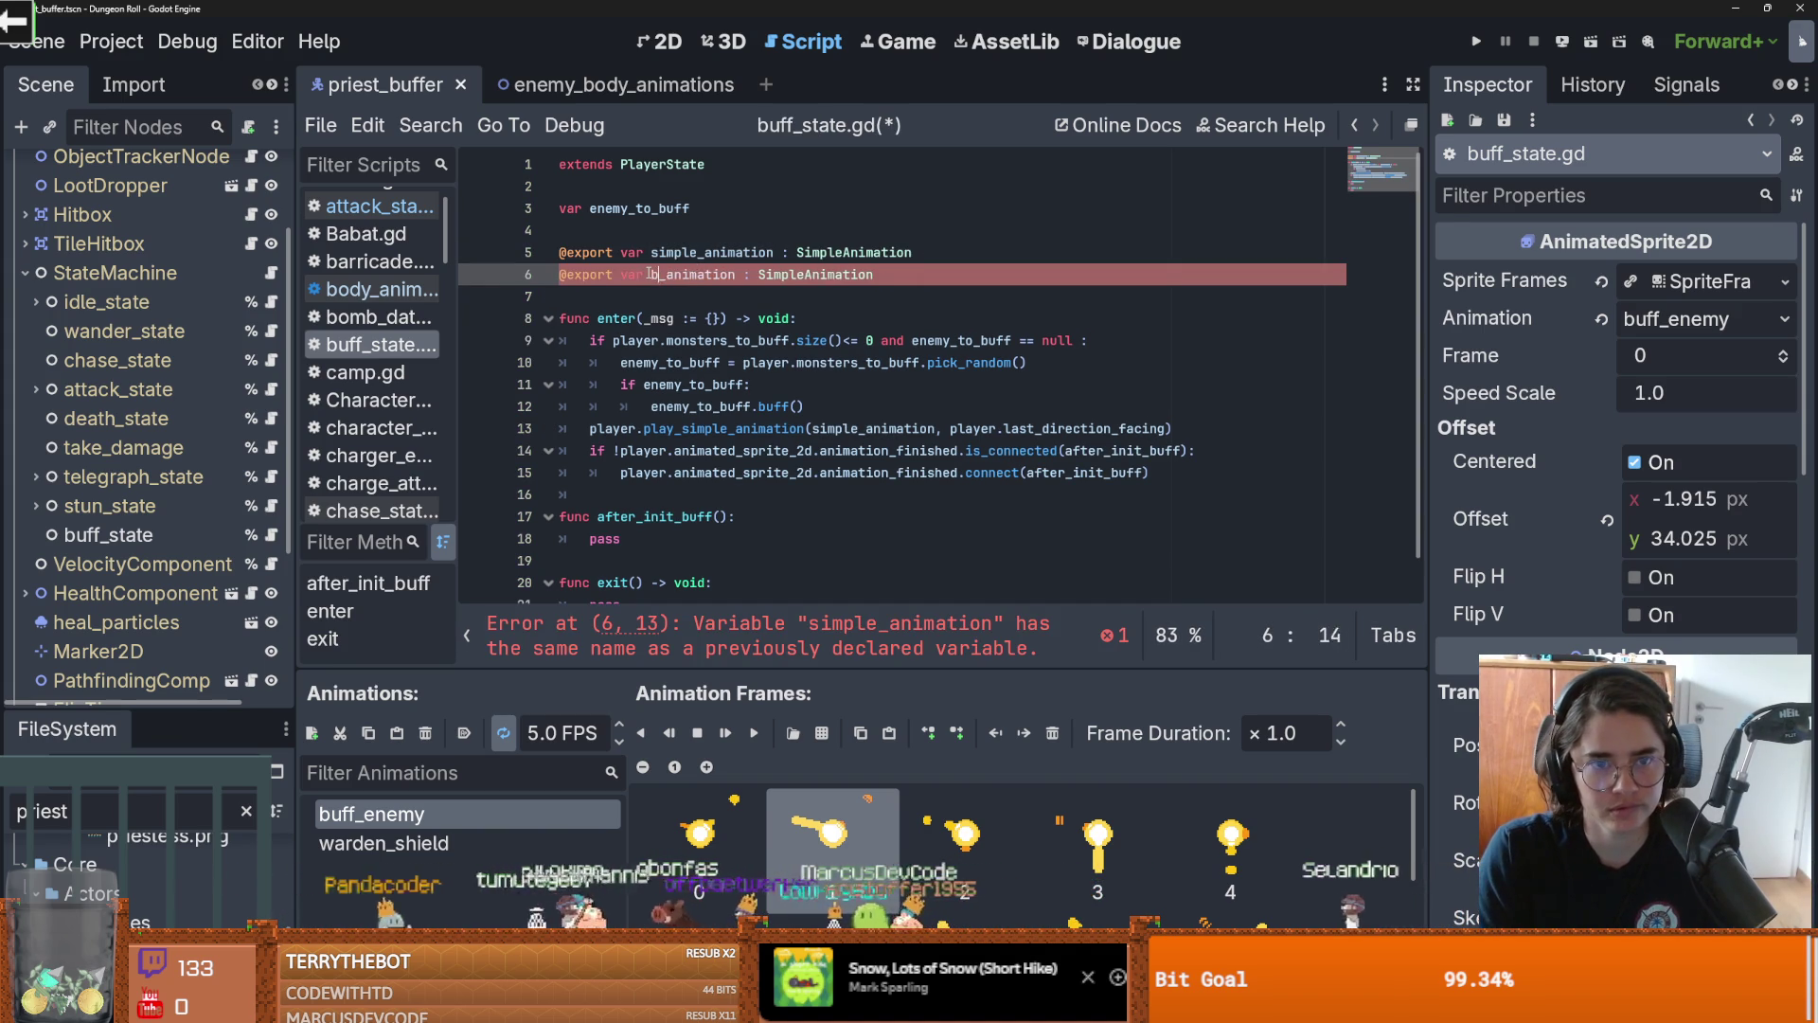
{"action": "type", "text": "uff"}
Replace pass in after_init_buff with a buff_animation play call, save, and switch to enemy_body_animations
{"action": "left_click", "coordinate": [764, 406]}
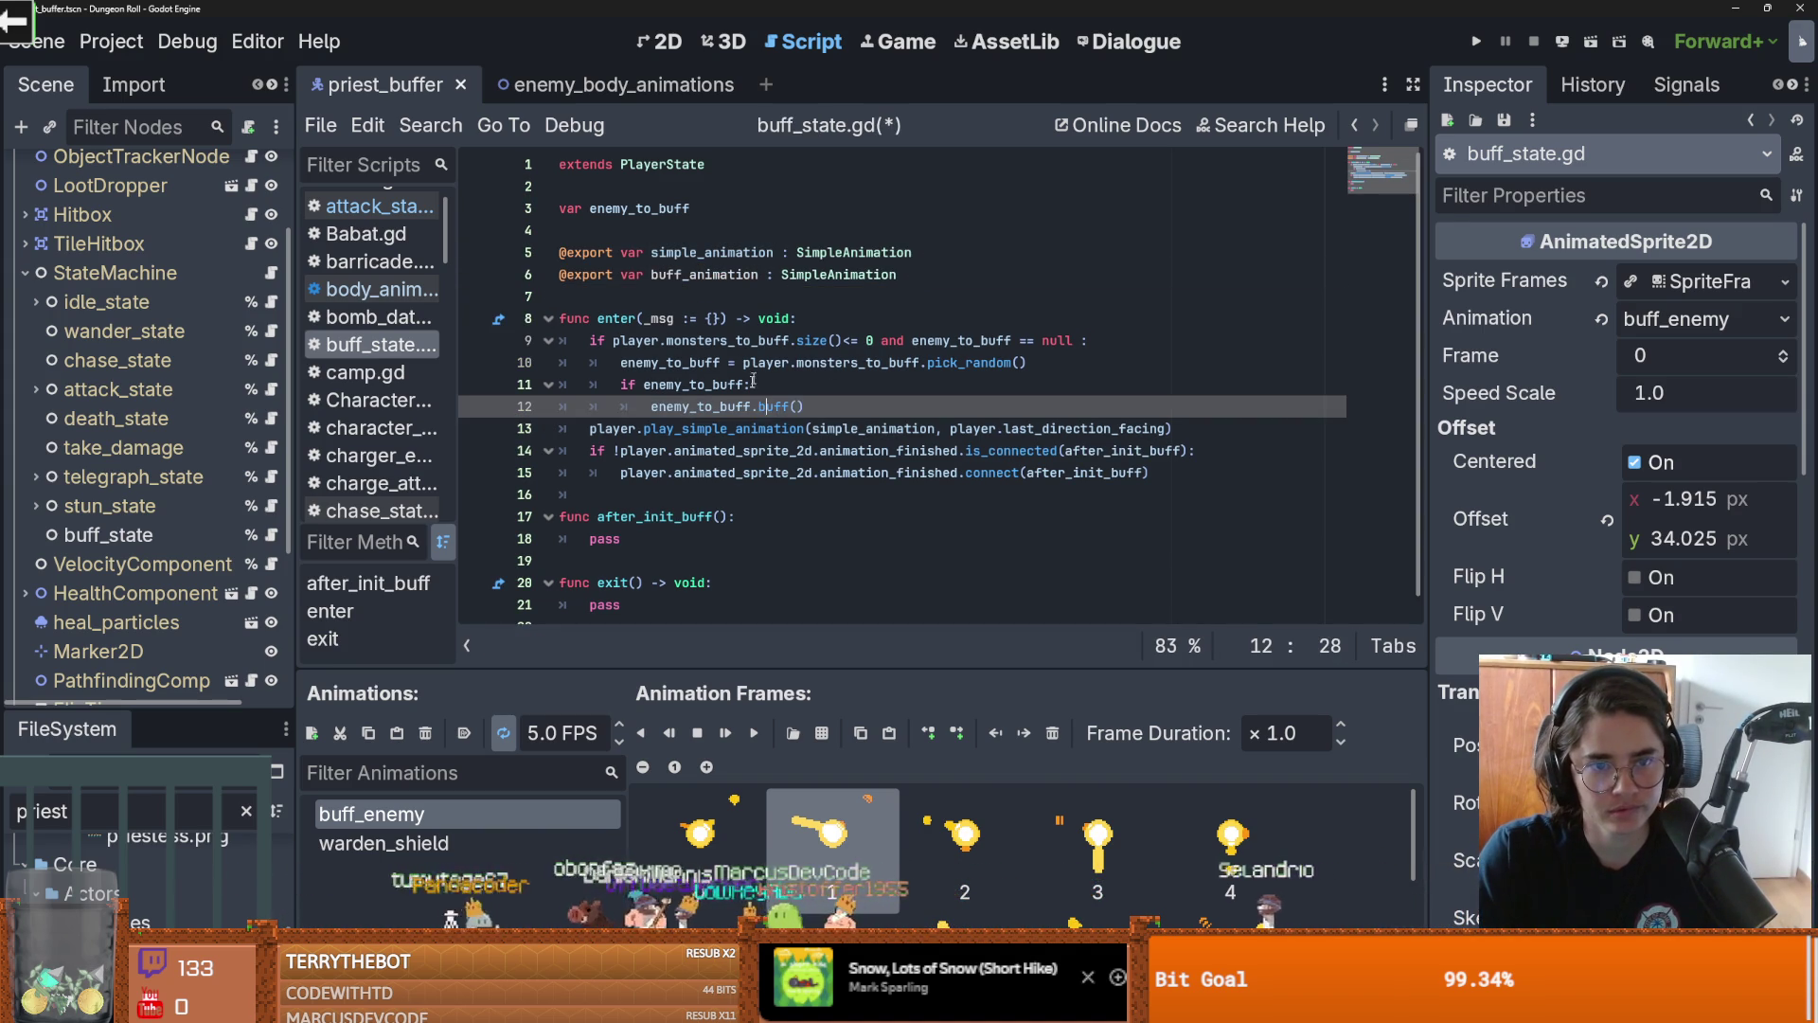
{"action": "left_click_drag", "start_coordinate": [1205, 427], "coordinate": [589, 429]}
{"action": "key", "text": "ctrl+c"}
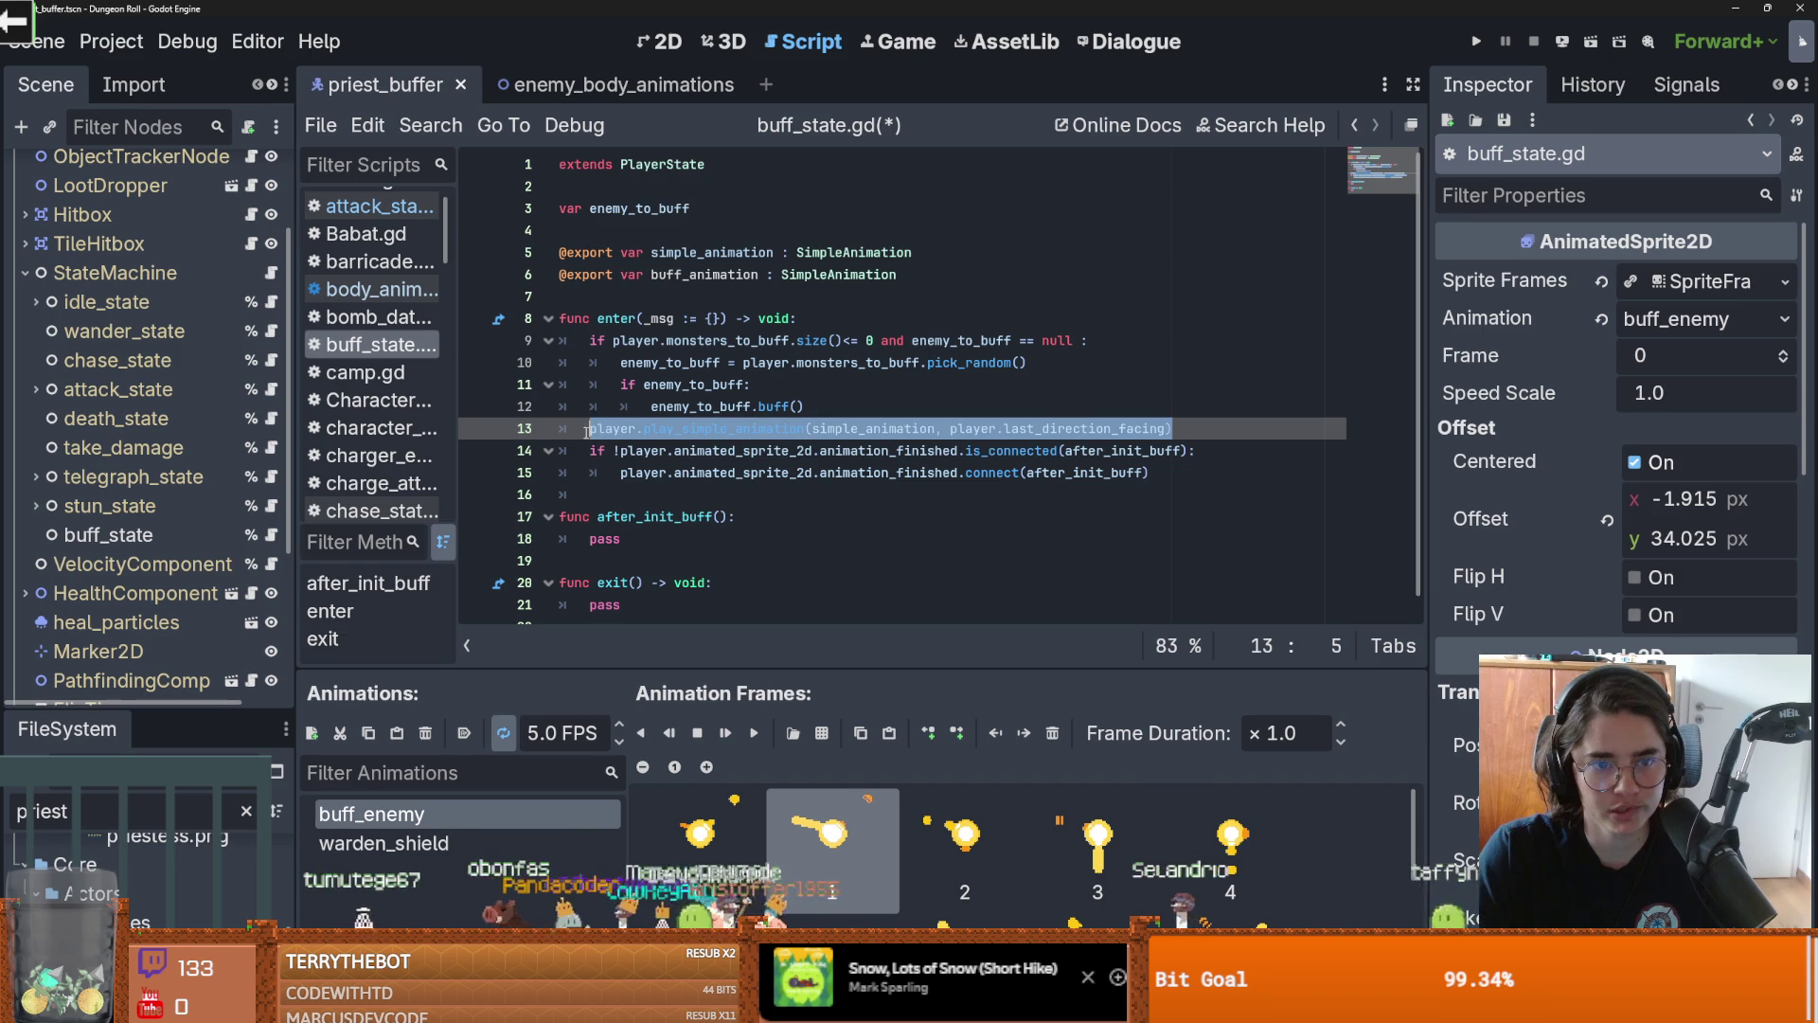
{"action": "scroll", "coordinate": [603, 511], "scroll_direction": "up", "scroll_amount": 1}
{"action": "left_click", "coordinate": [603, 519]}
{"action": "double_click", "coordinate": [603, 519]}
{"action": "key", "text": "ctrl+v"}
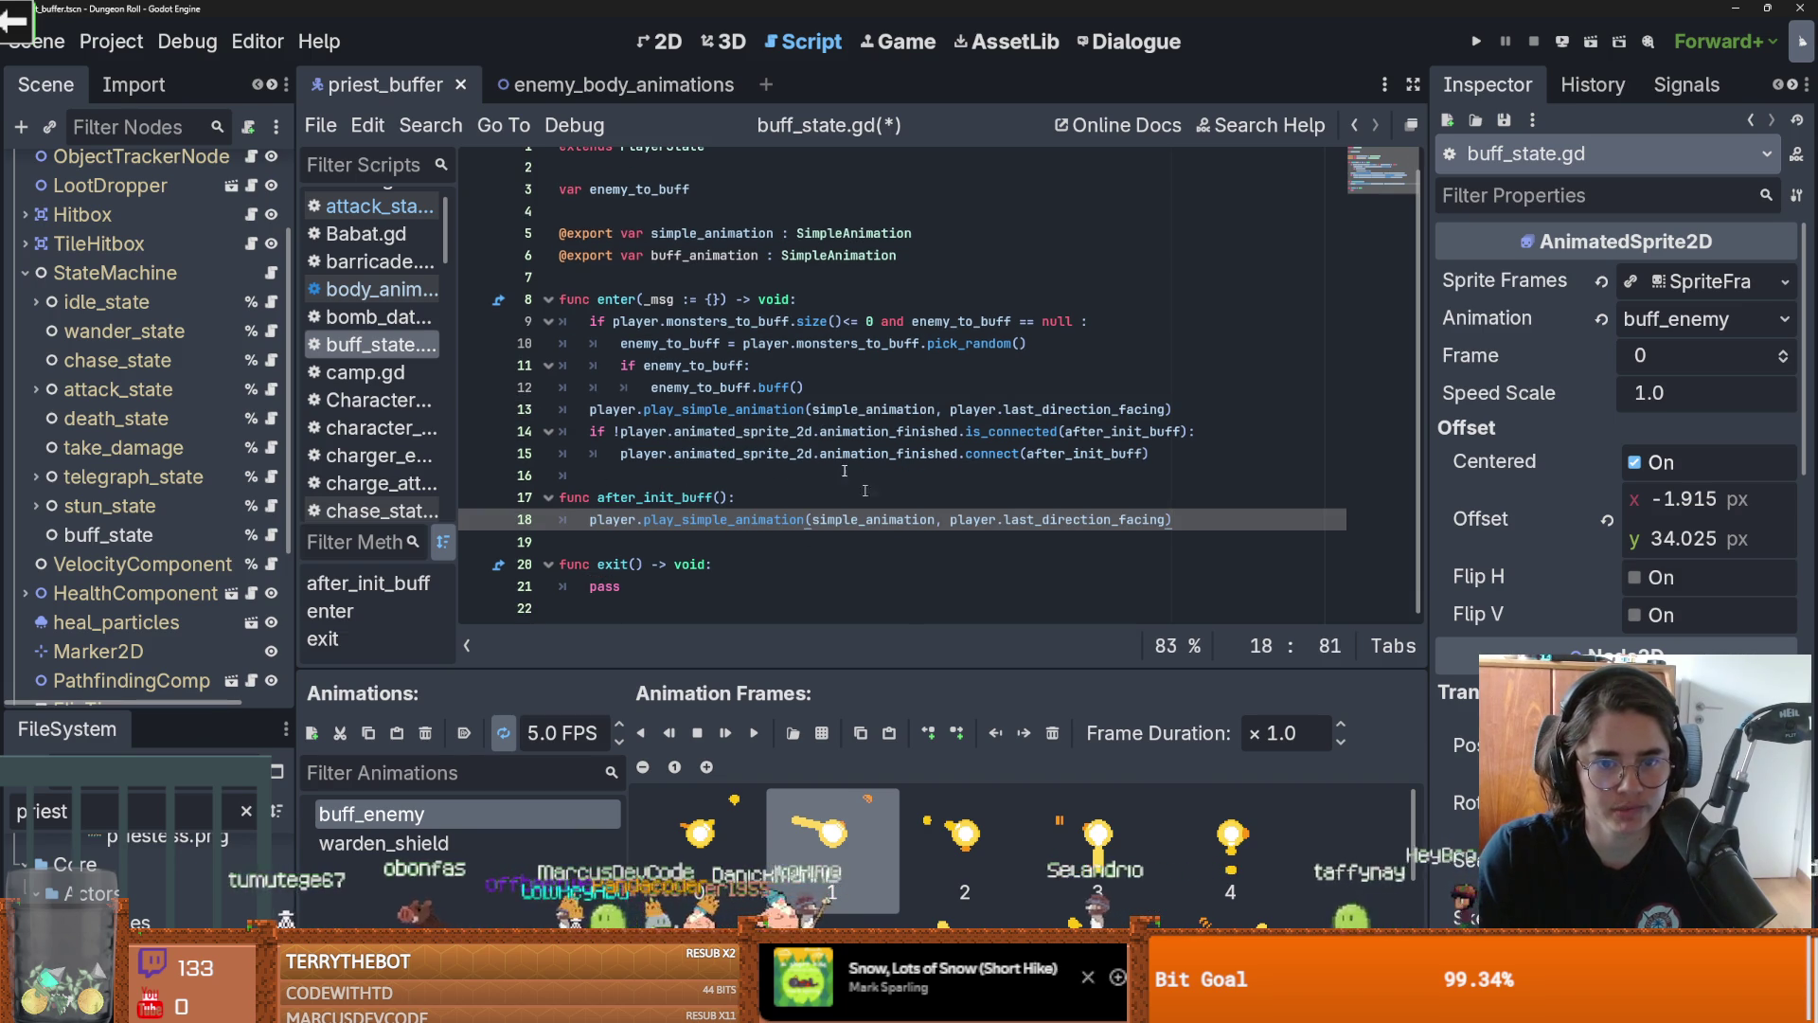
{"action": "double_click", "coordinate": [695, 254]}
{"action": "key", "text": "ctrl+c"}
{"action": "double_click", "coordinate": [853, 519]}
{"action": "key", "text": "ctrl+v"}
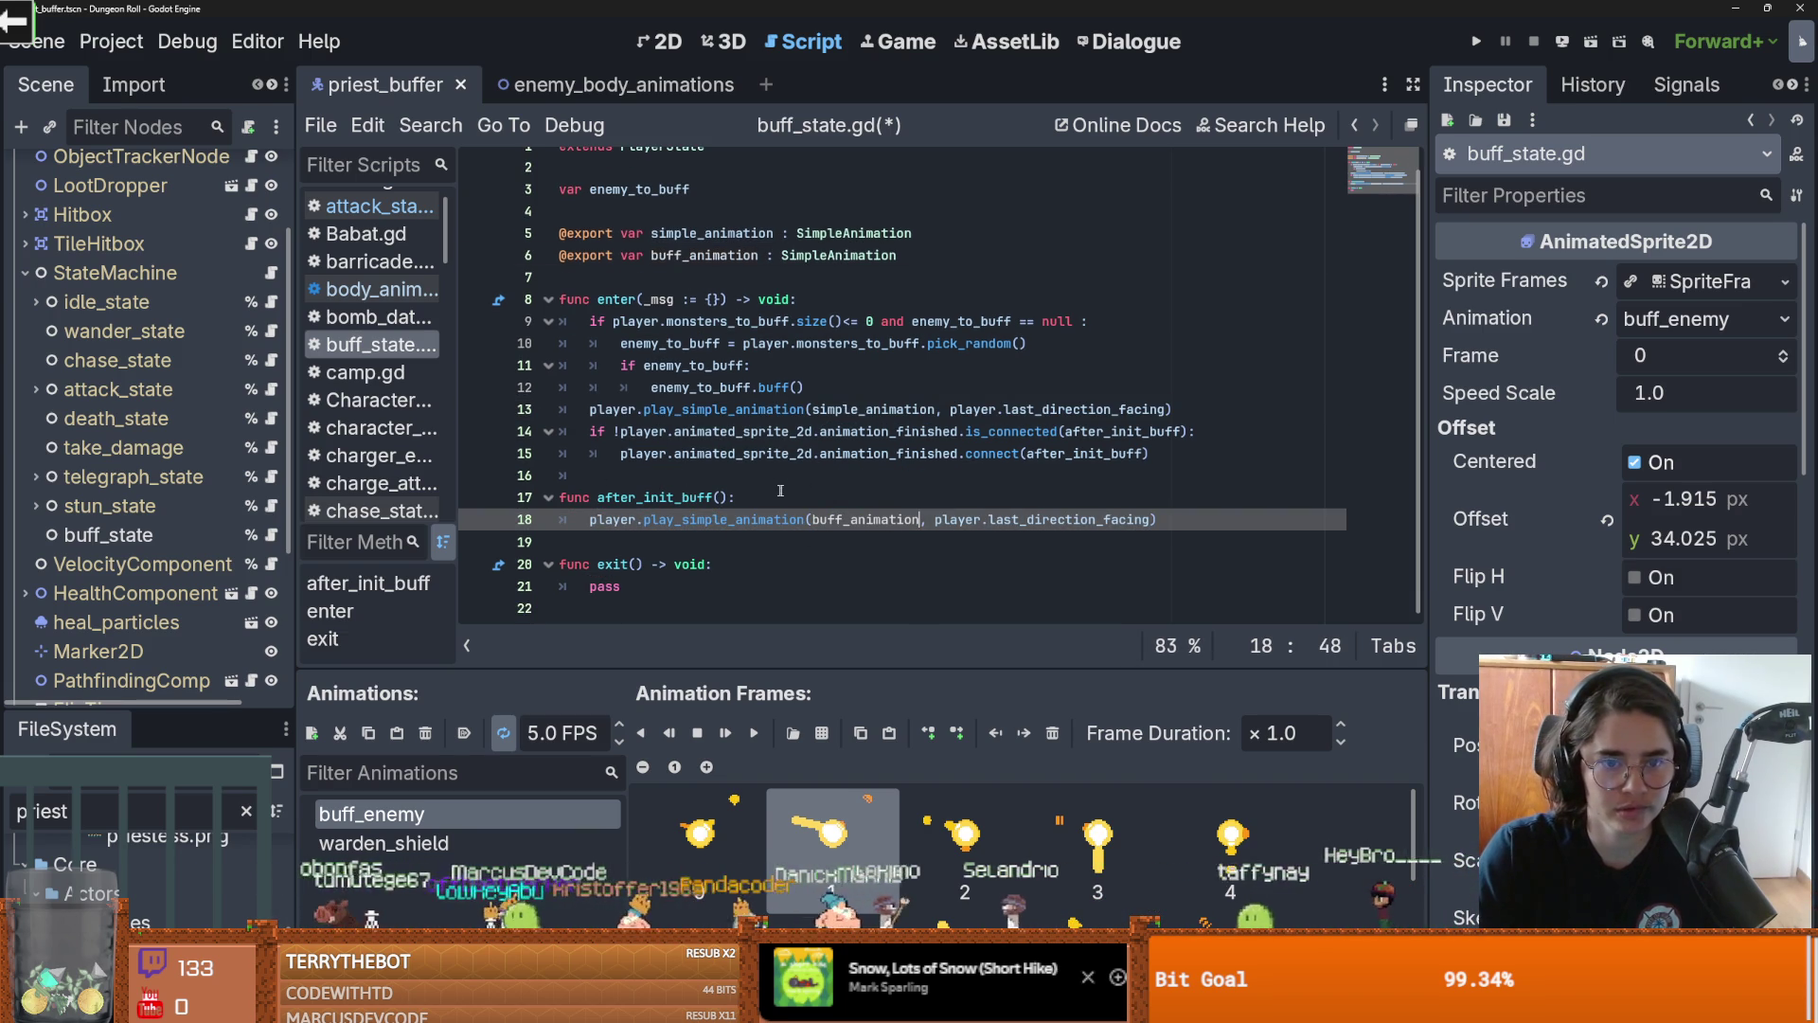
{"action": "key", "text": "ctrl+s"}
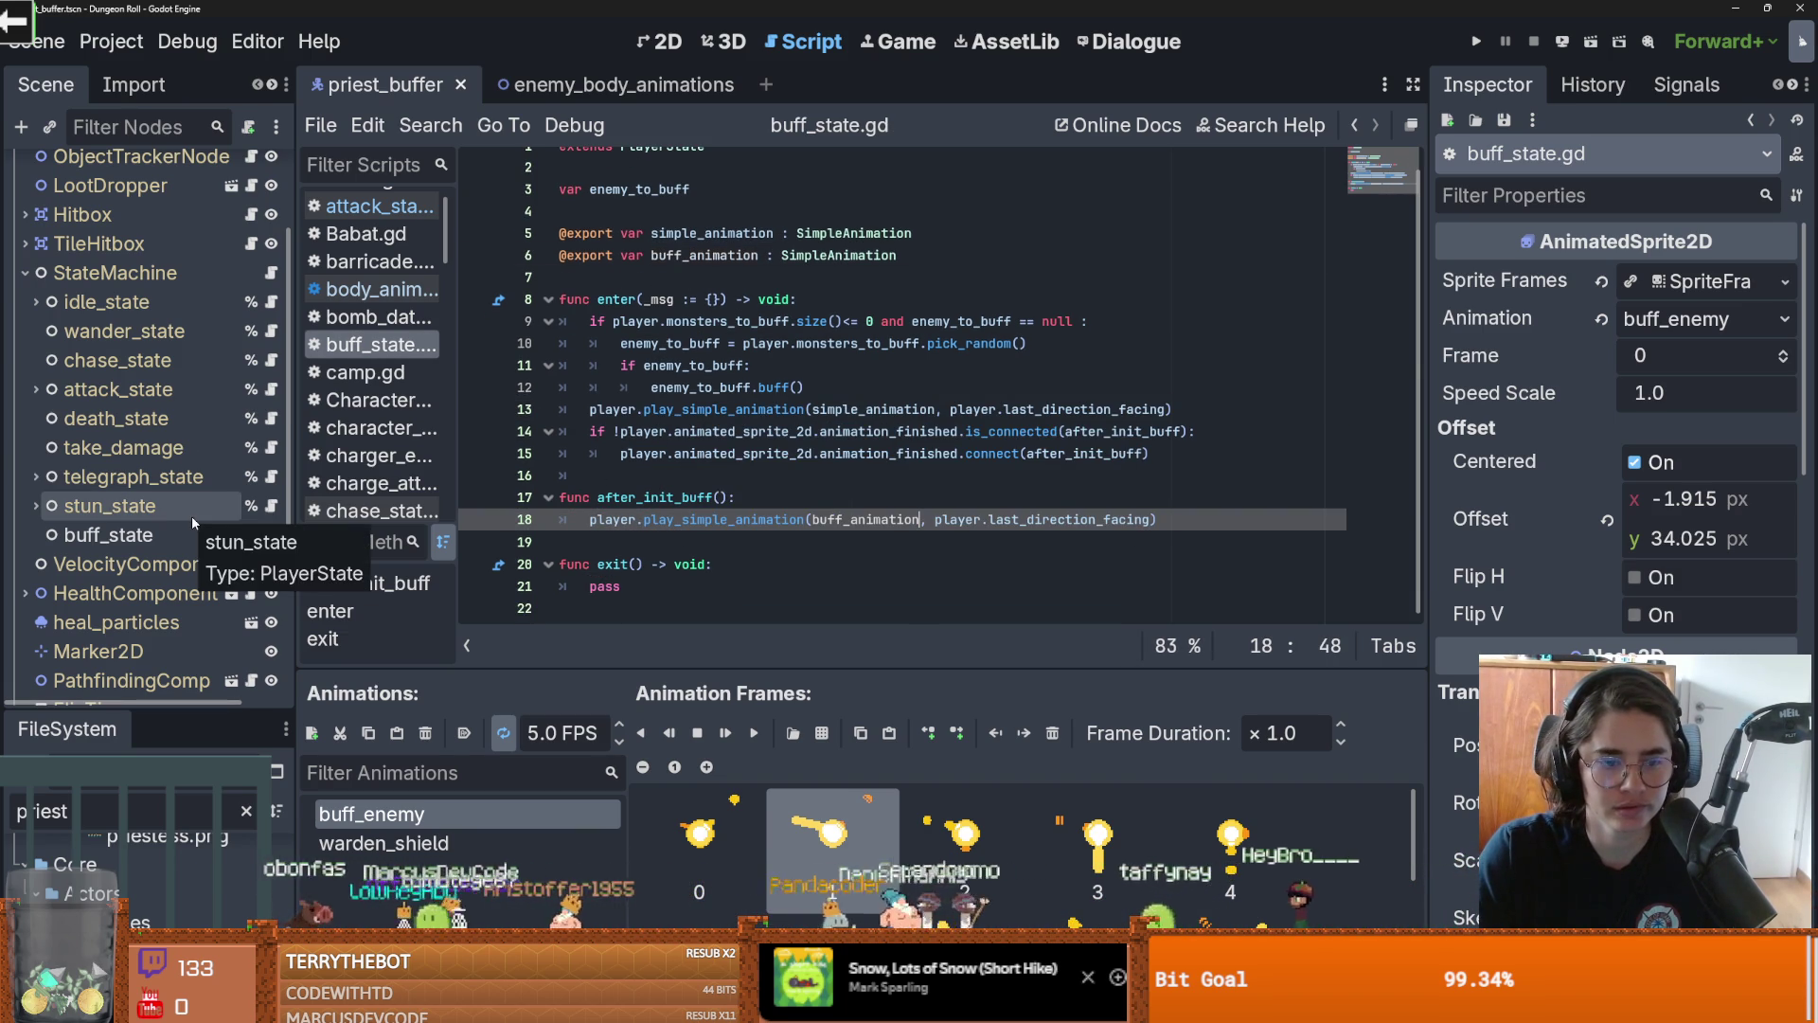
{"action": "scroll", "coordinate": [142, 301], "scroll_direction": "up", "scroll_amount": 3}
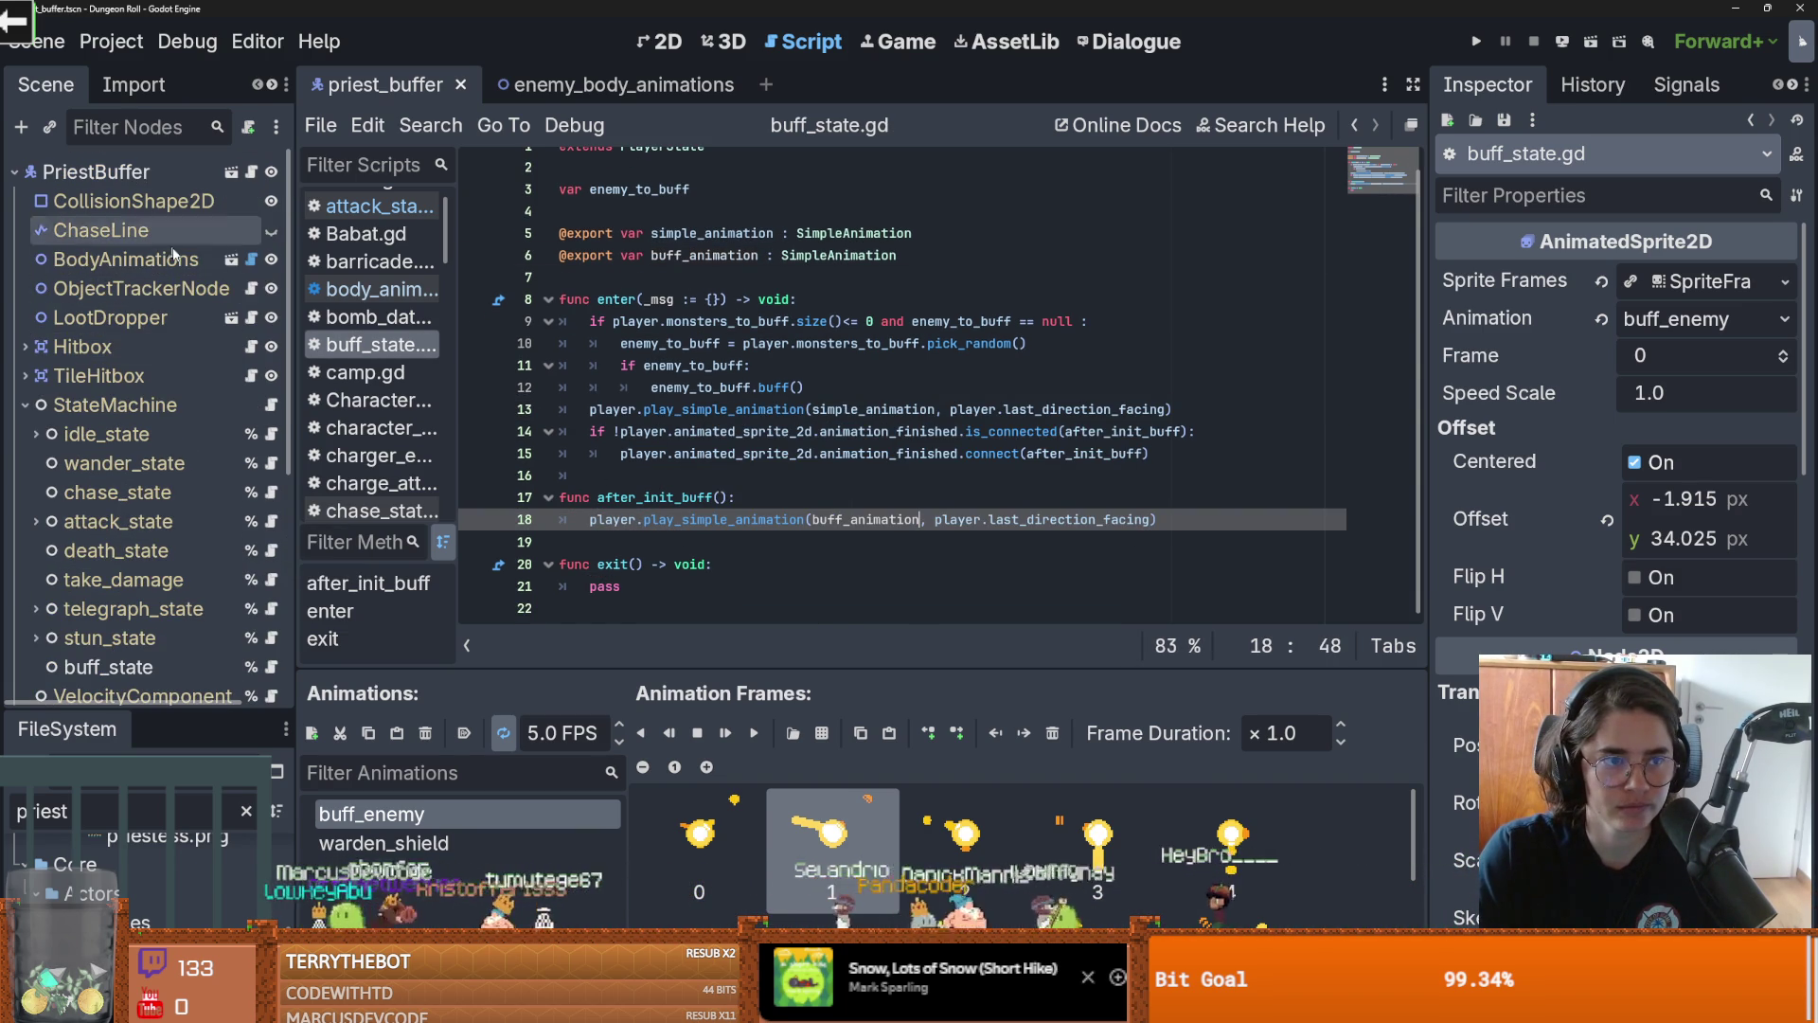
{"action": "left_click", "coordinate": [231, 260]}
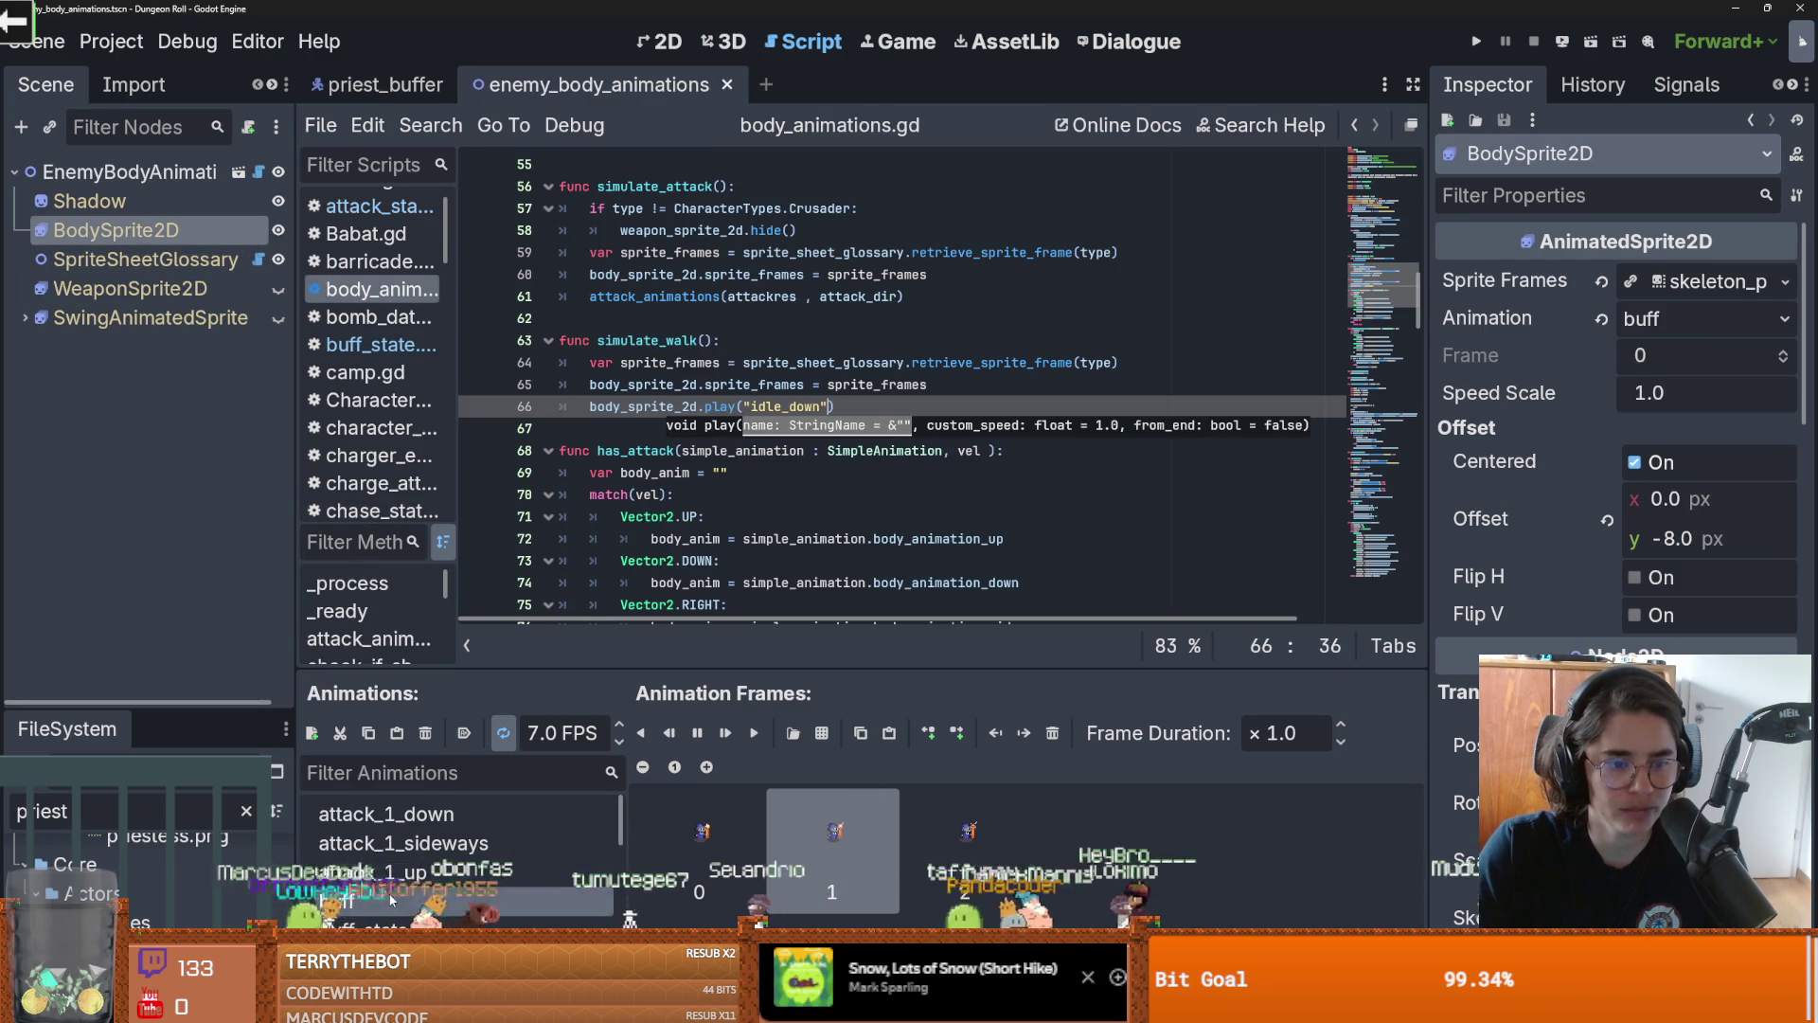
Switch back to the priest_buffer scene and view its priest_buffer.gd script
{"action": "left_click", "coordinate": [389, 83]}
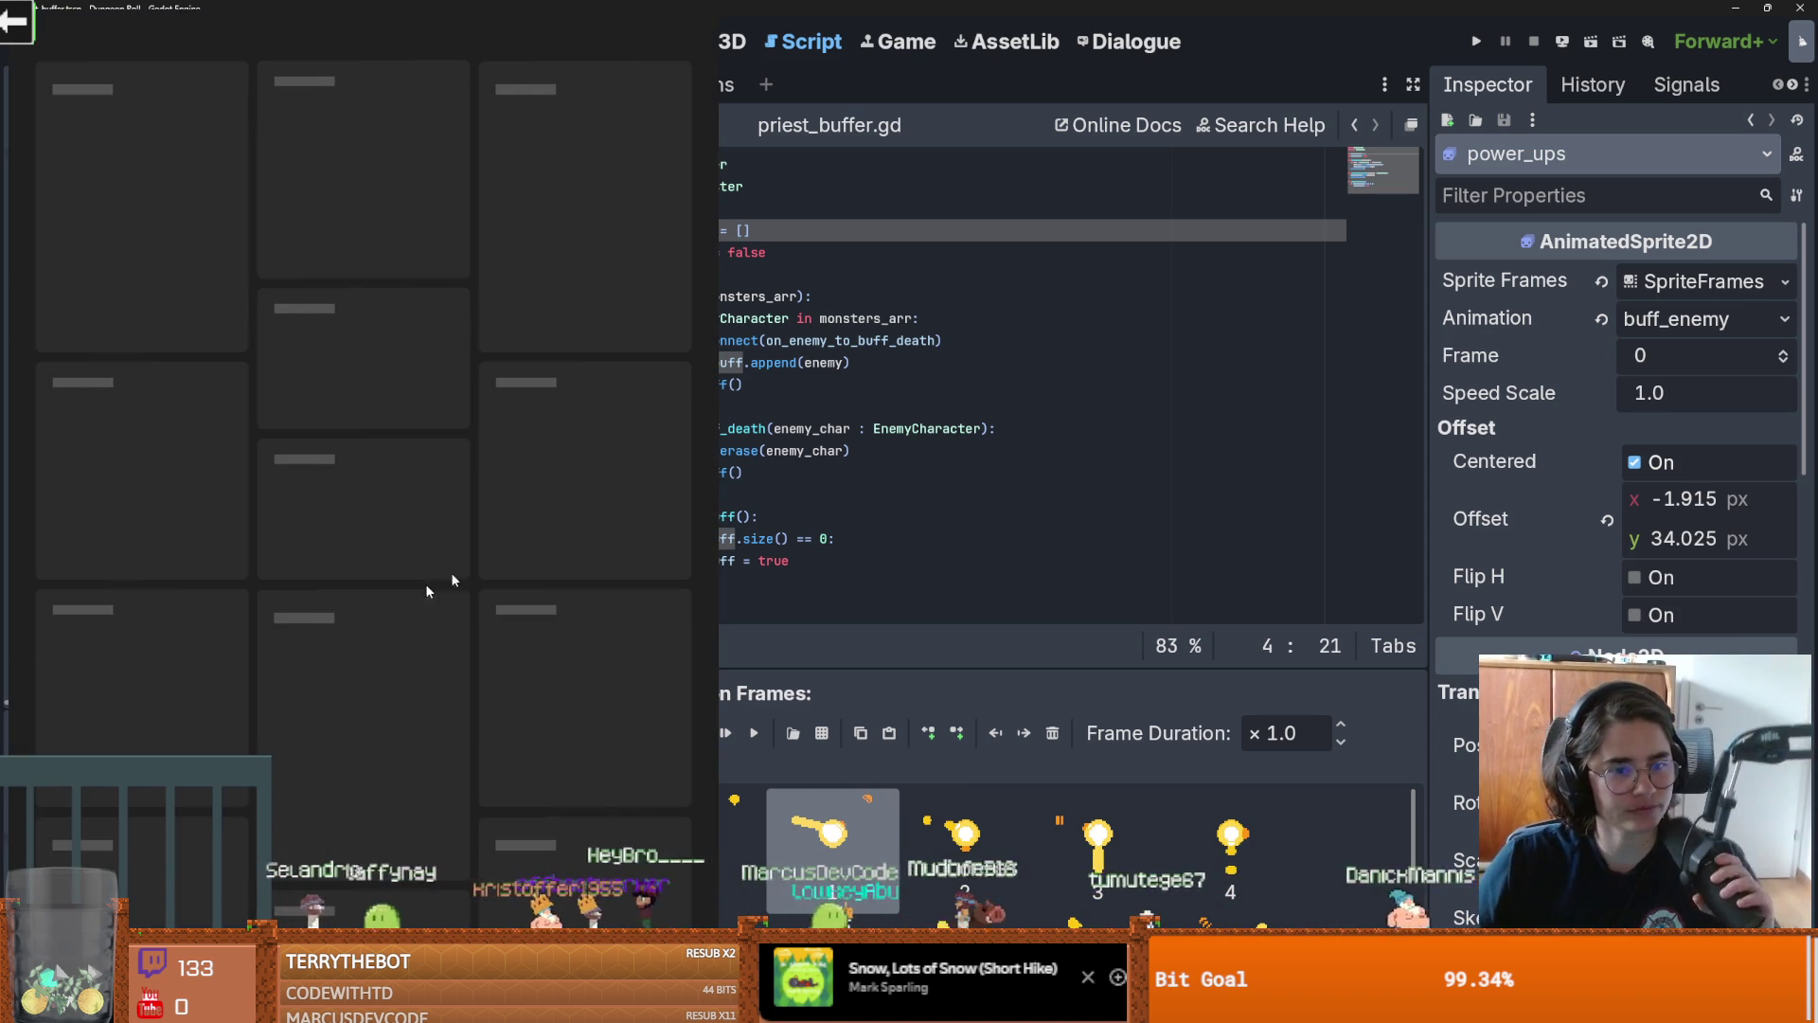
{"action": "left_click", "coordinate": [842, 500]}
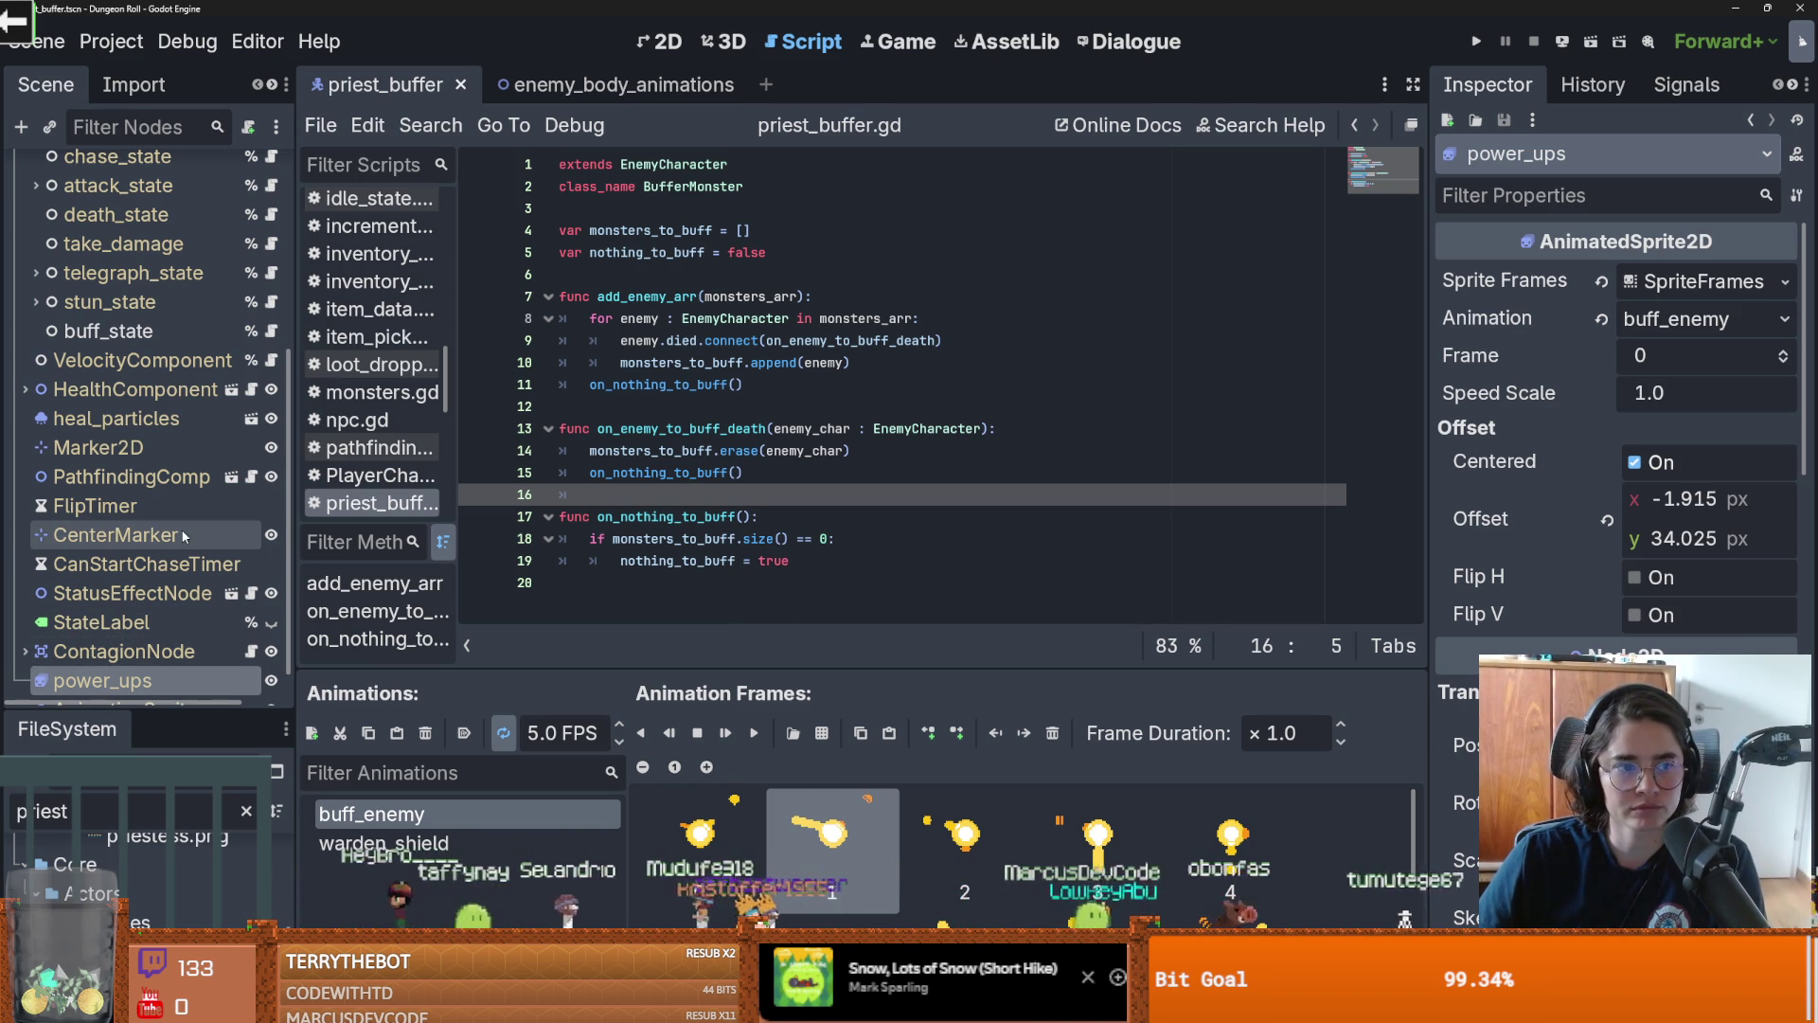
{"action": "scroll", "coordinate": [144, 408], "scroll_direction": "up", "scroll_amount": 2}
Give buff_state's Simple Animation a new SimpleAnimation with buff_state as its body animation names
{"action": "left_click", "coordinate": [147, 399]}
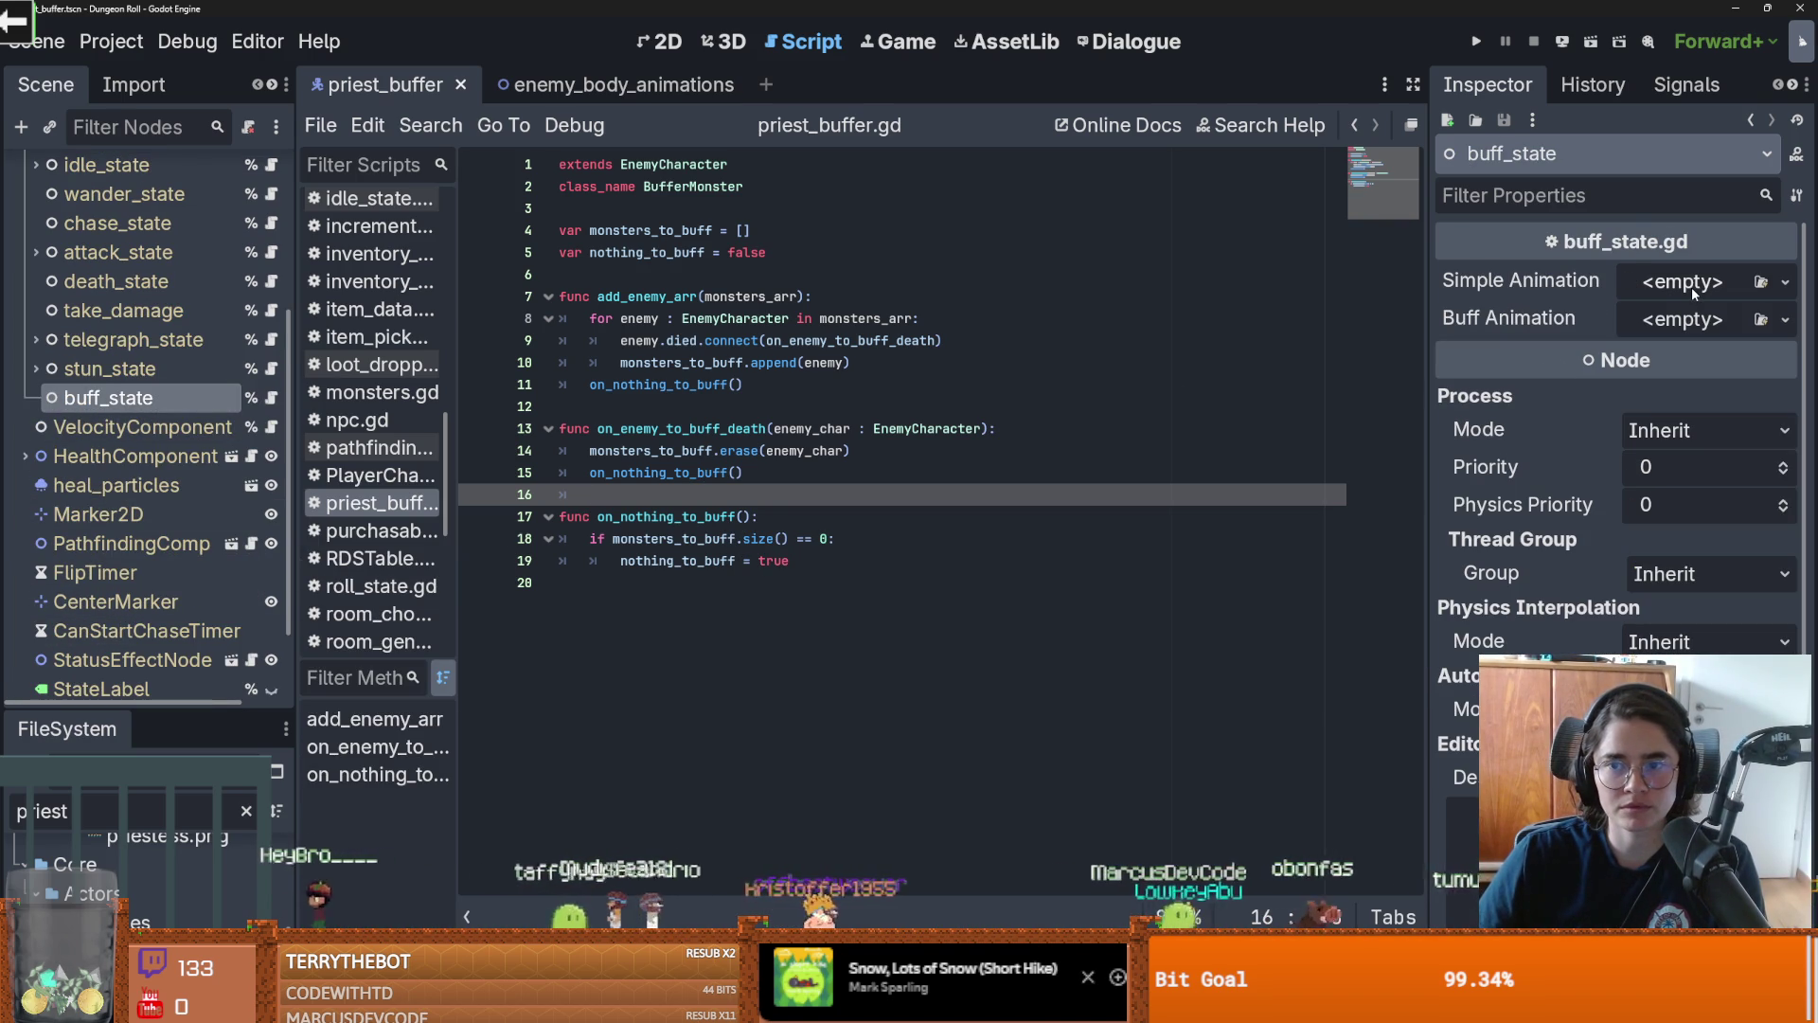
{"action": "left_click", "coordinate": [1689, 290]}
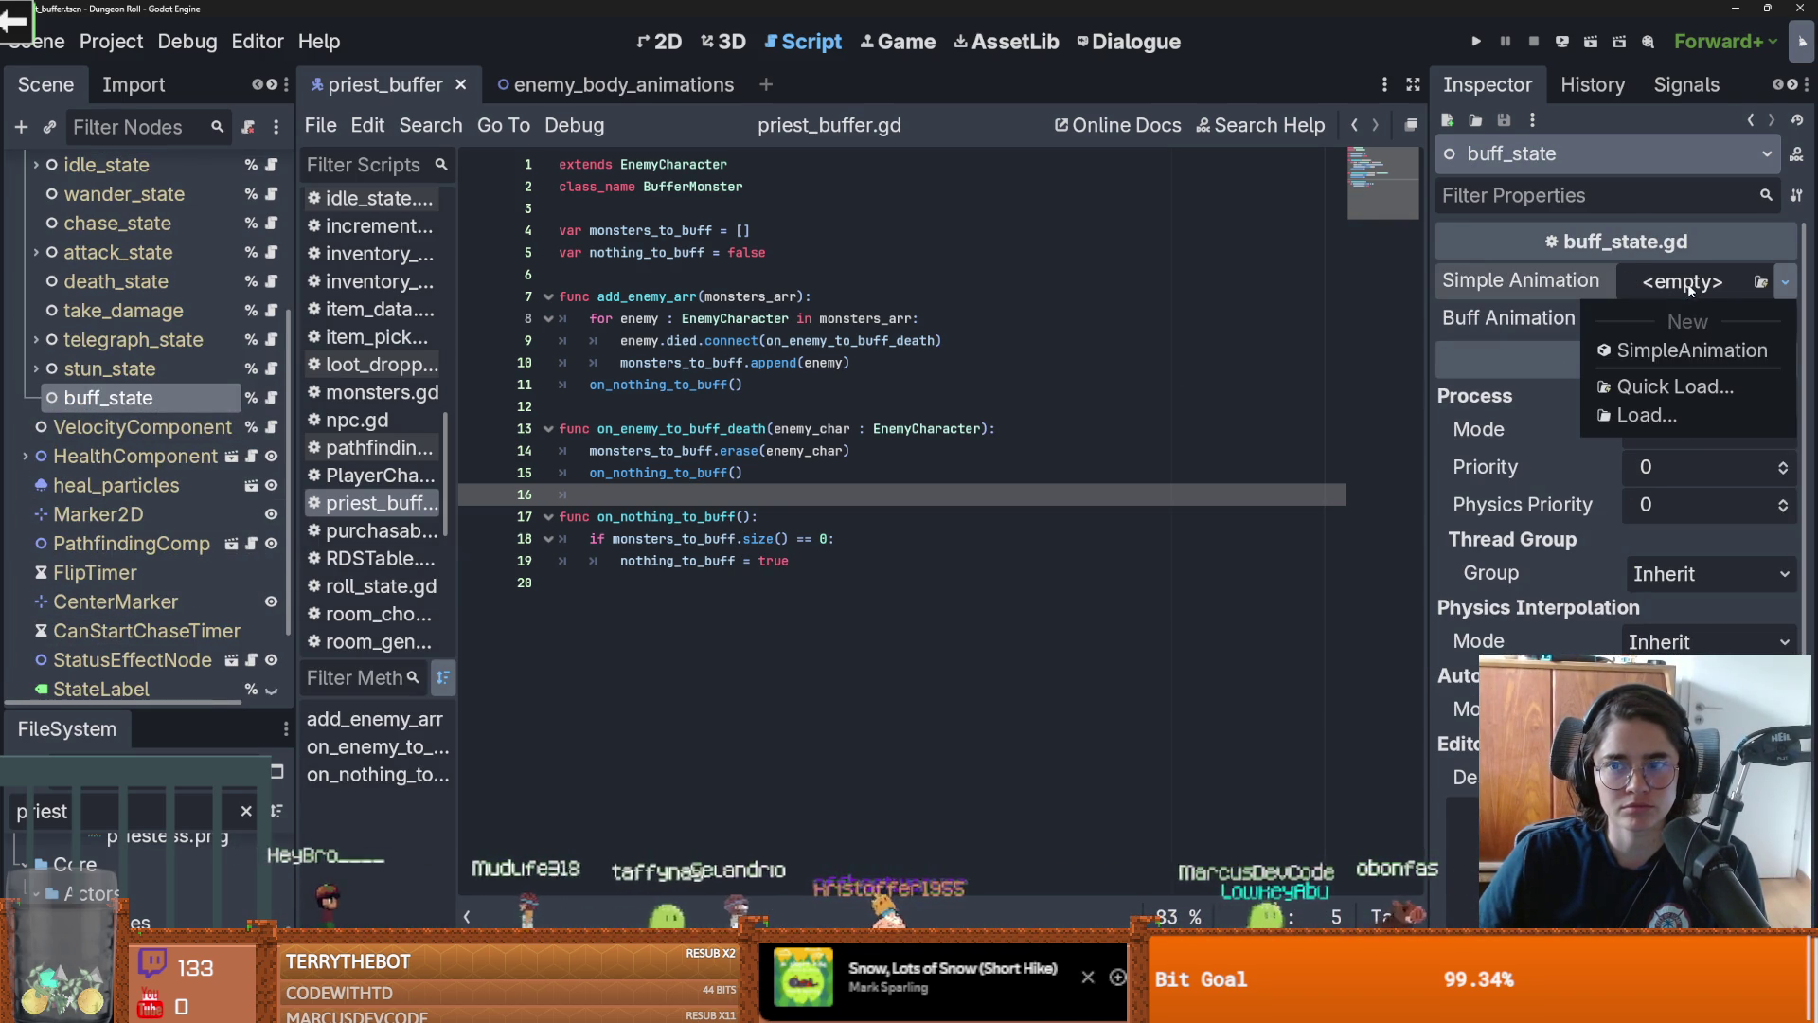
{"action": "left_click", "coordinate": [1667, 349]}
{"action": "left_click", "coordinate": [1655, 328]}
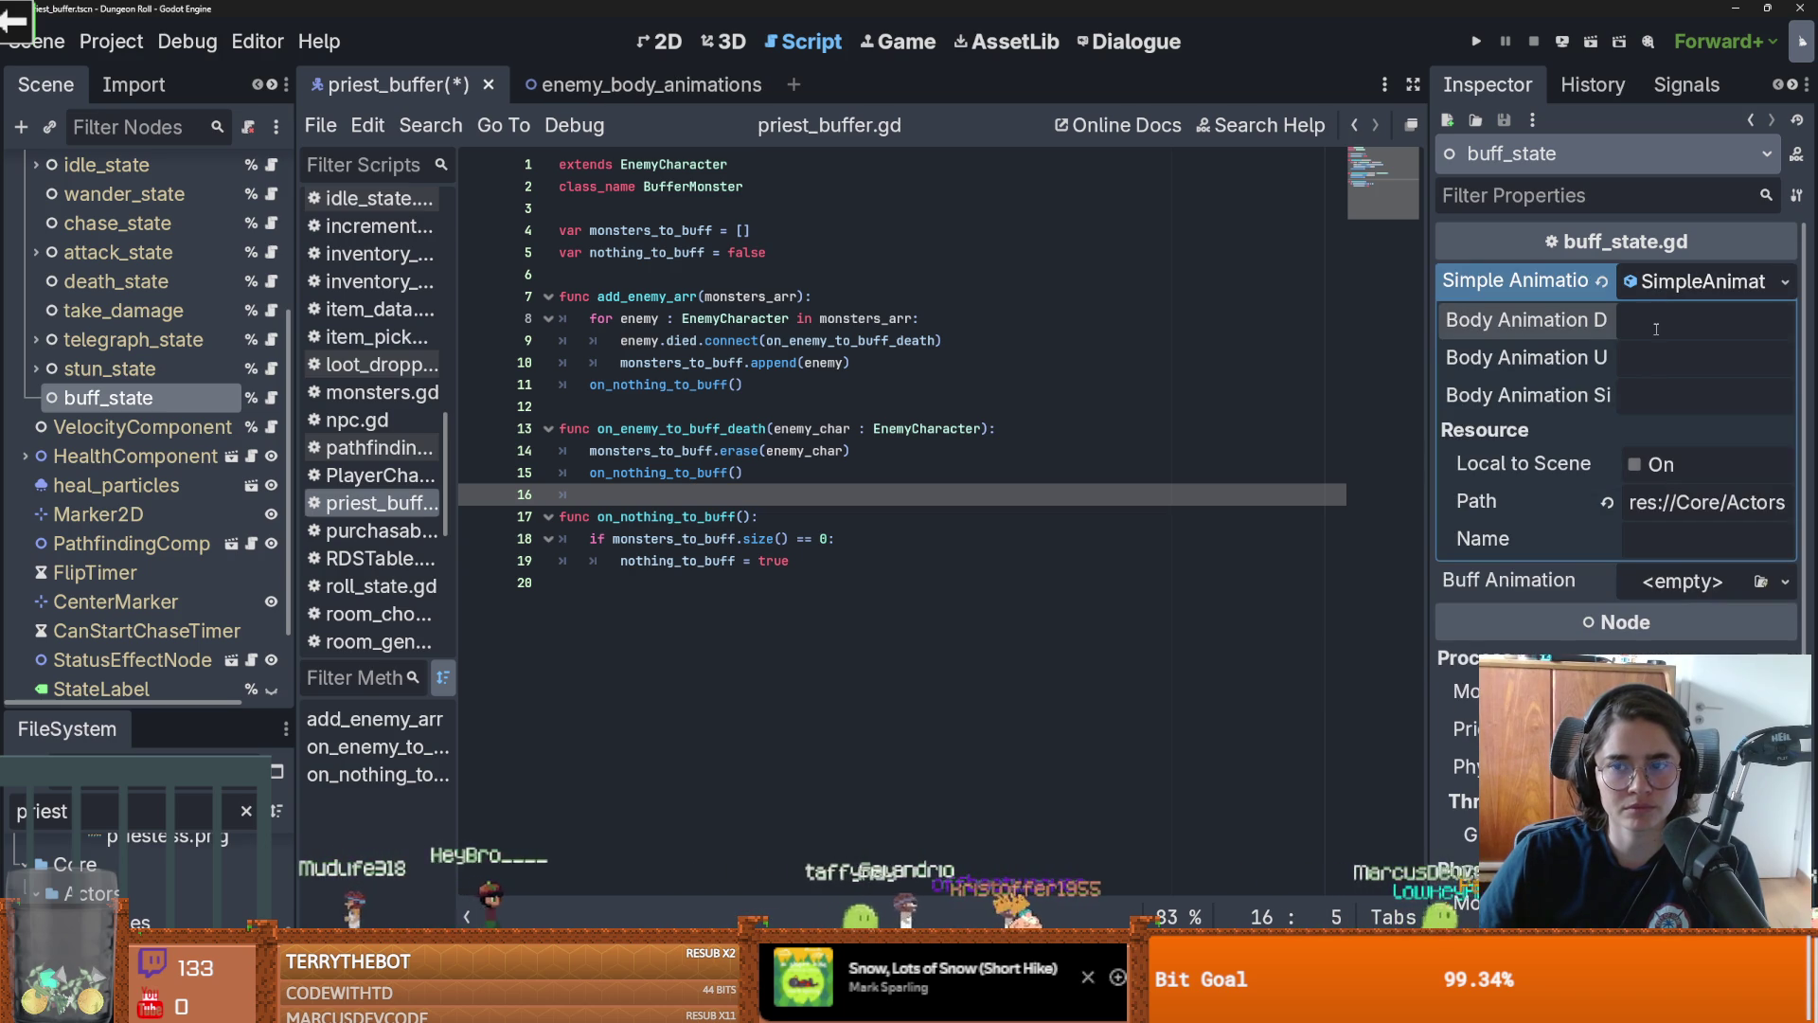
{"action": "left_click", "coordinate": [1674, 283]}
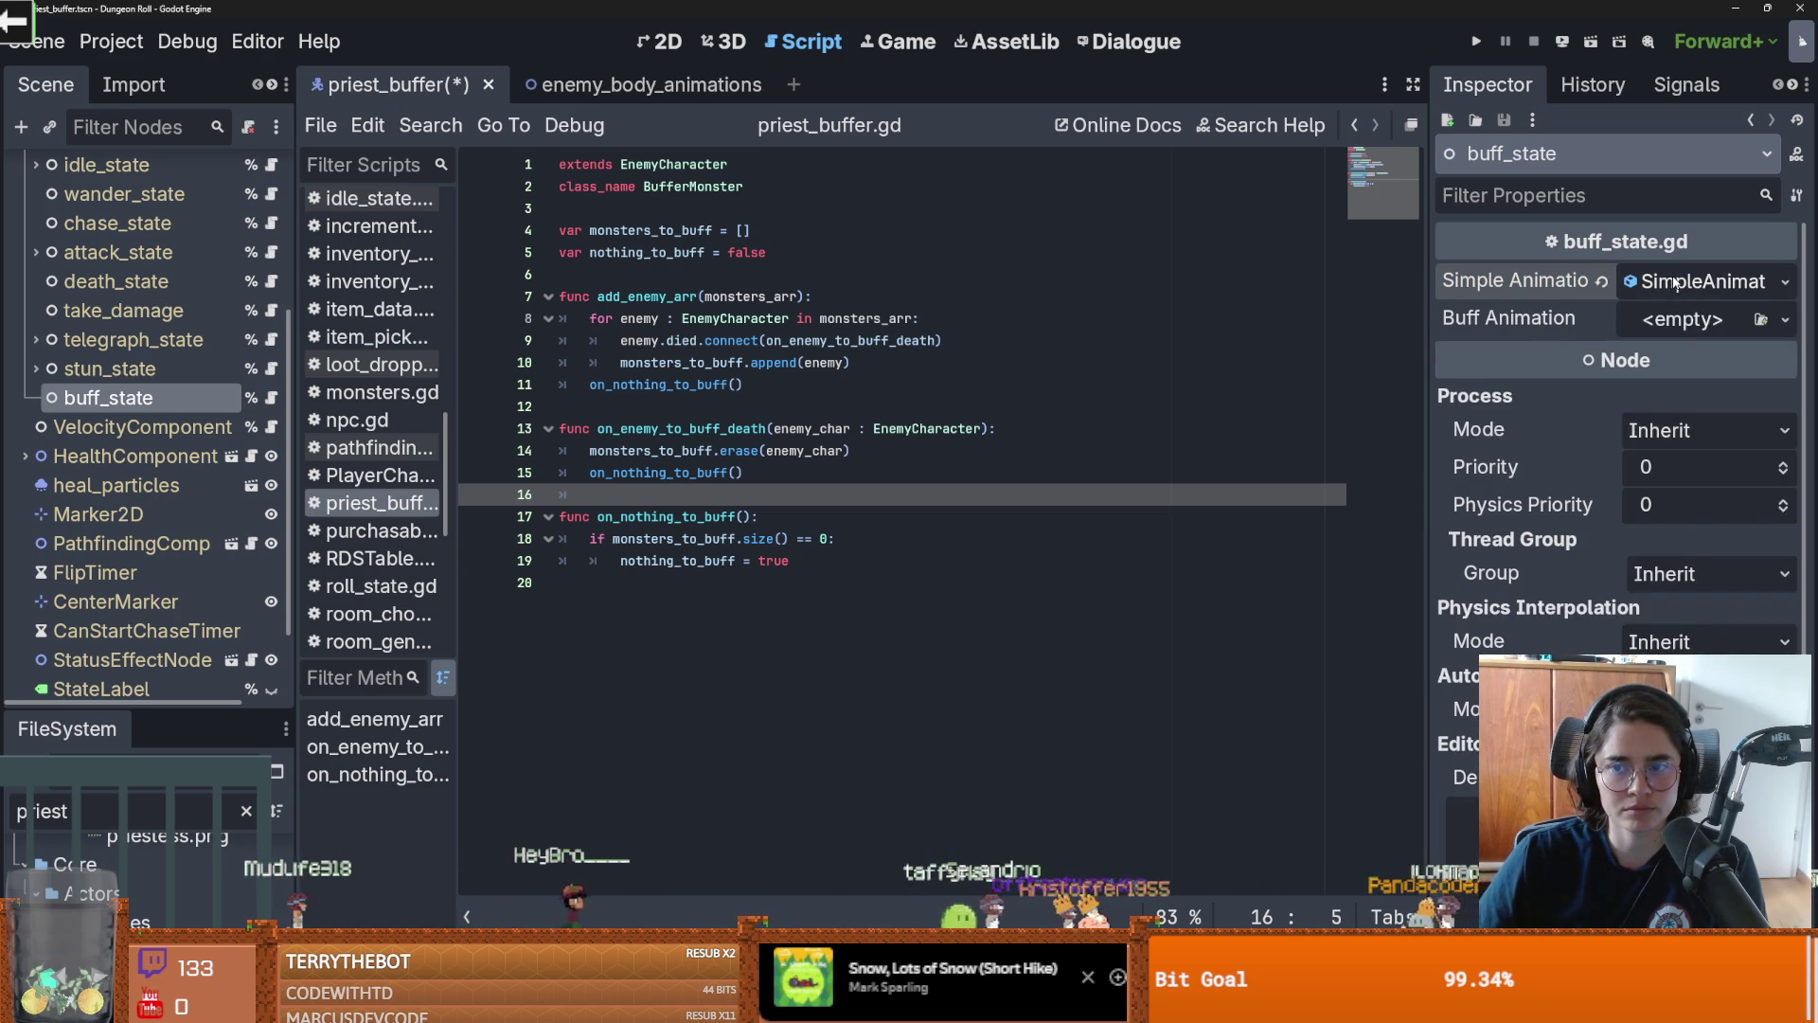
{"action": "left_click", "coordinate": [1674, 283]}
{"action": "left_click", "coordinate": [1657, 322]}
{"action": "type", "text": "buff_s"}
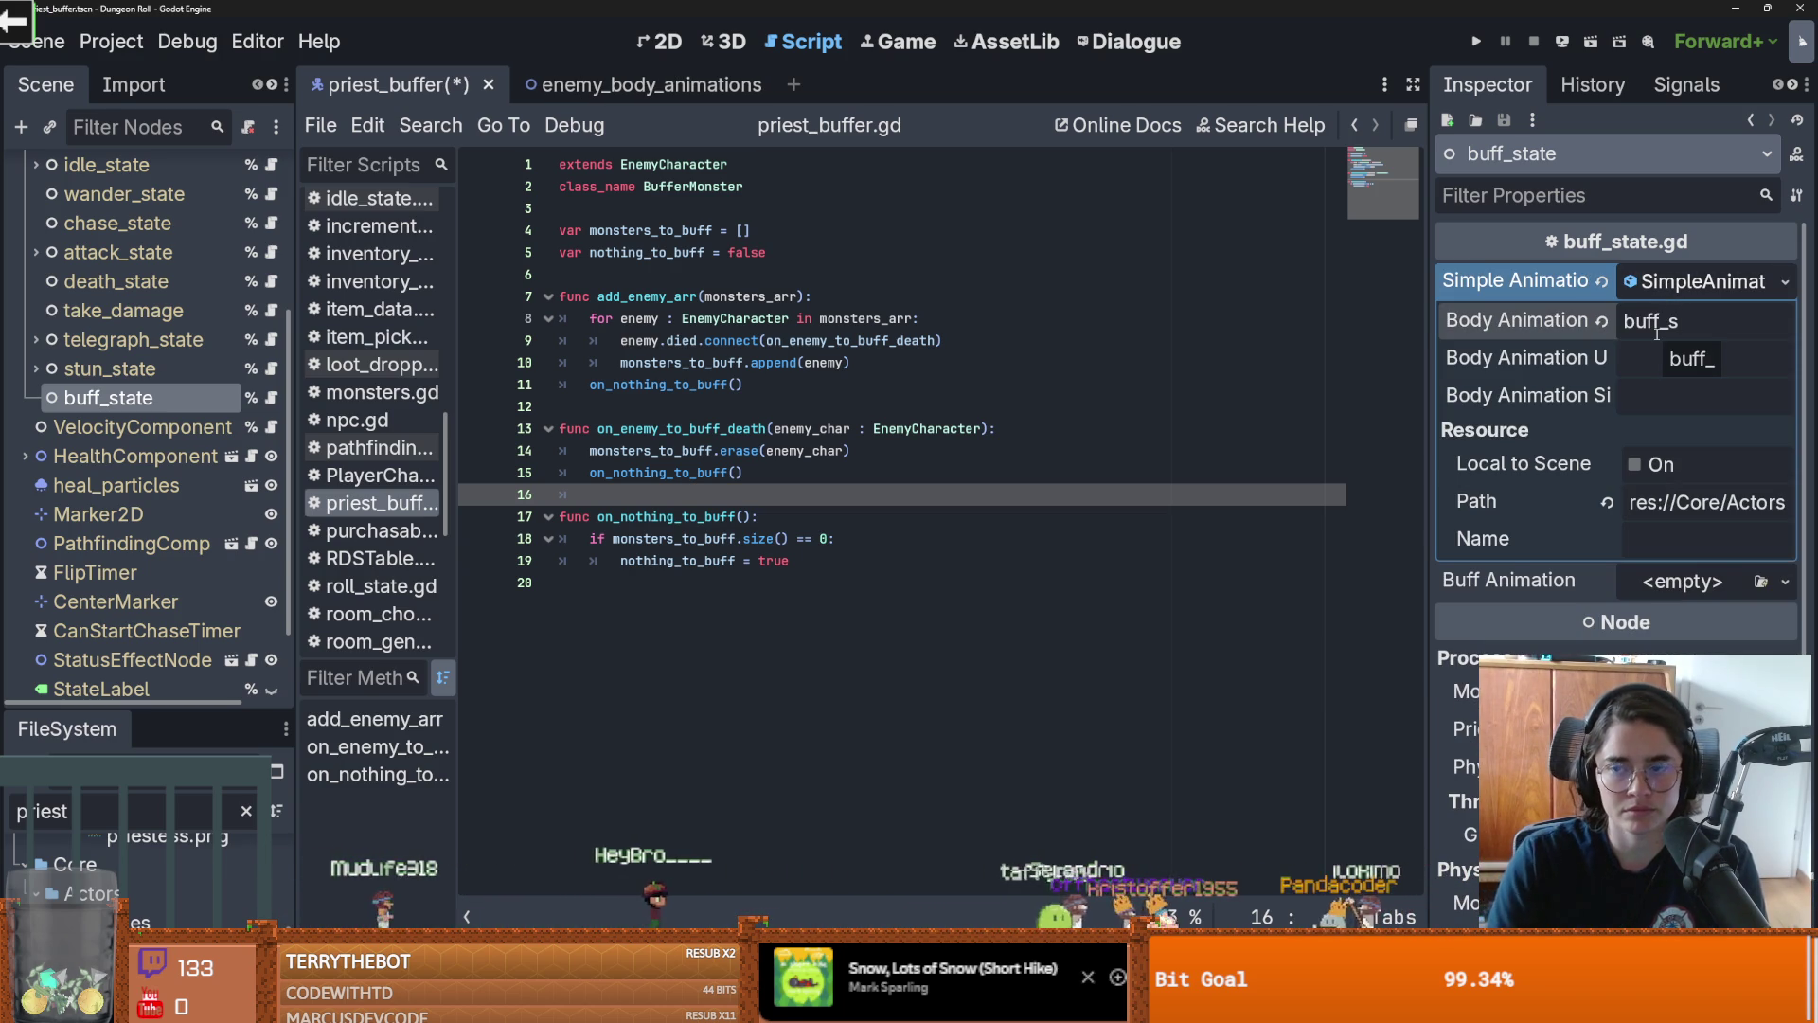
{"action": "type", "text": "tate"}
{"action": "key", "text": "ctrl+a"}
{"action": "key", "text": "ctrl+c"}
{"action": "key", "text": "Tab"}
{"action": "key", "text": "ctrl+v"}
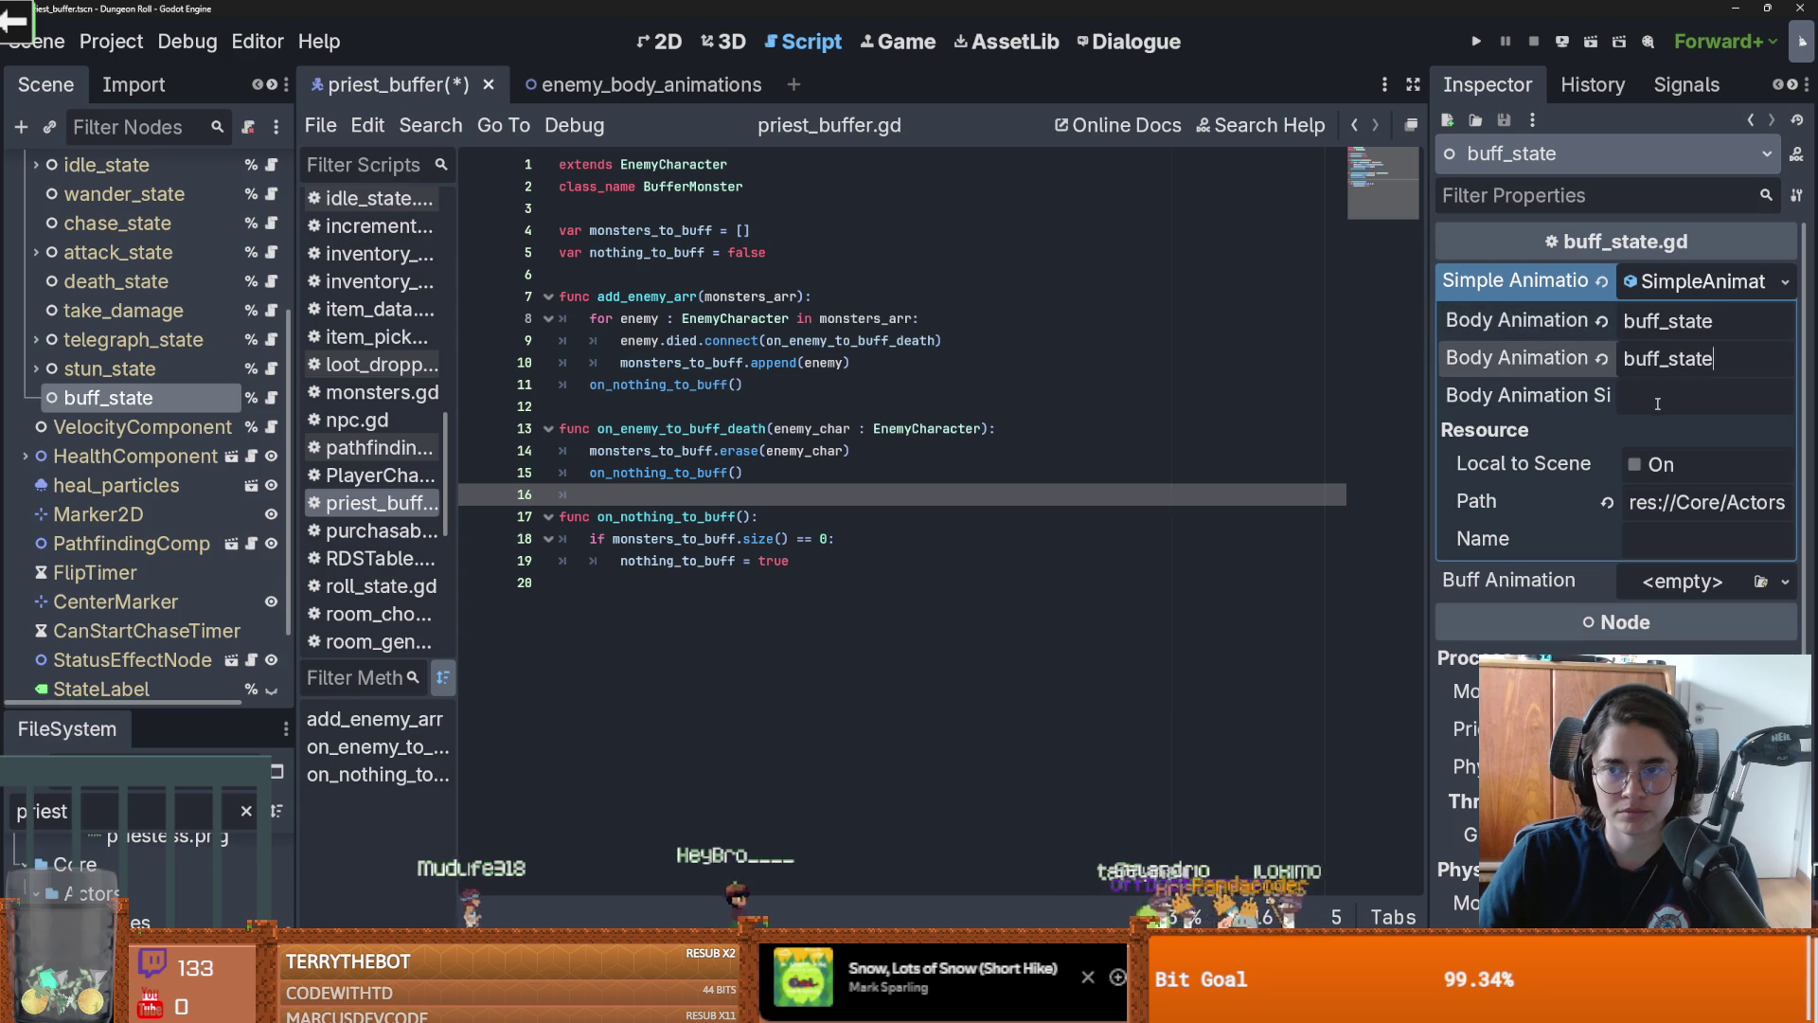
{"action": "left_click", "coordinate": [1675, 282]}
Create a new SimpleAnimation for Buff Animation, fill its body animations, change the name to buff, and save
{"action": "left_click", "coordinate": [1785, 319]}
{"action": "left_click", "coordinate": [1696, 389]}
{"action": "left_click", "coordinate": [1695, 319]}
{"action": "left_click", "coordinate": [1695, 358]}
{"action": "key", "text": "ctrl+v"}
{"action": "key", "text": "Tab"}
{"action": "key", "text": "ctrl+v"}
{"action": "key", "text": "Tab"}
{"action": "key", "text": "ctrl+v"}
{"action": "mouse_move", "coordinate": [1712, 358]}
{"action": "left_mouse_down"}
{"action": "mouse_move", "coordinate": [1657, 358]}
{"action": "mouse_move", "coordinate": [1666, 434]}
{"action": "left_mouse_up"}
{"action": "key", "text": "BackSpace"}
{"action": "key", "text": "BackSpace"}
{"action": "key", "text": "BackSpace"}
{"action": "key", "text": "ctrl+s"}
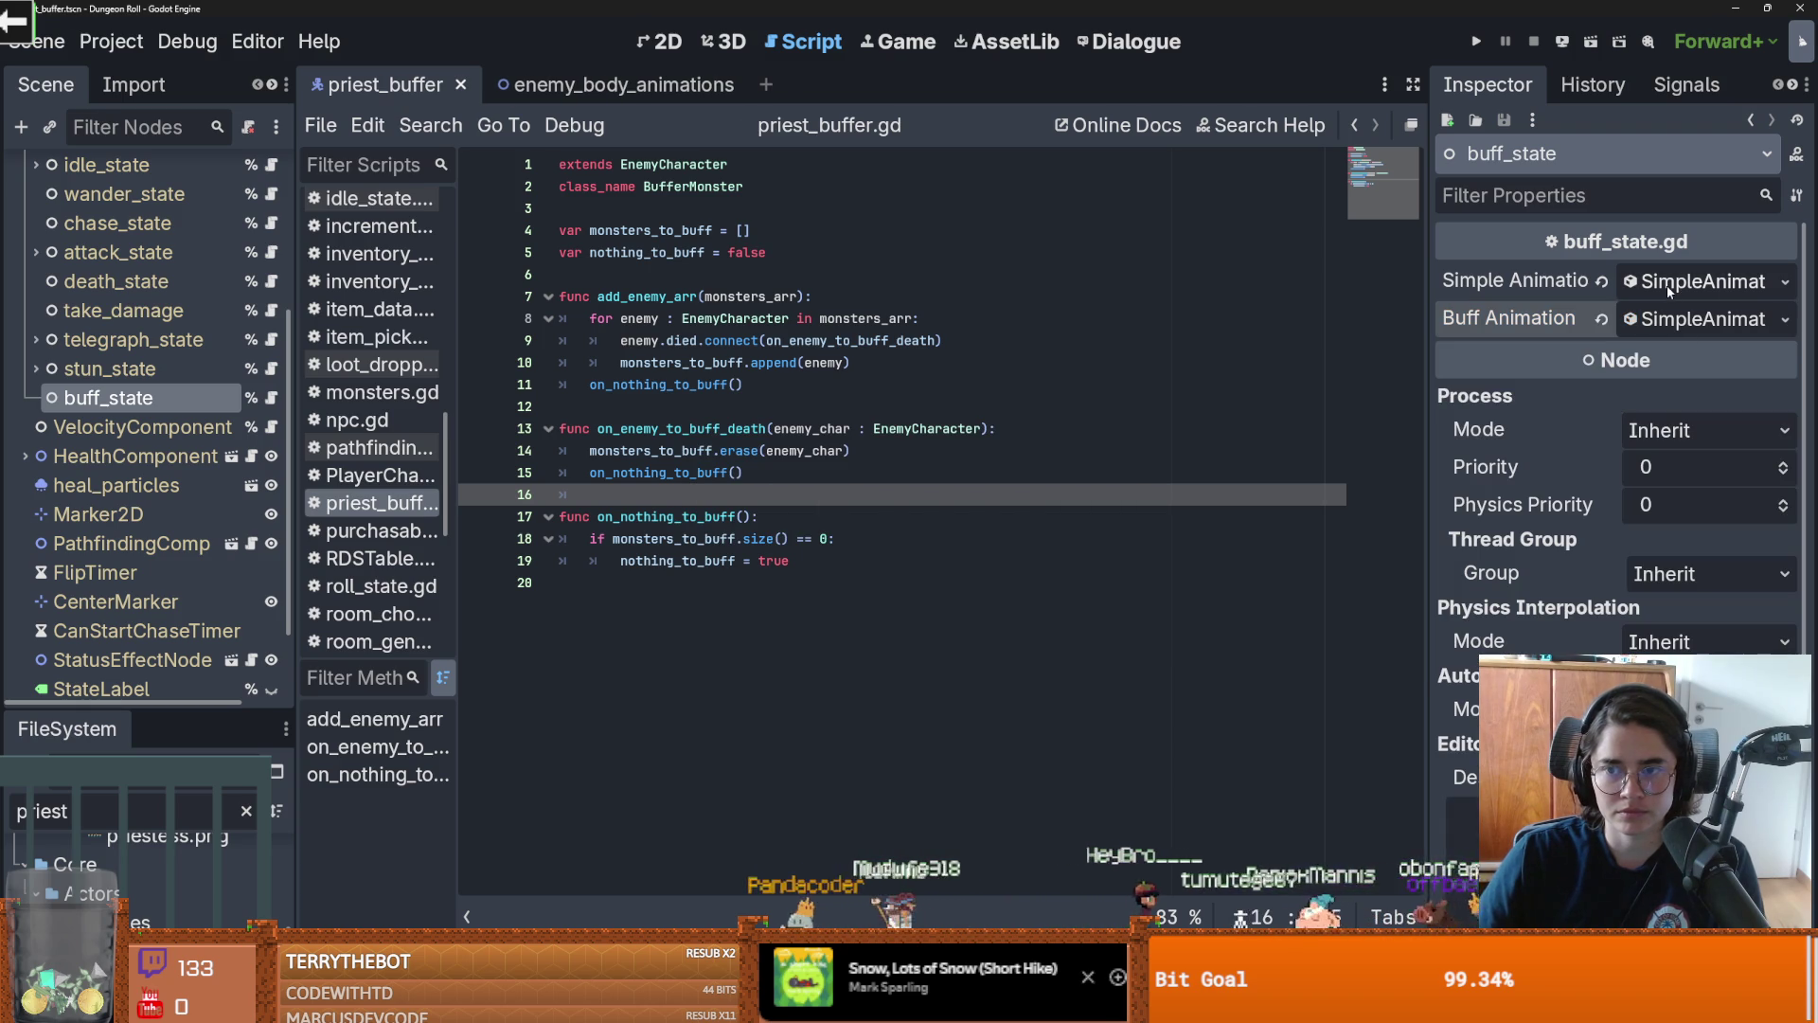
Save, reopen buff_state.gd from the script list, and undo the last edit
{"action": "left_click", "coordinate": [787, 480]}
{"action": "left_click", "coordinate": [758, 412]}
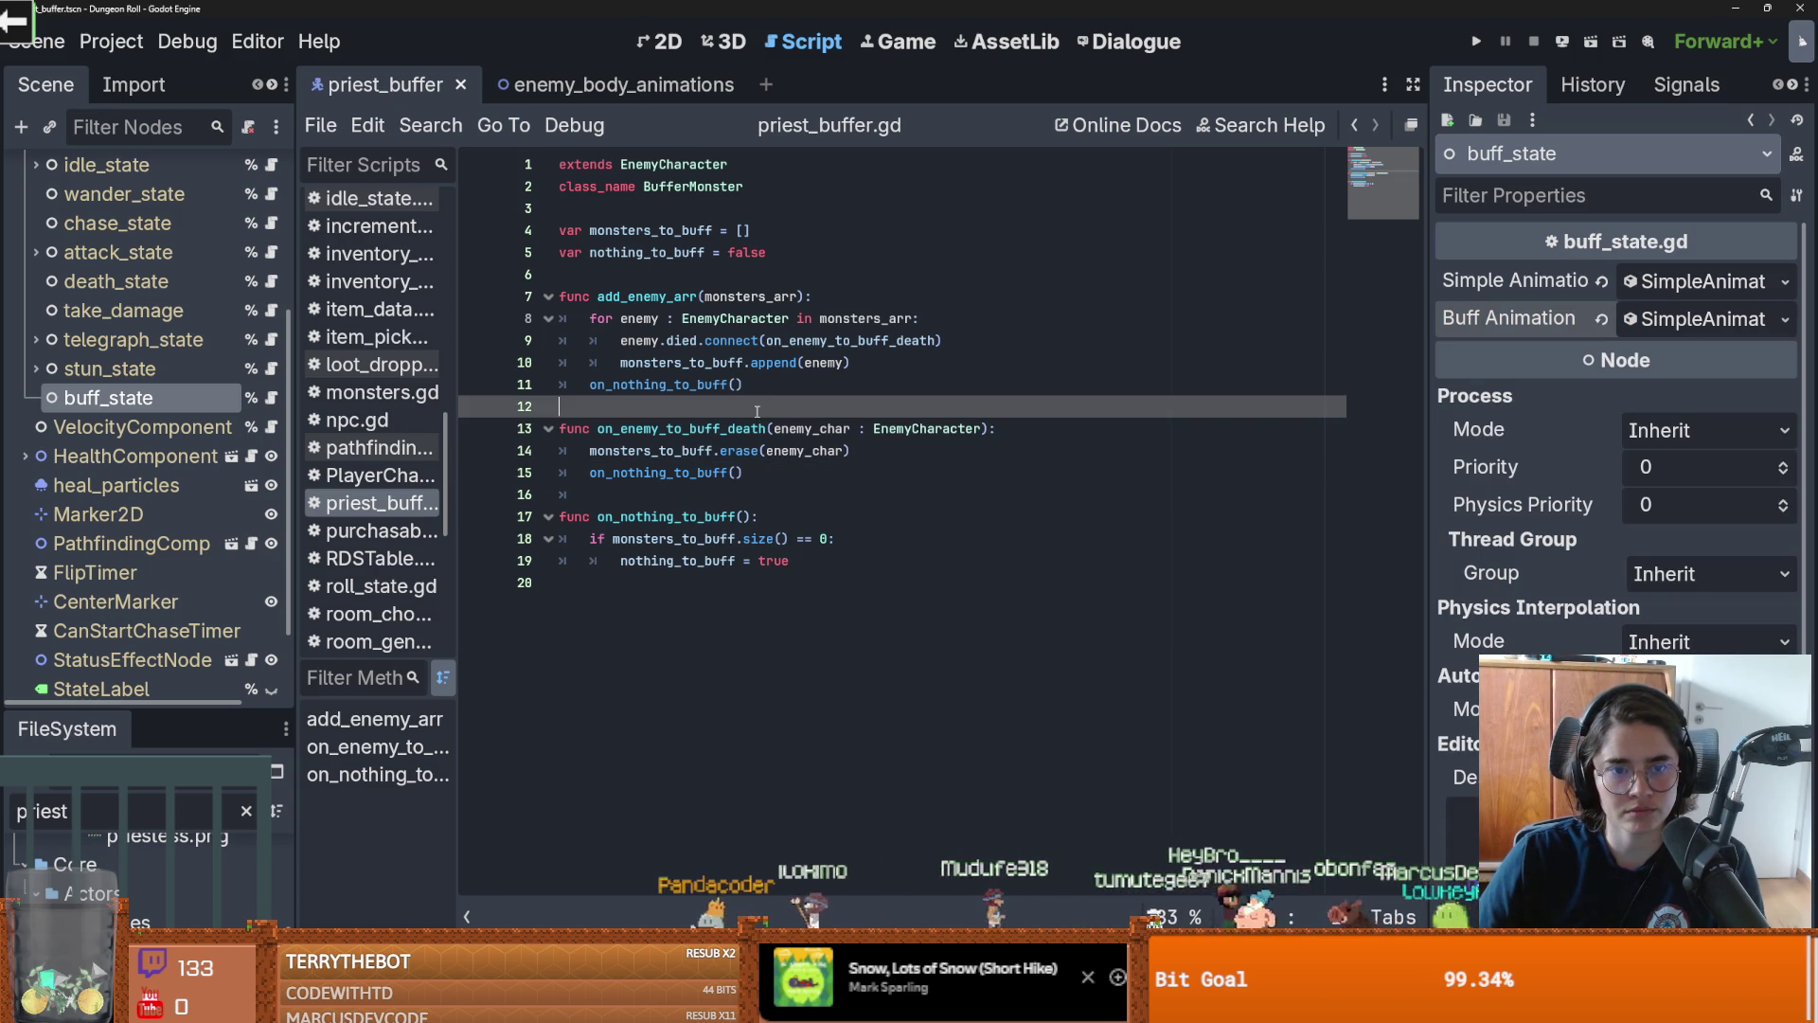
{"action": "key", "text": "ctrl+s"}
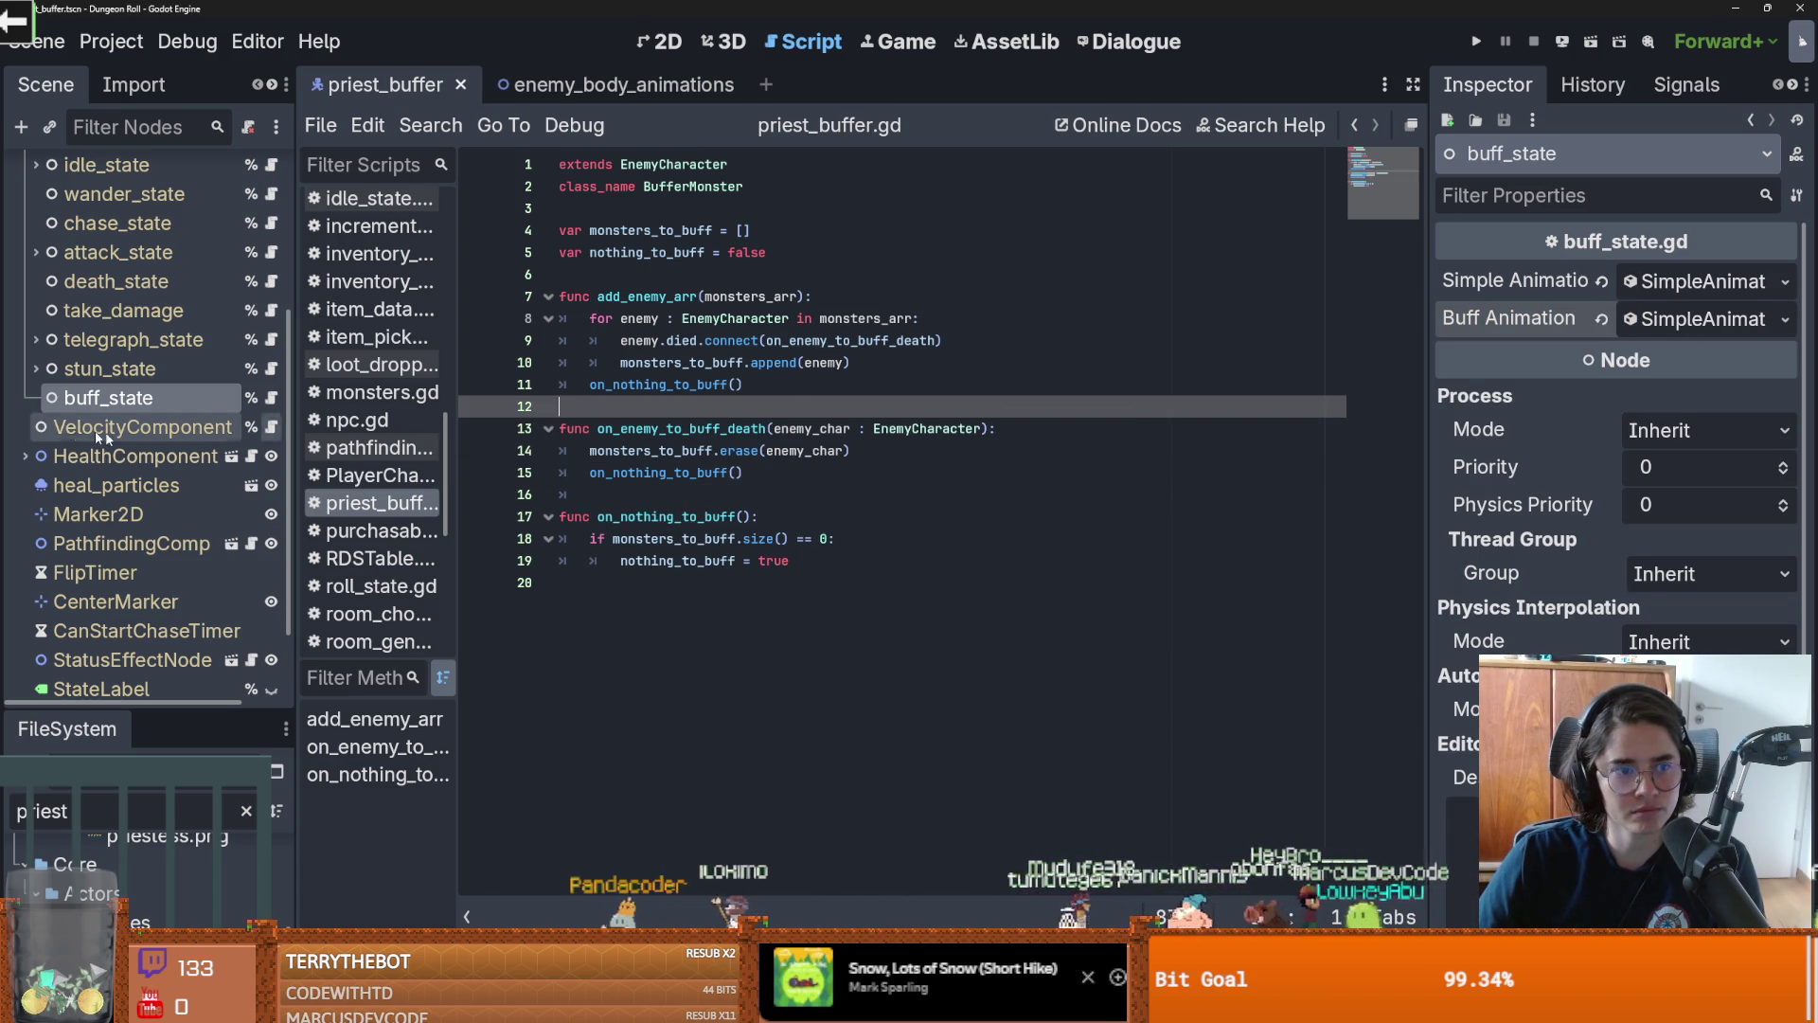
{"action": "scroll", "coordinate": [142, 455], "scroll_direction": "up", "scroll_amount": 2}
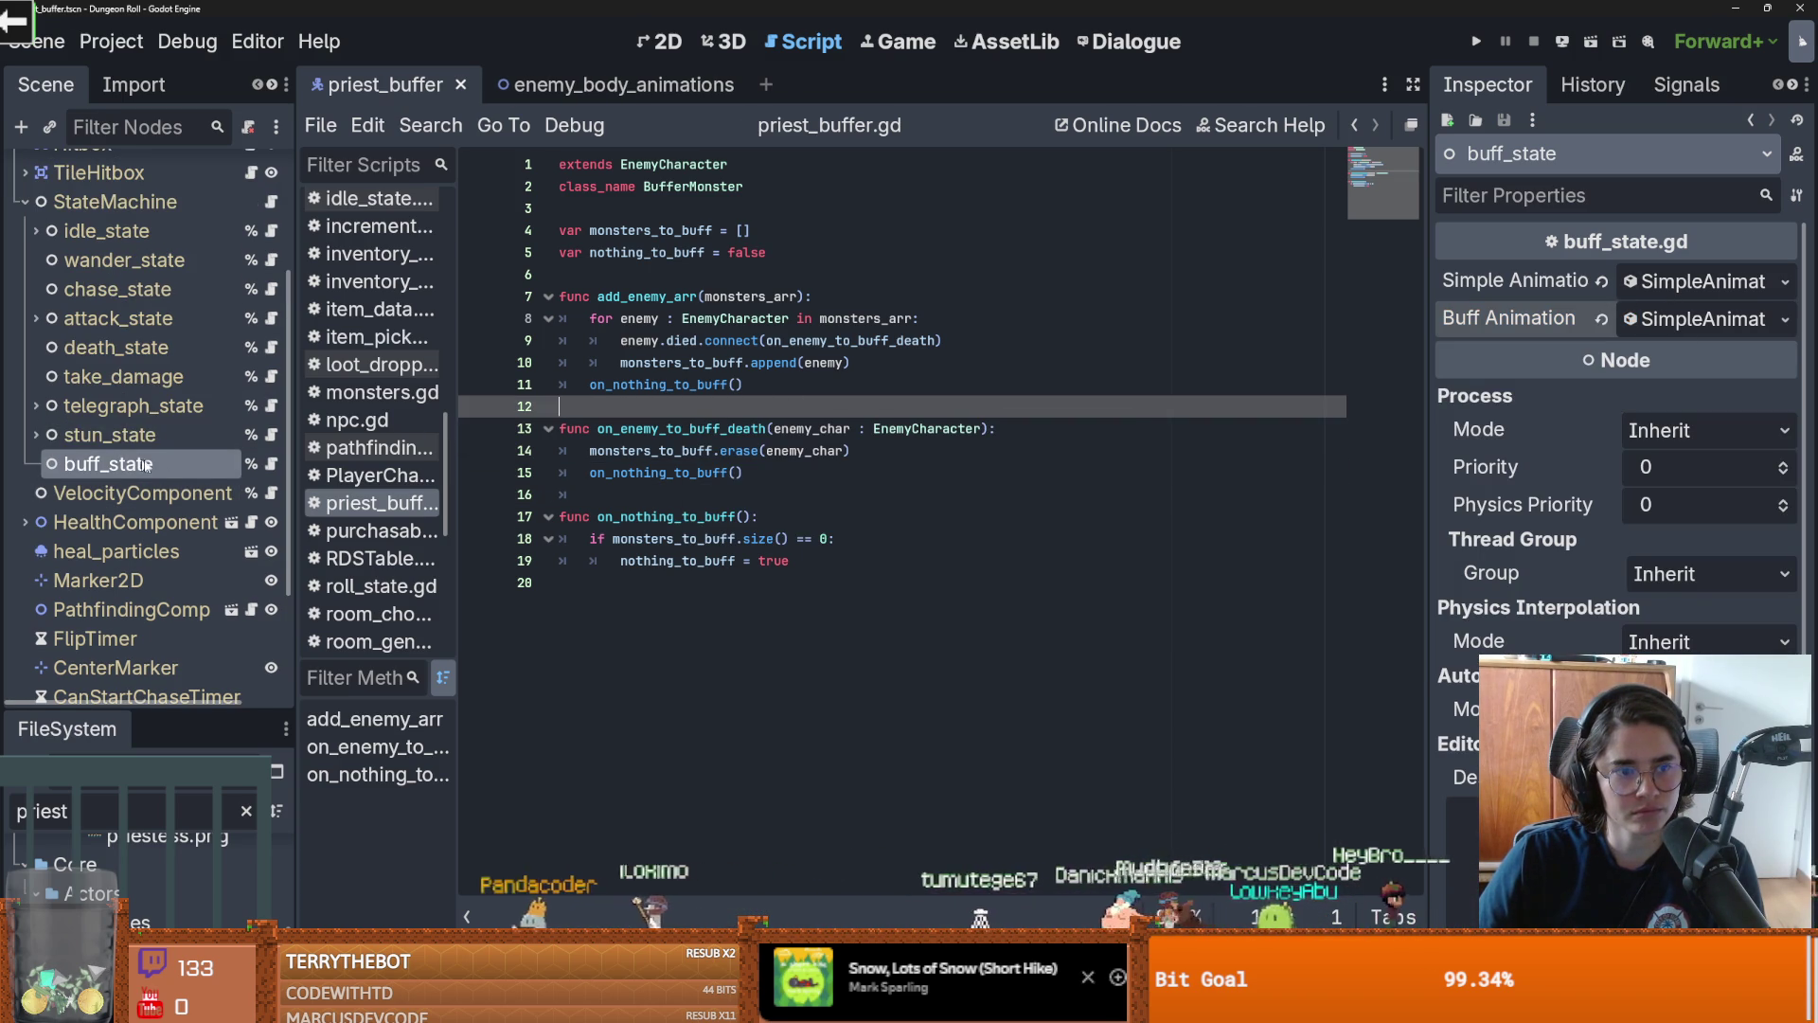
{"action": "left_click", "coordinate": [271, 463]}
{"action": "left_click", "coordinate": [664, 476]}
{"action": "left_click", "coordinate": [648, 494]}
{"action": "key", "text": "ctrl+s"}
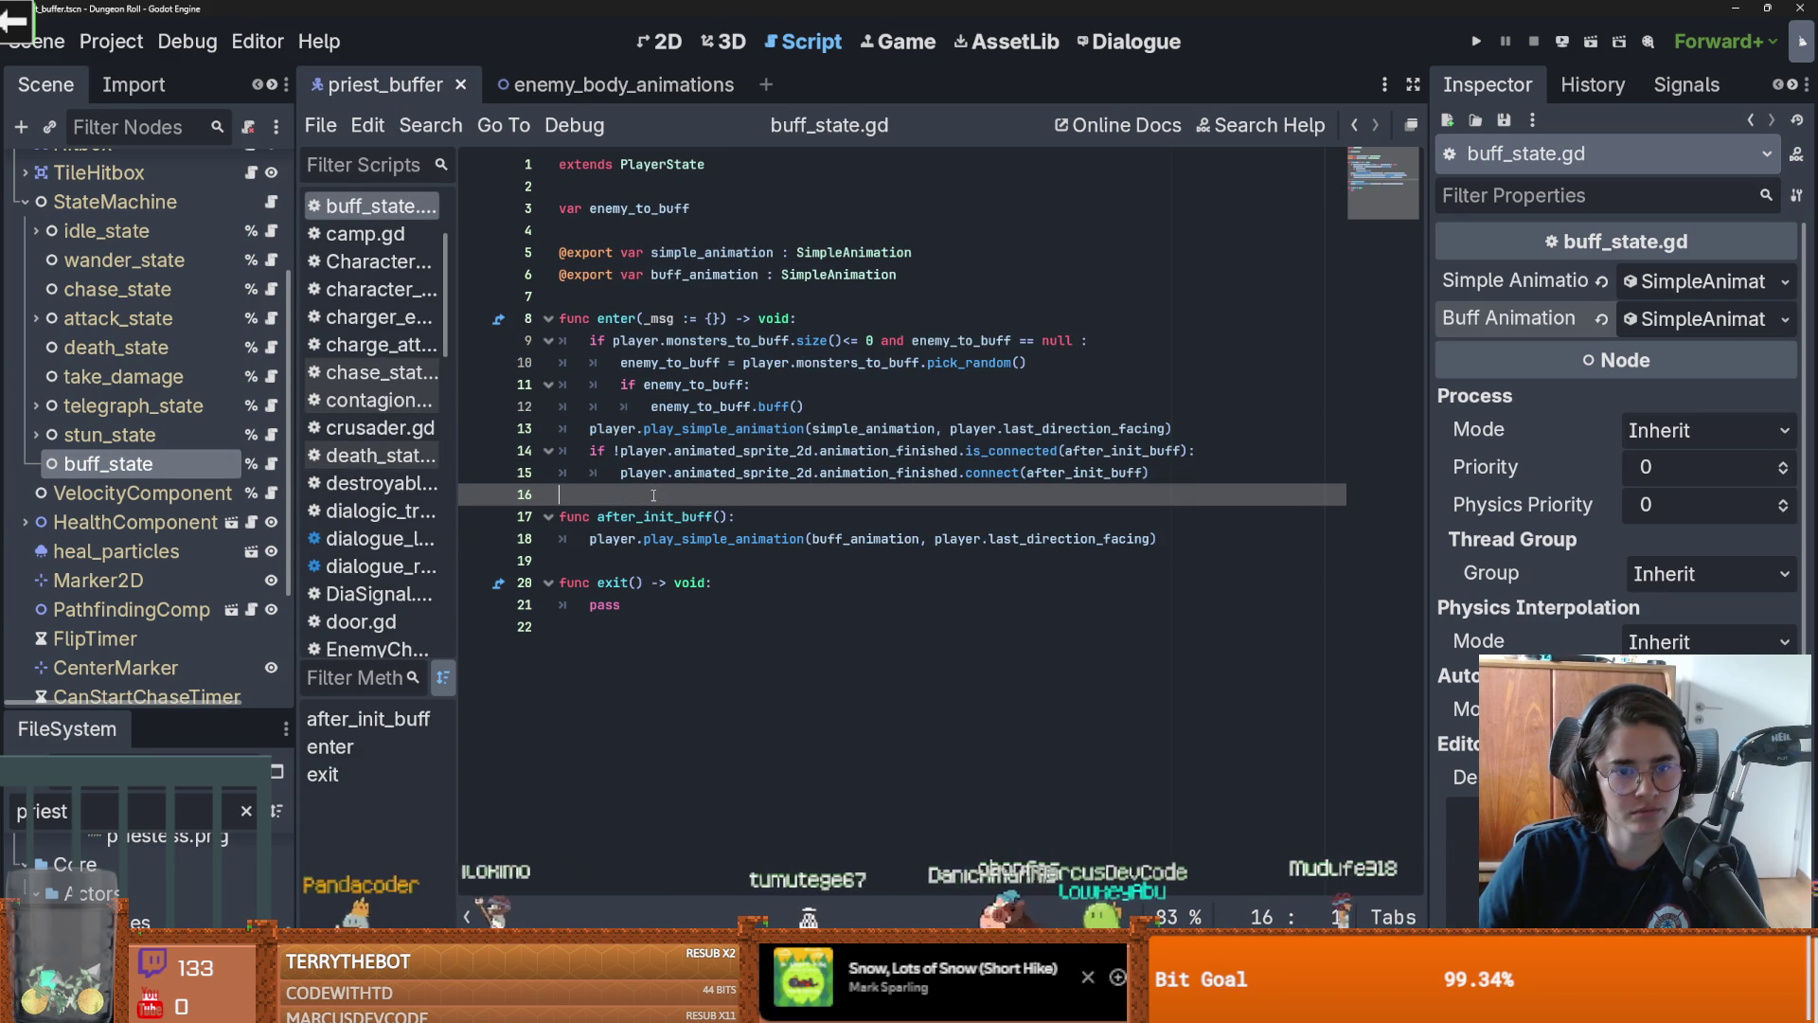
{"action": "key", "text": "ctrl+z"}
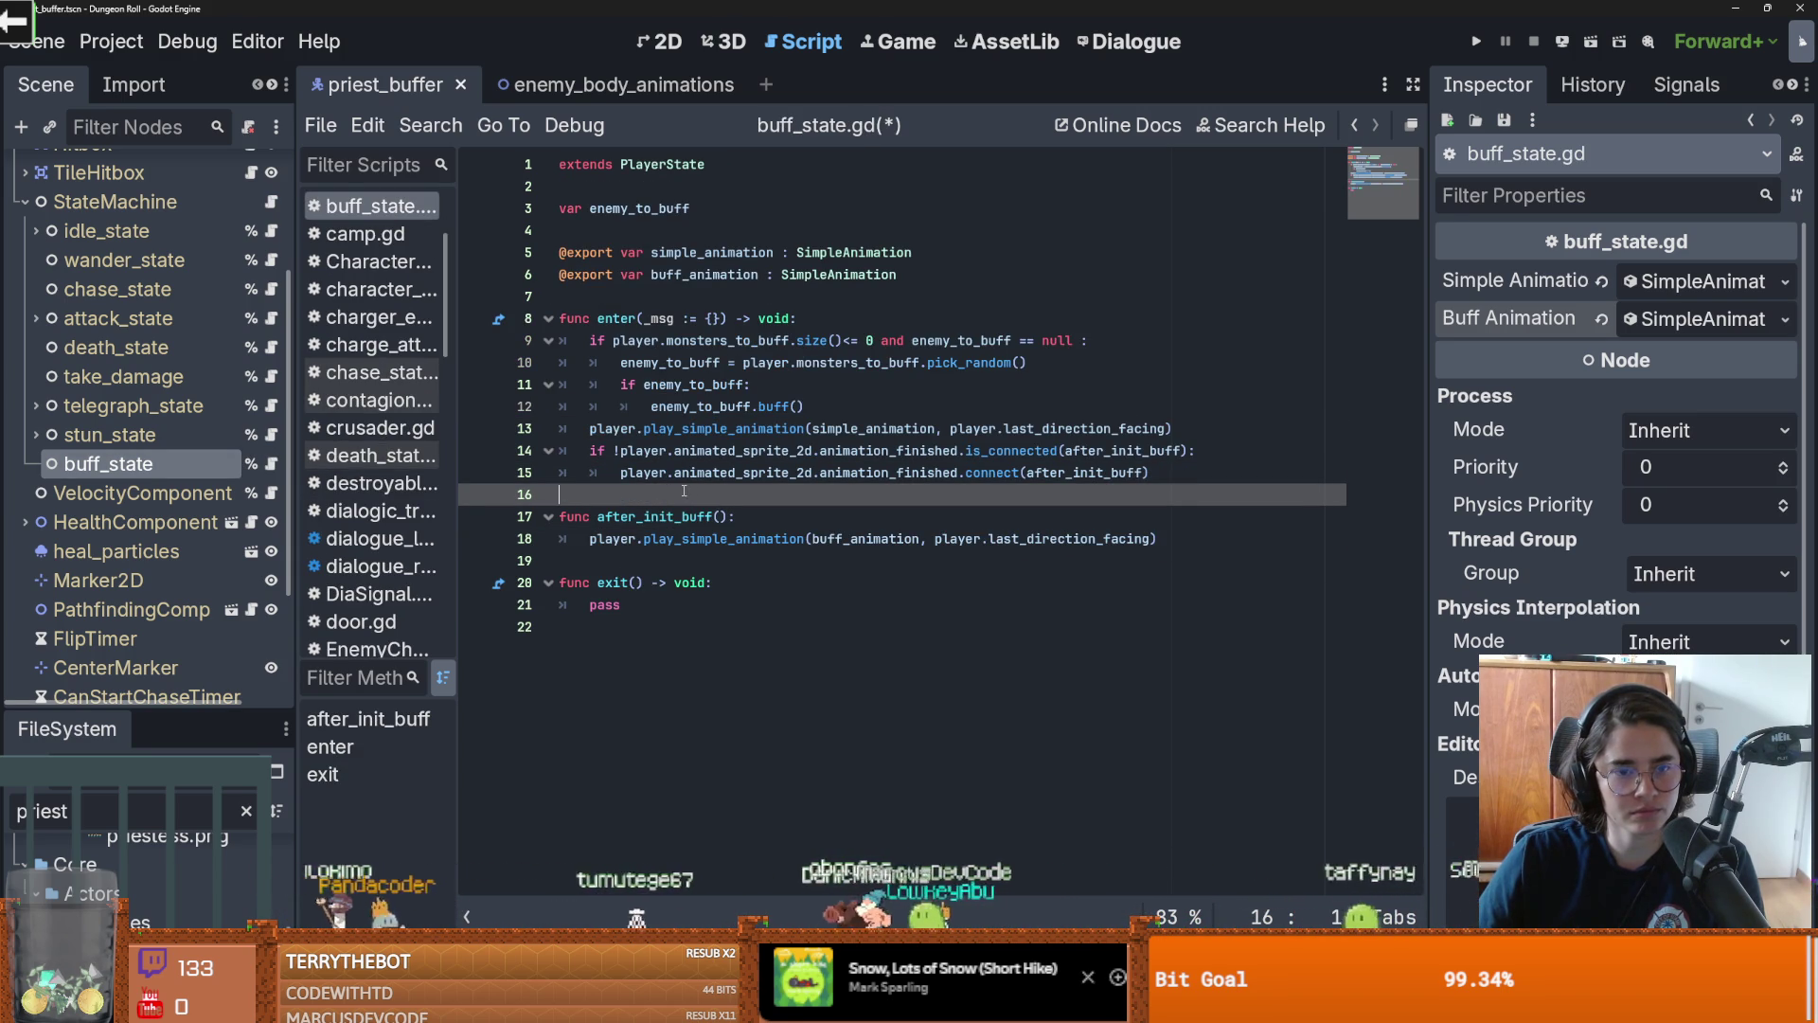
Review buff_state.gd's animation_finished connection, after_init_buff, and buff_animation uses
{"action": "left_click", "coordinate": [663, 560]}
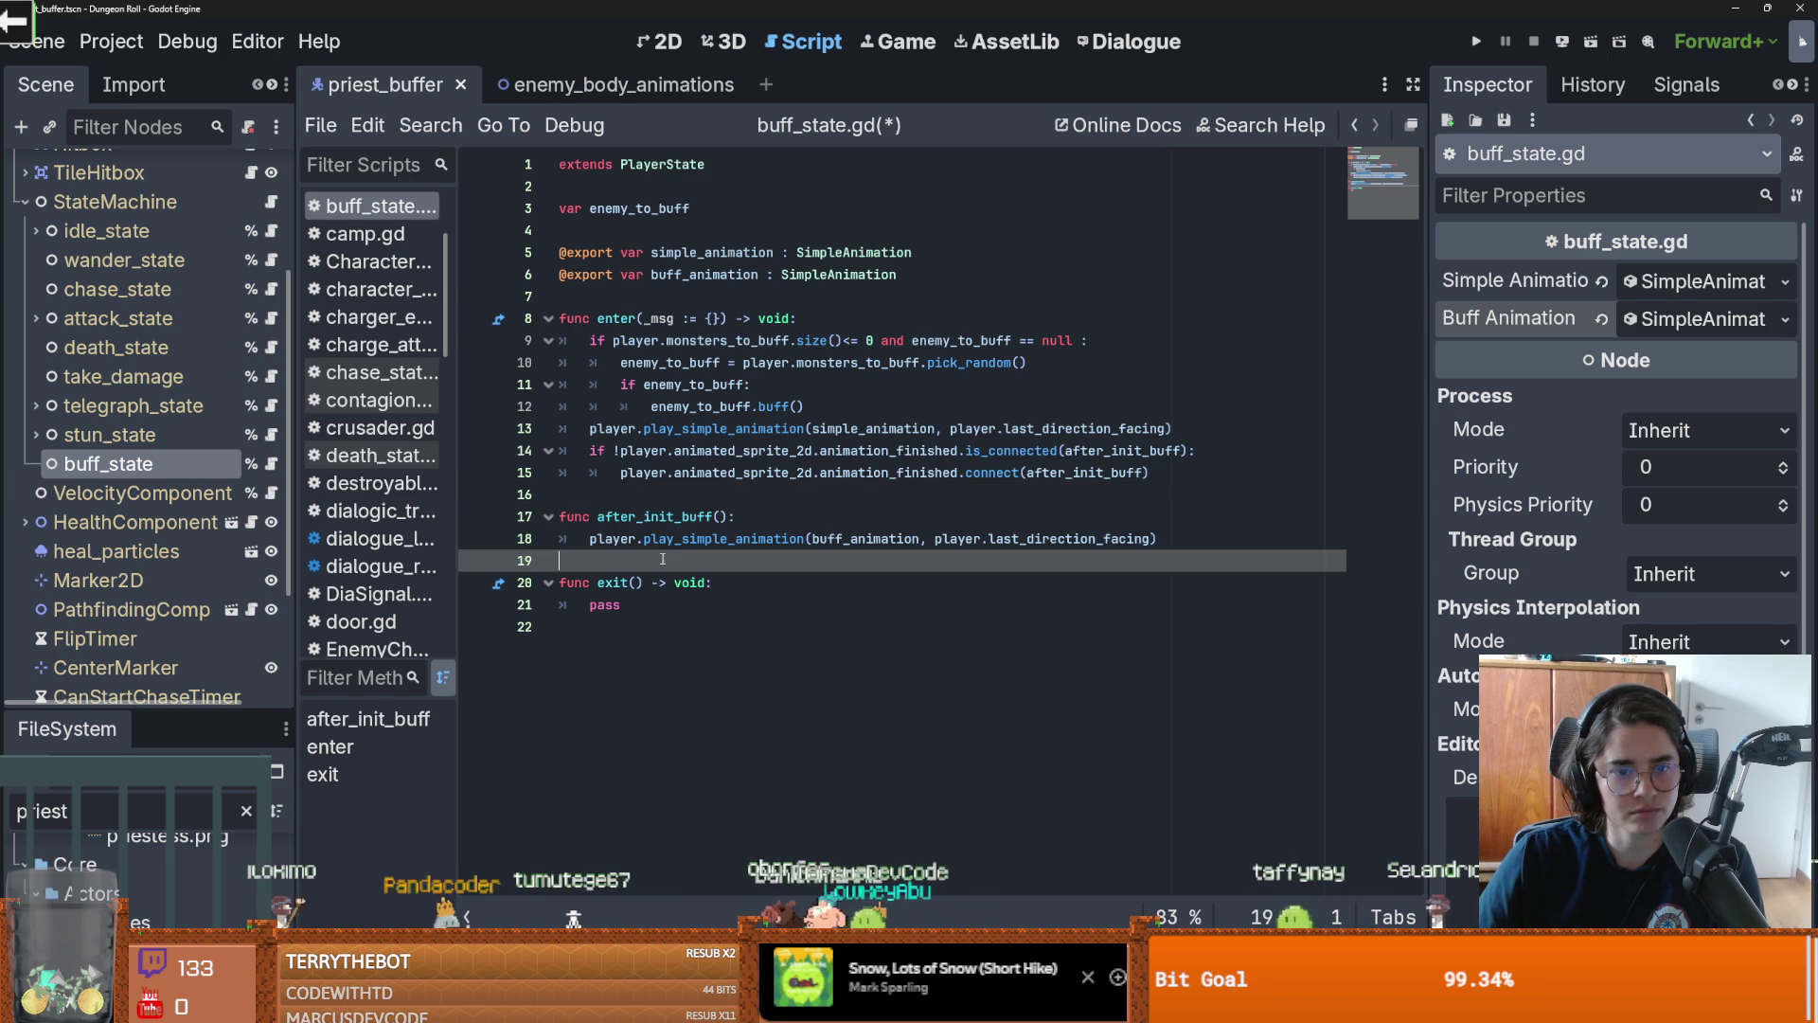
{"action": "left_click", "coordinate": [673, 497]}
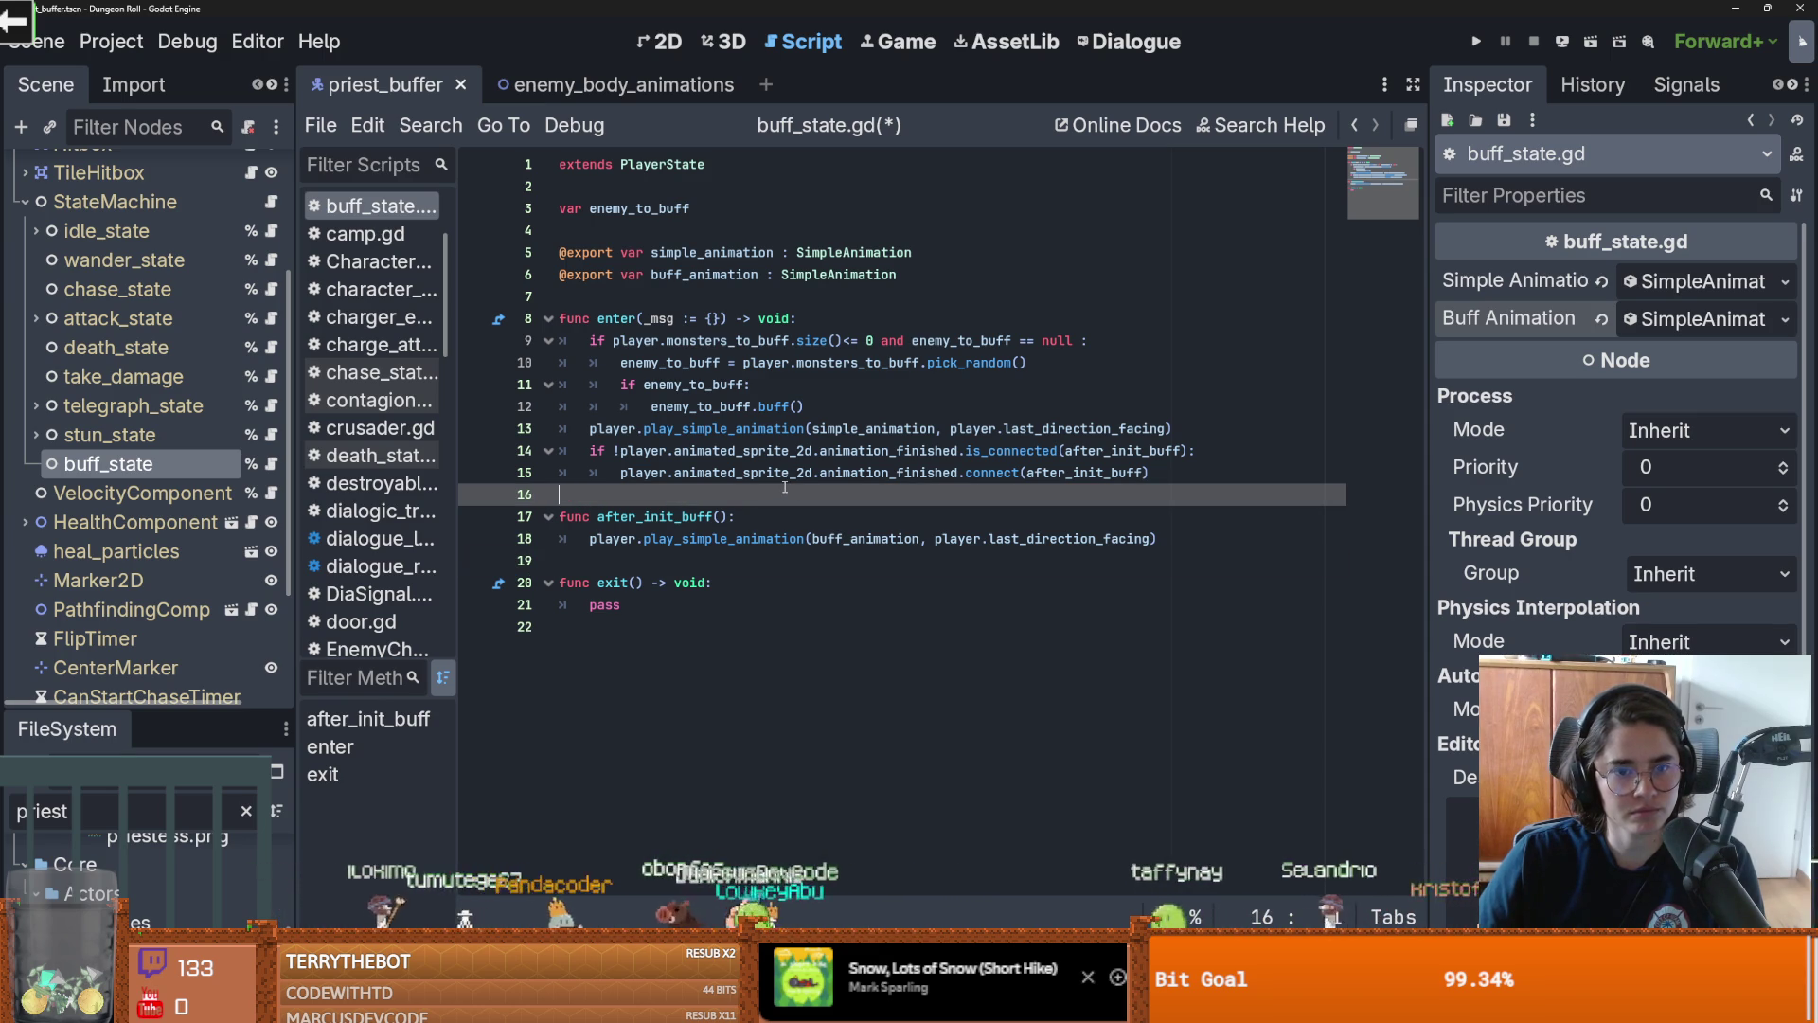
{"action": "left_click", "coordinate": [791, 522]}
{"action": "left_click", "coordinate": [658, 564]}
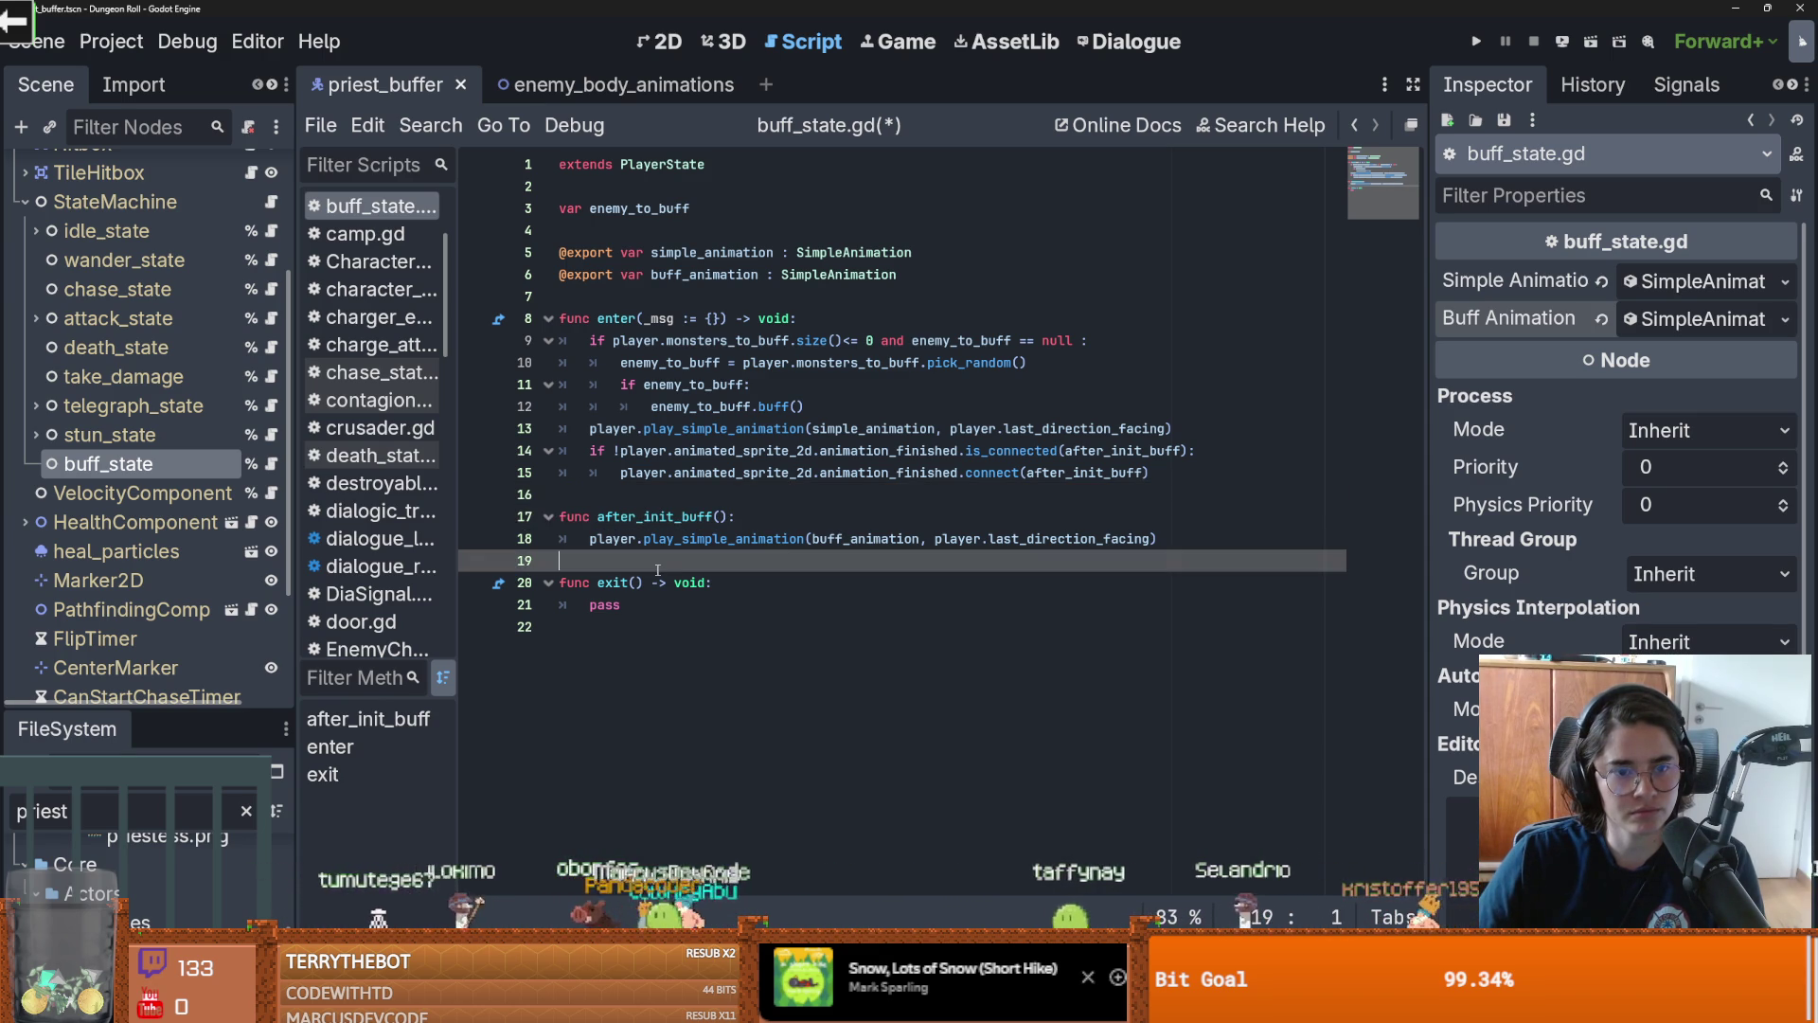
{"action": "left_click", "coordinate": [664, 497]}
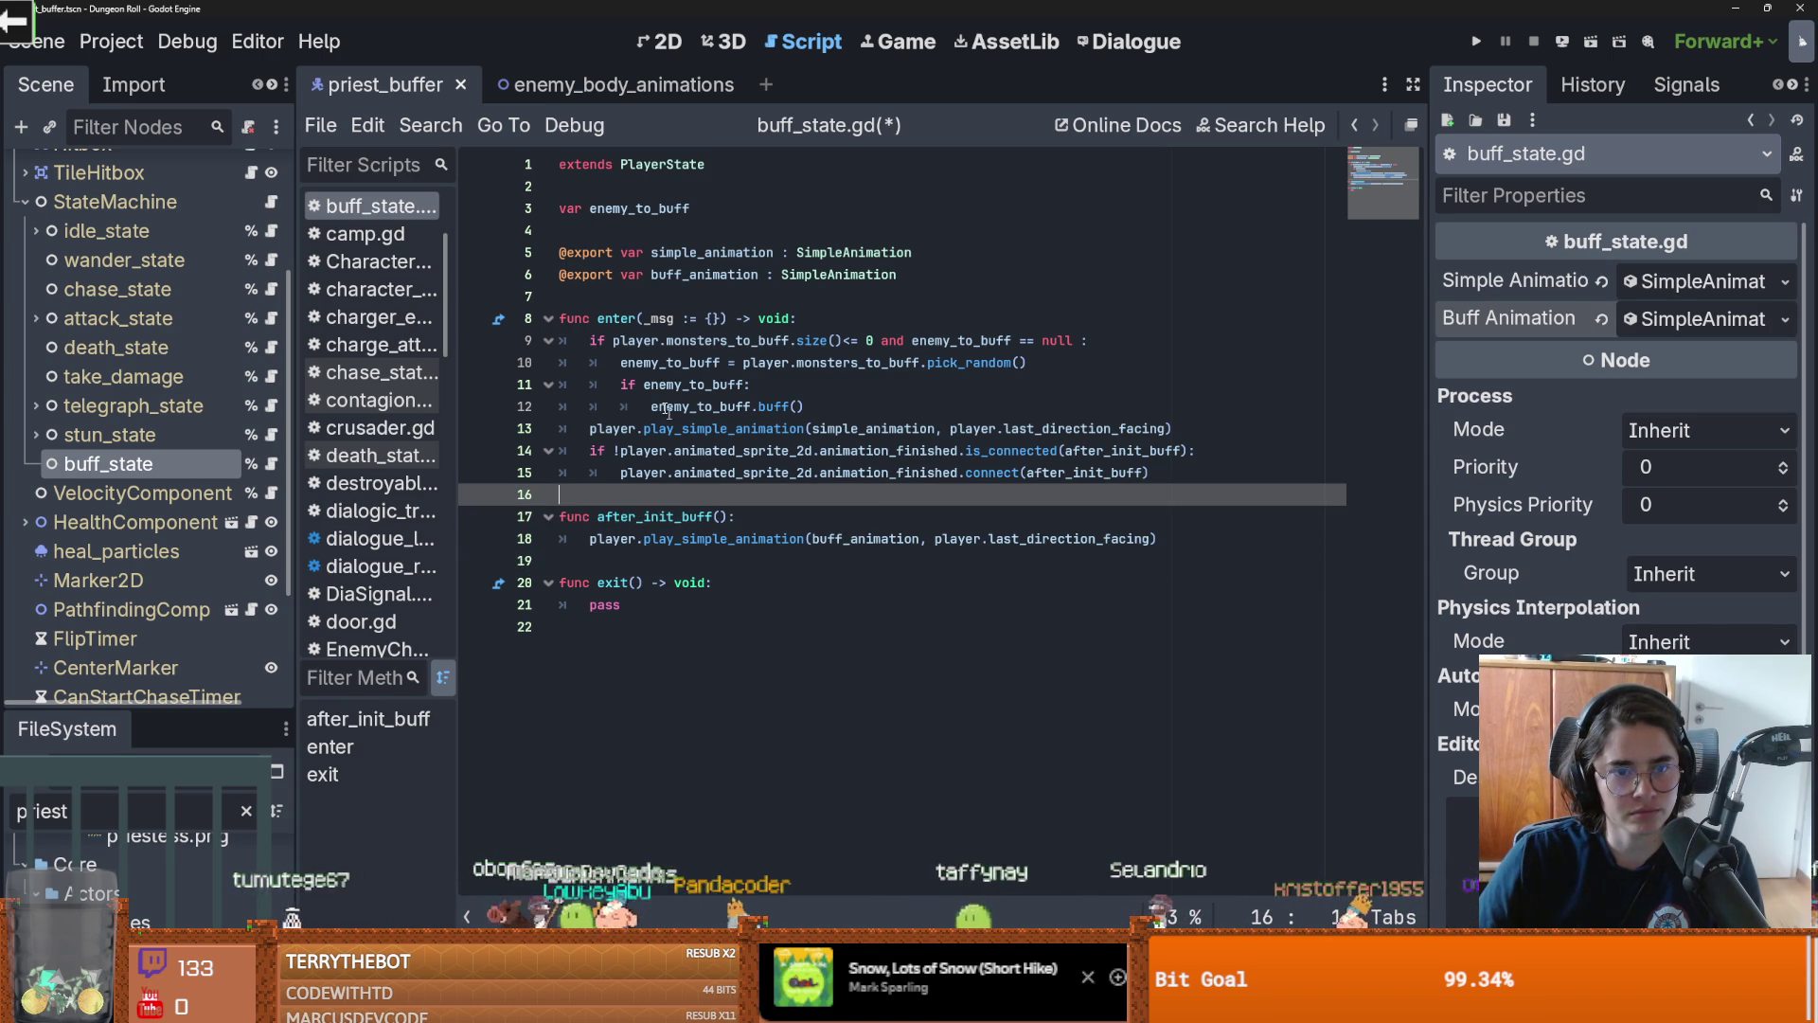
{"action": "left_click", "coordinate": [607, 297]}
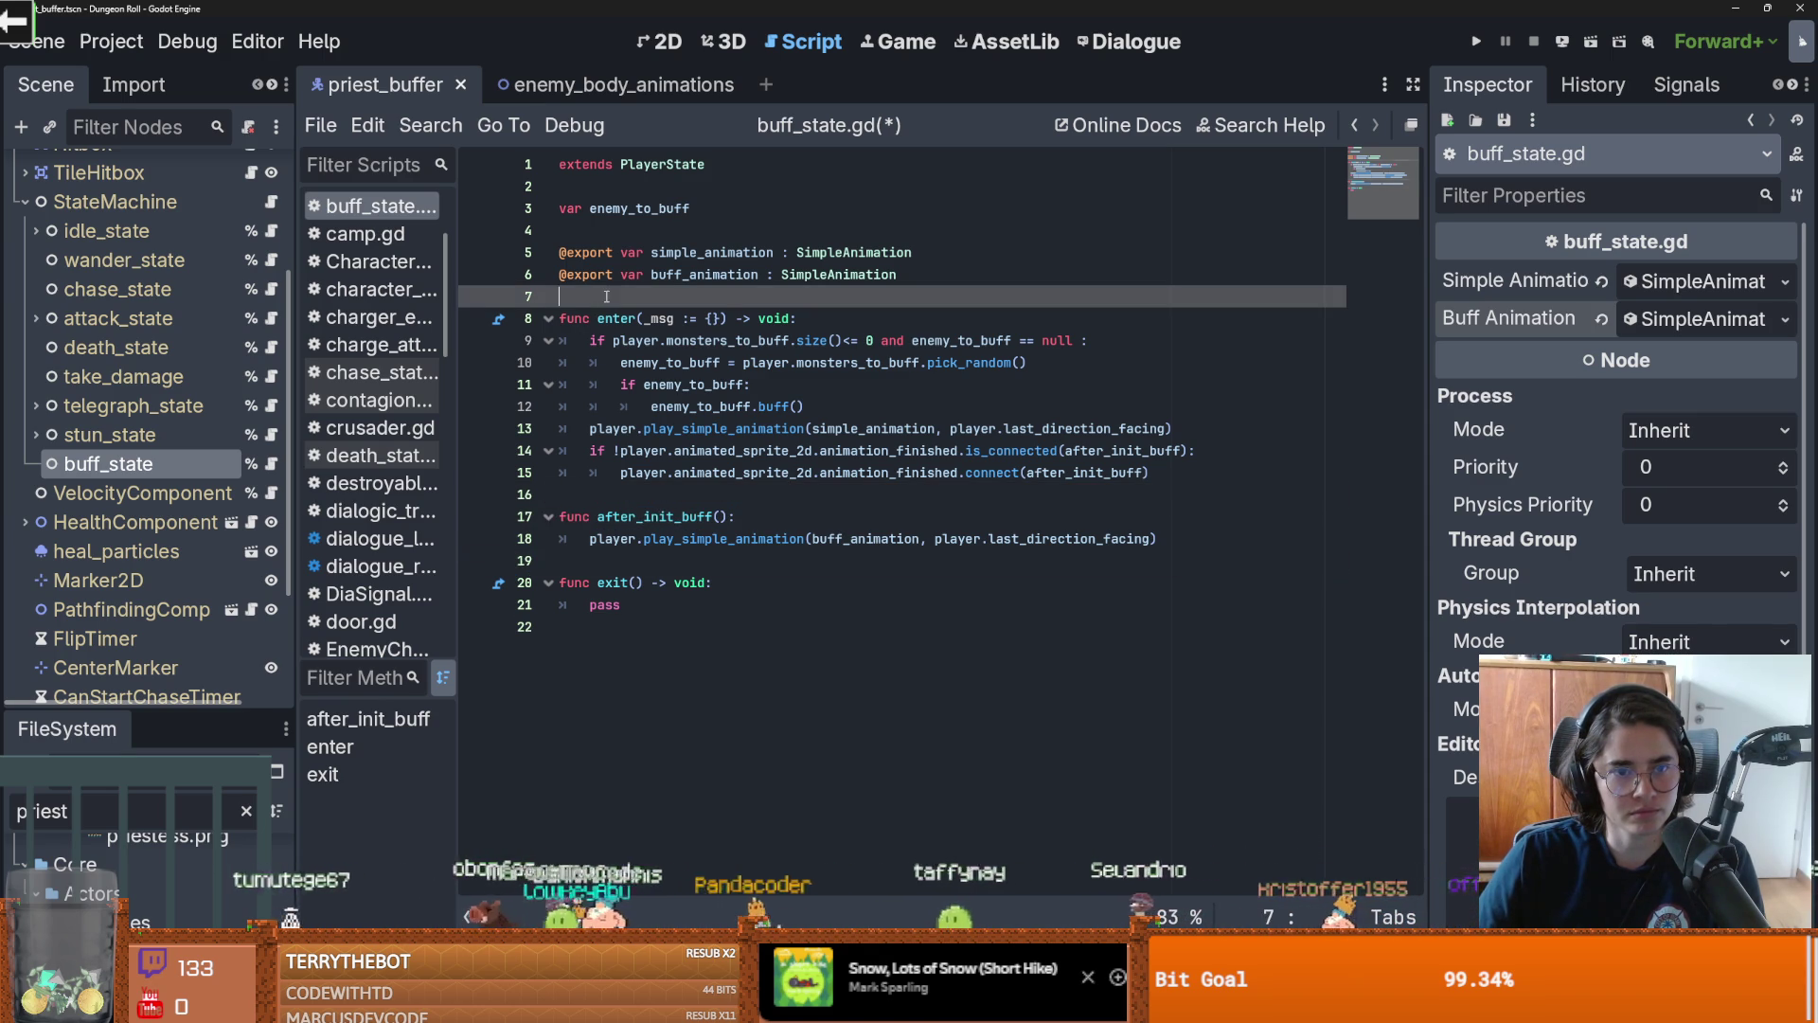
{"action": "left_click", "coordinate": [668, 563]}
{"action": "left_click", "coordinate": [652, 625]}
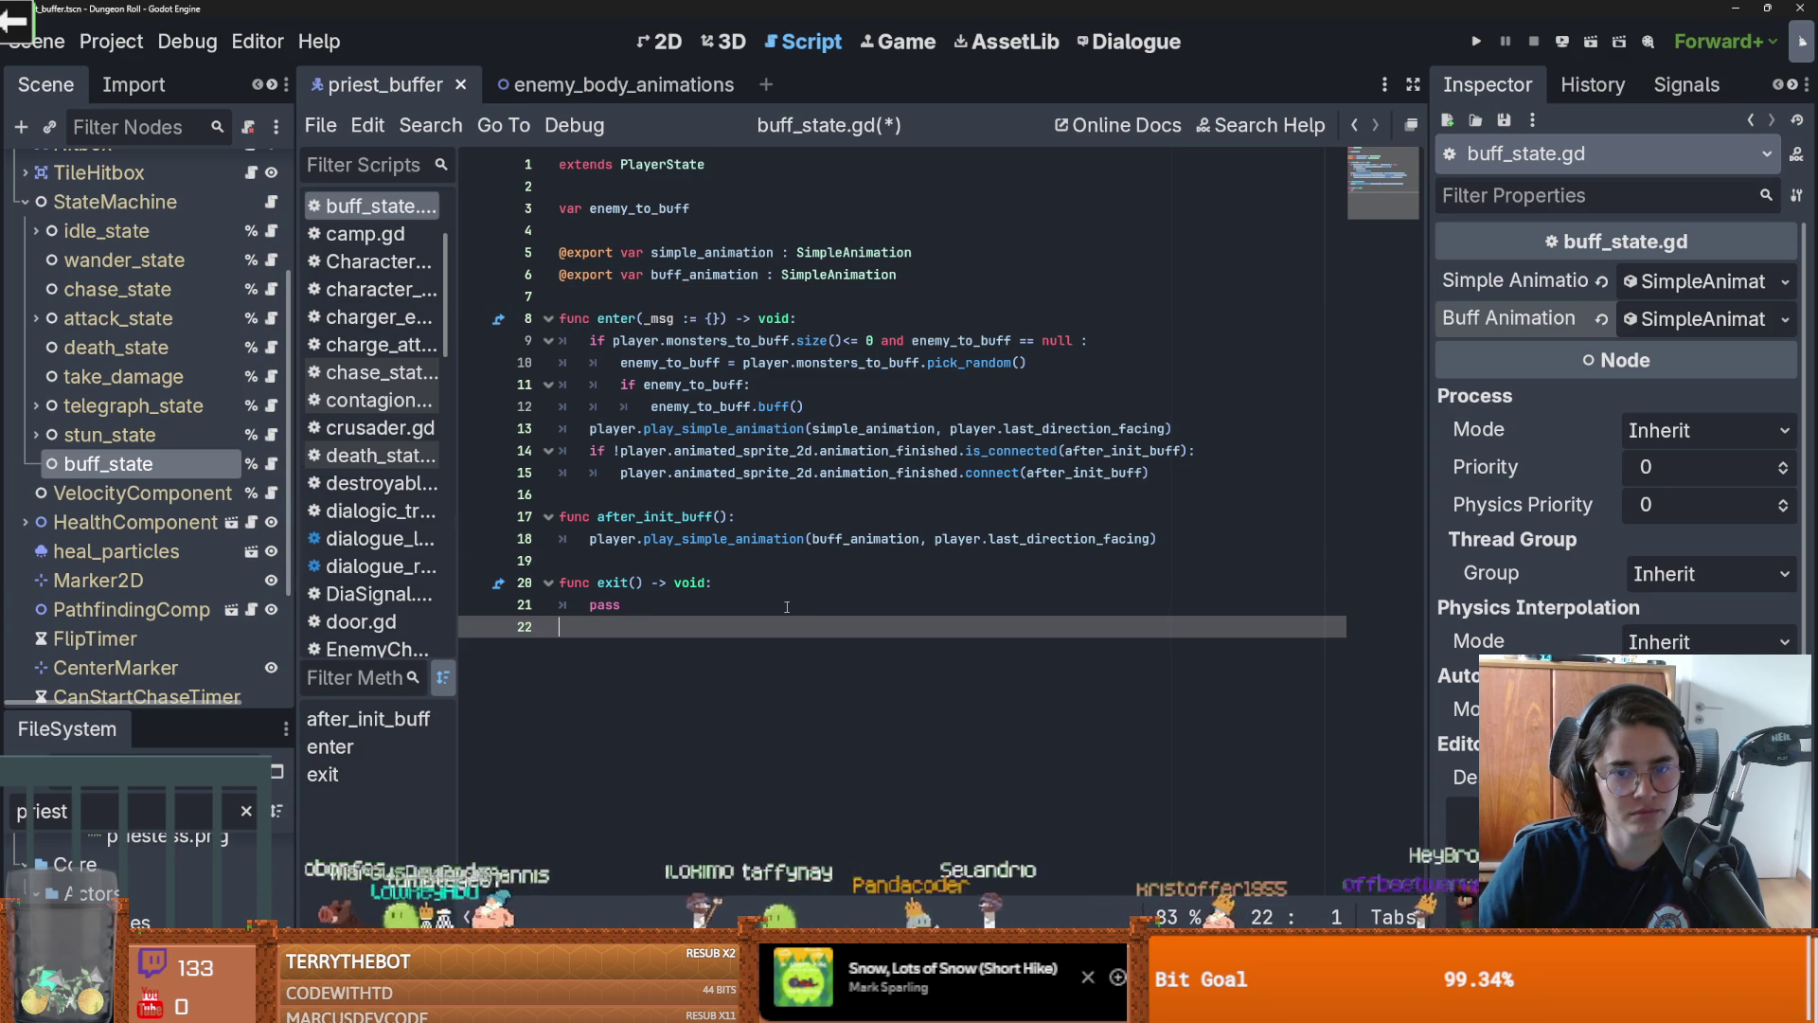
{"action": "double_click", "coordinate": [663, 516]}
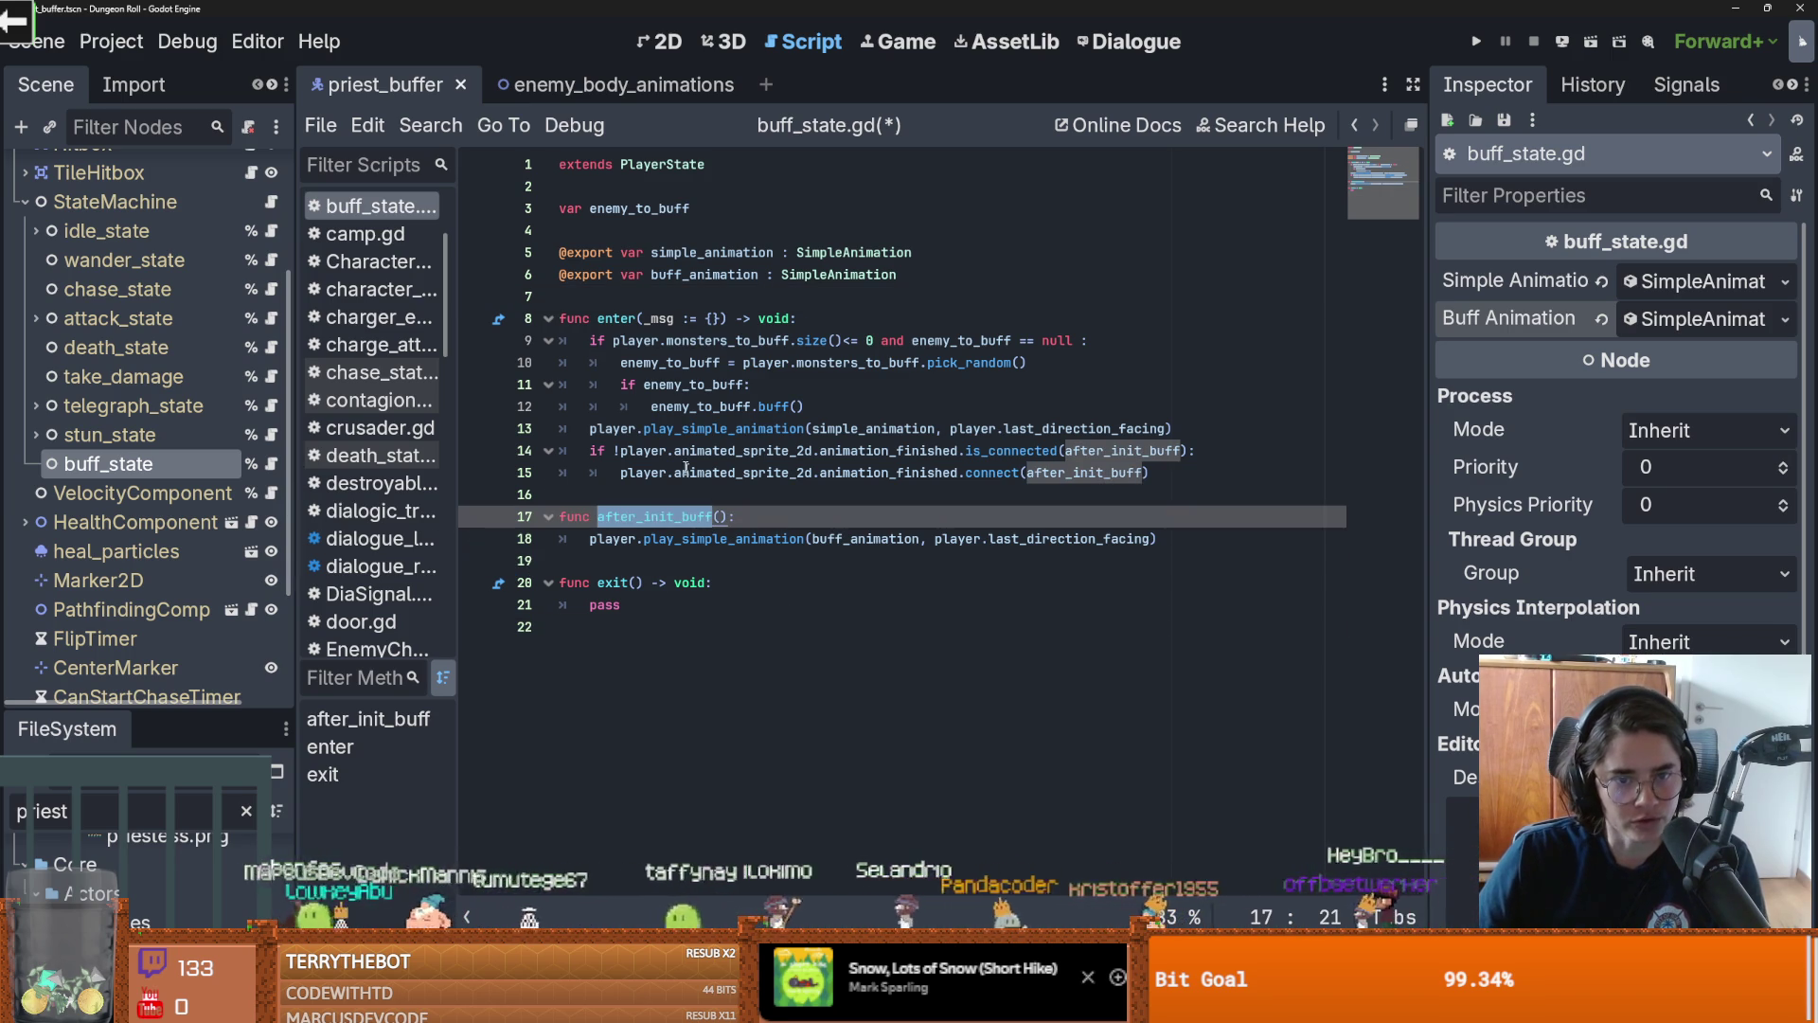
{"action": "double_click", "coordinate": [649, 451]}
{"action": "double_click", "coordinate": [1099, 428]}
{"action": "left_click", "coordinate": [947, 451]}
{"action": "double_click", "coordinate": [1136, 450]}
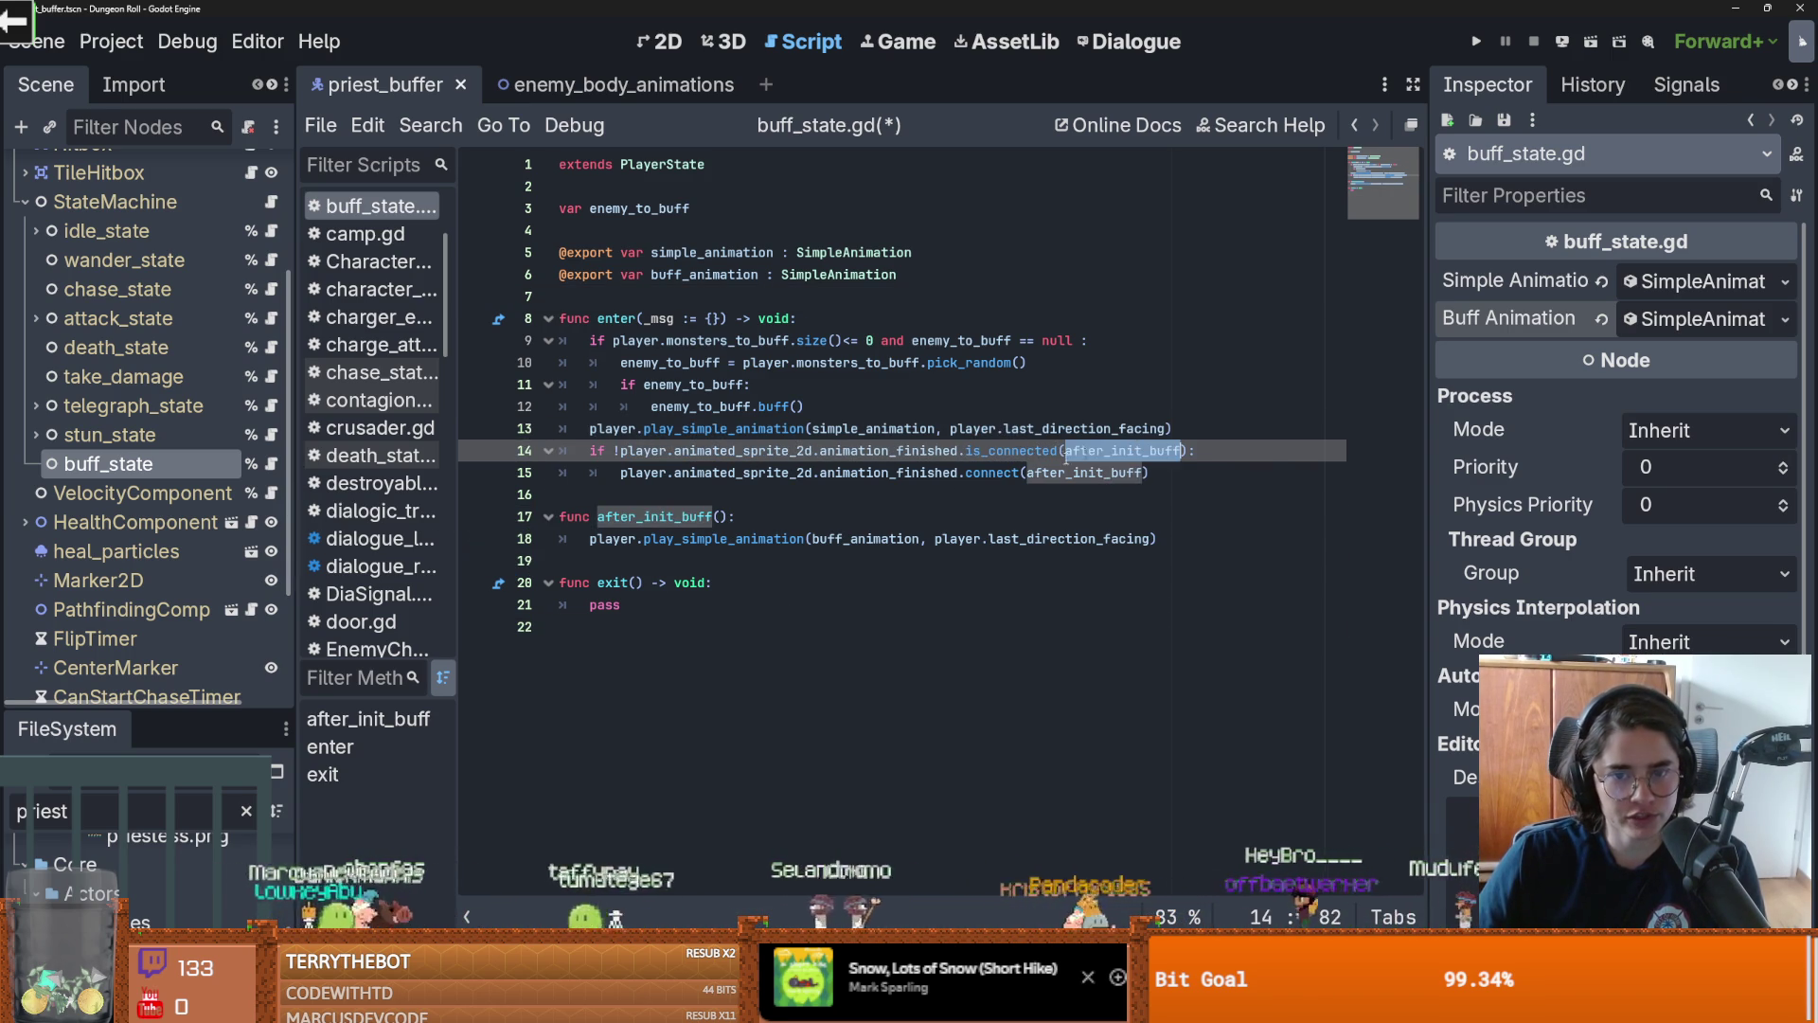
{"action": "left_click", "coordinate": [742, 539]}
{"action": "double_click", "coordinate": [866, 539]}
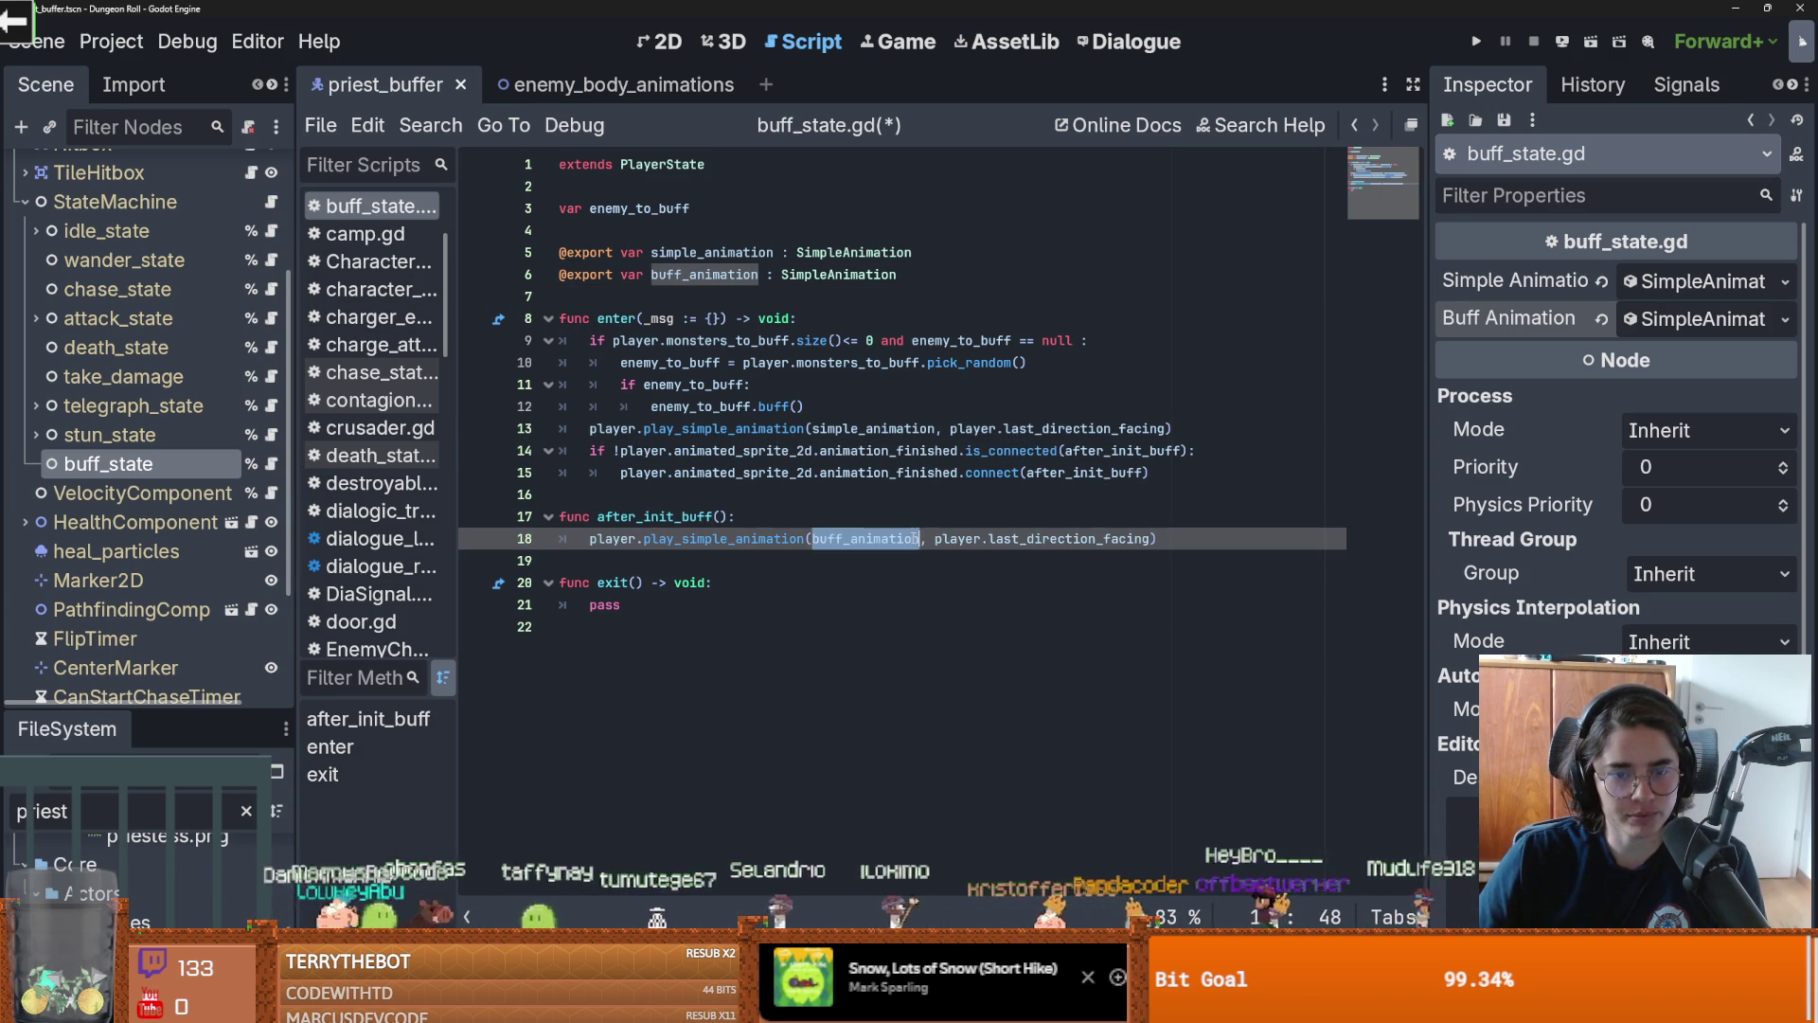
Insert a blank line after line 18, save buff_state.gd, then open chase_state.gd
{"action": "left_click", "coordinate": [631, 565]}
{"action": "left_click", "coordinate": [1163, 539]}
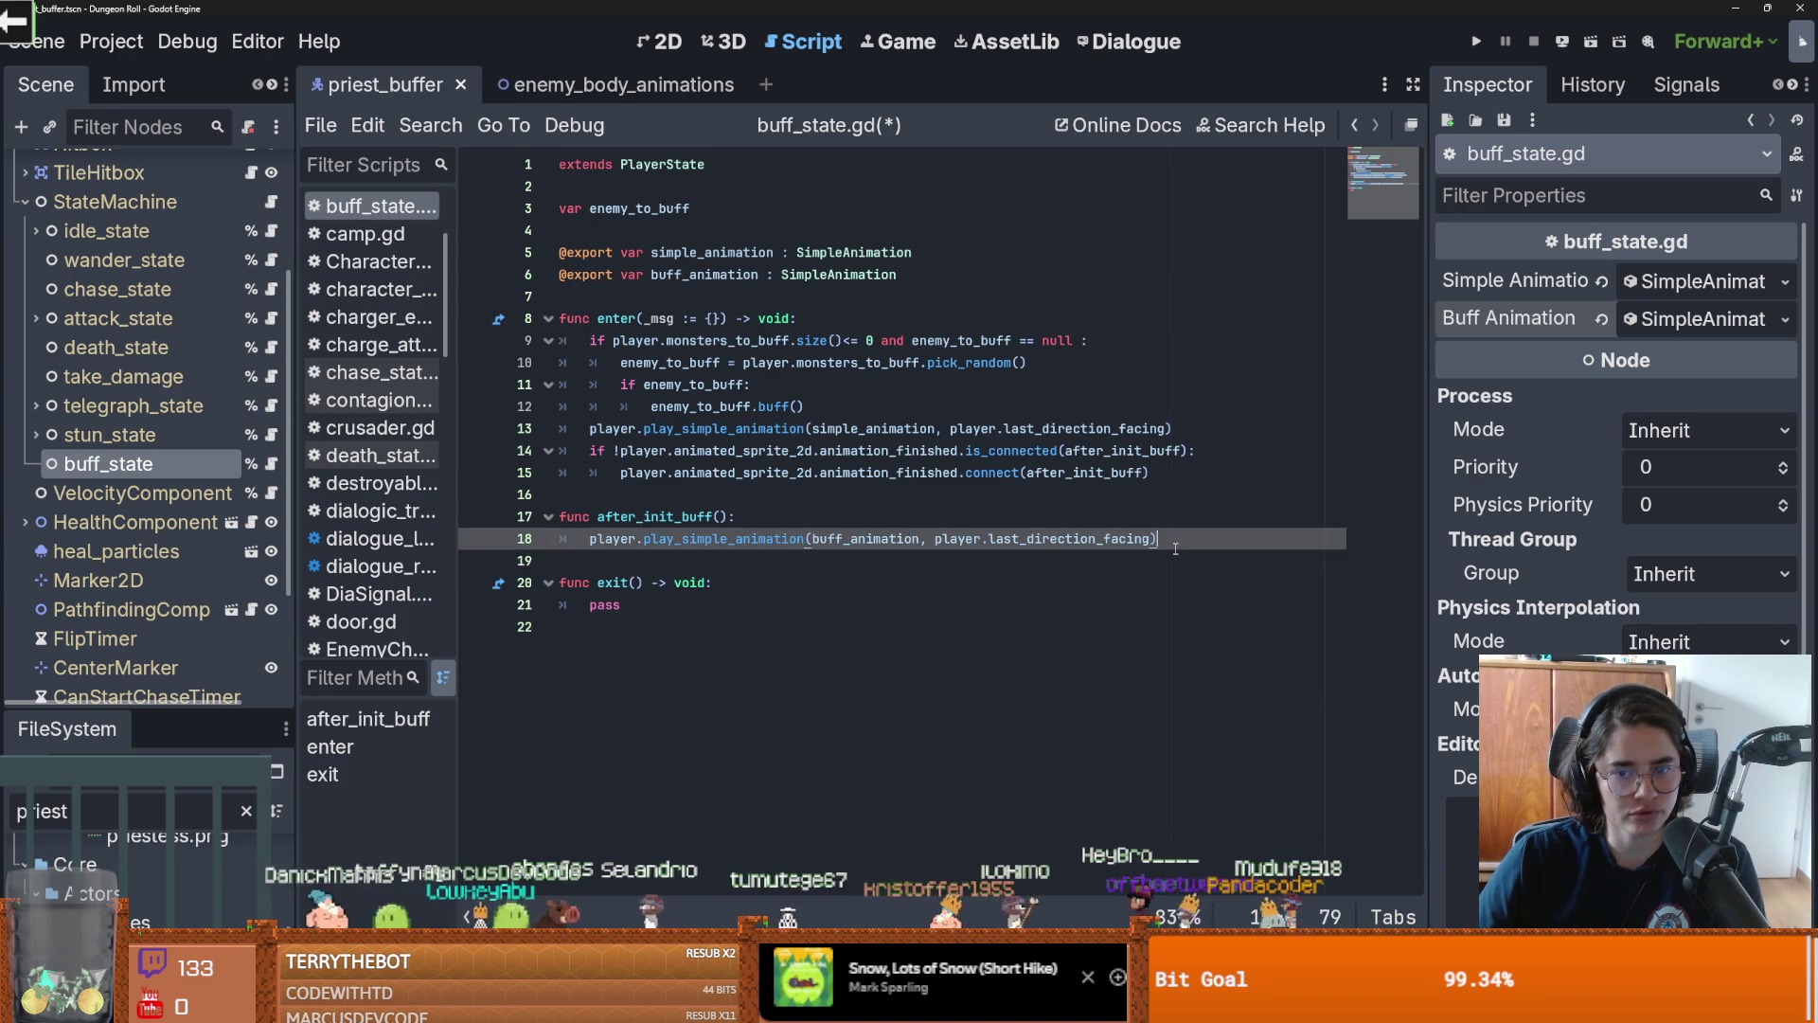
{"action": "key", "text": "Return"}
{"action": "key", "text": "ctrl+s"}
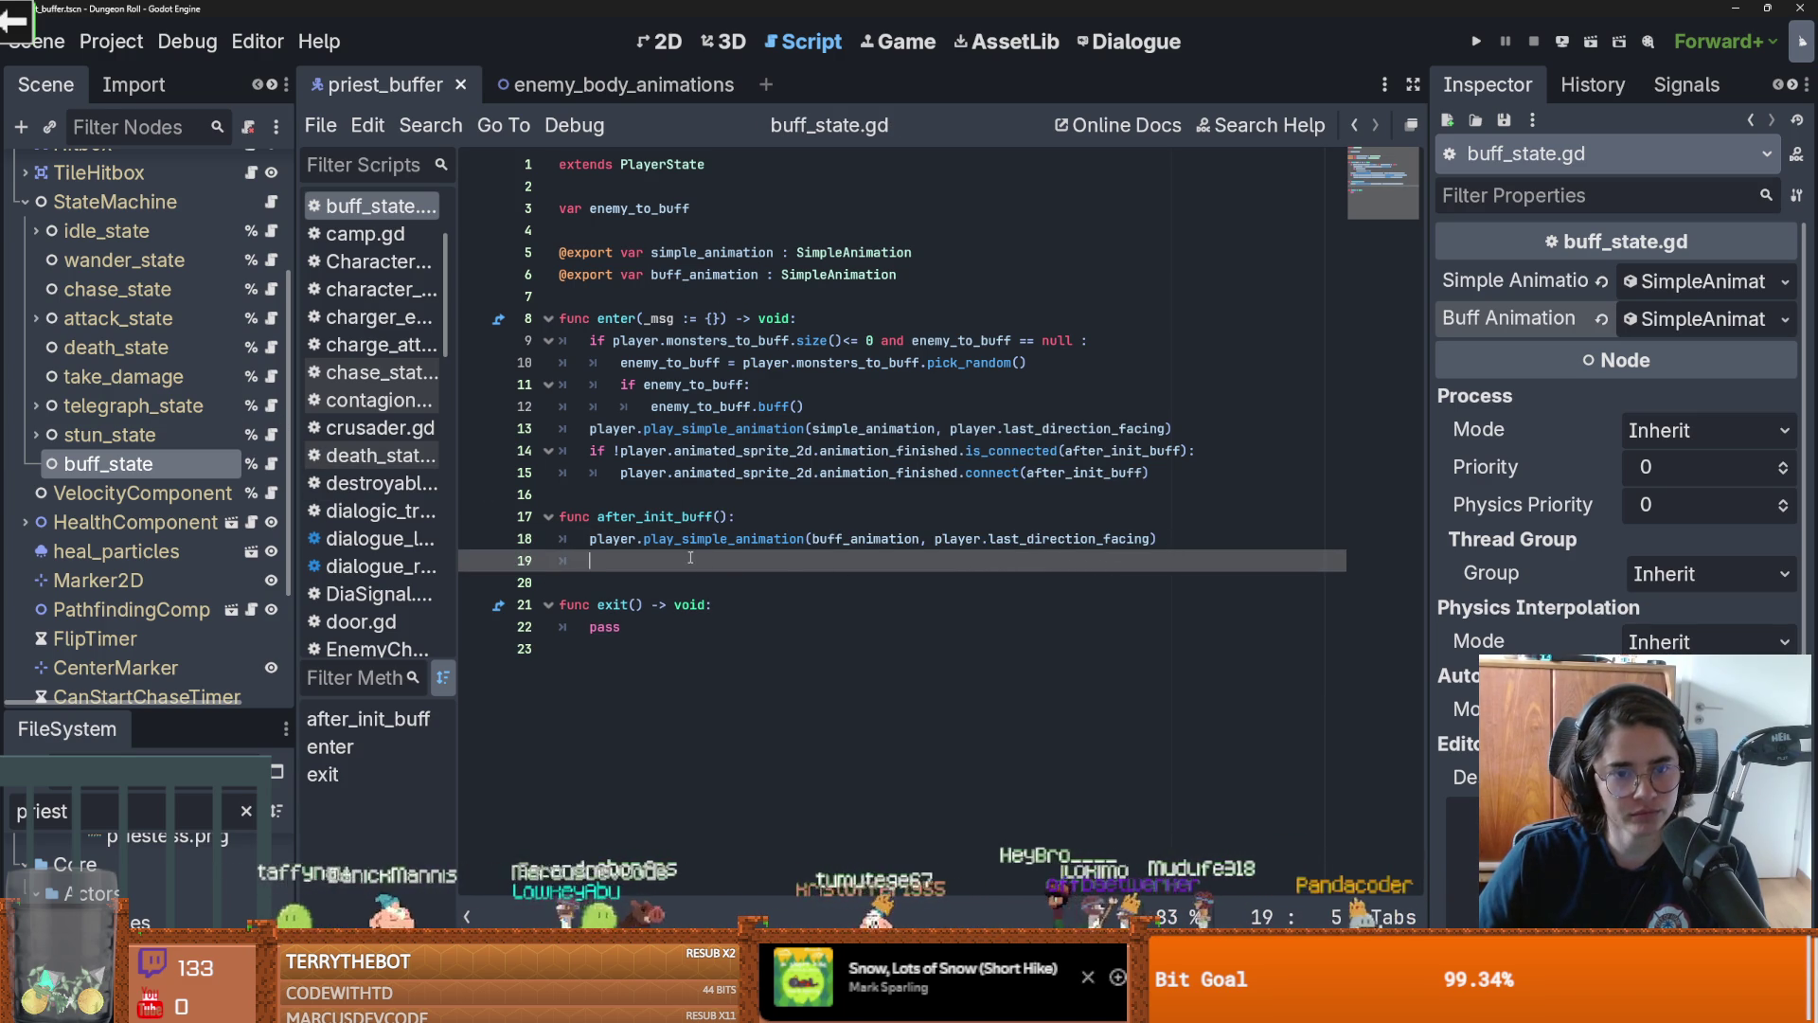
{"action": "left_click", "coordinate": [269, 291]}
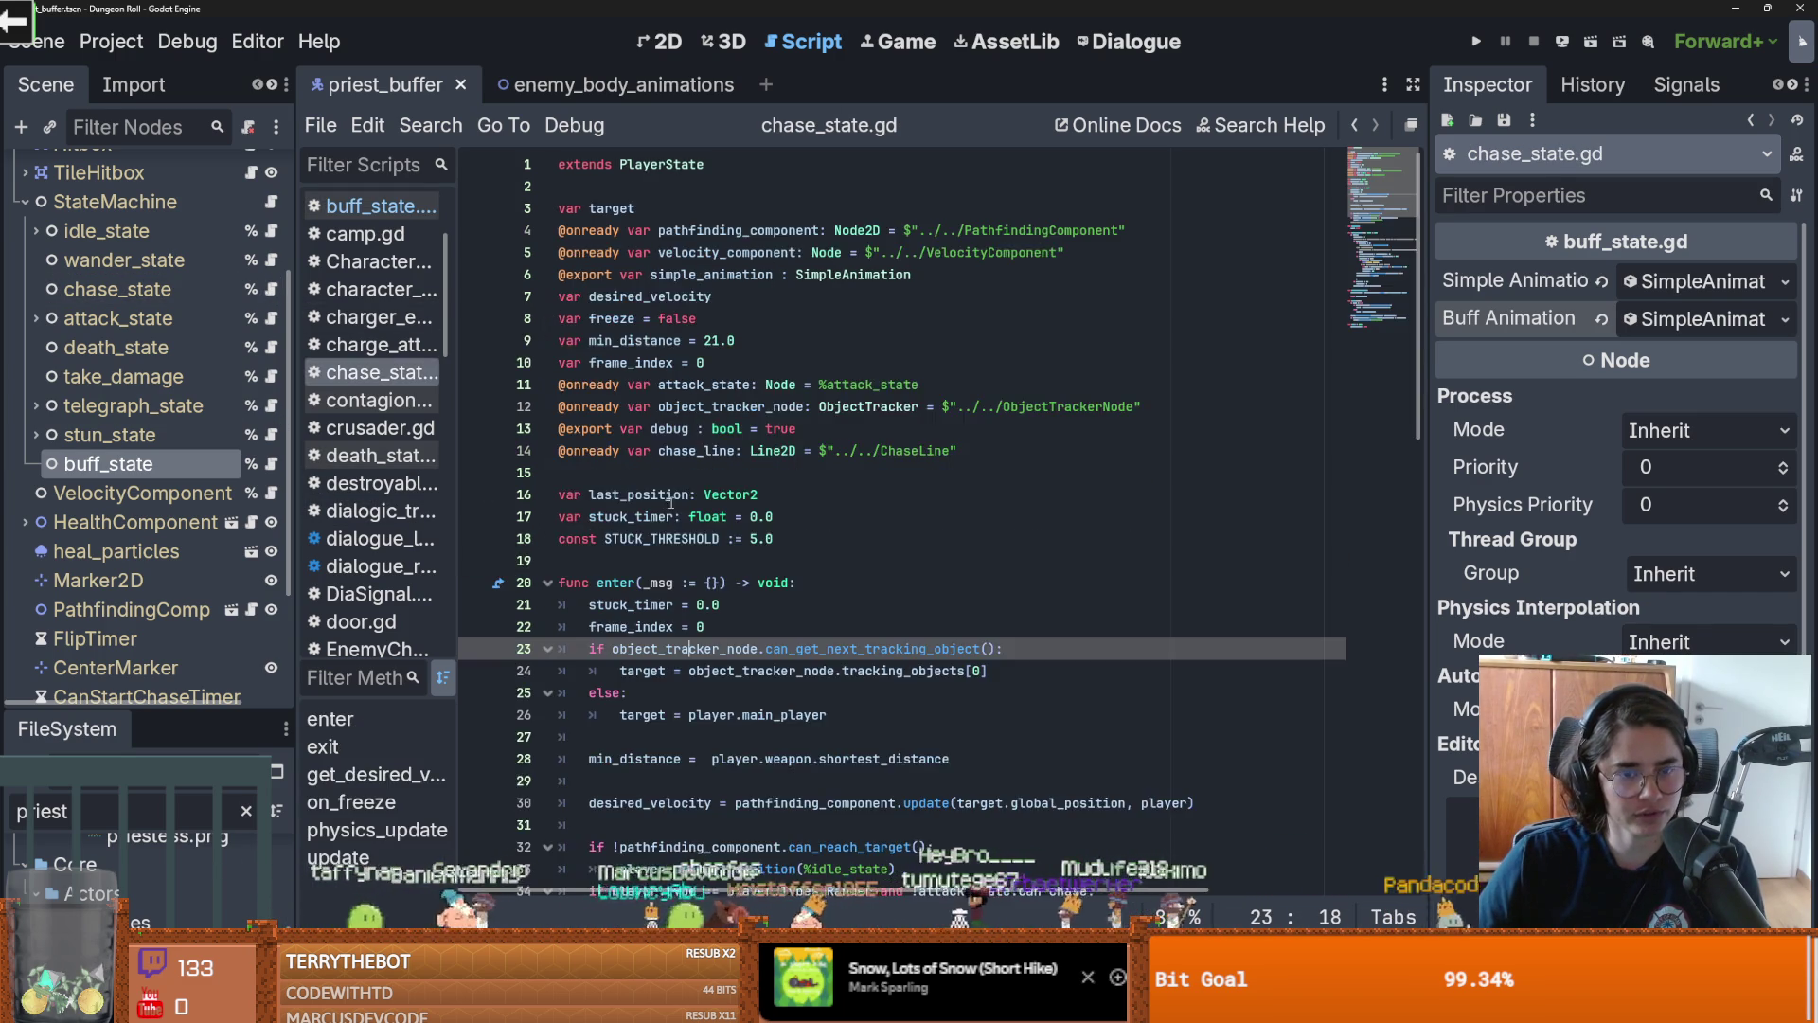
{"action": "scroll", "coordinate": [776, 536], "scroll_direction": "down", "scroll_amount": 3}
{"action": "left_click", "coordinate": [776, 536]}
{"action": "scroll", "coordinate": [776, 536], "scroll_direction": "down", "scroll_amount": 2}
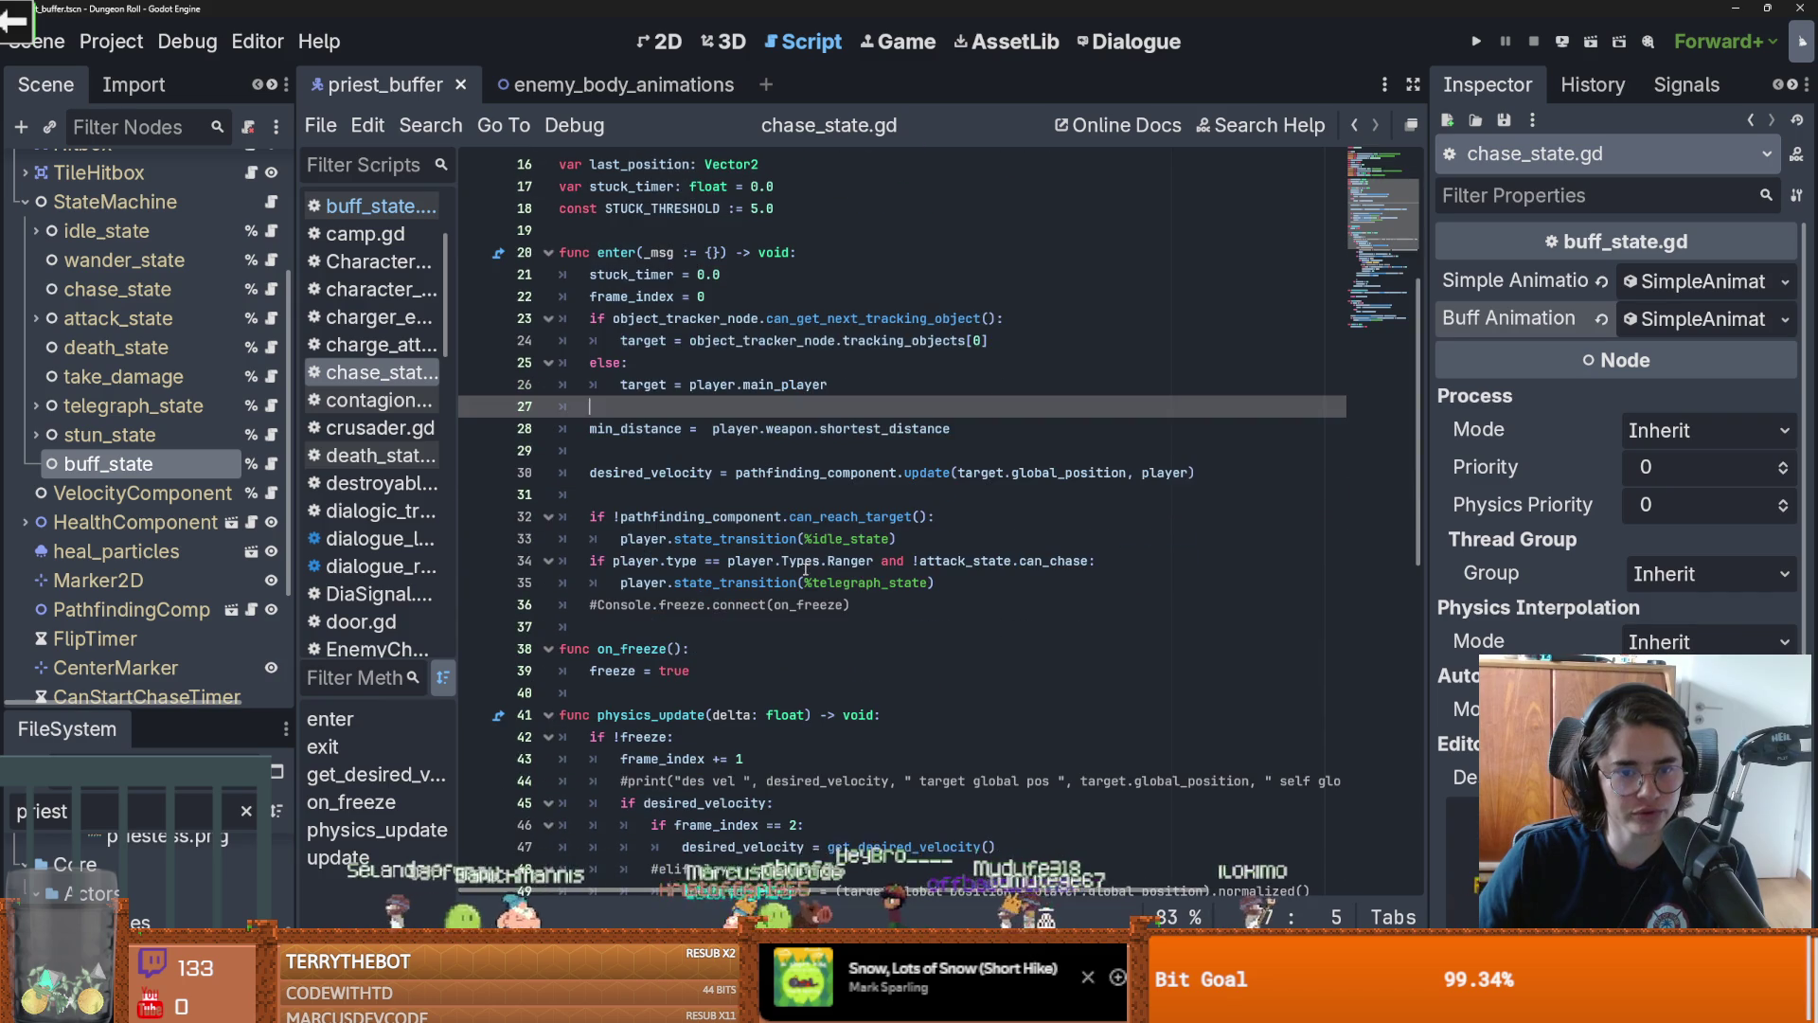
{"action": "scroll", "coordinate": [800, 536], "scroll_direction": "down", "scroll_amount": 5}
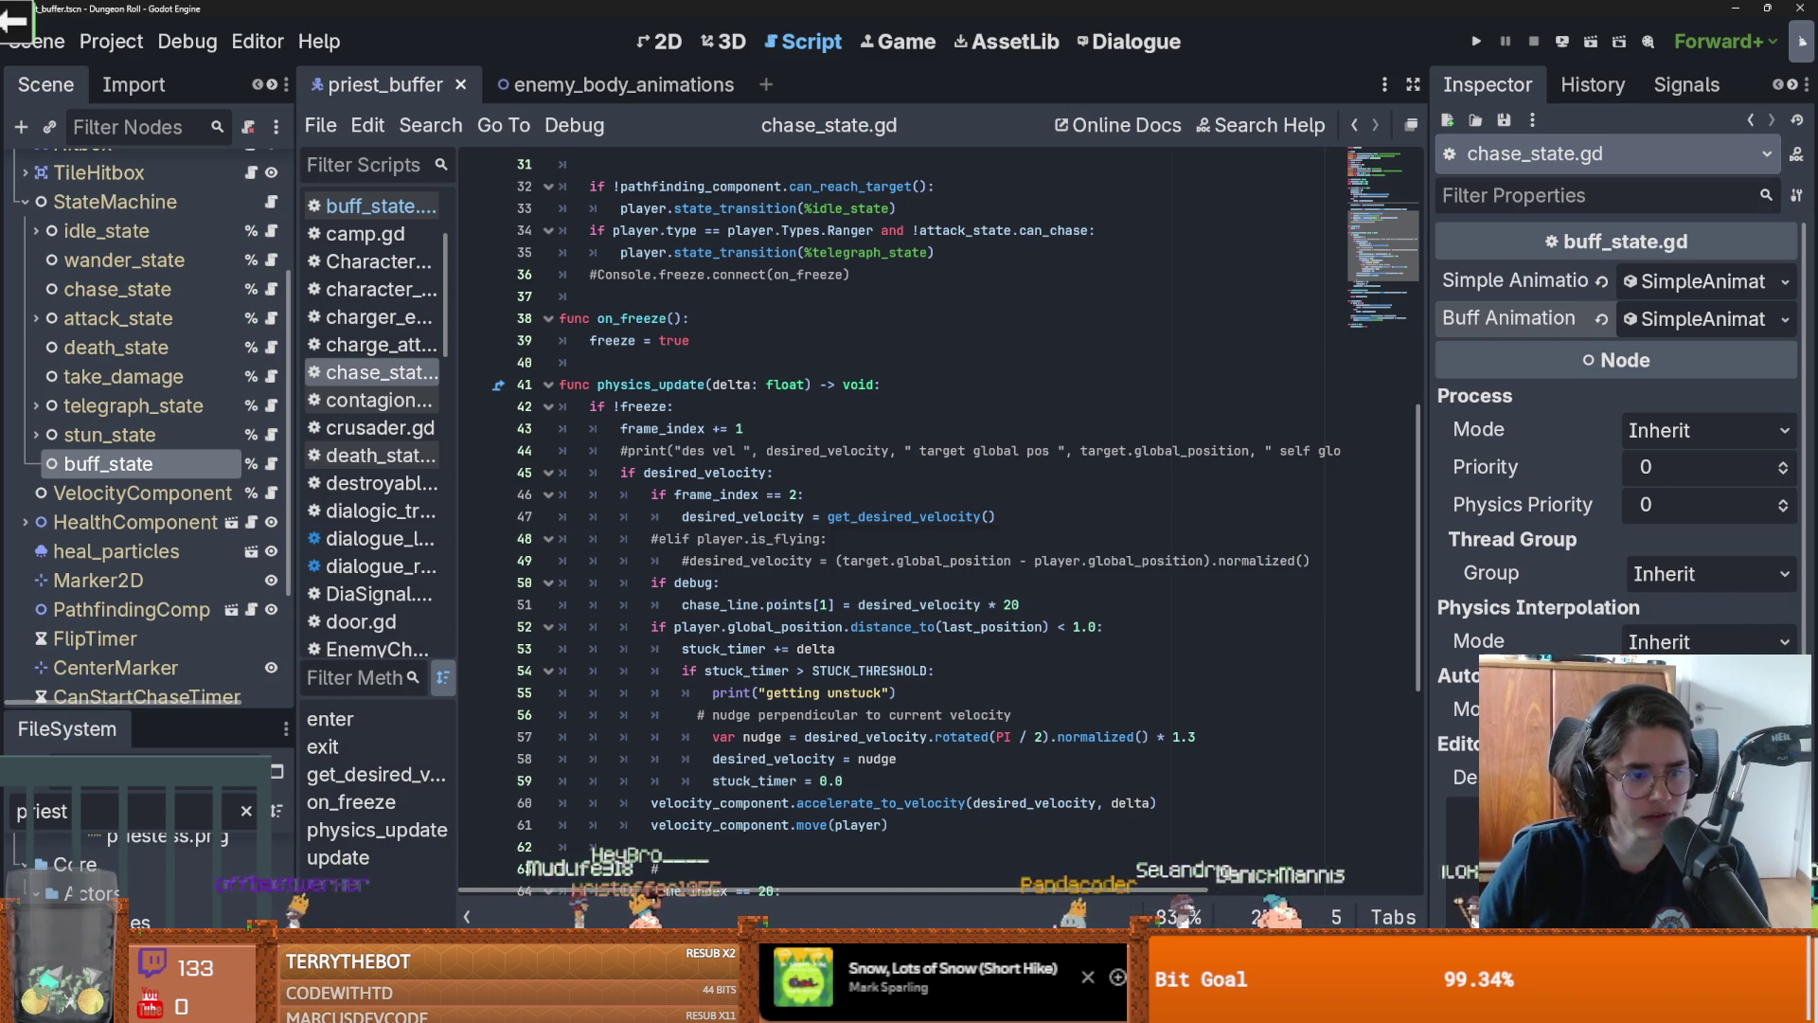
{"action": "left_click_drag", "start_coordinate": [147, 715], "coordinate": [132, 348]}
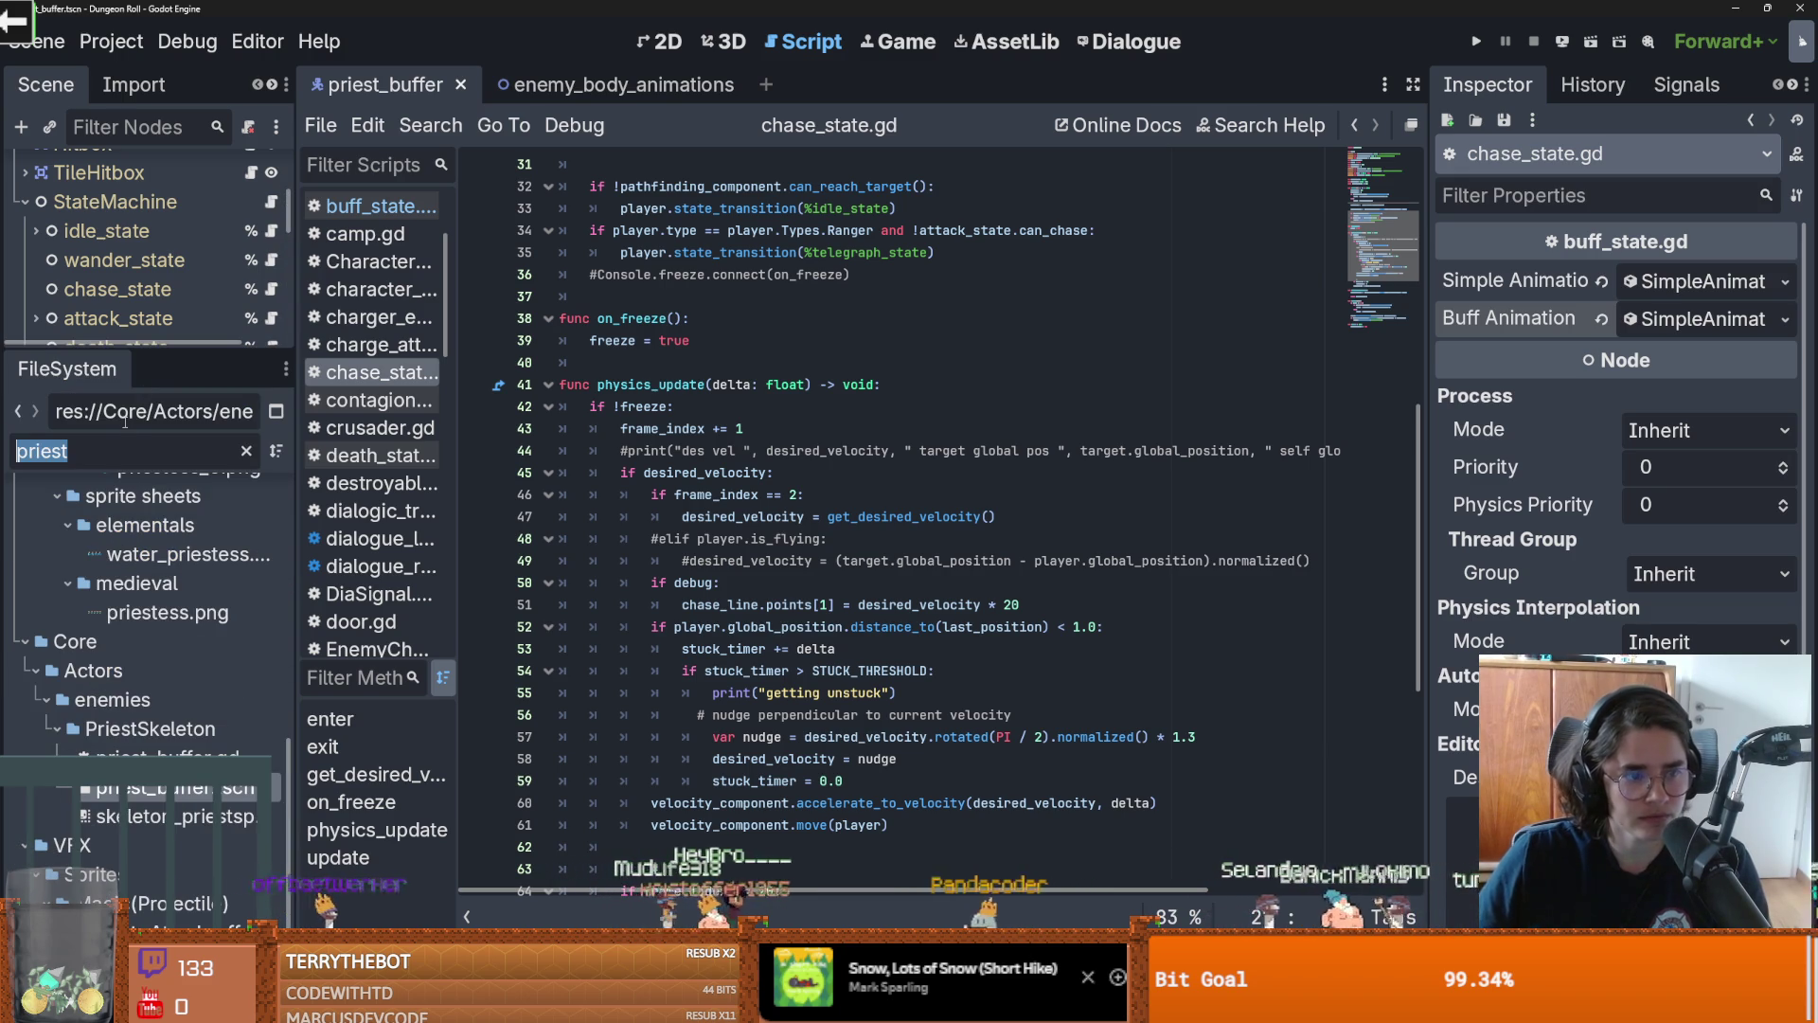
{"action": "type", "text": "flee"}
{"action": "key", "text": "BackSpace"}
{"action": "key", "text": "BackSpace"}
{"action": "key", "text": "BackSpace"}
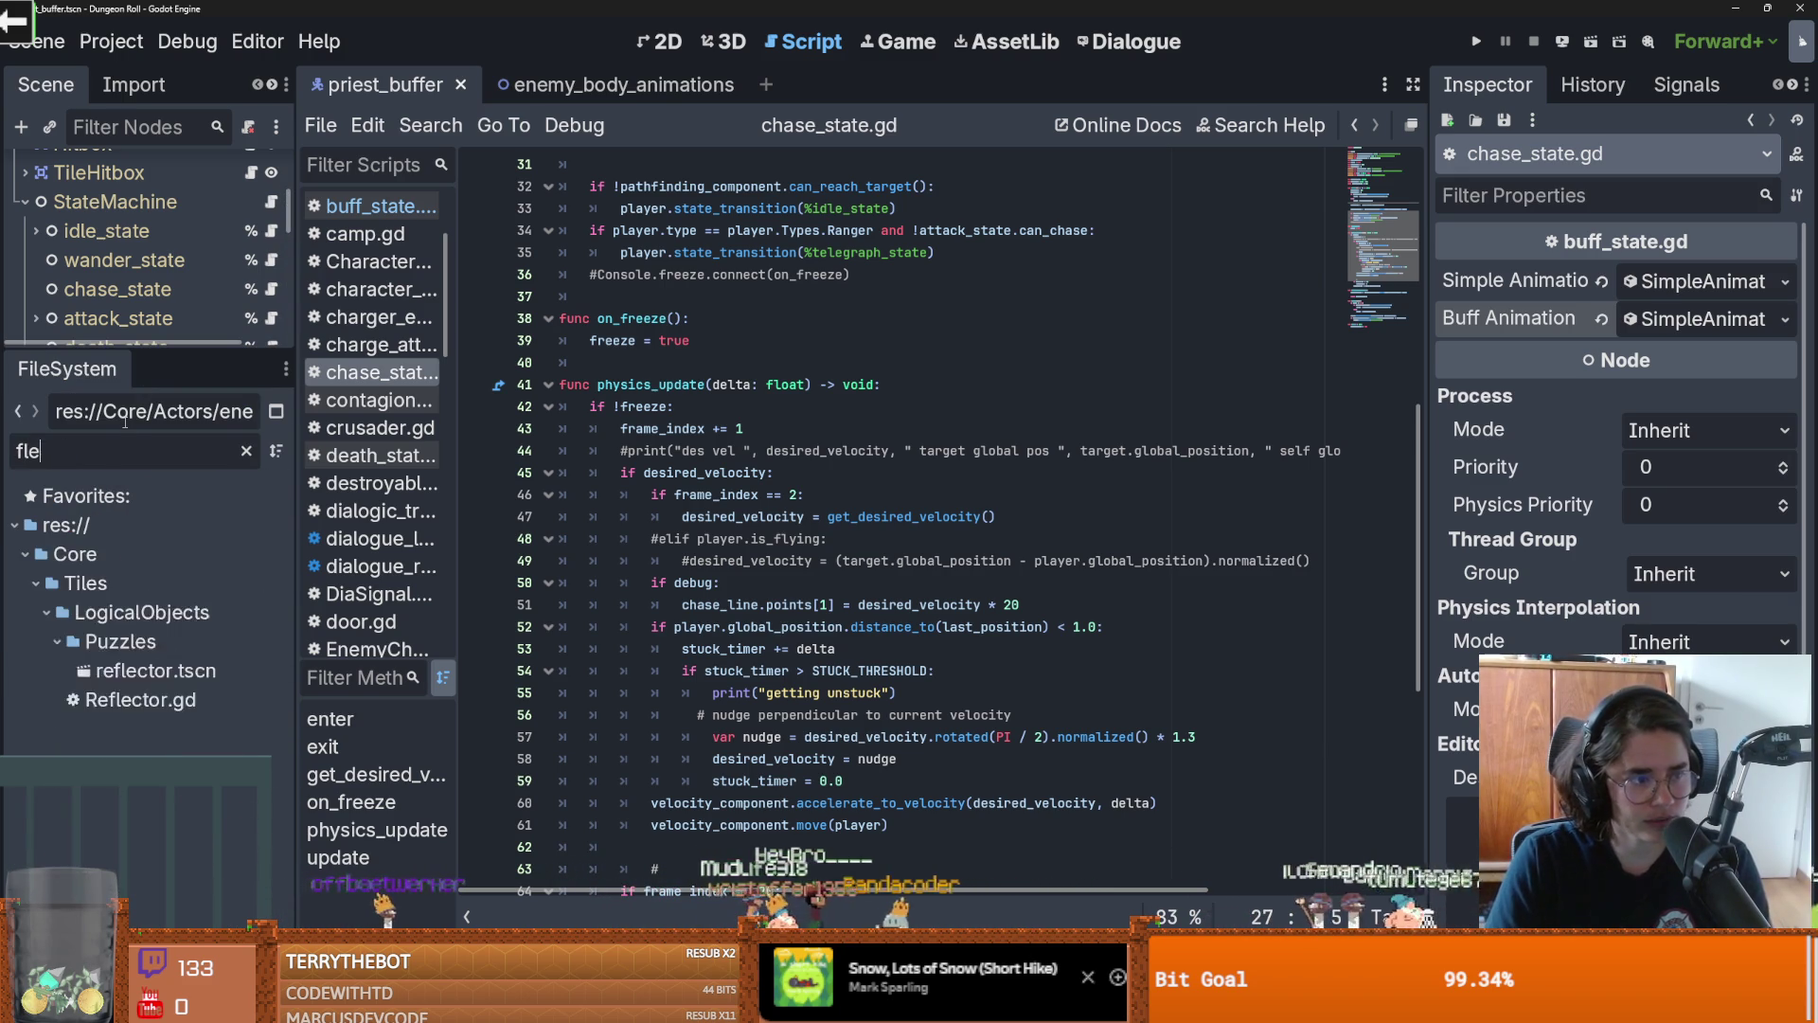
{"action": "key", "text": "ctrl+s"}
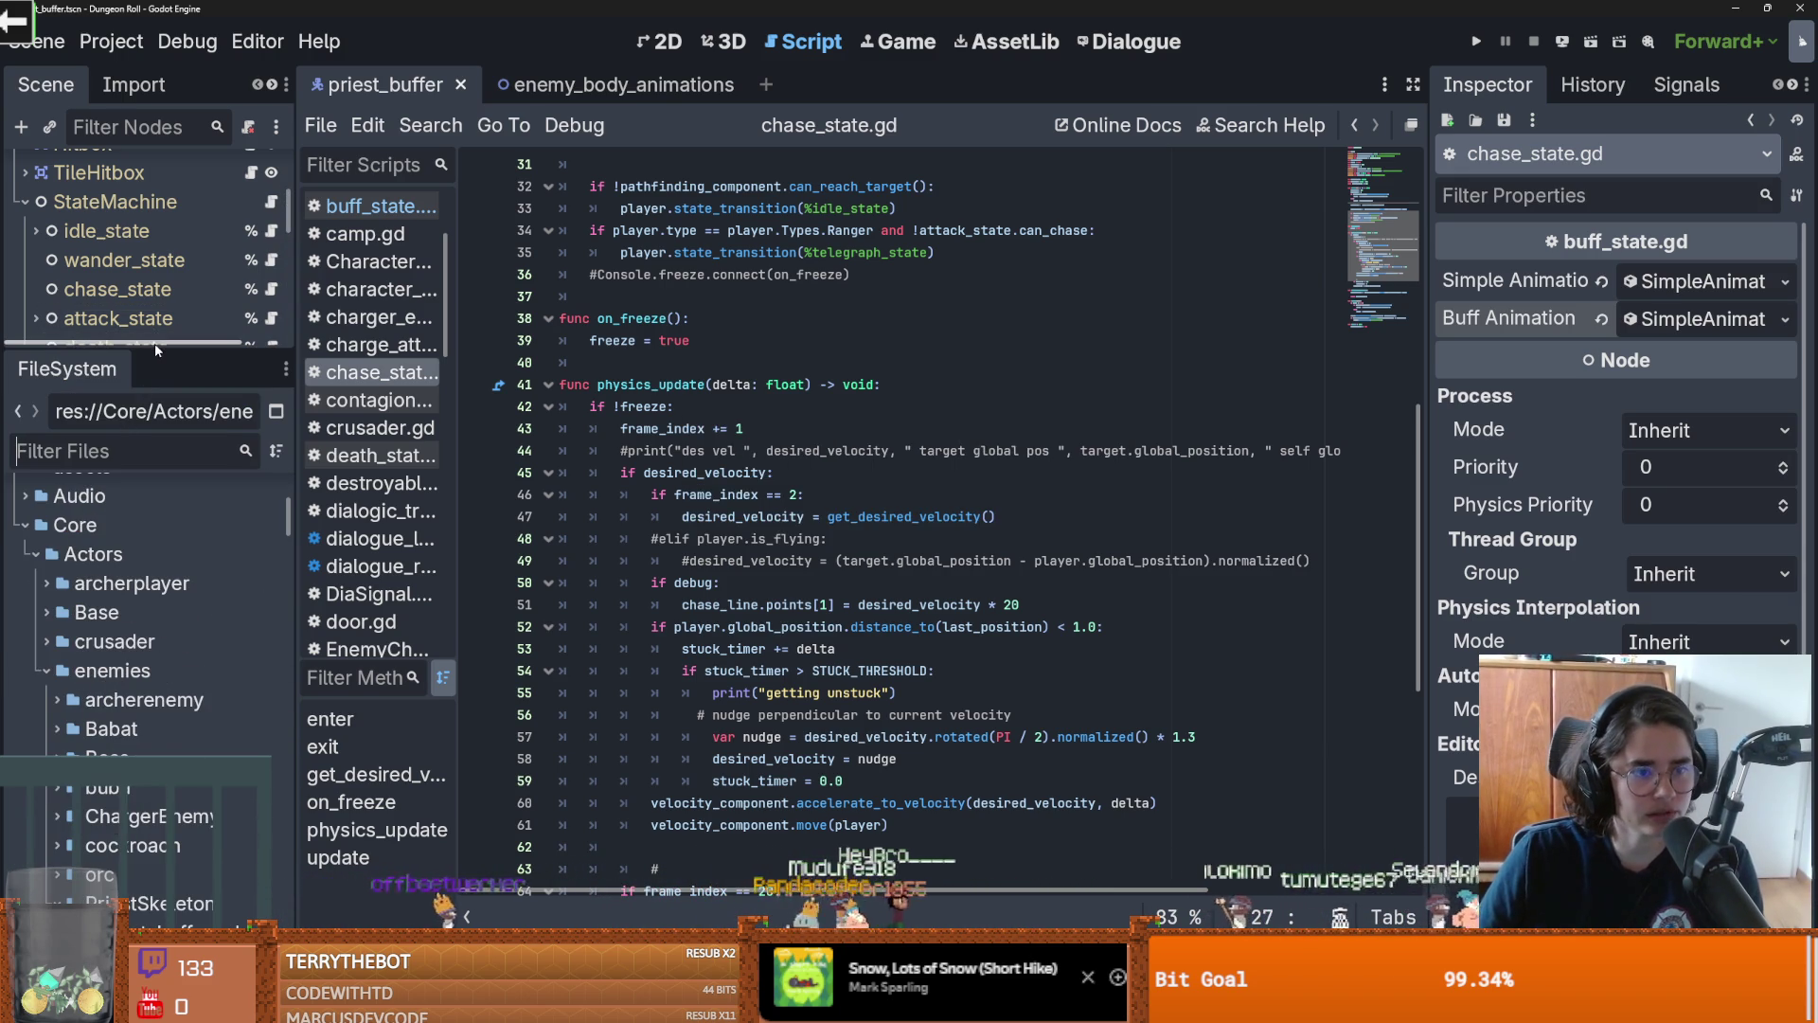
{"action": "mouse_move", "coordinate": [155, 343]}
{"action": "left_mouse_down"}
{"action": "mouse_move", "coordinate": [230, 478]}
{"action": "mouse_move", "coordinate": [230, 441]}
{"action": "left_mouse_up"}
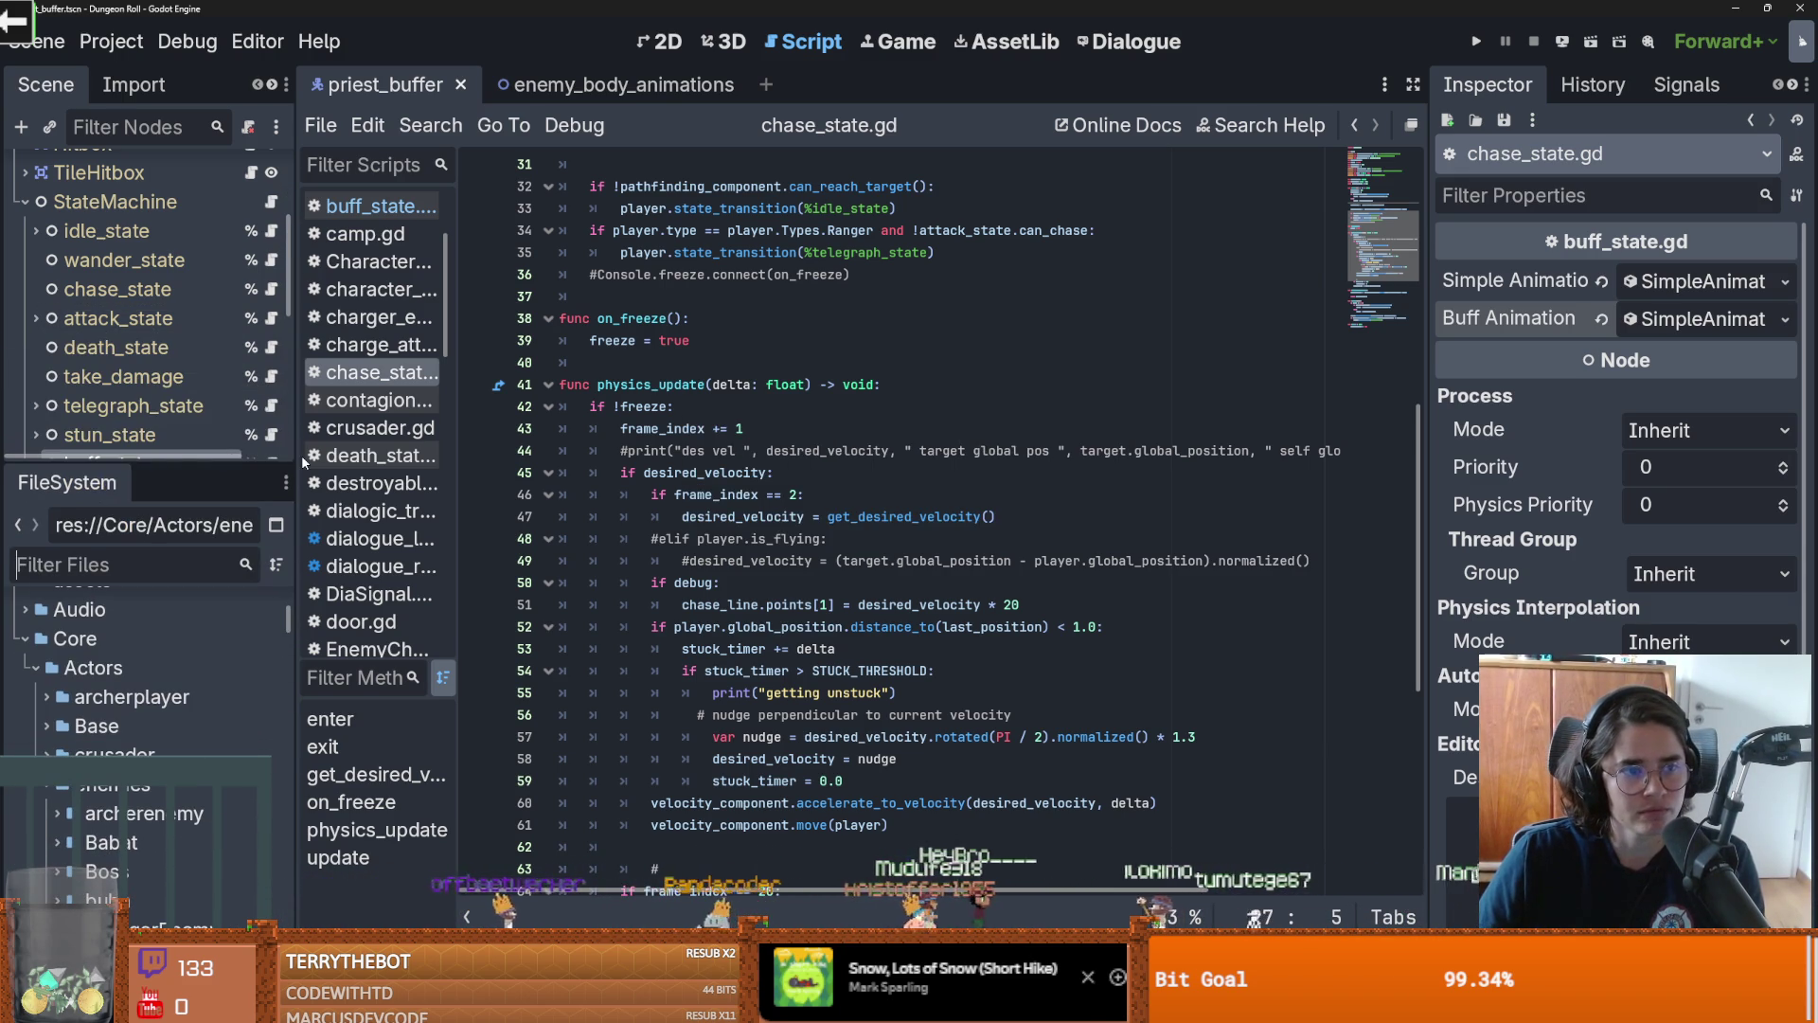
{"action": "scroll", "coordinate": [242, 379], "scroll_direction": "down", "scroll_amount": 2}
{"action": "scroll", "coordinate": [241, 379], "scroll_direction": "up", "scroll_amount": 5}
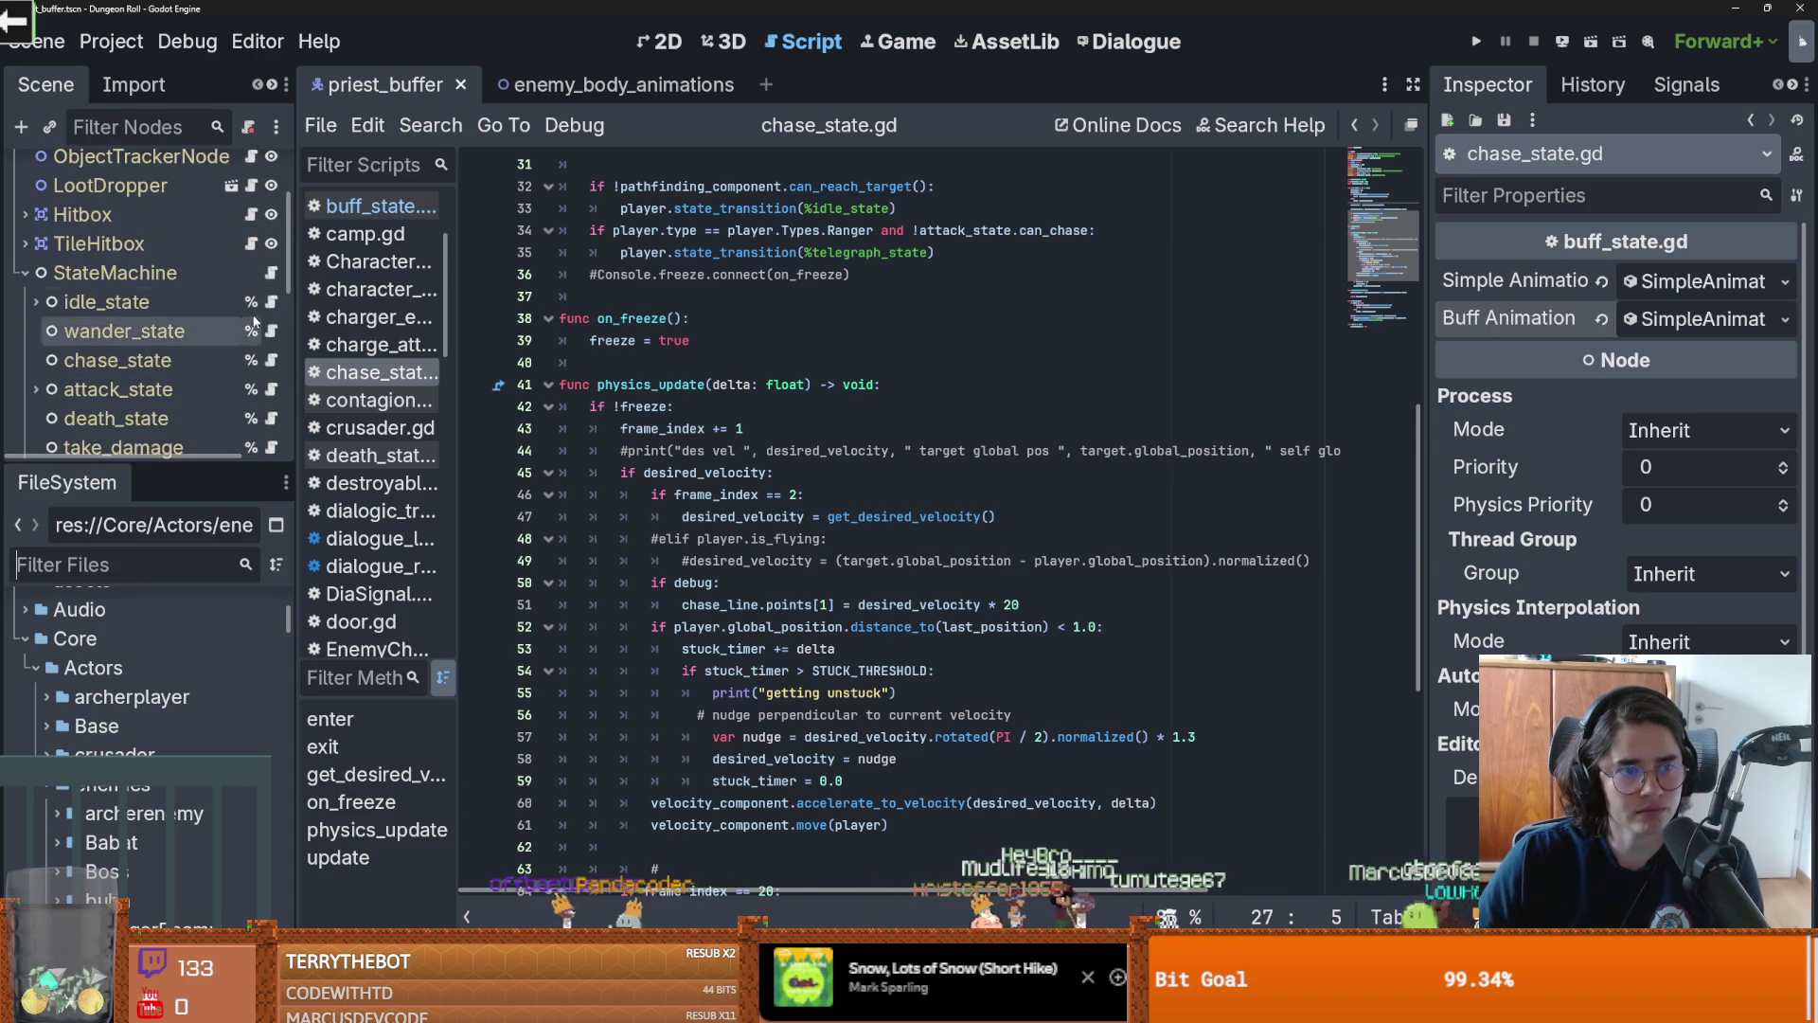
Open enemy_base_scene and add a plain Node child under StateMachine
{"action": "left_click", "coordinate": [248, 171]}
{"action": "key", "text": "ctrl+s"}
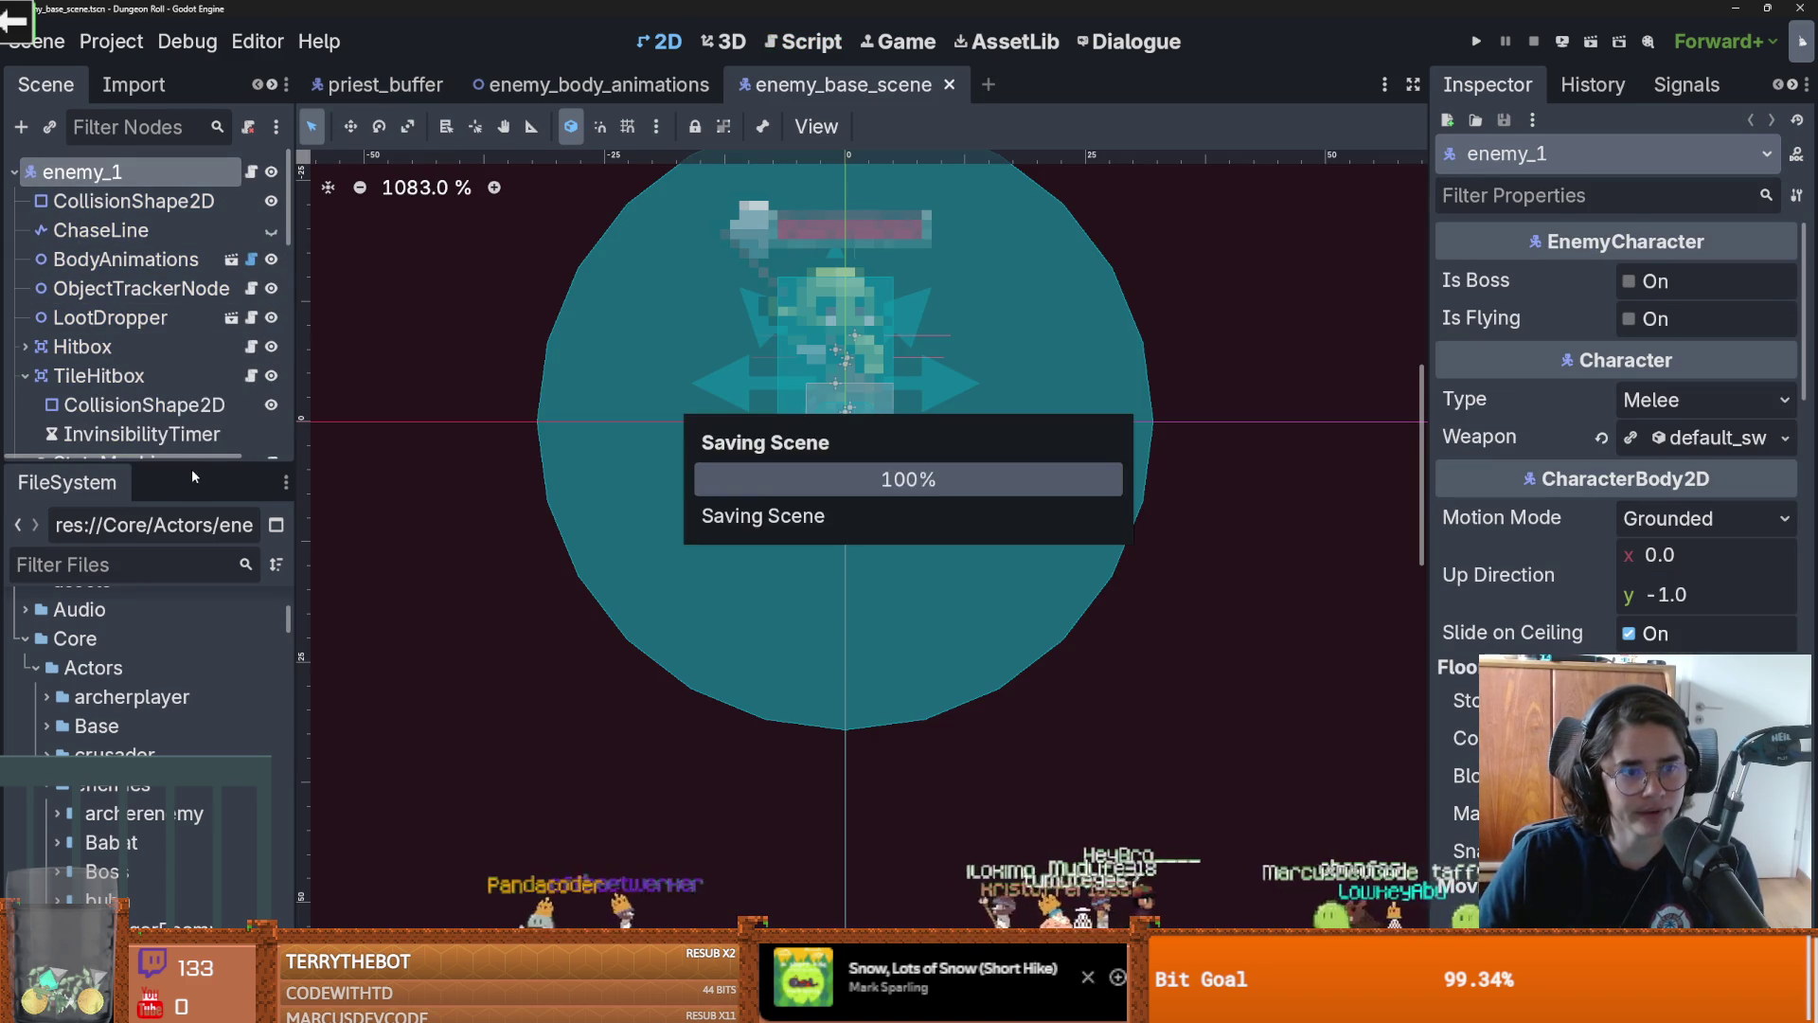
{"action": "left_click_drag", "start_coordinate": [193, 466], "coordinate": [204, 834]}
{"action": "right_click", "coordinate": [107, 459]}
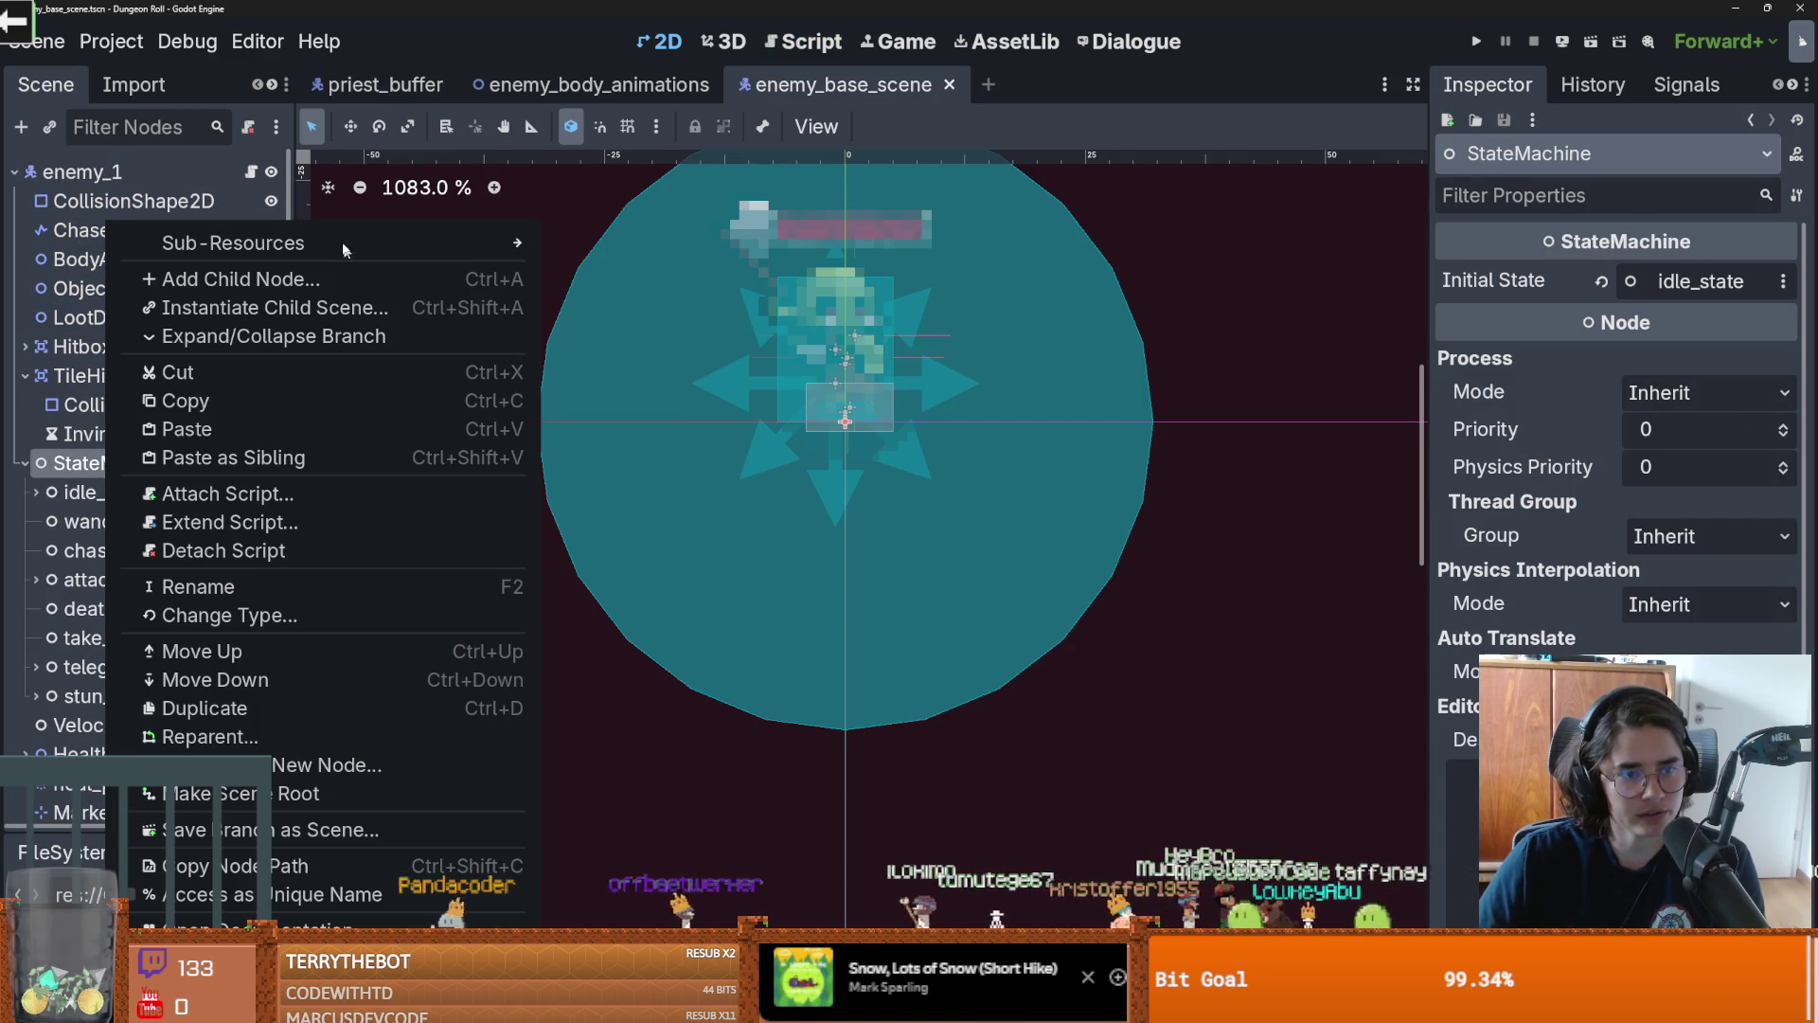
{"action": "left_click", "coordinate": [485, 281]}
{"action": "type", "text": "node"}
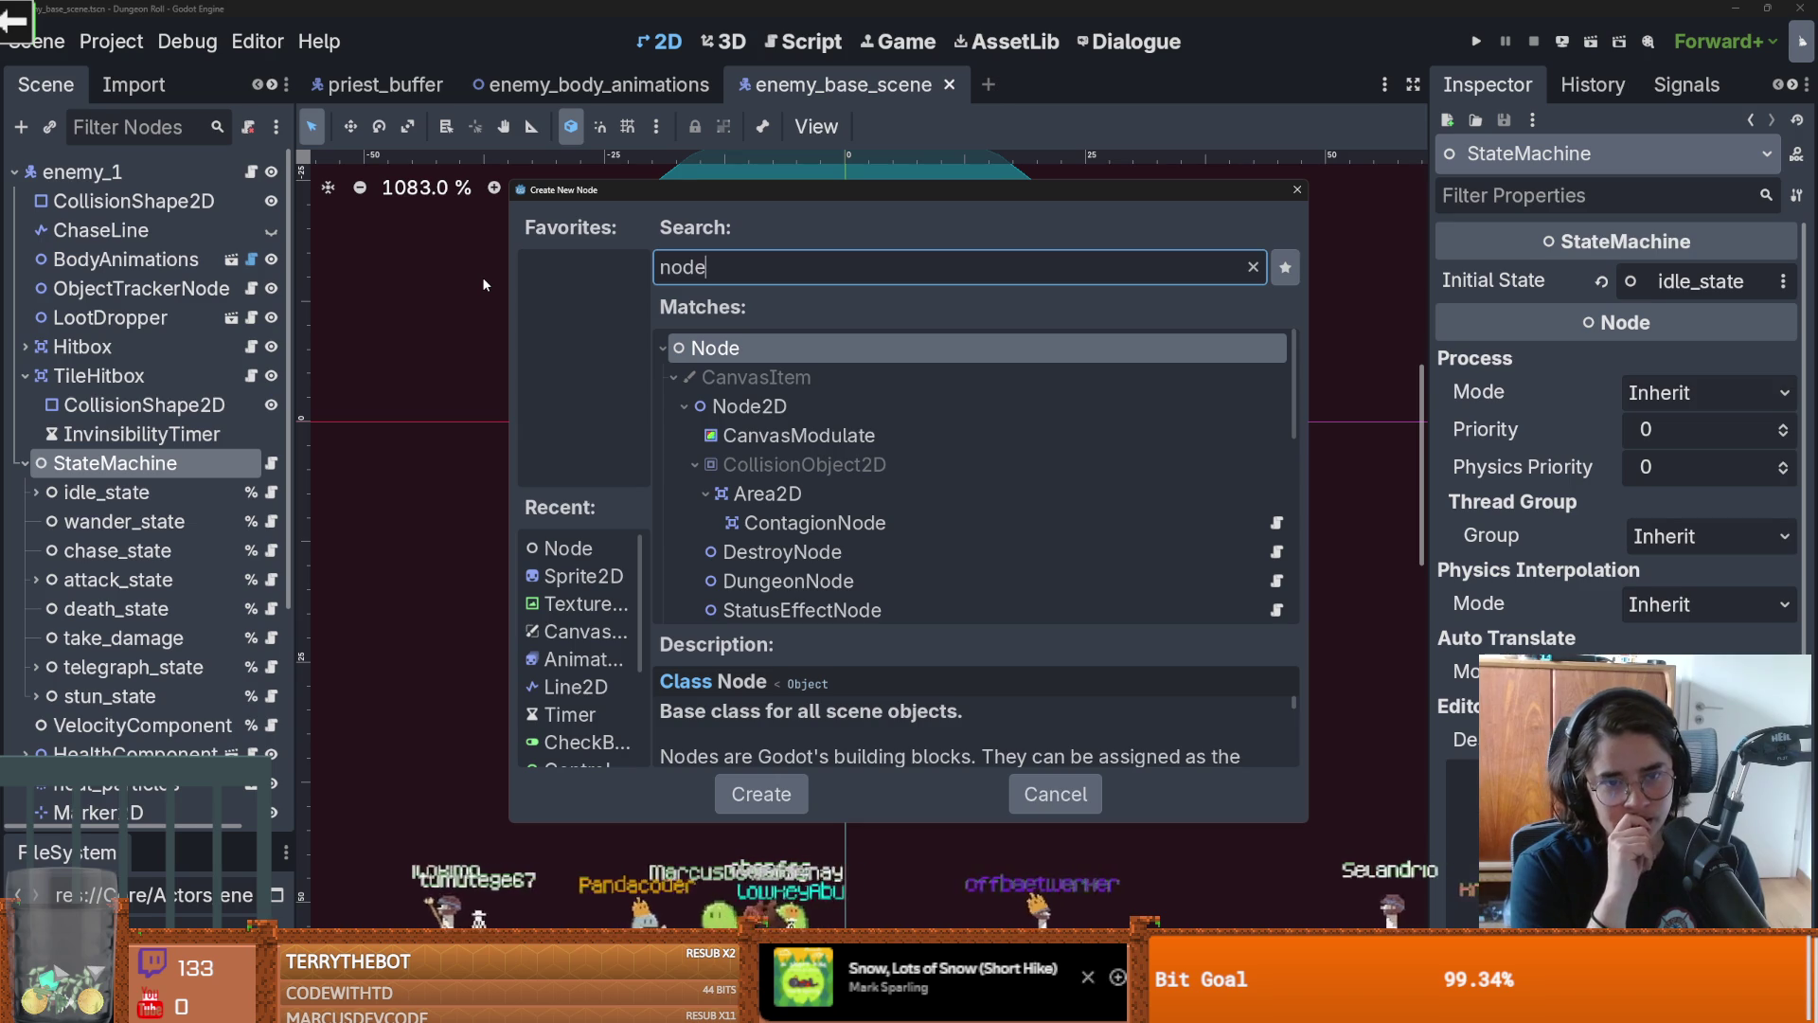
{"action": "key", "text": "Return"}
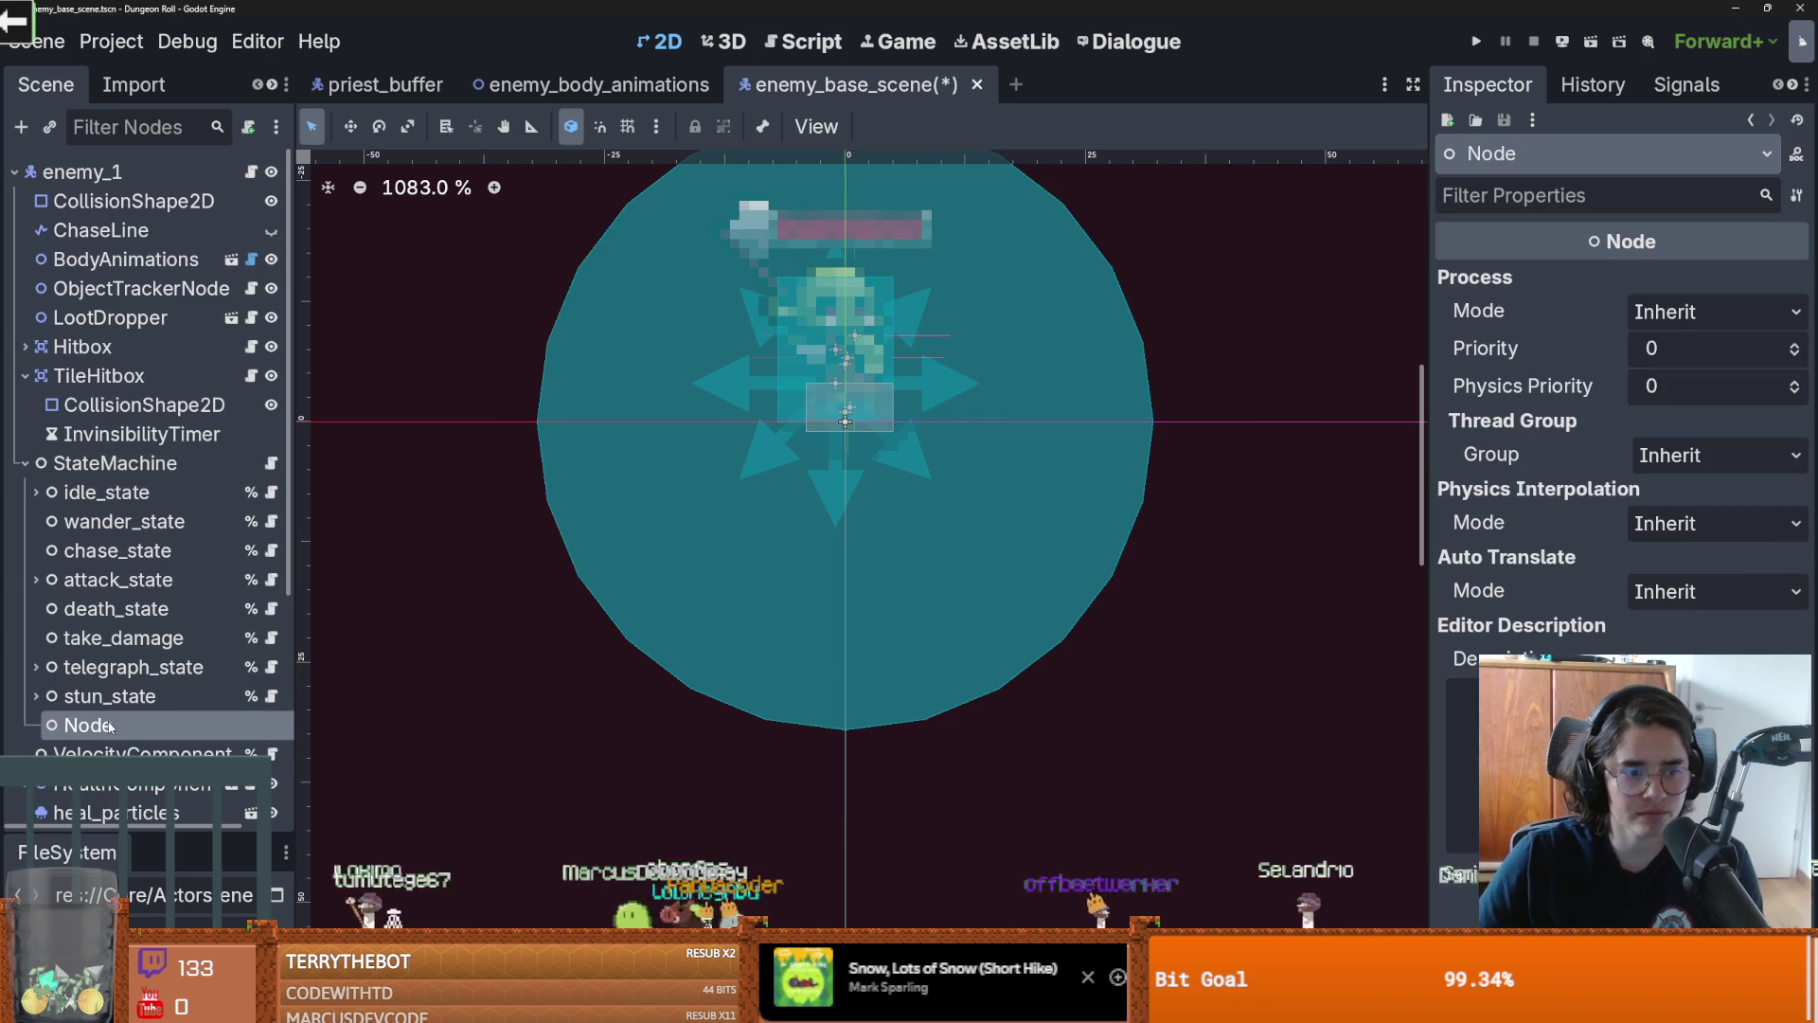
Rename the new node to flee_state and make it accessible by unique name
{"action": "double_click", "coordinate": [110, 726]}
{"action": "type", "text": "flee_state"}
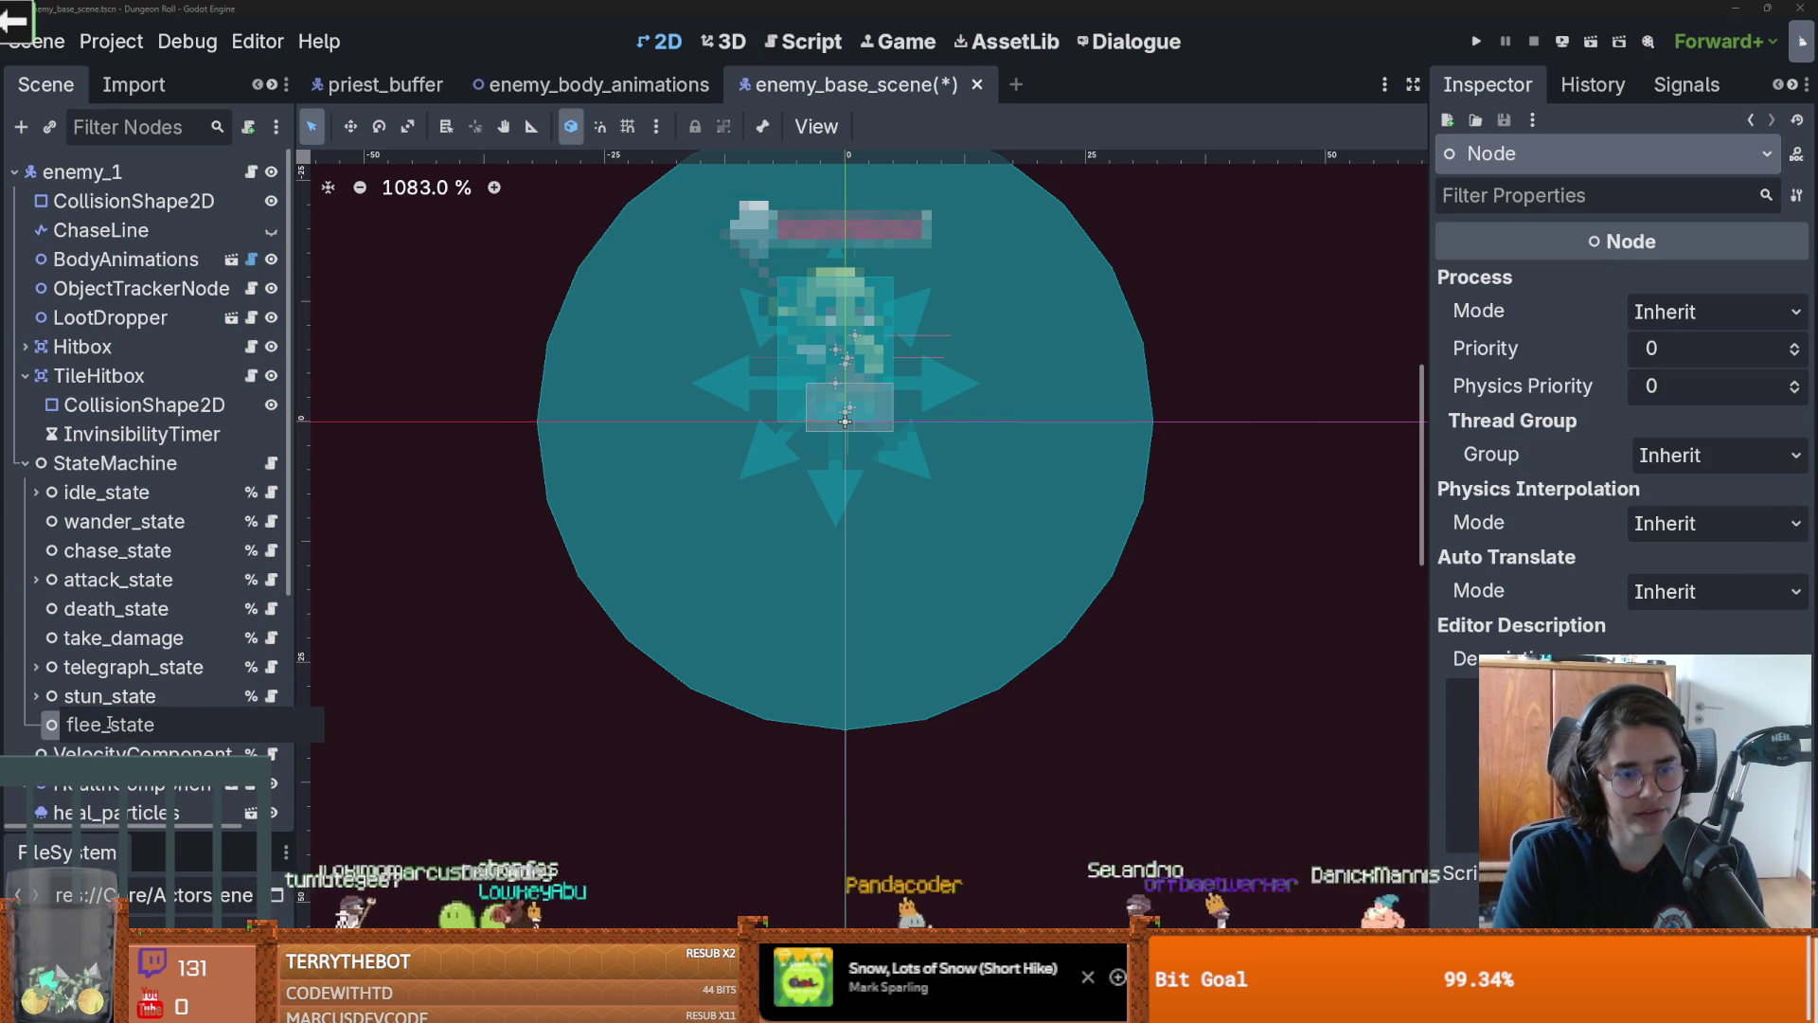
{"action": "key", "text": "Return"}
{"action": "right_click", "coordinate": [110, 726]}
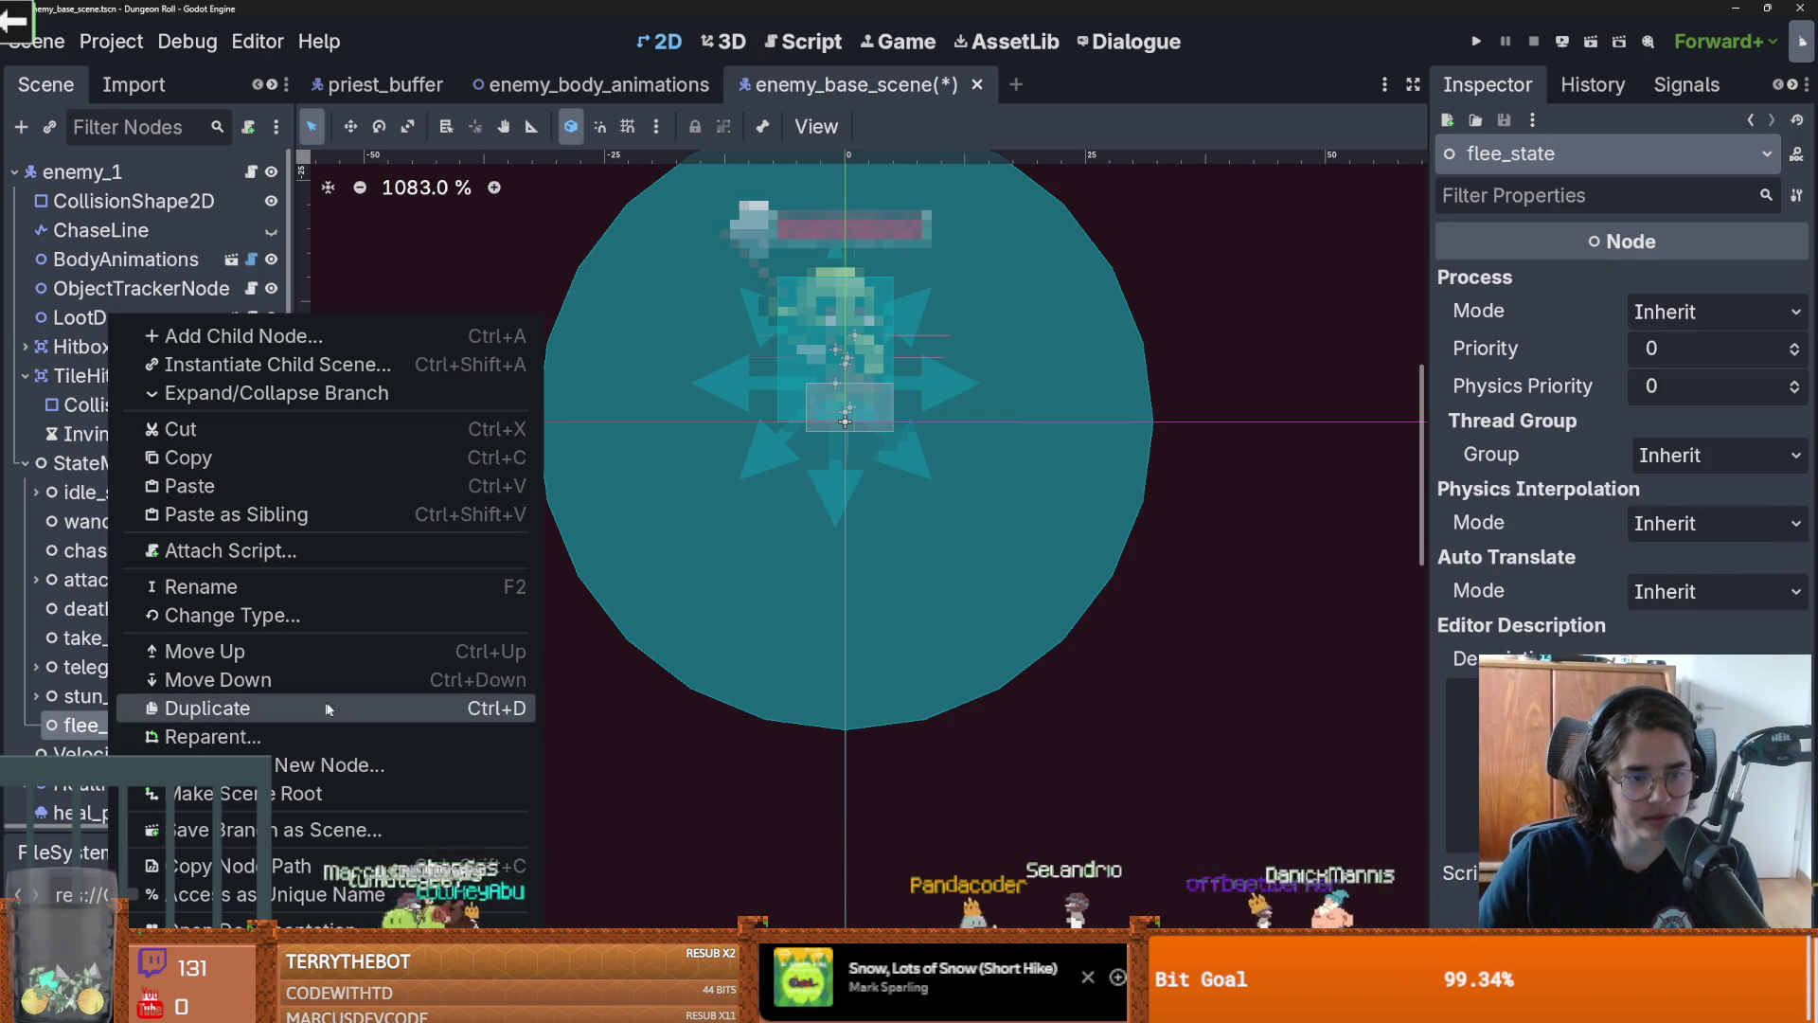
{"action": "left_click", "coordinate": [245, 894]}
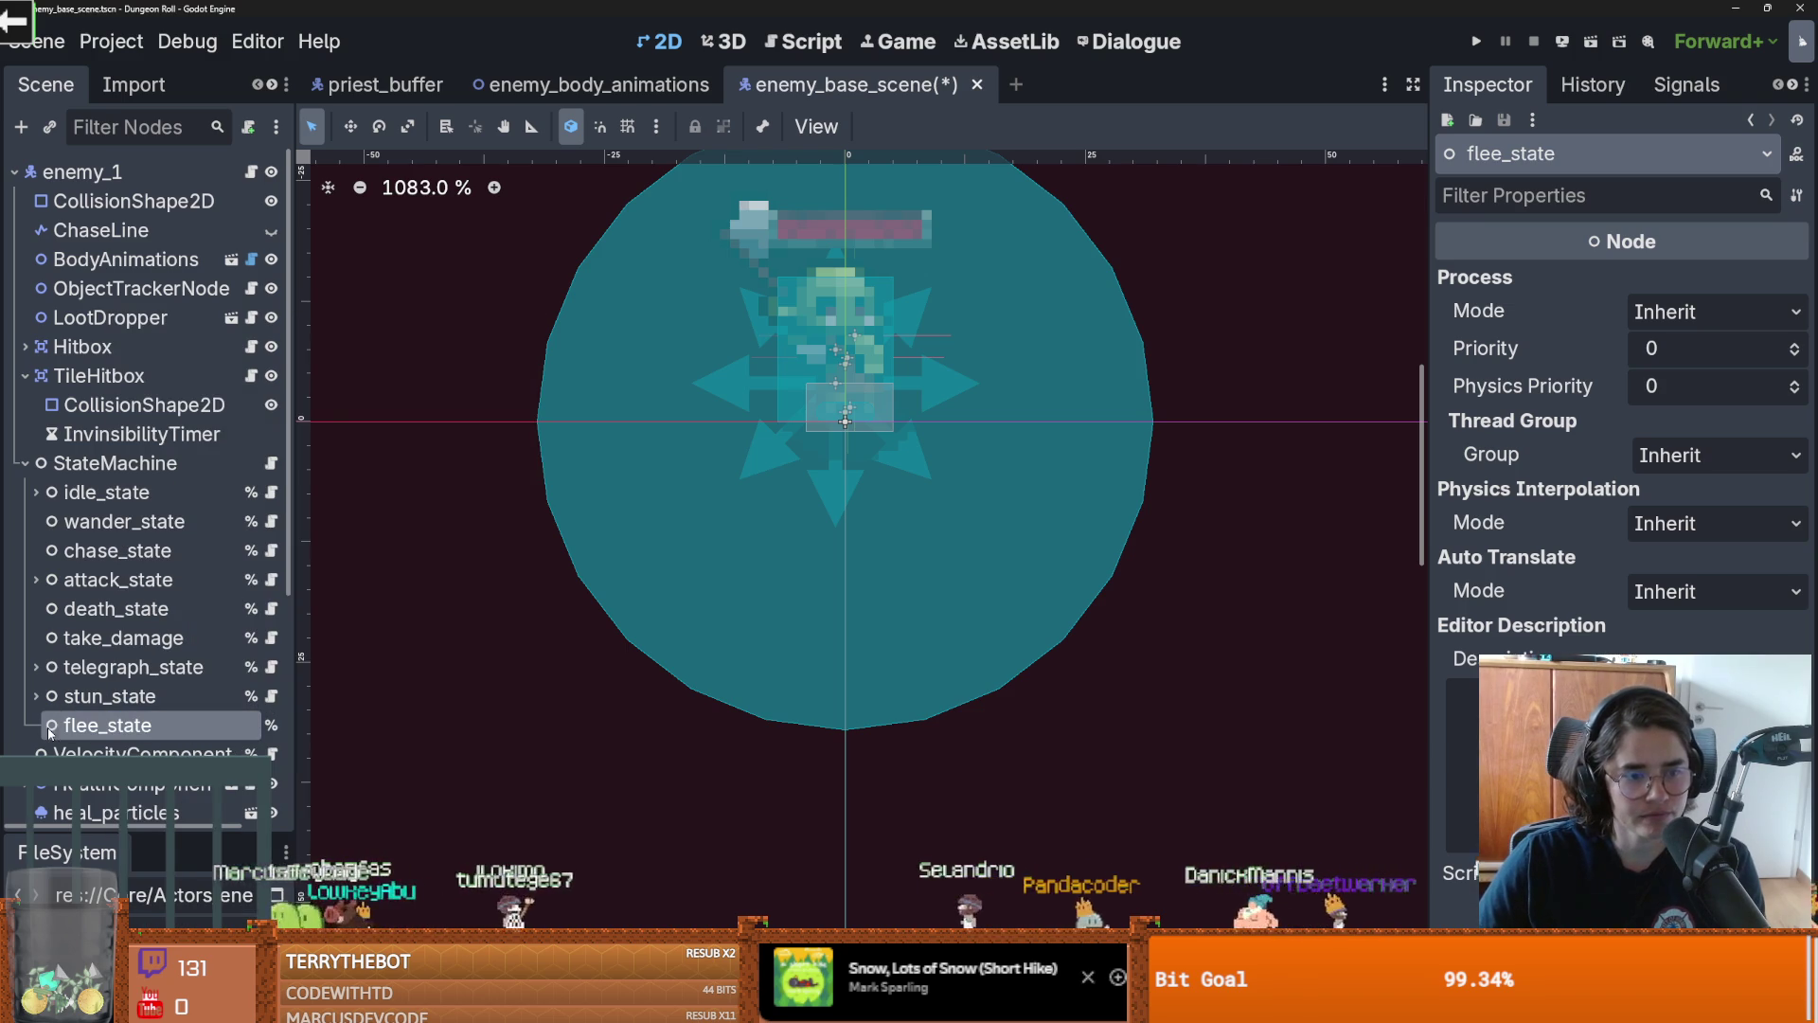
Attach a new script saved as states/flee_state.gd to the flee_state node
{"action": "left_click", "coordinate": [248, 127]}
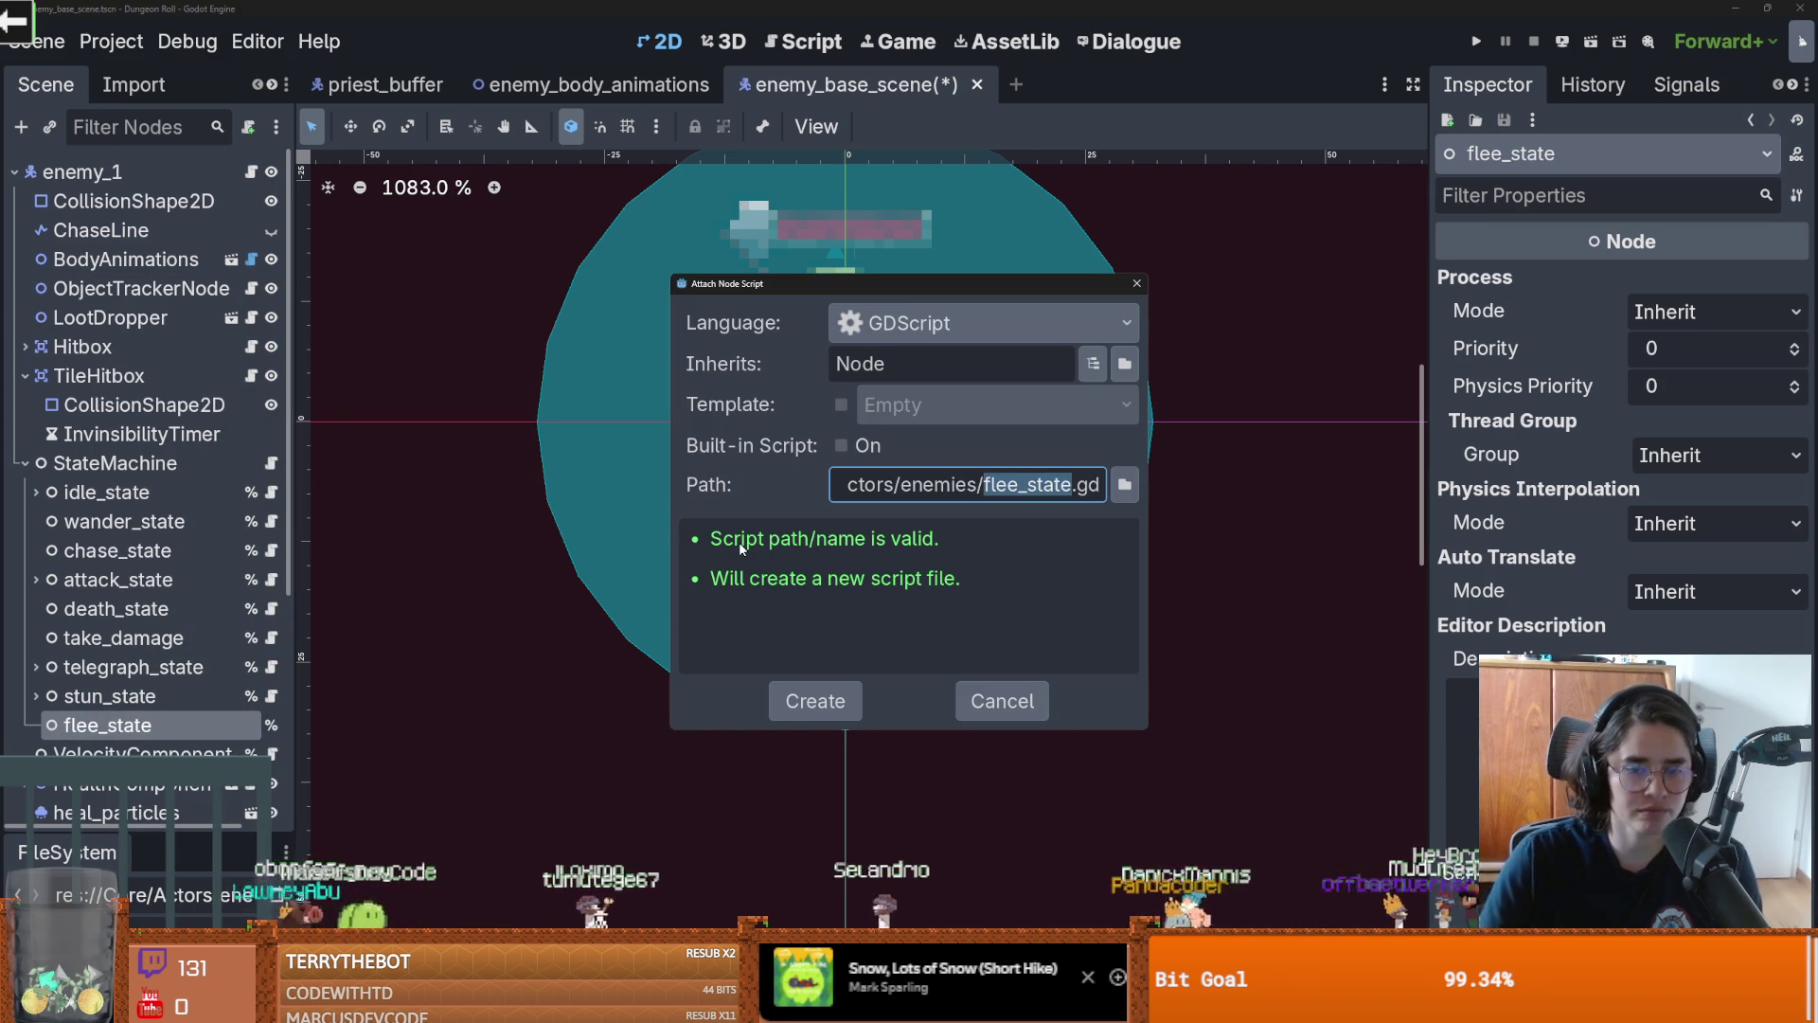
{"action": "left_click", "coordinate": [1124, 484]}
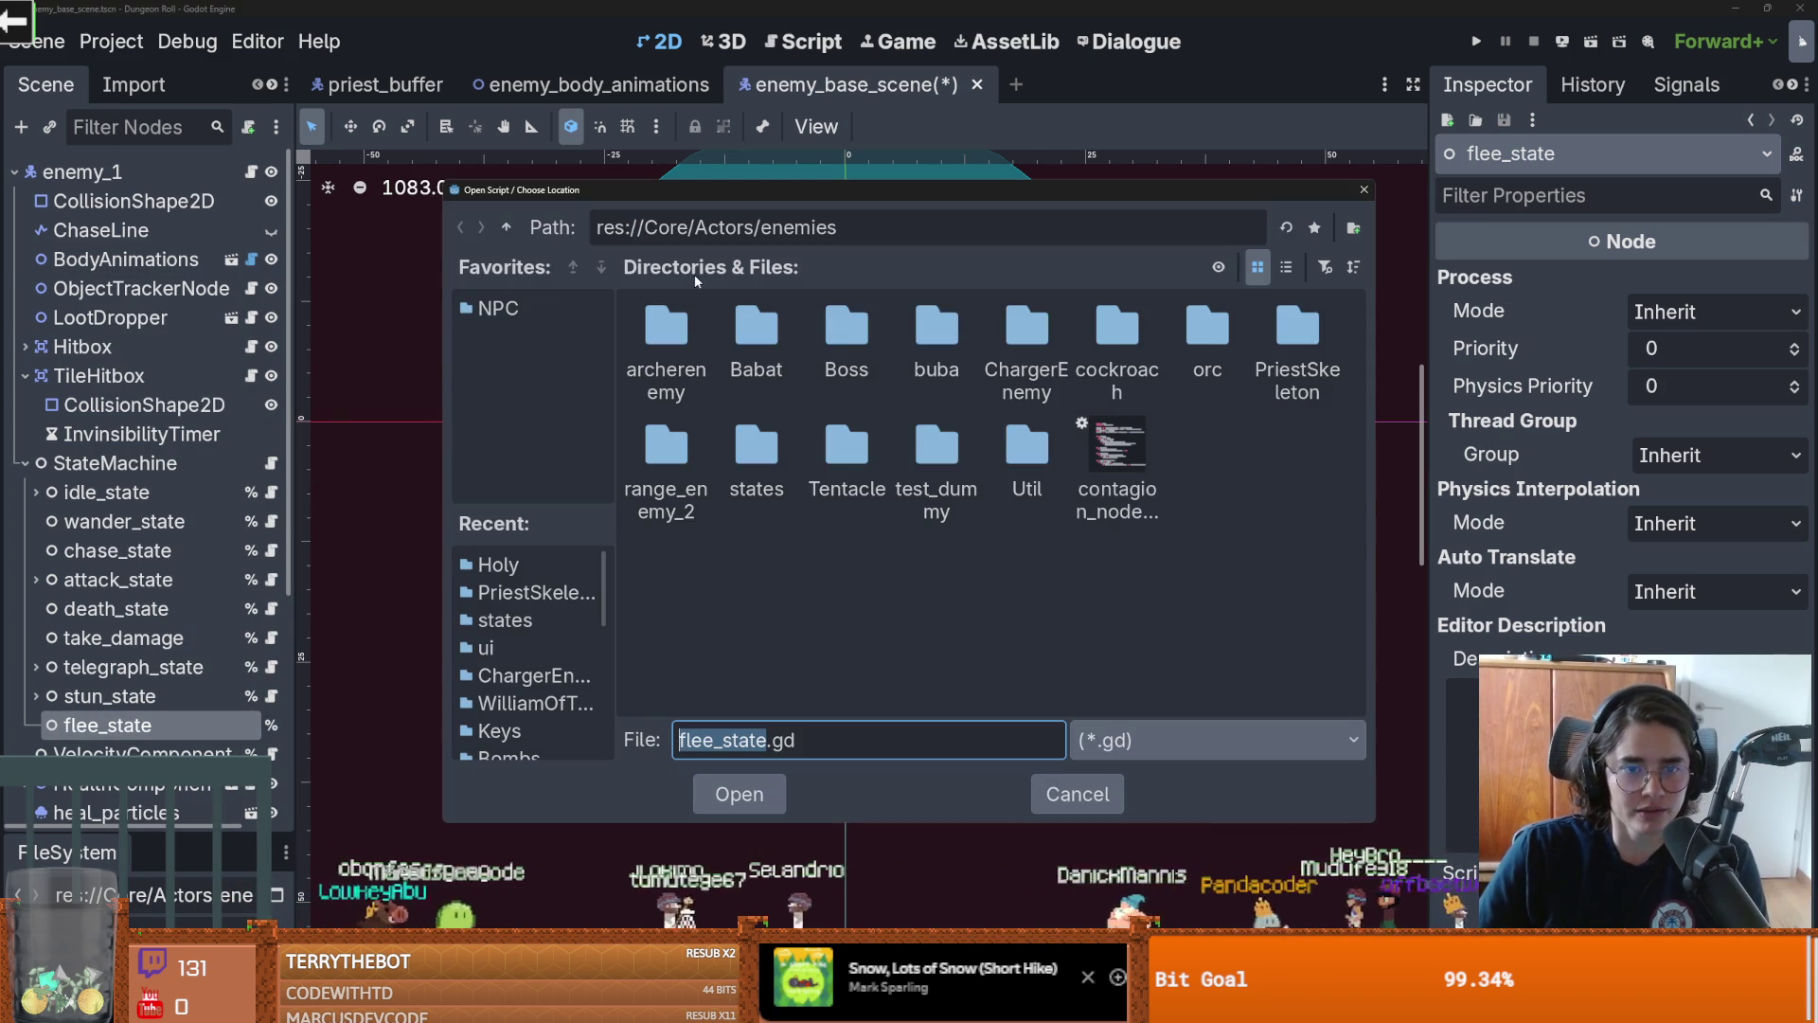
{"action": "double_click", "coordinate": [734, 445]}
{"action": "left_click", "coordinate": [740, 794]}
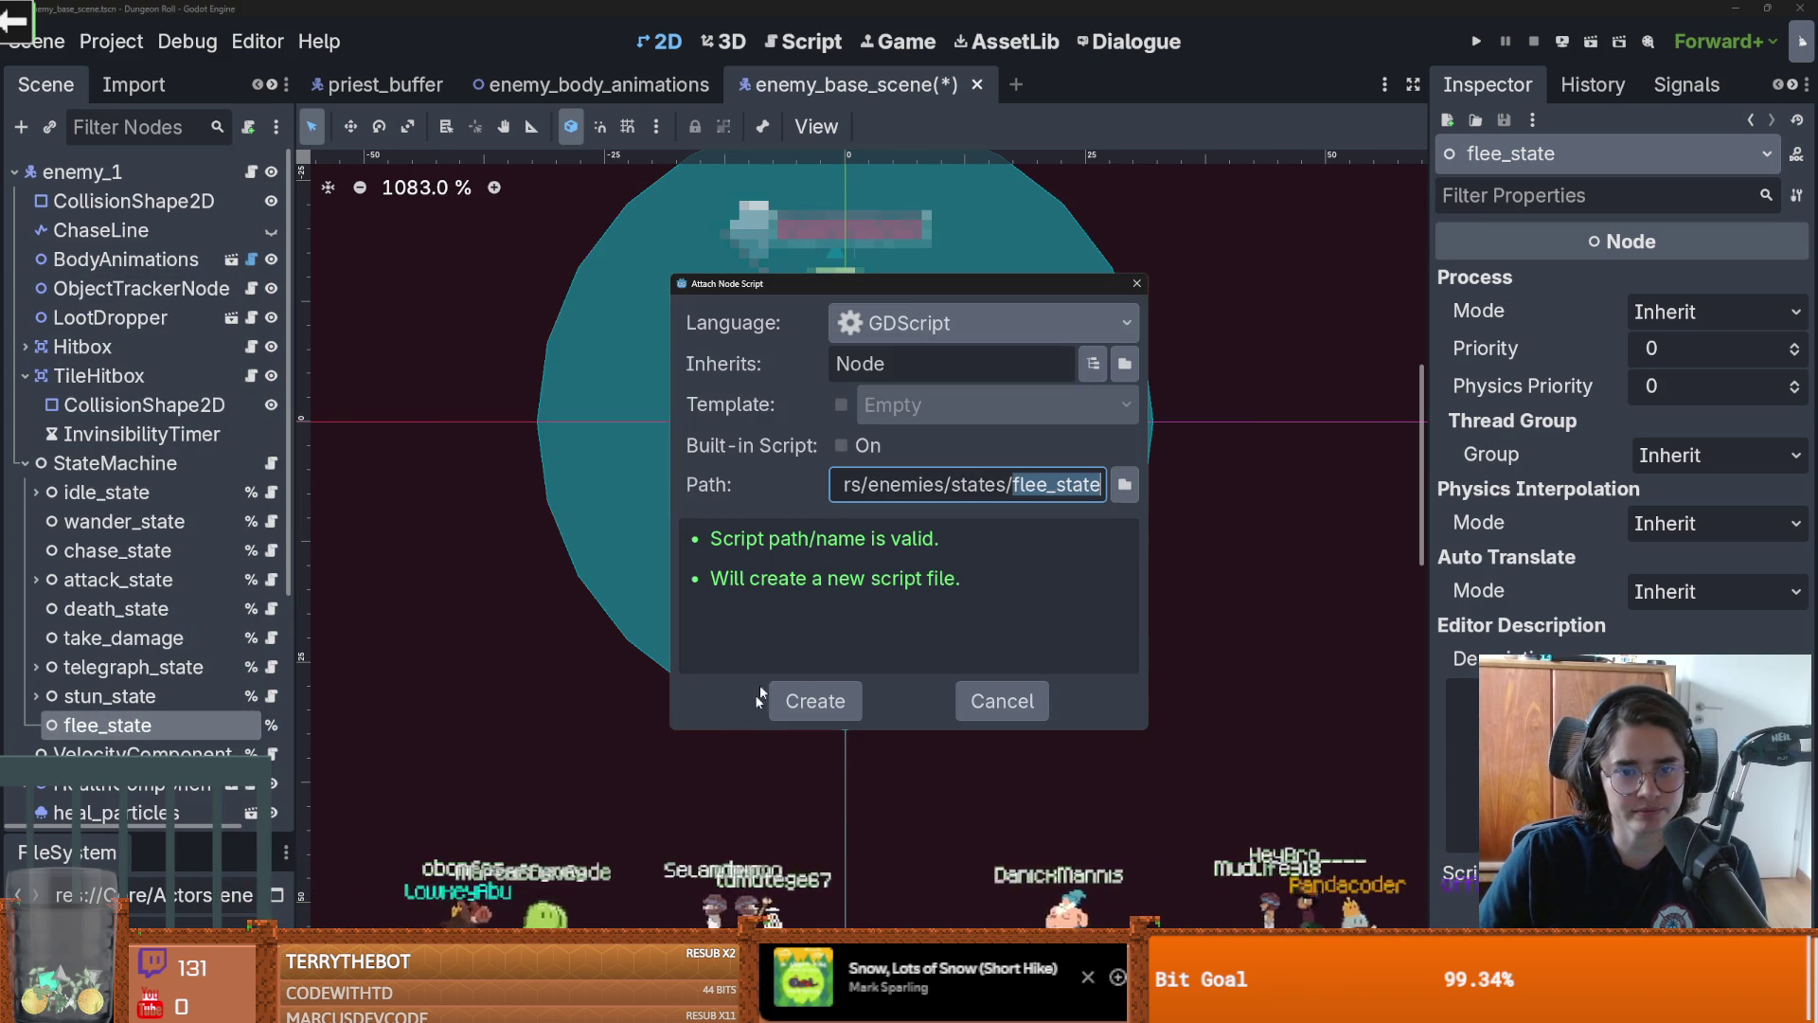
{"action": "left_click", "coordinate": [820, 698]}
{"action": "key", "text": "ctrl+s"}
Make flee_state.gd extend PlayerState, save, and switch to enemy_body_animations
{"action": "double_click", "coordinate": [640, 165]}
{"action": "type", "text": "P"}
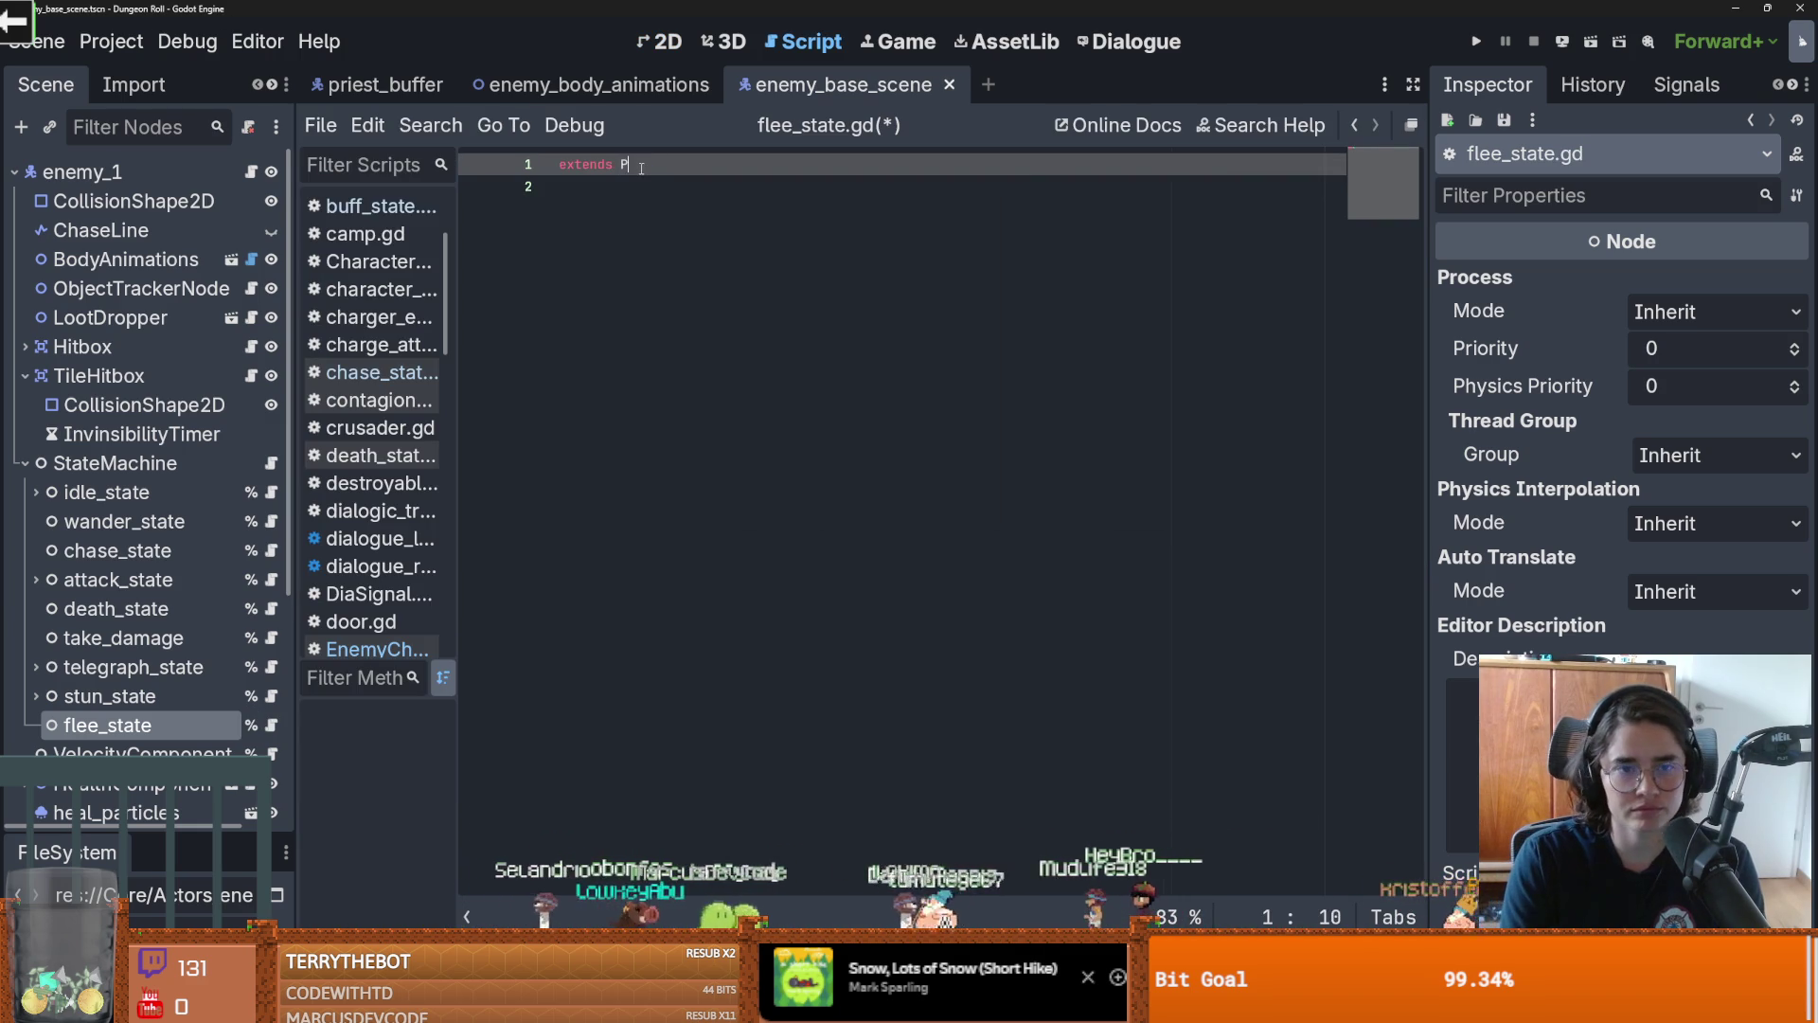
{"action": "type", "text": "layerState"}
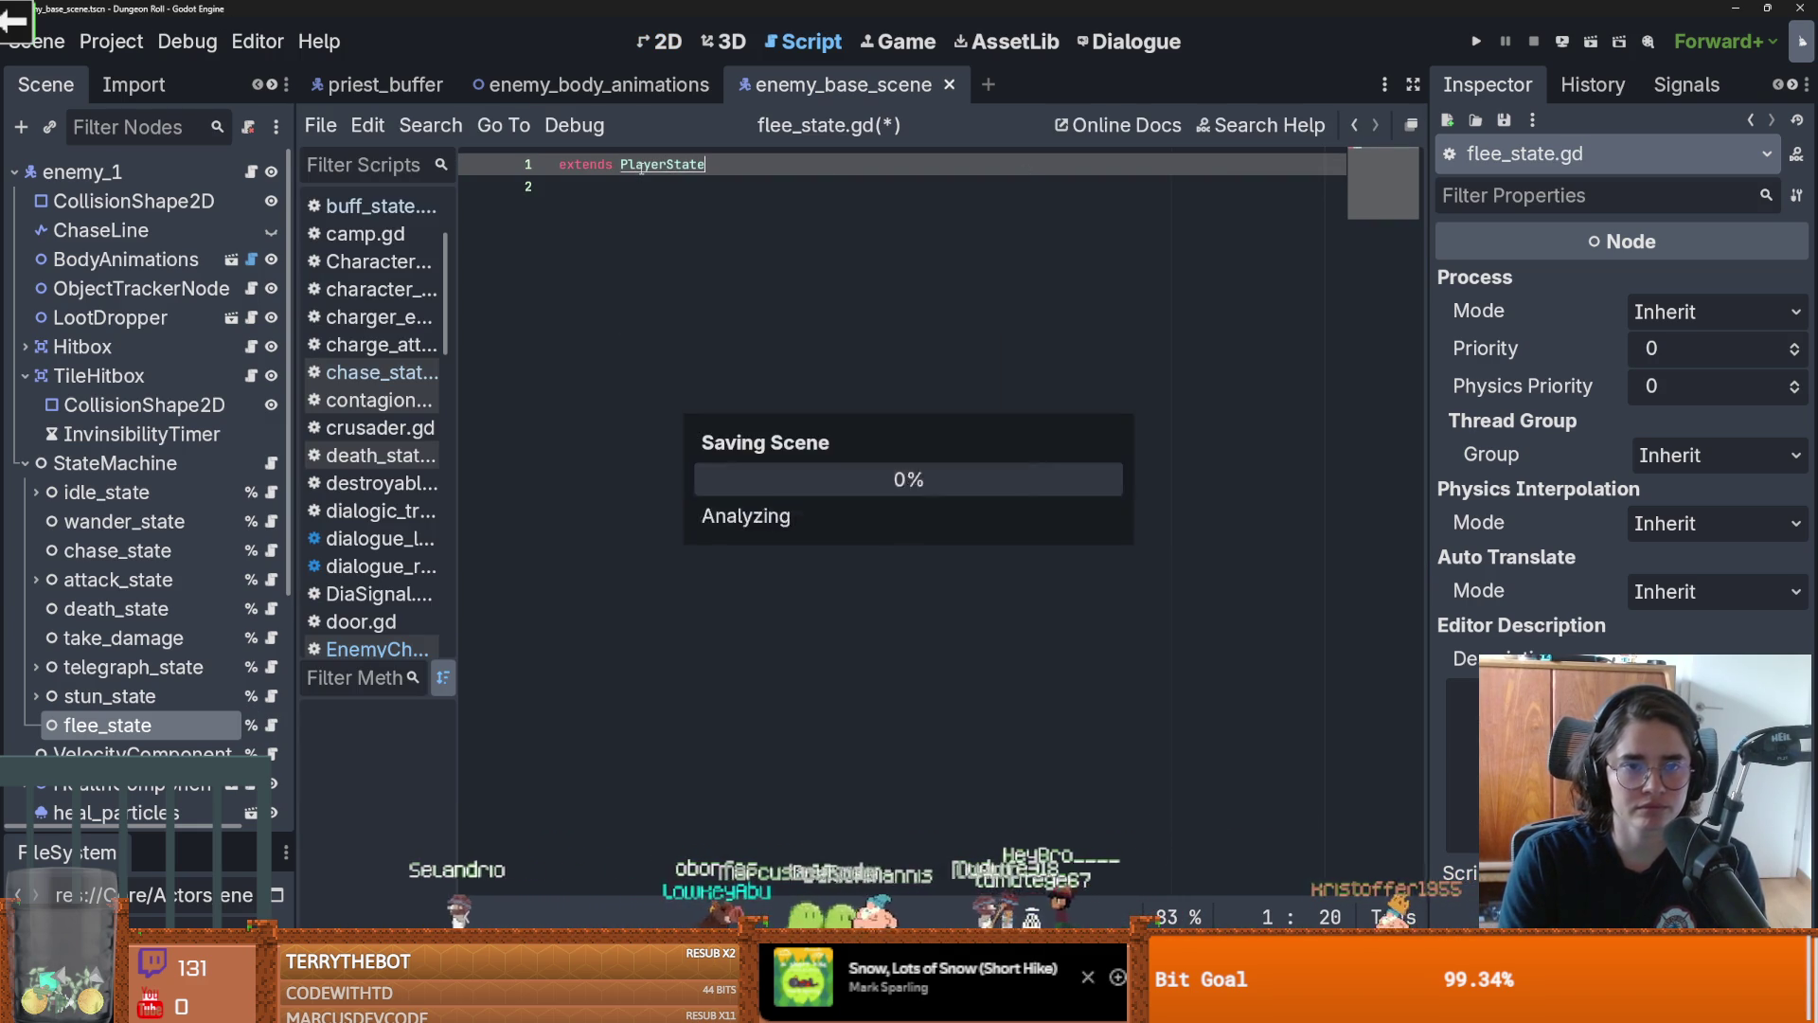
{"action": "key", "text": "ctrl+s"}
{"action": "key", "text": "Return"}
{"action": "key", "text": "ctrl+s"}
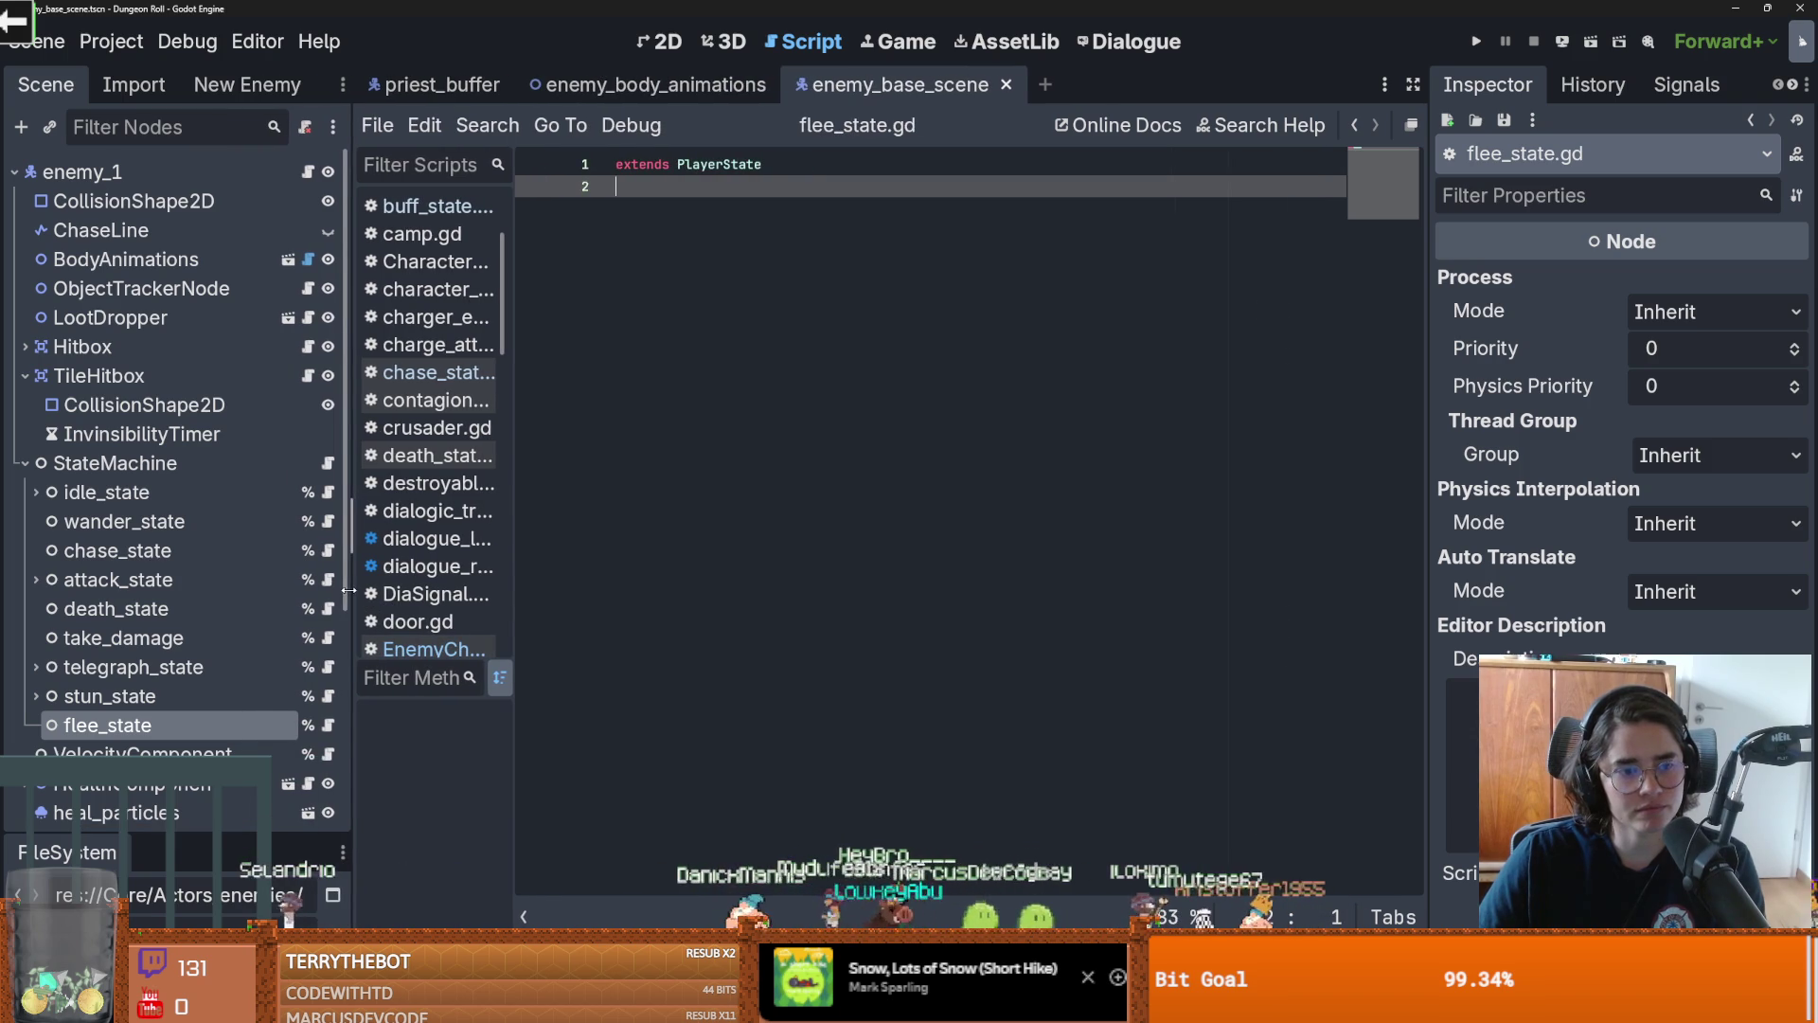
{"action": "left_click", "coordinate": [655, 84]}
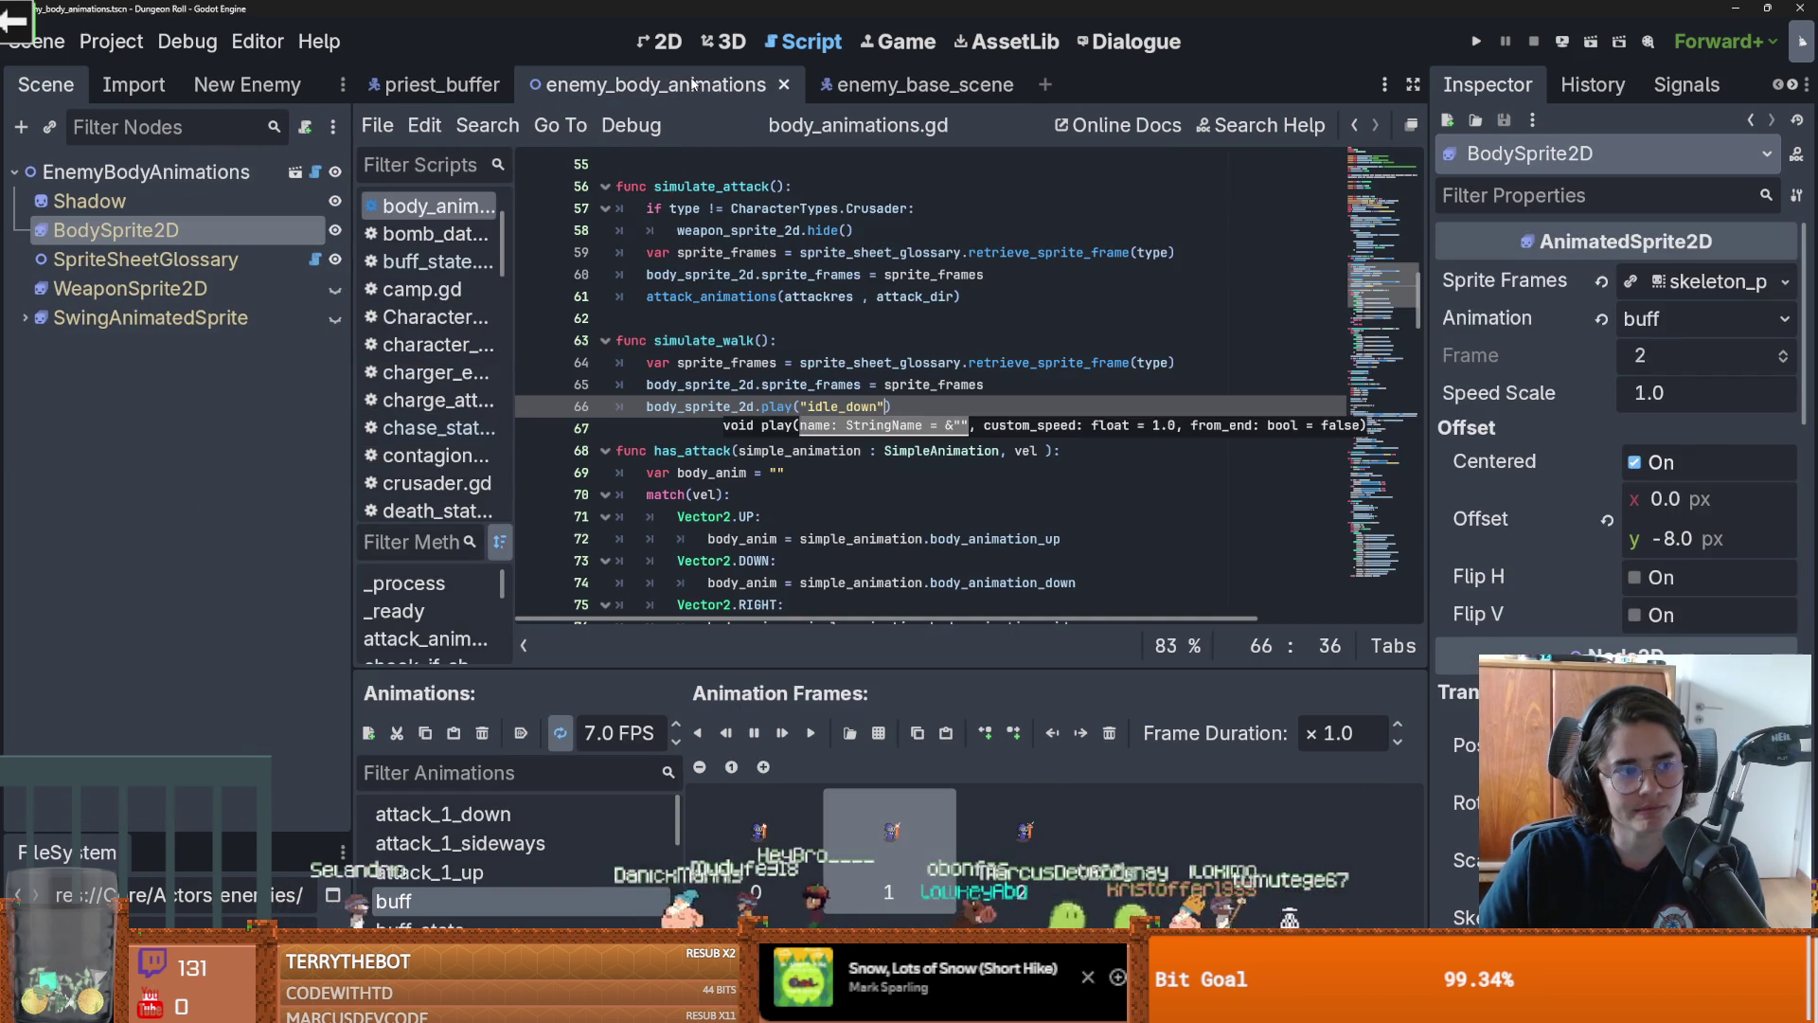
{"action": "key", "text": "Down"}
{"action": "key", "text": "Down"}
{"action": "key", "text": "Down"}
{"action": "key", "text": "ctrl+s"}
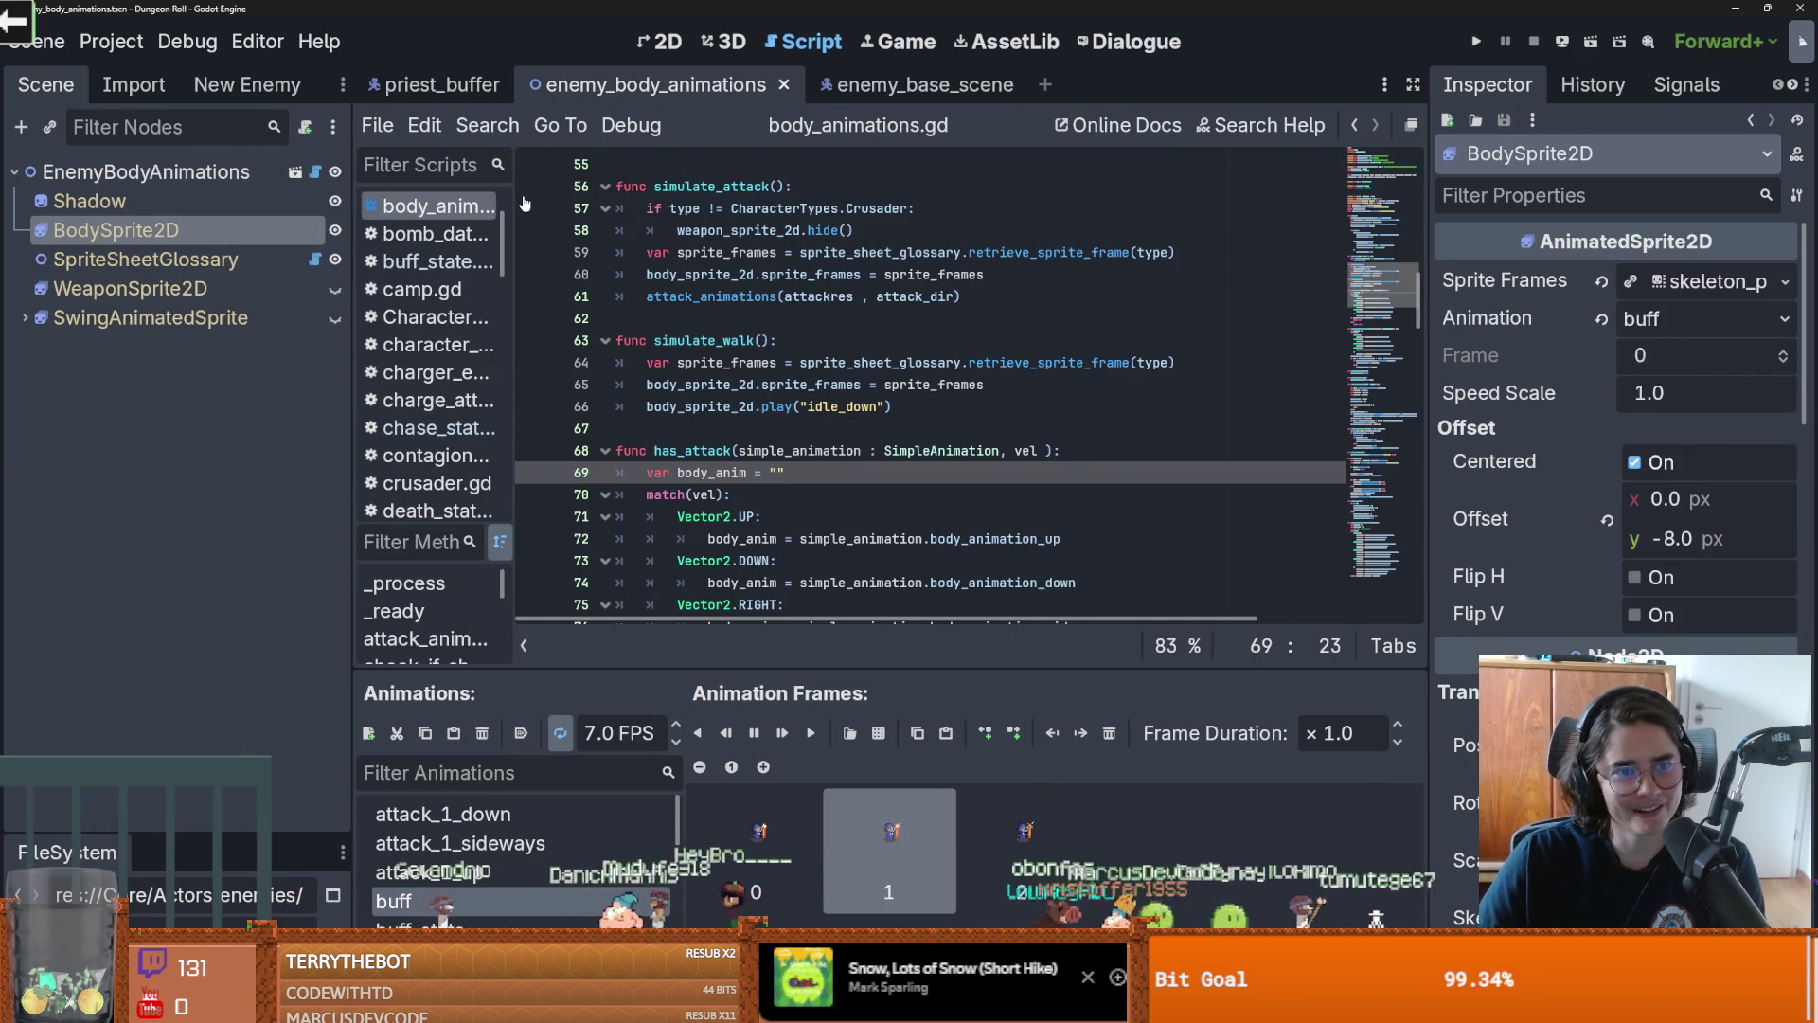
{"action": "left_click", "coordinate": [441, 85]}
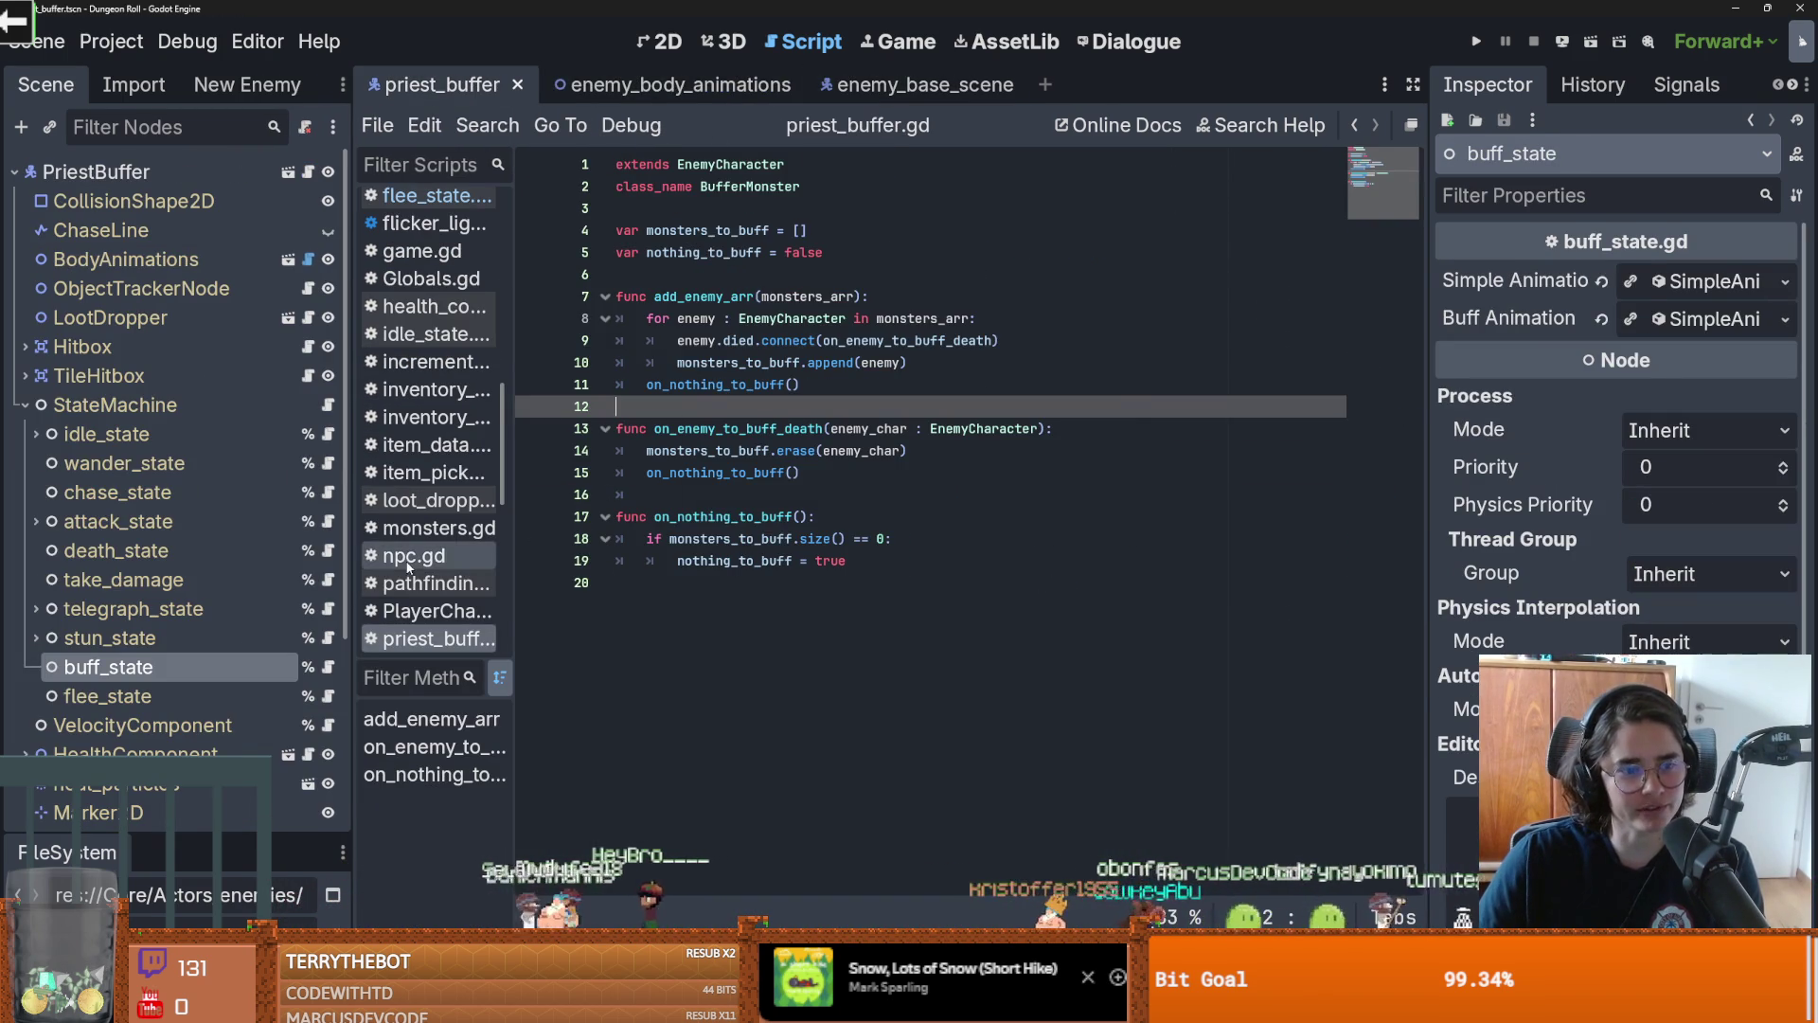
{"action": "left_click", "coordinate": [327, 696]}
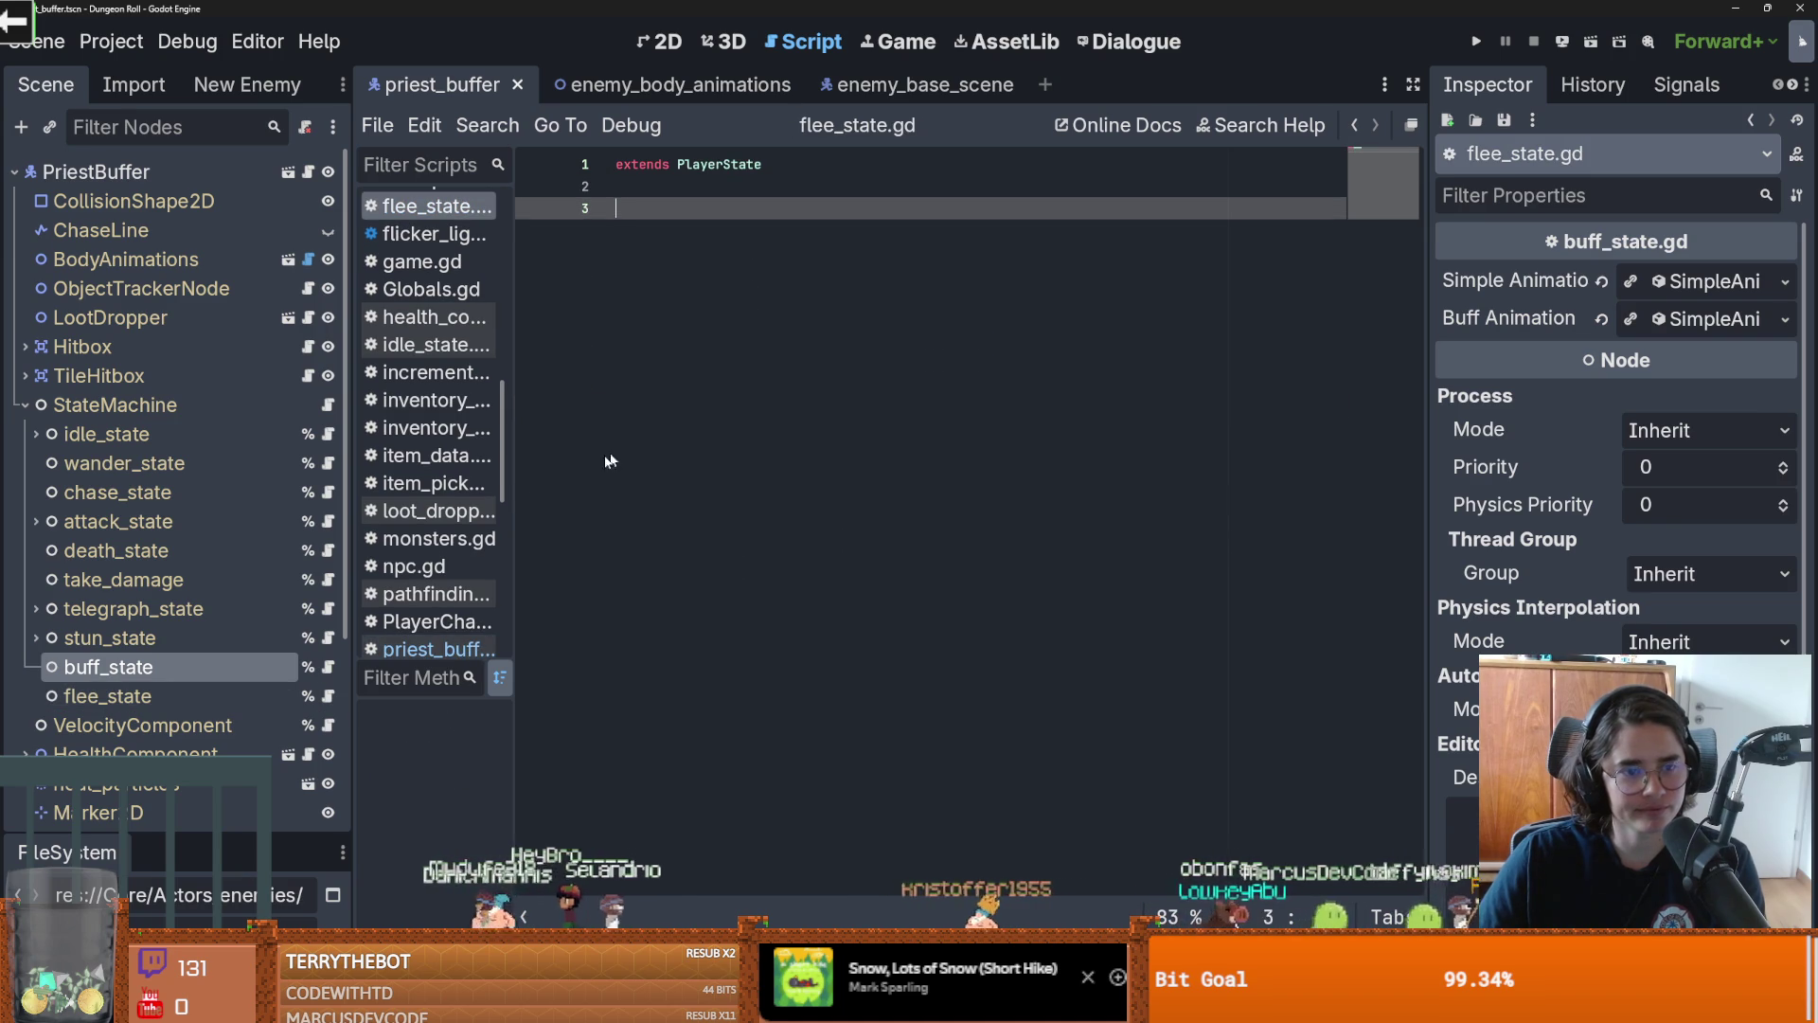
{"action": "key", "text": "ctrl+s"}
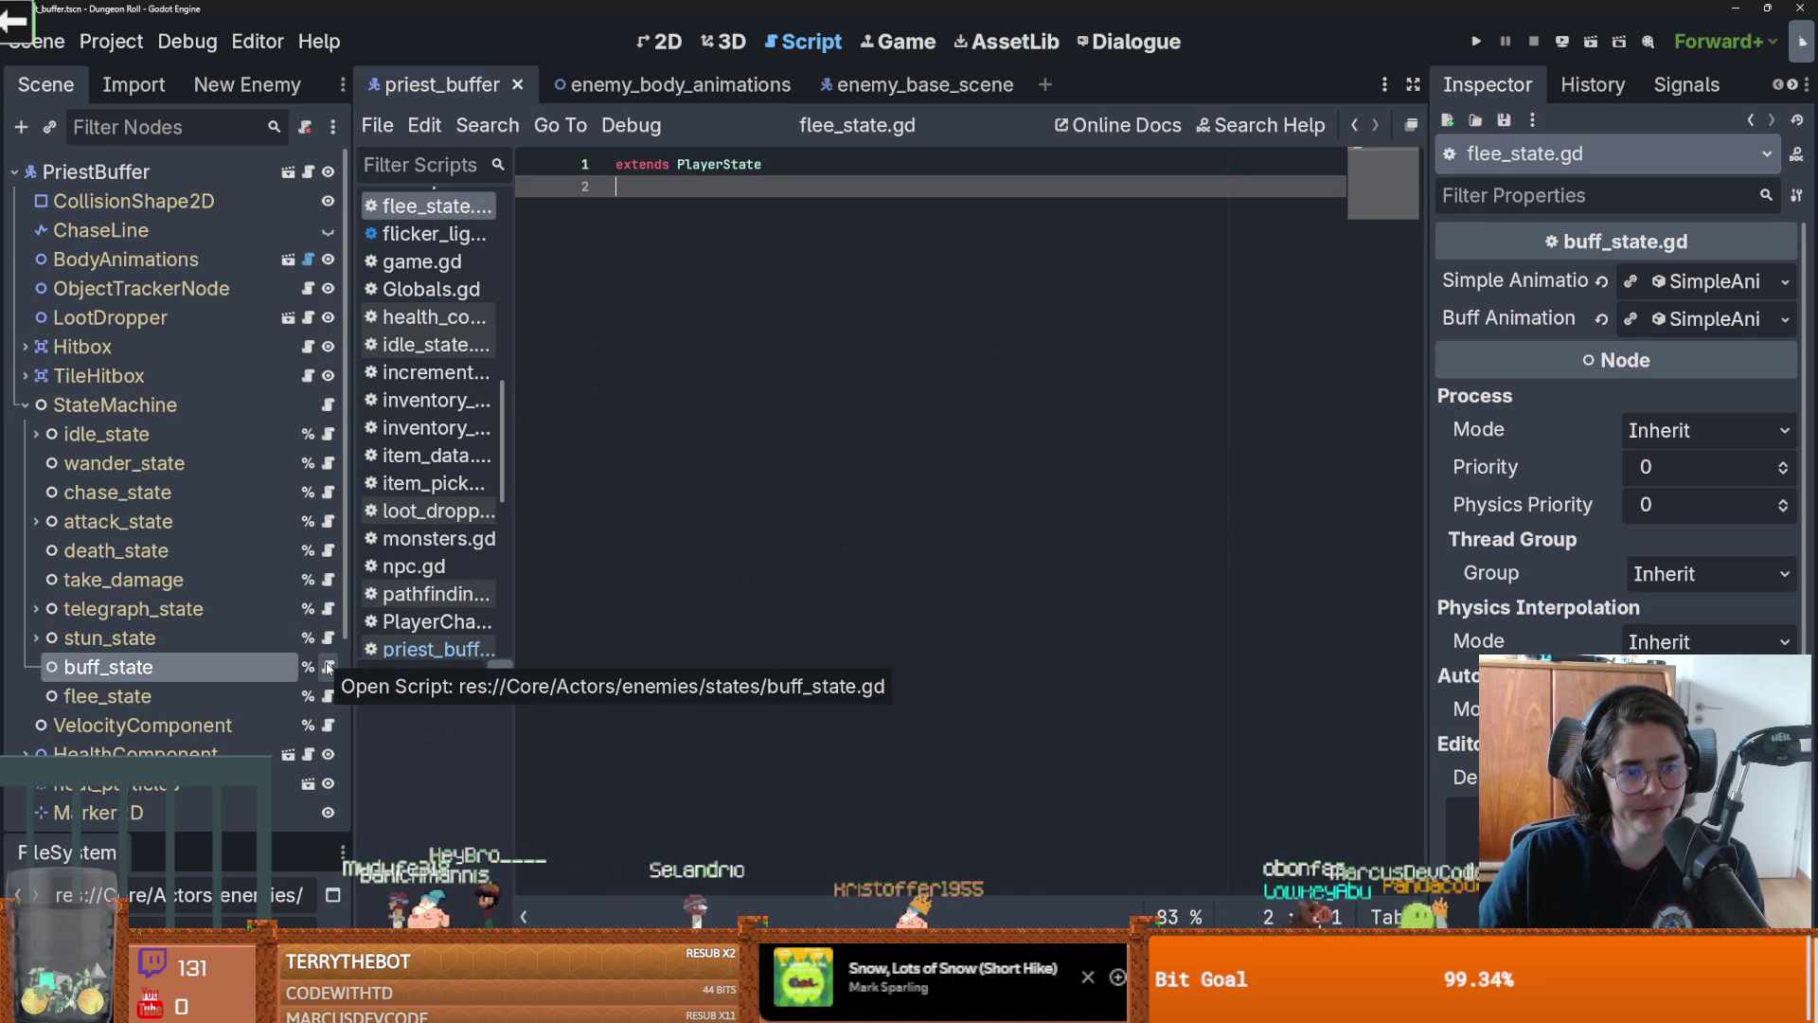
{"action": "left_click", "coordinate": [327, 668]}
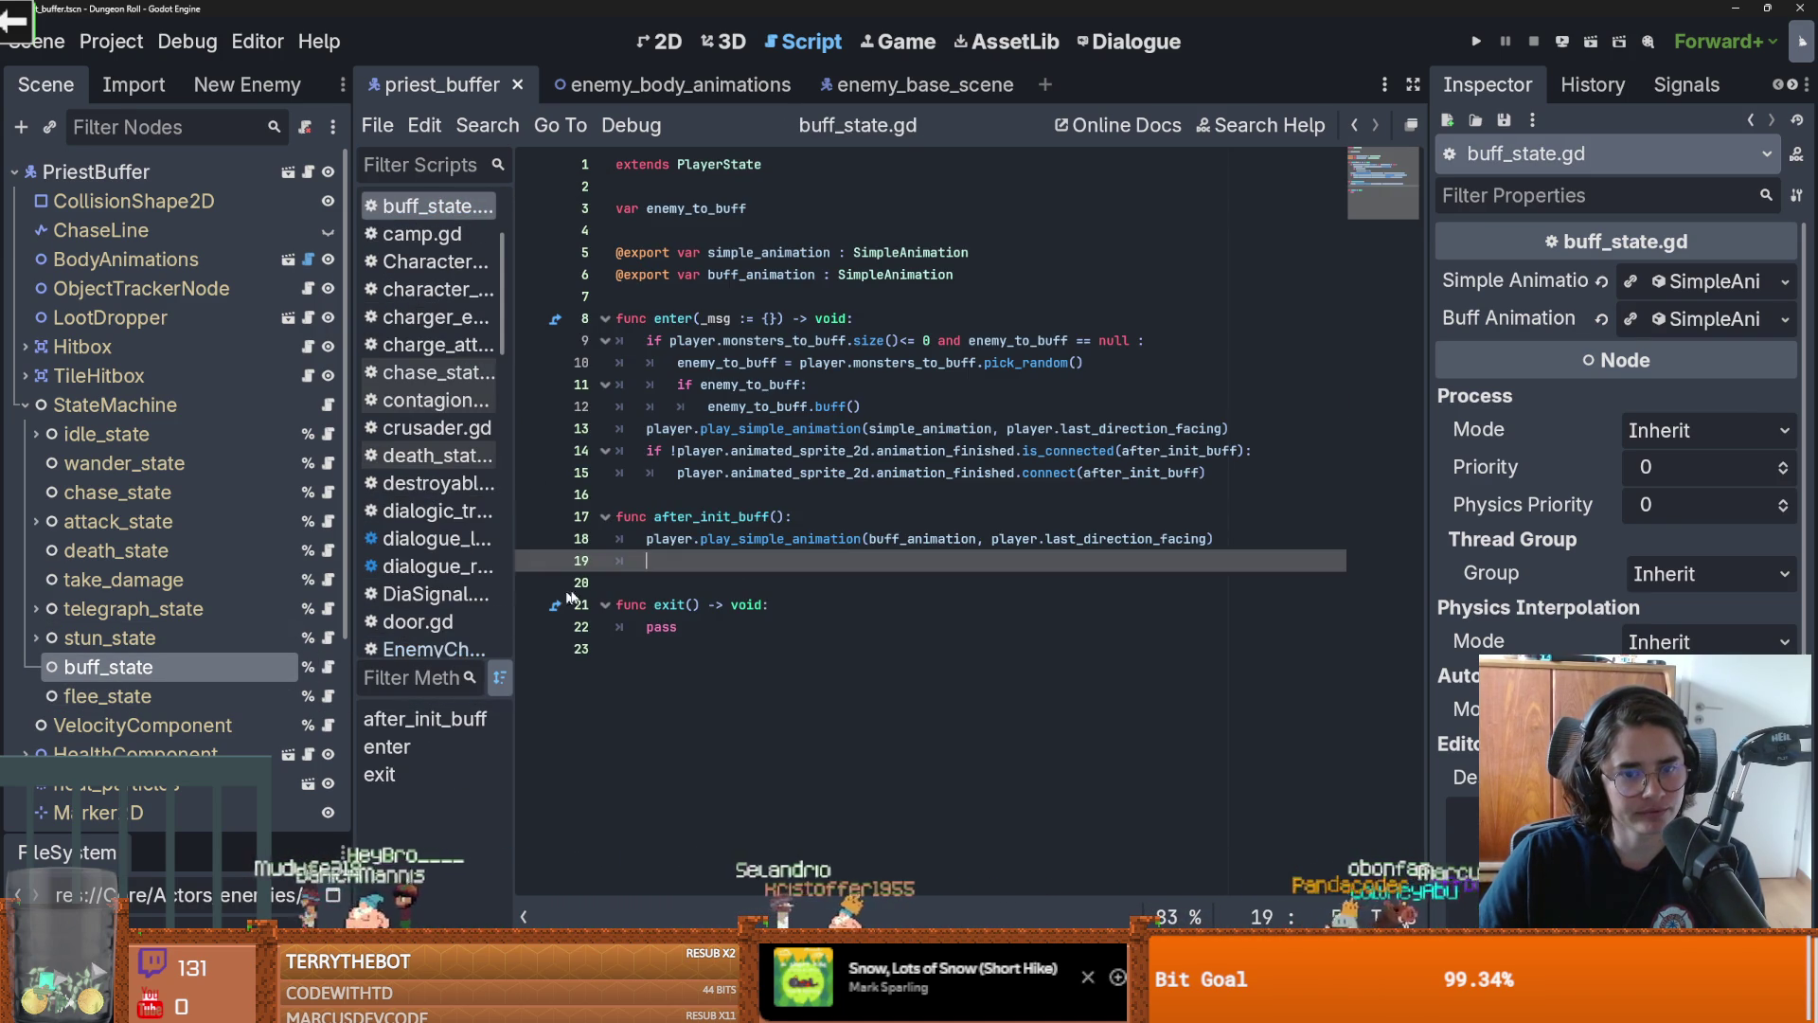
{"action": "left_click", "coordinate": [640, 574]}
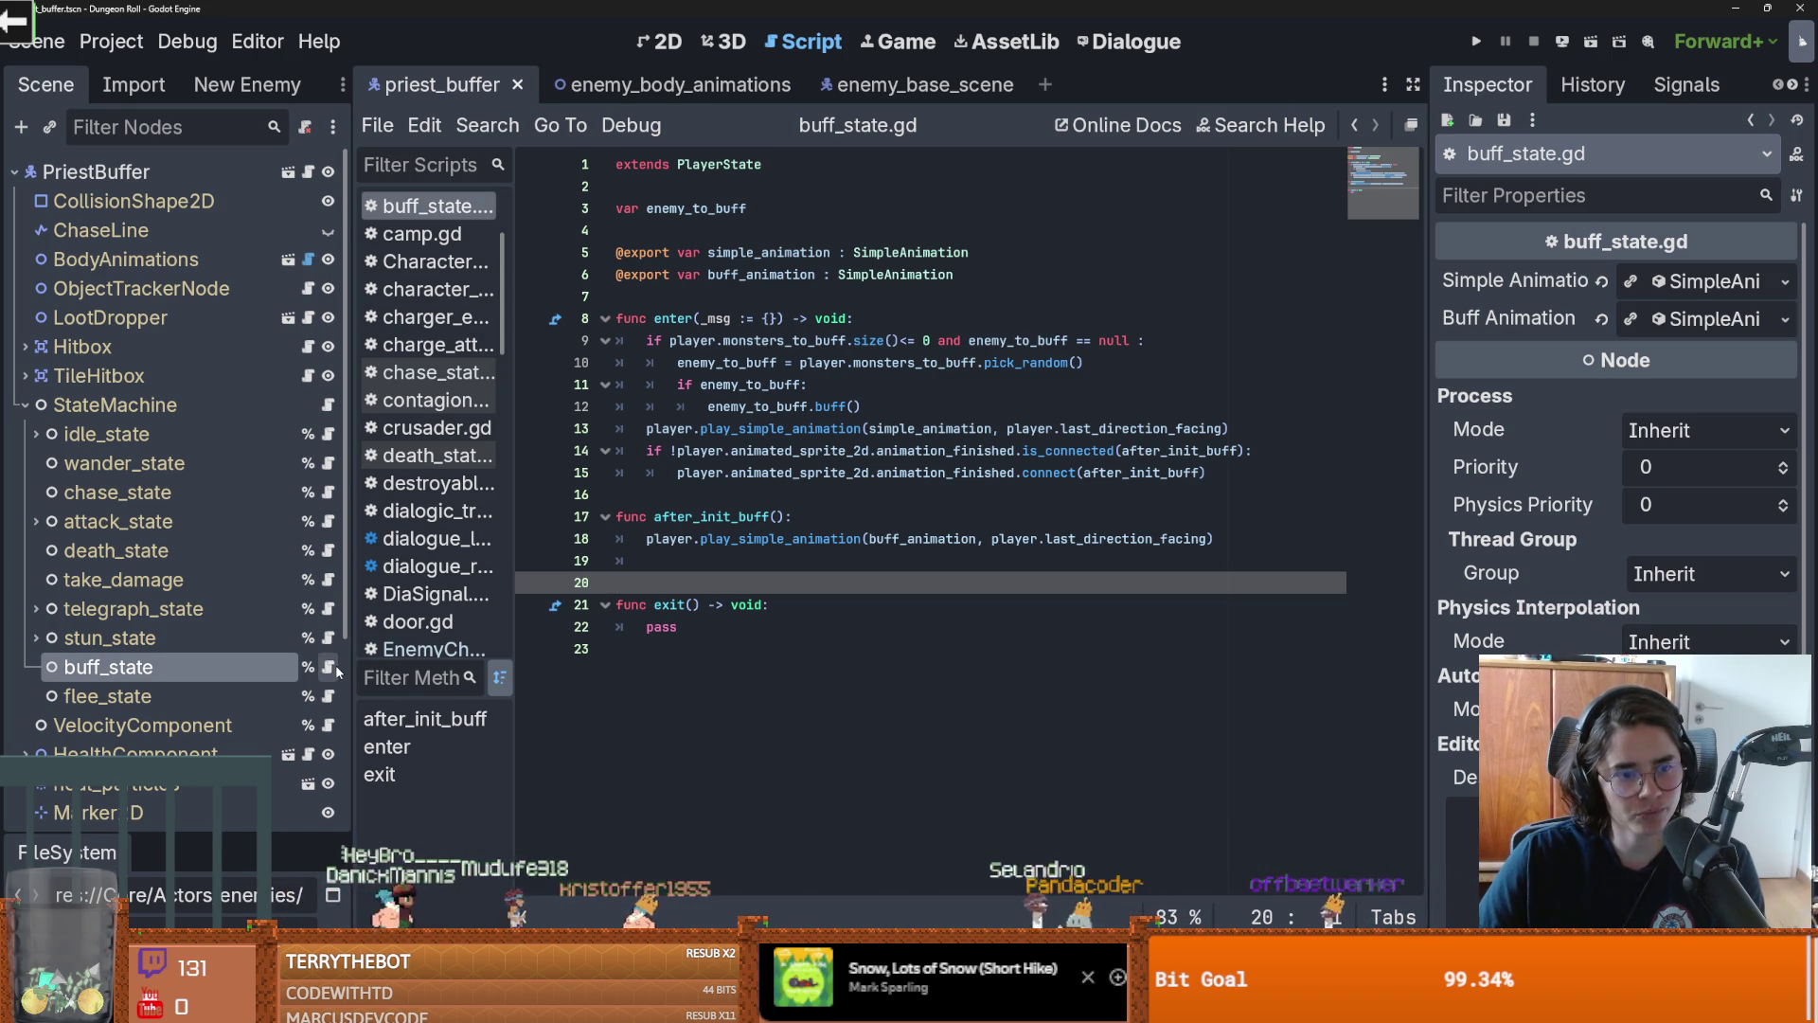
{"action": "left_click", "coordinate": [328, 492]}
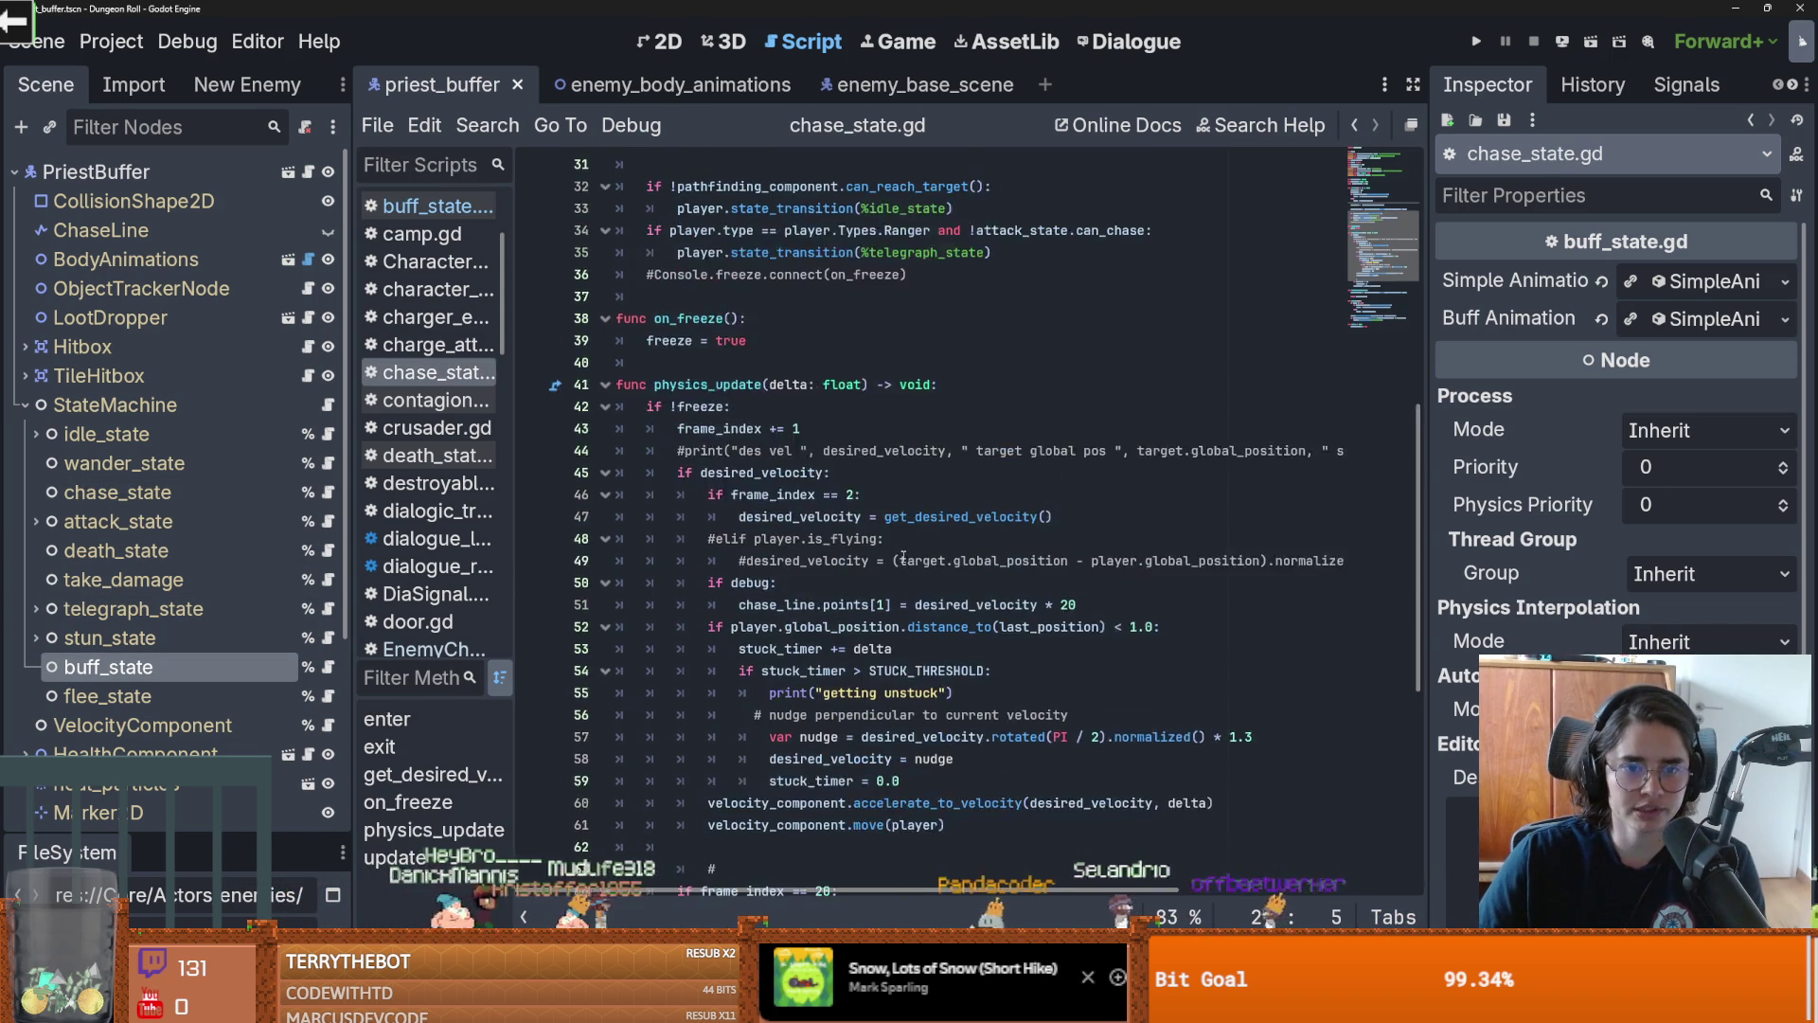
{"action": "scroll", "coordinate": [903, 558], "scroll_direction": "down", "scroll_amount": 1}
{"action": "scroll", "coordinate": [903, 558], "scroll_direction": "down", "scroll_amount": 1}
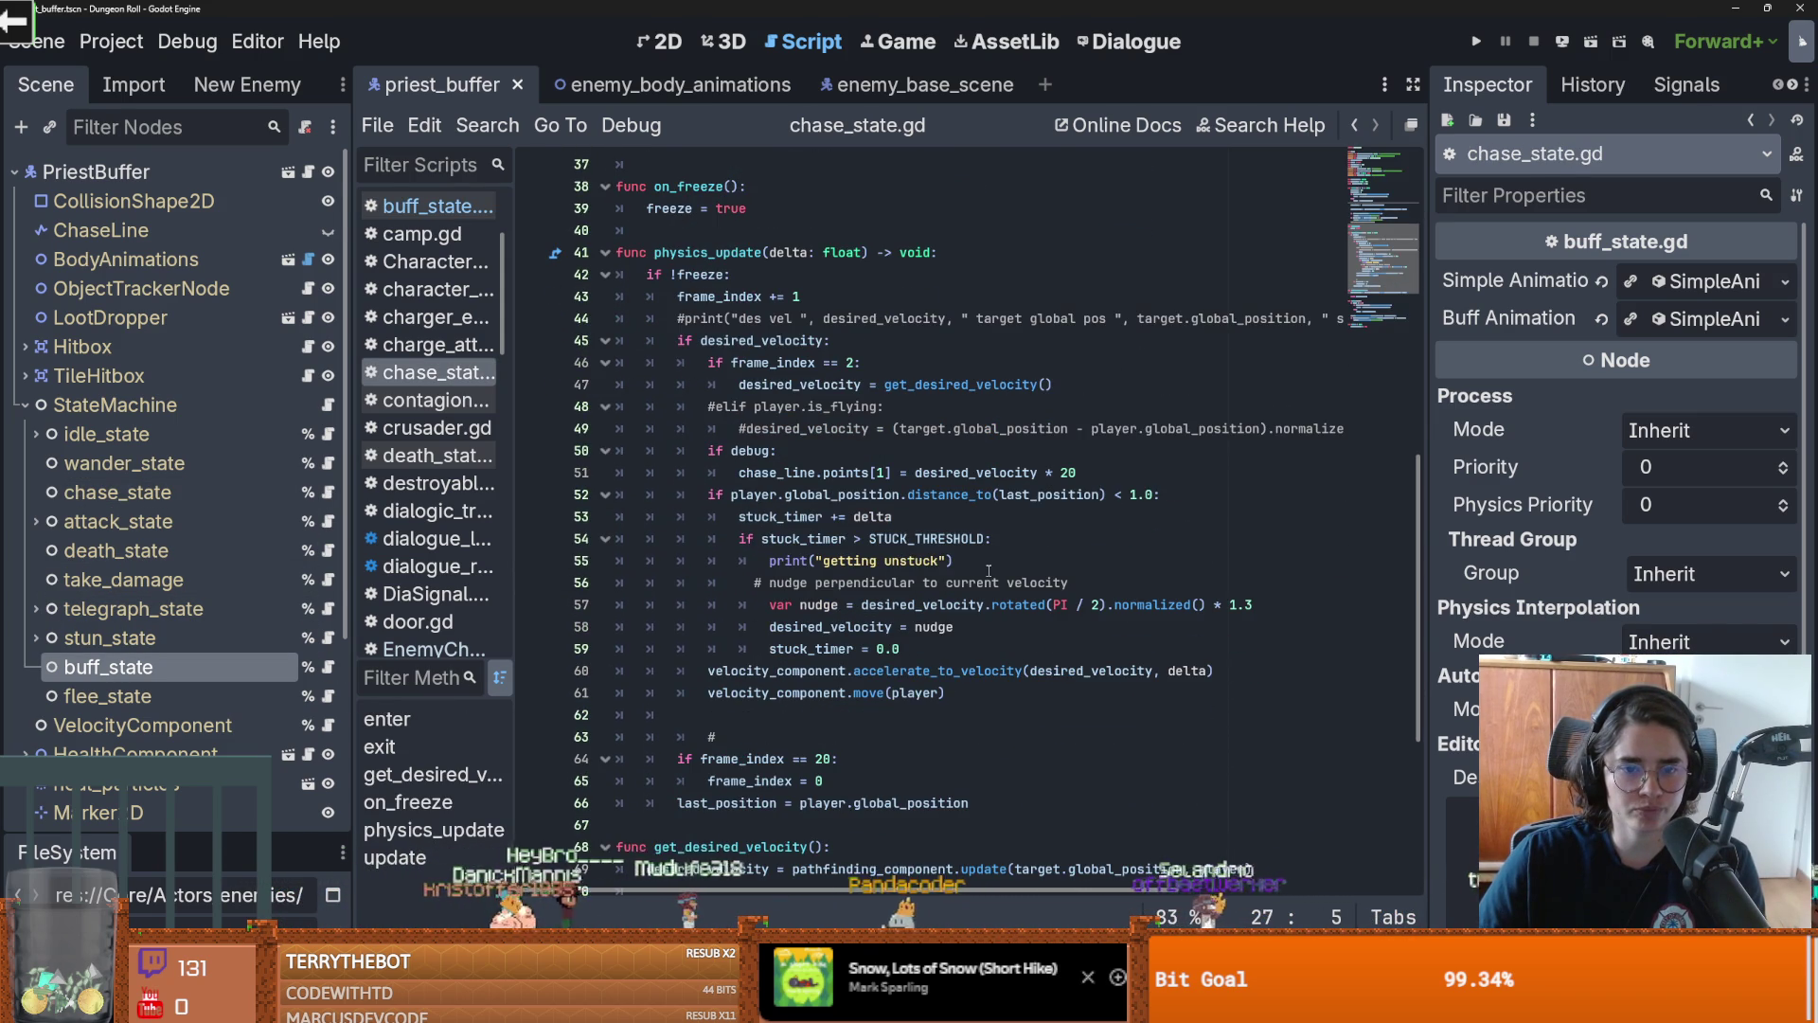
{"action": "scroll", "coordinate": [989, 570], "scroll_direction": "up", "scroll_amount": 7}
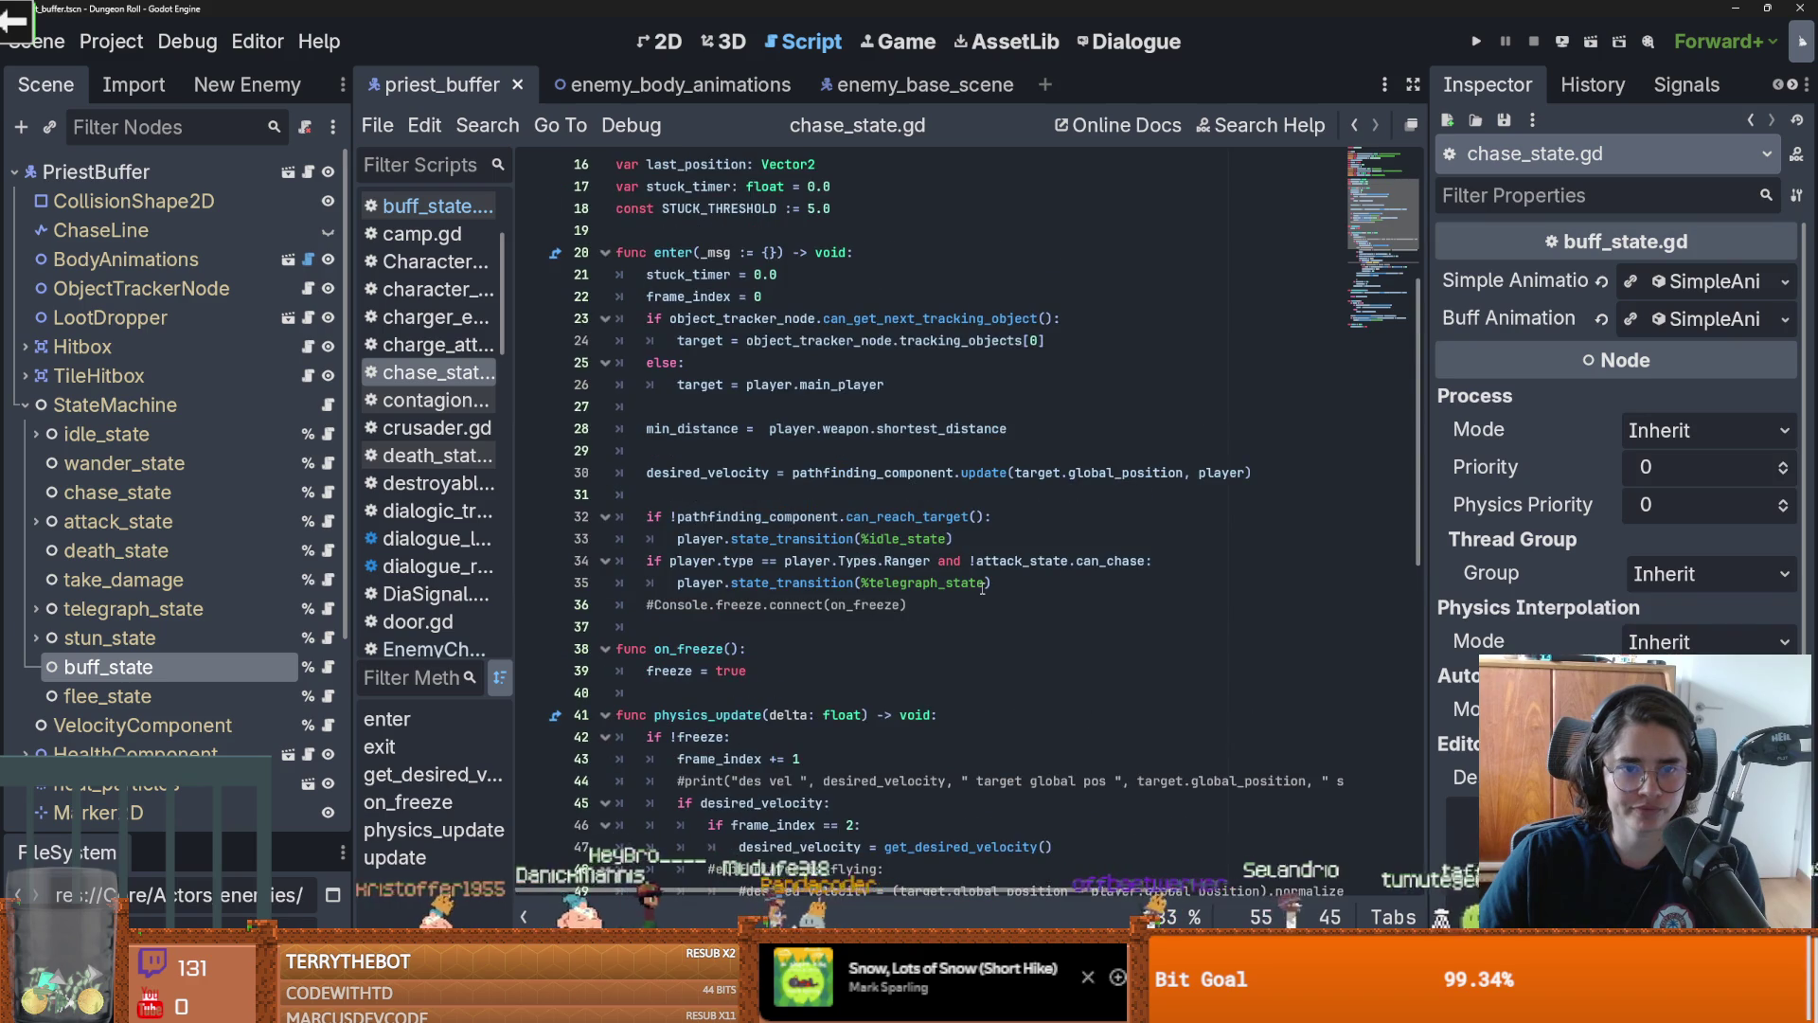
{"action": "scroll", "coordinate": [982, 587], "scroll_direction": "up", "scroll_amount": 1}
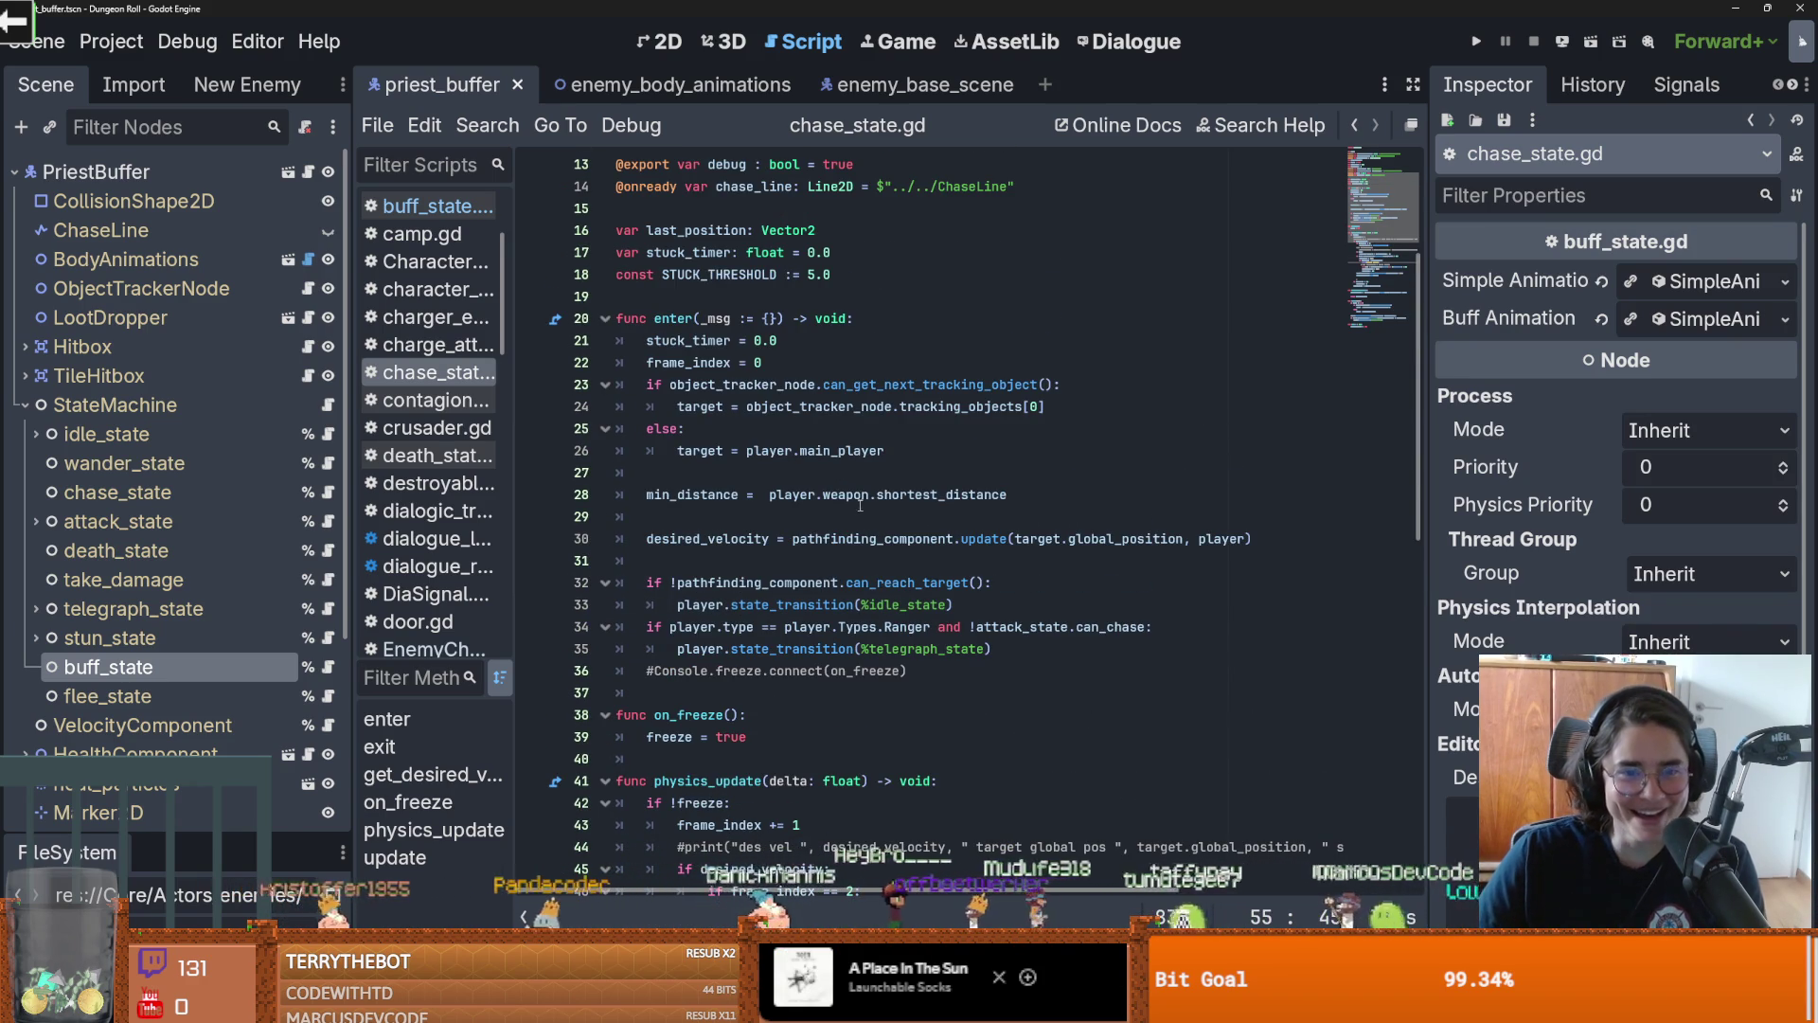
{"action": "triple_click", "coordinate": [573, 316]}
{"action": "key", "text": "ctrl+c"}
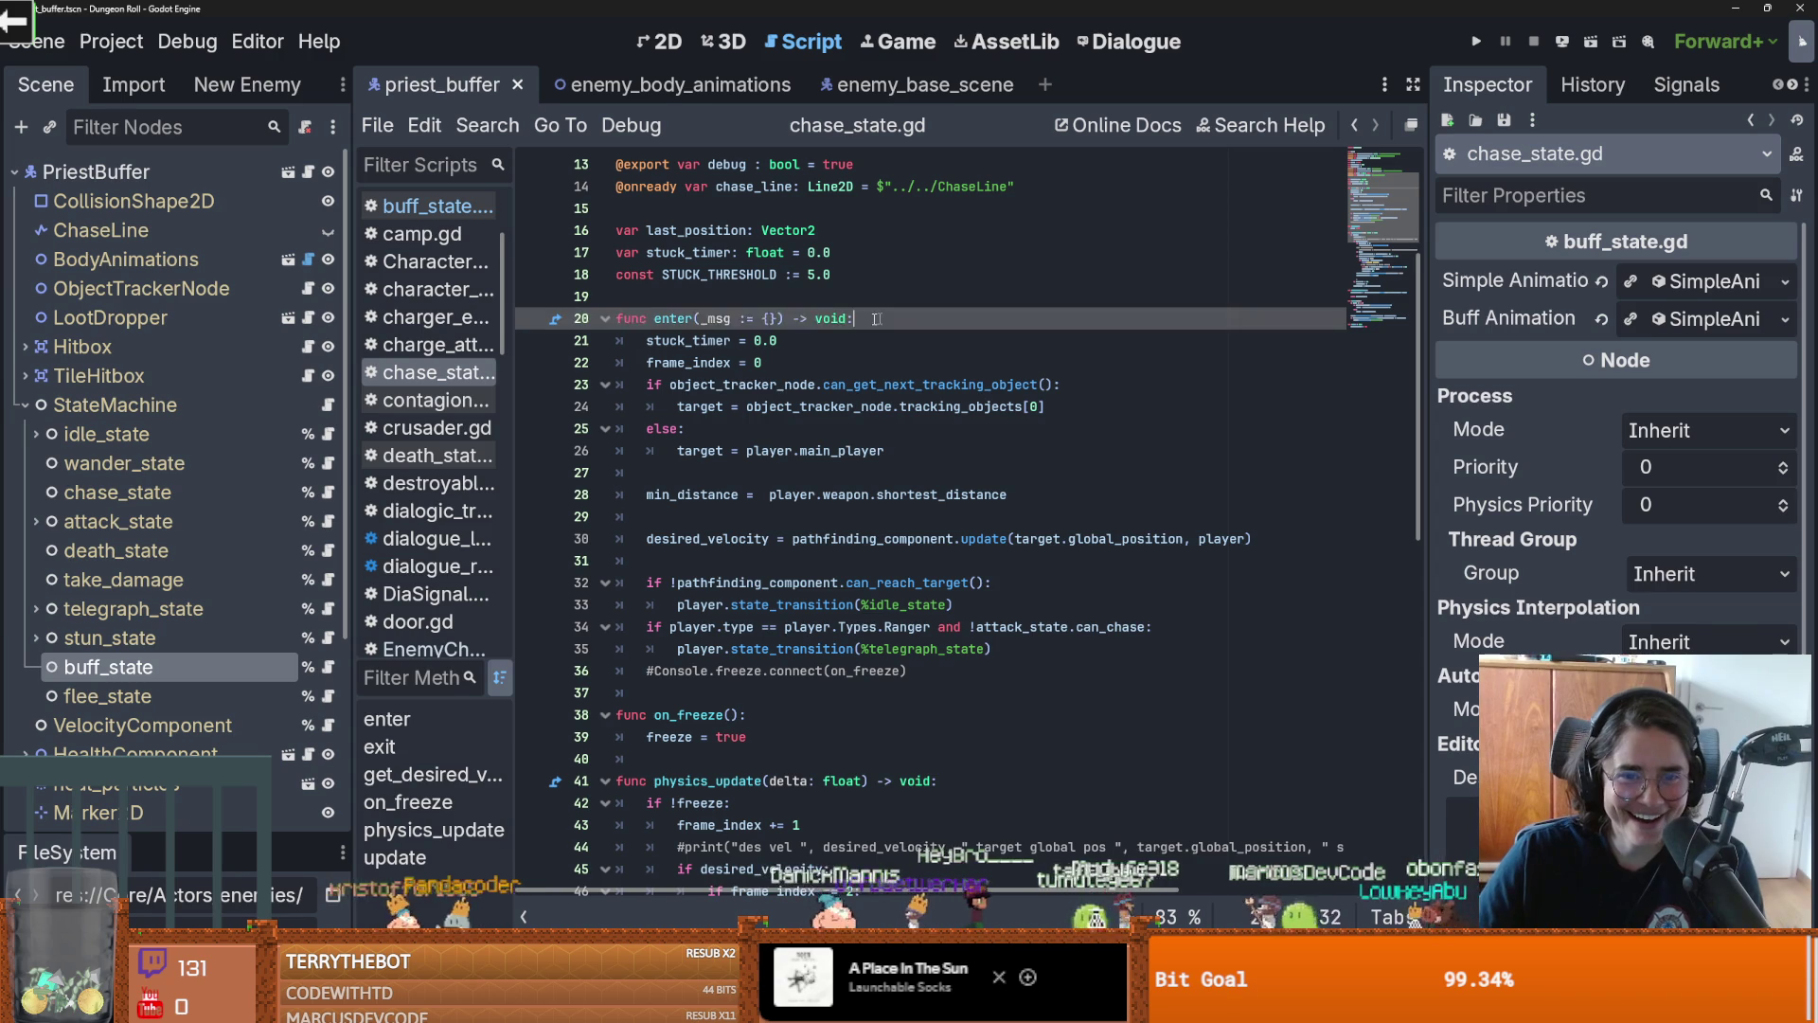
{"action": "left_click", "coordinate": [328, 696]}
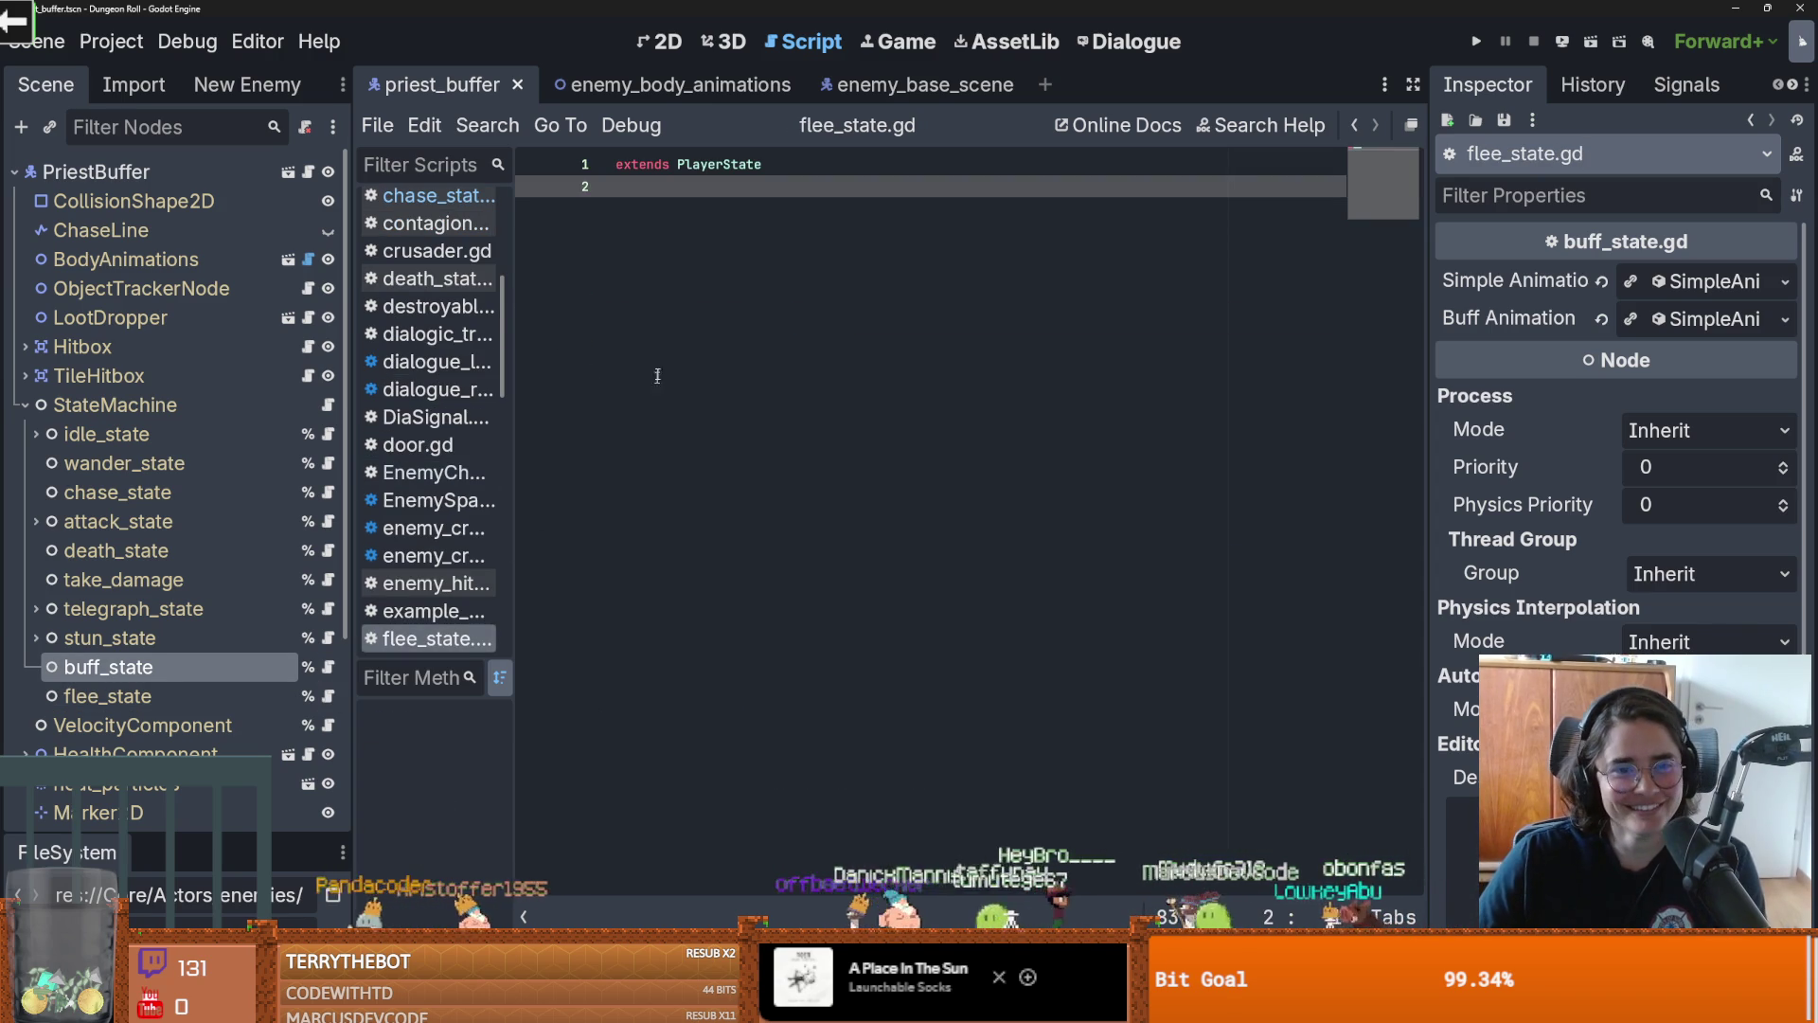
Add an empty enter(_msg := {}) stub to flee_state.gd, save, and select stun_state.gd's exit signature
{"action": "key", "text": "ctrl+v"}
{"action": "key", "text": "Return"}
{"action": "key", "text": "Return"}
{"action": "key", "text": "ctrl+s"}
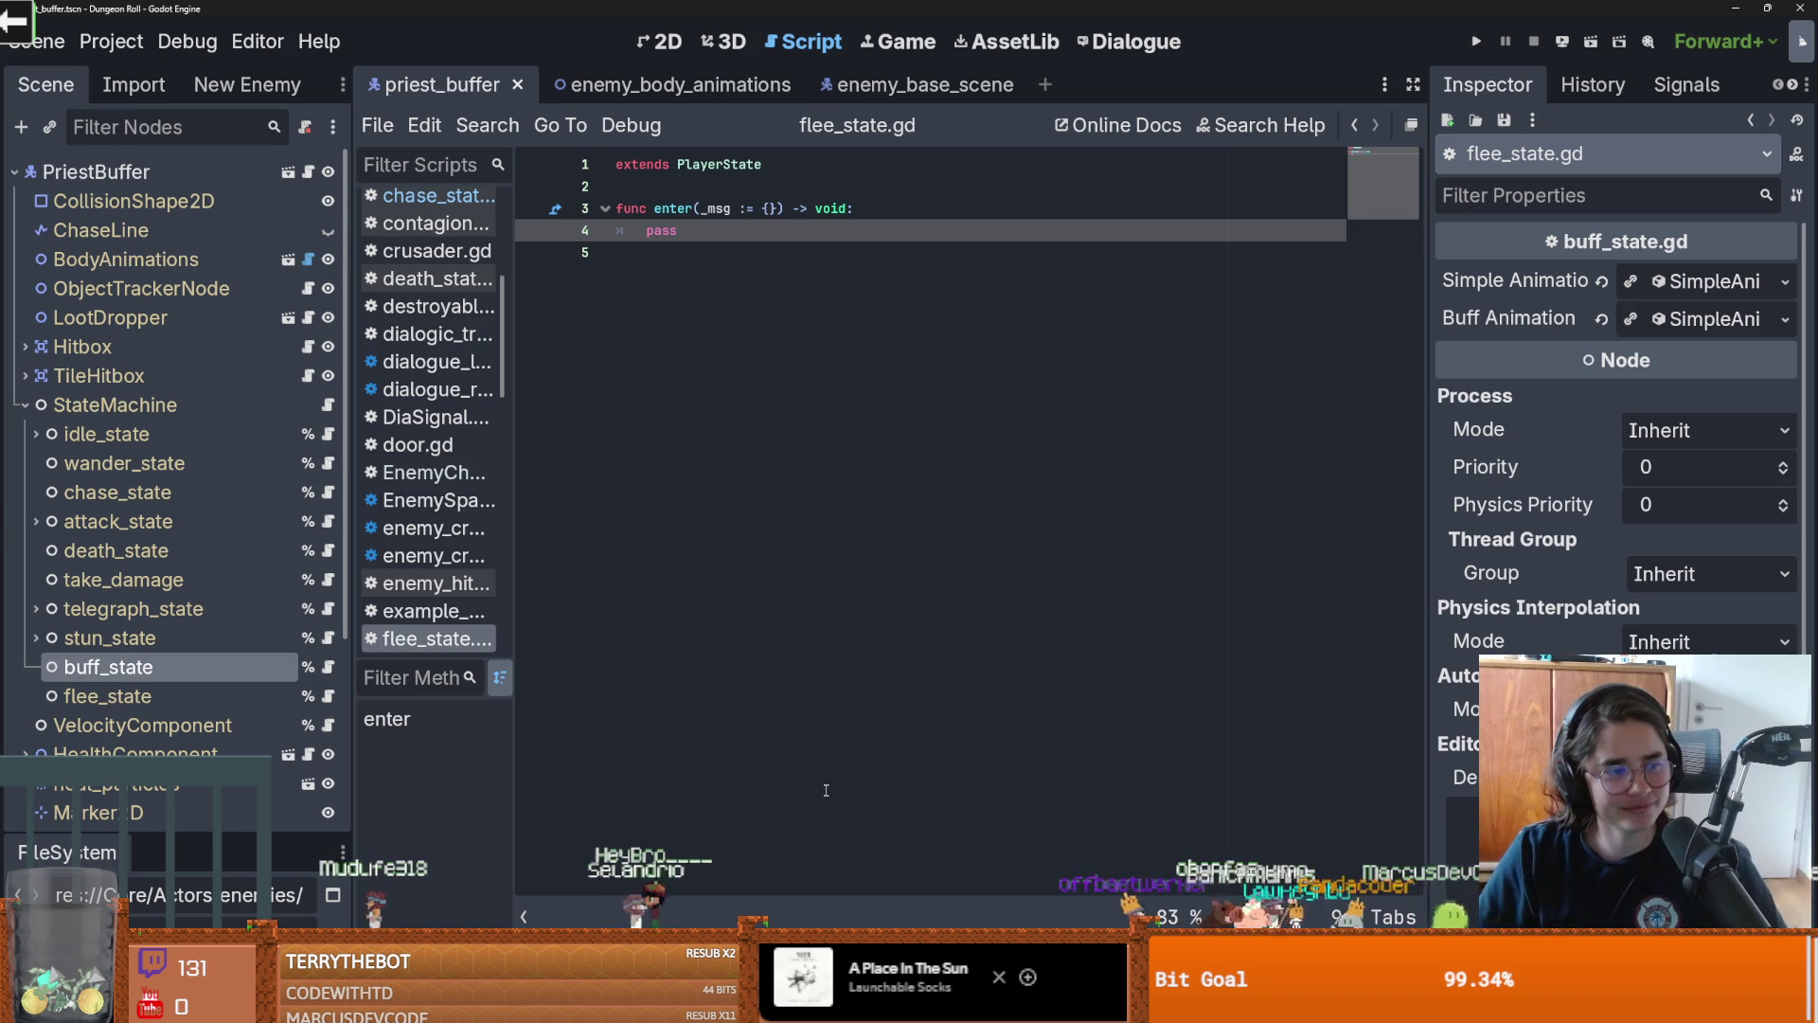
{"action": "left_click", "coordinate": [746, 786]}
{"action": "key", "text": "ctrl+s"}
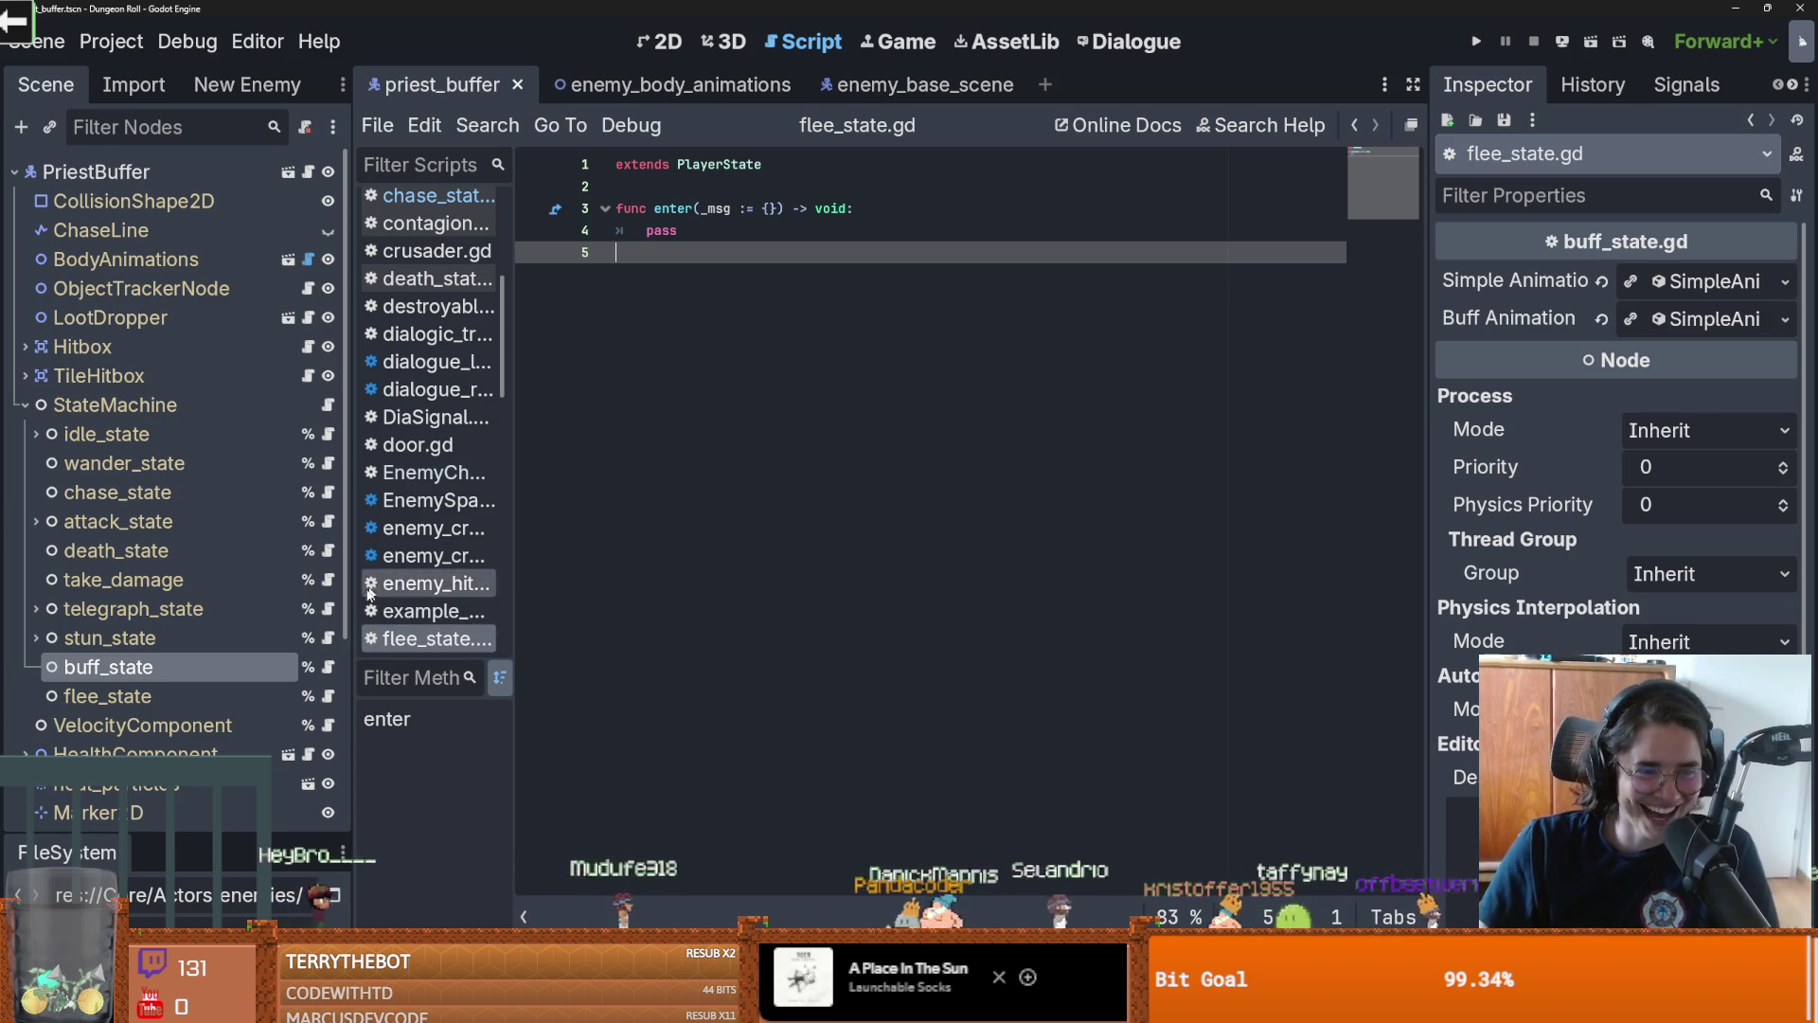
{"action": "left_click", "coordinate": [328, 637]}
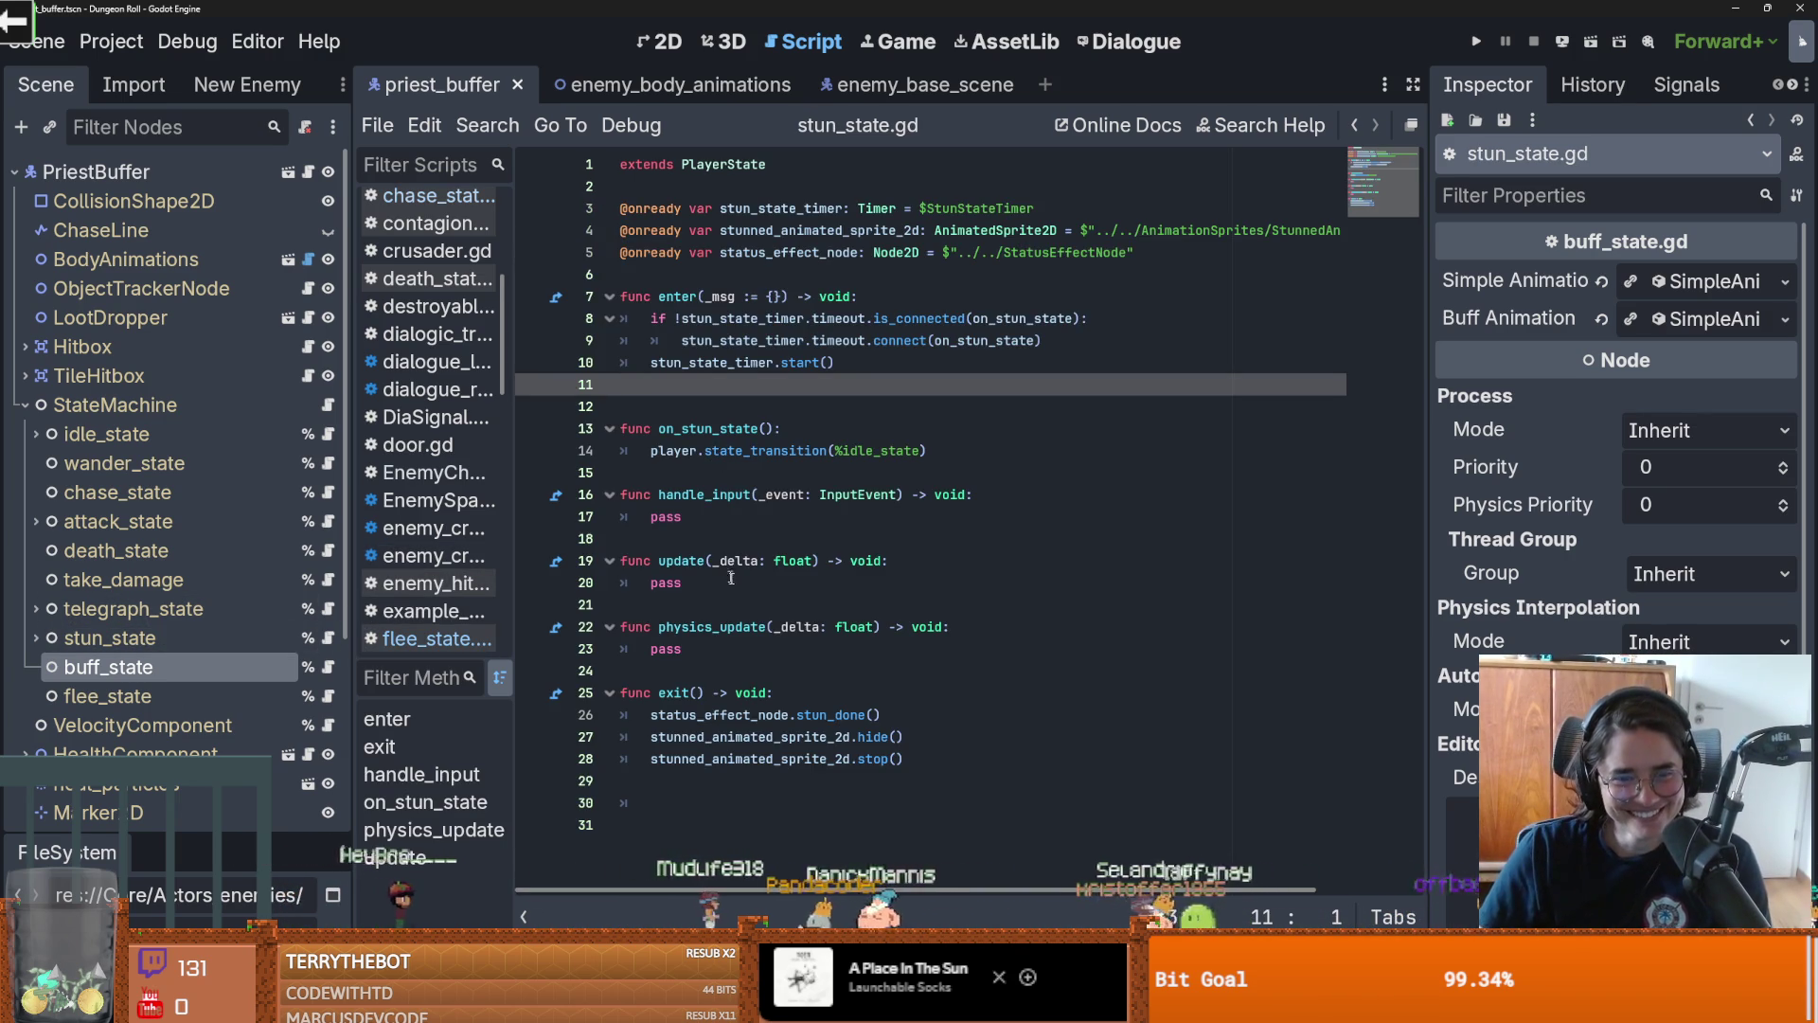
{"action": "triple_click", "coordinate": [800, 701]}
{"action": "key", "text": "ctrl+c"}
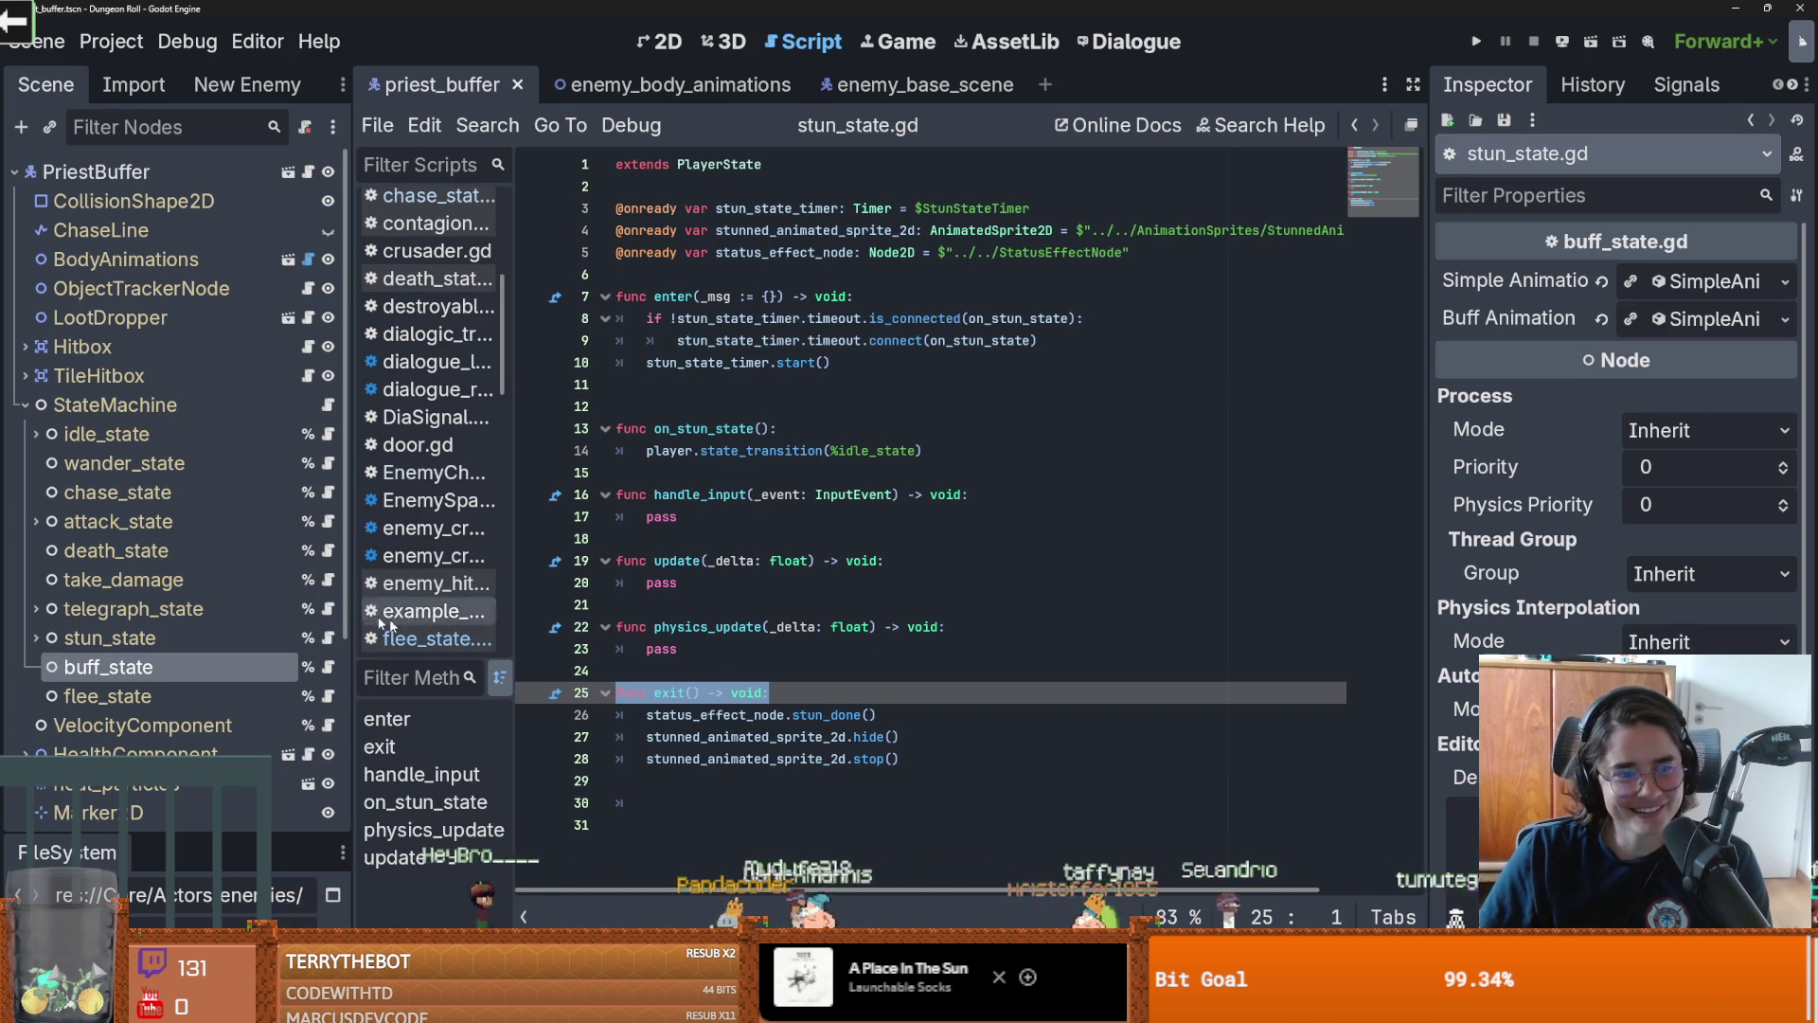
Paste the exit() signature on line 6 of flee_state.gd, give it a pass body, and save
{"action": "left_click", "coordinate": [328, 696]}
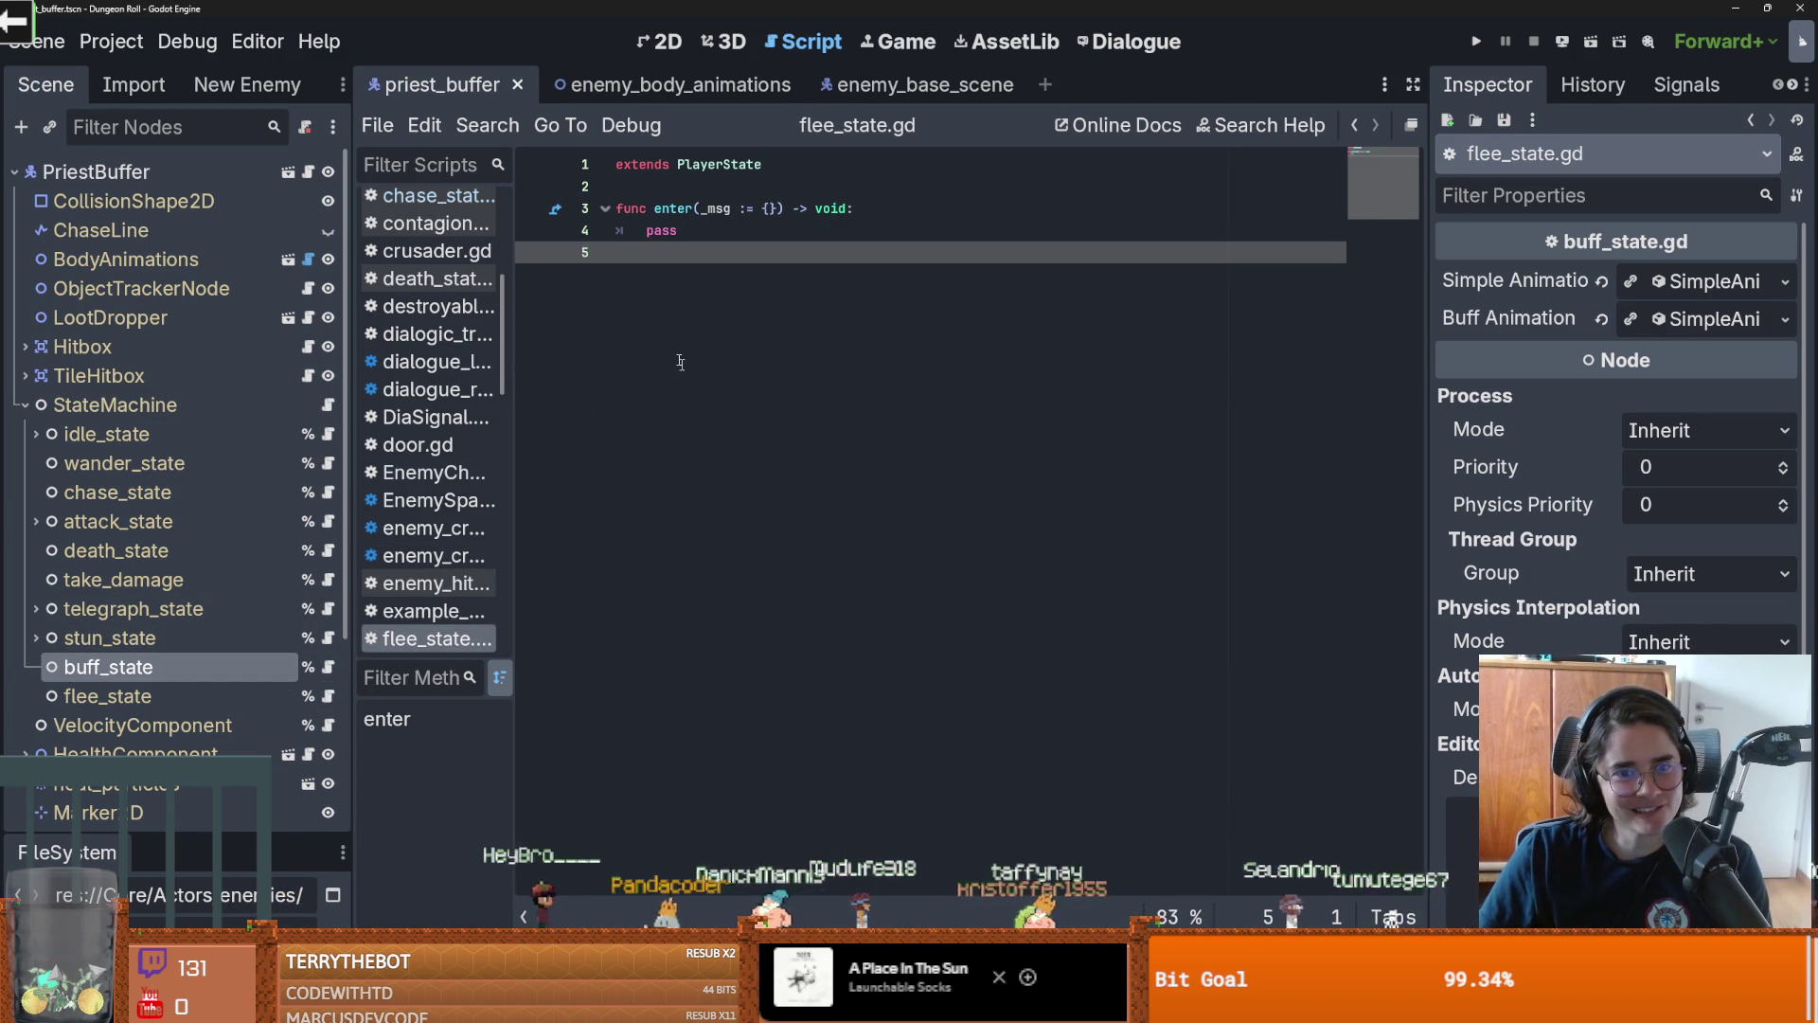
{"action": "left_click", "coordinate": [637, 299]}
{"action": "type", "text": "func"}
{"action": "key", "text": "ctrl+v"}
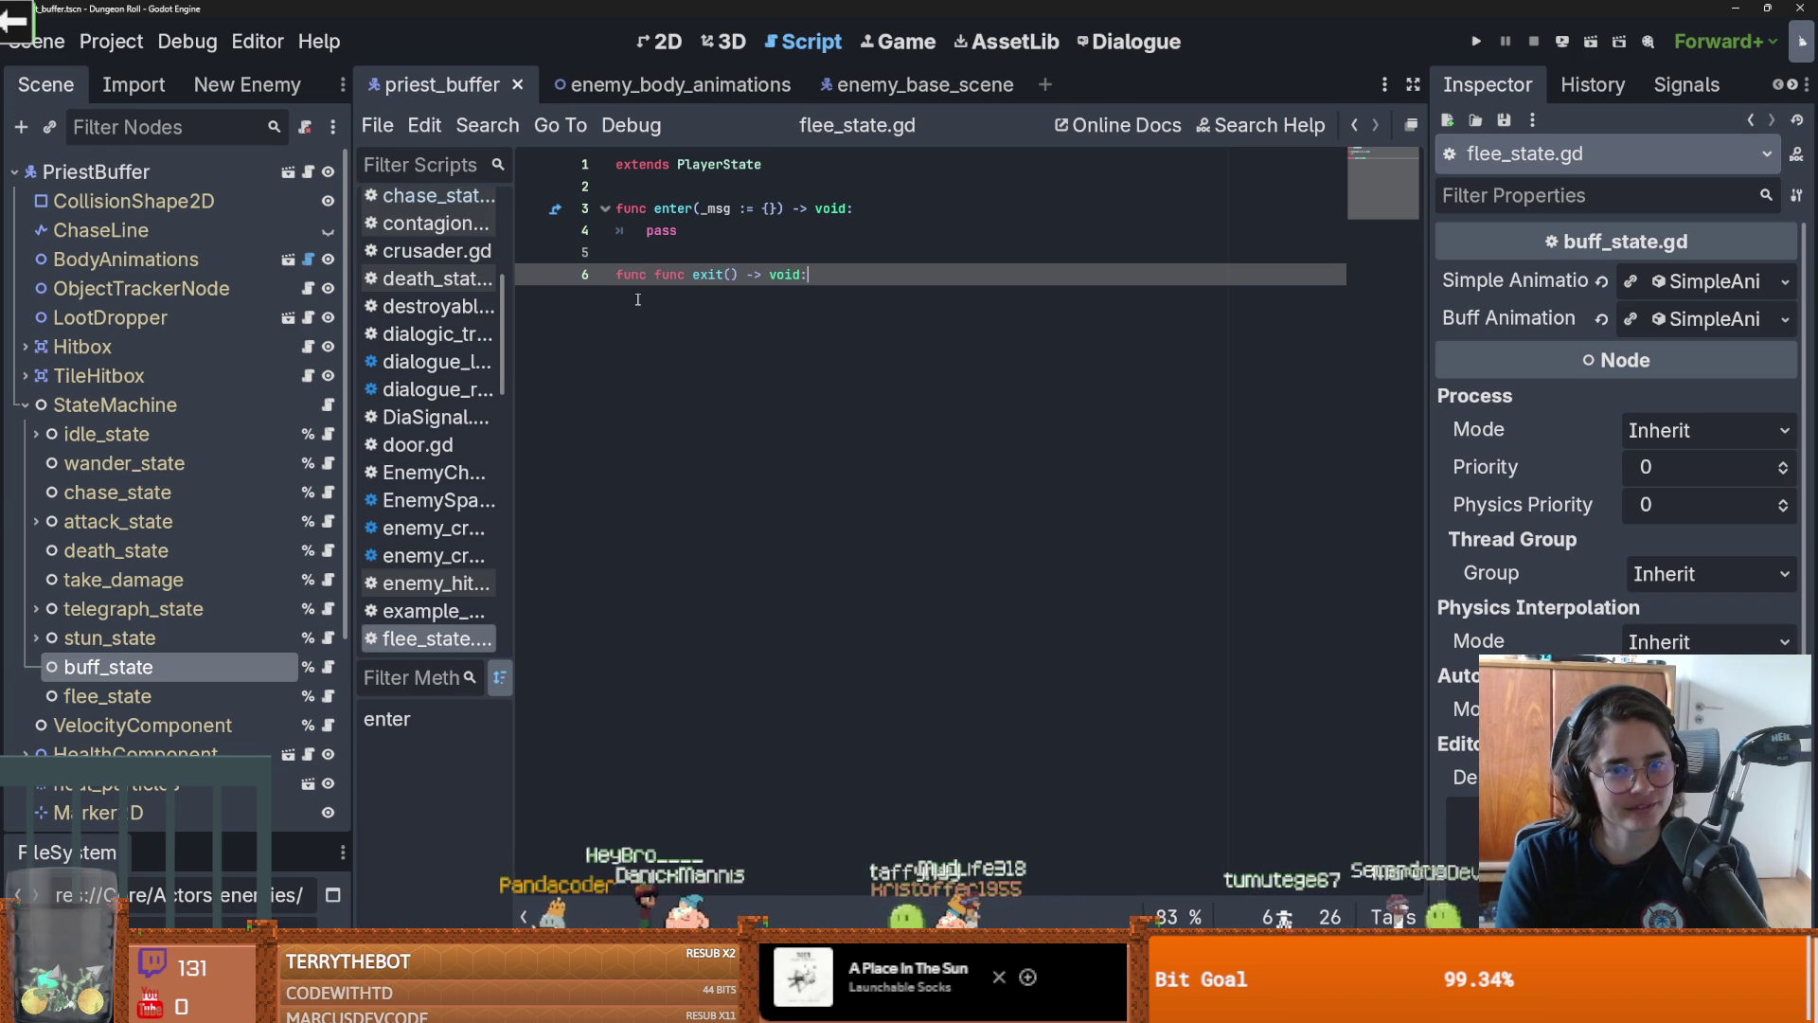
{"action": "key", "text": "ctrl+z"}
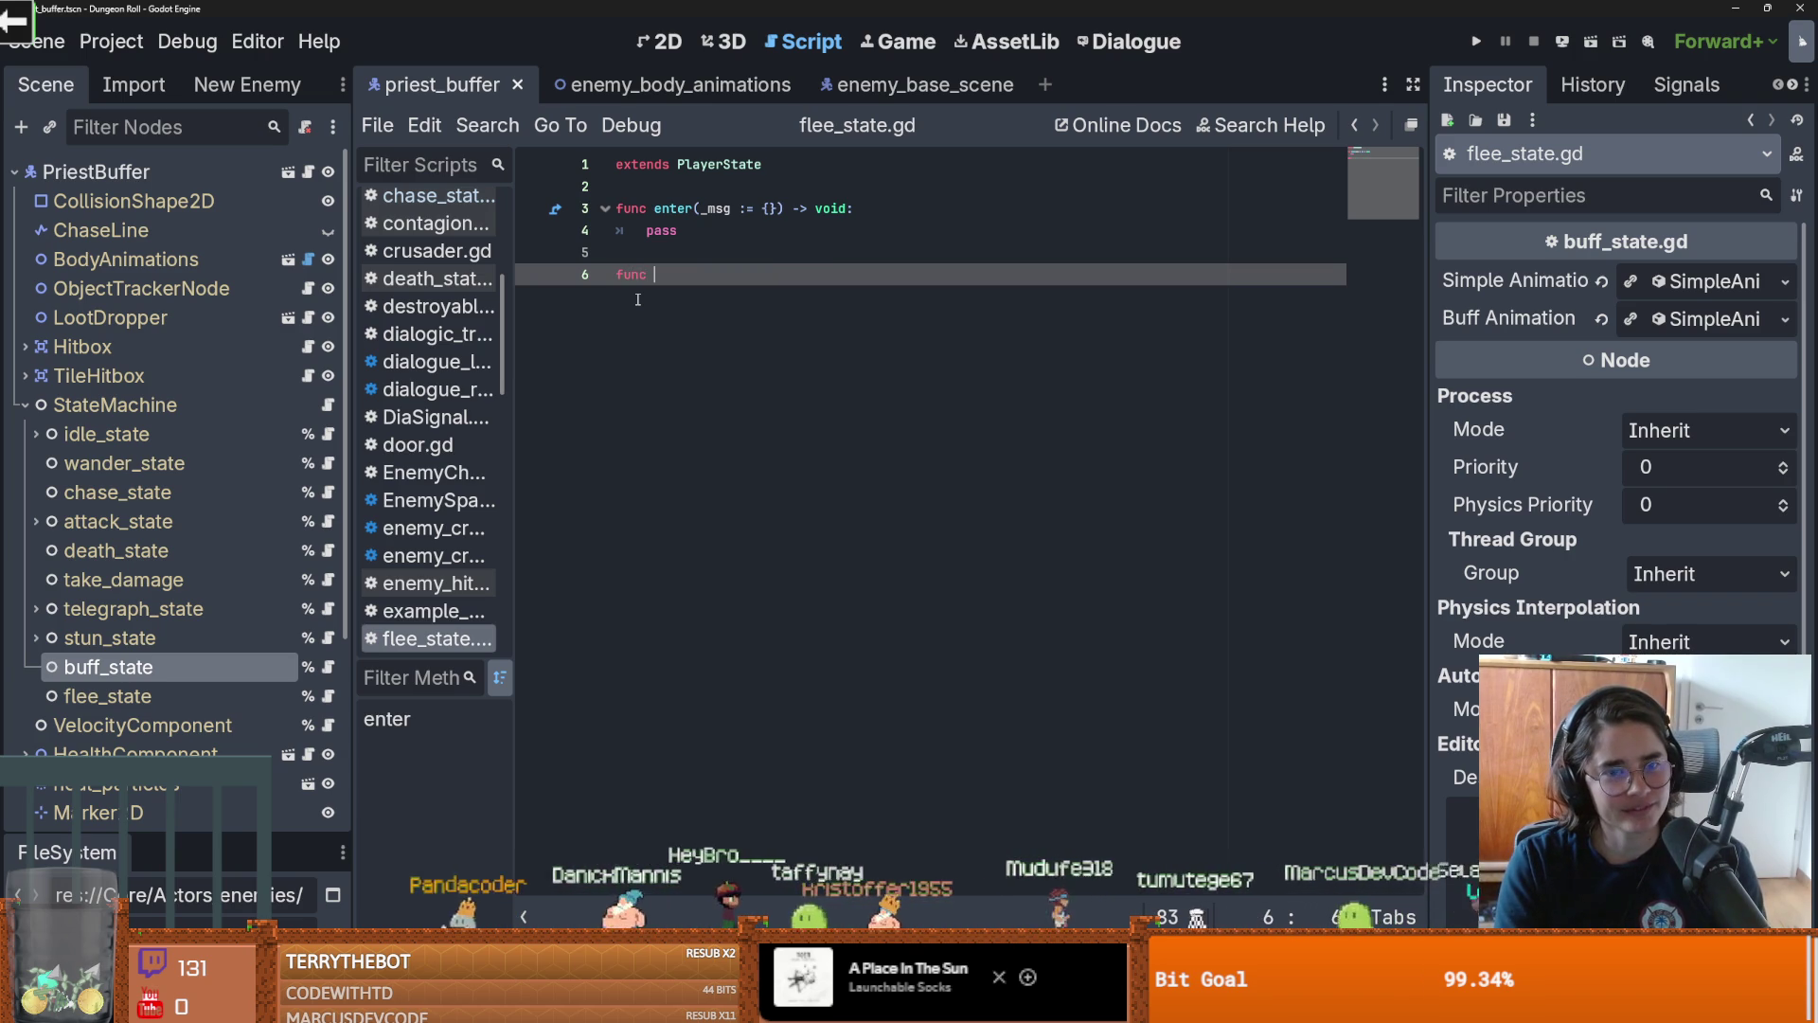
{"action": "key", "text": "BackSpace"}
{"action": "key", "text": "BackSpace"}
{"action": "key", "text": "BackSpace"}
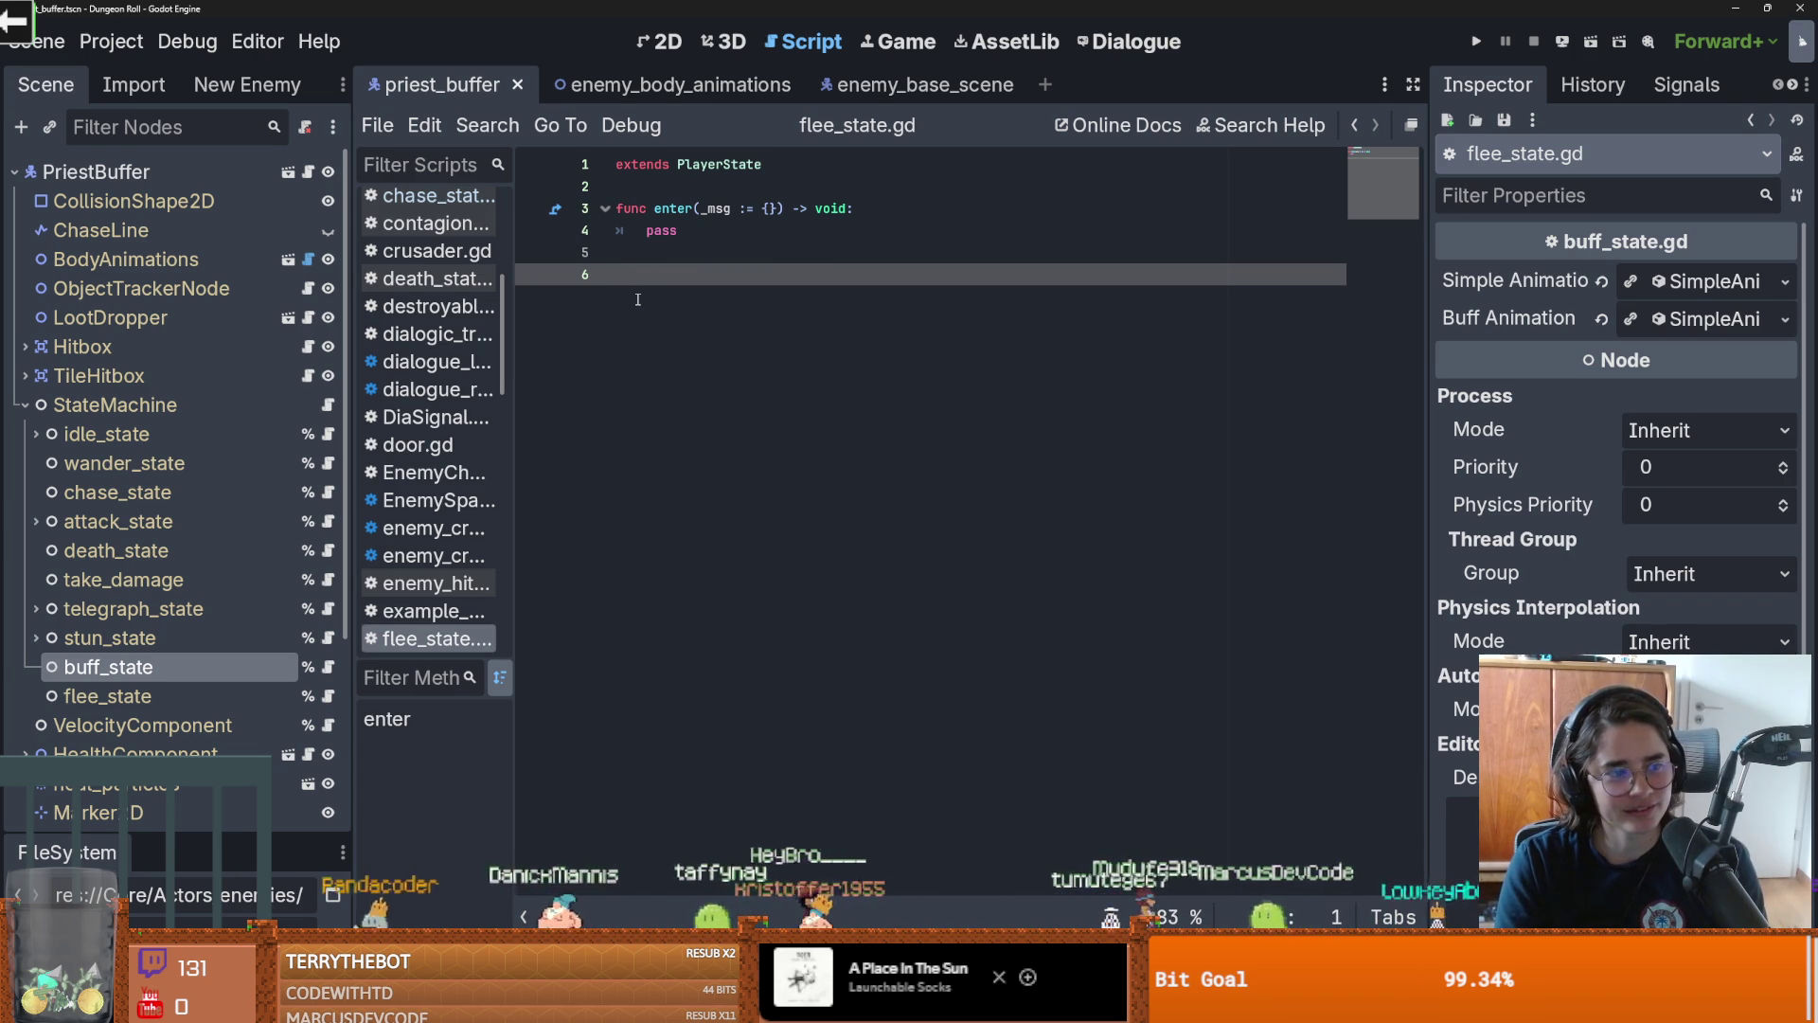
{"action": "key", "text": "ctrl+v"}
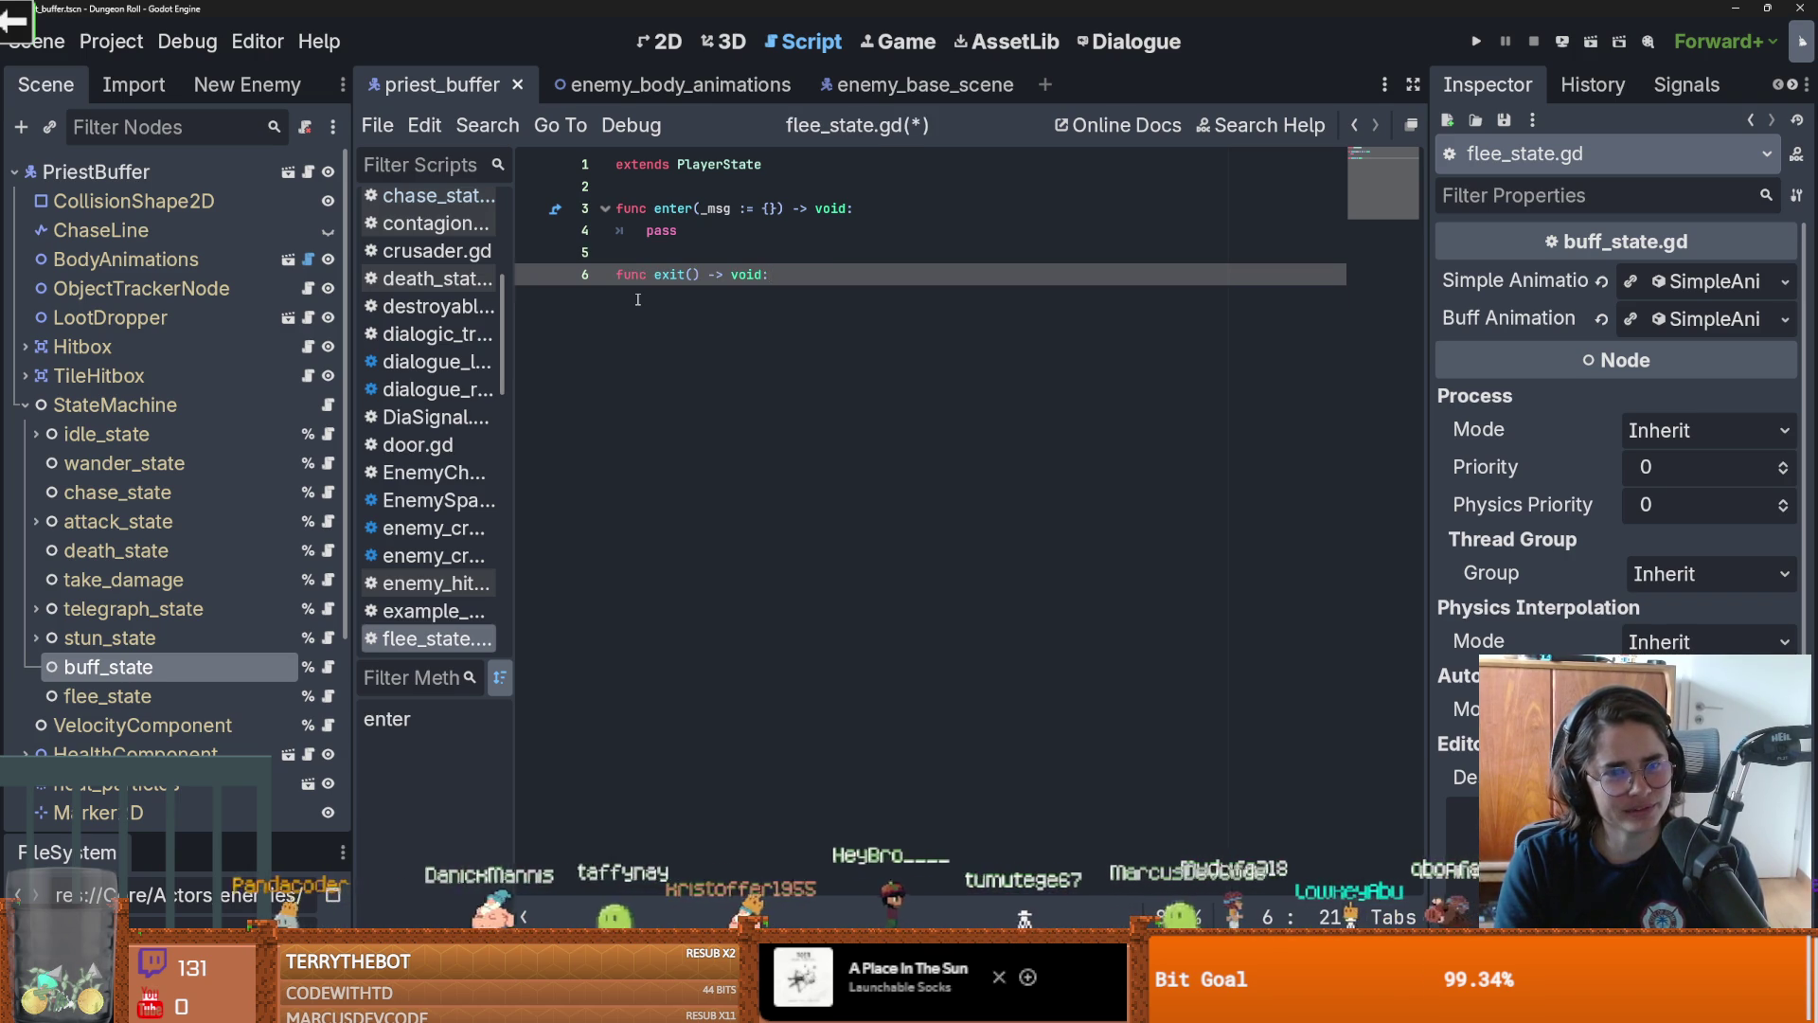
{"action": "key", "text": "Return"}
{"action": "type", "text": "pass"}
{"action": "key", "text": "ctrl+s"}
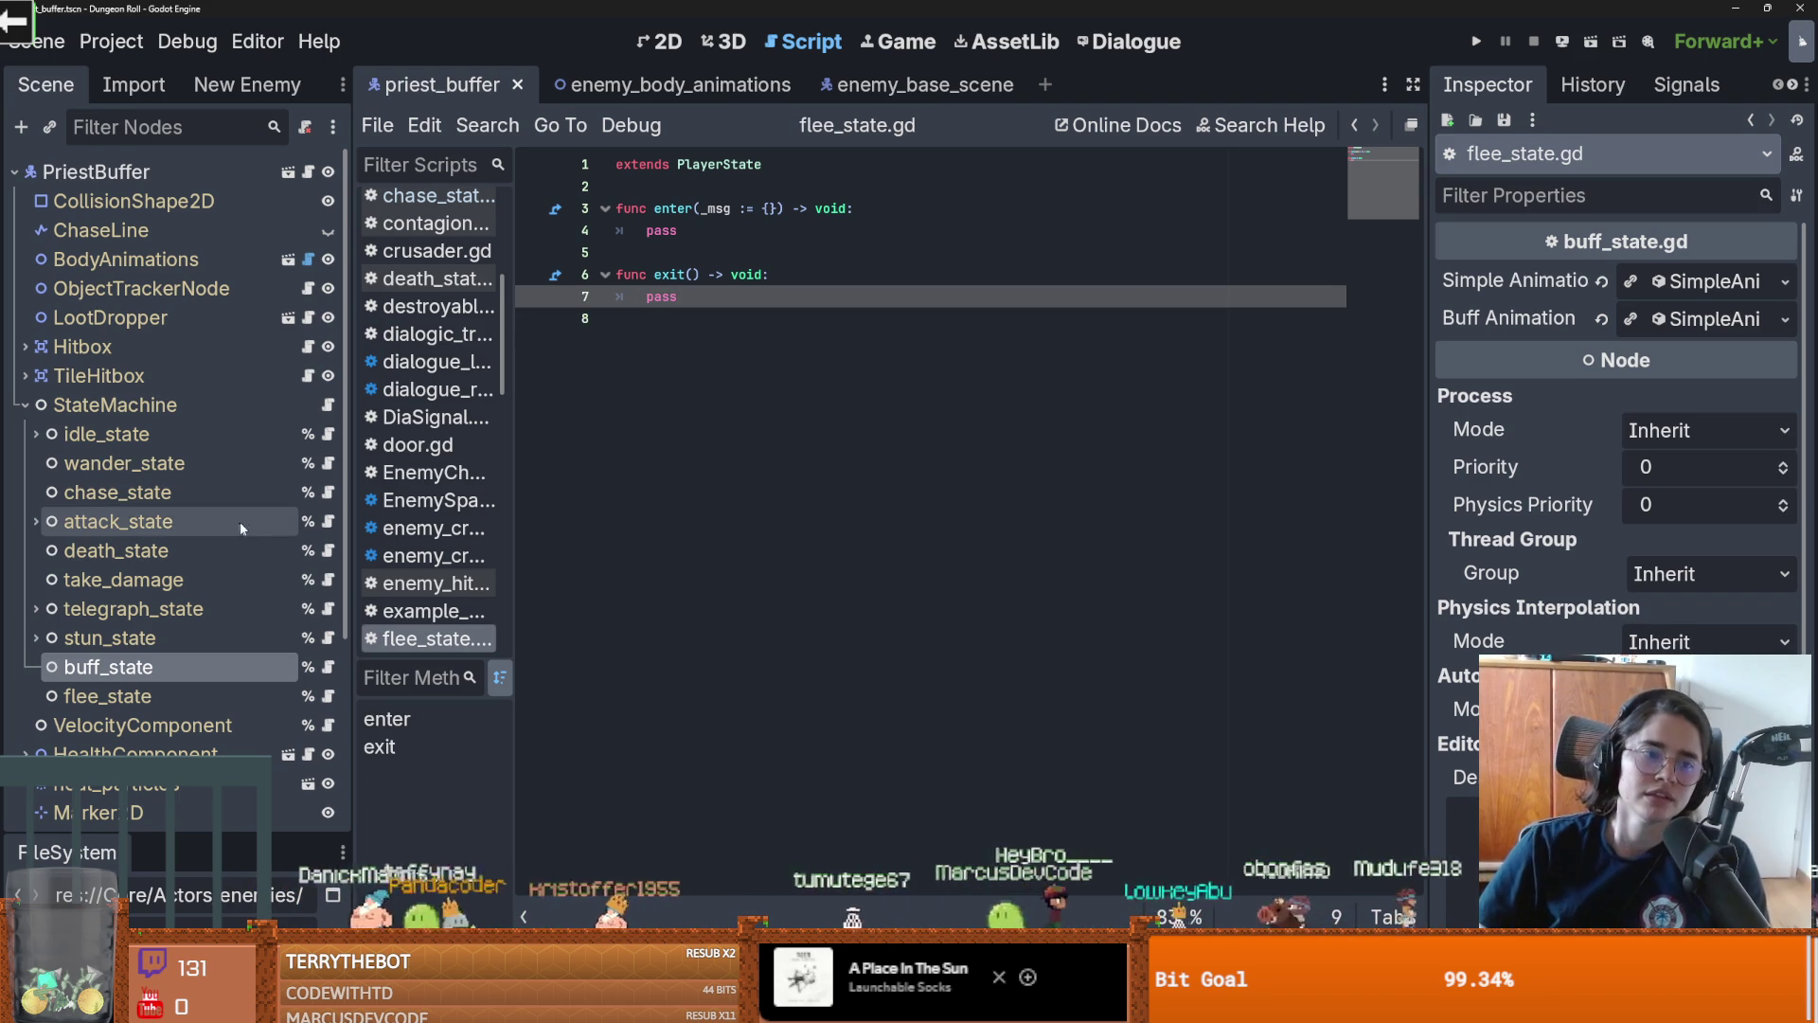
{"action": "left_click", "coordinate": [329, 502]}
Insert a blank line after var desired_velocity in chase_state.gd, save, and copy lines target through desired_velocity
{"action": "left_click", "coordinate": [799, 497]}
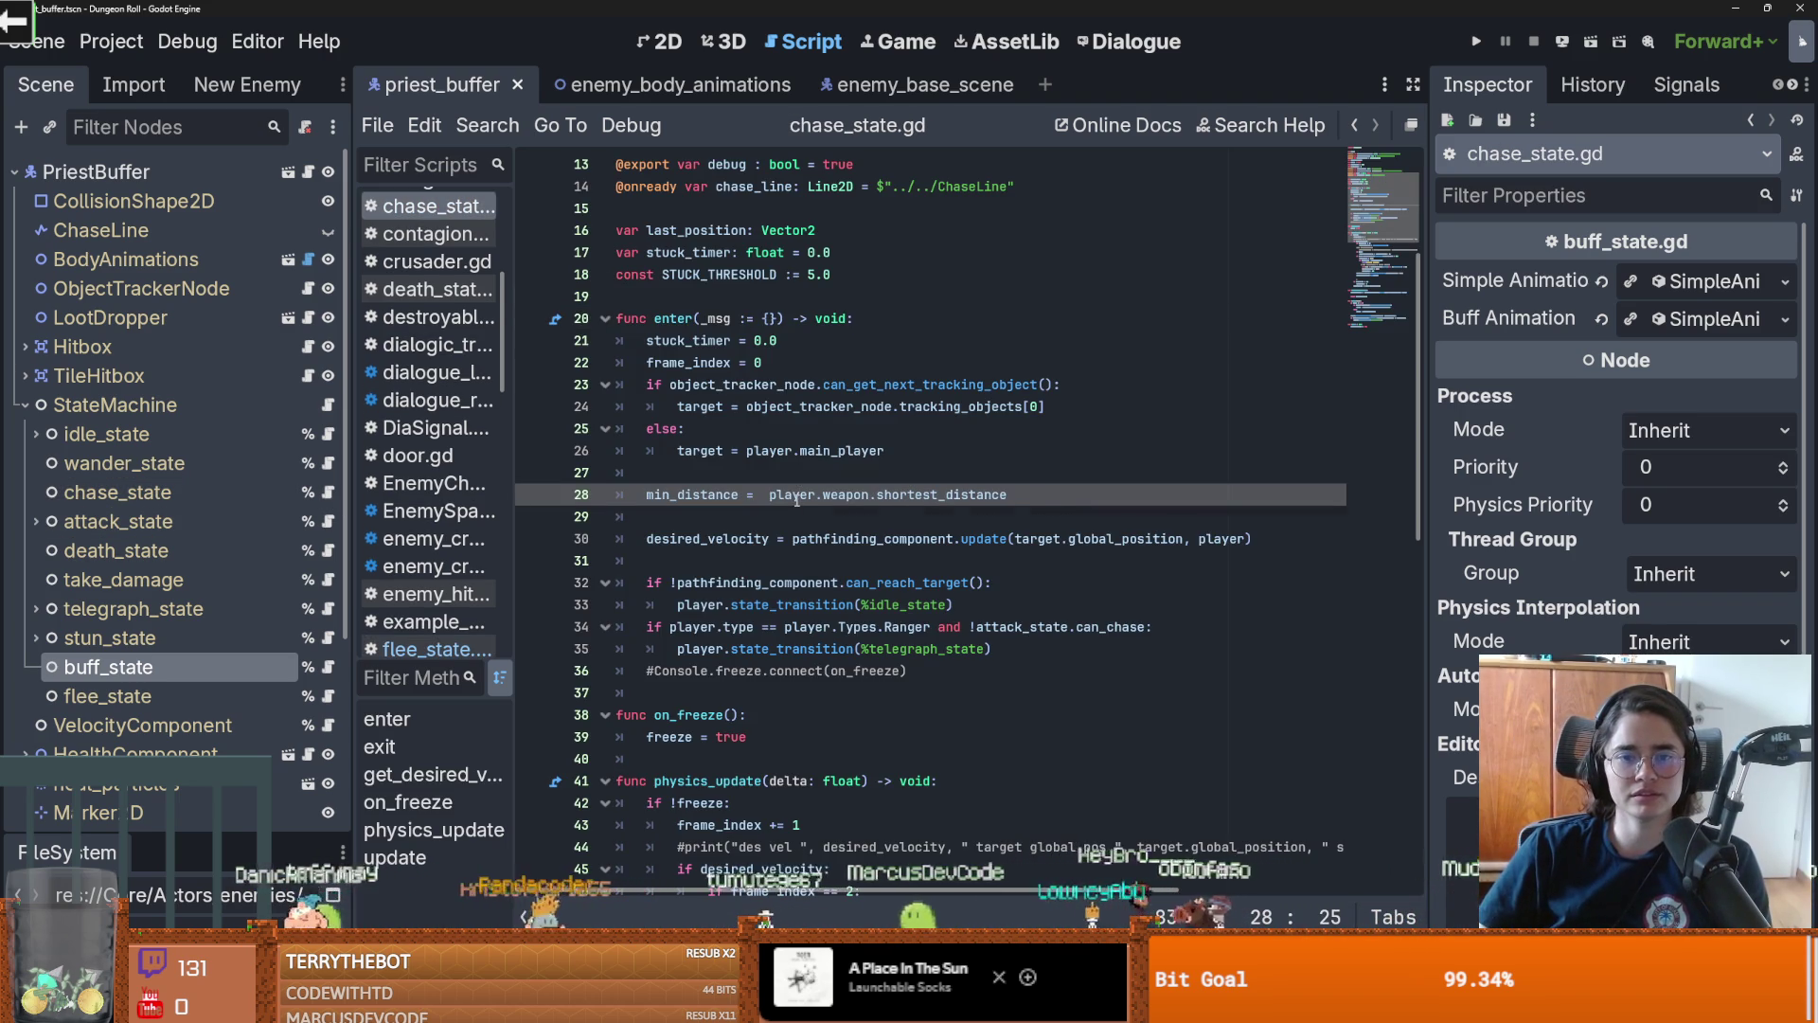
{"action": "scroll", "coordinate": [797, 499], "scroll_direction": "up", "scroll_amount": 2}
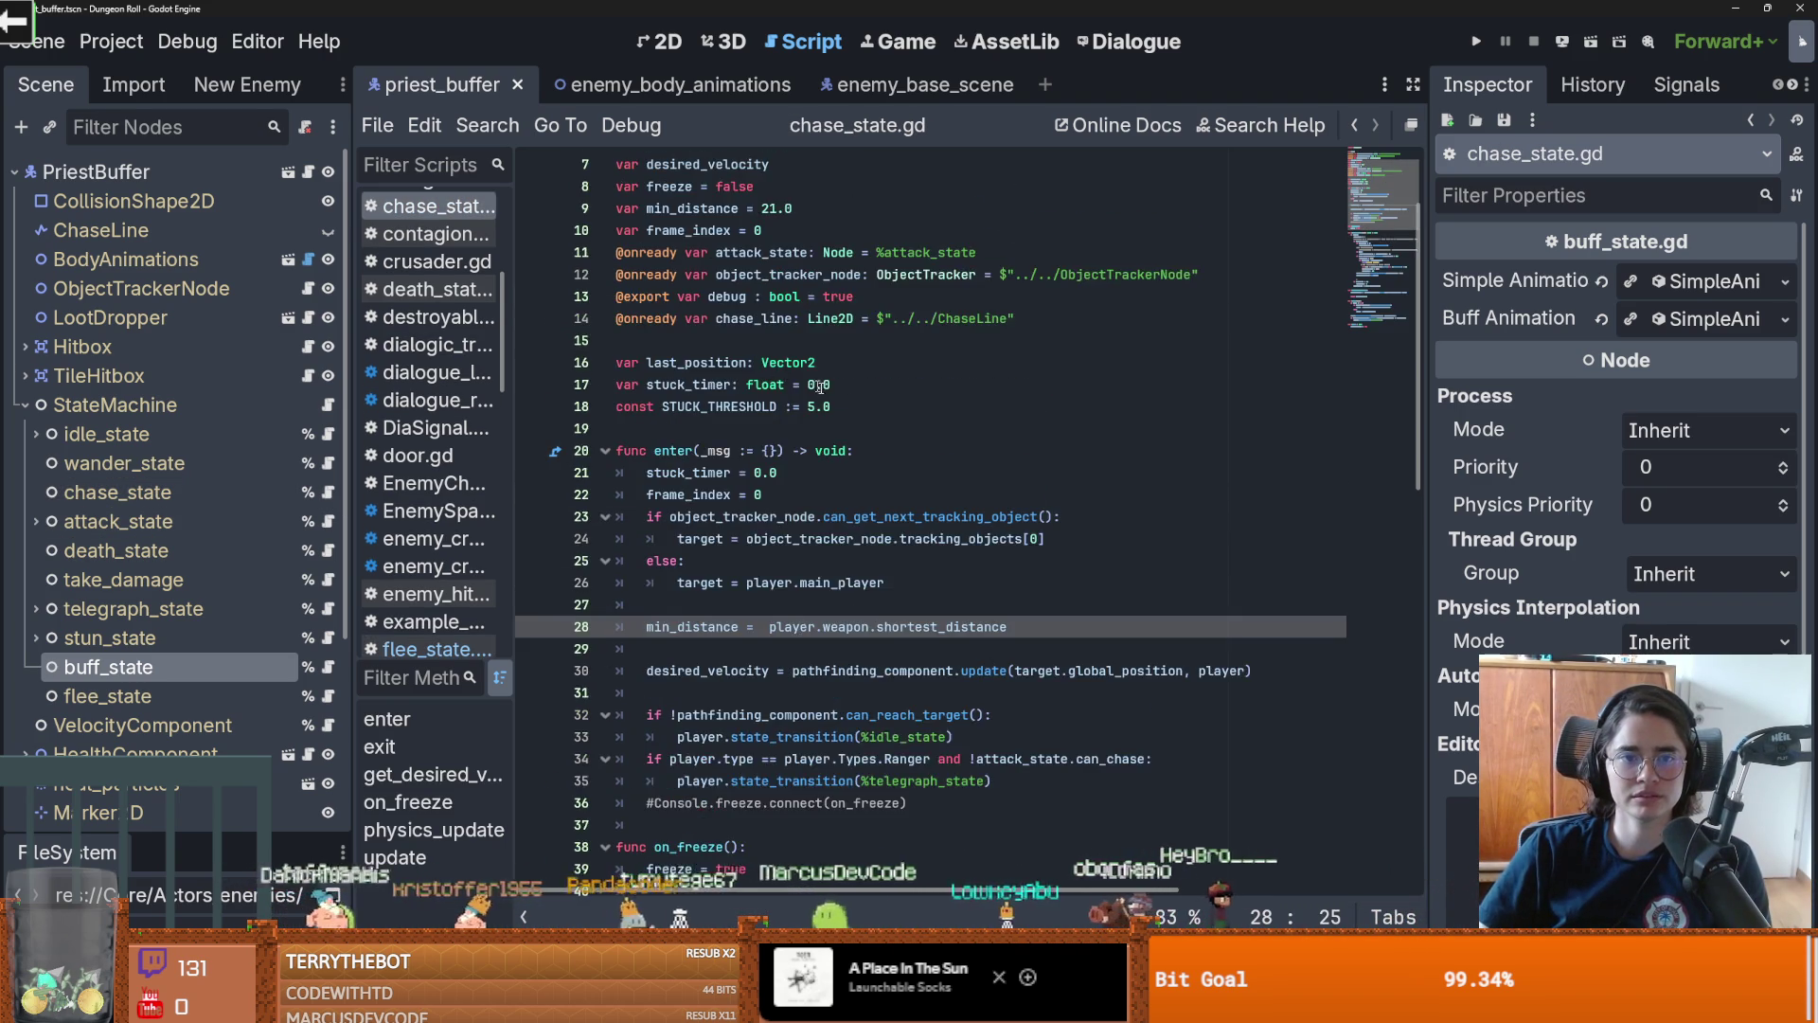
{"action": "scroll", "coordinate": [810, 403], "scroll_direction": "up", "scroll_amount": 2}
{"action": "left_click", "coordinate": [950, 299]}
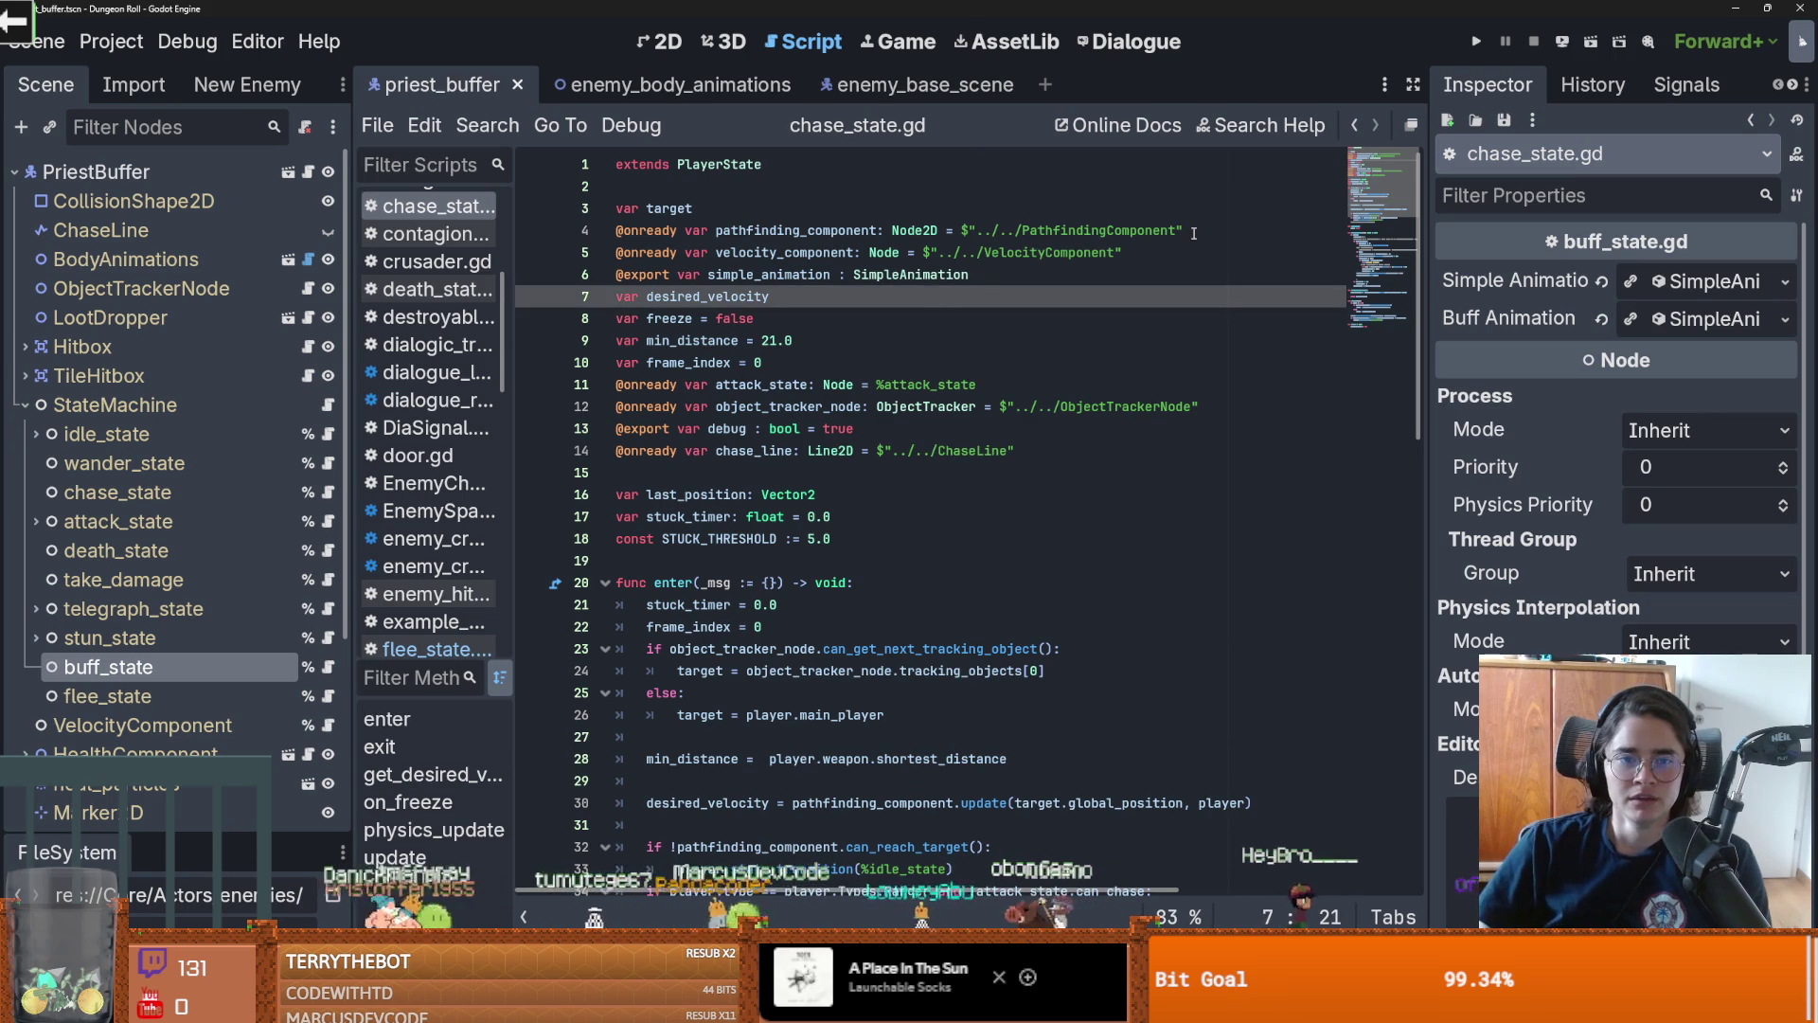
{"action": "mouse_move", "coordinate": [957, 296]}
{"action": "left_mouse_down"}
{"action": "mouse_move", "coordinate": [748, 297]}
{"action": "mouse_move", "coordinate": [575, 233]}
{"action": "left_mouse_up"}
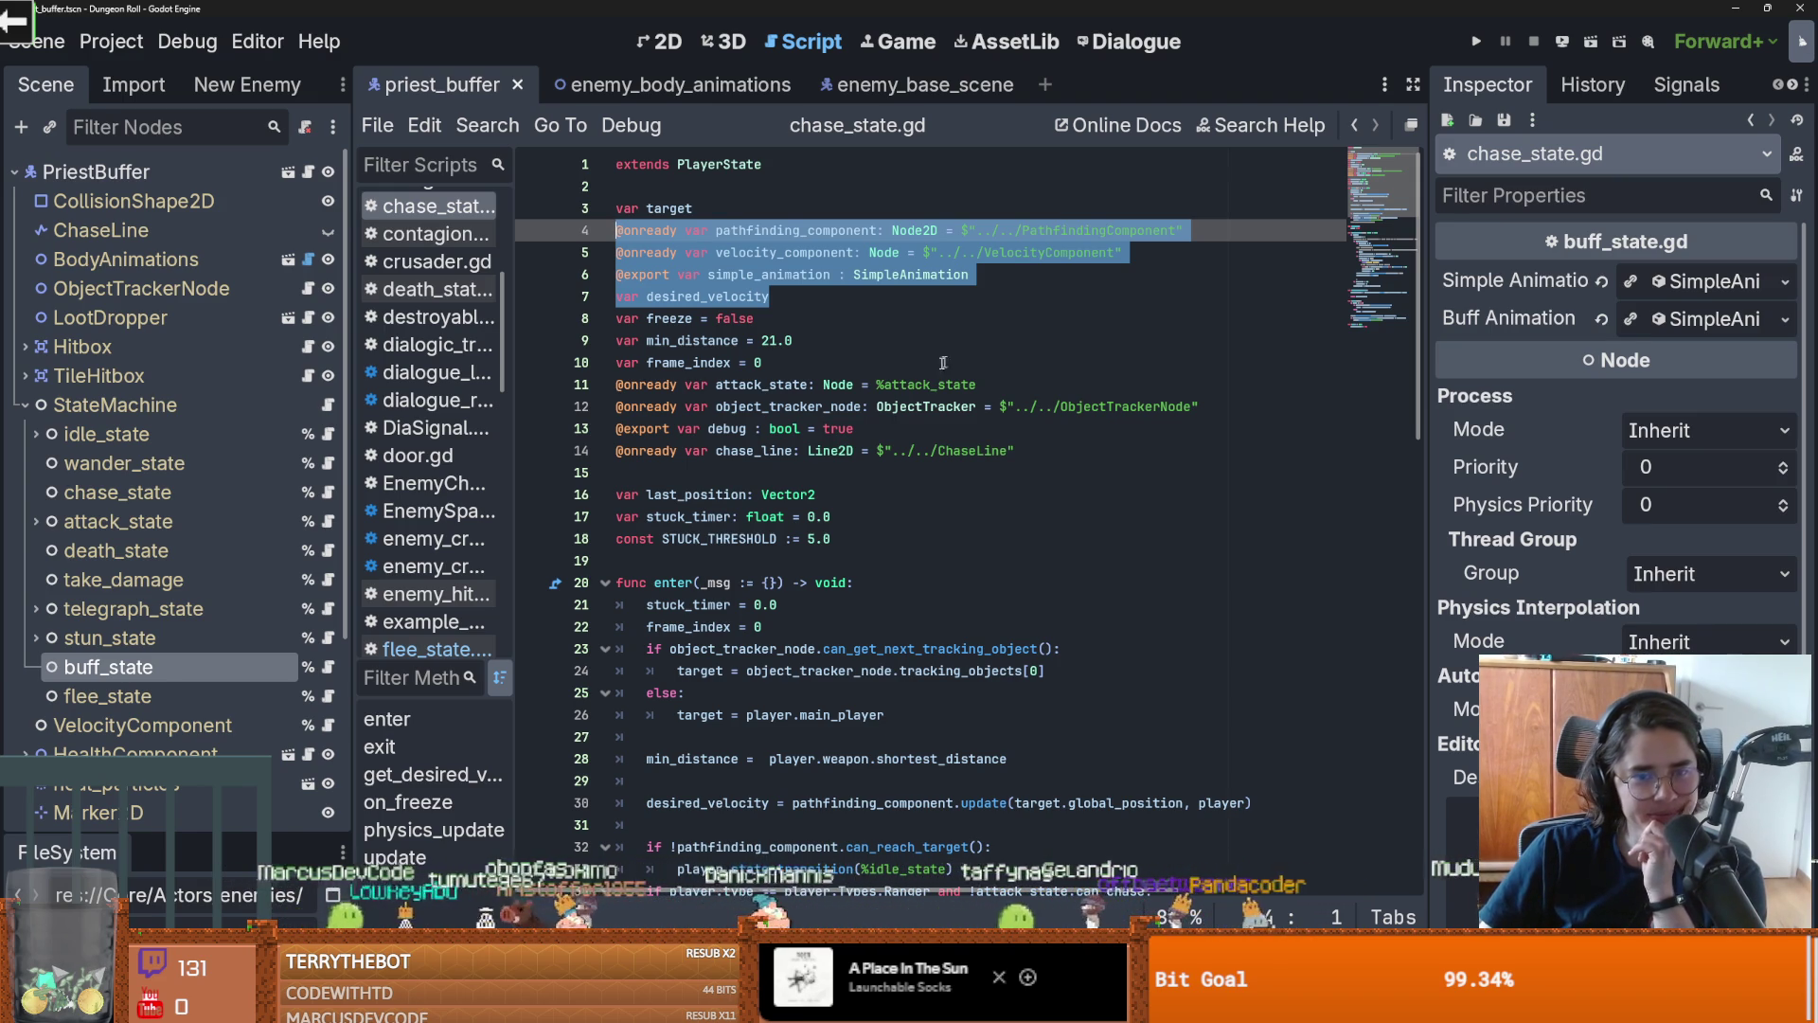
{"action": "left_click", "coordinate": [968, 354]}
{"action": "left_click", "coordinate": [804, 305]}
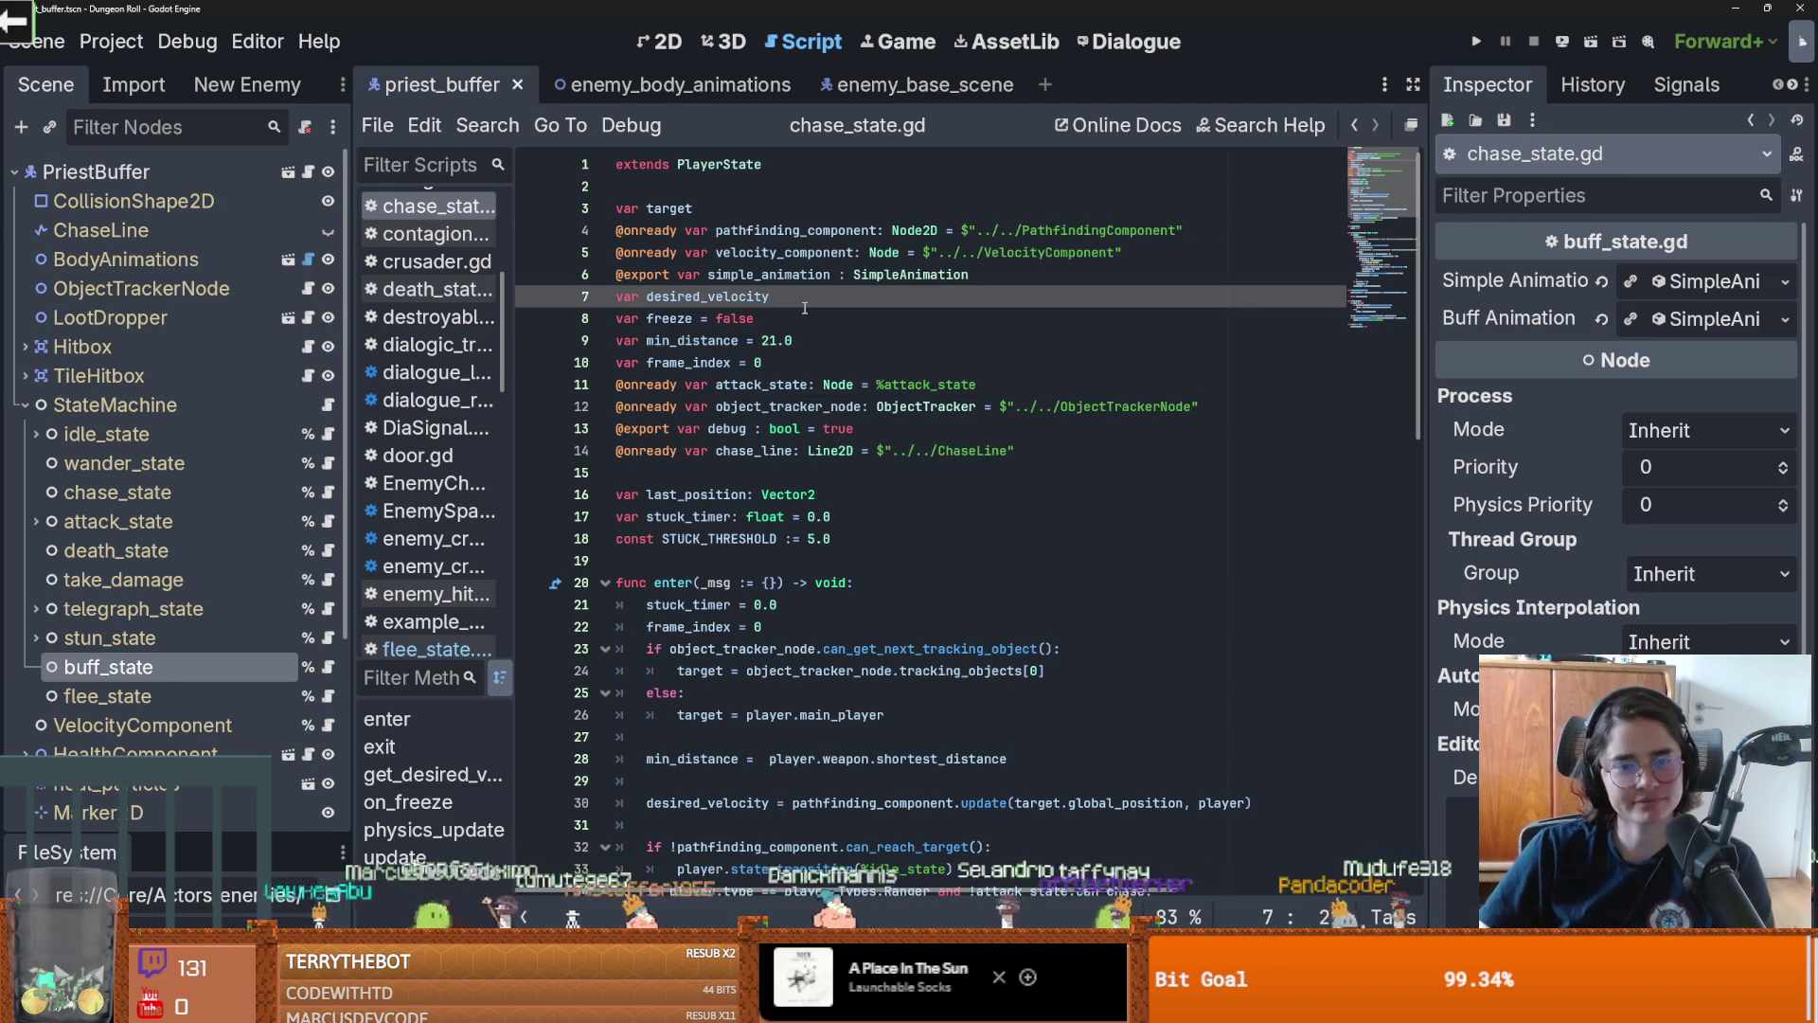
{"action": "key", "text": "Return"}
{"action": "key", "text": "ctrl+s"}
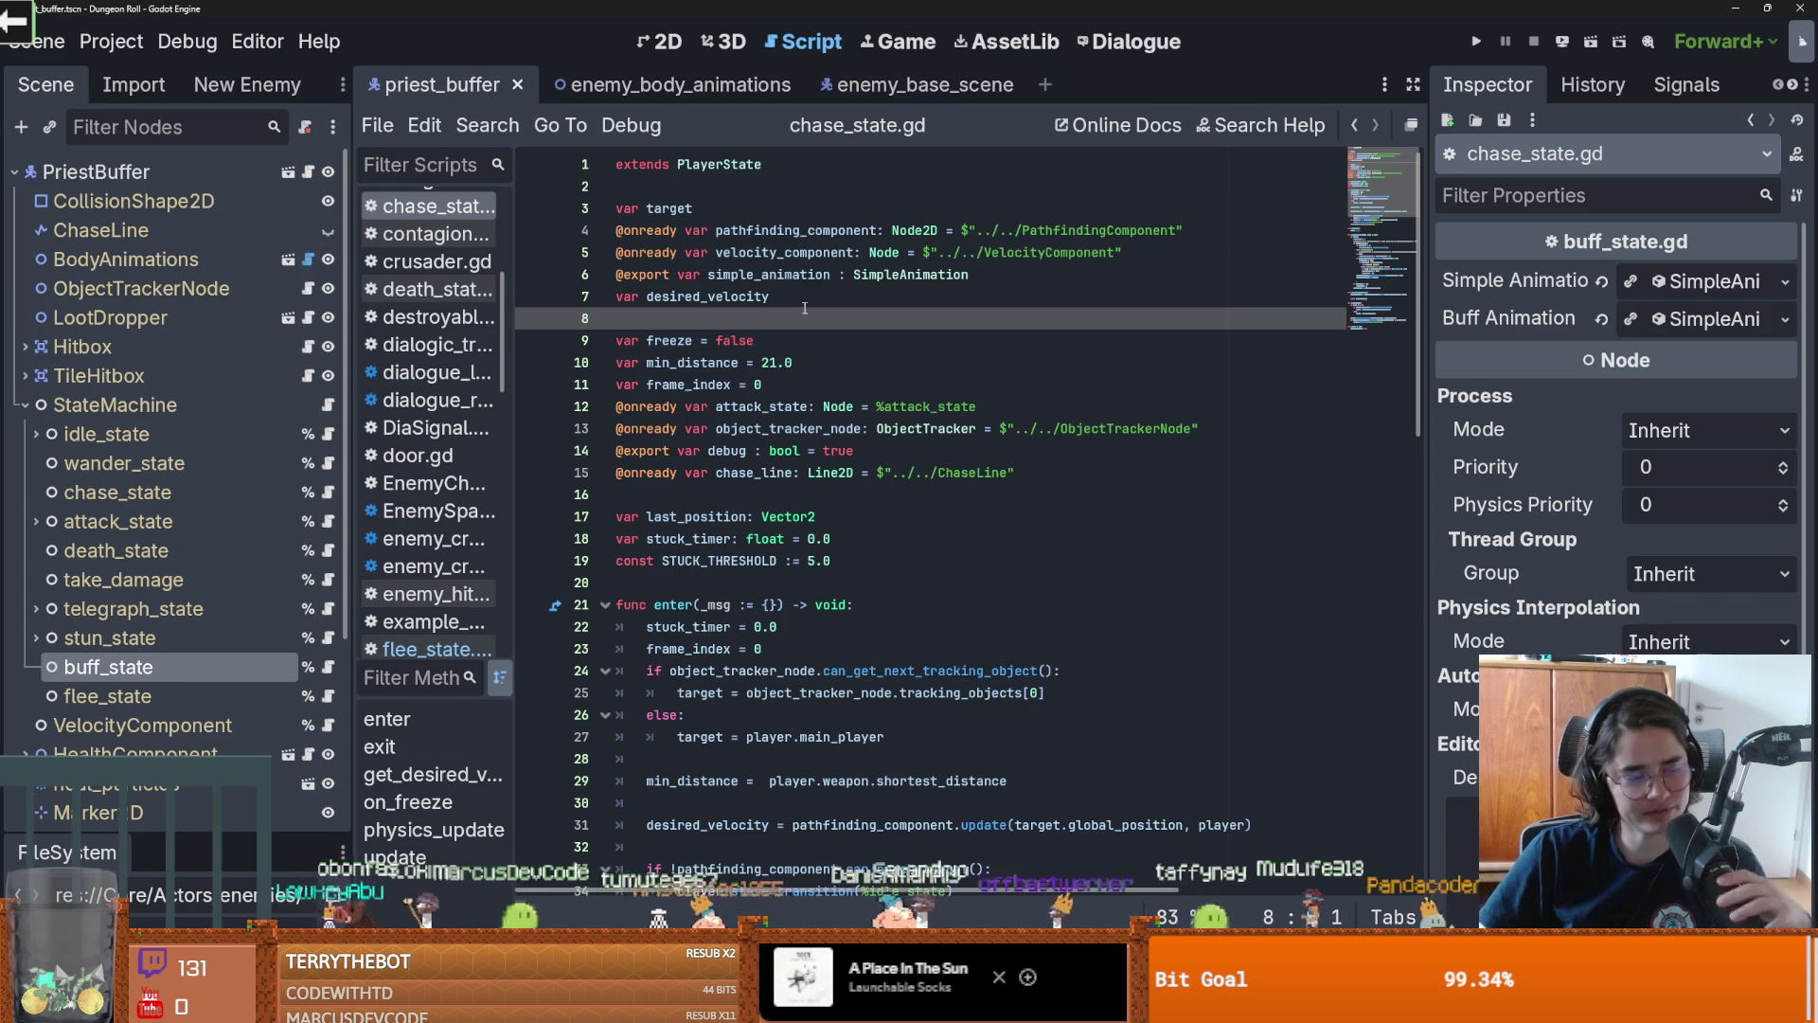
{"action": "left_click_drag", "start_coordinate": [831, 310], "coordinate": [594, 210]}
{"action": "key", "text": "ctrl+c"}
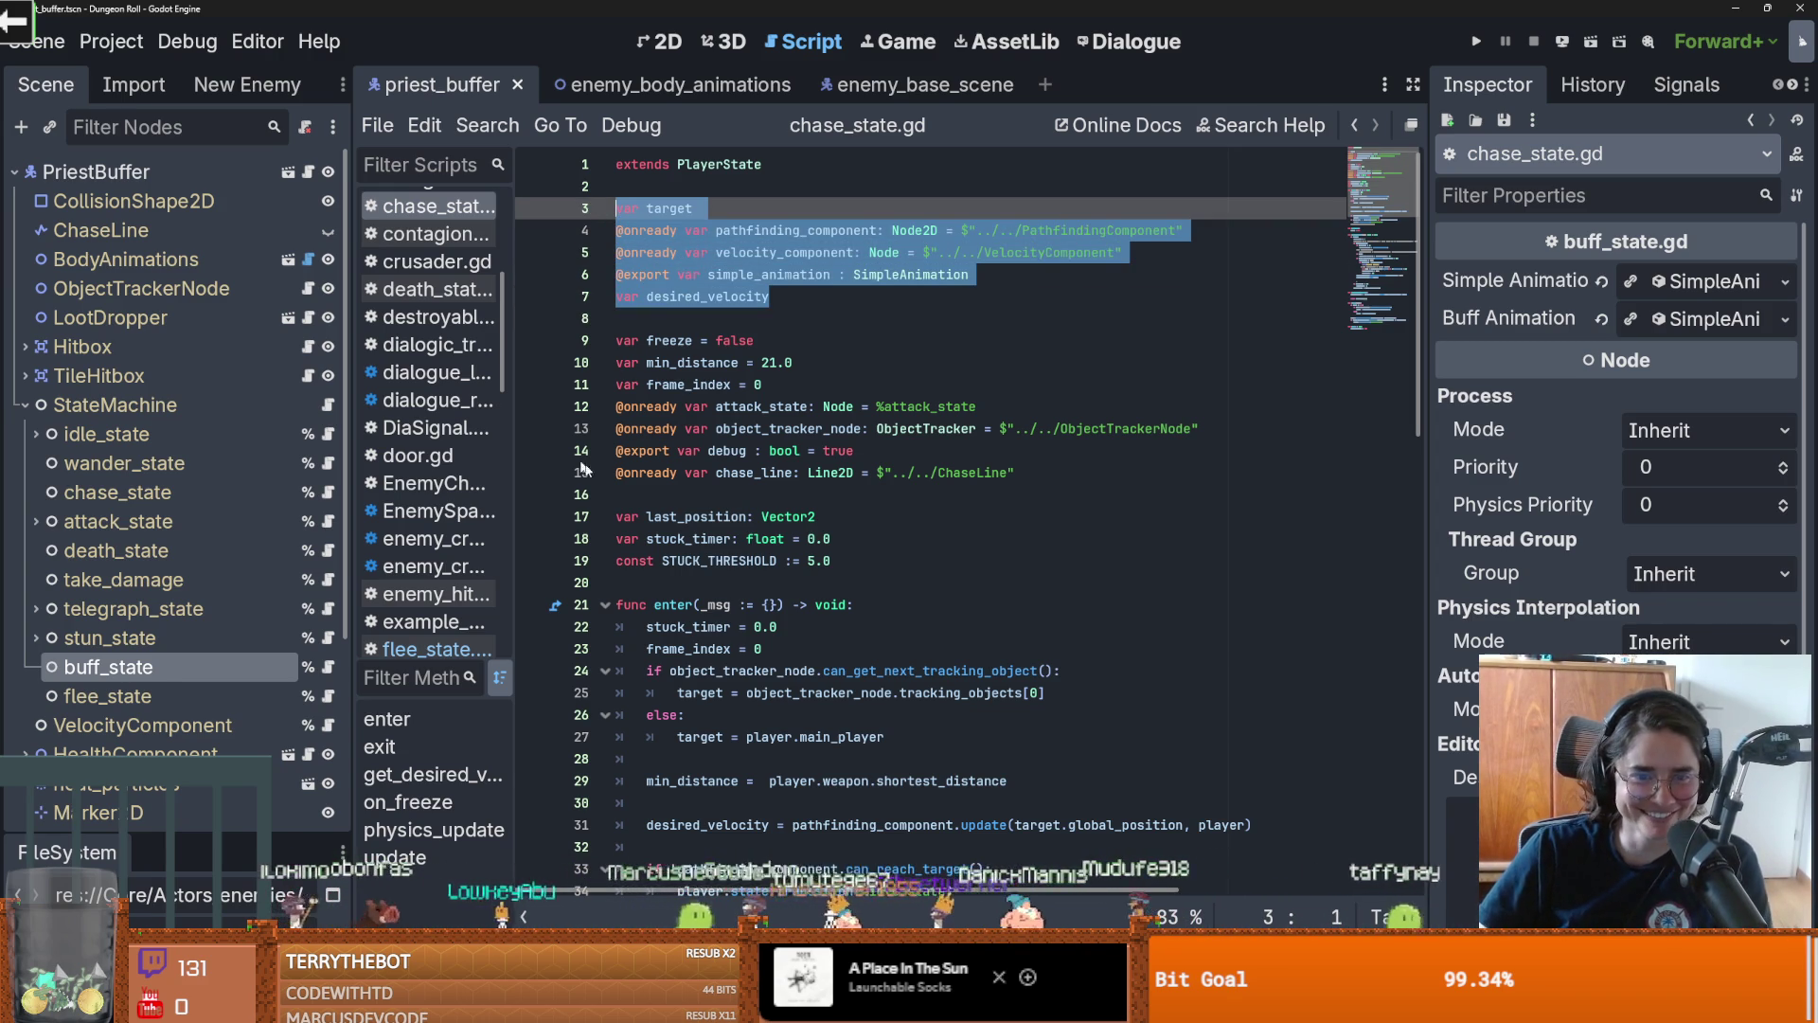
{"action": "left_click", "coordinate": [327, 696]}
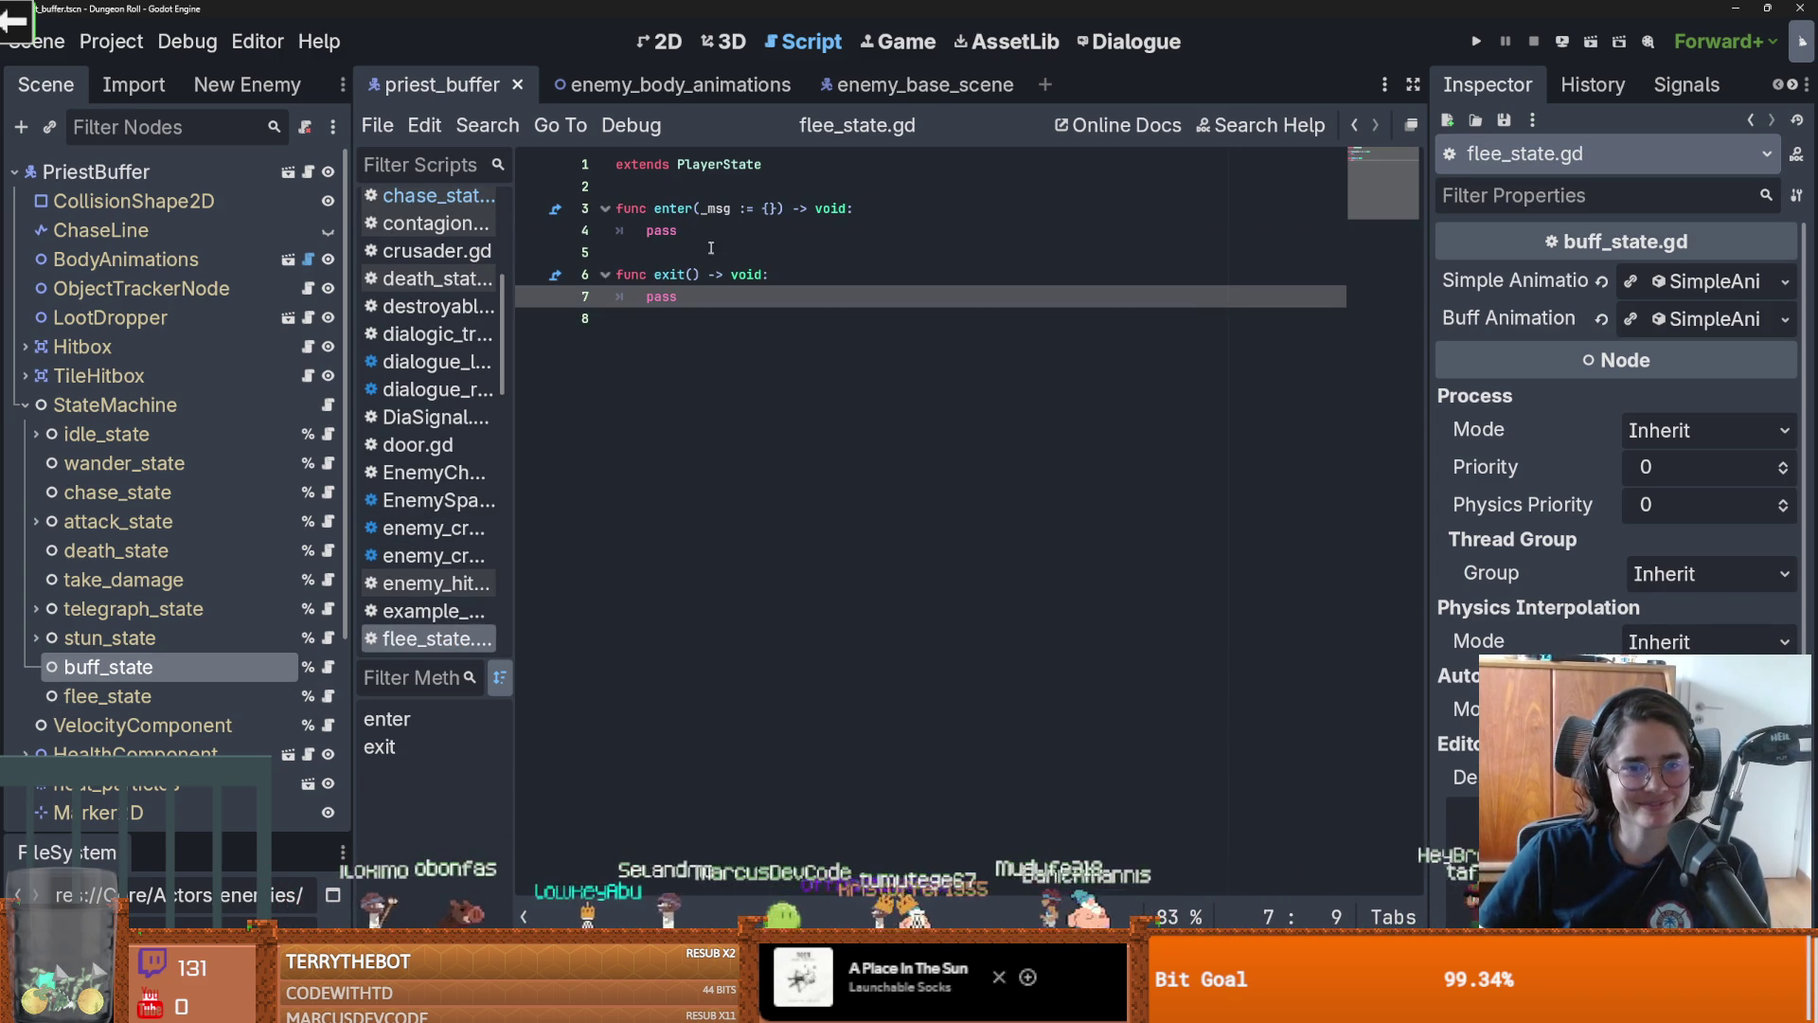
Paste the five declarations at line 3 under extends PlayerState and save flee_state.gd
{"action": "left_click", "coordinate": [659, 190]}
{"action": "key", "text": "Return"}
{"action": "key", "text": "Return"}
{"action": "key", "text": "Up"}
{"action": "key", "text": "Up"}
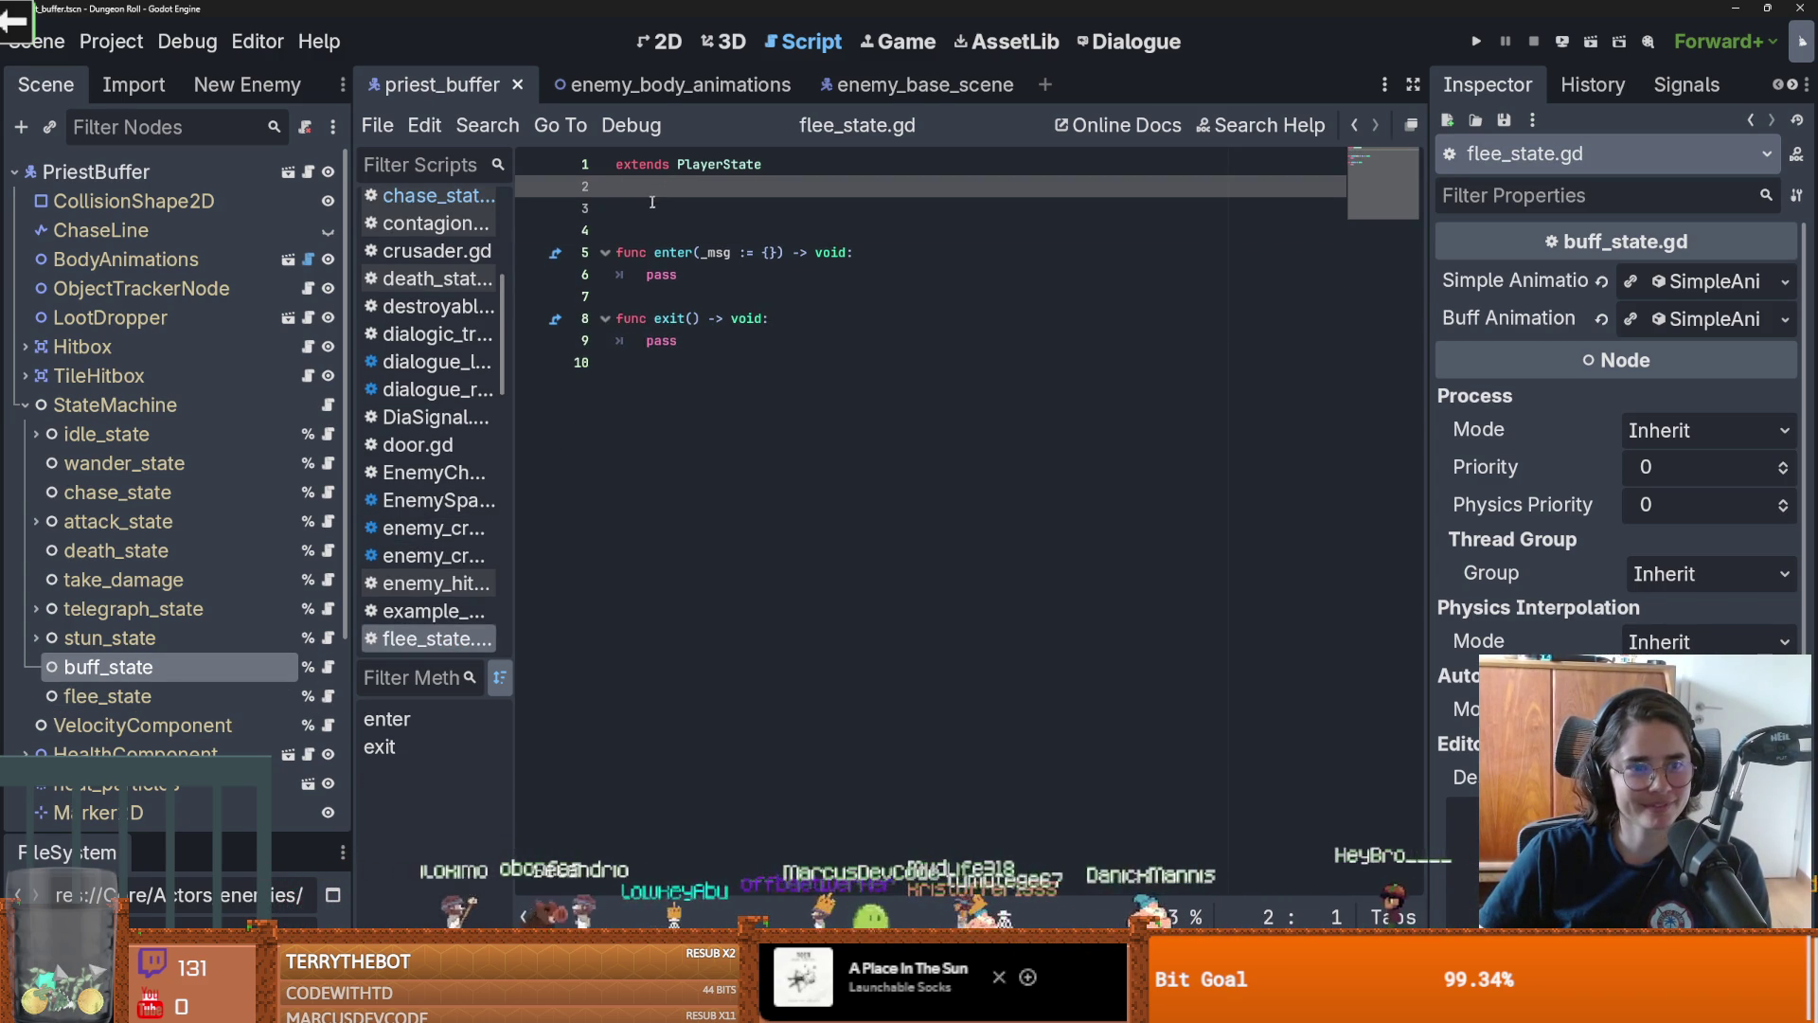
{"action": "left_click", "coordinate": [644, 210]}
{"action": "key", "text": "ctrl+v"}
{"action": "key", "text": "ctrl+s"}
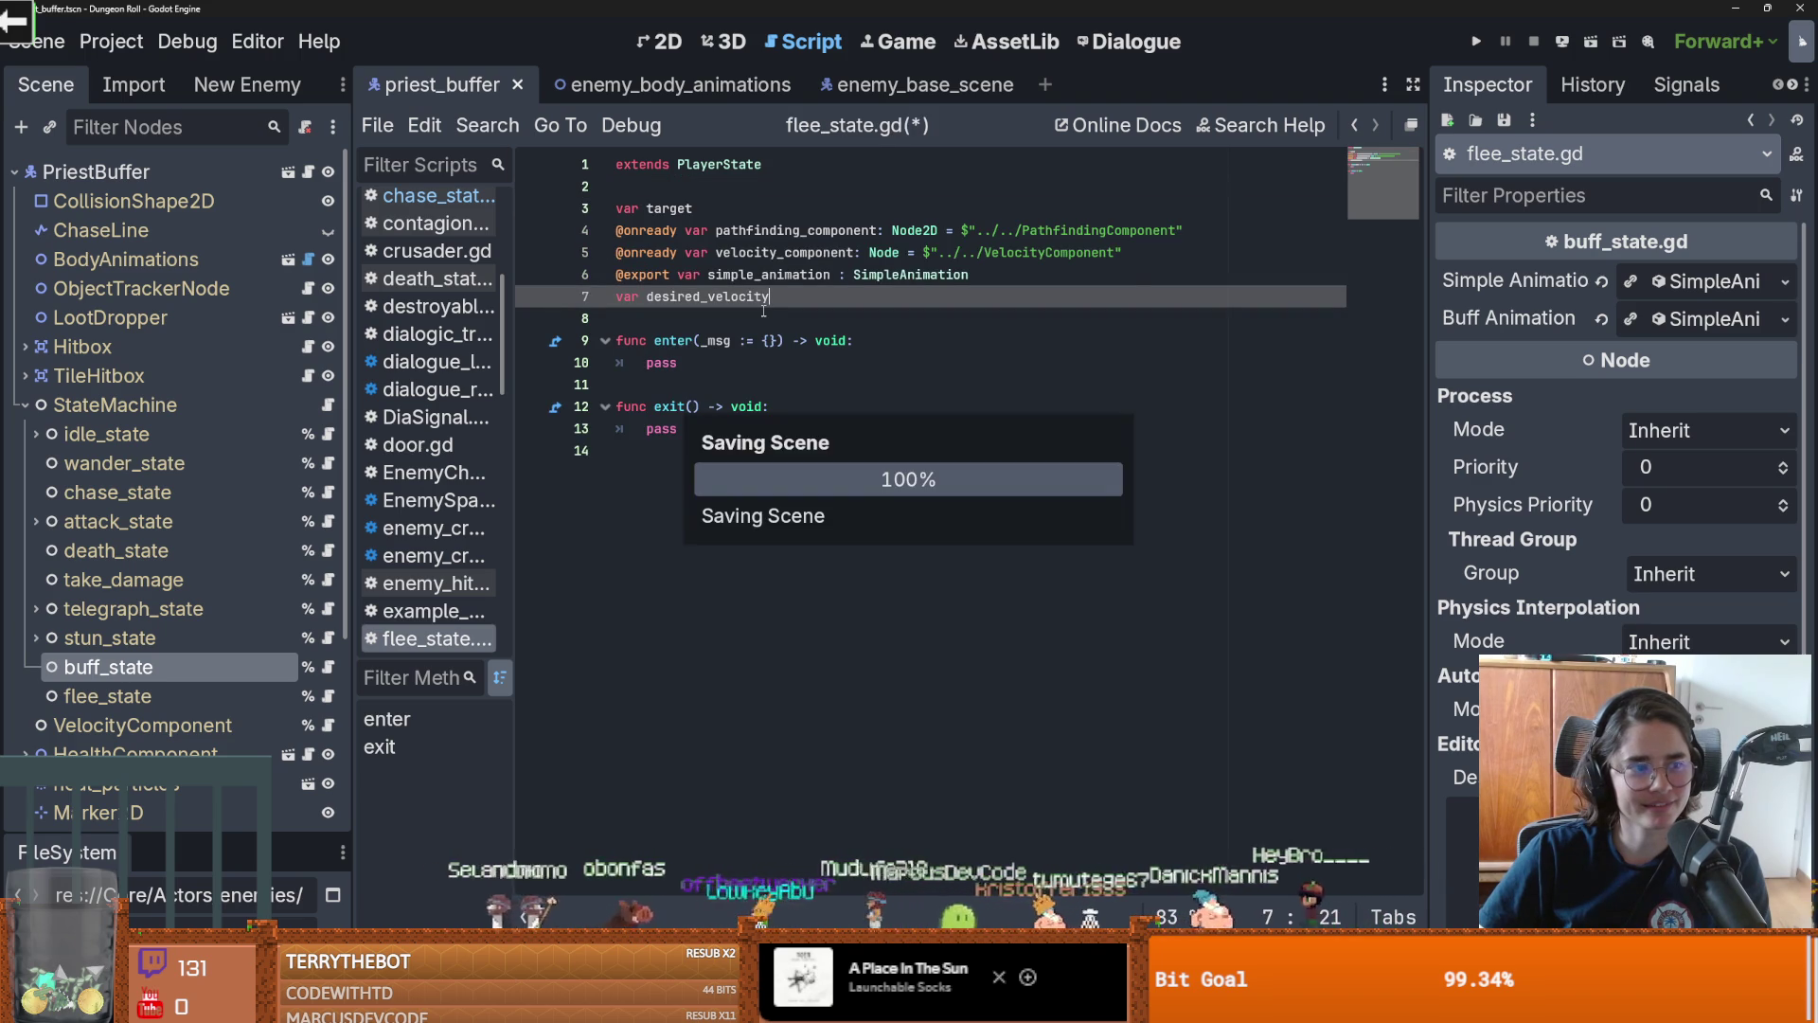
Add a blank line after var desired_velocity to separate it from the stubs, and save
{"action": "left_click", "coordinate": [801, 302]}
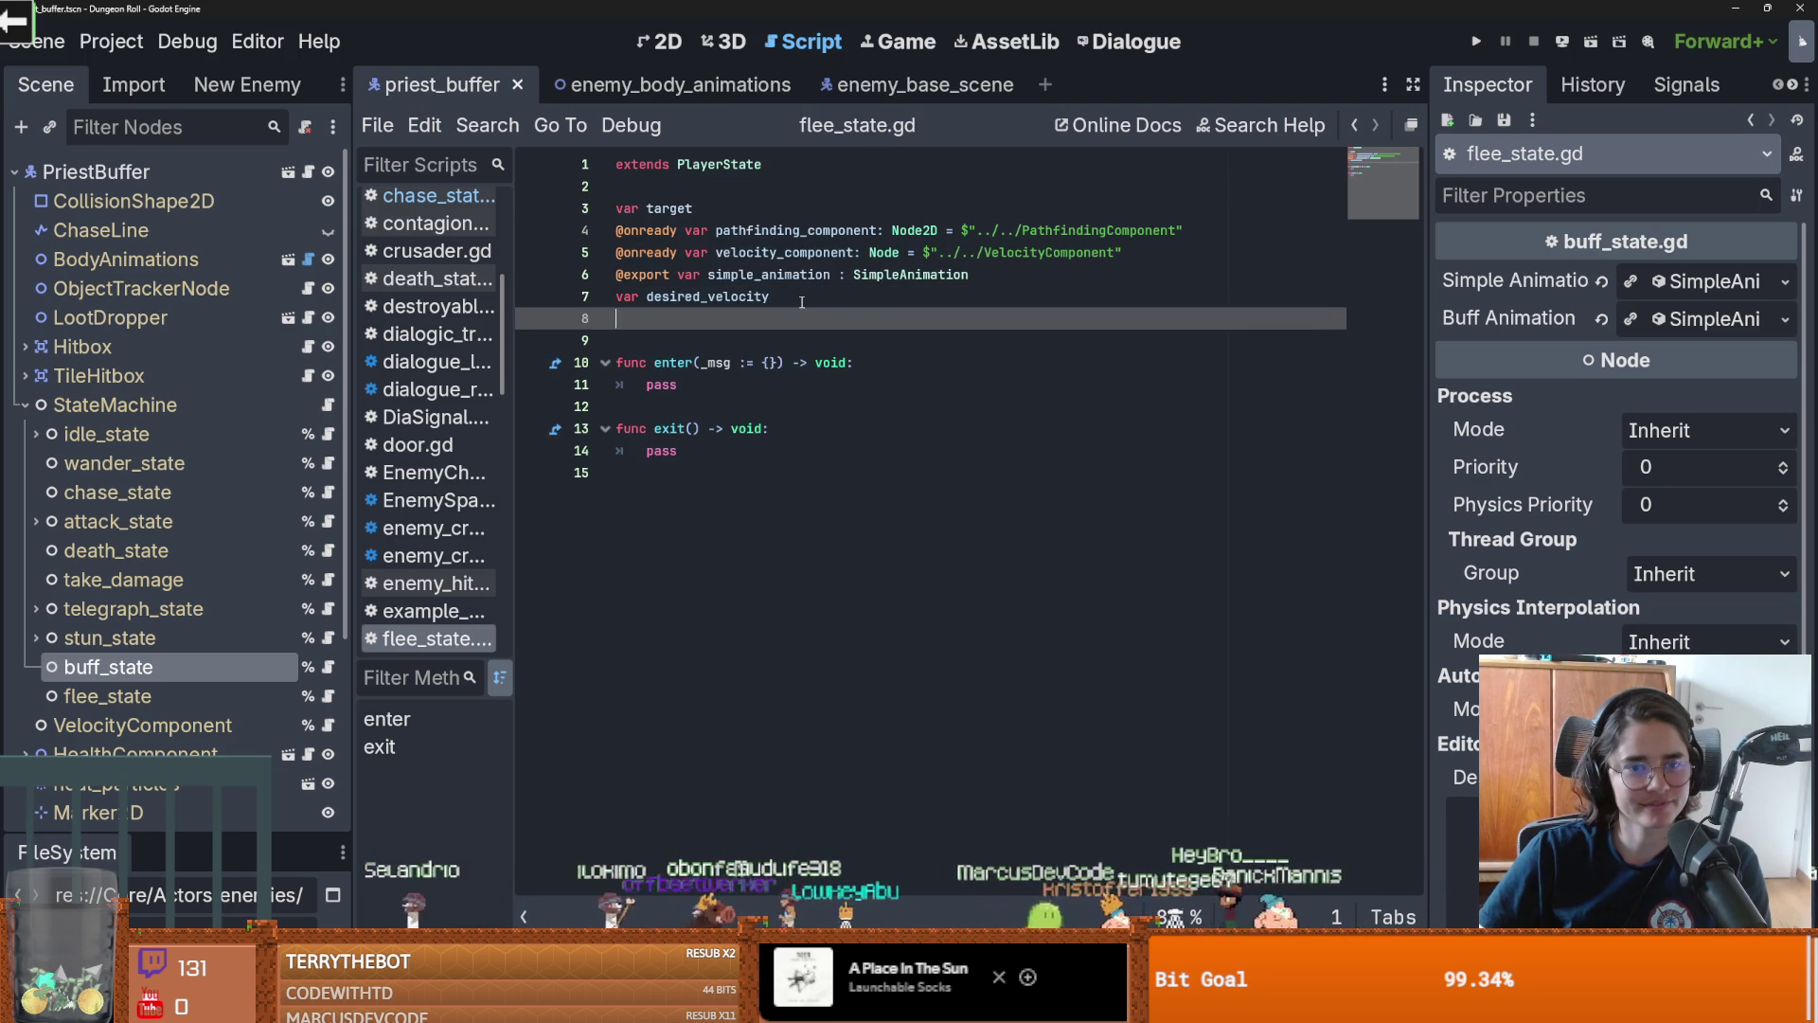
{"action": "key", "text": "Return"}
{"action": "key", "text": "Return"}
{"action": "key", "text": "ctrl+s"}
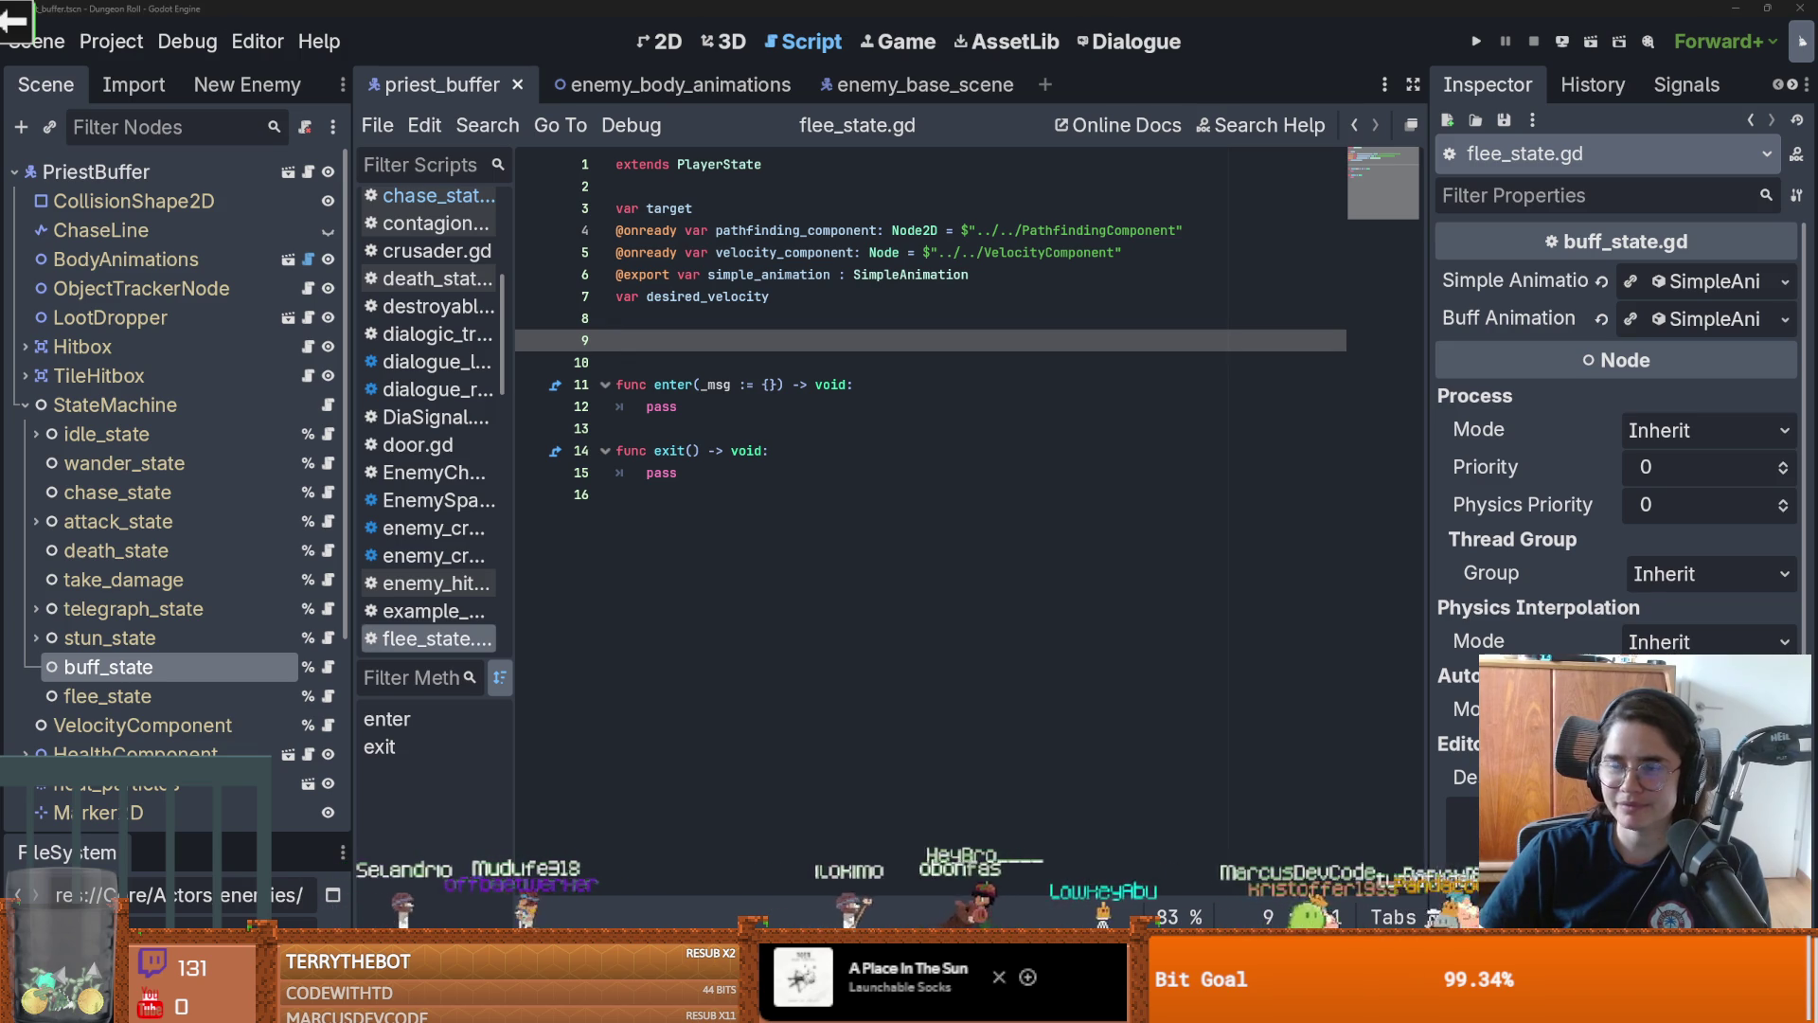
{"action": "left_click", "coordinate": [690, 481]}
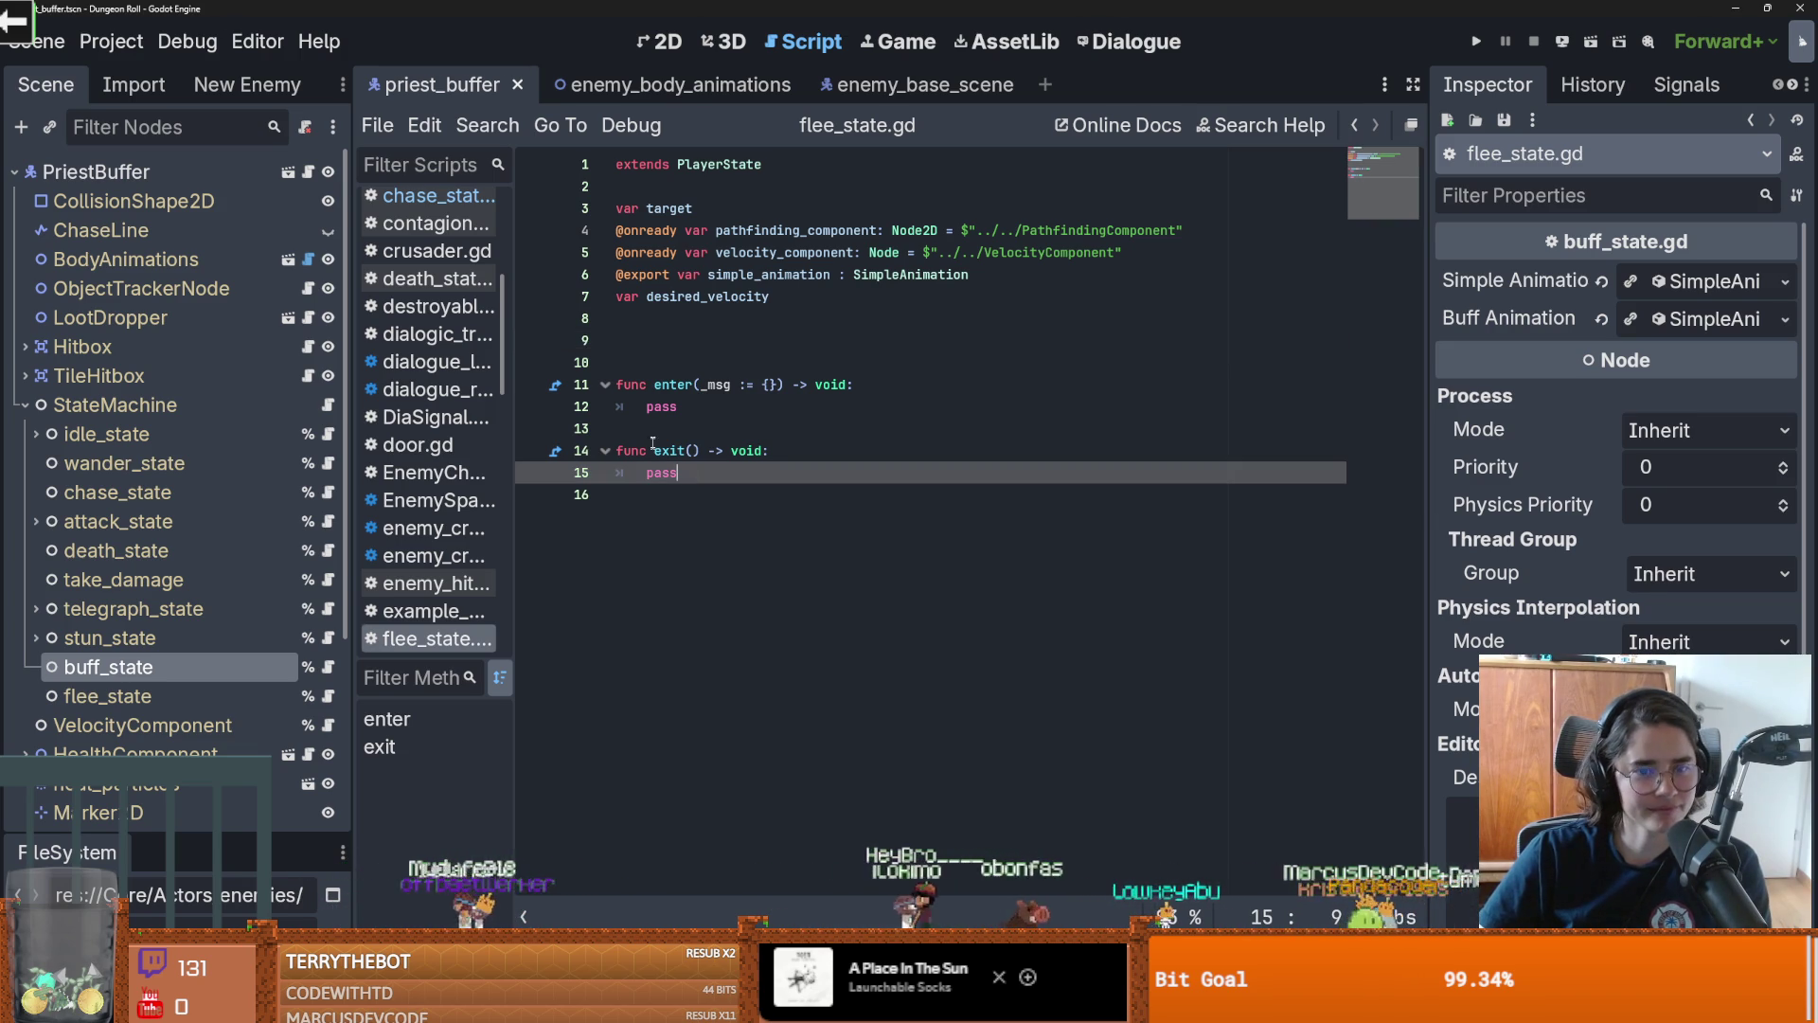
{"action": "left_click", "coordinate": [674, 329]}
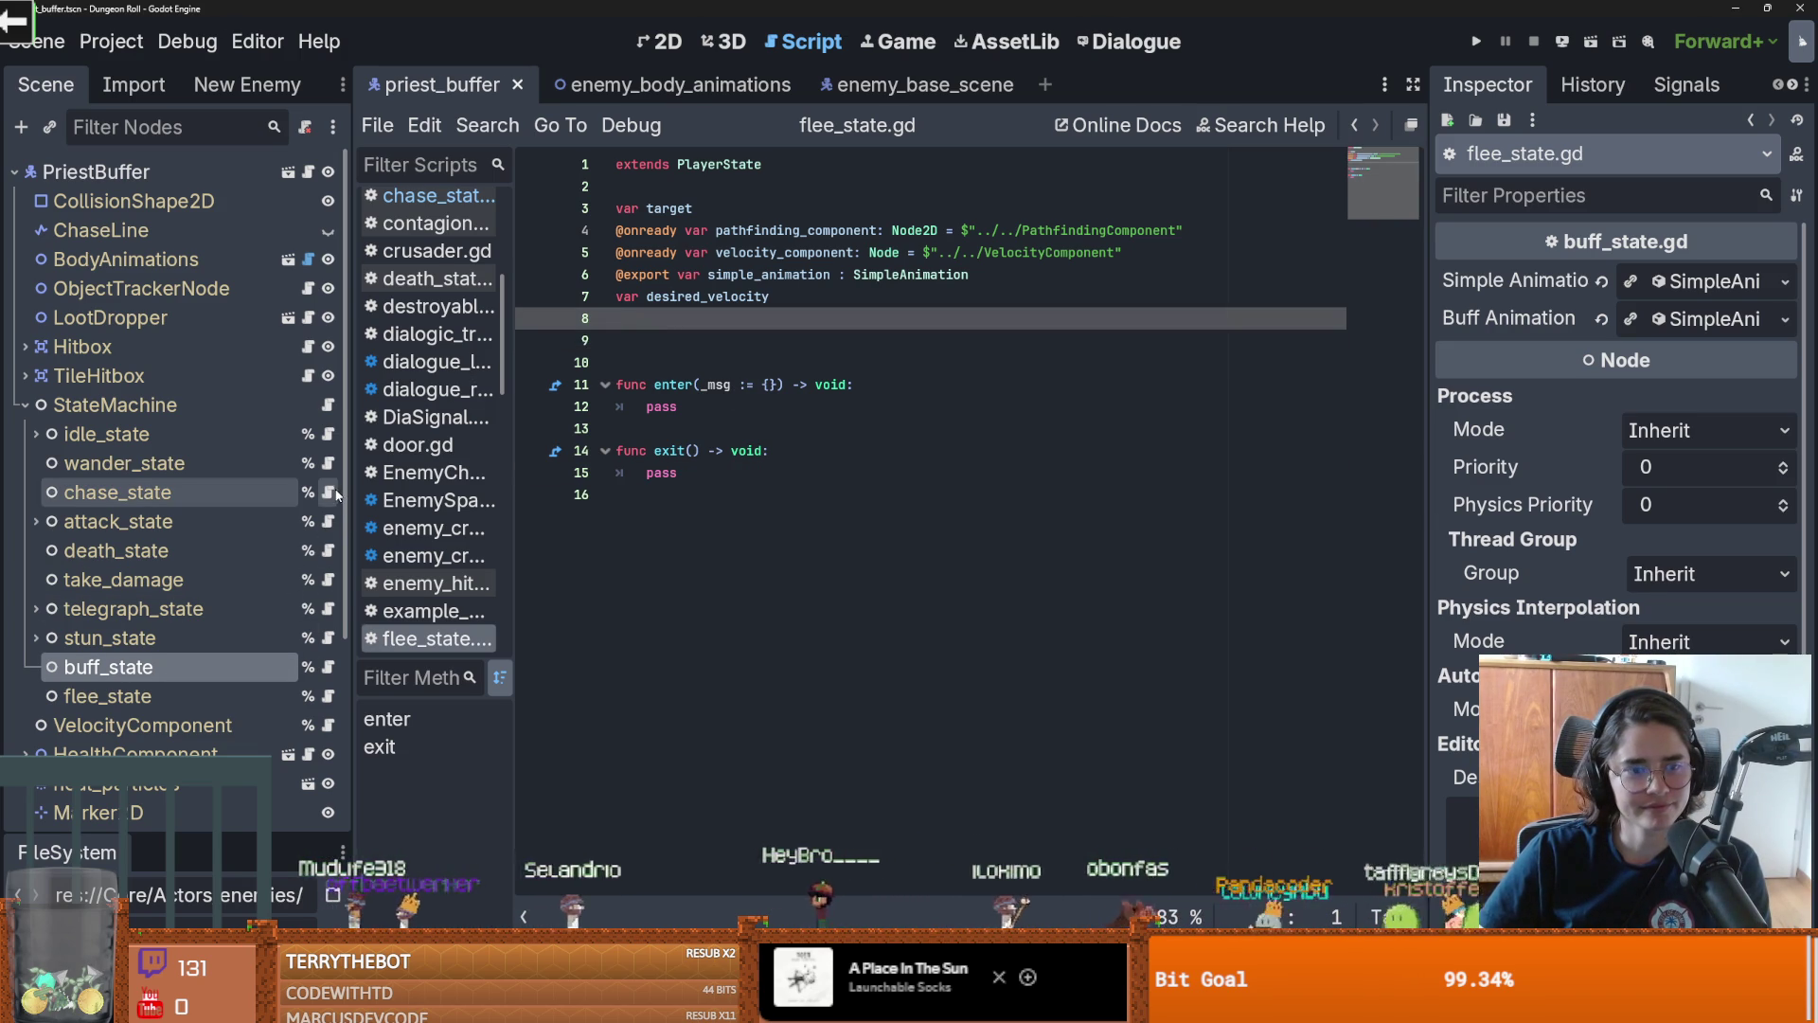
Copy the min_distance declaration line from chase_state.gd and paste it into flee_state.gd
{"action": "left_click", "coordinate": [329, 493]}
{"action": "left_click", "coordinate": [706, 365]}
{"action": "double_click", "coordinate": [710, 363]}
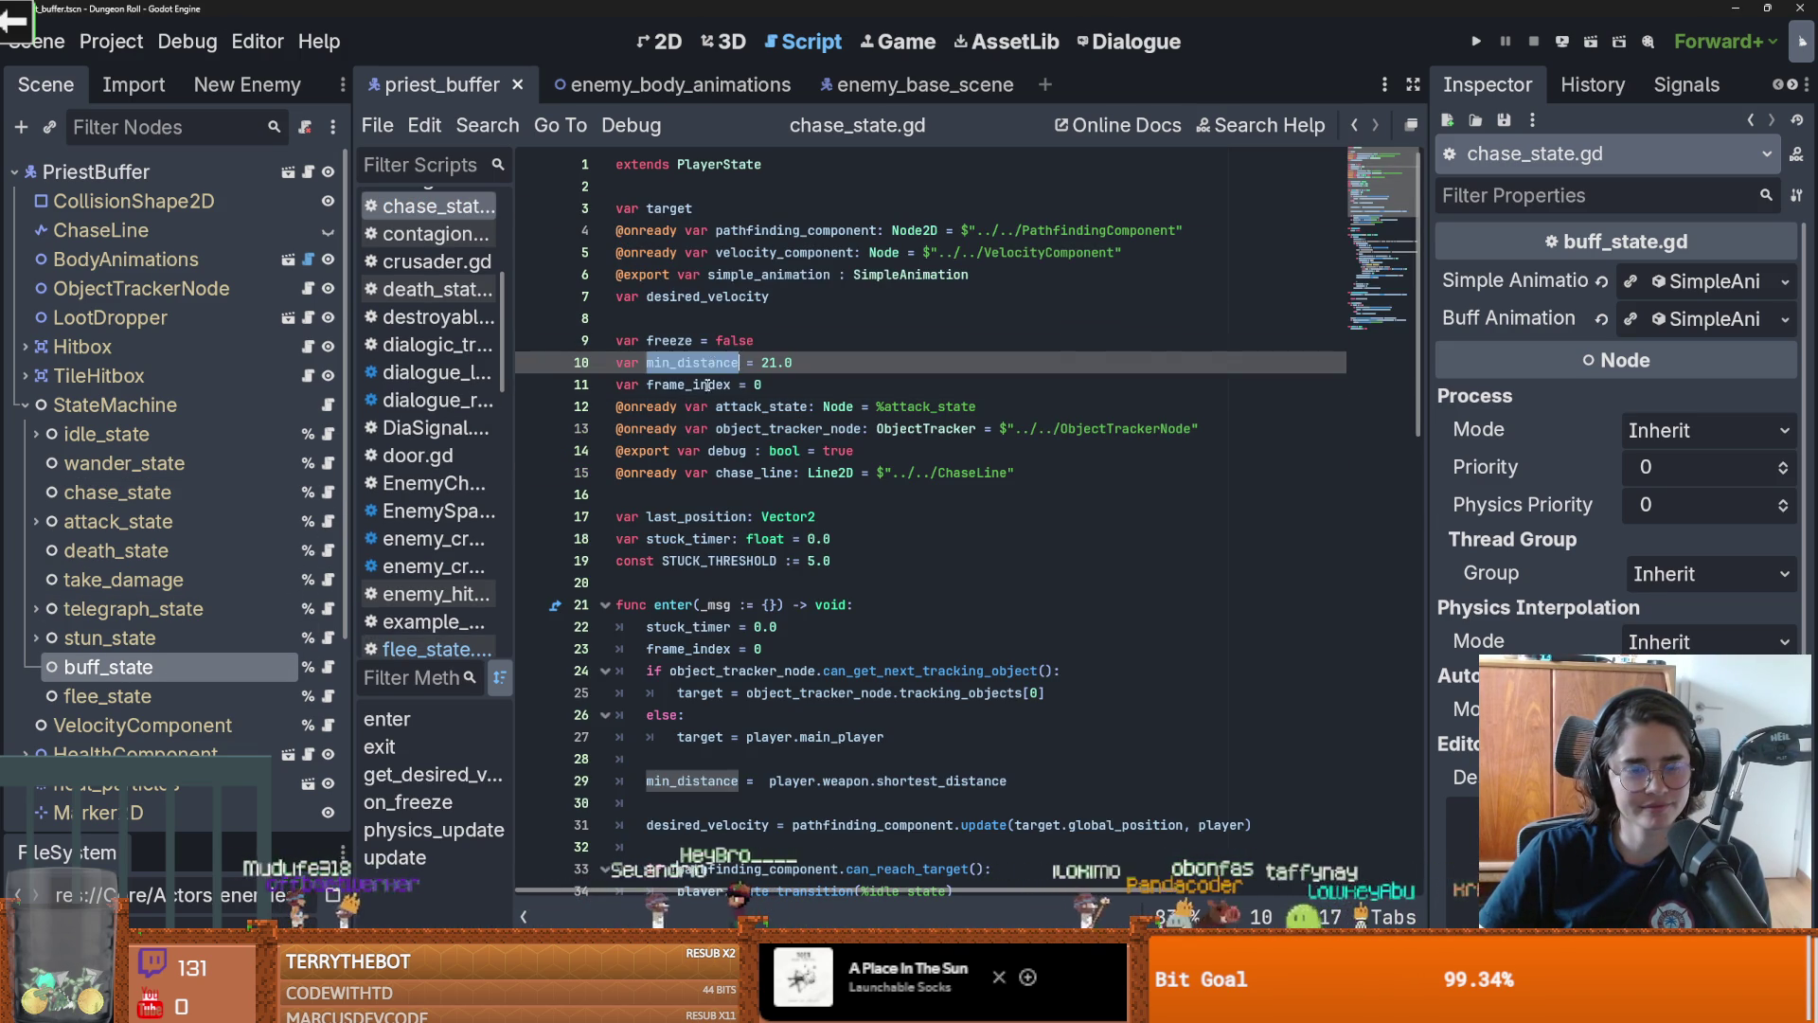
{"action": "left_click", "coordinate": [707, 379]}
{"action": "key", "text": "Down"}
{"action": "key", "text": "Up"}
{"action": "left_click", "coordinate": [778, 363]}
{"action": "key", "text": "shift+Home"}
{"action": "key", "text": "ctrl+c"}
{"action": "left_click", "coordinate": [328, 696]}
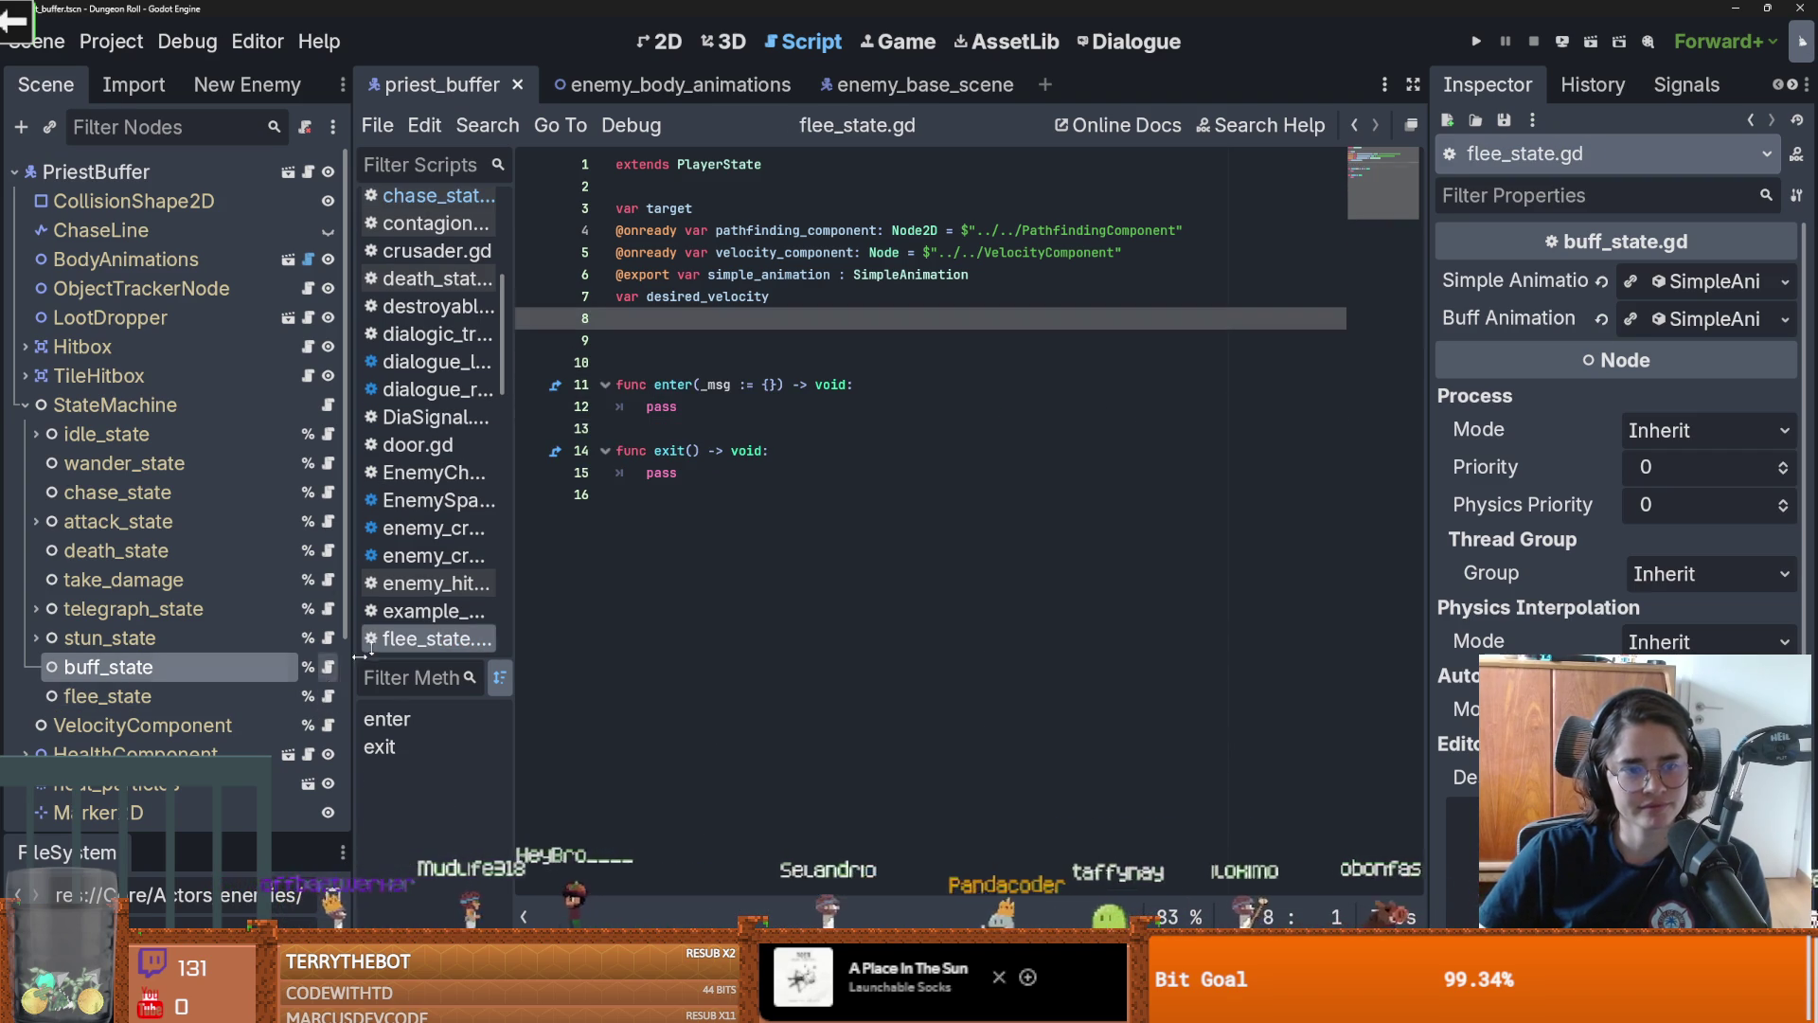
{"action": "key", "text": "ctrl+v"}
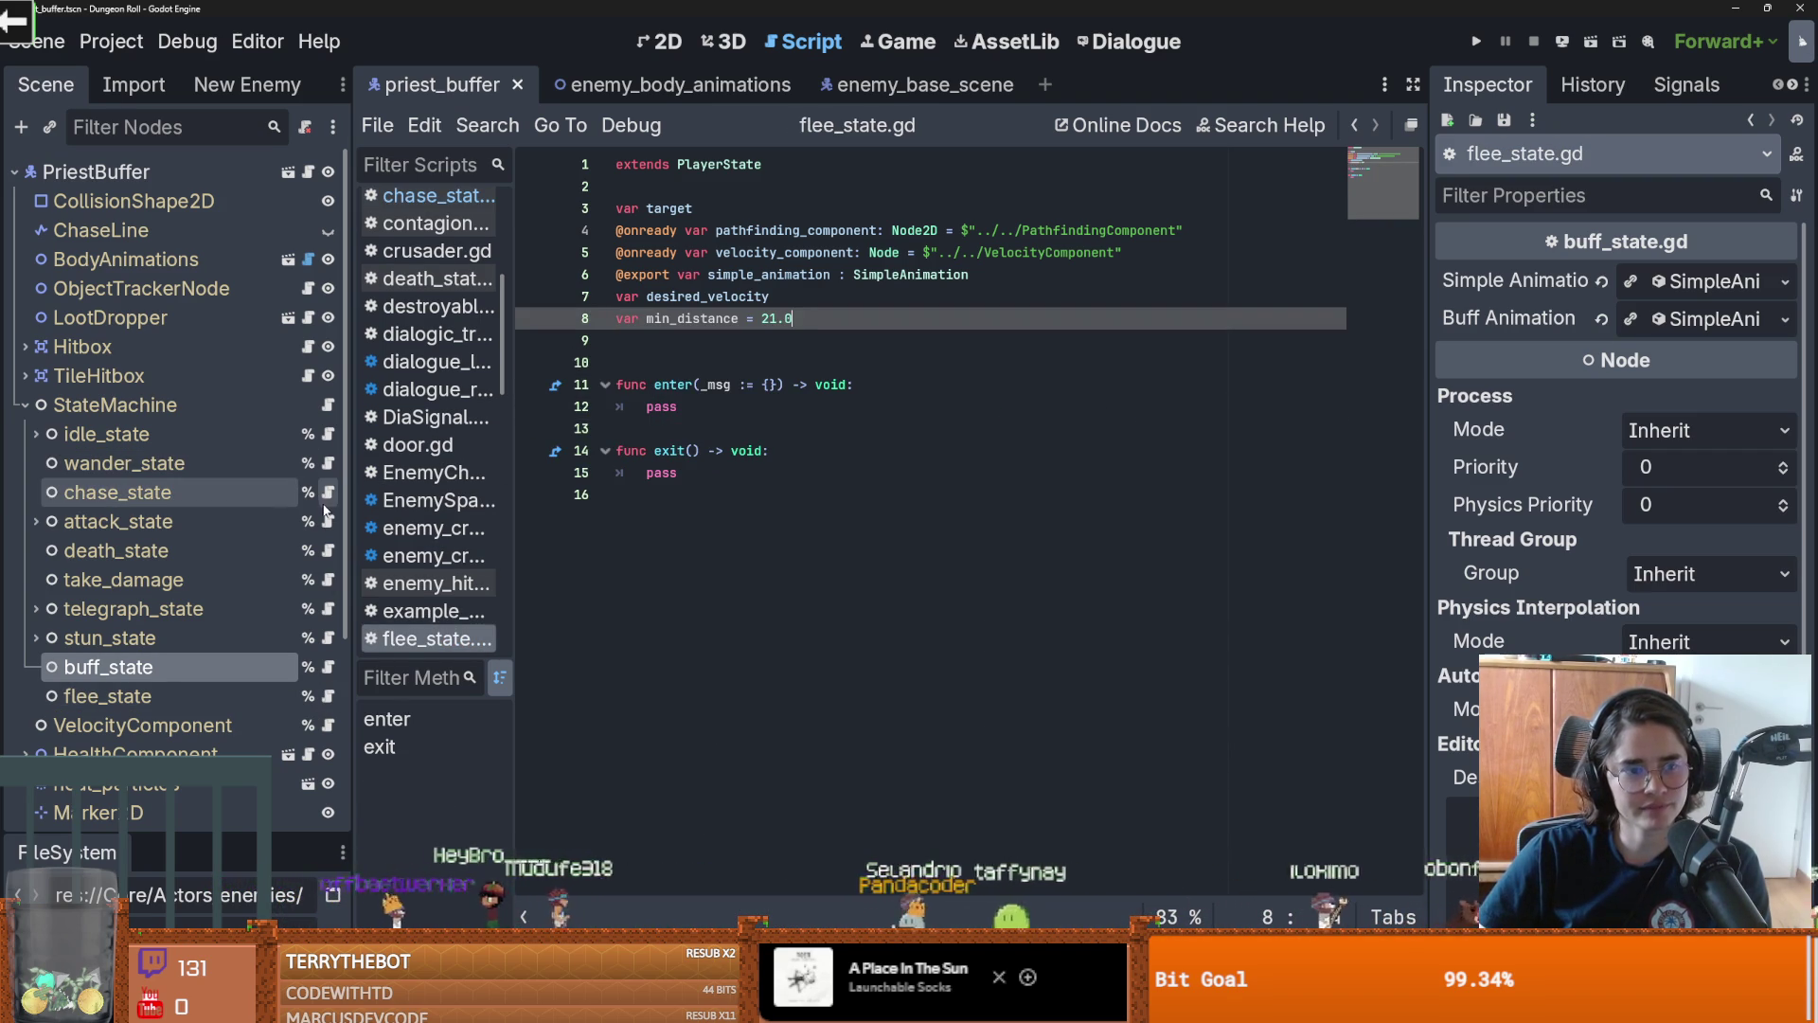
Look over chase_state.gd's frame_index, attack_state, object_tracker_node, debug and chase_line declarations
{"action": "left_click", "coordinate": [328, 494]}
{"action": "double_click", "coordinate": [689, 384]}
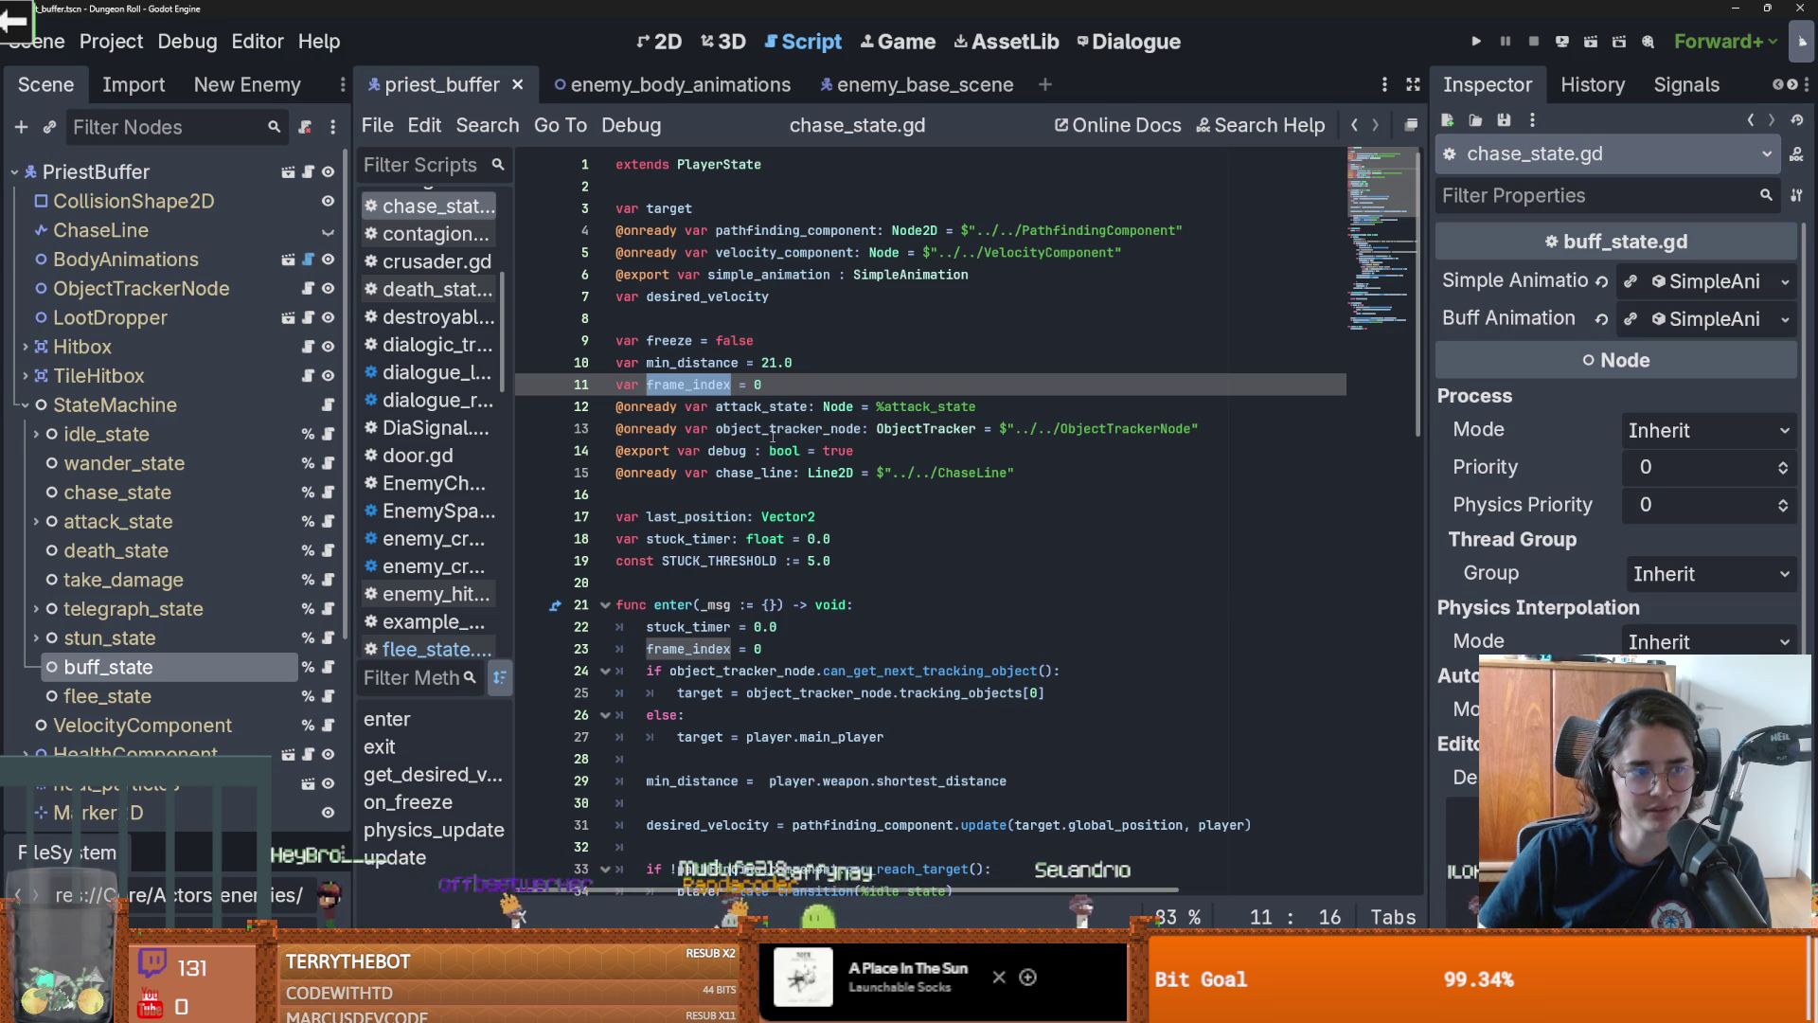
{"action": "left_click", "coordinate": [770, 451]}
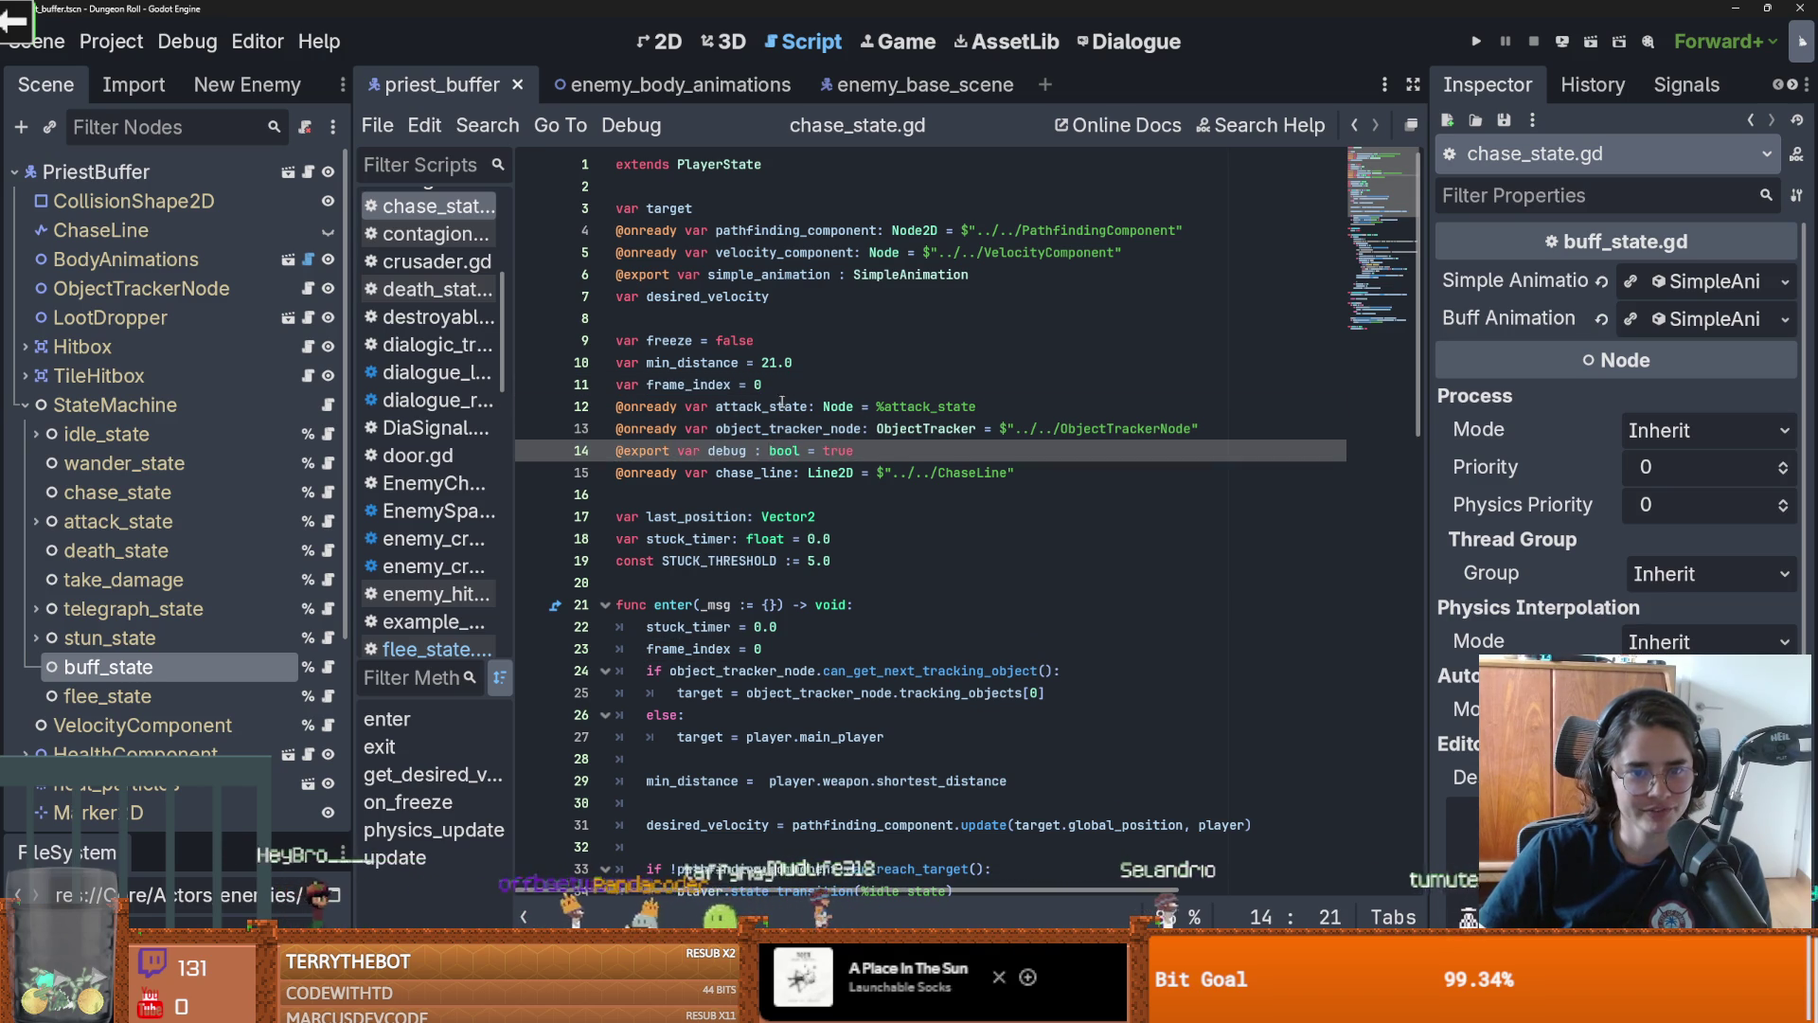
{"action": "left_click", "coordinate": [788, 406]}
{"action": "double_click", "coordinate": [764, 428]}
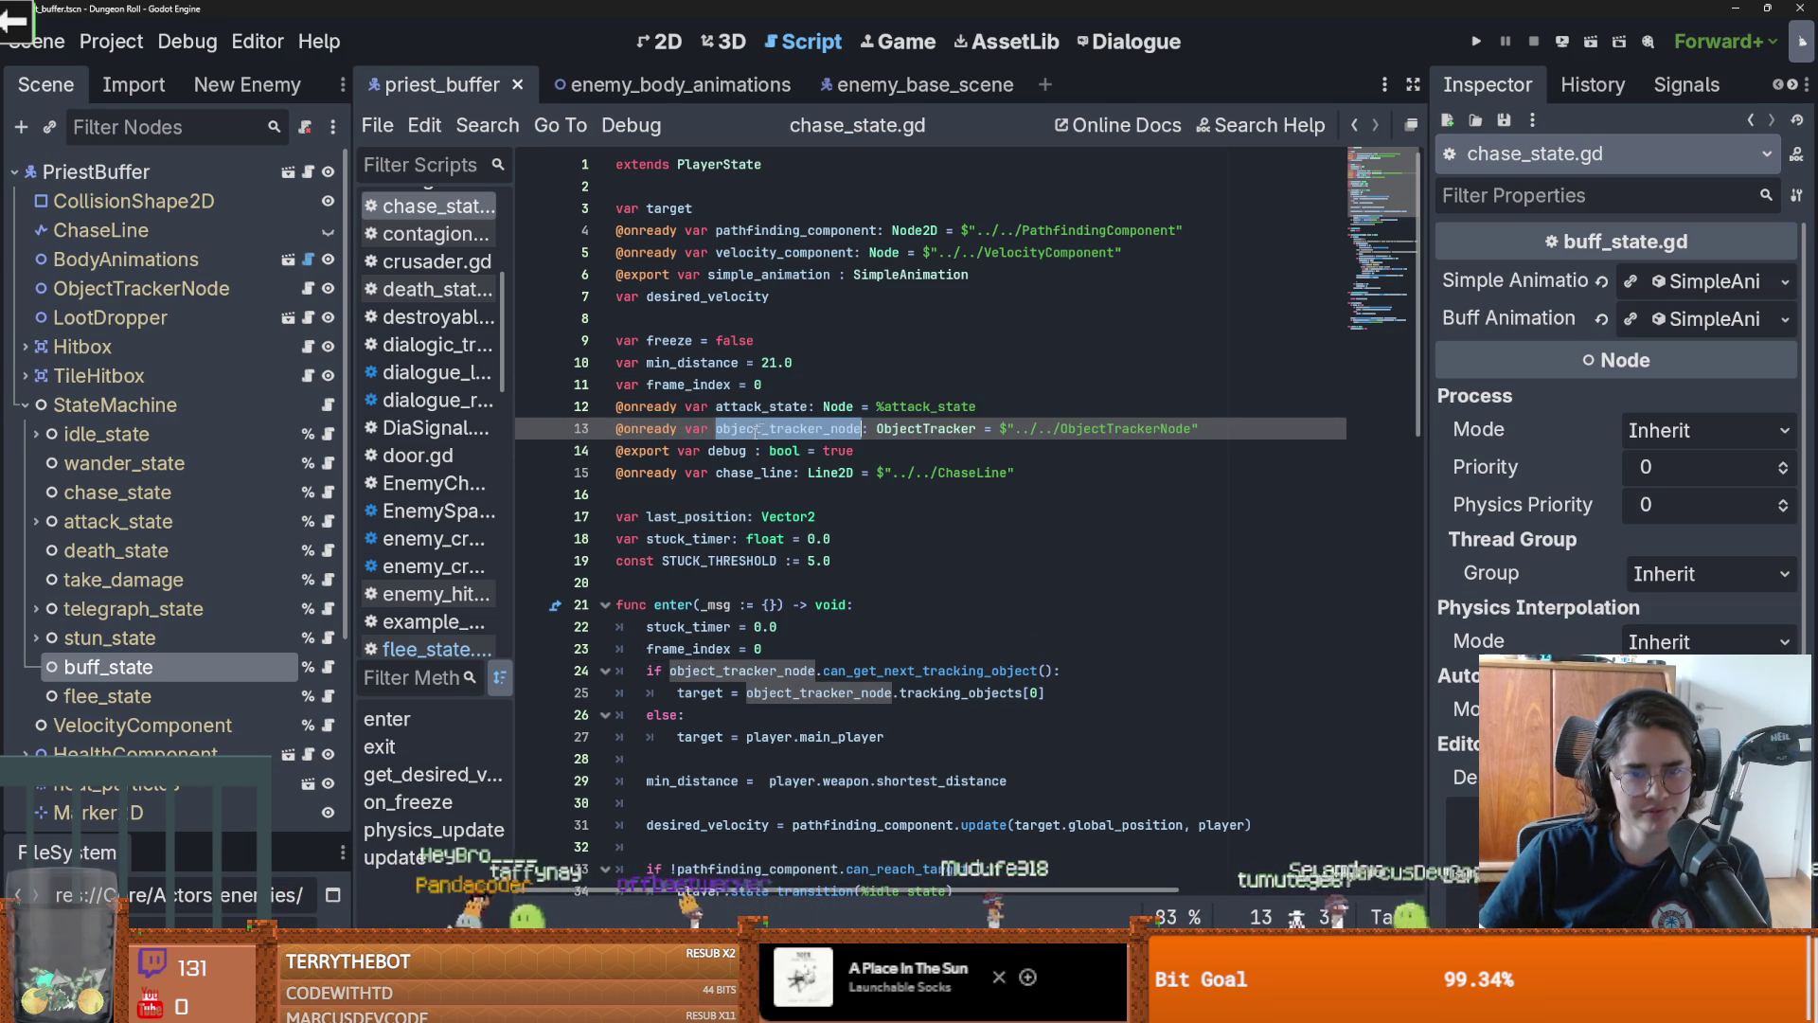
{"action": "double_click", "coordinate": [727, 451]}
{"action": "left_click", "coordinate": [733, 468]}
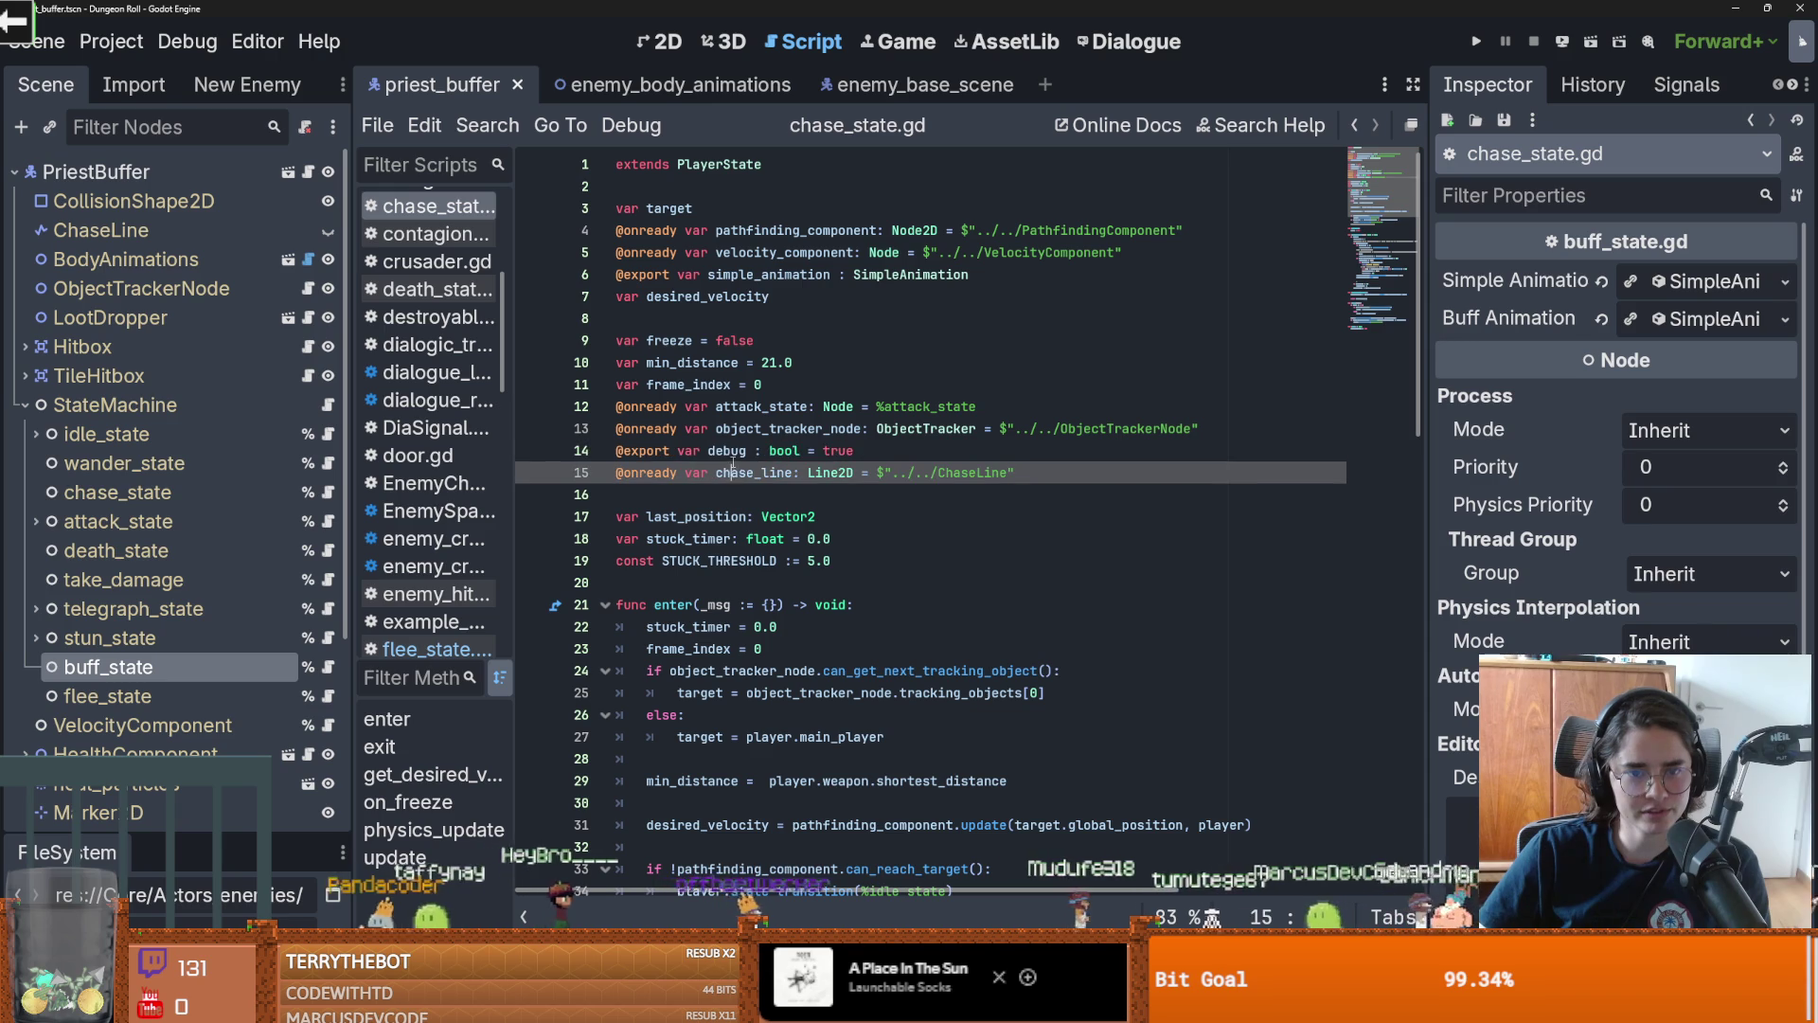
Paste the last_position, stuck_timer and STUCK_THRESHOLD lines below min_distance in flee_state.gd
{"action": "scroll", "coordinate": [701, 506], "scroll_direction": "down", "scroll_amount": 1}
{"action": "left_click", "coordinate": [709, 494]}
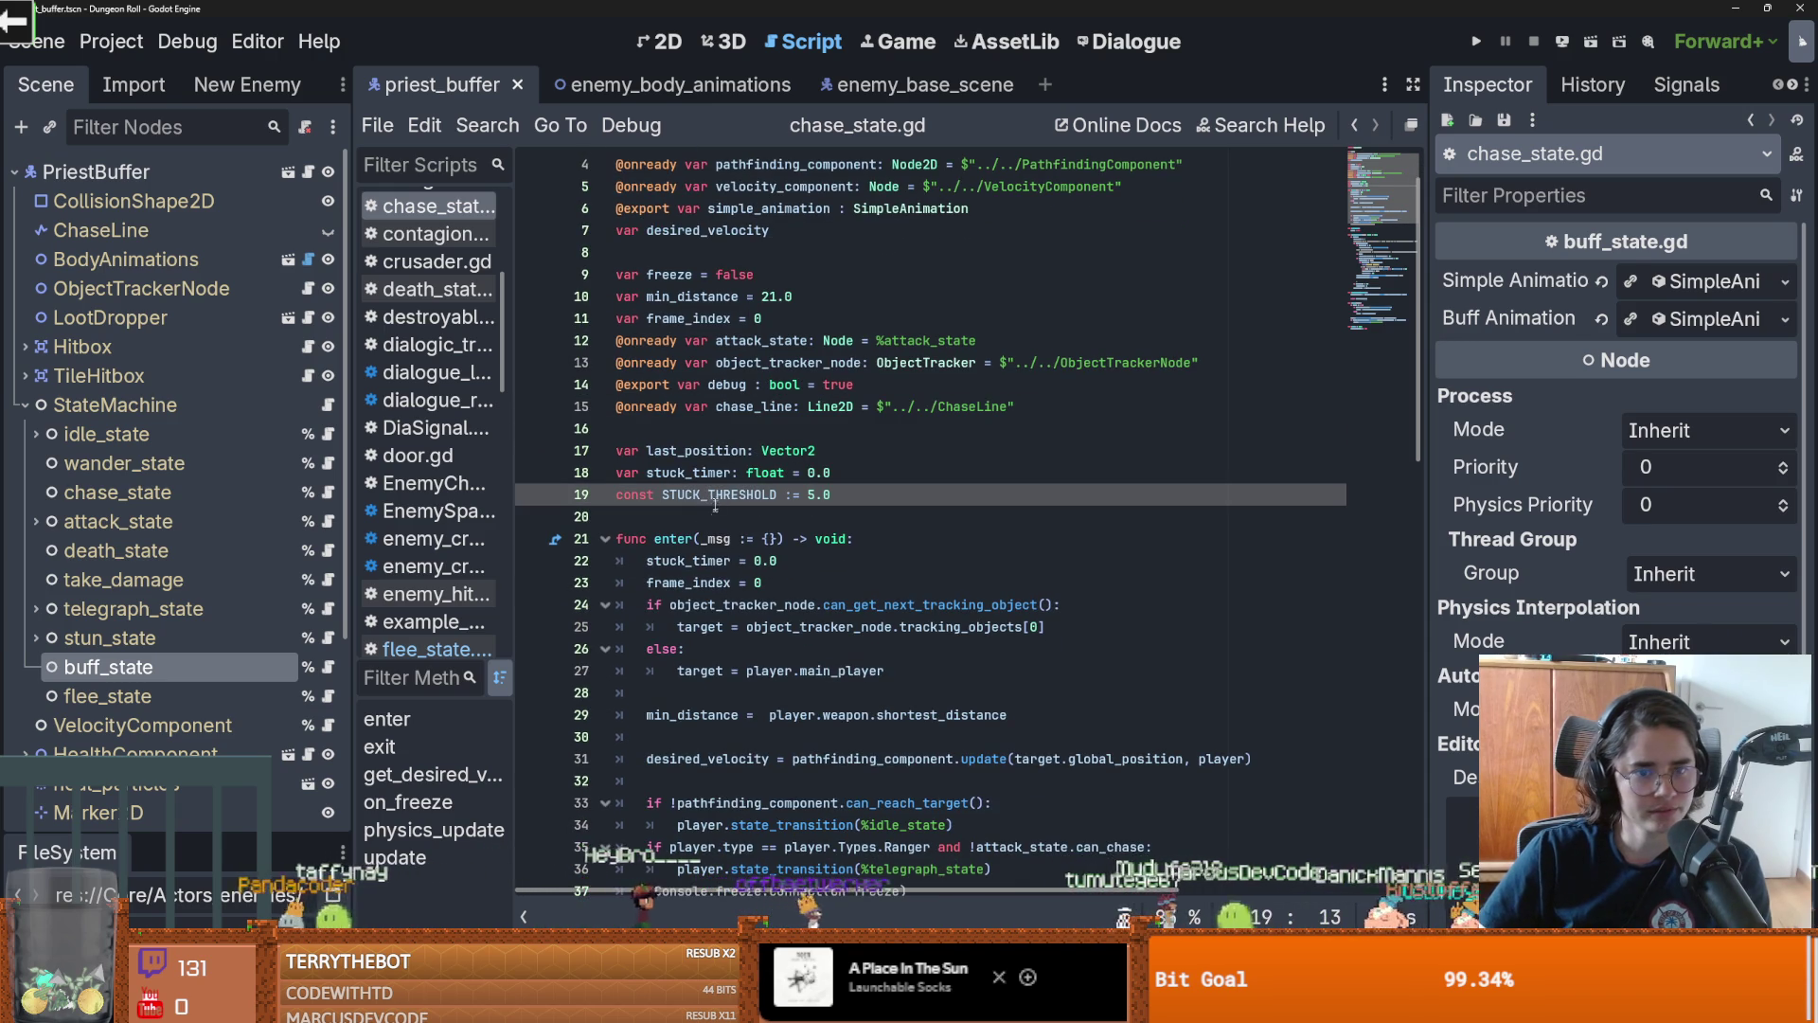
{"action": "left_click_drag", "start_coordinate": [892, 495], "coordinate": [616, 455]}
{"action": "key", "text": "ctrl+c"}
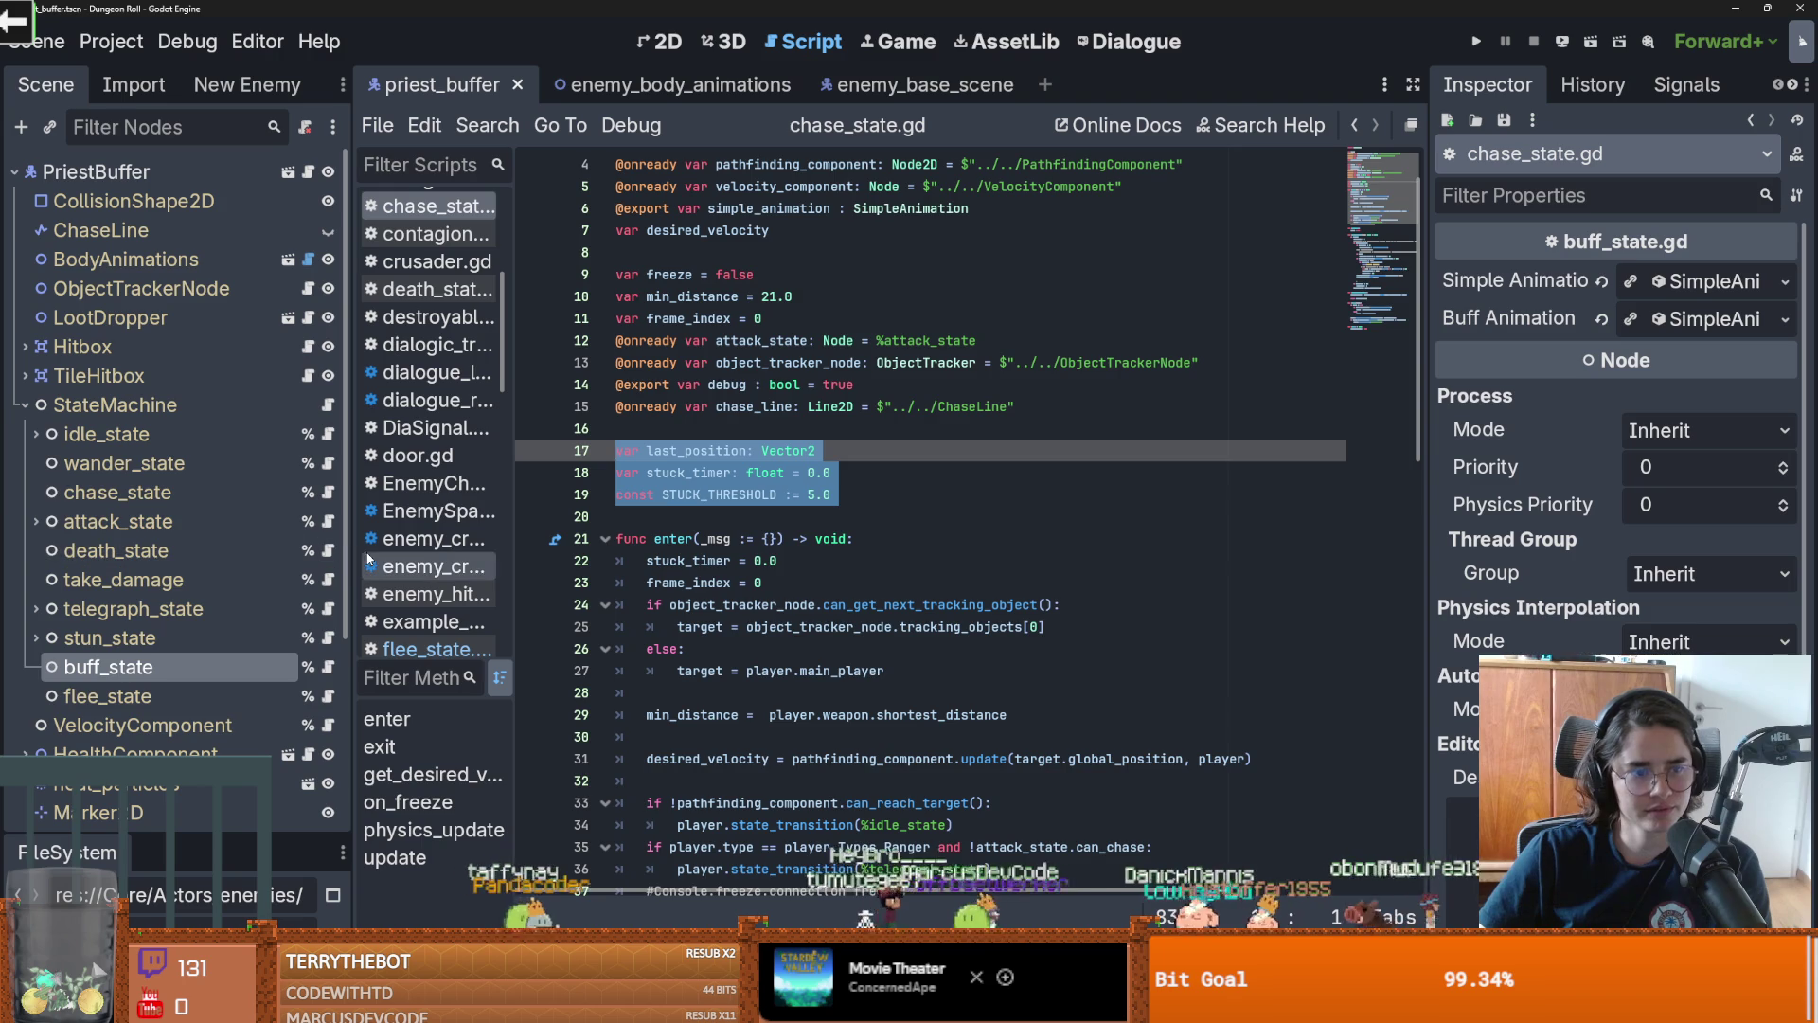
{"action": "left_click", "coordinate": [327, 697]}
{"action": "left_click", "coordinate": [672, 338]}
{"action": "key", "text": "Return"}
{"action": "key", "text": "ctrl+v"}
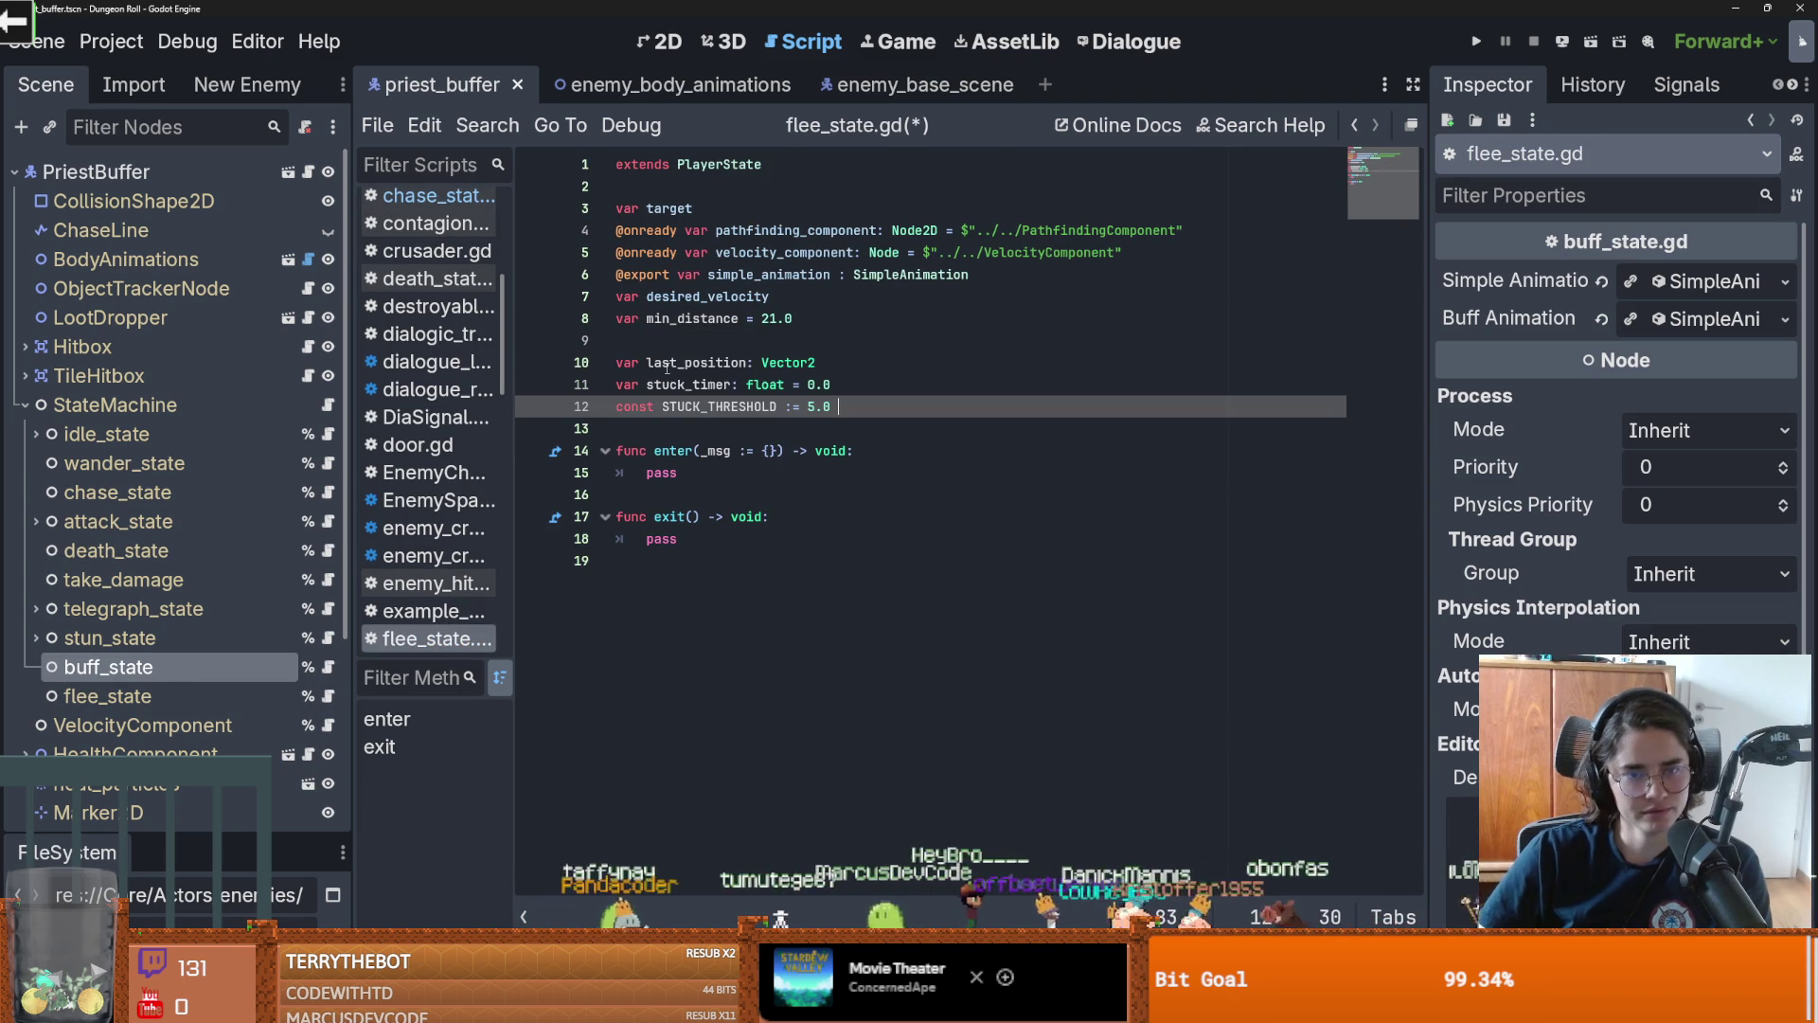
Review enter()'s reset lines in chase_state.gd and select the frame_index declaration for flee_state.gd
{"action": "left_click", "coordinate": [331, 490]}
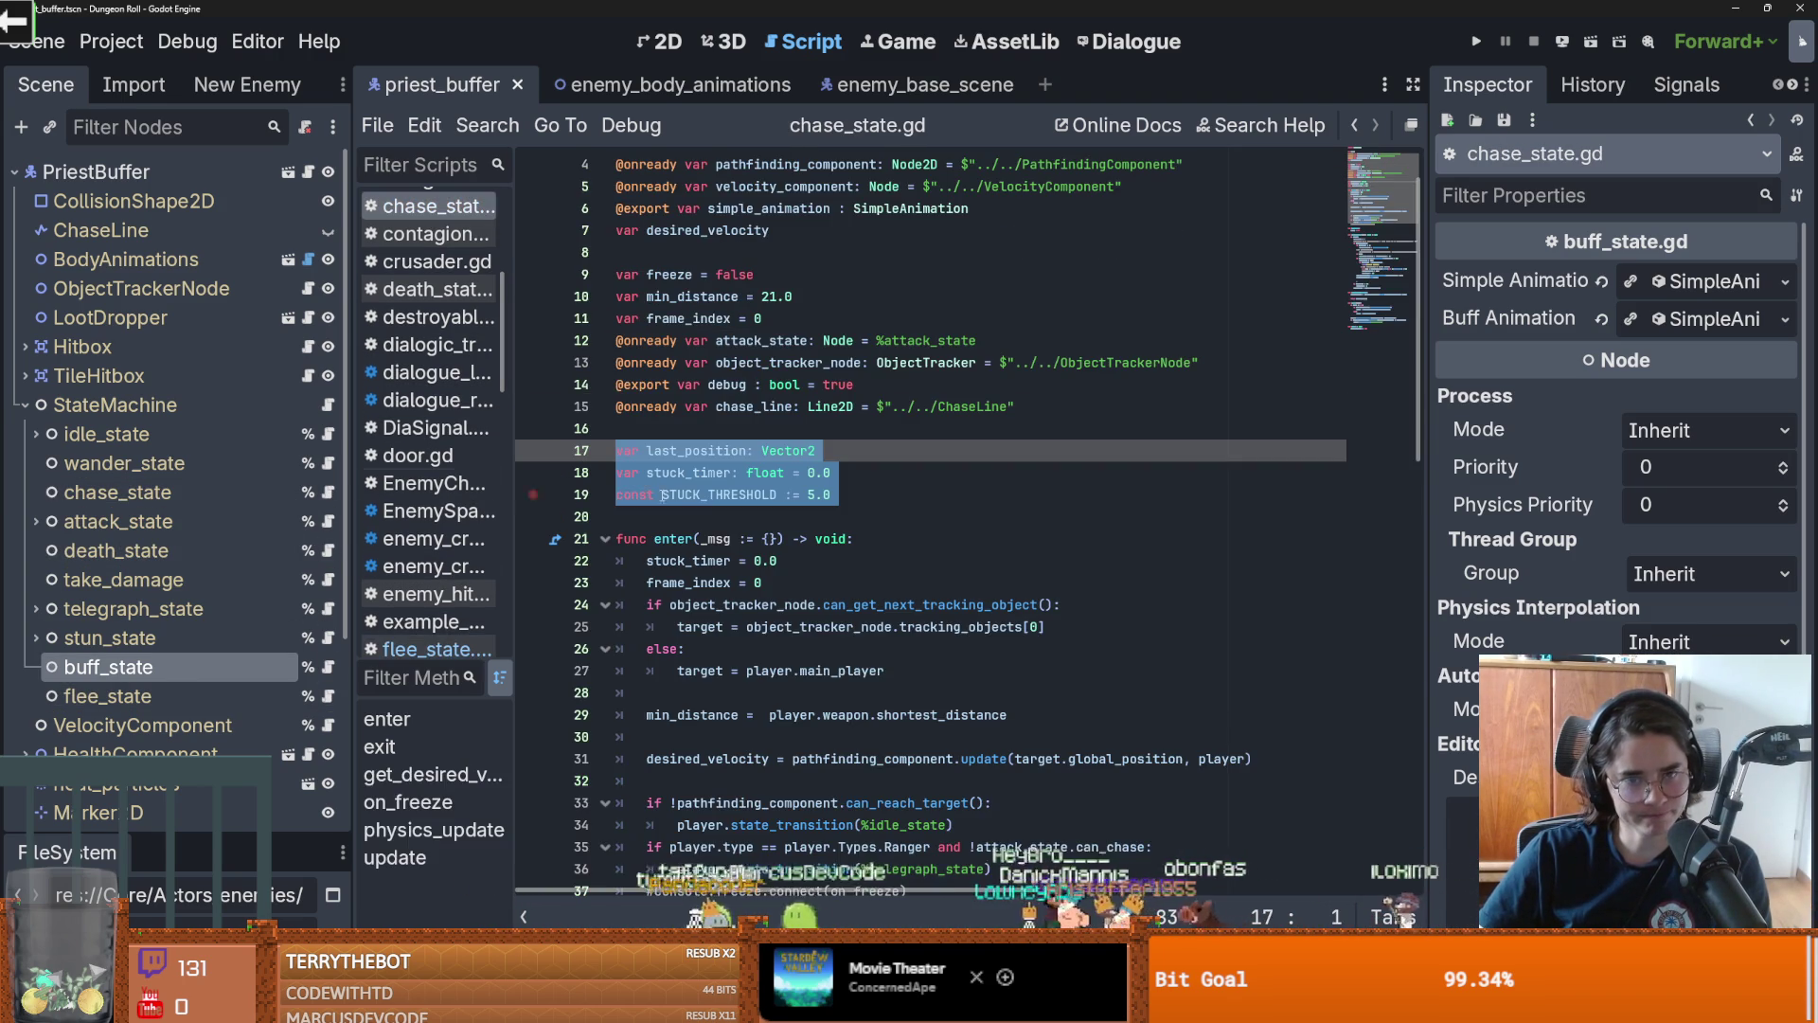
{"action": "left_click", "coordinate": [717, 497]}
{"action": "scroll", "coordinate": [720, 512], "scroll_direction": "down", "scroll_amount": 6}
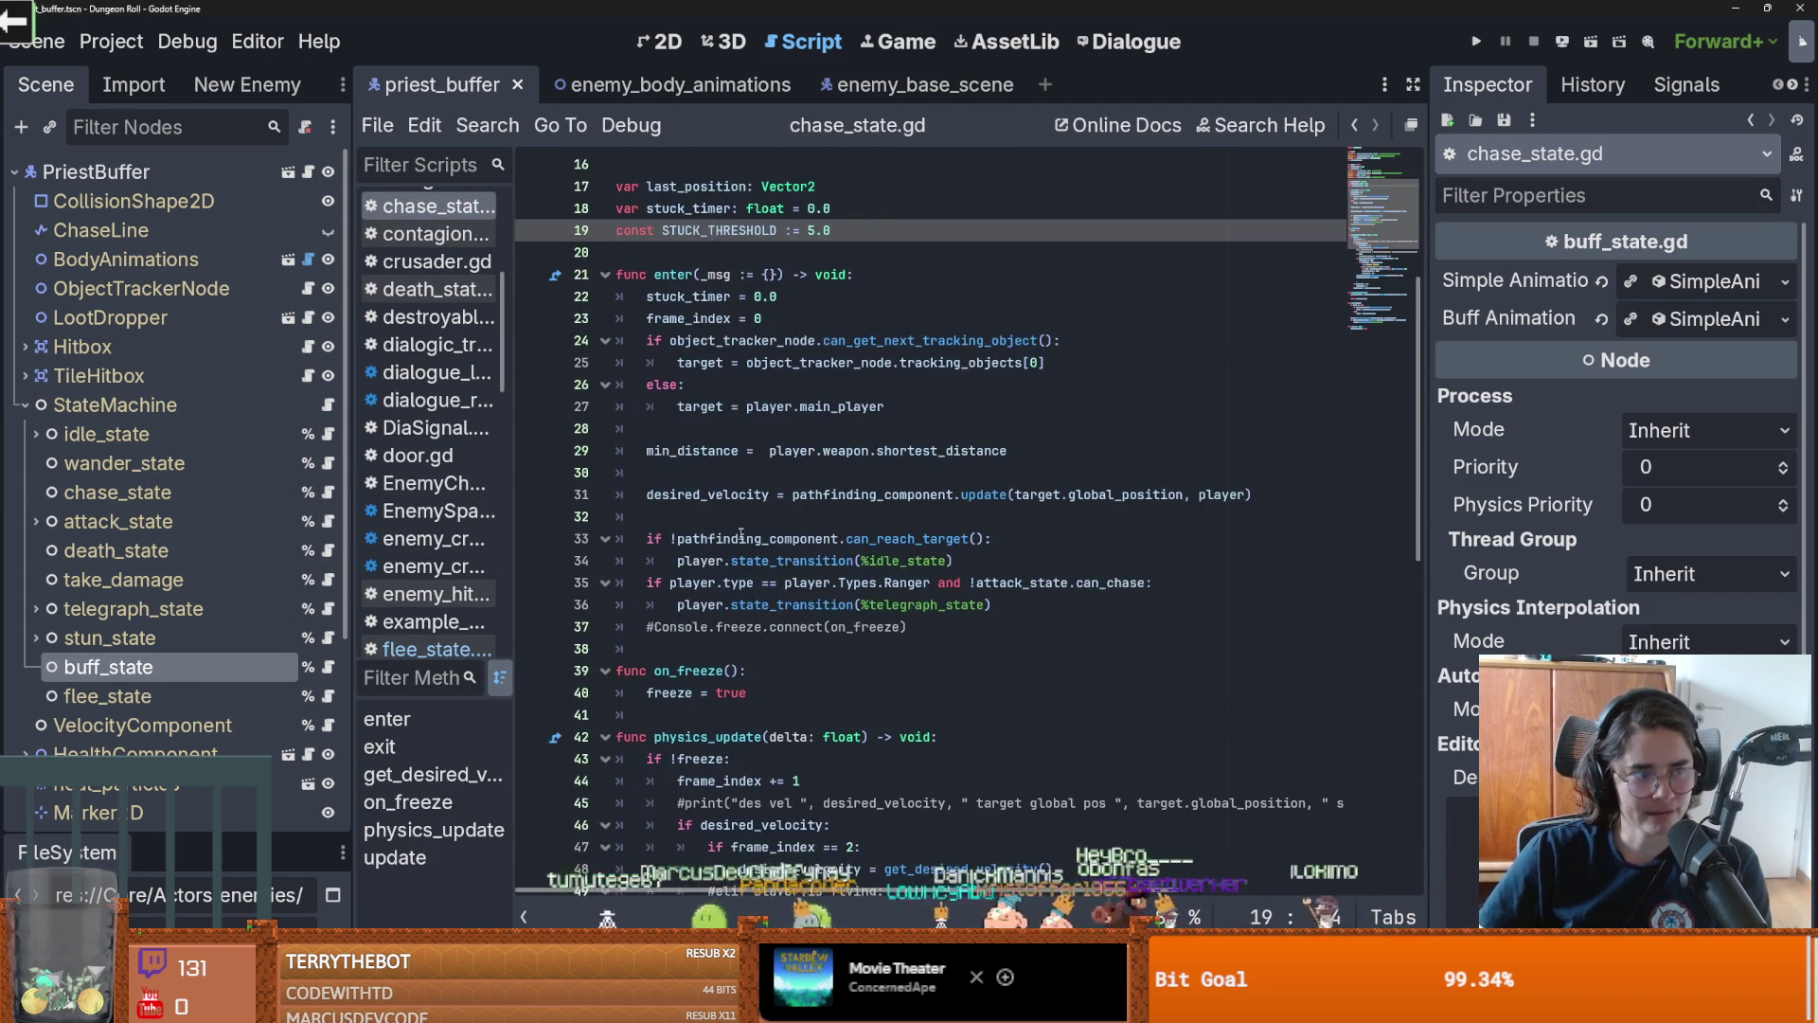
{"action": "scroll", "coordinate": [742, 535], "scroll_direction": "up", "scroll_amount": 2}
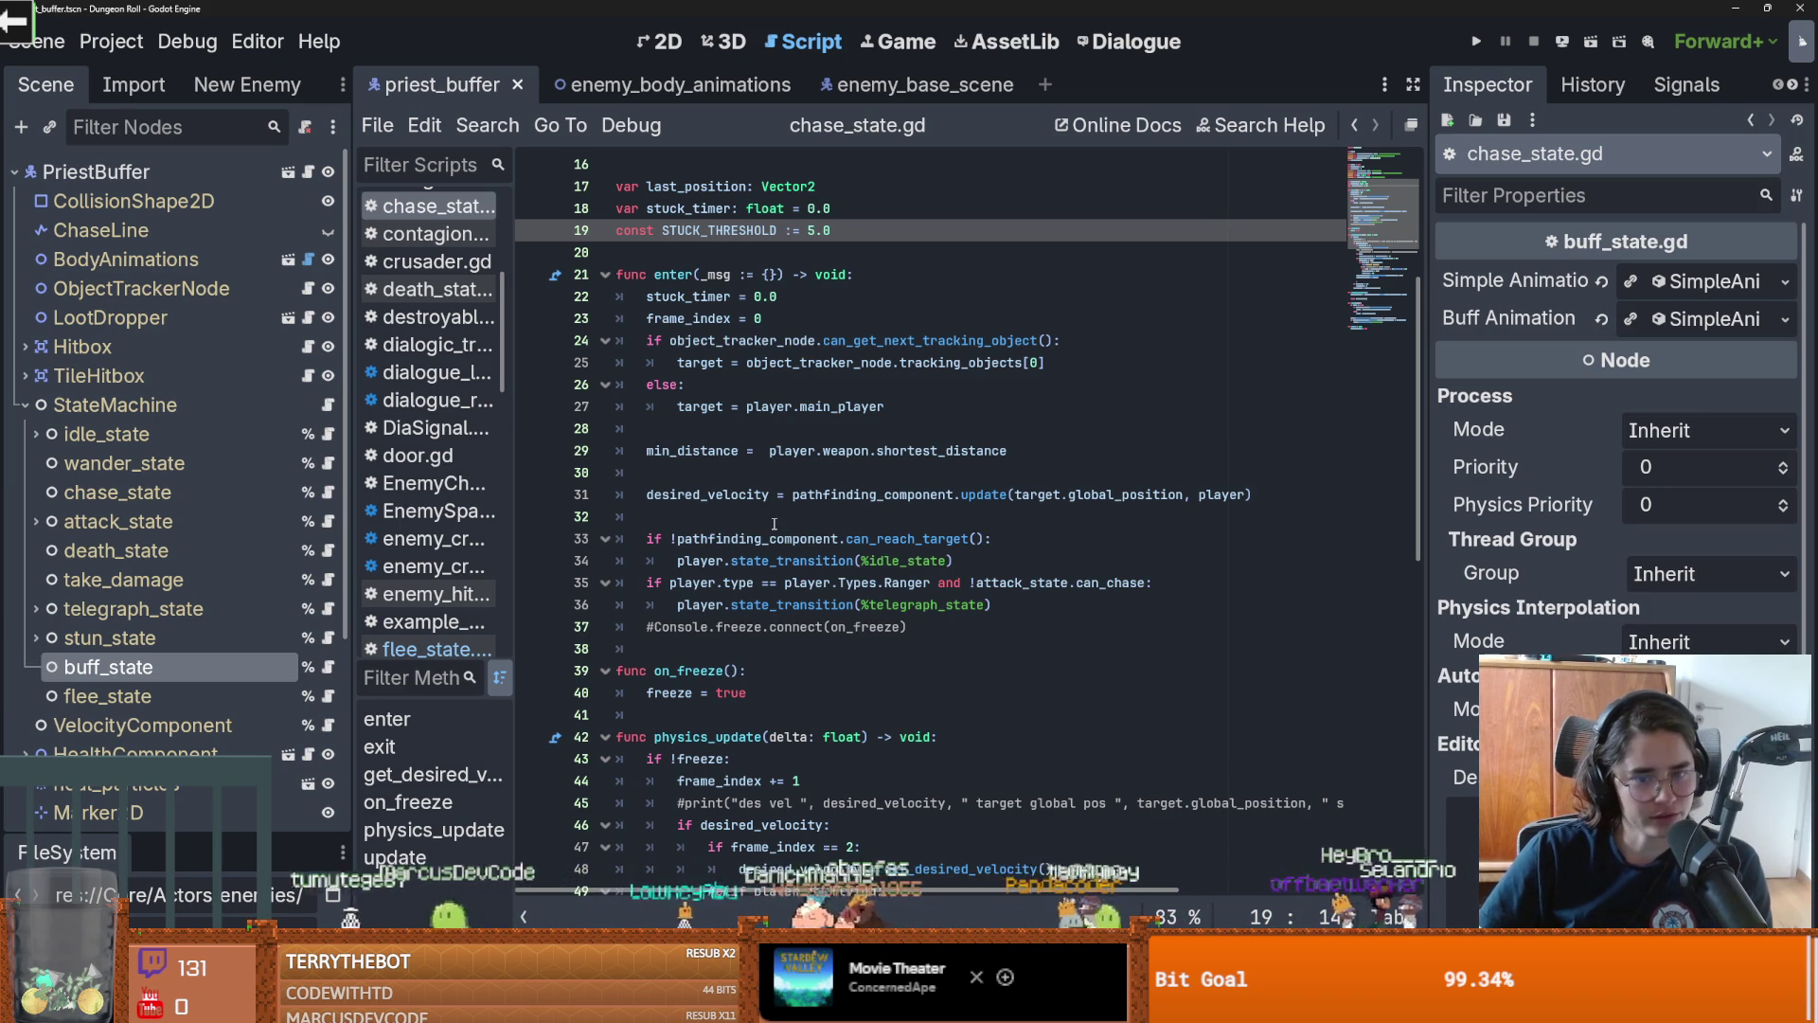
{"action": "scroll", "coordinate": [774, 523], "scroll_direction": "up", "scroll_amount": 1}
{"action": "left_click", "coordinate": [774, 519]}
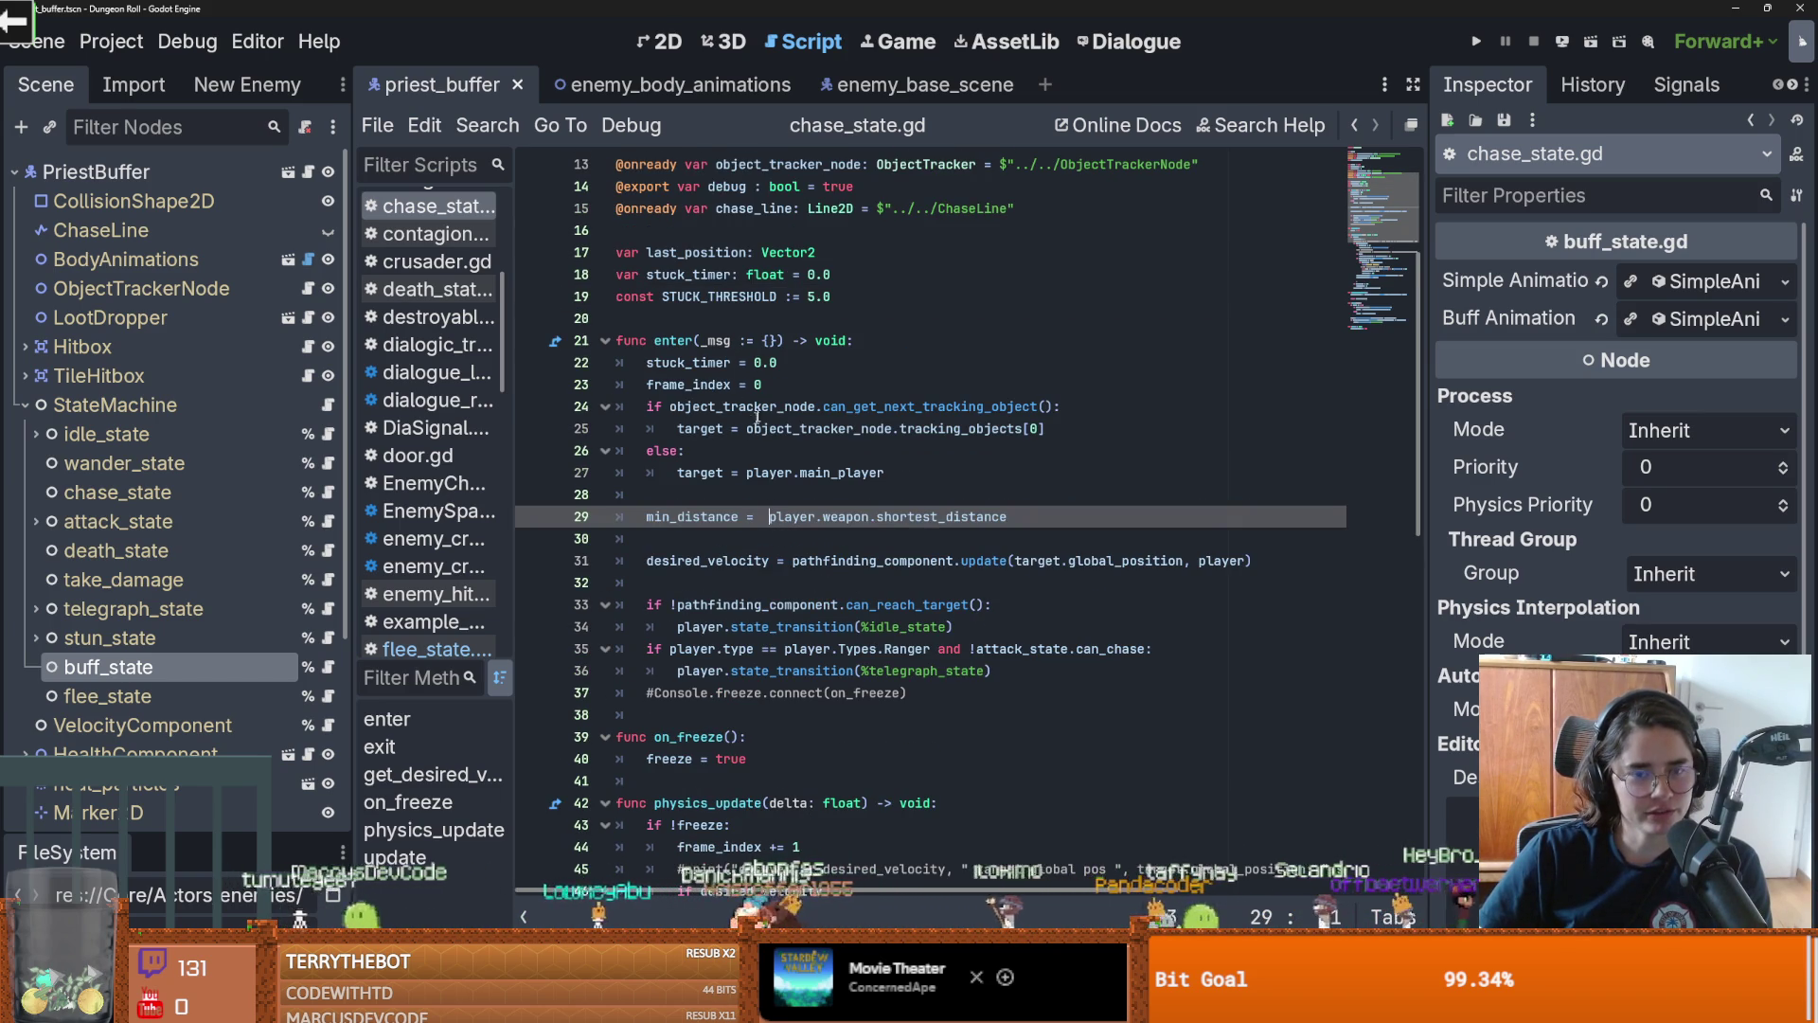
{"action": "left_click", "coordinate": [785, 389]}
{"action": "left_click_drag", "start_coordinate": [785, 389], "coordinate": [618, 363]}
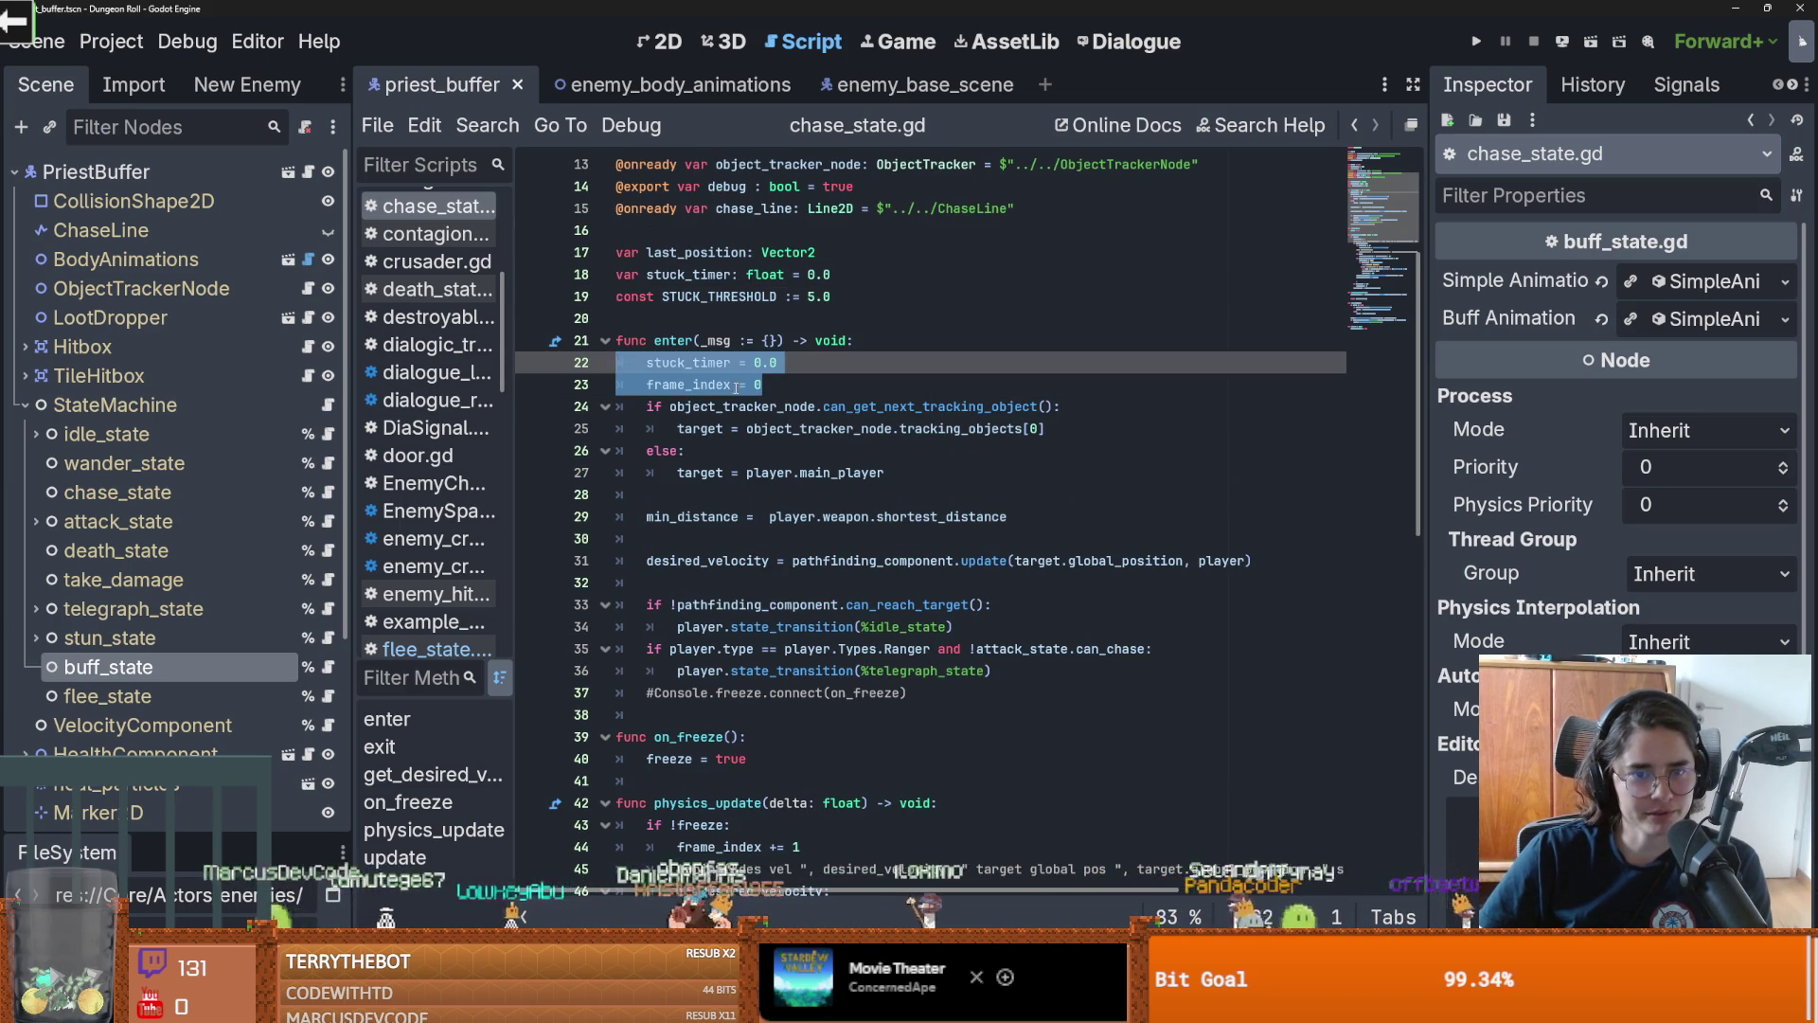
{"action": "left_click_drag", "start_coordinate": [777, 363], "coordinate": [617, 363]}
{"action": "left_click_drag", "start_coordinate": [762, 384], "coordinate": [652, 373]}
{"action": "scroll", "coordinate": [652, 373], "scroll_direction": "up", "scroll_amount": 3}
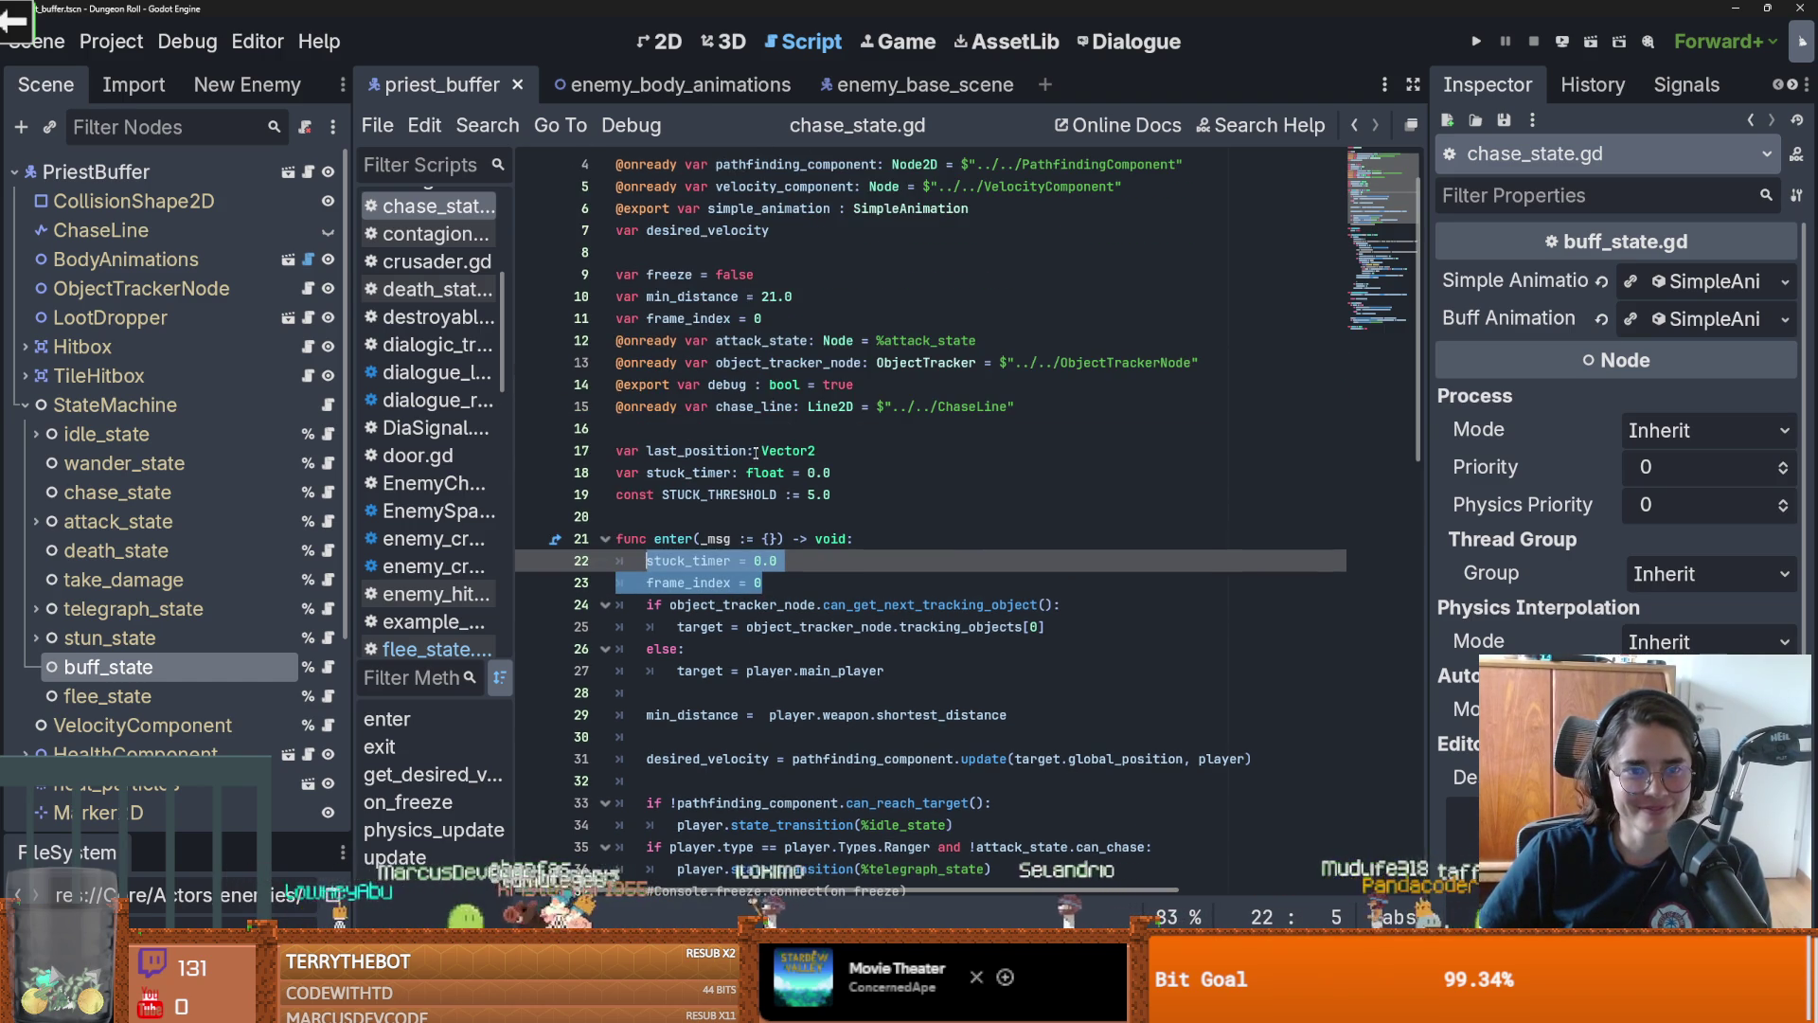
{"action": "left_click_drag", "start_coordinate": [763, 318], "coordinate": [533, 328]}
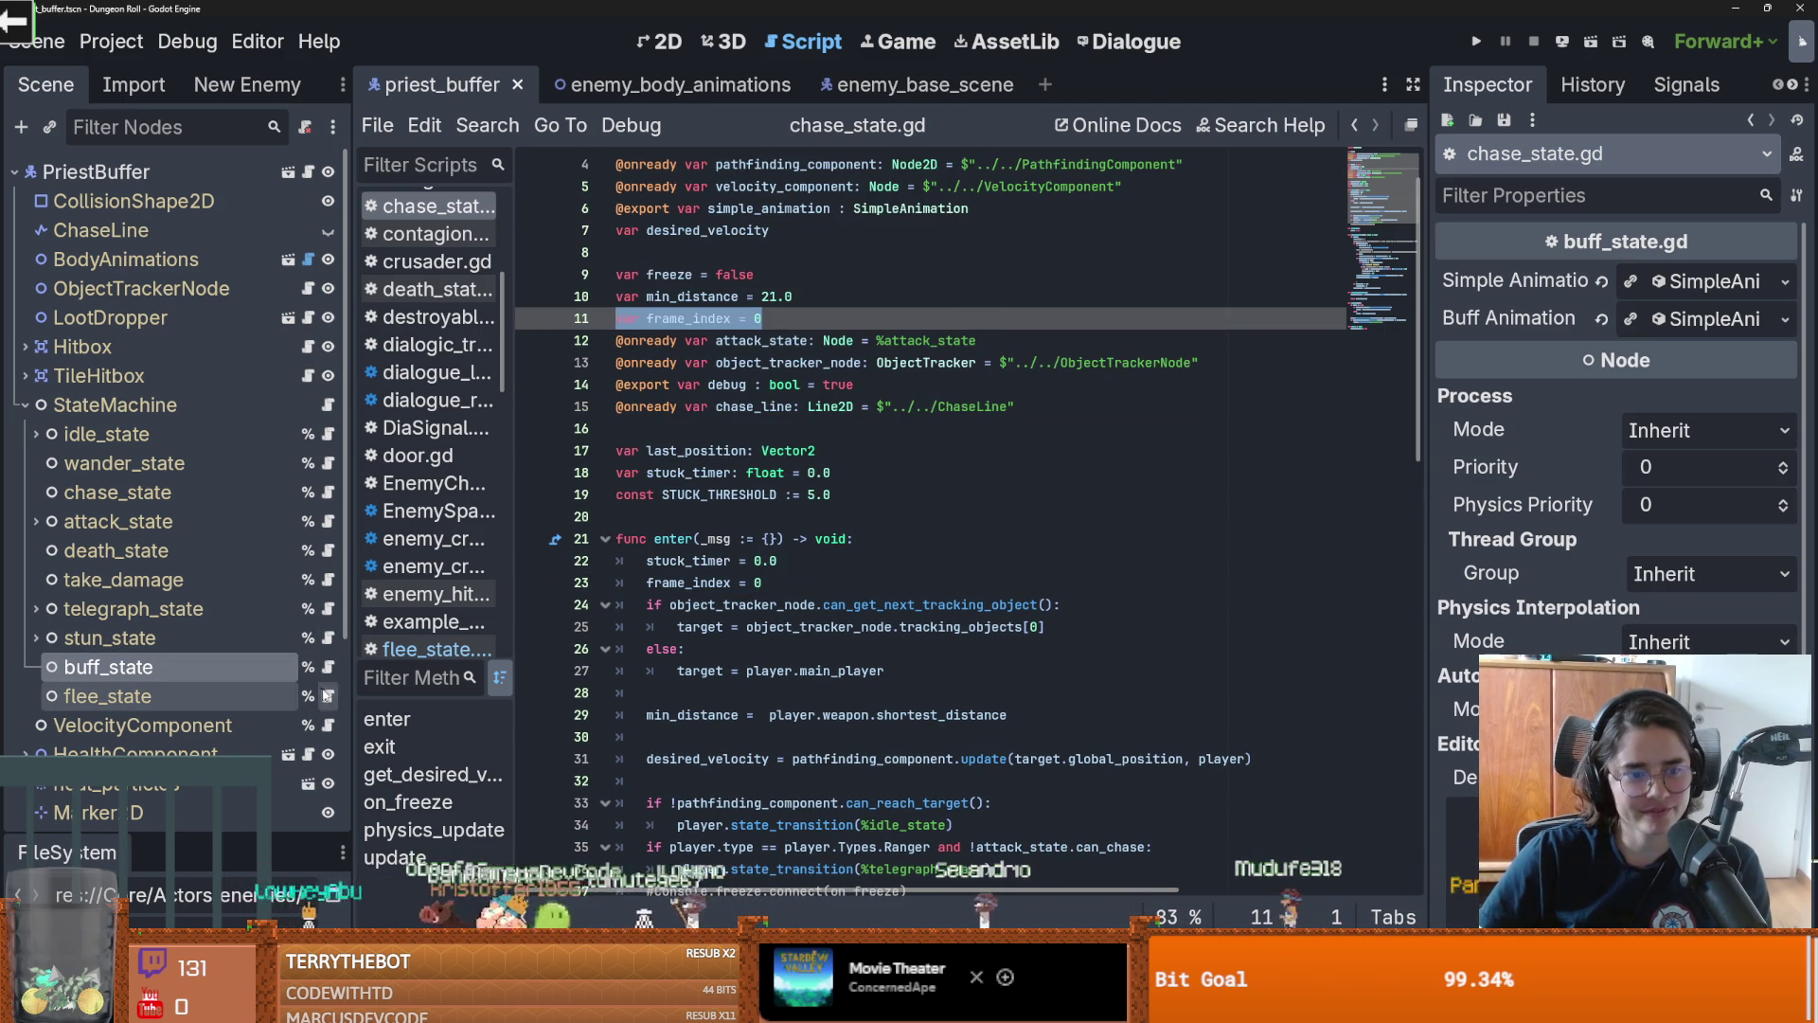
{"action": "left_click", "coordinate": [327, 696]}
{"action": "left_click", "coordinate": [723, 341]}
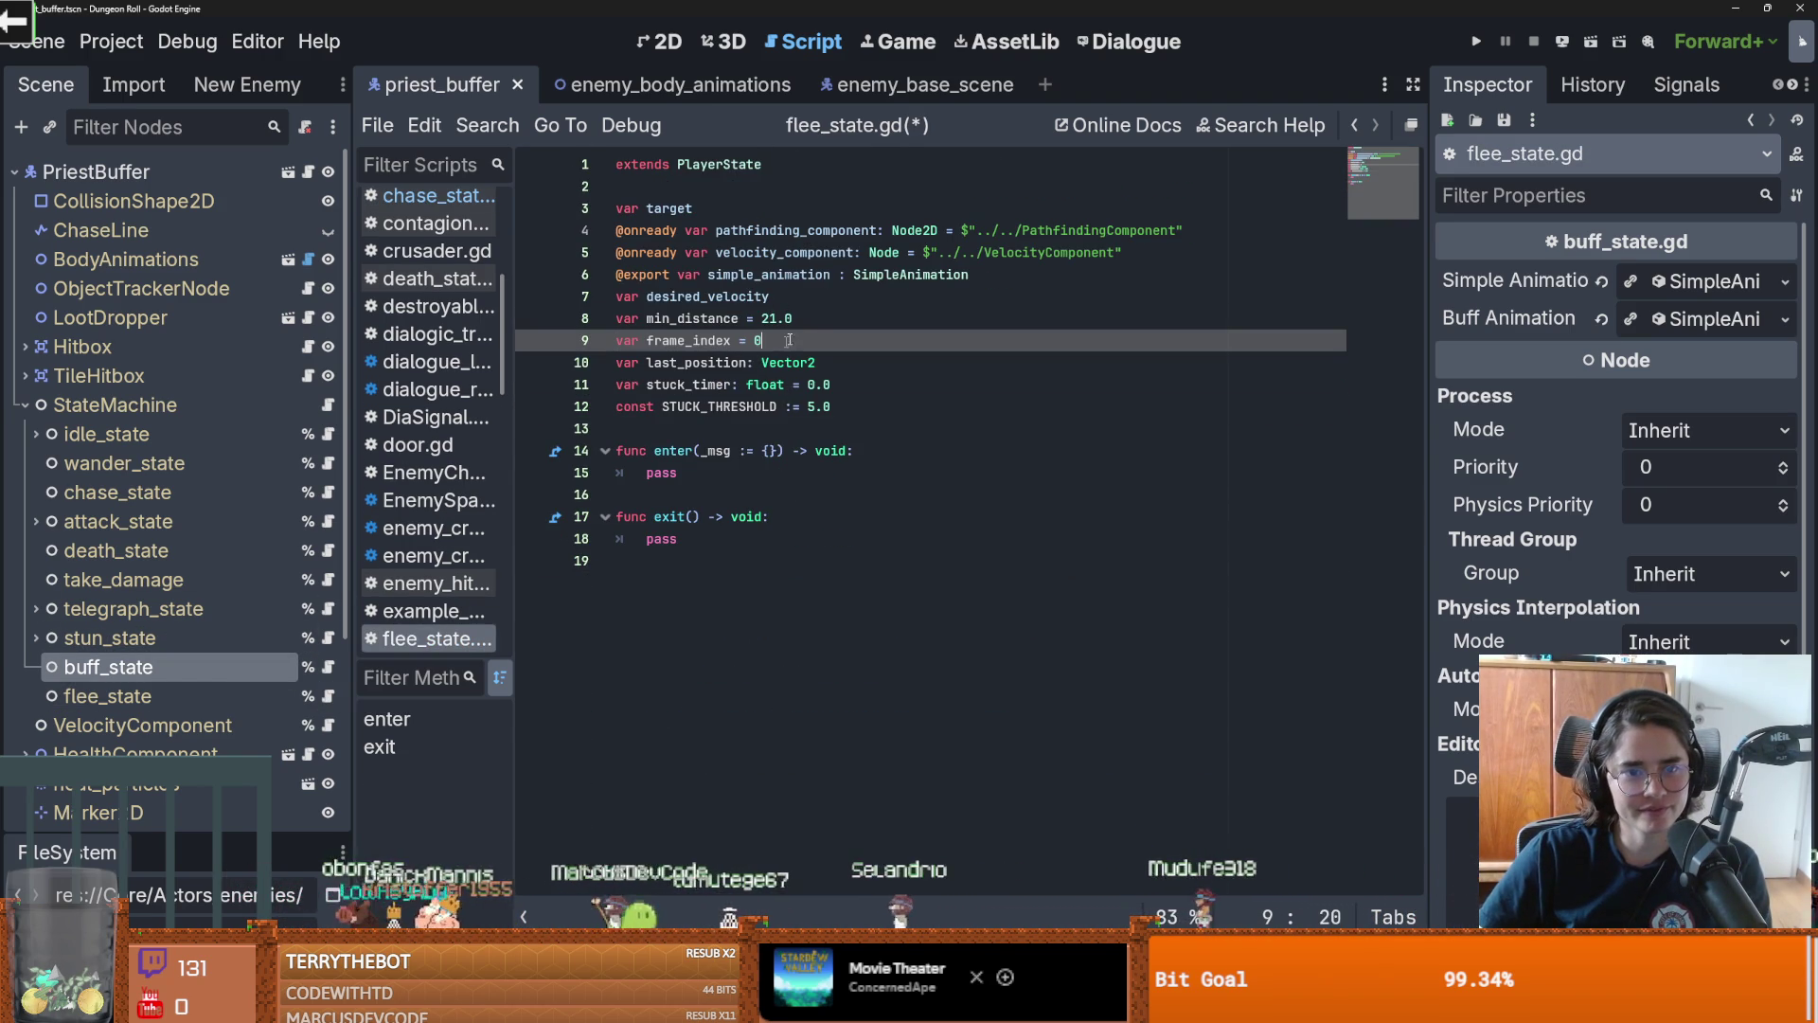
Paste the frame_index declaration into flee_state.gd, save, and run the project with F5
{"action": "key", "text": "ctrl+v"}
{"action": "key", "text": "ctrl+s"}
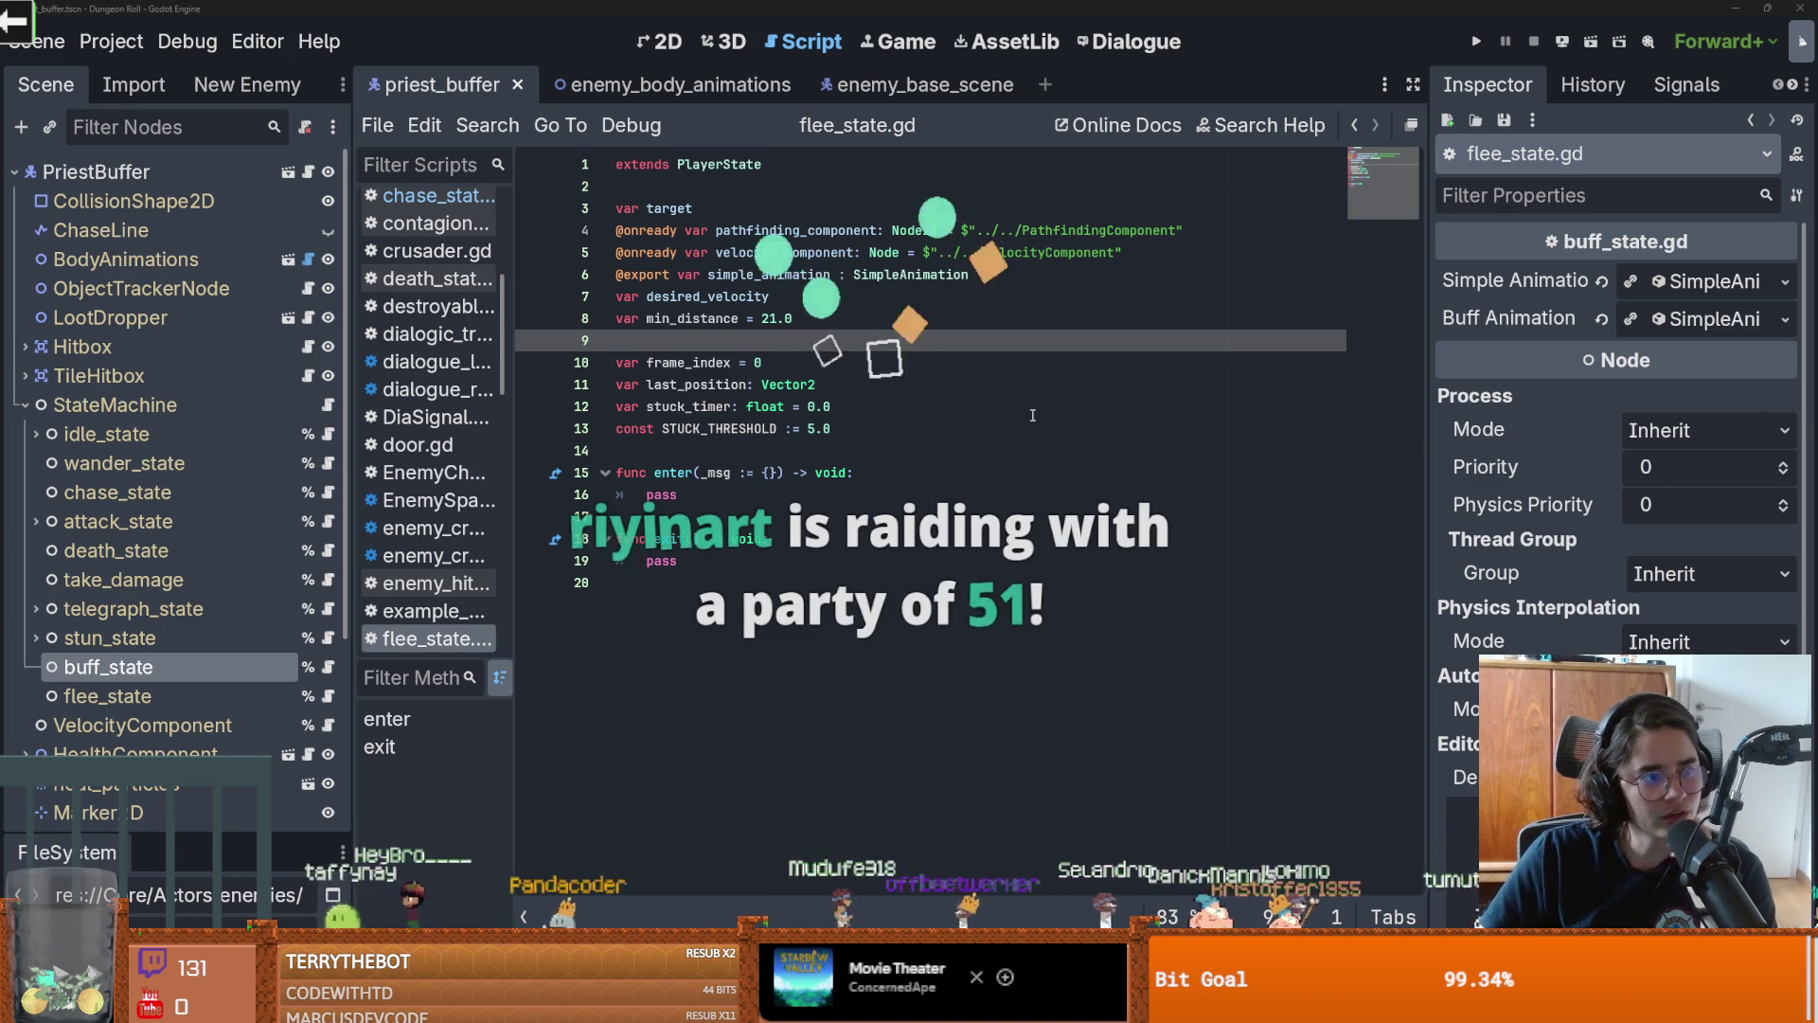
{"action": "left_click", "coordinate": [781, 447]}
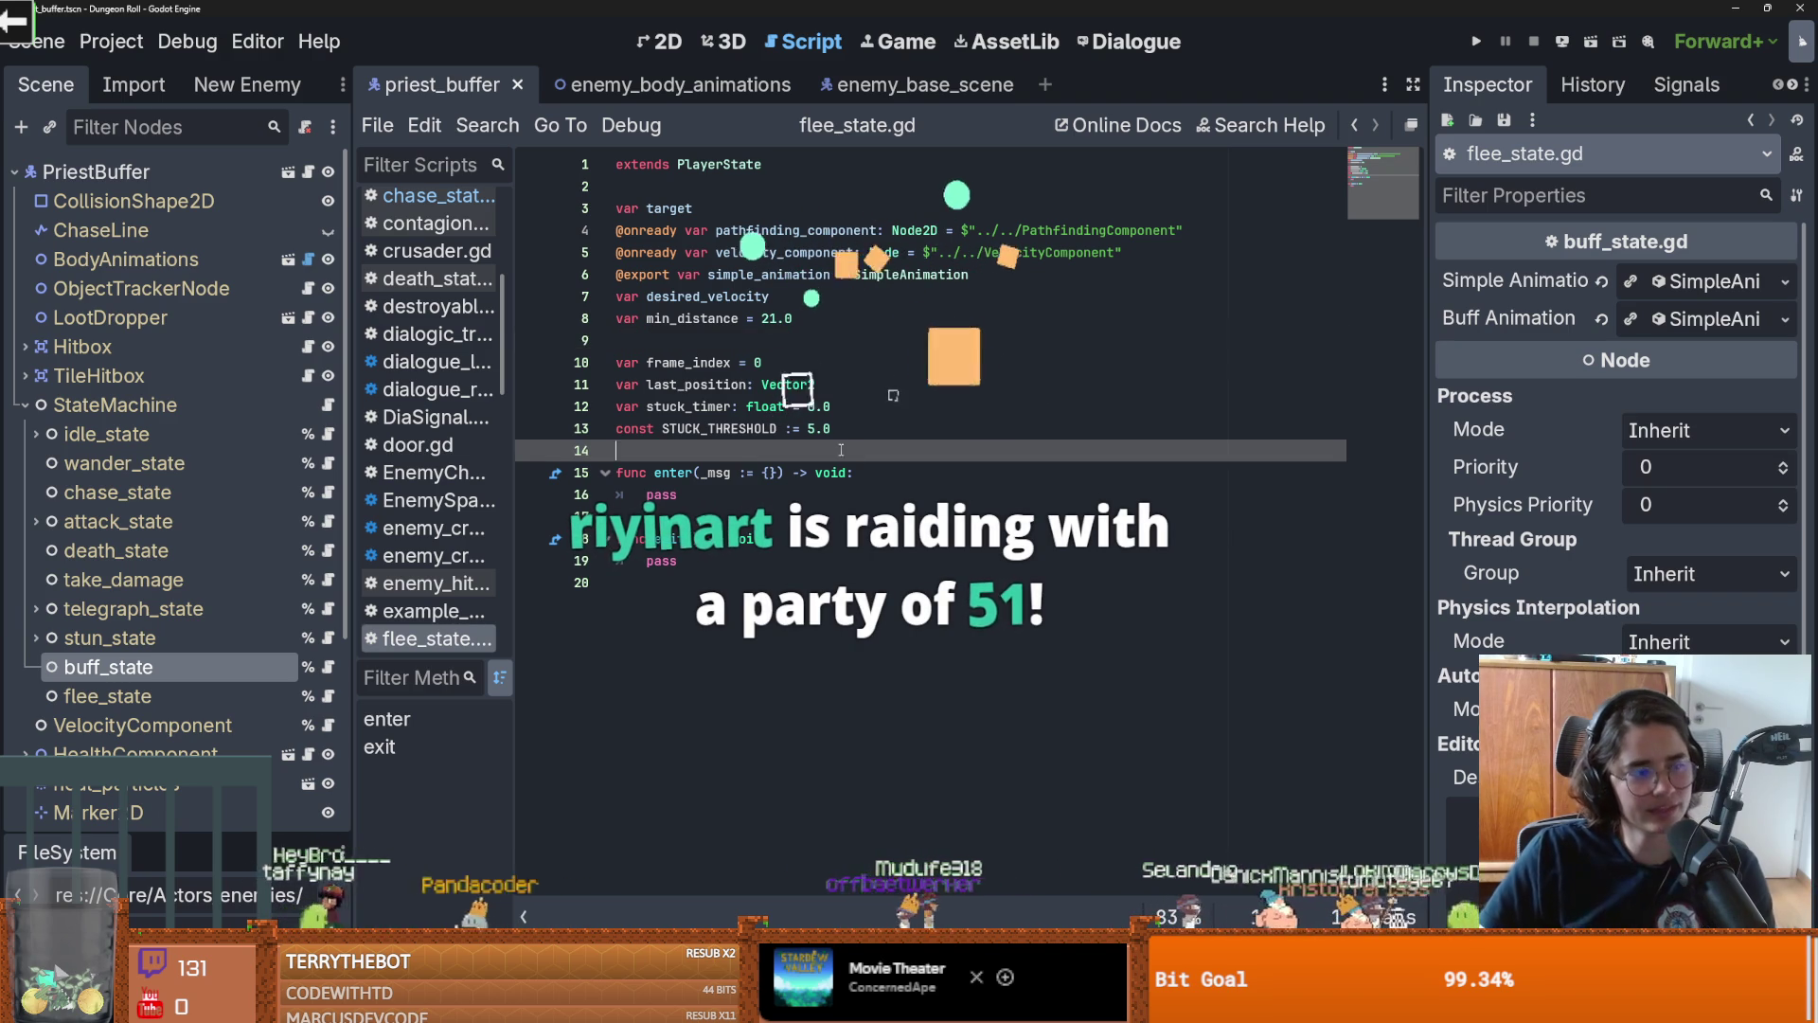
{"action": "key", "text": "ctrl+s"}
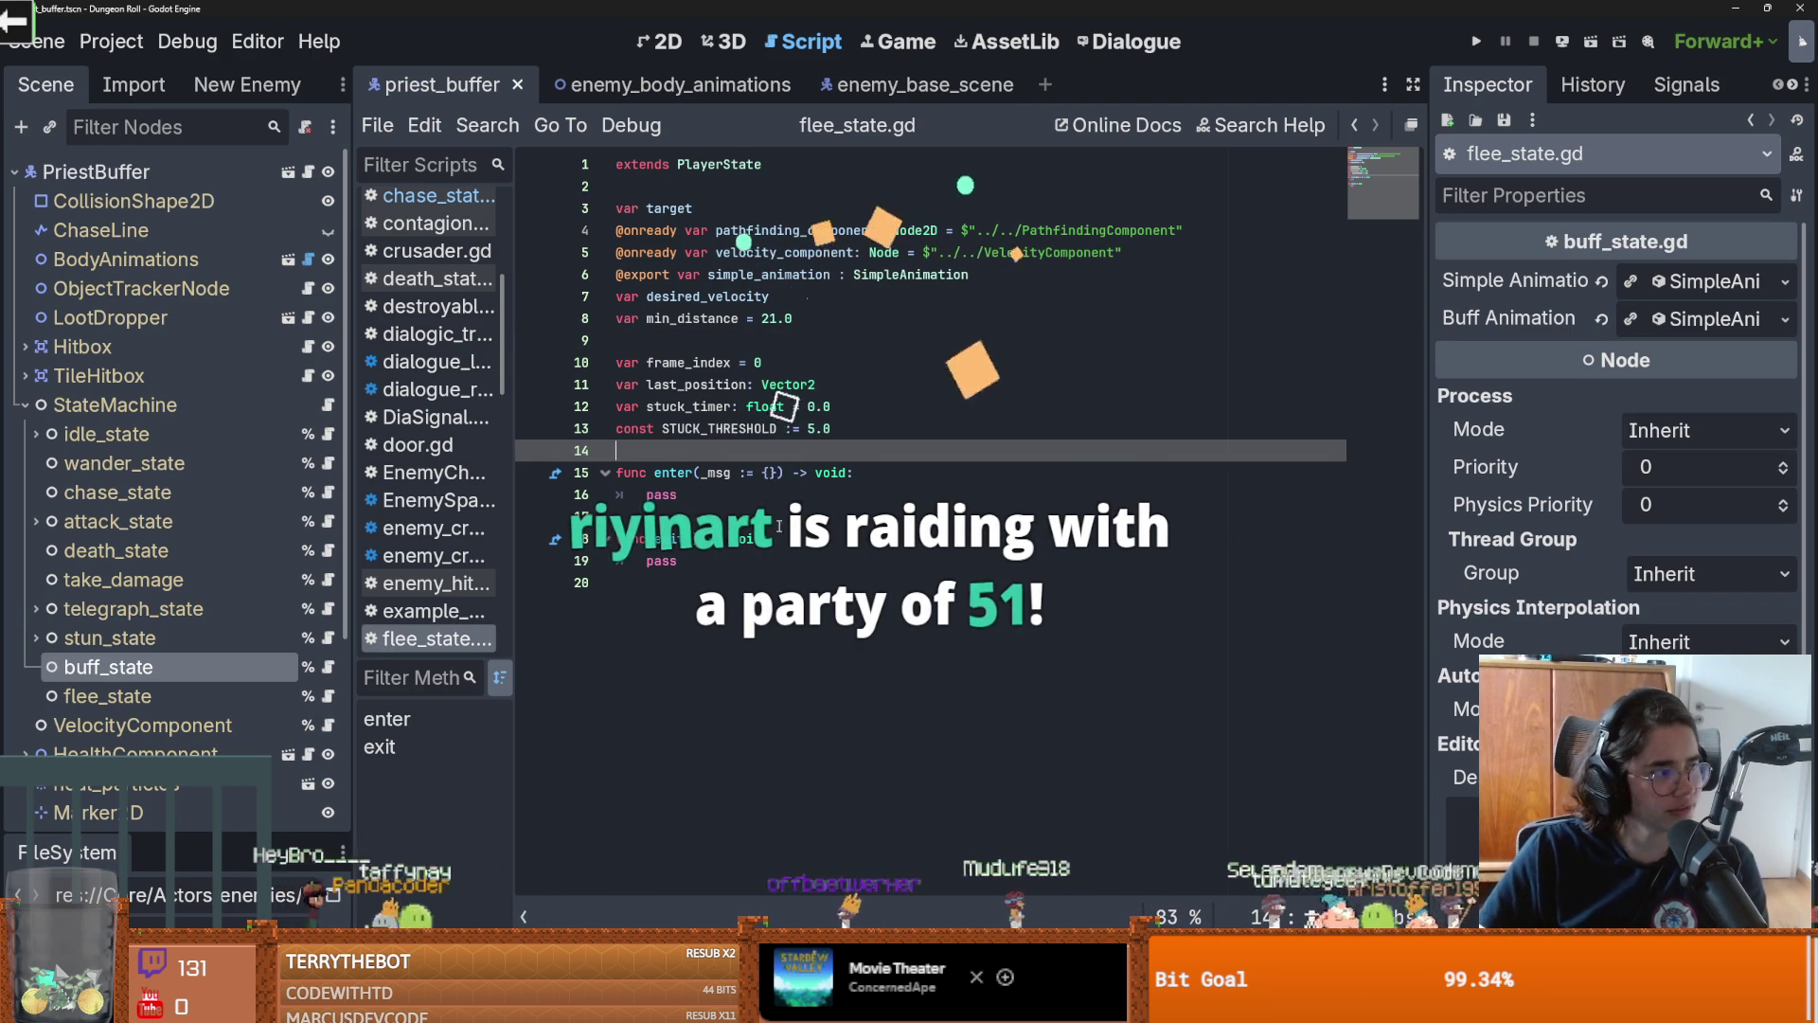
{"action": "key", "text": "ctrl+s"}
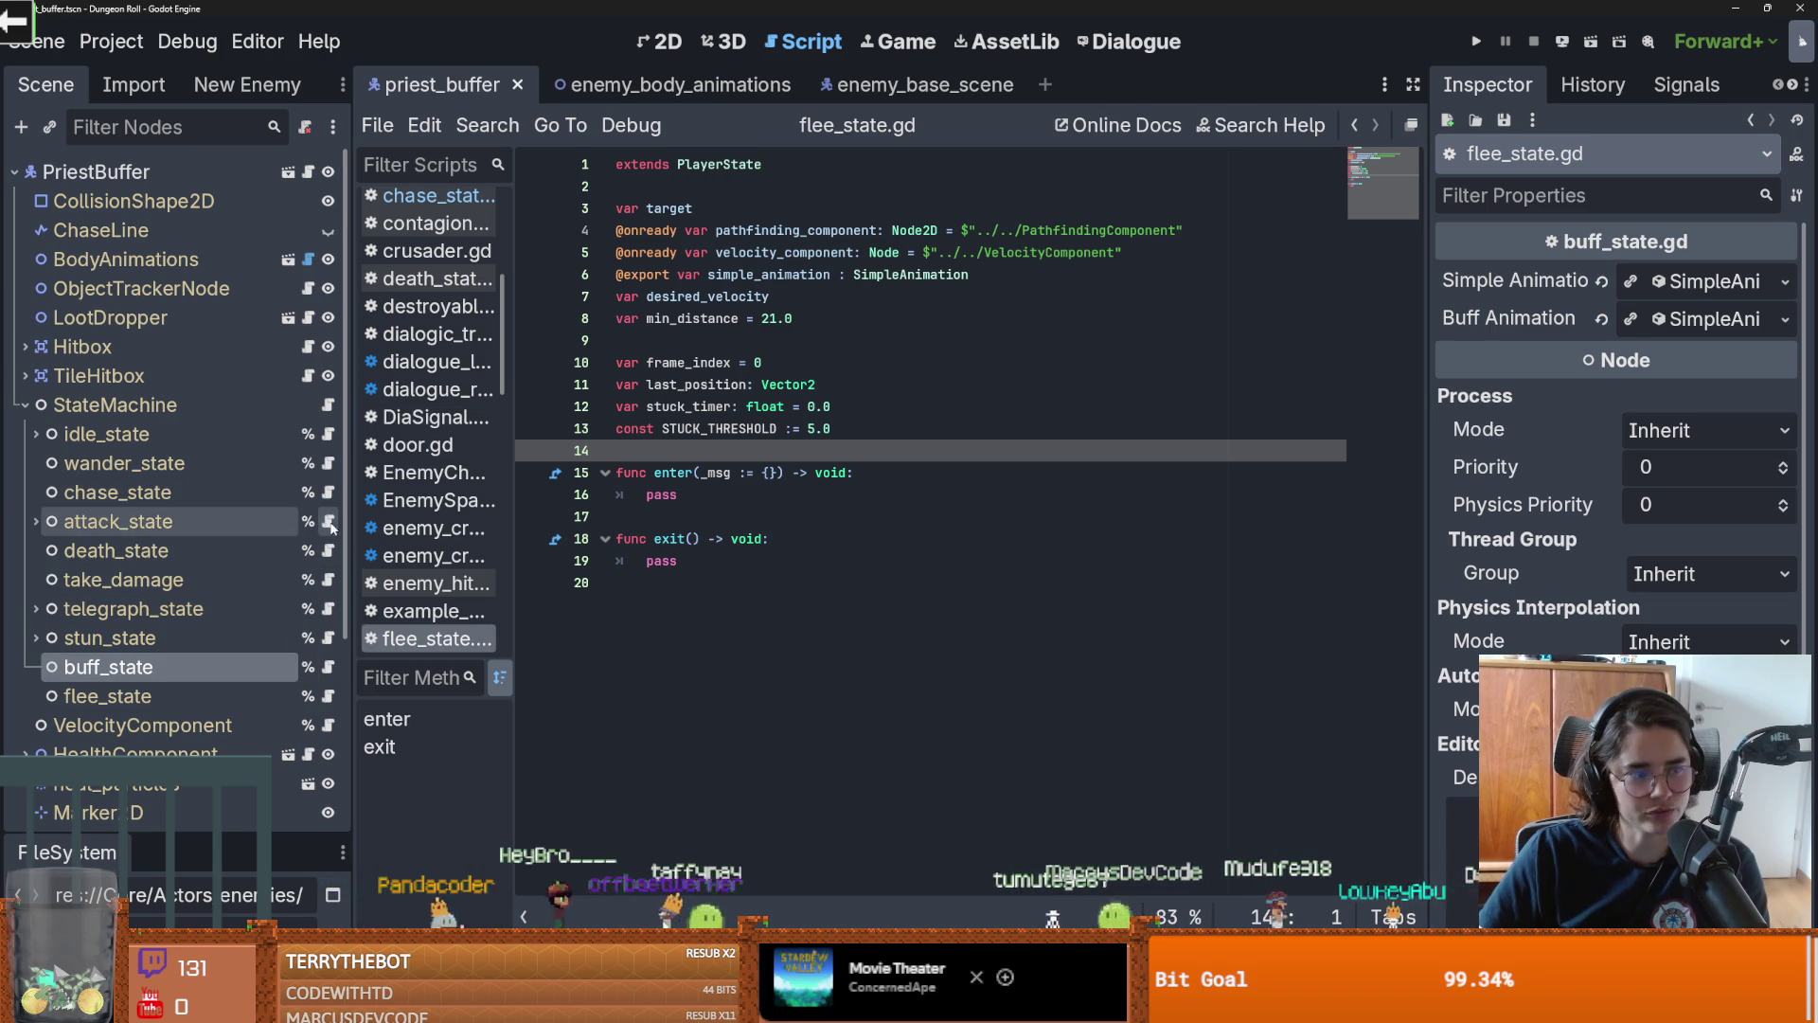
{"action": "left_click", "coordinate": [826, 427]}
{"action": "key", "text": "F5"}
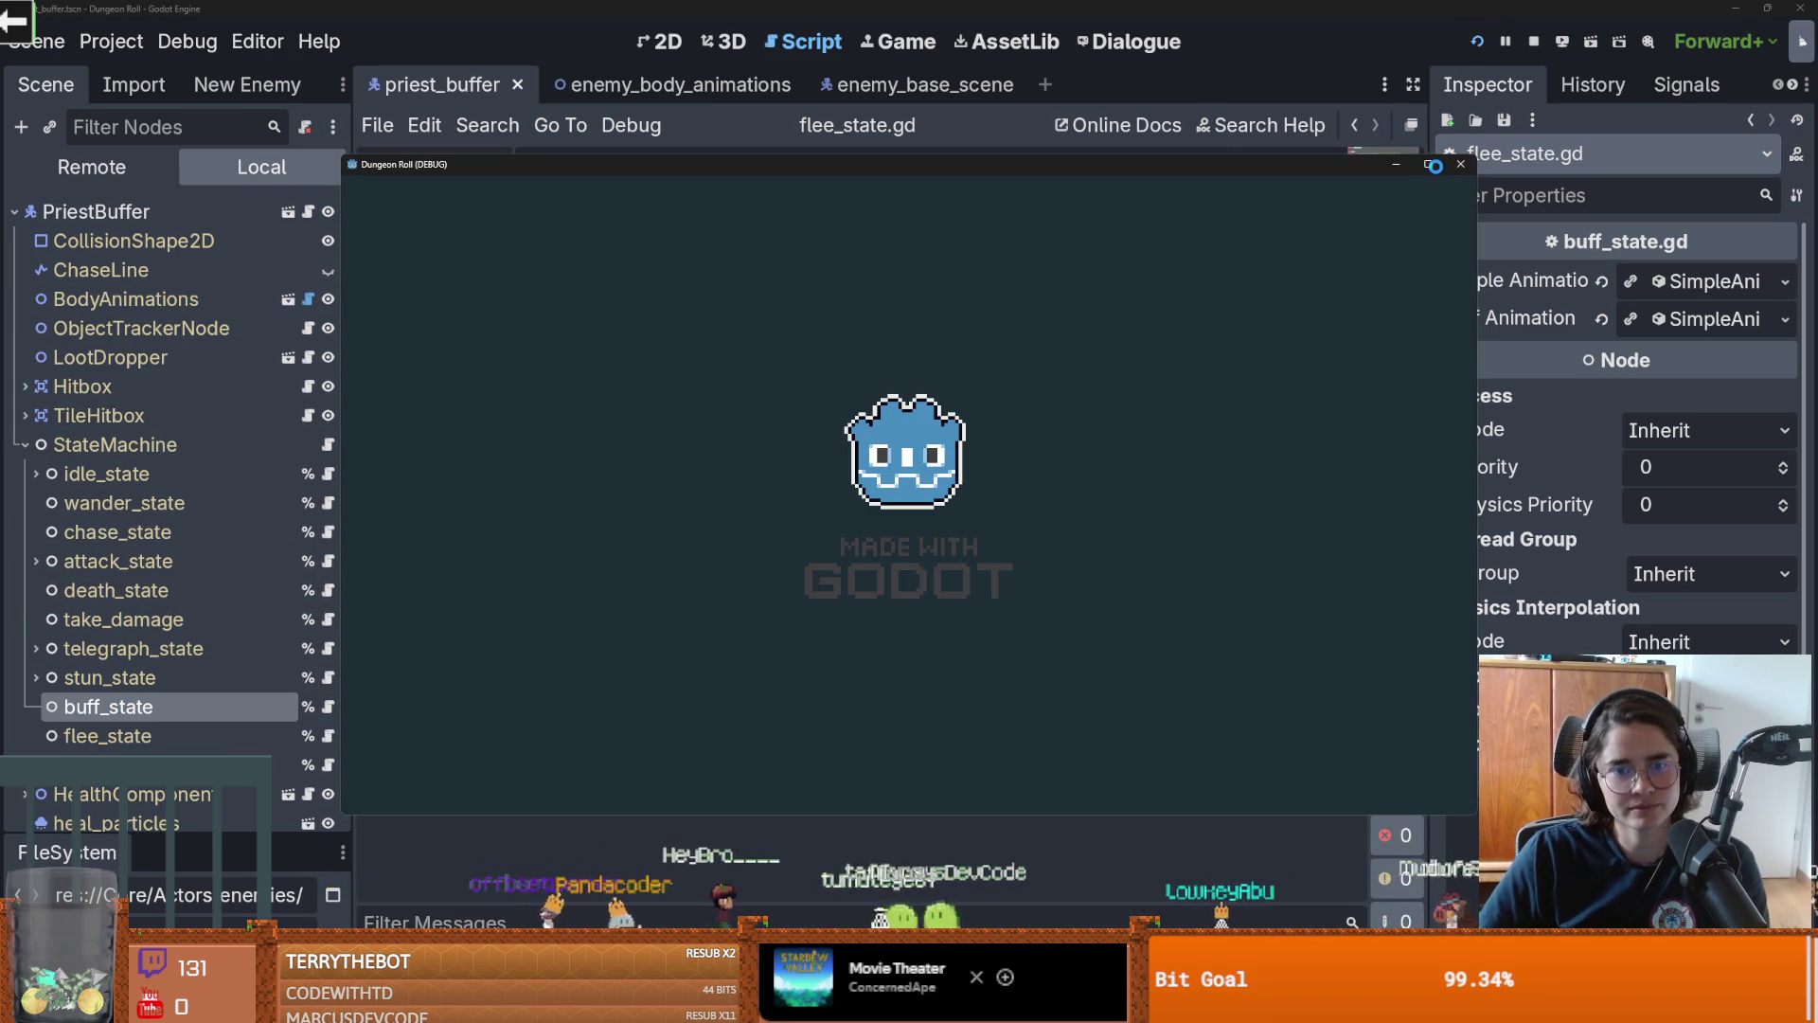
Maximize the game window, leave the starting room by the top door, and choose the next room
{"action": "left_click", "coordinate": [1428, 165]}
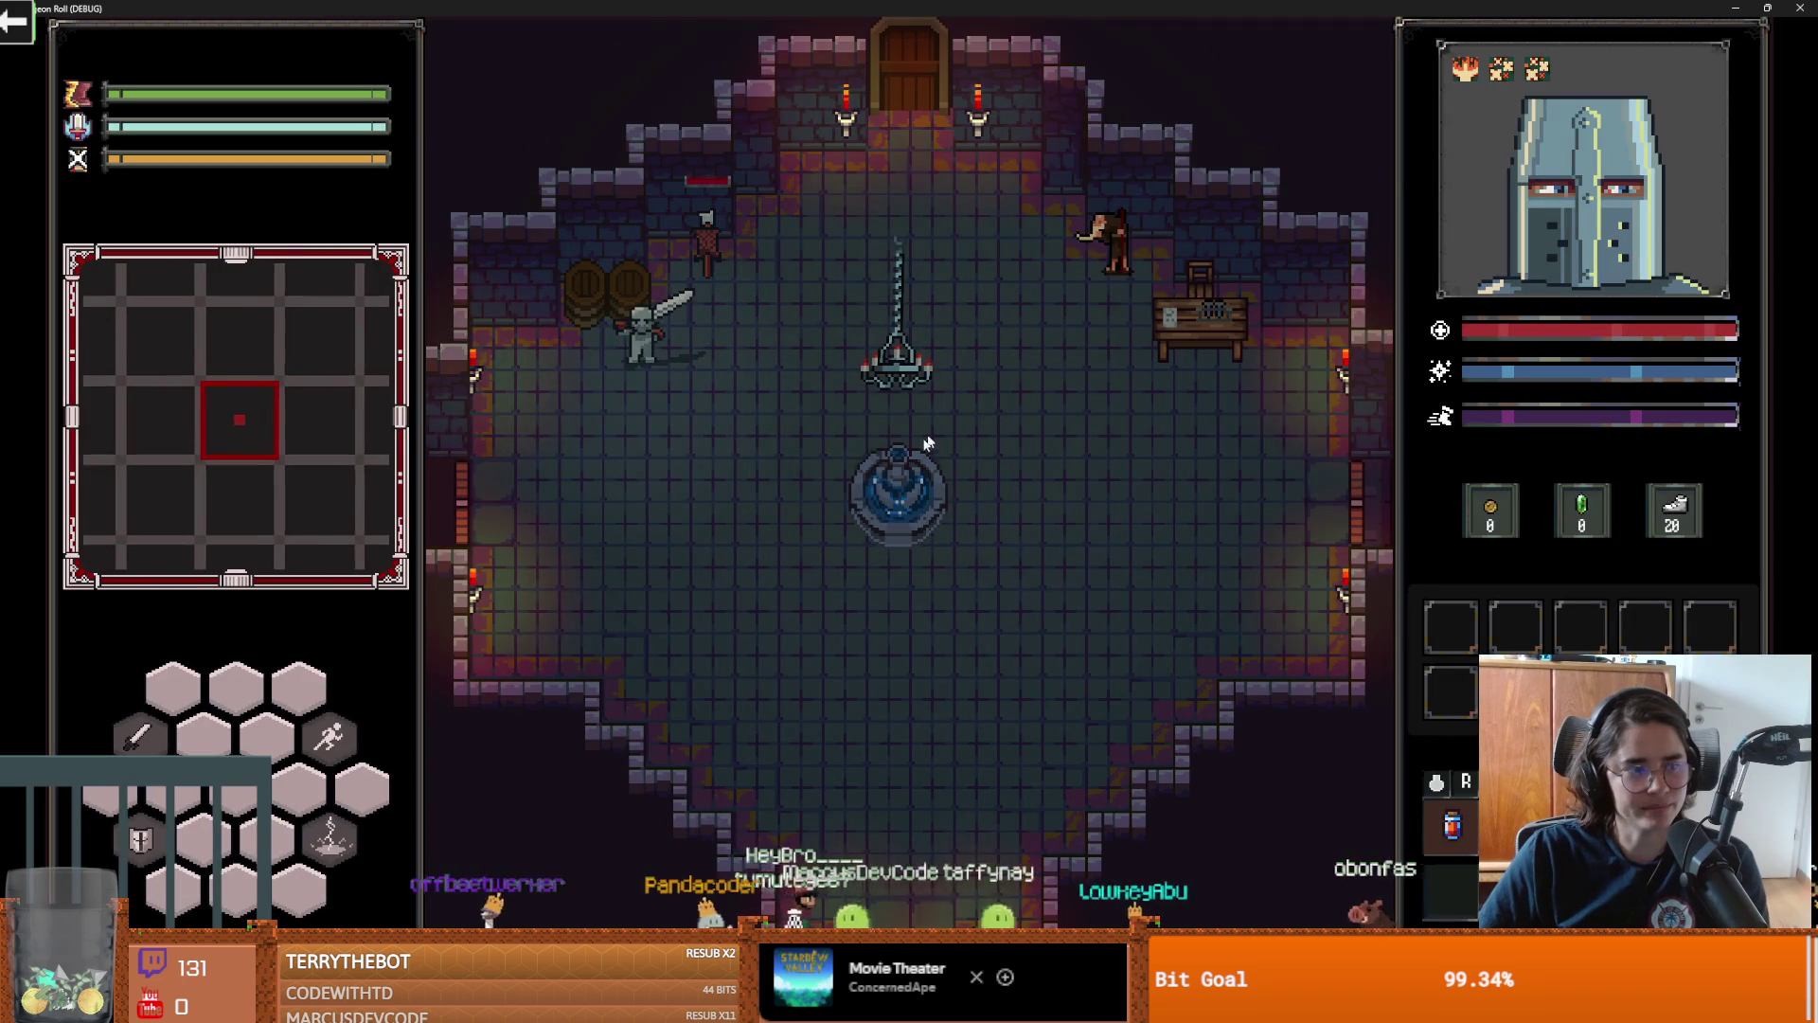
{"action": "key", "text": "s"}
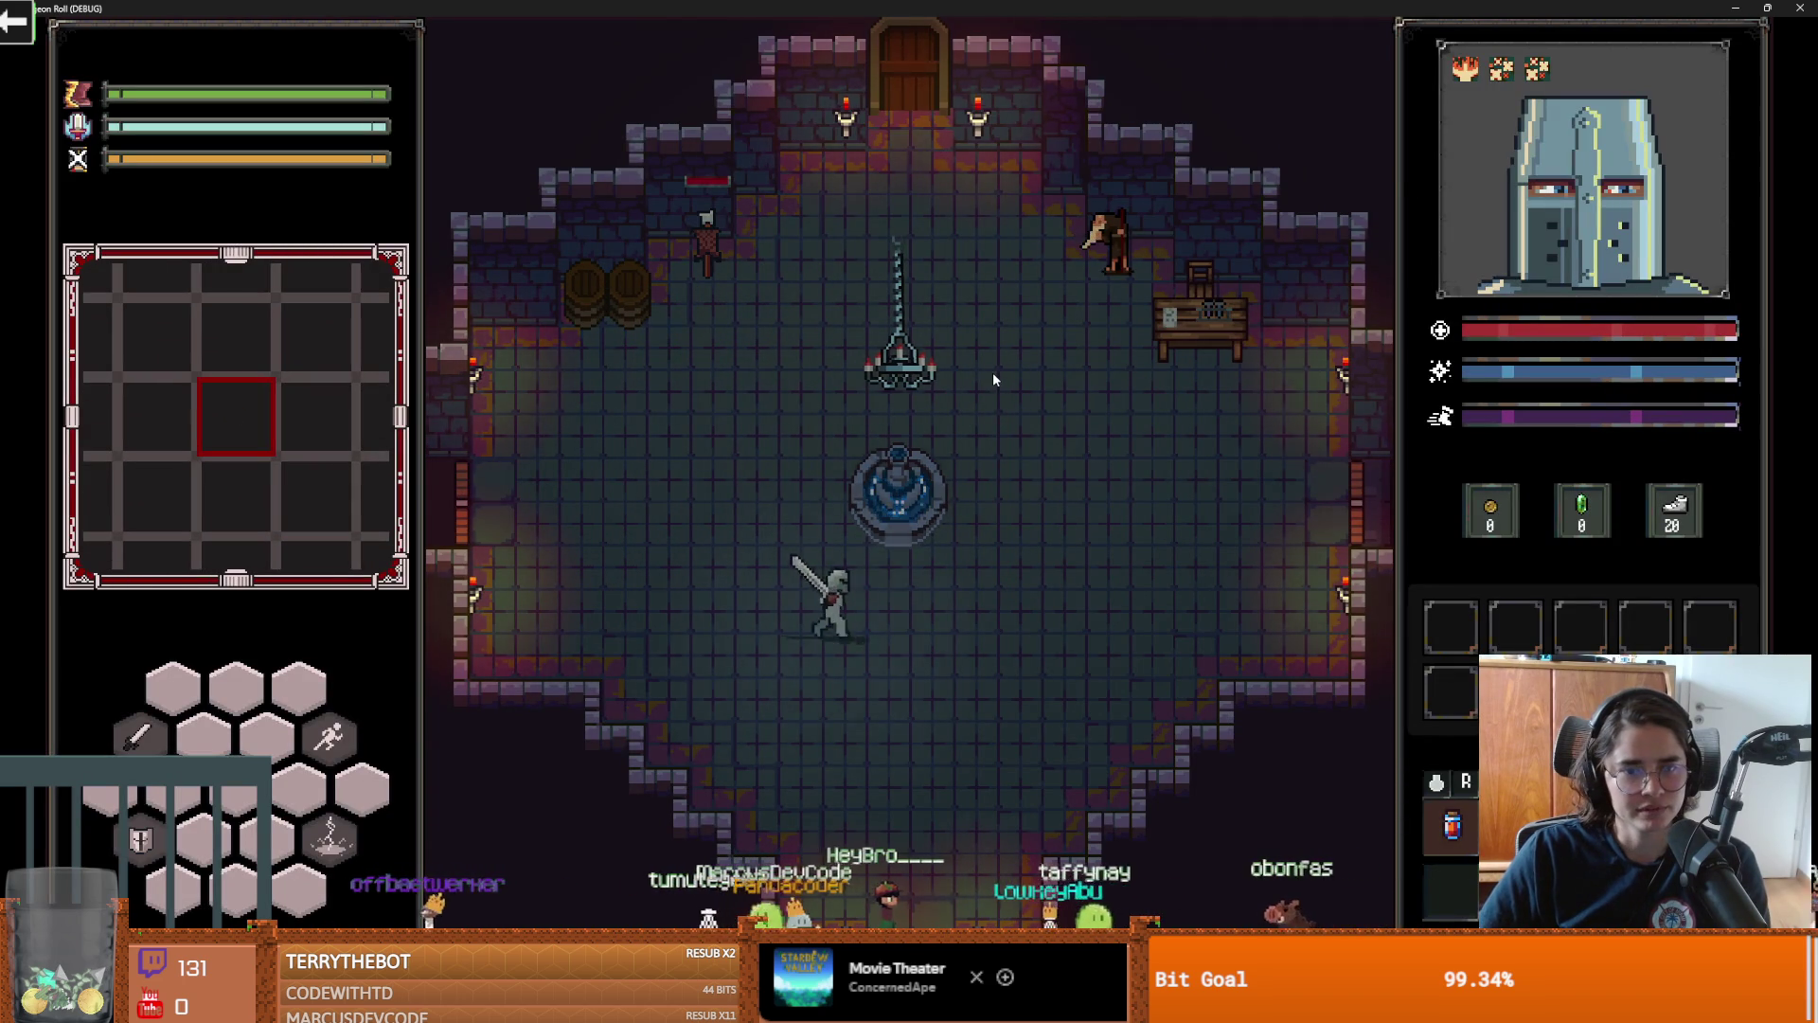
{"action": "key", "text": "d"}
{"action": "key", "text": "space"}
{"action": "key", "text": "w"}
{"action": "key", "text": "a"}
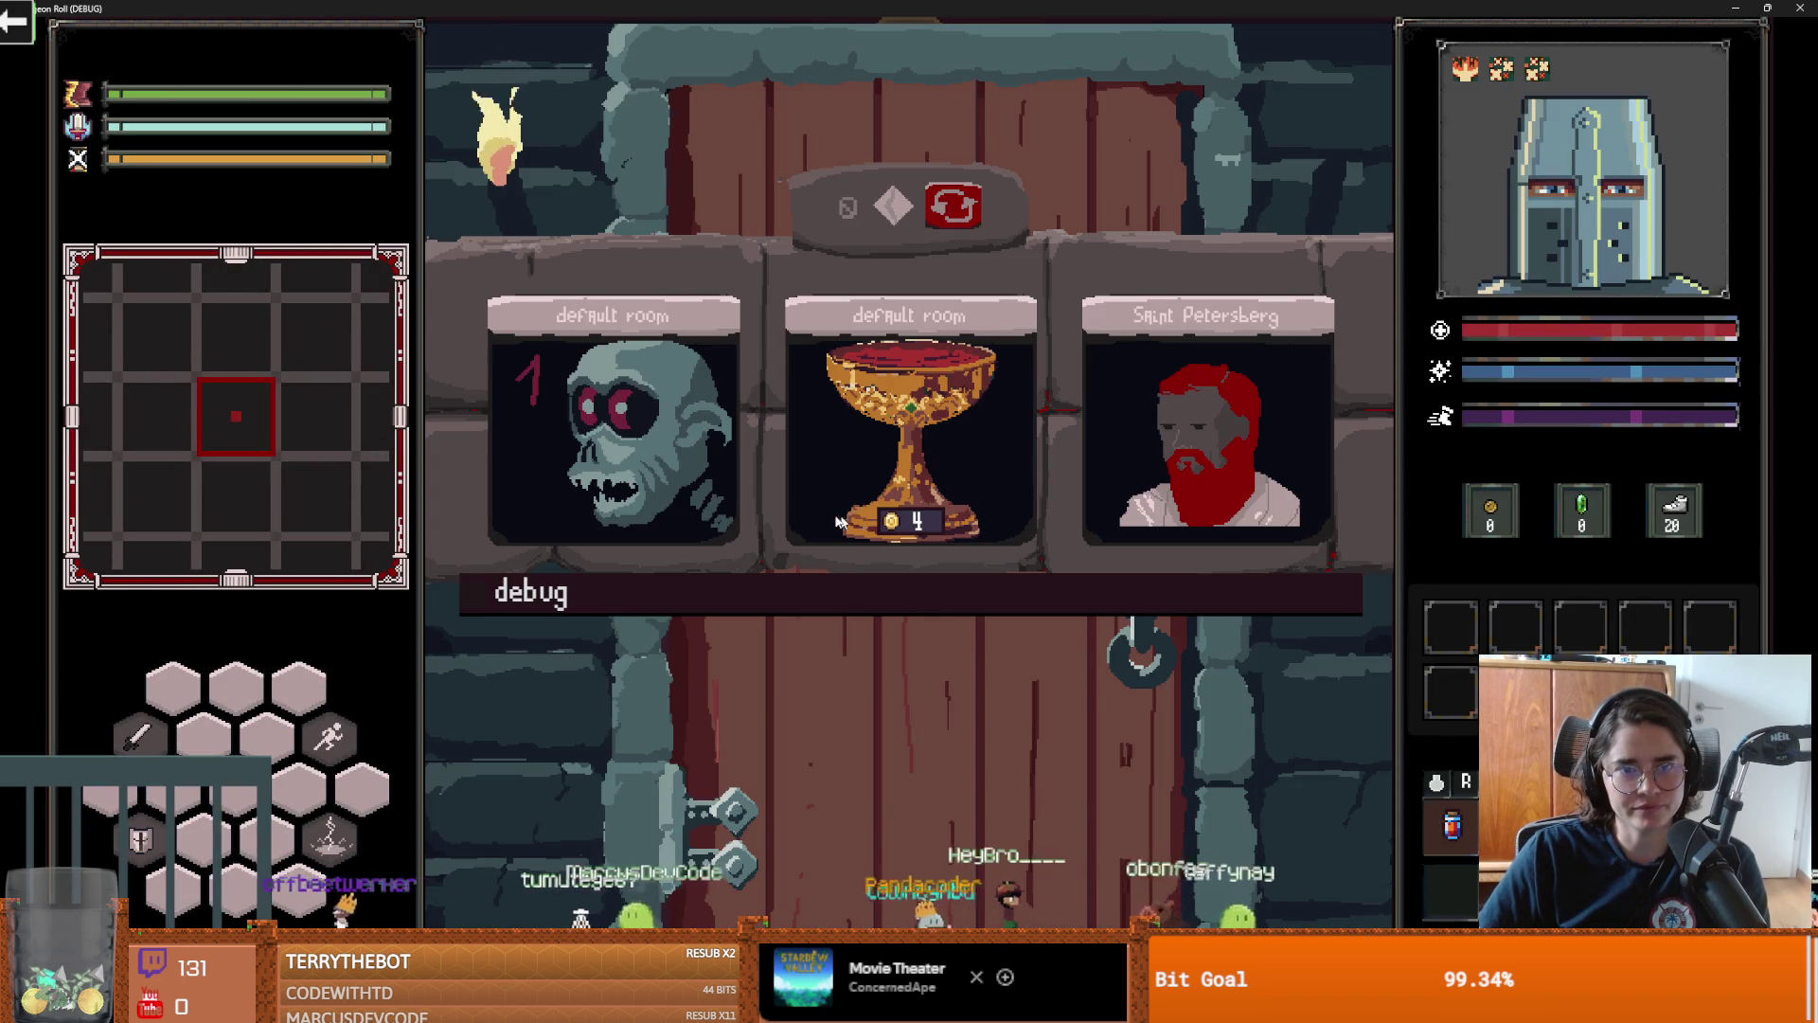
{"action": "left_click", "coordinate": [728, 493]}
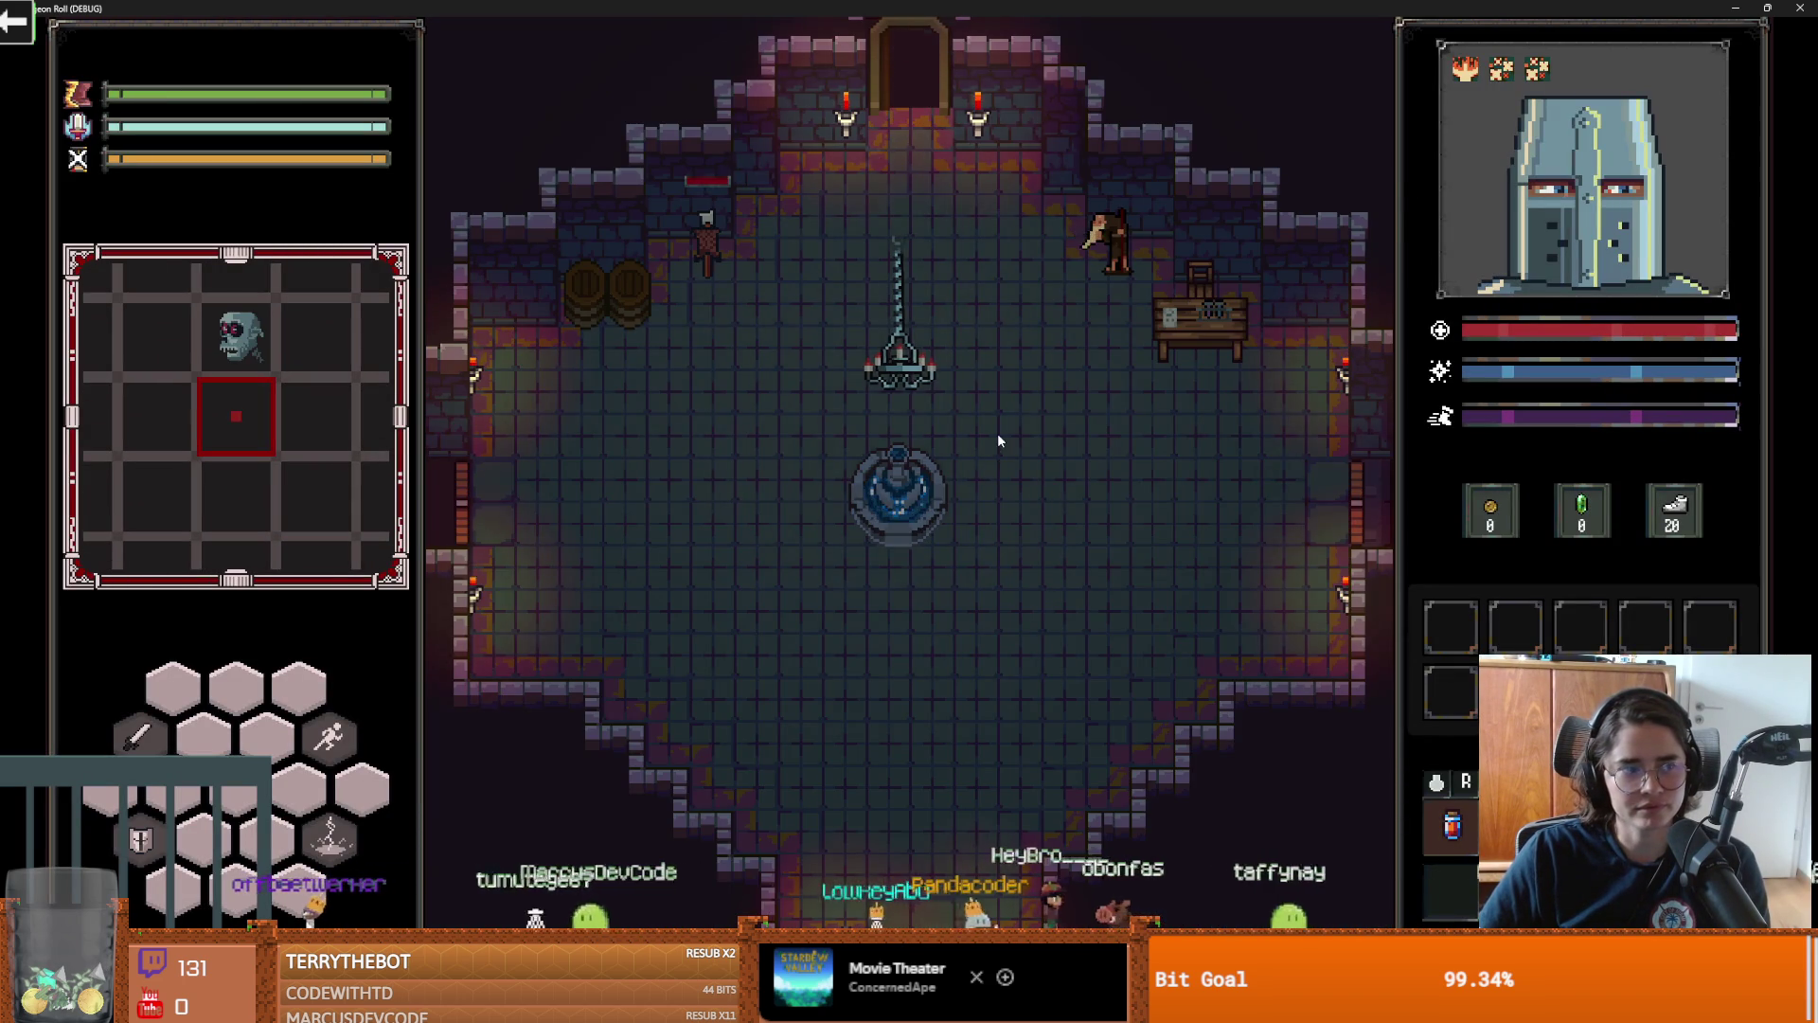
Walk into the new room and attack the enemy inside the crate ring, grabbing dropped potions
{"action": "key", "text": "a"}
{"action": "key", "text": "w"}
{"action": "key", "text": "d"}
{"action": "key", "text": "s"}
{"action": "key", "text": "w"}
{"action": "key", "text": "w"}
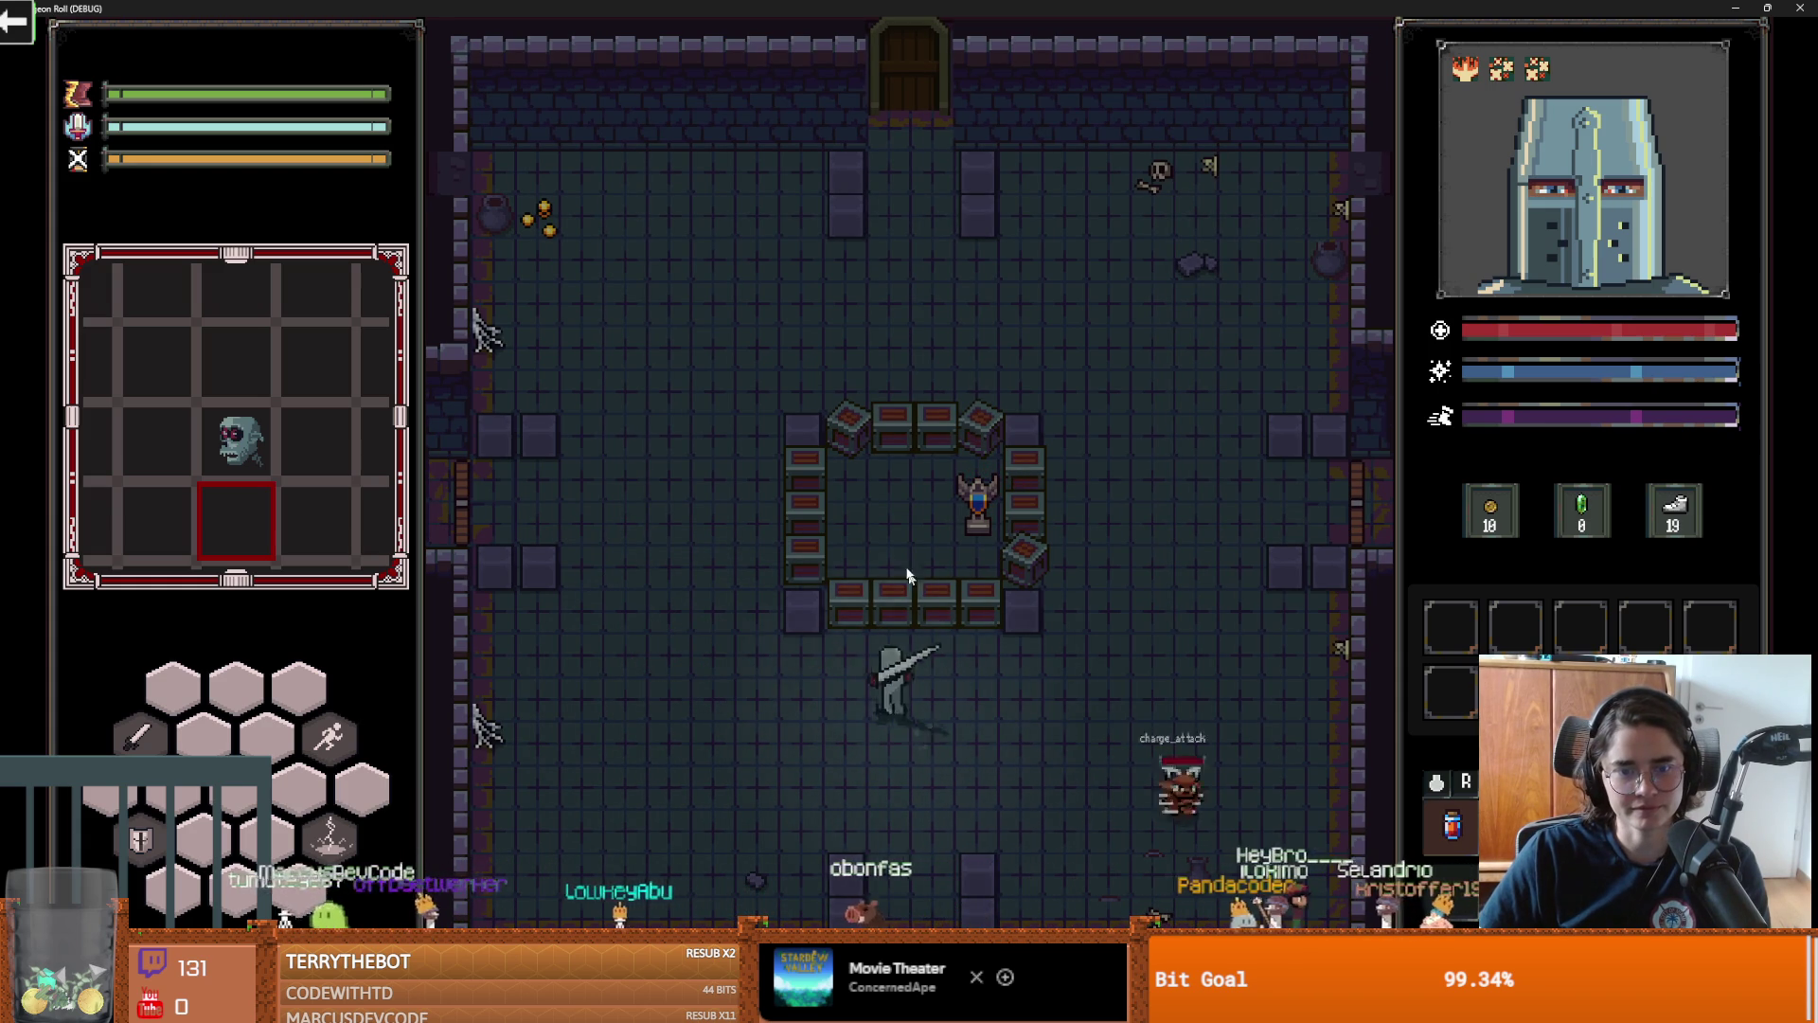
{"action": "key", "text": "w"}
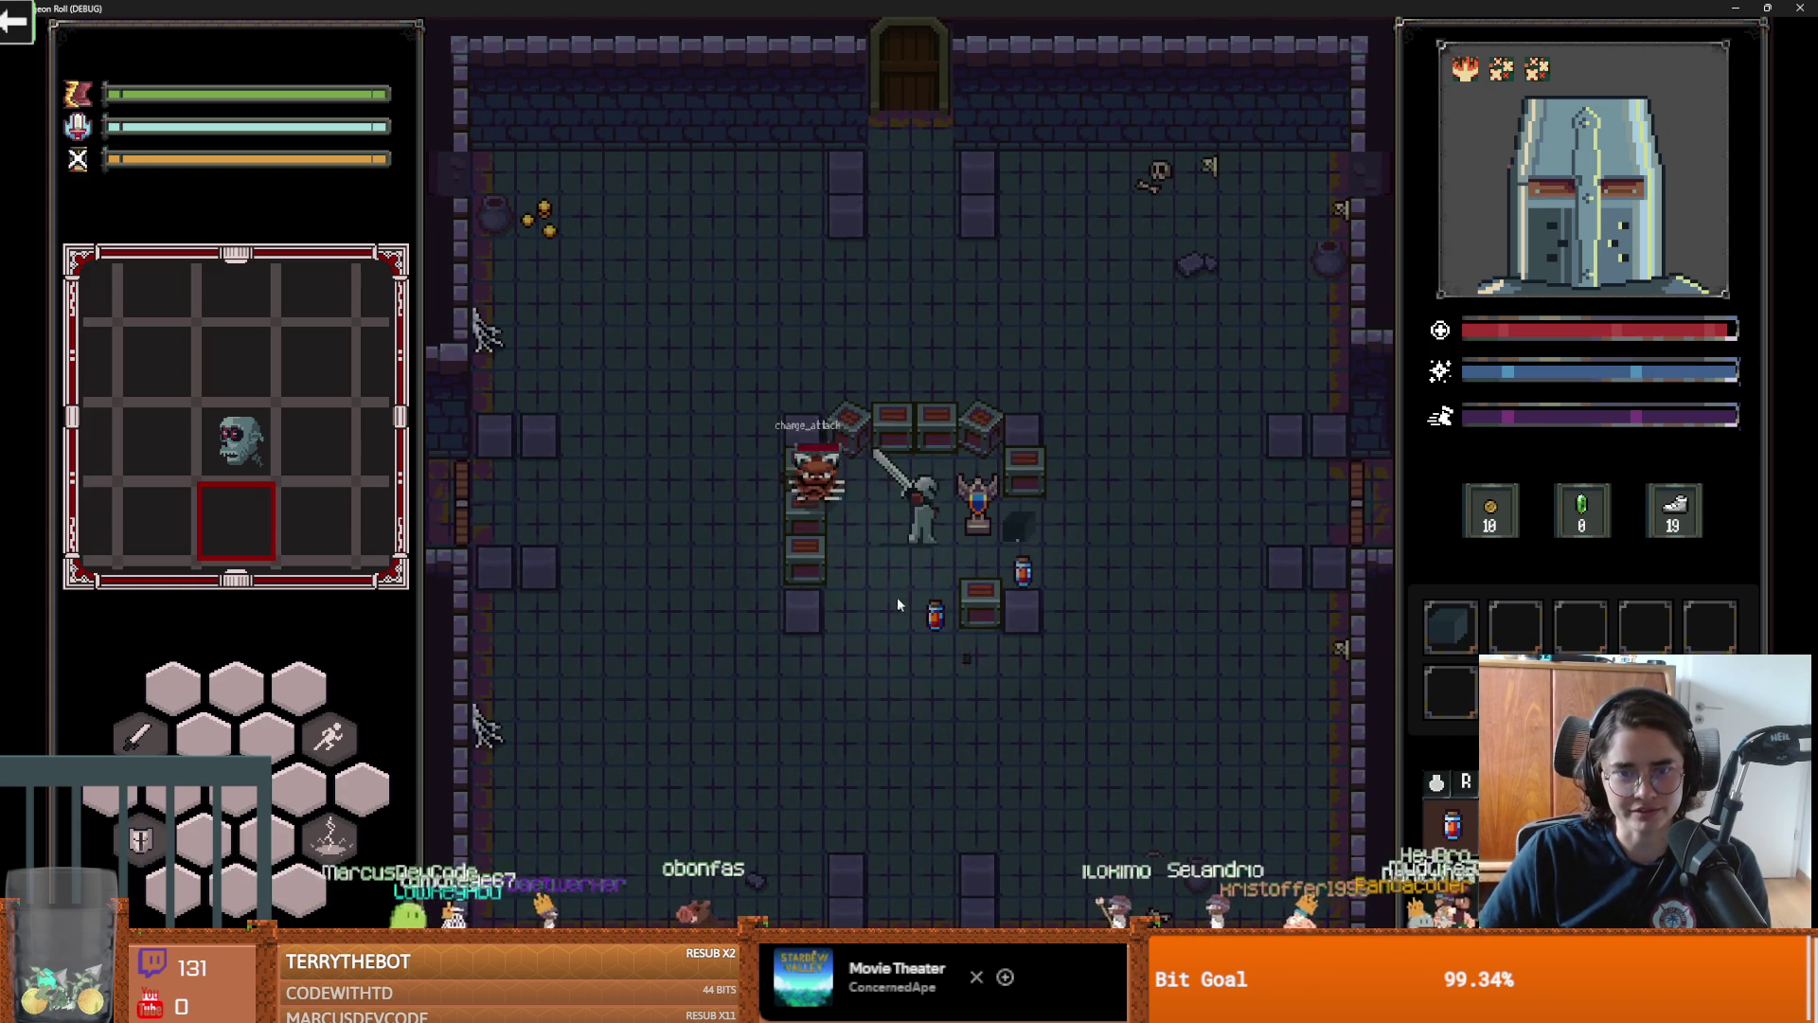
{"action": "key", "text": "d"}
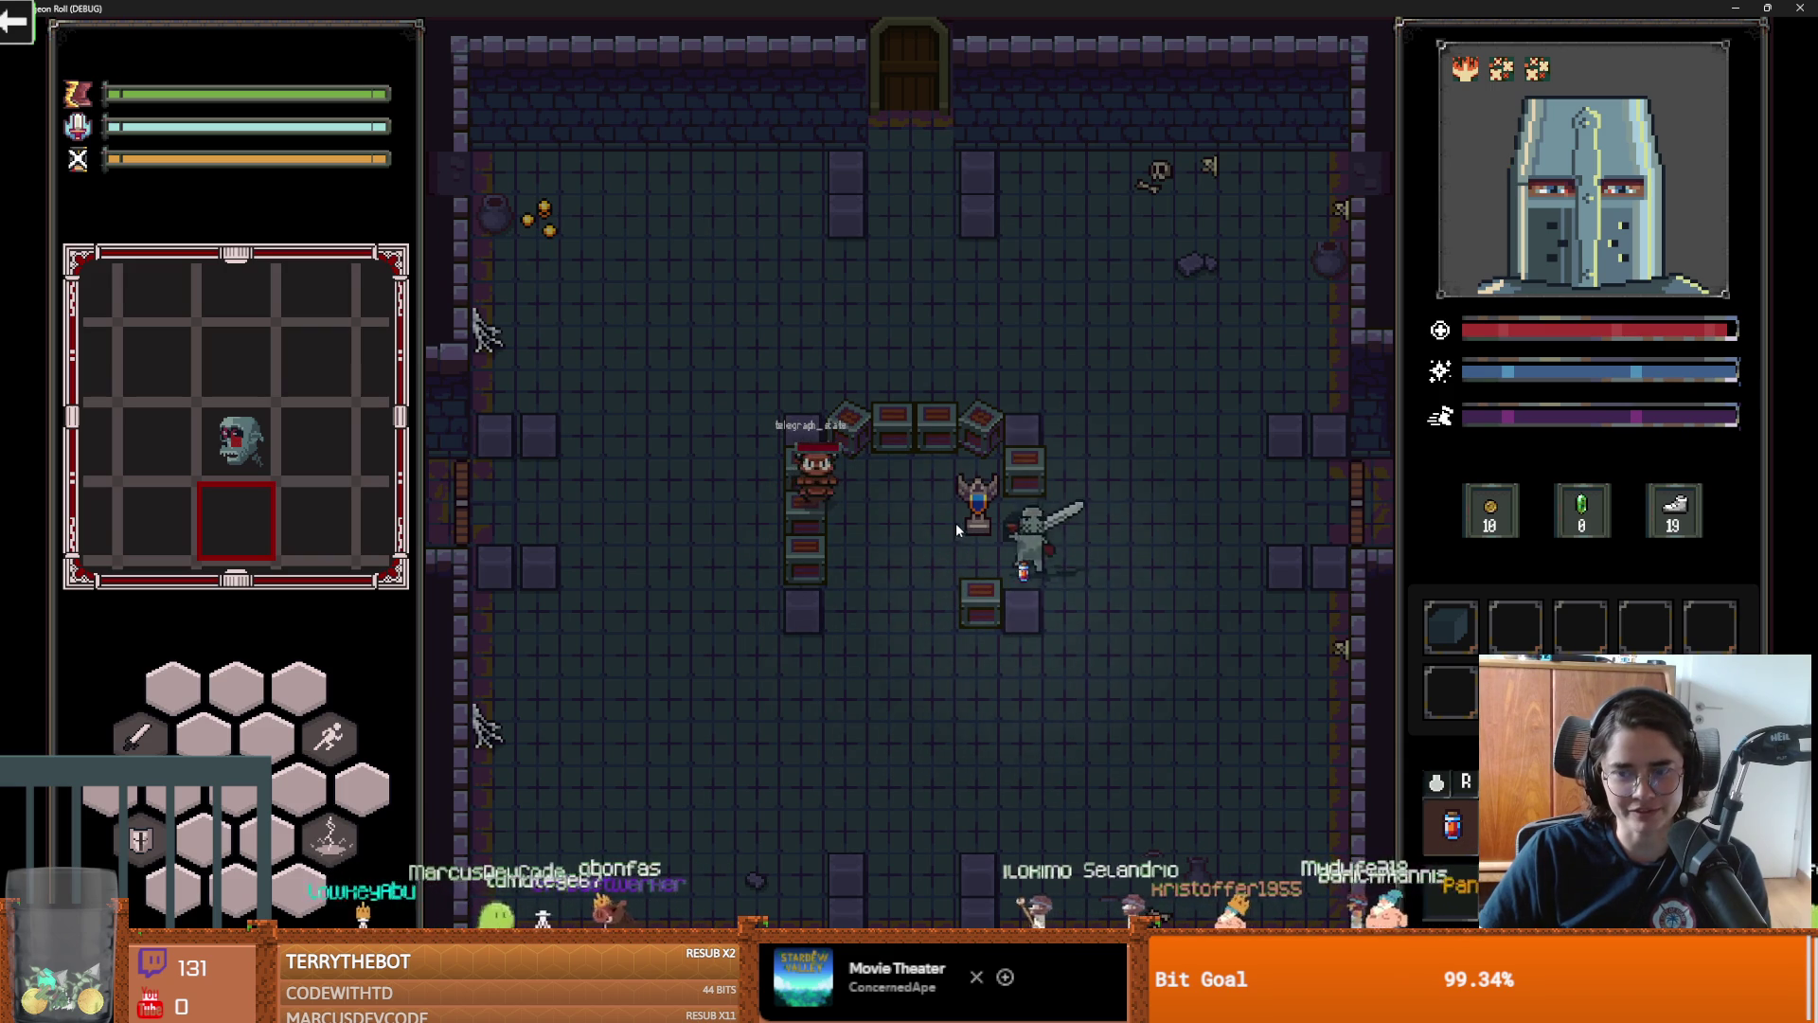
{"action": "key", "text": "a"}
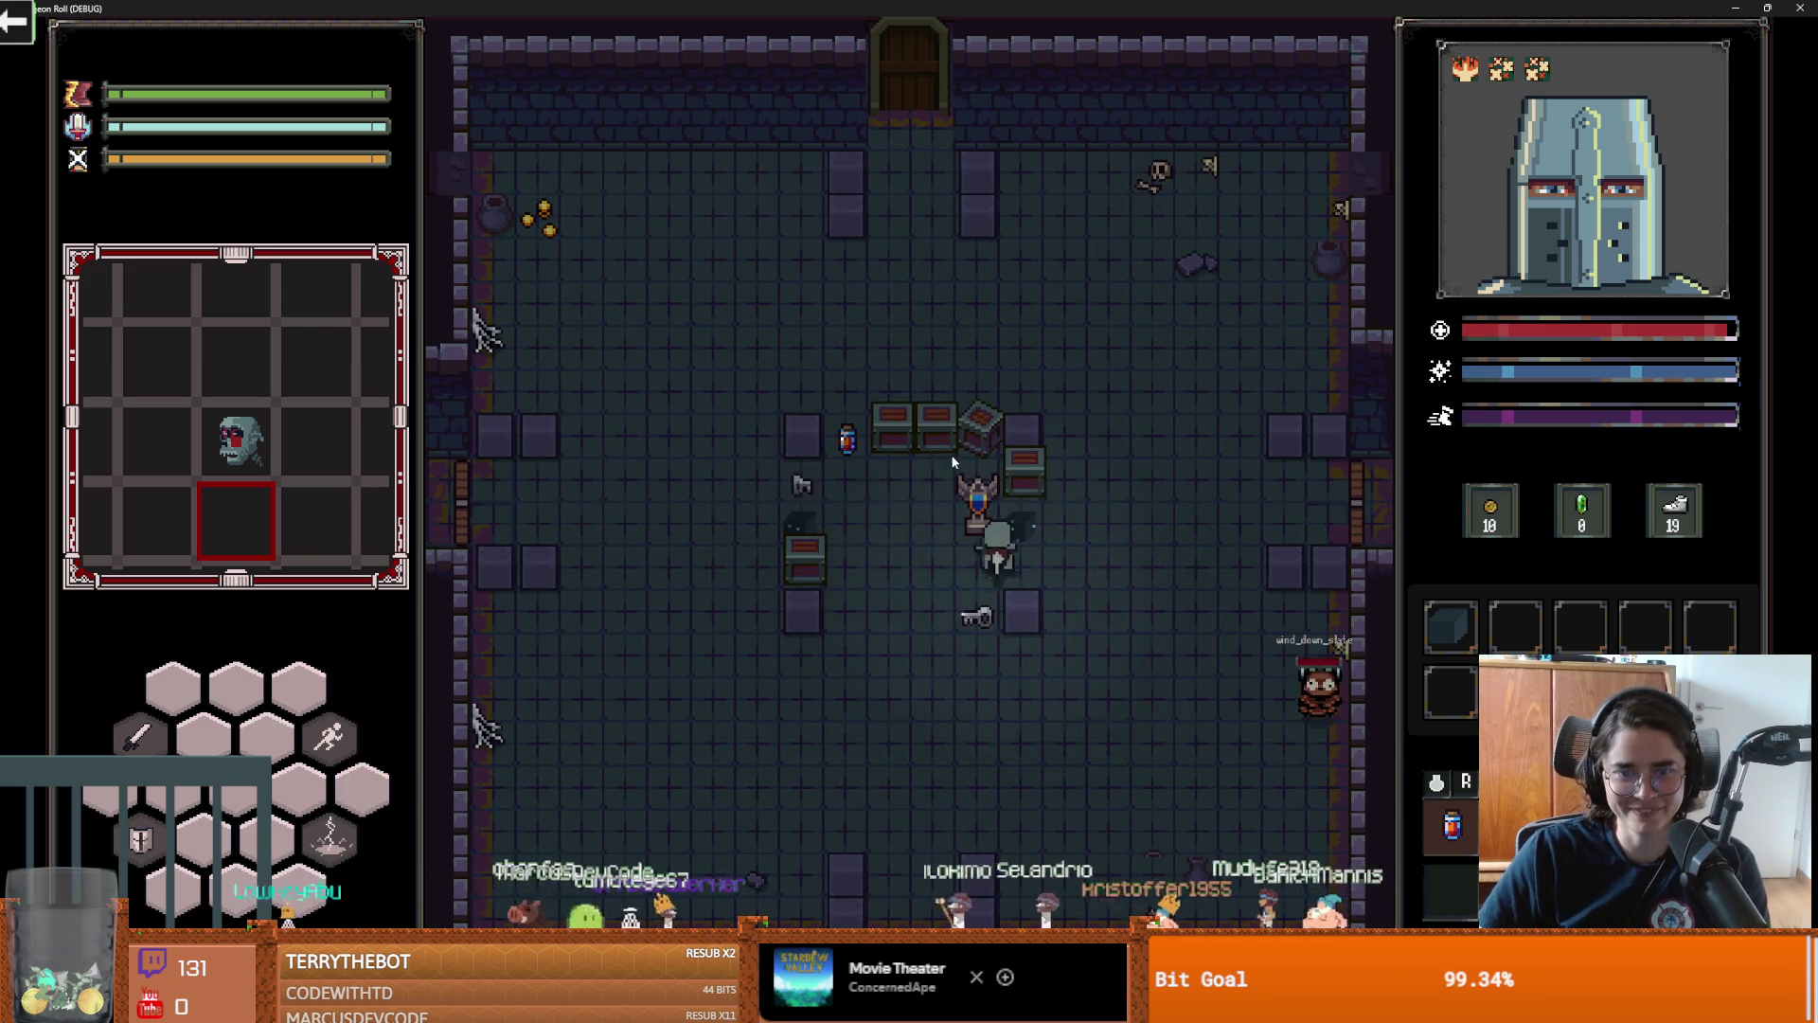
{"action": "left_click", "coordinate": [964, 469]}
Chase the retreating enemy past the crates, strike it down, and dash around the crates
{"action": "key", "text": "a"}
{"action": "key", "text": "w"}
{"action": "left_click", "coordinate": [881, 485]}
{"action": "key", "text": "a"}
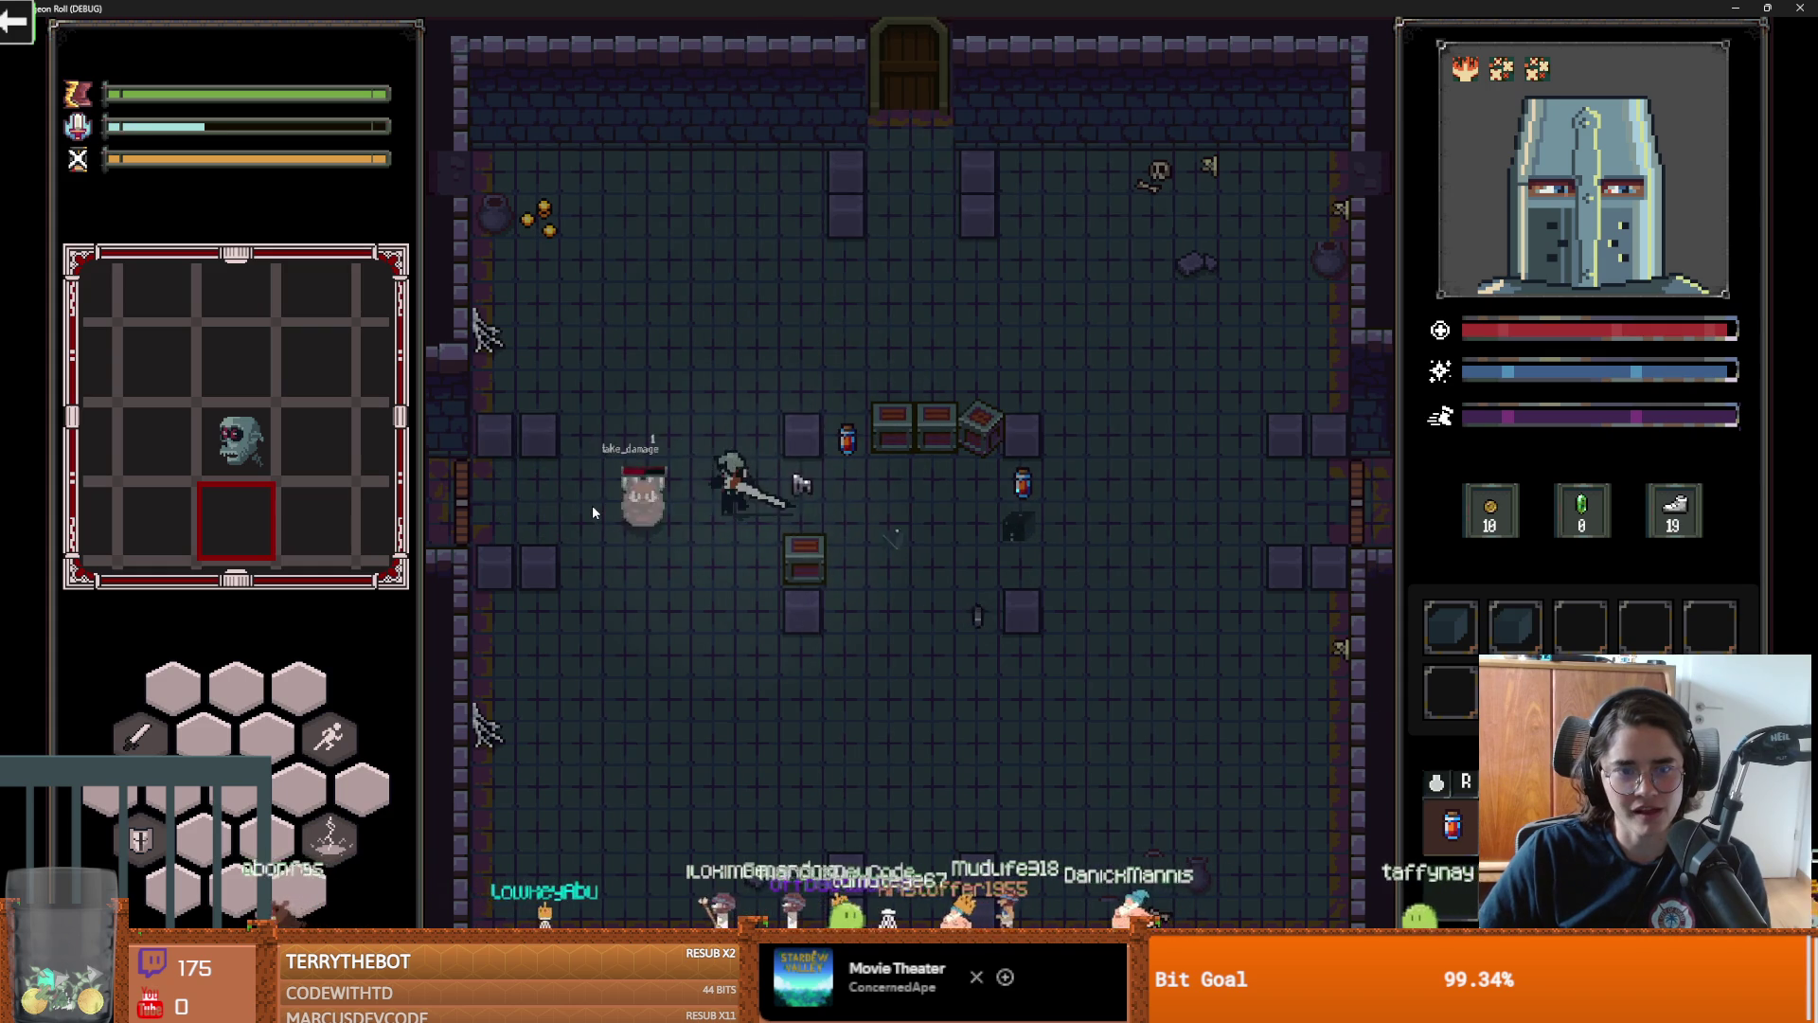
{"action": "key", "text": "s"}
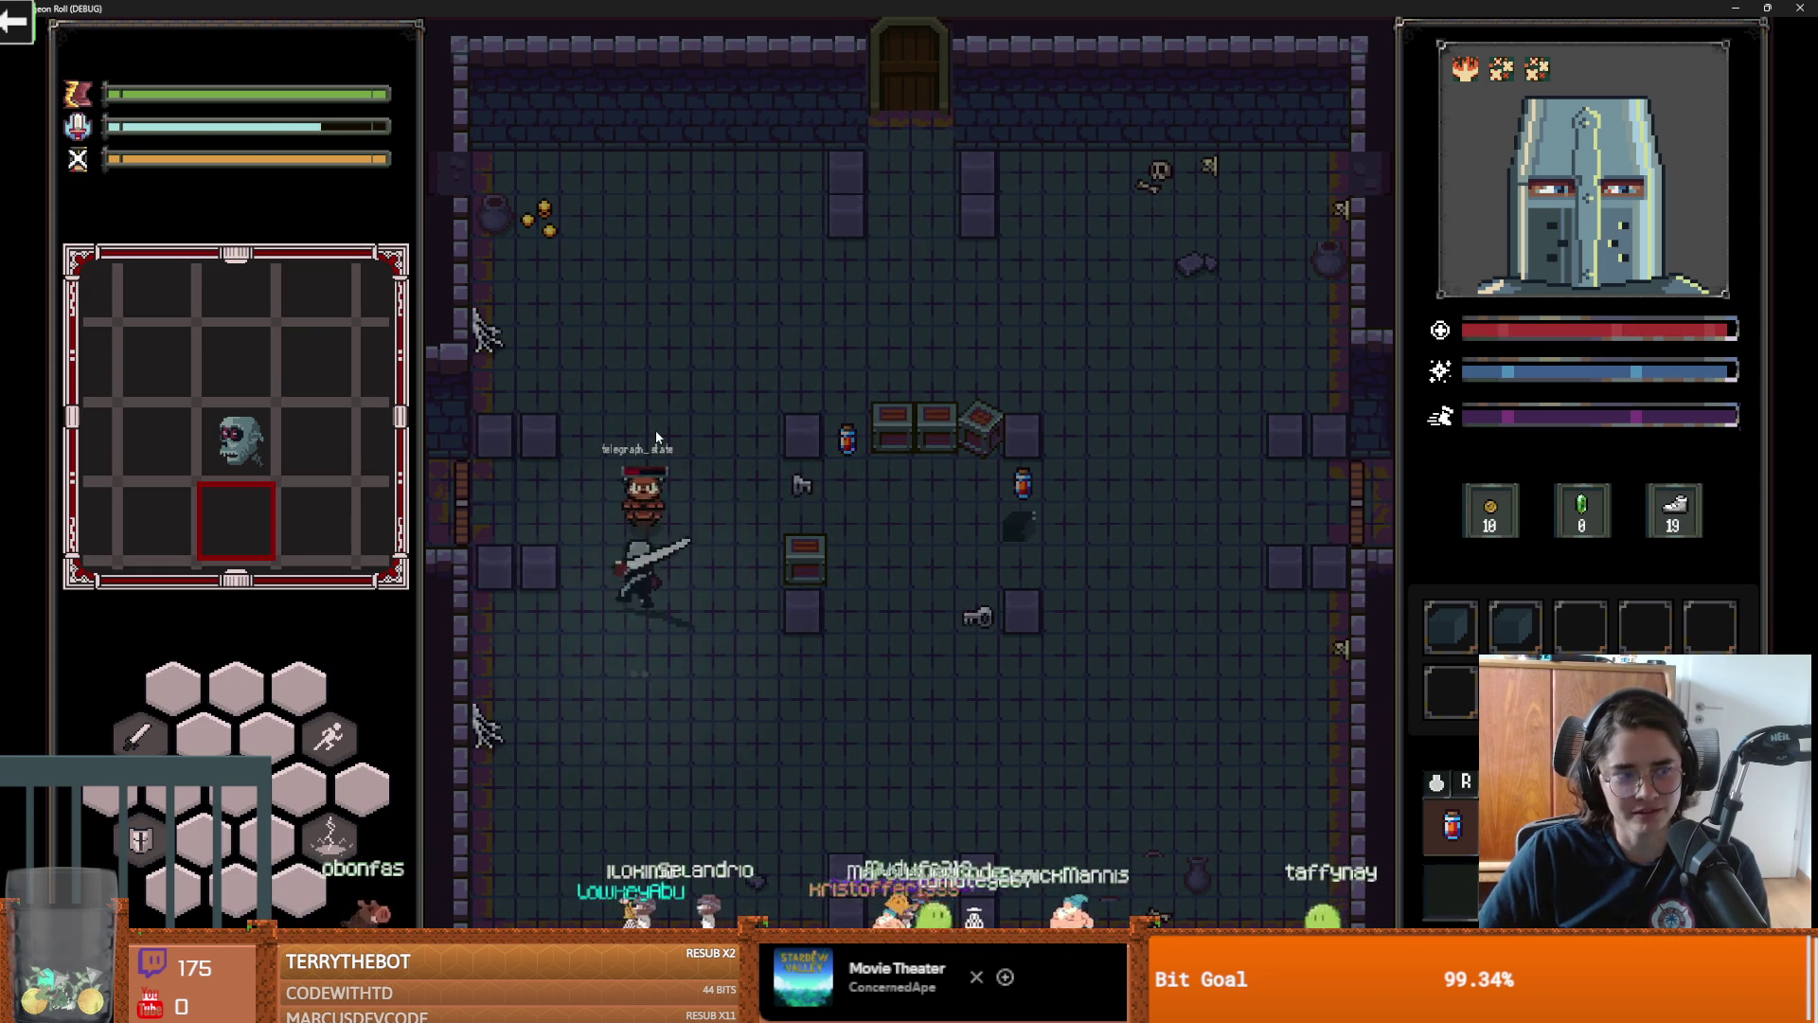
{"action": "left_click", "coordinate": [656, 436]}
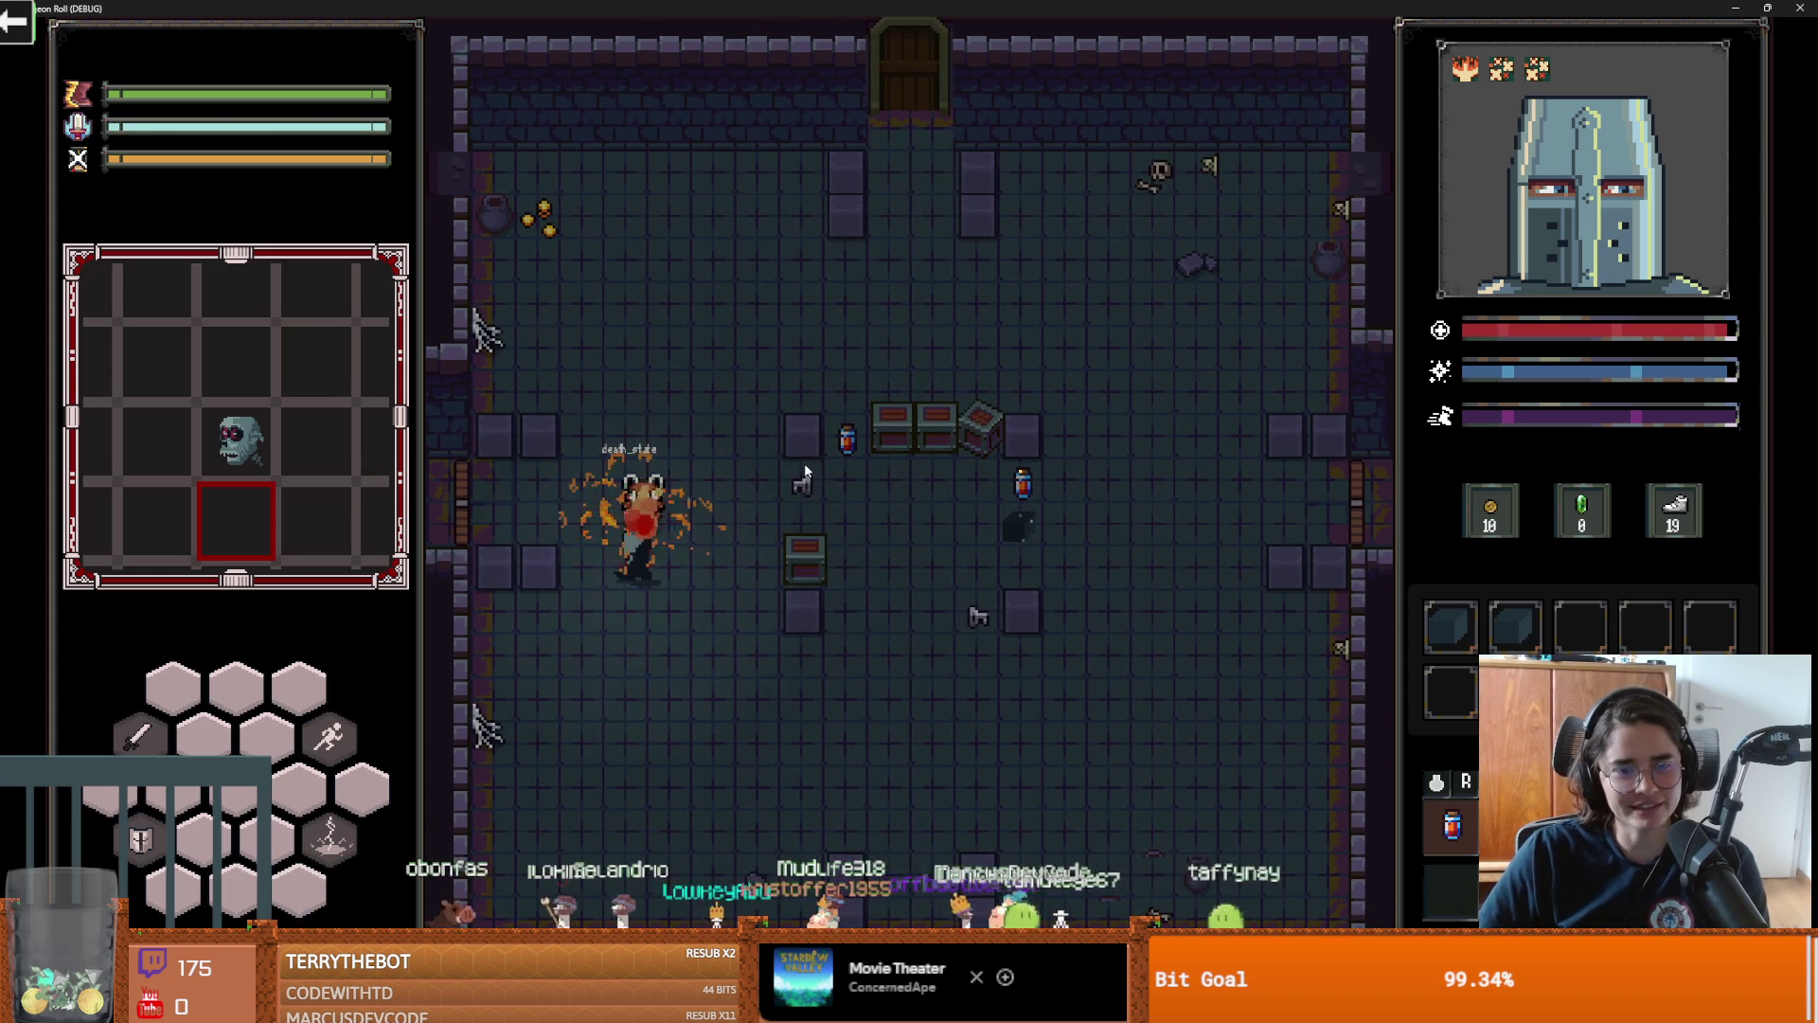
{"action": "key", "text": "d"}
{"action": "key", "text": "d"}
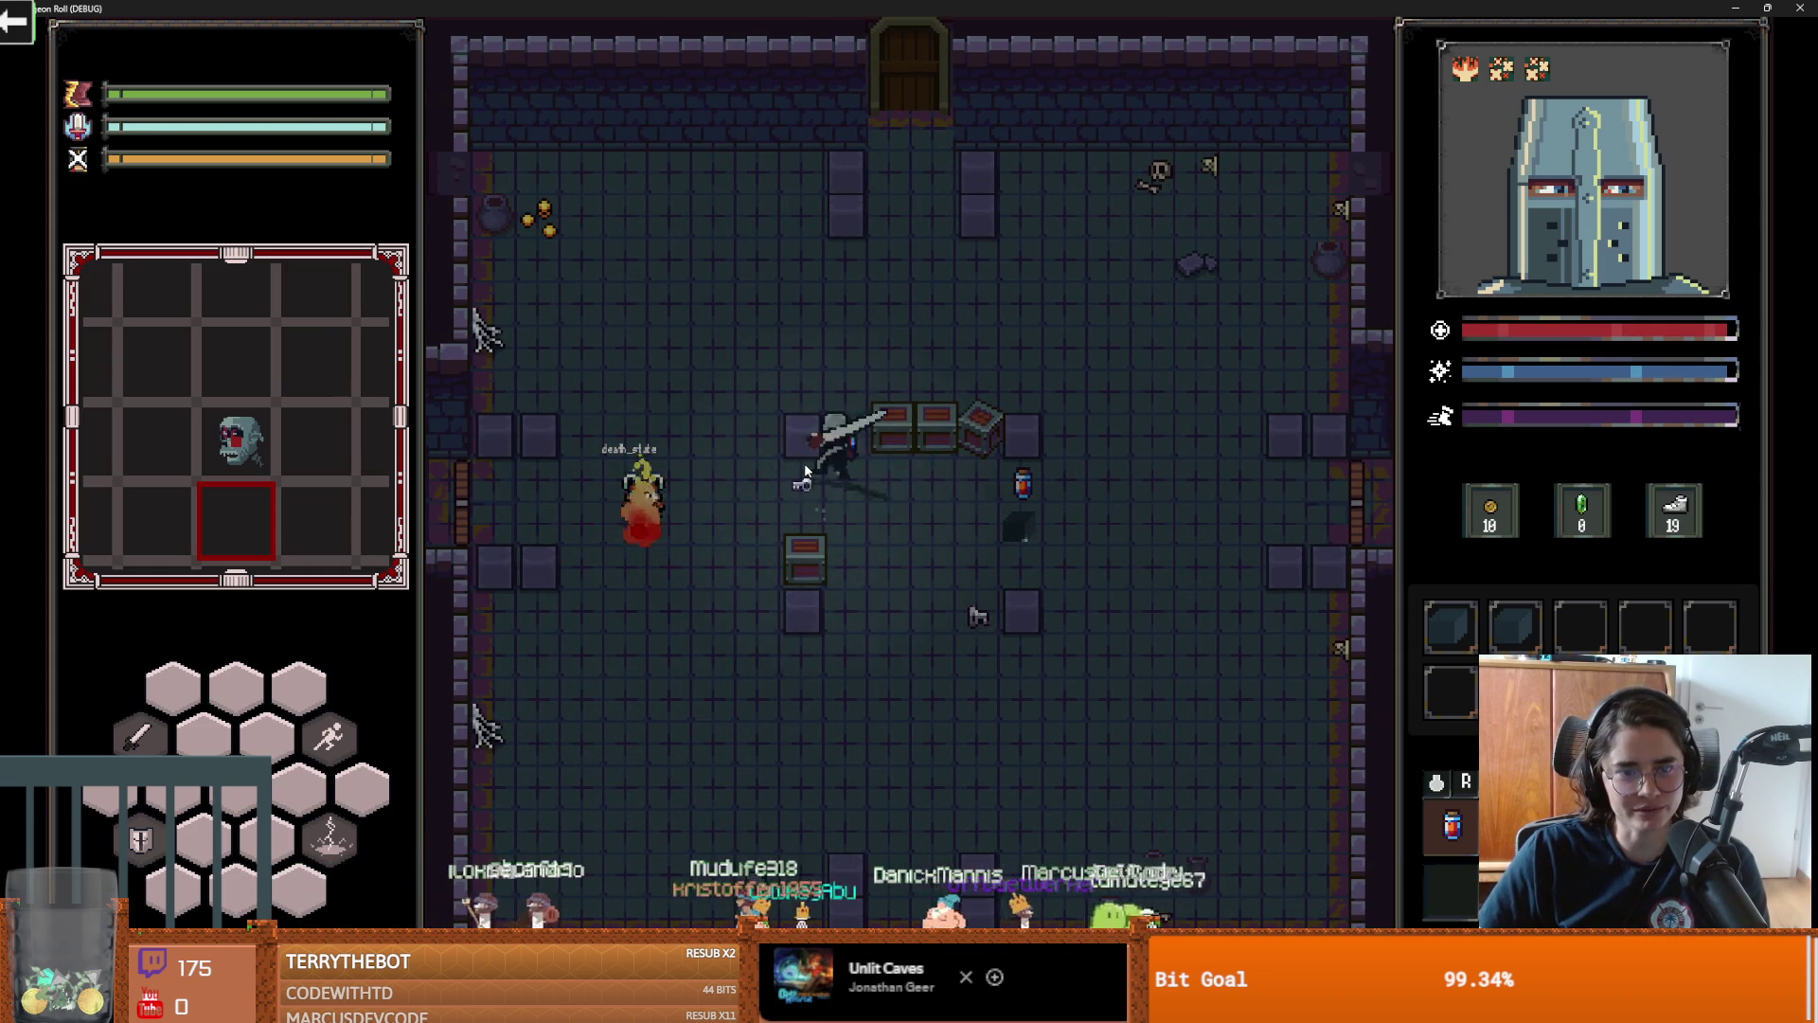
{"action": "key", "text": "d"}
{"action": "key", "text": "s"}
{"action": "key", "text": "a"}
{"action": "key", "text": "space"}
{"action": "key", "text": "d"}
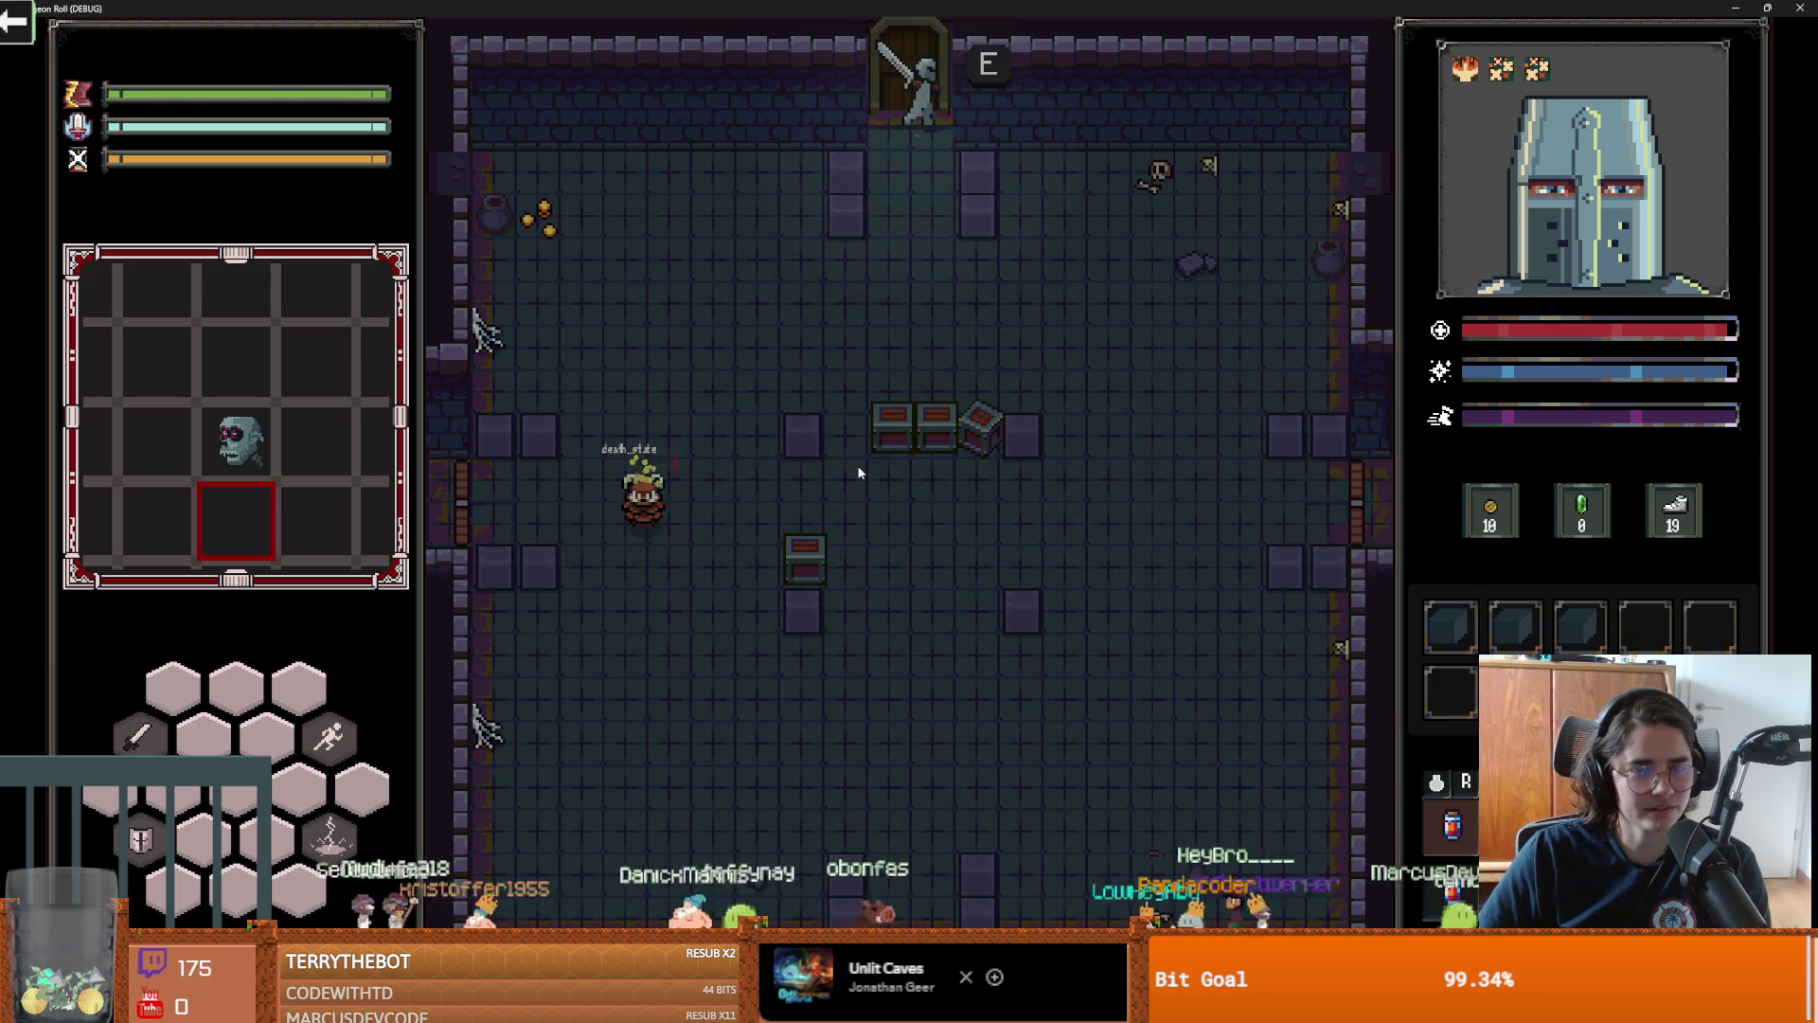
Unlock the door, enter a default room, and hit the goblin and bat with lightning and fire
{"action": "key", "text": "e"}
{"action": "left_click", "coordinate": [837, 547]}
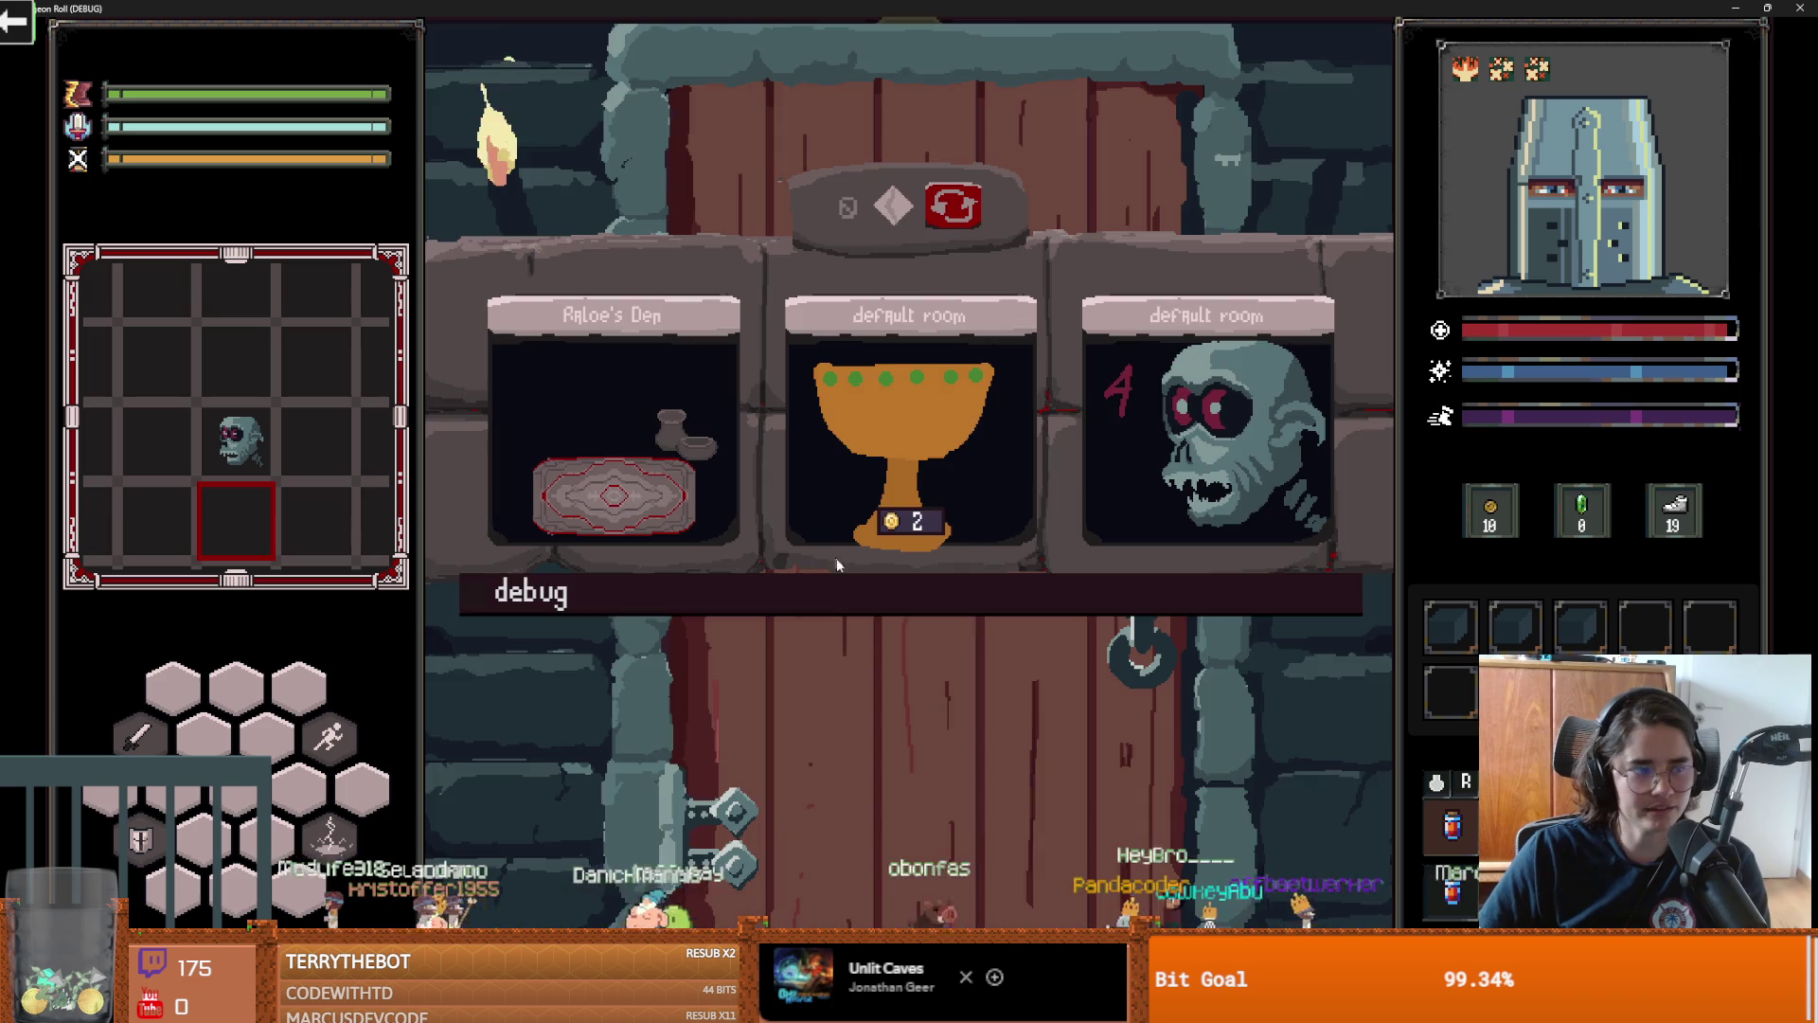
{"action": "left_click", "coordinate": [909, 512]}
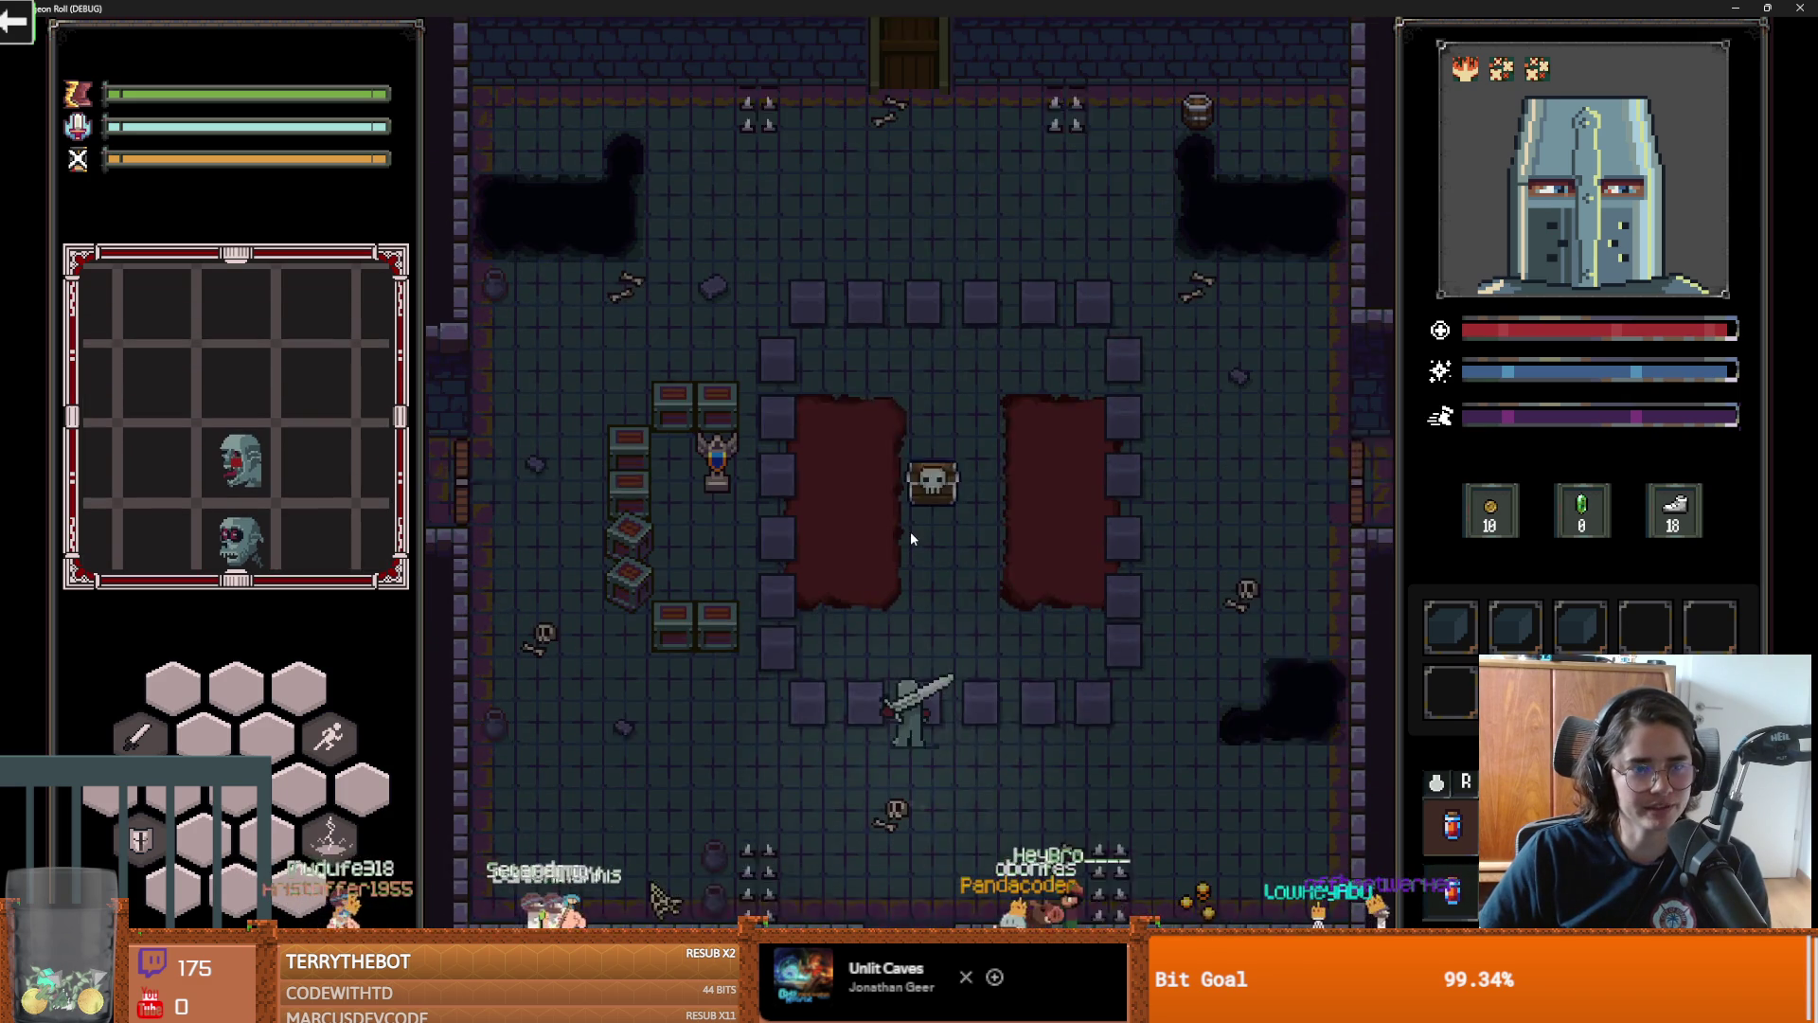
{"action": "key", "text": "a"}
{"action": "left_click", "coordinate": [804, 589]}
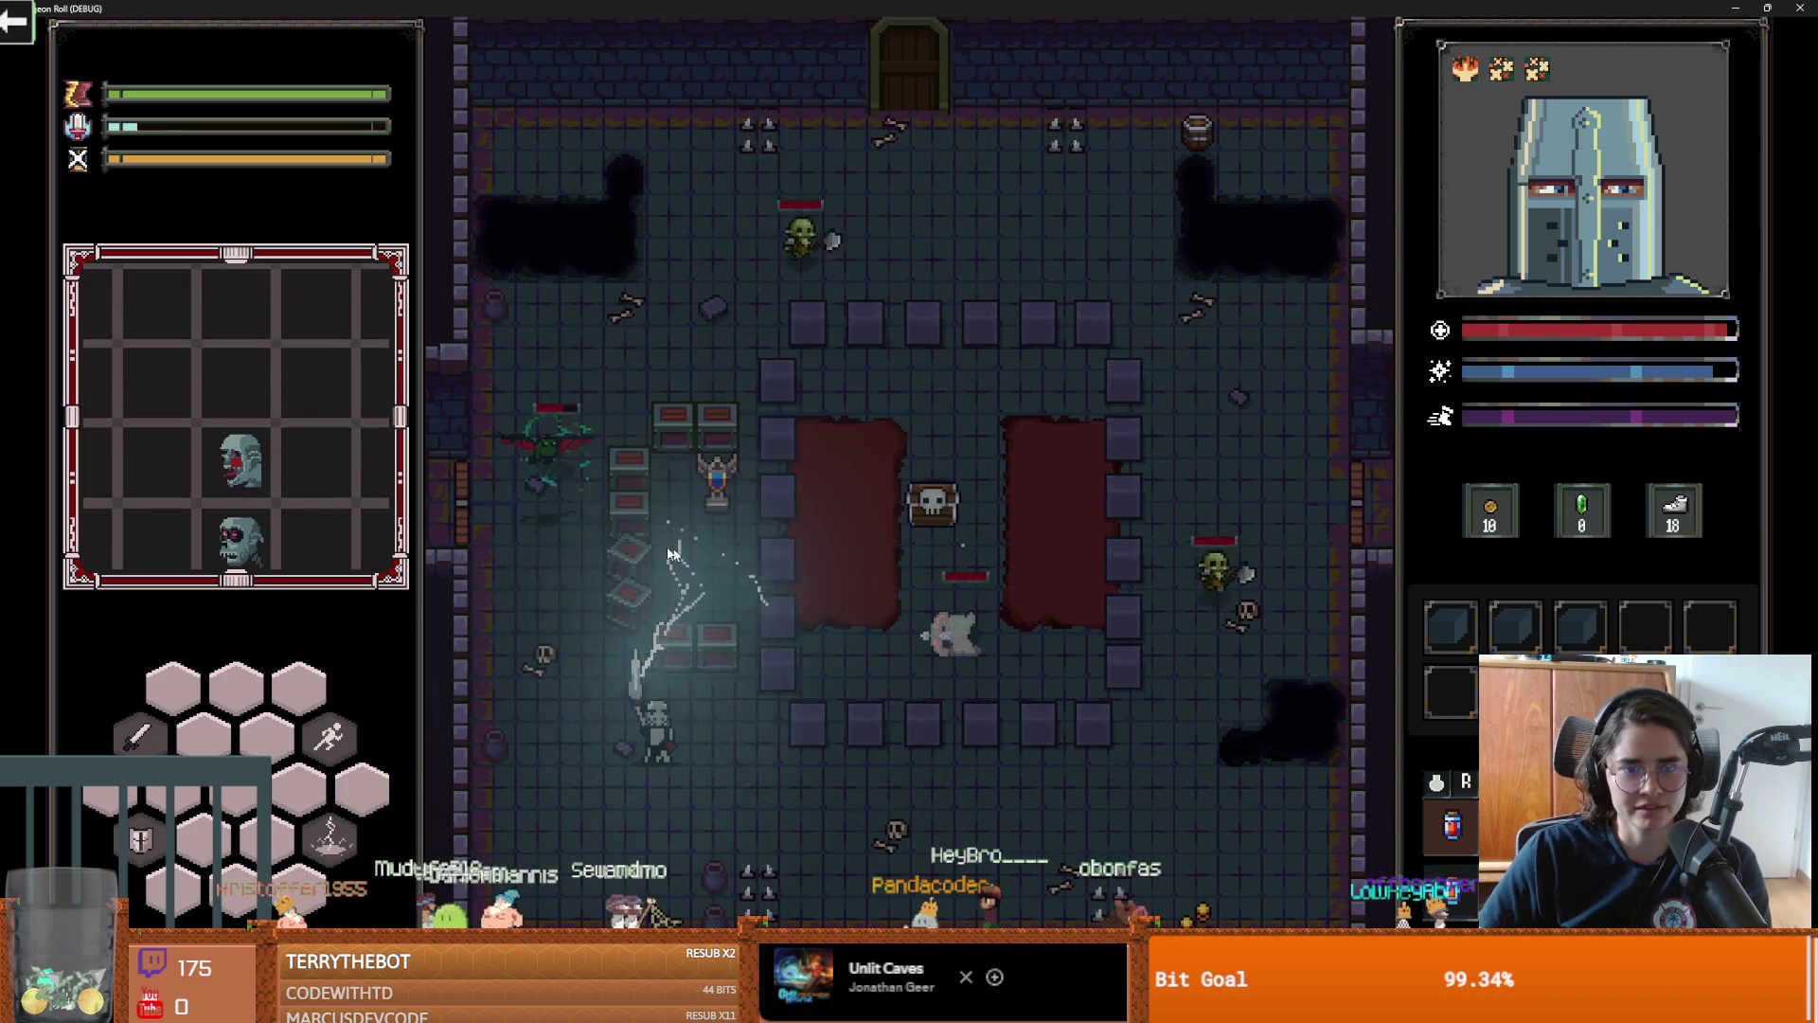
{"action": "key", "text": "w"}
{"action": "key", "text": "a"}
{"action": "left_click", "coordinate": [574, 494]}
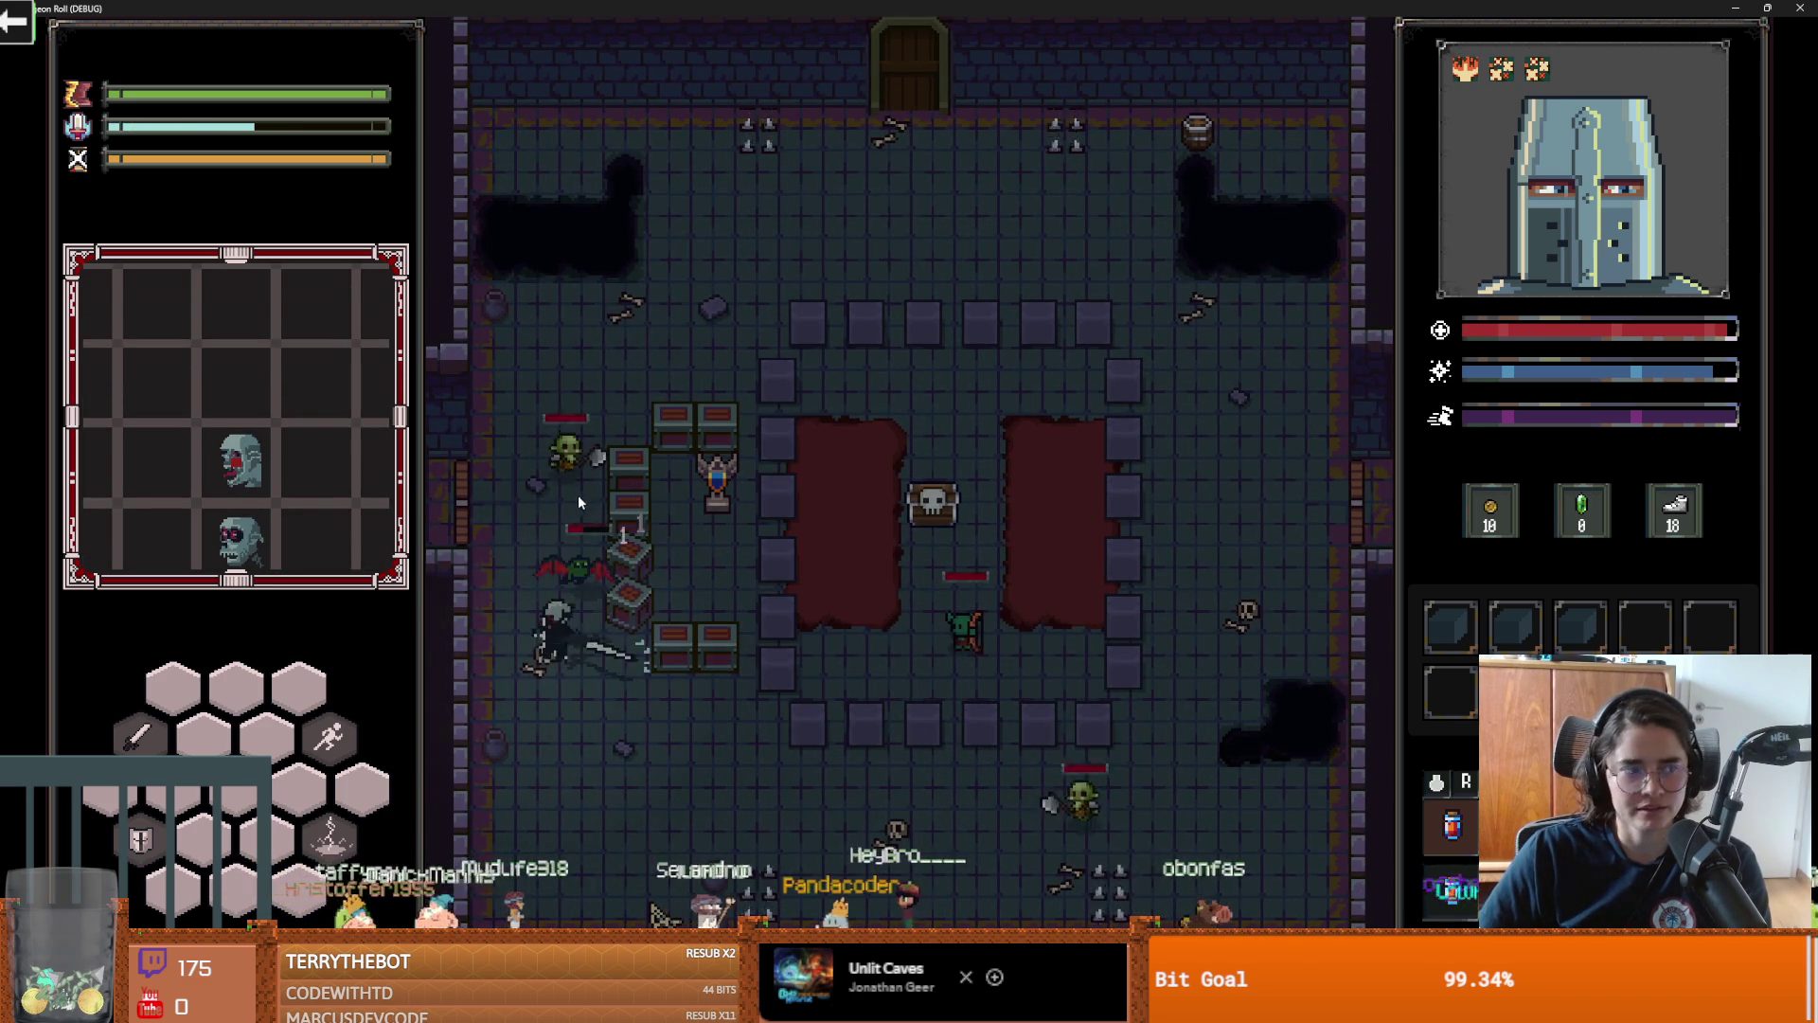
Fight off the goblins and bat with sword swings from the lower area and beside the crates
{"action": "key", "text": "s"}
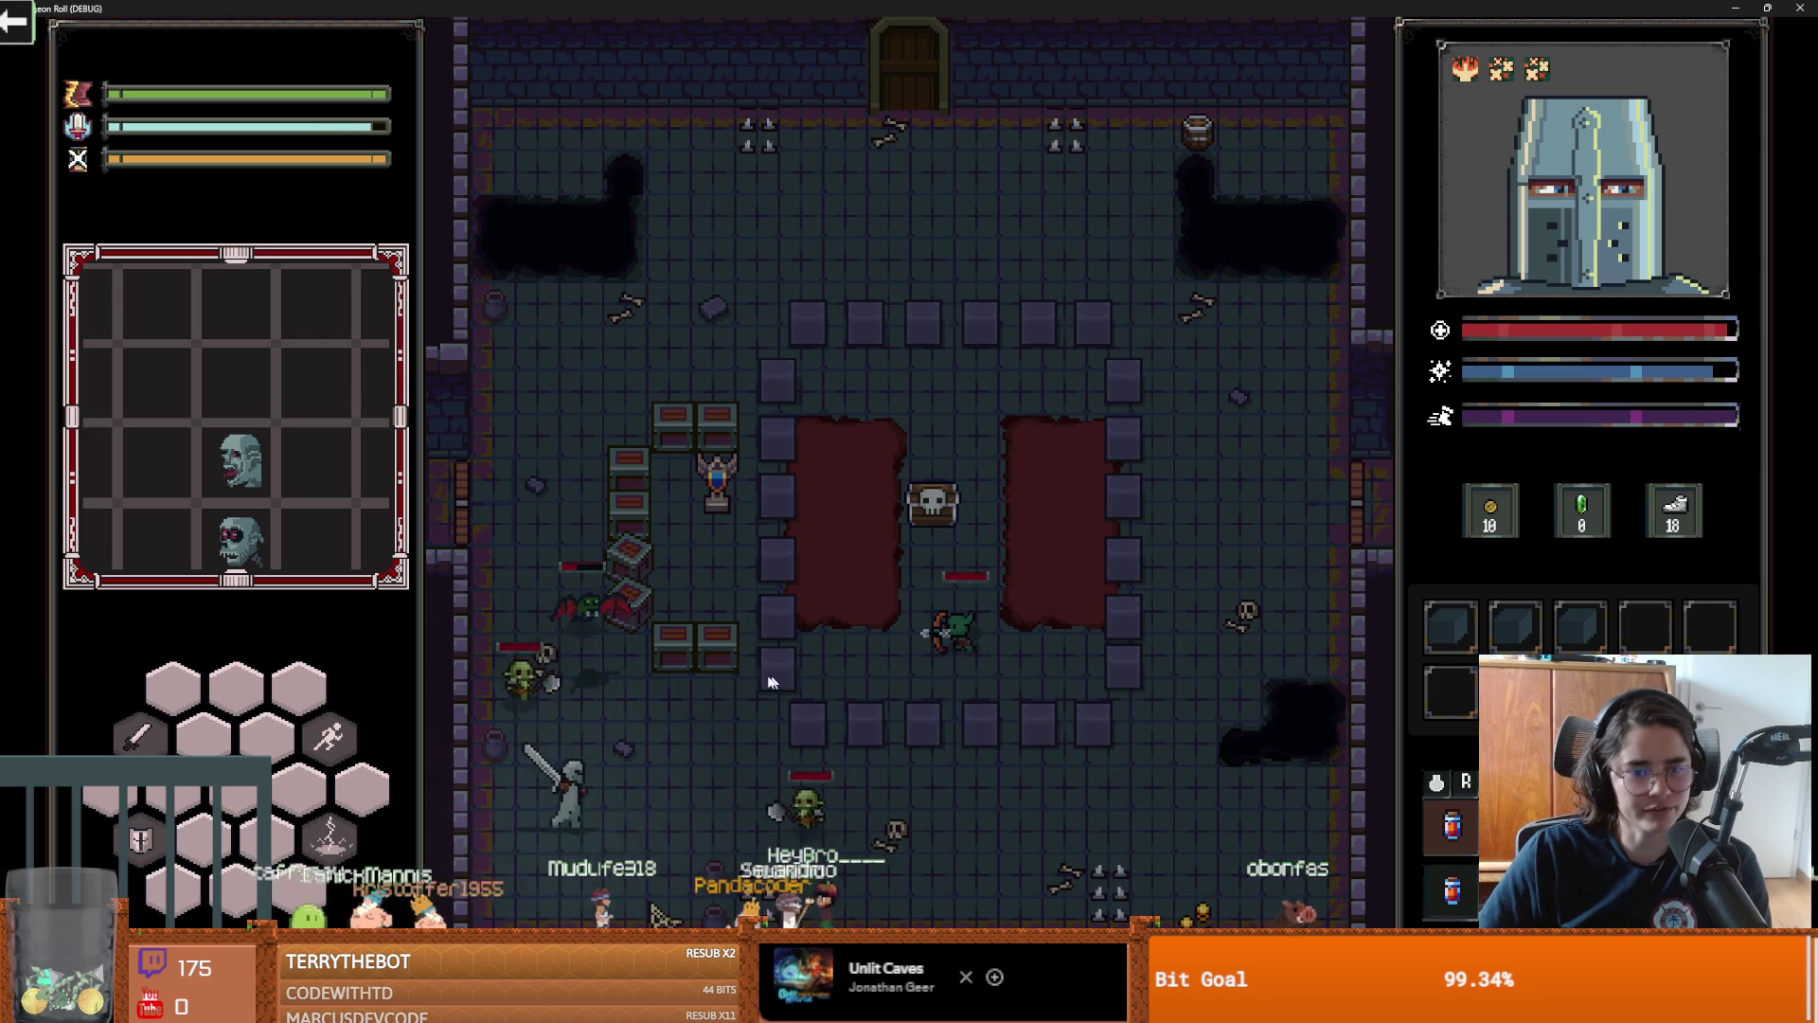
{"action": "left_click", "coordinate": [653, 631]}
{"action": "left_click", "coordinate": [661, 589]}
{"action": "key", "text": "w"}
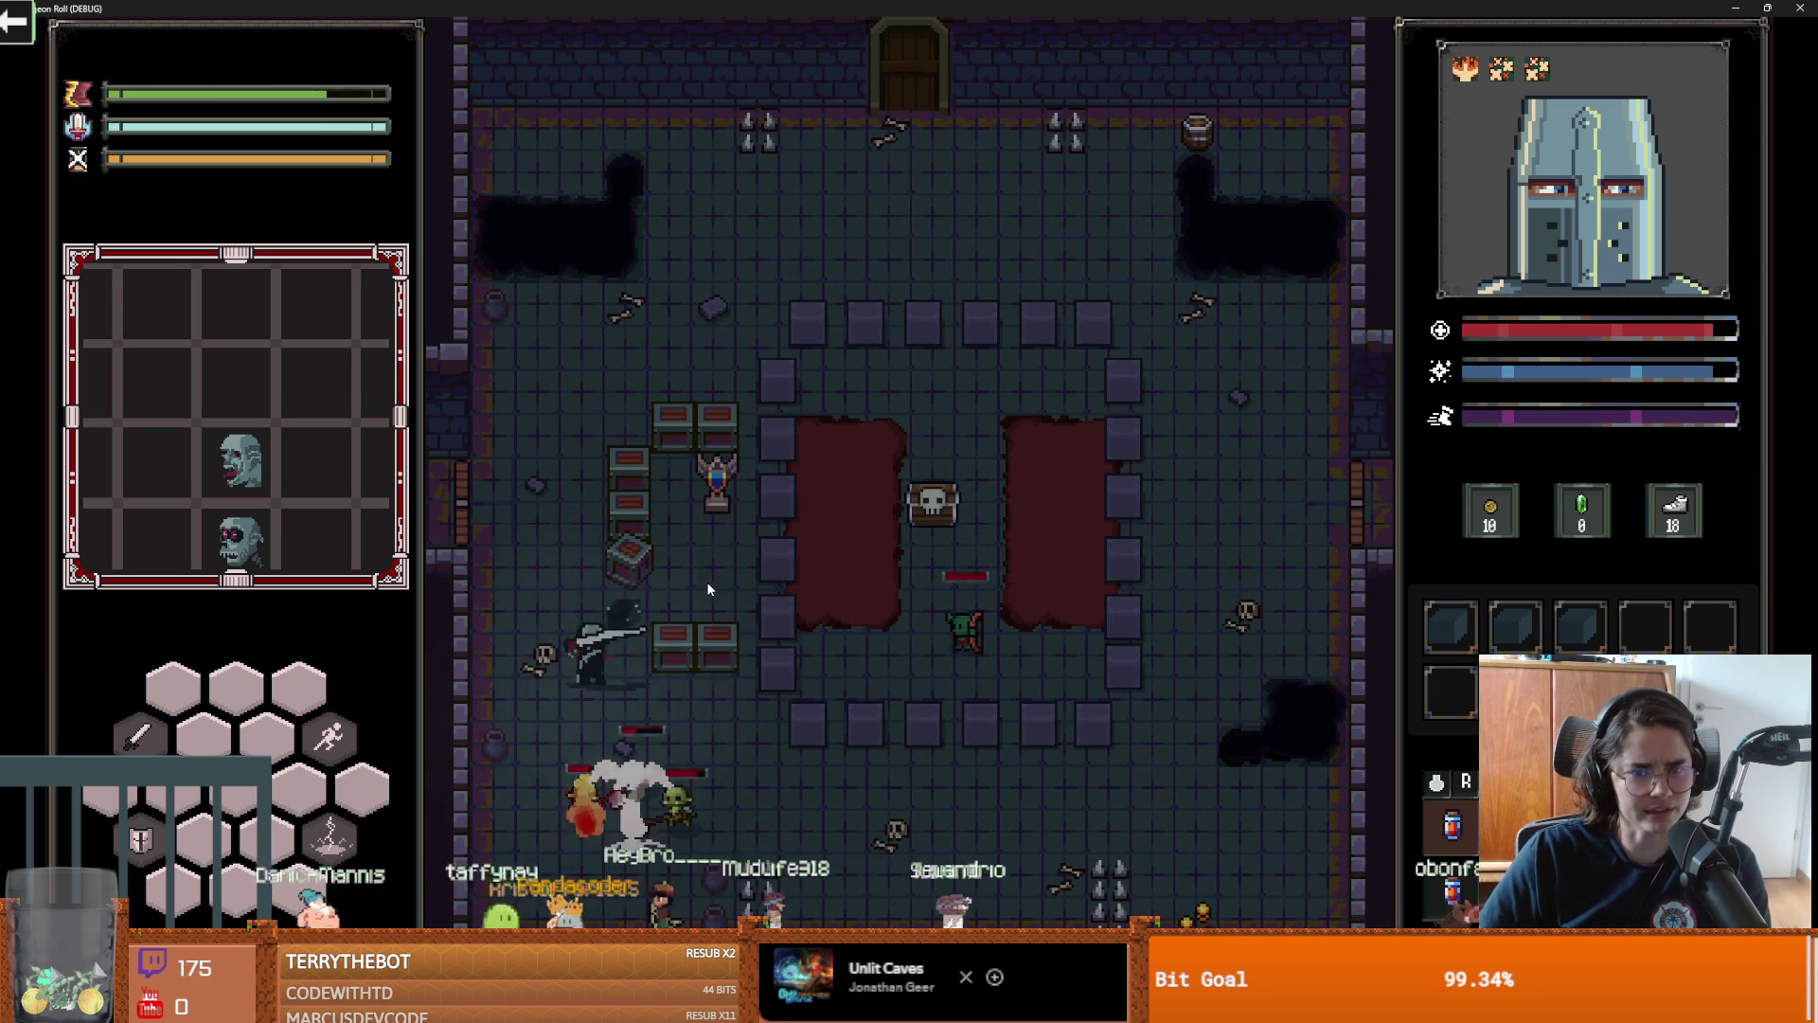
{"action": "key", "text": "w"}
{"action": "left_click", "coordinate": [786, 519]}
{"action": "left_click", "coordinate": [690, 530]}
{"action": "left_click", "coordinate": [712, 532]}
{"action": "left_click", "coordinate": [705, 531]}
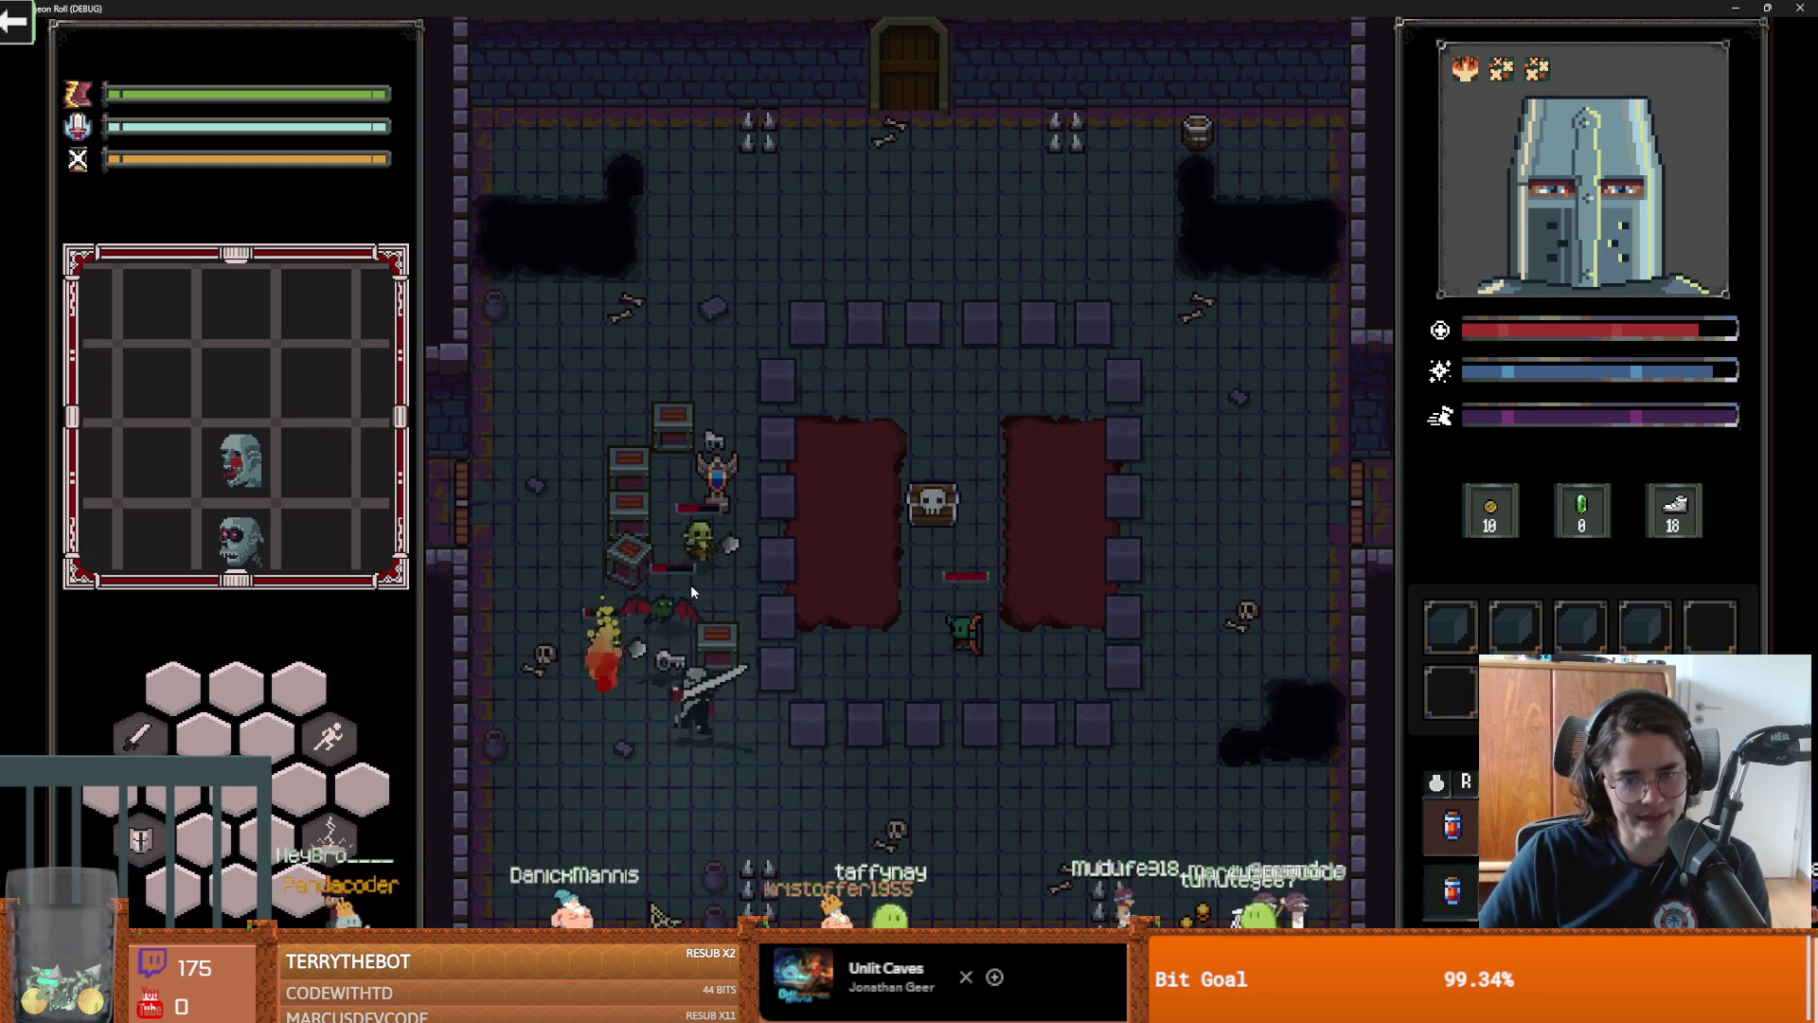
{"action": "left_click", "coordinate": [748, 628]}
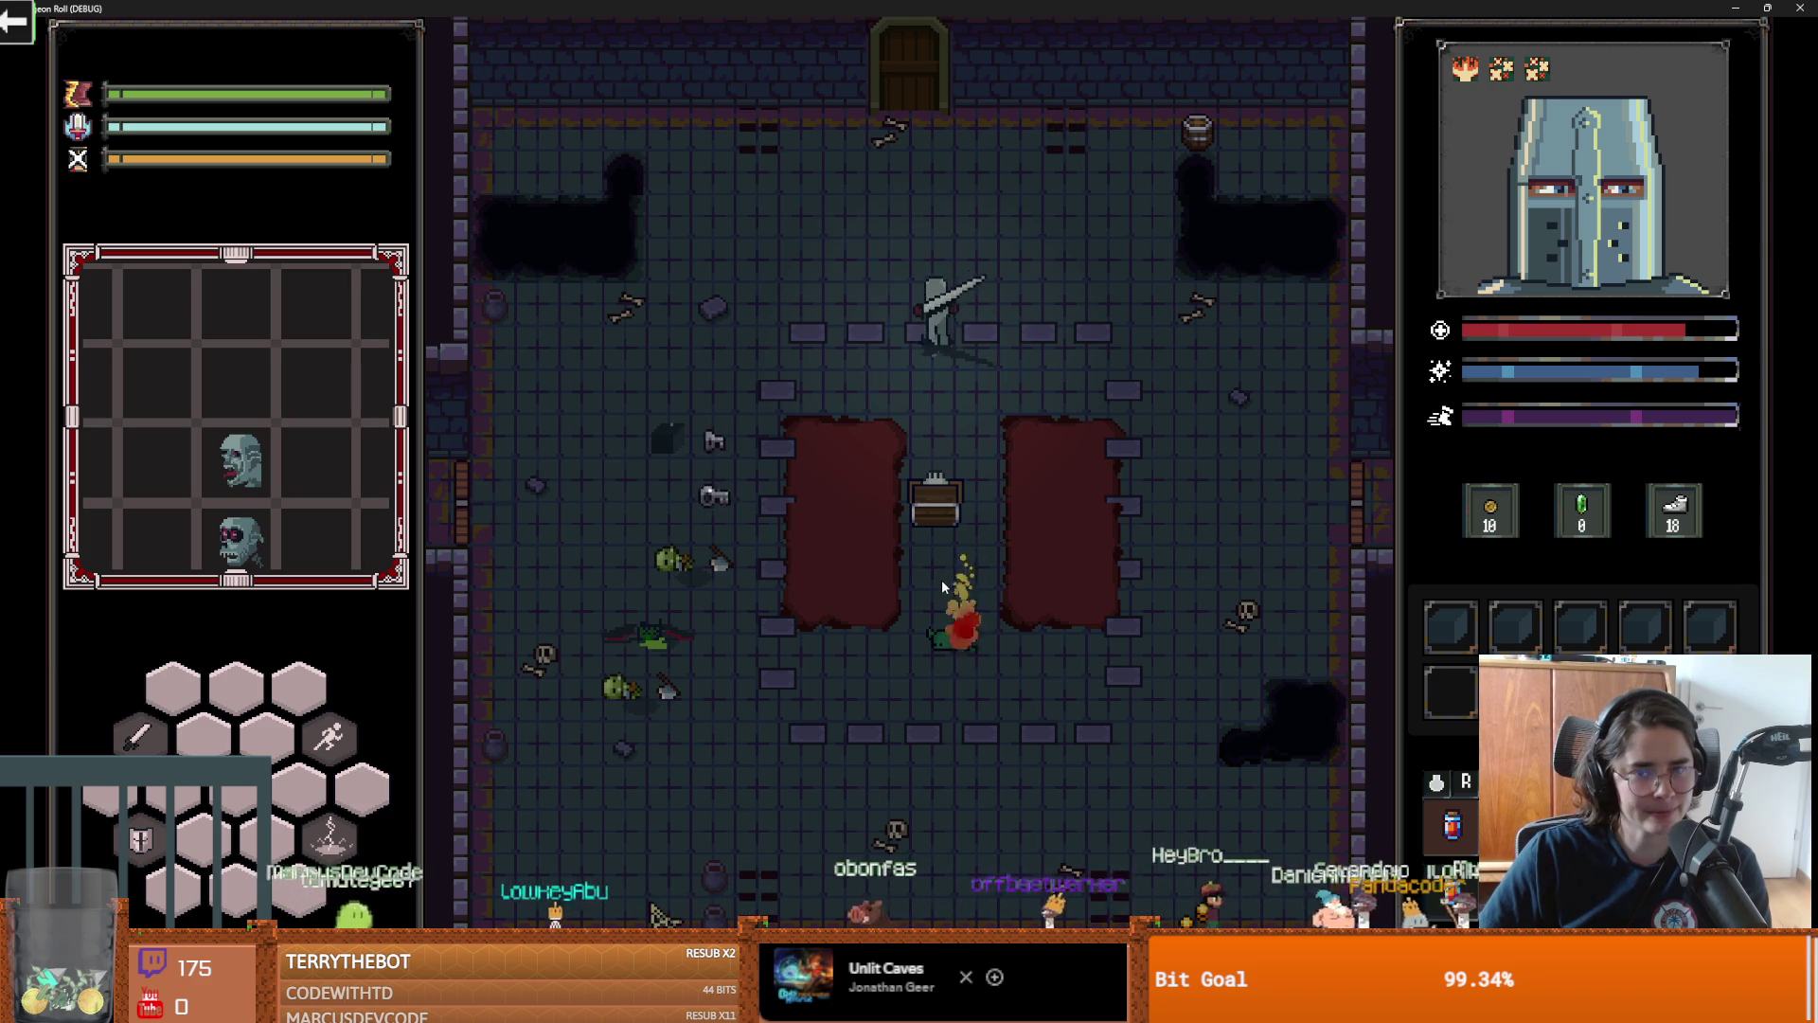
Enter the Jerusalem room and slash the goblin at the top of the stairs
{"action": "key", "text": "e"}
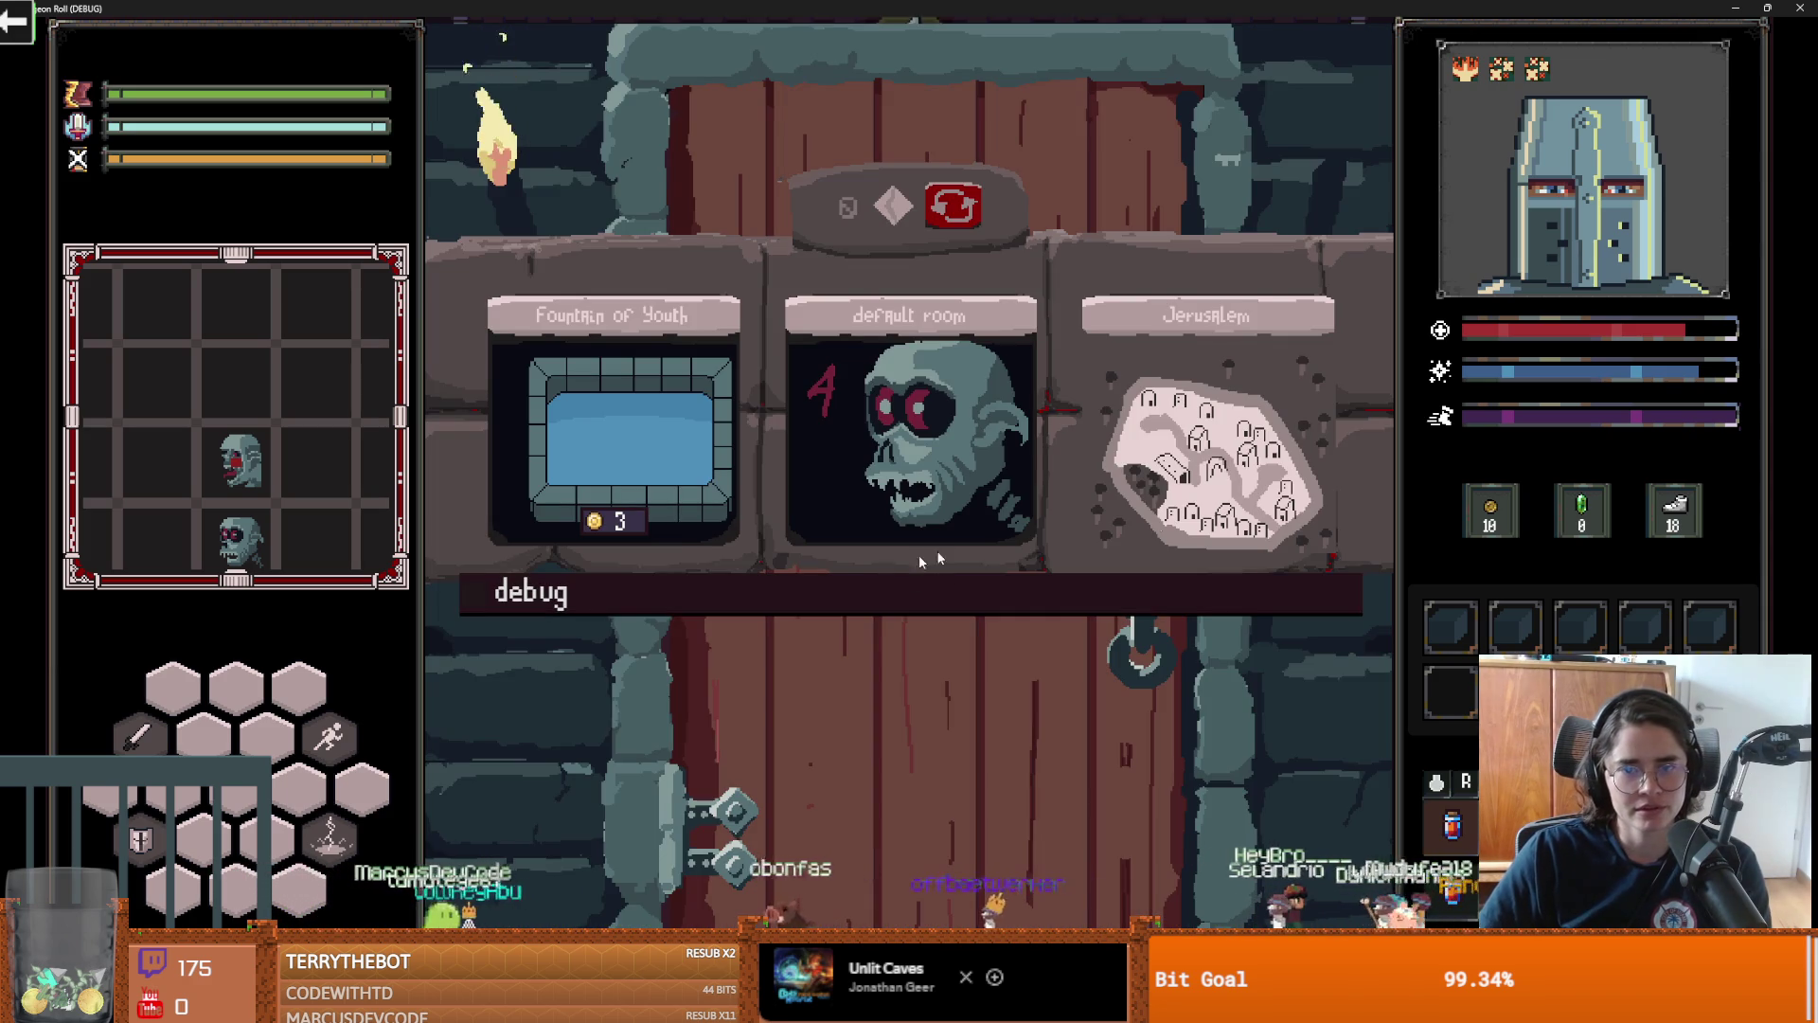
{"action": "left_click", "coordinate": [1138, 479]}
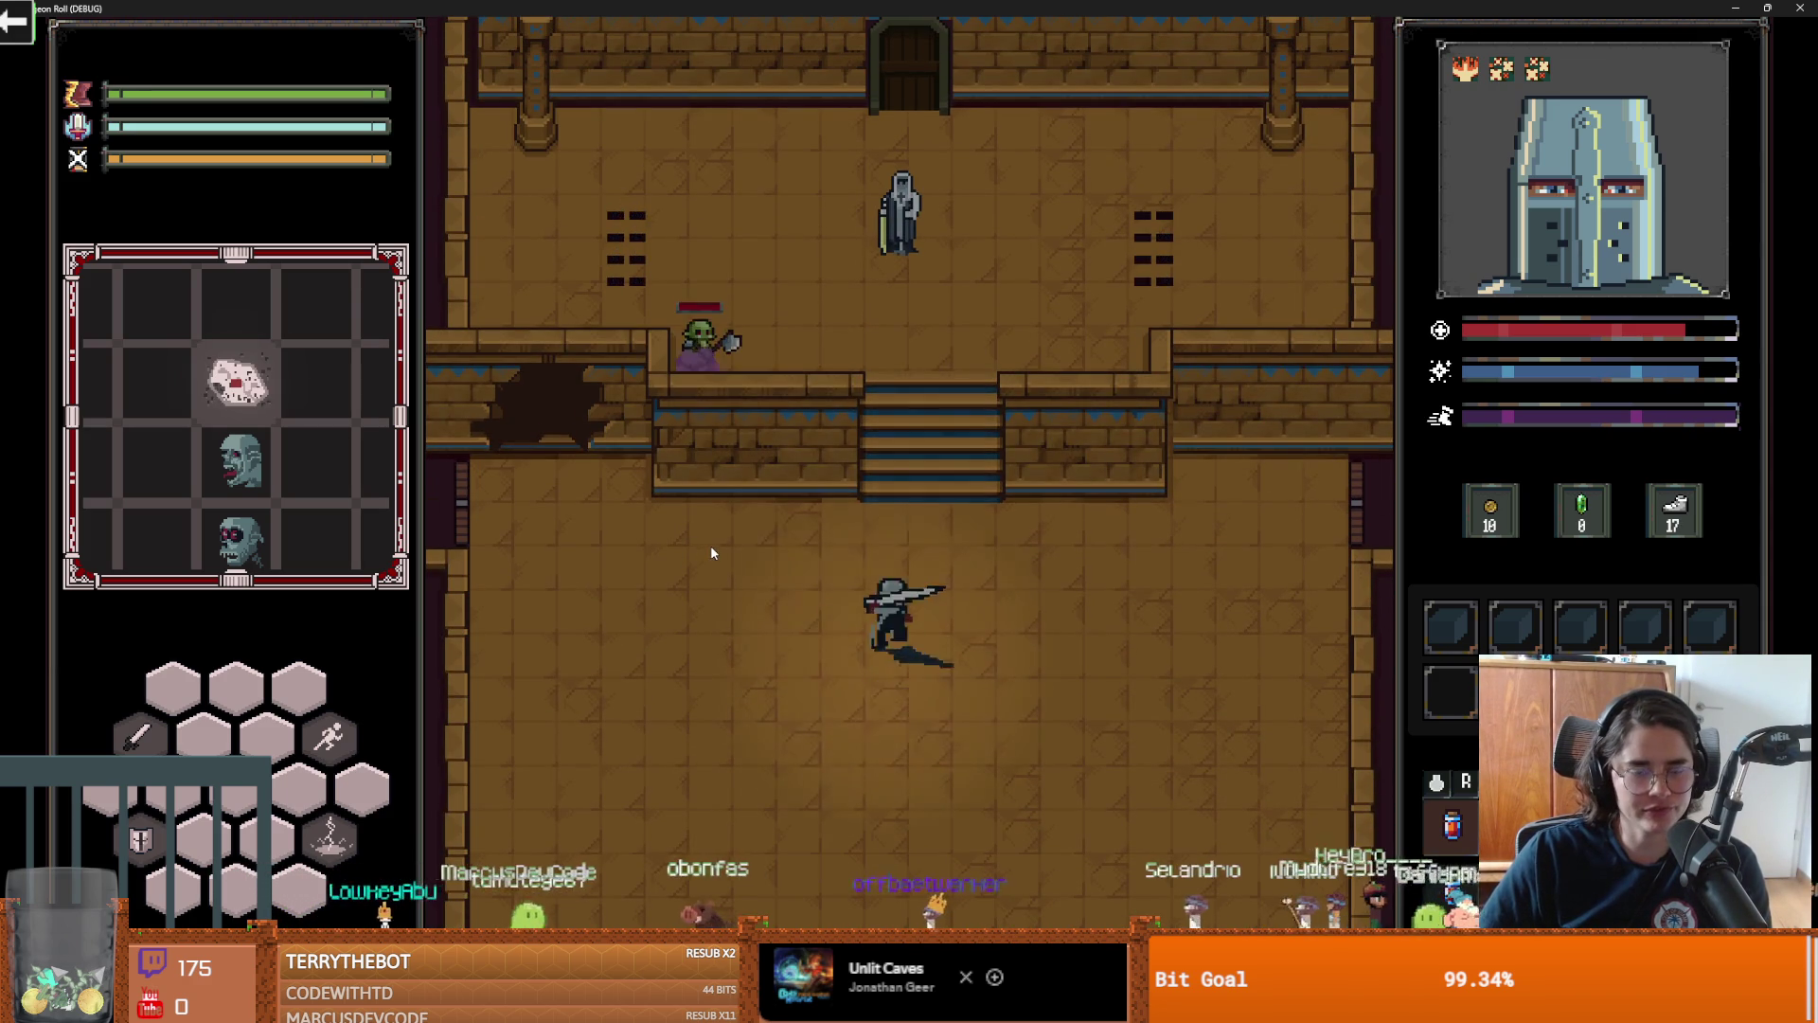
{"action": "key", "text": "w"}
{"action": "key", "text": "w"}
{"action": "left_click", "coordinate": [635, 503]}
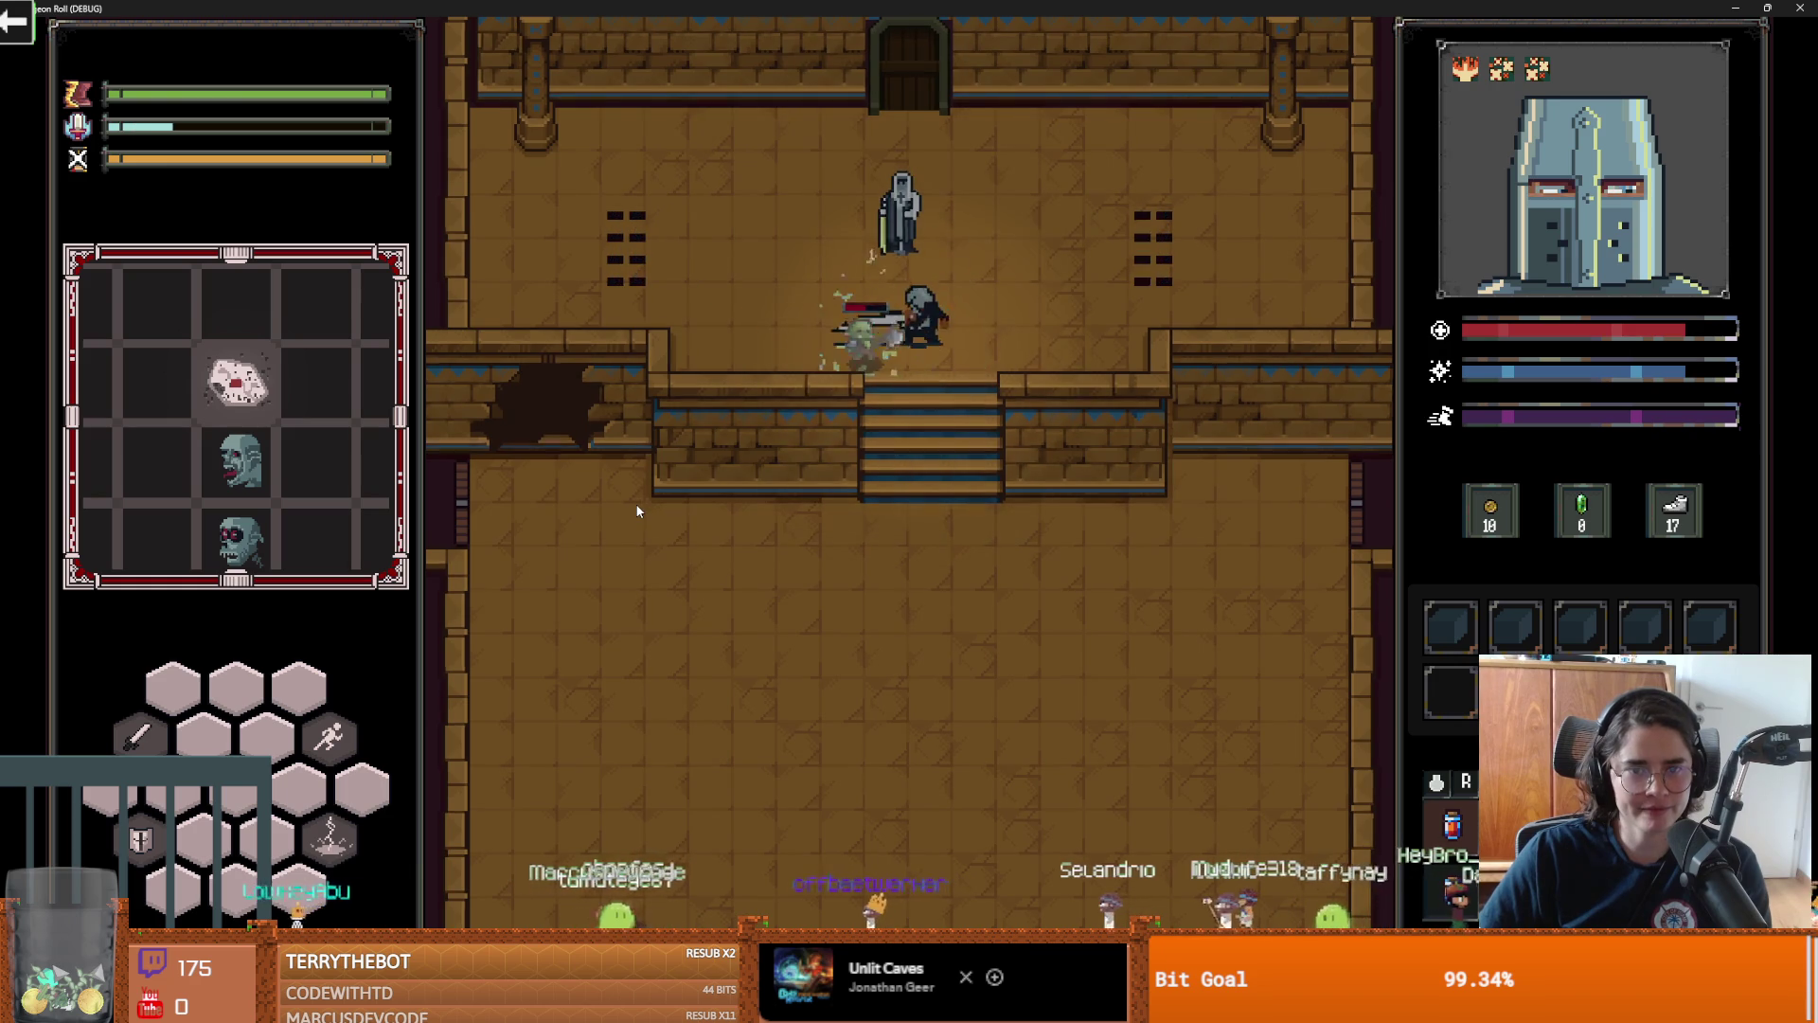
{"action": "key", "text": "w"}
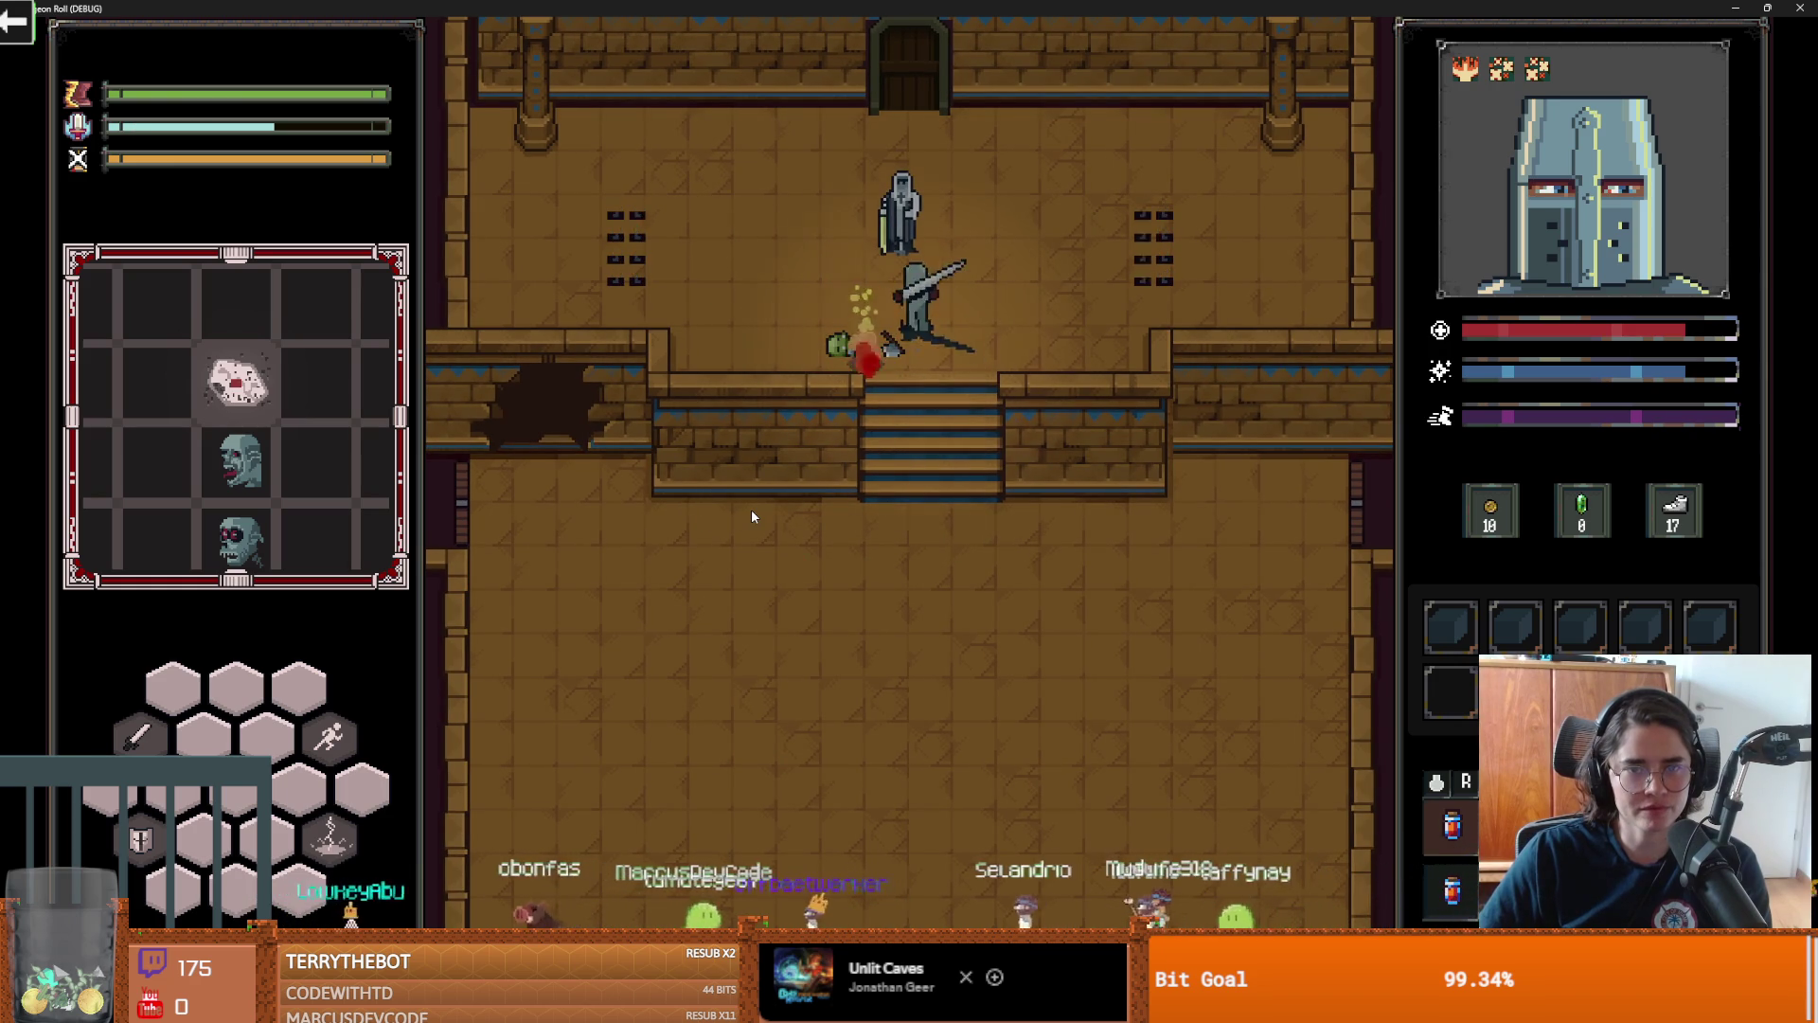
Talk to King Baldwin, choose his upgrade offer, and take the Holy Strike ability
{"action": "key", "text": "e"}
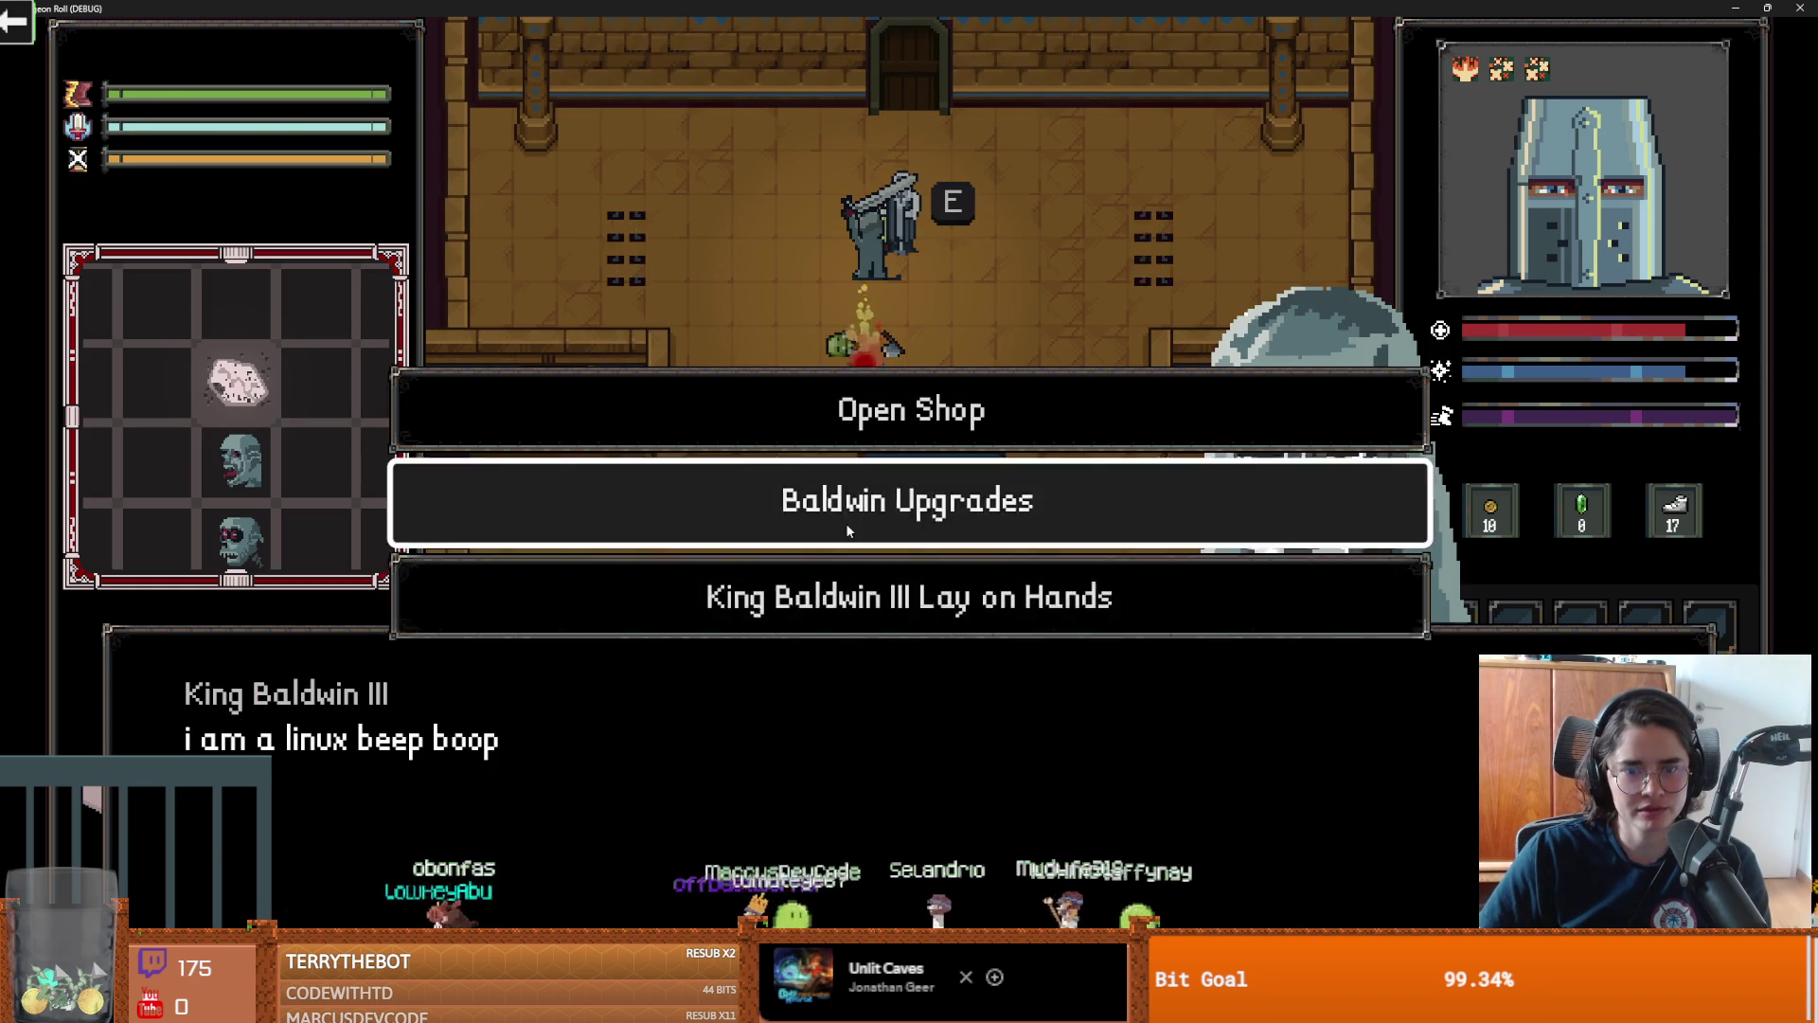
{"action": "left_click", "coordinate": [847, 521]}
{"action": "left_click", "coordinate": [852, 579]}
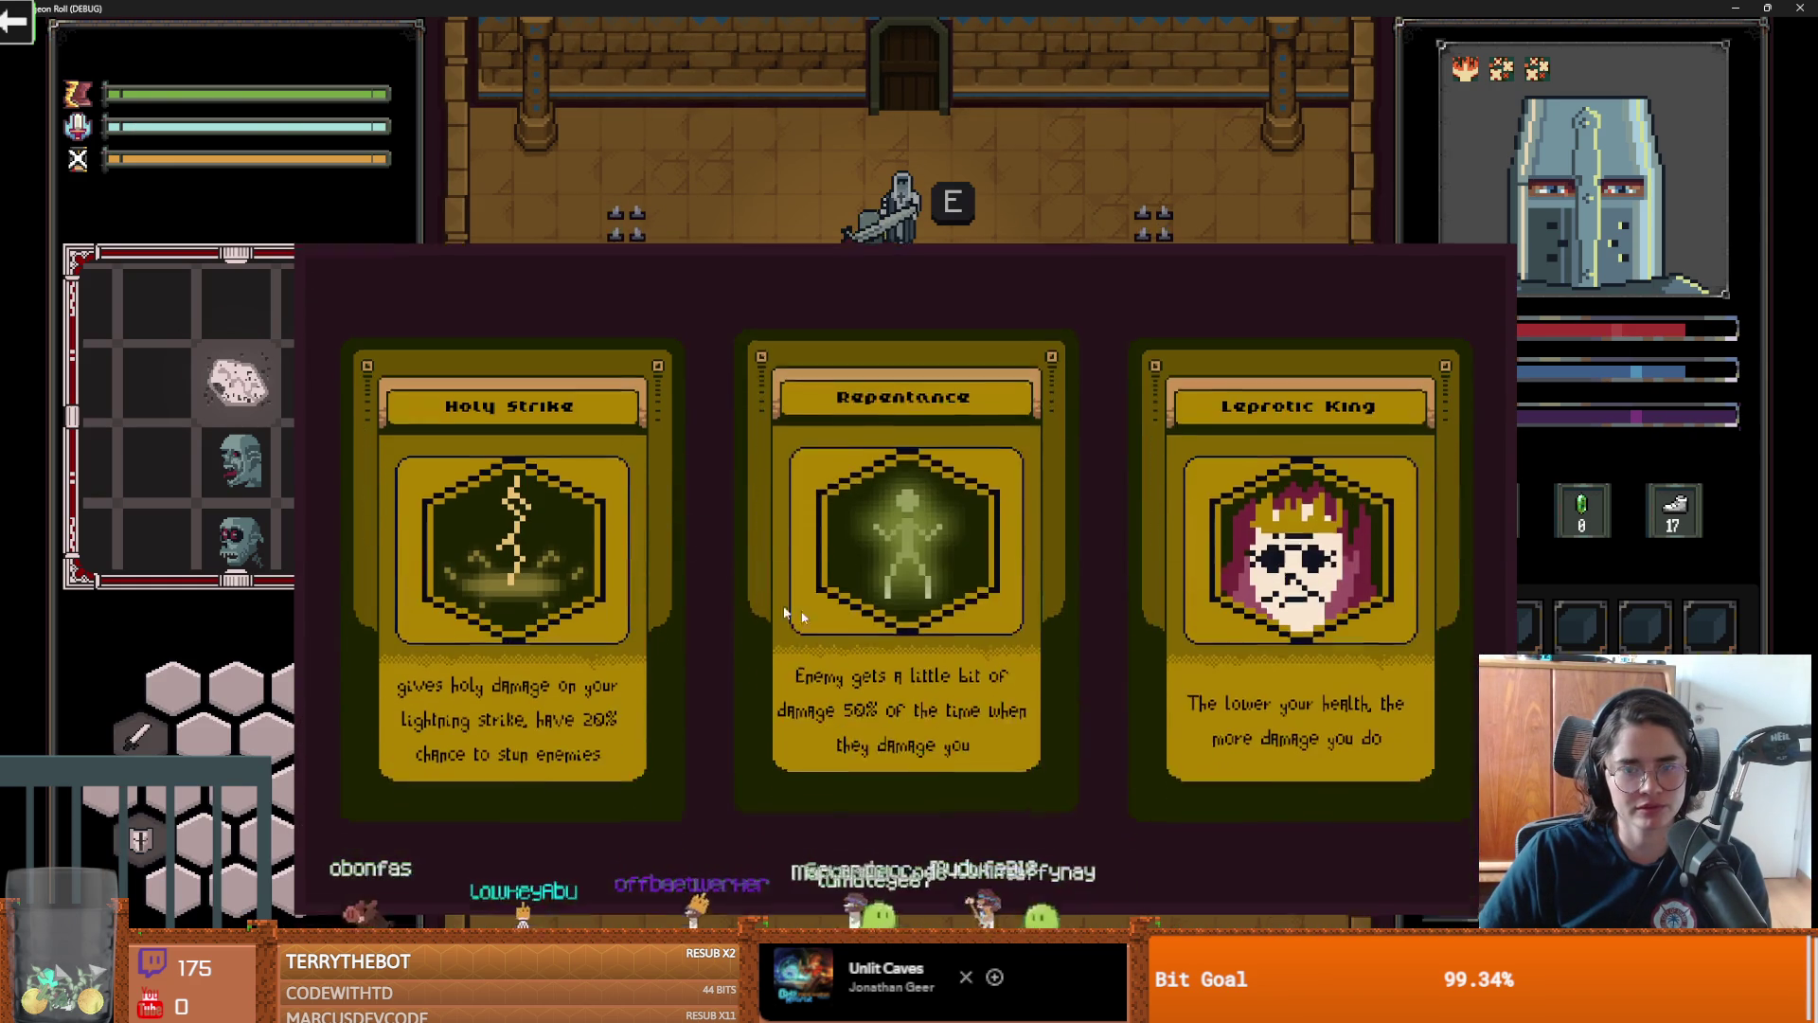
{"action": "left_click", "coordinate": [451, 545]}
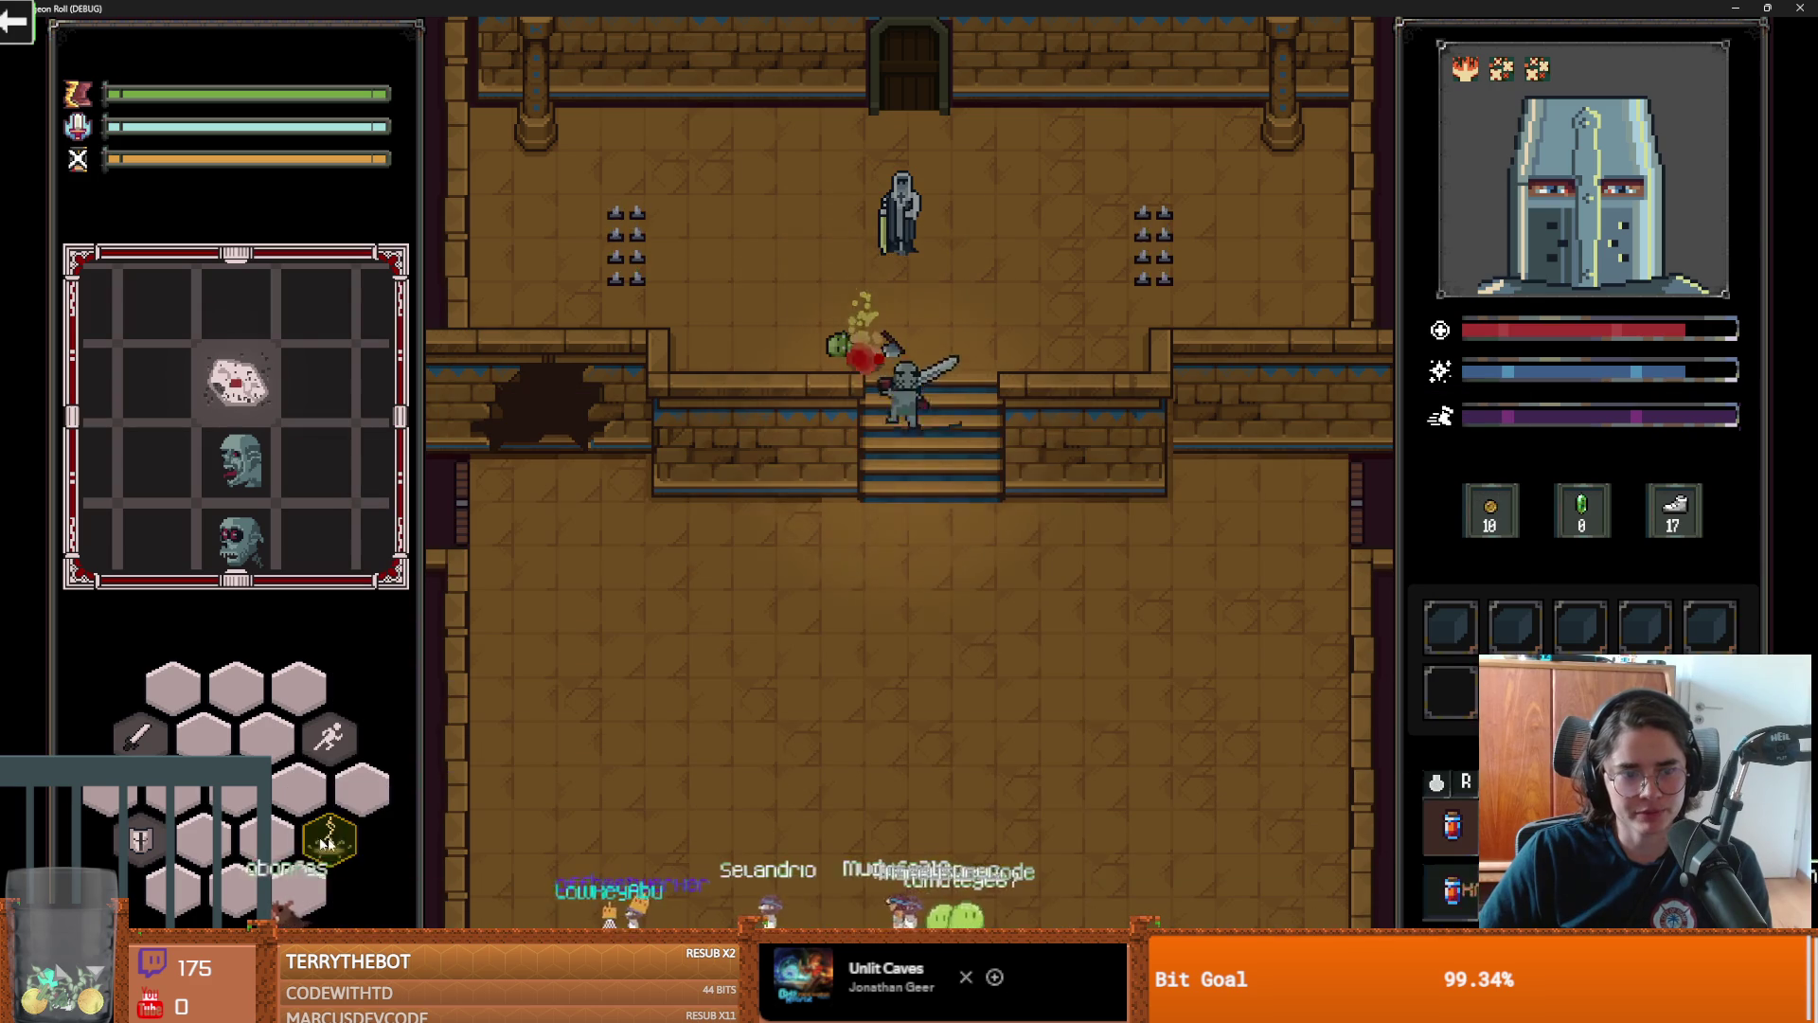
Walk the knight to the east door and pick a default room to enter
{"action": "key", "text": "s"}
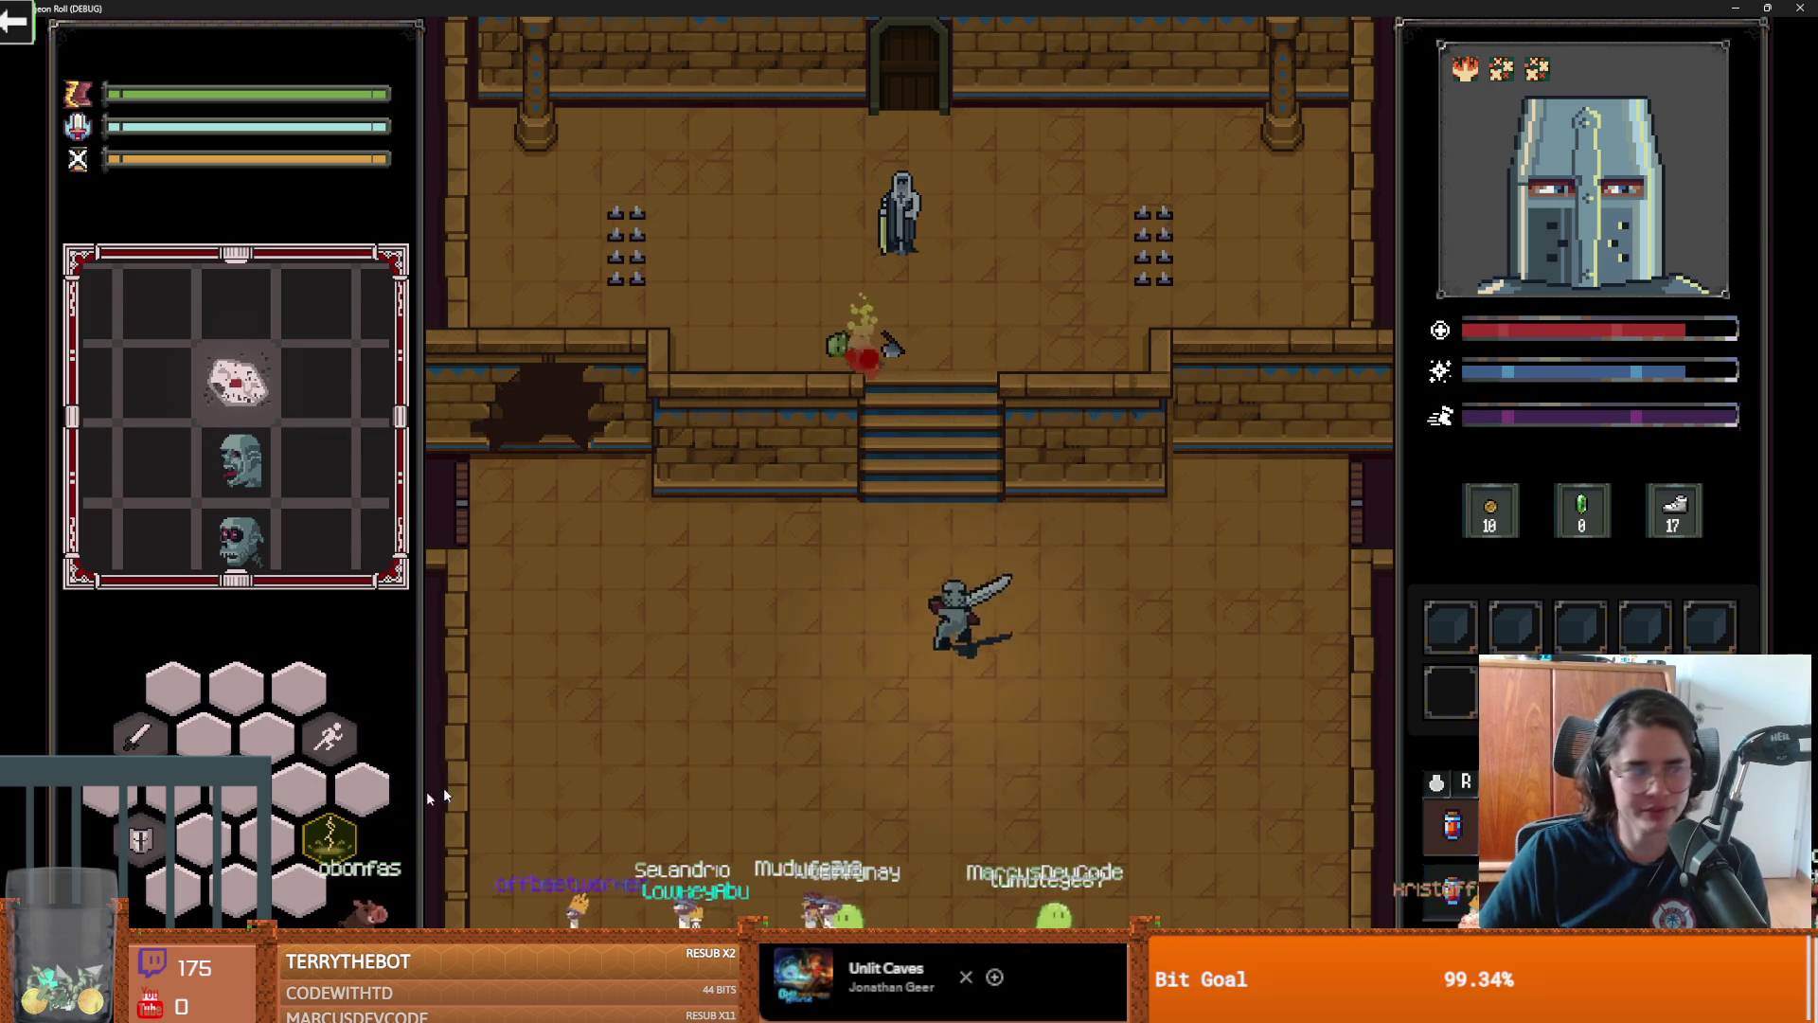
{"action": "key", "text": "d"}
{"action": "key", "text": "w"}
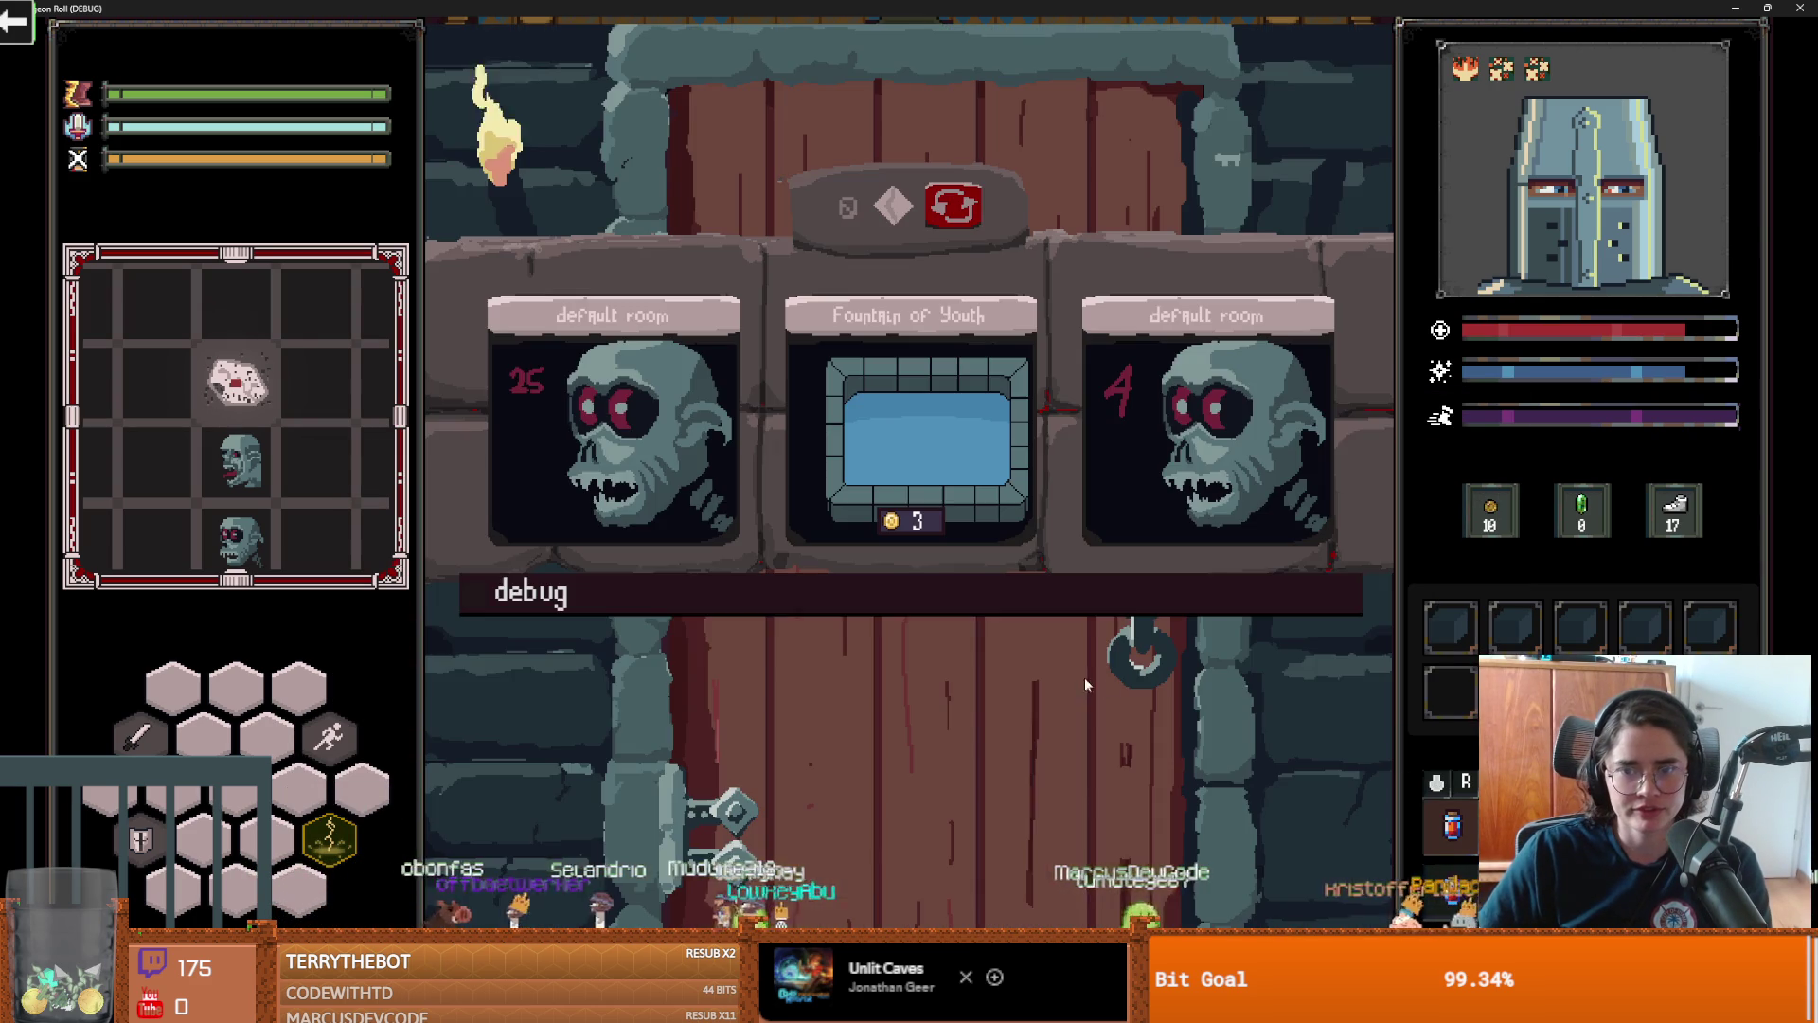
{"action": "left_click", "coordinate": [720, 511]}
Cross into the toxic green room, fight the bats, then stop the debug run with F8
{"action": "key", "text": "d"}
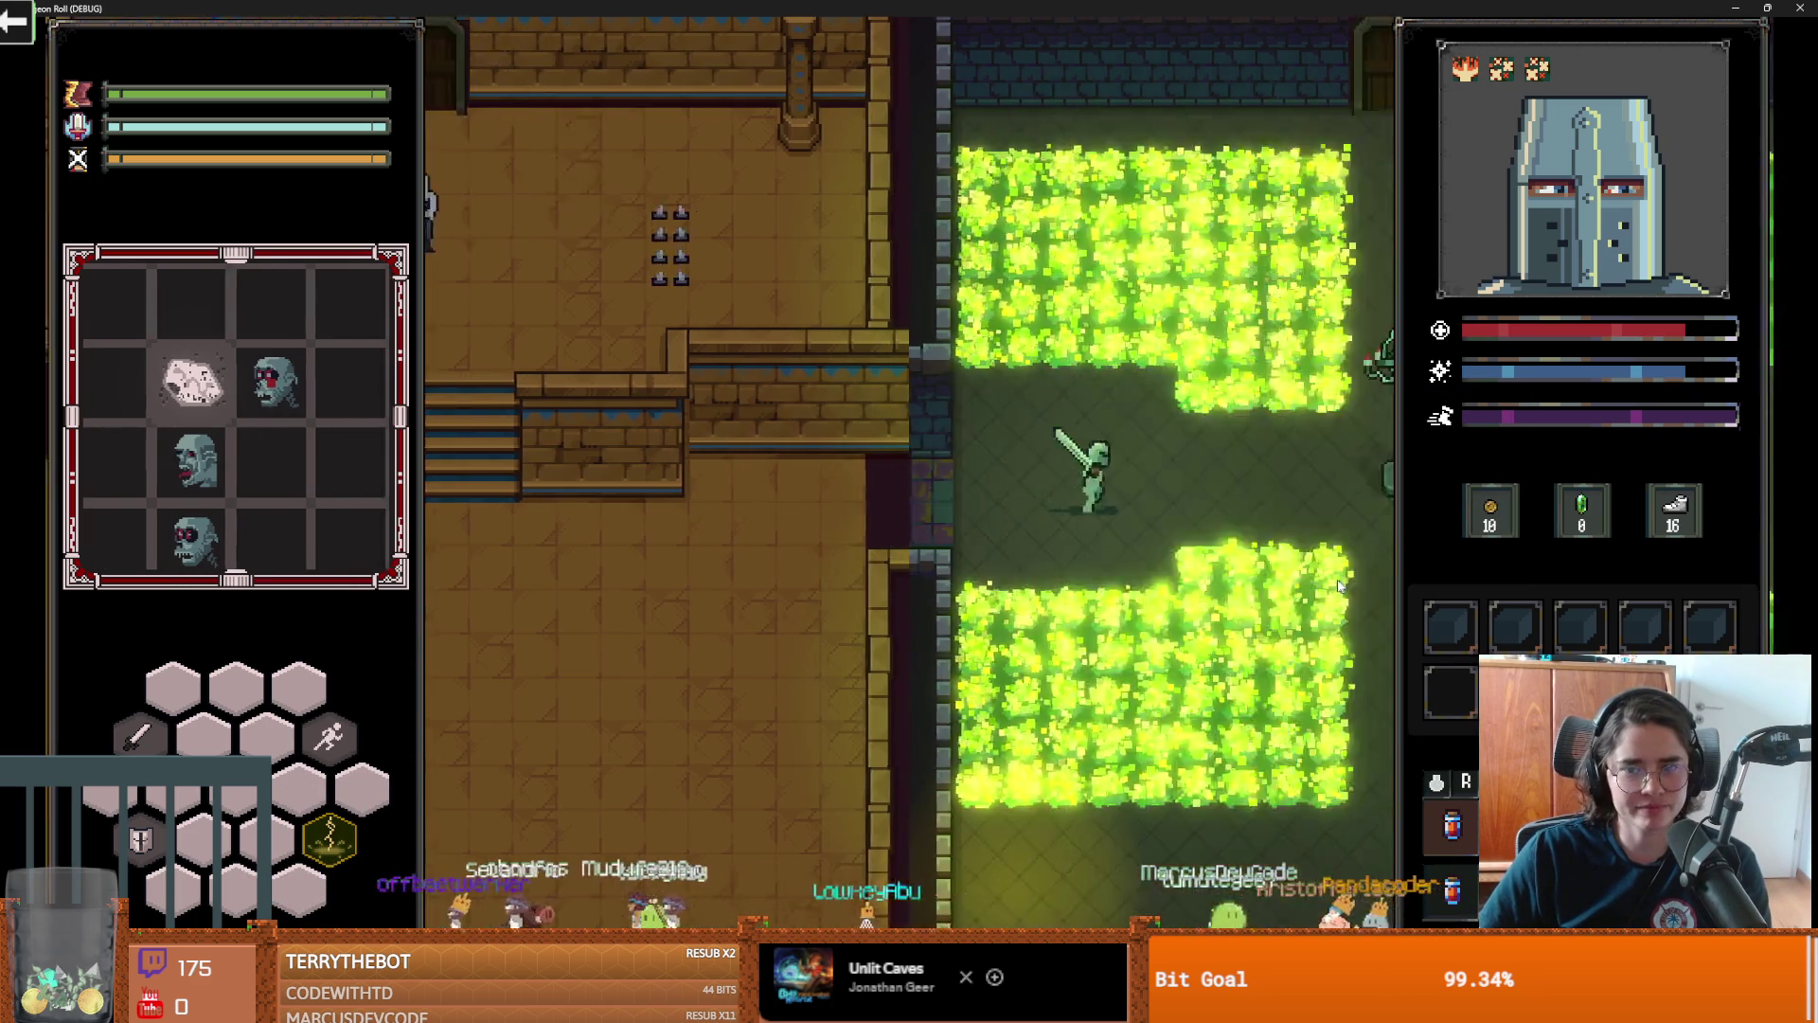
{"action": "key", "text": "d"}
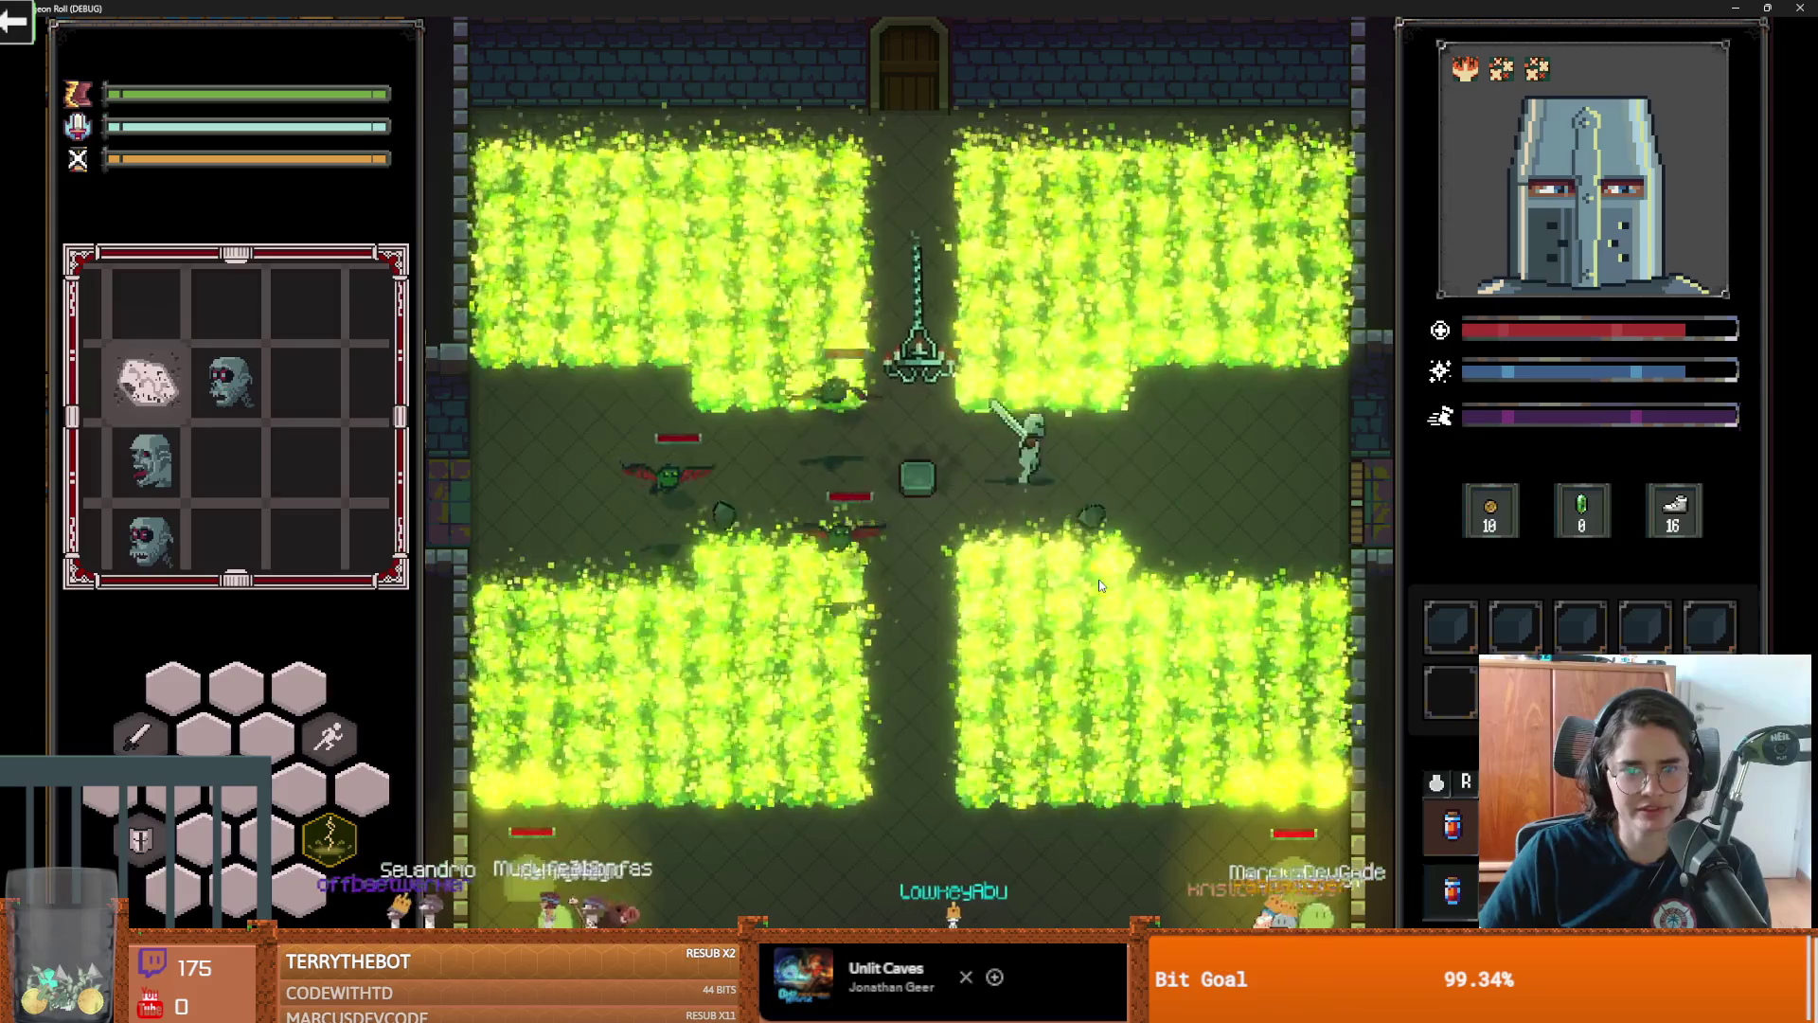
{"action": "left_click", "coordinate": [862, 554]}
{"action": "left_click", "coordinate": [873, 547]}
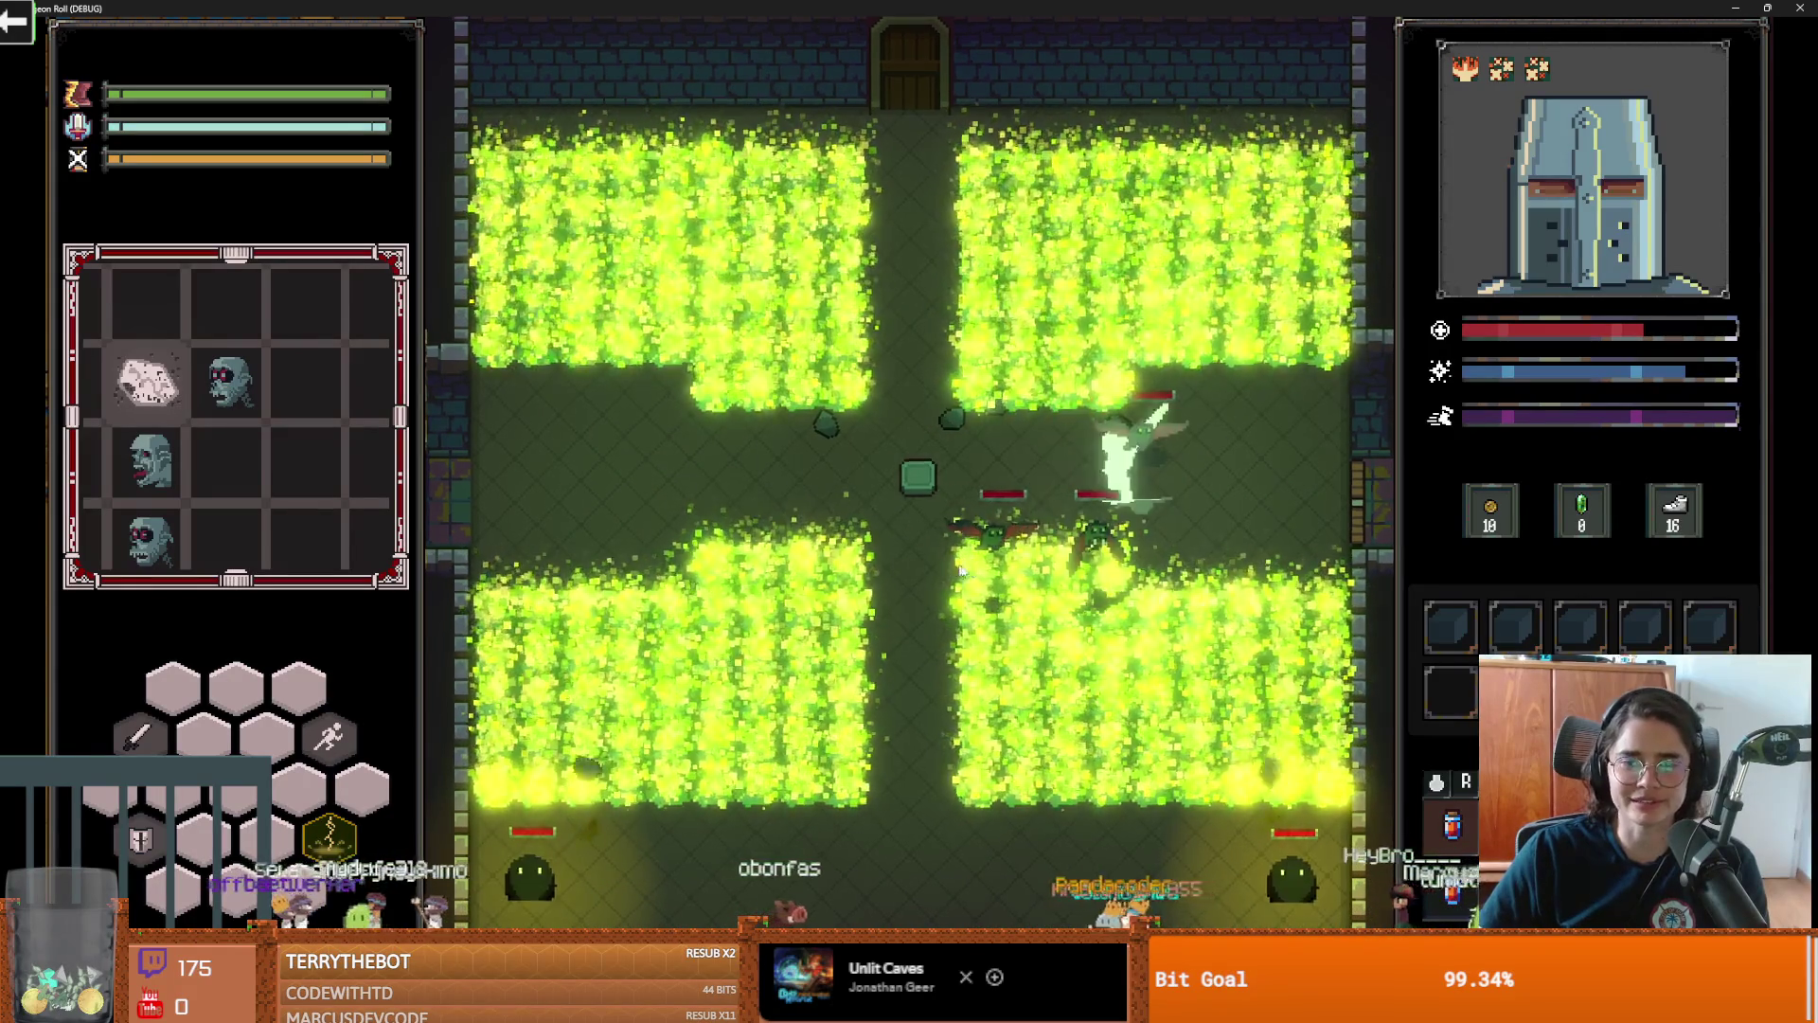
{"action": "key", "text": "a"}
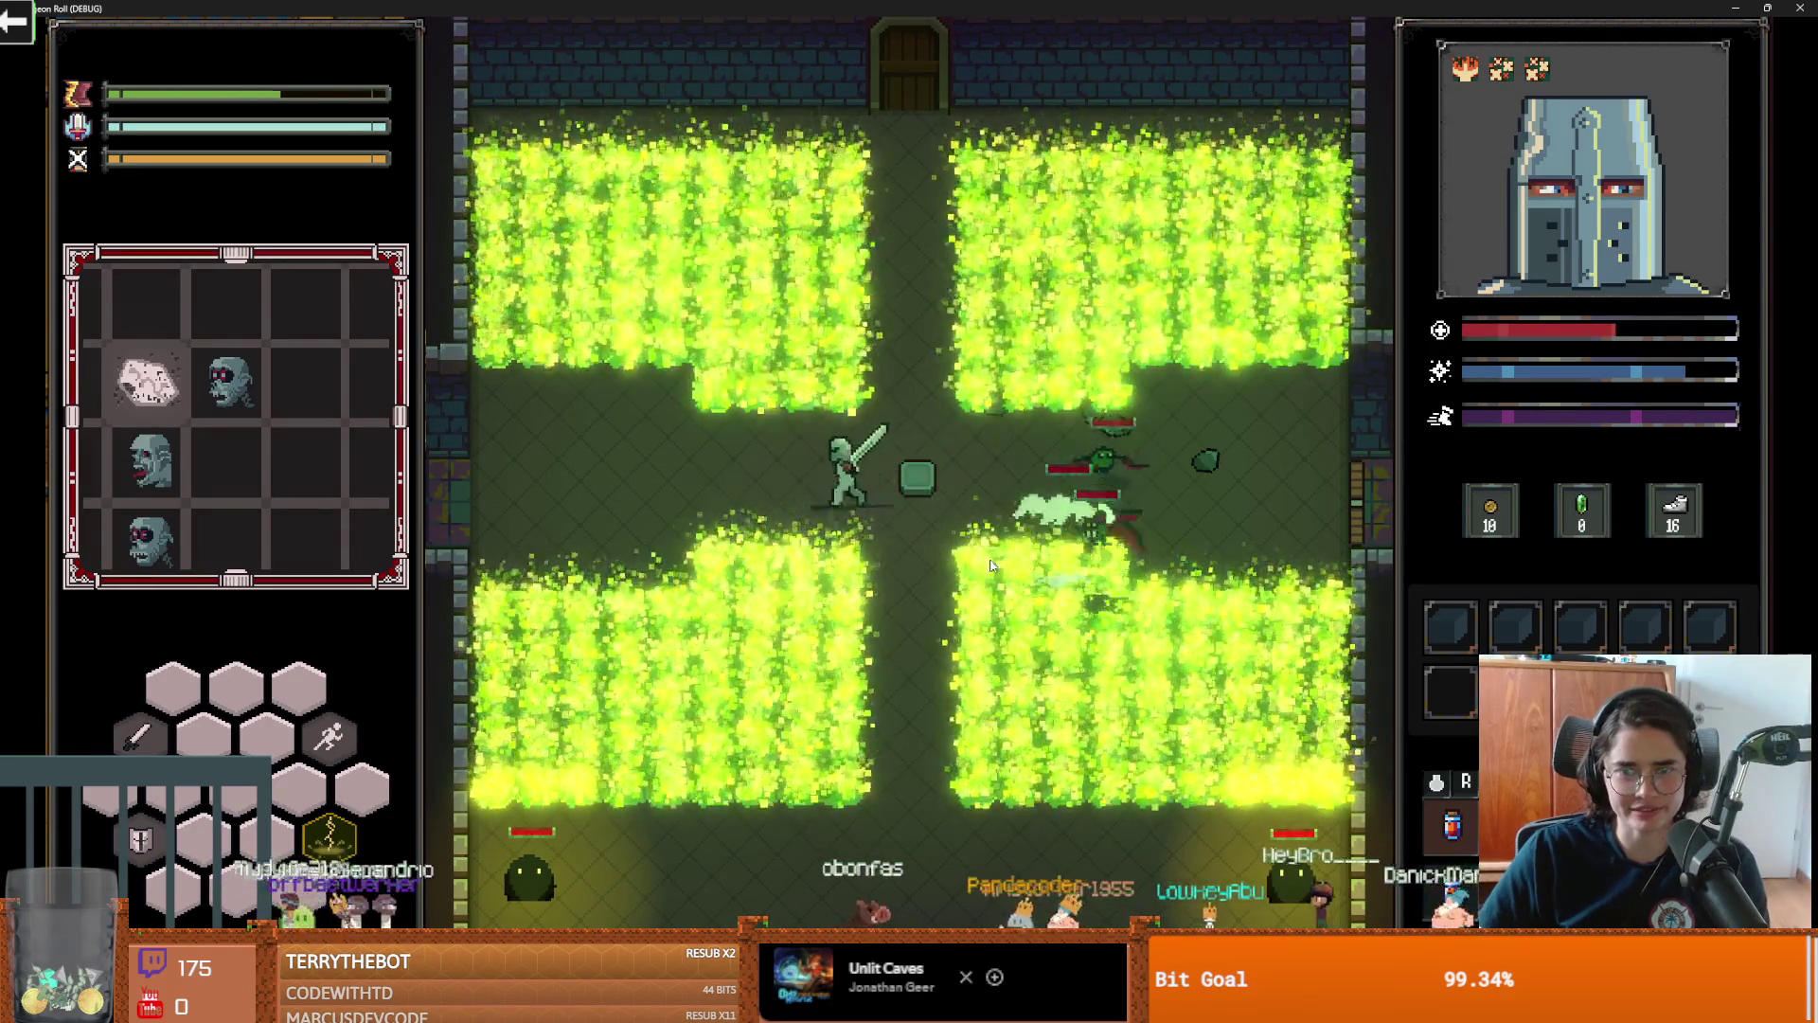
{"action": "key", "text": "s"}
{"action": "left_click", "coordinate": [956, 589]}
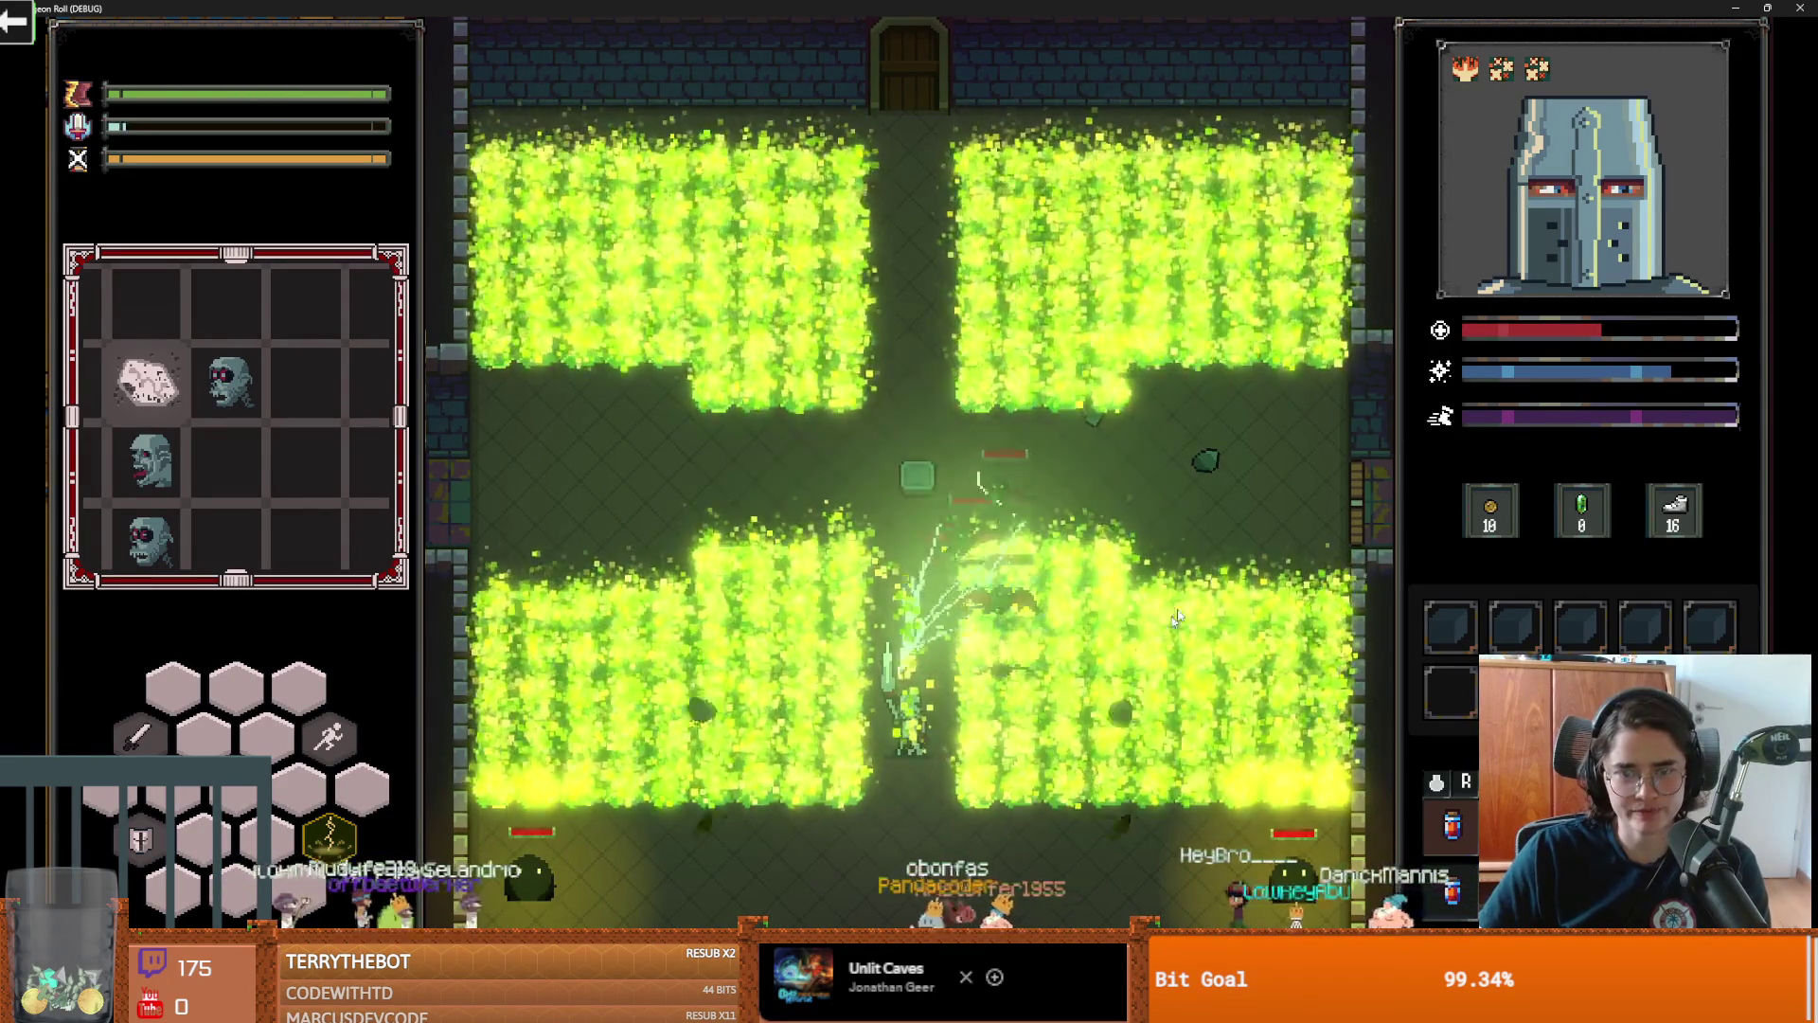
{"action": "key", "text": "F8"}
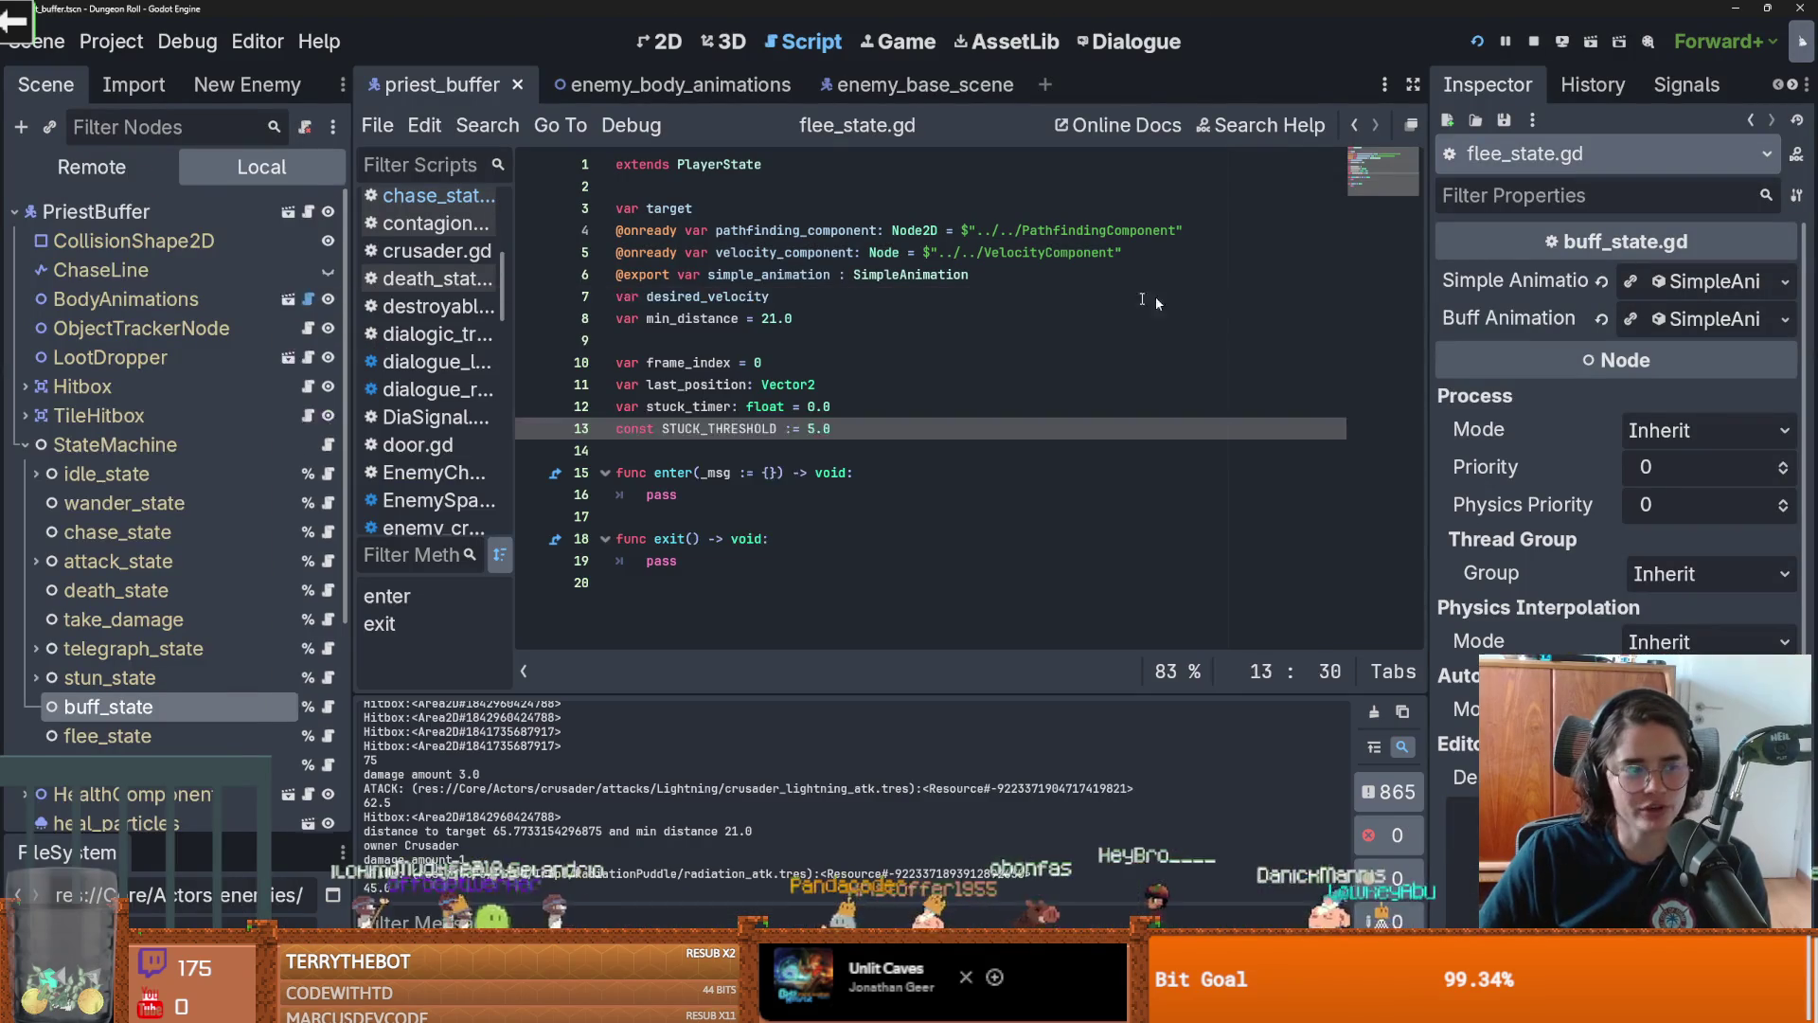
Save the project, then switch to the Woods Of War Steam page and play its trailer full screen
{"action": "key", "text": "ctrl+s"}
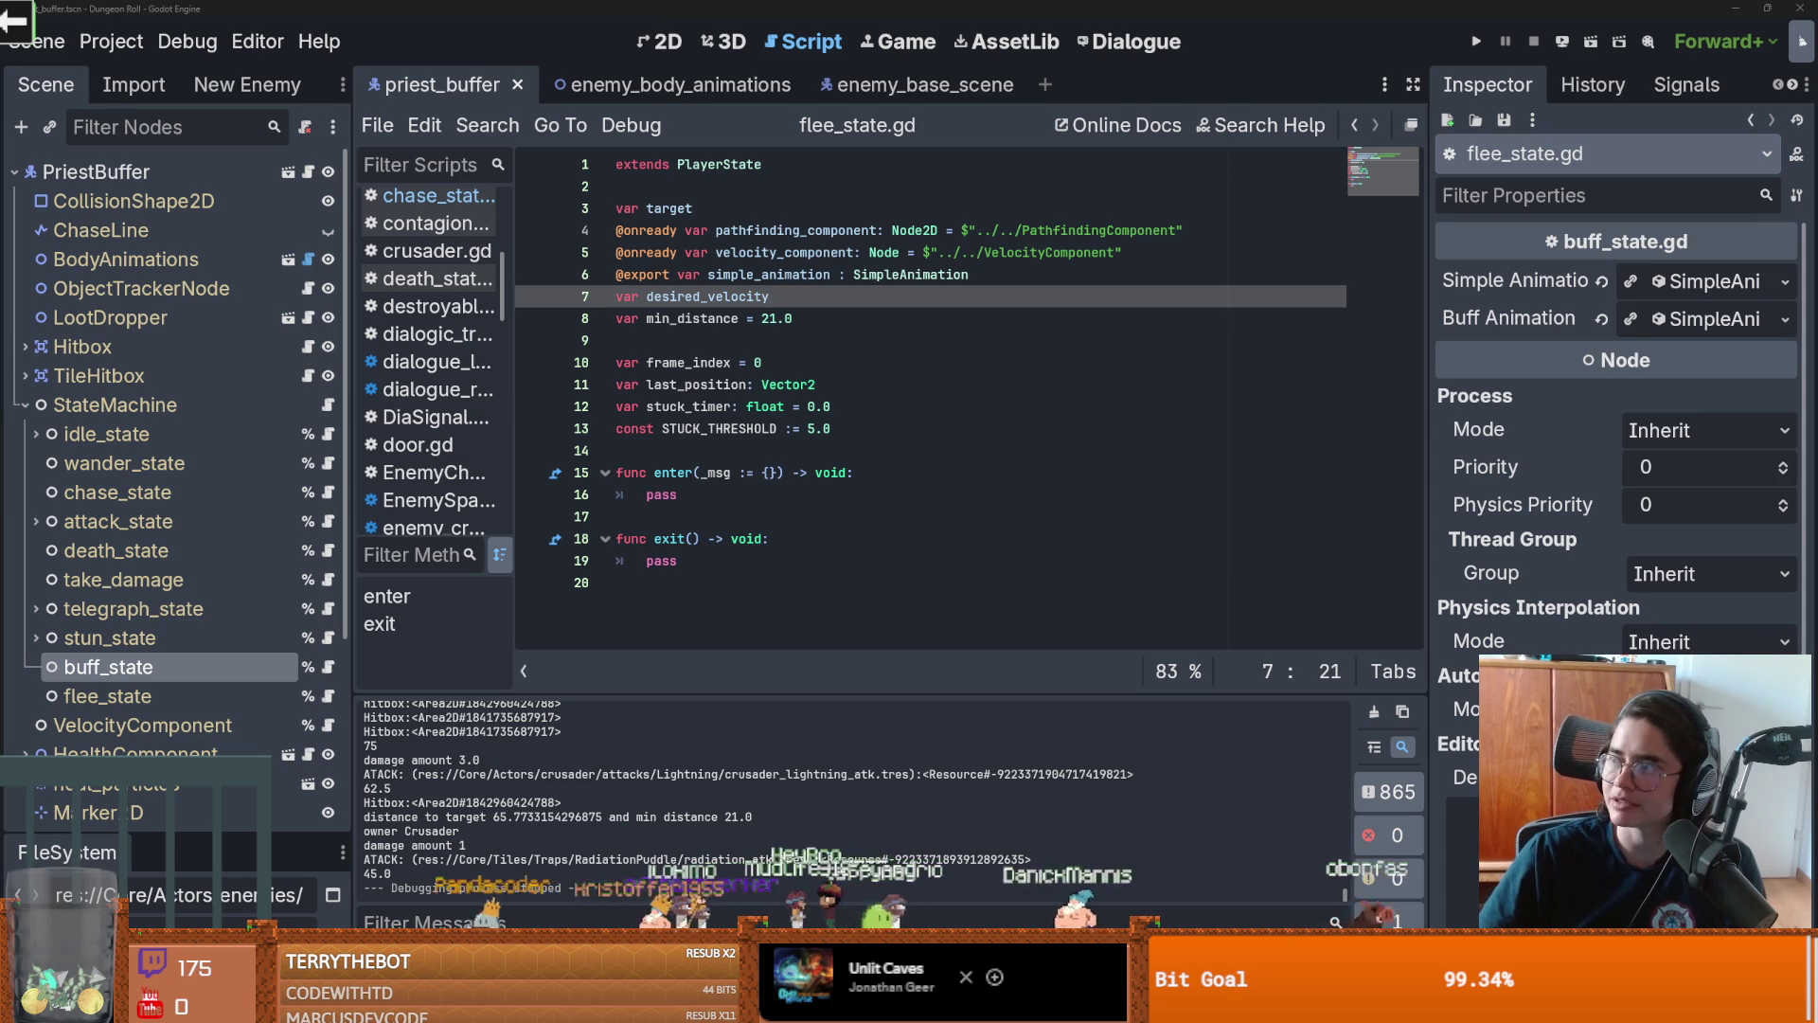
{"action": "key", "text": "alt+Tab"}
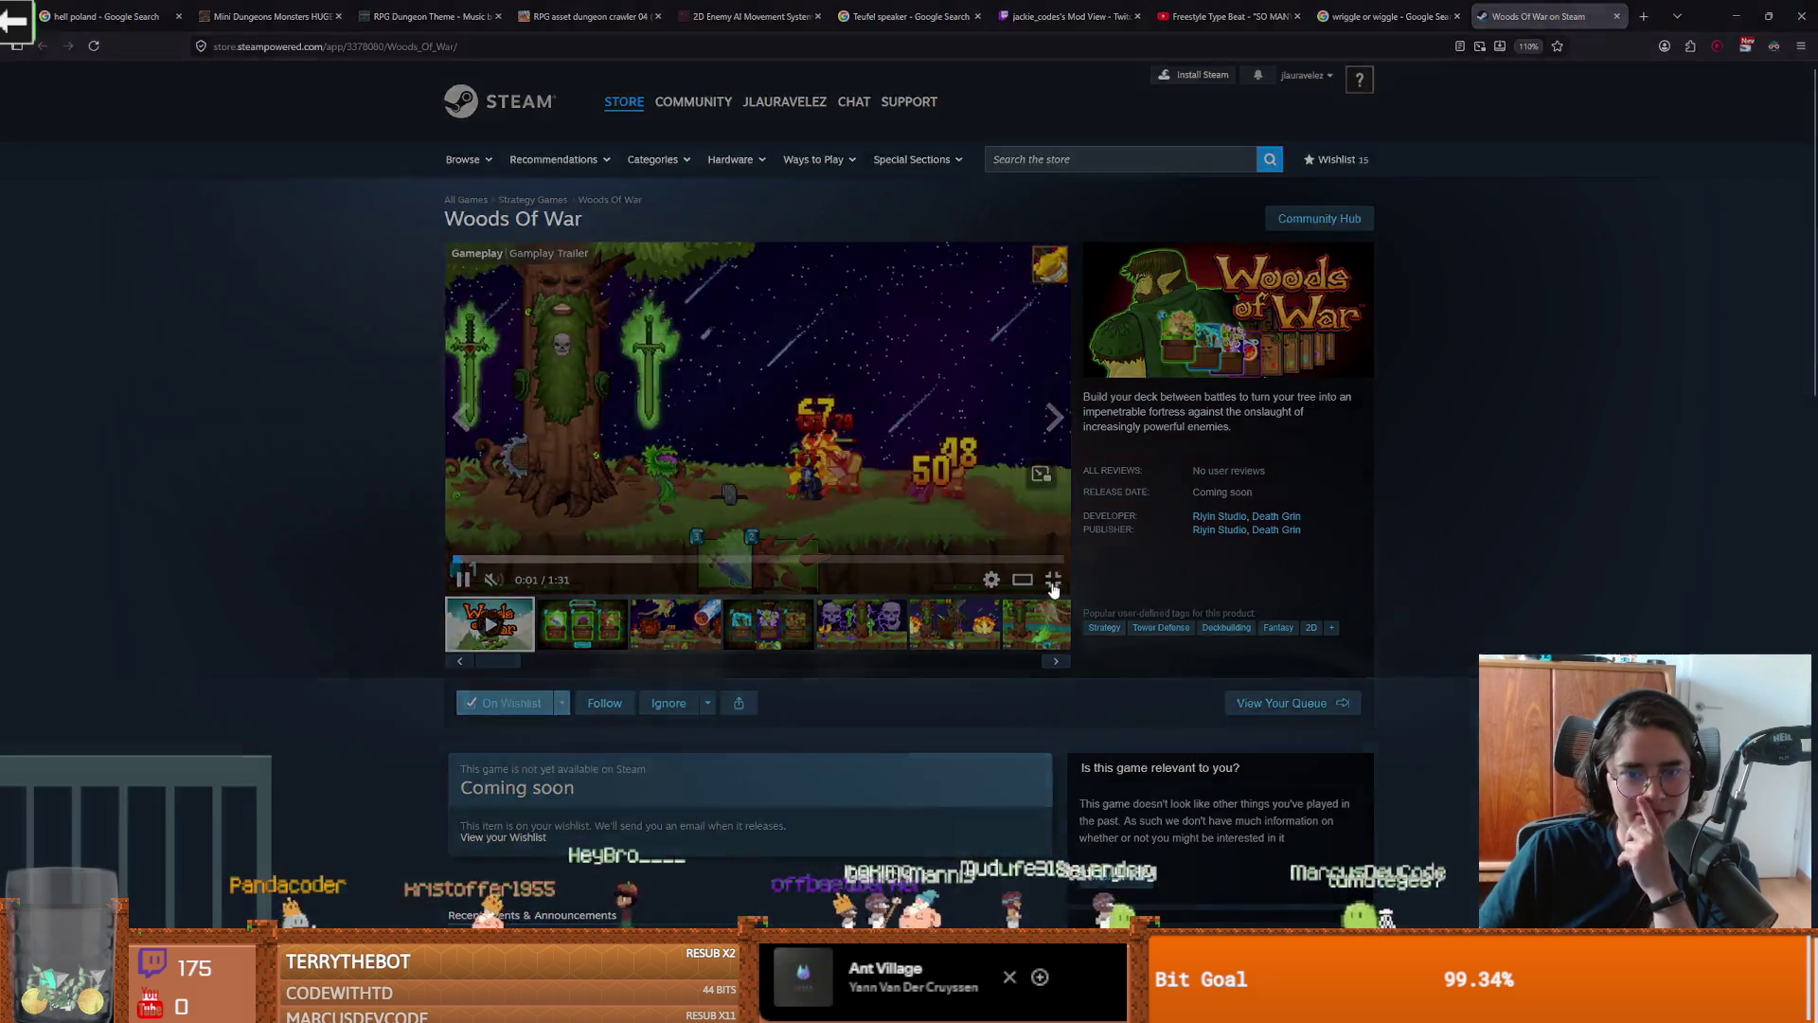
{"action": "left_click", "coordinate": [1053, 579]}
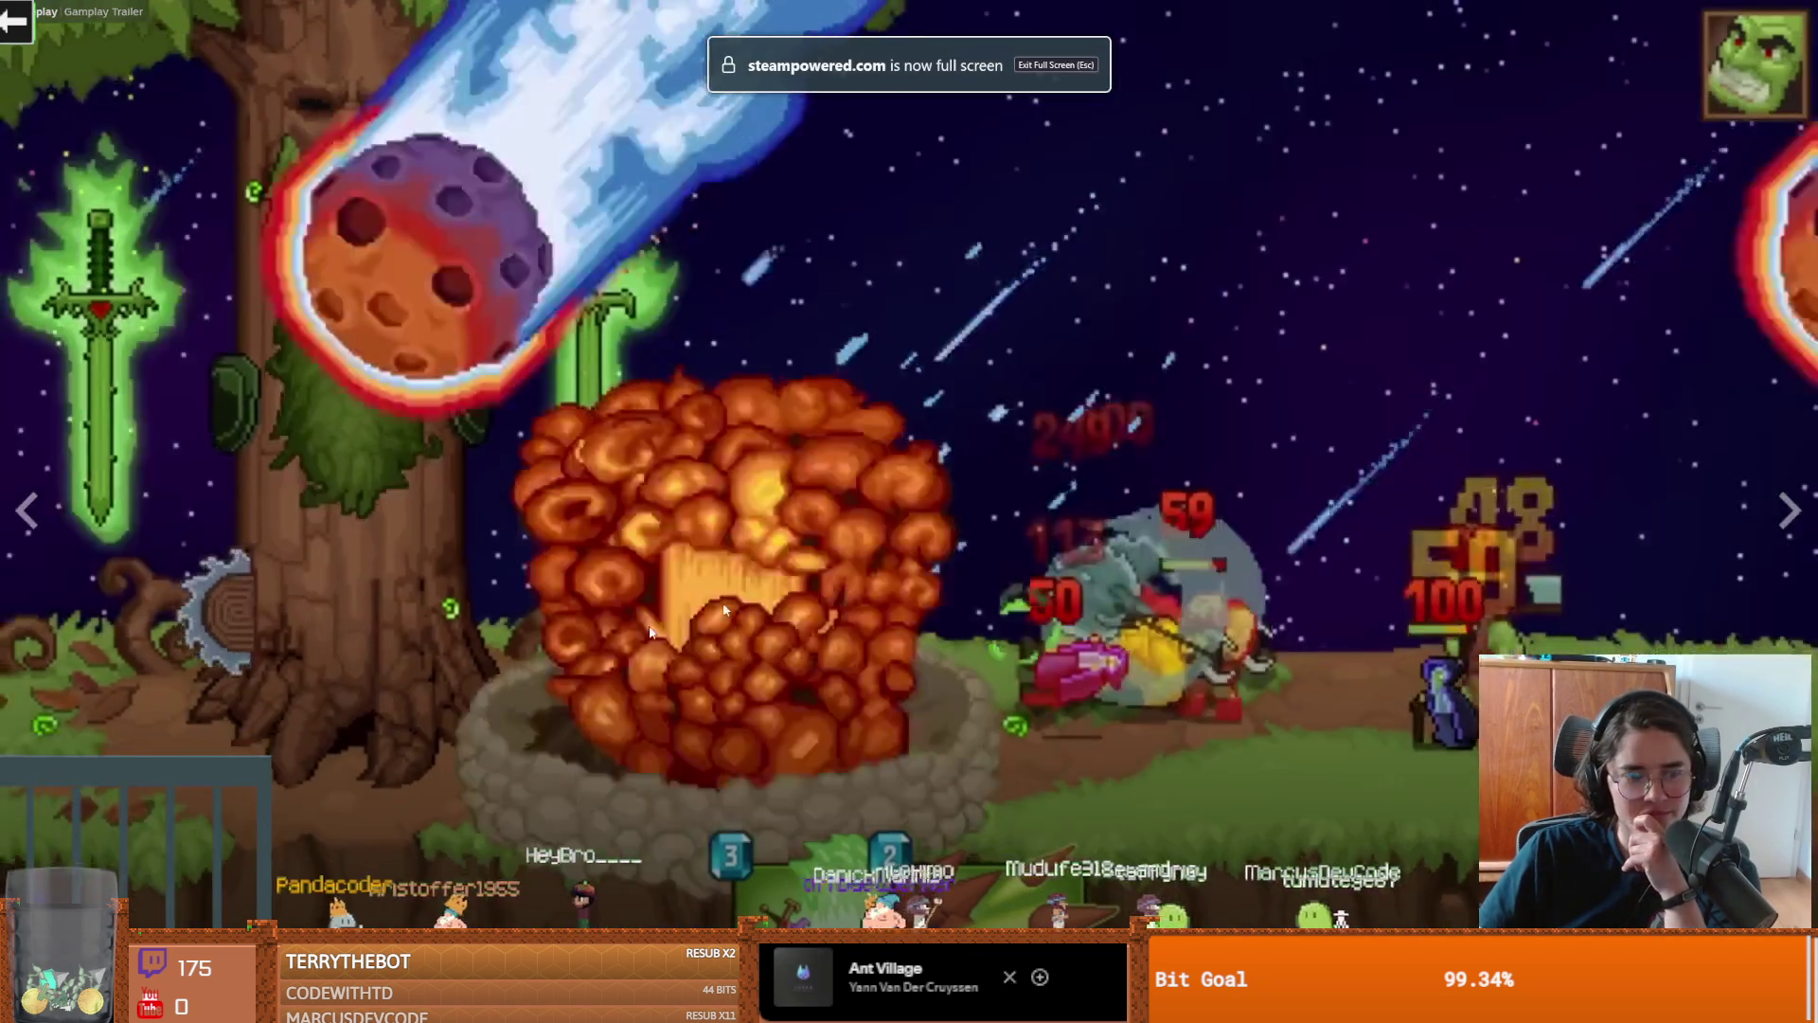
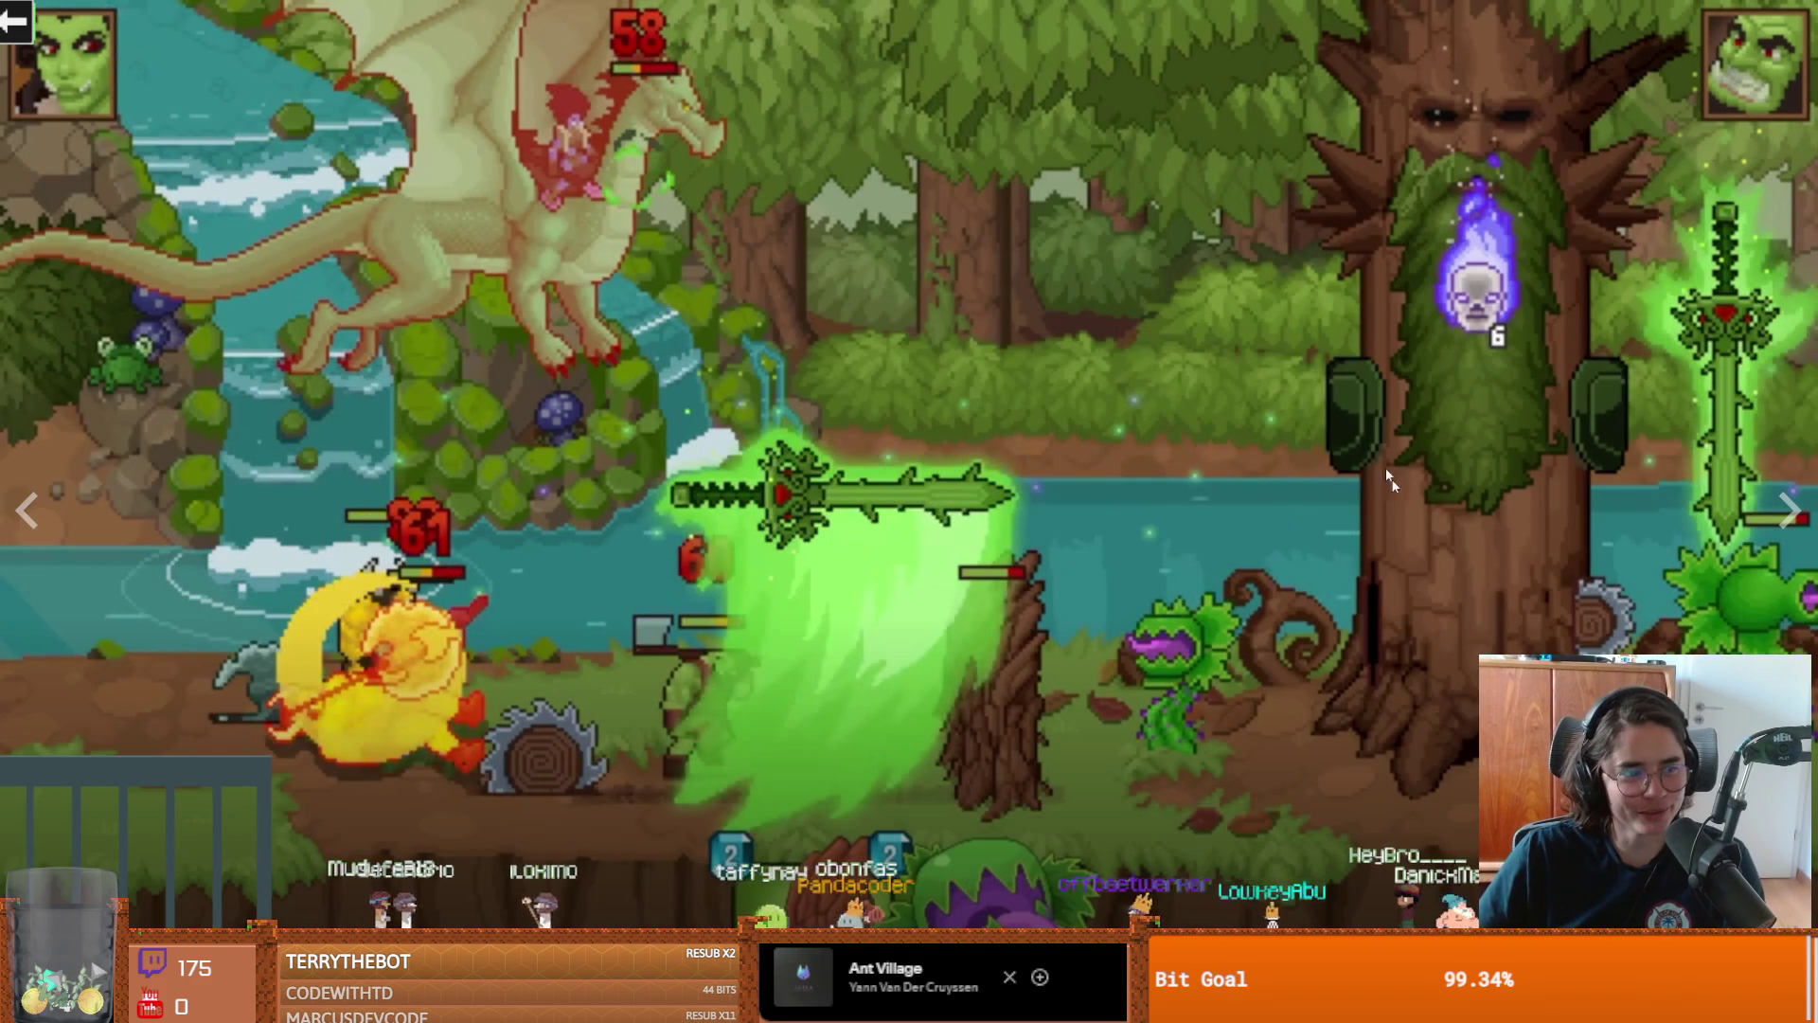
Watch the Woods Of War trailer full screen, pause it, and switch back to Godot
{"action": "key", "text": "Escape"}
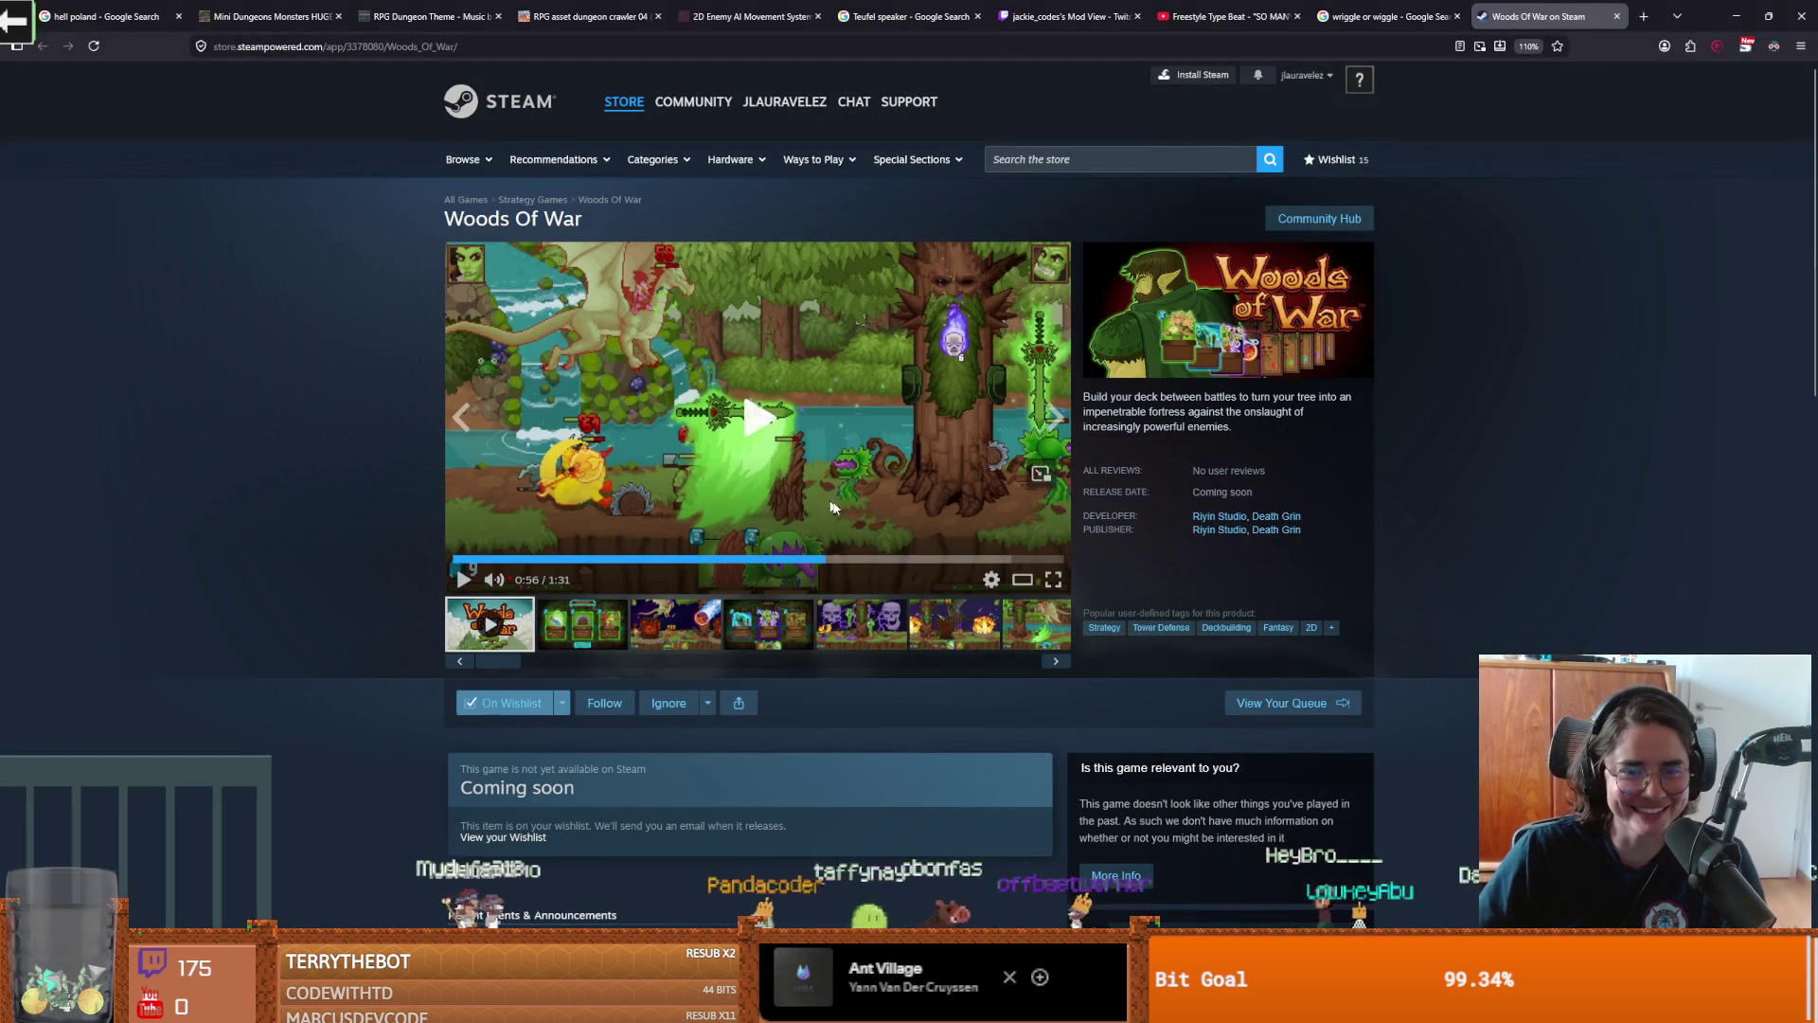
{"action": "left_click", "coordinate": [1053, 579]}
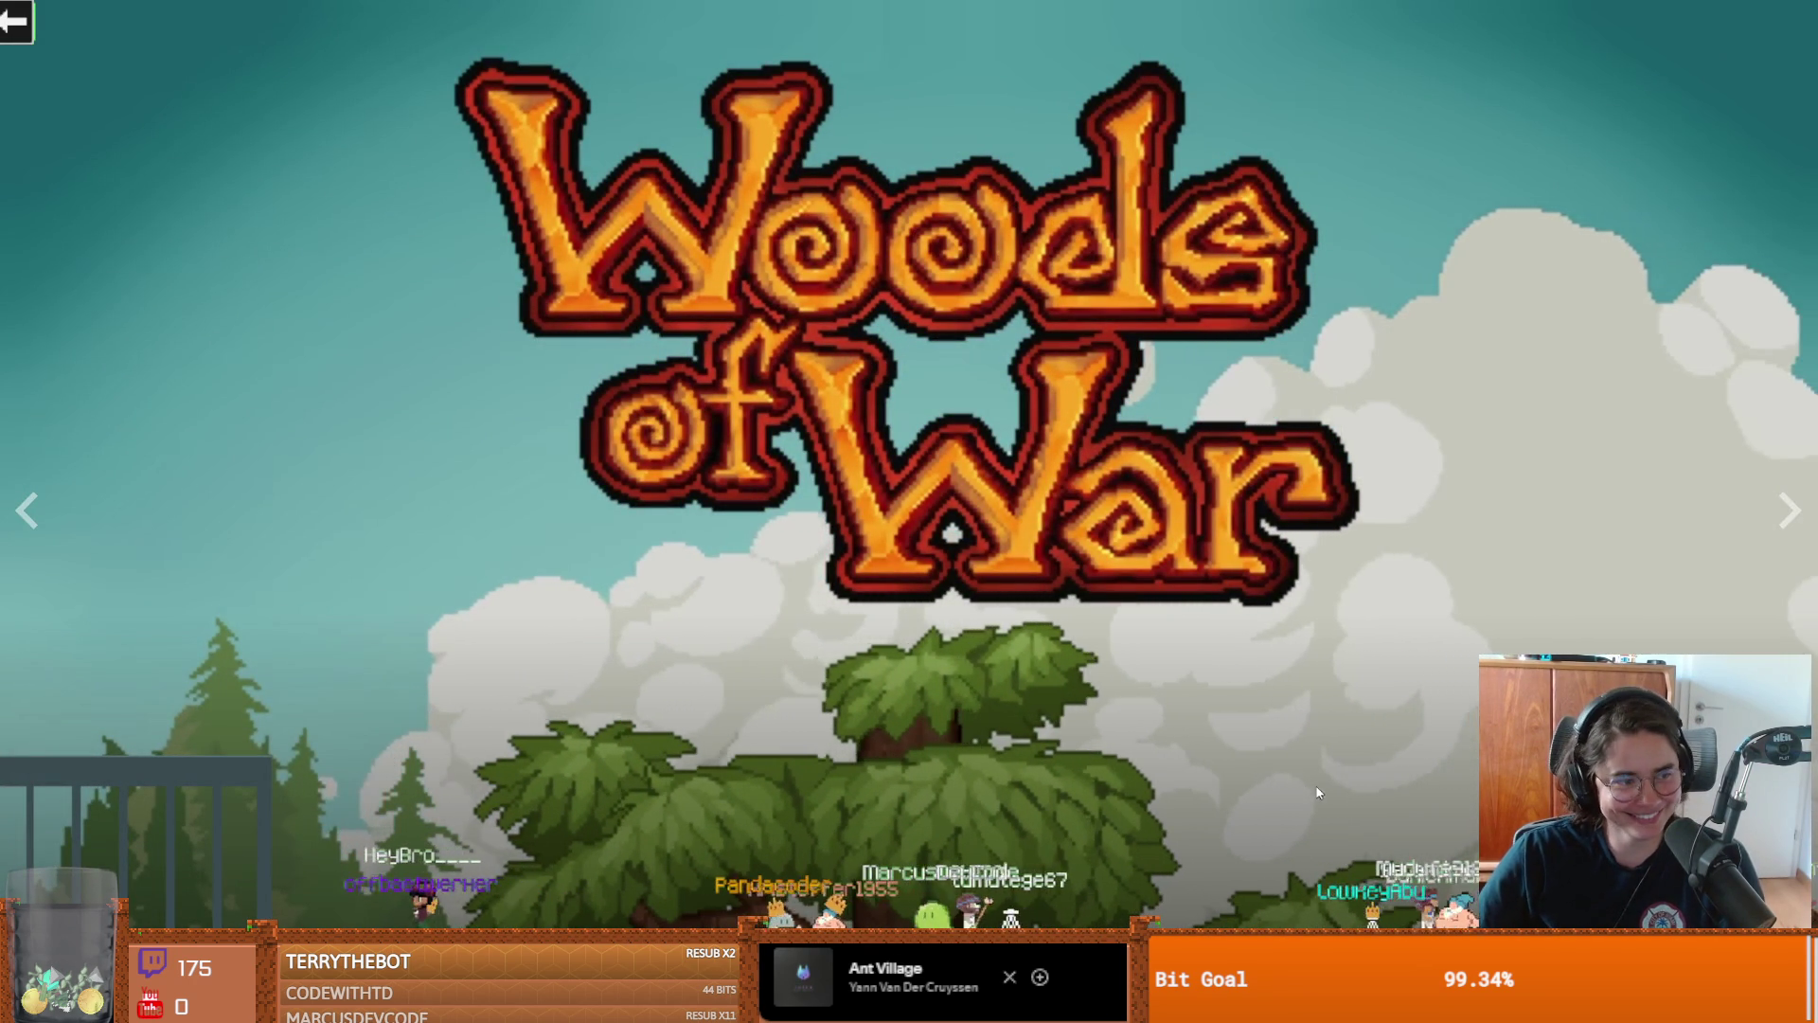
{"action": "key", "text": "space"}
{"action": "key", "text": "Escape"}
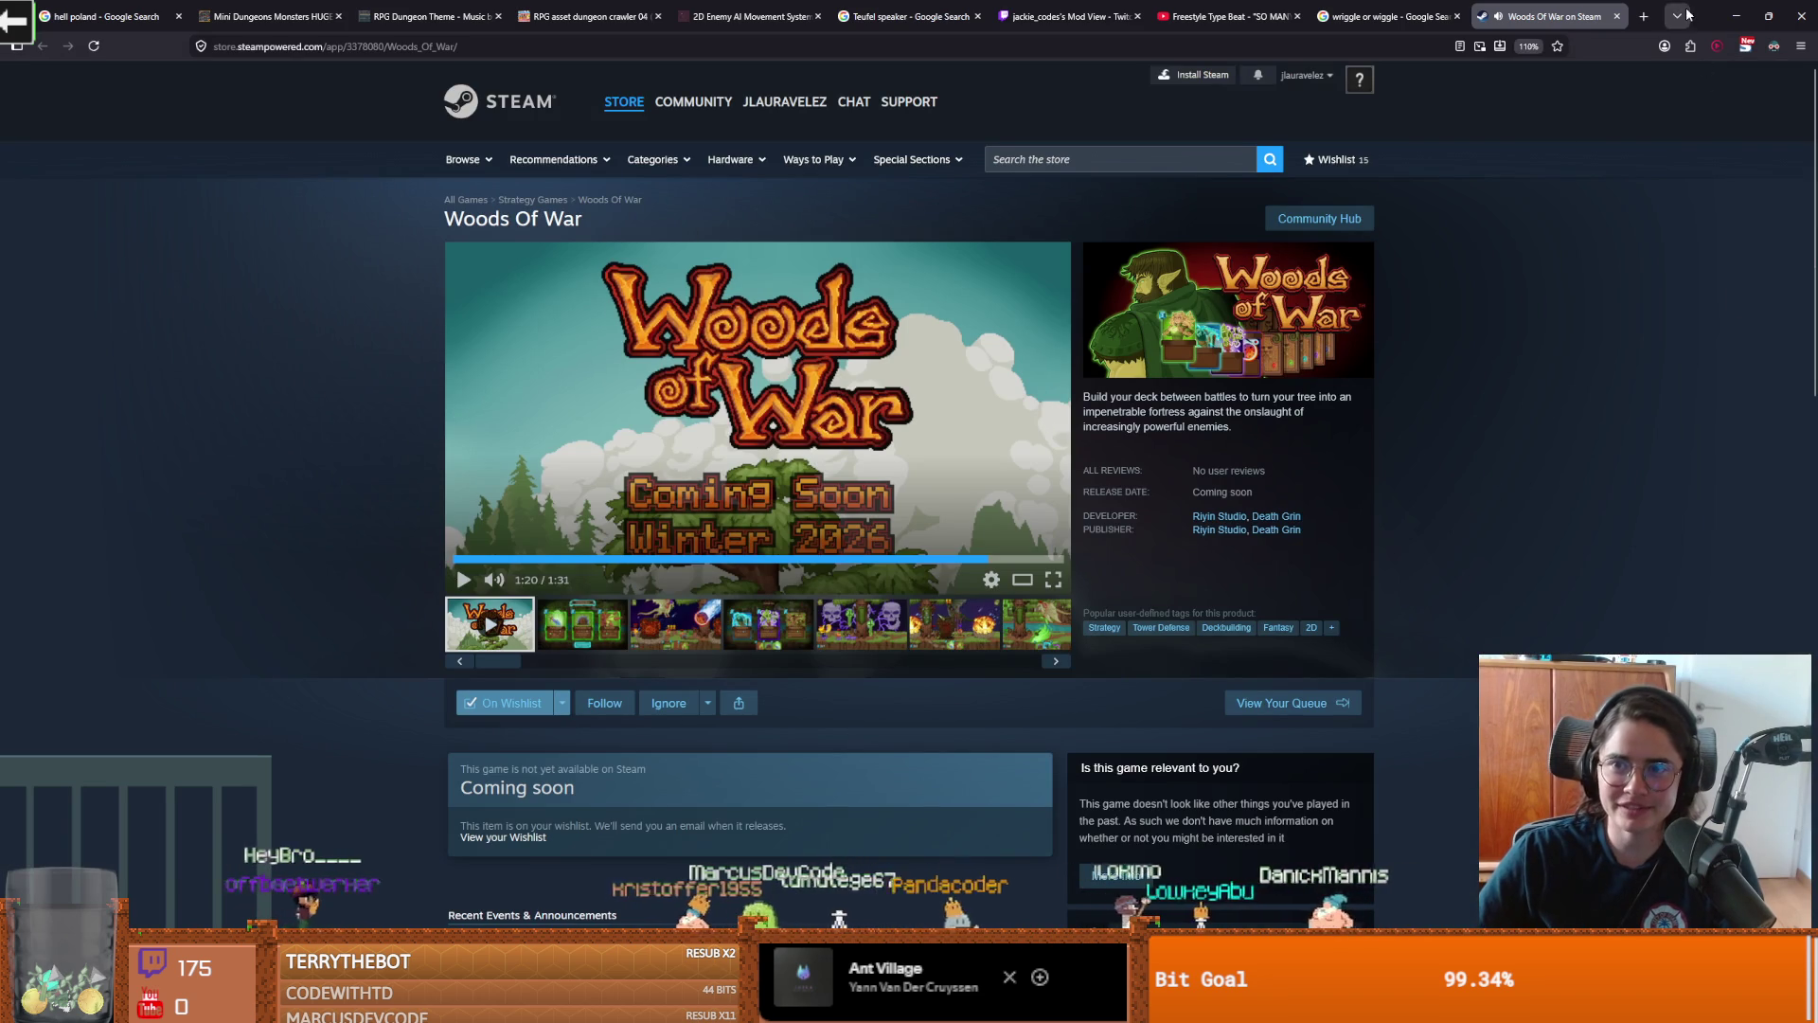
{"action": "key", "text": "alt+Tab"}
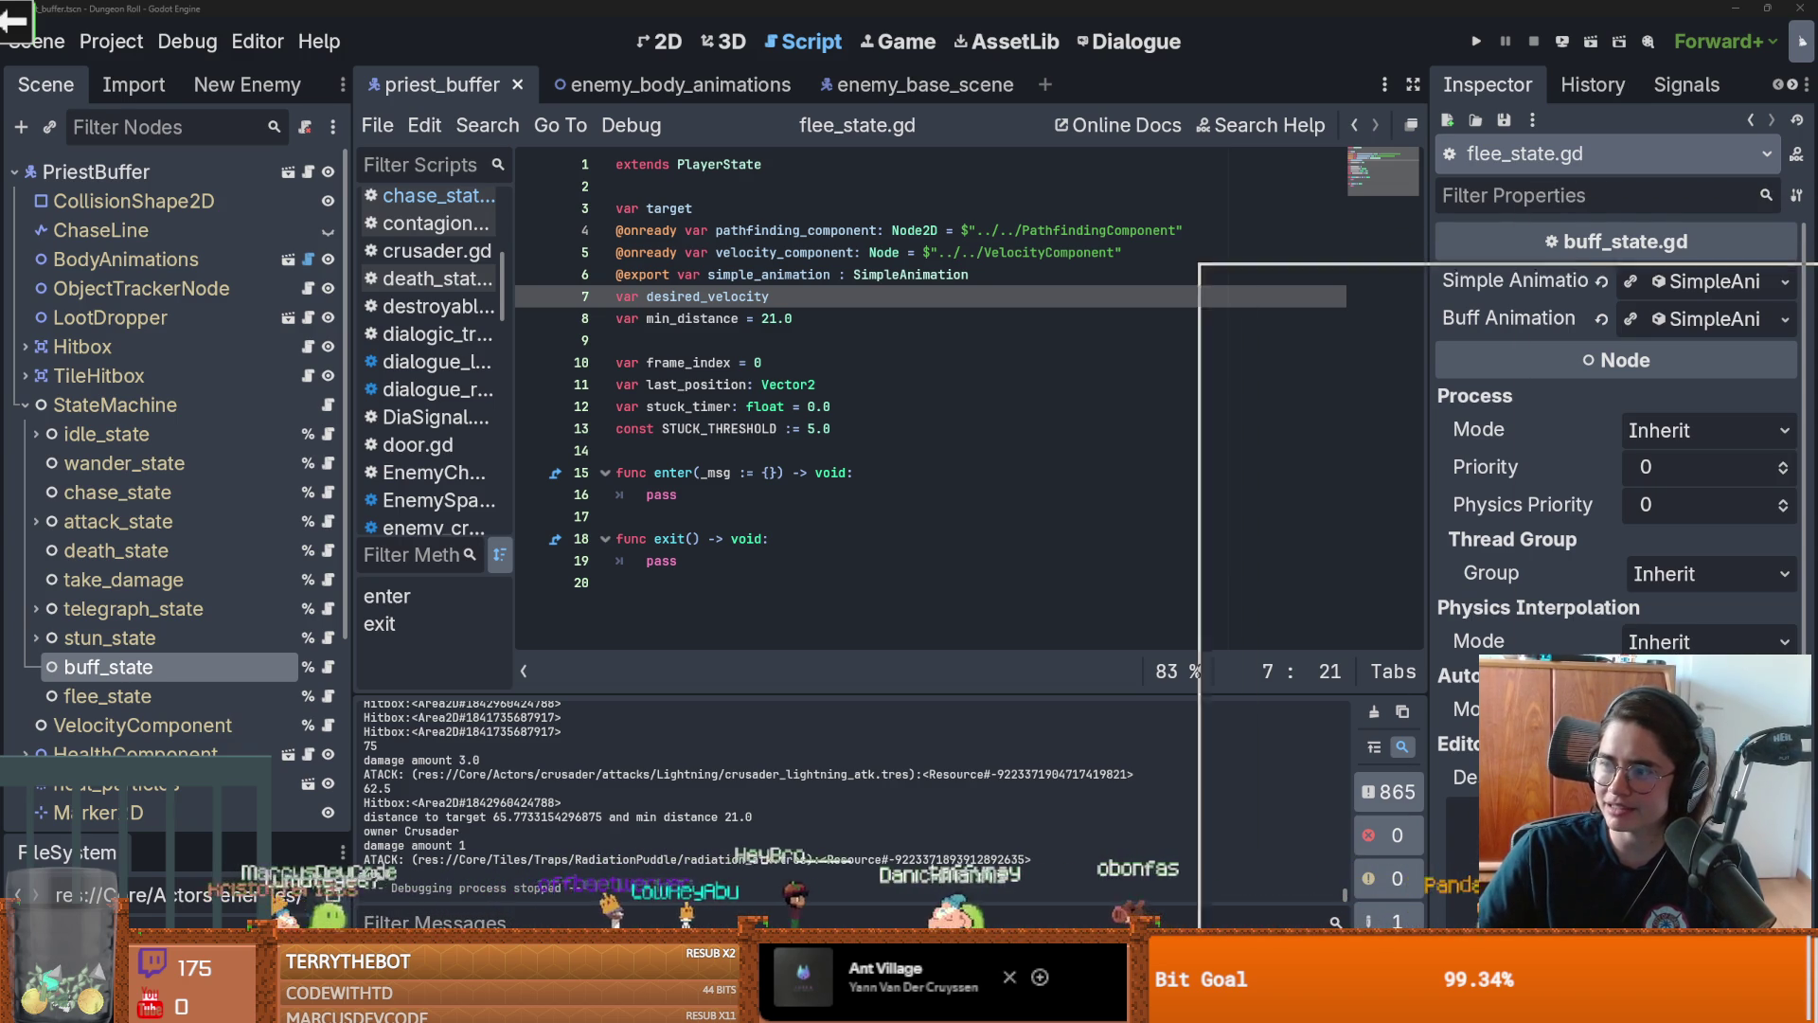
{"action": "key", "text": "alt+Tab"}
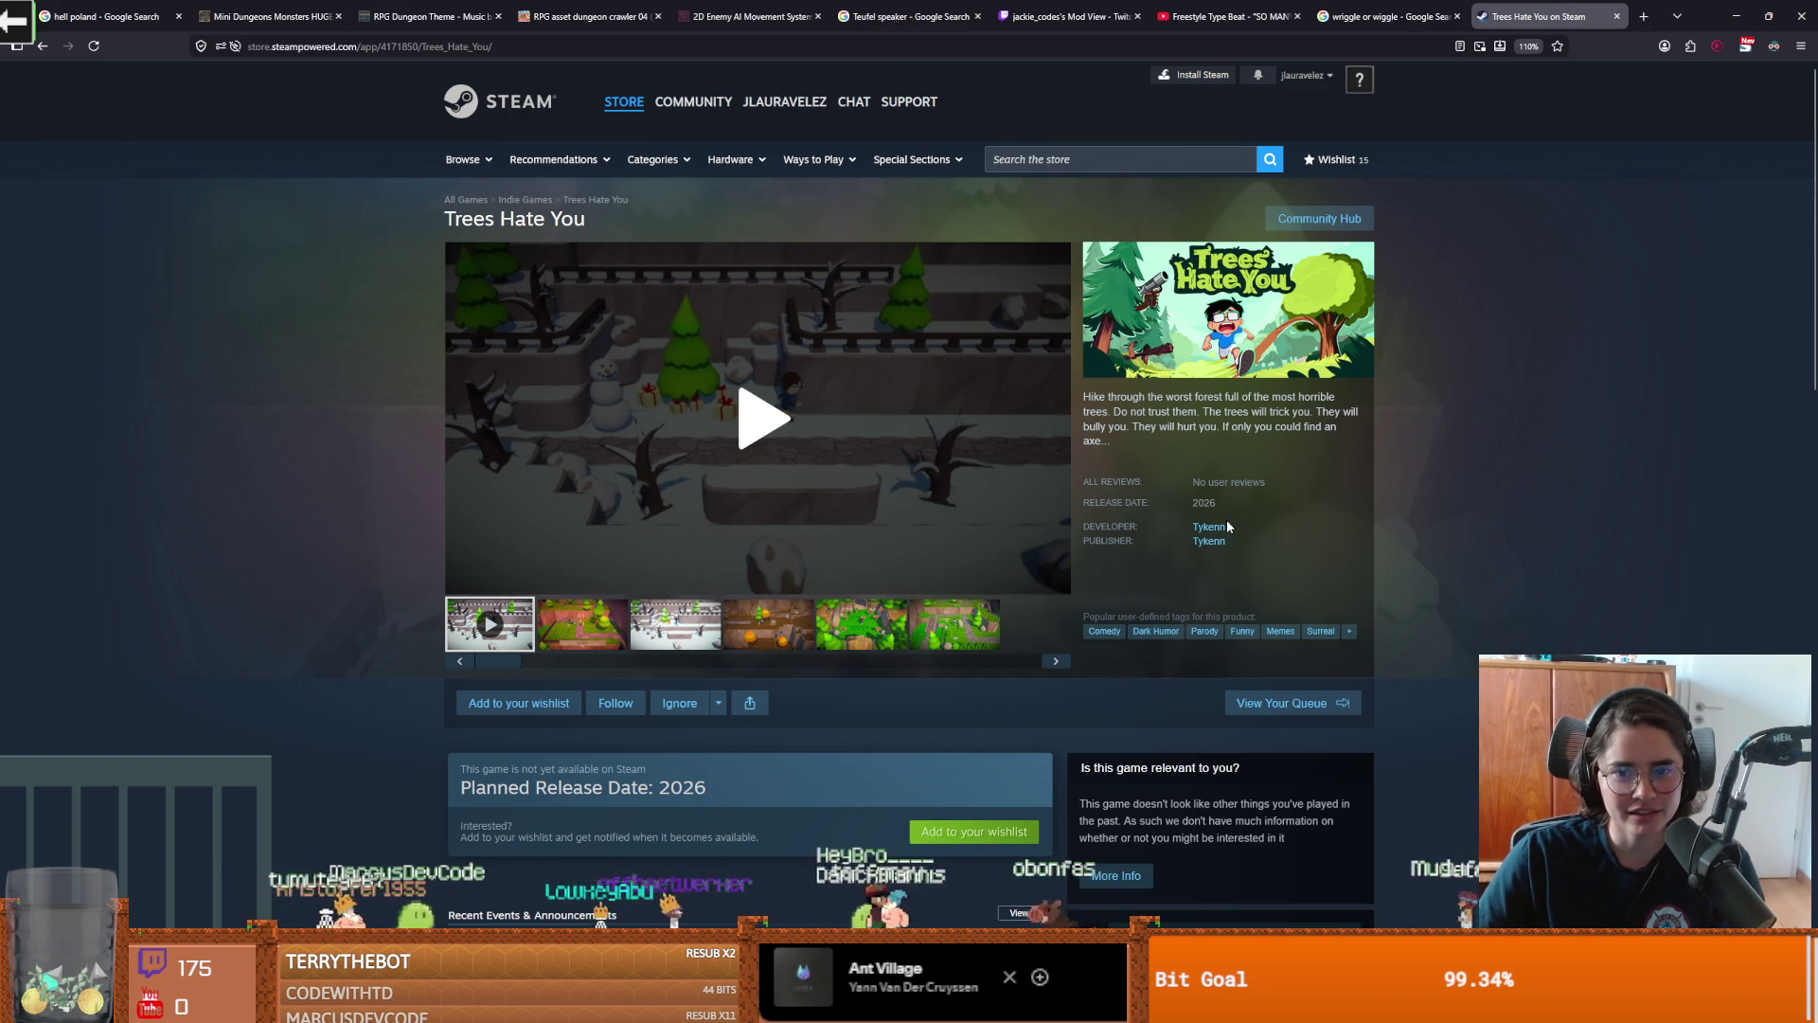
{"action": "scroll", "coordinate": [819, 446], "scroll_direction": "down", "scroll_amount": 3}
{"action": "scroll", "coordinate": [922, 559], "scroll_direction": "down", "scroll_amount": 4}
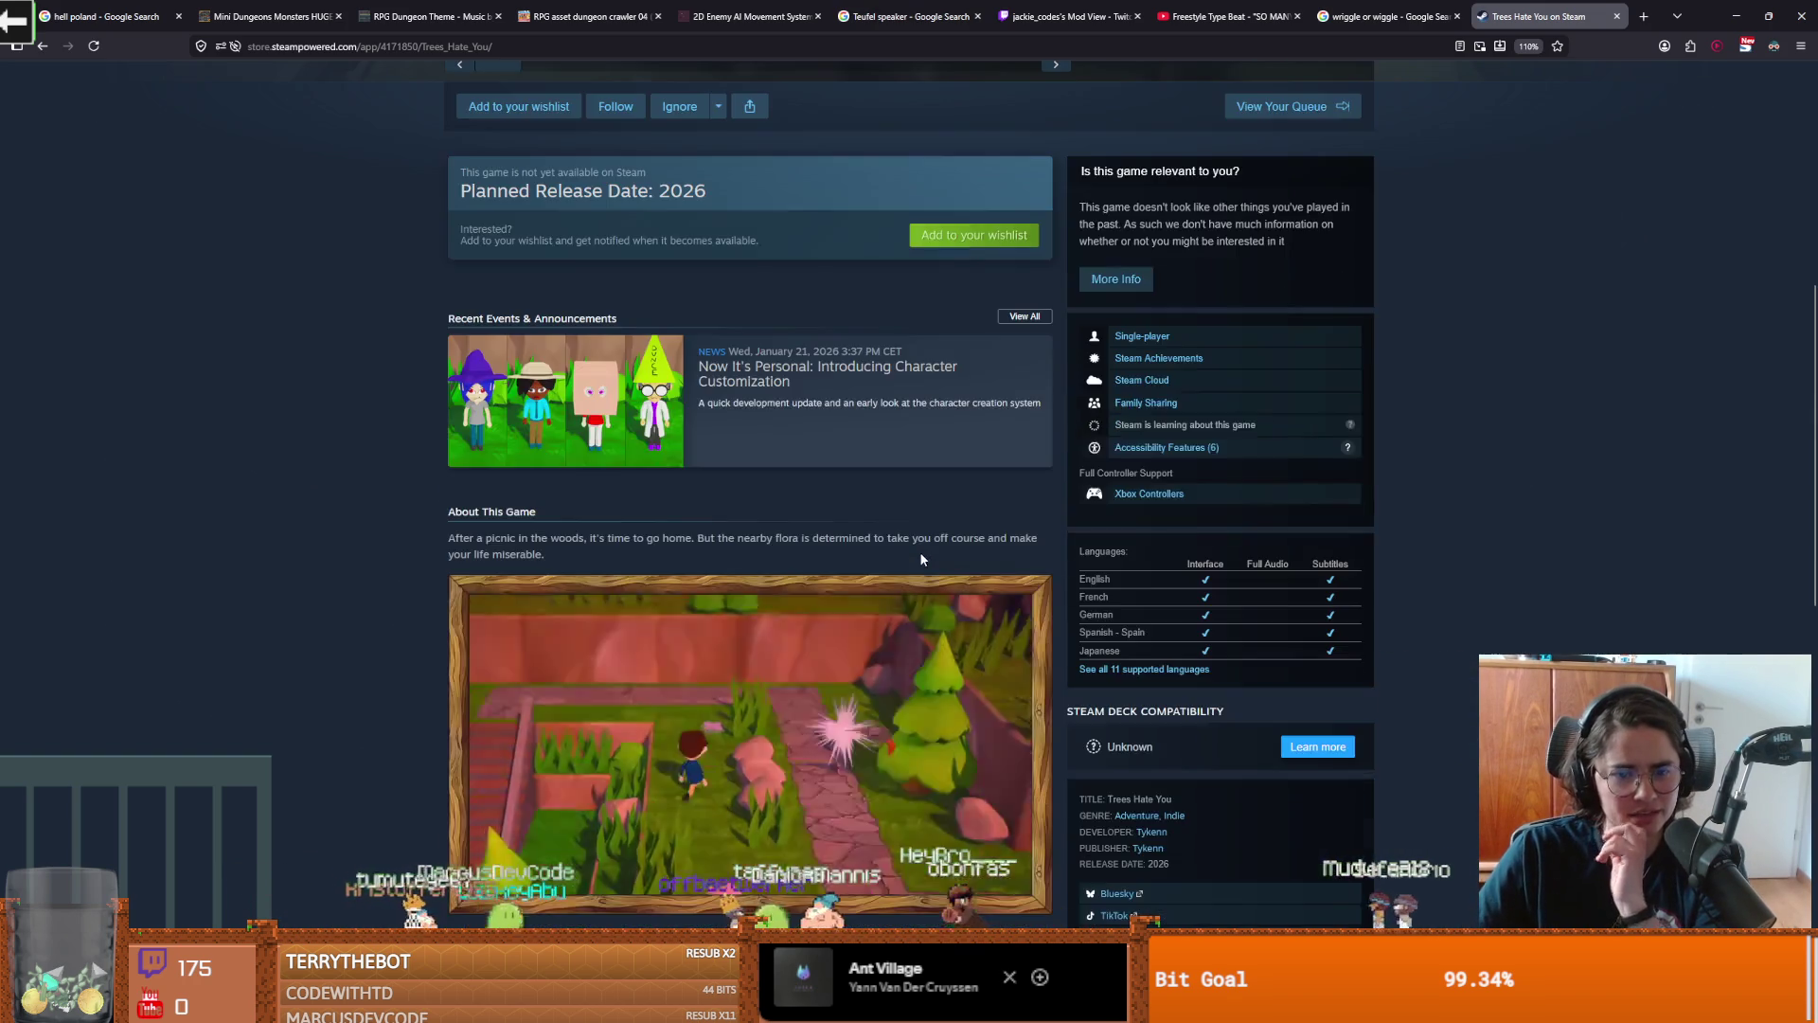
{"action": "scroll", "coordinate": [919, 550], "scroll_direction": "up", "scroll_amount": 6}
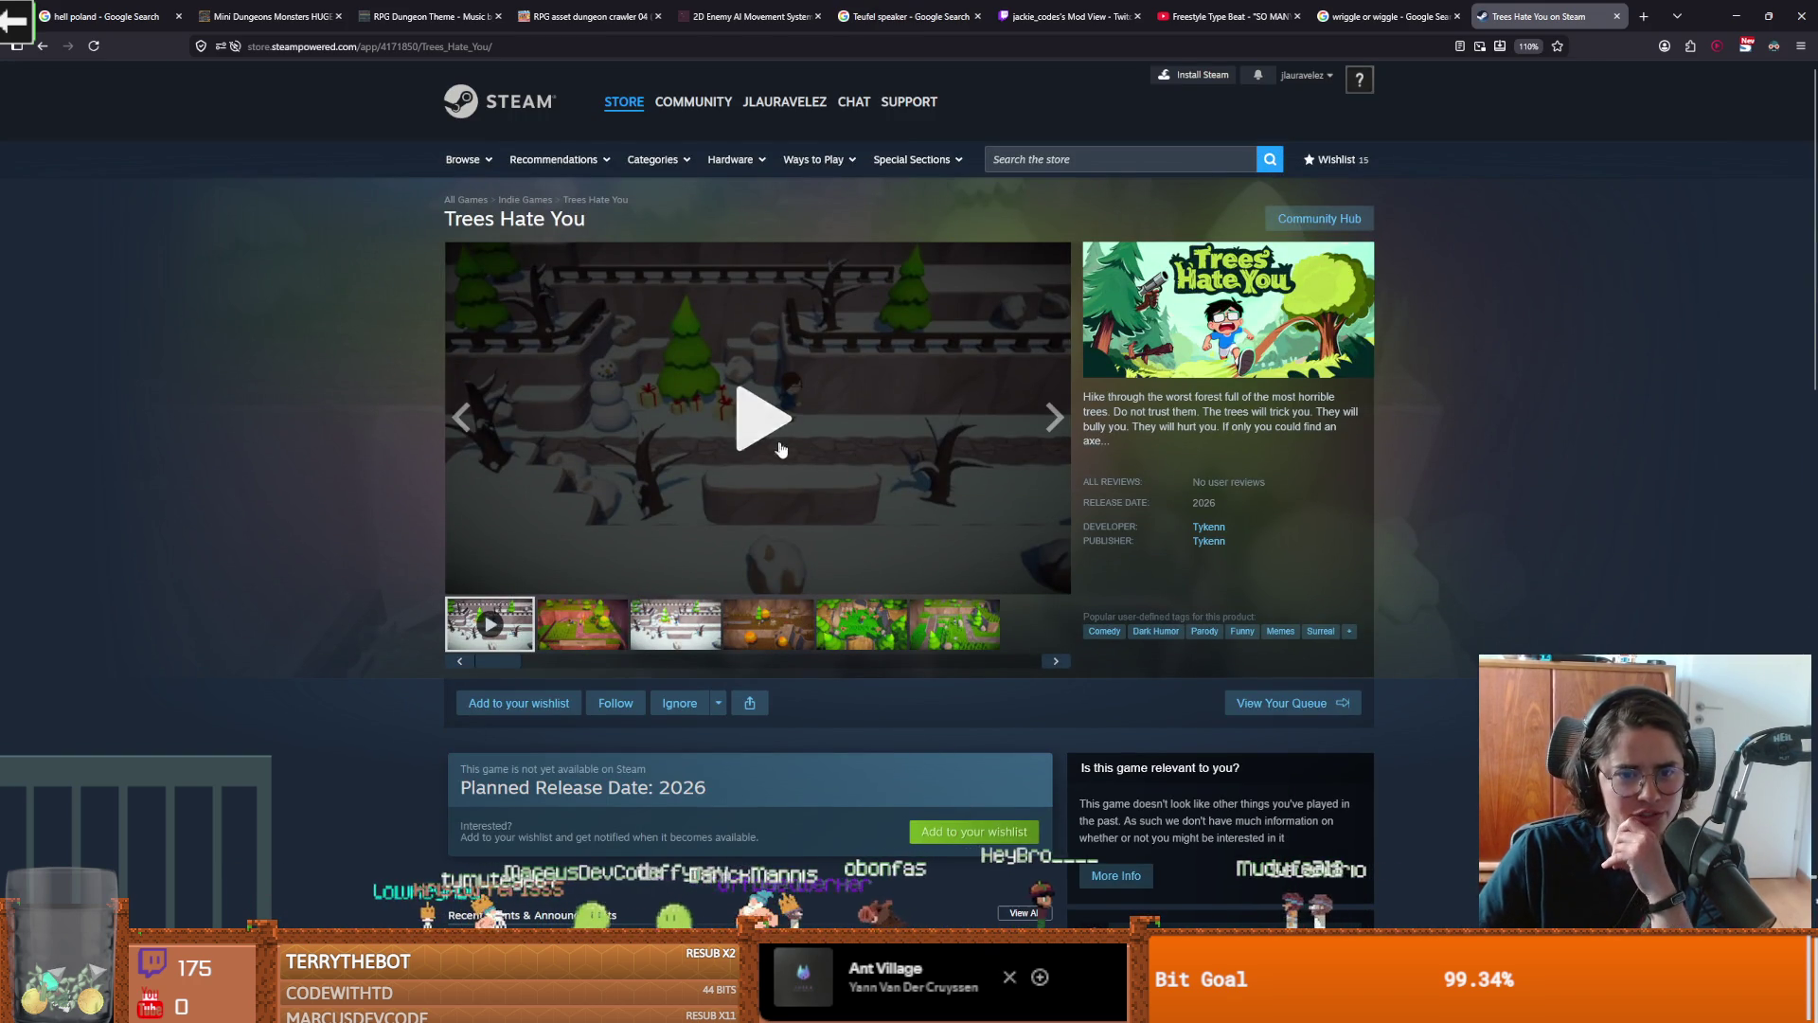
{"action": "left_click", "coordinate": [1053, 580]}
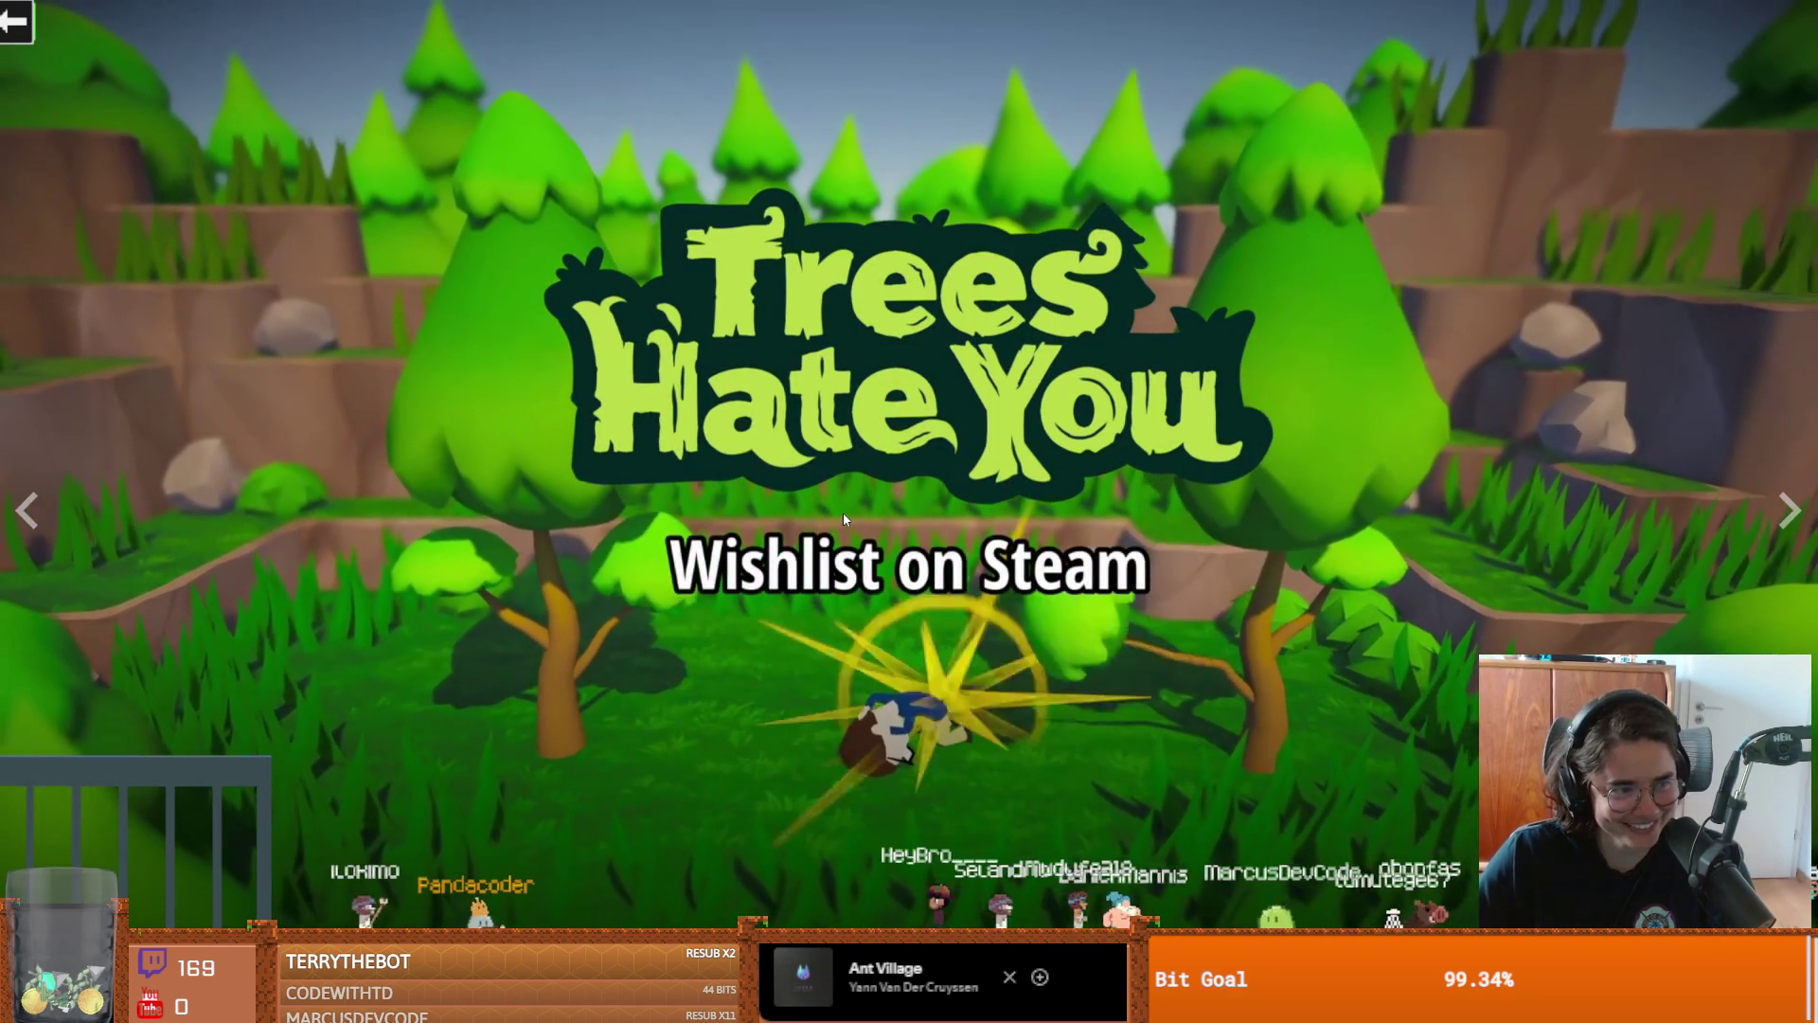
{"action": "left_click", "coordinate": [843, 513]}
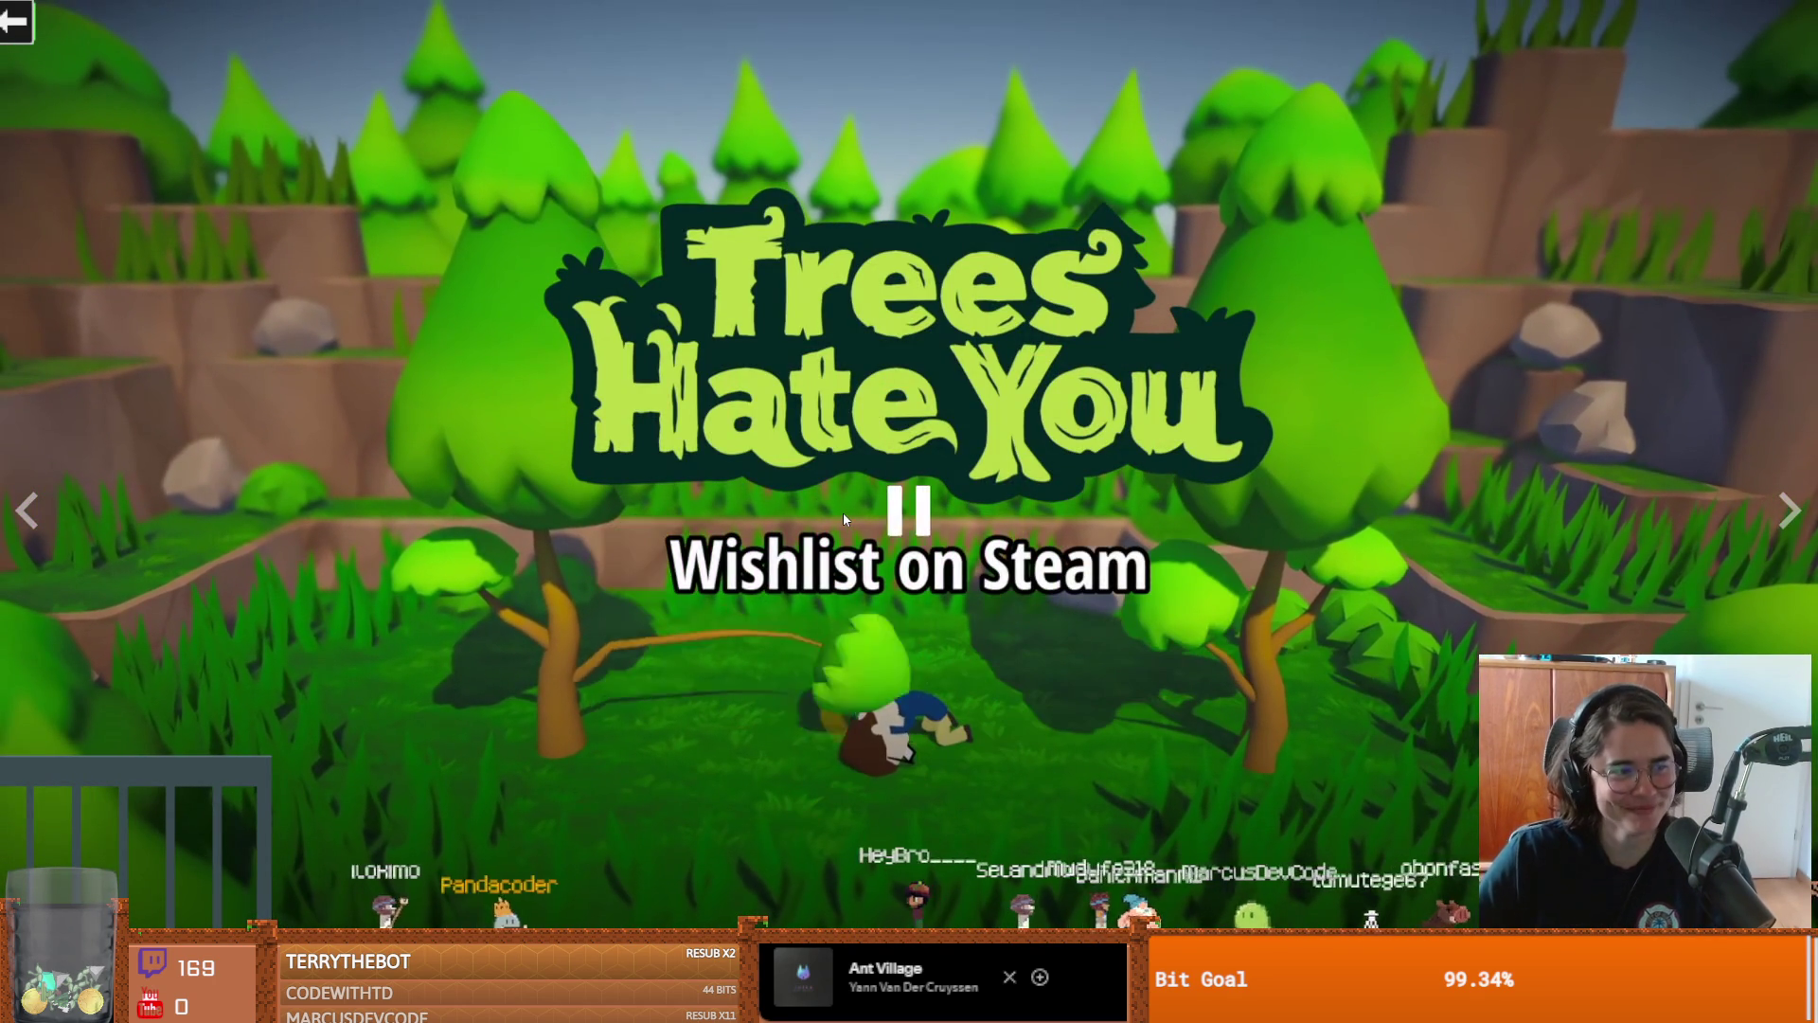
{"action": "key", "text": "Escape"}
{"action": "scroll", "coordinate": [828, 665], "scroll_direction": "down", "scroll_amount": 3}
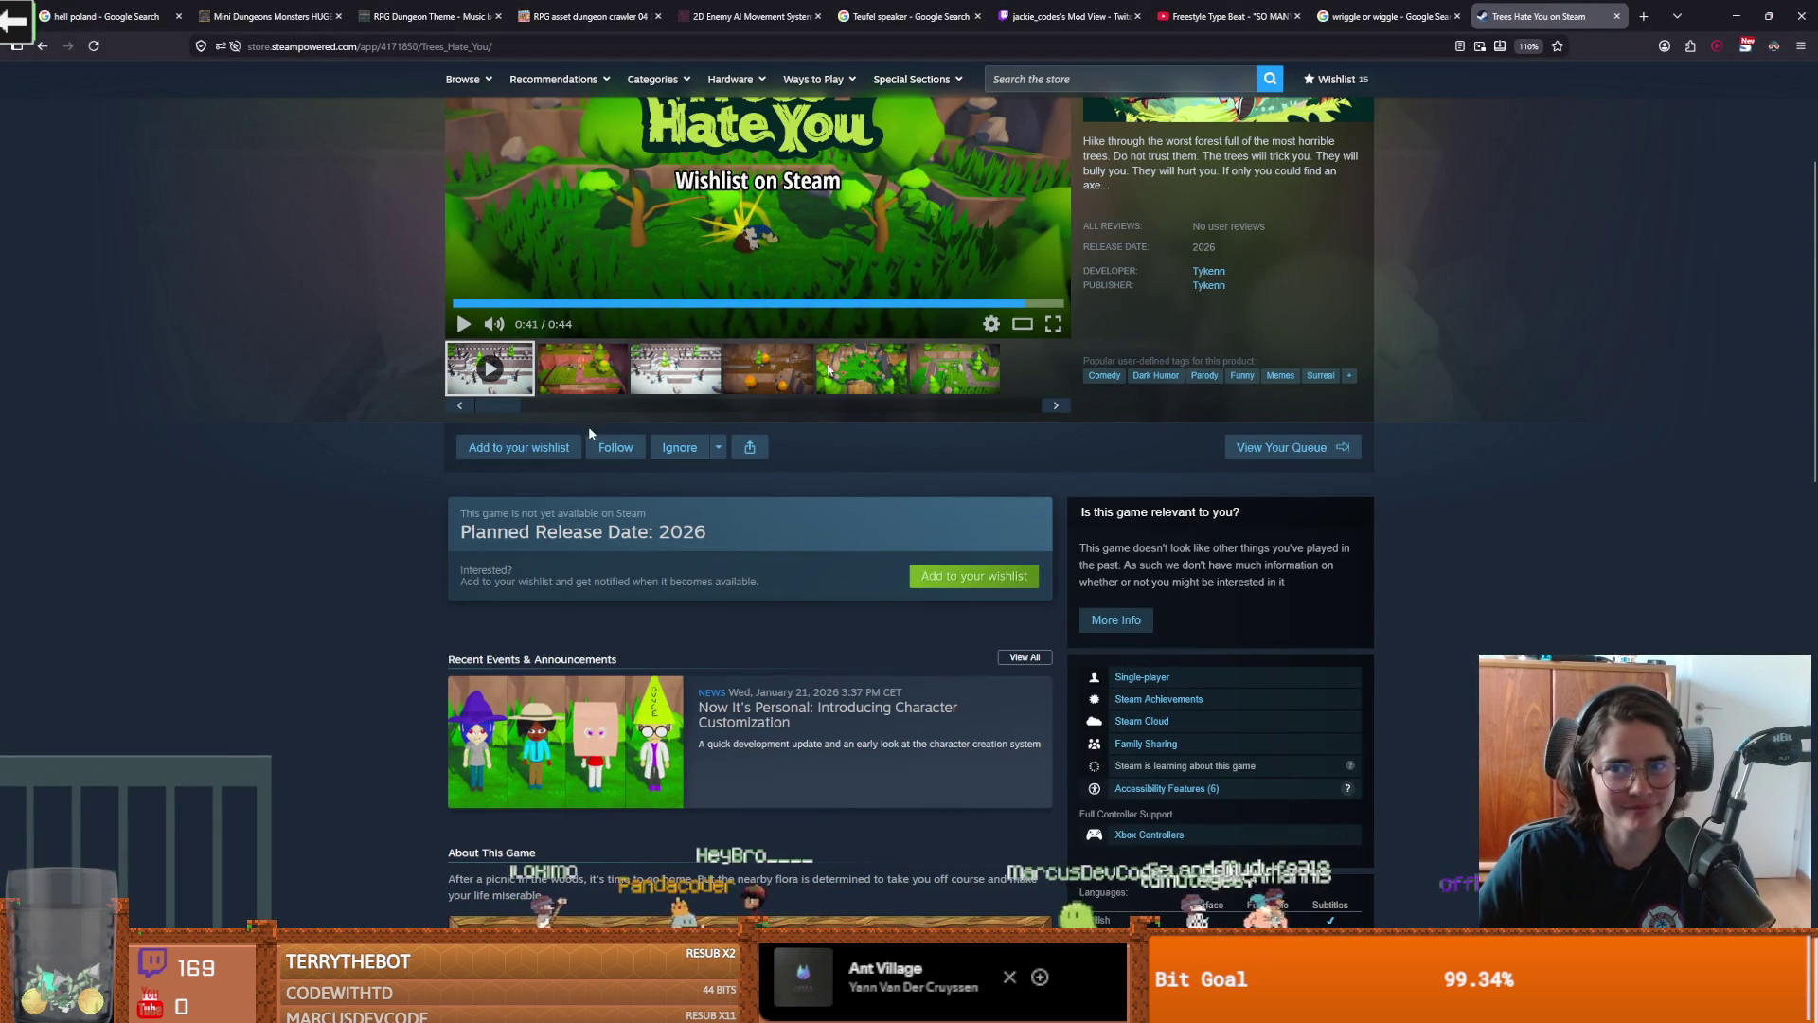
{"action": "left_click", "coordinate": [1733, 15]}
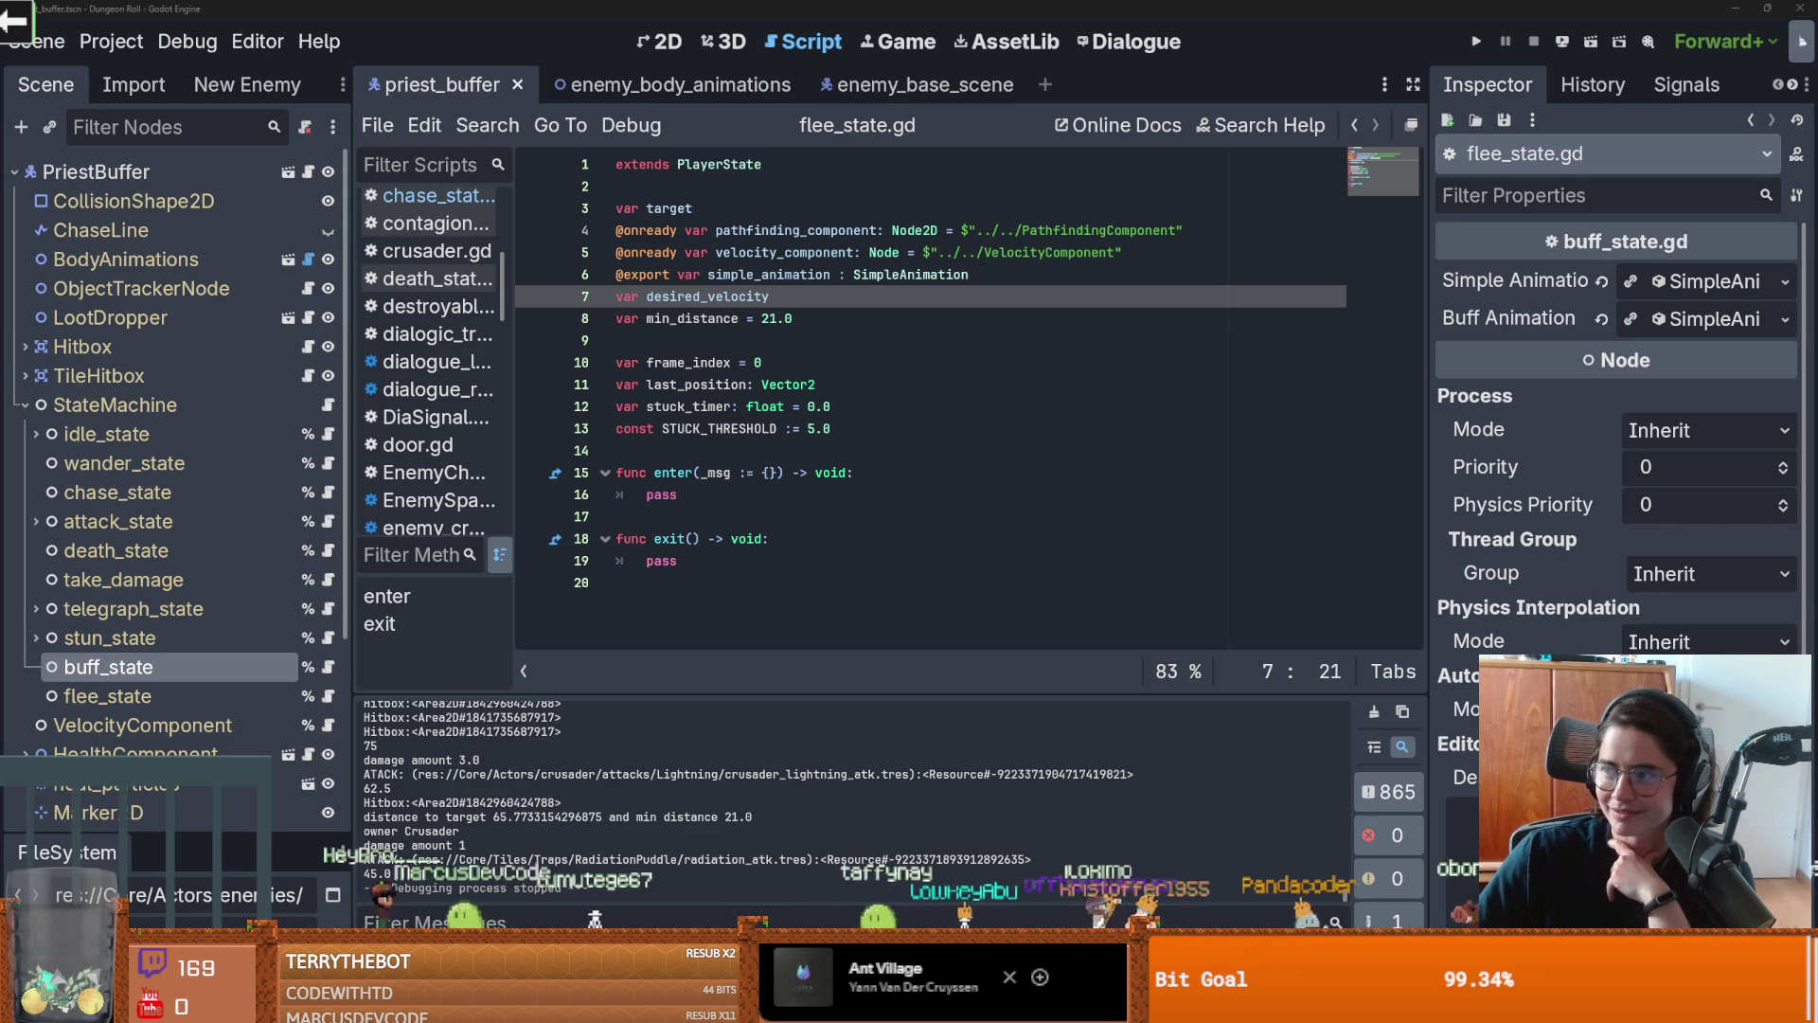
{"action": "key", "text": "alt+Tab"}
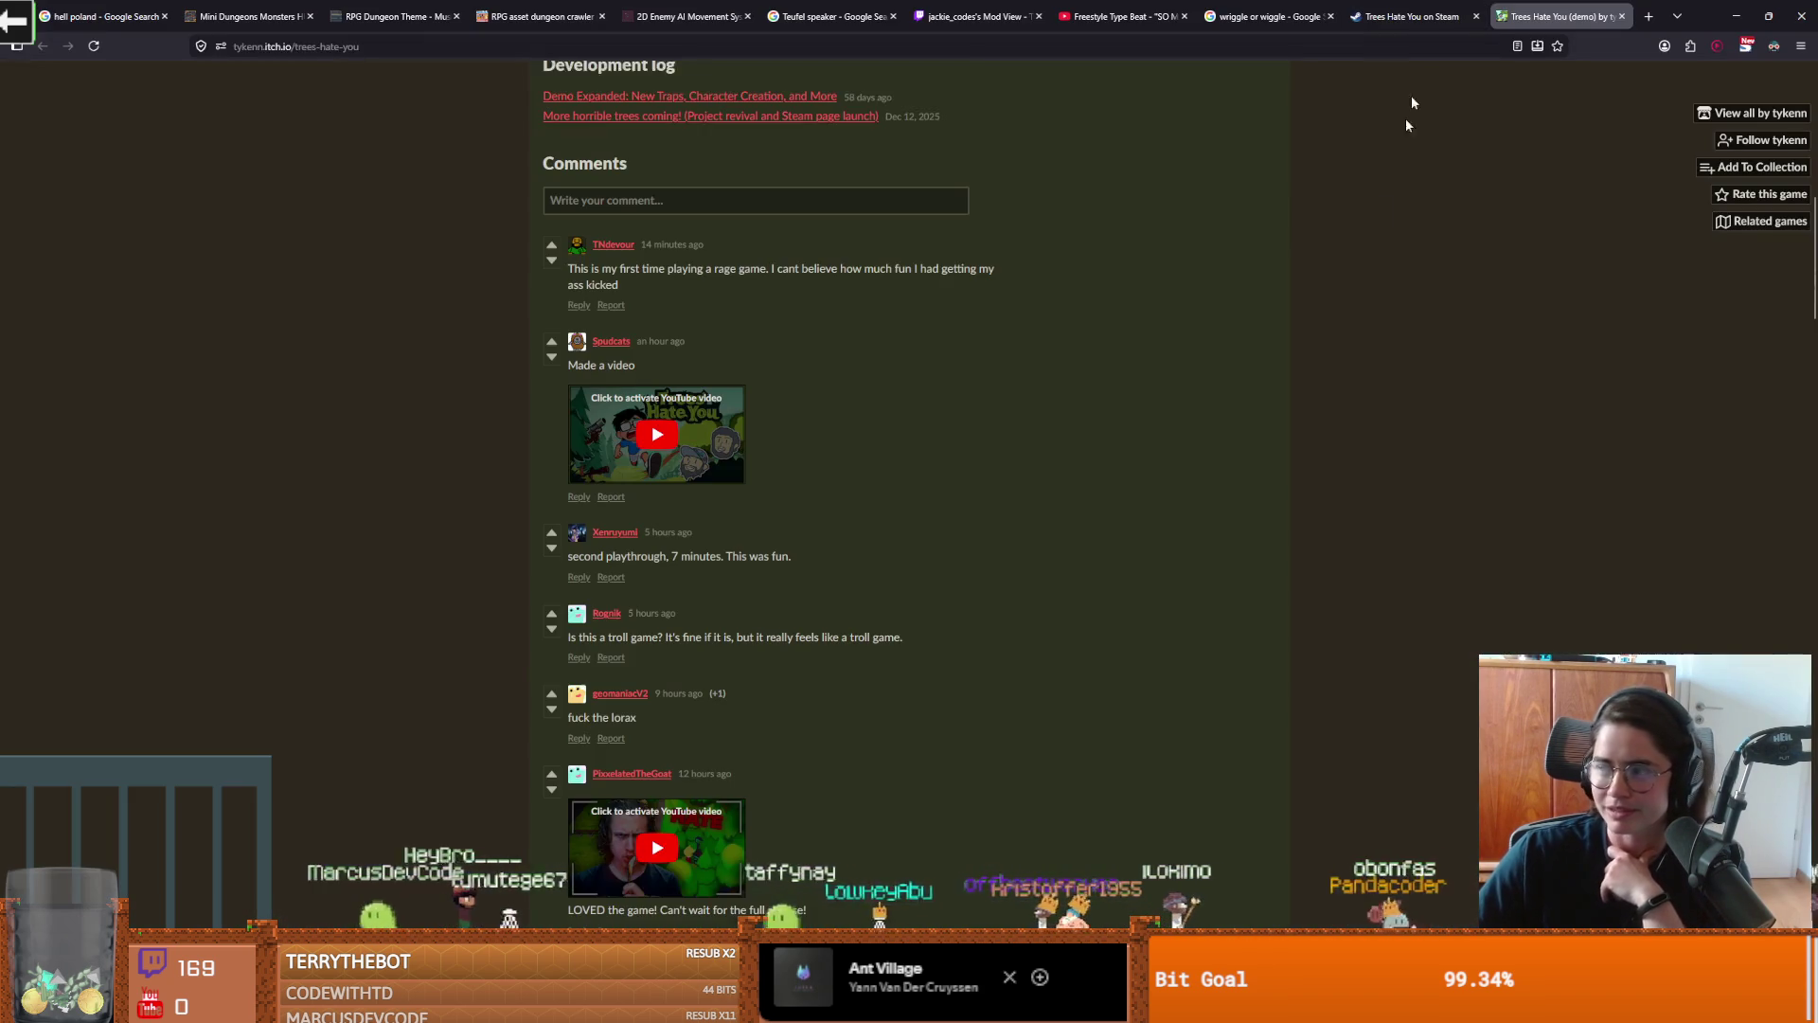
{"action": "scroll", "coordinate": [1360, 462], "scroll_direction": "down", "scroll_amount": 10}
{"action": "scroll", "coordinate": [1100, 432], "scroll_direction": "down", "scroll_amount": 15}
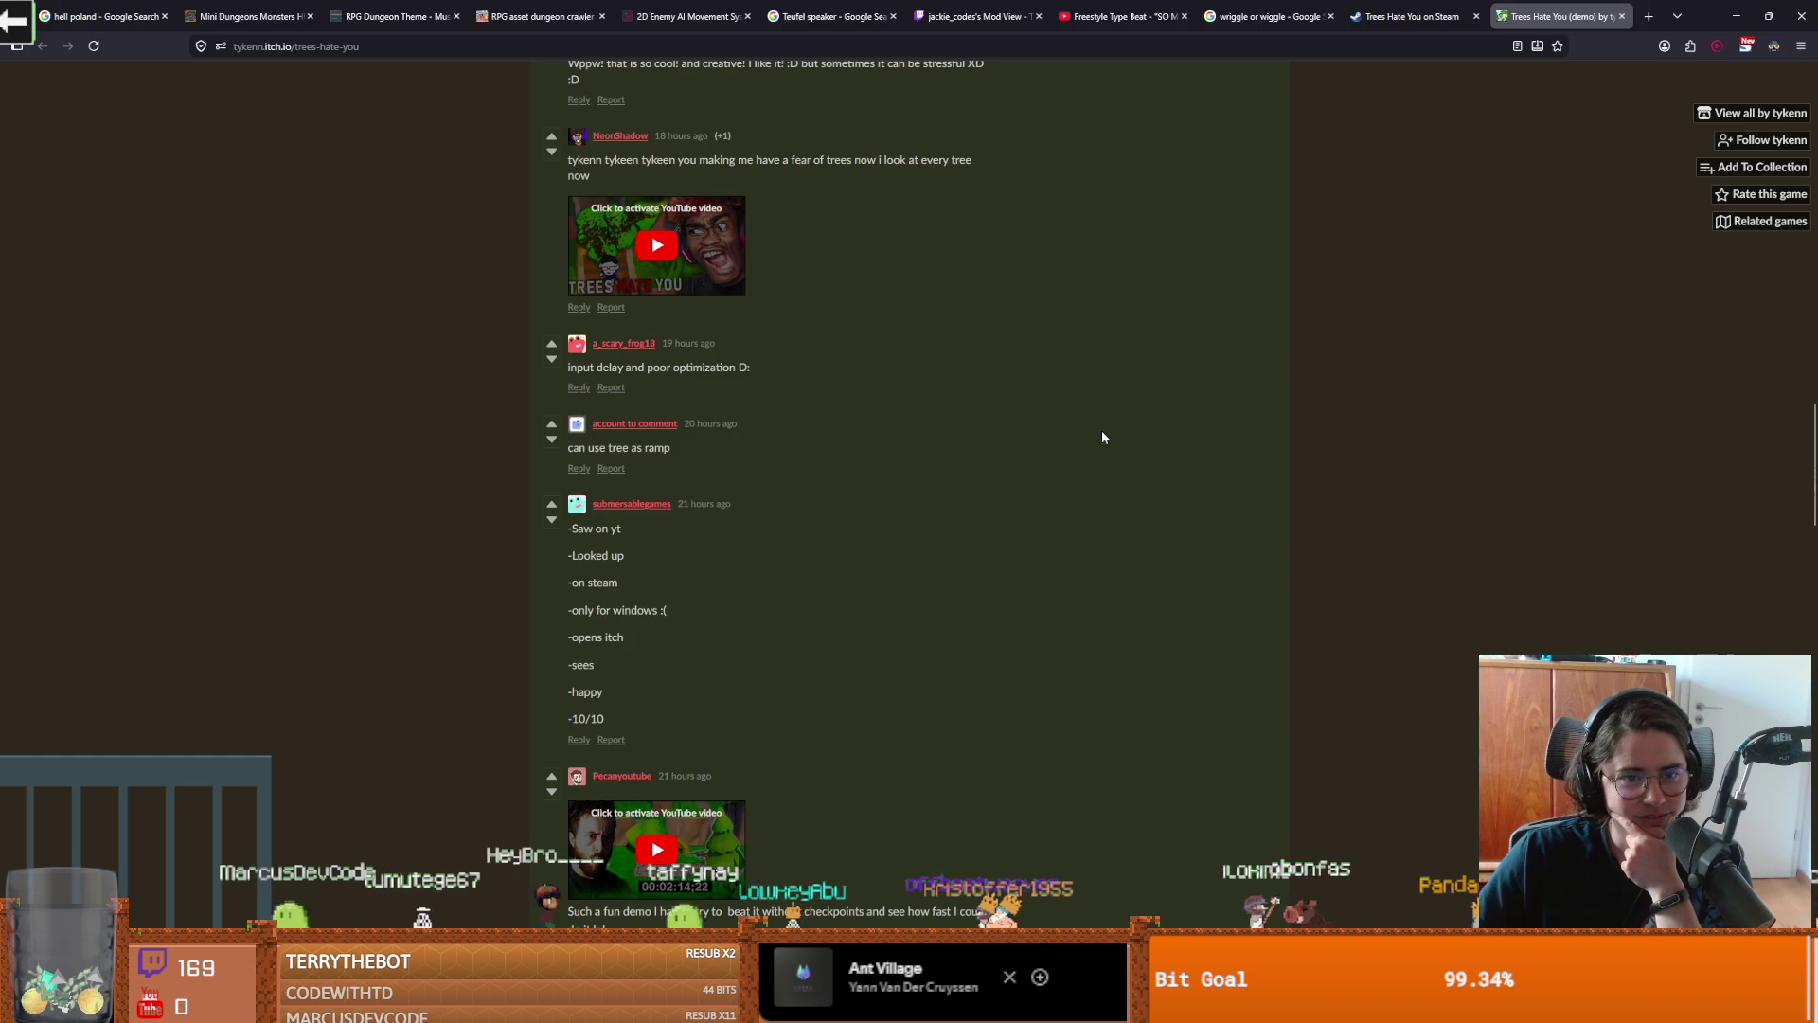
{"action": "scroll", "coordinate": [873, 481], "scroll_direction": "down", "scroll_amount": 15}
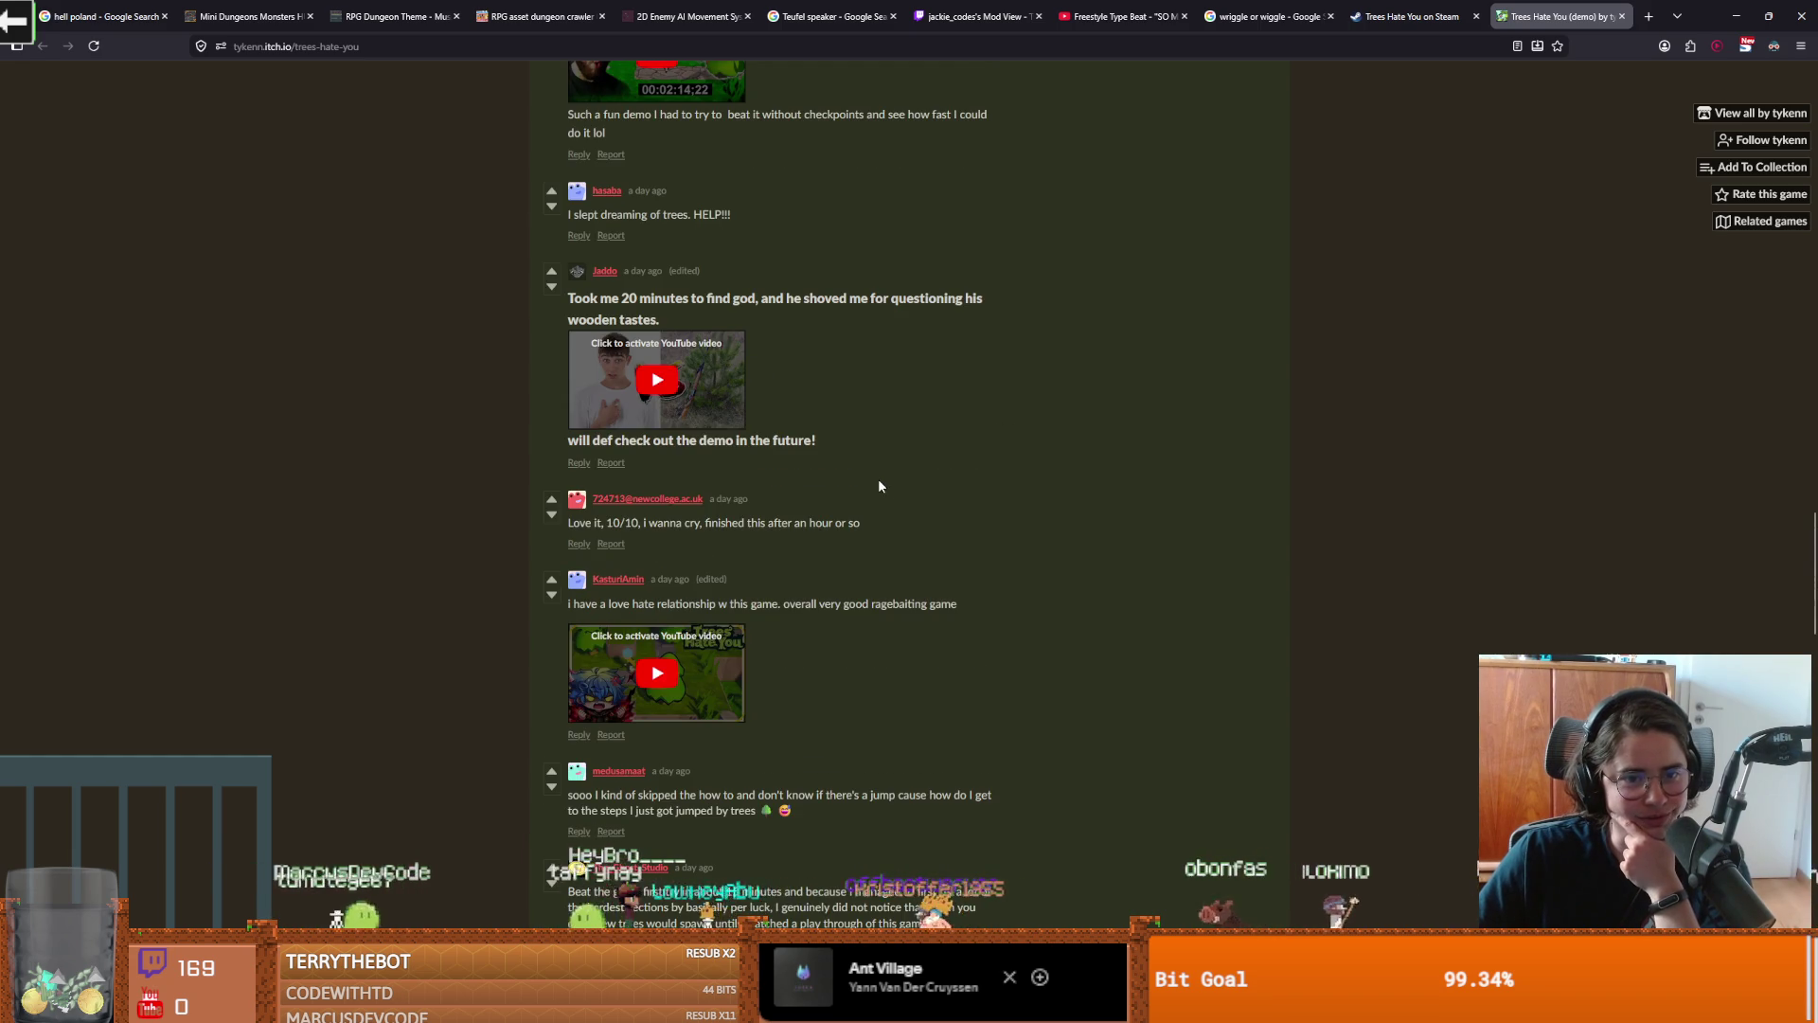
{"action": "scroll", "coordinate": [881, 483], "scroll_direction": "down", "scroll_amount": 15}
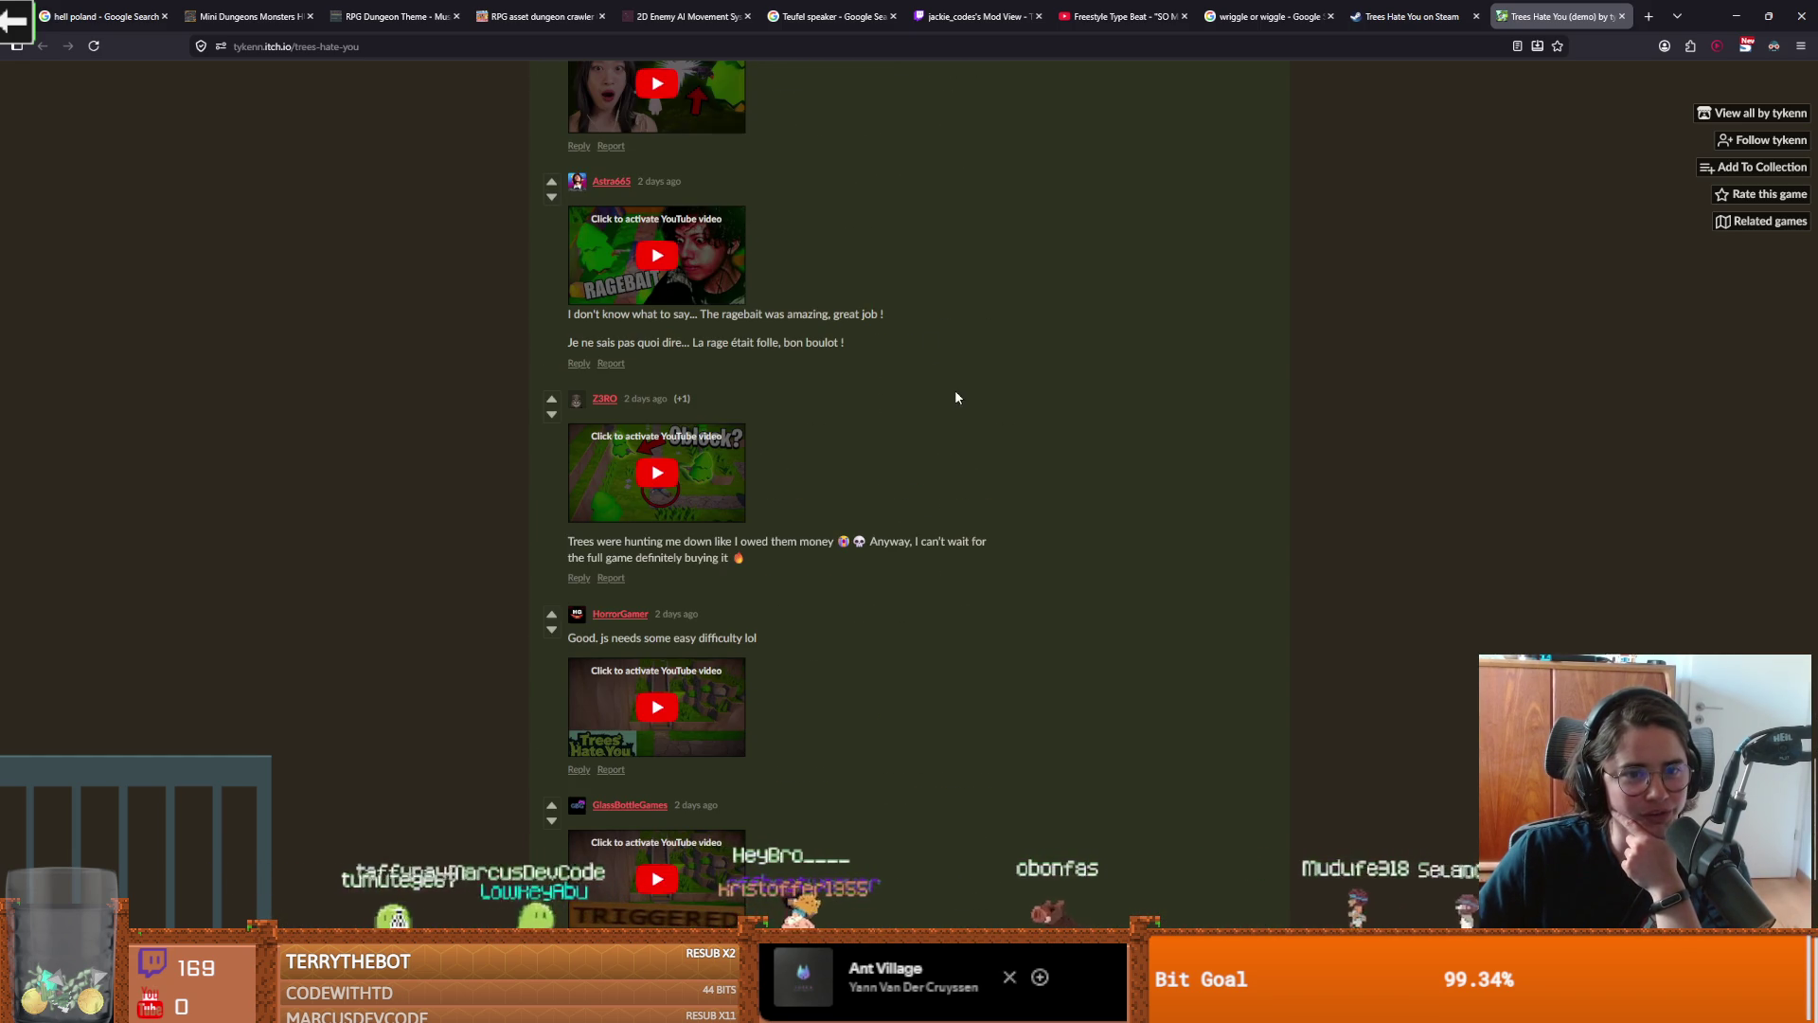
{"action": "scroll", "coordinate": [1051, 466], "scroll_direction": "down", "scroll_amount": 15}
{"action": "scroll", "coordinate": [1050, 461], "scroll_direction": "up", "scroll_amount": 4}
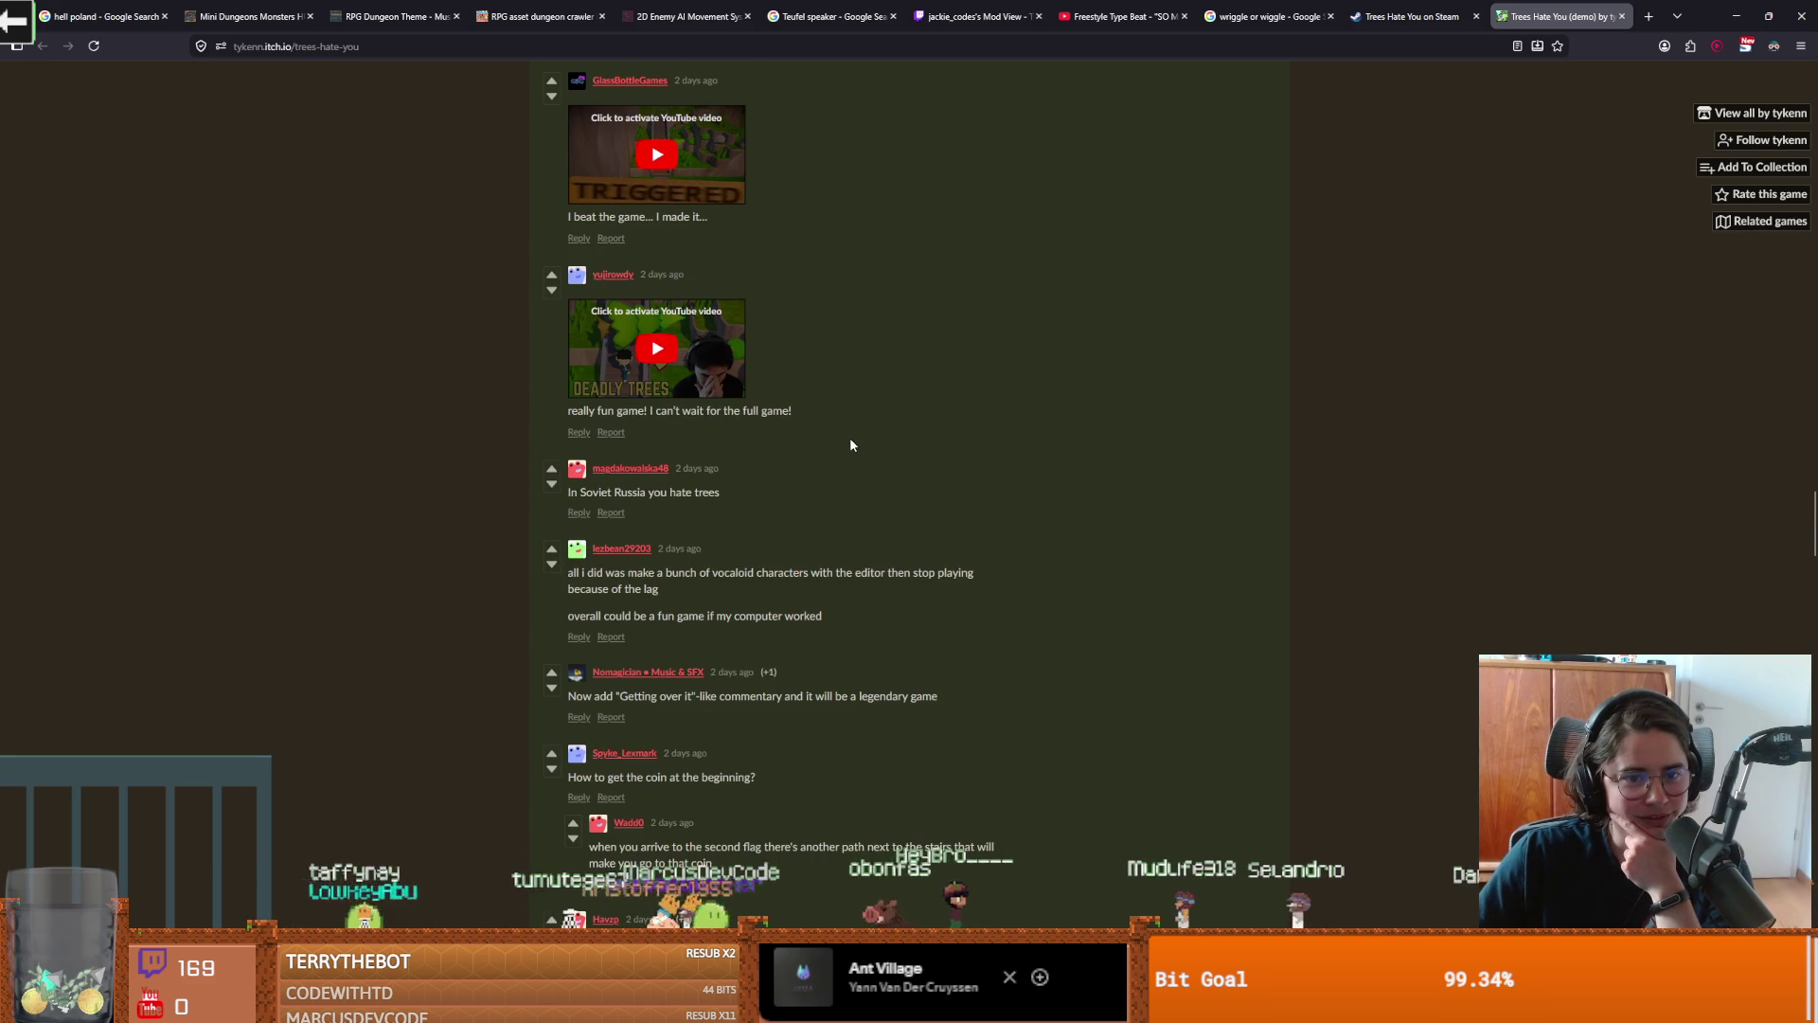
{"action": "scroll", "coordinate": [850, 438], "scroll_direction": "down", "scroll_amount": 10}
{"action": "scroll", "coordinate": [1331, 517], "scroll_direction": "down", "scroll_amount": 5}
{"action": "scroll", "coordinate": [1331, 517], "scroll_direction": "up", "scroll_amount": 5}
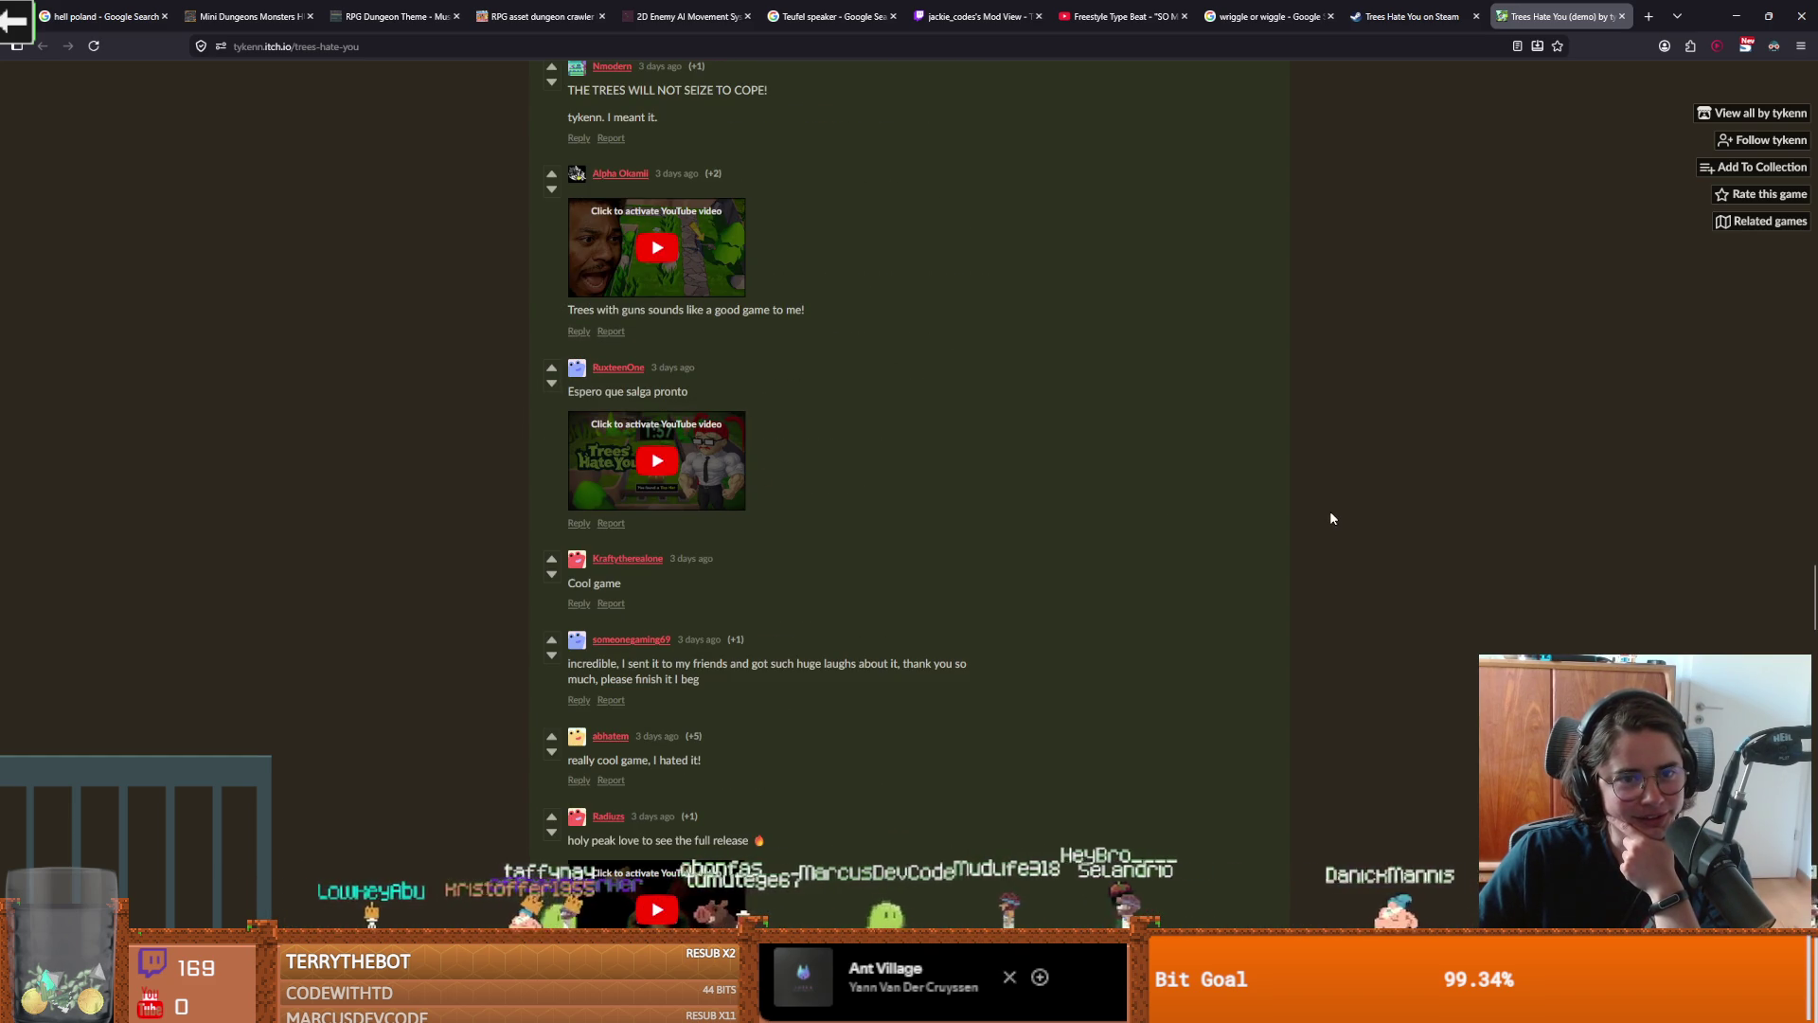
{"action": "scroll", "coordinate": [1260, 508], "scroll_direction": "down", "scroll_amount": 5}
{"action": "scroll", "coordinate": [811, 441], "scroll_direction": "up", "scroll_amount": 14}
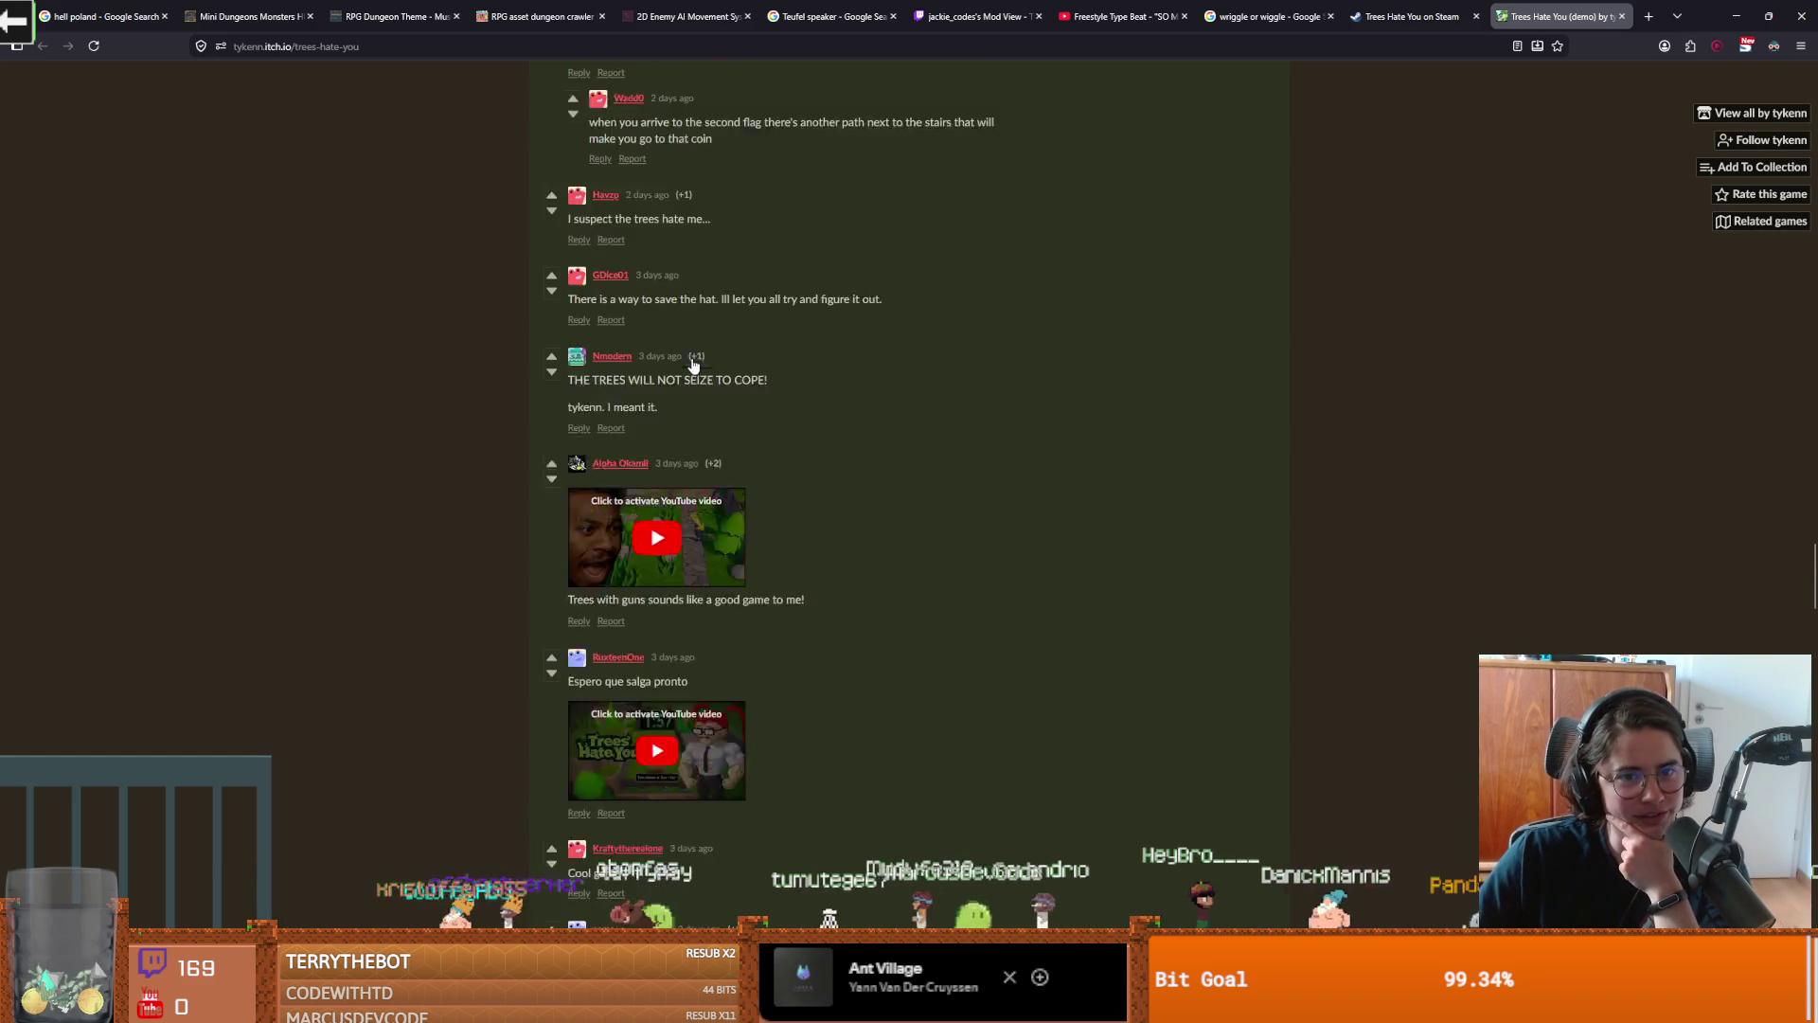
{"action": "scroll", "coordinate": [729, 400], "scroll_direction": "up", "scroll_amount": 7}
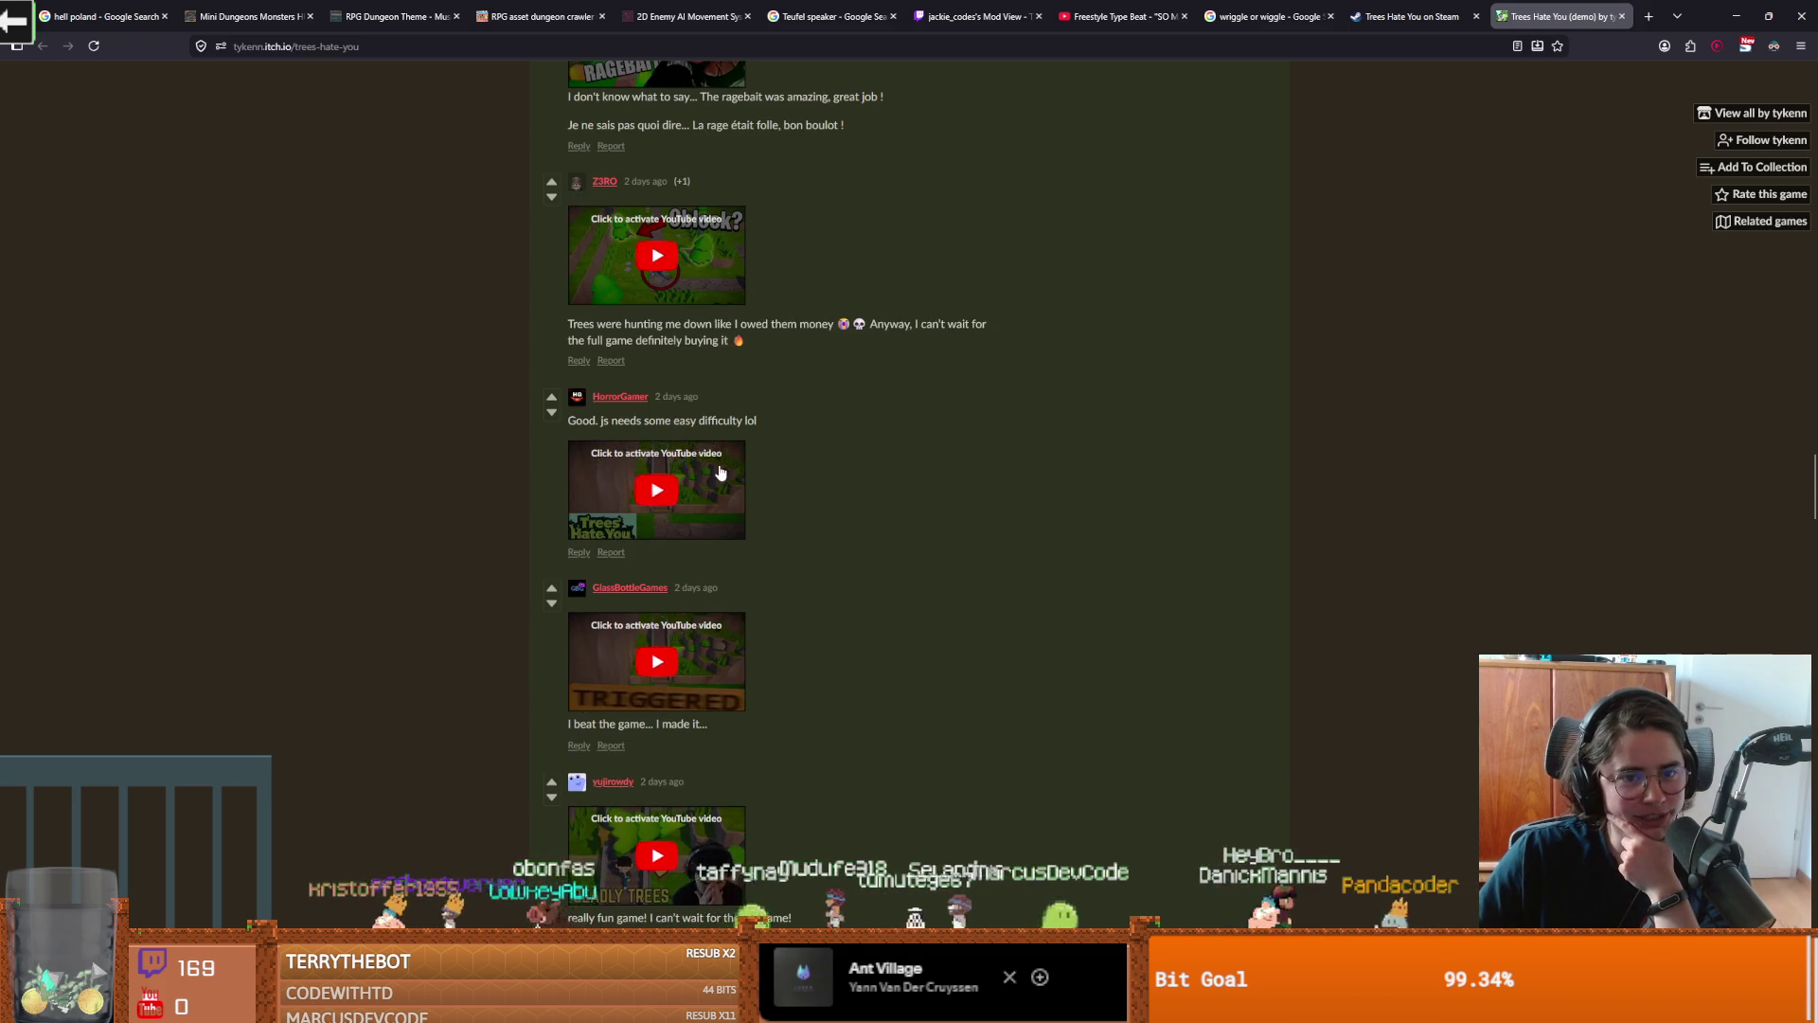
{"action": "scroll", "coordinate": [722, 472], "scroll_direction": "up", "scroll_amount": 5}
{"action": "scroll", "coordinate": [705, 494], "scroll_direction": "up", "scroll_amount": 5}
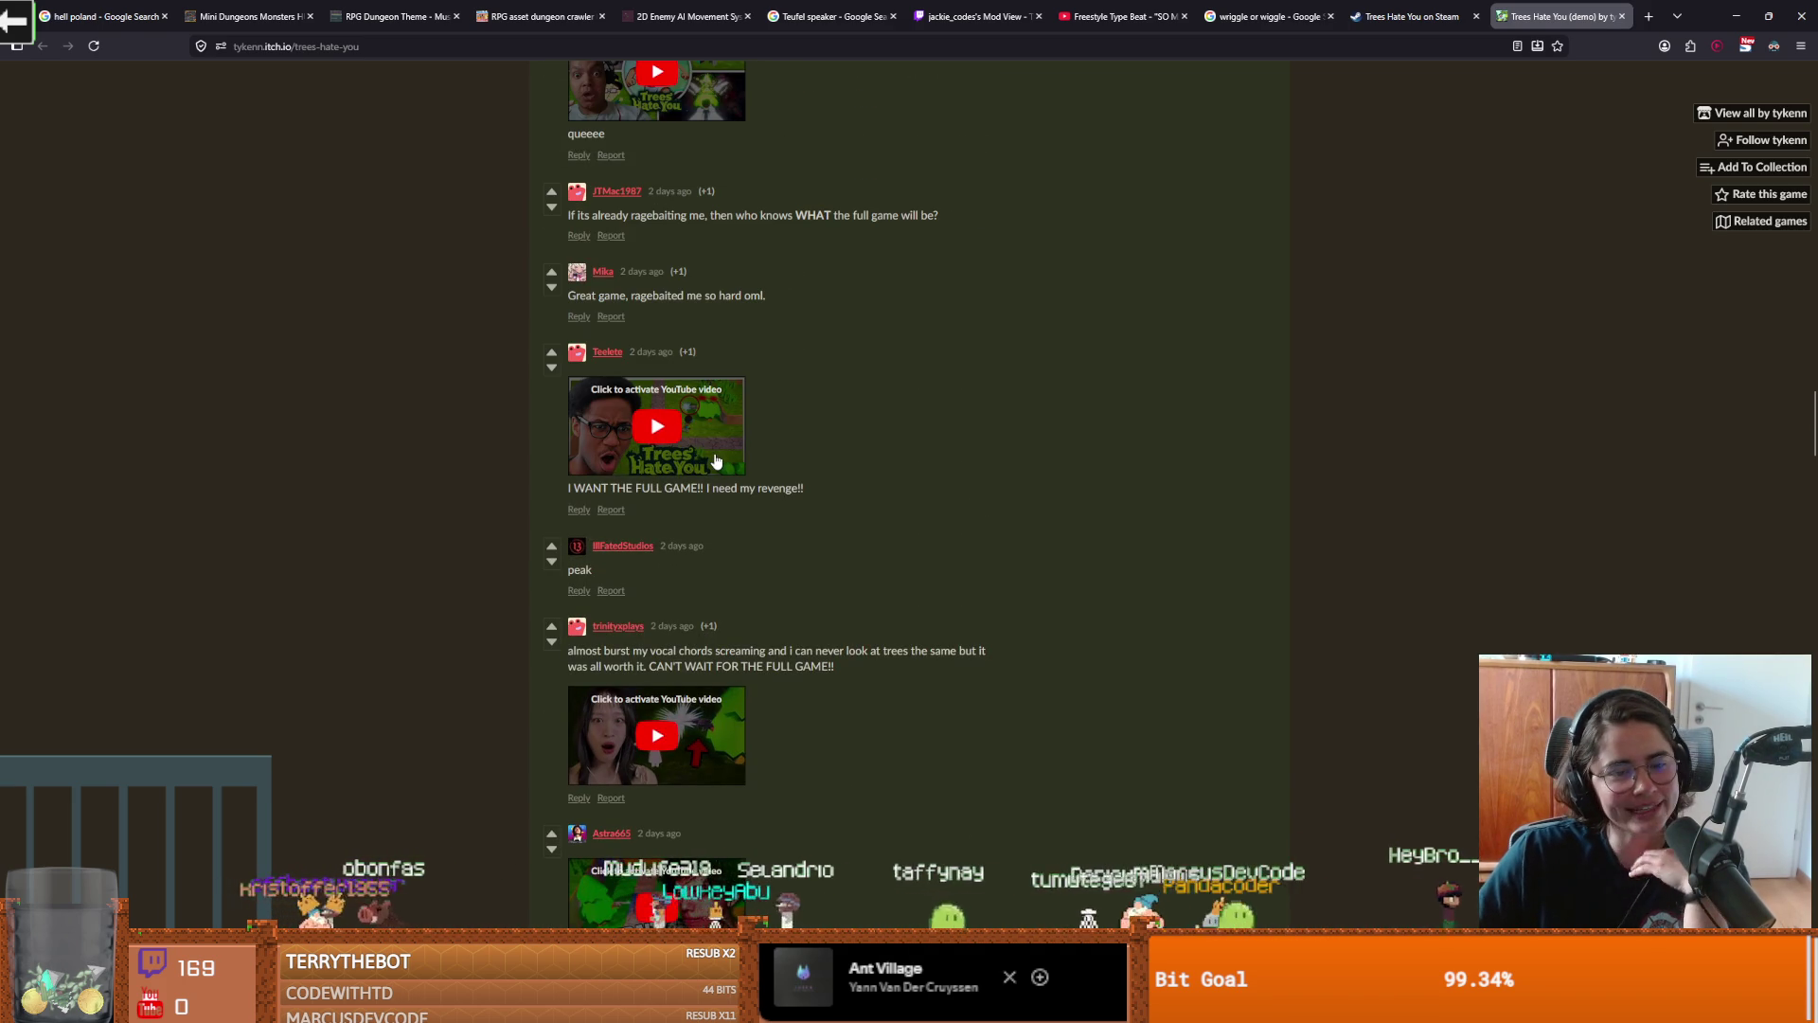
{"action": "scroll", "coordinate": [716, 461], "scroll_direction": "down", "scroll_amount": 15}
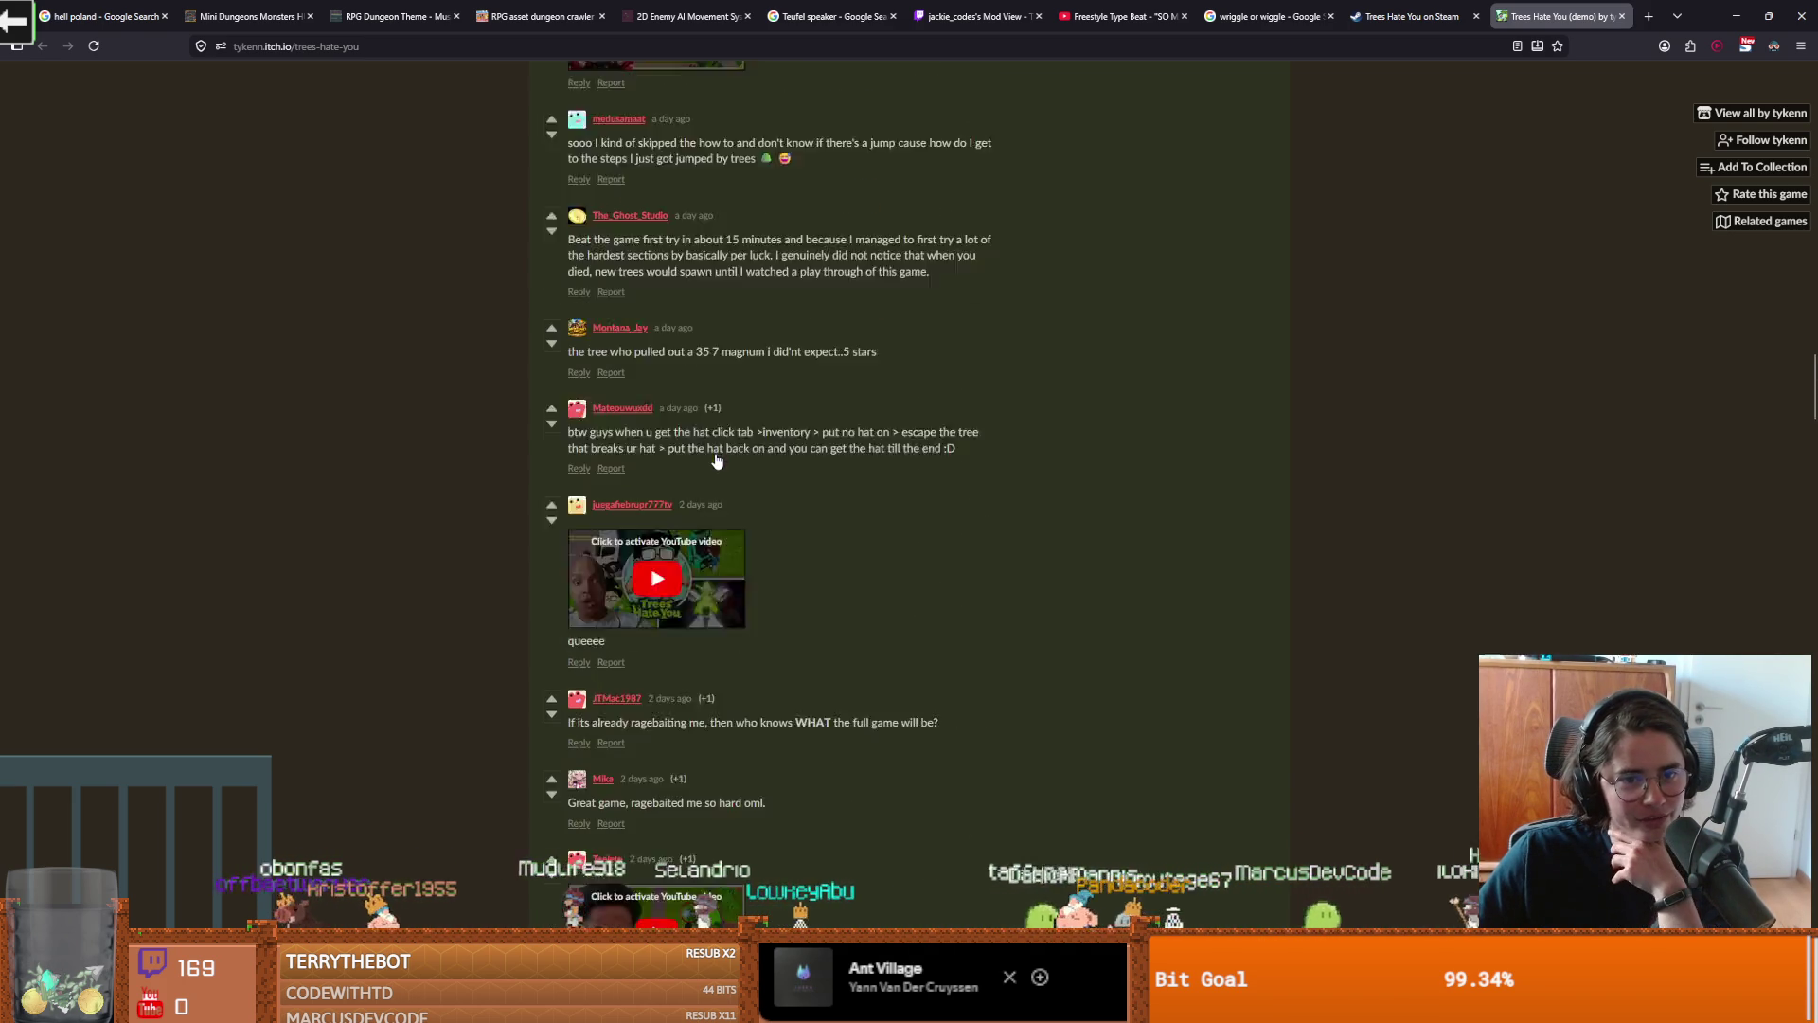
{"action": "scroll", "coordinate": [717, 461], "scroll_direction": "up", "scroll_amount": 15}
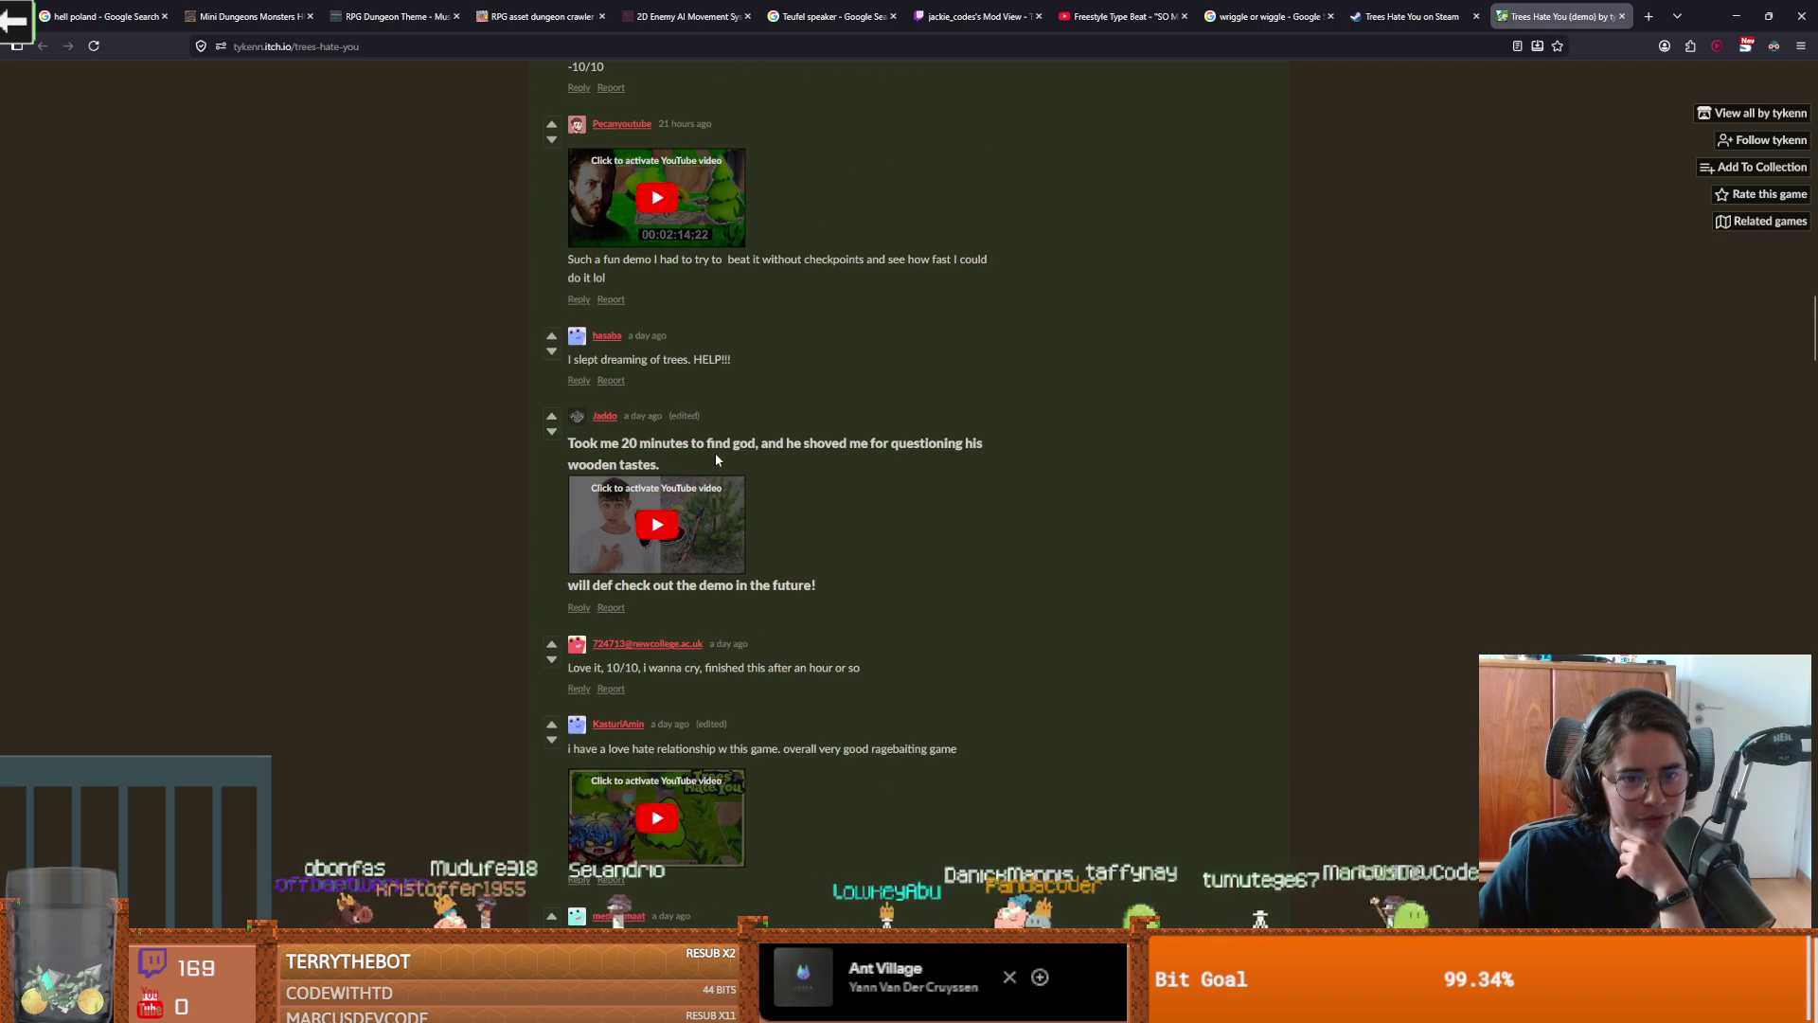
{"action": "scroll", "coordinate": [717, 461], "scroll_direction": "up", "scroll_amount": 15}
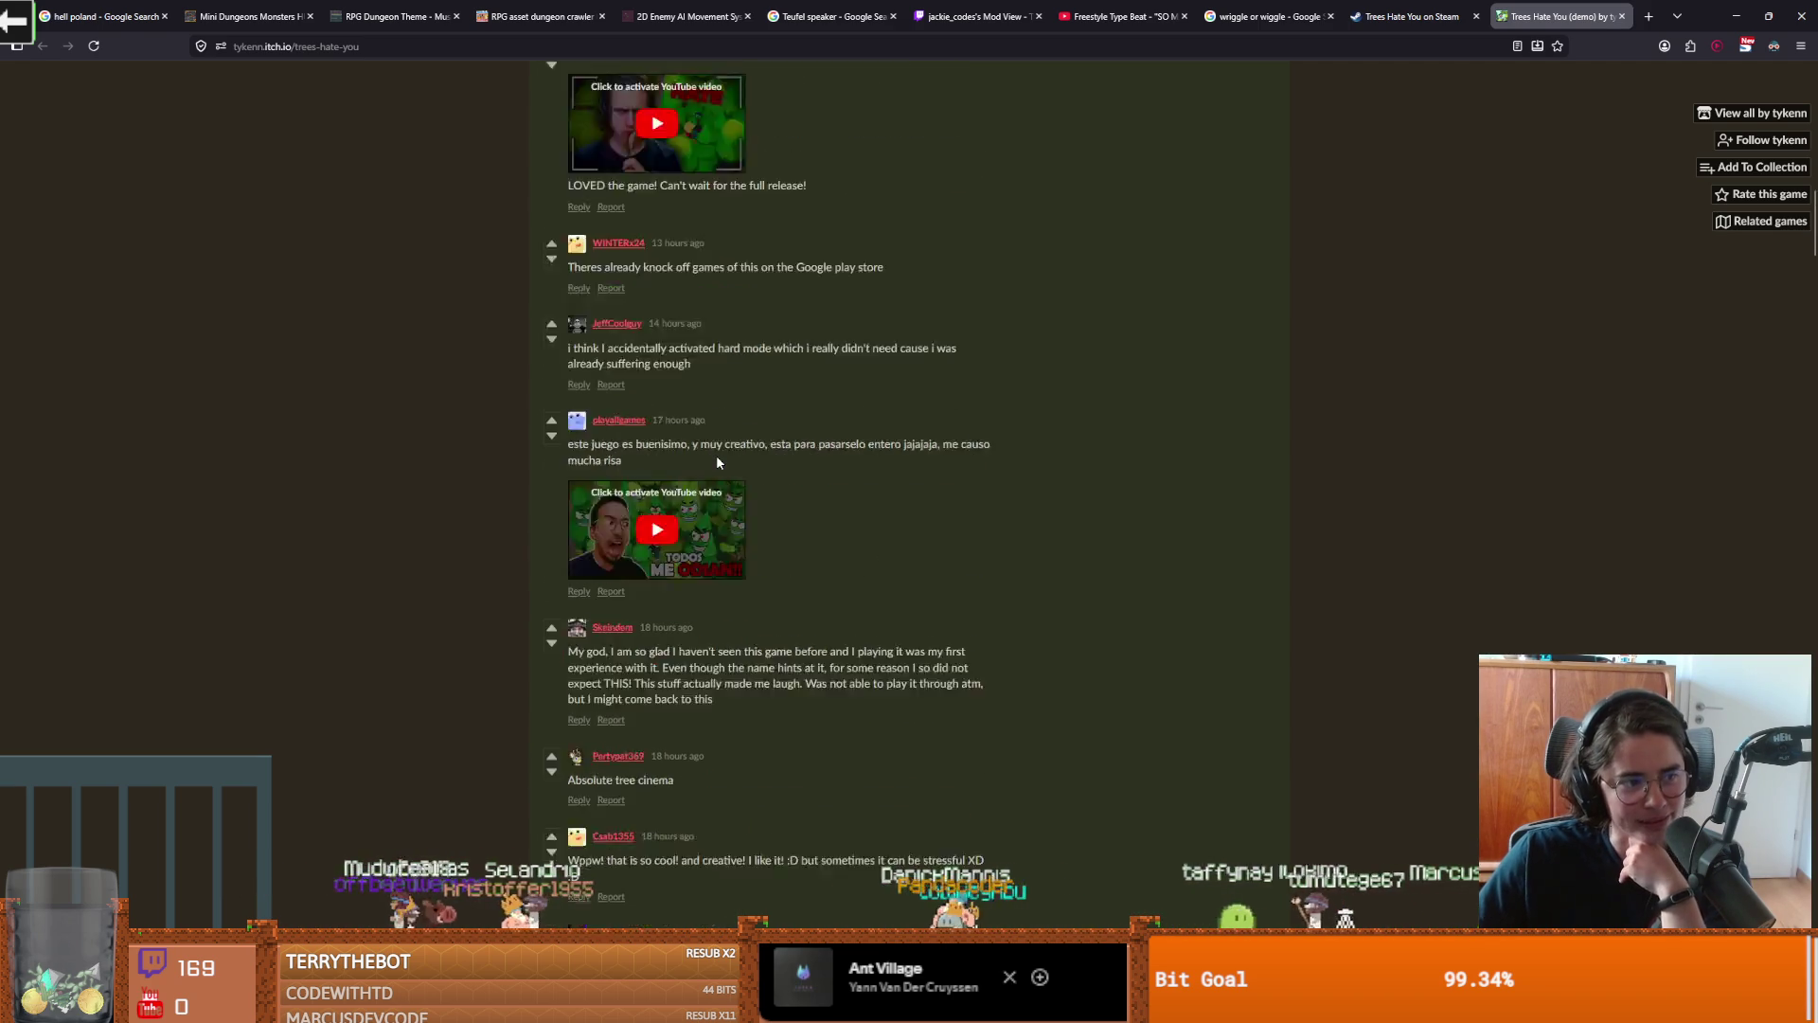
{"action": "scroll", "coordinate": [758, 446], "scroll_direction": "up", "scroll_amount": 5}
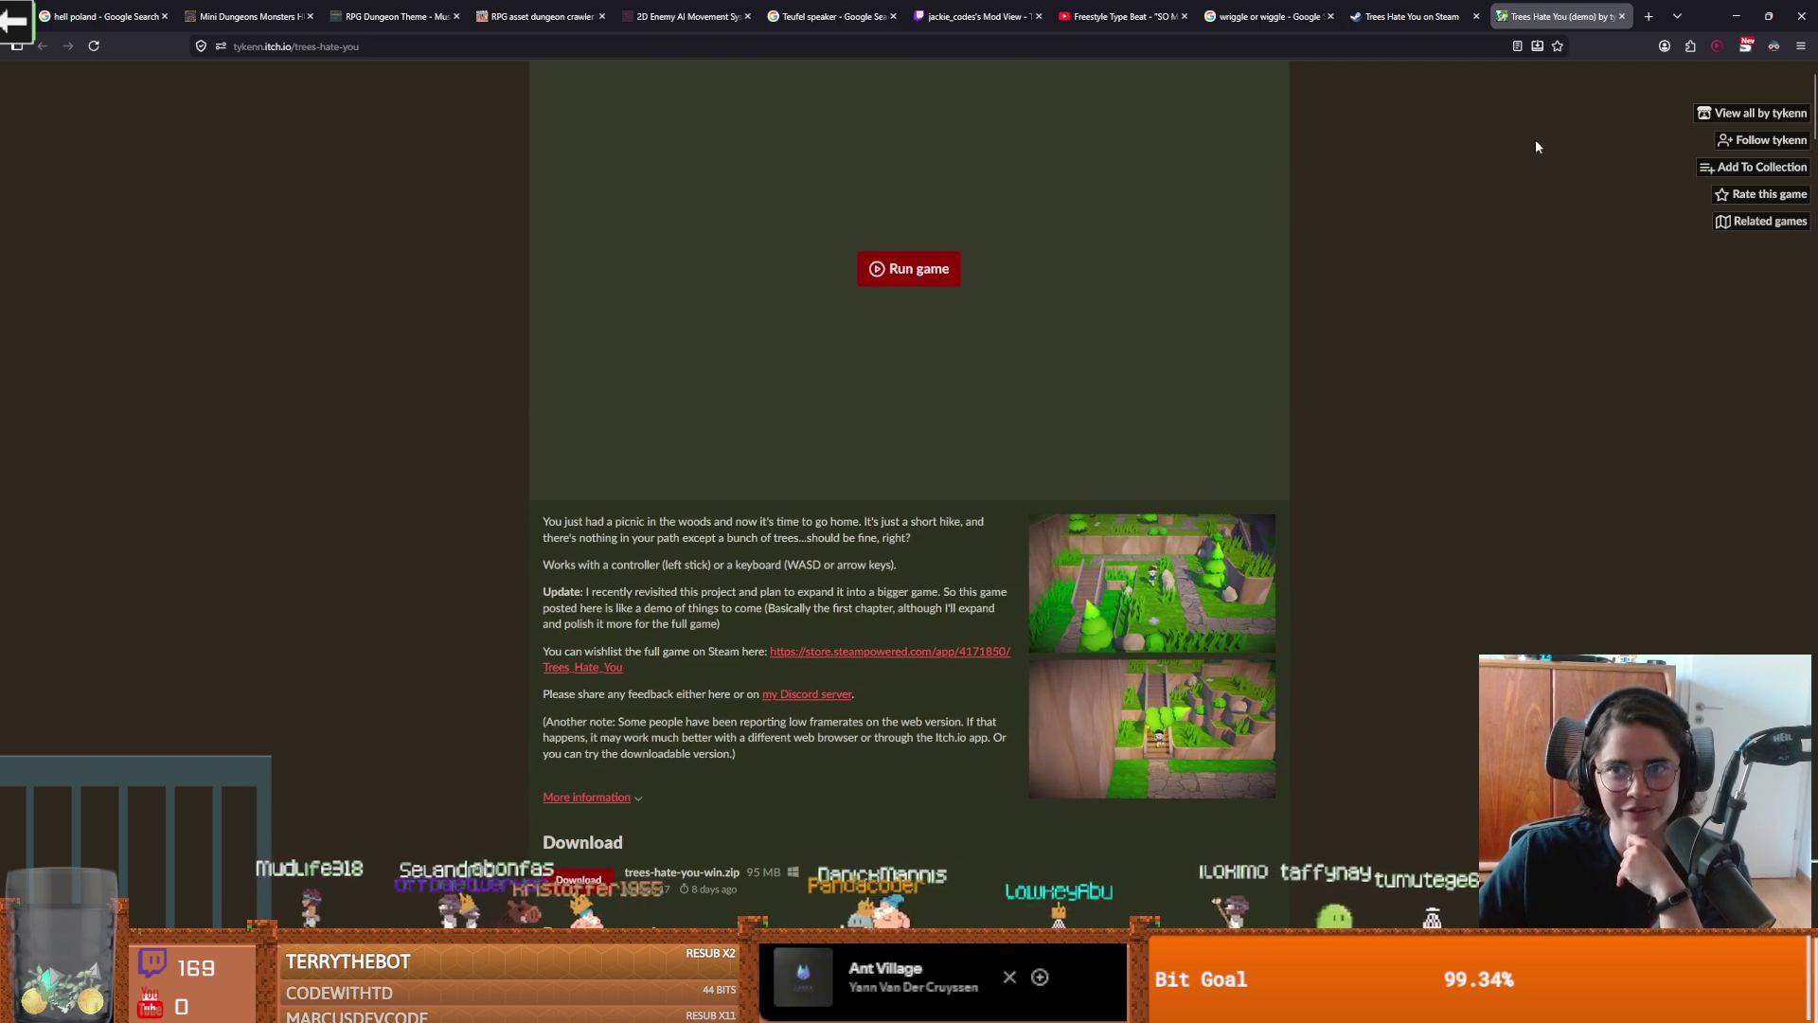
{"action": "key", "text": "alt+Tab"}
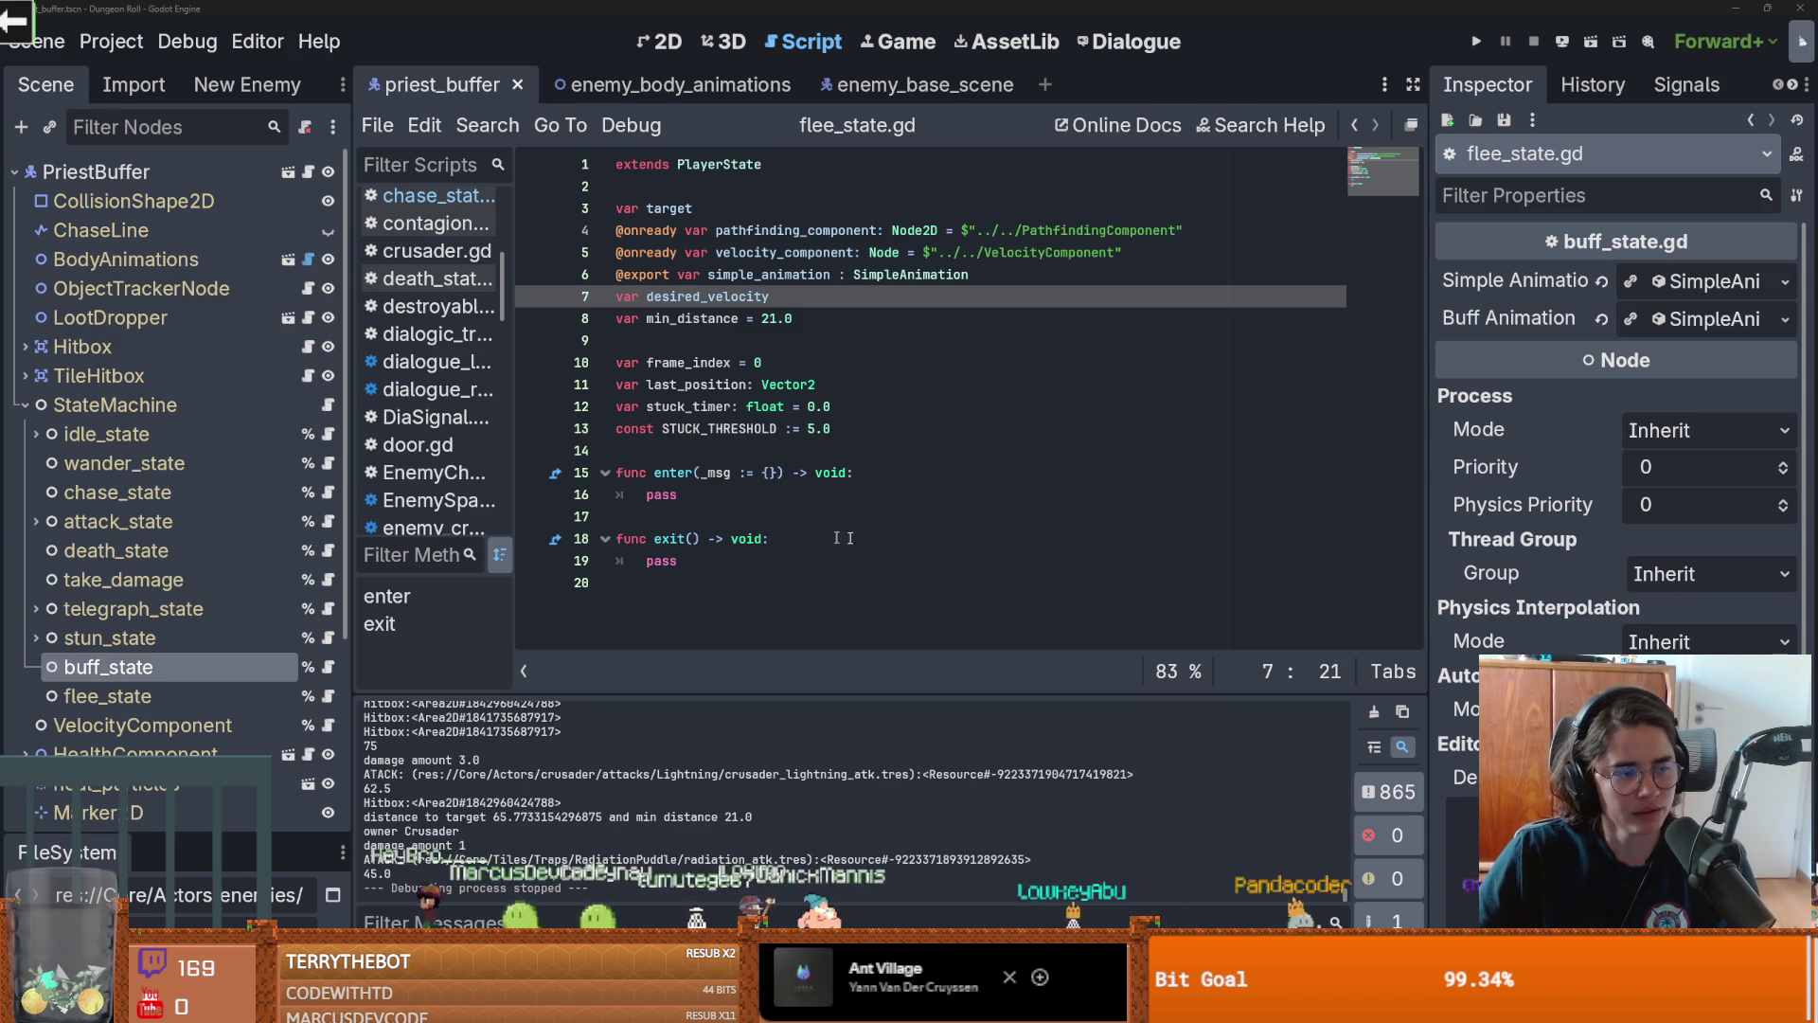
{"action": "left_click", "coordinate": [928, 541]}
Save the priest scene and open buff_state.gd to find the buff() call on line 12
{"action": "key", "text": "ctrl+s"}
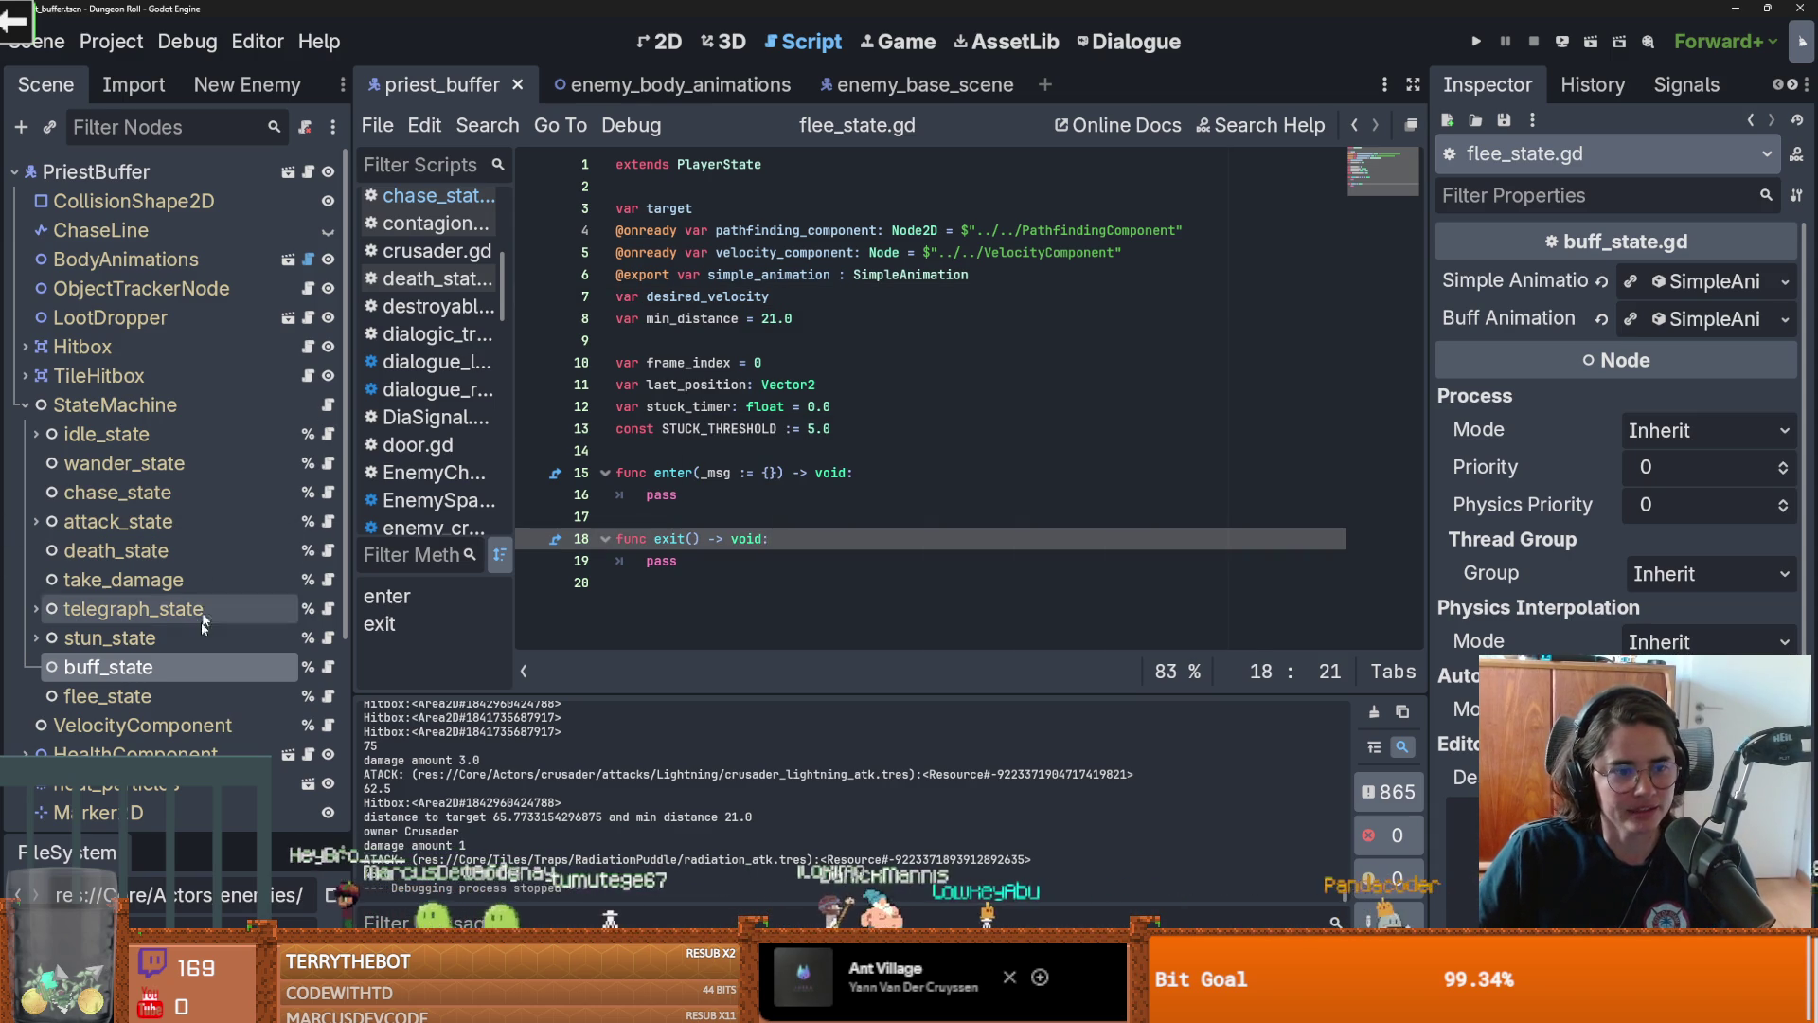
{"action": "left_click", "coordinate": [328, 667]}
{"action": "left_click", "coordinate": [742, 548]}
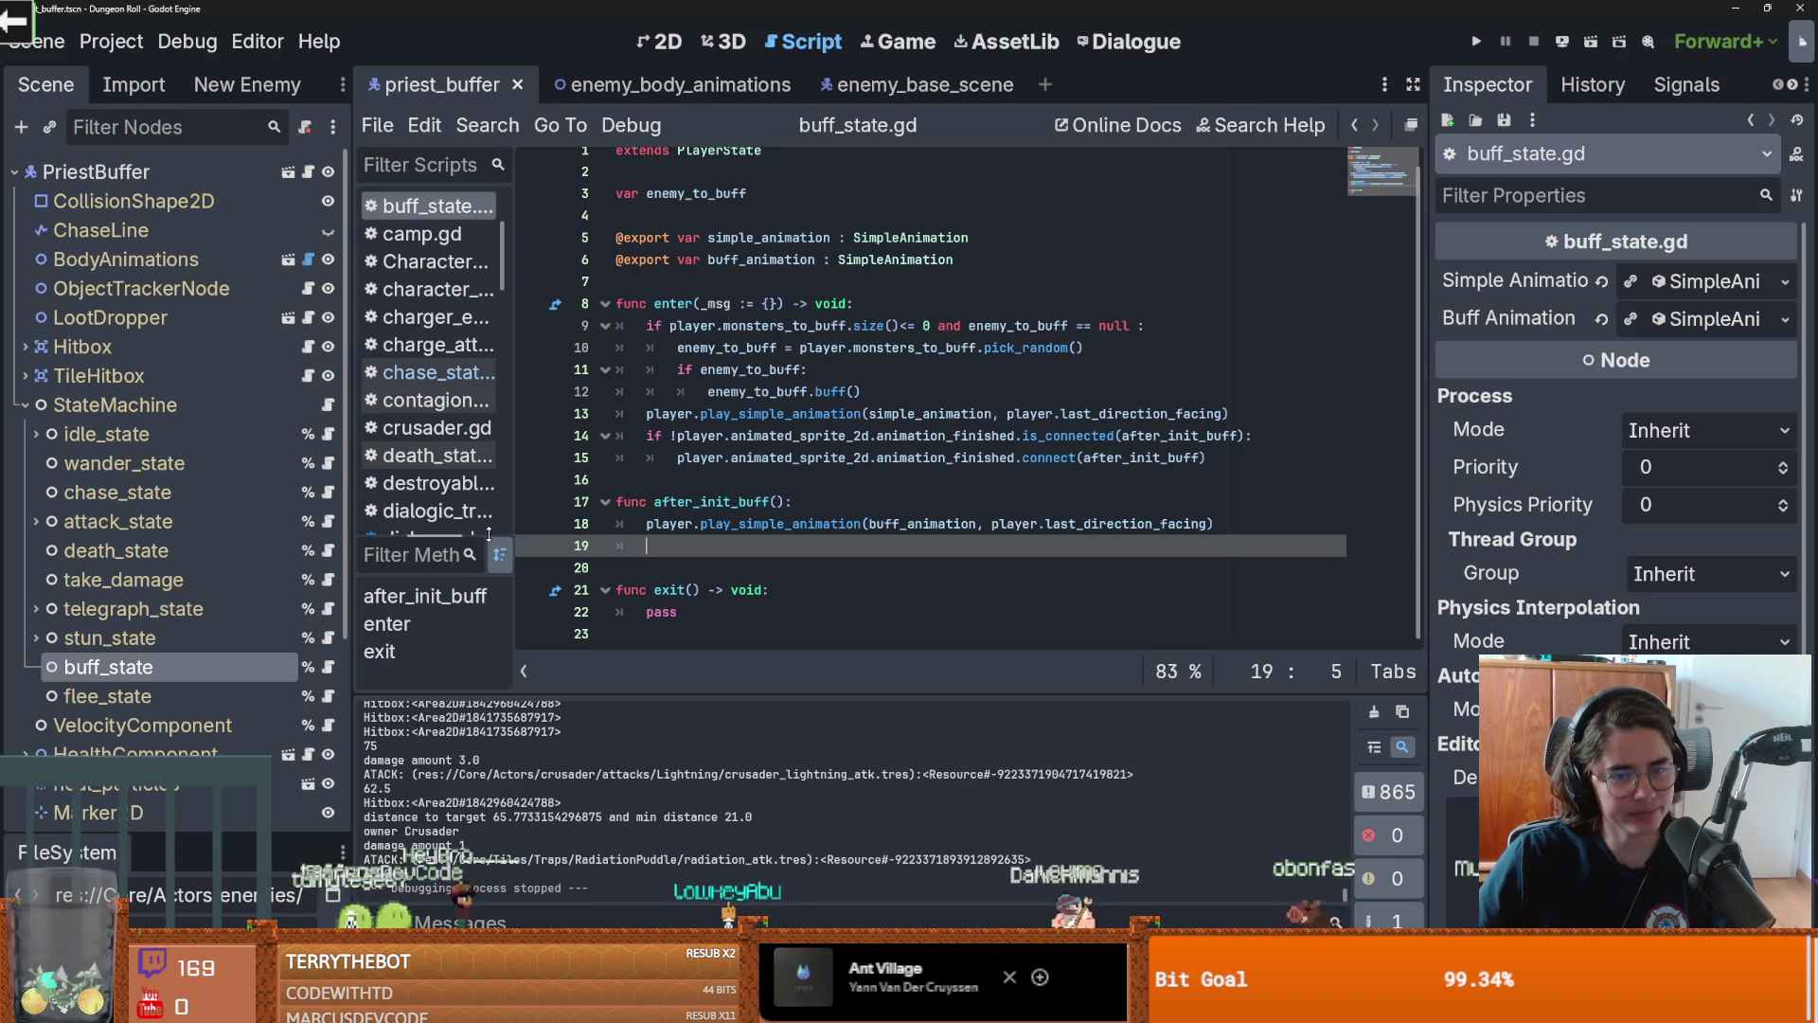
{"action": "key", "text": "Down"}
{"action": "key", "text": "ctrl+s"}
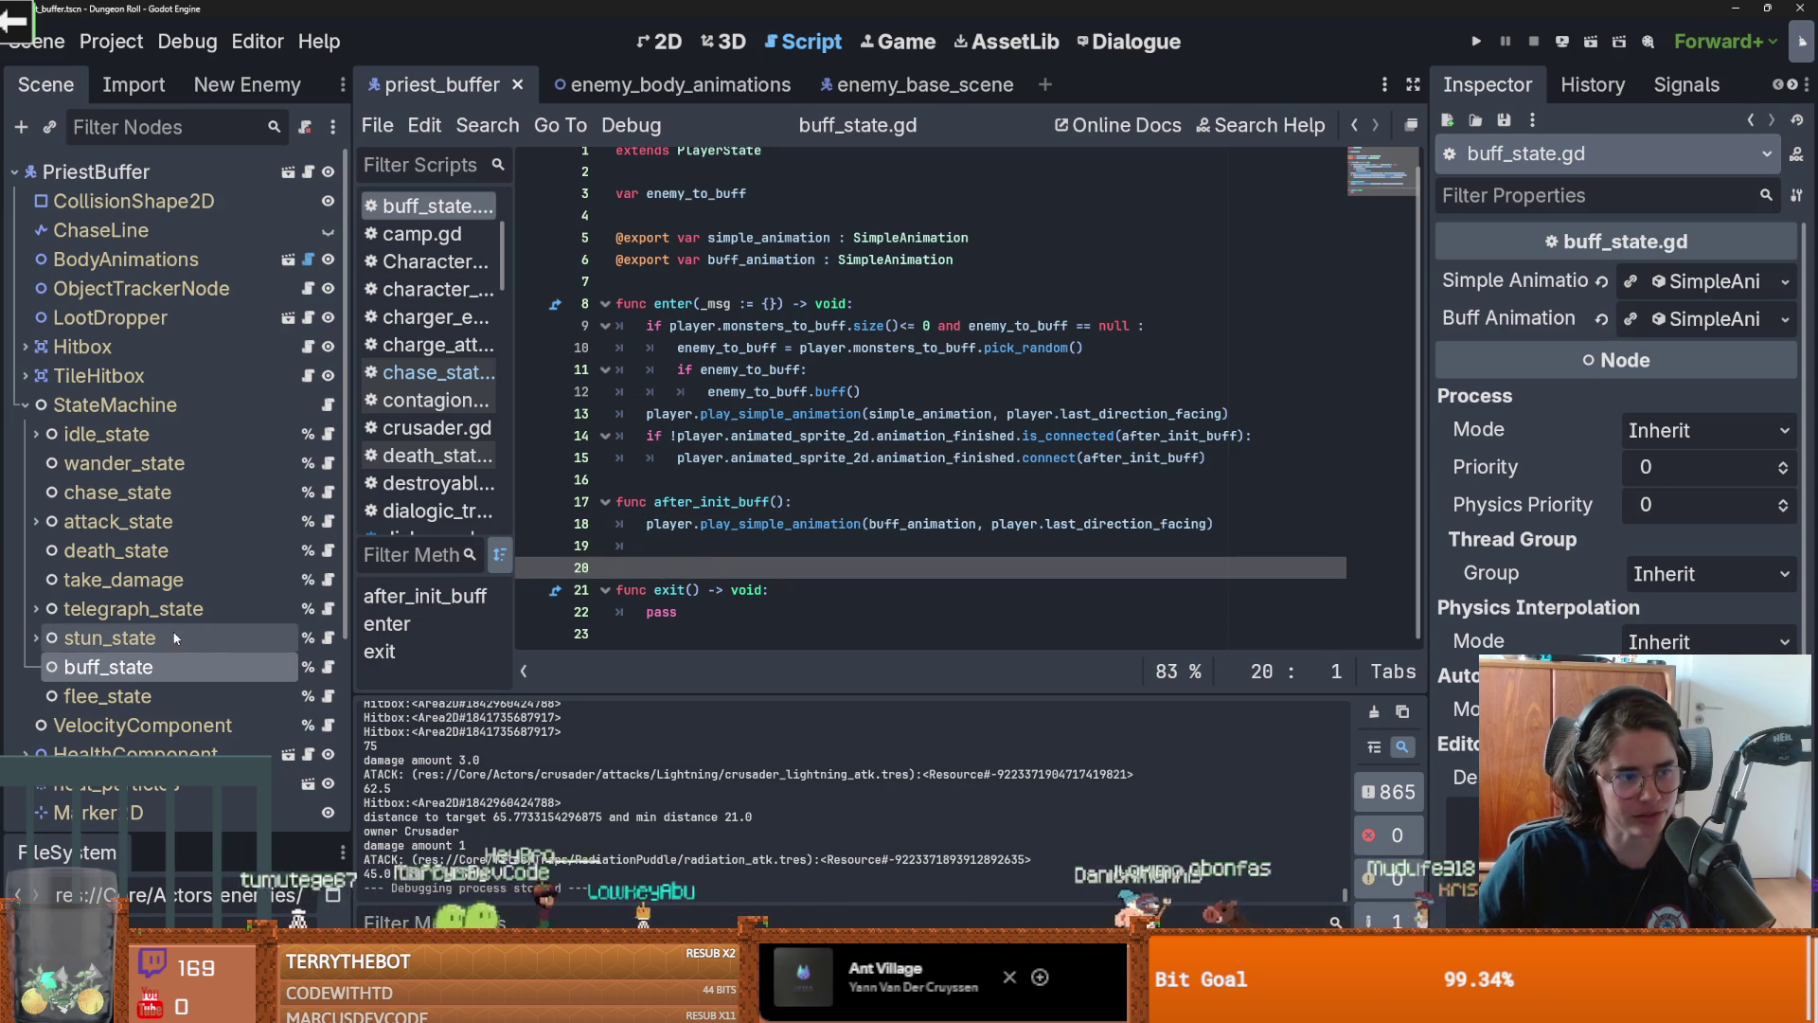
{"action": "scroll", "coordinate": [175, 638], "scroll_direction": "down", "scroll_amount": 5}
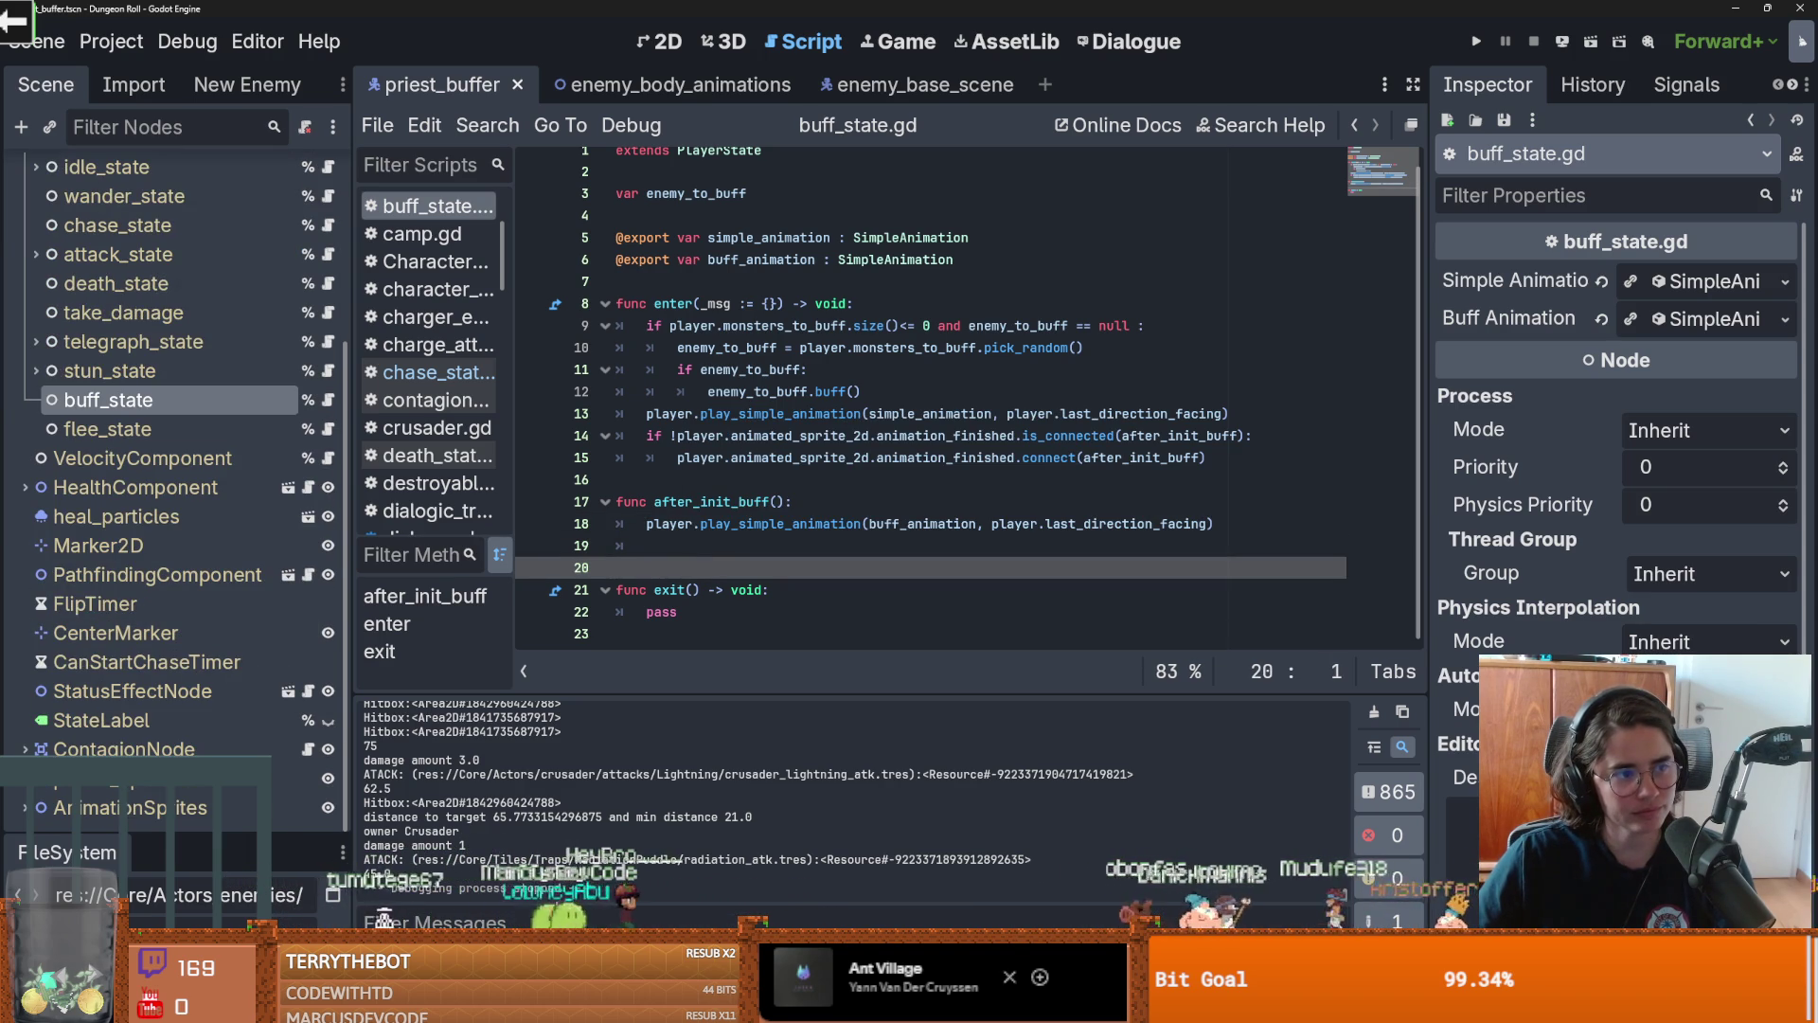
{"action": "left_click", "coordinate": [668, 41]}
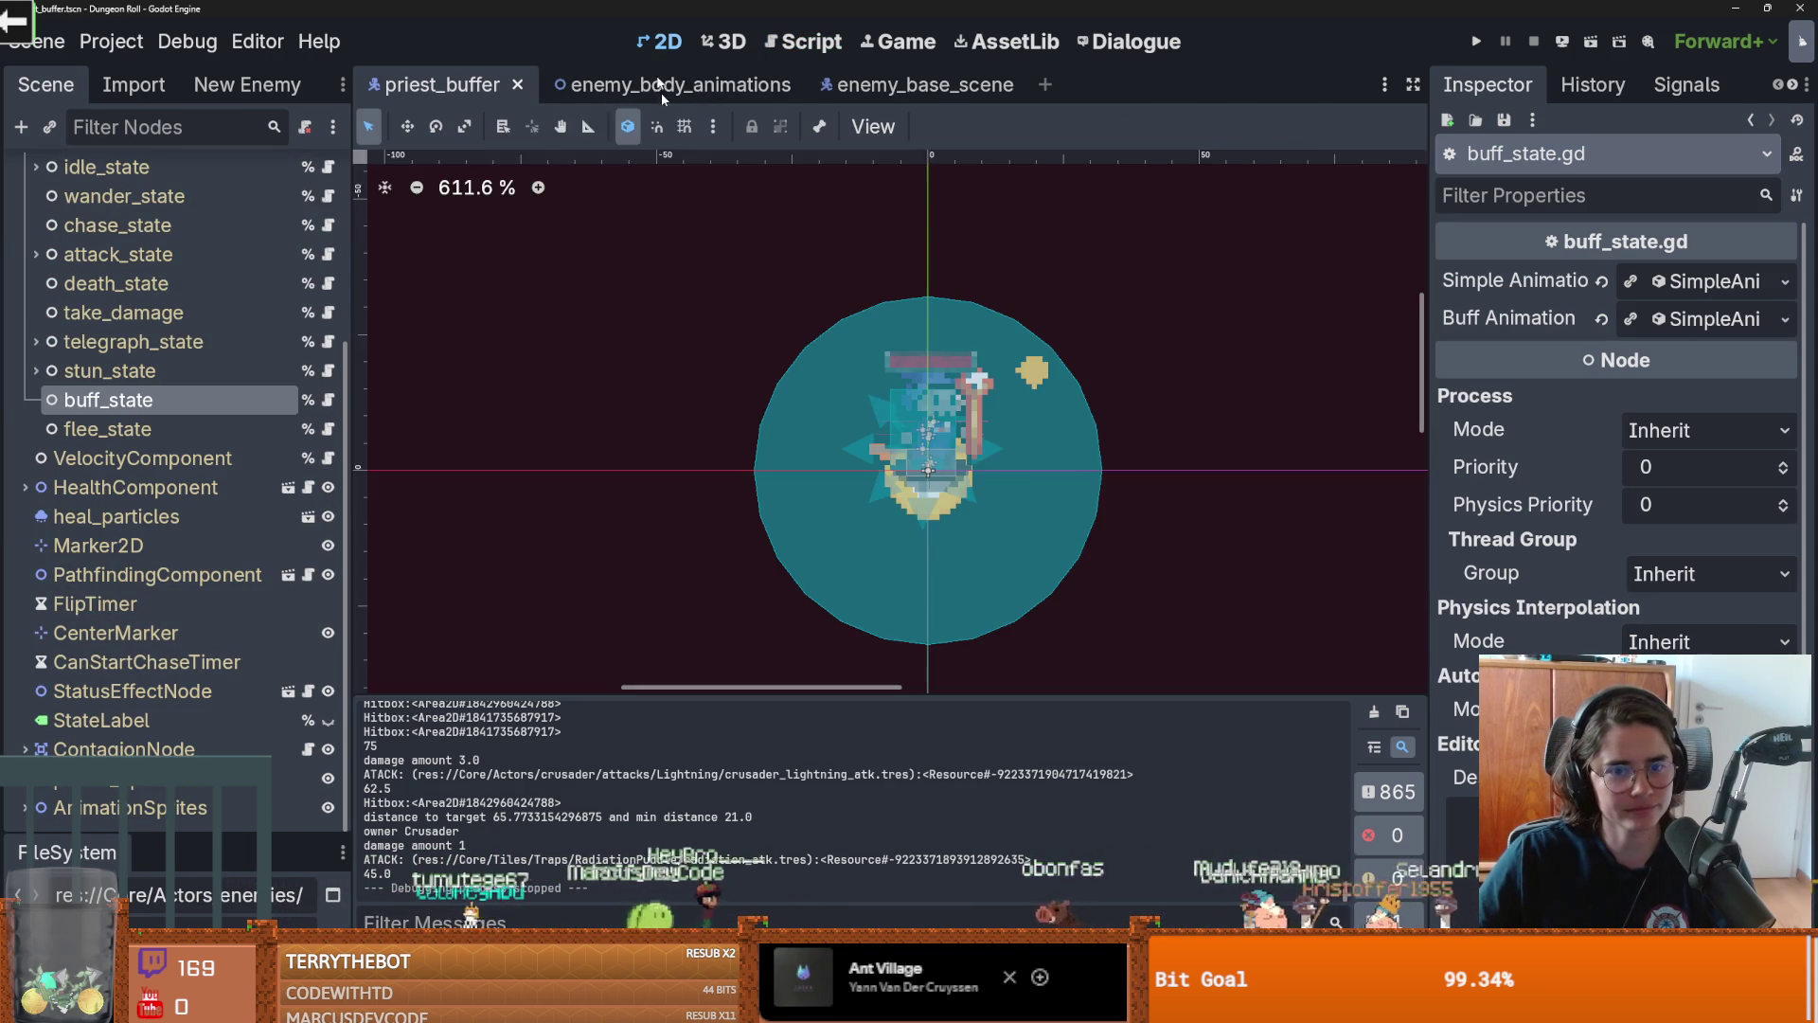
{"action": "scroll", "coordinate": [947, 445], "scroll_direction": "up", "scroll_amount": 2}
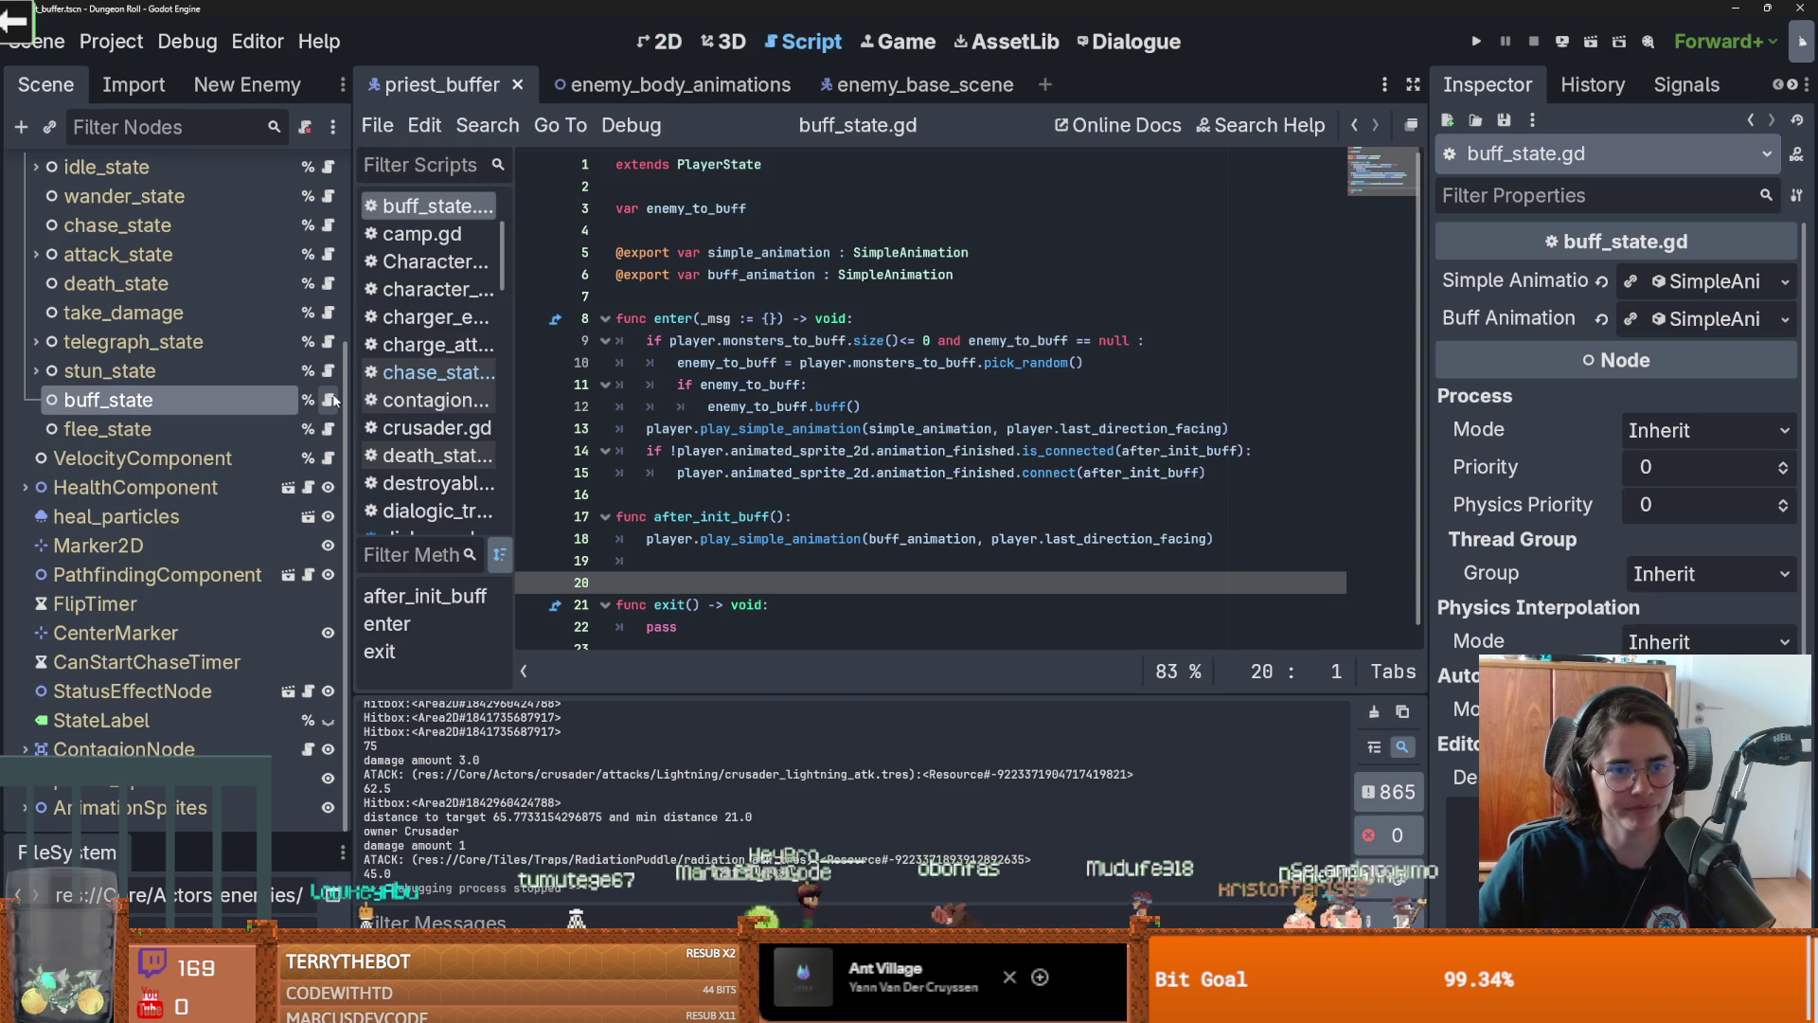
{"action": "left_click", "coordinate": [328, 400]}
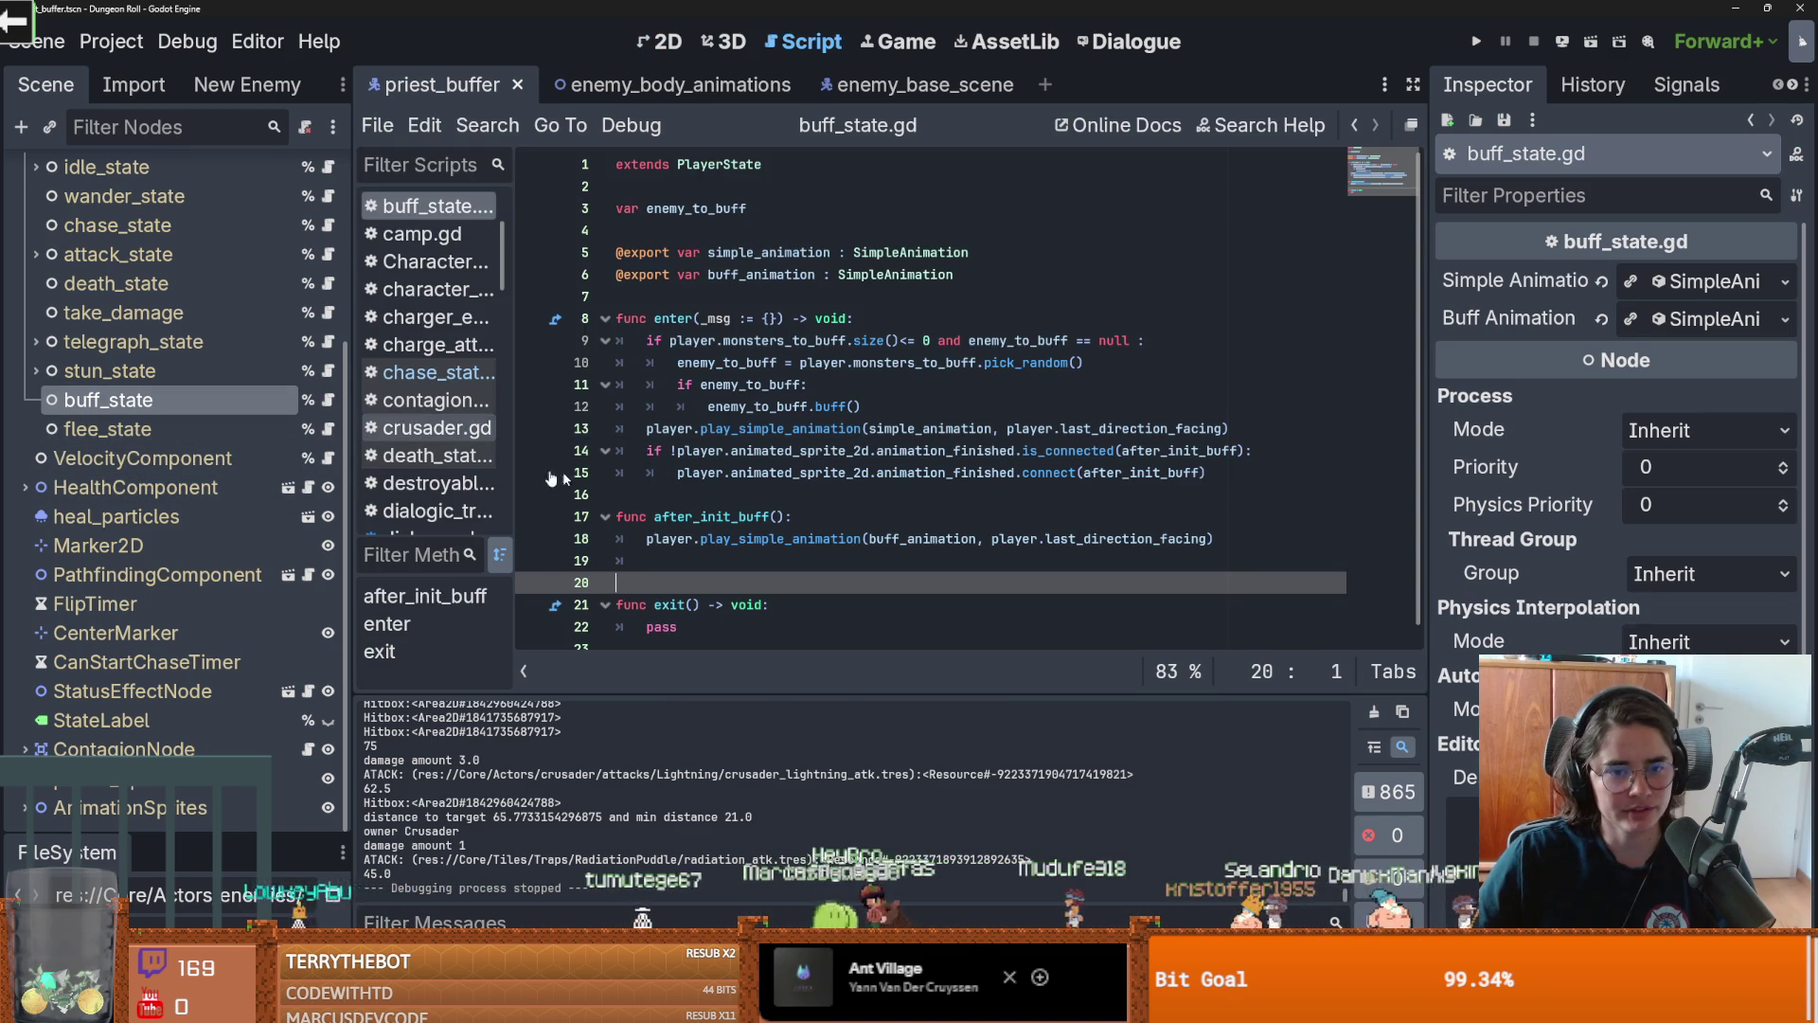
{"action": "scroll", "coordinate": [794, 441], "scroll_direction": "down", "scroll_amount": 1}
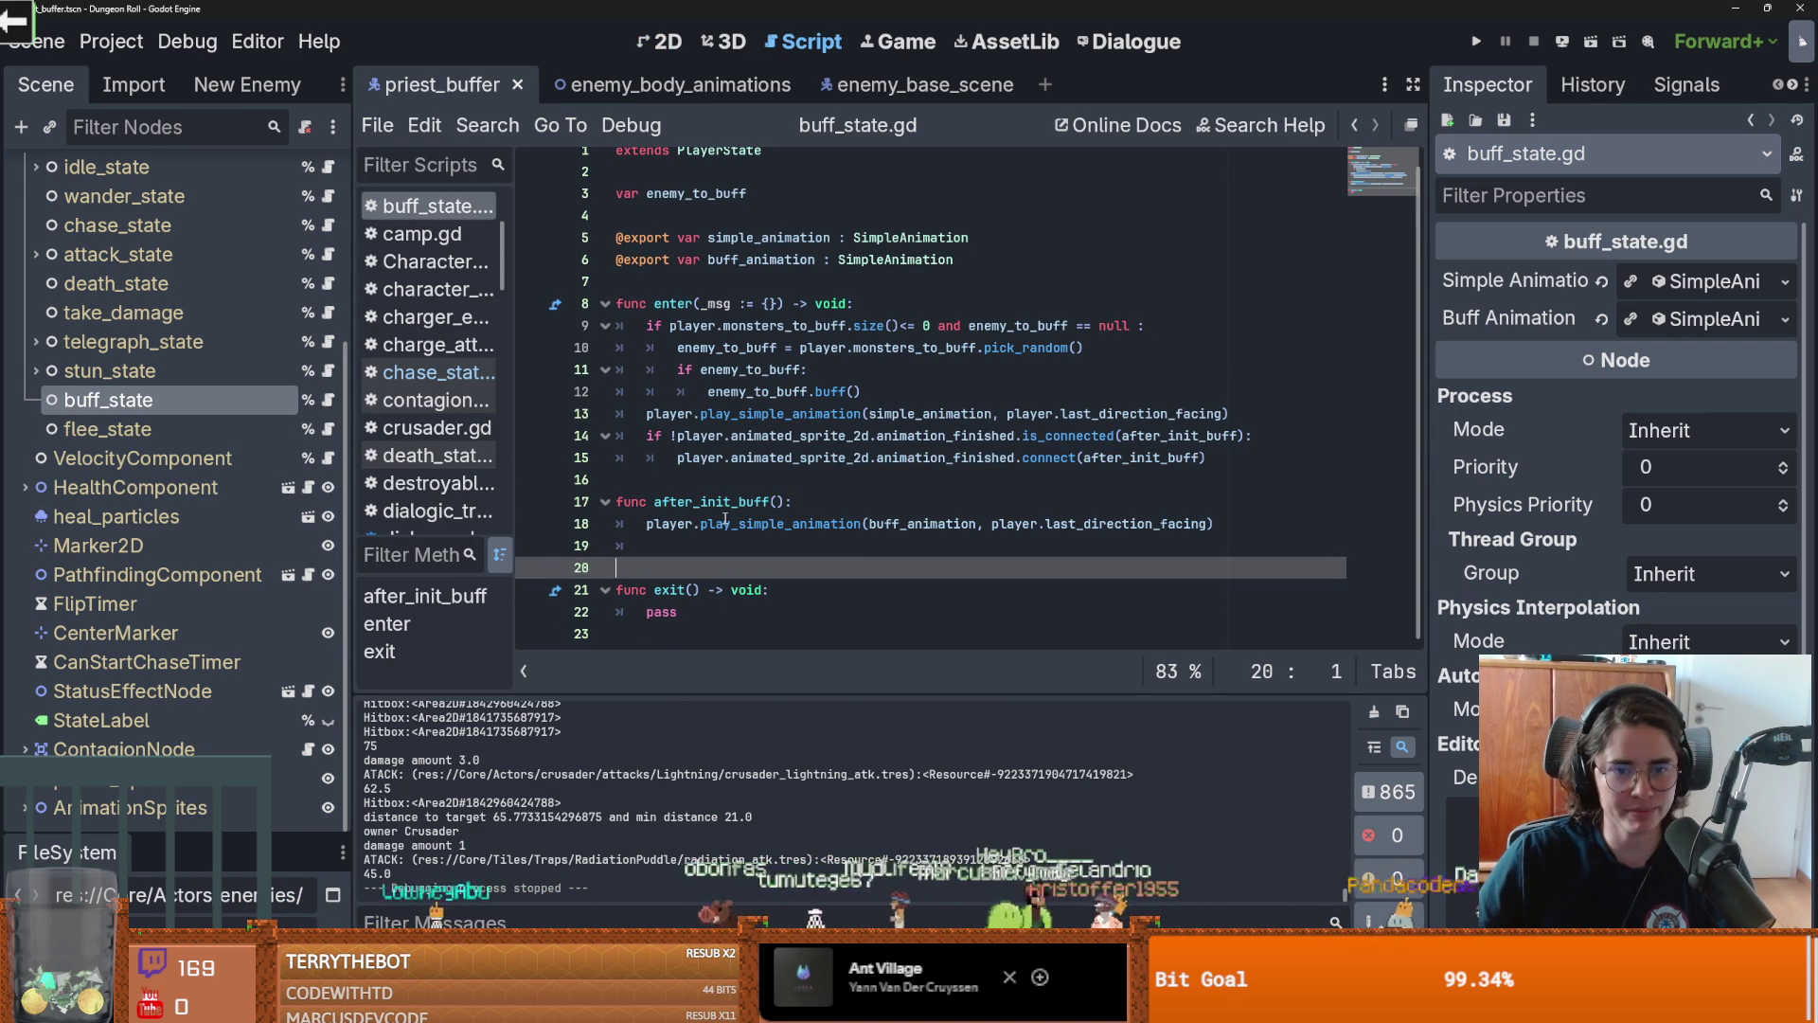
{"action": "left_click", "coordinate": [765, 458]}
Replace pass in exit() with a copied enemy_to_buff call, change it to debuff(), and save
{"action": "left_click_drag", "start_coordinate": [864, 392], "coordinate": [815, 393]}
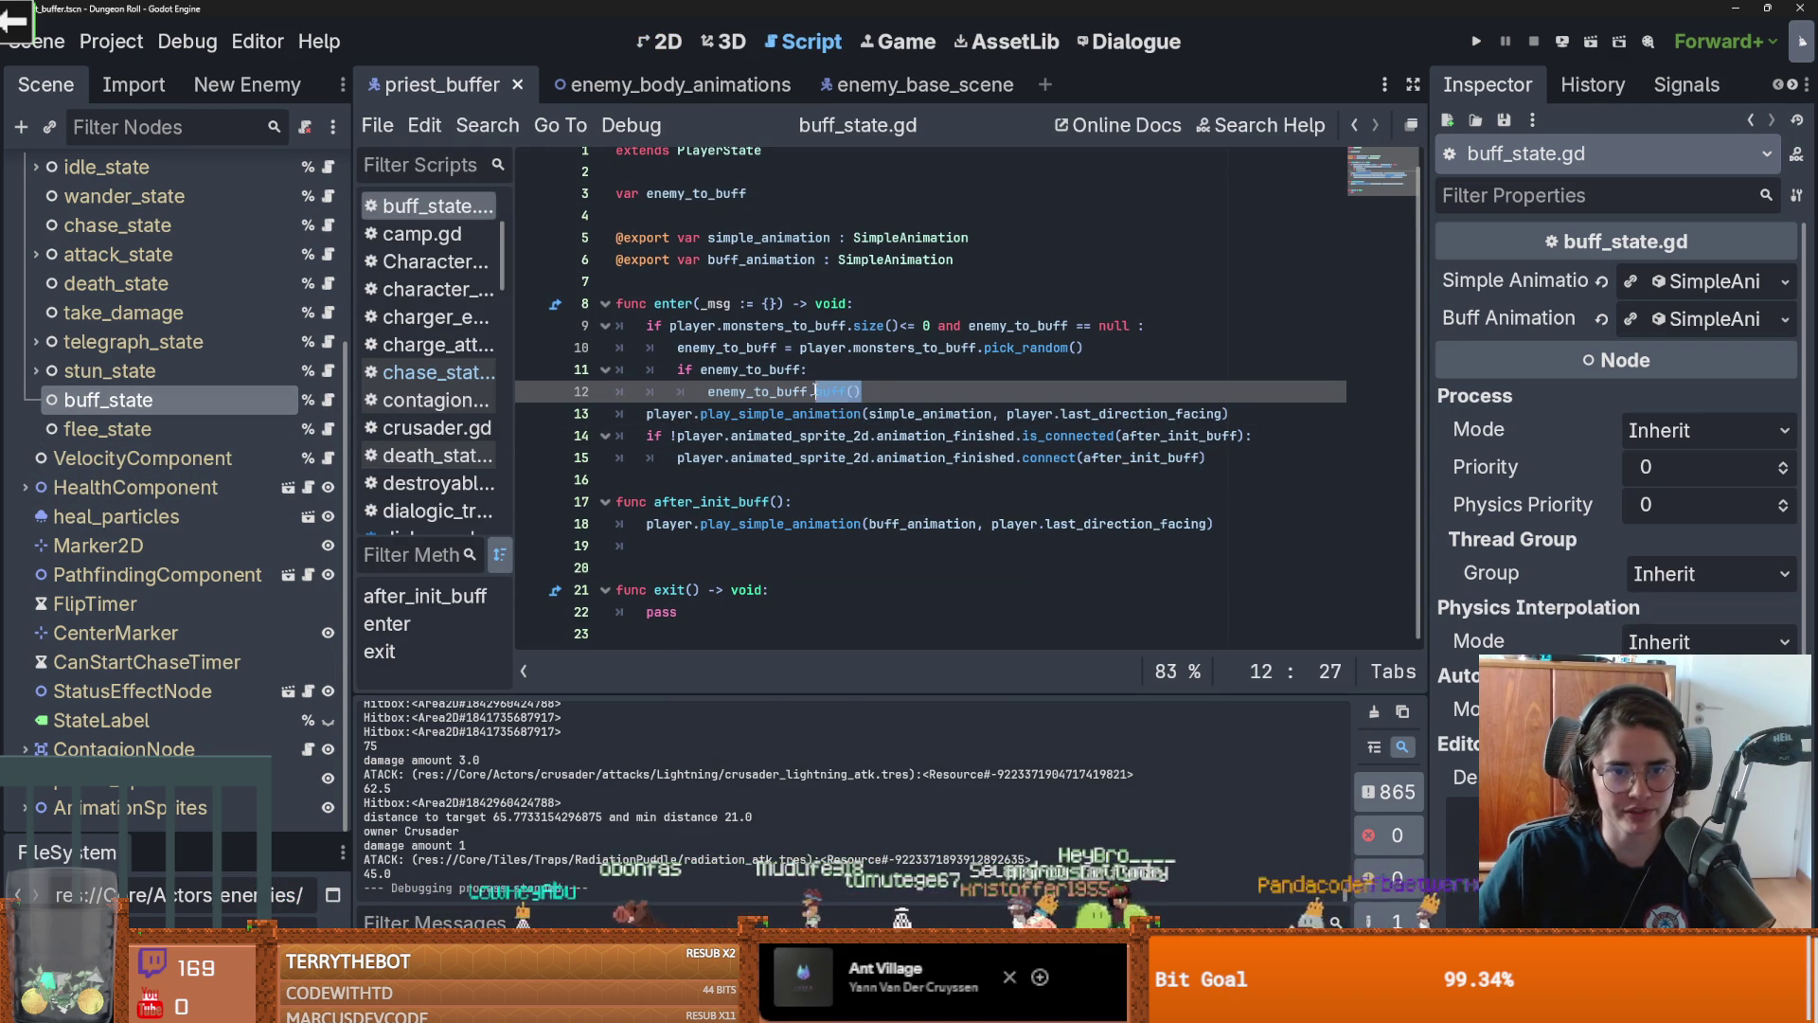
{"action": "left_click", "coordinate": [810, 414]}
{"action": "mouse_move", "coordinate": [802, 444]}
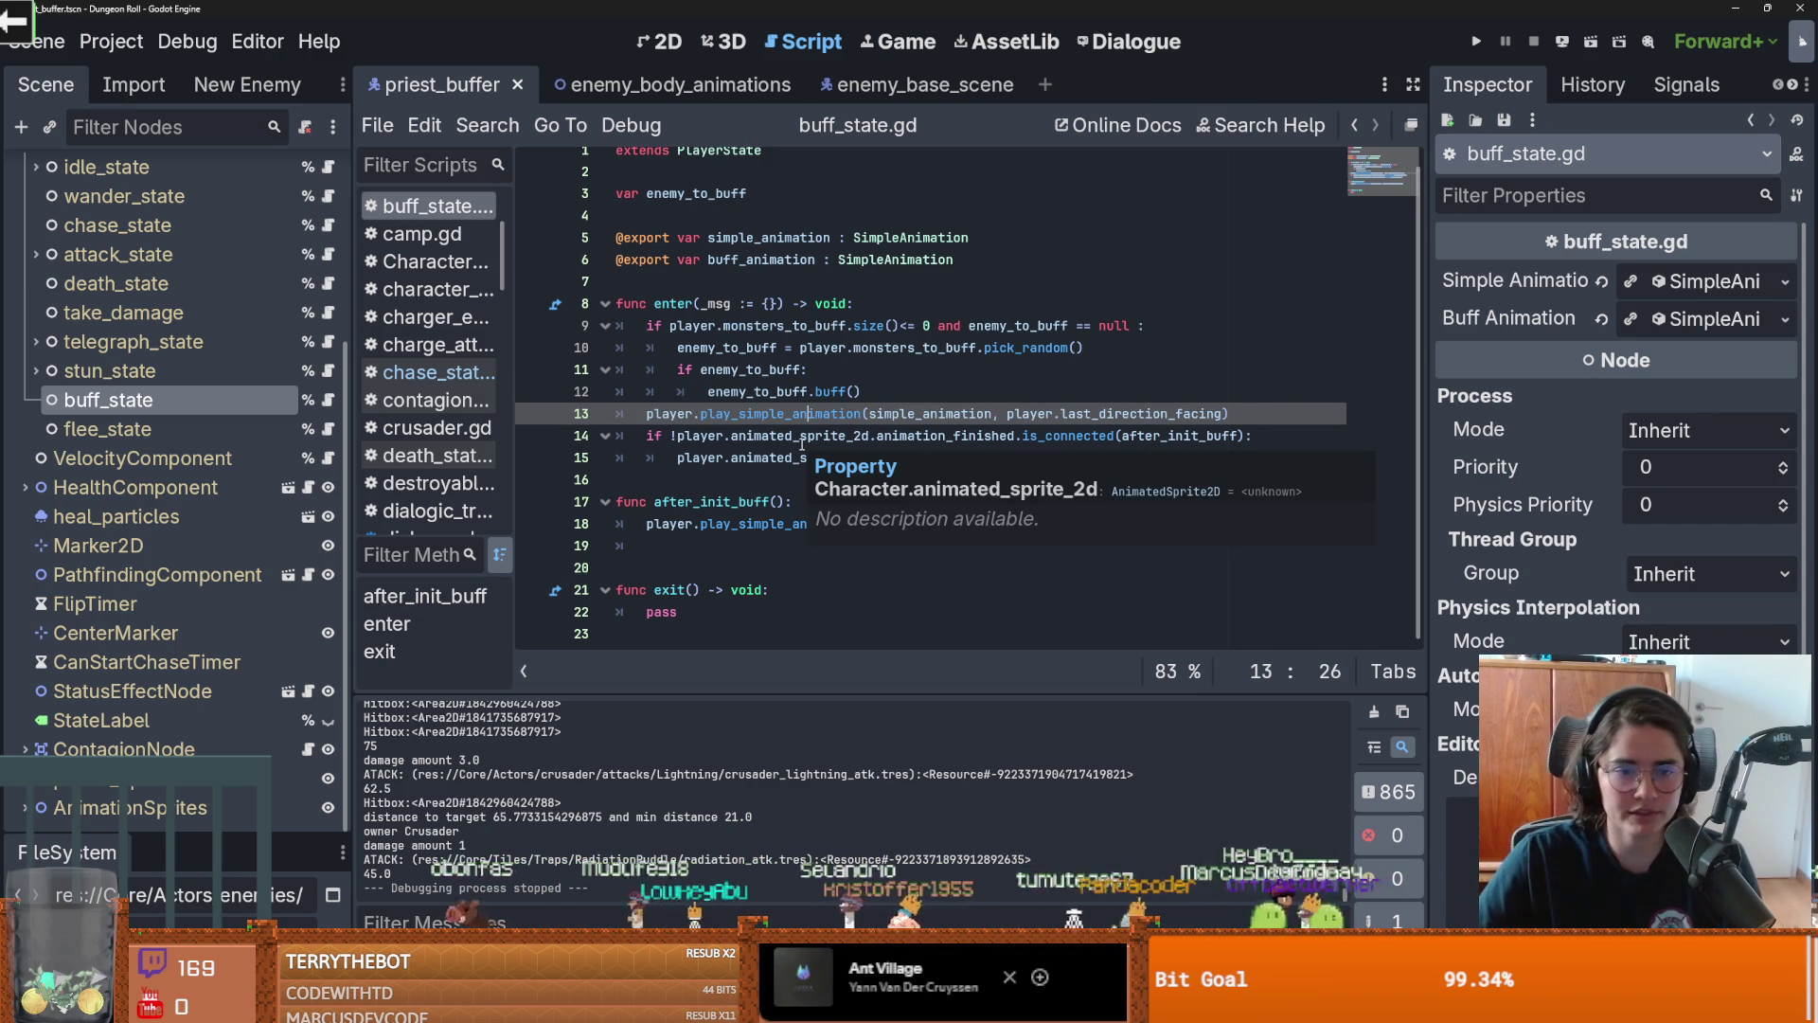
{"action": "left_click", "coordinate": [792, 436]}
{"action": "left_click", "coordinate": [895, 392]}
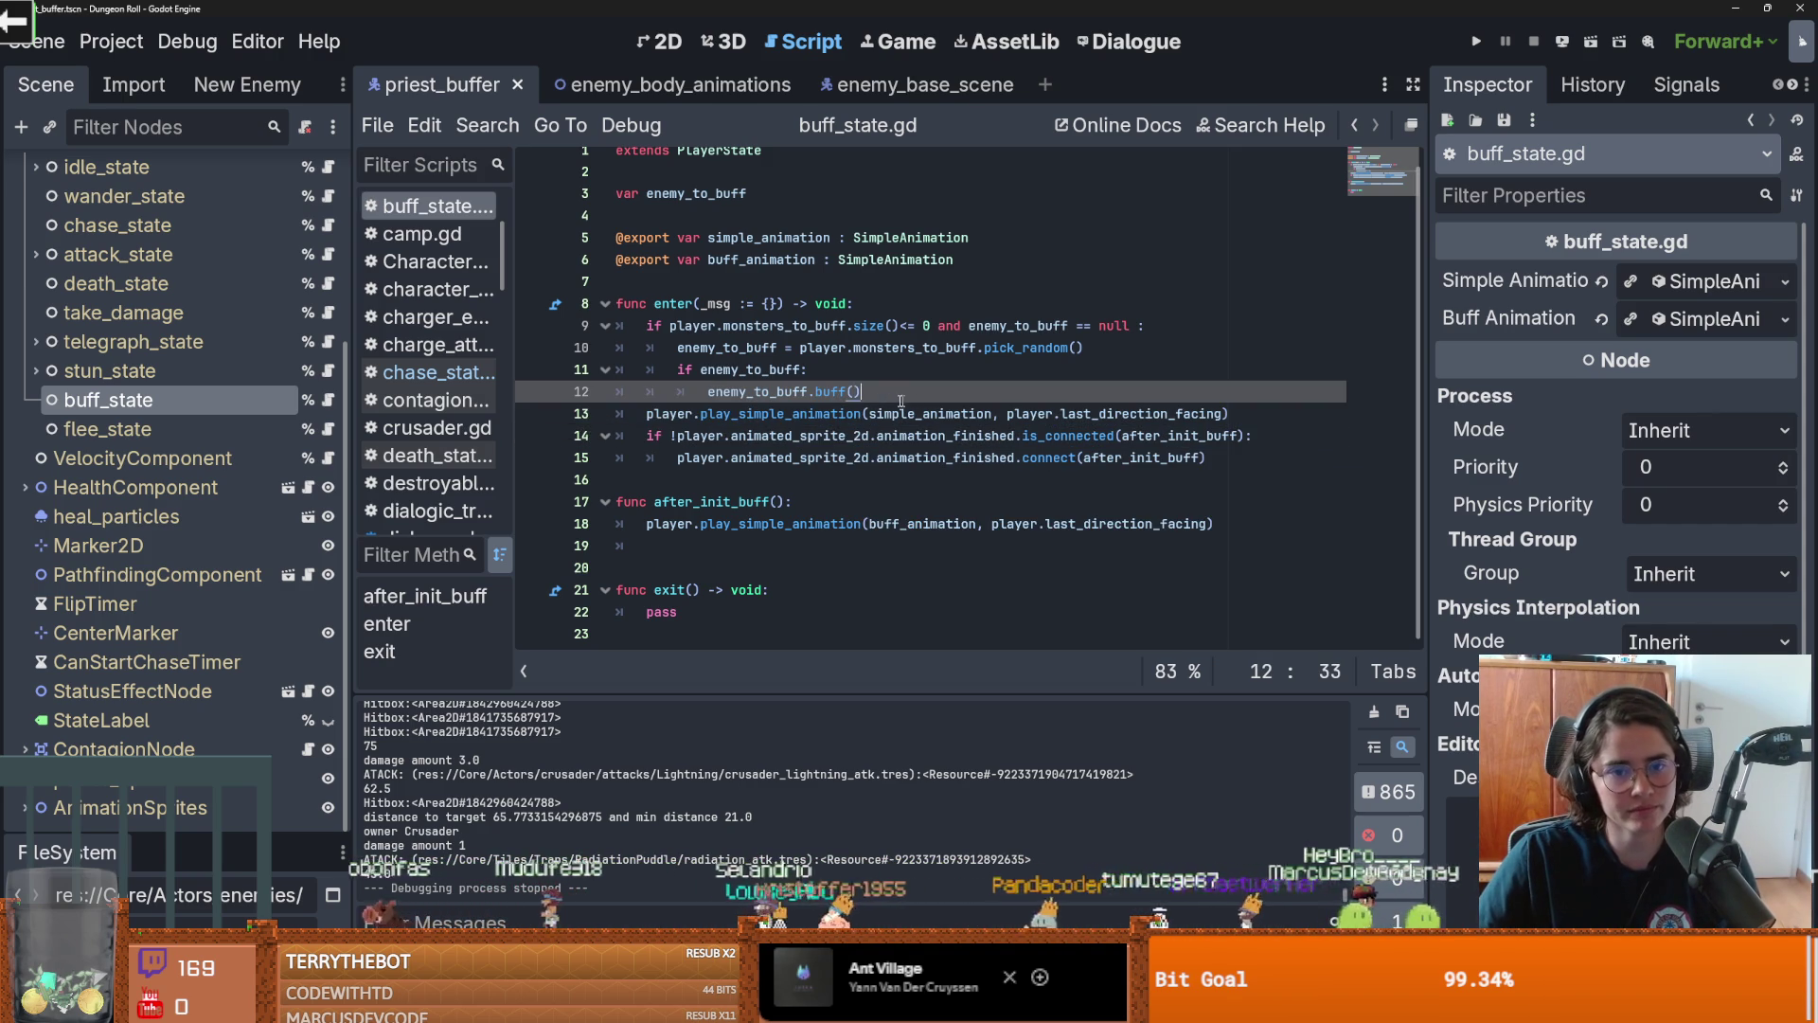
{"action": "key", "text": "shift+Home"}
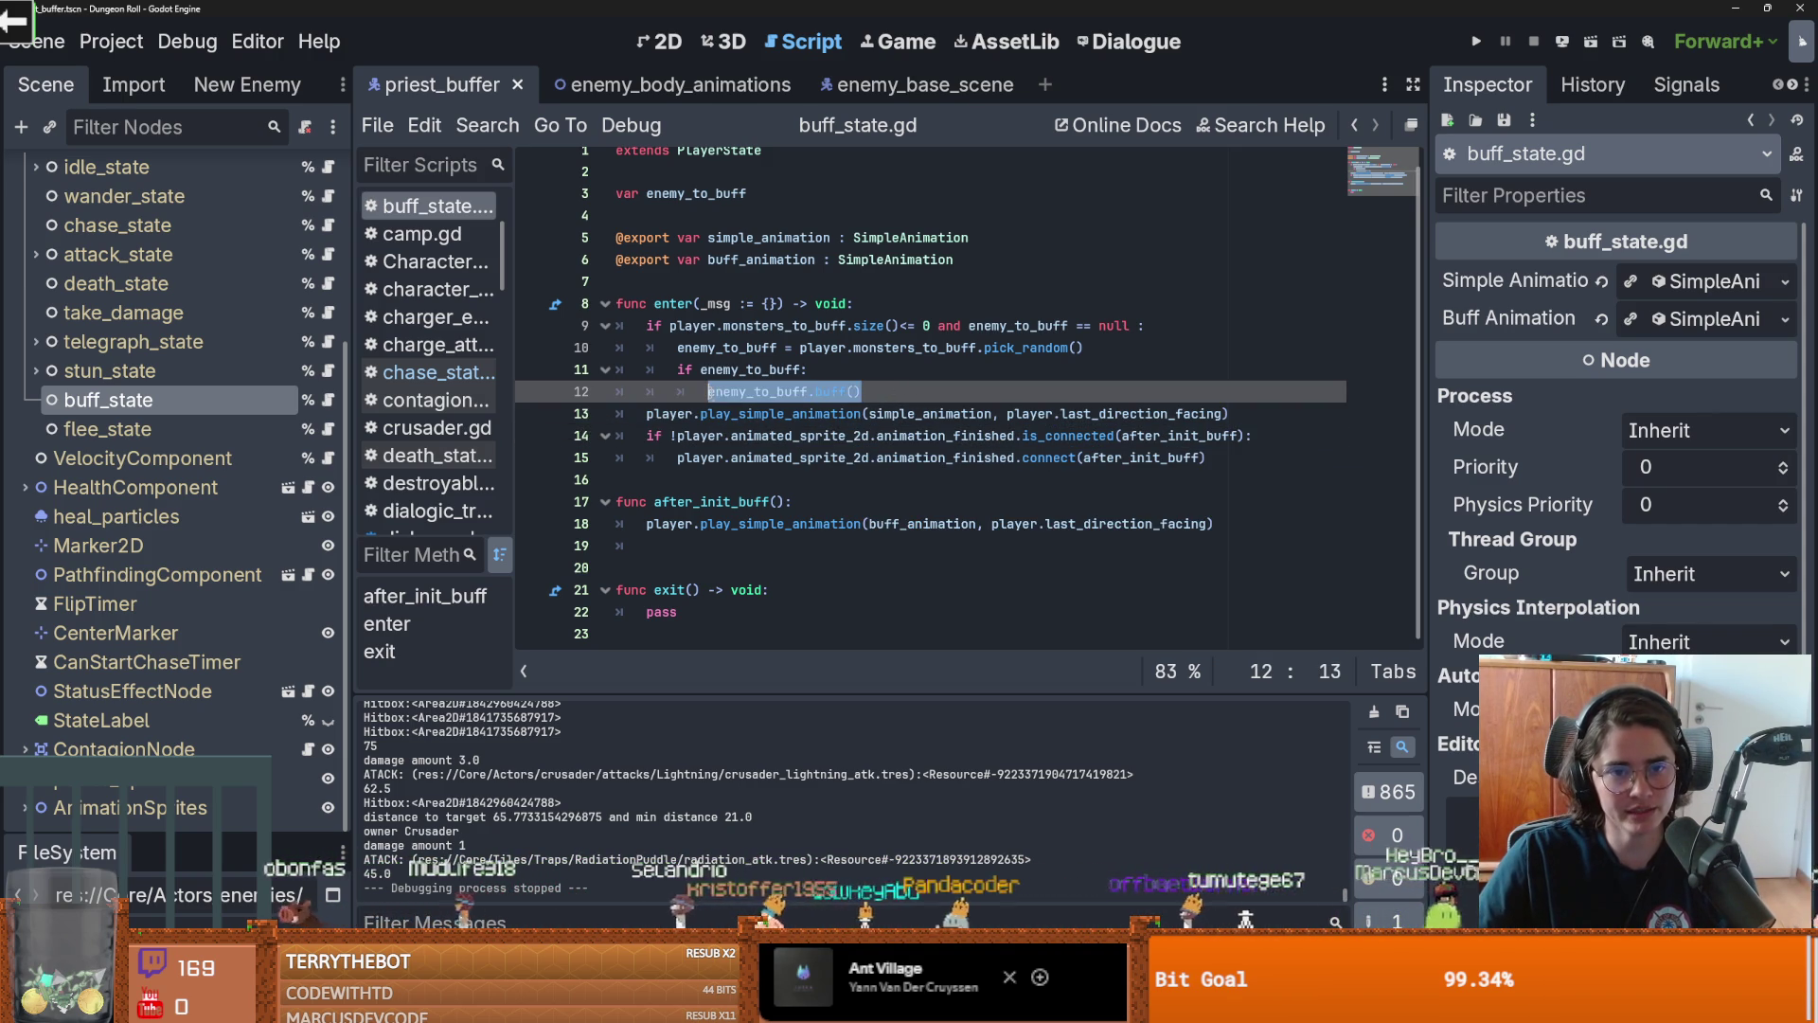
{"action": "key", "text": "ctrl+c"}
{"action": "double_click", "coordinate": [662, 612]}
{"action": "key", "text": "ctrl+v"}
{"action": "type", "text": "."}
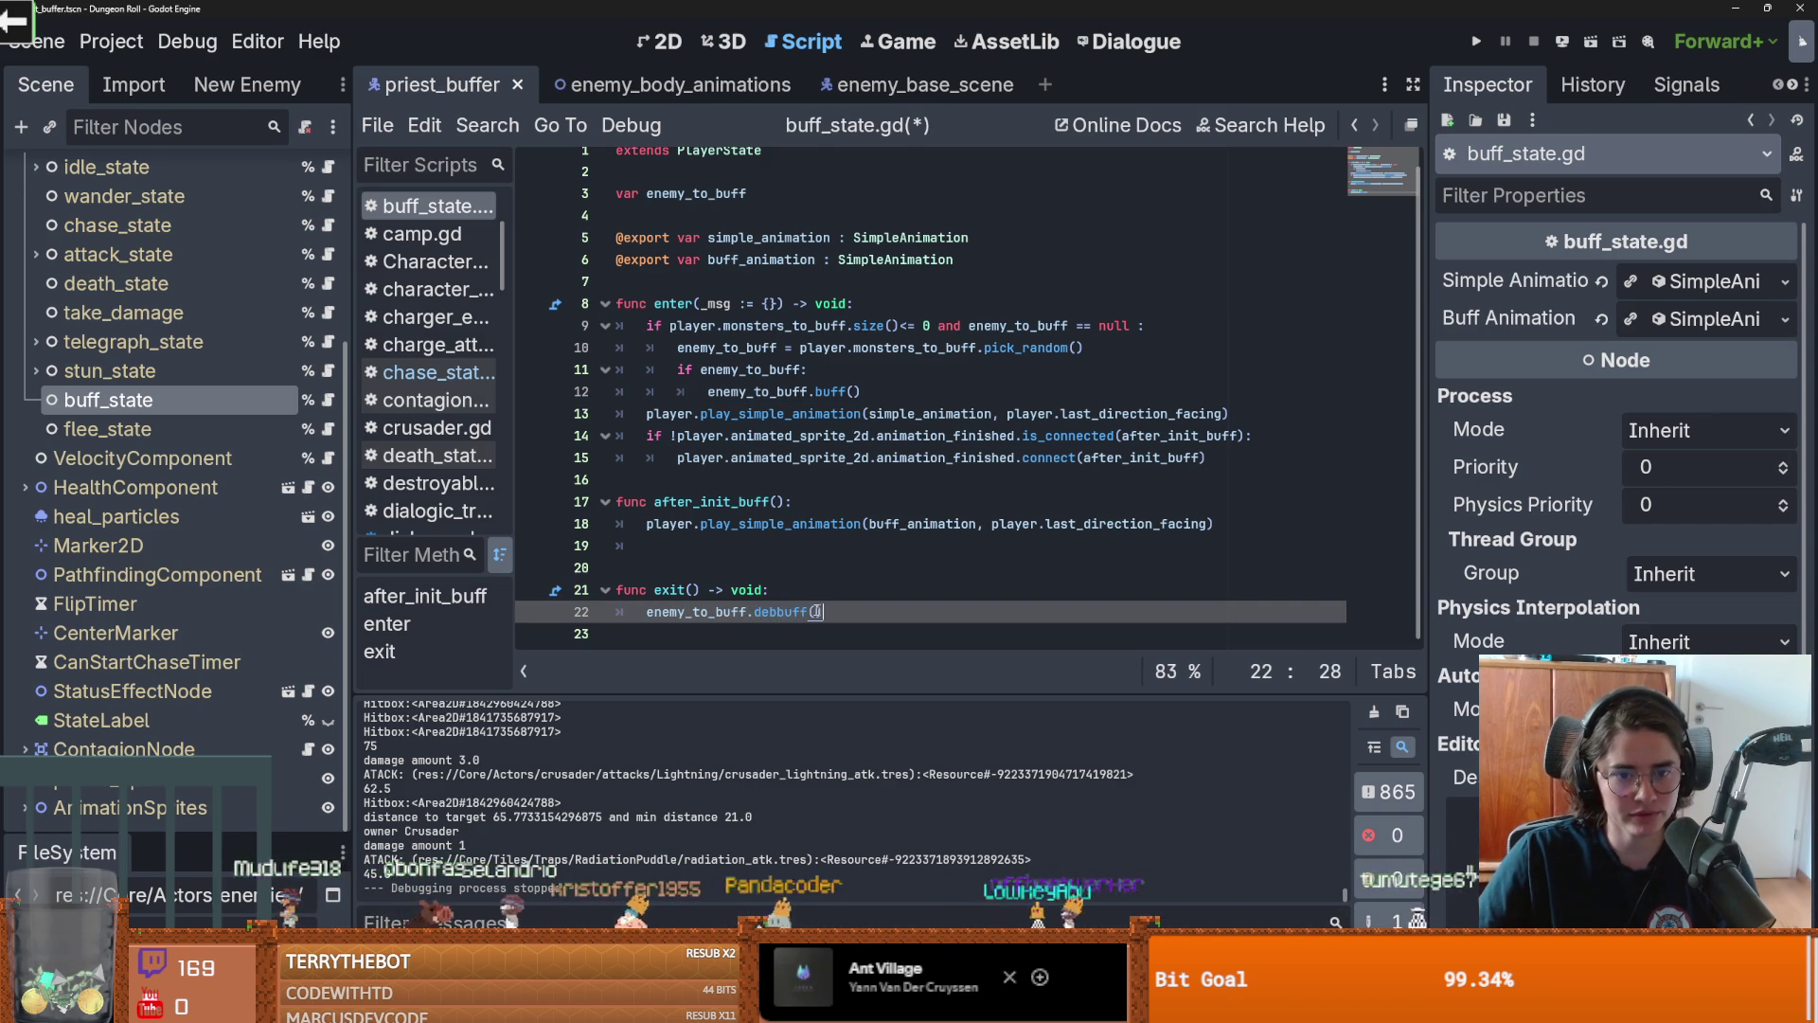
{"action": "key", "text": "ctrl+s"}
{"action": "double_click", "coordinate": [787, 613]}
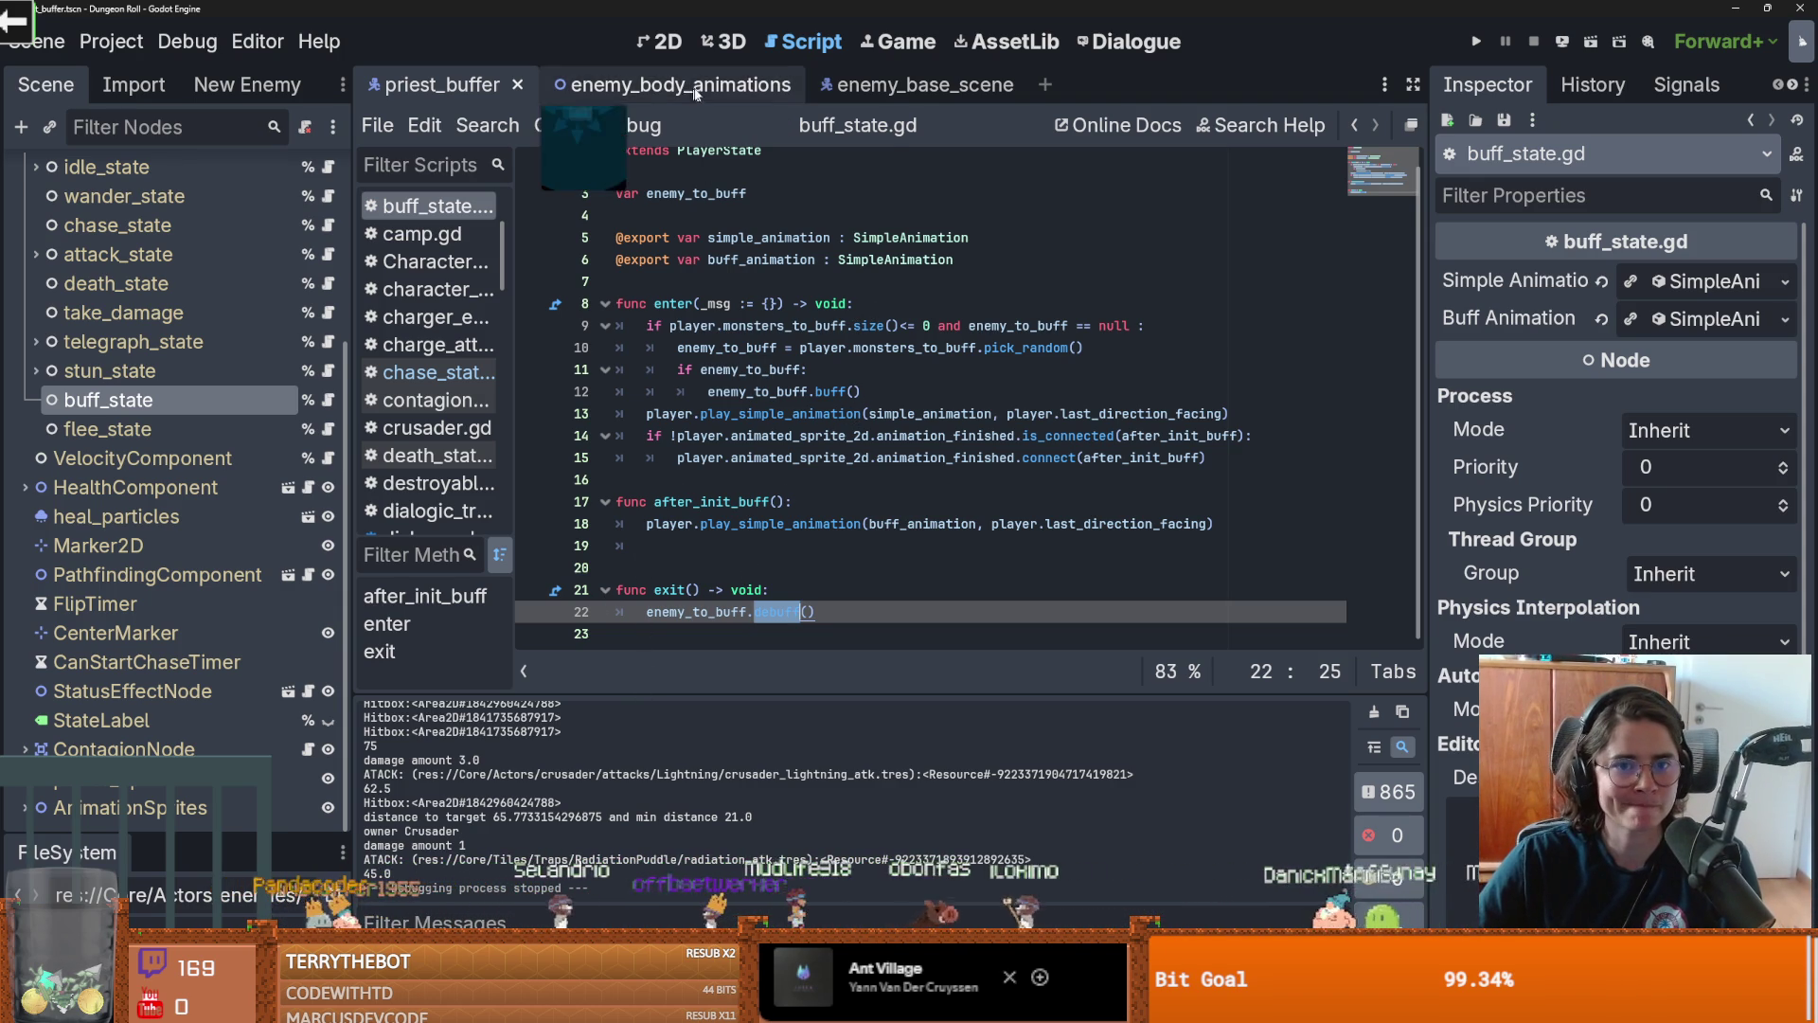
{"action": "scroll", "coordinate": [260, 351], "scroll_direction": "up", "scroll_amount": 3}
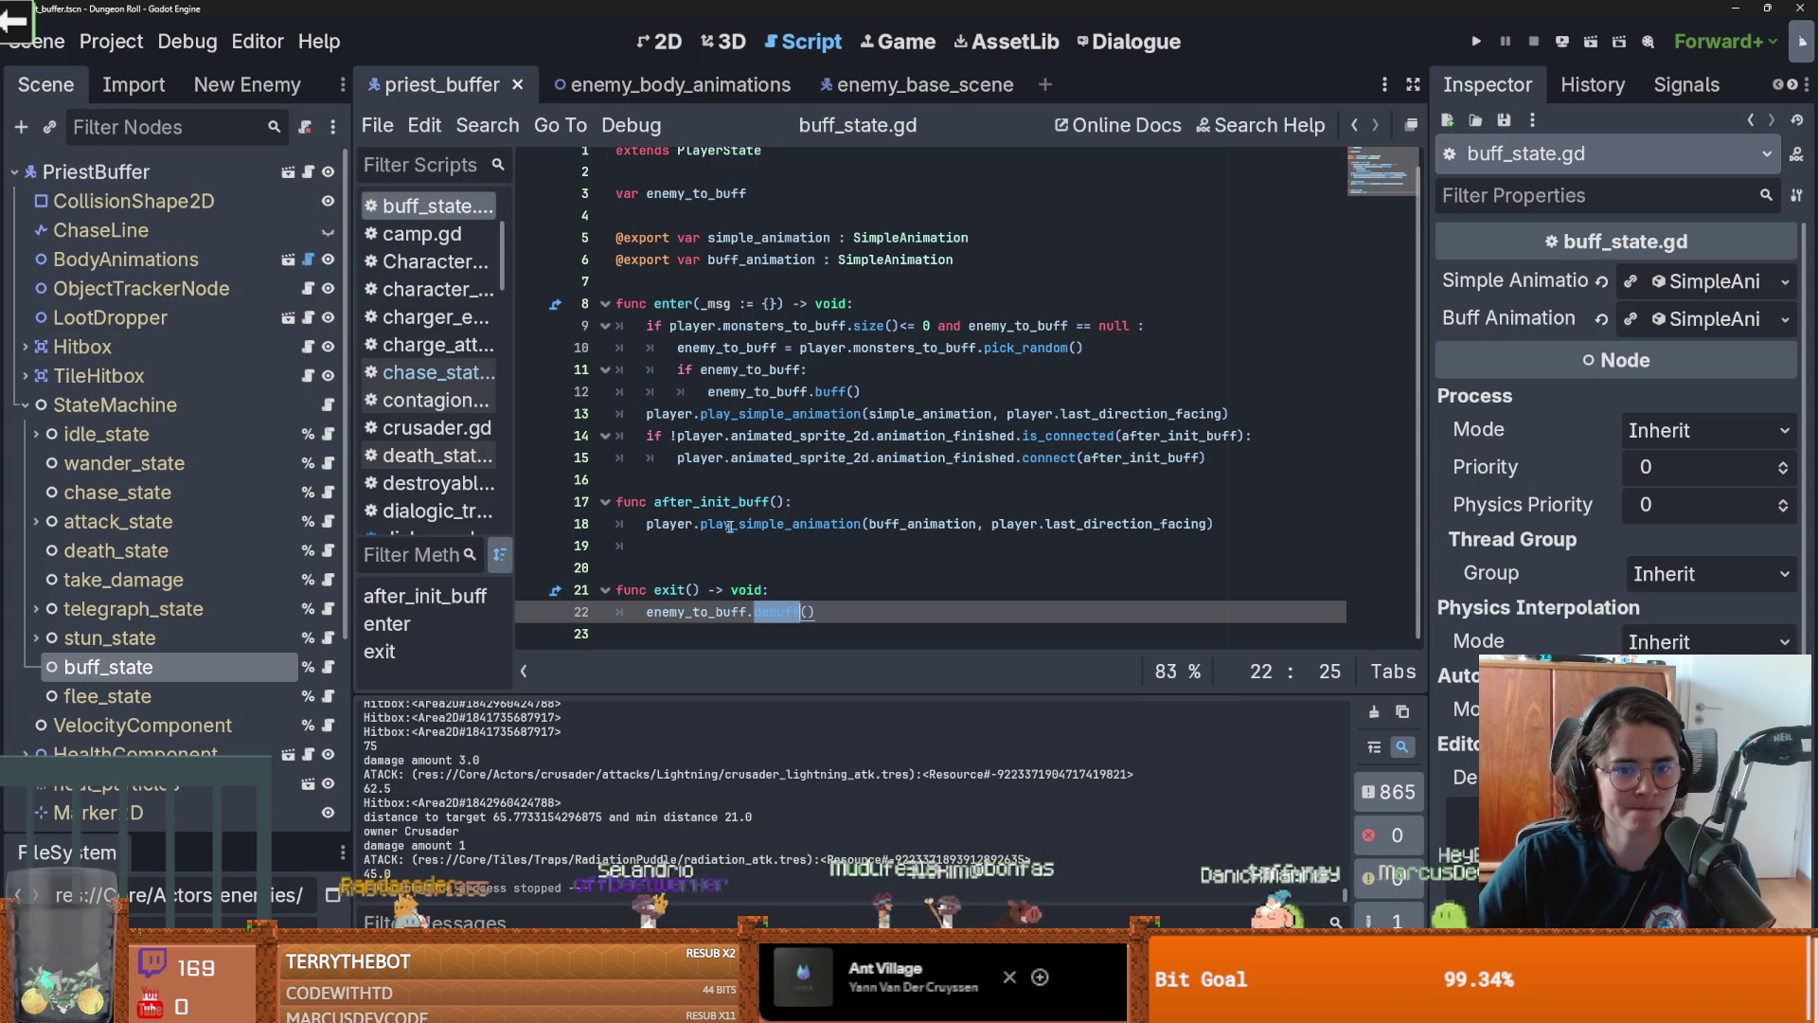
In EnemyCharacter.gd, add a buff() function stub after update_coll_arr
{"action": "left_click", "coordinate": [305, 178]}
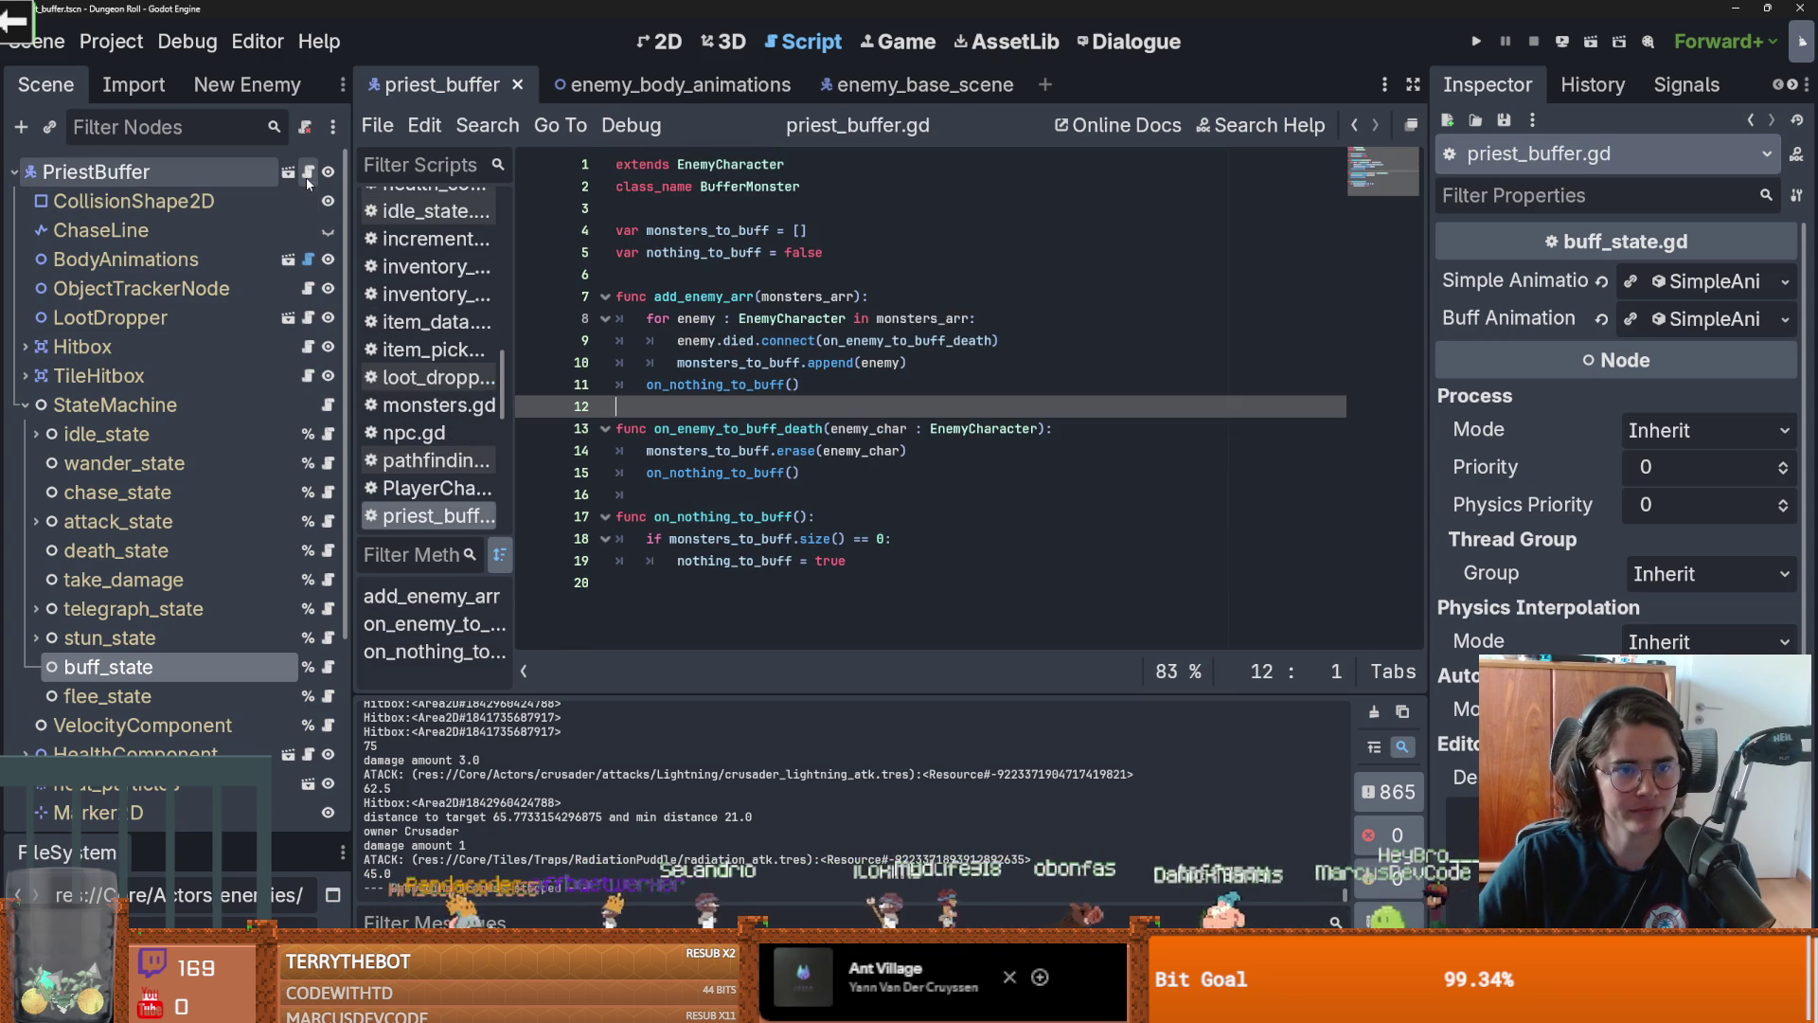
{"action": "left_click", "coordinate": [759, 168], "text": "ctrl"}
{"action": "scroll", "coordinate": [701, 398], "scroll_direction": "down", "scroll_amount": 5}
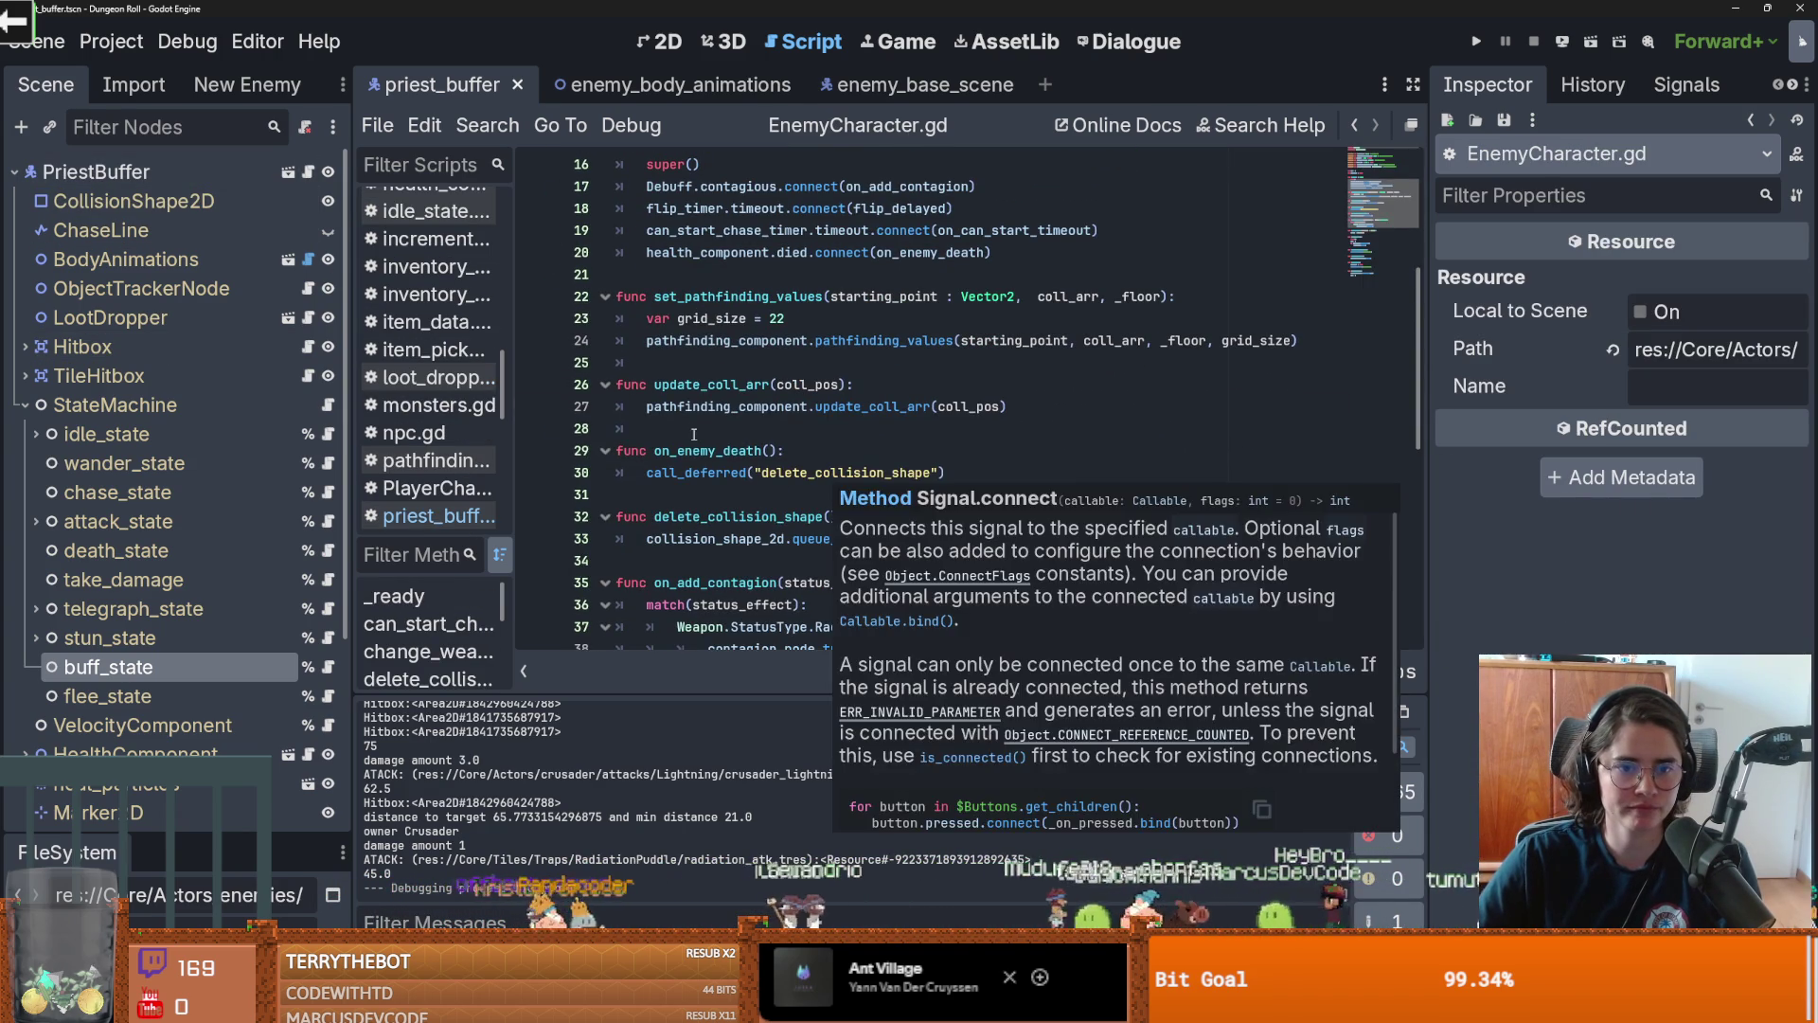
{"action": "left_click", "coordinate": [694, 434]}
{"action": "key", "text": "Return"}
{"action": "key", "text": "Return"}
{"action": "left_click", "coordinate": [663, 452]}
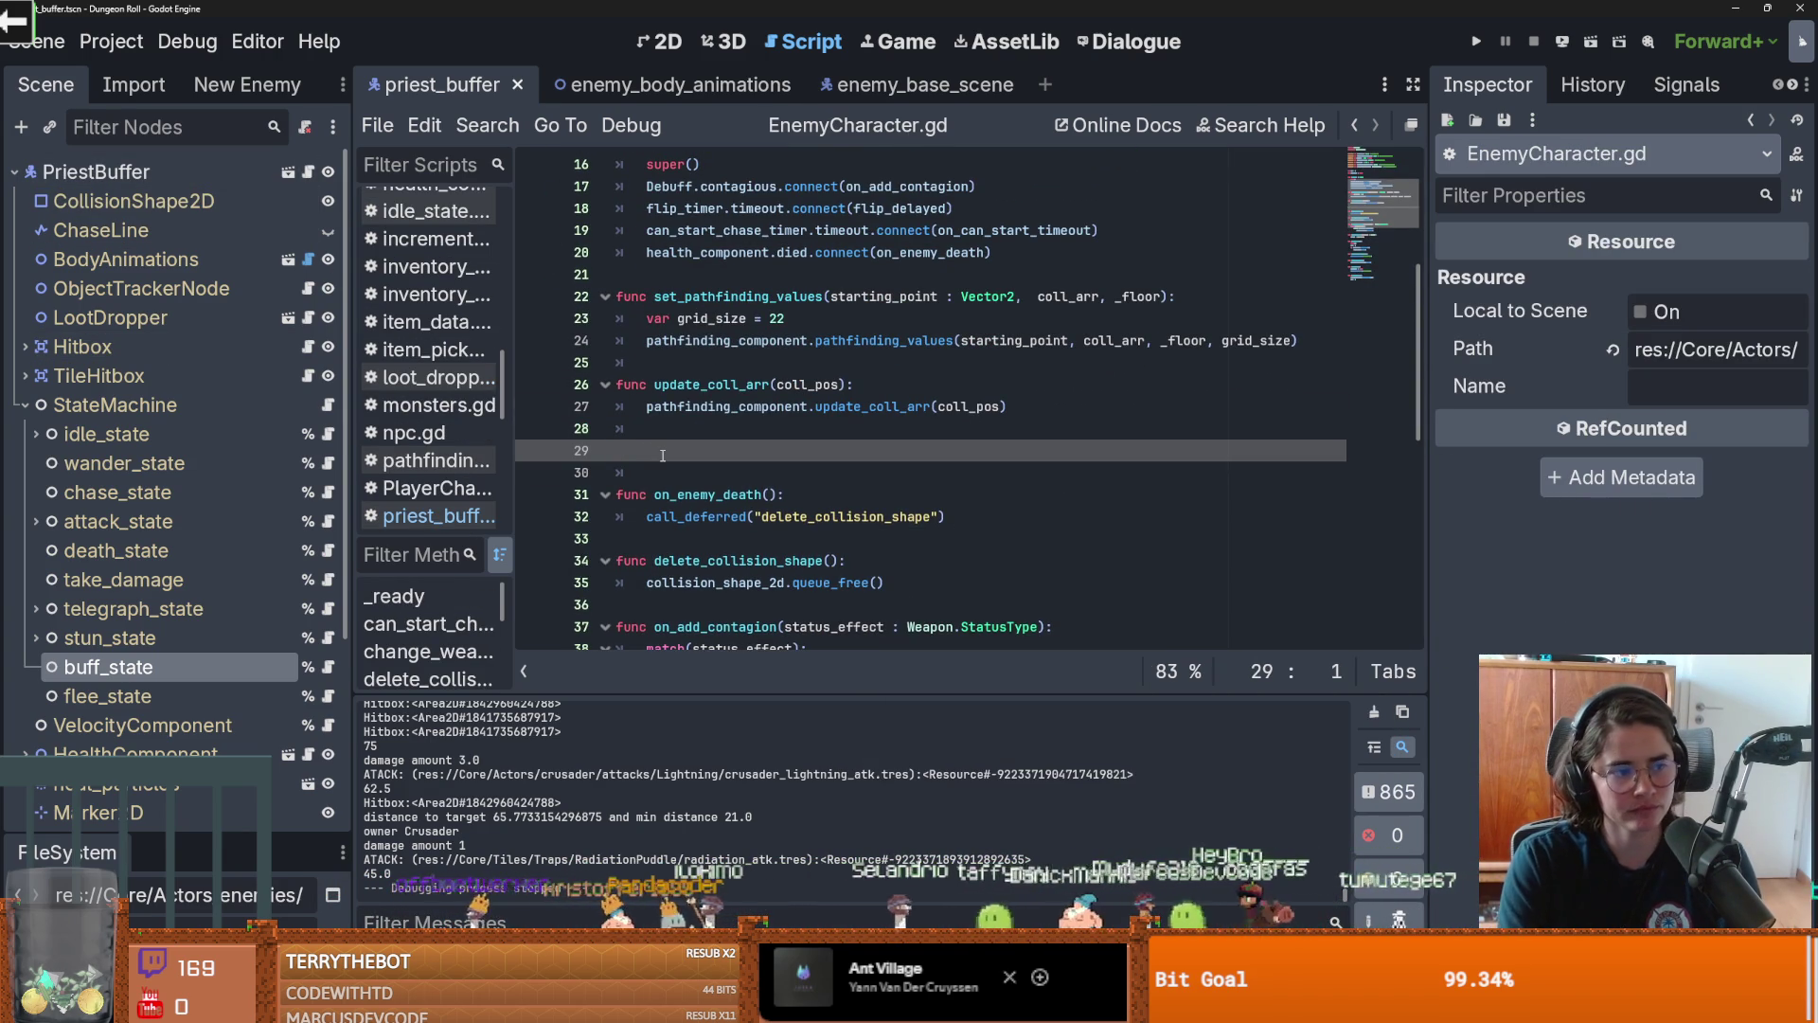
{"action": "type", "text": "funcenemy_to_buff.buff()("}
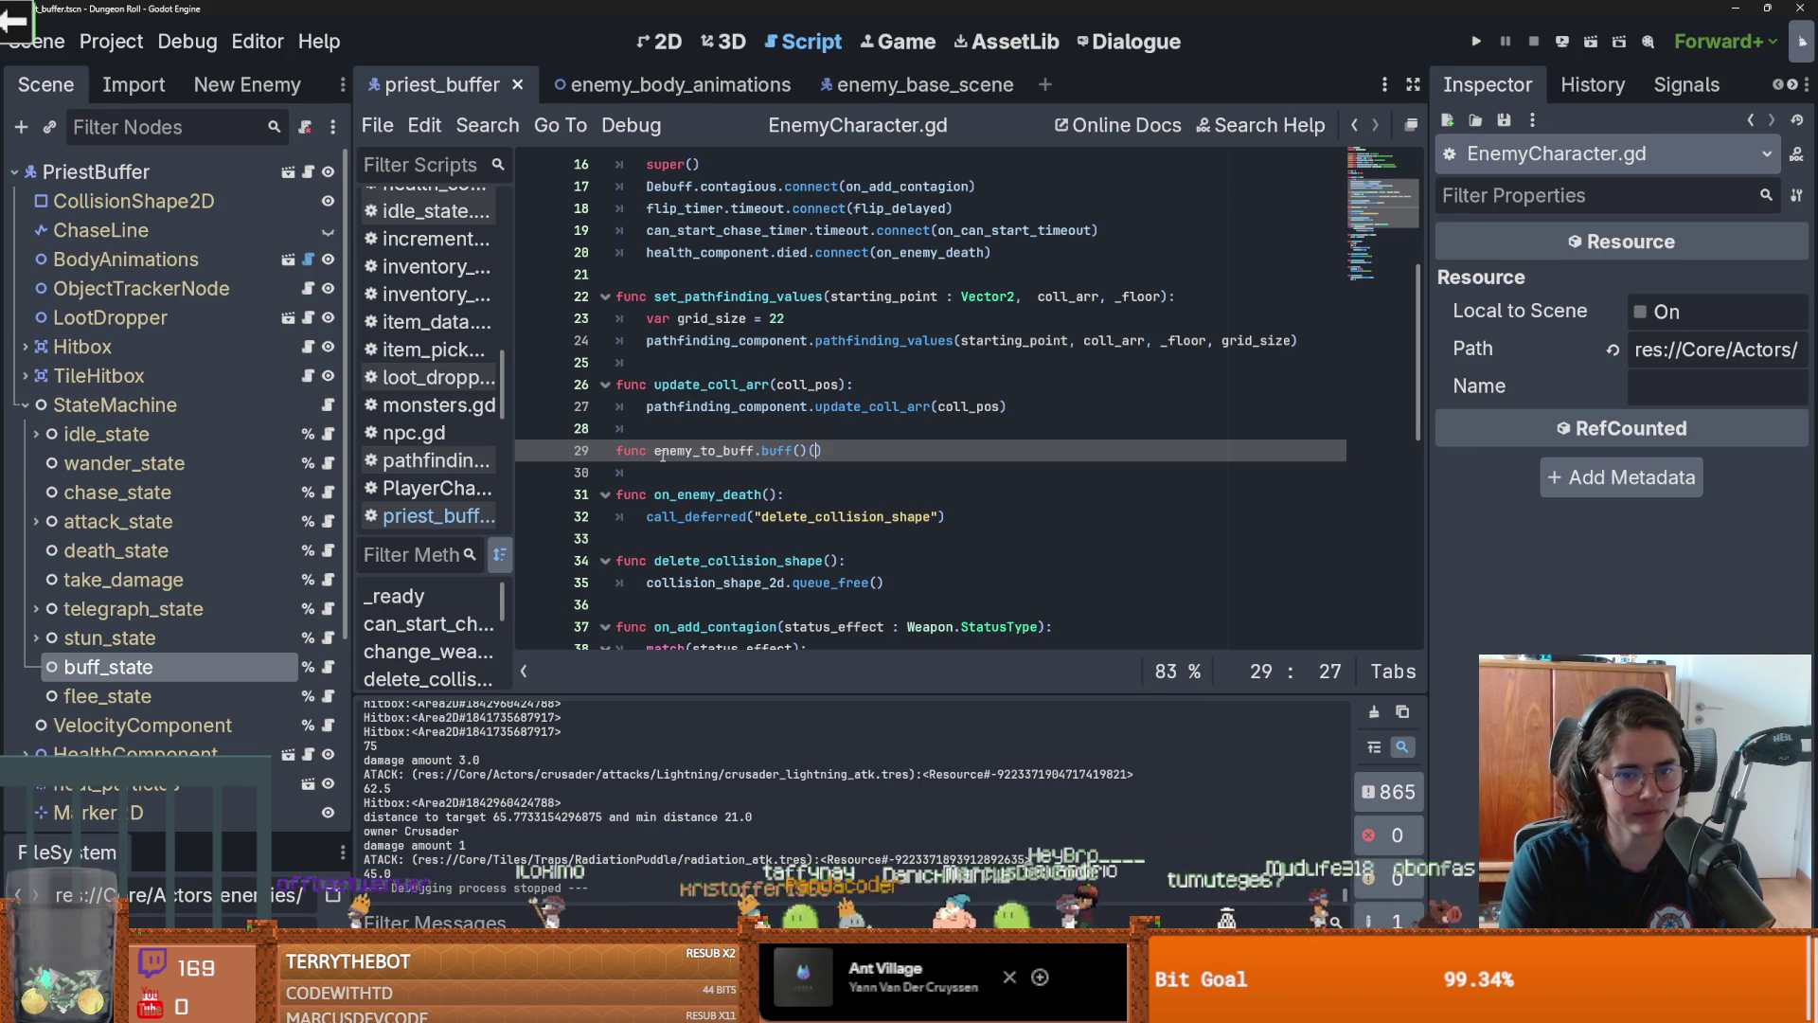
{"action": "key", "text": "ctrl+BackSpace"}
{"action": "key", "text": "ctrl+BackSpace"}
{"action": "key", "text": "ctrl+BackSpace"}
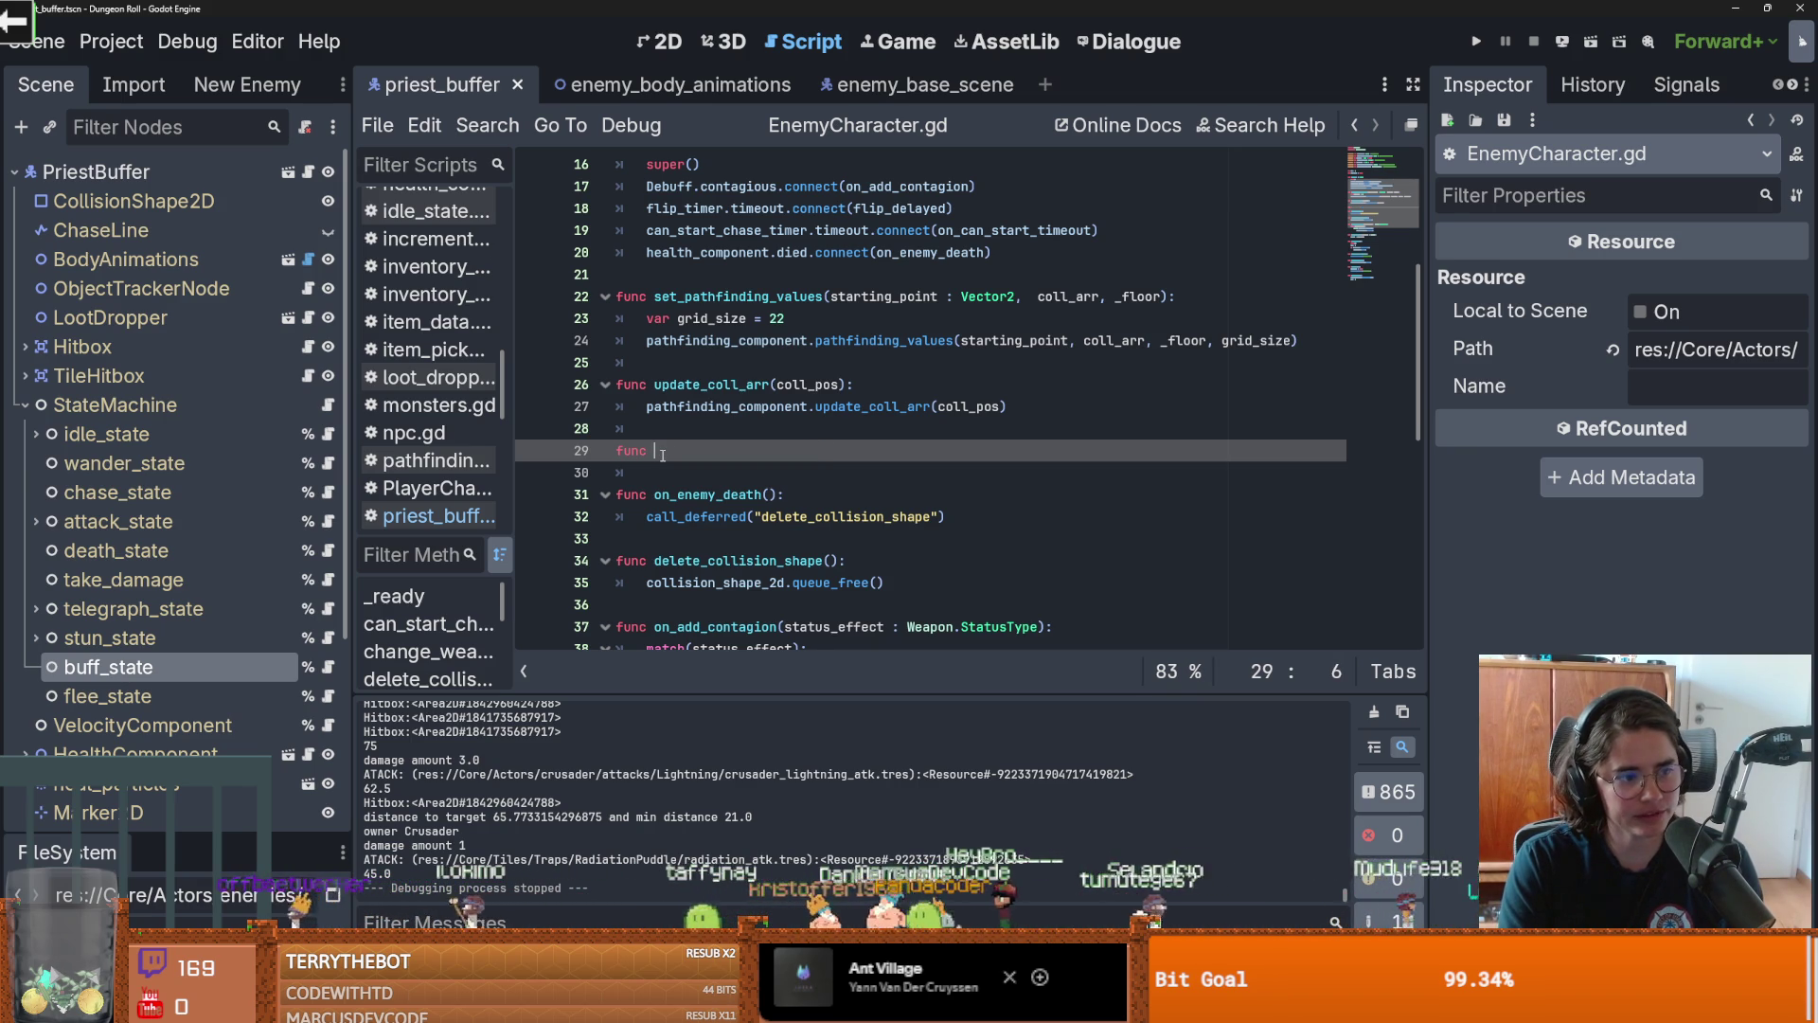
{"action": "key", "text": "ctrl+z"}
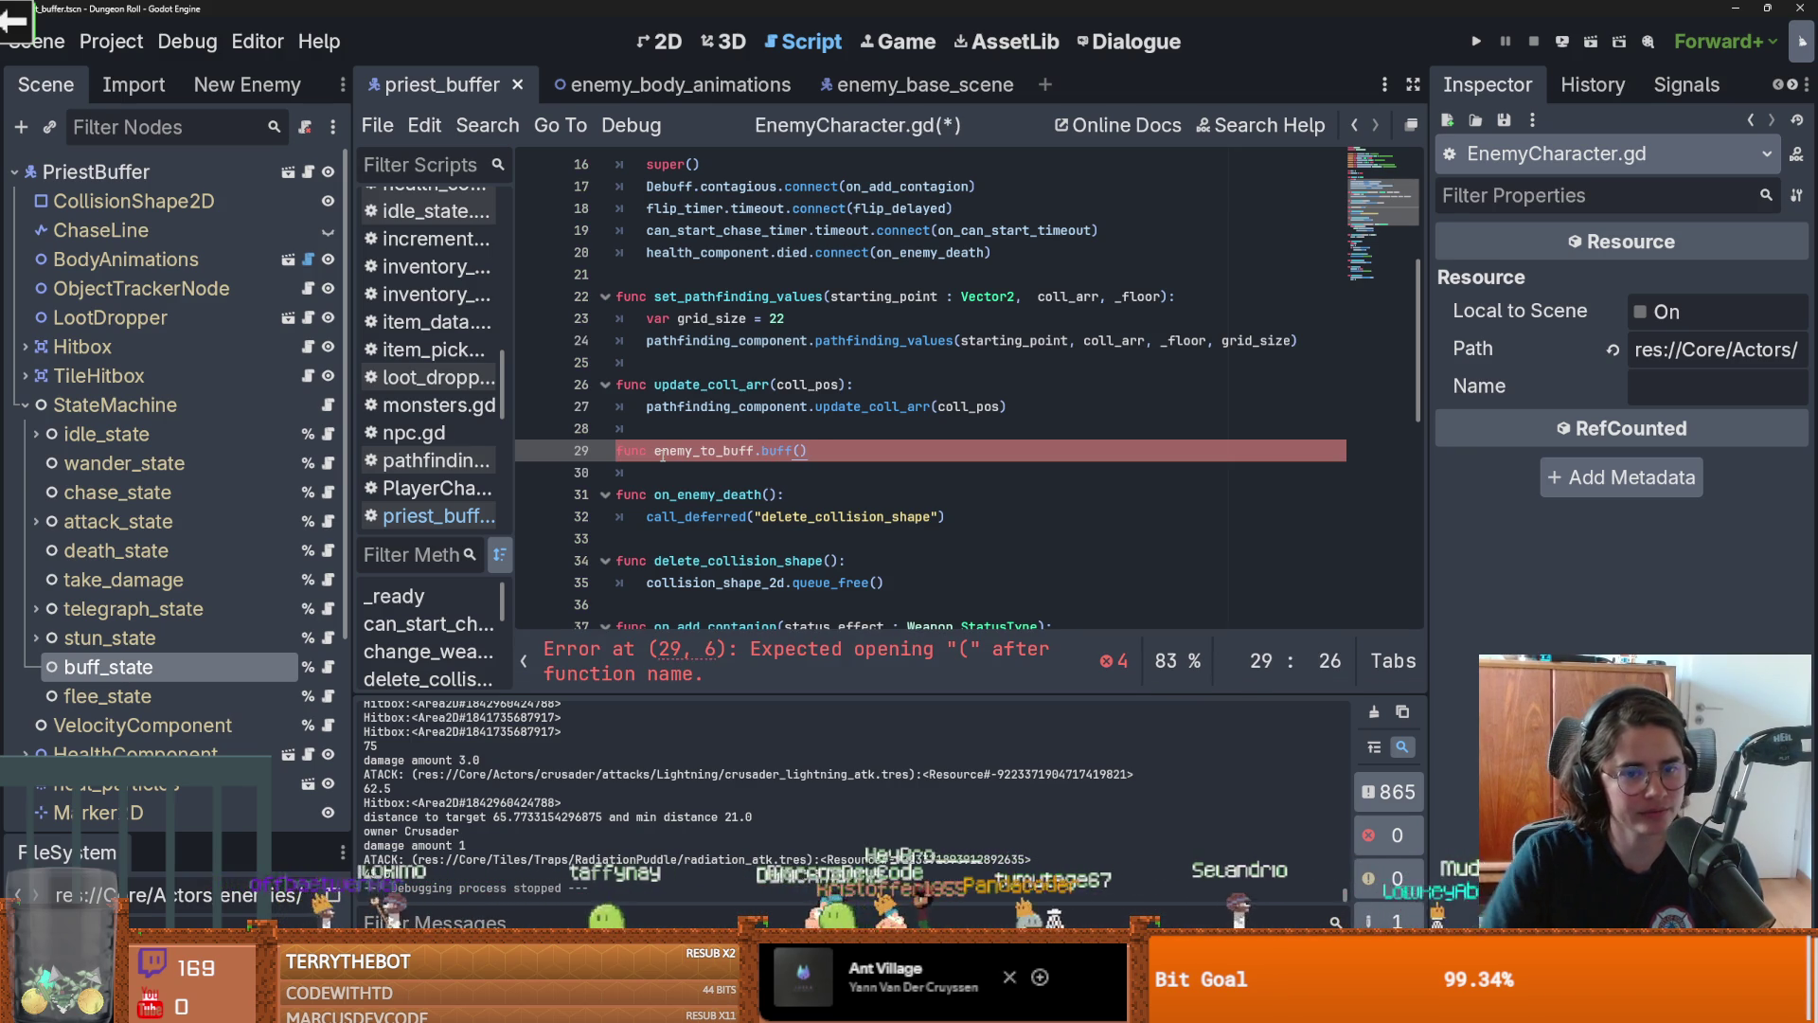
{"action": "double_click", "coordinate": [755, 454]}
{"action": "key", "text": "shift+Right"}
{"action": "key", "text": "BackSpace"}
{"action": "type", "text": ":"}
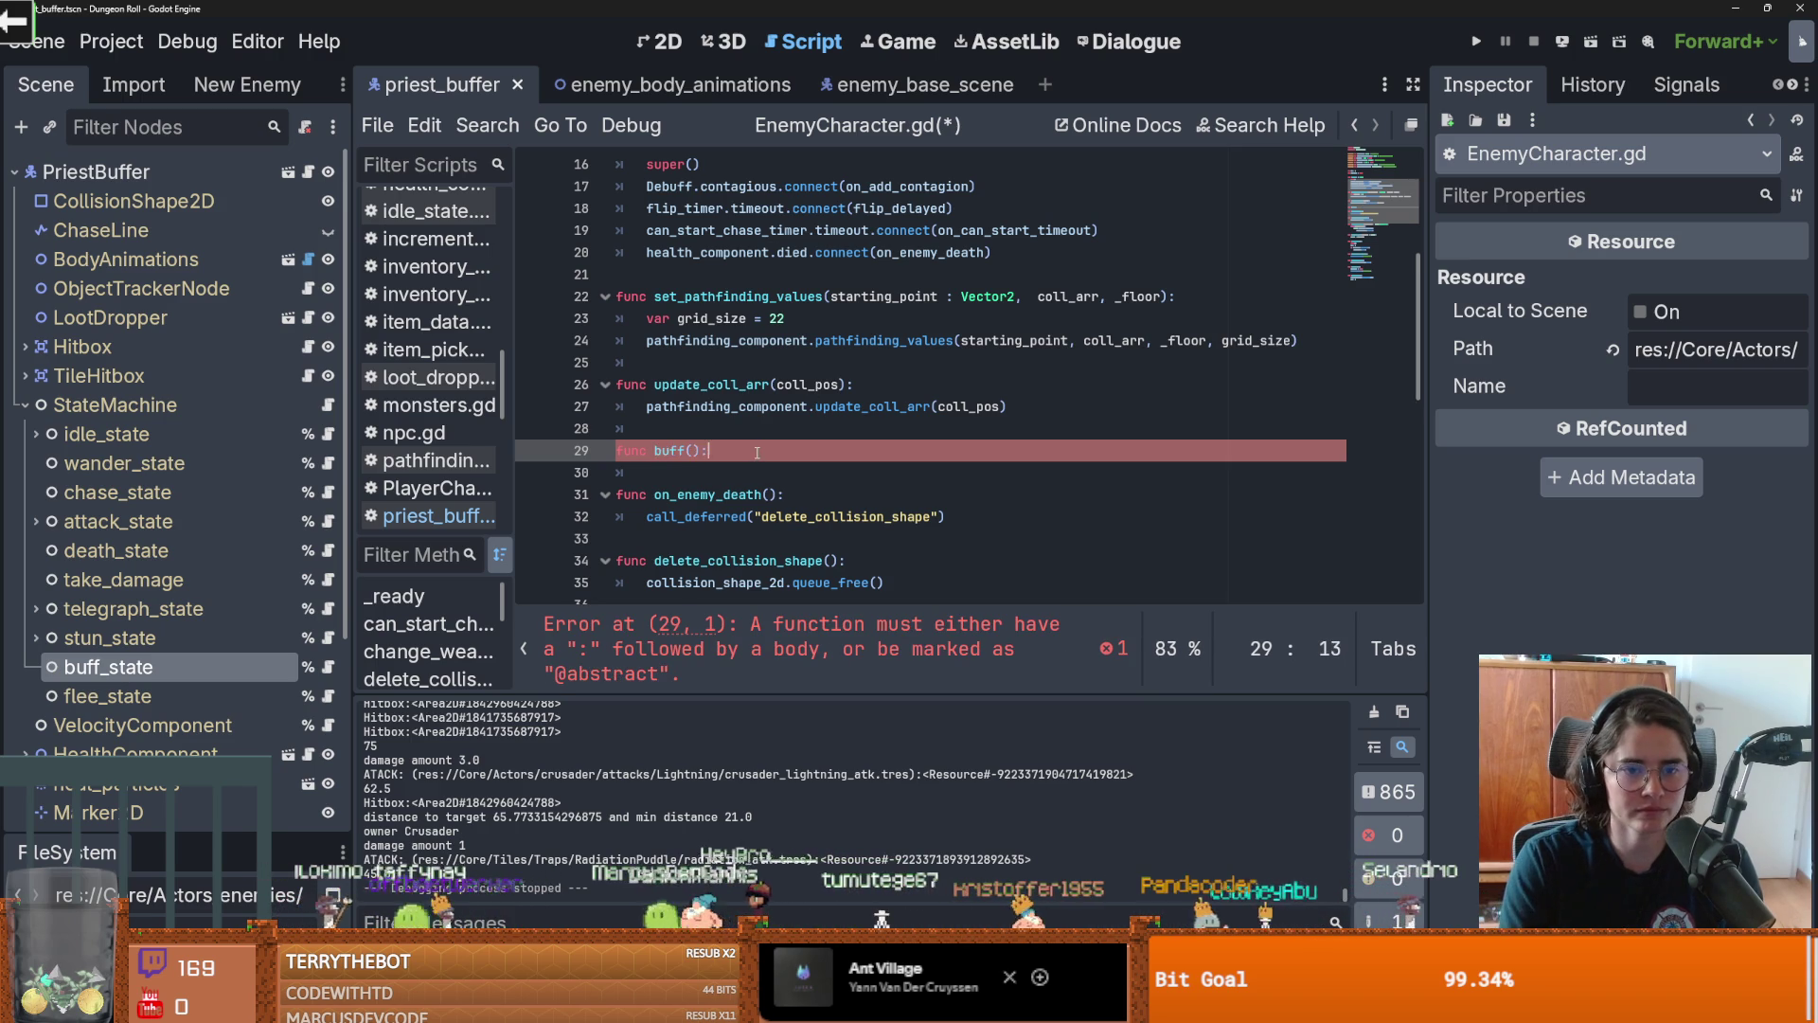
{"action": "key", "text": "Return"}
{"action": "type", "text": "p"}
Add a debuff() function containing only pass and save EnemyCharacter.gd
{"action": "key", "text": "Return"}
{"action": "key", "text": "Return"}
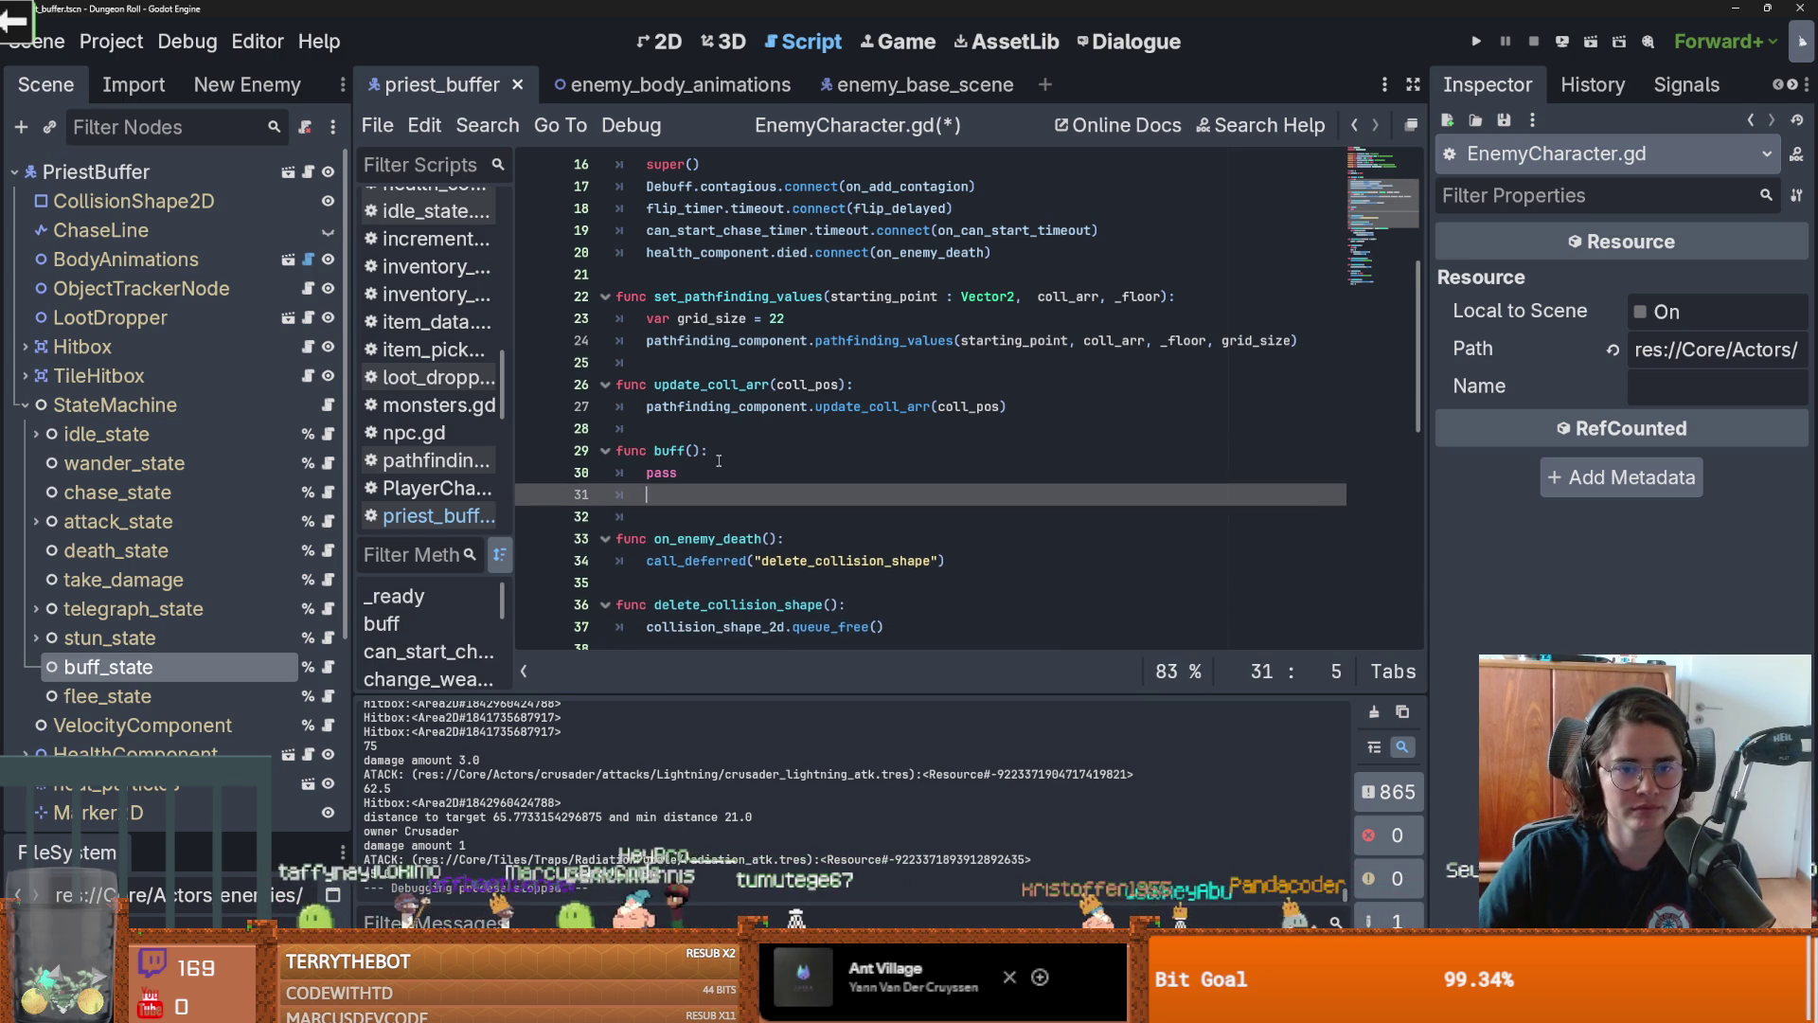
{"action": "type", "text": "func "}
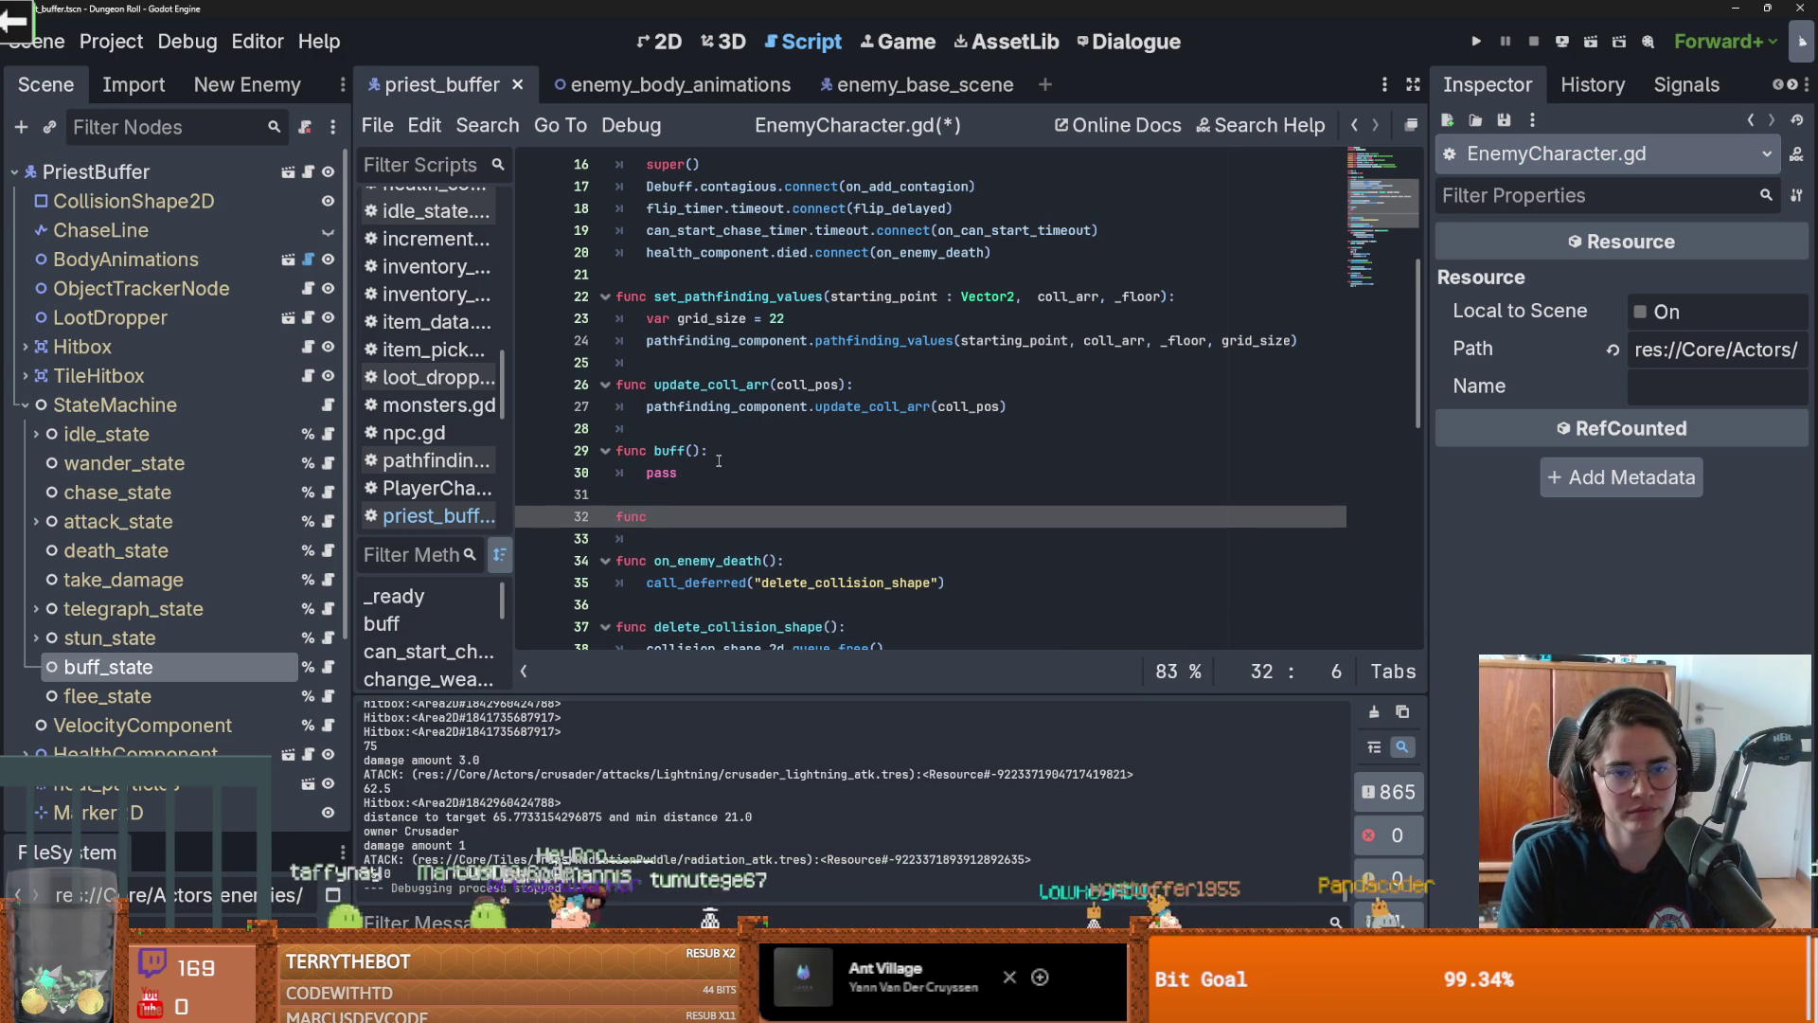
{"action": "type", "text": "debuff"}
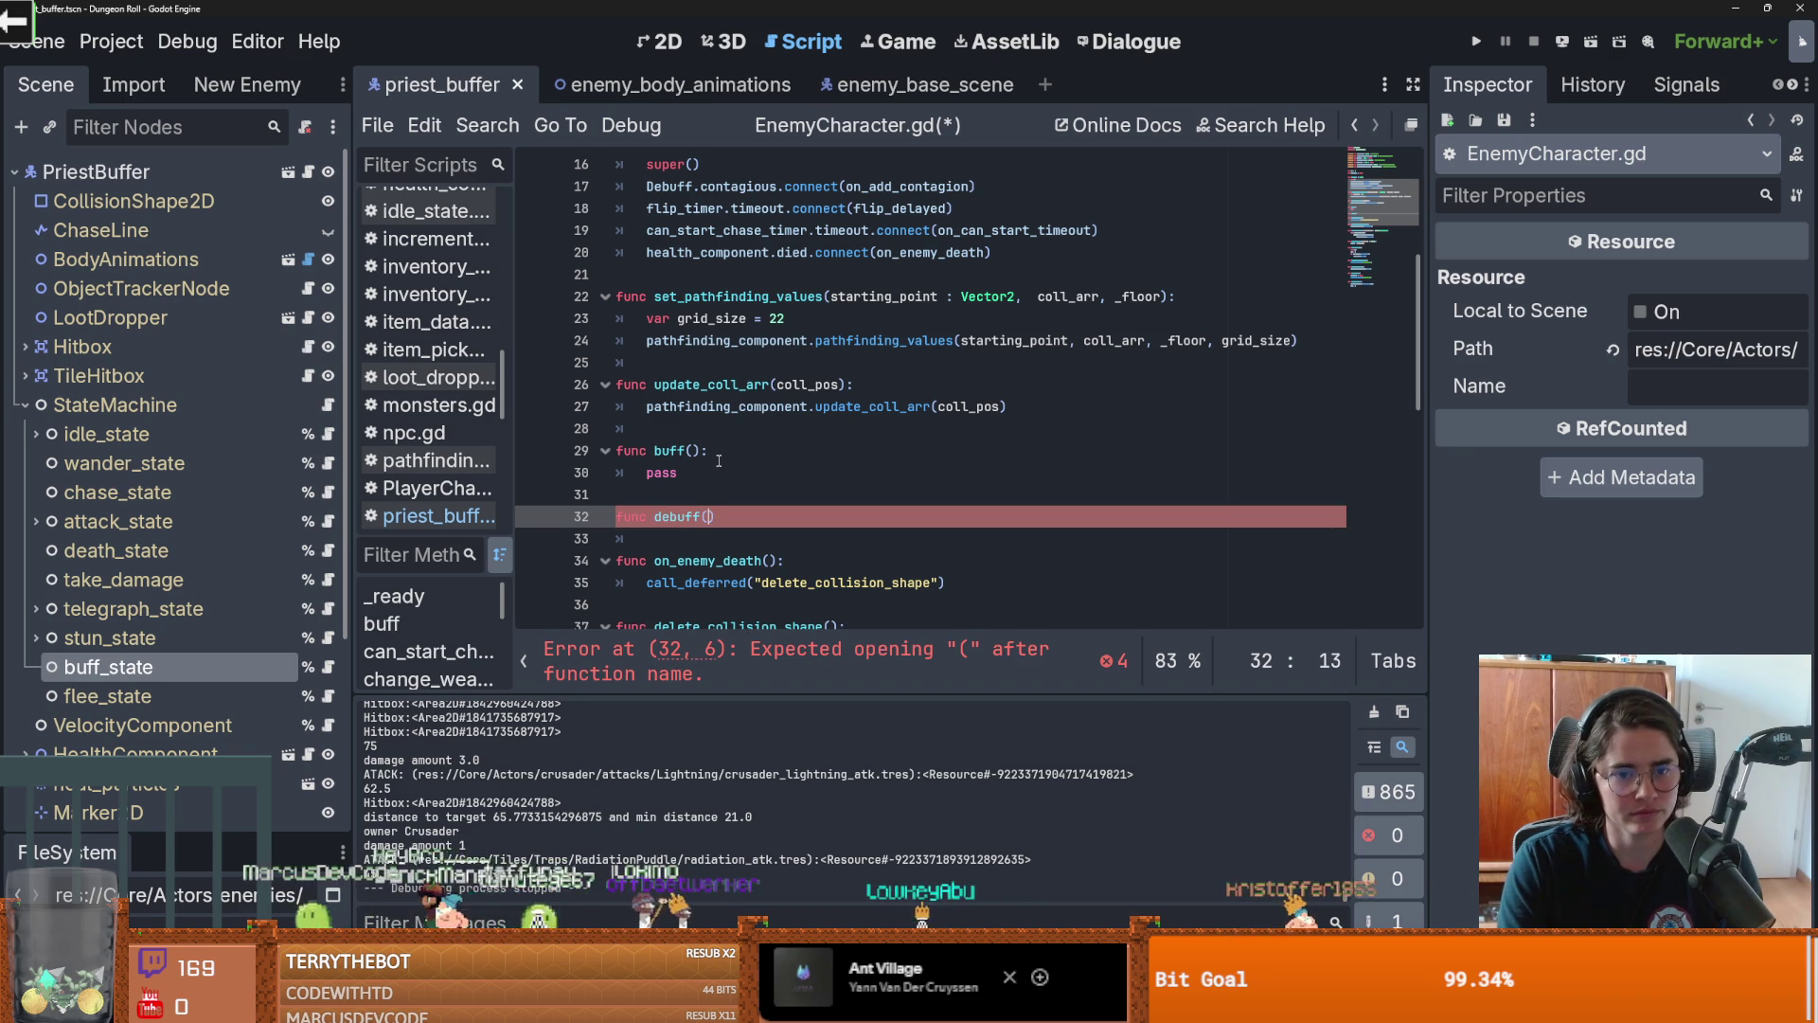
{"action": "type", "text": "():"}
{"action": "key", "text": "Return"}
{"action": "type", "text": "pass"}
{"action": "key", "text": "ctrl+s"}
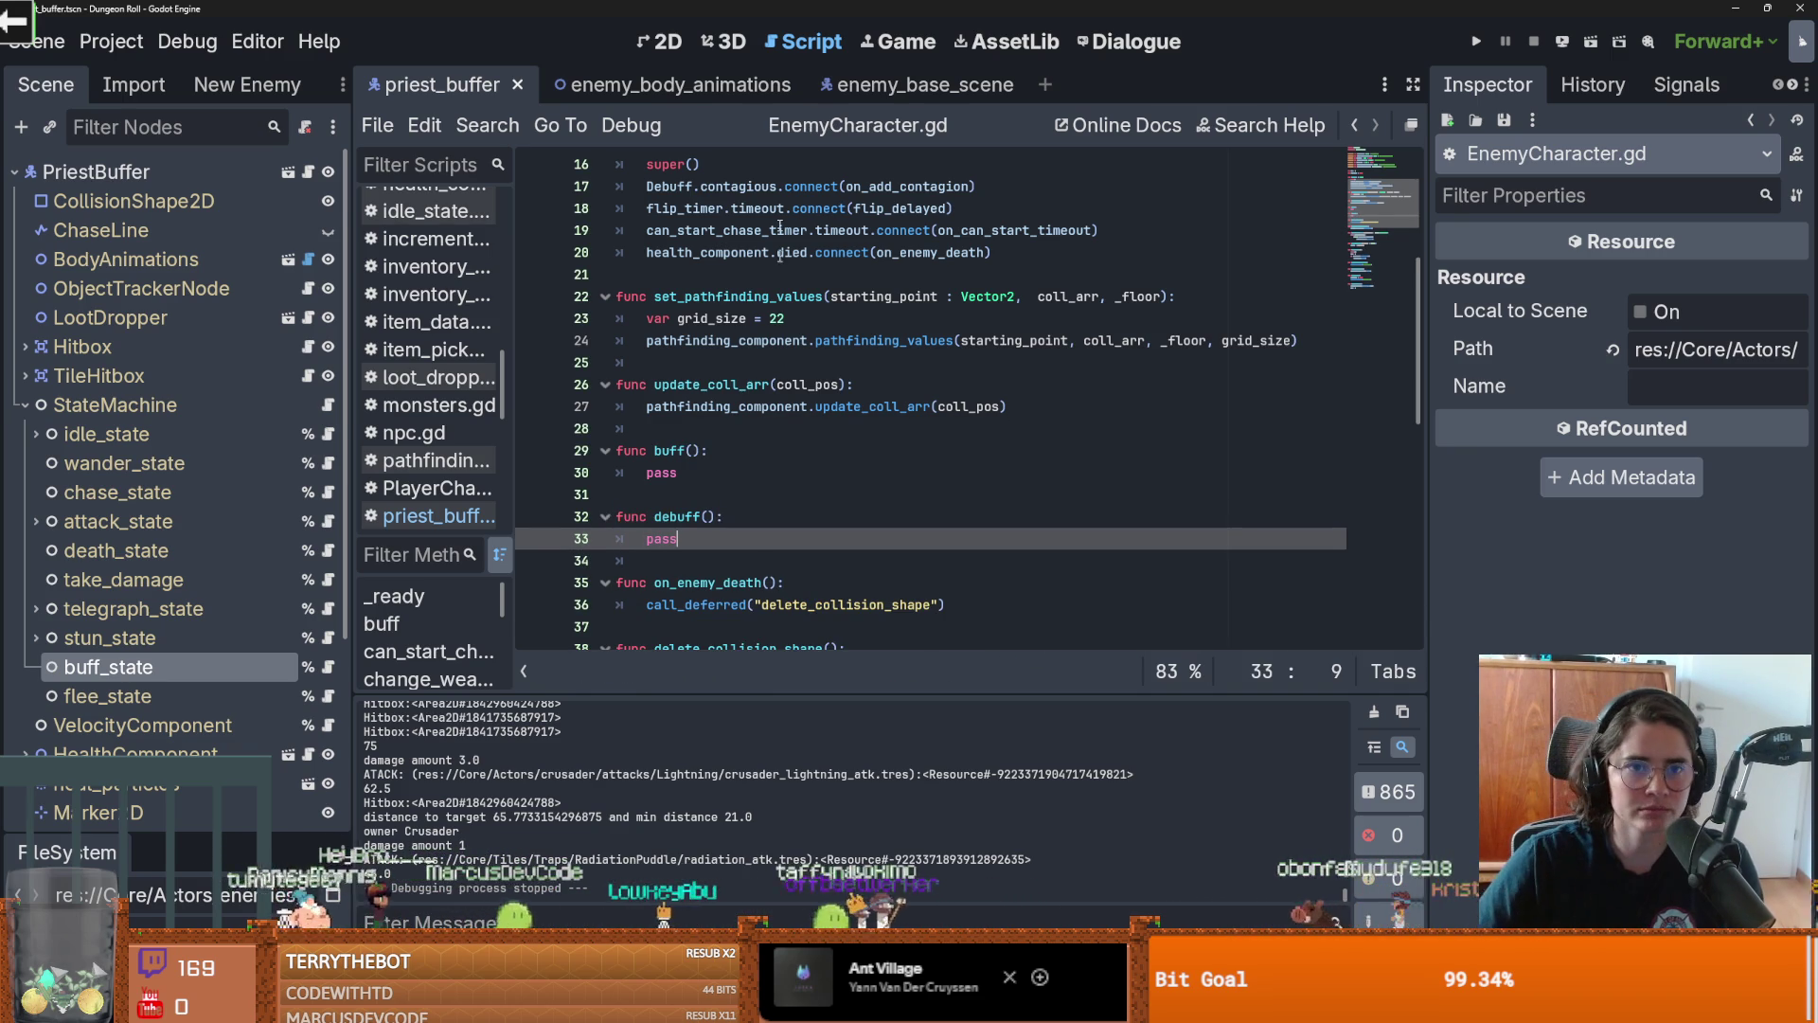
{"action": "key", "text": "ctrl+F1"}
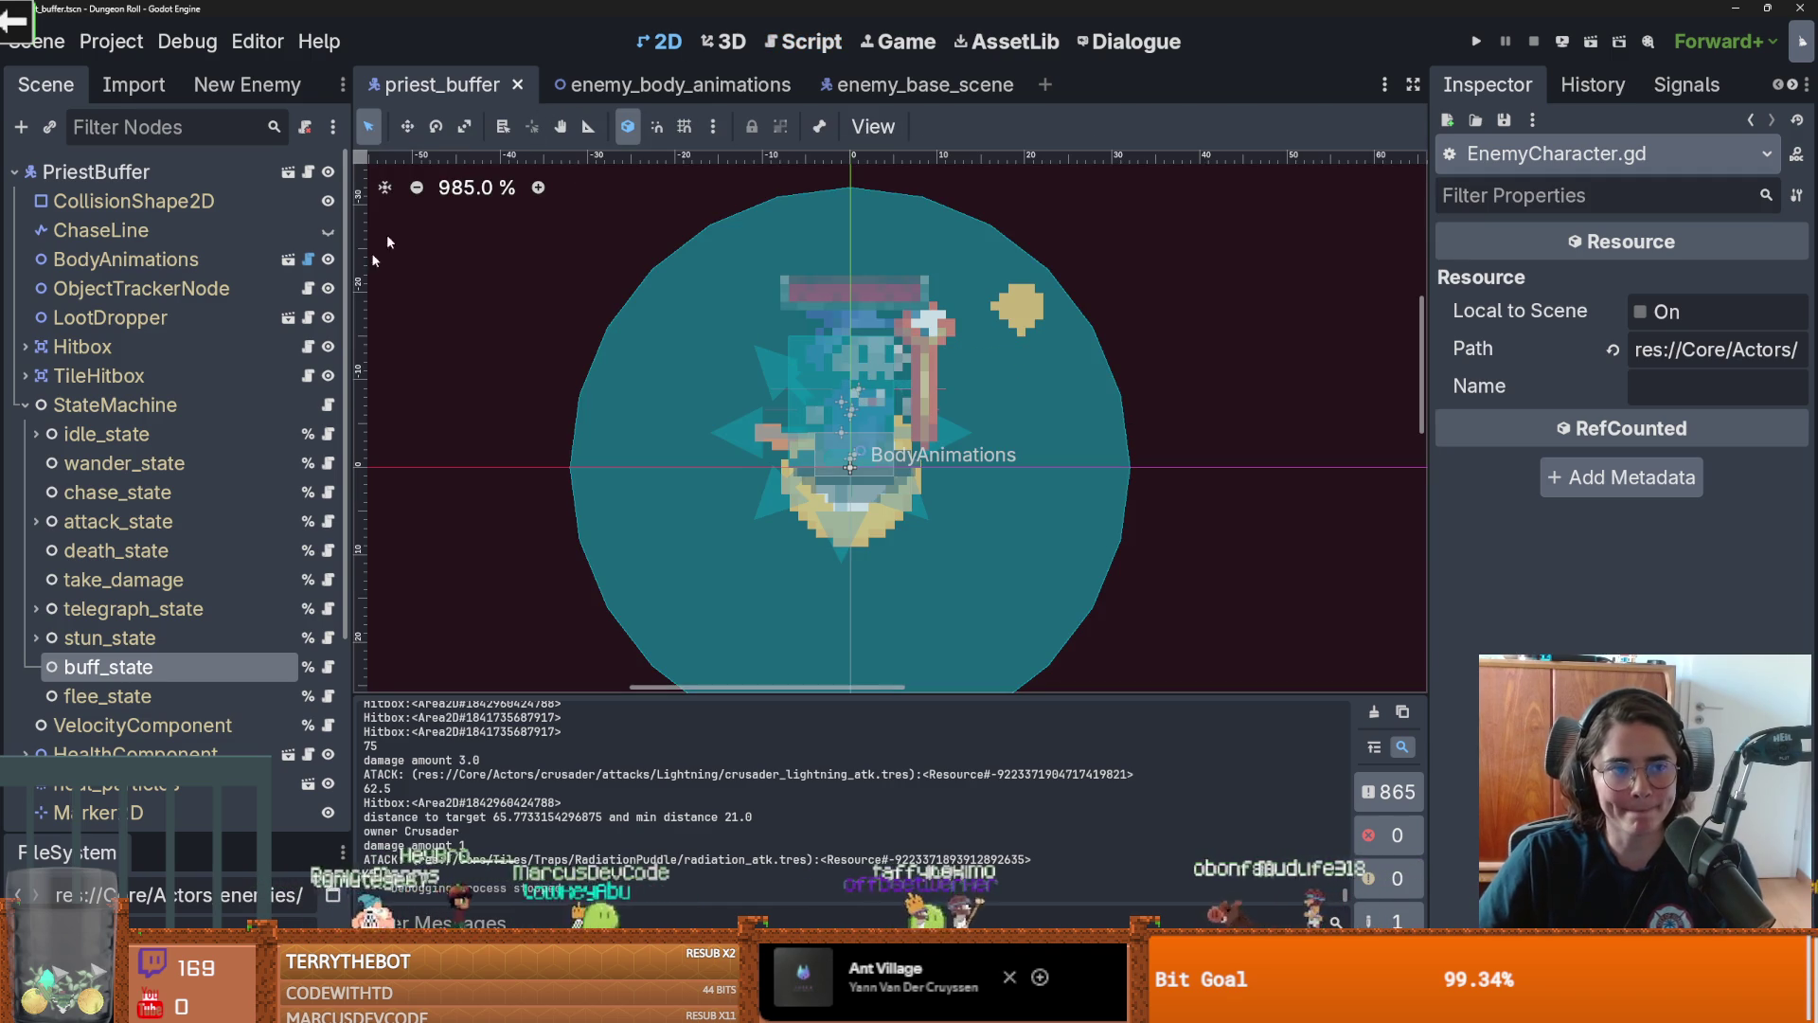
Select the power_ups sprite, switch it to the warden_shield animation, and preview it
{"action": "scroll", "coordinate": [95, 405], "scroll_direction": "down", "scroll_amount": 3}
{"action": "scroll", "coordinate": [38, 322], "scroll_direction": "up", "scroll_amount": 2}
{"action": "left_click", "coordinate": [27, 304]}
{"action": "key", "text": "ctrl+s"}
{"action": "left_click", "coordinate": [102, 754]}
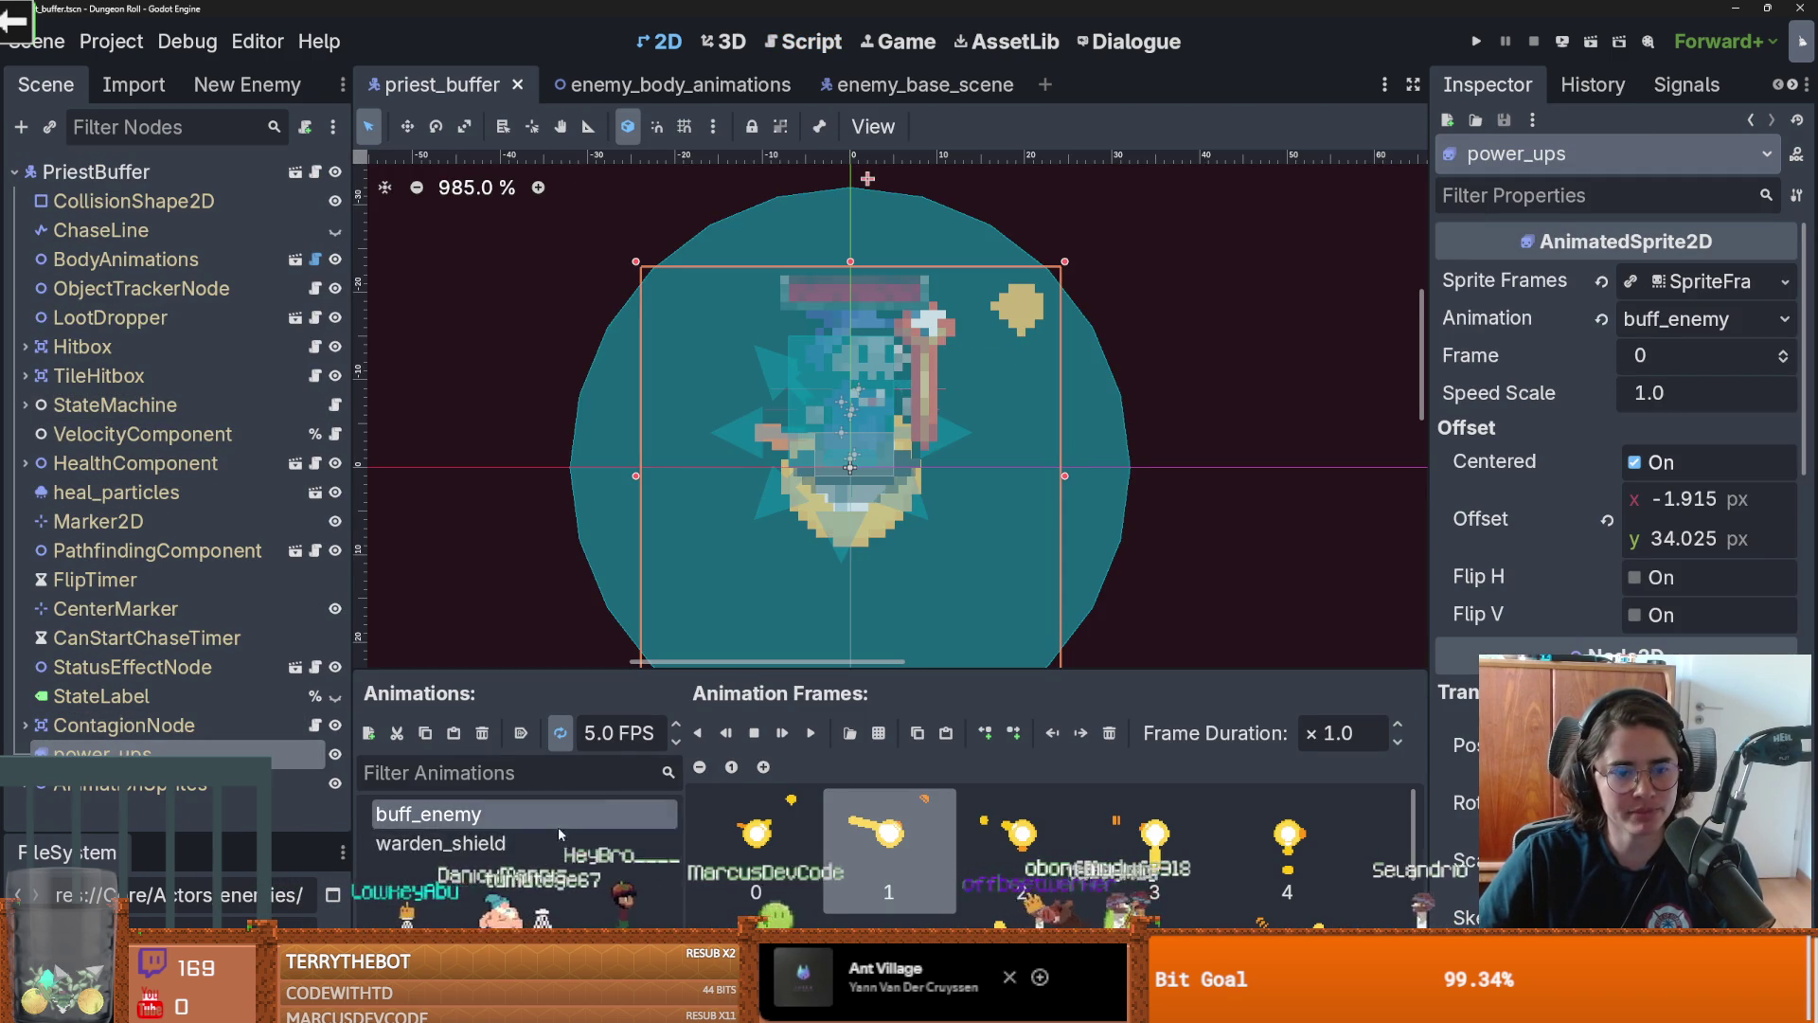
{"action": "left_click", "coordinate": [441, 843]}
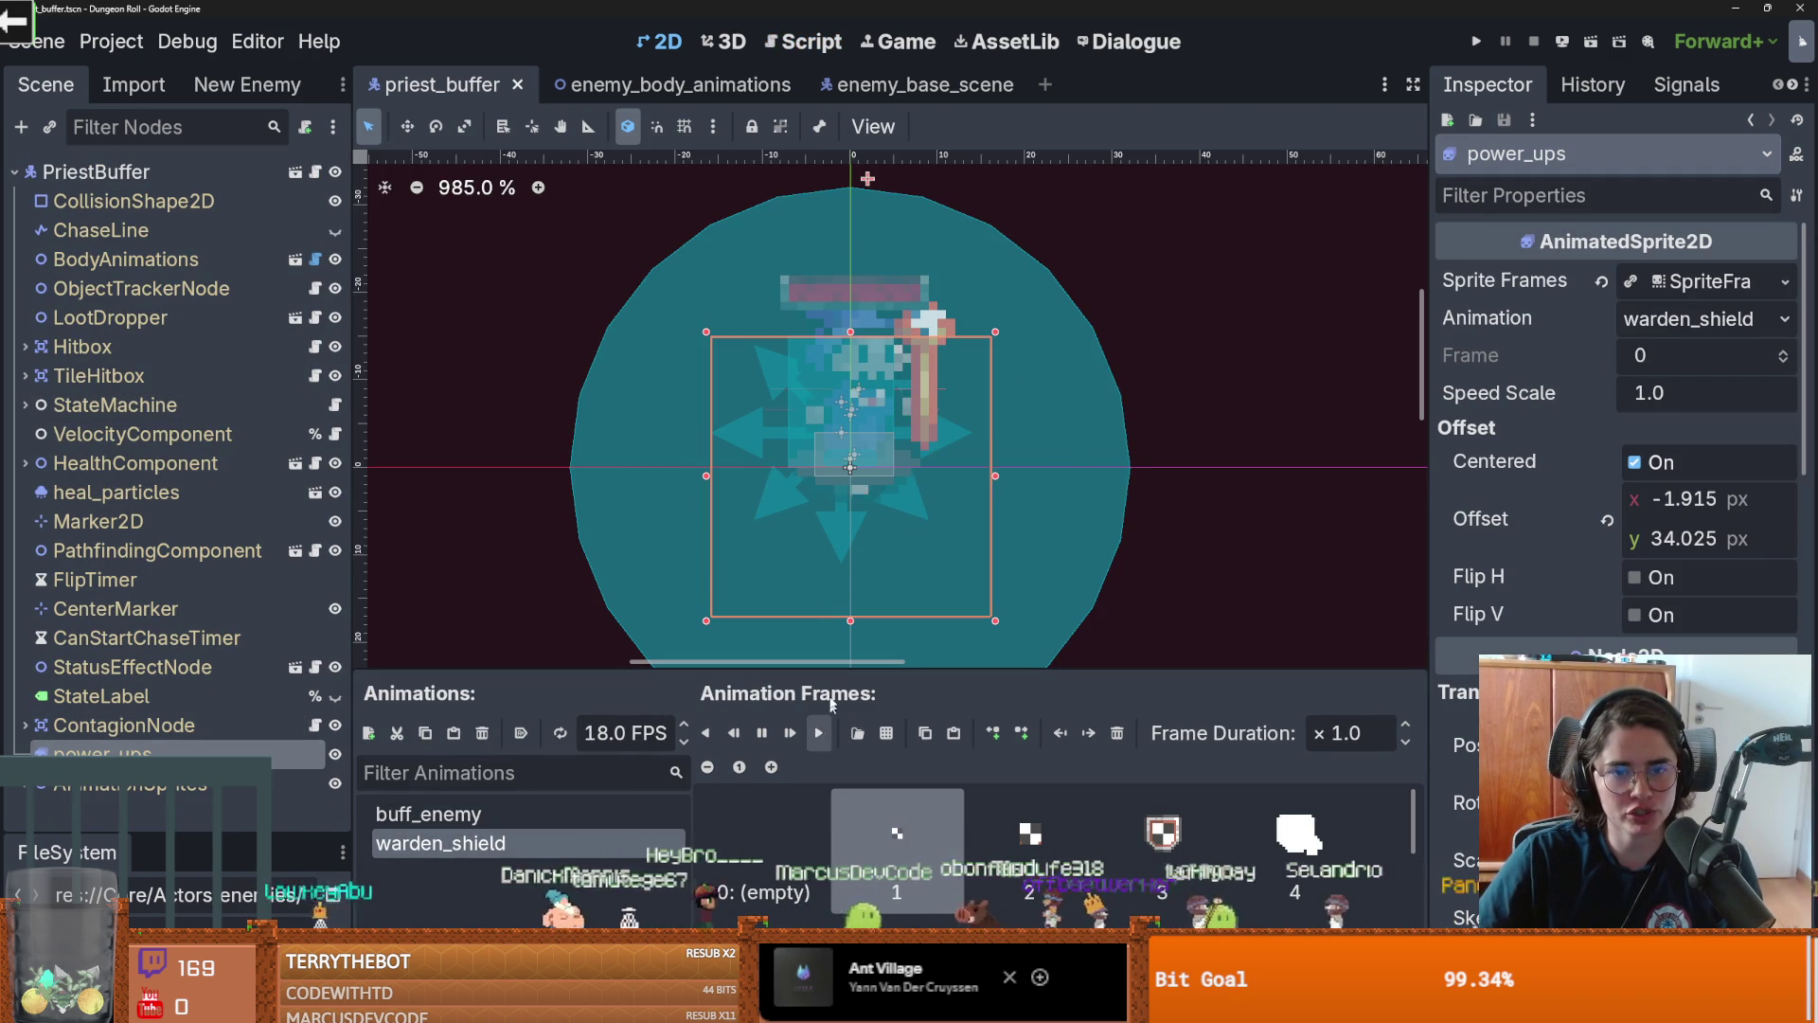
{"action": "left_click", "coordinate": [819, 733]}
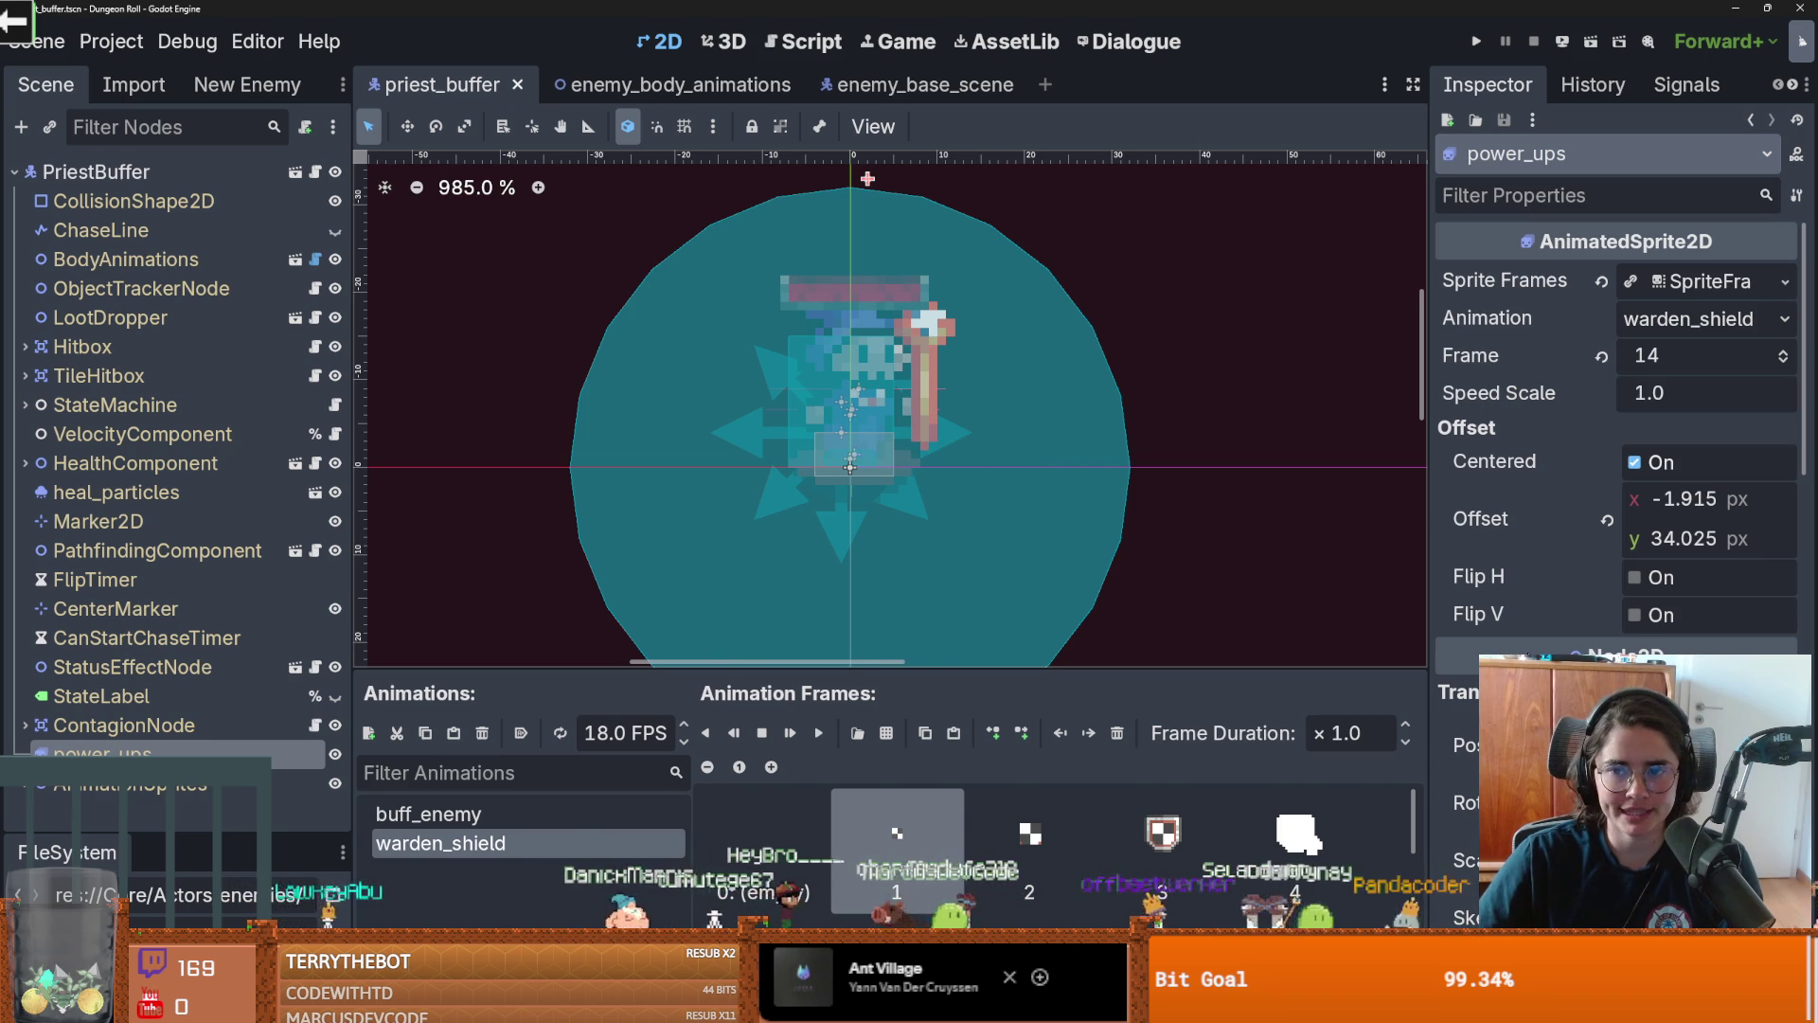
Set power_ups' Z Index to 1 and replay warden_shield to check it draws in front
{"action": "scroll", "coordinate": [1616, 426], "scroll_direction": "down", "scroll_amount": 10}
{"action": "scroll", "coordinate": [1771, 431], "scroll_direction": "down", "scroll_amount": 4}
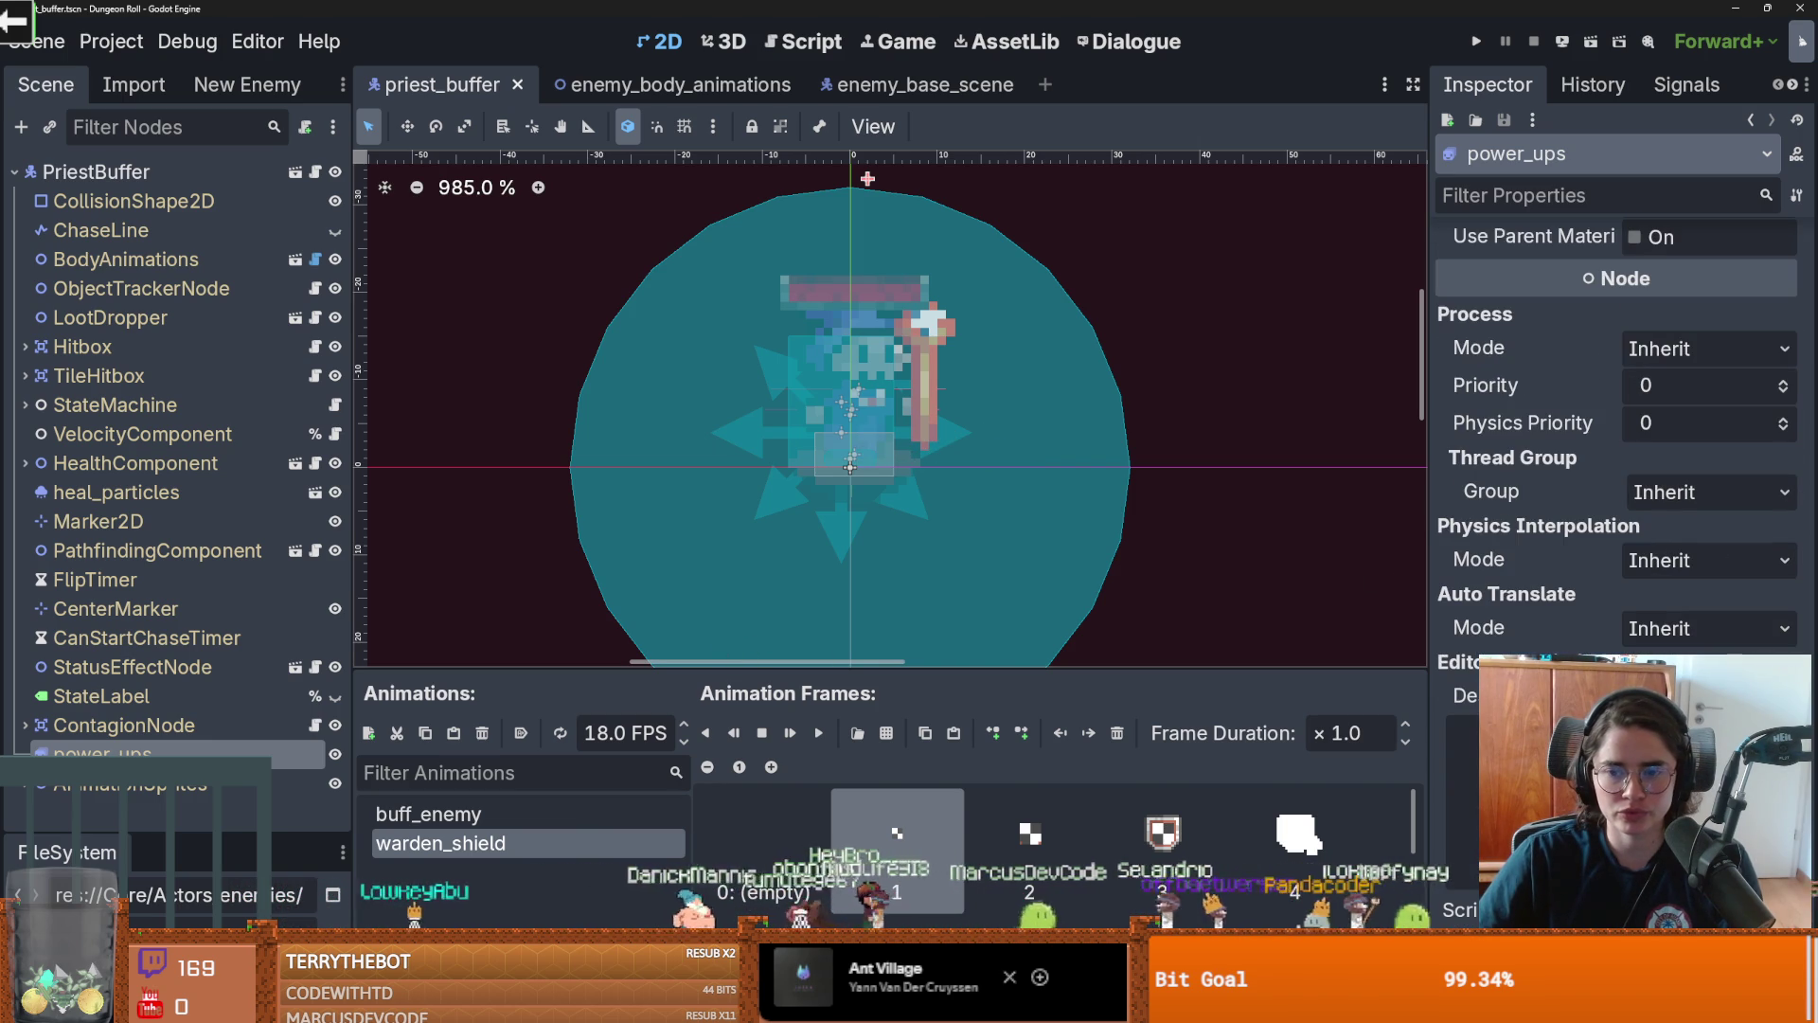
{"action": "scroll", "coordinate": [1772, 431], "scroll_direction": "up", "scroll_amount": 5}
{"action": "left_click", "coordinate": [1783, 419]}
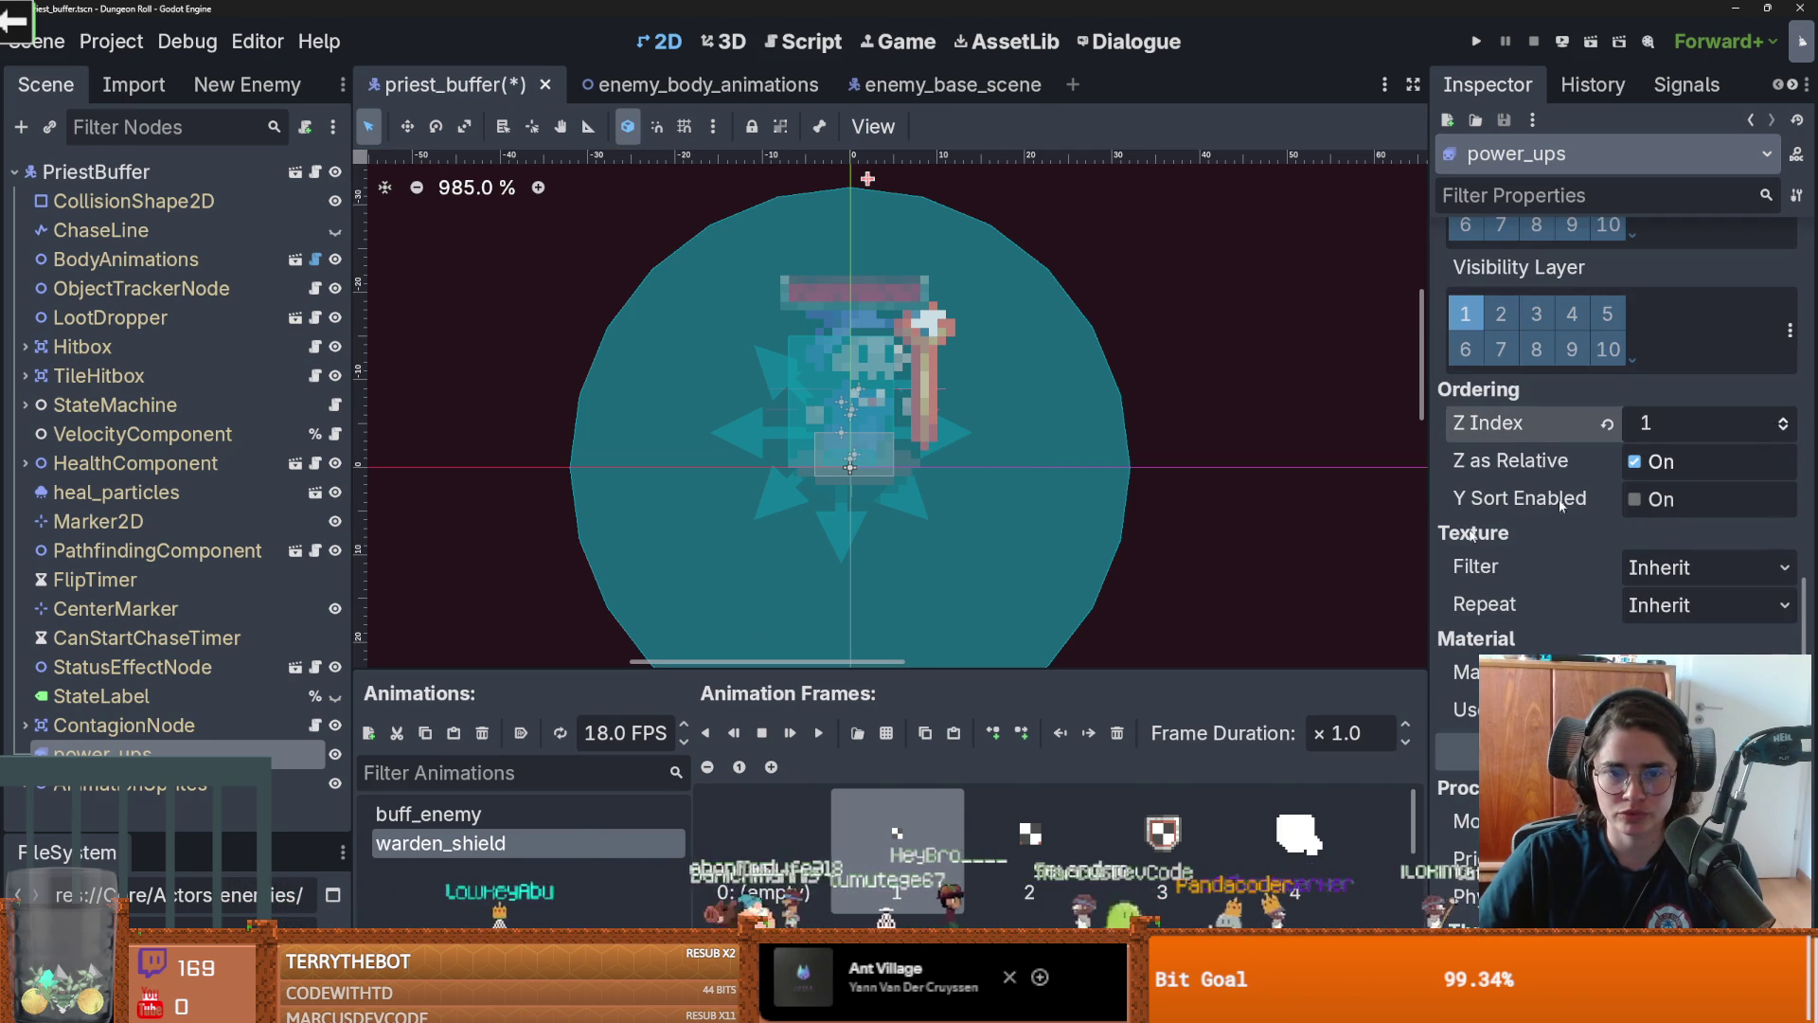
{"action": "left_click", "coordinate": [818, 735]}
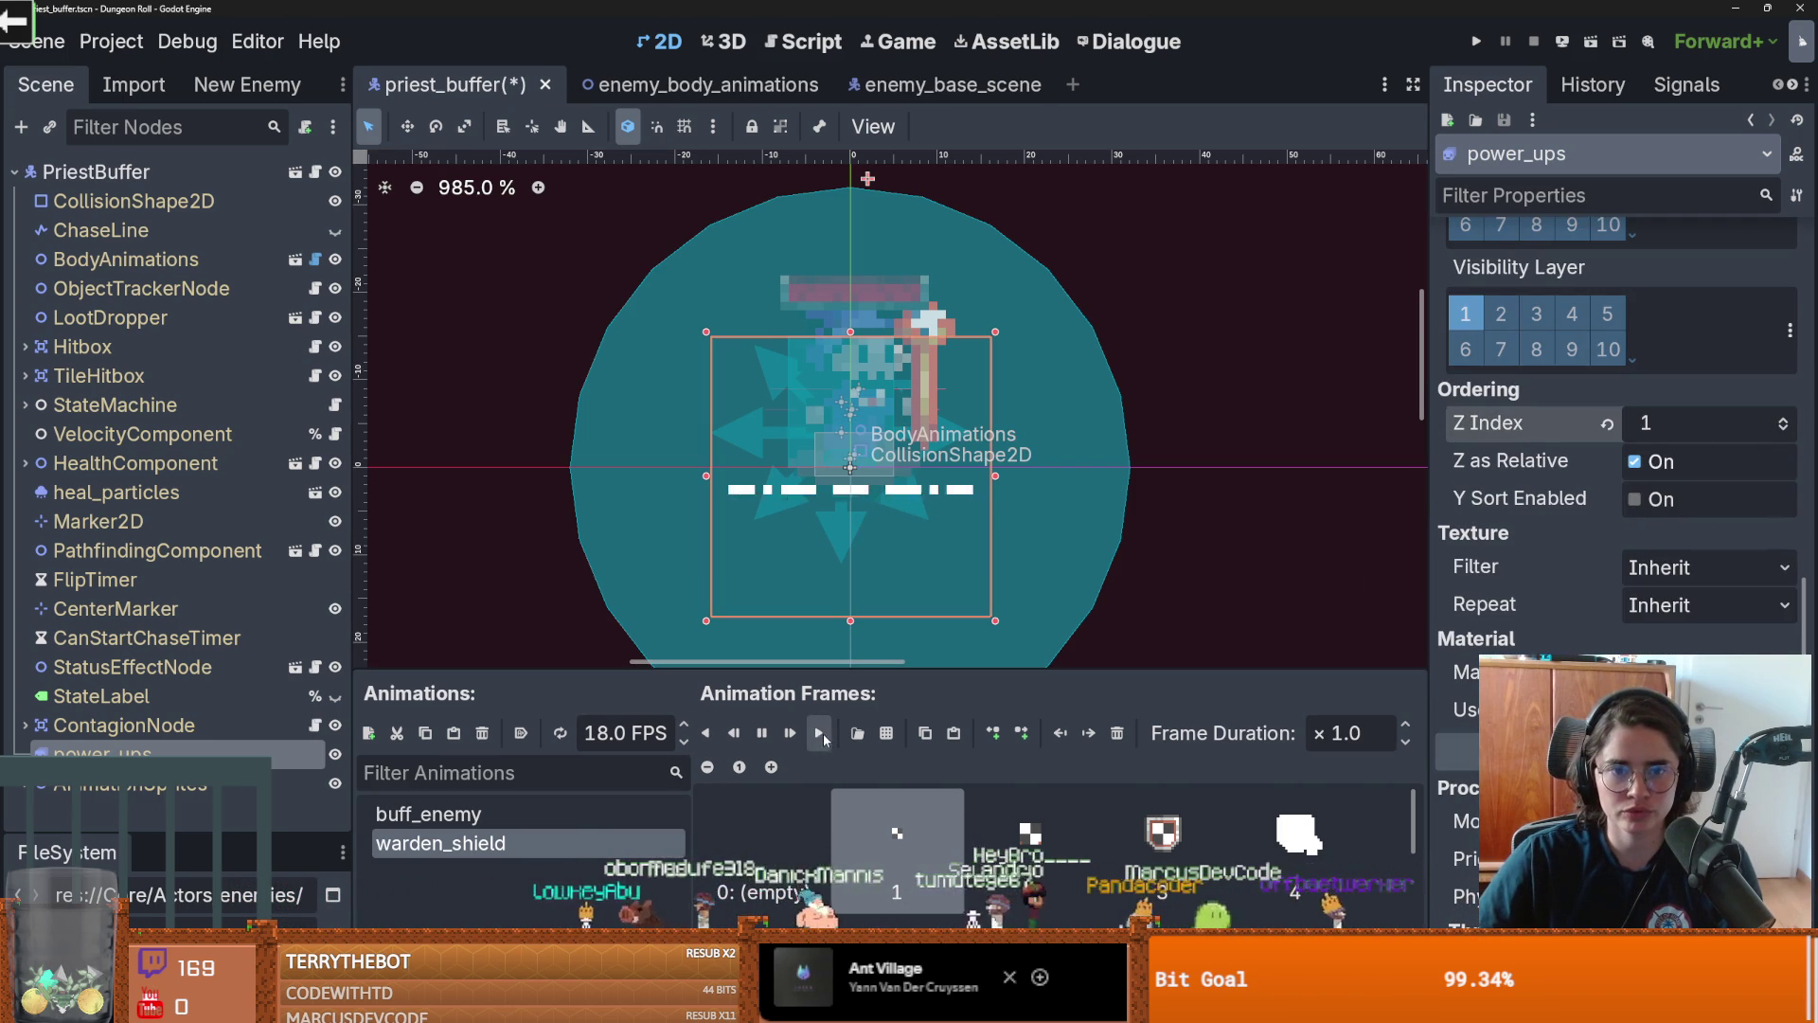
{"action": "left_click", "coordinate": [824, 731]}
{"action": "left_click", "coordinate": [824, 731]}
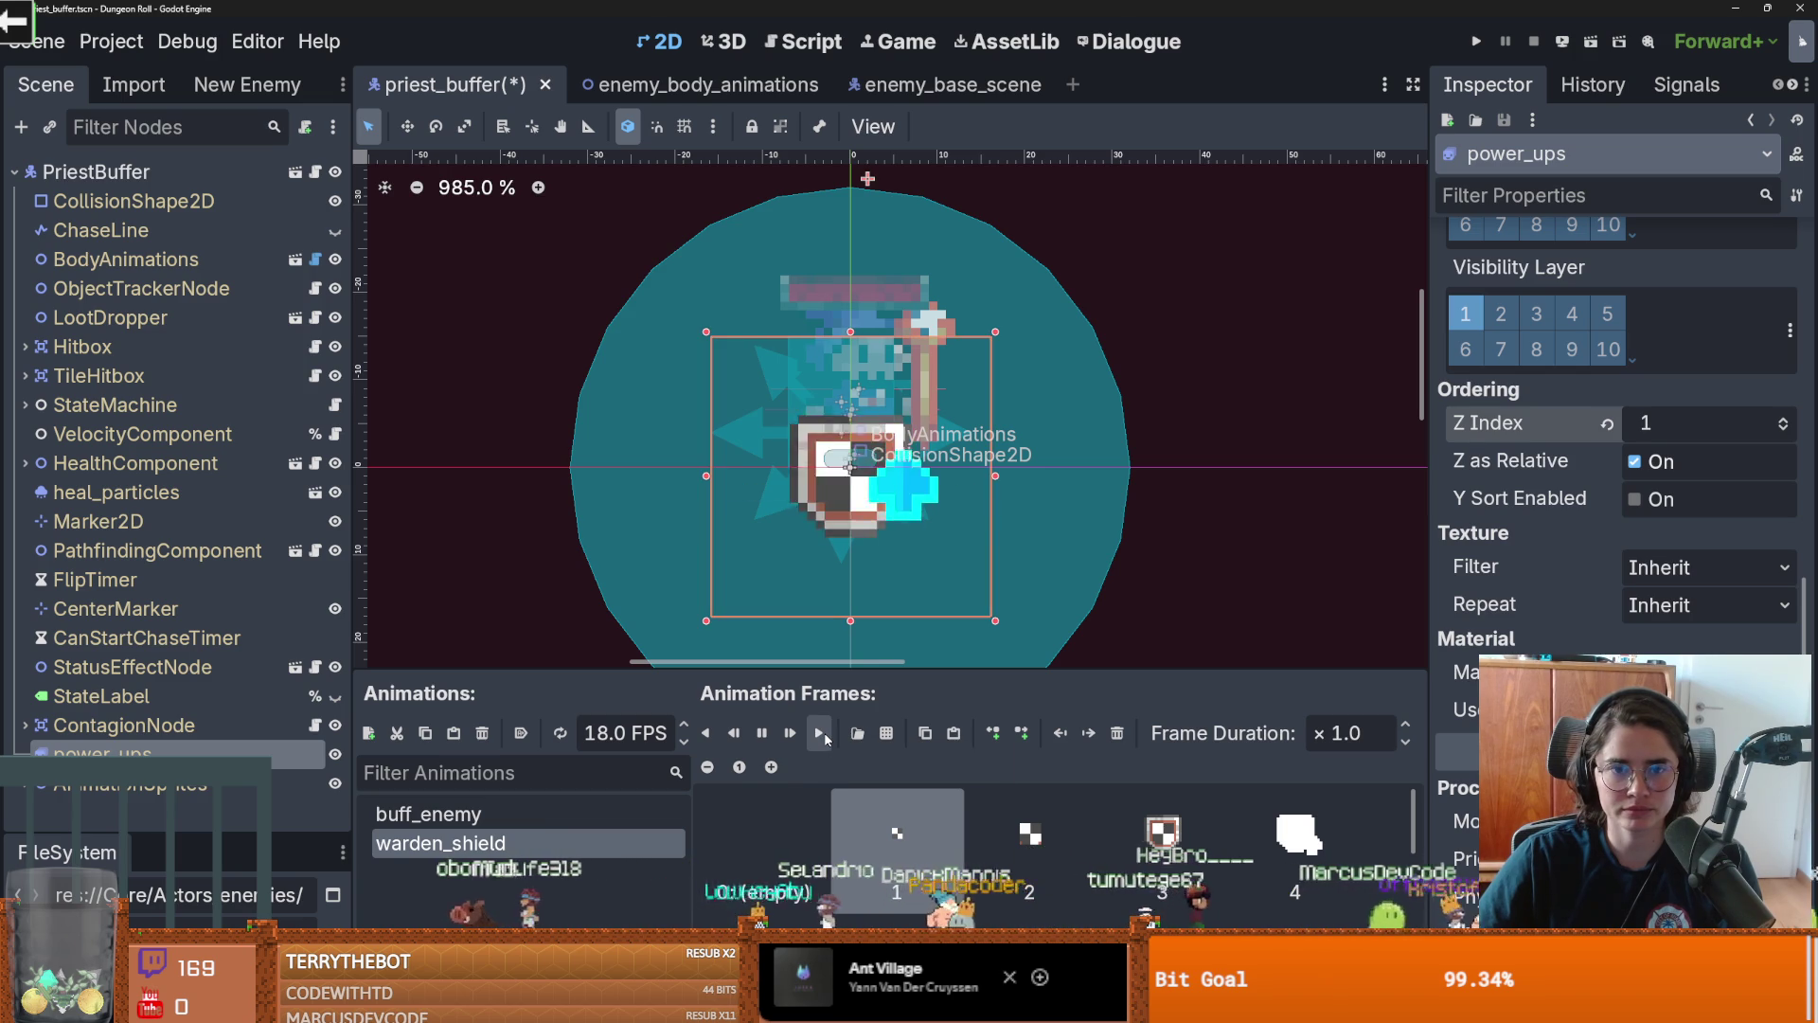
{"action": "left_click", "coordinate": [824, 731]}
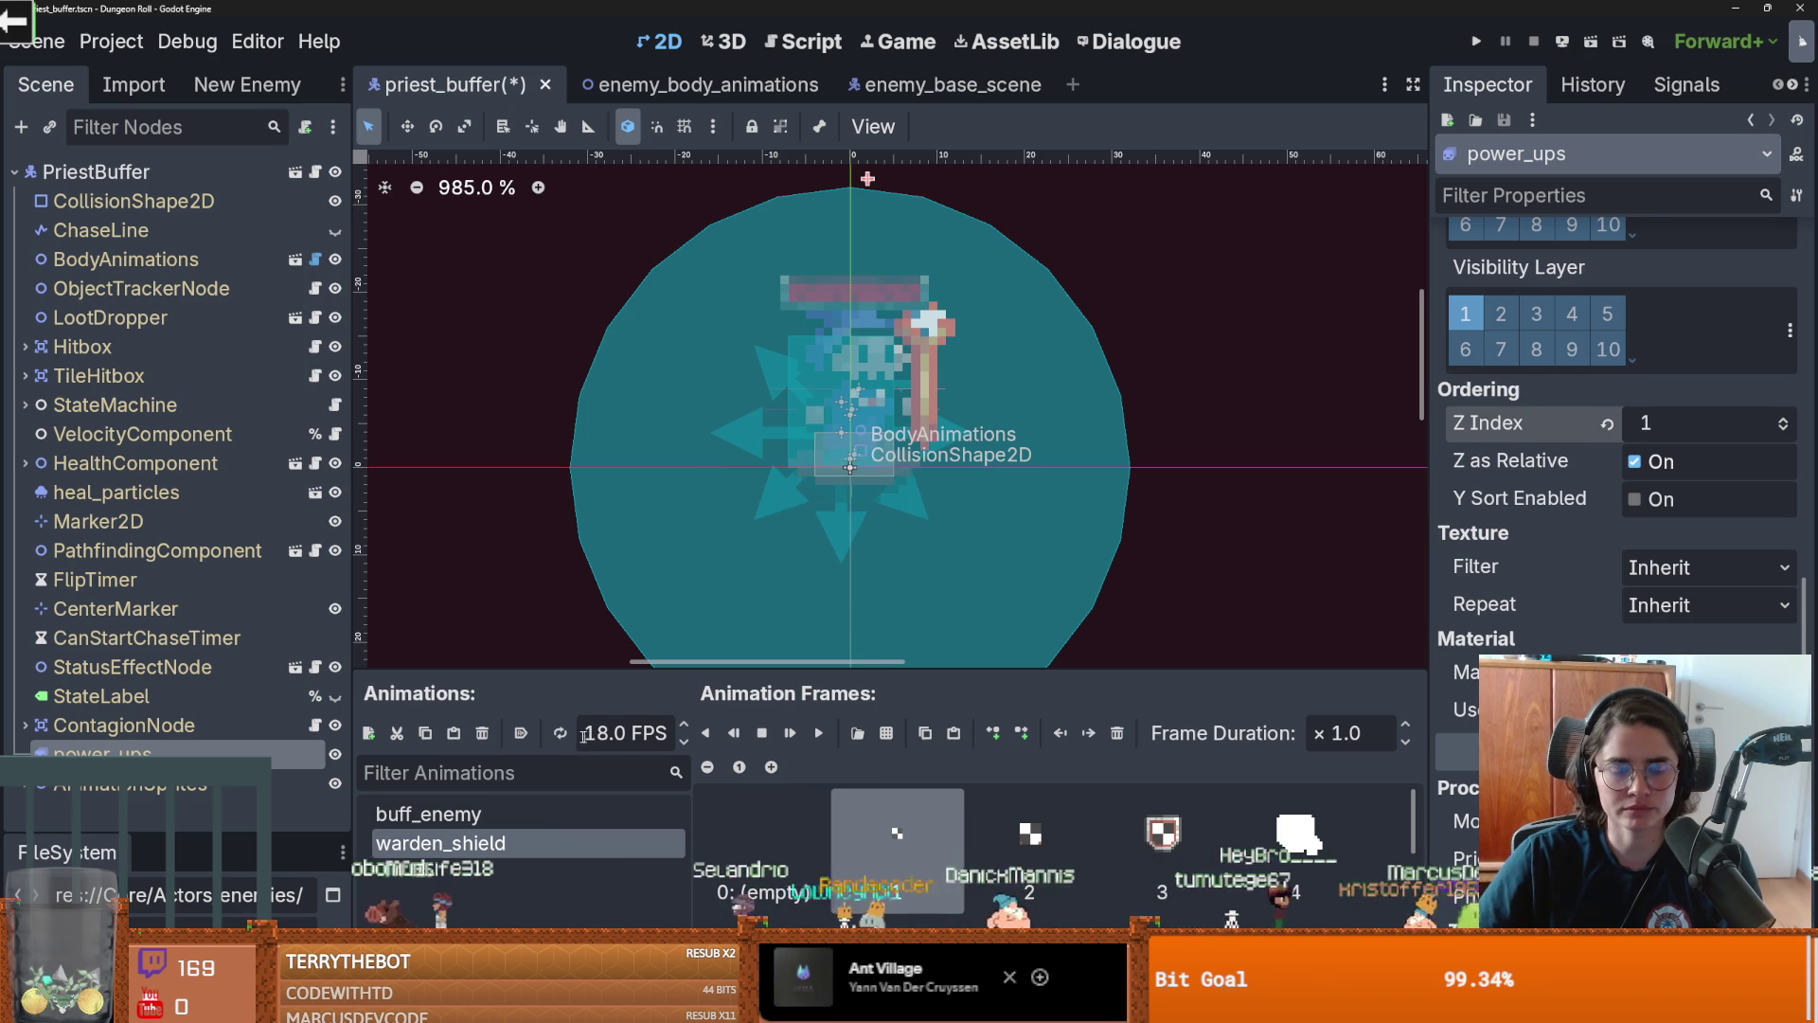
{"action": "left_click_drag", "start_coordinate": [768, 670], "coordinate": [767, 595]}
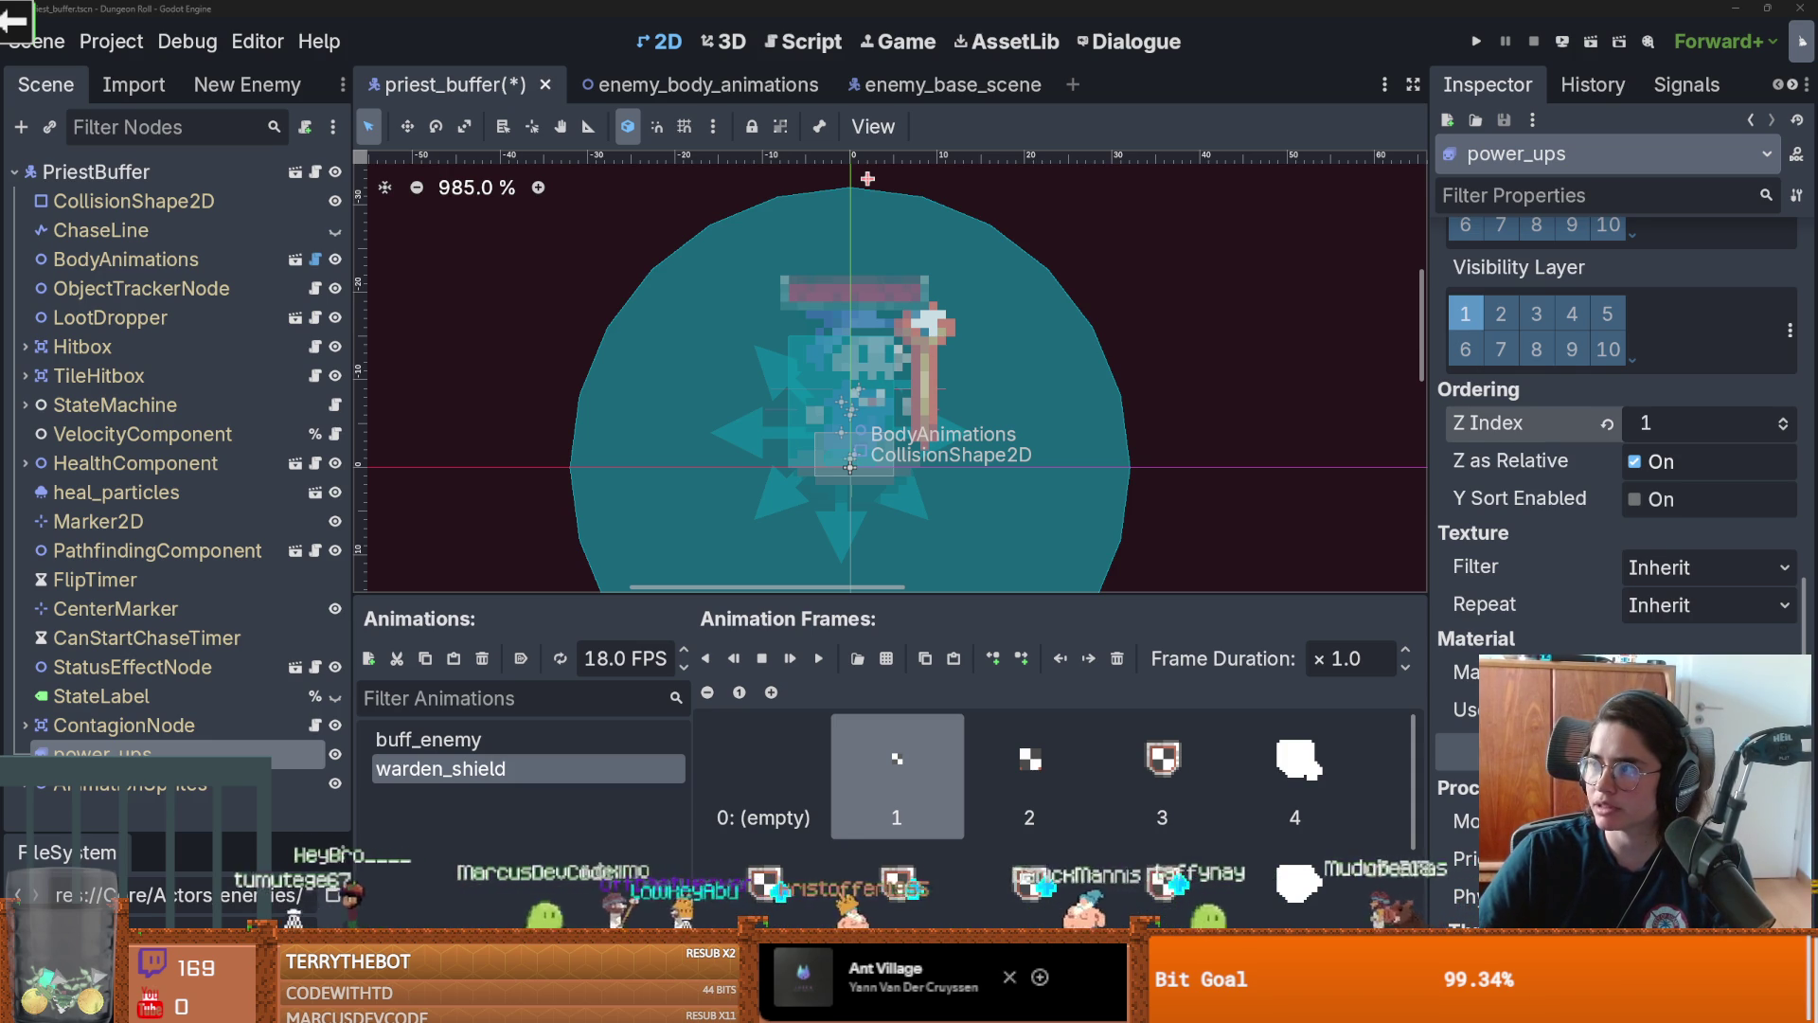
{"action": "left_click_drag", "start_coordinate": [1054, 37], "coordinate": [1055, 0]}
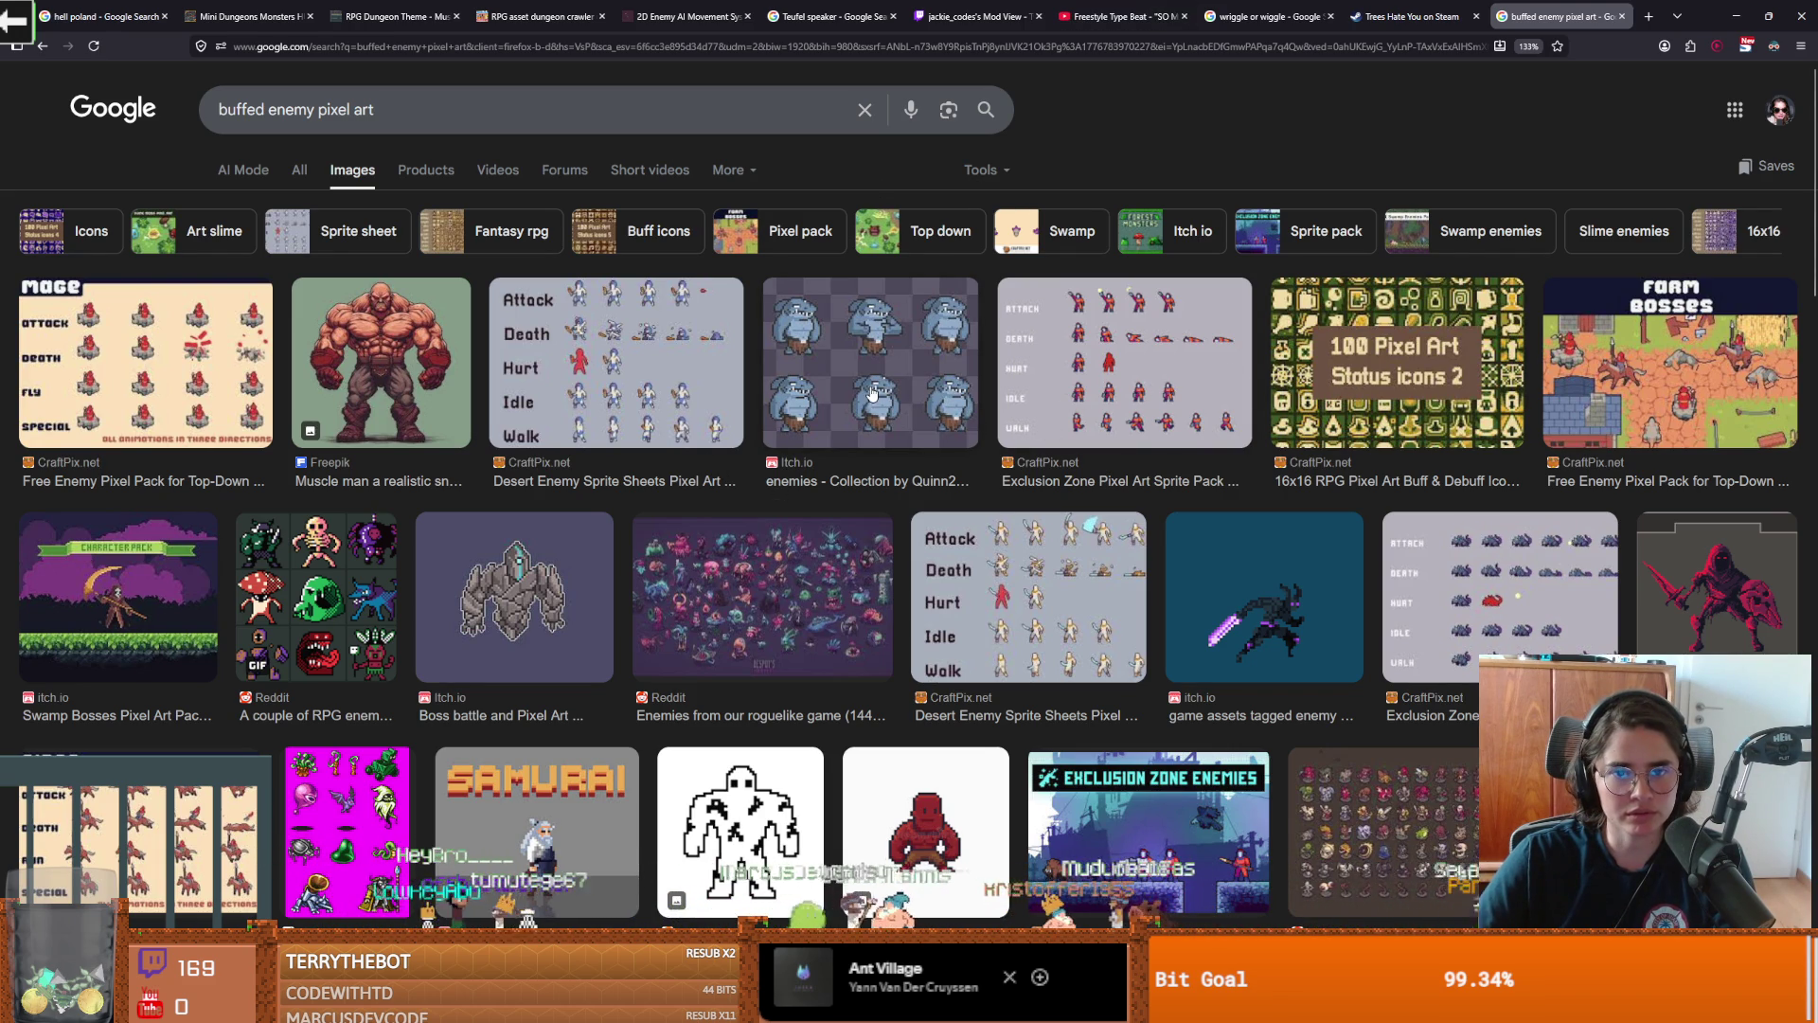
Preview the Mage pack and Desert Enemy Sprite Sheets results, scroll further, then minimize Firefox
{"action": "left_click", "coordinate": [228, 387]}
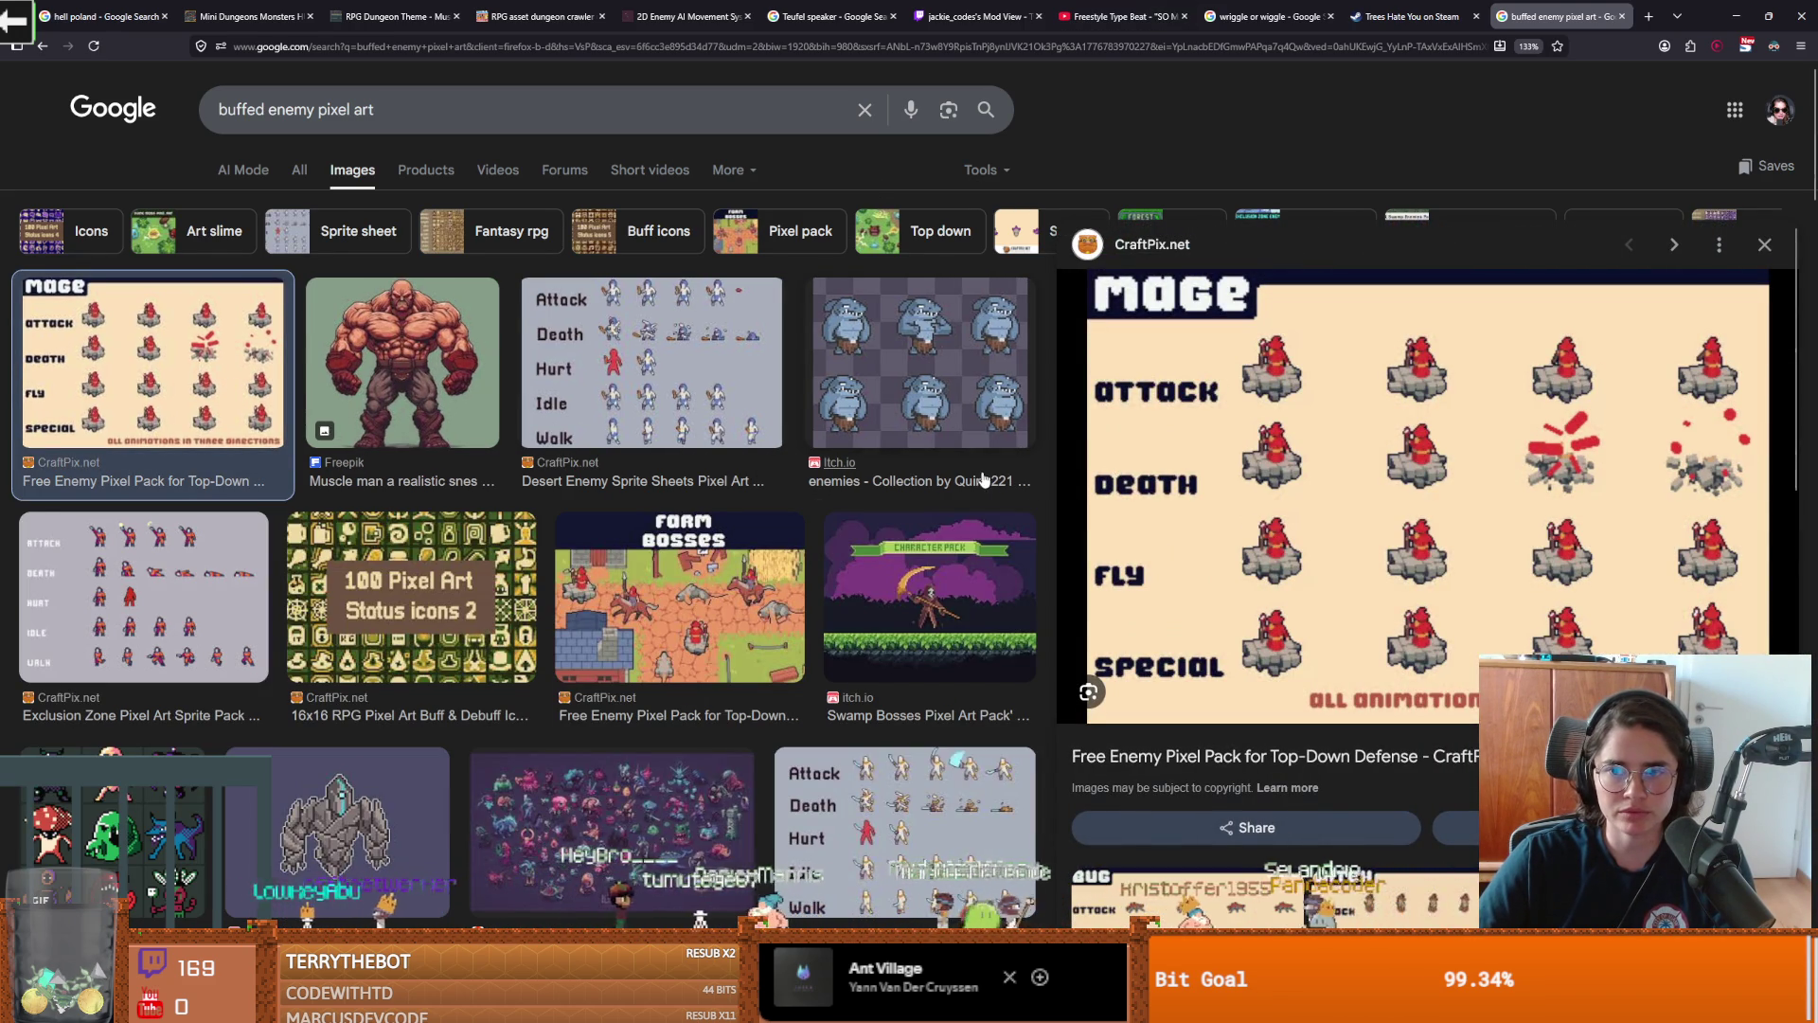
{"action": "left_click", "coordinate": [682, 389]}
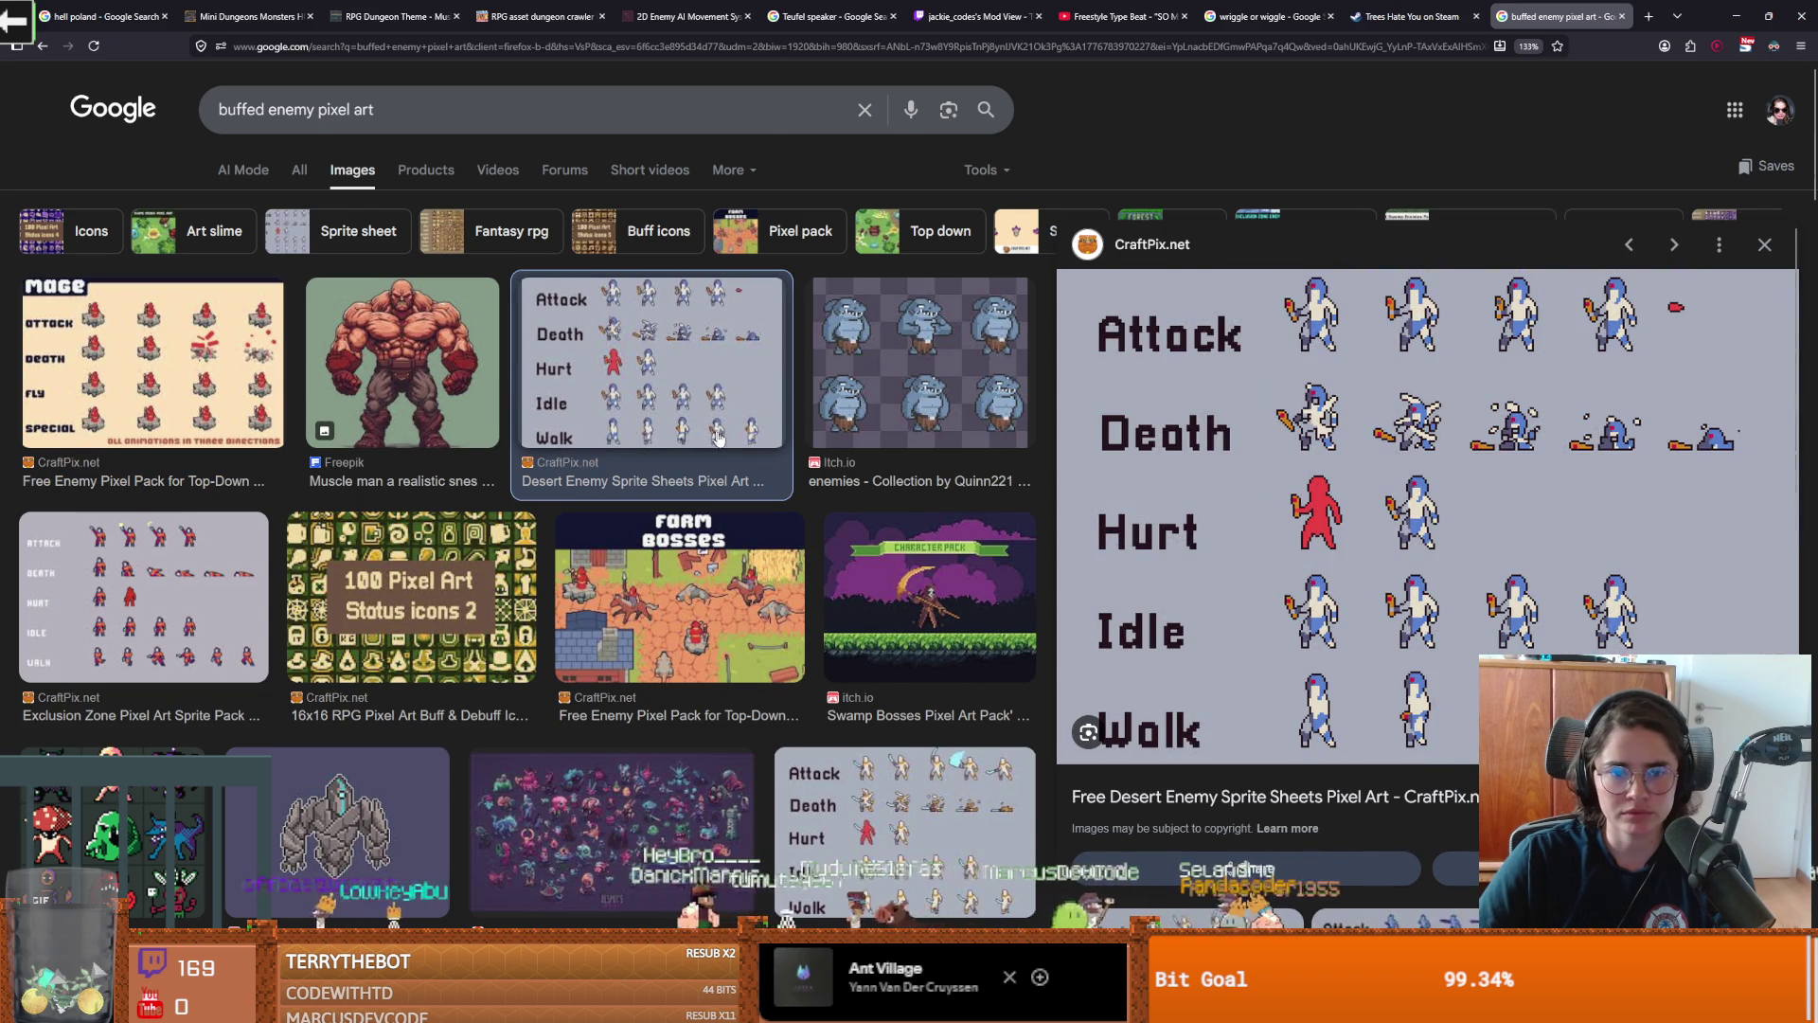
{"action": "scroll", "coordinate": [720, 441], "scroll_direction": "down", "scroll_amount": 2}
{"action": "scroll", "coordinate": [741, 455], "scroll_direction": "down", "scroll_amount": 2}
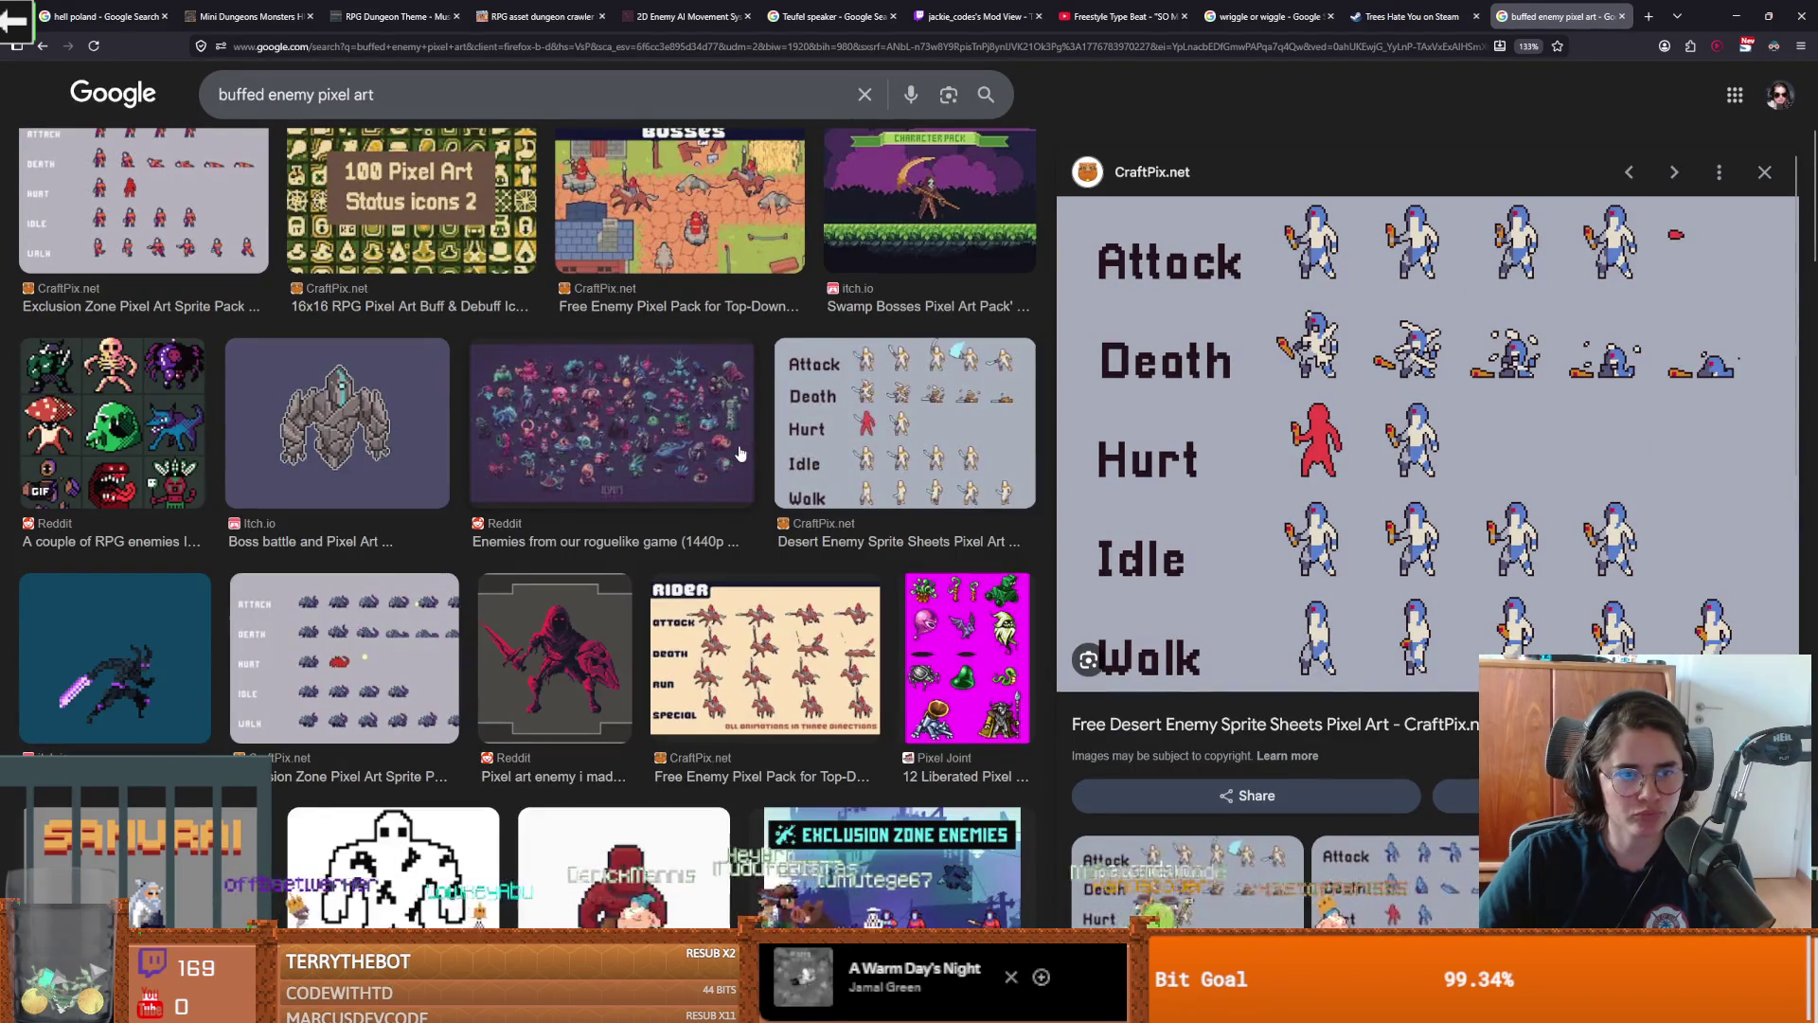
{"action": "scroll", "coordinate": [742, 455], "scroll_direction": "down", "scroll_amount": 2}
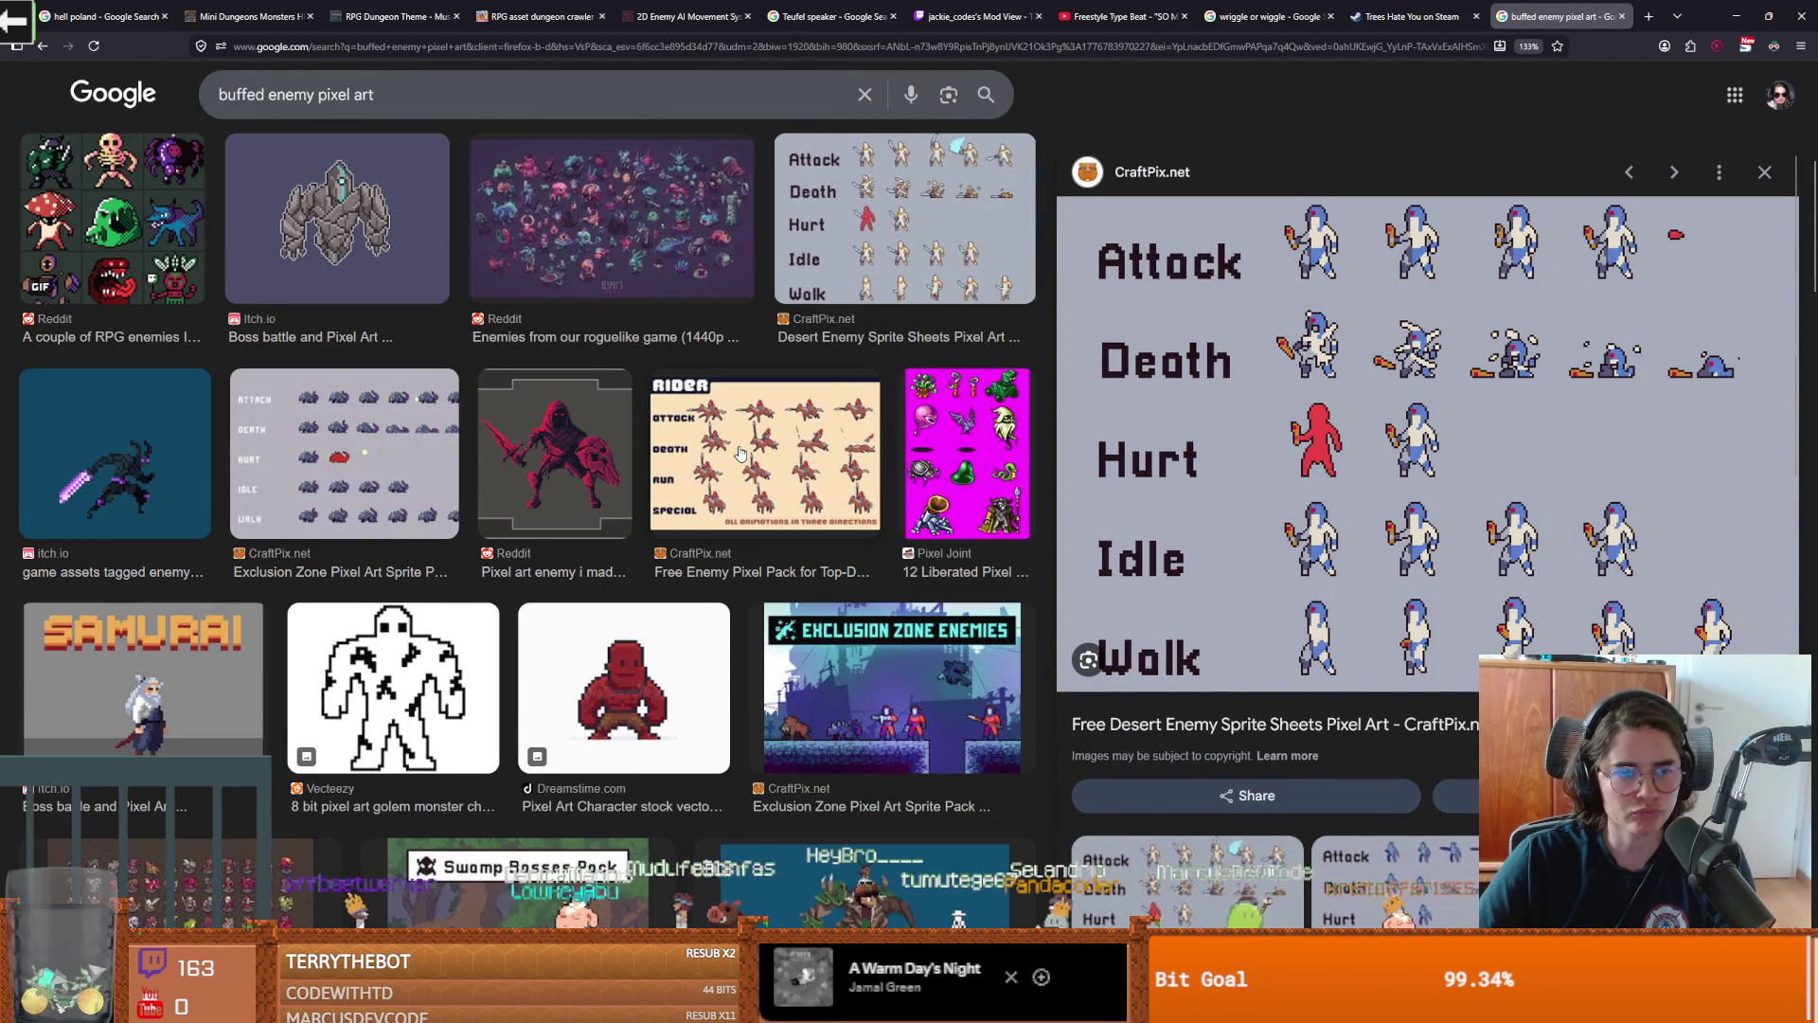
{"action": "scroll", "coordinate": [742, 455], "scroll_direction": "down", "scroll_amount": 1}
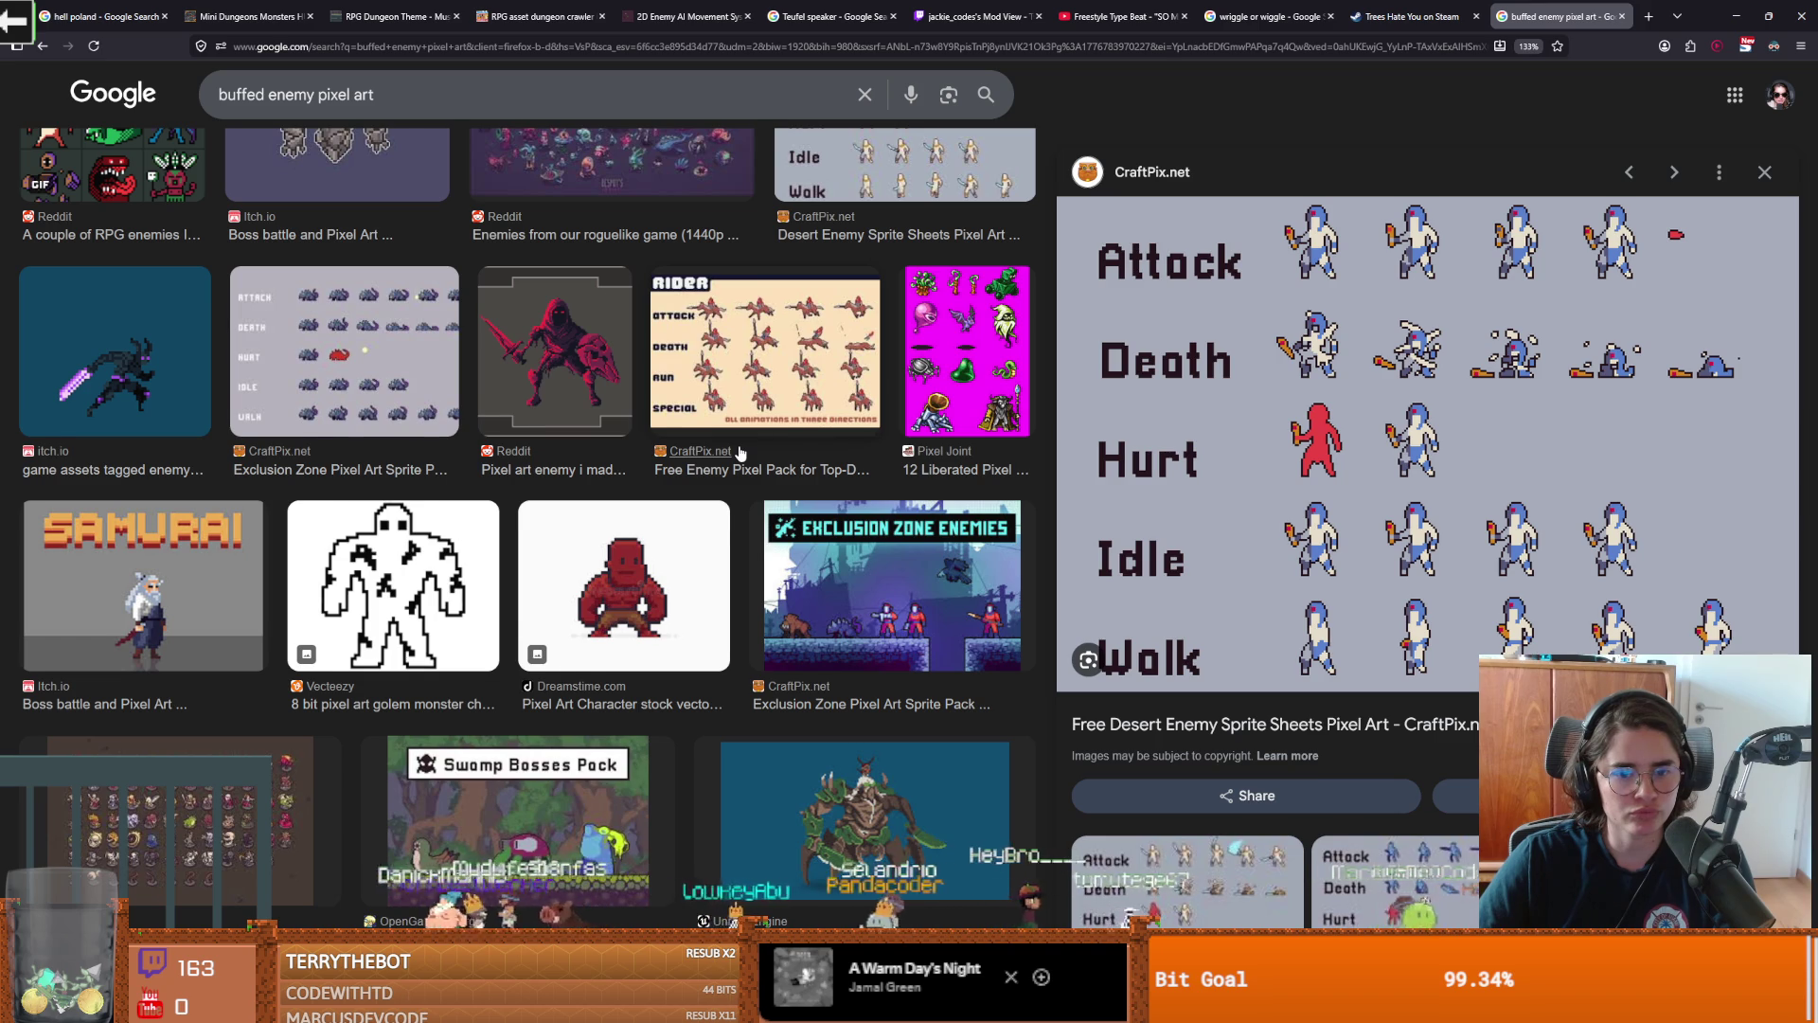
{"action": "scroll", "coordinate": [742, 454], "scroll_direction": "down", "scroll_amount": 1}
{"action": "scroll", "coordinate": [742, 452], "scroll_direction": "down", "scroll_amount": 1}
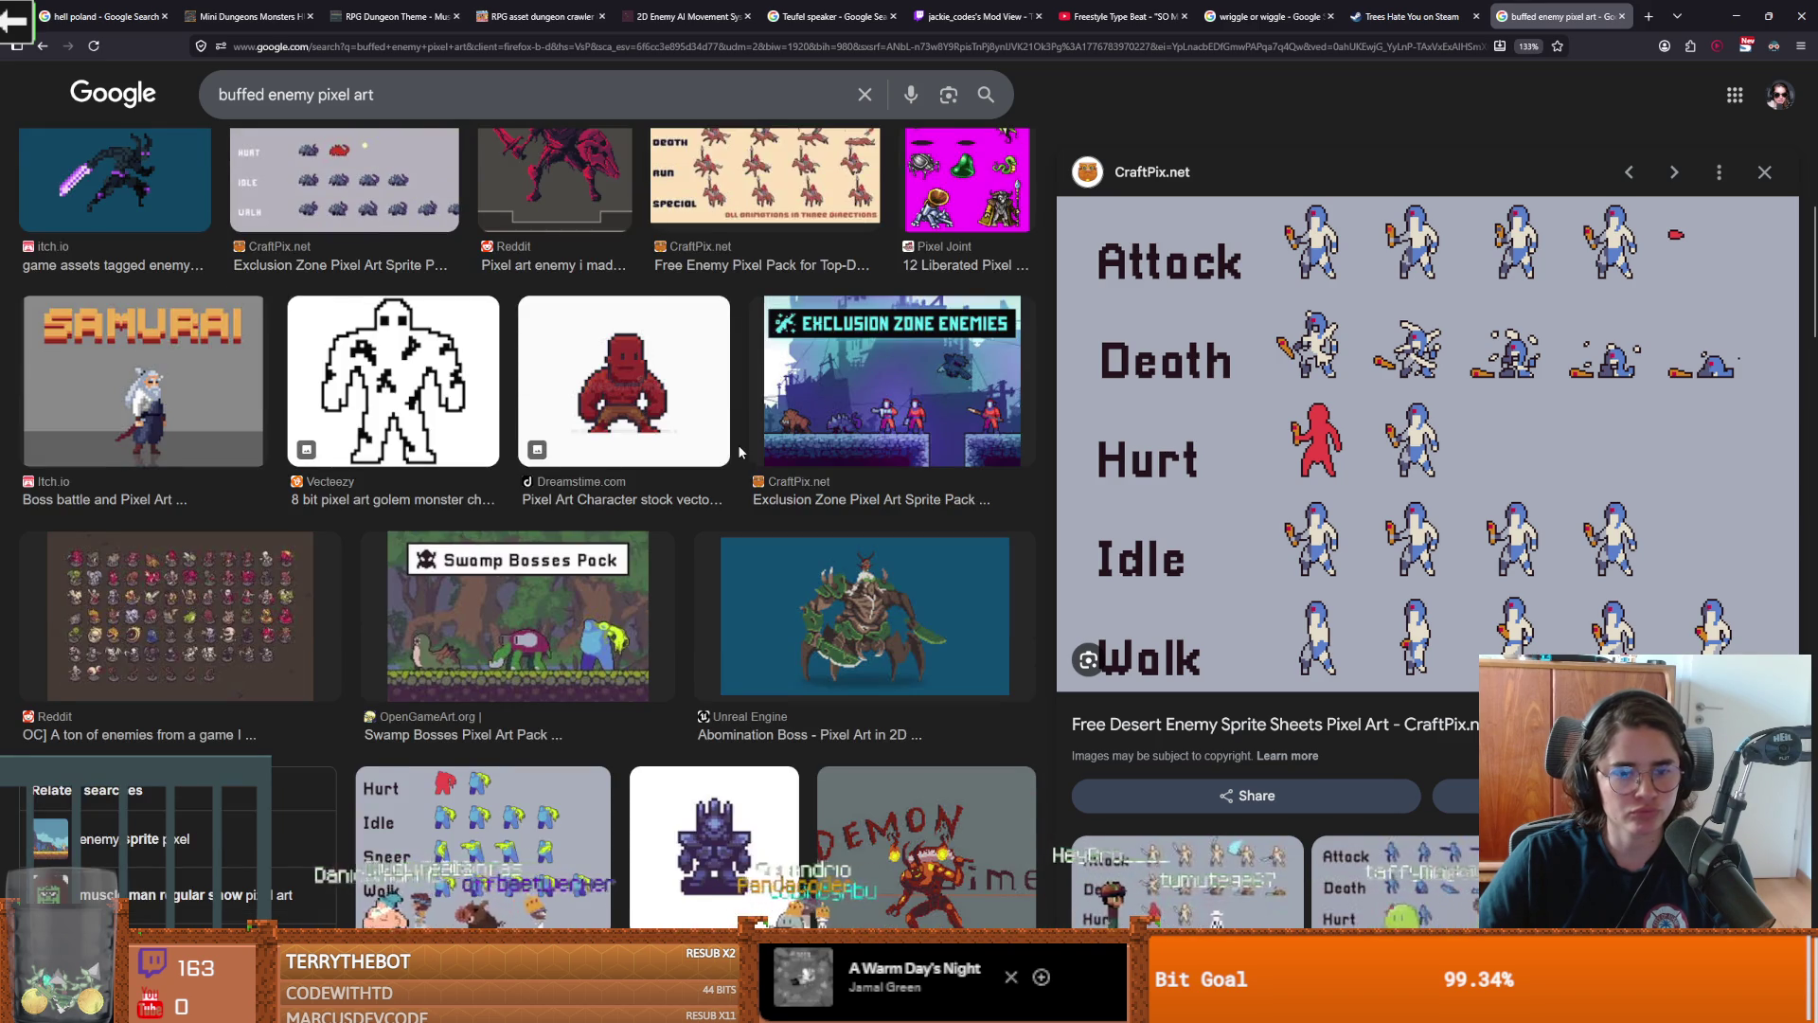
{"action": "scroll", "coordinate": [742, 453], "scroll_direction": "down", "scroll_amount": 3}
{"action": "scroll", "coordinate": [742, 453], "scroll_direction": "down", "scroll_amount": 2}
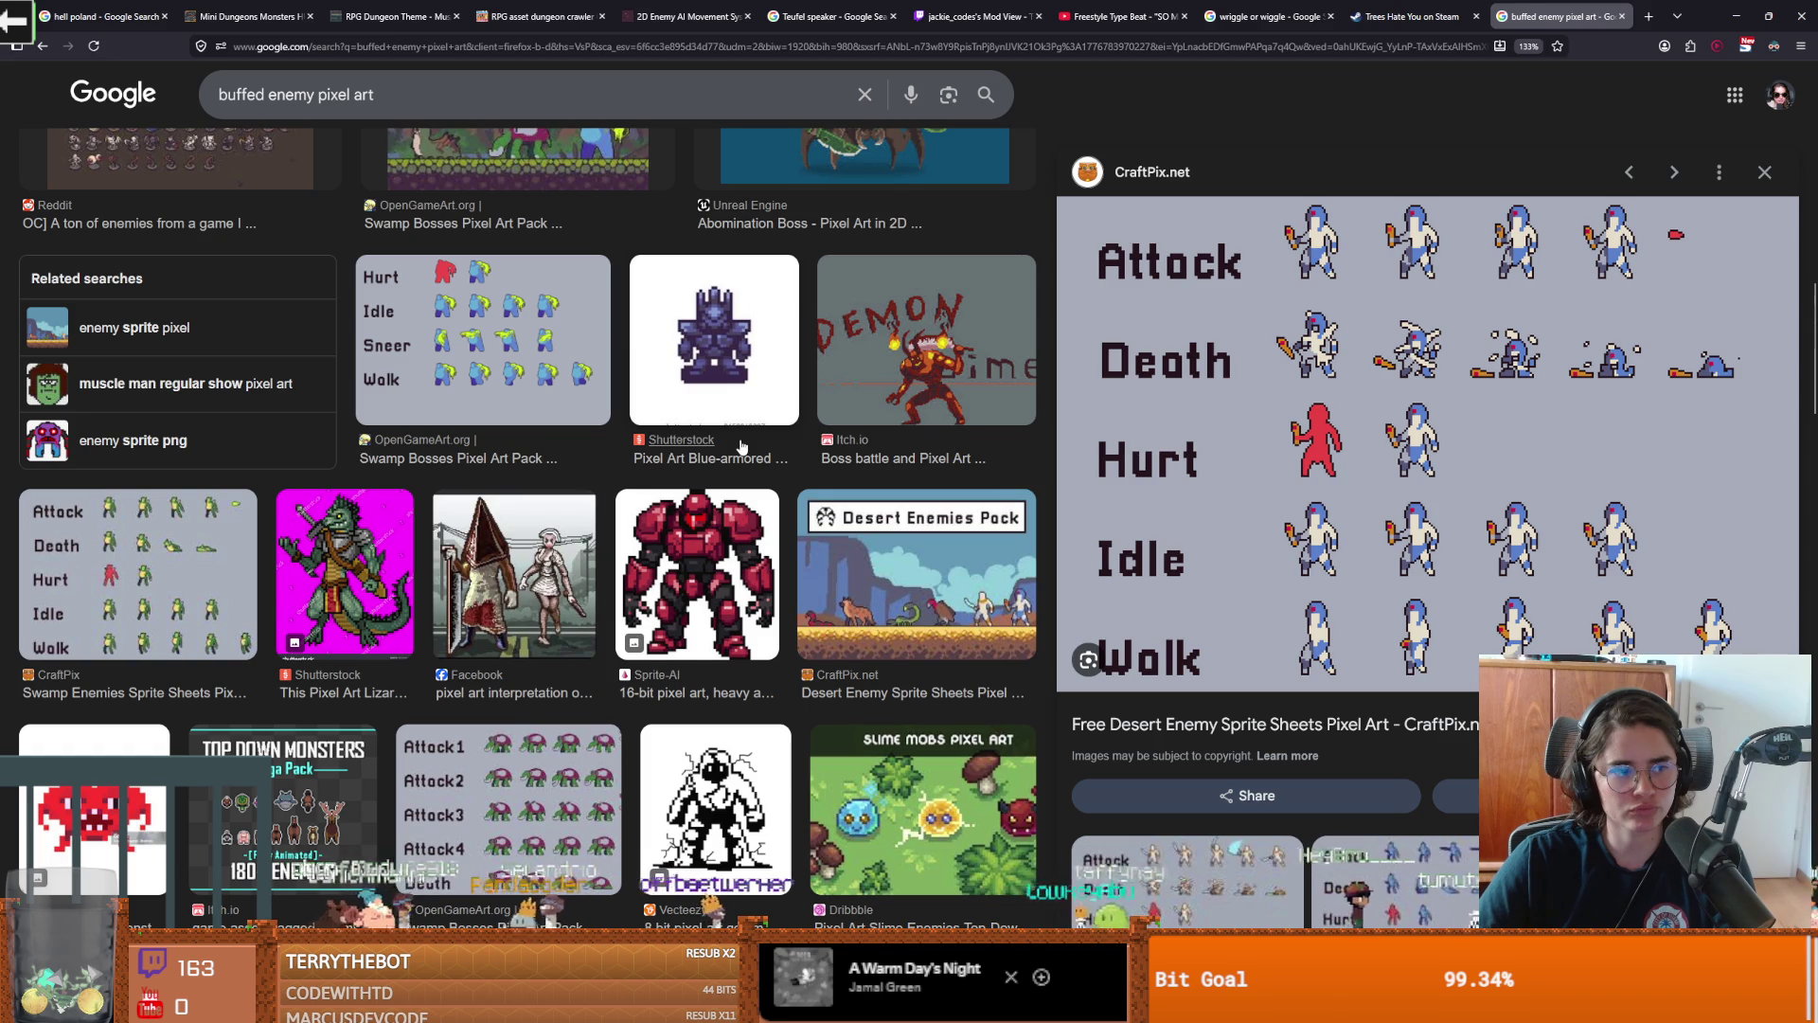
{"action": "scroll", "coordinate": [741, 447], "scroll_direction": "down", "scroll_amount": 2}
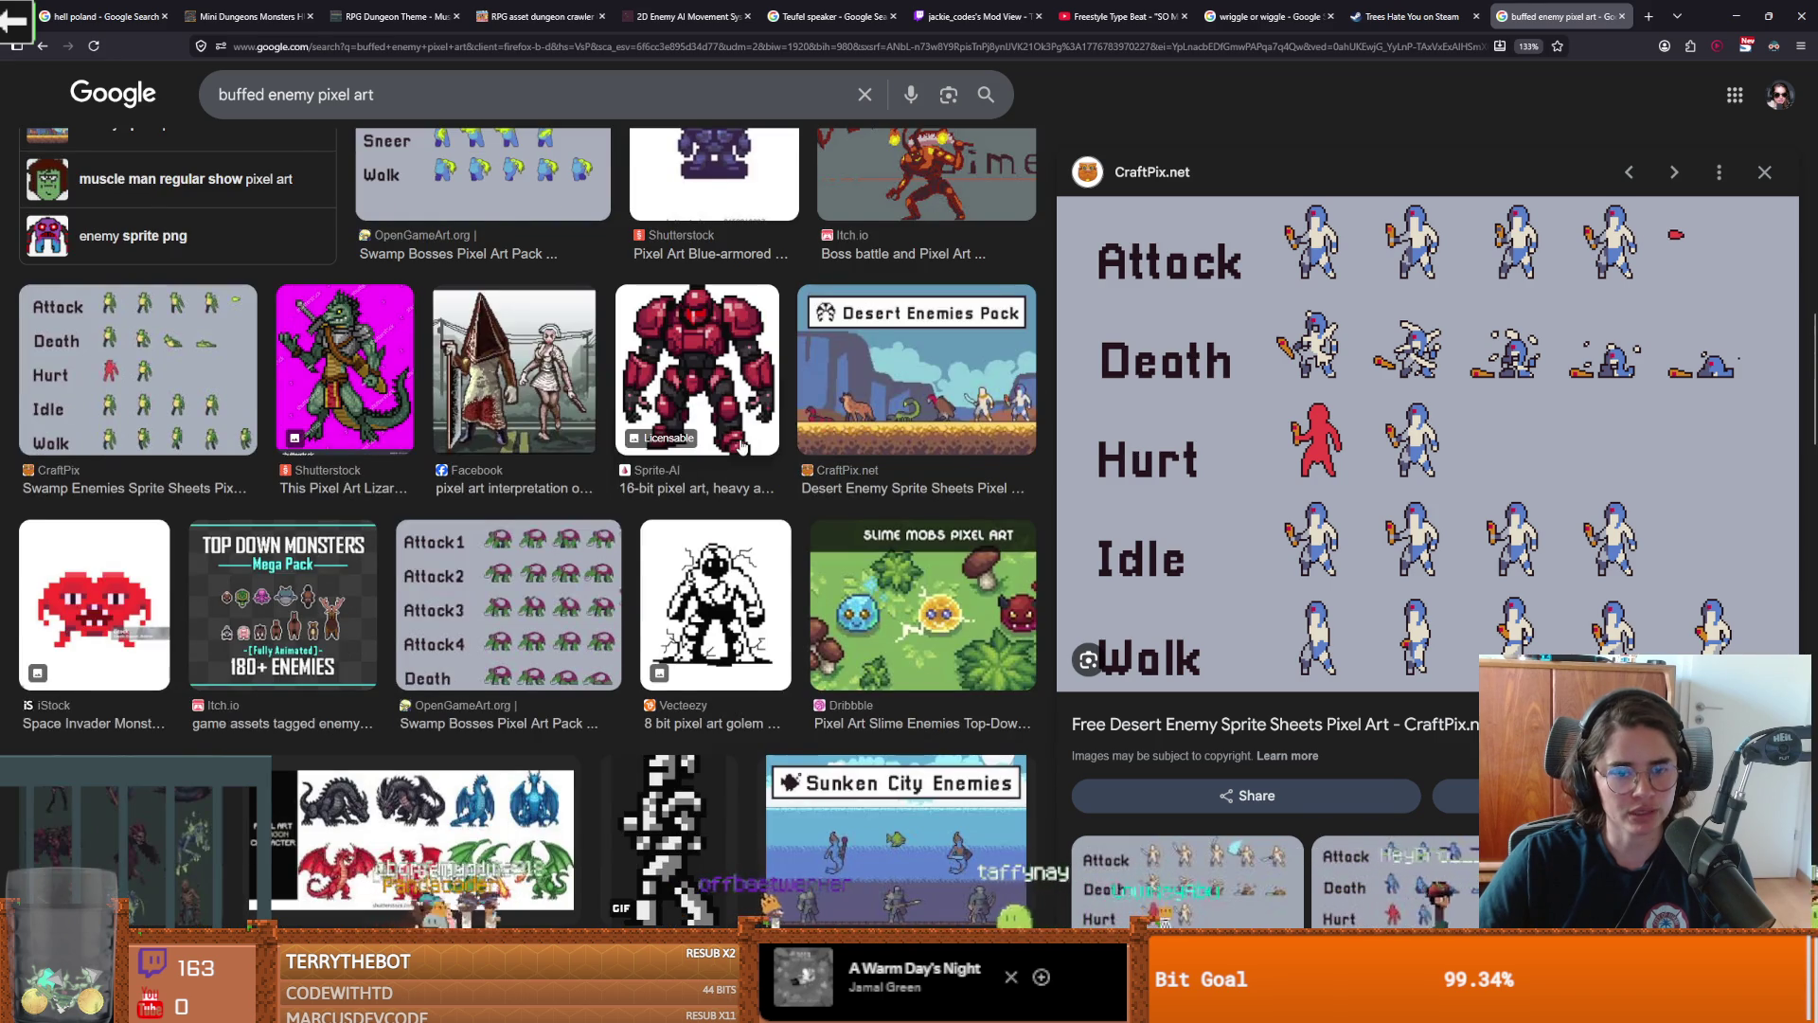
{"action": "scroll", "coordinate": [741, 445], "scroll_direction": "up", "scroll_amount": 2}
{"action": "left_click", "coordinate": [1736, 16]}
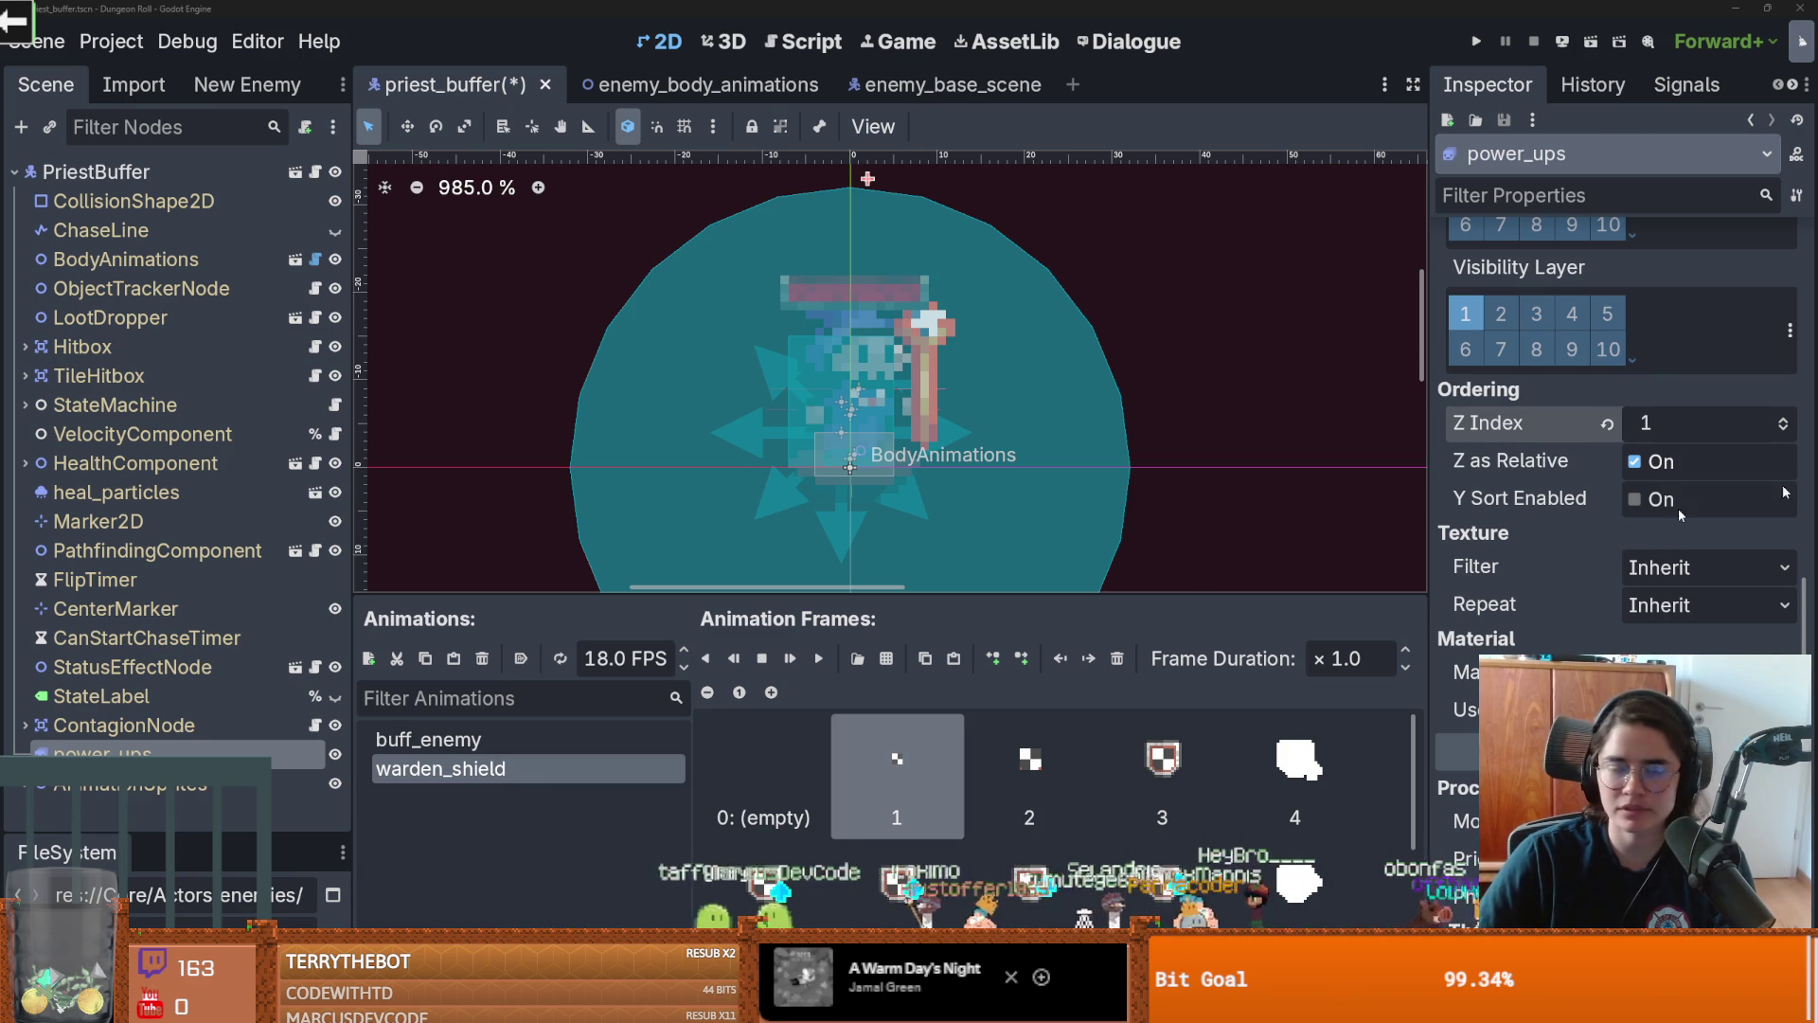
Add a Node2D child named AttackUp under StatusEffectNode and save the scene
{"action": "left_click", "coordinate": [296, 667]}
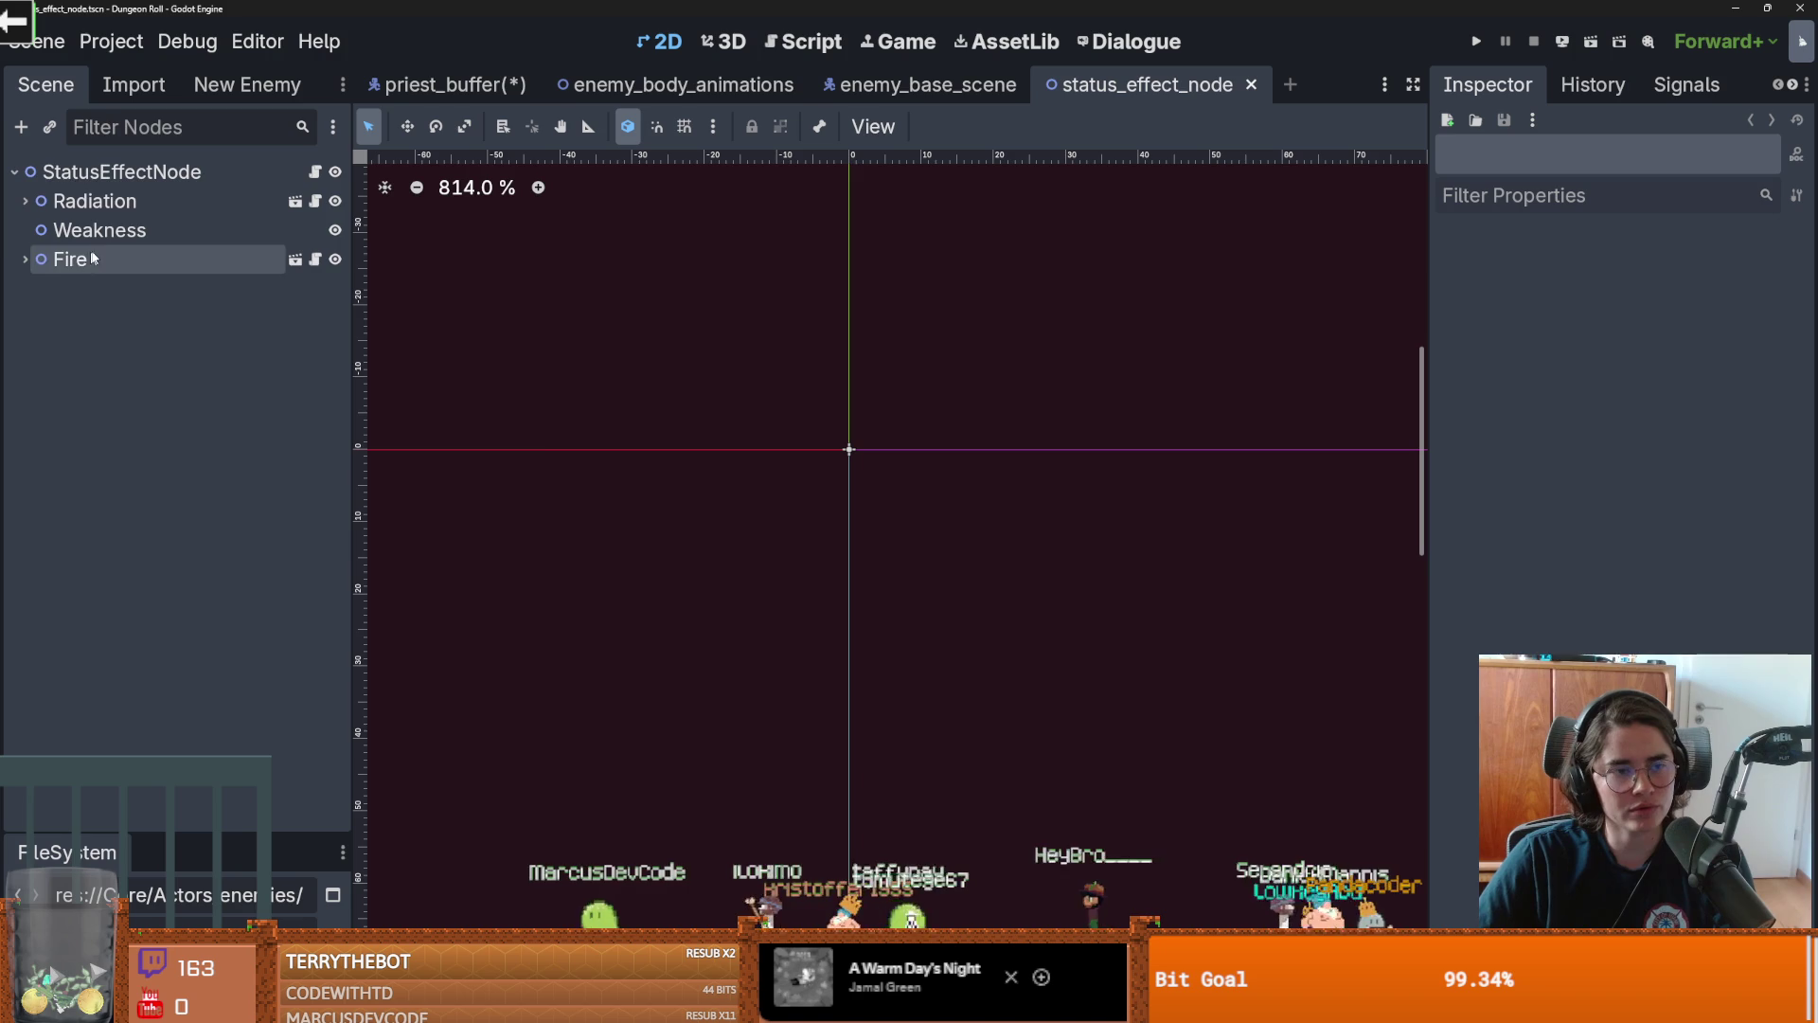
{"action": "left_click", "coordinate": [131, 180]}
{"action": "right_click", "coordinate": [131, 182]}
{"action": "right_click", "coordinate": [130, 190]}
{"action": "right_click", "coordinate": [128, 185]}
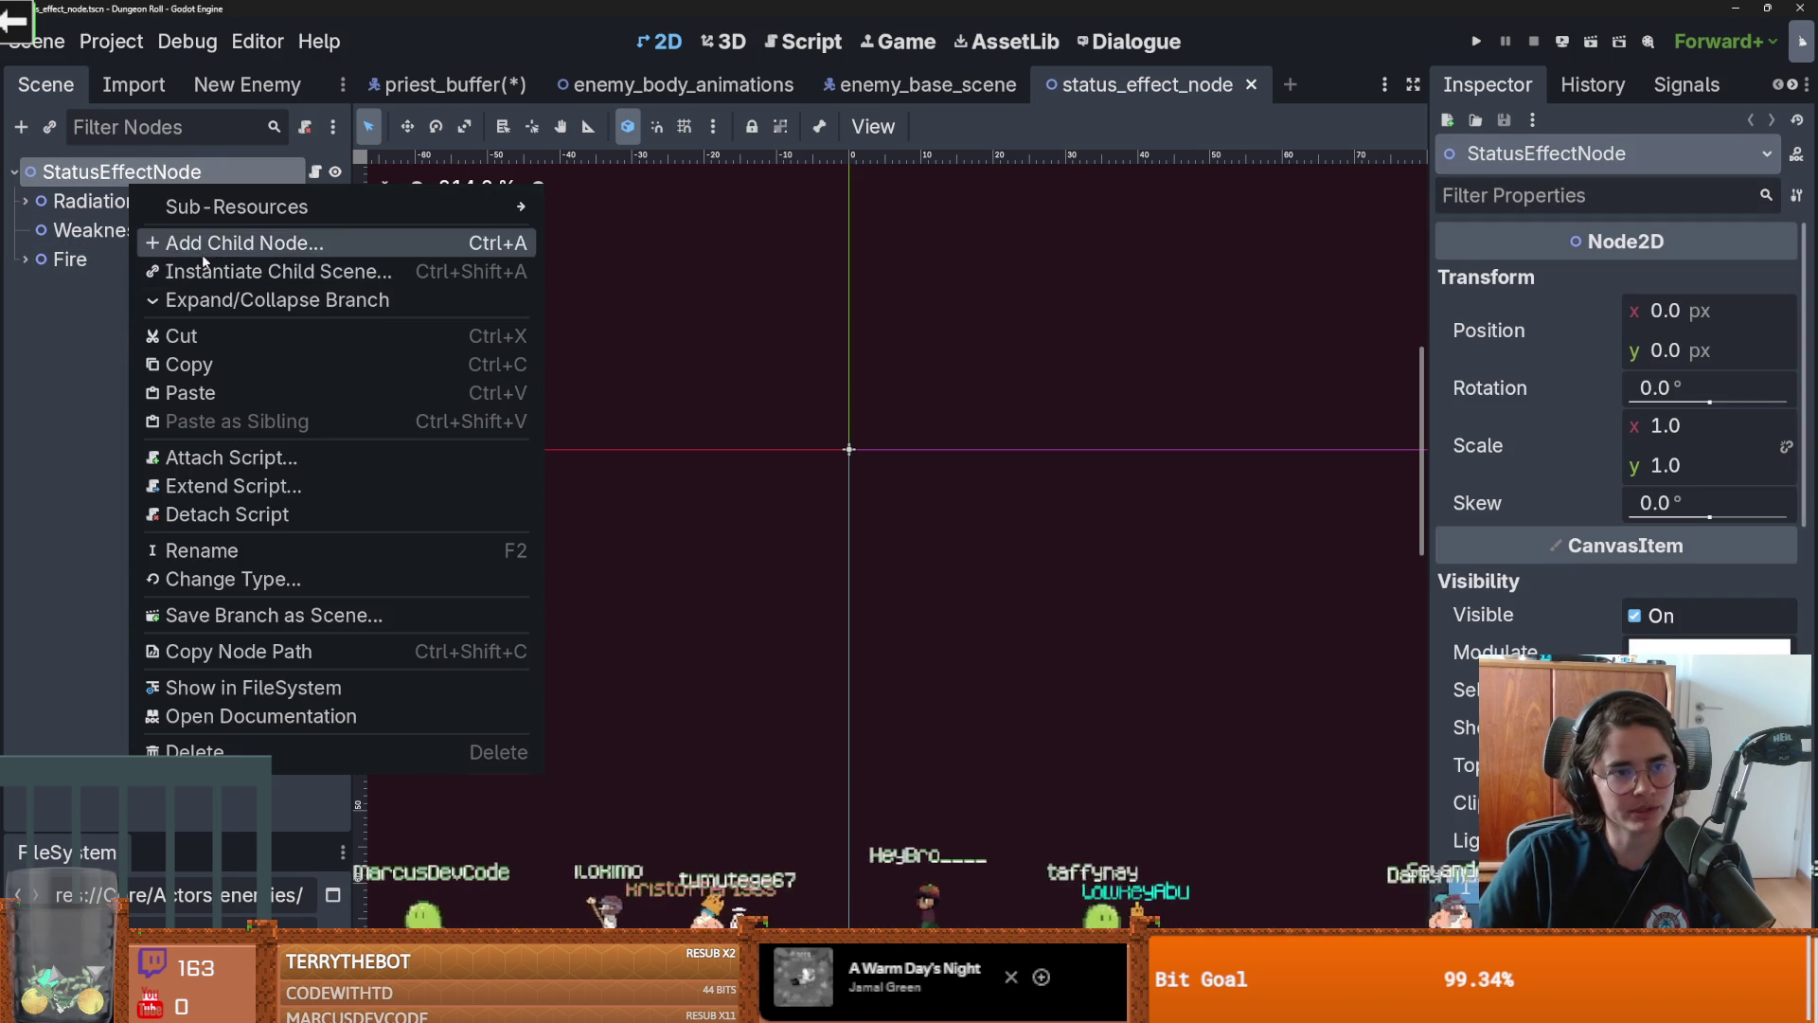
{"action": "left_click", "coordinate": [202, 246]}
{"action": "type", "text": "node"}
{"action": "key", "text": "Down"}
{"action": "key", "text": "Down"}
{"action": "key", "text": "Return"}
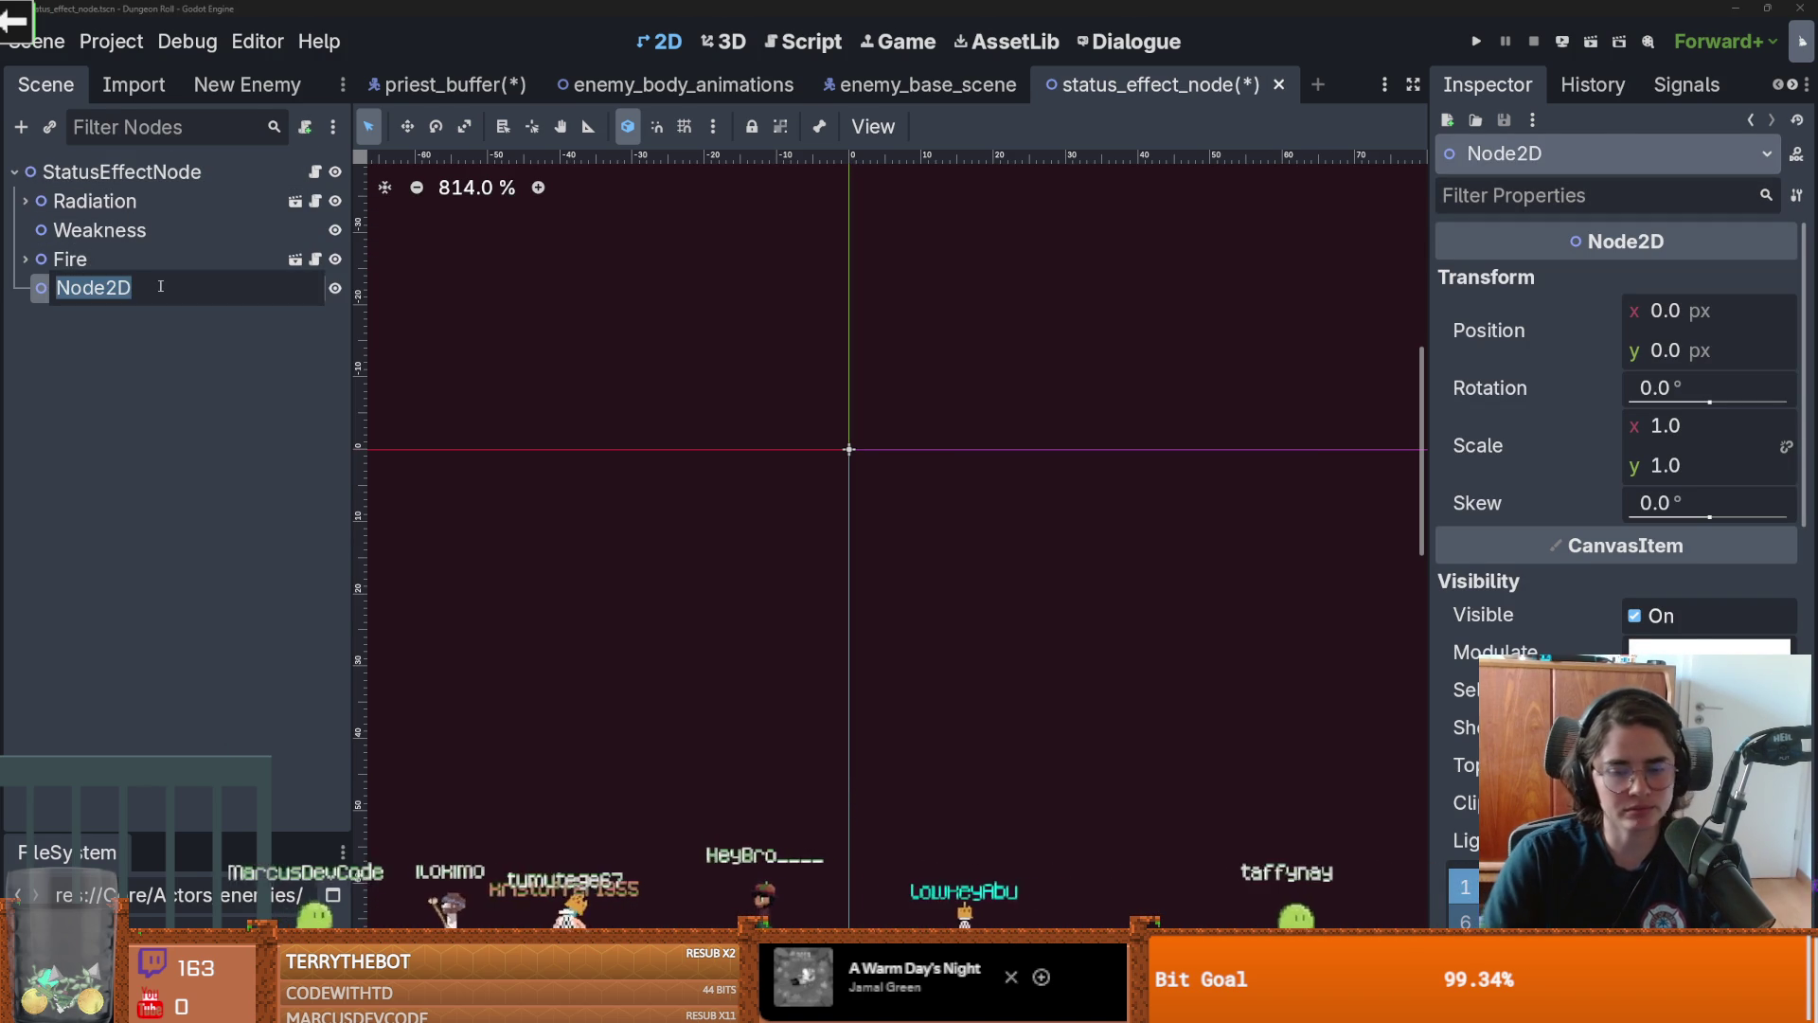
{"action": "double_click", "coordinate": [161, 287]}
{"action": "type", "text": "attack_"}
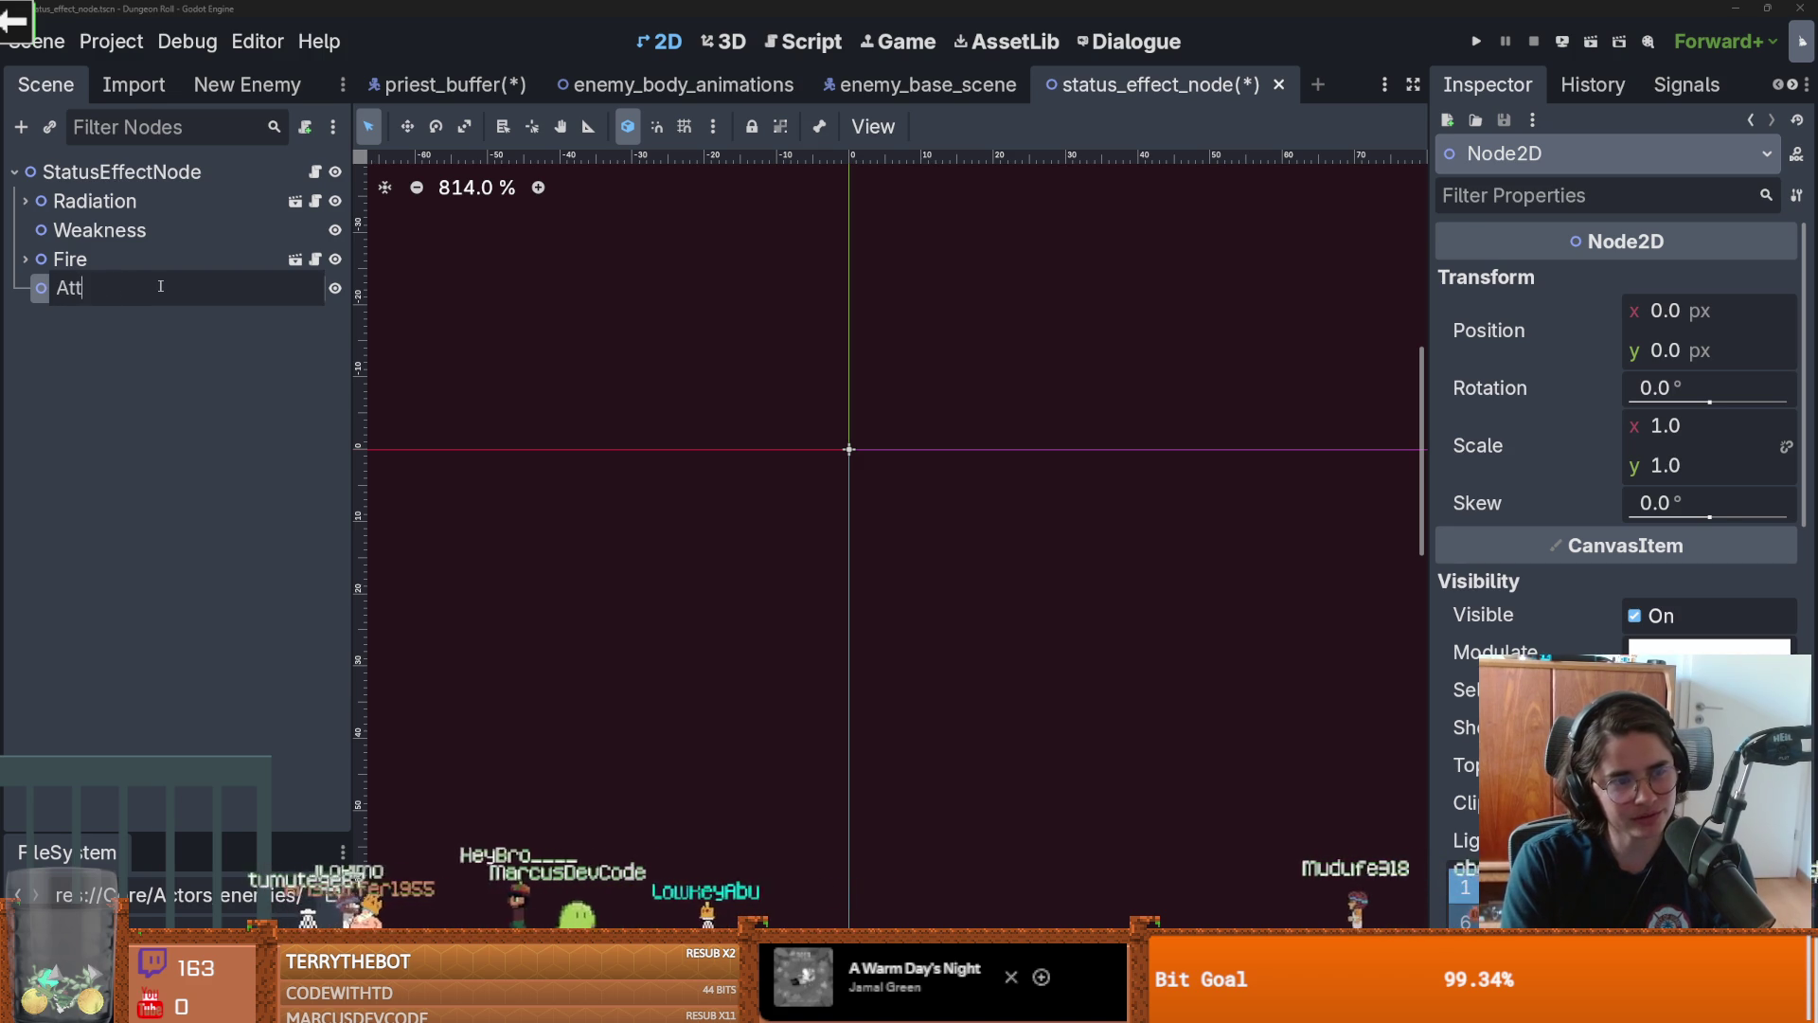
{"action": "type", "text": "p"}
{"action": "key", "text": "Return"}
{"action": "key", "text": "ctrl+s"}
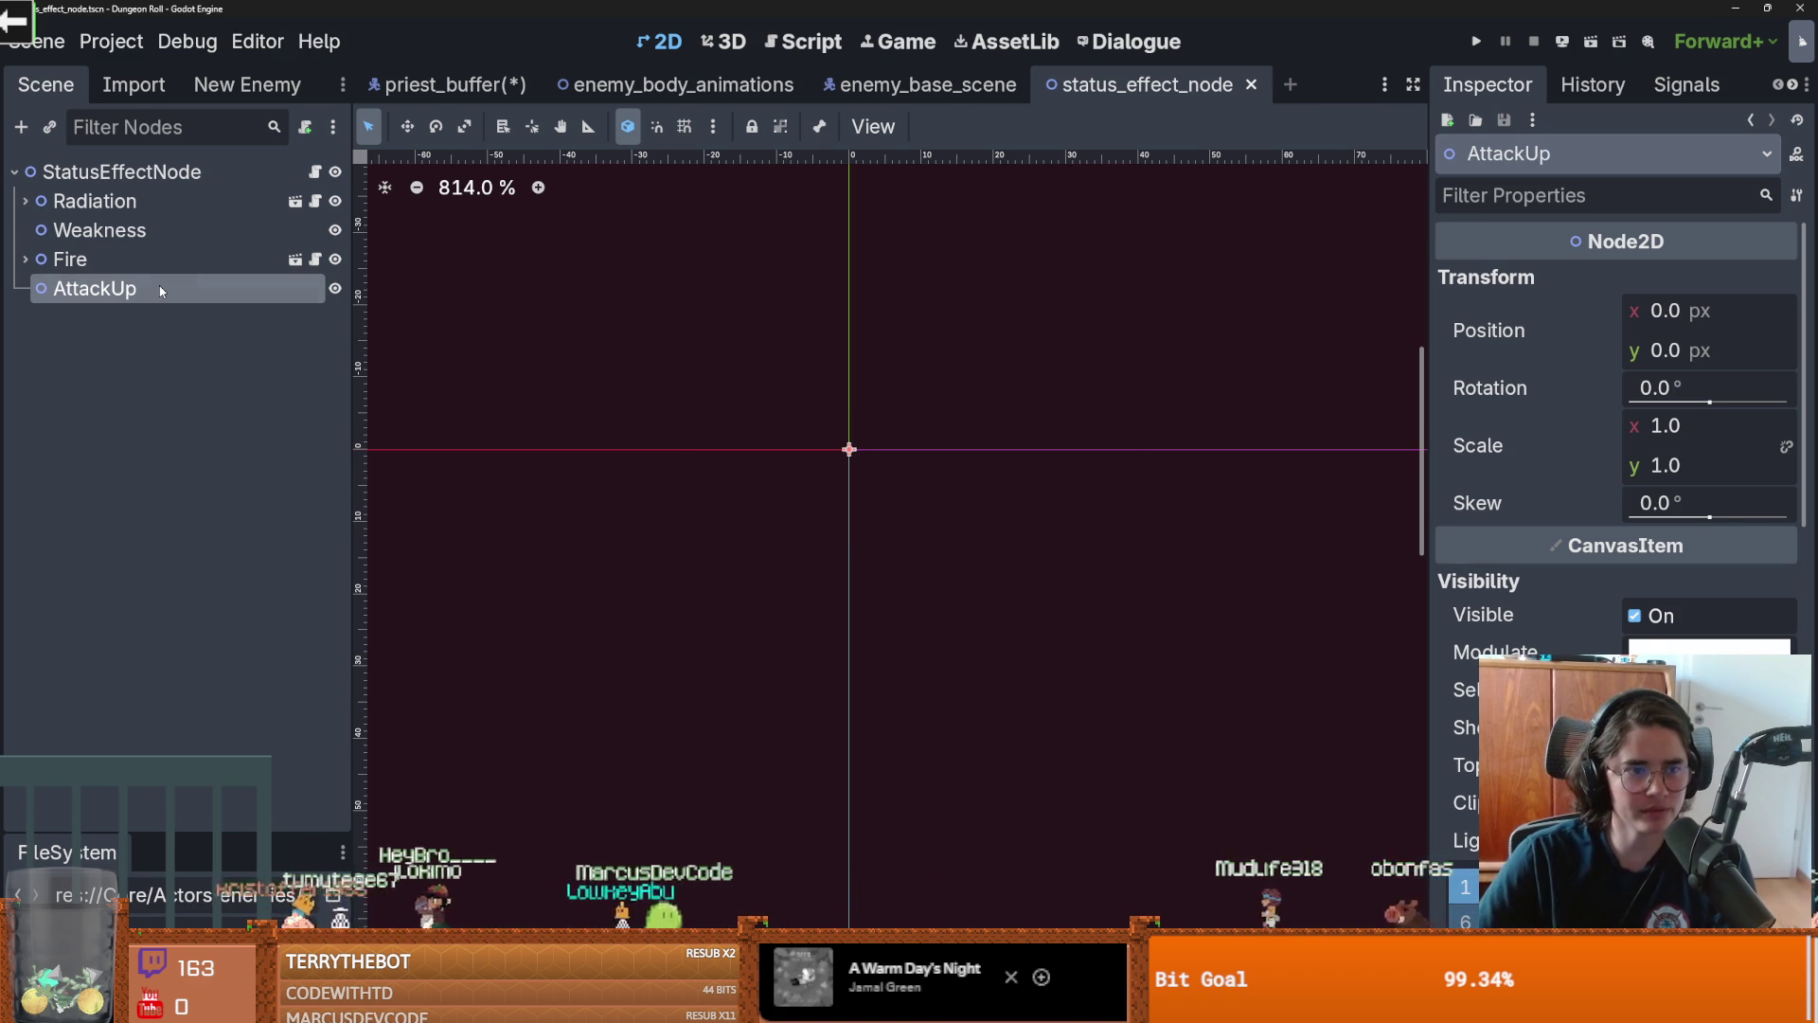
Inspect Radiation's RadiationParticles, test-toggling emitting and undoing it, then select AttackUp
{"action": "left_click", "coordinate": [24, 201]}
{"action": "left_click", "coordinate": [113, 231]}
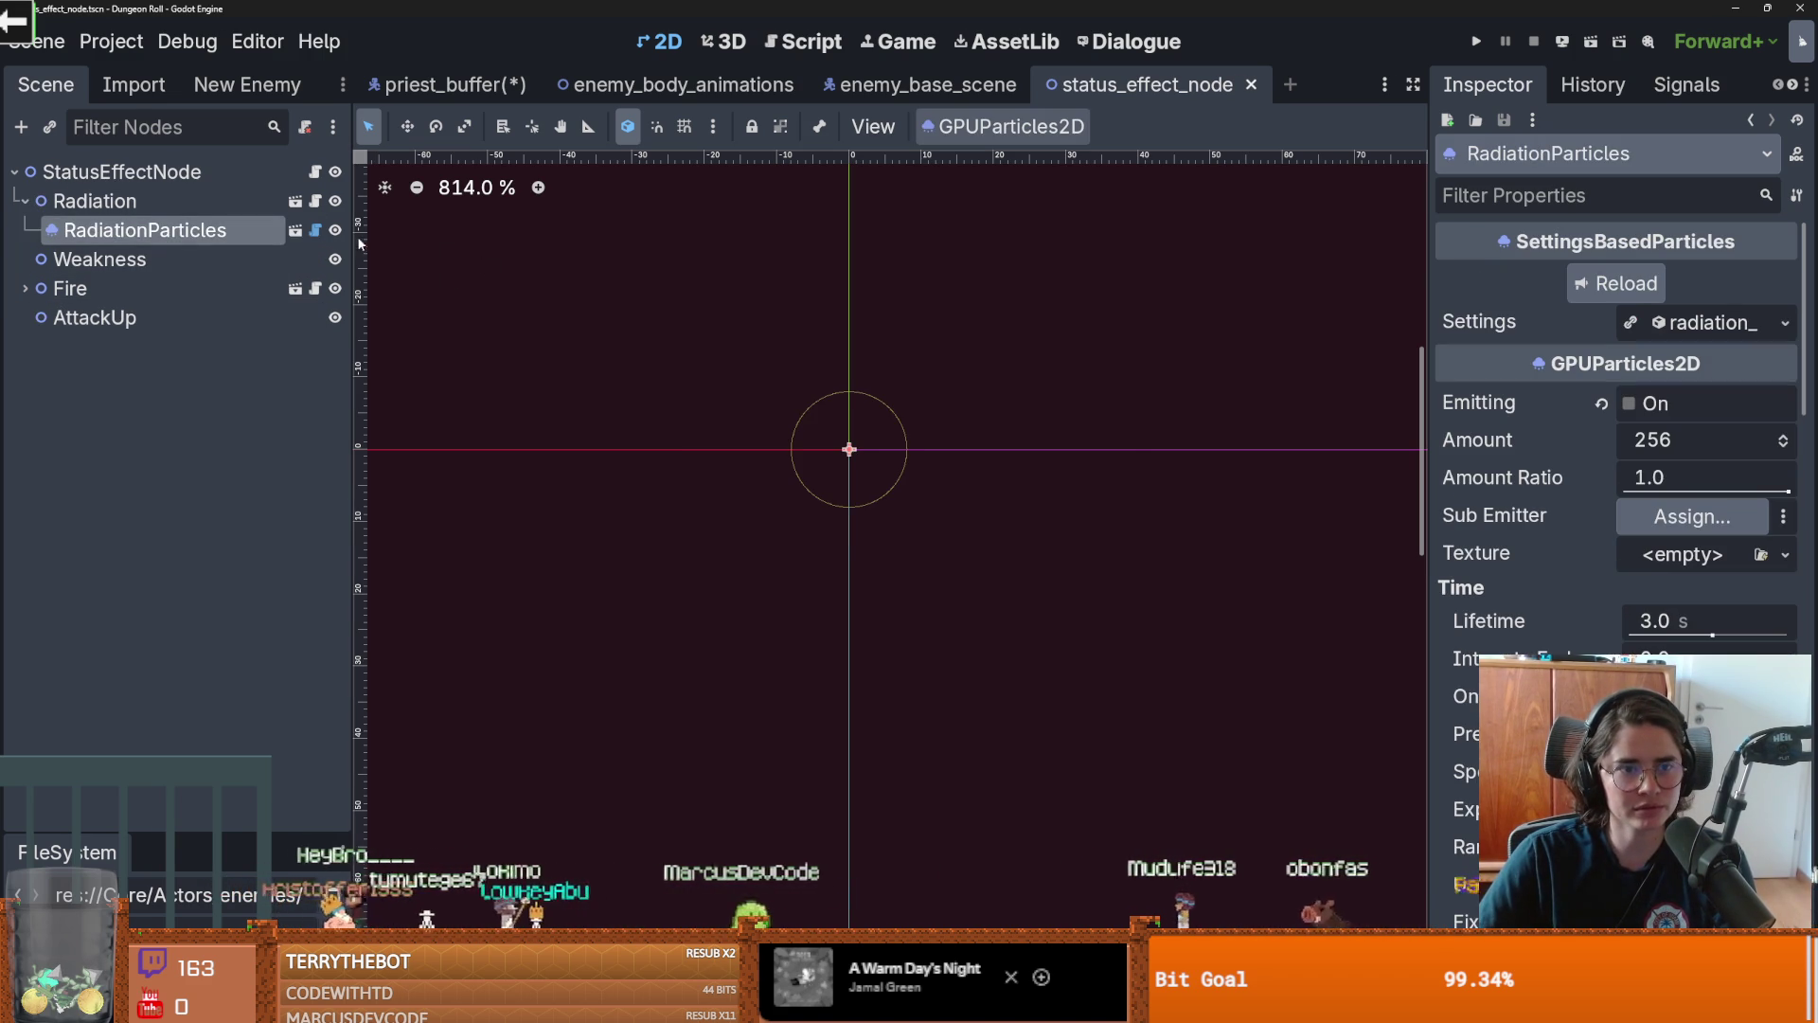
{"action": "left_click", "coordinate": [1630, 405]}
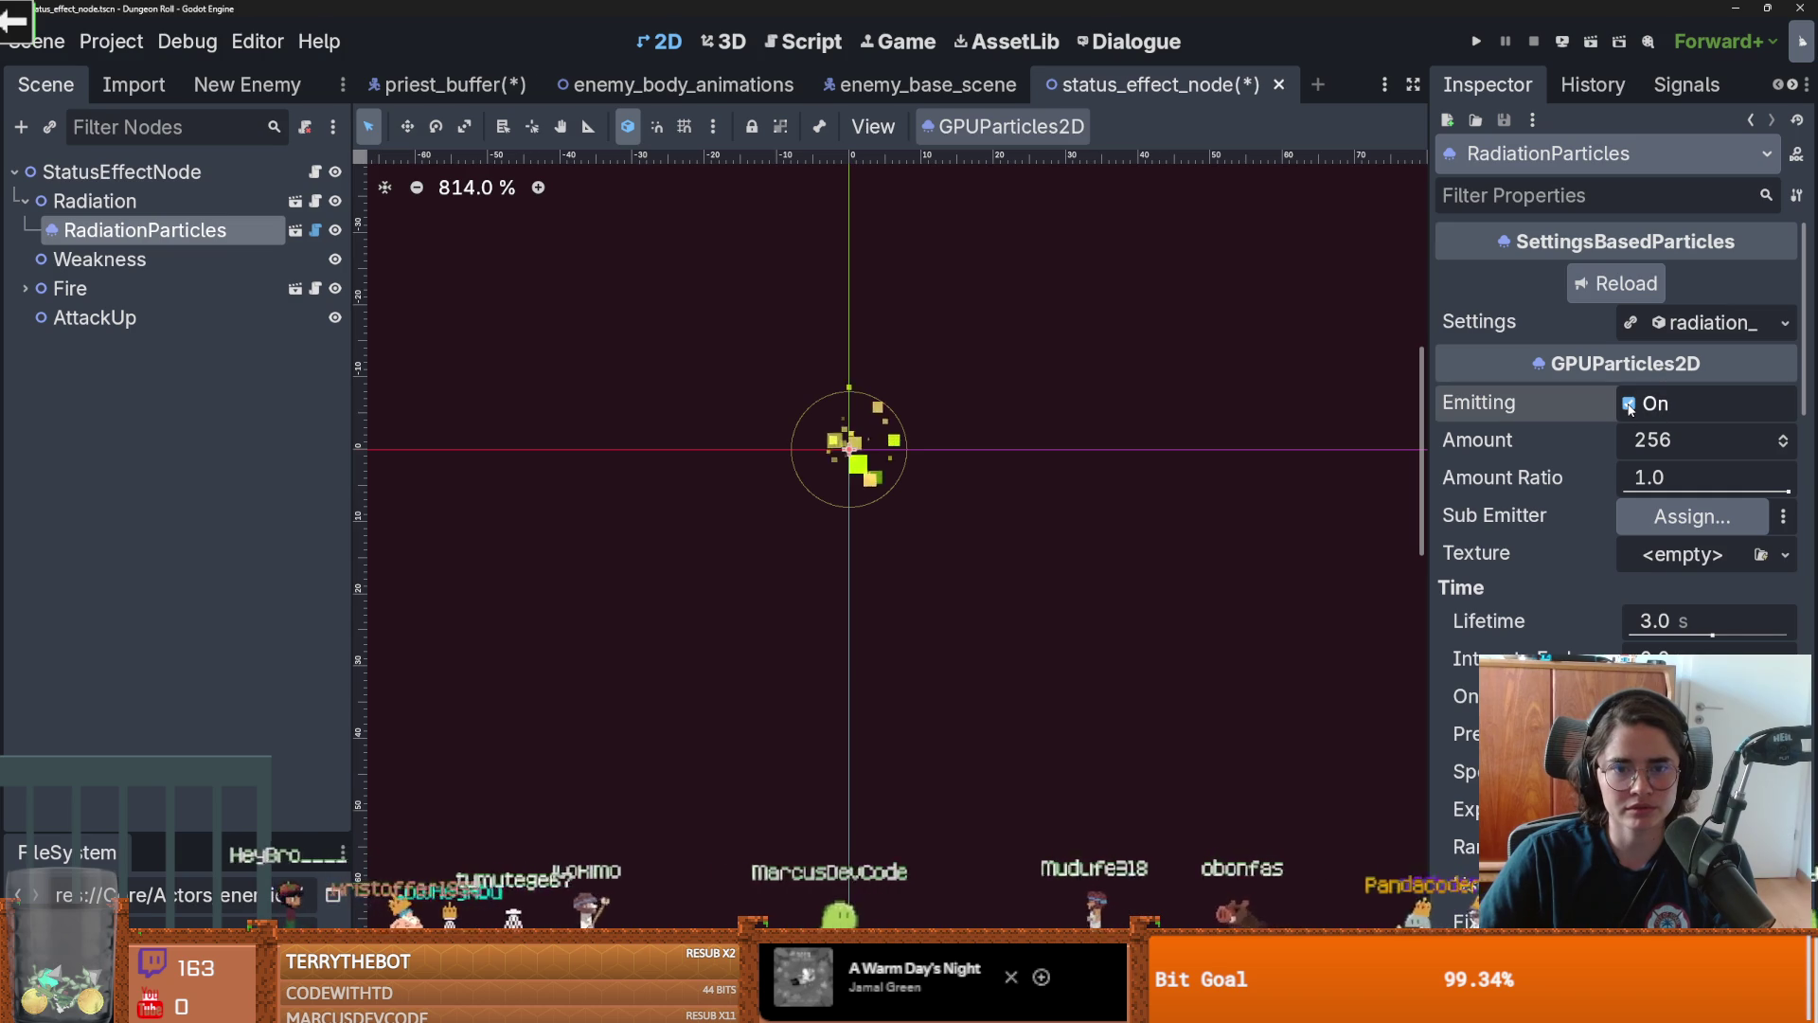
{"action": "key", "text": "ctrl+z"}
{"action": "left_click", "coordinate": [201, 201]}
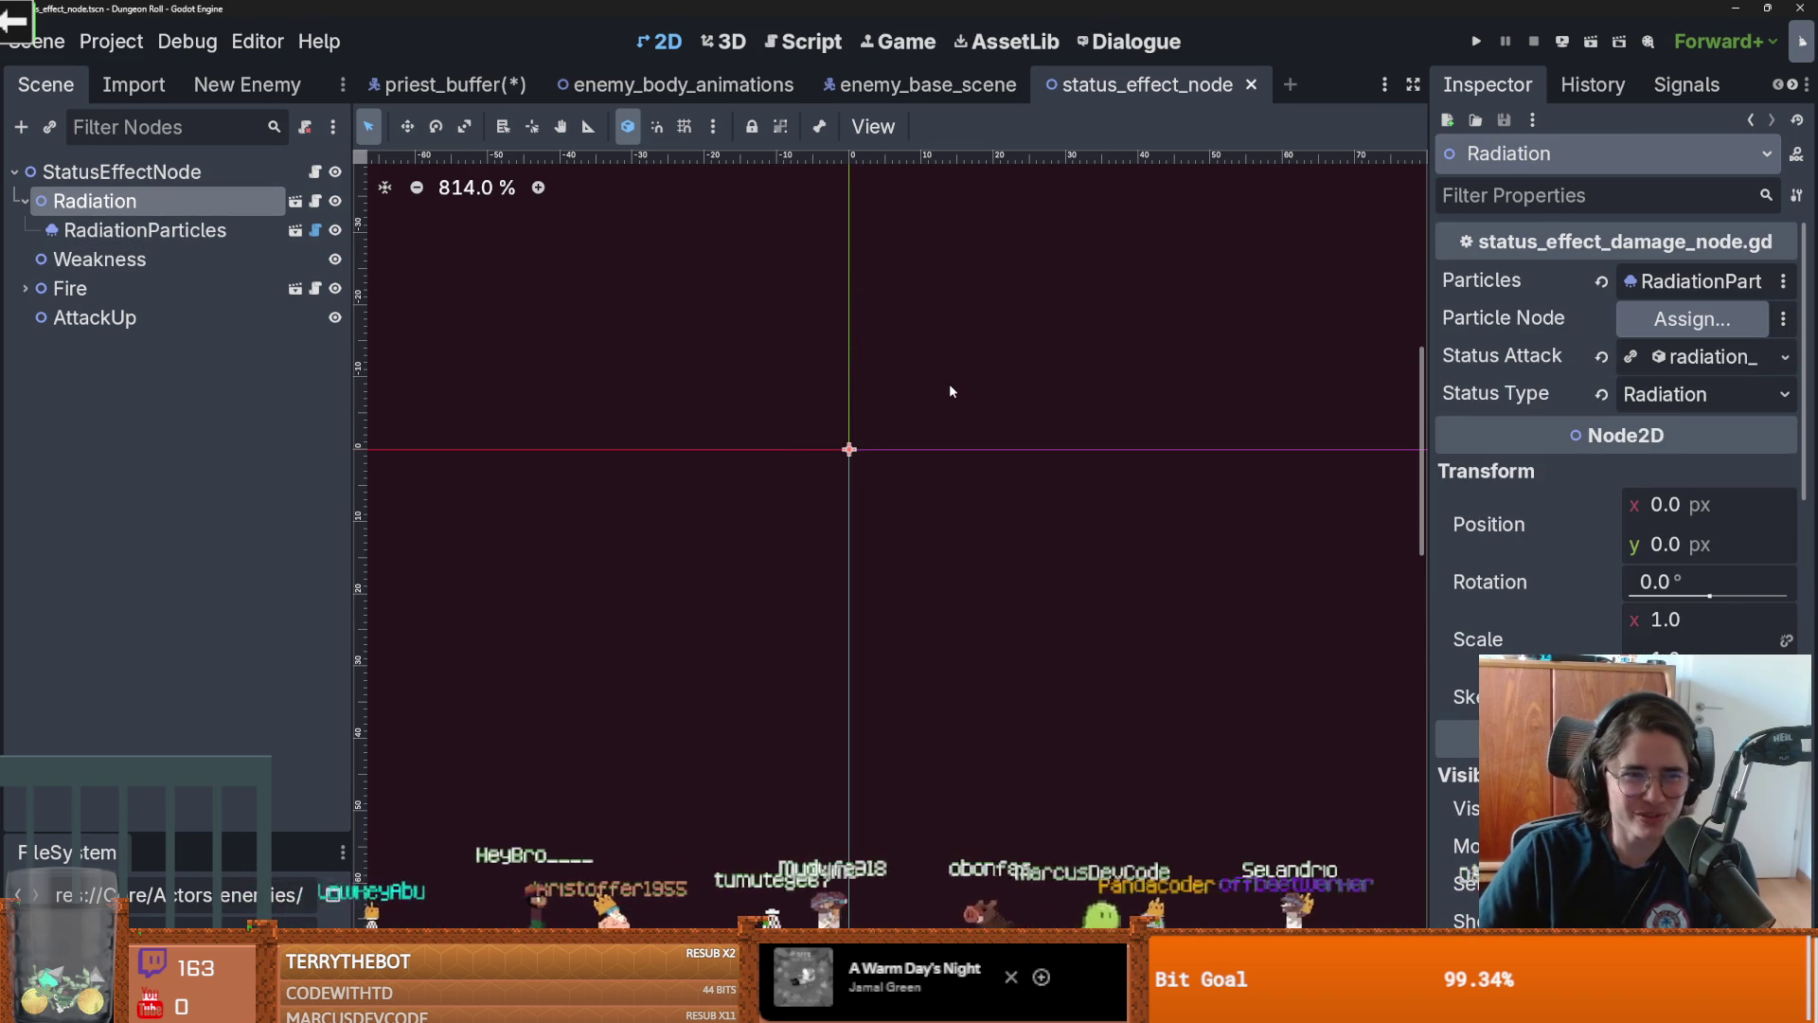
{"action": "left_click", "coordinate": [95, 318]}
{"action": "right_click", "coordinate": [130, 318]}
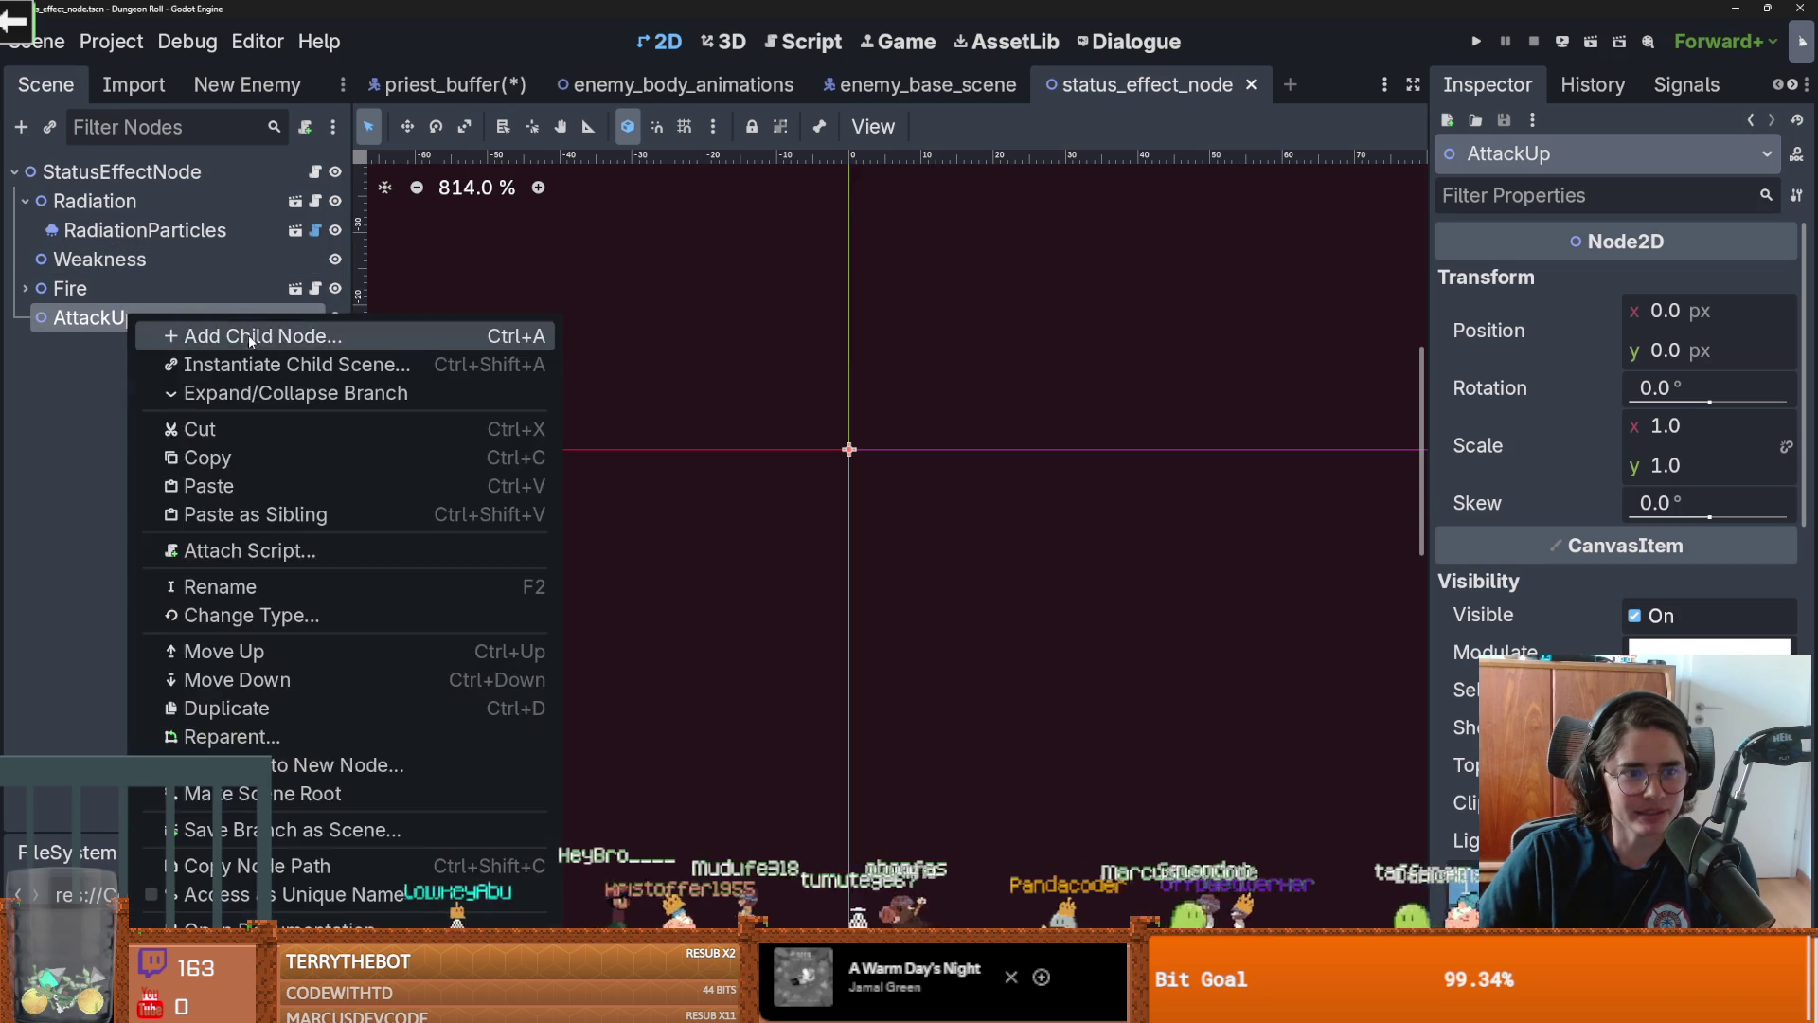
Add a GPUParticles2D child under AttackUp and enlarge the FileSystem panel
{"action": "left_click", "coordinate": [251, 338]}
{"action": "type", "text": "pa"}
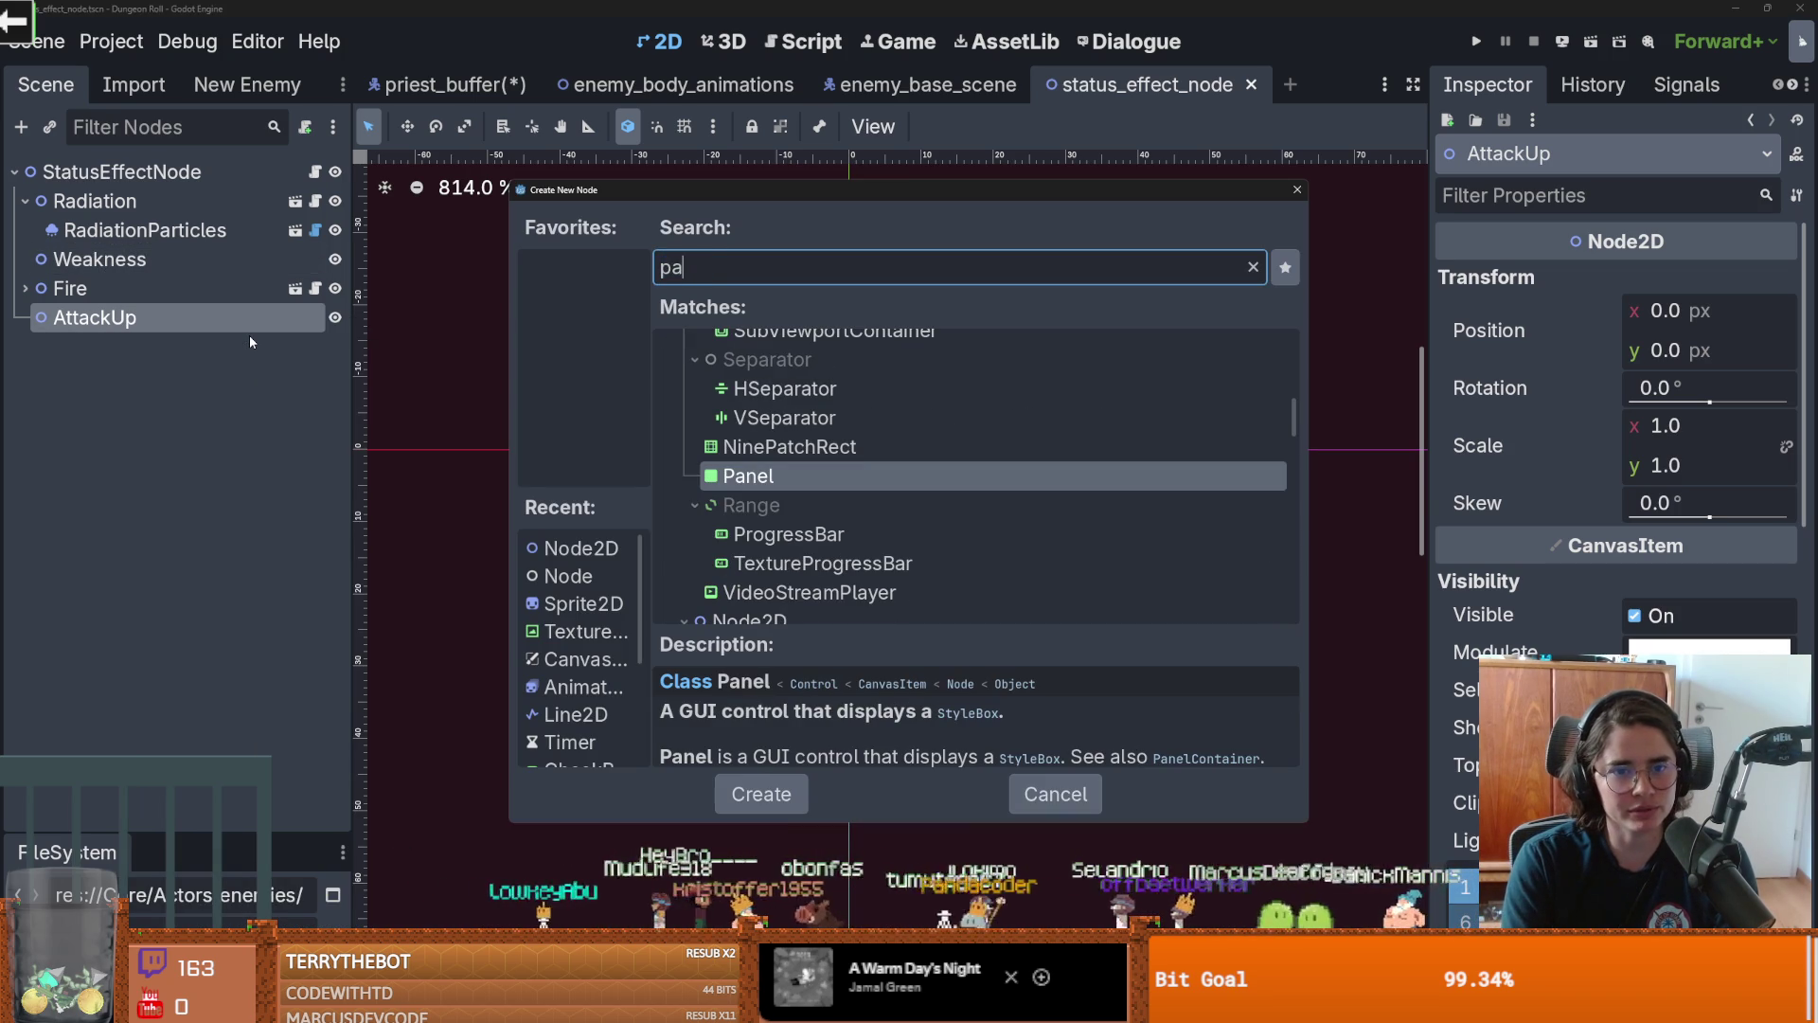
{"action": "type", "text": "rticl"}
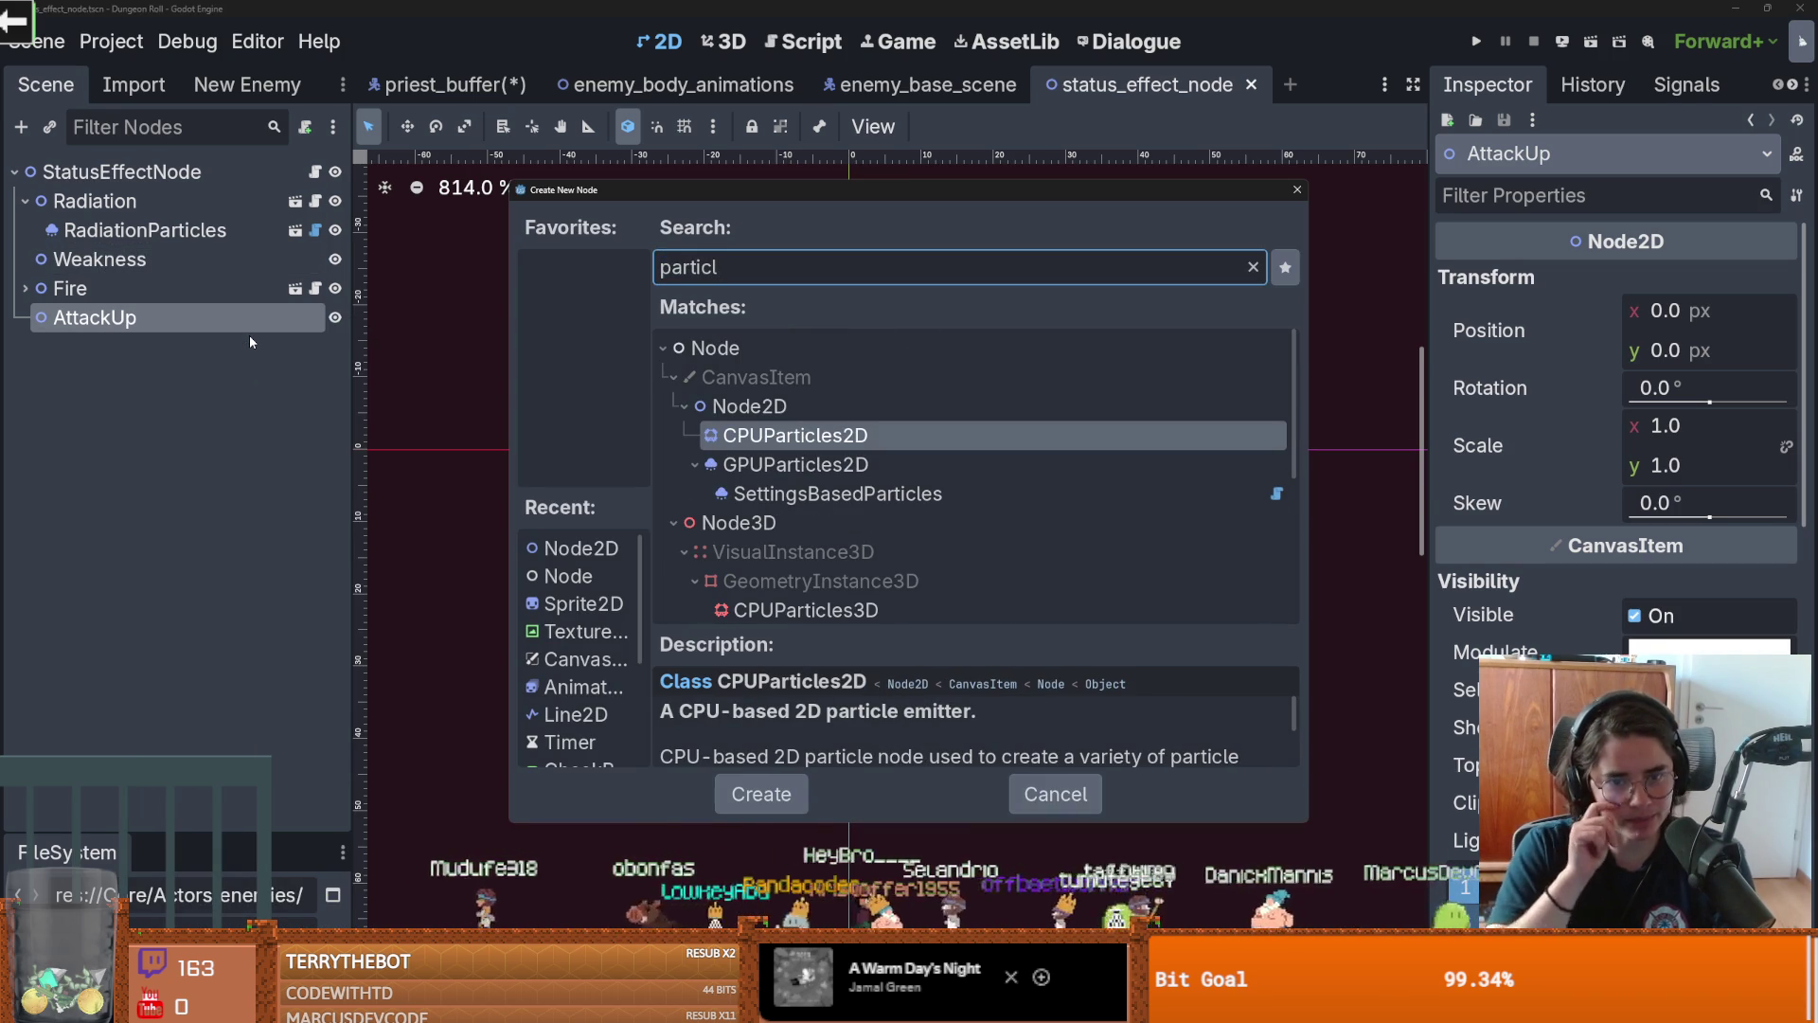
{"action": "key", "text": "Down"}
{"action": "key", "text": "Down"}
{"action": "key", "text": "Up"}
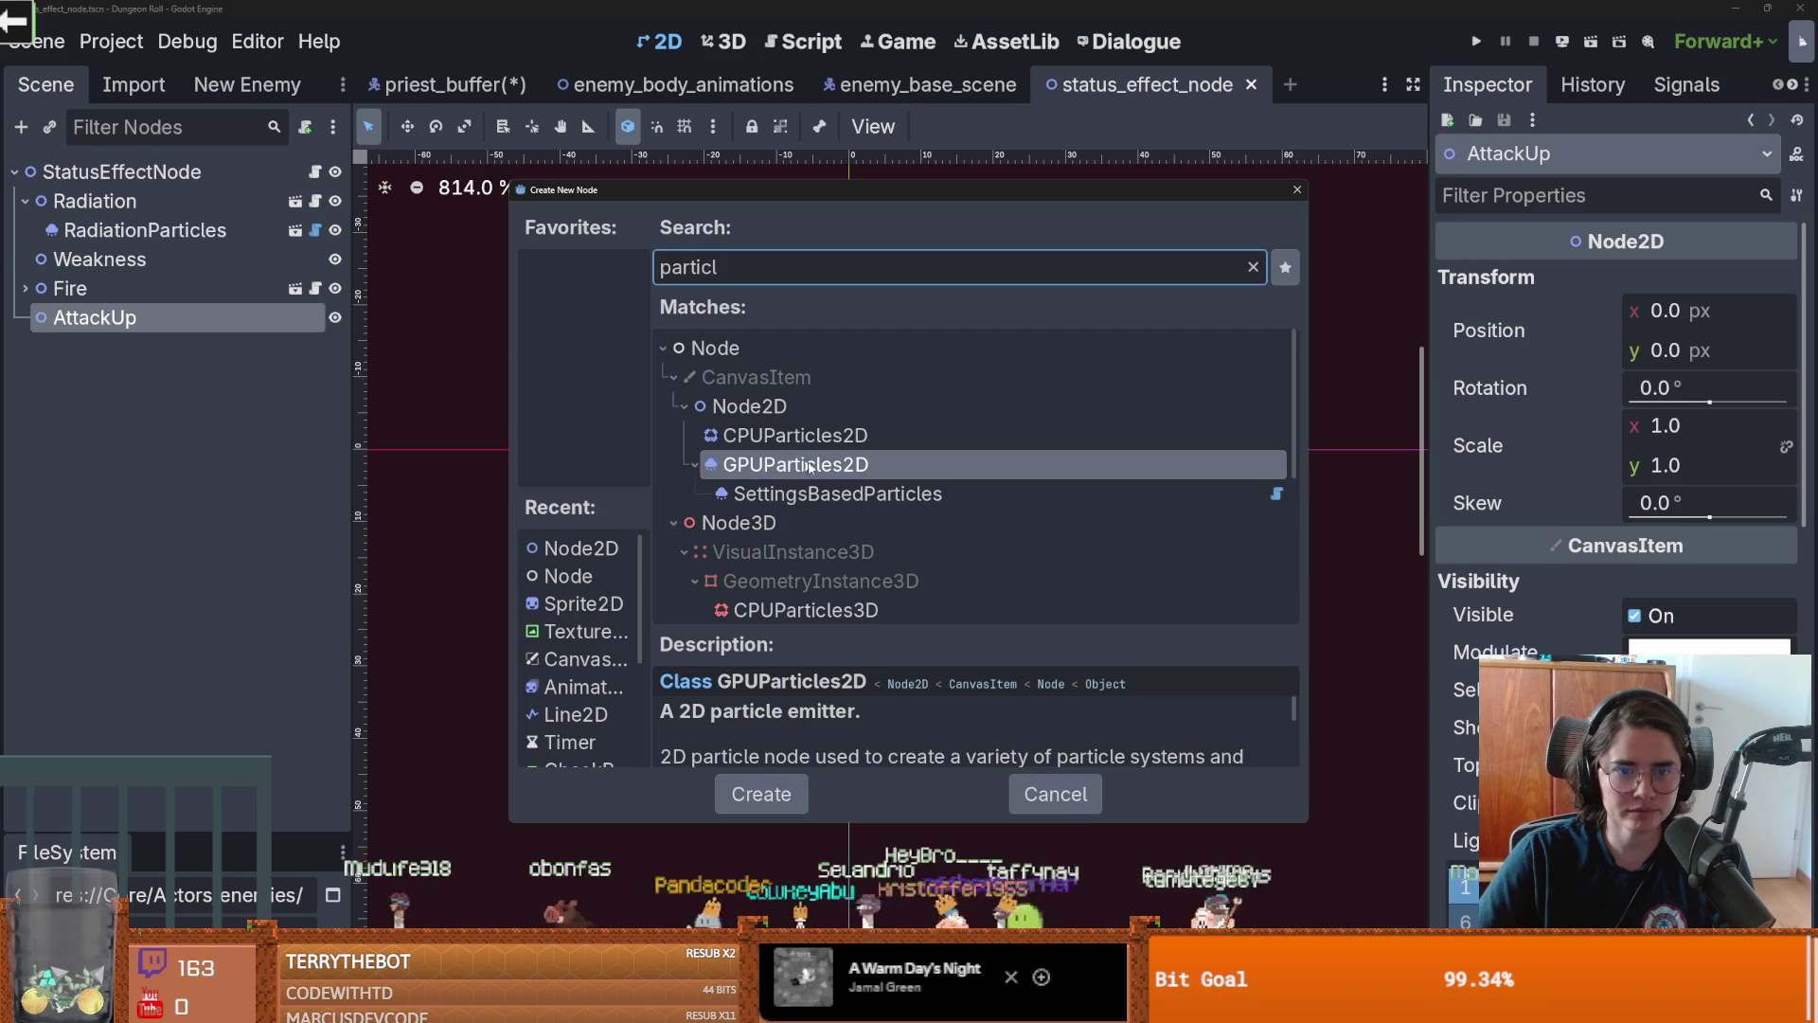
{"action": "key", "text": "Return"}
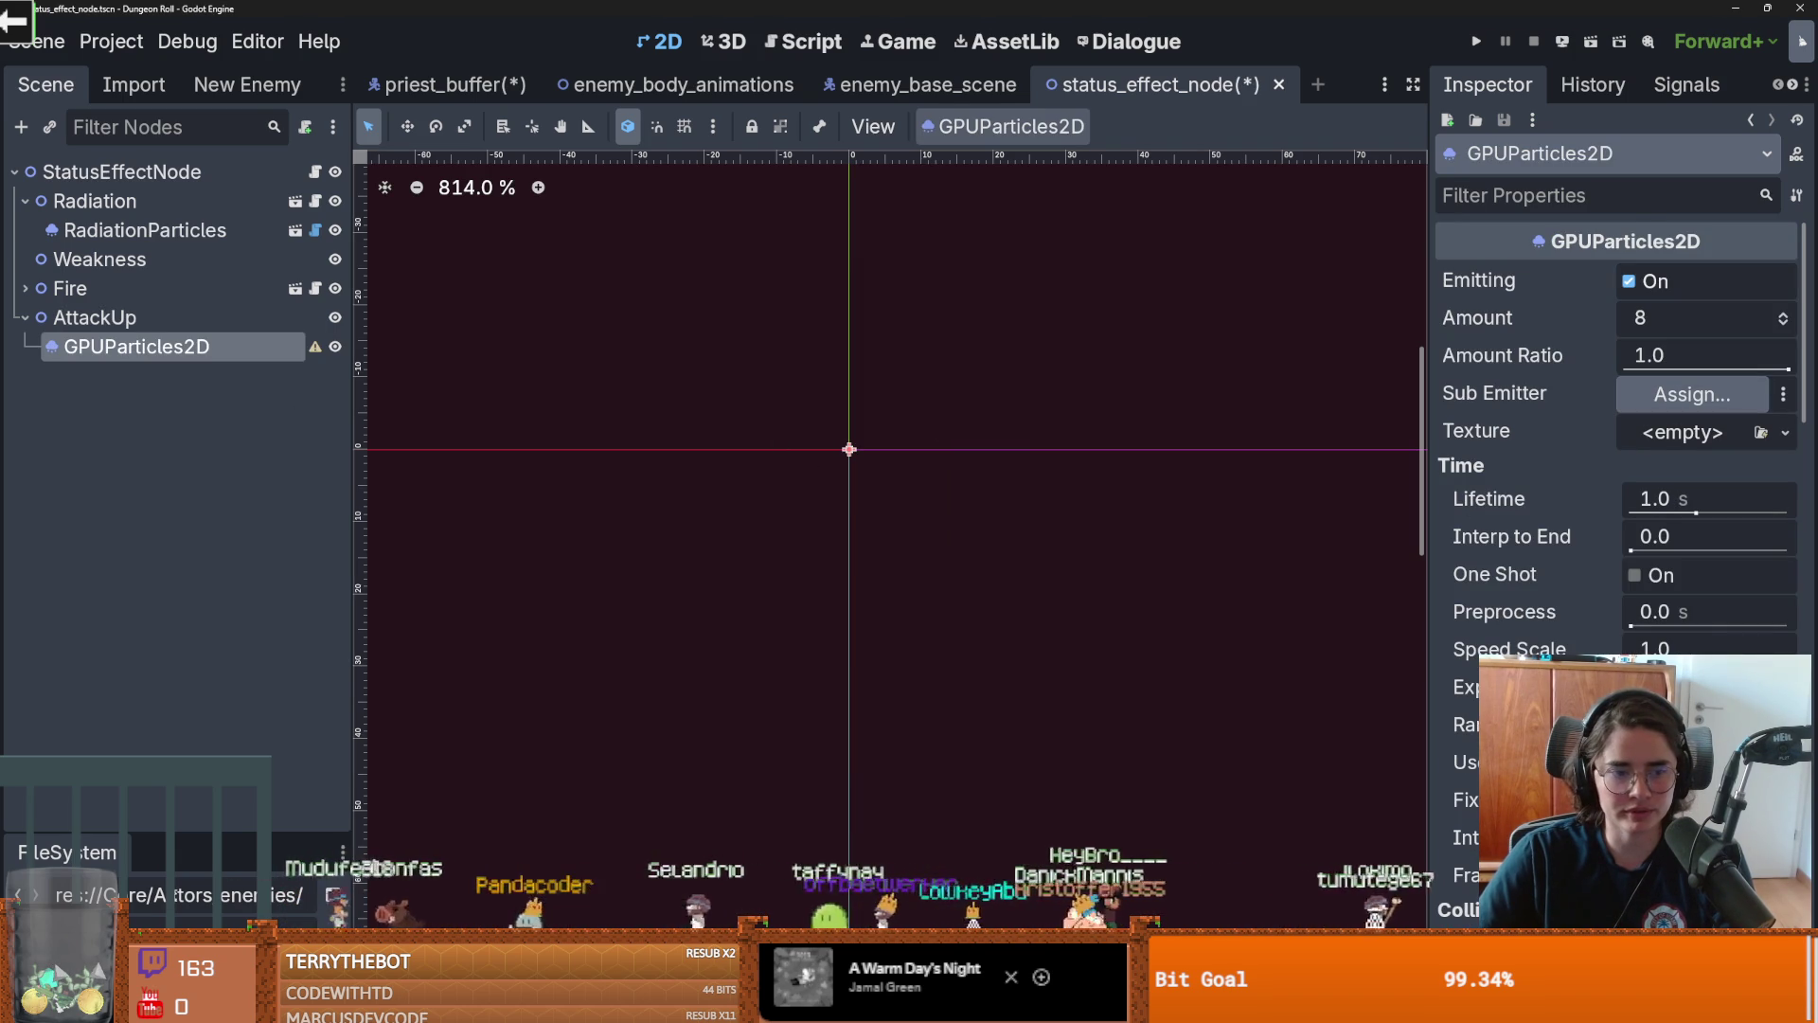
{"action": "left_click_drag", "start_coordinate": [190, 832], "coordinate": [206, 516]}
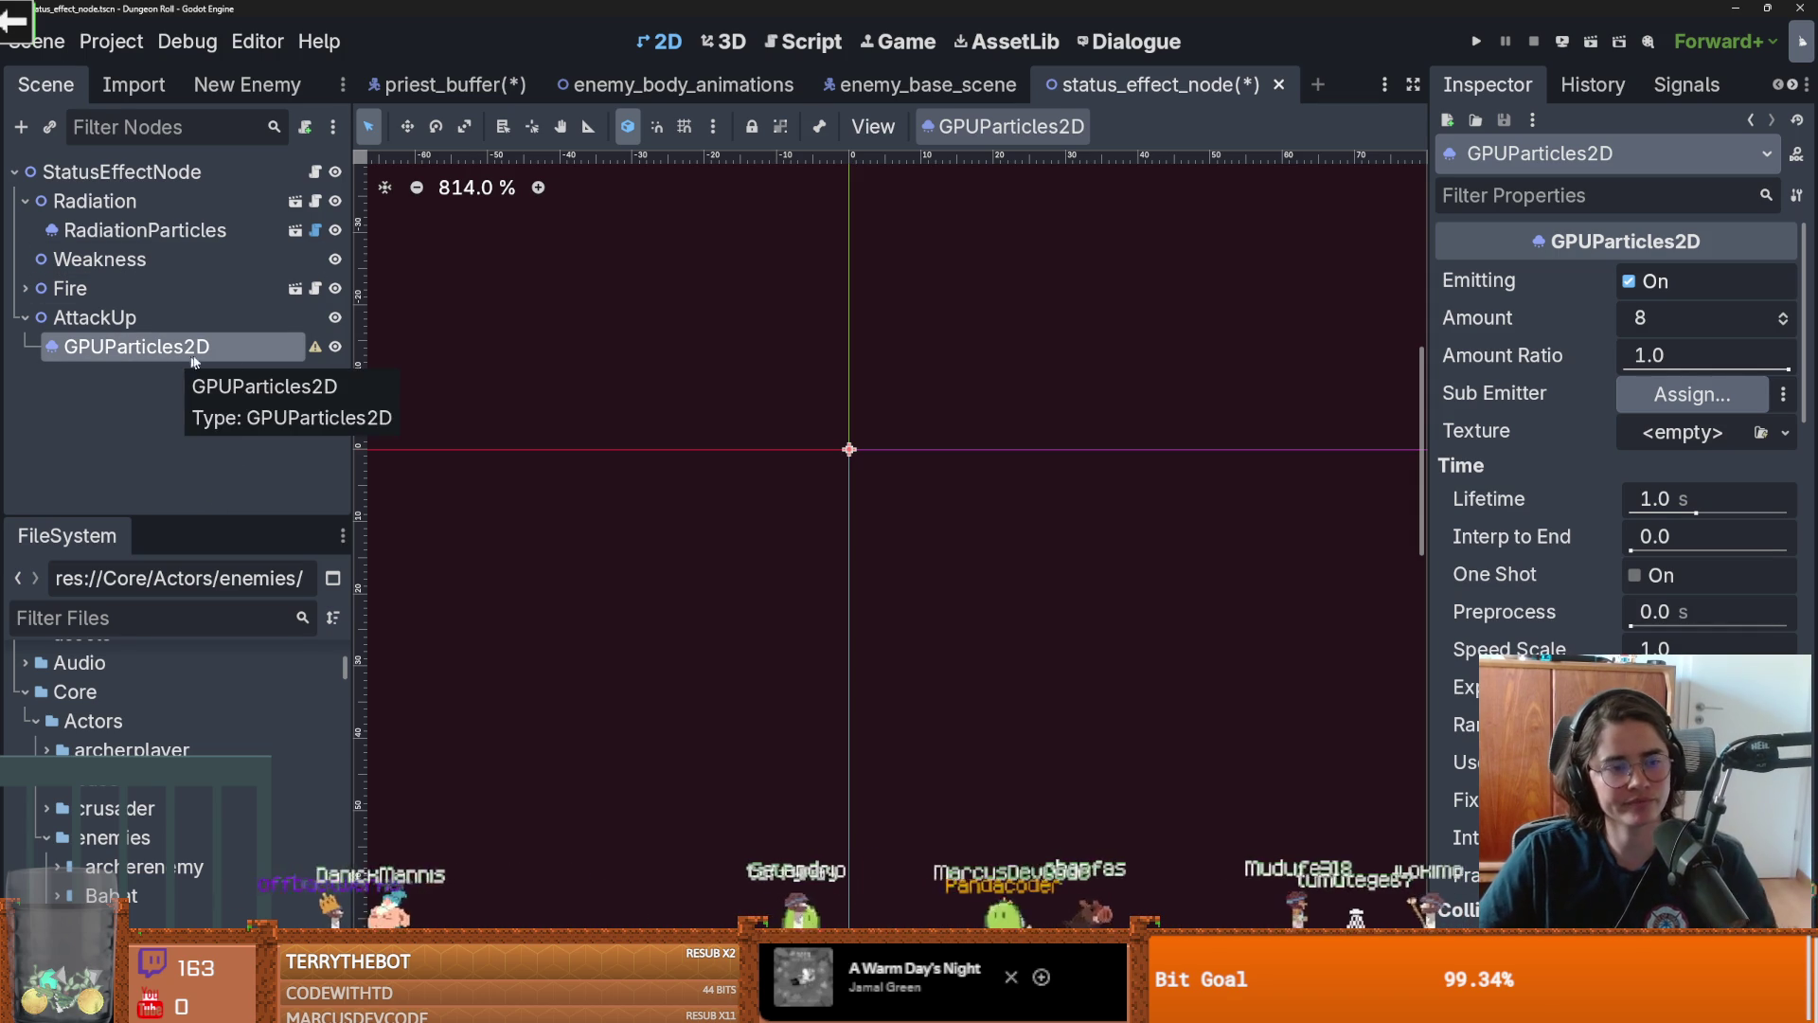
Delete the GPUParticles2D node from AttackUp and save the status_effect_node scene
{"action": "left_click", "coordinate": [207, 330]}
{"action": "right_click", "coordinate": [223, 343]}
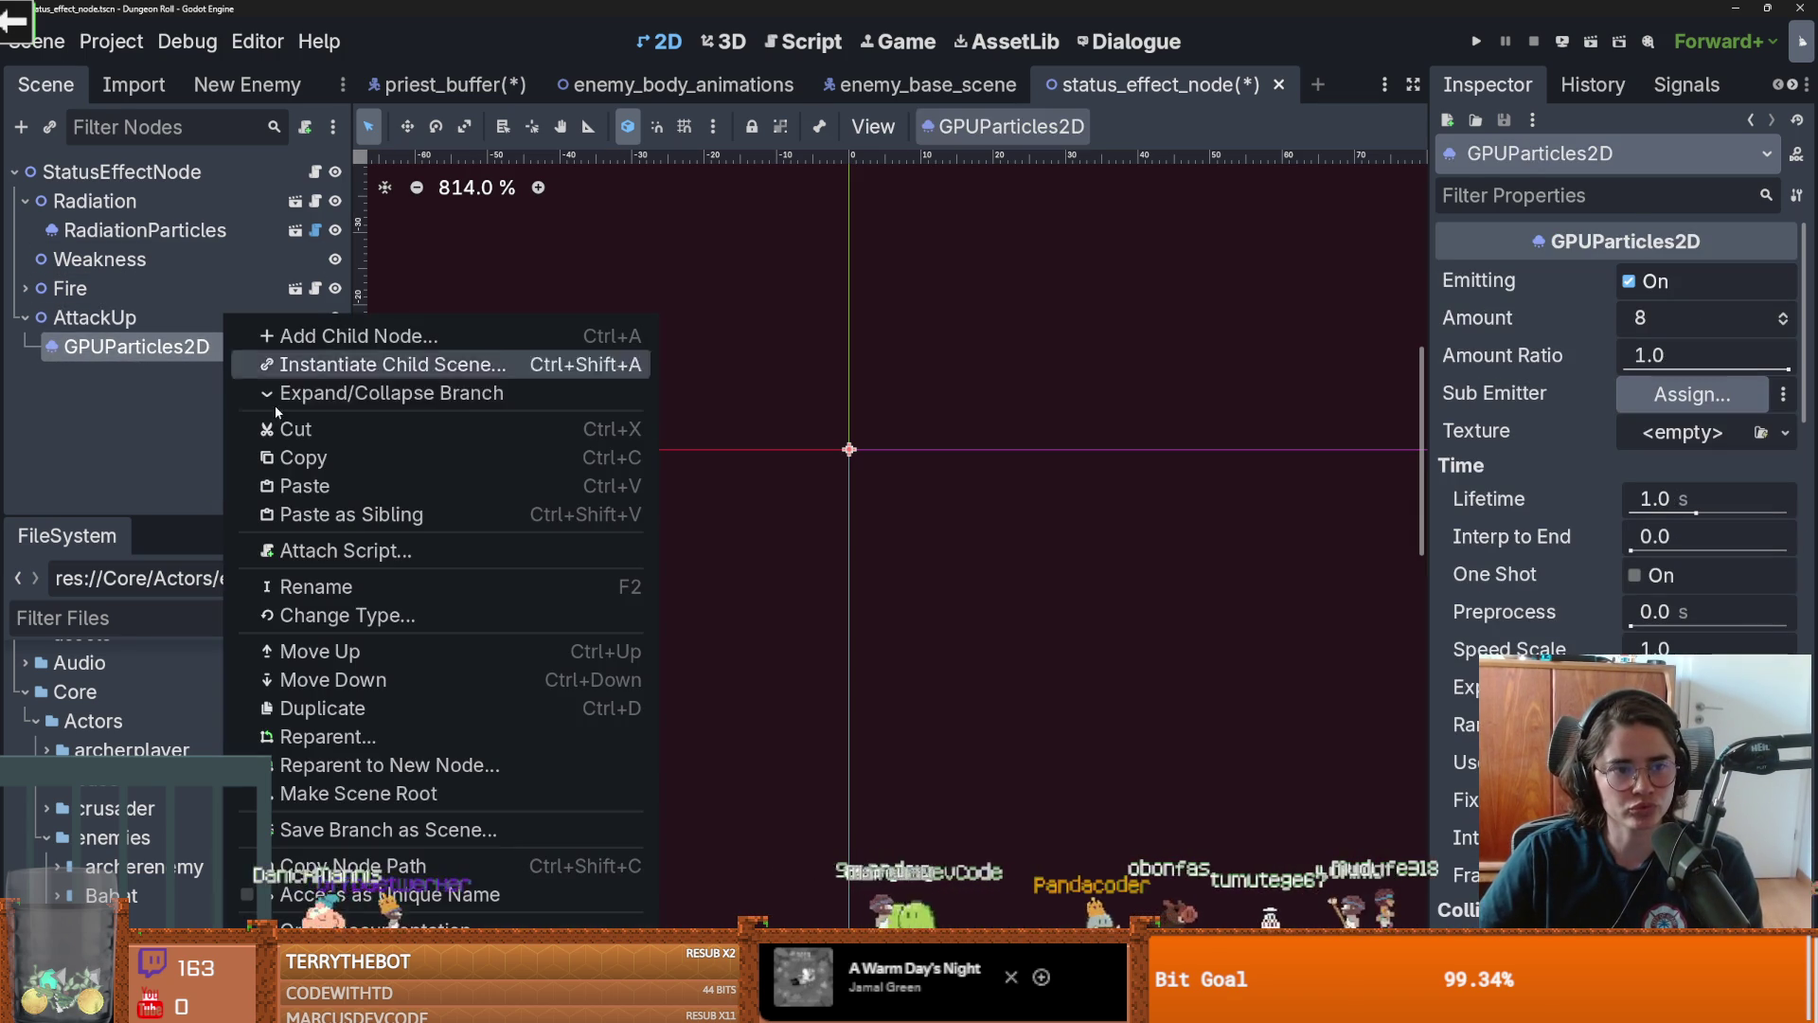
{"action": "key", "text": "Delete"}
{"action": "key", "text": "Return"}
{"action": "key", "text": "ctrl+s"}
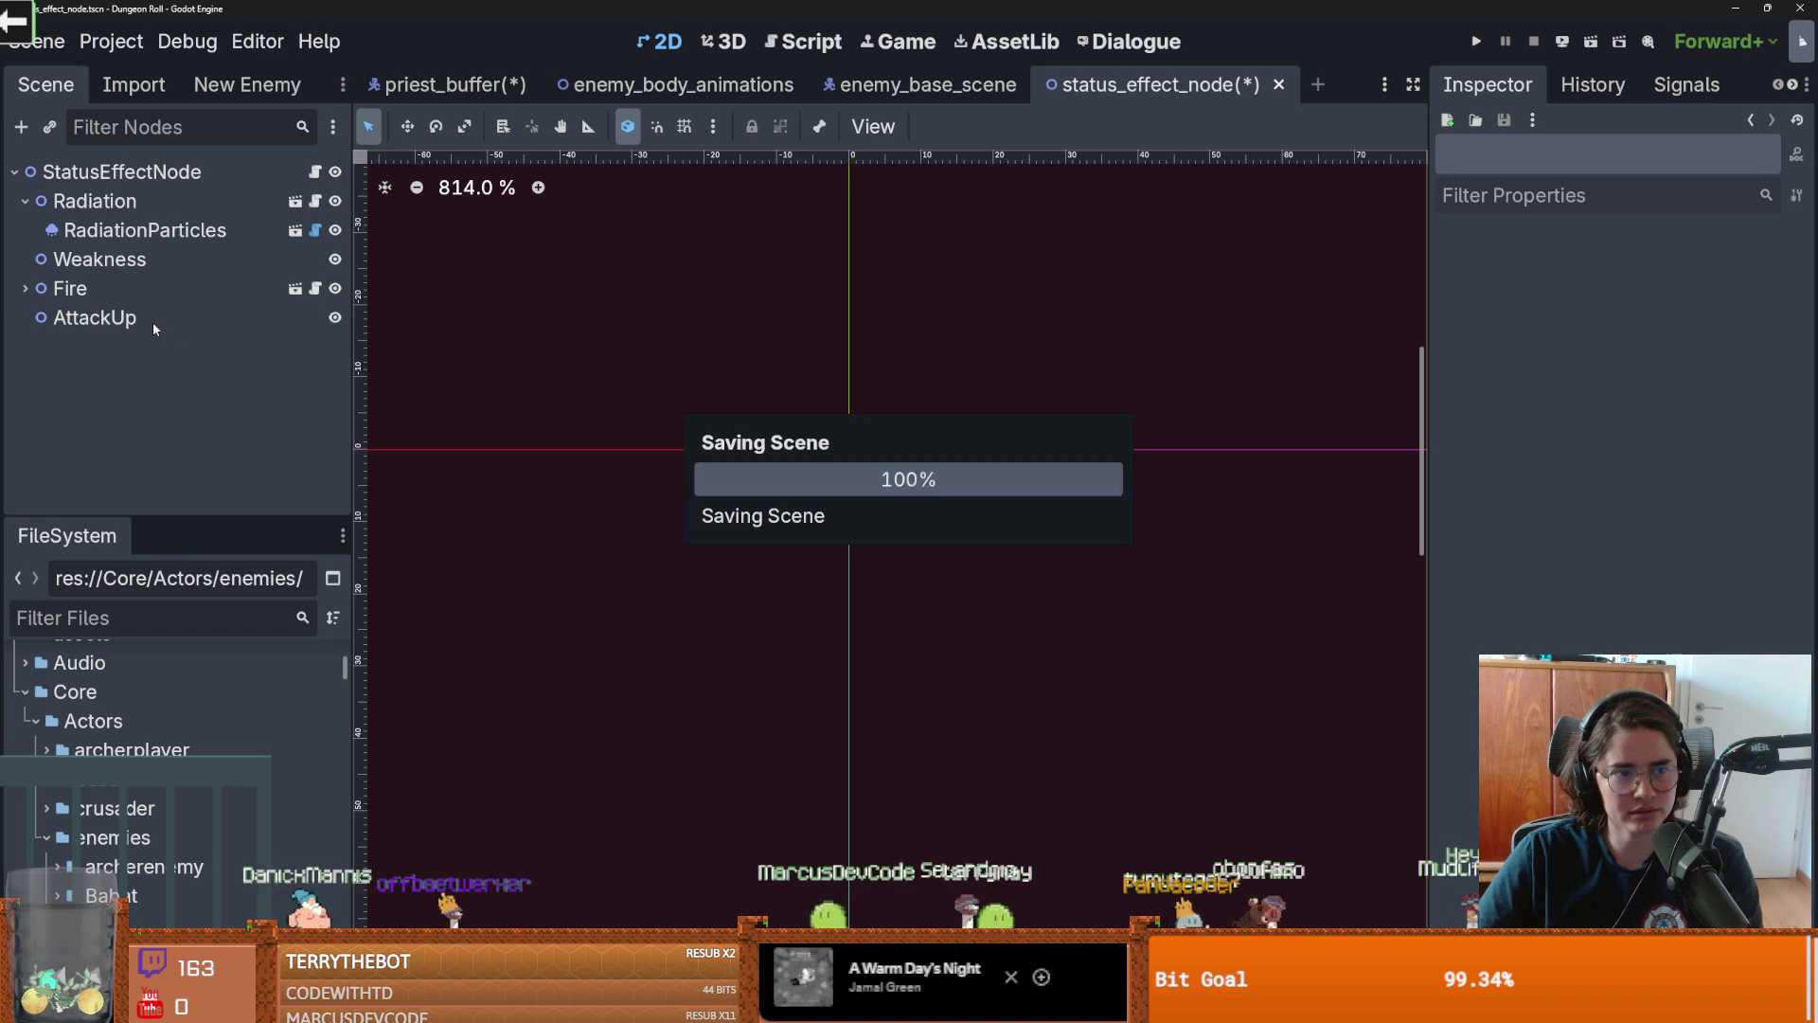
{"action": "left_click", "coordinate": [146, 321]}
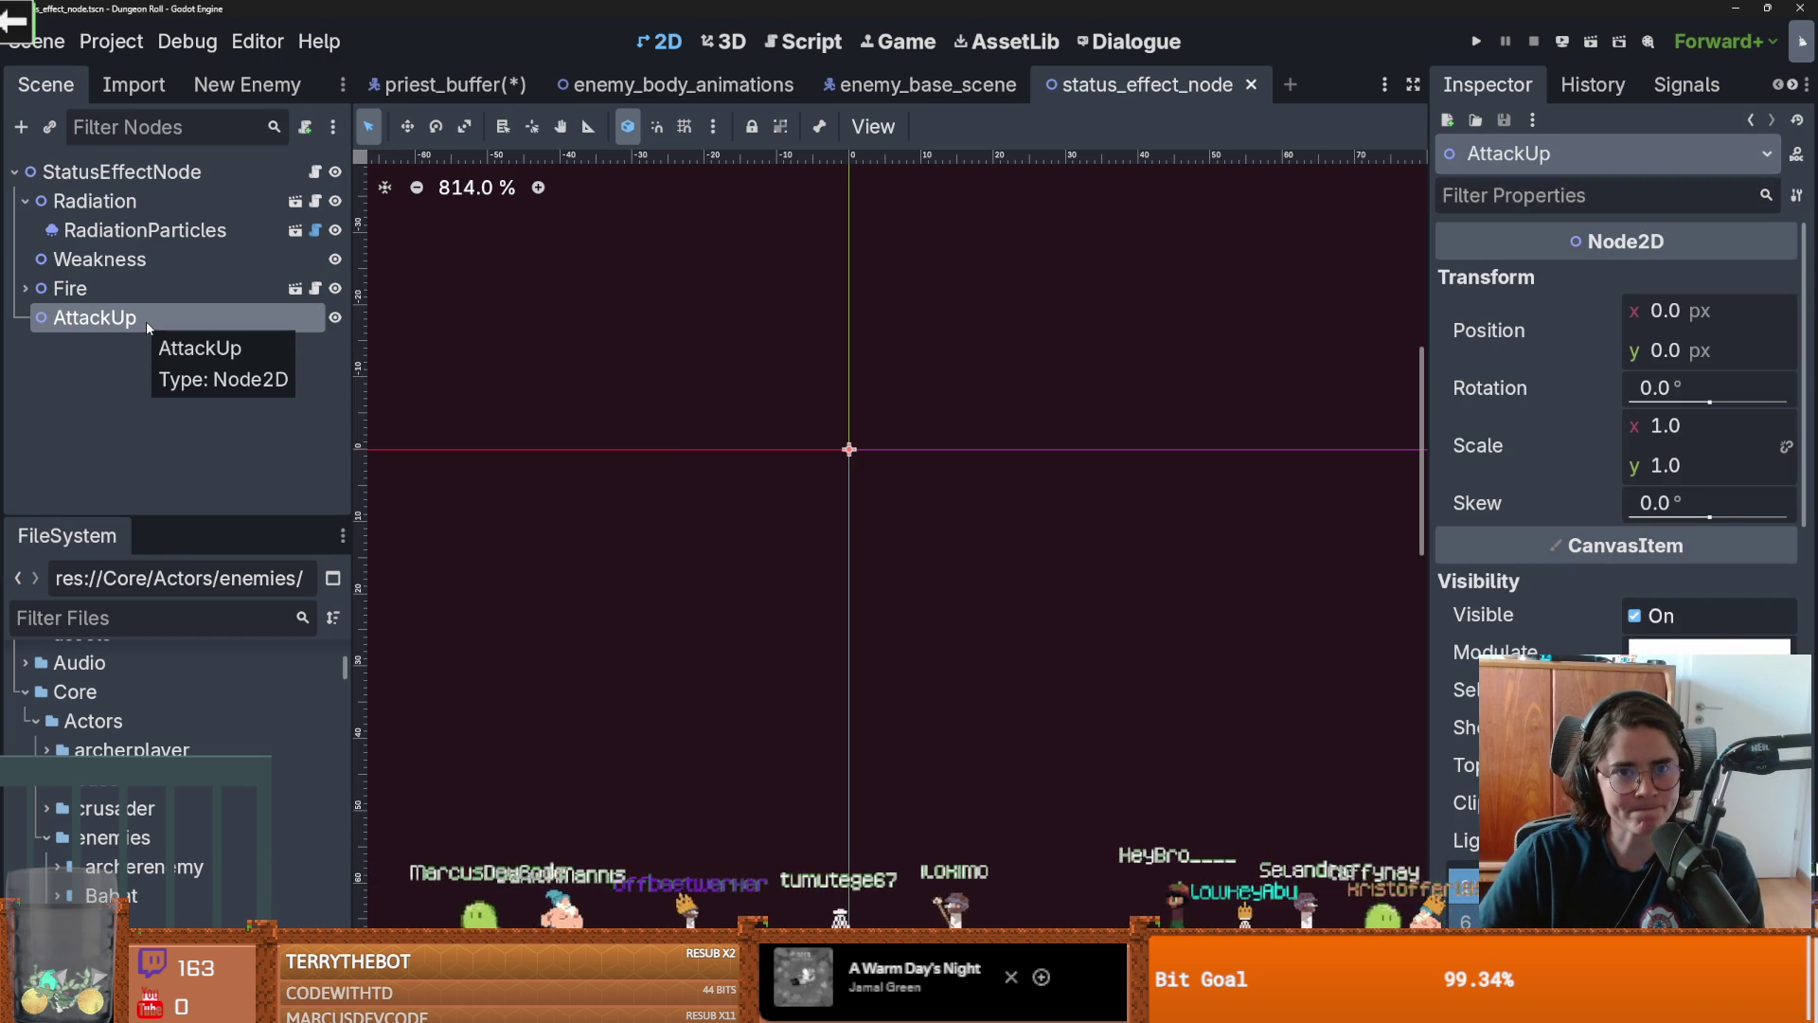
Delete the extra blank line before _ready in status_effect_node.gd
{"action": "key", "text": "ctrl+s"}
{"action": "left_click", "coordinate": [315, 171]}
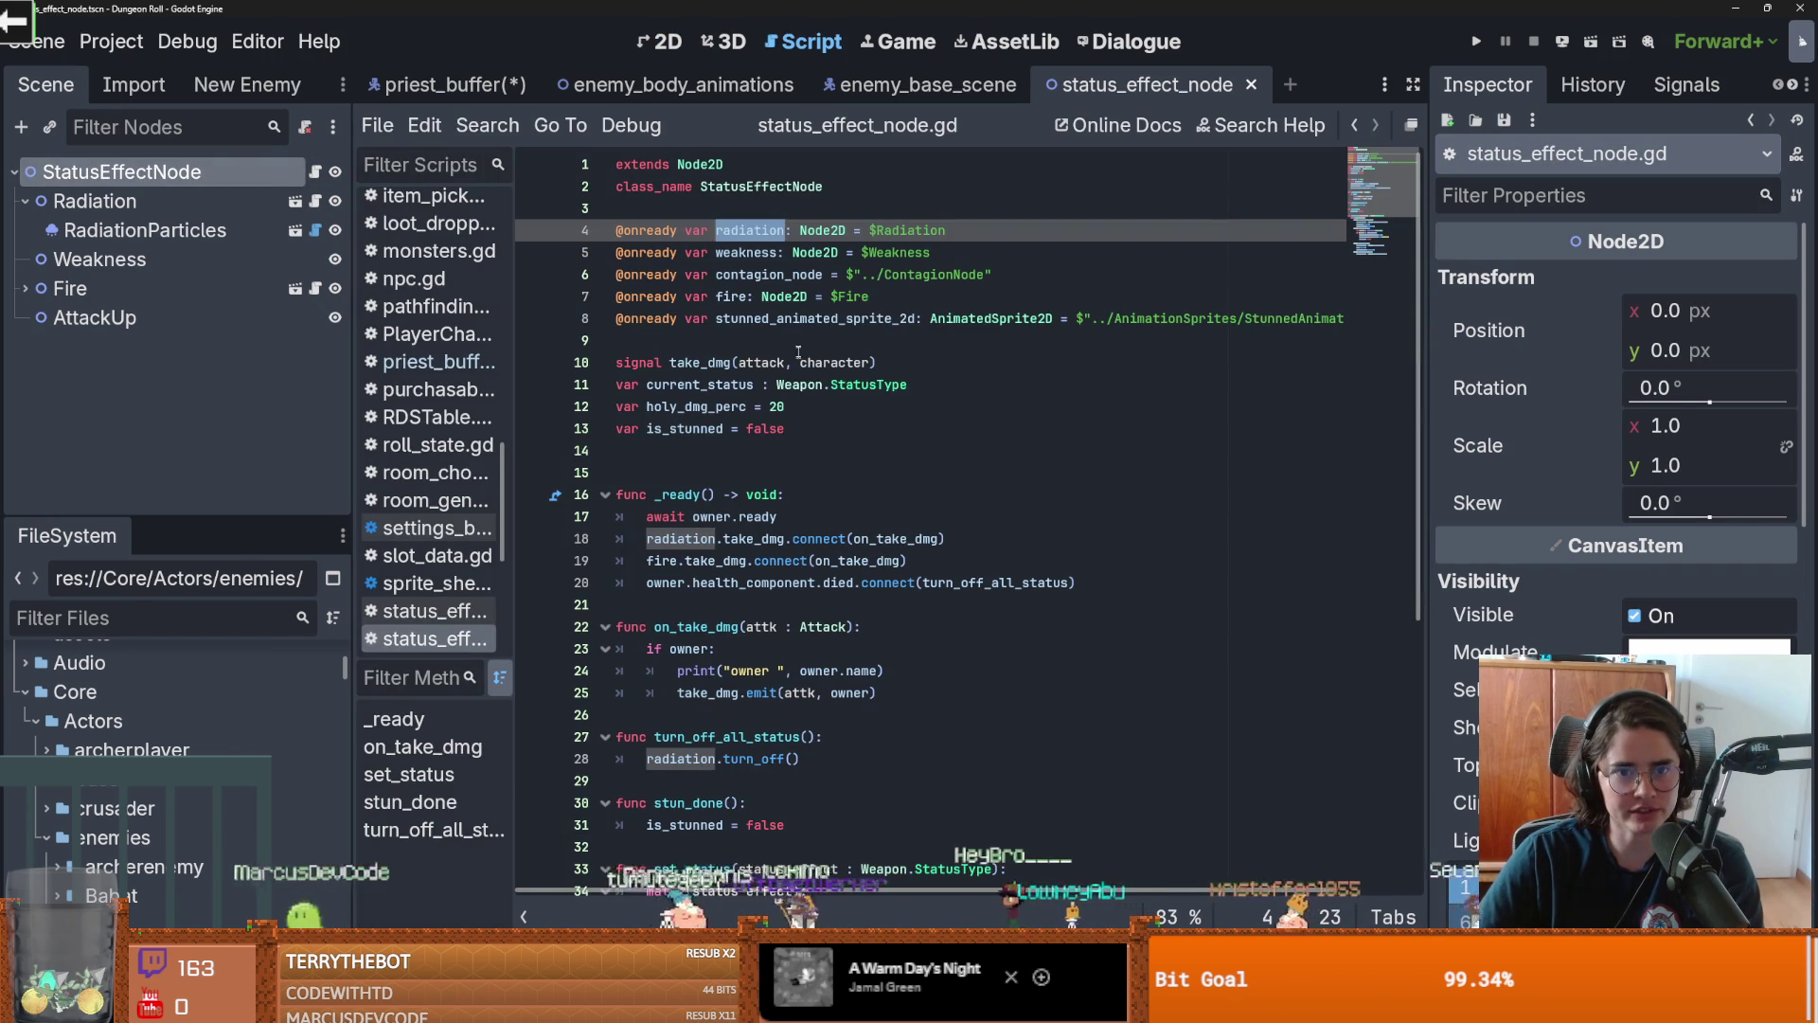
{"action": "left_click", "coordinate": [791, 296]}
{"action": "left_click", "coordinate": [785, 334]}
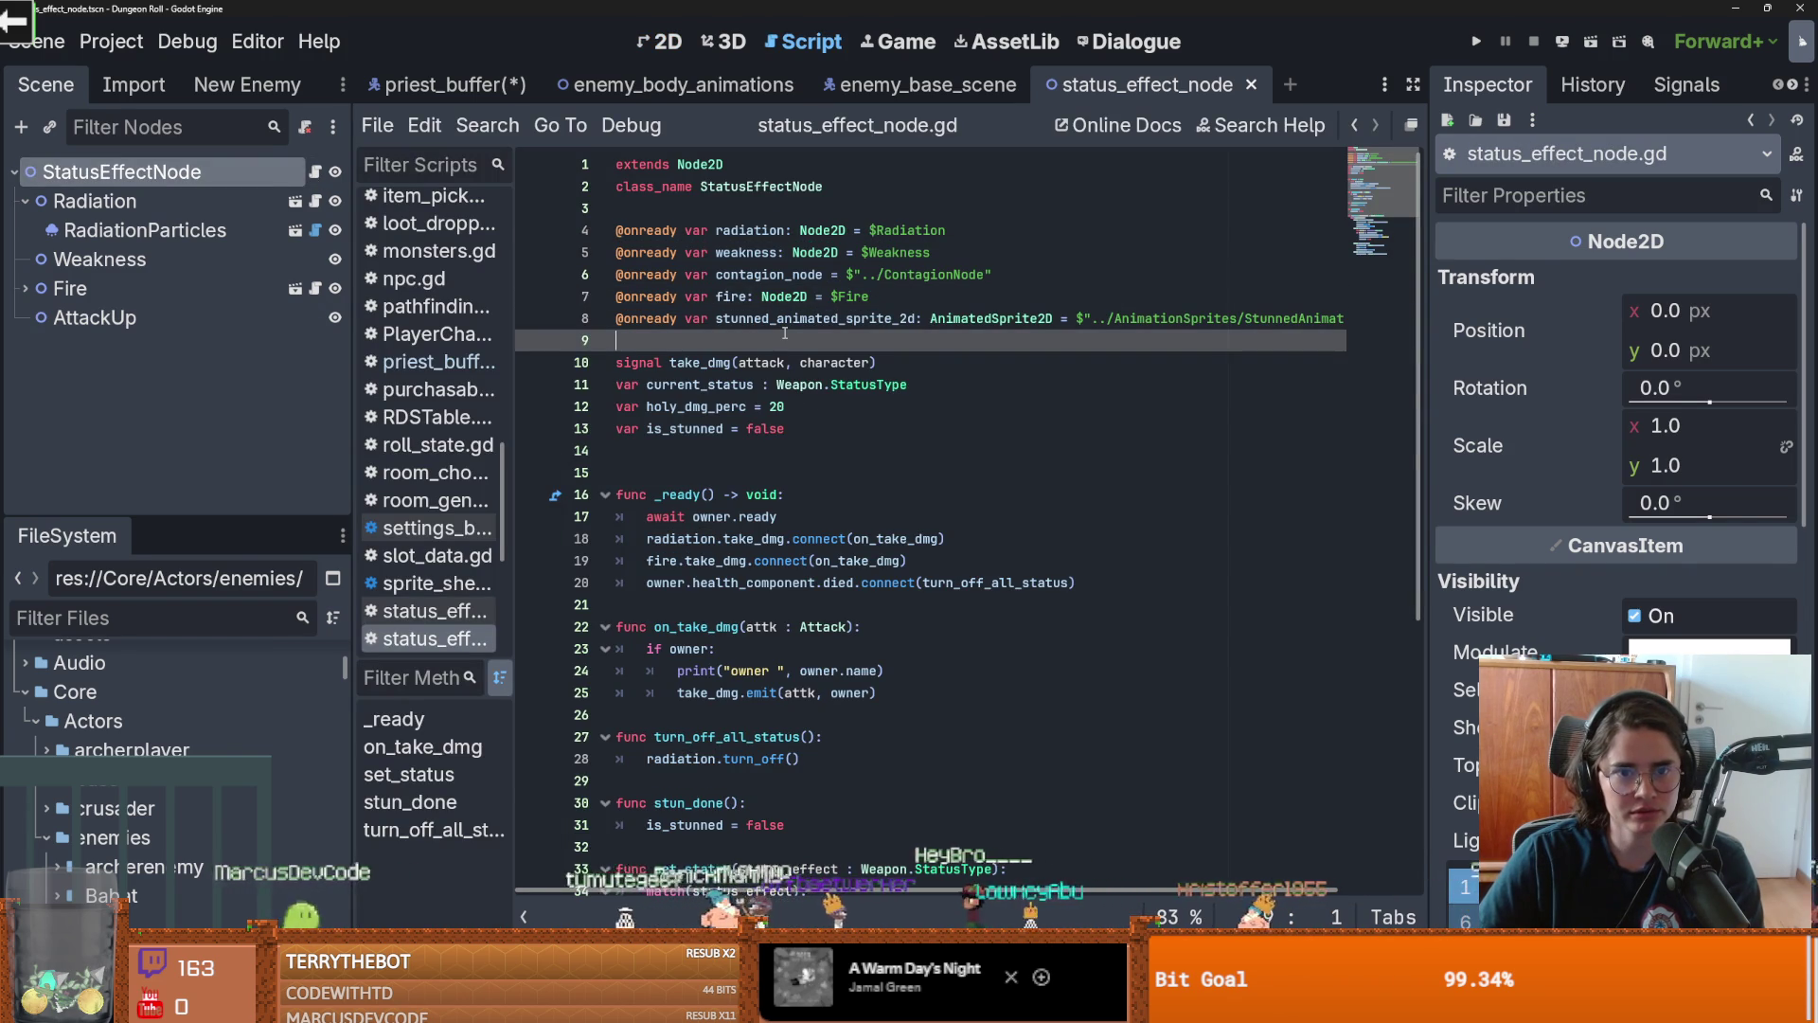
{"action": "left_click", "coordinate": [757, 455]}
{"action": "key", "text": "BackSpace"}
Save the enemy_base_scene and show its enemy in the 2D view
{"action": "left_click", "coordinate": [920, 84]}
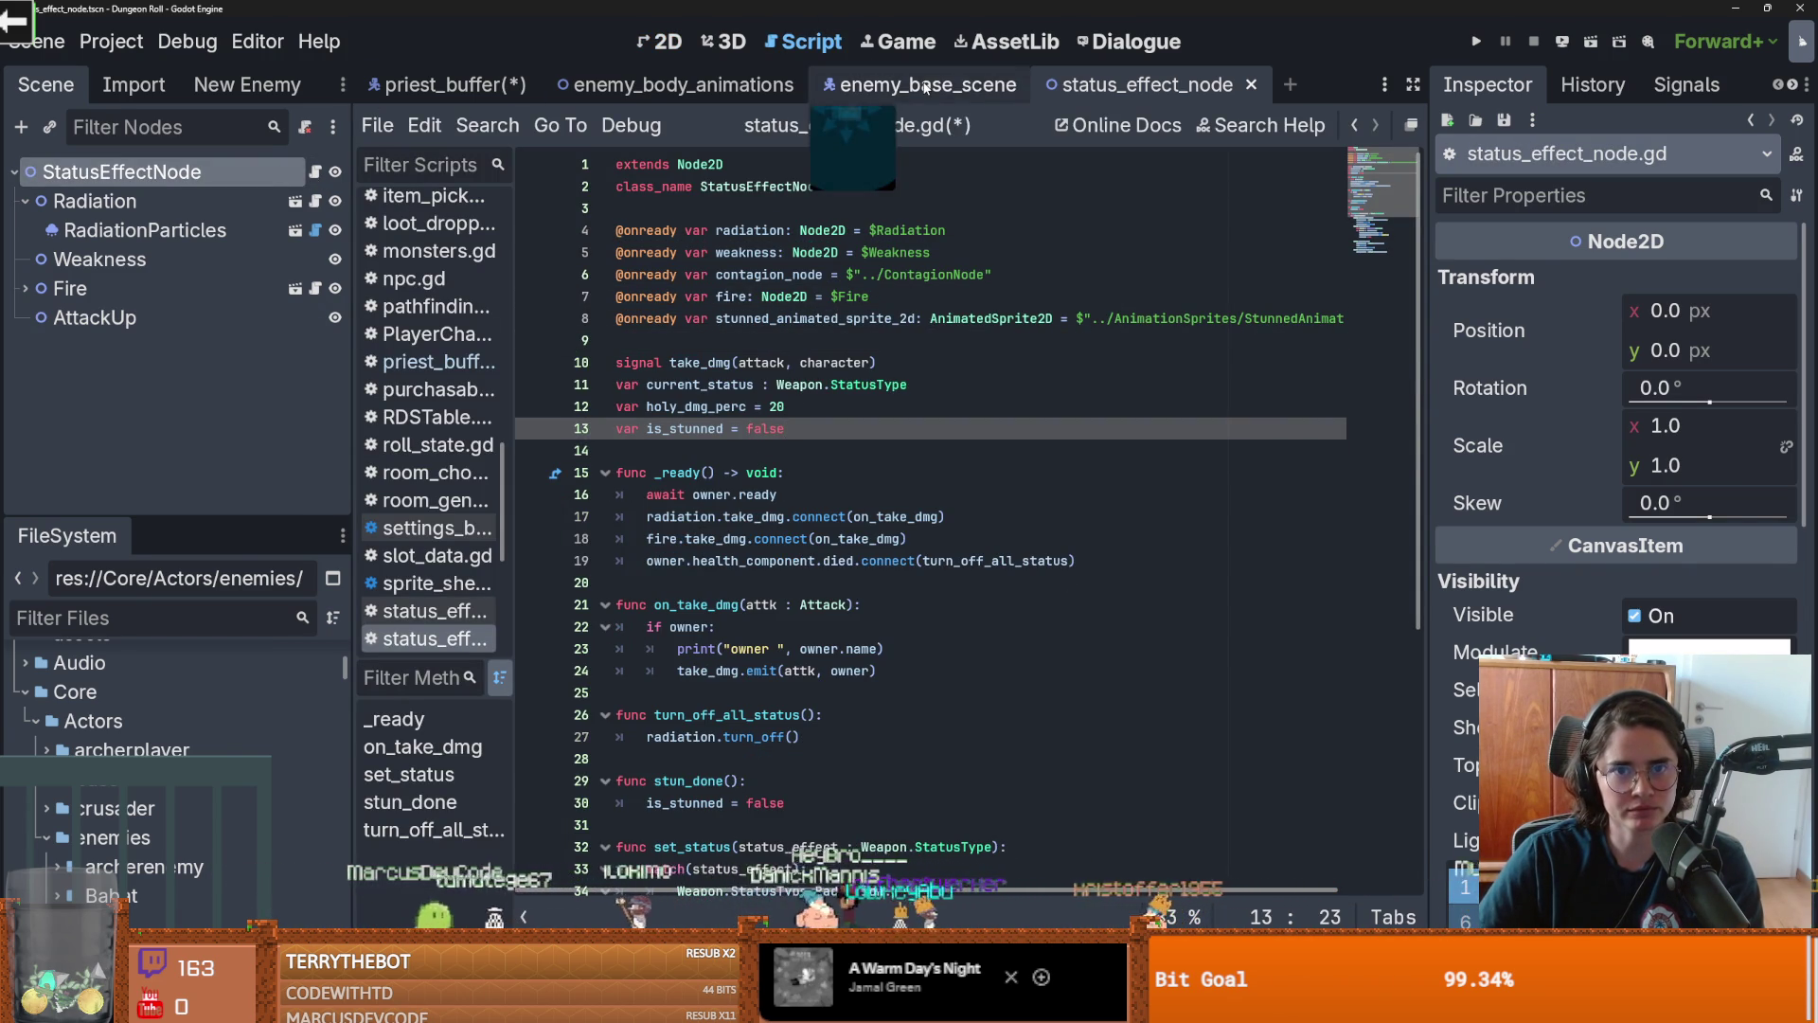
{"action": "key", "text": "ctrl+s"}
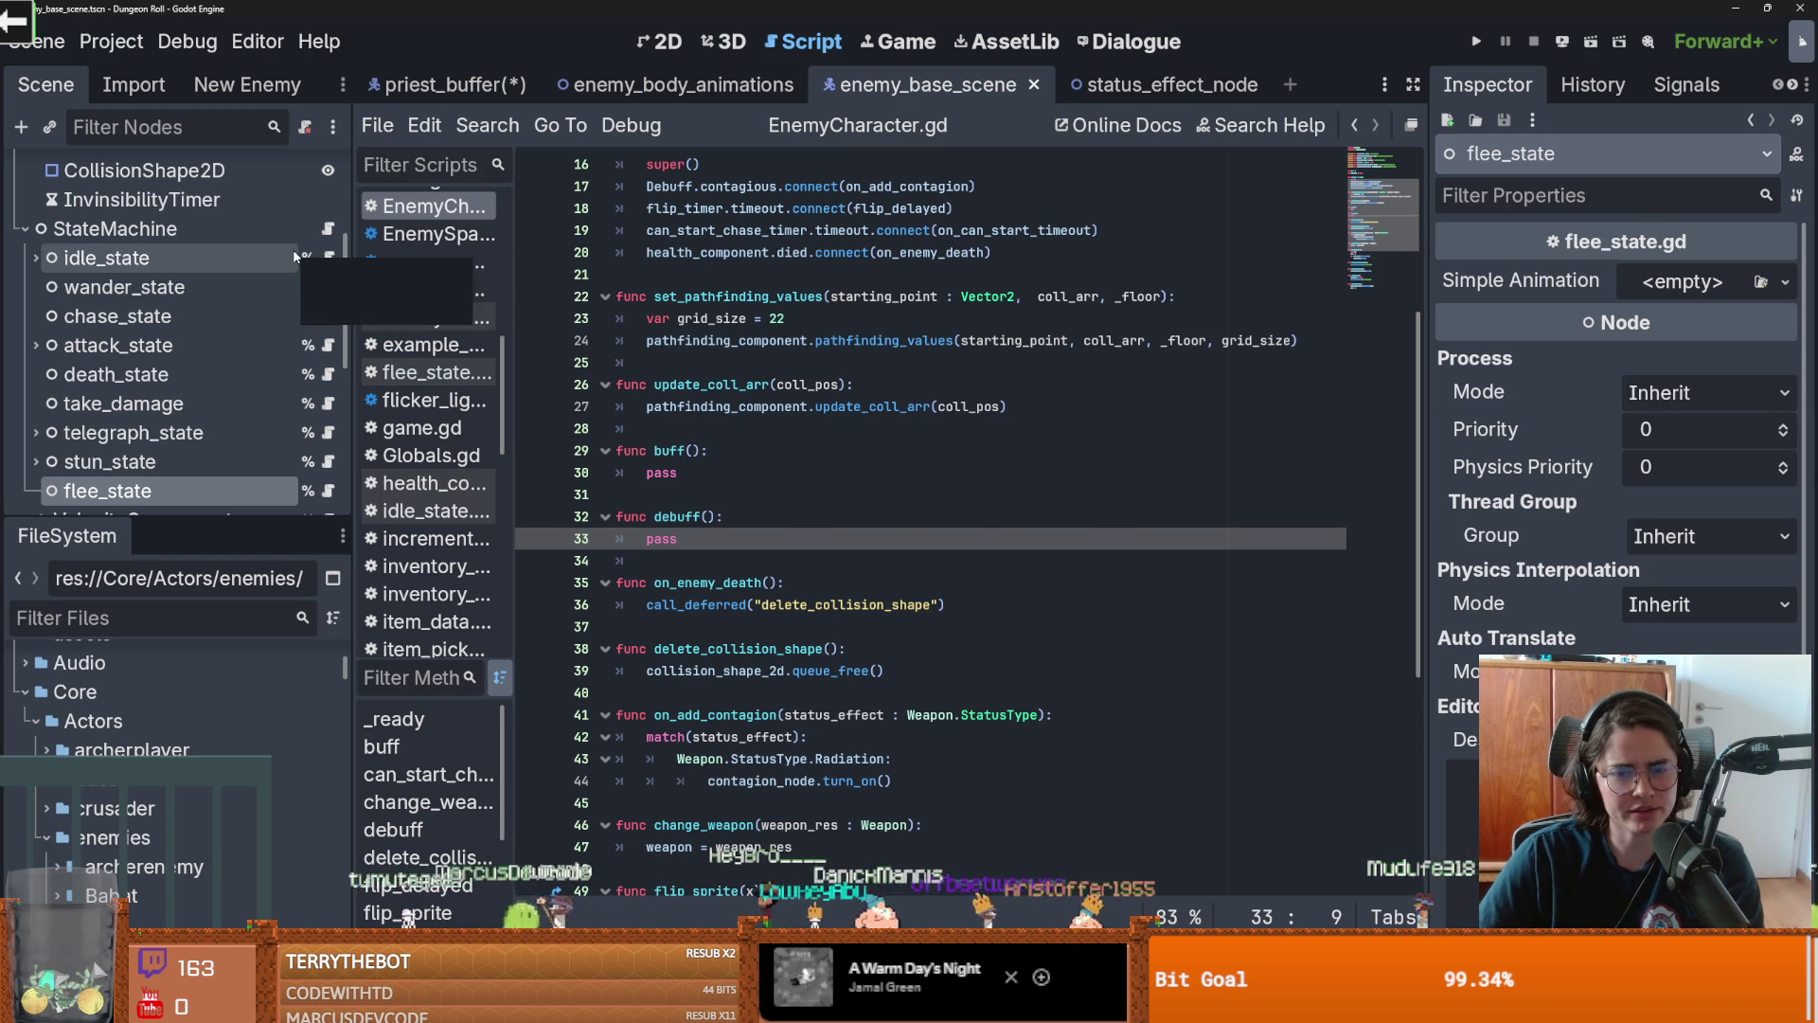
{"action": "scroll", "coordinate": [295, 256], "scroll_direction": "up", "scroll_amount": 3}
{"action": "scroll", "coordinate": [293, 248], "scroll_direction": "up", "scroll_amount": 2}
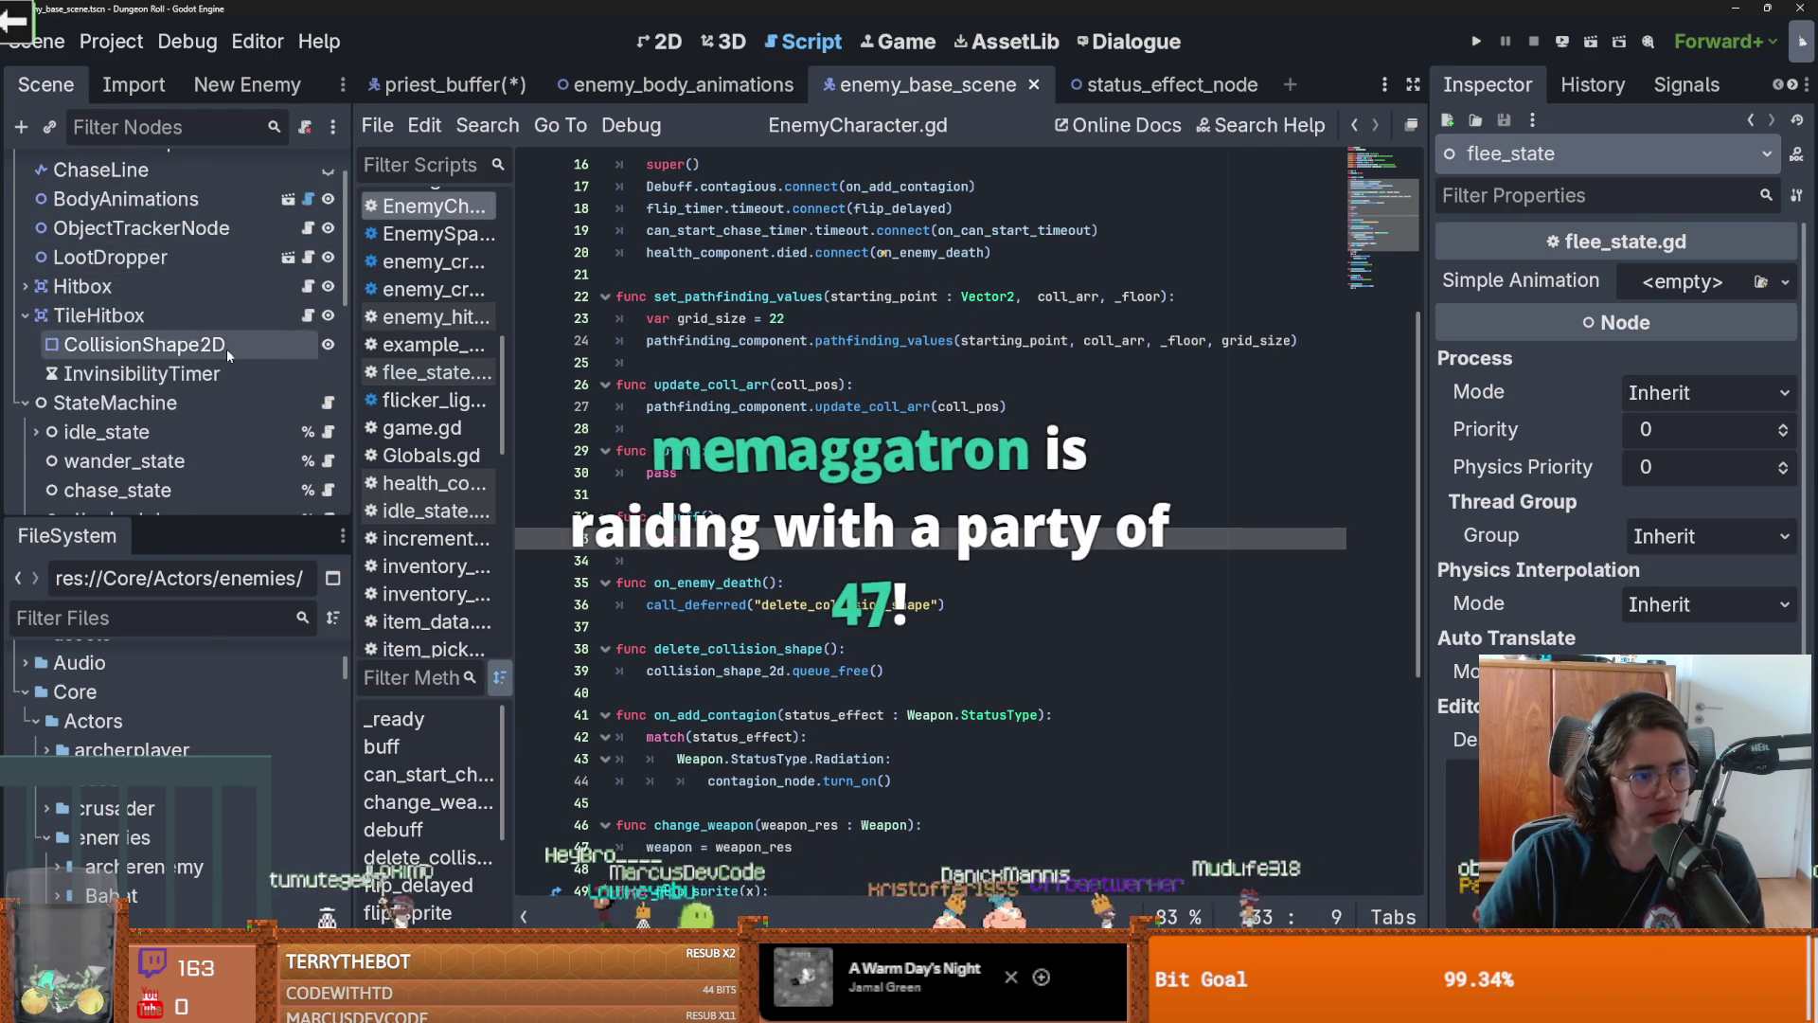
{"action": "scroll", "coordinate": [227, 312], "scroll_direction": "up", "scroll_amount": 2}
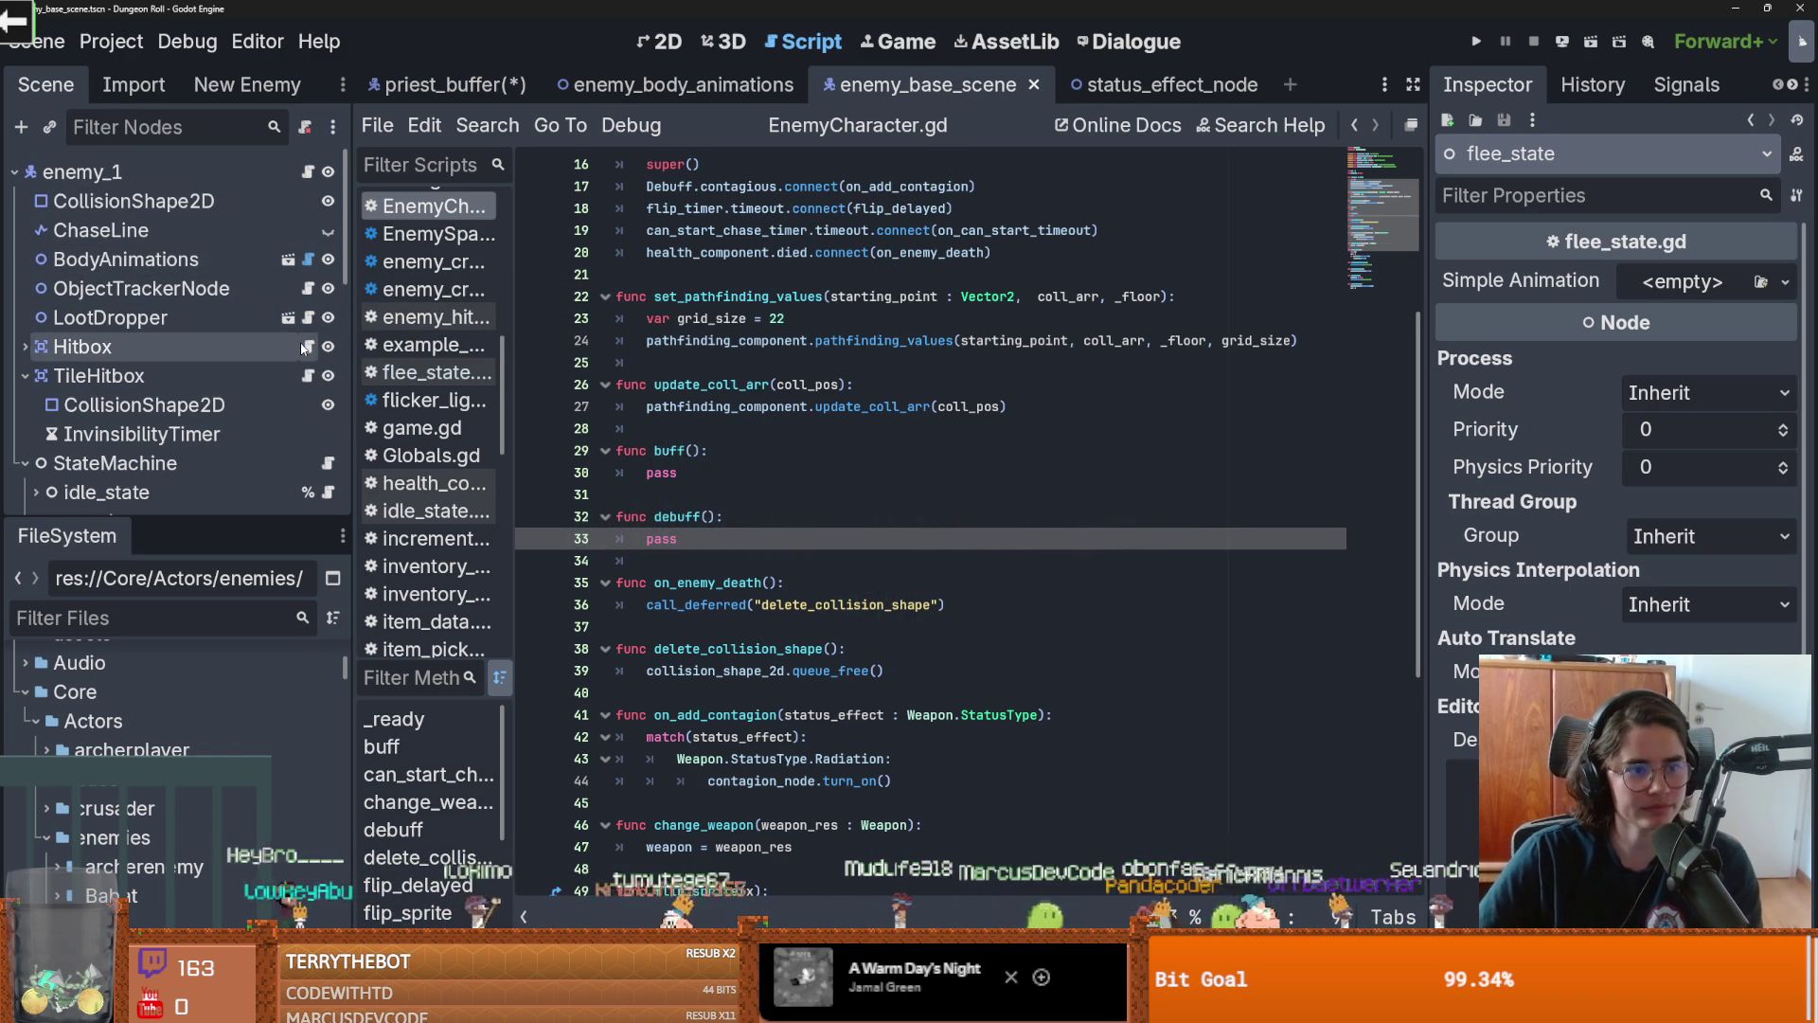
{"action": "key", "text": "ctrl+s"}
{"action": "left_click", "coordinate": [121, 177]}
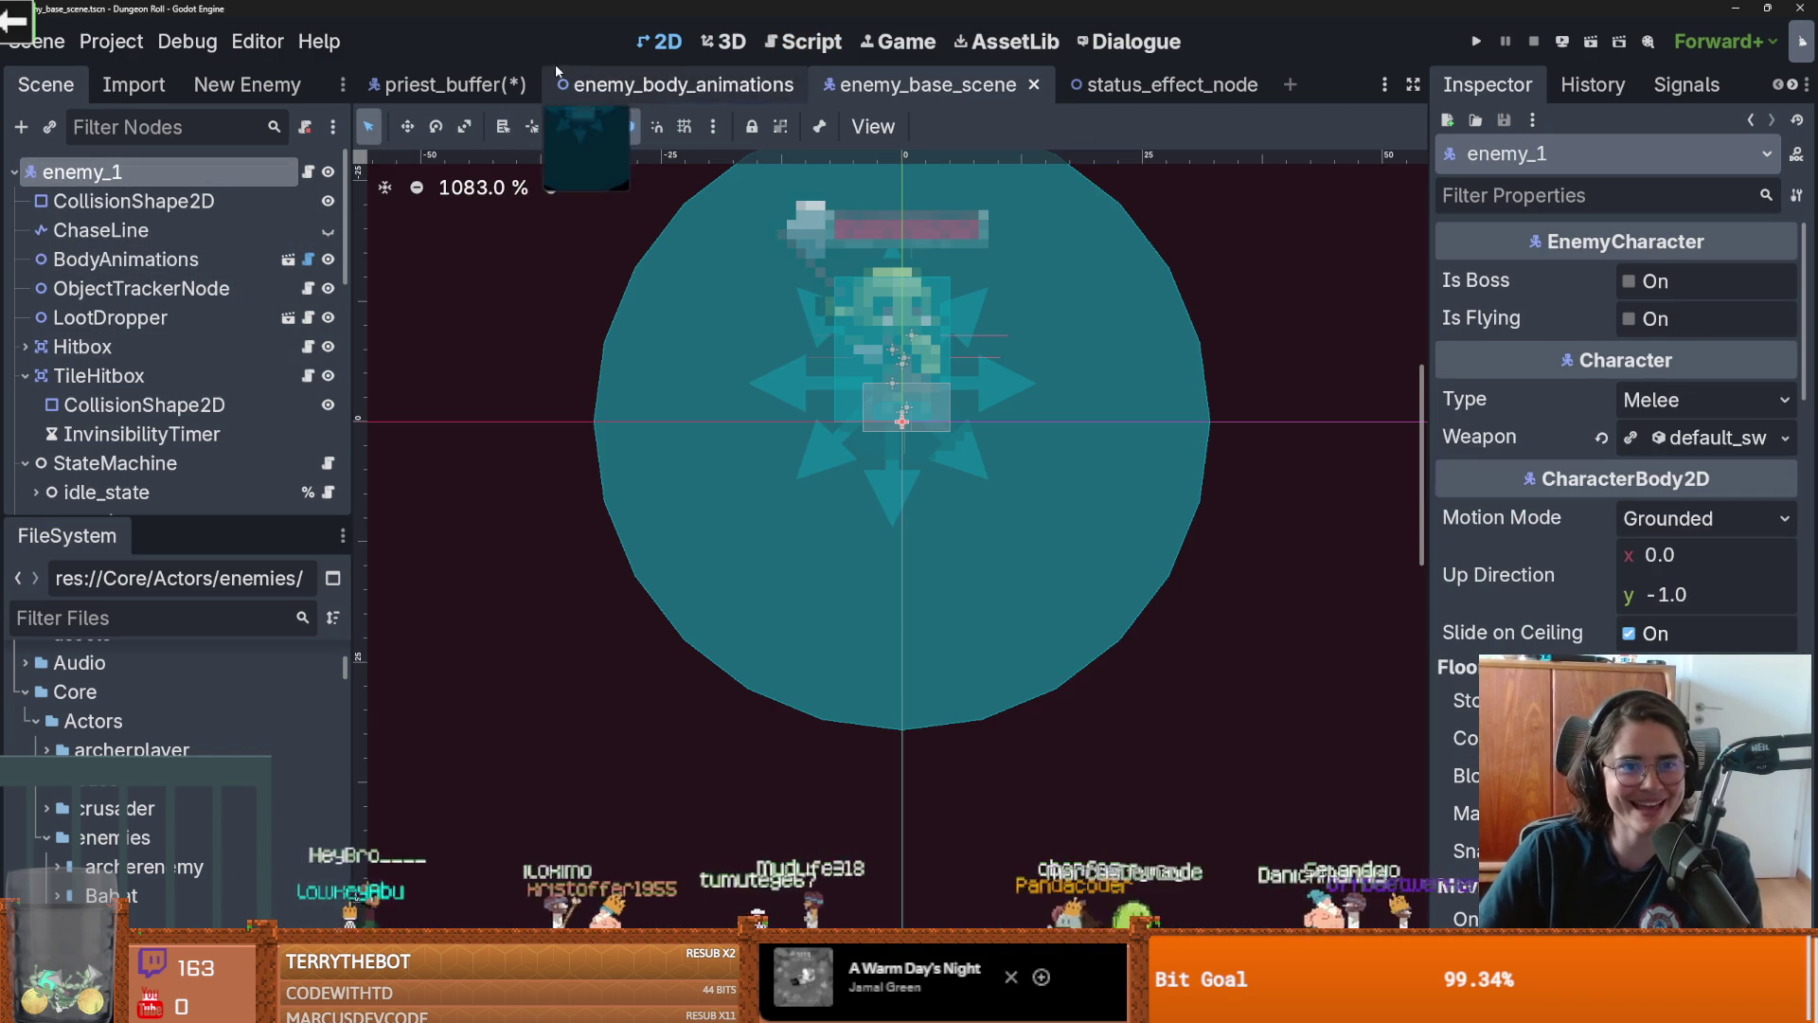
Select BodyAnimations, expand its Material and make it unique
{"action": "left_click", "coordinate": [151, 259]}
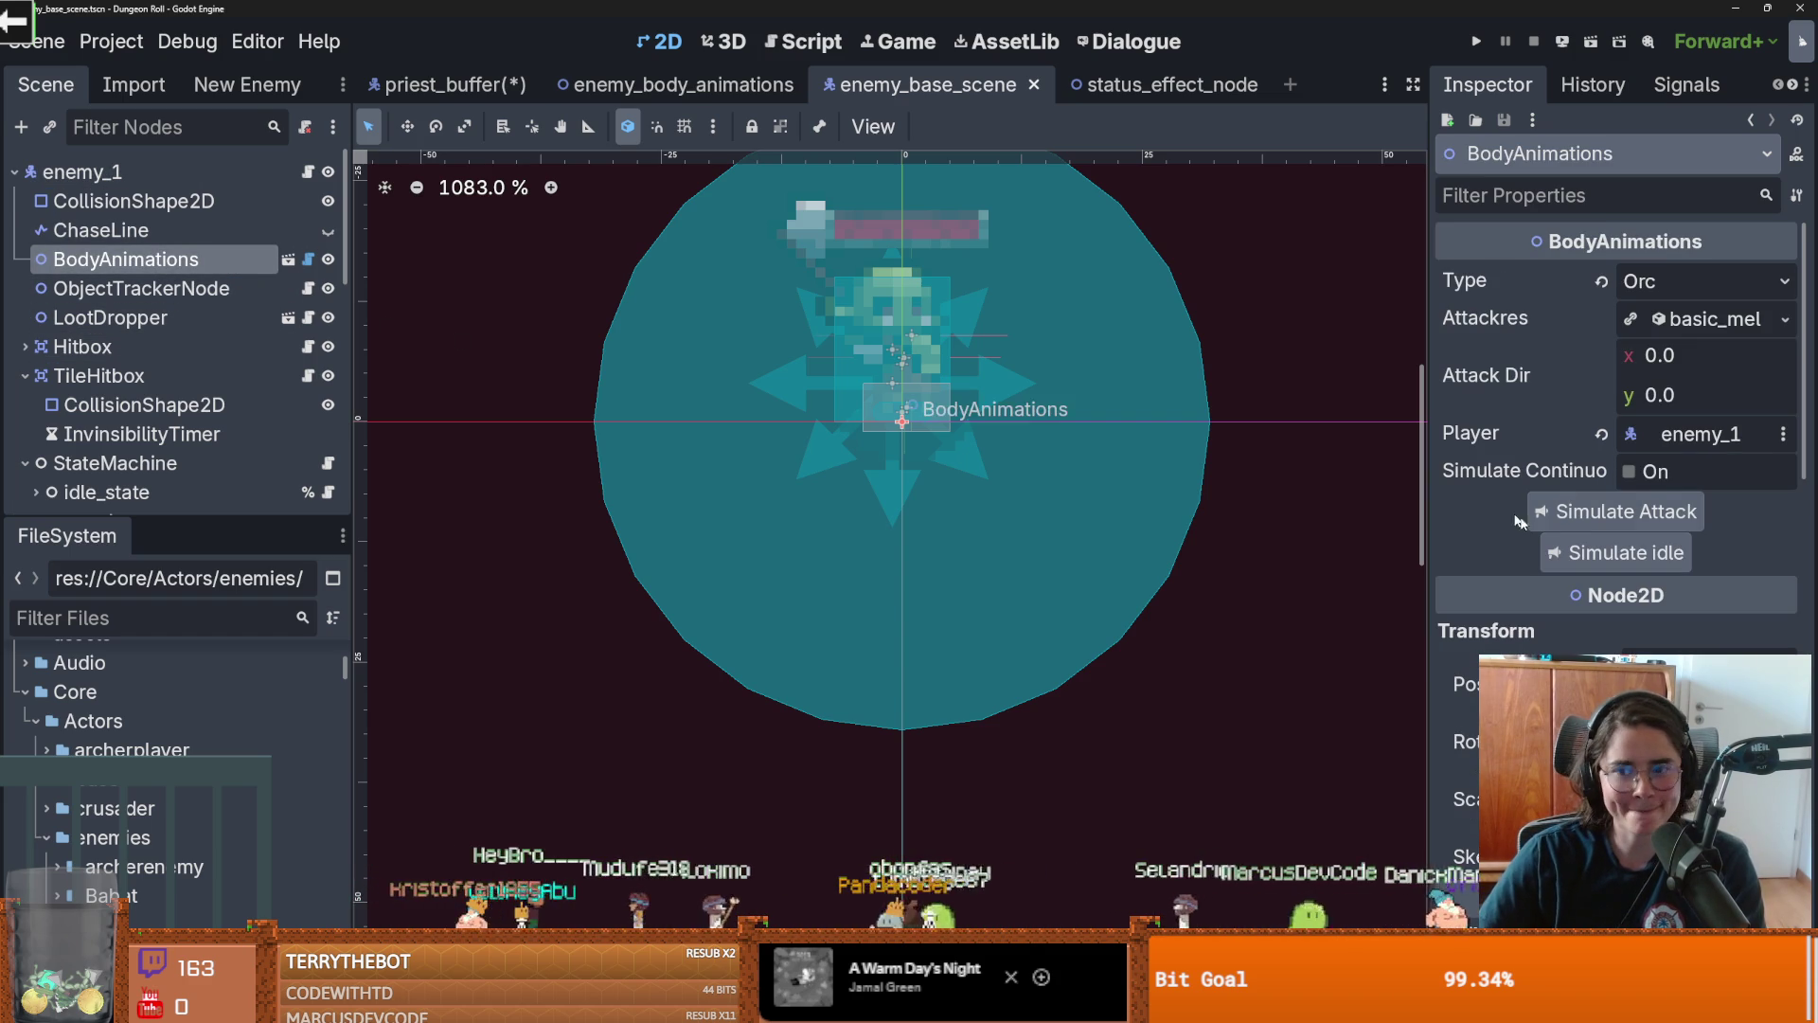
{"action": "scroll", "coordinate": [1617, 474], "scroll_direction": "down", "scroll_amount": 10}
{"action": "left_click_drag", "start_coordinate": [1427, 550], "coordinate": [1190, 549]}
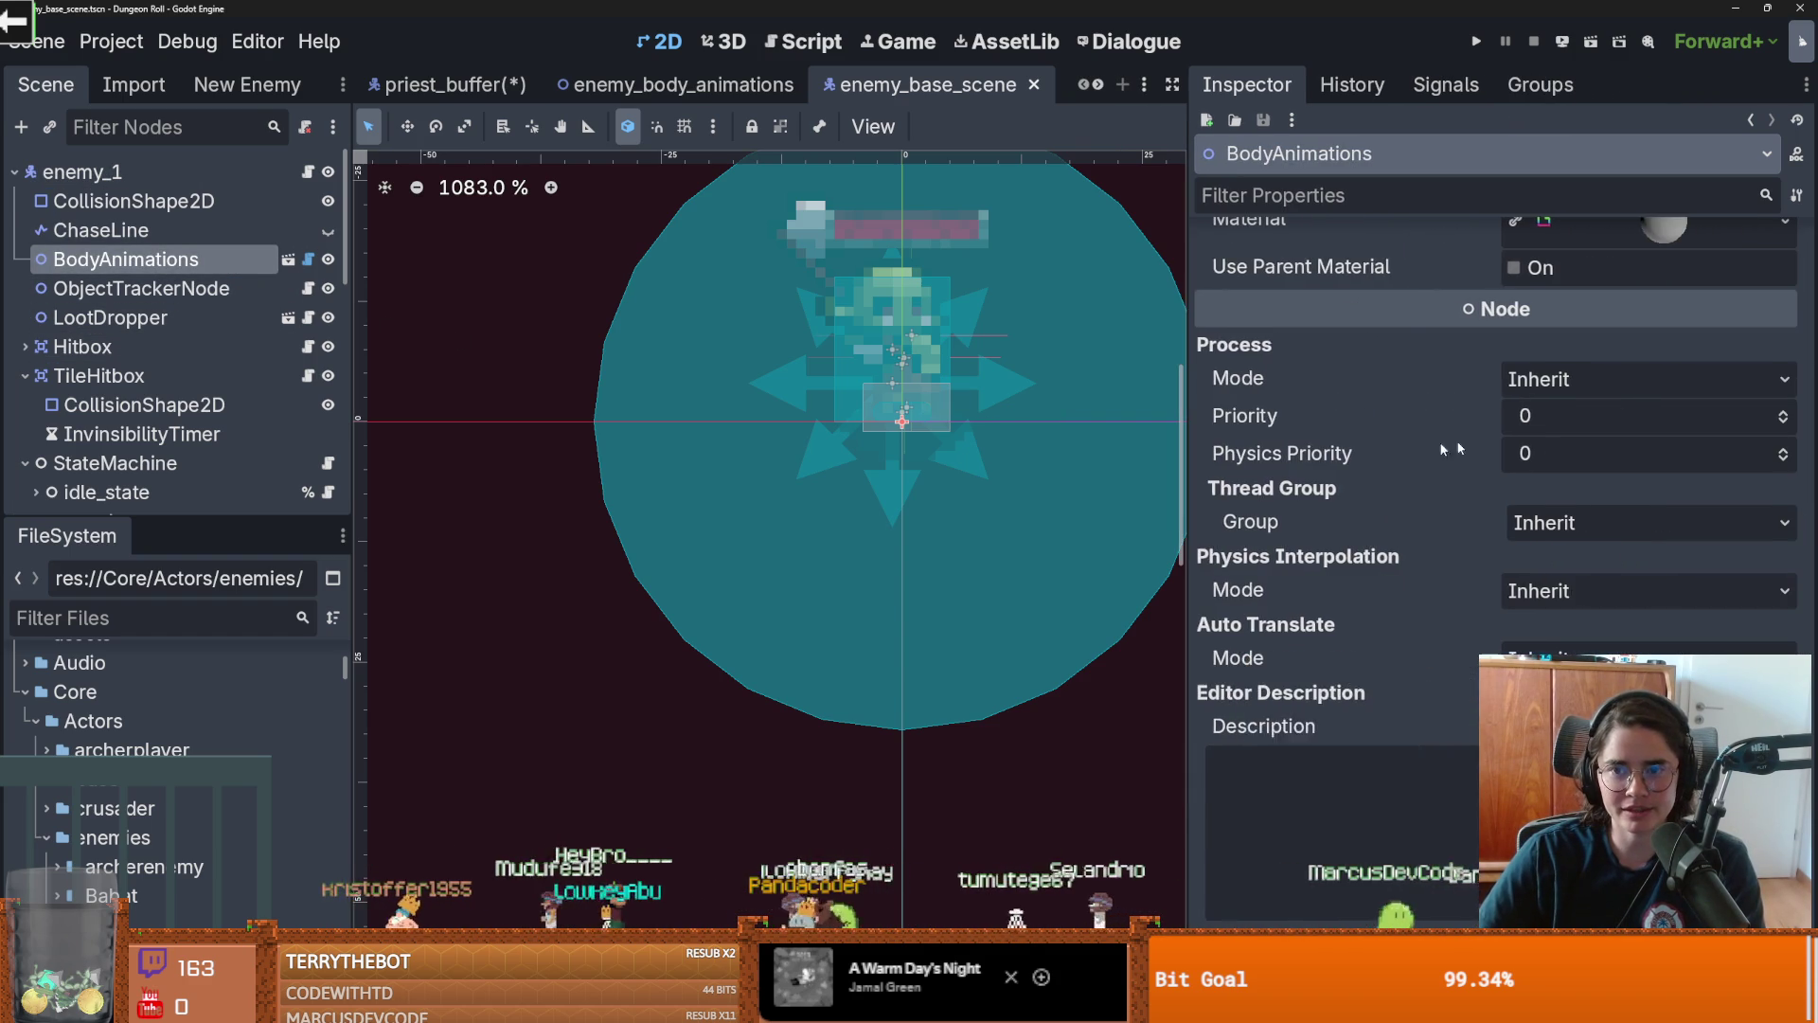
{"action": "scroll", "coordinate": [1384, 447], "scroll_direction": "up", "scroll_amount": 5}
{"action": "left_click", "coordinate": [1260, 592]}
{"action": "scroll", "coordinate": [1576, 625], "scroll_direction": "down", "scroll_amount": 3}
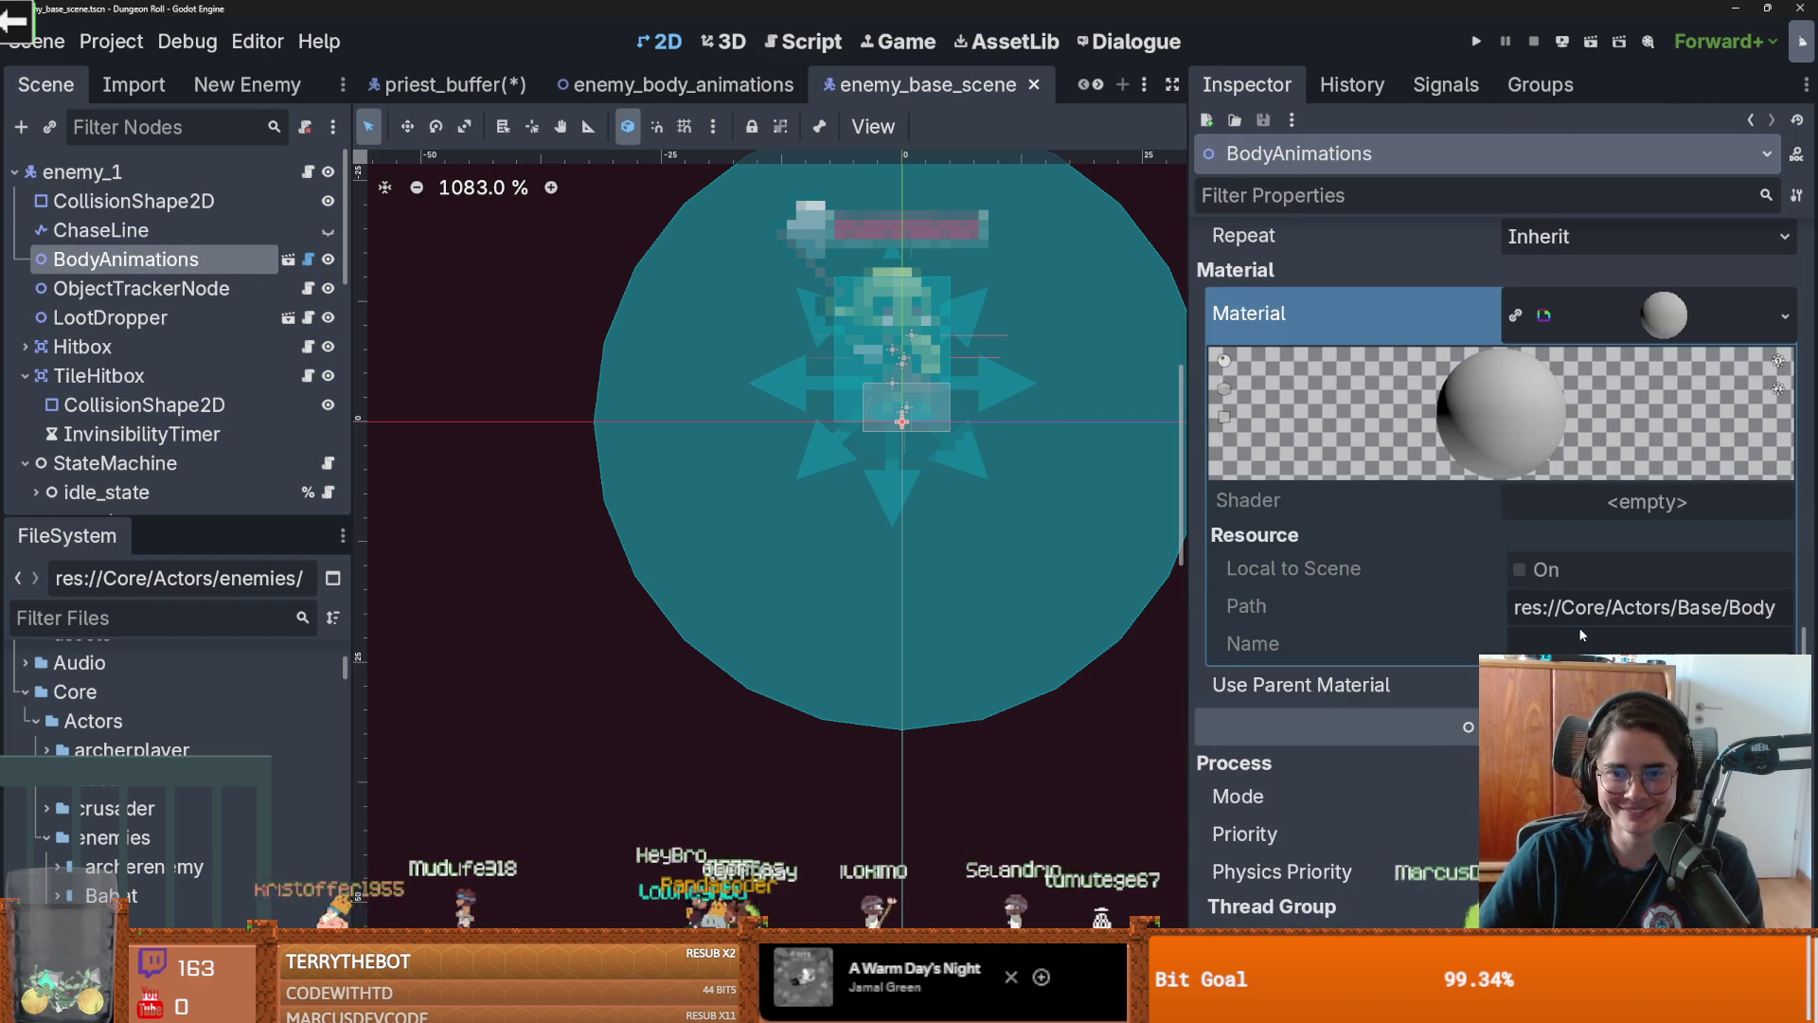
{"action": "scroll", "coordinate": [1604, 528], "scroll_direction": "up", "scroll_amount": 2}
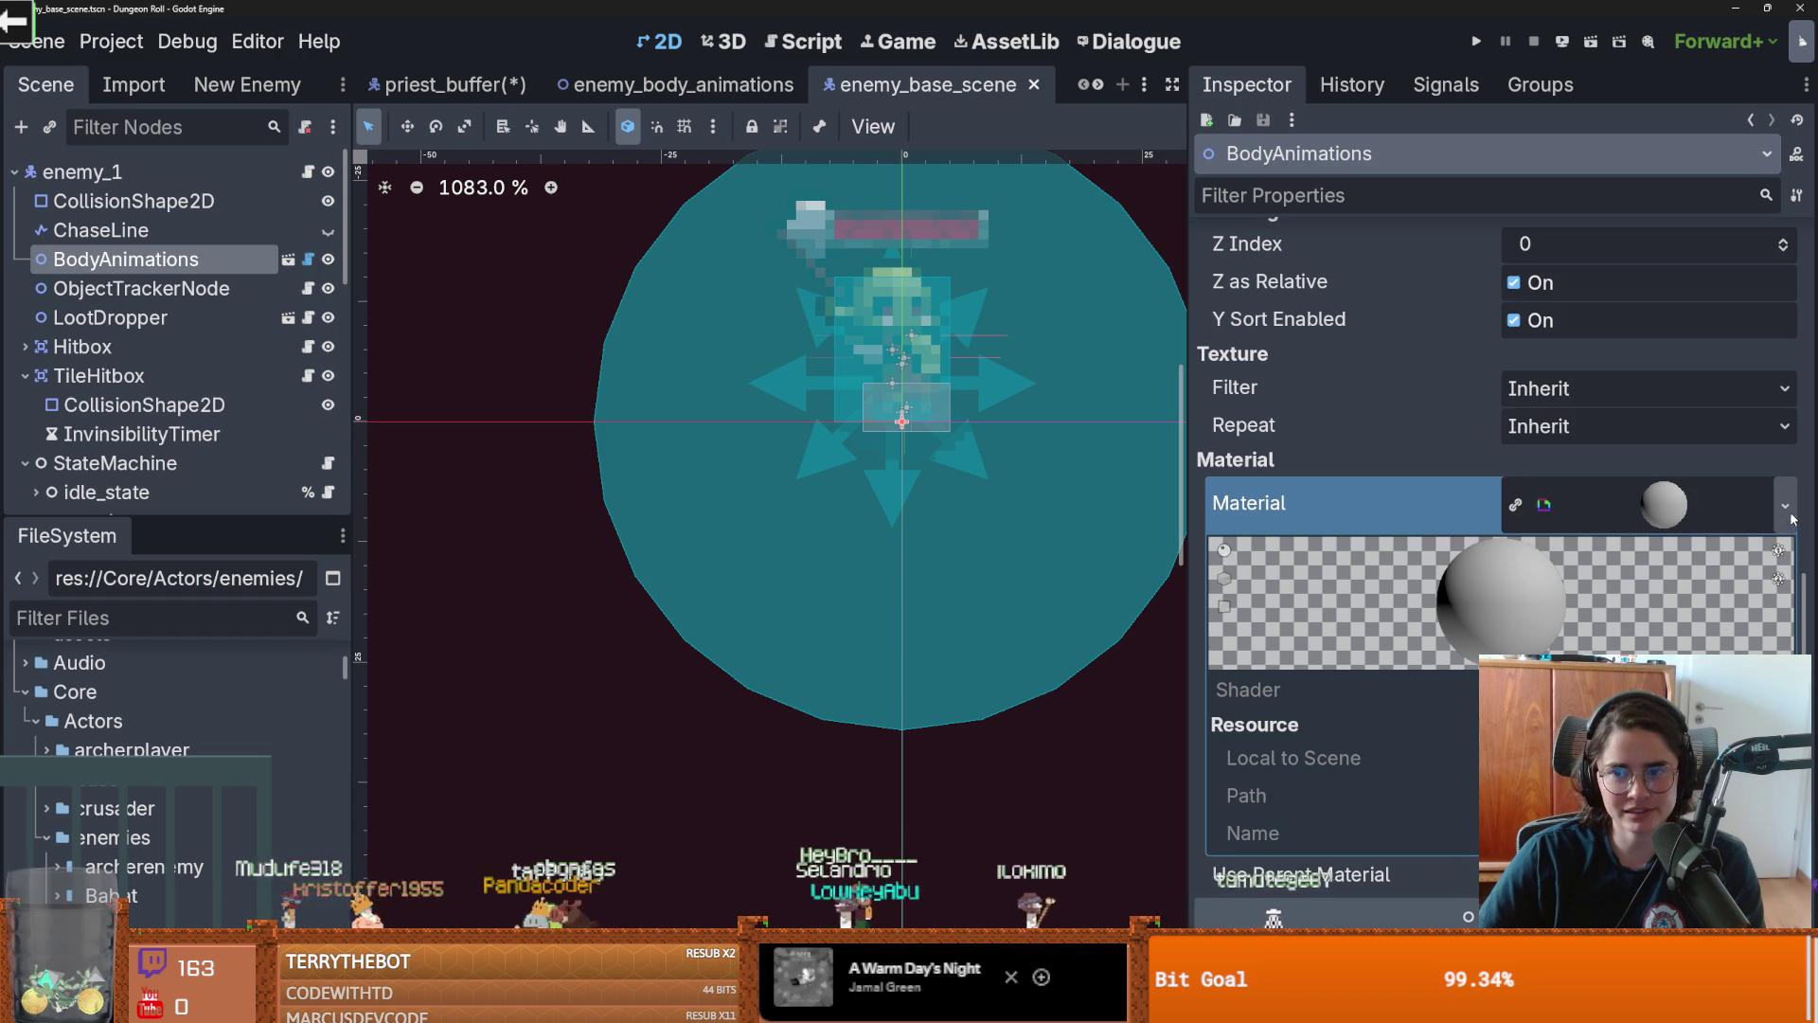
{"action": "left_click", "coordinate": [1512, 507]}
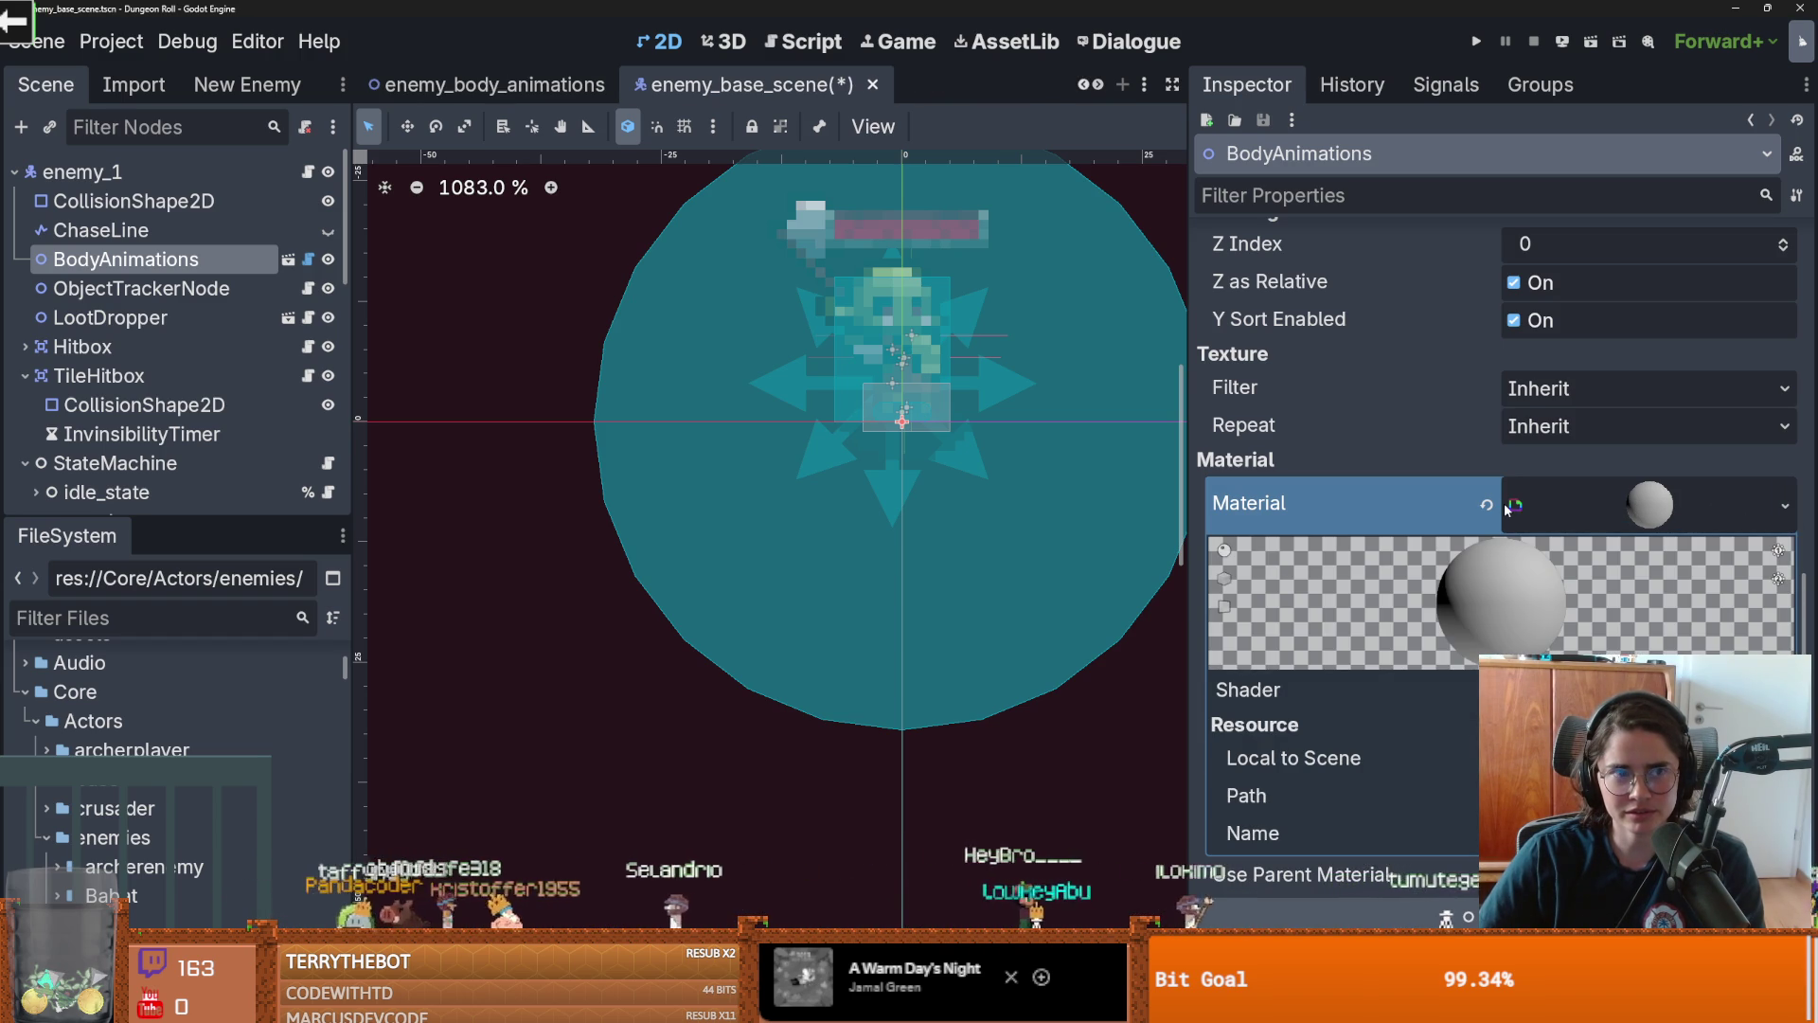
Load the AnimatedDitheringShader material onto BodyAnimations and toggle its Dithering Bayer parameter
{"action": "left_click", "coordinate": [1781, 507]}
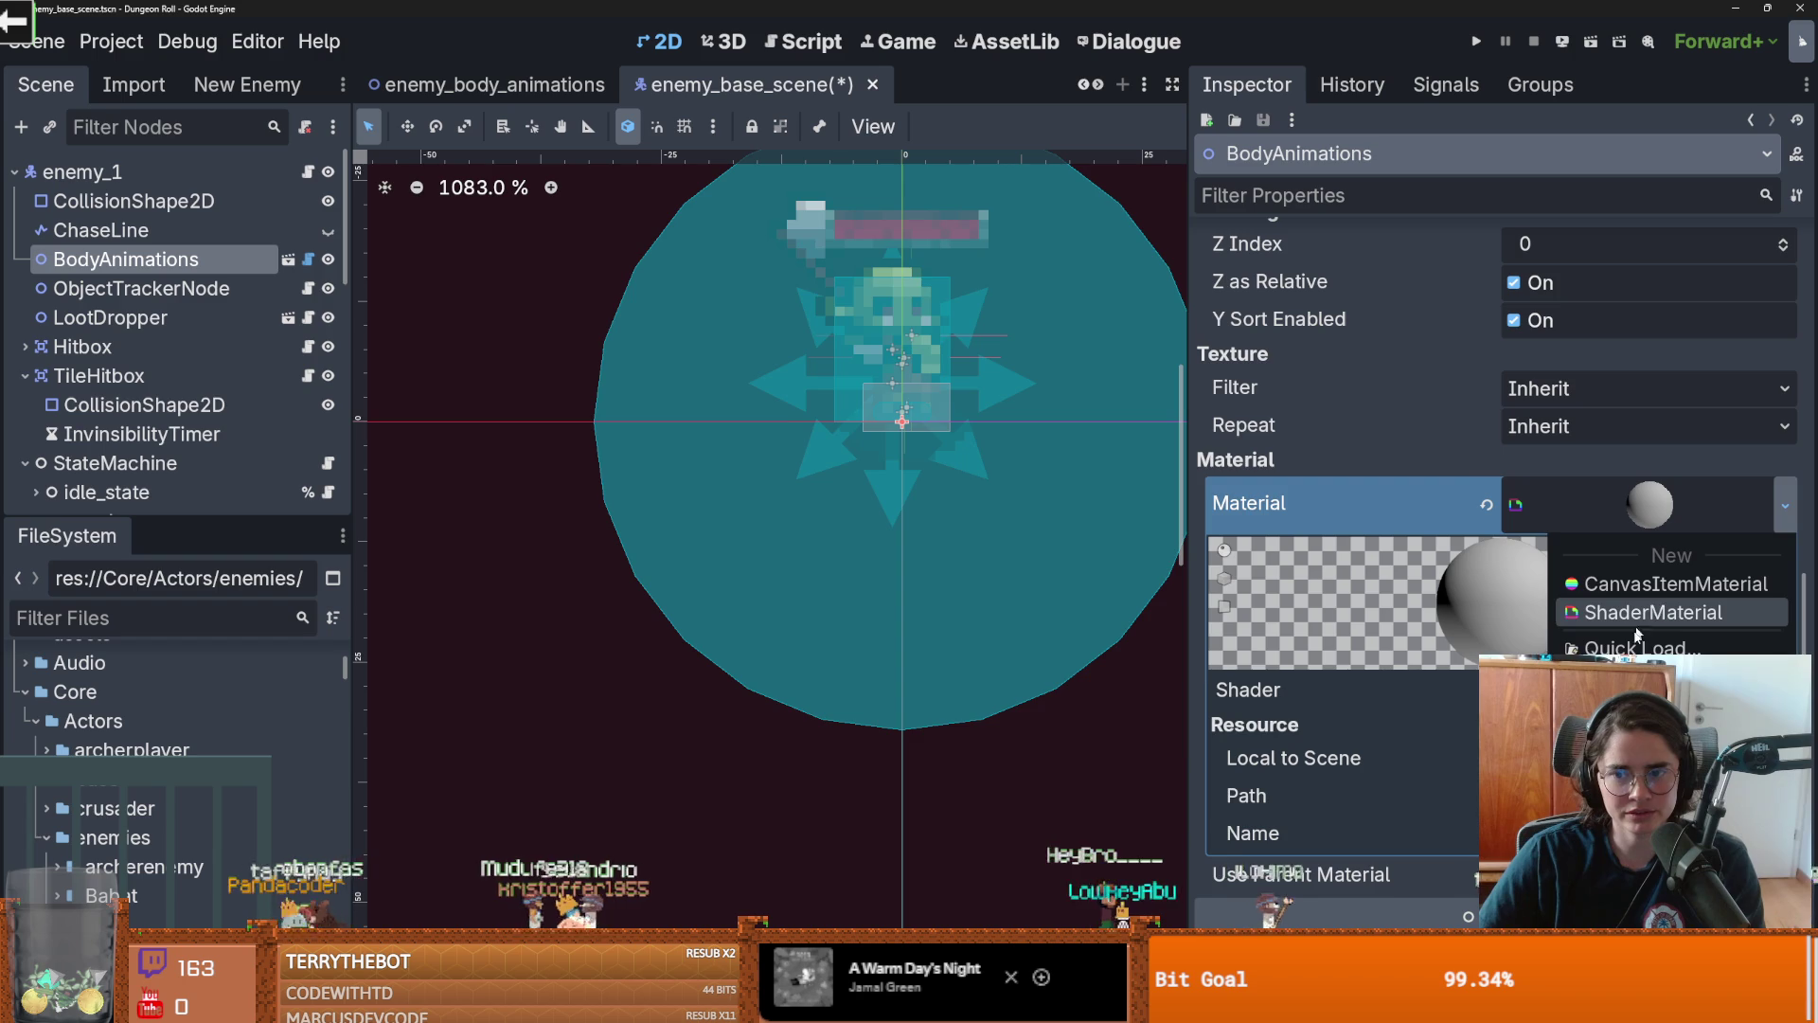
{"action": "left_click", "coordinate": [1631, 648]}
{"action": "type", "text": "glo"}
{"action": "key", "text": "BackSpace"}
{"action": "key", "text": "BackSpace"}
{"action": "key", "text": "BackSpace"}
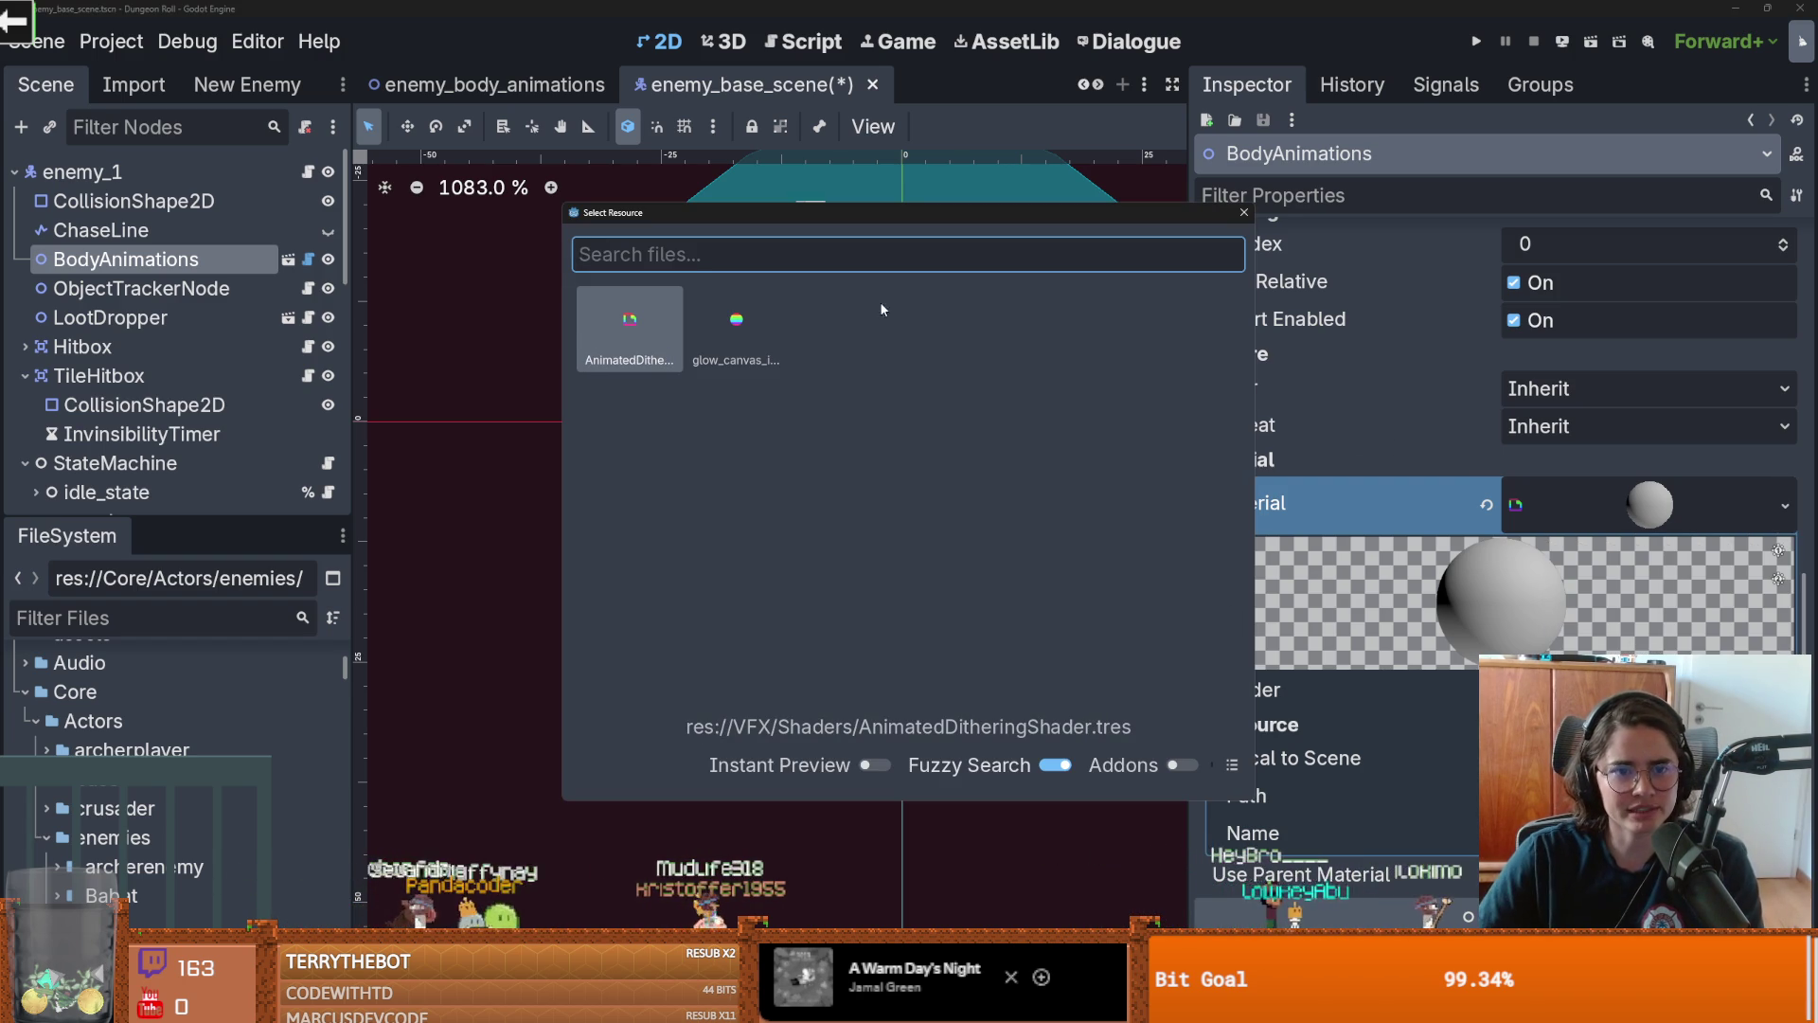
{"action": "double_click", "coordinate": [649, 345]}
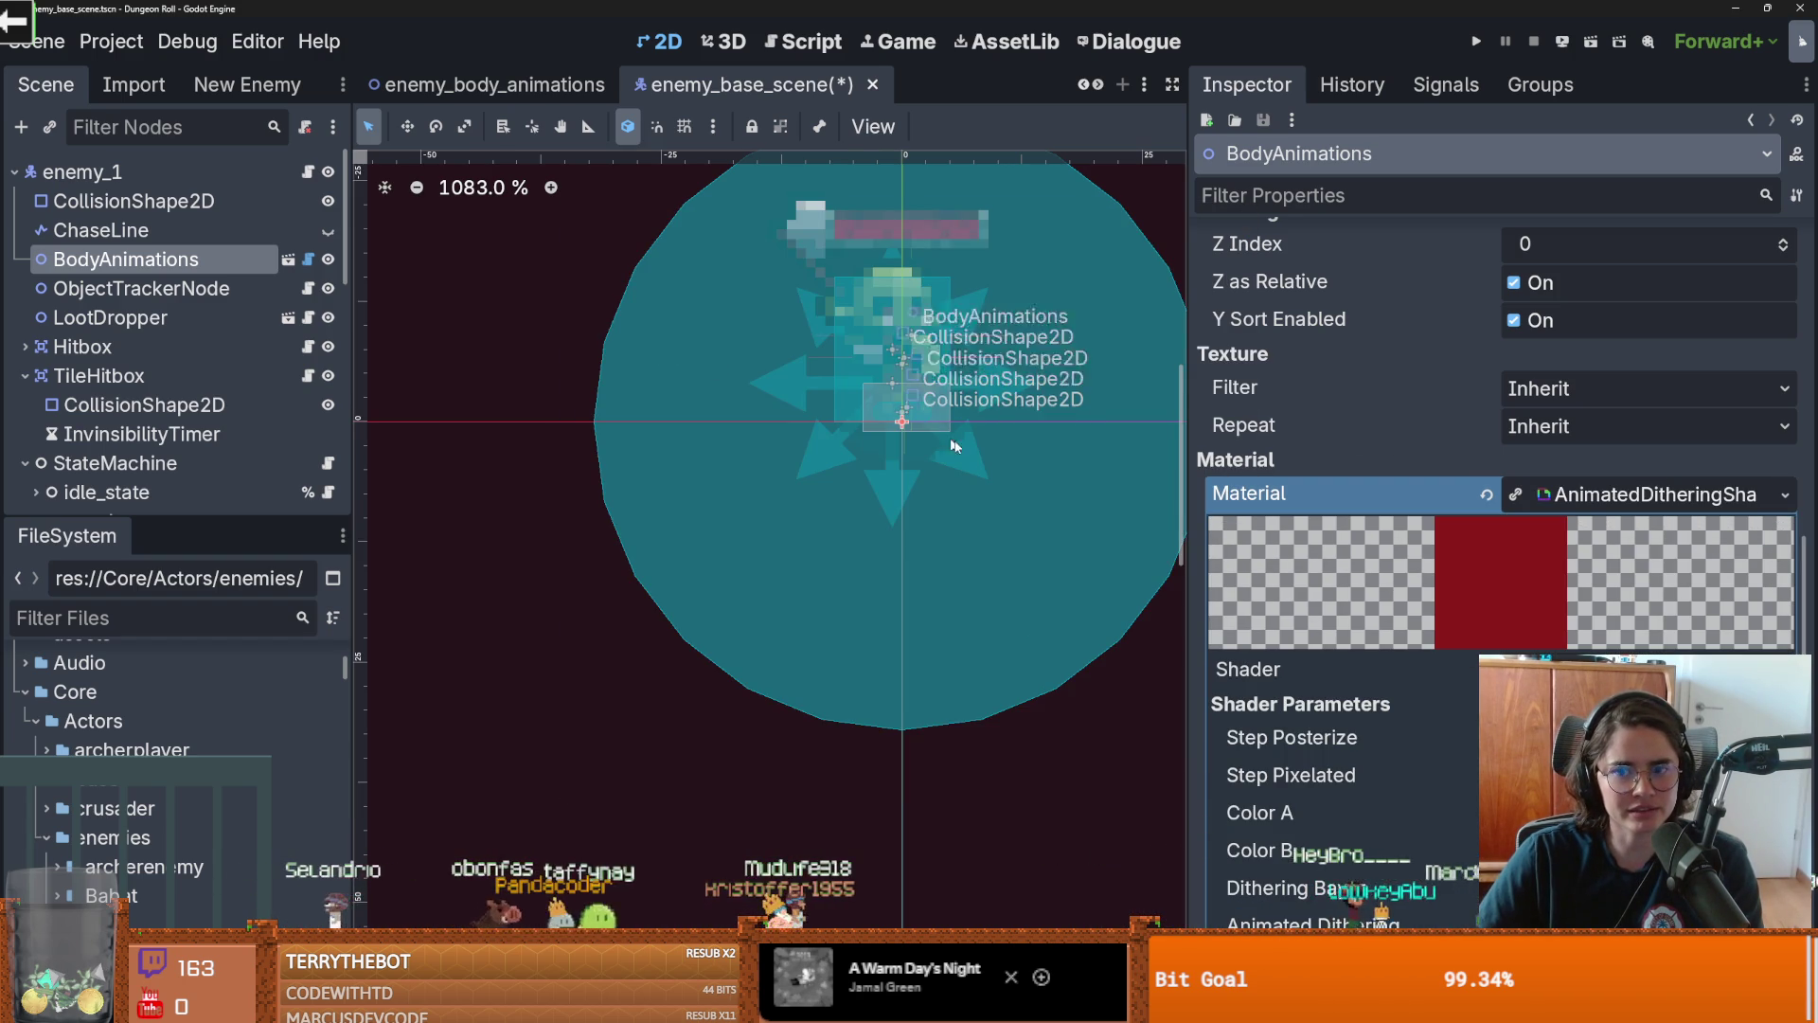
{"action": "scroll", "coordinate": [935, 428], "scroll_direction": "down", "scroll_amount": 1}
{"action": "scroll", "coordinate": [1448, 707], "scroll_direction": "down", "scroll_amount": 3}
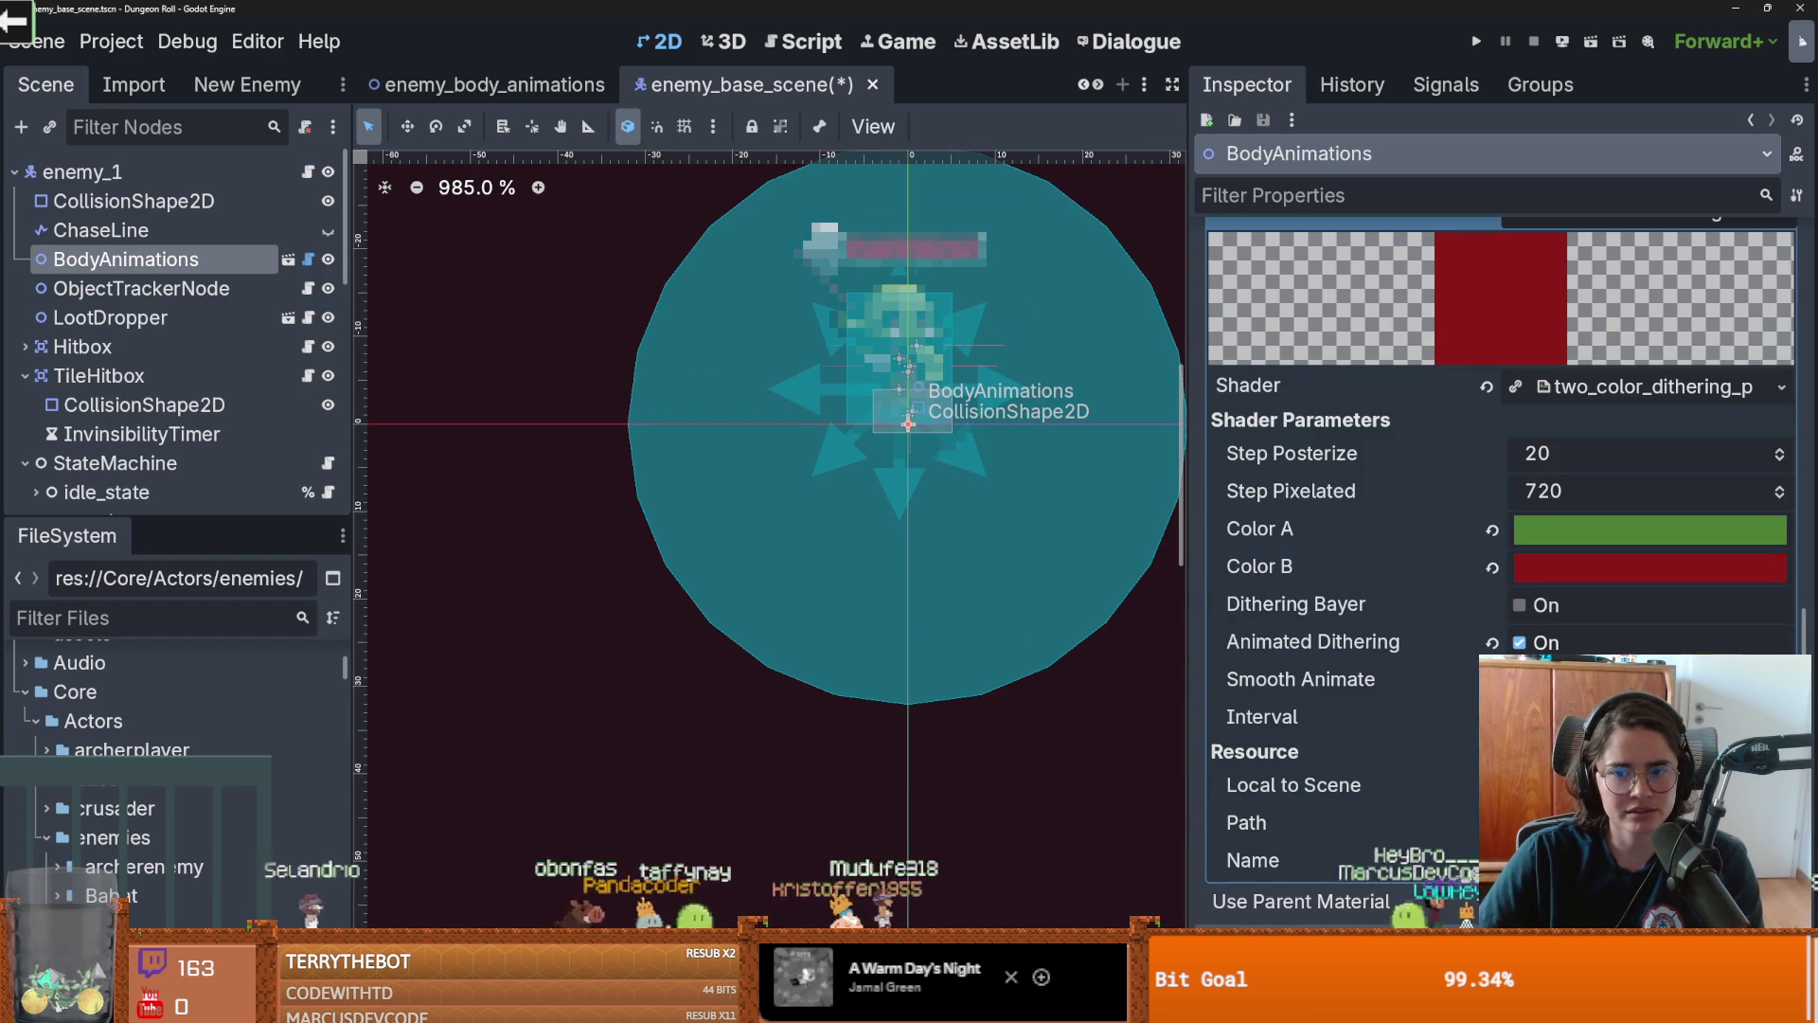
{"action": "left_click", "coordinate": [1520, 606]}
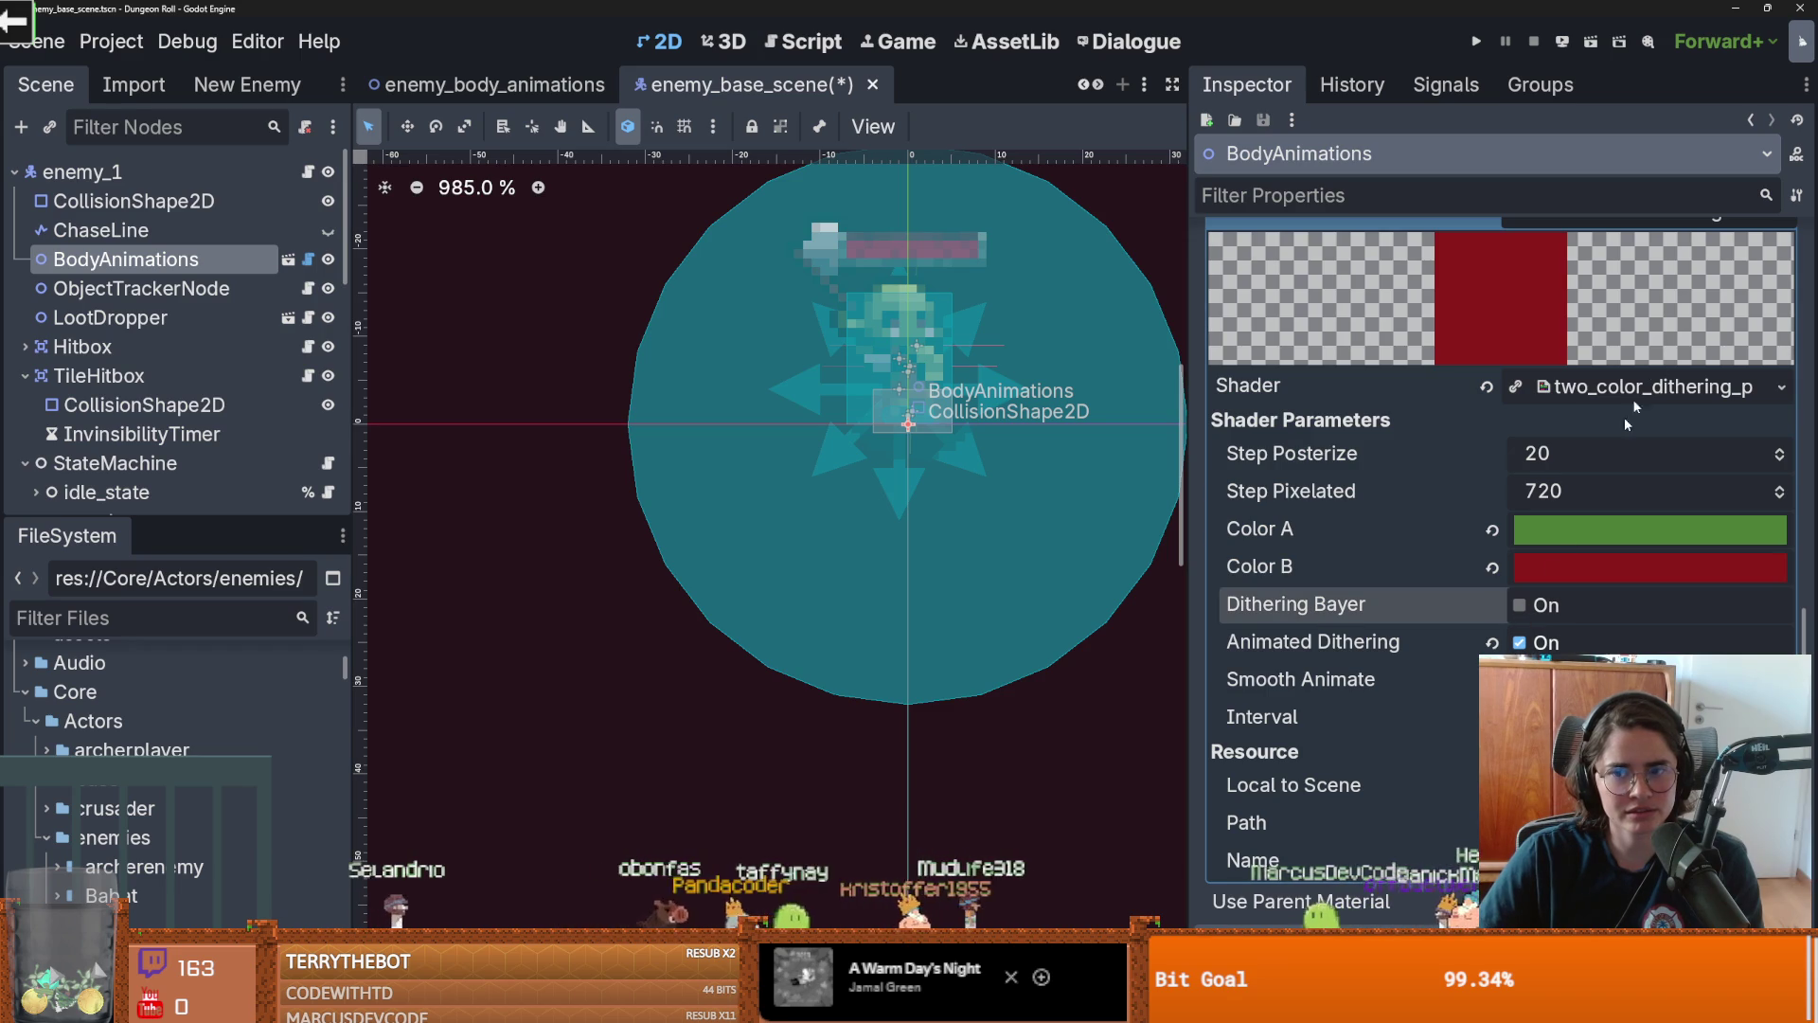
Replace the material's shader with super_saiyan.gdshader from the project's shaders
{"action": "left_click", "coordinate": [1782, 386]}
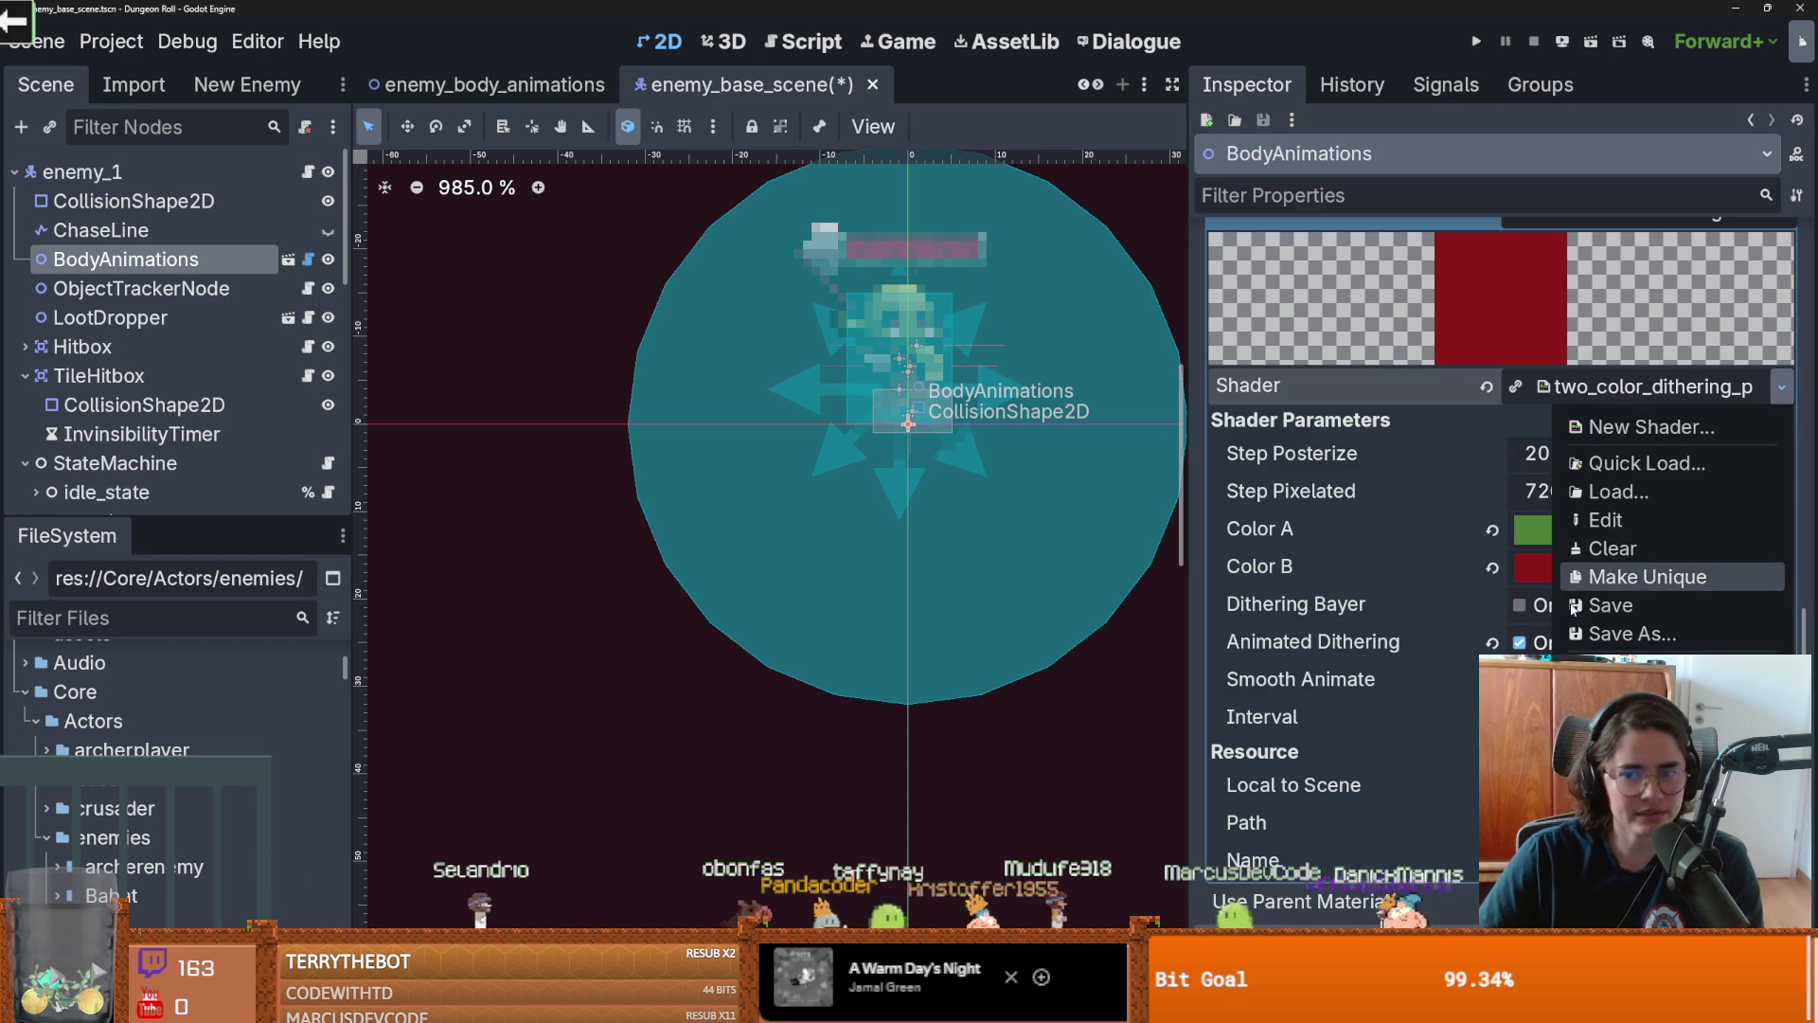
{"action": "left_click", "coordinate": [1625, 463]}
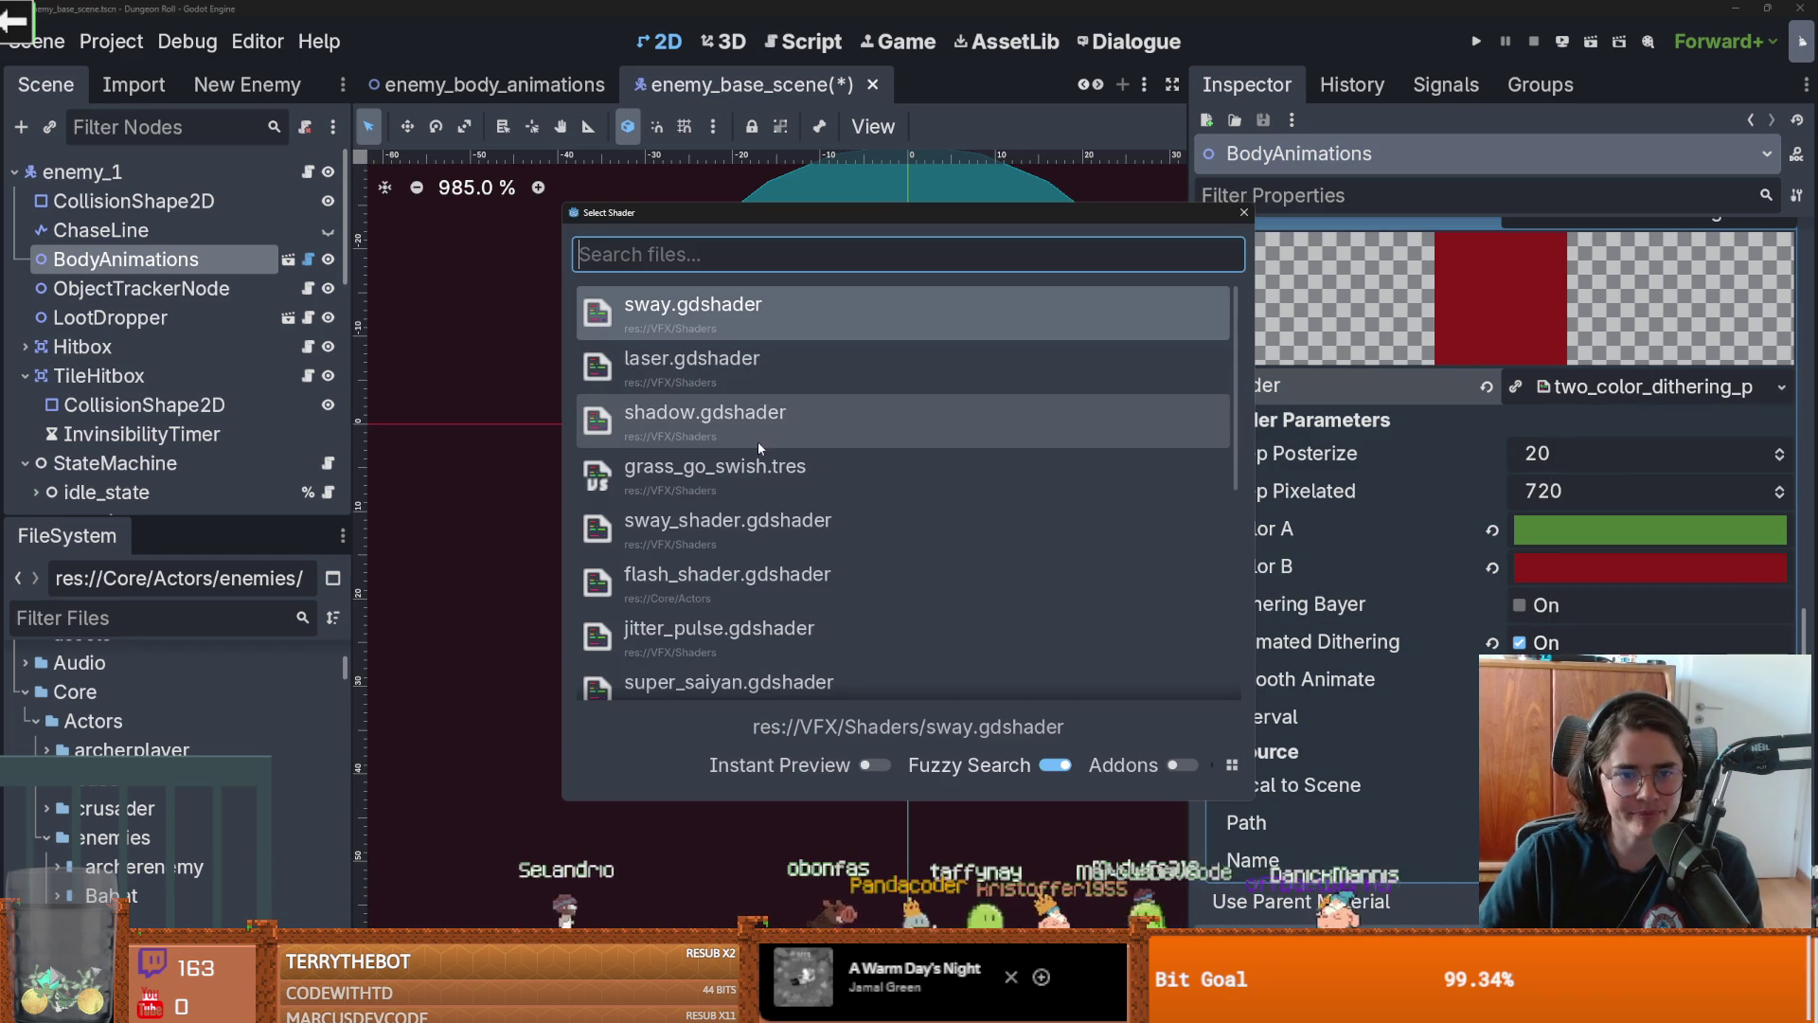
{"action": "scroll", "coordinate": [790, 495], "scroll_direction": "down", "scroll_amount": 1}
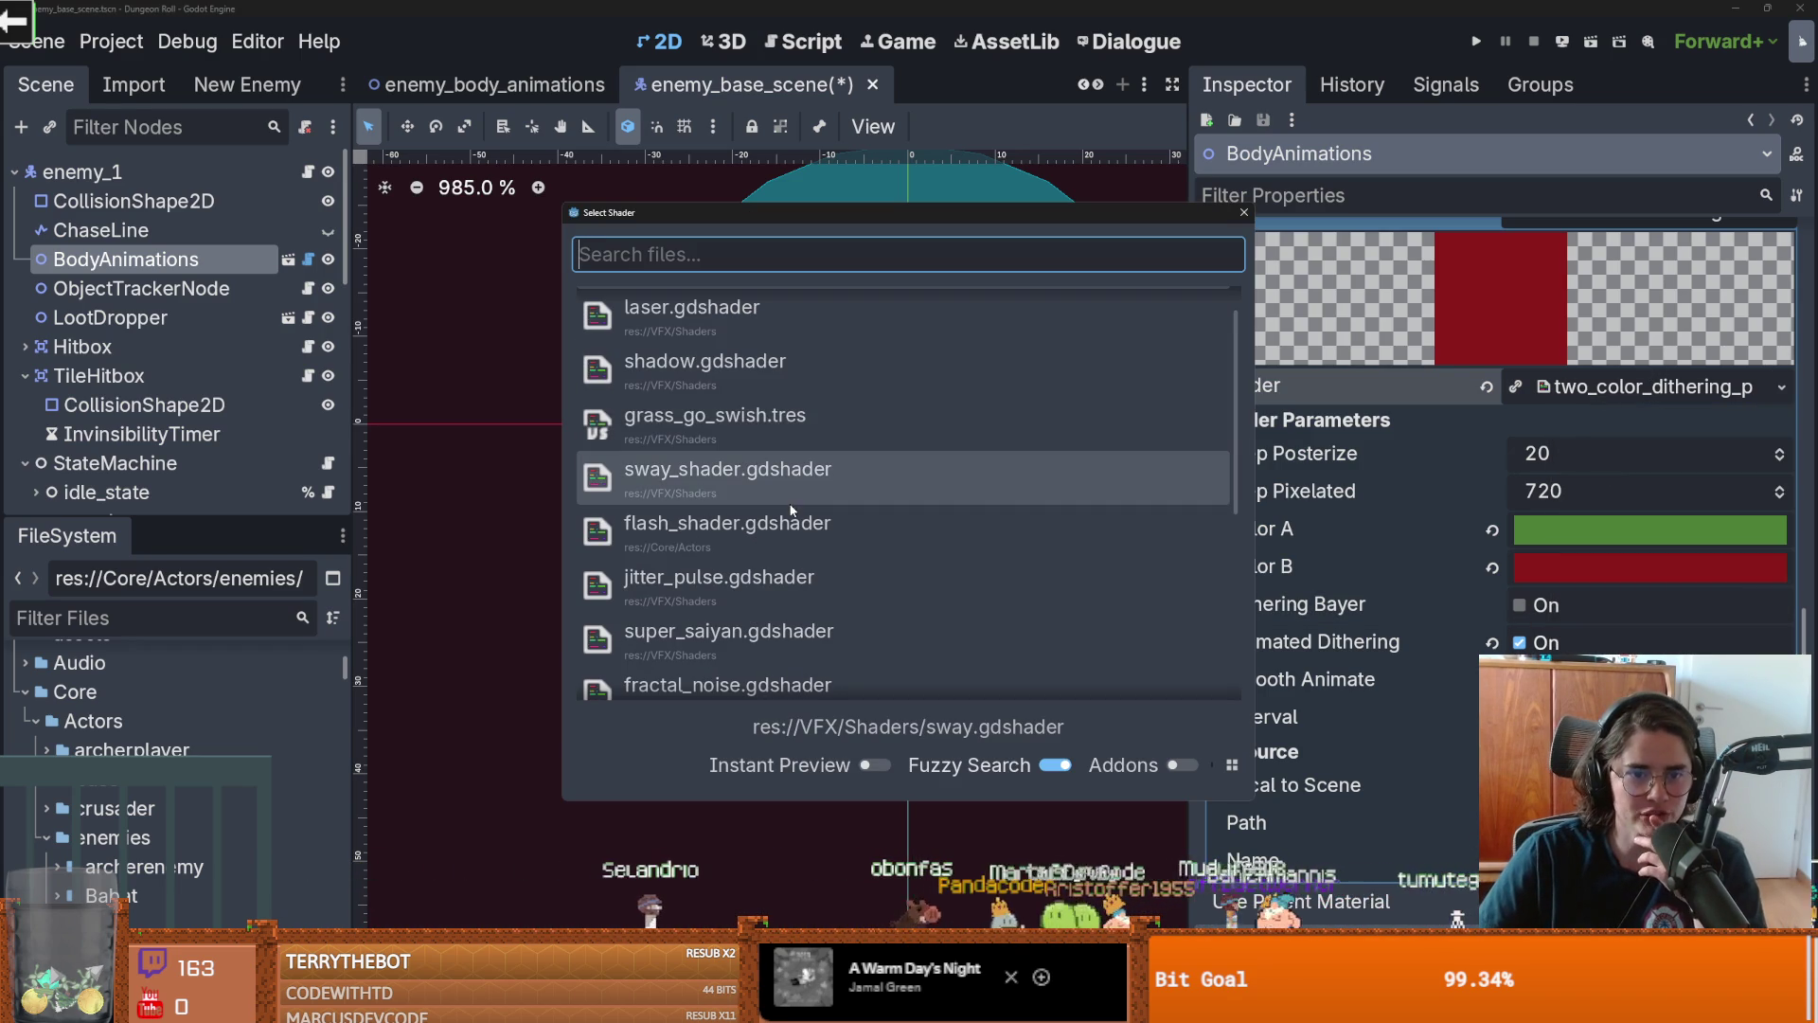
{"action": "scroll", "coordinate": [758, 500], "scroll_direction": "down", "scroll_amount": 1}
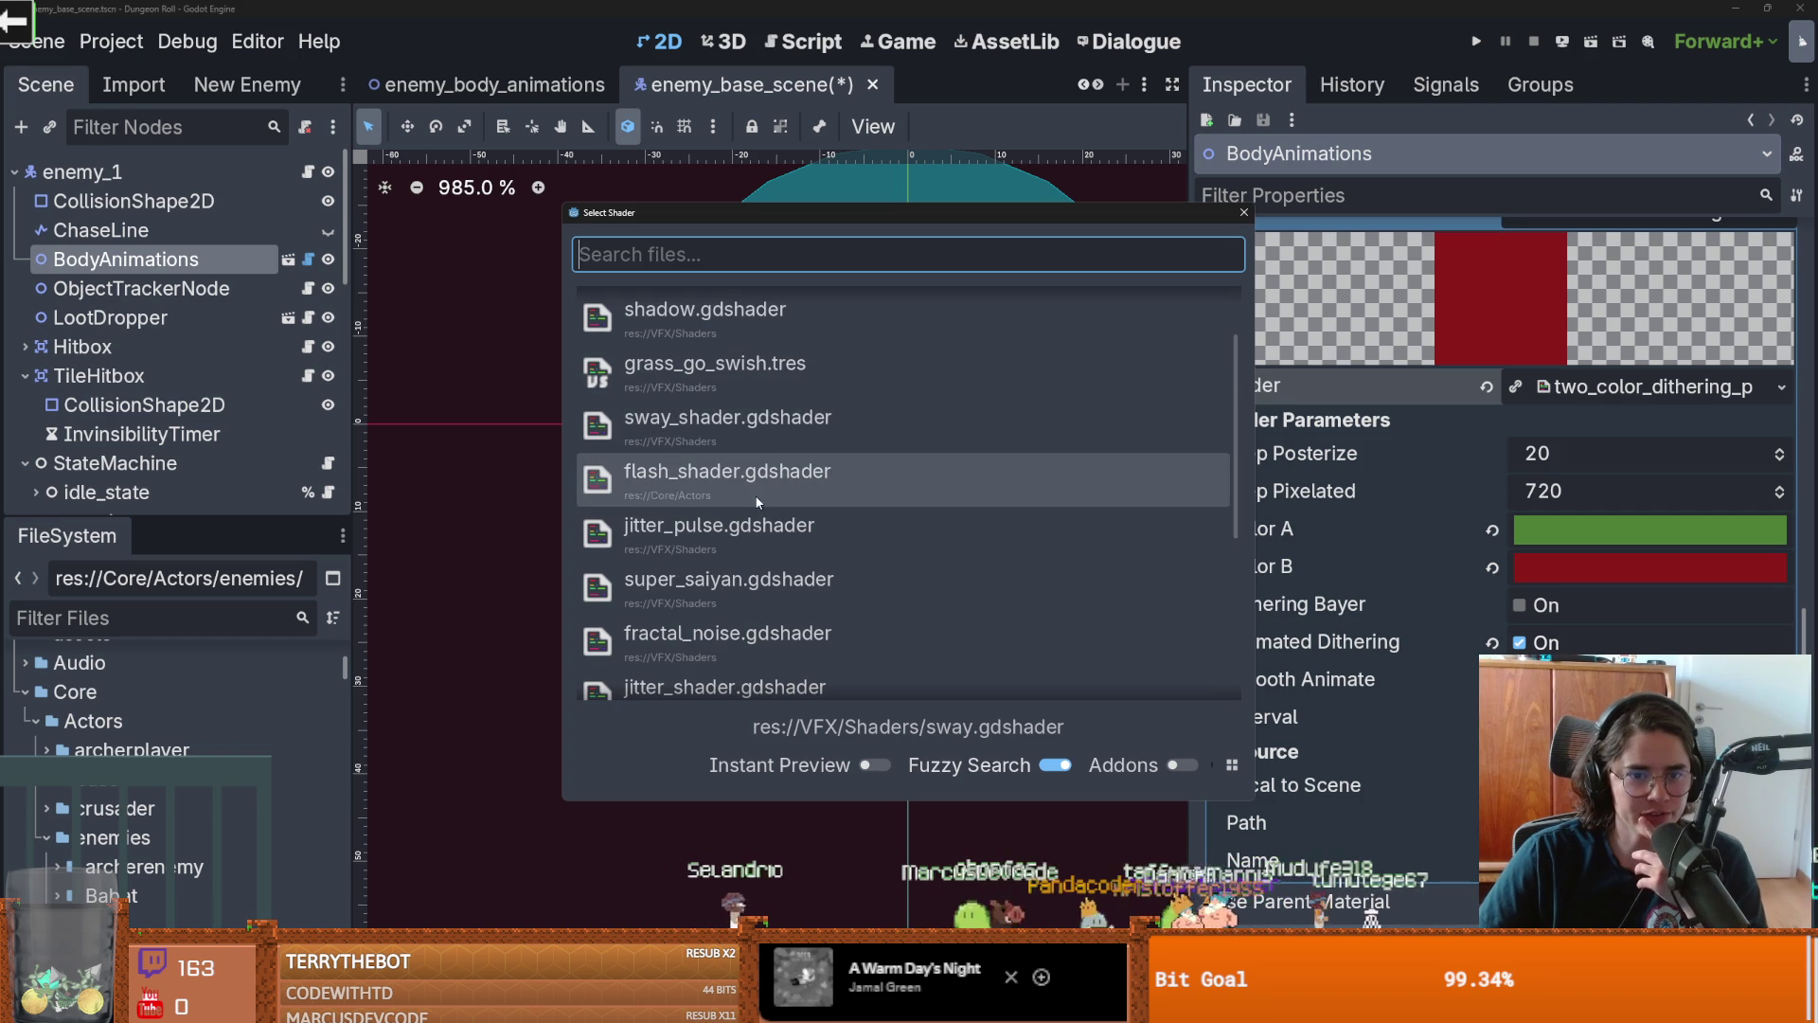
{"action": "scroll", "coordinate": [749, 532], "scroll_direction": "down", "scroll_amount": 1}
{"action": "scroll", "coordinate": [747, 537], "scroll_direction": "down", "scroll_amount": 1}
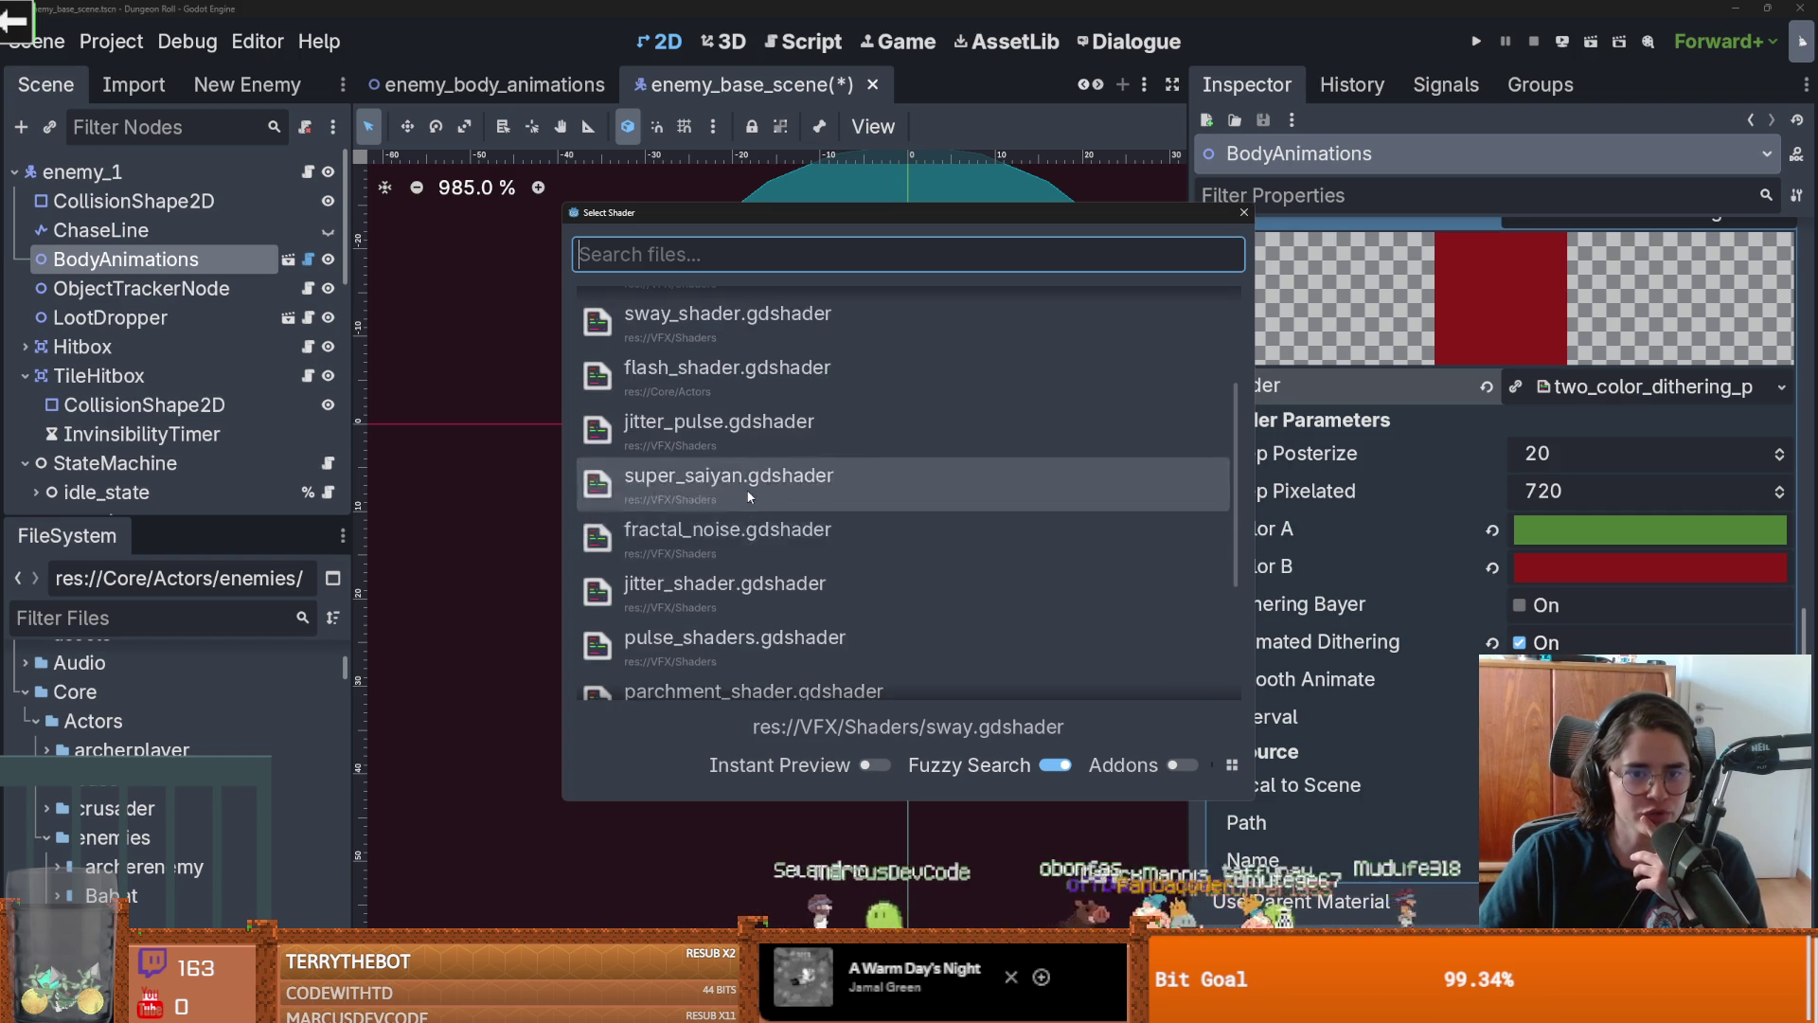
{"action": "left_click", "coordinate": [748, 489]}
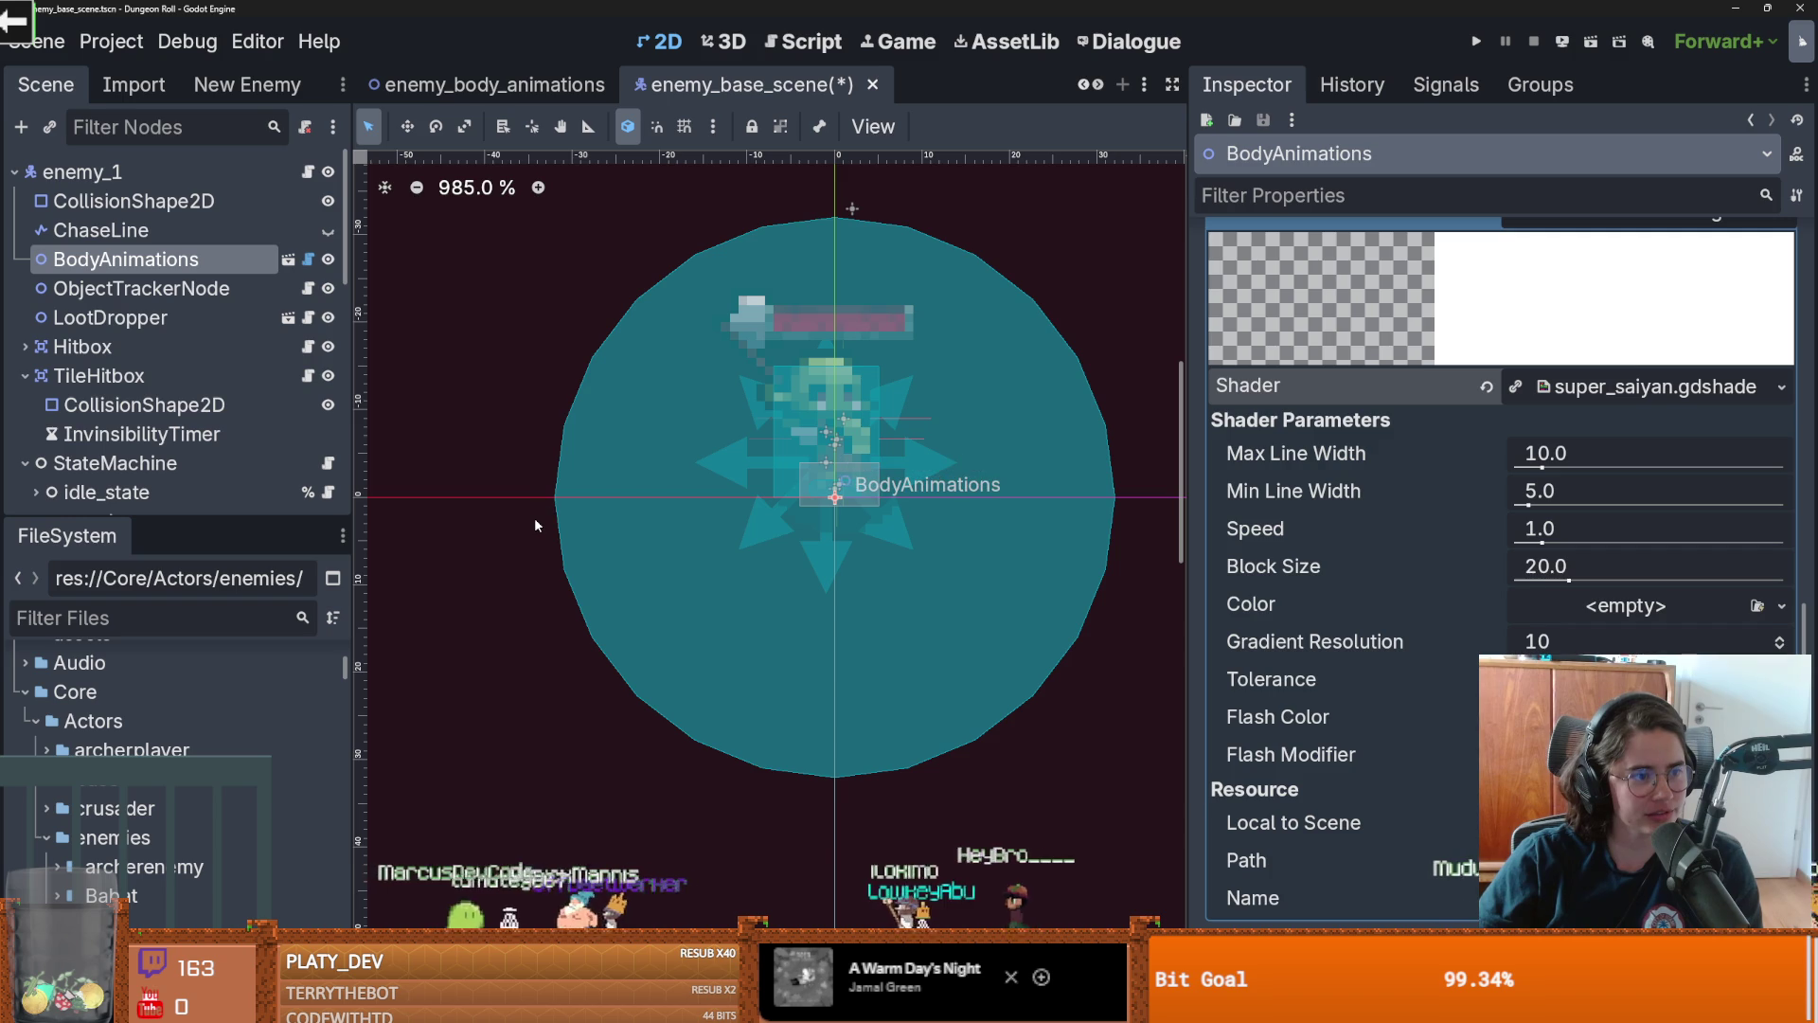
Look through the Color parameter's new-resource choices without picking one, saving the scene
{"action": "scroll", "coordinate": [534, 517], "scroll_direction": "down", "scroll_amount": 2}
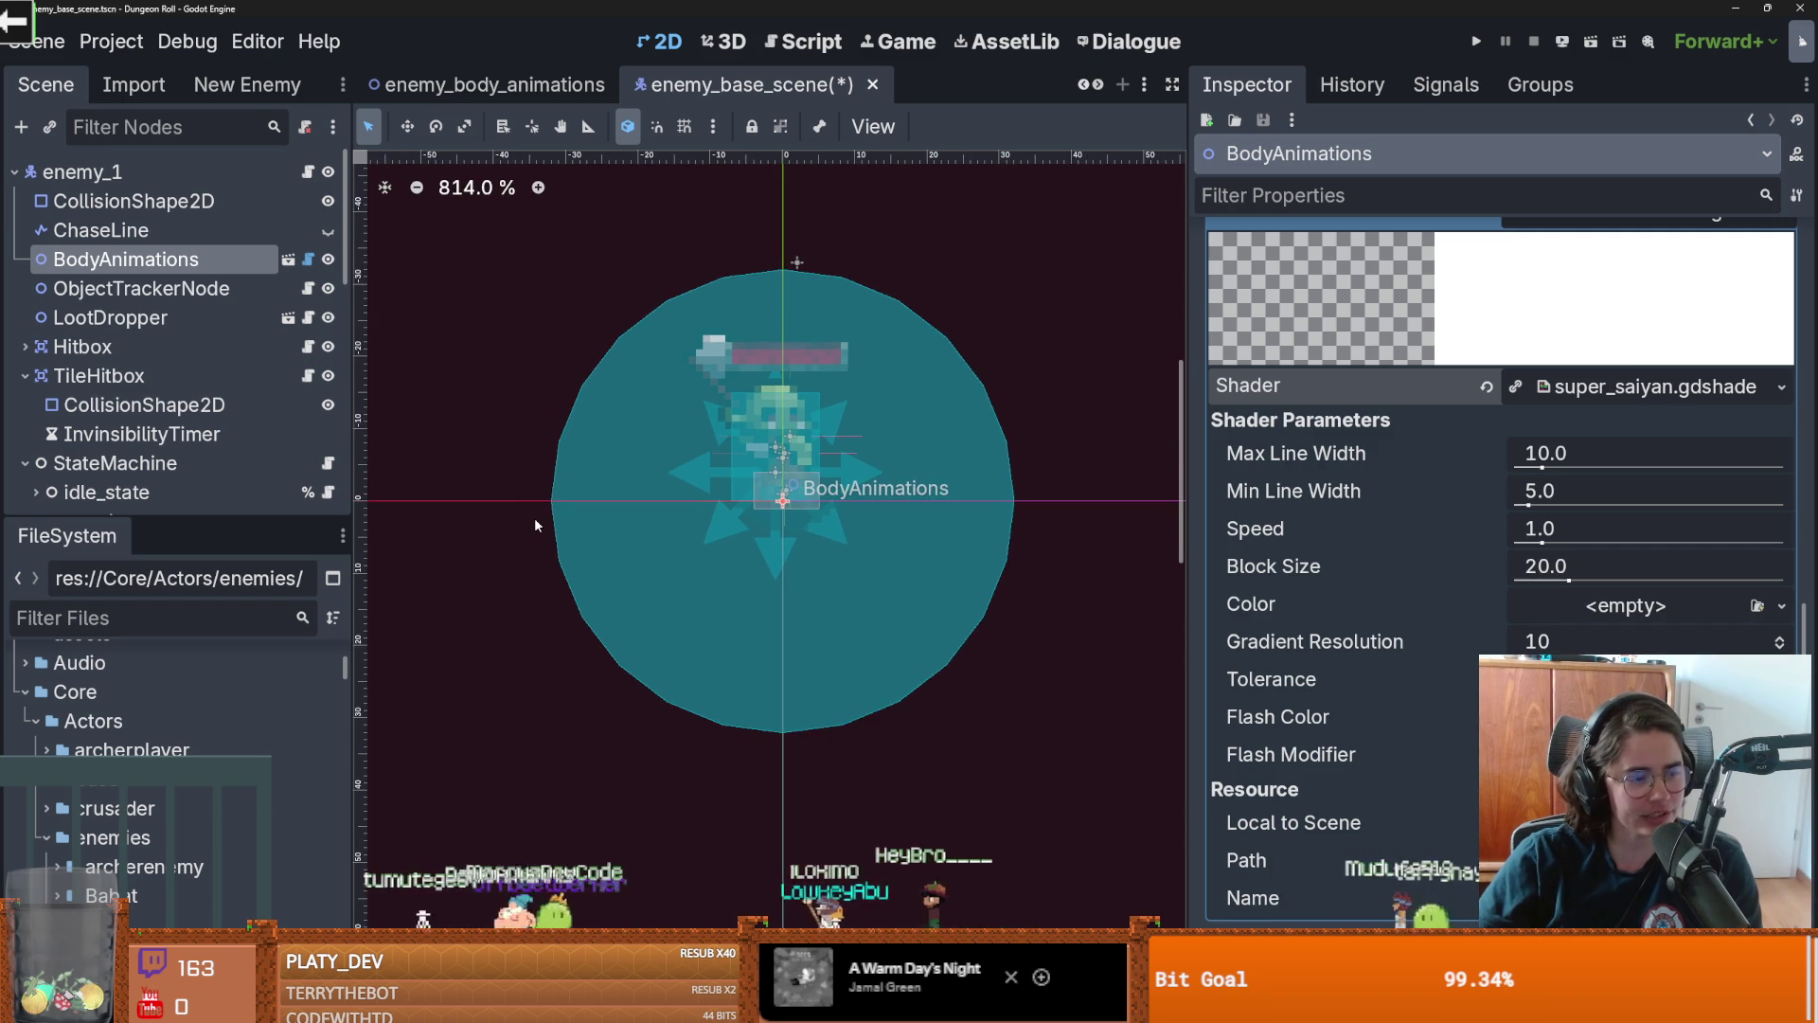
{"action": "left_click", "coordinate": [1623, 604]}
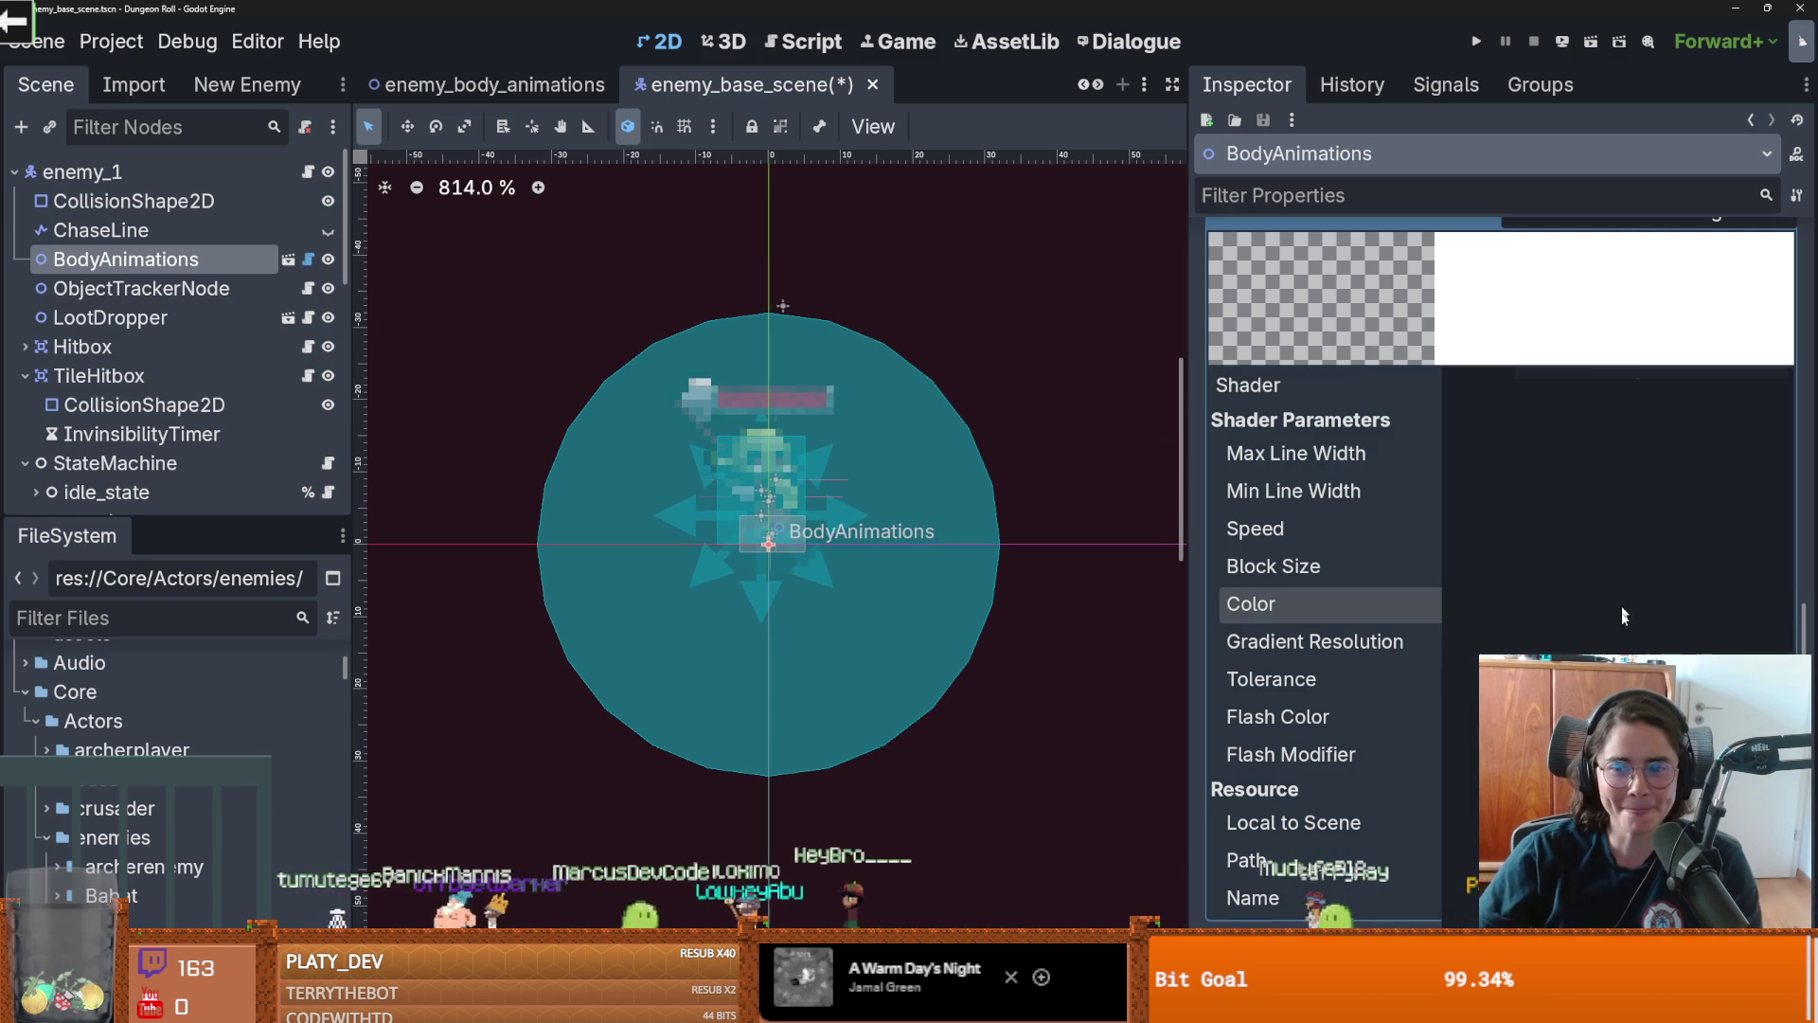
{"action": "key", "text": "Escape"}
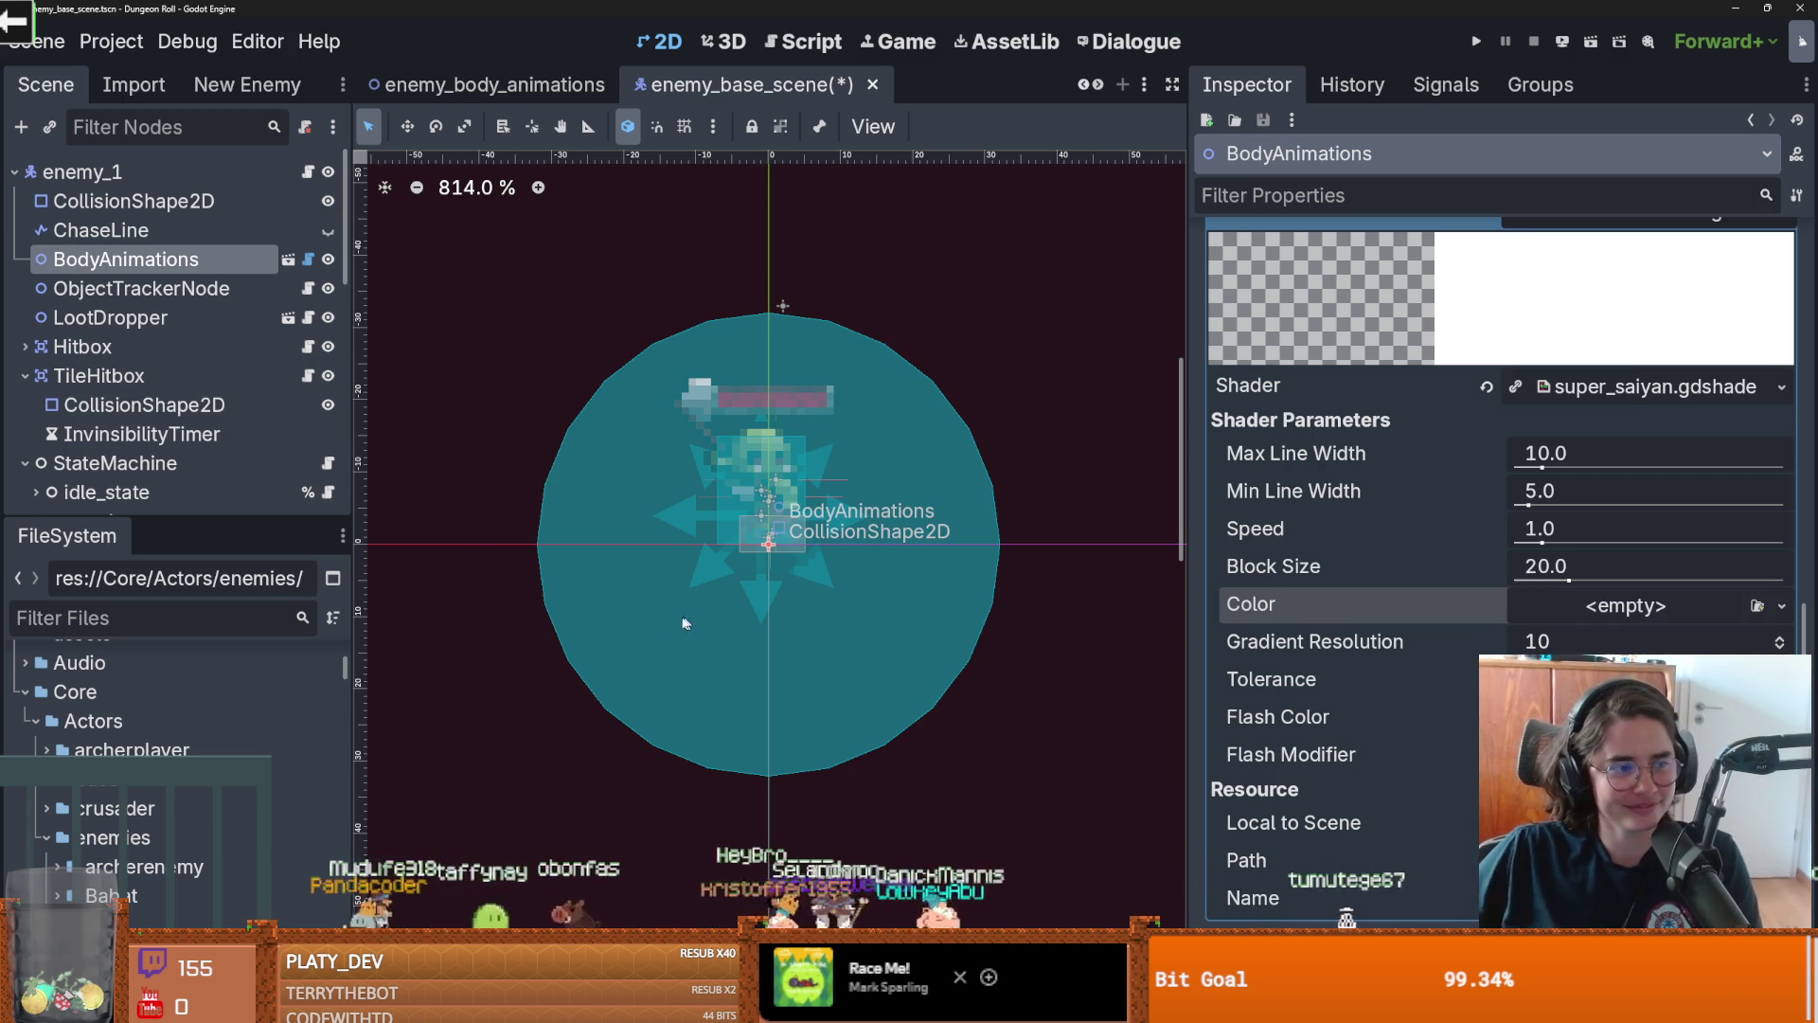
{"action": "key", "text": "ctrl+s"}
{"action": "left_click", "coordinate": [1627, 611]}
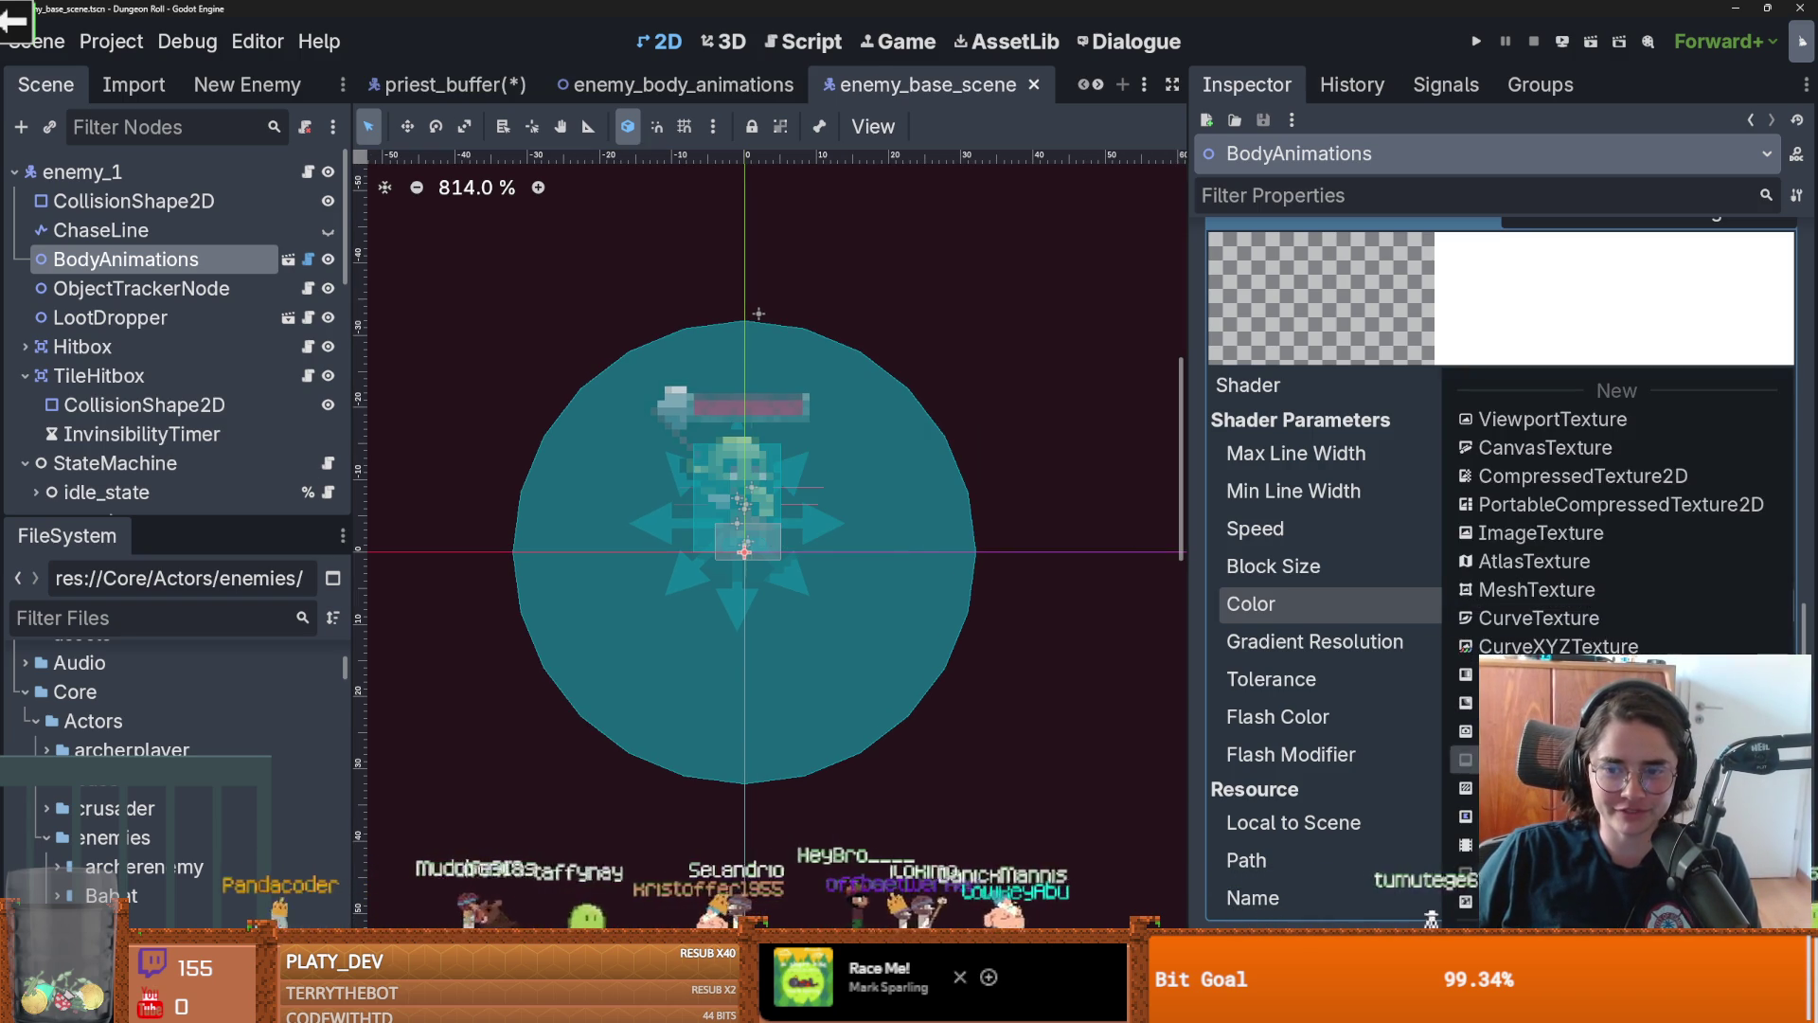
{"action": "left_click", "coordinate": [1341, 557]}
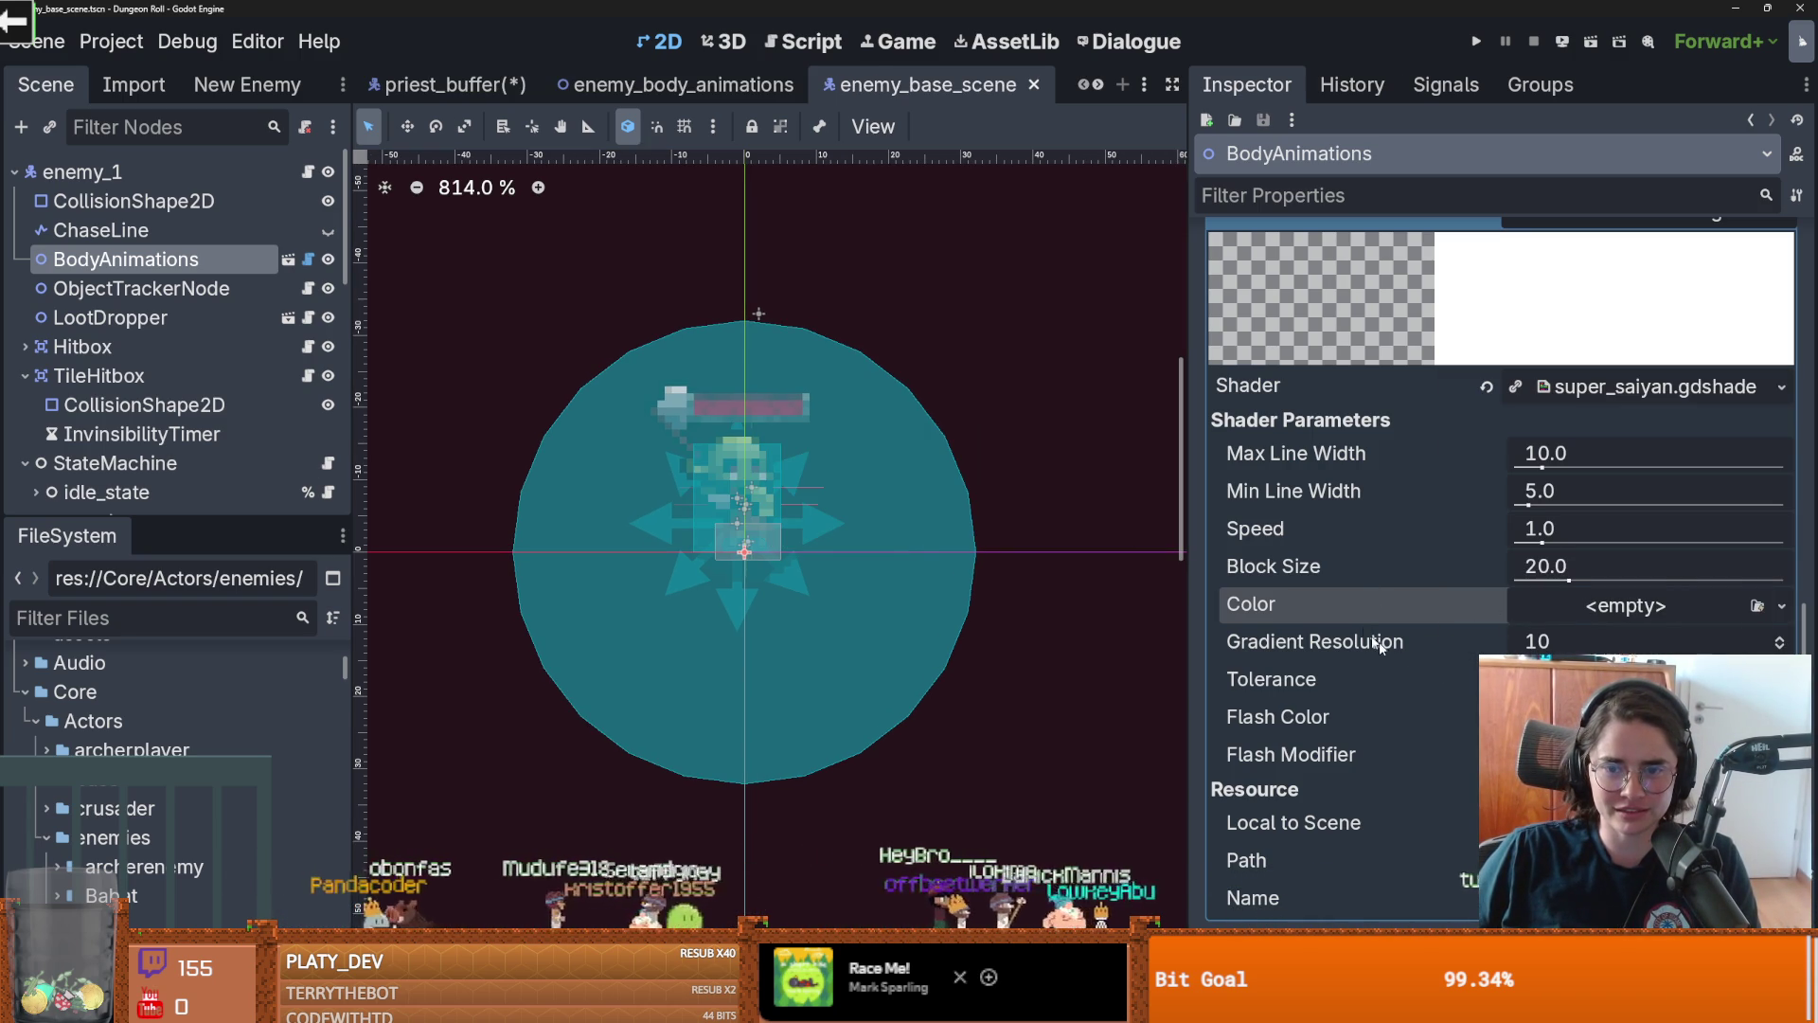
Undo the super_saiyan shader assignment and save the scene
{"action": "scroll", "coordinate": [805, 530], "scroll_direction": "up", "scroll_amount": 2}
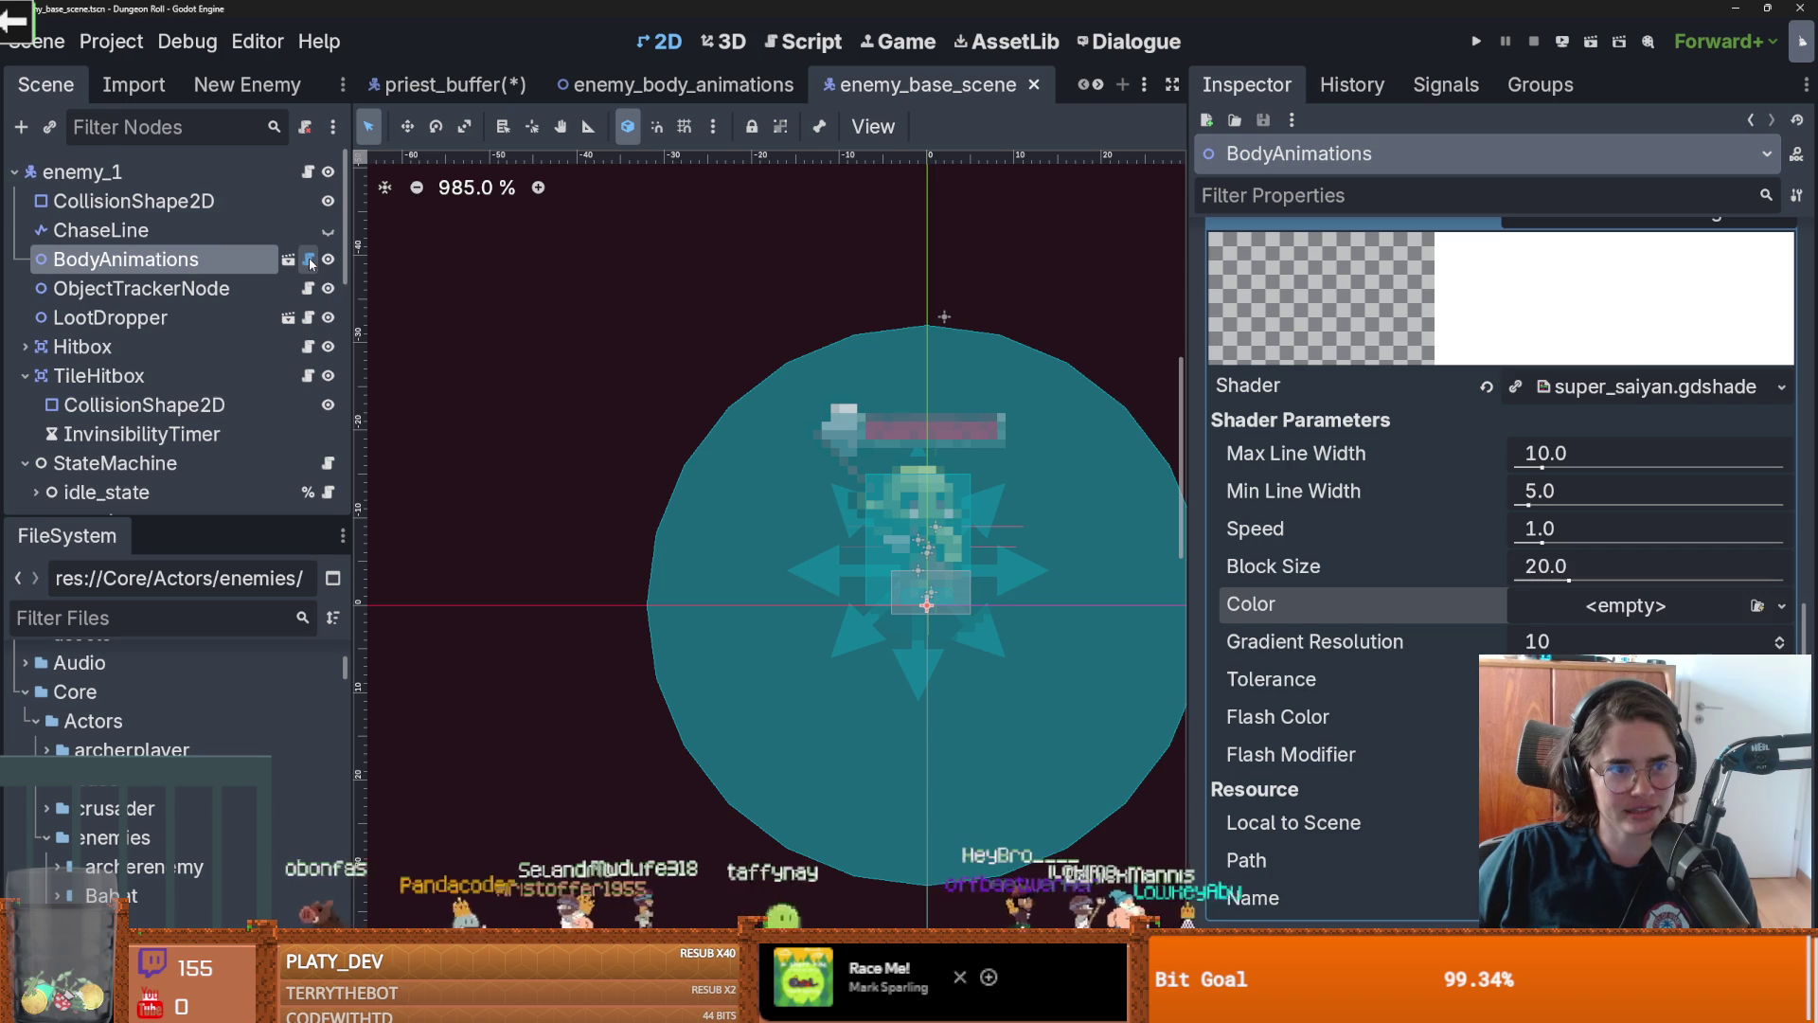
{"action": "key", "text": "ctrl+z"}
{"action": "key", "text": "ctrl+s"}
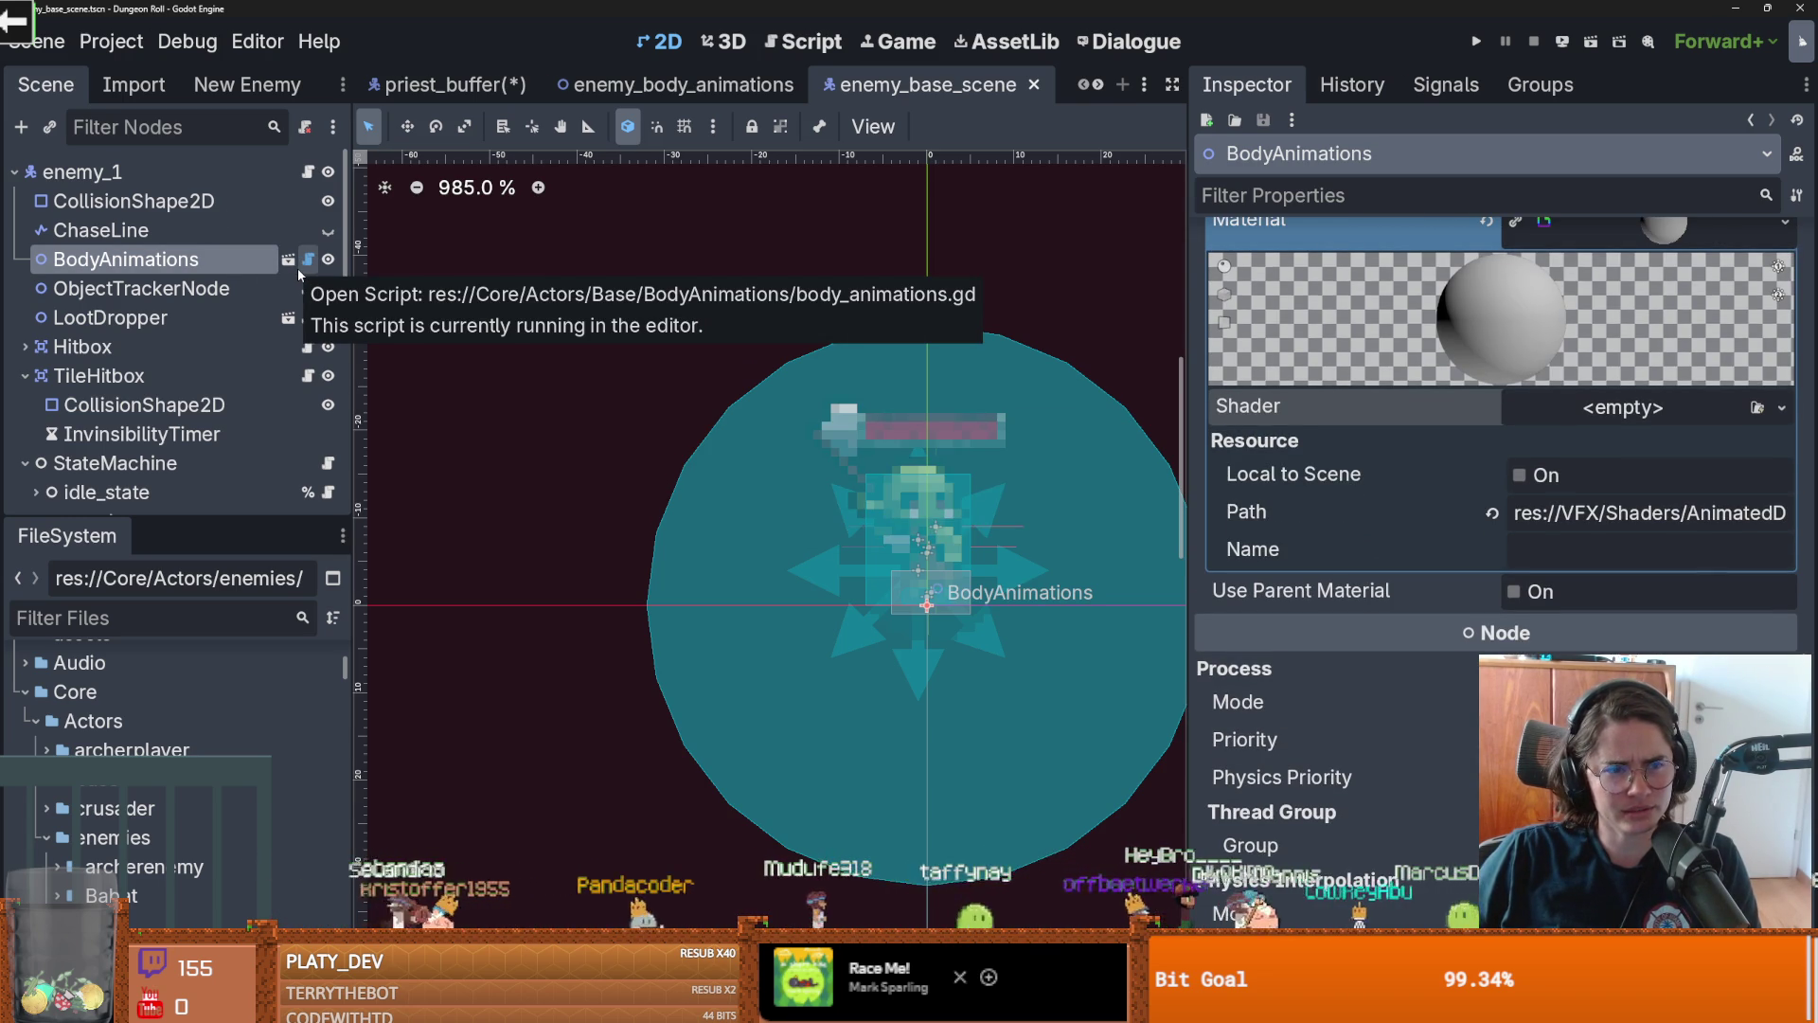
Open EnemyCharacter.gd, then its parent Characters.gd script
{"action": "left_click", "coordinate": [308, 171]}
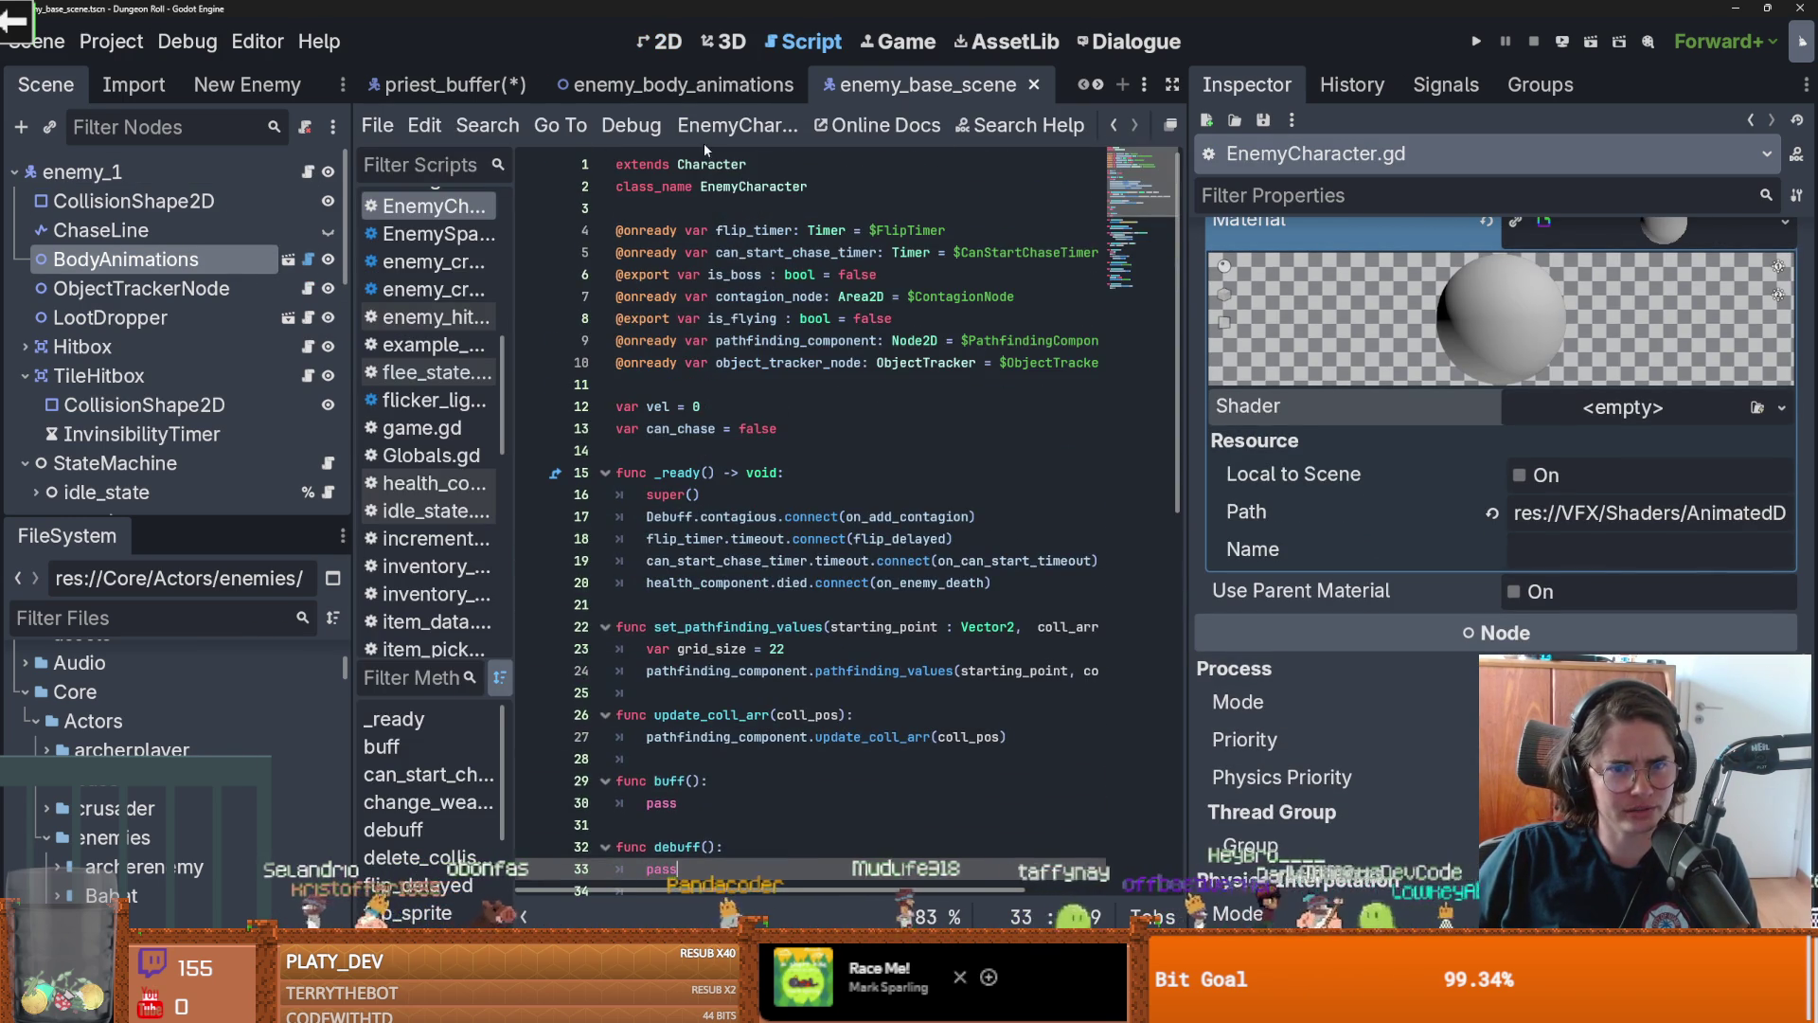
{"action": "left_click", "coordinate": [717, 165], "text": "ctrl"}
{"action": "scroll", "coordinate": [727, 232], "scroll_direction": "up", "scroll_amount": 3}
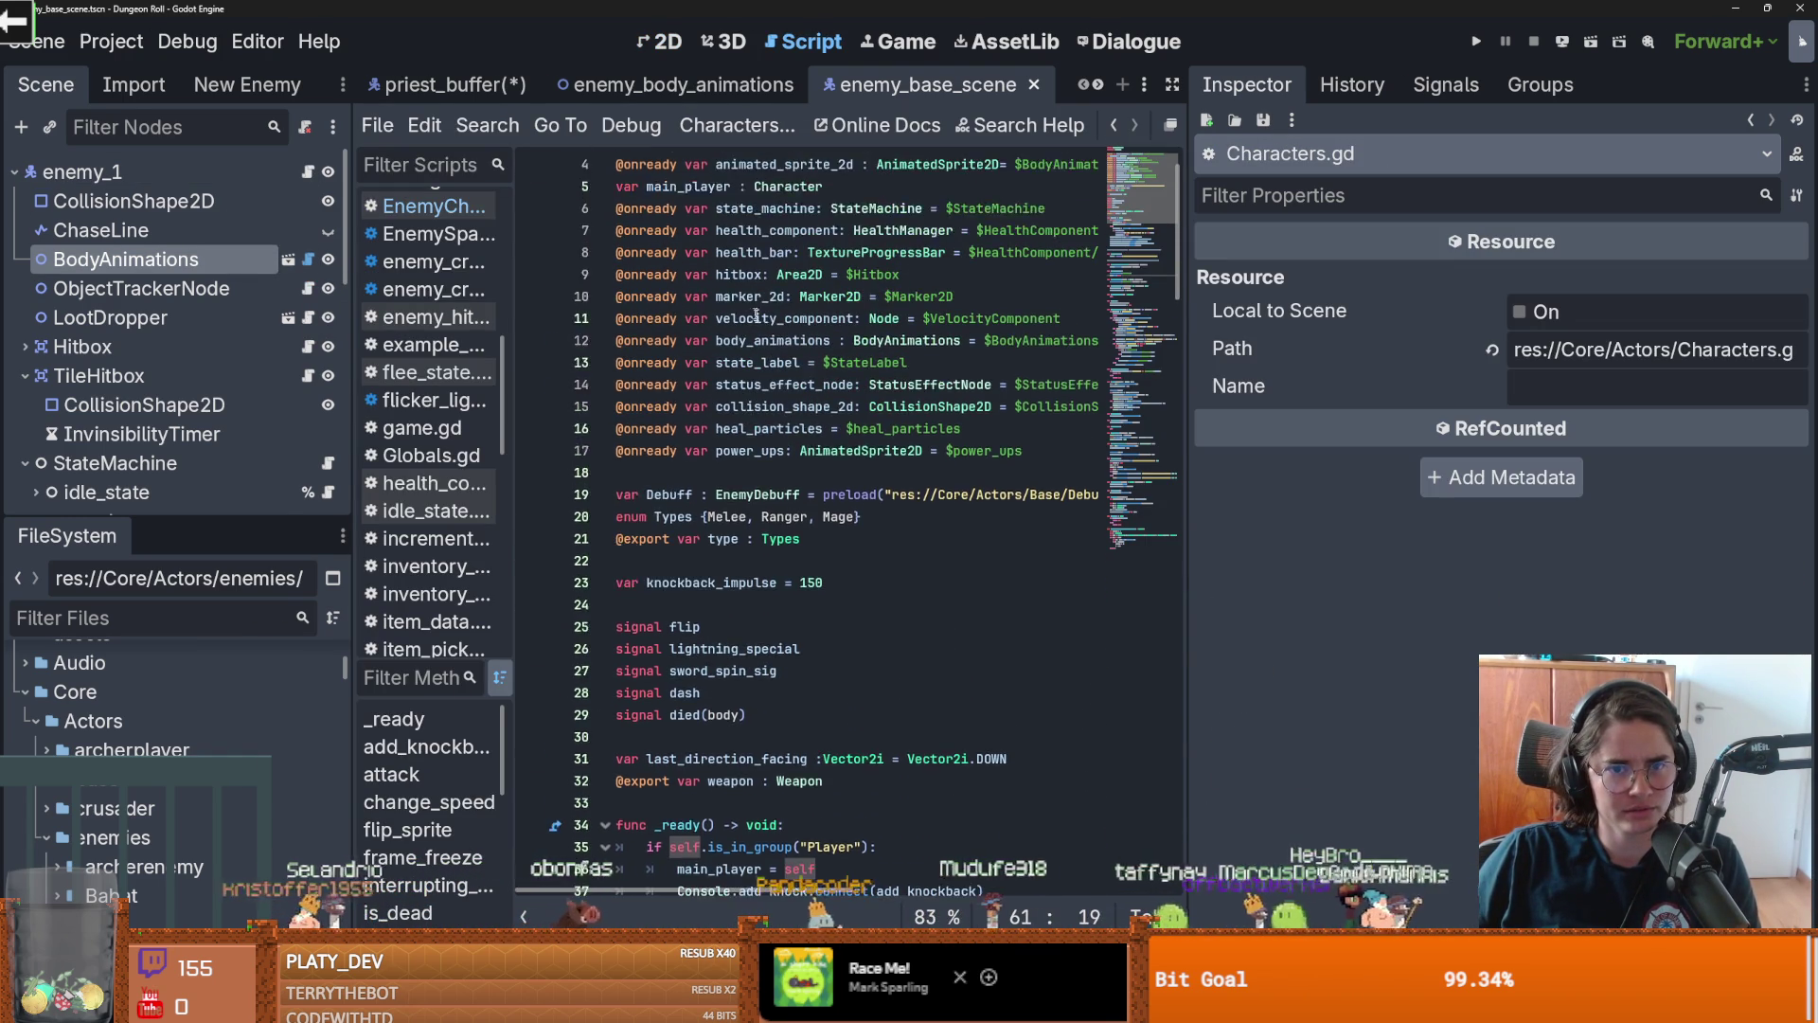
Search Characters.gd for 'flash', trace animated_sprite_2d to its declaration, then switch to enemy_body_animations
{"action": "scroll", "coordinate": [833, 428], "scroll_direction": "down", "scroll_amount": 6}
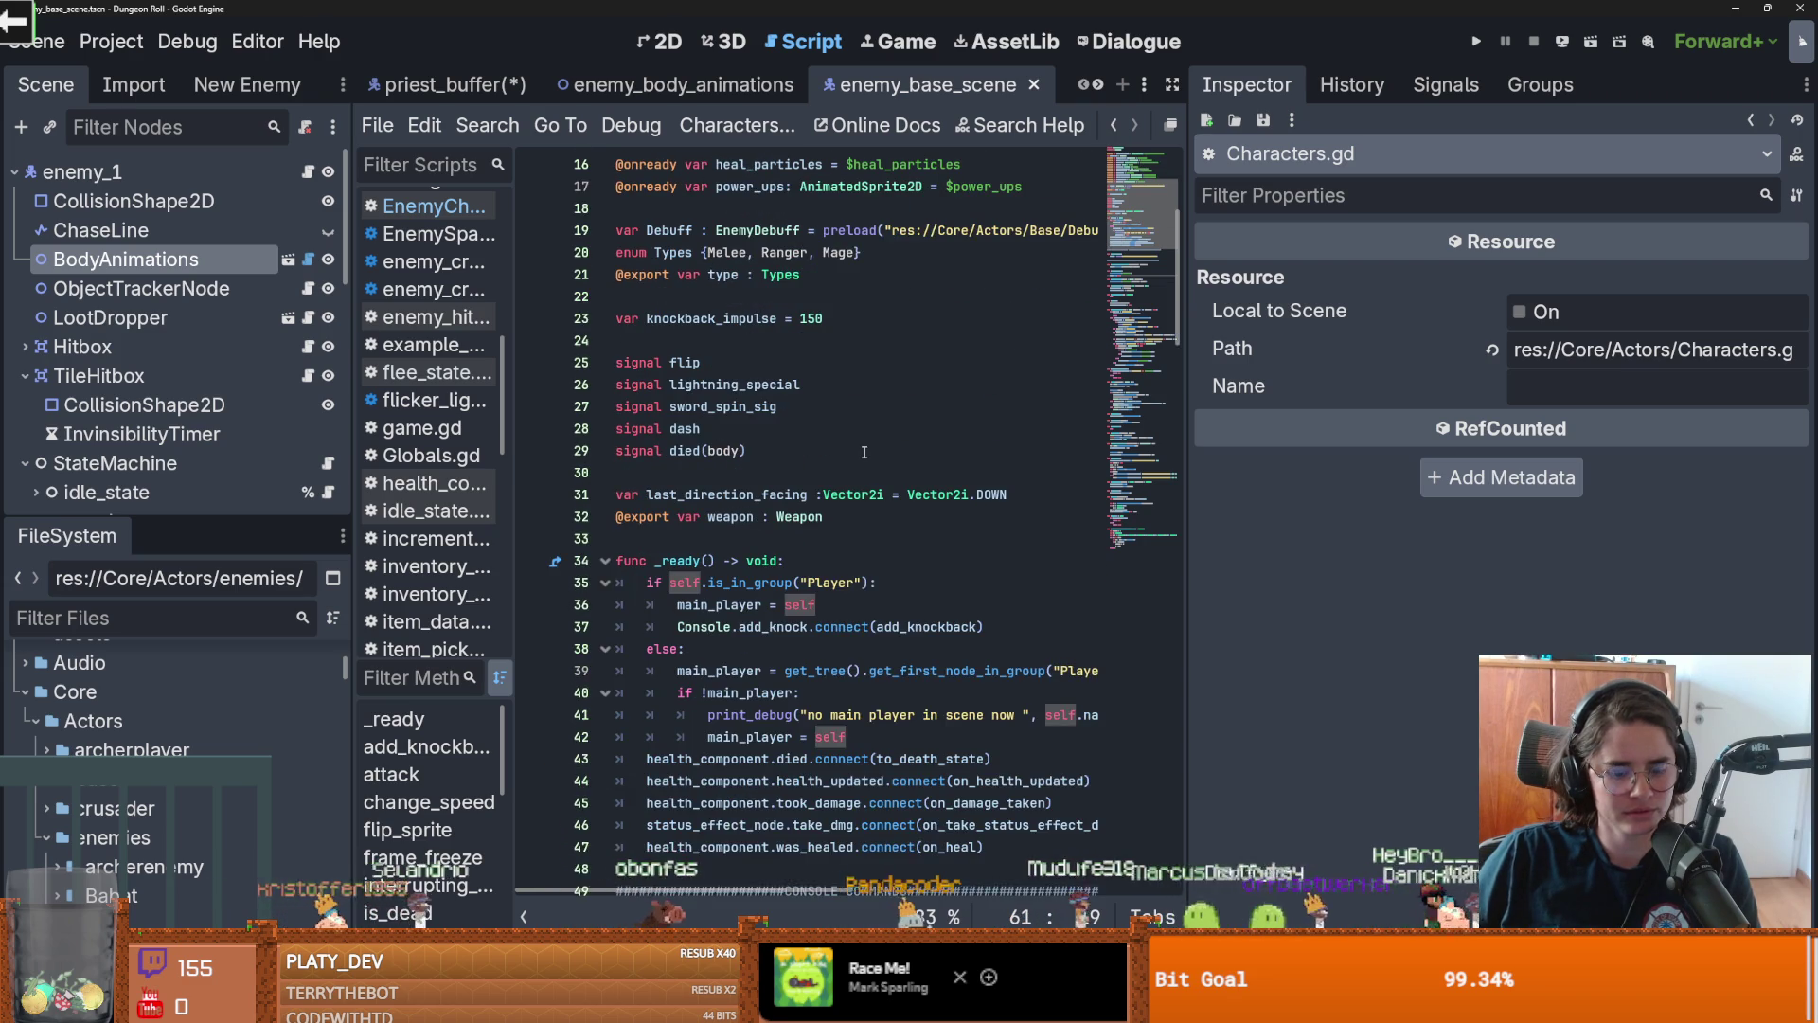
{"action": "key", "text": "ctrl+f"}
{"action": "type", "text": "flash"}
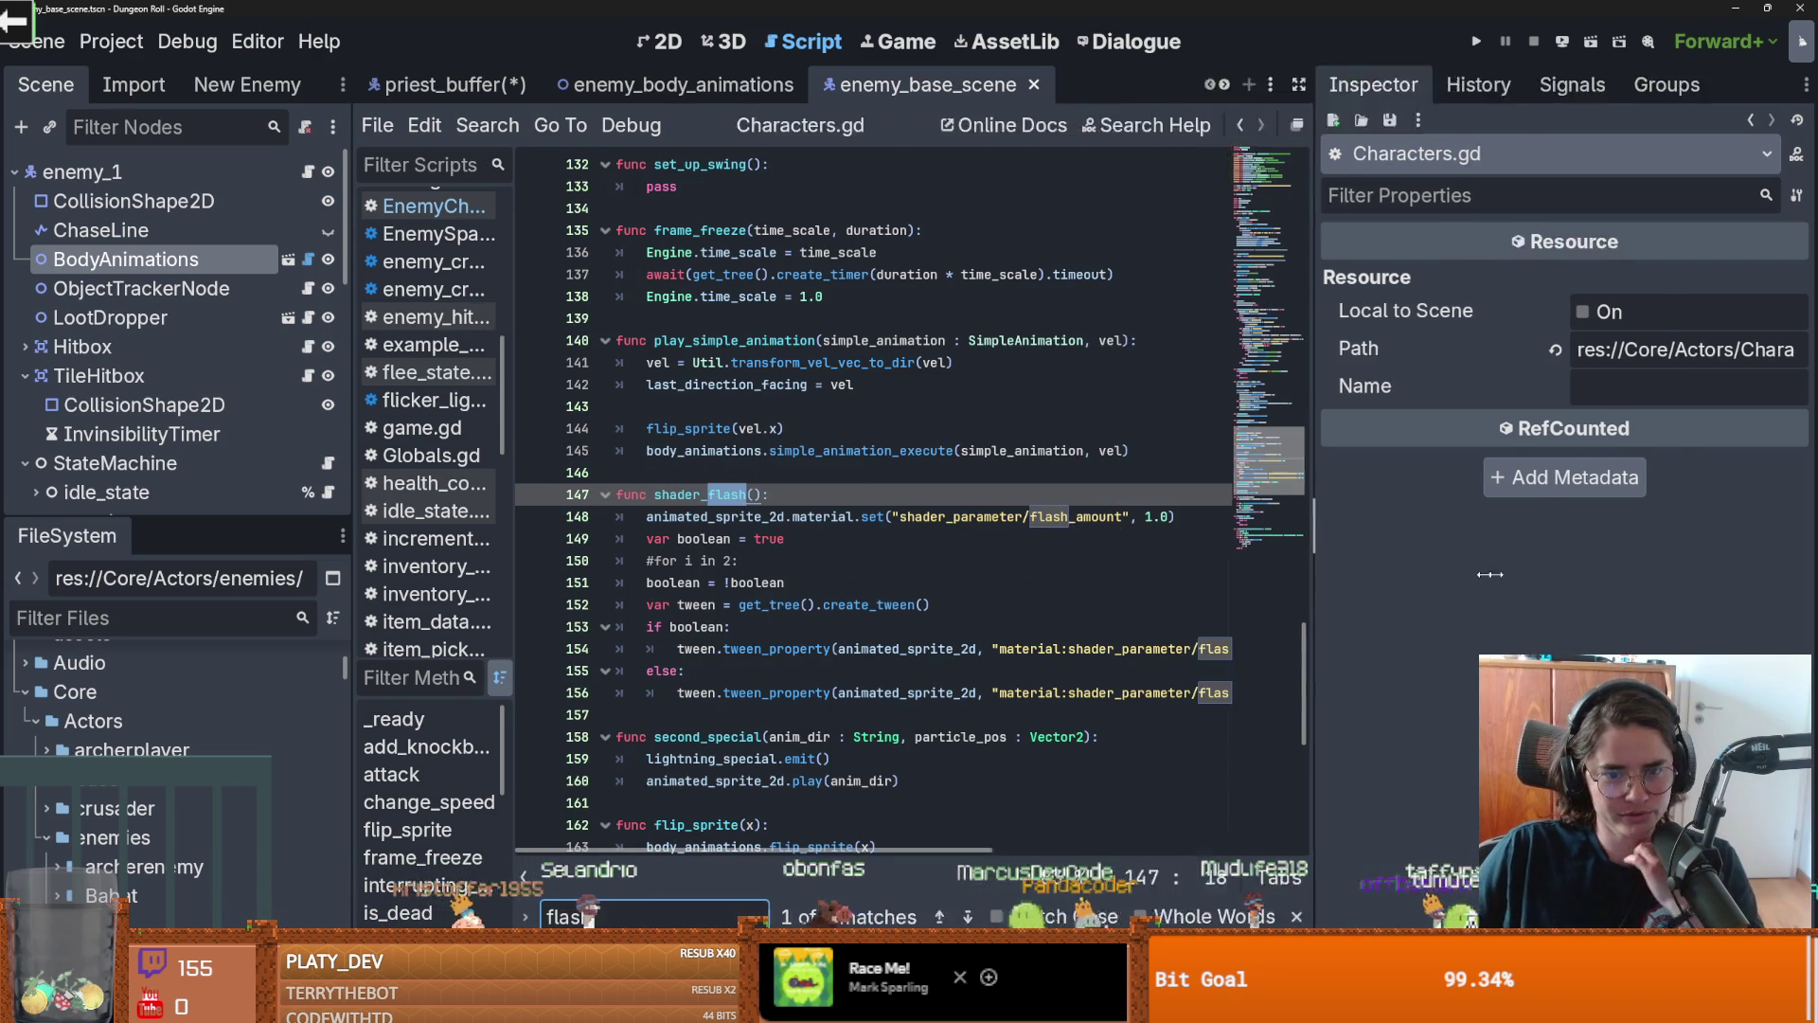
{"action": "left_click", "coordinate": [1078, 652]}
{"action": "double_click", "coordinate": [931, 646]}
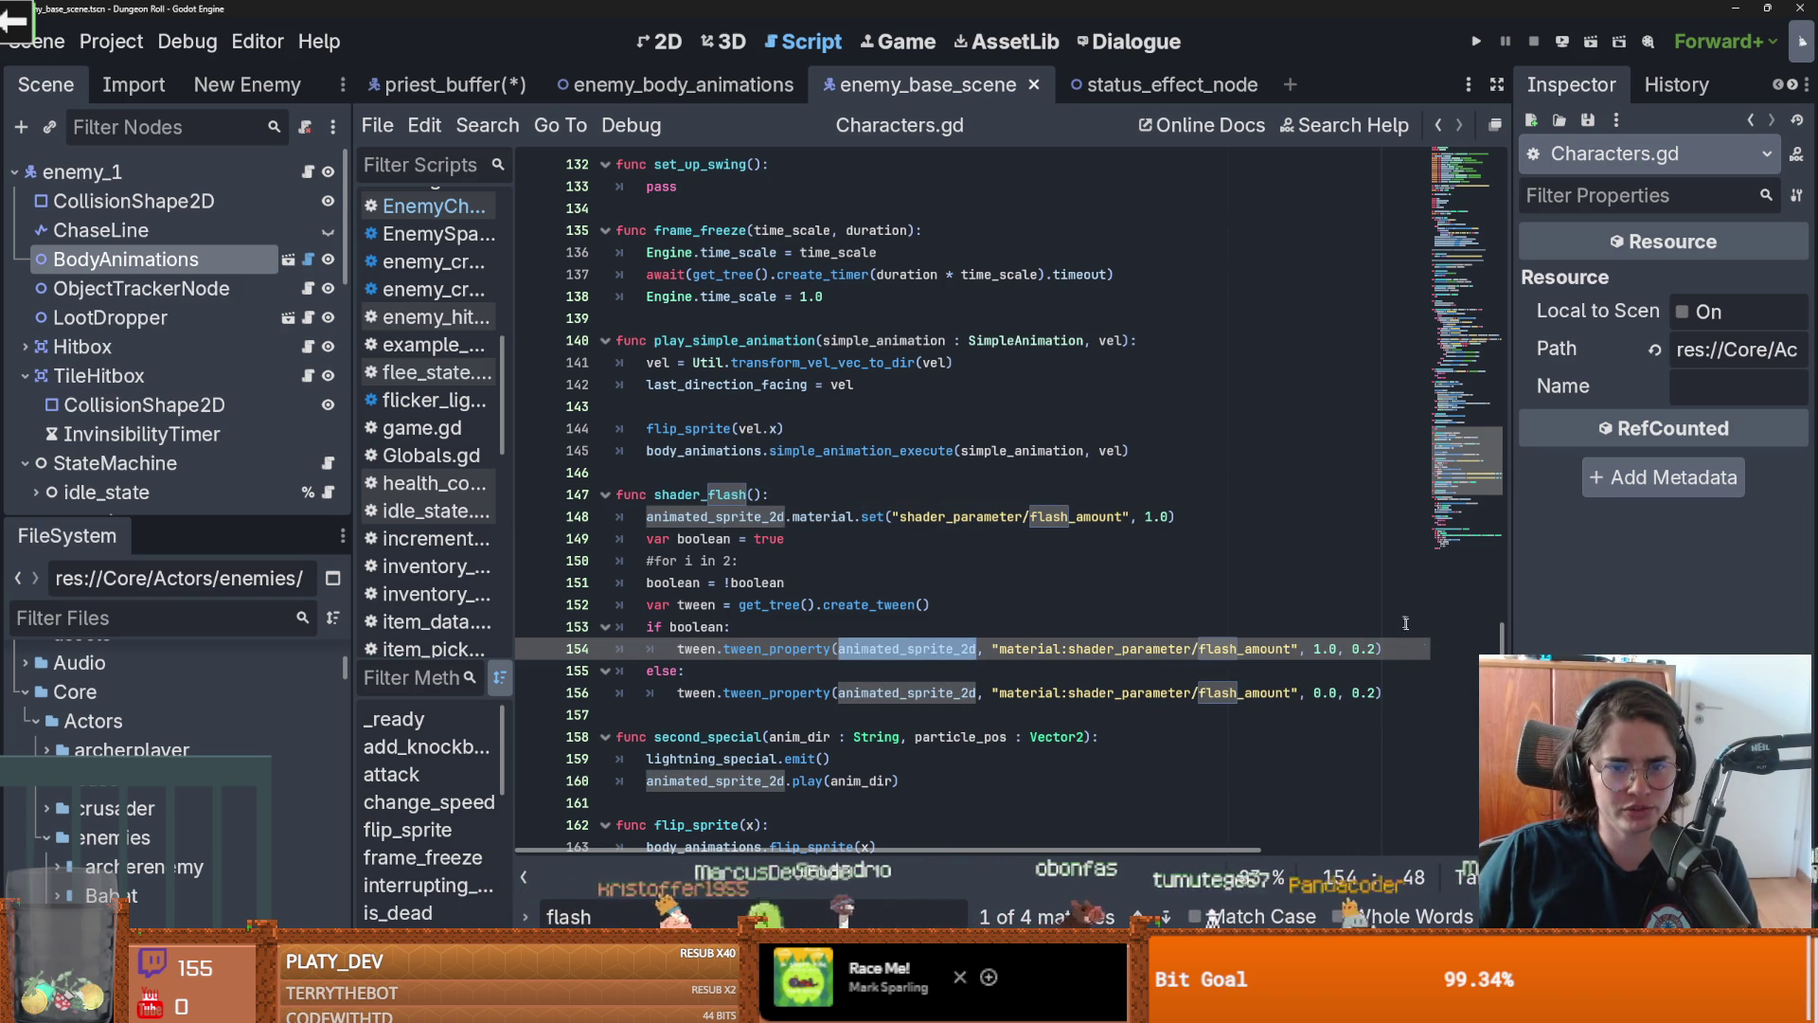
{"action": "left_click_drag", "start_coordinate": [1502, 639], "coordinate": [1511, 8]}
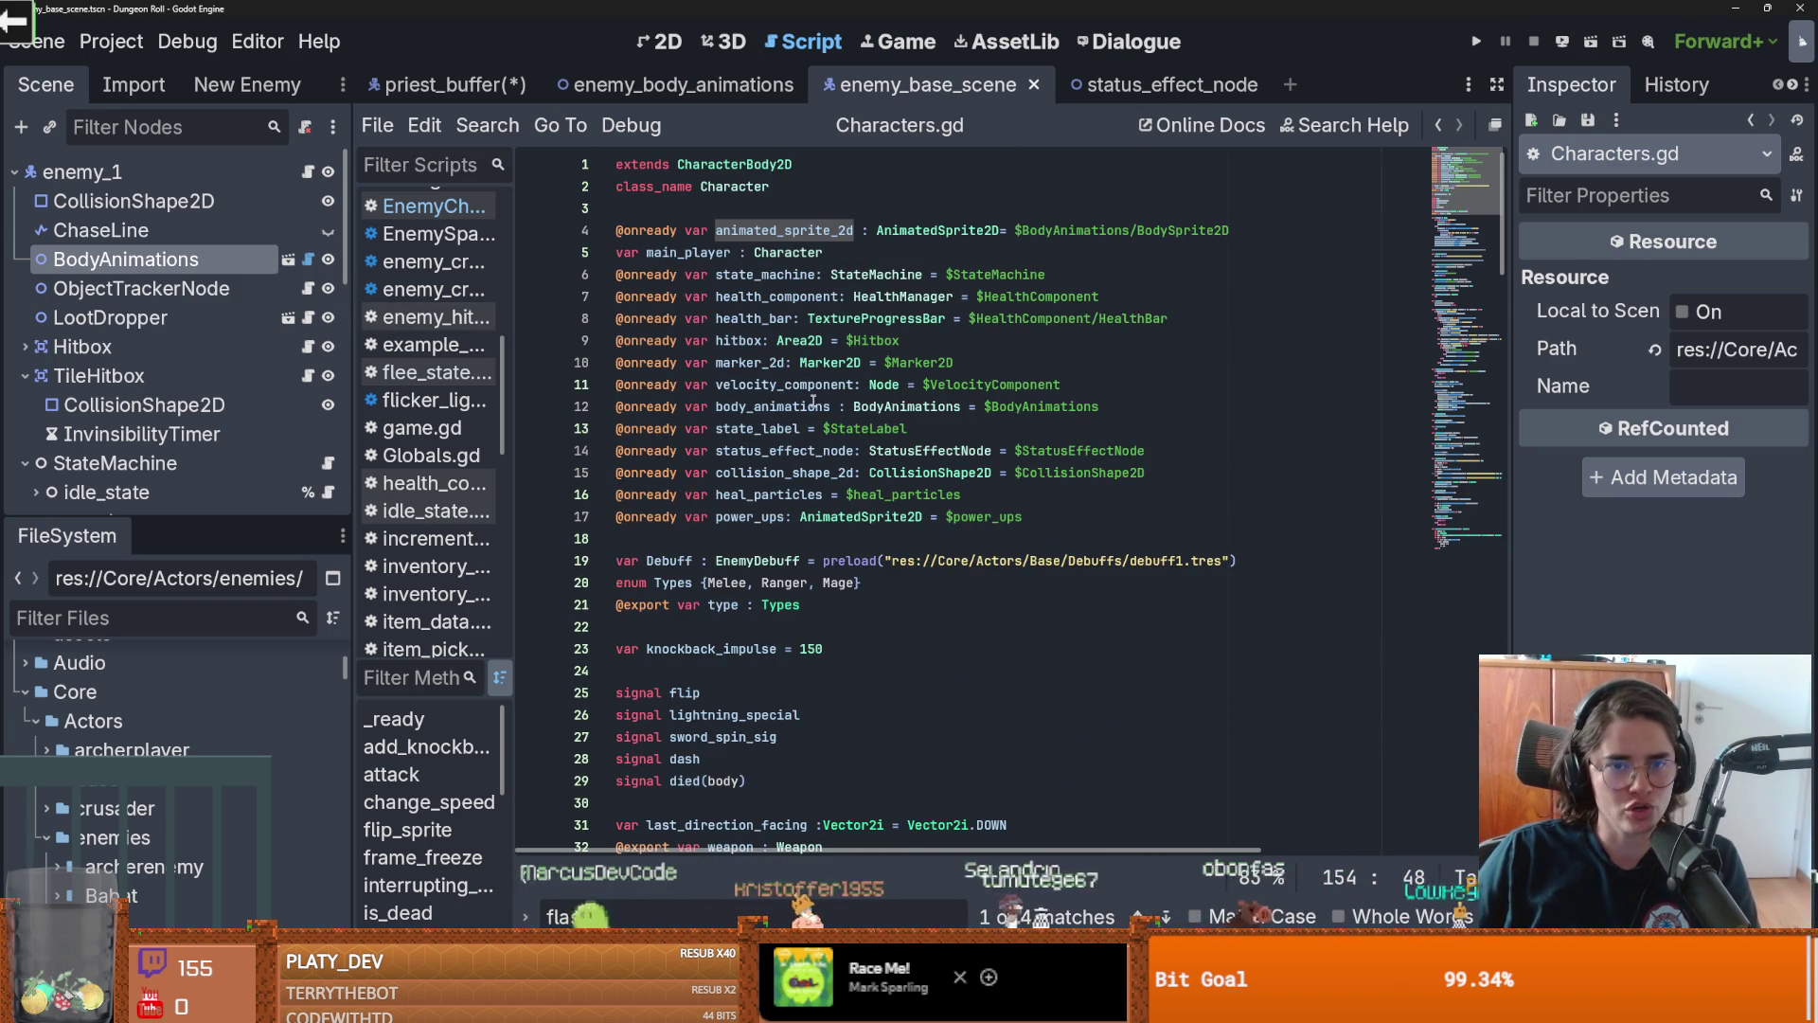
{"action": "left_click", "coordinate": [287, 260]}
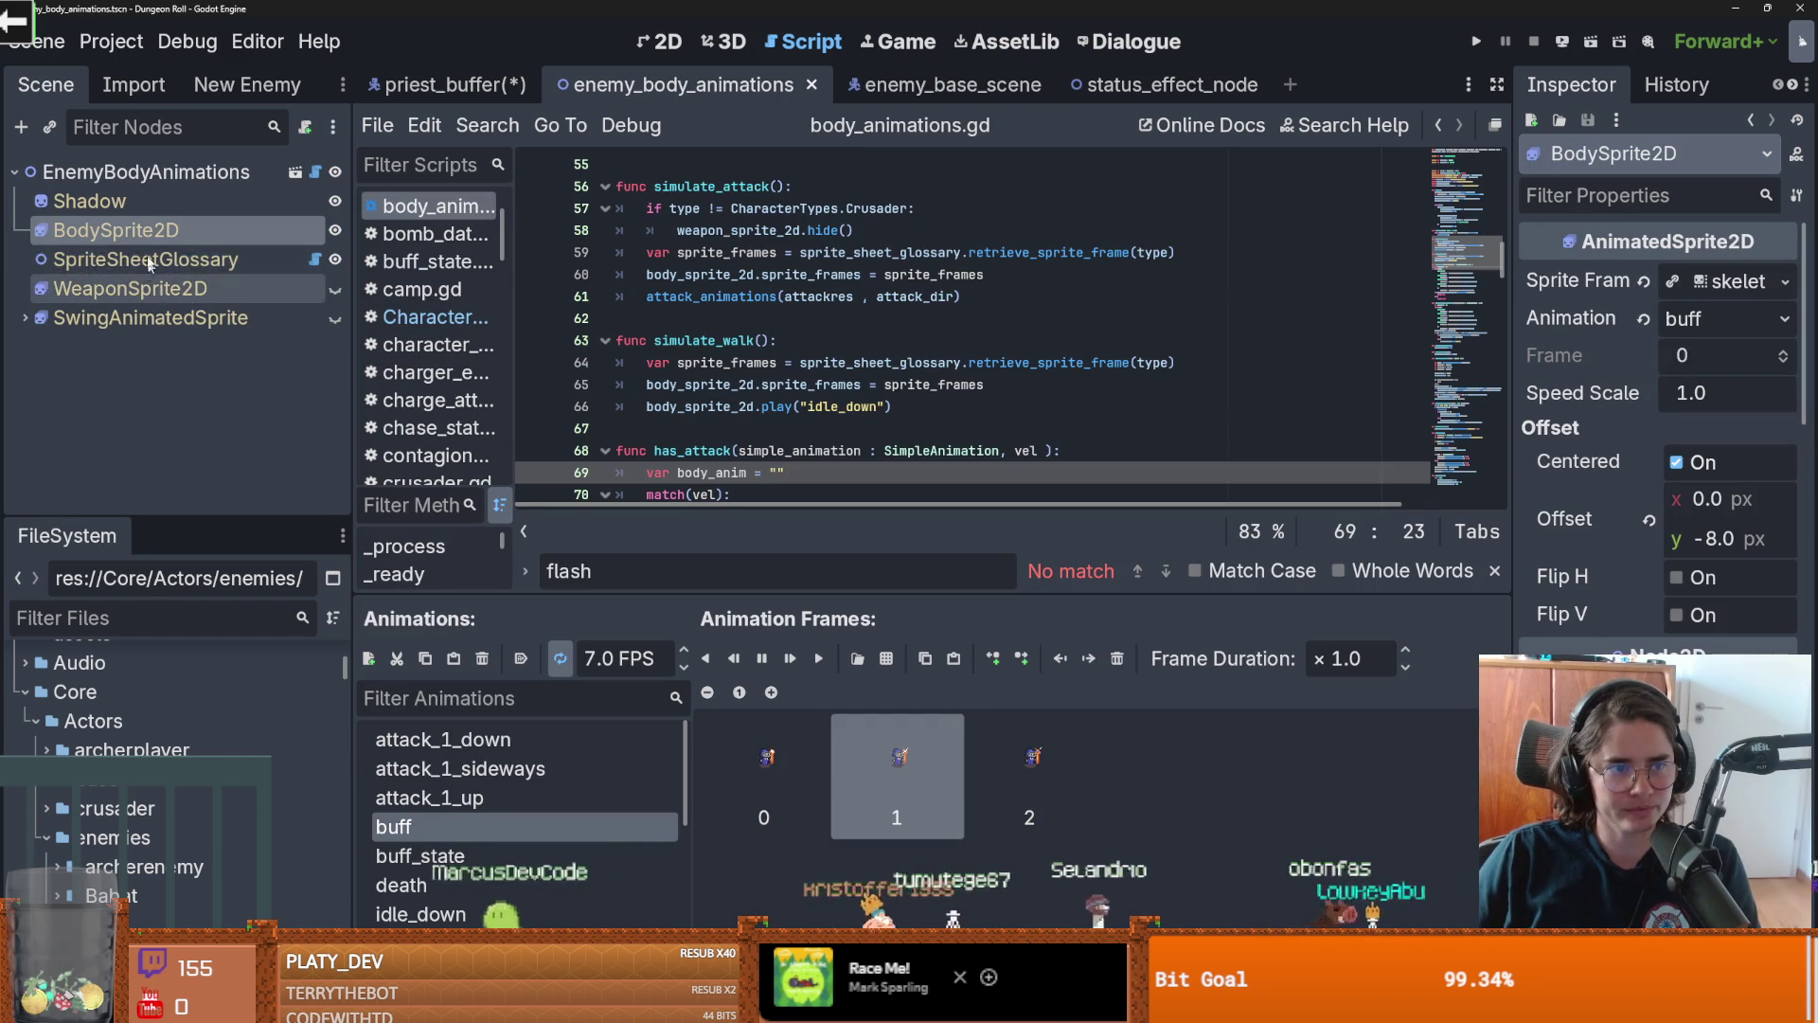
Show BodySprite2D in the 2D view and turn on the flash shader's Apply effect
{"action": "scroll", "coordinate": [1657, 611], "scroll_direction": "down", "scroll_amount": 5}
{"action": "scroll", "coordinate": [1657, 611], "scroll_direction": "down", "scroll_amount": 10}
{"action": "left_click", "coordinate": [660, 41]}
{"action": "scroll", "coordinate": [1042, 280], "scroll_direction": "up", "scroll_amount": 2}
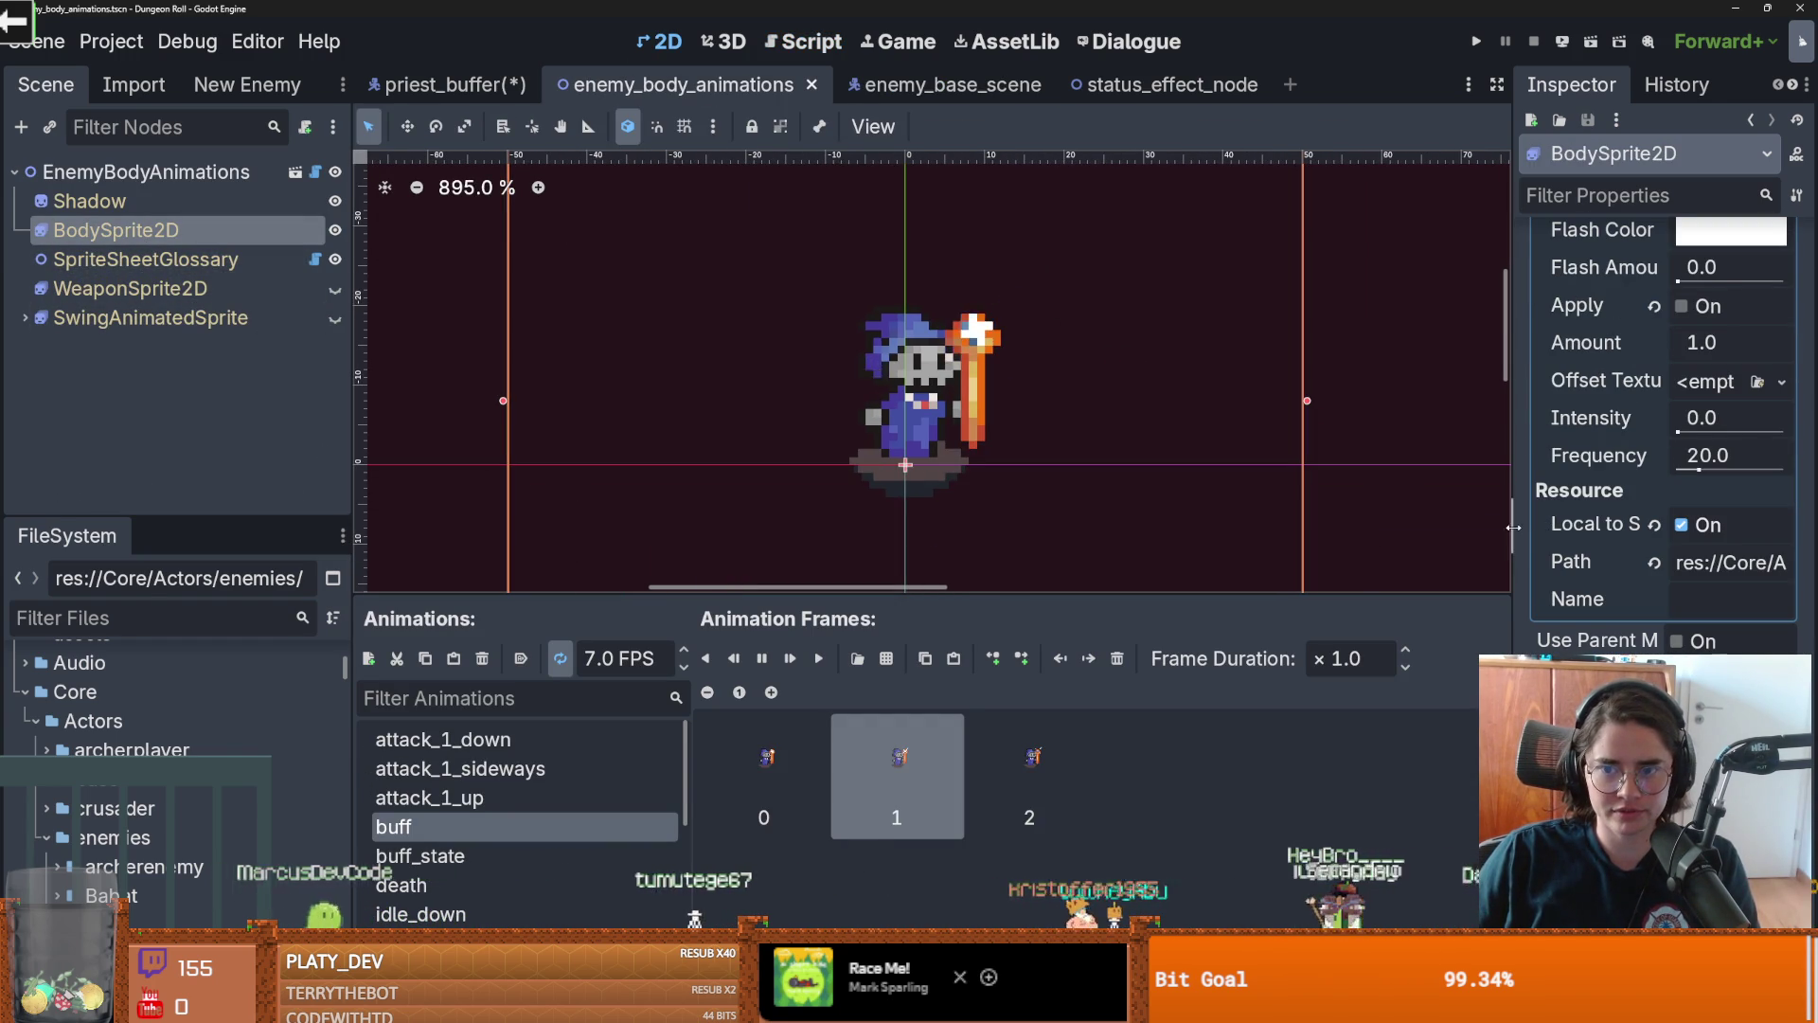
{"action": "left_click_drag", "start_coordinate": [1513, 527], "coordinate": [1314, 528]}
{"action": "scroll", "coordinate": [1421, 474], "scroll_direction": "up", "scroll_amount": 5}
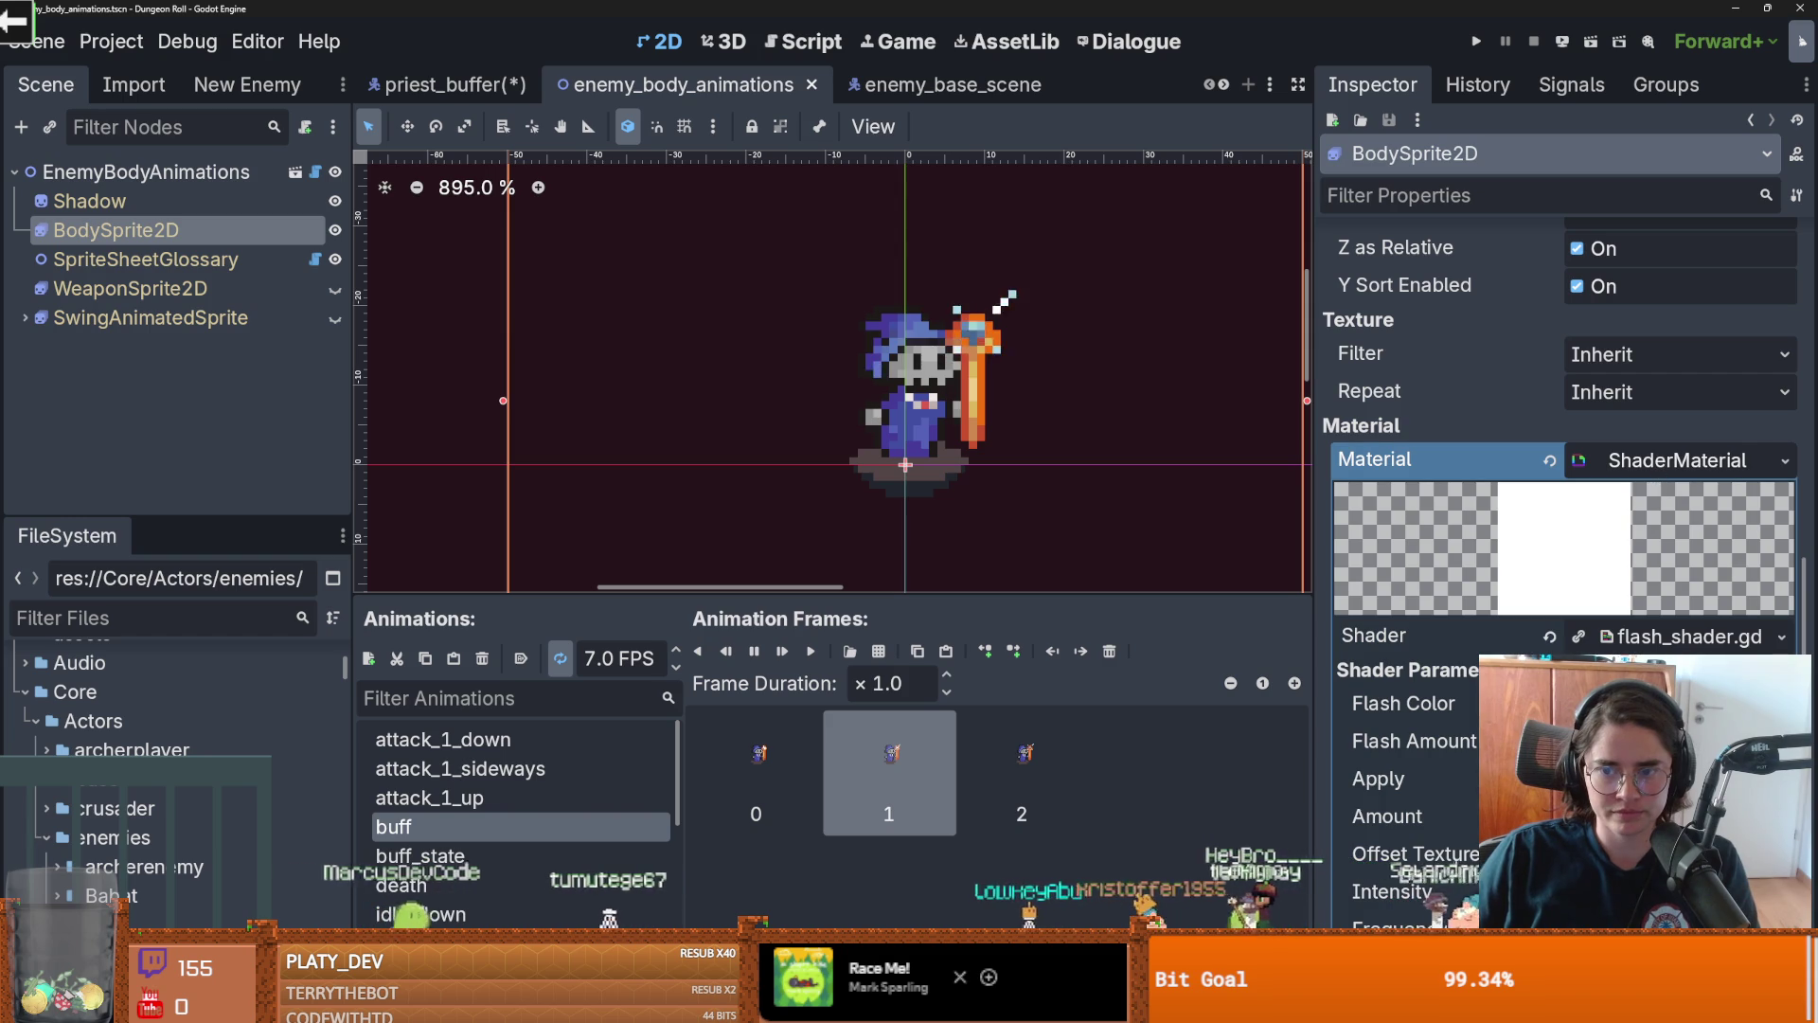
{"action": "left_click", "coordinate": [1577, 778]}
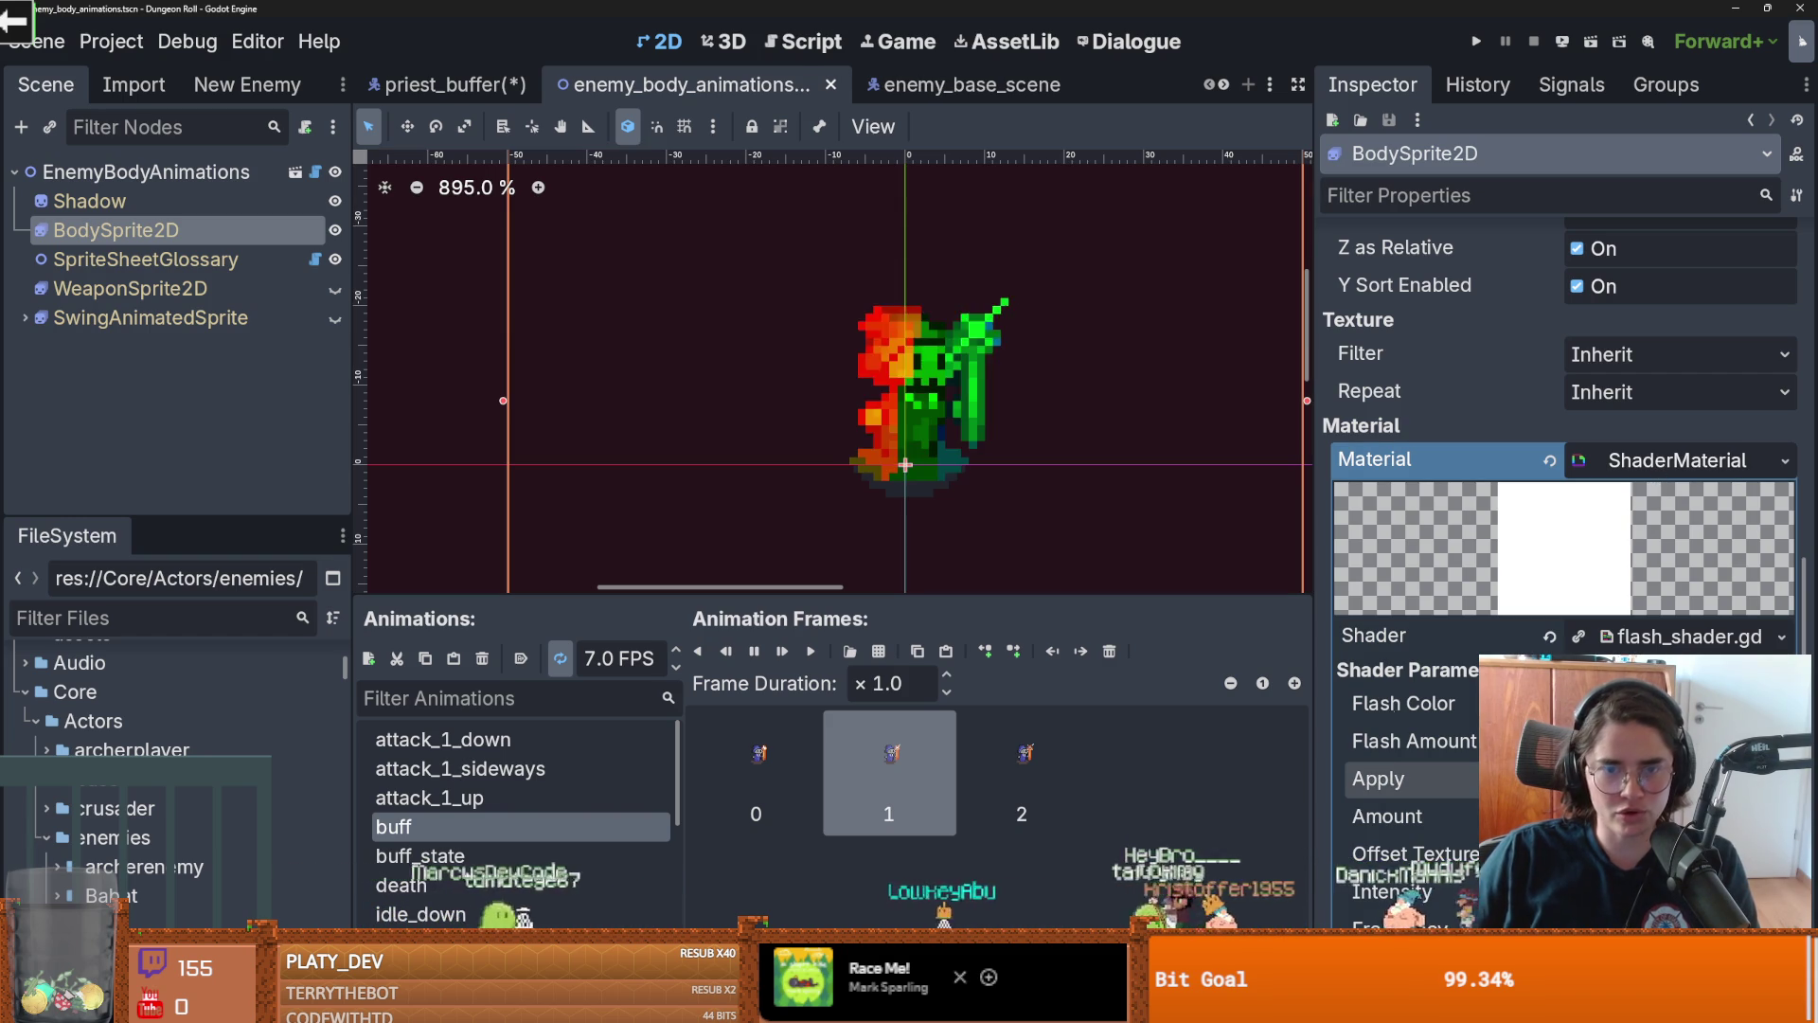
Toggle the red/green colour split on and off to compare, leaving Apply unchecked
{"action": "scroll", "coordinate": [938, 472], "scroll_direction": "up", "scroll_amount": 4}
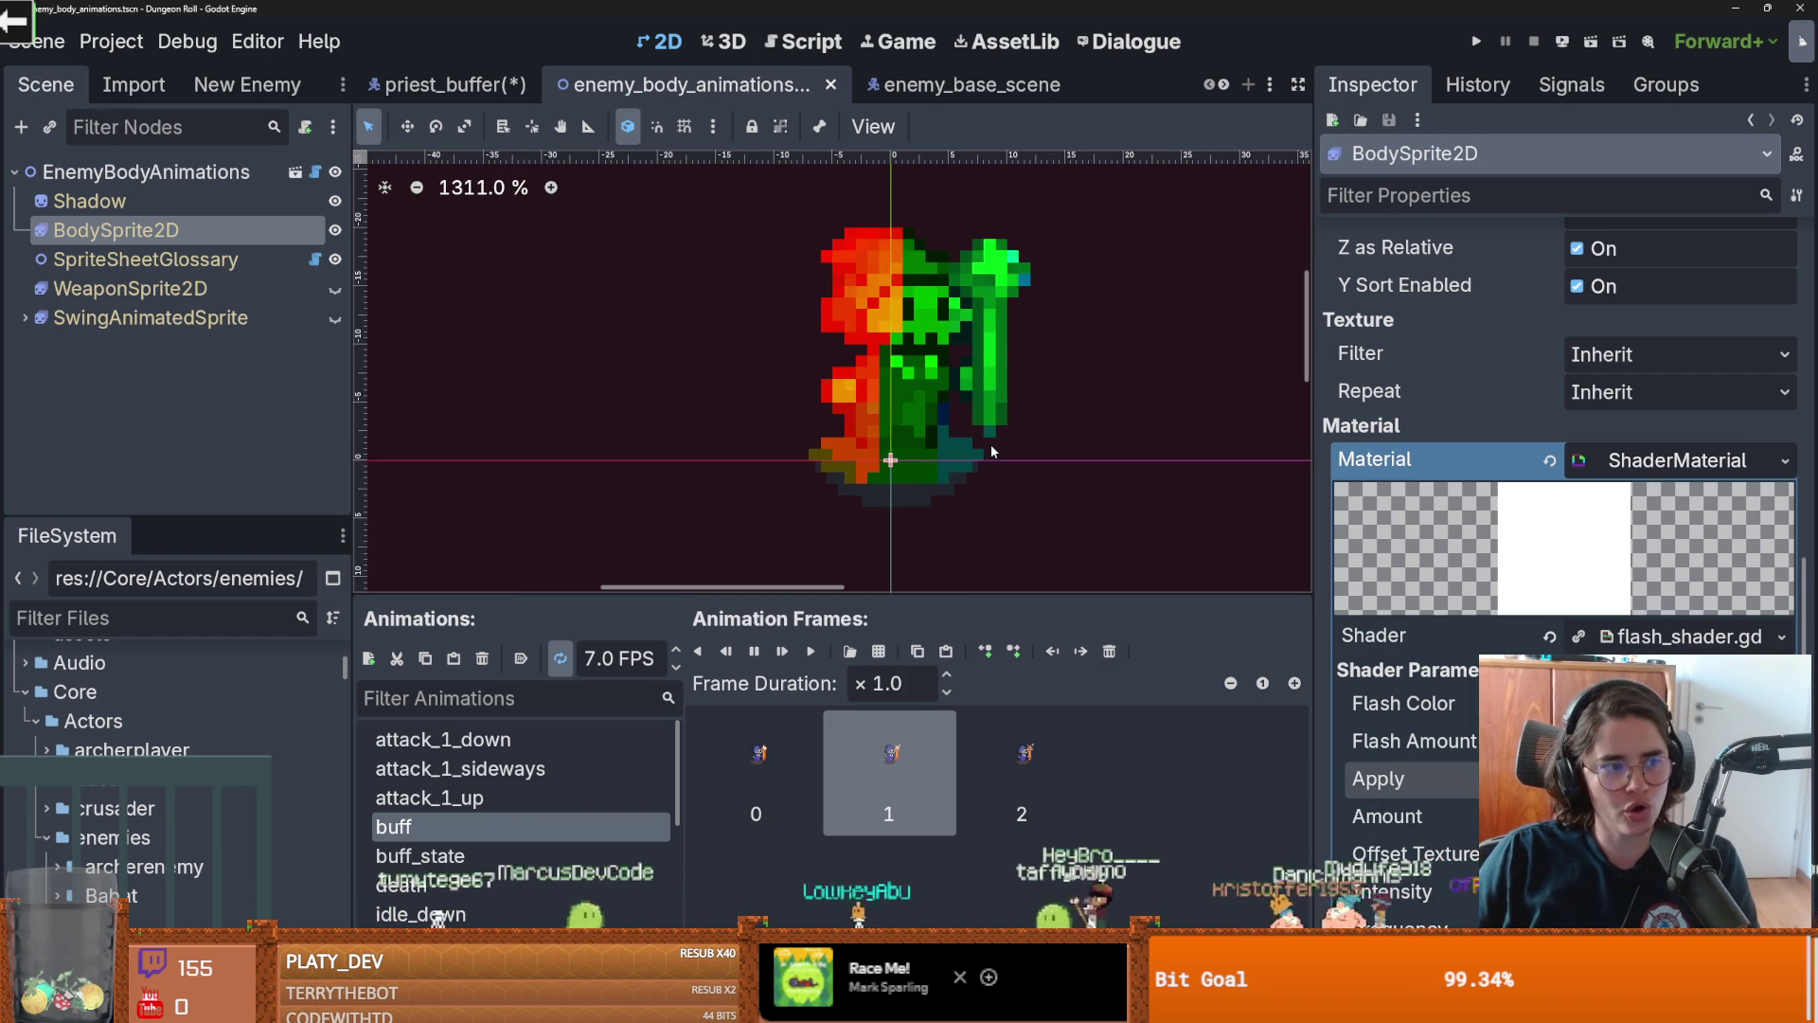
{"action": "scroll", "coordinate": [1584, 595], "scroll_direction": "down", "scroll_amount": 3}
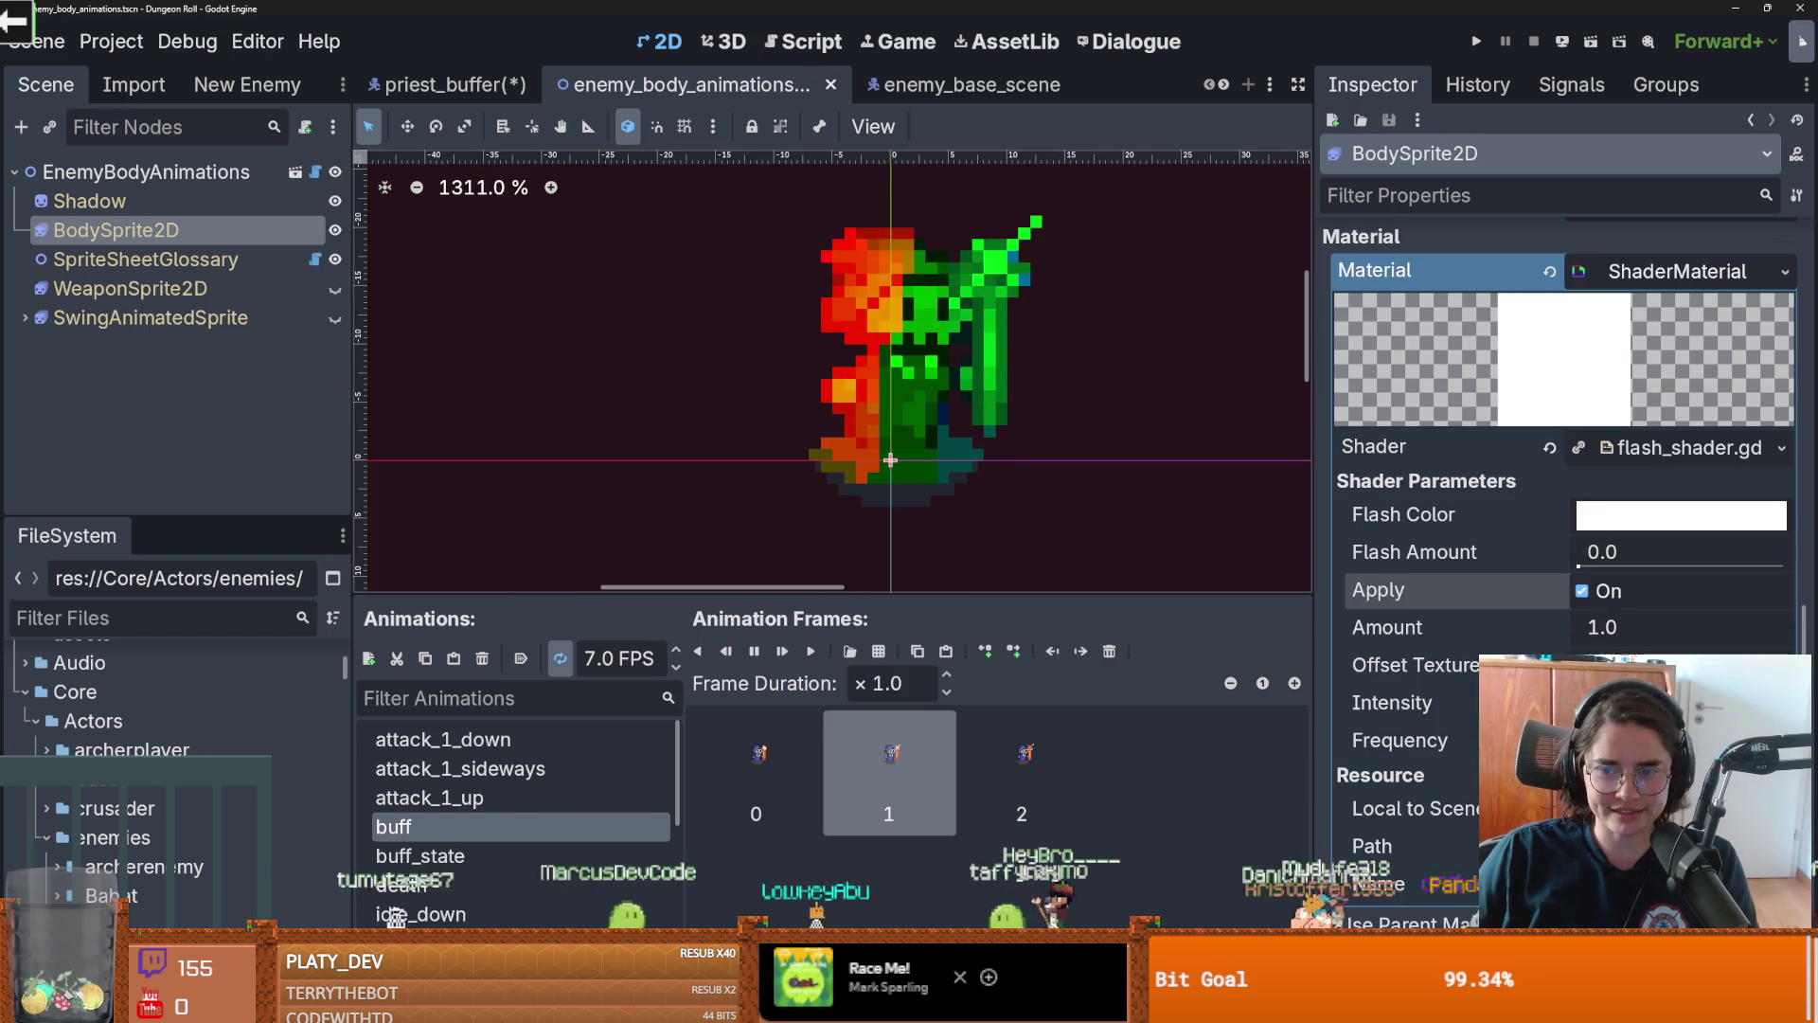
{"action": "left_click", "coordinate": [1583, 592]}
{"action": "left_click", "coordinate": [1583, 592]}
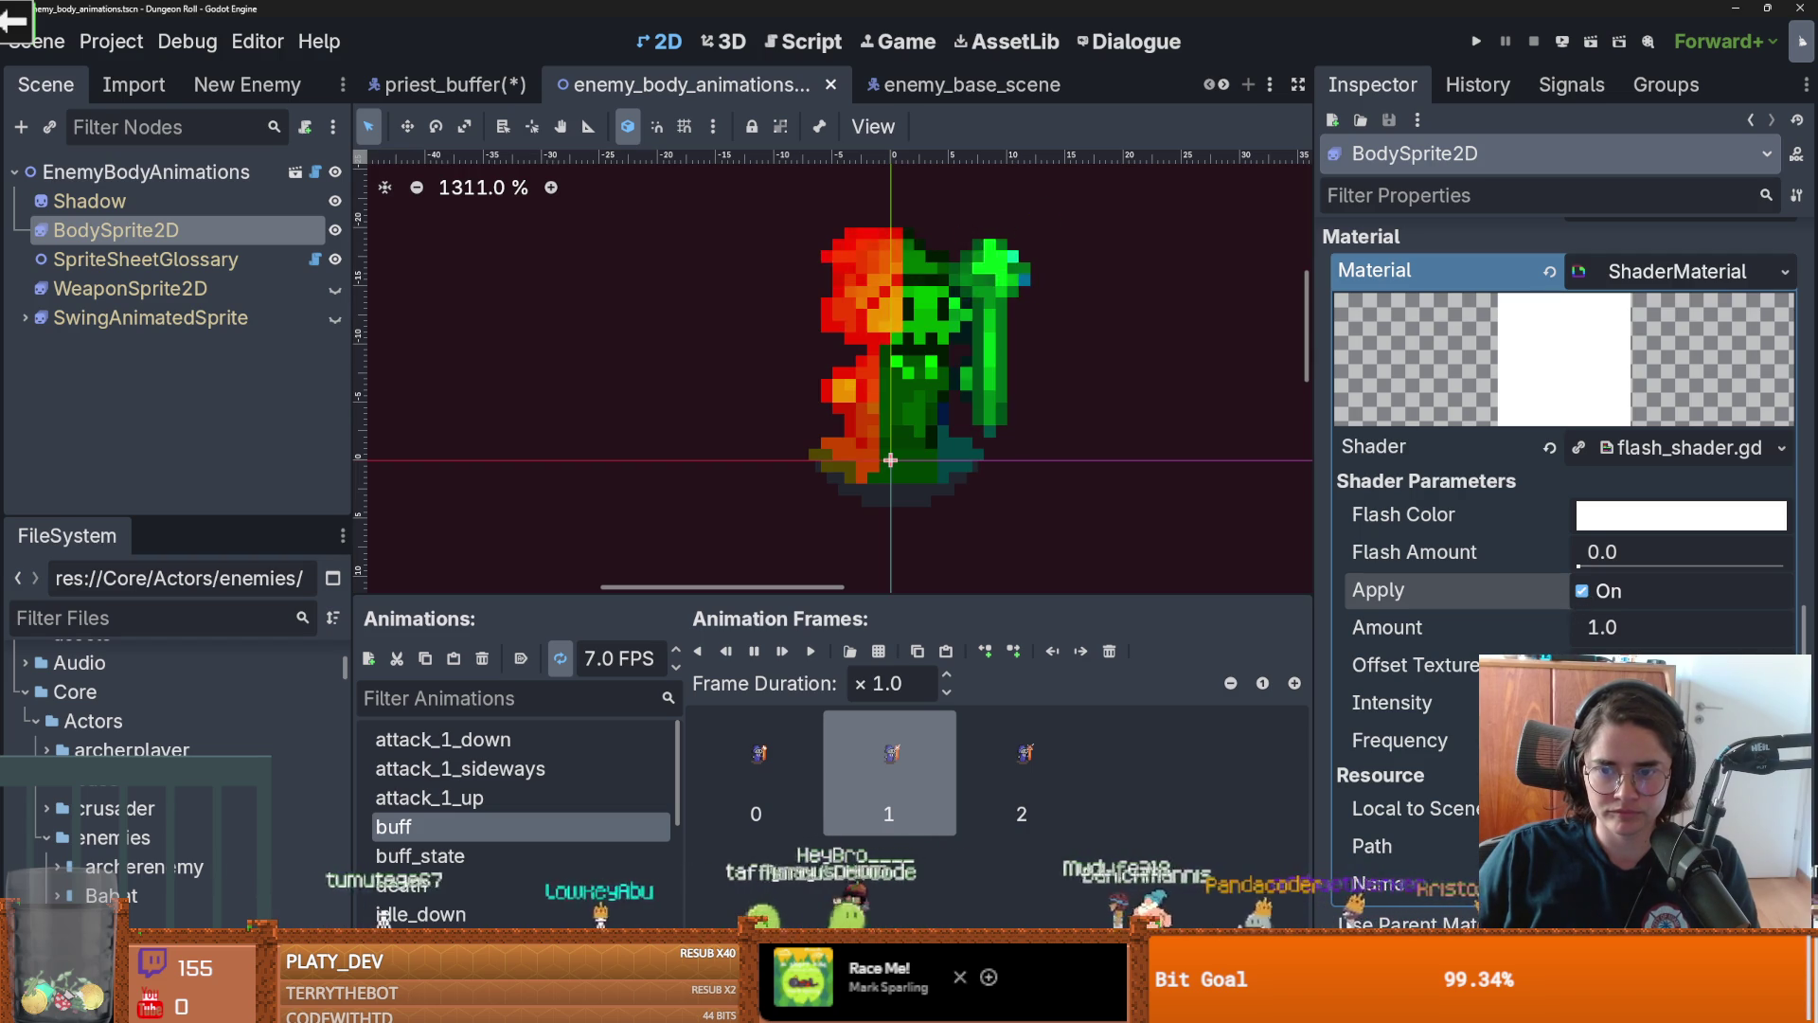
{"action": "left_click", "coordinate": [1583, 592]}
{"action": "left_click", "coordinate": [1583, 592]}
{"action": "left_click", "coordinate": [1583, 592]}
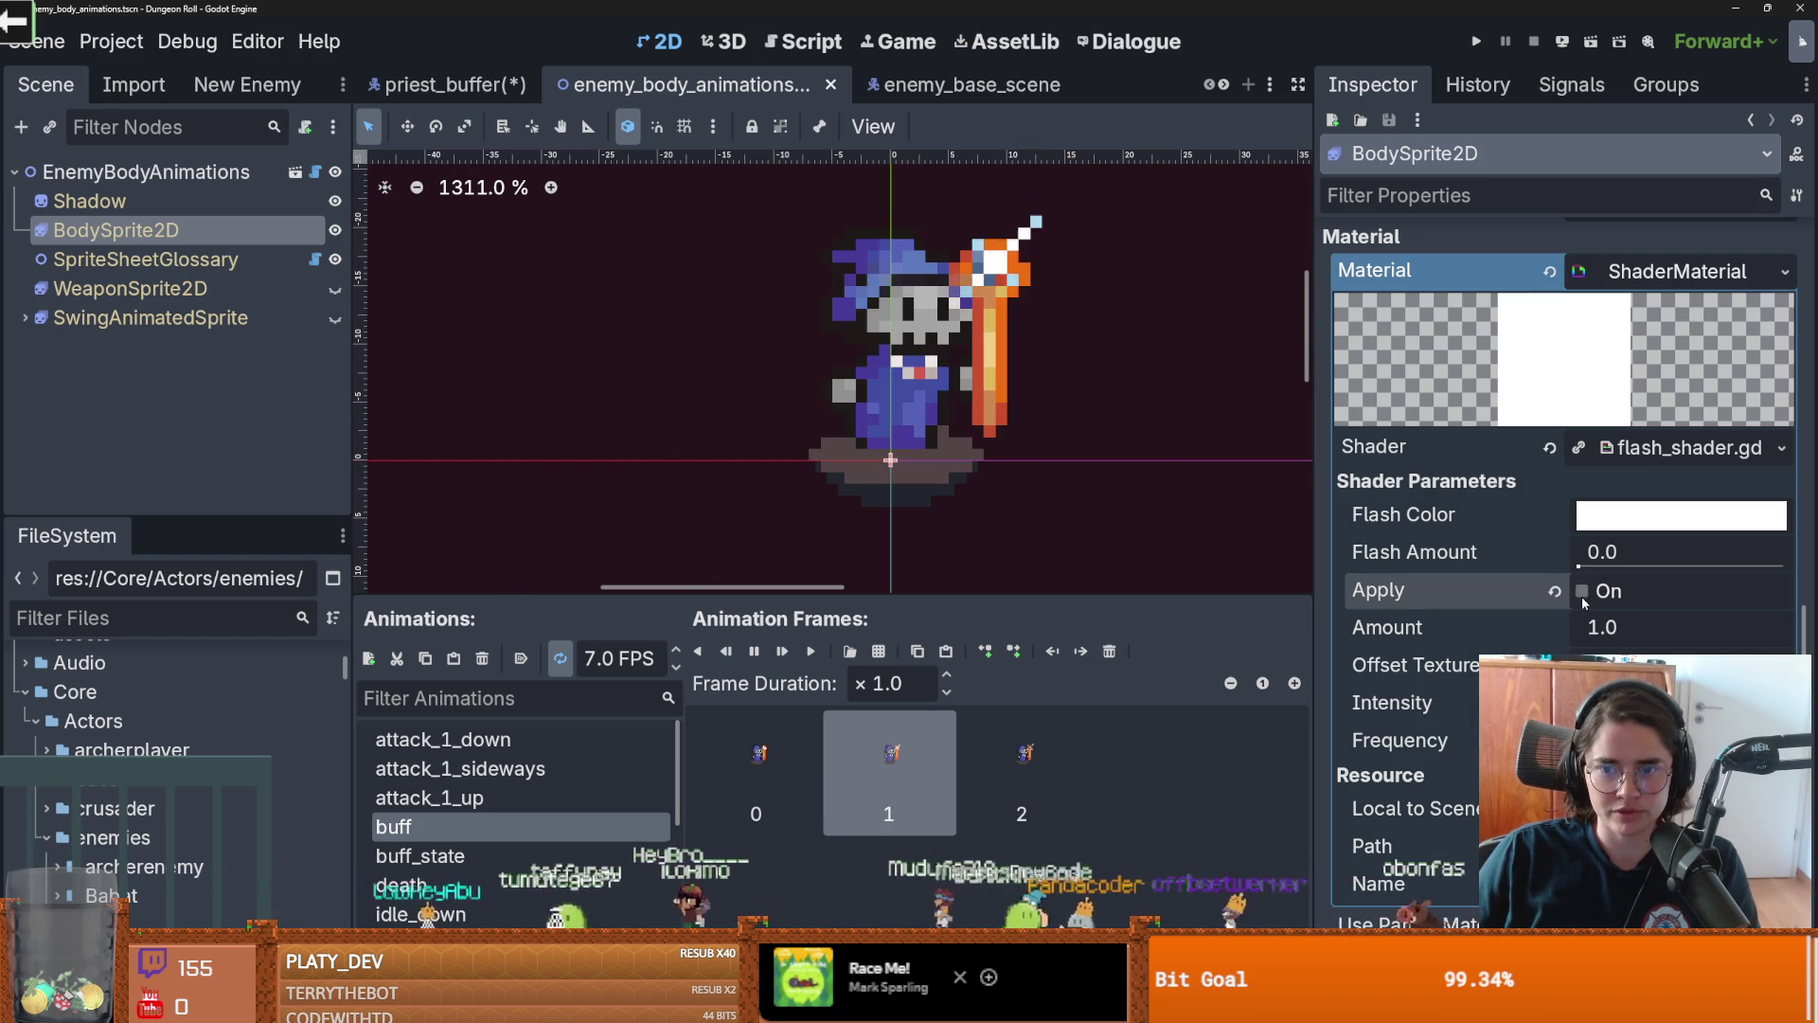
{"action": "left_click", "coordinate": [1583, 592]}
{"action": "left_click", "coordinate": [1583, 592]}
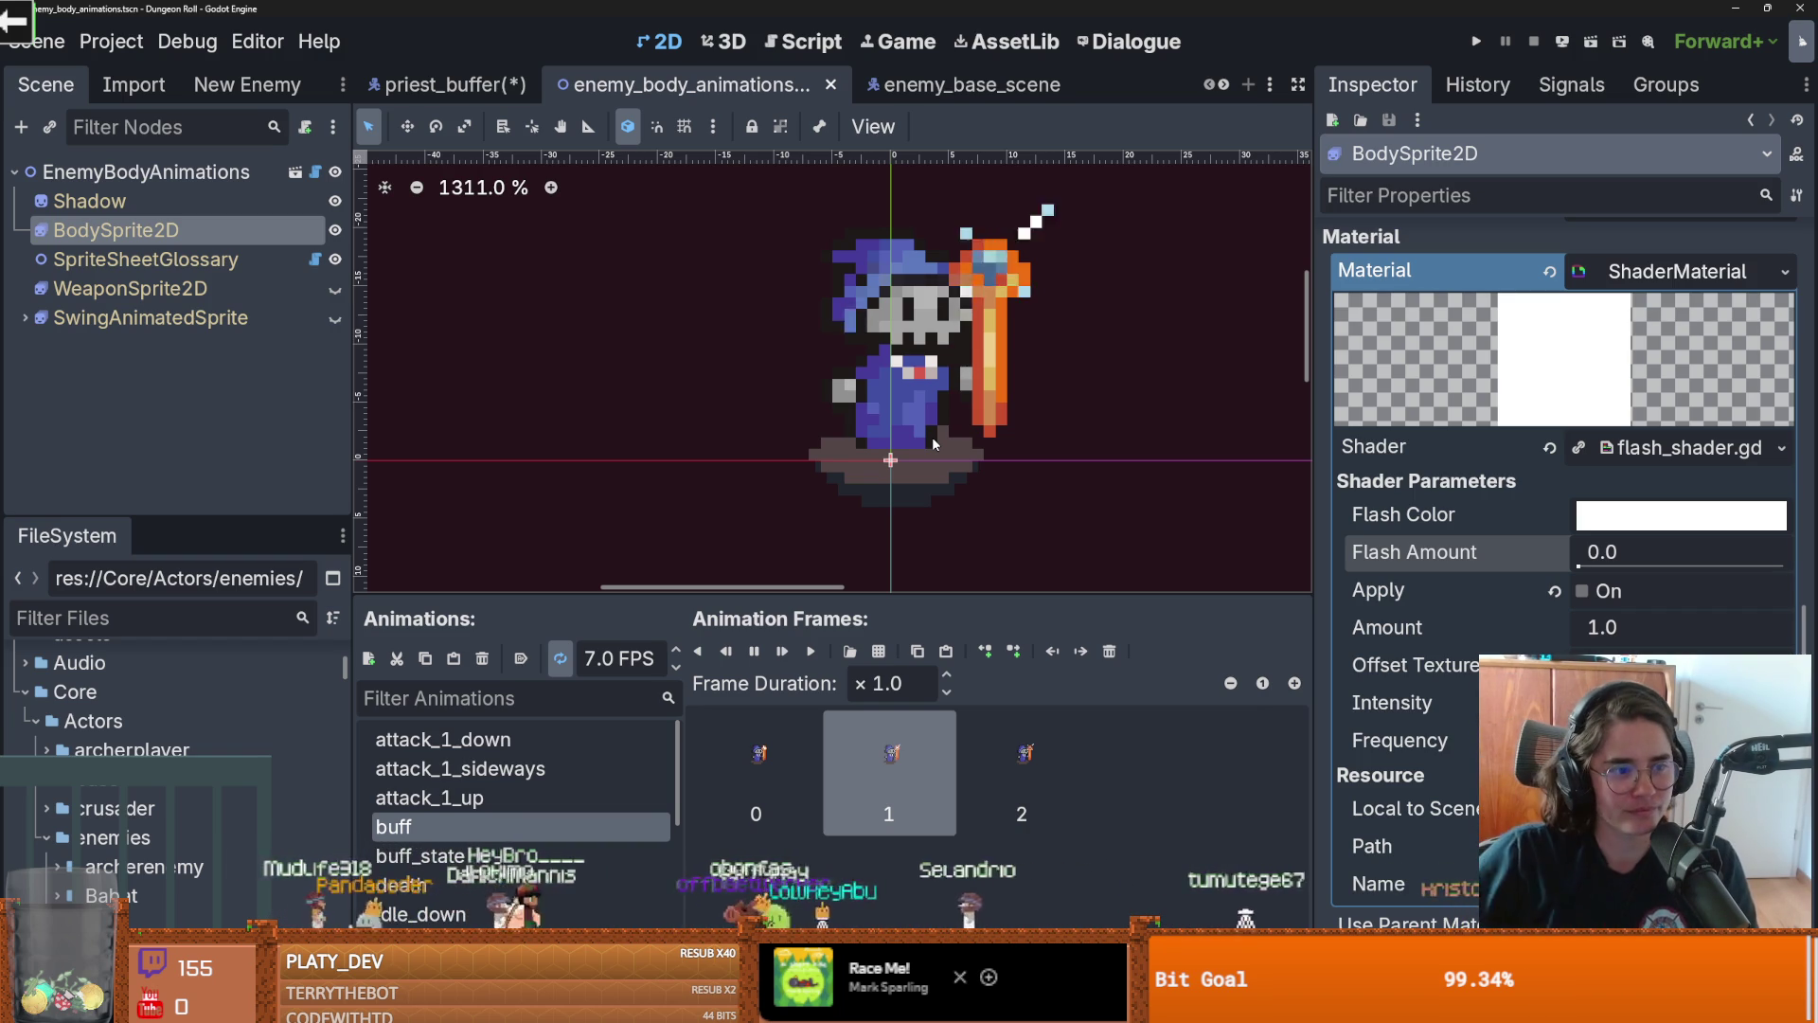
Widen the Inspector, raise the flash Amount to 6.265 with Apply off, and save
{"action": "mouse_move", "coordinate": [1317, 508]}
{"action": "left_mouse_down"}
{"action": "mouse_move", "coordinate": [1217, 509]}
{"action": "mouse_move", "coordinate": [1244, 509]}
{"action": "left_mouse_up"}
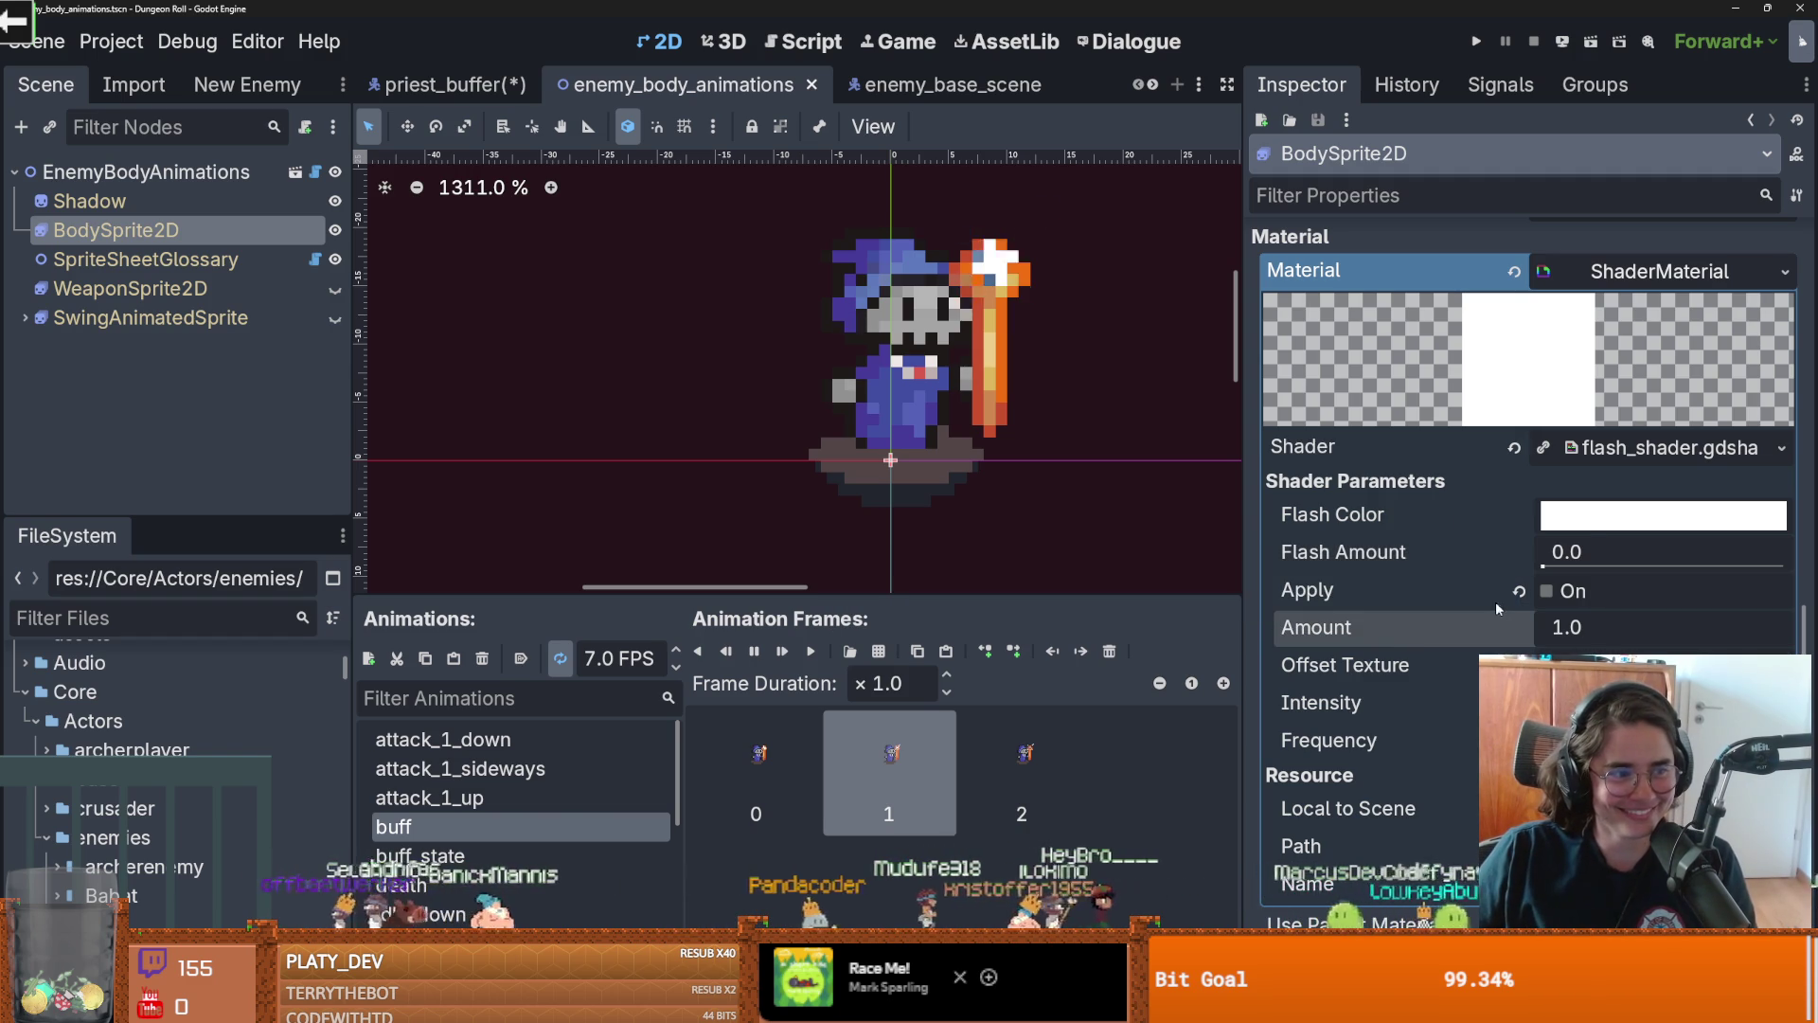
{"action": "mouse_move", "coordinate": [1563, 633]}
{"action": "left_mouse_down"}
{"action": "mouse_move", "coordinate": [1657, 633]}
{"action": "mouse_move", "coordinate": [1324, 551]}
{"action": "left_mouse_up"}
{"action": "left_click", "coordinate": [1549, 592]}
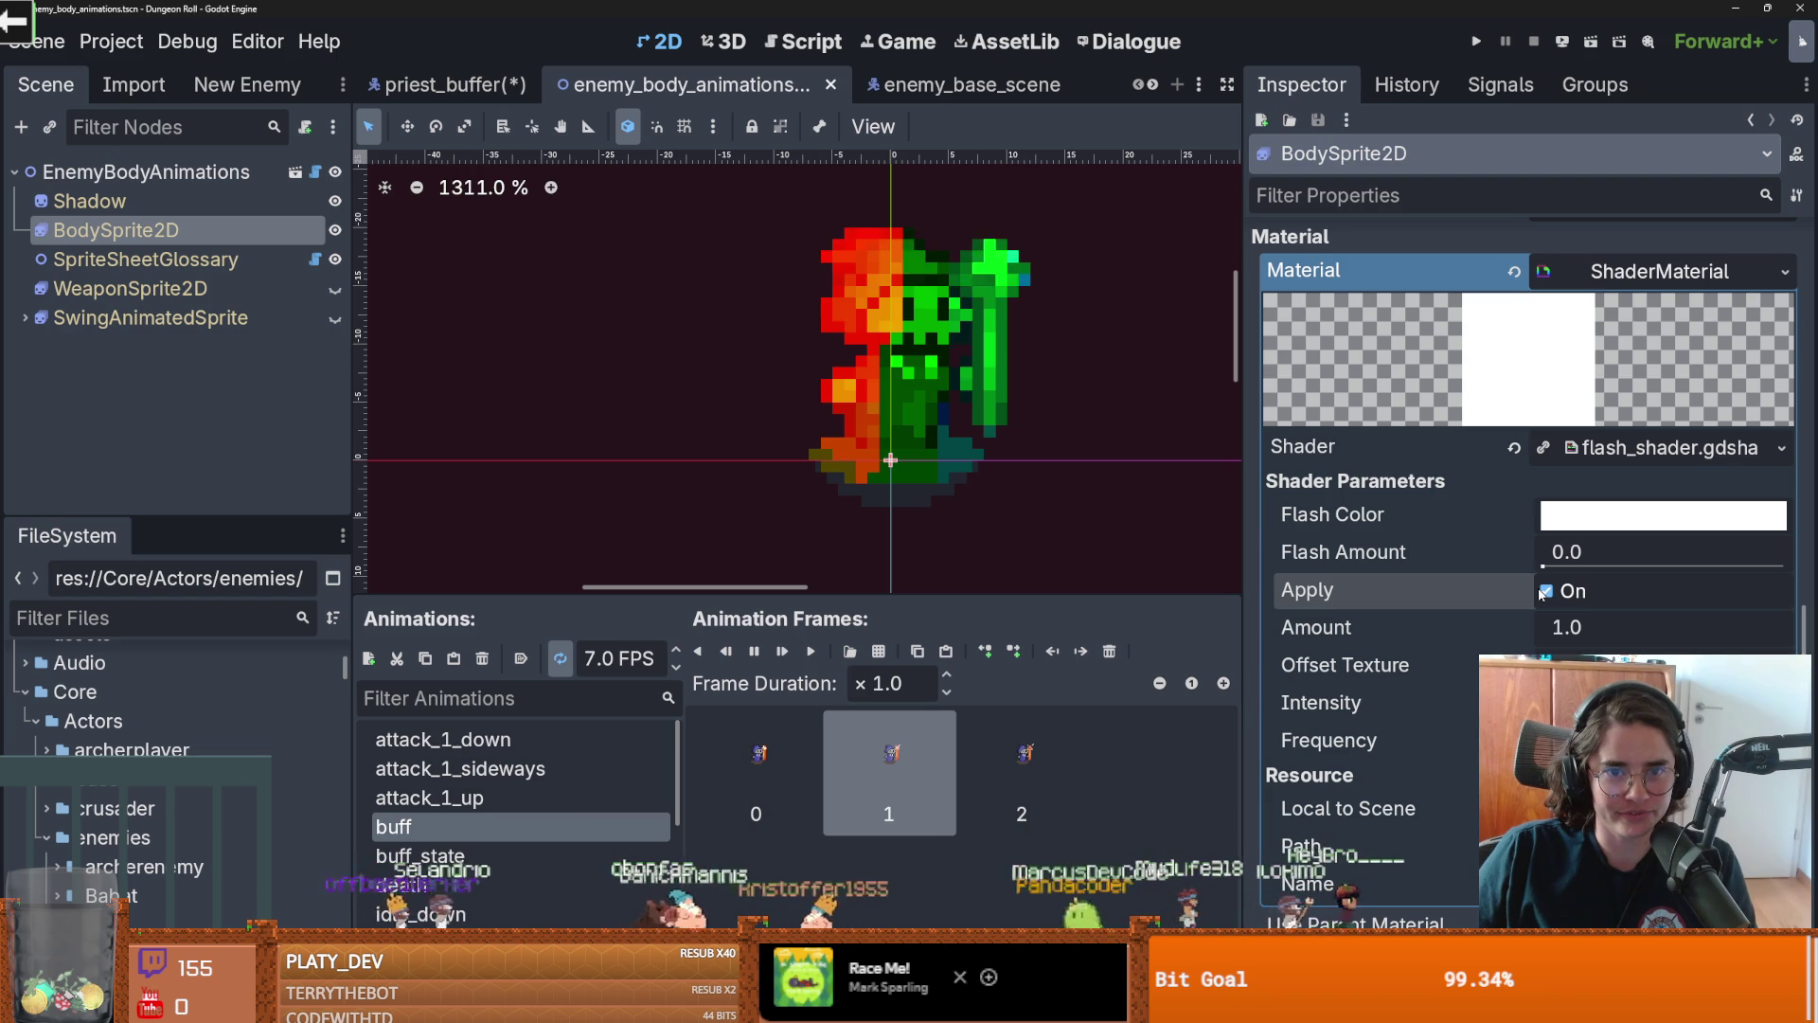
{"action": "mouse_move", "coordinate": [1562, 627]}
{"action": "left_mouse_down"}
{"action": "mouse_move", "coordinate": [1719, 627]}
{"action": "mouse_move", "coordinate": [1672, 627]}
{"action": "mouse_move", "coordinate": [1692, 627]}
{"action": "left_mouse_up"}
{"action": "left_click", "coordinate": [1573, 591]}
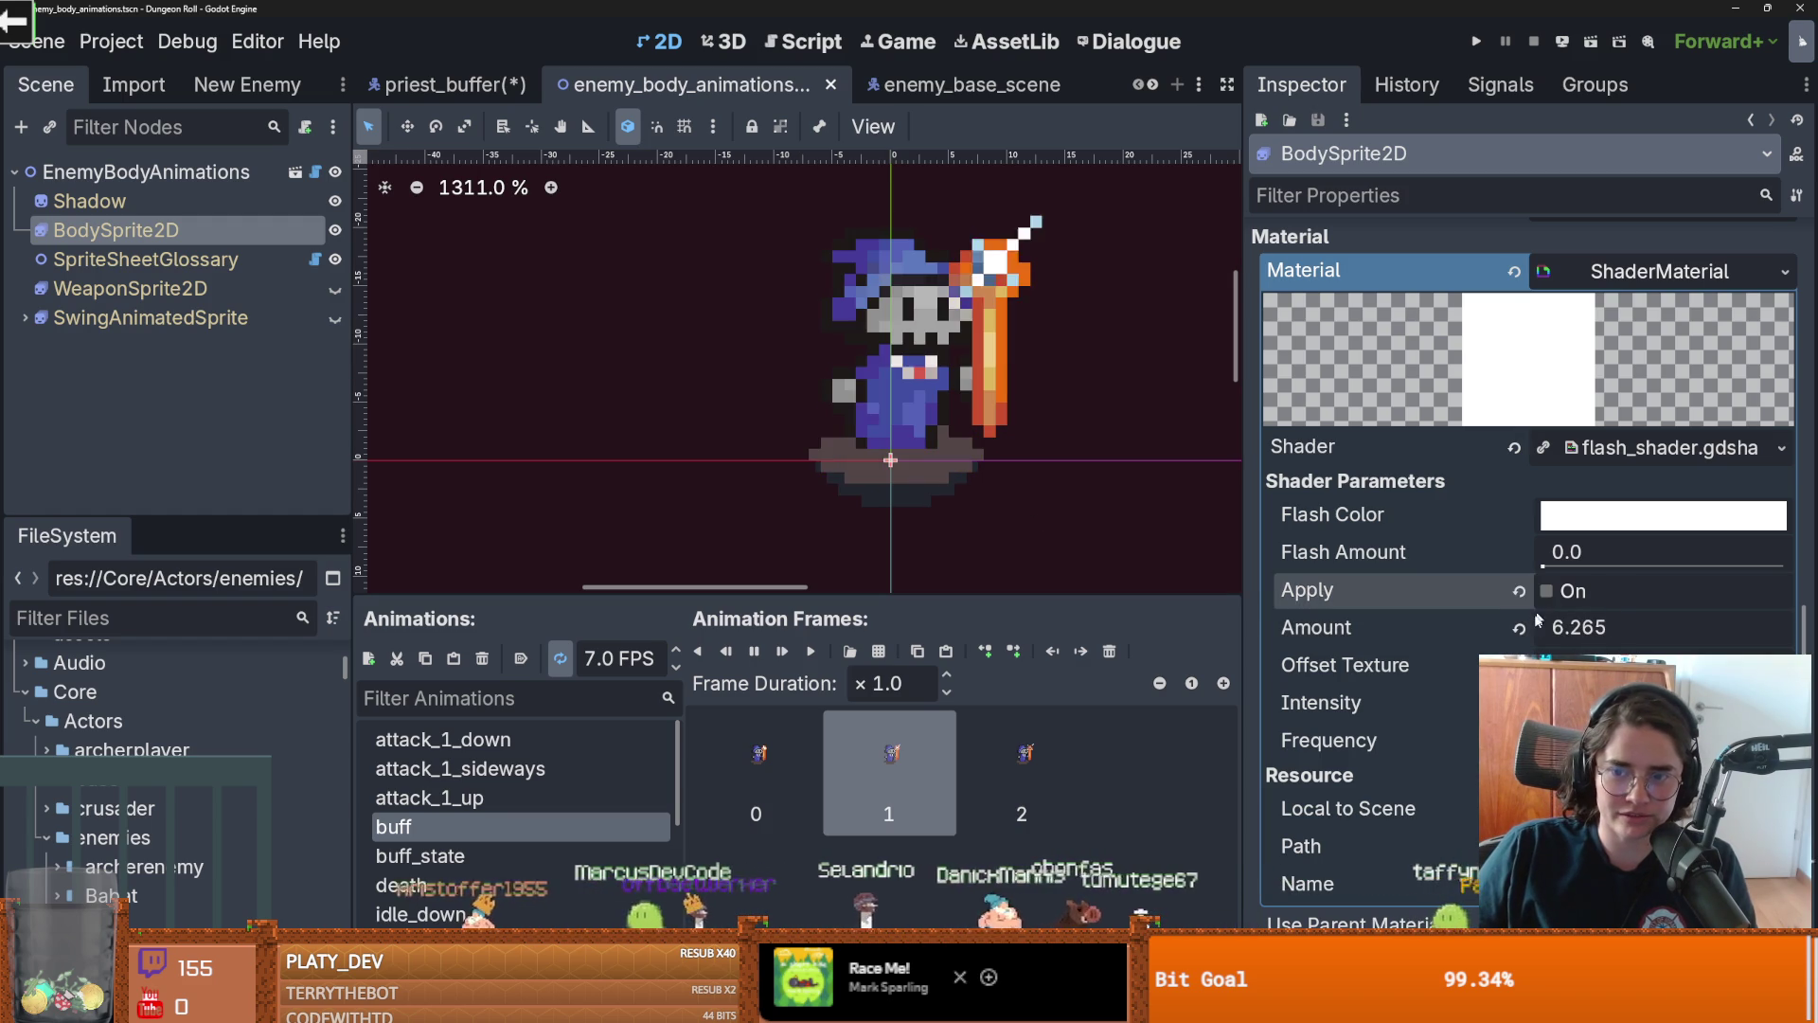
{"action": "key", "text": "ctrl+s"}
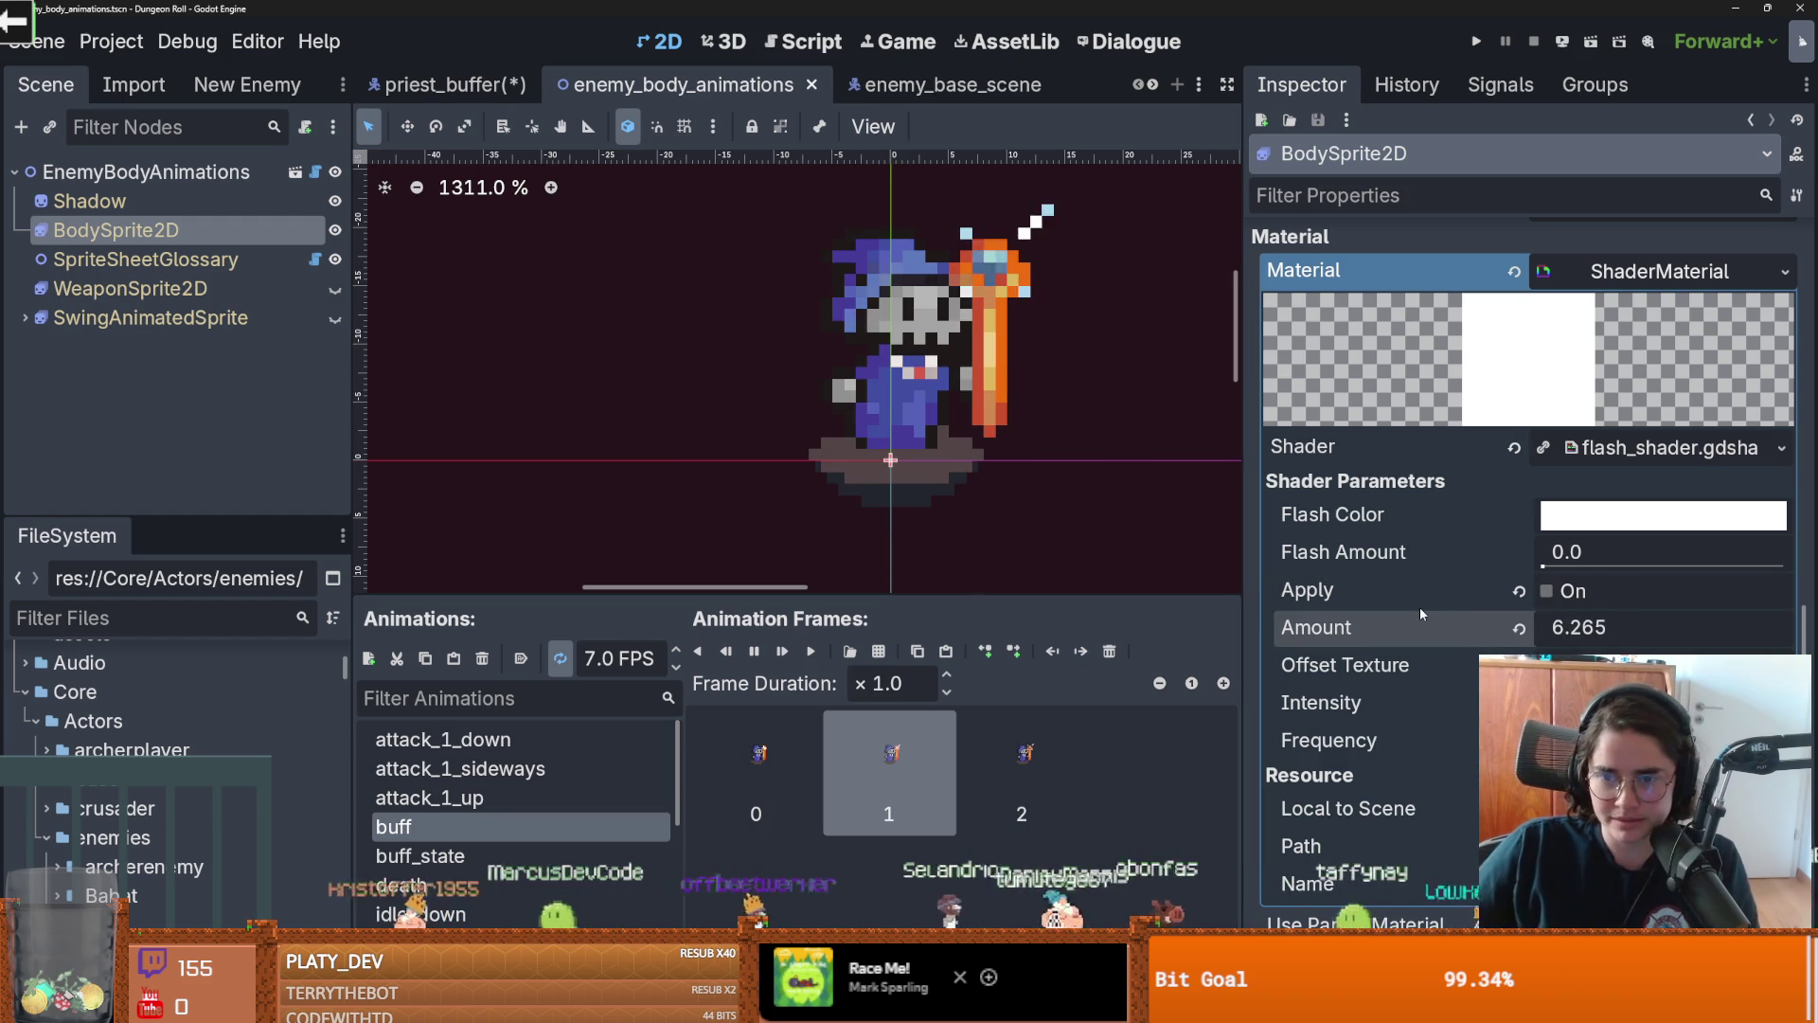
{"action": "left_click", "coordinate": [1702, 450]}
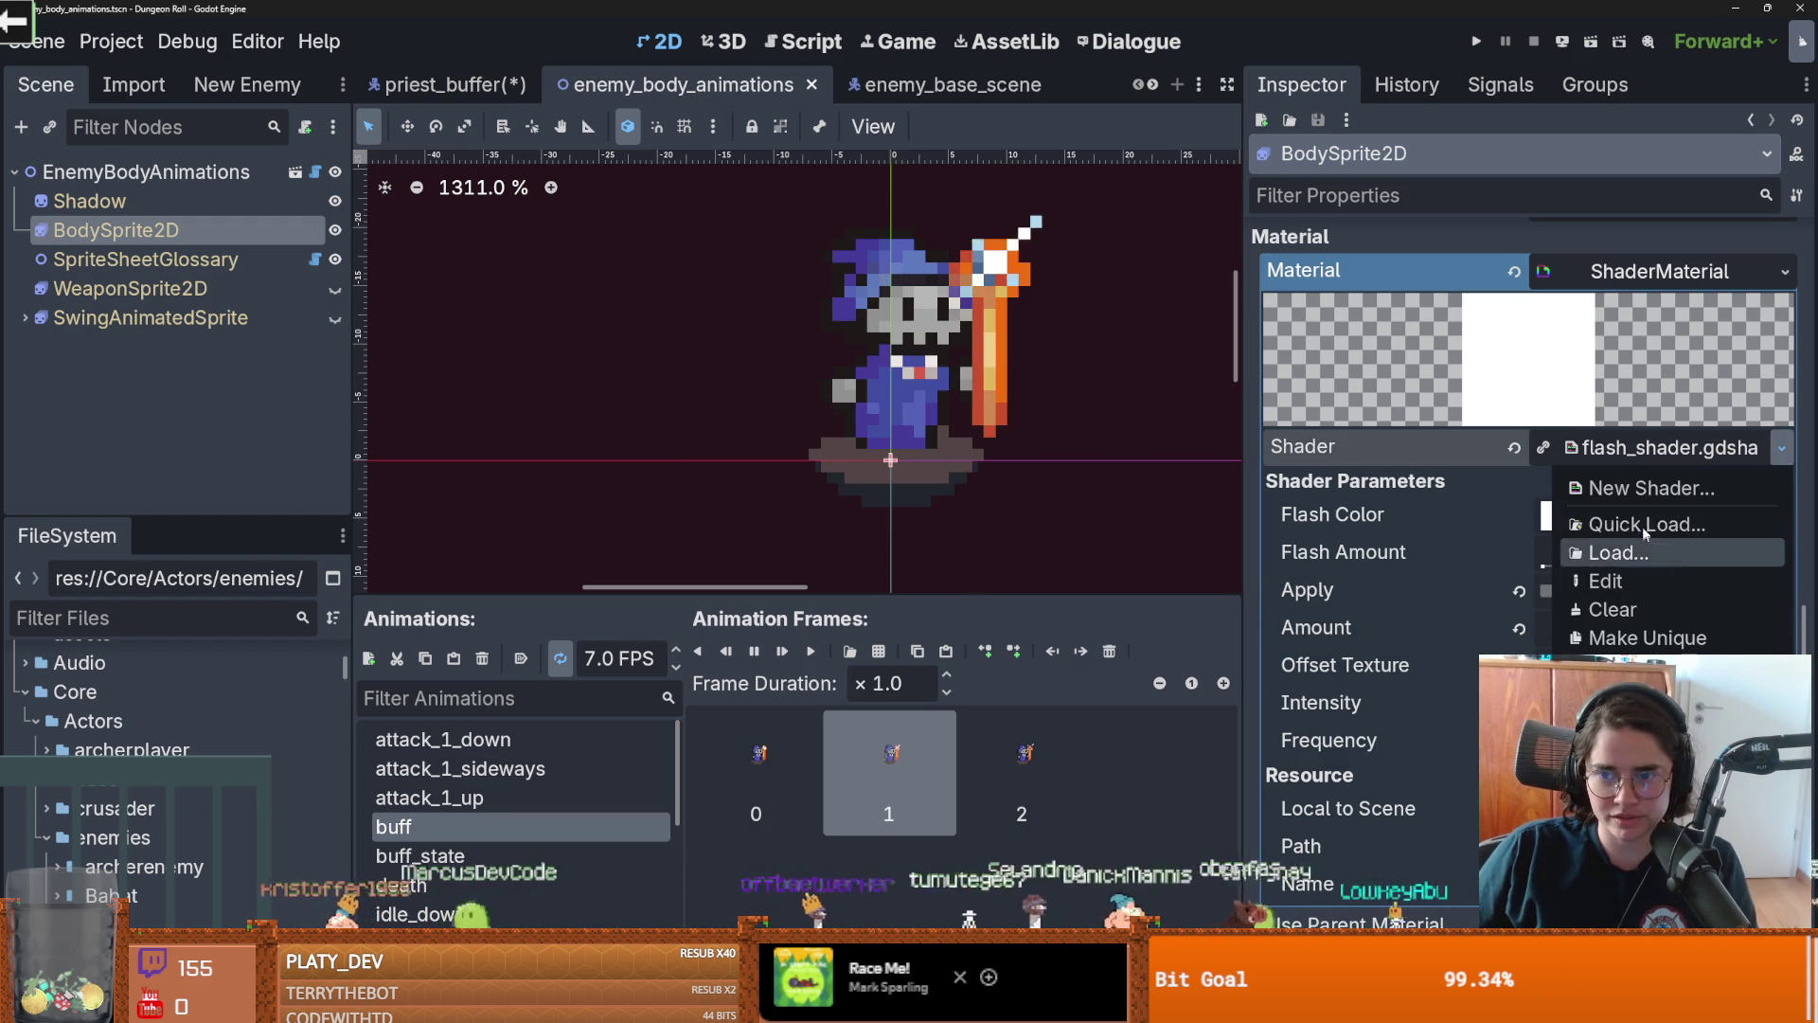
Assign super_saiyan.gdshader to BodySprite2D and experiment with Max/Min Line Width and Speed
{"action": "left_click", "coordinate": [1641, 526]}
{"action": "type", "text": "sup"}
{"action": "key", "text": "Return"}
{"action": "mouse_move", "coordinate": [1568, 528]}
{"action": "left_mouse_down"}
{"action": "mouse_move", "coordinate": [1612, 528]}
{"action": "mouse_move", "coordinate": [1430, 533]}
{"action": "mouse_move", "coordinate": [1610, 528]}
{"action": "mouse_move", "coordinate": [1561, 528]}
{"action": "mouse_move", "coordinate": [1643, 566]}
{"action": "mouse_move", "coordinate": [1575, 566]}
{"action": "left_mouse_up"}
{"action": "left_click", "coordinate": [1519, 553]}
{"action": "left_click", "coordinate": [1519, 516]}
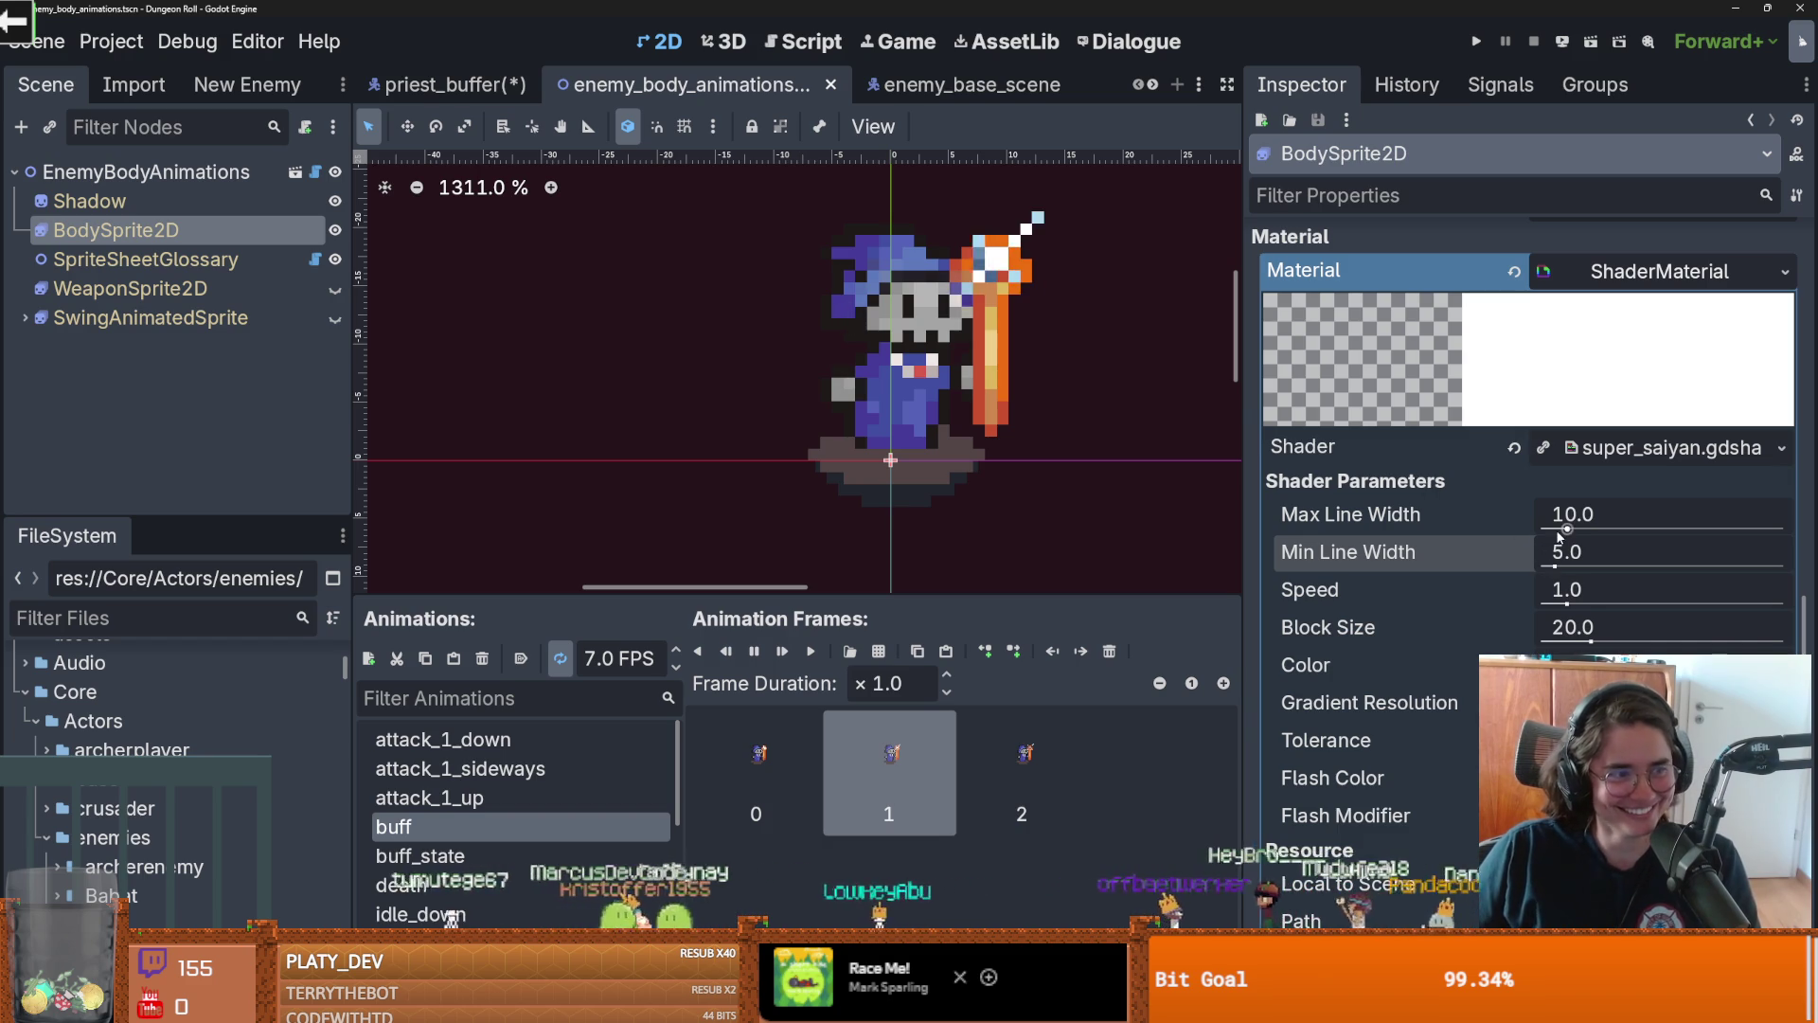
{"action": "mouse_move", "coordinate": [1555, 566]}
{"action": "left_mouse_down"}
{"action": "mouse_move", "coordinate": [1645, 566]}
{"action": "mouse_move", "coordinate": [1555, 566]}
{"action": "mouse_move", "coordinate": [1719, 608]}
{"action": "mouse_move", "coordinate": [1544, 606]}
{"action": "mouse_move", "coordinate": [1566, 606]}
{"action": "left_mouse_up"}
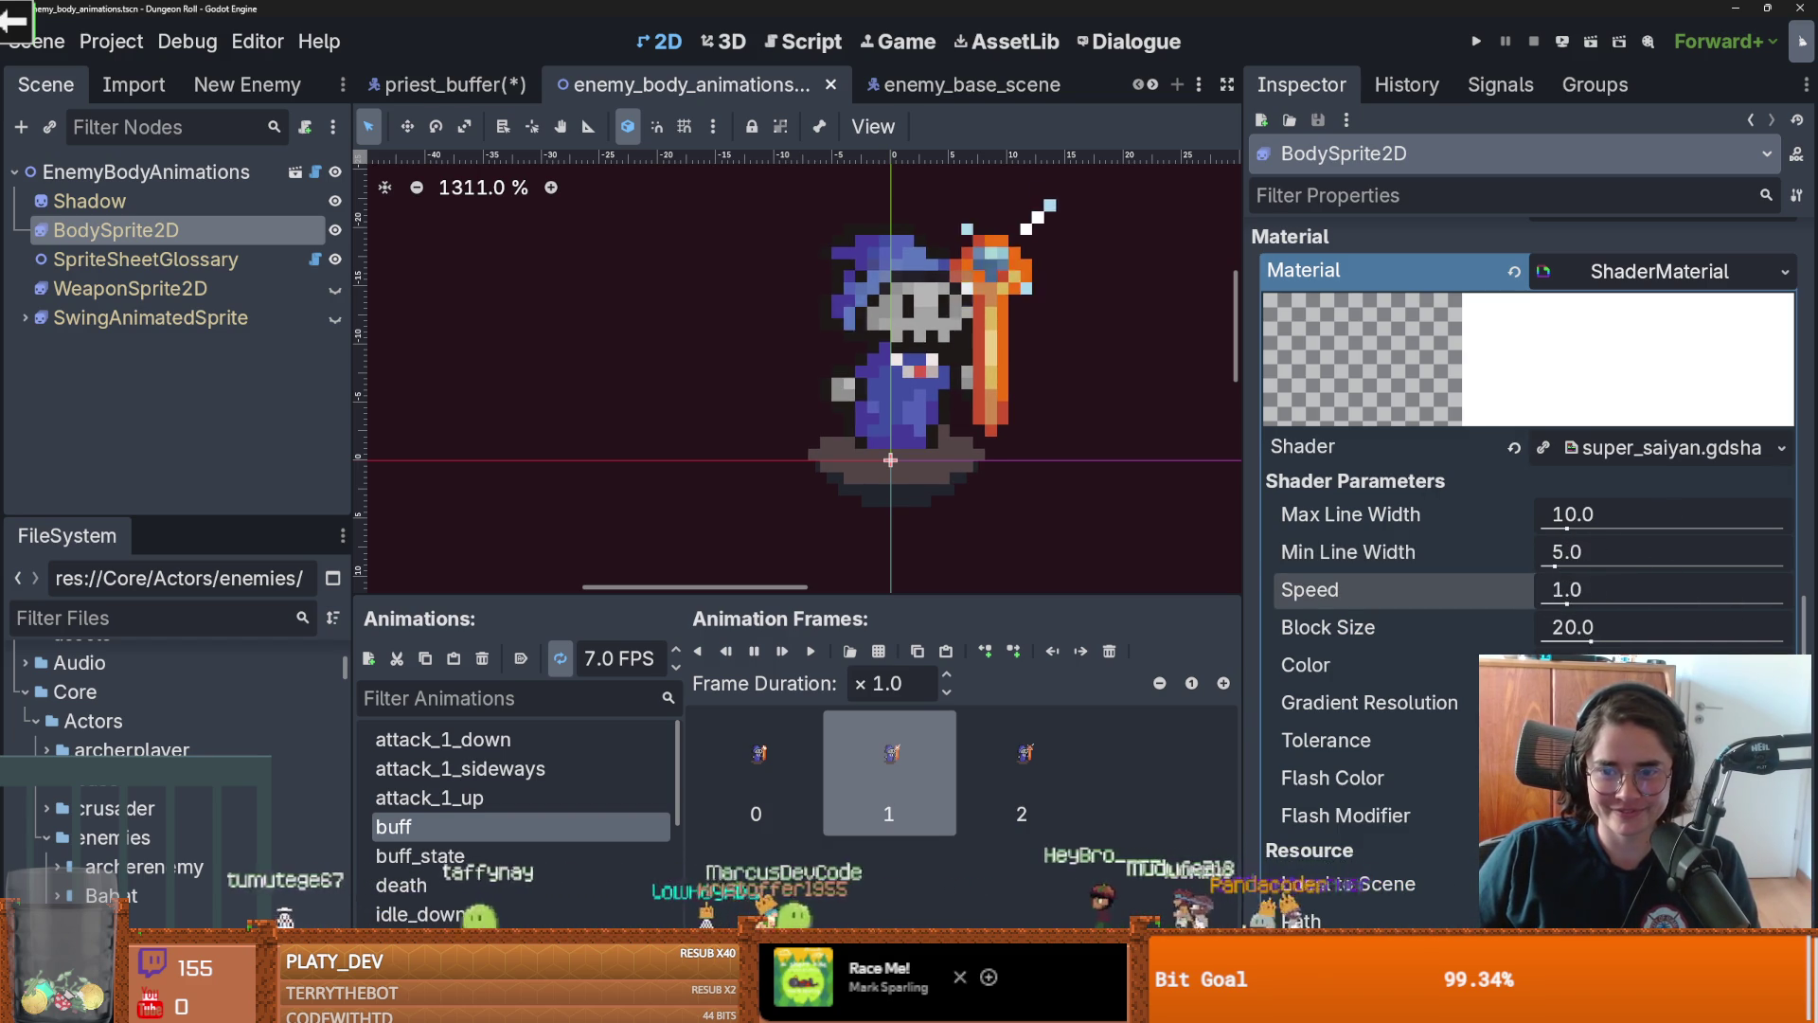
Give the Color parameter a GradientTexture2D
{"action": "left_click", "coordinate": [1667, 665]}
{"action": "left_click", "coordinate": [1563, 759]}
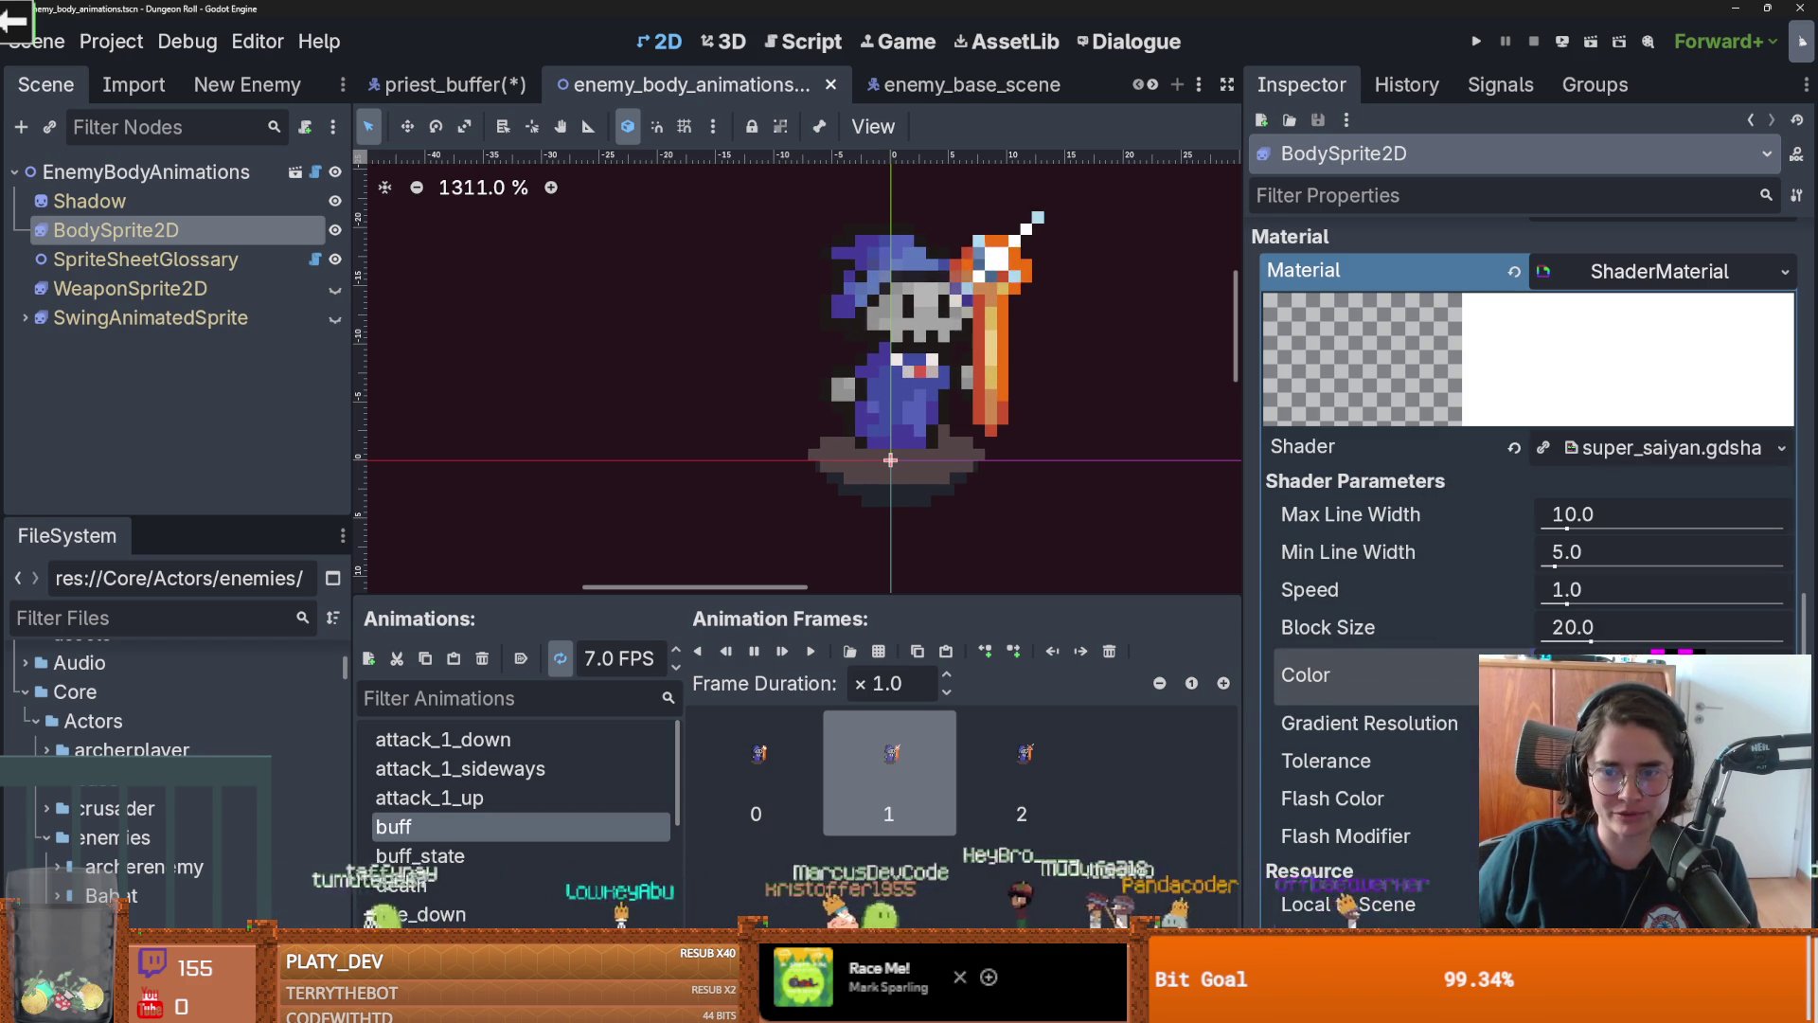
{"action": "left_click", "coordinate": [1666, 674]}
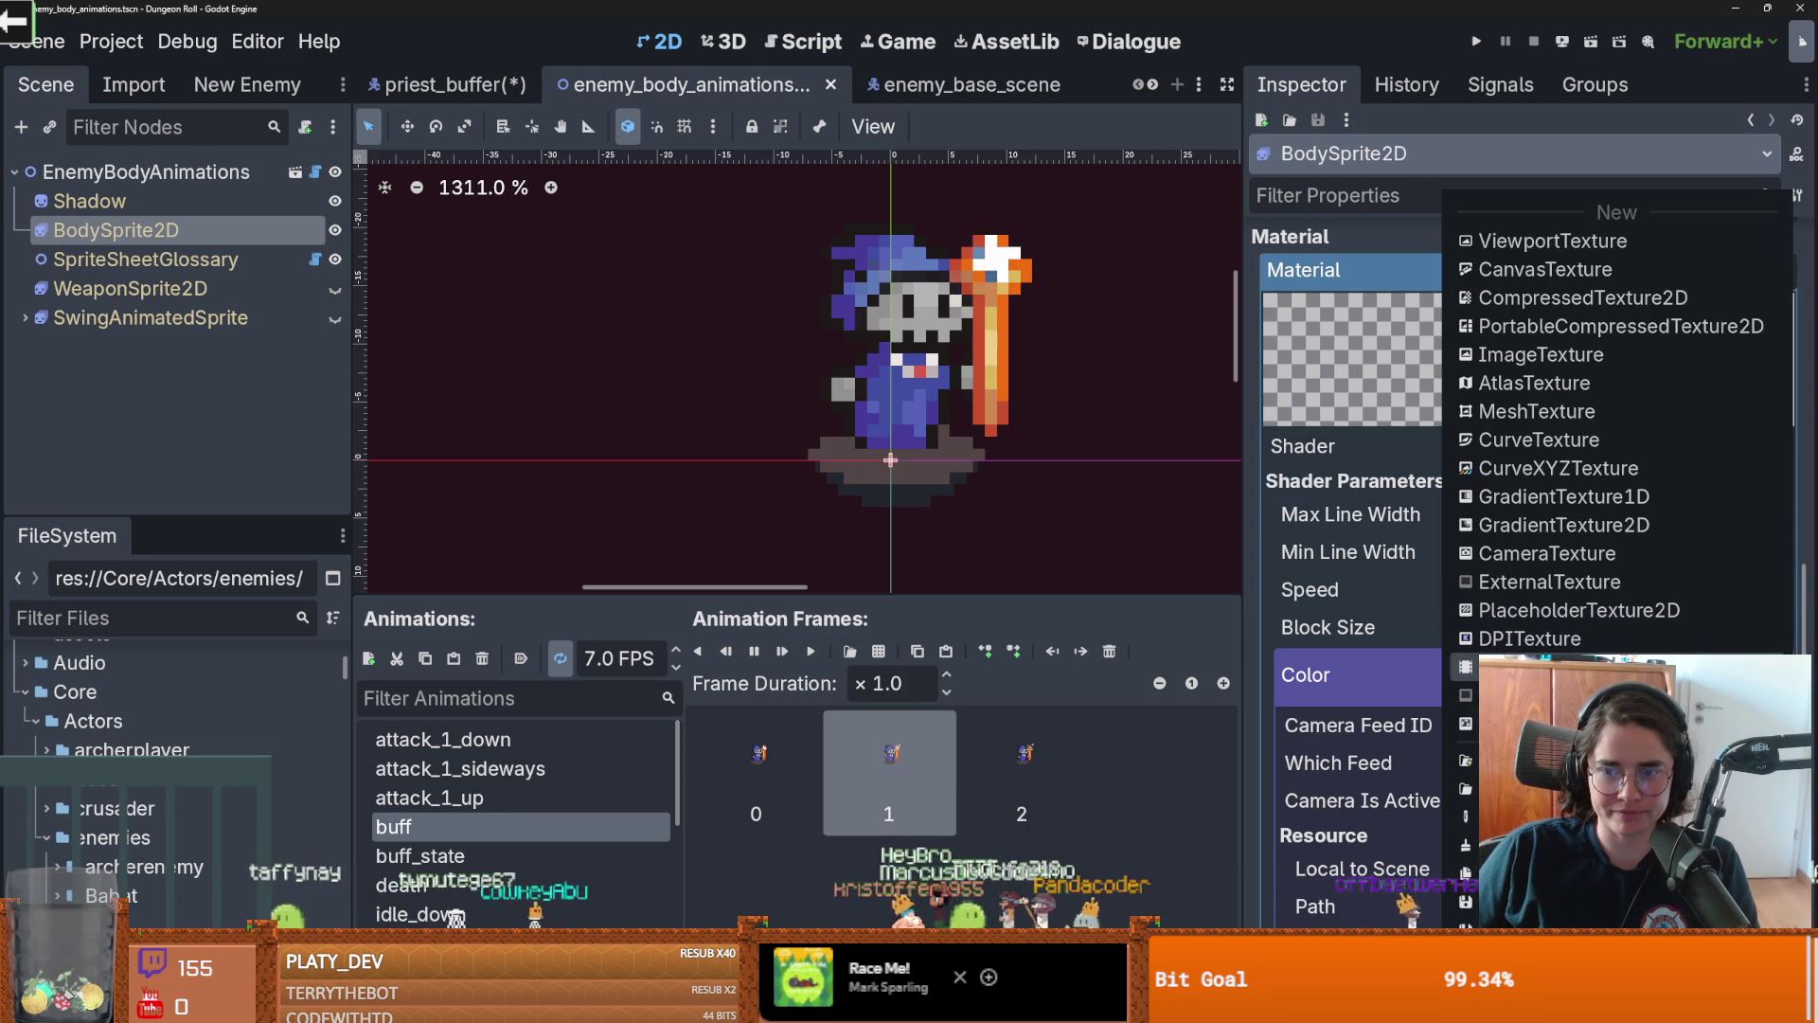
{"action": "left_click", "coordinate": [1569, 527]}
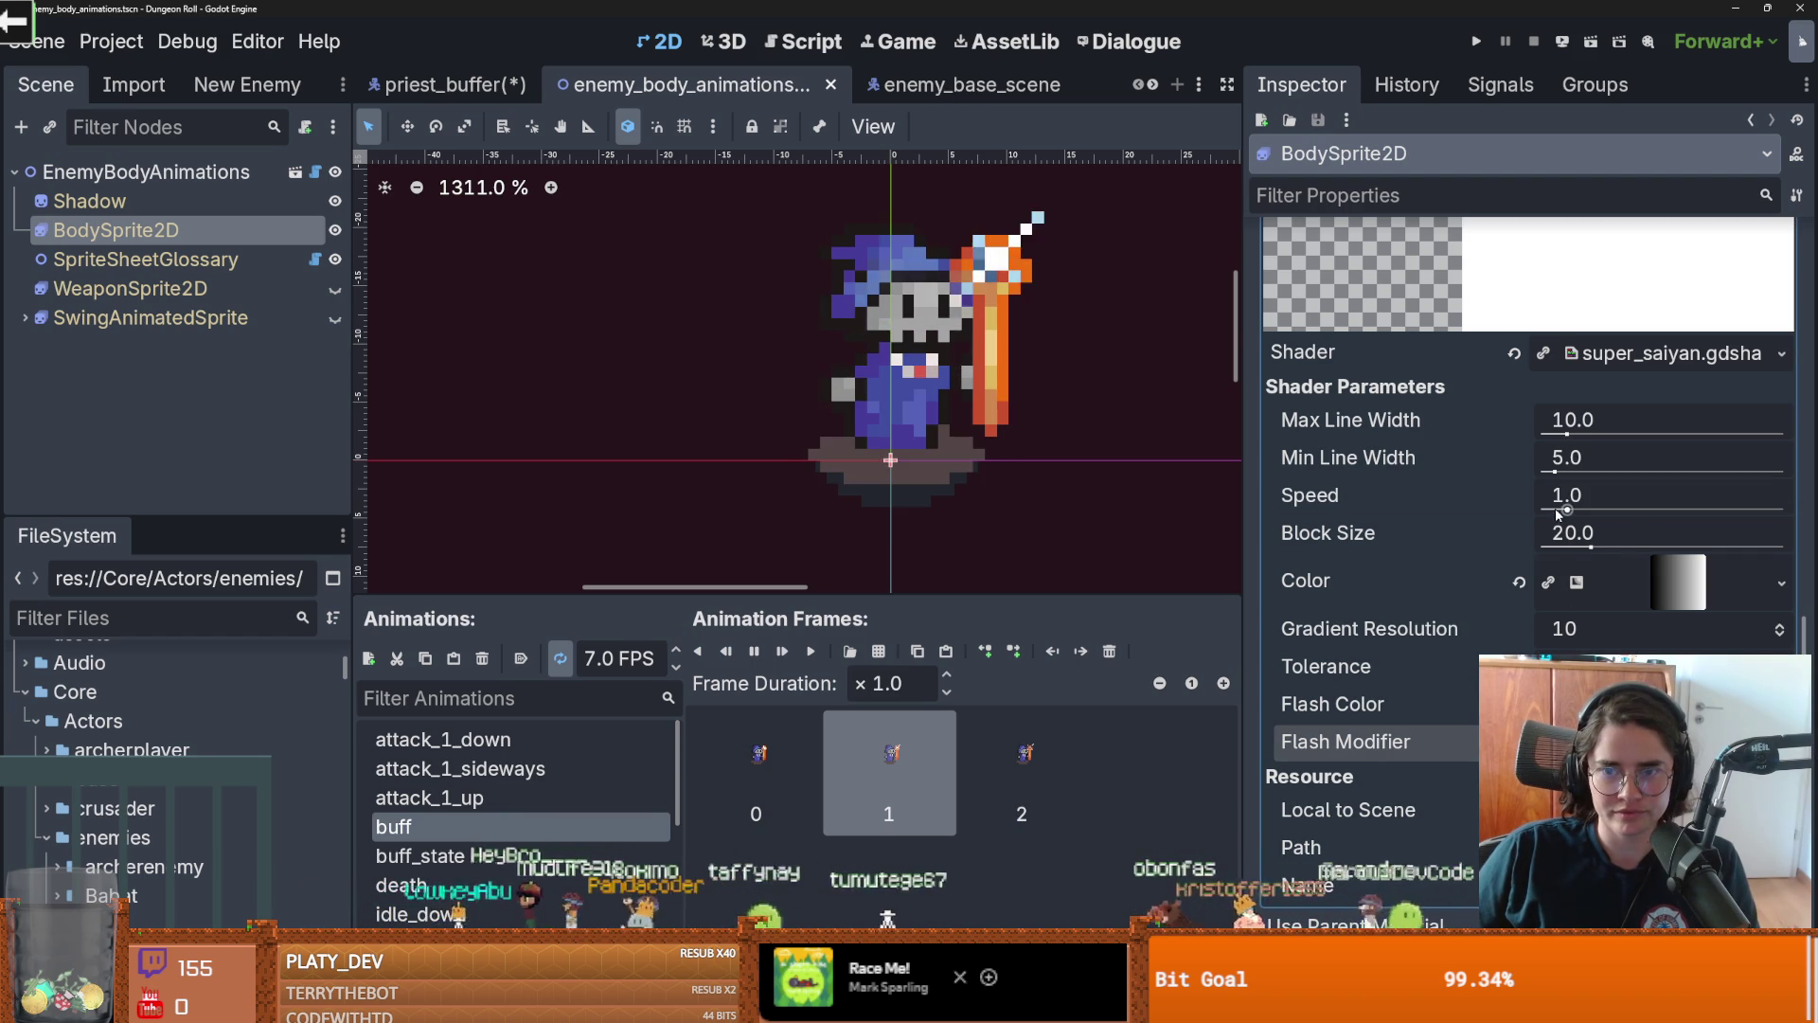
Raise Speed to 3.685 and Max Line Width to 20.96, then clear the shader
{"action": "left_click_drag", "start_coordinate": [1558, 511], "coordinate": [1632, 509]}
{"action": "mouse_move", "coordinate": [1568, 434]}
{"action": "left_mouse_down"}
{"action": "mouse_move", "coordinate": [1667, 464]}
{"action": "mouse_move", "coordinate": [1784, 464]}
{"action": "left_mouse_up"}
{"action": "mouse_move", "coordinate": [1600, 629]}
{"action": "left_mouse_down"}
{"action": "mouse_move", "coordinate": [1629, 629]}
{"action": "mouse_move", "coordinate": [1591, 629]}
{"action": "left_mouse_up"}
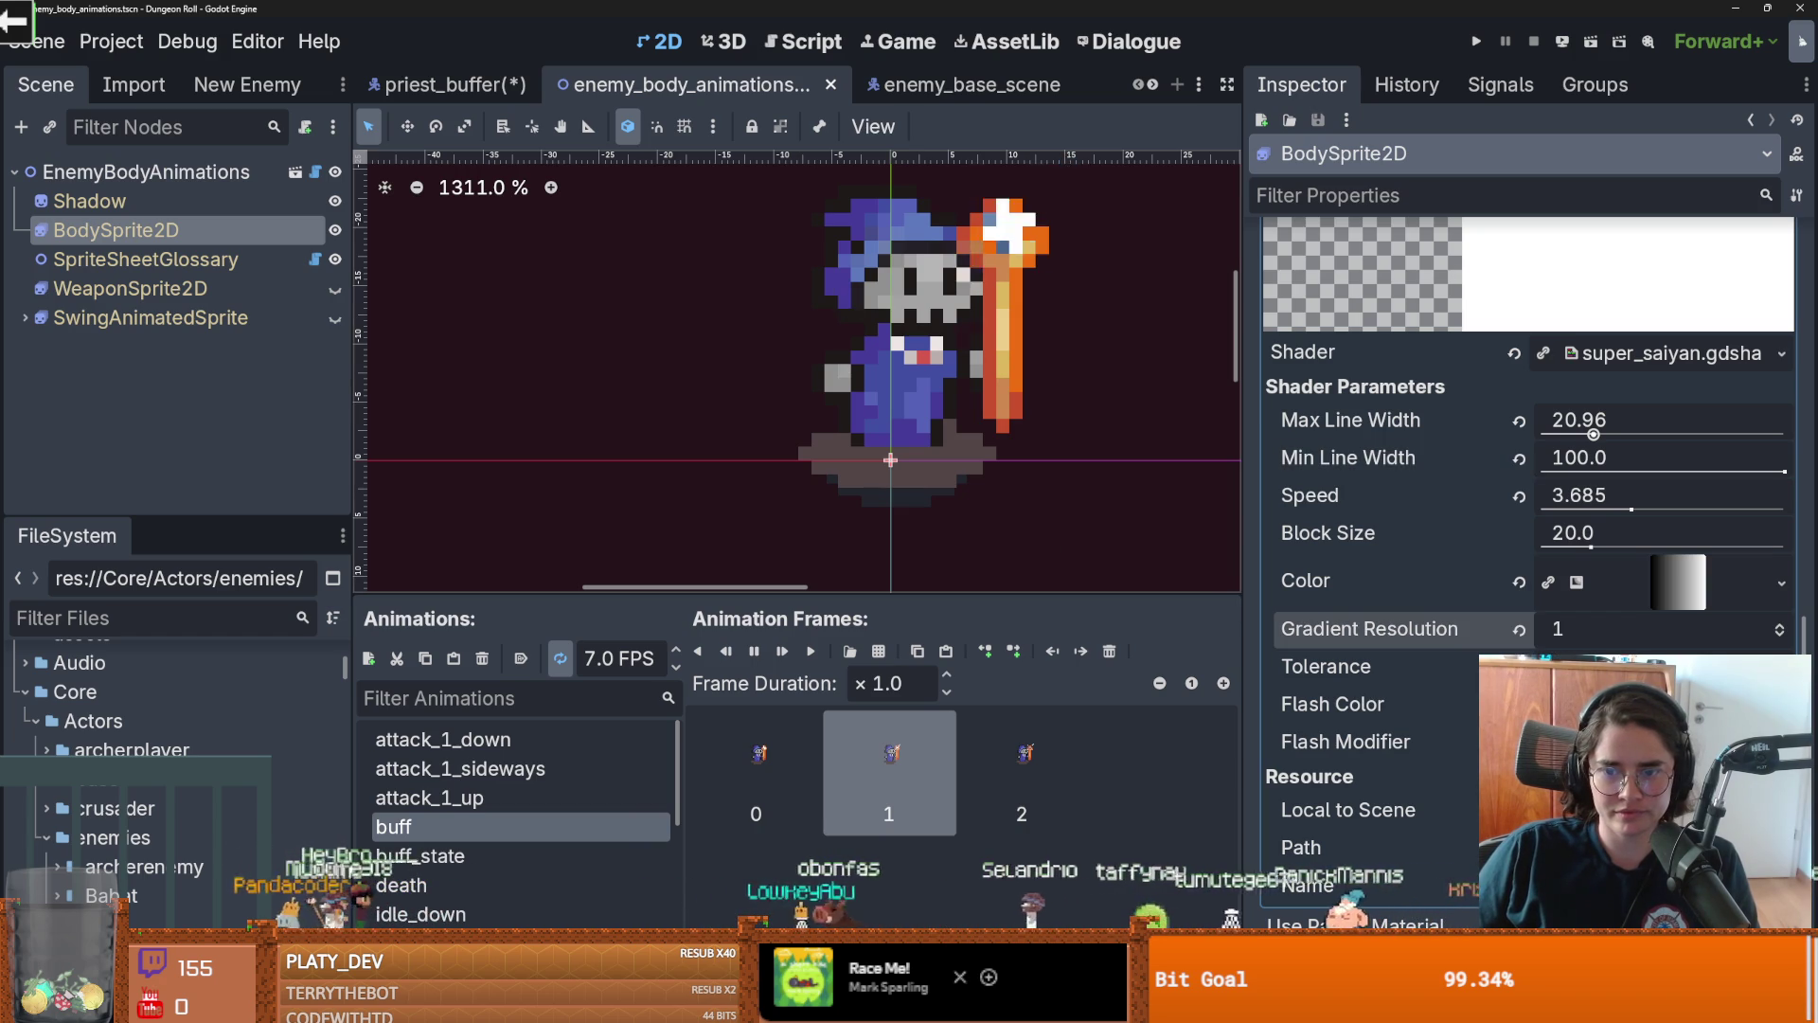
{"action": "left_click", "coordinate": [1515, 353]}
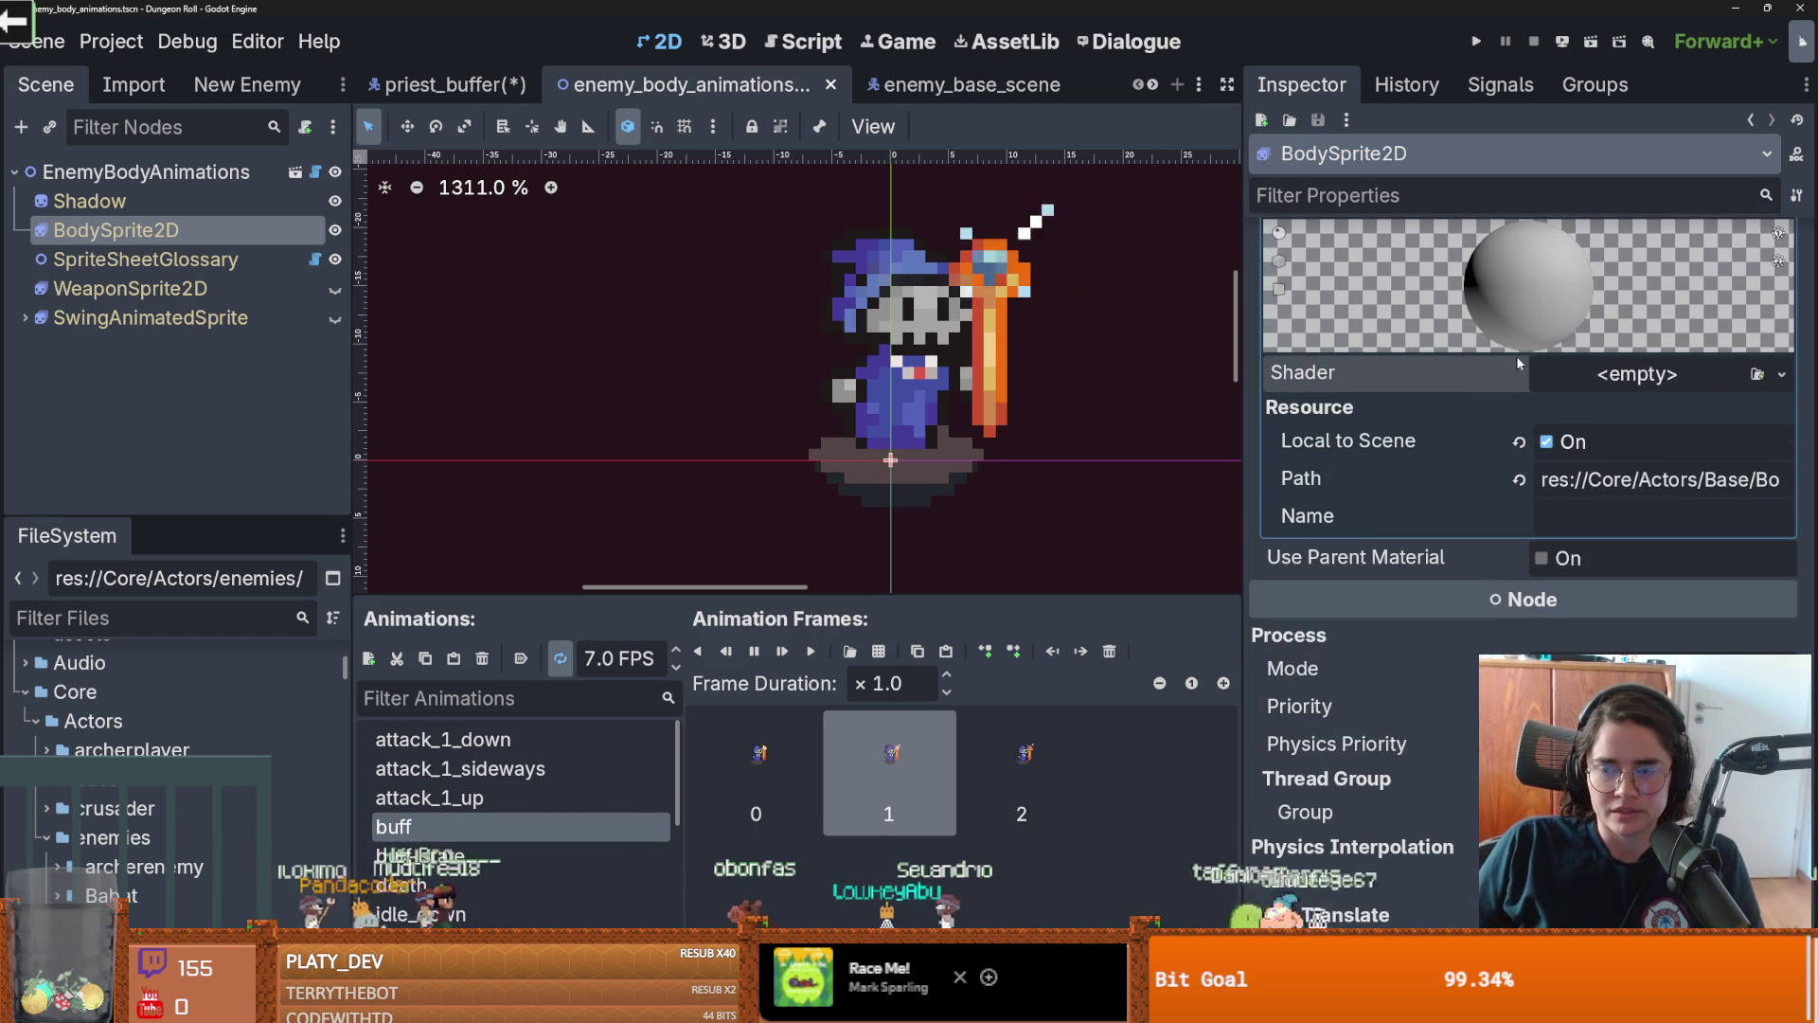
Undo the recent shader changes back to the flash shader state
{"action": "key", "text": "ctrl+z"}
{"action": "key", "text": "ctrl+z"}
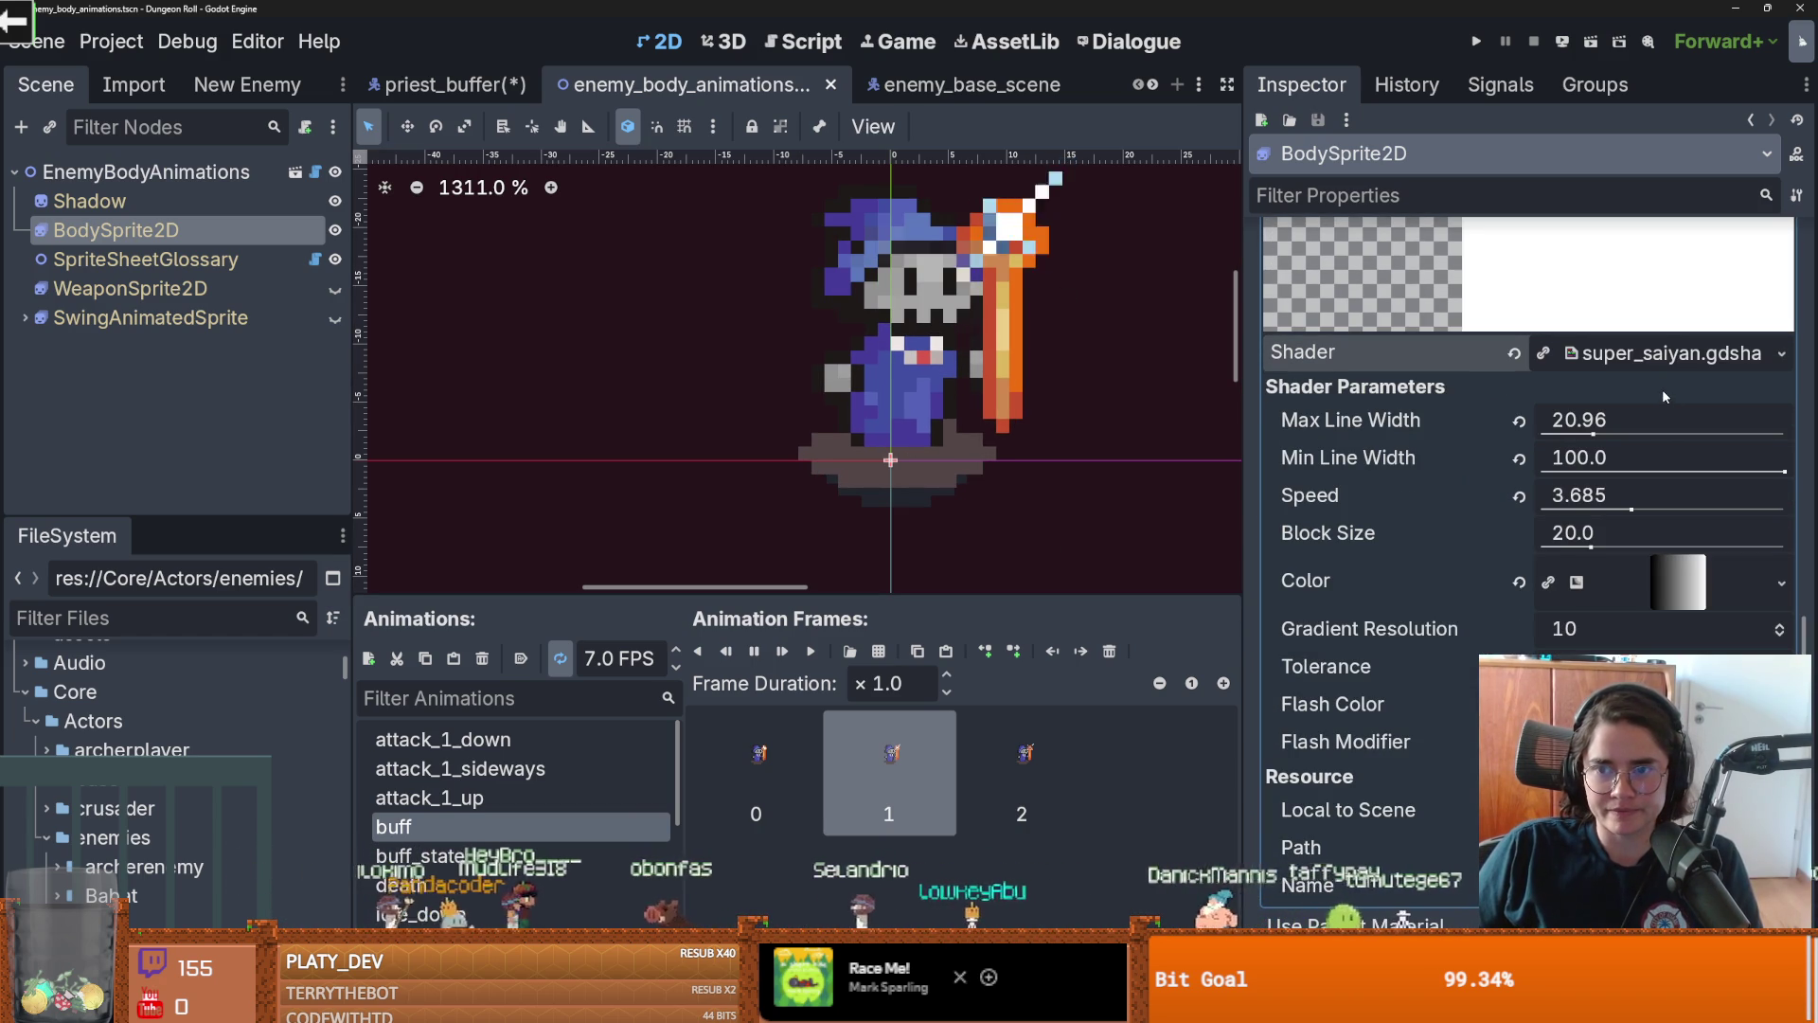
{"action": "key", "text": "ctrl+z"}
{"action": "key", "text": "ctrl+z"}
{"action": "key", "text": "ctrl+z"}
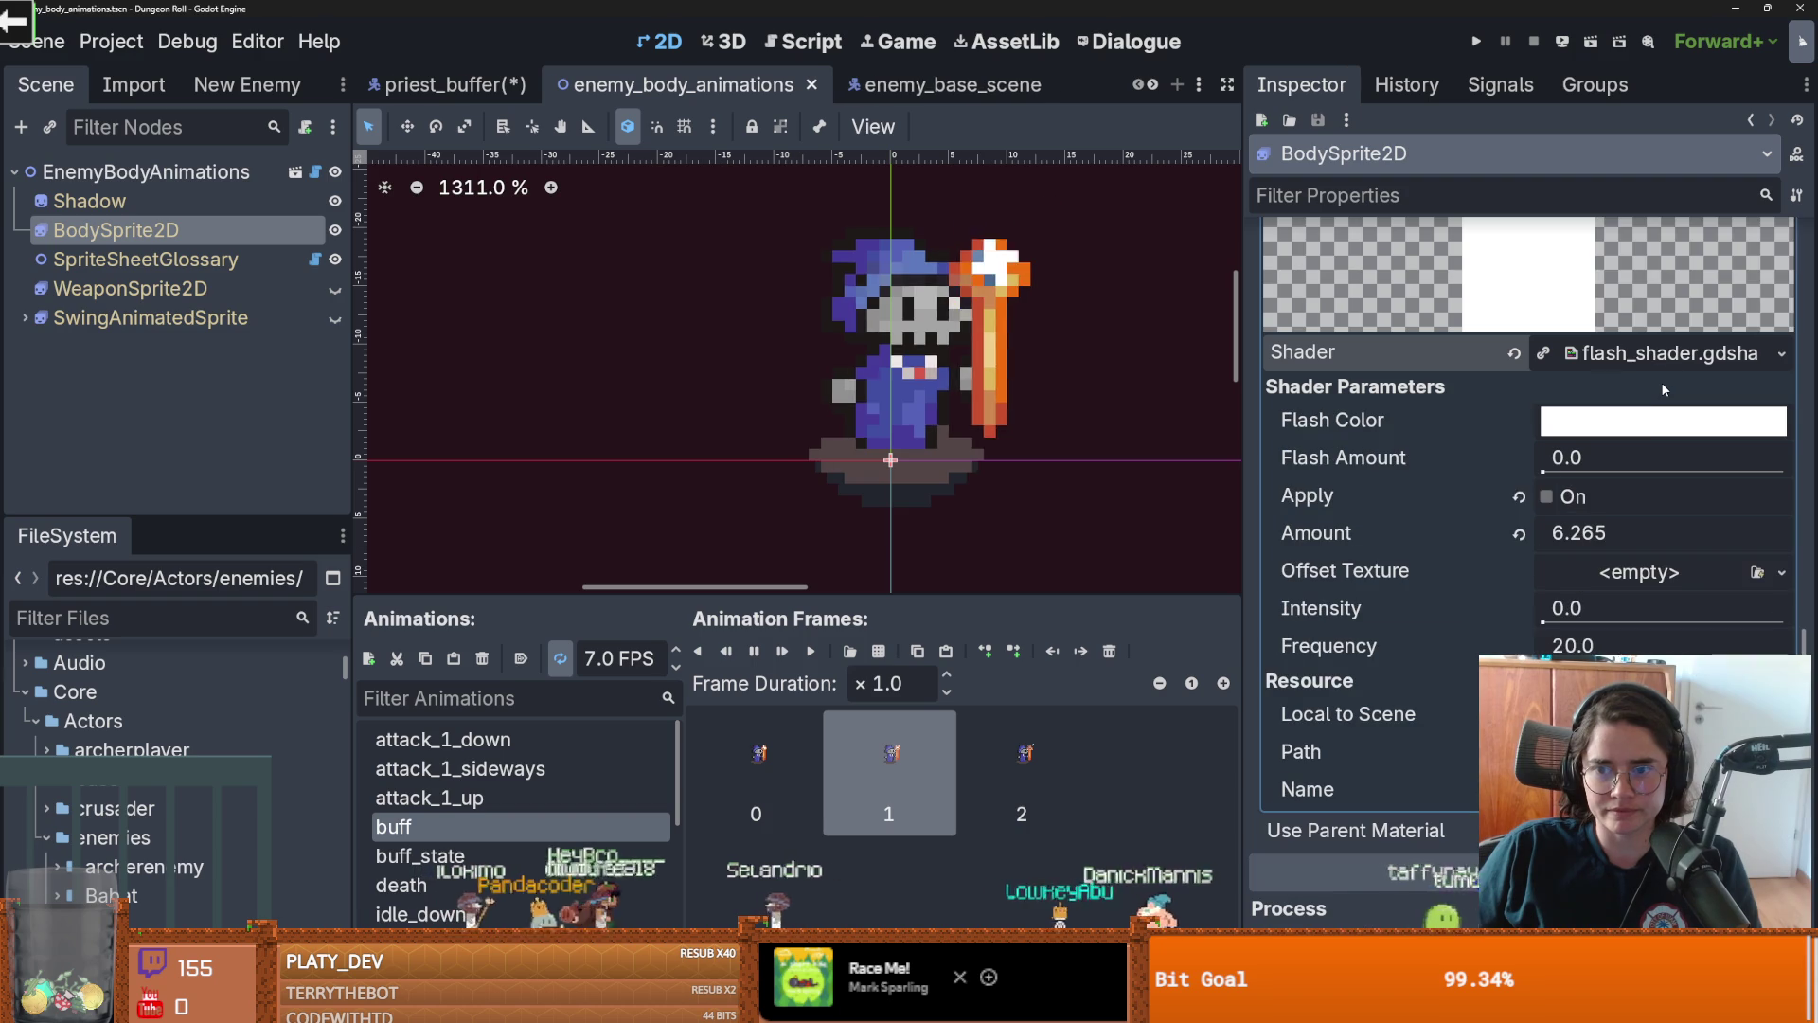
{"action": "key", "text": "ctrl+z"}
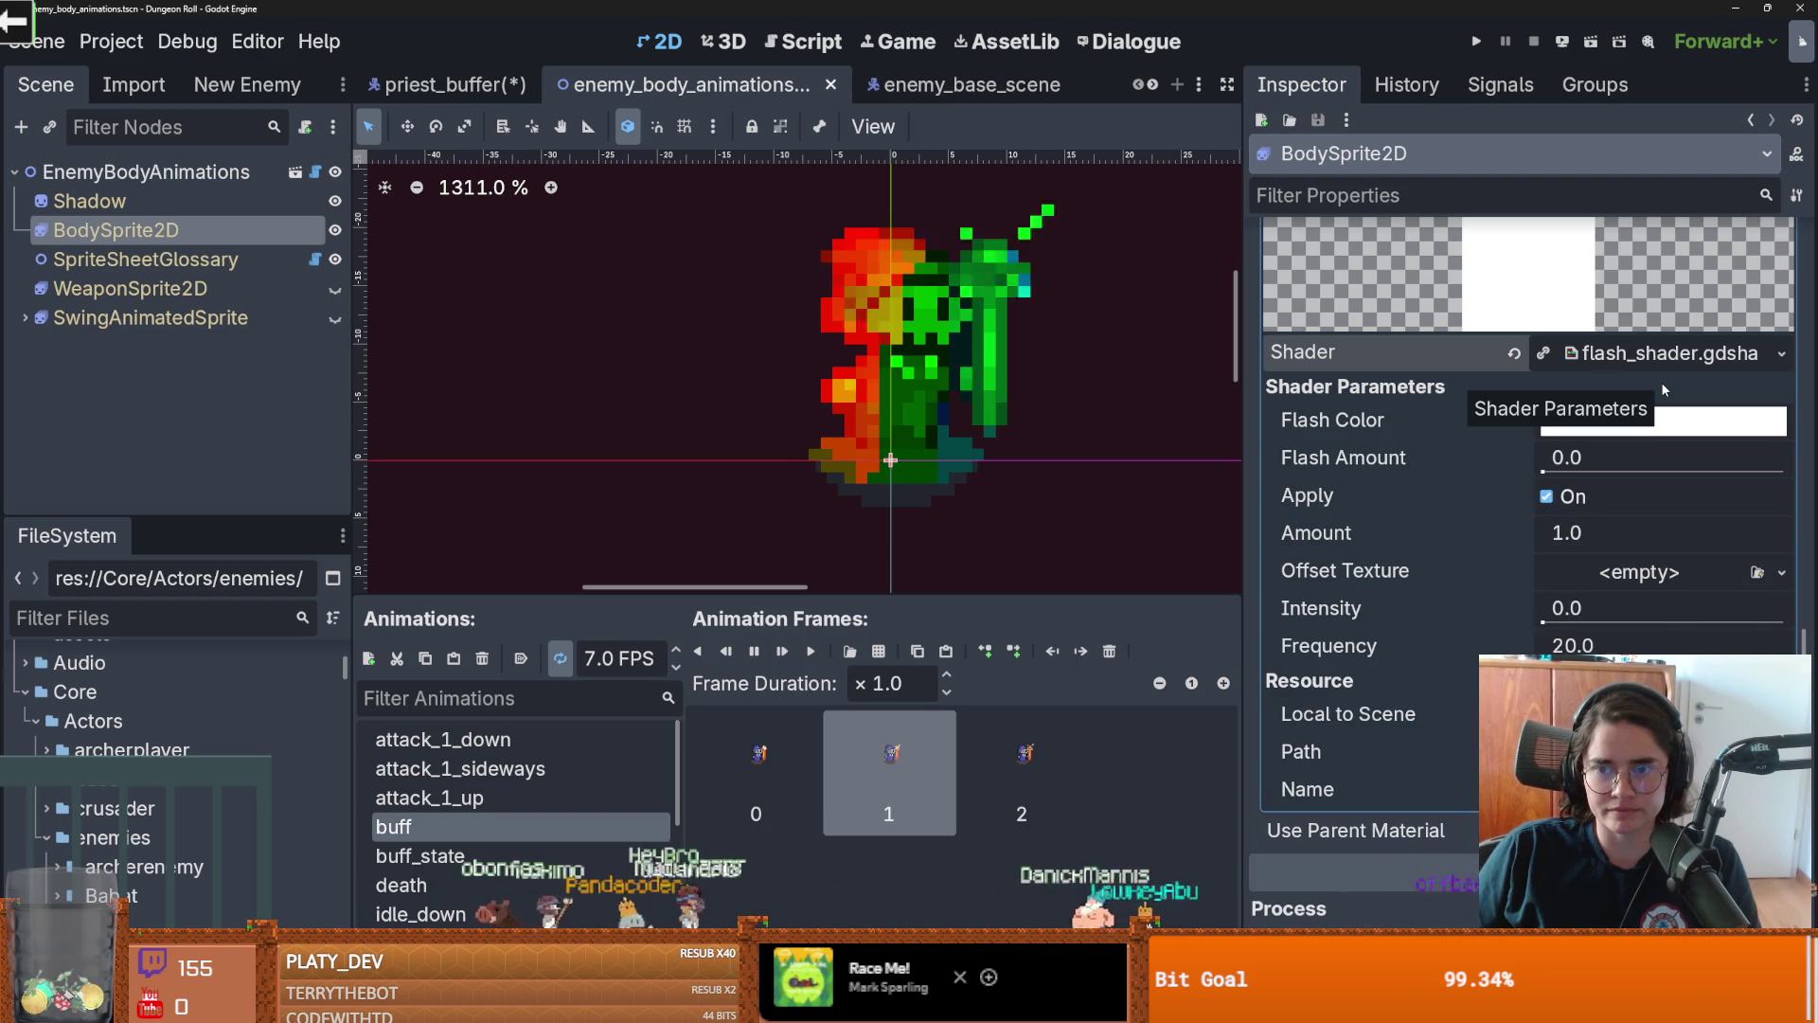
{"action": "key", "text": "ctrl+z"}
{"action": "key", "text": "ctrl+z"}
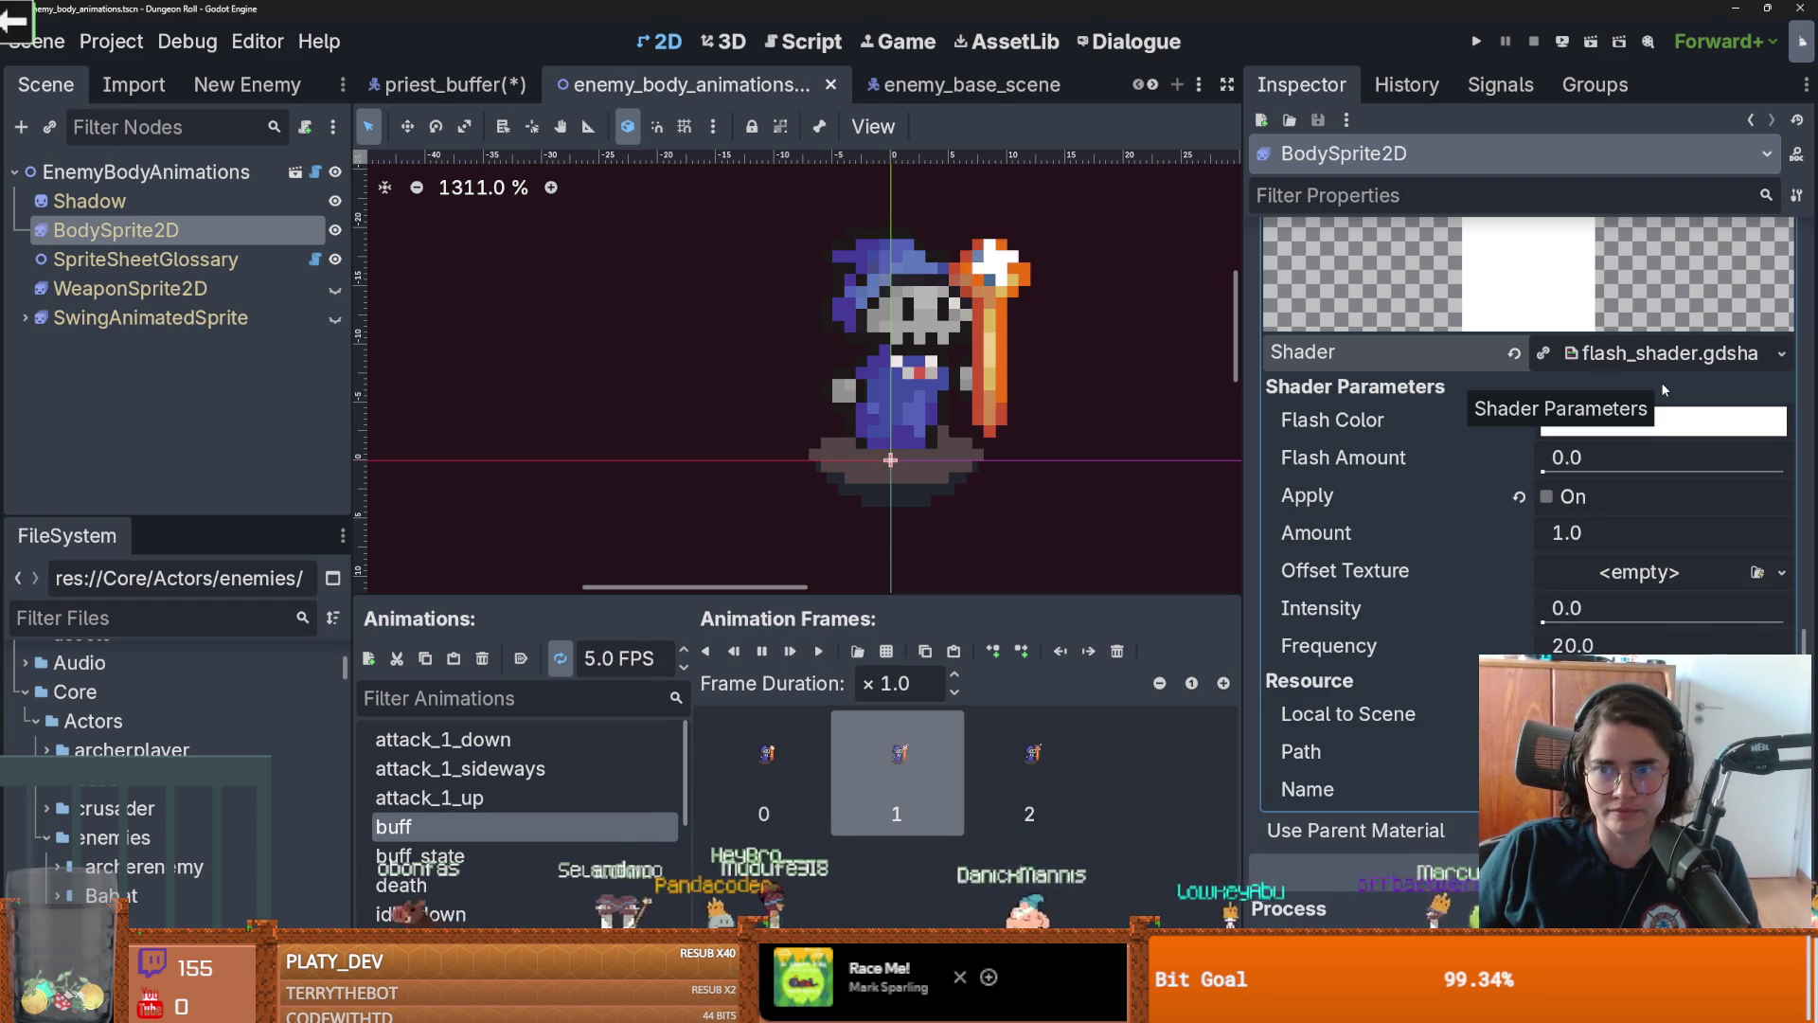
{"action": "key", "text": "ctrl+shift+z"}
{"action": "key", "text": "ctrl+shift+z"}
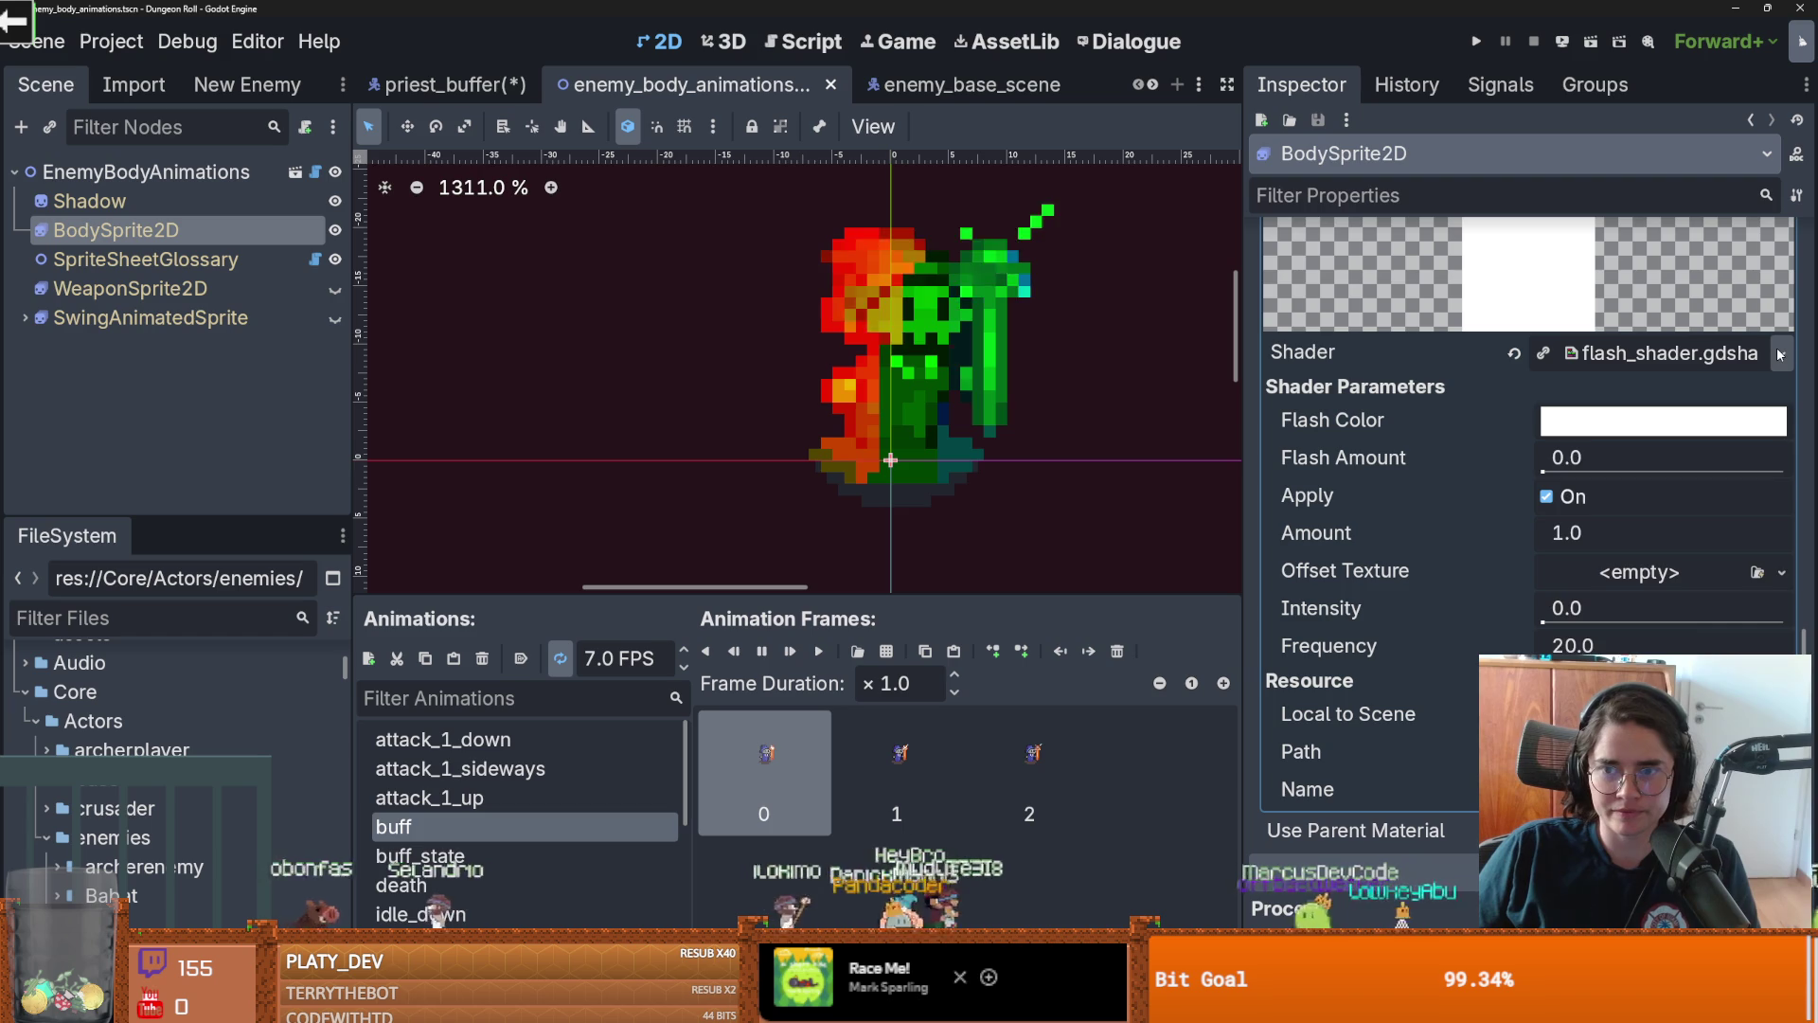
Assign flash_shader.gdshader again, uncheck Apply and save the scene
{"action": "left_click", "coordinate": [1781, 353]}
{"action": "left_click", "coordinate": [1621, 430]}
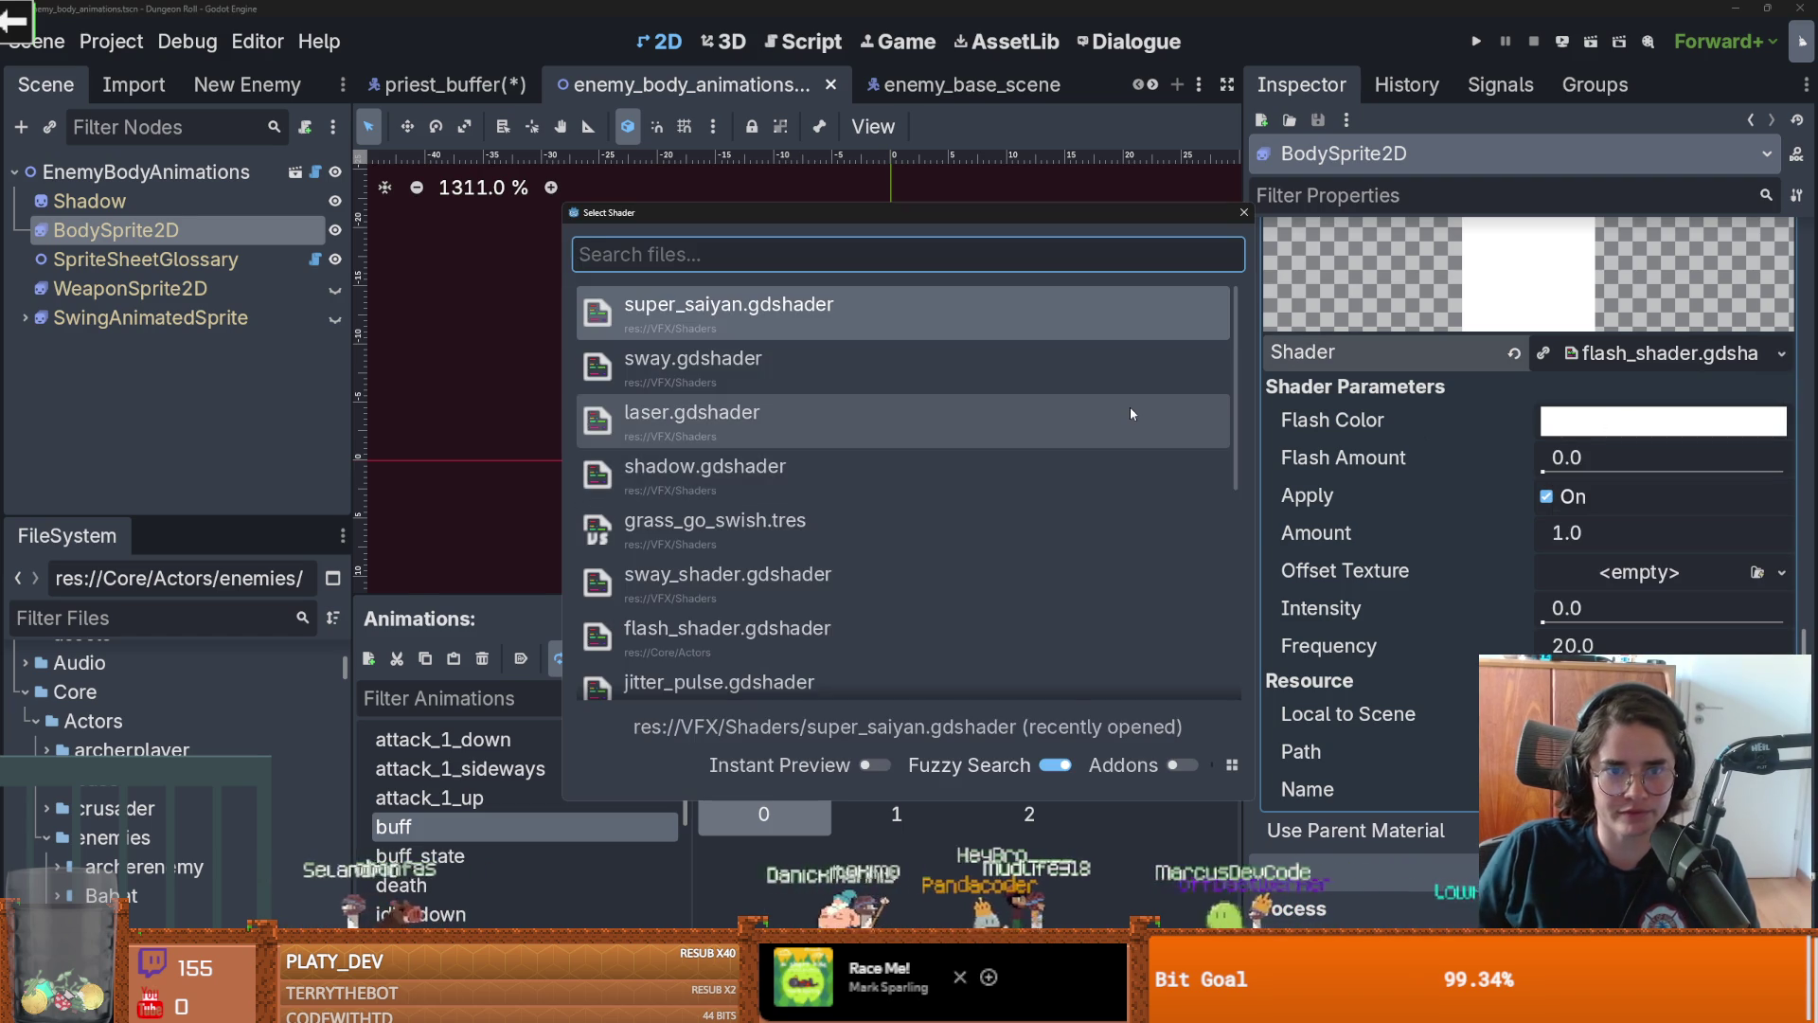
{"action": "type", "text": "fla"}
{"action": "key", "text": "Return"}
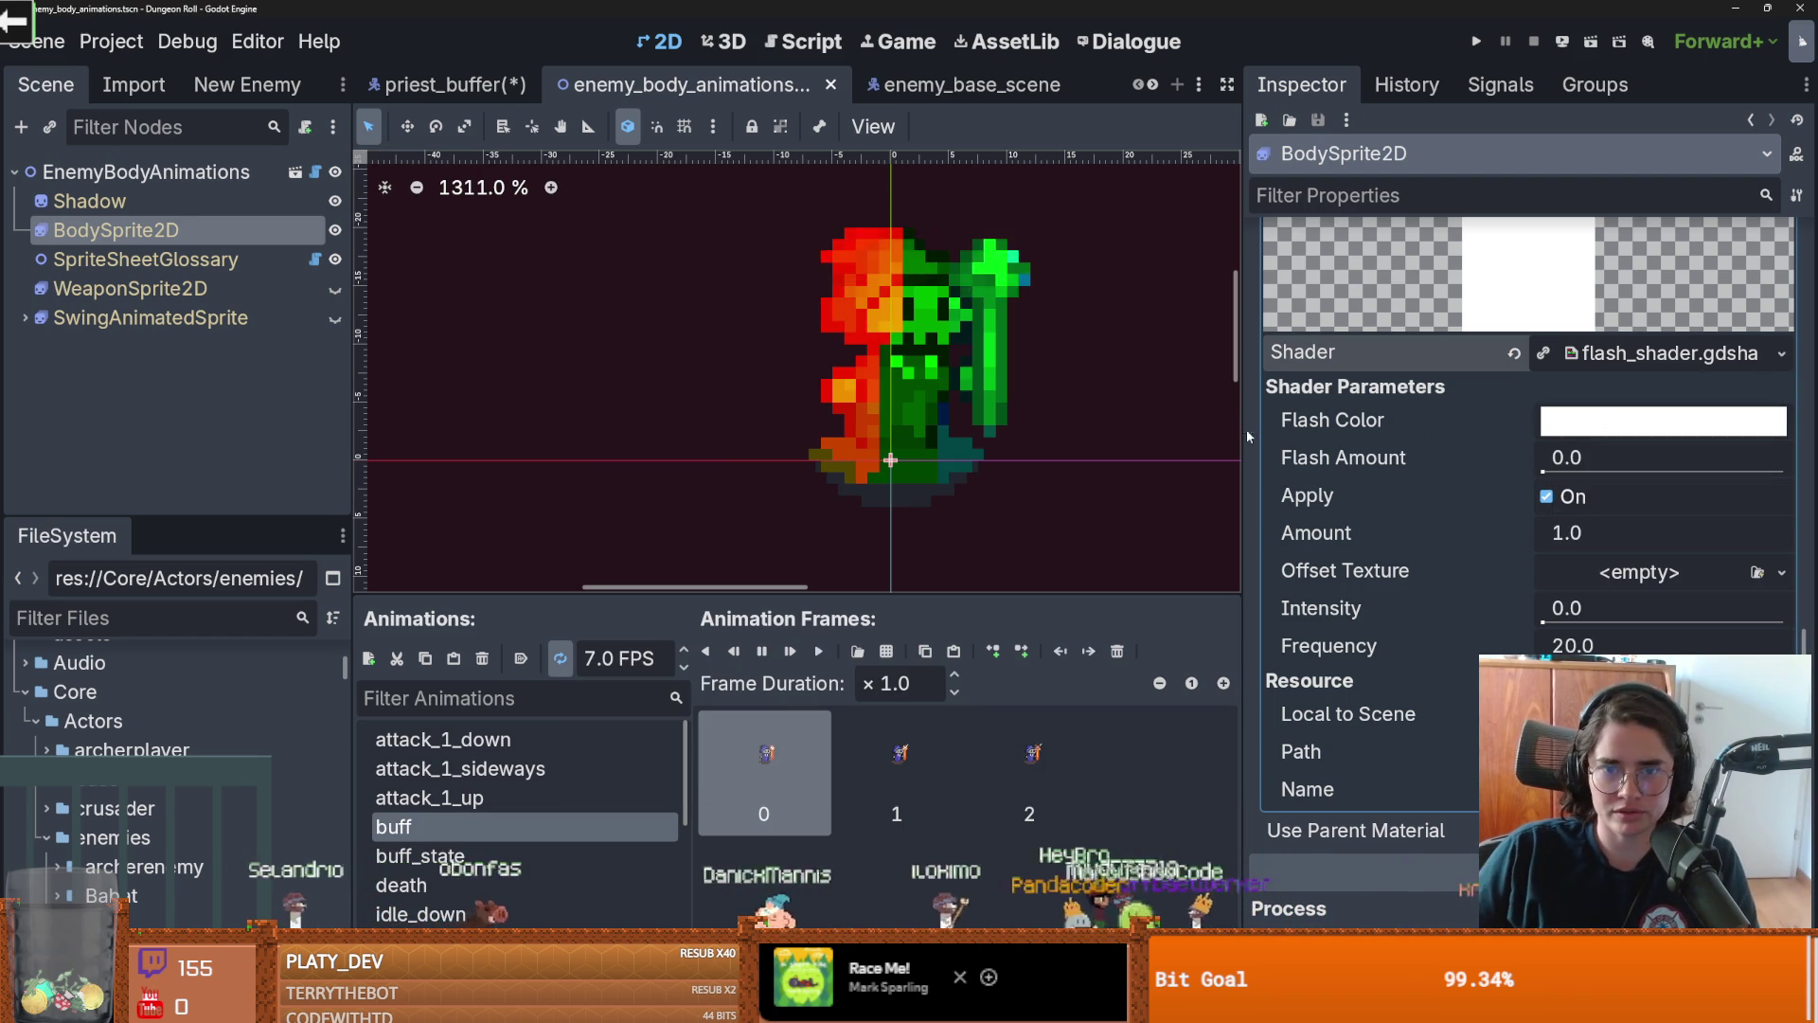
{"action": "left_click", "coordinate": [1547, 496]}
{"action": "key", "text": "ctrl+s"}
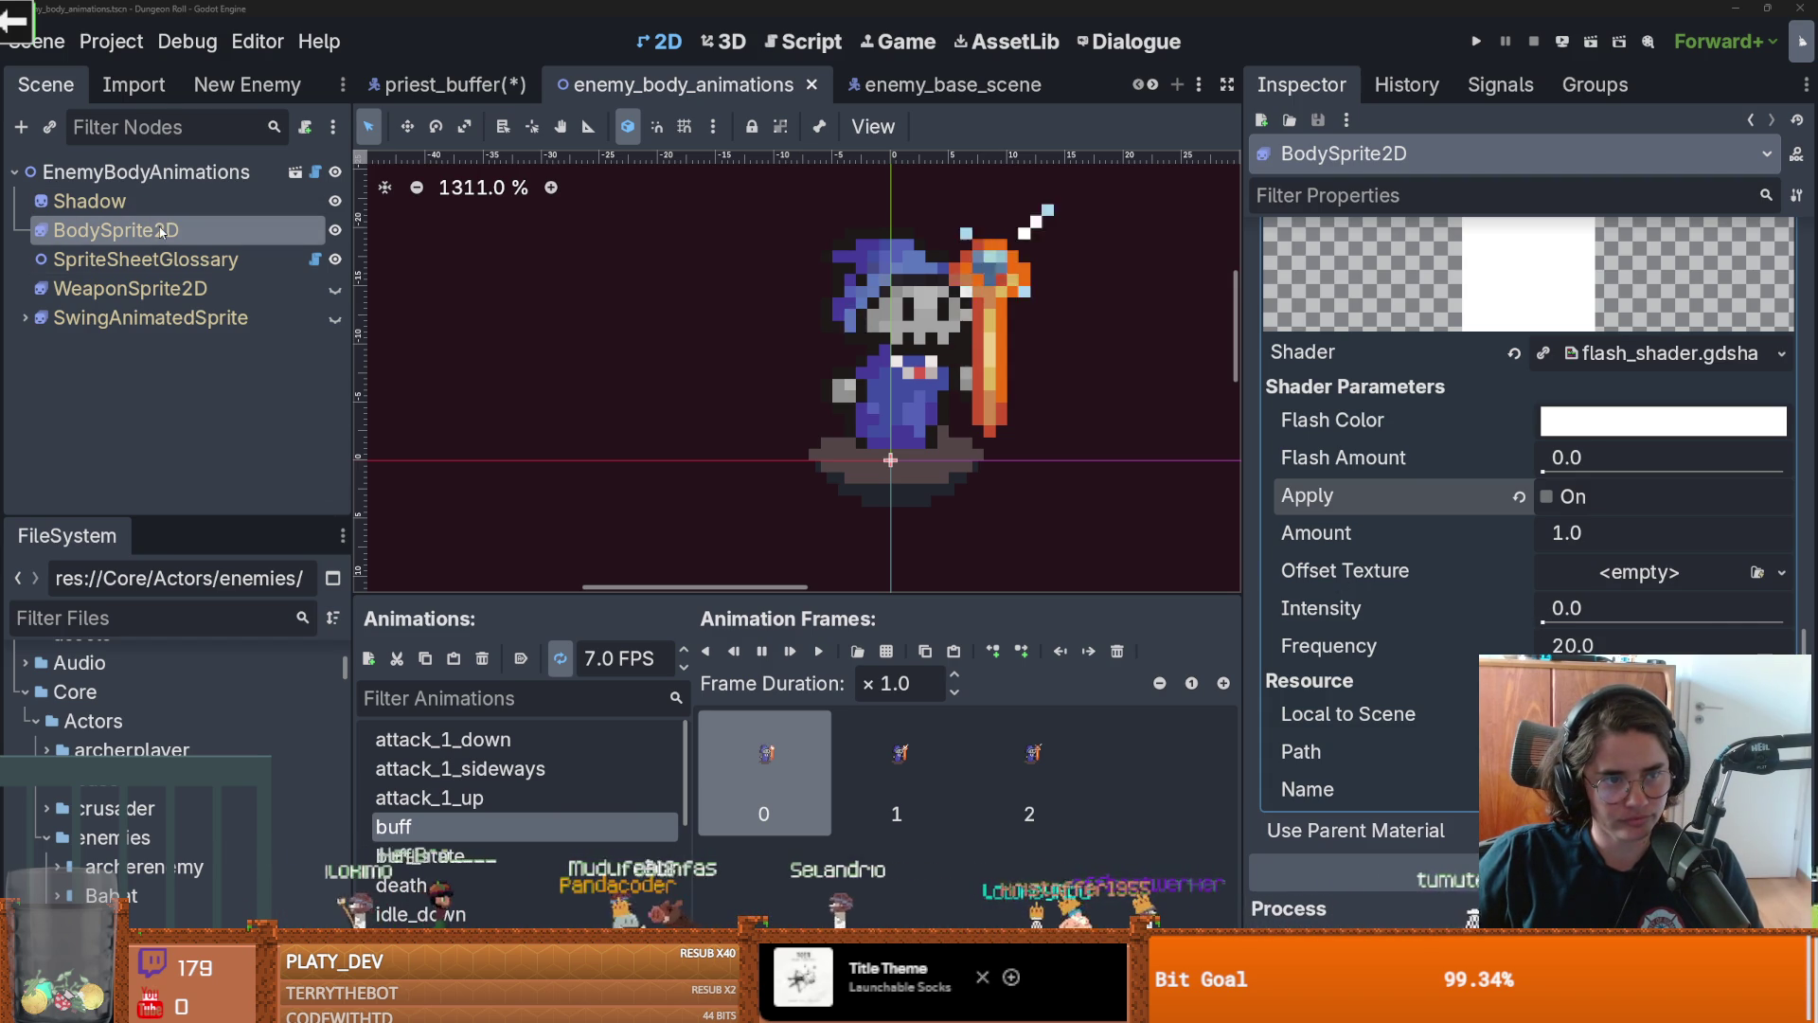
Reselect BodySprite2D and open flash_shader.gdshader in the Shader Editor
{"action": "left_click", "coordinate": [142, 260]}
{"action": "left_click", "coordinate": [151, 241]}
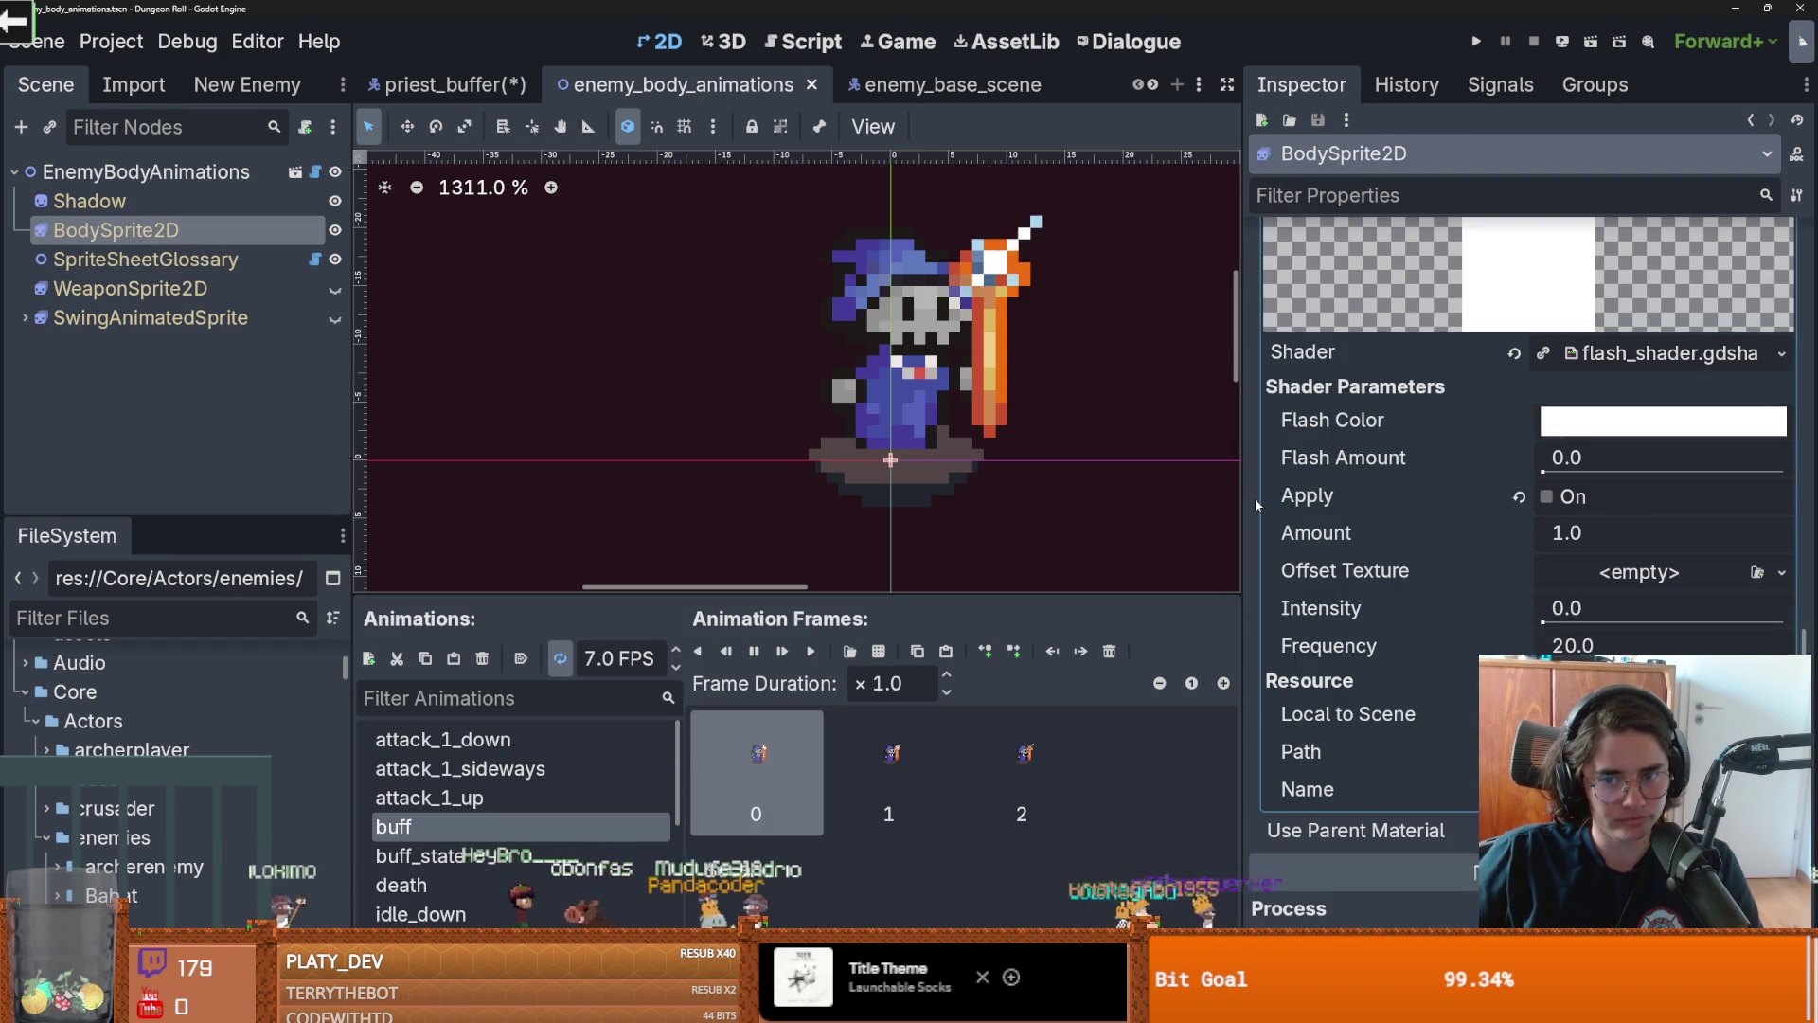
{"action": "left_click_drag", "start_coordinate": [1245, 502], "coordinate": [1041, 475]}
{"action": "left_click", "coordinate": [1610, 352]}
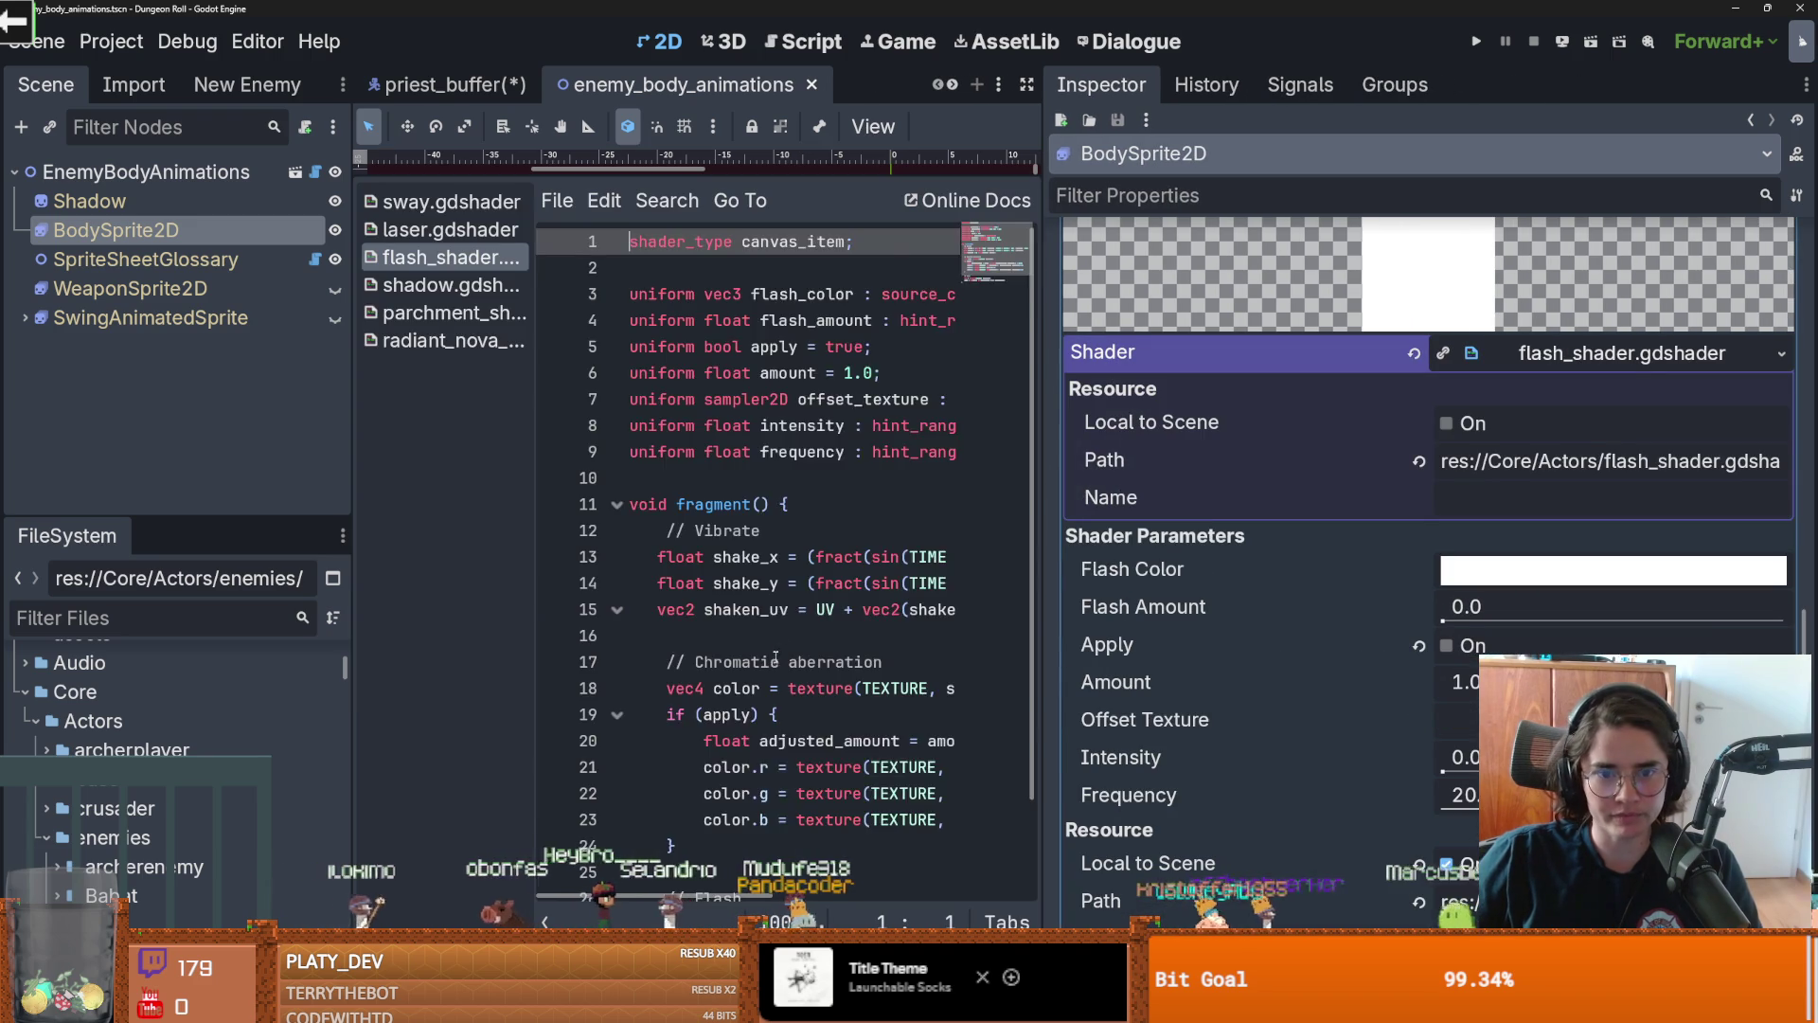
{"action": "left_click_drag", "start_coordinate": [1038, 617], "coordinate": [1589, 615]}
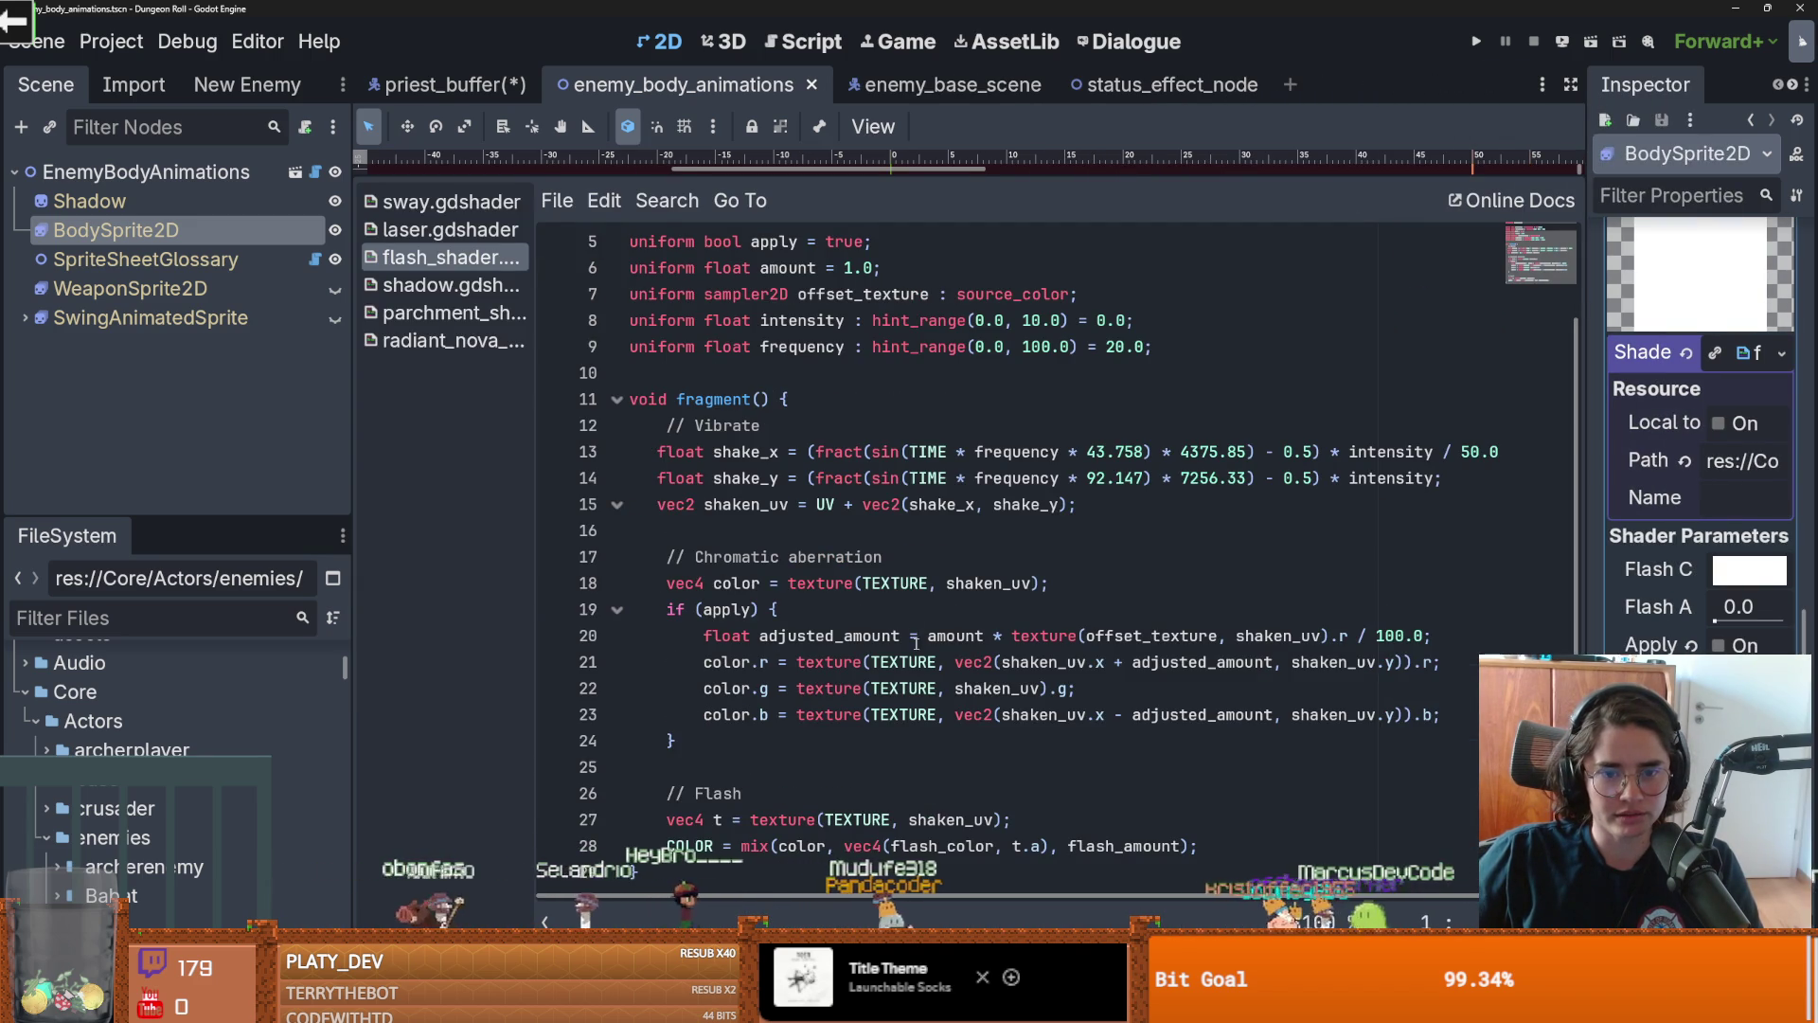